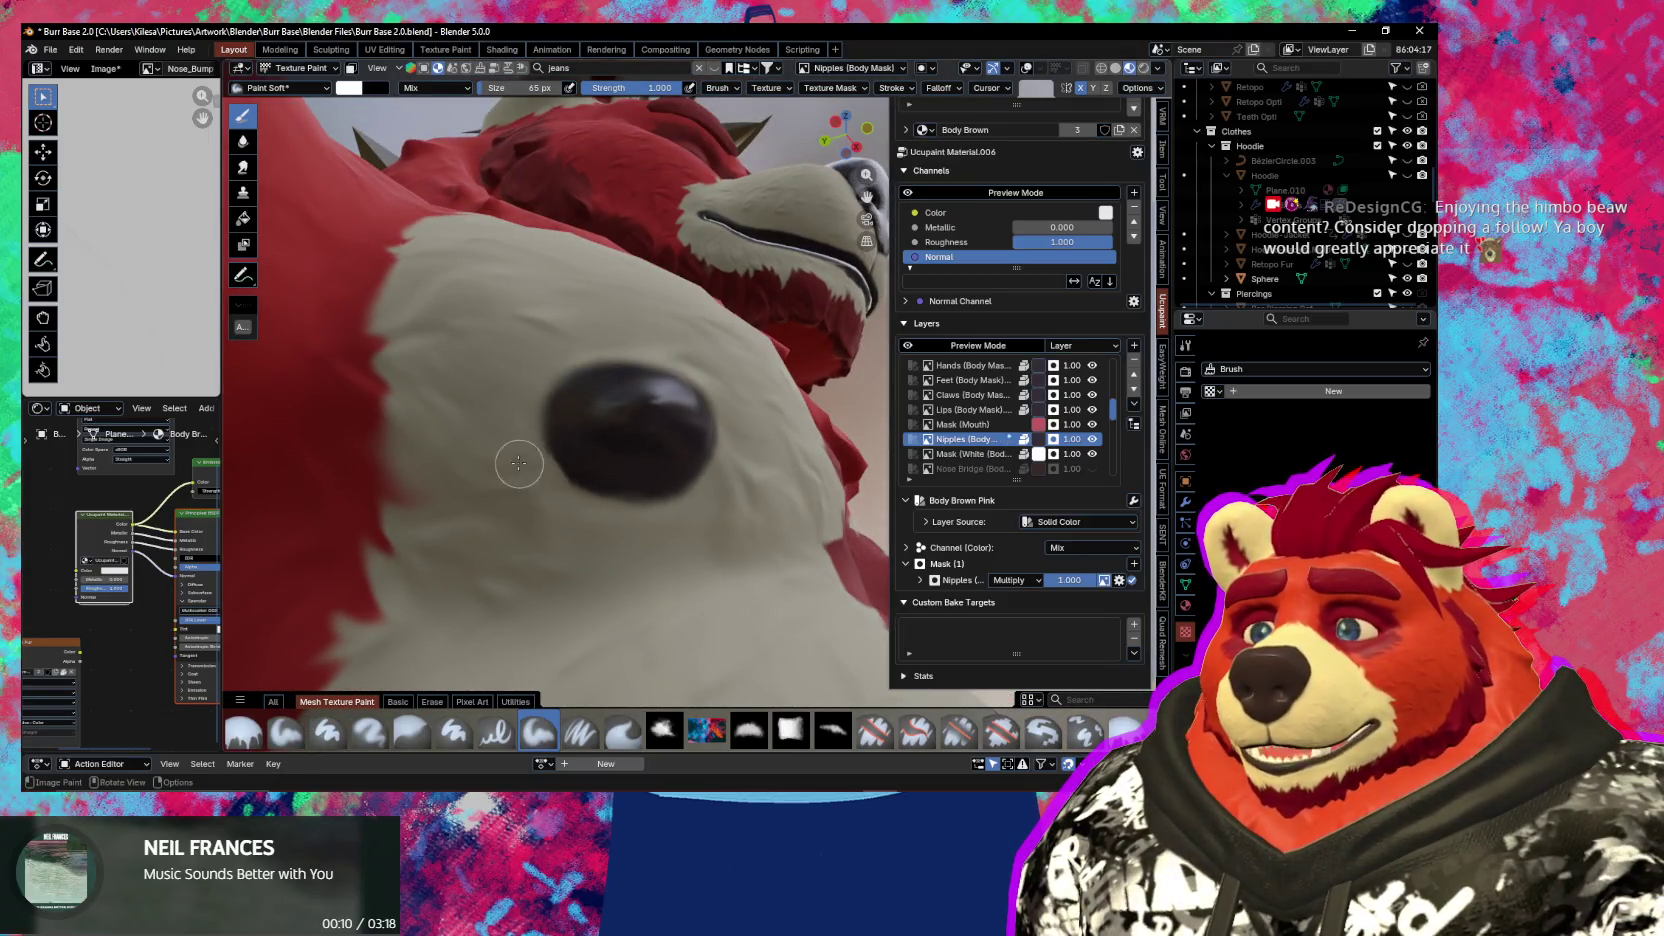
Zoom in on the dark chest spot and orbit to inspect the fur and hoodie edge
{"action": "middle_click_drag", "start_coordinate": [525, 463], "coordinate": [530, 400]}
{"action": "key", "text": "ctrl"}
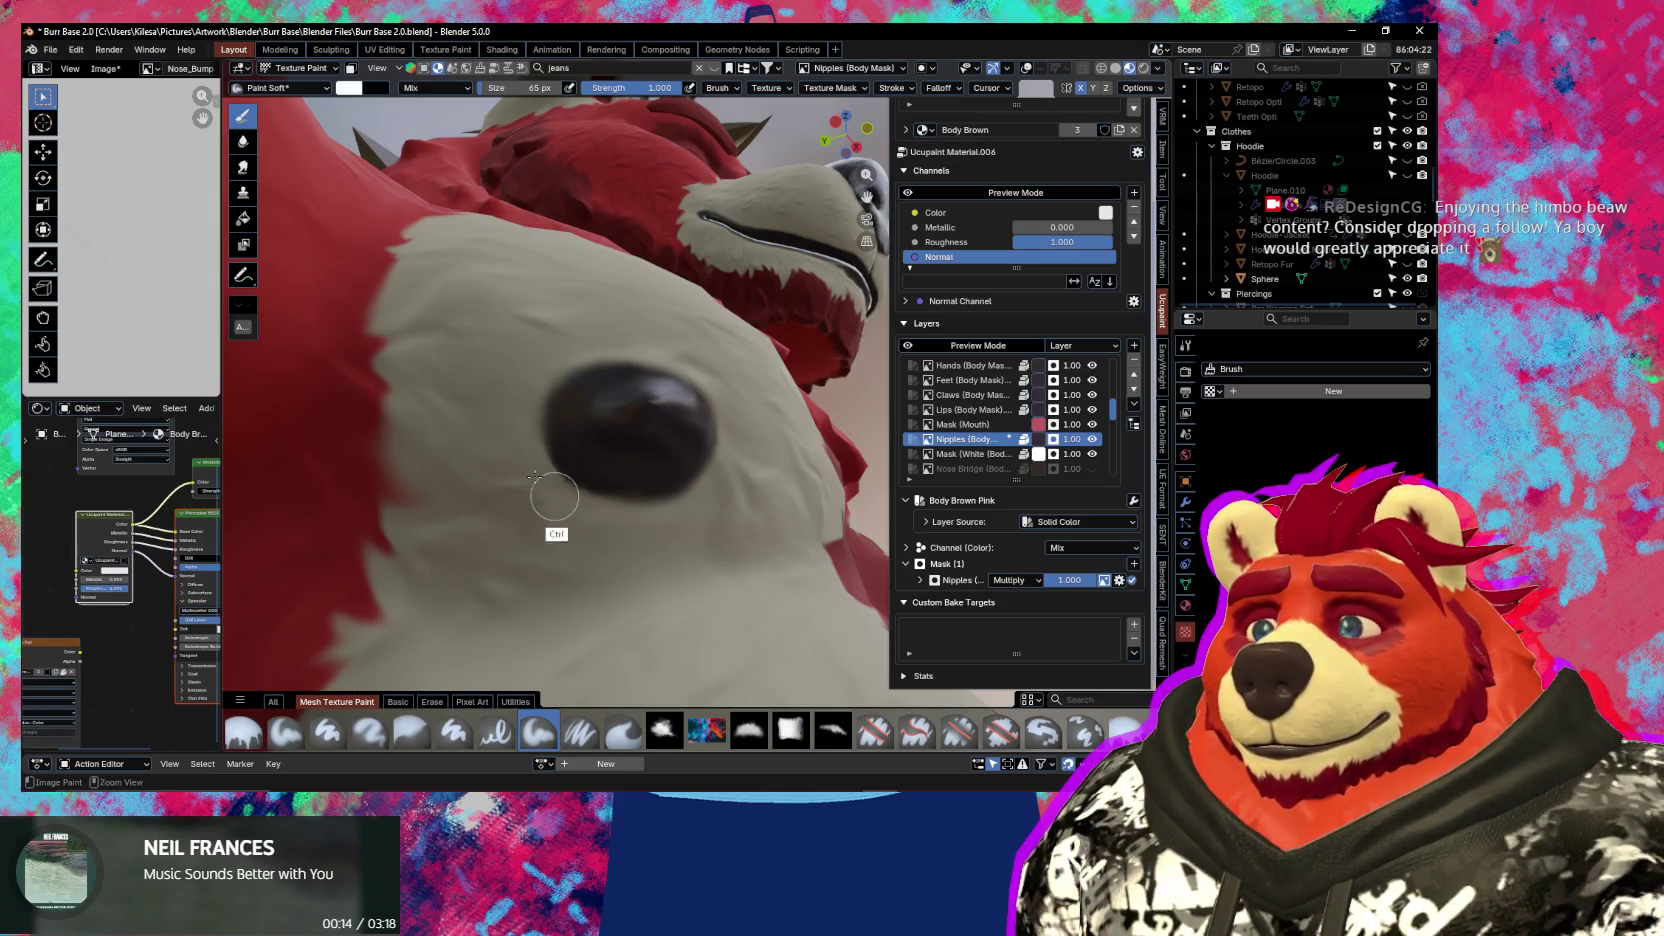
{"action": "middle_click_drag", "start_coordinate": [520, 483], "coordinate": [582, 452], "text": "ctrl"}
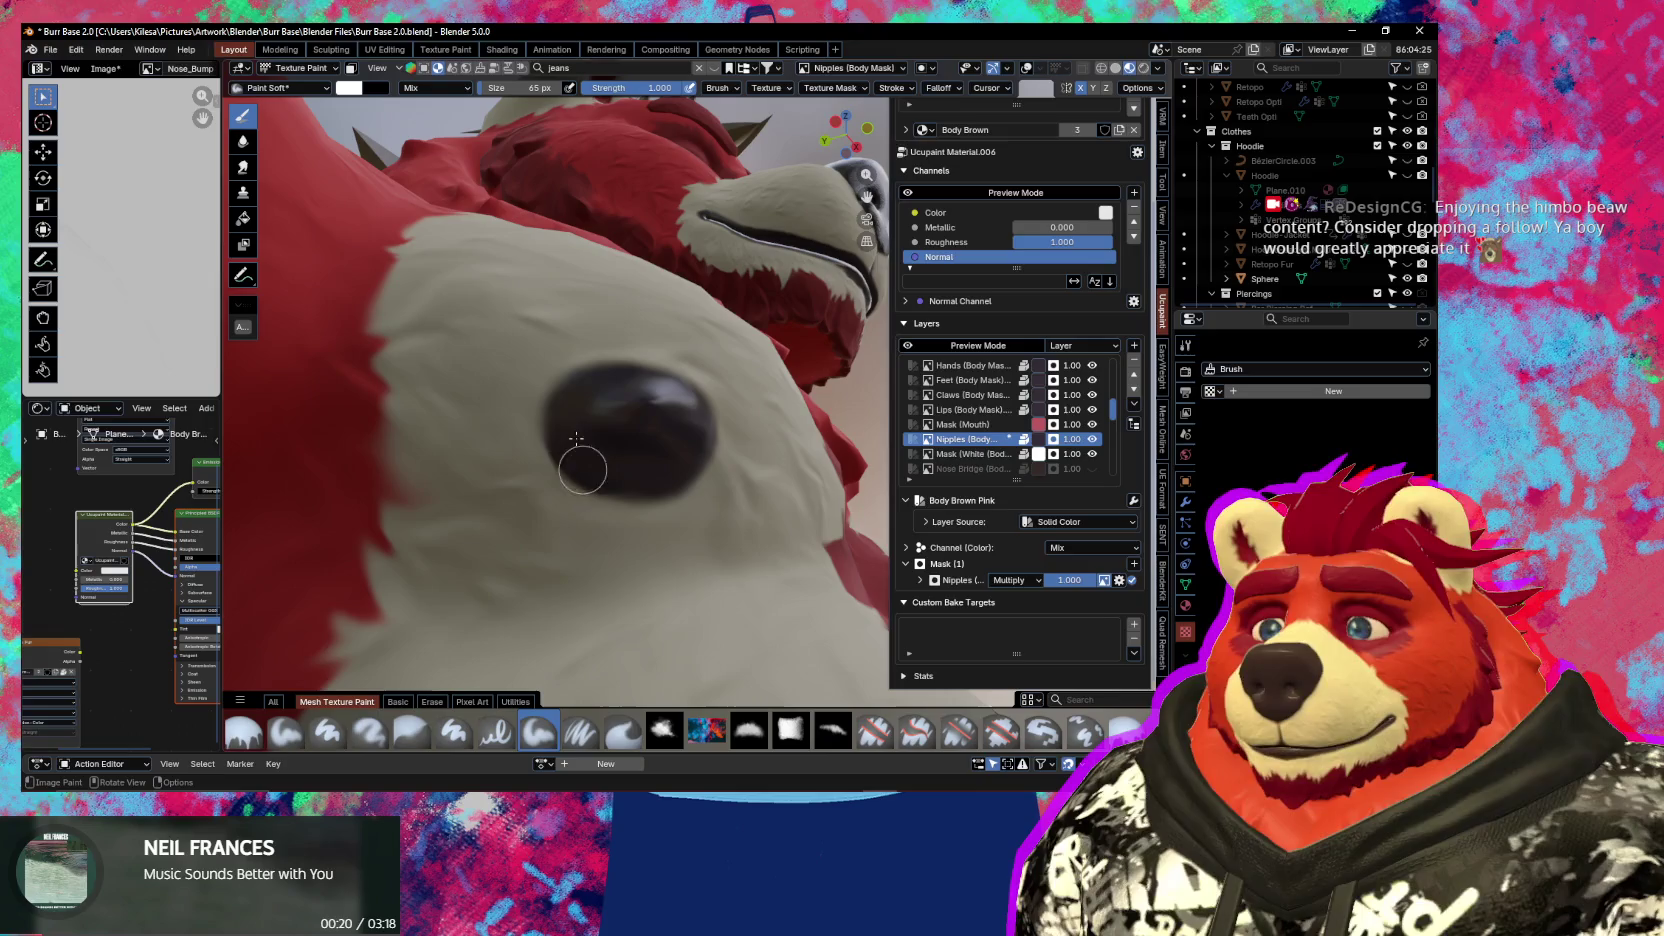
{"action": "mouse_move", "coordinate": [575, 422]}
{"action": "middle_mouse_down"}
{"action": "mouse_move", "coordinate": [578, 471]}
{"action": "mouse_move", "coordinate": [639, 477]}
{"action": "middle_mouse_up"}
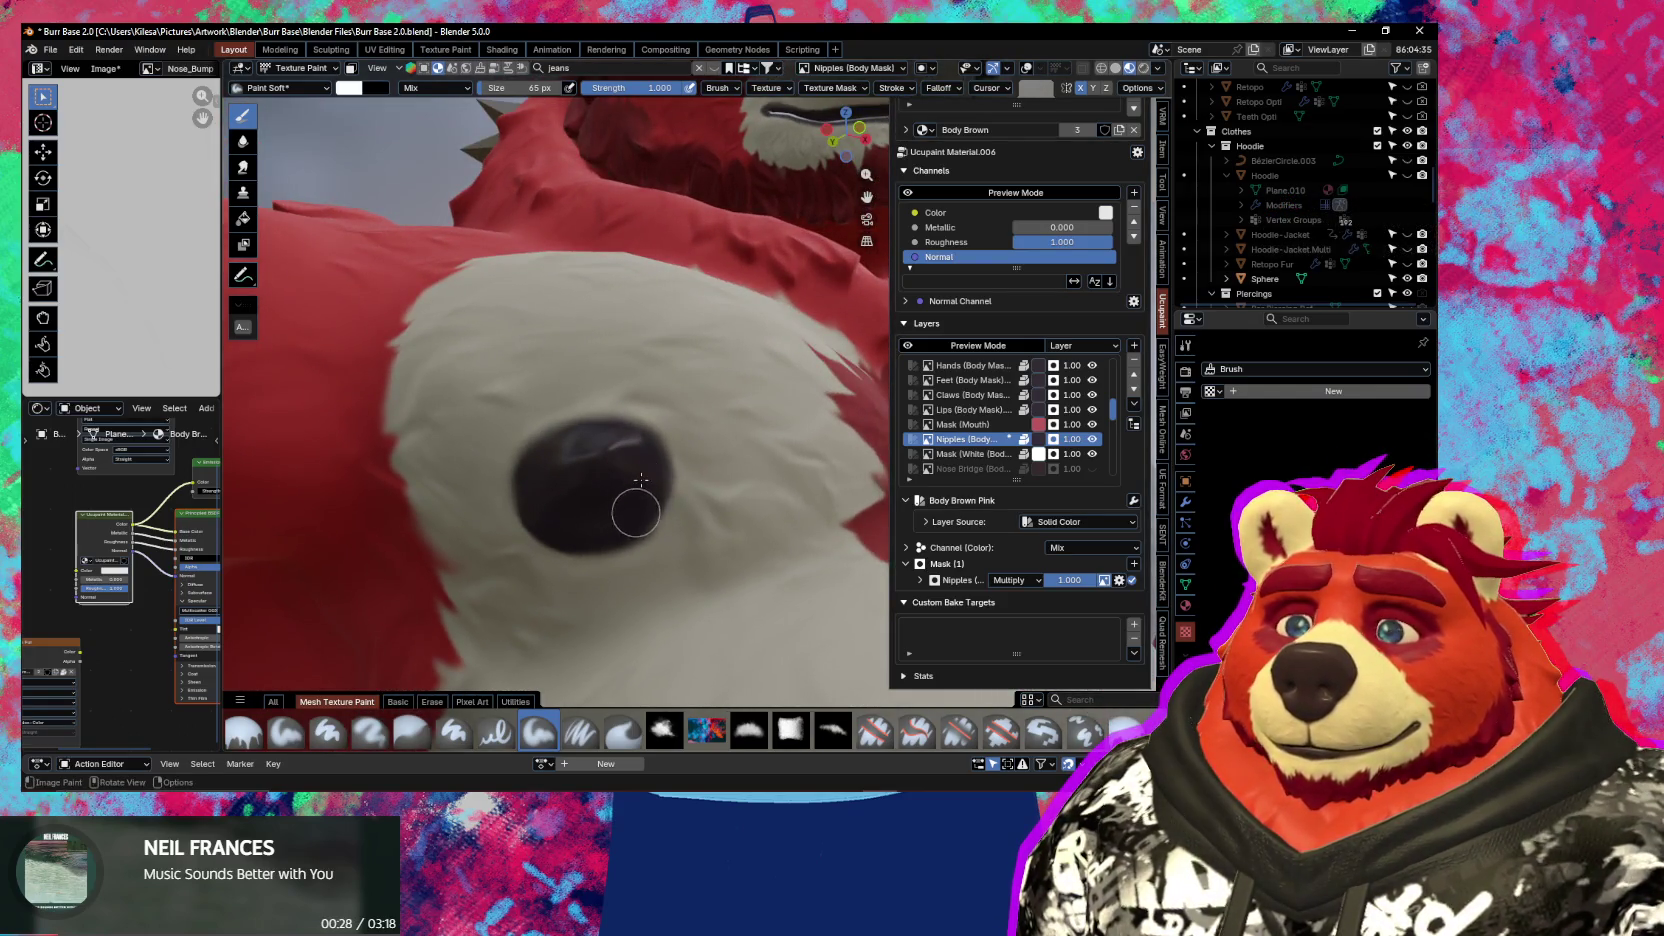
{"action": "mouse_move", "coordinate": [641, 480]}
{"action": "middle_mouse_down"}
{"action": "mouse_move", "coordinate": [575, 471]}
{"action": "mouse_move", "coordinate": [597, 466]}
{"action": "middle_mouse_up"}
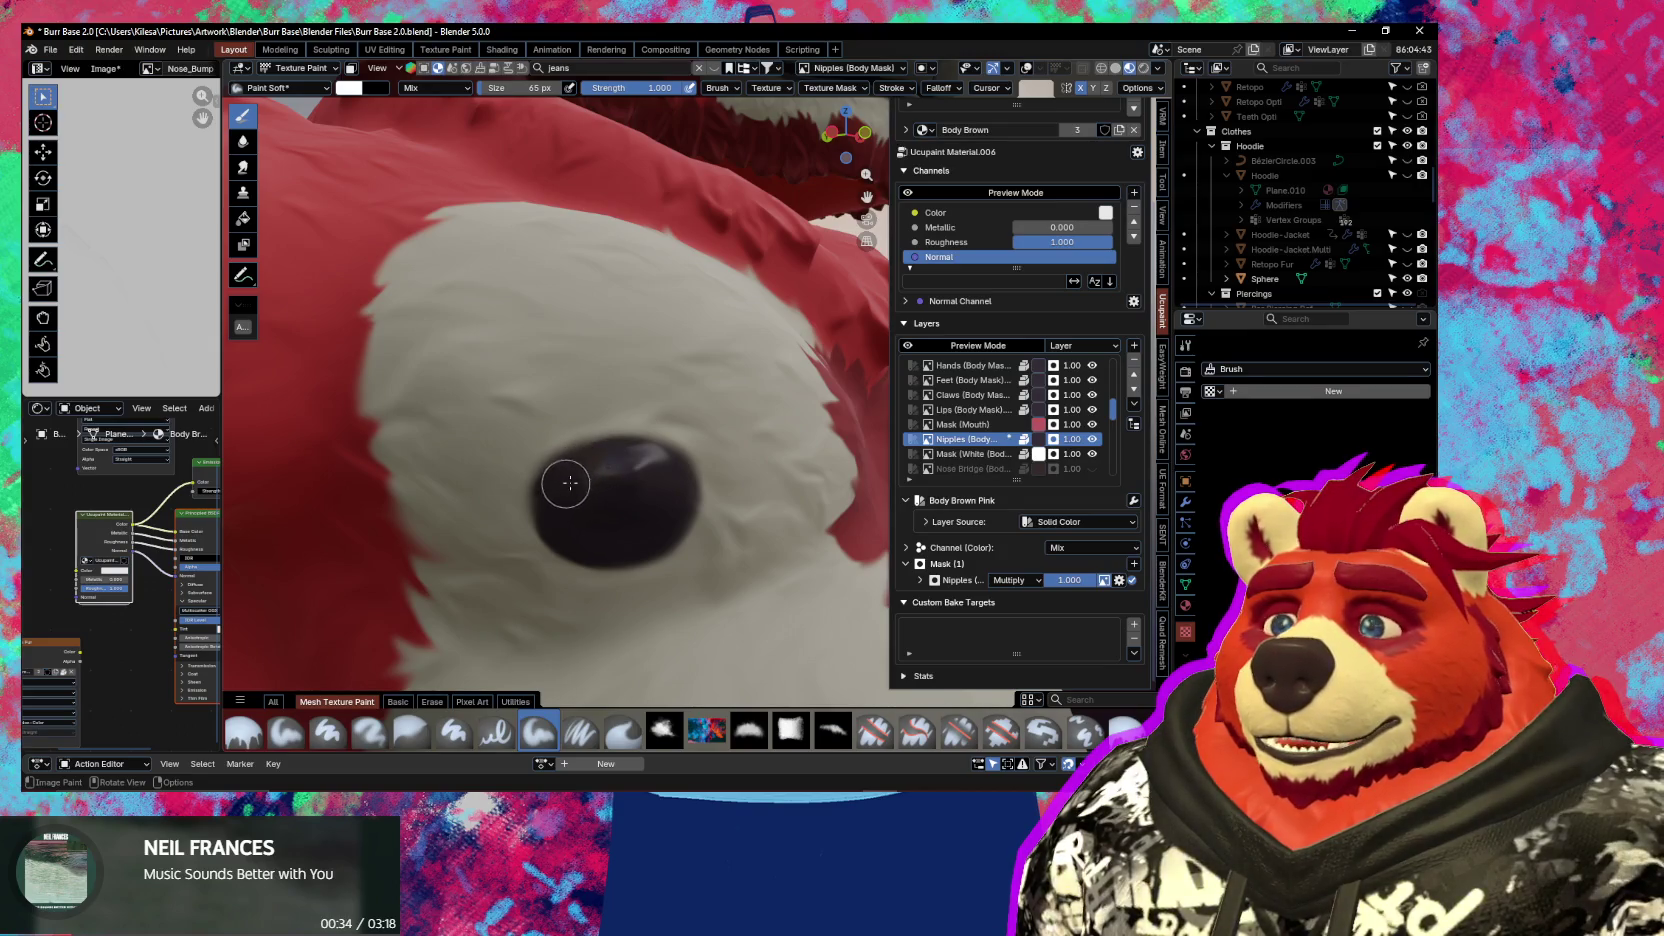
{"action": "middle_click_drag", "start_coordinate": [596, 463], "coordinate": [600, 472]}
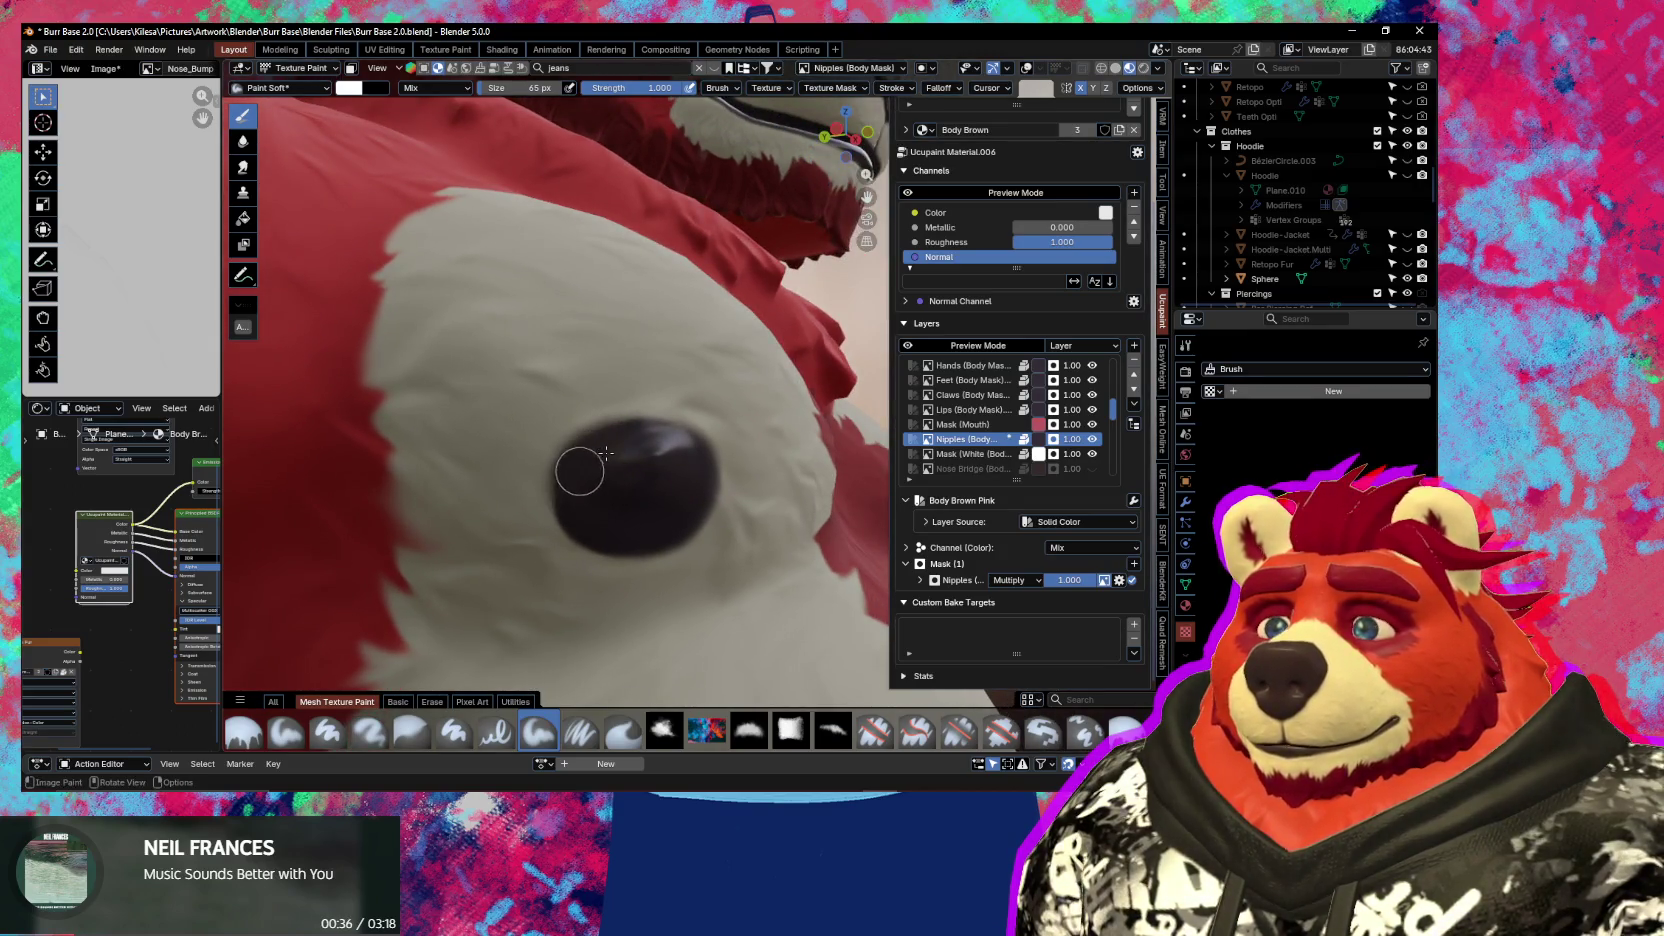
{"action": "mouse_move", "coordinate": [606, 453]}
{"action": "middle_mouse_down"}
{"action": "mouse_move", "coordinate": [576, 550]}
{"action": "mouse_move", "coordinate": [563, 543]}
{"action": "mouse_move", "coordinate": [587, 532]}
{"action": "mouse_move", "coordinate": [624, 565]}
{"action": "mouse_move", "coordinate": [669, 520]}
{"action": "mouse_move", "coordinate": [583, 540]}
{"action": "mouse_move", "coordinate": [553, 602]}
{"action": "mouse_move", "coordinate": [632, 552]}
{"action": "middle_mouse_up"}
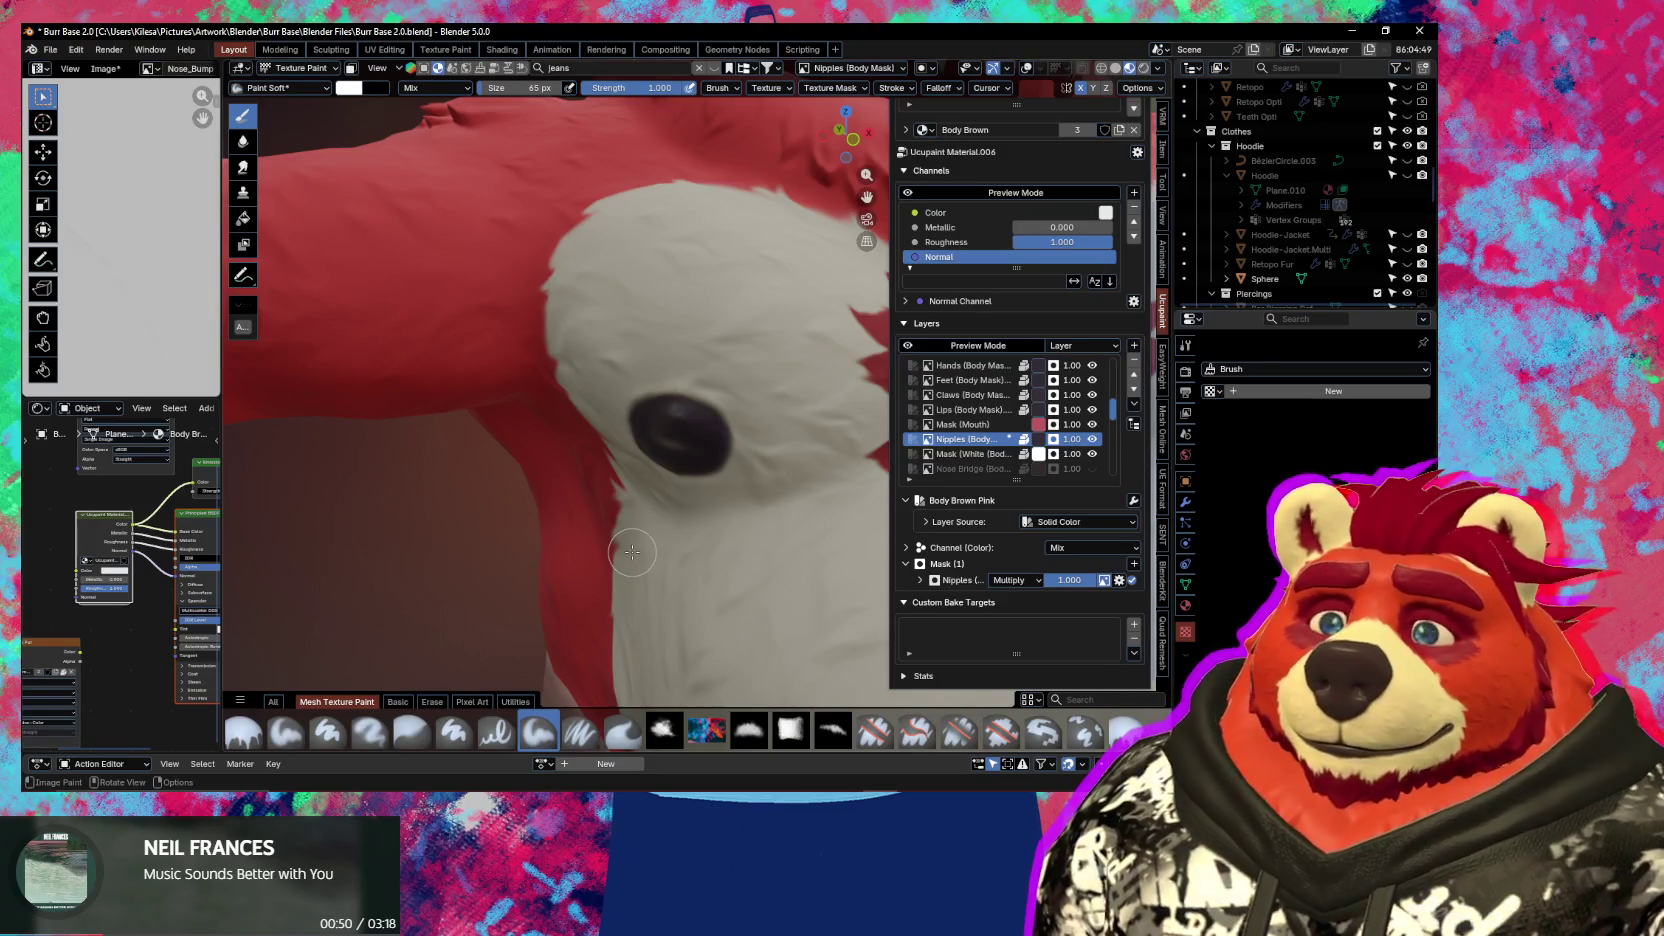
Switch the body to Edit Mode and show the chest wireframe
{"action": "key", "text": "Tab"}
{"action": "mouse_move", "coordinate": [632, 552]}
{"action": "middle_mouse_down"}
{"action": "mouse_move", "coordinate": [682, 568]}
{"action": "mouse_move", "coordinate": [668, 540]}
{"action": "mouse_move", "coordinate": [723, 497]}
{"action": "middle_mouse_up"}
{"action": "key", "text": "shift+alt+z"}
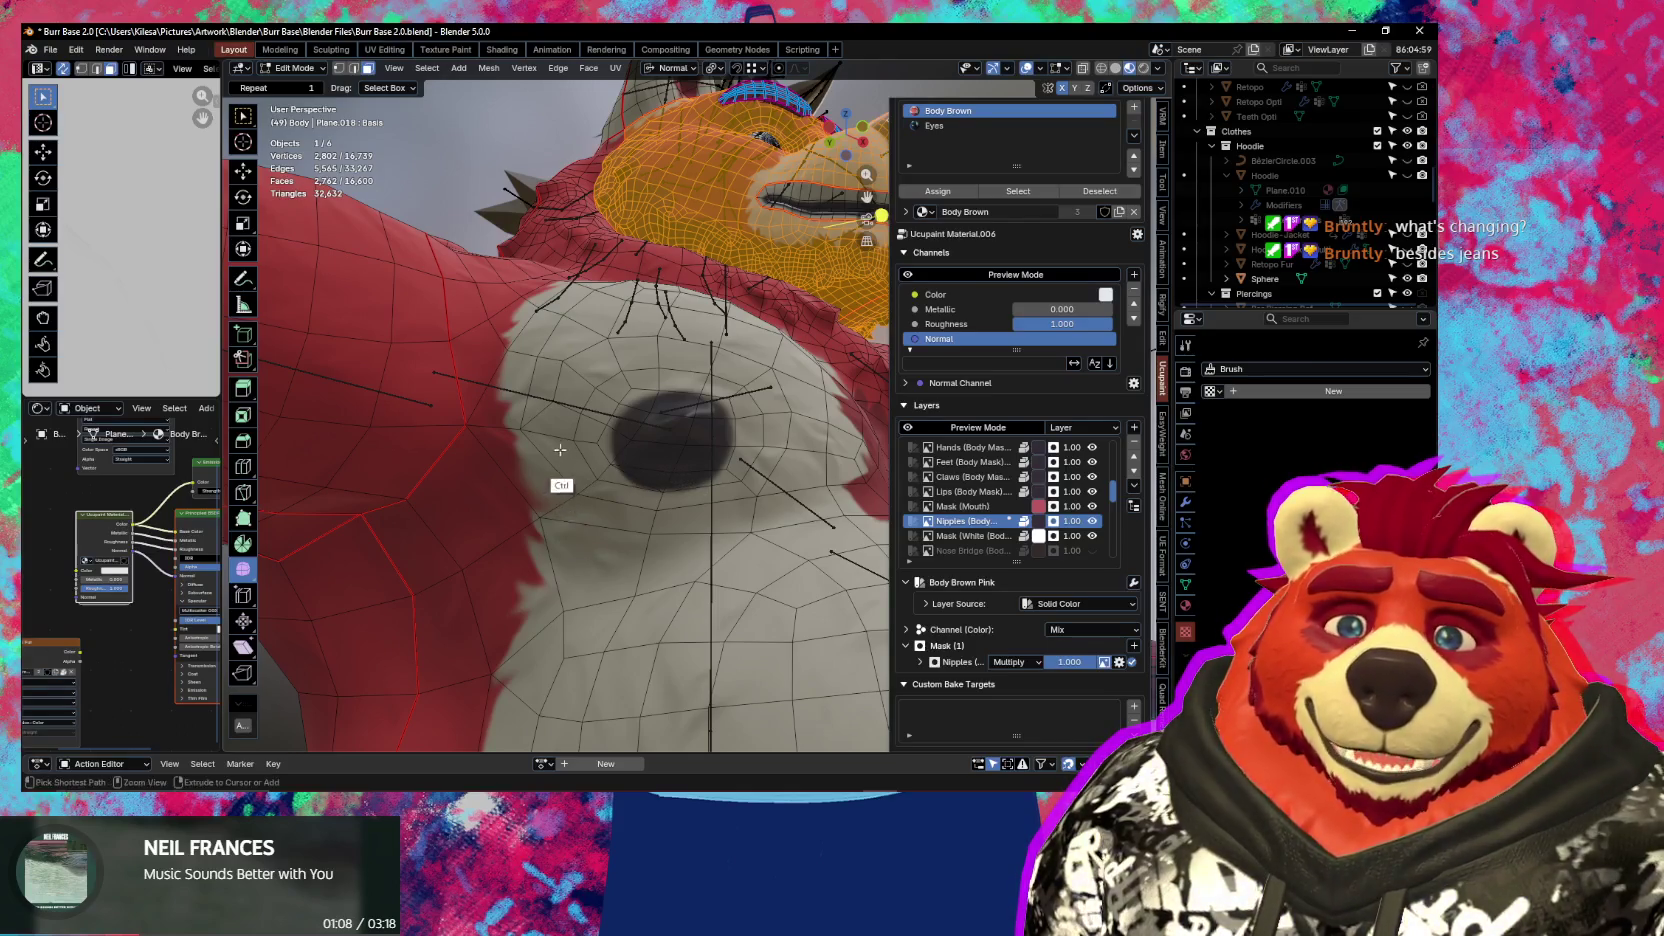
Isolate the body mesh in local view and tilt the view around the shoulder
{"action": "middle_click_drag", "start_coordinate": [557, 483], "coordinate": [540, 516]}
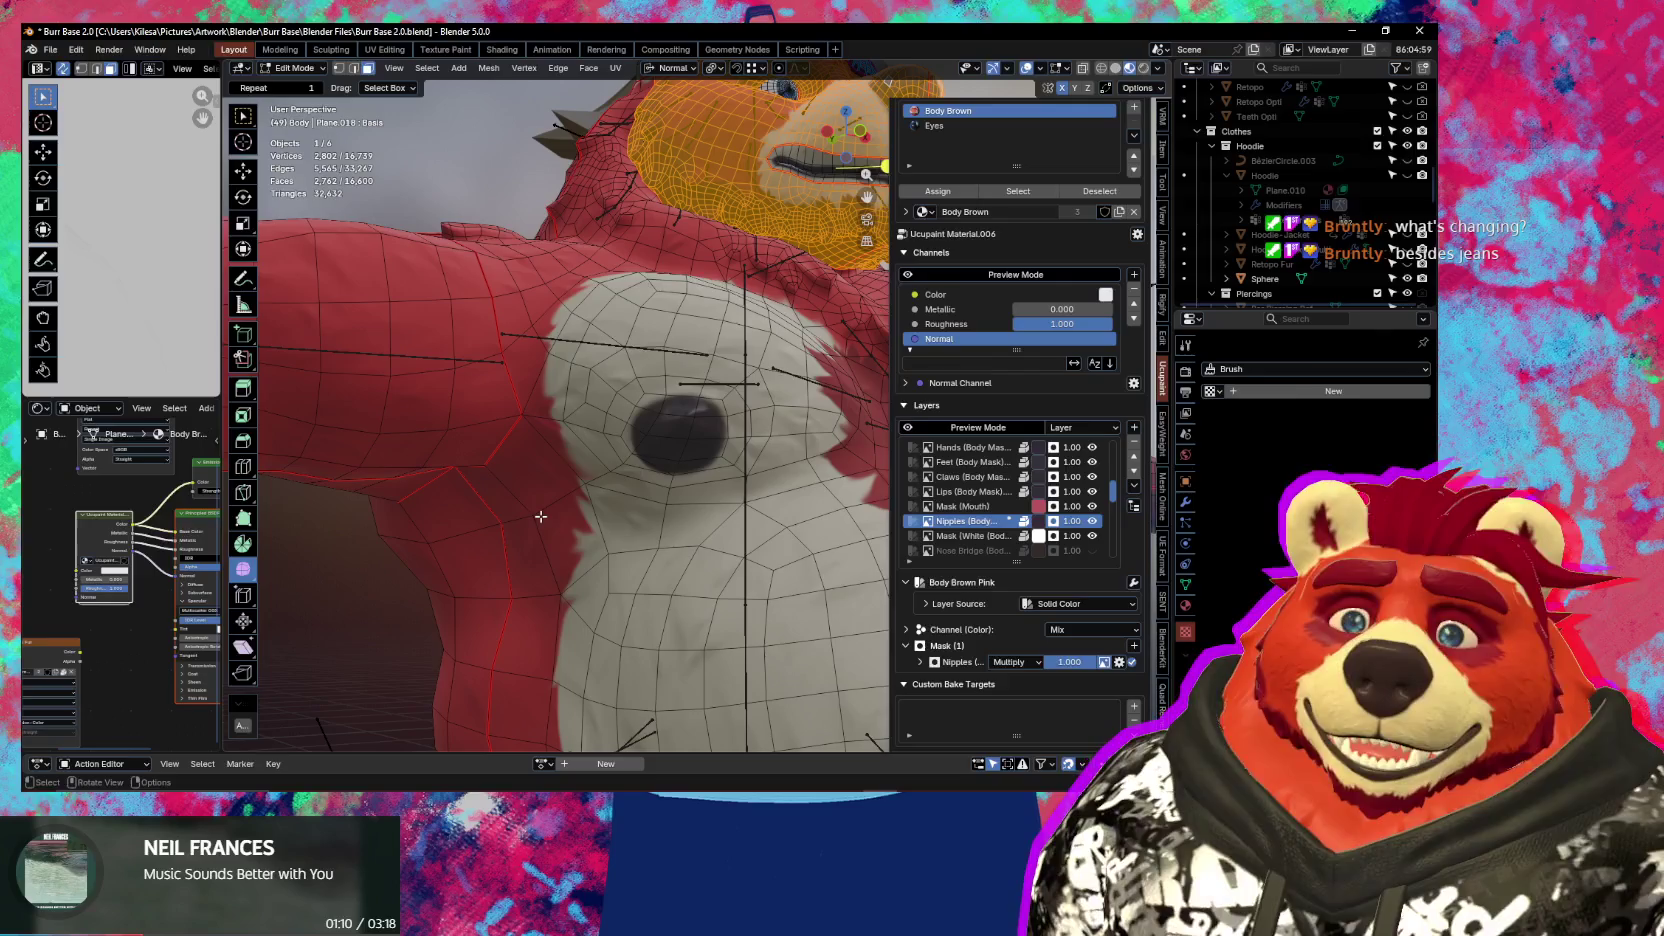
{"action": "key", "text": "KP_Divide"}
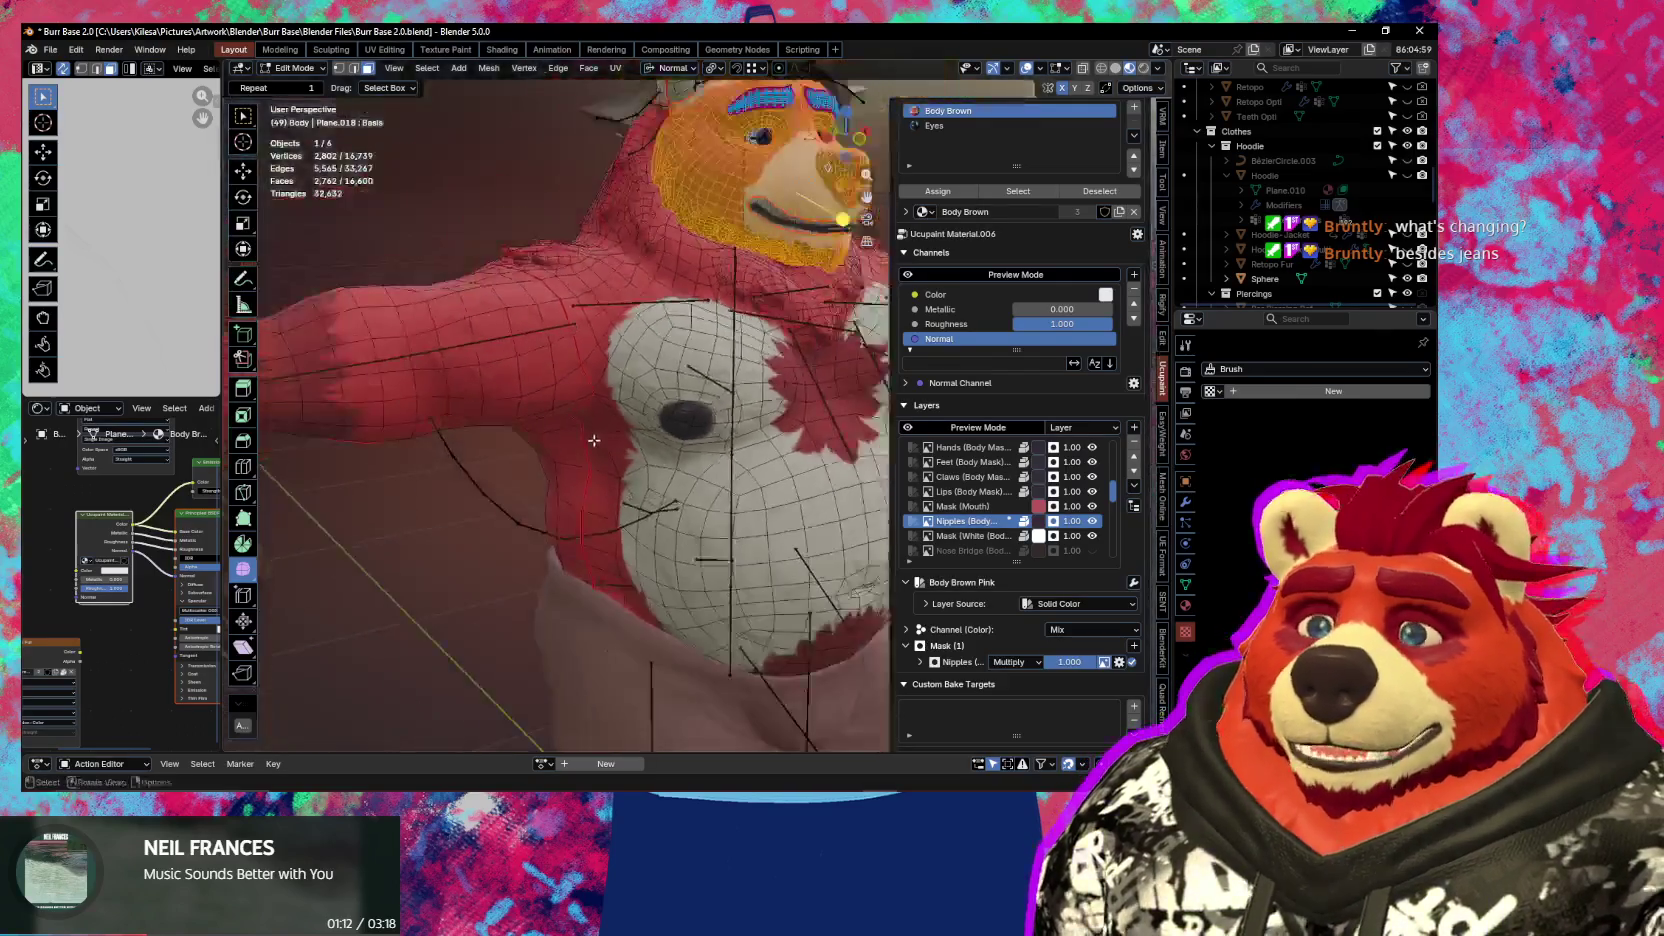
{"action": "middle_click_drag", "start_coordinate": [600, 450], "coordinate": [611, 470]}
{"action": "scroll", "coordinate": [611, 470], "scroll_direction": "up", "scroll_amount": 5}
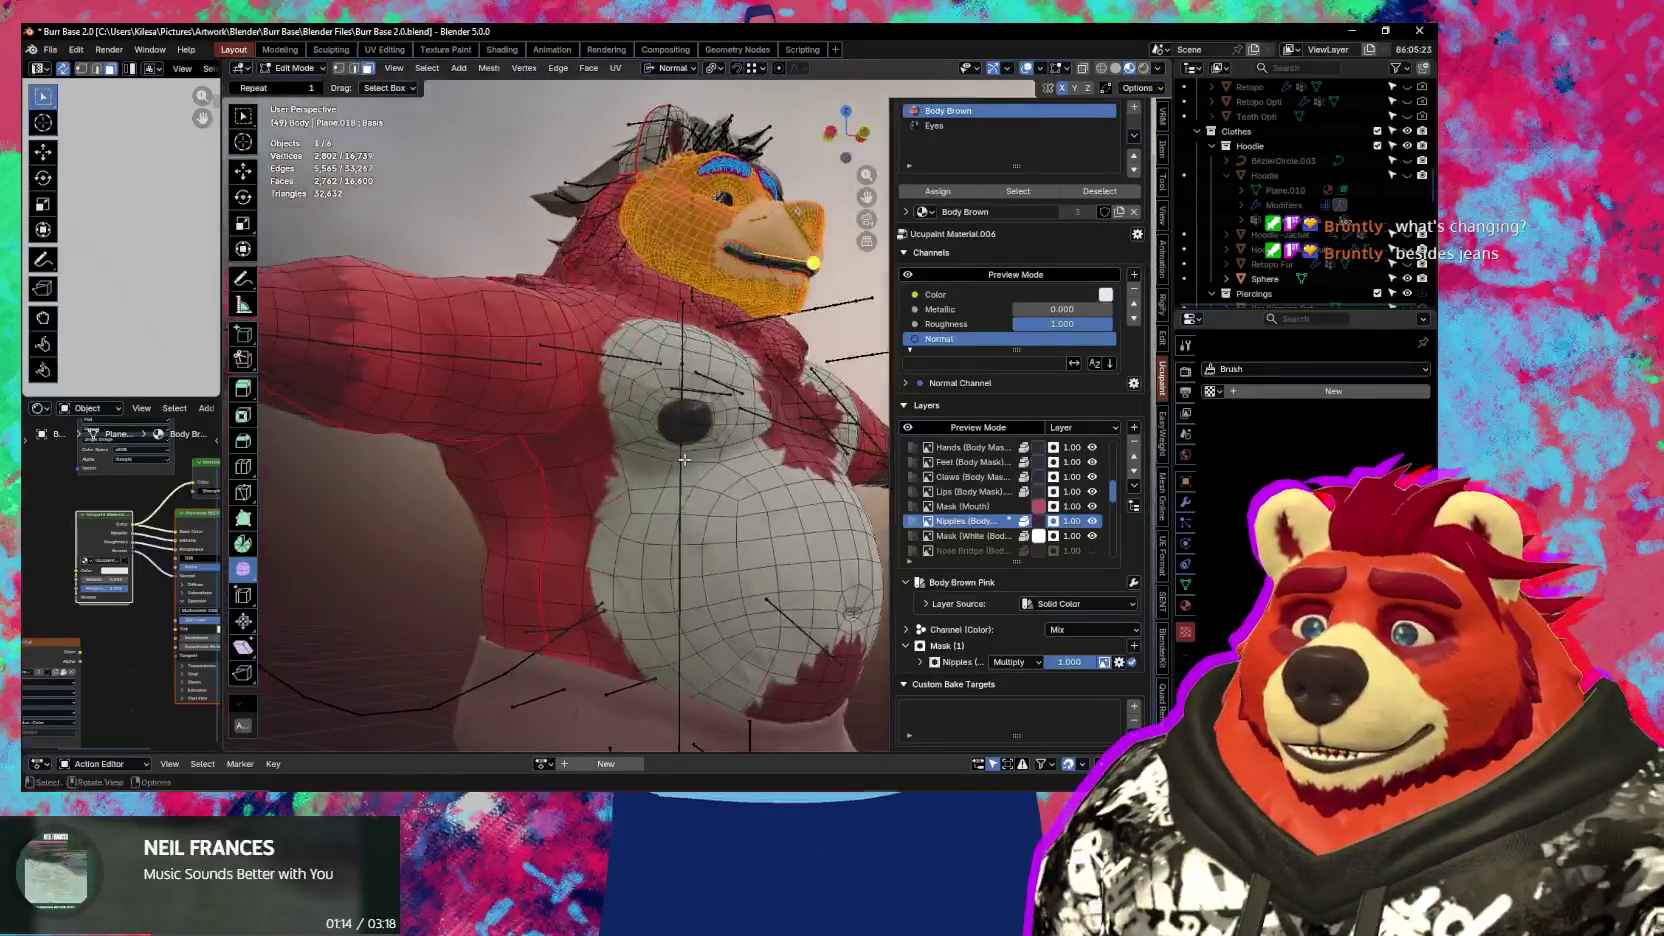
Return to Object Mode, exit local view and hide the viewport overlays
{"action": "key", "text": "Tab"}
{"action": "key", "text": "KP_Divide"}
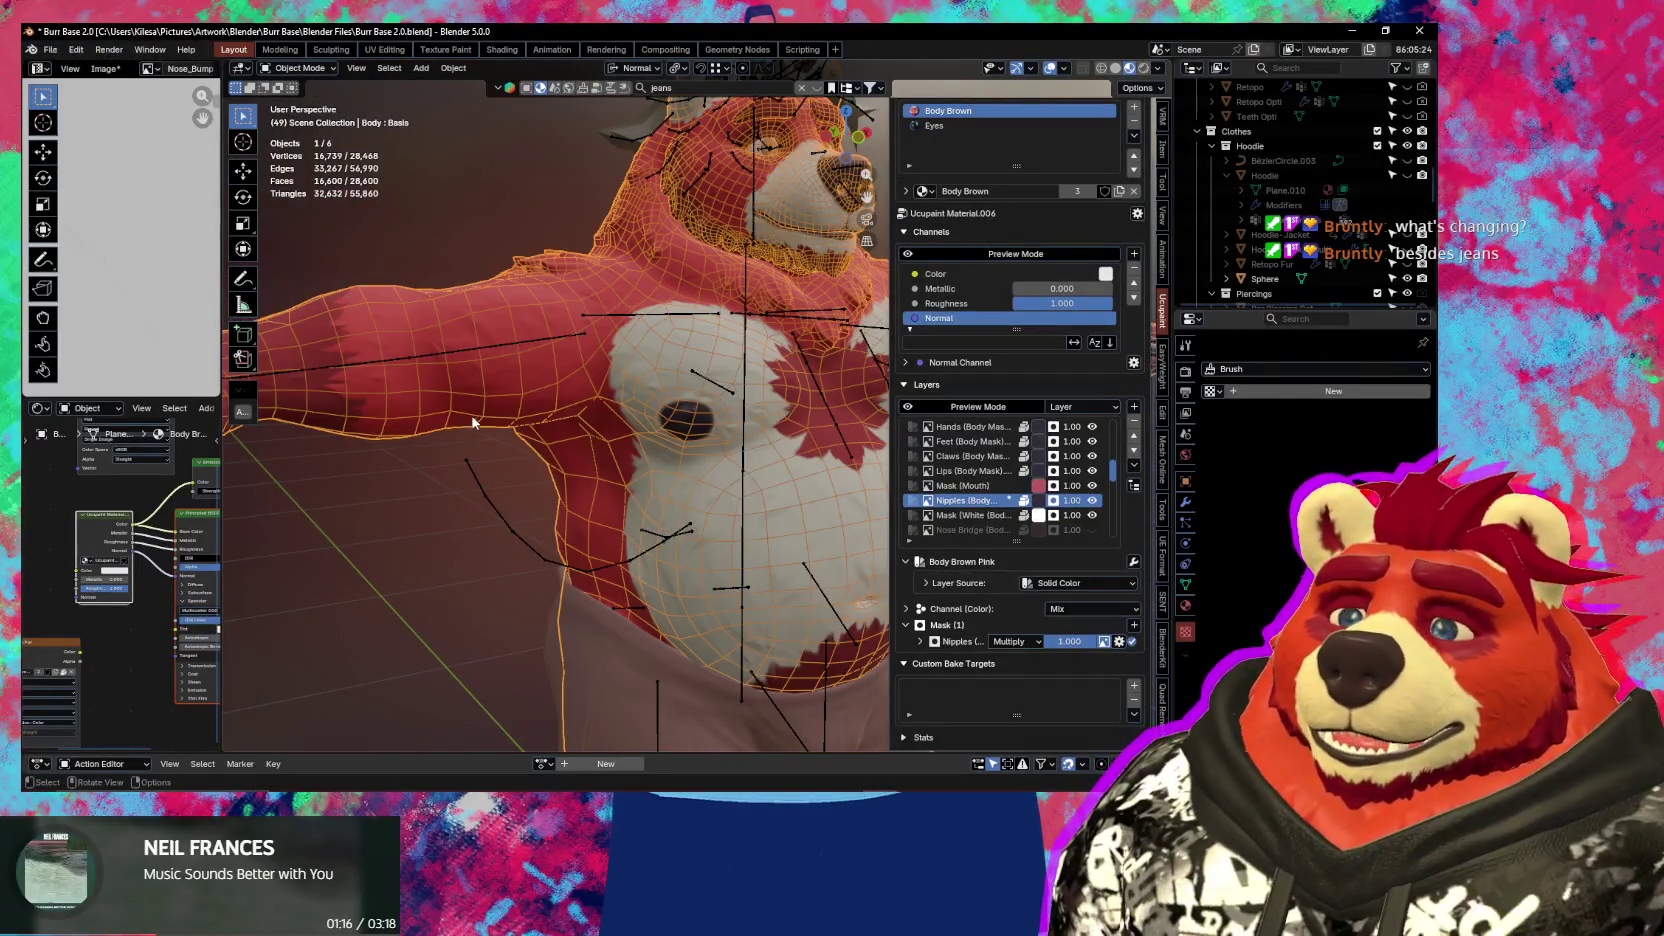
{"action": "key", "text": "shift+alt+z"}
{"action": "middle_click_drag", "start_coordinate": [474, 428], "coordinate": [389, 488]}
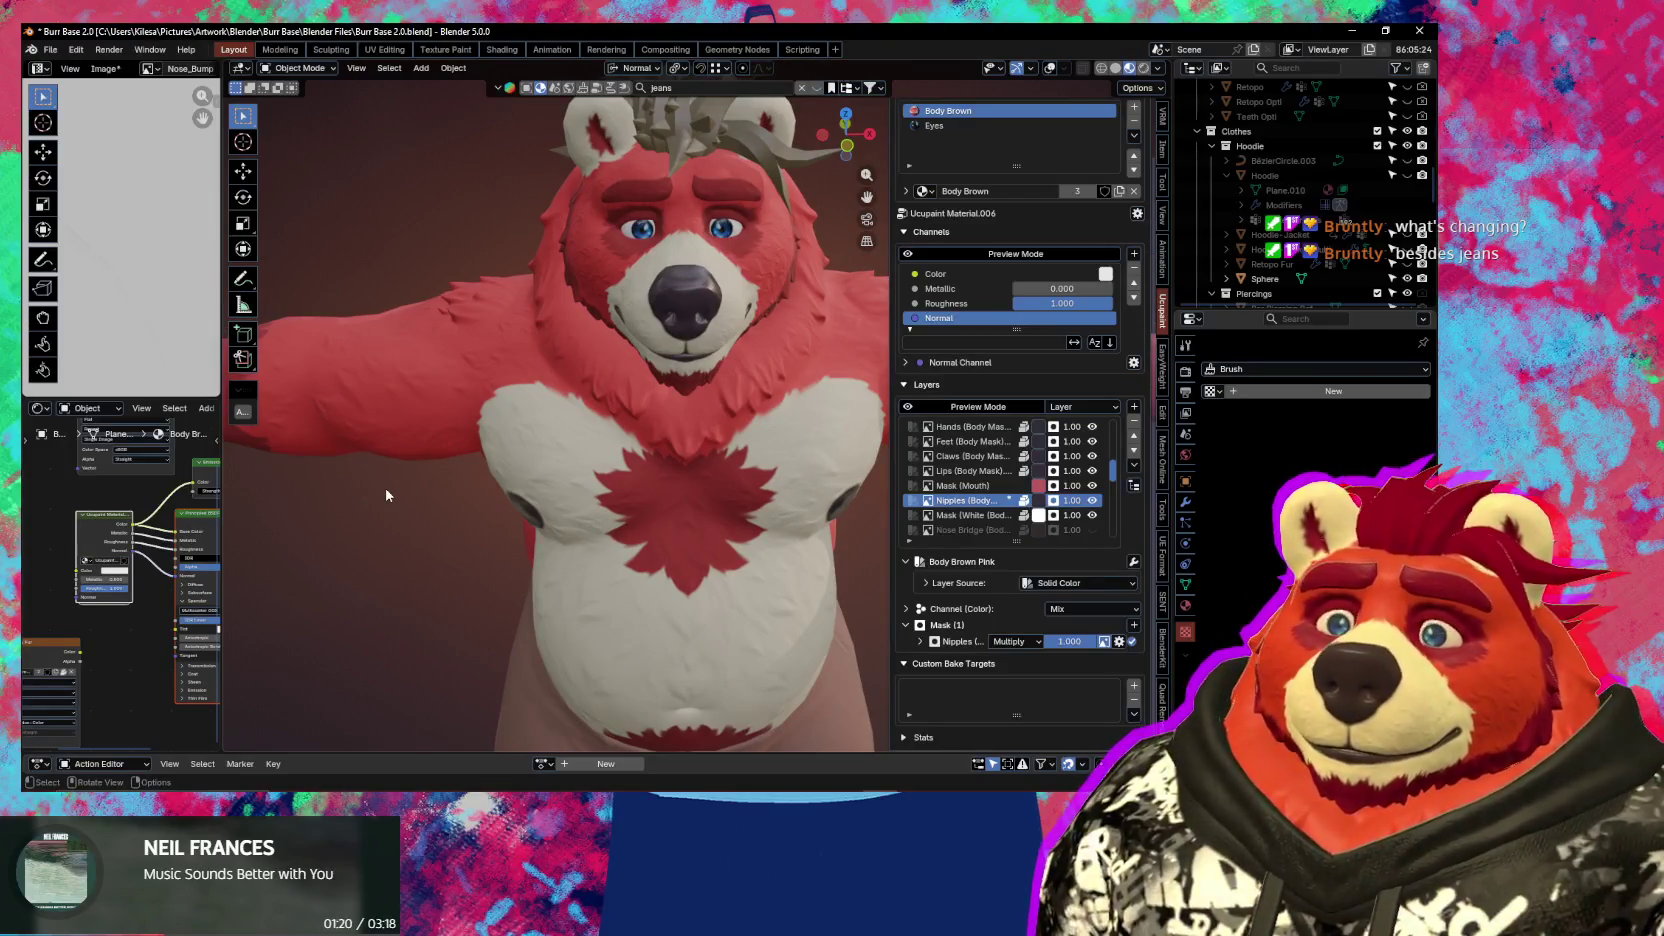
{"action": "middle_click_drag", "start_coordinate": [545, 418], "coordinate": [700, 420]}
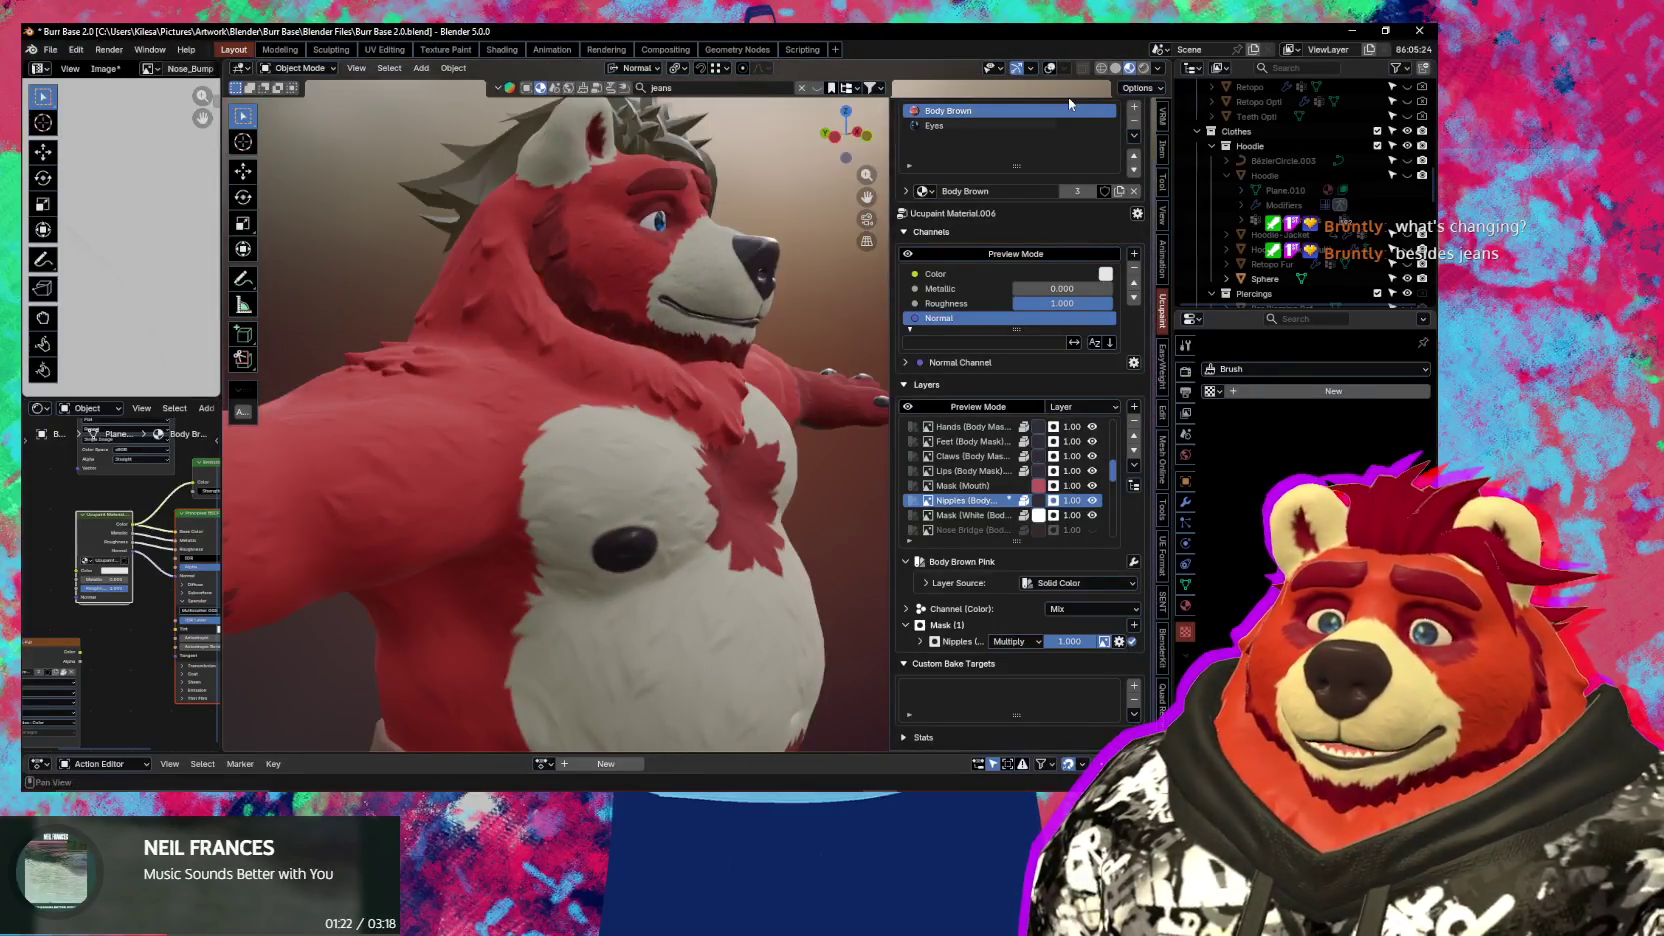
{"action": "mouse_move", "coordinate": [740, 290]}
{"action": "middle_mouse_down"}
{"action": "mouse_move", "coordinate": [678, 257]}
{"action": "mouse_move", "coordinate": [640, 315]}
{"action": "mouse_move", "coordinate": [734, 312]}
{"action": "mouse_move", "coordinate": [592, 330]}
{"action": "middle_mouse_up"}
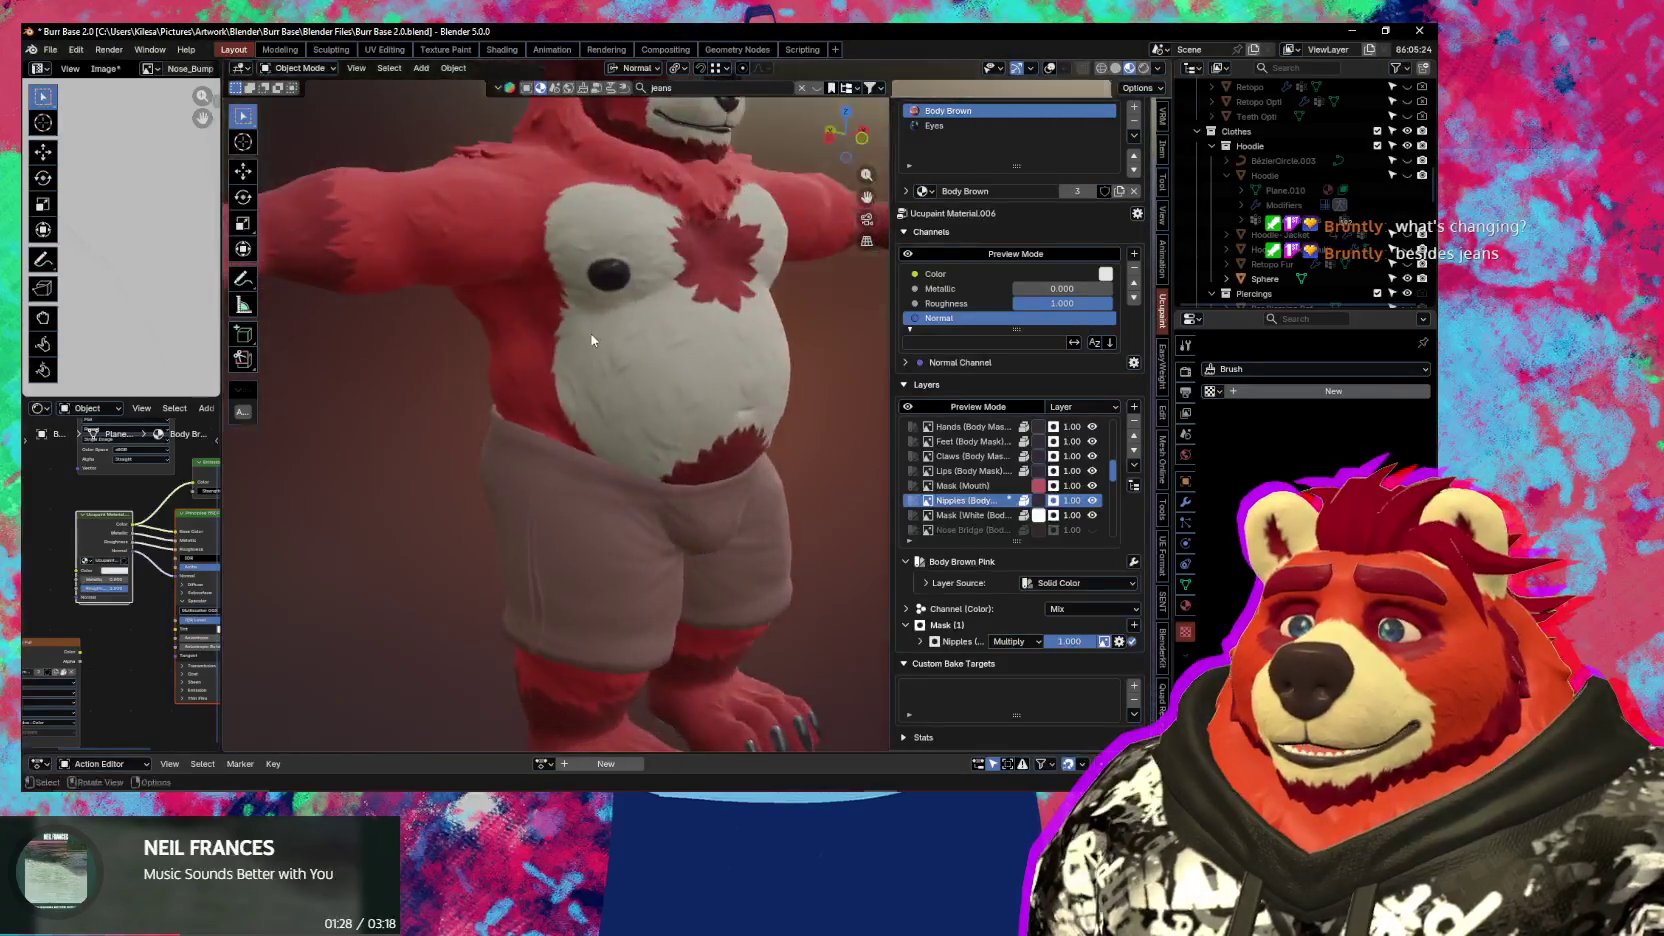
Scroll the Outliner down and select the Ear Piercings 1 object
{"action": "scroll", "coordinate": [1336, 247], "scroll_direction": "down", "scroll_amount": 4}
{"action": "scroll", "coordinate": [1320, 220], "scroll_direction": "down", "scroll_amount": 4}
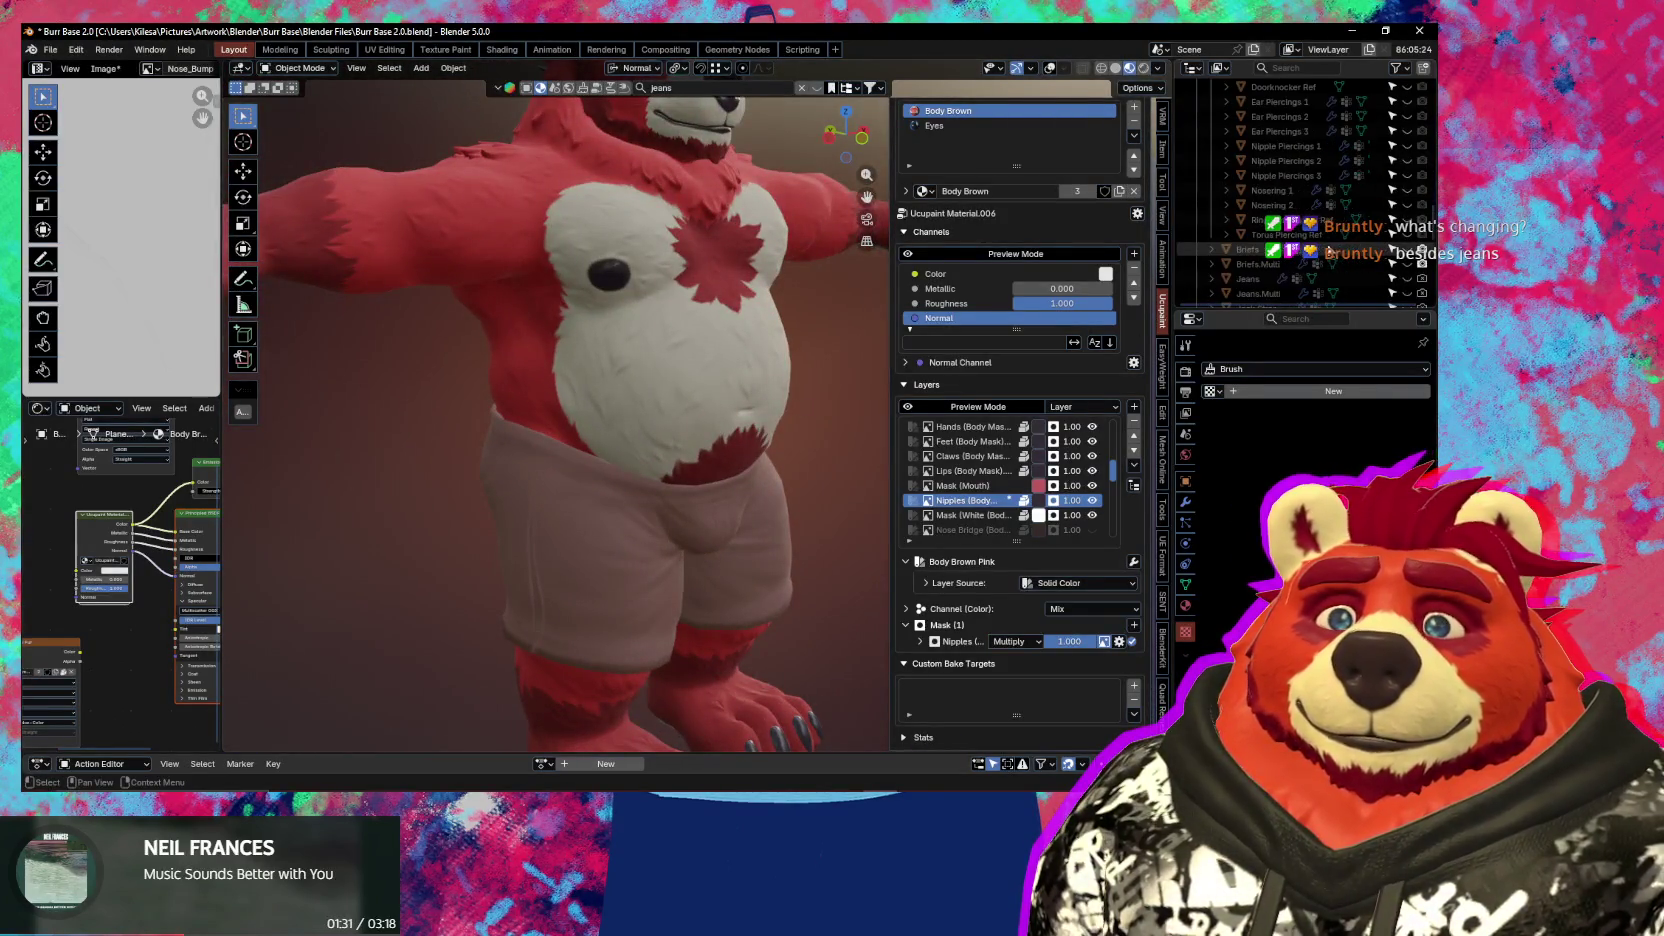
{"action": "left_click", "coordinate": [1283, 160]}
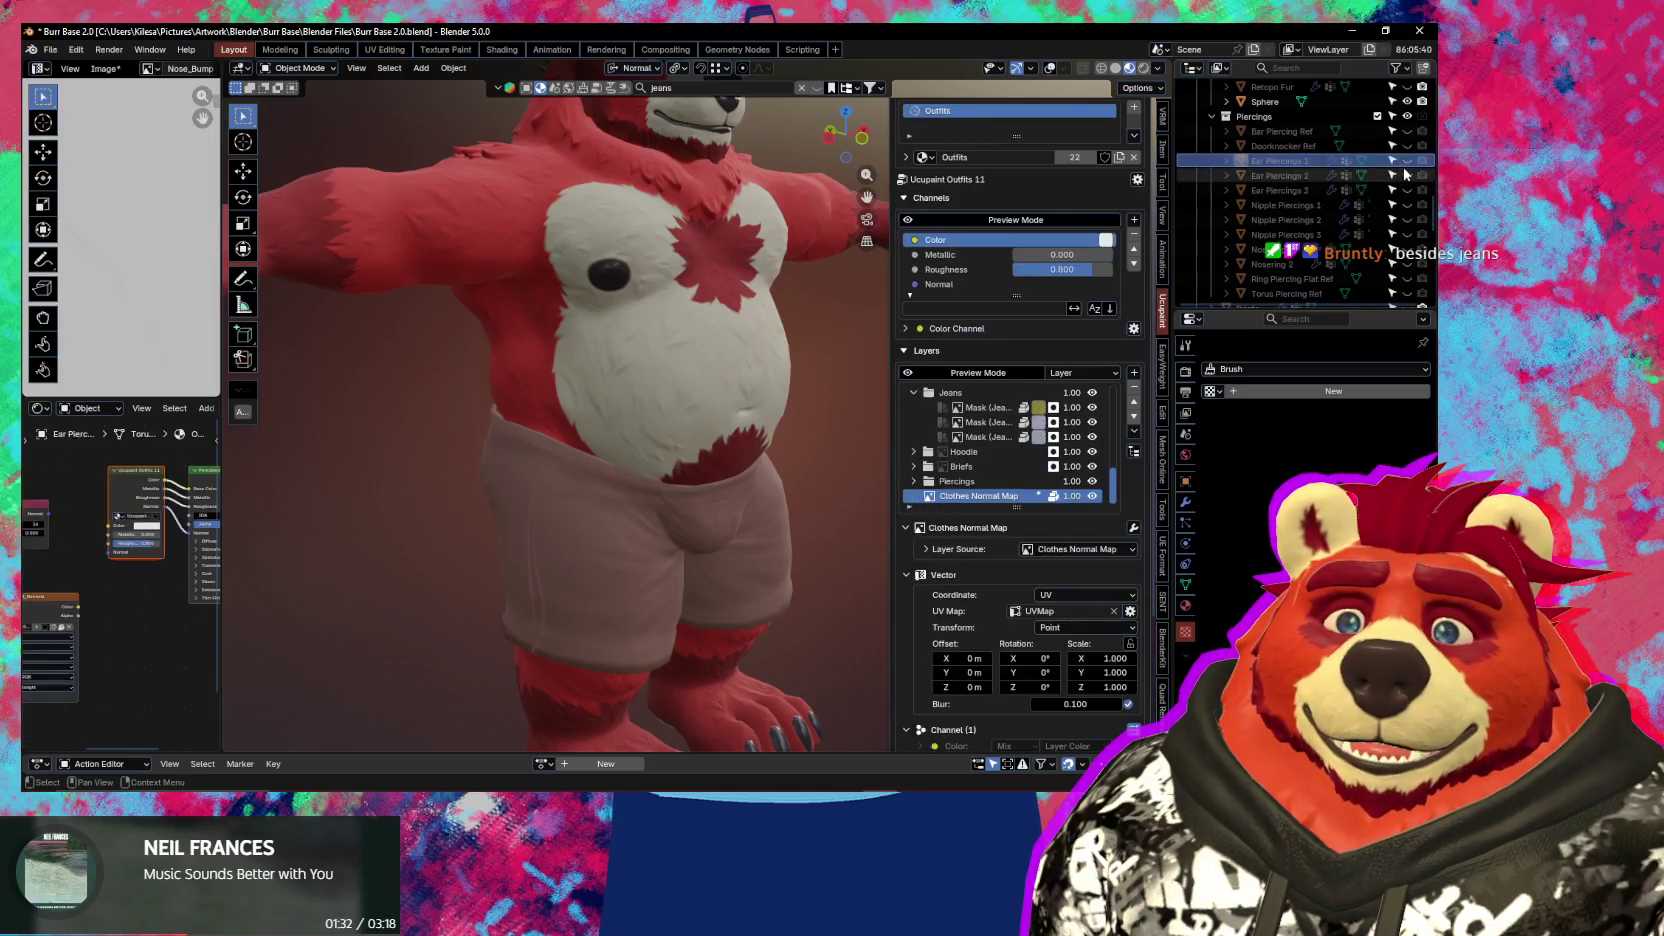
Unhide the piercing objects down to Nipple Piercings 3 and select Nipple Piercings 3
{"action": "left_click_drag", "start_coordinate": [1407, 160], "coordinate": [1413, 237]}
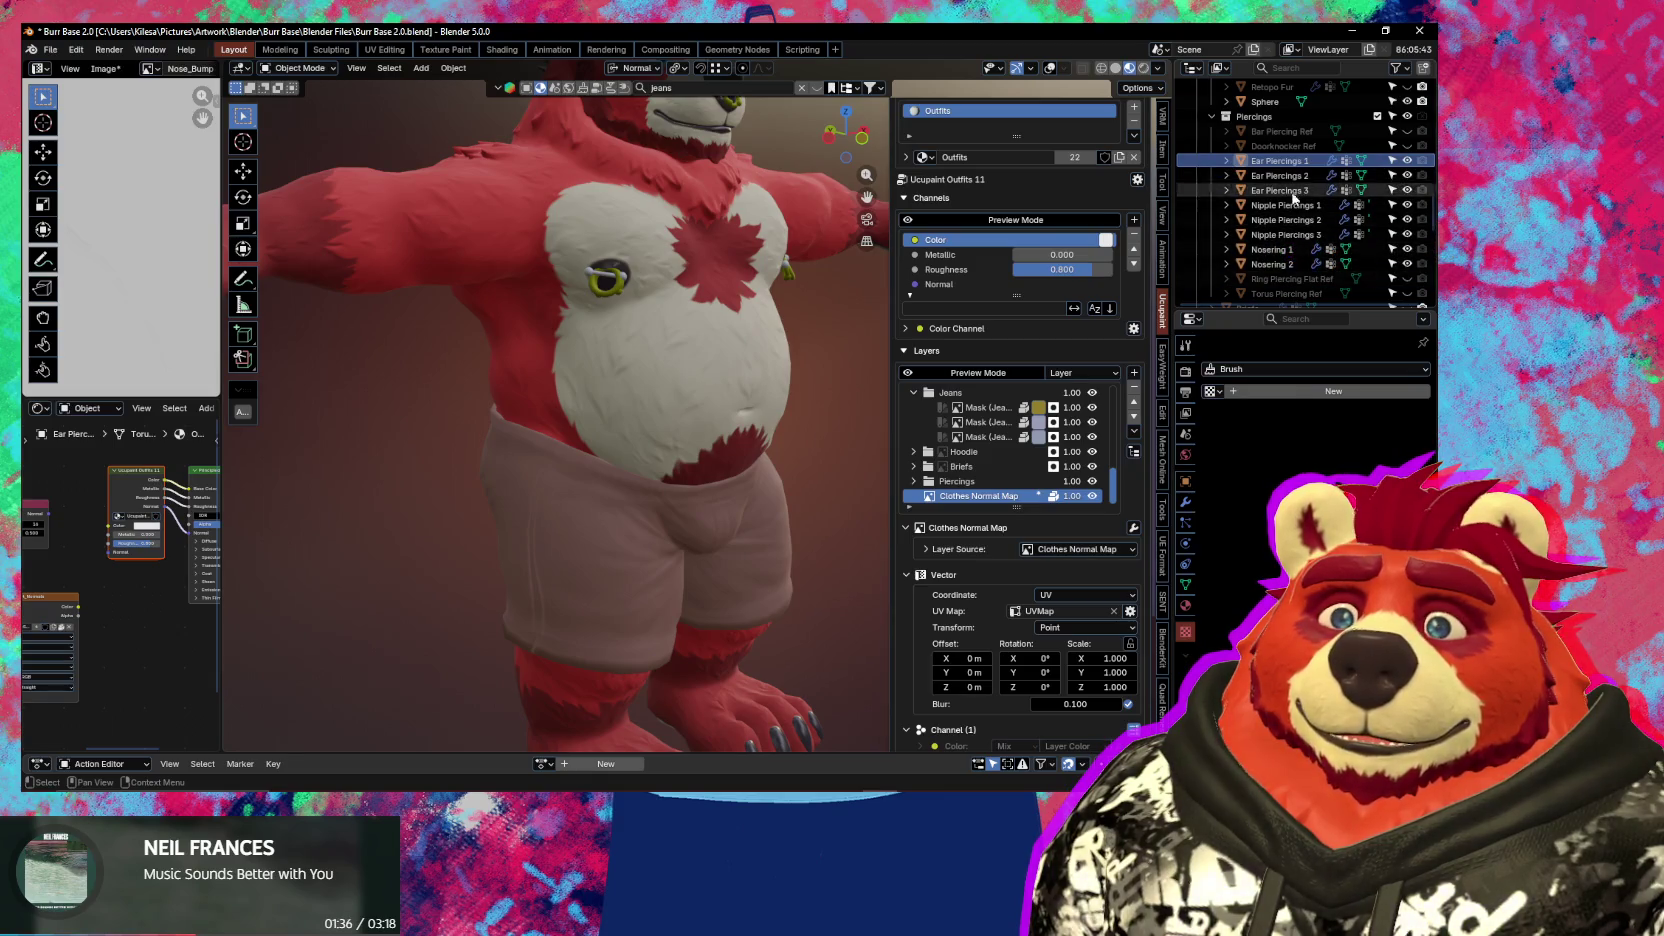
{"action": "middle_click_drag", "start_coordinate": [870, 300], "coordinate": [742, 341]}
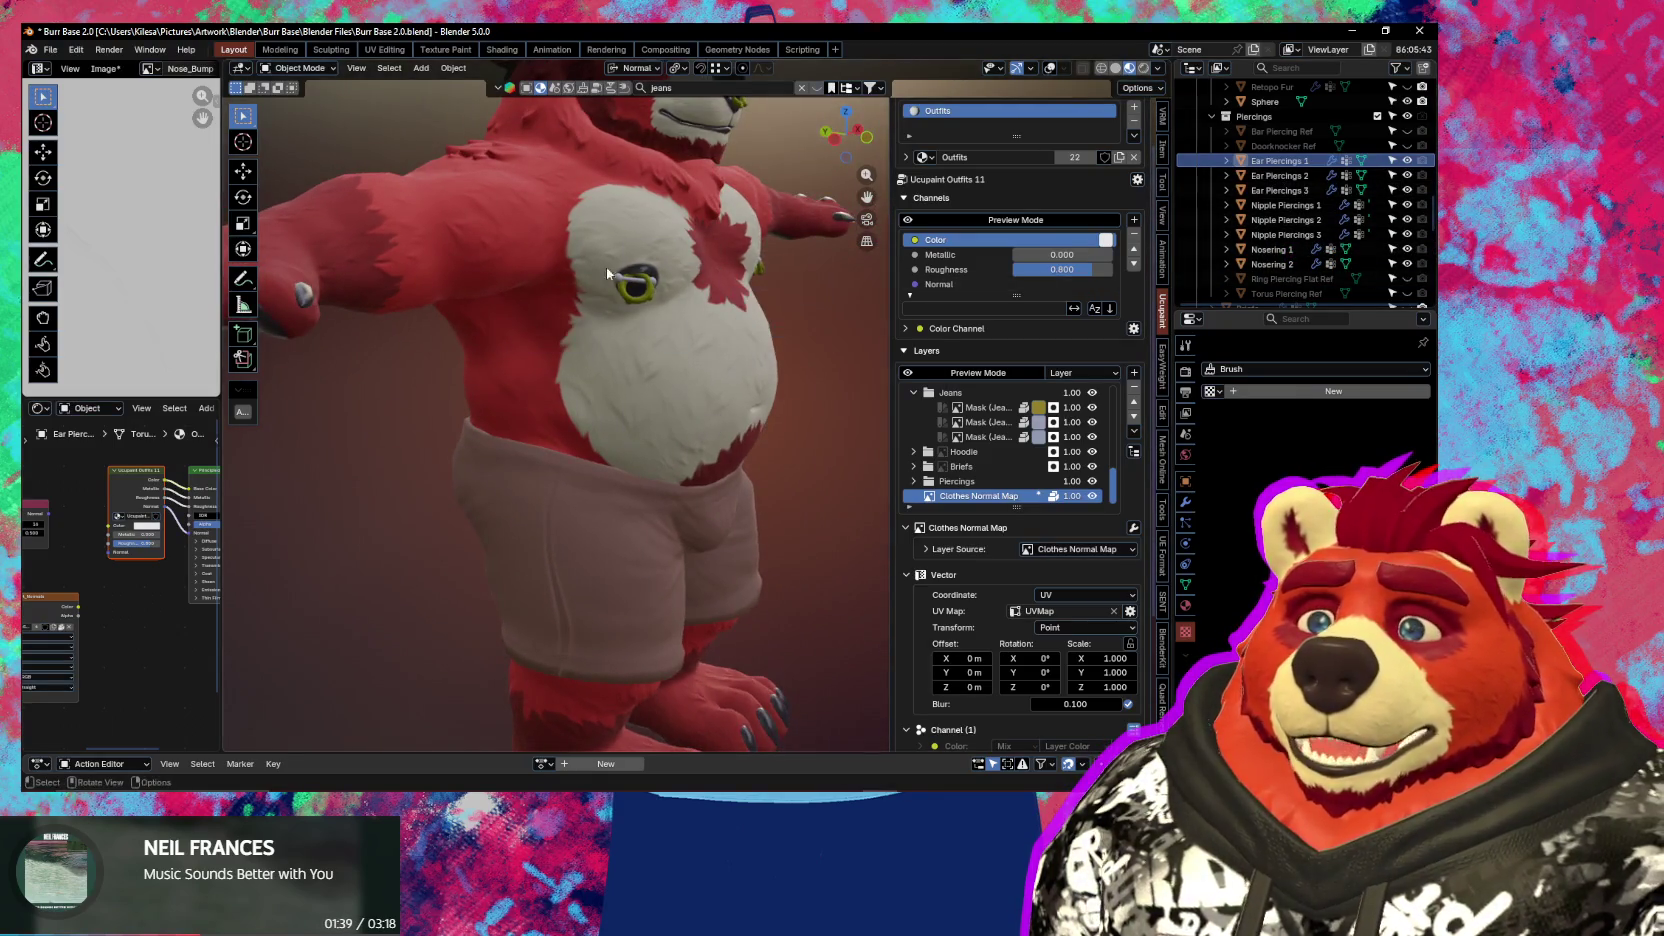
{"action": "left_click", "coordinate": [633, 265]}
{"action": "scroll", "coordinate": [650, 400], "scroll_direction": "up", "scroll_amount": 5}
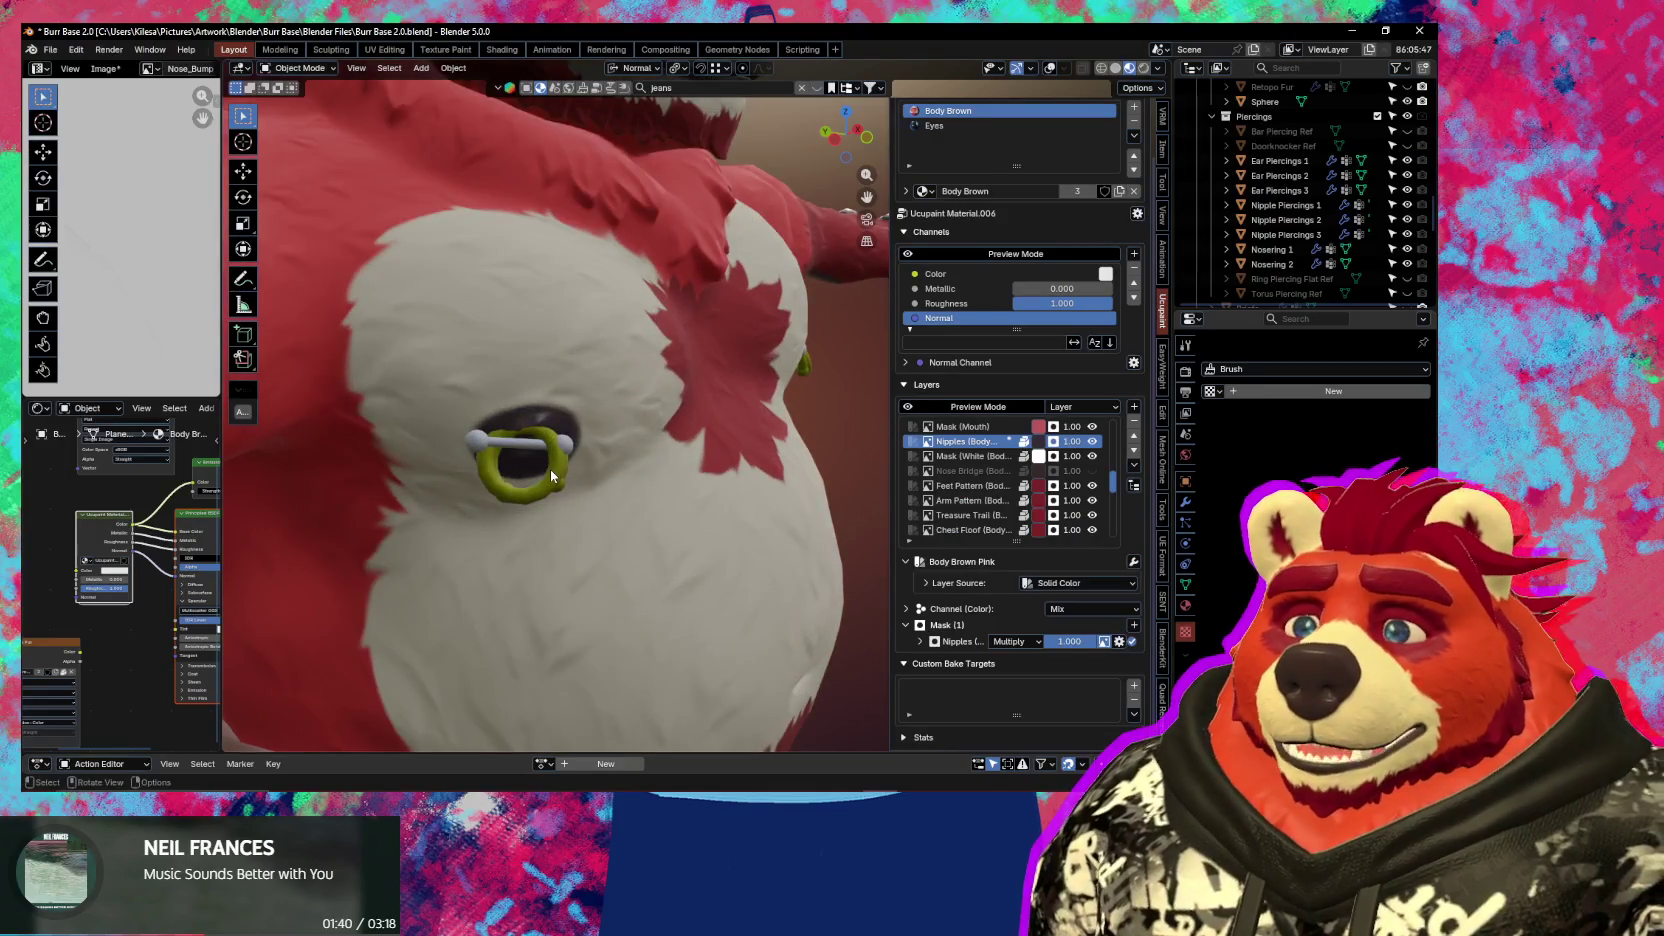
{"action": "left_click", "coordinate": [550, 469]}
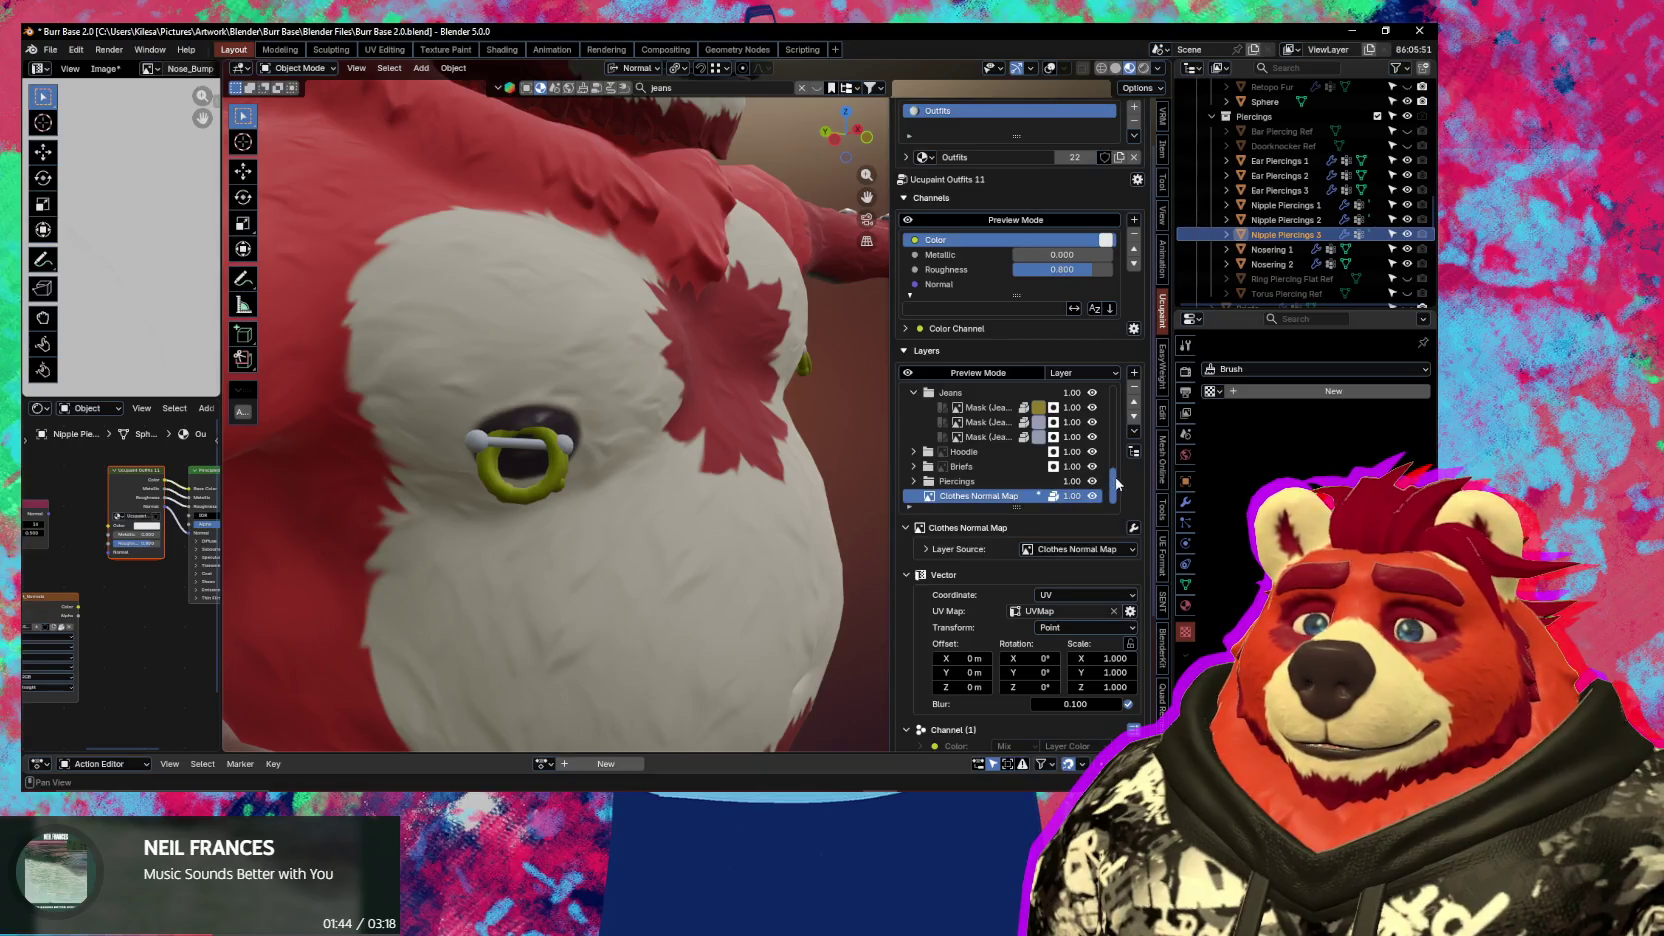
Enable the Clothes Roughness 1 layer, then select and remove the Jeans layer folder
{"action": "left_click_drag", "start_coordinate": [1117, 485], "coordinate": [1133, 397]}
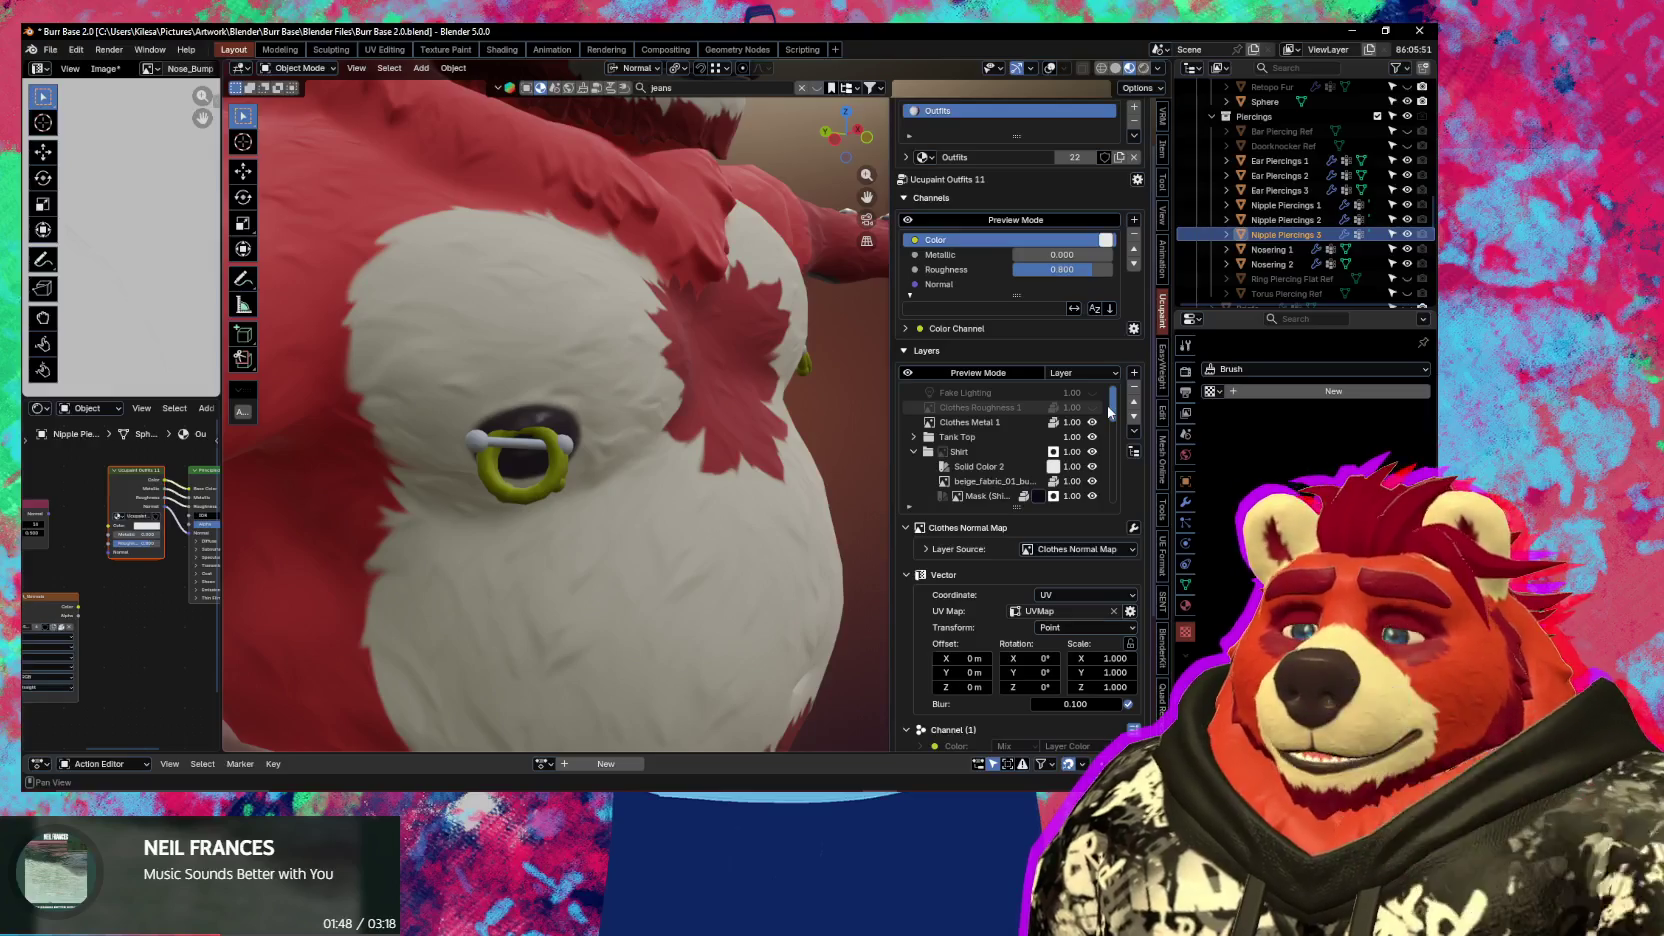
{"action": "left_click", "coordinate": [1092, 407]}
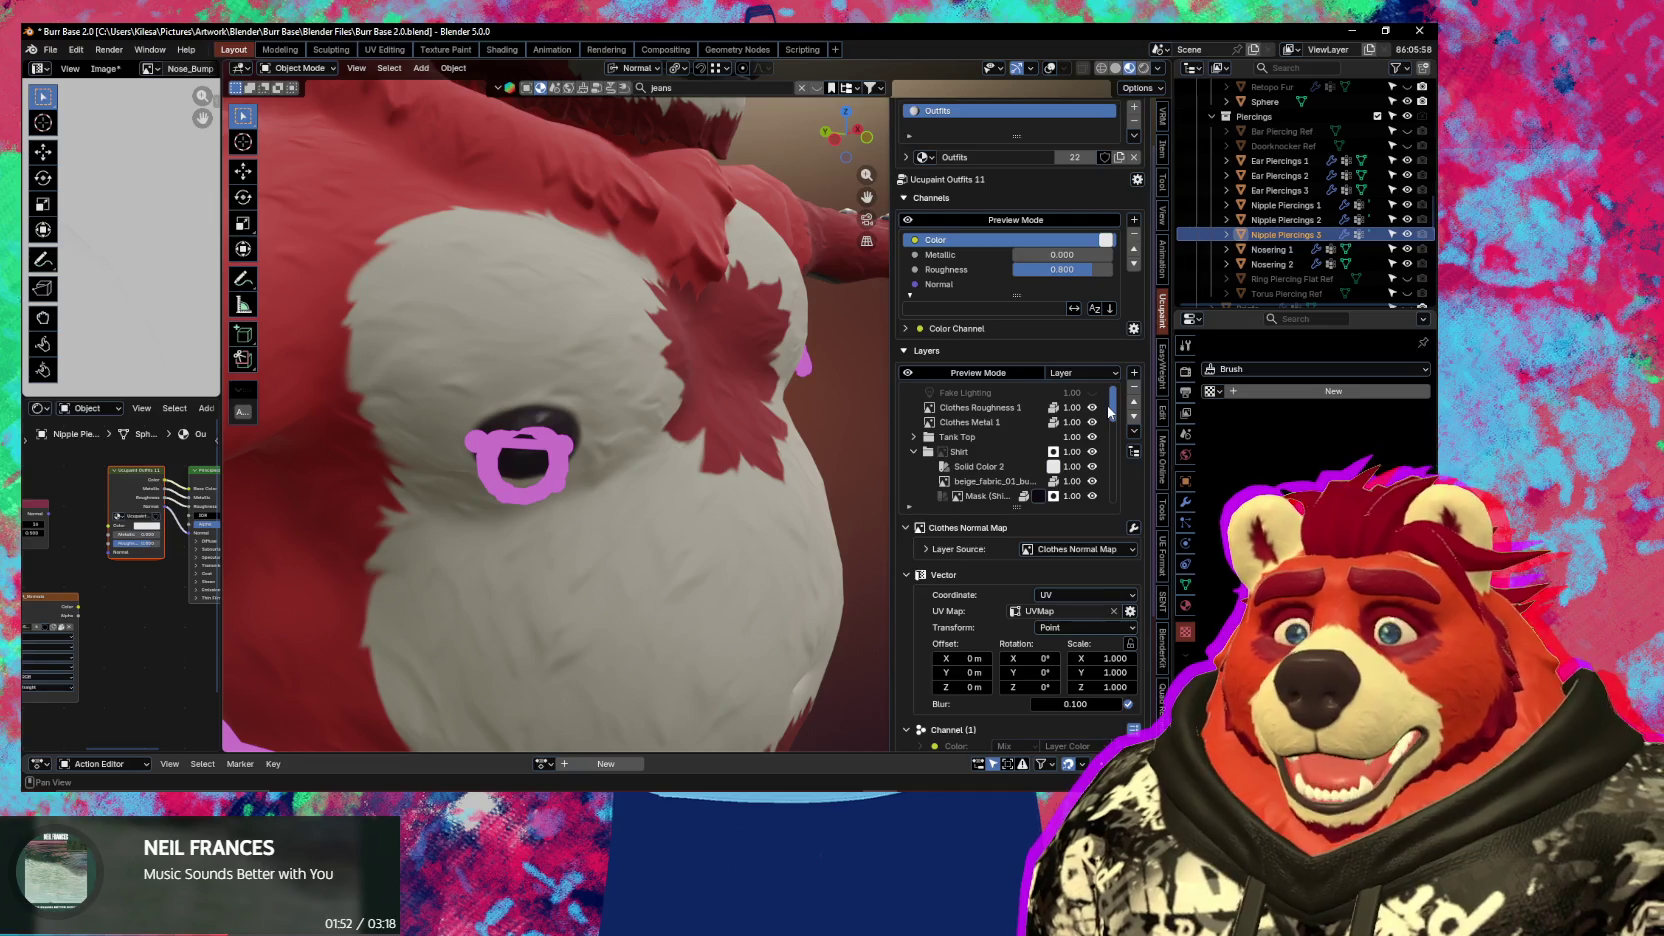
{"action": "scroll", "coordinate": [1092, 422], "scroll_direction": "down", "scroll_amount": 2}
{"action": "scroll", "coordinate": [1060, 430], "scroll_direction": "down", "scroll_amount": 3}
{"action": "scroll", "coordinate": [1030, 440], "scroll_direction": "down", "scroll_amount": 2}
{"action": "scroll", "coordinate": [1004, 448], "scroll_direction": "down", "scroll_amount": 1}
{"action": "scroll", "coordinate": [1004, 448], "scroll_direction": "down", "scroll_amount": 2}
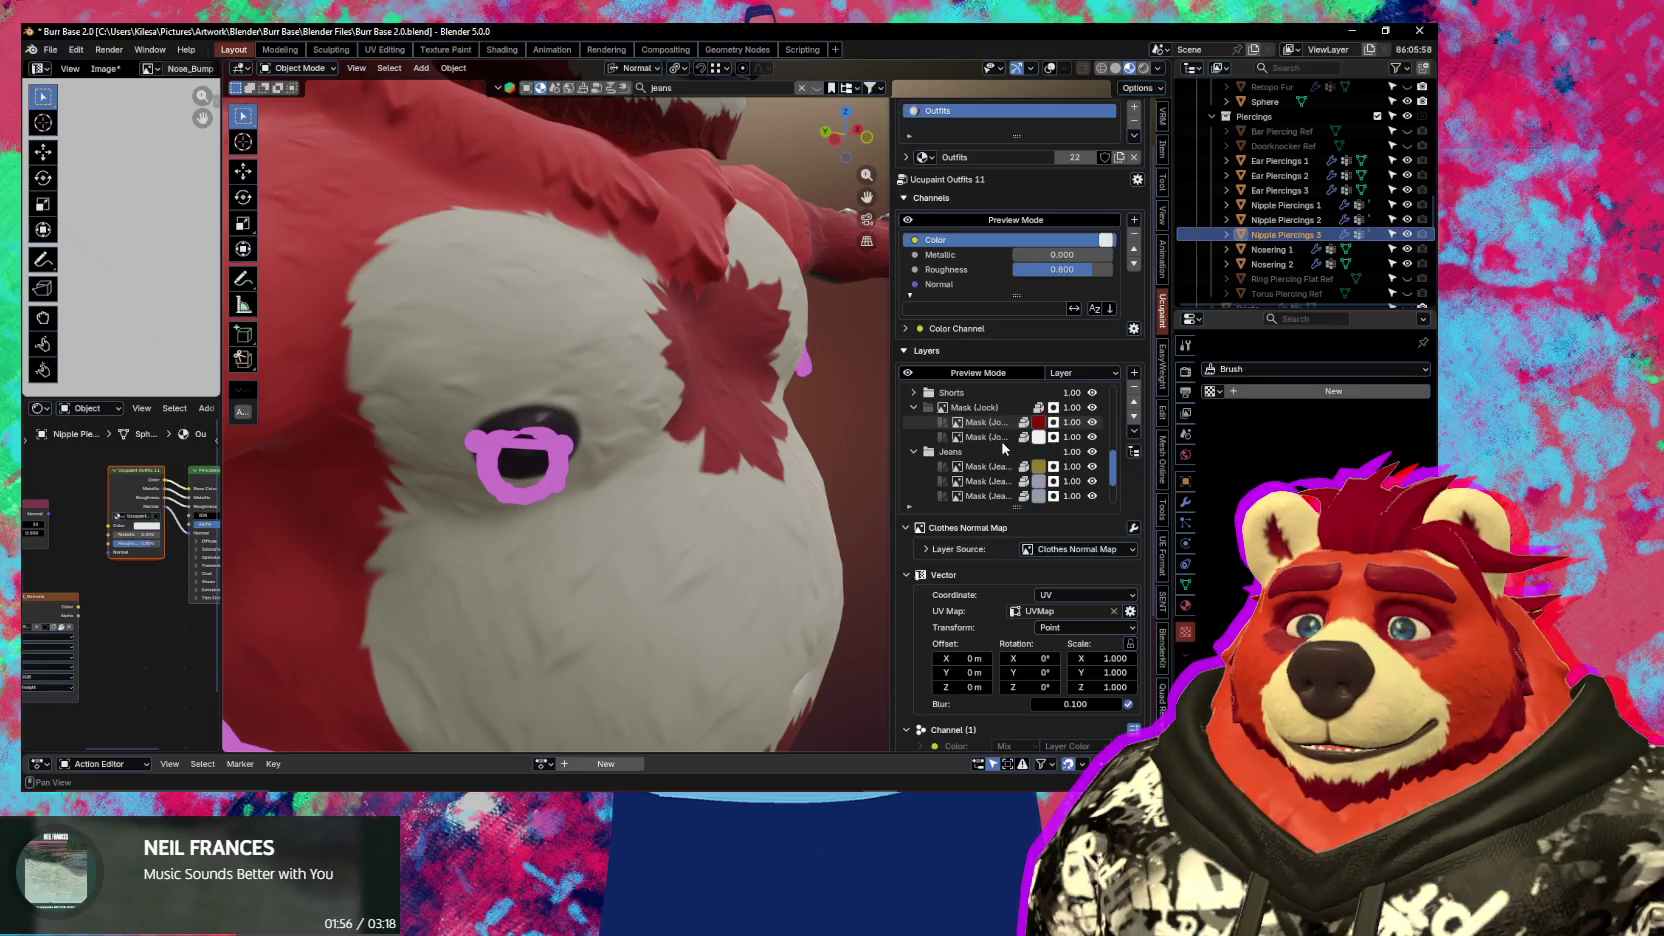
{"action": "left_click", "coordinate": [1004, 451]}
{"action": "scroll", "coordinate": [1140, 430], "scroll_direction": "up", "scroll_amount": 3}
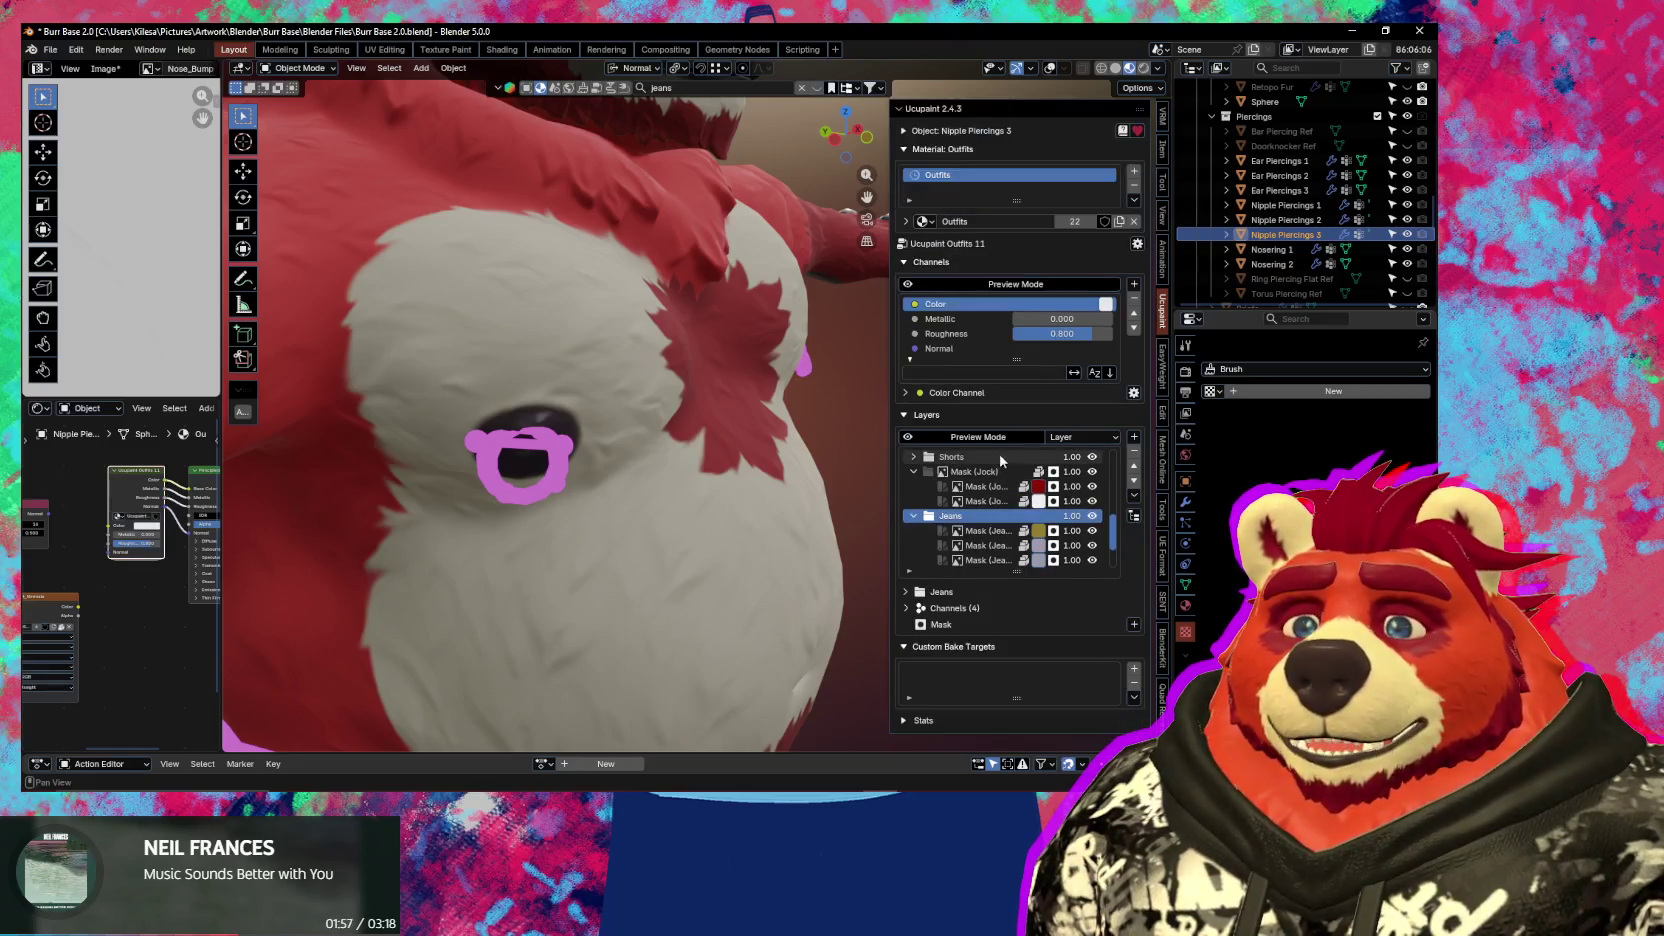
{"action": "left_click", "coordinate": [1131, 456]}
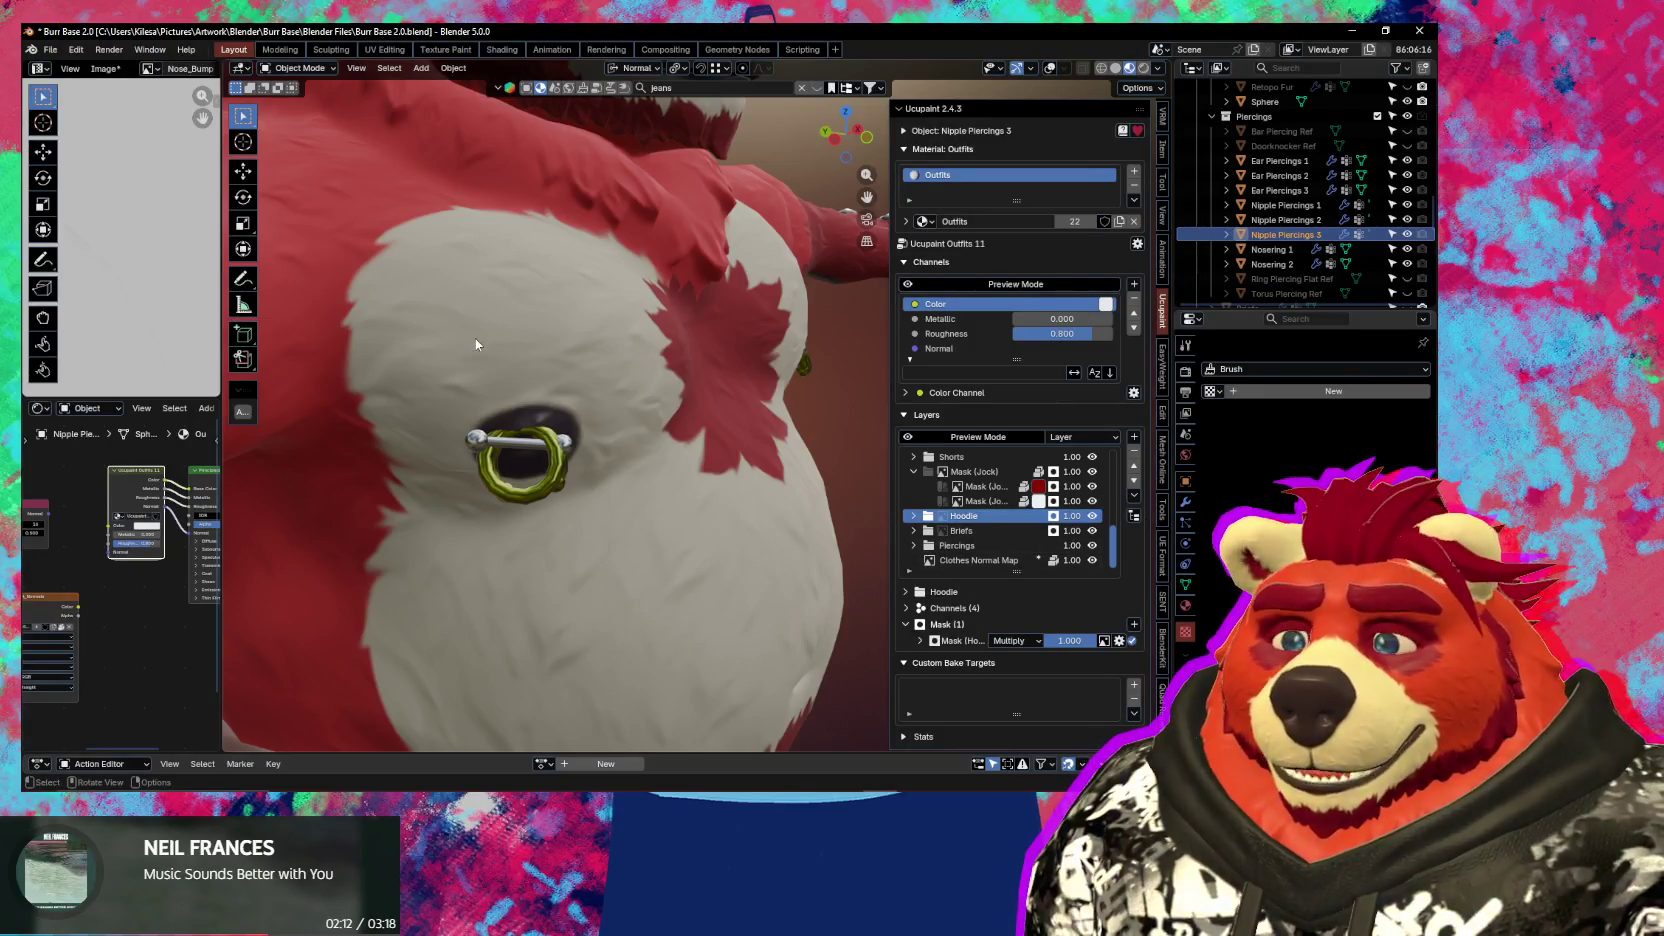
Orbit around the whole bear and make the body the active object again
{"action": "middle_click_drag", "start_coordinate": [475, 344], "coordinate": [628, 378]}
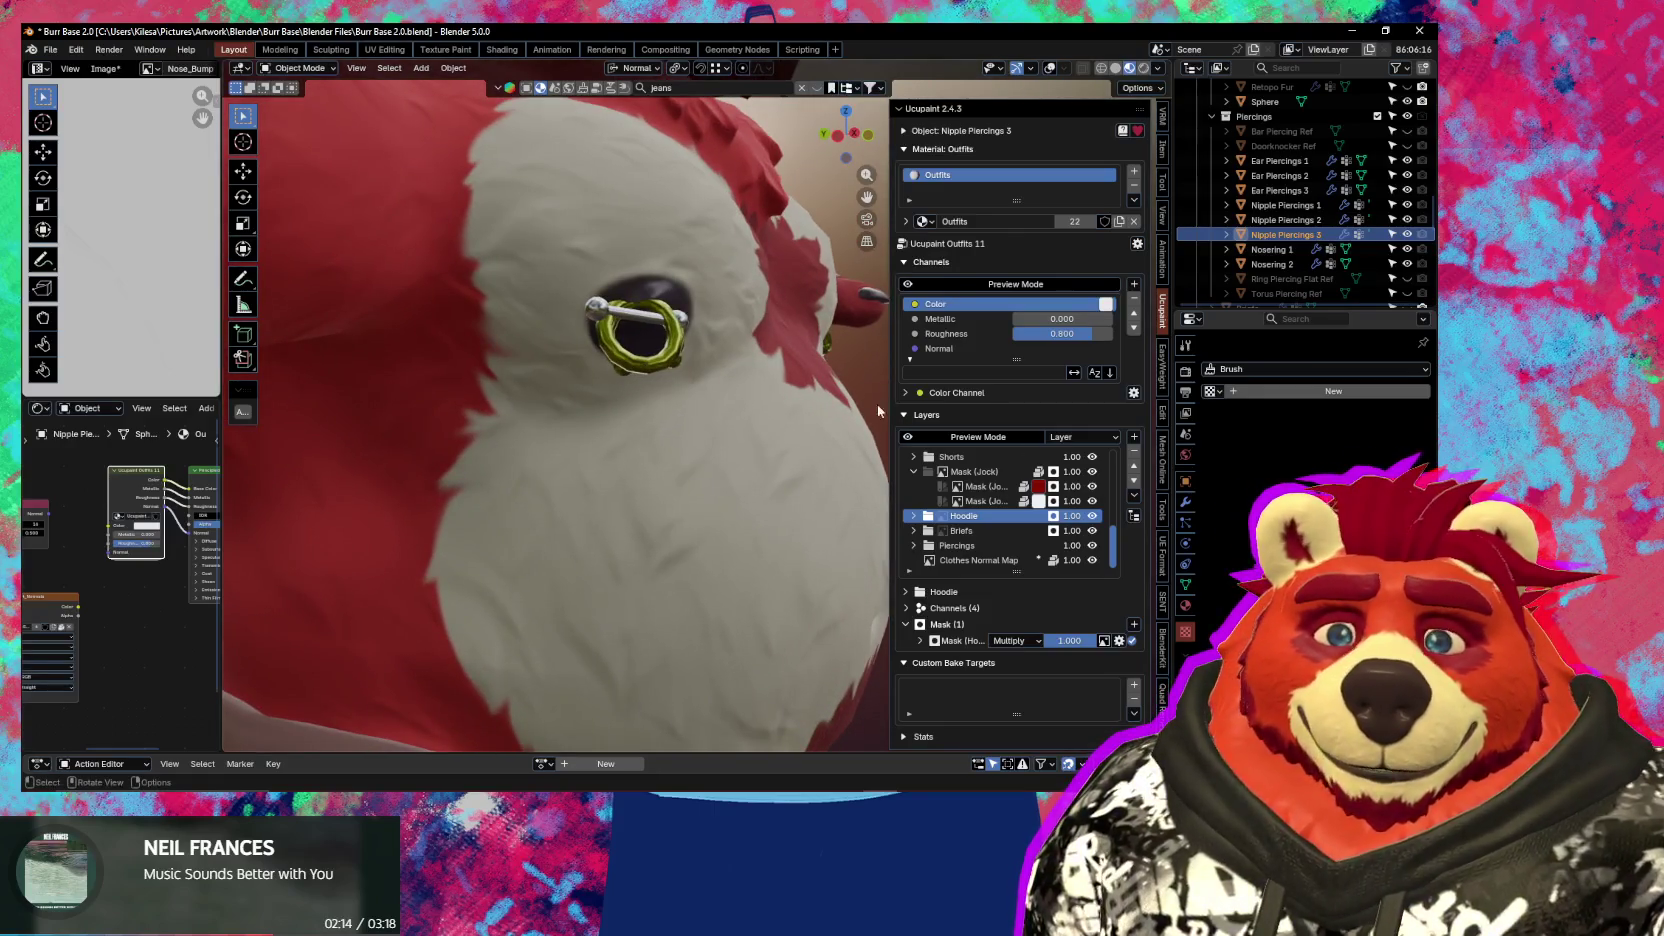
{"action": "scroll", "coordinate": [610, 533], "scroll_direction": "down", "scroll_amount": 2}
{"action": "scroll", "coordinate": [564, 490], "scroll_direction": "down", "scroll_amount": 5}
{"action": "mouse_move", "coordinate": [540, 590]}
{"action": "middle_mouse_down"}
{"action": "mouse_move", "coordinate": [422, 588]}
{"action": "mouse_move", "coordinate": [742, 520]}
{"action": "mouse_move", "coordinate": [690, 518]}
{"action": "middle_mouse_up"}
{"action": "scroll", "coordinate": [571, 514], "scroll_direction": "up", "scroll_amount": 4}
{"action": "scroll", "coordinate": [742, 520], "scroll_direction": "up", "scroll_amount": 3}
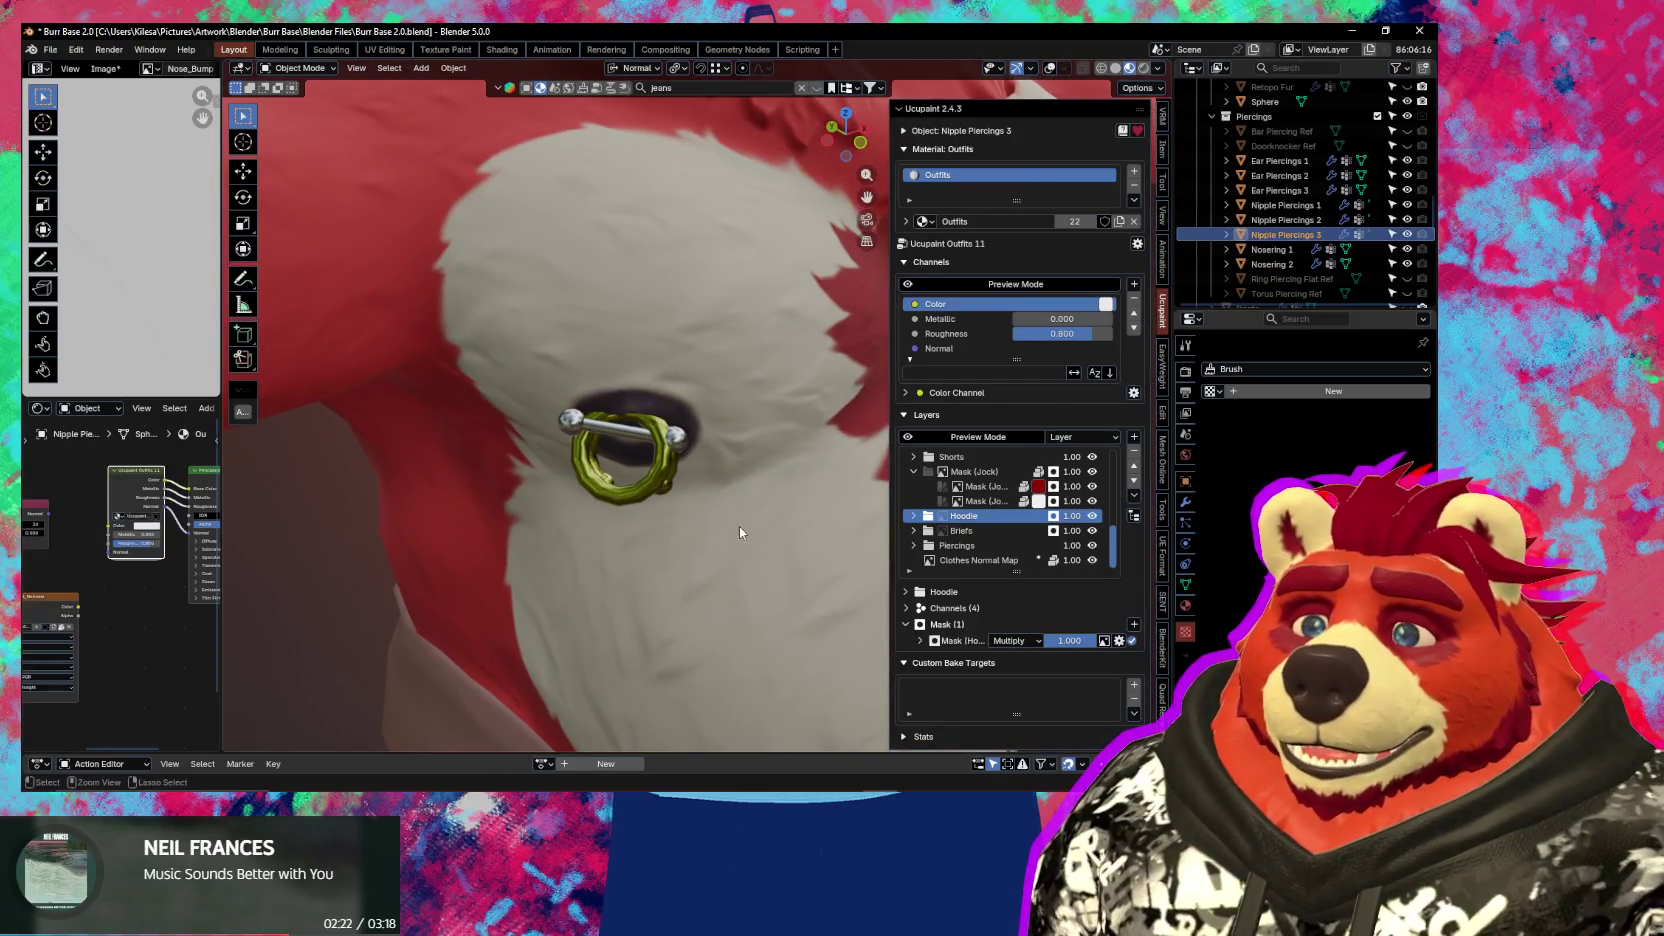
{"action": "left_click", "coordinate": [645, 398]}
Enter Edit Mode on the body, try a linked face selection beside the piercing, then undo it
{"action": "key", "text": "Tab"}
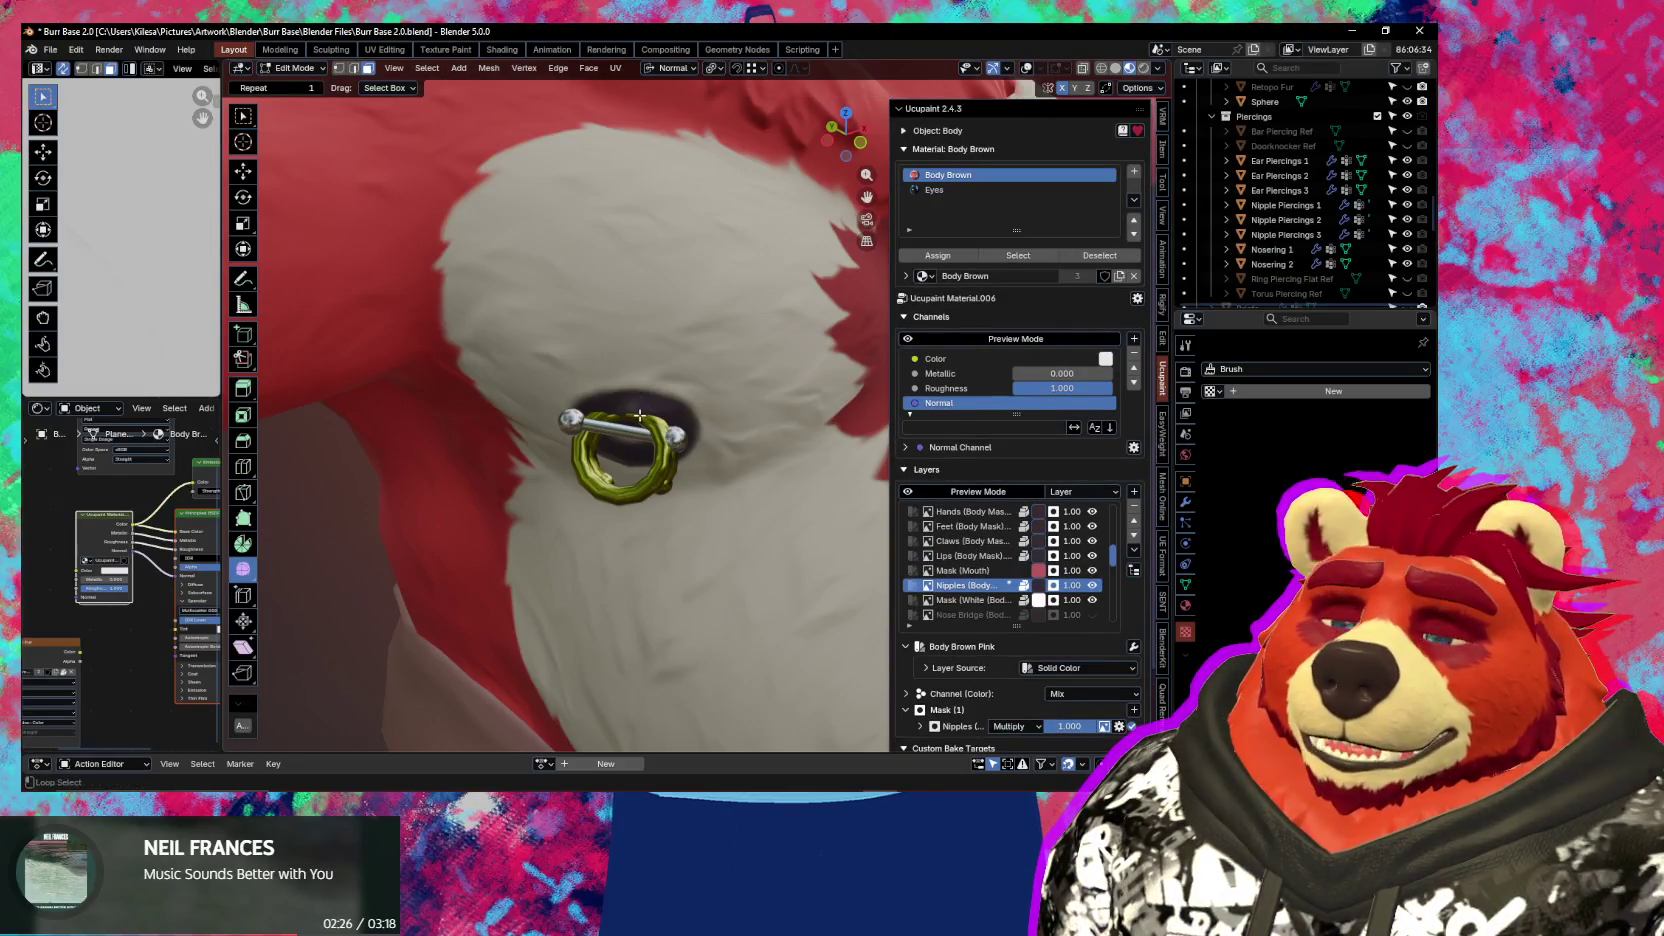
{"action": "middle_click_drag", "start_coordinate": [640, 415], "coordinate": [668, 393]}
{"action": "left_click", "coordinate": [714, 375]}
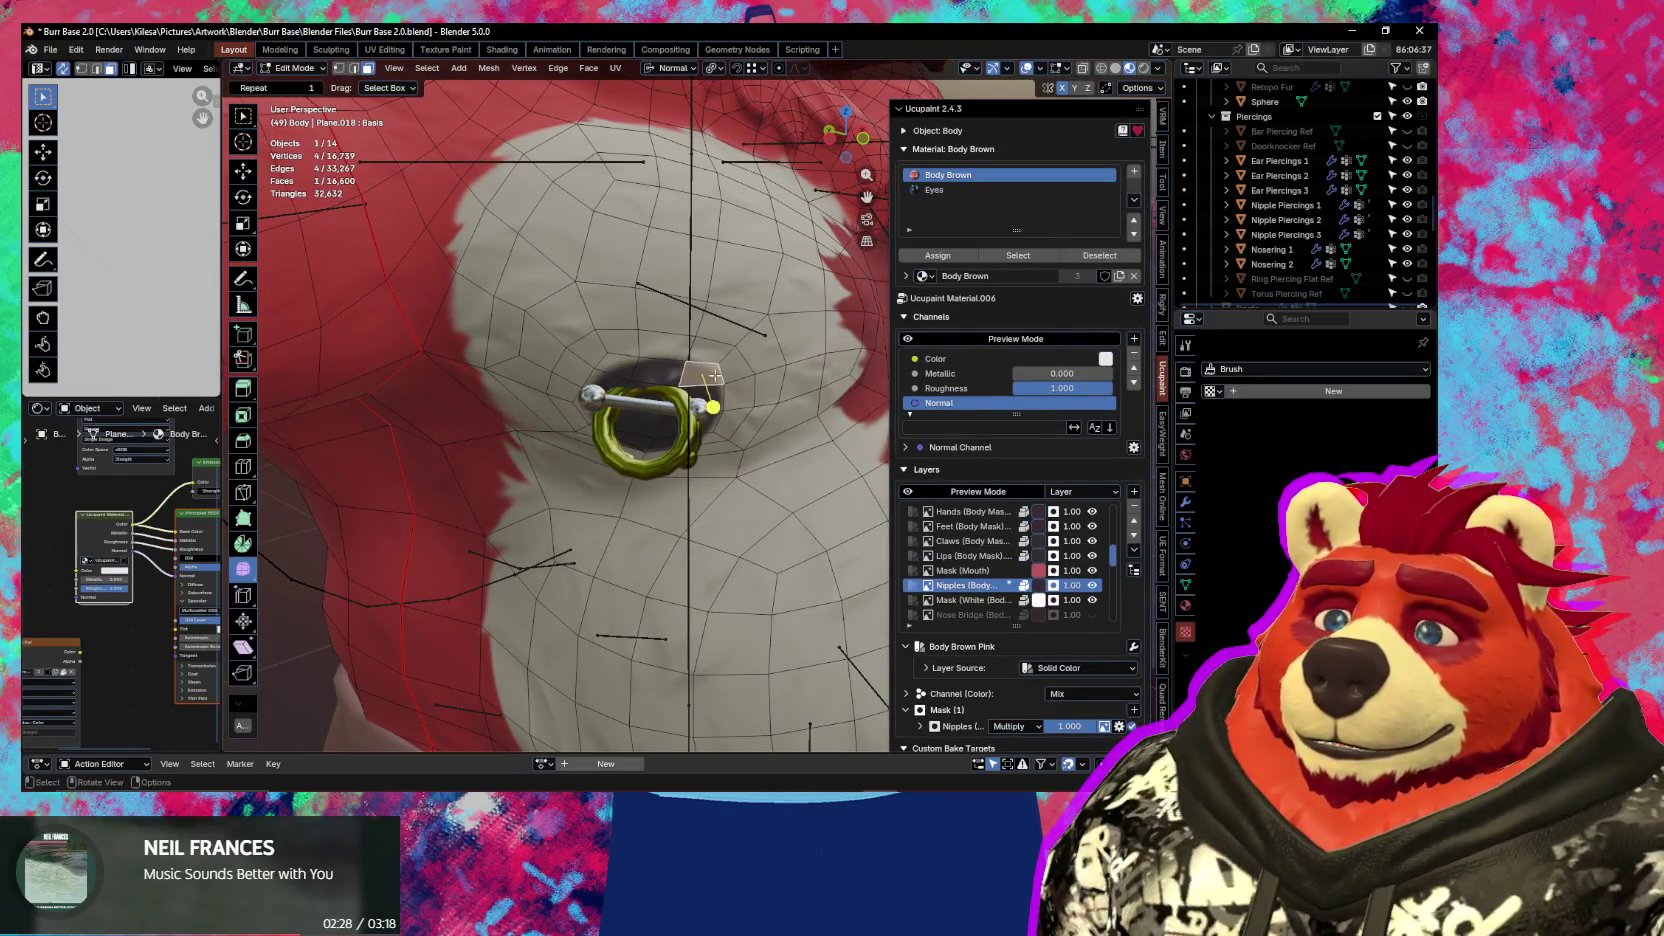
{"action": "scroll", "coordinate": [710, 376], "scroll_direction": "up", "scroll_amount": 1}
{"action": "scroll", "coordinate": [710, 380], "scroll_direction": "up", "scroll_amount": 1}
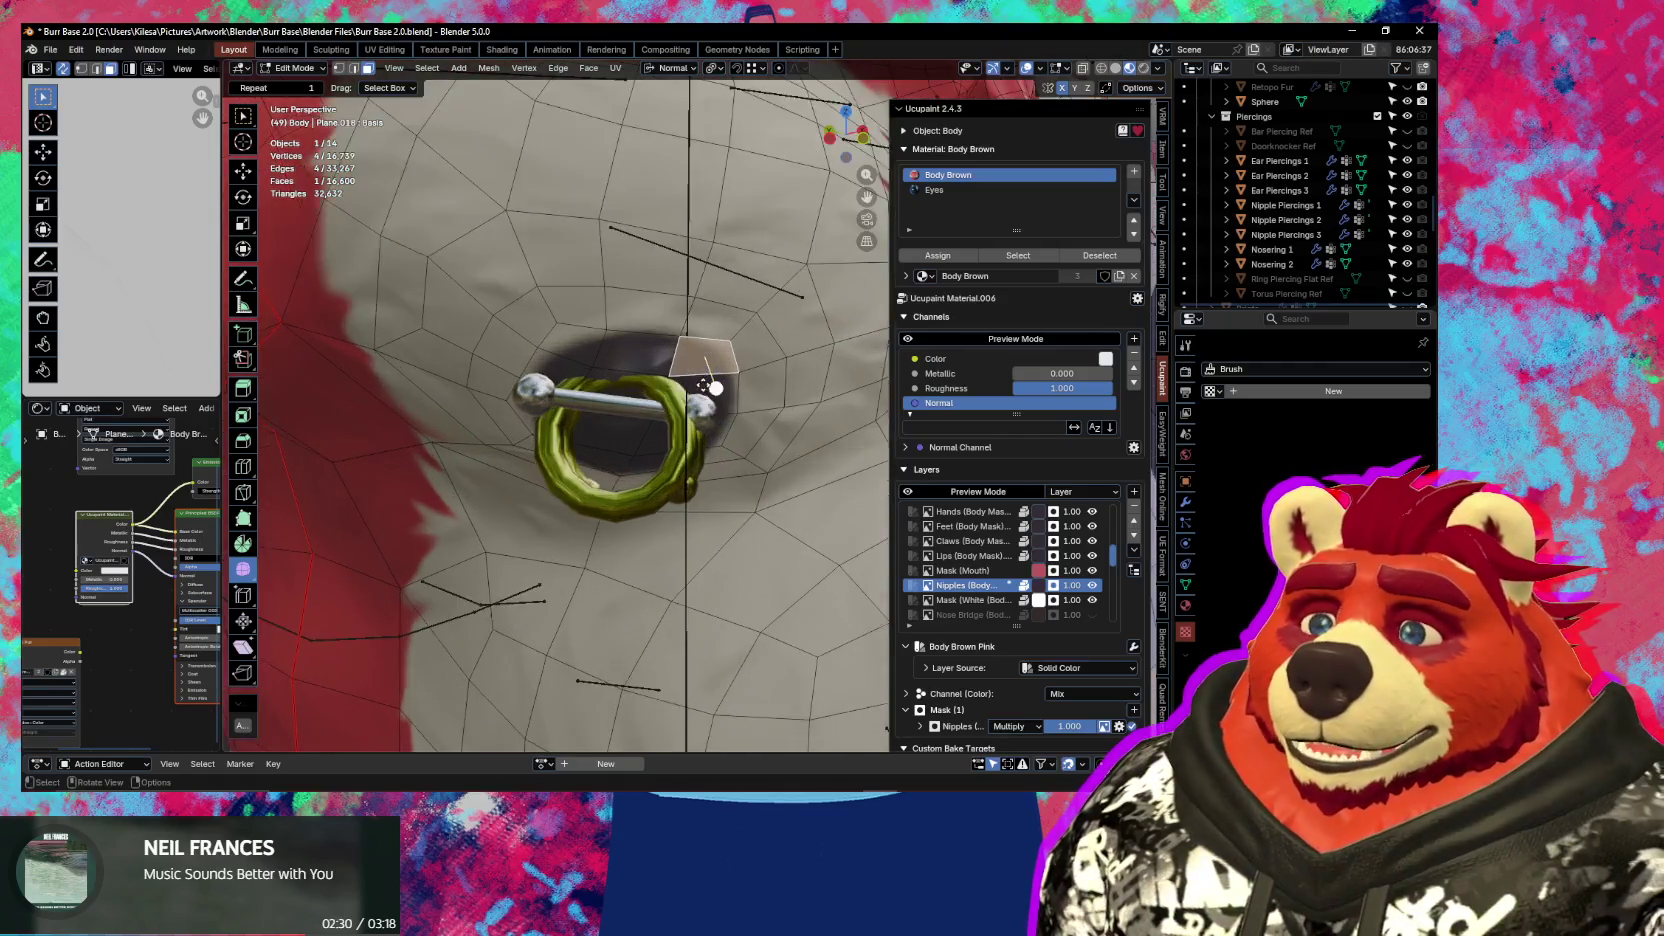
{"action": "scroll", "coordinate": [712, 439], "scroll_direction": "up", "scroll_amount": 2}
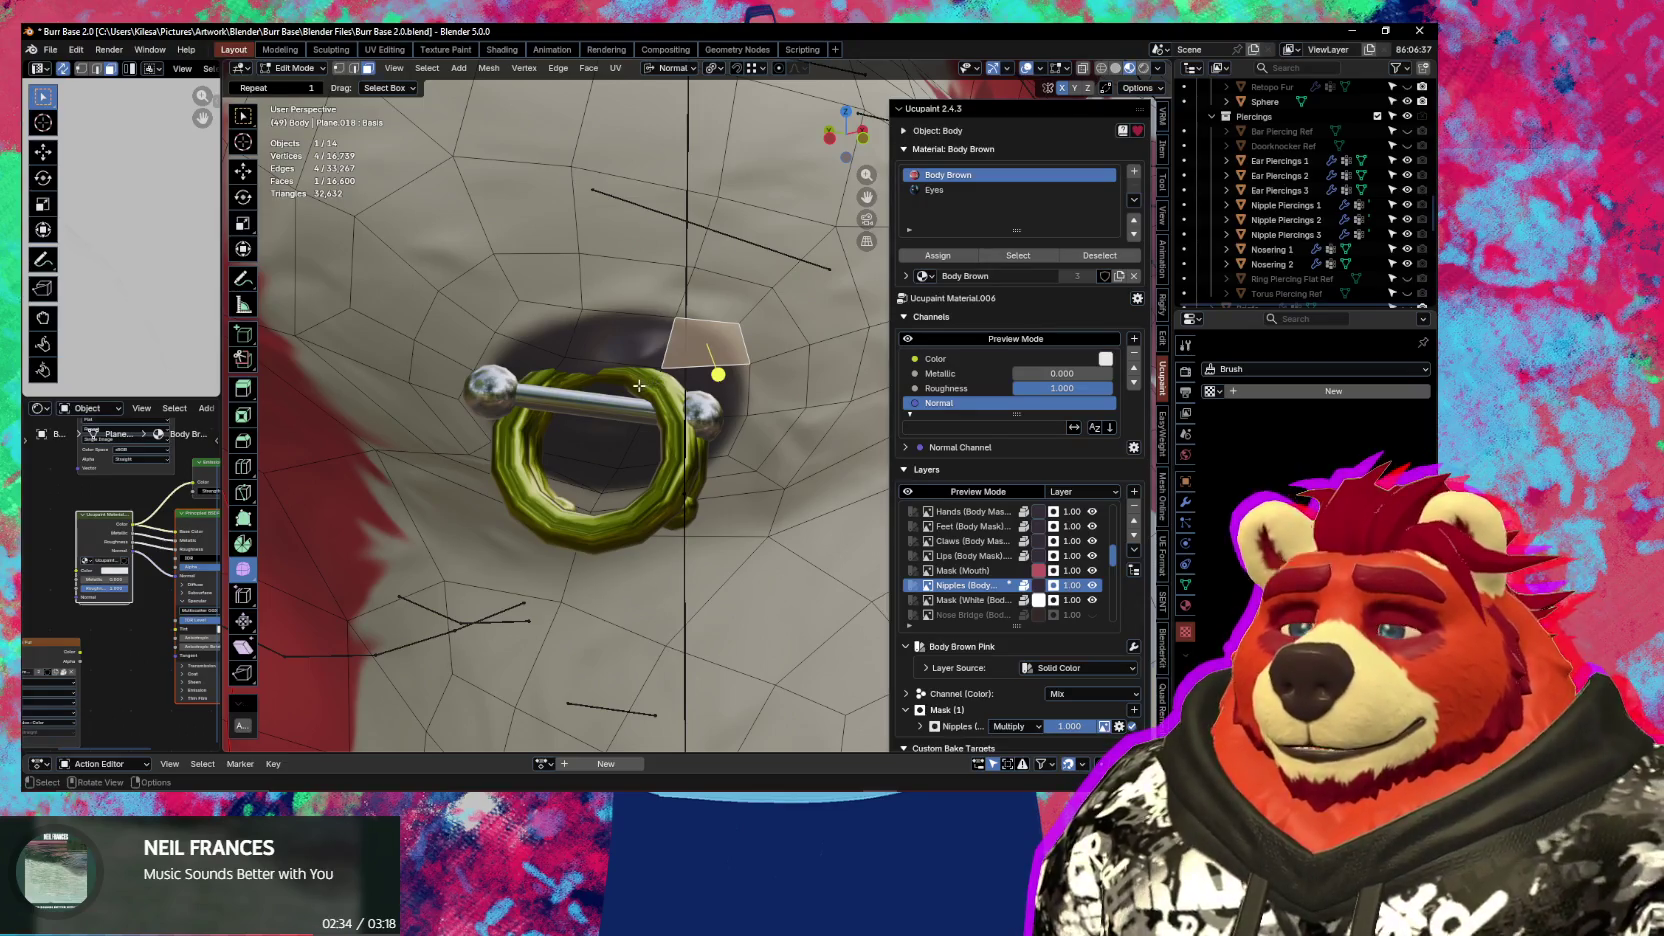
{"action": "key", "text": "ctrl+l"}
{"action": "key", "text": "ctrl+z"}
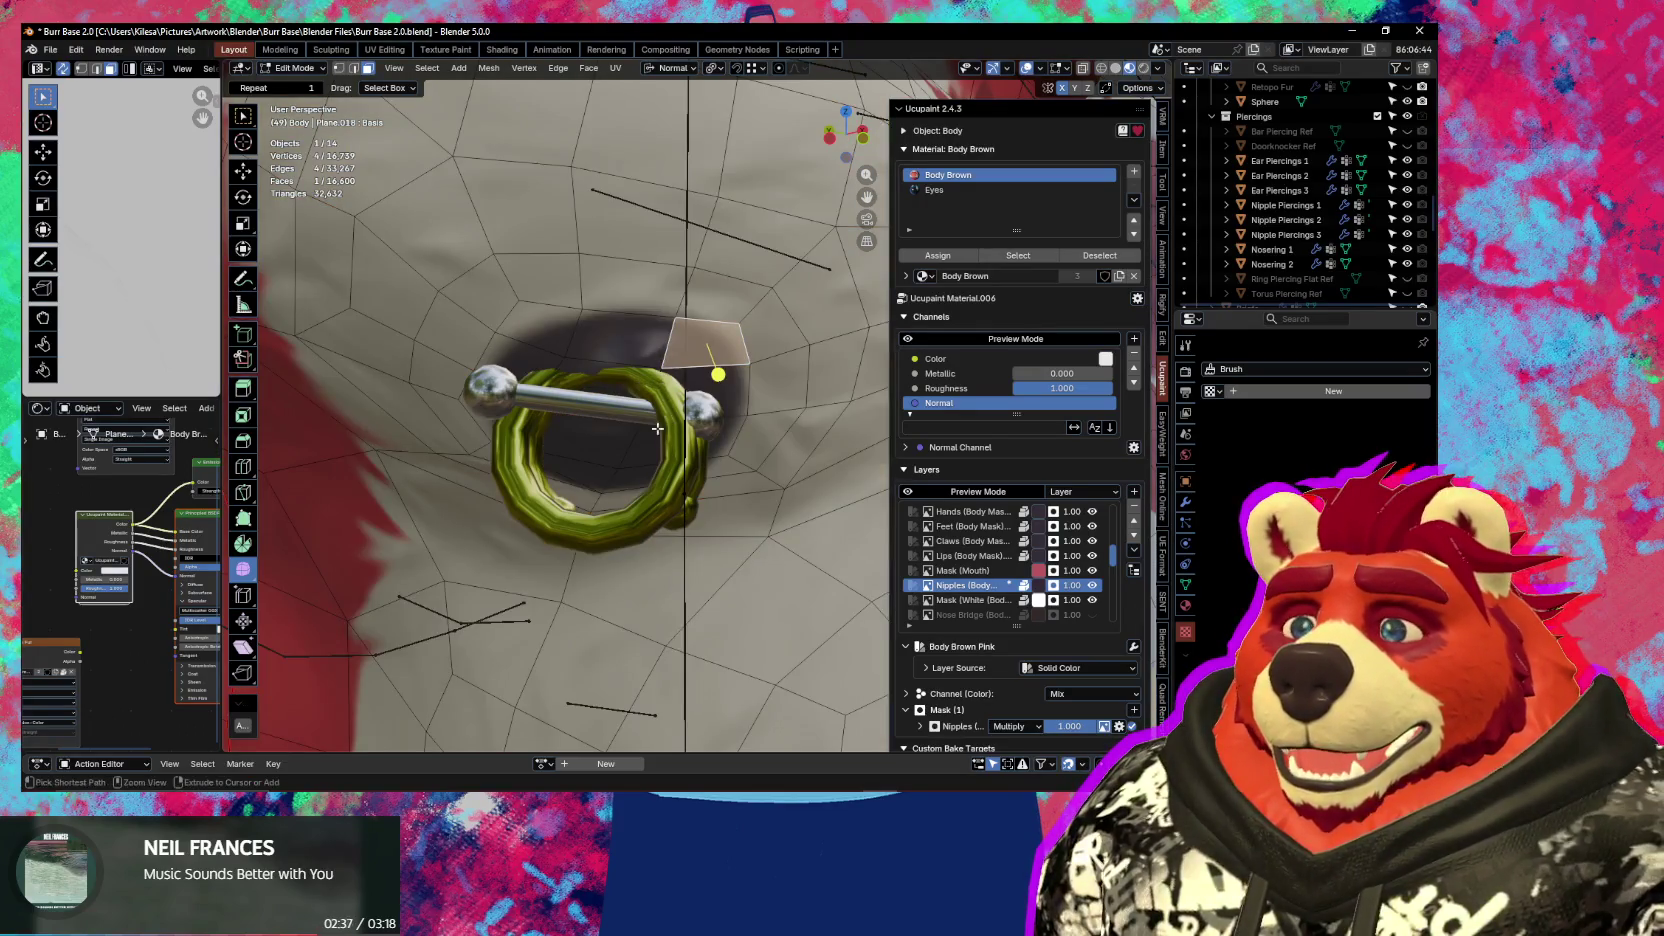
Select a path of faces around the nipple ring and mirror the selection to the other side
{"action": "left_click", "coordinate": [668, 426], "text": "ctrl"}
{"action": "left_click", "coordinate": [515, 416], "text": "ctrl"}
{"action": "left_click", "coordinate": [540, 343], "text": "ctrl"}
{"action": "left_click", "coordinate": [630, 325], "text": "ctrl"}
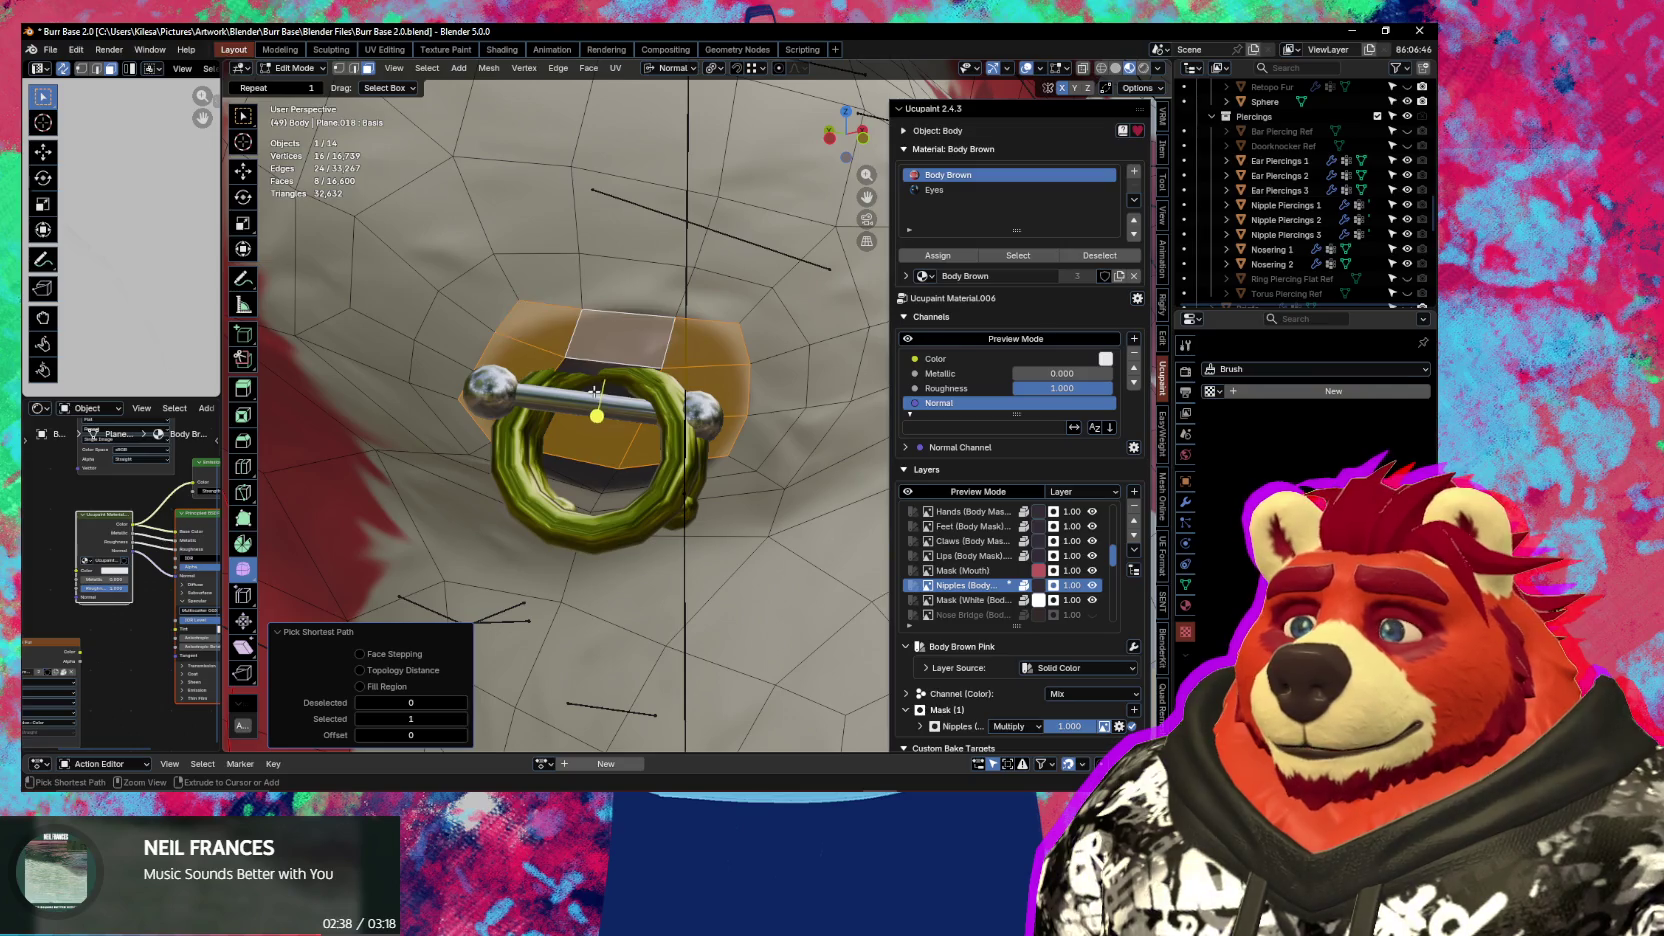
{"action": "middle_click_drag", "start_coordinate": [630, 330], "coordinate": [646, 416]}
{"action": "scroll", "coordinate": [646, 416], "scroll_direction": "down", "scroll_amount": 5}
{"action": "key", "text": "shift+ctrl+m"}
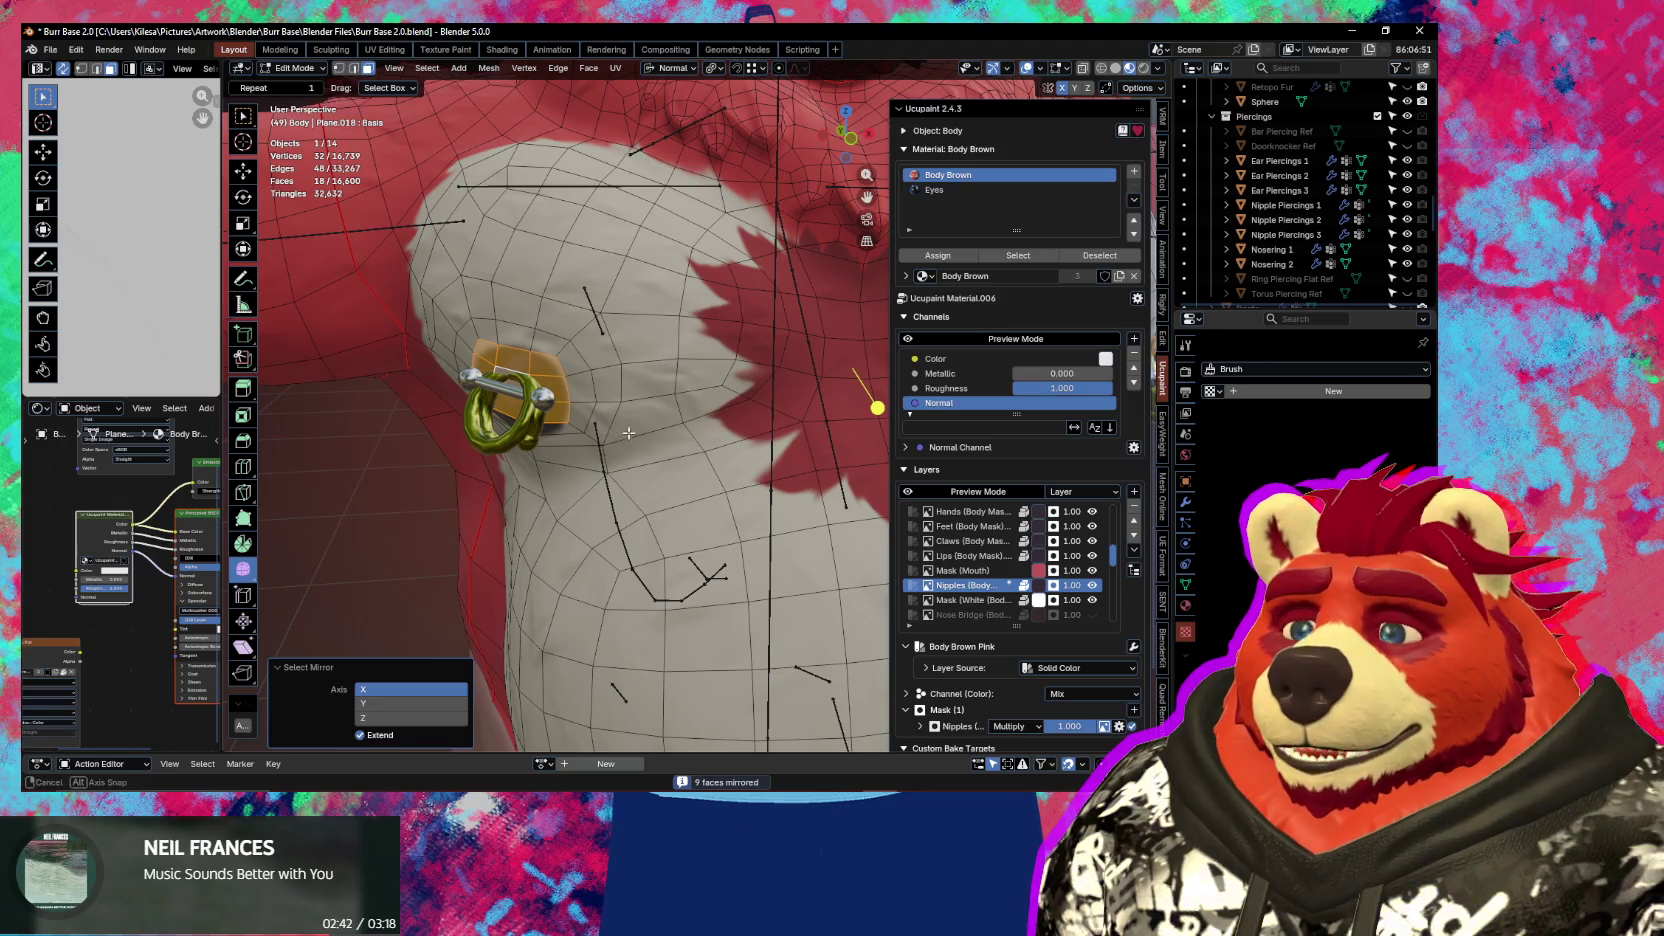
Inset the selected faces by 0.009727 m, then pick a vertex beside the ring
{"action": "scroll", "coordinate": [646, 416], "scroll_direction": "up", "scroll_amount": 3}
{"action": "middle_click_drag", "start_coordinate": [646, 416], "coordinate": [798, 434]}
{"action": "key", "text": "i"}
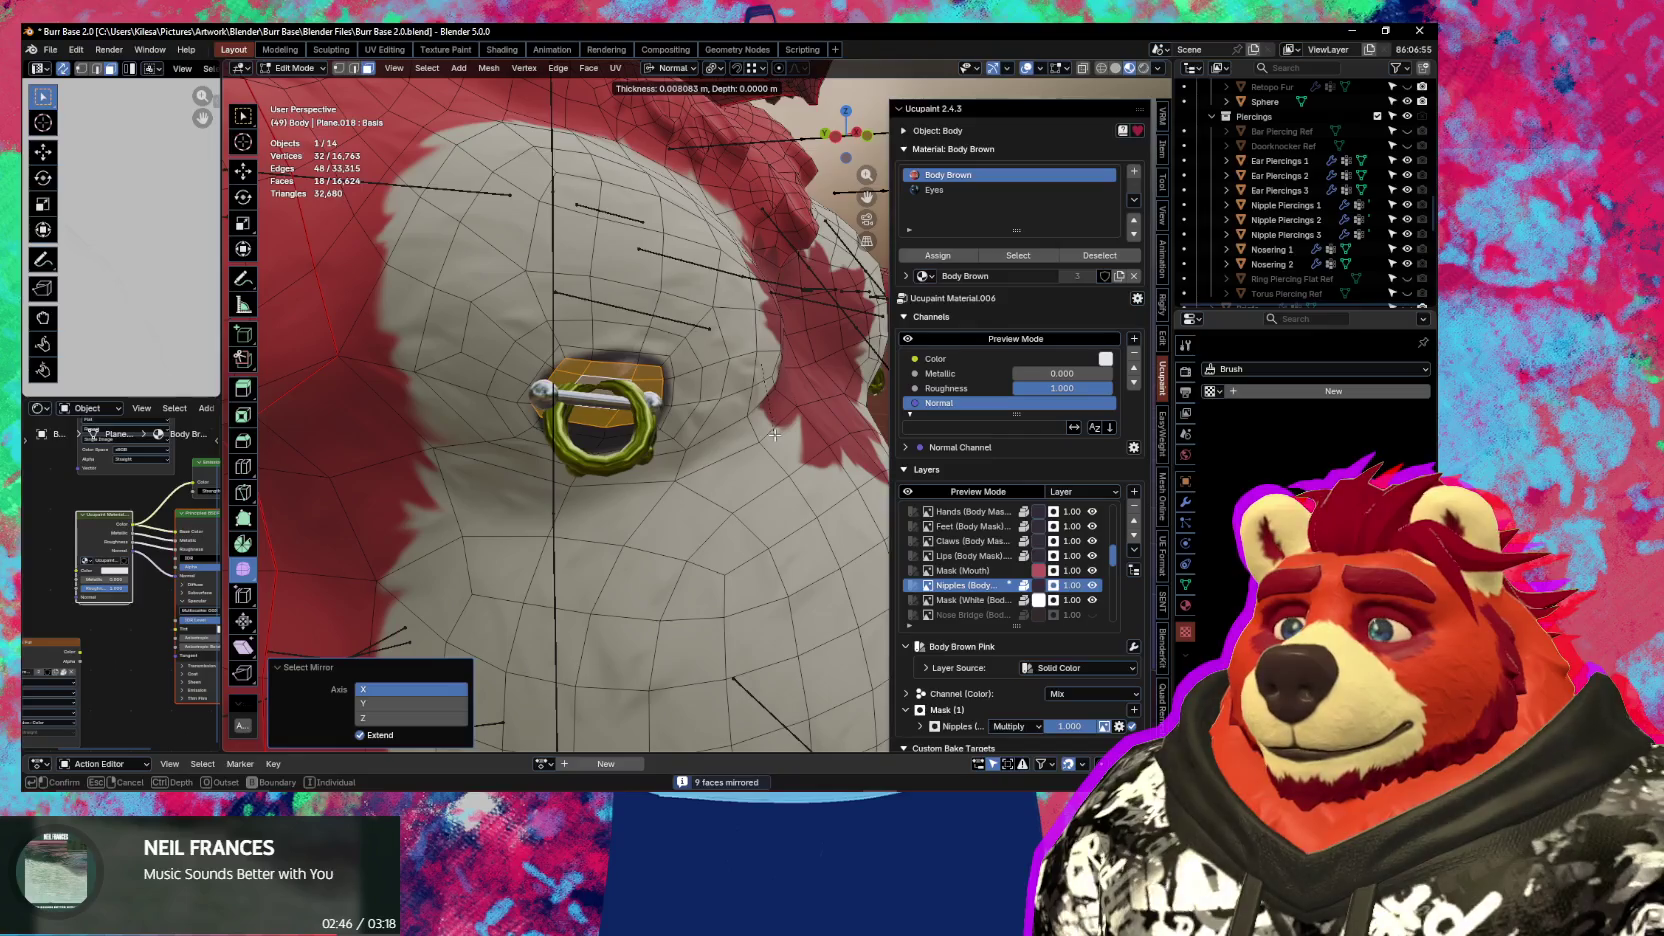
{"action": "left_click", "coordinate": [758, 434]}
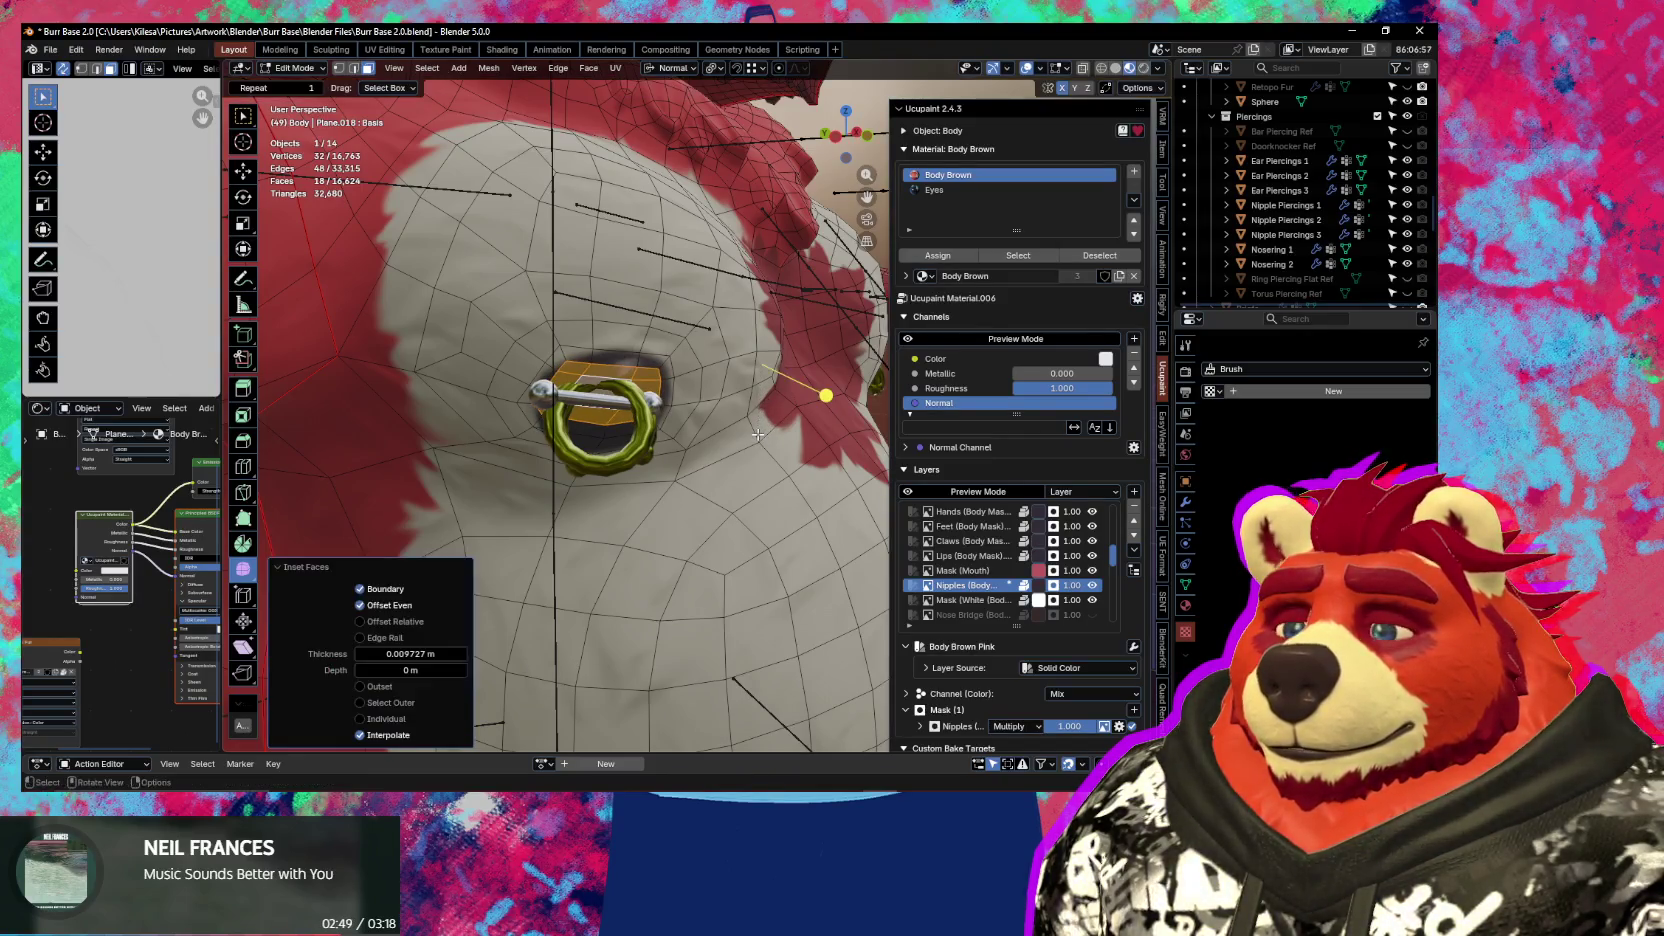
{"action": "scroll", "coordinate": [626, 440], "scroll_direction": "up", "scroll_amount": 4}
{"action": "mouse_move", "coordinate": [597, 452]}
{"action": "middle_mouse_down"}
{"action": "mouse_move", "coordinate": [601, 509]}
{"action": "mouse_move", "coordinate": [610, 496]}
{"action": "middle_mouse_up"}
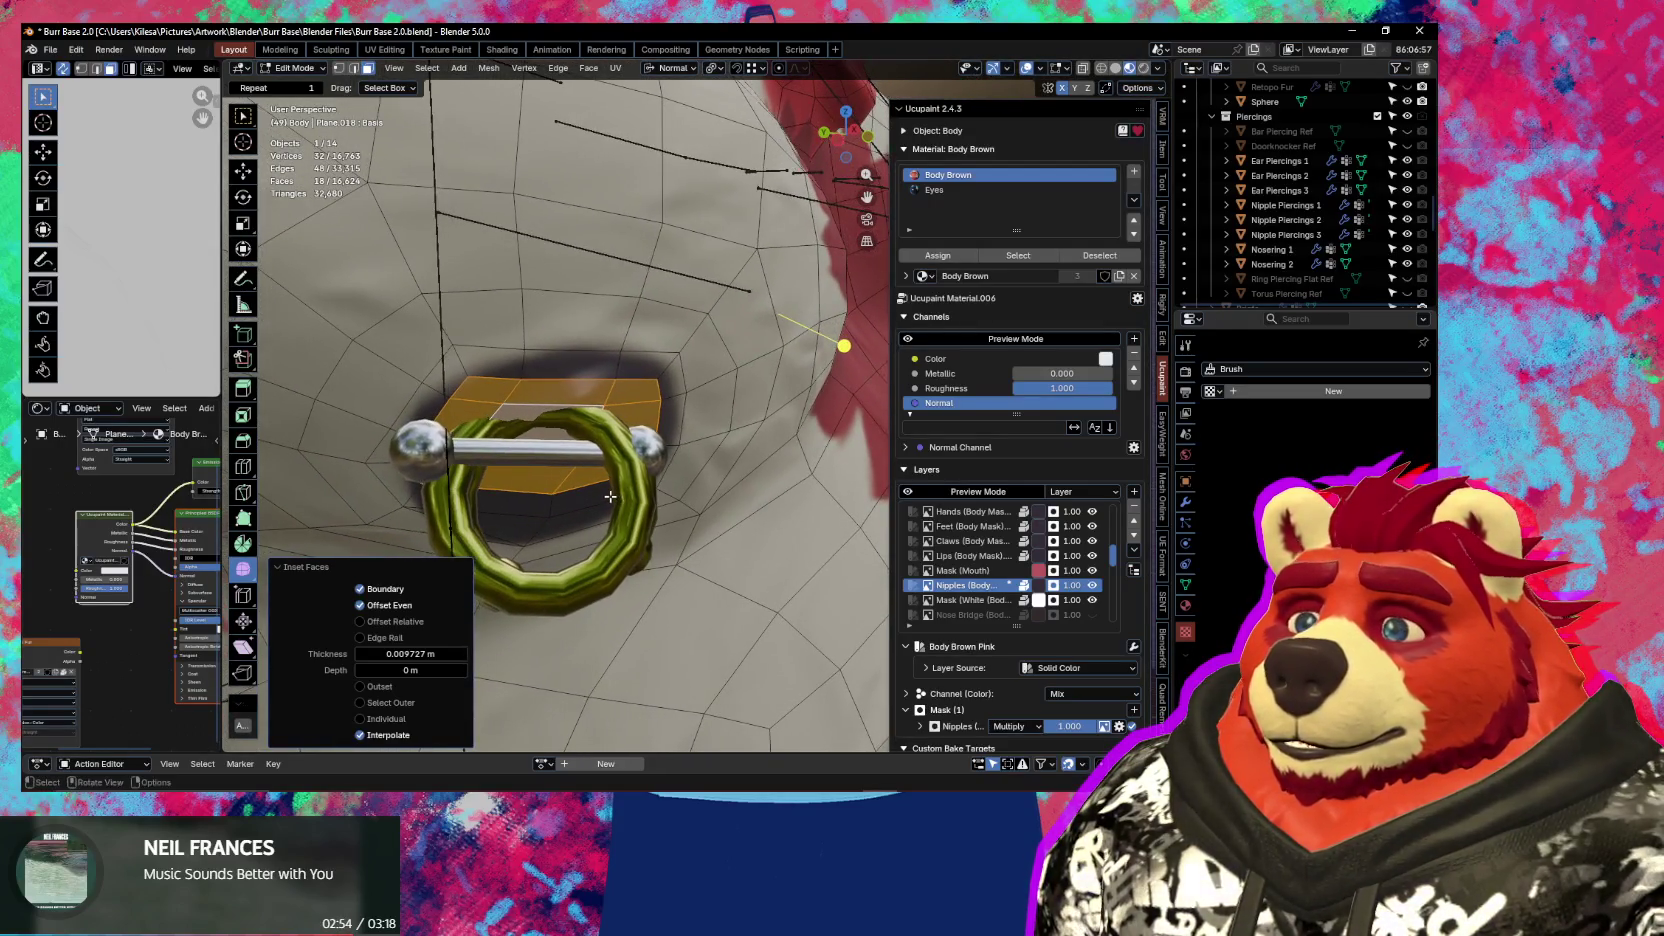
{"action": "key", "text": "1"}
{"action": "left_click", "coordinate": [656, 381]}
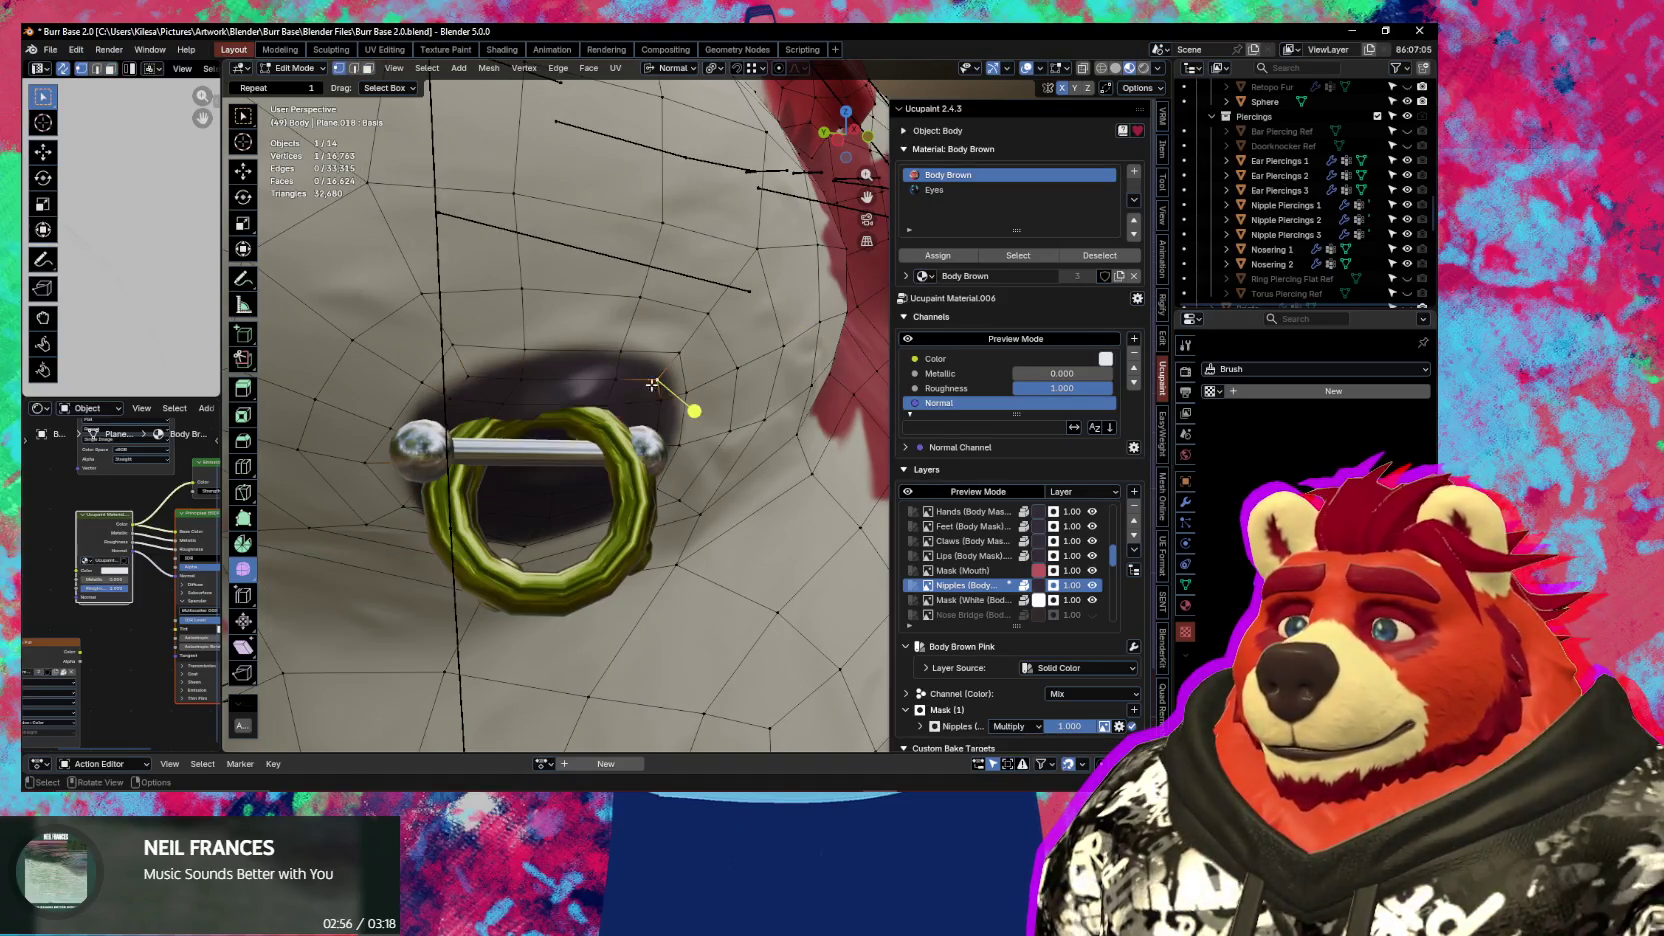
Select vertices around the nipple edge and isolate the body in local view
{"action": "left_click", "coordinate": [606, 407], "text": "shift"}
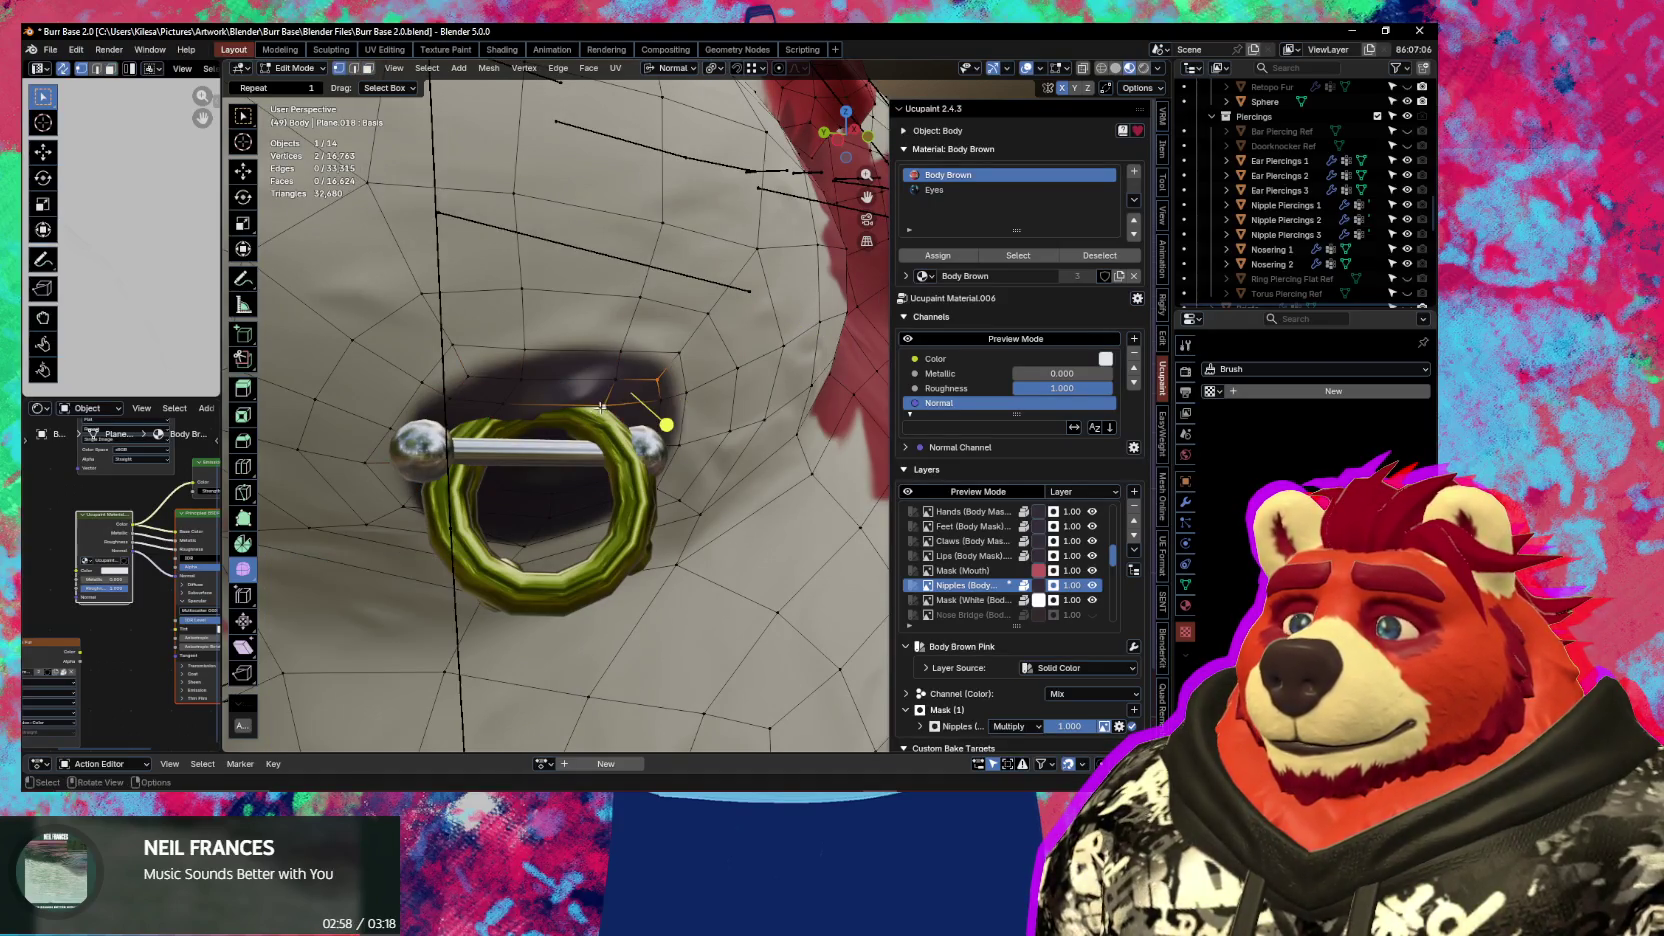
{"action": "left_click", "coordinate": [480, 385], "text": "shift"}
{"action": "left_click", "coordinate": [560, 403], "text": "shift"}
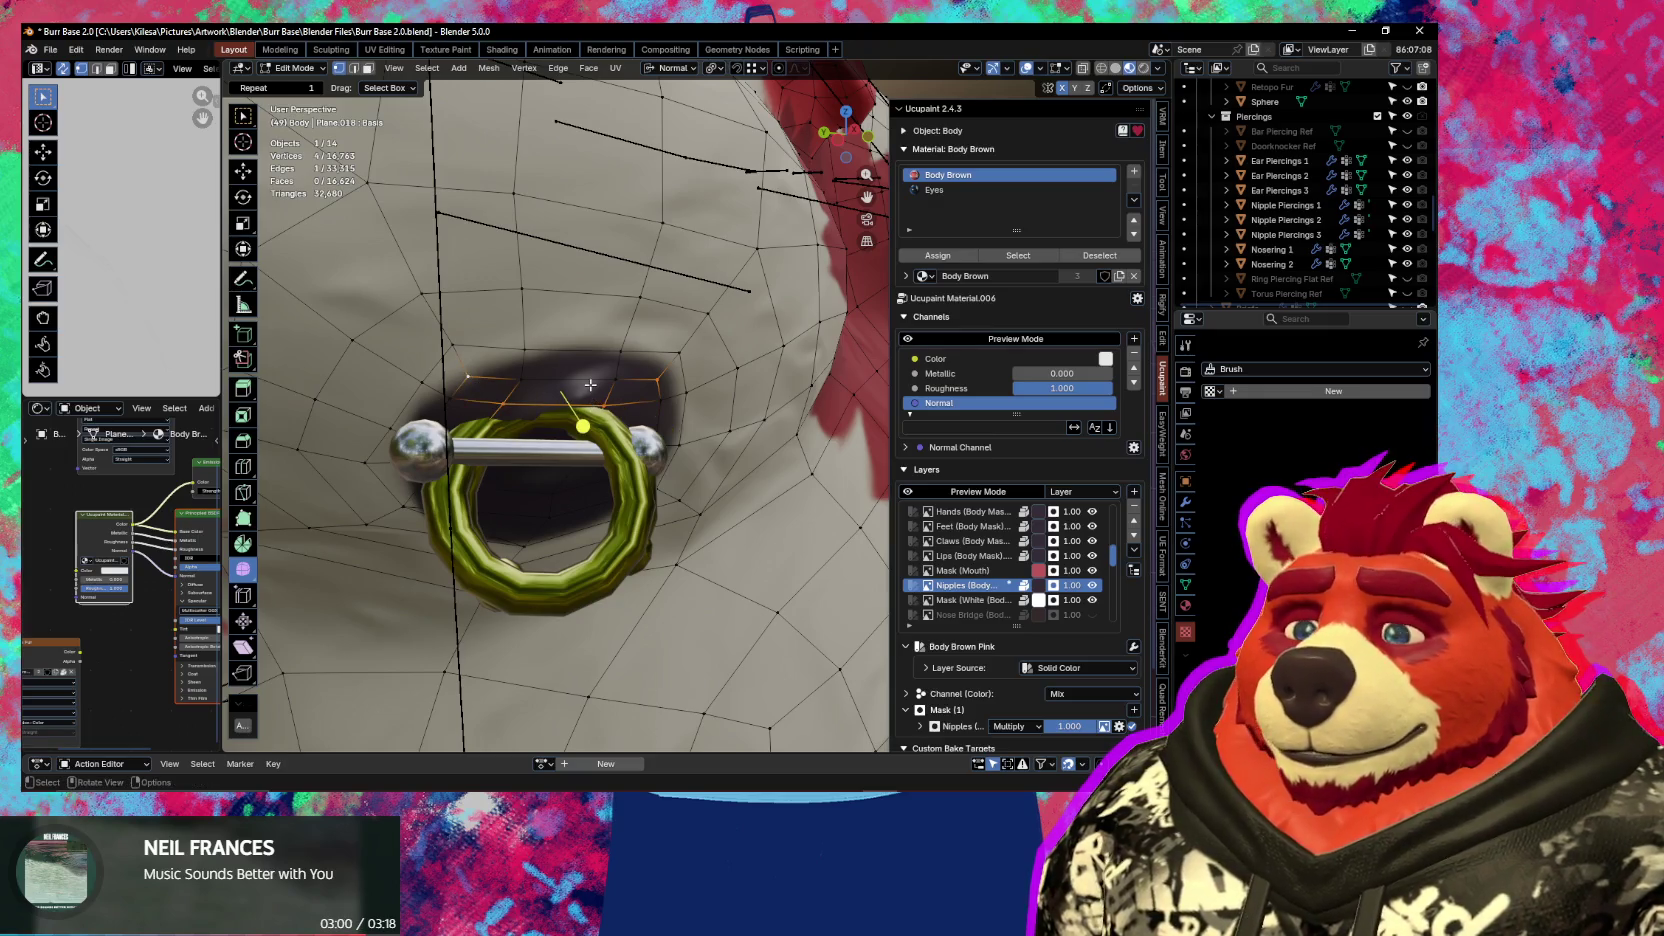
{"action": "key", "text": "KP_Divide"}
{"action": "scroll", "coordinate": [677, 284], "scroll_direction": "up", "scroll_amount": 2}
{"action": "scroll", "coordinate": [677, 284], "scroll_direction": "up", "scroll_amount": 2}
{"action": "scroll", "coordinate": [677, 284], "scroll_direction": "up", "scroll_amount": 2}
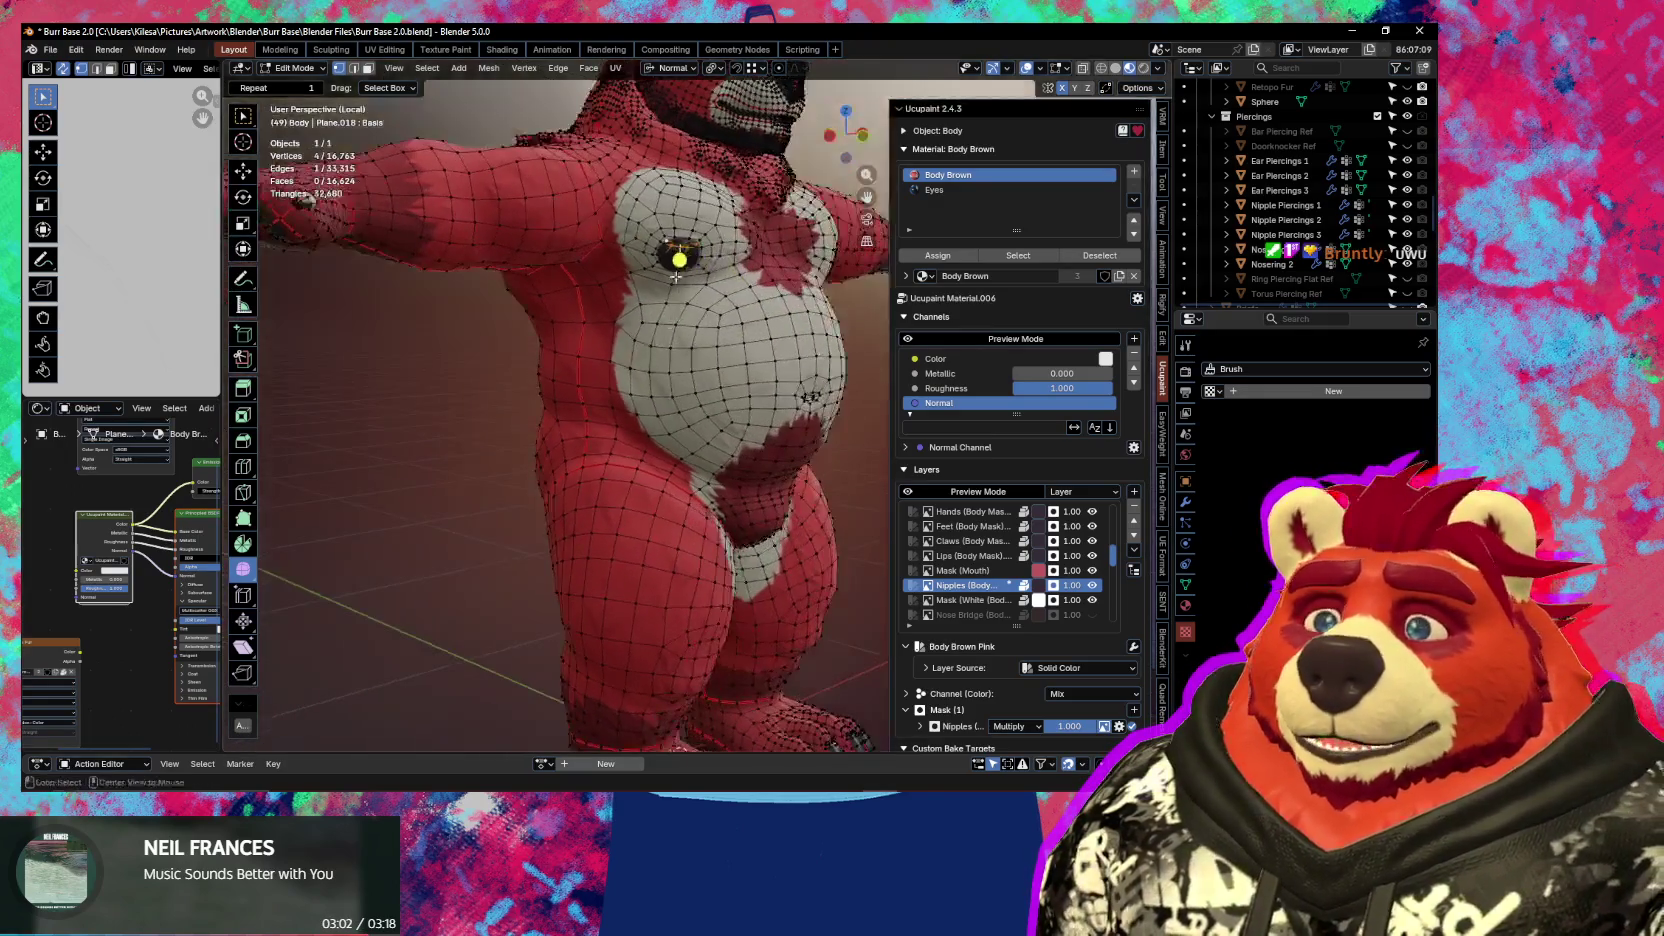
{"action": "middle_click_drag", "start_coordinate": [672, 250], "coordinate": [660, 300]}
{"action": "scroll", "coordinate": [660, 300], "scroll_direction": "up", "scroll_amount": 5}
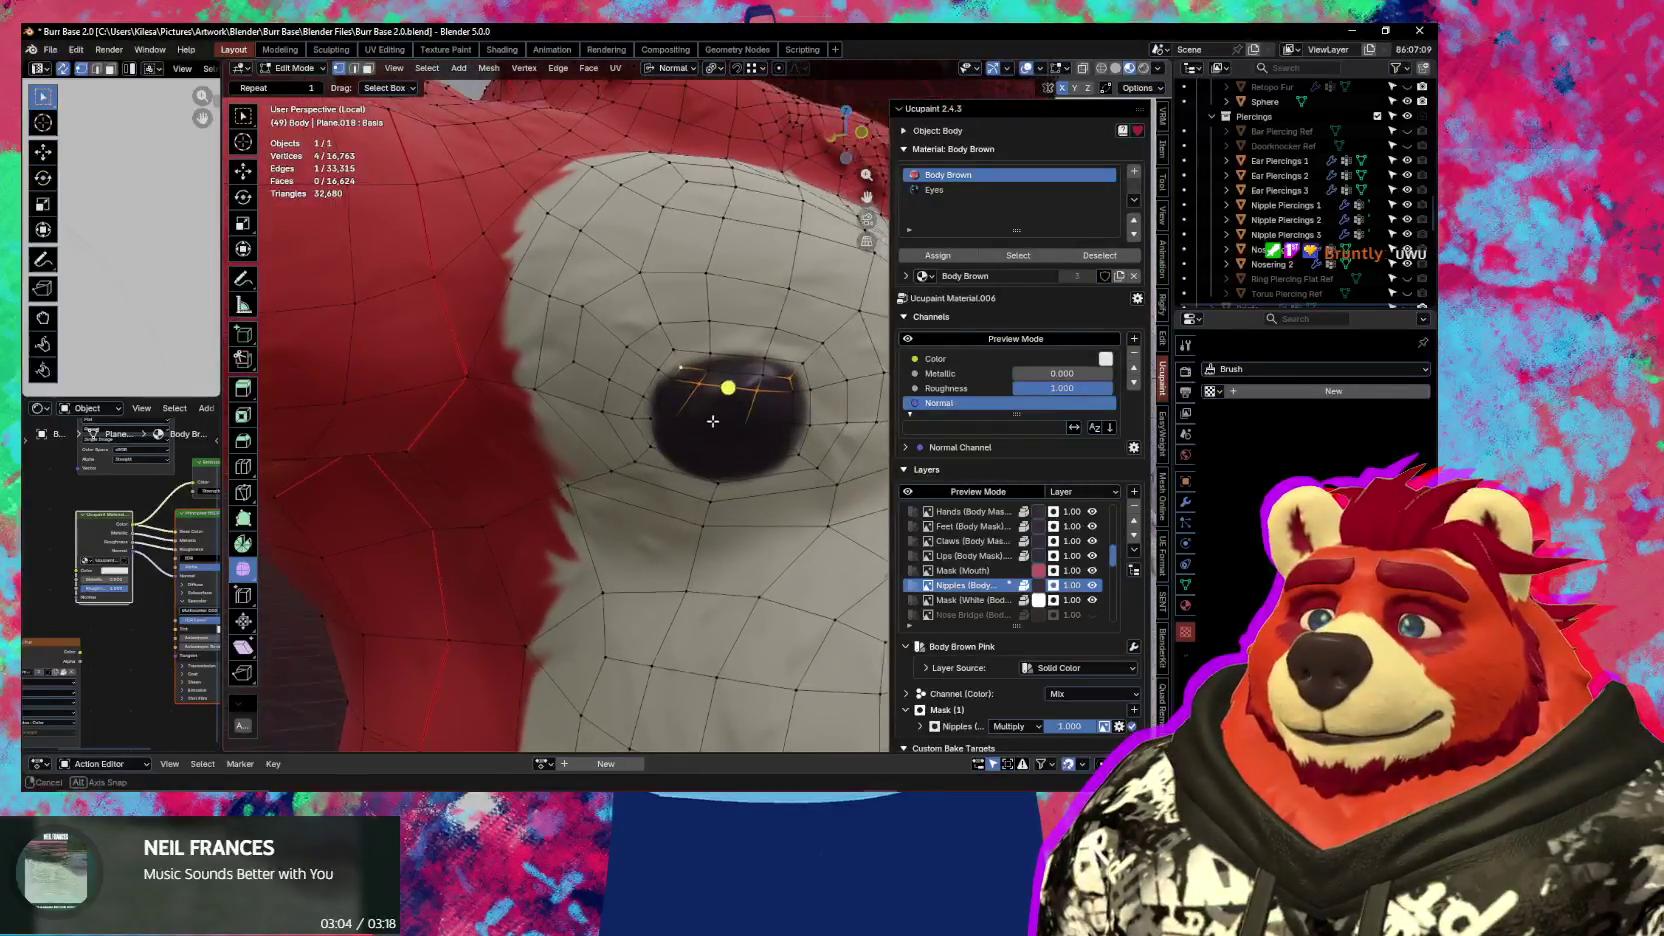
{"action": "scroll", "coordinate": [647, 393], "scroll_direction": "up", "scroll_amount": 2}
Select vertex pairs across the dark patch and fill a new face between them
{"action": "left_click", "coordinate": [553, 389], "text": "shift"}
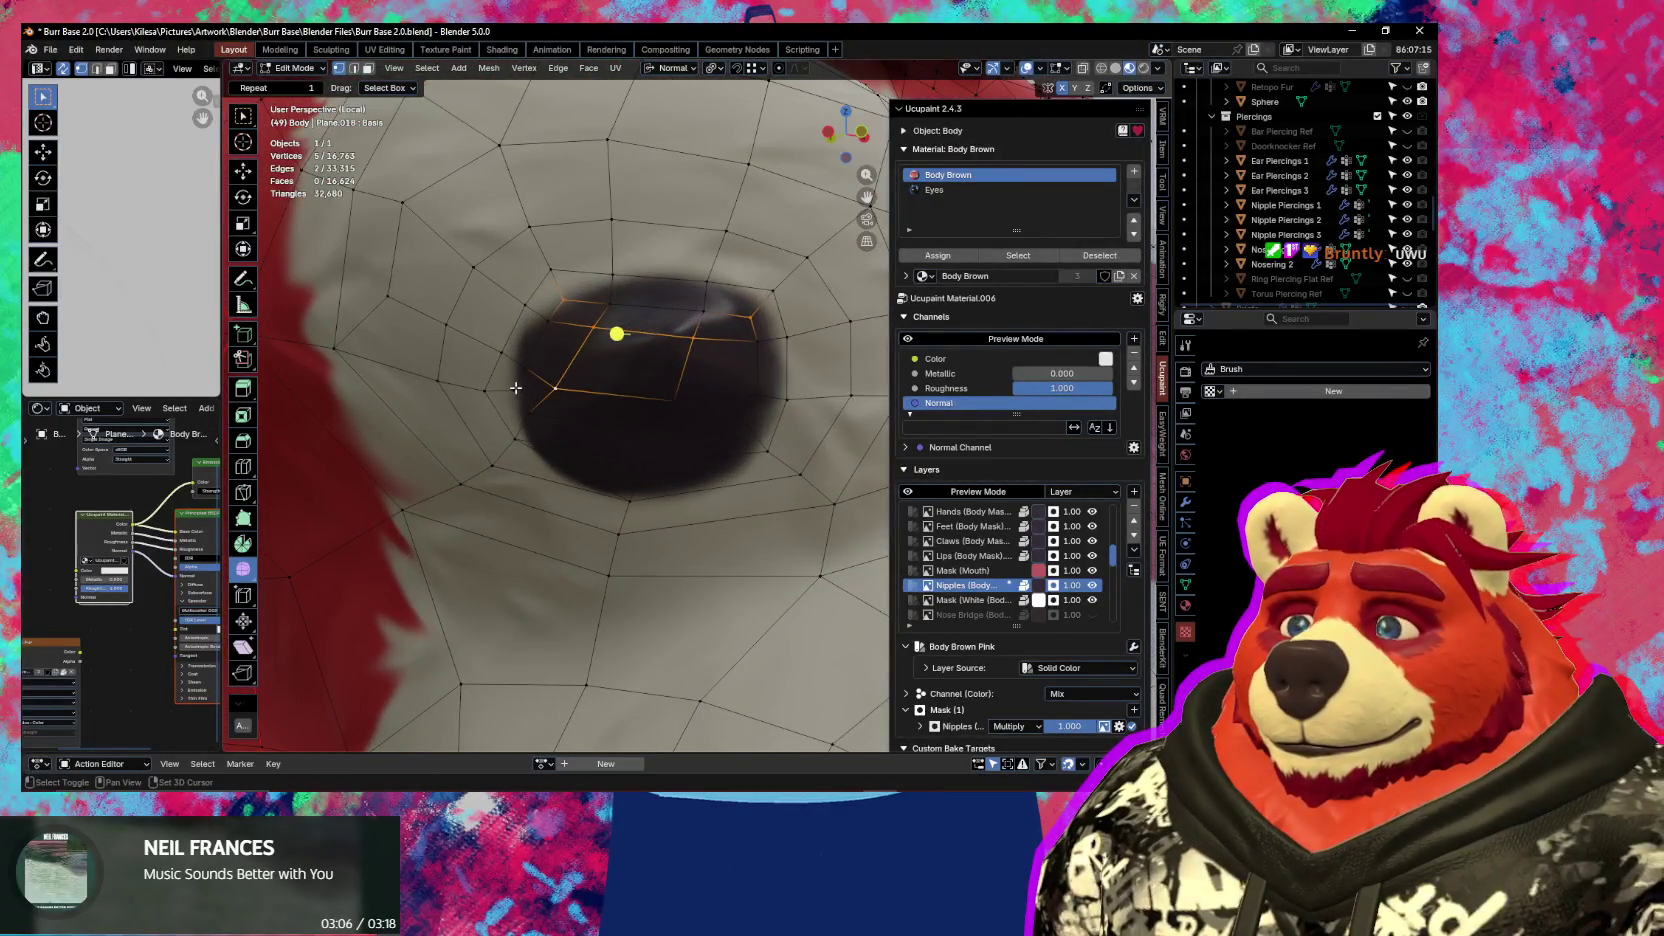
{"action": "middle_click_drag", "start_coordinate": [708, 336], "coordinate": [729, 422]}
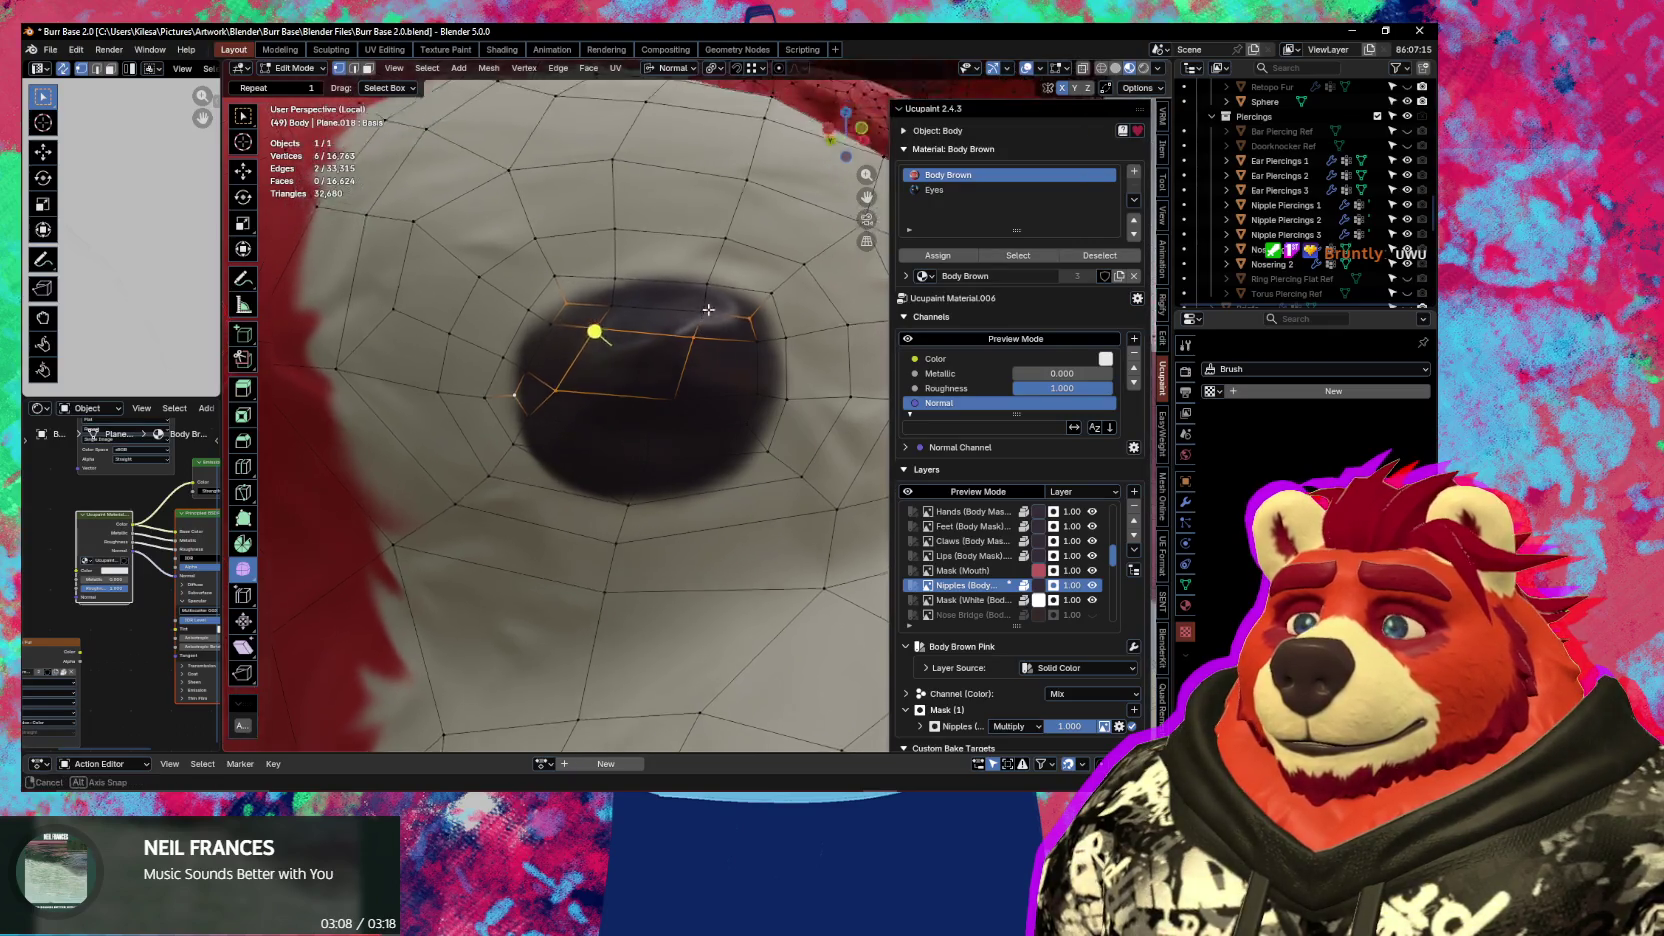
{"action": "left_click", "coordinate": [671, 397]}
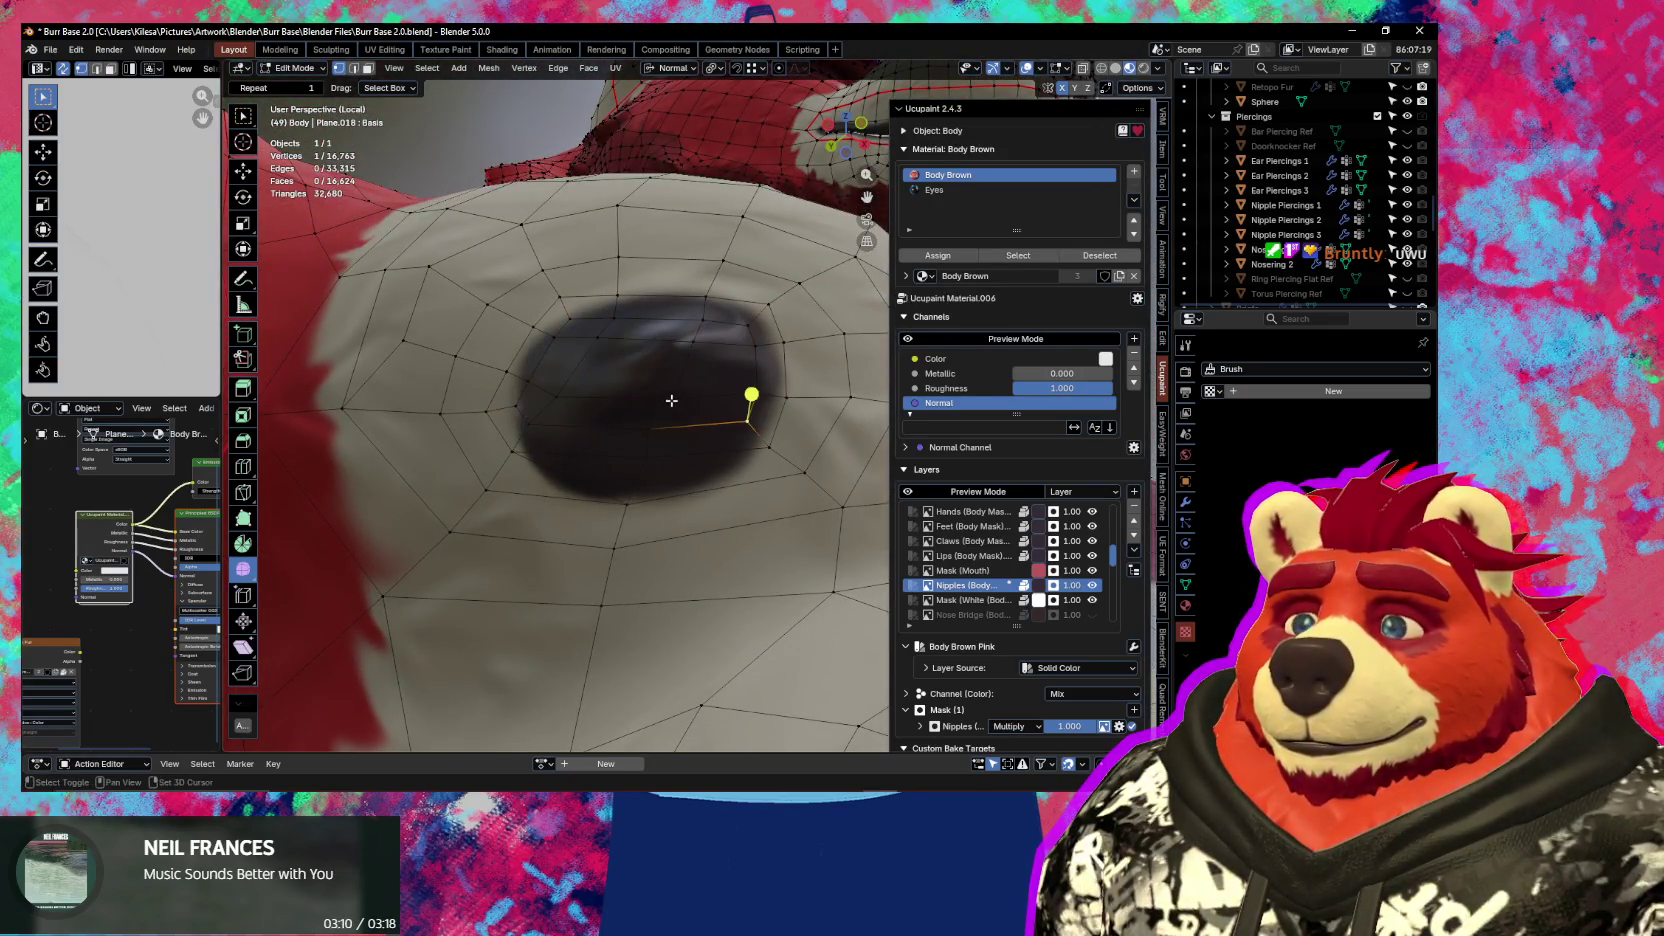
{"action": "left_click", "coordinate": [698, 338]}
{"action": "left_click", "coordinate": [744, 323], "text": "shift"}
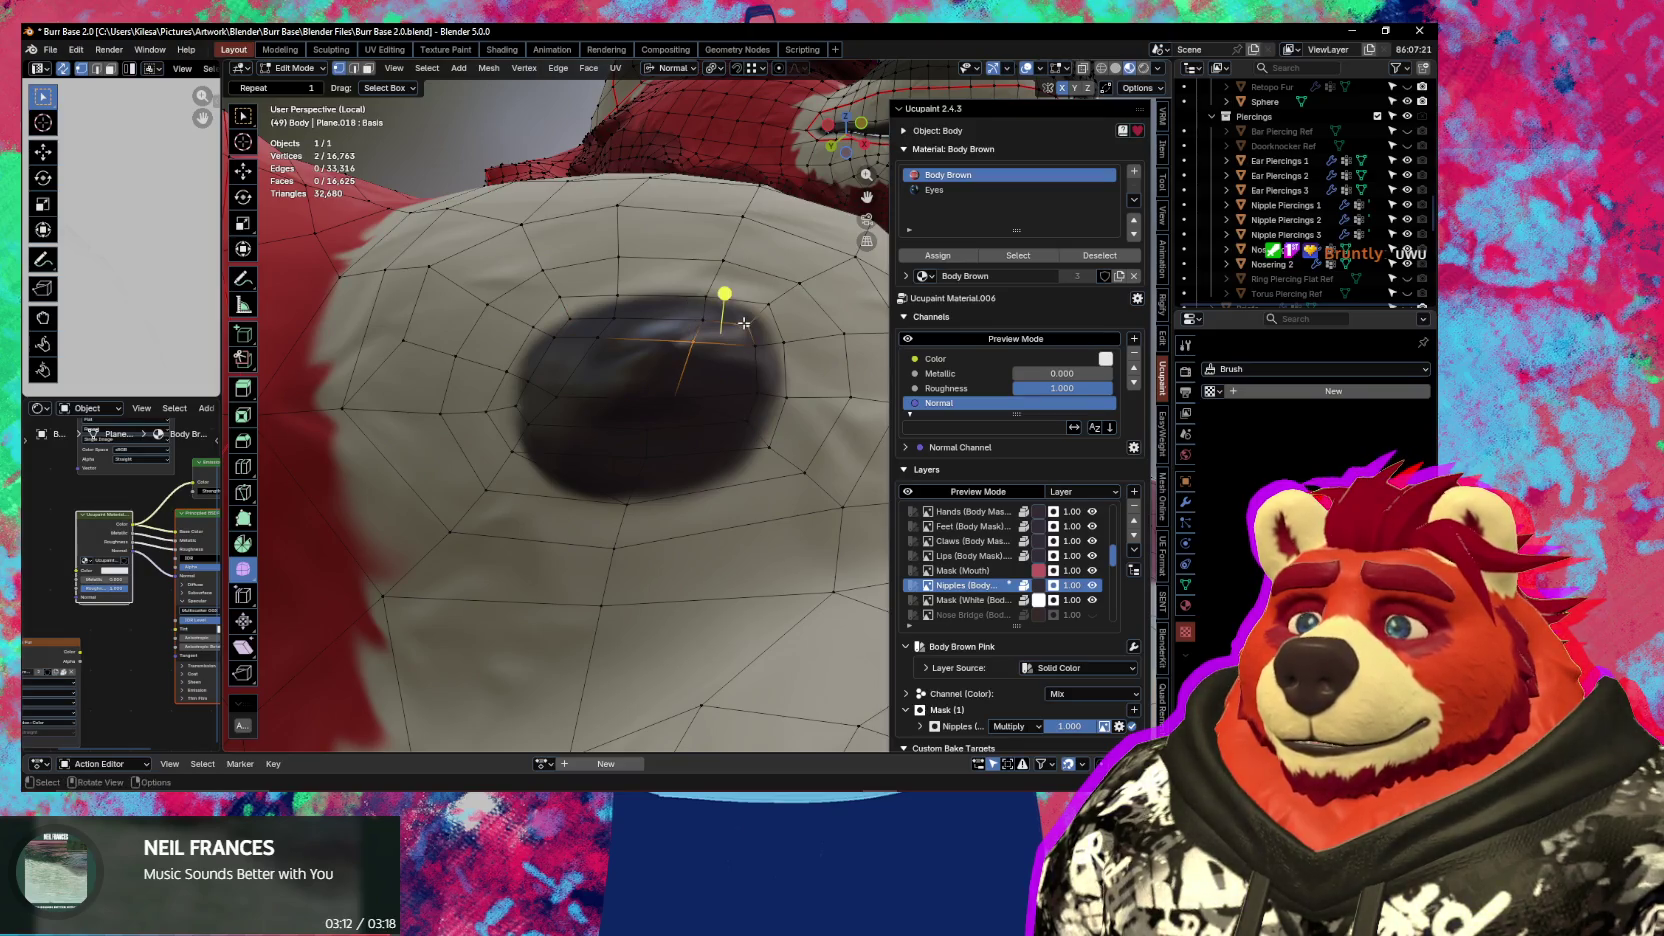
{"action": "key", "text": "f"}
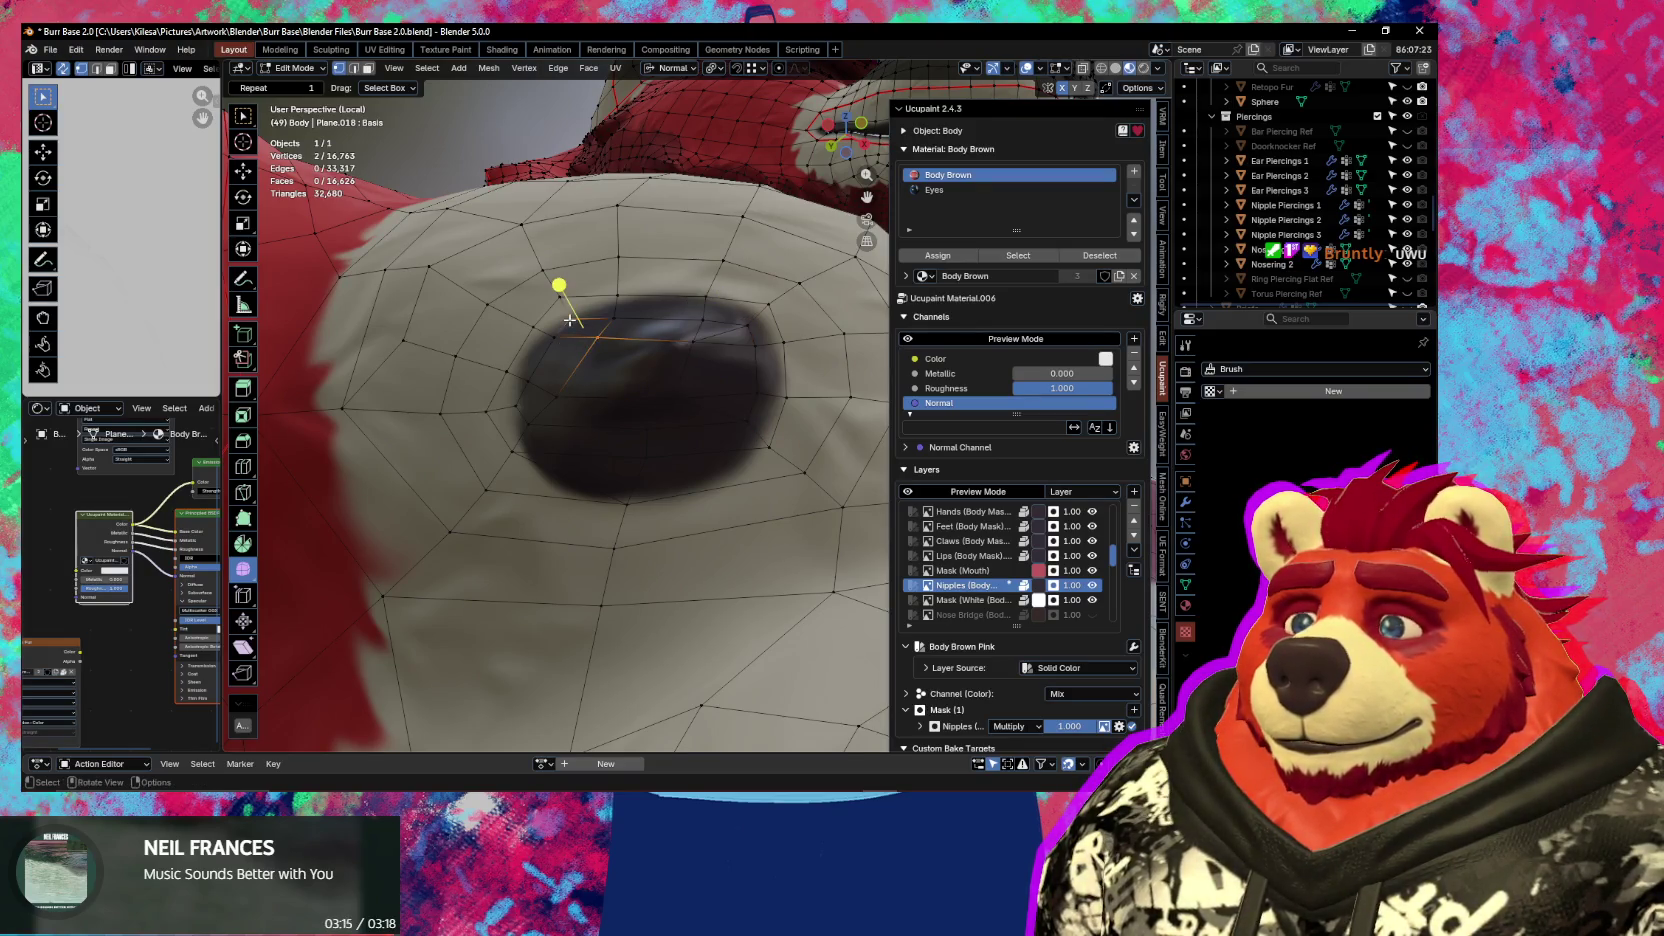
Select more vertices, then switch to face mode and pick a quad in the dark patch
{"action": "left_click", "coordinate": [555, 397]}
{"action": "left_click", "coordinate": [519, 402], "text": "shift"}
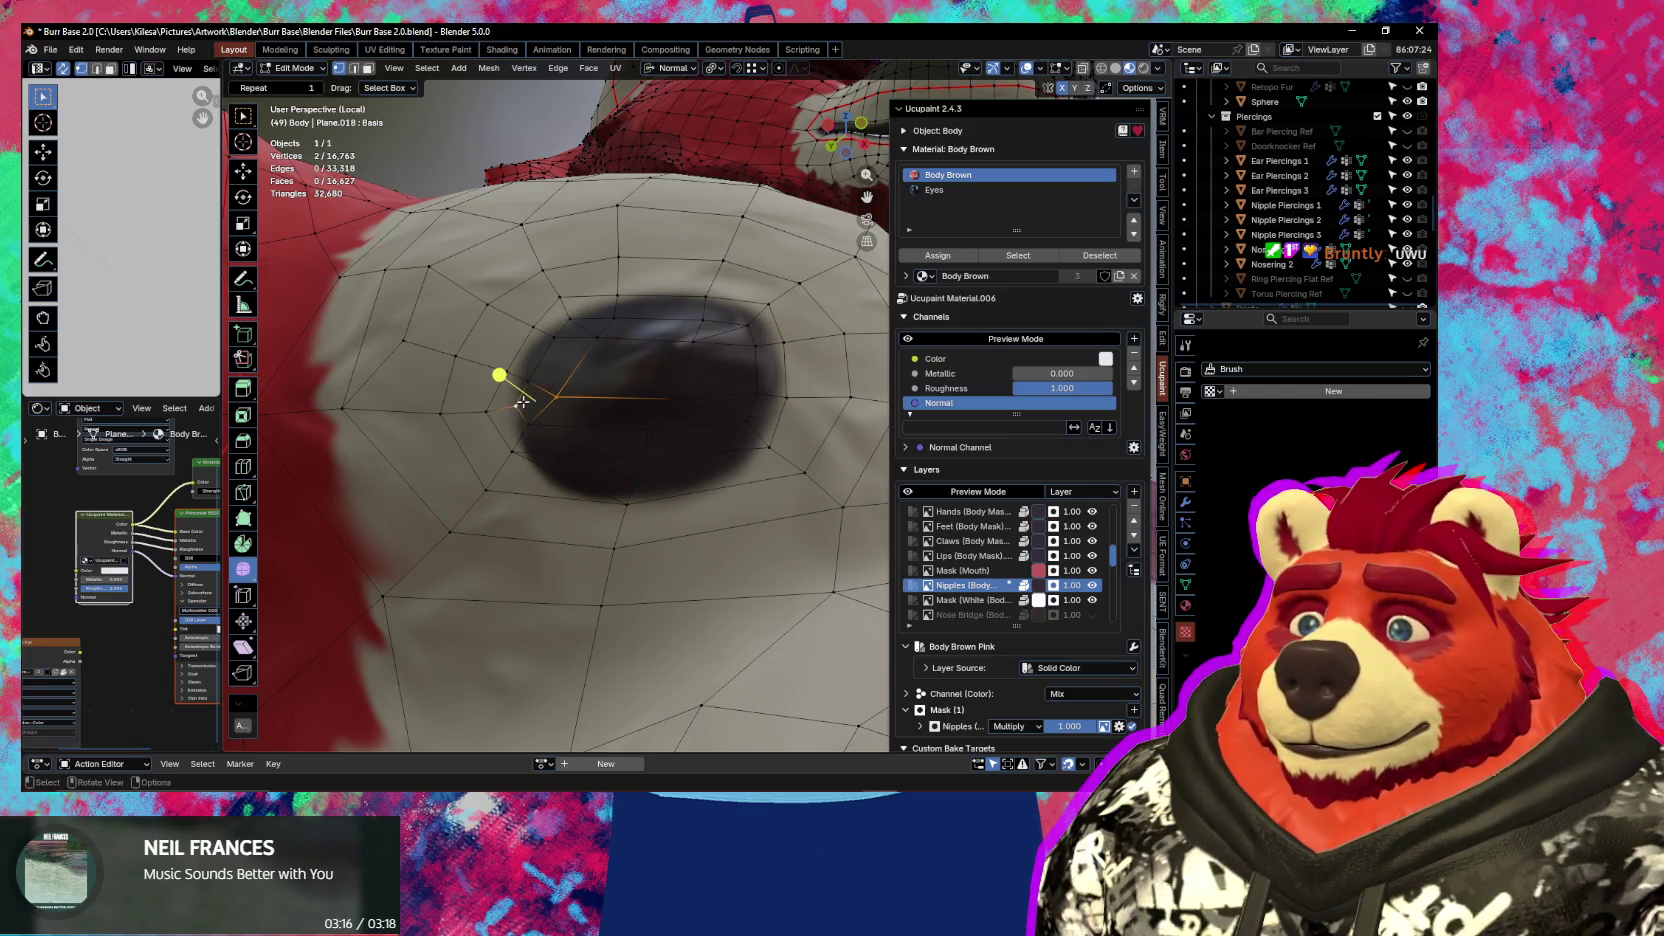
{"action": "middle_click_drag", "start_coordinate": [686, 403], "coordinate": [676, 405]}
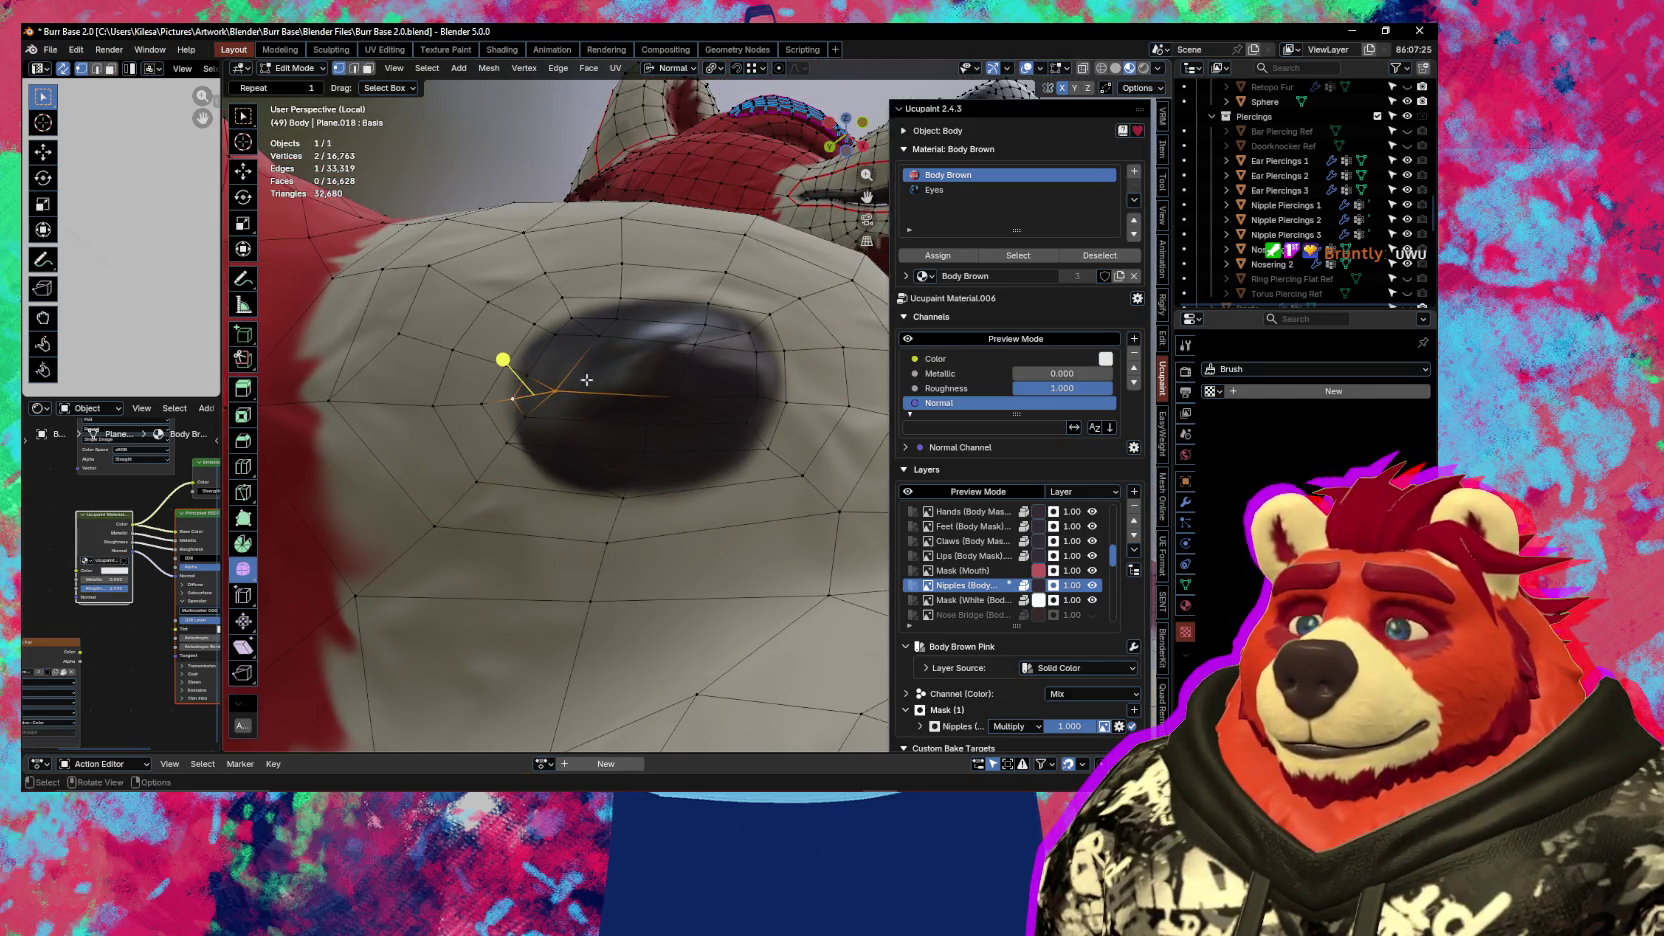
{"action": "key", "text": "3"}
{"action": "left_click", "coordinate": [637, 361]}
{"action": "right_click", "coordinate": [600, 343]}
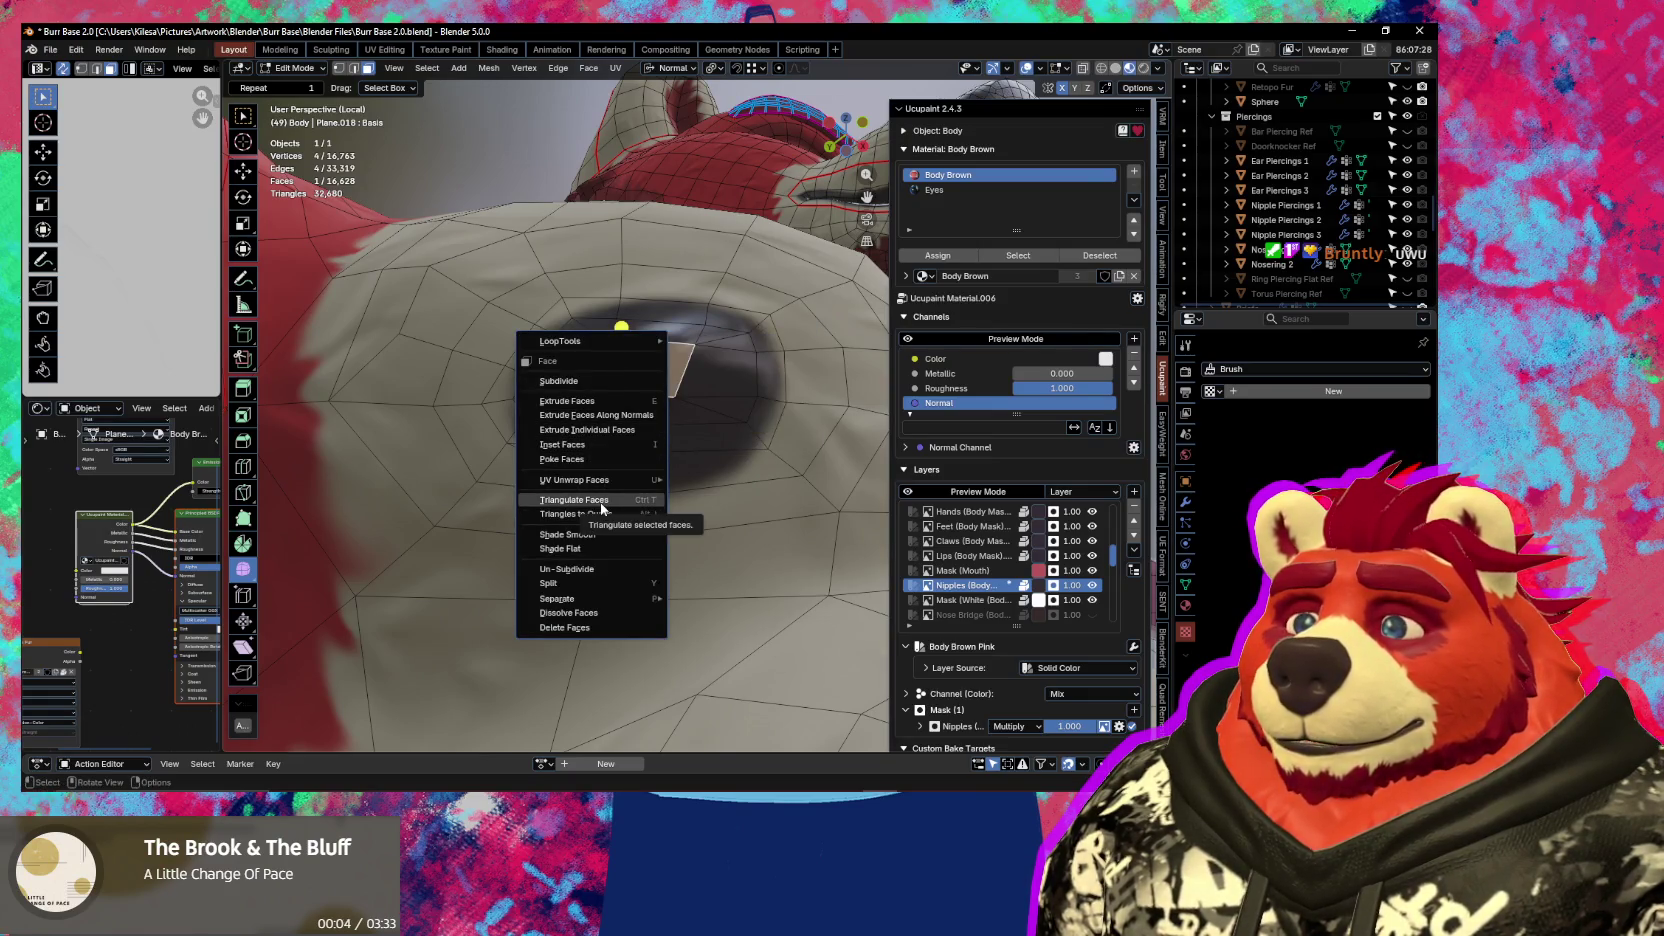
Poke the selected quad into triangles around its centre point
{"action": "left_click", "coordinate": [578, 459]}
{"action": "mouse_move", "coordinate": [576, 455]}
{"action": "middle_mouse_down"}
{"action": "mouse_move", "coordinate": [696, 531]}
{"action": "mouse_move", "coordinate": [786, 484]}
{"action": "middle_mouse_up"}
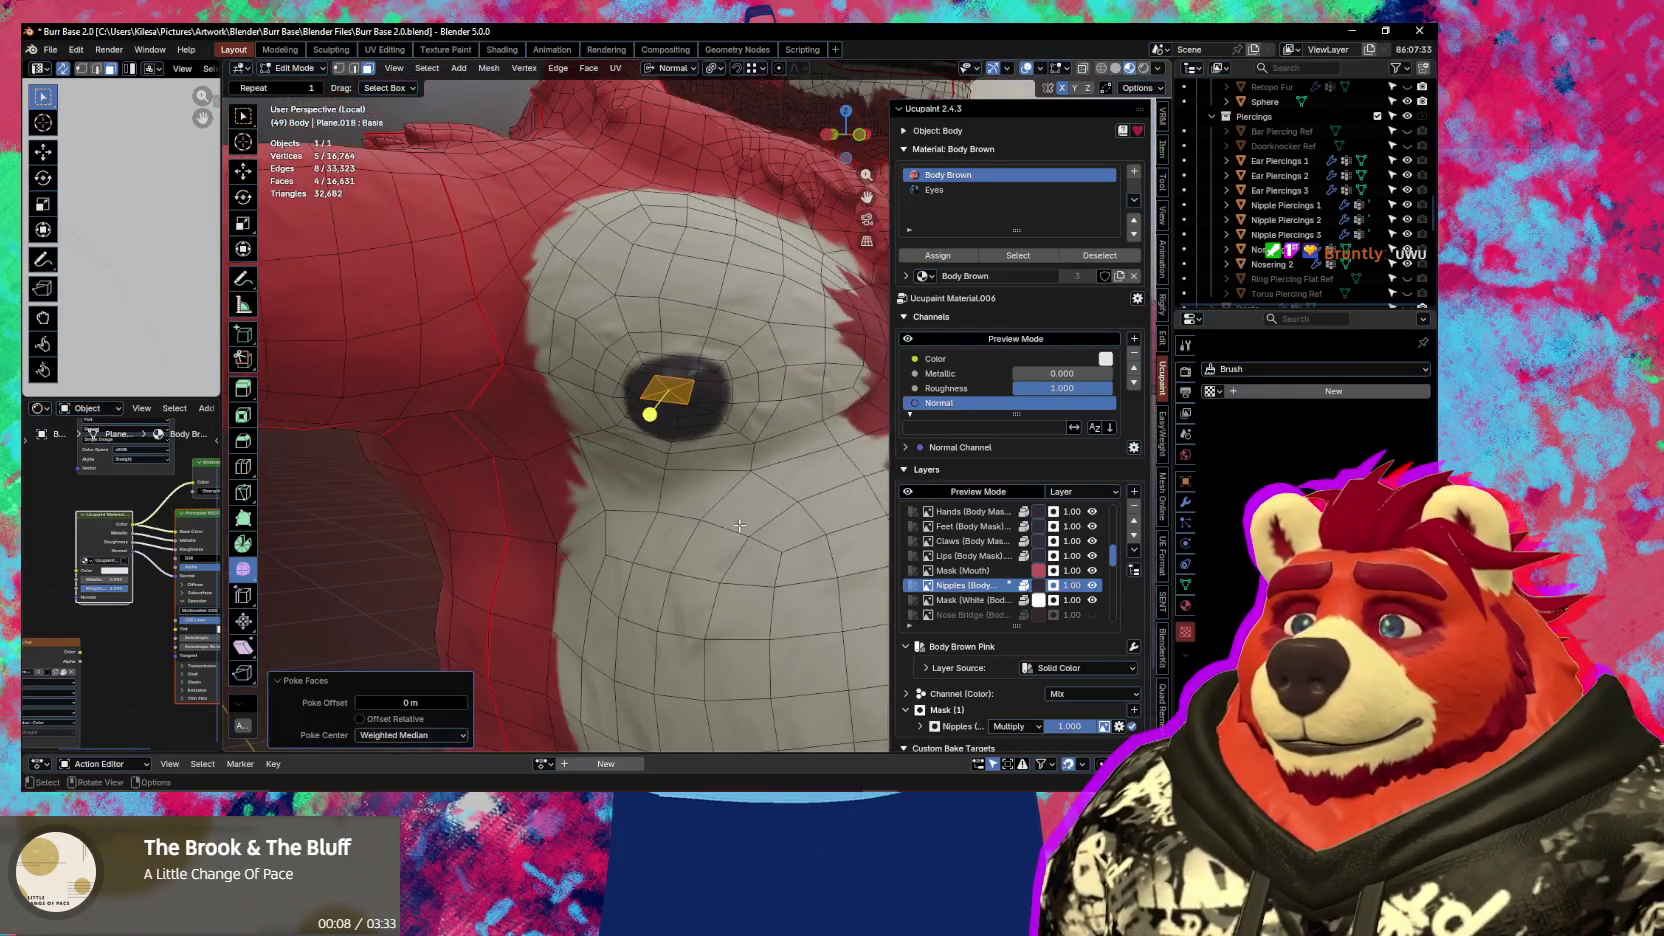
{"action": "mouse_move", "coordinate": [799, 454]}
{"action": "middle_mouse_down"}
{"action": "mouse_move", "coordinate": [550, 495]}
{"action": "mouse_move", "coordinate": [397, 431]}
{"action": "mouse_move", "coordinate": [390, 398]}
{"action": "middle_mouse_up"}
{"action": "scroll", "coordinate": [397, 431], "scroll_direction": "up", "scroll_amount": 5}
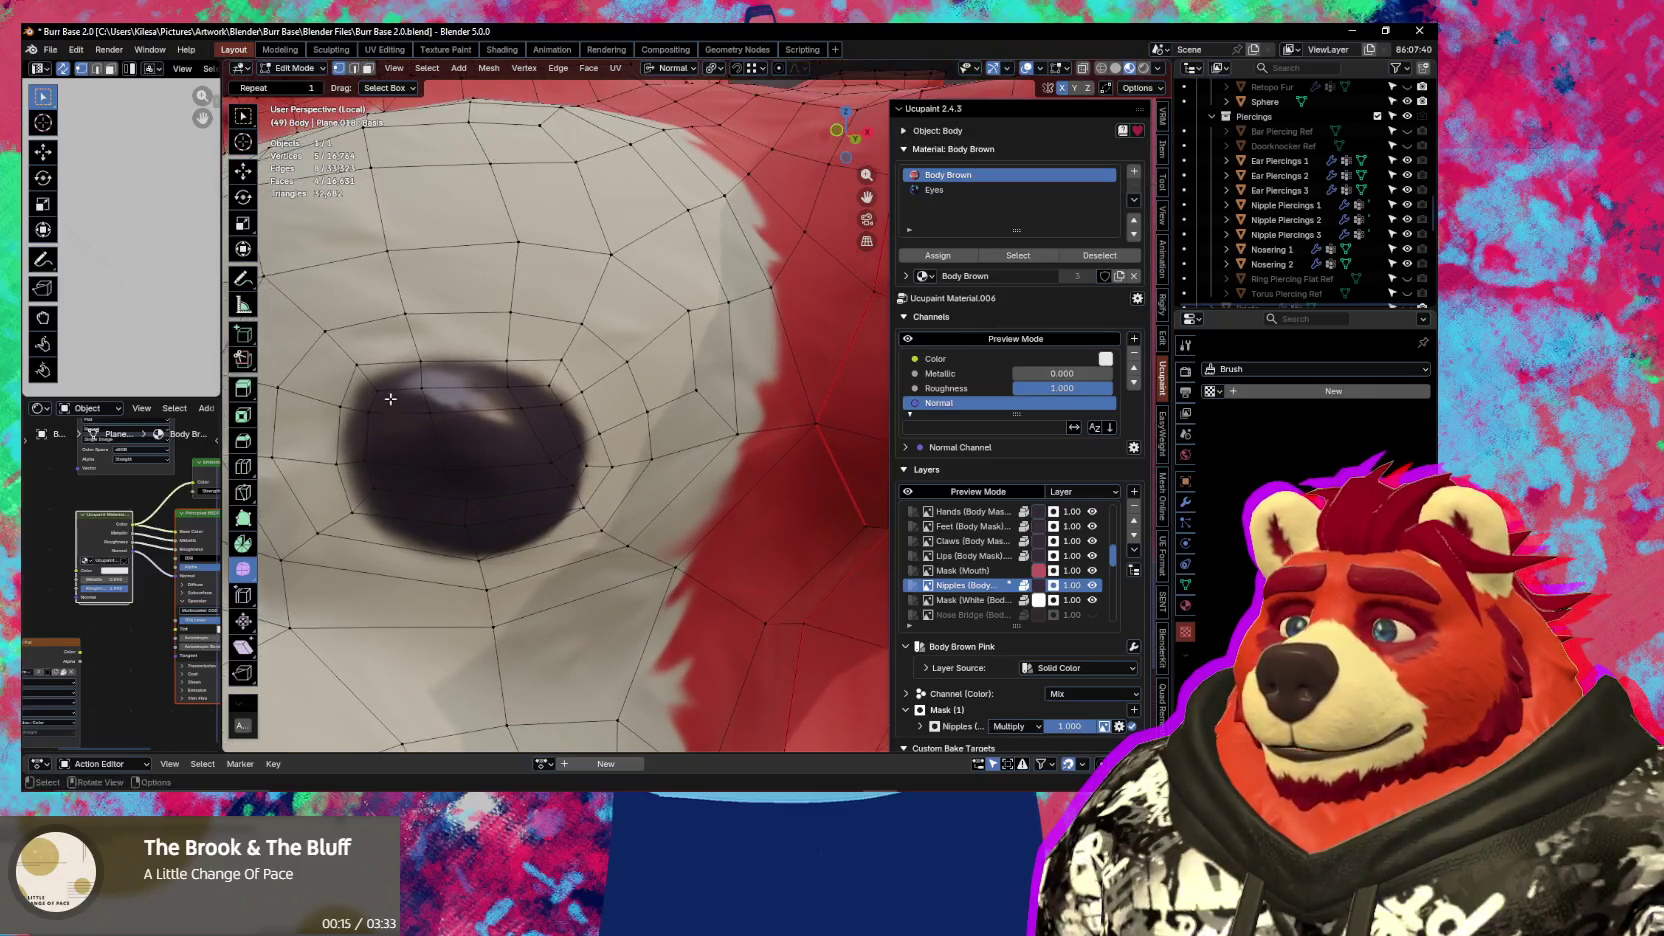
Select another quad in the dark patch and poke it into triangles as well
{"action": "left_click", "coordinate": [522, 410]}
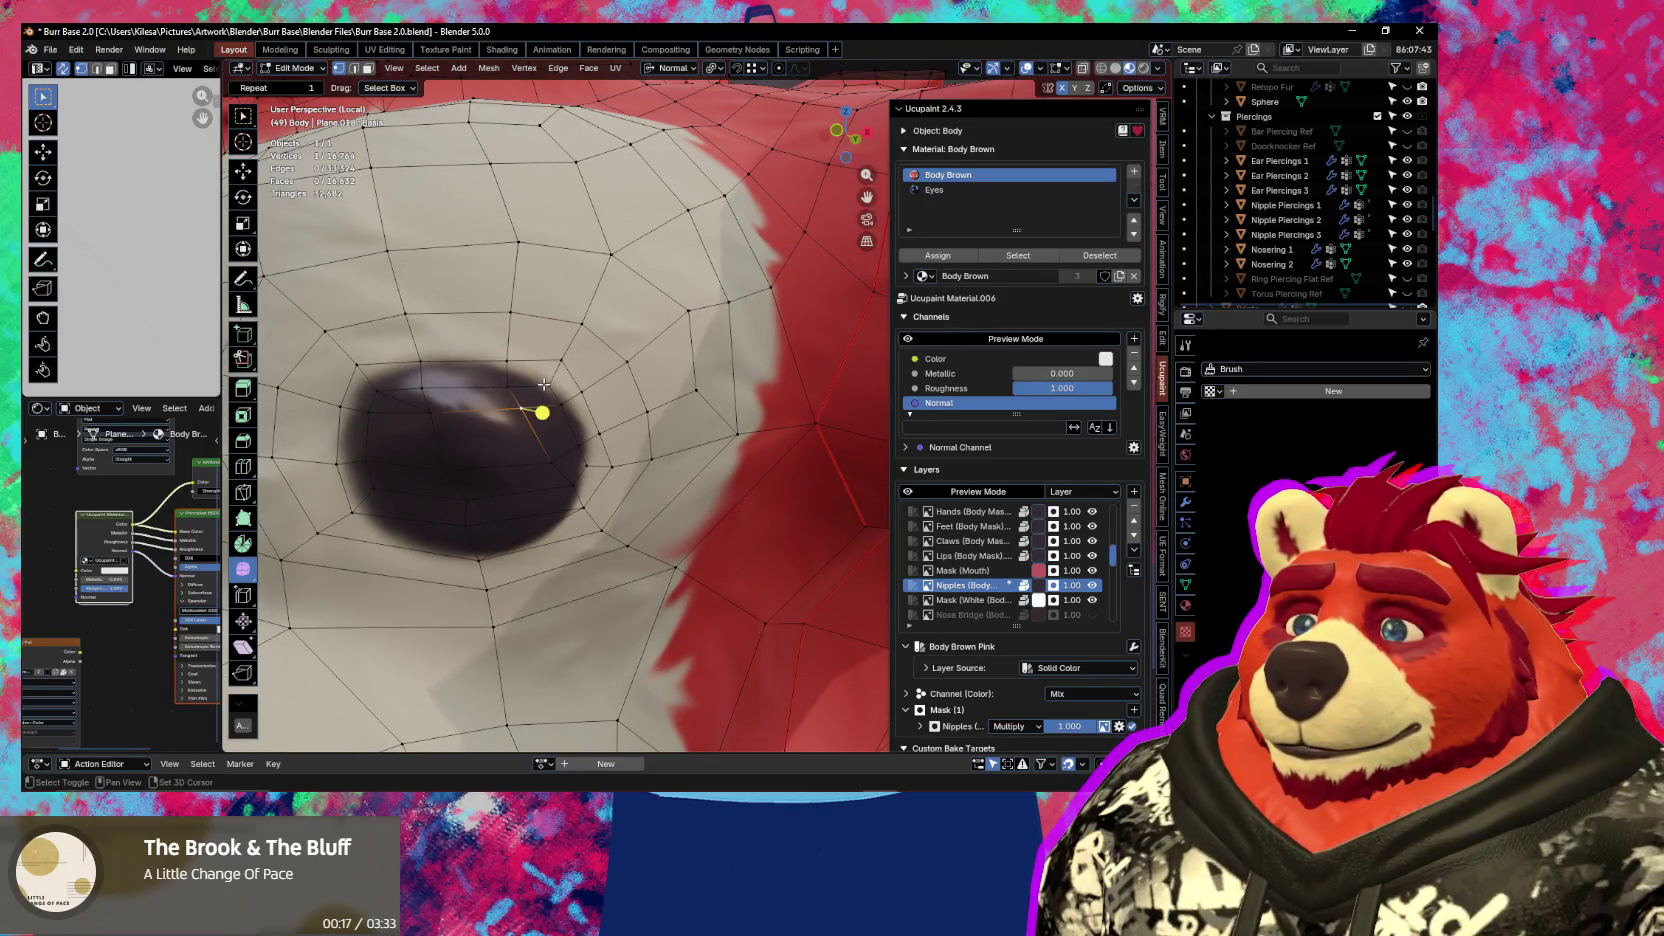
{"action": "left_click", "coordinate": [557, 470]}
{"action": "mouse_move", "coordinate": [557, 476]}
{"action": "middle_mouse_down"}
{"action": "mouse_move", "coordinate": [486, 468]}
{"action": "mouse_move", "coordinate": [482, 430]}
{"action": "middle_mouse_up"}
{"action": "key", "text": "alt+a"}
{"action": "left_click", "coordinate": [487, 396]}
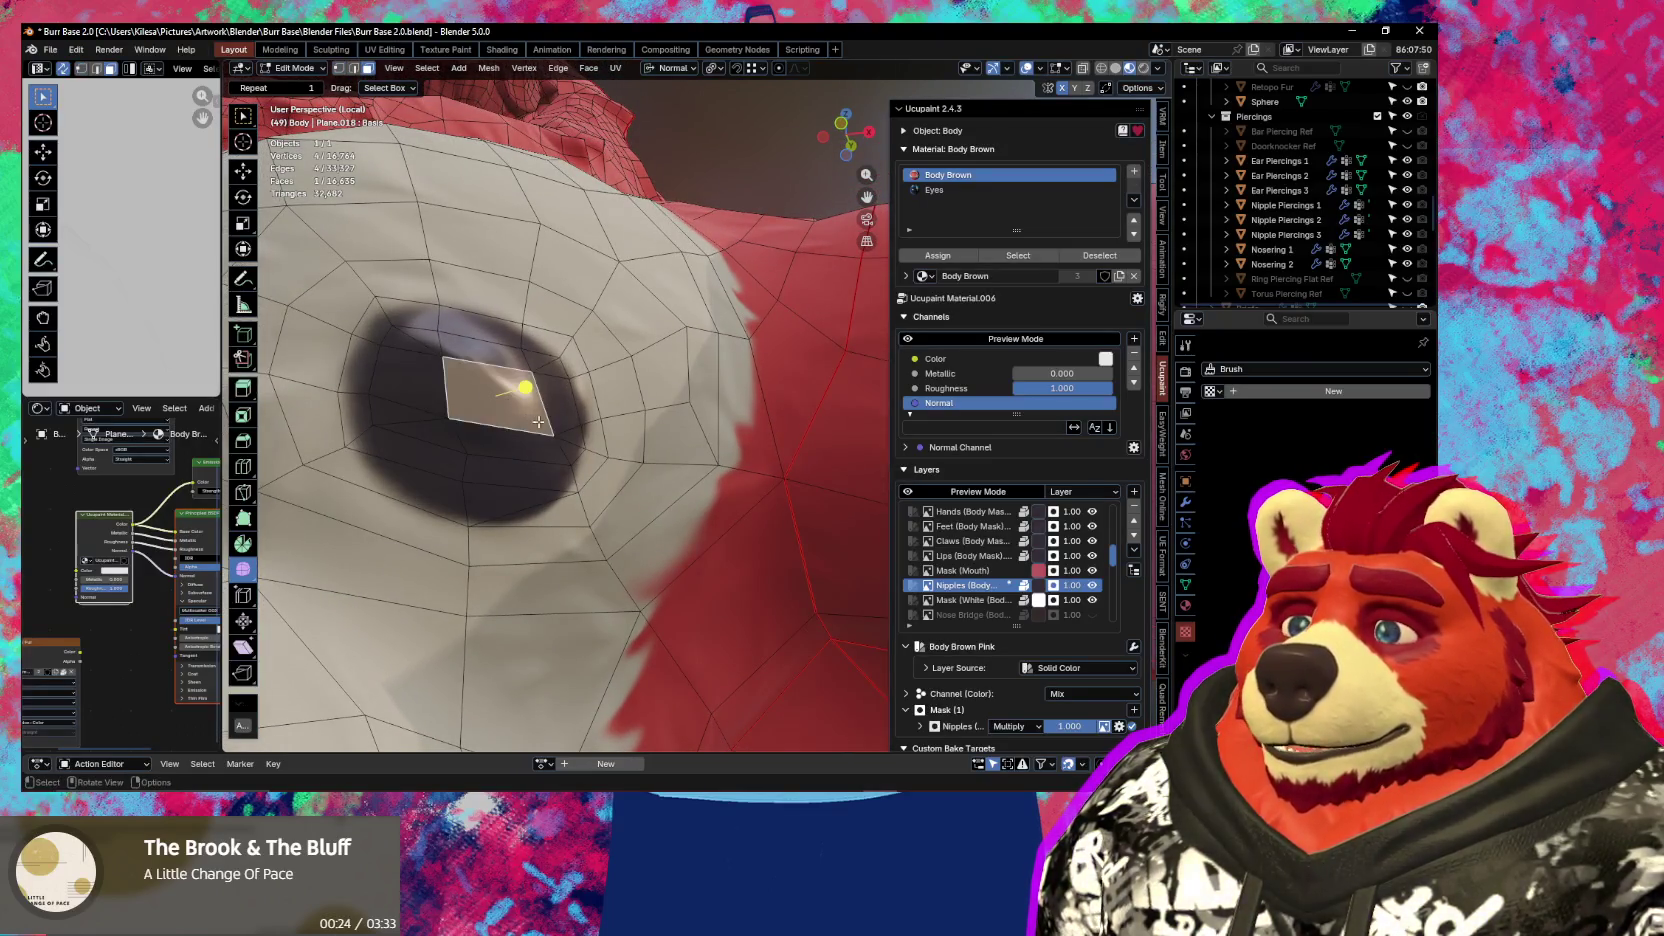
{"action": "right_click", "coordinate": [538, 437]}
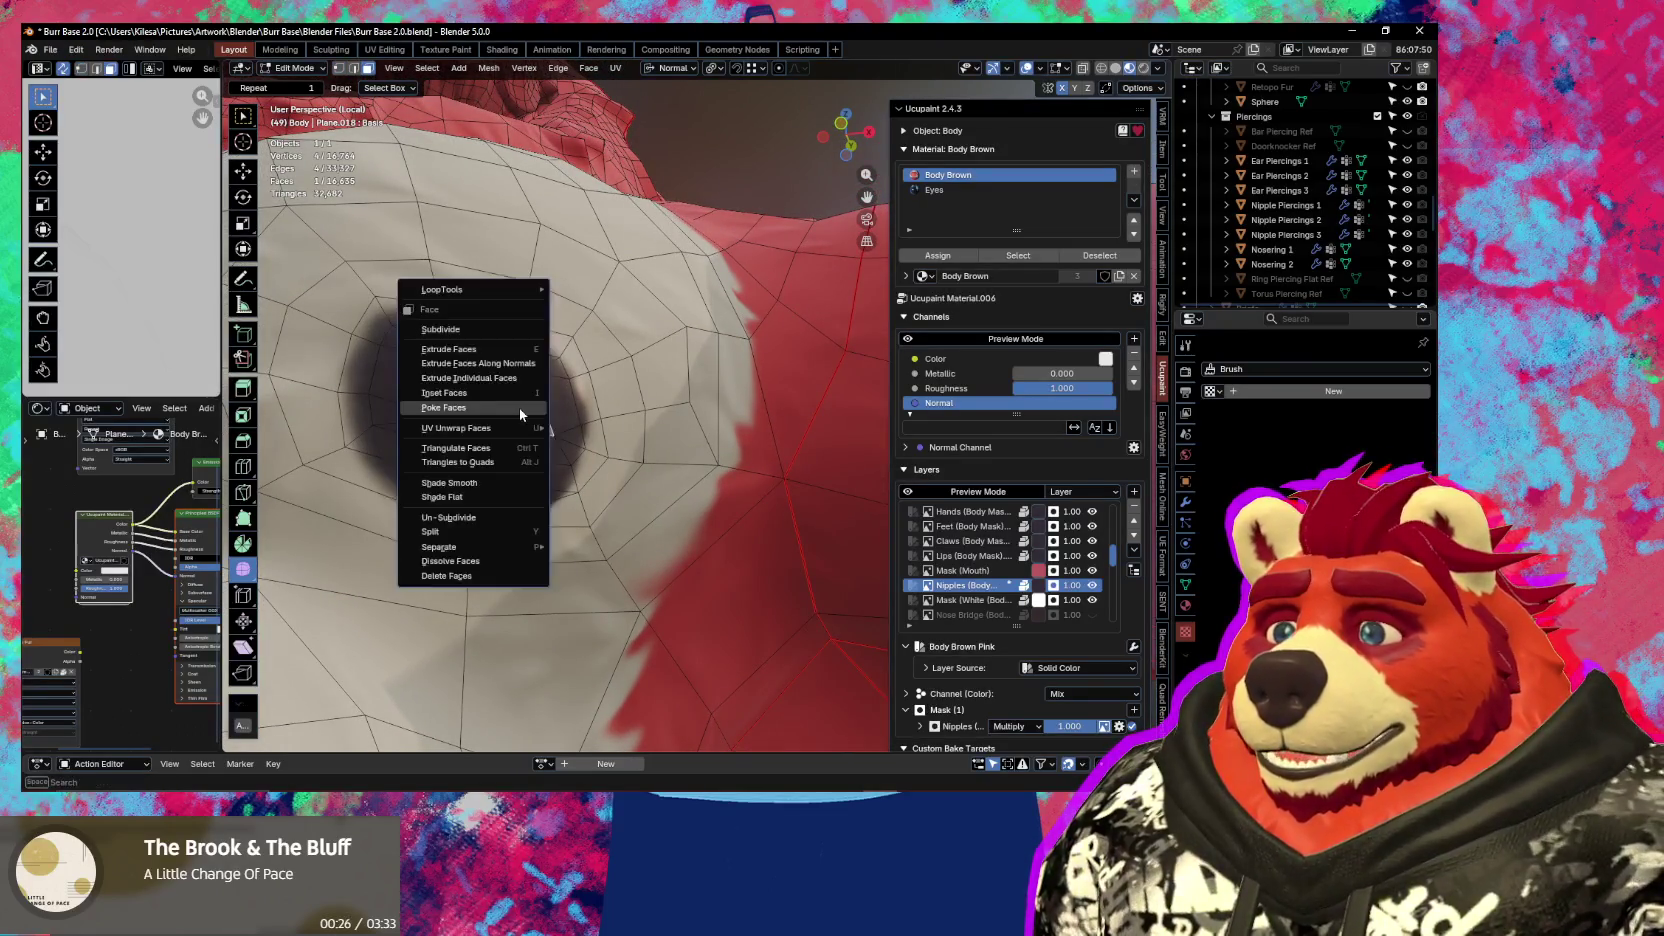
{"action": "left_click", "coordinate": [505, 406]}
{"action": "middle_click_drag", "start_coordinate": [505, 406], "coordinate": [712, 497]}
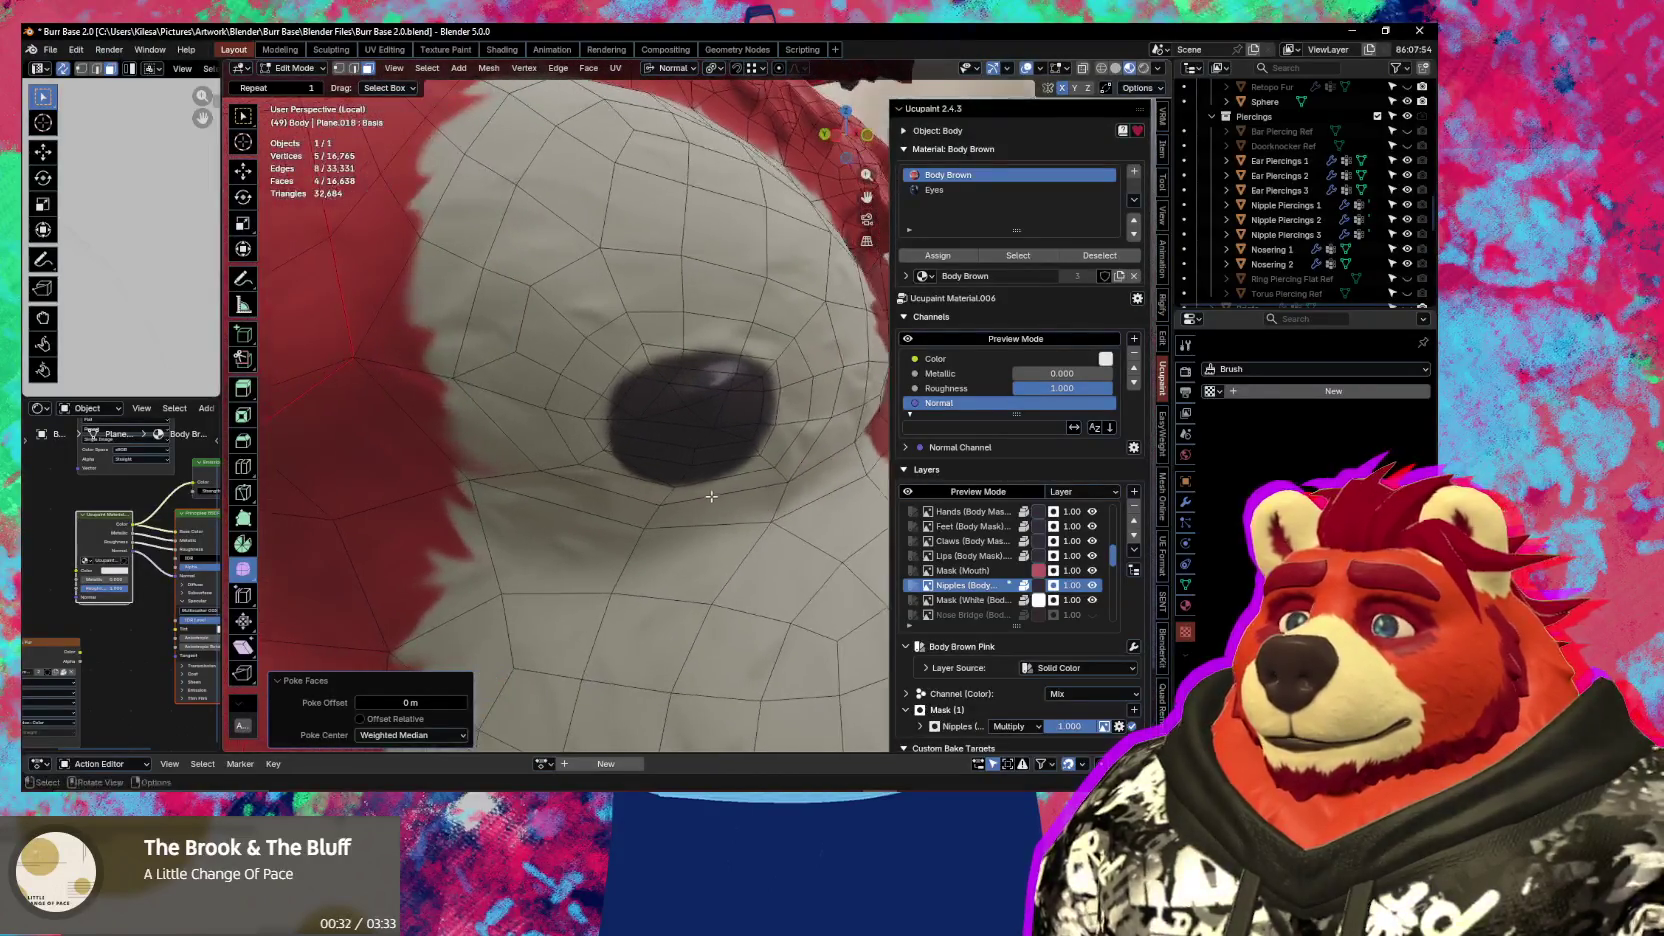
Select a patch triangle, grow the selection and check the nipple shading without overlays
{"action": "left_click", "coordinate": [688, 410]}
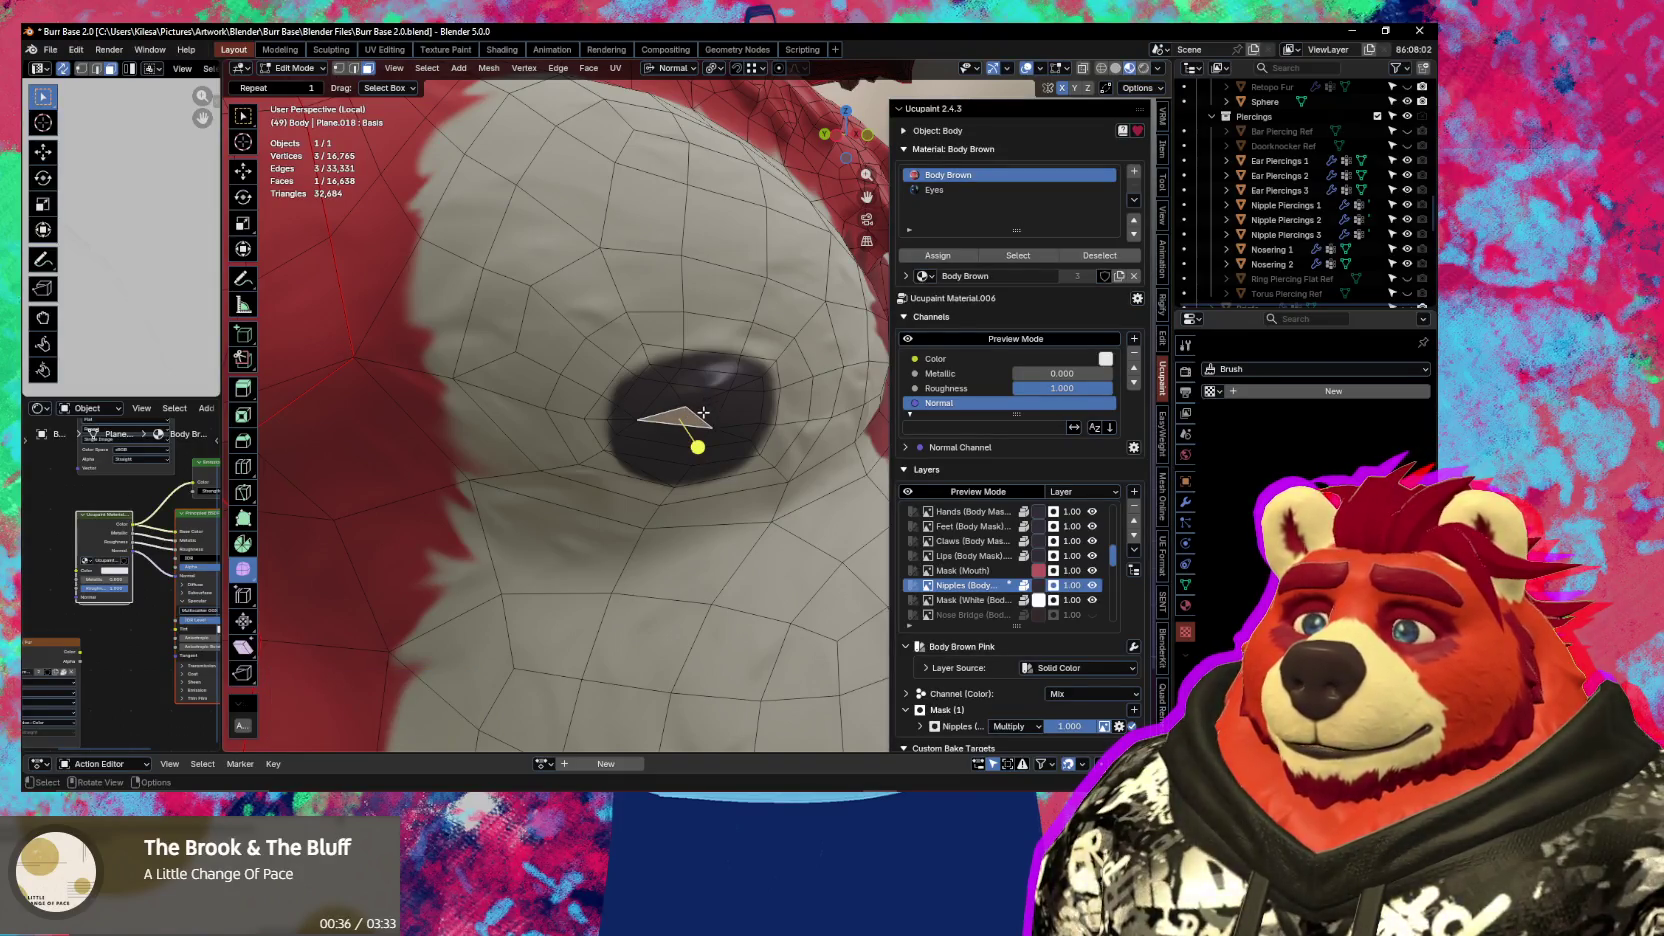
{"action": "key", "text": "1"}
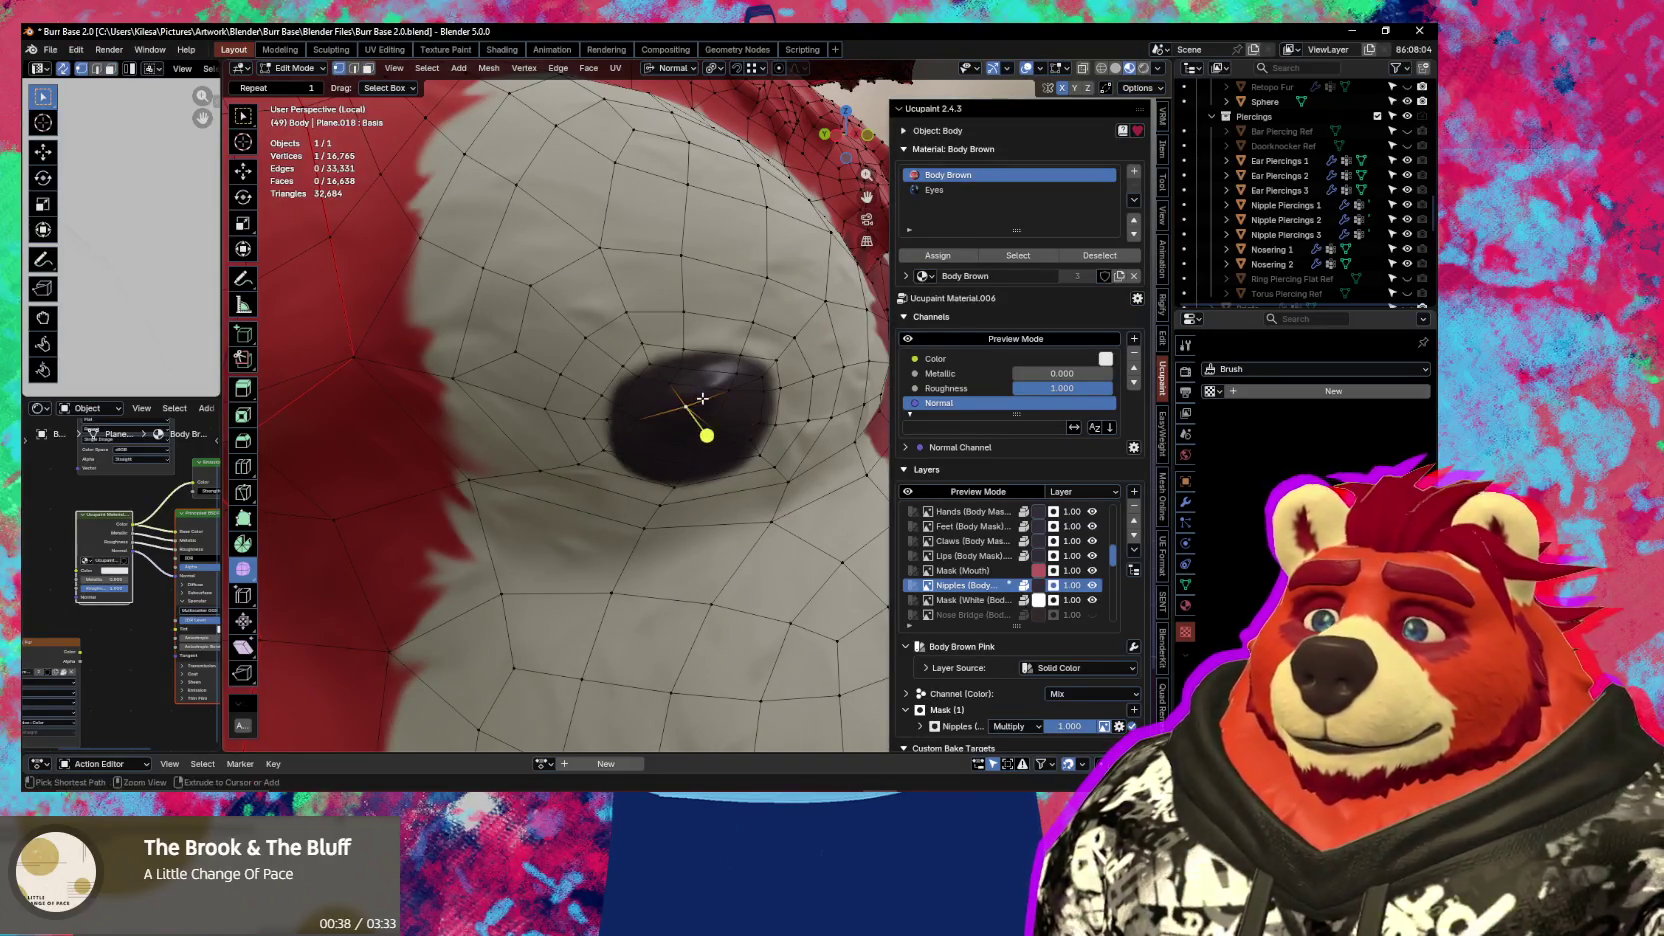
{"action": "key", "text": "ctrl+KP_Add"}
{"action": "key", "text": "shift+alt+z"}
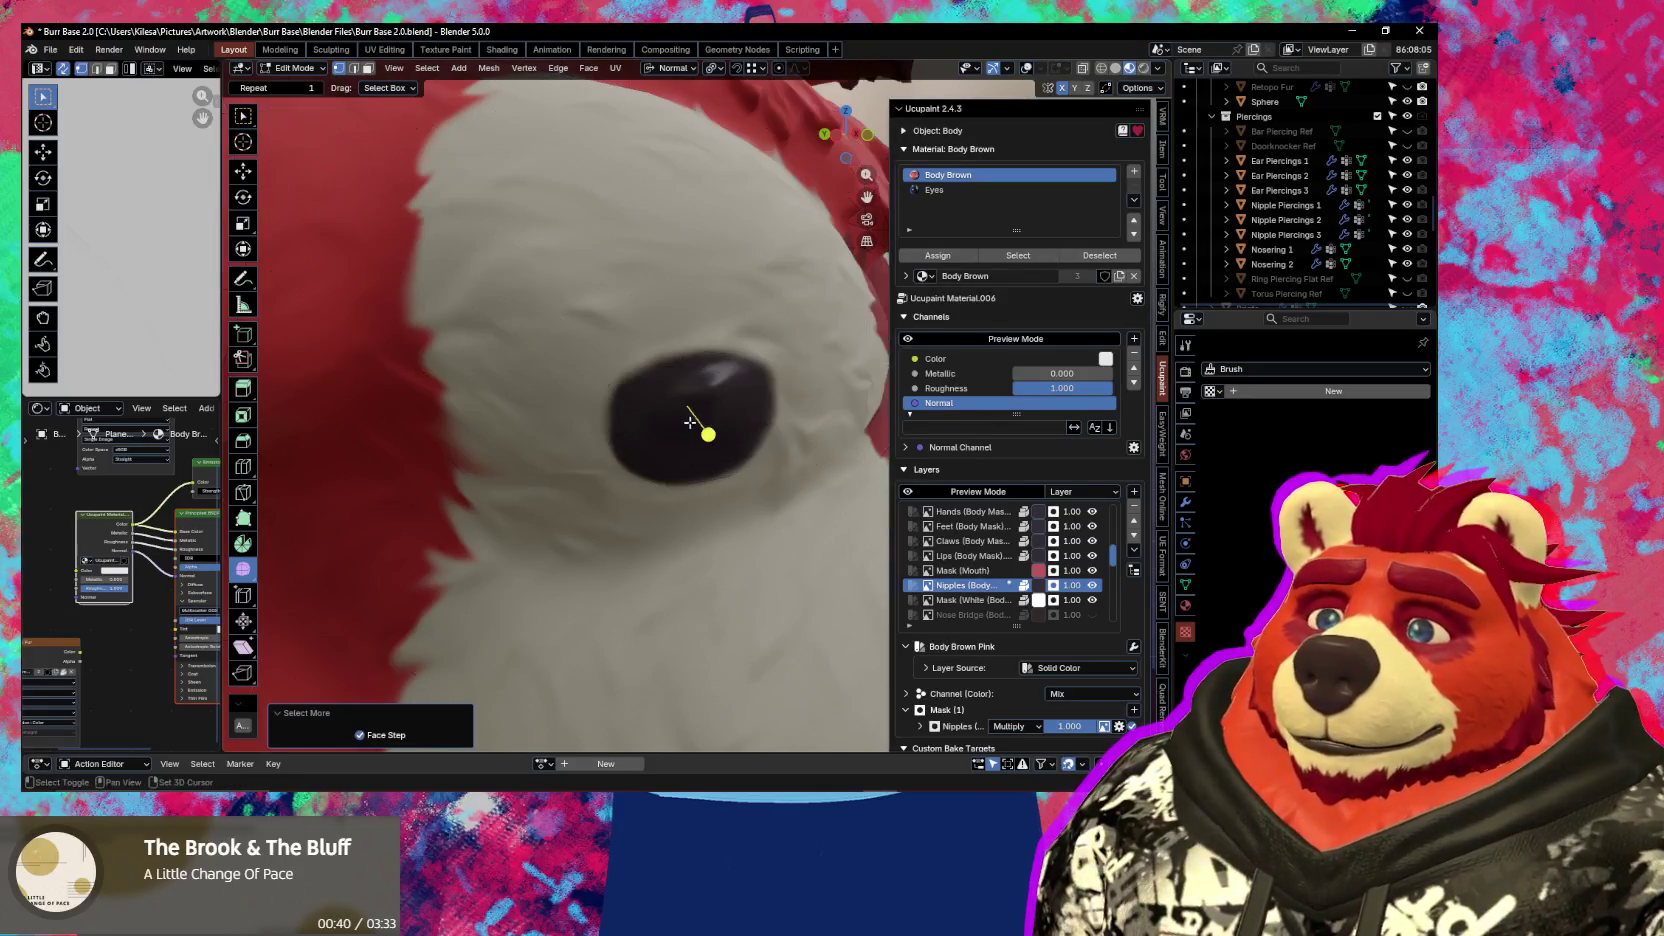
{"action": "middle_click_drag", "start_coordinate": [685, 416], "coordinate": [604, 442]}
{"action": "middle_click_drag", "start_coordinate": [634, 581], "coordinate": [639, 513]}
{"action": "key", "text": "shift+alt+z"}
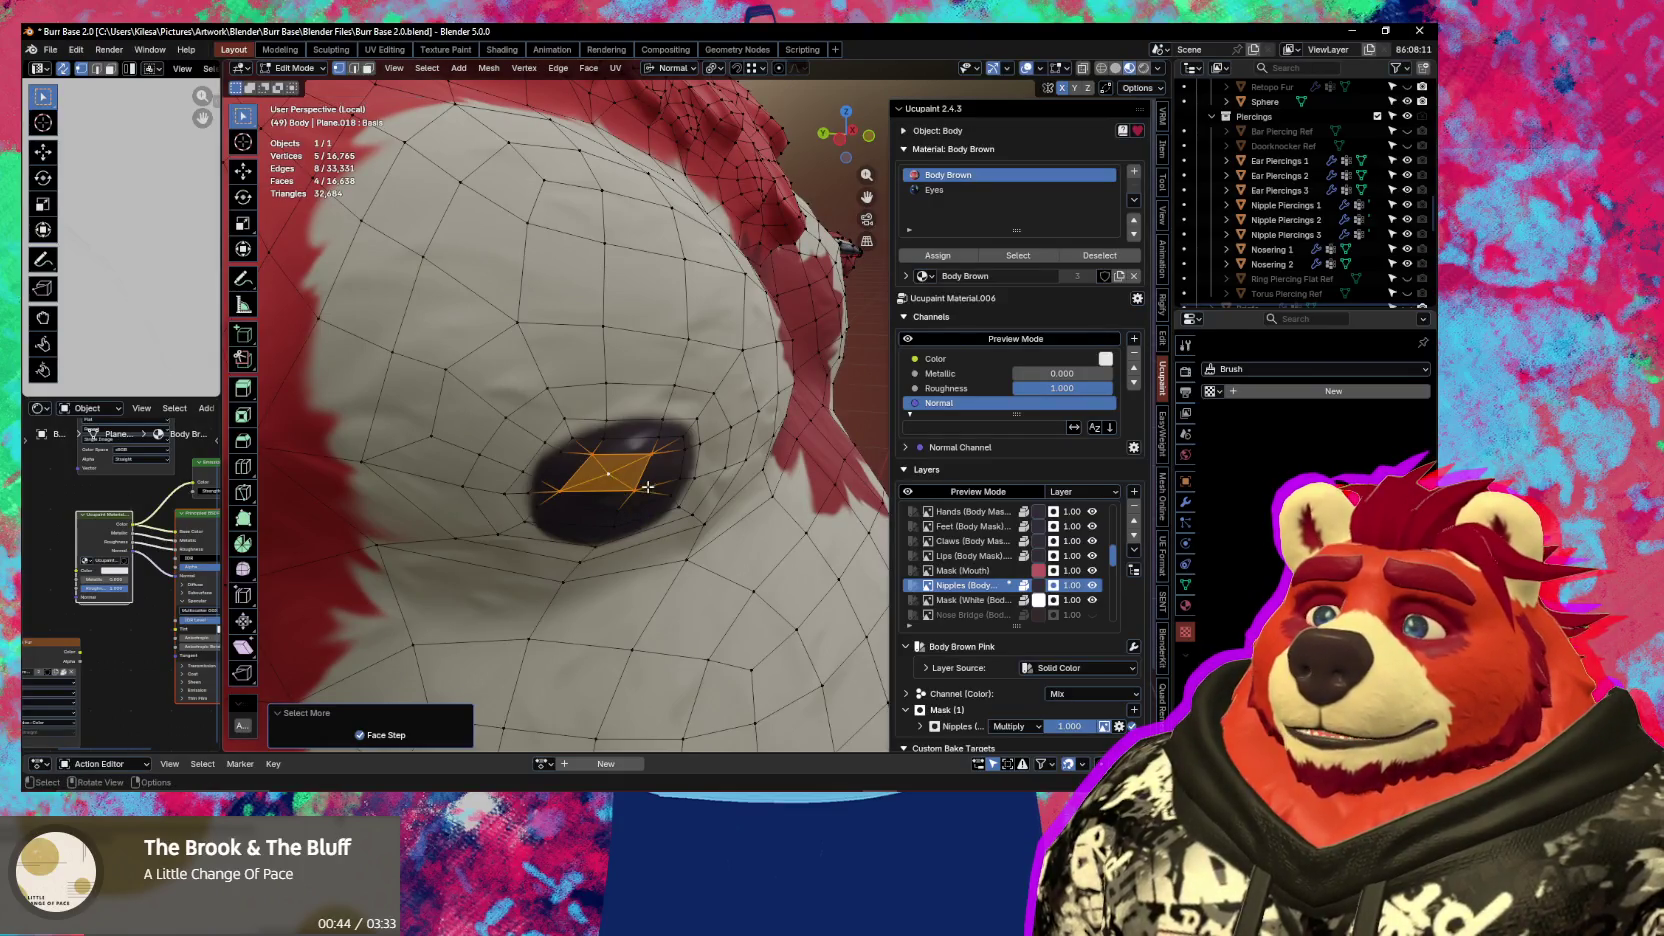
Raise the nipple's central point 0.0127 m along its normal with the Move tool
{"action": "left_click", "coordinate": [243, 170]}
{"action": "left_click_drag", "start_coordinate": [627, 505], "coordinate": [637, 522]}
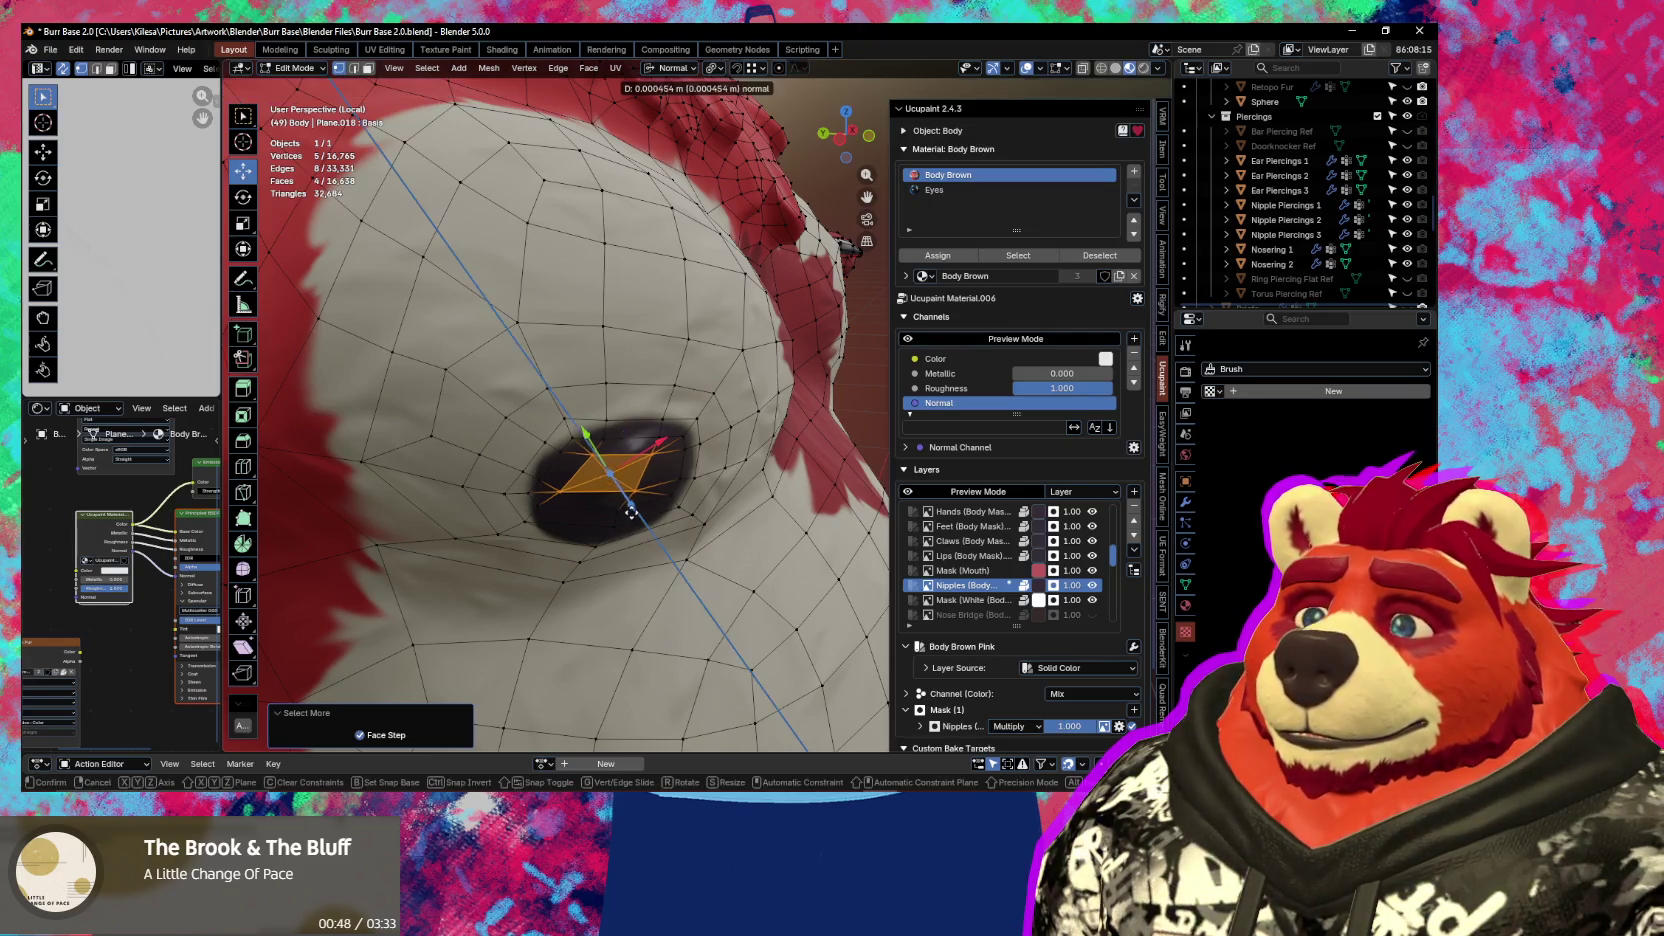
{"action": "middle_click_drag", "start_coordinate": [638, 522], "coordinate": [688, 460]}
Grab the selected faces and the ring's anchor faces so the green ring sits around the nipple
{"action": "key", "text": "n"}
{"action": "key", "text": "shift+alt+z"}
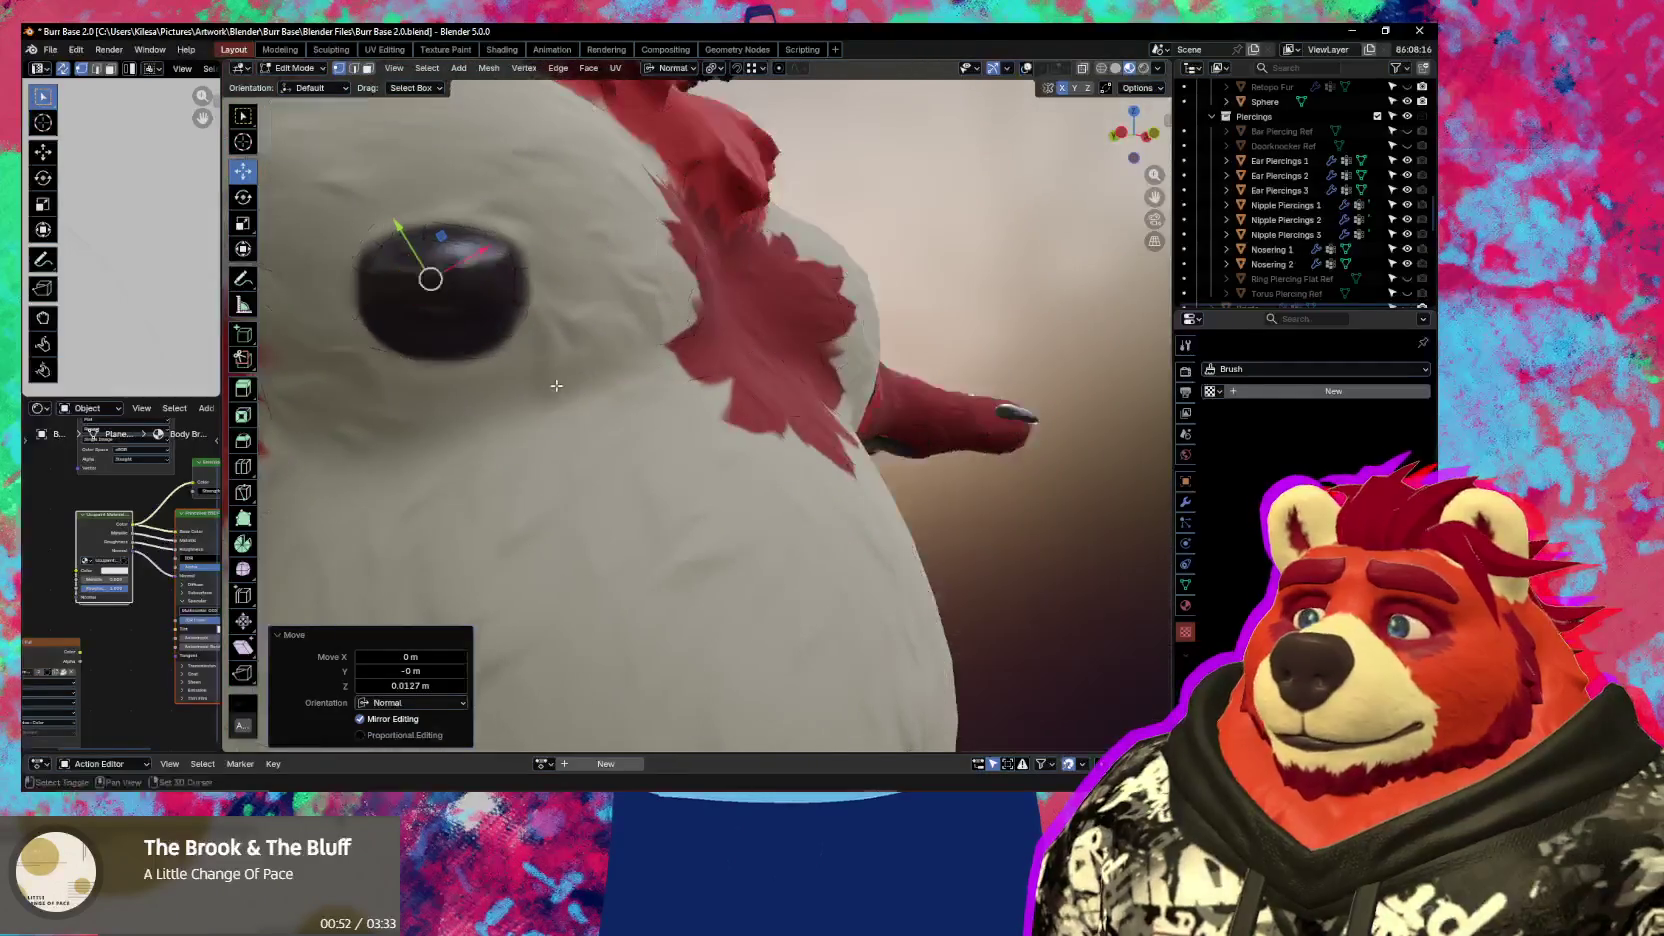
{"action": "key", "text": "g"}
{"action": "left_click", "coordinate": [534, 373]}
{"action": "mouse_move", "coordinate": [534, 373]}
{"action": "middle_mouse_down"}
{"action": "mouse_move", "coordinate": [677, 497]}
{"action": "mouse_move", "coordinate": [676, 472]}
{"action": "middle_mouse_up"}
{"action": "scroll", "coordinate": [607, 426], "scroll_direction": "up", "scroll_amount": 3}
{"action": "key", "text": "g"}
{"action": "left_click", "coordinate": [667, 508]}
{"action": "scroll", "coordinate": [678, 471], "scroll_direction": "up", "scroll_amount": 2}
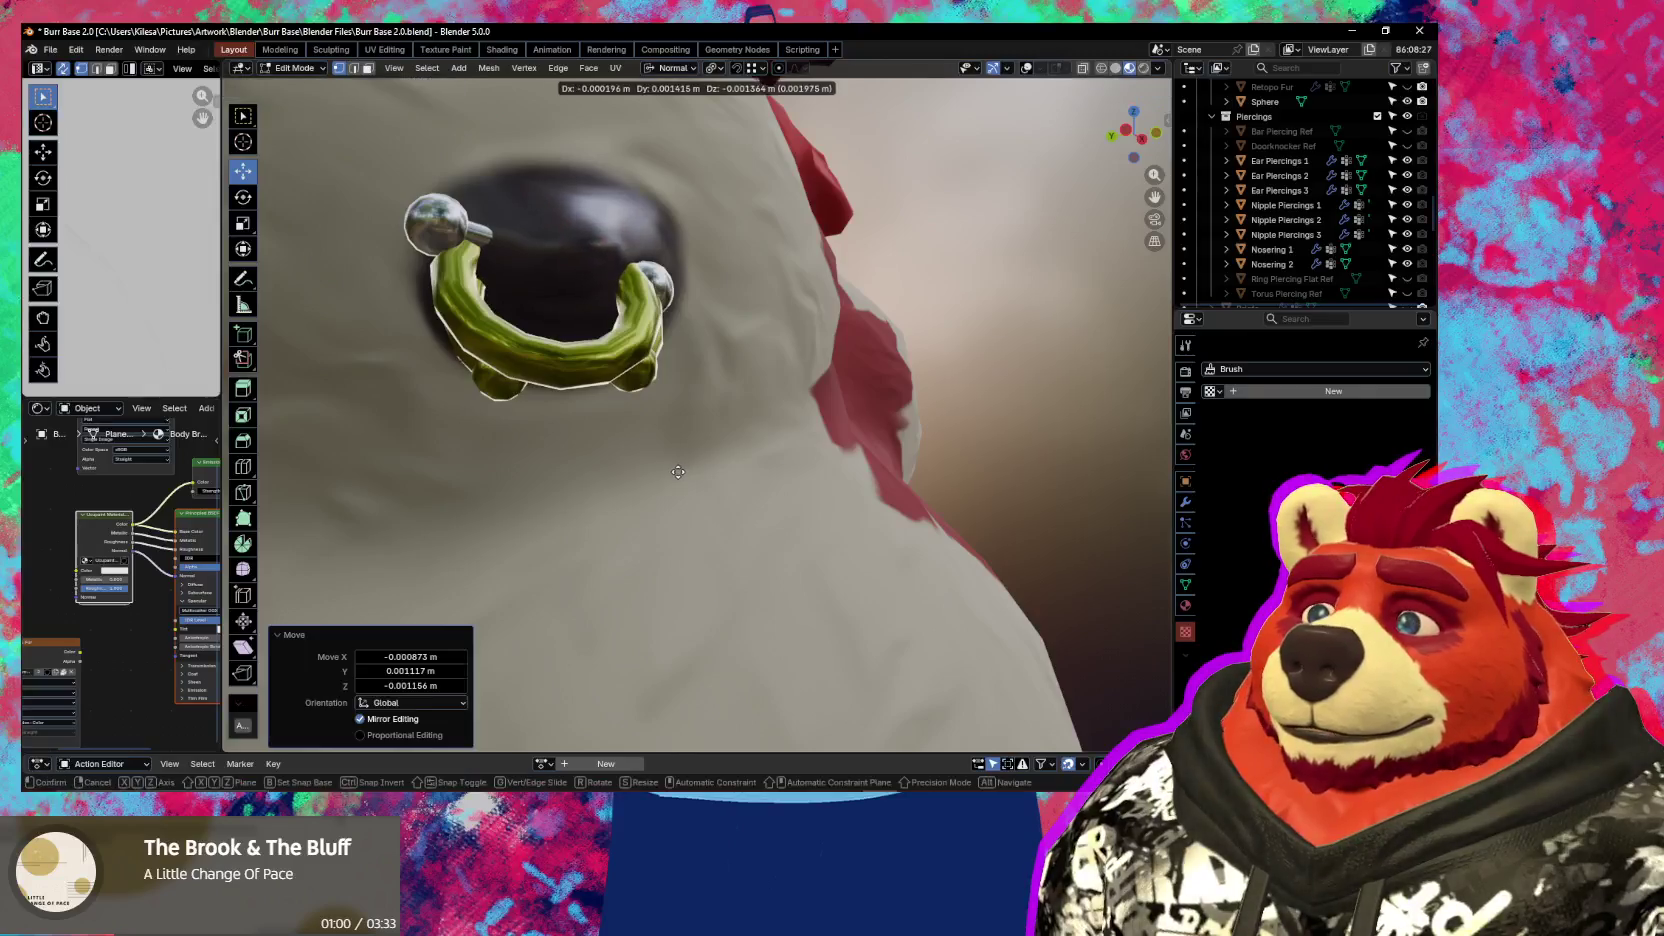
Nudge the ring's anchor faces toward the nipple and cancel a stray move
{"action": "key", "text": "g"}
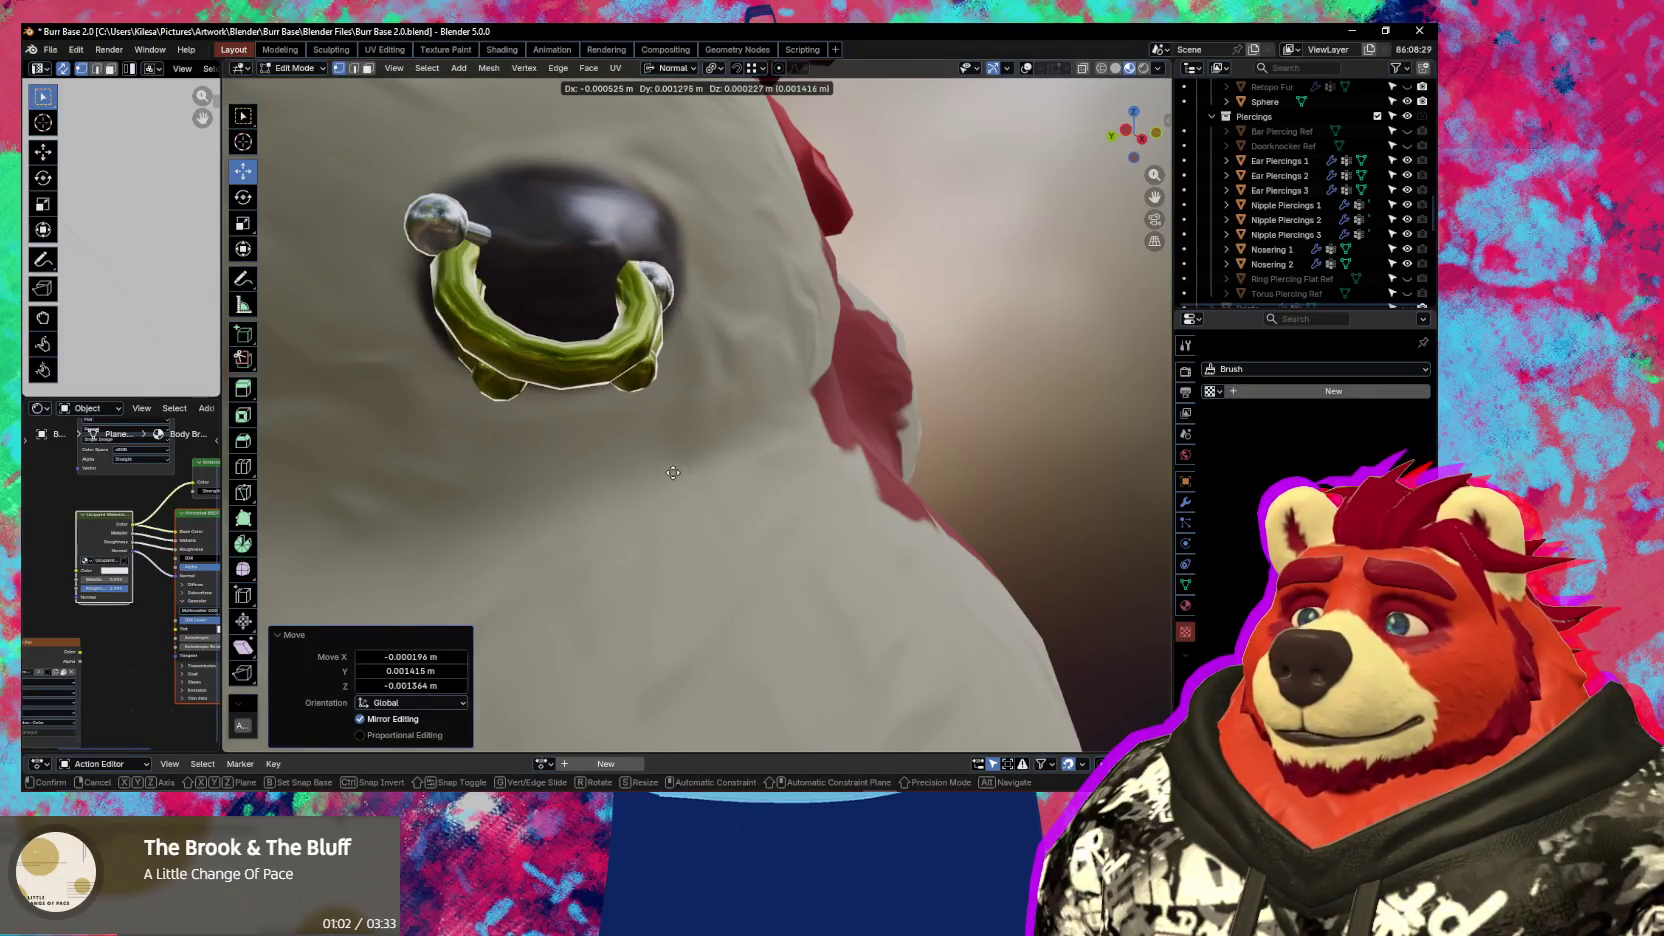
{"action": "left_click", "coordinate": [672, 473]}
{"action": "middle_click_drag", "start_coordinate": [672, 473], "coordinate": [673, 489]}
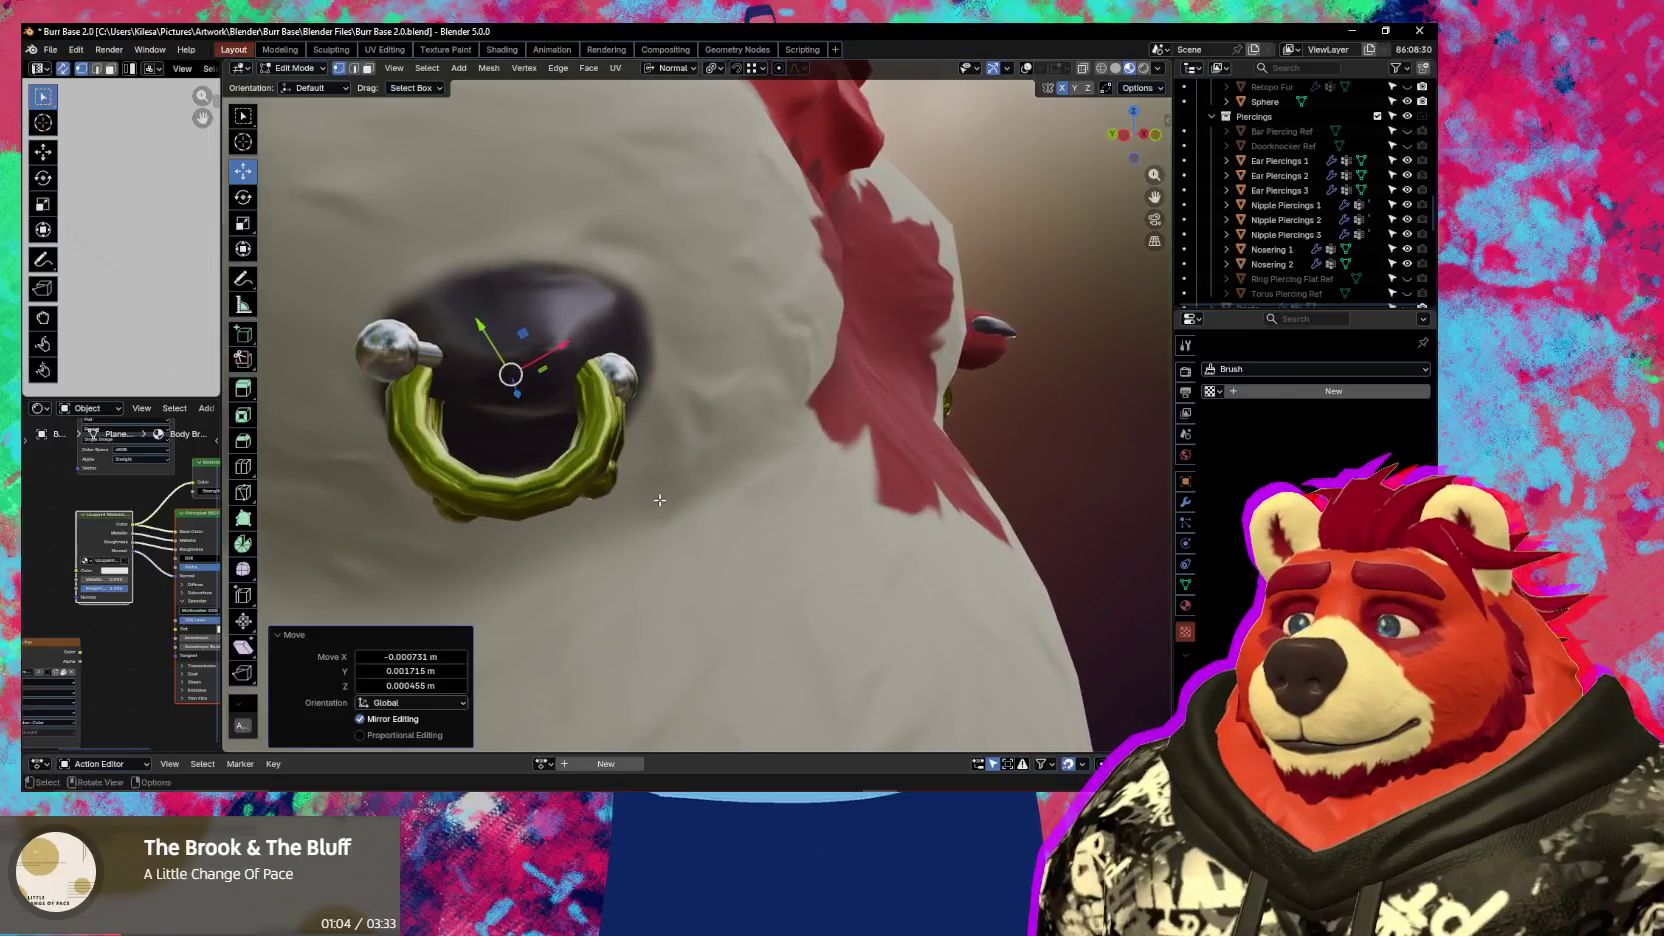
{"action": "key", "text": "g"}
{"action": "key", "text": "Escape"}
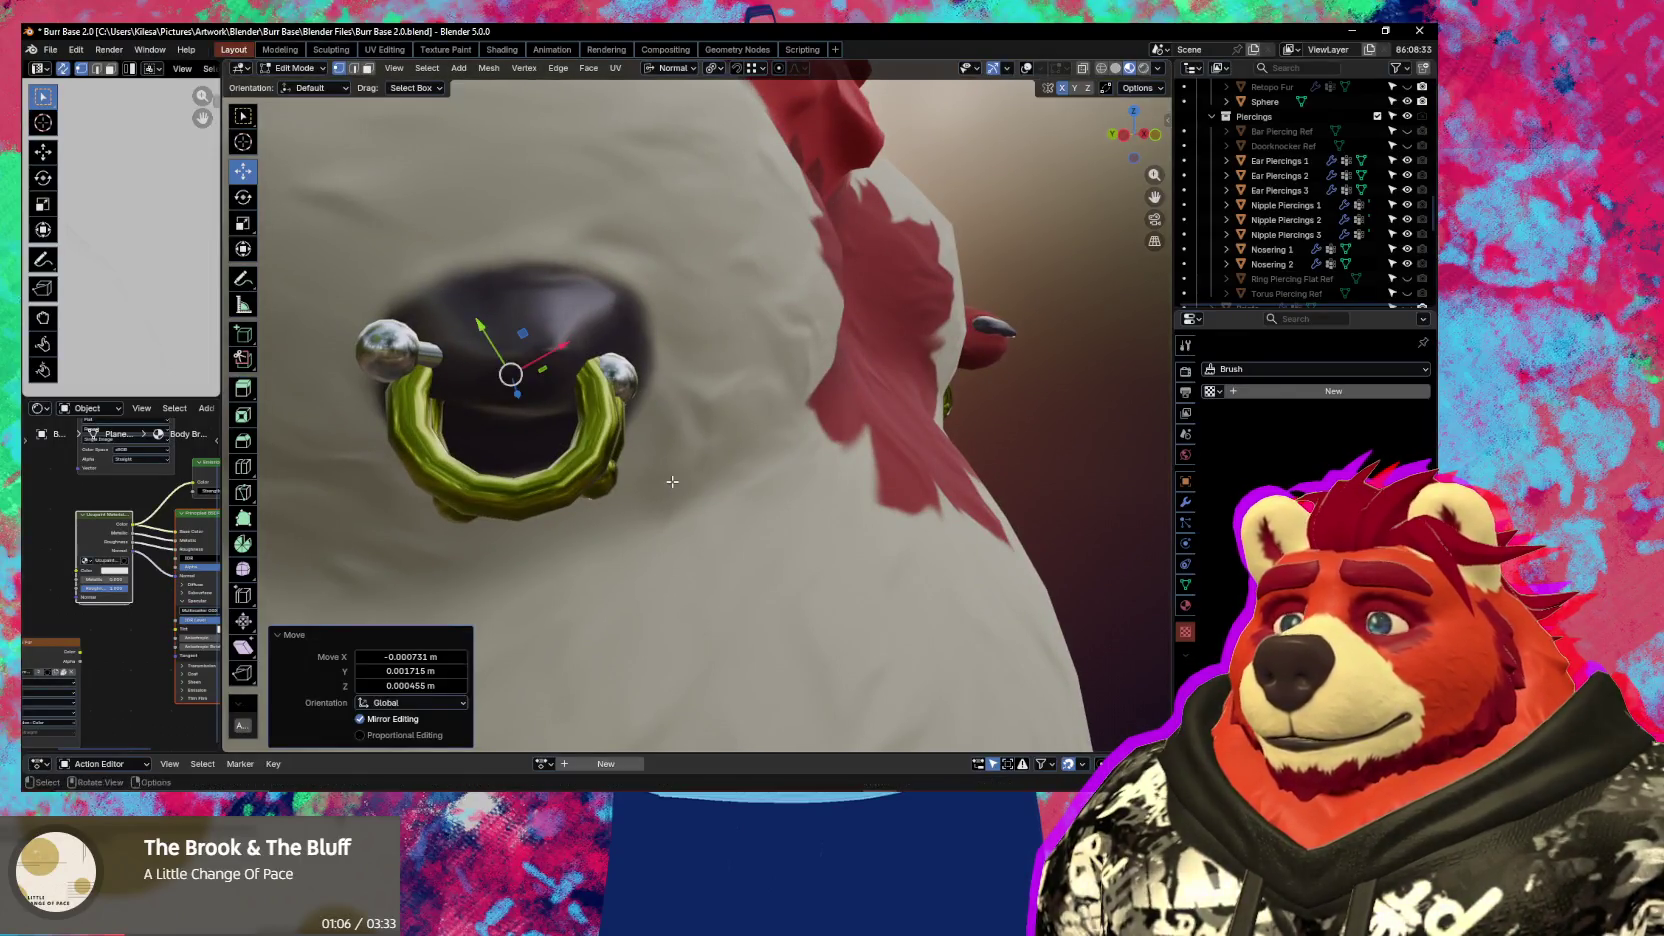
{"action": "key", "text": "shift+alt+z"}
{"action": "key", "text": "g"}
Enable proportional editing and move the anchor faces with Smooth falloff at size 0.097
{"action": "key", "text": "o"}
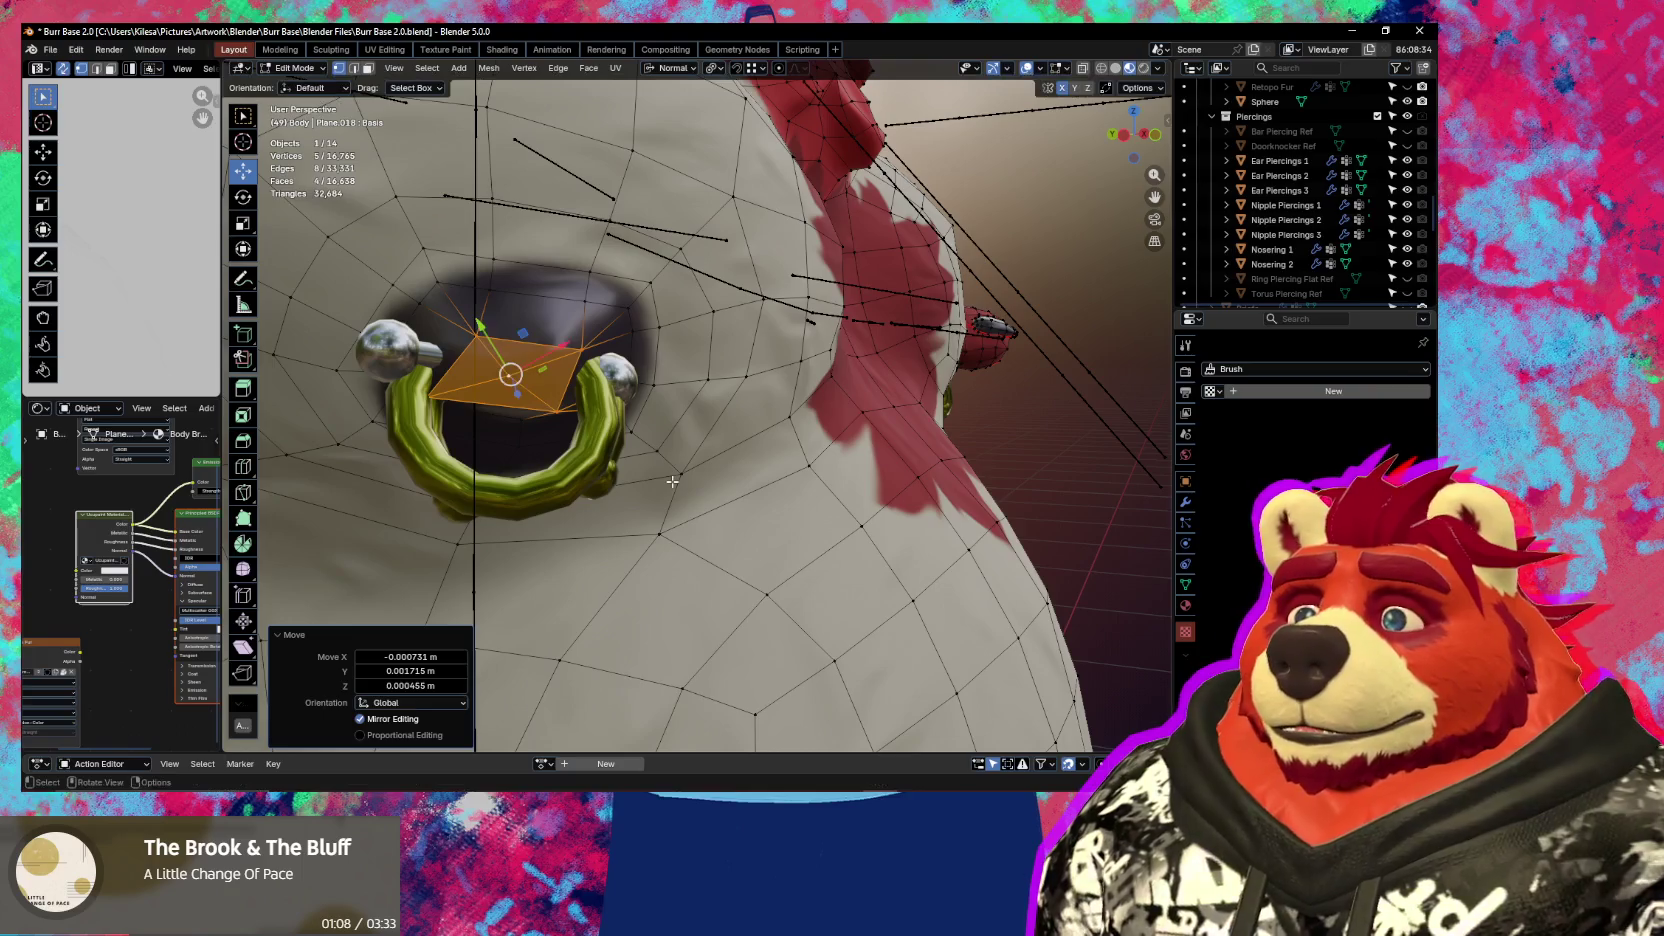
{"action": "key", "text": "Escape"}
{"action": "key", "text": "g"}
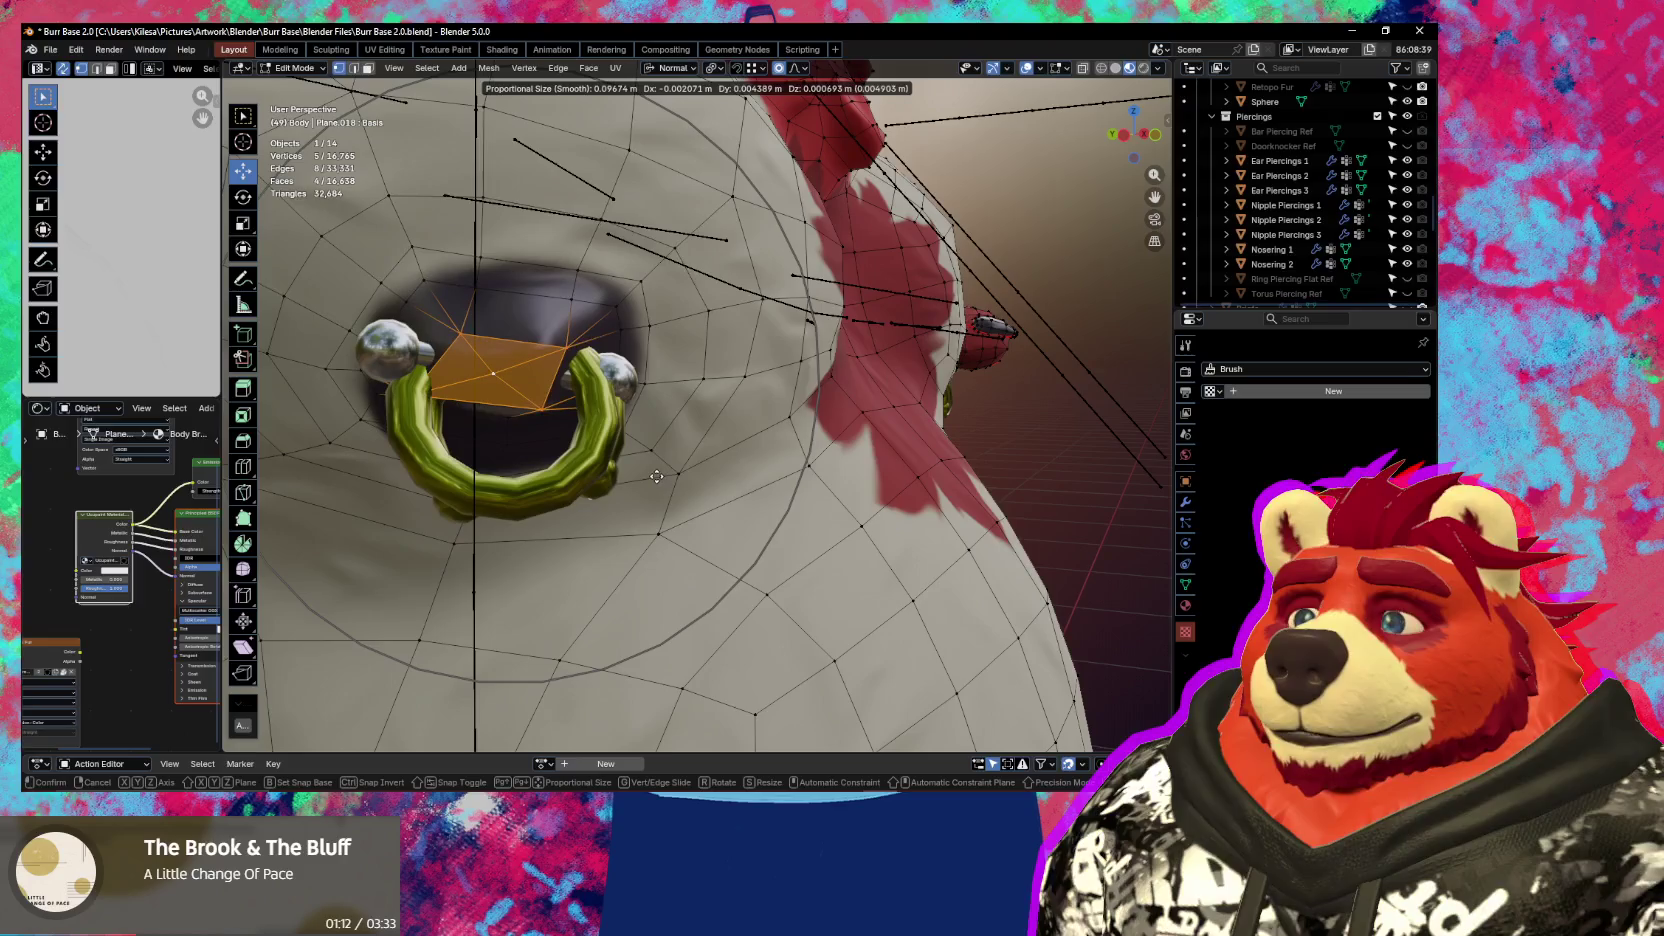
{"action": "left_click", "coordinate": [656, 477]}
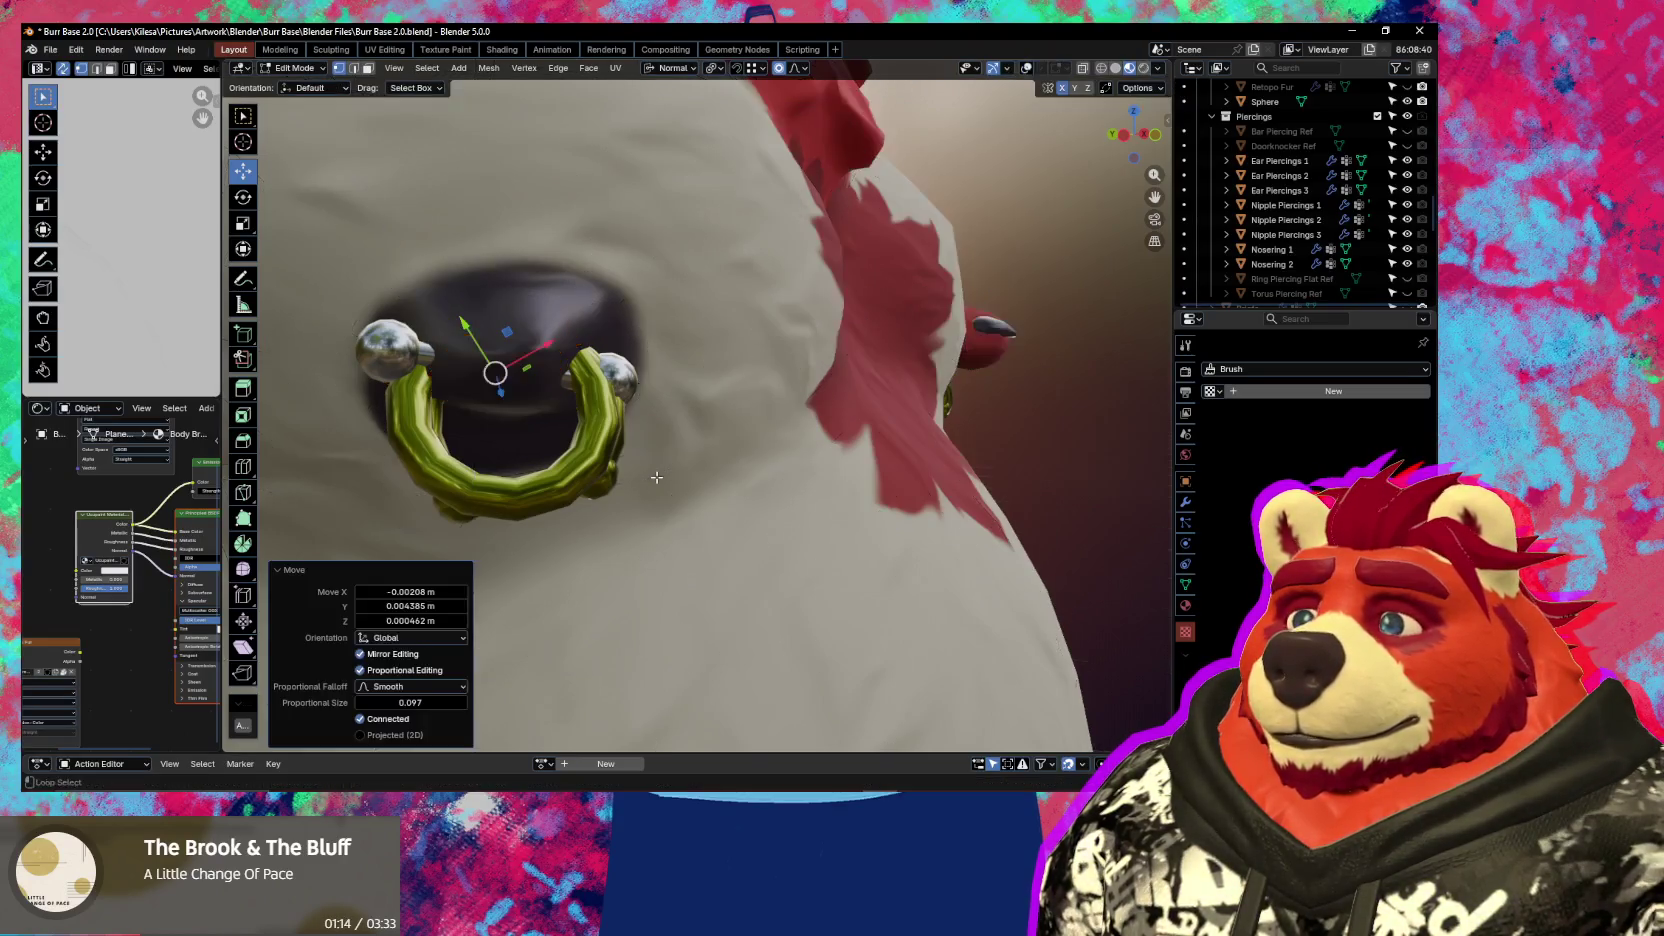
{"action": "scroll", "coordinate": [657, 500], "scroll_direction": "down", "scroll_amount": 6}
{"action": "scroll", "coordinate": [658, 528], "scroll_direction": "up", "scroll_amount": 3}
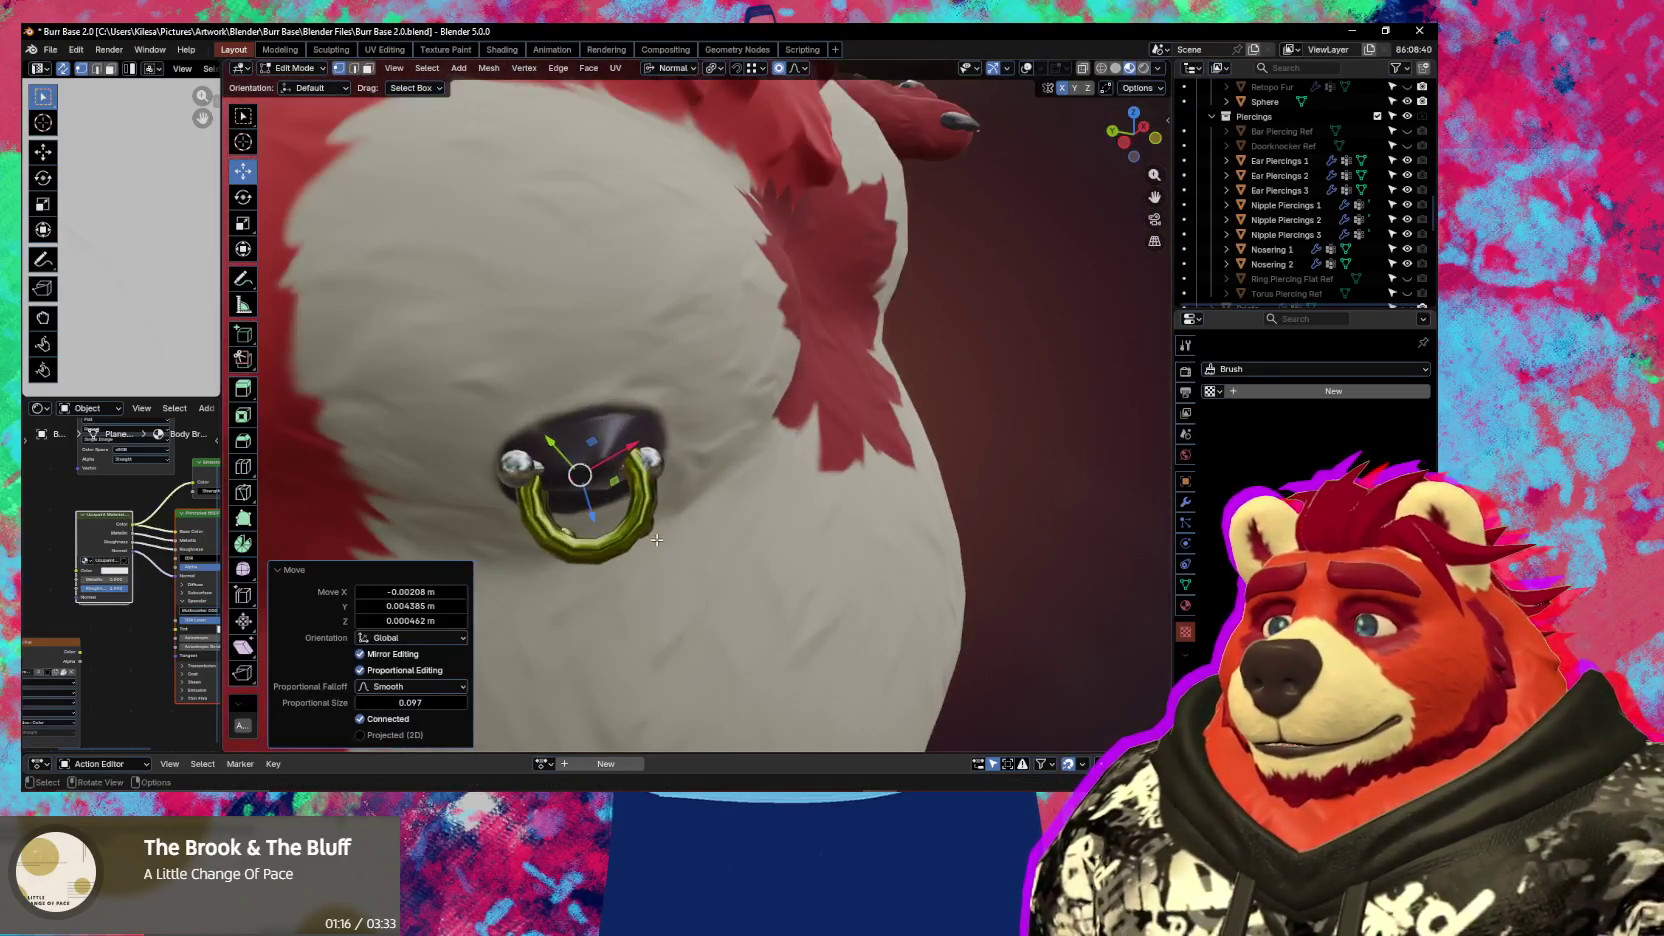
{"action": "key", "text": "g"}
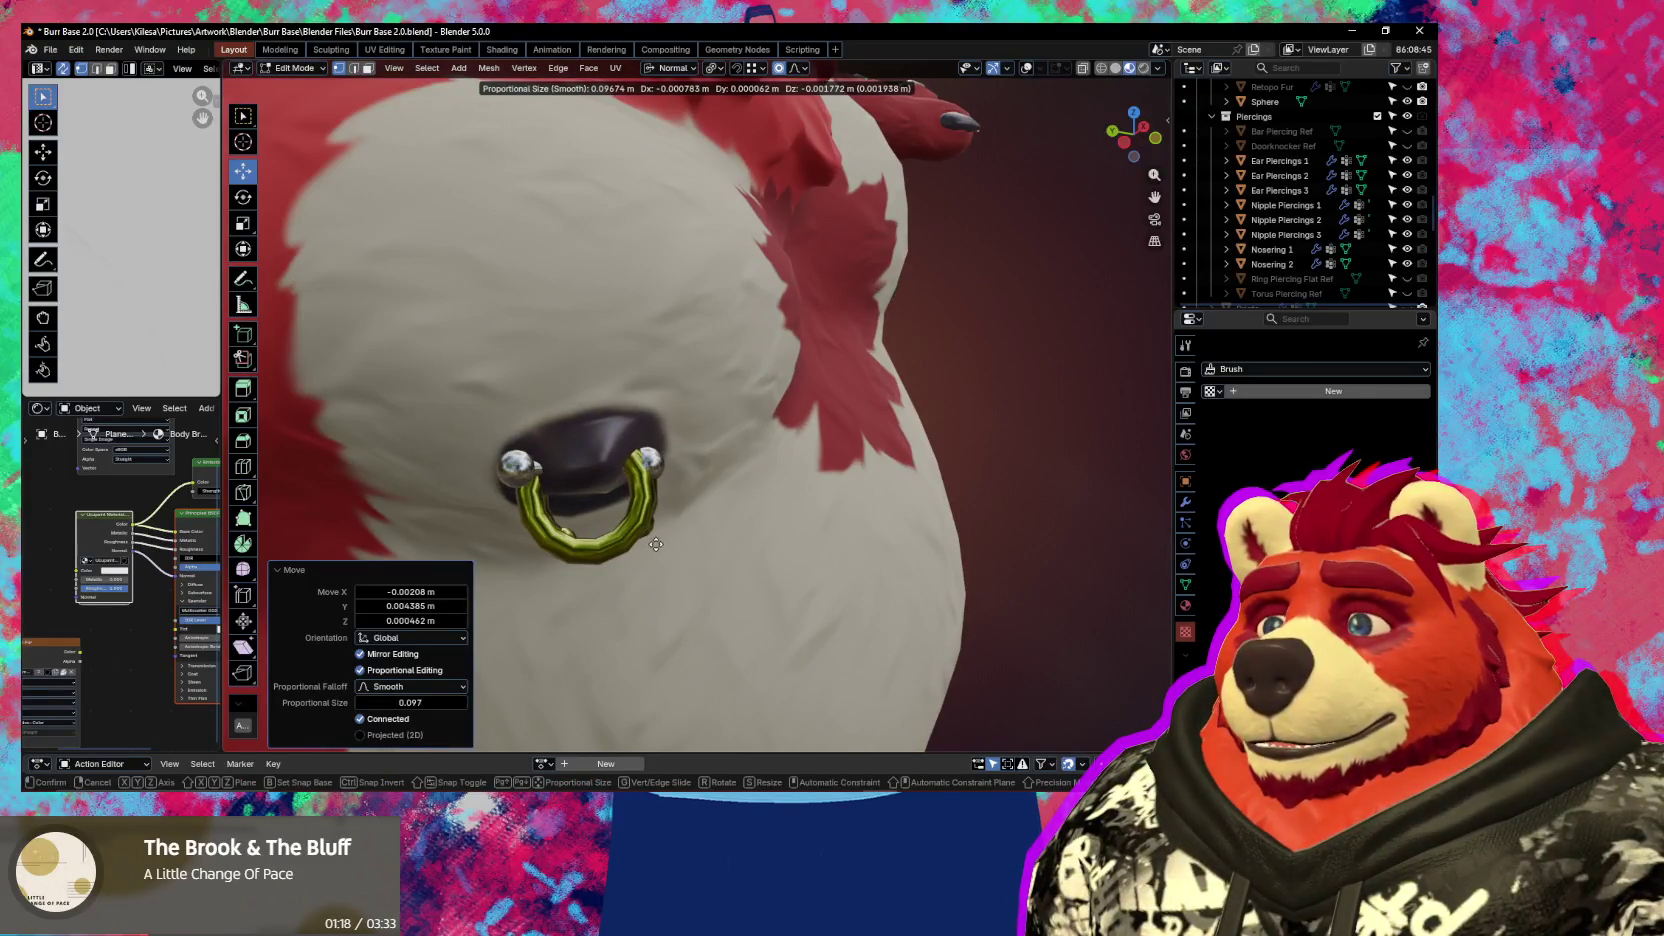
{"action": "left_click", "coordinate": [652, 544]}
Check the ring's centring from another angle with the wireframe overlay, then bring up the mode pie menu
{"action": "key", "text": "shift+alt+z"}
{"action": "middle_click_drag", "start_coordinate": [652, 544], "coordinate": [635, 507]}
{"action": "key", "text": "shift+alt+z"}
{"action": "scroll", "coordinate": [635, 507], "scroll_direction": "down", "scroll_amount": 5}
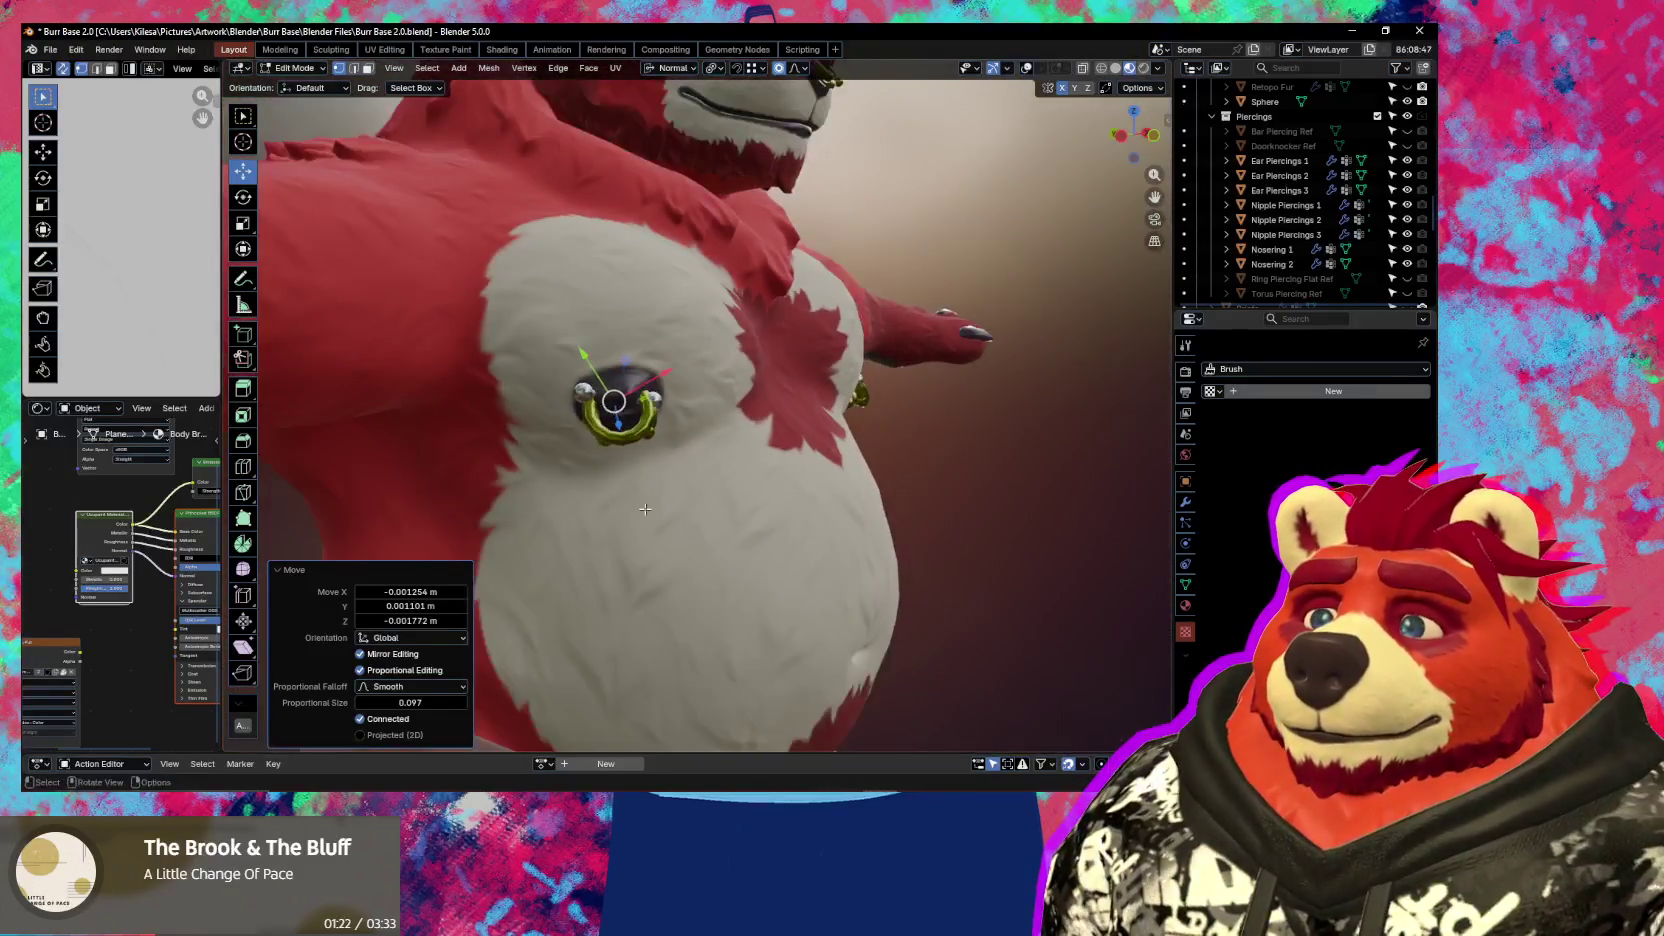
{"action": "key", "text": "ctrl+Tab"}
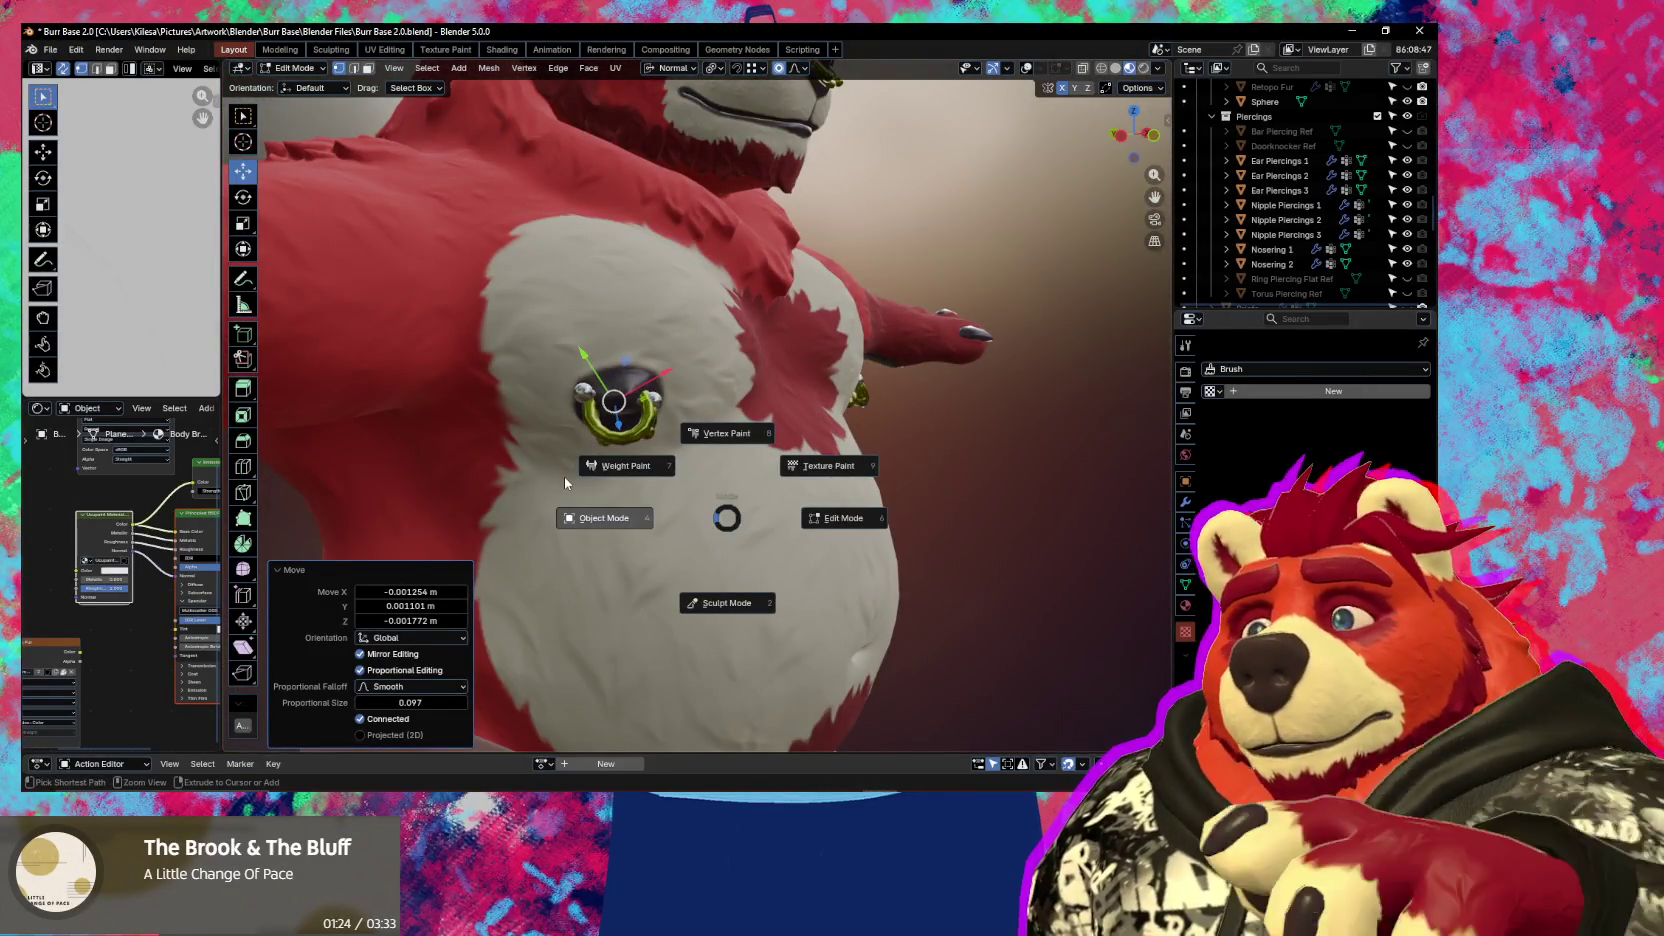
Switch to Object Mode and orbit around the bear to review the chest piercings
{"action": "left_click", "coordinate": [565, 483]}
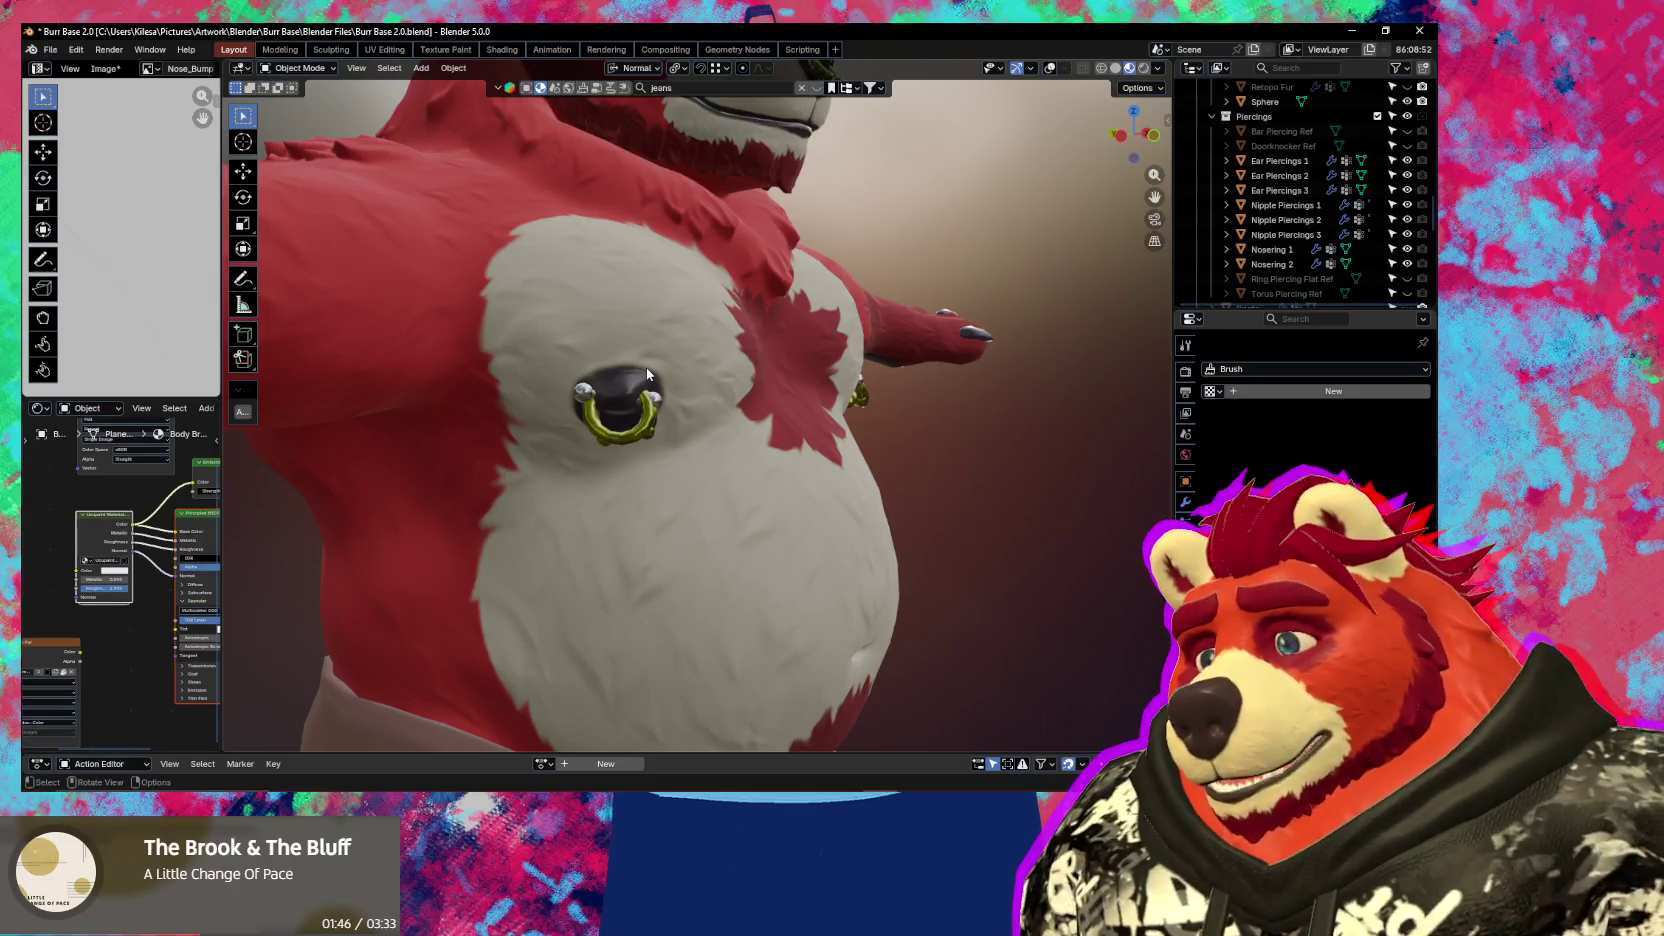
{"action": "mouse_move", "coordinate": [646, 368]}
{"action": "middle_mouse_down"}
{"action": "mouse_move", "coordinate": [777, 355]}
{"action": "mouse_move", "coordinate": [732, 389]}
{"action": "mouse_move", "coordinate": [855, 420]}
{"action": "mouse_move", "coordinate": [766, 416]}
{"action": "mouse_move", "coordinate": [868, 413]}
{"action": "mouse_move", "coordinate": [810, 435]}
{"action": "mouse_move", "coordinate": [874, 465]}
{"action": "middle_mouse_up"}
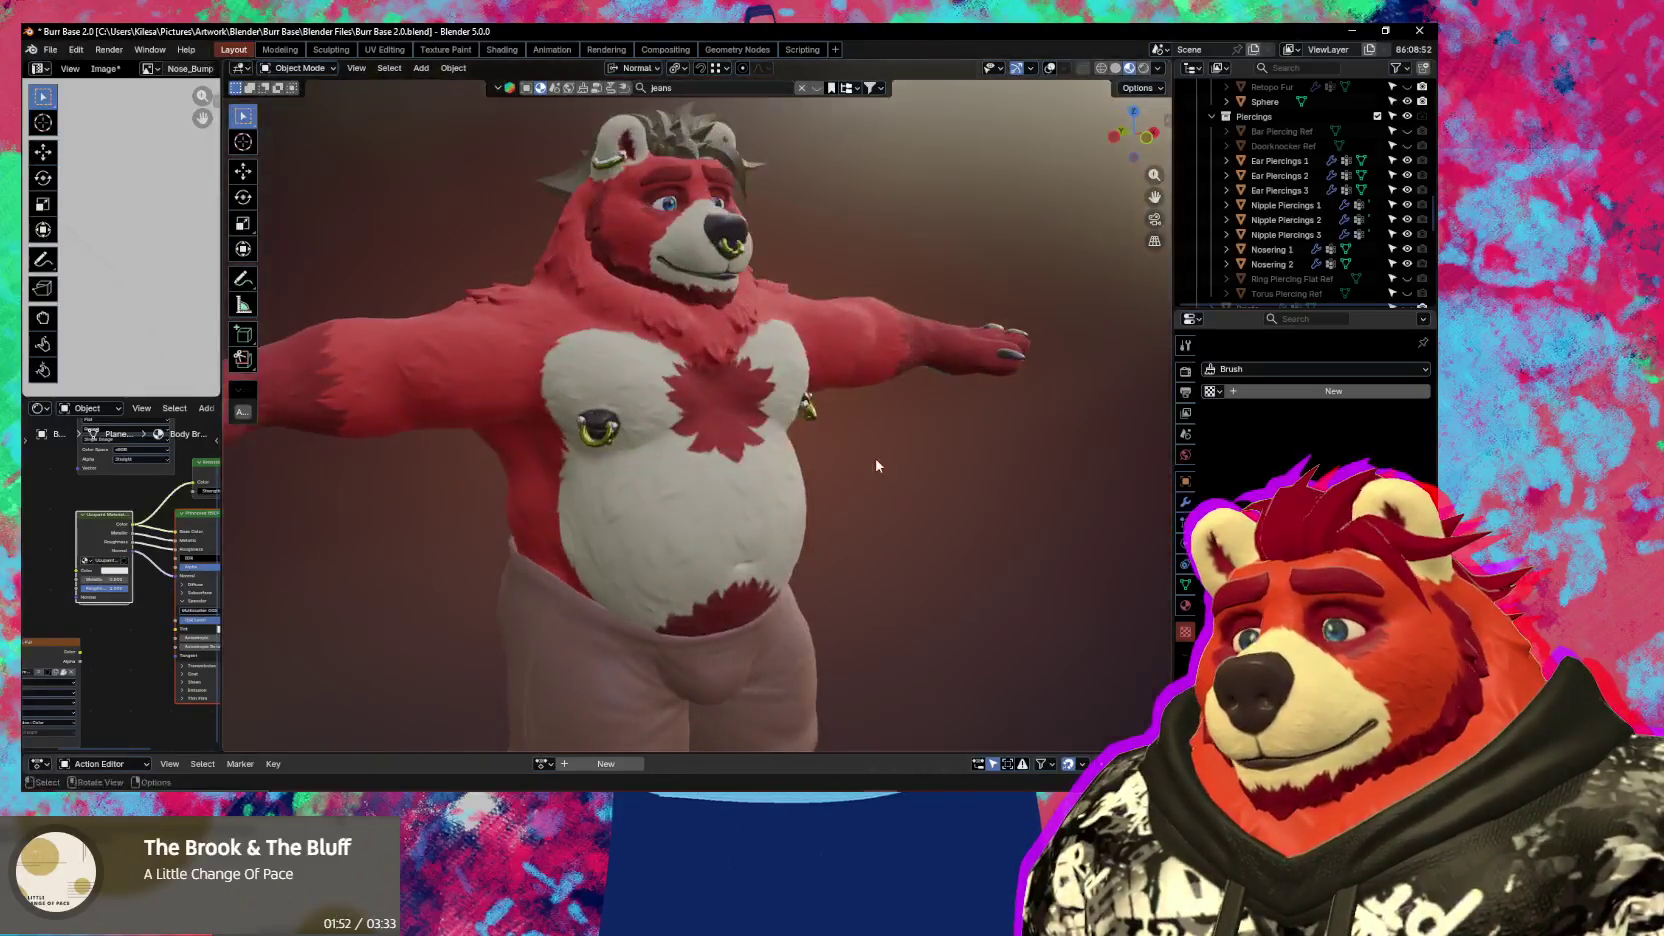
{"action": "scroll", "coordinate": [625, 462], "scroll_direction": "down", "scroll_amount": 3}
{"action": "mouse_move", "coordinate": [625, 462]}
{"action": "middle_mouse_down"}
{"action": "mouse_move", "coordinate": [656, 424]}
{"action": "mouse_move", "coordinate": [671, 460]}
{"action": "mouse_move", "coordinate": [760, 477]}
{"action": "mouse_move", "coordinate": [751, 465]}
{"action": "middle_mouse_up"}
{"action": "key", "text": "shift+alt+z"}
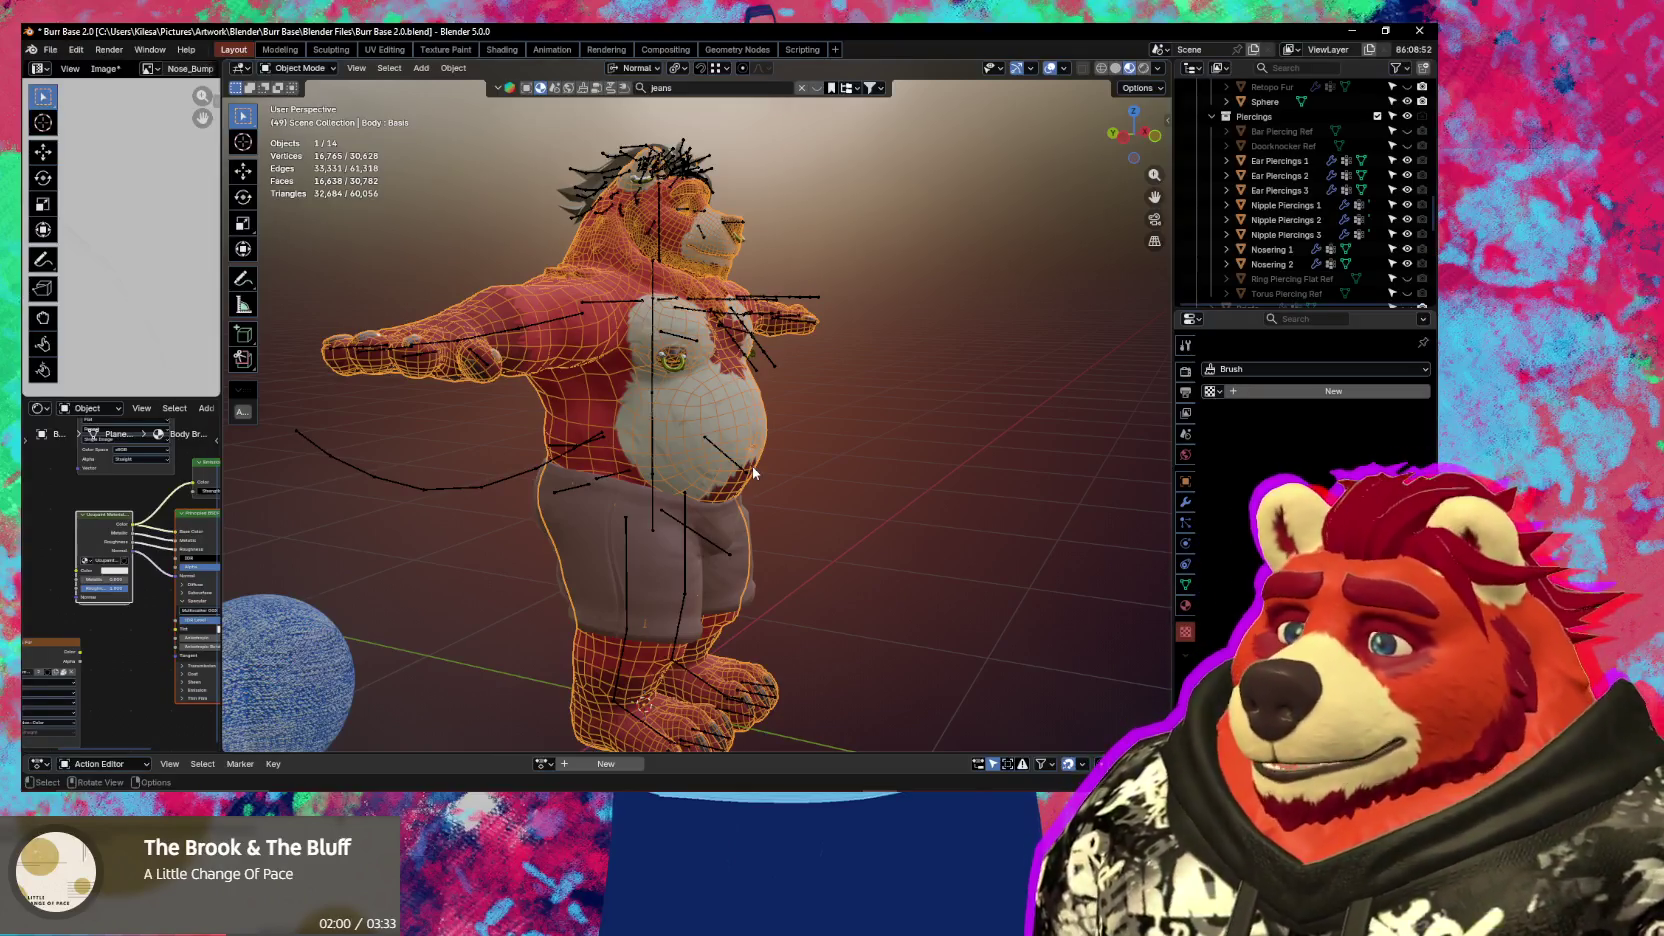
{"action": "mouse_move", "coordinate": [724, 430]}
{"action": "middle_mouse_down"}
{"action": "mouse_move", "coordinate": [611, 386]}
{"action": "mouse_move", "coordinate": [629, 296]}
{"action": "middle_mouse_up"}
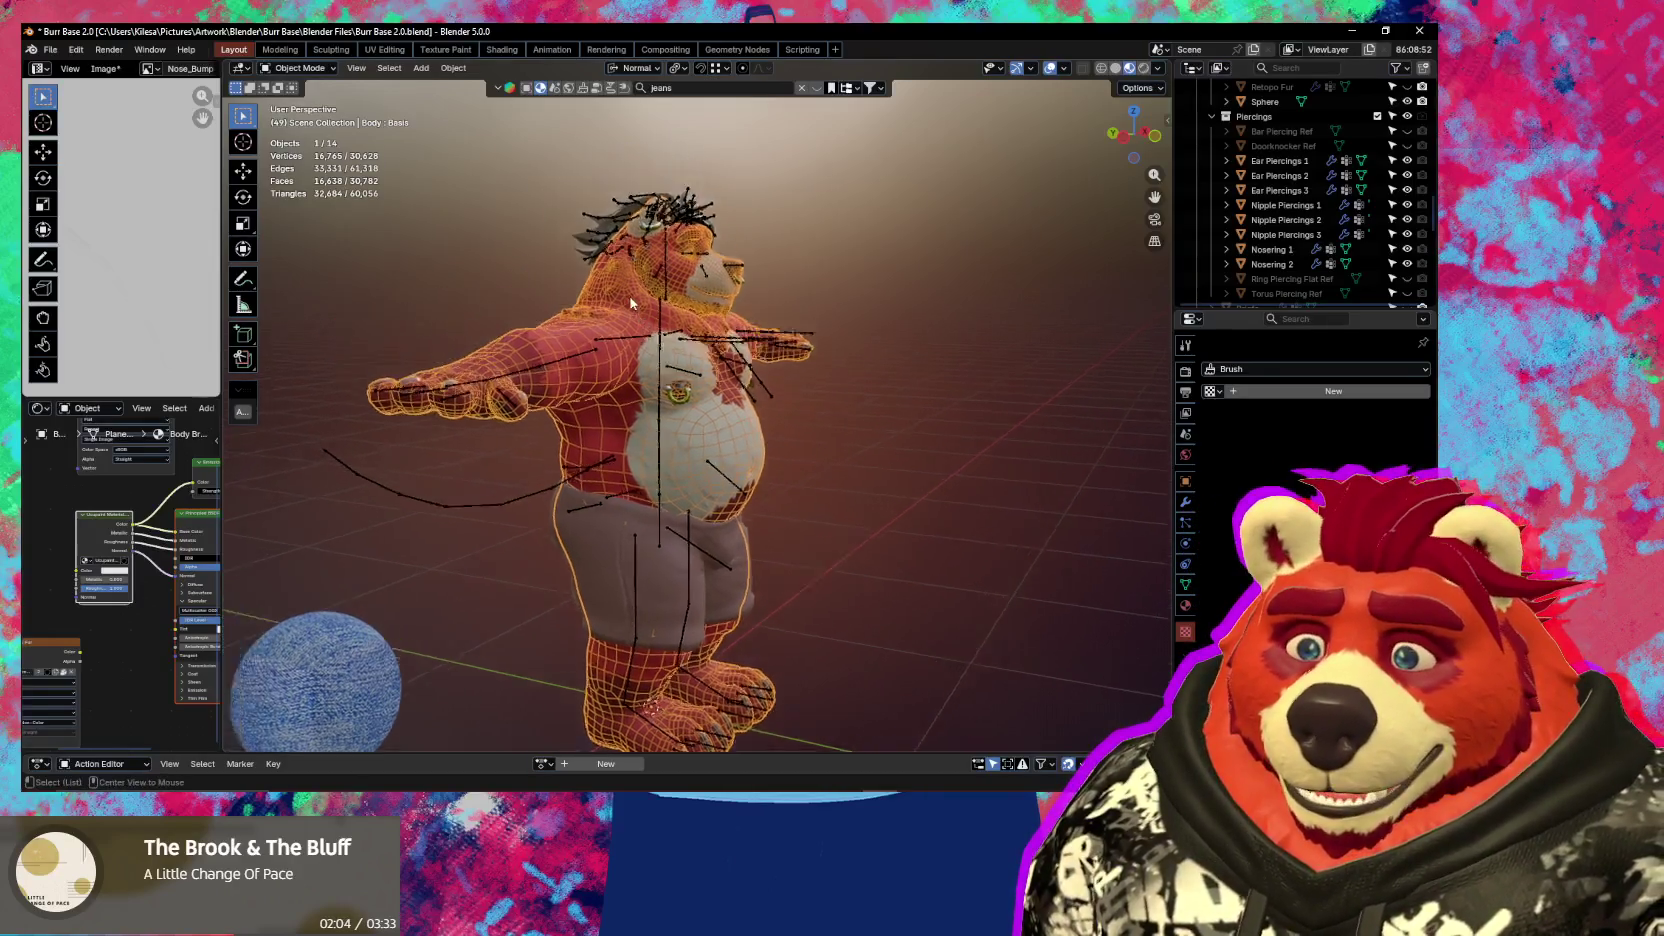
{"action": "scroll", "coordinate": [629, 296], "scroll_direction": "up", "scroll_amount": 8}
{"action": "scroll", "coordinate": [674, 432], "scroll_direction": "down", "scroll_amount": 3}
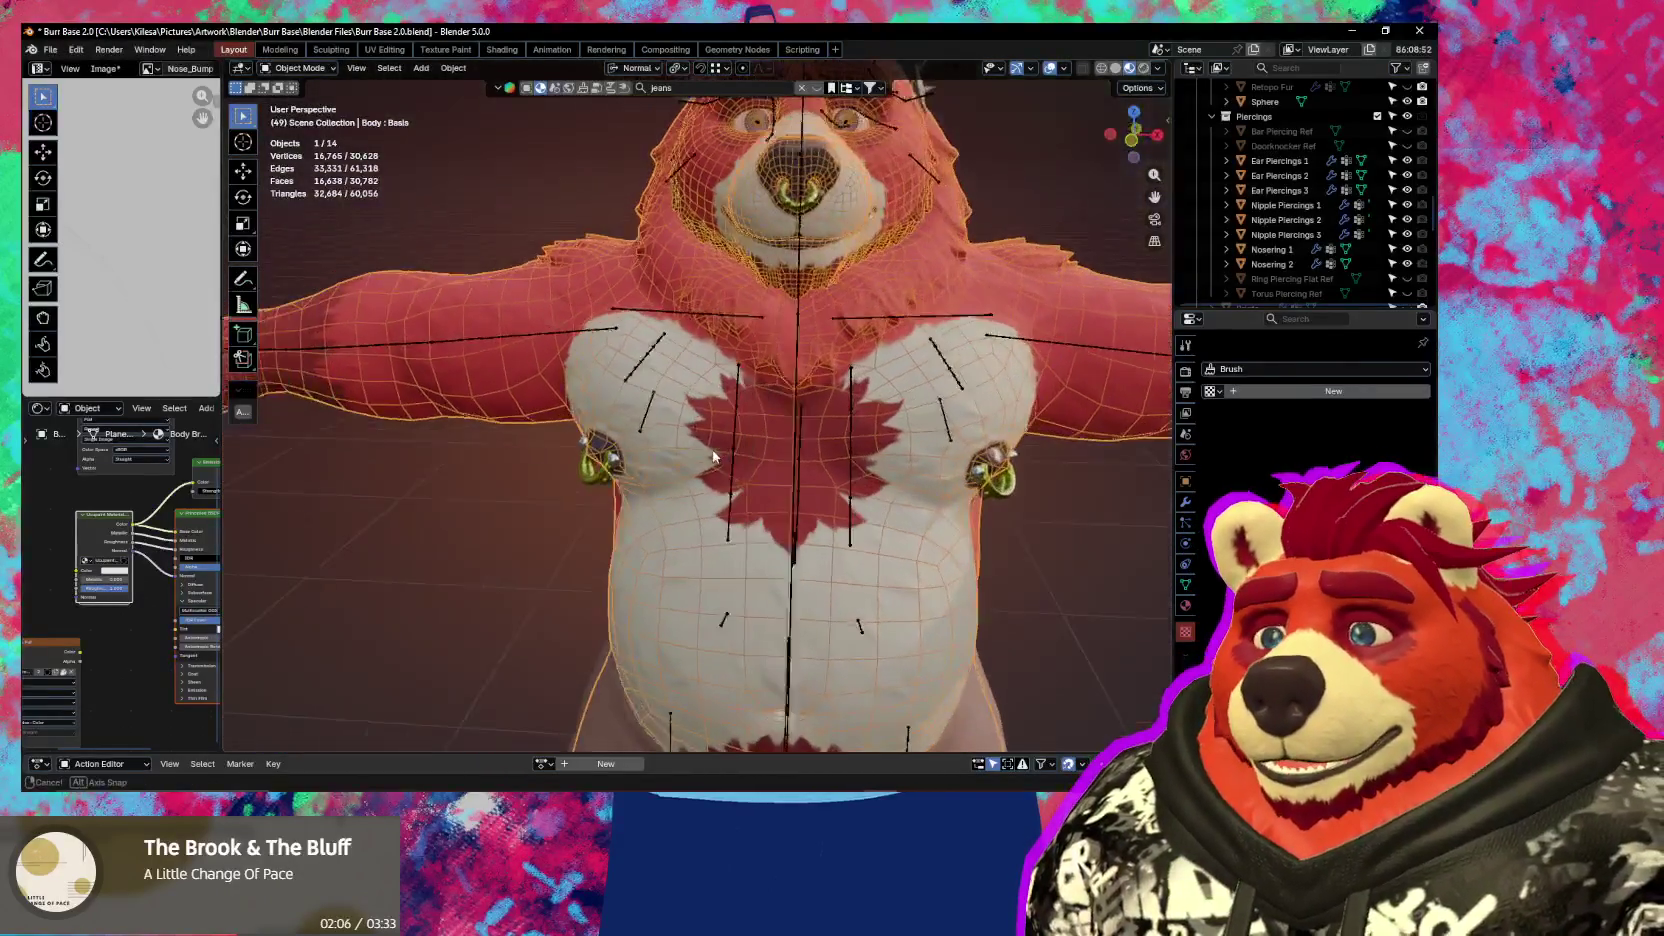
{"action": "scroll", "coordinate": [755, 471], "scroll_direction": "down", "scroll_amount": 2}
Frame the whole character and isolate the body mesh in Local View
{"action": "key", "text": "shift+alt+z"}
{"action": "mouse_move", "coordinate": [731, 481]}
{"action": "middle_mouse_down"}
{"action": "mouse_move", "coordinate": [595, 489]}
{"action": "mouse_move", "coordinate": [645, 462]}
{"action": "mouse_move", "coordinate": [648, 437]}
{"action": "middle_mouse_up"}
{"action": "scroll", "coordinate": [644, 462], "scroll_direction": "up", "scroll_amount": 4}
{"action": "scroll", "coordinate": [648, 437], "scroll_direction": "up", "scroll_amount": 3}
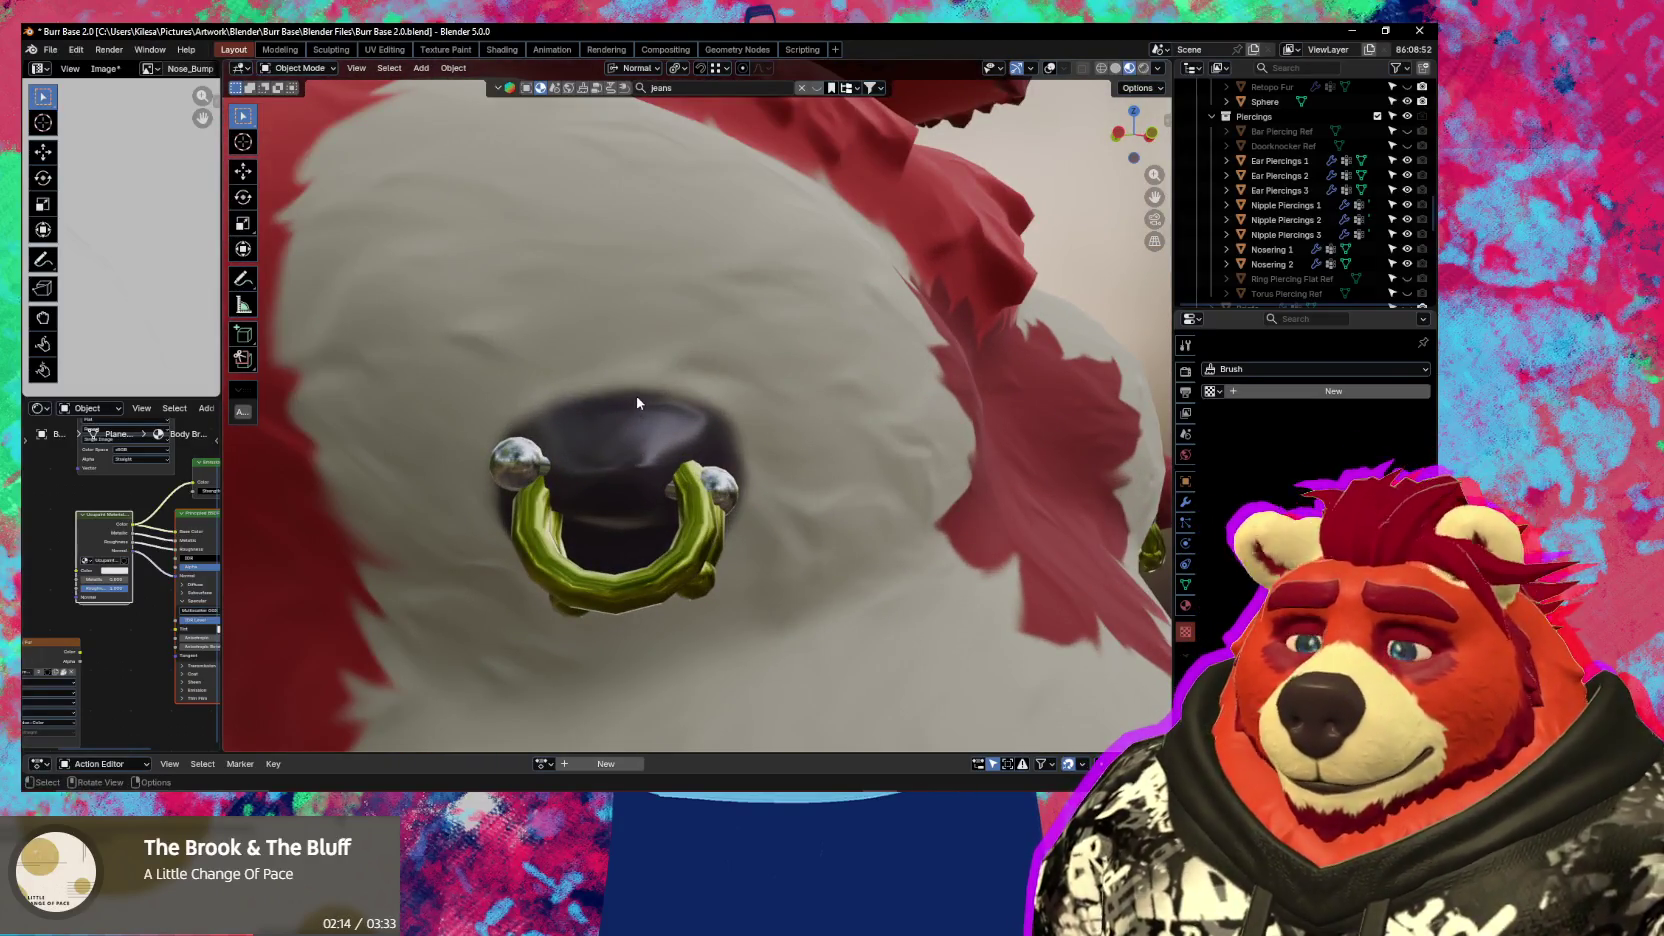
{"action": "key", "text": "Home"}
{"action": "scroll", "coordinate": [692, 364], "scroll_direction": "up", "scroll_amount": 3}
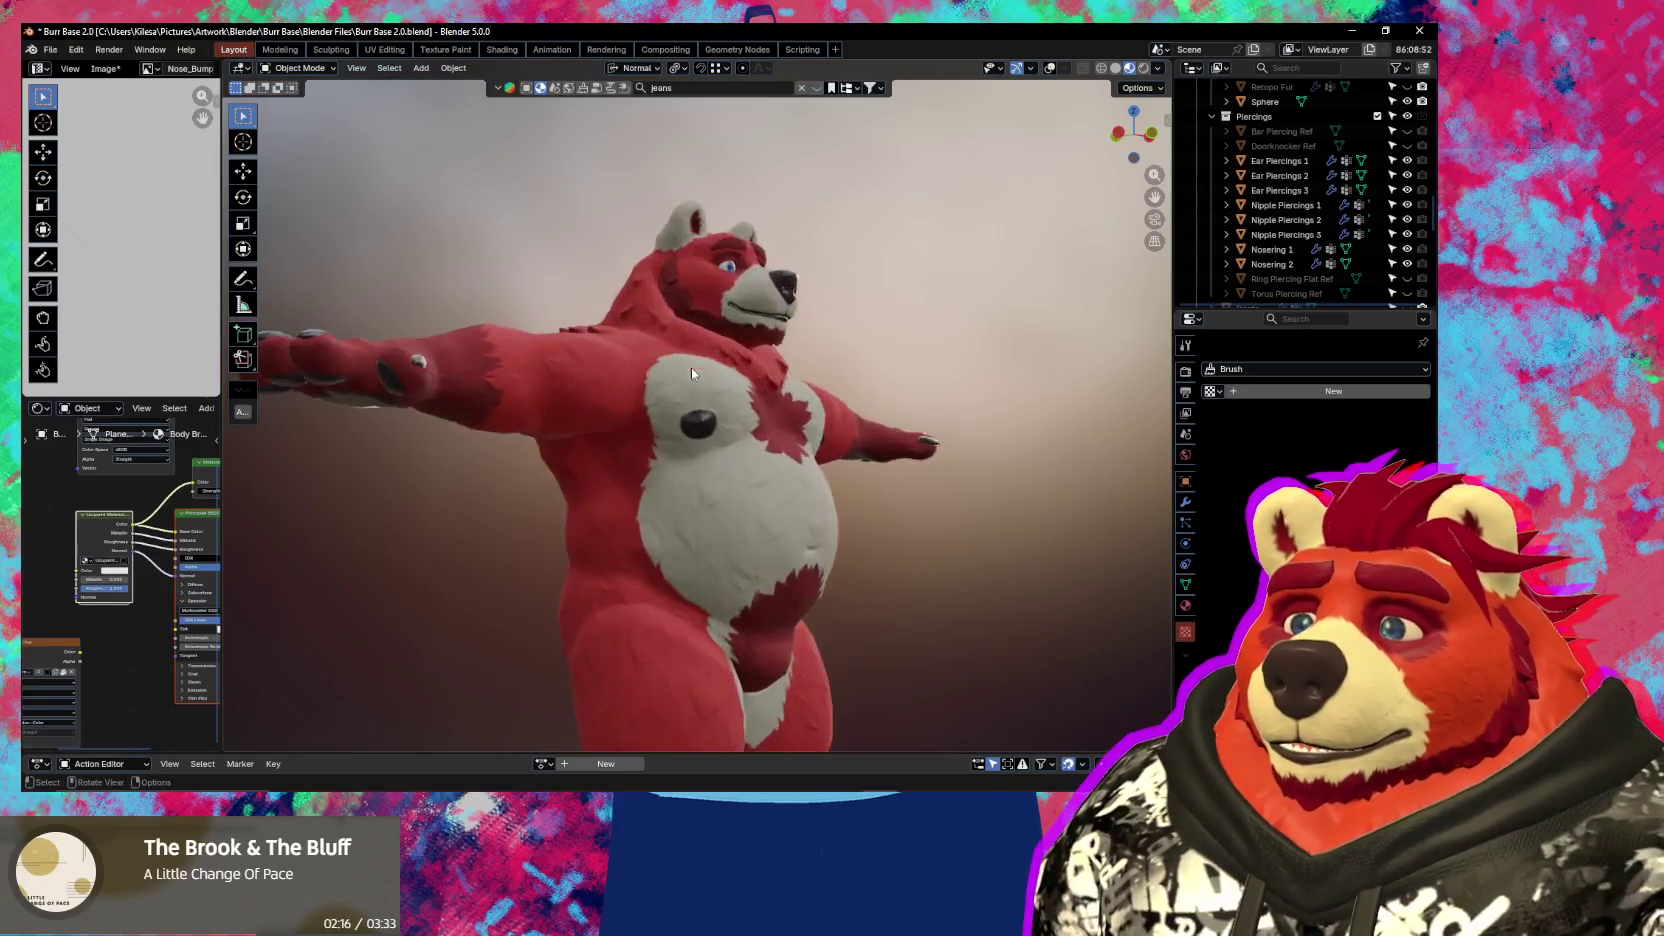
{"action": "scroll", "coordinate": [676, 464], "scroll_direction": "up", "scroll_amount": 5}
{"action": "scroll", "coordinate": [676, 464], "scroll_direction": "up", "scroll_amount": 5}
{"action": "key", "text": "KP_Divide"}
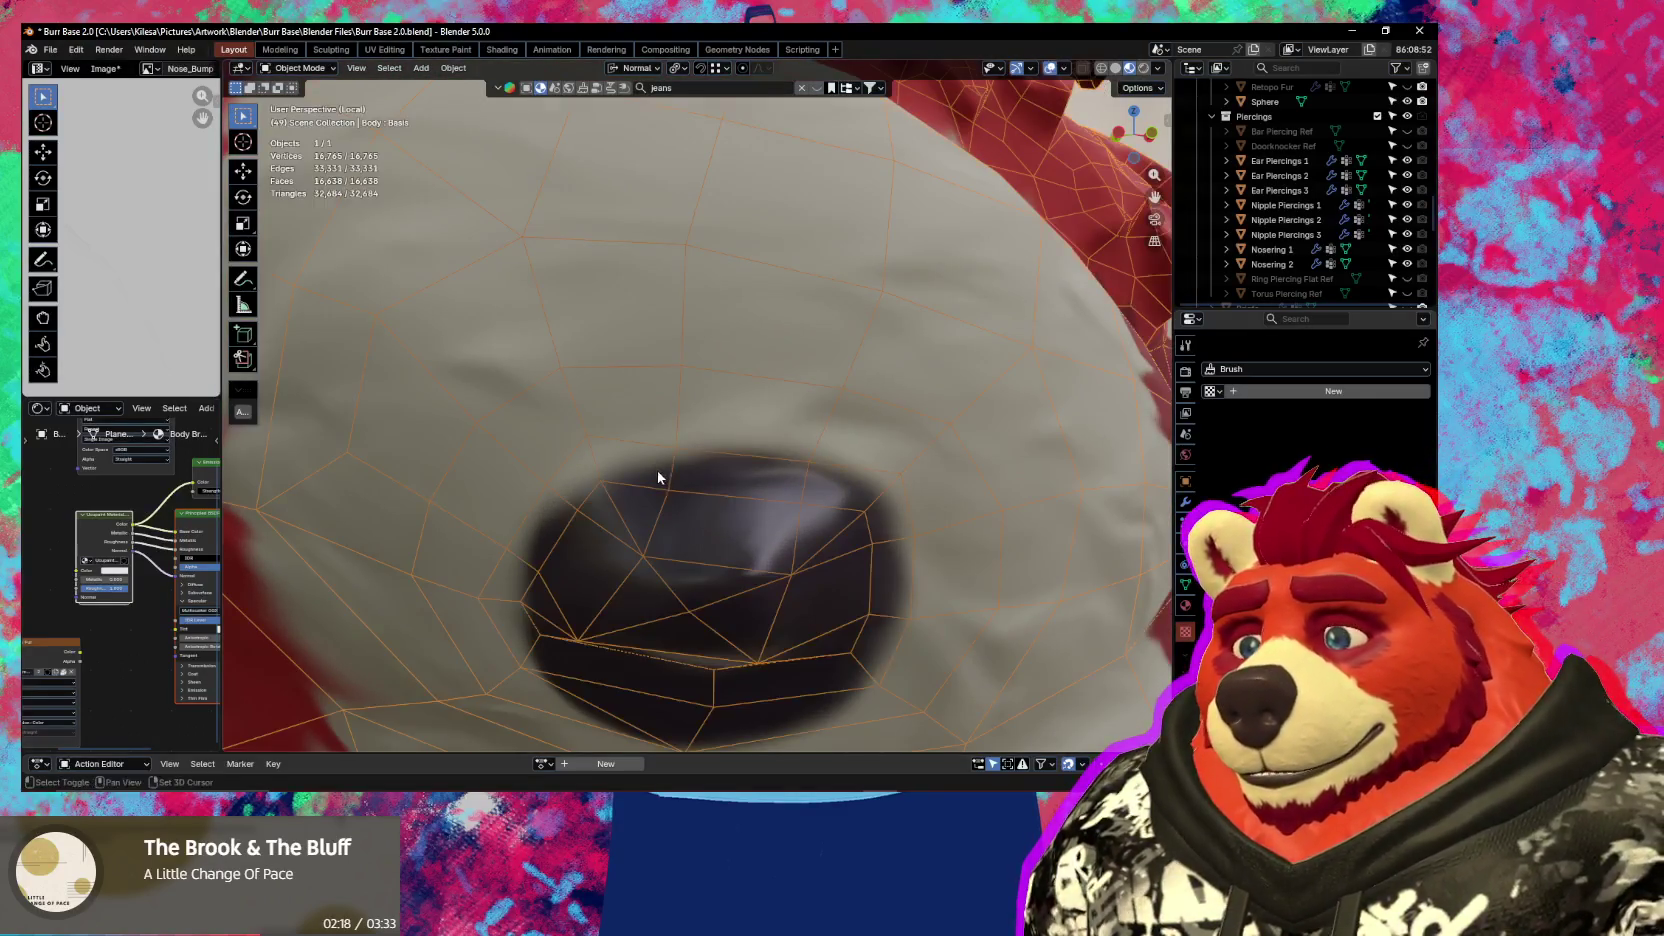
Enter Edit Mode and pull an upper nipple vertex with smooth proportional falloff at size 0.013
{"action": "key", "text": "Tab"}
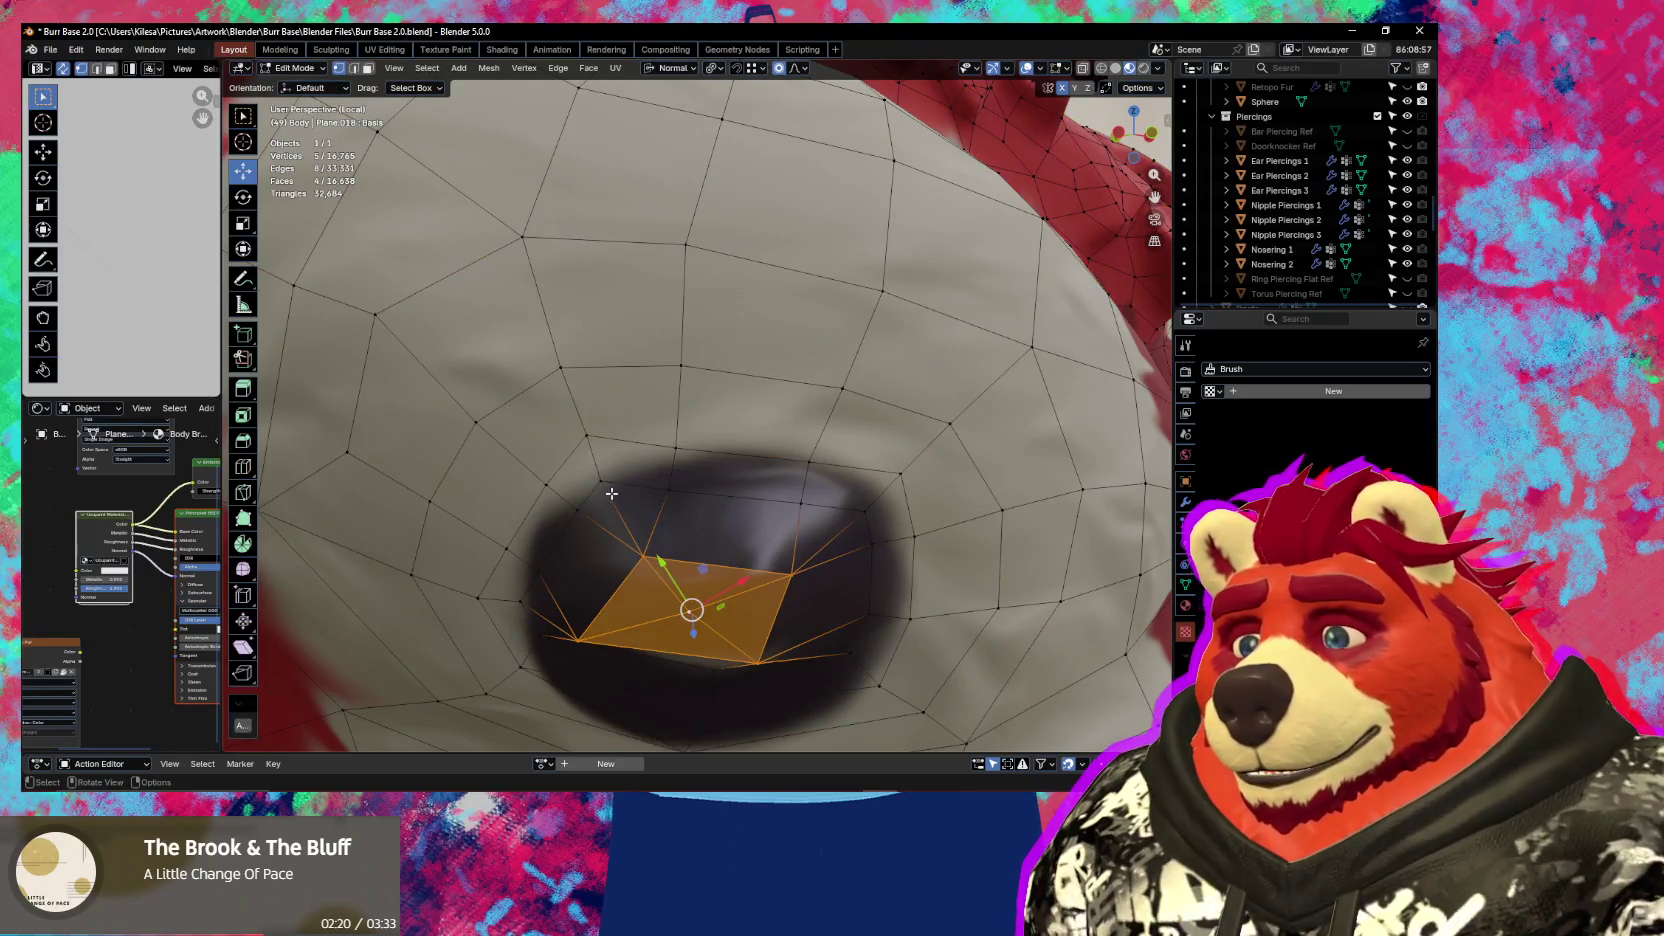
{"action": "left_click", "coordinate": [578, 510]}
{"action": "key", "text": "g"}
{"action": "scroll", "coordinate": [580, 505], "scroll_direction": "up", "scroll_amount": 2}
{"action": "scroll", "coordinate": [581, 503], "scroll_direction": "up", "scroll_amount": 2}
{"action": "scroll", "coordinate": [583, 500], "scroll_direction": "up", "scroll_amount": 2}
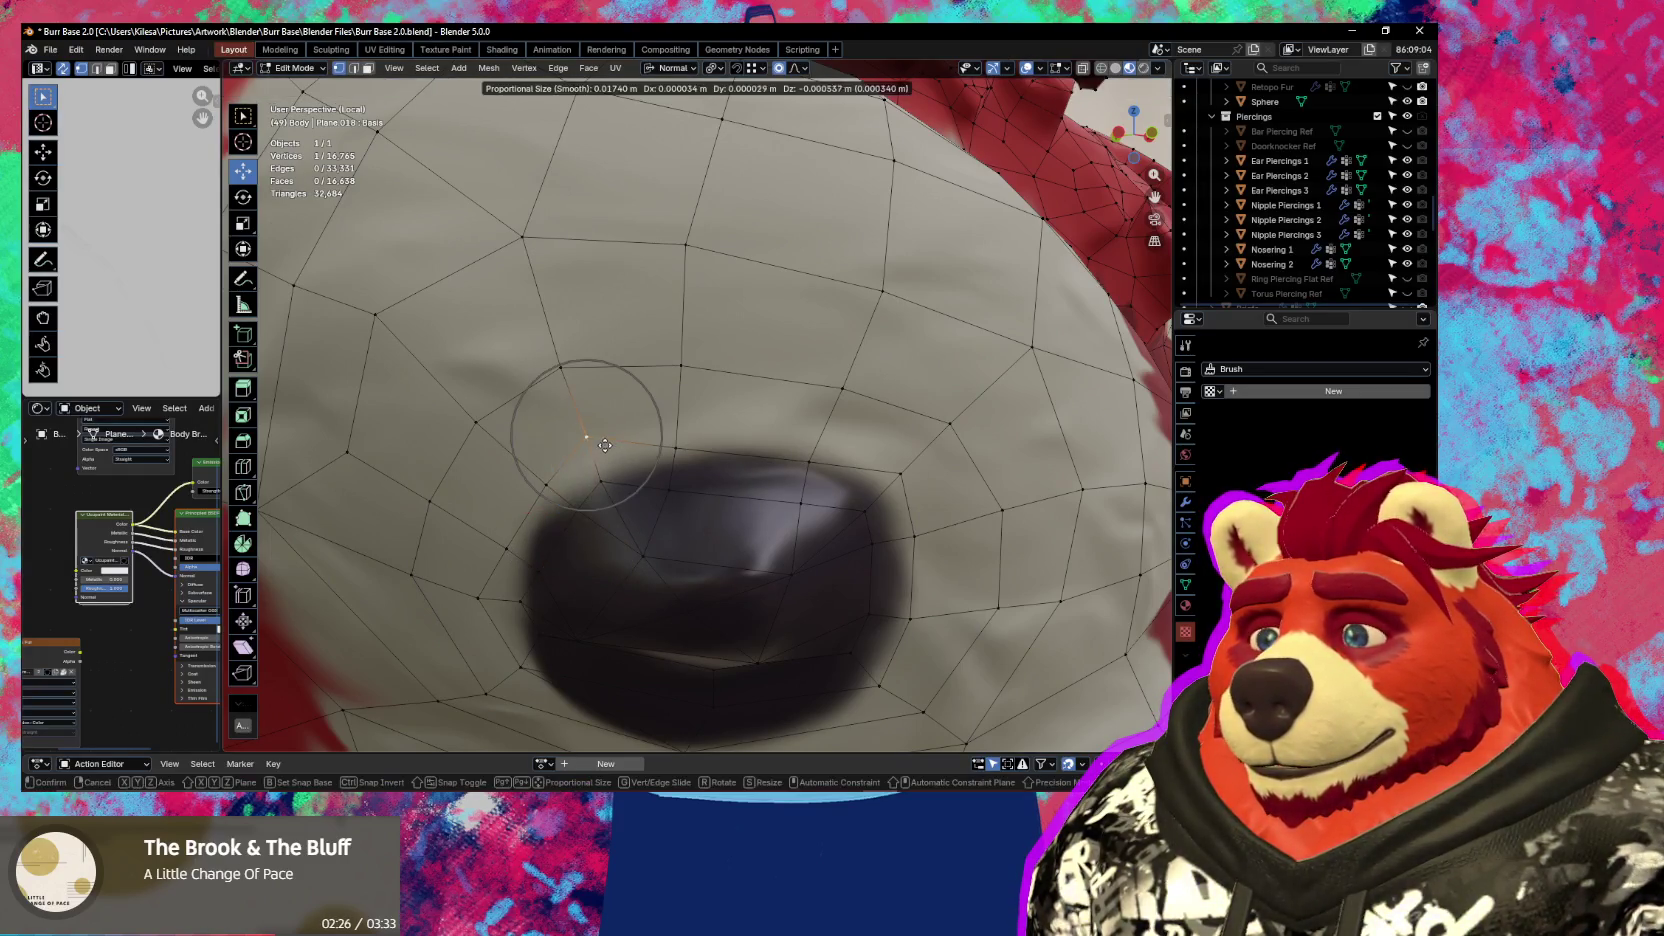
{"action": "scroll", "coordinate": [605, 435], "scroll_direction": "down", "scroll_amount": 2}
{"action": "scroll", "coordinate": [603, 430], "scroll_direction": "down", "scroll_amount": 4}
{"action": "scroll", "coordinate": [600, 424], "scroll_direction": "down", "scroll_amount": 4}
{"action": "left_click", "coordinate": [600, 424]}
Nudge three more rim vertices so the loop follows the dark patch outline
{"action": "left_click", "coordinate": [597, 471], "text": "shift"}
{"action": "key", "text": "g"}
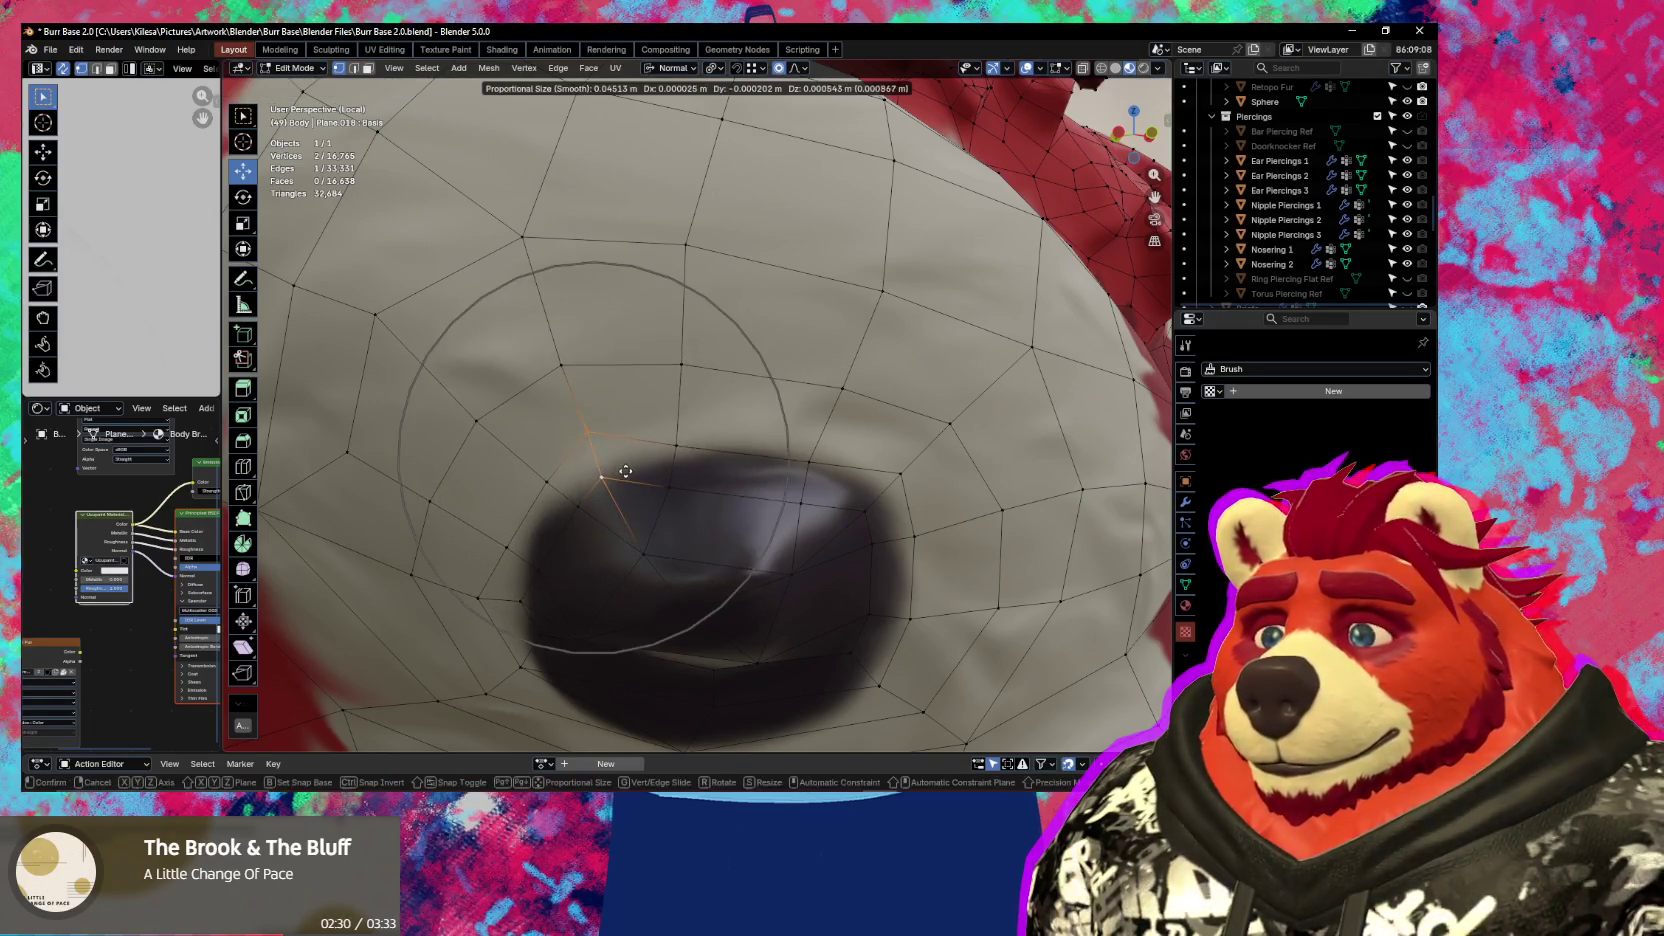
{"action": "left_click", "coordinate": [650, 459]}
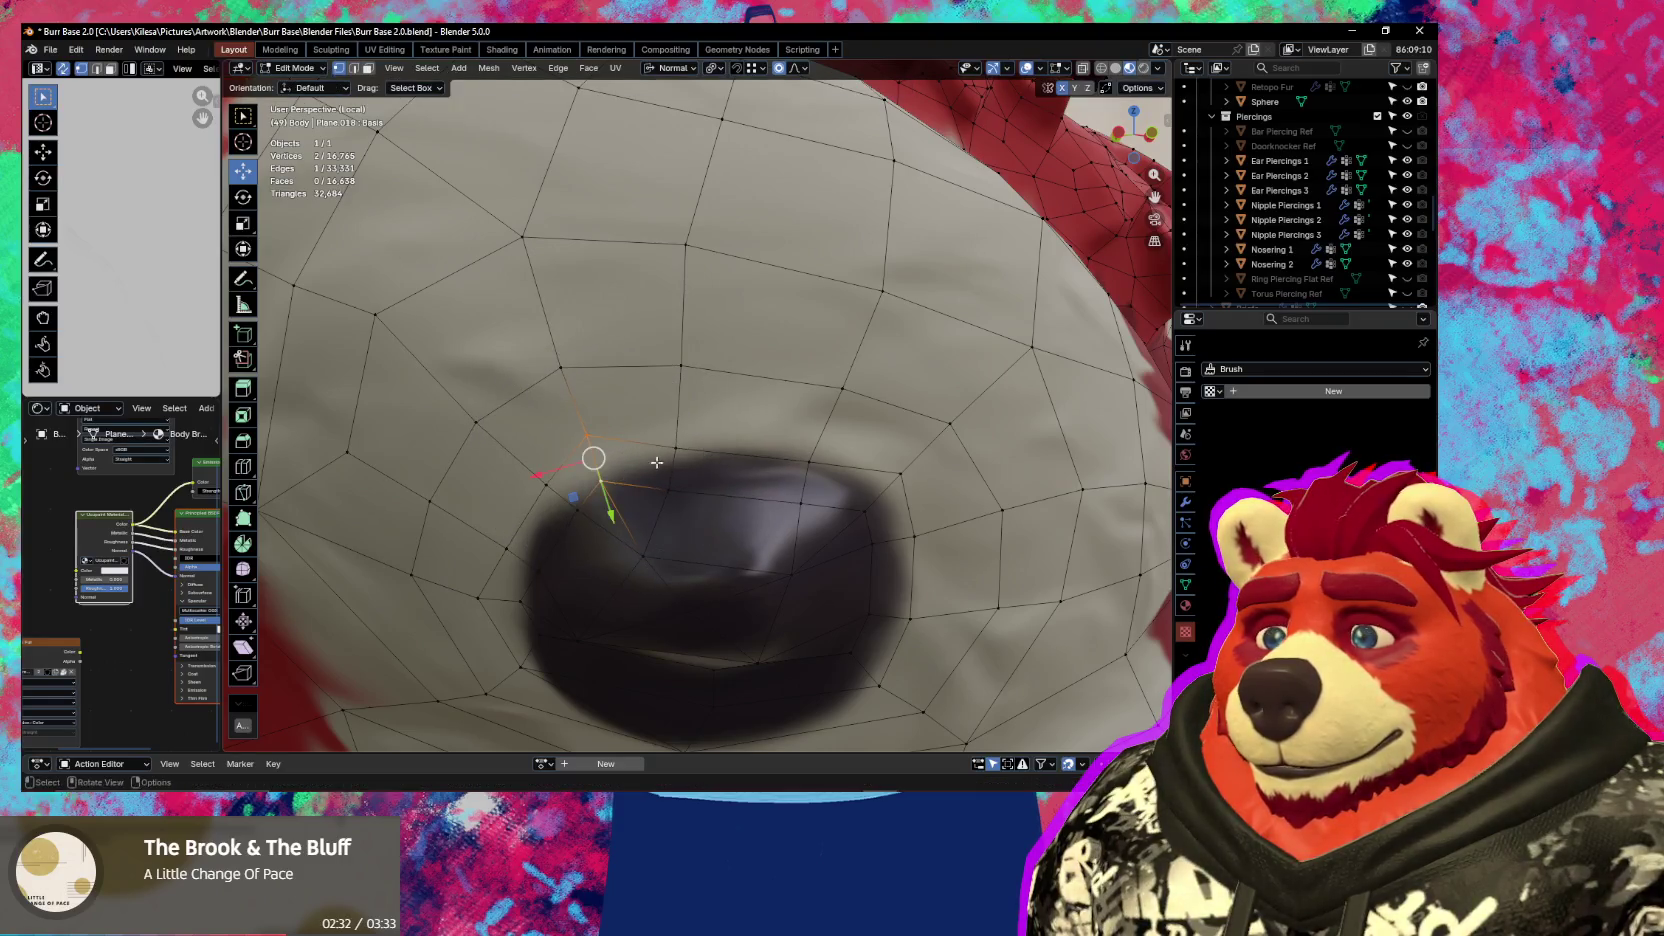
{"action": "left_click", "coordinate": [664, 489]}
{"action": "key", "text": "g"}
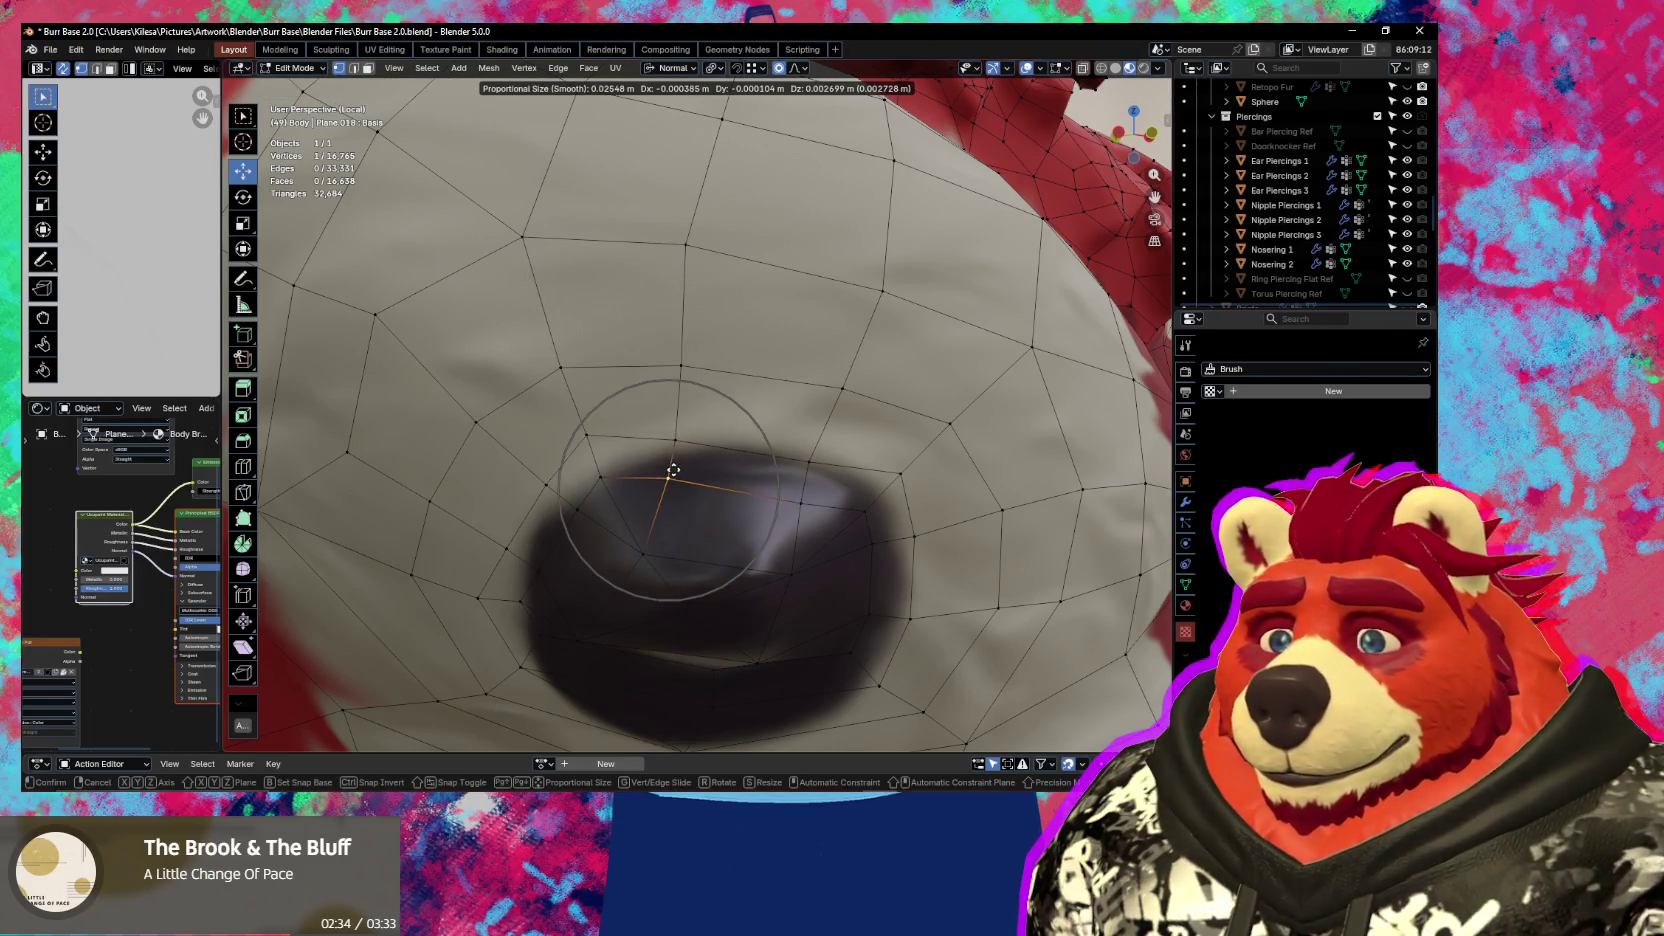
{"action": "left_click", "coordinate": [664, 480]}
{"action": "left_click", "coordinate": [576, 508]}
{"action": "key", "text": "g"}
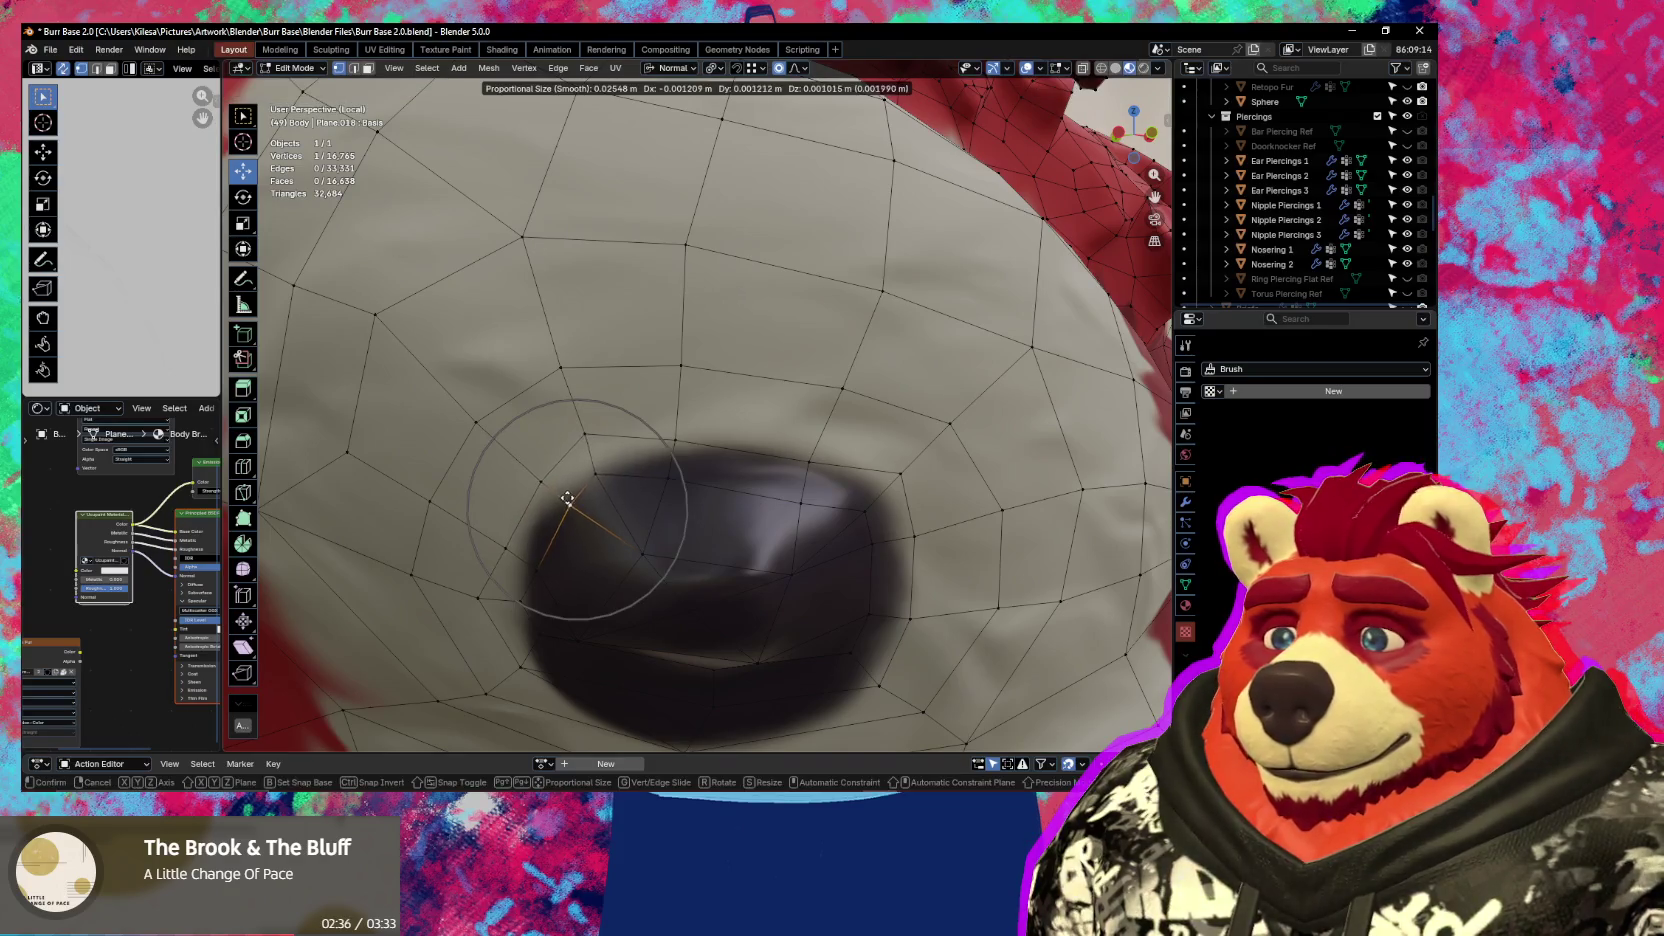
{"action": "left_click", "coordinate": [566, 497]}
Orbit around the nipple with the wireframe shown and shift a vertex on the patch edge
{"action": "scroll", "coordinate": [568, 501], "scroll_direction": "down", "scroll_amount": 2}
{"action": "scroll", "coordinate": [600, 480], "scroll_direction": "down", "scroll_amount": 2}
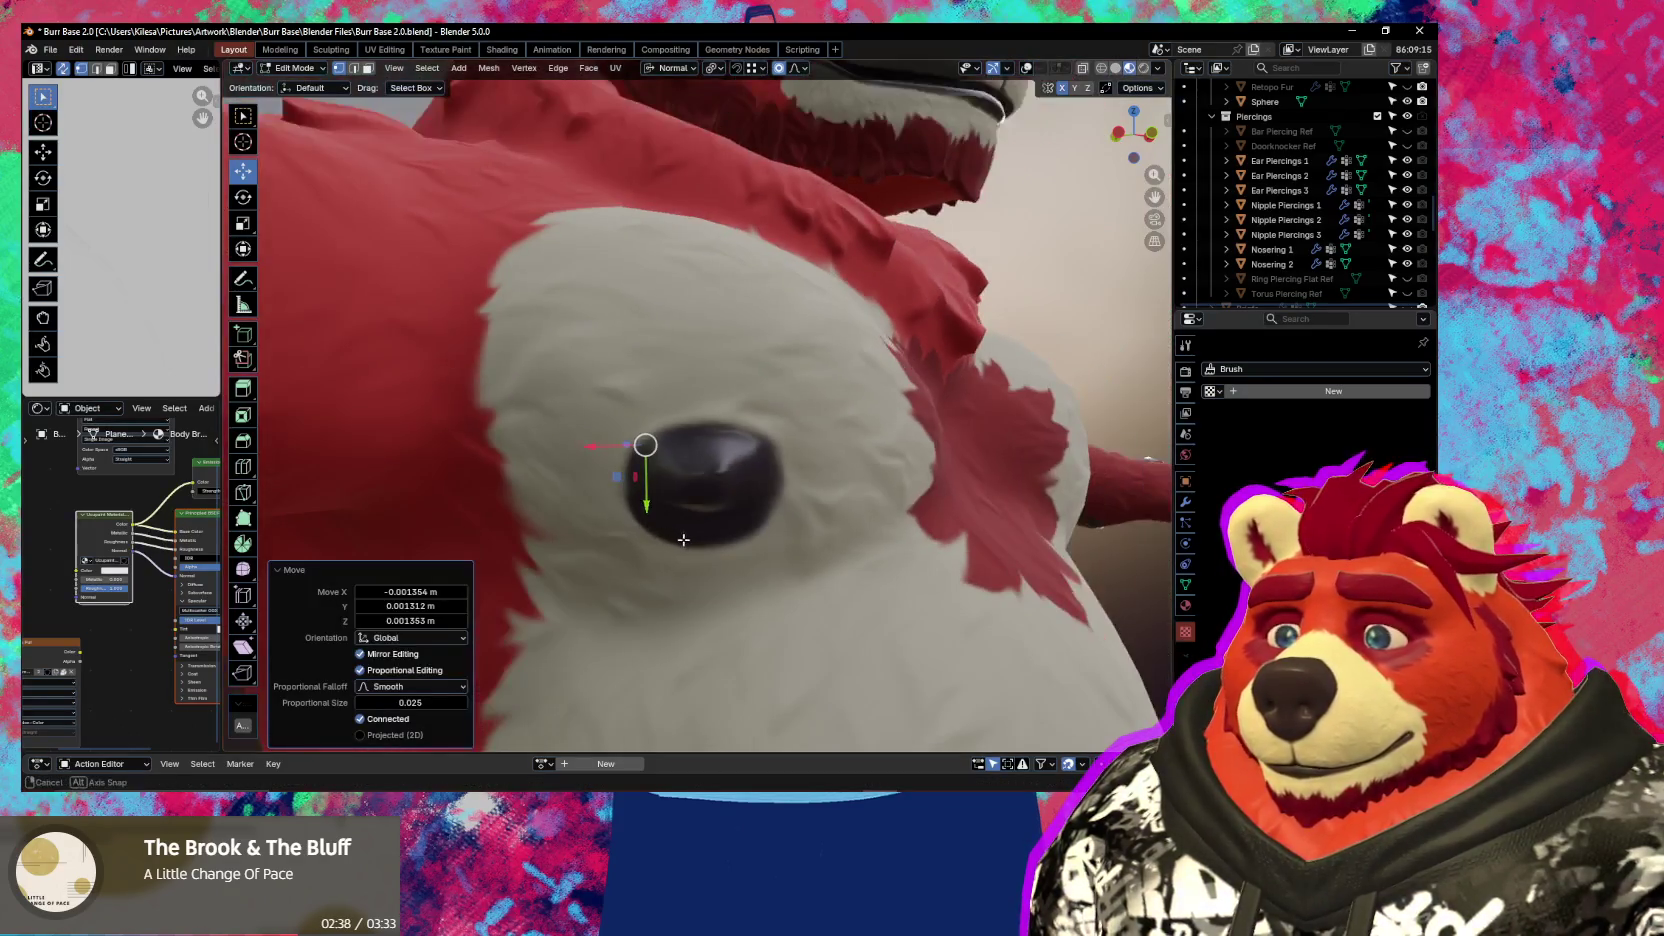
{"action": "scroll", "coordinate": [630, 531], "scroll_direction": "down", "scroll_amount": 2}
{"action": "mouse_move", "coordinate": [630, 531]}
{"action": "middle_mouse_down"}
{"action": "mouse_move", "coordinate": [746, 604]}
{"action": "mouse_move", "coordinate": [706, 600]}
{"action": "mouse_move", "coordinate": [705, 530]}
{"action": "mouse_move", "coordinate": [712, 547]}
{"action": "middle_mouse_up"}
{"action": "scroll", "coordinate": [730, 602], "scroll_direction": "up", "scroll_amount": 3}
{"action": "scroll", "coordinate": [725, 601], "scroll_direction": "up", "scroll_amount": 2}
{"action": "key", "text": "shift+alt+z"}
{"action": "left_click", "coordinate": [690, 508]}
{"action": "key", "text": "g"}
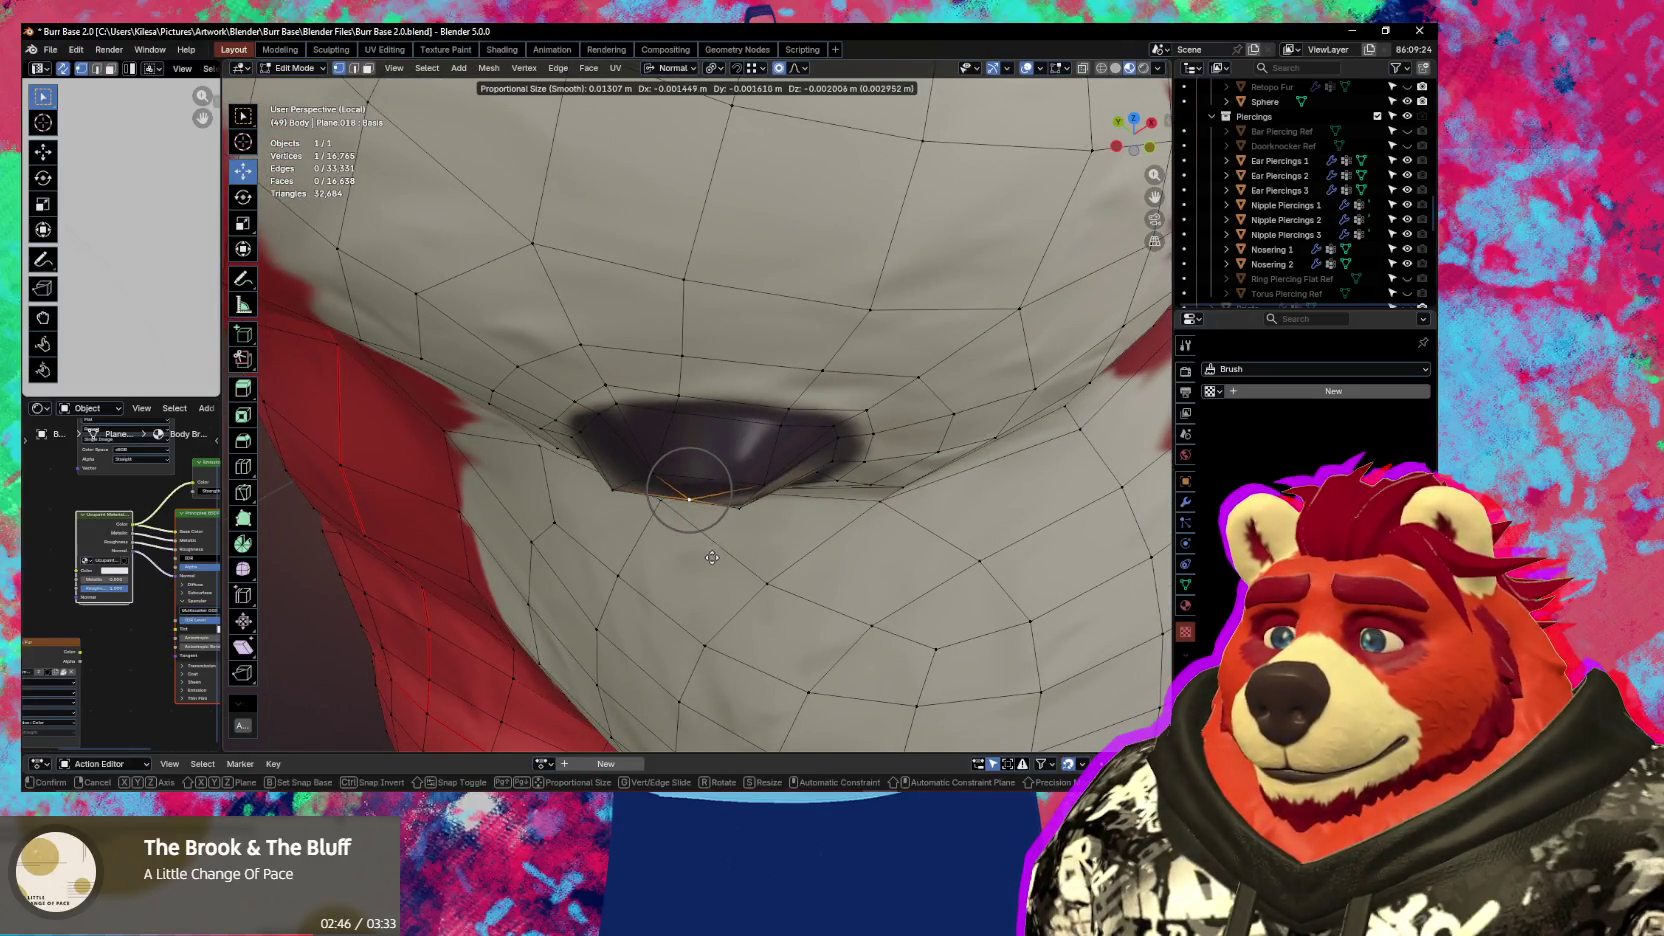
{"action": "left_click", "coordinate": [712, 560]}
Reposition another nipple vertex from a new angle, then select a shortest path along the rim
{"action": "mouse_move", "coordinate": [712, 560]}
{"action": "middle_mouse_down"}
{"action": "mouse_move", "coordinate": [739, 540]}
{"action": "mouse_move", "coordinate": [743, 557]}
{"action": "mouse_move", "coordinate": [775, 510]}
{"action": "mouse_move", "coordinate": [818, 507]}
{"action": "mouse_move", "coordinate": [811, 533]}
{"action": "middle_mouse_up"}
{"action": "left_click", "coordinate": [747, 537]}
{"action": "key", "text": "g"}
{"action": "left_click", "coordinate": [768, 511]}
{"action": "key", "text": "g"}
{"action": "left_click", "coordinate": [780, 509]}
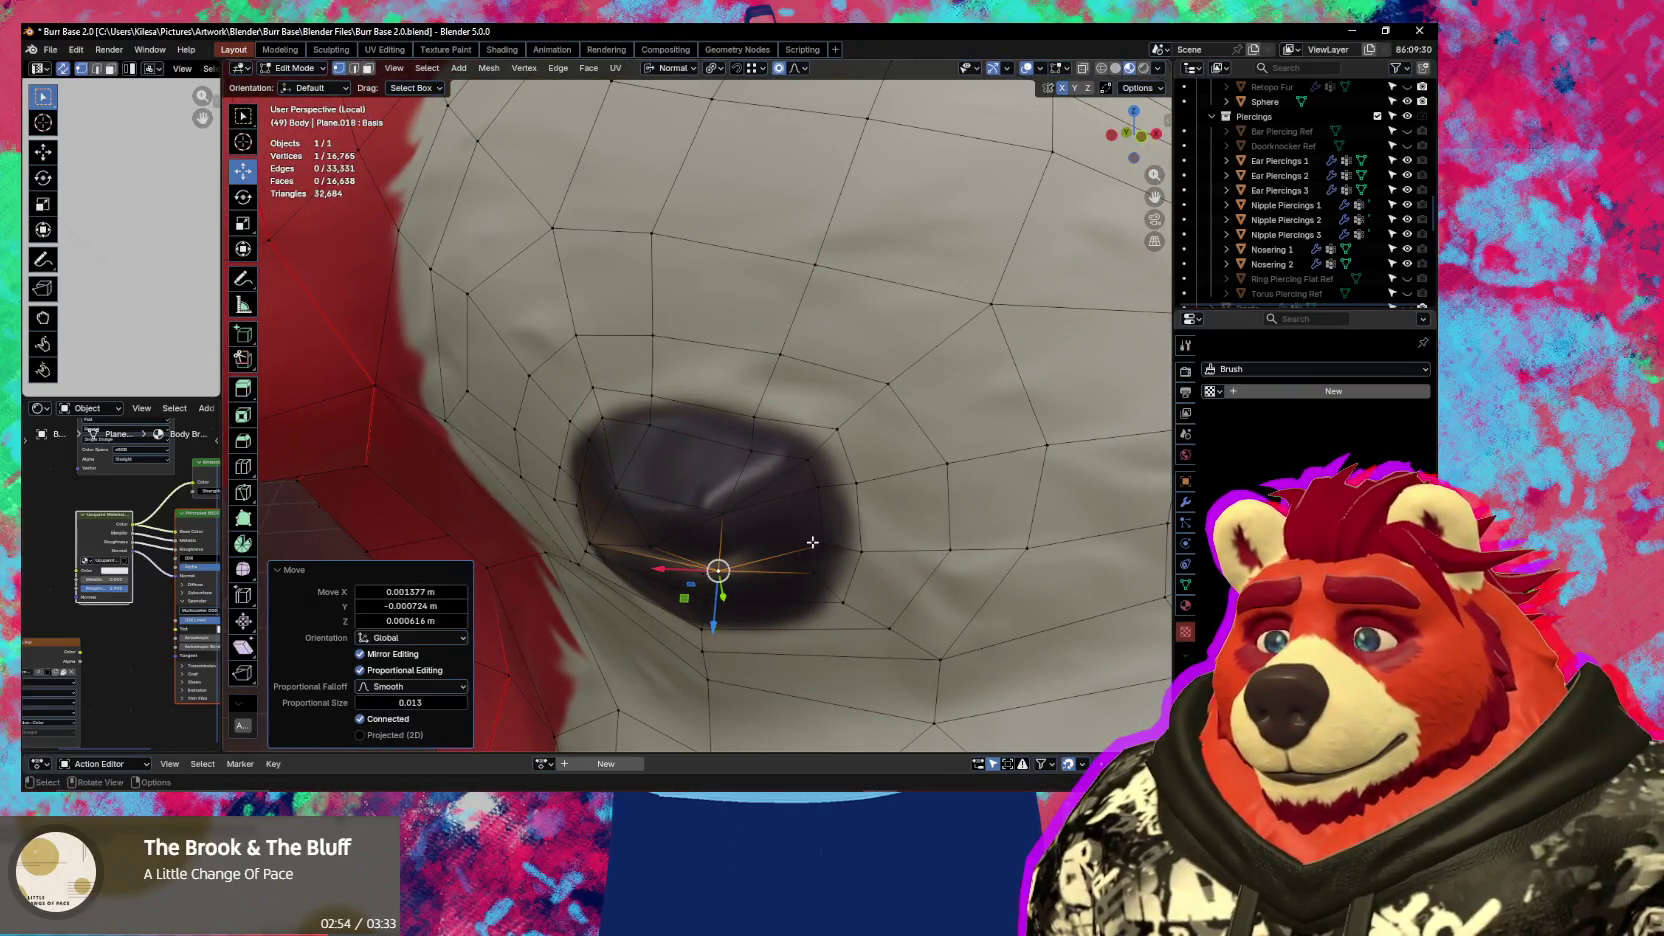
{"action": "left_click", "coordinate": [813, 548]}
{"action": "left_click", "coordinate": [810, 470], "text": "ctrl"}
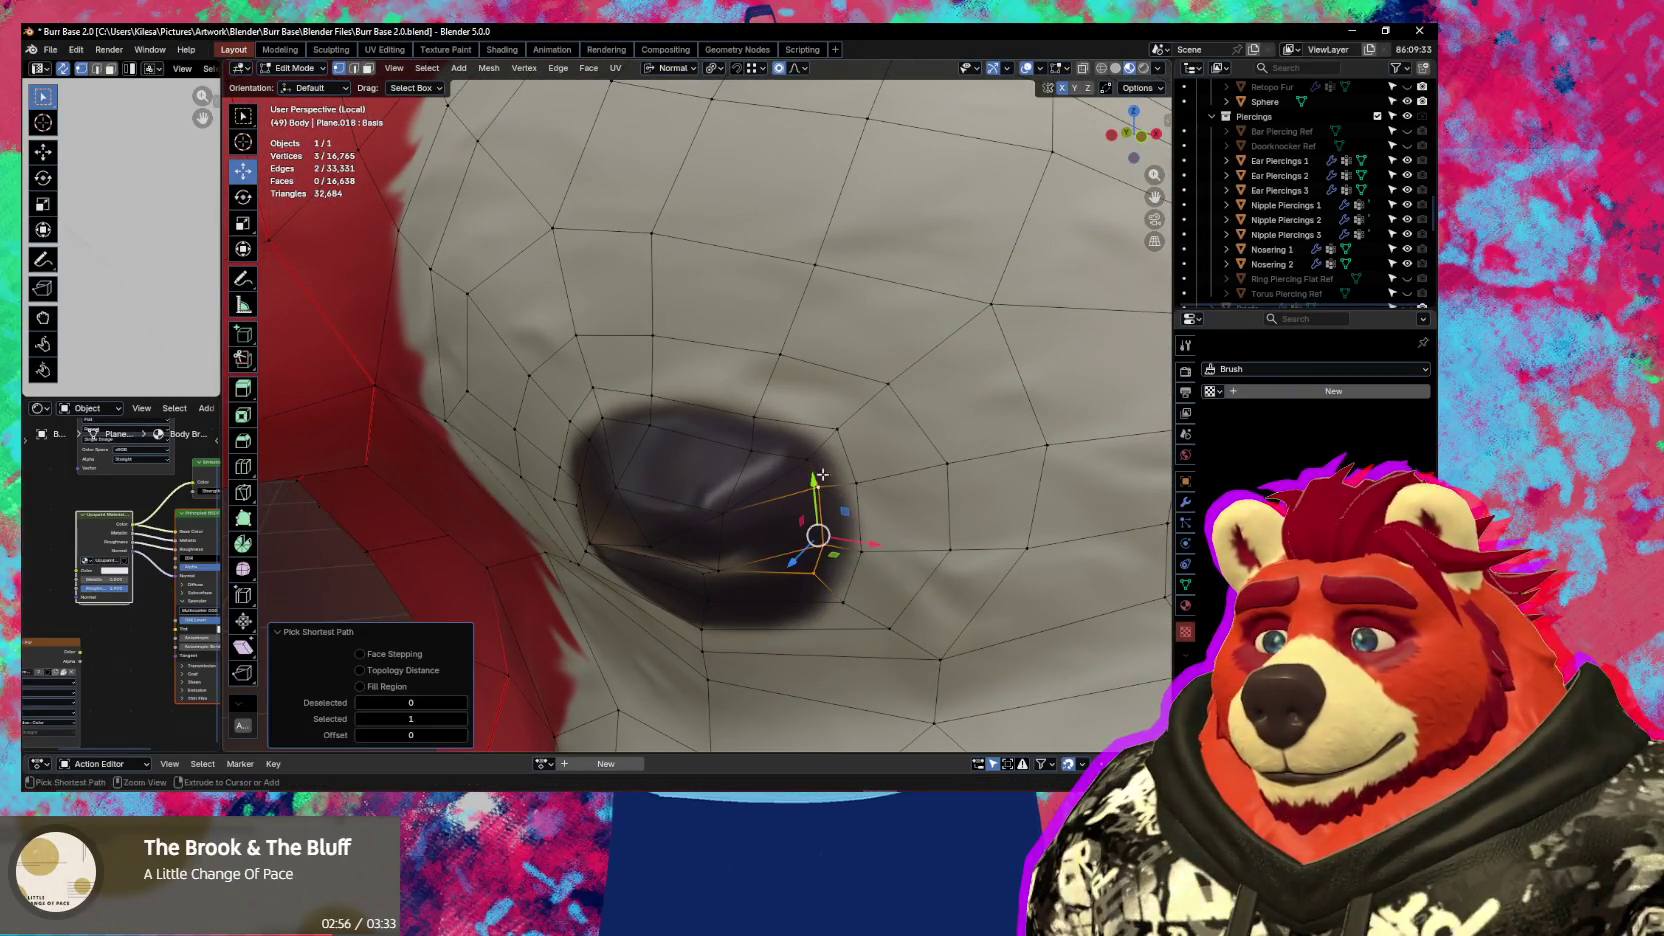
Edge-slide two shortest-path vertex selections along the nipple rim
{"action": "left_click", "coordinate": [815, 473], "text": "ctrl"}
{"action": "key", "text": "g"}
{"action": "key", "text": "g"}
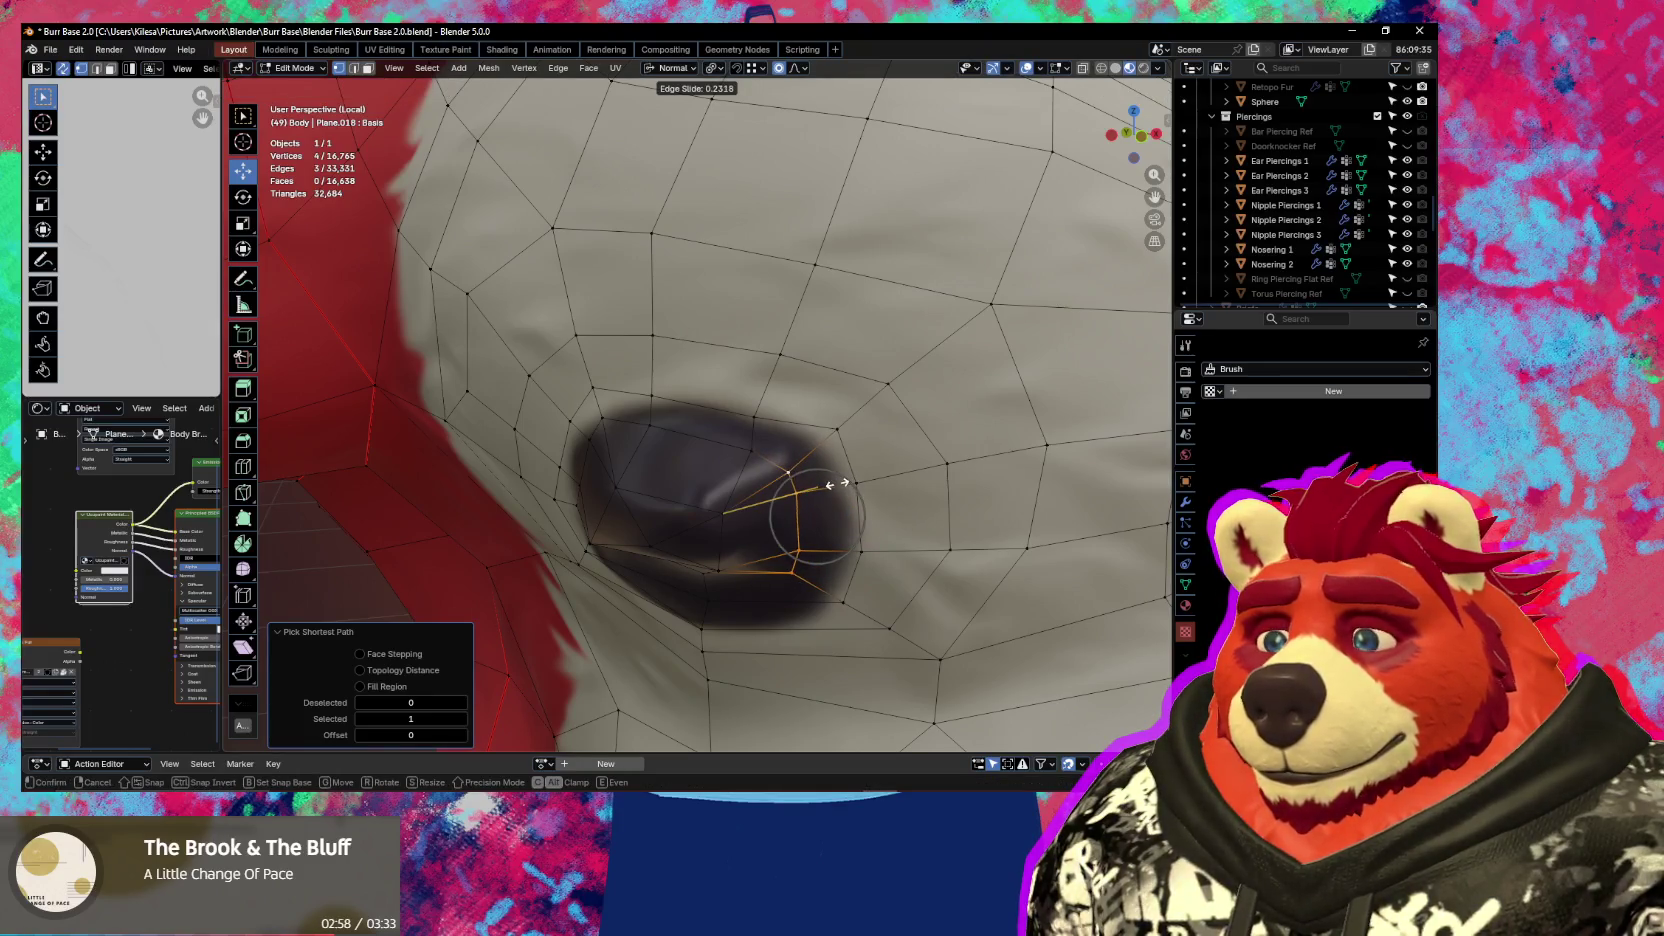
{"action": "left_click", "coordinate": [836, 483]}
{"action": "middle_click_drag", "start_coordinate": [836, 483], "coordinate": [780, 520]}
{"action": "left_click", "coordinate": [575, 422]}
{"action": "left_click", "coordinate": [516, 538], "text": "ctrl"}
{"action": "key", "text": "g"}
{"action": "key", "text": "g"}
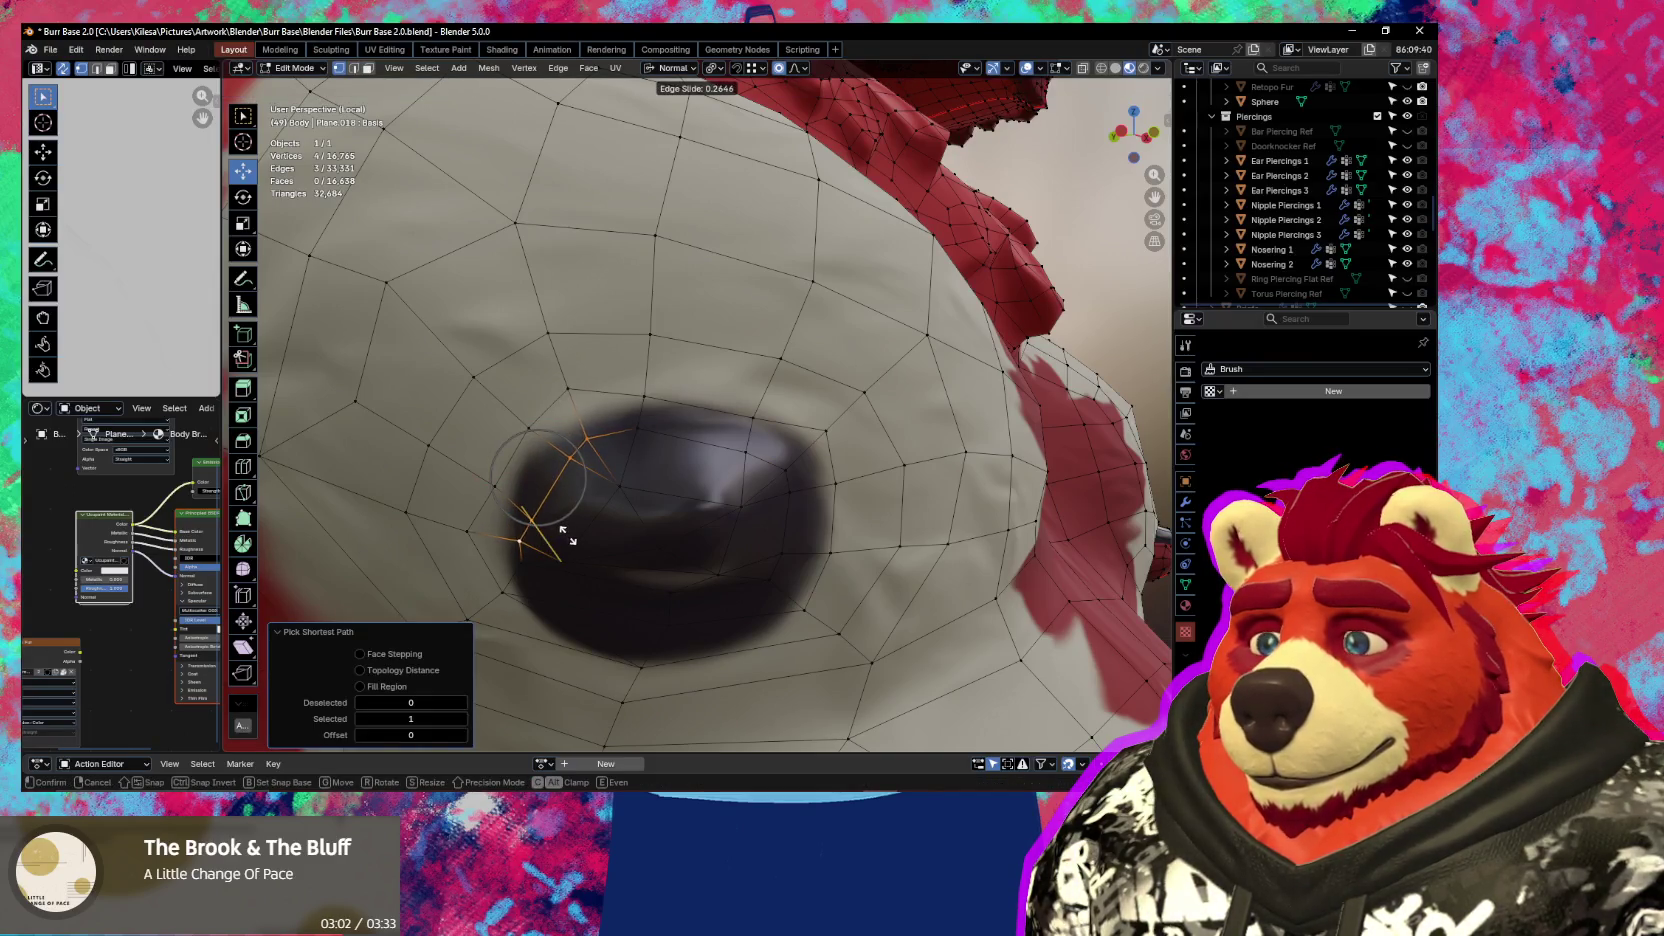
{"action": "left_click", "coordinate": [568, 537]}
Vertex-slide a single vertex near the nipple edge along its edge
{"action": "left_click", "coordinate": [511, 566]}
{"action": "middle_click_drag", "start_coordinate": [511, 566], "coordinate": [538, 557]}
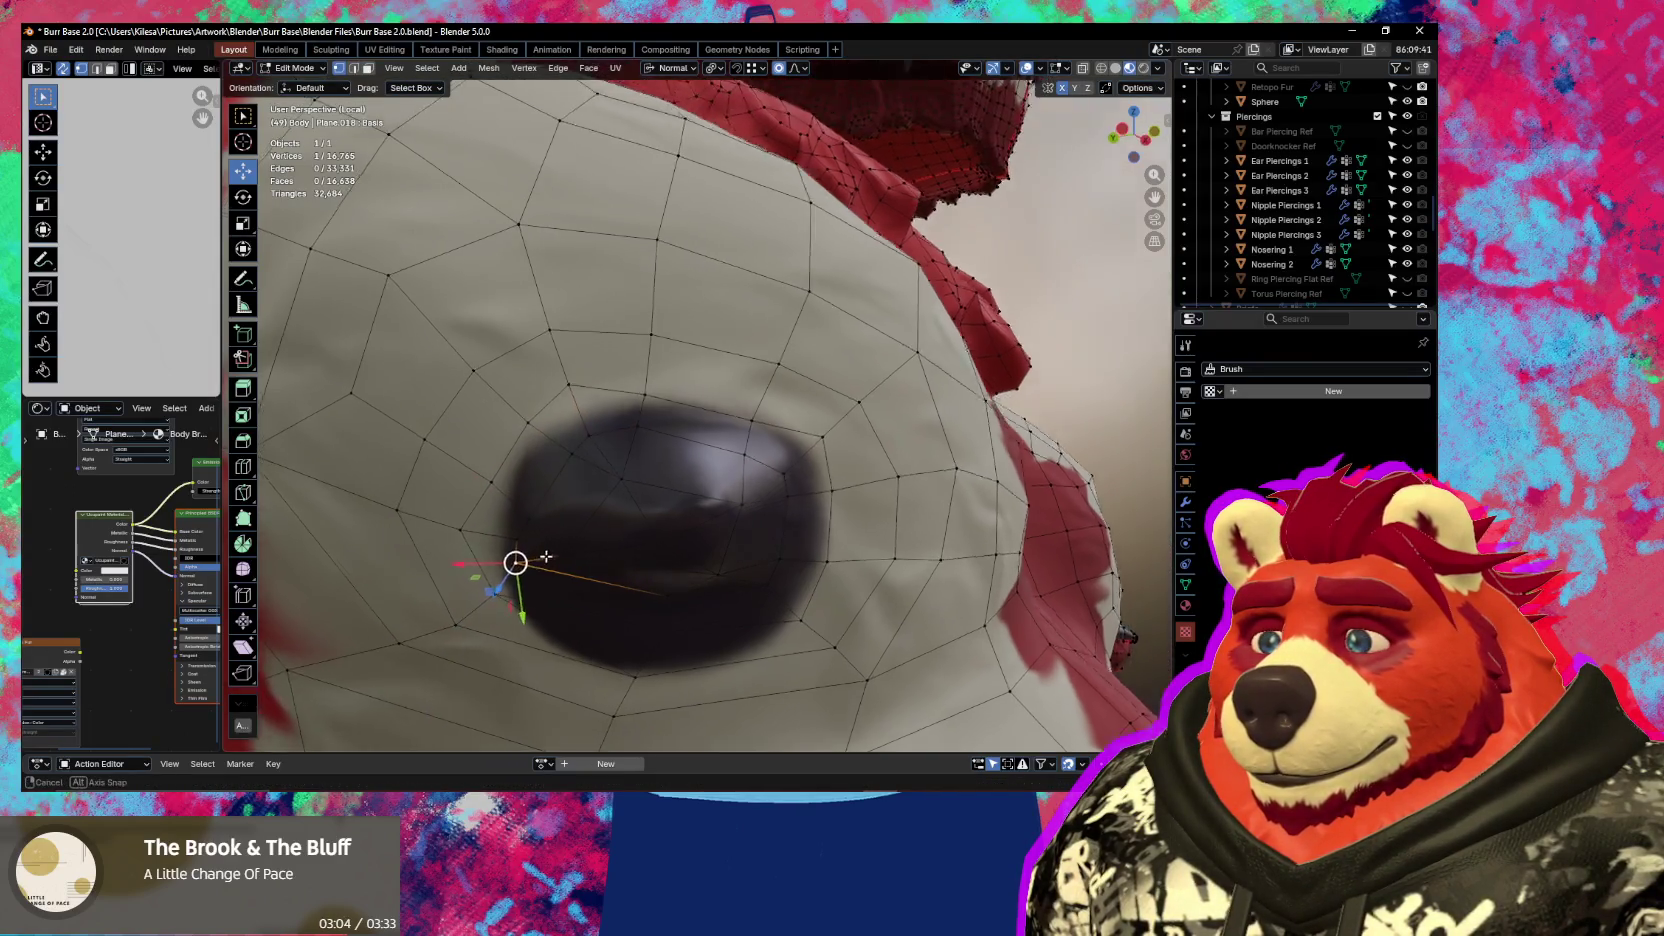
{"action": "key", "text": "g"}
{"action": "key", "text": "g"}
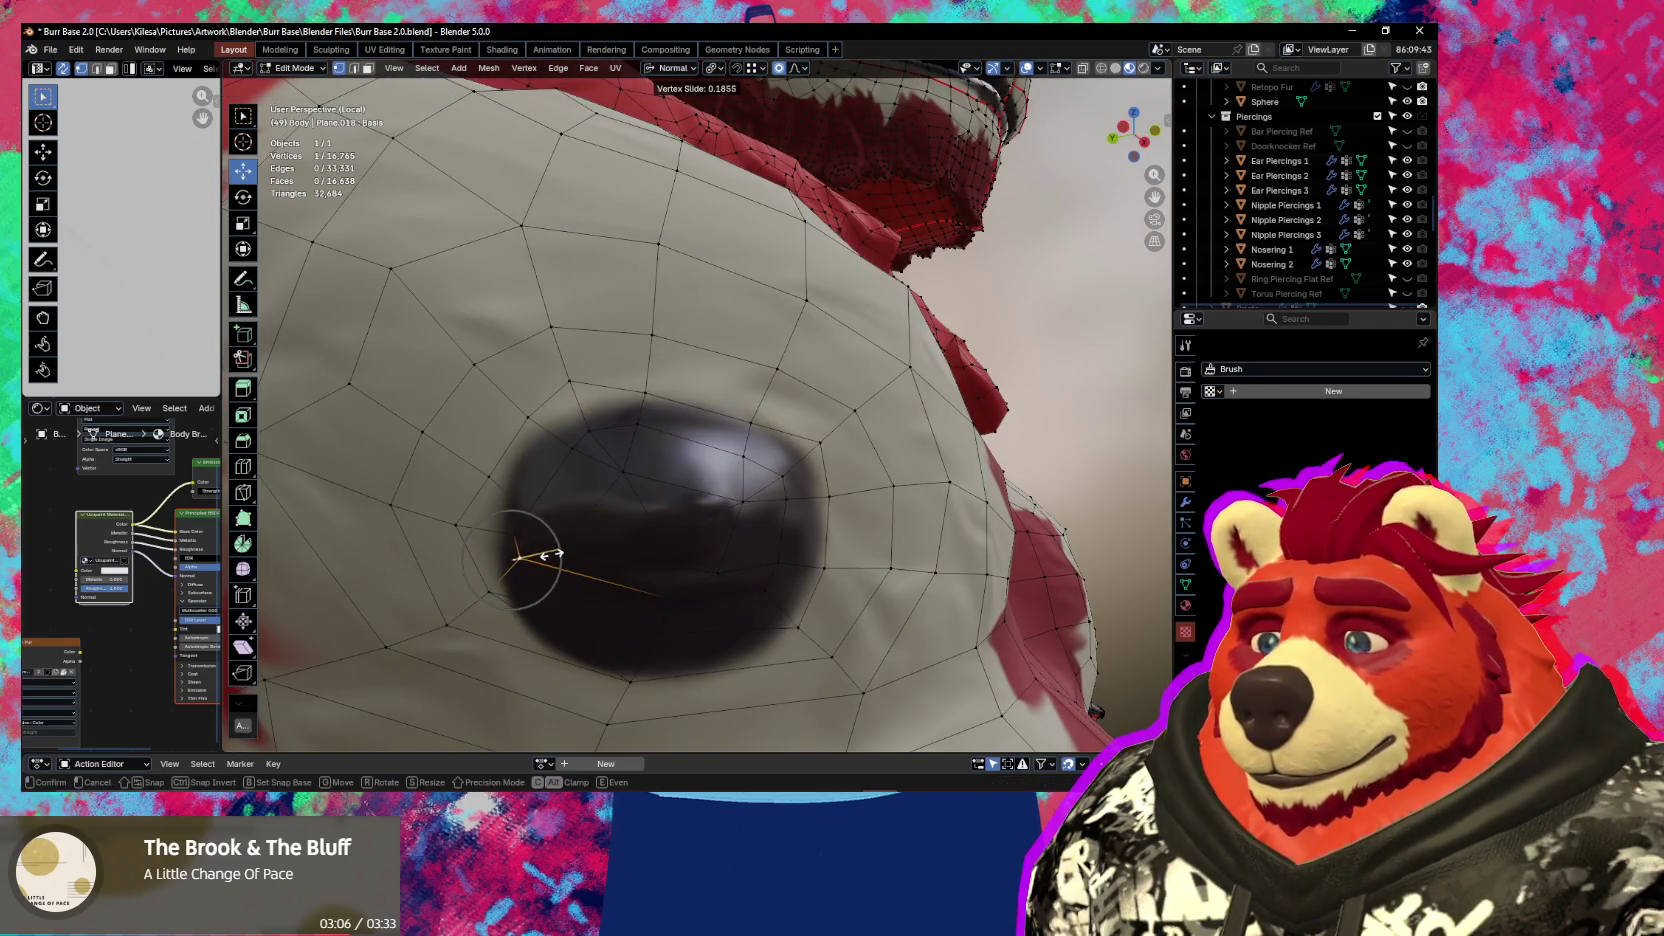
{"action": "left_click", "coordinate": [553, 553]}
Pull a rim vertex proportionally about -0.0075 m in Y and check the shading
{"action": "mouse_move", "coordinate": [553, 553]}
{"action": "middle_mouse_down"}
{"action": "mouse_move", "coordinate": [581, 455]}
{"action": "mouse_move", "coordinate": [583, 510]}
{"action": "mouse_move", "coordinate": [729, 477]}
{"action": "mouse_move", "coordinate": [706, 476]}
{"action": "mouse_move", "coordinate": [700, 510]}
{"action": "mouse_move", "coordinate": [728, 609]}
{"action": "mouse_move", "coordinate": [732, 557]}
{"action": "mouse_move", "coordinate": [747, 585]}
{"action": "mouse_move", "coordinate": [655, 587]}
{"action": "mouse_move", "coordinate": [690, 600]}
{"action": "mouse_move", "coordinate": [687, 438]}
{"action": "mouse_move", "coordinate": [706, 472]}
{"action": "mouse_move", "coordinate": [625, 510]}
{"action": "mouse_move", "coordinate": [711, 397]}
{"action": "middle_mouse_up"}
{"action": "key", "text": "g"}
{"action": "left_click", "coordinate": [589, 505]}
{"action": "key", "text": "shift+alt+z"}
{"action": "key", "text": "shift+alt+z"}
{"action": "key", "text": "g"}
{"action": "left_click", "coordinate": [720, 620]}
{"action": "left_click", "coordinate": [723, 368]}
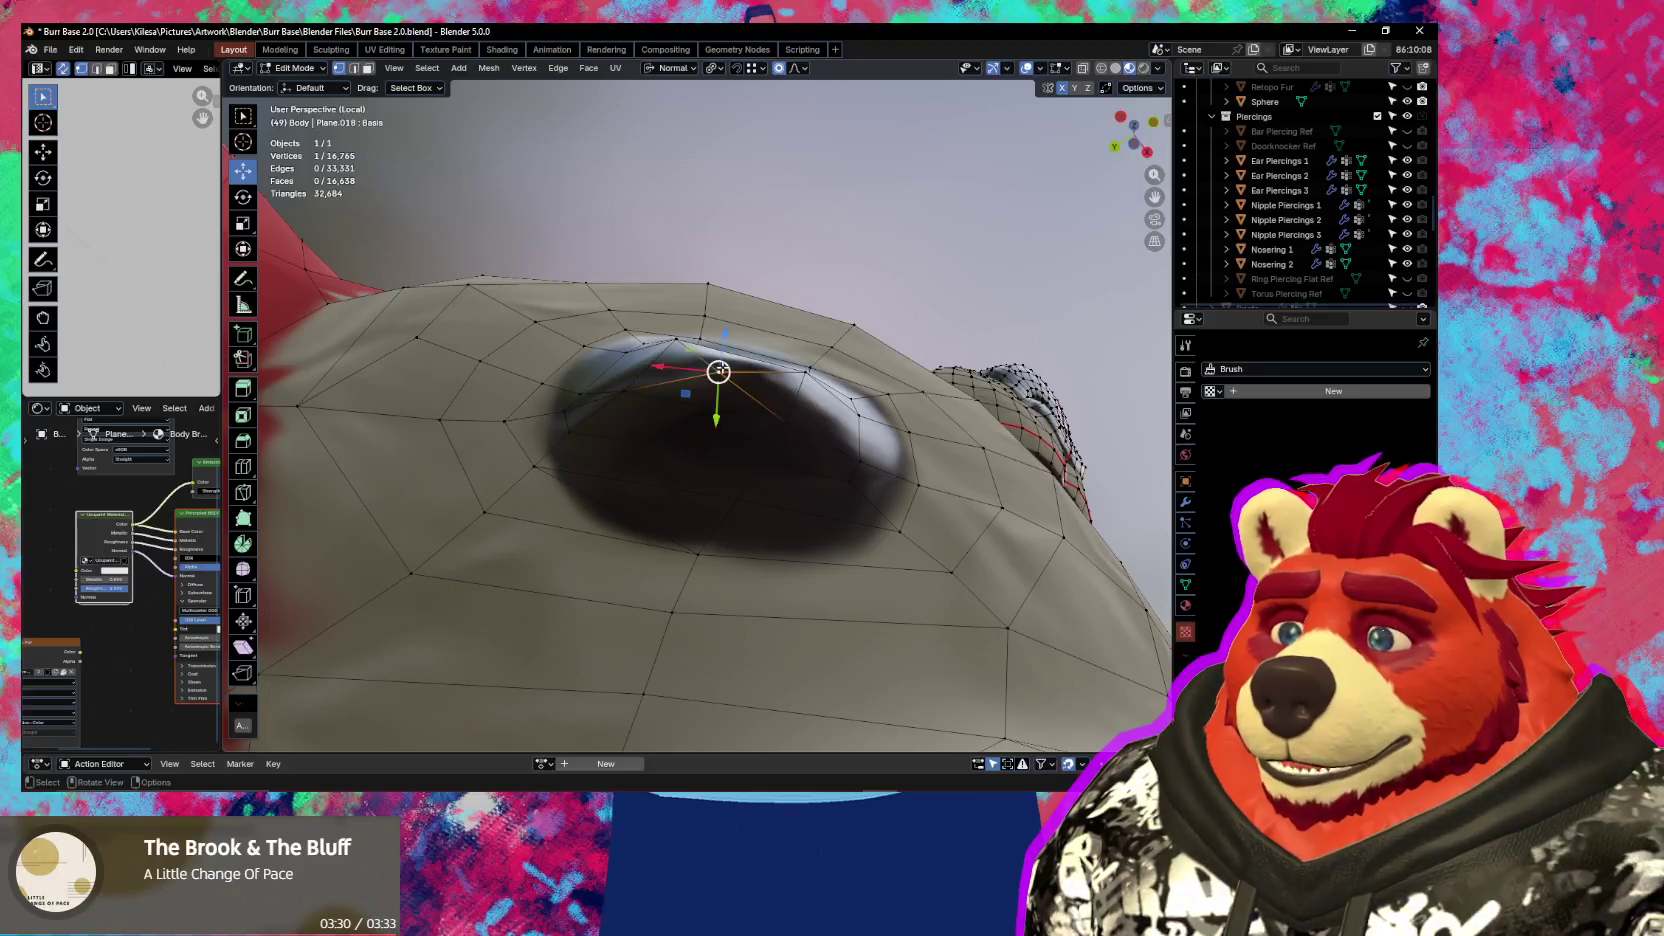
Pull the selected nipple vertex with soft proportional falloff, viewing the torso from several angles
{"action": "middle_click_drag", "start_coordinate": [678, 469], "coordinate": [746, 352]}
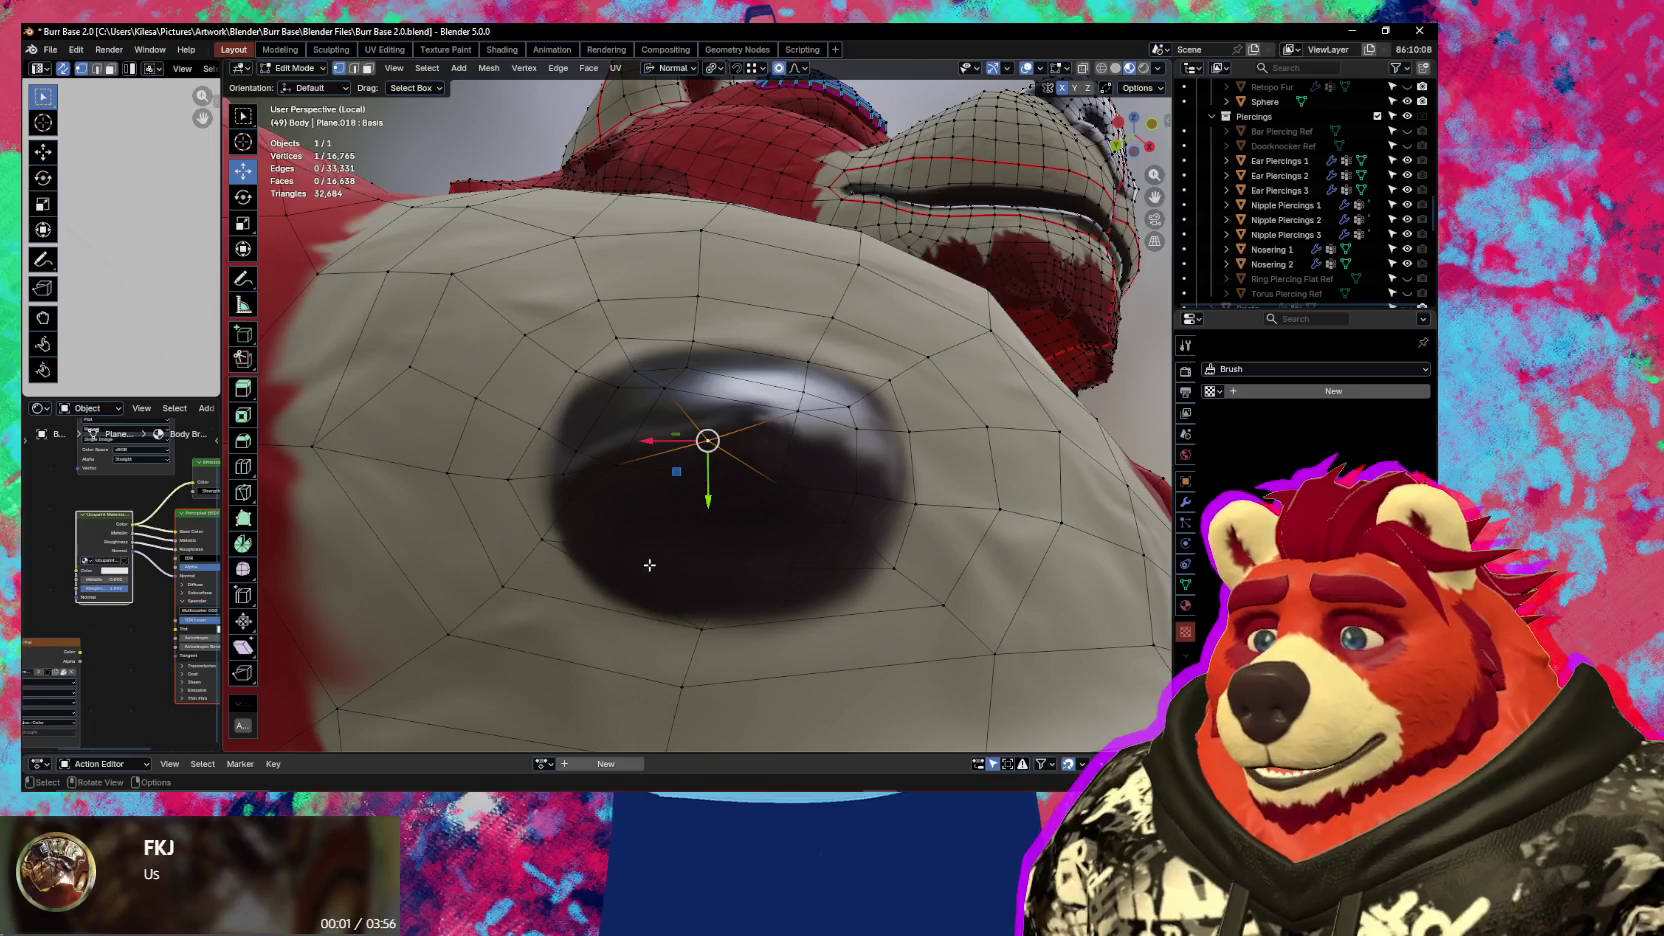
{"action": "middle_click_drag", "start_coordinate": [660, 524], "coordinate": [682, 585]}
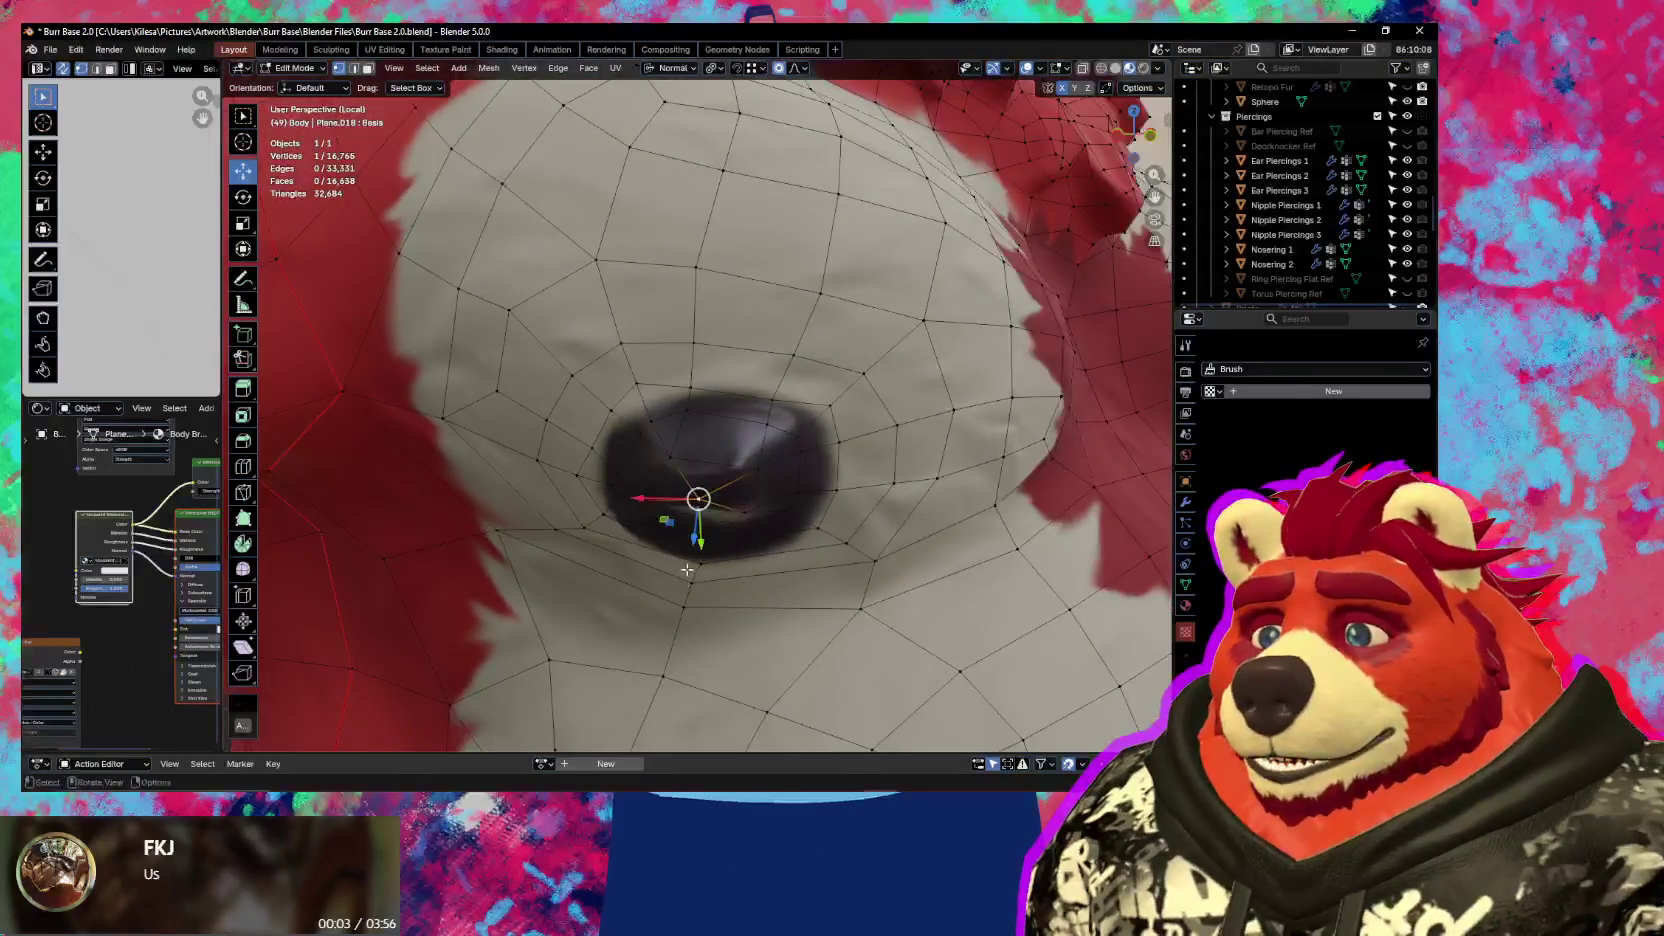
{"action": "scroll", "coordinate": [687, 569], "scroll_direction": "down", "scroll_amount": 3}
{"action": "middle_click_drag", "start_coordinate": [687, 565], "coordinate": [693, 460]}
{"action": "scroll", "coordinate": [690, 557], "scroll_direction": "up", "scroll_amount": 3}
{"action": "mouse_move", "coordinate": [673, 461]}
{"action": "left_mouse_down"}
{"action": "mouse_move", "coordinate": [652, 471]}
{"action": "mouse_move", "coordinate": [652, 420]}
{"action": "mouse_move", "coordinate": [717, 428]}
{"action": "mouse_move", "coordinate": [709, 462]}
{"action": "mouse_move", "coordinate": [710, 448]}
{"action": "left_mouse_up"}
{"action": "mouse_move", "coordinate": [710, 448]}
{"action": "middle_mouse_down"}
{"action": "mouse_move", "coordinate": [744, 490]}
{"action": "mouse_move", "coordinate": [731, 479]}
{"action": "middle_mouse_up"}
Move a vertex below the nipple upward in three small proportional nudges
{"action": "scroll", "coordinate": [791, 484], "scroll_direction": "down", "scroll_amount": 2}
{"action": "scroll", "coordinate": [731, 479], "scroll_direction": "down", "scroll_amount": 3}
{"action": "scroll", "coordinate": [637, 533], "scroll_direction": "down", "scroll_amount": 2}
{"action": "mouse_move", "coordinate": [637, 533]}
{"action": "middle_mouse_down"}
{"action": "mouse_move", "coordinate": [737, 486]}
{"action": "mouse_move", "coordinate": [718, 484]}
{"action": "middle_mouse_up"}
{"action": "key", "text": "shift+alt+z"}
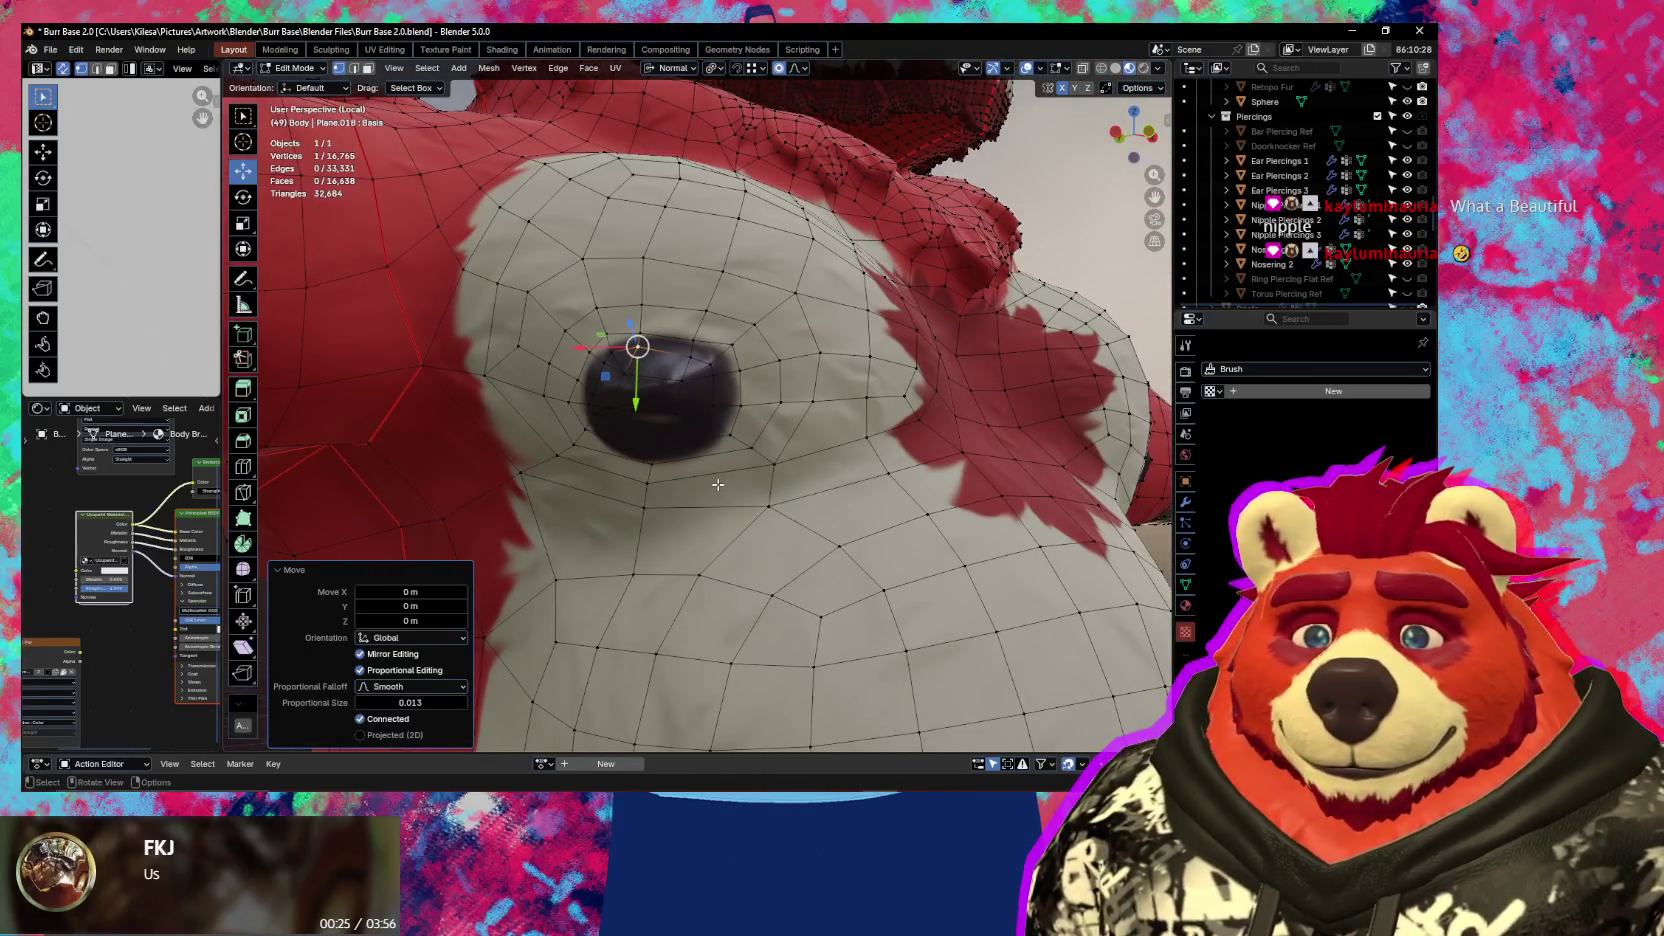
{"action": "scroll", "coordinate": [718, 484], "scroll_direction": "up", "scroll_amount": 2}
{"action": "left_click", "coordinate": [748, 455]}
{"action": "key", "text": "g"}
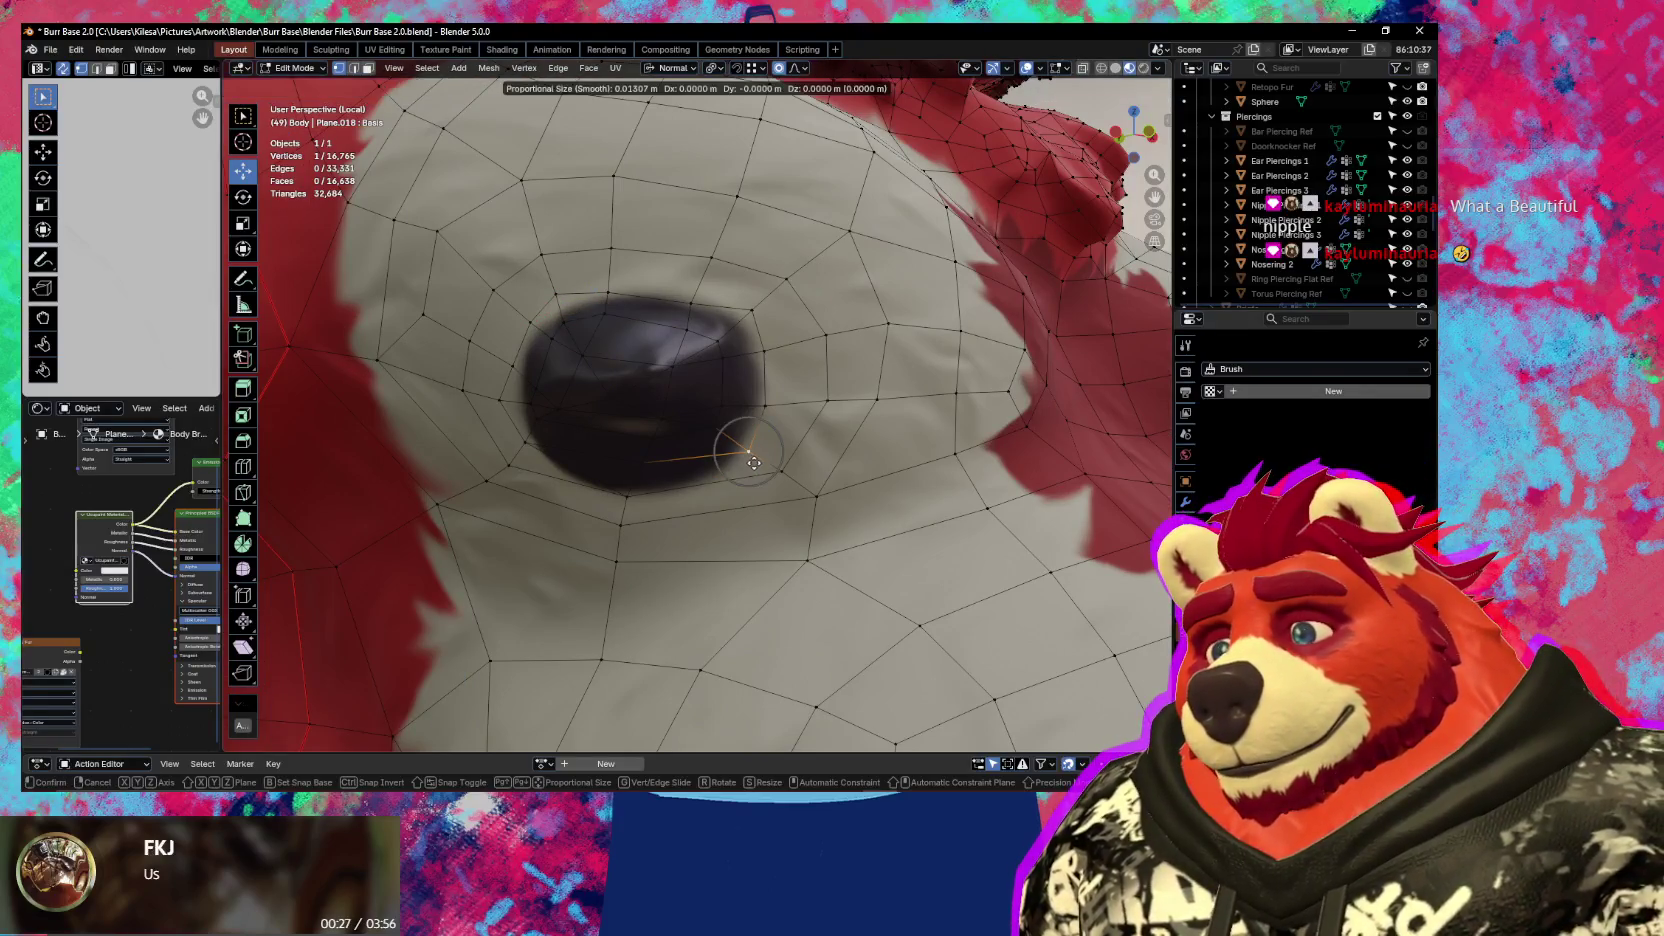
{"action": "left_click", "coordinate": [772, 425]}
{"action": "key", "text": "g"}
{"action": "left_click", "coordinate": [772, 397]}
{"action": "key", "text": "g"}
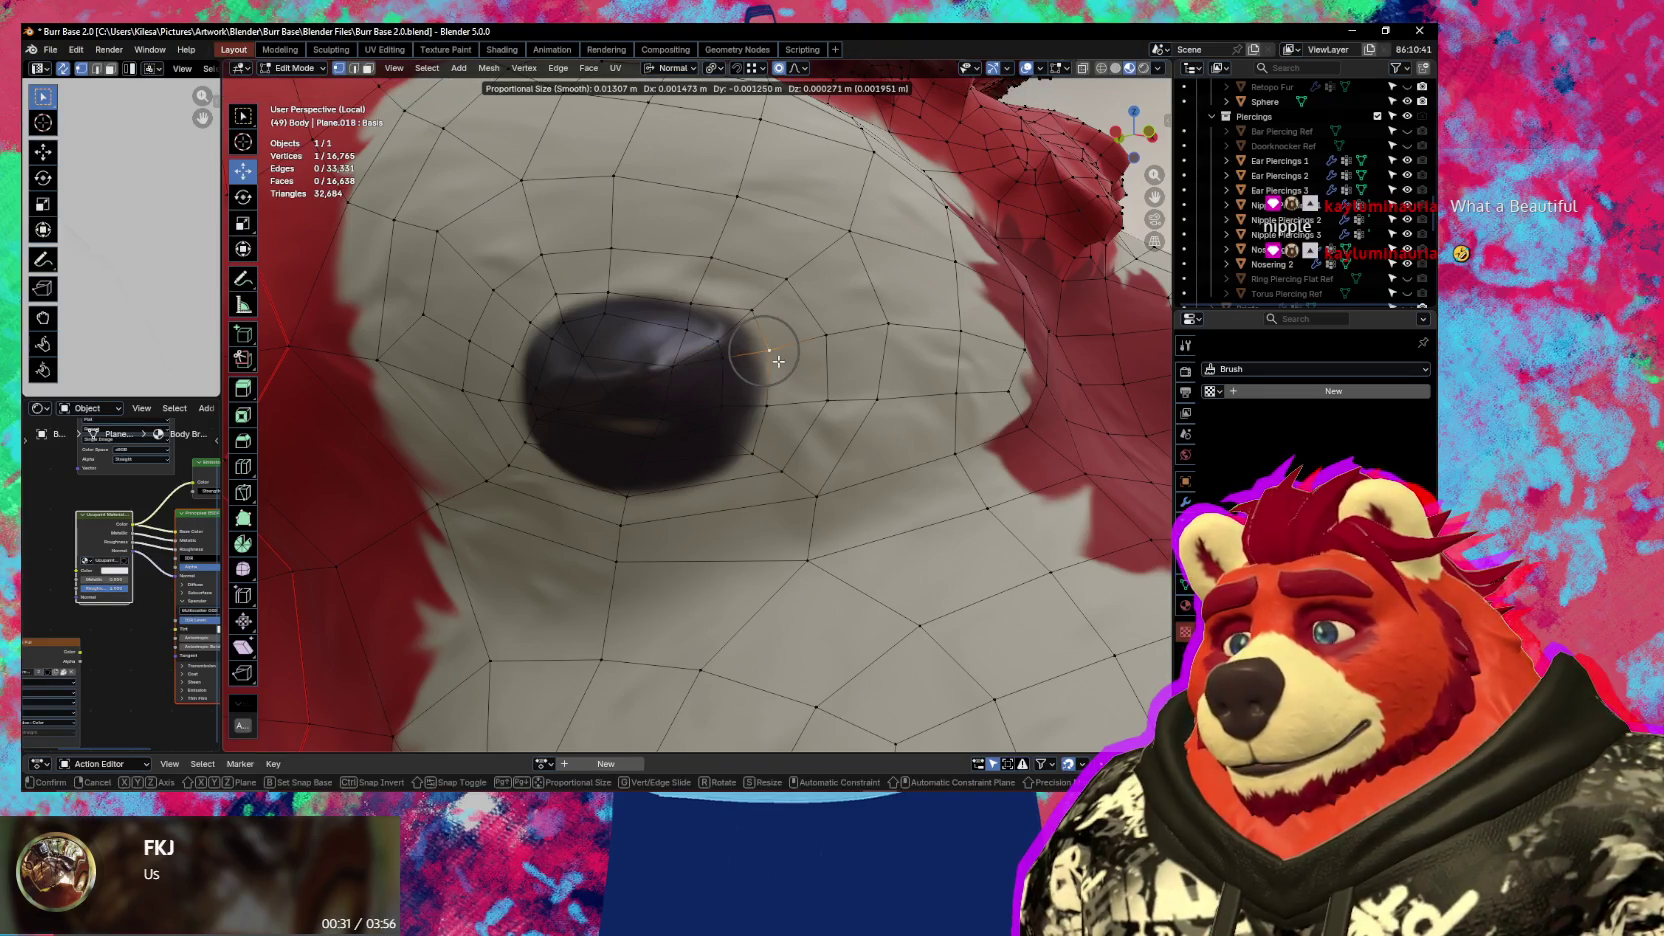
{"action": "left_click", "coordinate": [778, 361]}
Inspect both smoothed nipples from the front with the wireframe toggled, then bring up the mode menu
{"action": "key", "text": "shift+alt+z"}
{"action": "scroll", "coordinate": [780, 400], "scroll_direction": "down", "scroll_amount": 1}
{"action": "scroll", "coordinate": [787, 441], "scroll_direction": "down", "scroll_amount": 3}
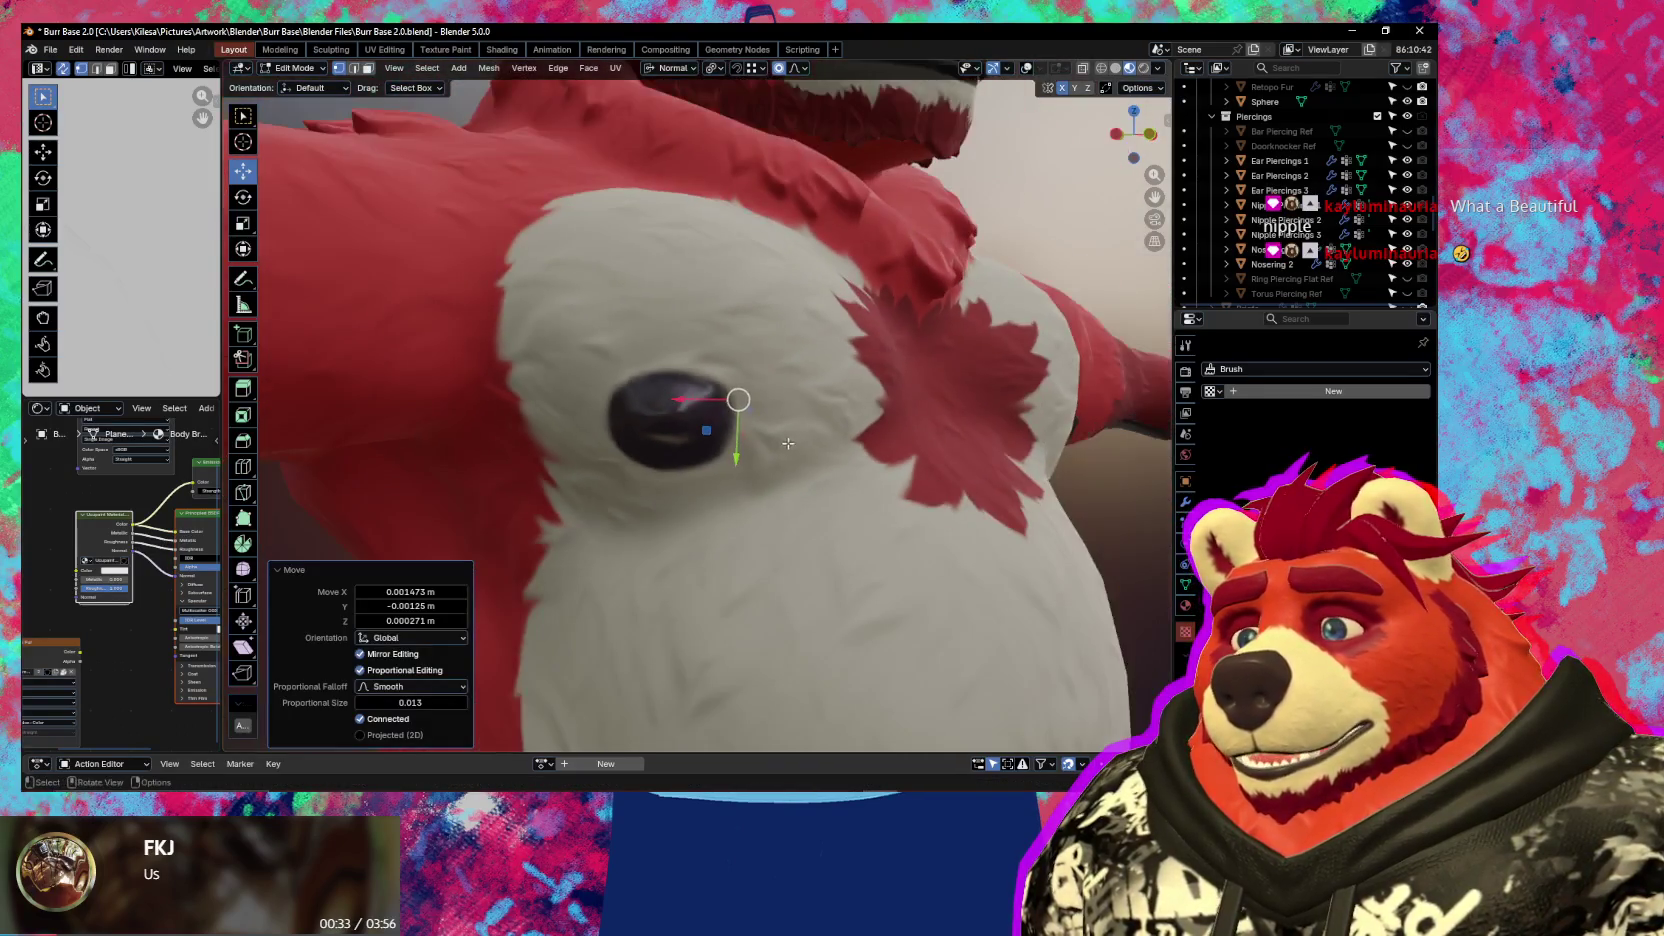
{"action": "scroll", "coordinate": [788, 444], "scroll_direction": "down", "scroll_amount": 1}
{"action": "key", "text": "w"}
{"action": "key", "text": "shift+alt+z"}
{"action": "mouse_move", "coordinate": [768, 413]}
{"action": "middle_mouse_down"}
{"action": "mouse_move", "coordinate": [745, 467]}
{"action": "mouse_move", "coordinate": [863, 499]}
{"action": "middle_mouse_up"}
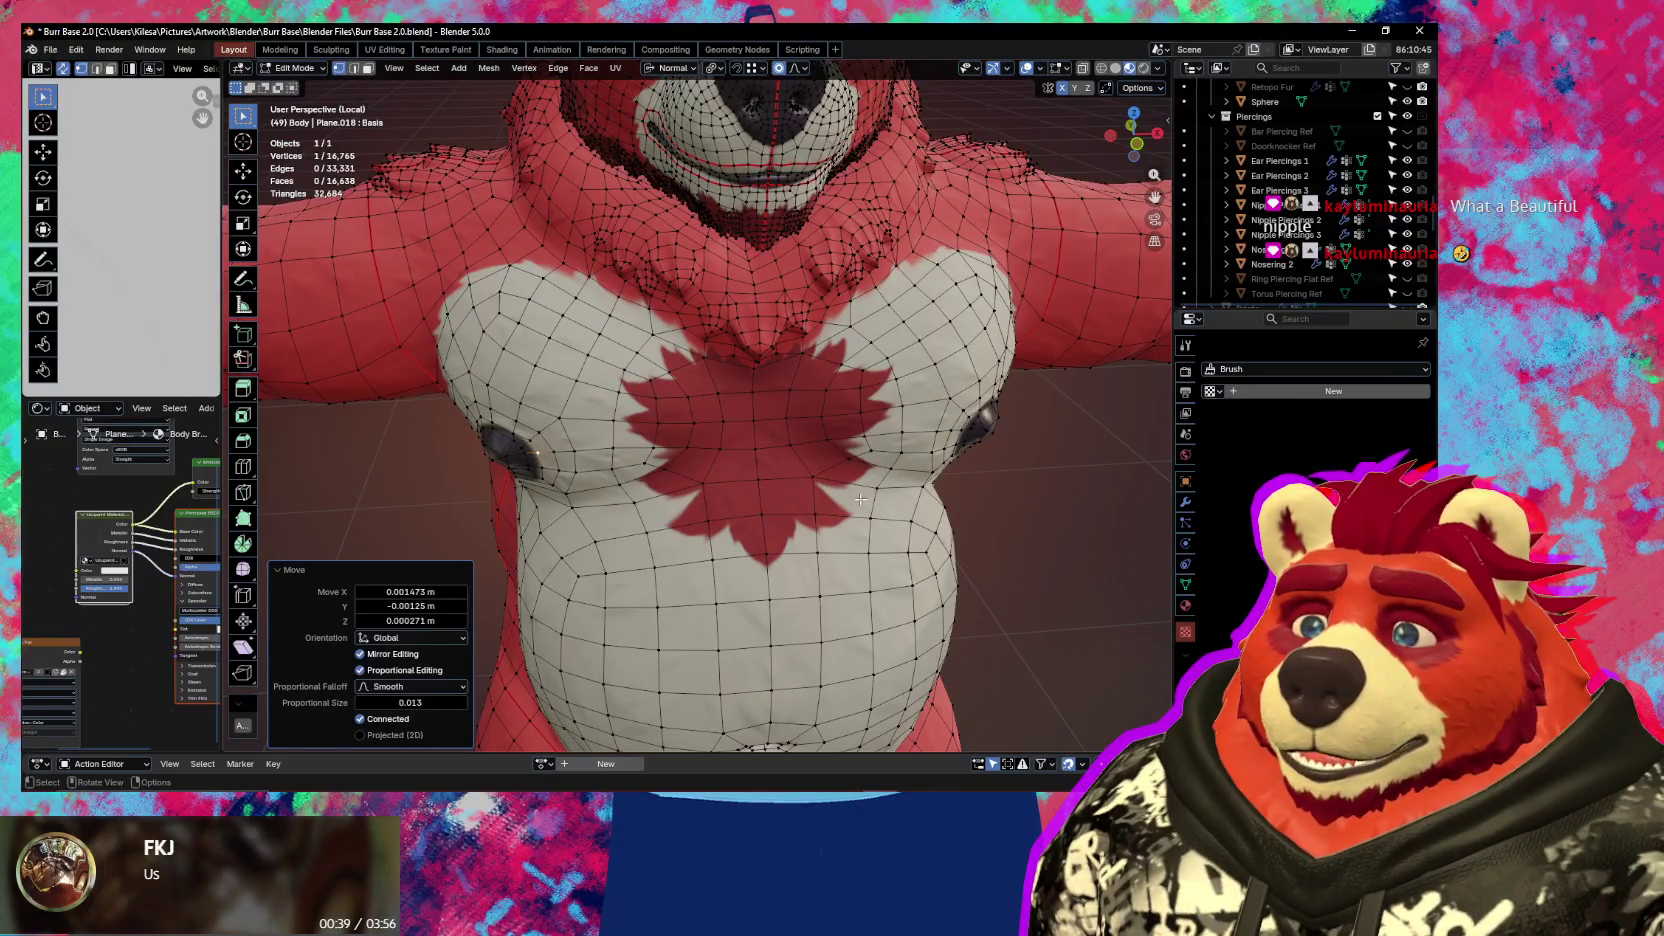
{"action": "scroll", "coordinate": [835, 491], "scroll_direction": "down", "scroll_amount": 2}
{"action": "key", "text": "ctrl+Tab"}
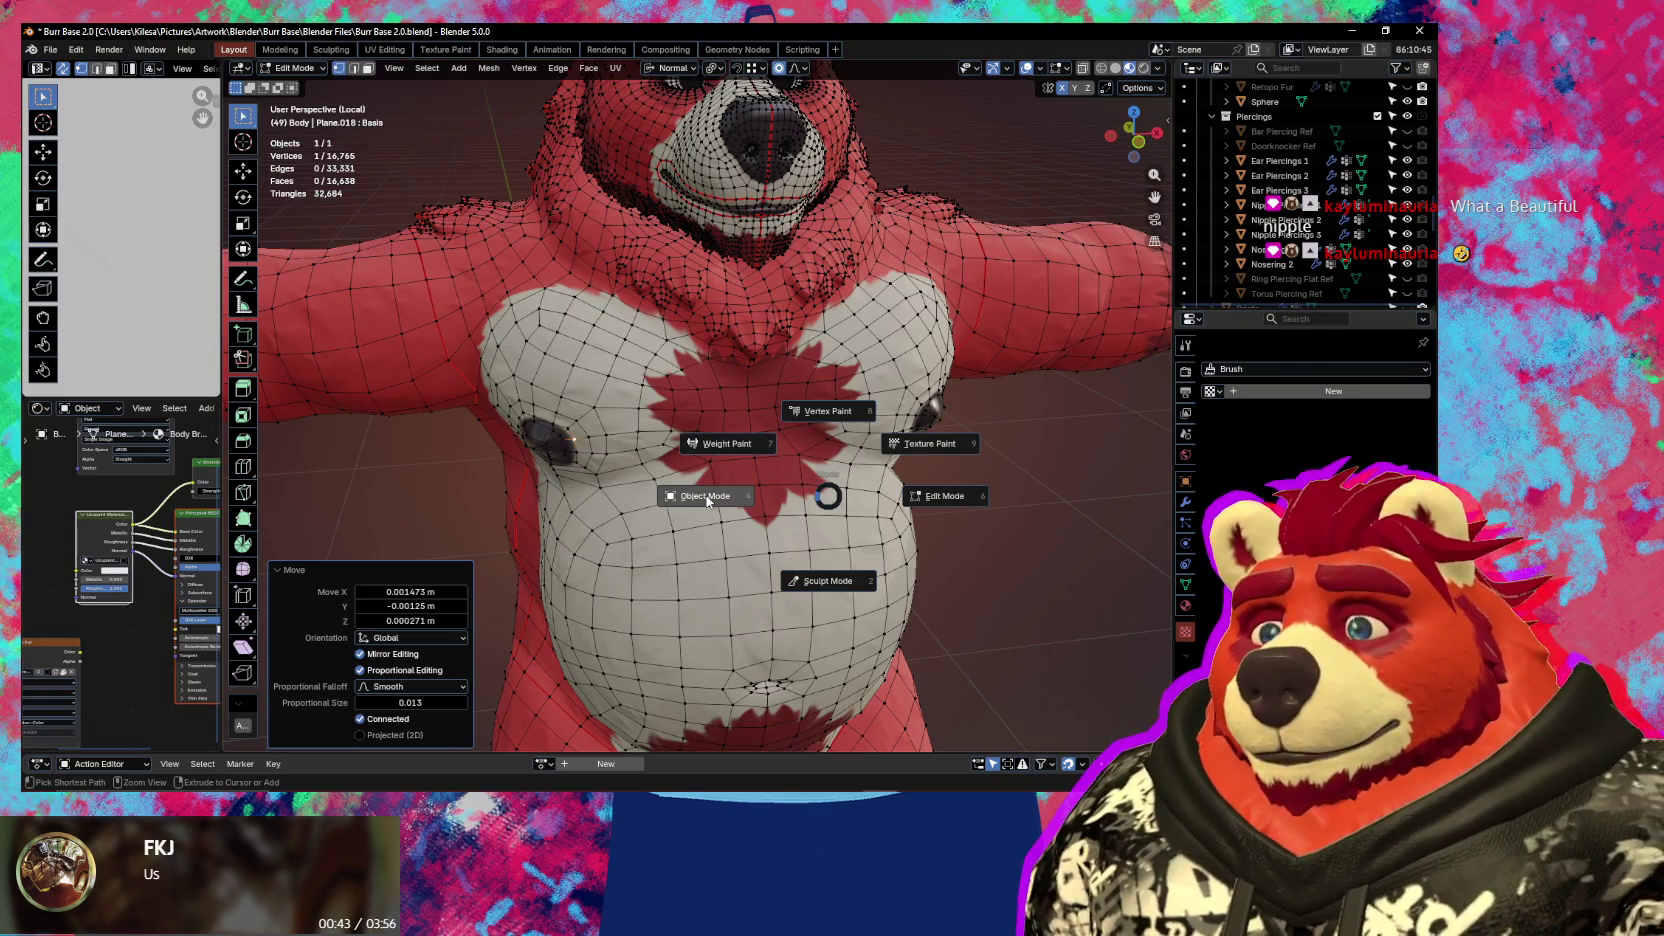
Return the body to Object Mode and angle the view on the torso
{"action": "left_click", "coordinate": [707, 497]}
{"action": "scroll", "coordinate": [750, 497], "scroll_direction": "up", "scroll_amount": 2}
{"action": "scroll", "coordinate": [752, 488], "scroll_direction": "up", "scroll_amount": 2}
{"action": "scroll", "coordinate": [748, 478], "scroll_direction": "down", "scroll_amount": 3}
{"action": "mouse_move", "coordinate": [748, 478]}
{"action": "middle_mouse_down"}
{"action": "mouse_move", "coordinate": [693, 434]}
{"action": "mouse_move", "coordinate": [673, 532]}
{"action": "mouse_move", "coordinate": [708, 487]}
{"action": "mouse_move", "coordinate": [670, 396]}
{"action": "middle_mouse_up"}
Browse the Ucupaint Layers list in the sidebar without the wireframe, then close it over the neck fur
{"action": "key", "text": "n"}
{"action": "key", "text": "shift+alt+z"}
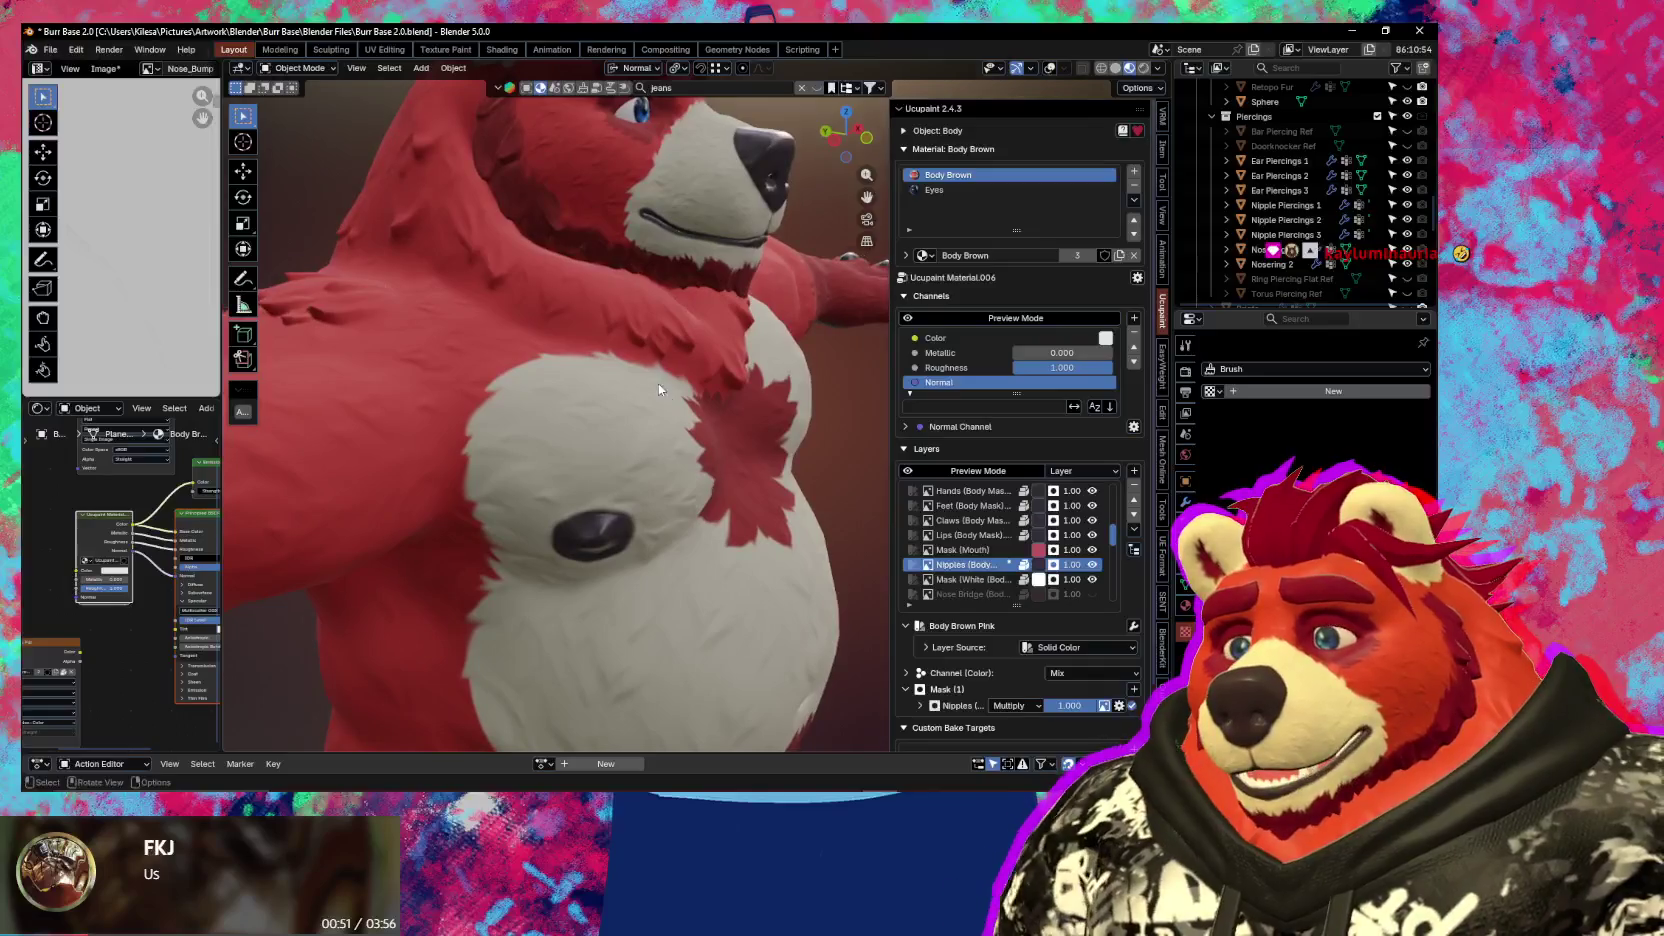
{"action": "scroll", "coordinate": [670, 396], "scroll_direction": "up", "scroll_amount": 2}
{"action": "scroll", "coordinate": [619, 443], "scroll_direction": "up", "scroll_amount": 2}
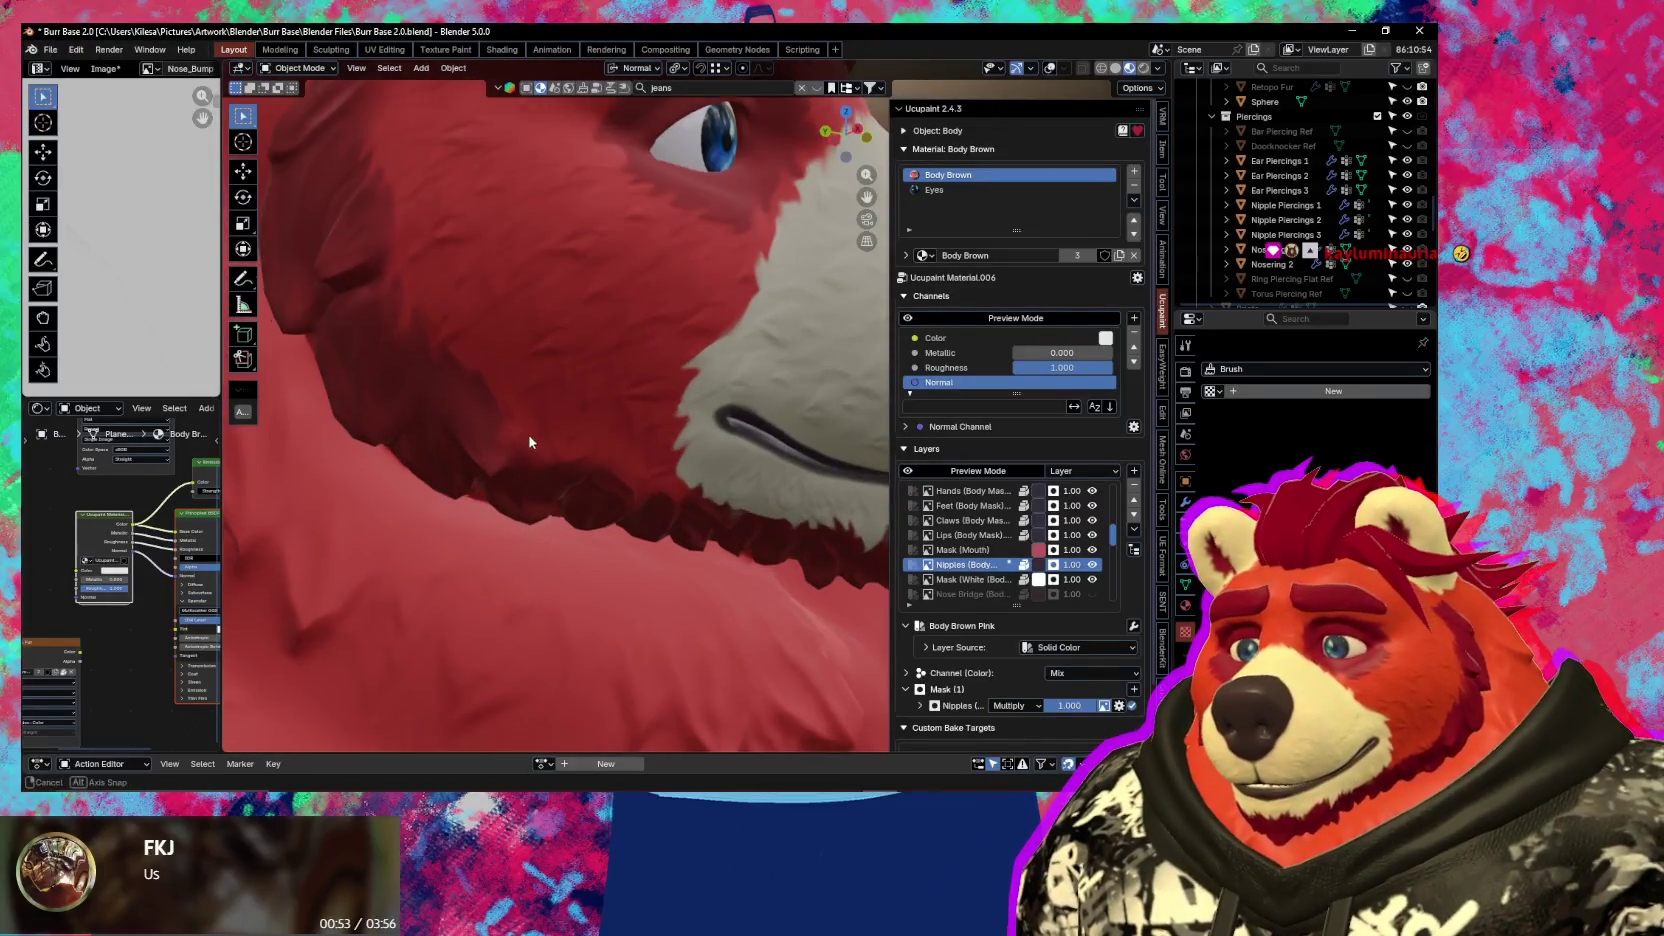
{"action": "middle_click_drag", "start_coordinate": [530, 439], "coordinate": [620, 430]}
{"action": "scroll", "coordinate": [967, 550], "scroll_direction": "down", "scroll_amount": 2}
{"action": "scroll", "coordinate": [967, 550], "scroll_direction": "down", "scroll_amount": 2}
{"action": "scroll", "coordinate": [967, 550], "scroll_direction": "down", "scroll_amount": 2}
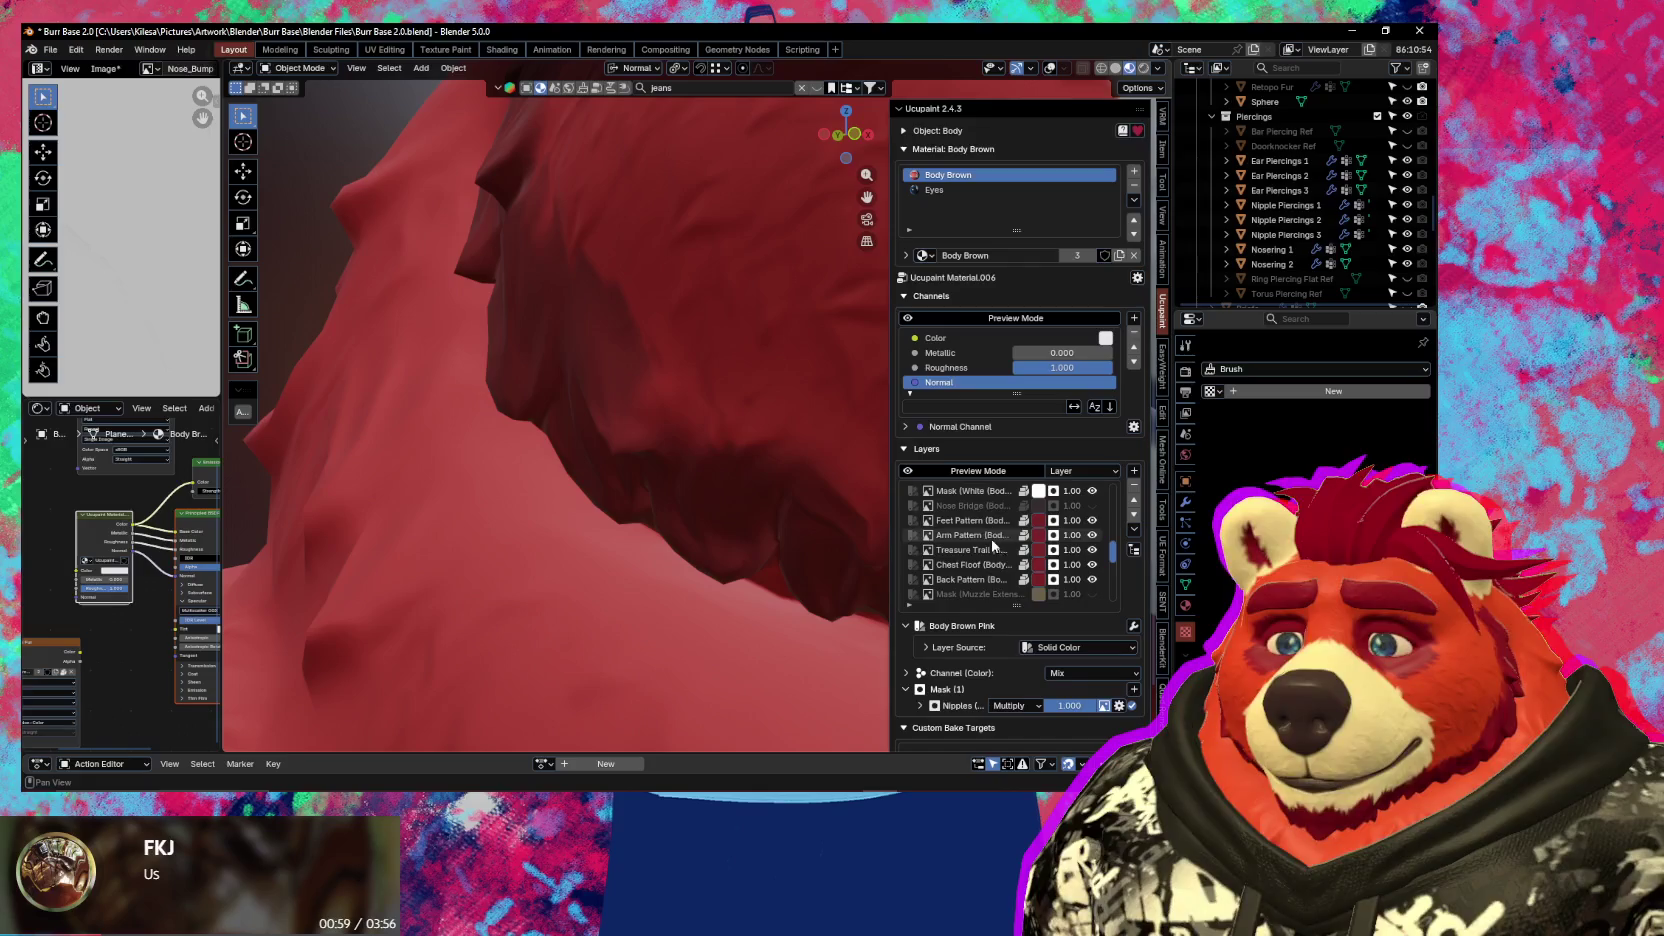
{"action": "scroll", "coordinate": [992, 585], "scroll_direction": "down", "scroll_amount": 2}
{"action": "scroll", "coordinate": [992, 580], "scroll_direction": "down", "scroll_amount": 2}
{"action": "scroll", "coordinate": [992, 576], "scroll_direction": "down", "scroll_amount": 2}
{"action": "scroll", "coordinate": [992, 572], "scroll_direction": "down", "scroll_amount": 2}
{"action": "scroll", "coordinate": [994, 580], "scroll_direction": "down", "scroll_amount": 4}
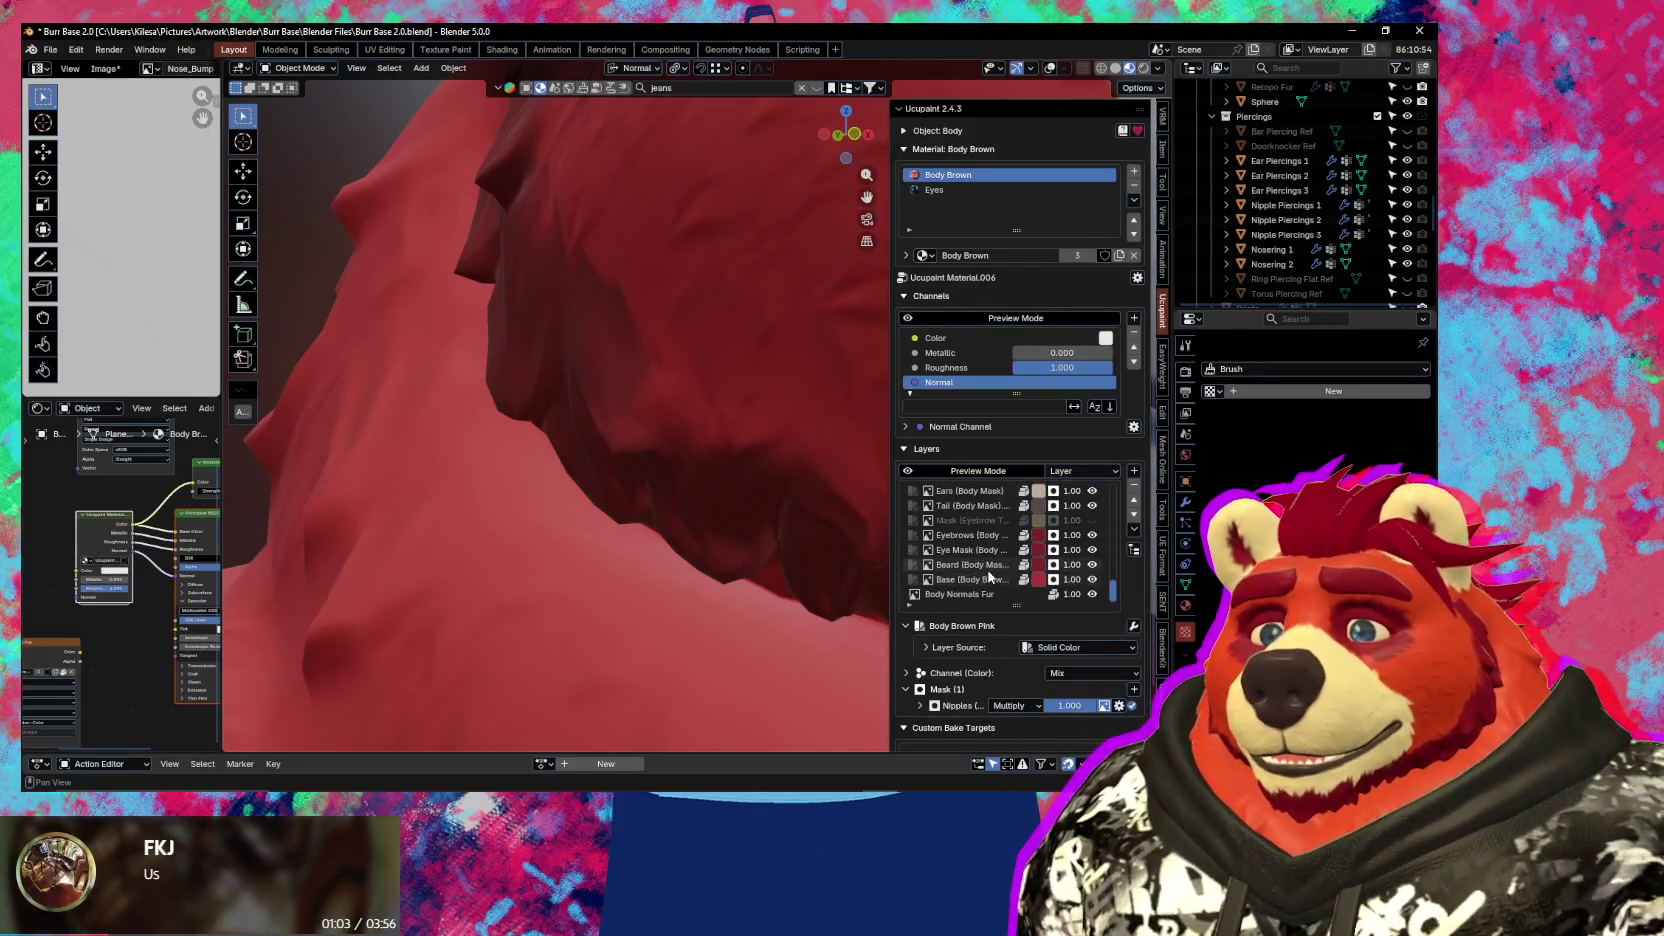
{"action": "key", "text": "n"}
{"action": "mouse_move", "coordinate": [702, 480]}
{"action": "middle_mouse_down"}
{"action": "mouse_move", "coordinate": [682, 452]}
{"action": "mouse_move", "coordinate": [655, 457]}
{"action": "middle_mouse_up"}
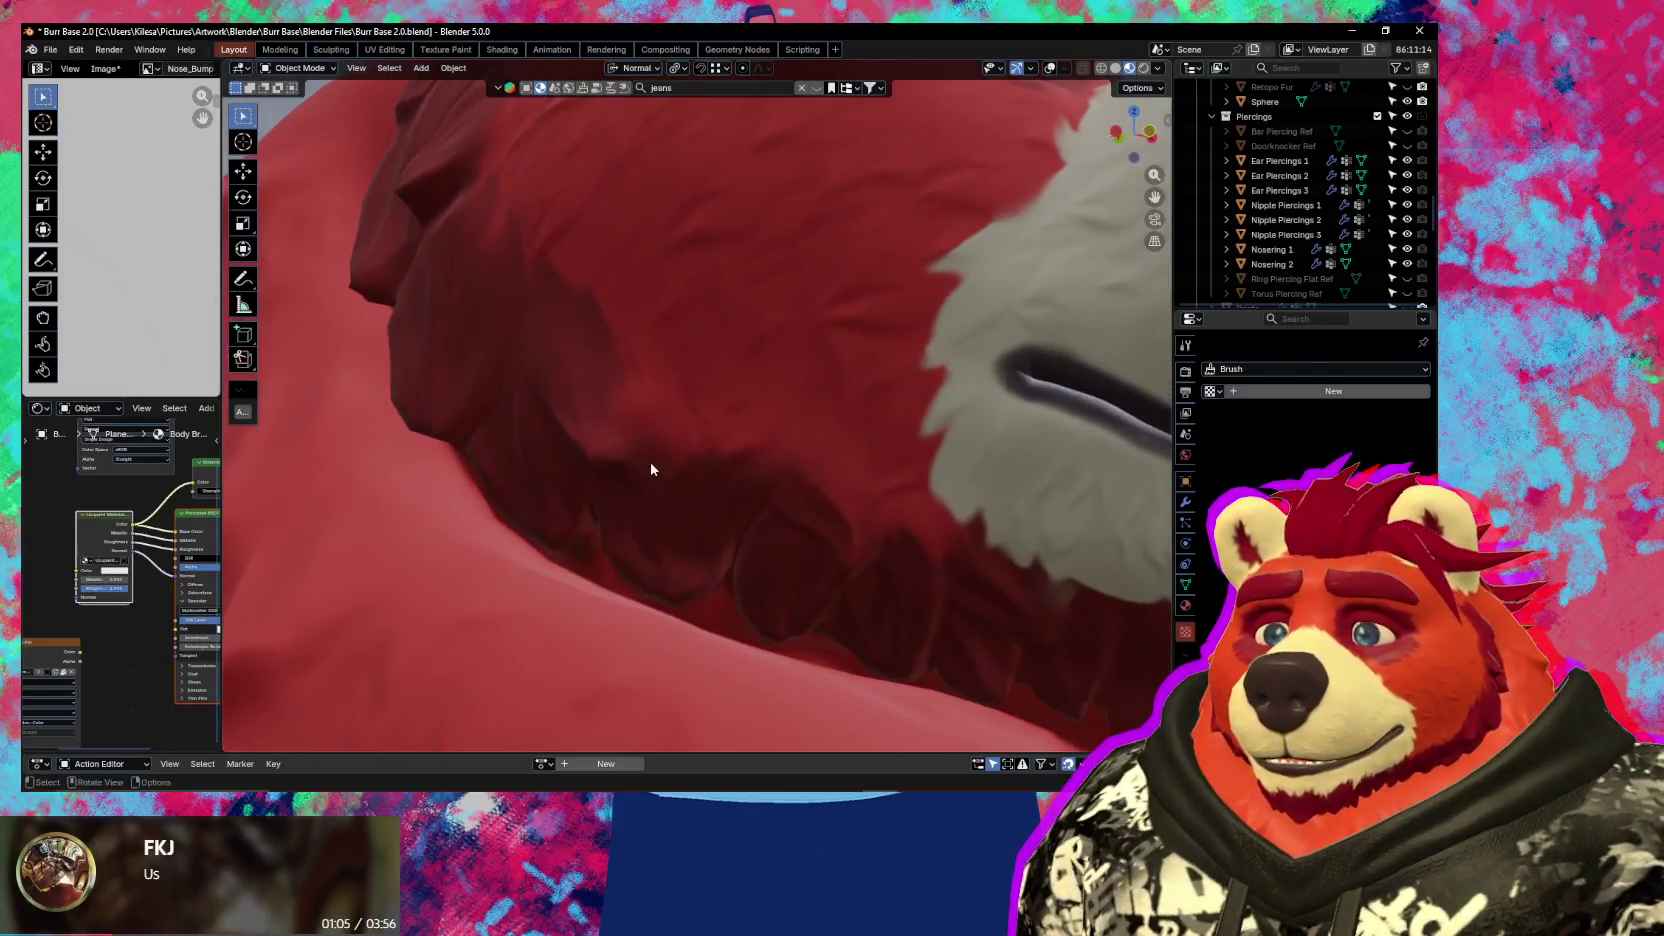
Put the body in Texture Paint mode and frame the neck fur beneath the jaw
{"action": "key", "text": "shift+alt+z"}
{"action": "key", "text": "ctrl+Tab"}
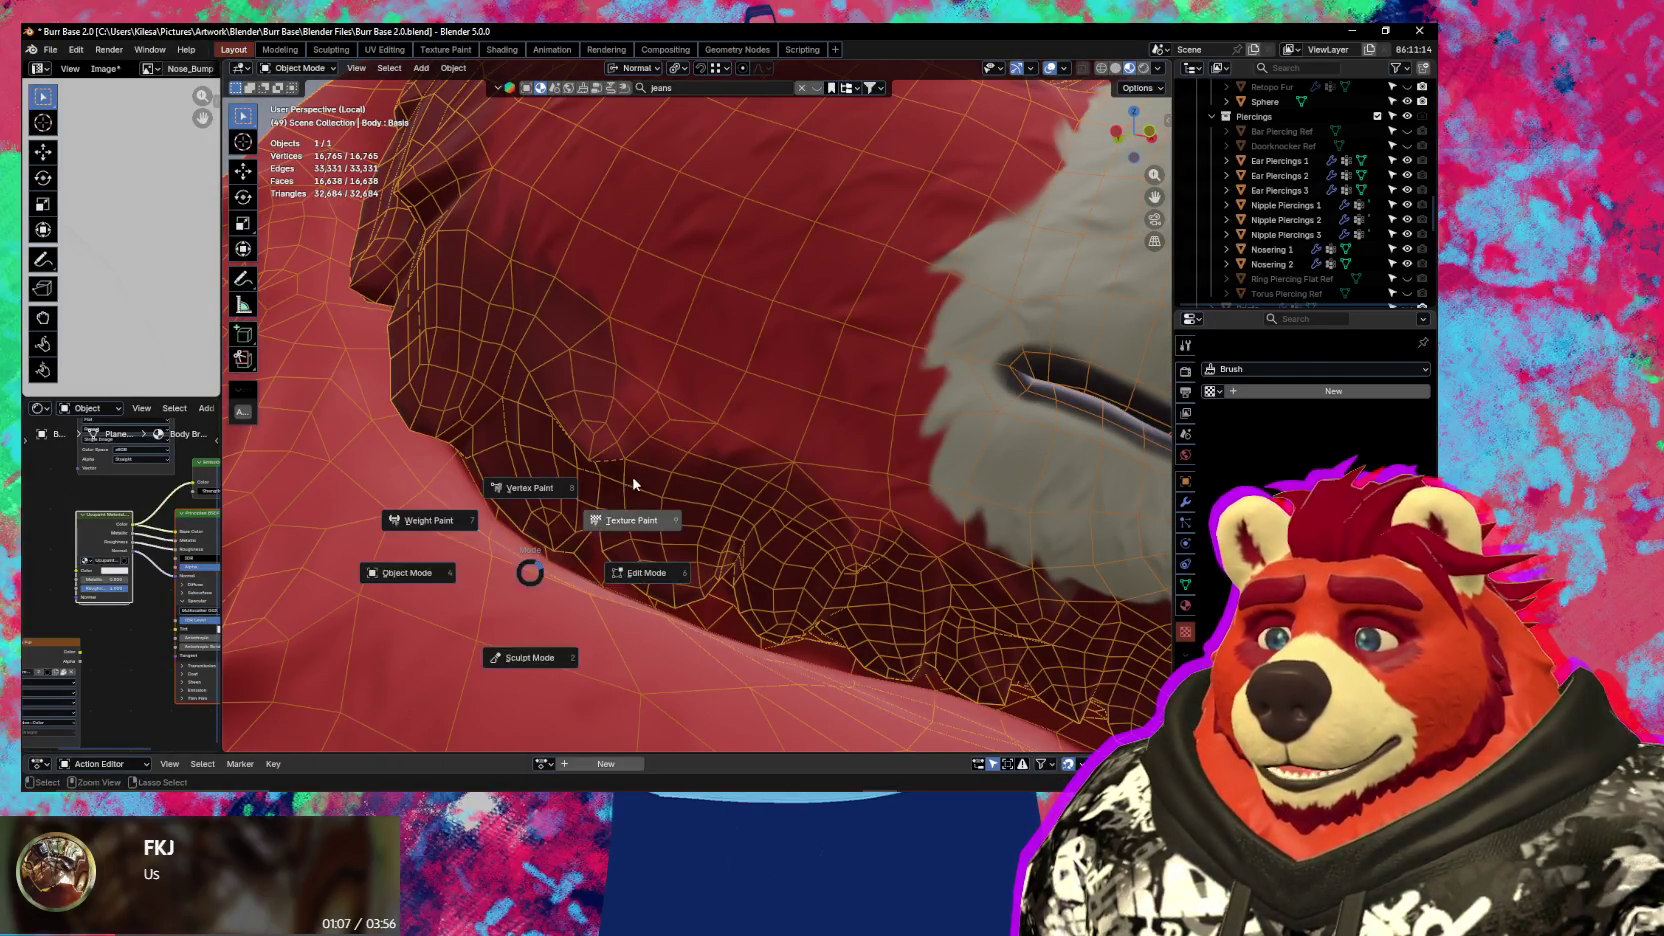
{"action": "left_click", "coordinate": [629, 481]}
{"action": "middle_click_drag", "start_coordinate": [588, 462], "coordinate": [582, 414]}
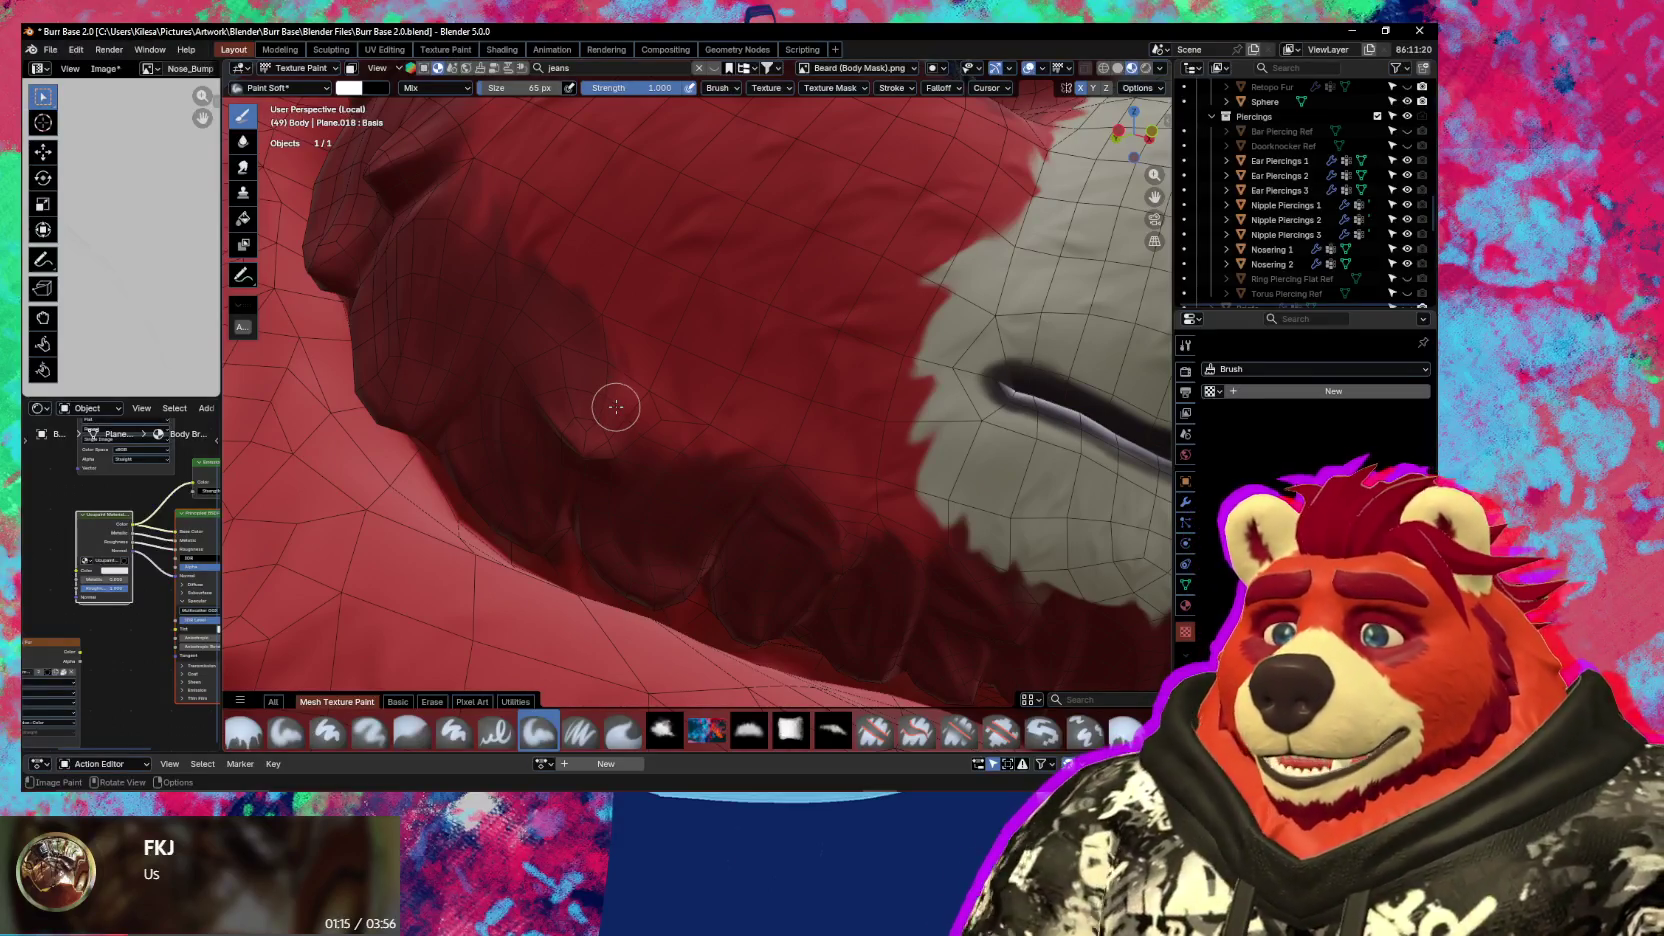
{"action": "key", "text": "shift+alt+z"}
{"action": "middle_click_drag", "start_coordinate": [592, 417], "coordinate": [608, 551], "text": "ctrl"}
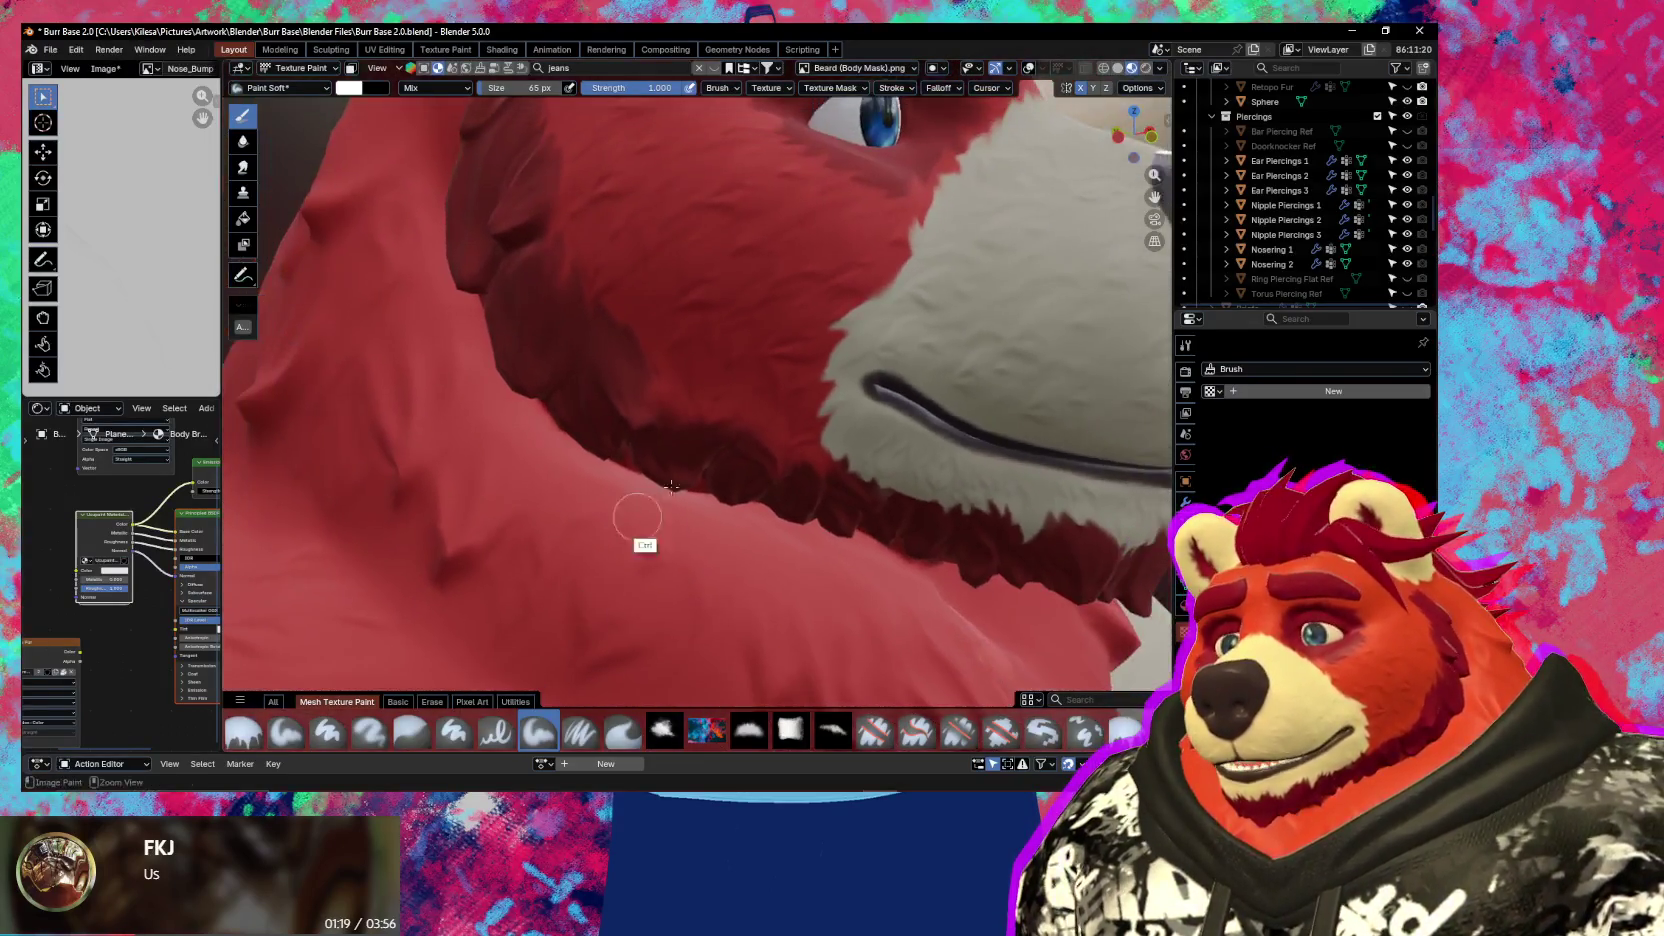
{"action": "mouse_move", "coordinate": [720, 523]}
{"action": "middle_mouse_down"}
{"action": "mouse_move", "coordinate": [680, 483]}
{"action": "mouse_move", "coordinate": [676, 401]}
{"action": "mouse_move", "coordinate": [546, 455]}
{"action": "mouse_move", "coordinate": [952, 372]}
{"action": "mouse_move", "coordinate": [825, 475]}
{"action": "mouse_move", "coordinate": [676, 446]}
{"action": "mouse_move", "coordinate": [639, 375]}
{"action": "middle_mouse_up"}
Resize the Paint Soft brush from 51 px down to 10 px, then pick the Smear brush
{"action": "key", "text": "bracketleft"}
{"action": "key", "text": "bracketleft"}
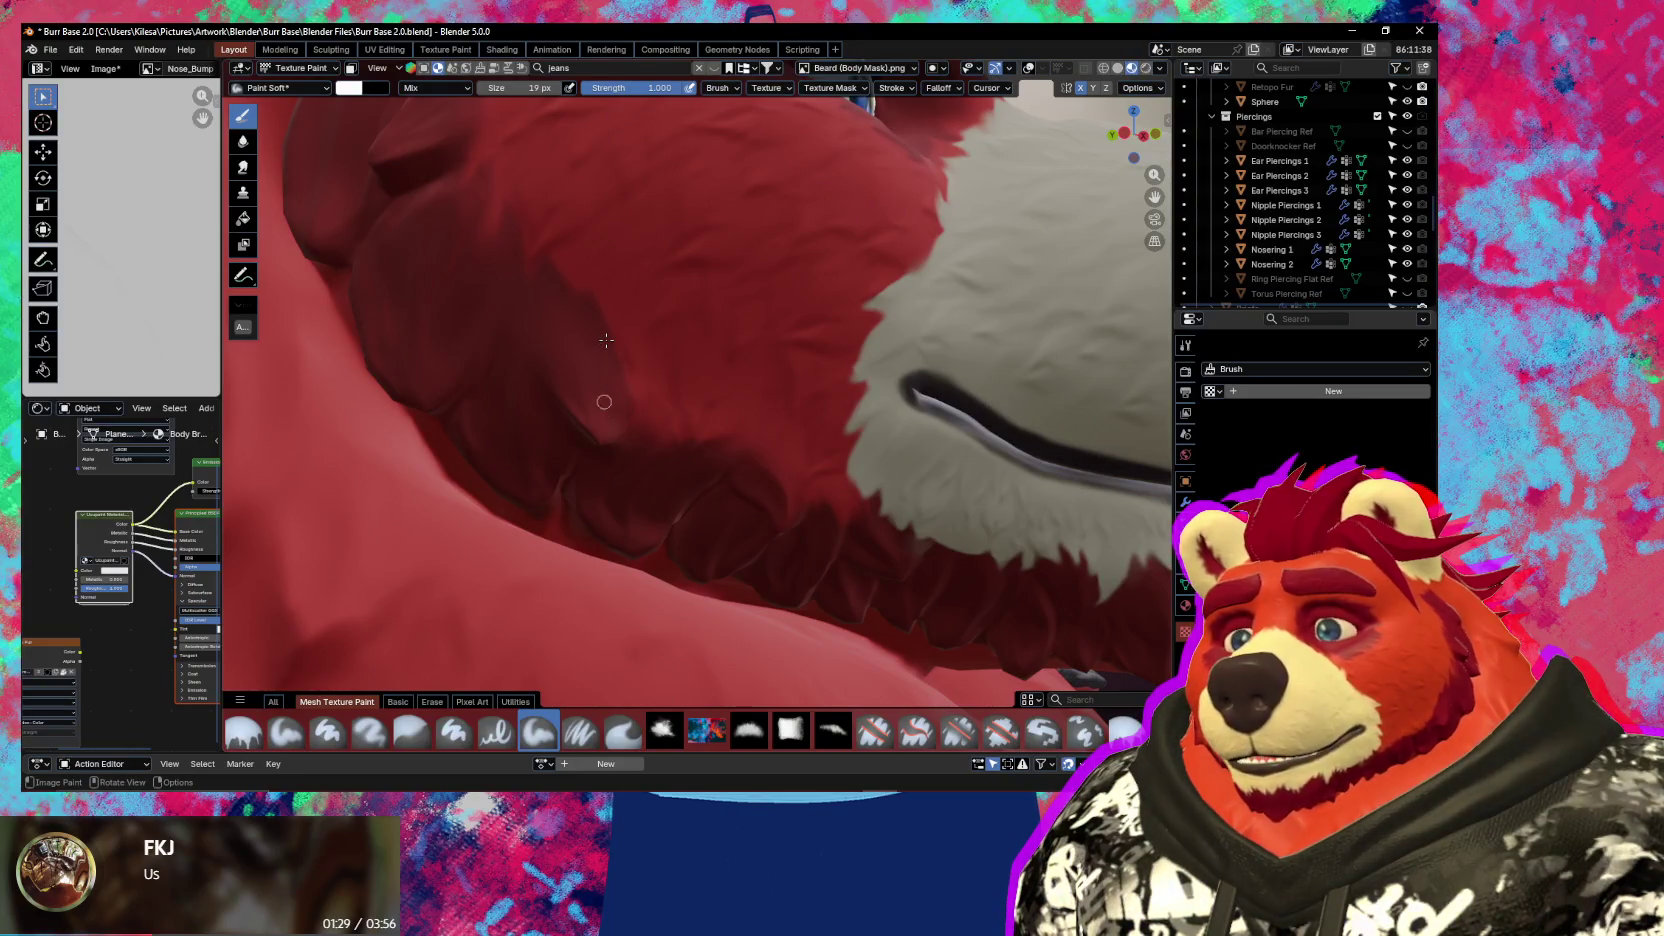
{"action": "middle_click_drag", "start_coordinate": [606, 340], "coordinate": [632, 404]}
{"action": "key", "text": "bracketright"}
{"action": "key", "text": "bracketright"}
{"action": "key", "text": "bracketright"}
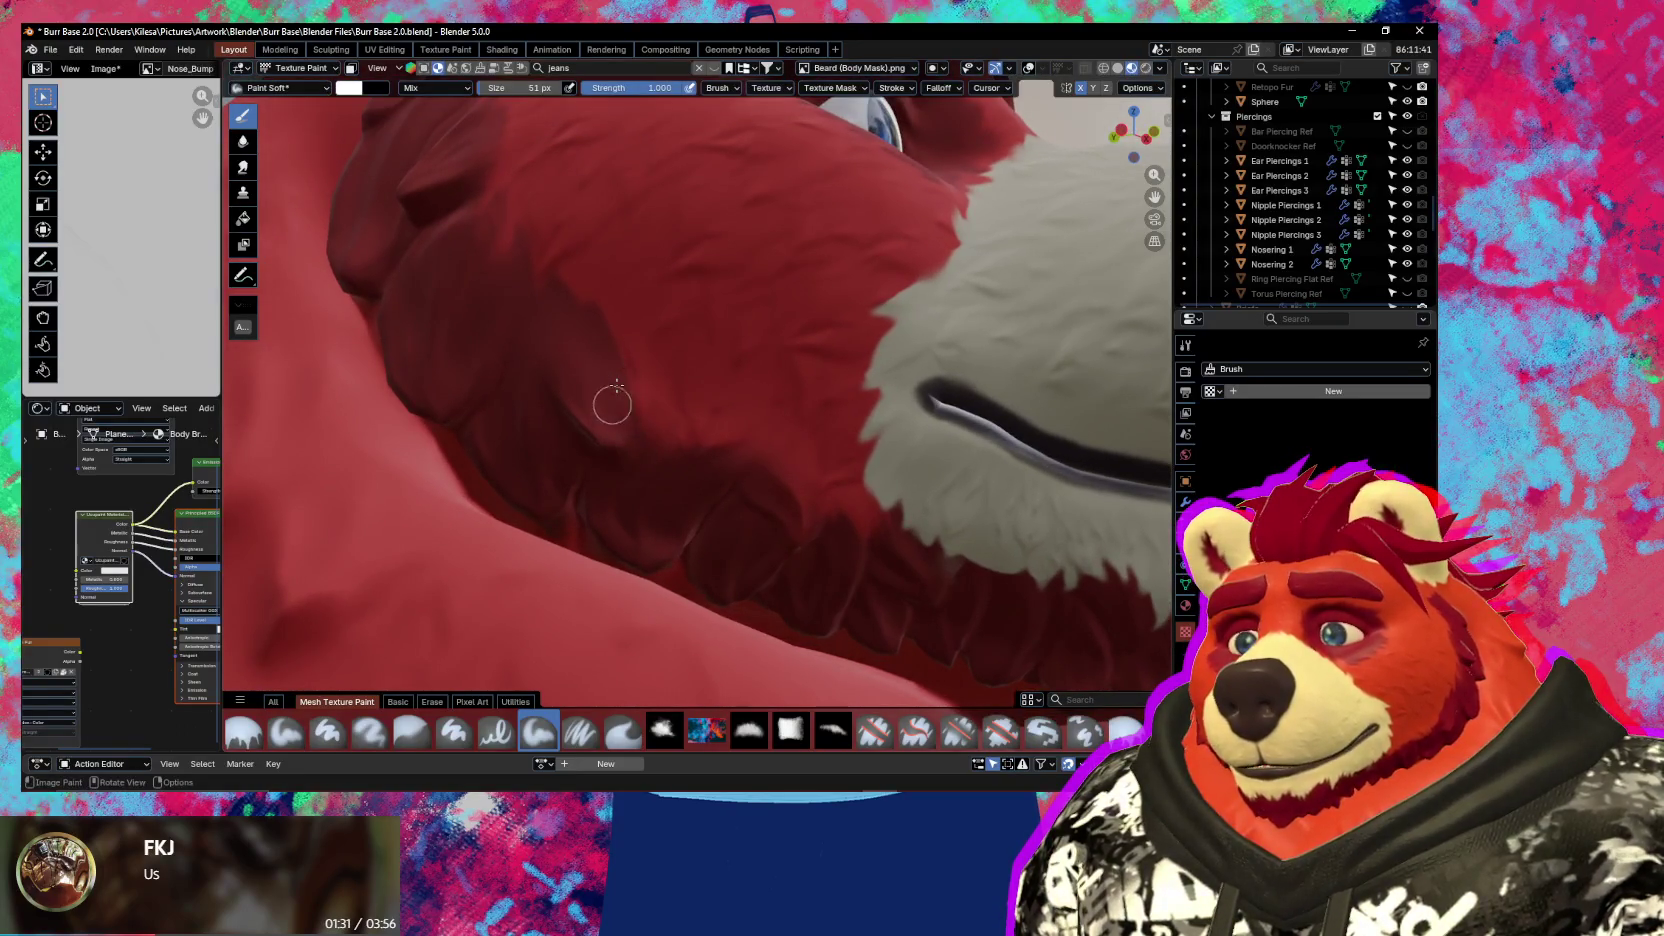
{"action": "middle_click_drag", "start_coordinate": [617, 385], "coordinate": [601, 352]}
{"action": "key", "text": "bracketleft"}
{"action": "key", "text": "bracketleft"}
{"action": "key", "text": "bracketleft"}
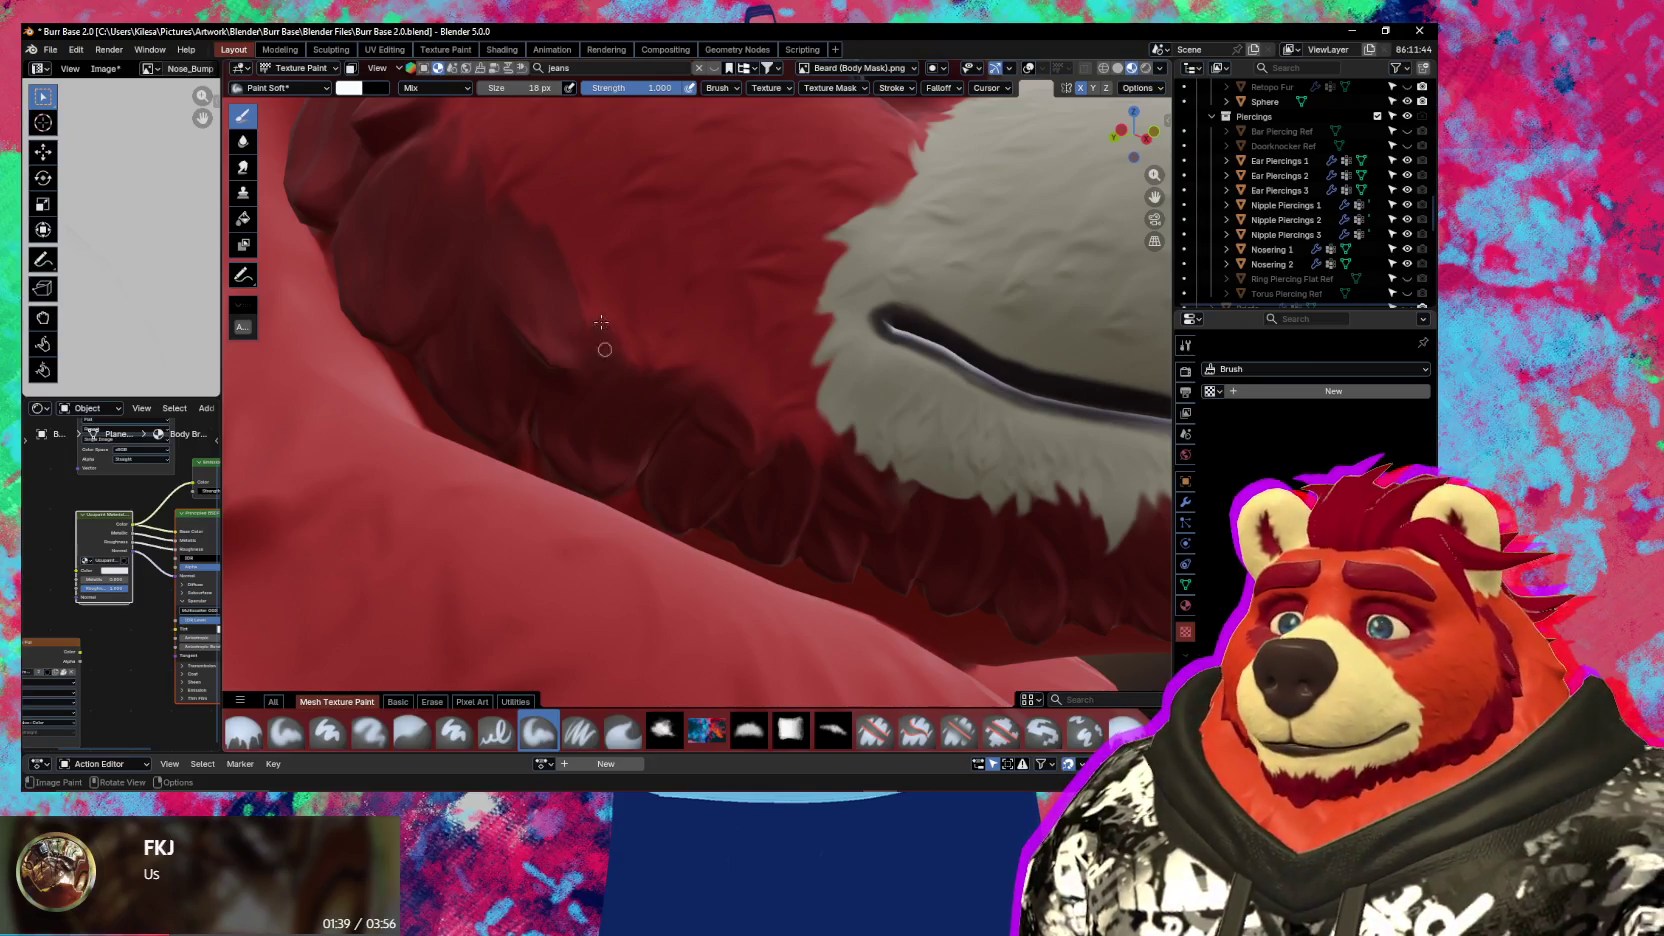
{"action": "key", "text": "bracketleft"}
{"action": "key", "text": "bracketleft"}
{"action": "key", "text": "bracketleft"}
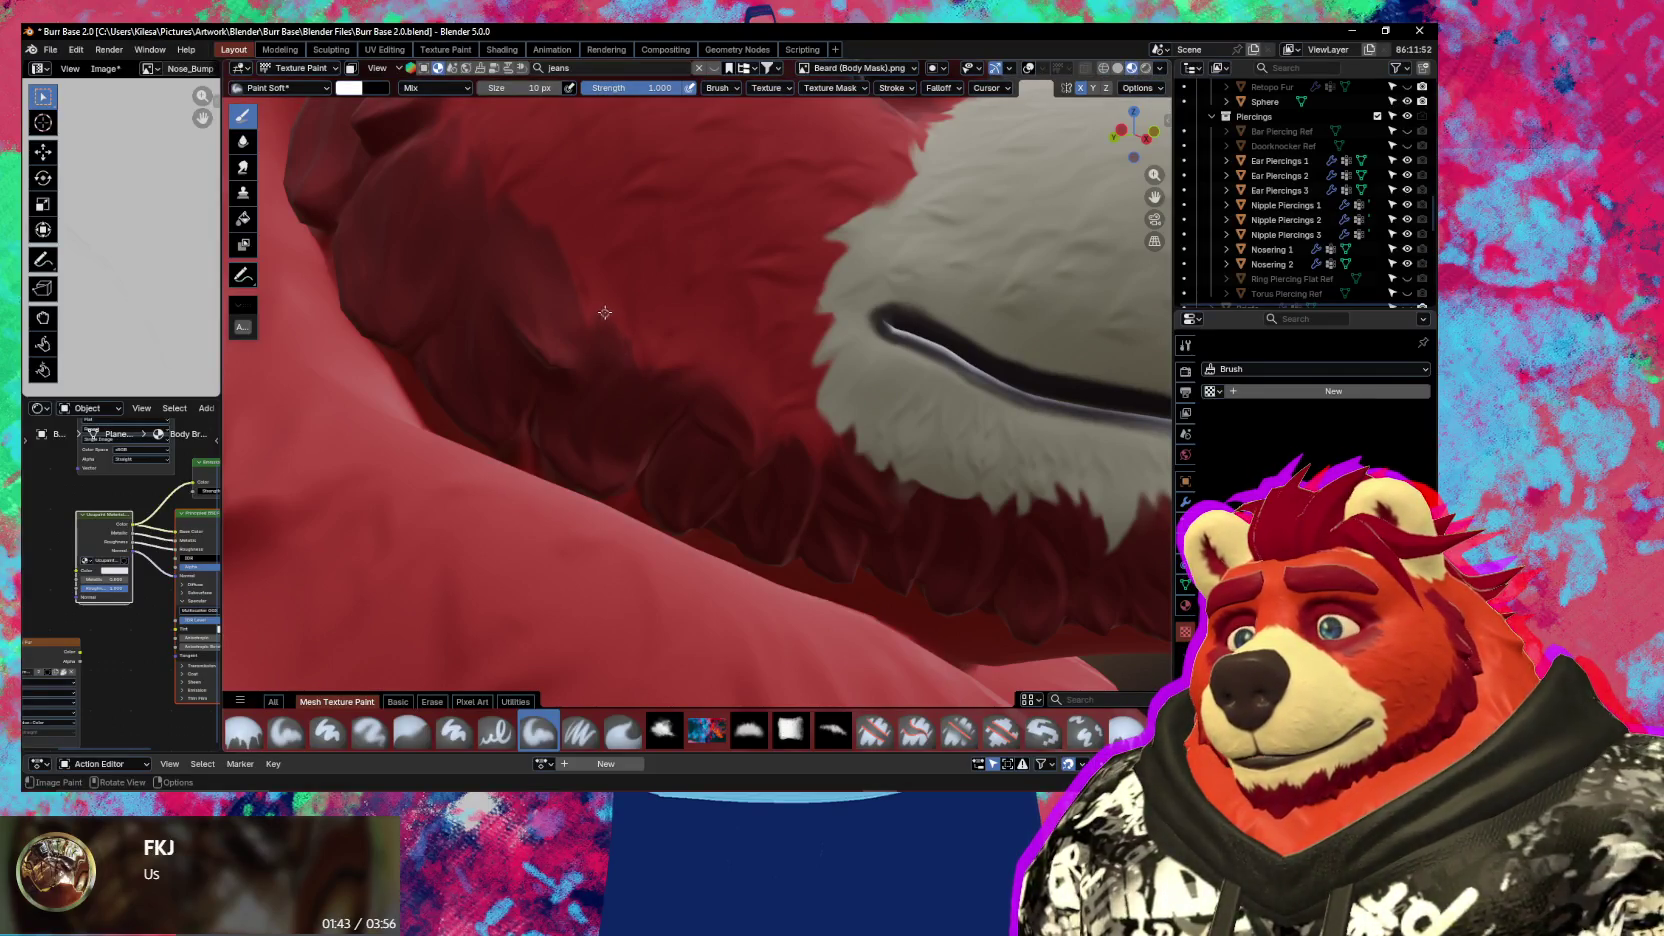
{"action": "key", "text": "s"}
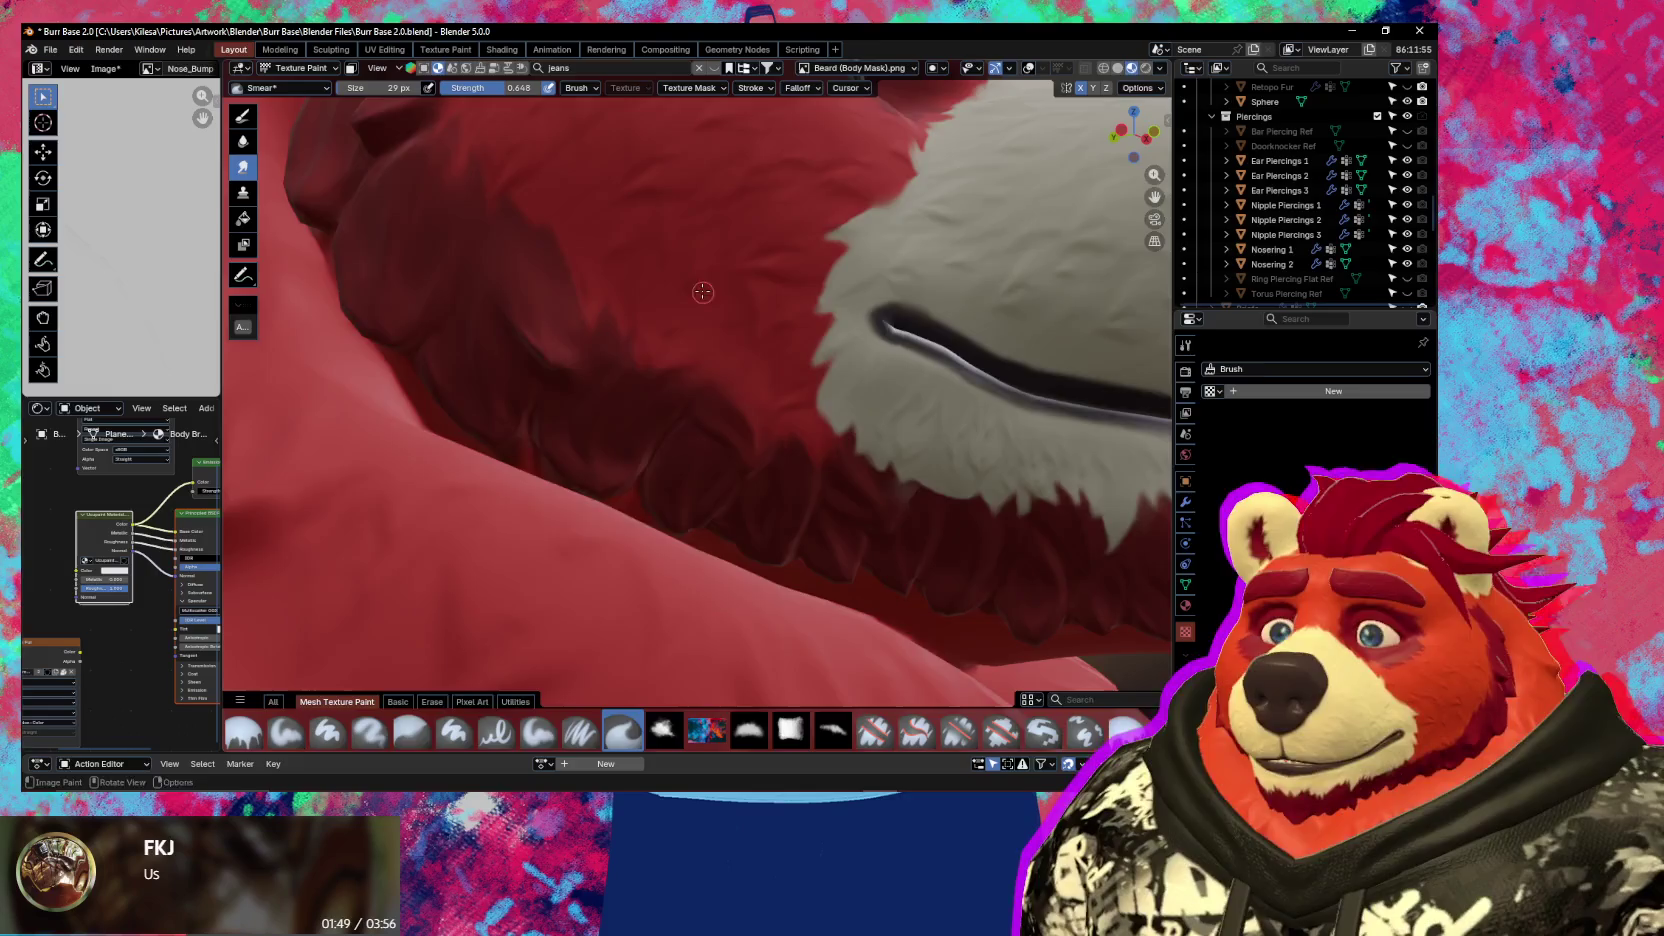
Switch back to Paint Soft at 14 px around the muzzle and neck fur
{"action": "middle_click_drag", "start_coordinate": [703, 293], "coordinate": [672, 430]}
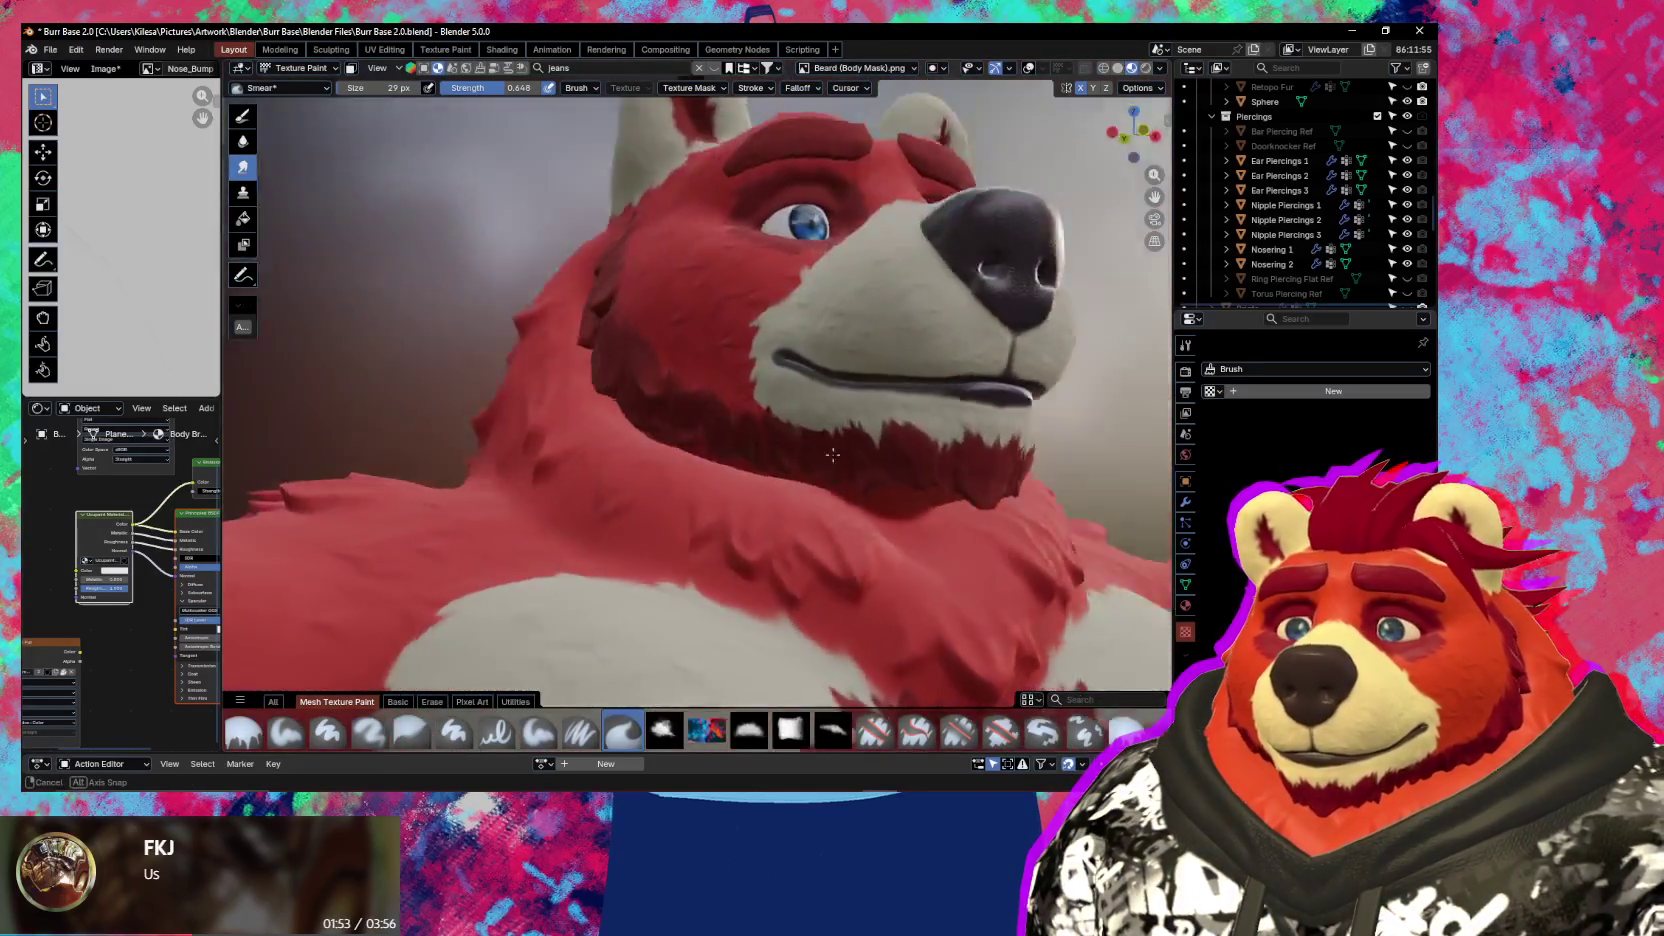
{"action": "mouse_move", "coordinate": [657, 461]}
{"action": "middle_mouse_down"}
{"action": "mouse_move", "coordinate": [654, 342]}
{"action": "mouse_move", "coordinate": [609, 285]}
{"action": "middle_mouse_up"}
{"action": "key", "text": "shift"}
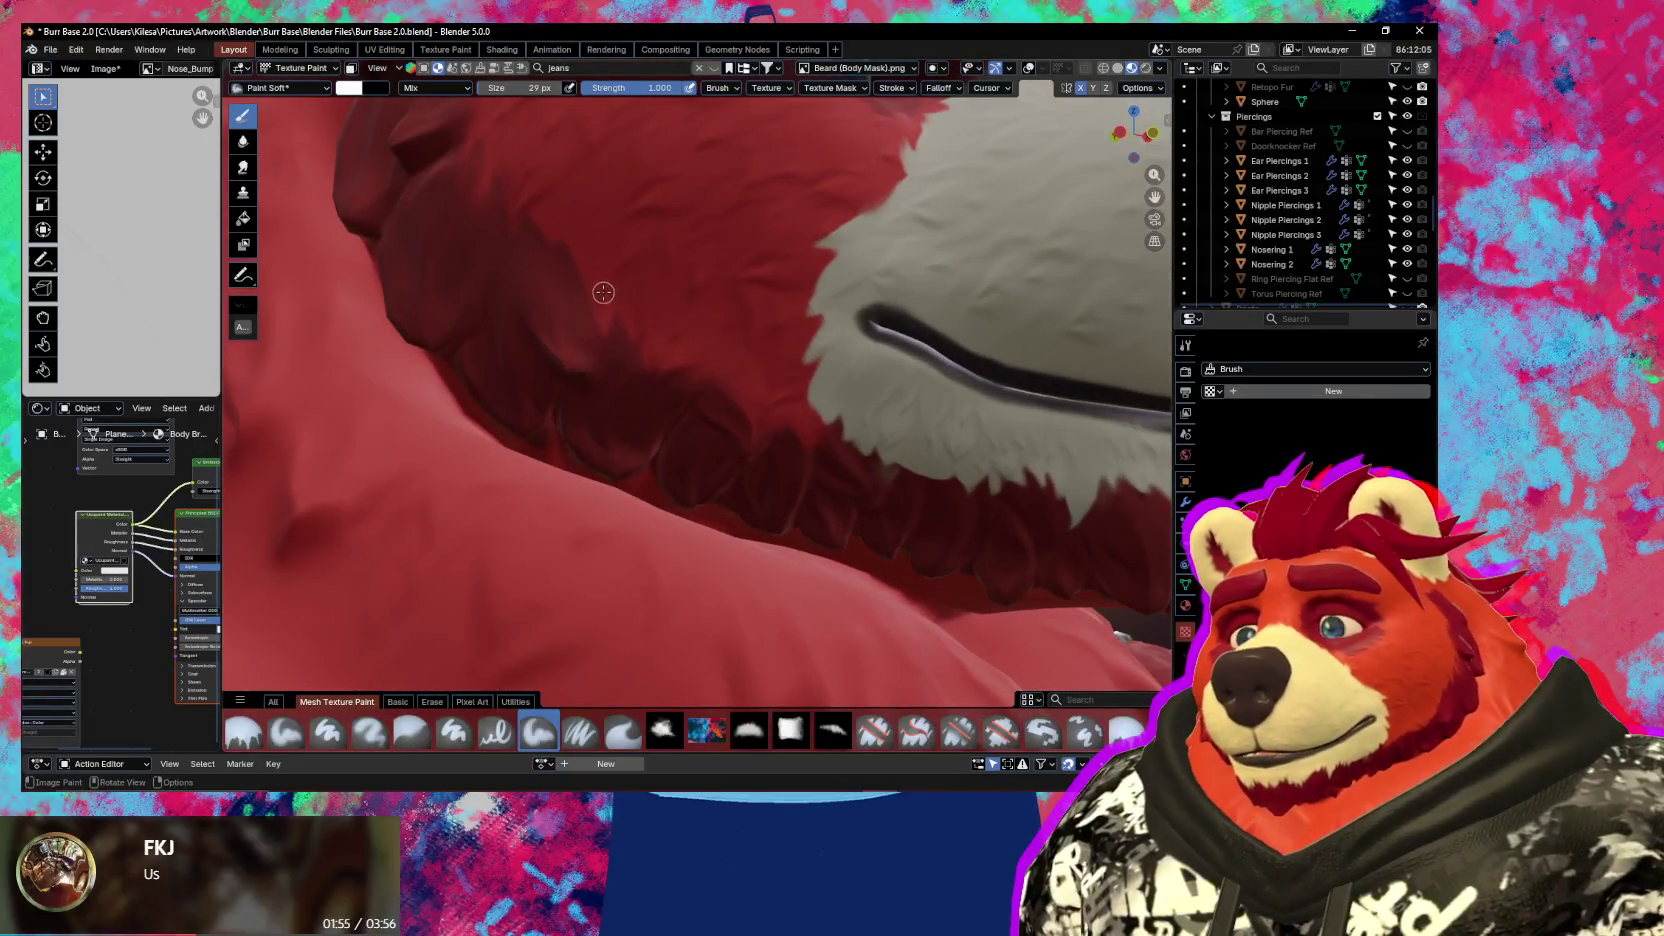
{"action": "key", "text": "bracketleft"}
{"action": "key", "text": "bracketleft"}
{"action": "key", "text": "bracketleft"}
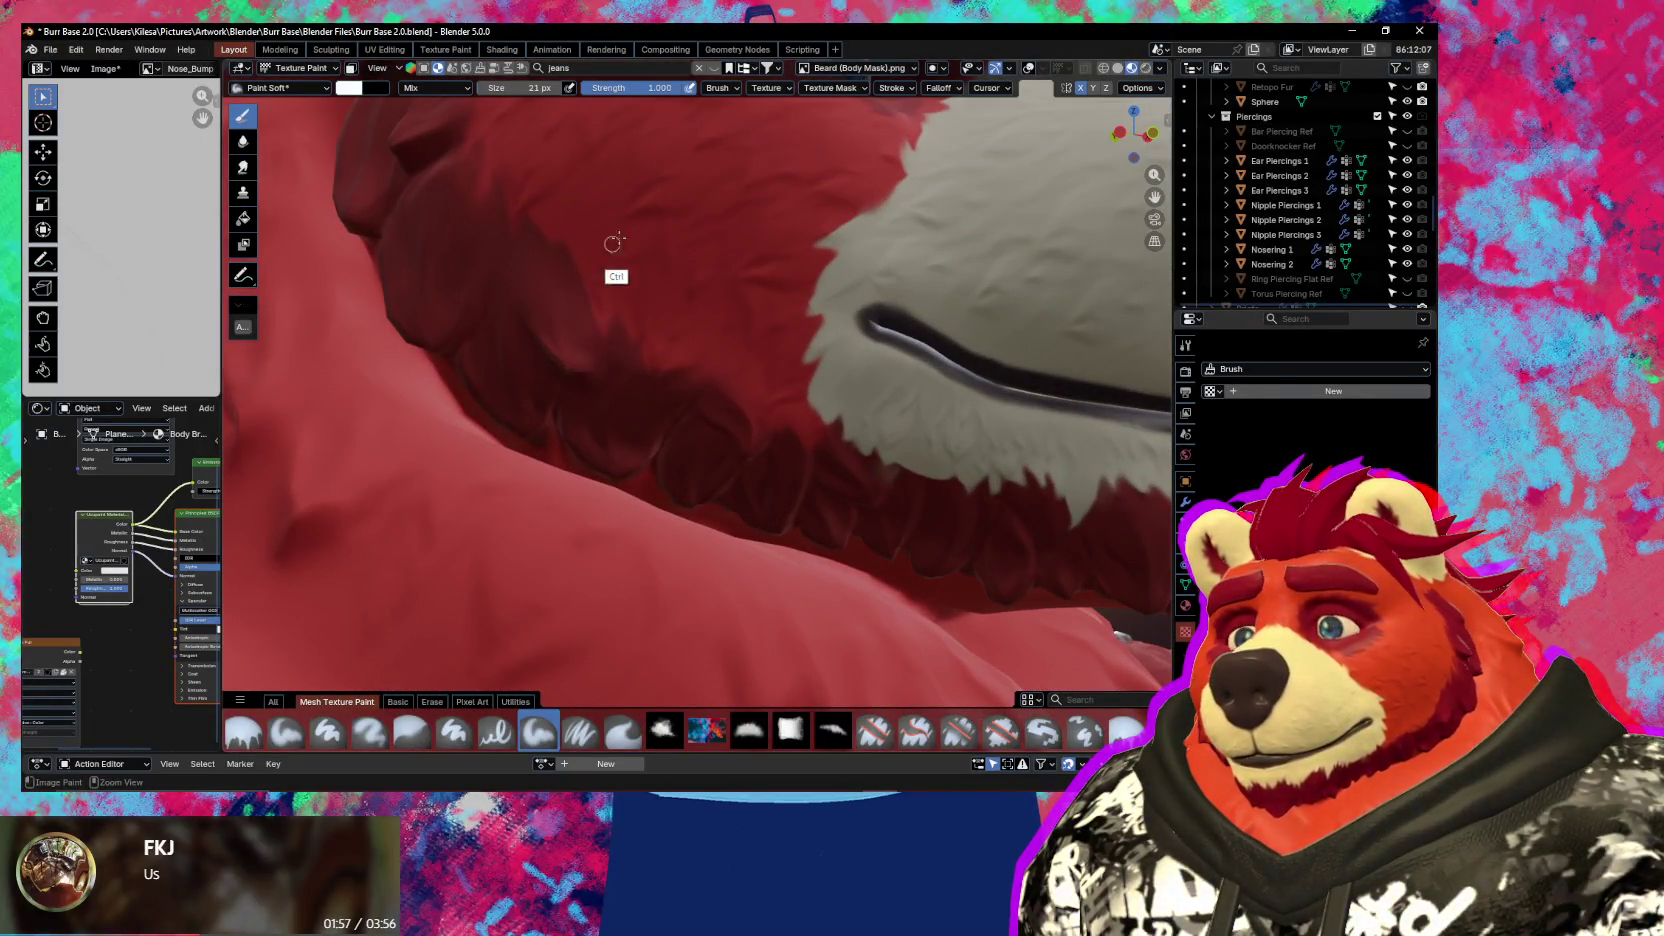
{"action": "middle_click_drag", "start_coordinate": [631, 245], "coordinate": [669, 246]}
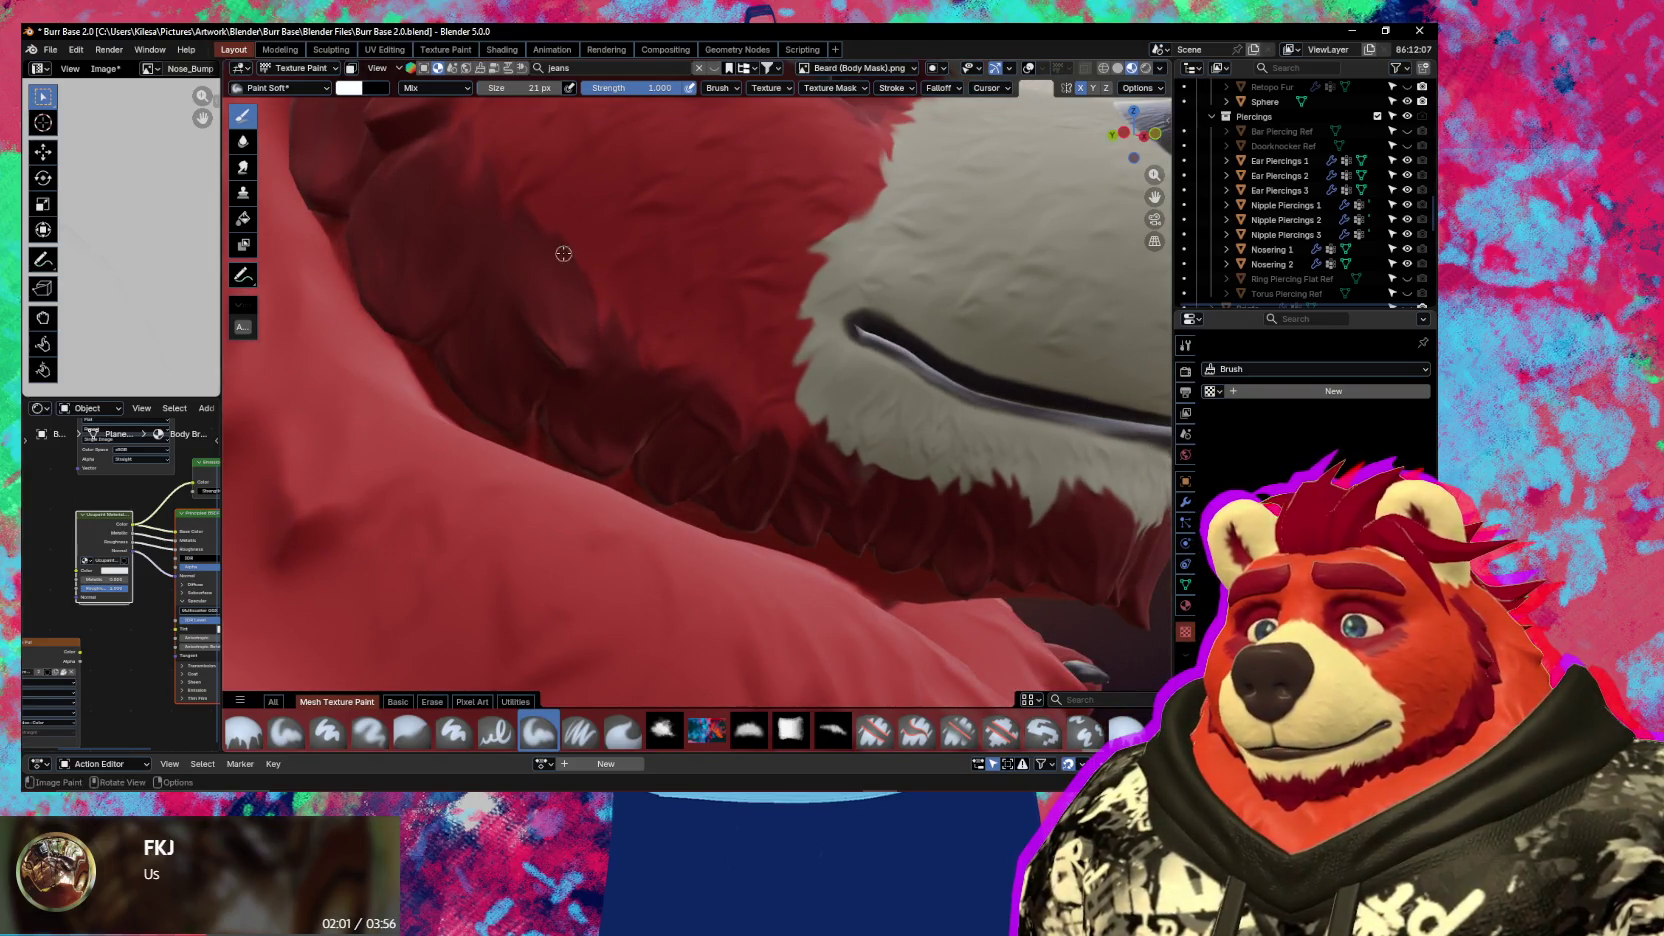
{"action": "key", "text": "bracketleft"}
{"action": "key", "text": "bracketleft"}
{"action": "key", "text": "bracketleft"}
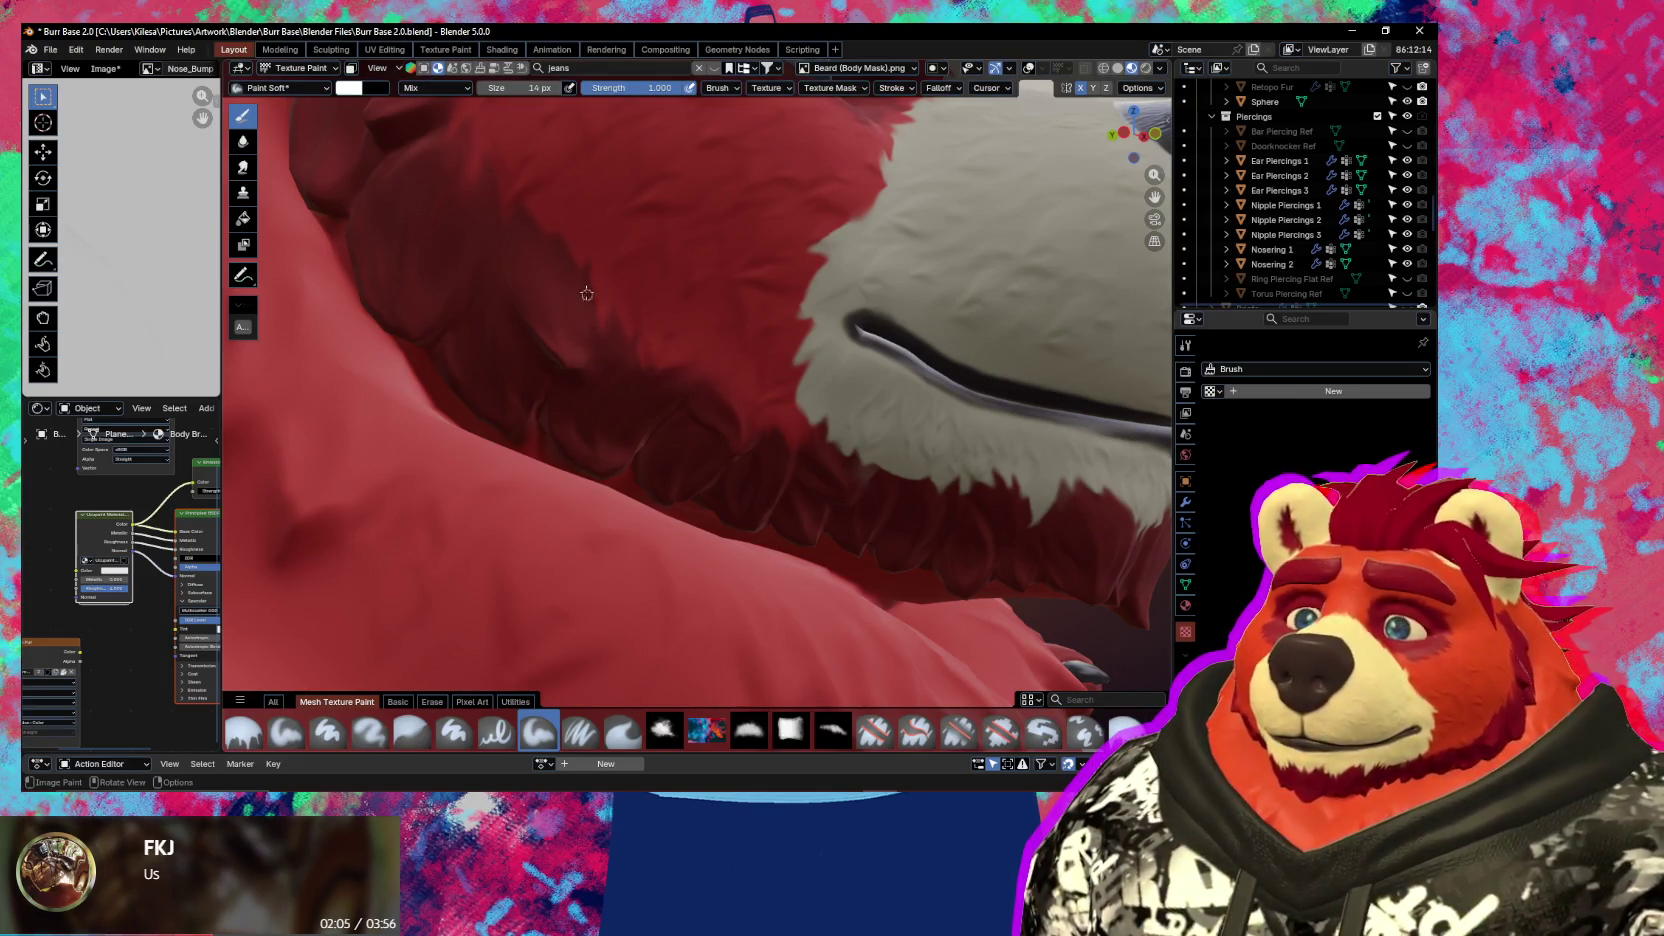
{"action": "key", "text": "ctrl"}
{"action": "middle_click_drag", "start_coordinate": [648, 307], "coordinate": [659, 355]}
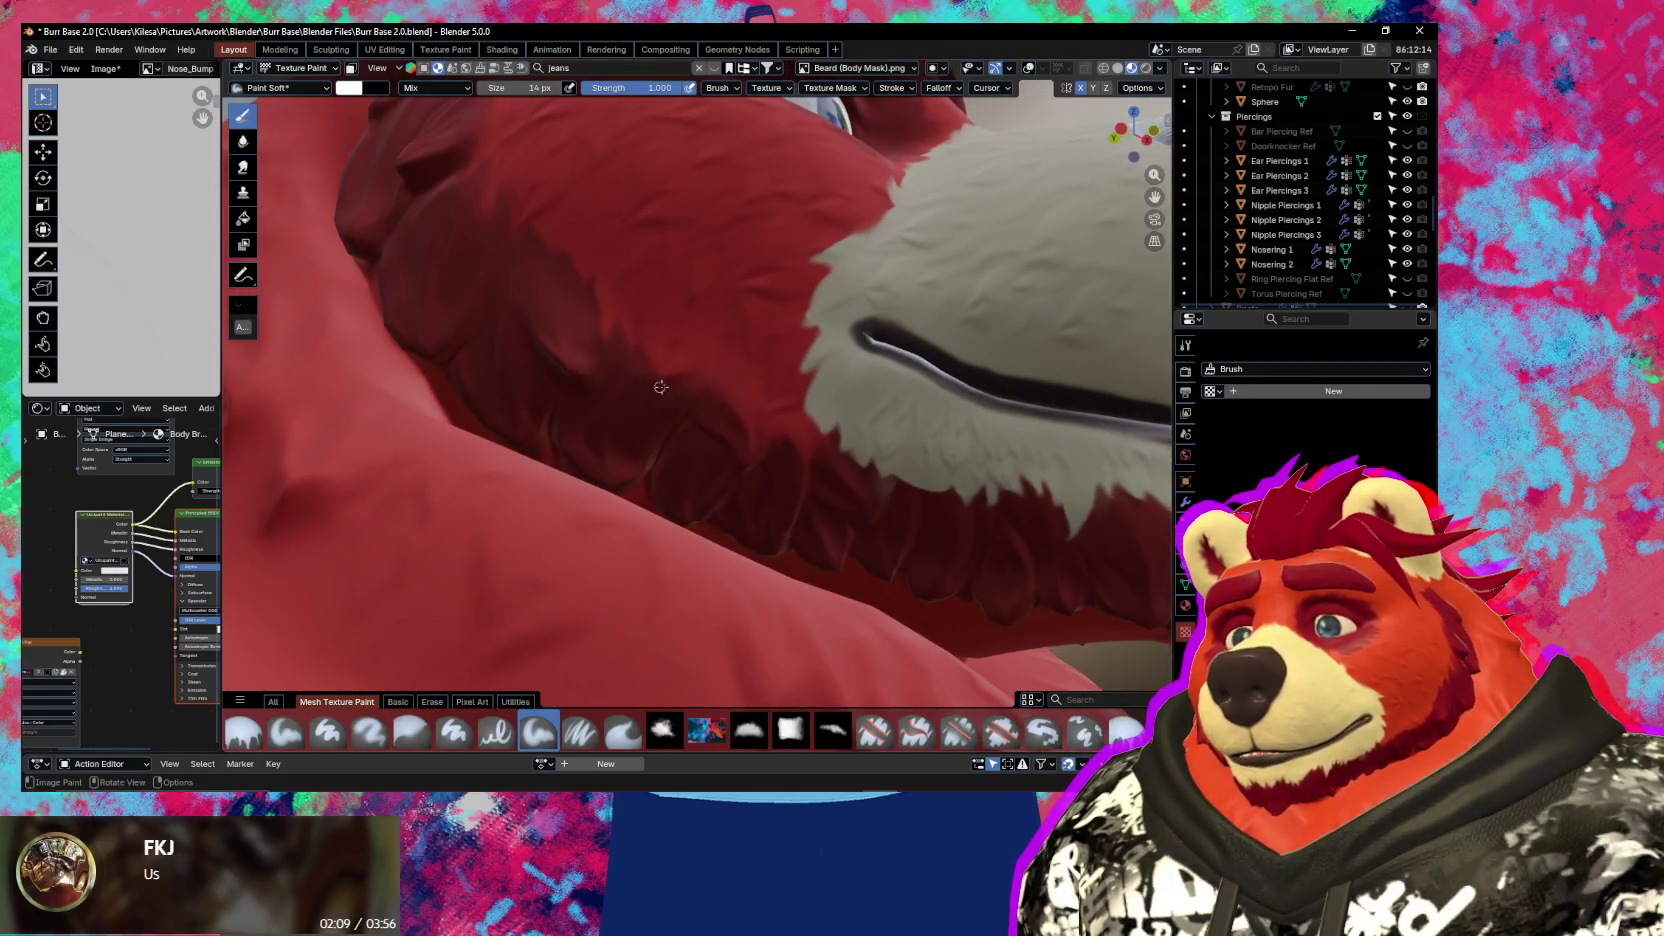
{"action": "middle_click_drag", "start_coordinate": [671, 393], "coordinate": [728, 397]}
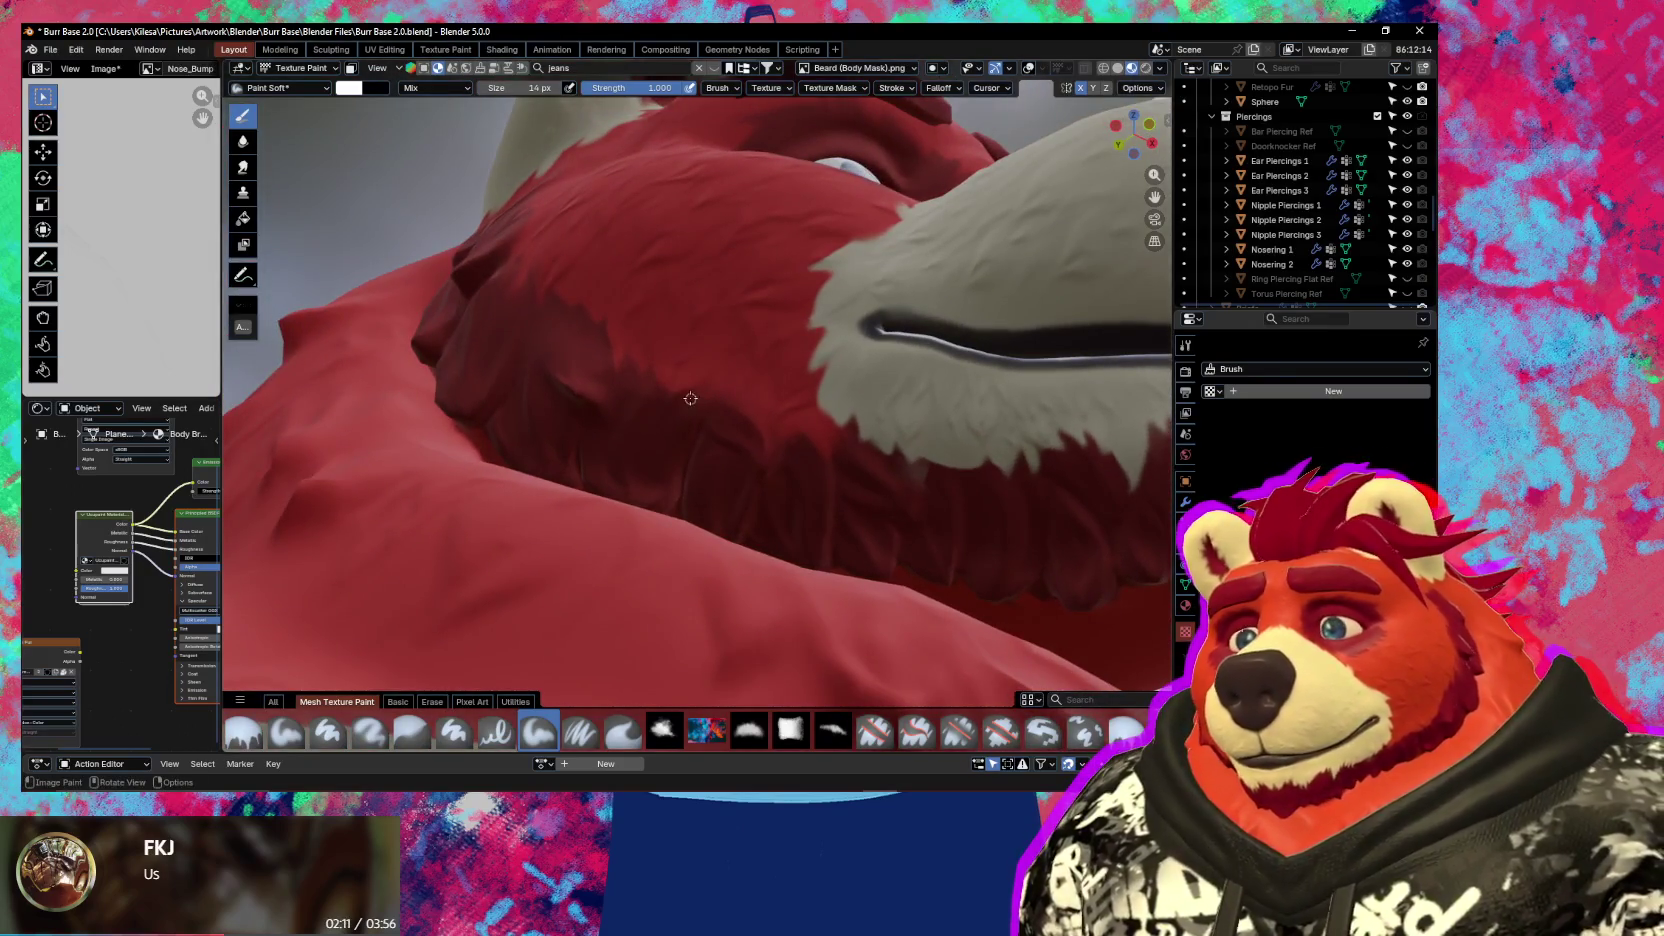
Blend the neck fur with the Smear brush at 28 px, then zoom out to the upper body
{"action": "key", "text": "shift"}
{"action": "key", "text": "bracketright"}
{"action": "scroll", "coordinate": [760, 341], "scroll_direction": "down", "scroll_amount": 5}
{"action": "mouse_move", "coordinate": [743, 494]}
{"action": "middle_mouse_down"}
{"action": "mouse_move", "coordinate": [590, 545]}
{"action": "mouse_move", "coordinate": [741, 364]}
{"action": "middle_mouse_up"}
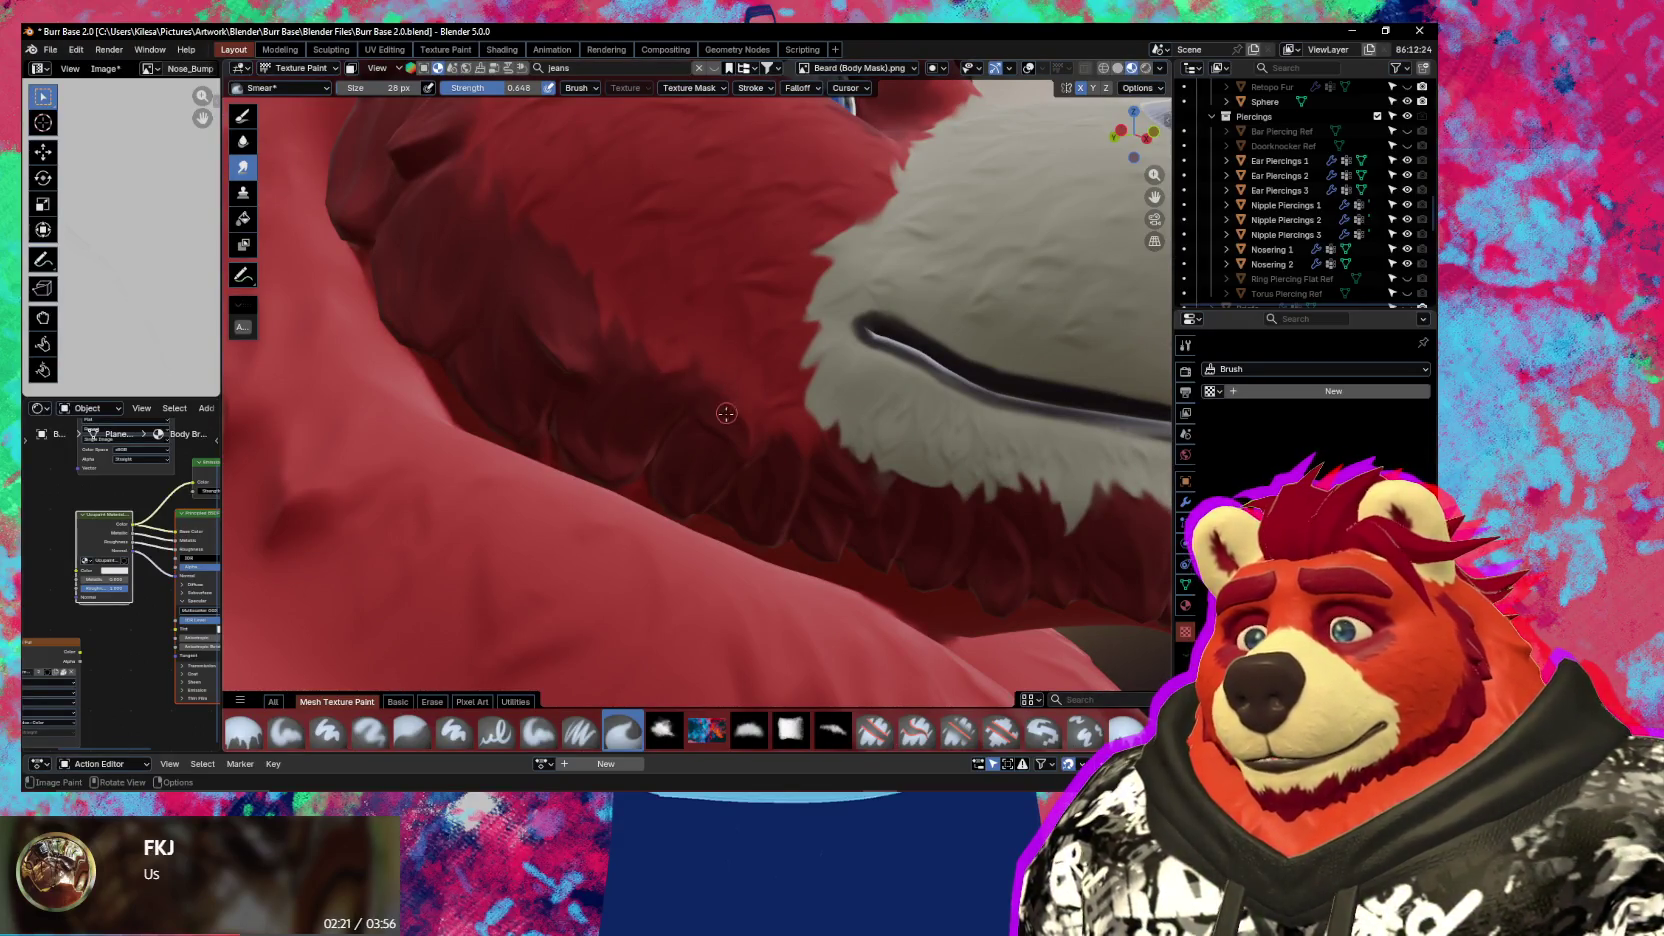
{"action": "scroll", "coordinate": [726, 412], "scroll_direction": "down", "scroll_amount": 4}
{"action": "scroll", "coordinate": [760, 500], "scroll_direction": "down", "scroll_amount": 2}
{"action": "mouse_move", "coordinate": [781, 509]}
{"action": "middle_mouse_down"}
{"action": "mouse_move", "coordinate": [719, 468]}
{"action": "mouse_move", "coordinate": [743, 457]}
{"action": "mouse_move", "coordinate": [791, 617]}
{"action": "mouse_move", "coordinate": [854, 364]}
{"action": "mouse_move", "coordinate": [727, 522]}
{"action": "mouse_move", "coordinate": [732, 565]}
{"action": "mouse_move", "coordinate": [775, 507]}
{"action": "mouse_move", "coordinate": [806, 576]}
{"action": "mouse_move", "coordinate": [789, 437]}
{"action": "mouse_move", "coordinate": [752, 479]}
{"action": "middle_mouse_up"}
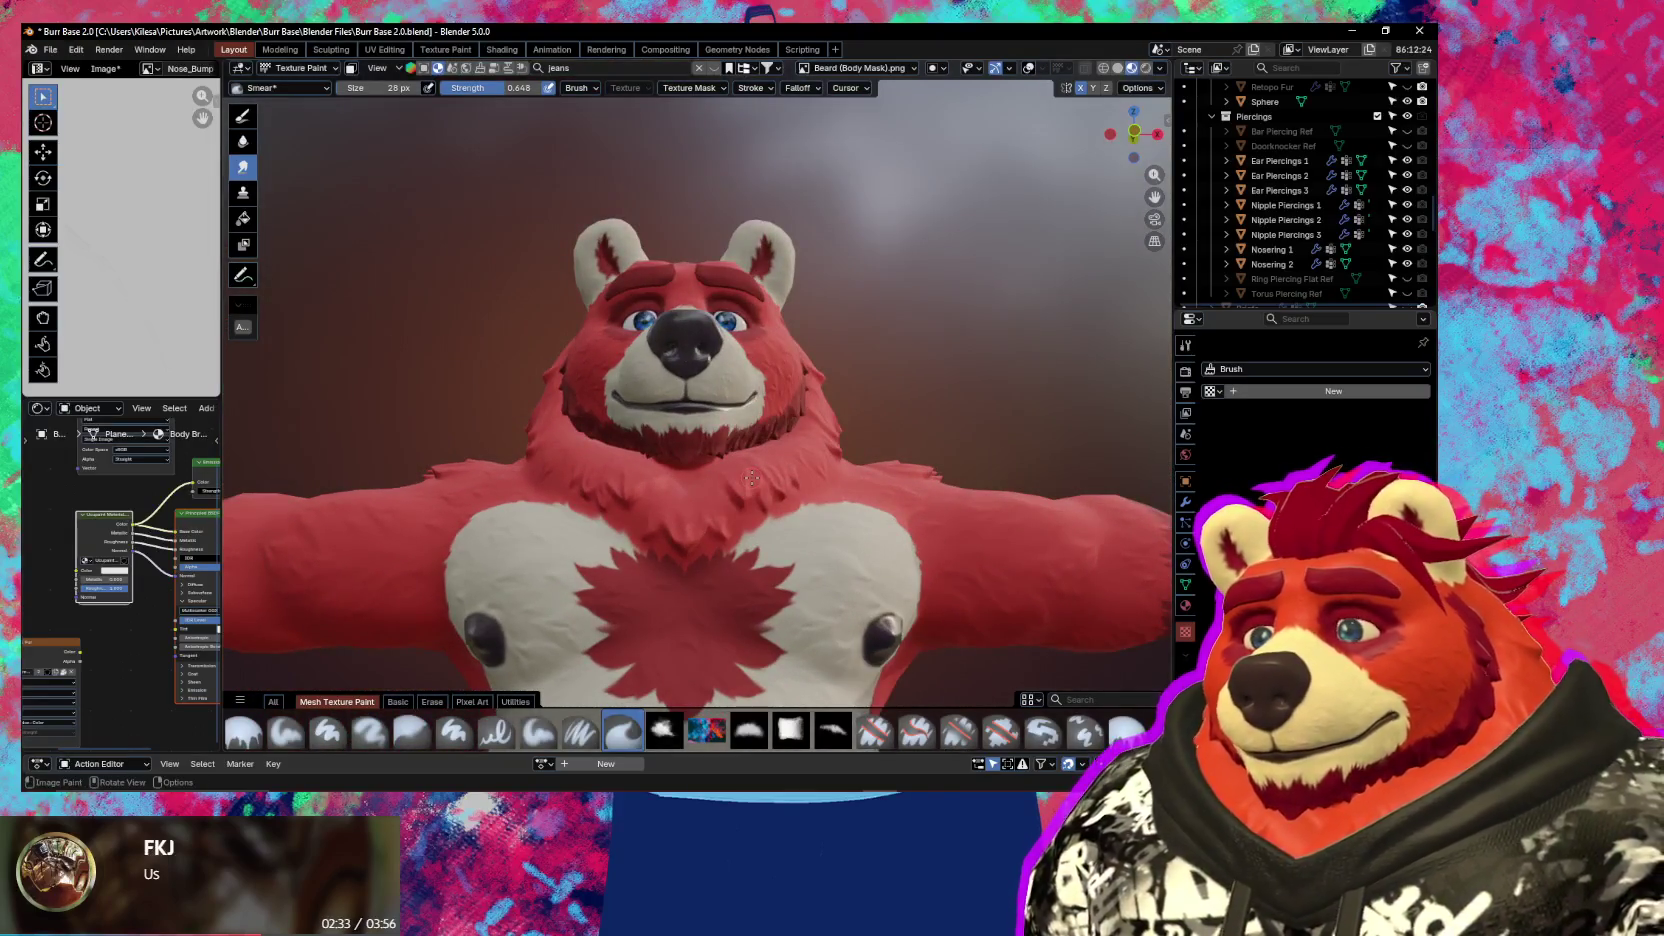
{"action": "scroll", "coordinate": [752, 479], "scroll_direction": "up", "scroll_amount": 5}
Leave Texture Paint for Object Mode and orbit around the bear's head
{"action": "key", "text": "ctrl+Tab"}
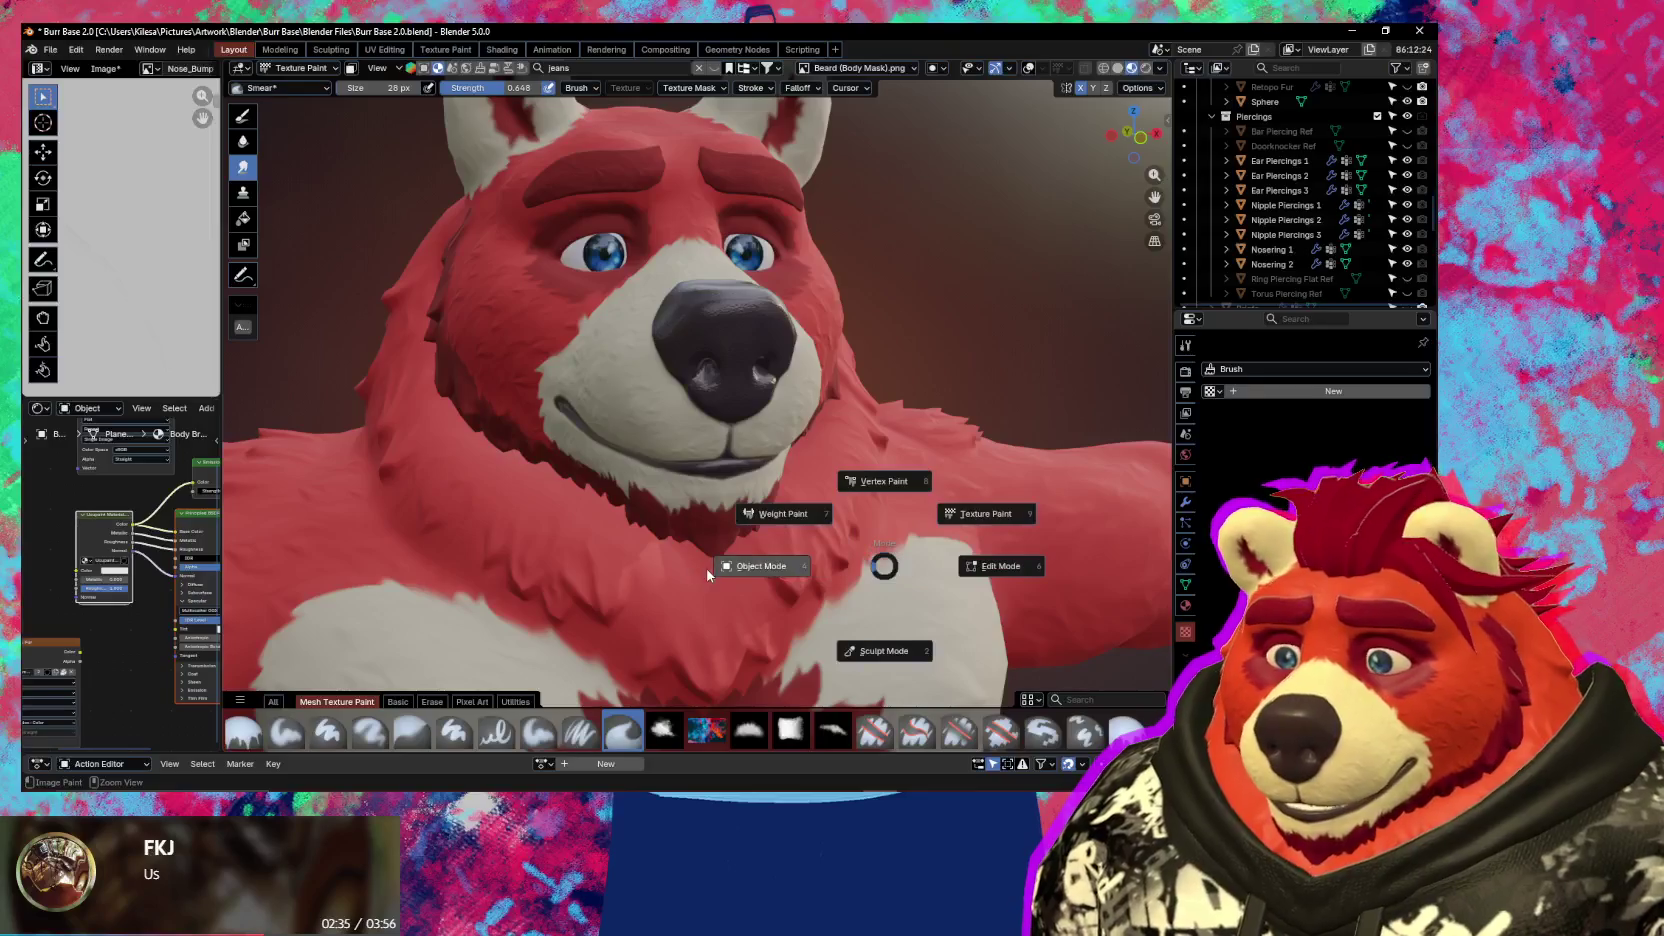
{"action": "key", "text": "4"}
{"action": "left_click", "coordinate": [1185, 586]}
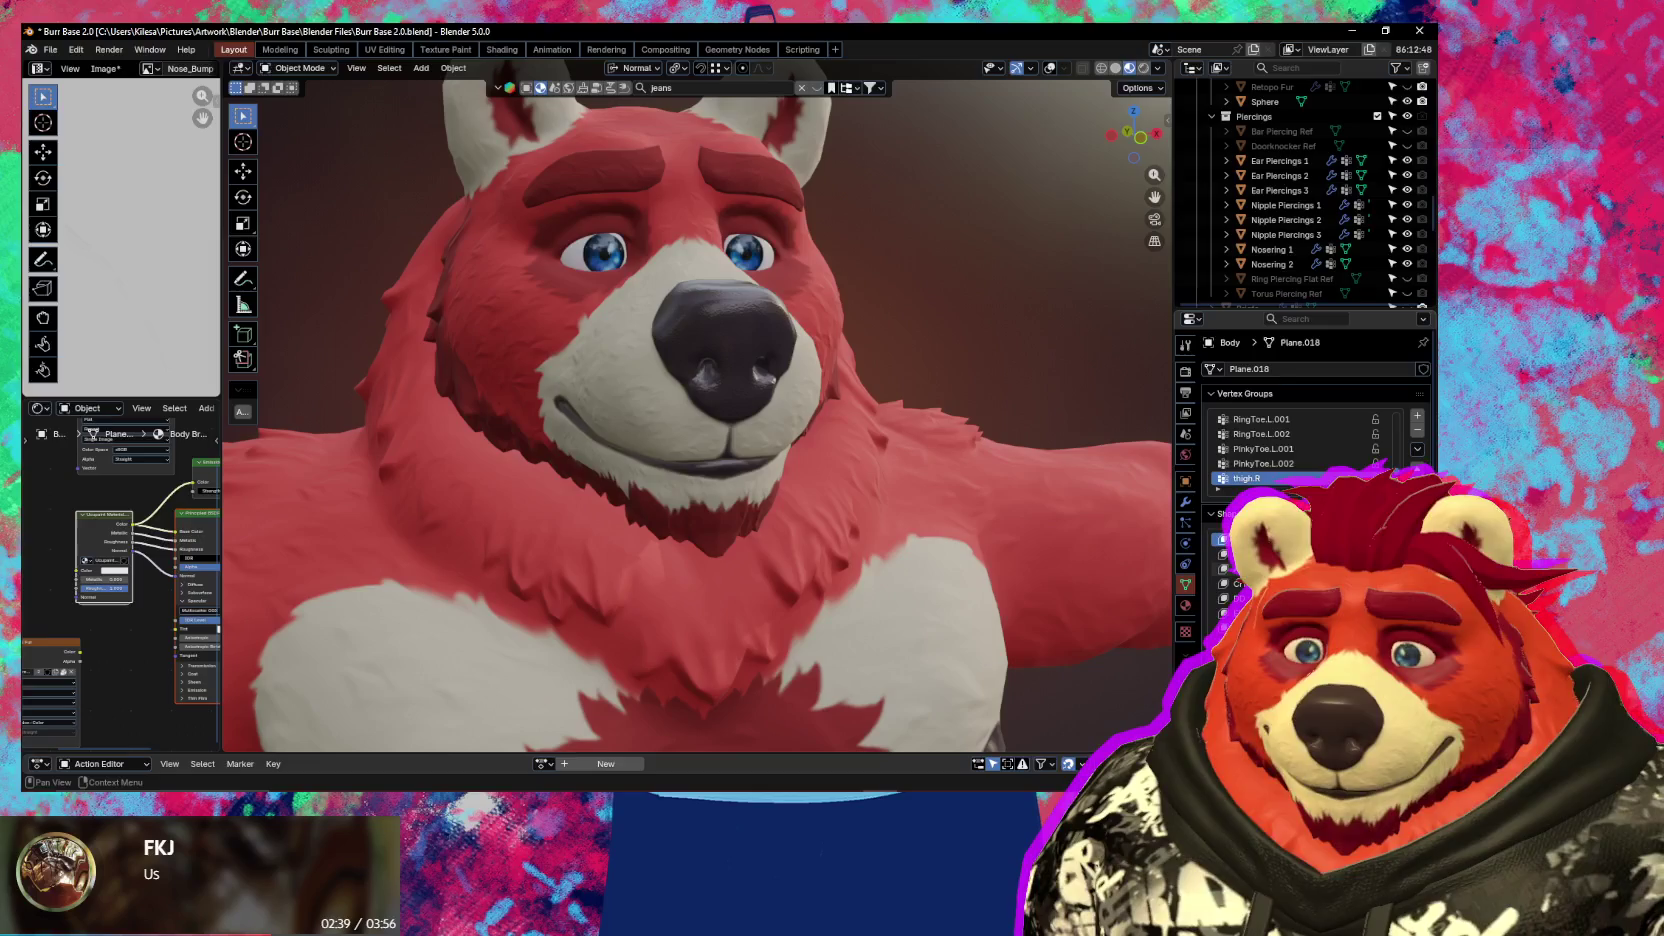
{"action": "mouse_move", "coordinate": [760, 490]}
{"action": "middle_mouse_down"}
{"action": "mouse_move", "coordinate": [851, 498]}
{"action": "mouse_move", "coordinate": [790, 450]}
{"action": "middle_mouse_up"}
{"action": "scroll", "coordinate": [780, 435], "scroll_direction": "up", "scroll_amount": 3}
{"action": "scroll", "coordinate": [770, 422], "scroll_direction": "up", "scroll_amount": 3}
Open the Ucupaint sidebar and scroll through the Body Brown layer stack
{"action": "key", "text": "n"}
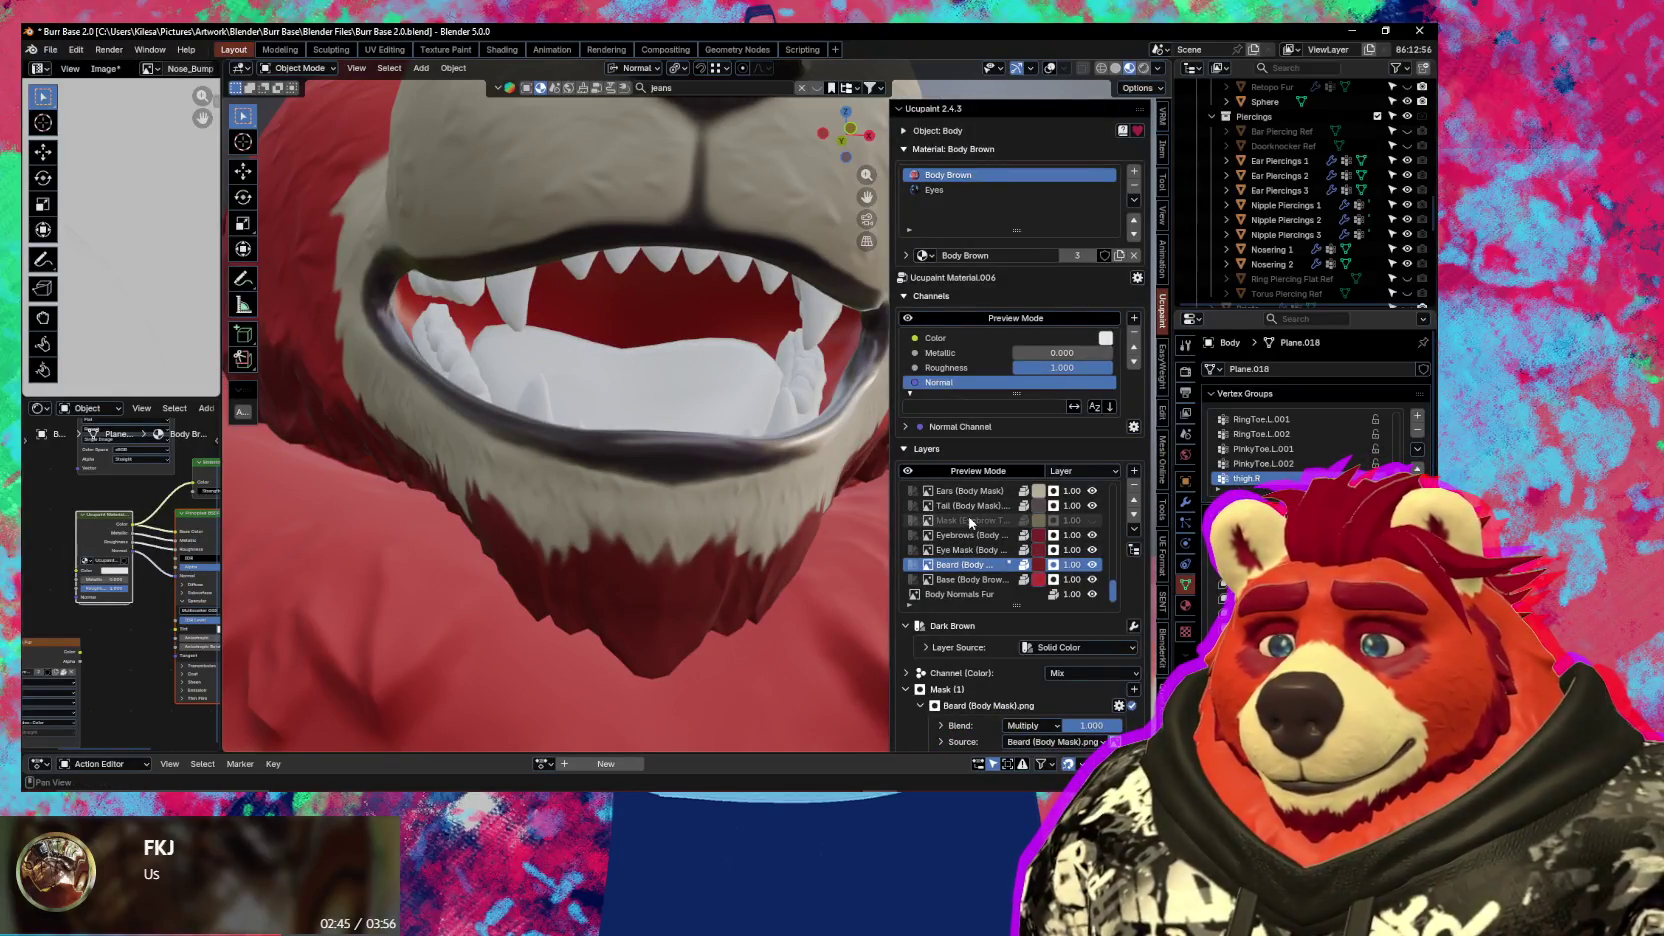
{"action": "scroll", "coordinate": [968, 521], "scroll_direction": "up", "scroll_amount": 1}
{"action": "scroll", "coordinate": [955, 522], "scroll_direction": "up", "scroll_amount": 1}
{"action": "scroll", "coordinate": [940, 523], "scroll_direction": "up", "scroll_amount": 2}
{"action": "scroll", "coordinate": [922, 524], "scroll_direction": "up", "scroll_amount": 1}
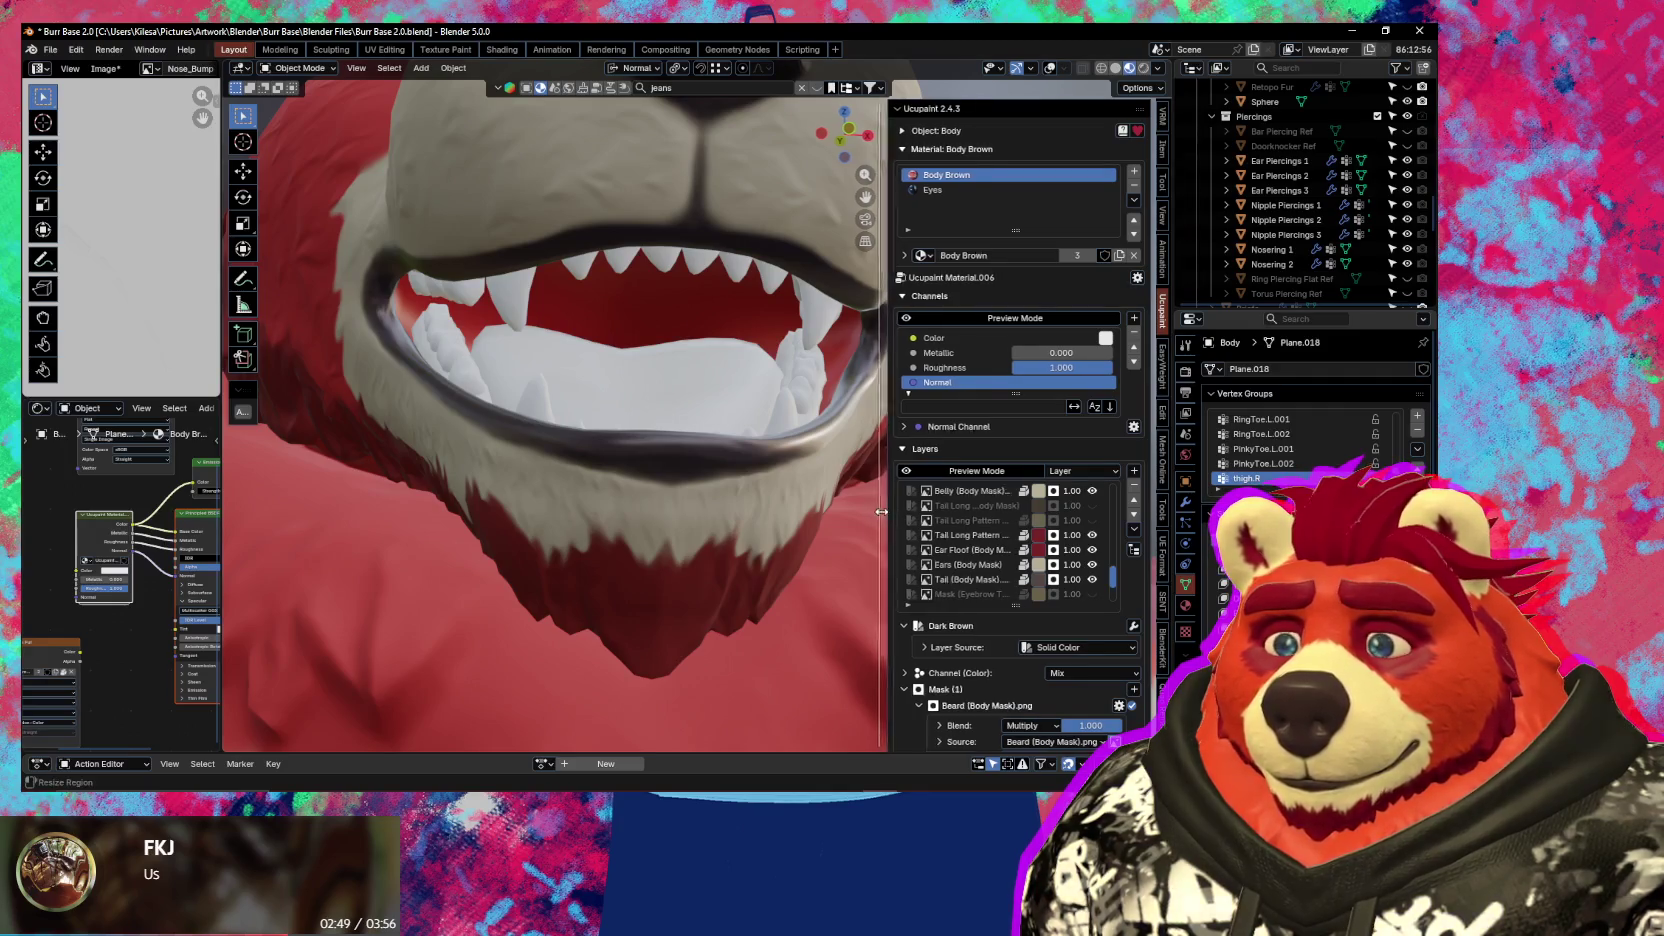
{"action": "left_click_drag", "start_coordinate": [887, 511], "coordinate": [836, 511]}
{"action": "scroll", "coordinate": [948, 536], "scroll_direction": "up", "scroll_amount": 3}
{"action": "scroll", "coordinate": [950, 535], "scroll_direction": "up", "scroll_amount": 1}
{"action": "scroll", "coordinate": [955, 534], "scroll_direction": "up", "scroll_amount": 2}
{"action": "scroll", "coordinate": [957, 537], "scroll_direction": "up", "scroll_amount": 1}
{"action": "scroll", "coordinate": [960, 543], "scroll_direction": "up", "scroll_amount": 2}
{"action": "scroll", "coordinate": [960, 543], "scroll_direction": "up", "scroll_amount": 1}
{"action": "scroll", "coordinate": [960, 543], "scroll_direction": "up", "scroll_amount": 2}
{"action": "scroll", "coordinate": [960, 543], "scroll_direction": "up", "scroll_amount": 2}
{"action": "scroll", "coordinate": [960, 543], "scroll_direction": "up", "scroll_amount": 1}
{"action": "scroll", "coordinate": [960, 545], "scroll_direction": "down", "scroll_amount": 3}
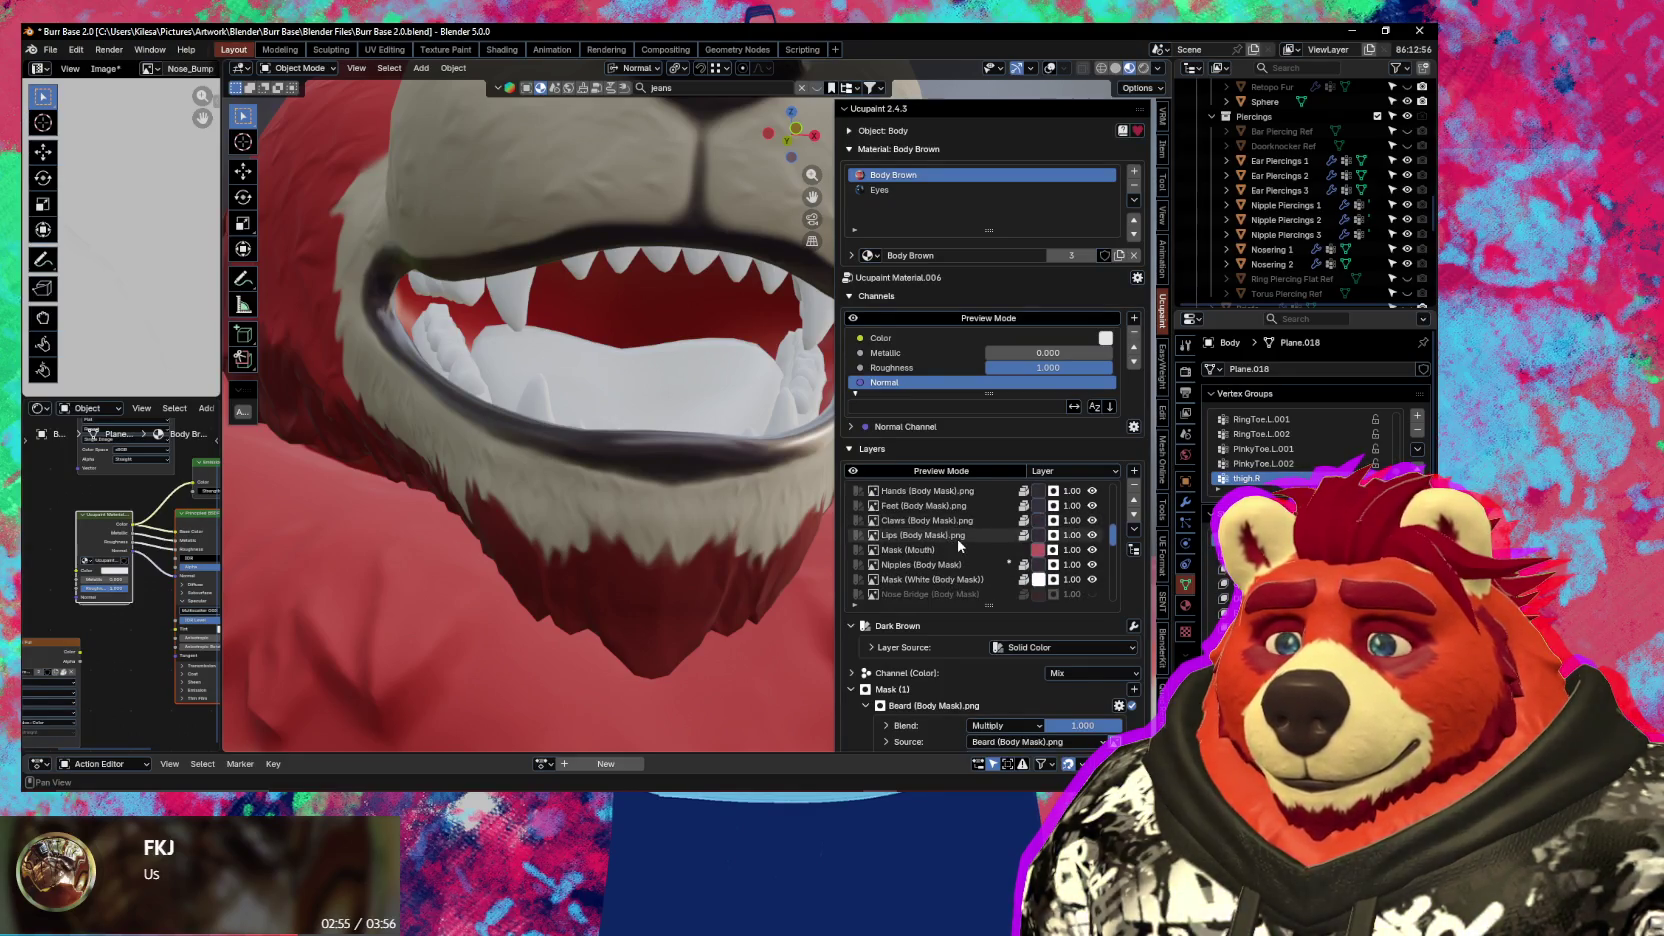
{"action": "scroll", "coordinate": [965, 551], "scroll_direction": "down", "scroll_amount": 1}
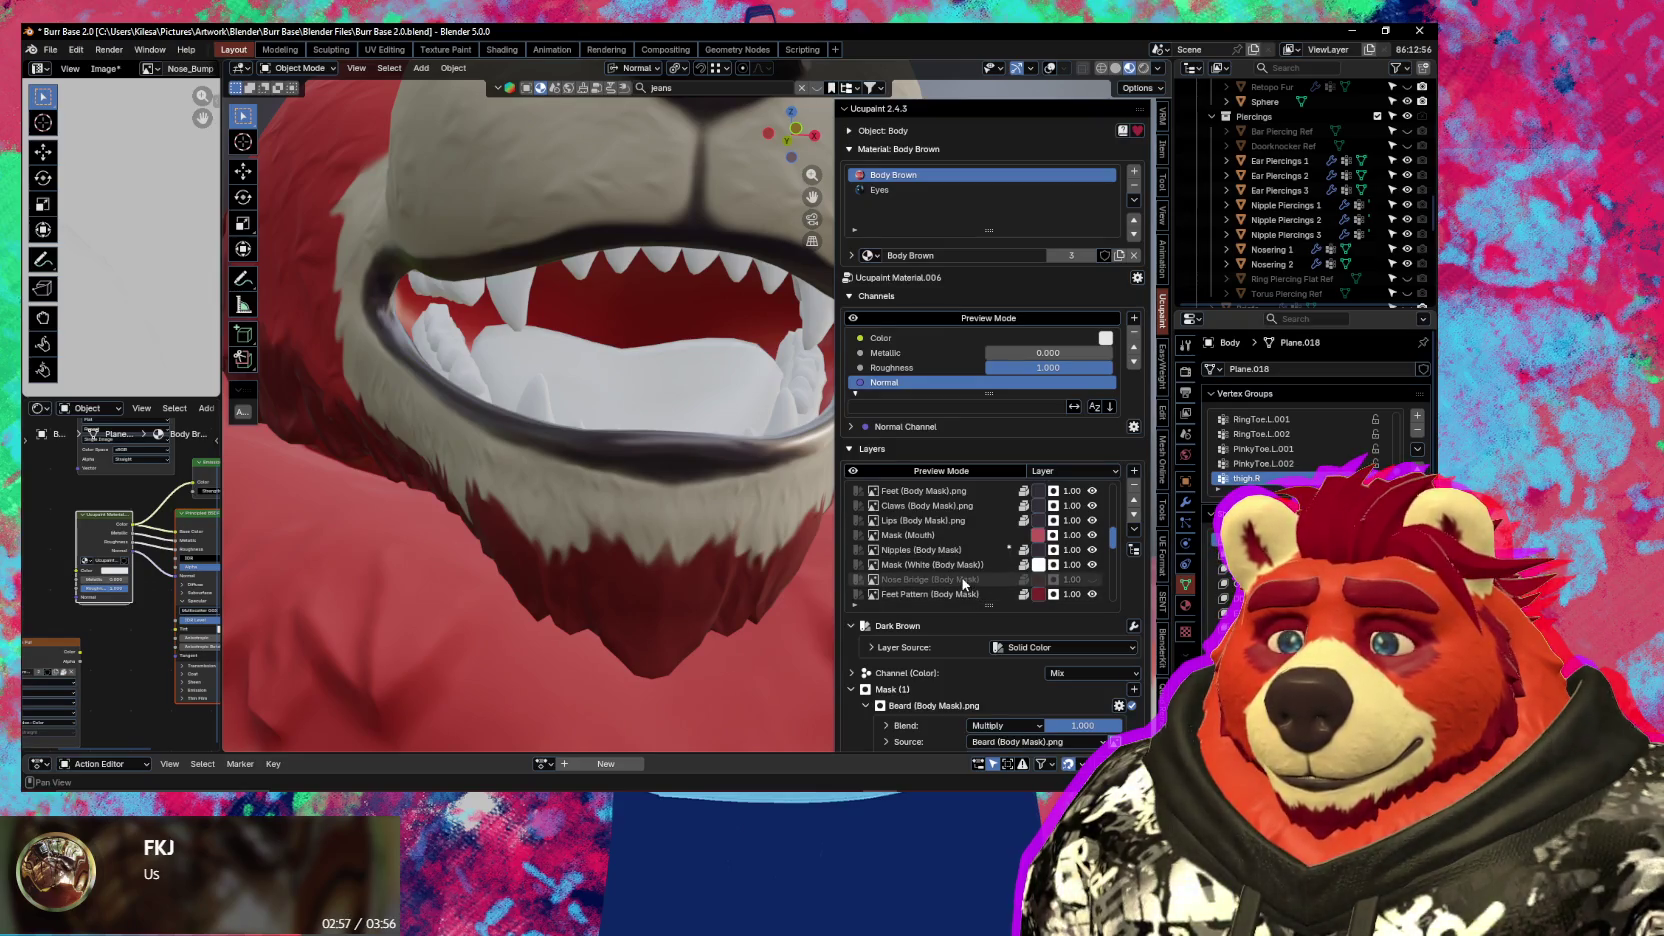
Browse further through the Layers list and select the Mask (Mouth) layer
{"action": "double_click", "coordinate": [1093, 565]}
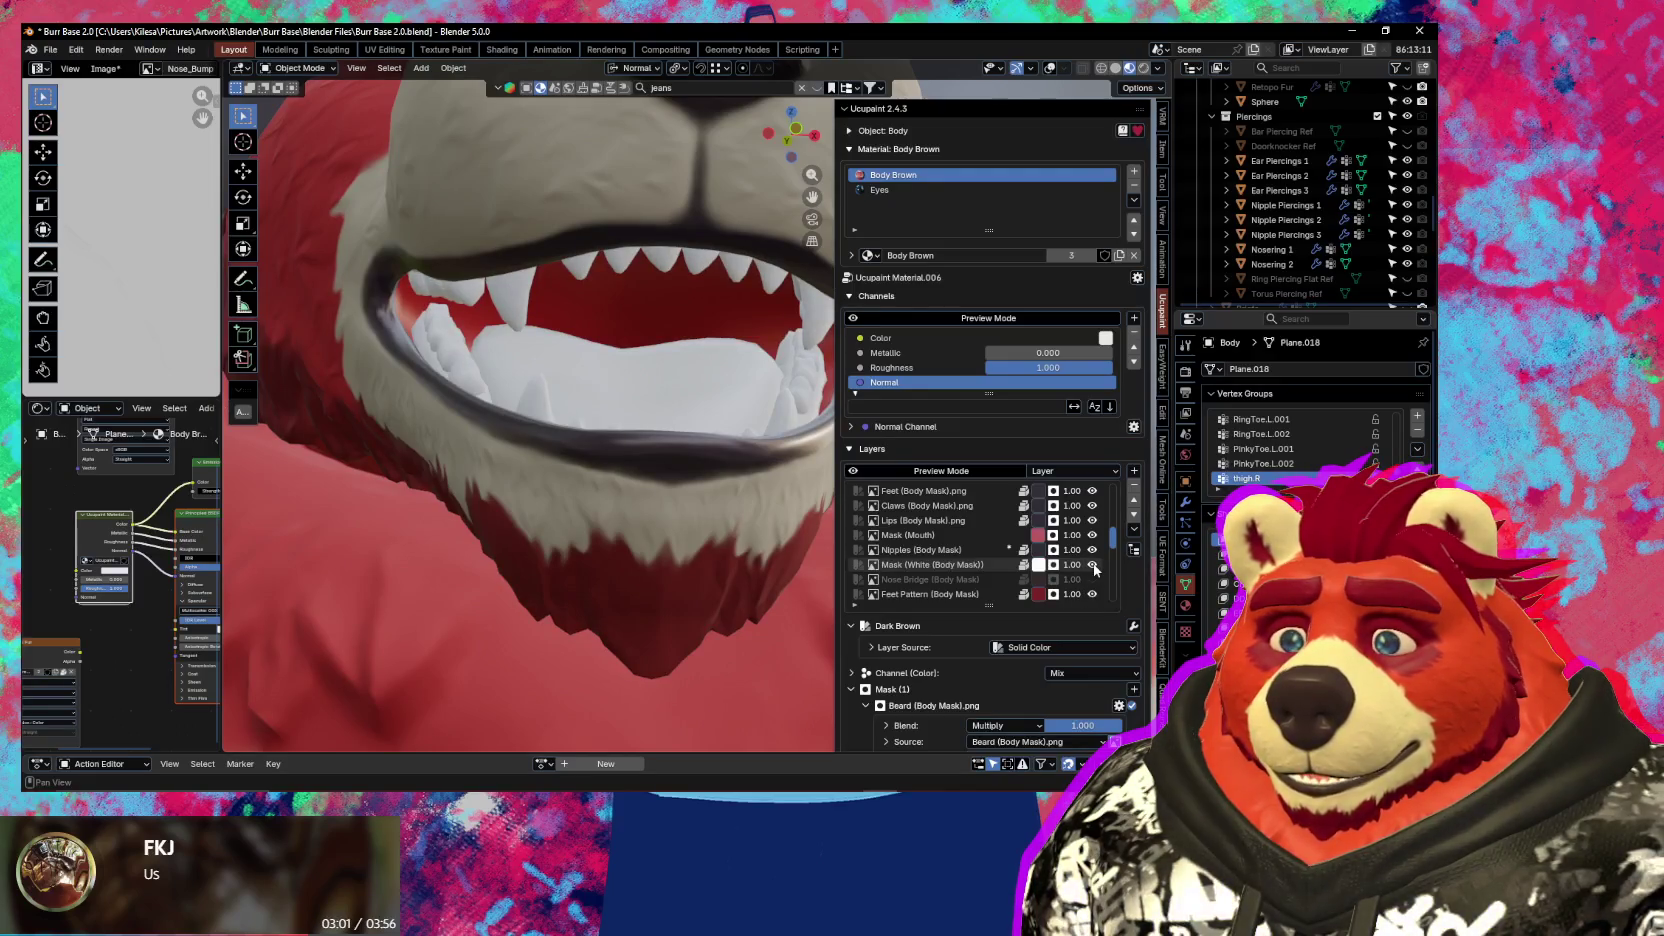
{"action": "scroll", "coordinate": [962, 565], "scroll_direction": "down", "scroll_amount": 2}
{"action": "scroll", "coordinate": [961, 562], "scroll_direction": "down", "scroll_amount": 3}
{"action": "scroll", "coordinate": [961, 562], "scroll_direction": "down", "scroll_amount": 1}
{"action": "scroll", "coordinate": [961, 562], "scroll_direction": "down", "scroll_amount": 1}
{"action": "scroll", "coordinate": [961, 565], "scroll_direction": "down", "scroll_amount": 2}
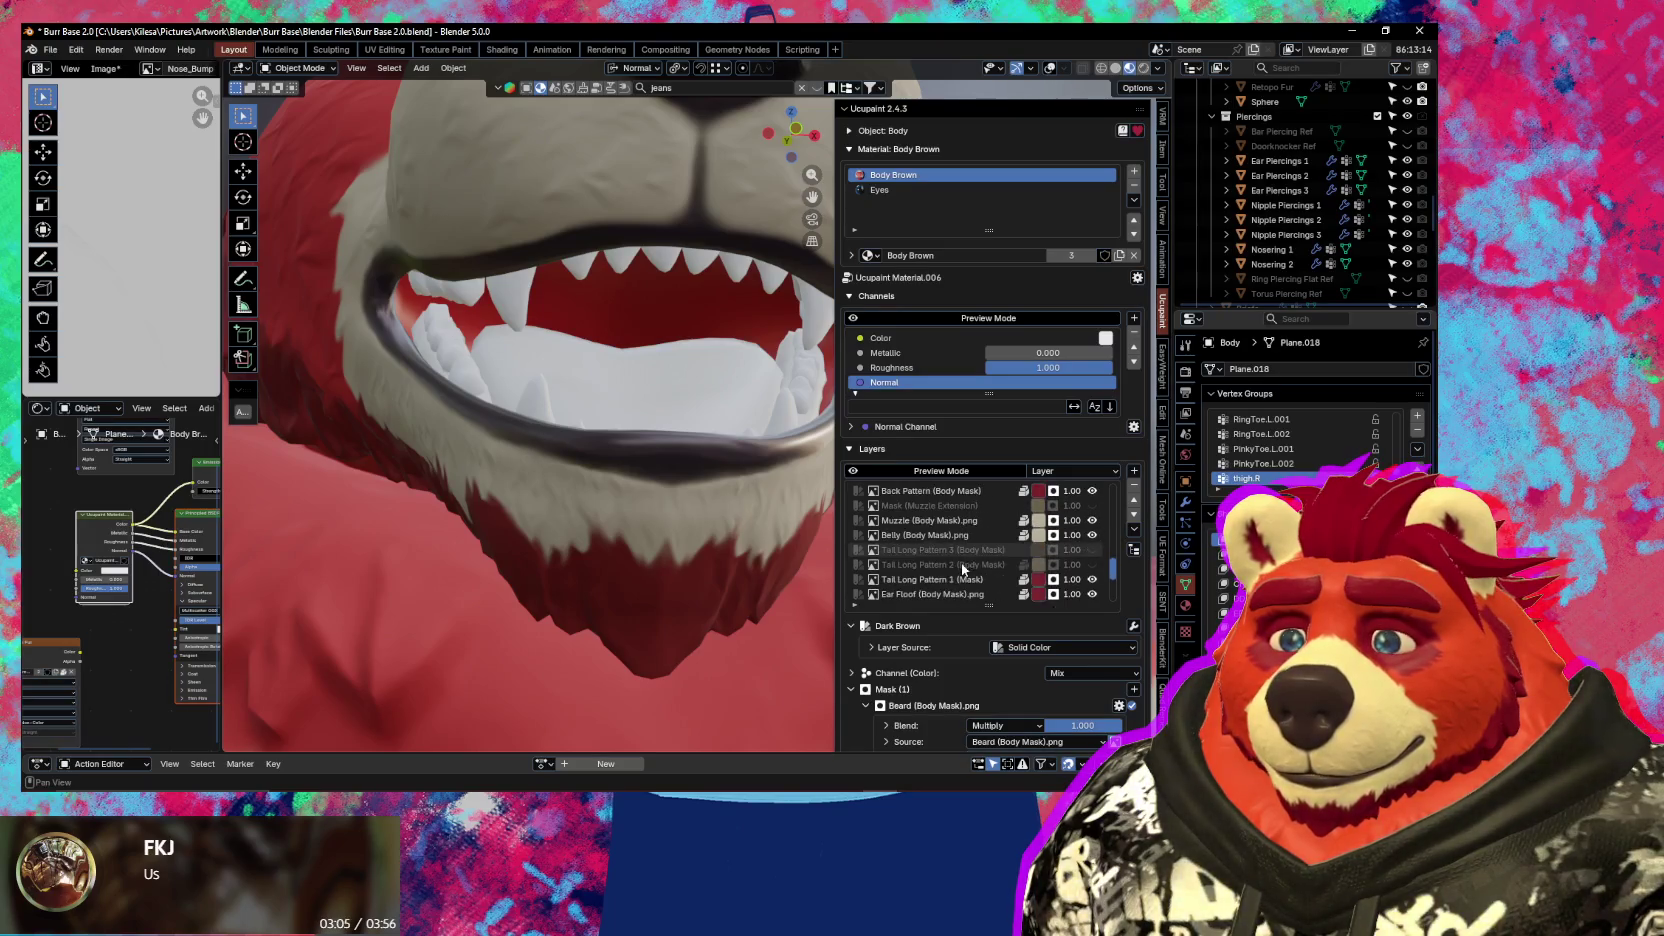
{"action": "scroll", "coordinate": [961, 565], "scroll_direction": "down", "scroll_amount": 1}
{"action": "scroll", "coordinate": [961, 565], "scroll_direction": "down", "scroll_amount": 2}
{"action": "scroll", "coordinate": [961, 565], "scroll_direction": "down", "scroll_amount": 1}
{"action": "scroll", "coordinate": [962, 568], "scroll_direction": "down", "scroll_amount": 1}
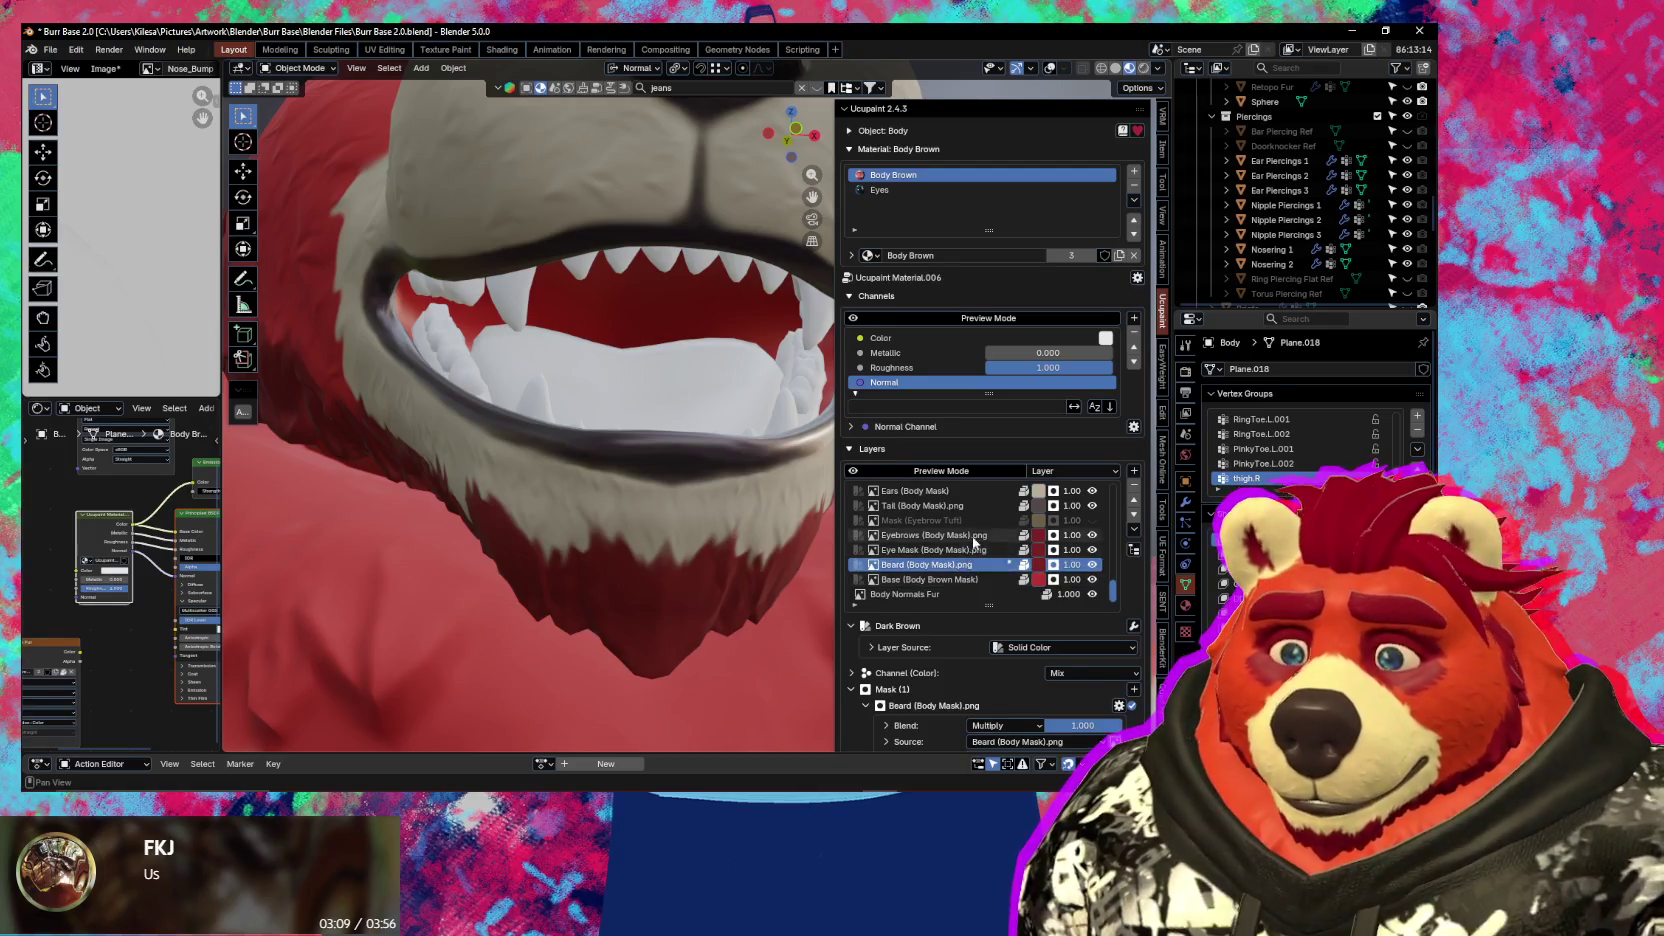
{"action": "scroll", "coordinate": [975, 540], "scroll_direction": "up", "scroll_amount": 1}
{"action": "scroll", "coordinate": [975, 530], "scroll_direction": "up", "scroll_amount": 1}
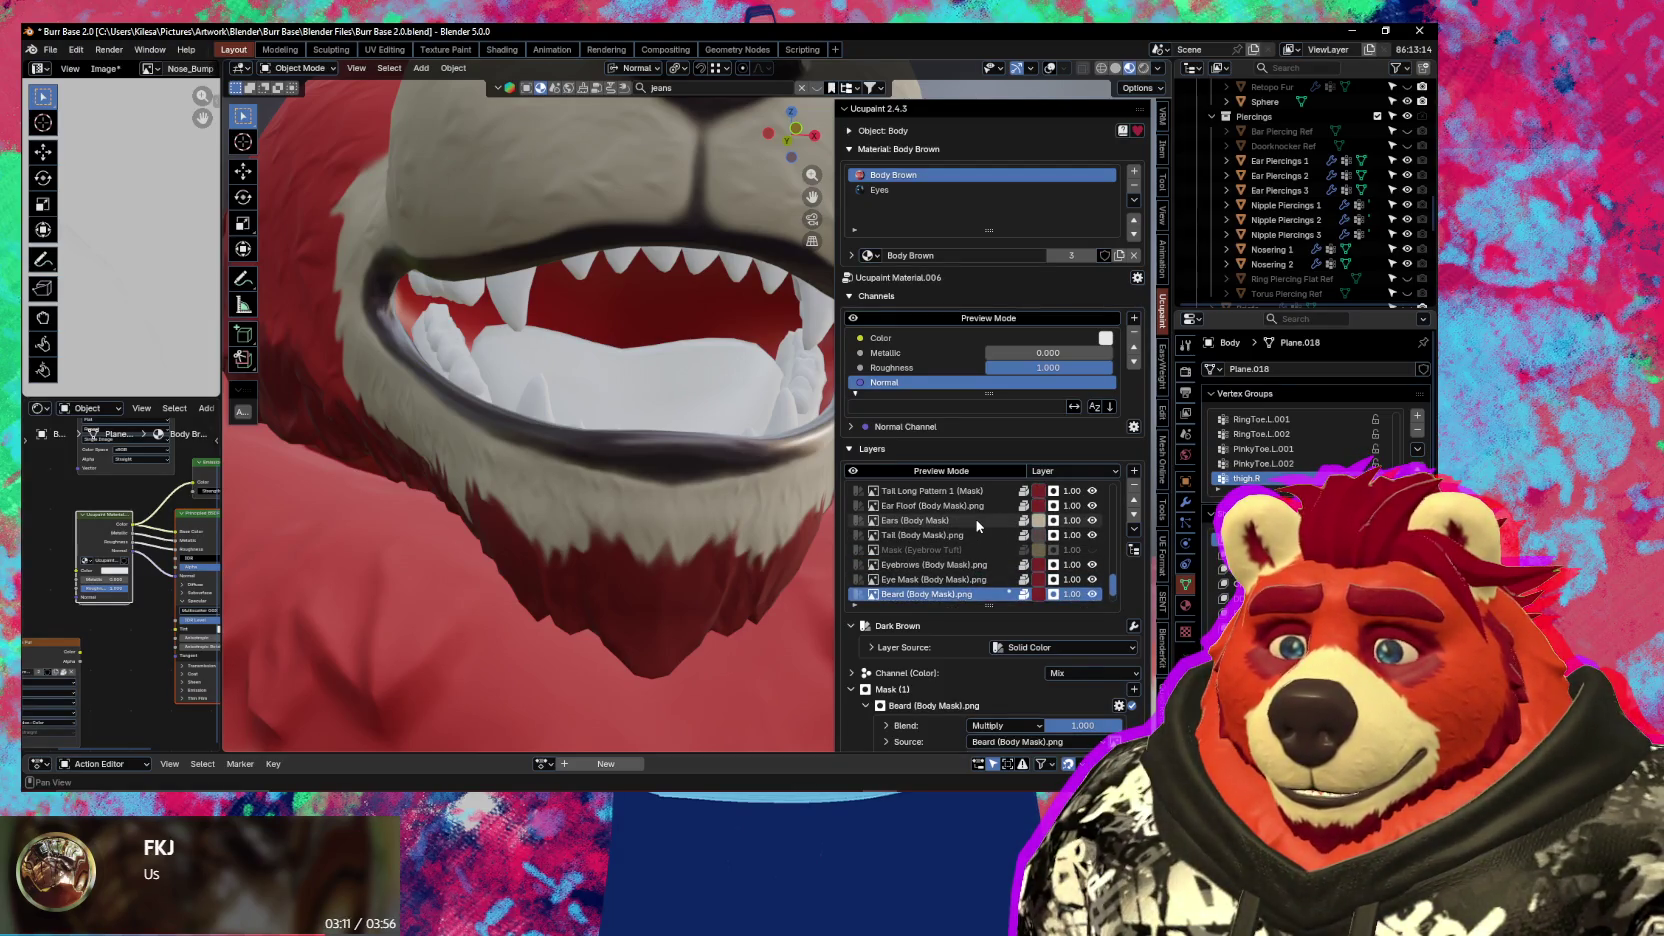
{"action": "scroll", "coordinate": [976, 522], "scroll_direction": "up", "scroll_amount": 2}
{"action": "scroll", "coordinate": [977, 525], "scroll_direction": "up", "scroll_amount": 2}
{"action": "scroll", "coordinate": [977, 526], "scroll_direction": "up", "scroll_amount": 2}
{"action": "scroll", "coordinate": [977, 526], "scroll_direction": "up", "scroll_amount": 3}
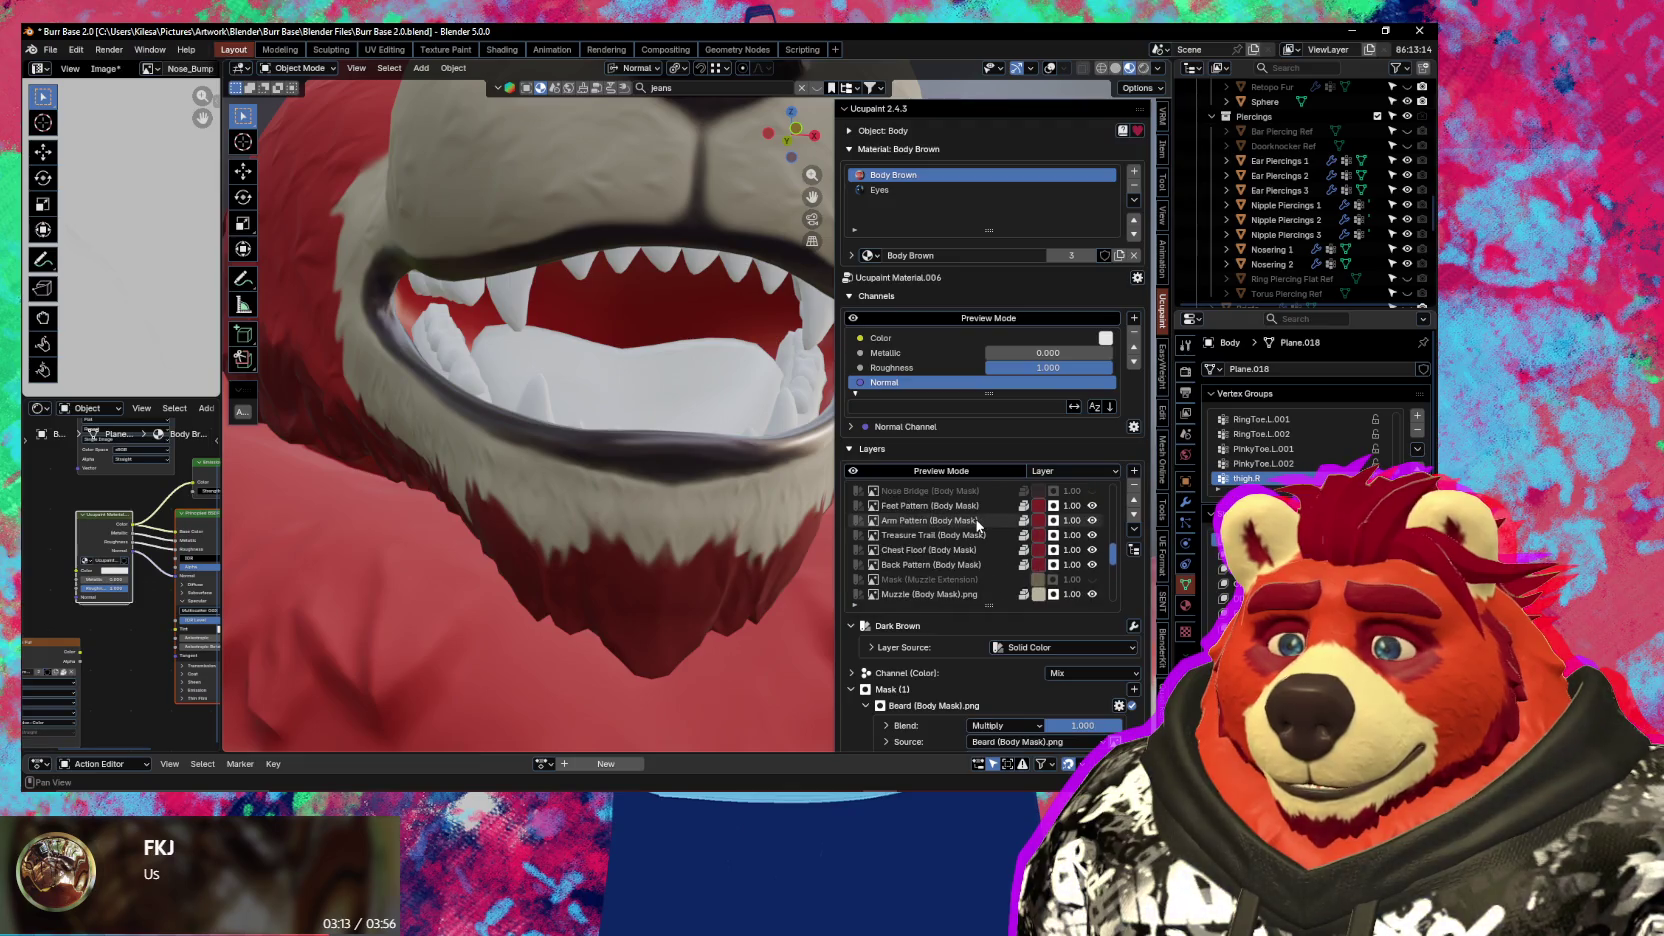
{"action": "scroll", "coordinate": [977, 526], "scroll_direction": "up", "scroll_amount": 3}
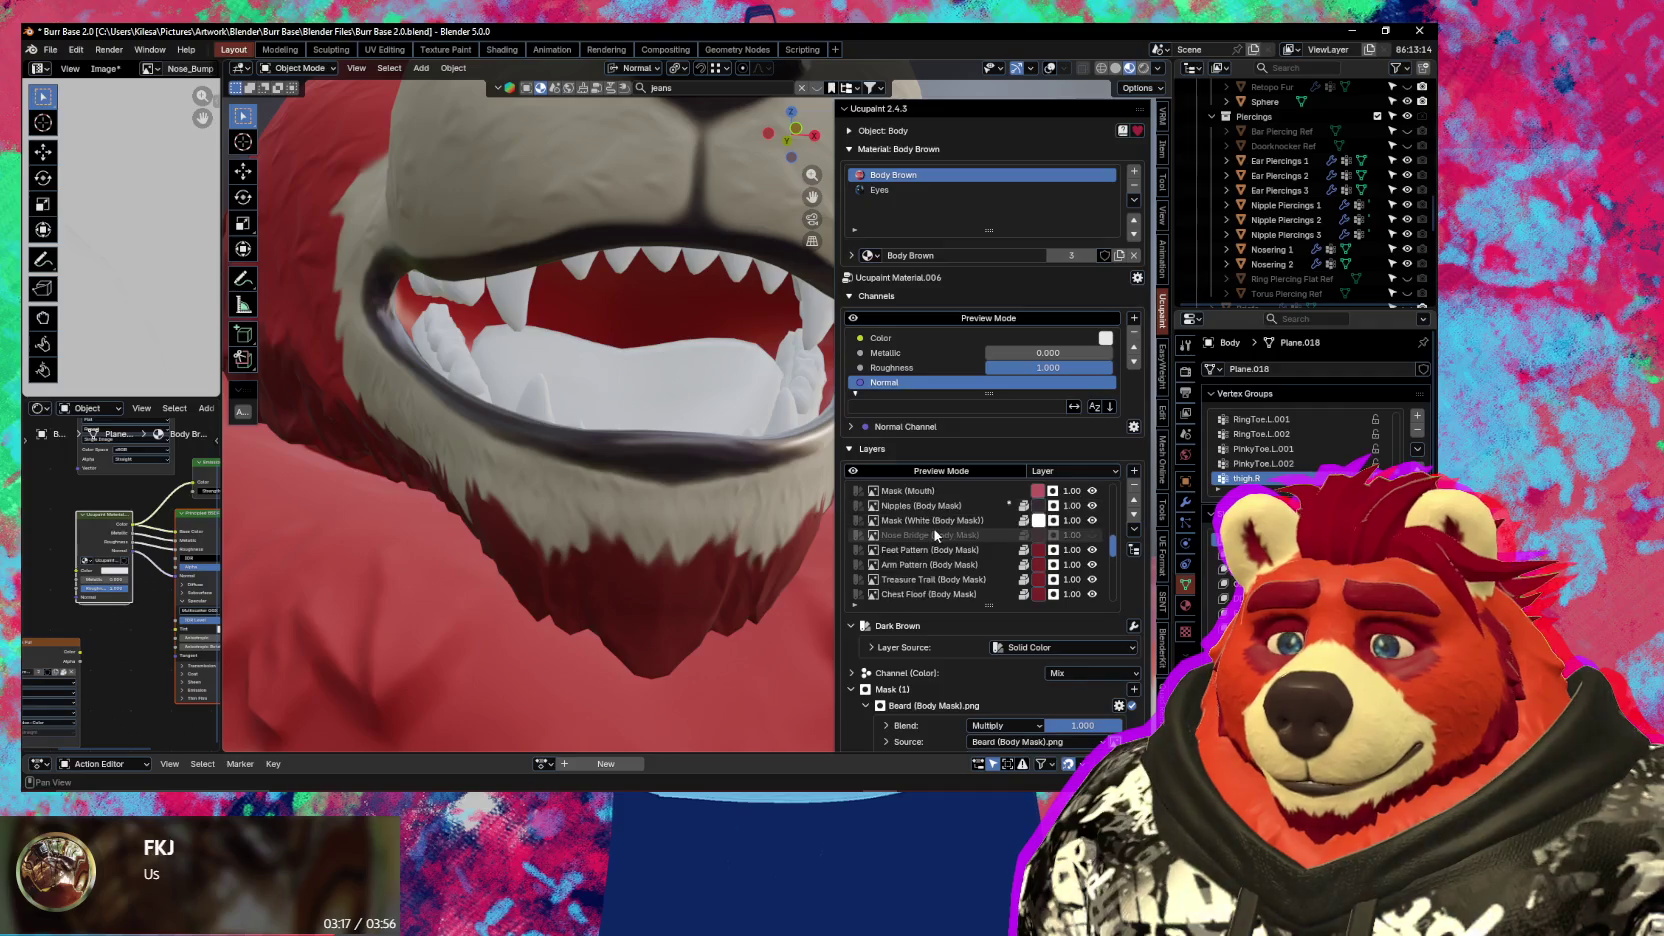
{"action": "scroll", "coordinate": [933, 529], "scroll_direction": "up", "scroll_amount": 3}
{"action": "left_click", "coordinate": [939, 520]}
In Edit Mode, select the connected mouth-interior and gum mesh islands
{"action": "mouse_move", "coordinate": [528, 432]}
{"action": "middle_mouse_down"}
{"action": "mouse_move", "coordinate": [566, 454]}
{"action": "mouse_move", "coordinate": [632, 420]}
{"action": "middle_mouse_up"}
{"action": "key", "text": "Tab"}
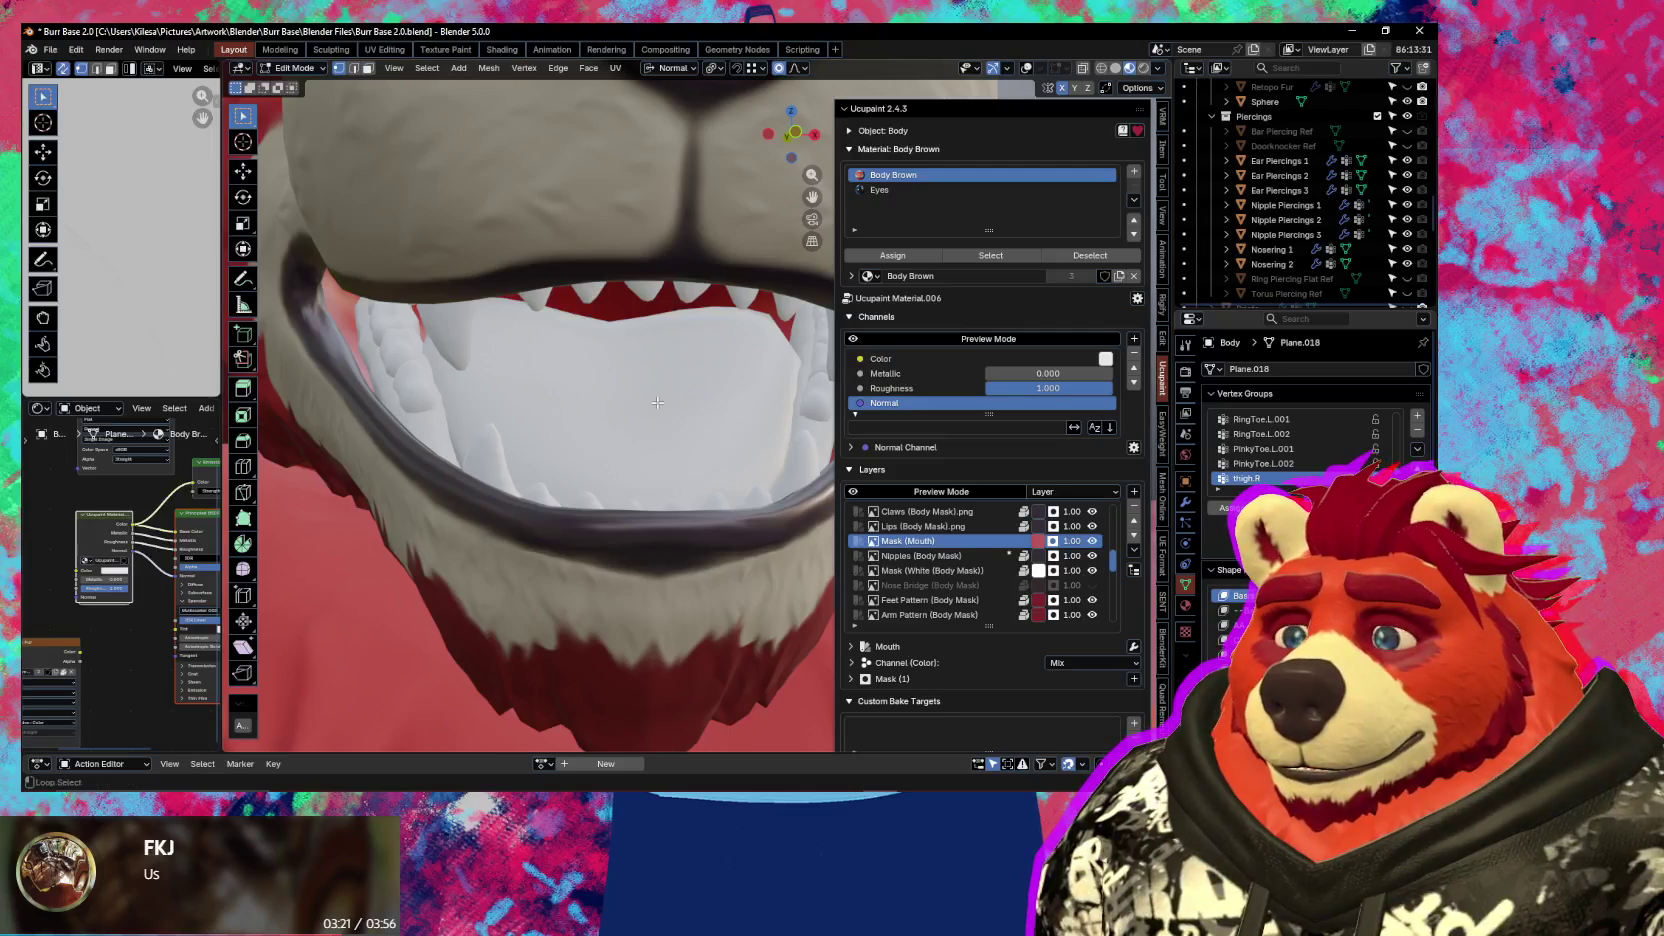
{"action": "key", "text": "shift+alt+z"}
{"action": "key", "text": "l"}
{"action": "mouse_move", "coordinate": [695, 390]}
{"action": "middle_mouse_down"}
{"action": "mouse_move", "coordinate": [737, 382]}
{"action": "mouse_move", "coordinate": [425, 205]}
{"action": "mouse_move", "coordinate": [507, 401]}
{"action": "middle_mouse_up"}
{"action": "key", "text": "l"}
{"action": "key", "text": "l"}
Fill the selected mouth faces with pink in Texture Paint using the face mask
{"action": "key", "text": "ctrl+Tab"}
{"action": "left_click", "coordinate": [555, 350]}
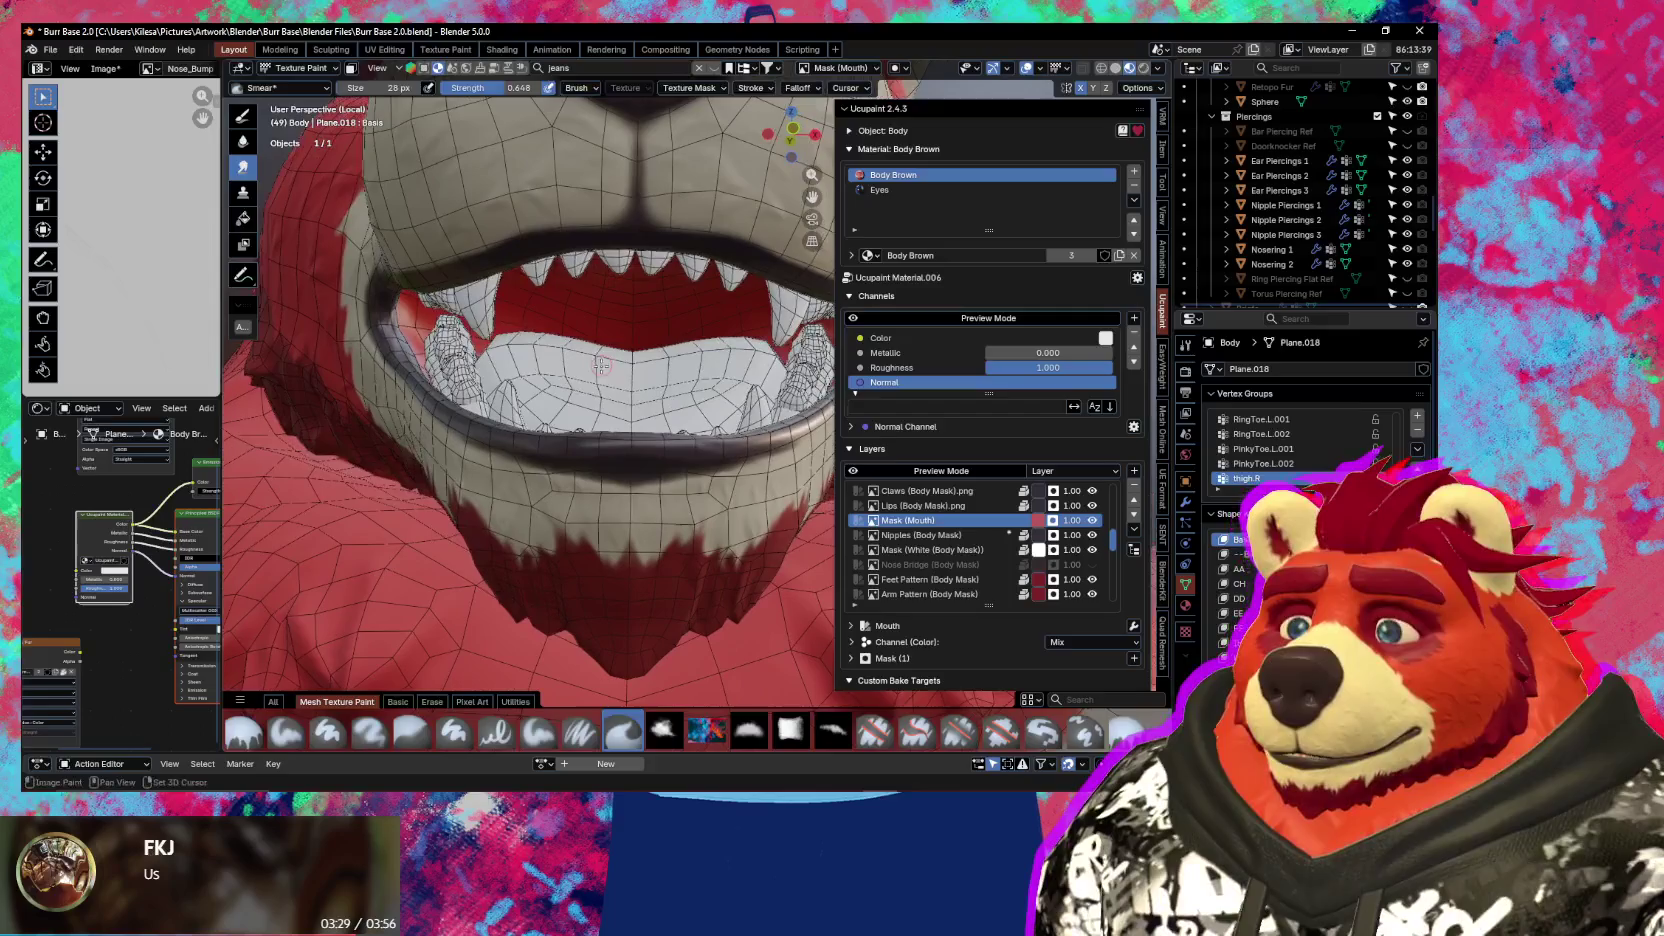
{"action": "key", "text": "shift+space"}
{"action": "key", "text": "m"}
{"action": "left_click", "coordinate": [607, 379]}
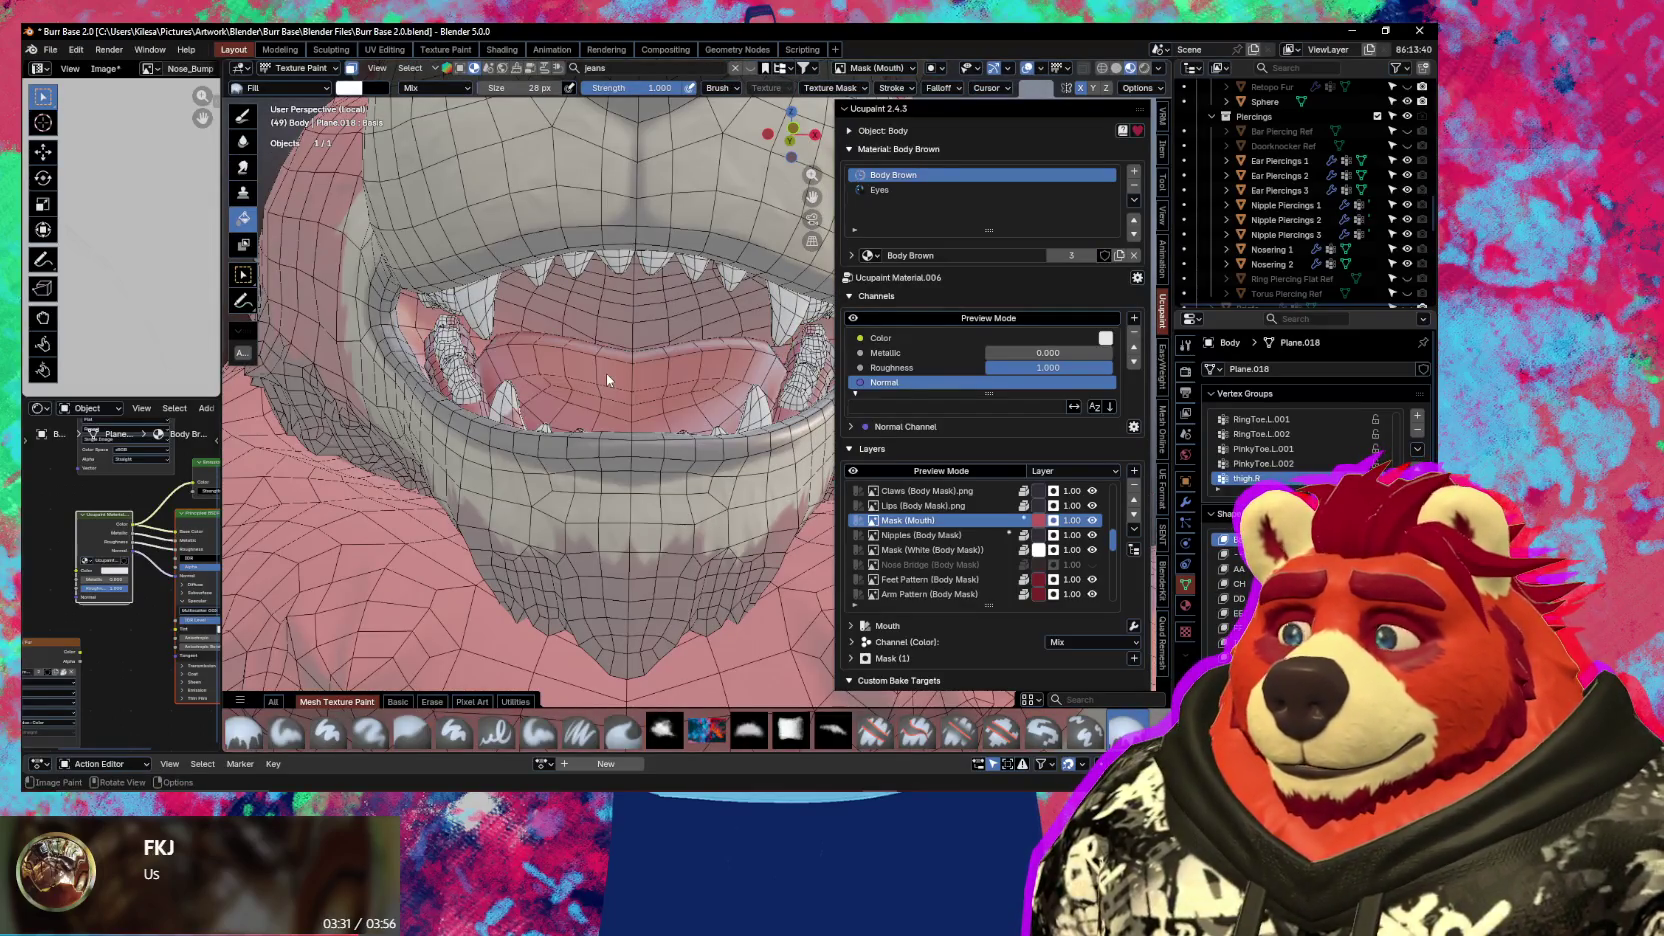
{"action": "mouse_move", "coordinate": [606, 372]}
{"action": "middle_mouse_down"}
{"action": "mouse_move", "coordinate": [559, 374]}
{"action": "mouse_move", "coordinate": [537, 417]}
{"action": "mouse_move", "coordinate": [610, 388]}
{"action": "mouse_move", "coordinate": [590, 391]}
{"action": "mouse_move", "coordinate": [663, 410]}
{"action": "middle_mouse_up"}
{"action": "scroll", "coordinate": [532, 400], "scroll_direction": "up", "scroll_amount": 3}
Recheck the mouth face selection in Edit Mode and return to Texture Paint
{"action": "key", "text": "shift+alt+z"}
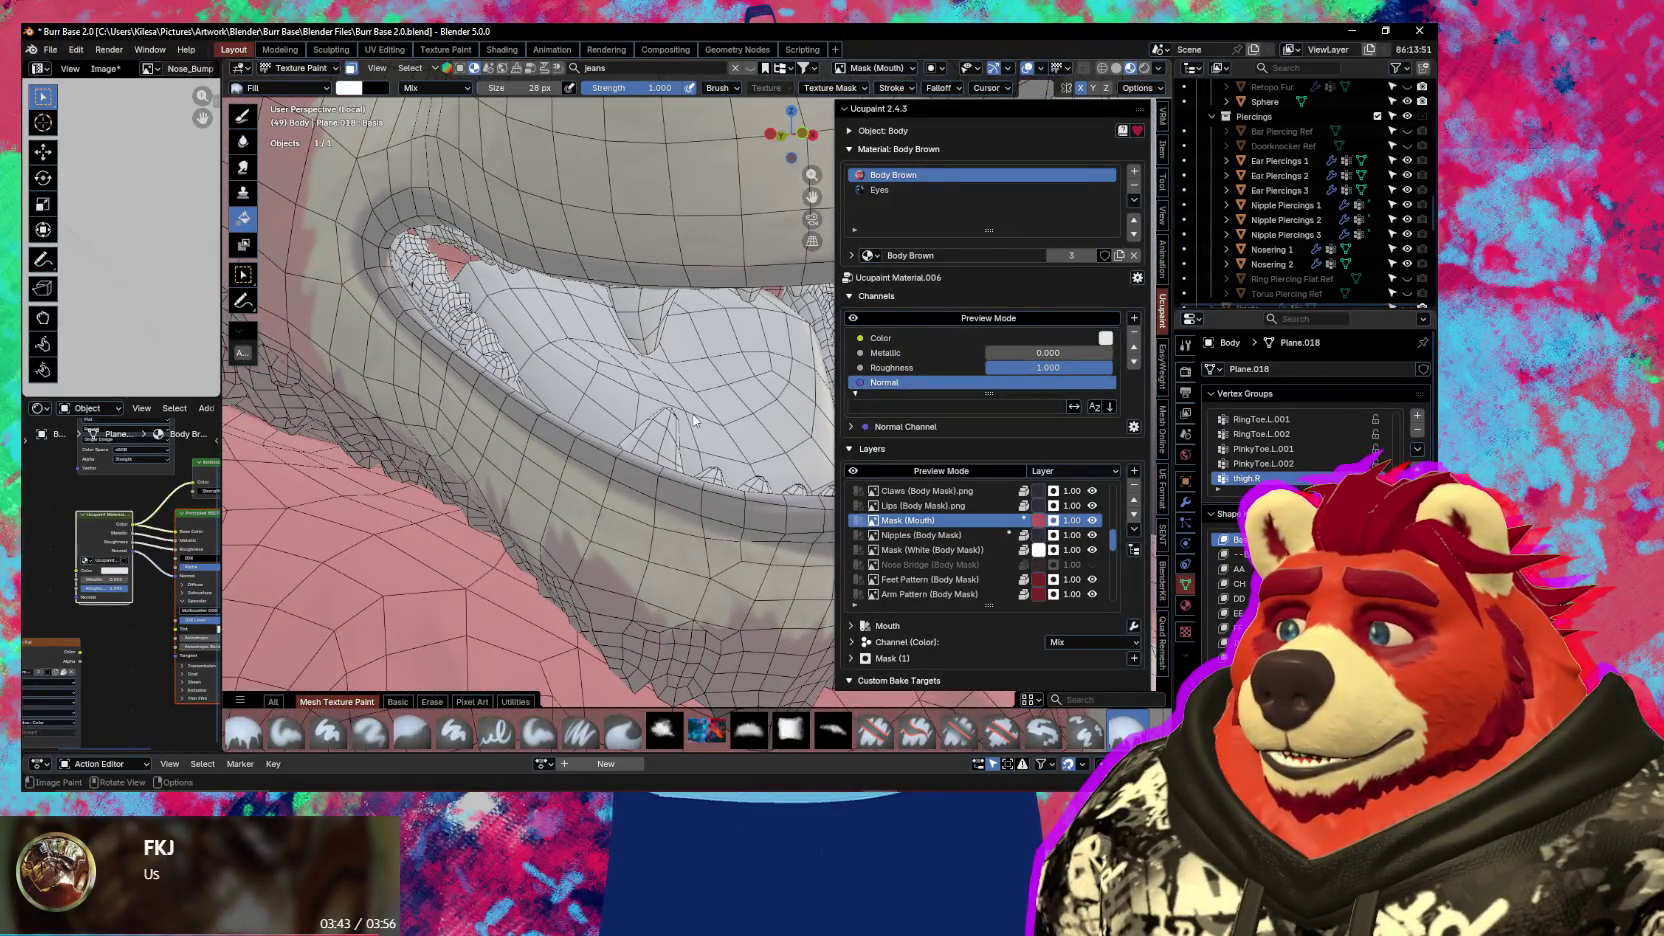
{"action": "key", "text": "Tab"}
{"action": "middle_click_drag", "start_coordinate": [640, 415], "coordinate": [625, 369]}
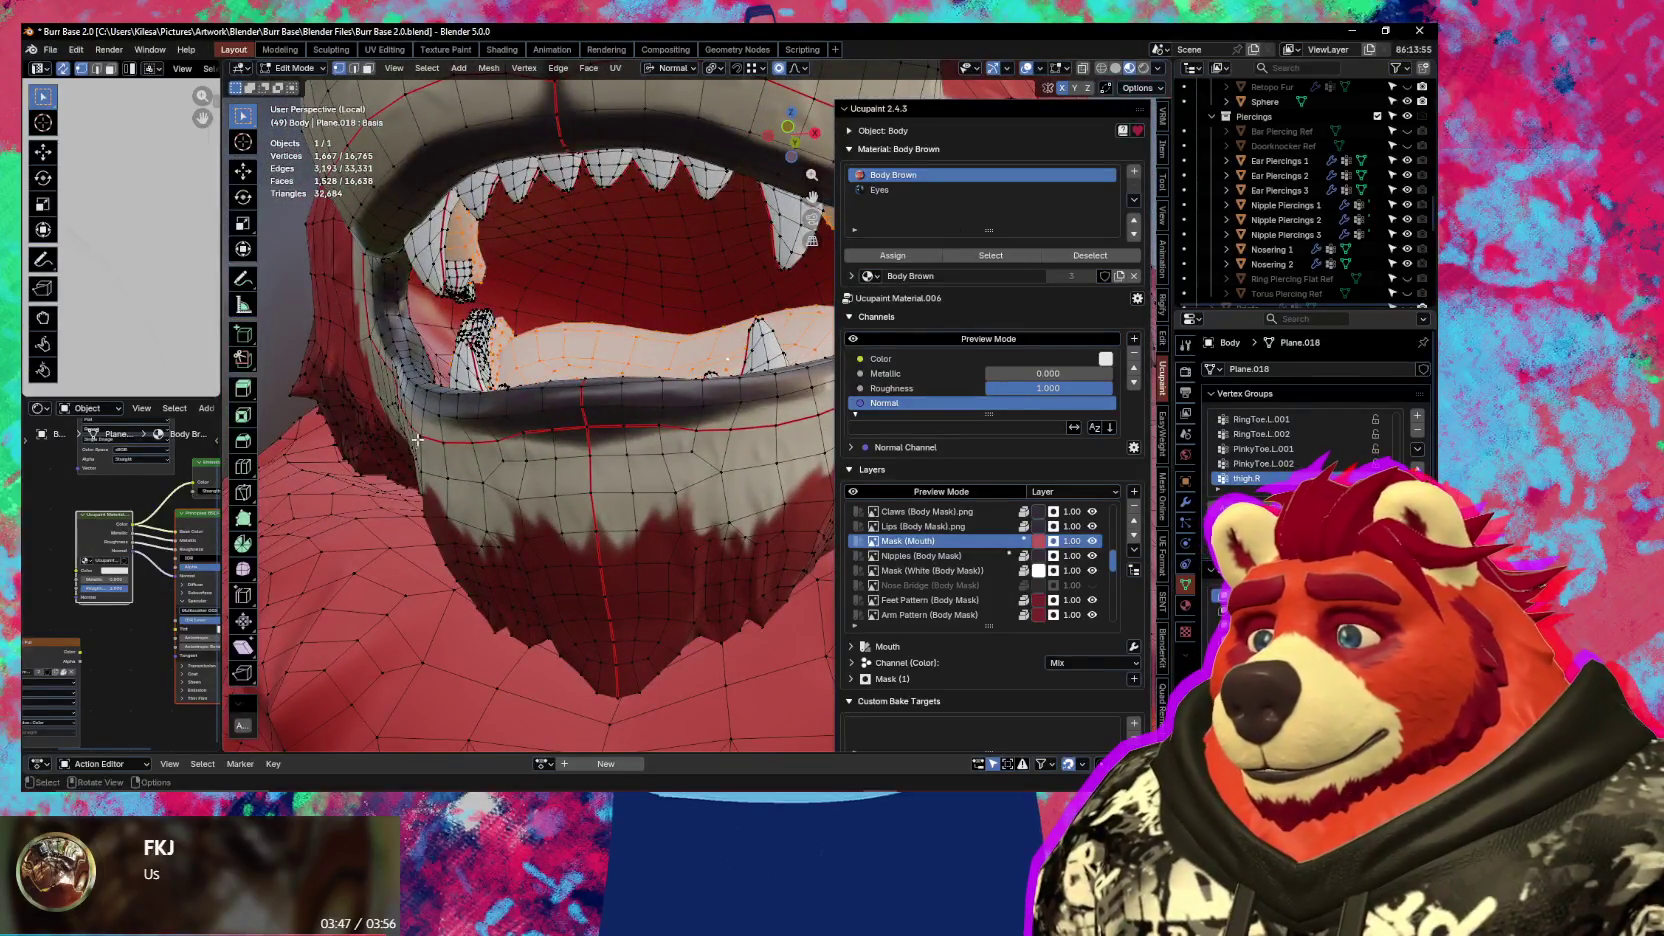
{"action": "key", "text": "Tab"}
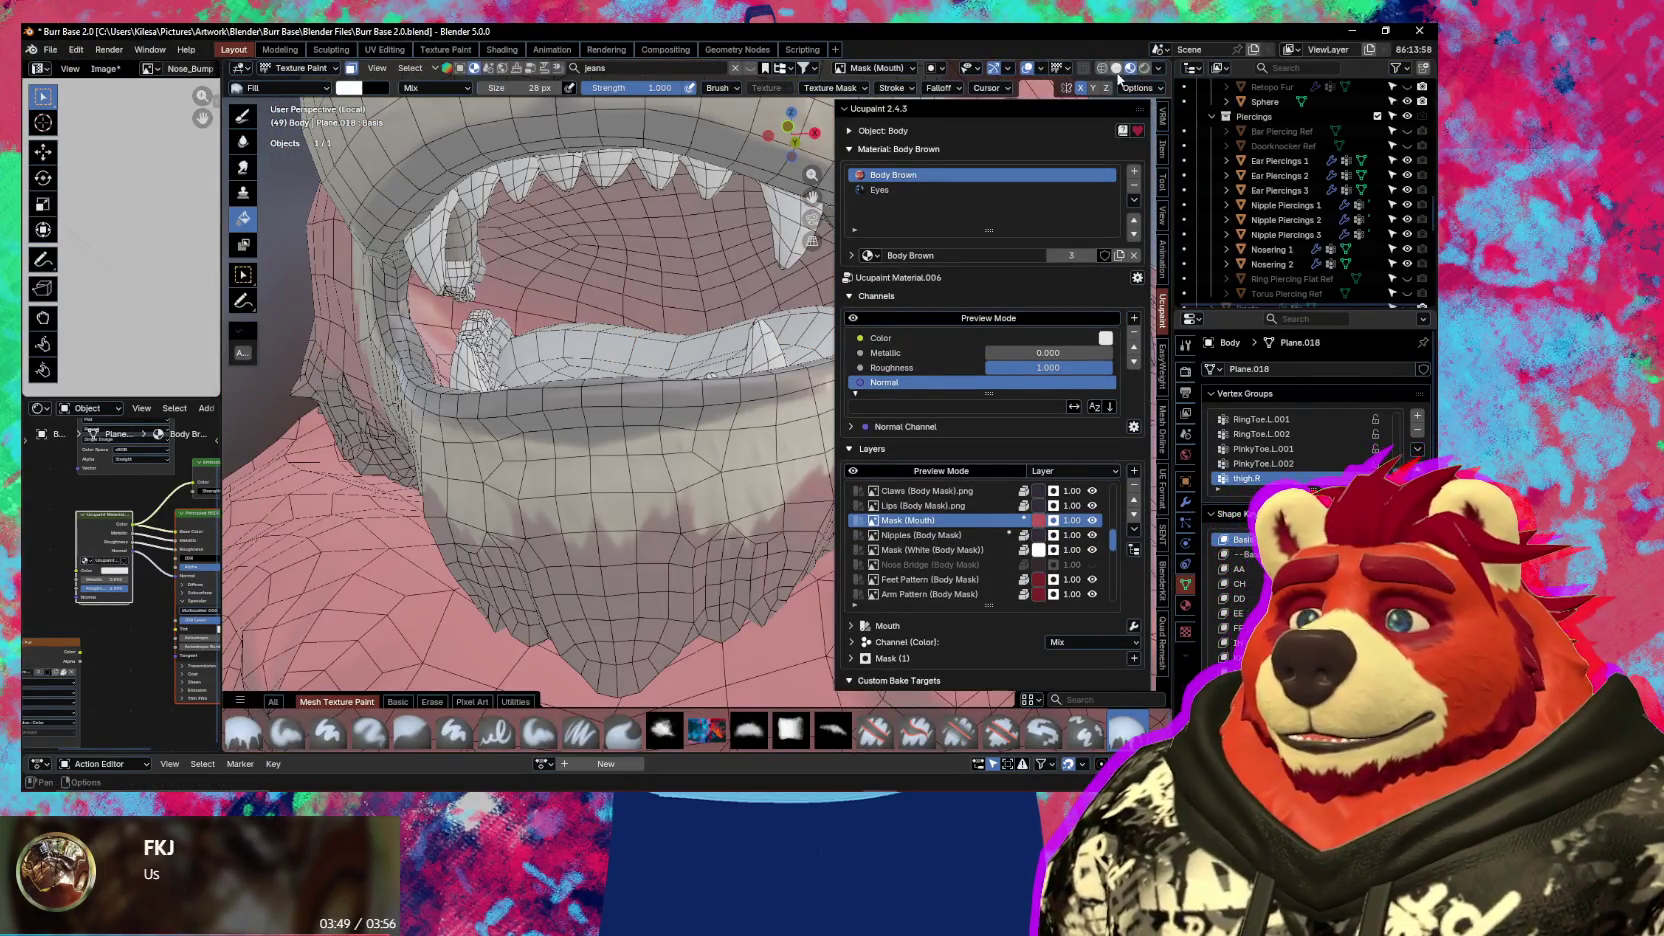
Set the paint Bleed option to 2 px, then widen the image editor area
{"action": "left_click", "coordinate": [1152, 89]}
{"action": "left_click_drag", "start_coordinate": [1160, 116], "coordinate": [1162, 116]}
{"action": "type", "text": "2"}
{"action": "key", "text": "Return"}
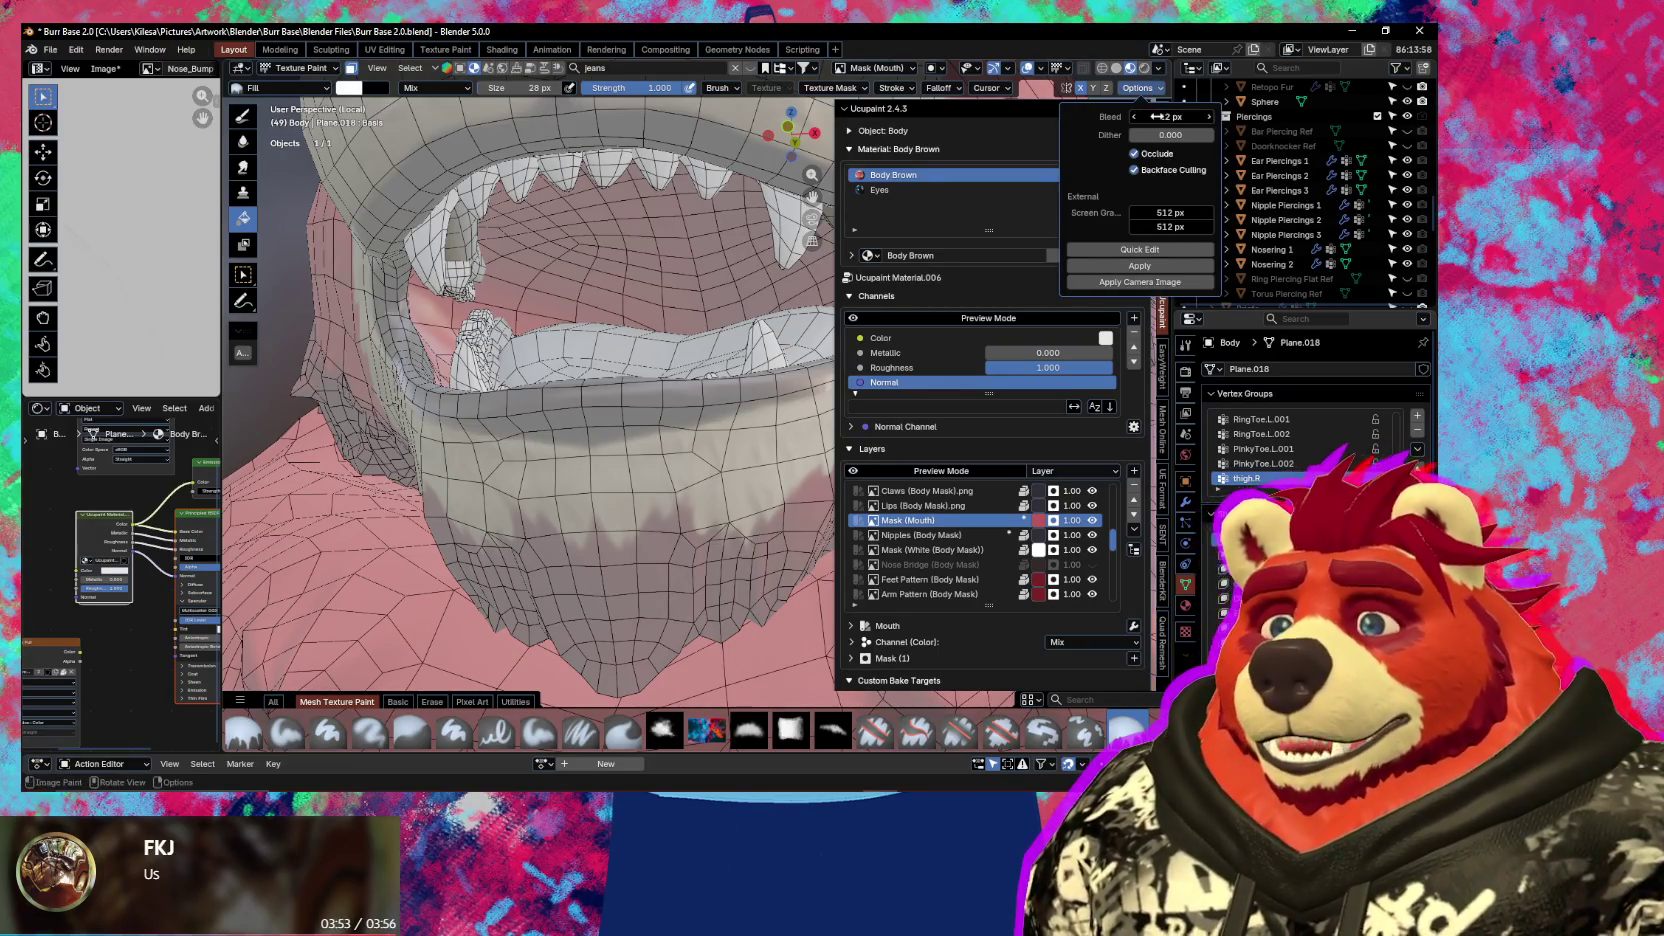
{"action": "mouse_move", "coordinate": [745, 332]}
{"action": "middle_mouse_down"}
{"action": "mouse_move", "coordinate": [627, 360]}
{"action": "mouse_move", "coordinate": [566, 338]}
{"action": "mouse_move", "coordinate": [532, 364]}
{"action": "middle_mouse_up"}
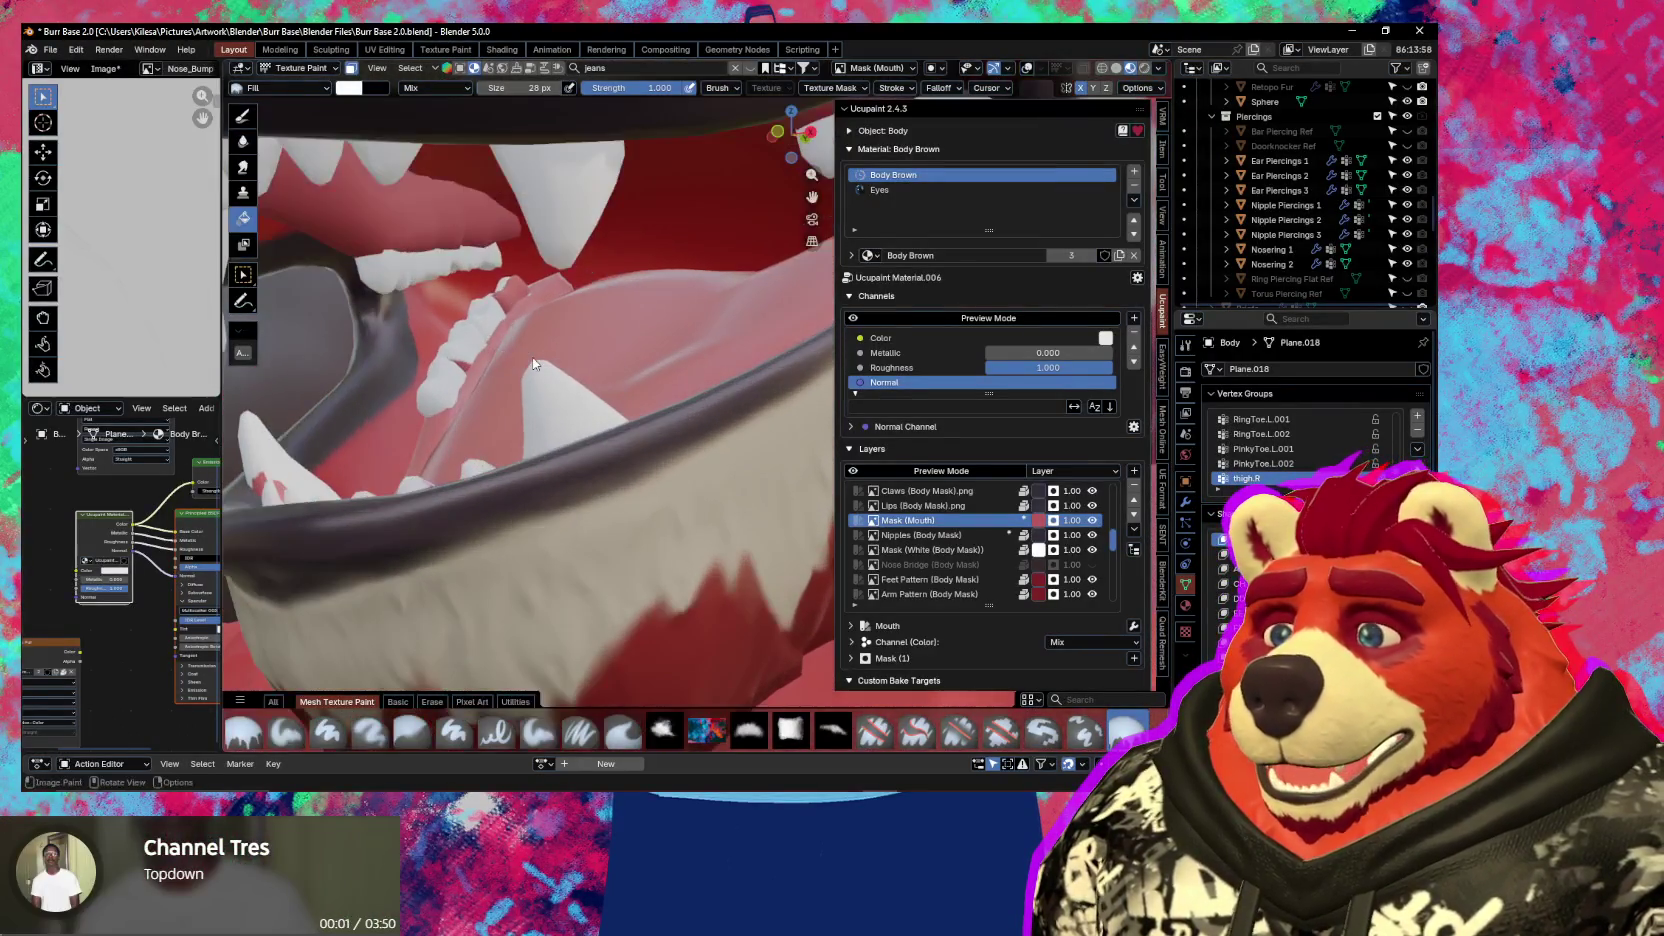
{"action": "left_click_drag", "start_coordinate": [222, 300], "coordinate": [461, 300]}
{"action": "middle_click_drag", "start_coordinate": [326, 308], "coordinate": [329, 80]}
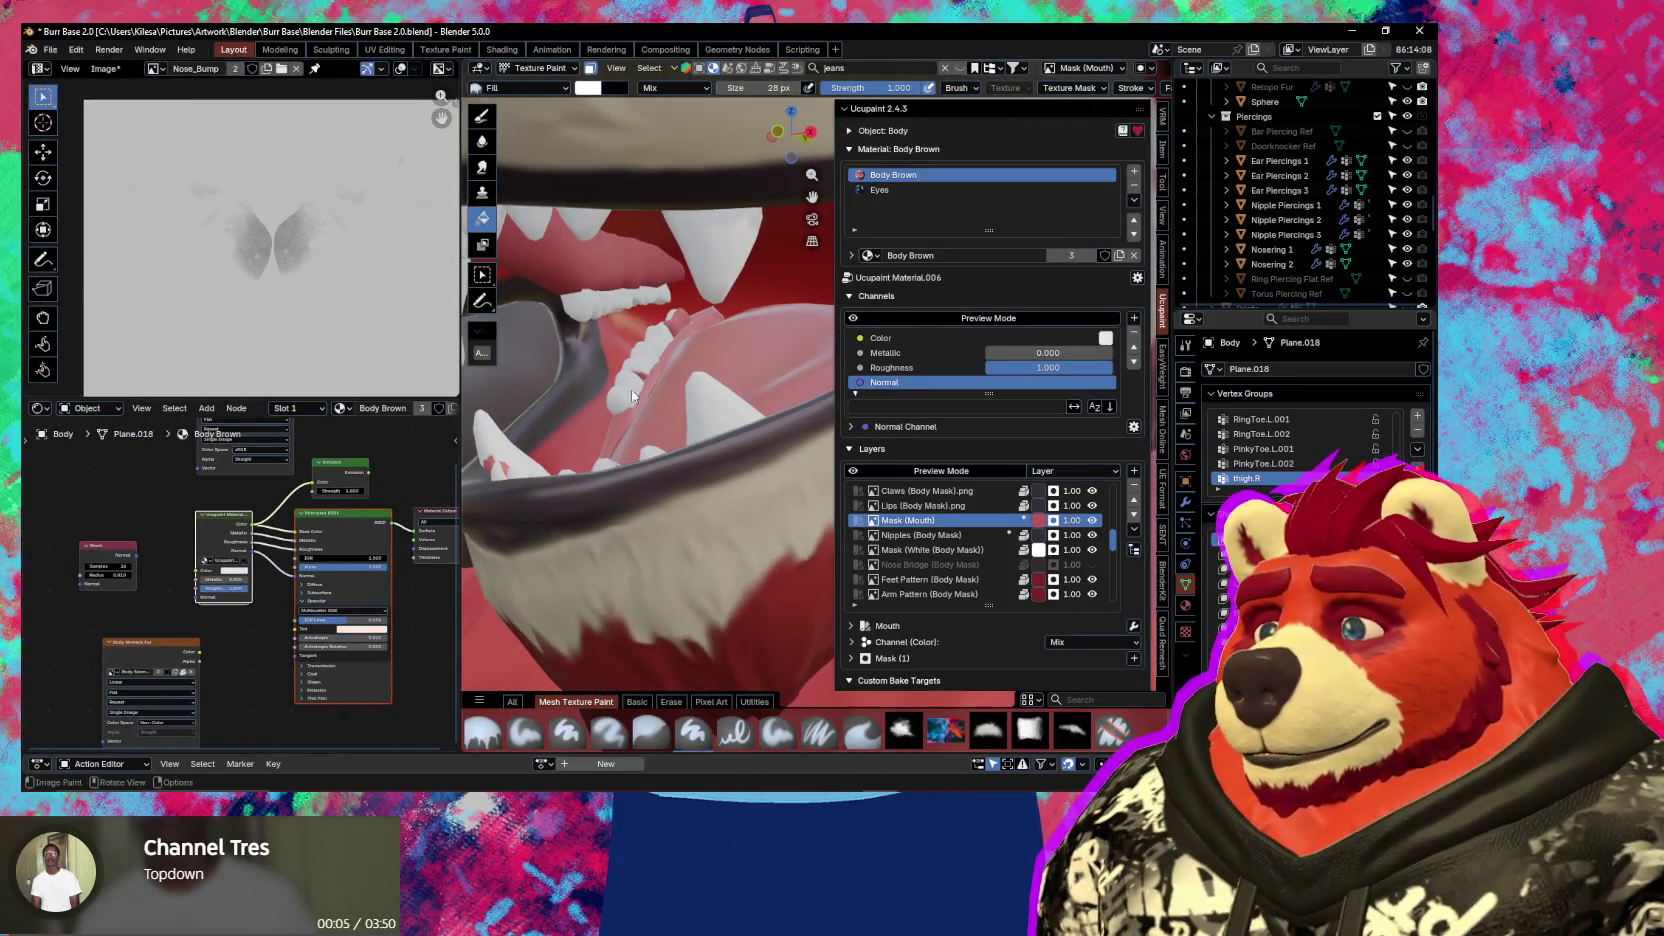
Display the Mask (Mouth) image and zoom in on the mouth mask shapes
{"action": "left_click", "coordinate": [905, 520]}
{"action": "middle_click_drag", "start_coordinate": [205, 286], "coordinate": [140, 305]}
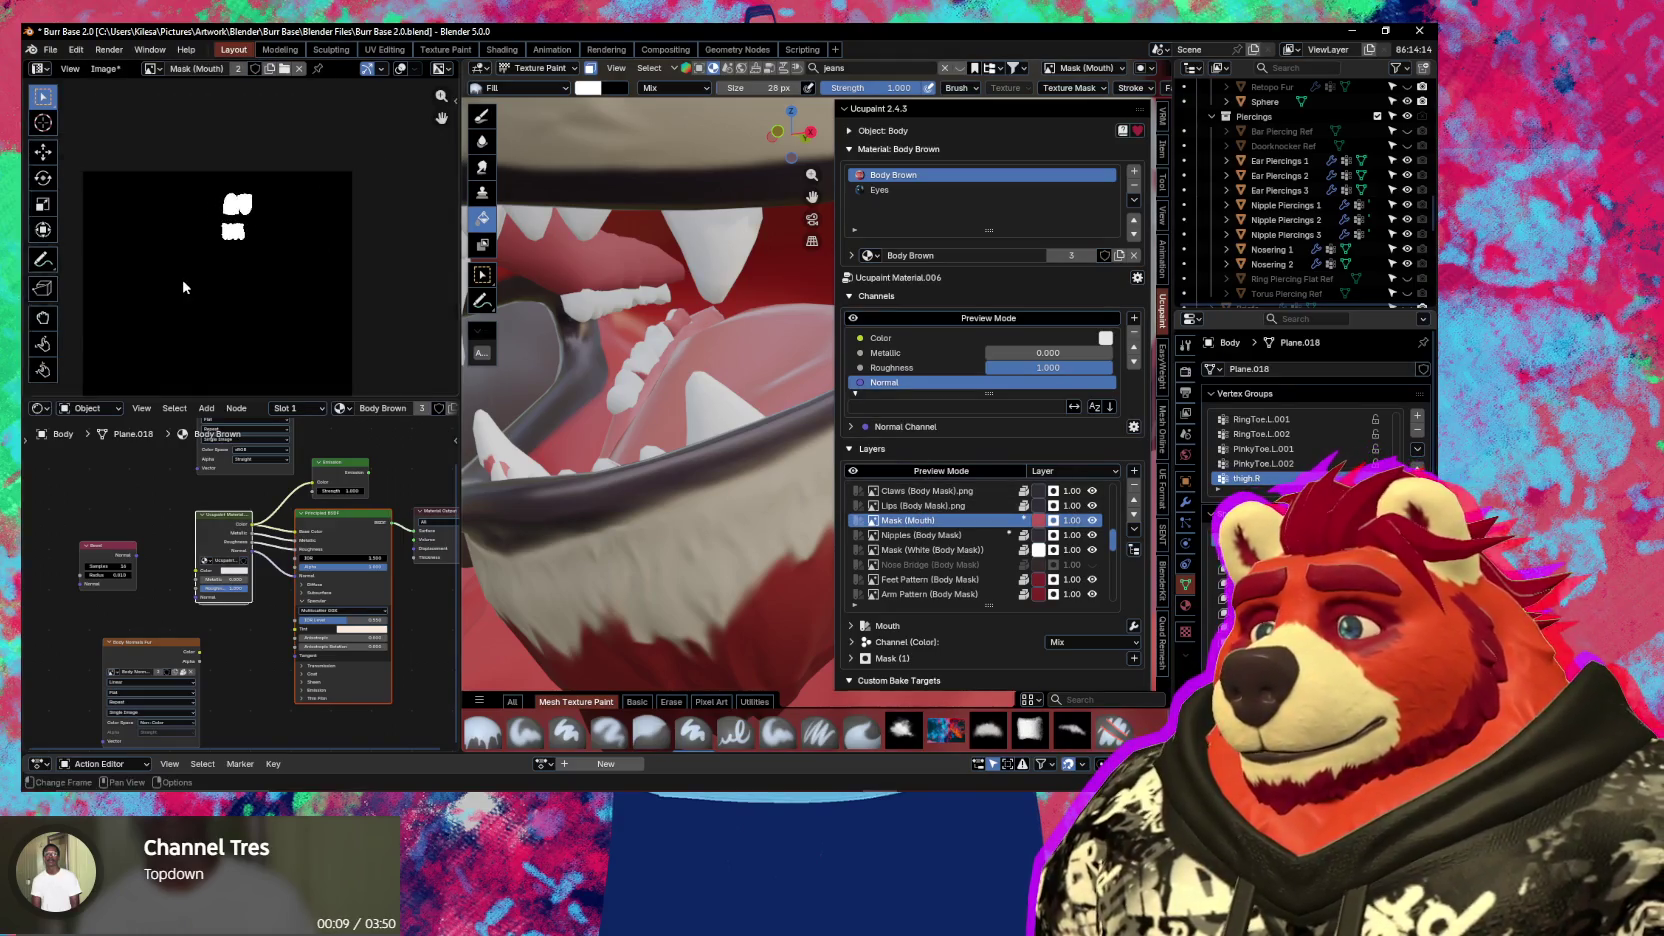
{"action": "scroll", "coordinate": [237, 228], "scroll_direction": "up", "scroll_amount": 3}
{"action": "middle_click_drag", "start_coordinate": [237, 228], "coordinate": [251, 253]}
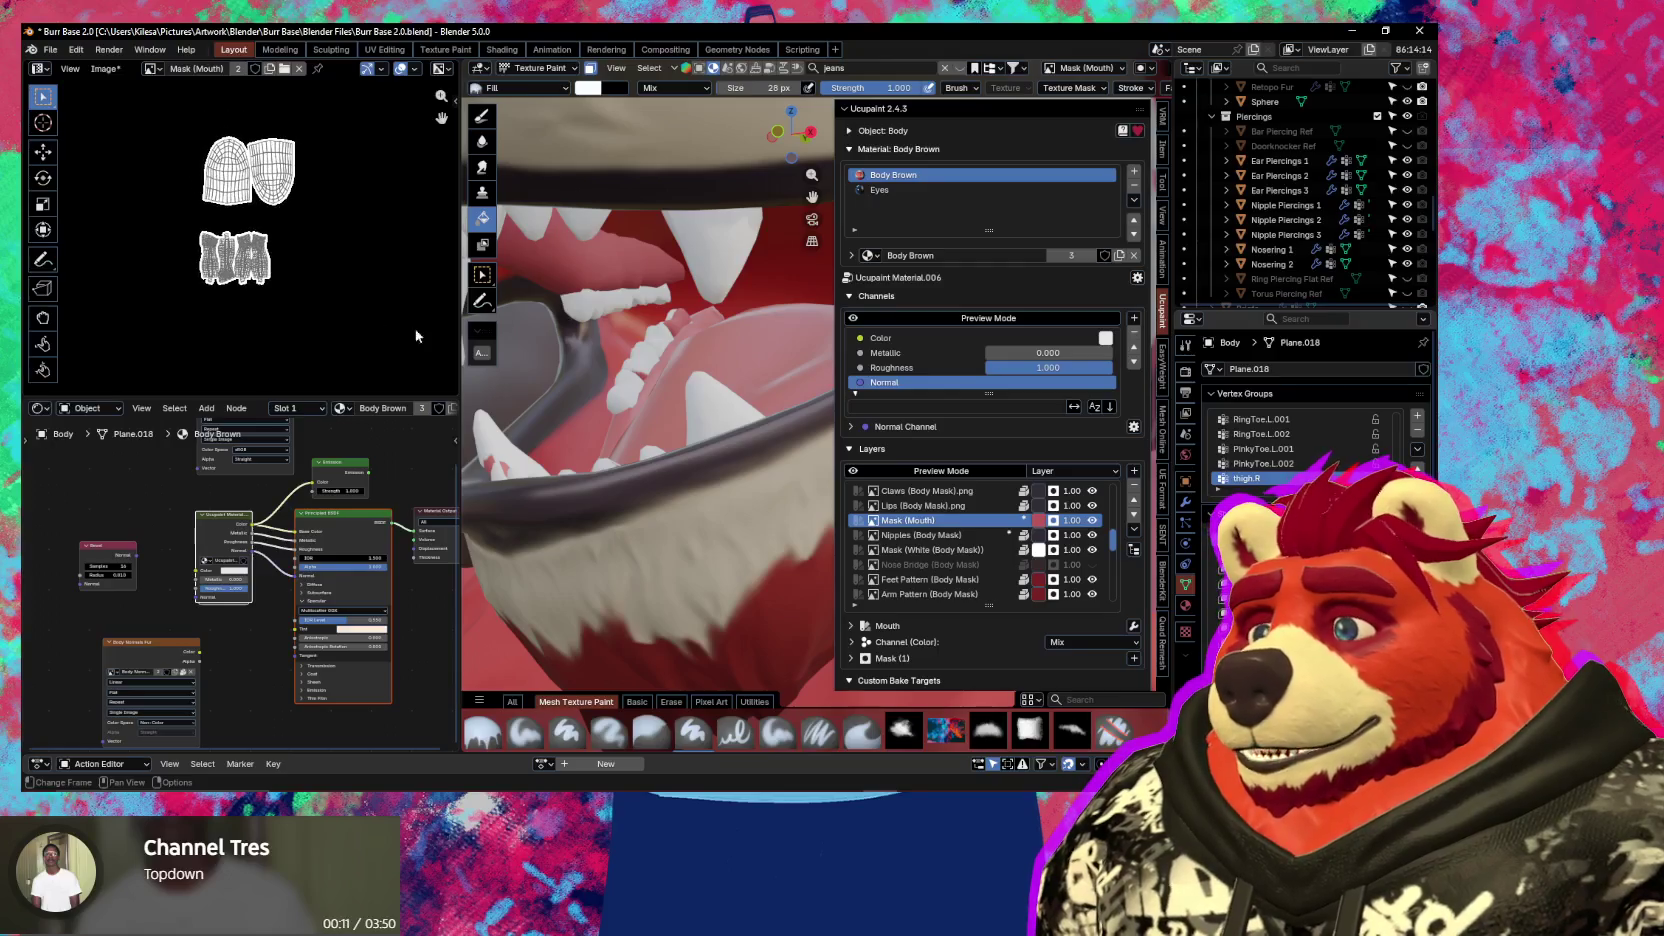
Turn the left area into the UV Editor and put the body mesh into Edit Mode
{"action": "left_click", "coordinate": [38, 69]}
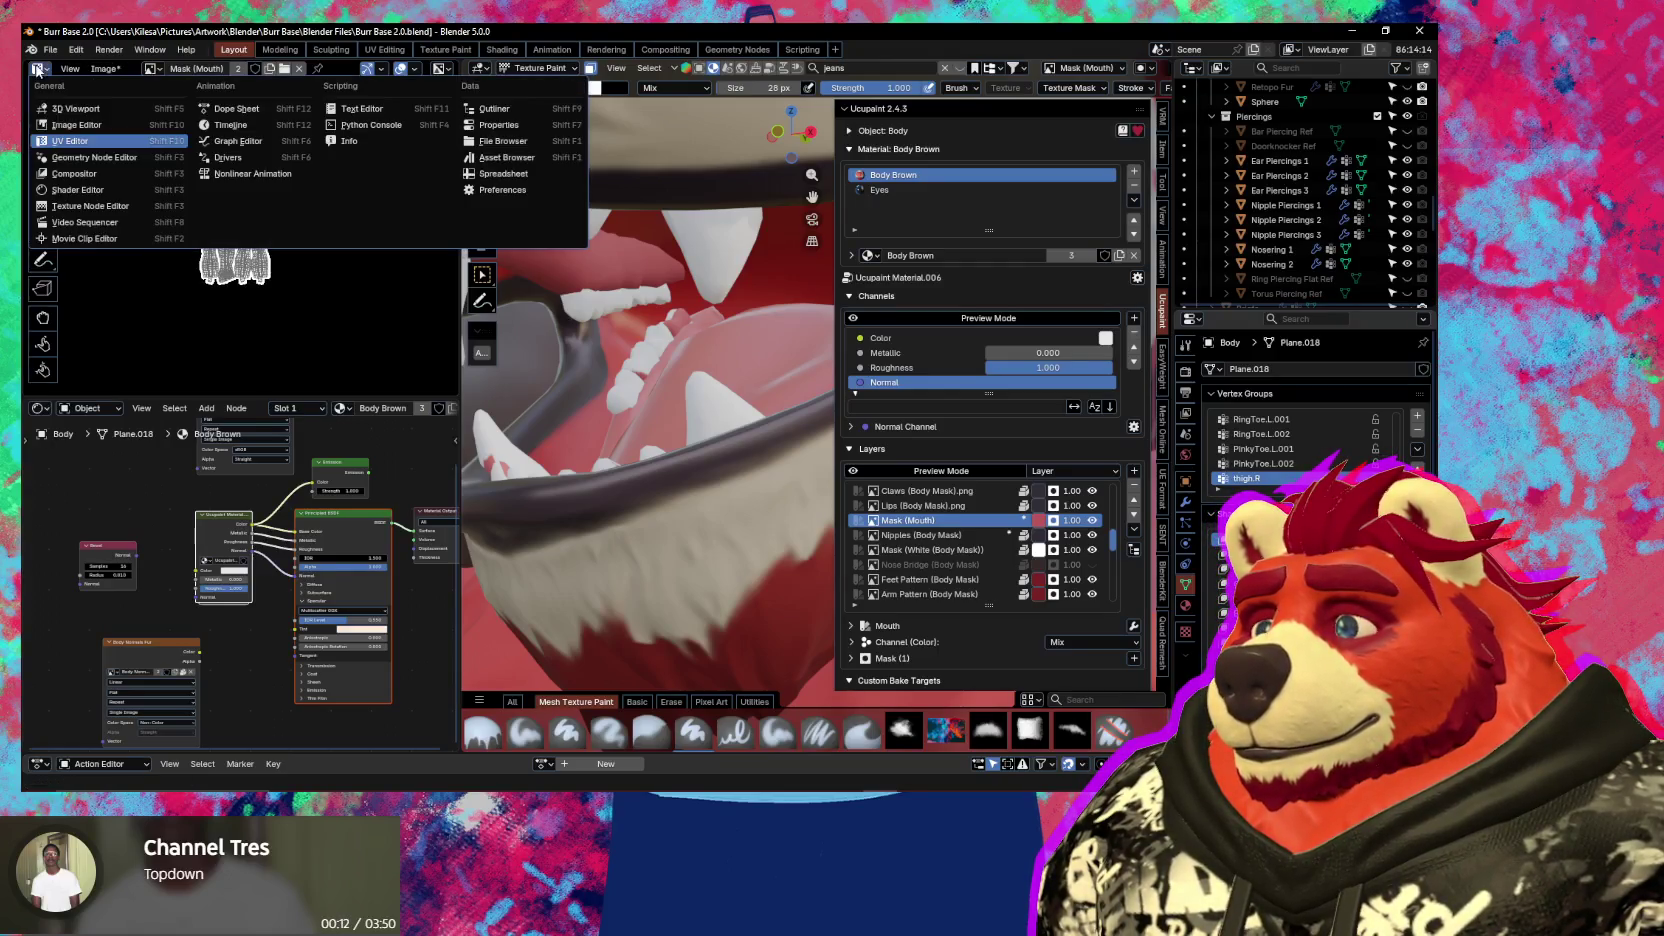
{"action": "left_click", "coordinate": [71, 143]}
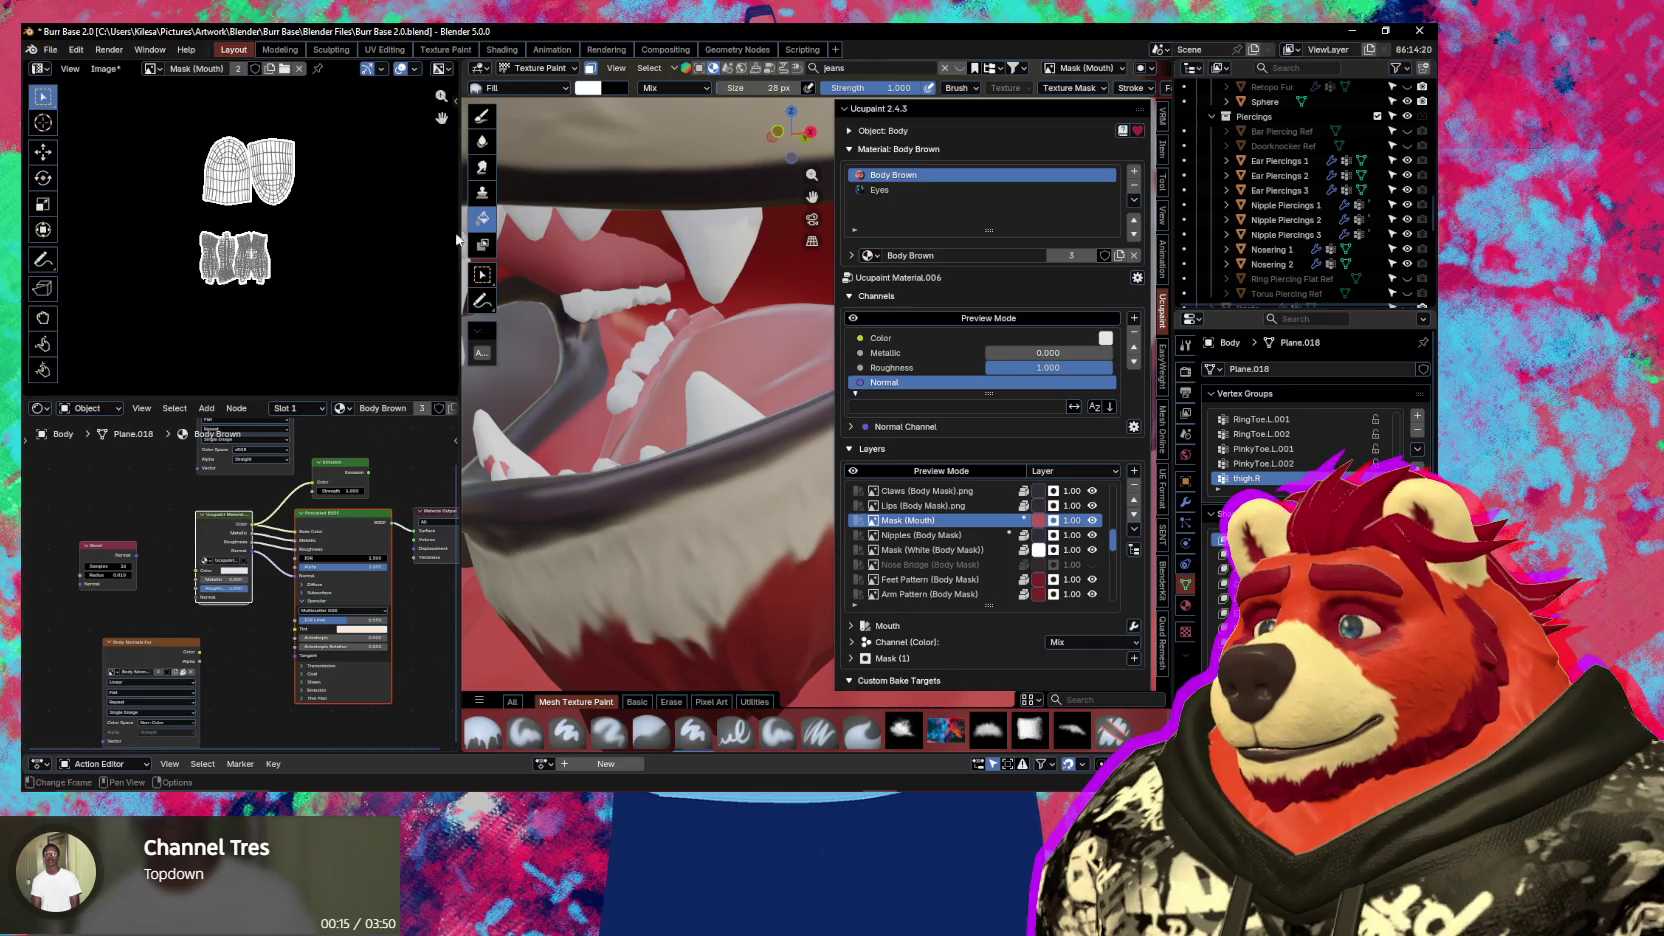
{"action": "key", "text": "Tab"}
{"action": "middle_click_drag", "start_coordinate": [262, 250], "coordinate": [335, 248]}
{"action": "scroll", "coordinate": [335, 248], "scroll_direction": "up", "scroll_amount": 3}
{"action": "scroll", "coordinate": [211, 254], "scroll_direction": "up", "scroll_amount": 4}
{"action": "mouse_move", "coordinate": [181, 250]}
{"action": "middle_mouse_down"}
{"action": "mouse_move", "coordinate": [189, 212]}
{"action": "mouse_move", "coordinate": [157, 207]}
{"action": "middle_mouse_up"}
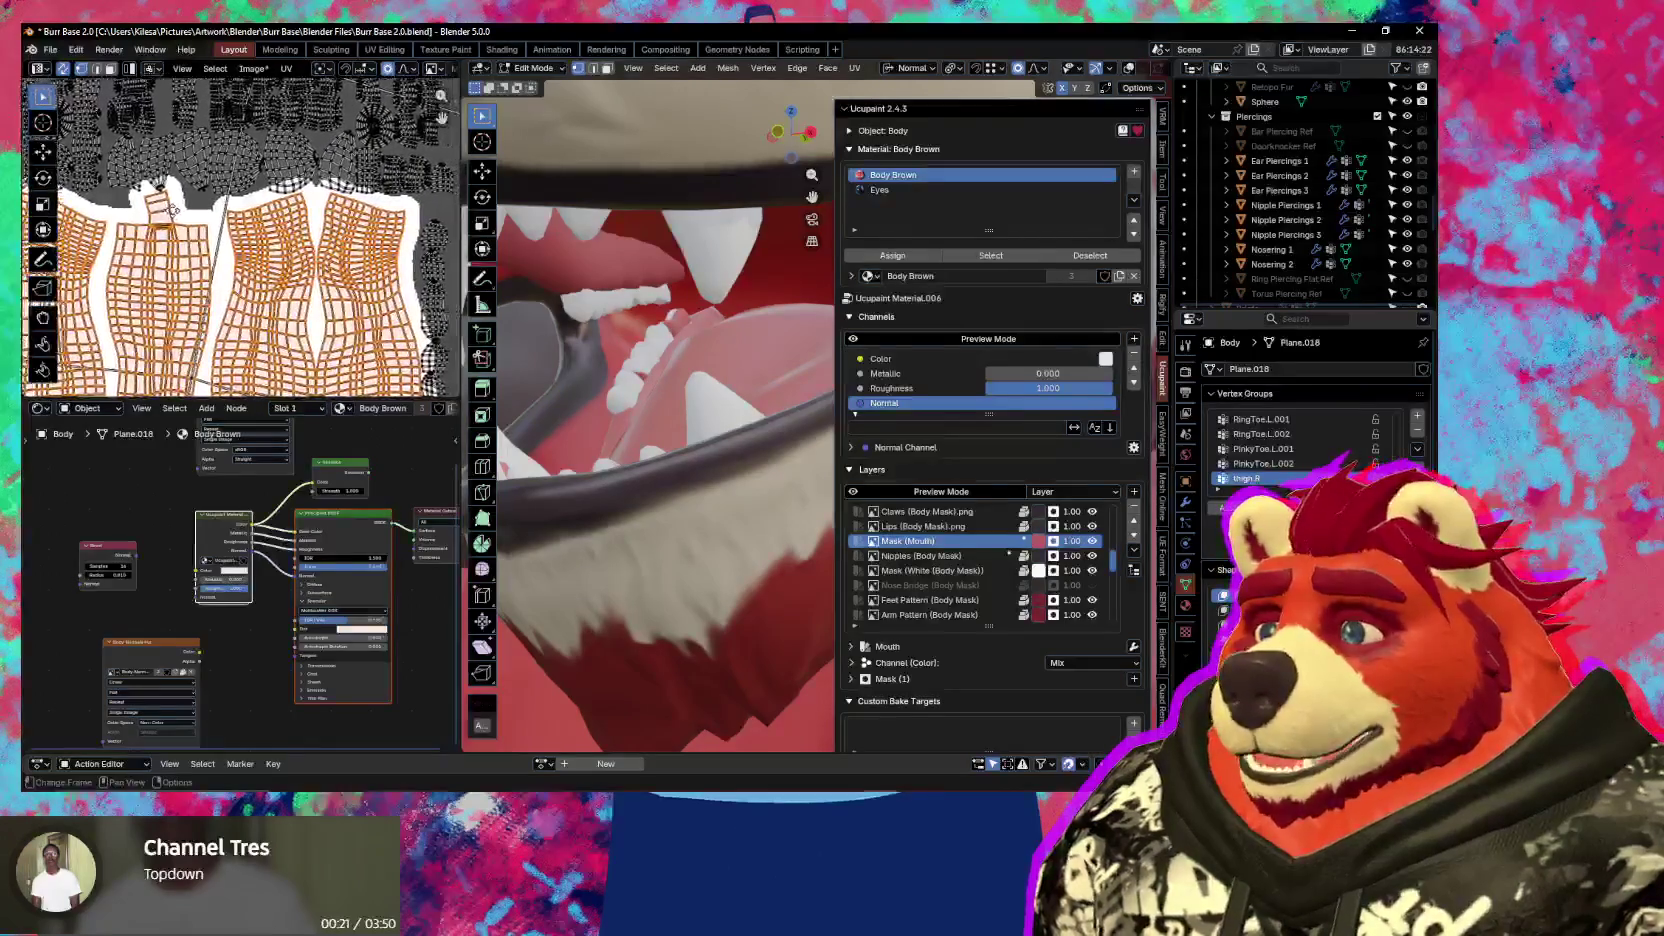
Zoom around the mouth UV islands, then show the Mask (Mouth) image in the left area again
{"action": "scroll", "coordinate": [160, 207], "scroll_direction": "up", "scroll_amount": 2}
{"action": "scroll", "coordinate": [190, 207], "scroll_direction": "up", "scroll_amount": 2}
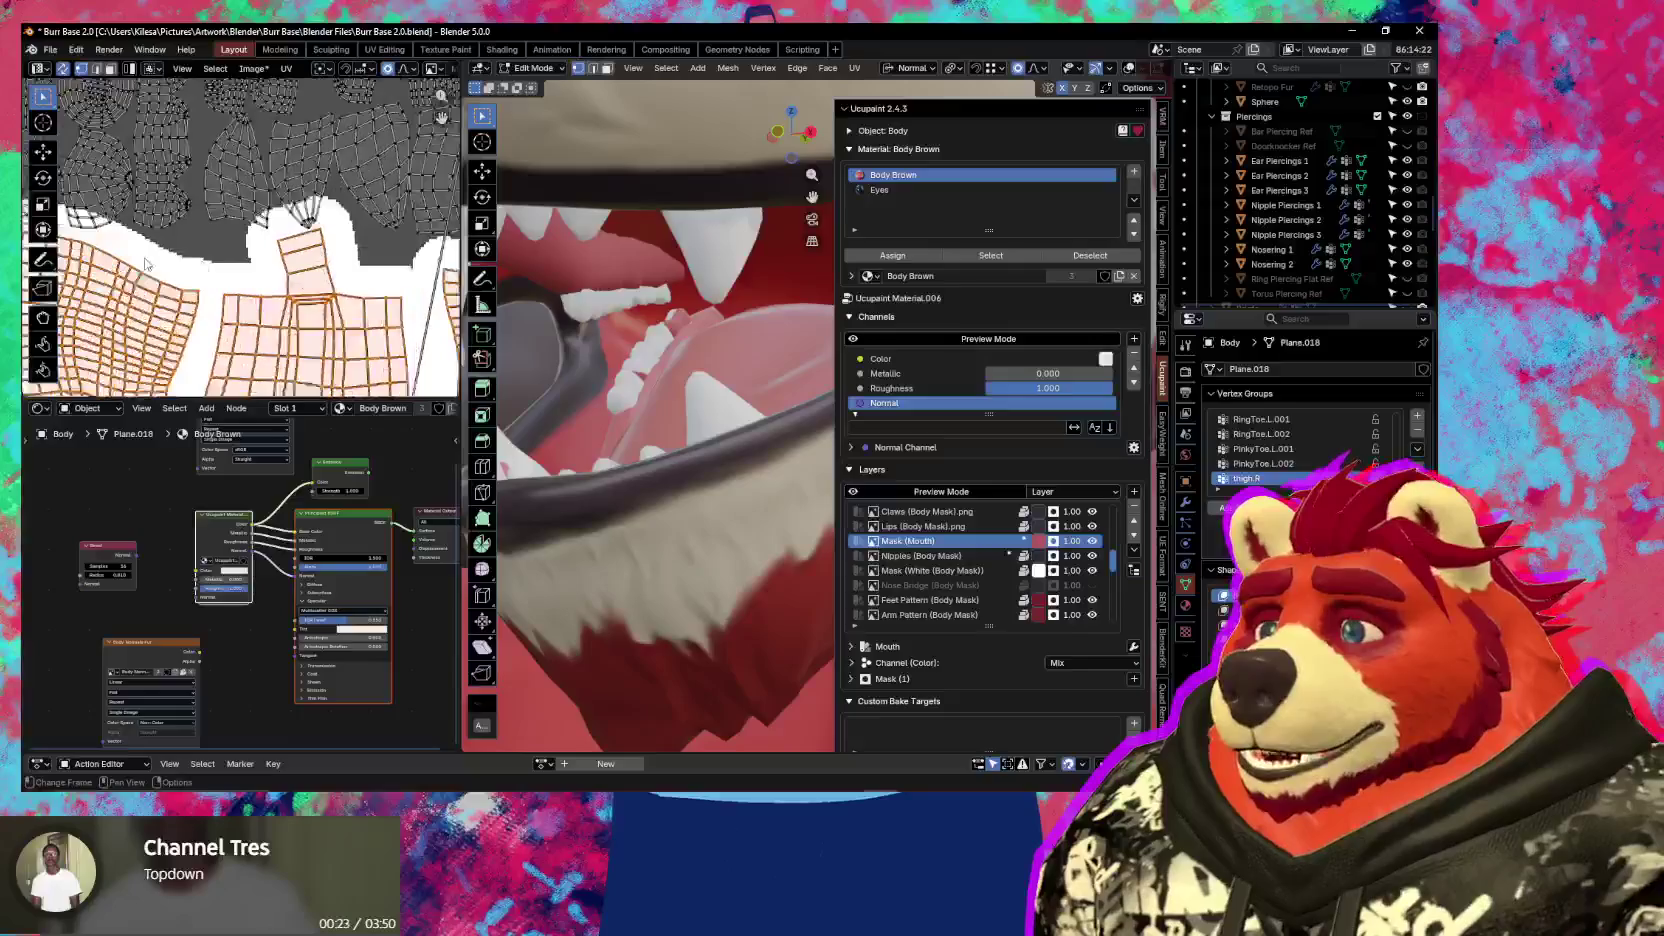
{"action": "scroll", "coordinate": [210, 206], "scroll_direction": "up", "scroll_amount": 2}
{"action": "scroll", "coordinate": [213, 206], "scroll_direction": "up", "scroll_amount": 4}
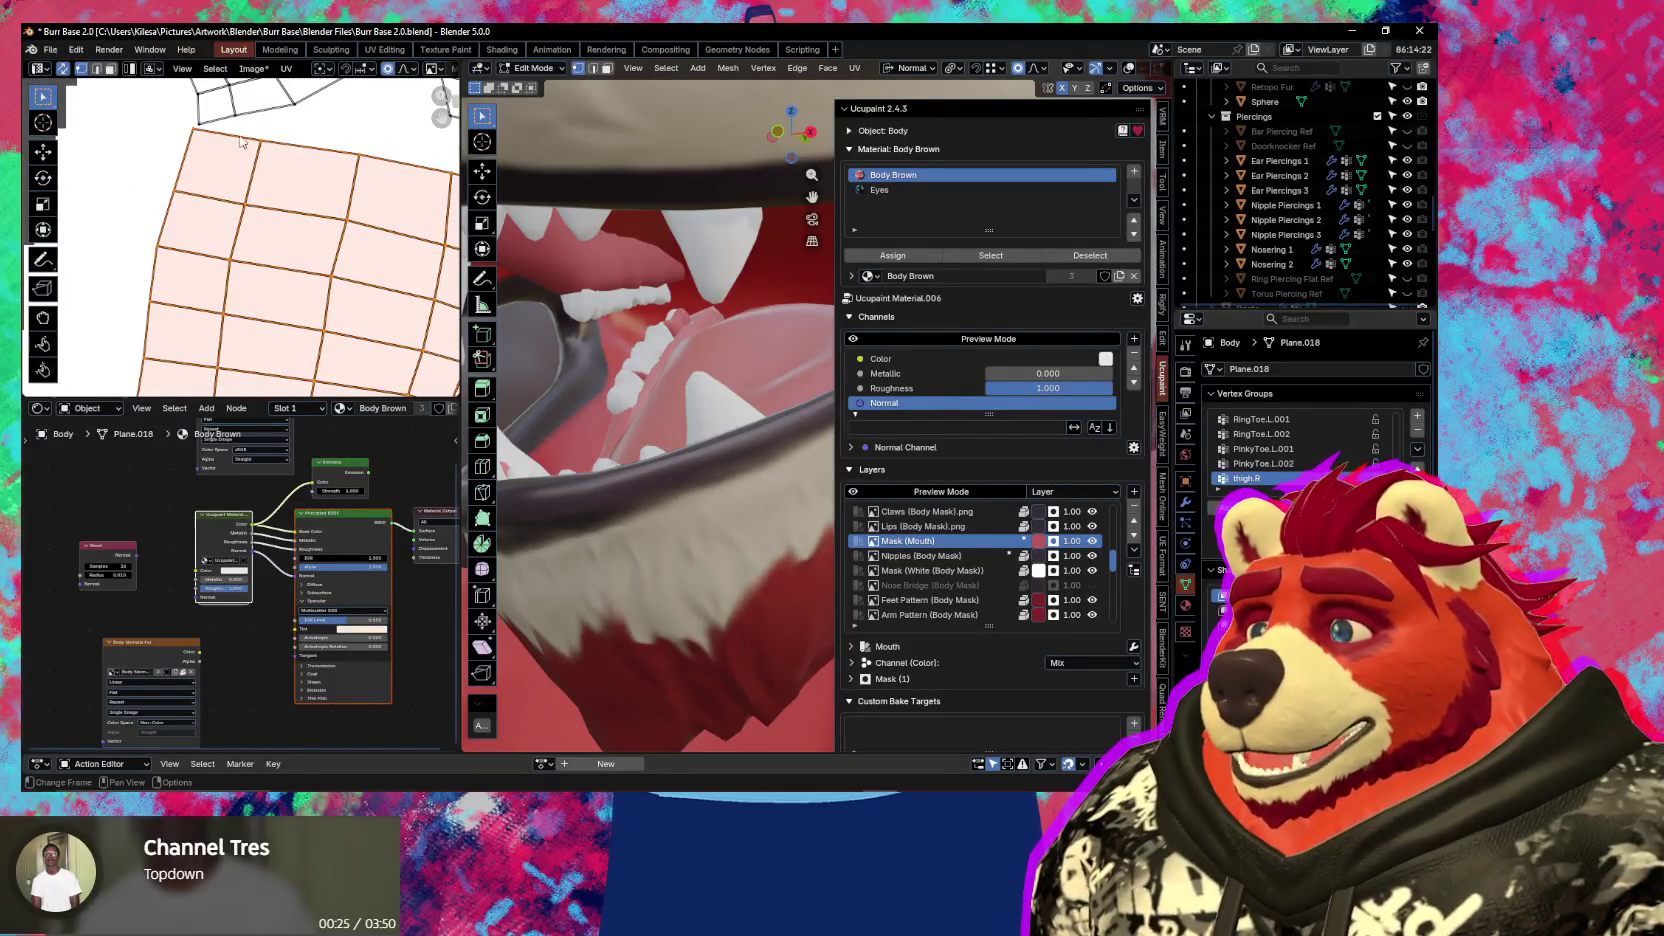
{"action": "scroll", "coordinate": [240, 150], "scroll_direction": "down", "scroll_amount": 3}
{"action": "scroll", "coordinate": [230, 180], "scroll_direction": "down", "scroll_amount": 3}
{"action": "scroll", "coordinate": [220, 210], "scroll_direction": "down", "scroll_amount": 3}
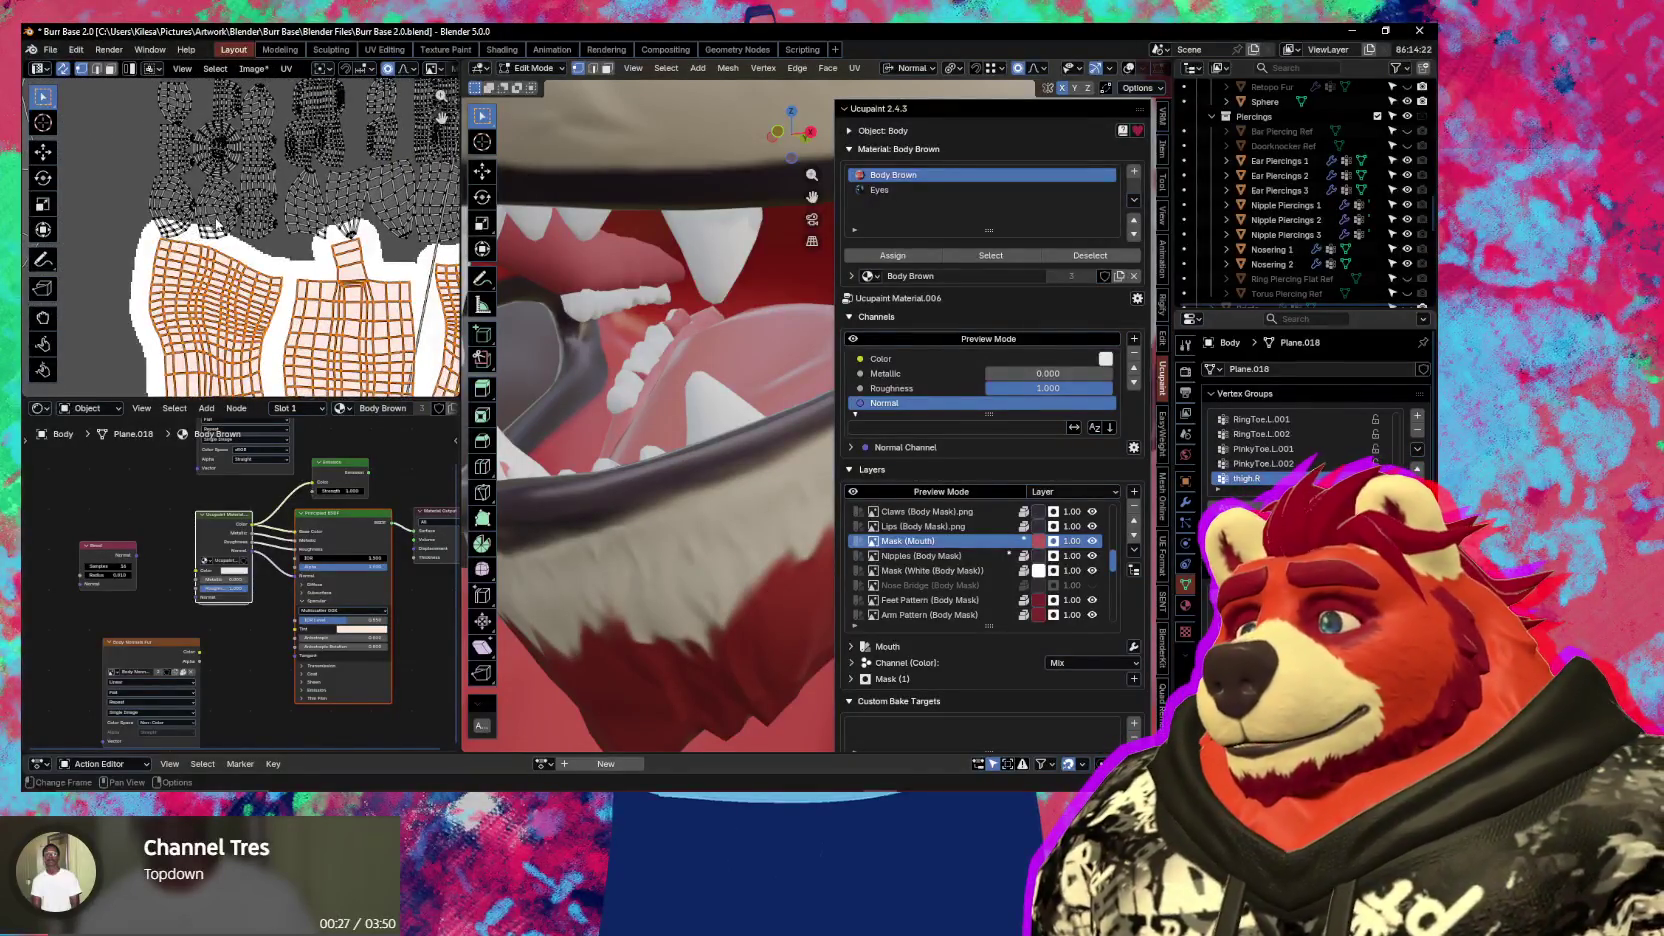
{"action": "scroll", "coordinate": [217, 226], "scroll_direction": "down", "scroll_amount": 2}
{"action": "scroll", "coordinate": [235, 235], "scroll_direction": "down", "scroll_amount": 1}
{"action": "scroll", "coordinate": [251, 243], "scroll_direction": "down", "scroll_amount": 2}
{"action": "scroll", "coordinate": [240, 238], "scroll_direction": "down", "scroll_amount": 2}
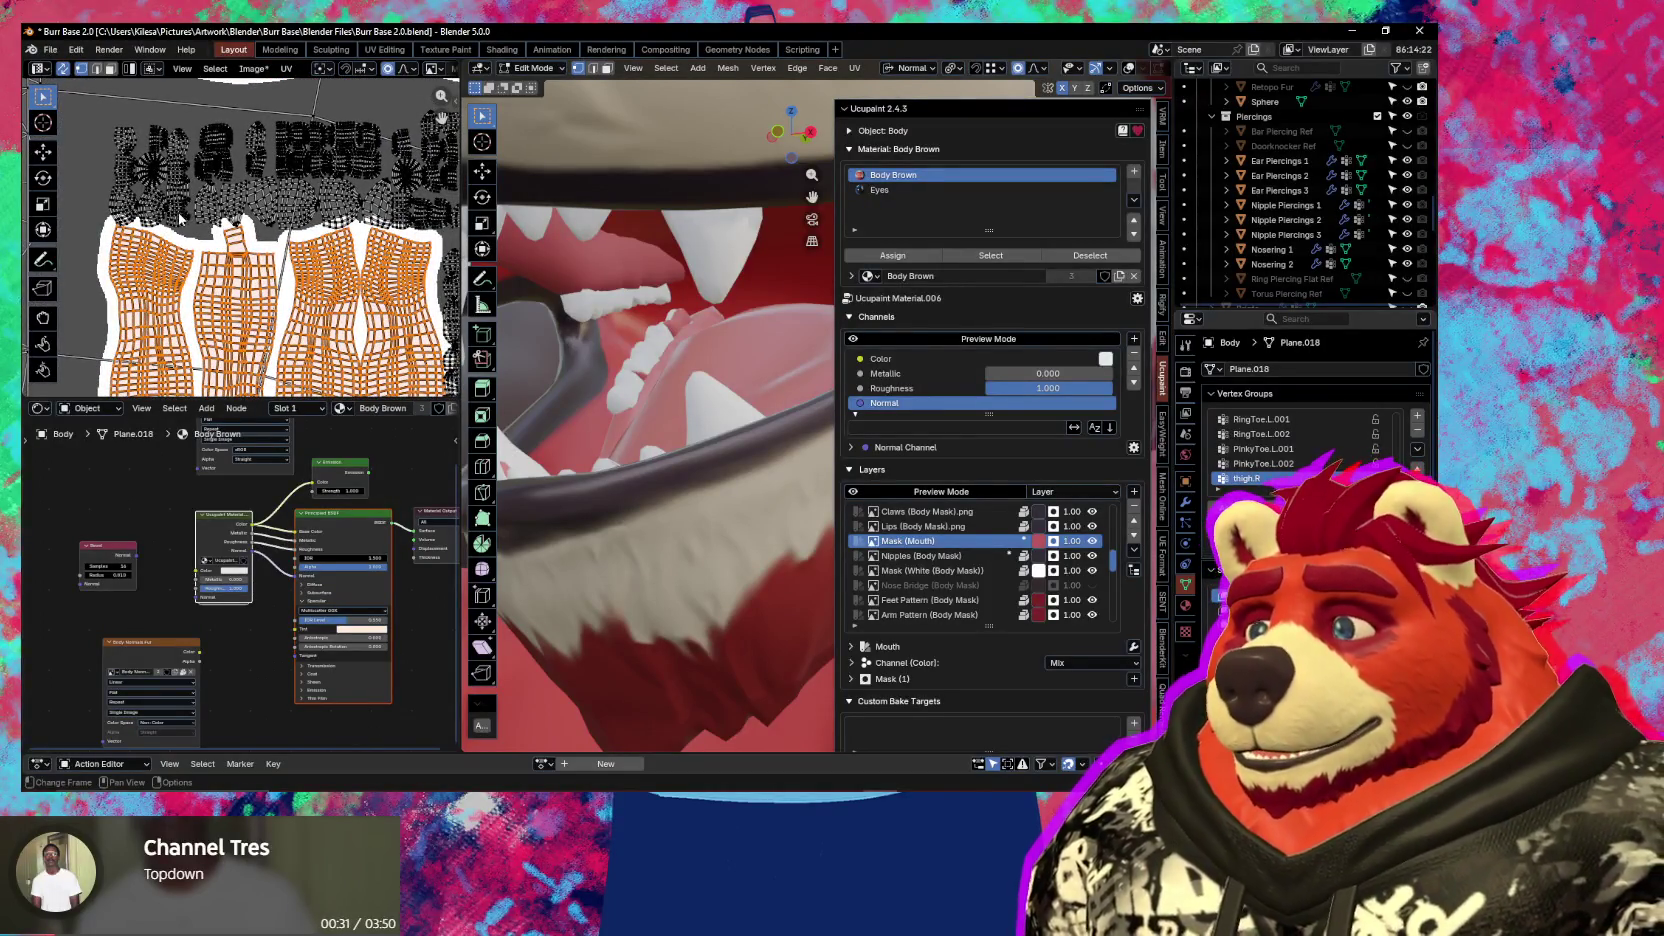
{"action": "scroll", "coordinate": [167, 216], "scroll_direction": "up", "scroll_amount": 1}
{"action": "scroll", "coordinate": [167, 216], "scroll_direction": "up", "scroll_amount": 1}
{"action": "scroll", "coordinate": [175, 214], "scroll_direction": "up", "scroll_amount": 1}
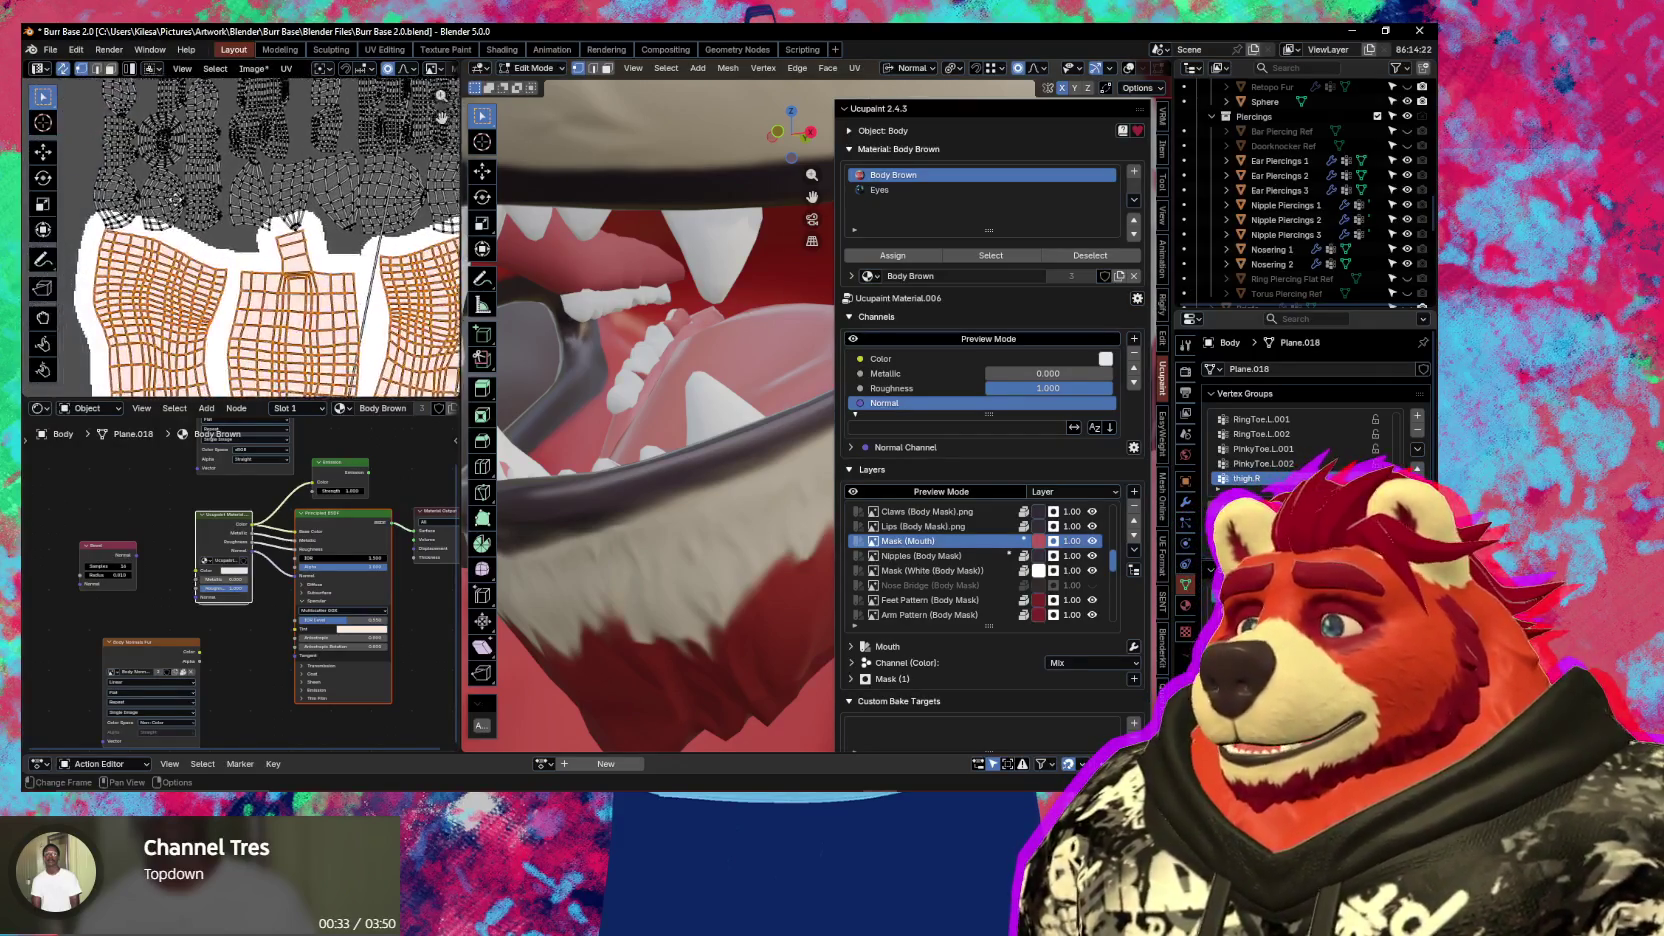
{"action": "scroll", "coordinate": [180, 214], "scroll_direction": "up", "scroll_amount": 1}
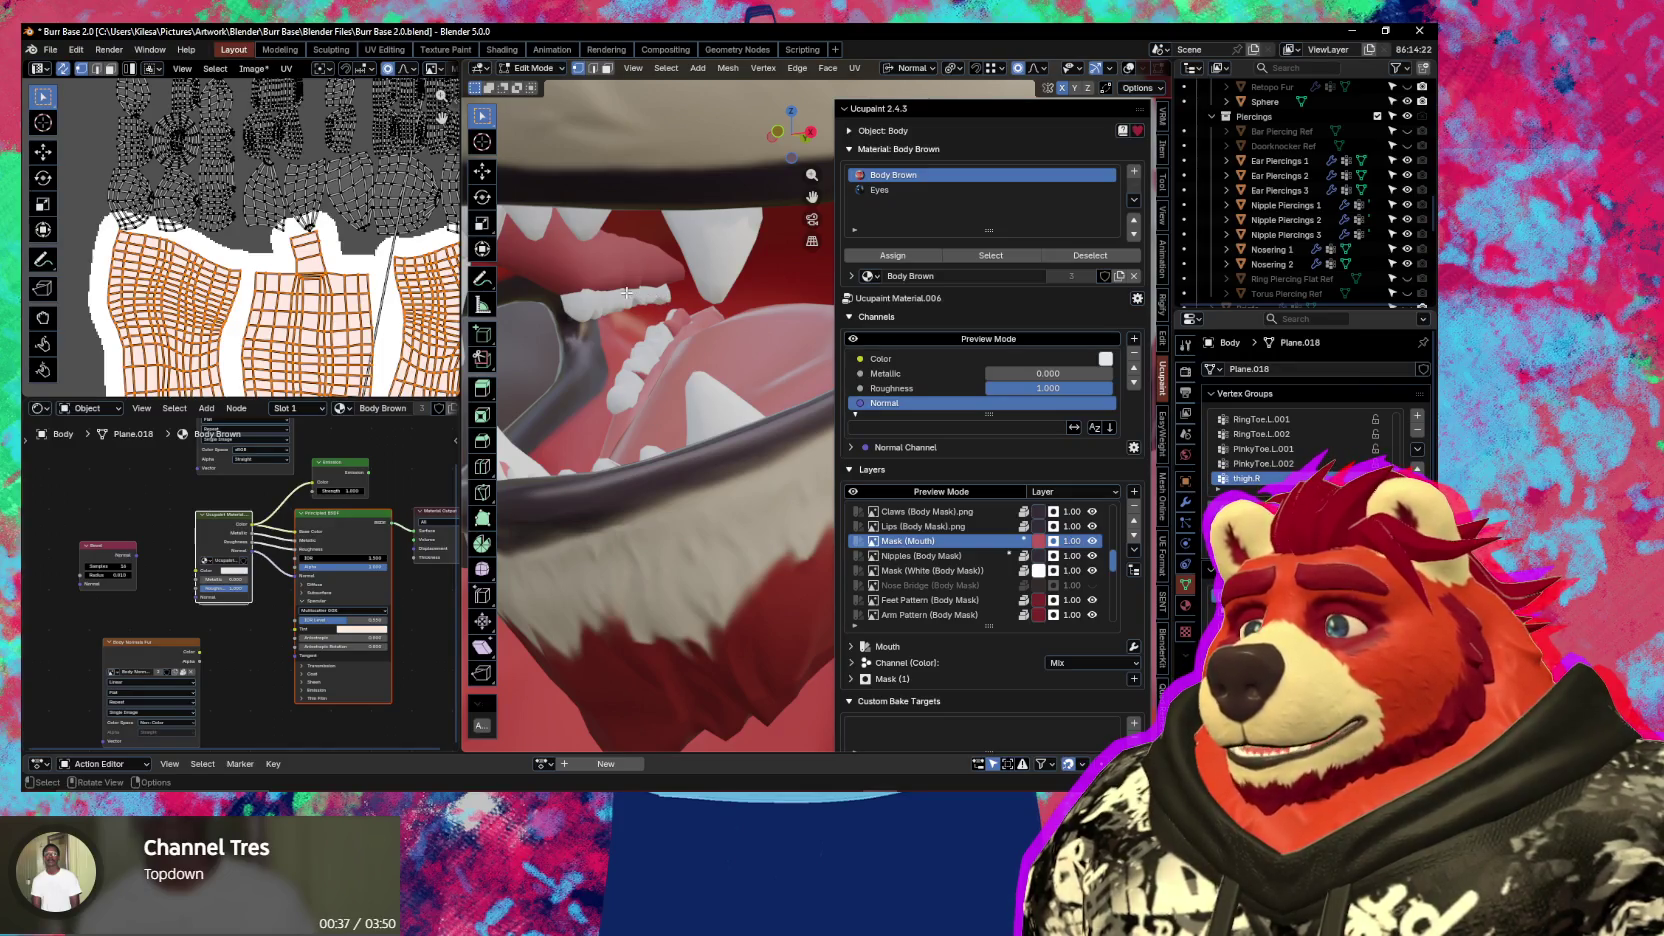
{"action": "left_click", "coordinate": [45, 68]}
{"action": "left_click", "coordinate": [88, 125]}
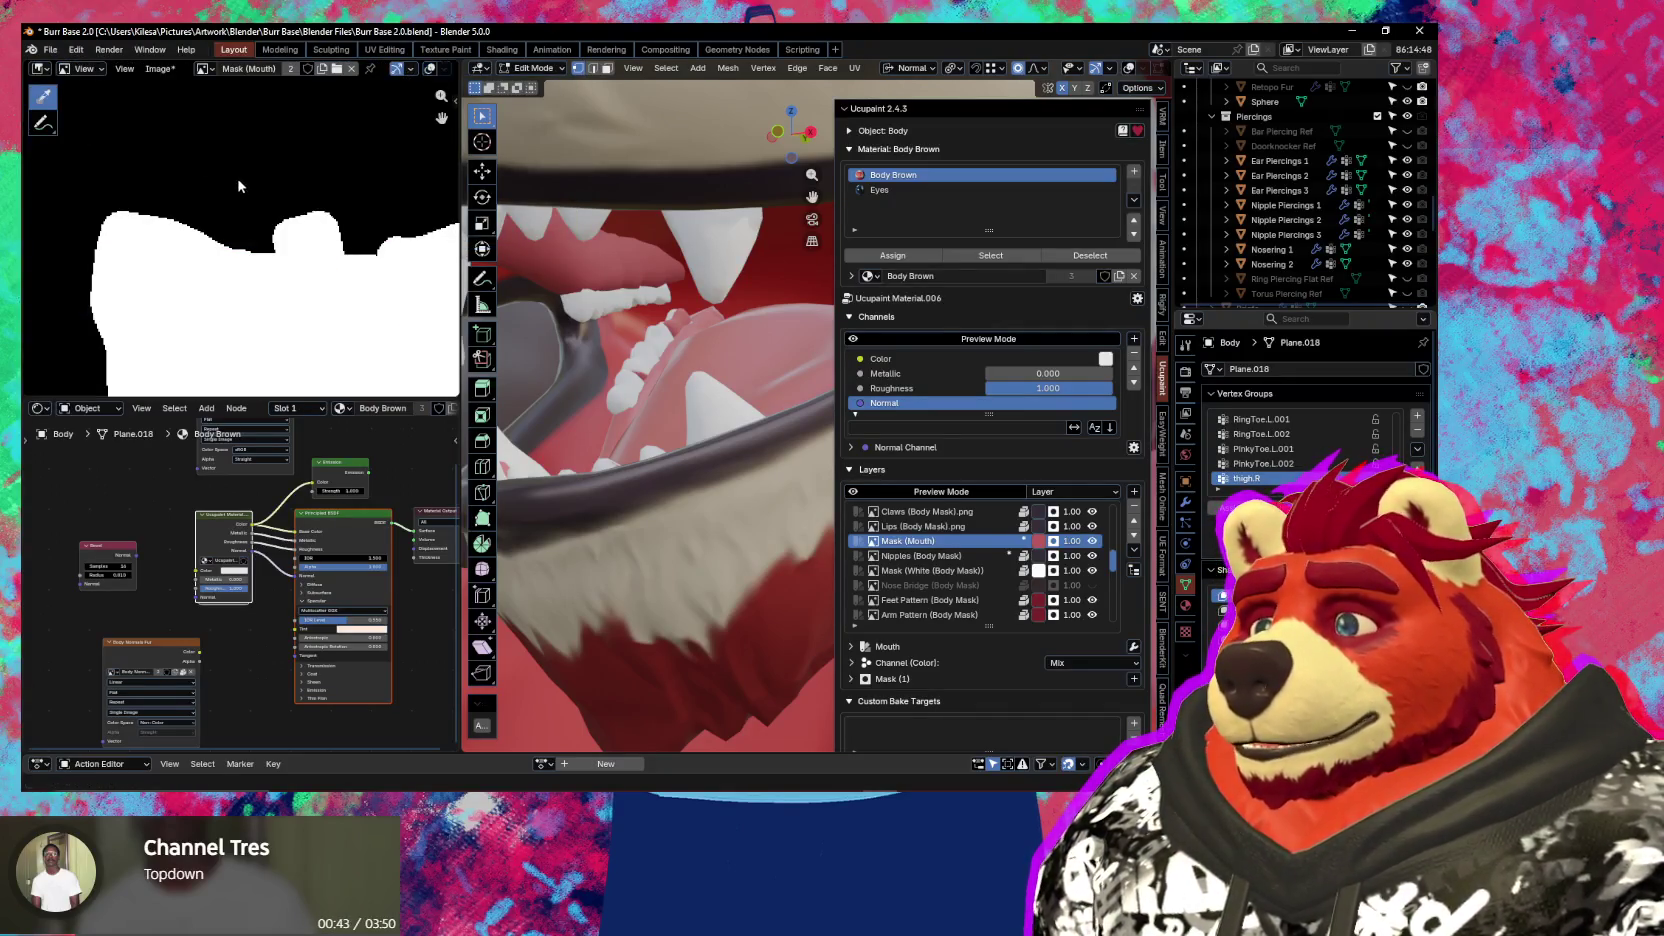
Switch the image editor to Paint mode and return the body to Texture Paint
{"action": "left_click", "coordinate": [82, 68]}
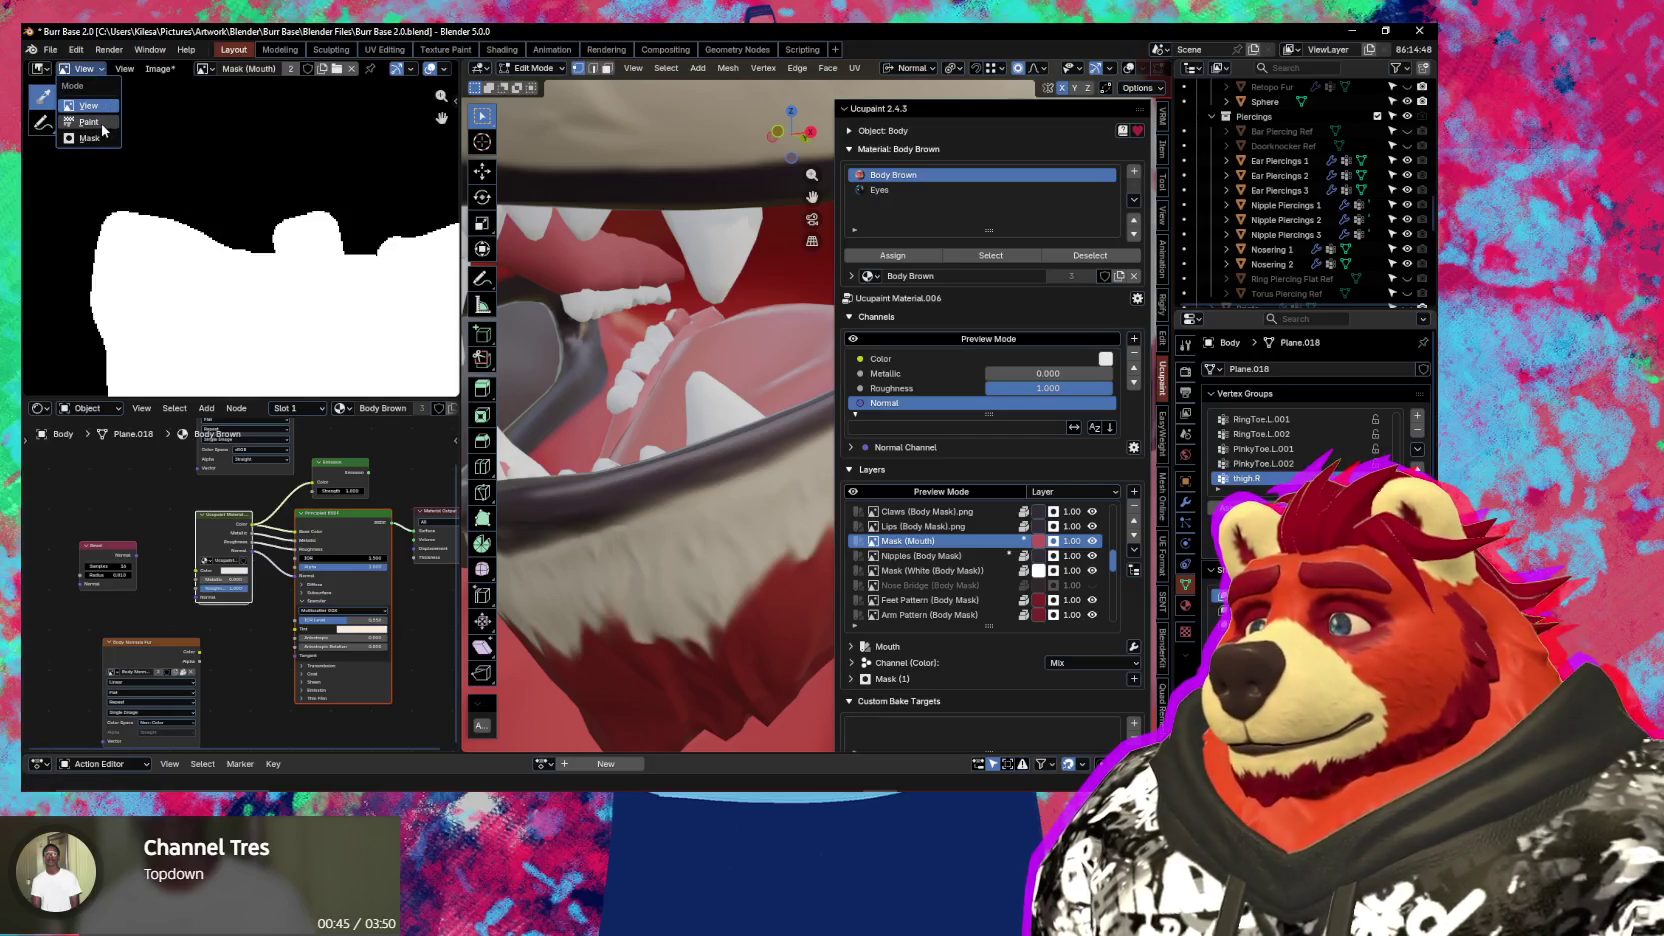
{"action": "left_click", "coordinate": [103, 126]}
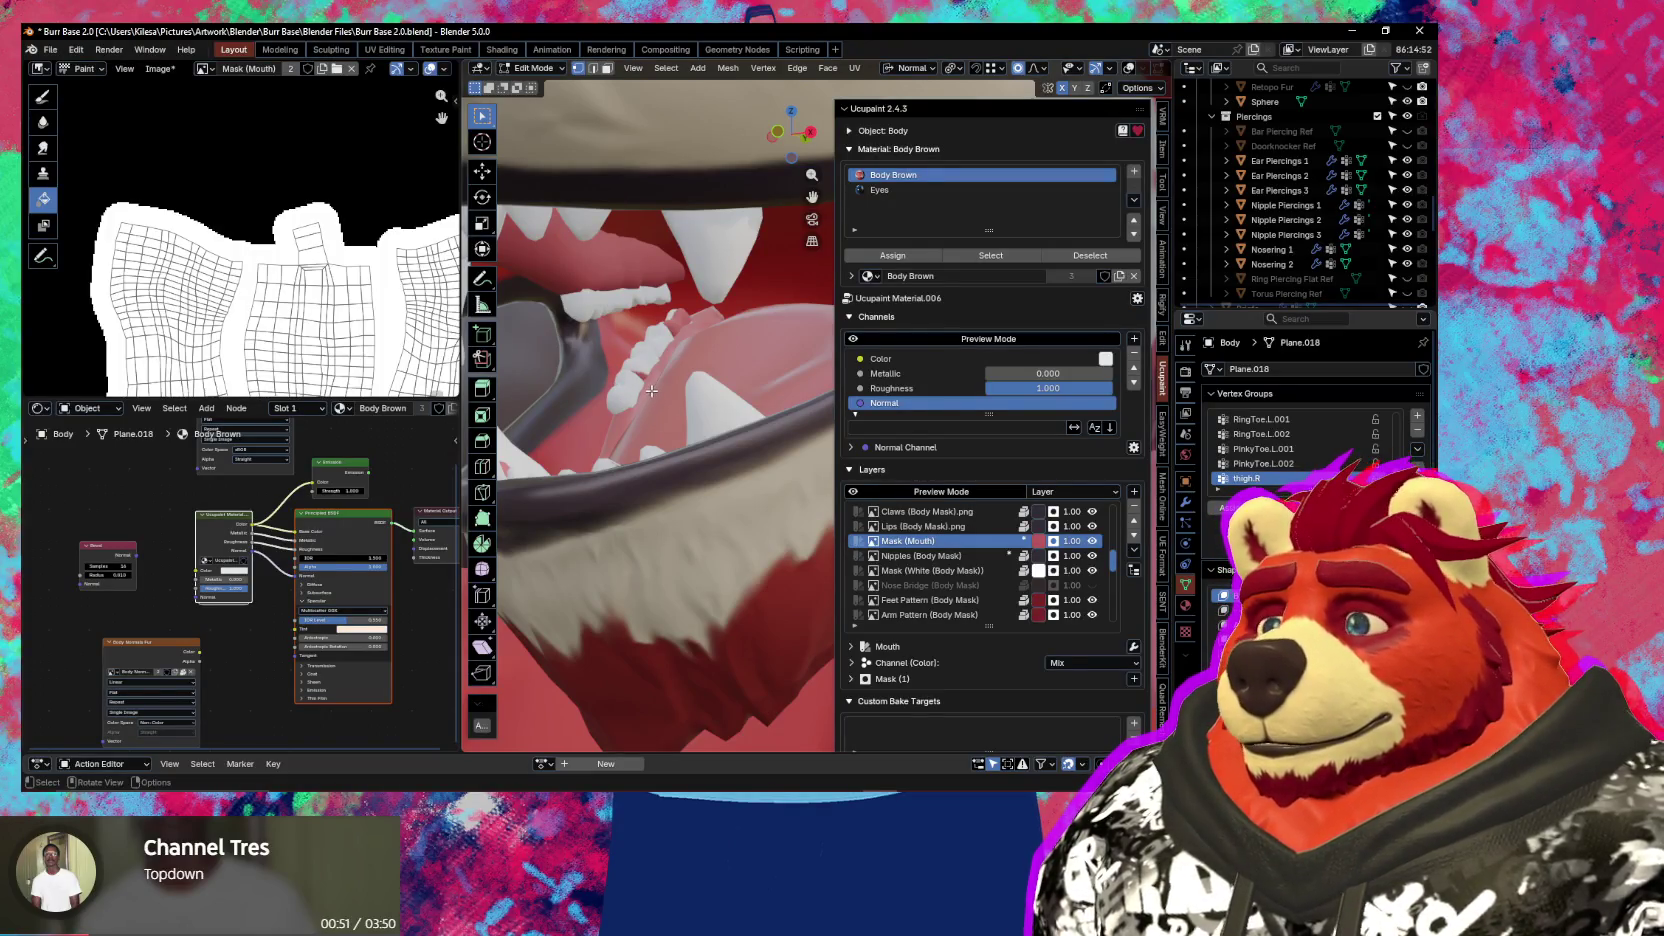
{"action": "key", "text": "ctrl+Tab"}
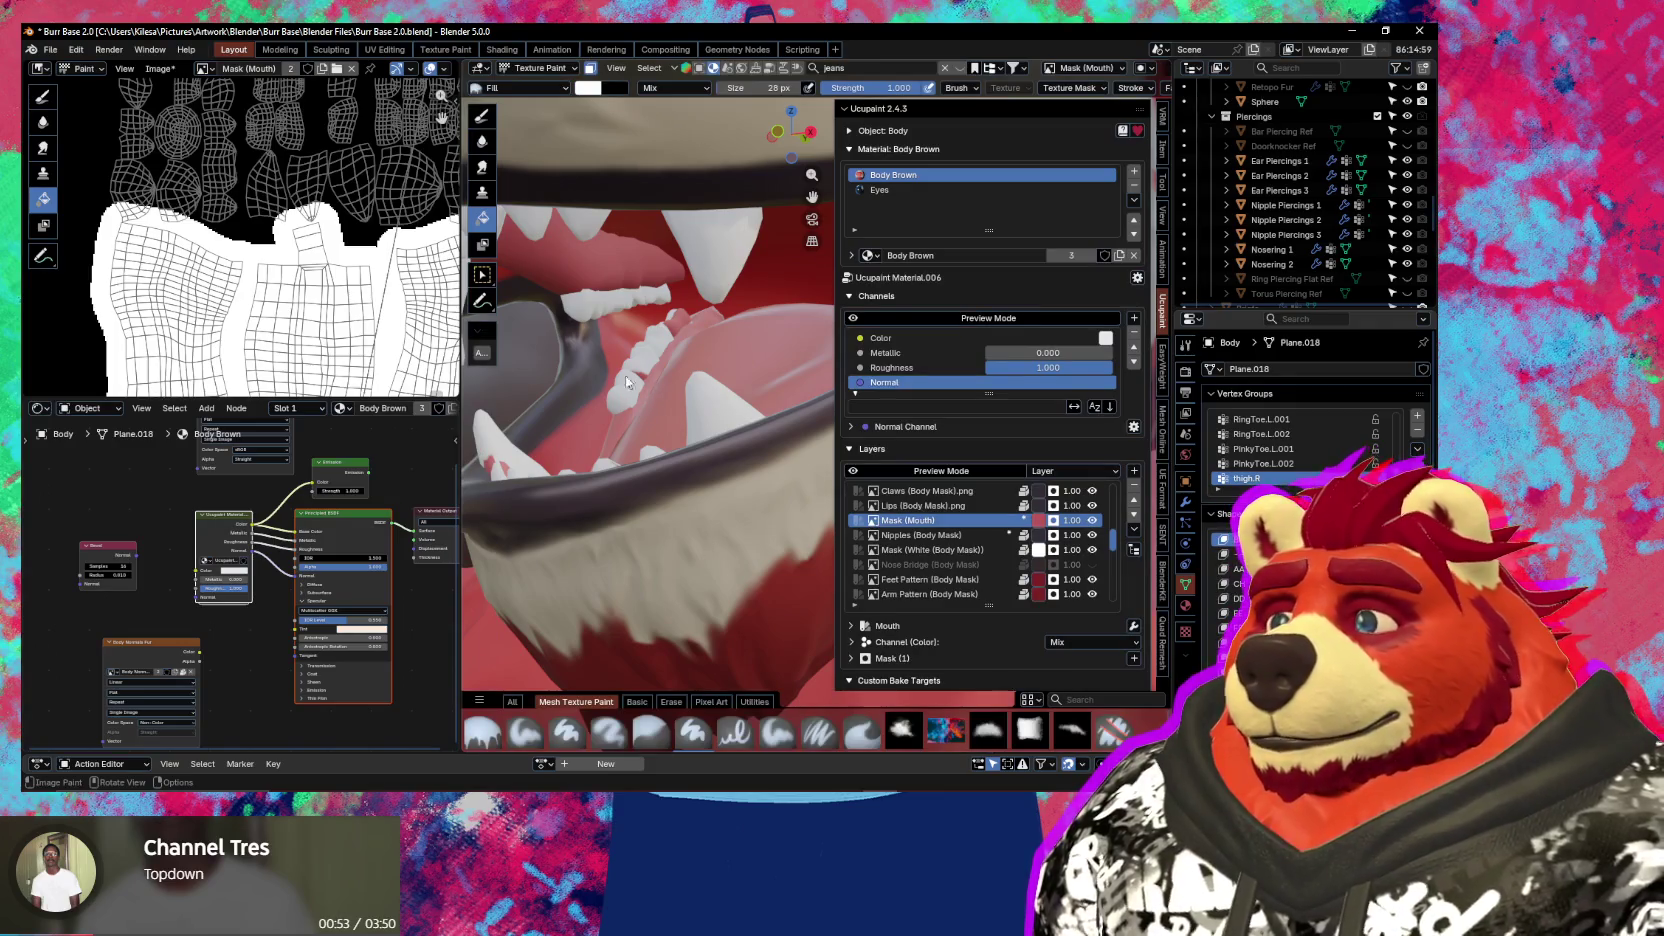
{"action": "scroll", "coordinate": [150, 270], "scroll_direction": "down", "scroll_amount": 2}
{"action": "scroll", "coordinate": [150, 270], "scroll_direction": "down", "scroll_amount": 2}
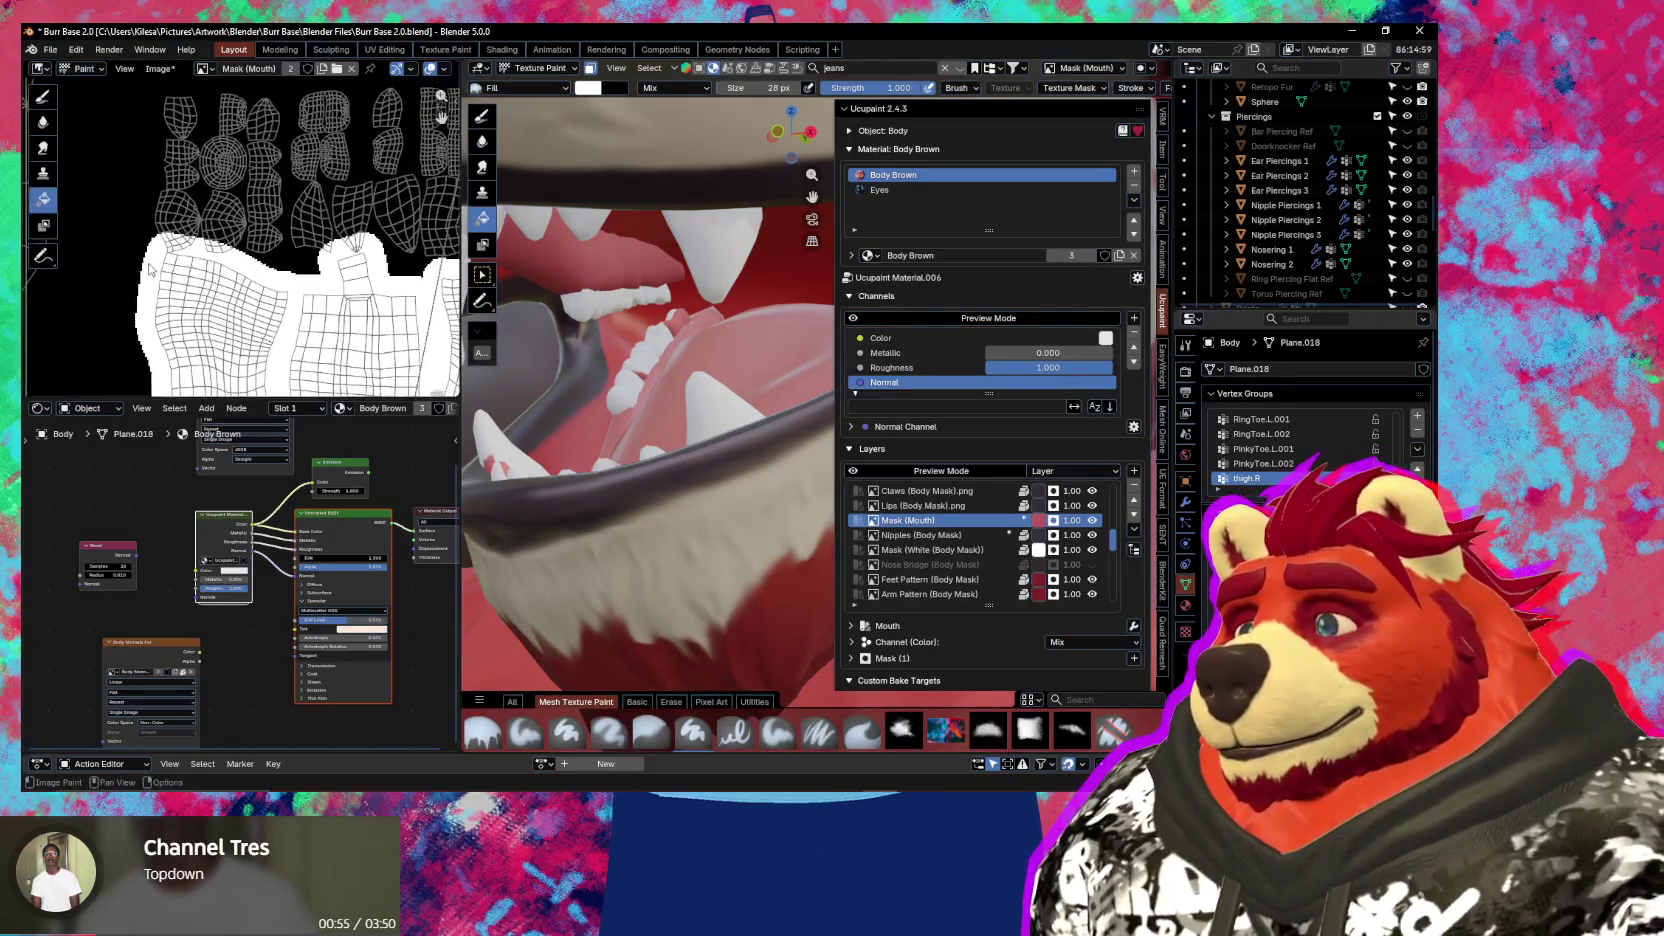
{"action": "scroll", "coordinate": [150, 270], "scroll_direction": "up", "scroll_amount": 1}
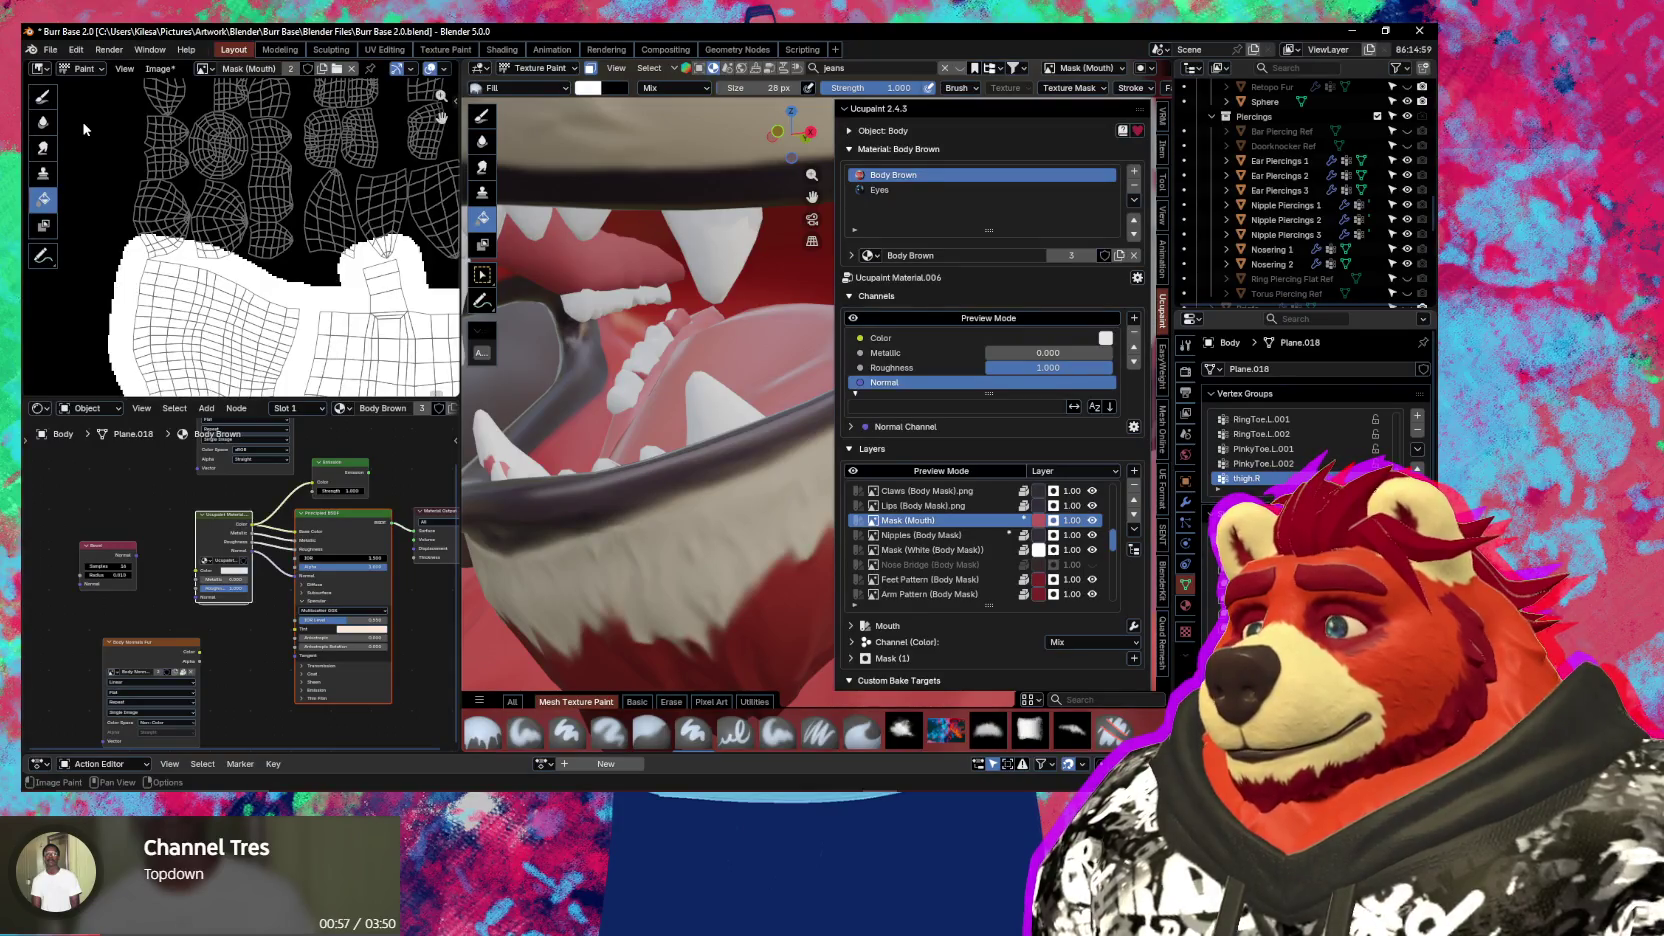
With the Paint Soft brush at 17 px, then 6 px, paint black onto the mouth mask
{"action": "left_click", "coordinate": [777, 730]}
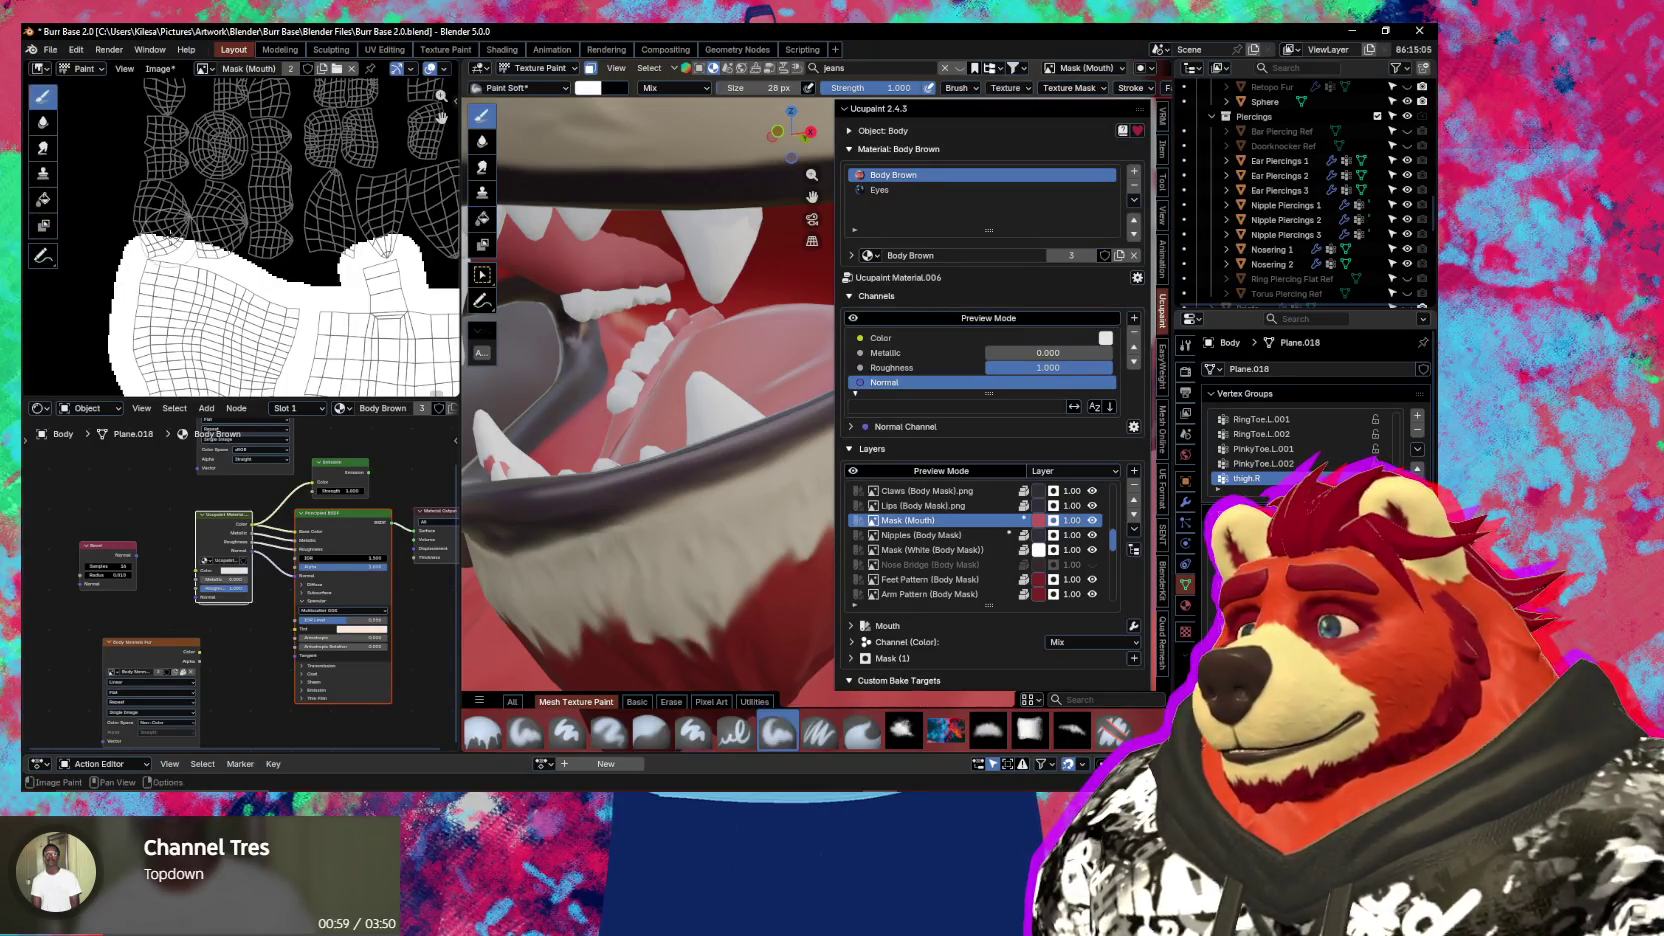
{"action": "scroll", "coordinate": [150, 230], "scroll_direction": "up", "scroll_amount": 1}
{"action": "scroll", "coordinate": [150, 230], "scroll_direction": "up", "scroll_amount": 1}
{"action": "key", "text": "f"}
{"action": "left_click", "coordinate": [150, 216]}
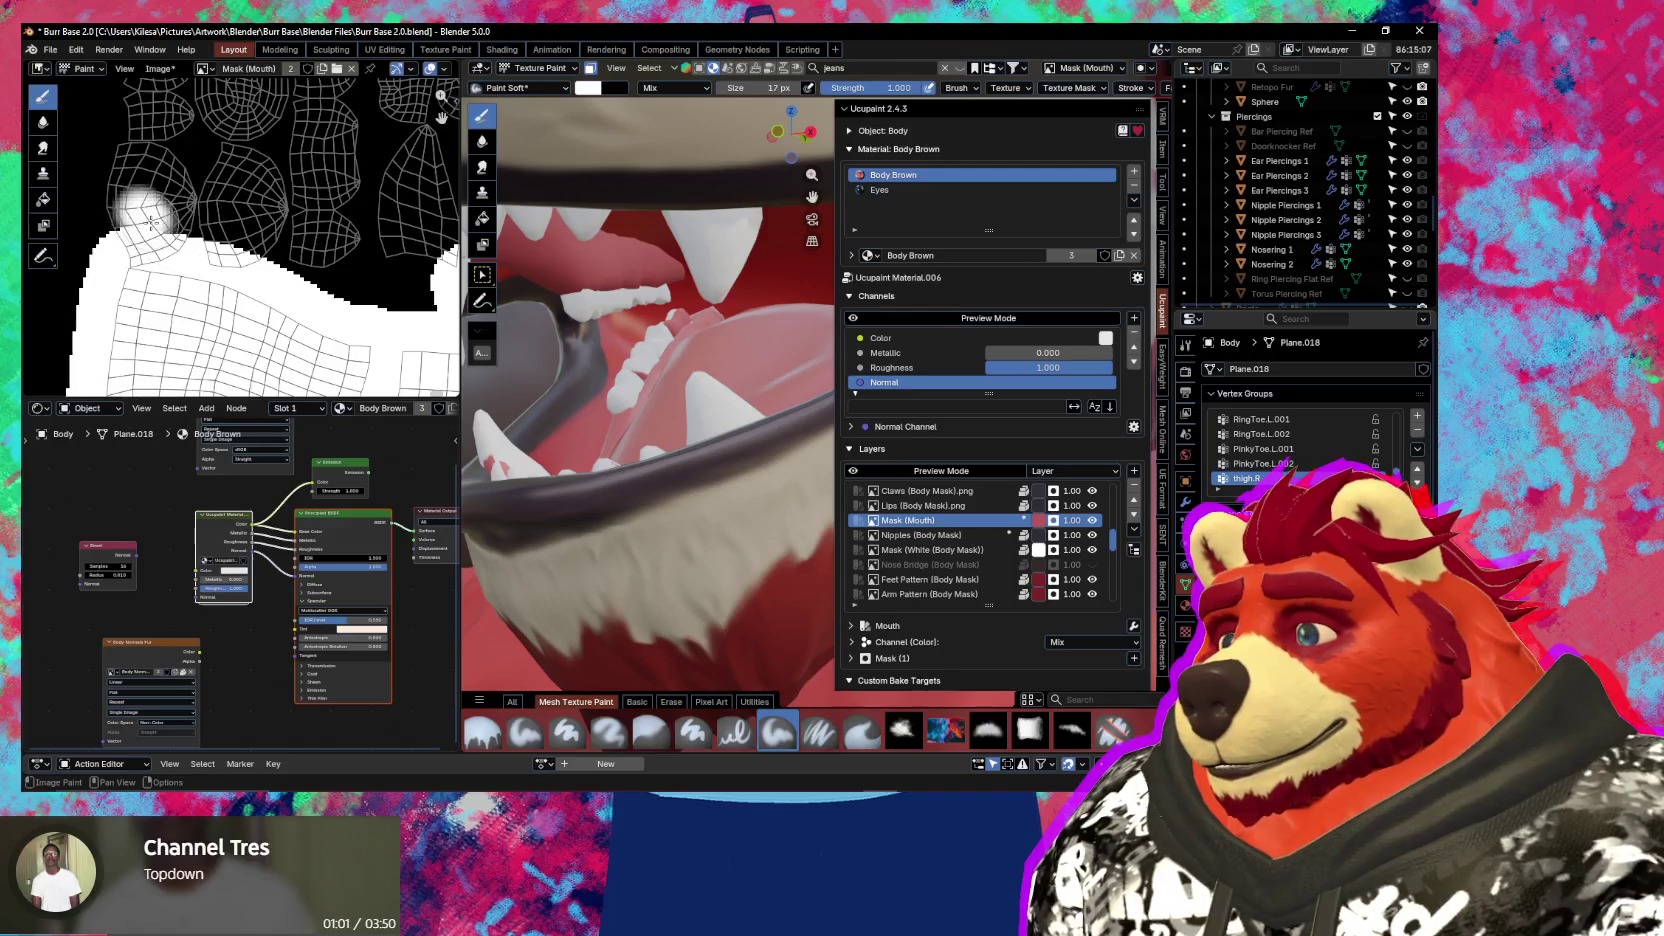
{"action": "mouse_move", "coordinate": [148, 208]}
{"action": "left_mouse_down"}
{"action": "mouse_move", "coordinate": [125, 222]}
{"action": "mouse_move", "coordinate": [137, 236]}
{"action": "left_mouse_up"}
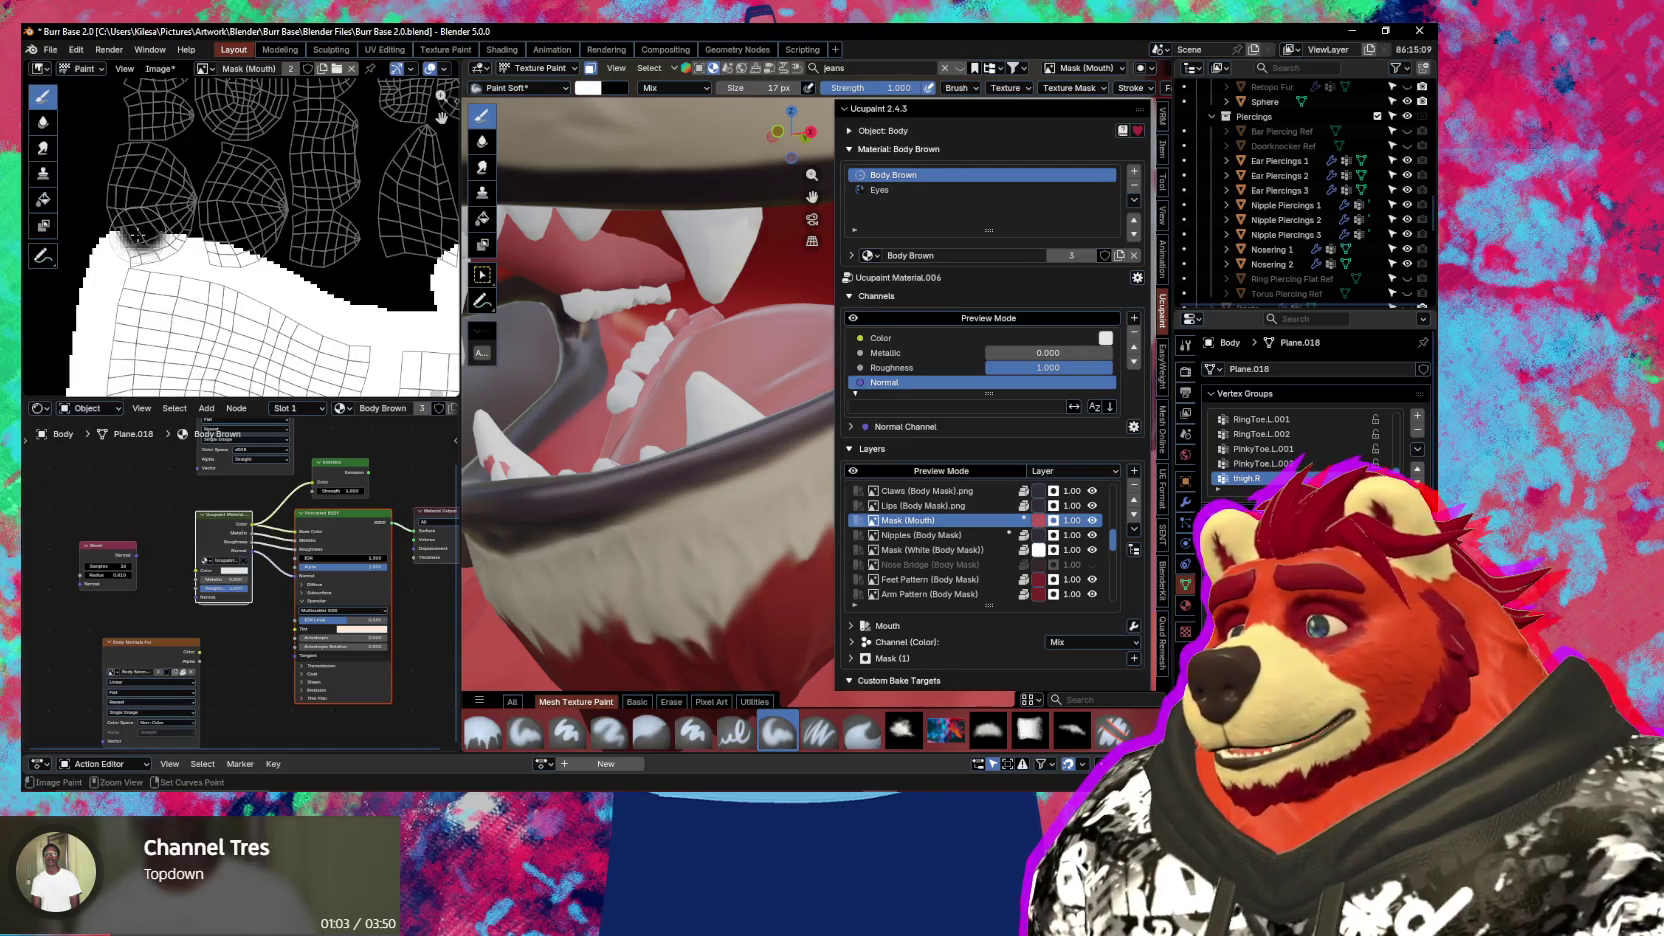
{"action": "scroll", "coordinate": [150, 240], "scroll_direction": "up", "scroll_amount": 1}
{"action": "scroll", "coordinate": [170, 240], "scroll_direction": "up", "scroll_amount": 1}
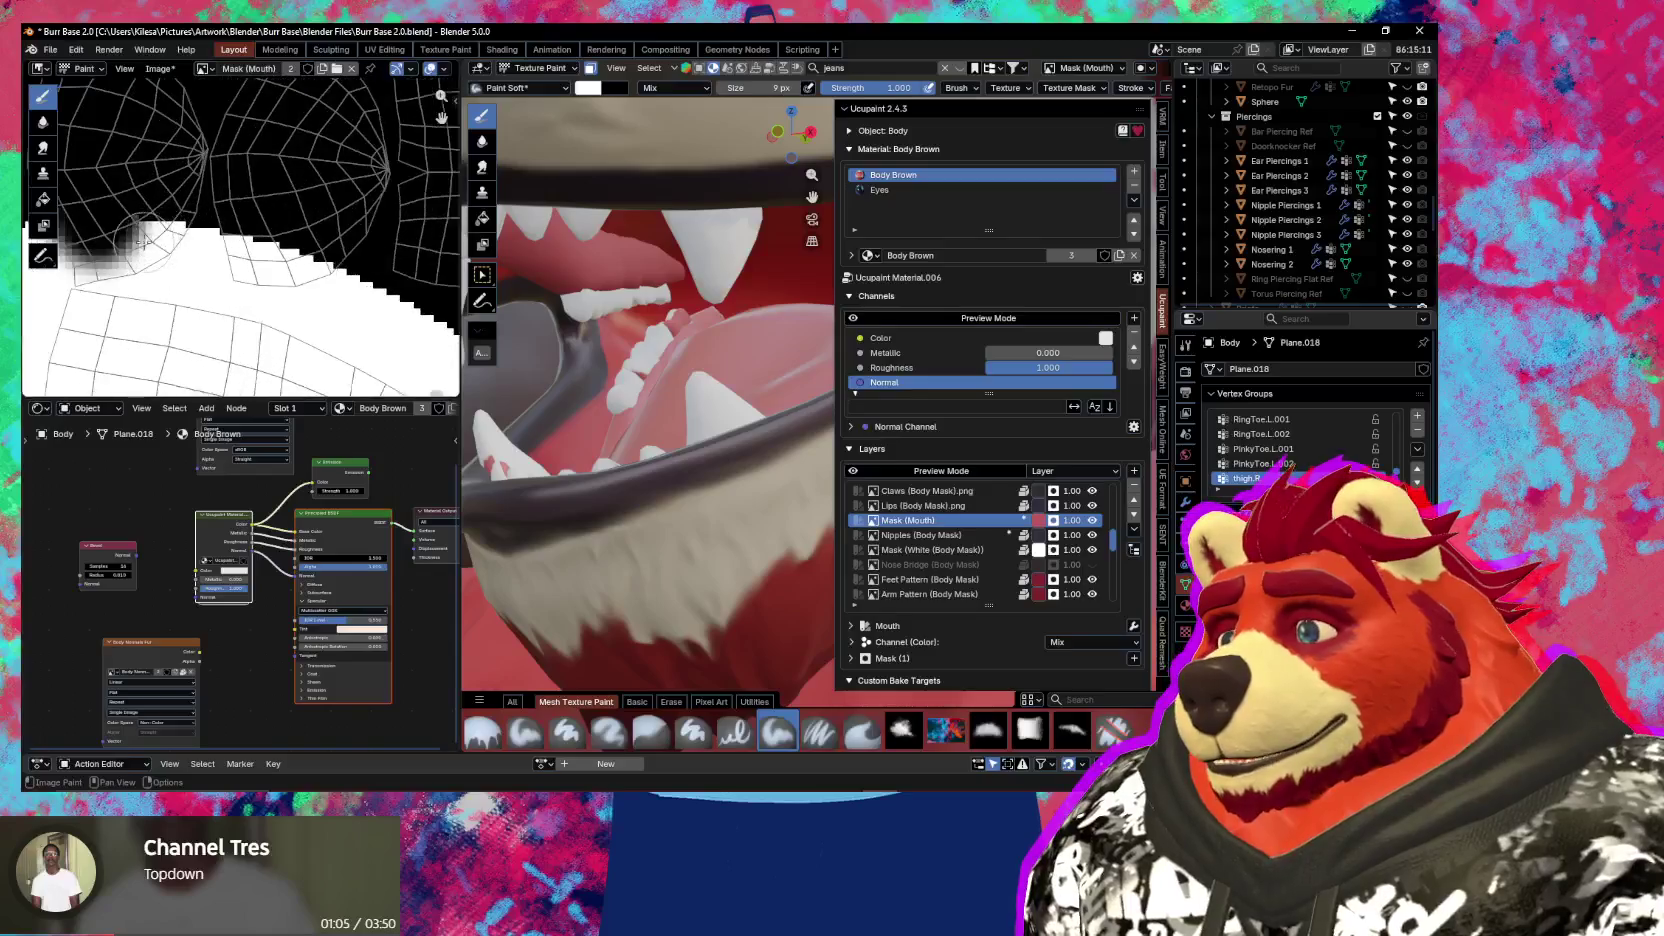
{"action": "scroll", "coordinate": [200, 238], "scroll_direction": "up", "scroll_amount": 1}
{"action": "middle_click_drag", "start_coordinate": [208, 237], "coordinate": [180, 242], "text": "ctrl"}
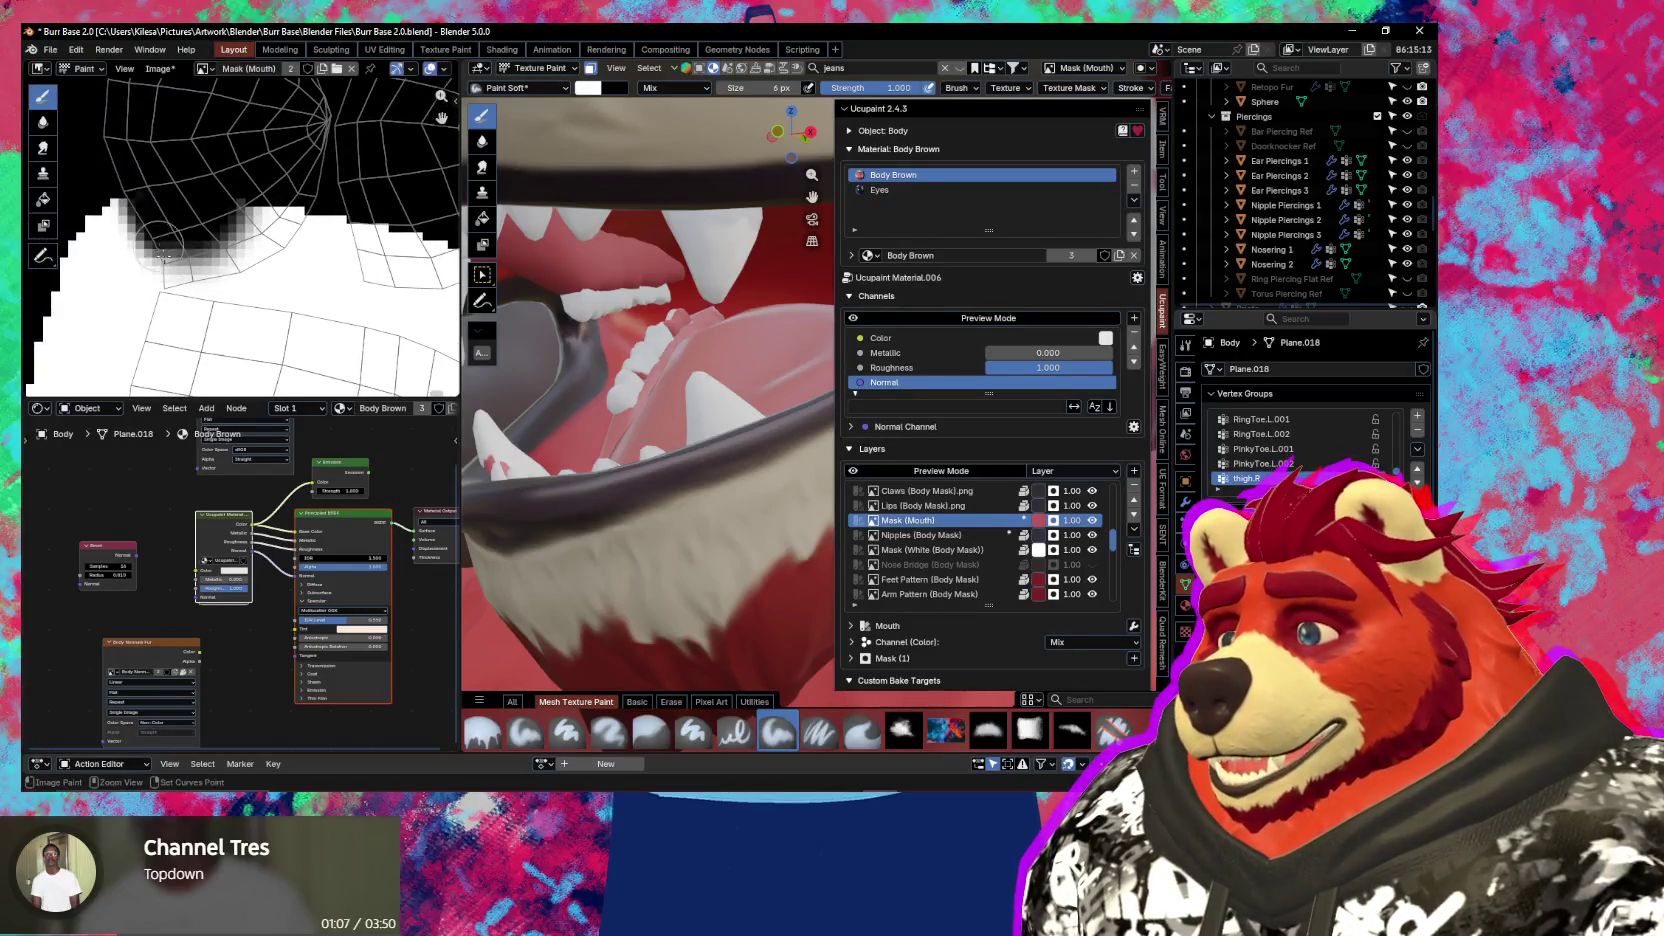
{"action": "mouse_move", "coordinate": [218, 263]}
{"action": "left_mouse_down"}
{"action": "mouse_move", "coordinate": [290, 212]}
{"action": "mouse_move", "coordinate": [214, 268]}
{"action": "mouse_move", "coordinate": [330, 215]}
{"action": "mouse_move", "coordinate": [350, 225]}
{"action": "mouse_move", "coordinate": [145, 272]}
{"action": "mouse_move", "coordinate": [130, 225]}
{"action": "mouse_move", "coordinate": [228, 255]}
{"action": "left_mouse_up"}
Undo the last mask strokes, save the blend file, and repaint black over most of the mask
{"action": "key", "text": "ctrl+z"}
{"action": "key", "text": "ctrl+z"}
{"action": "key", "text": "ctrl+z"}
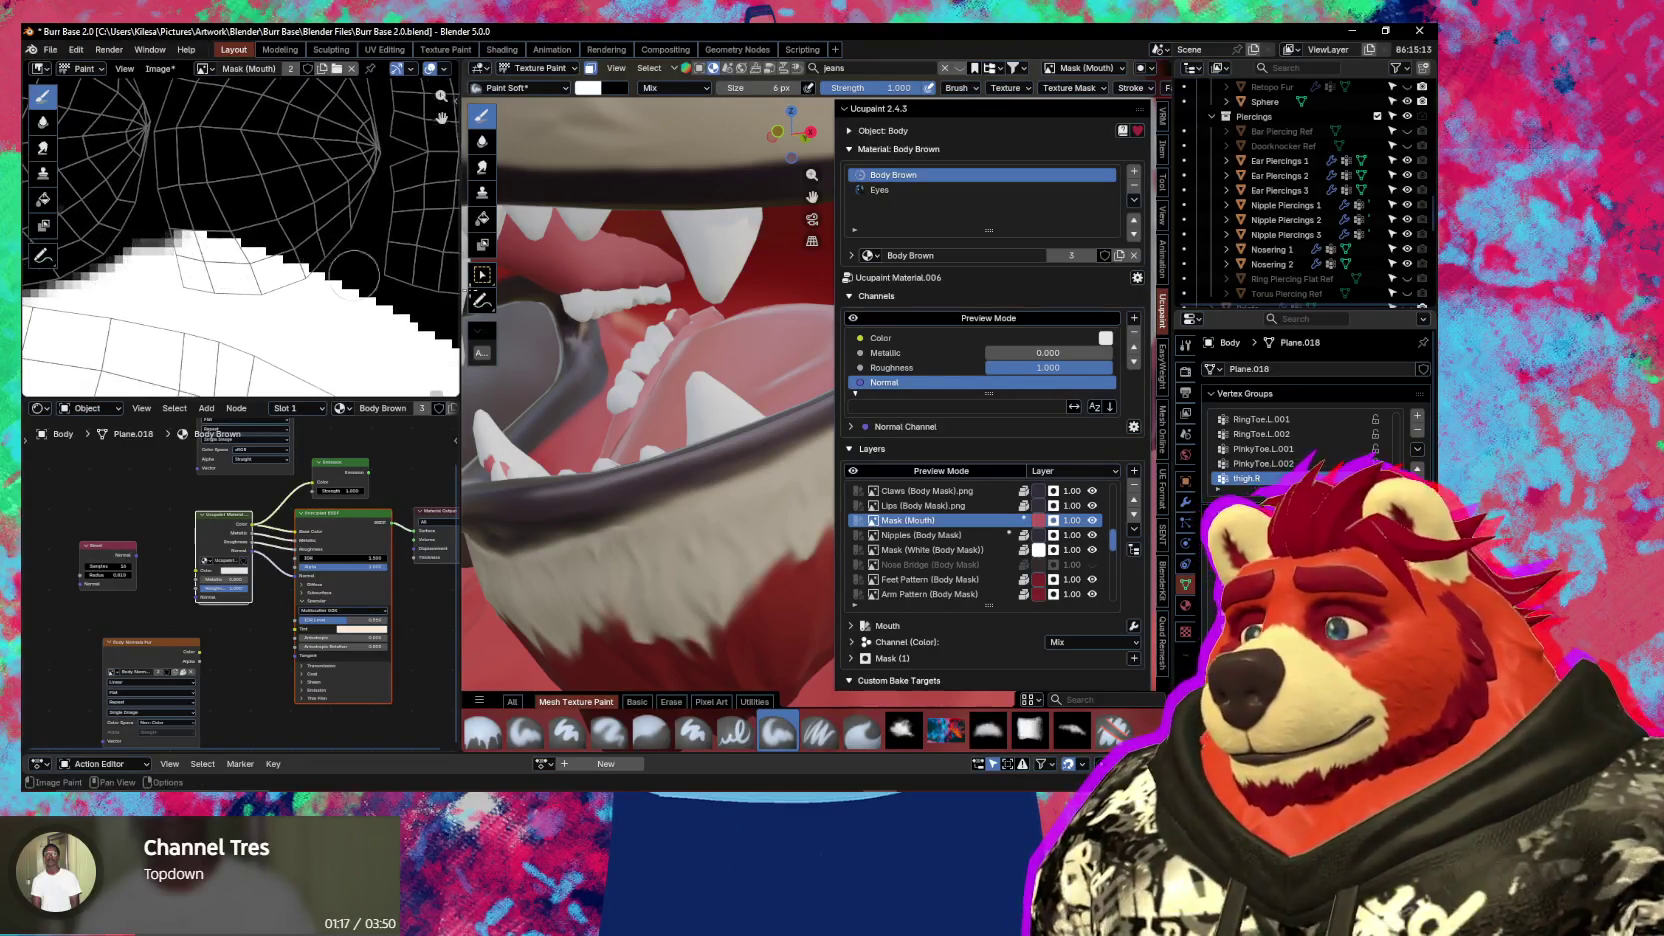
{"action": "key", "text": "ctrl+s"}
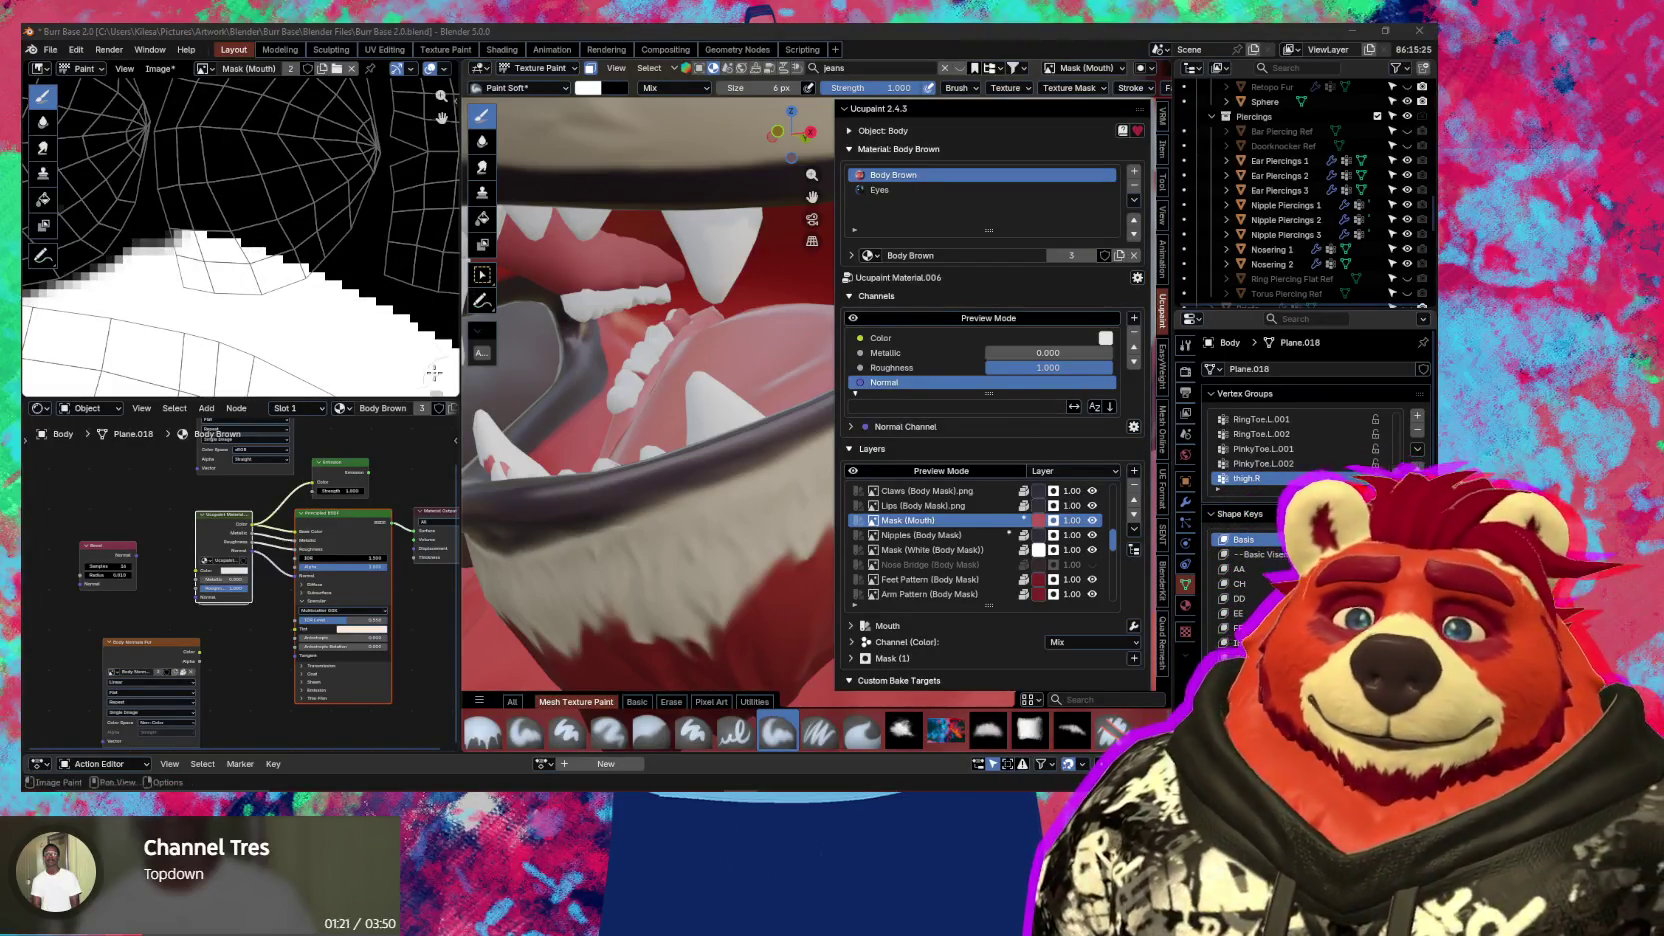
{"action": "key", "text": "ctrl+z"}
{"action": "left_click_drag", "start_coordinate": [195, 232], "coordinate": [275, 258]}
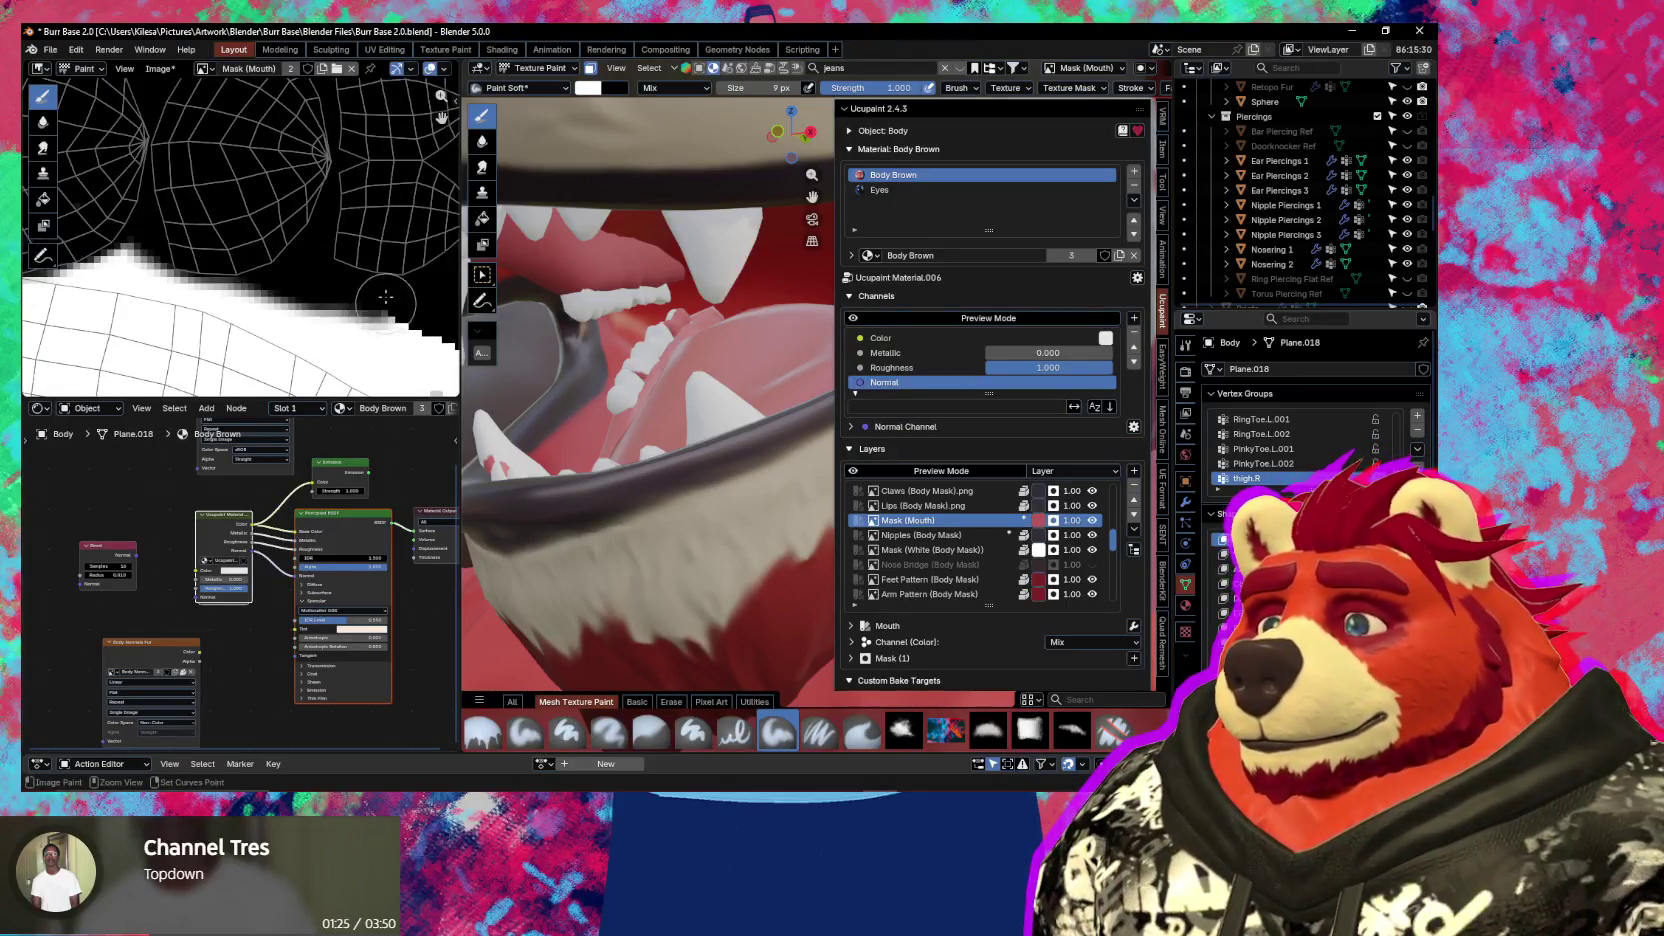
Paint more black over the white mask with the brush at 16 px, then 7 px
{"action": "middle_click_drag", "start_coordinate": [275, 258], "coordinate": [283, 175]}
{"action": "left_click", "coordinate": [283, 175]}
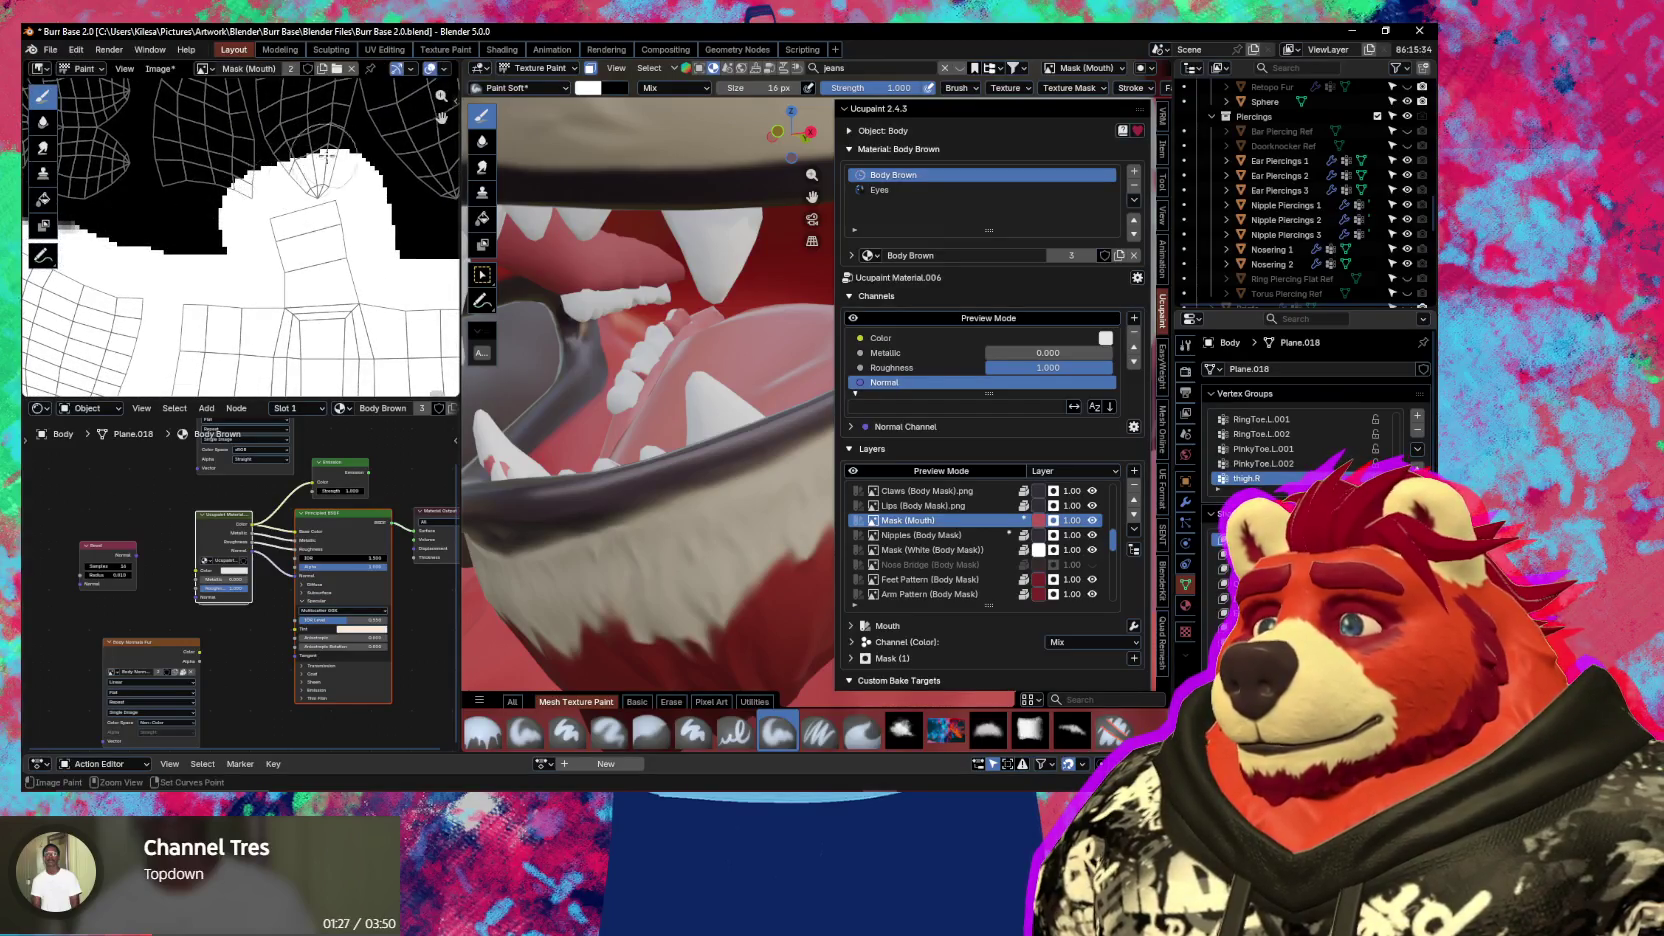
{"action": "left_click_drag", "start_coordinate": [283, 175], "coordinate": [298, 168]}
{"action": "key", "text": "f"}
{"action": "left_click", "coordinate": [270, 178]}
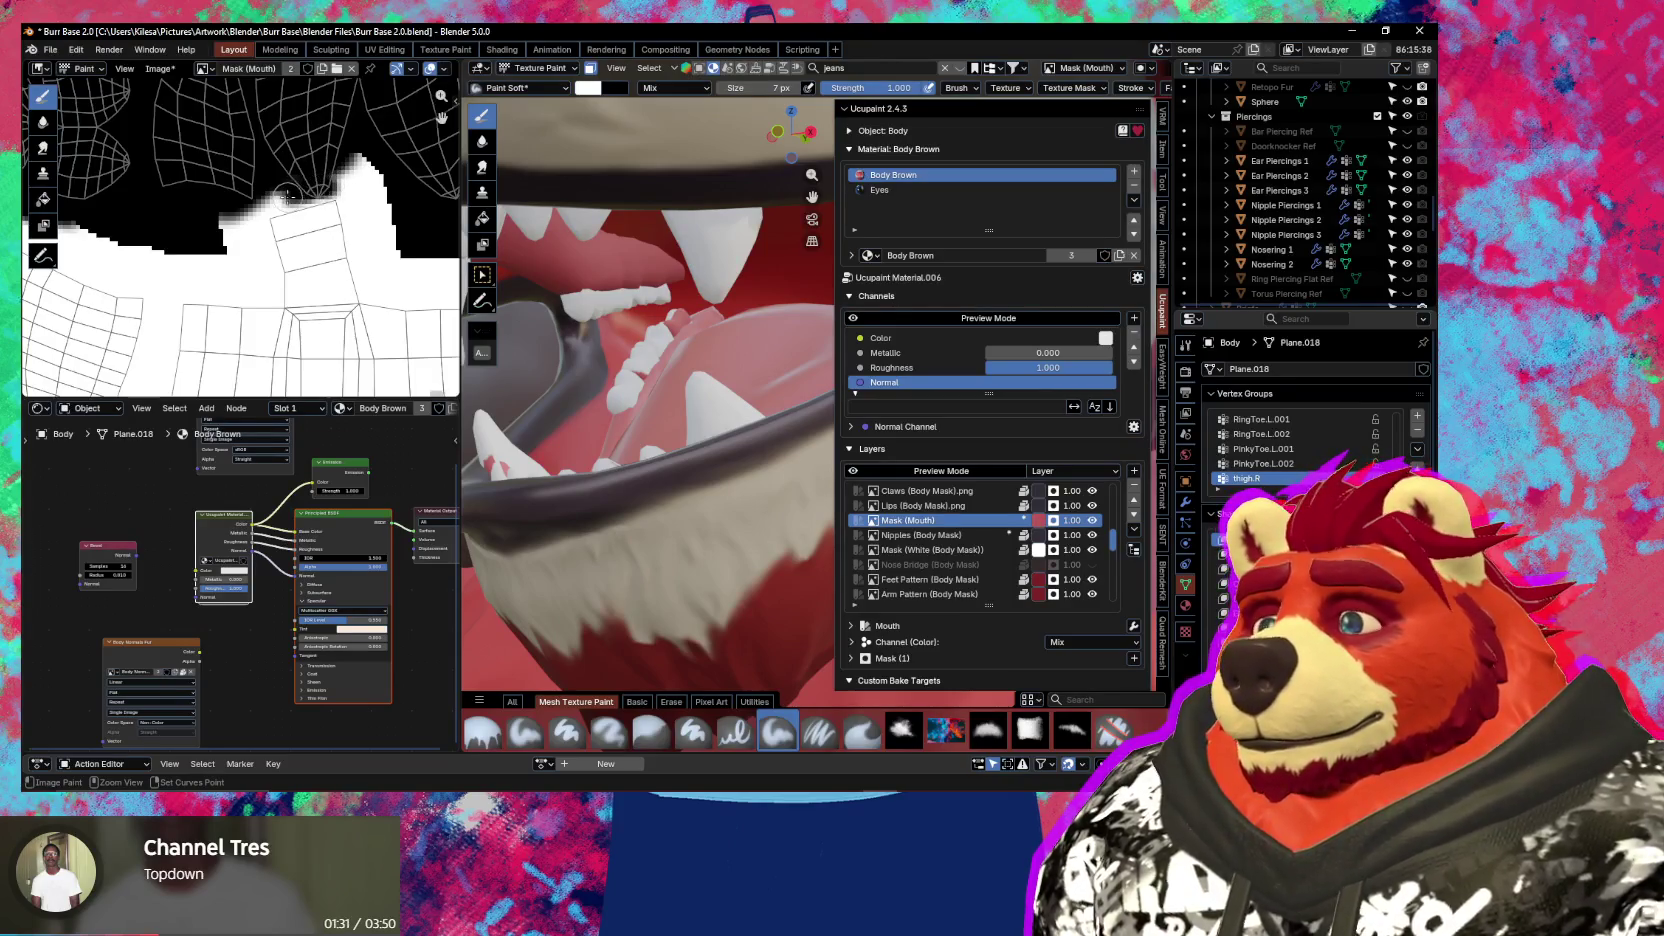
{"action": "left_click_drag", "start_coordinate": [355, 162], "coordinate": [355, 145]}
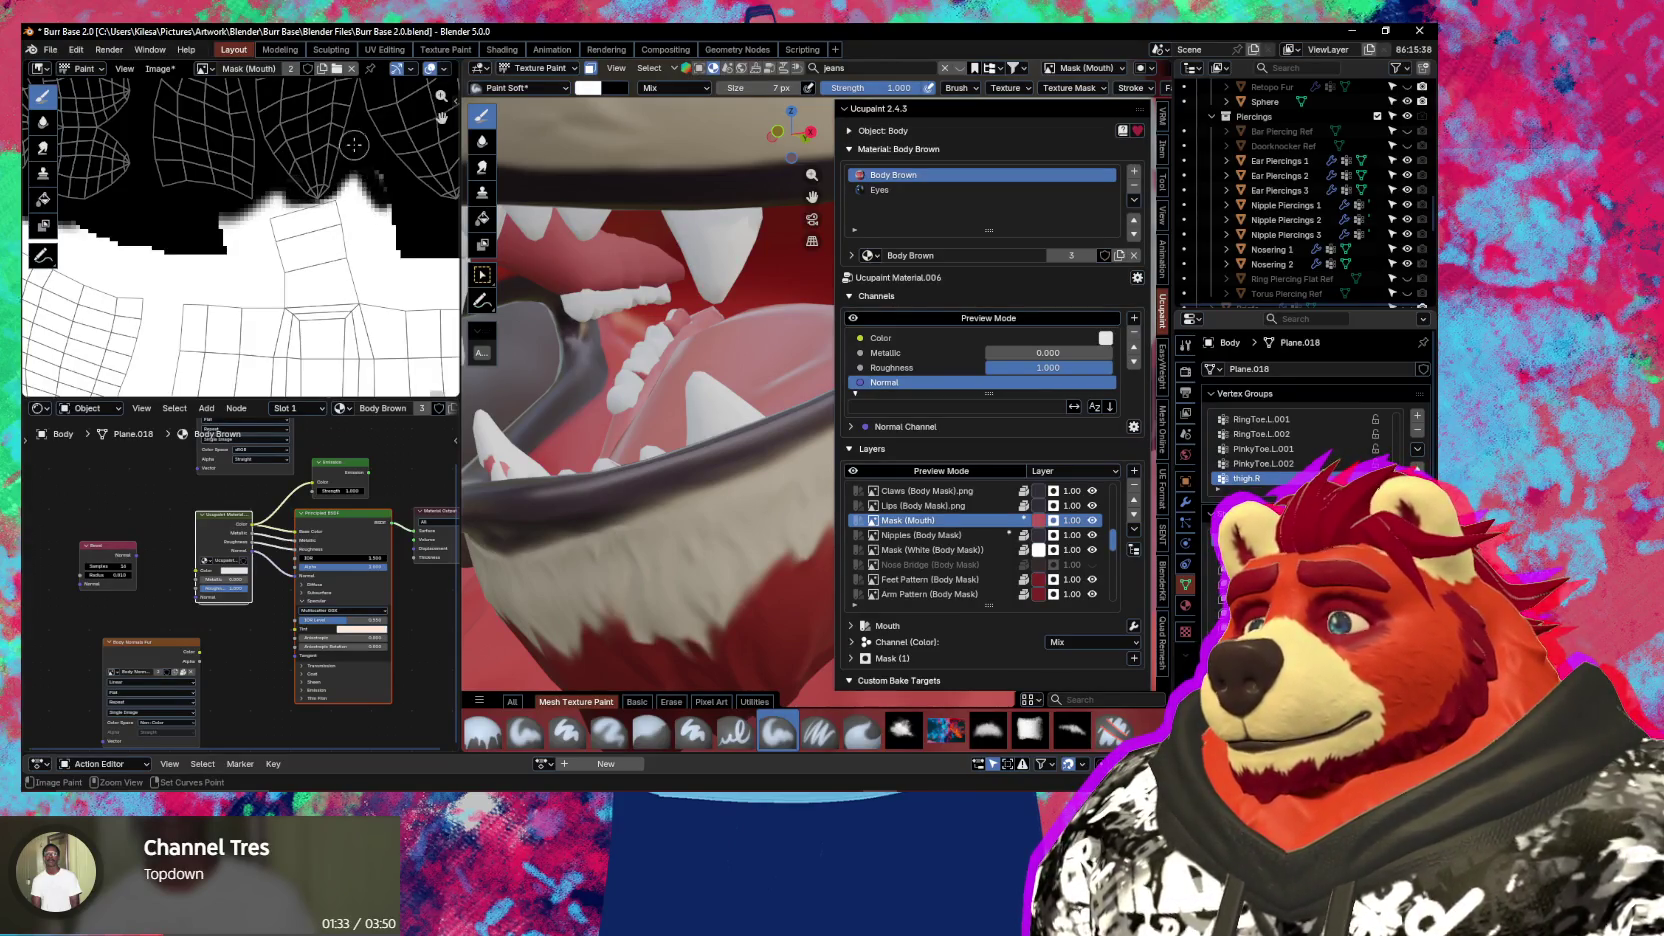
At 12 px brush size, paint black over the mask's left part and below the UV quads
{"action": "scroll", "coordinate": [382, 184], "scroll_direction": "up", "scroll_amount": 2}
{"action": "key", "text": "f"}
{"action": "left_click", "coordinate": [351, 194]}
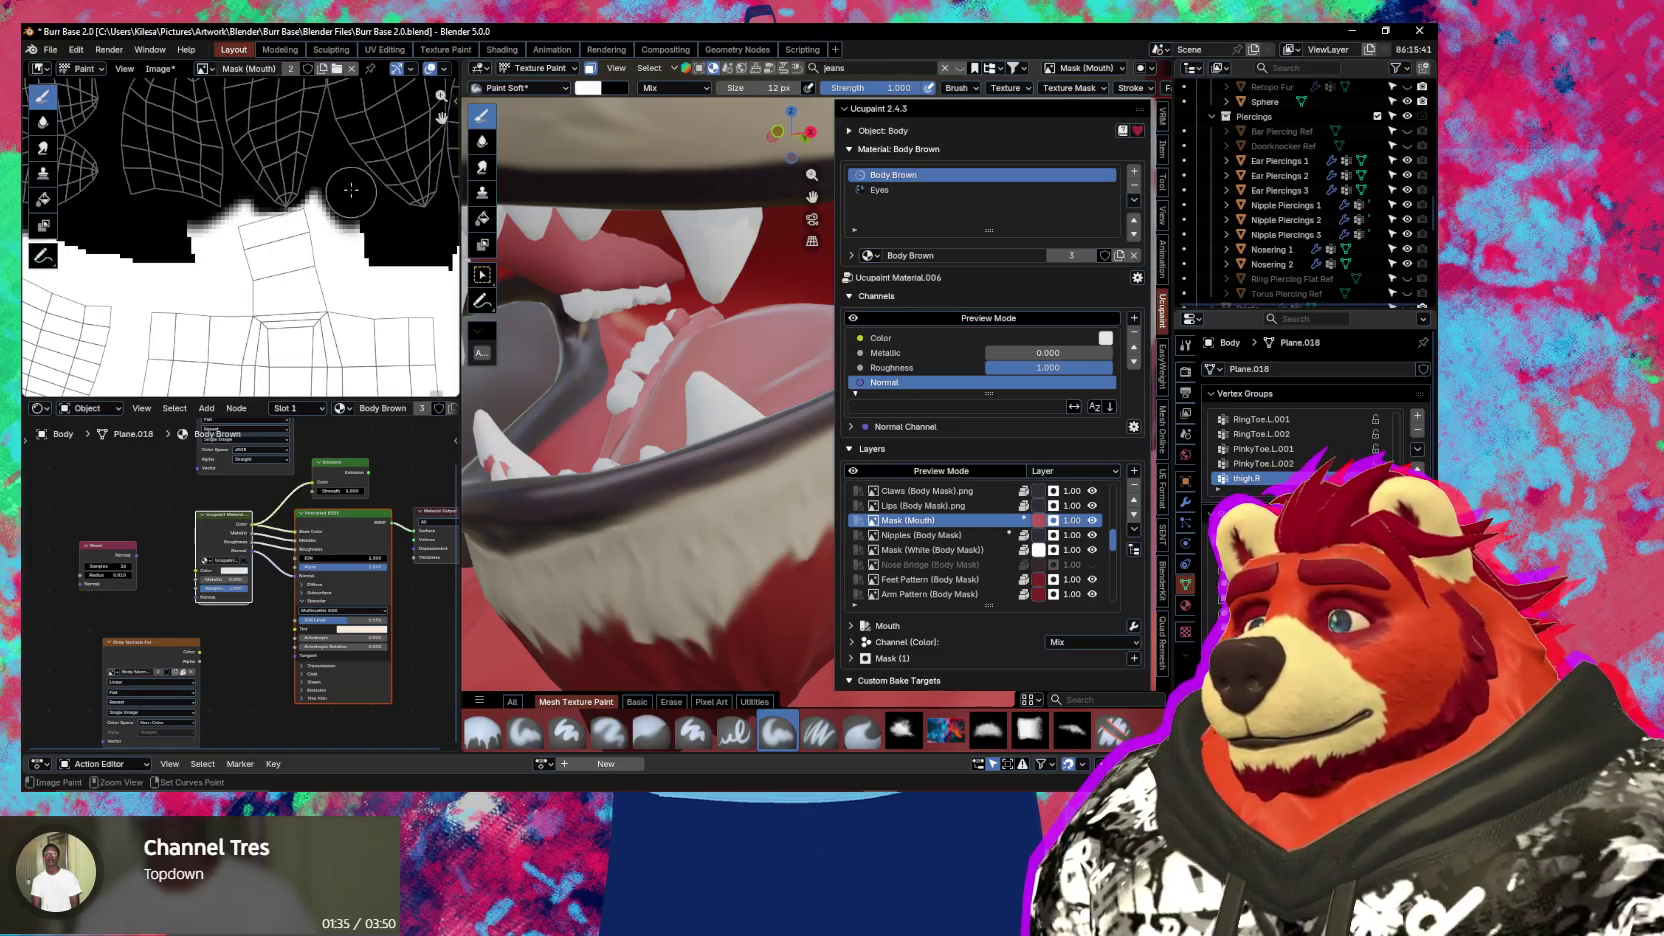
{"action": "scroll", "coordinate": [228, 190], "scroll_direction": "down", "scroll_amount": 3}
{"action": "middle_click_drag", "start_coordinate": [228, 190], "coordinate": [386, 174]}
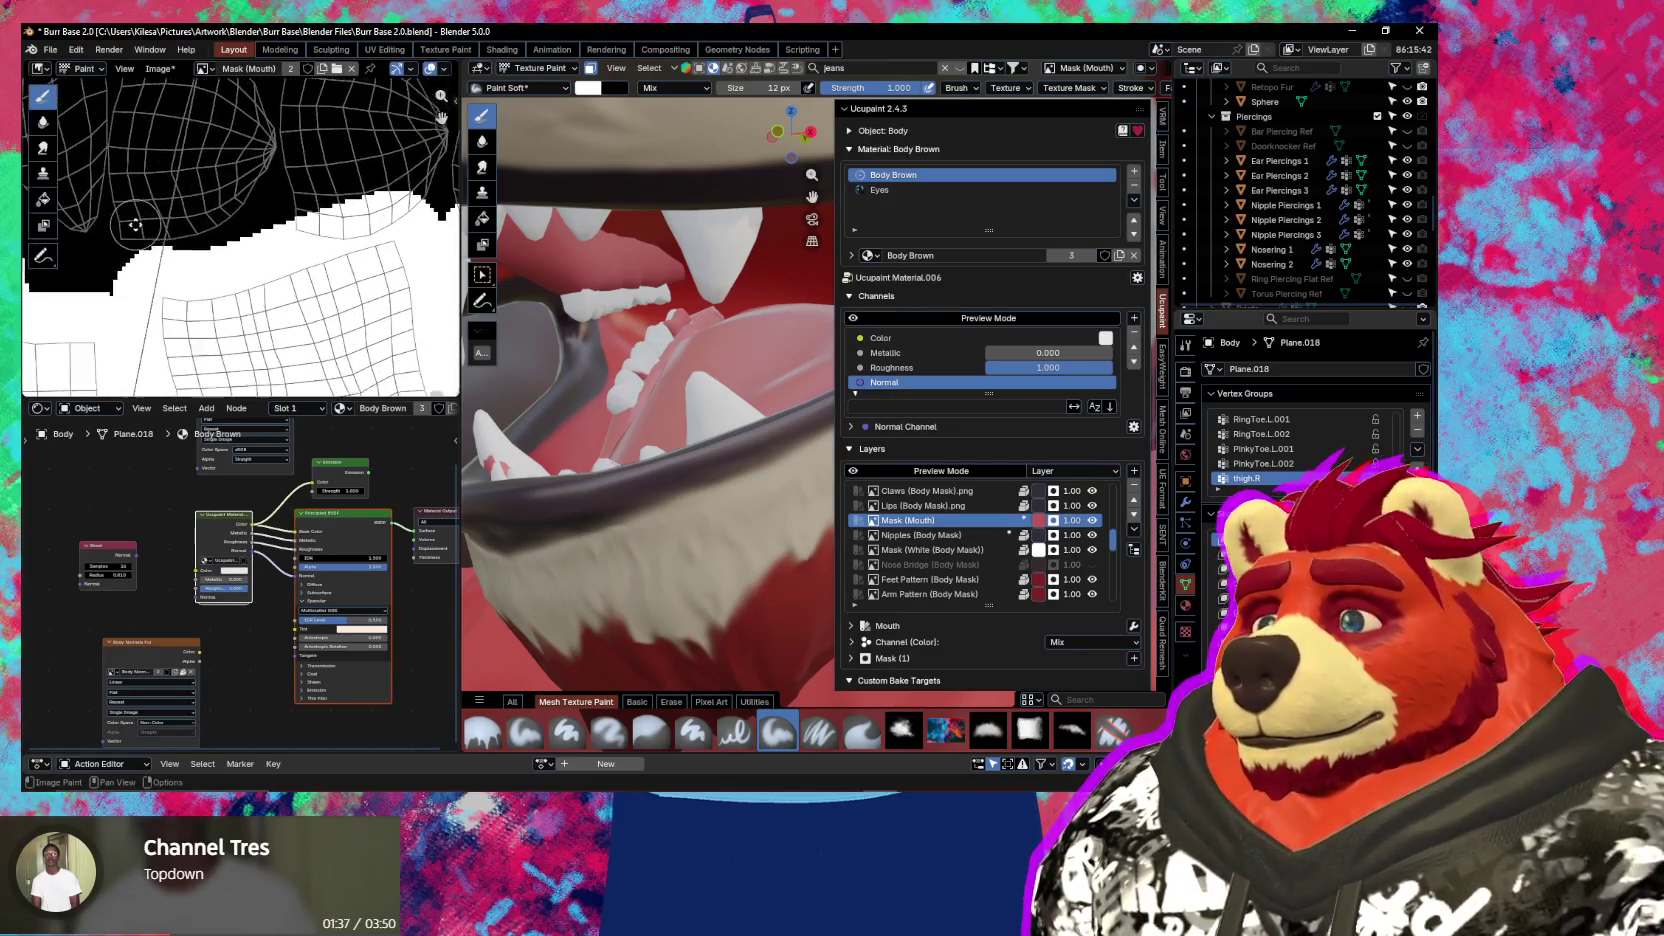
{"action": "left_click_drag", "start_coordinate": [245, 232], "coordinate": [125, 250]}
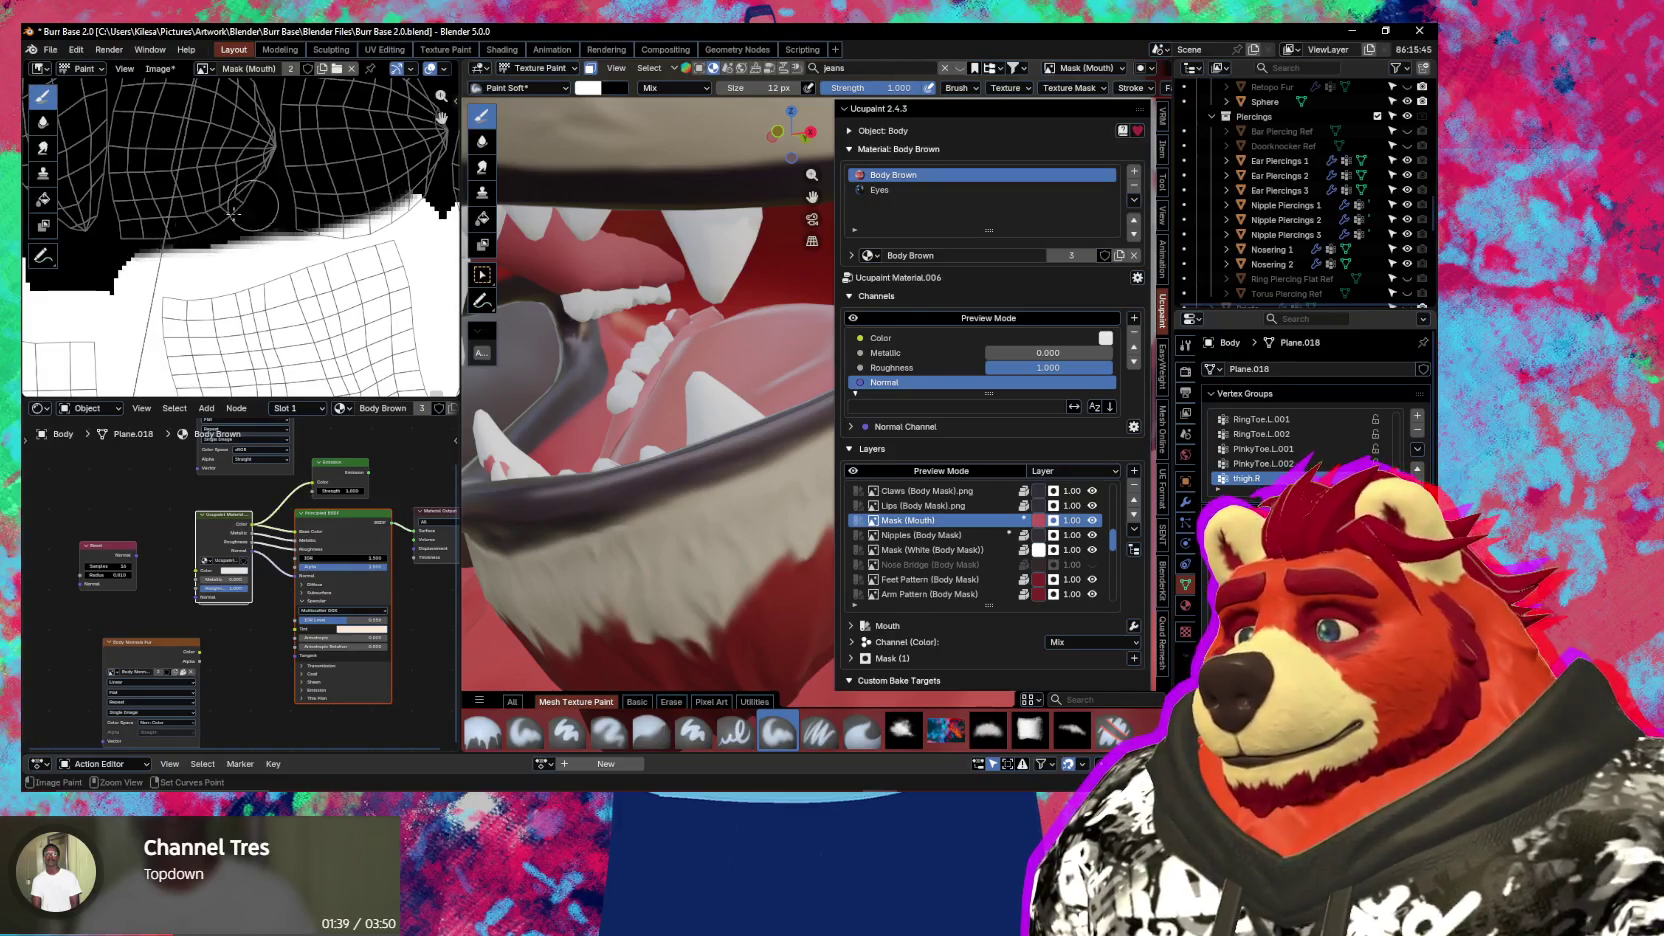
{"action": "left_click_drag", "start_coordinate": [375, 180], "coordinate": [325, 224]}
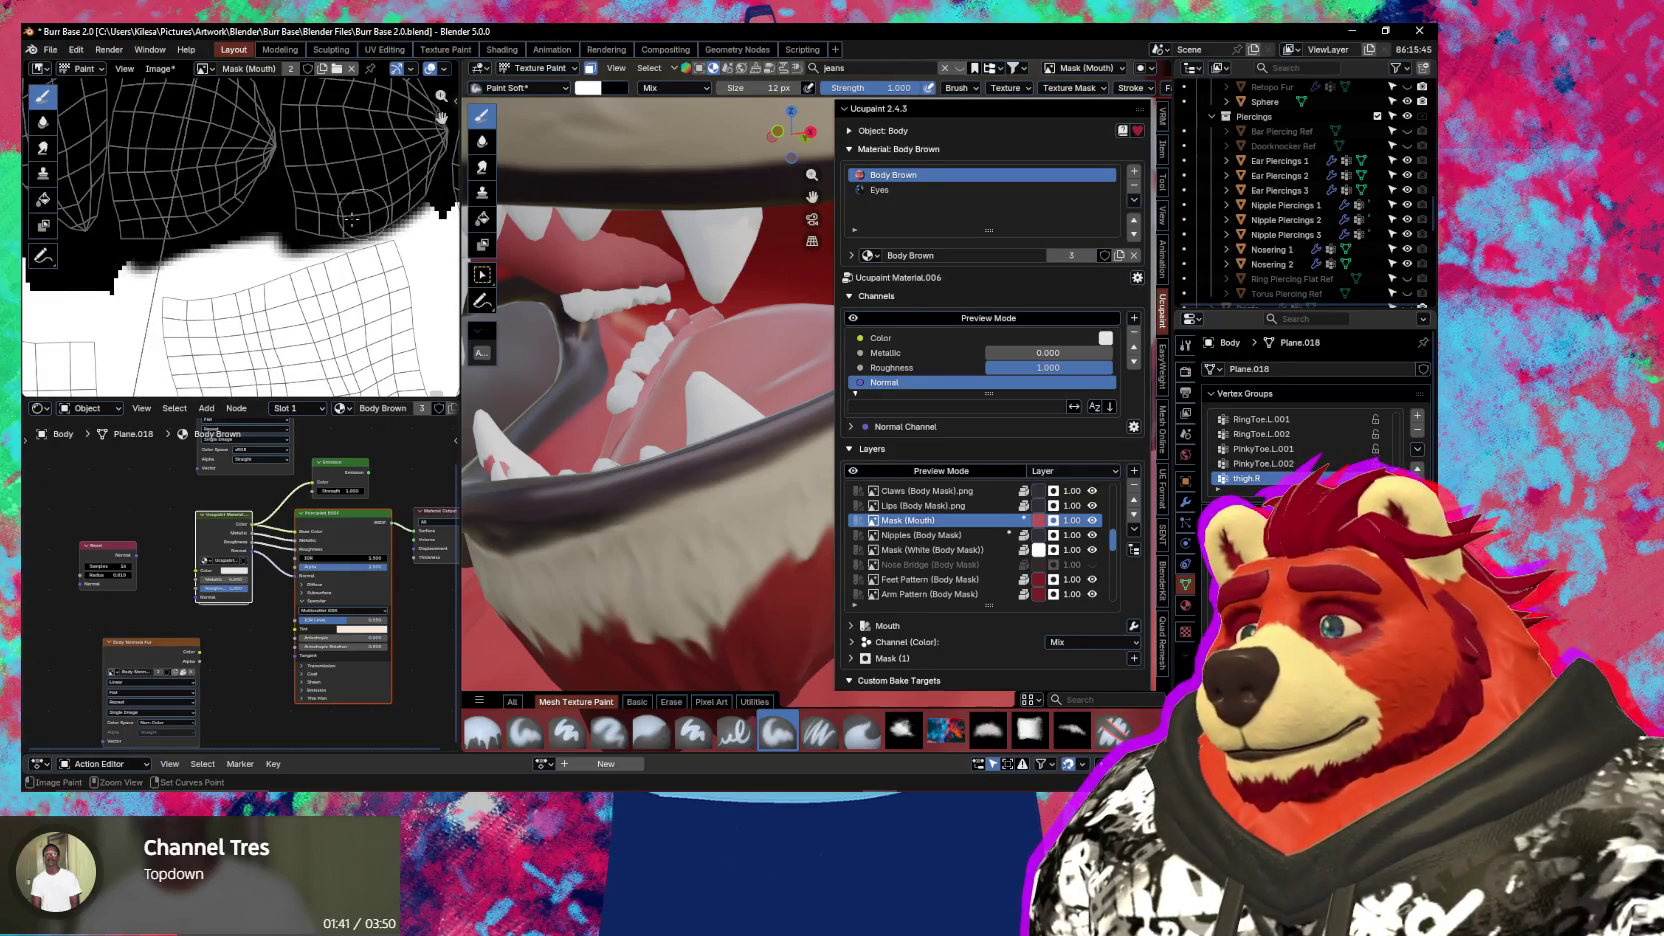
{"action": "middle_click_drag", "start_coordinate": [379, 204], "coordinate": [296, 213]}
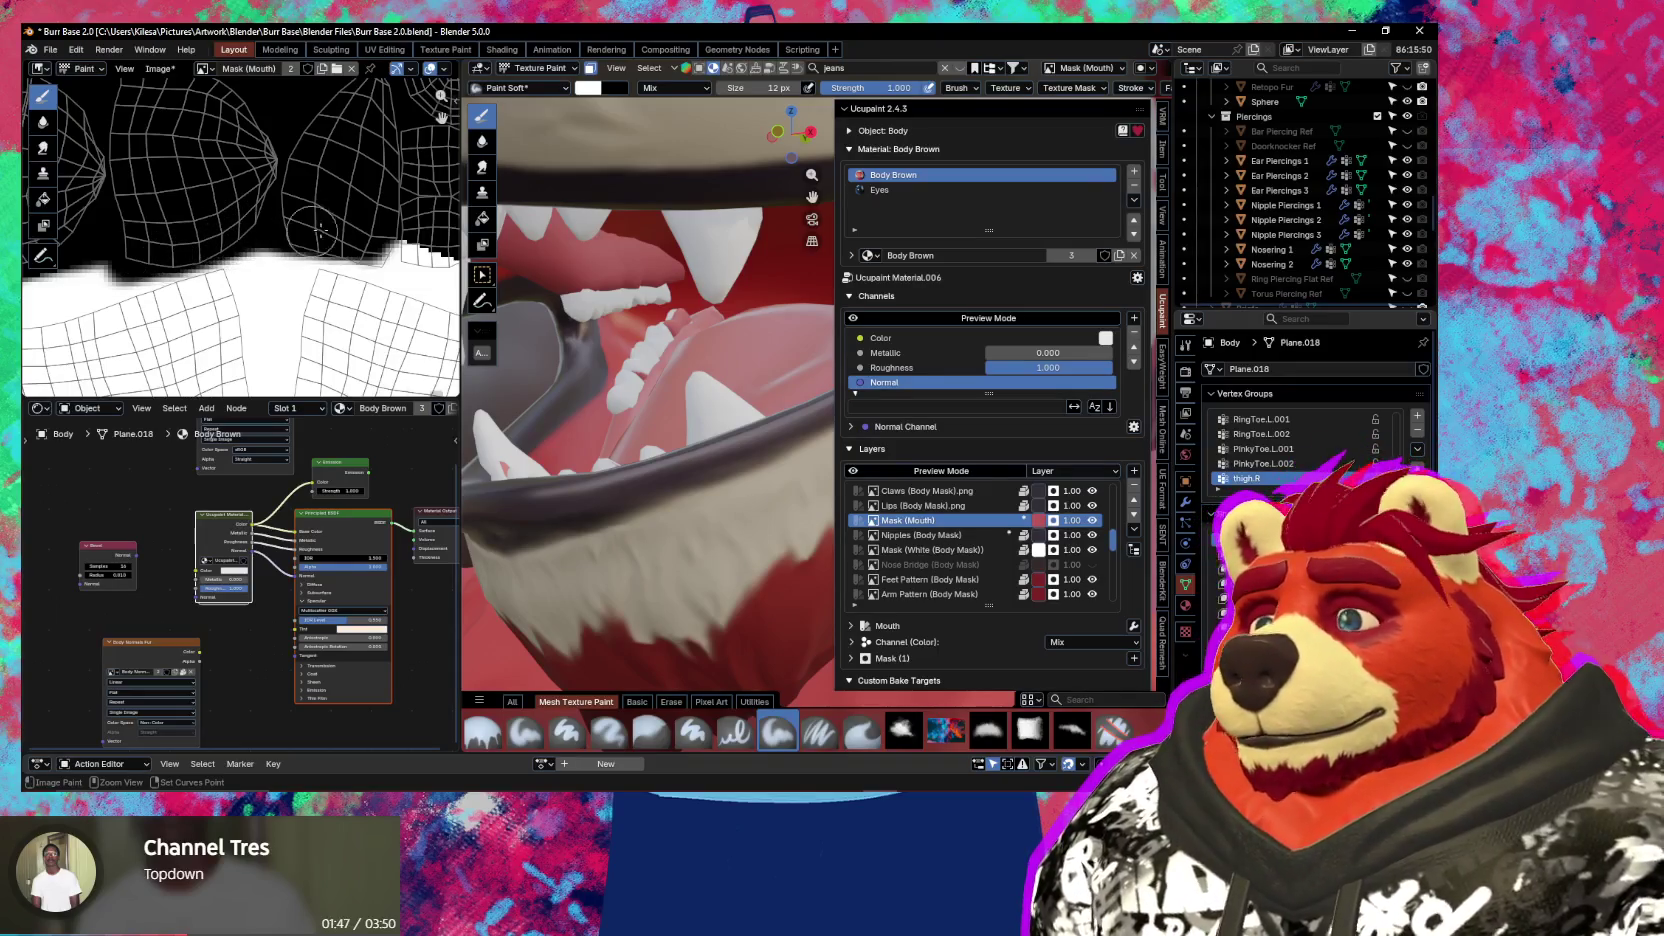
{"action": "middle_click_drag", "start_coordinate": [171, 256], "coordinate": [313, 246]}
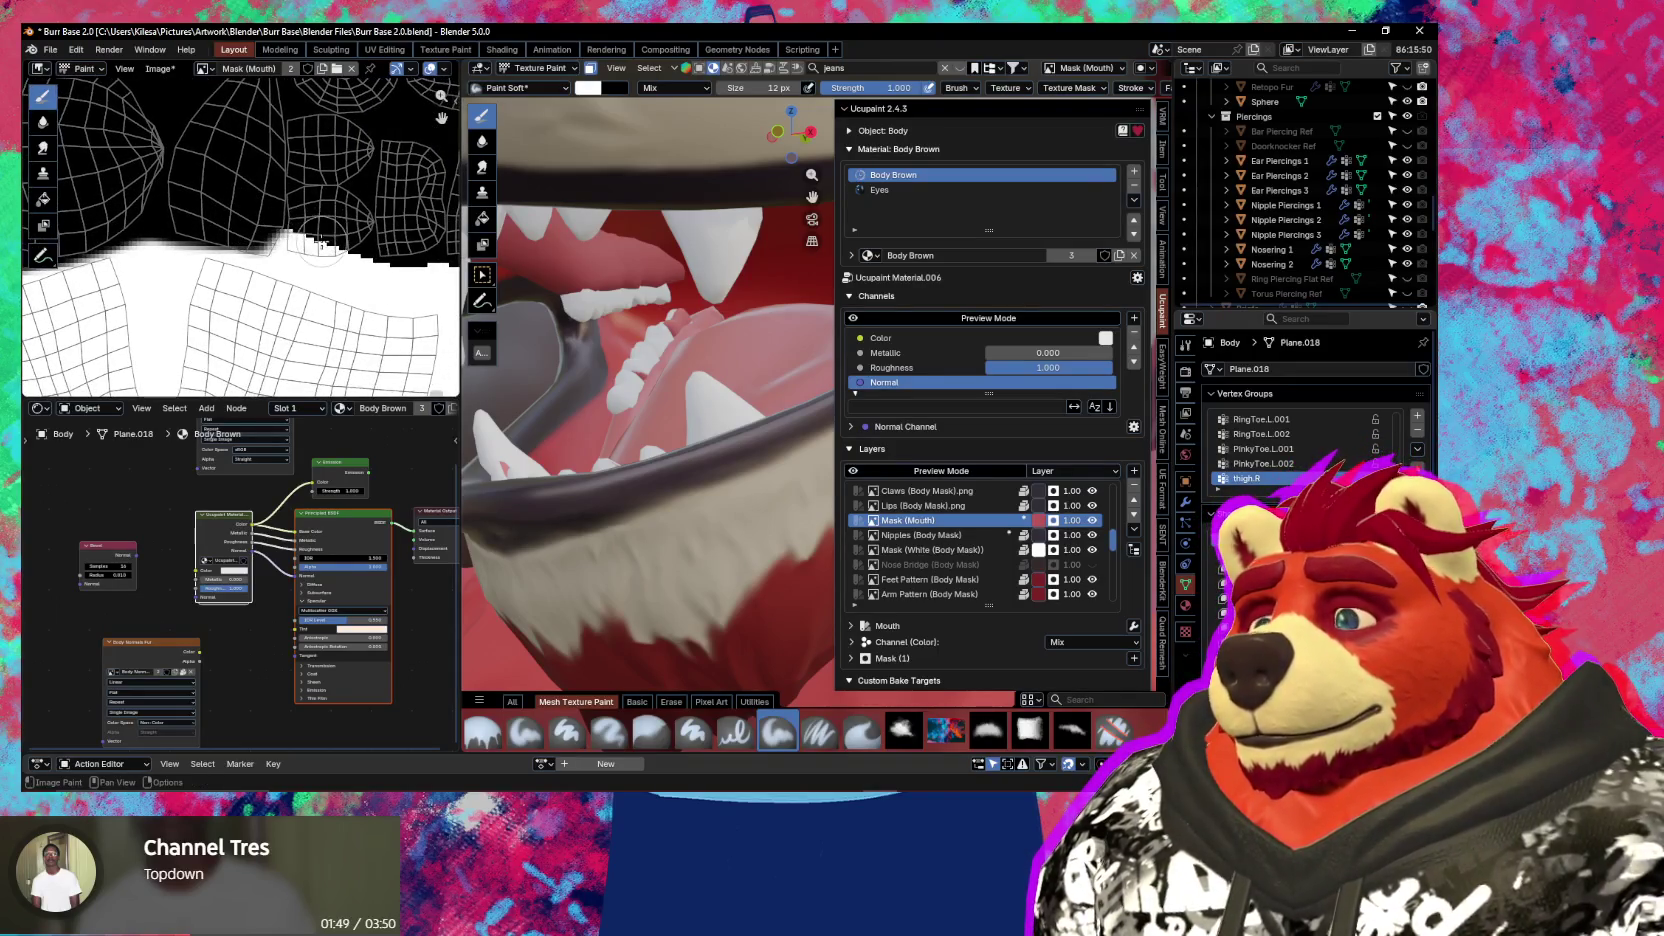
Switch to the hard-edged paint brush and paint black over more of the white mask
{"action": "left_click", "coordinate": [693, 730]}
{"action": "left_click_drag", "start_coordinate": [225, 224], "coordinate": [400, 262]}
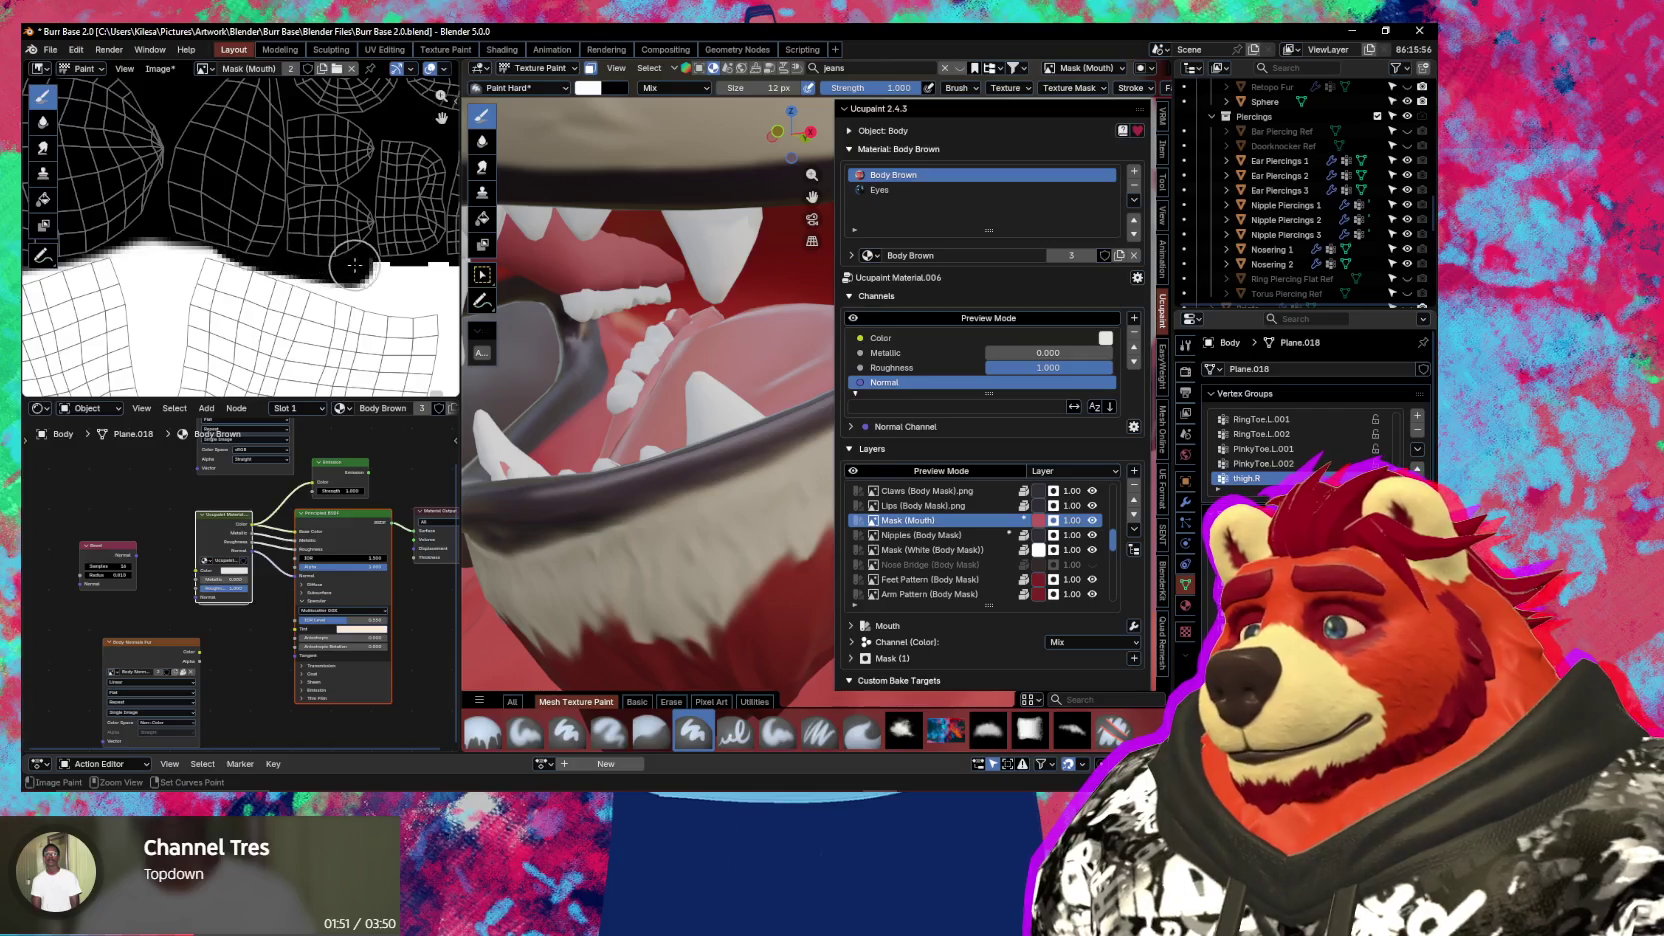
{"action": "middle_click_drag", "start_coordinate": [400, 262], "coordinate": [289, 240]}
{"action": "scroll", "coordinate": [289, 240], "scroll_direction": "down", "scroll_amount": 1}
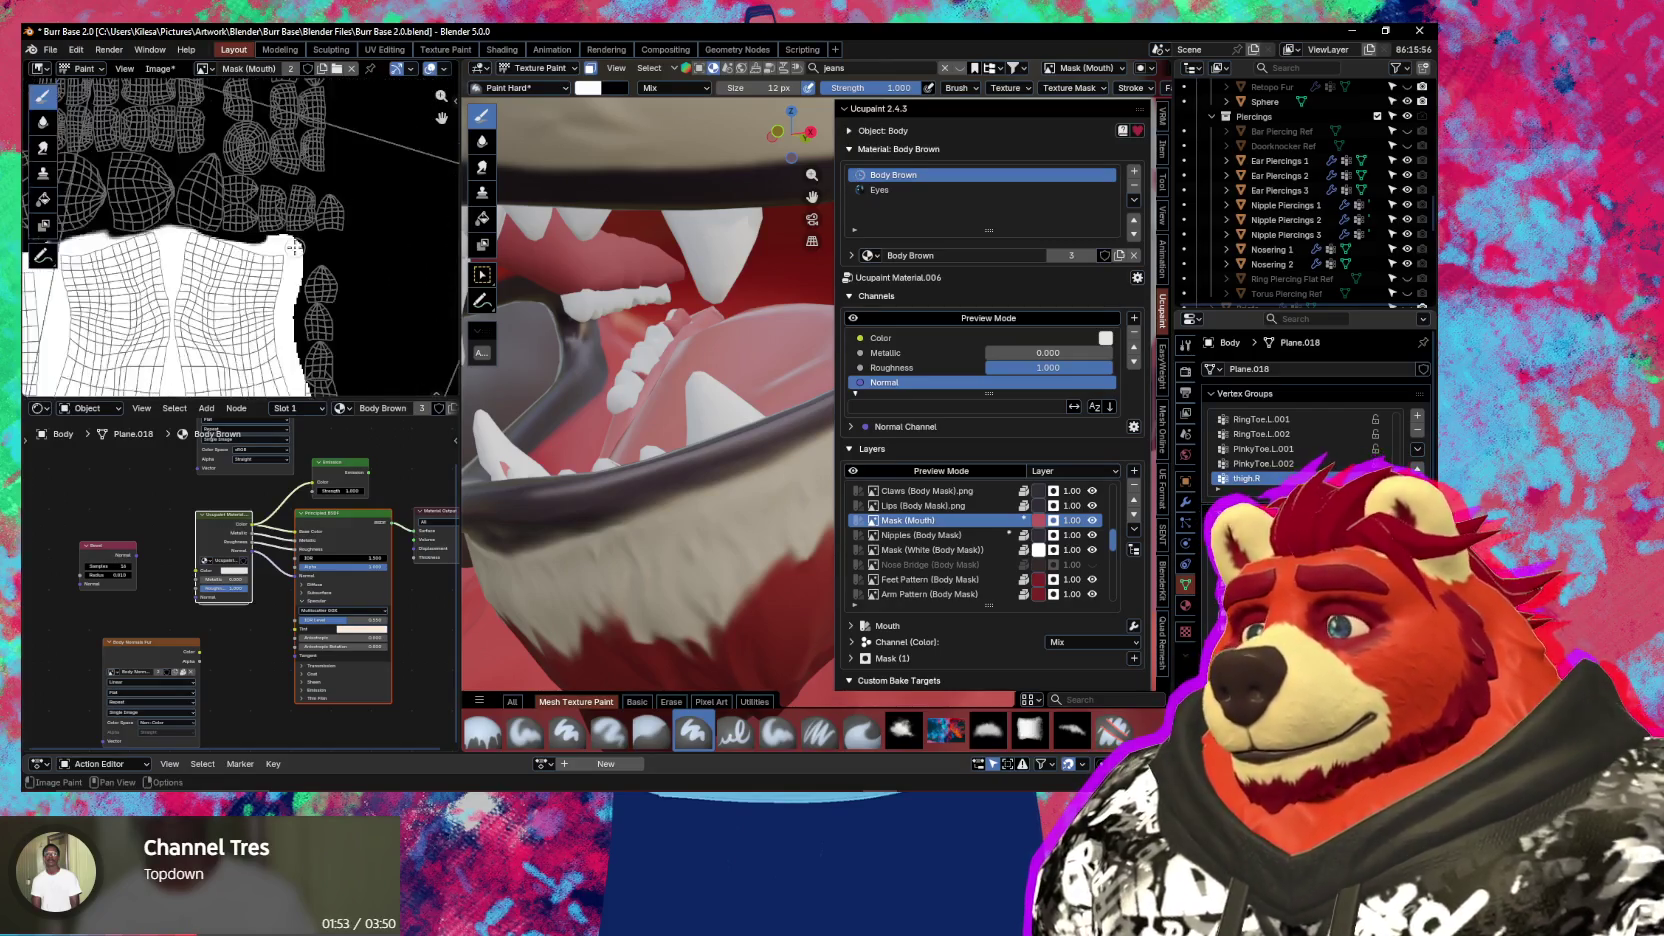
{"action": "scroll", "coordinate": [330, 250], "scroll_direction": "down", "scroll_amount": 1}
{"action": "scroll", "coordinate": [380, 259], "scroll_direction": "down", "scroll_amount": 2}
{"action": "scroll", "coordinate": [345, 262], "scroll_direction": "up", "scroll_amount": 1}
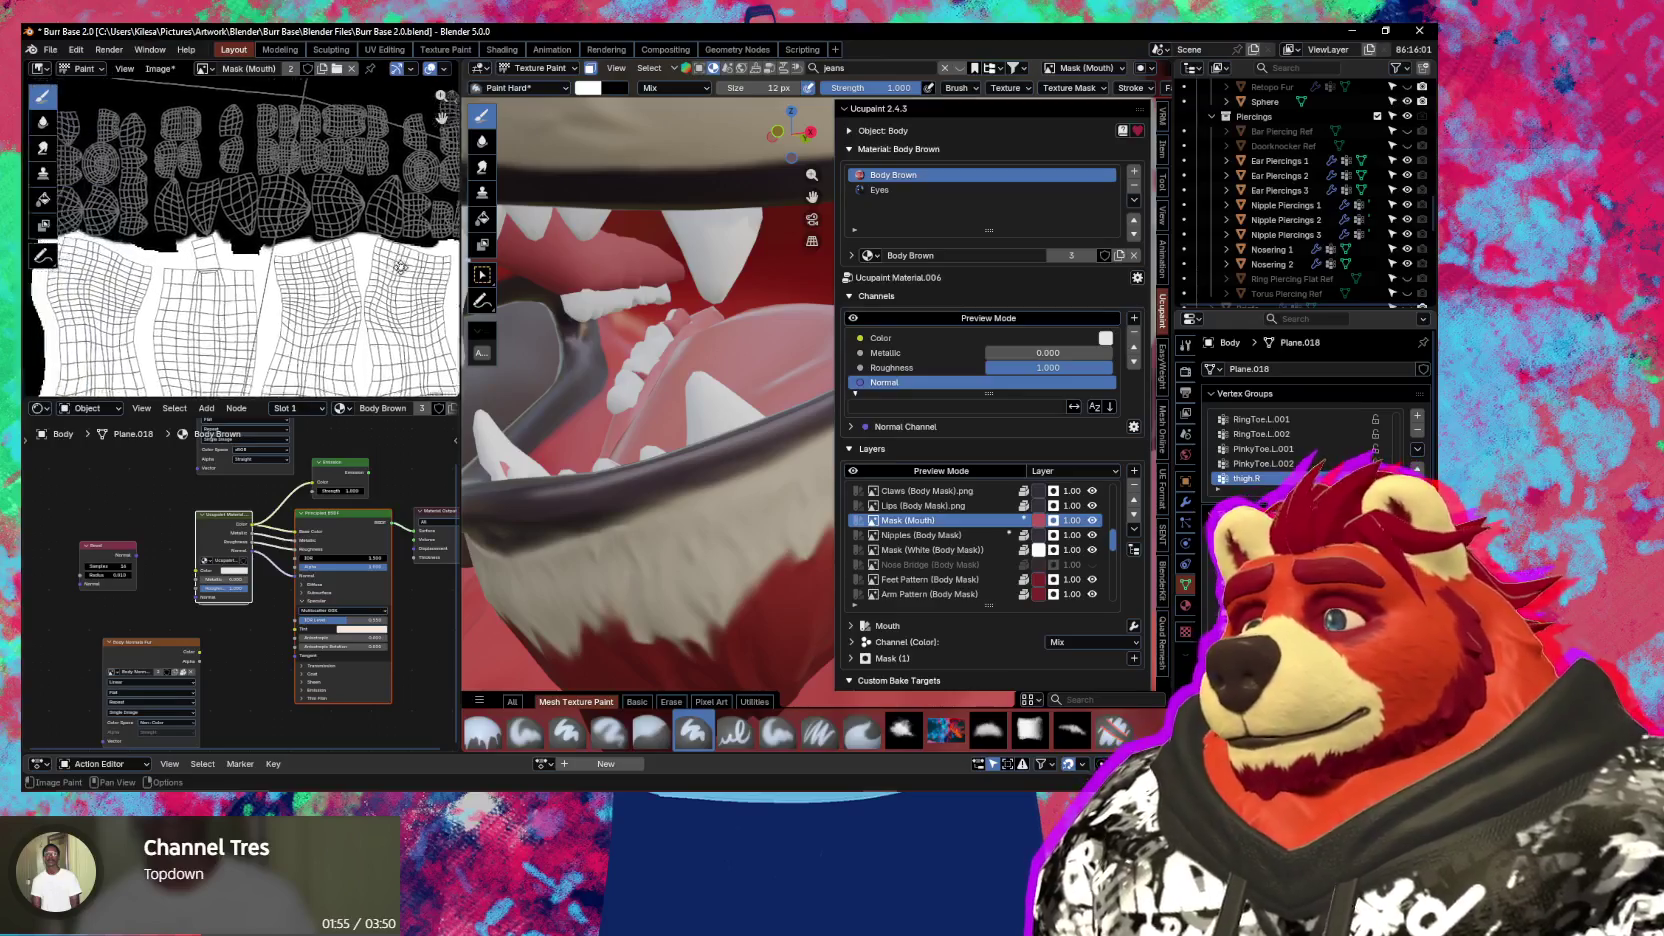
{"action": "scroll", "coordinate": [397, 270], "scroll_direction": "up", "scroll_amount": 2}
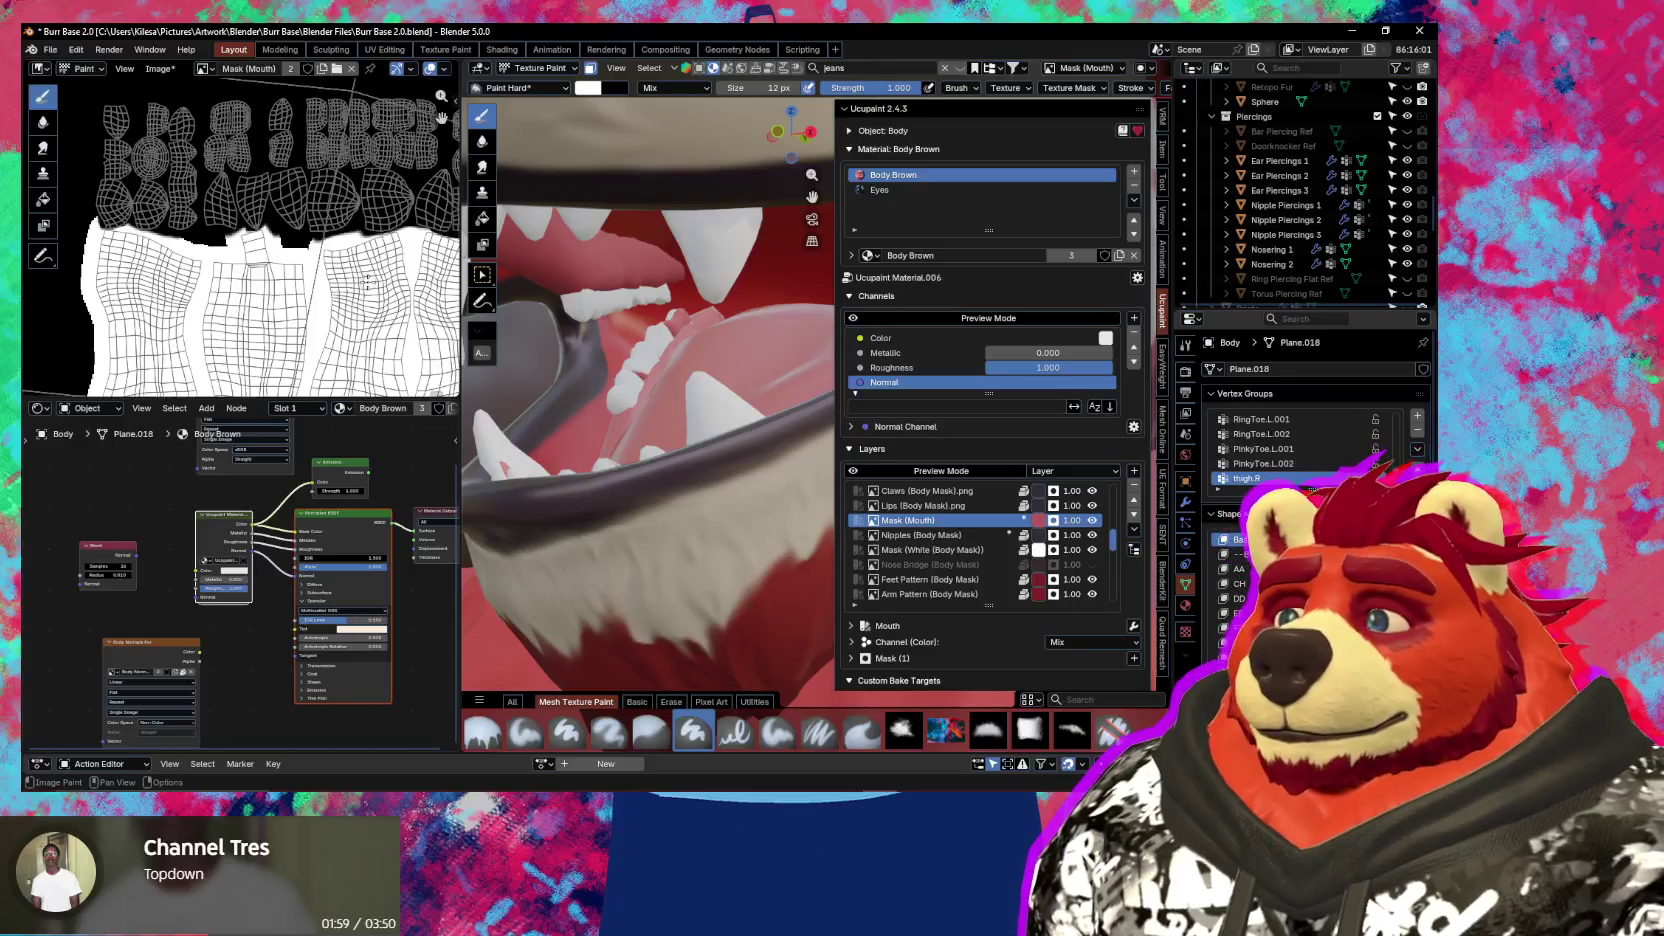
{"action": "scroll", "coordinate": [369, 280], "scroll_direction": "up", "scroll_amount": 1}
{"action": "scroll", "coordinate": [369, 280], "scroll_direction": "up", "scroll_amount": 1}
{"action": "scroll", "coordinate": [369, 280], "scroll_direction": "down", "scroll_amount": 2}
{"action": "scroll", "coordinate": [369, 280], "scroll_direction": "down", "scroll_amount": 2}
{"action": "scroll", "coordinate": [268, 190], "scroll_direction": "up", "scroll_amount": 2}
{"action": "scroll", "coordinate": [270, 180], "scroll_direction": "up", "scroll_amount": 2}
{"action": "scroll", "coordinate": [273, 165], "scroll_direction": "up", "scroll_amount": 1}
{"action": "scroll", "coordinate": [277, 150], "scroll_direction": "up", "scroll_amount": 1}
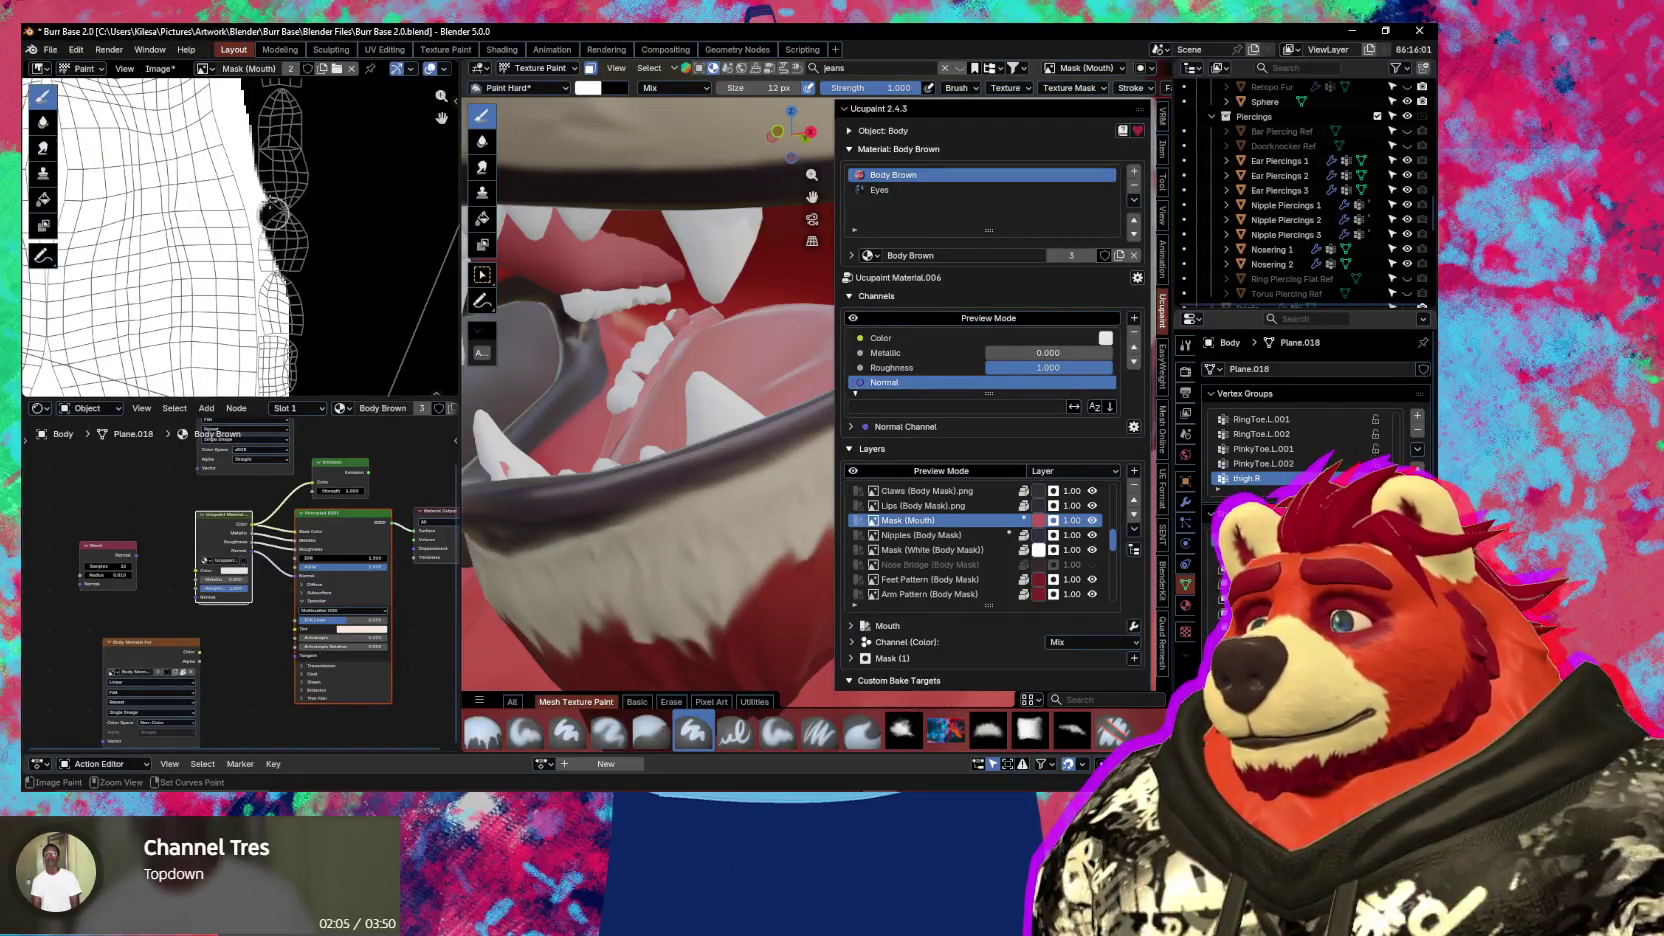
{"action": "scroll", "coordinate": [289, 192], "scroll_direction": "down", "scroll_amount": 1}
{"action": "scroll", "coordinate": [289, 192], "scroll_direction": "down", "scroll_amount": 1}
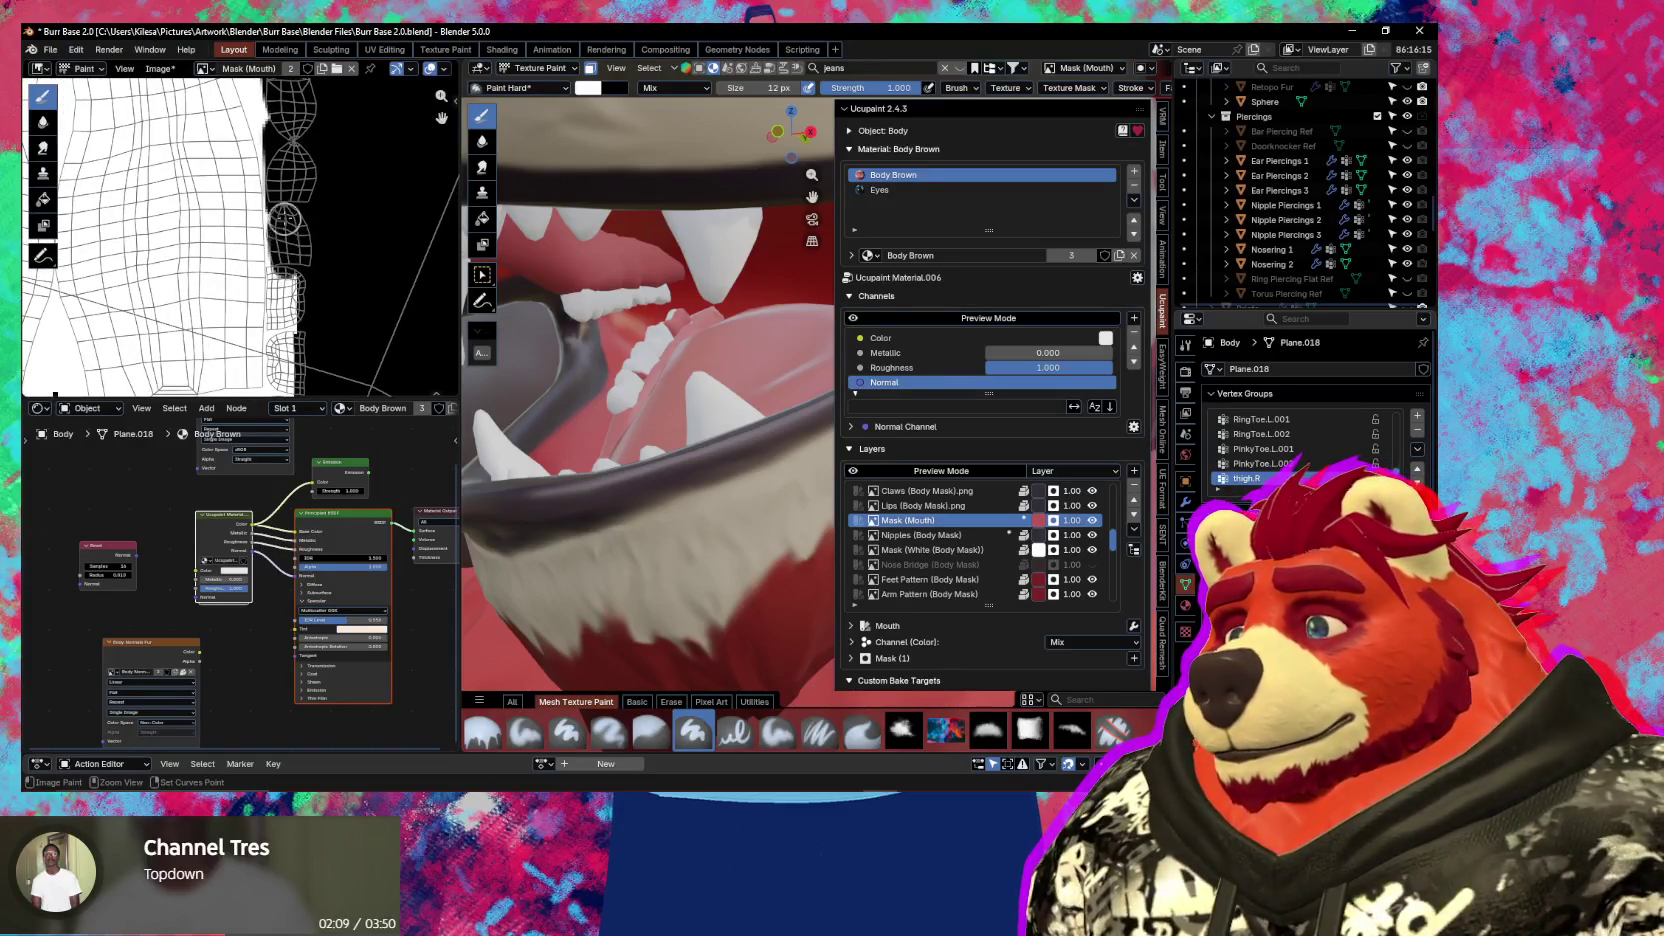
{"action": "scroll", "coordinate": [290, 240], "scroll_direction": "up", "scroll_amount": 2}
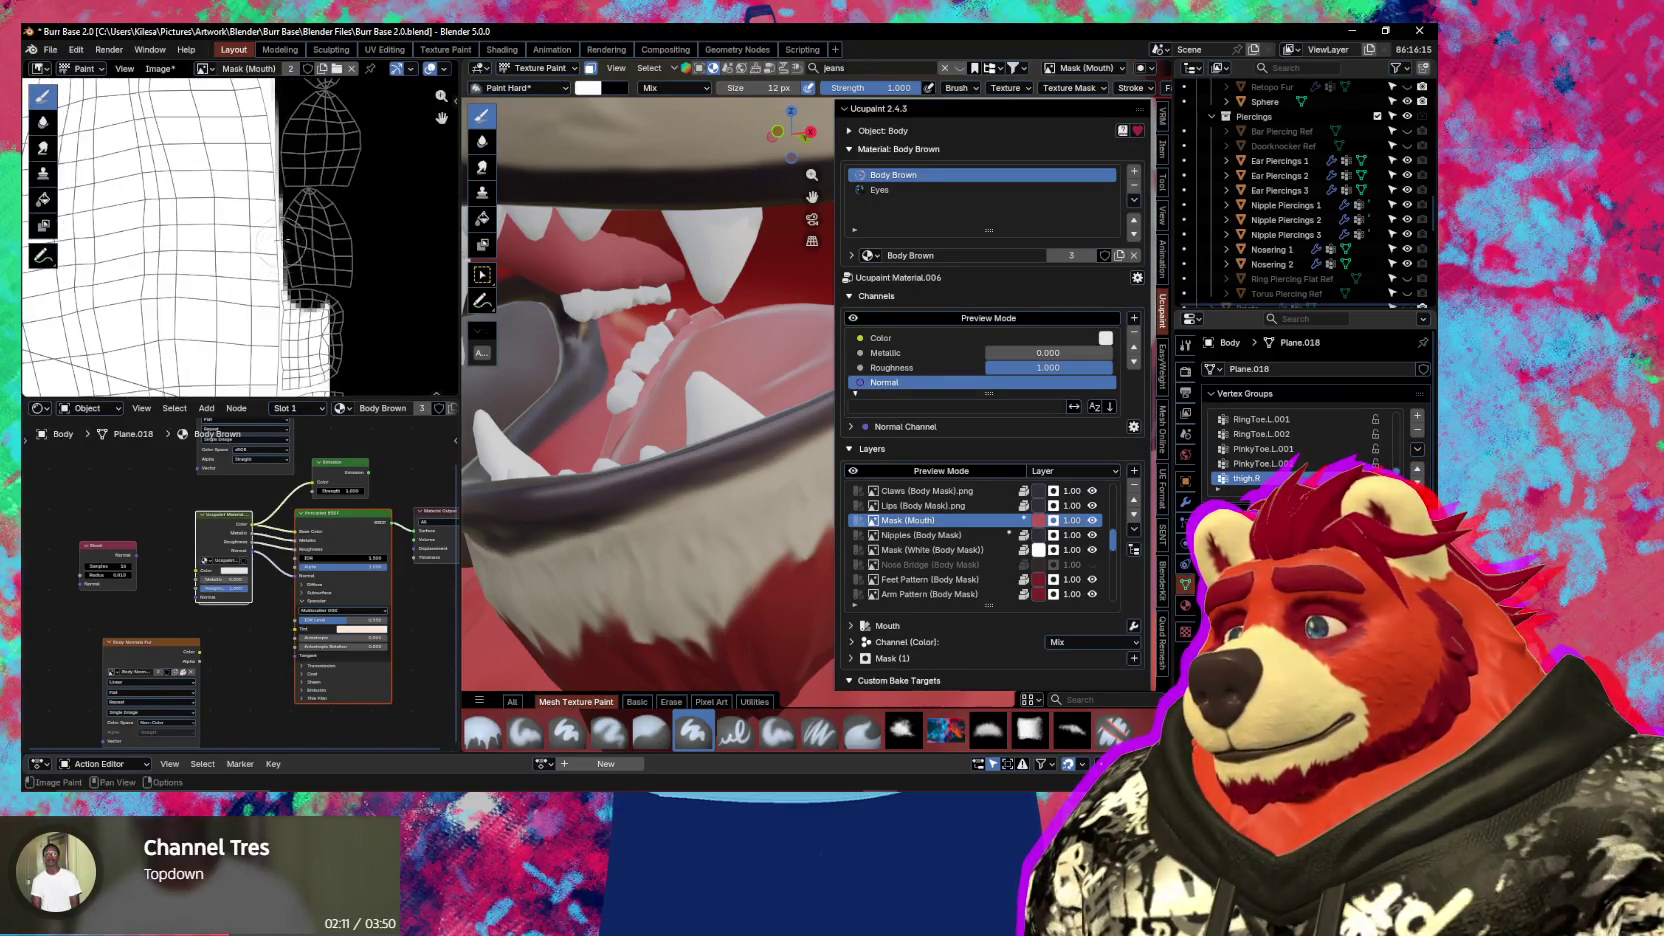
Resize the brush to 6 px, then 10 px, and paint black along the white mask edge
{"action": "key", "text": "f"}
{"action": "left_click", "coordinate": [316, 224]}
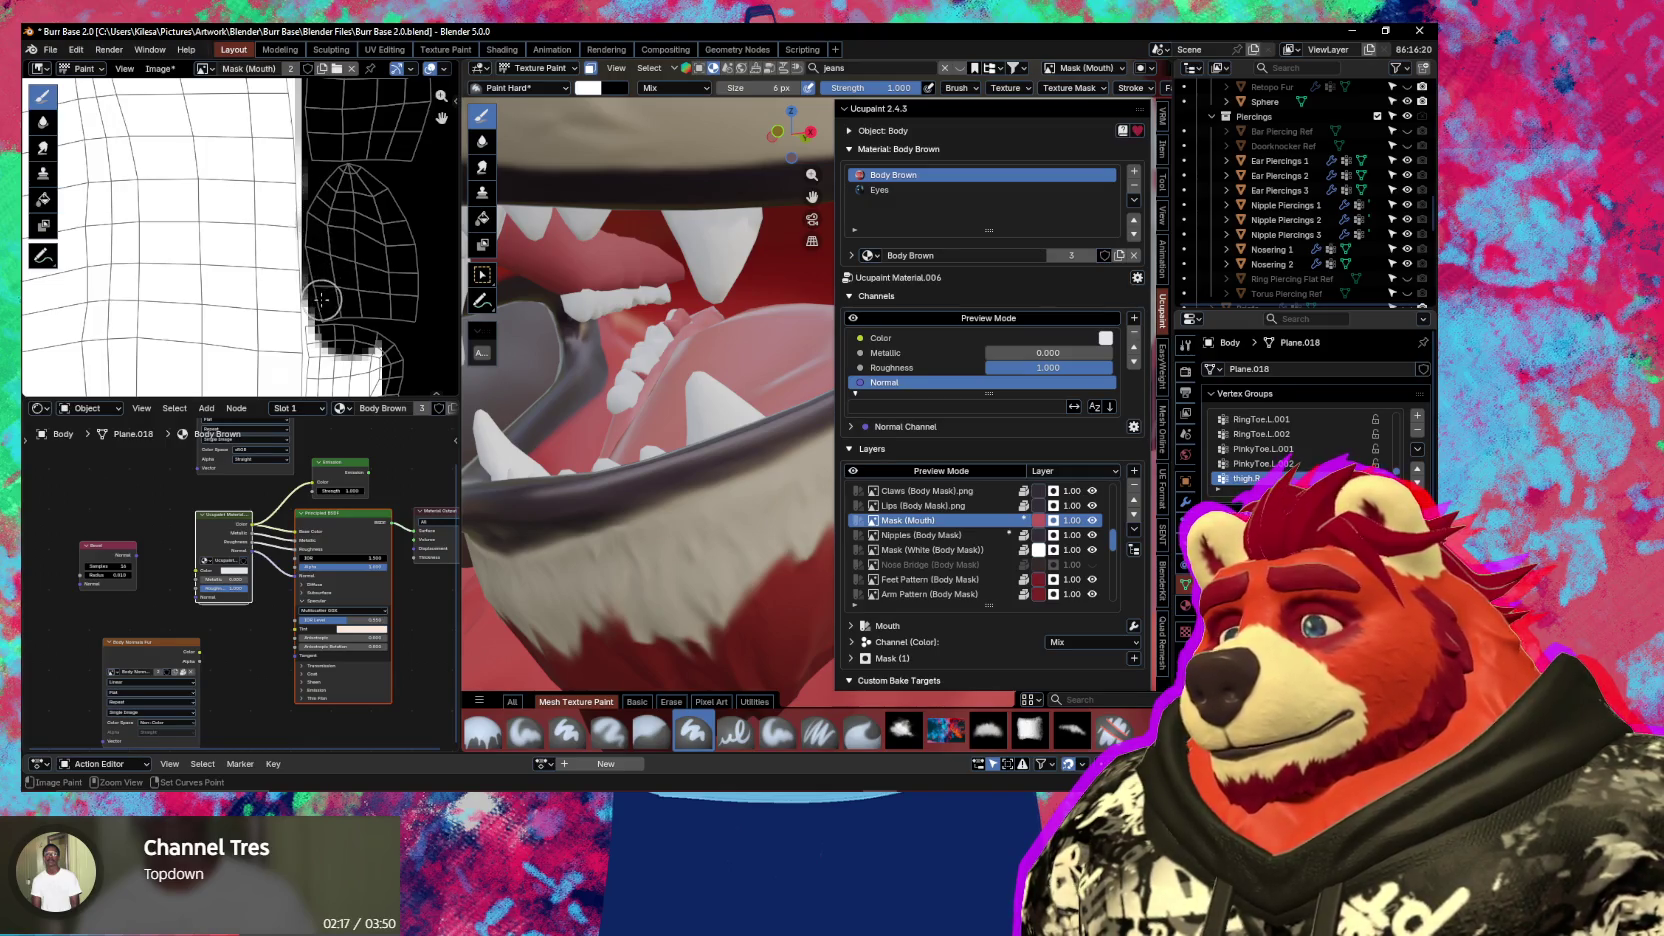
{"action": "middle_click_drag", "start_coordinate": [322, 316], "coordinate": [300, 260]}
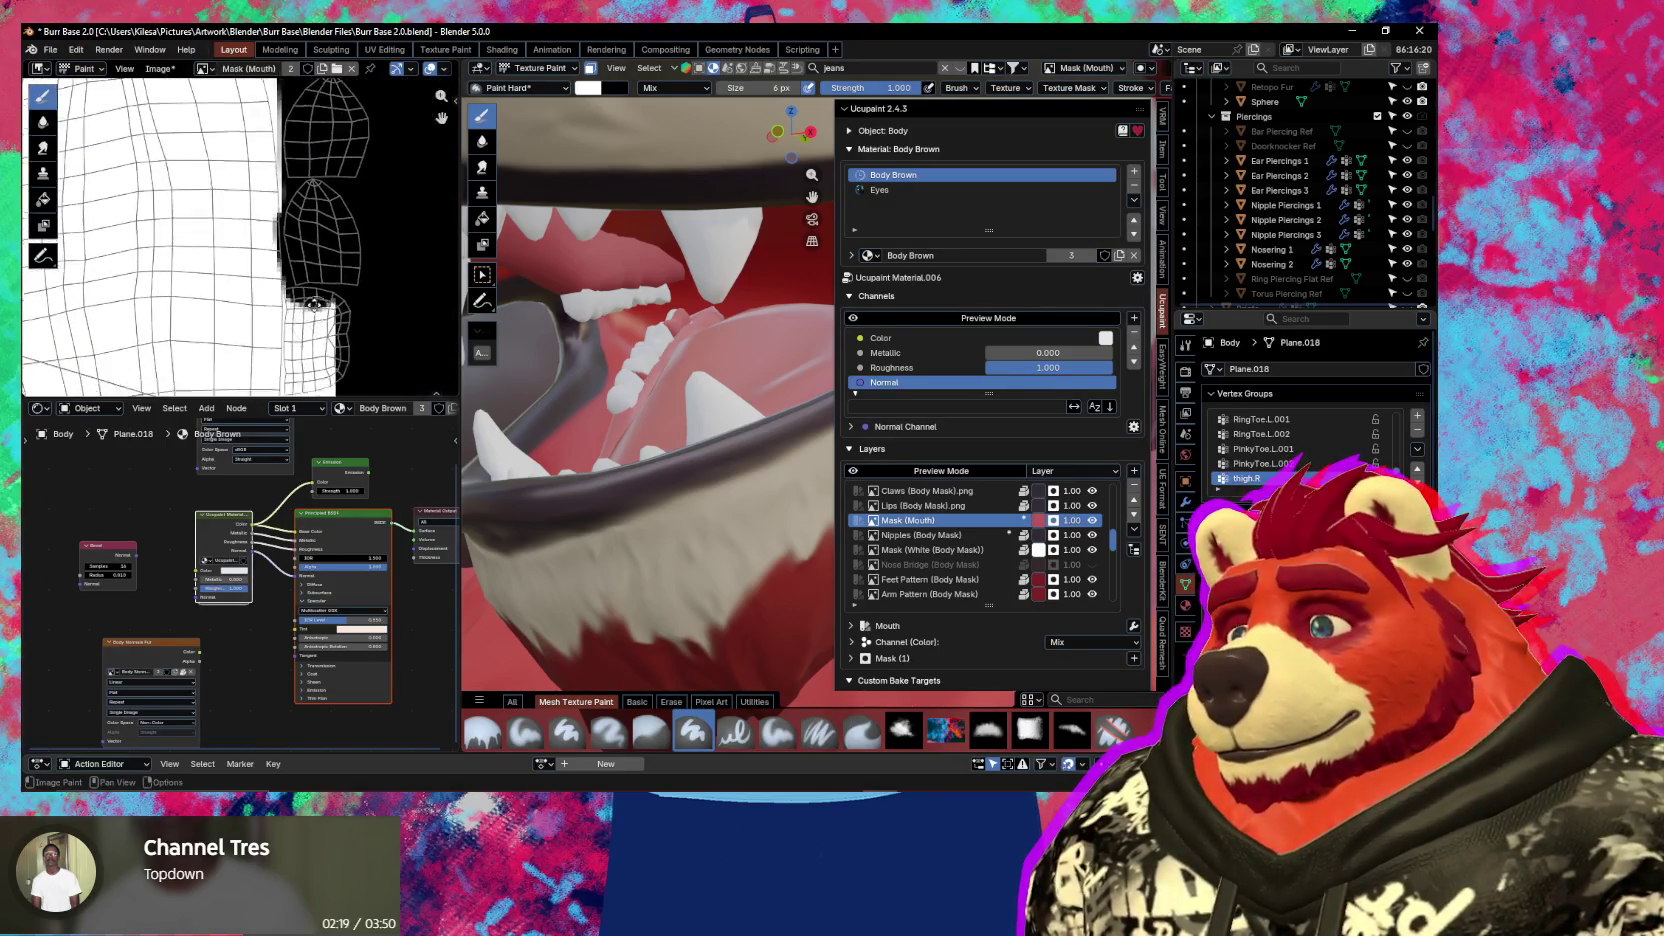
{"action": "key", "text": "f"}
{"action": "left_click", "coordinate": [290, 215]}
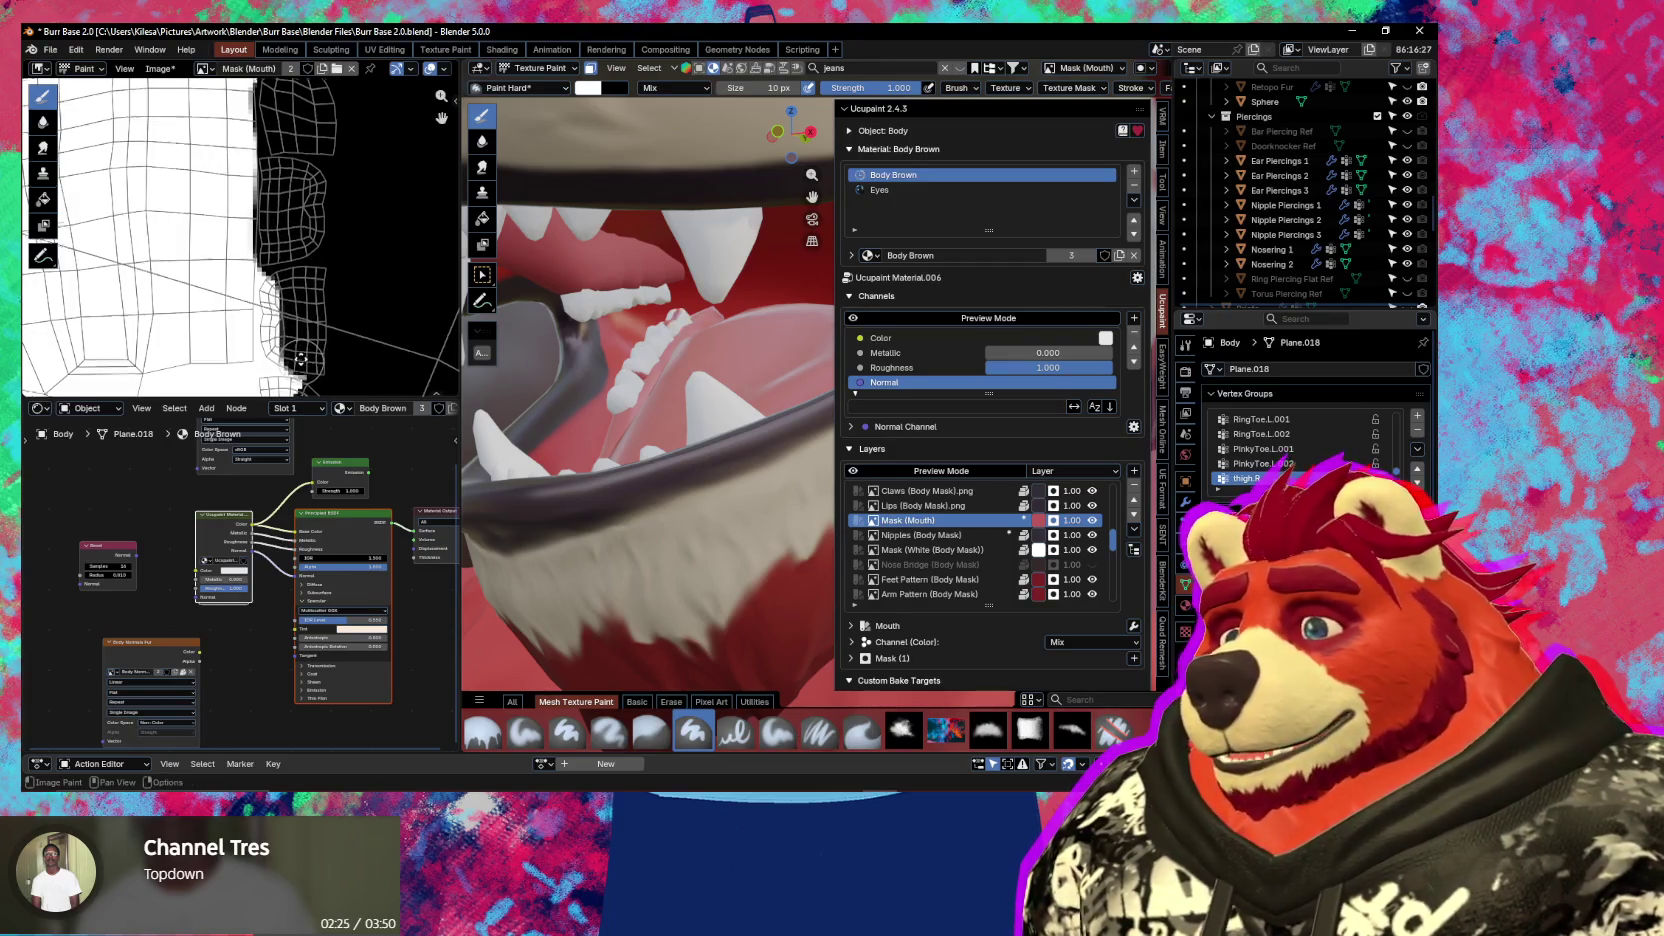
{"action": "scroll", "coordinate": [303, 355], "scroll_direction": "up", "scroll_amount": 2}
{"action": "left_click_drag", "start_coordinate": [284, 296], "coordinate": [290, 157]}
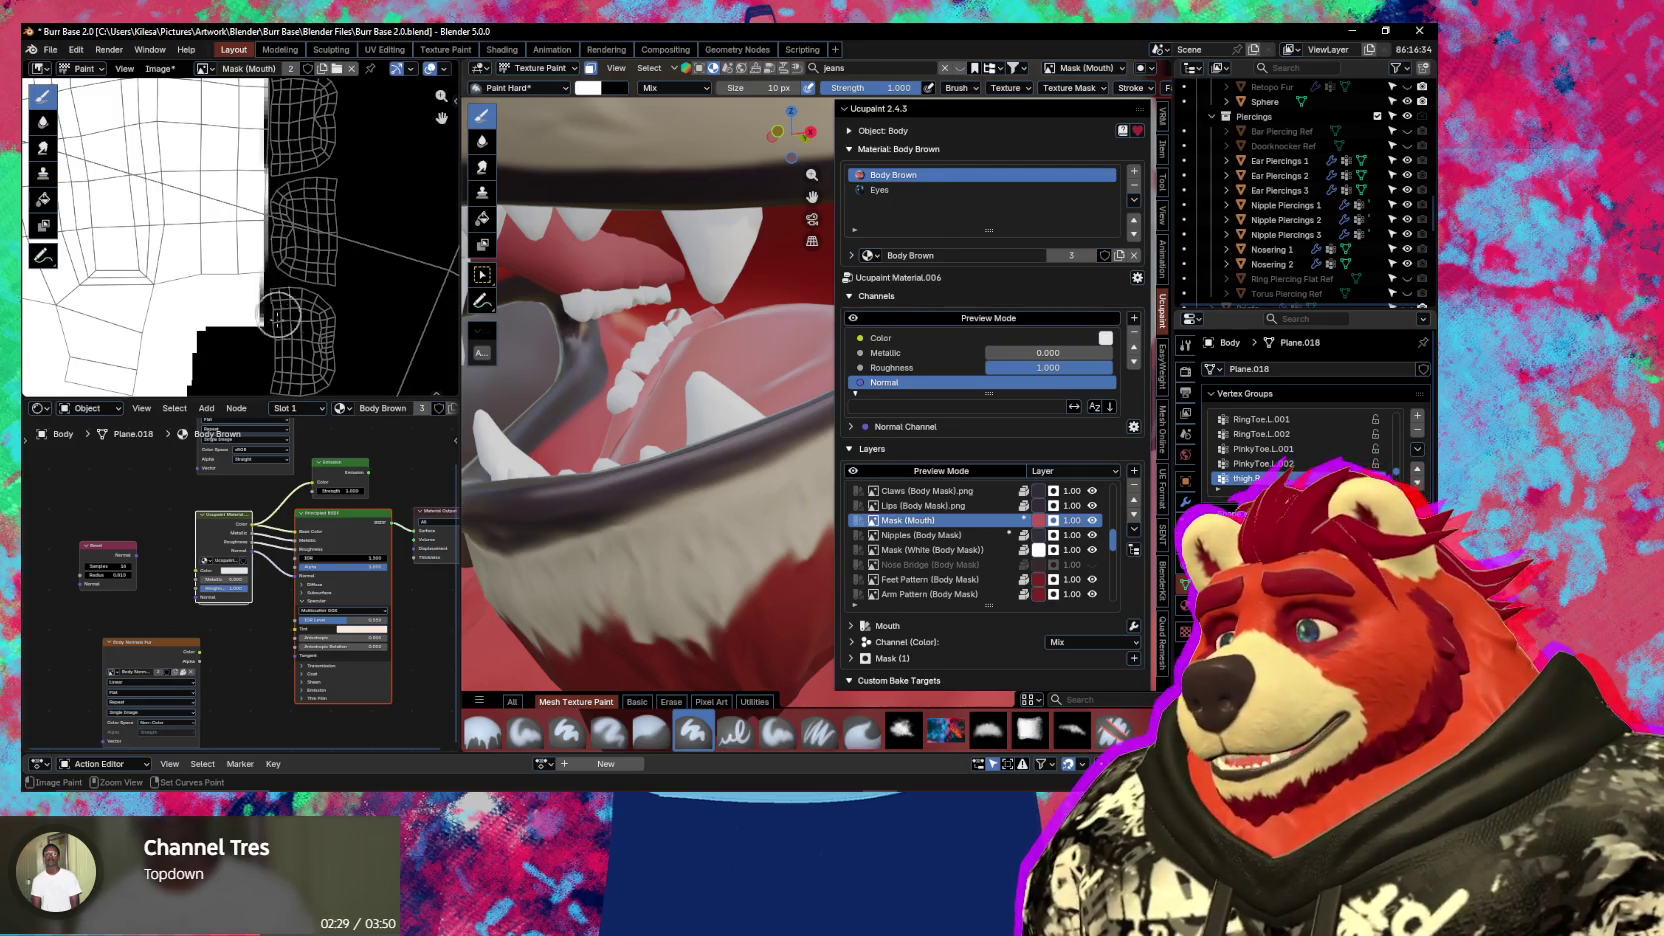
{"action": "scroll", "coordinate": [259, 330], "scroll_direction": "down", "scroll_amount": 5}
{"action": "scroll", "coordinate": [259, 330], "scroll_direction": "down", "scroll_amount": 3}
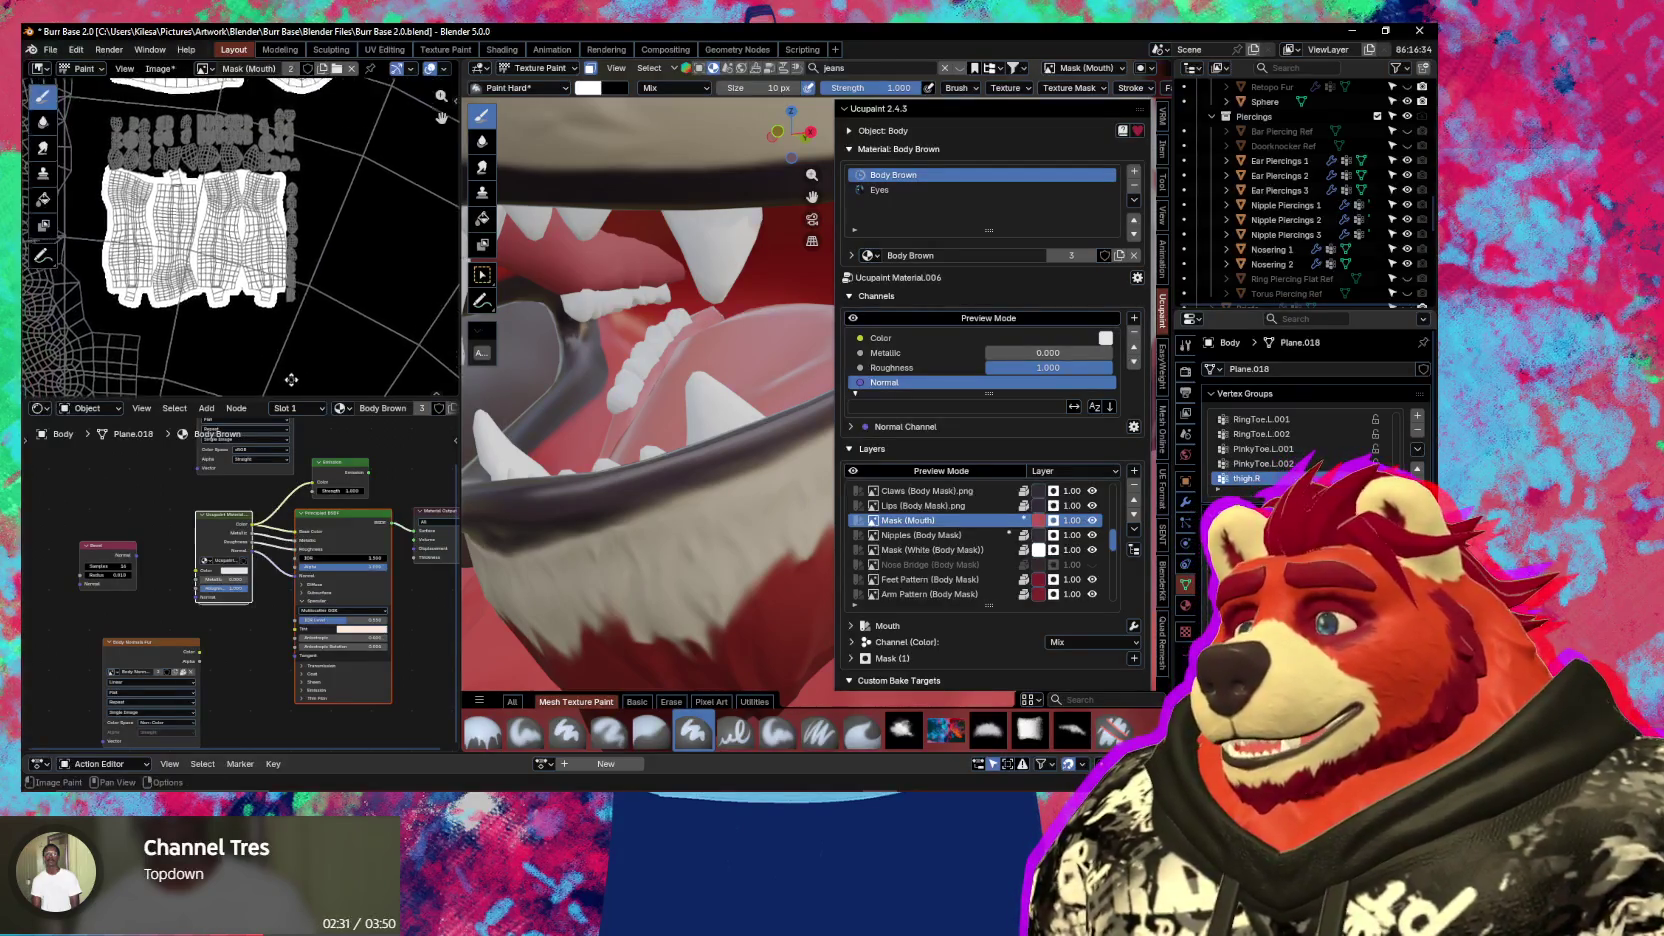
{"action": "mouse_move", "coordinate": [610, 380]}
{"action": "middle_mouse_down"}
{"action": "mouse_move", "coordinate": [648, 384]}
{"action": "mouse_move", "coordinate": [597, 371]}
{"action": "mouse_move", "coordinate": [698, 362]}
{"action": "mouse_move", "coordinate": [657, 343]}
{"action": "mouse_move", "coordinate": [897, 477]}
{"action": "middle_mouse_up"}
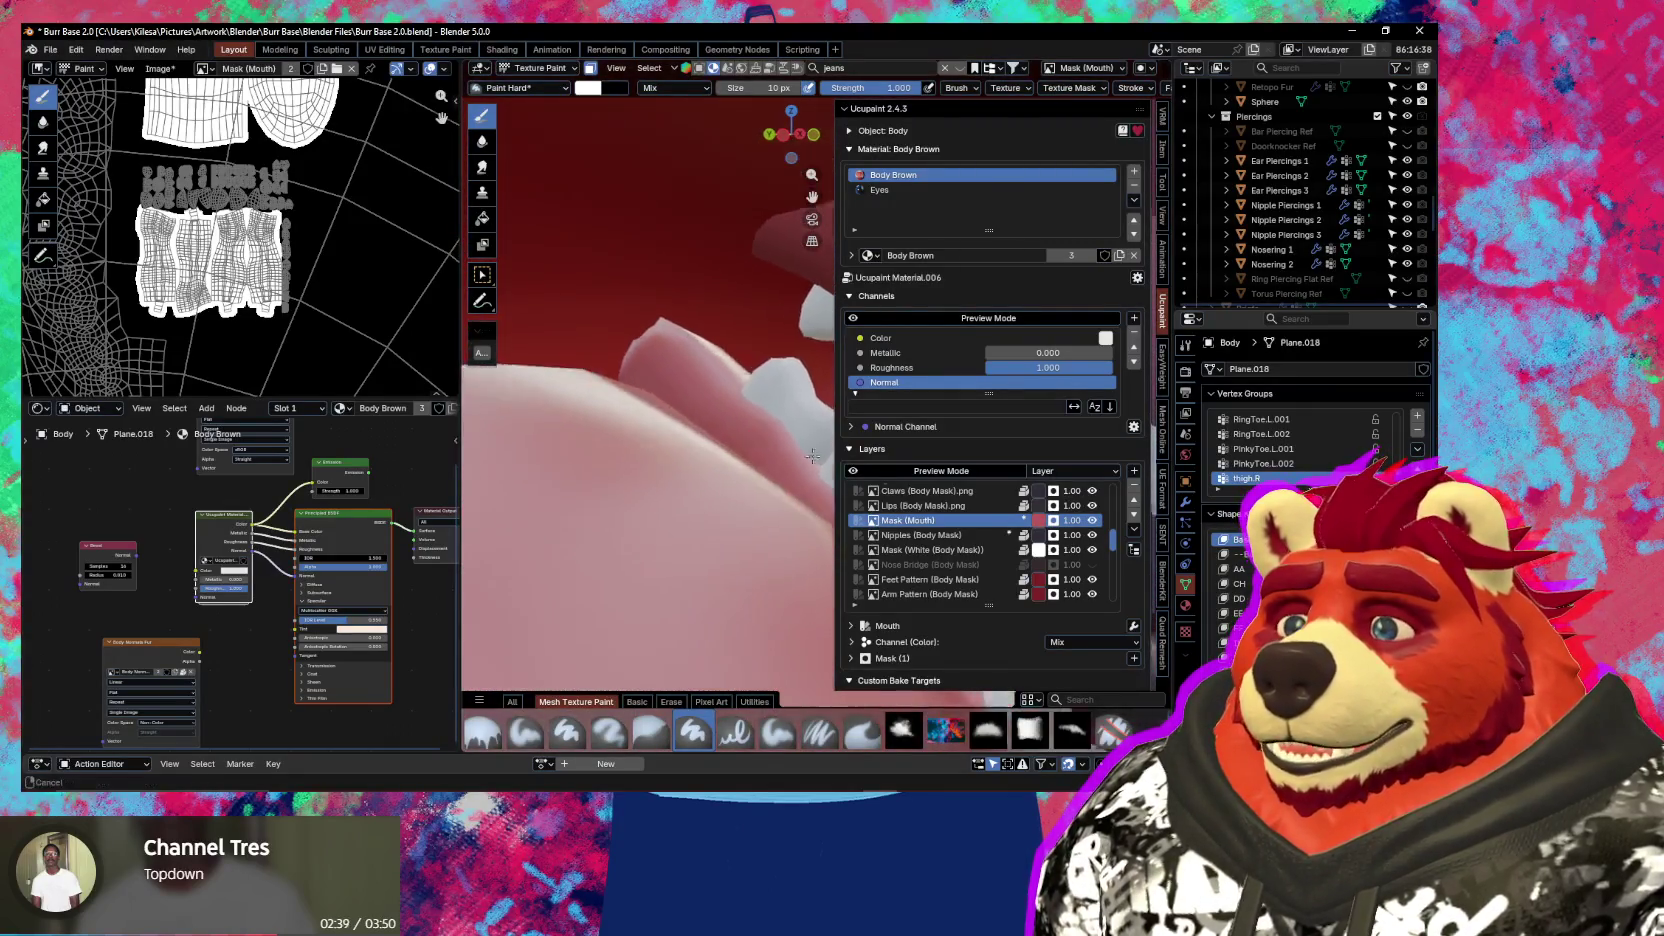
{"action": "mouse_move", "coordinate": [573, 419]}
{"action": "middle_mouse_down"}
{"action": "mouse_move", "coordinate": [530, 380]}
{"action": "mouse_move", "coordinate": [665, 455]}
{"action": "mouse_move", "coordinate": [622, 455]}
{"action": "mouse_move", "coordinate": [643, 390]}
{"action": "mouse_move", "coordinate": [822, 437]}
{"action": "mouse_move", "coordinate": [595, 377]}
{"action": "middle_mouse_up"}
{"action": "key", "text": "shift+alt+z"}
{"action": "key", "text": "shift+alt+z"}
{"action": "key", "text": "n"}
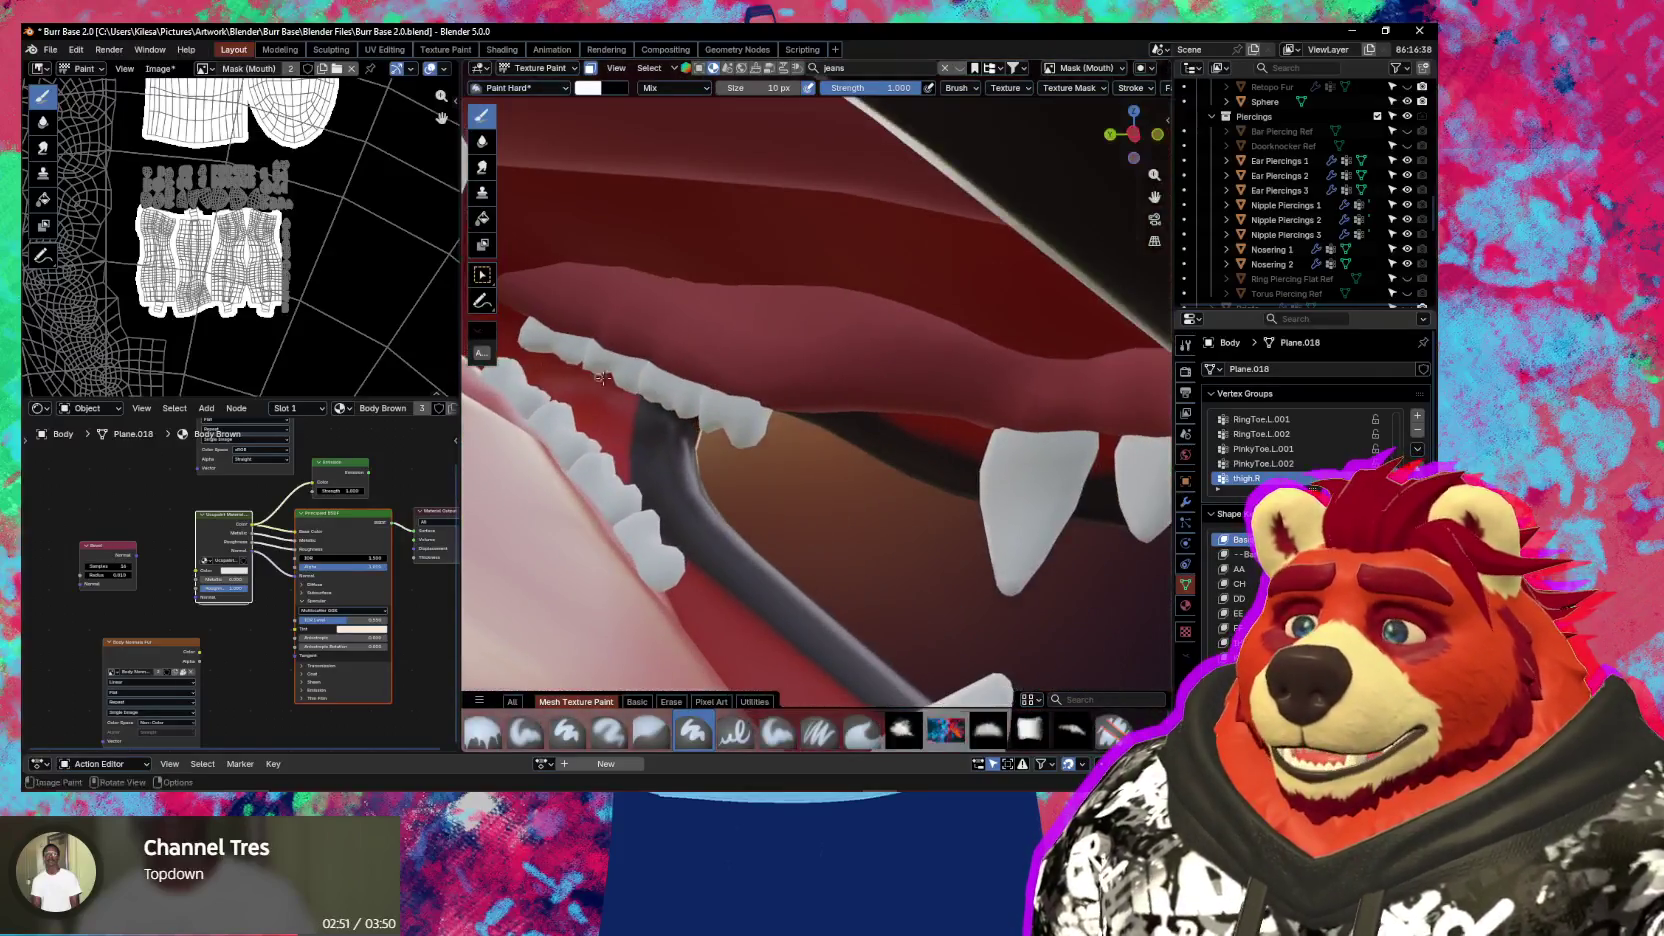
{"action": "middle_click_drag", "start_coordinate": [871, 409], "coordinate": [930, 480]}
{"action": "key", "text": "n"}
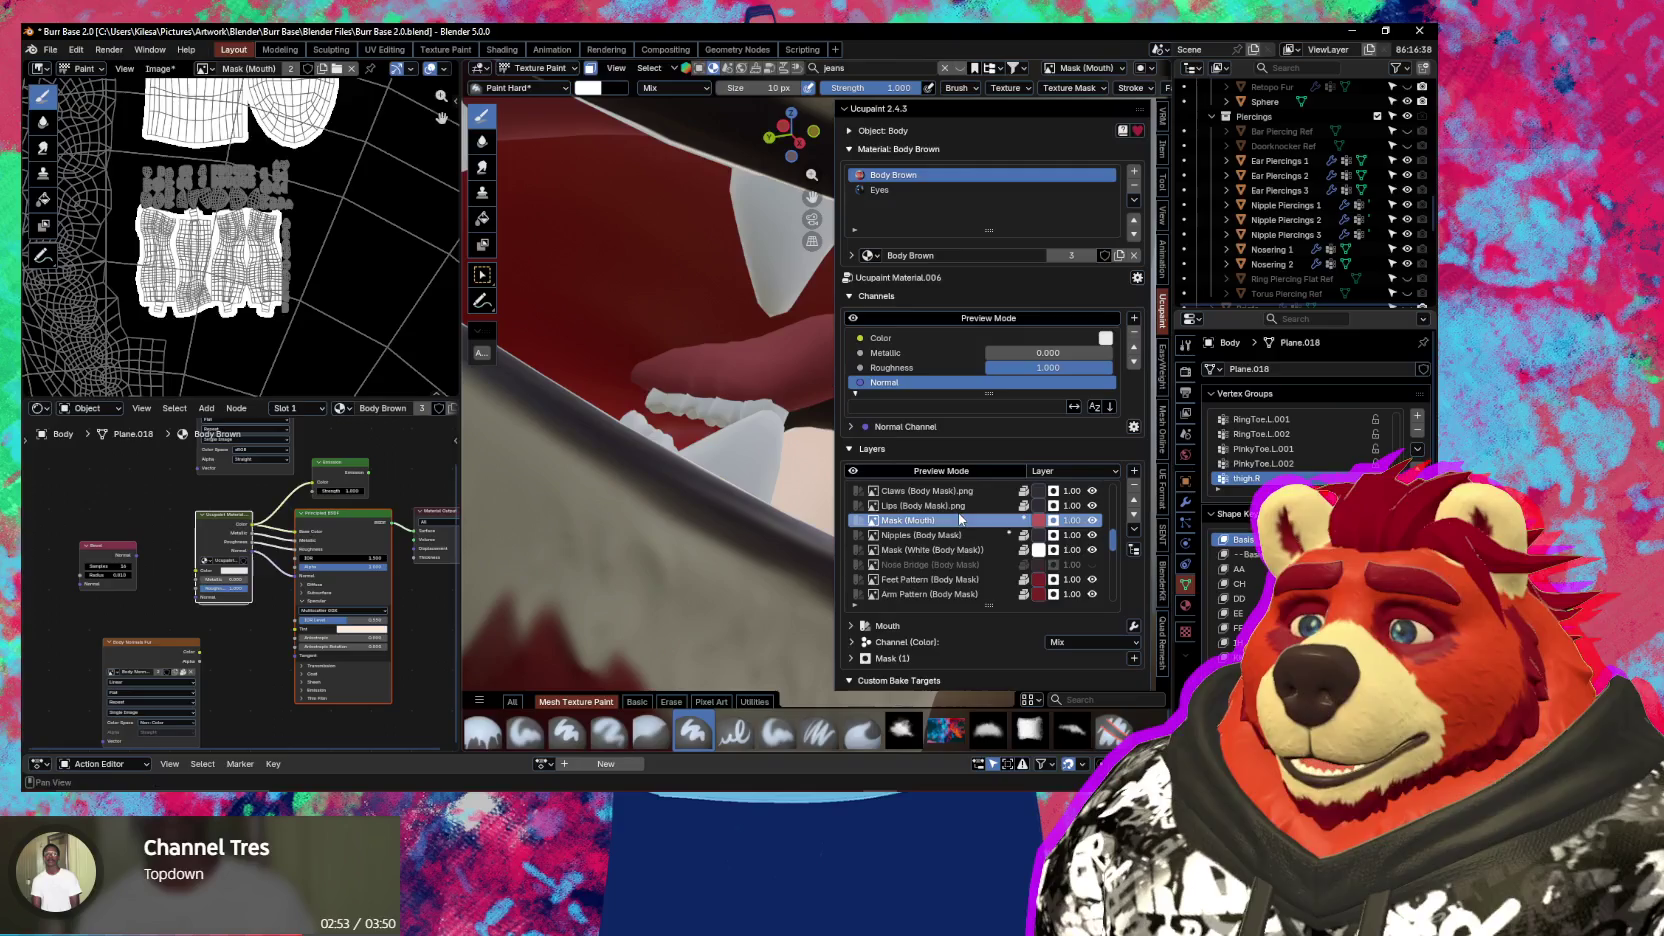
{"action": "scroll", "coordinate": [961, 524], "scroll_direction": "up", "scroll_amount": 4}
{"action": "mouse_move", "coordinate": [680, 430]}
{"action": "middle_mouse_down"}
{"action": "mouse_move", "coordinate": [631, 447]}
{"action": "mouse_move", "coordinate": [760, 480]}
{"action": "middle_mouse_up"}
{"action": "scroll", "coordinate": [980, 530], "scroll_direction": "up", "scroll_amount": 3}
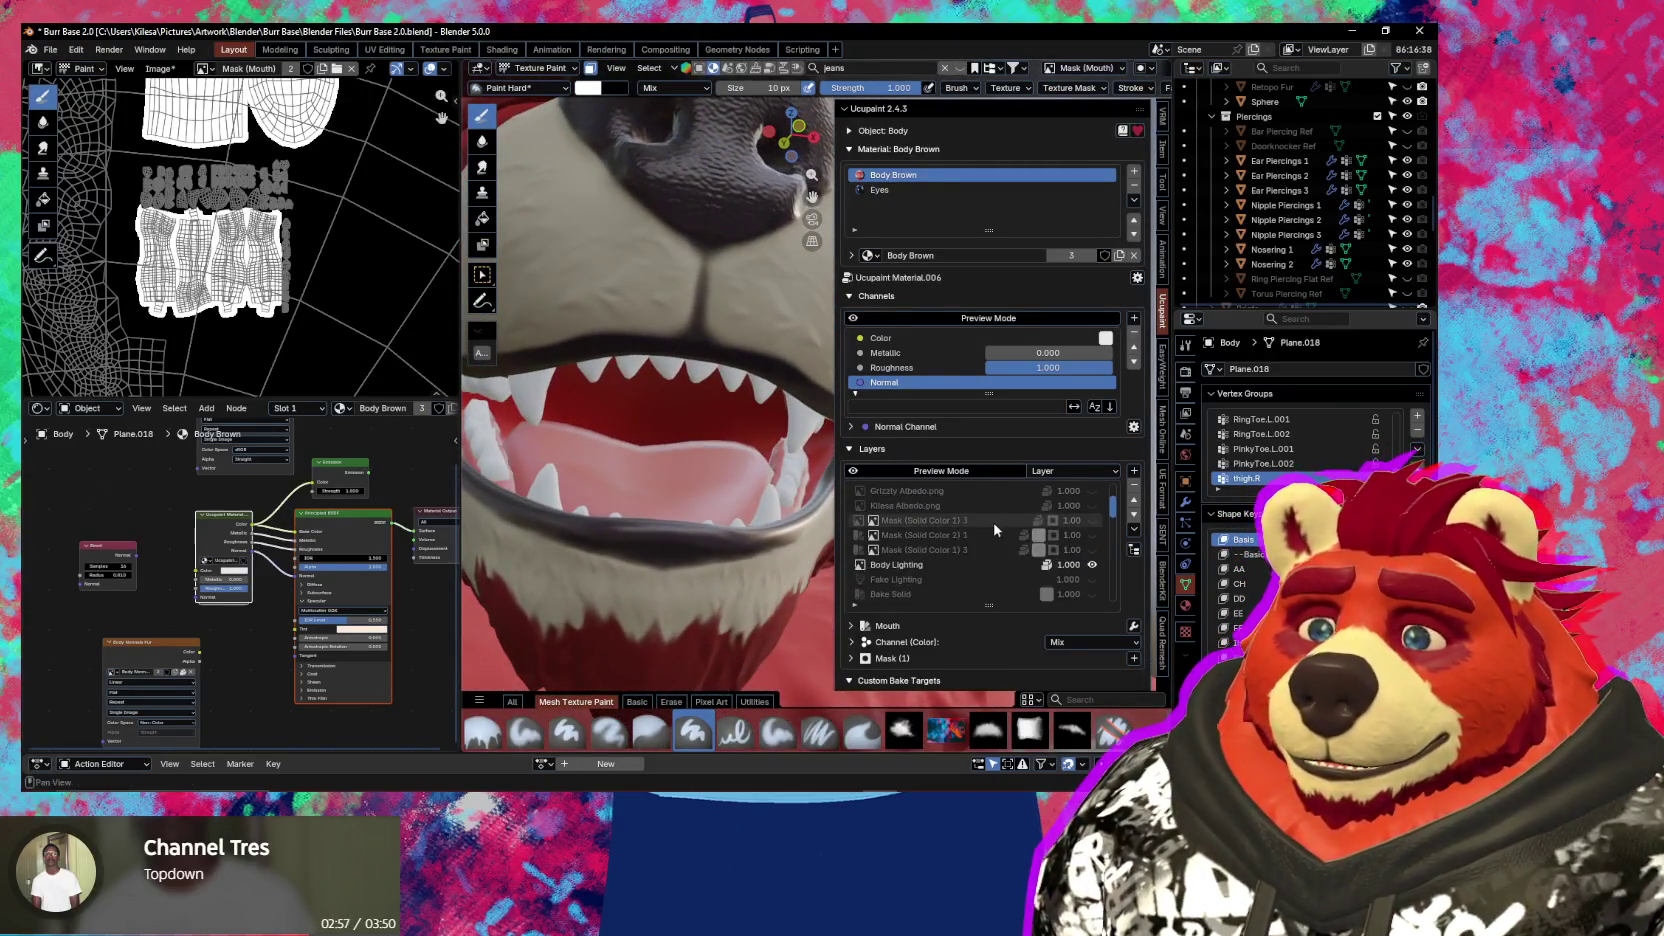
Select the Body Roughness Map.png layer in the Ucupaint list and zoom around its grey texture
{"action": "scroll", "coordinate": [980, 523], "scroll_direction": "down", "scroll_amount": 2}
{"action": "scroll", "coordinate": [956, 524], "scroll_direction": "down", "scroll_amount": 3}
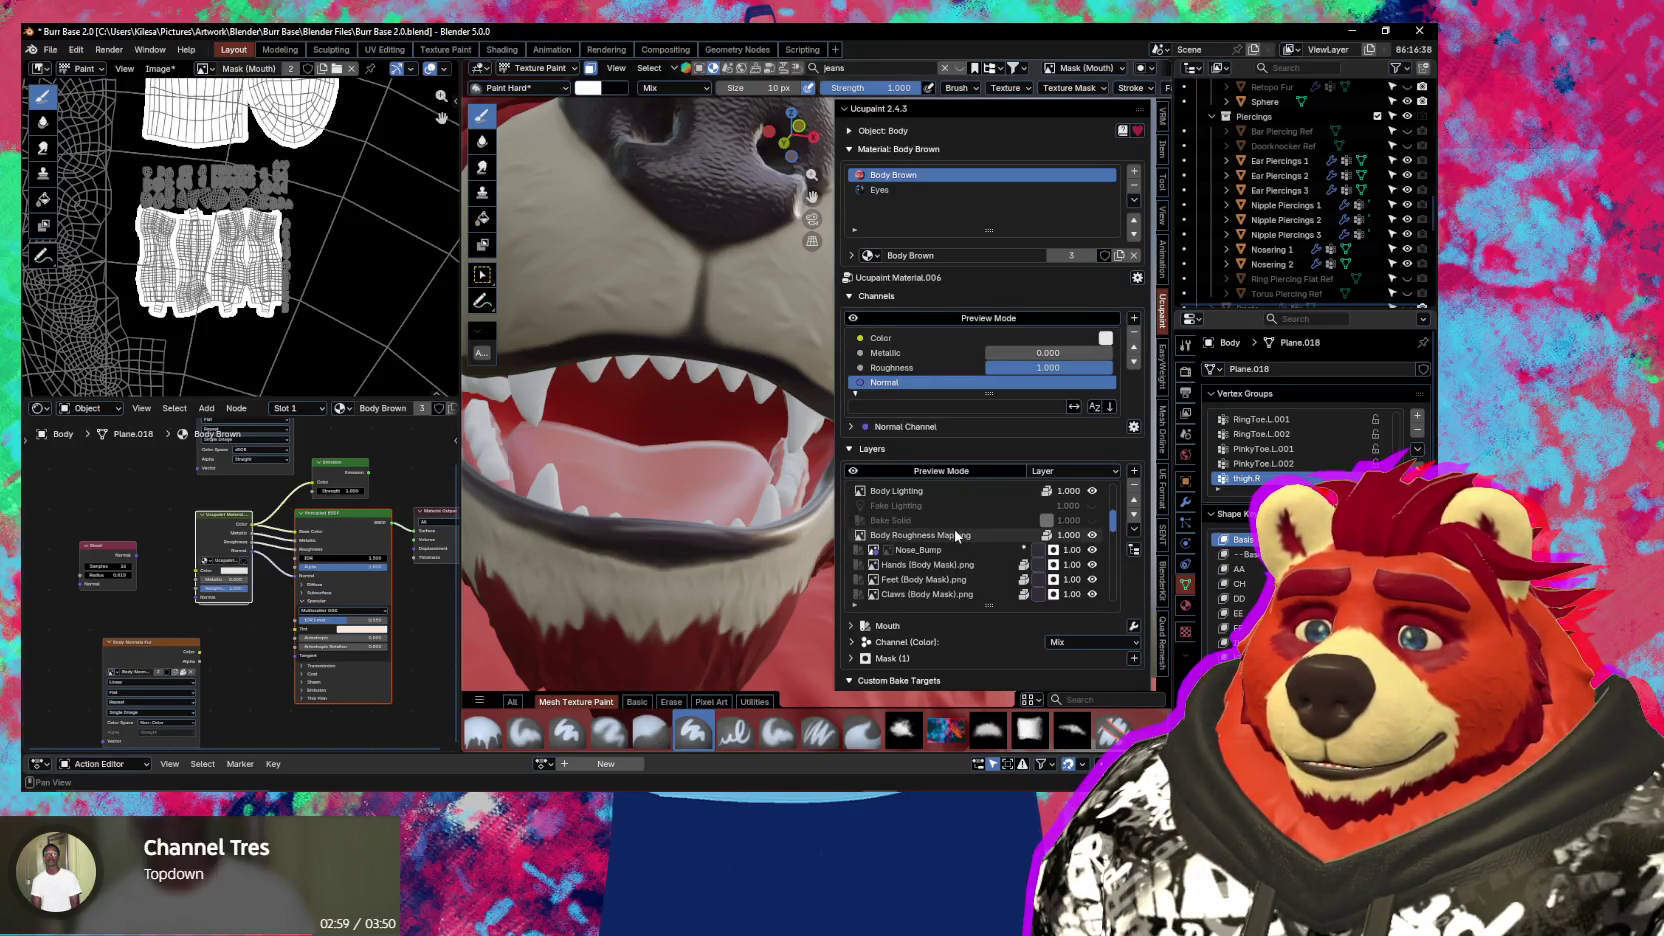
{"action": "left_click", "coordinate": [956, 535]}
{"action": "scroll", "coordinate": [257, 287], "scroll_direction": "up", "scroll_amount": 3}
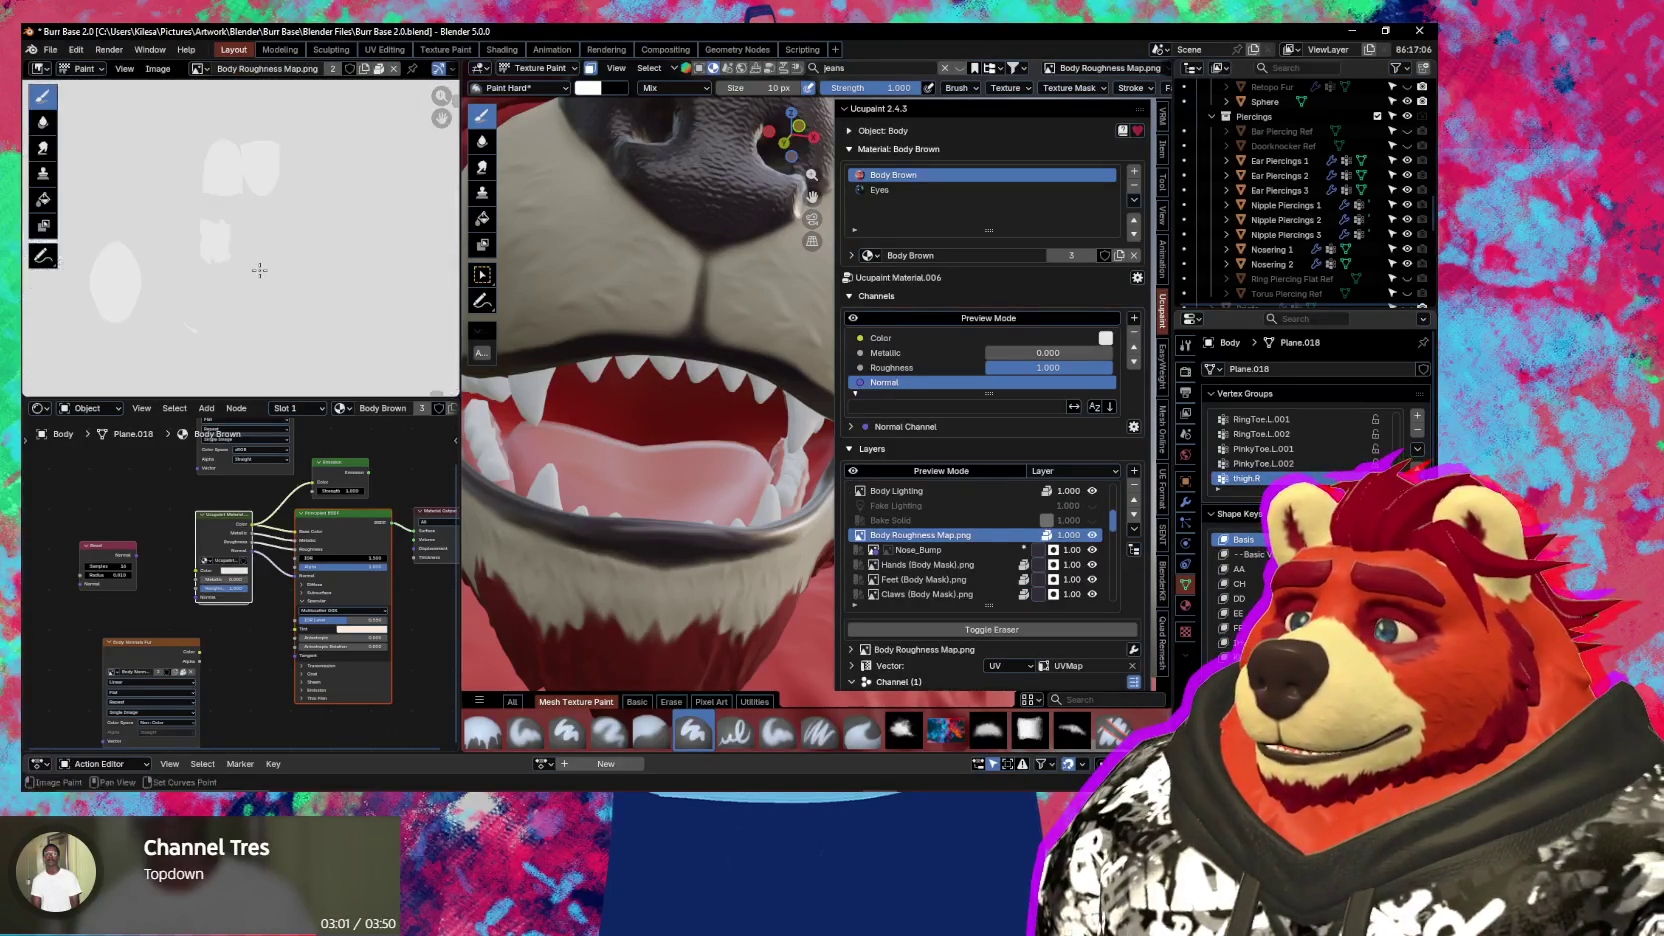
{"action": "scroll", "coordinate": [257, 287], "scroll_direction": "down", "scroll_amount": 5}
{"action": "scroll", "coordinate": [257, 287], "scroll_direction": "up", "scroll_amount": 3}
{"action": "scroll", "coordinate": [255, 270], "scroll_direction": "up", "scroll_amount": 2}
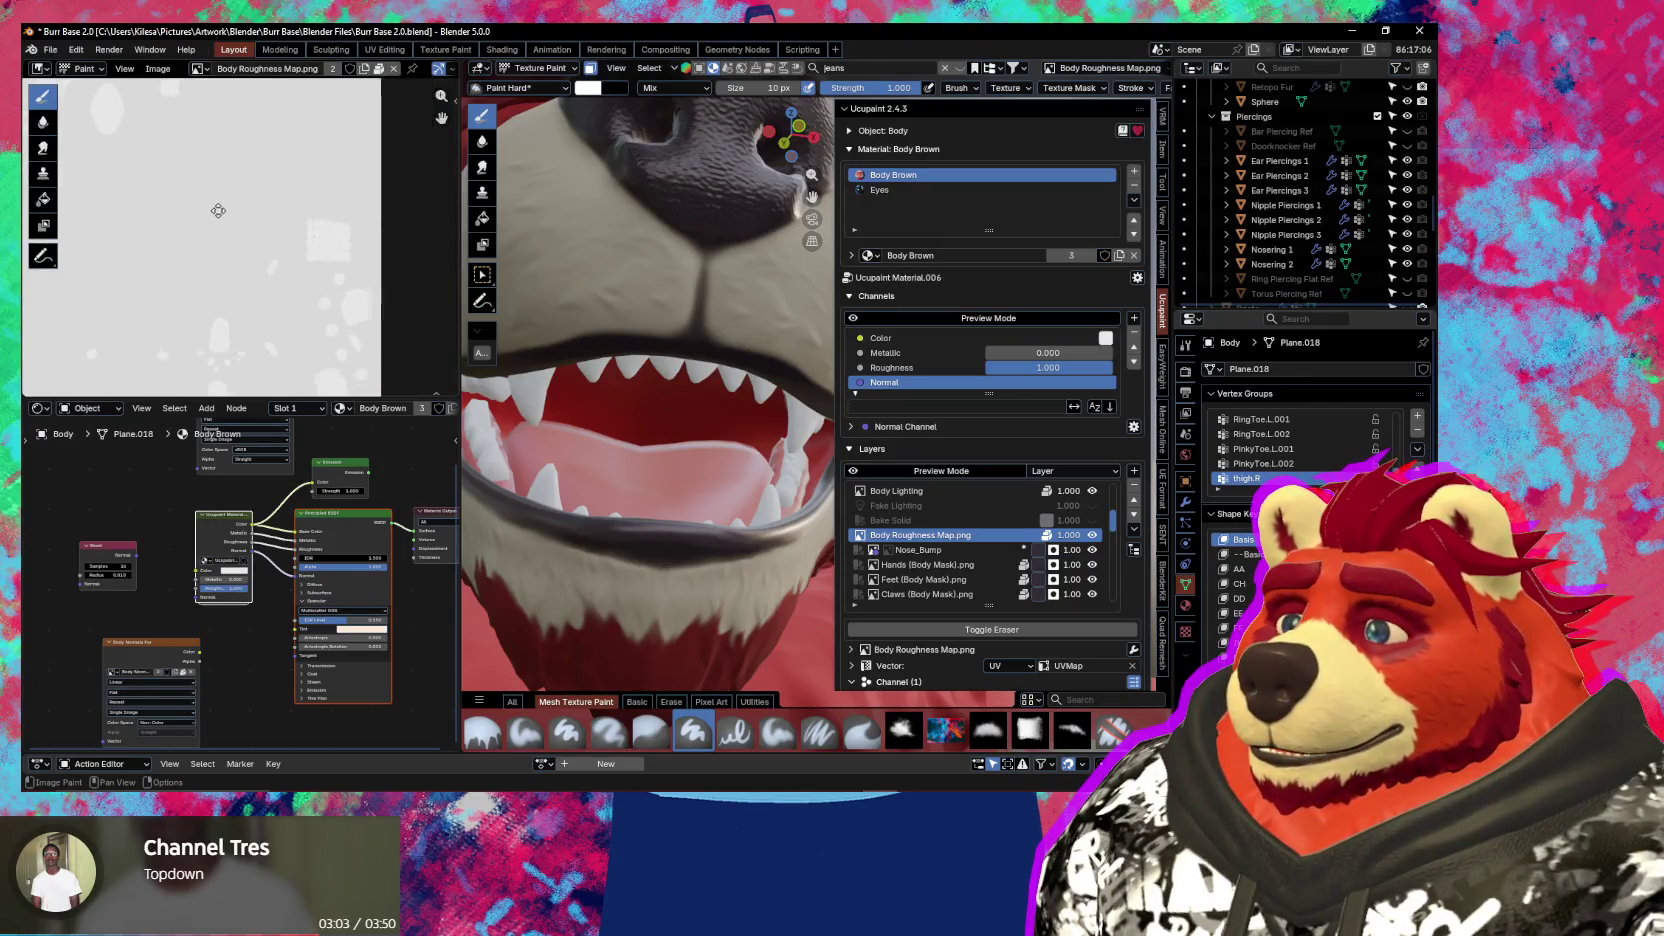
{"action": "scroll", "coordinate": [248, 231], "scroll_direction": "up", "scroll_amount": 2}
{"action": "scroll", "coordinate": [248, 231], "scroll_direction": "up", "scroll_amount": 2}
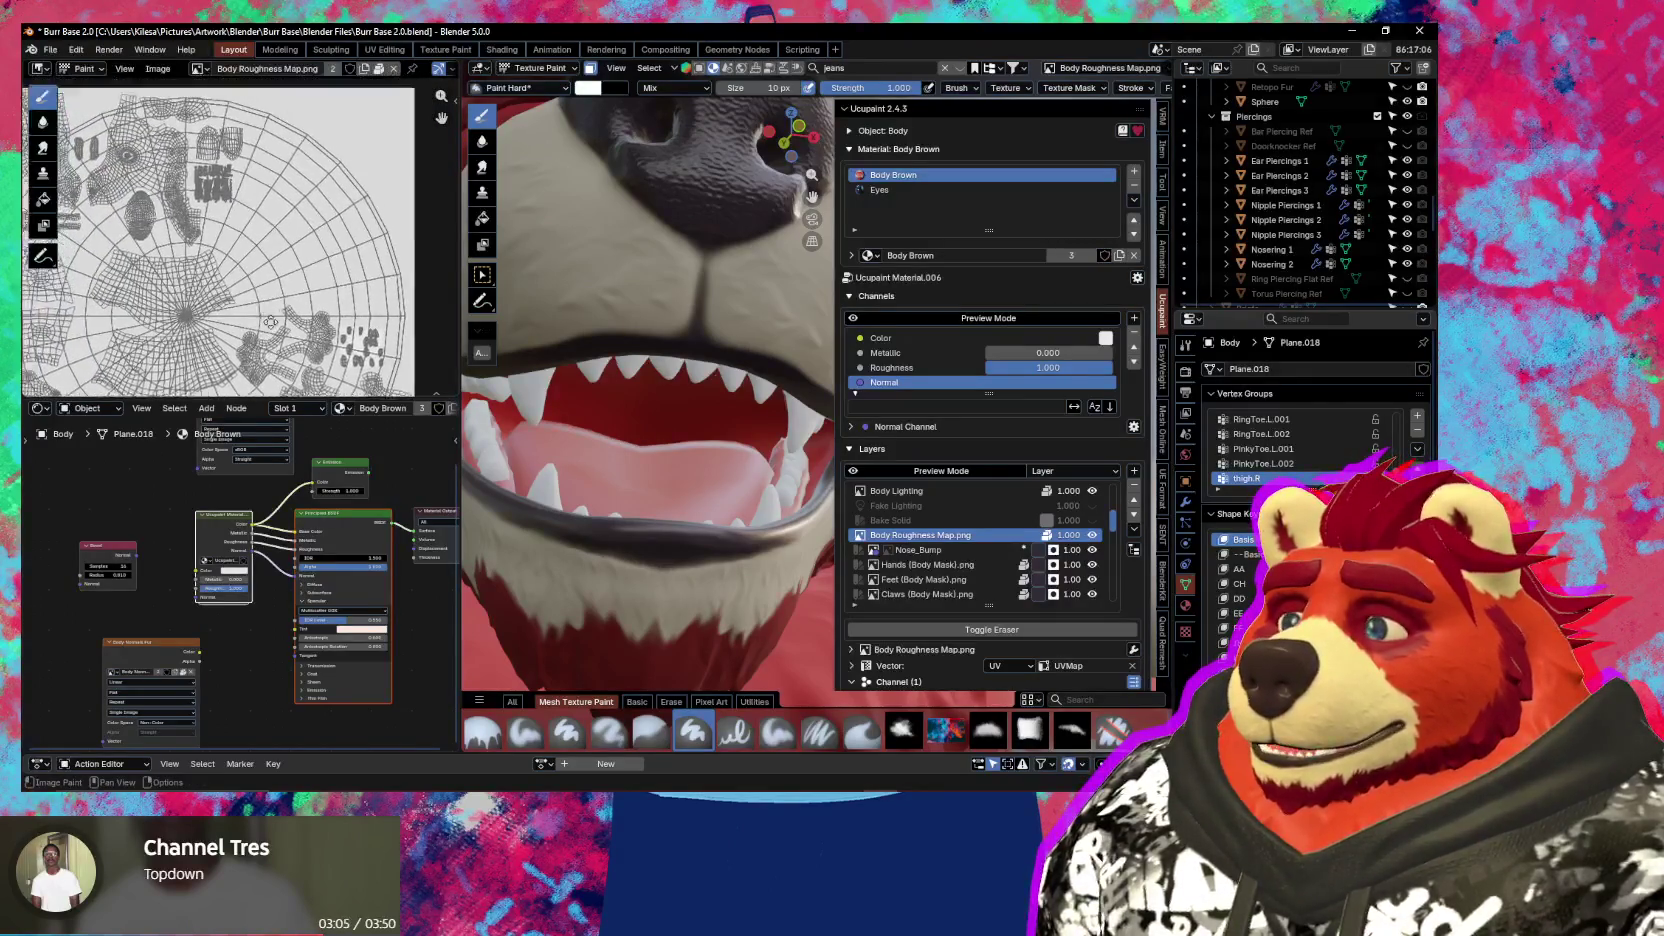
{"action": "scroll", "coordinate": [240, 224], "scroll_direction": "up", "scroll_amount": 3}
{"action": "scroll", "coordinate": [240, 224], "scroll_direction": "up", "scroll_amount": 2}
{"action": "scroll", "coordinate": [250, 230], "scroll_direction": "up", "scroll_amount": 3}
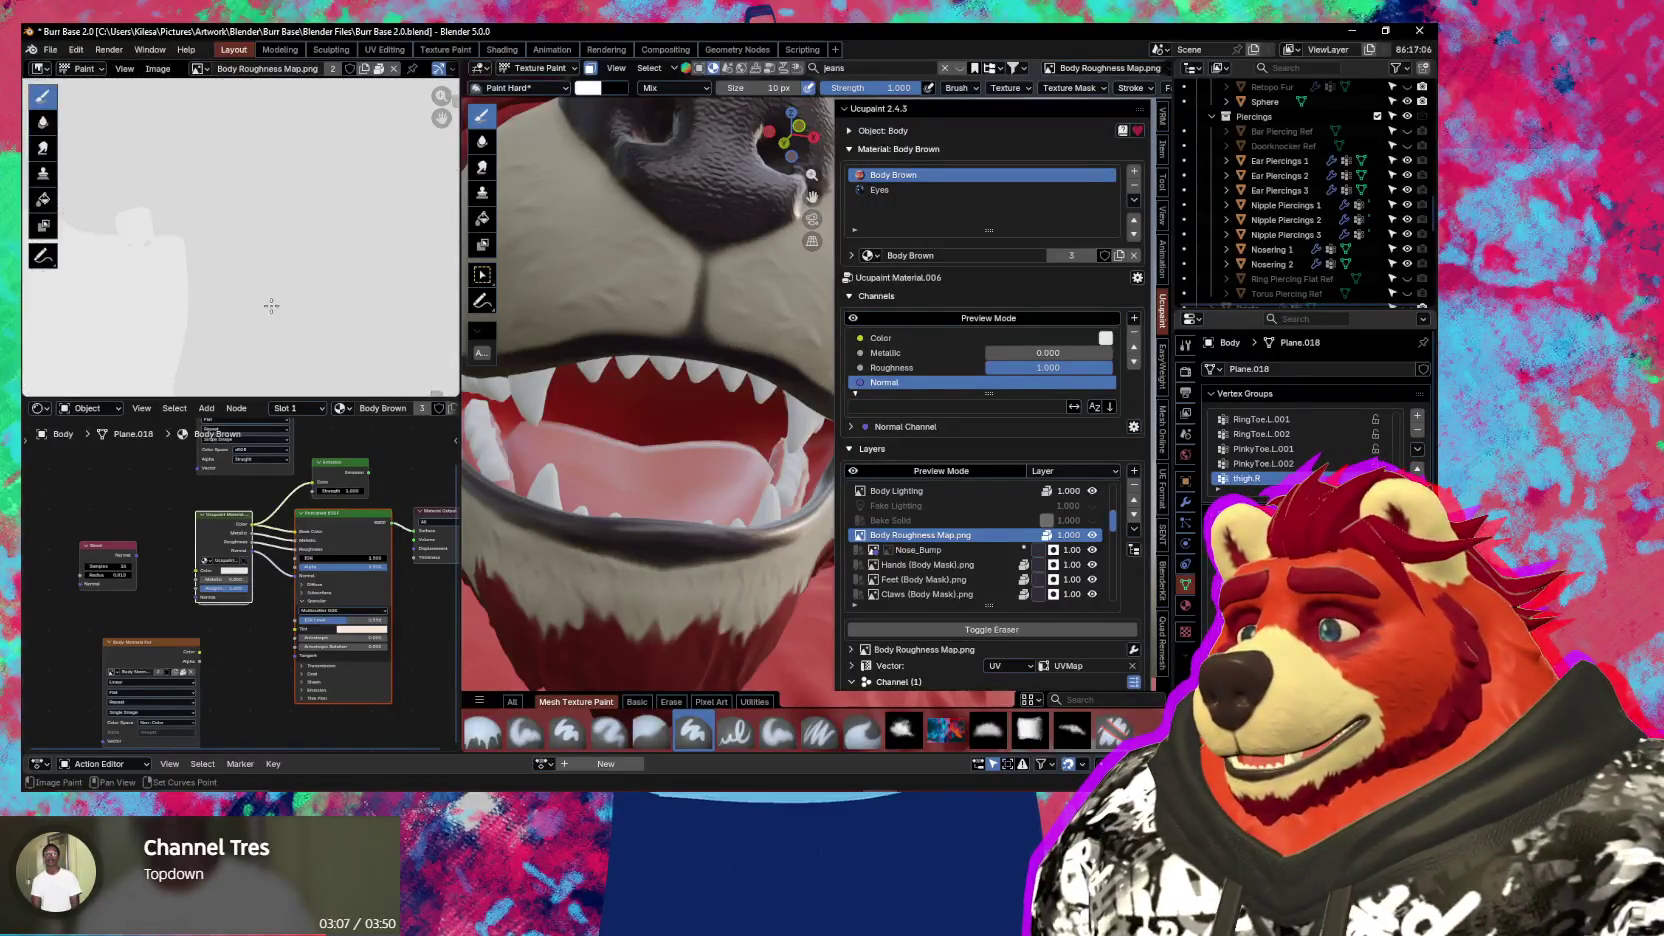
{"action": "scroll", "coordinate": [270, 236], "scroll_direction": "down", "scroll_amount": 3}
{"action": "scroll", "coordinate": [288, 241], "scroll_direction": "up", "scroll_amount": 1}
{"action": "scroll", "coordinate": [310, 242], "scroll_direction": "up", "scroll_amount": 1}
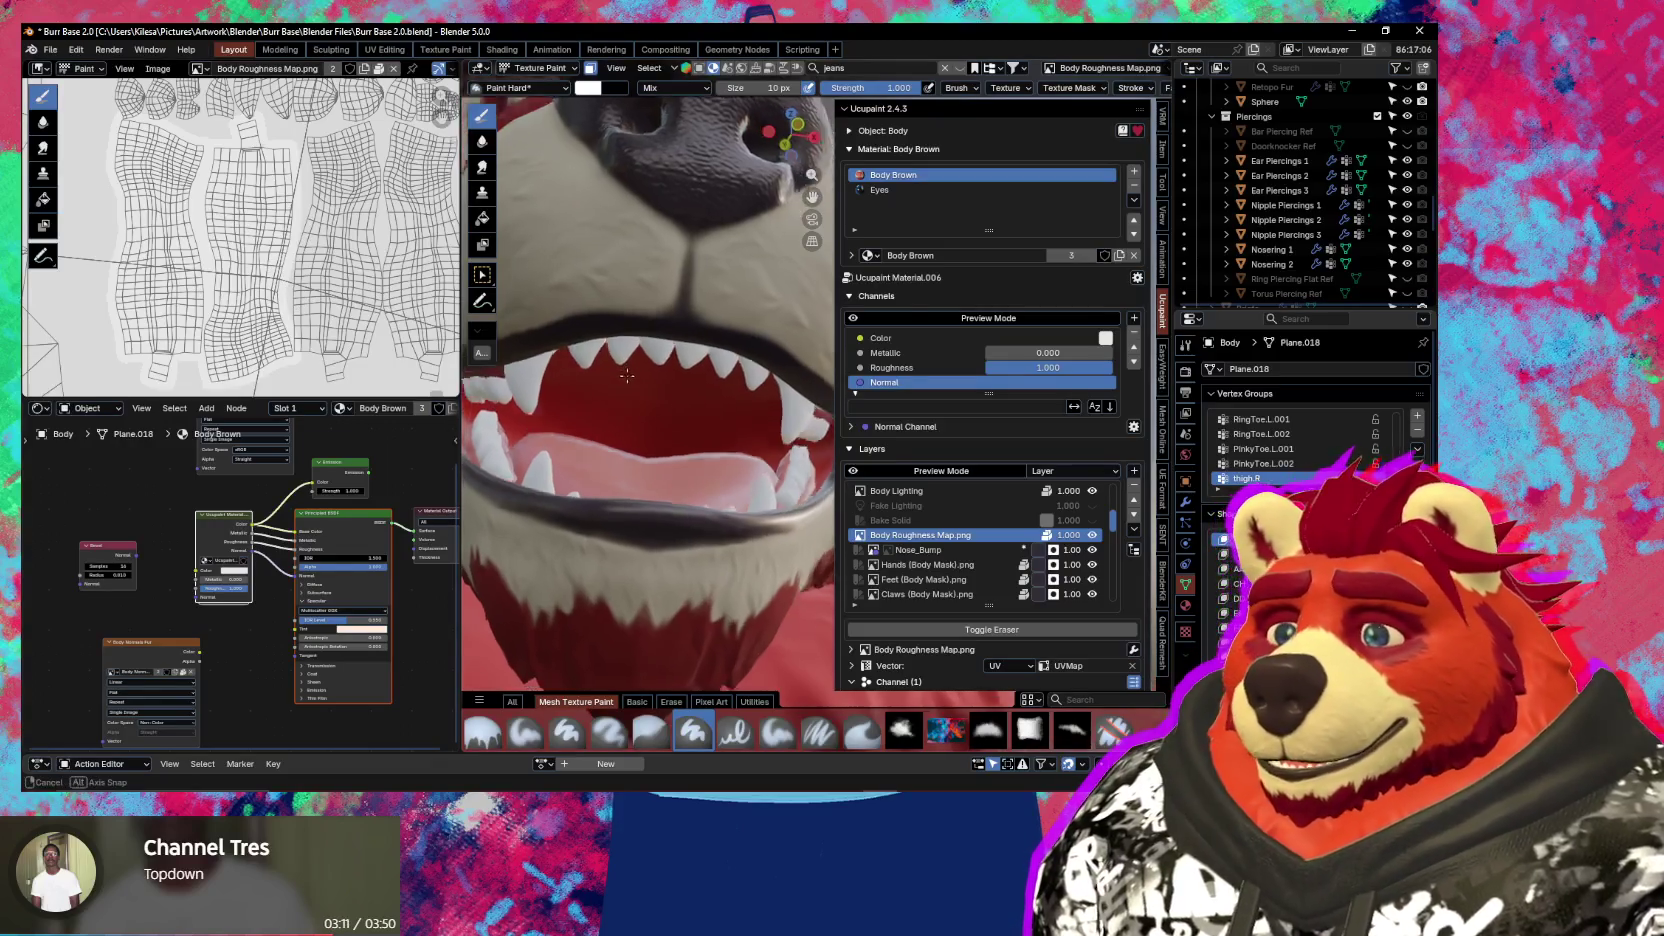
{"action": "middle_click_drag", "start_coordinate": [574, 350], "coordinate": [600, 320]}
{"action": "scroll", "coordinate": [263, 327], "scroll_direction": "down", "scroll_amount": 1}
{"action": "scroll", "coordinate": [263, 327], "scroll_direction": "down", "scroll_amount": 1}
{"action": "scroll", "coordinate": [263, 300], "scroll_direction": "down", "scroll_amount": 1}
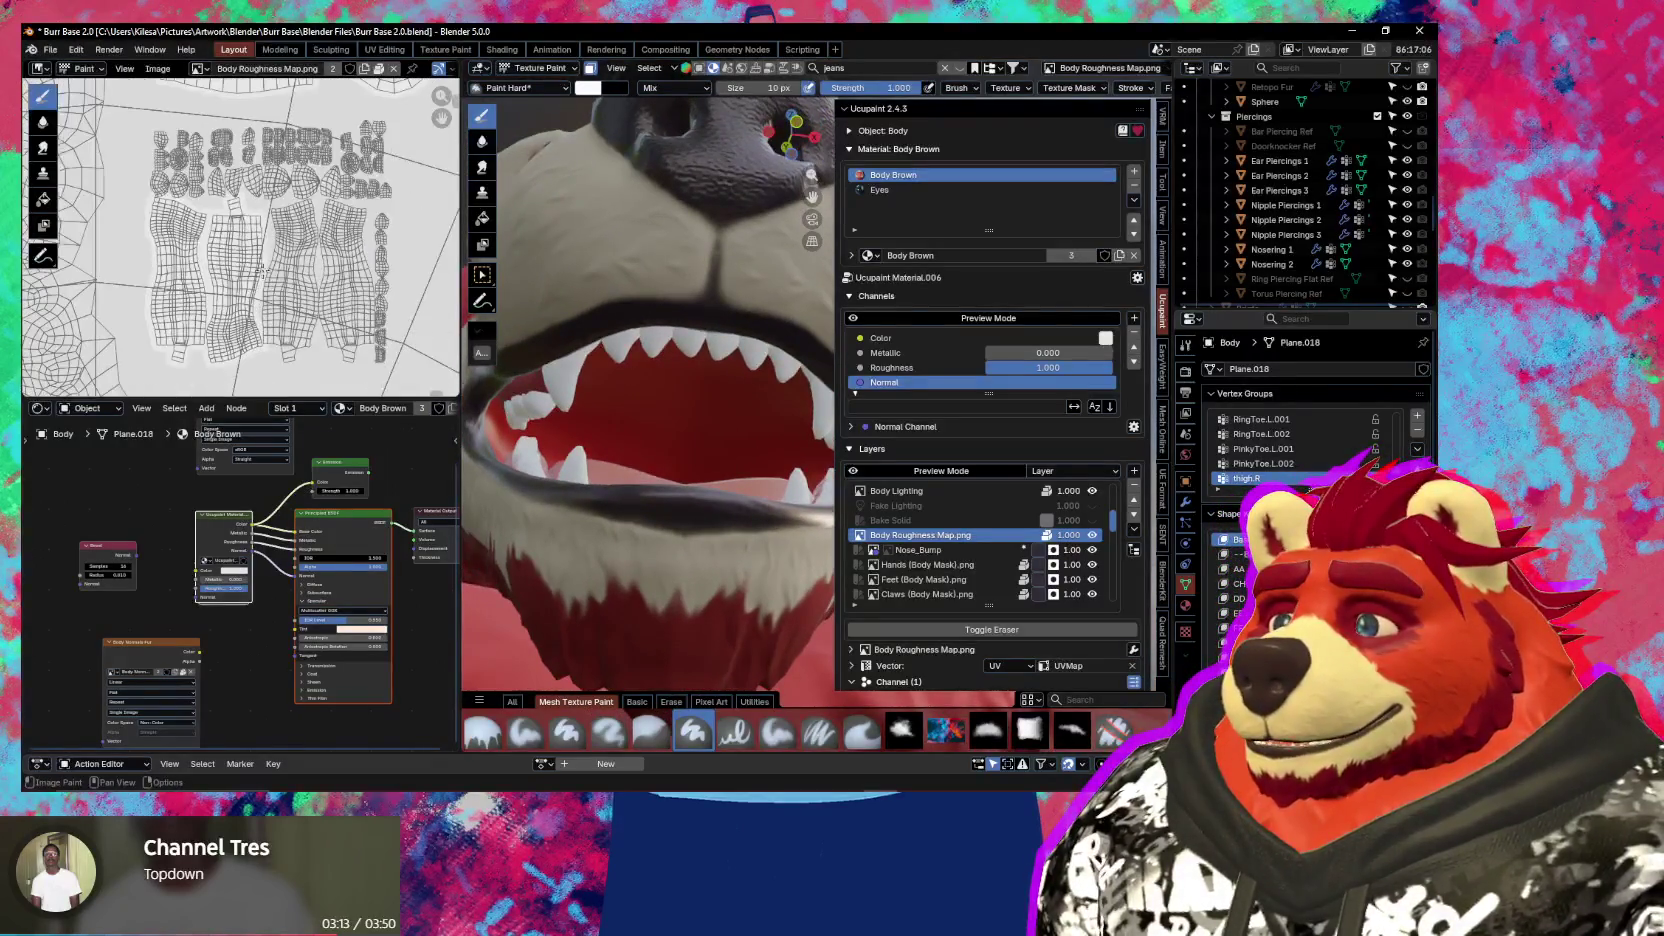
{"action": "scroll", "coordinate": [243, 213], "scroll_direction": "up", "scroll_amount": 1}
{"action": "scroll", "coordinate": [225, 220], "scroll_direction": "up", "scroll_amount": 1}
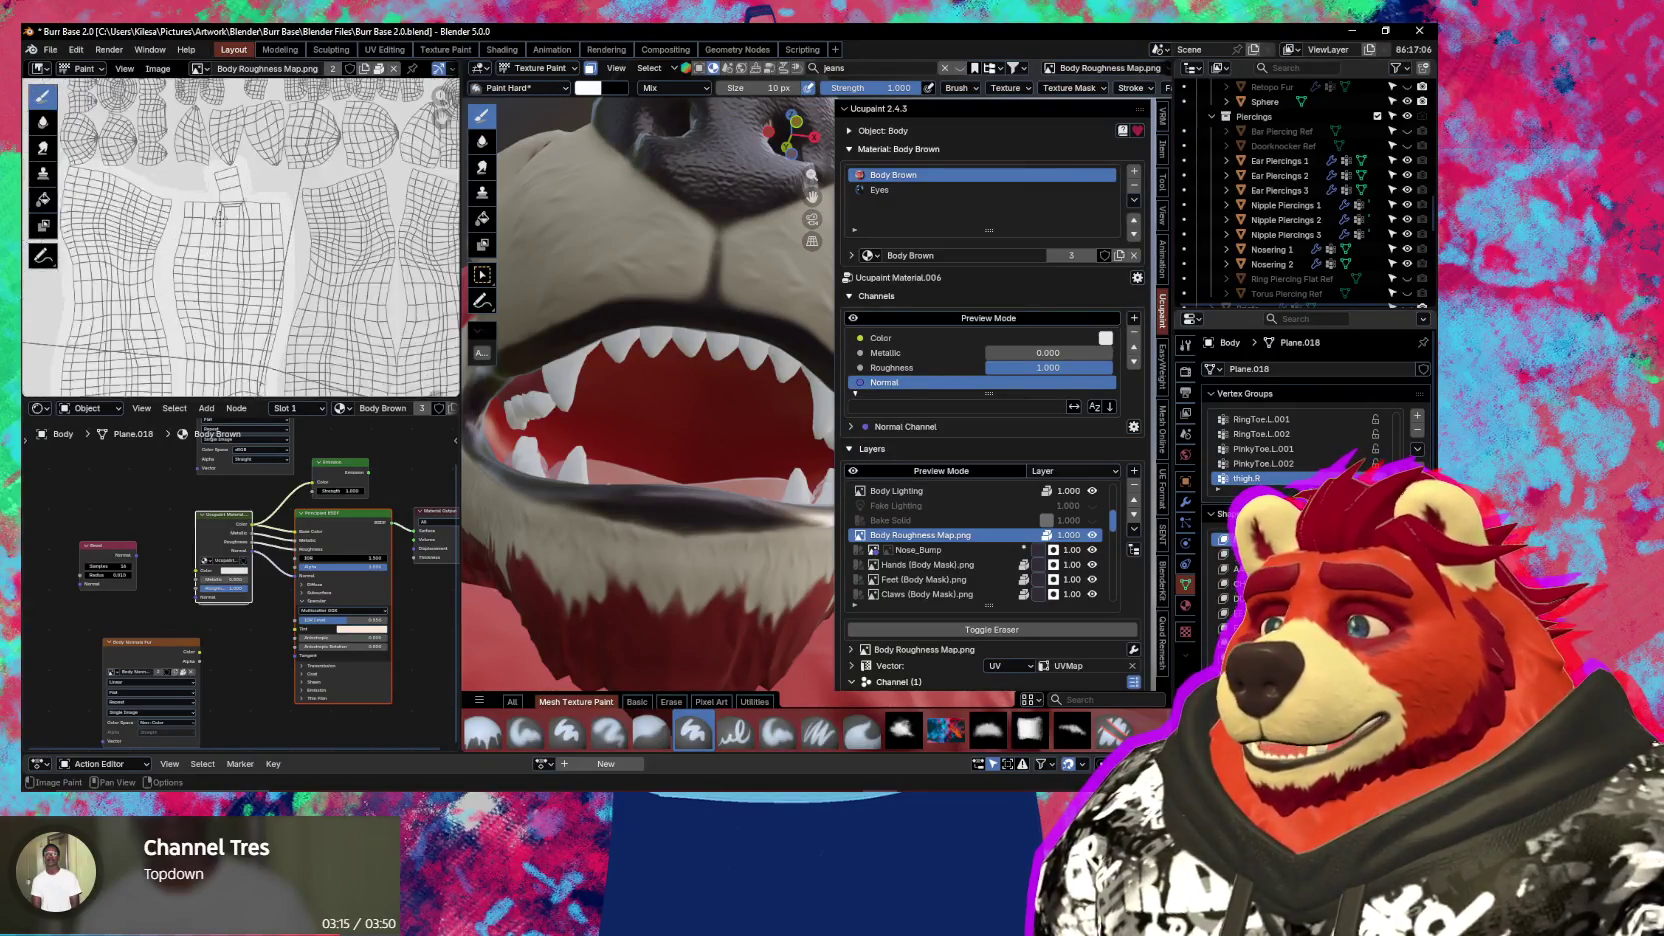
{"action": "scroll", "coordinate": [200, 228], "scroll_direction": "up", "scroll_amount": 2}
{"action": "scroll", "coordinate": [189, 233], "scroll_direction": "up", "scroll_amount": 1}
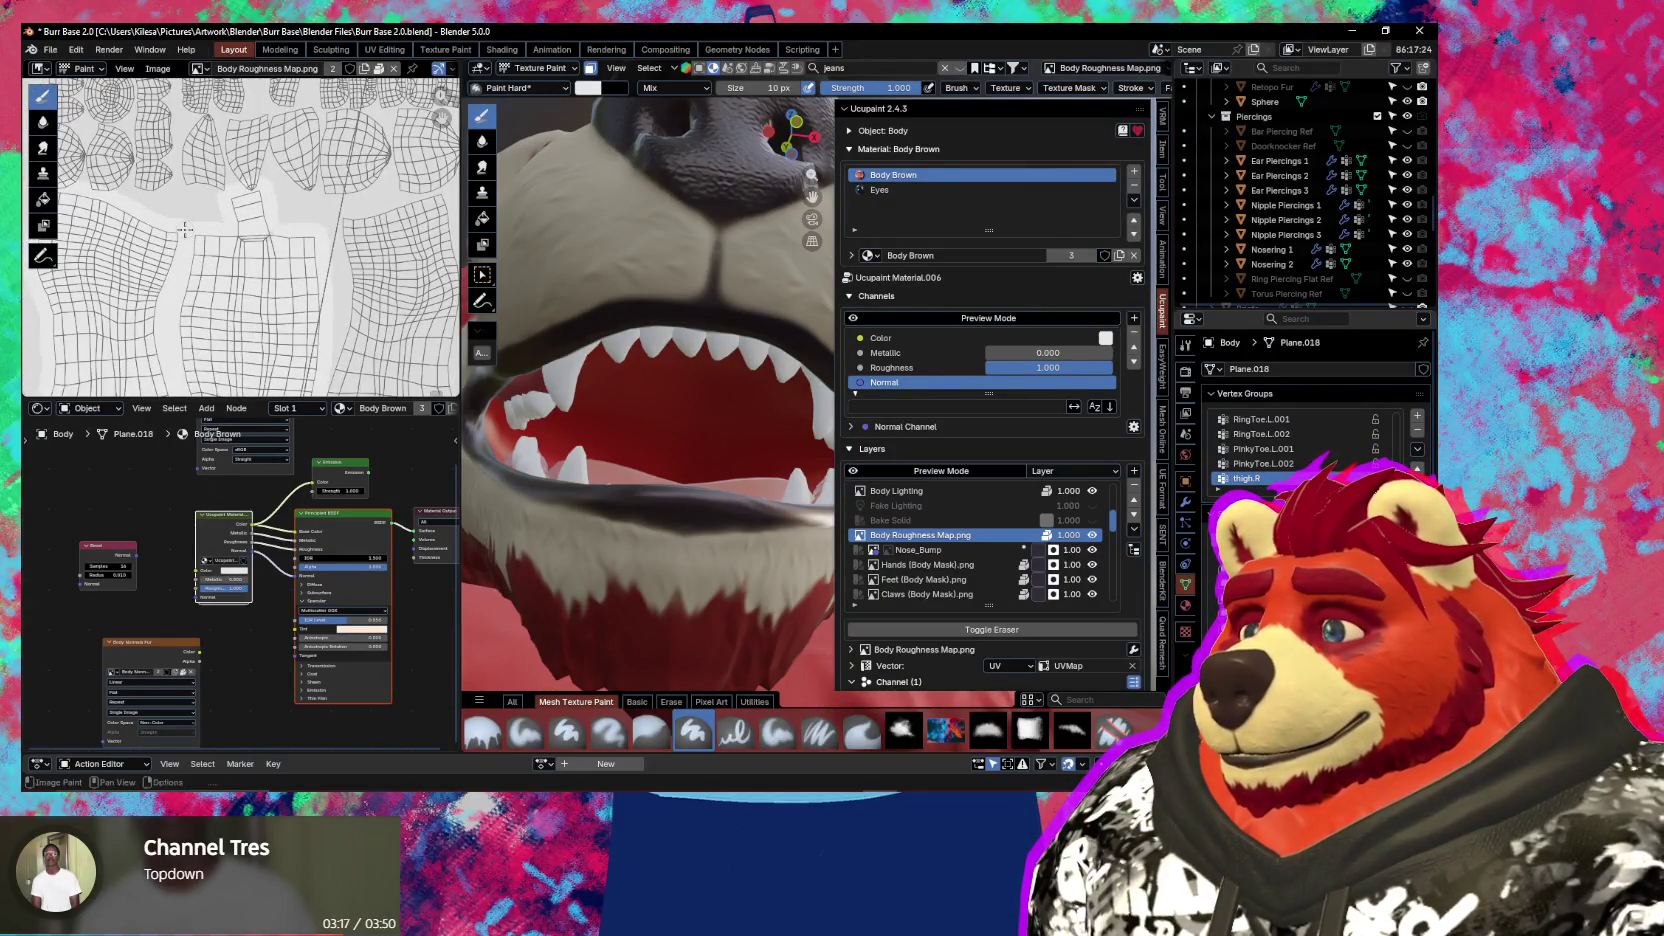
{"action": "scroll", "coordinate": [185, 230], "scroll_direction": "down", "scroll_amount": 5}
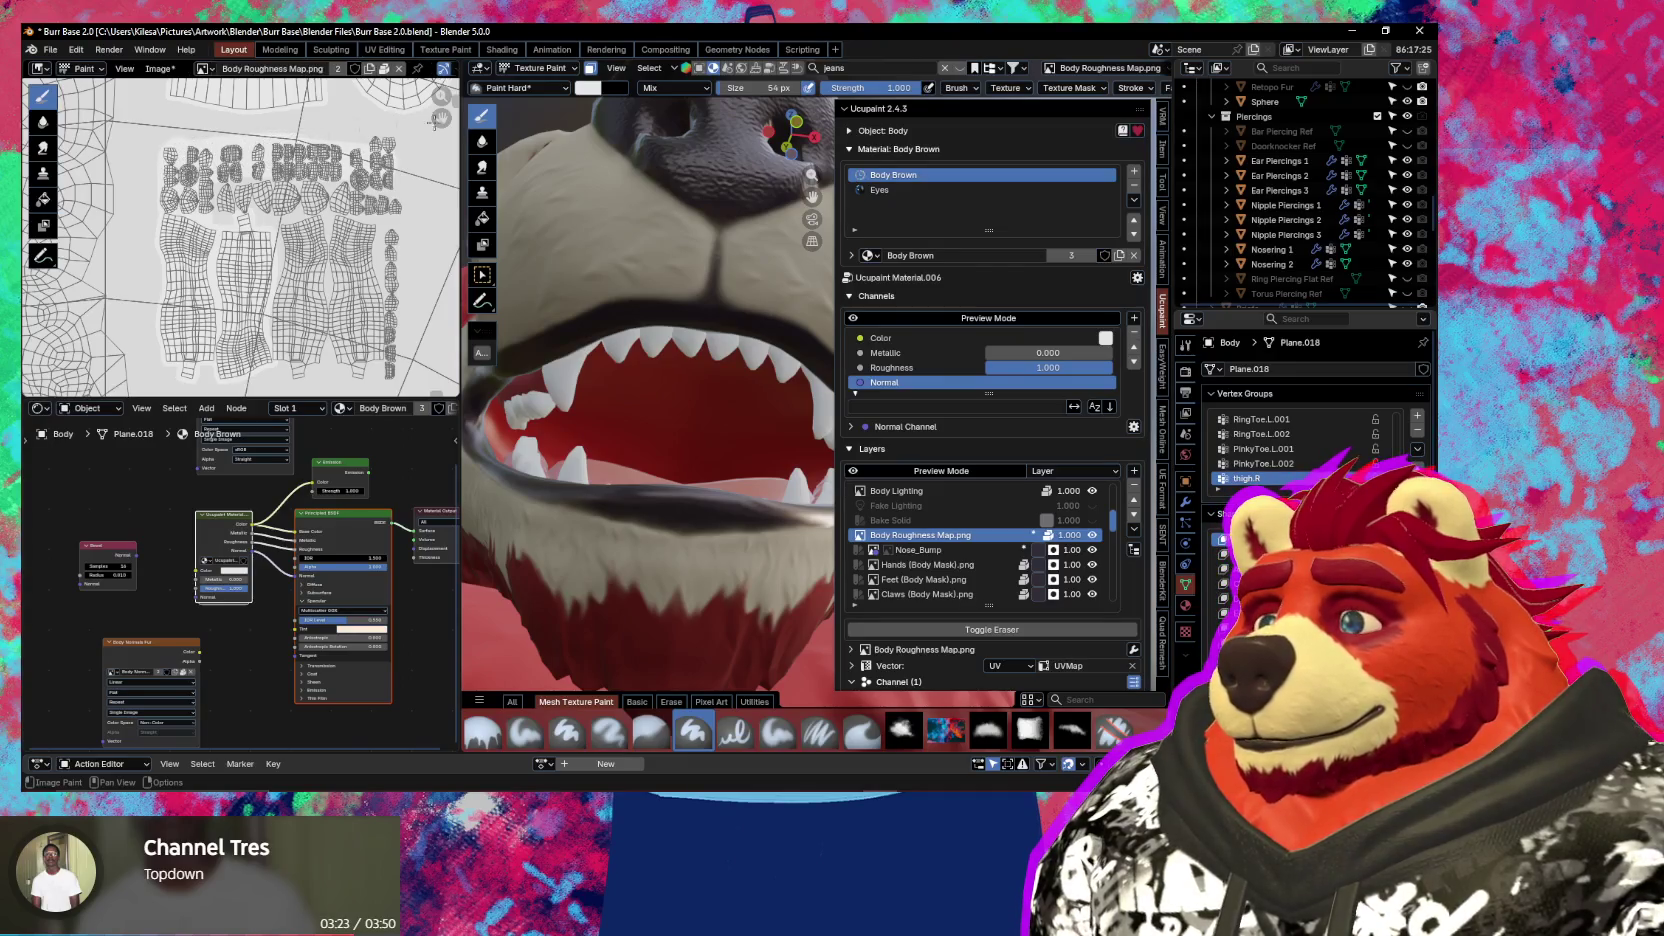
Set the texture brush's stroke method to Line
{"action": "left_click", "coordinate": [1126, 88]}
{"action": "left_click", "coordinate": [1132, 117]}
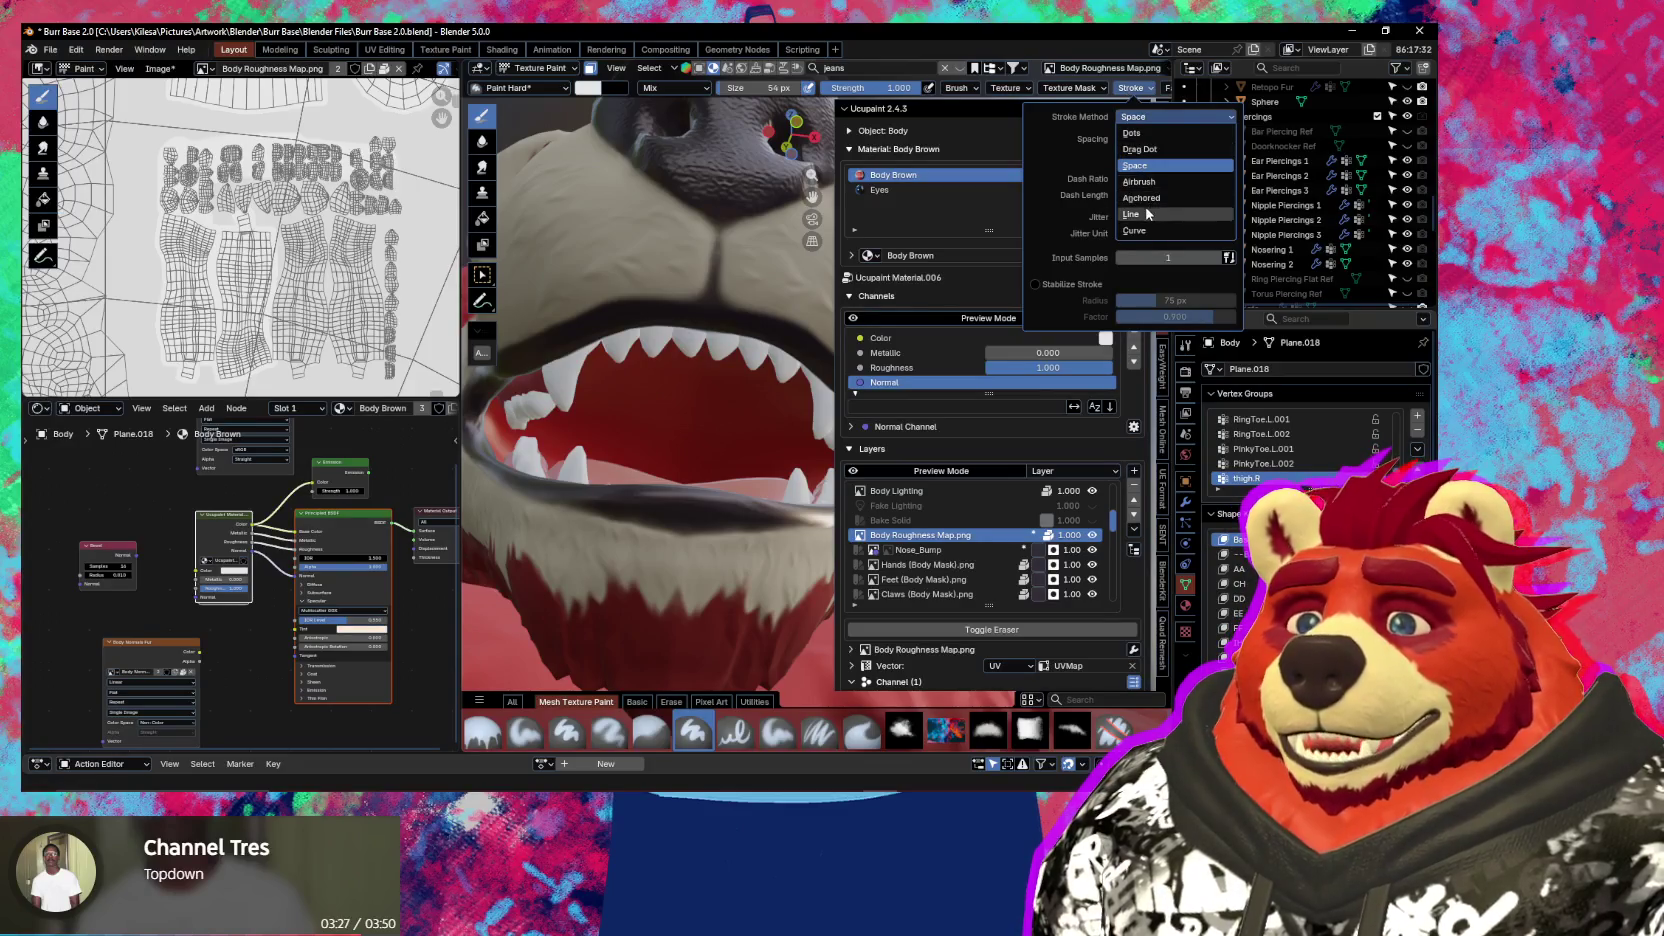
{"action": "left_click", "coordinate": [1148, 213]}
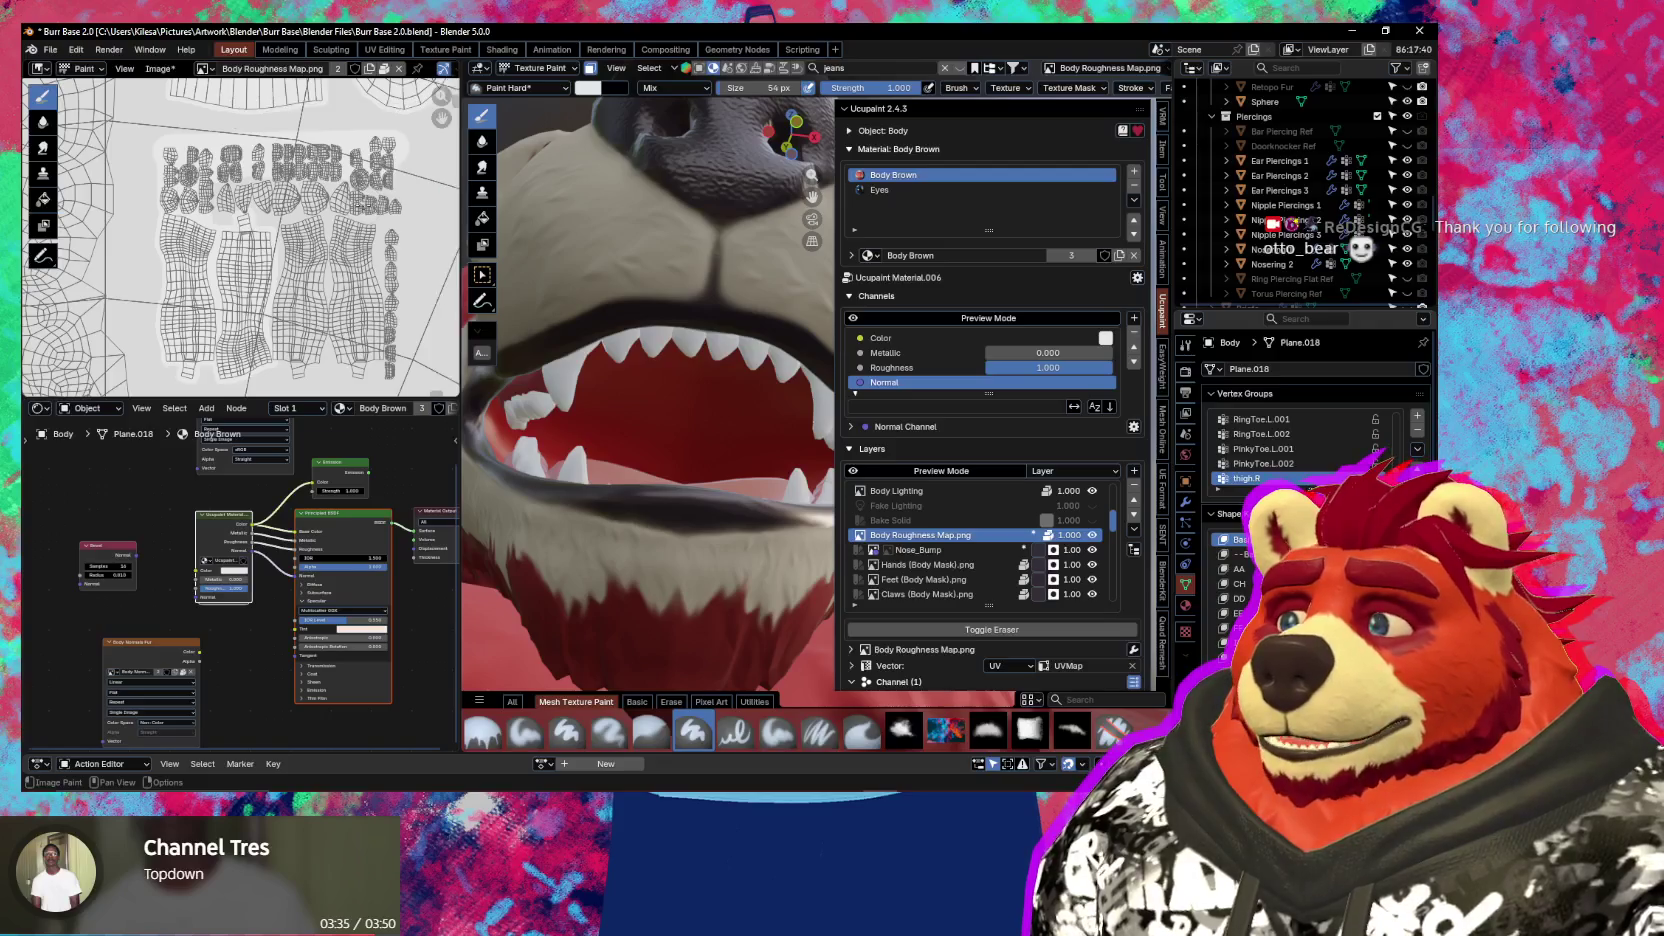
{"action": "scroll", "coordinate": [240, 237], "scroll_direction": "up", "scroll_amount": 2}
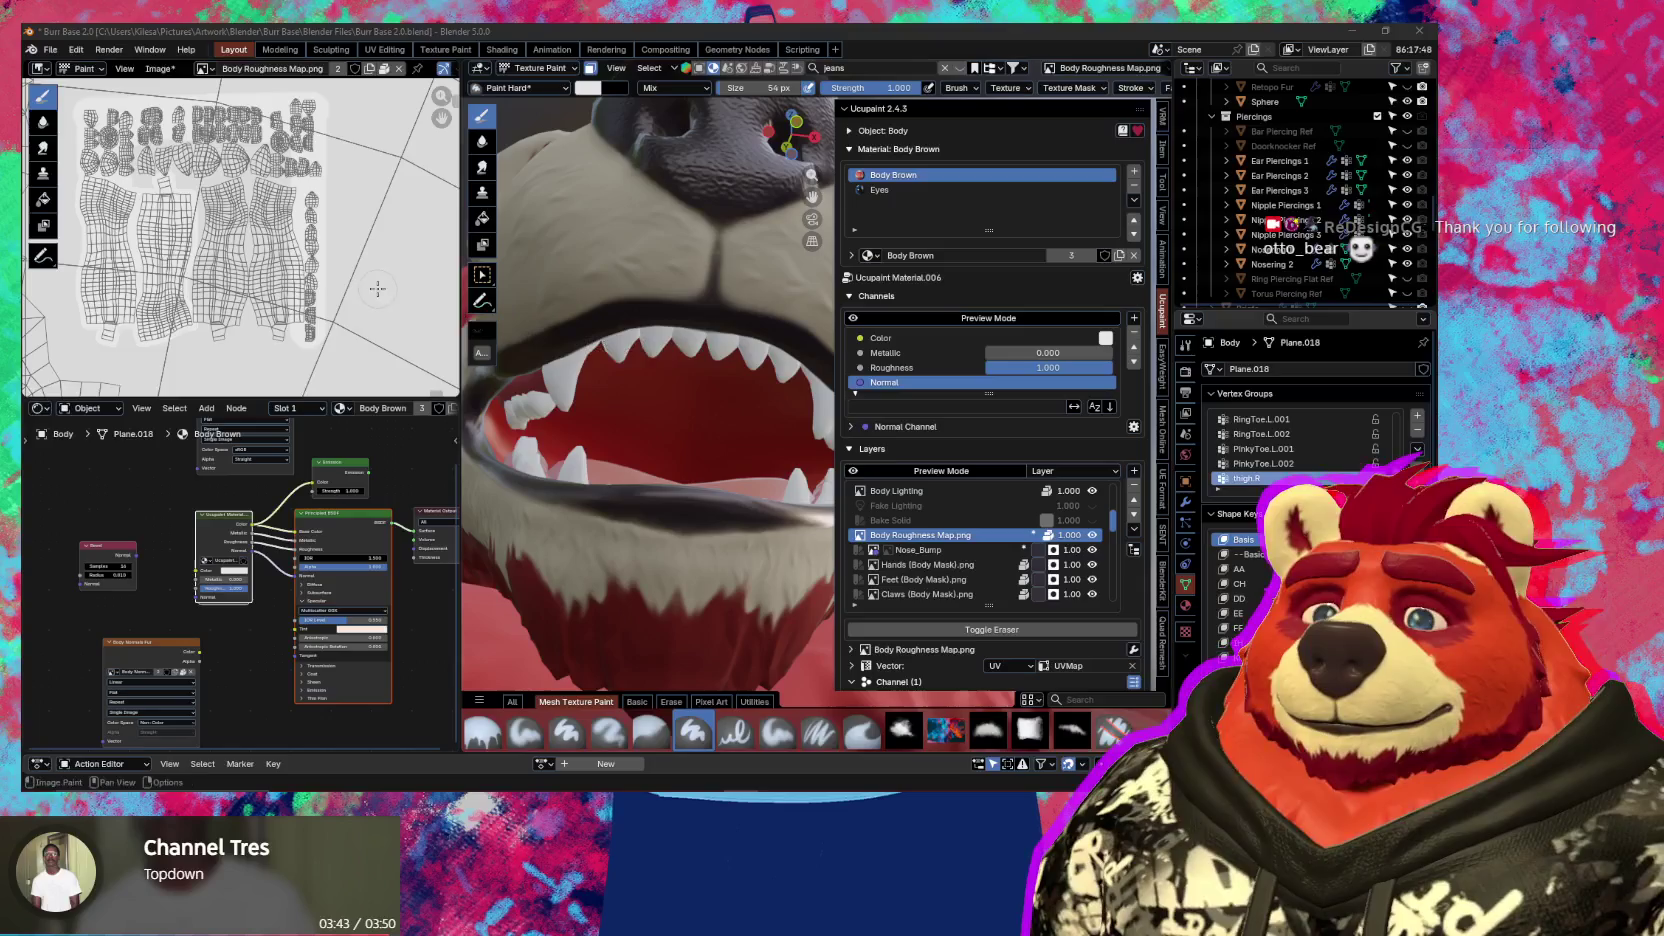
{"action": "mouse_move", "coordinate": [313, 308]}
{"action": "middle_mouse_down"}
{"action": "mouse_move", "coordinate": [348, 303]}
{"action": "mouse_move", "coordinate": [360, 322]}
{"action": "middle_mouse_up"}
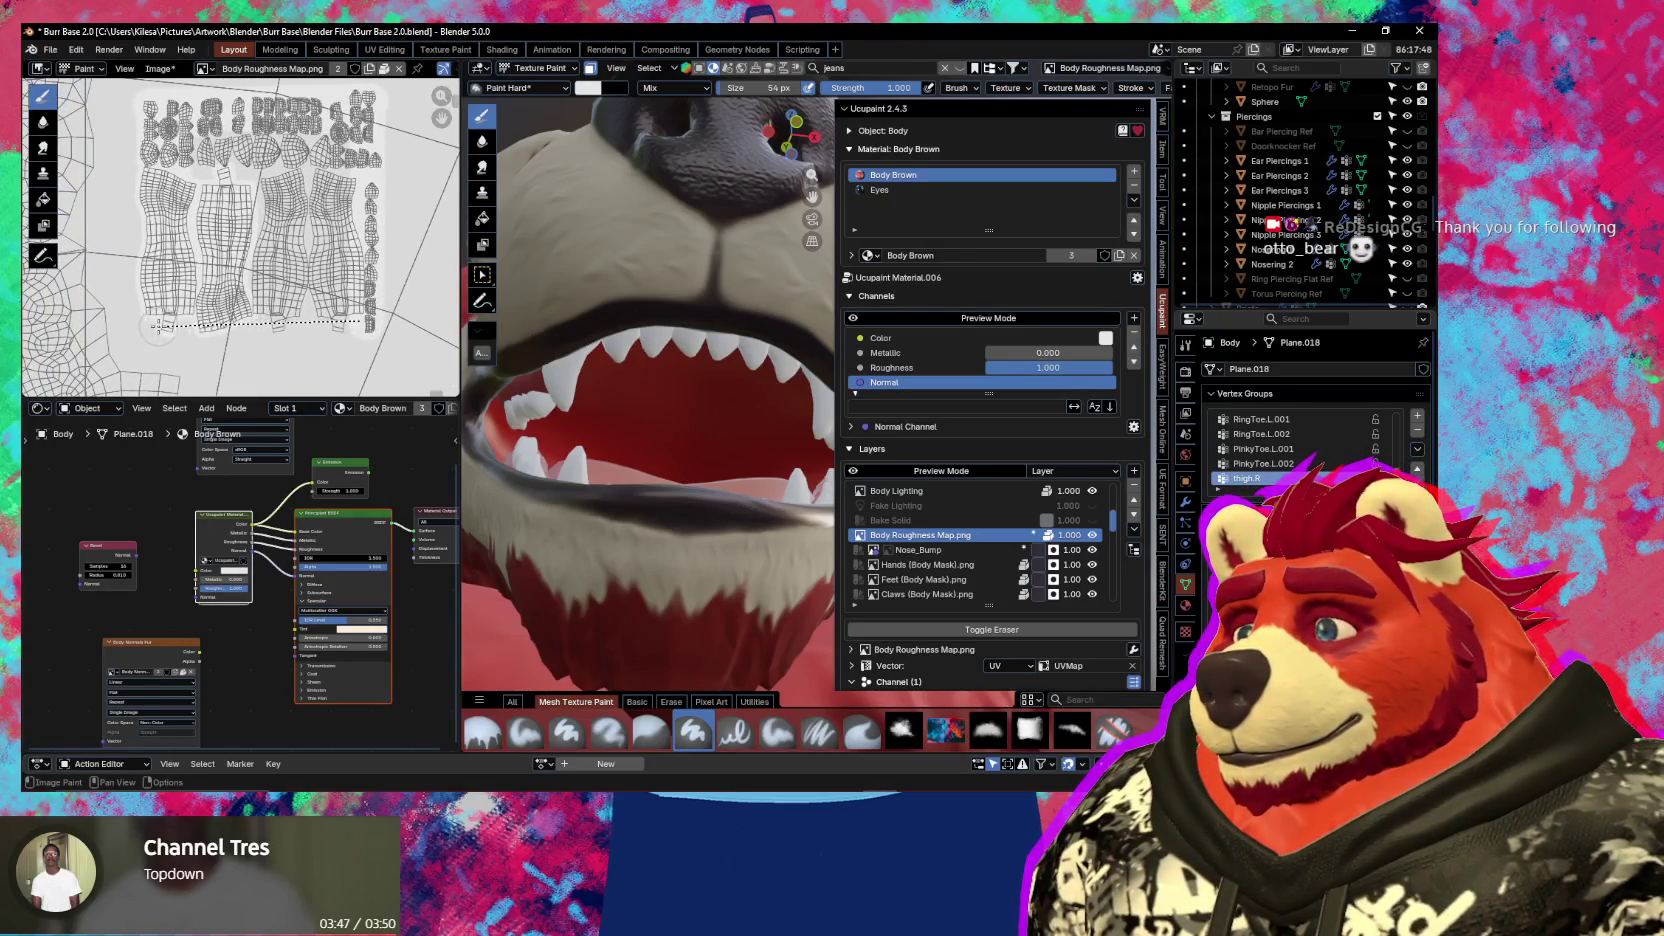
{"action": "left_click_drag", "start_coordinate": [362, 322], "coordinate": [157, 322]}
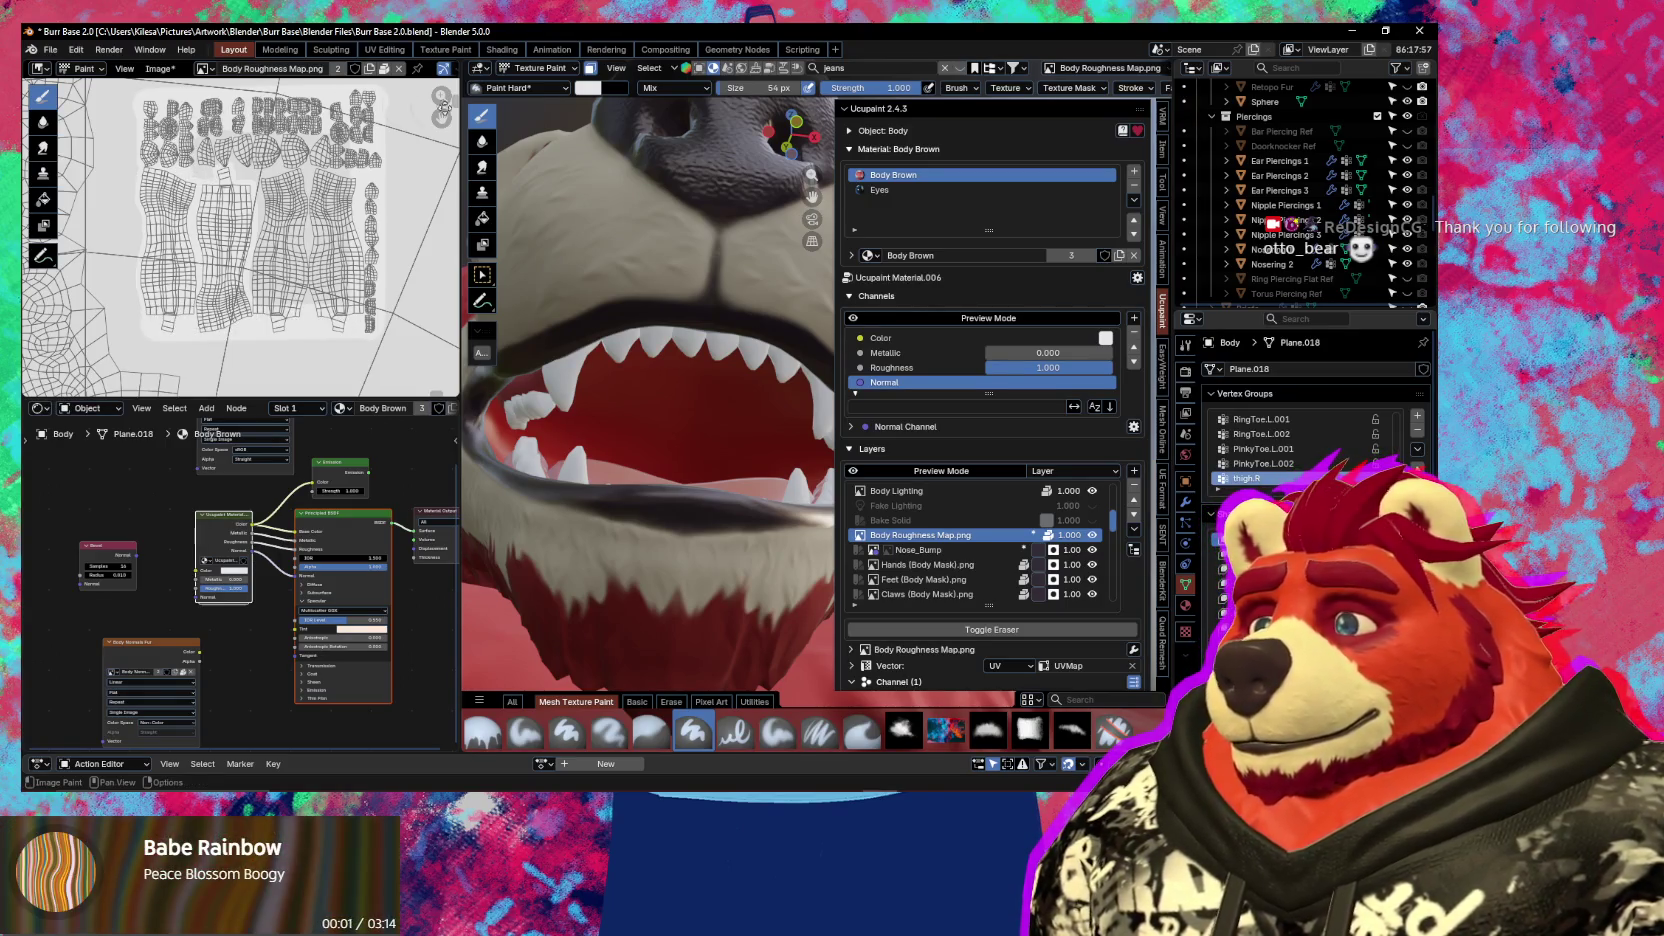
Change the stroke method from Line to Space
{"action": "left_click", "coordinate": [1132, 88]}
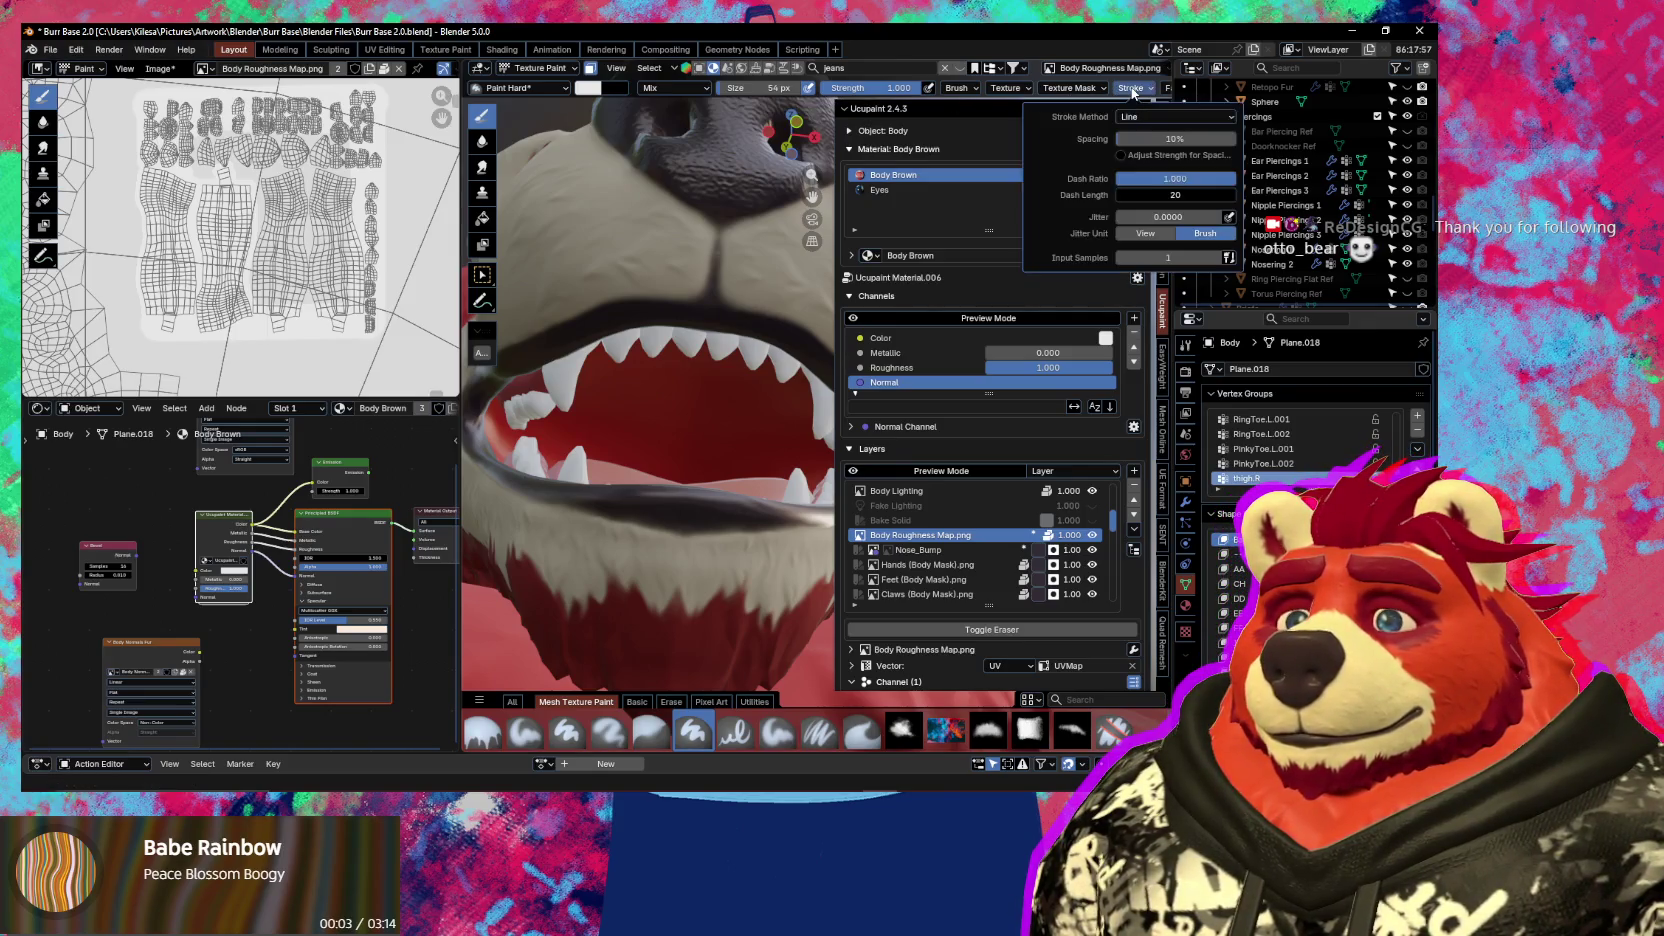
{"action": "left_click", "coordinate": [1163, 122]}
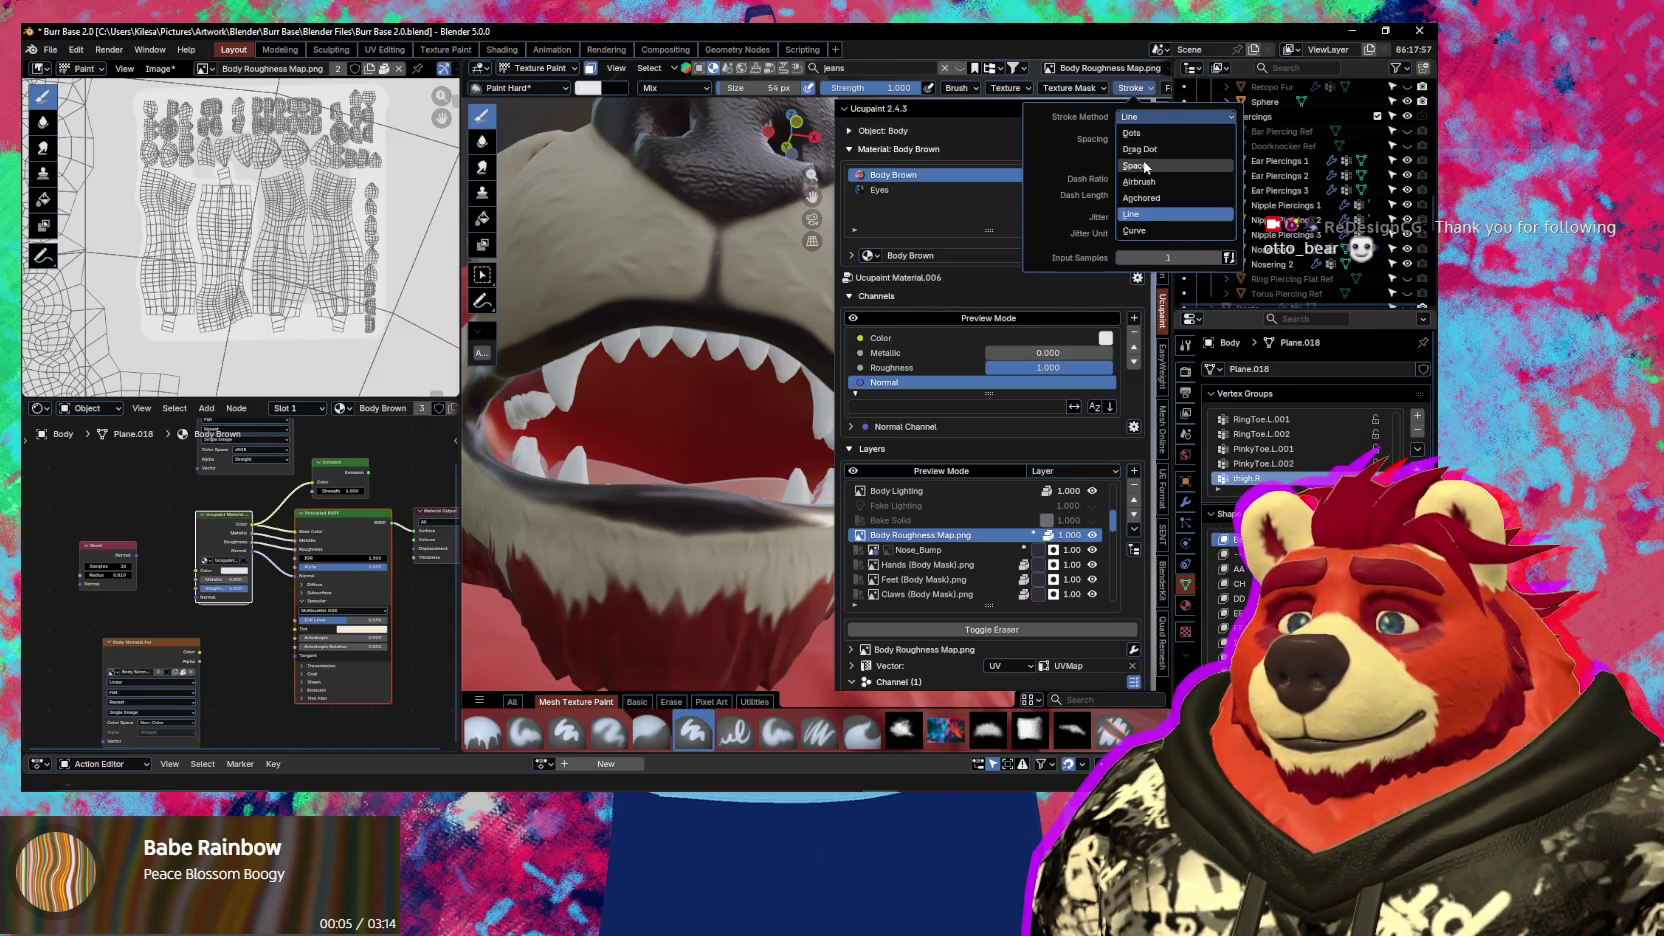
{"action": "left_click", "coordinate": [1150, 162]}
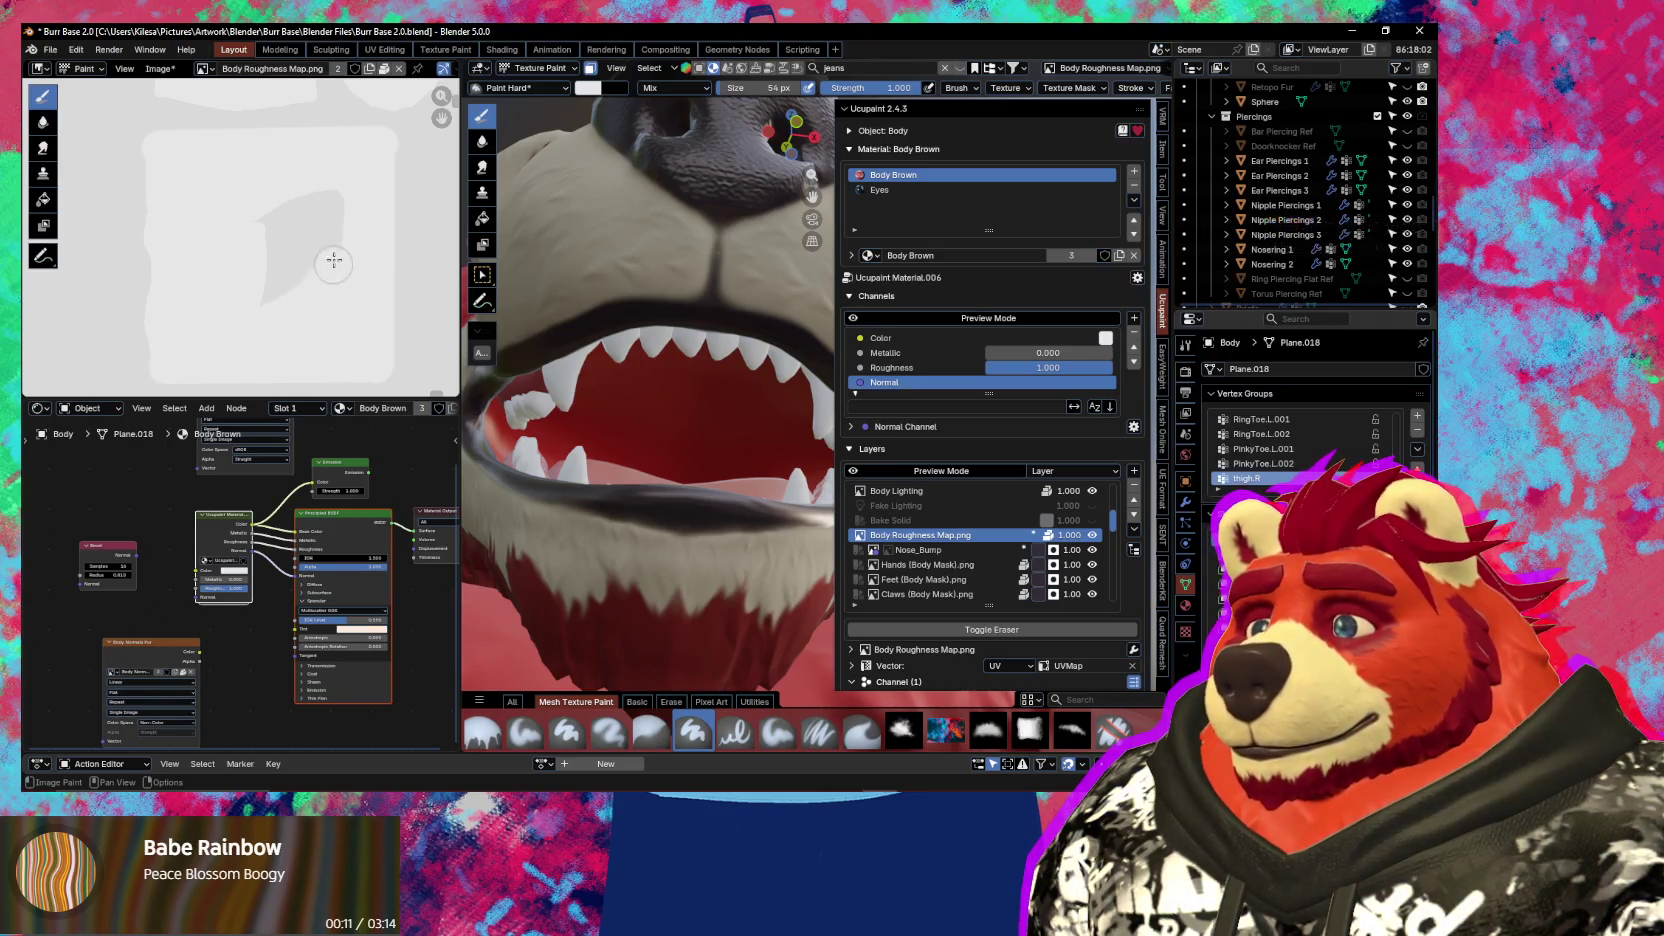
Paint light grey over the top of the dark patch and show the UV wireframe overlay
{"action": "left_click_drag", "start_coordinate": [357, 180], "coordinate": [270, 202]}
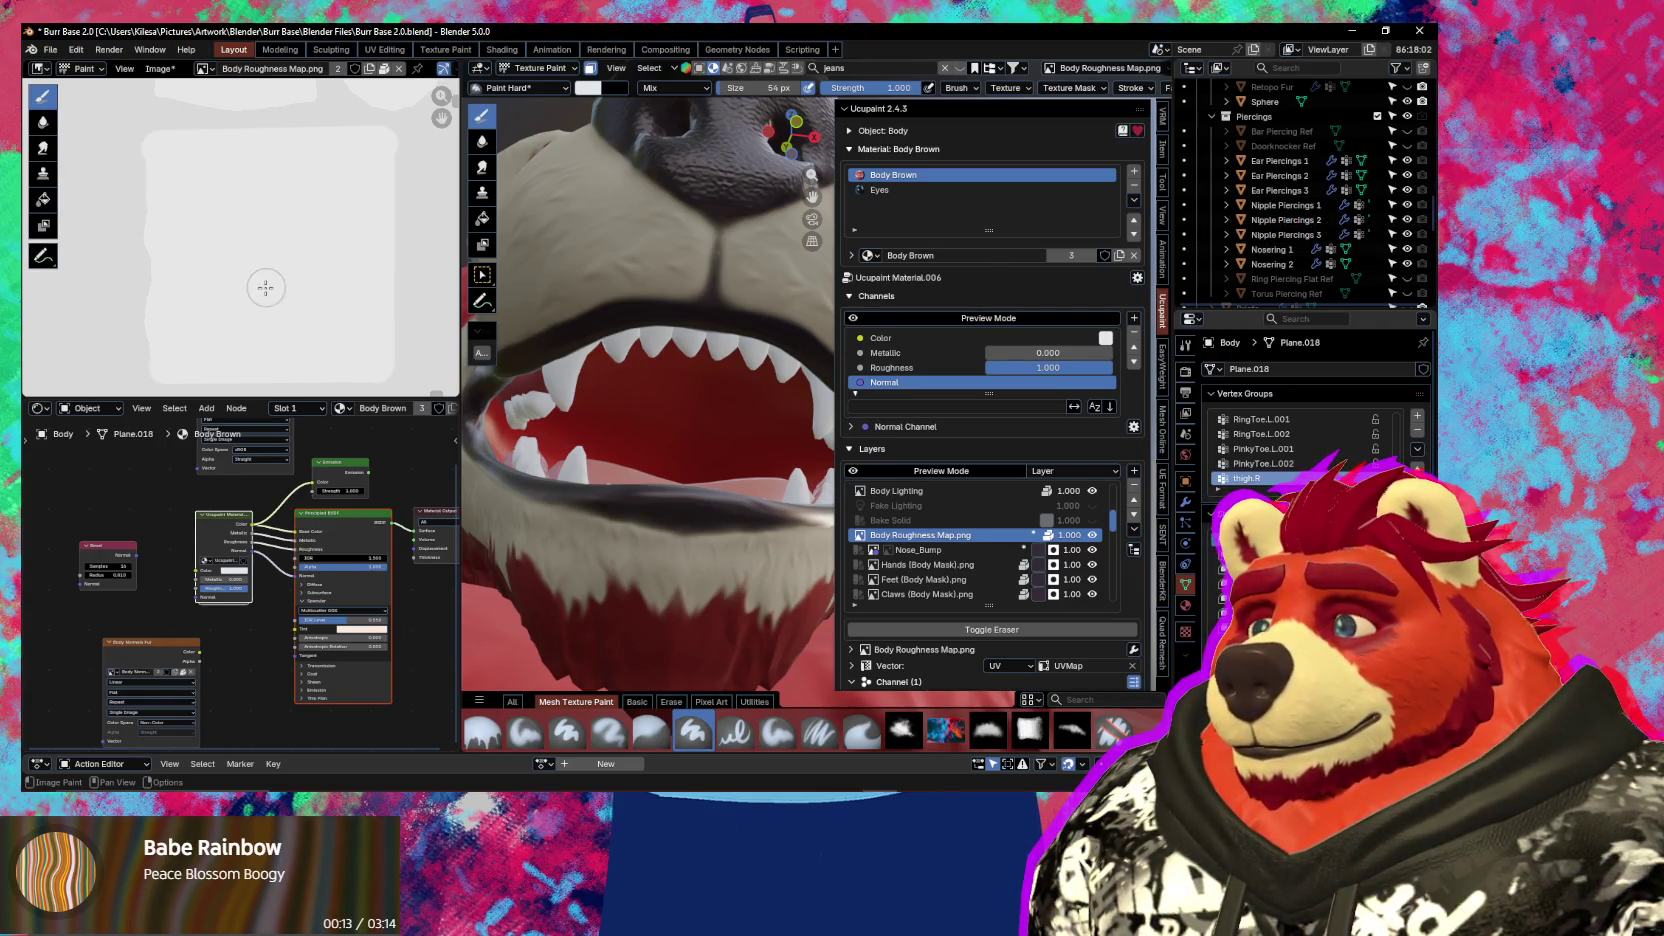
{"action": "scroll", "coordinate": [267, 283], "scroll_direction": "down", "scroll_amount": 4}
{"action": "middle_click_drag", "start_coordinate": [267, 279], "coordinate": [264, 190]}
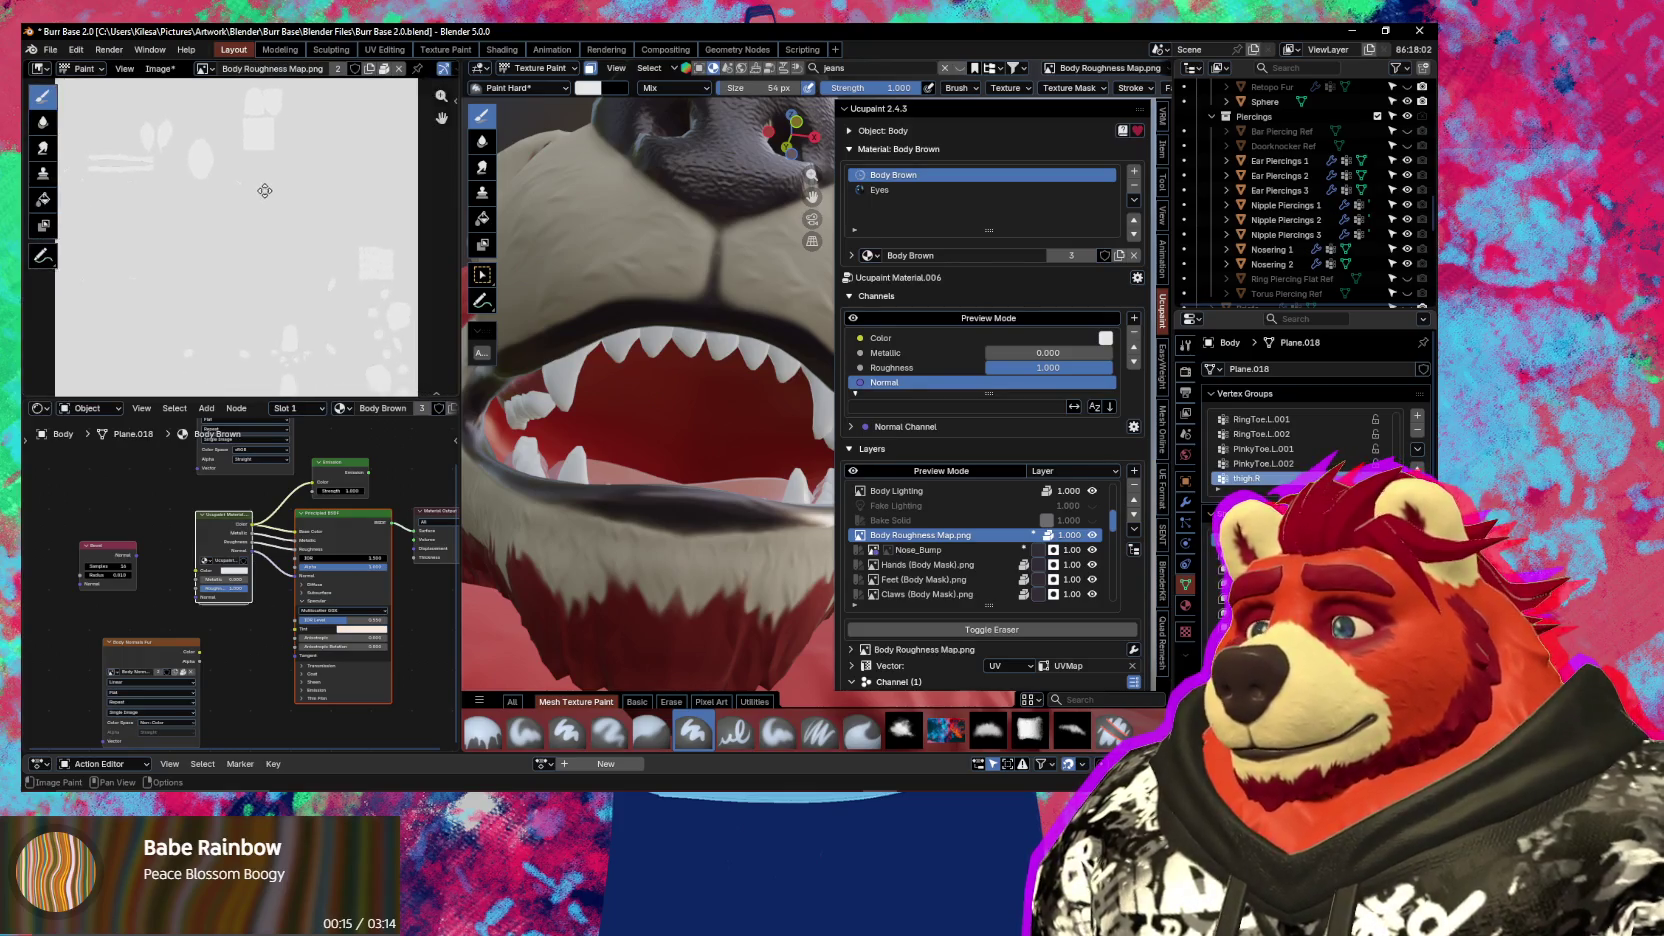
{"action": "key", "text": "shift+alt+z"}
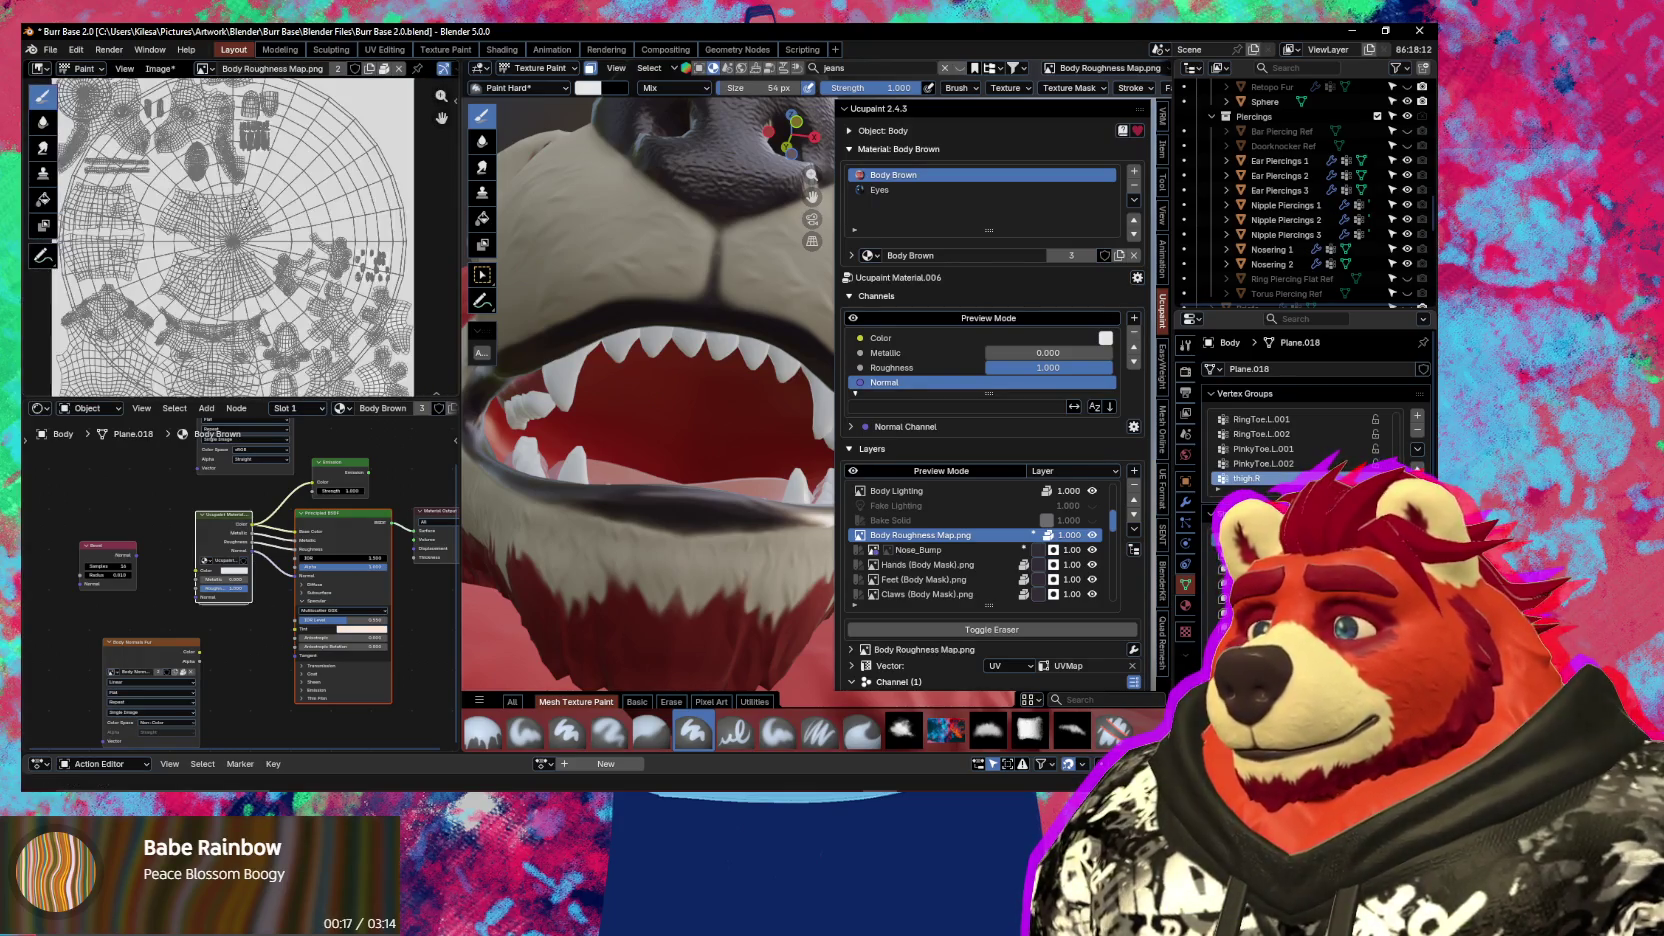
Orbit the 3D view to look into the bear's open mouth at the tongue
{"action": "middle_click_drag", "start_coordinate": [250, 209], "coordinate": [228, 201]}
{"action": "mouse_move", "coordinate": [620, 380]}
{"action": "middle_mouse_down"}
{"action": "mouse_move", "coordinate": [572, 436]}
{"action": "mouse_move", "coordinate": [616, 392]}
{"action": "mouse_move", "coordinate": [681, 381]}
{"action": "mouse_move", "coordinate": [659, 449]}
{"action": "mouse_move", "coordinate": [698, 381]}
{"action": "mouse_move", "coordinate": [585, 381]}
{"action": "mouse_move", "coordinate": [745, 407]}
{"action": "mouse_move", "coordinate": [852, 455]}
{"action": "mouse_move", "coordinate": [822, 458]}
{"action": "mouse_move", "coordinate": [900, 437]}
{"action": "middle_mouse_up"}
{"action": "key", "text": "n"}
{"action": "key", "text": "n"}
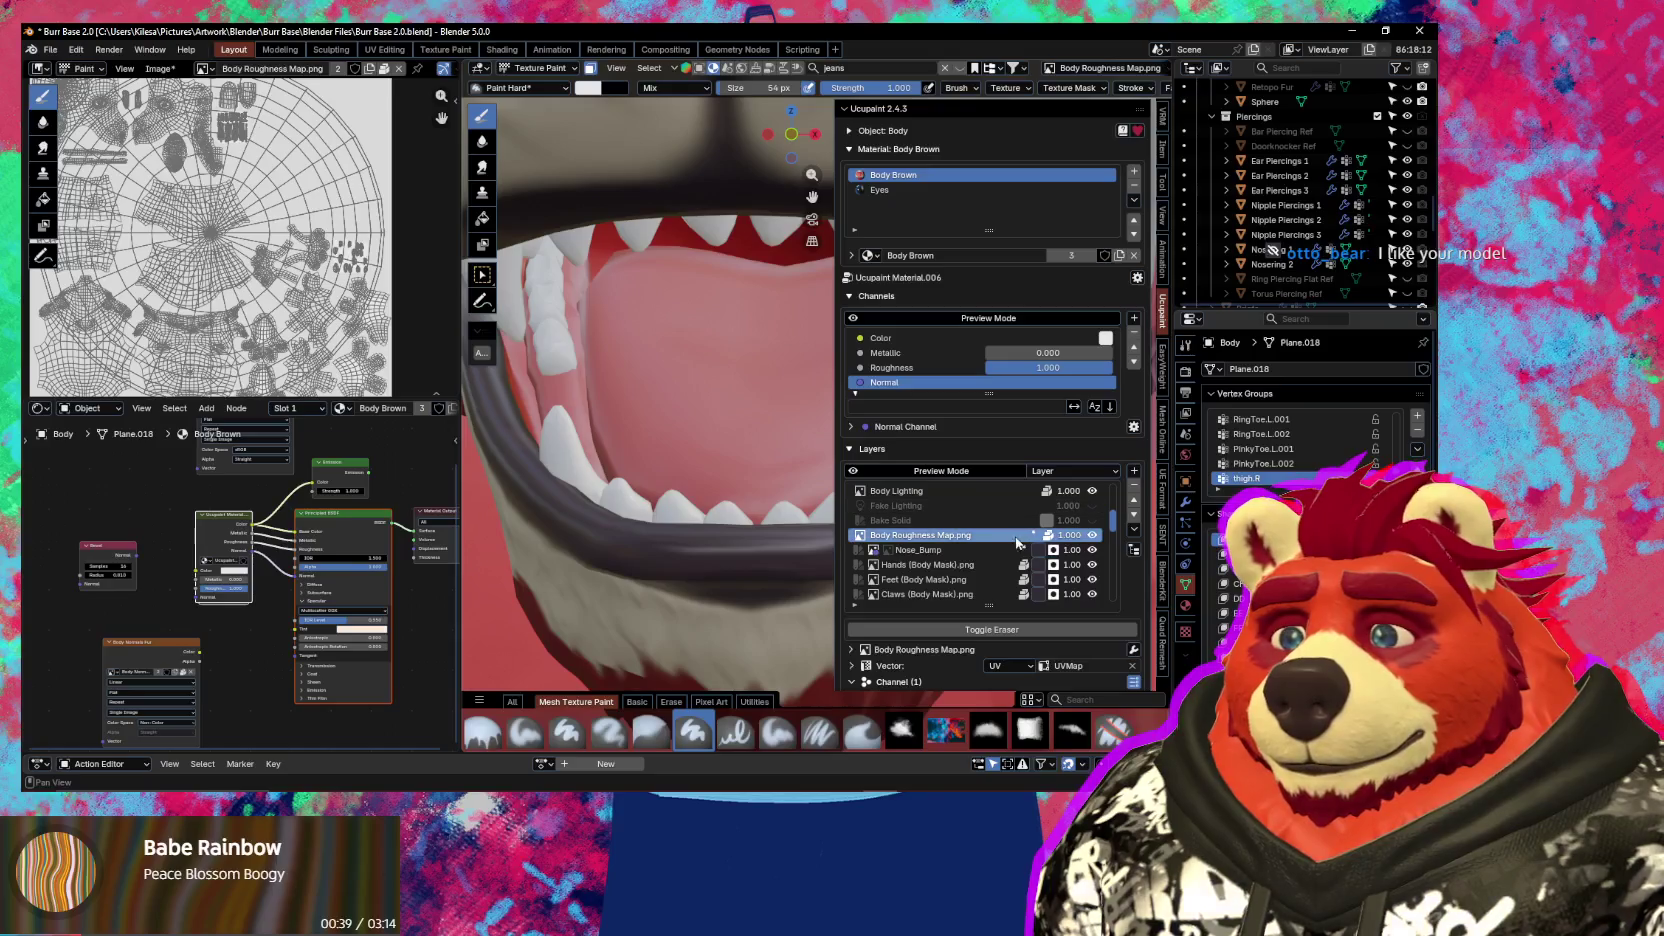
{"action": "scroll", "coordinate": [967, 554], "scroll_direction": "down", "scroll_amount": 4}
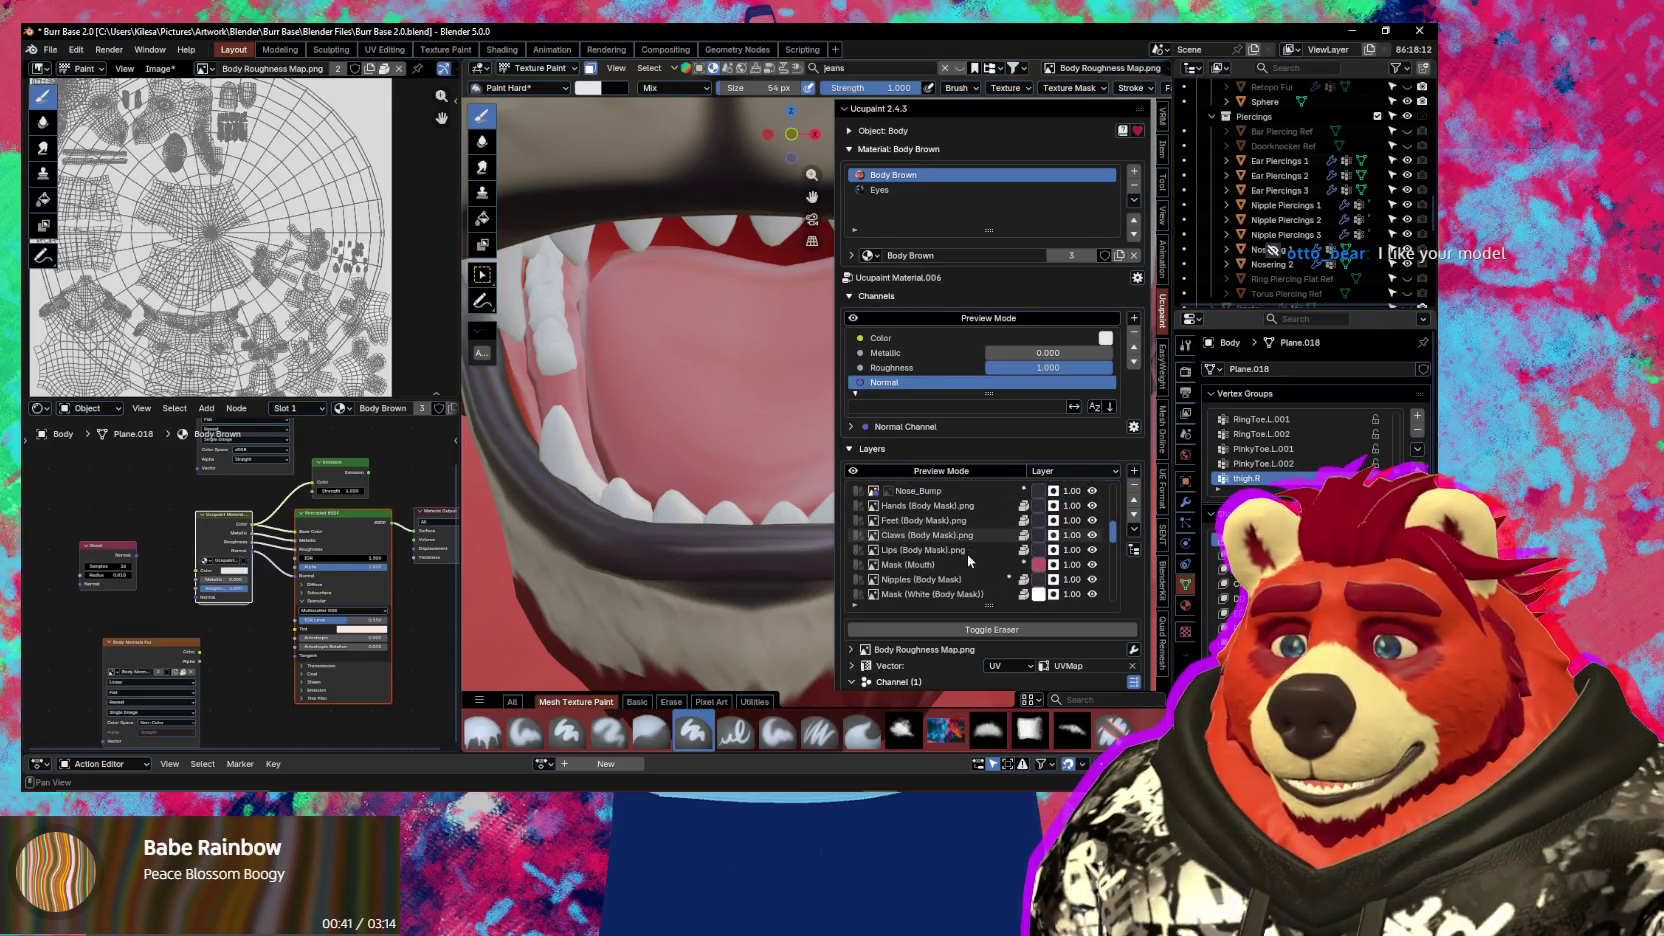
Select the Mask (Mouth) layer and enable its Bump channel
{"action": "right_click", "coordinate": [965, 562]}
{"action": "key", "text": "Escape"}
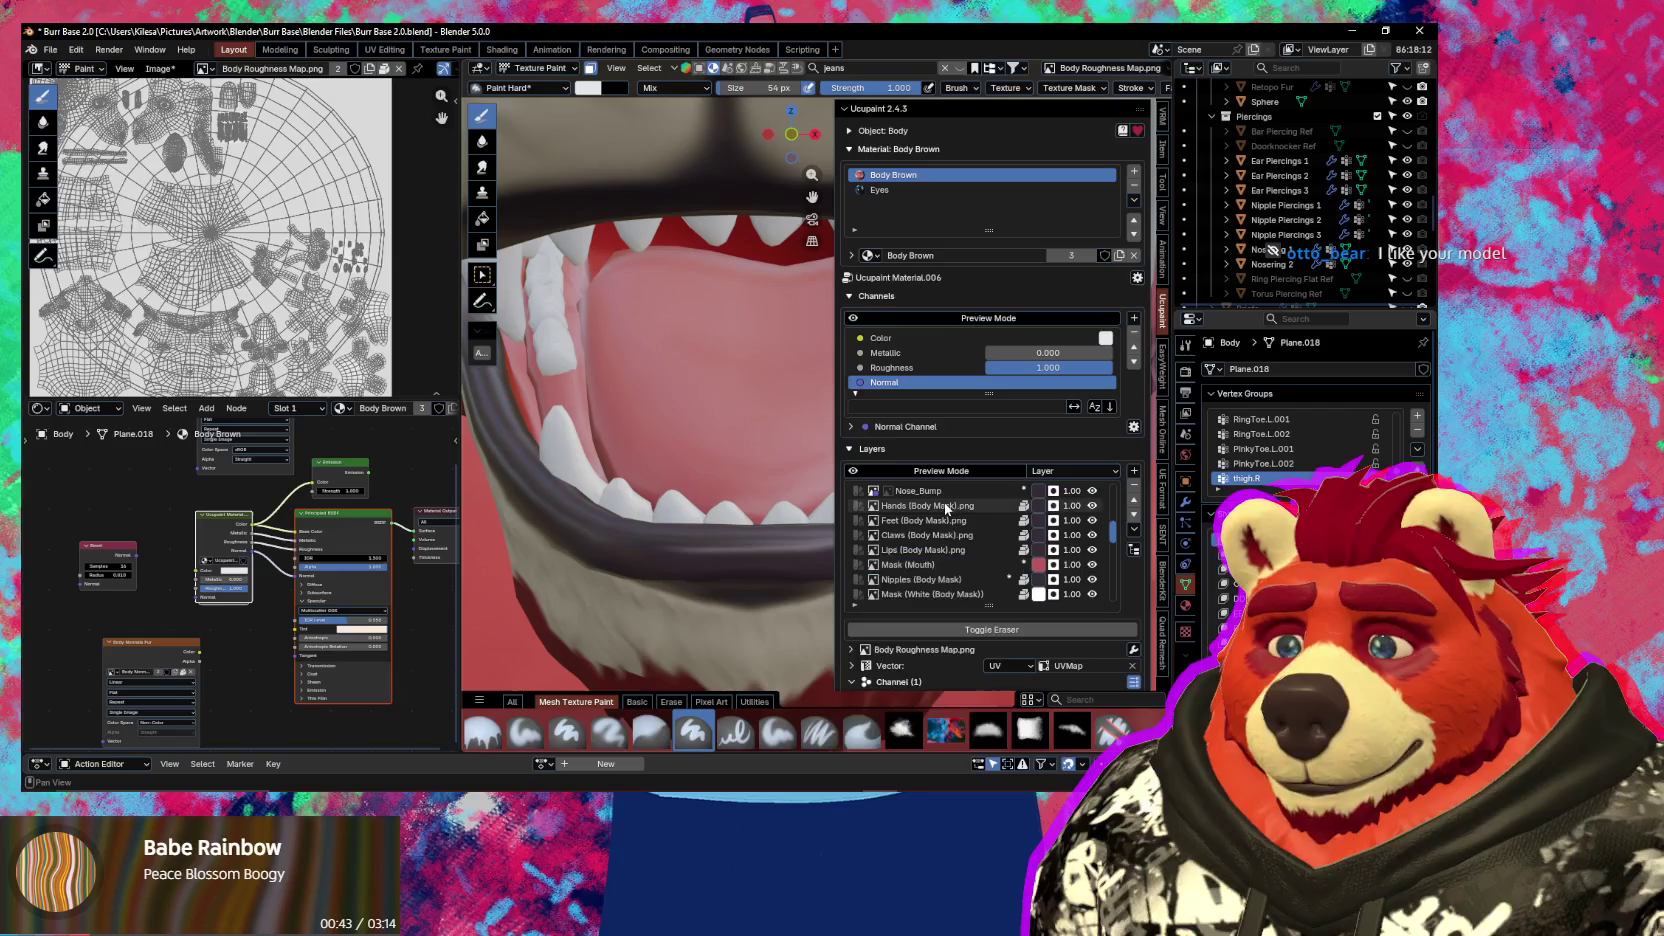
{"action": "left_click", "coordinate": [950, 567]}
{"action": "scroll", "coordinate": [911, 619], "scroll_direction": "down", "scroll_amount": 3}
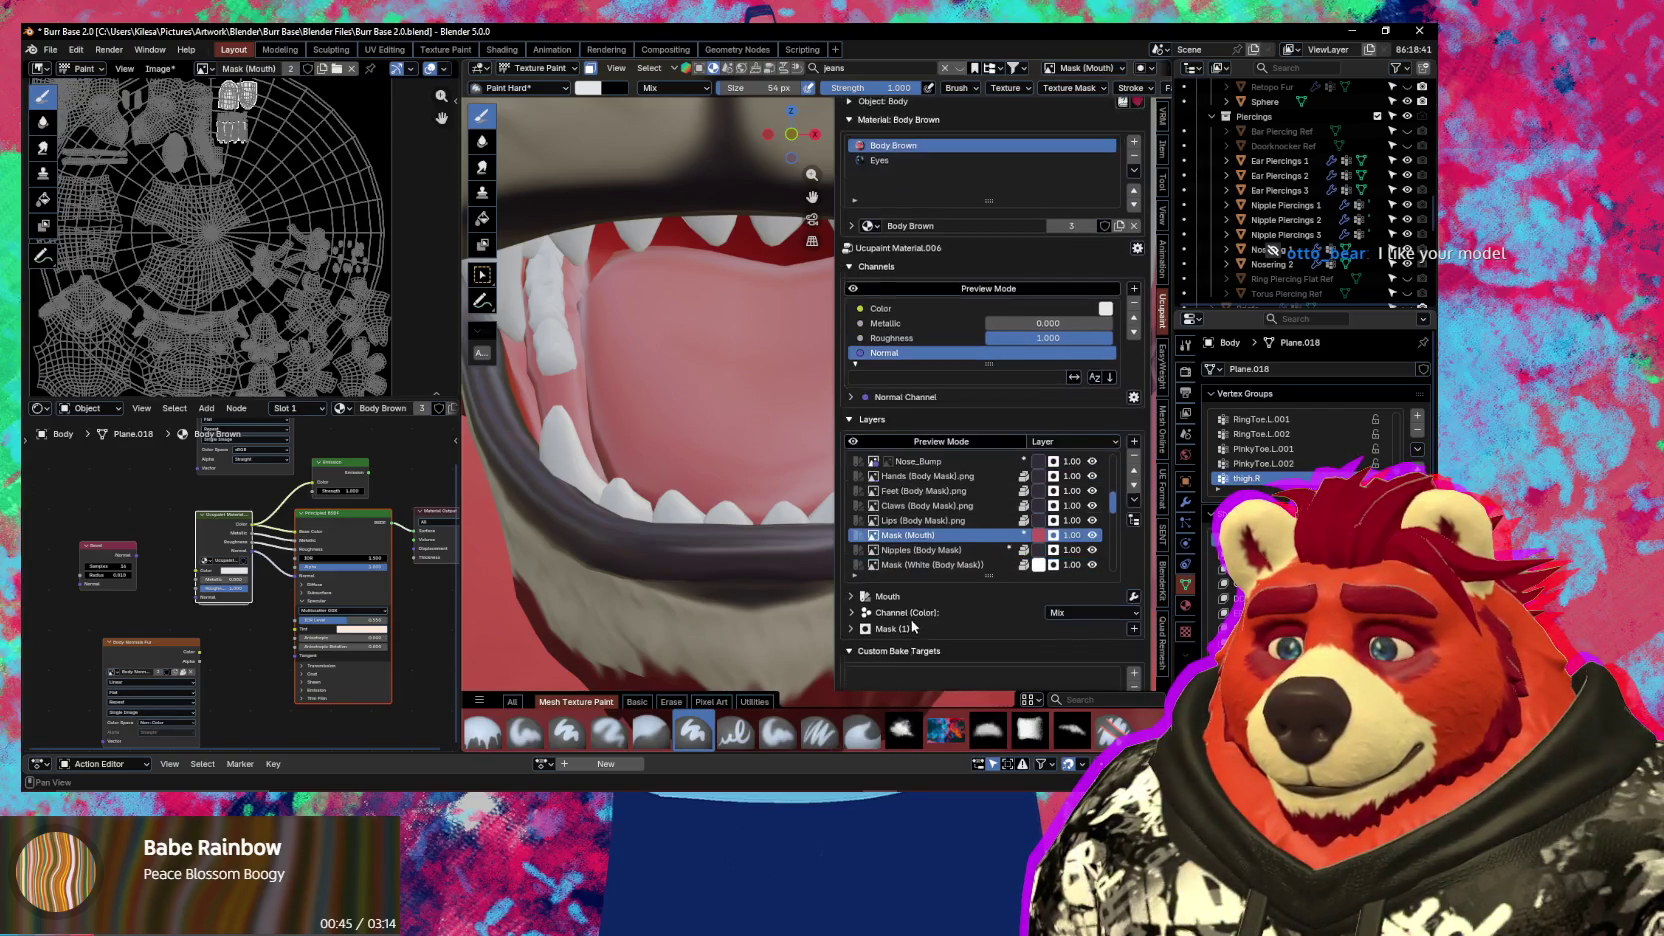
{"action": "left_click", "coordinate": [851, 548]}
{"action": "left_click", "coordinate": [853, 594]}
{"action": "scroll", "coordinate": [1119, 580], "scroll_direction": "down", "scroll_amount": 3}
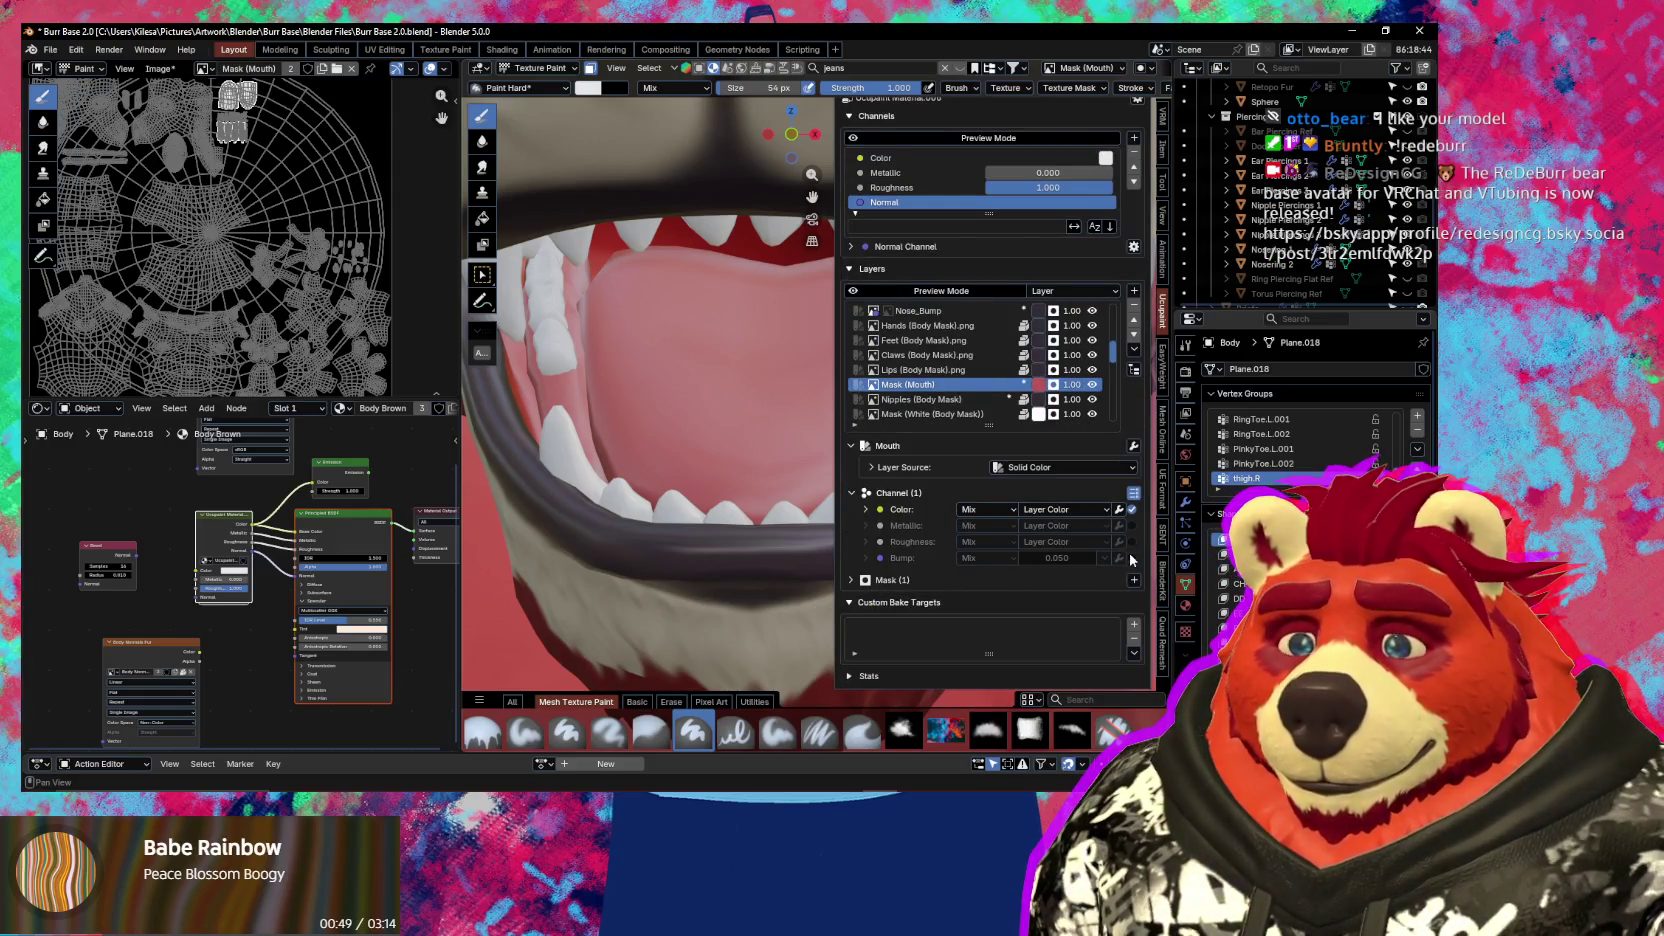
{"action": "left_click", "coordinate": [1131, 558]}
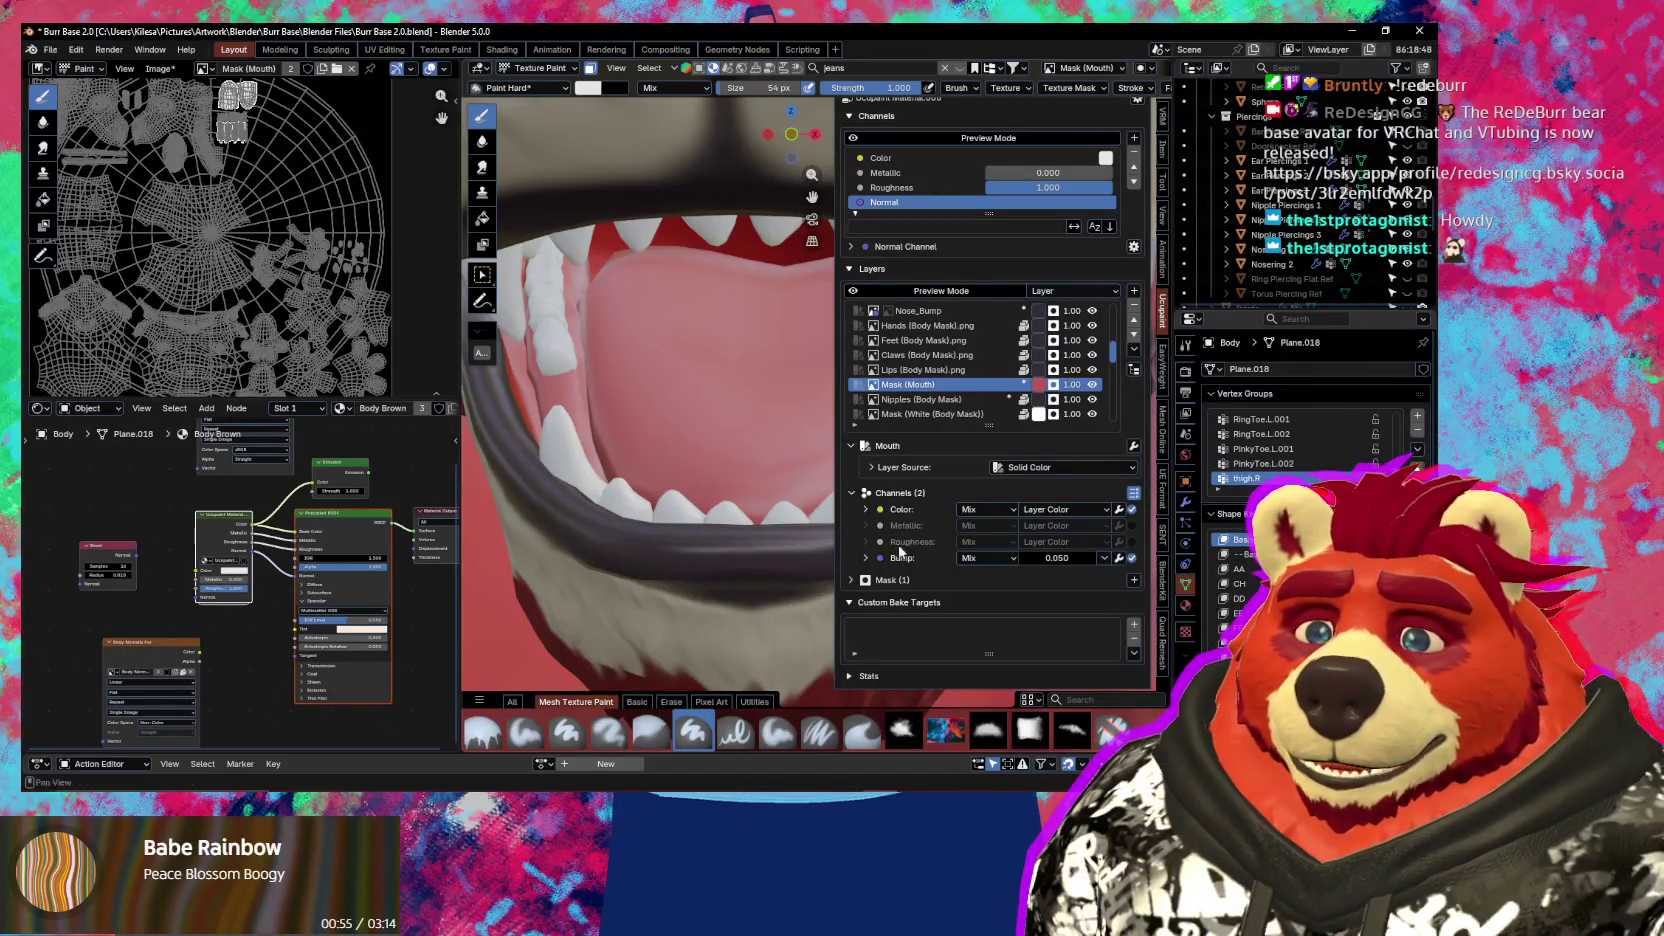
Create a new blank 4096 px image named Tongue Bump for the bump channel
{"action": "left_click", "coordinate": [866, 558]}
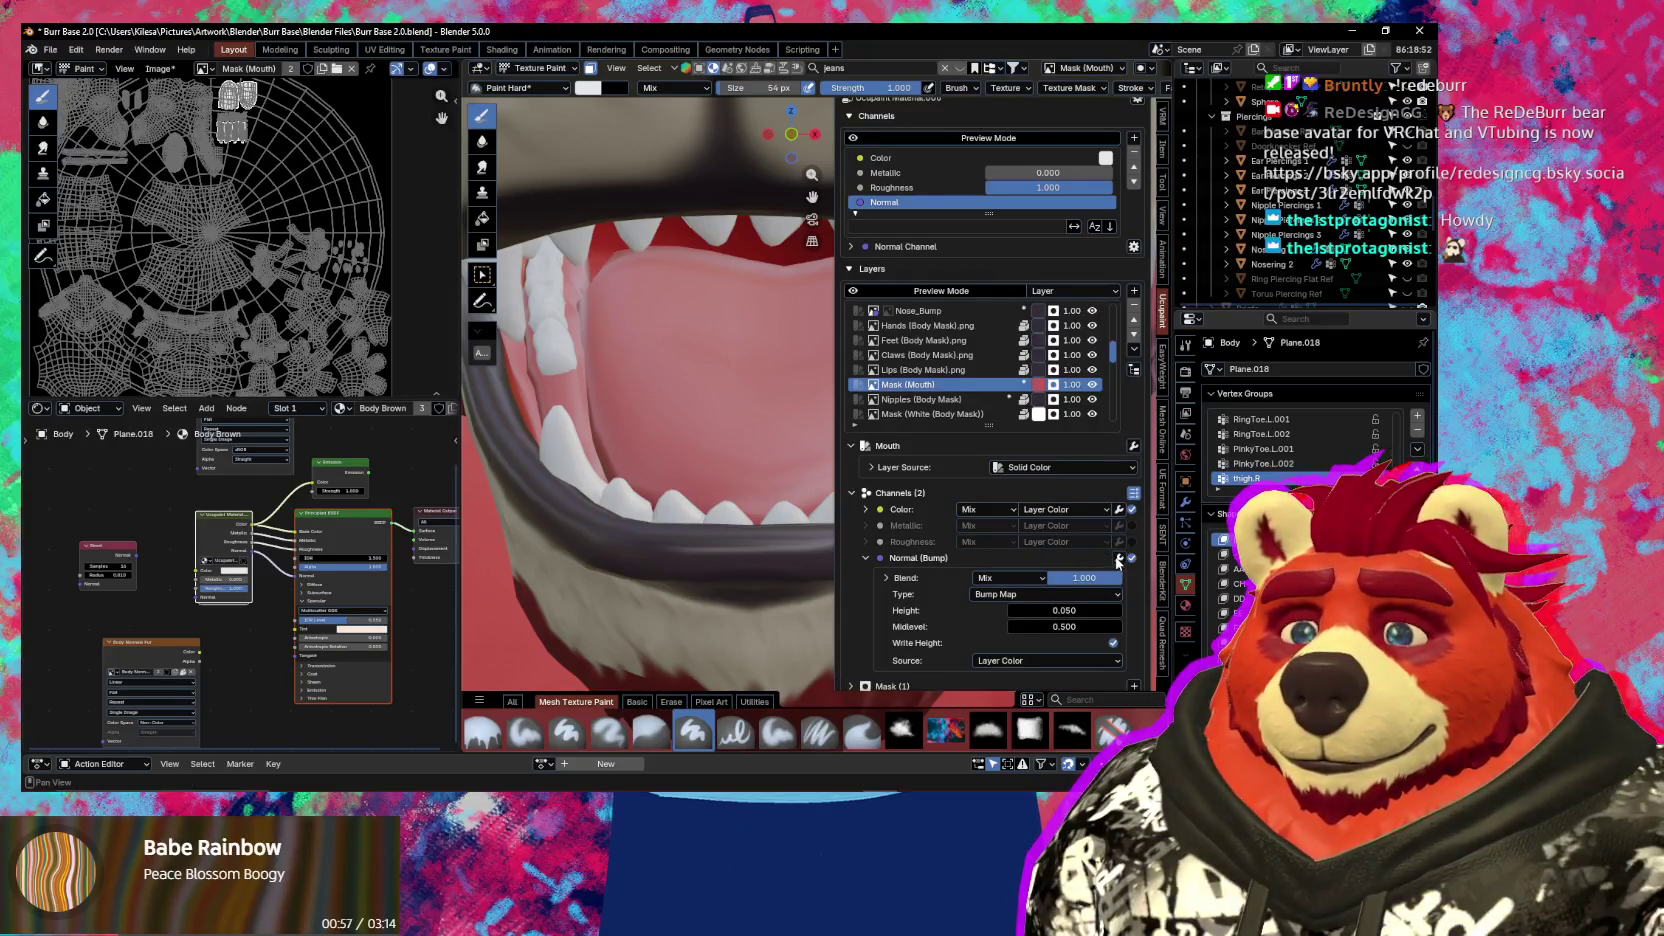
{"action": "scroll", "coordinate": [976, 578], "scroll_direction": "down", "scroll_amount": 3}
{"action": "left_click", "coordinate": [1034, 556]}
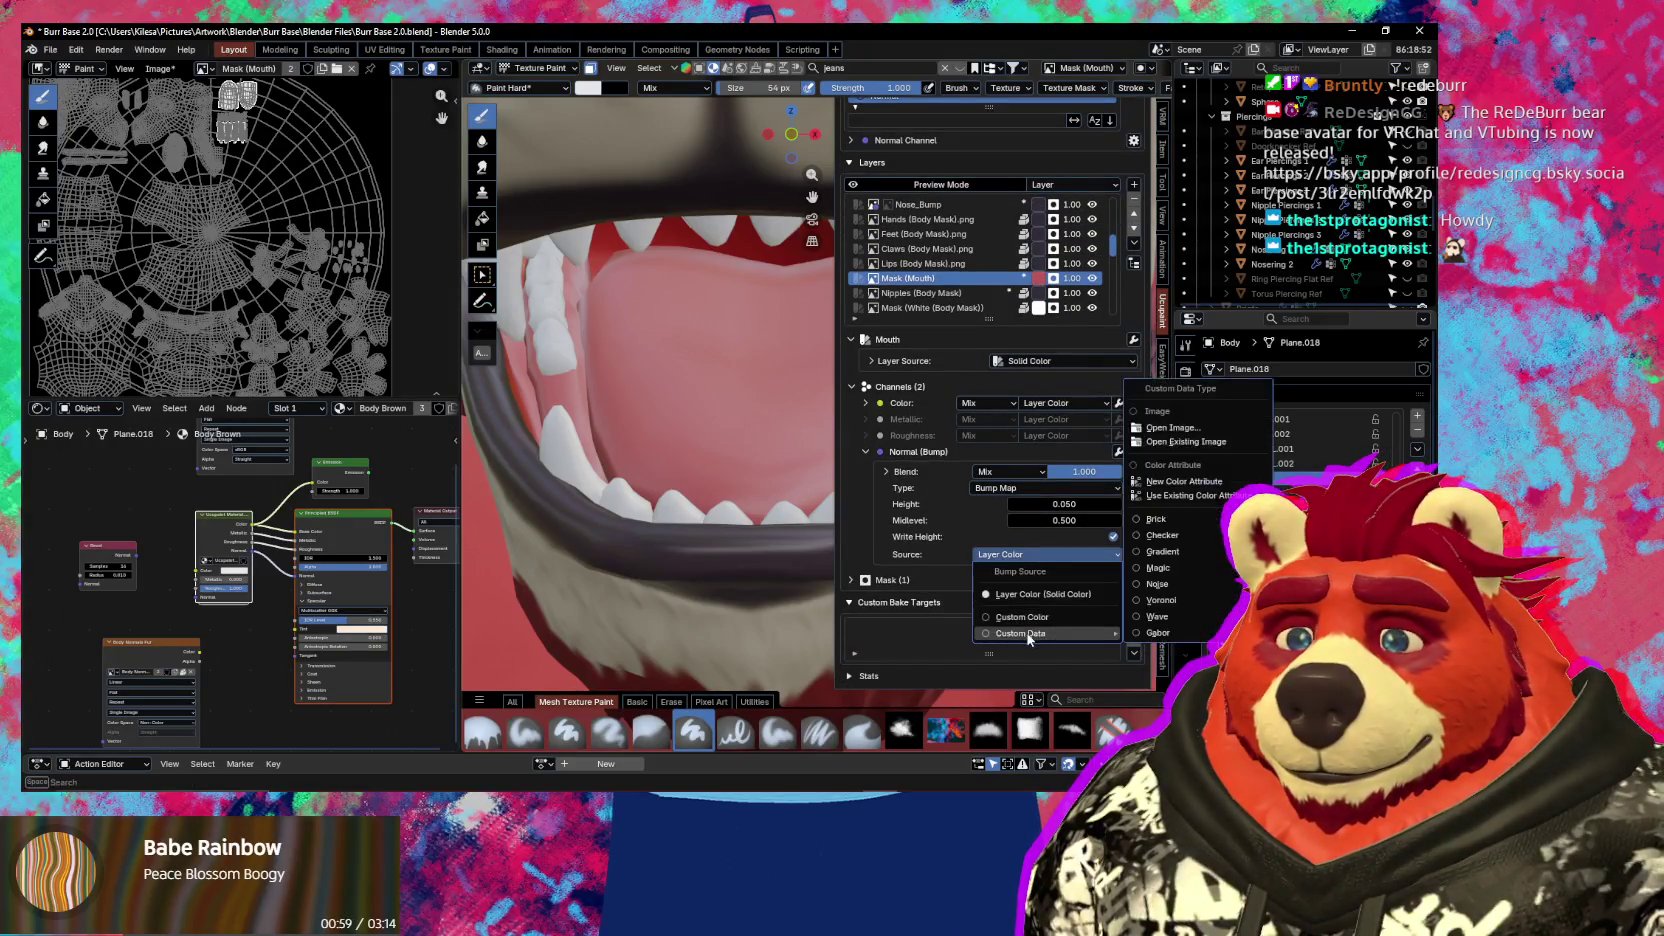
{"action": "left_click", "coordinate": [160, 68]}
{"action": "left_click", "coordinate": [176, 86]}
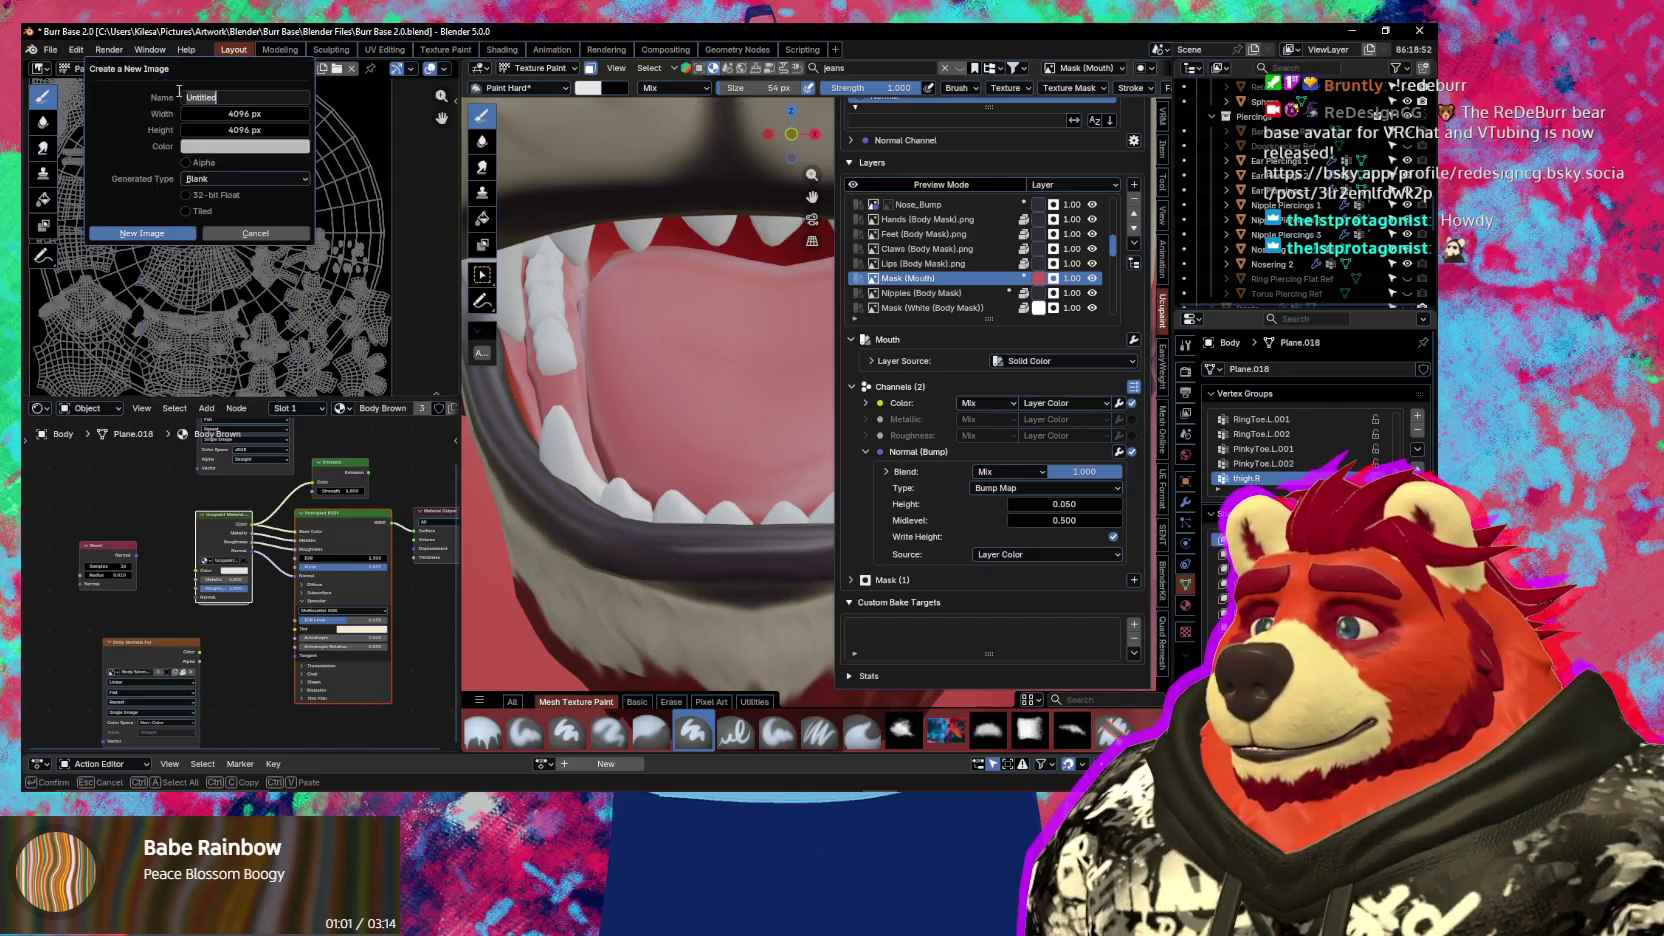
{"action": "type", "text": "Tor"}
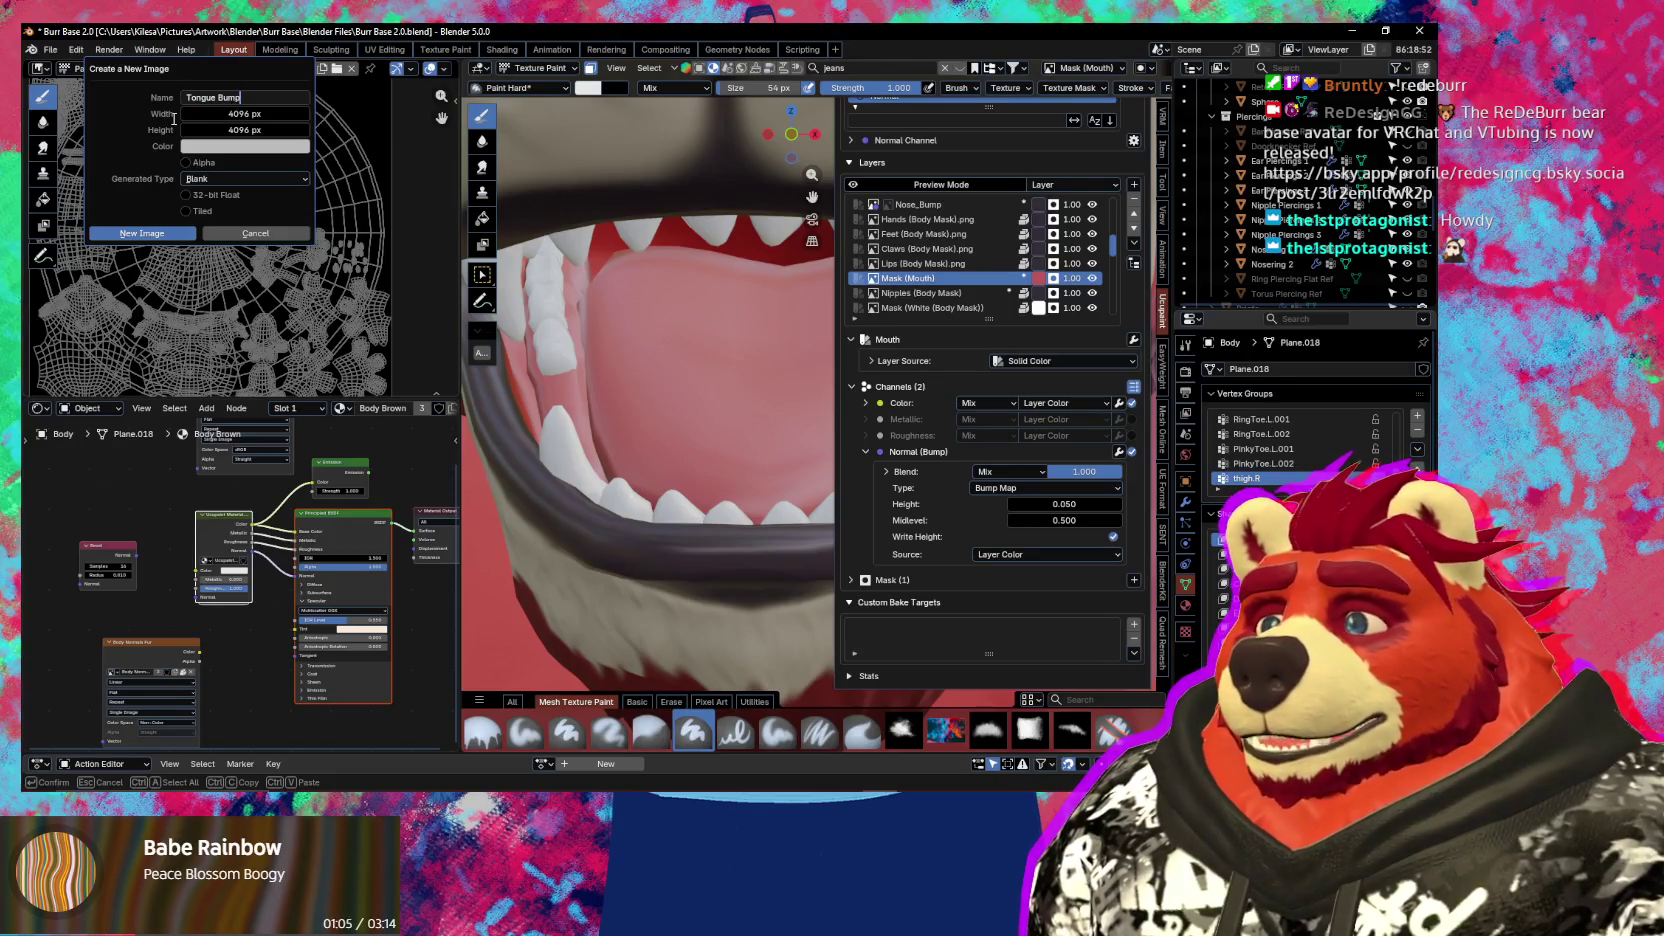
{"action": "left_click", "coordinate": [149, 230]}
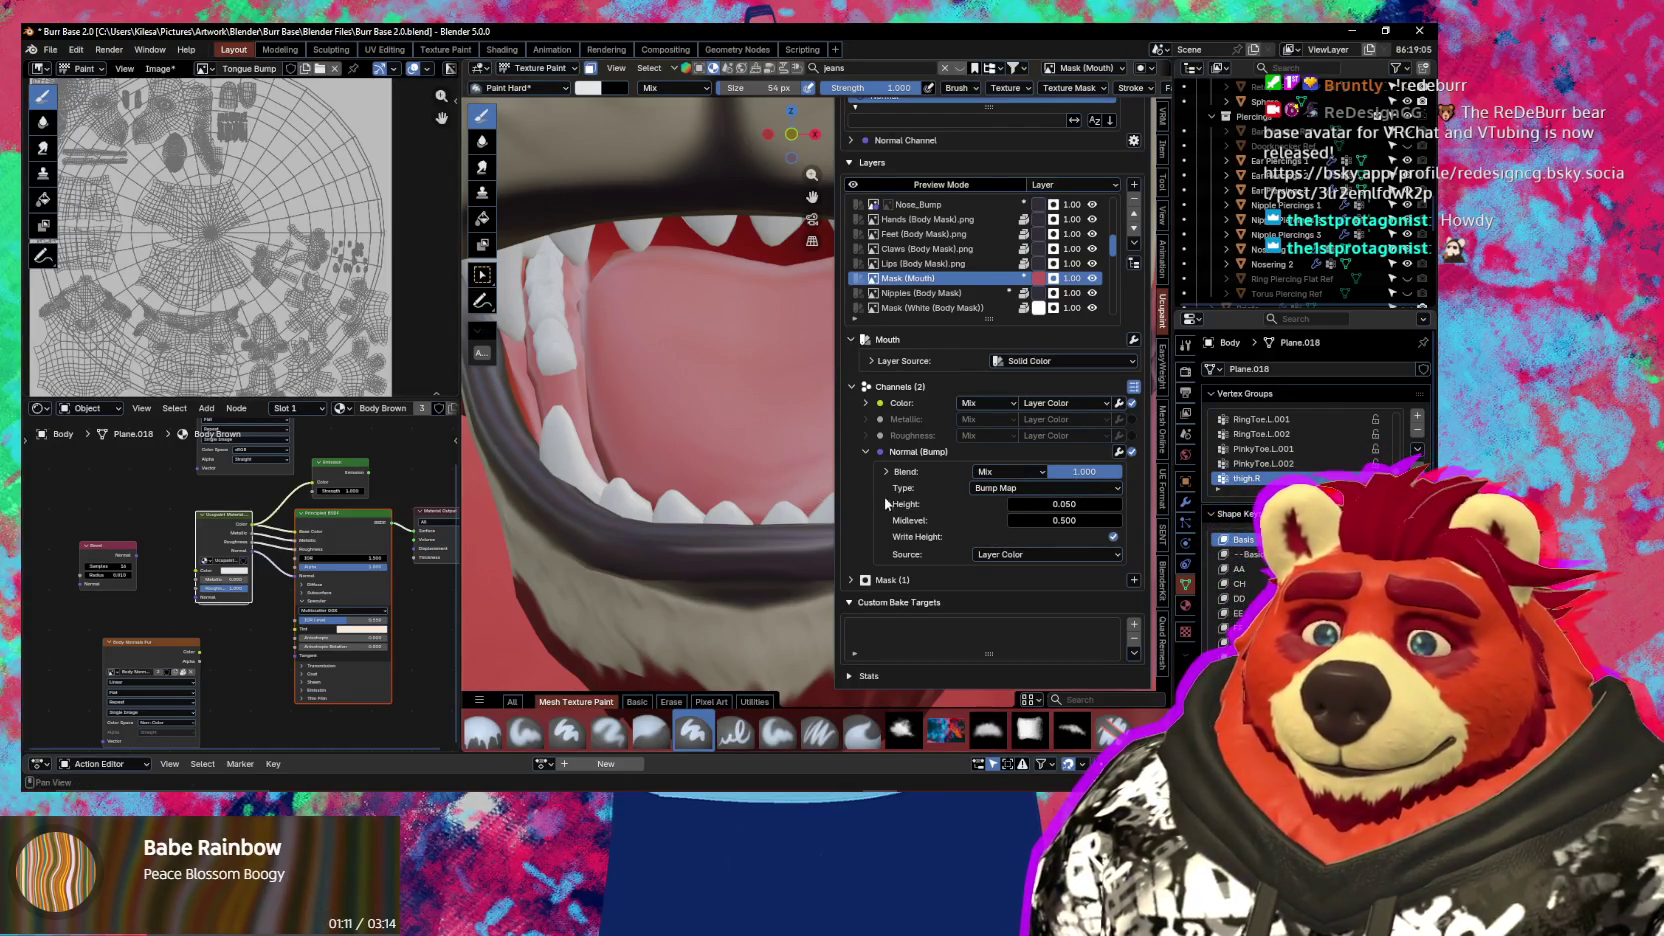
Set the bump channel's source to the existing Tongue Bump image
{"action": "left_click", "coordinate": [1038, 558]}
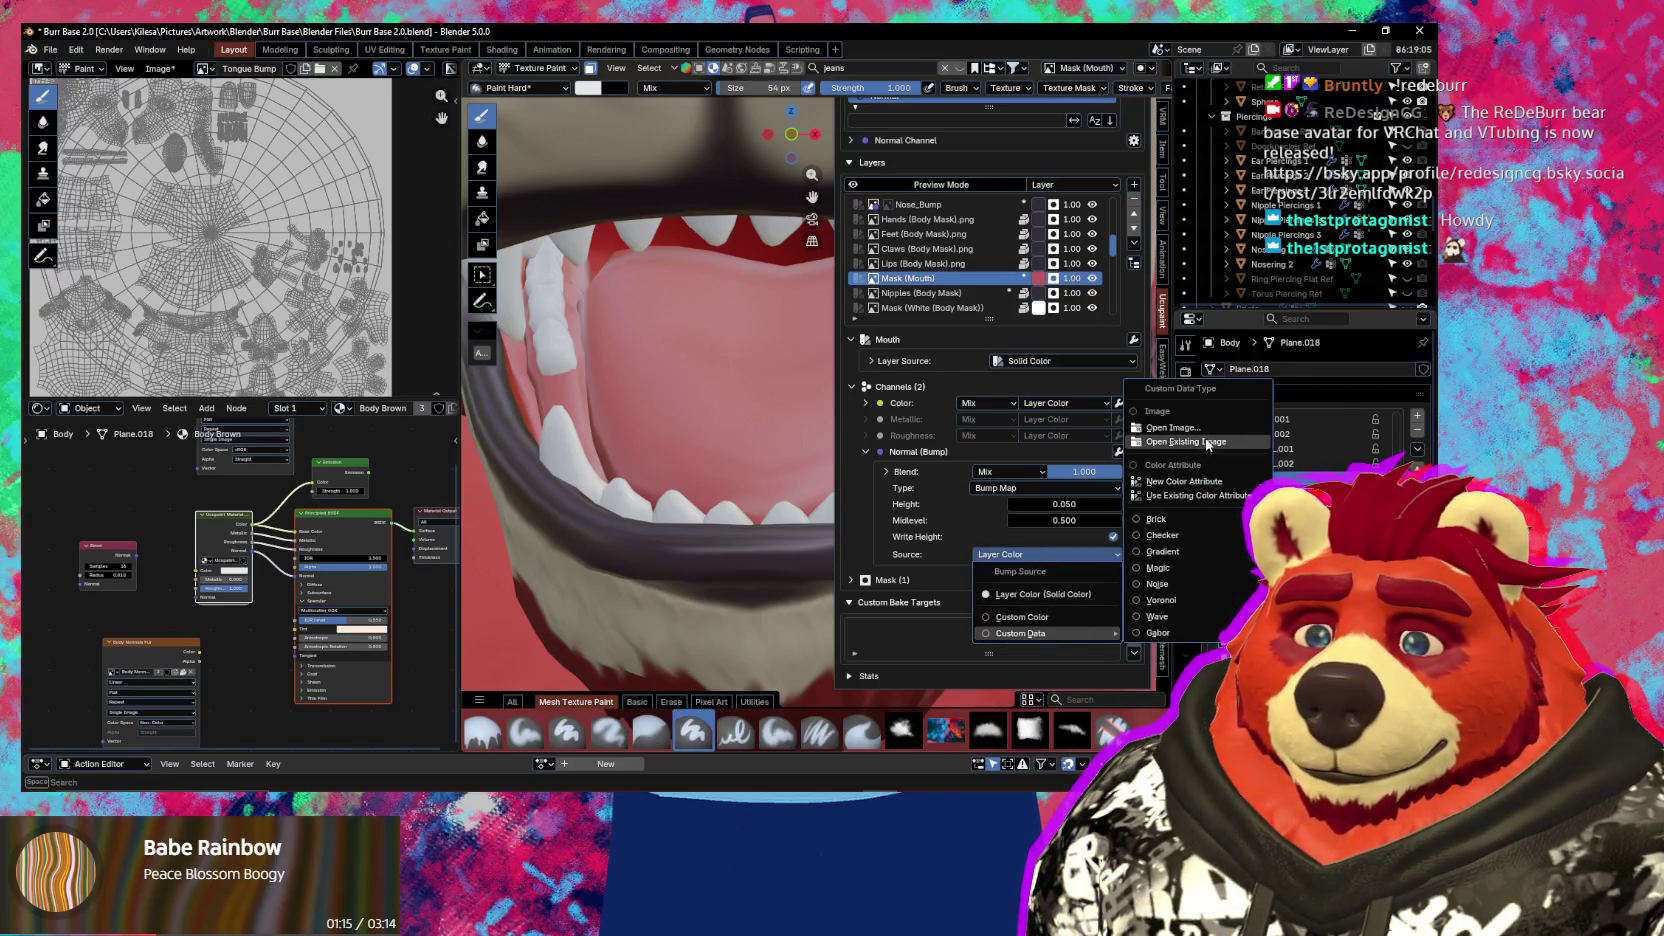
{"action": "left_click", "coordinate": [1198, 445]}
{"action": "left_click", "coordinate": [1221, 446]}
{"action": "type", "text": "tongu"}
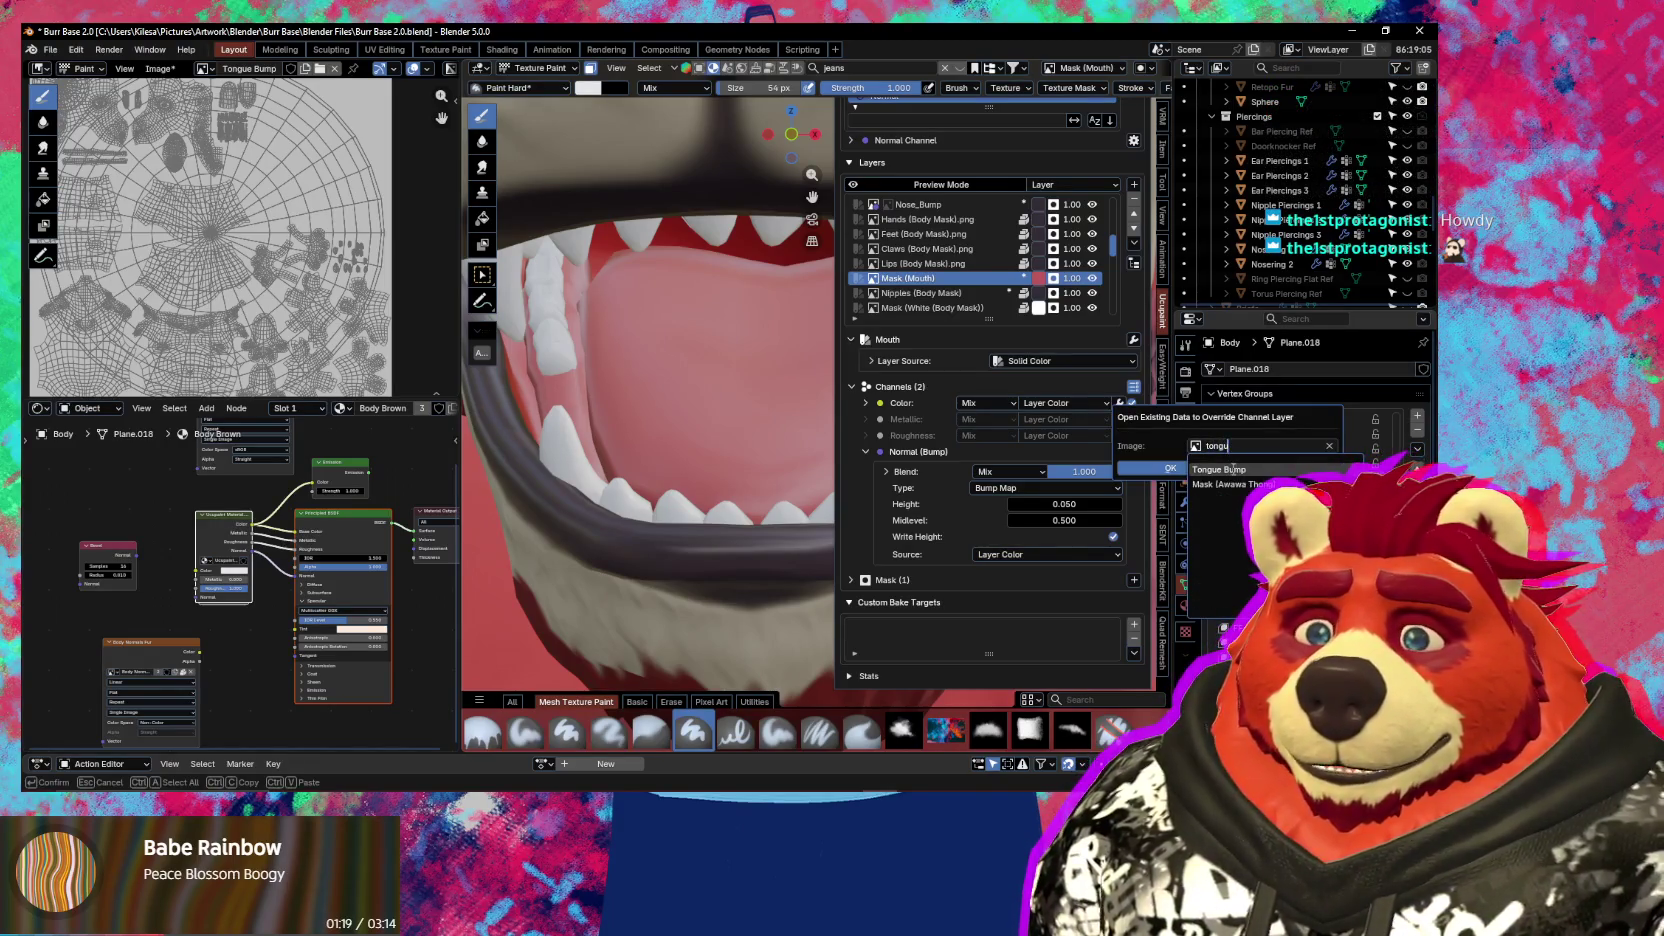
{"action": "left_click", "coordinate": [1233, 468]}
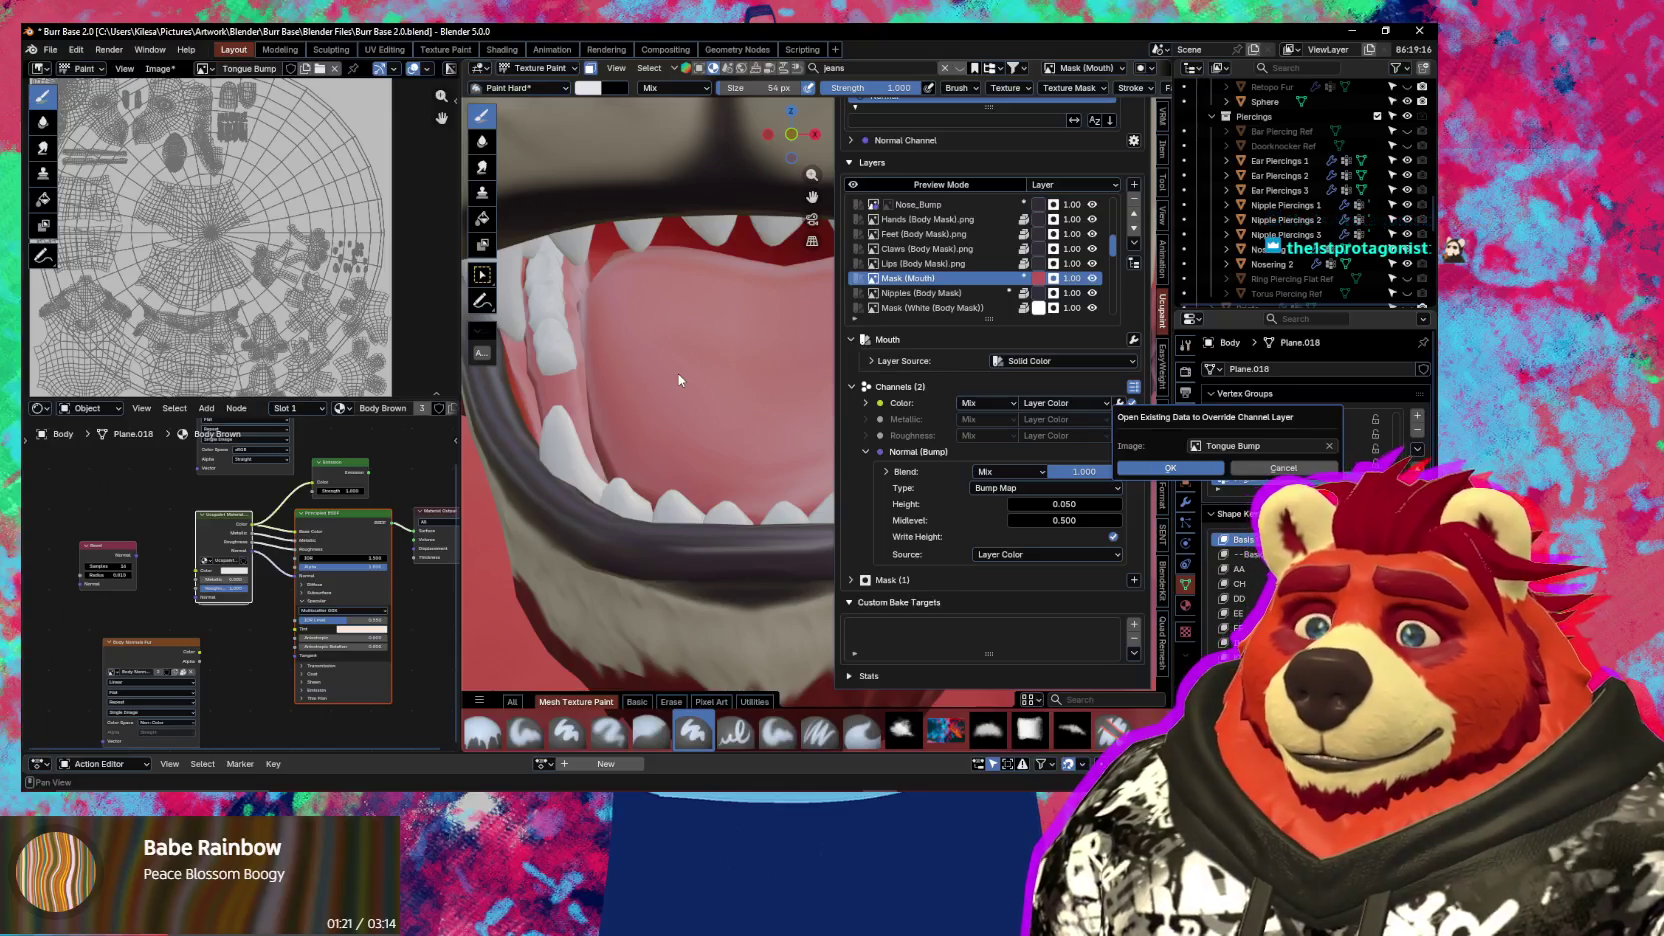
{"action": "key", "text": "Return"}
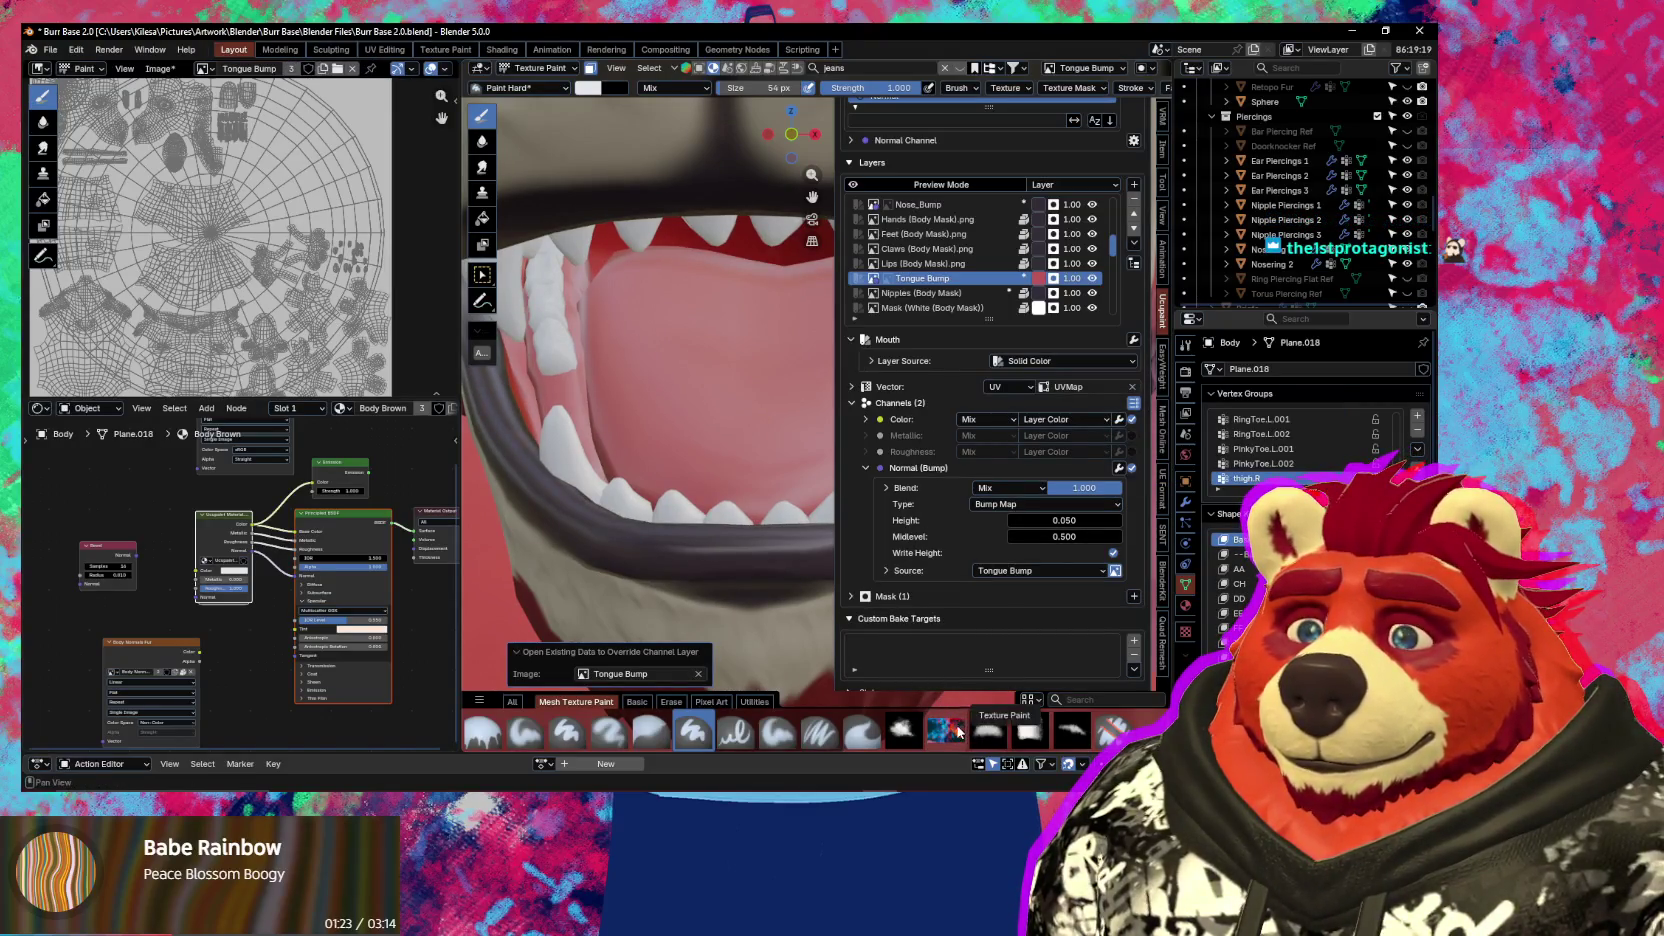
Pick the colourful textured brush and set its radius to 330 px
{"action": "key", "text": "n"}
{"action": "left_click", "coordinate": [952, 741]}
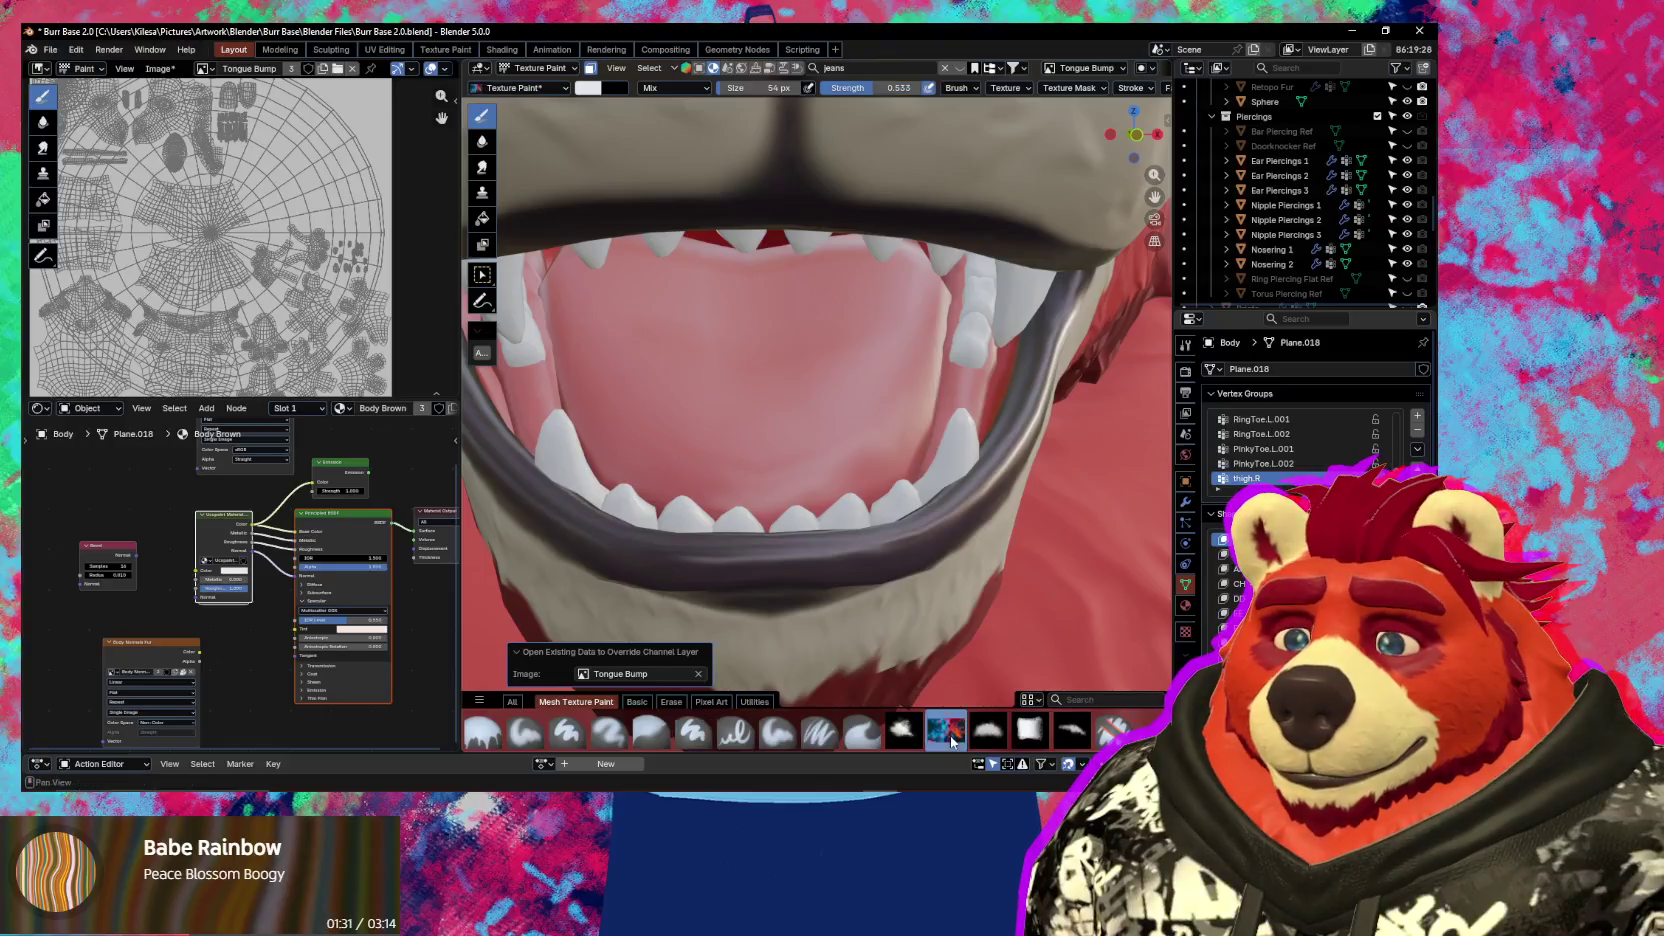
{"action": "middle_click_drag", "start_coordinate": [788, 577], "coordinate": [730, 440]}
{"action": "key", "text": "f"}
{"action": "left_click", "coordinate": [733, 371]}
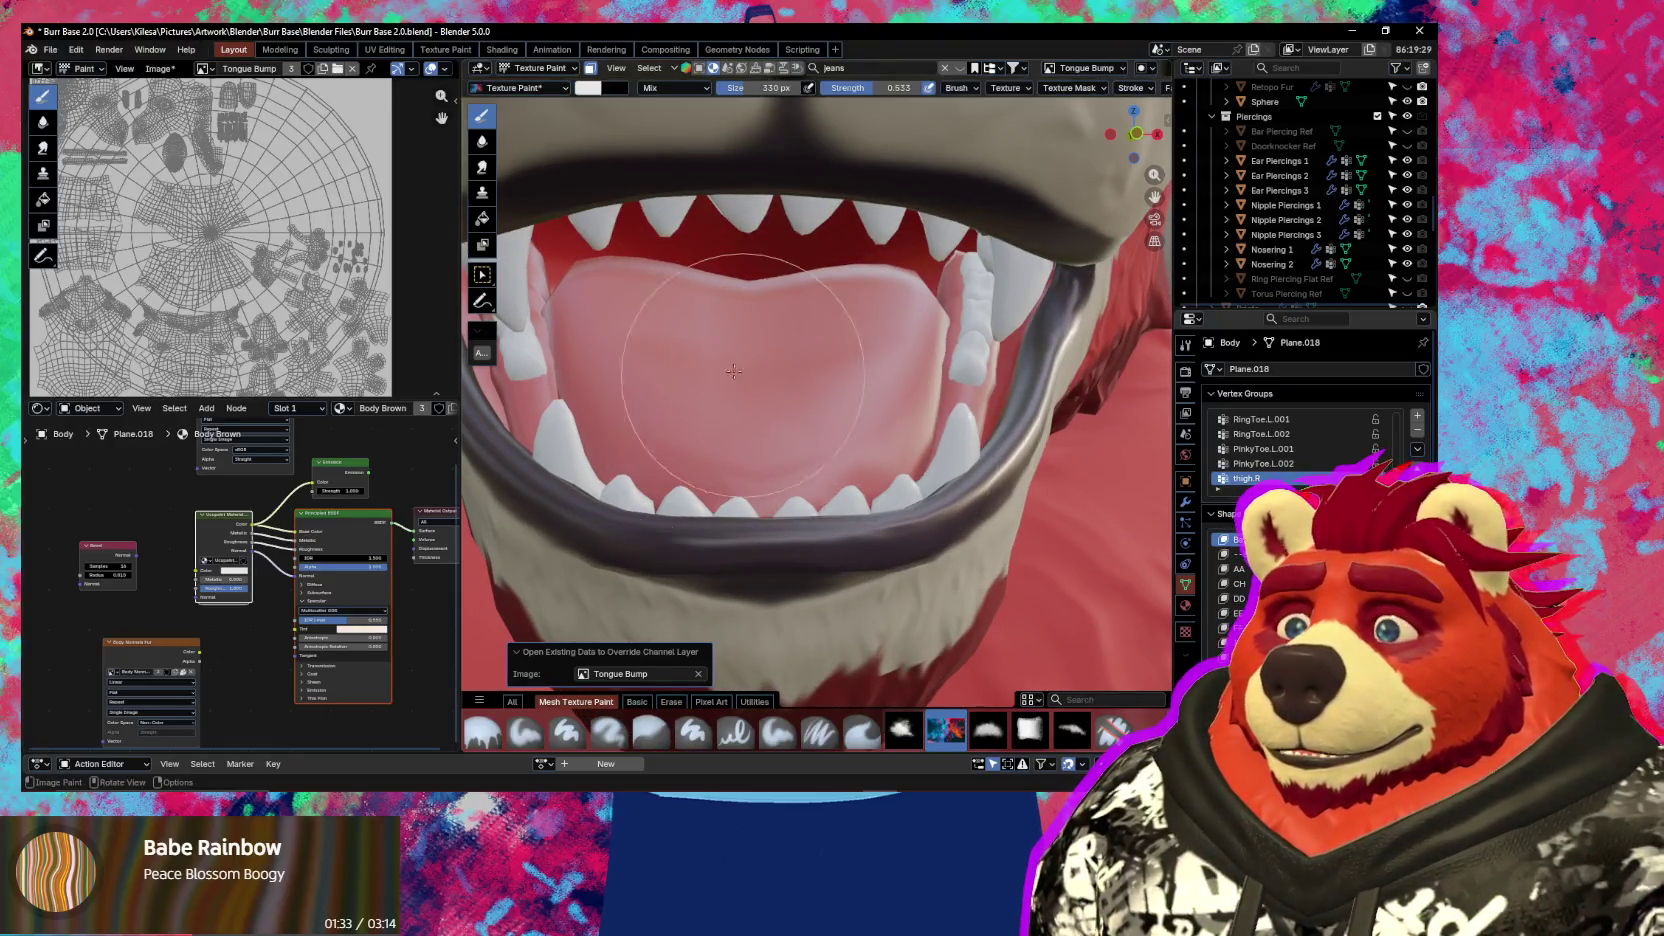
Zoom in on the tongue and paint a light bump stroke across it
{"action": "mouse_move", "coordinate": [838, 494]}
{"action": "middle_mouse_down"}
{"action": "mouse_move", "coordinate": [662, 298]}
{"action": "mouse_move", "coordinate": [684, 289]}
{"action": "middle_mouse_up"}
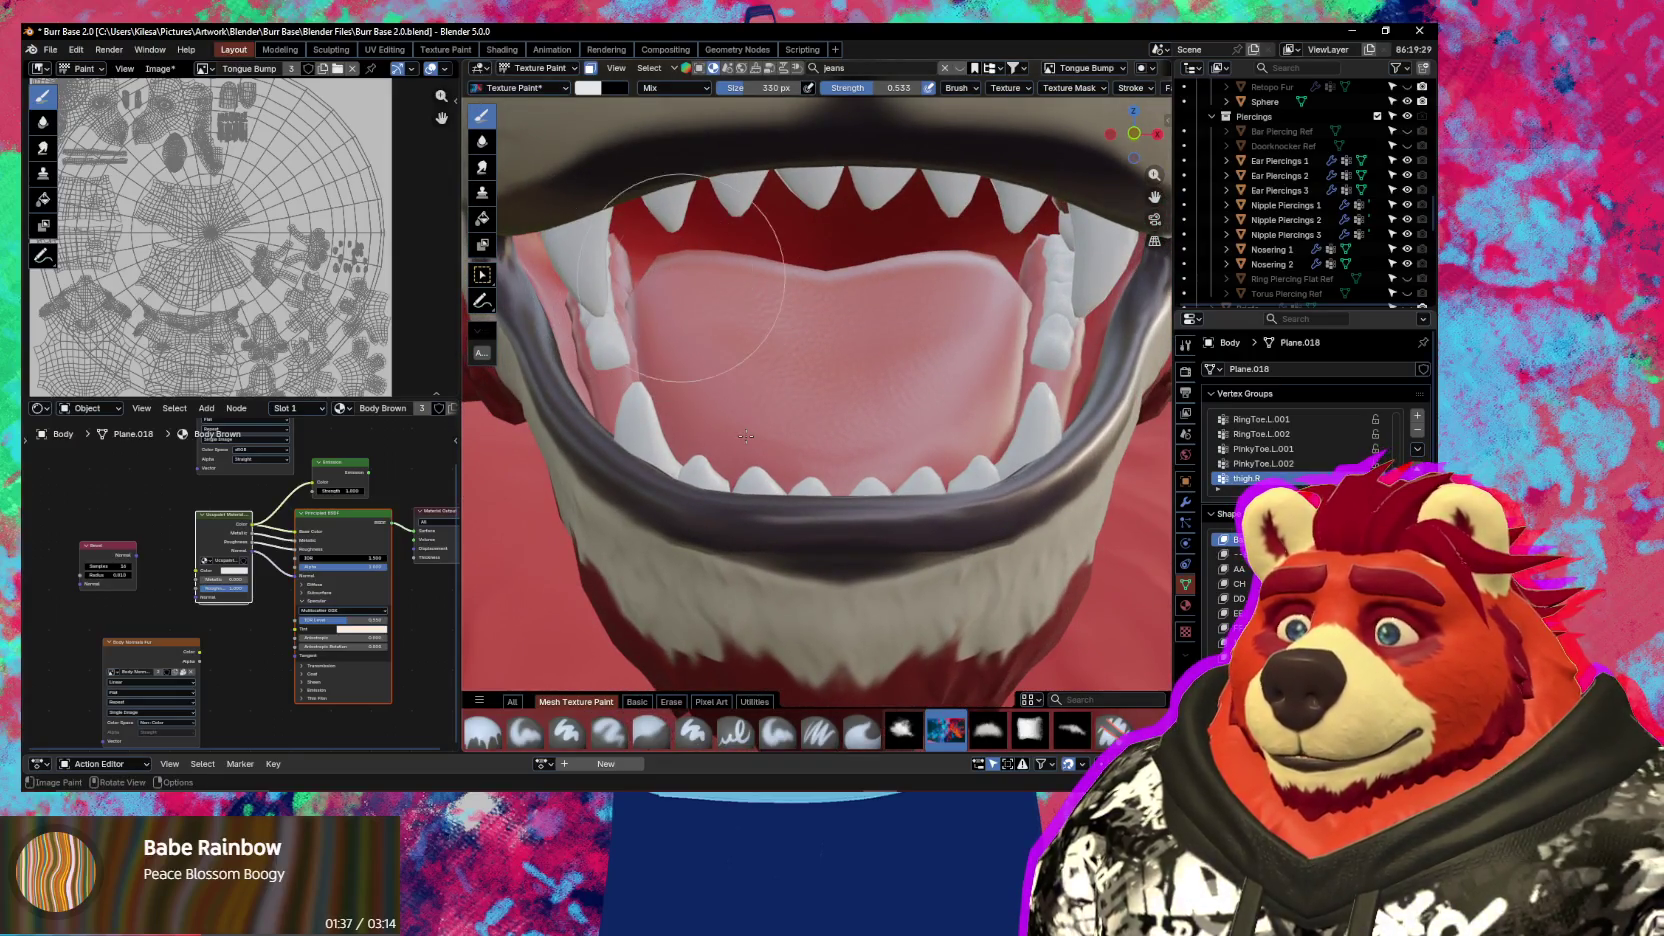
{"action": "scroll", "coordinate": [700, 400], "scroll_direction": "up", "scroll_amount": 1}
{"action": "scroll", "coordinate": [660, 360], "scroll_direction": "up", "scroll_amount": 1}
{"action": "scroll", "coordinate": [650, 354], "scroll_direction": "up", "scroll_amount": 1}
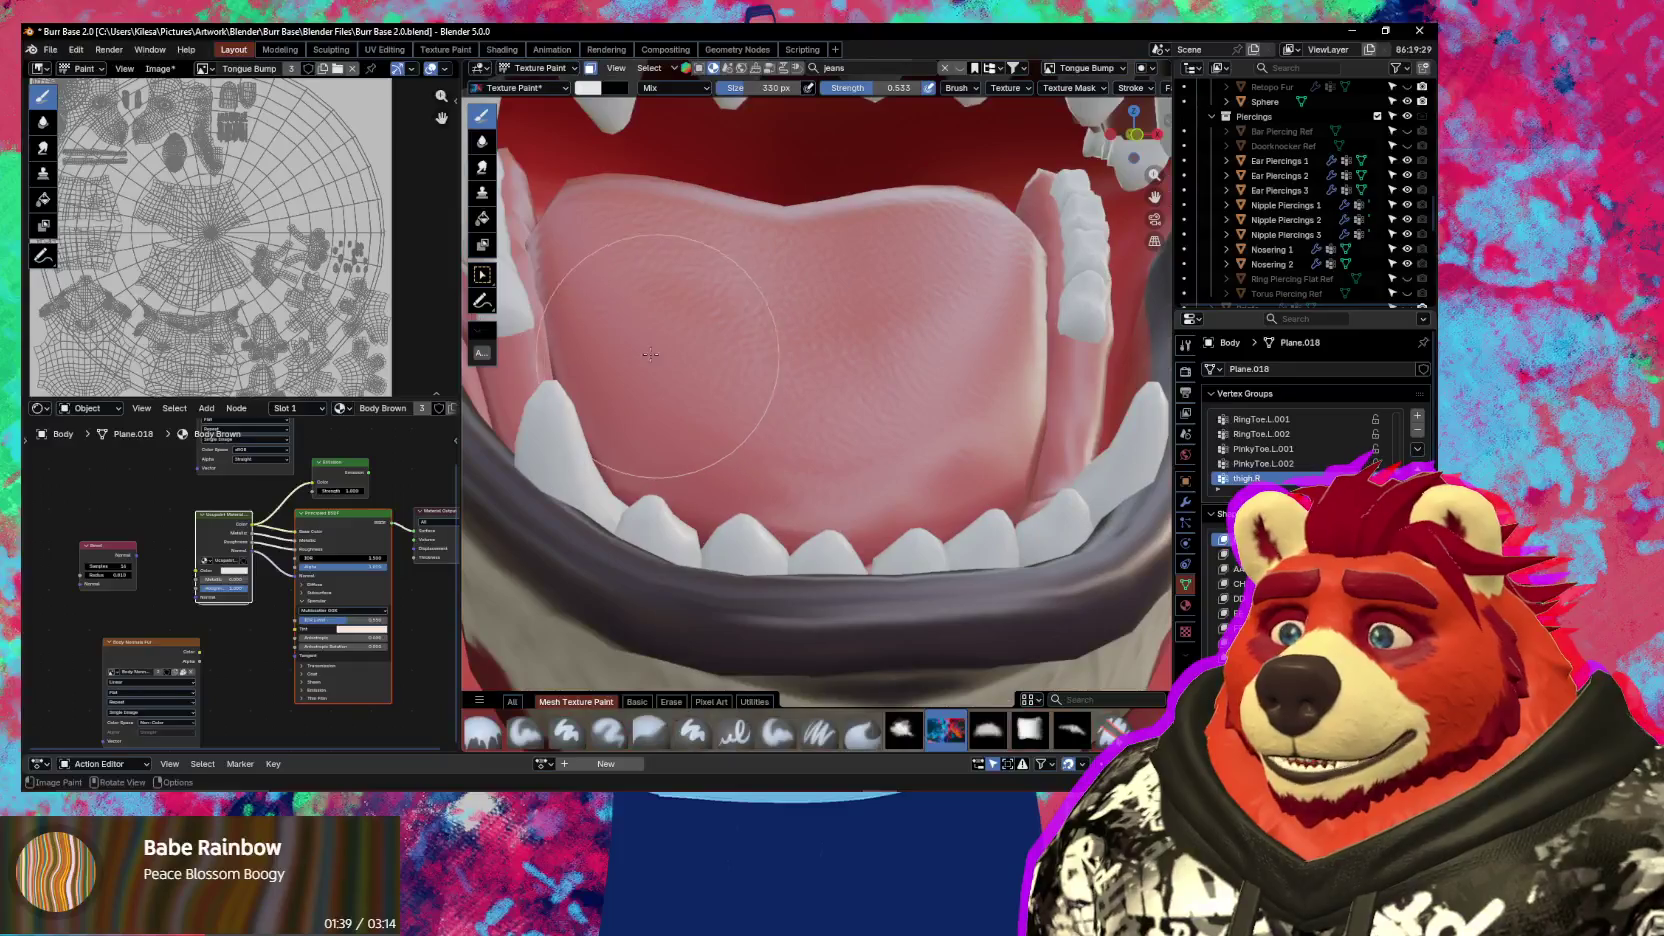
{"action": "mouse_move", "coordinate": [673, 479]}
{"action": "middle_mouse_down"}
{"action": "mouse_move", "coordinate": [694, 401]}
{"action": "mouse_move", "coordinate": [717, 400]}
{"action": "middle_mouse_up"}
{"action": "mouse_move", "coordinate": [803, 458]}
{"action": "middle_mouse_down"}
{"action": "mouse_move", "coordinate": [797, 400]}
{"action": "mouse_move", "coordinate": [830, 390]}
{"action": "mouse_move", "coordinate": [800, 343]}
{"action": "middle_mouse_up"}
{"action": "scroll", "coordinate": [787, 325], "scroll_direction": "up", "scroll_amount": 2}
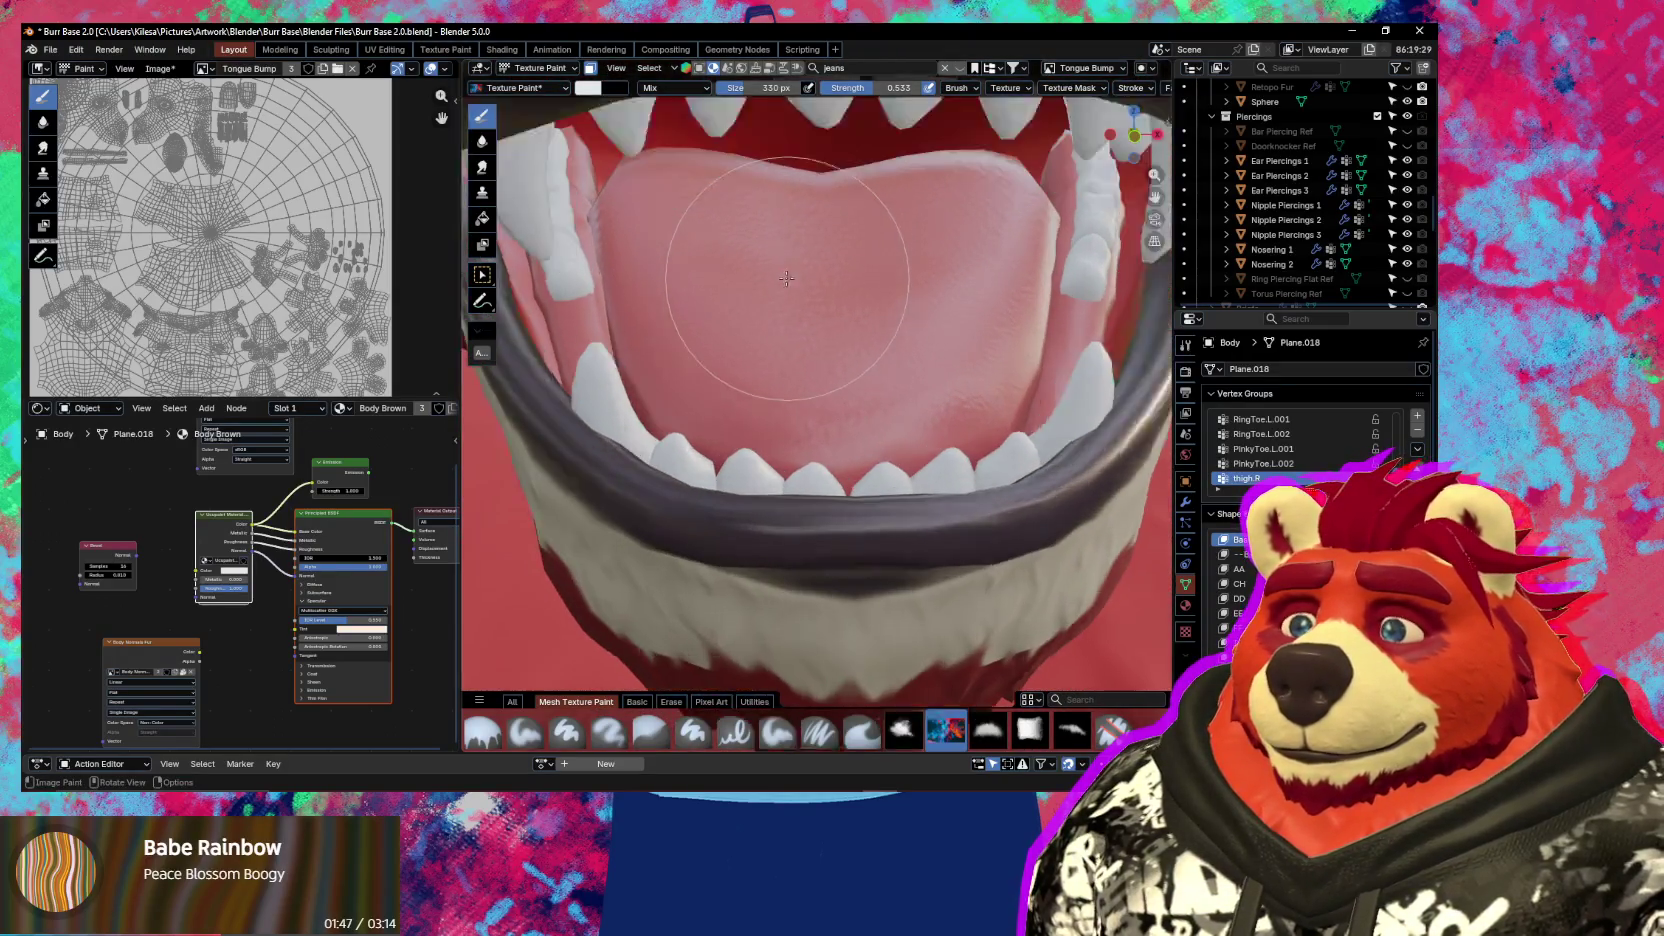
{"action": "scroll", "coordinate": [787, 320], "scroll_direction": "up", "scroll_amount": 2}
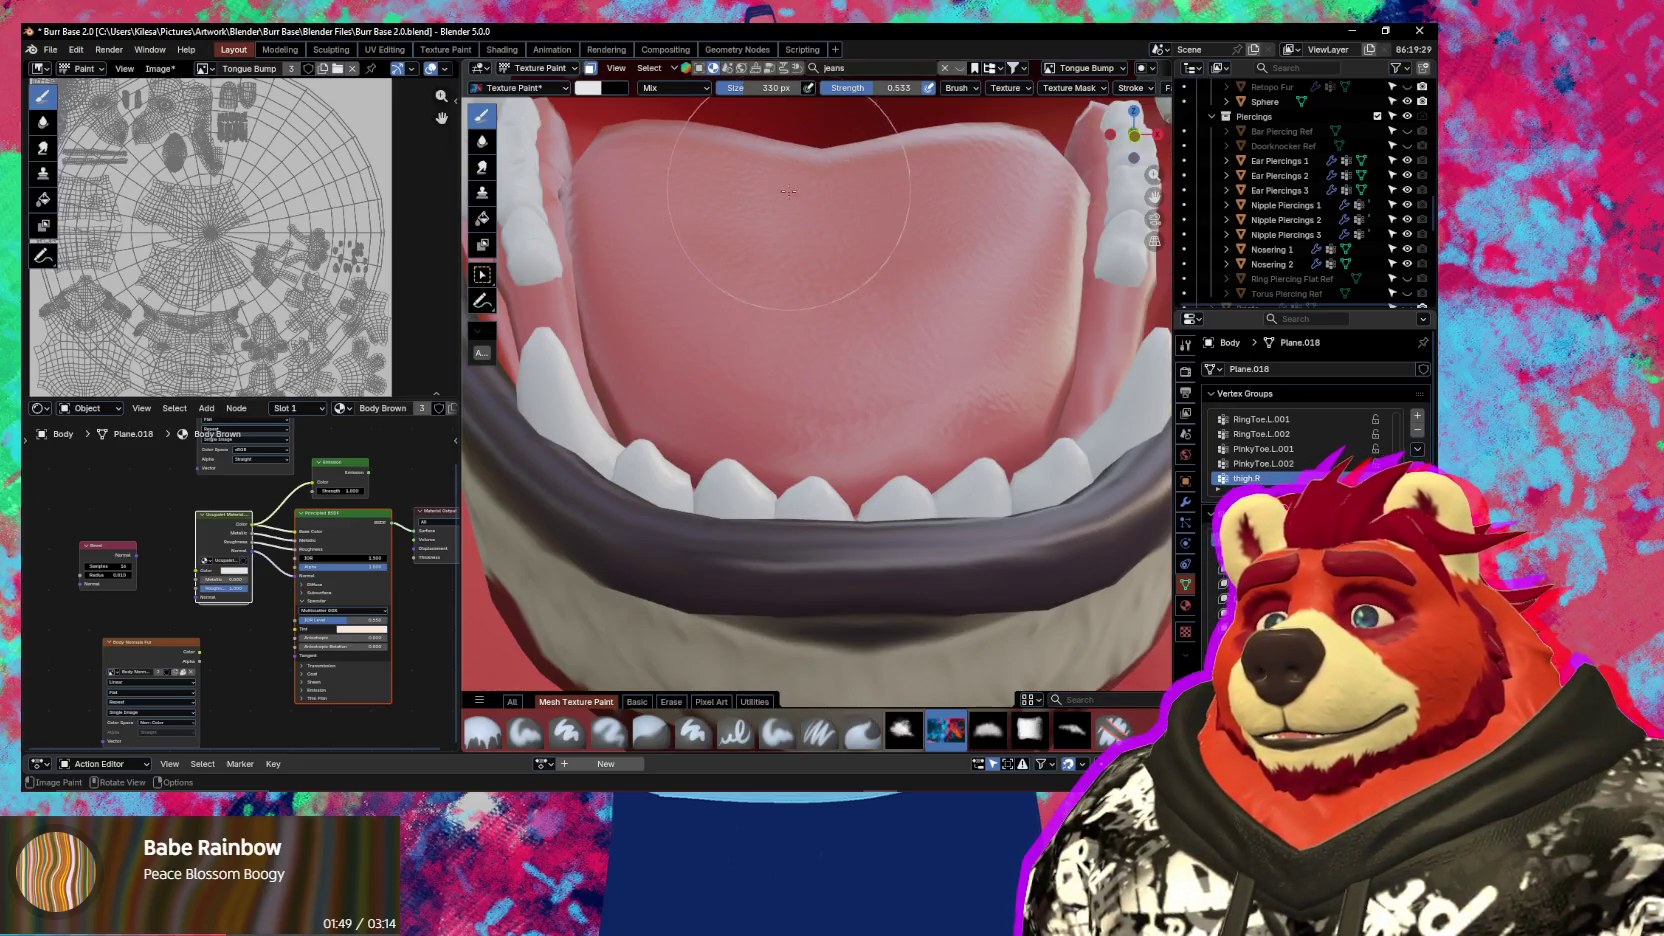
{"action": "left_click_drag", "start_coordinate": [763, 183], "coordinate": [826, 301]}
Raise the Tongue Bump layer's Normal bump blend from 0.010 to 0.014
{"action": "scroll", "coordinate": [805, 280], "scroll_direction": "down", "scroll_amount": 1}
{"action": "middle_click_drag", "start_coordinate": [1043, 86], "coordinate": [830, 78]}
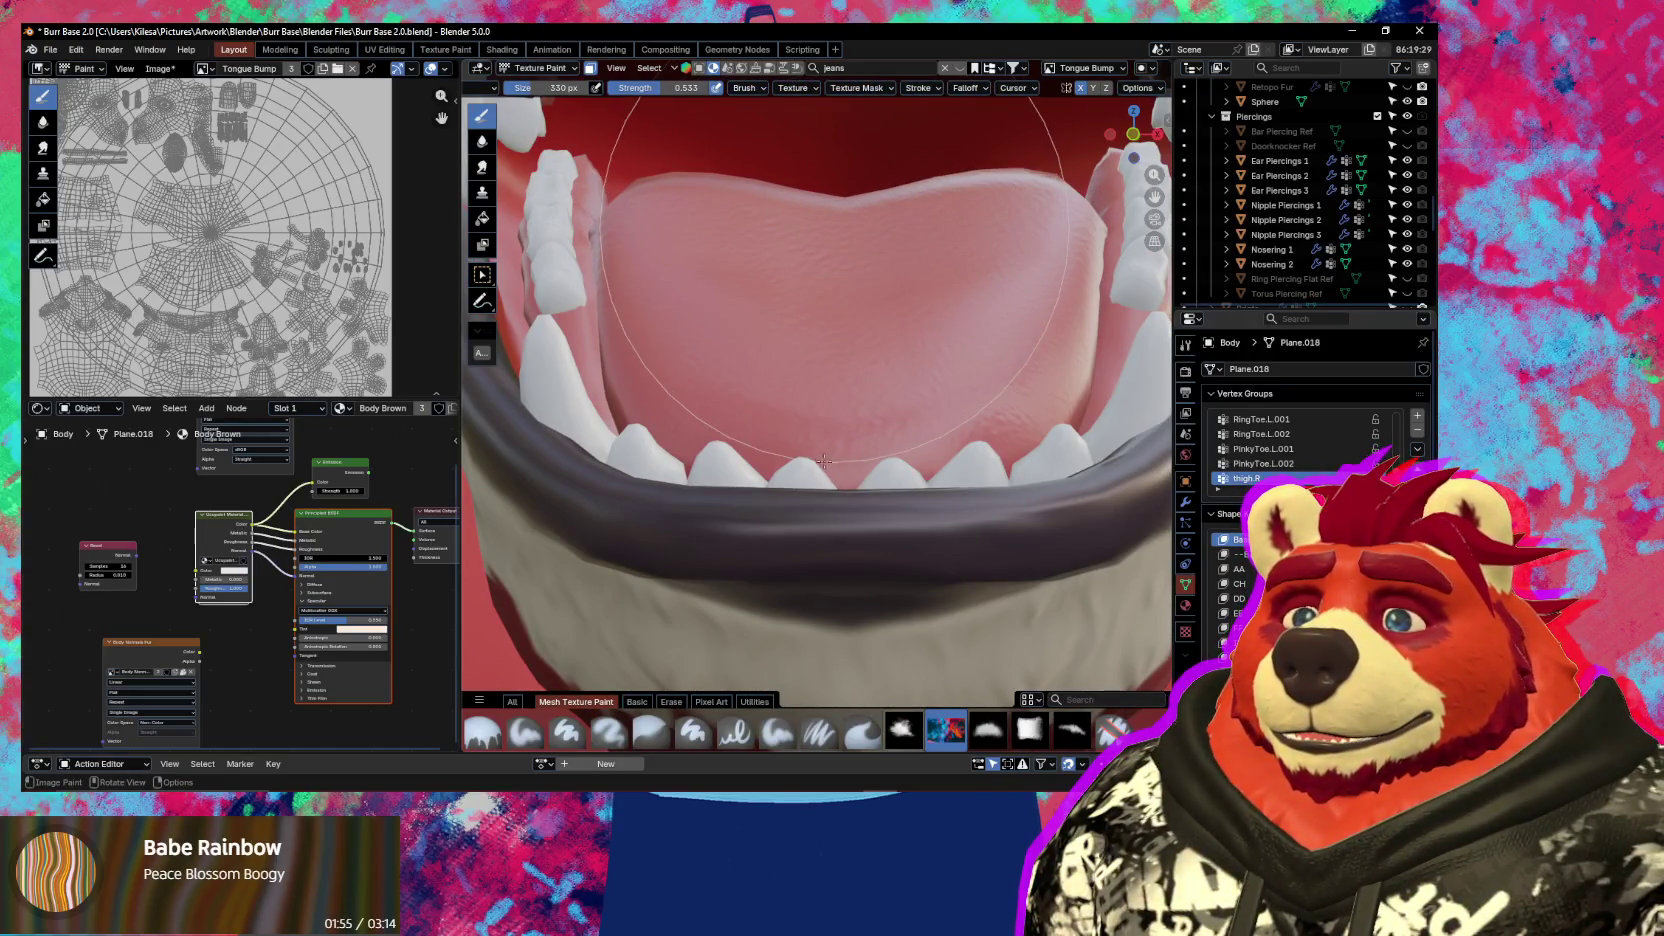
{"action": "scroll", "coordinate": [710, 280], "scroll_direction": "up", "scroll_amount": 1}
{"action": "scroll", "coordinate": [707, 265], "scroll_direction": "up", "scroll_amount": 1}
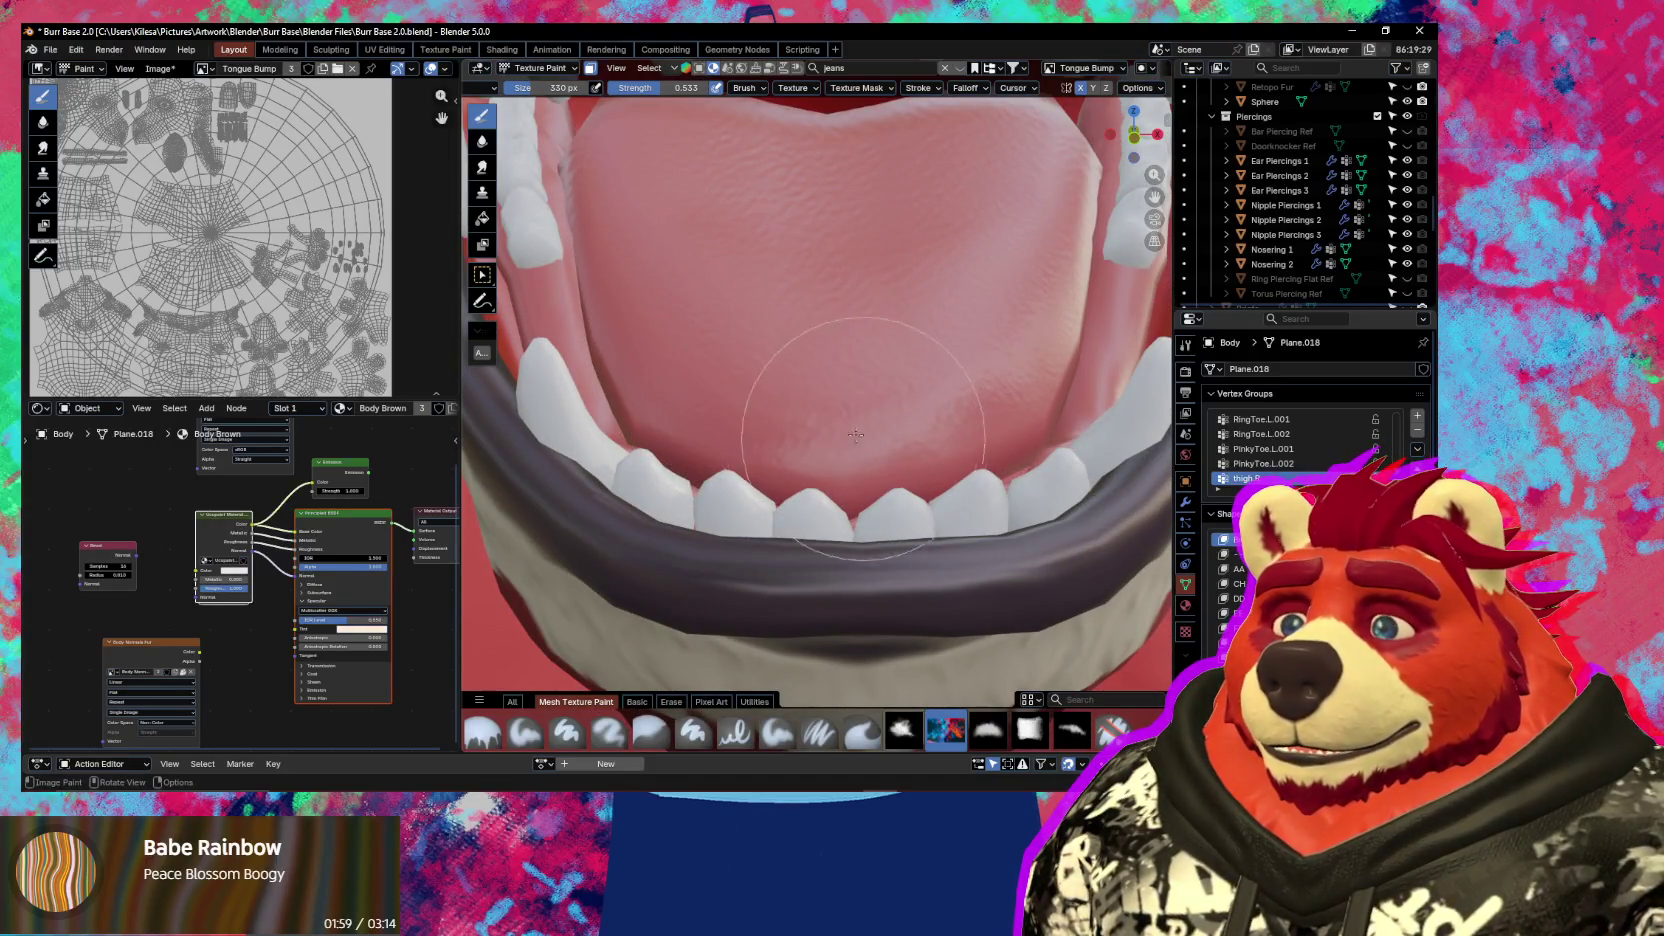
{"action": "middle_click_drag", "start_coordinate": [795, 348], "coordinate": [1106, 515], "text": "shift"}
{"action": "key", "text": "n"}
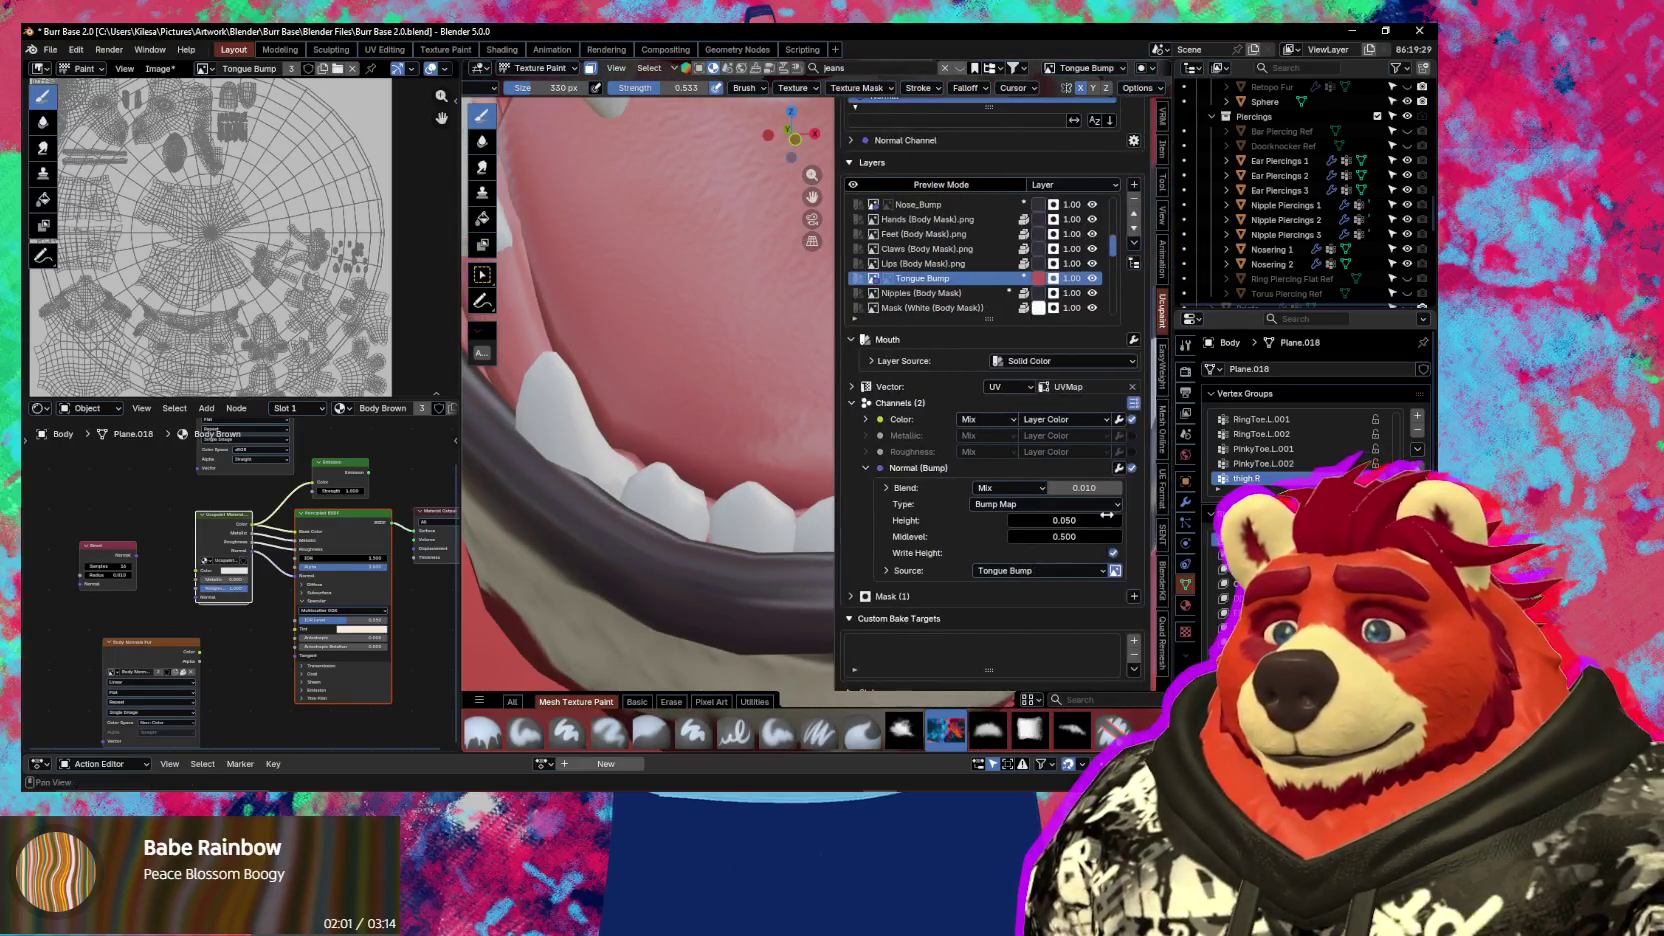
{"action": "left_click_drag", "start_coordinate": [1088, 491], "coordinate": [1088, 491]}
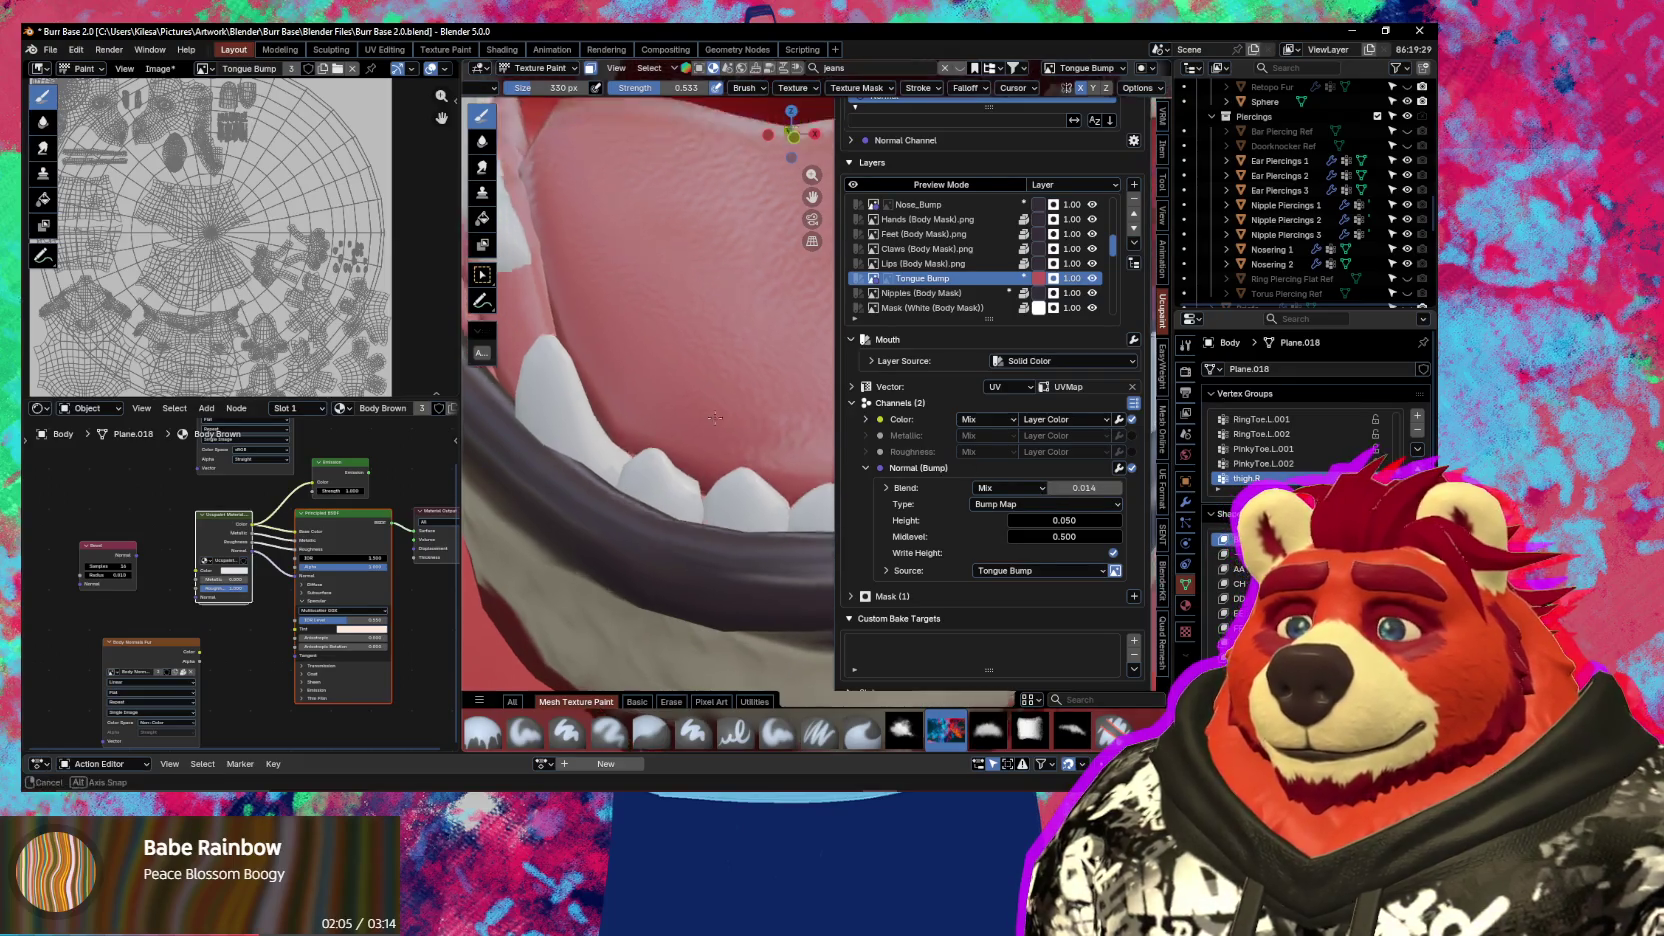
{"action": "key", "text": "n"}
Orbit to an upright front close-up of the tongue and teeth
{"action": "mouse_move", "coordinate": [1043, 489]}
{"action": "middle_mouse_down"}
{"action": "mouse_move", "coordinate": [727, 393]}
{"action": "mouse_move", "coordinate": [800, 461]}
{"action": "mouse_move", "coordinate": [779, 475]}
{"action": "middle_mouse_up"}
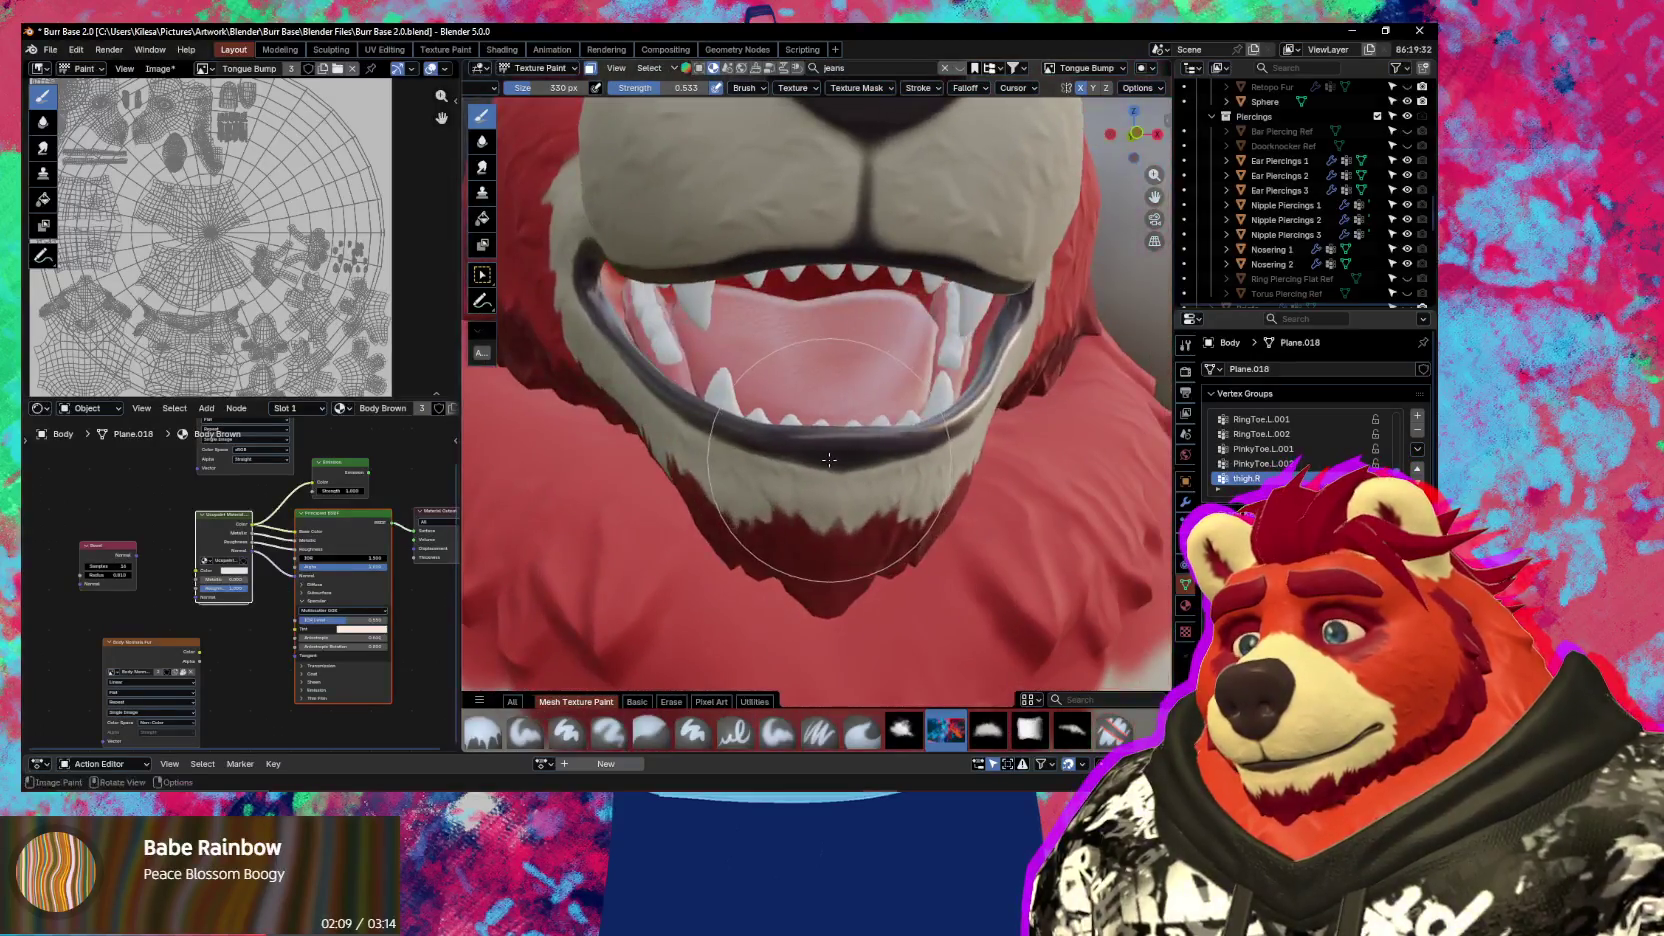
{"action": "scroll", "coordinate": [779, 475], "scroll_direction": "up", "scroll_amount": 3}
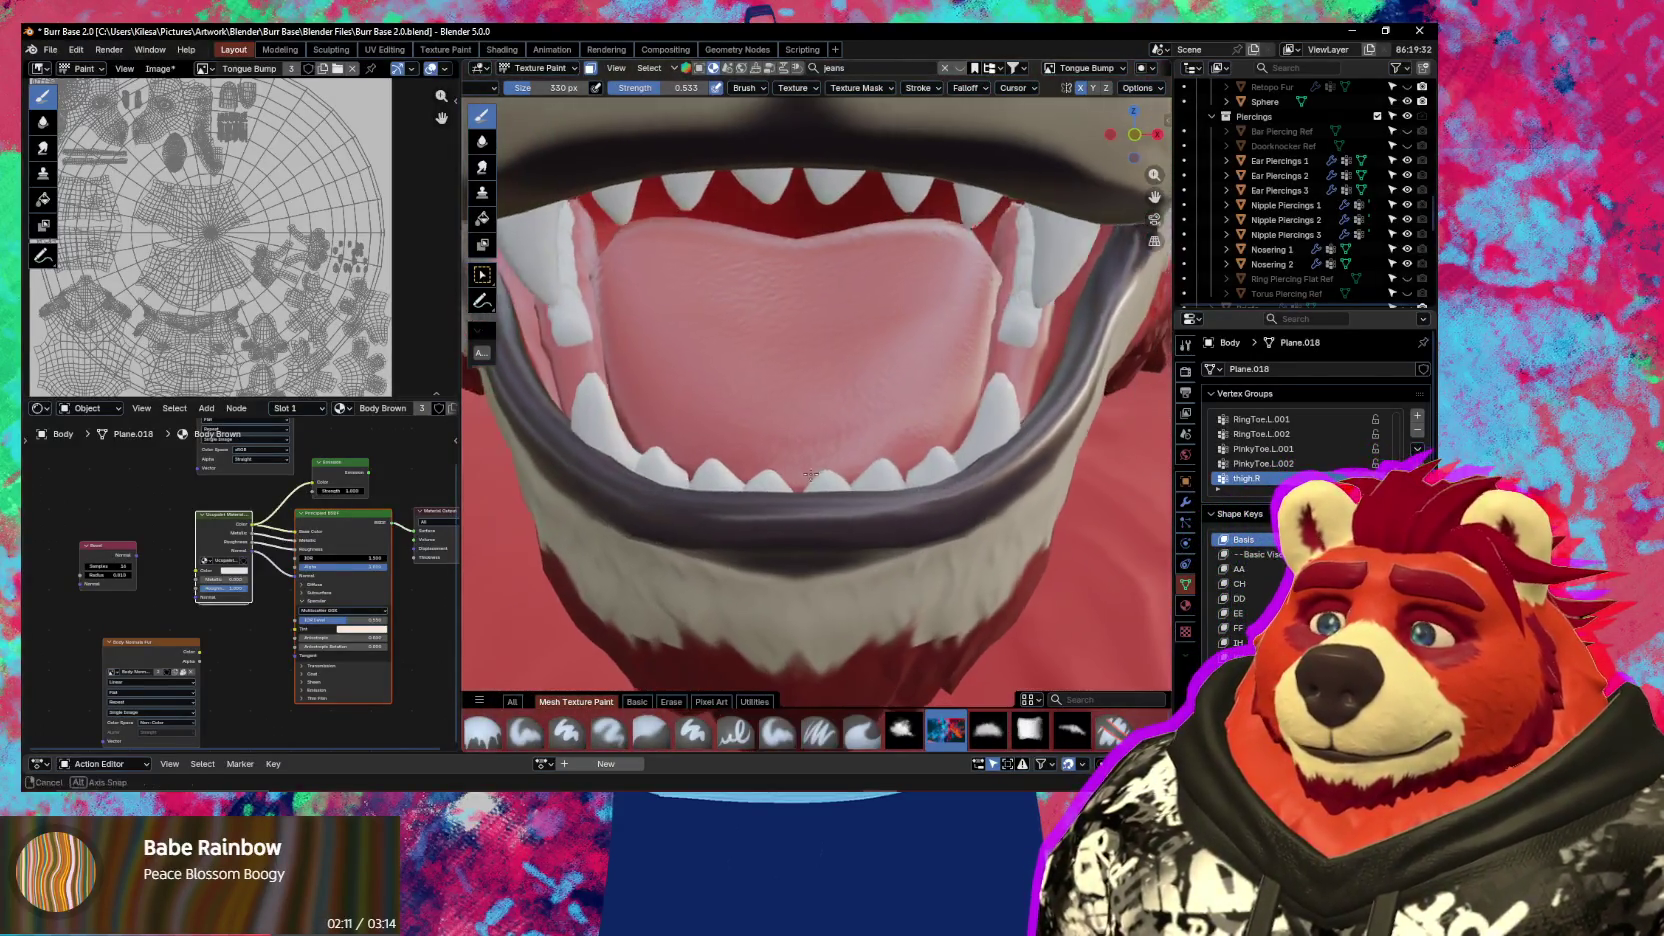
{"action": "middle_click_drag", "start_coordinate": [779, 475], "coordinate": [723, 401]}
{"action": "scroll", "coordinate": [723, 401], "scroll_direction": "up", "scroll_amount": 2}
{"action": "scroll", "coordinate": [723, 401], "scroll_direction": "up", "scroll_amount": 2}
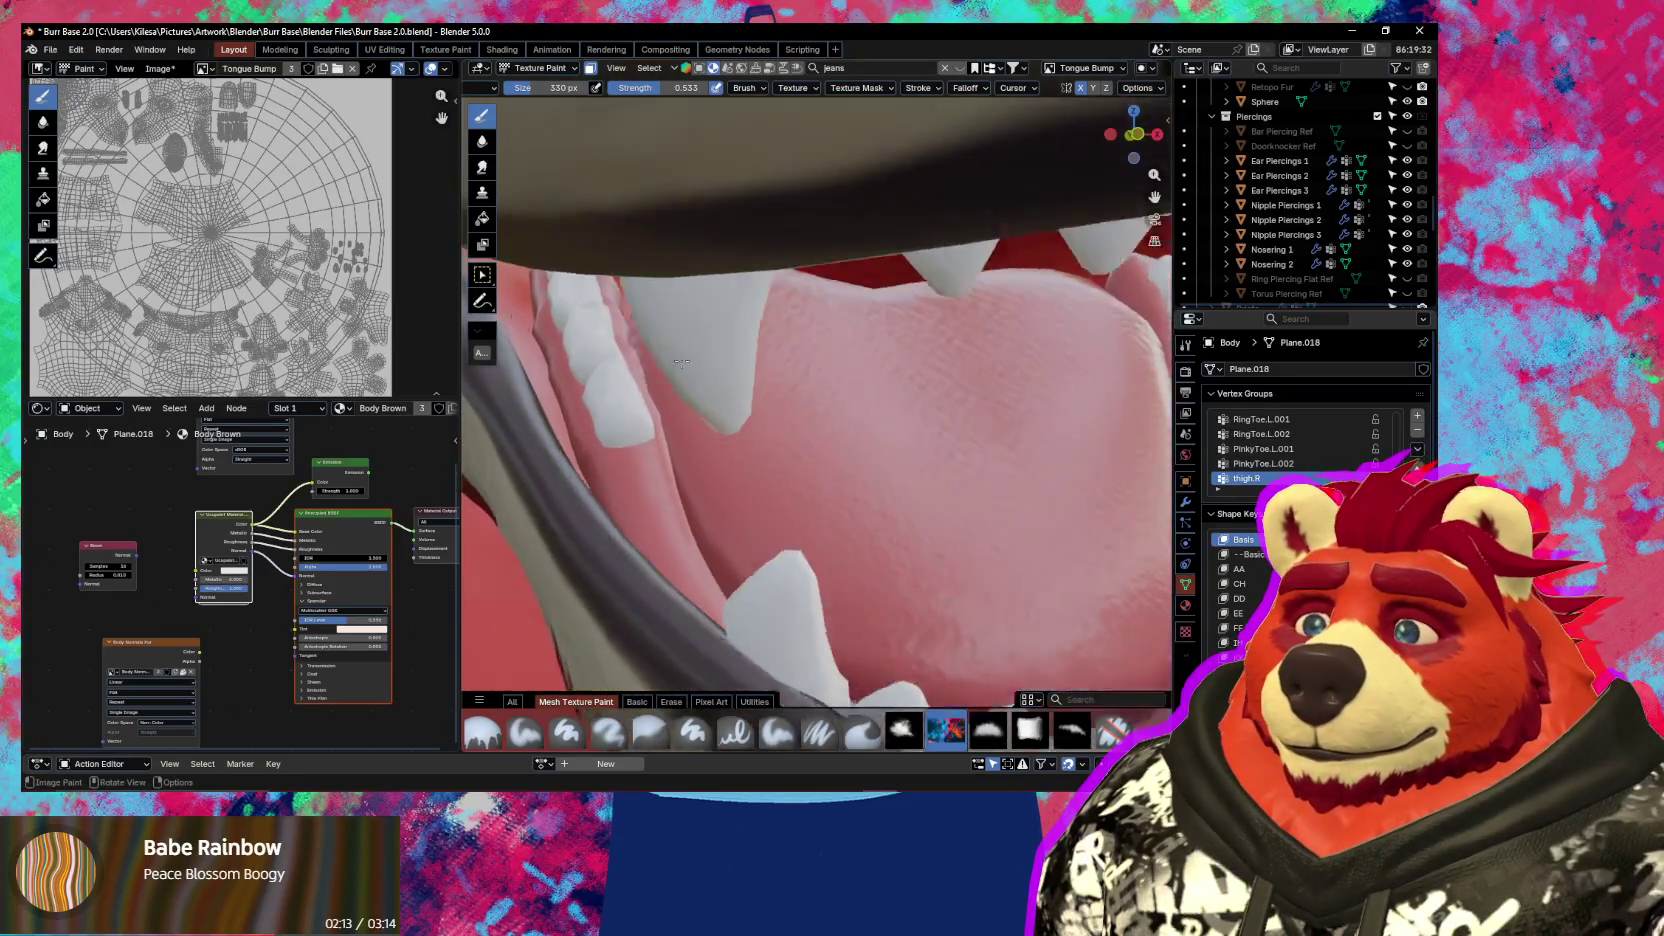
{"action": "scroll", "coordinate": [760, 420], "scroll_direction": "up", "scroll_amount": 2}
{"action": "scroll", "coordinate": [800, 440], "scroll_direction": "up", "scroll_amount": 1}
{"action": "scroll", "coordinate": [854, 463], "scroll_direction": "up", "scroll_amount": 2}
{"action": "scroll", "coordinate": [854, 463], "scroll_direction": "down", "scroll_amount": 2}
{"action": "middle_click_drag", "start_coordinate": [854, 463], "coordinate": [791, 466]}
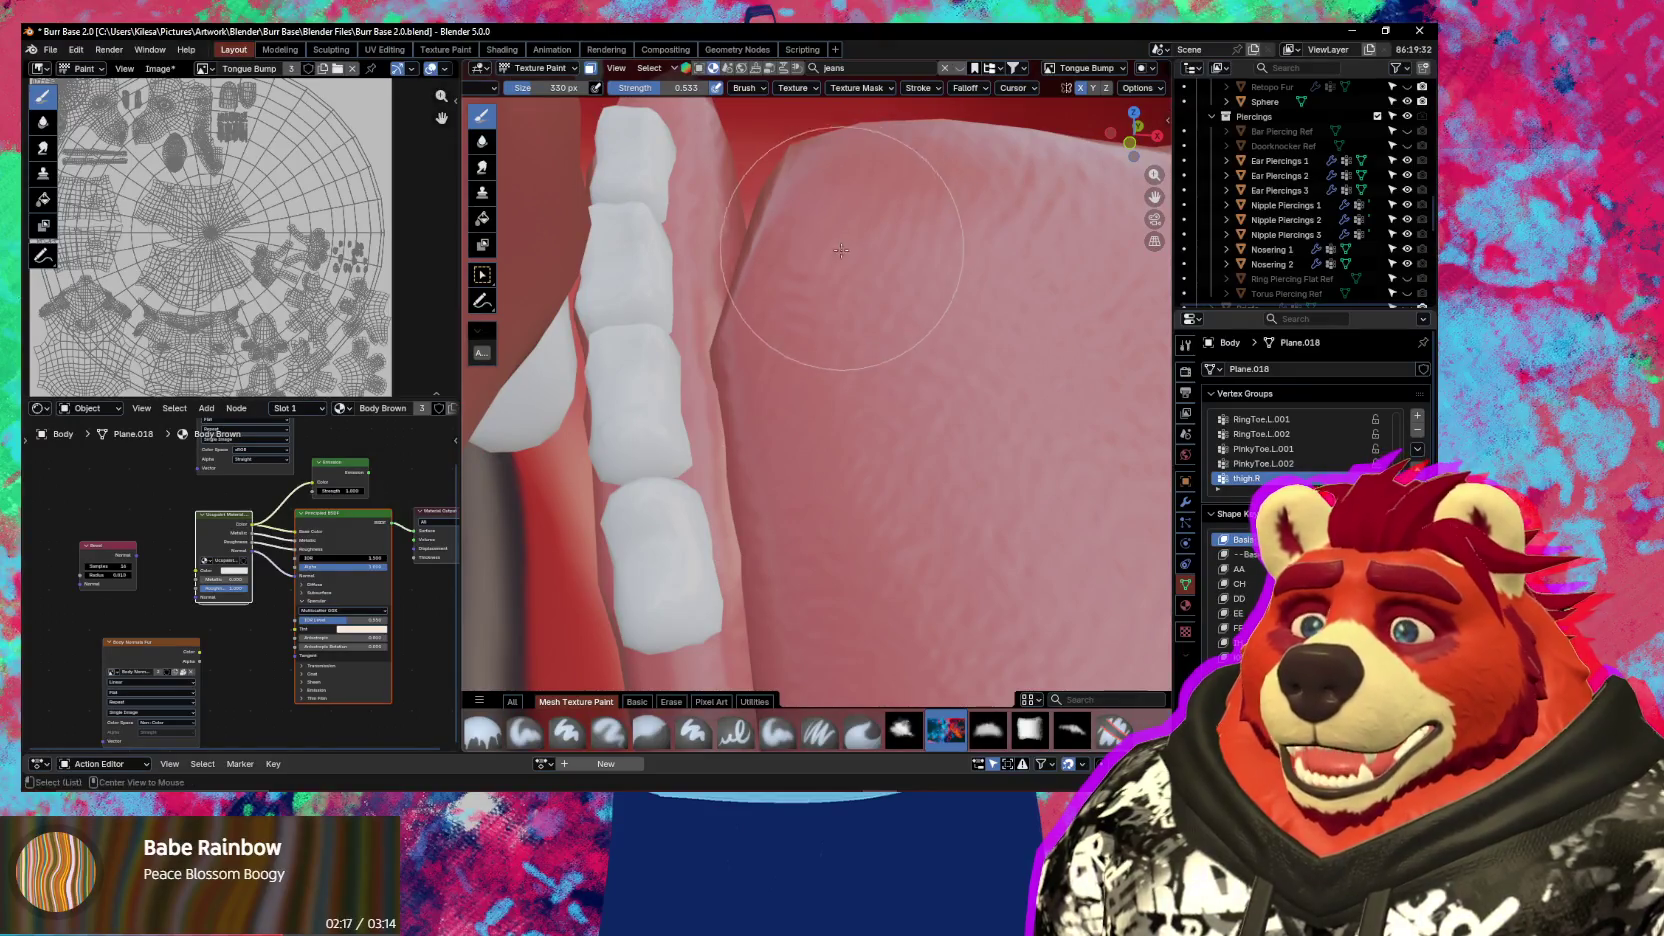
{"action": "key", "text": "ctrl+Tab"}
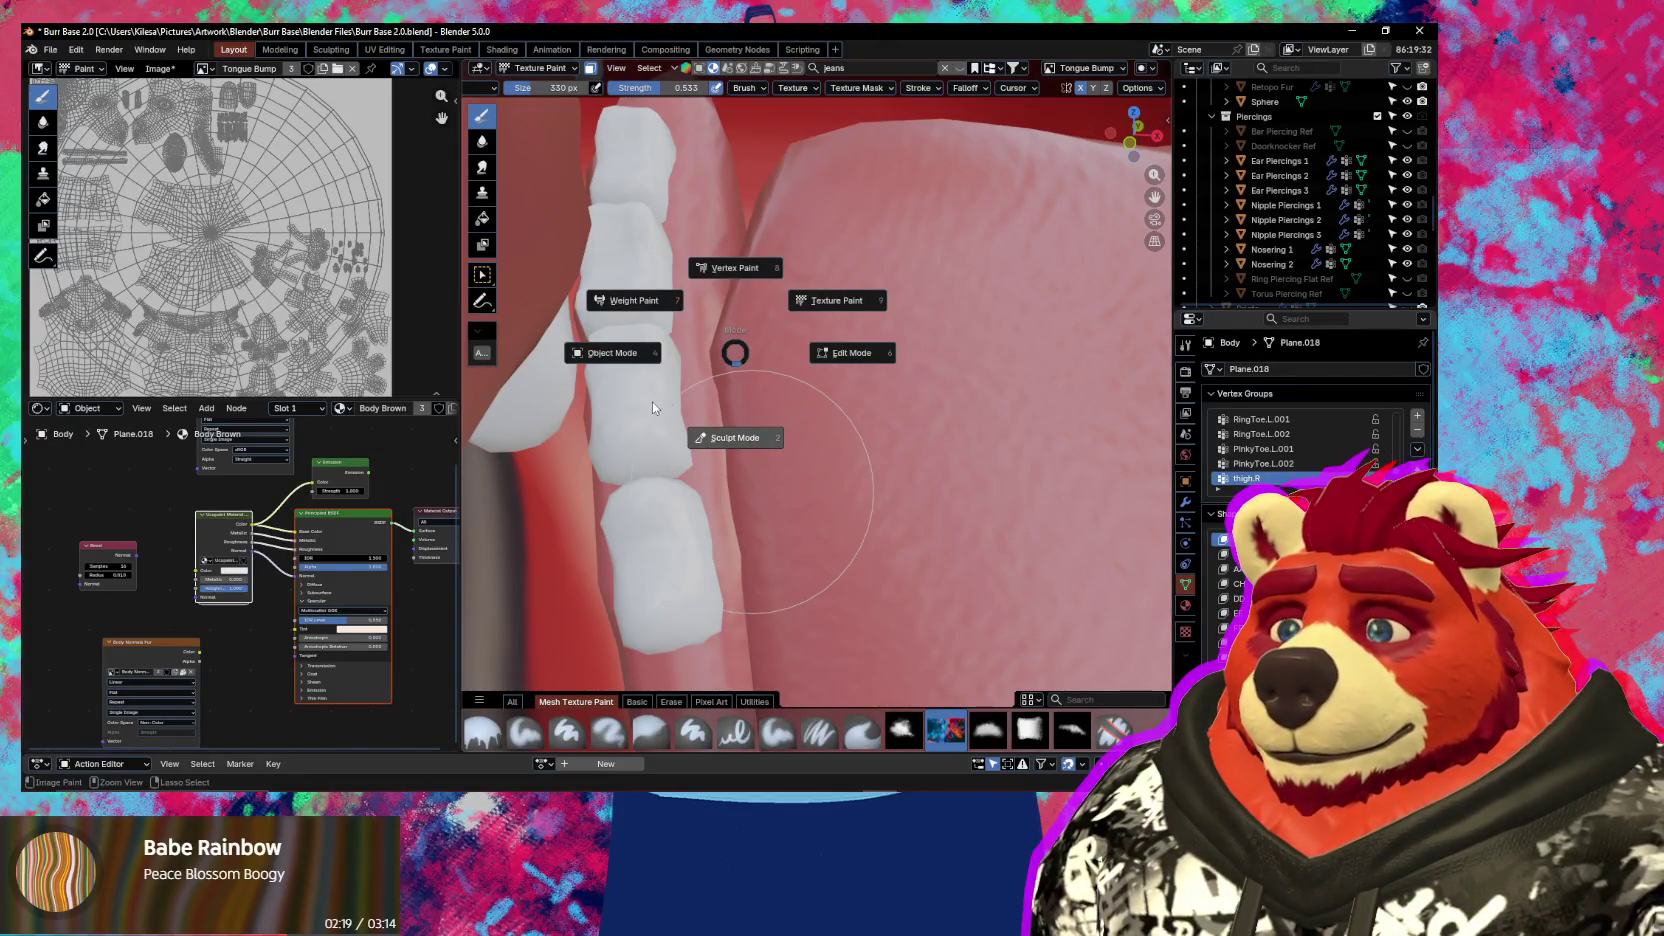
Switch the bear's body to Sculpt Mode and check the Grab brush settings
{"action": "left_click", "coordinate": [714, 383]}
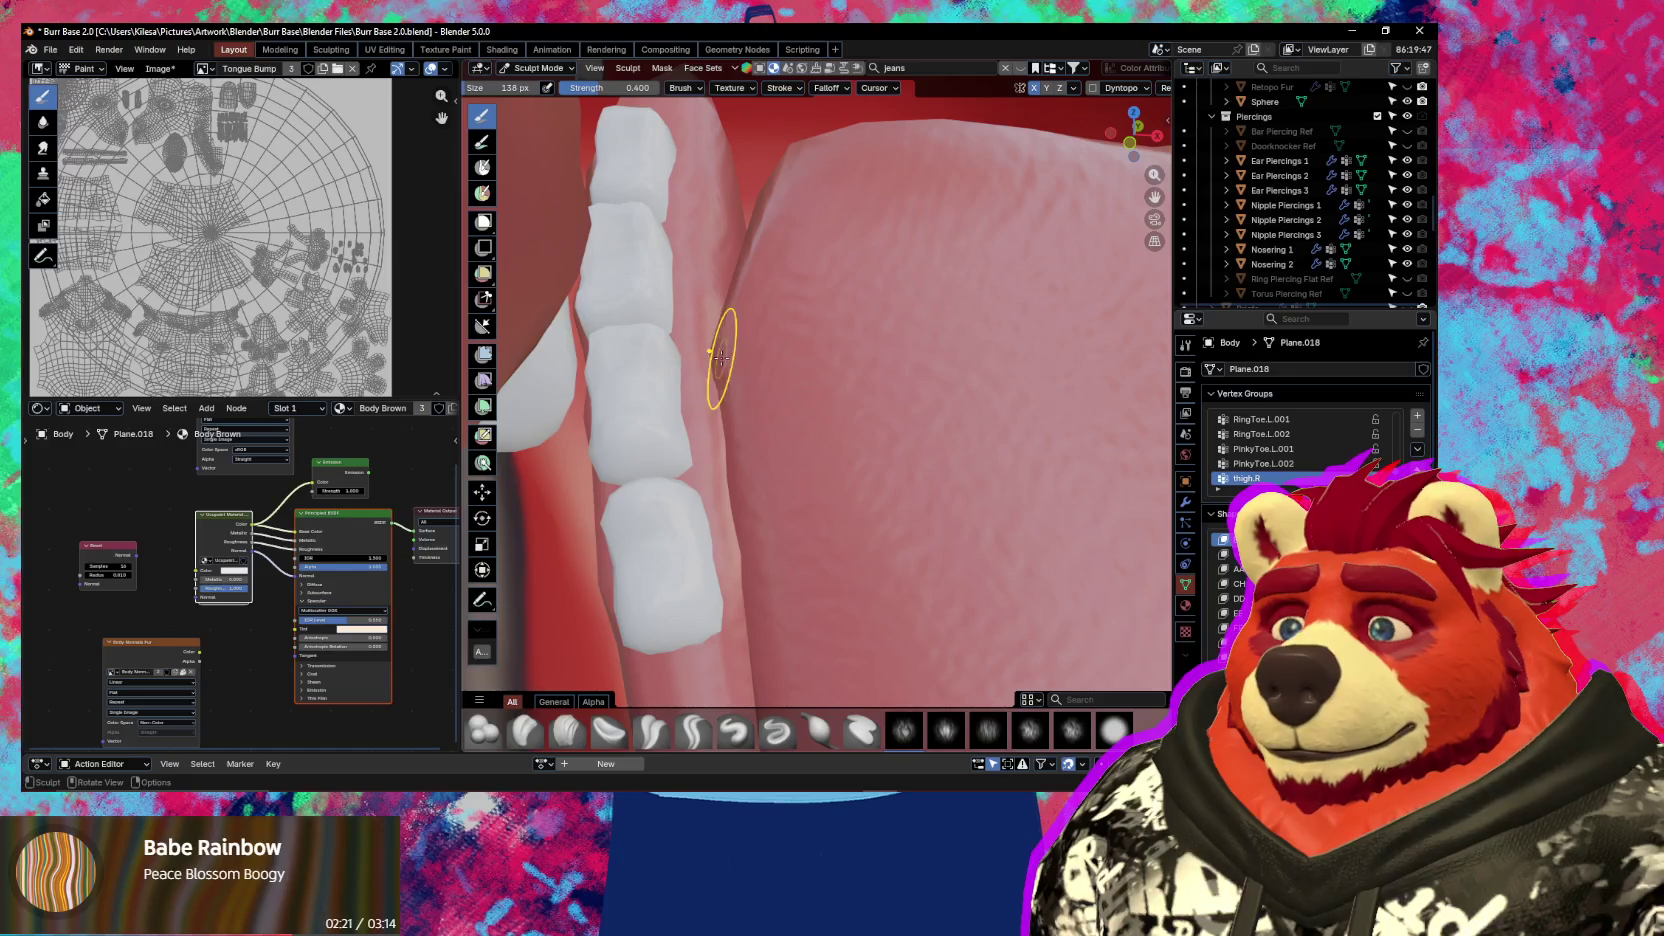
{"action": "key", "text": "n"}
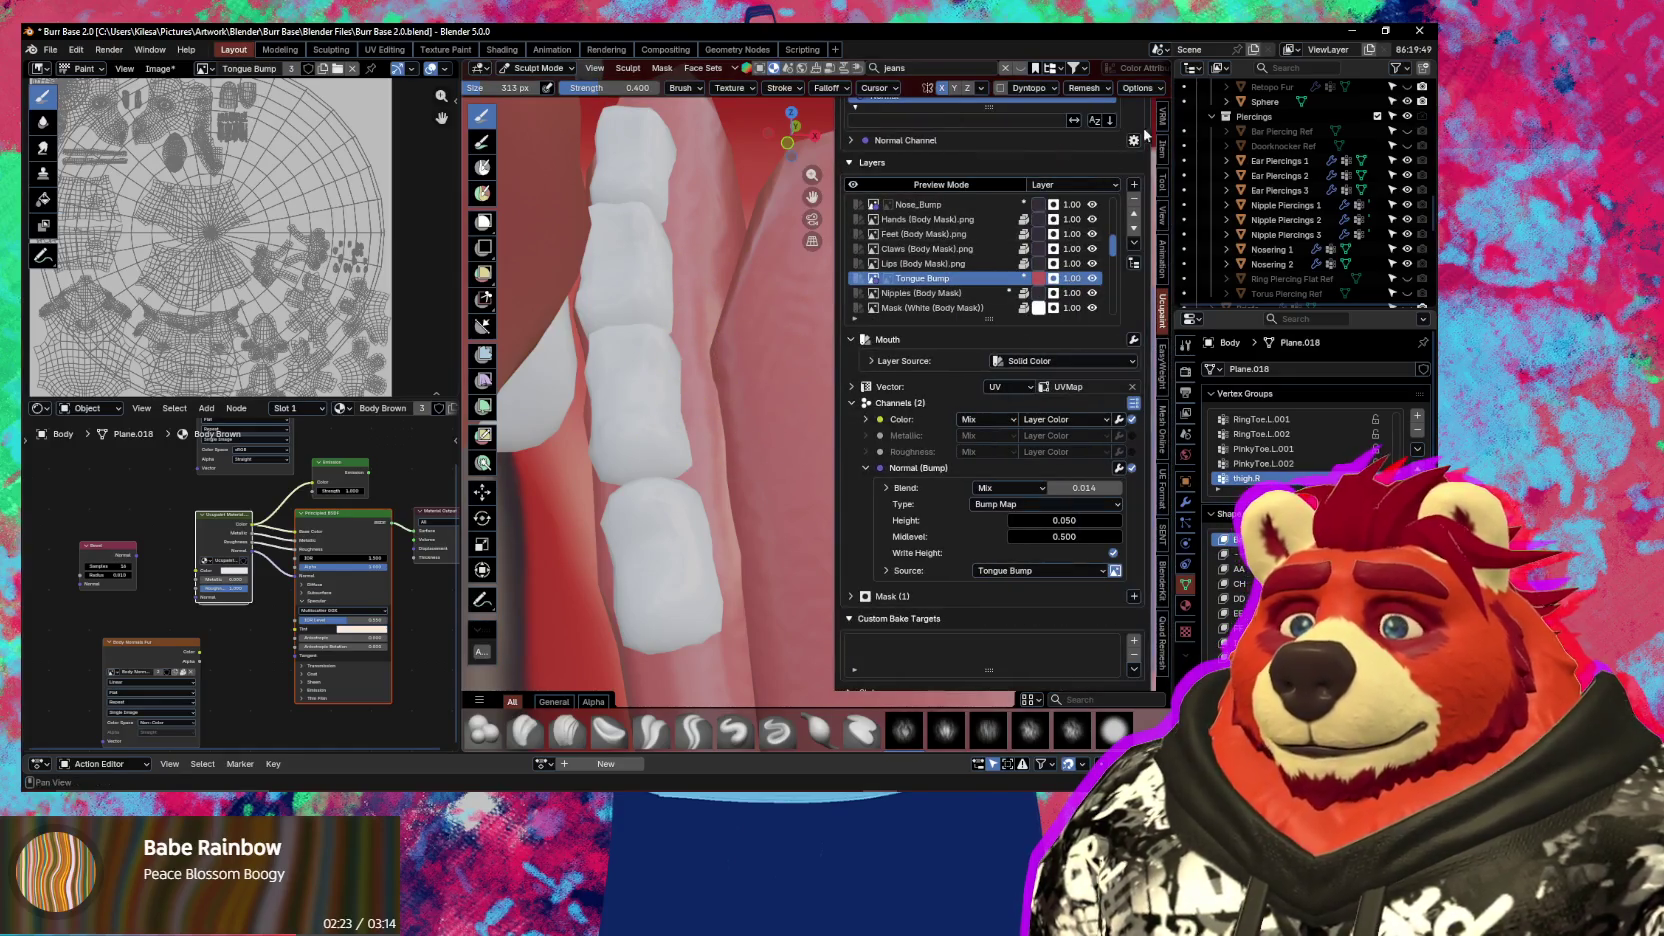
{"action": "left_click", "coordinate": [1162, 181]}
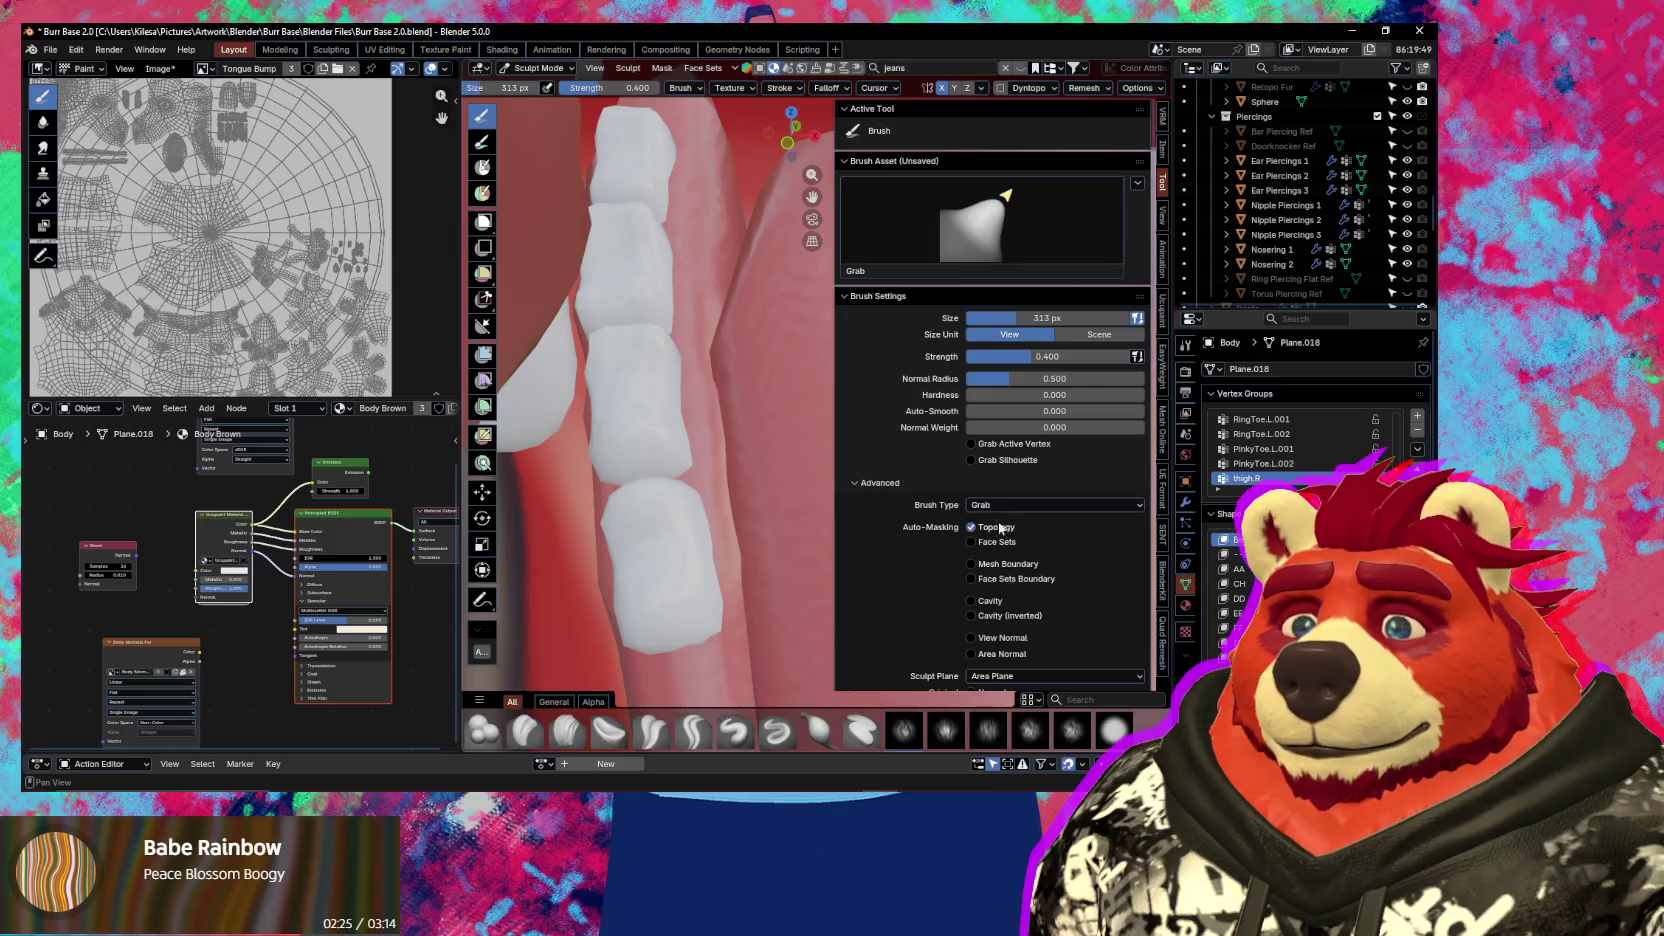
{"action": "key", "text": "n"}
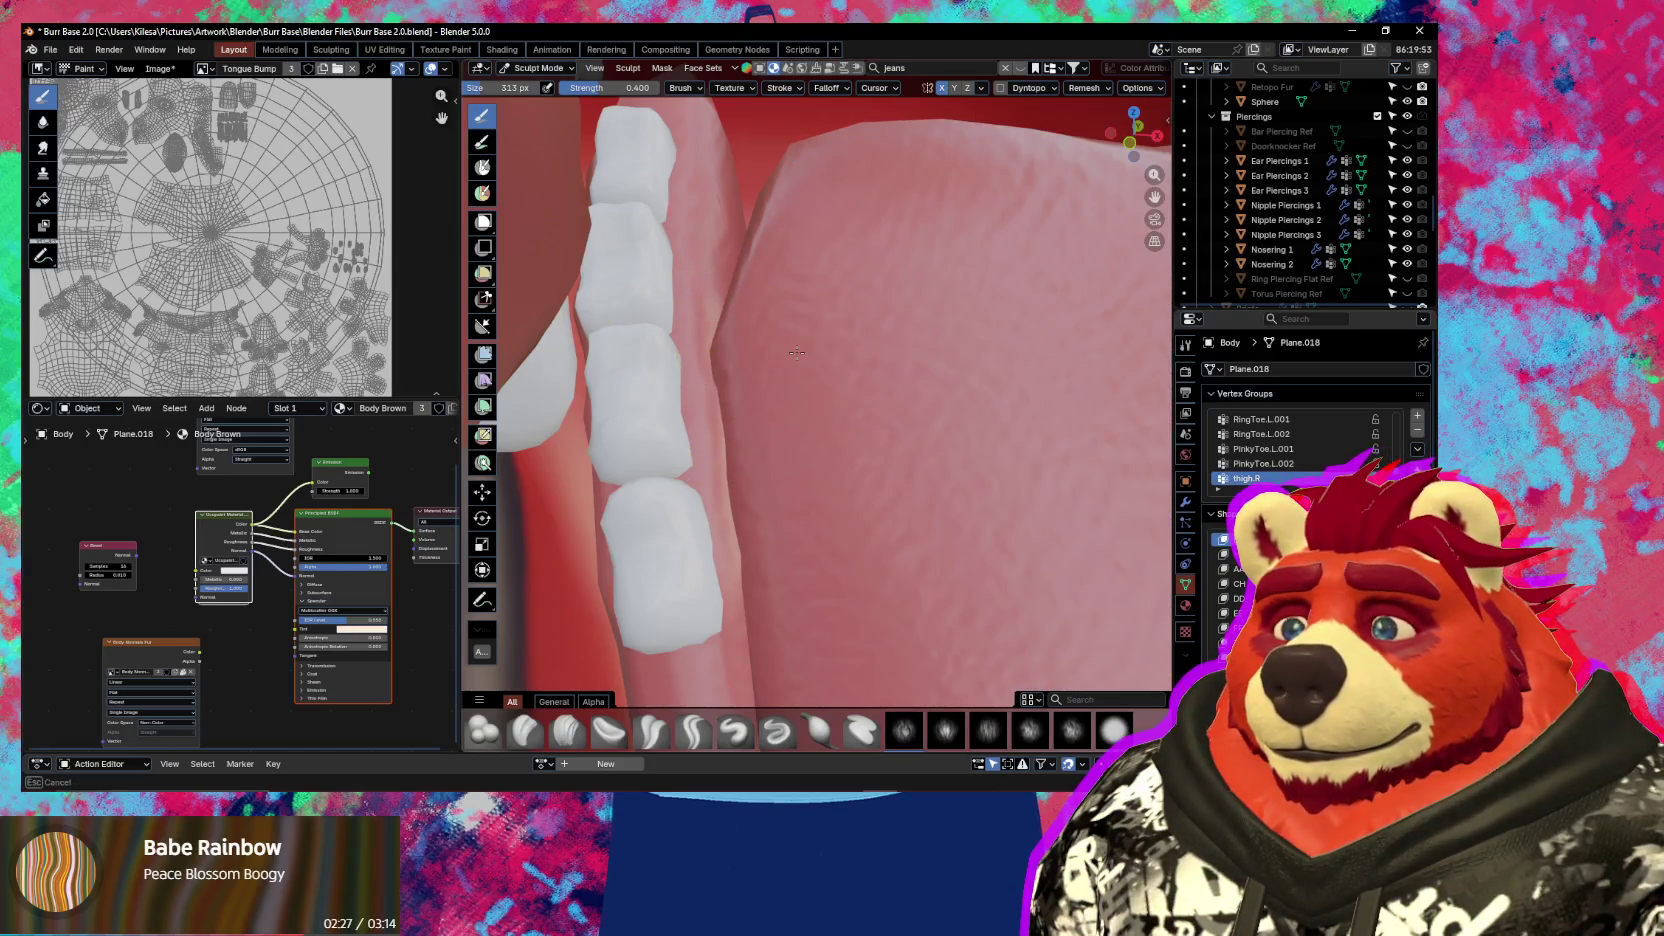
Show wireframe and face-set overlays and orbit in around the tongue
{"action": "key", "text": "alt+shift+z"}
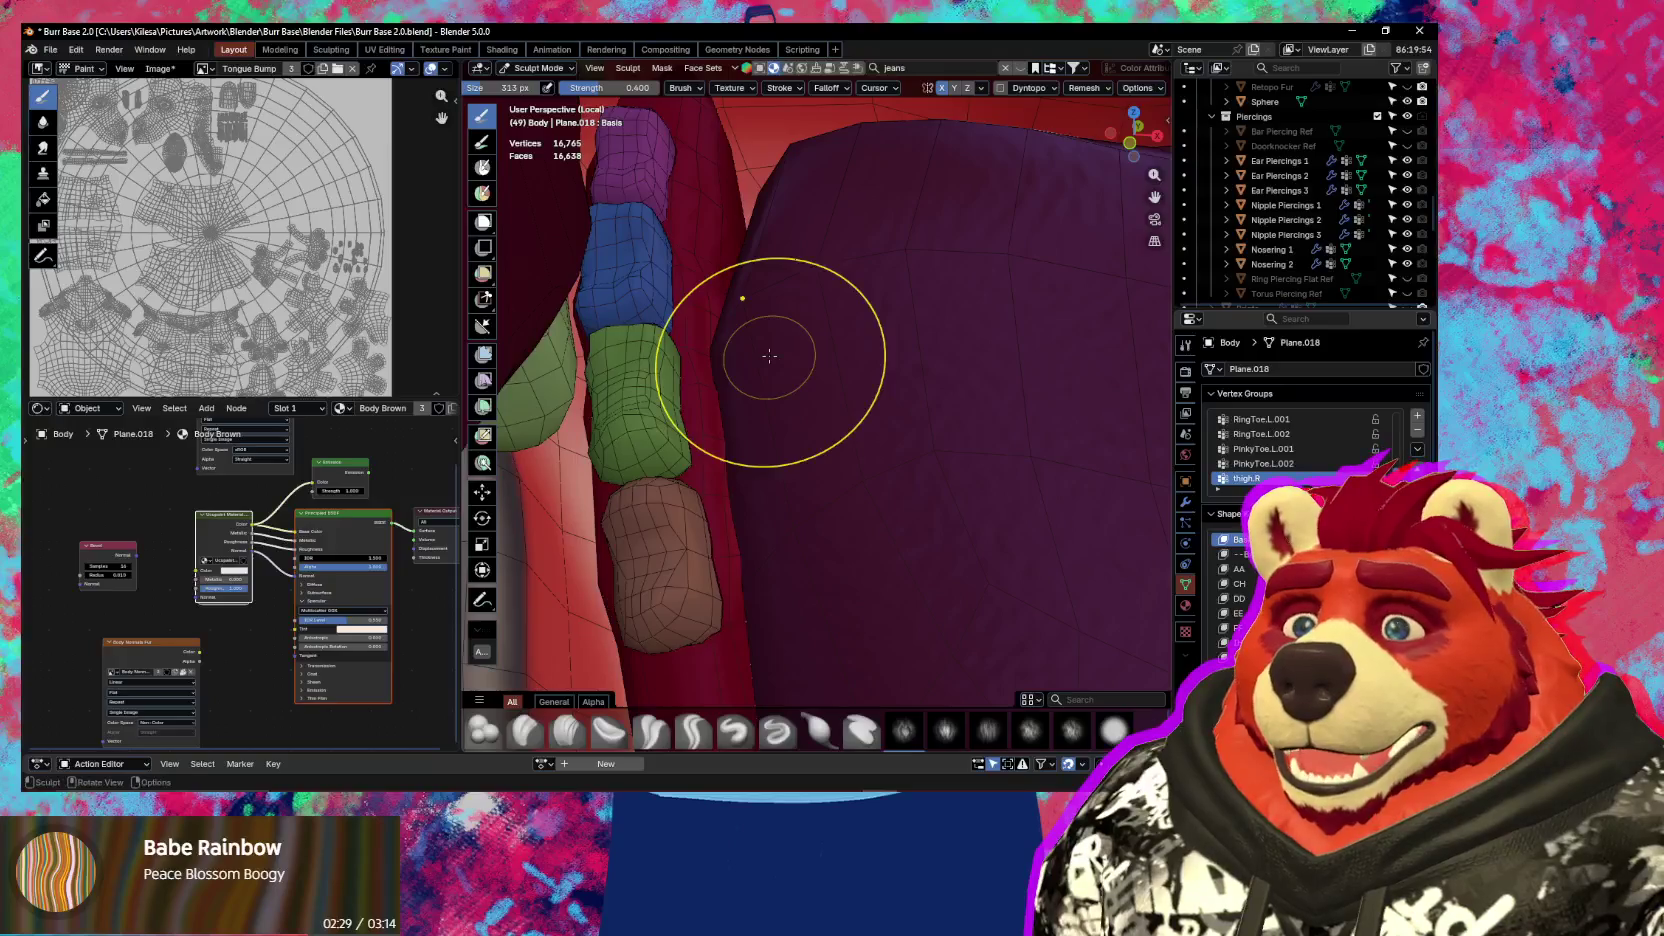
{"action": "key", "text": "alt+m"}
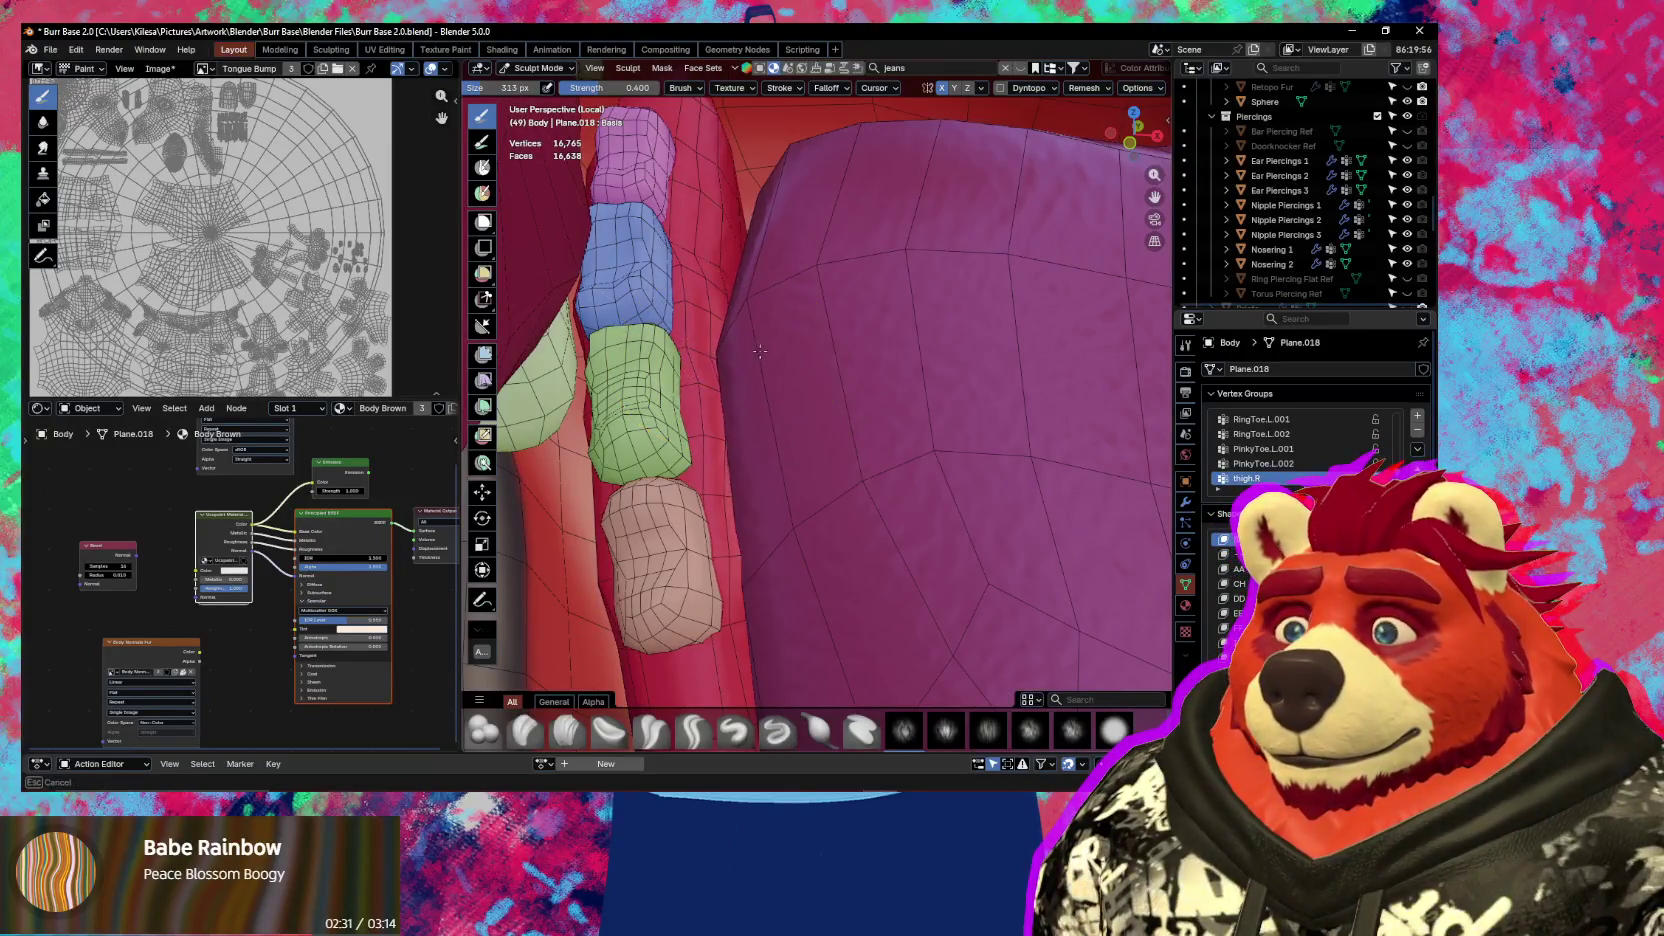
{"action": "mouse_move", "coordinate": [837, 347]}
{"action": "middle_mouse_down"}
{"action": "mouse_move", "coordinate": [868, 297]}
{"action": "mouse_move", "coordinate": [802, 334]}
{"action": "mouse_move", "coordinate": [732, 334]}
{"action": "mouse_move", "coordinate": [770, 345]}
{"action": "middle_mouse_up"}
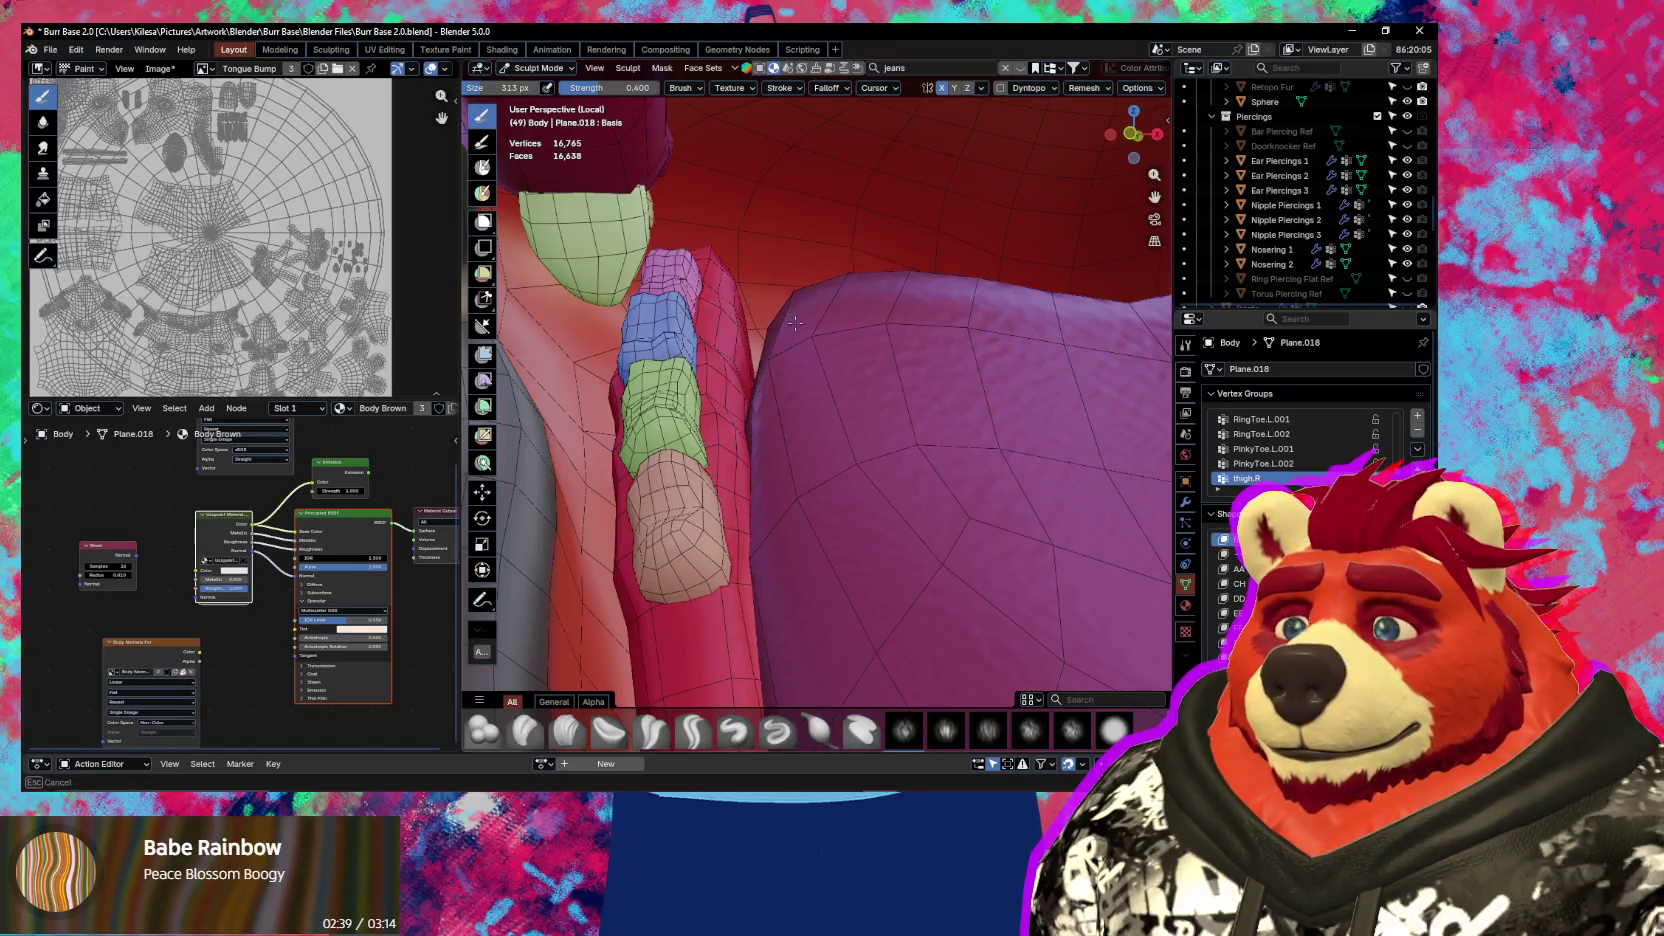
{"action": "scroll", "coordinate": [795, 322], "scroll_direction": "down", "scroll_amount": 3}
{"action": "scroll", "coordinate": [761, 334], "scroll_direction": "down", "scroll_amount": 5}
{"action": "scroll", "coordinate": [780, 300], "scroll_direction": "down", "scroll_amount": 3}
{"action": "scroll", "coordinate": [785, 396], "scroll_direction": "down", "scroll_amount": 4}
{"action": "mouse_move", "coordinate": [785, 396]}
{"action": "middle_mouse_down"}
{"action": "mouse_move", "coordinate": [791, 464]}
{"action": "mouse_move", "coordinate": [724, 446]}
{"action": "mouse_move", "coordinate": [737, 421]}
{"action": "middle_mouse_up"}
{"action": "scroll", "coordinate": [724, 440], "scroll_direction": "up", "scroll_amount": 6}
Toggle the wireframe overlays off and orbit to a front view of the upper body
{"action": "key", "text": "shift+alt+z"}
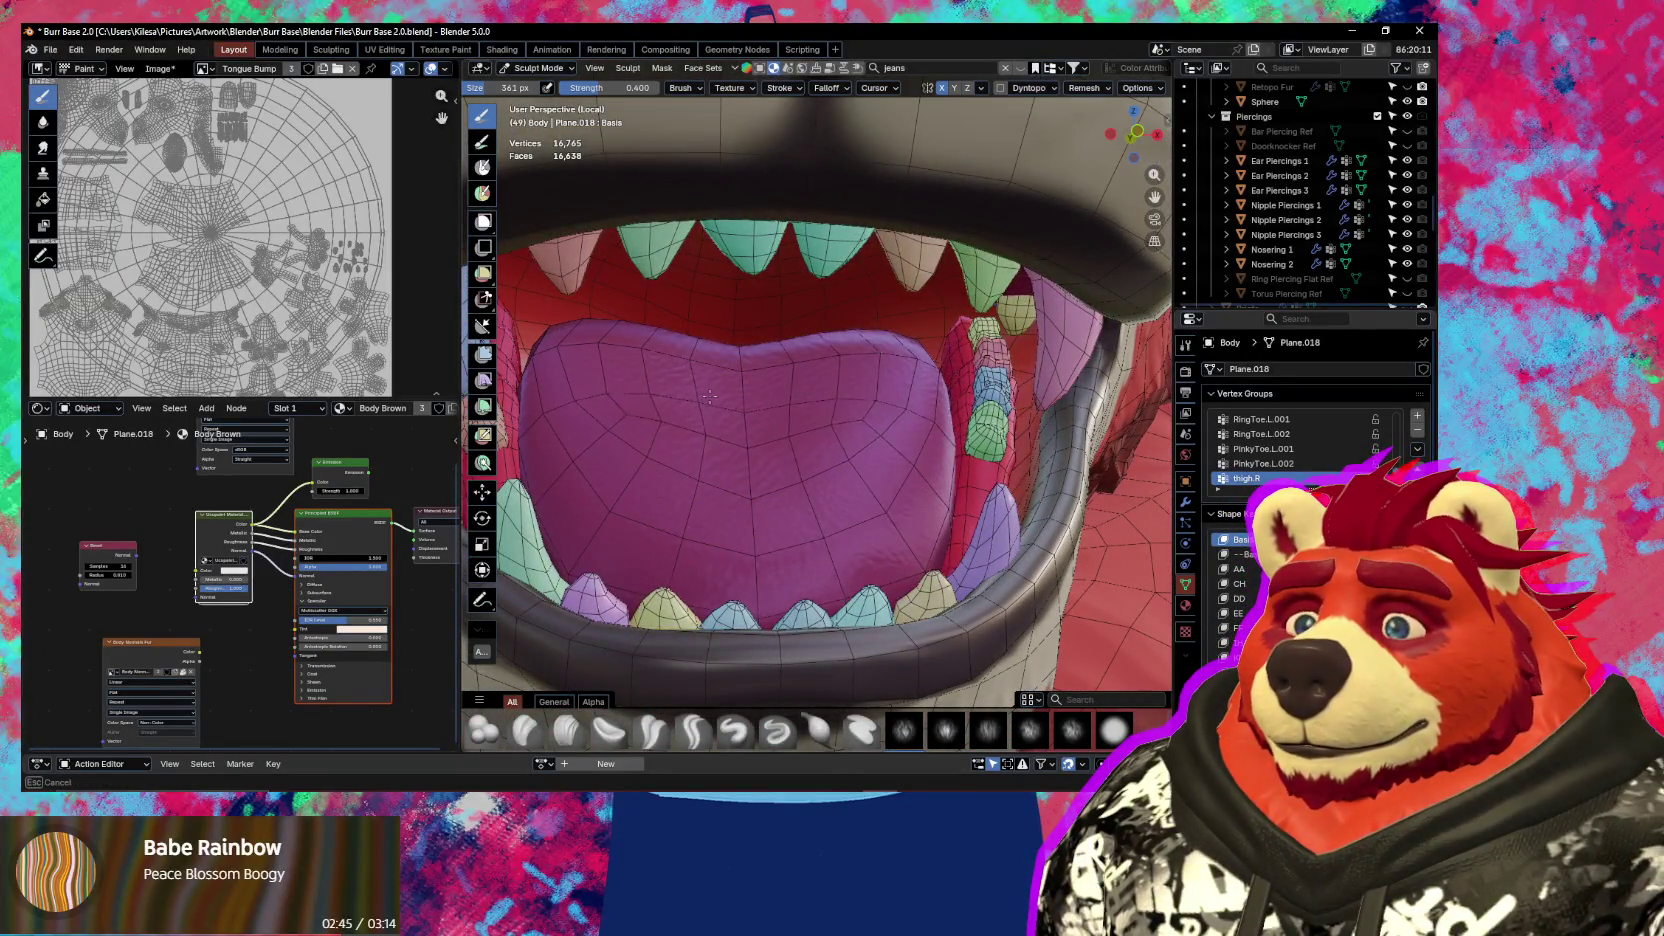
{"action": "middle_click_drag", "start_coordinate": [721, 380], "coordinate": [660, 402]}
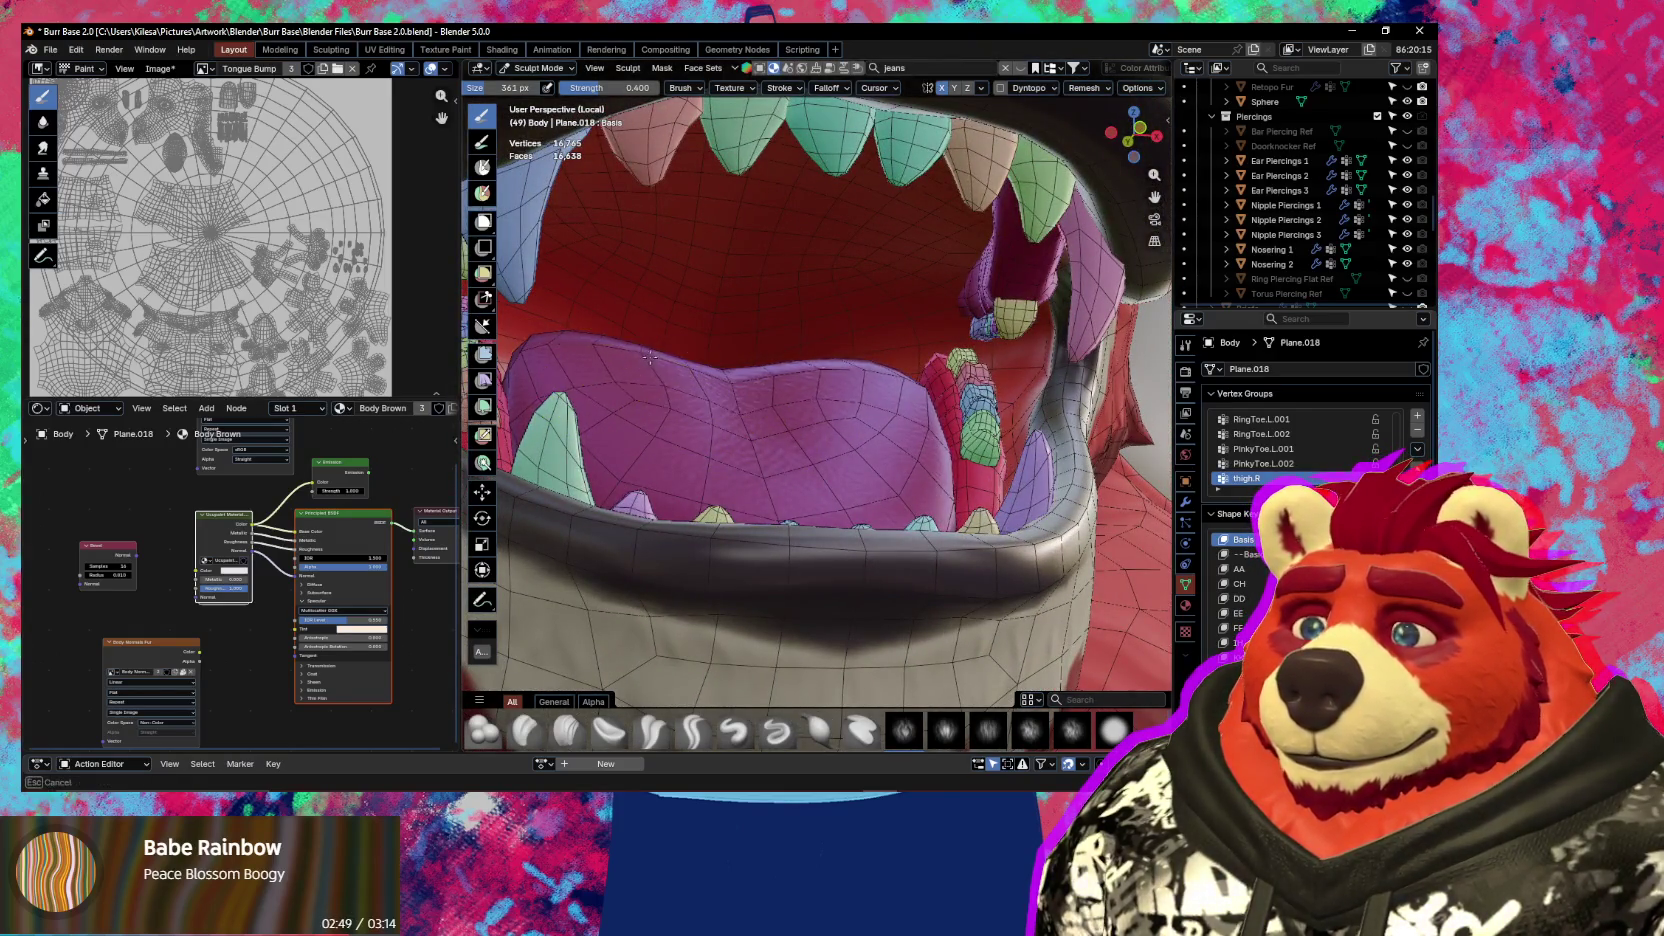
{"action": "key", "text": "shift+alt+z"}
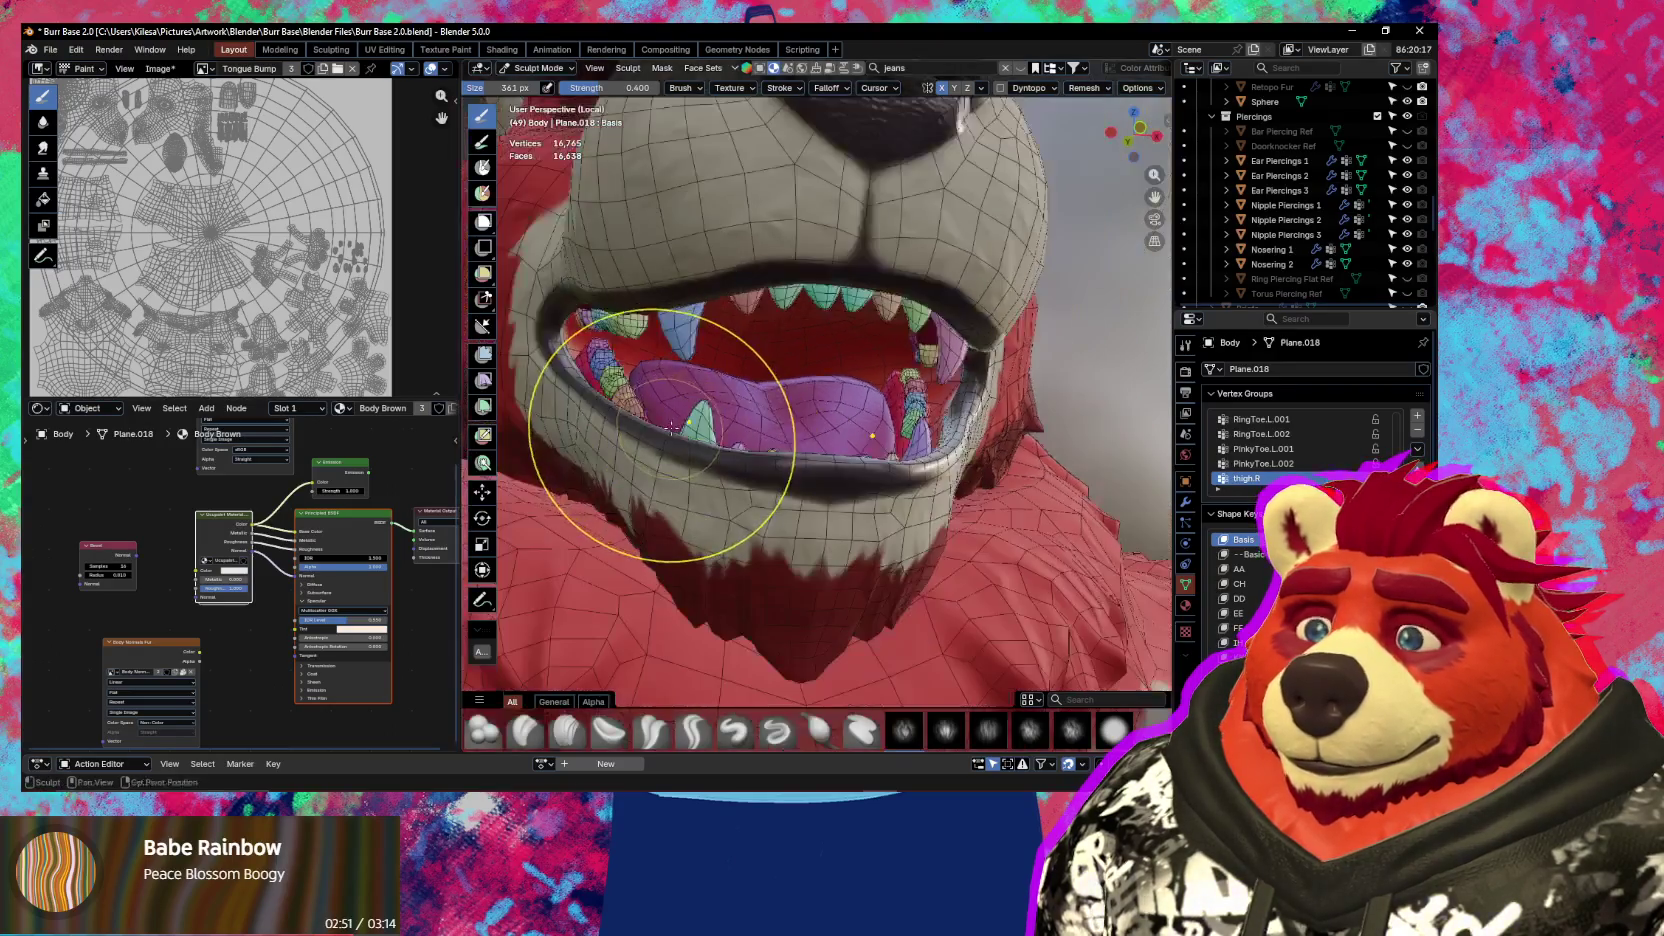
{"action": "scroll", "coordinate": [686, 400], "scroll_direction": "down", "scroll_amount": 10}
{"action": "mouse_move", "coordinate": [723, 520]}
{"action": "middle_mouse_down"}
{"action": "mouse_move", "coordinate": [670, 533]}
{"action": "mouse_move", "coordinate": [690, 480]}
{"action": "middle_mouse_up"}
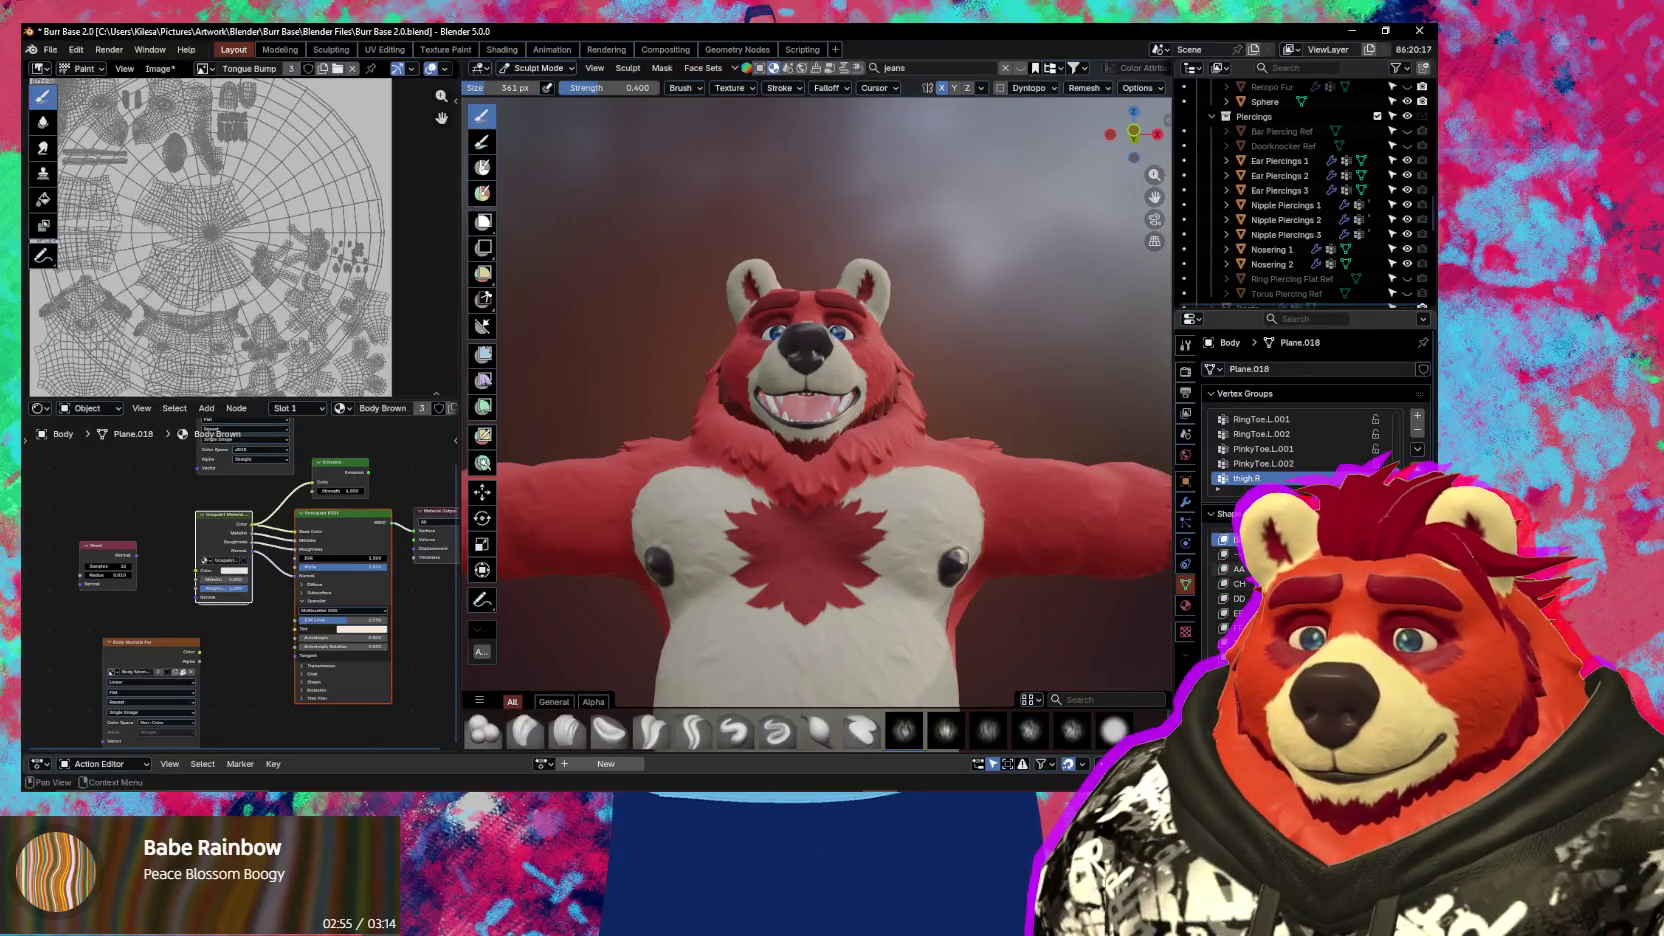
{"action": "mouse_move", "coordinate": [1169, 543]}
{"action": "middle_mouse_down"}
{"action": "mouse_move", "coordinate": [1054, 569]}
{"action": "mouse_move", "coordinate": [861, 538]}
{"action": "middle_mouse_up"}
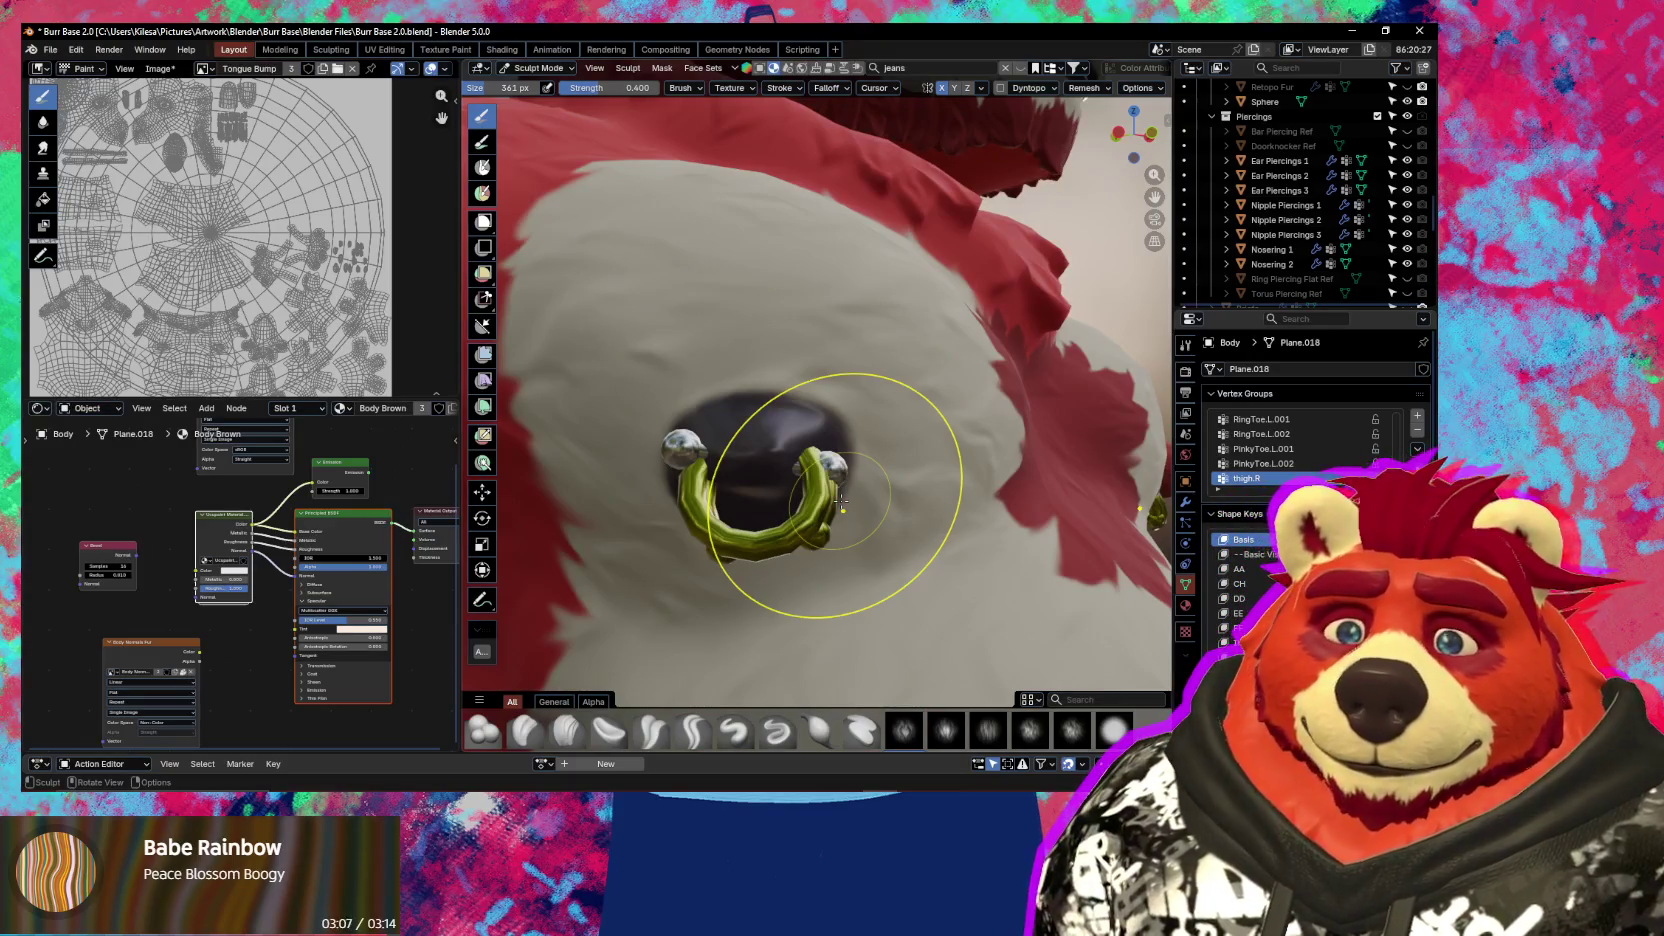
{"action": "scroll", "coordinate": [824, 327], "scroll_direction": "down", "scroll_amount": 3}
{"action": "scroll", "coordinate": [716, 315], "scroll_direction": "down", "scroll_amount": 3}
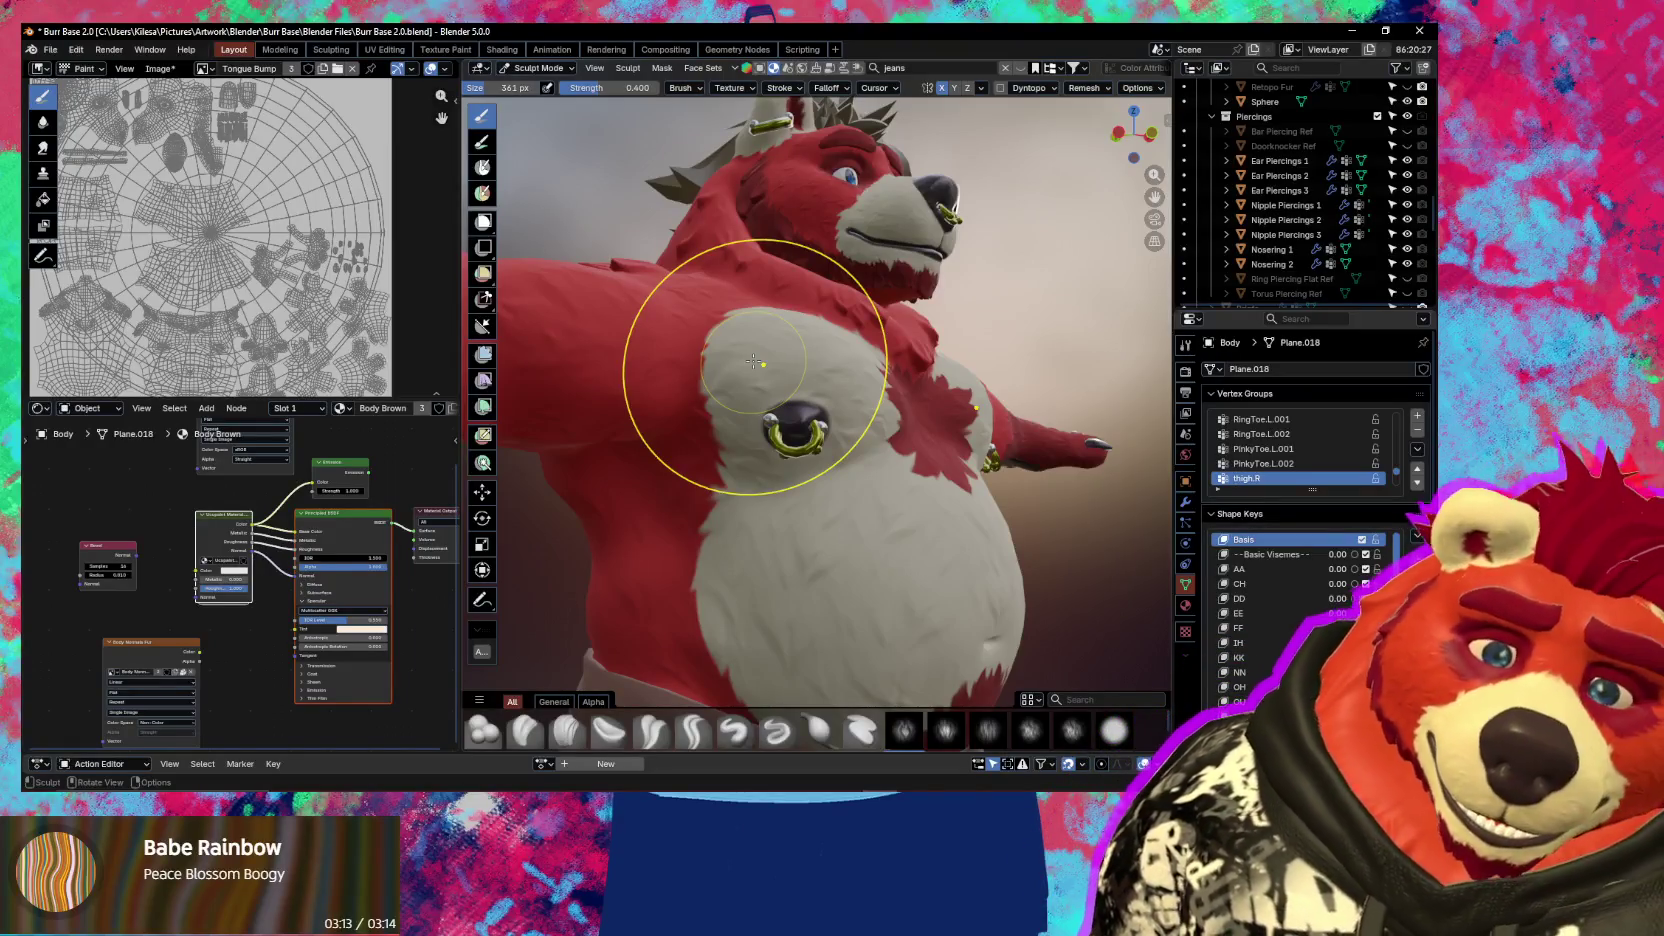
{"action": "scroll", "coordinate": [780, 390], "scroll_direction": "down", "scroll_amount": 3}
{"action": "scroll", "coordinate": [840, 430], "scroll_direction": "down", "scroll_amount": 3}
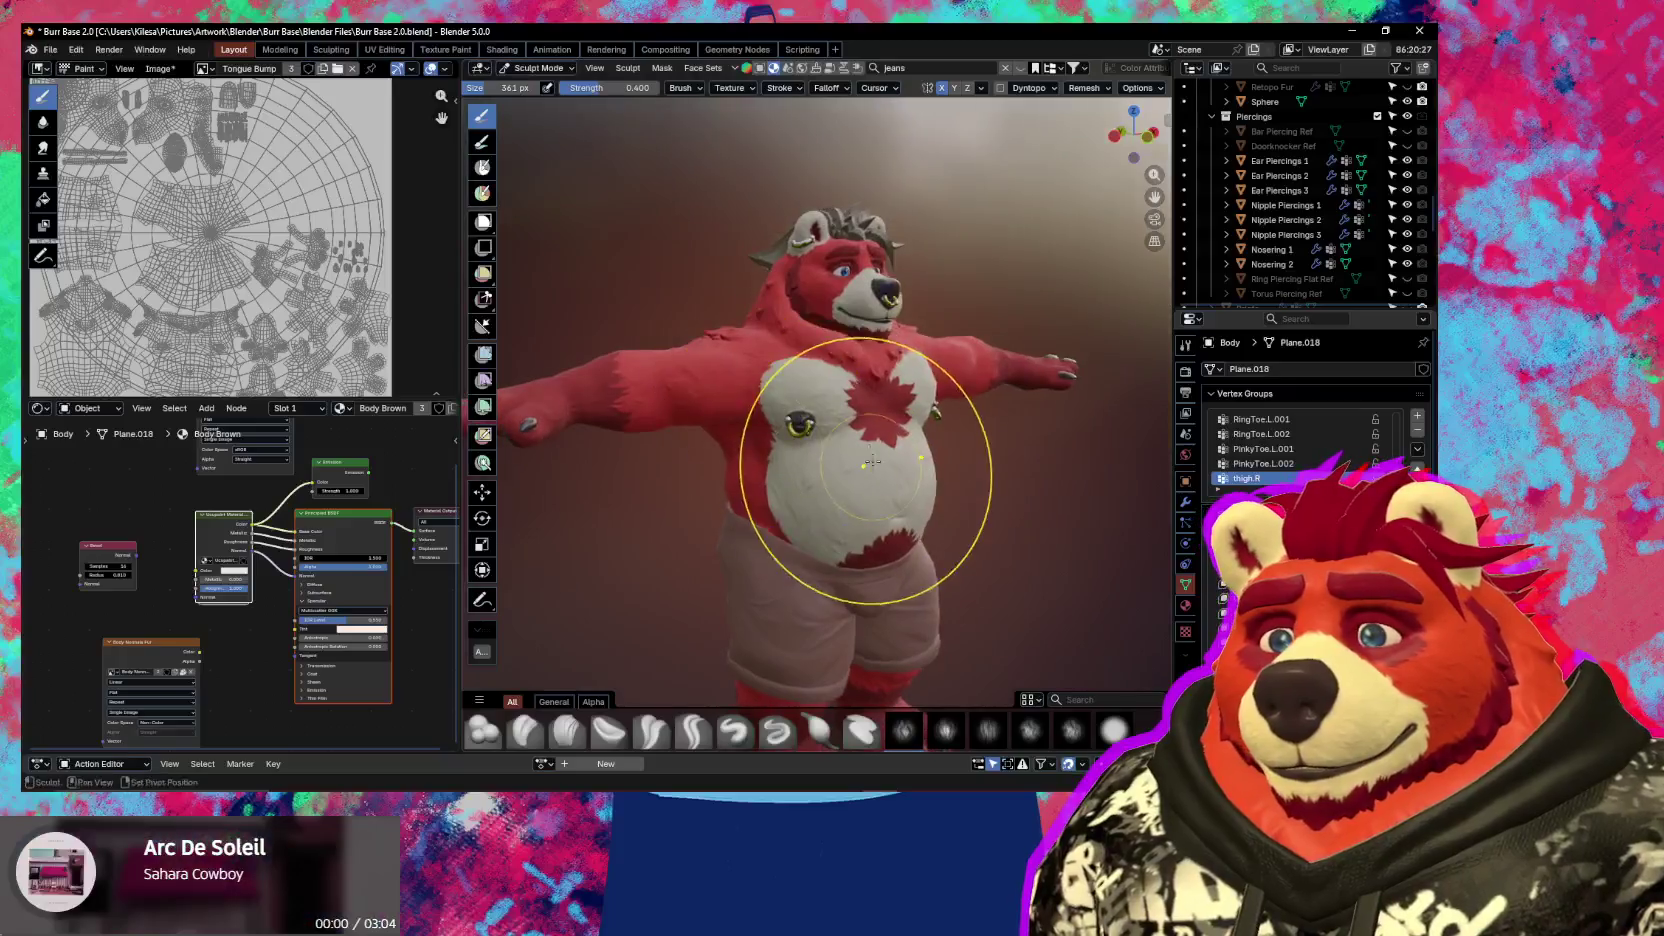
{"action": "scroll", "coordinate": [870, 445], "scroll_direction": "down", "scroll_amount": 2}
{"action": "scroll", "coordinate": [865, 405], "scroll_direction": "down", "scroll_amount": 2}
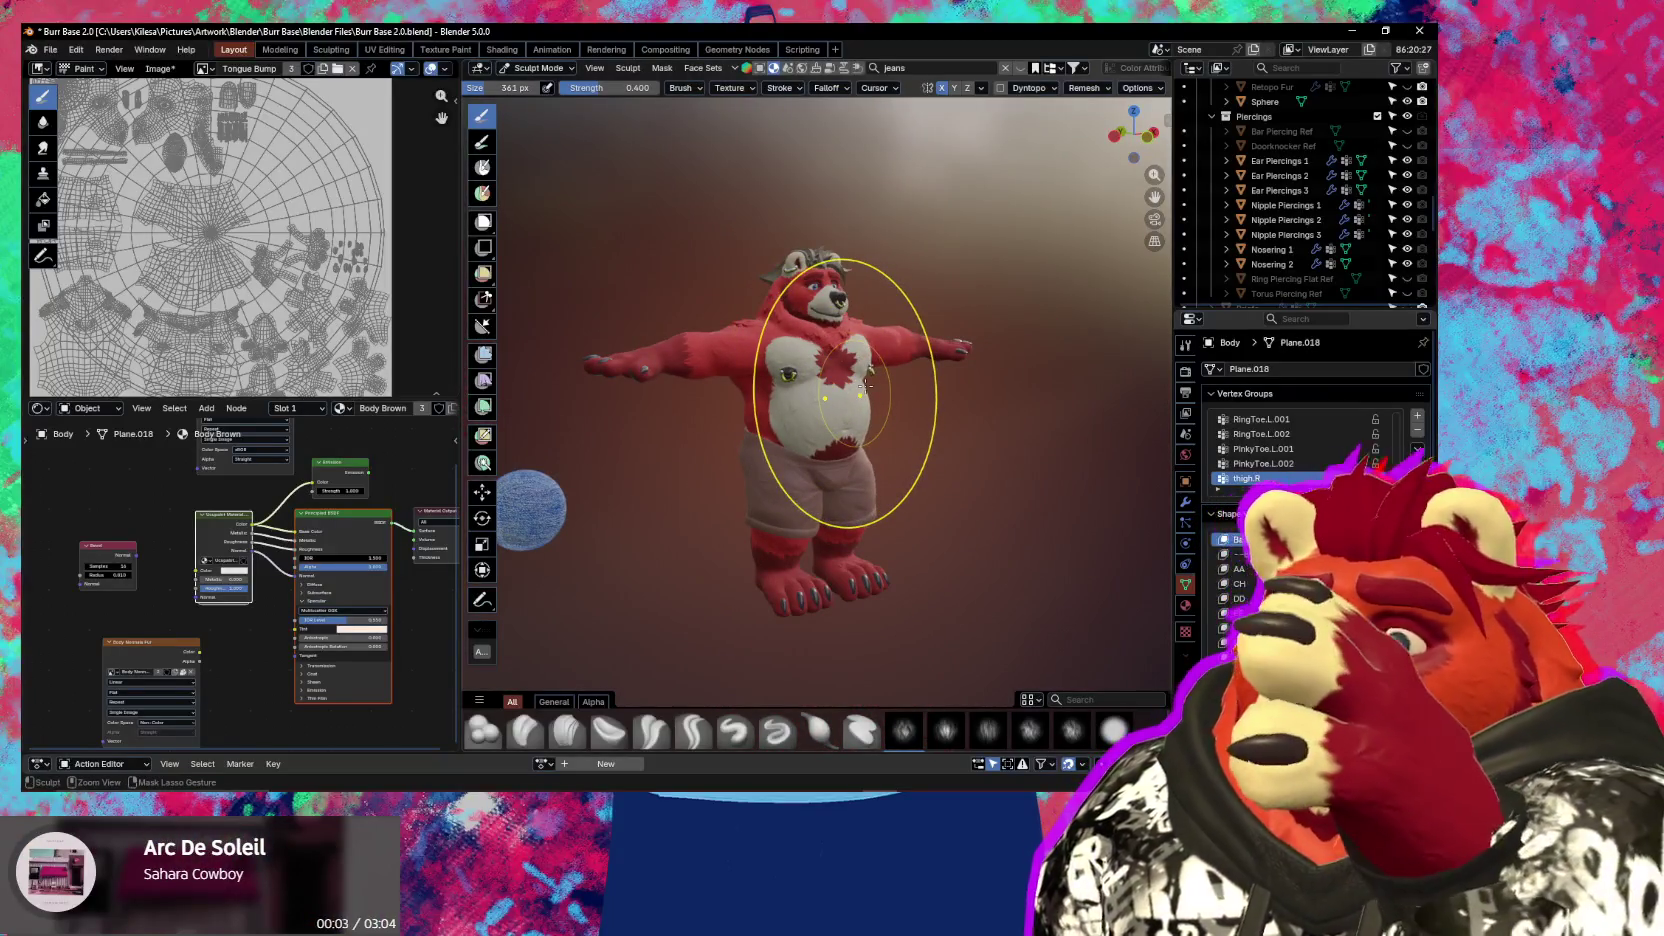
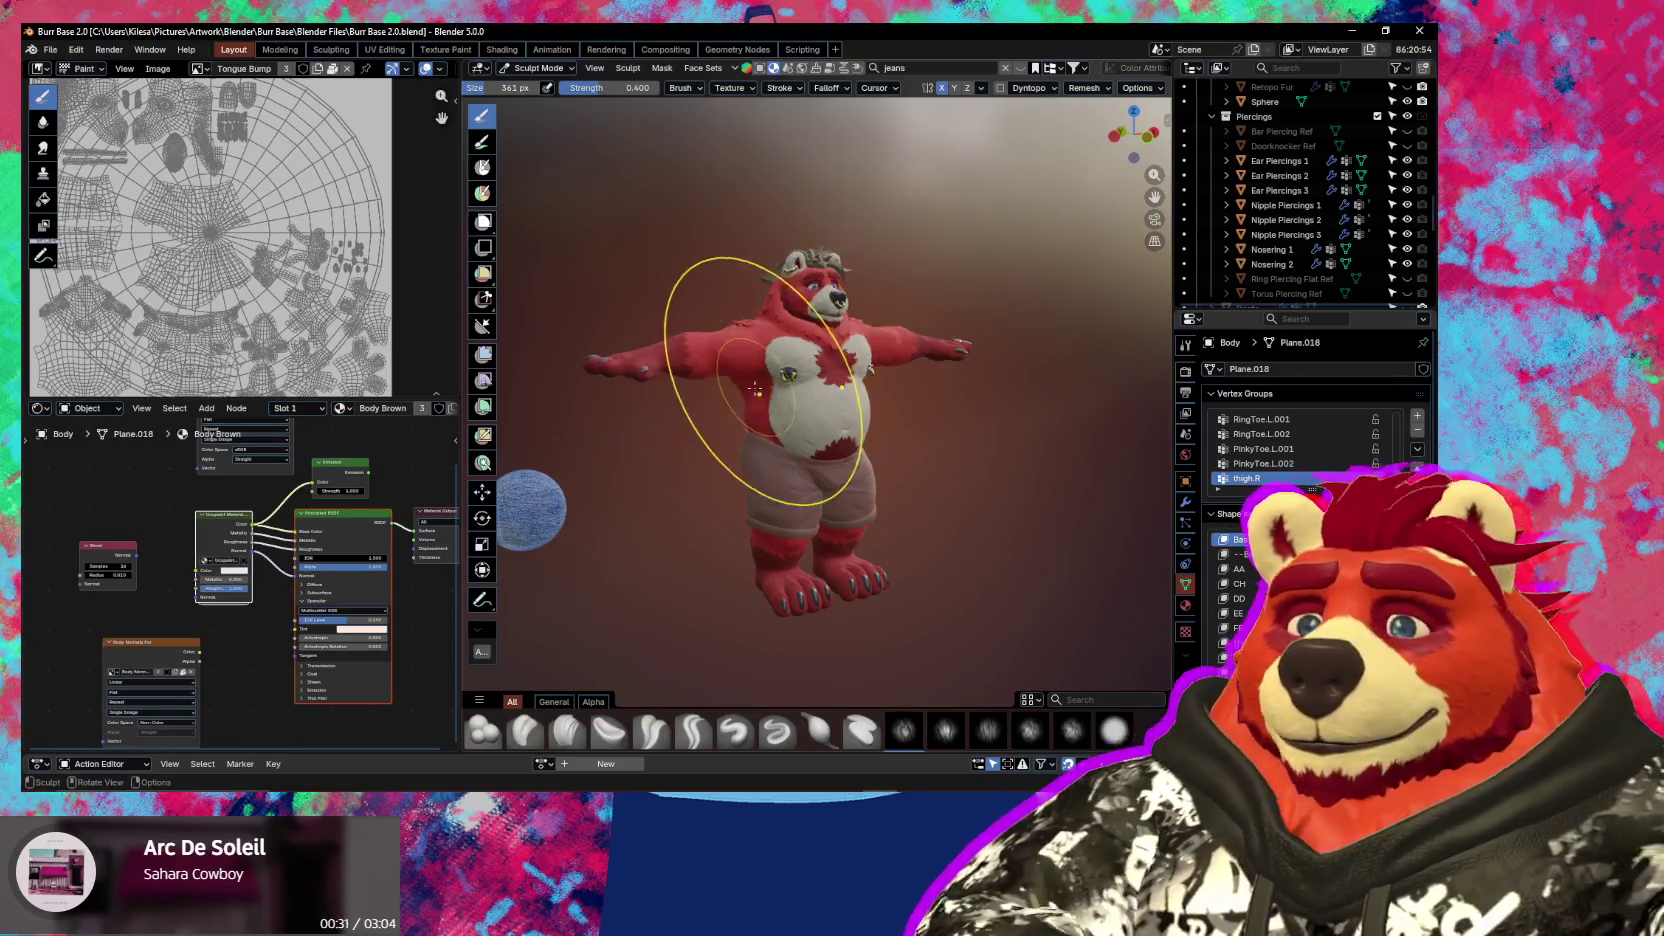
Orbit to a side view of the bear's head, then switch from Sculpt Mode to Object Mode
{"action": "scroll", "coordinate": [758, 390], "scroll_direction": "up", "scroll_amount": 2}
{"action": "scroll", "coordinate": [810, 385], "scroll_direction": "up", "scroll_amount": 3}
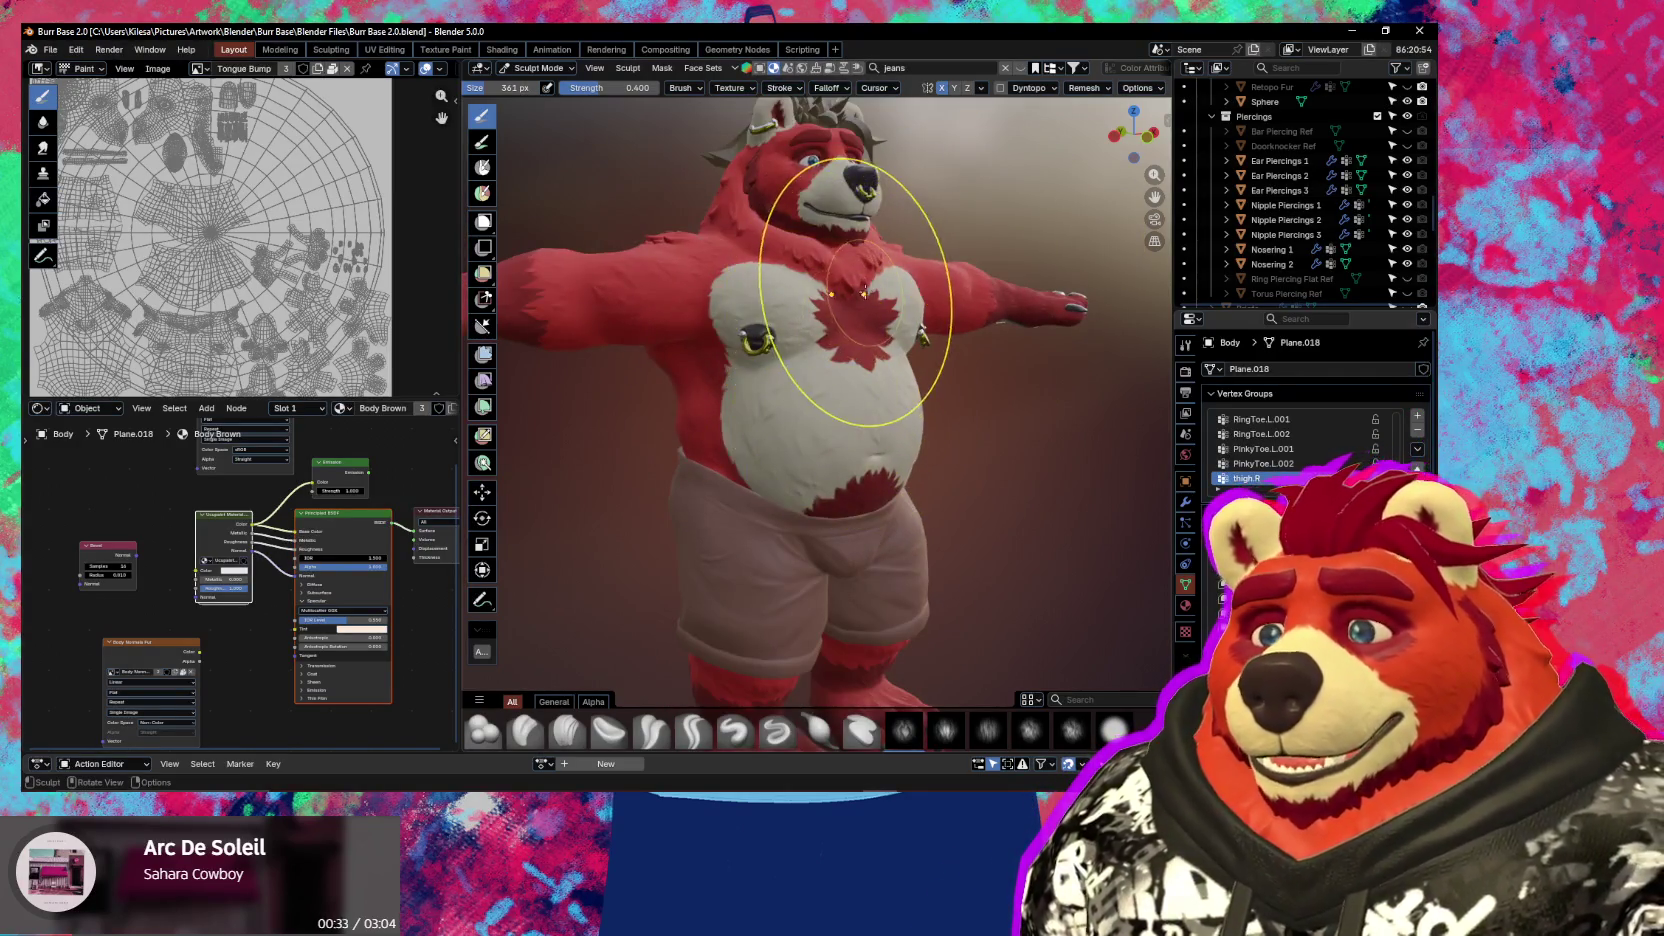
{"action": "mouse_move", "coordinate": [864, 293]}
{"action": "middle_mouse_down"}
{"action": "mouse_move", "coordinate": [847, 538]}
{"action": "mouse_move", "coordinate": [985, 660]}
{"action": "middle_mouse_up"}
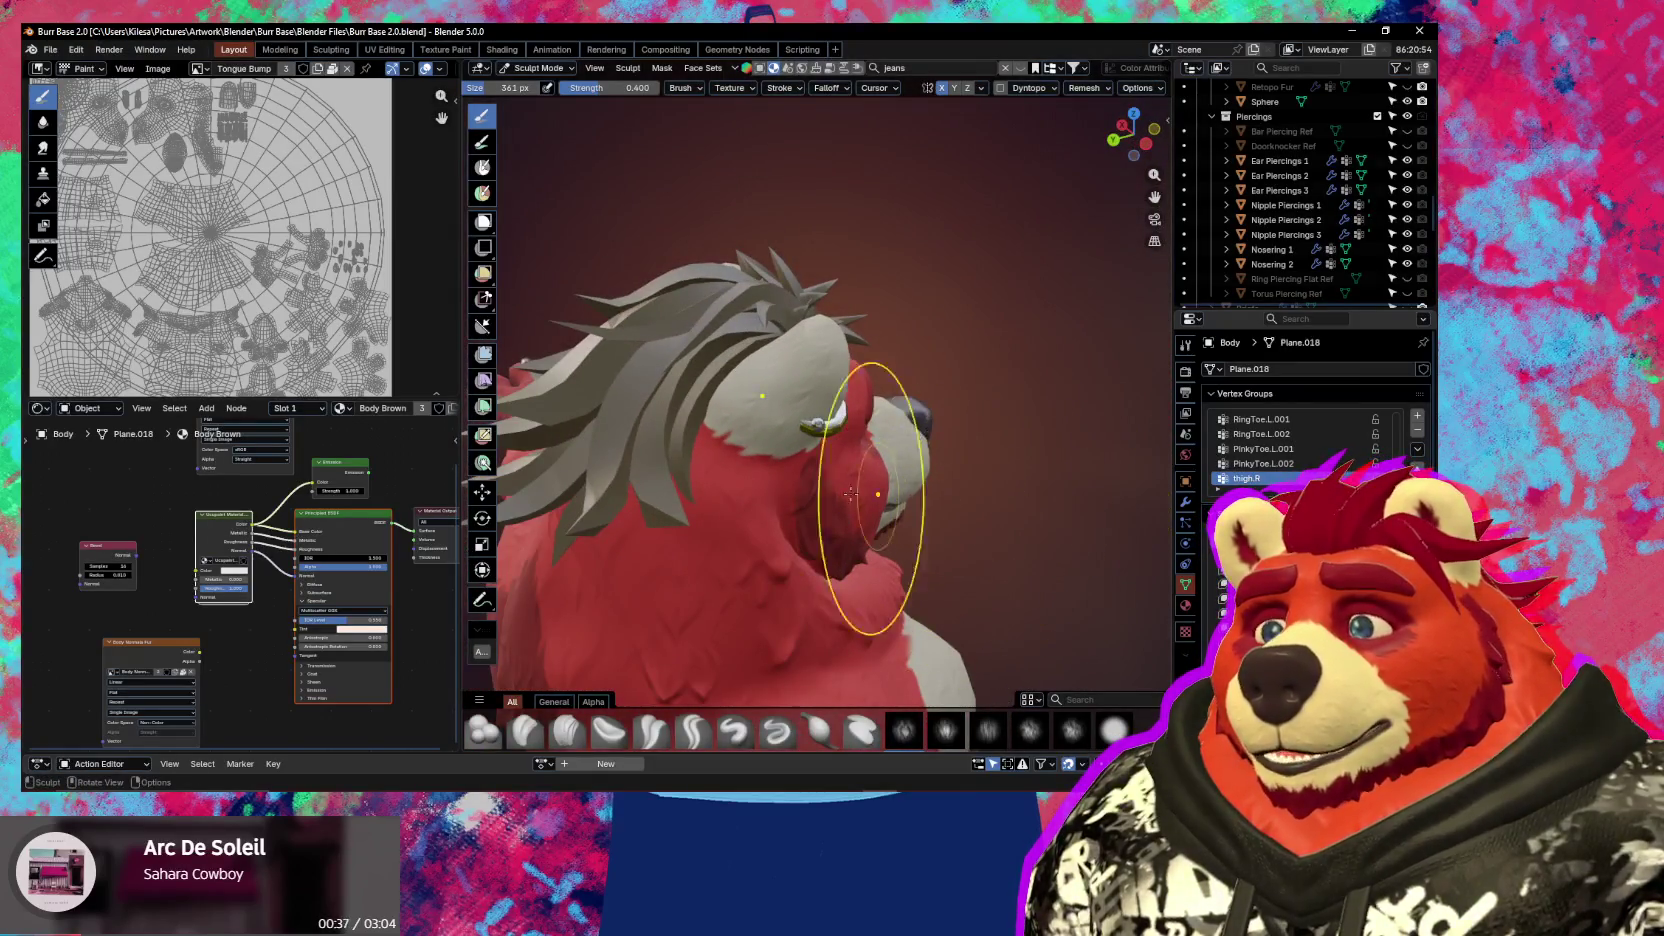
{"action": "middle_click_drag", "start_coordinate": [870, 520], "coordinate": [761, 520]}
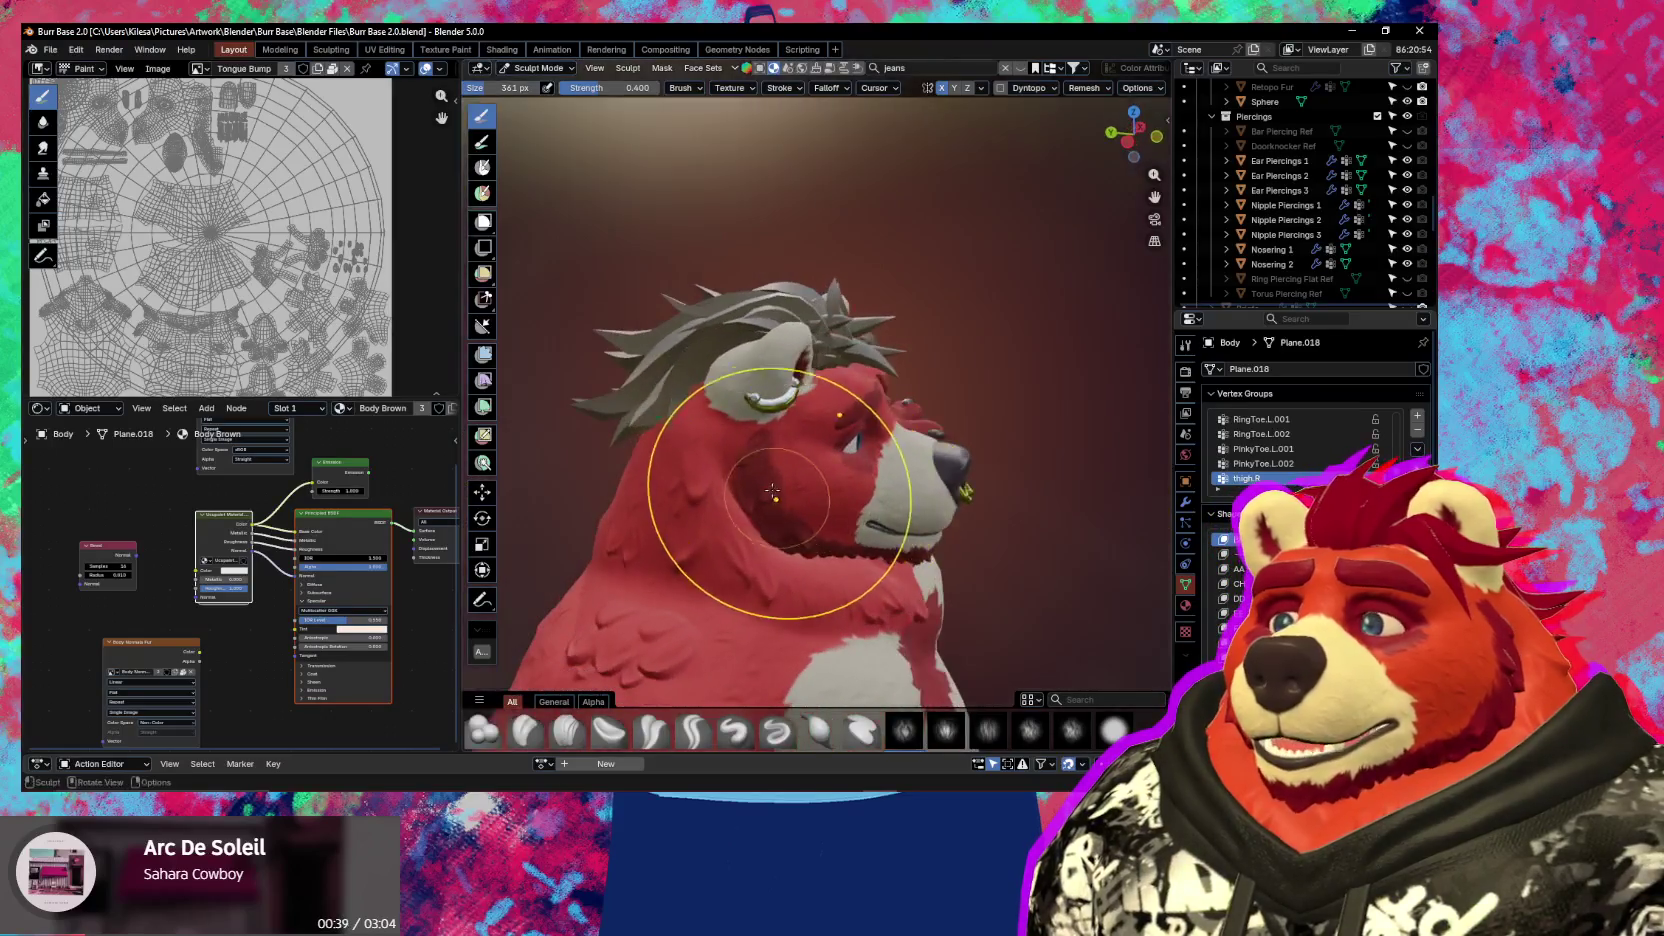
{"action": "key", "text": "ctrl+Tab"}
{"action": "scroll", "coordinate": [322, 313], "scroll_direction": "down", "scroll_amount": 2}
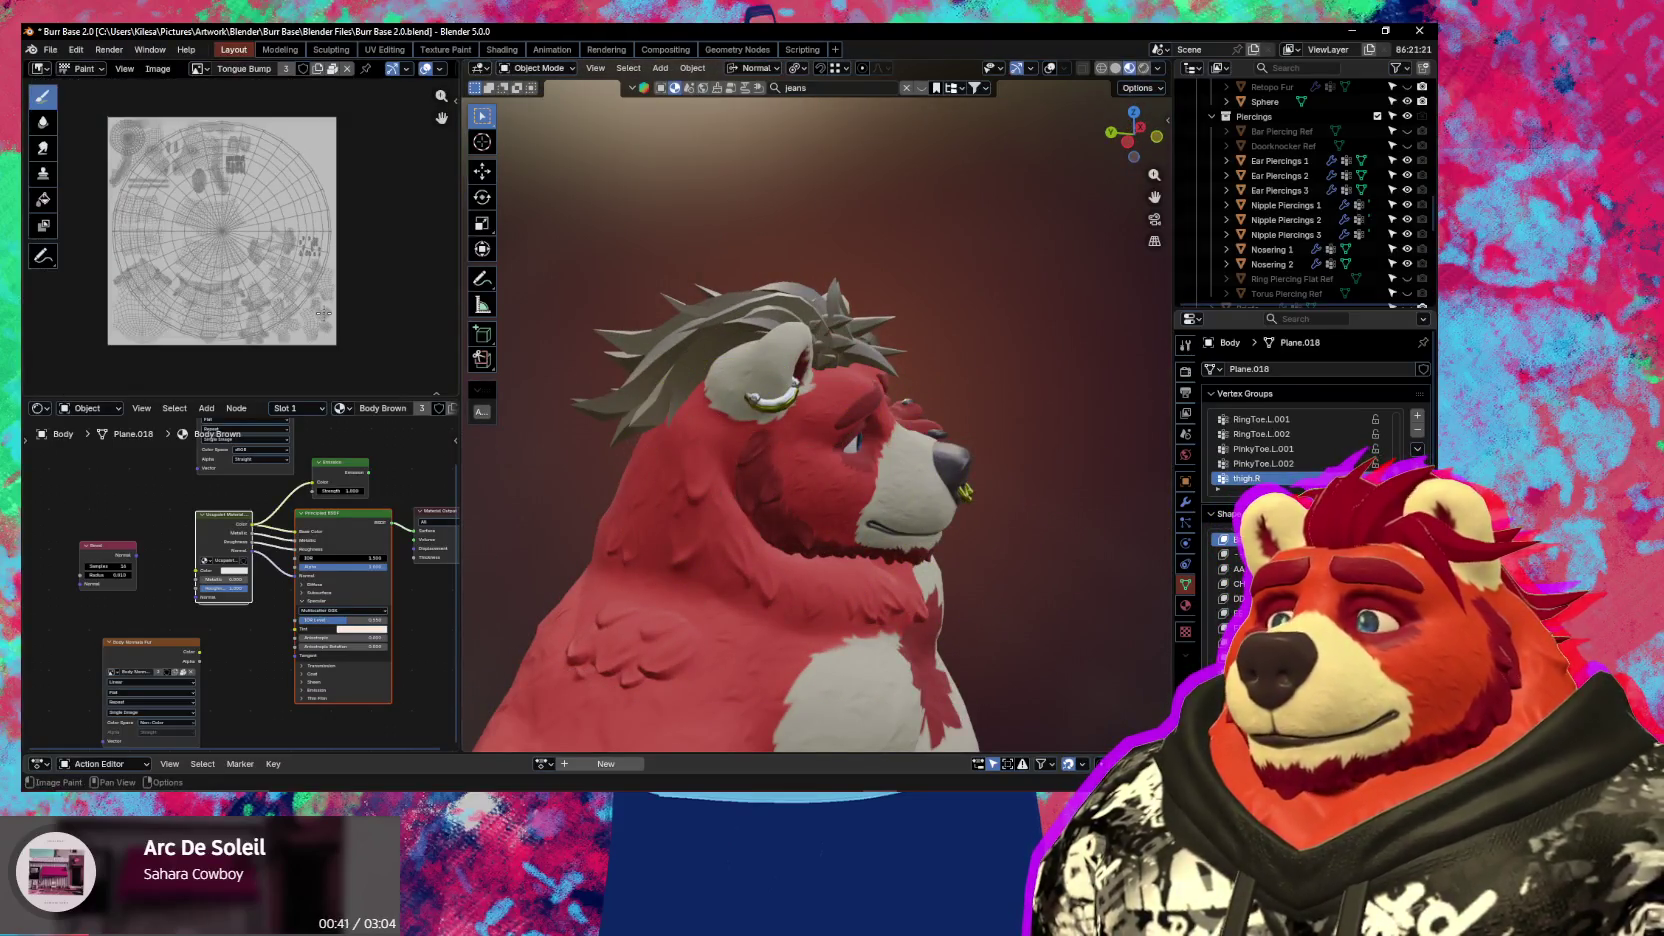
Select the Hair Short object, briefly trying Hair Long, with wireframe and statistics toggled
{"action": "middle_click_drag", "start_coordinate": [759, 432], "coordinate": [621, 410]}
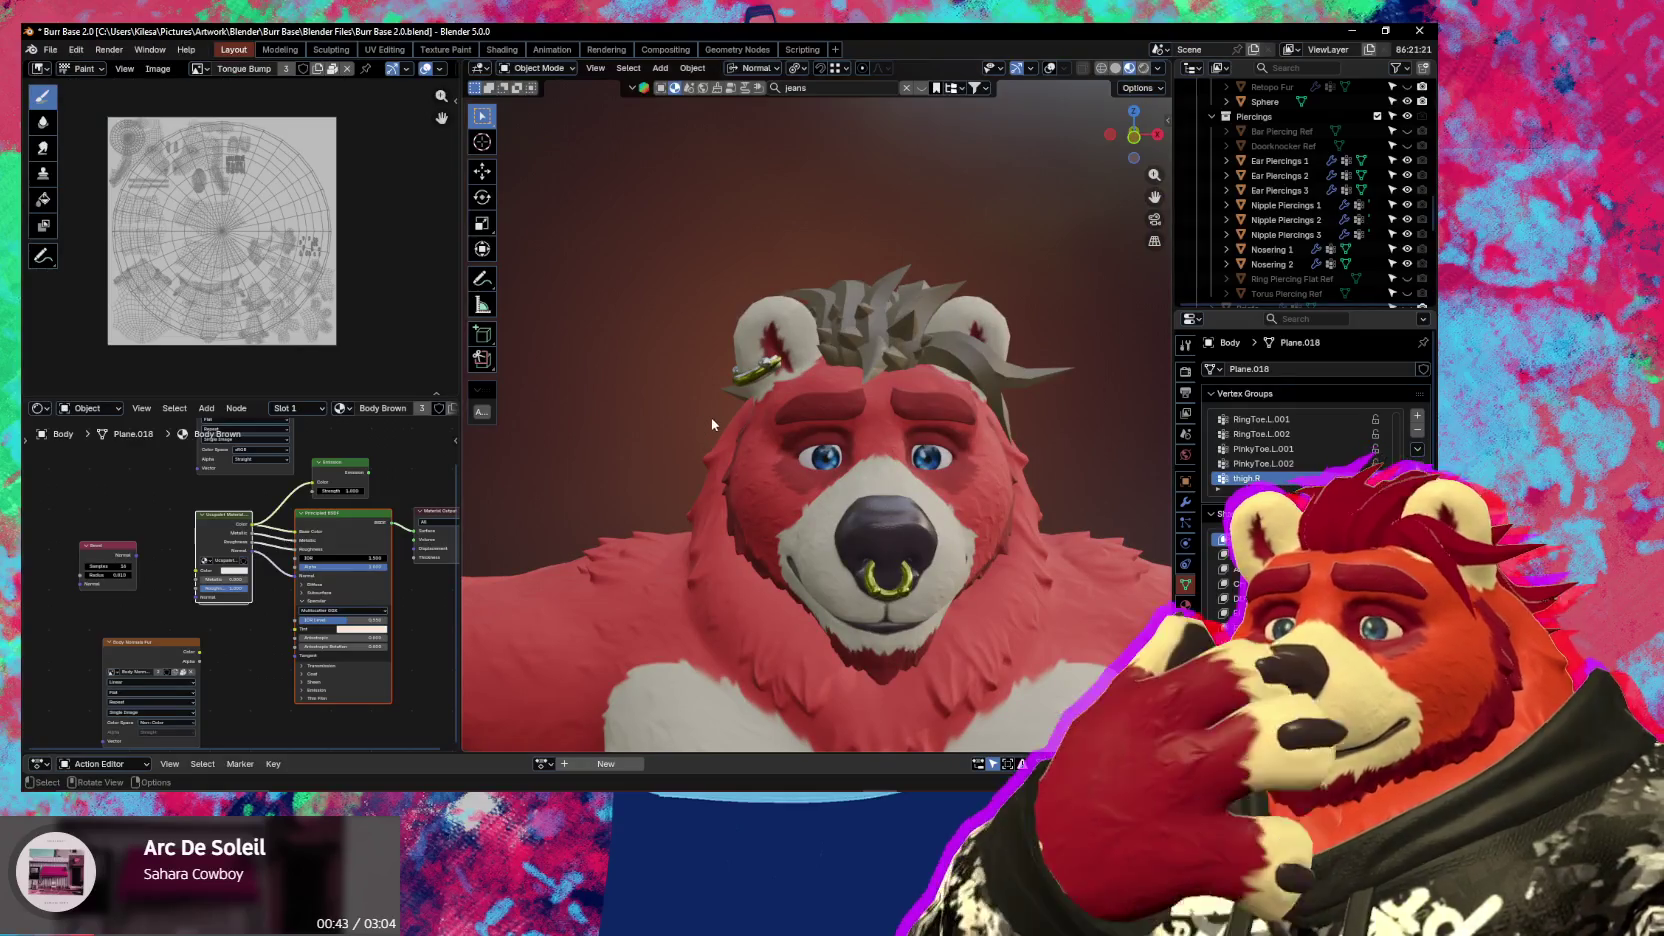
{"action": "middle_click_drag", "start_coordinate": [792, 425], "coordinate": [890, 373]}
{"action": "scroll", "coordinate": [893, 375], "scroll_direction": "up", "scroll_amount": 2}
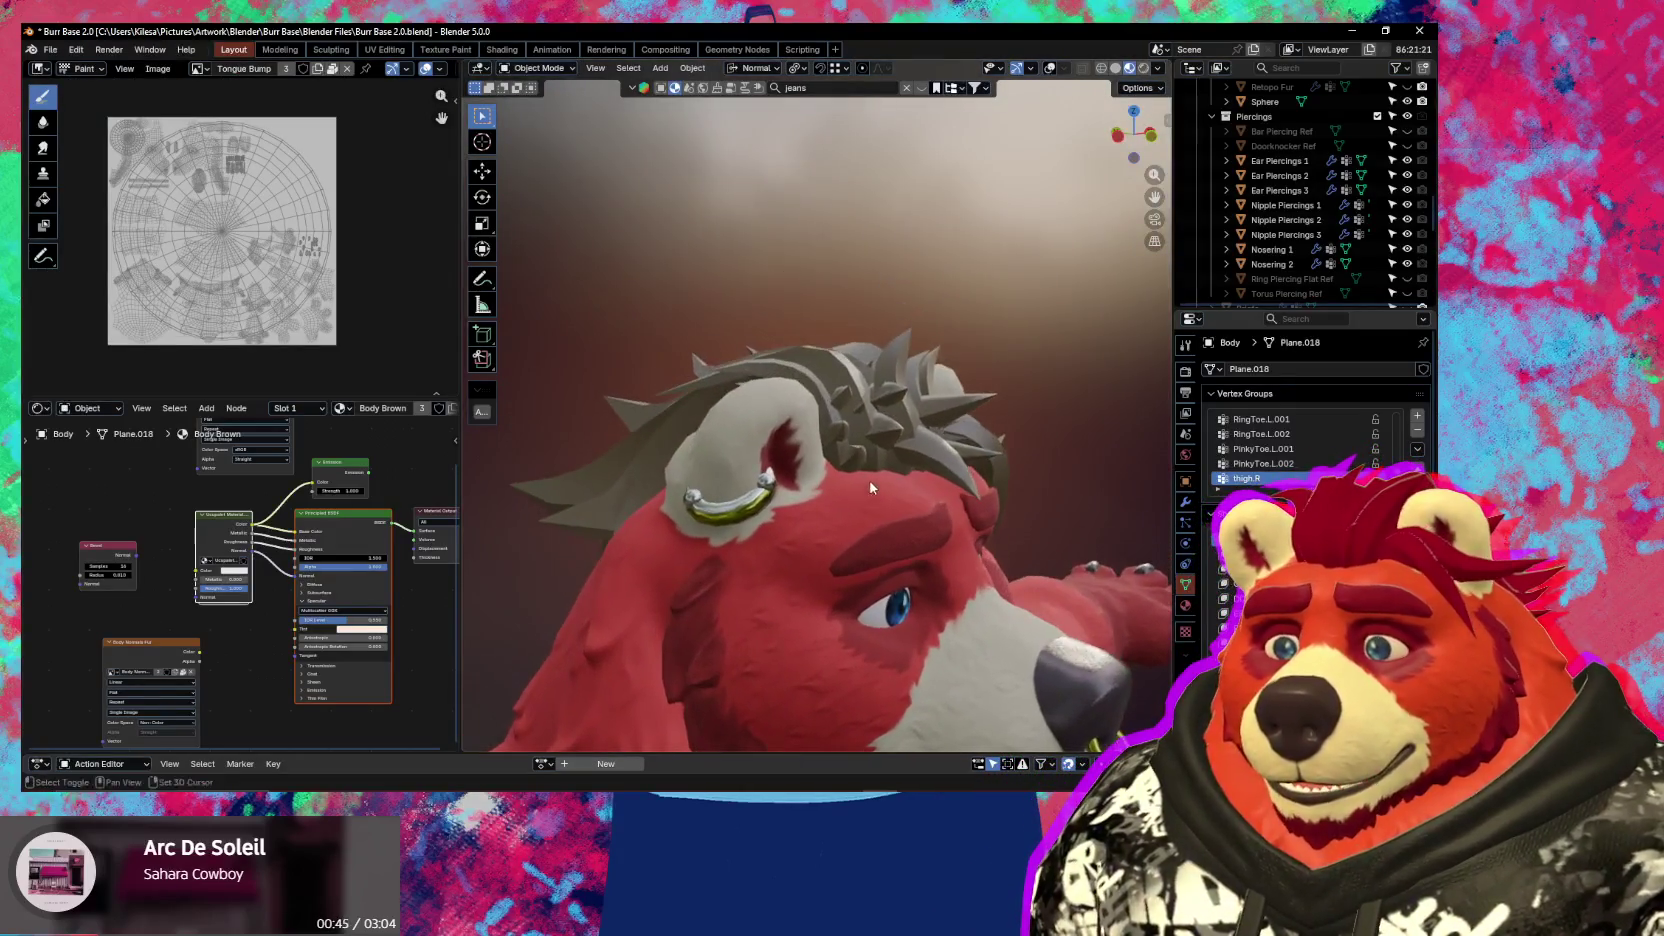
{"action": "scroll", "coordinate": [914, 447], "scroll_direction": "up", "scroll_amount": 2}
{"action": "left_click", "coordinate": [912, 432]}
{"action": "key", "text": "shift+alt+z"}
{"action": "mouse_move", "coordinate": [912, 432]}
{"action": "middle_mouse_down", "text": "shift"}
{"action": "mouse_move", "coordinate": [808, 405]}
{"action": "mouse_move", "coordinate": [822, 376]}
{"action": "mouse_move", "coordinate": [665, 380]}
{"action": "middle_mouse_up", "text": "shift"}
{"action": "left_click", "coordinate": [727, 326]}
{"action": "left_click", "coordinate": [811, 396]}
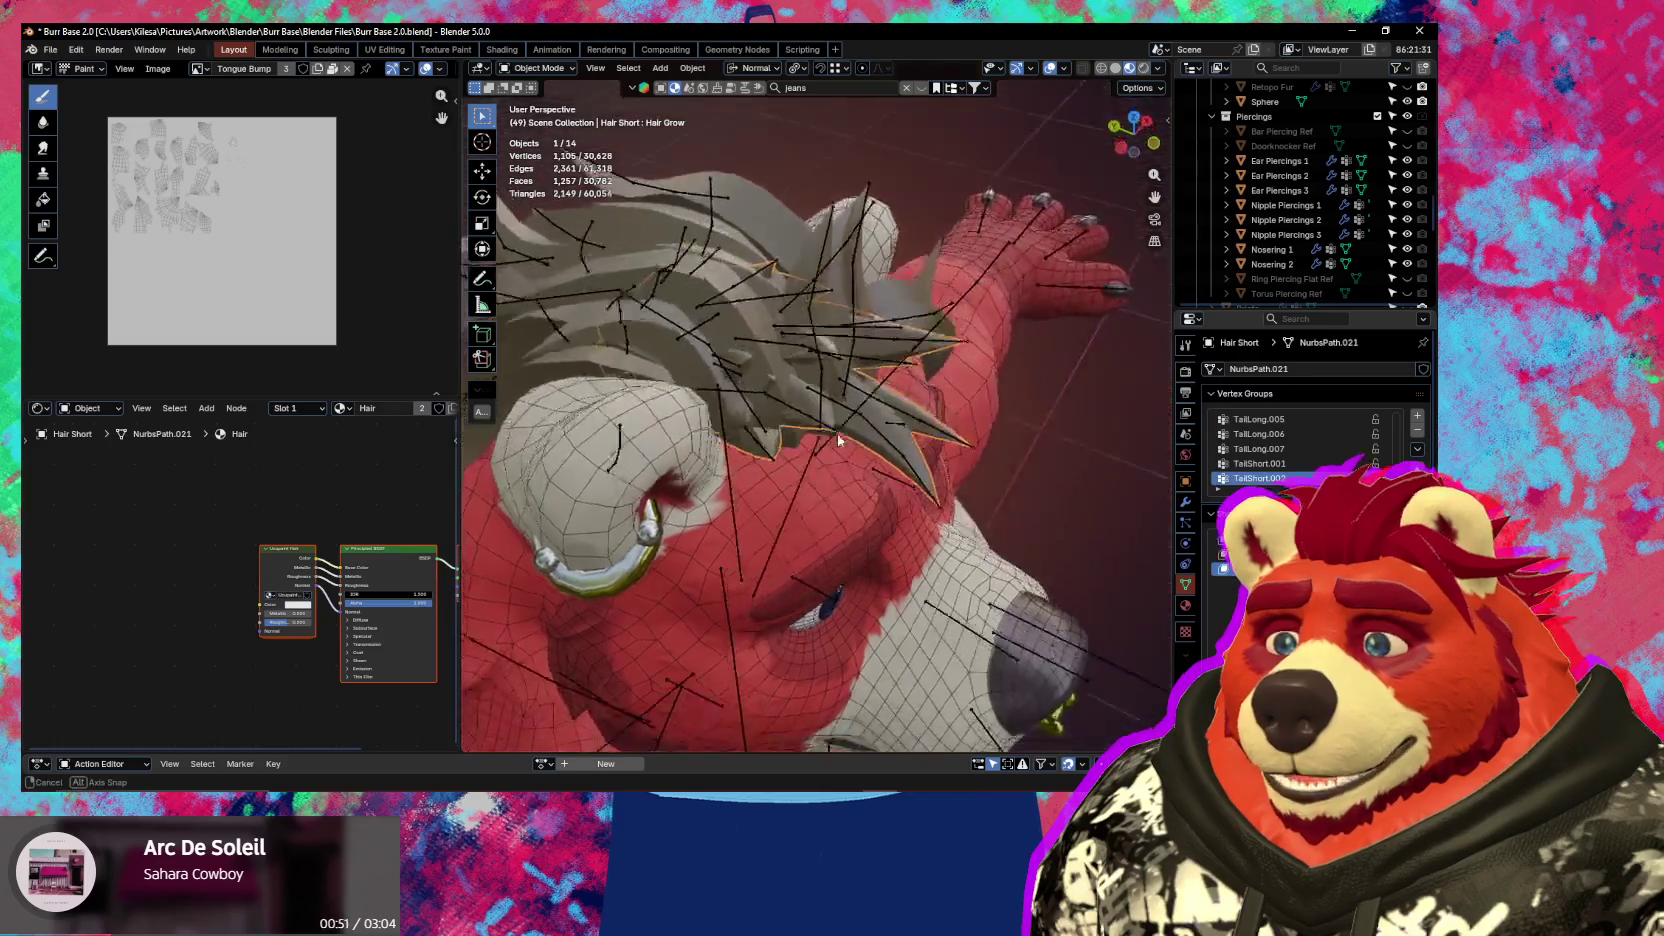
Zoom and pan the Image Editor over the hair's UVs, then make the Body active
{"action": "scroll", "coordinate": [334, 268], "scroll_direction": "up", "scroll_amount": 2}
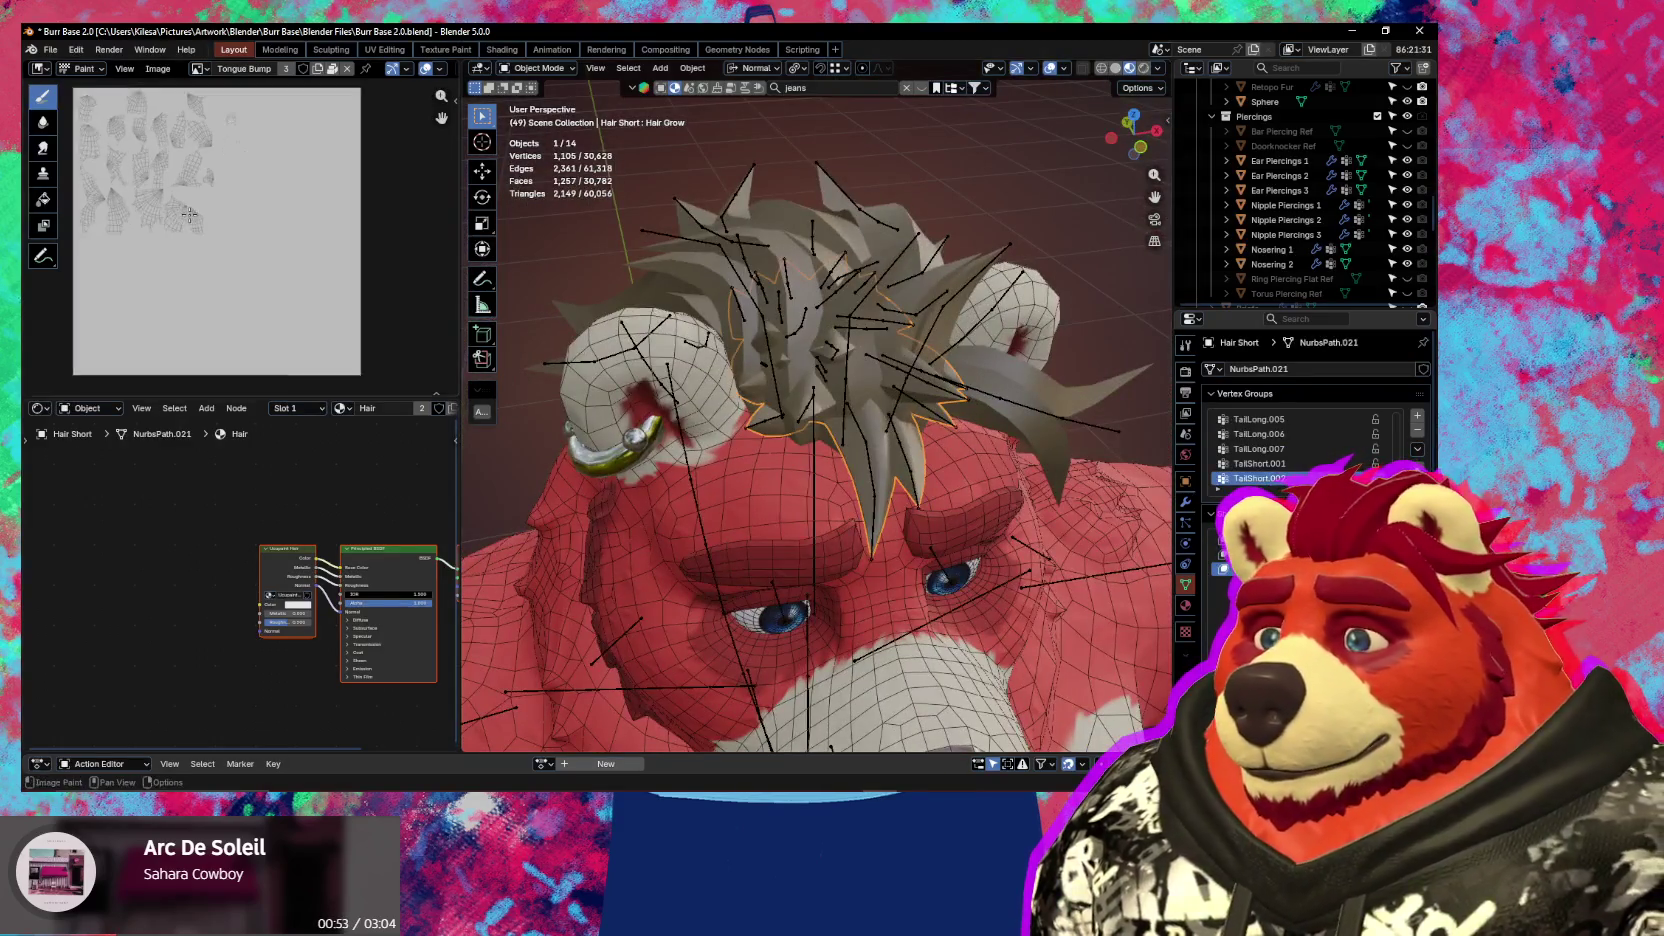
{"action": "scroll", "coordinate": [334, 268], "scroll_direction": "up", "scroll_amount": 2}
{"action": "scroll", "coordinate": [334, 268], "scroll_direction": "up", "scroll_amount": 1}
{"action": "middle_click_drag", "start_coordinate": [334, 268], "coordinate": [237, 262]}
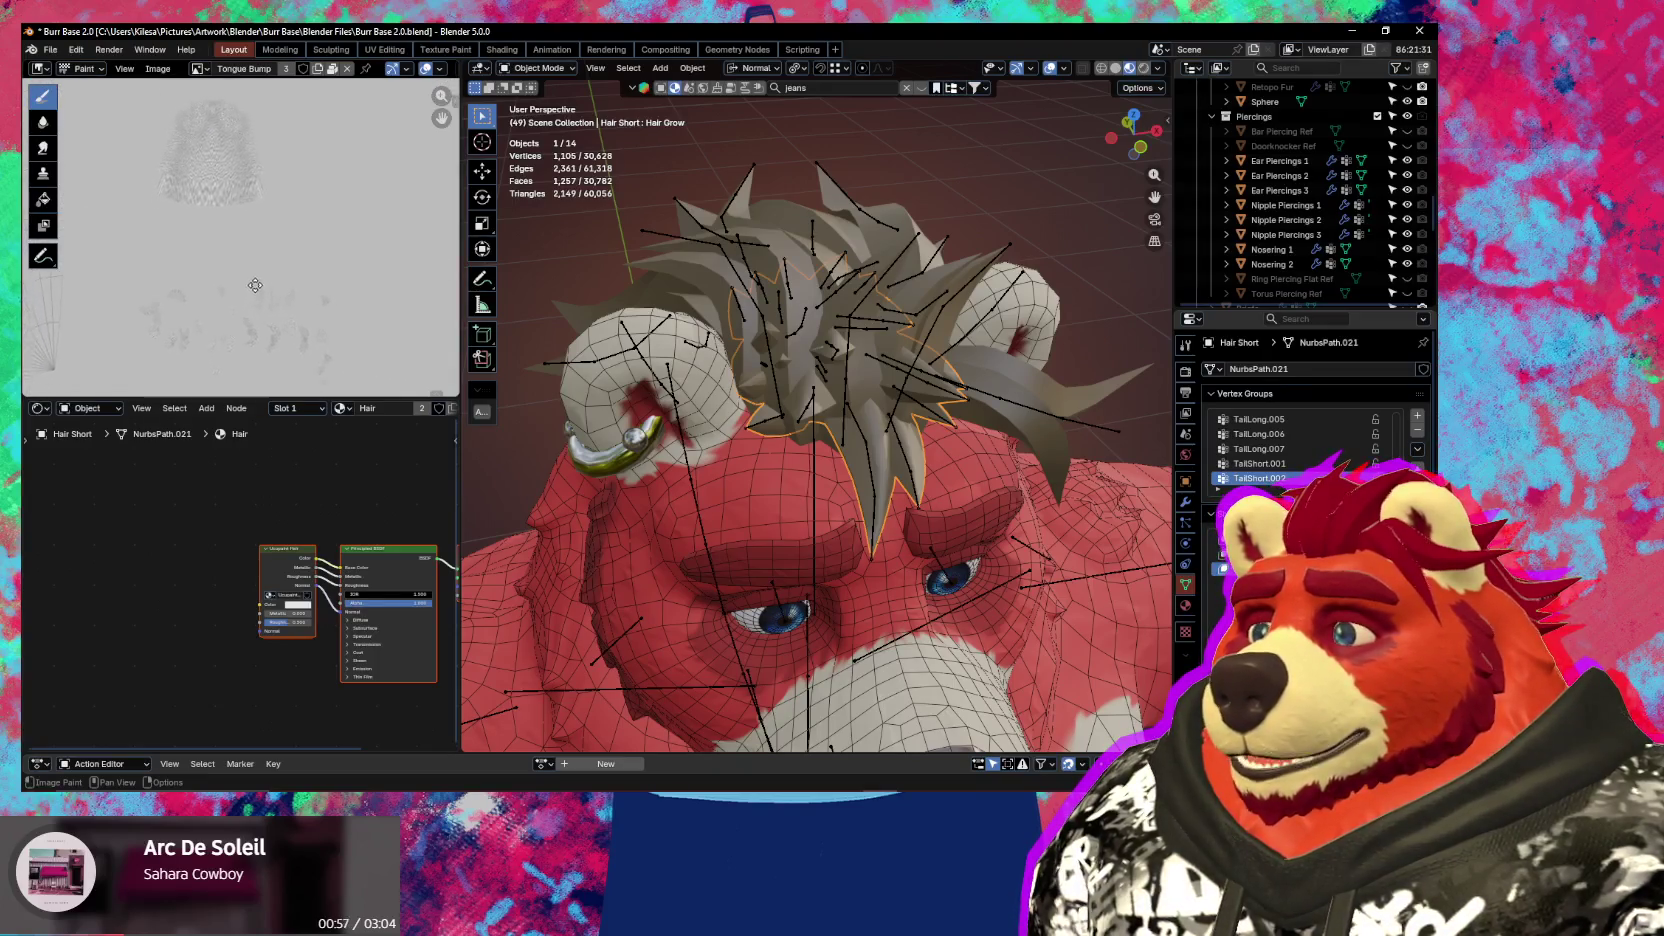
{"action": "middle_click_drag", "start_coordinate": [237, 248], "coordinate": [290, 295]}
{"action": "mouse_move", "coordinate": [815, 435]}
{"action": "middle_mouse_down"}
{"action": "mouse_move", "coordinate": [837, 450]}
{"action": "mouse_move", "coordinate": [837, 361]}
{"action": "mouse_move", "coordinate": [853, 445]}
{"action": "mouse_move", "coordinate": [809, 250]}
{"action": "middle_mouse_up"}
{"action": "left_click", "coordinate": [827, 358]}
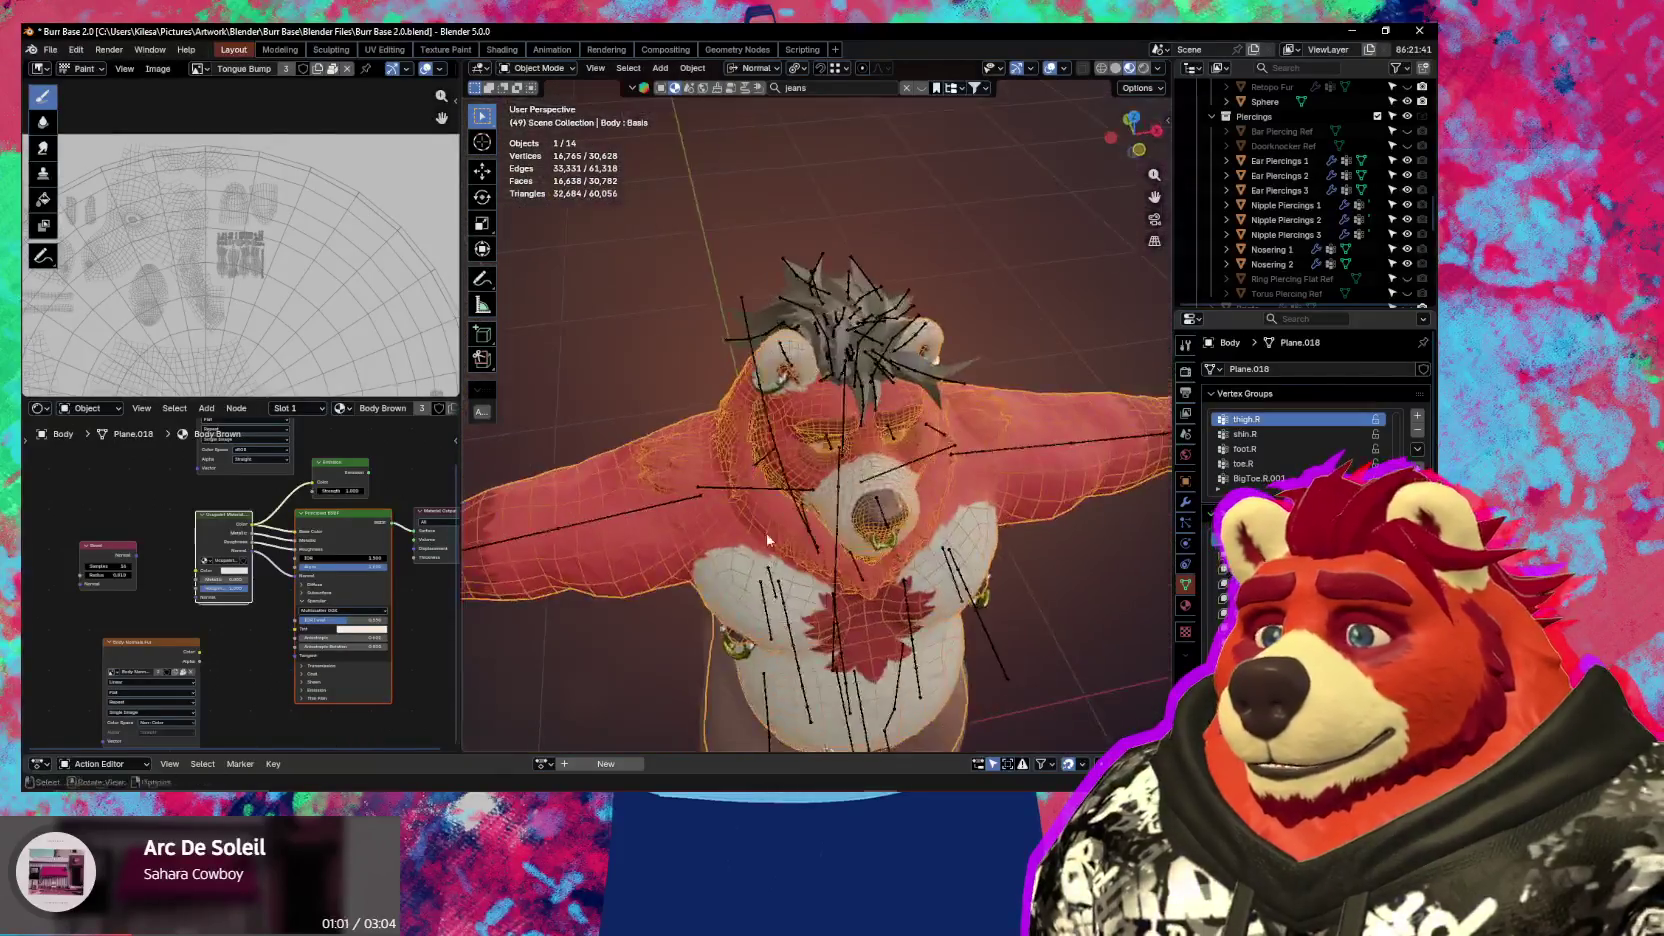
Zoom out and pan the Body's UV image, then open the N sidebar and widen it
{"action": "scroll", "coordinate": [809, 198], "scroll_direction": "down", "scroll_amount": 3}
{"action": "scroll", "coordinate": [809, 198], "scroll_direction": "down", "scroll_amount": 1}
{"action": "middle_click_drag", "start_coordinate": [330, 250], "coordinate": [276, 152]}
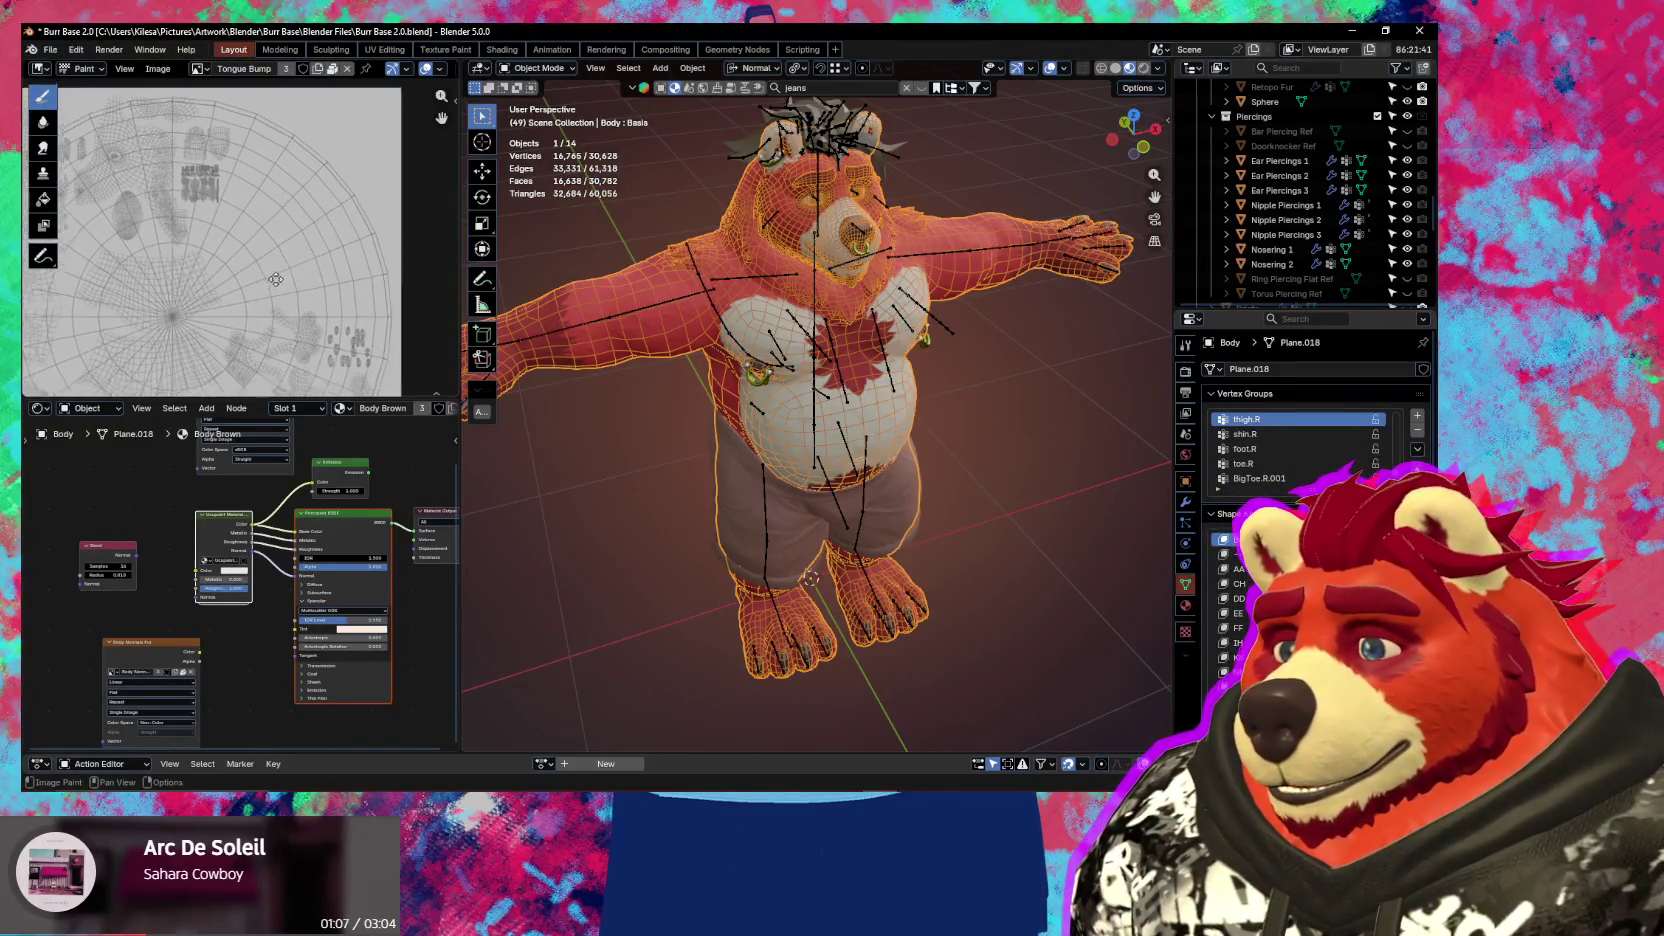
{"action": "scroll", "coordinate": [287, 282], "scroll_direction": "down", "scroll_amount": 2}
{"action": "scroll", "coordinate": [315, 270], "scroll_direction": "down", "scroll_amount": 1}
{"action": "middle_click_drag", "start_coordinate": [310, 266], "coordinate": [255, 181]}
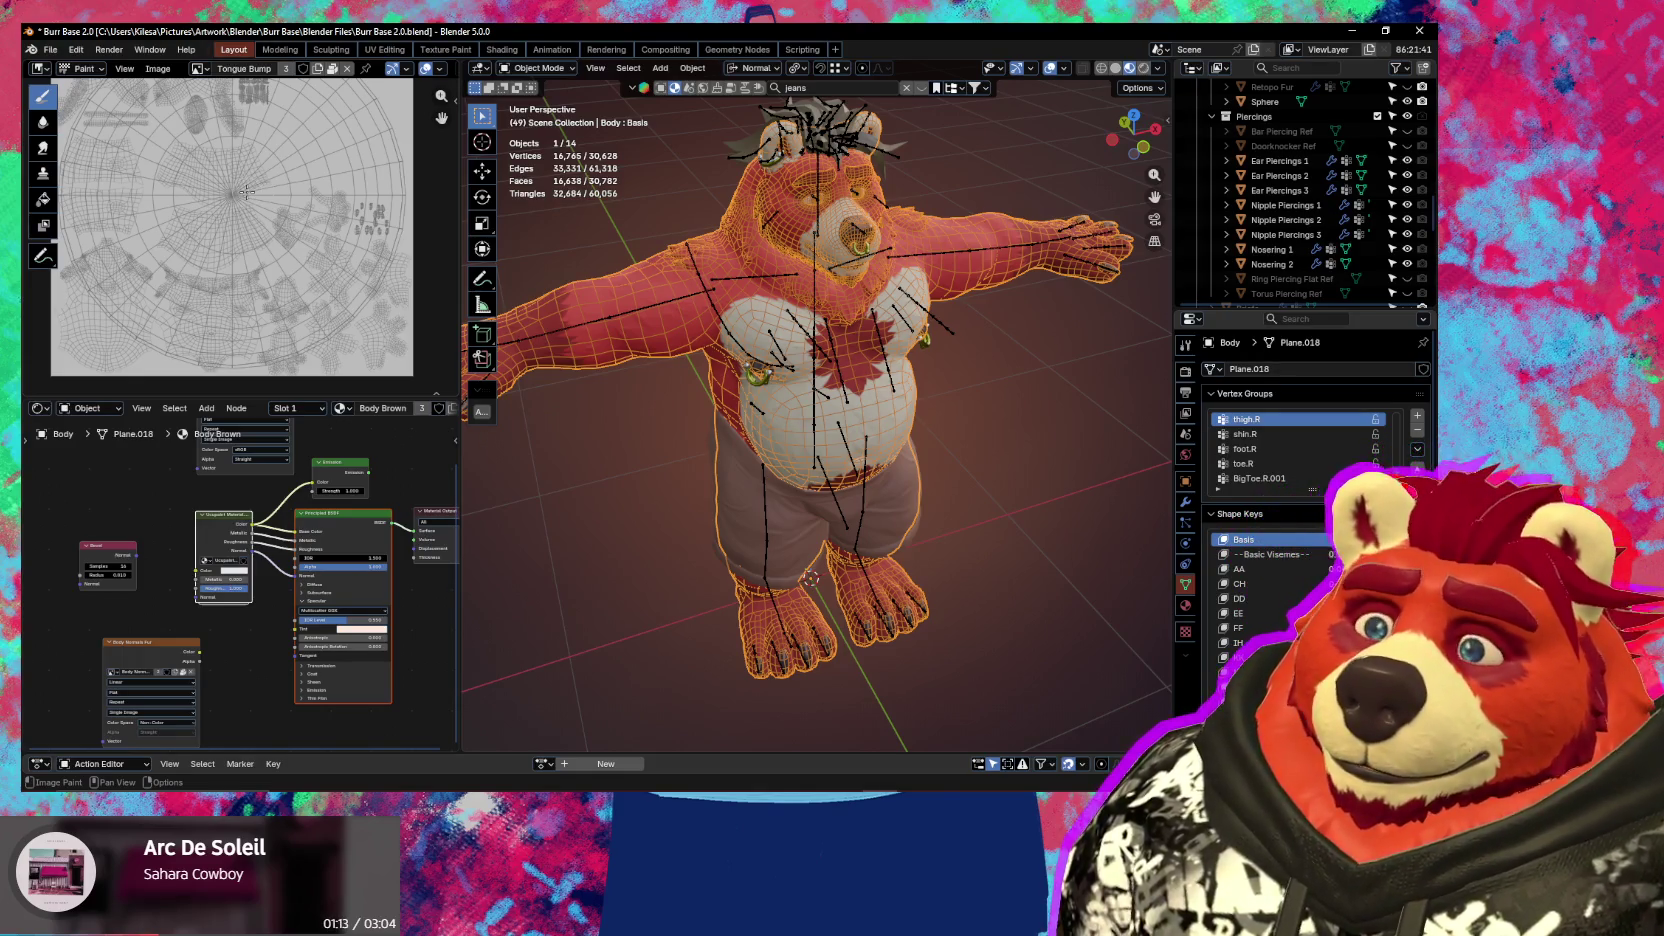
{"action": "middle_click_drag", "start_coordinate": [299, 231], "coordinate": [294, 268]}
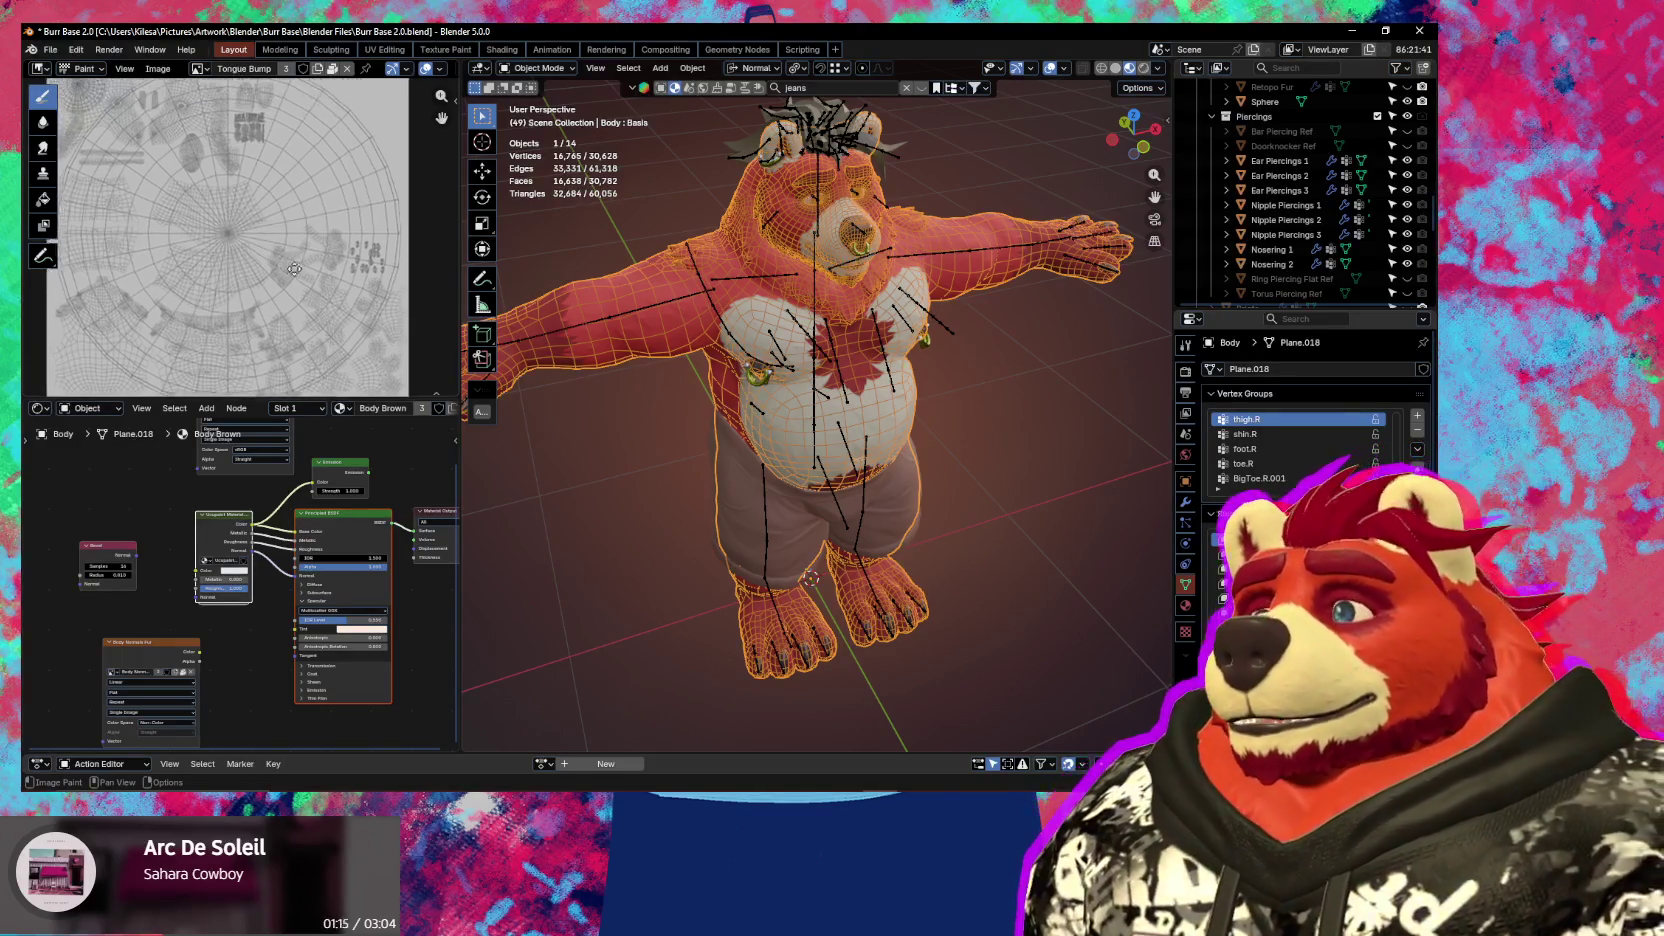
{"action": "scroll", "coordinate": [294, 268], "scroll_direction": "down", "scroll_amount": 2}
{"action": "scroll", "coordinate": [385, 252], "scroll_direction": "up", "scroll_amount": 3}
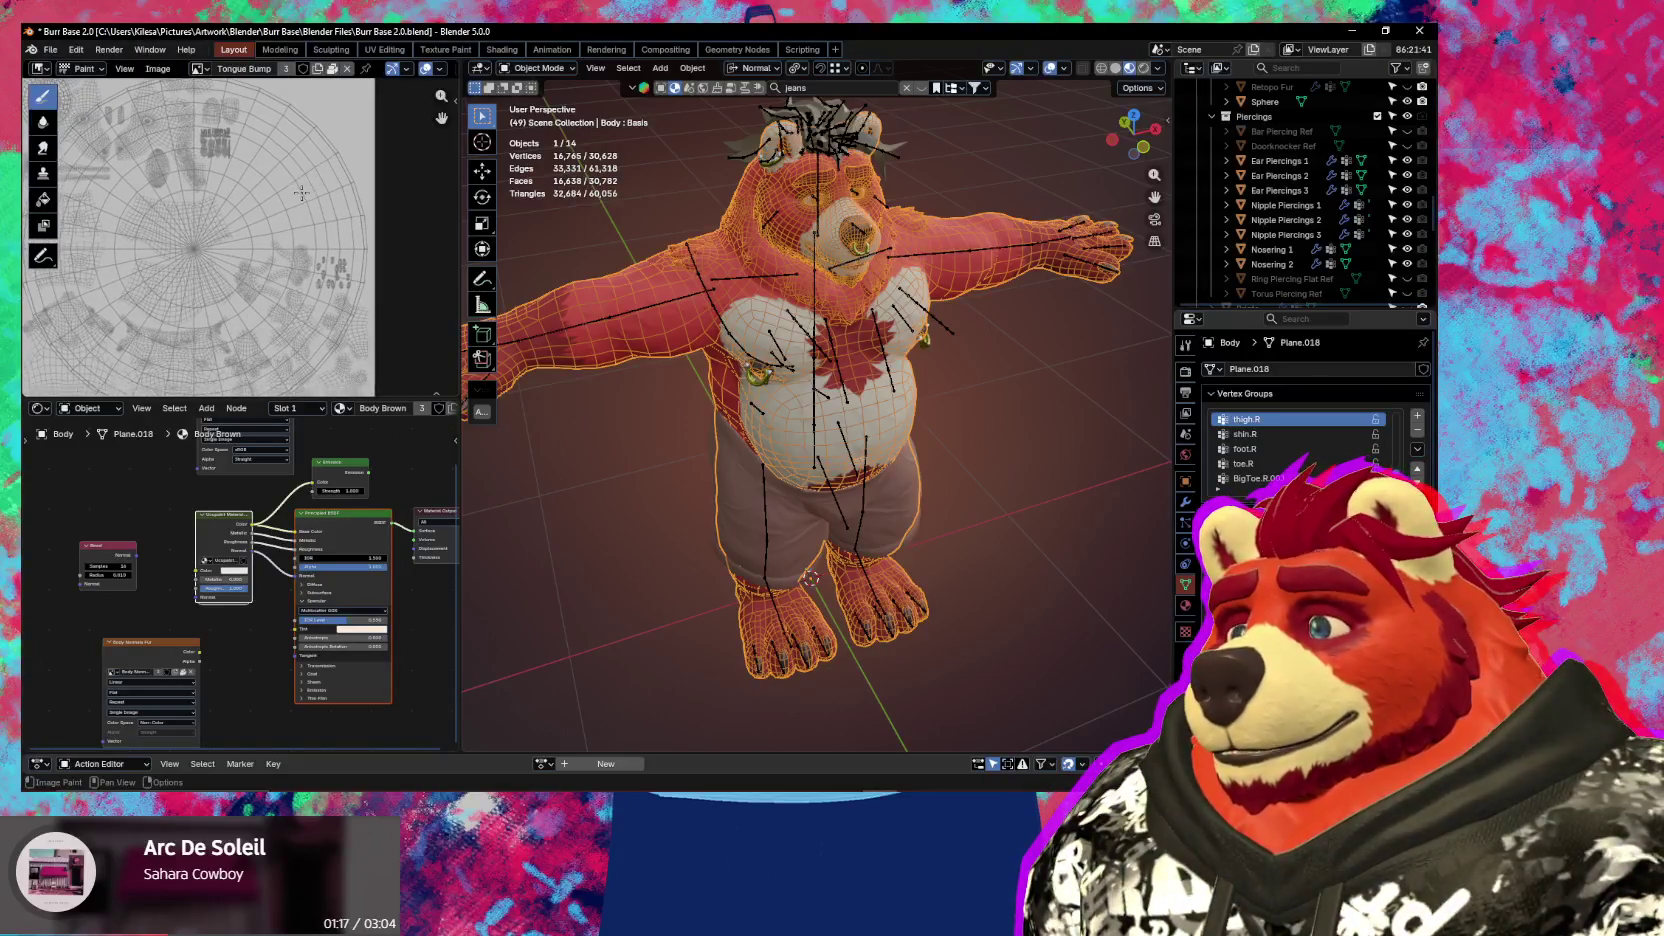
{"action": "mouse_move", "coordinate": [282, 166]}
{"action": "middle_mouse_down"}
{"action": "mouse_move", "coordinate": [289, 183]}
{"action": "mouse_move", "coordinate": [310, 151]}
{"action": "middle_mouse_up"}
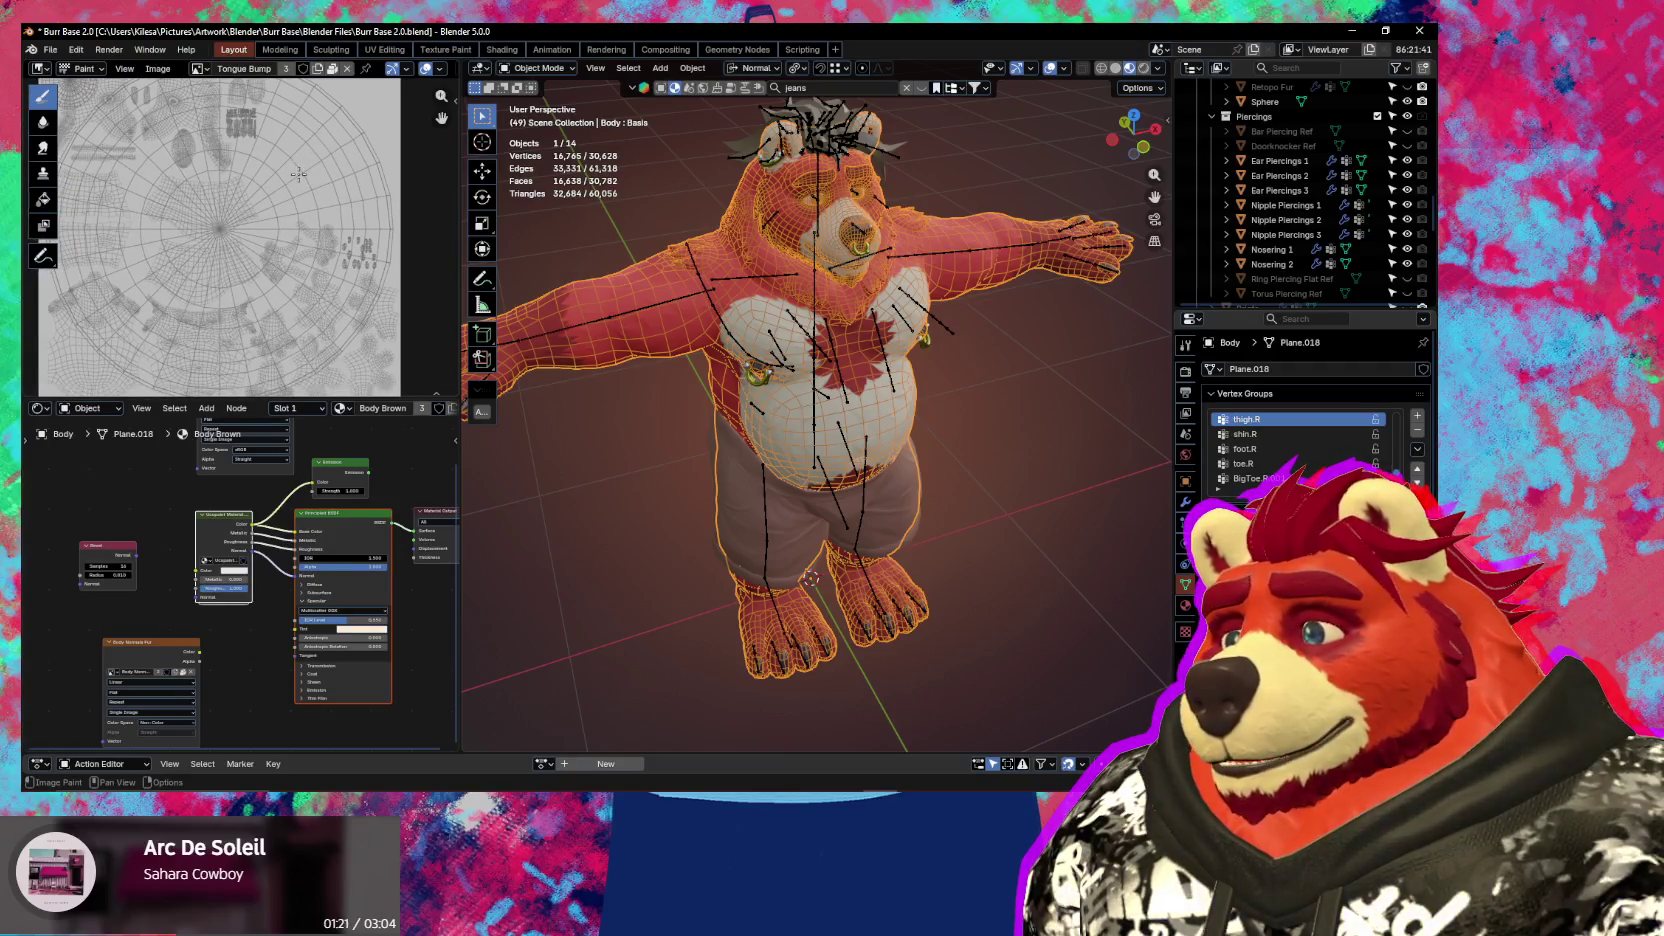
{"action": "key", "text": "n"}
{"action": "left_click_drag", "start_coordinate": [935, 273], "coordinate": [828, 273]}
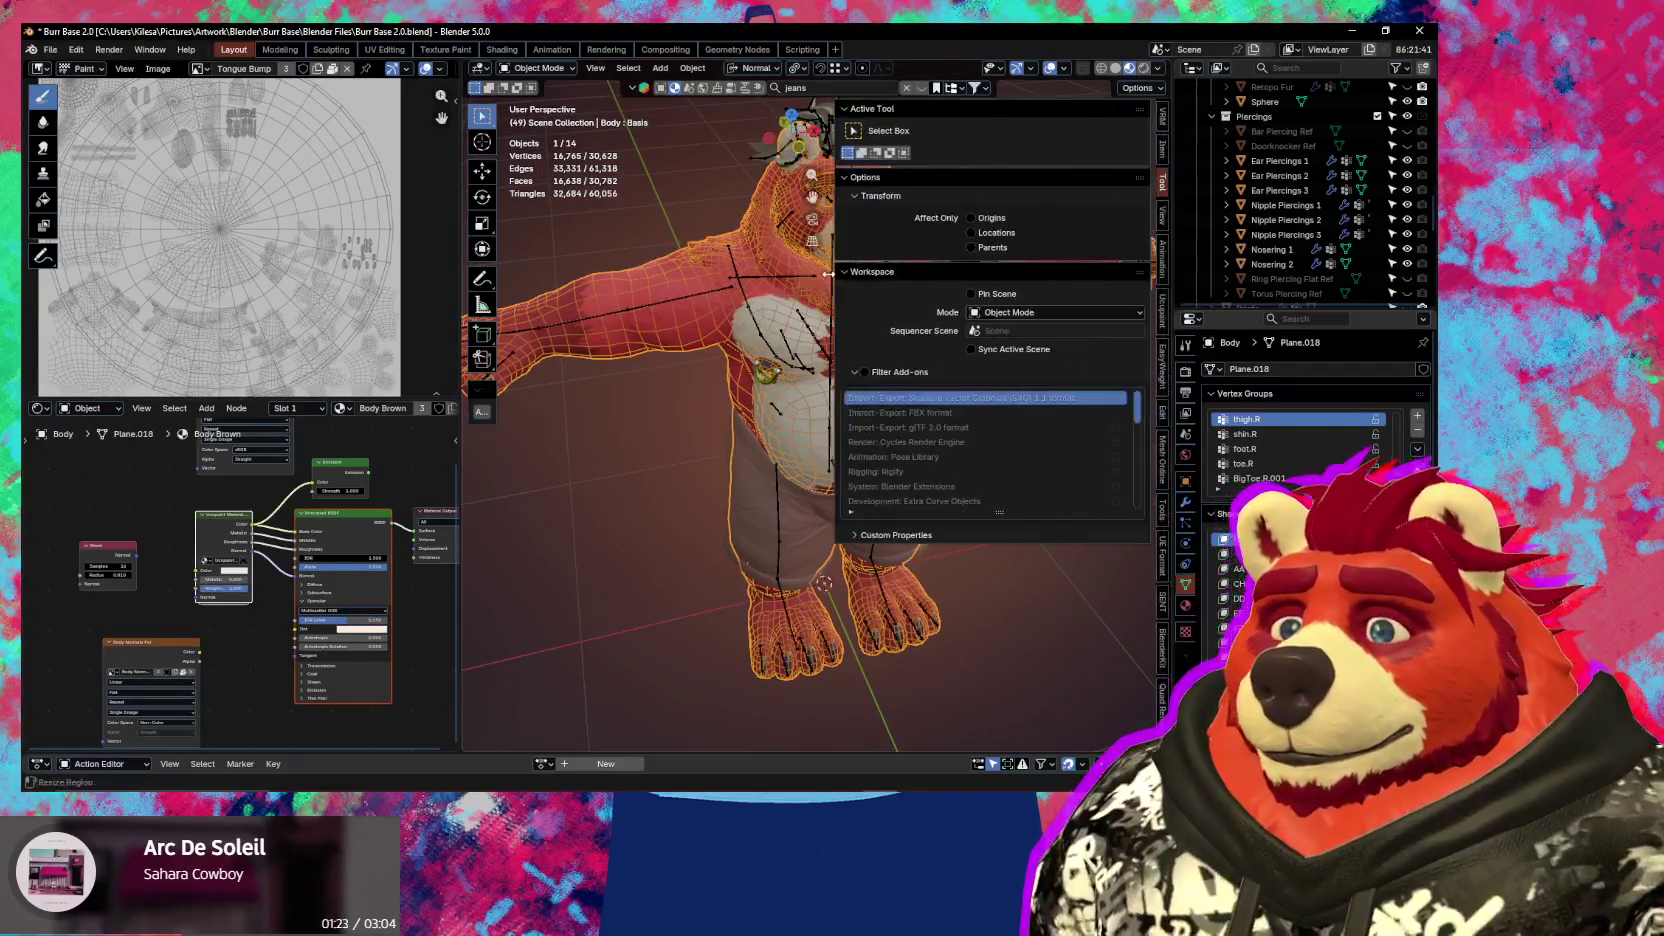
Open the sidebar's Ucupaint tab and scroll the Body's layer list to the top
{"action": "key", "text": "n"}
{"action": "key", "text": "n"}
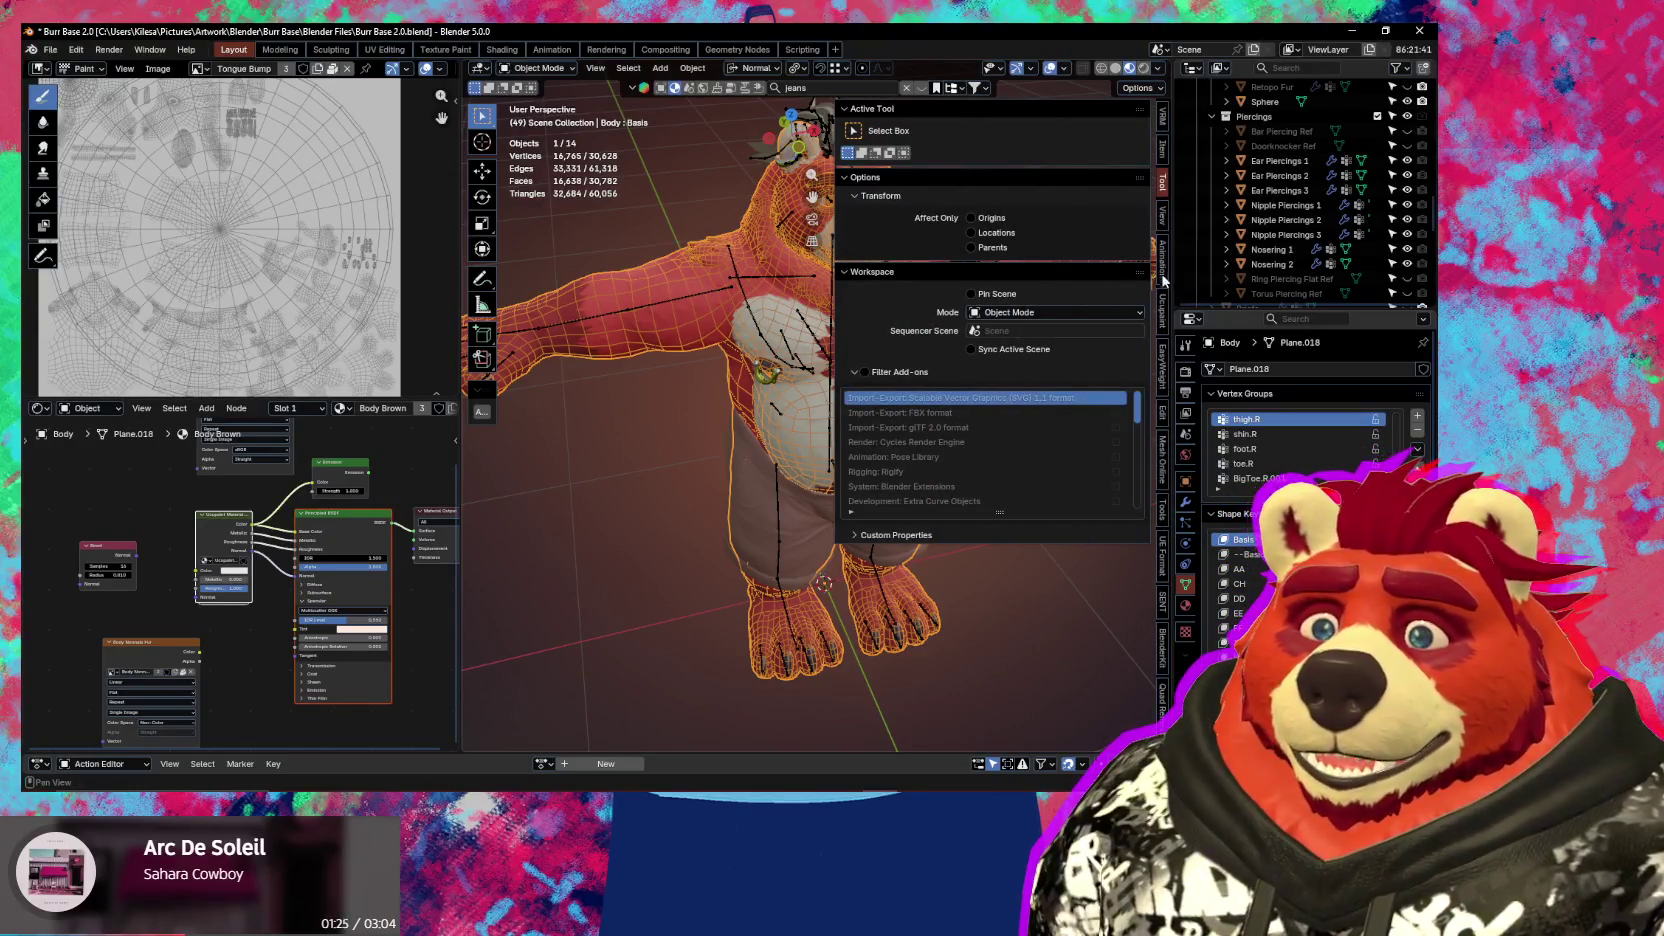
{"action": "left_click", "coordinate": [1163, 303]}
{"action": "scroll", "coordinate": [978, 515], "scroll_direction": "up", "scroll_amount": 2}
{"action": "scroll", "coordinate": [978, 515], "scroll_direction": "up", "scroll_amount": 2}
{"action": "scroll", "coordinate": [978, 515], "scroll_direction": "up", "scroll_amount": 2}
{"action": "scroll", "coordinate": [978, 515], "scroll_direction": "up", "scroll_amount": 2}
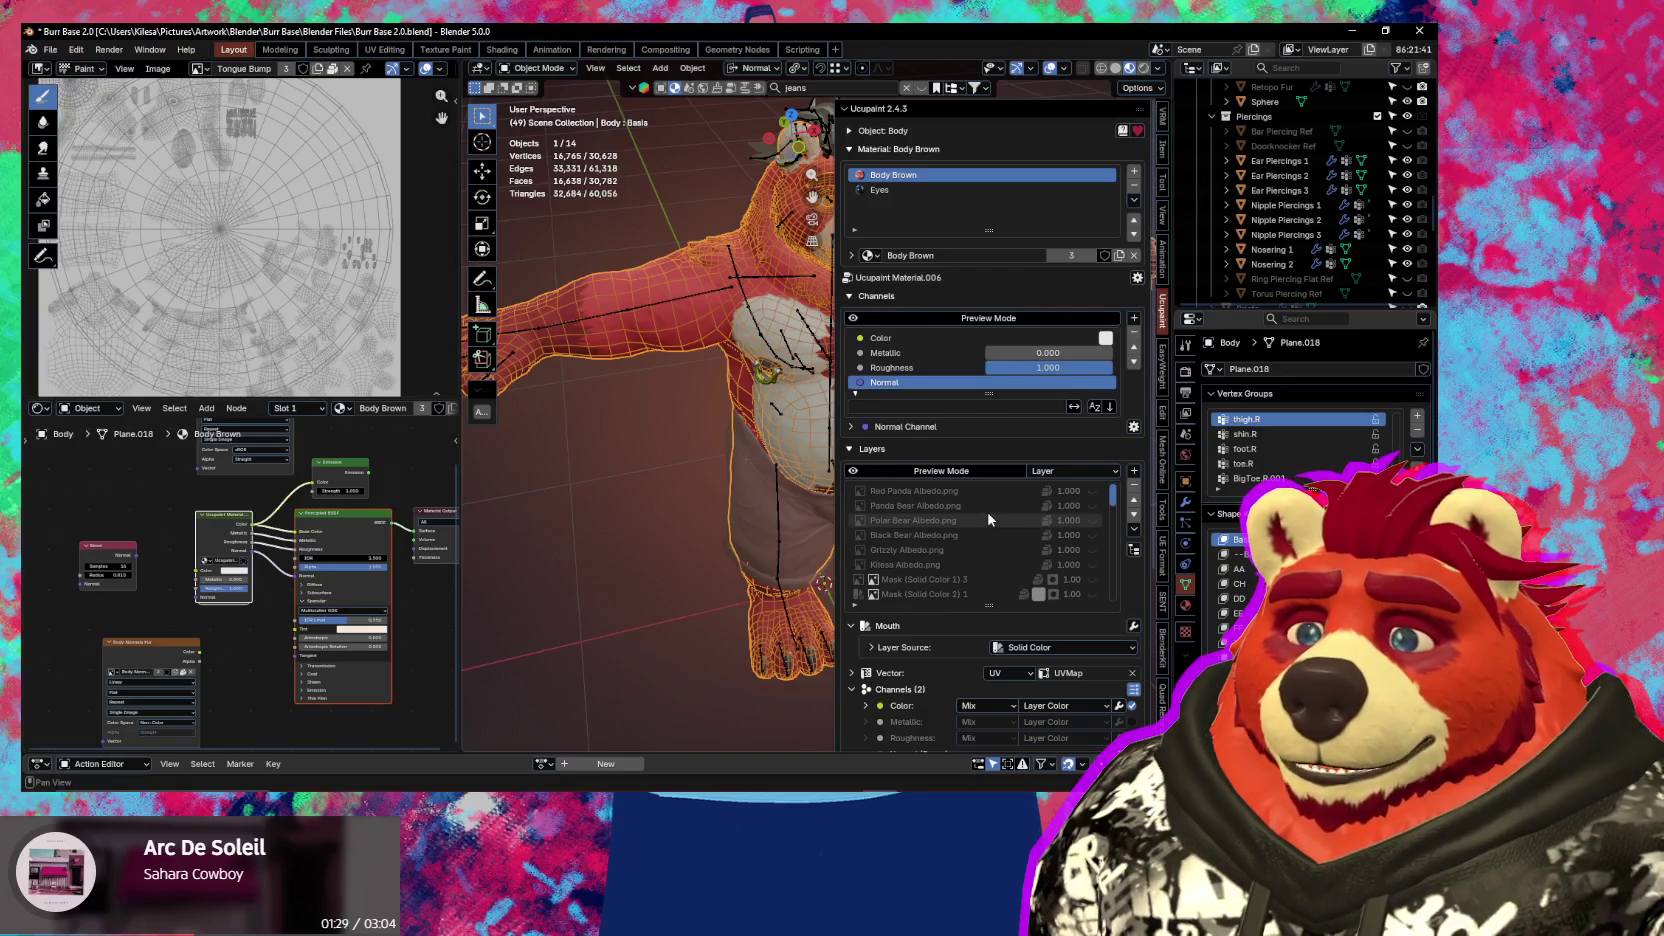
View the Polar Bear, Black Bear and Grizzly Albedo.png layers, inspecting the Grizzly texture
{"action": "left_click", "coordinate": [988, 519]}
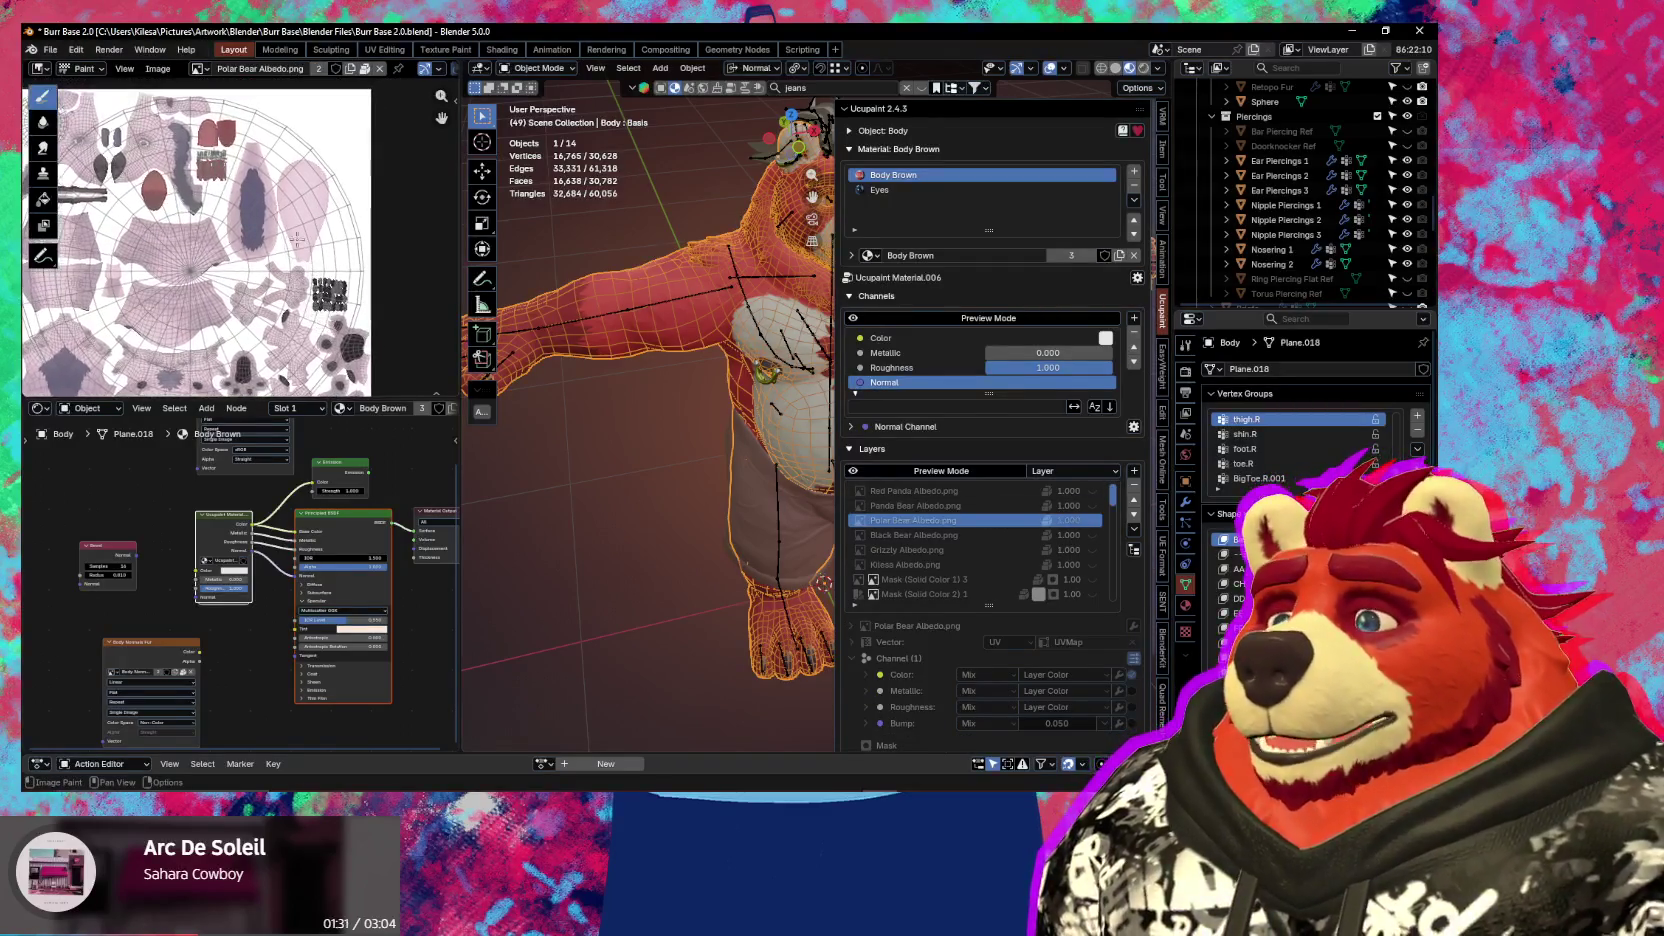
{"action": "scroll", "coordinate": [296, 204], "scroll_direction": "up", "scroll_amount": 1}
{"action": "scroll", "coordinate": [282, 250], "scroll_direction": "up", "scroll_amount": 2}
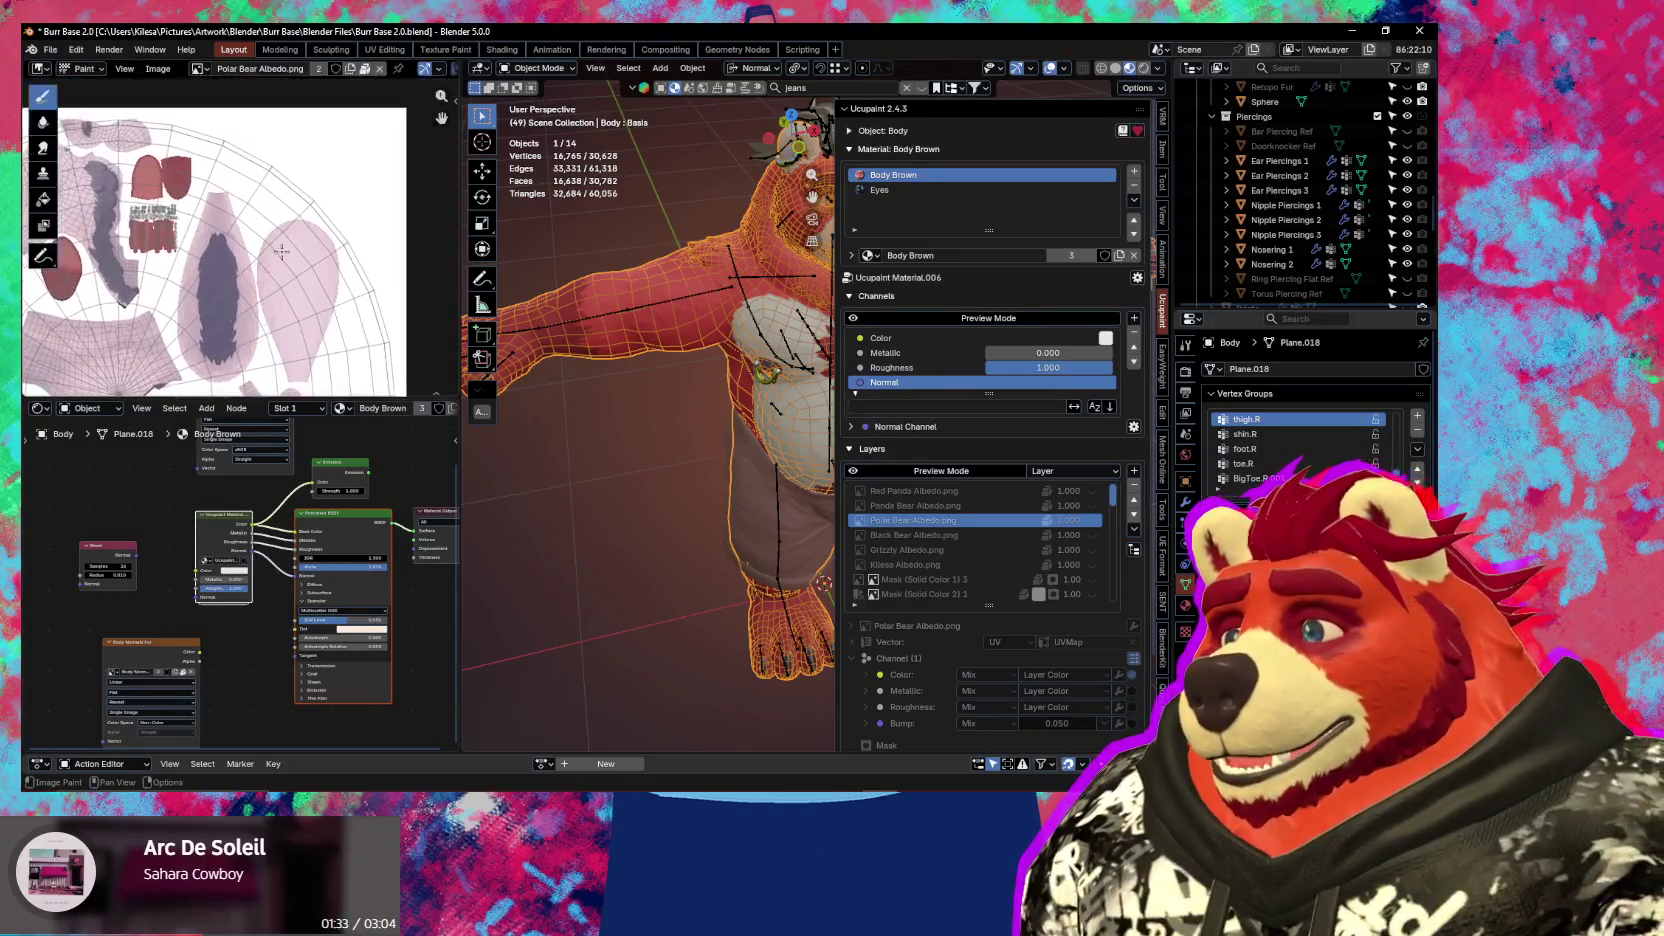
{"action": "left_click", "coordinate": [916, 536]}
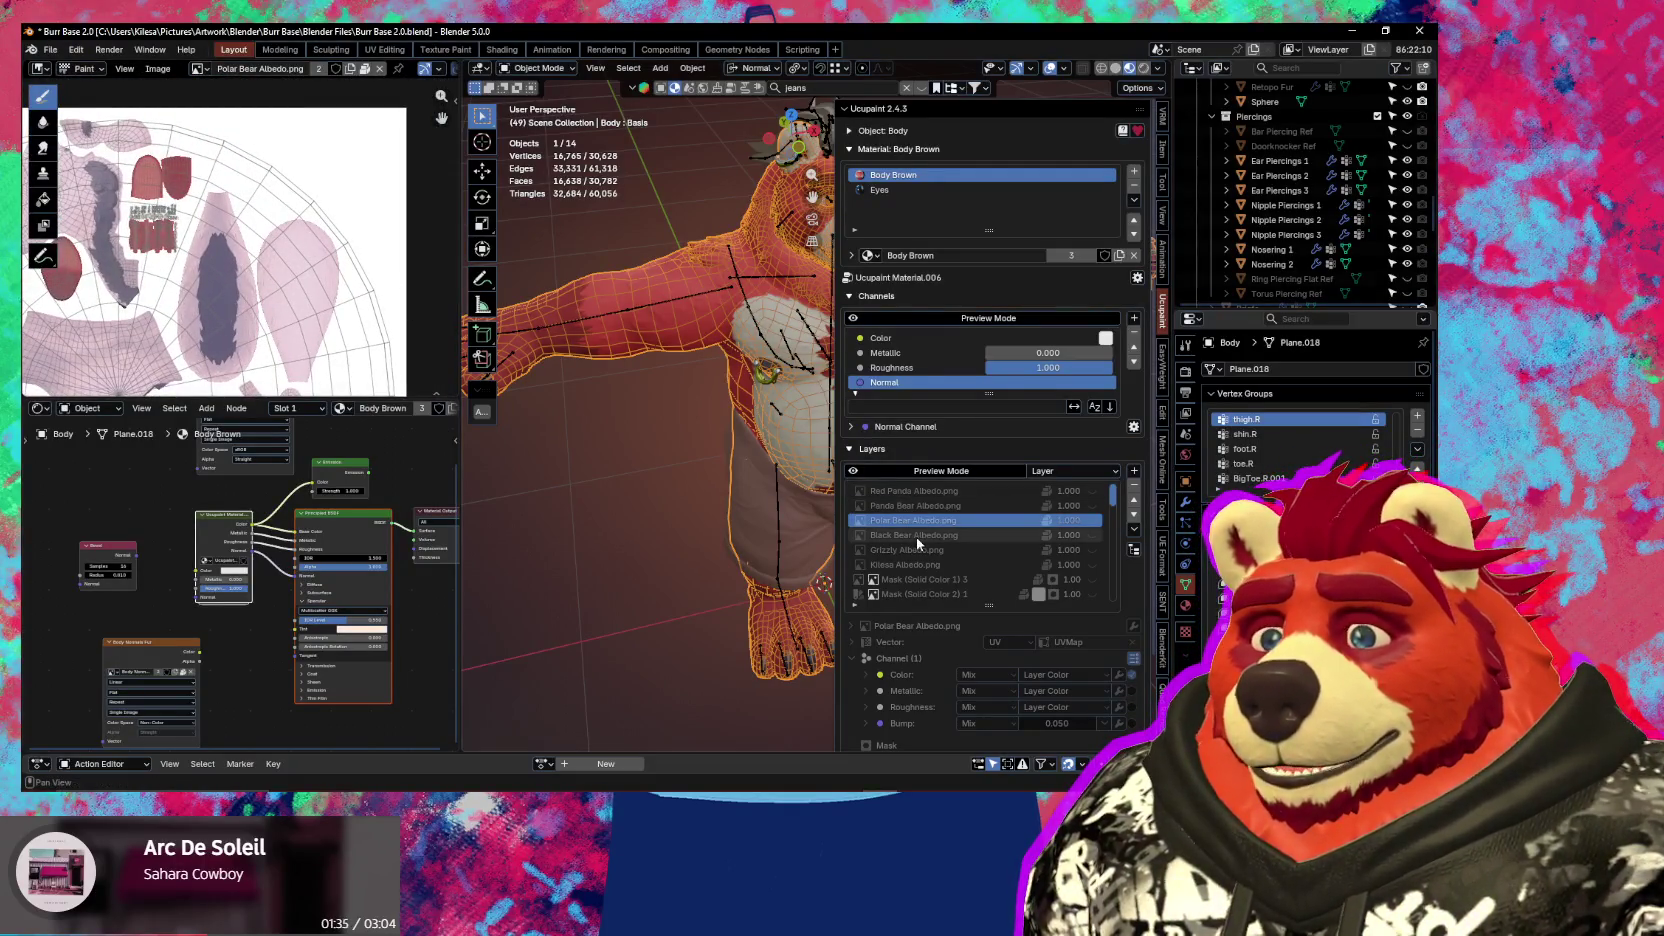
{"action": "left_click", "coordinate": [916, 551]}
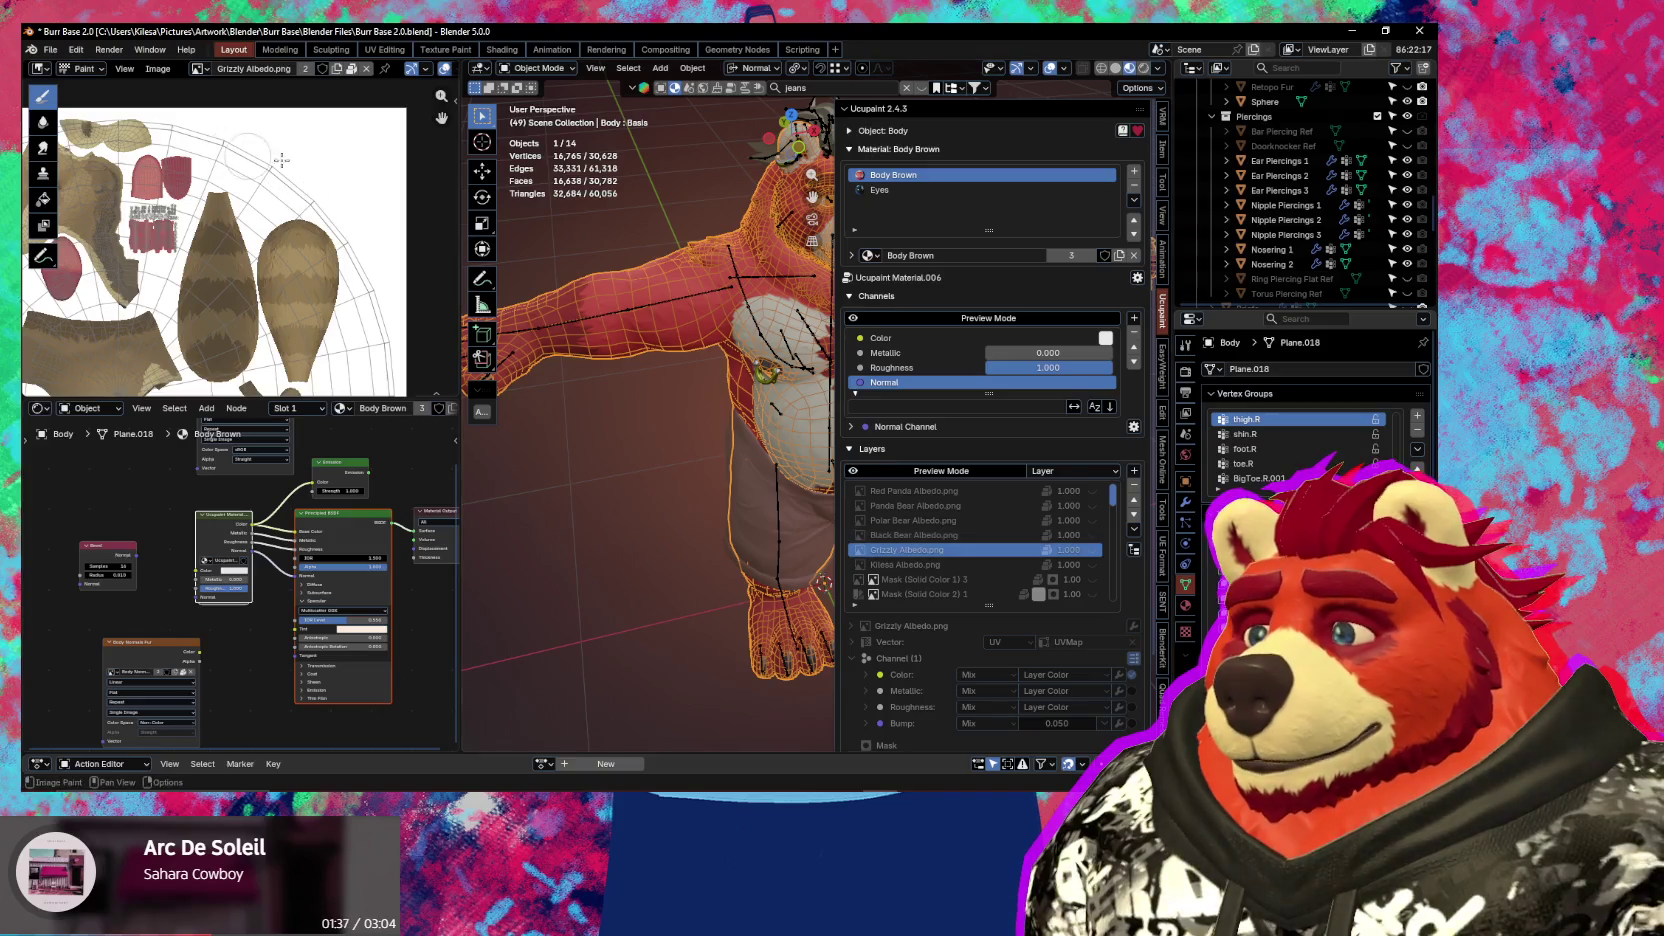
{"action": "scroll", "coordinate": [317, 199], "scroll_direction": "down", "scroll_amount": 1}
{"action": "scroll", "coordinate": [317, 199], "scroll_direction": "down", "scroll_amount": 1}
{"action": "scroll", "coordinate": [317, 199], "scroll_direction": "up", "scroll_amount": 1}
{"action": "middle_click_drag", "start_coordinate": [317, 199], "coordinate": [370, 280]}
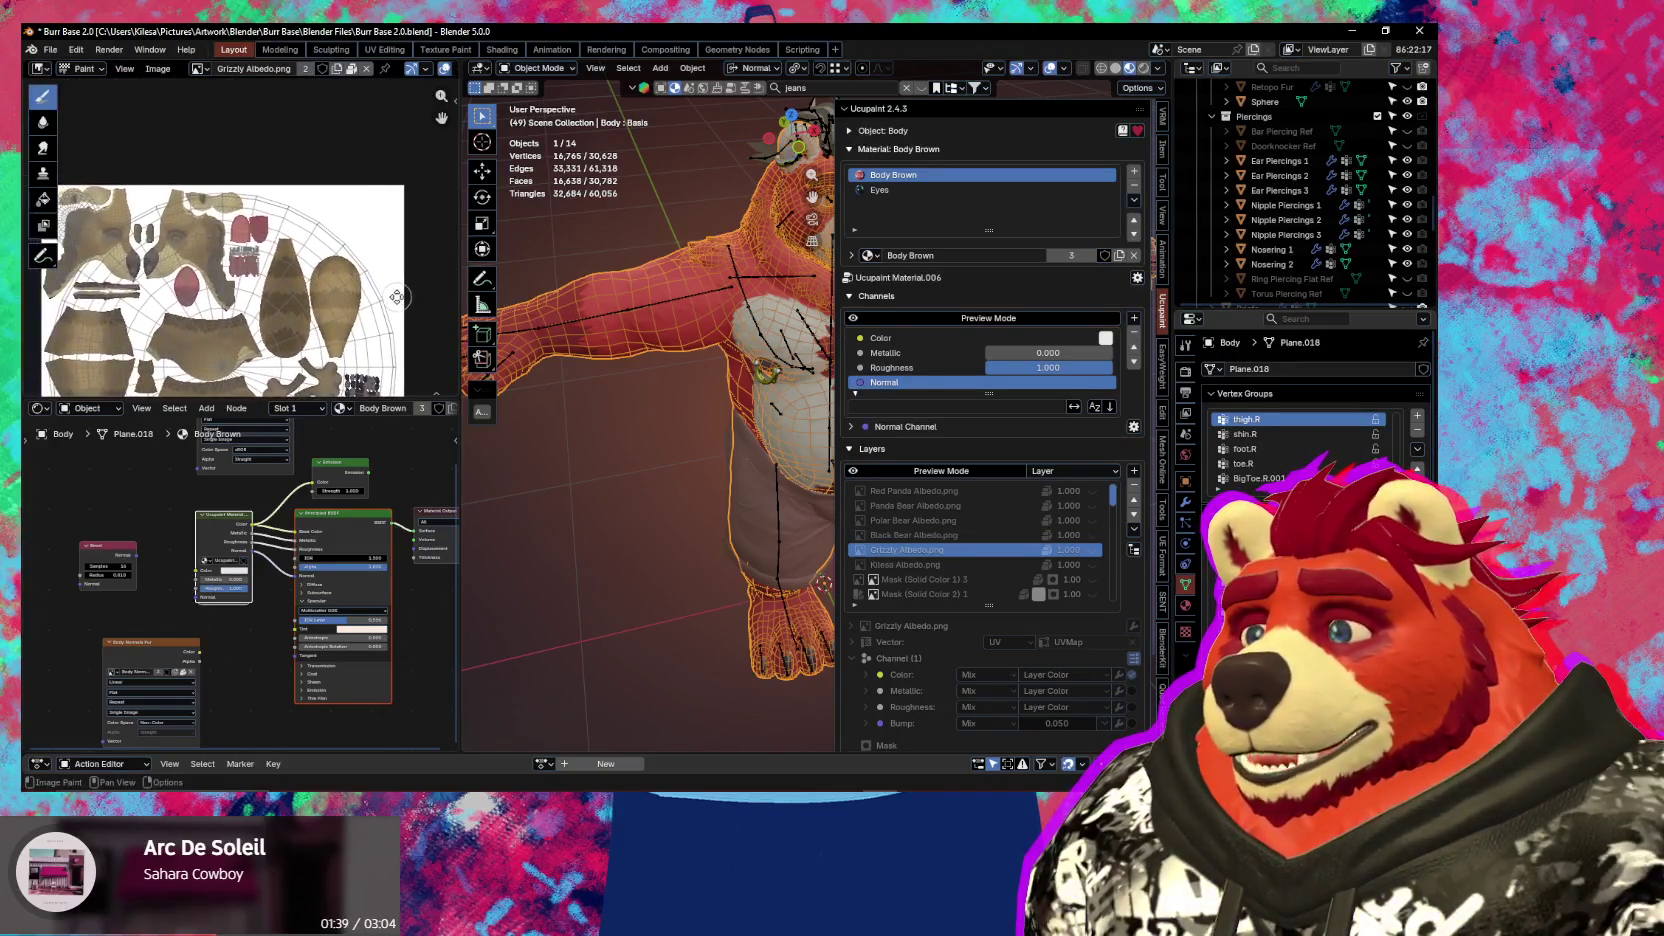
{"action": "mouse_move", "coordinate": [550, 347]}
{"action": "middle_mouse_down"}
{"action": "mouse_move", "coordinate": [649, 282]}
{"action": "mouse_move", "coordinate": [651, 519]}
{"action": "mouse_move", "coordinate": [693, 462]}
{"action": "mouse_move", "coordinate": [979, 357]}
{"action": "middle_mouse_up"}
Hide the Ucupaint sidebar, then bring YouTube Music forward after liking the song
{"action": "key", "text": "n"}
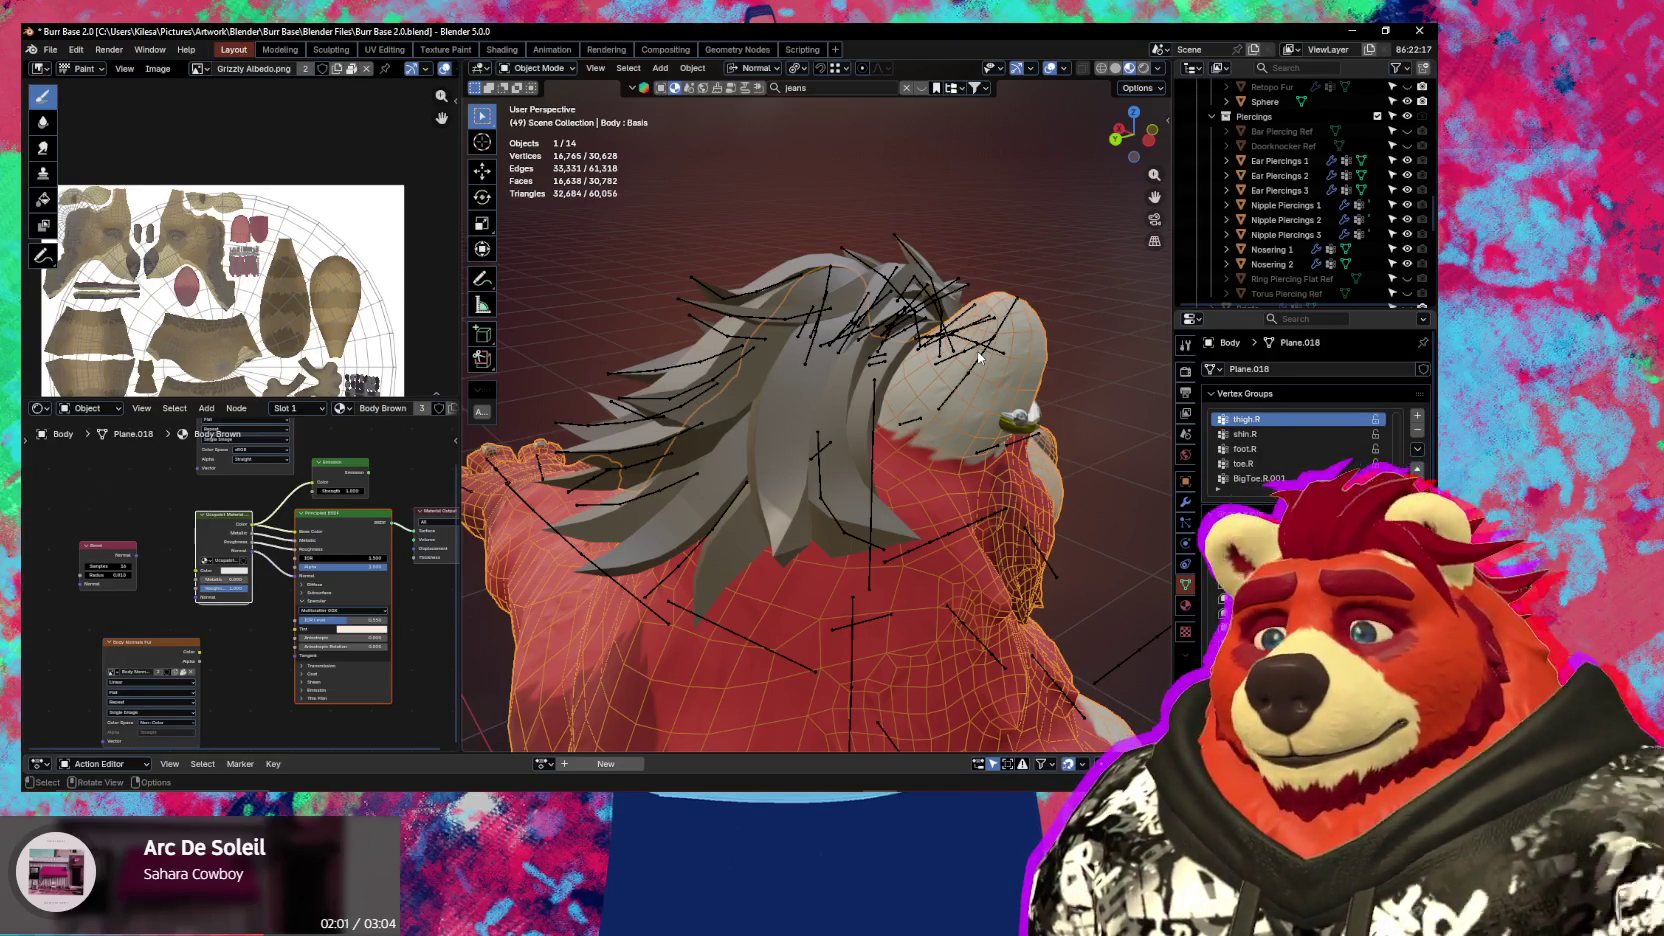
{"action": "key", "text": "alt+Tab"}
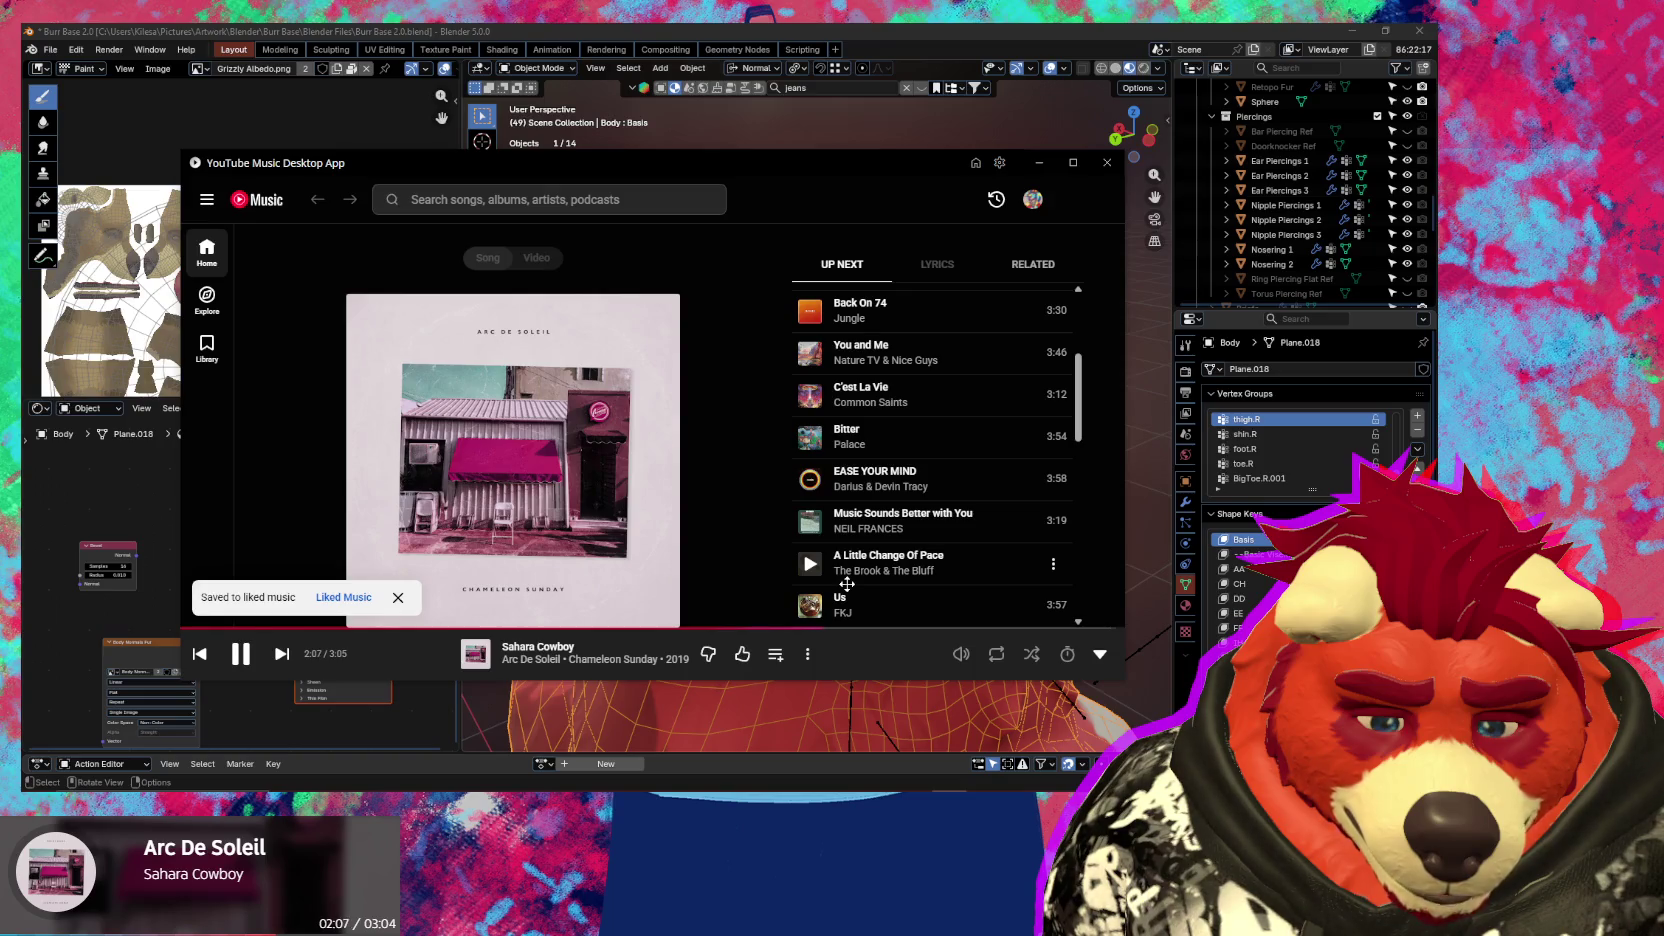
Play Illusions by Common Saints from the Up Next queue and bring Blender back in front
{"action": "scroll", "coordinate": [847, 584], "scroll_direction": "down", "scroll_amount": 3}
{"action": "scroll", "coordinate": [922, 392], "scroll_direction": "down", "scroll_amount": 2}
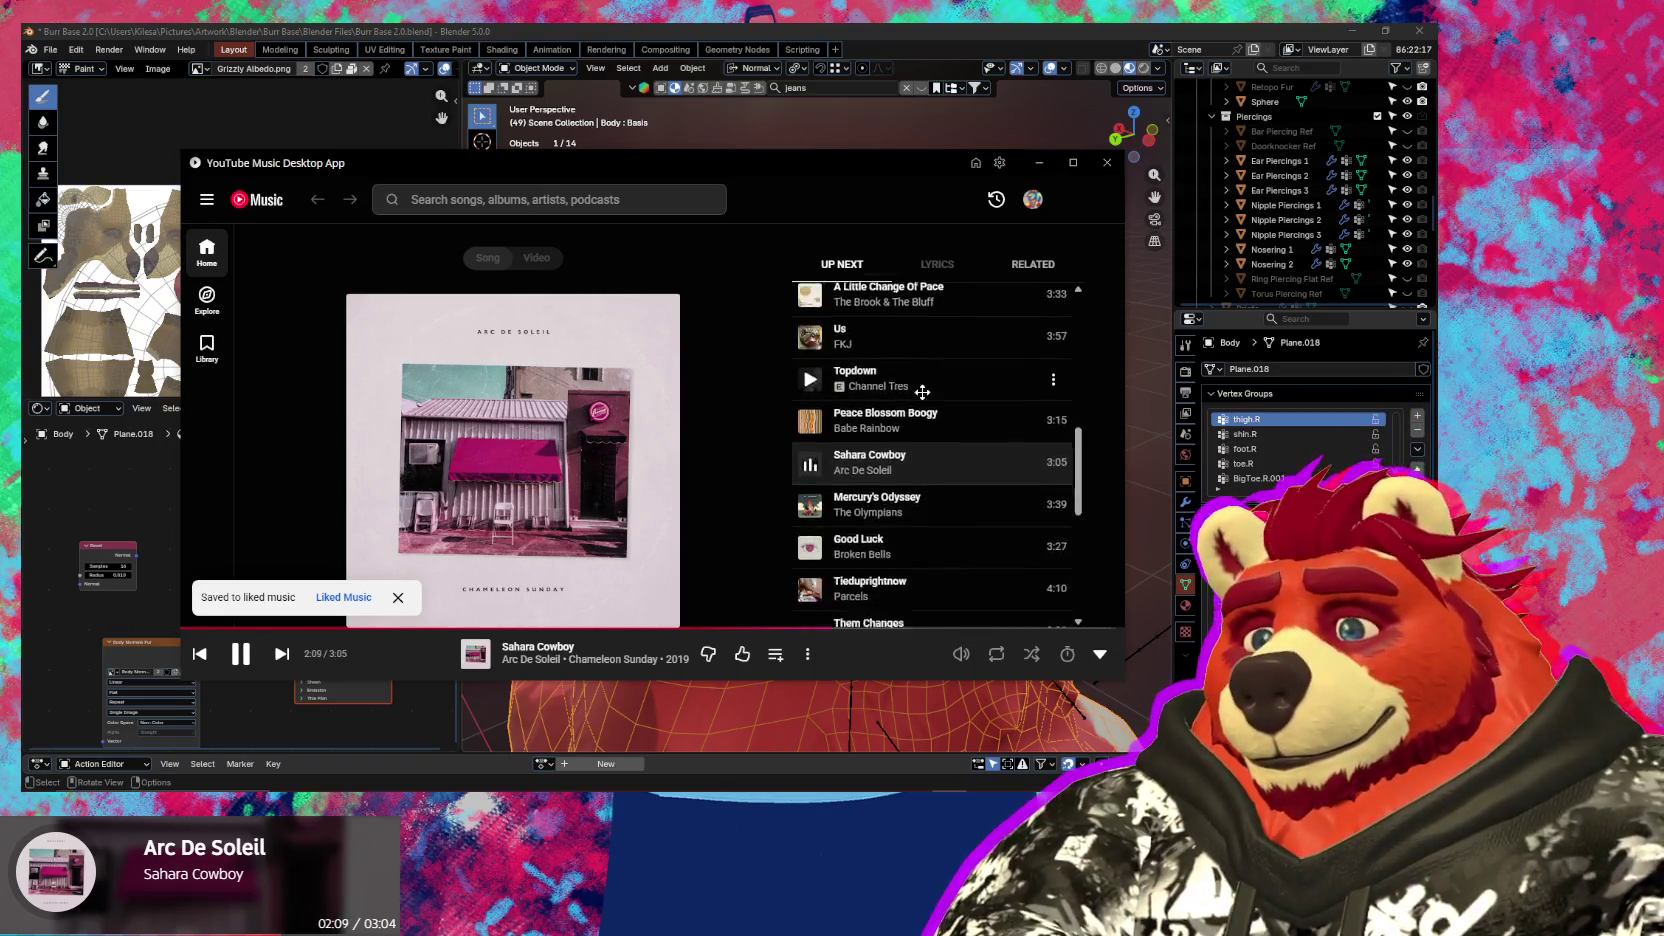
{"action": "scroll", "coordinate": [915, 382], "scroll_direction": "down", "scroll_amount": 2}
{"action": "scroll", "coordinate": [905, 368], "scroll_direction": "down", "scroll_amount": 4}
{"action": "mouse_move", "coordinate": [931, 341]}
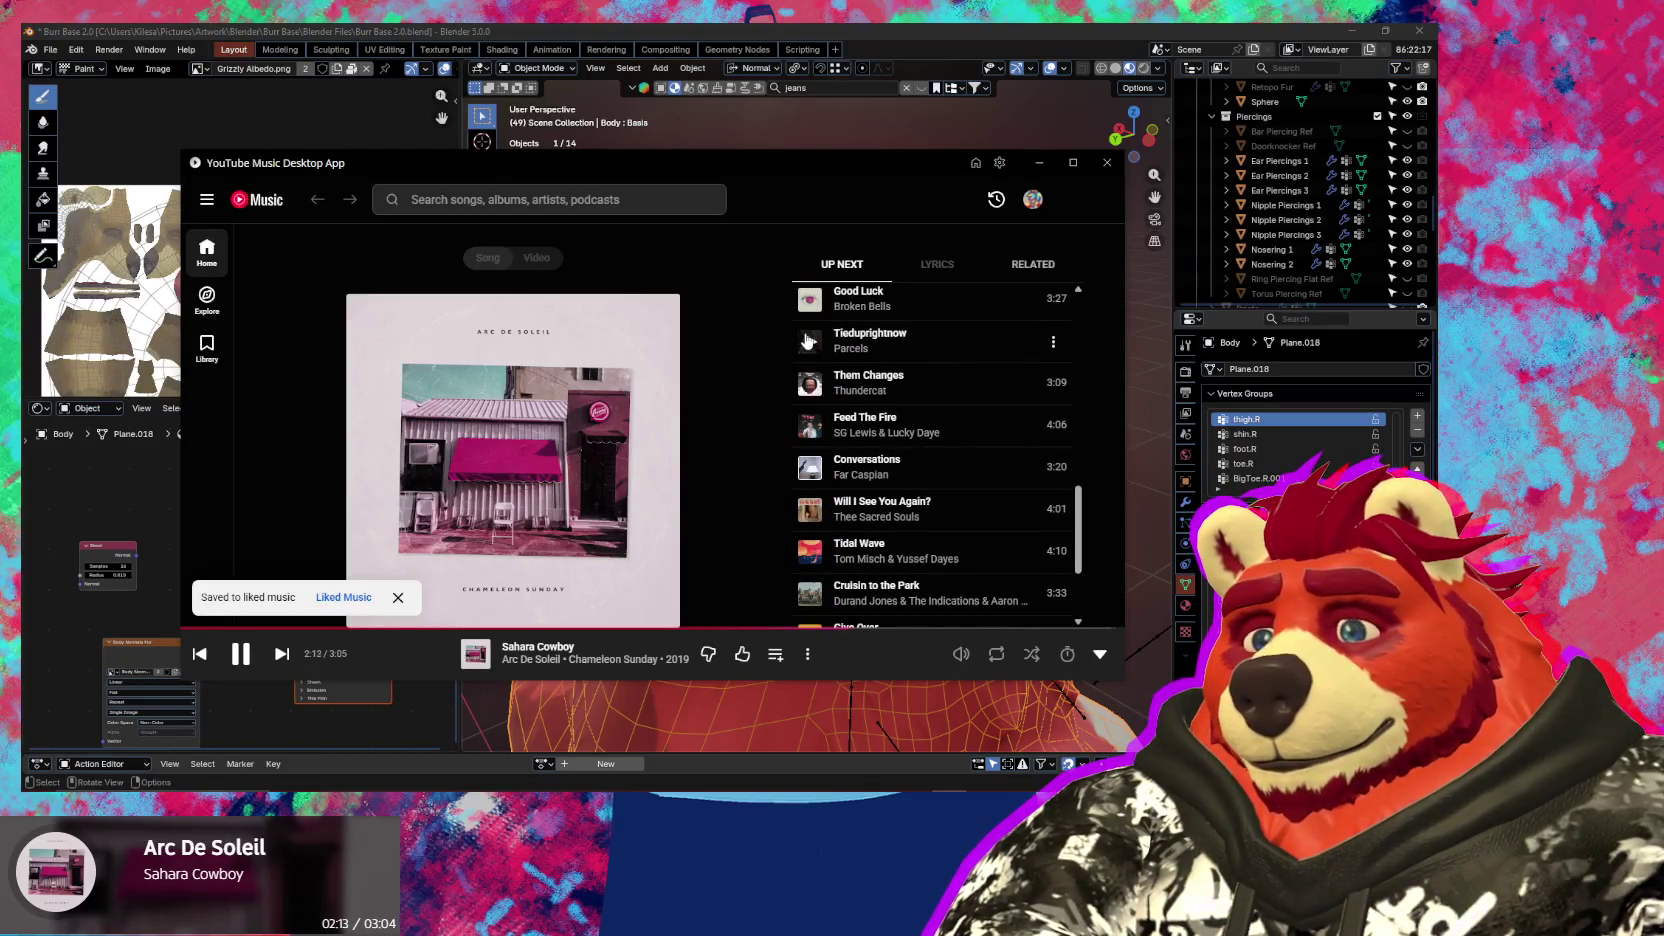
{"action": "scroll", "coordinate": [848, 350], "scroll_direction": "down", "scroll_amount": 3}
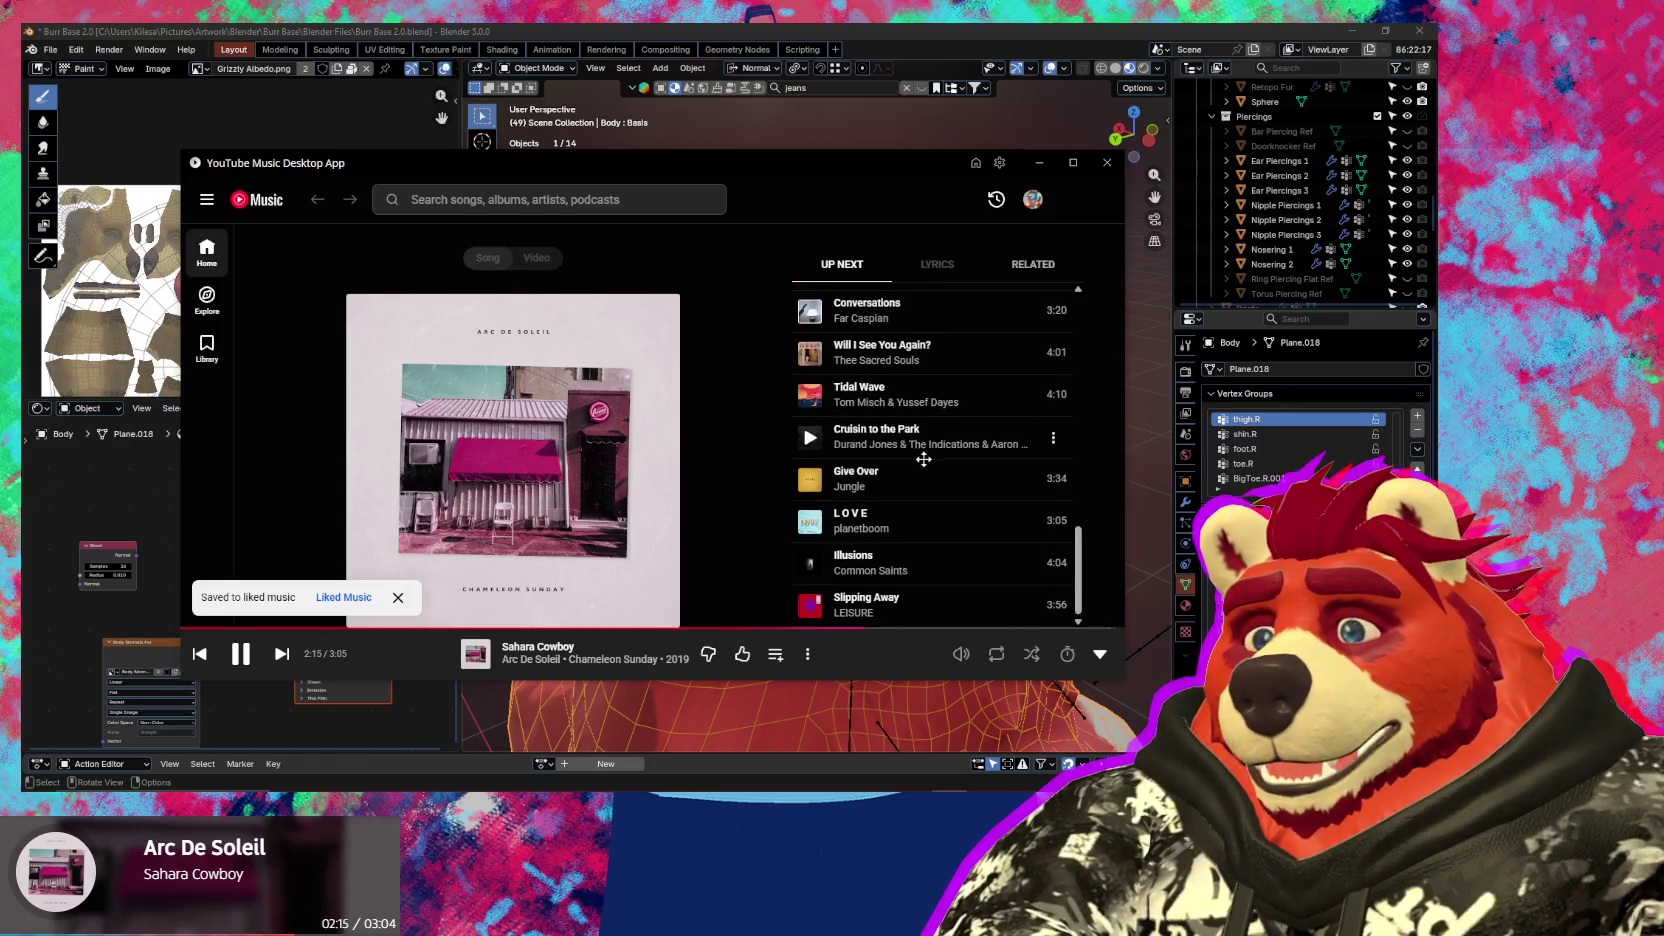
{"action": "left_click", "coordinate": [796, 560]}
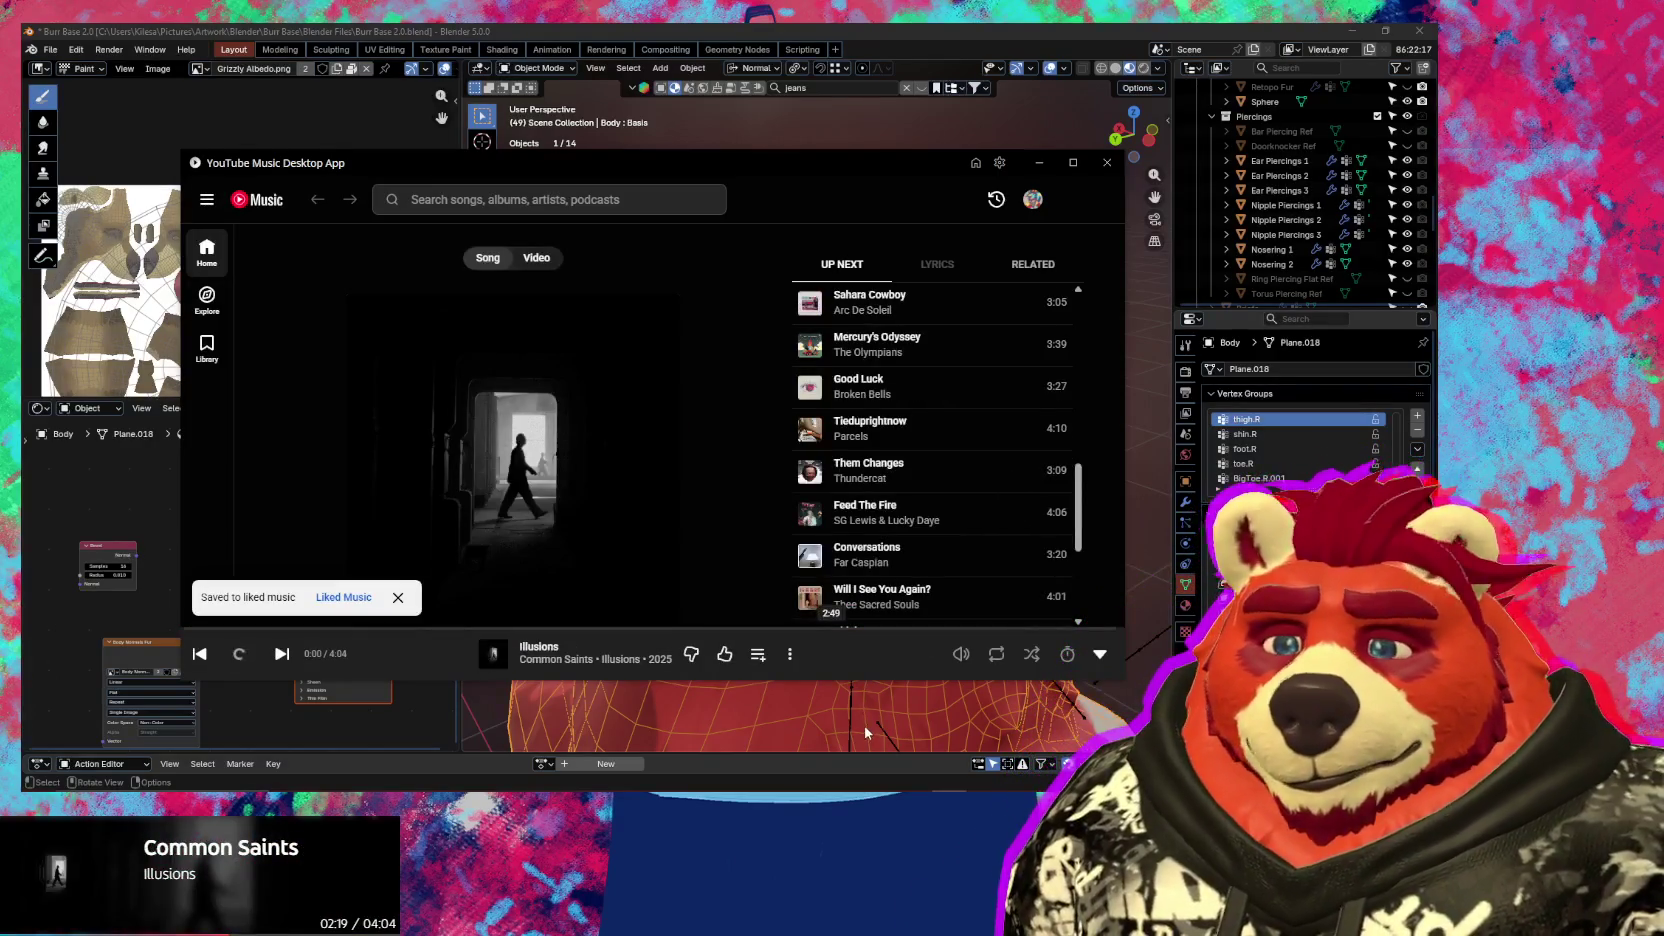
{"action": "left_click", "coordinate": [846, 707]}
{"action": "middle_click_drag", "start_coordinate": [736, 552], "coordinate": [787, 387]}
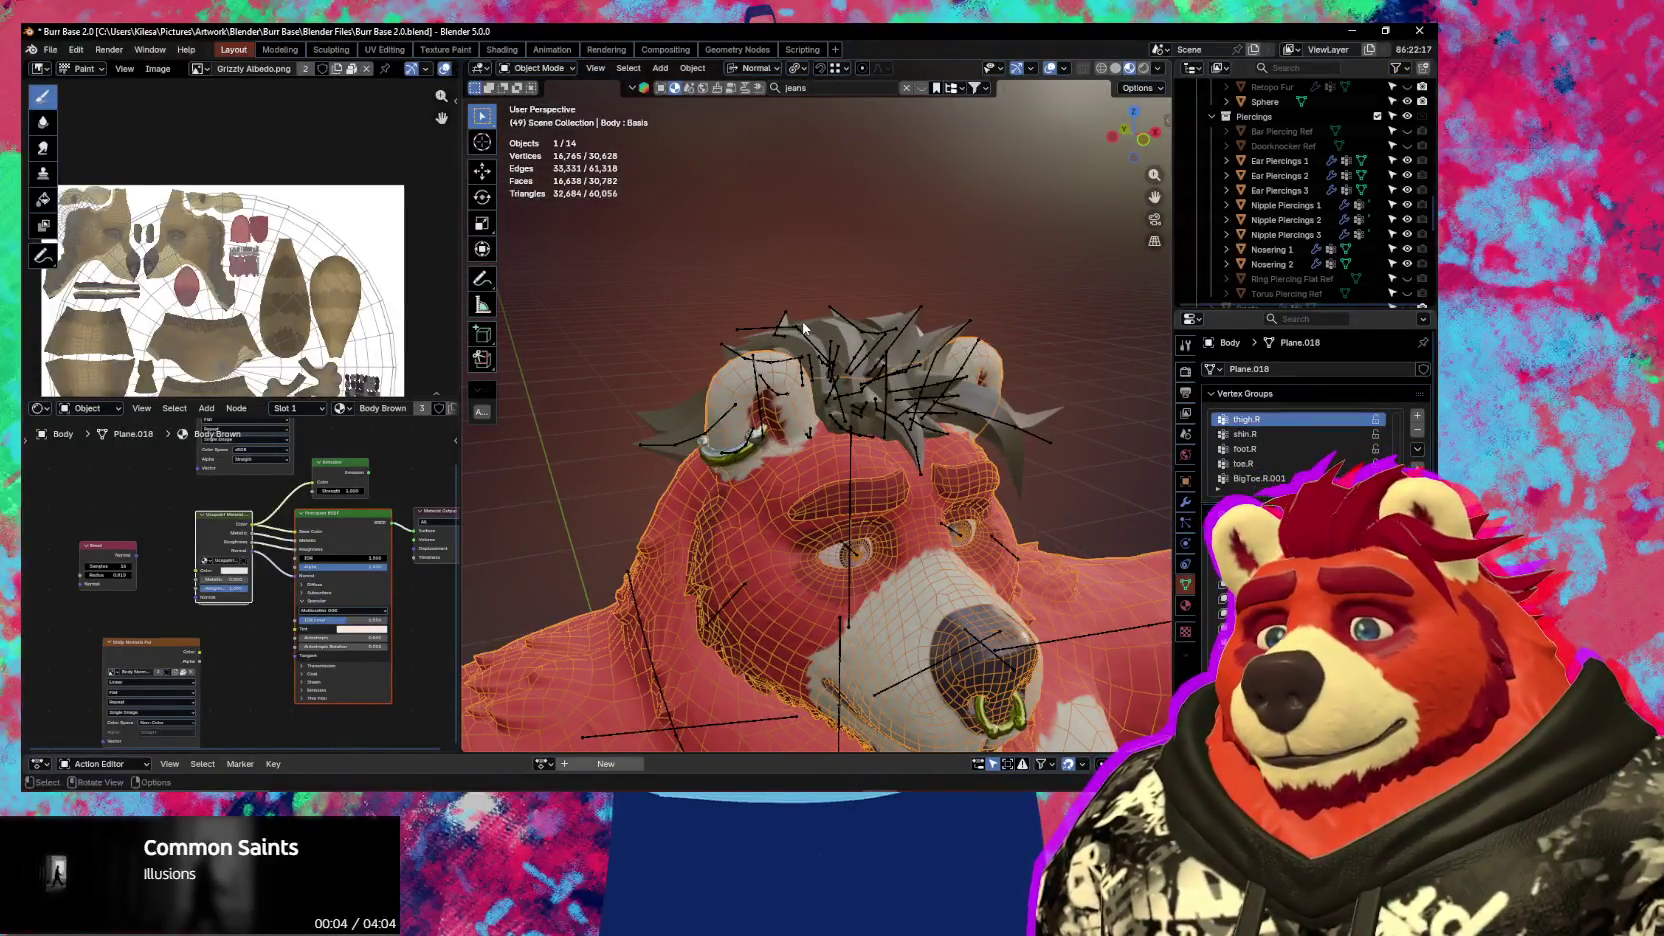
Select Hair Long and zoom in on the hair spikes, then make Hair Short active
{"action": "left_click", "coordinate": [804, 328]}
{"action": "mouse_move", "coordinate": [804, 328]}
{"action": "middle_mouse_down"}
{"action": "mouse_move", "coordinate": [966, 406]}
{"action": "mouse_move", "coordinate": [1010, 450]}
{"action": "mouse_move", "coordinate": [878, 387]}
{"action": "mouse_move", "coordinate": [1036, 395]}
{"action": "mouse_move", "coordinate": [882, 432]}
{"action": "mouse_move", "coordinate": [967, 434]}
{"action": "mouse_move", "coordinate": [931, 421]}
{"action": "mouse_move", "coordinate": [801, 451]}
{"action": "mouse_move", "coordinate": [808, 480]}
{"action": "mouse_move", "coordinate": [850, 486]}
{"action": "mouse_move", "coordinate": [1000, 440]}
{"action": "middle_mouse_up"}
{"action": "scroll", "coordinate": [909, 438], "scroll_direction": "up", "scroll_amount": 2}
{"action": "scroll", "coordinate": [950, 440], "scroll_direction": "up", "scroll_amount": 3}
{"action": "left_click", "coordinate": [1037, 412]}
Switch Hair Short into Texture Paint mode and hide its Grizzly Hair.png layer
{"action": "key", "text": "ctrl+Tab"}
{"action": "left_click", "coordinate": [884, 494]}
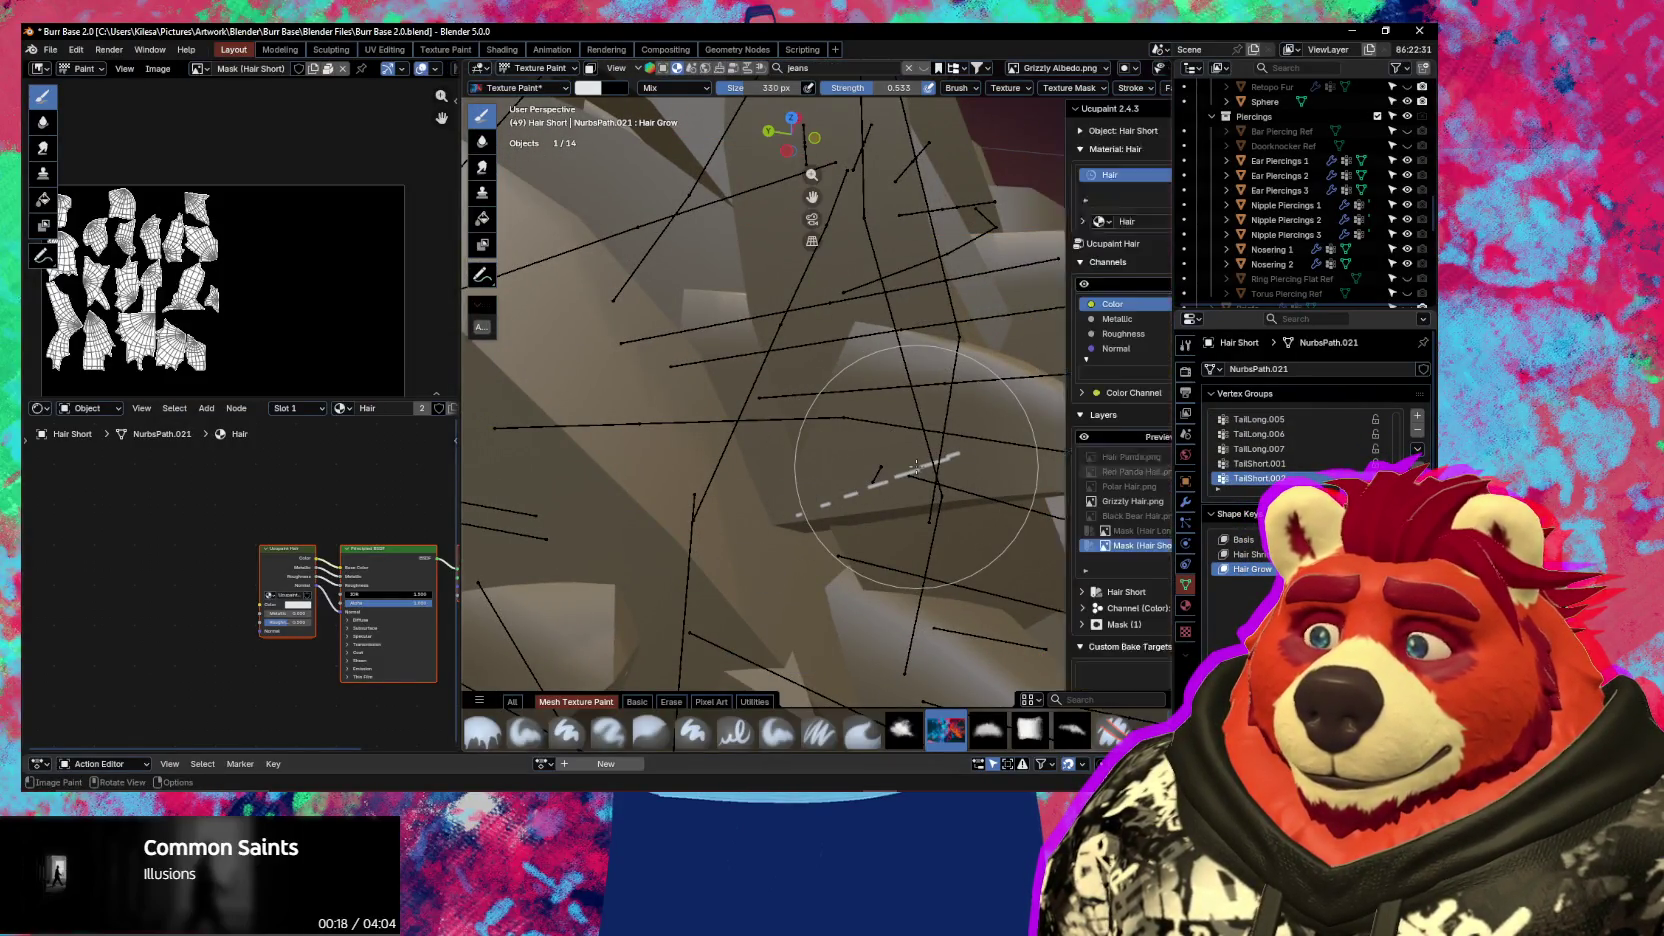
{"action": "left_click_drag", "start_coordinate": [1068, 400], "coordinate": [836, 400]}
{"action": "middle_click_drag", "start_coordinate": [800, 500], "coordinate": [600, 470], "text": "shift"}
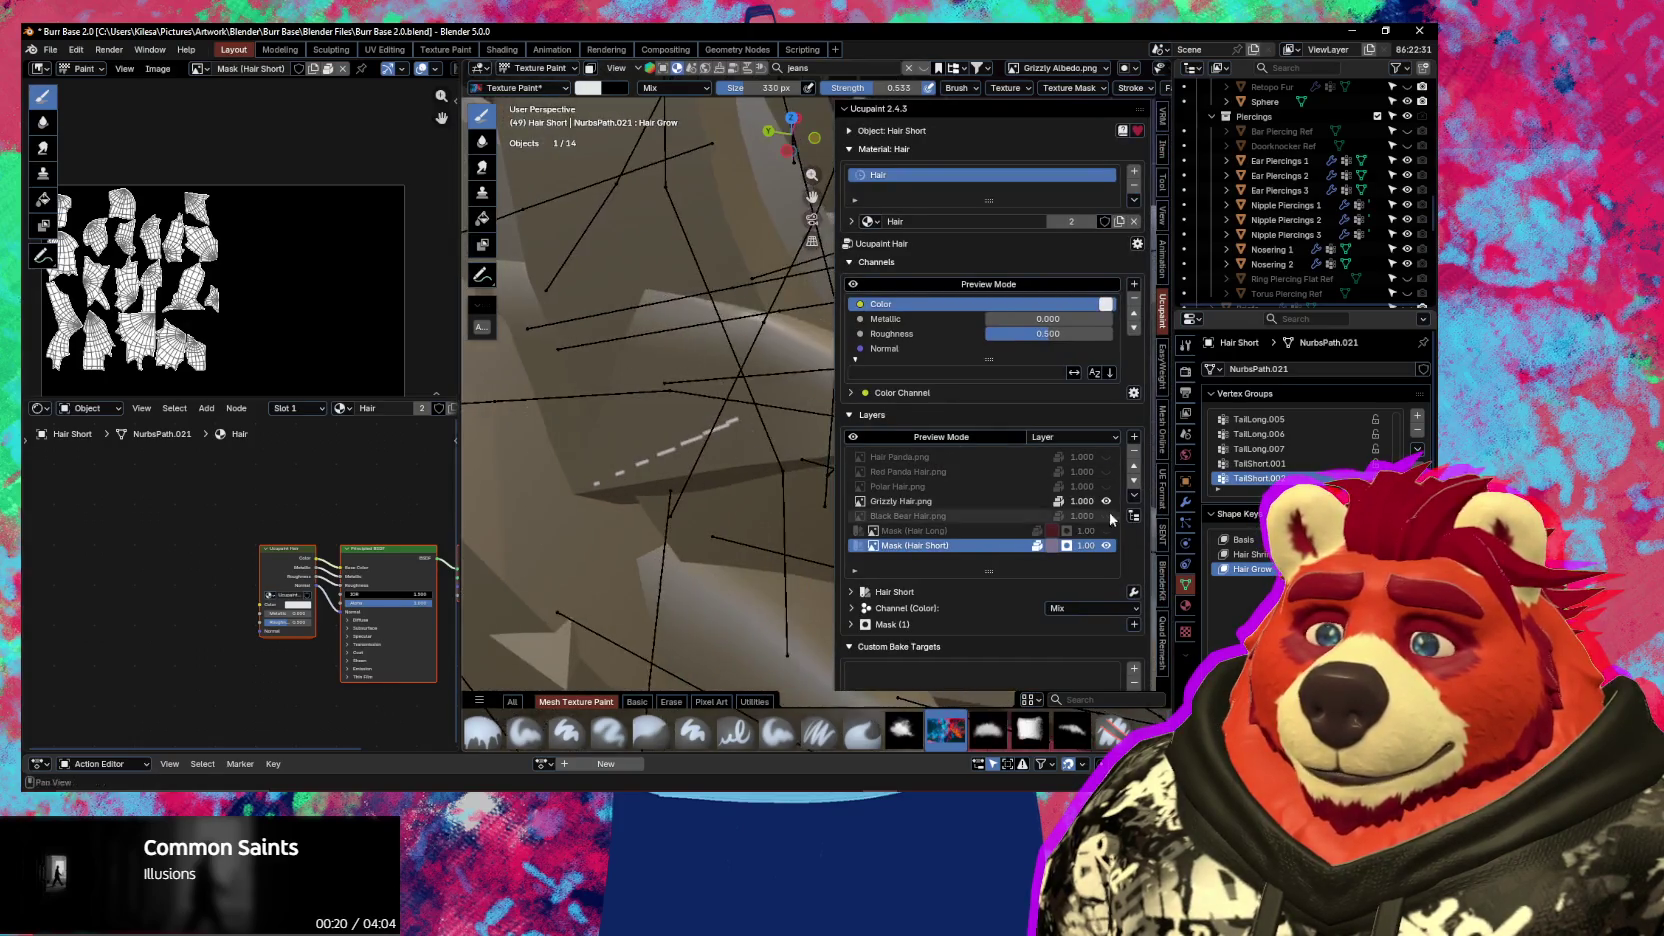
{"action": "left_click", "coordinate": [1105, 501]}
Set a 120 px Paint Soft brush, hide overlays and open the paint options
{"action": "key", "text": "f"}
{"action": "left_click", "coordinate": [705, 436]}
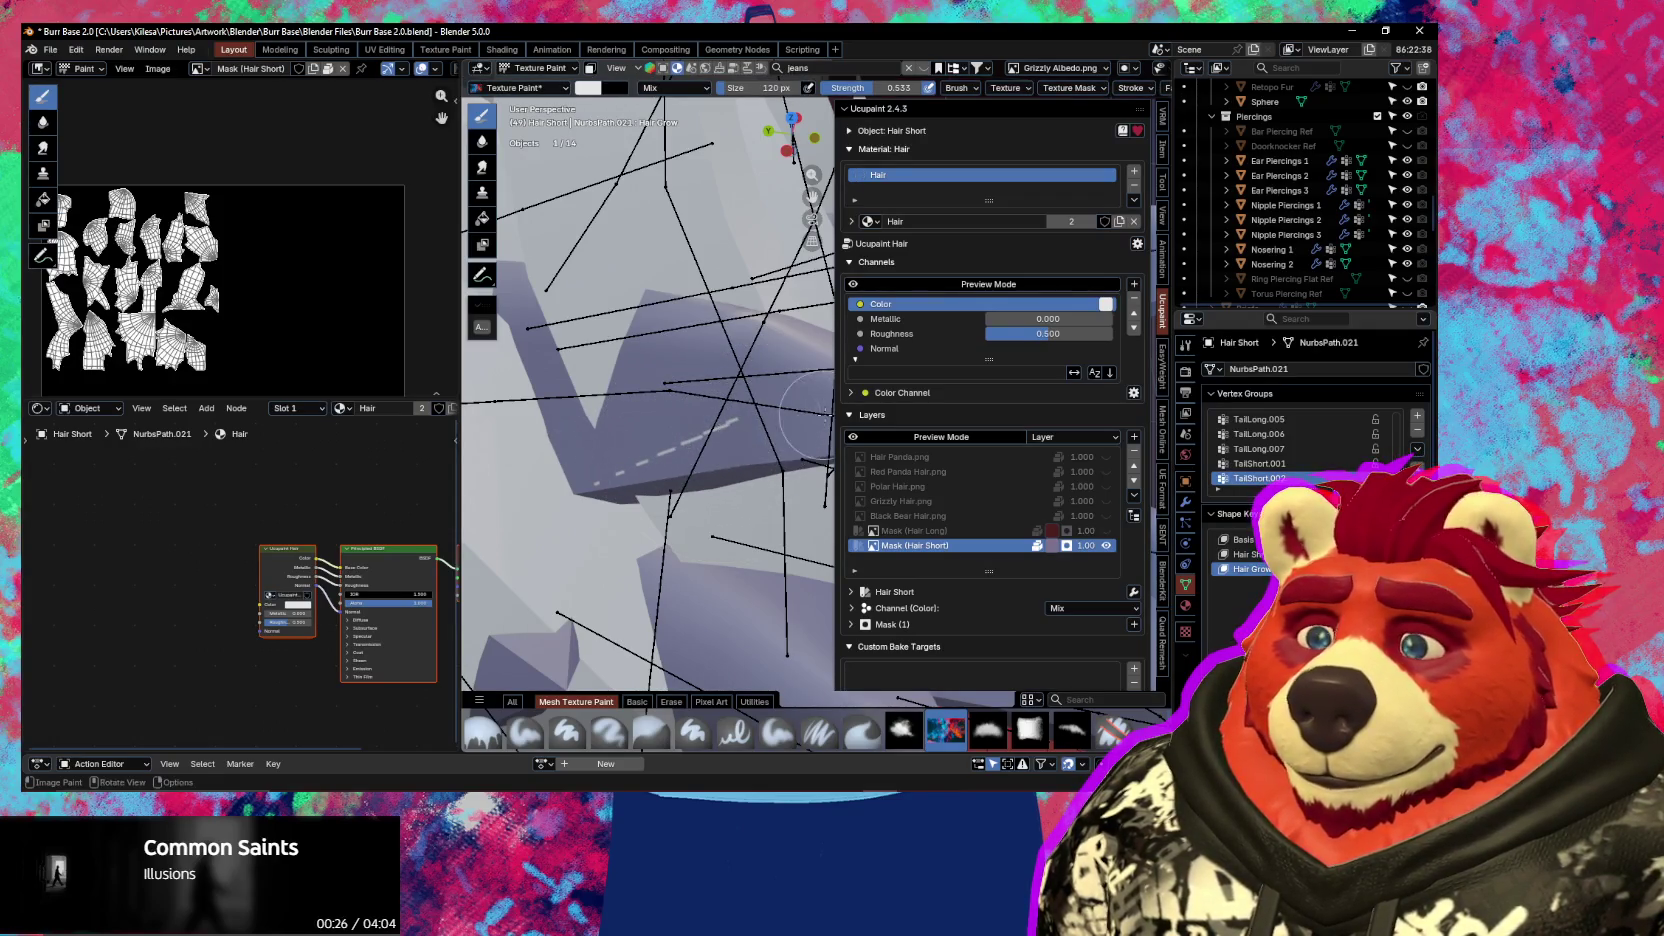
{"action": "key", "text": "2"}
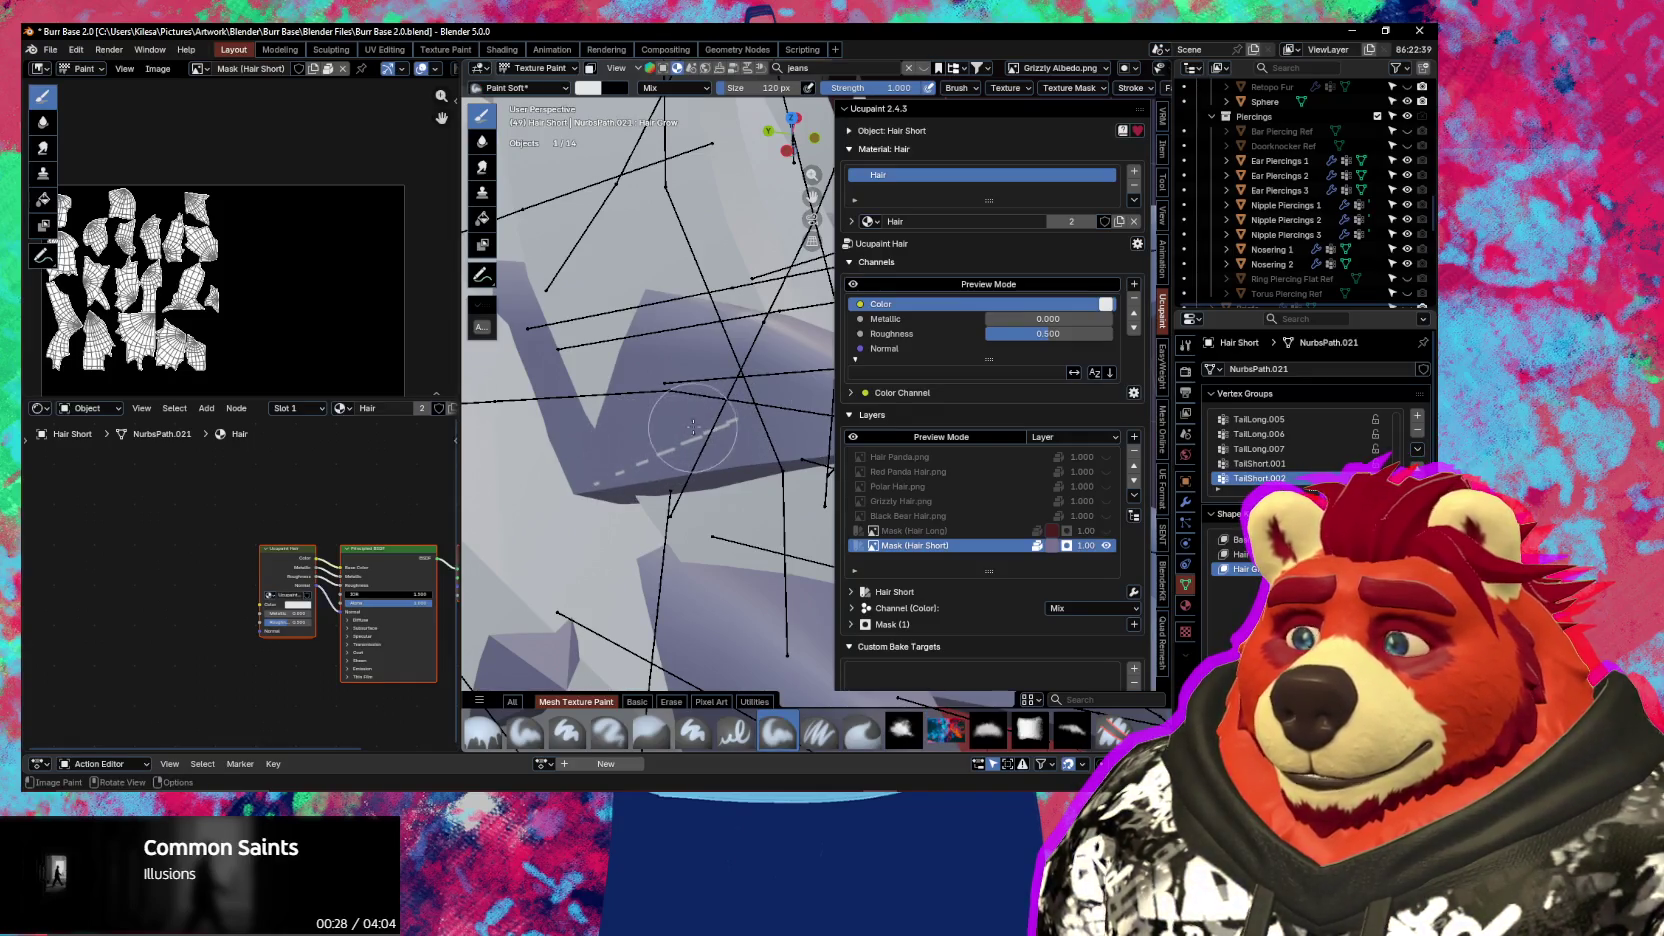
{"action": "key", "text": "shift+alt+z"}
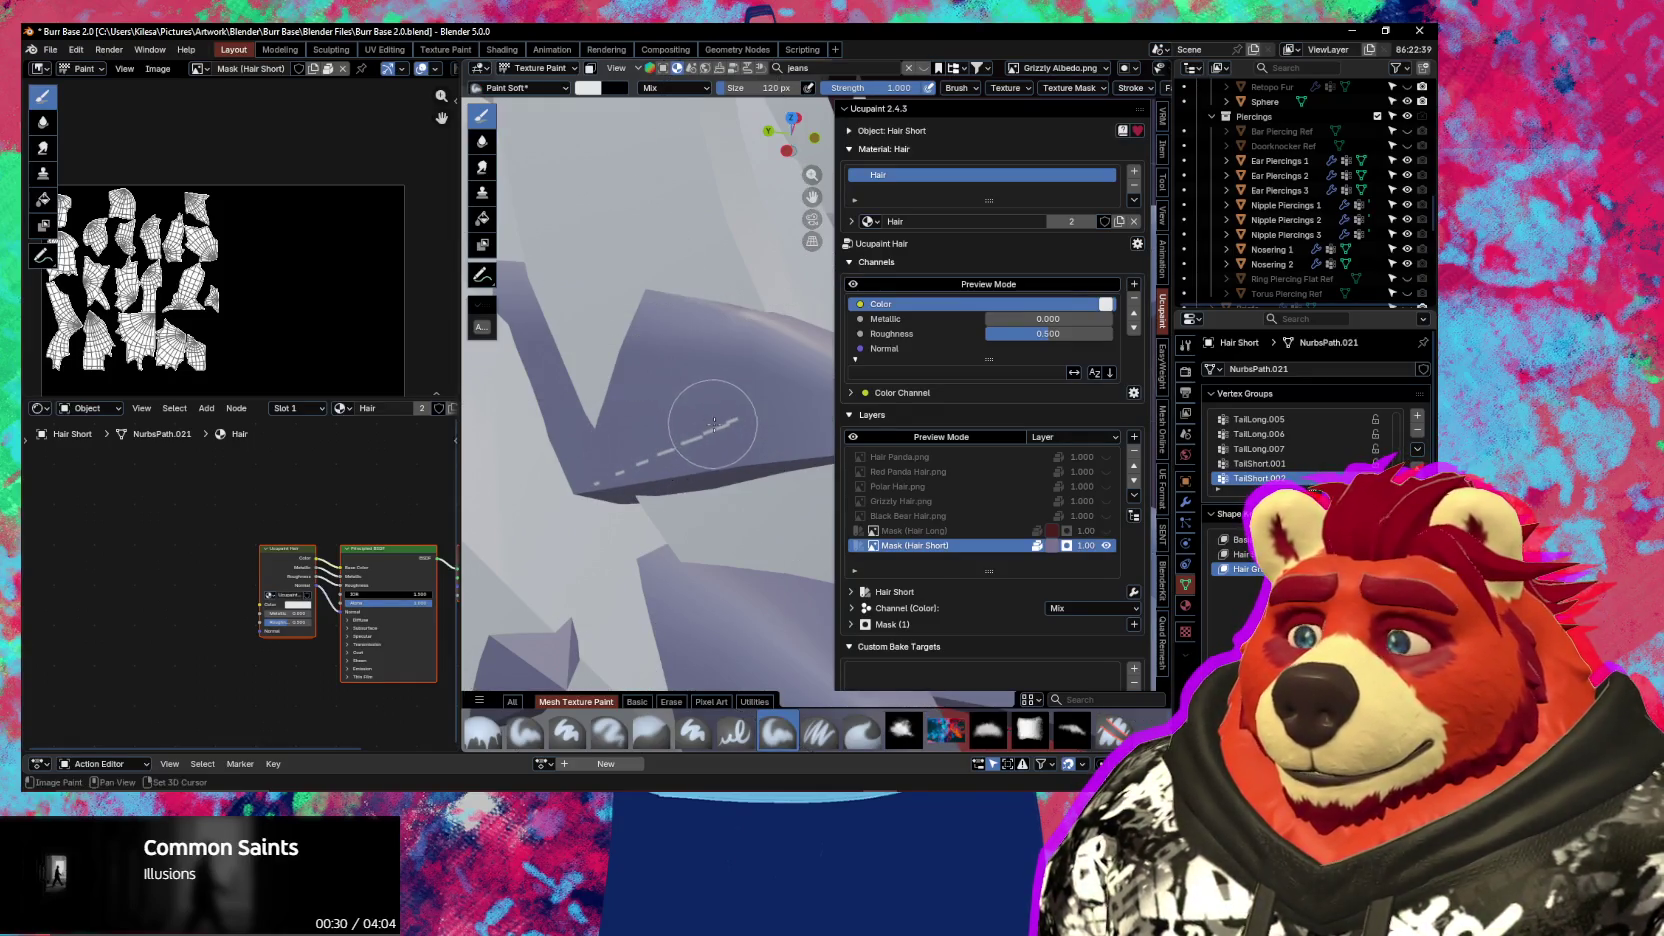
{"action": "middle_click_drag", "start_coordinate": [646, 461], "coordinate": [746, 472]}
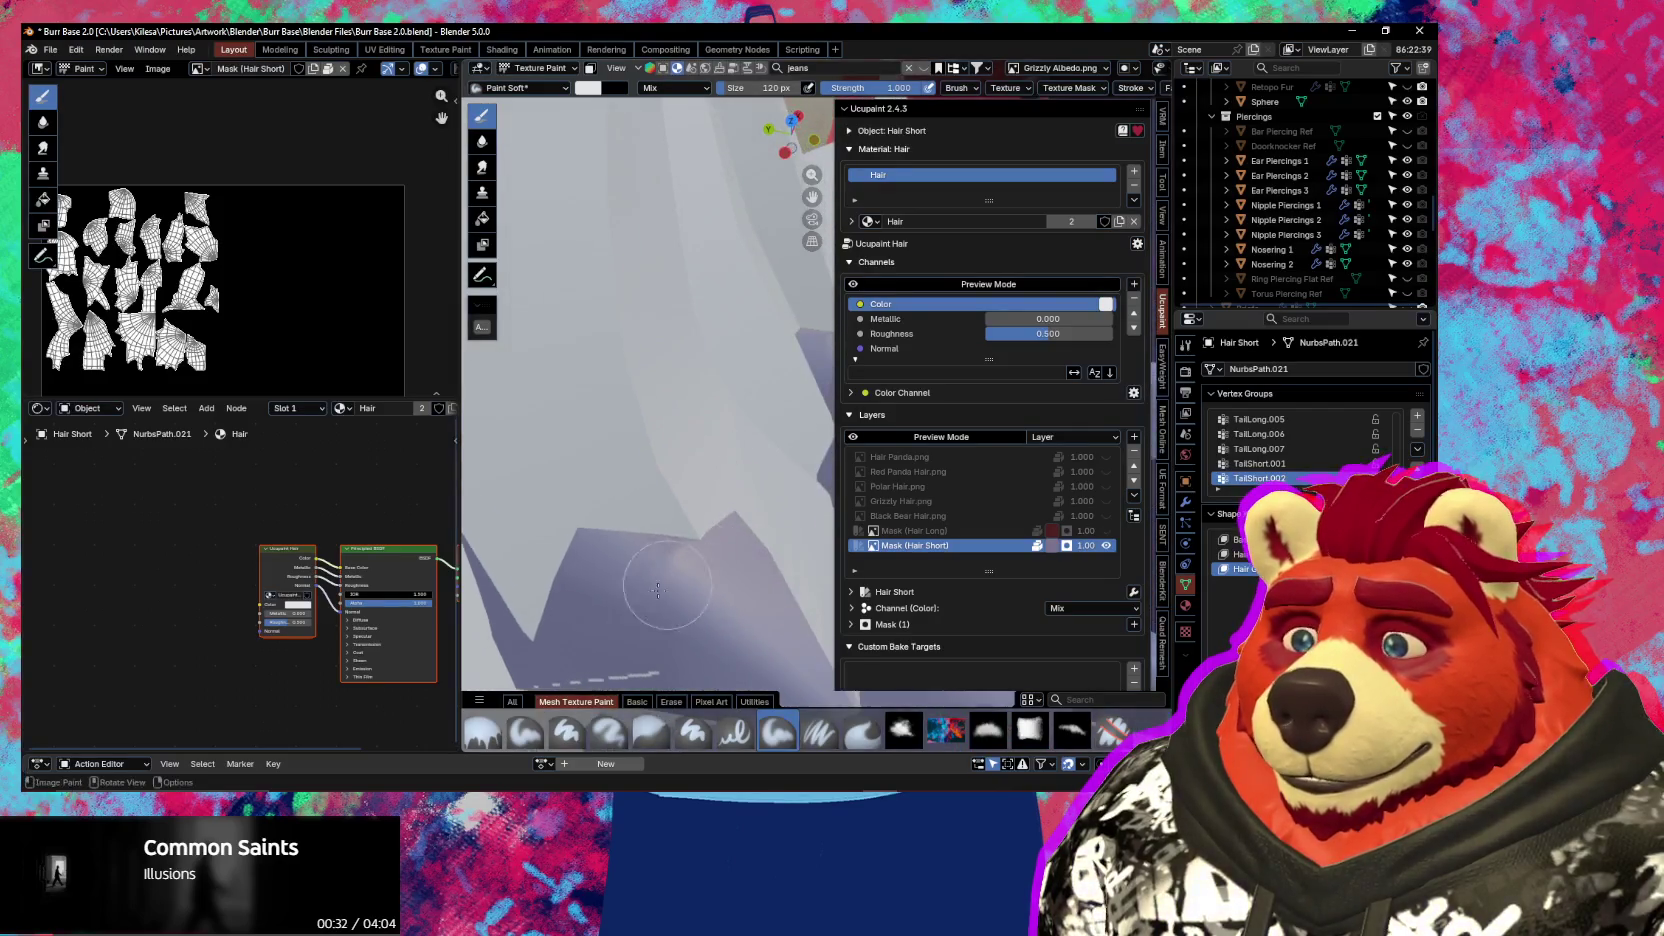
{"action": "key", "text": "n"}
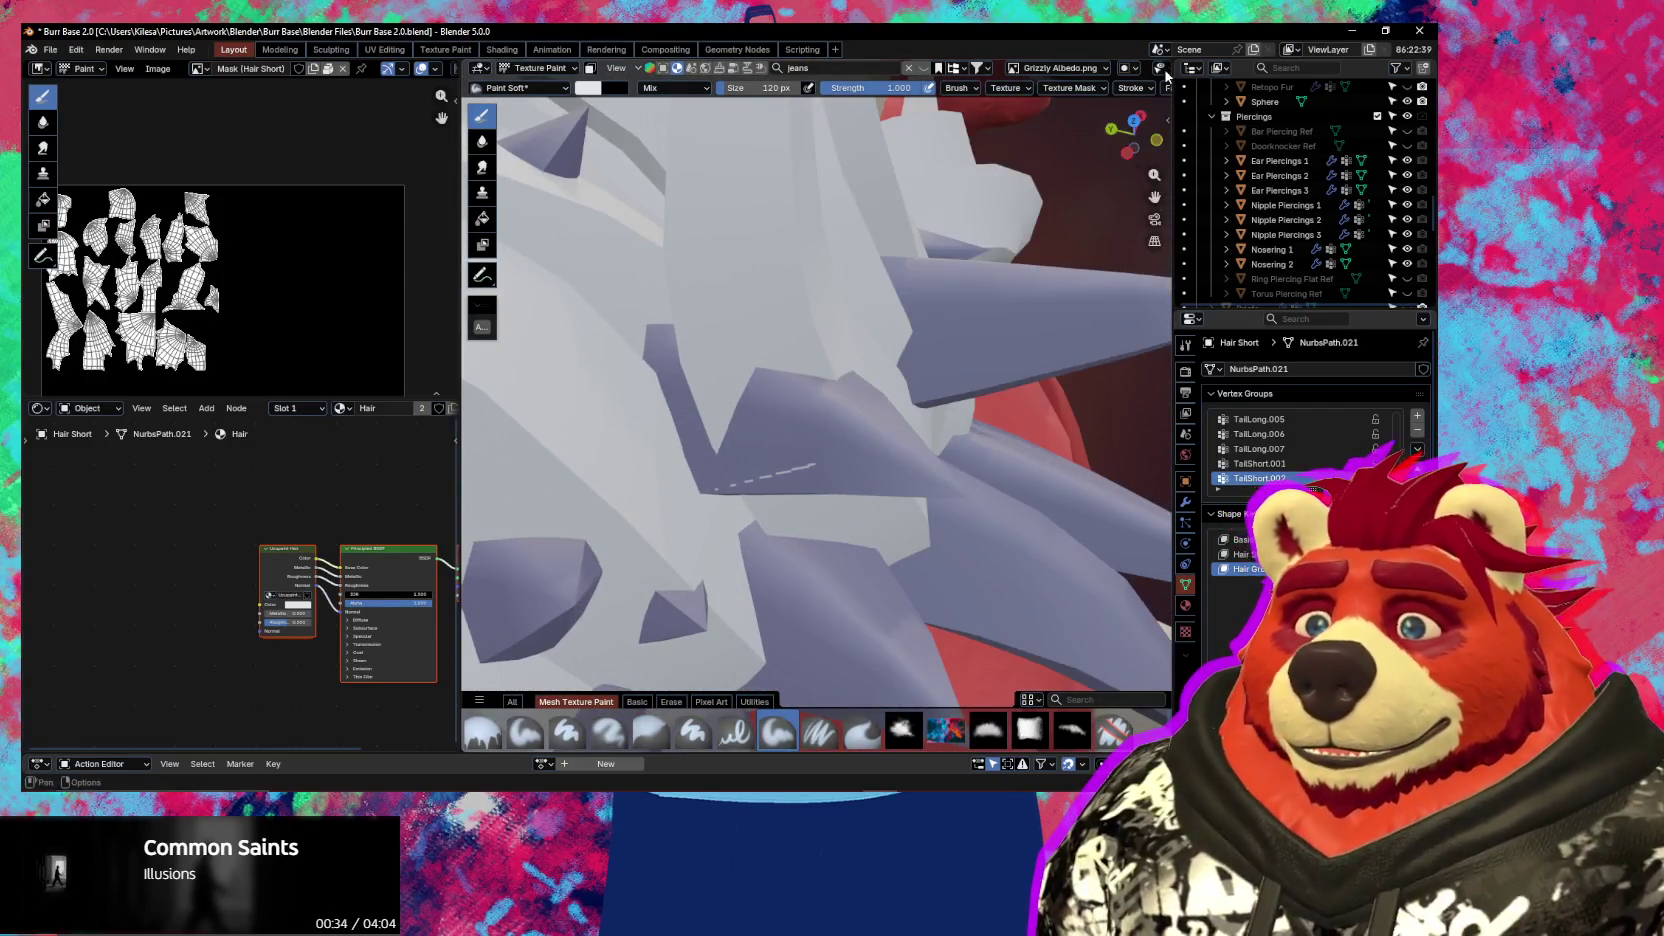
{"action": "scroll", "coordinate": [1090, 90], "scroll_direction": "down", "scroll_amount": 5}
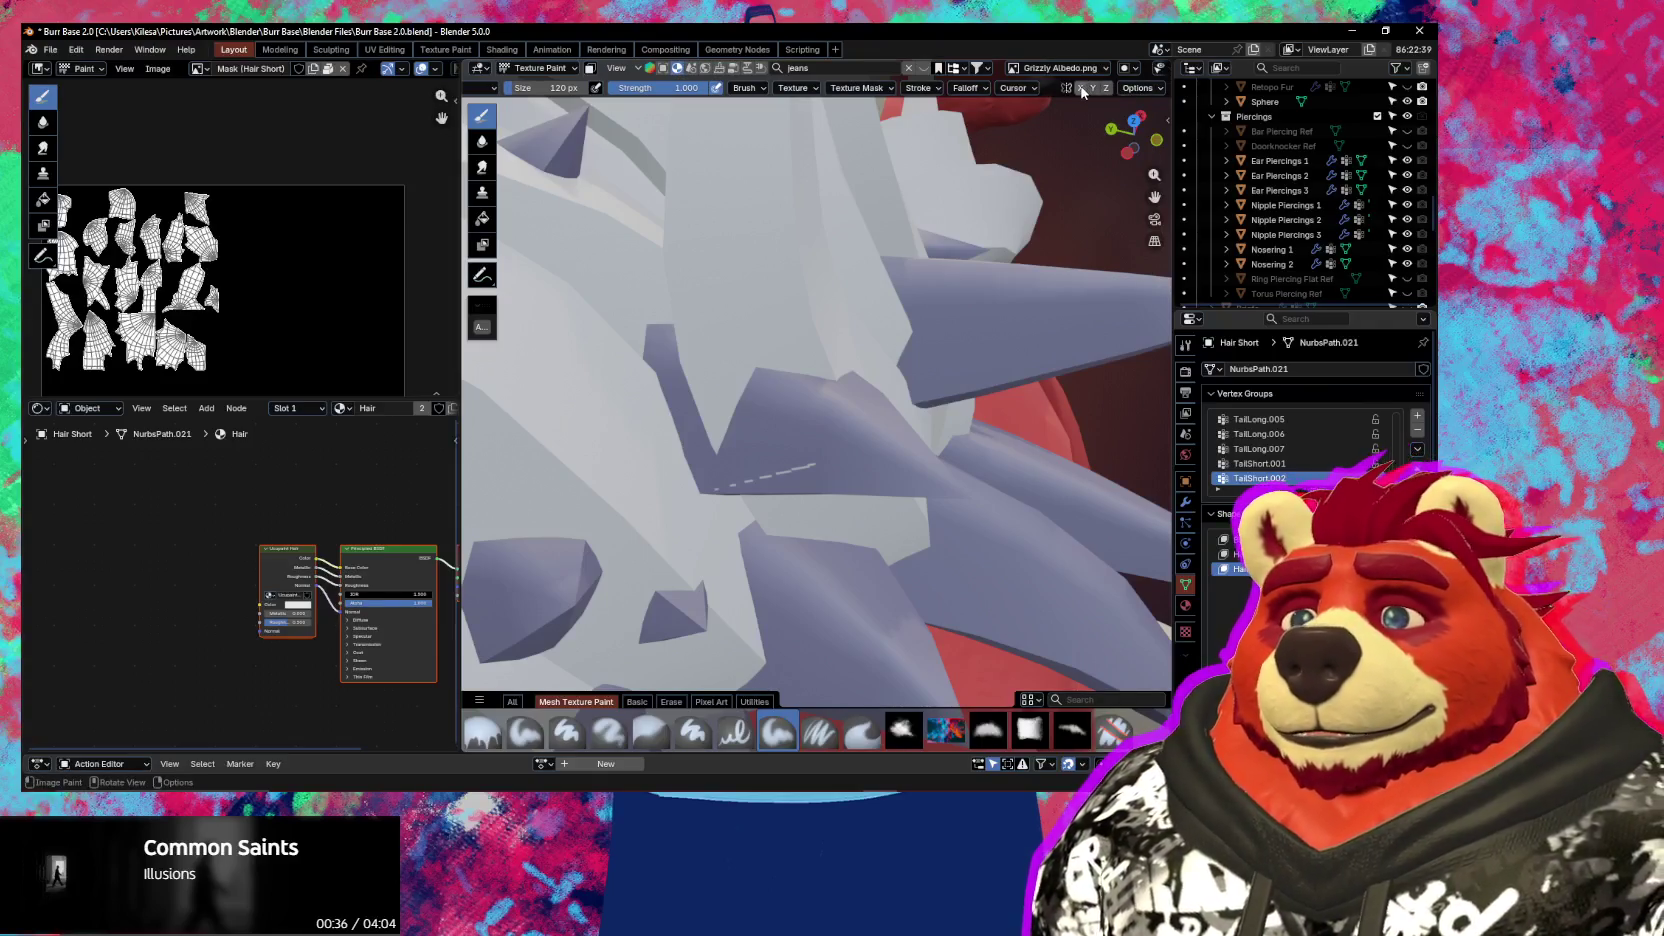
{"action": "left_click", "coordinate": [1138, 88]}
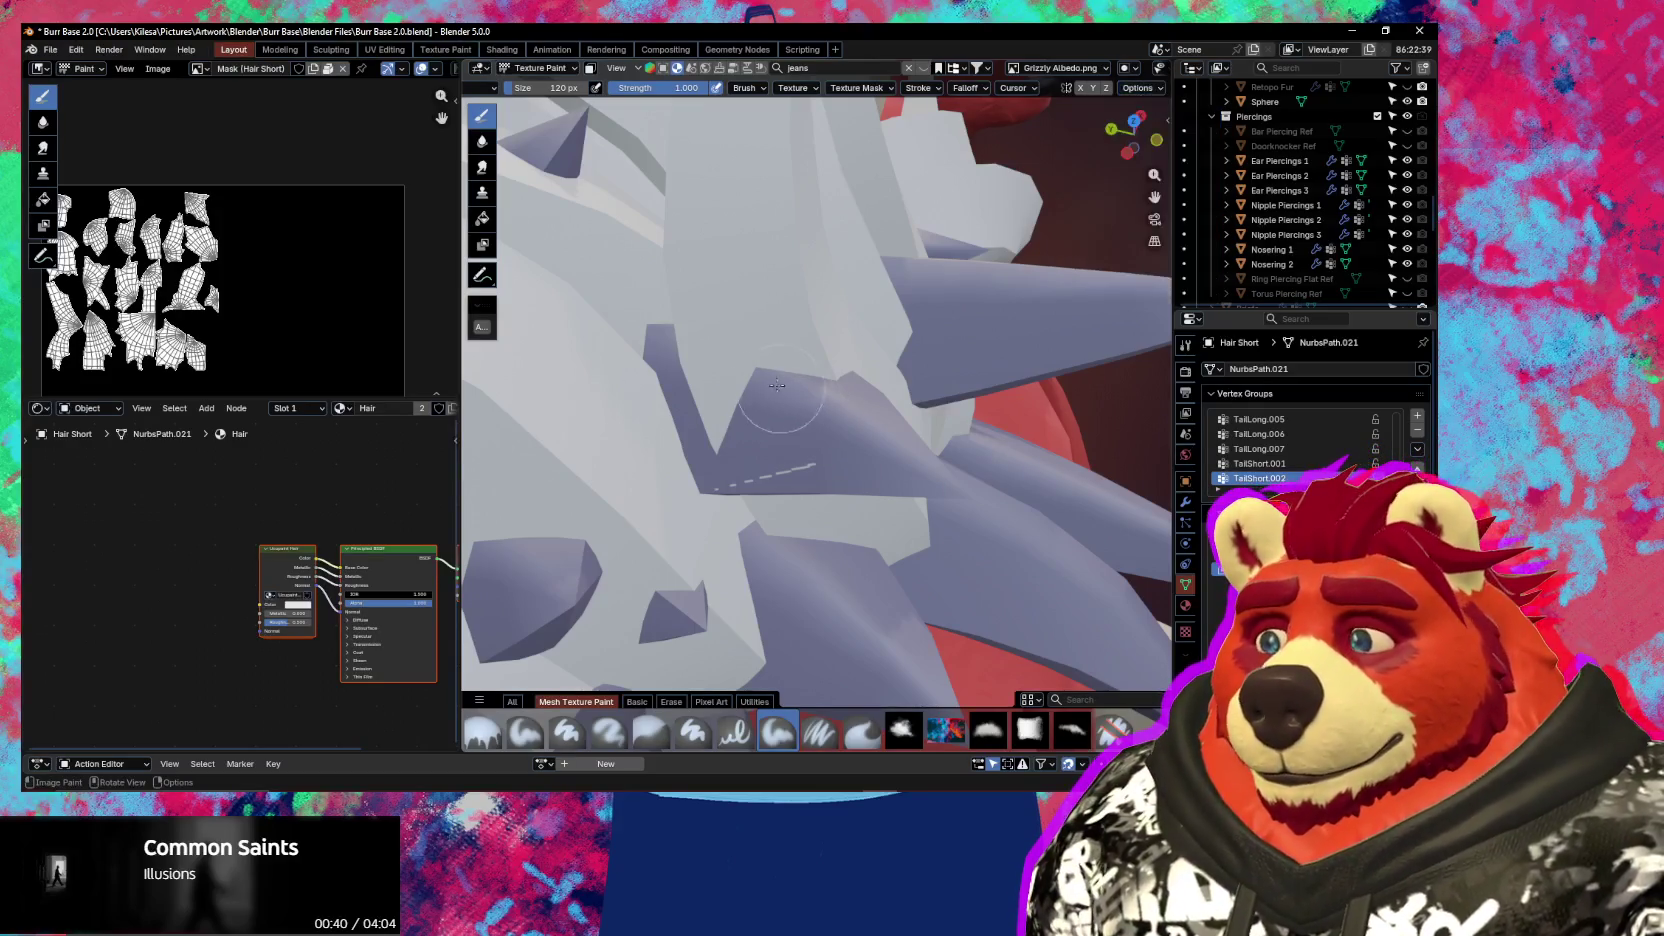
Orbit and zoom around the hair spikes, then switch Hair Short into Edit Mode
{"action": "middle_click_drag", "start_coordinate": [720, 326], "coordinate": [720, 368]}
{"action": "scroll", "coordinate": [720, 368], "scroll_direction": "up", "scroll_amount": 2}
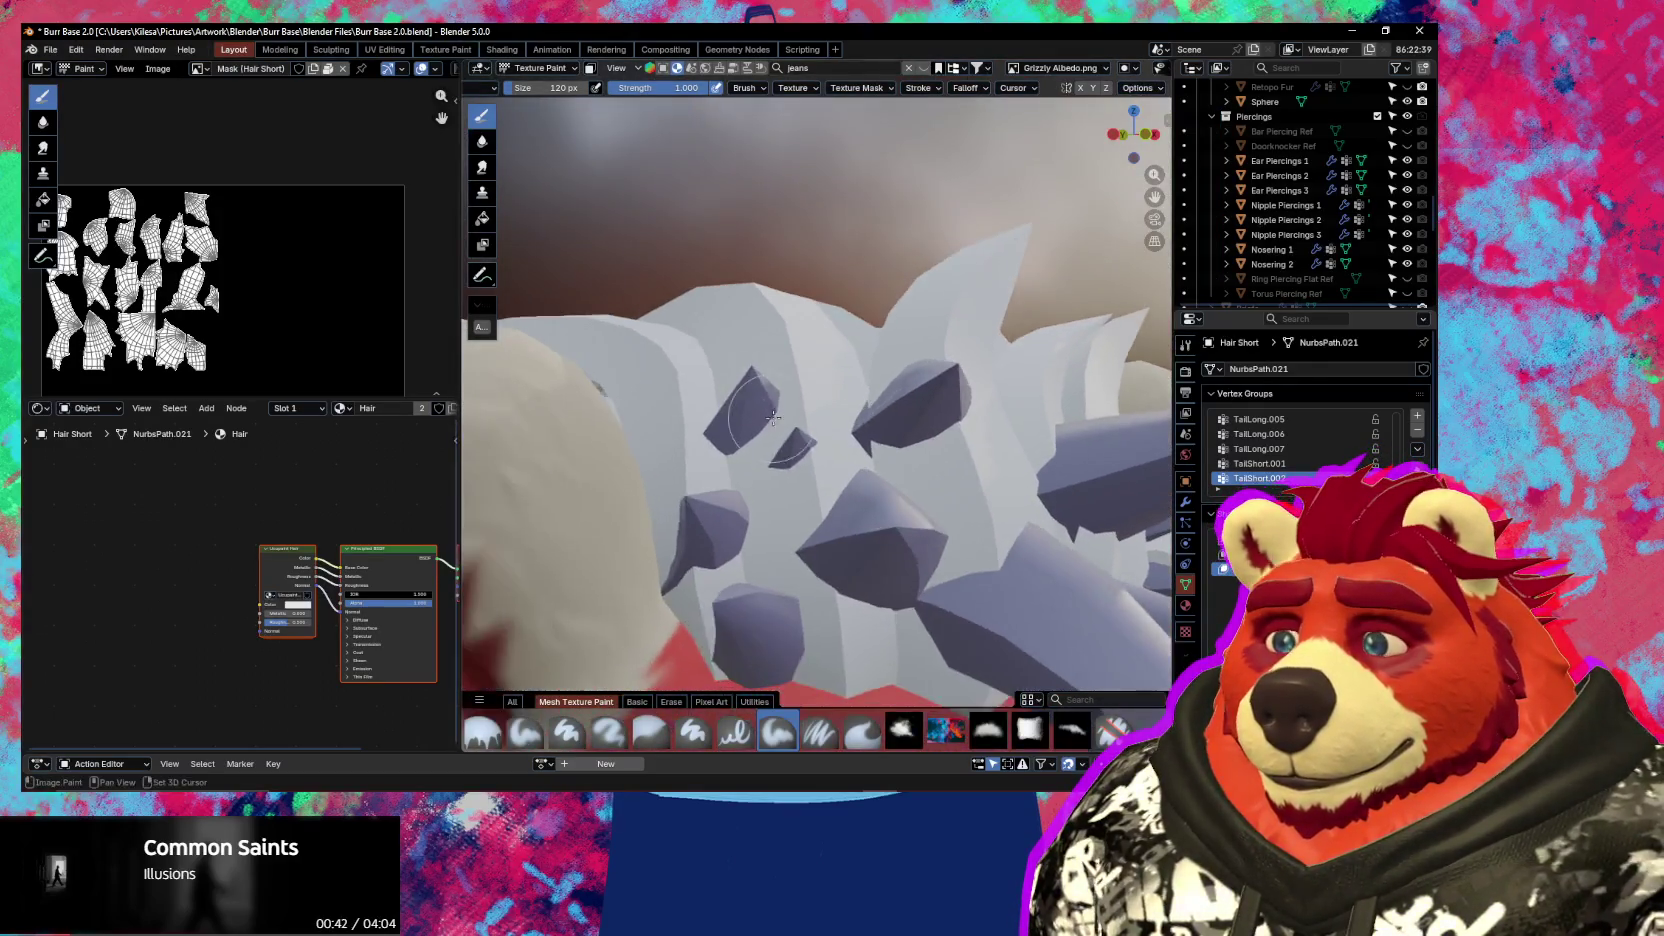
{"action": "scroll", "coordinate": [973, 481], "scroll_direction": "up", "scroll_amount": 2}
{"action": "middle_click_drag", "start_coordinate": [973, 481], "coordinate": [836, 483]}
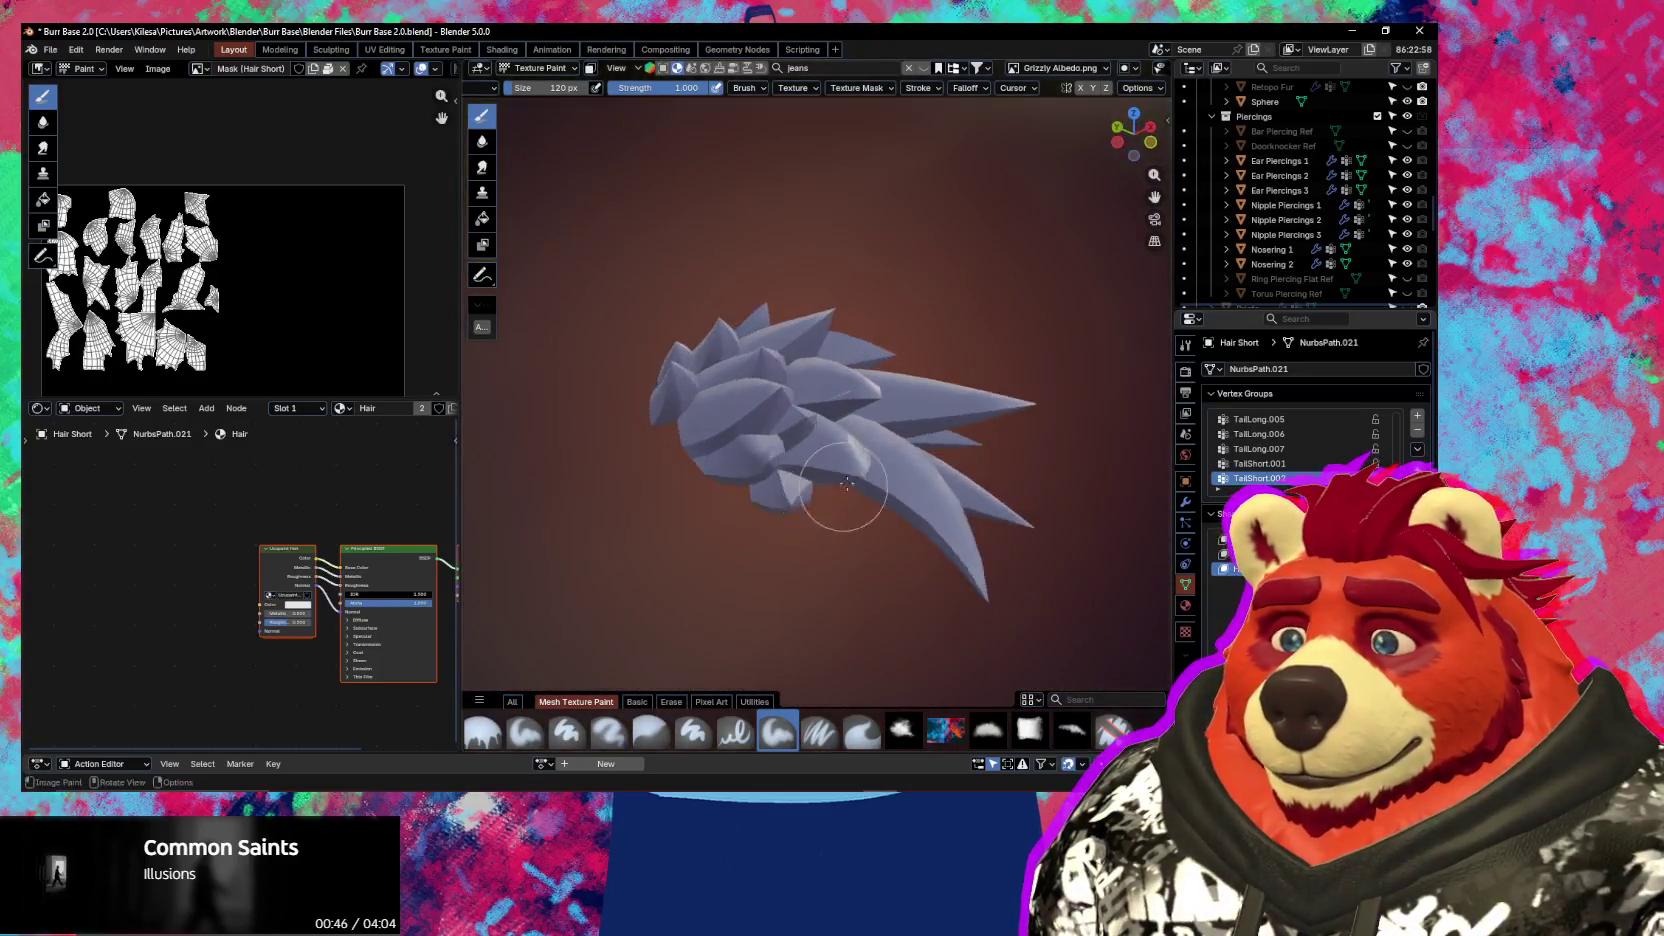
{"action": "scroll", "coordinate": [891, 352], "scroll_direction": "up", "scroll_amount": 3}
{"action": "middle_click_drag", "start_coordinate": [902, 369], "coordinate": [810, 396]}
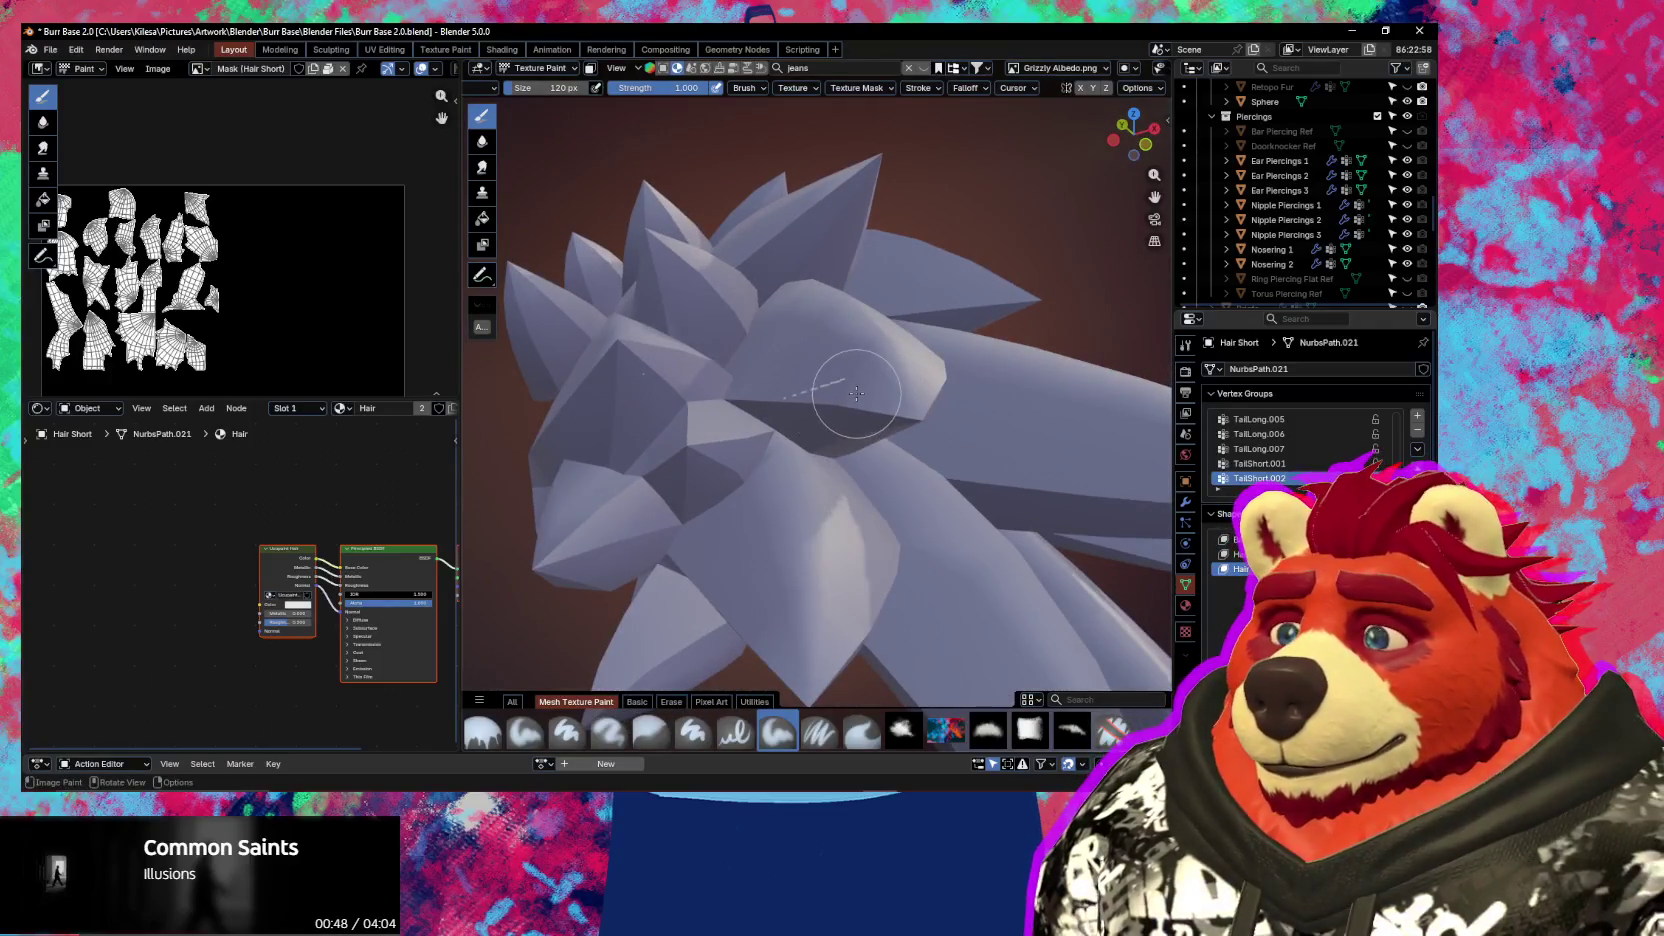
{"action": "scroll", "coordinate": [856, 393], "scroll_direction": "up", "scroll_amount": 1}
{"action": "scroll", "coordinate": [300, 280], "scroll_direction": "up", "scroll_amount": 2}
{"action": "scroll", "coordinate": [330, 287], "scroll_direction": "up", "scroll_amount": 1}
{"action": "scroll", "coordinate": [330, 287], "scroll_direction": "up", "scroll_amount": 2}
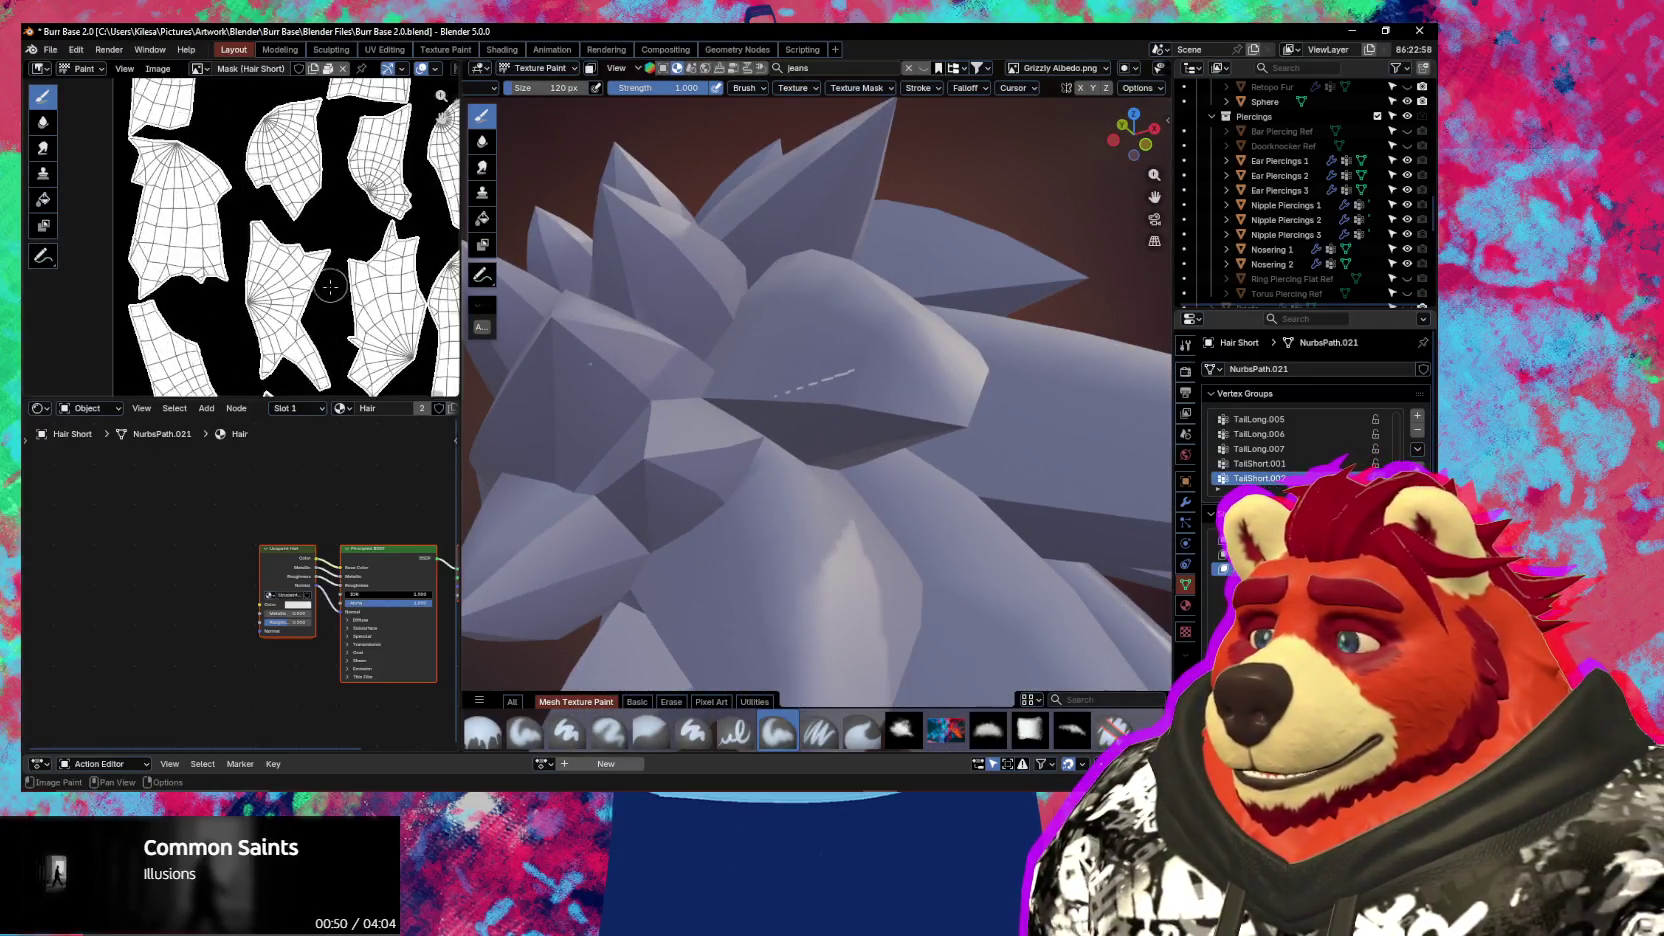
{"action": "scroll", "coordinate": [330, 287], "scroll_direction": "down", "scroll_amount": 2}
{"action": "scroll", "coordinate": [320, 275], "scroll_direction": "up", "scroll_amount": 1}
{"action": "scroll", "coordinate": [308, 262], "scroll_direction": "up", "scroll_amount": 2}
{"action": "scroll", "coordinate": [308, 262], "scroll_direction": "down", "scroll_amount": 2}
{"action": "scroll", "coordinate": [310, 268], "scroll_direction": "down", "scroll_amount": 1}
{"action": "scroll", "coordinate": [313, 275], "scroll_direction": "down", "scroll_amount": 1}
{"action": "scroll", "coordinate": [316, 282], "scroll_direction": "down", "scroll_amount": 1}
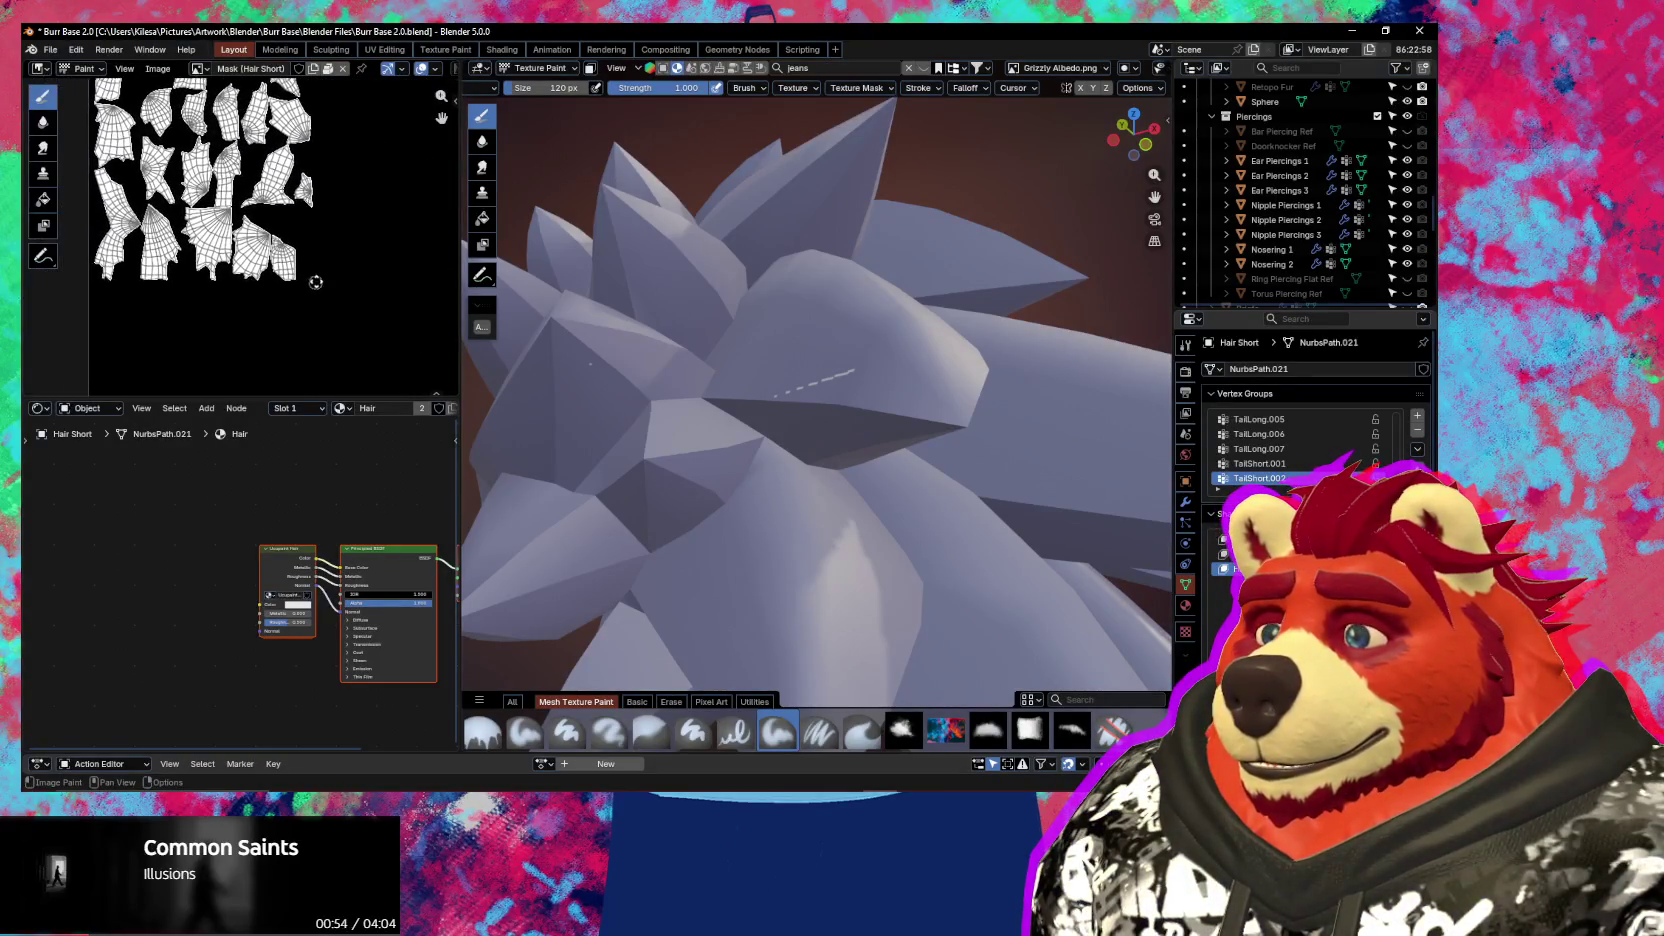
{"action": "scroll", "coordinate": [316, 282], "scroll_direction": "down", "scroll_amount": 2}
{"action": "scroll", "coordinate": [305, 285], "scroll_direction": "up", "scroll_amount": 1}
{"action": "mouse_move", "coordinate": [919, 455]}
{"action": "middle_mouse_down"}
{"action": "mouse_move", "coordinate": [945, 462]}
{"action": "mouse_move", "coordinate": [776, 455]}
{"action": "mouse_move", "coordinate": [870, 420]}
{"action": "mouse_move", "coordinate": [823, 465]}
{"action": "middle_mouse_up"}
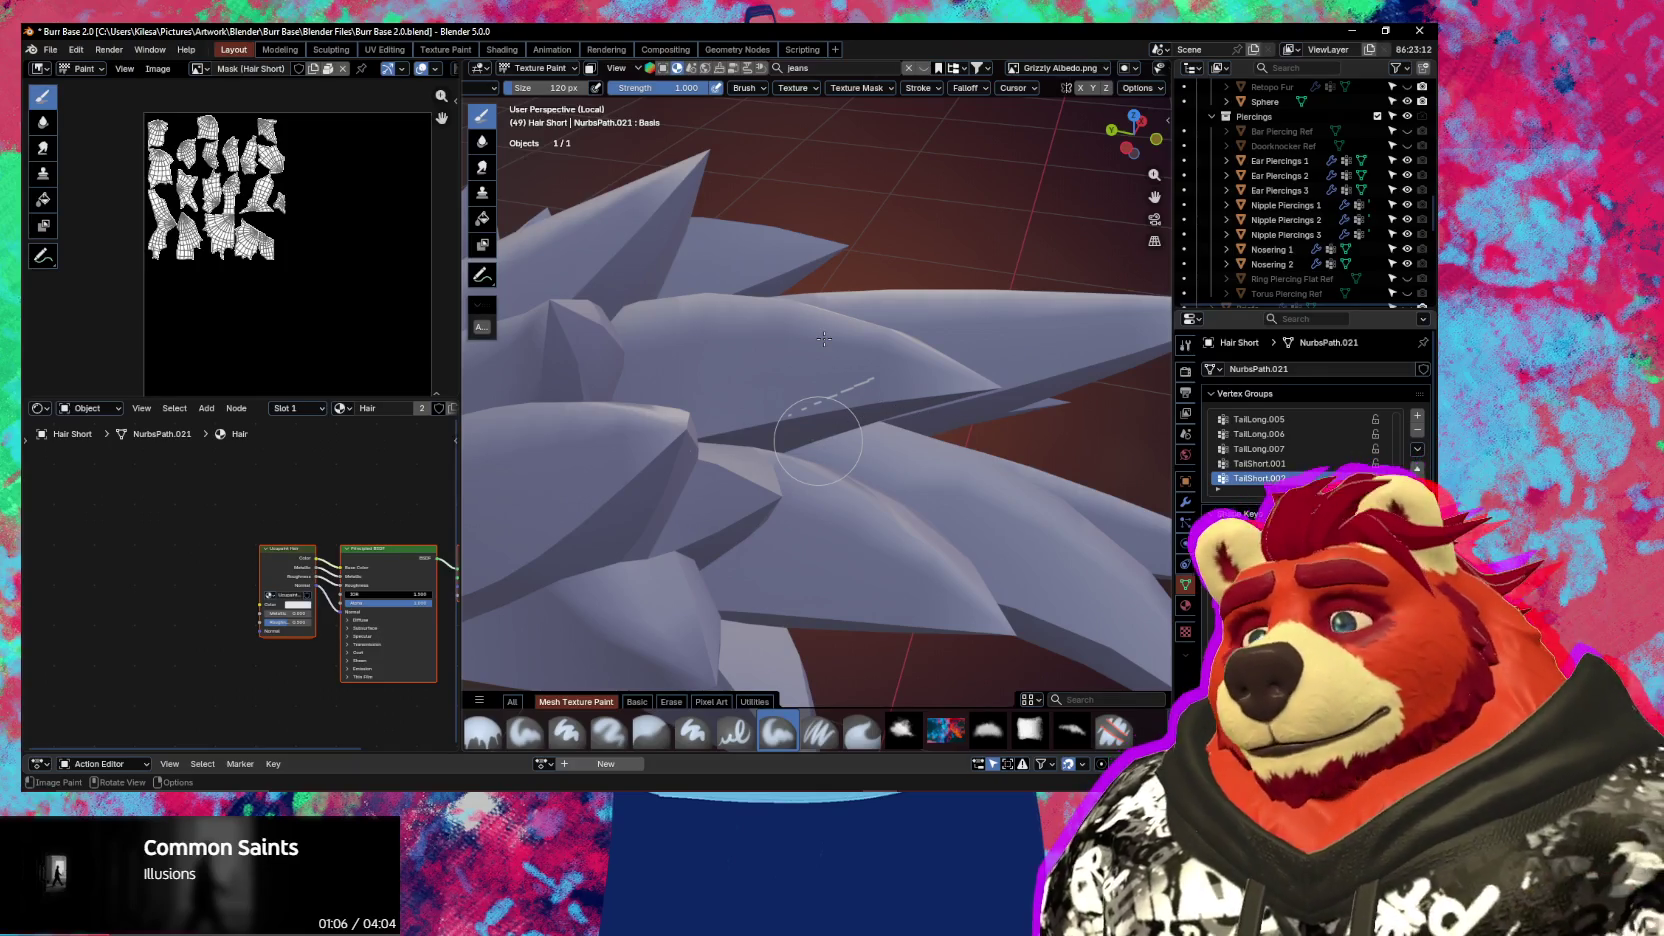
{"action": "key", "text": "Tab"}
Select a single face on a hair spike and test a grey mask stroke, then undo it
{"action": "scroll", "coordinate": [889, 391], "scroll_direction": "up", "scroll_amount": 2}
{"action": "key", "text": "alt+a"}
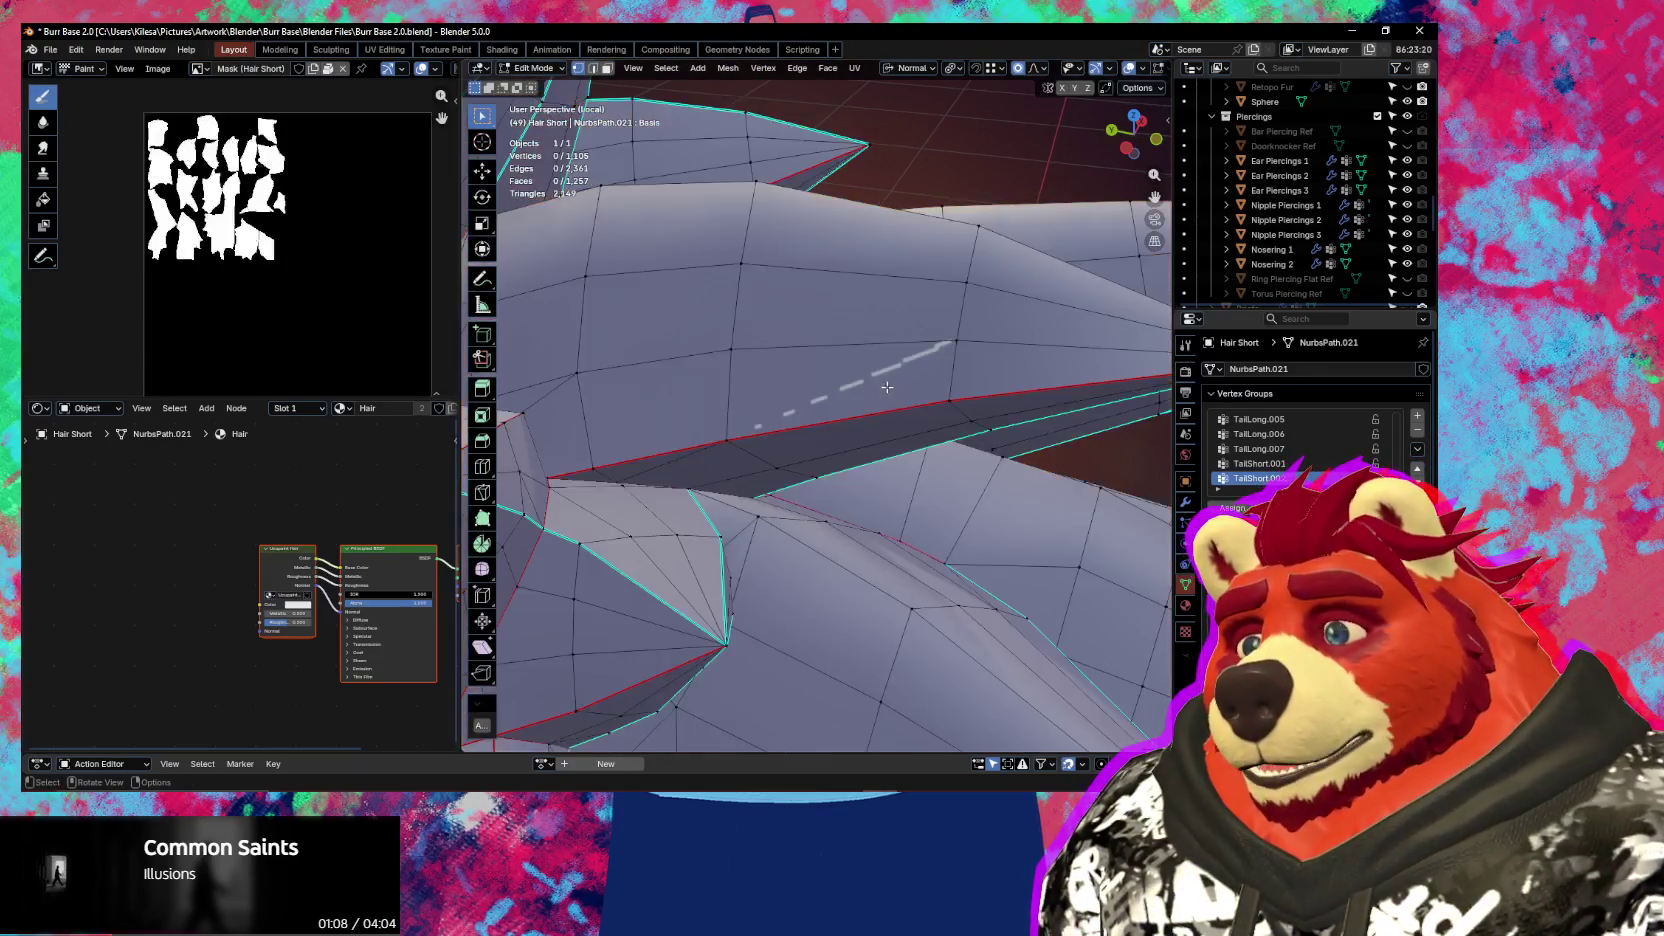
{"action": "left_click", "coordinate": [878, 374]}
{"action": "scroll", "coordinate": [230, 231], "scroll_direction": "up", "scroll_amount": 3}
{"action": "scroll", "coordinate": [230, 231], "scroll_direction": "up", "scroll_amount": 2}
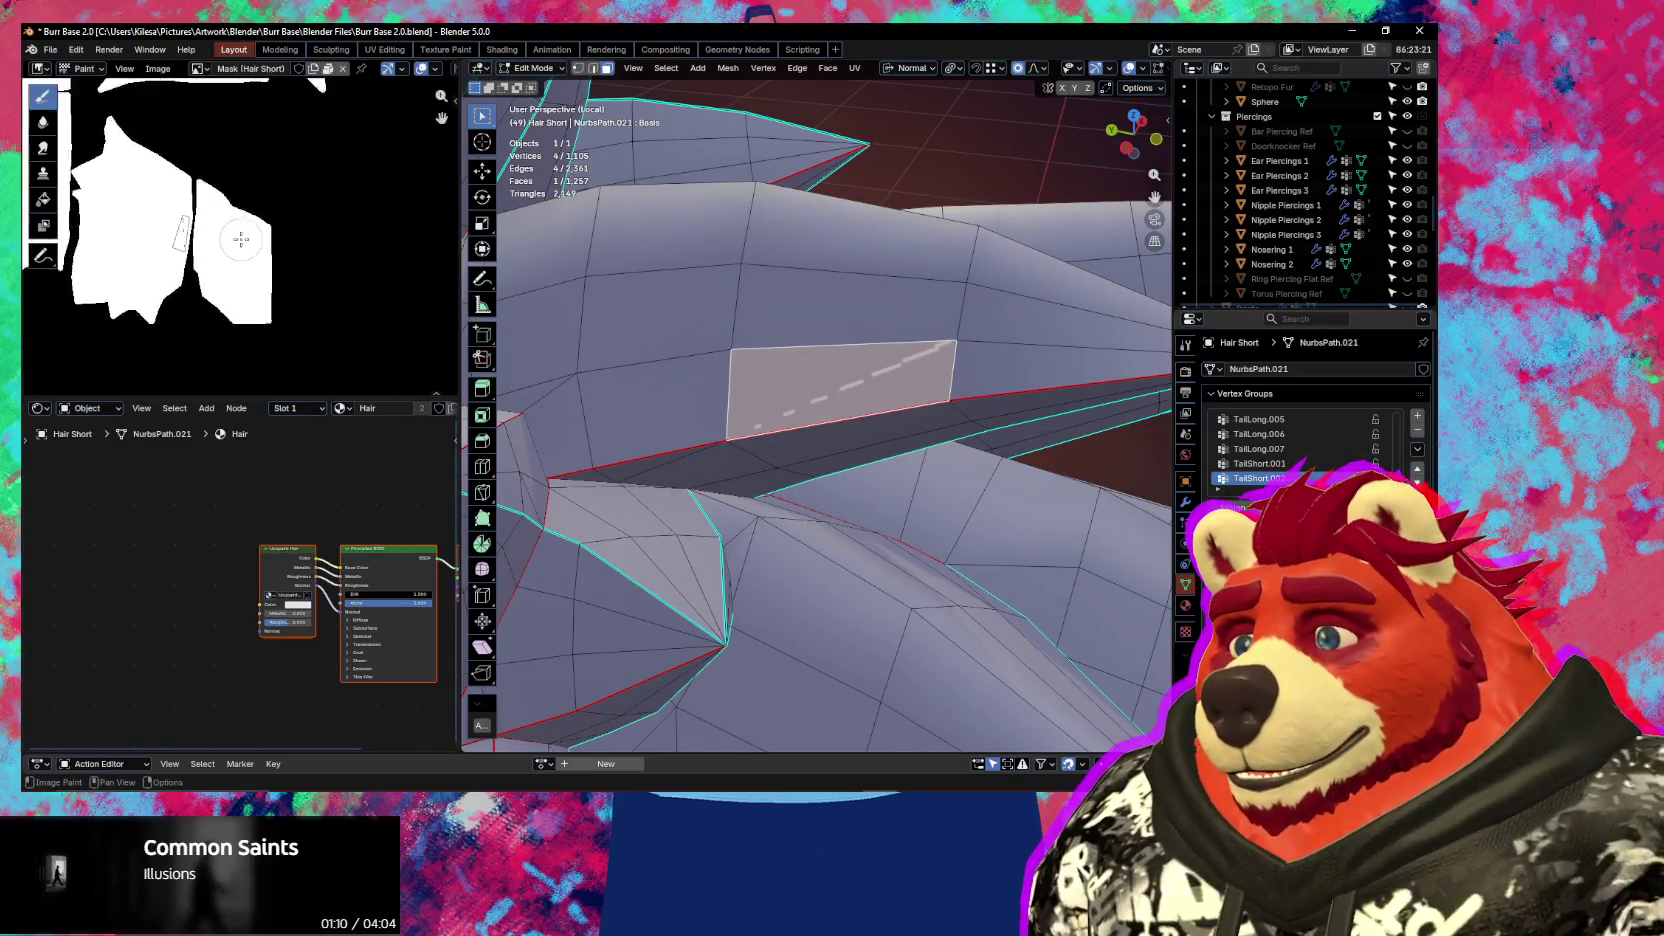
{"action": "scroll", "coordinate": [230, 231], "scroll_direction": "up", "scroll_amount": 2}
{"action": "scroll", "coordinate": [230, 231], "scroll_direction": "up", "scroll_amount": 4}
{"action": "left_click_drag", "start_coordinate": [195, 160], "coordinate": [191, 318]}
{"action": "key", "text": "ctrl+z"}
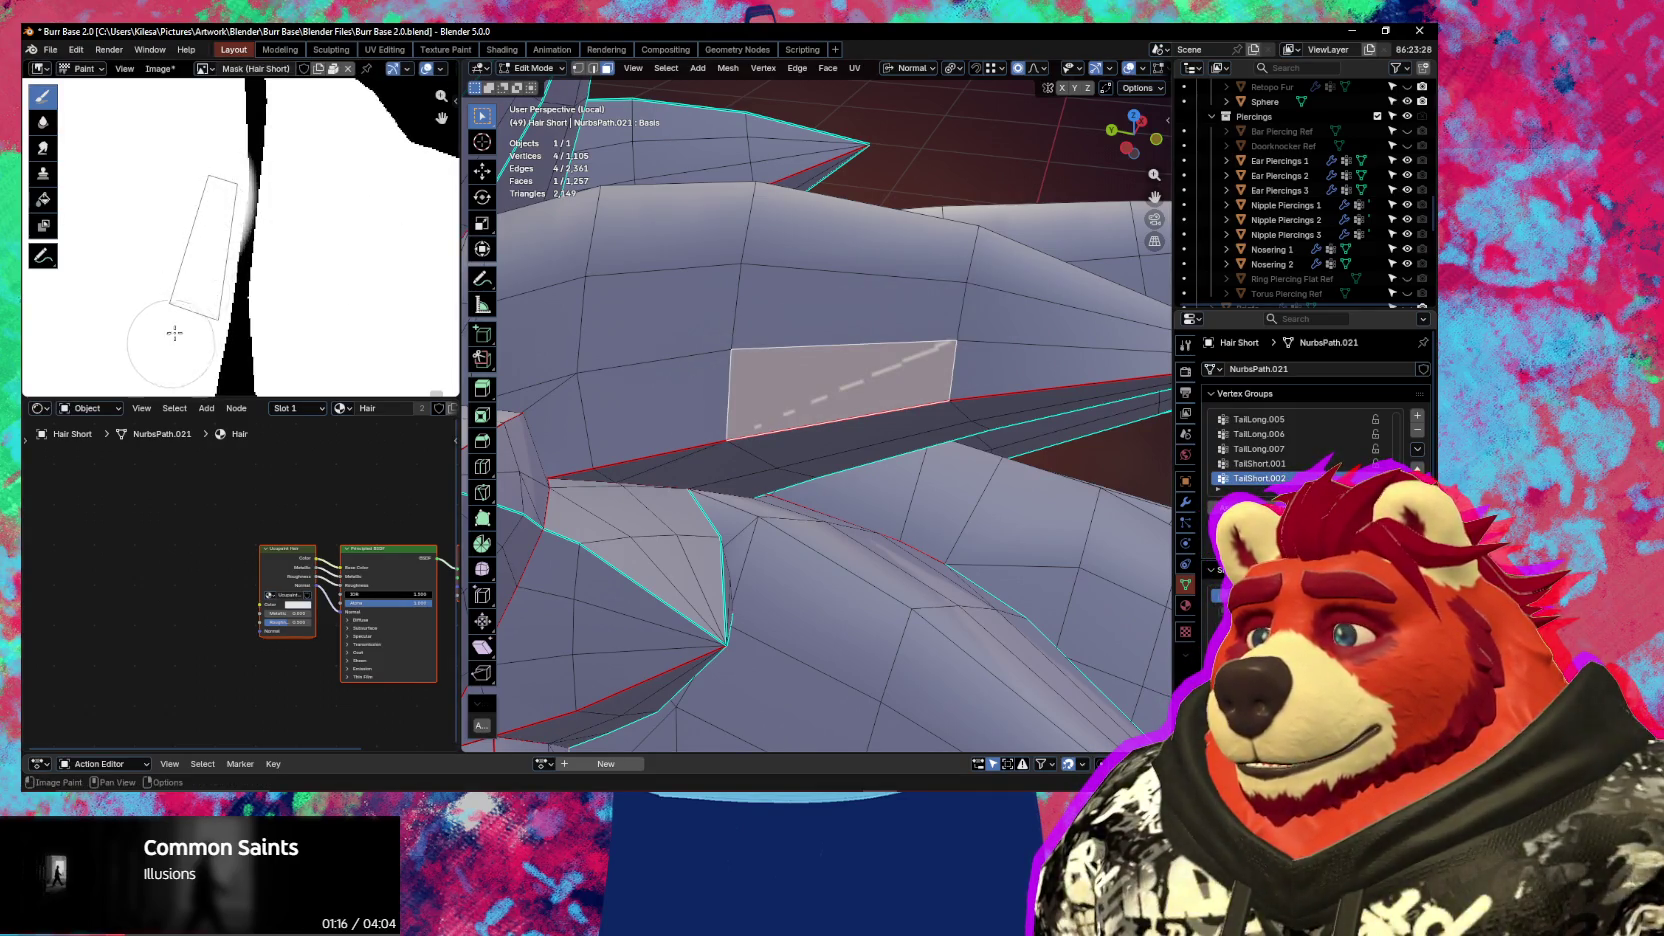
Return to mesh editing and select two adjacent triangles on a hair spike
{"action": "middle_click_drag", "start_coordinate": [700, 420], "coordinate": [834, 412]}
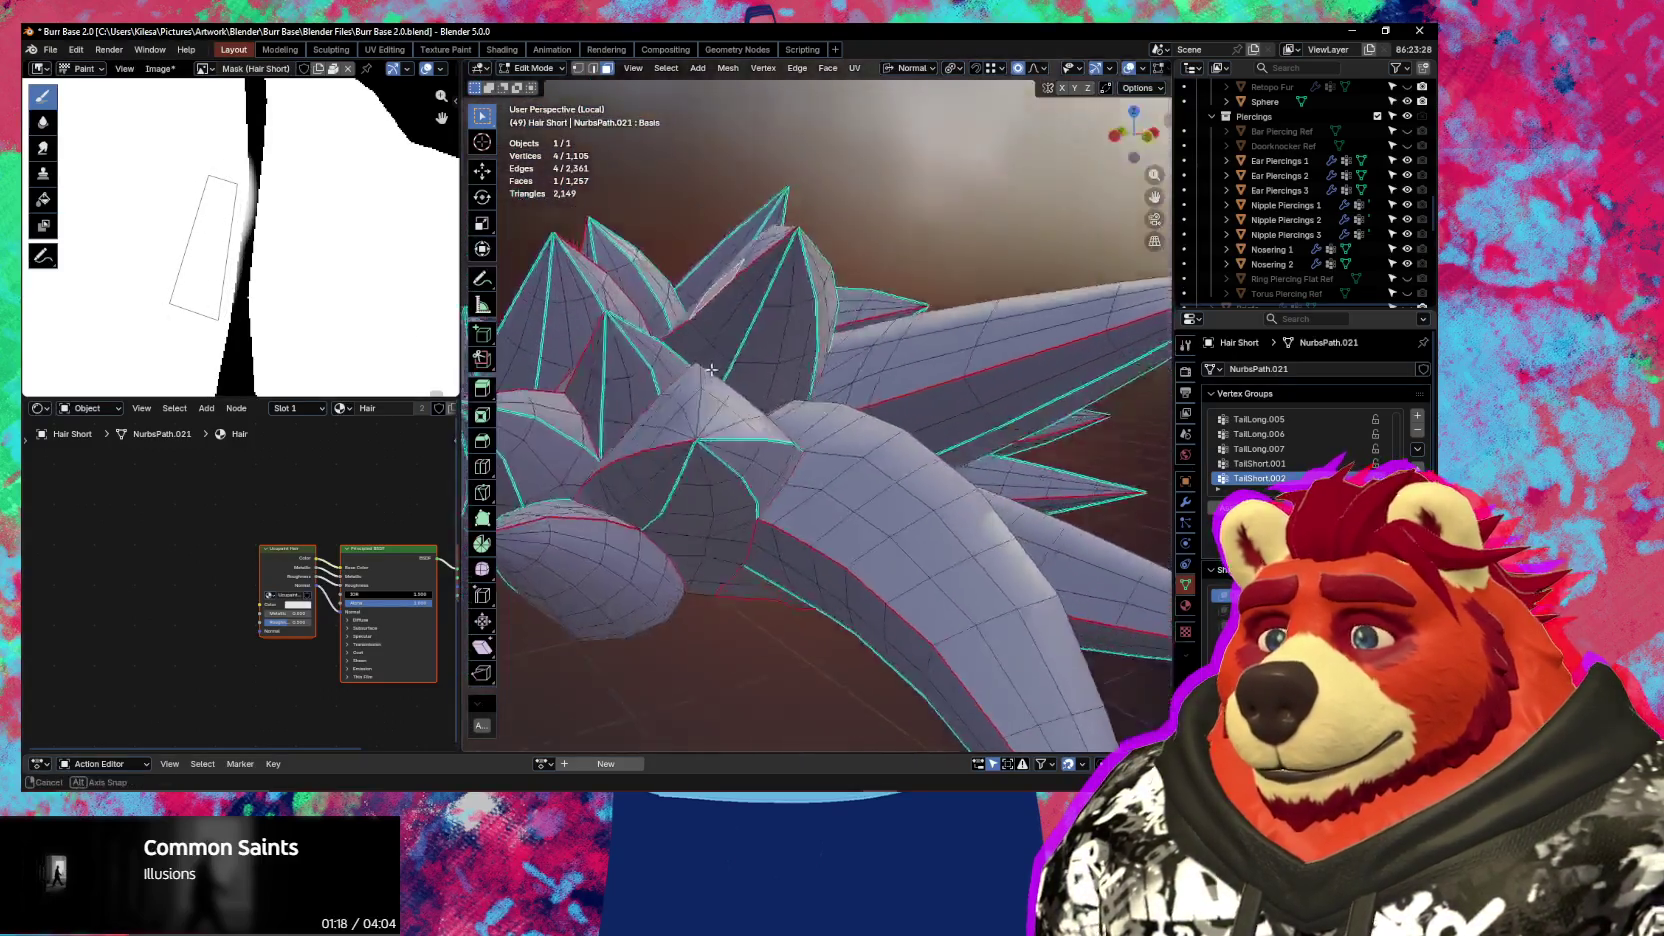
{"action": "key", "text": "ctrl+Tab"}
{"action": "left_click", "coordinate": [883, 386]}
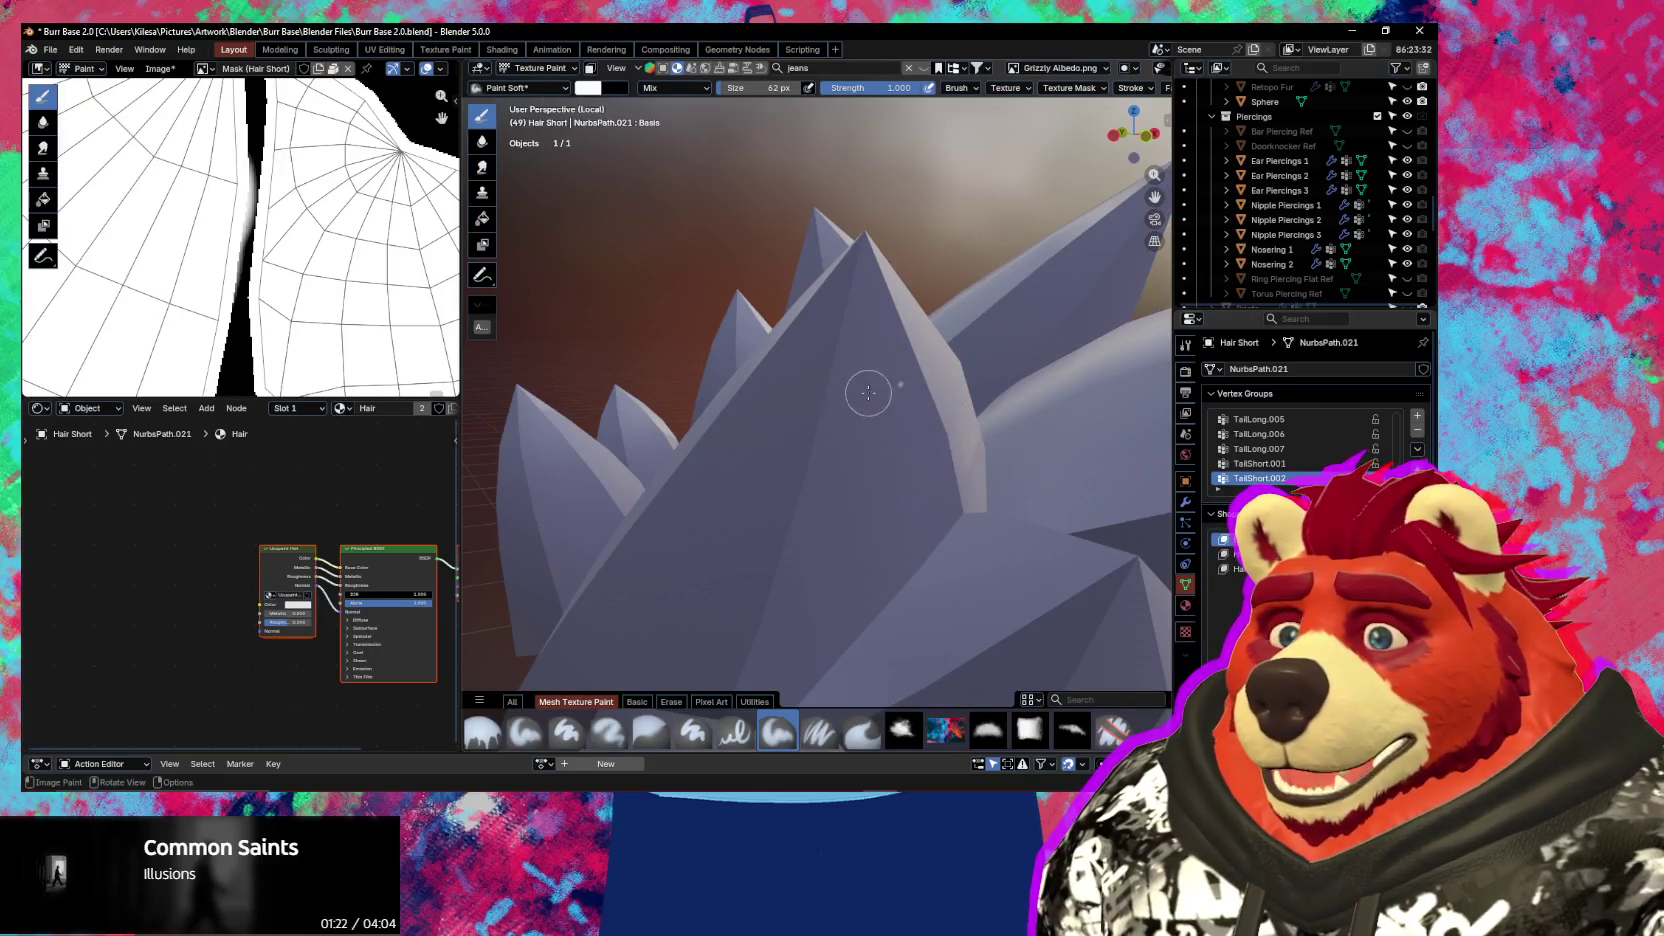
{"action": "key", "text": "Tab"}
{"action": "left_click", "coordinate": [906, 389]}
{"action": "left_click", "coordinate": [915, 410], "text": "shift"}
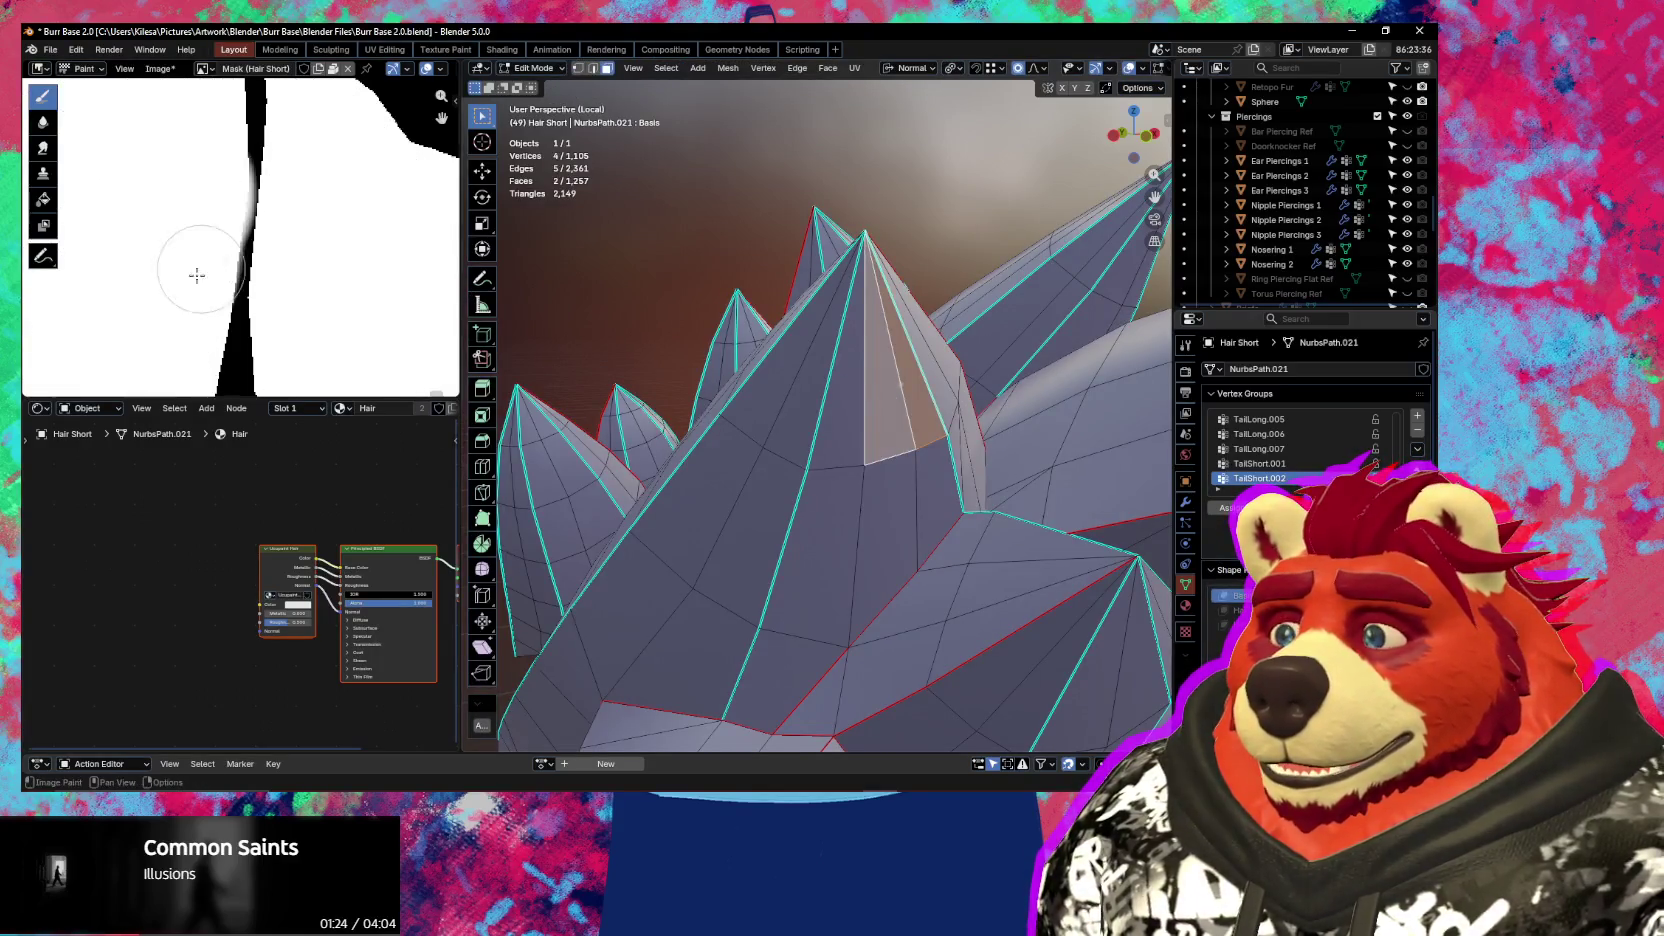
Set the texture-paint brush size to 38
{"action": "scroll", "coordinate": [193, 271], "scroll_direction": "down", "scroll_amount": 4}
{"action": "scroll", "coordinate": [267, 211], "scroll_direction": "up", "scroll_amount": 1}
{"action": "scroll", "coordinate": [267, 211], "scroll_direction": "up", "scroll_amount": 2}
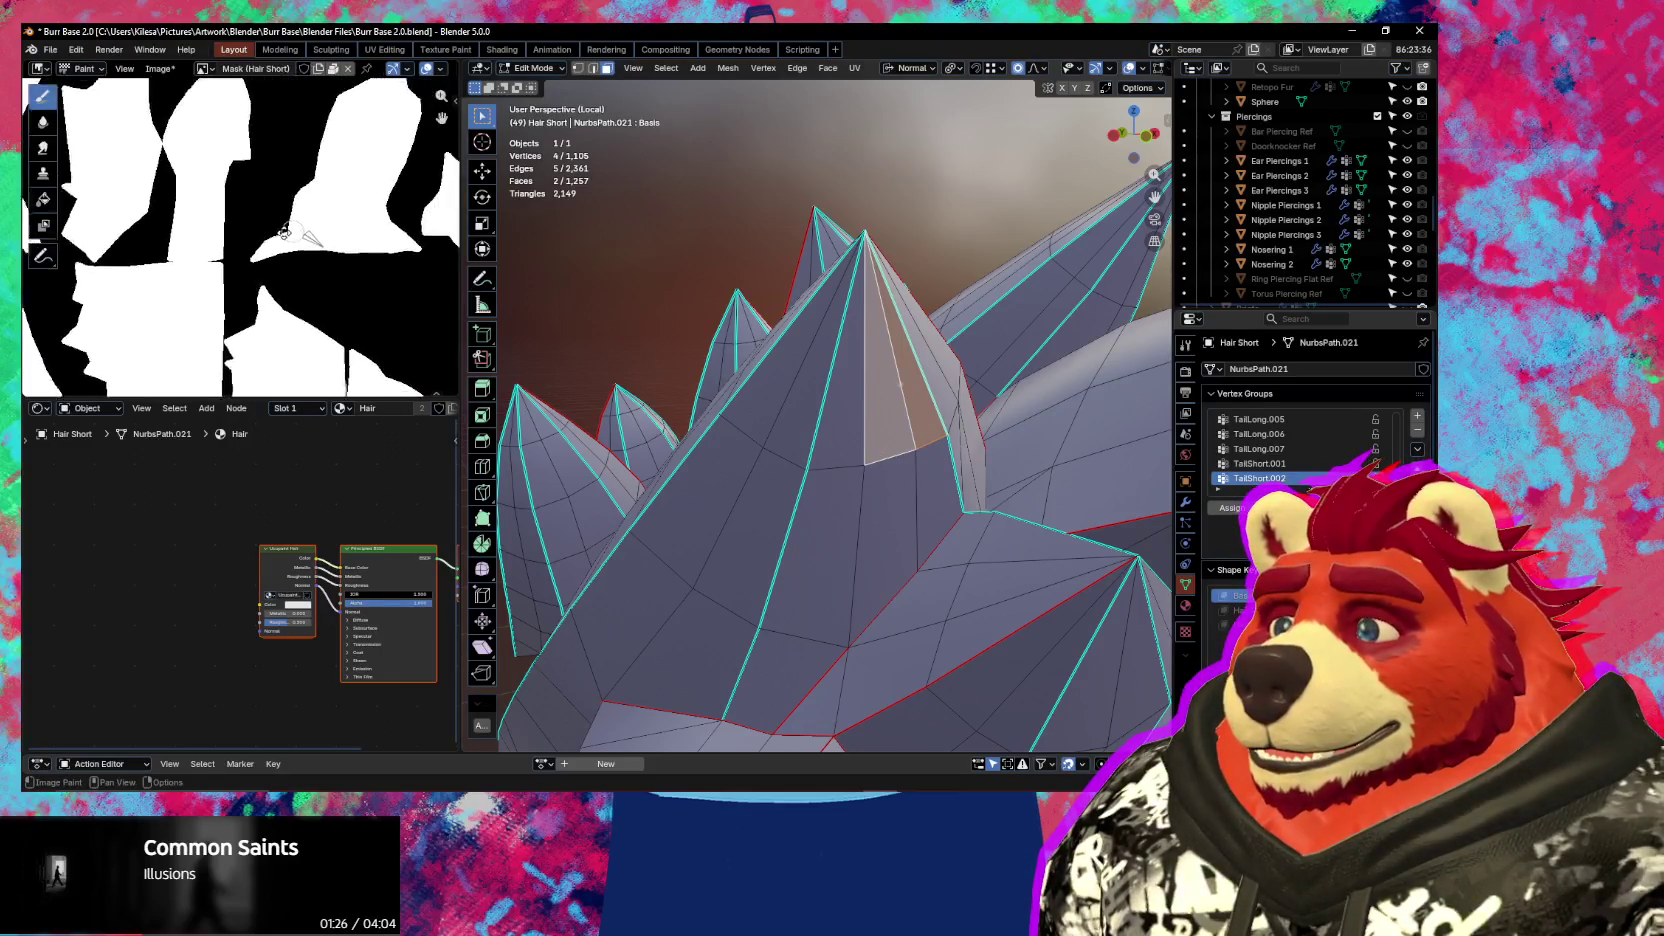
{"action": "scroll", "coordinate": [267, 211], "scroll_direction": "up", "scroll_amount": 2}
{"action": "scroll", "coordinate": [267, 211], "scroll_direction": "up", "scroll_amount": 1}
{"action": "scroll", "coordinate": [267, 211], "scroll_direction": "up", "scroll_amount": 2}
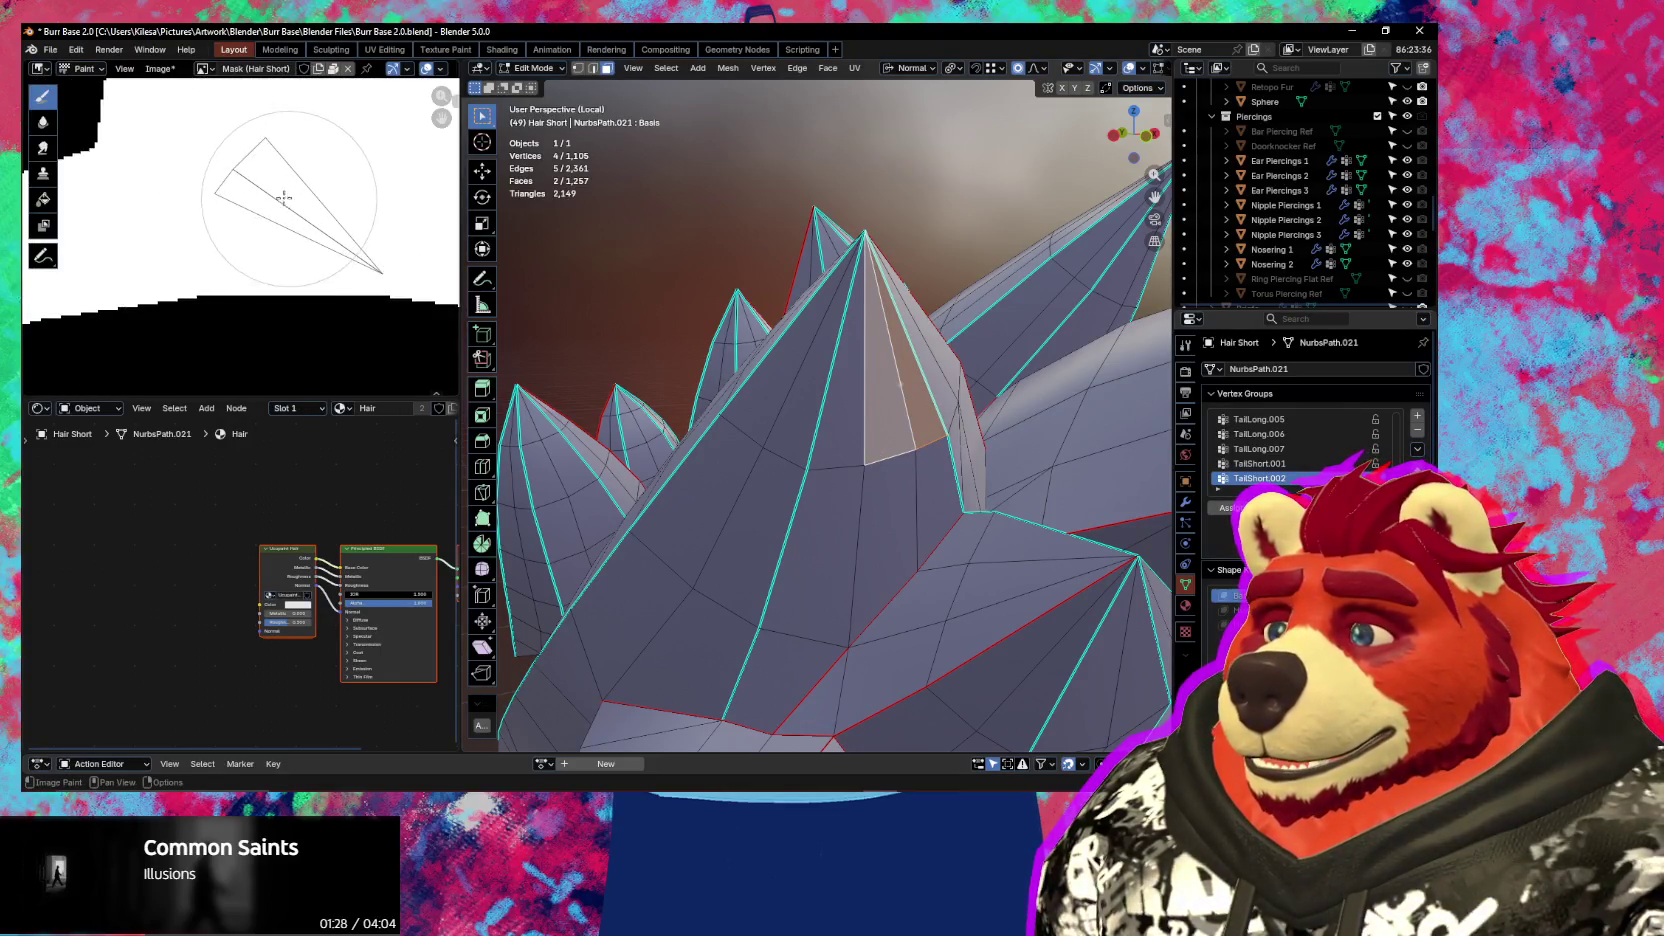
{"action": "scroll", "coordinate": [284, 198], "scroll_direction": "down", "scroll_amount": 2}
{"action": "scroll", "coordinate": [316, 204], "scroll_direction": "down", "scroll_amount": 2}
{"action": "scroll", "coordinate": [223, 238], "scroll_direction": "down", "scroll_amount": 2}
{"action": "scroll", "coordinate": [150, 250], "scroll_direction": "down", "scroll_amount": 2}
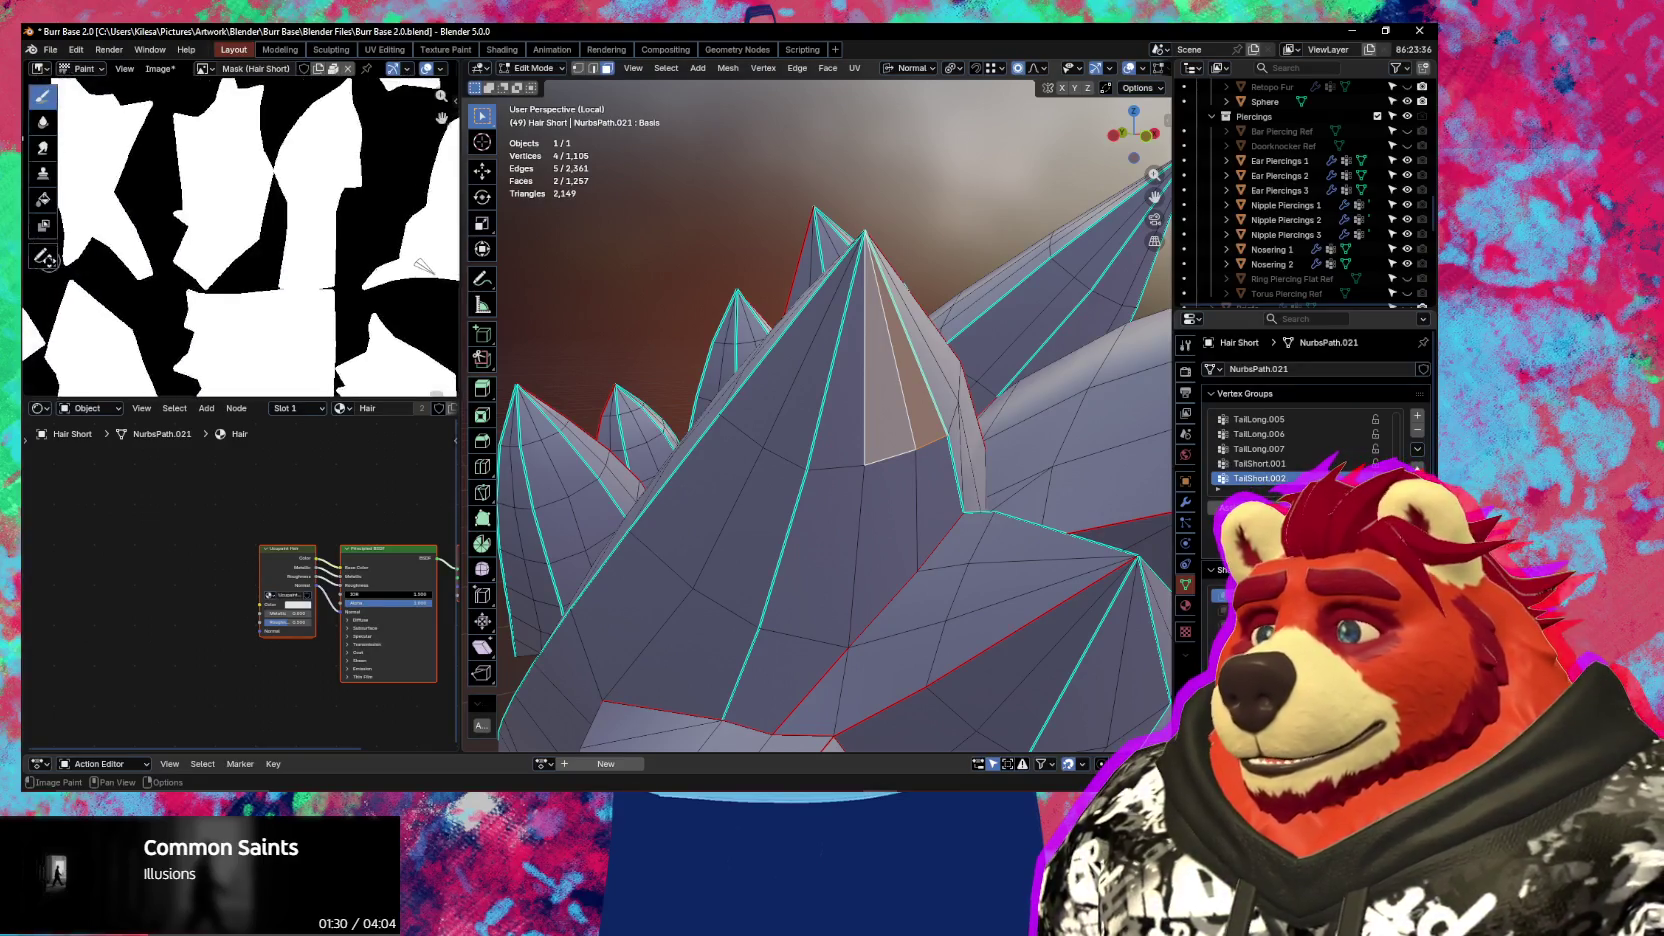
{"action": "scroll", "coordinate": [250, 230], "scroll_direction": "down", "scroll_amount": 1}
{"action": "scroll", "coordinate": [270, 215], "scroll_direction": "down", "scroll_amount": 1}
{"action": "scroll", "coordinate": [288, 205], "scroll_direction": "down", "scroll_amount": 2}
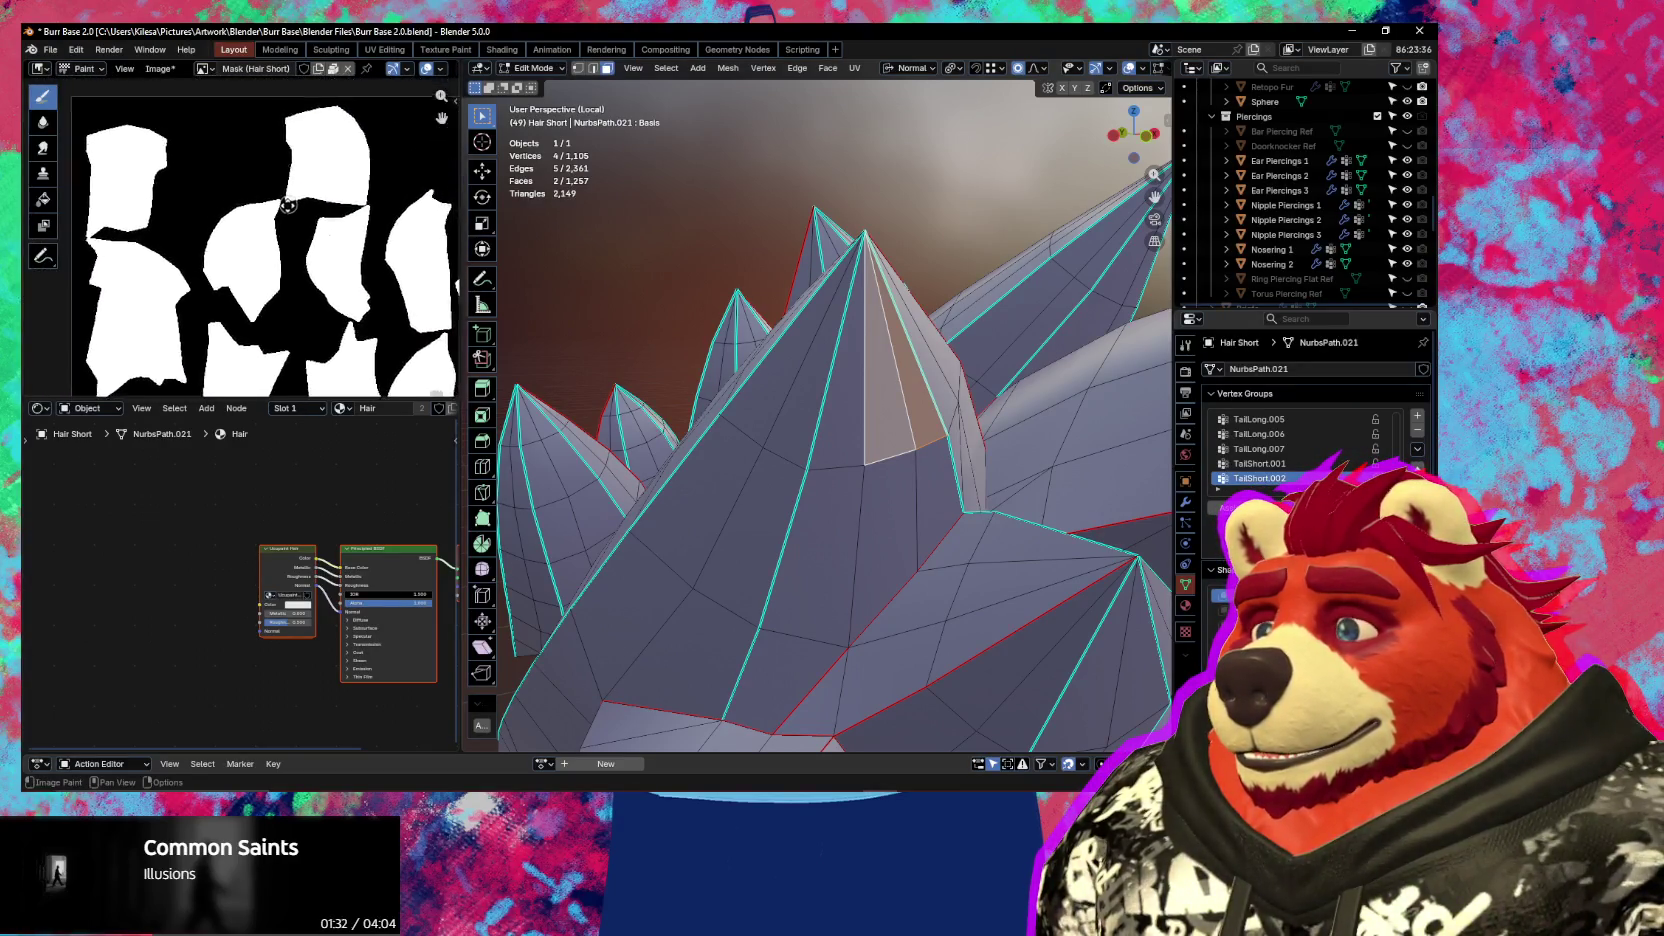
{"action": "scroll", "coordinate": [288, 205], "scroll_direction": "up", "scroll_amount": 2}
{"action": "scroll", "coordinate": [294, 220], "scroll_direction": "up", "scroll_amount": 2}
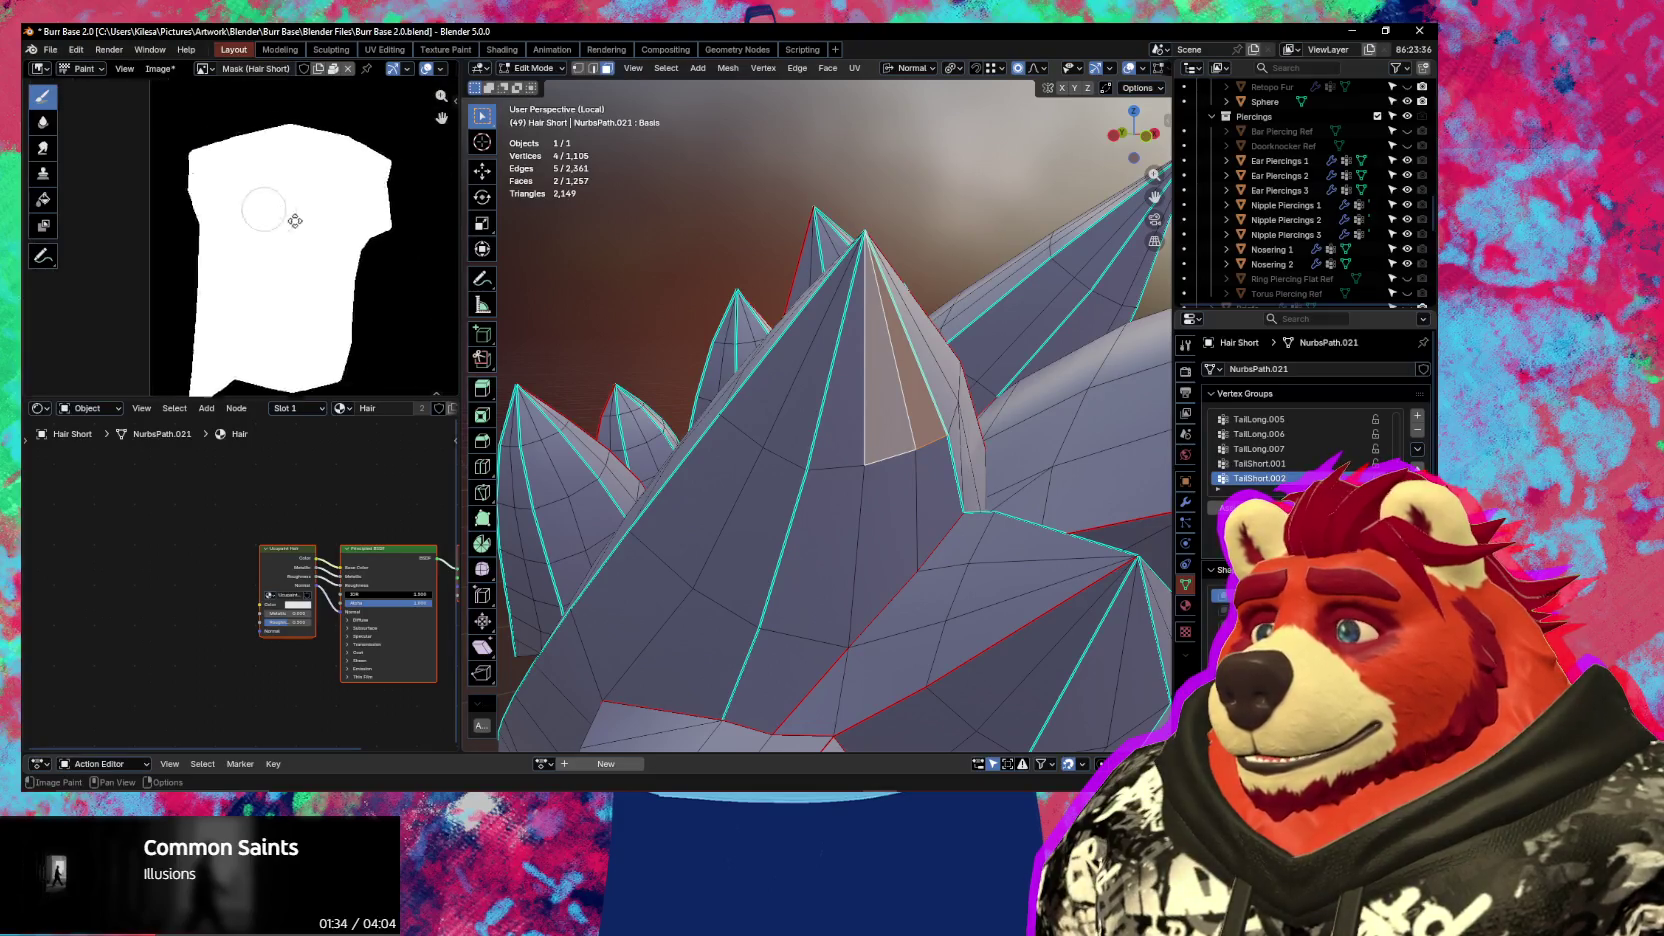
{"action": "scroll", "coordinate": [294, 220], "scroll_direction": "up", "scroll_amount": 2}
{"action": "key", "text": "f"}
{"action": "left_click", "coordinate": [209, 247]}
Pan and zoom across the mask image to its other white islands, then show the whole bear again
{"action": "scroll", "coordinate": [300, 250], "scroll_direction": "down", "scroll_amount": 2}
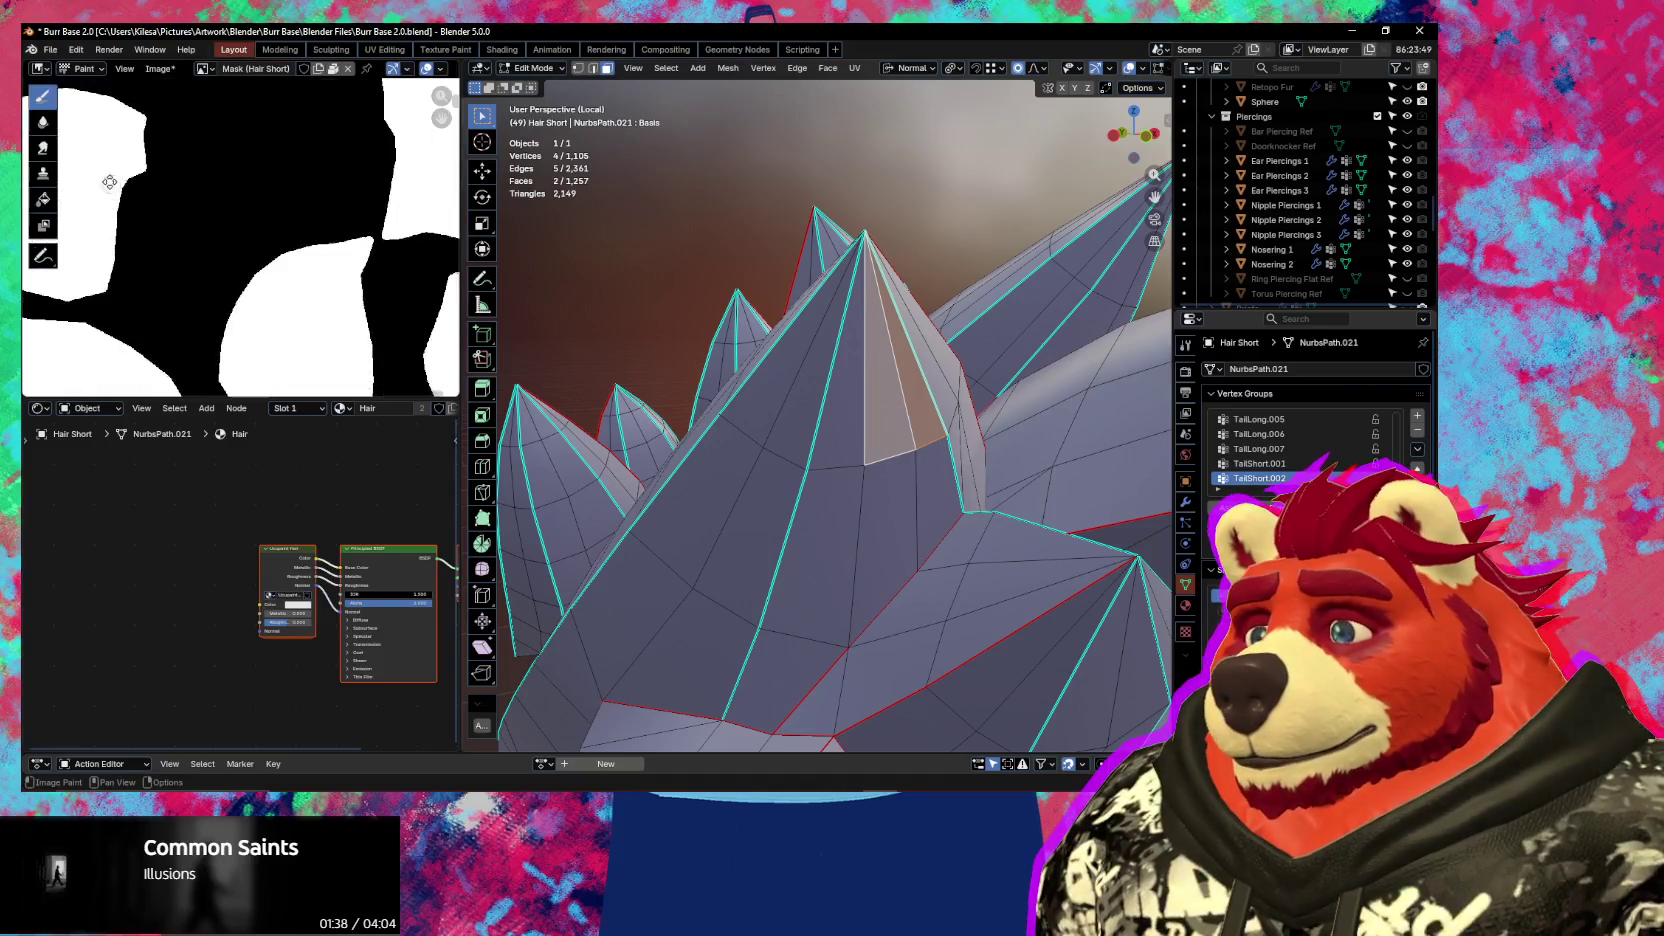
{"action": "scroll", "coordinate": [249, 223], "scroll_direction": "down", "scroll_amount": 2}
{"action": "scroll", "coordinate": [145, 215], "scroll_direction": "down", "scroll_amount": 2}
{"action": "scroll", "coordinate": [253, 279], "scroll_direction": "up", "scroll_amount": 1}
{"action": "scroll", "coordinate": [253, 279], "scroll_direction": "up", "scroll_amount": 2}
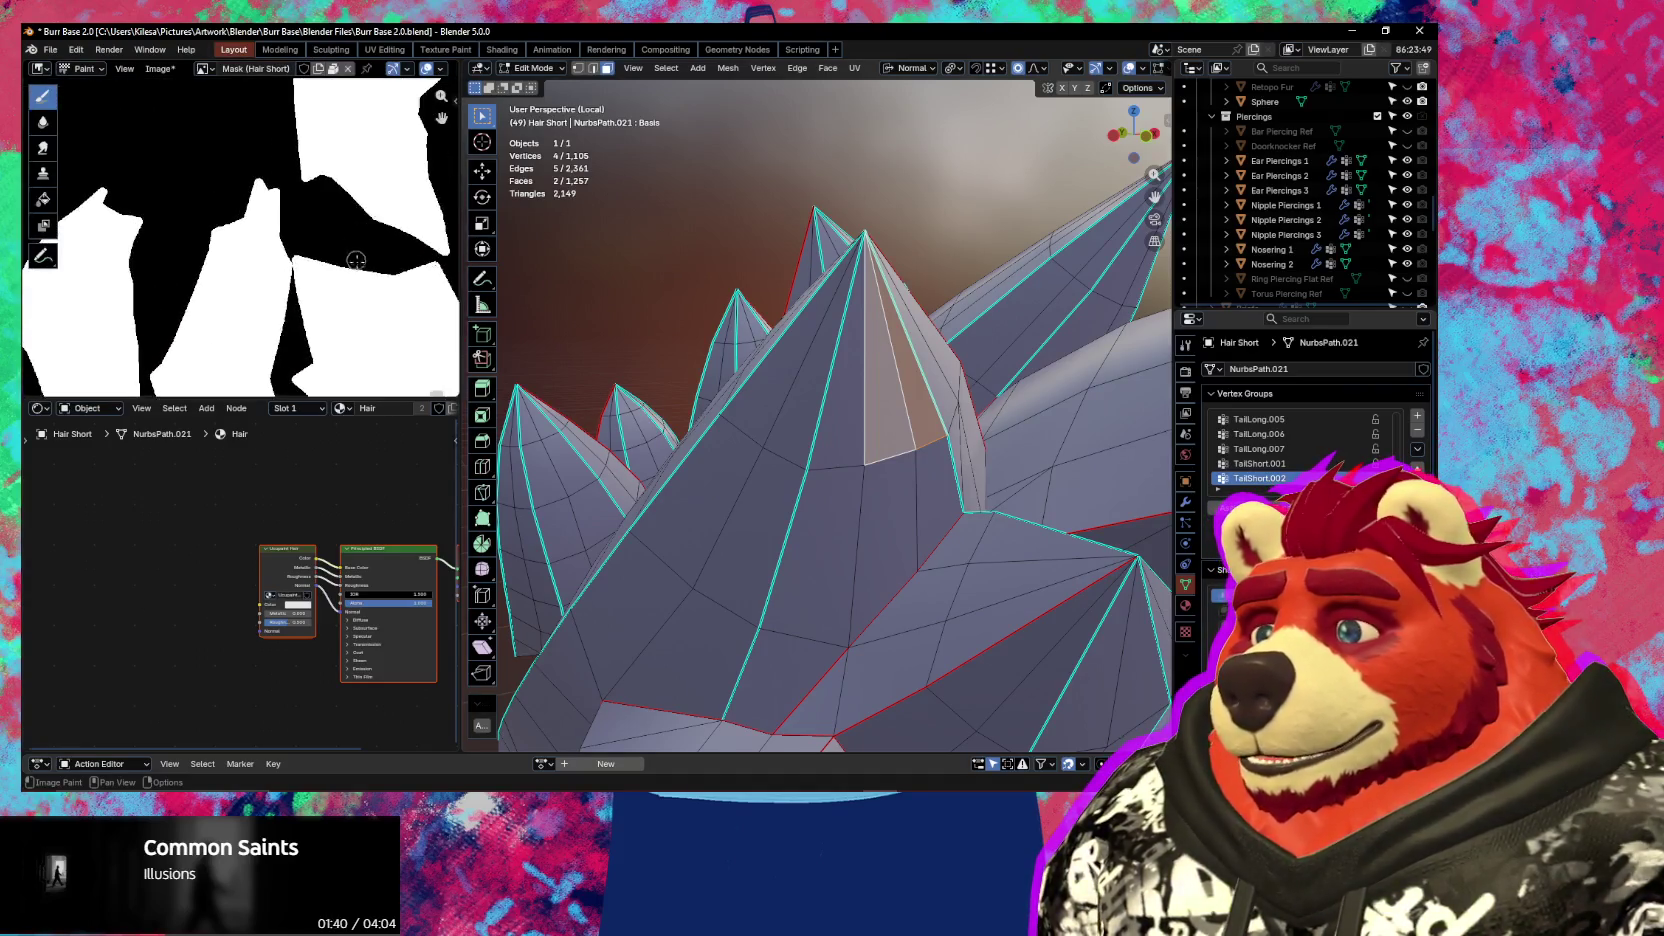
{"action": "scroll", "coordinate": [290, 200], "scroll_direction": "up", "scroll_amount": 1}
{"action": "scroll", "coordinate": [315, 150], "scroll_direction": "up", "scroll_amount": 1}
{"action": "mouse_move", "coordinate": [316, 149]}
{"action": "middle_mouse_down"}
{"action": "mouse_move", "coordinate": [246, 200]}
{"action": "mouse_move", "coordinate": [340, 459]}
{"action": "middle_mouse_up"}
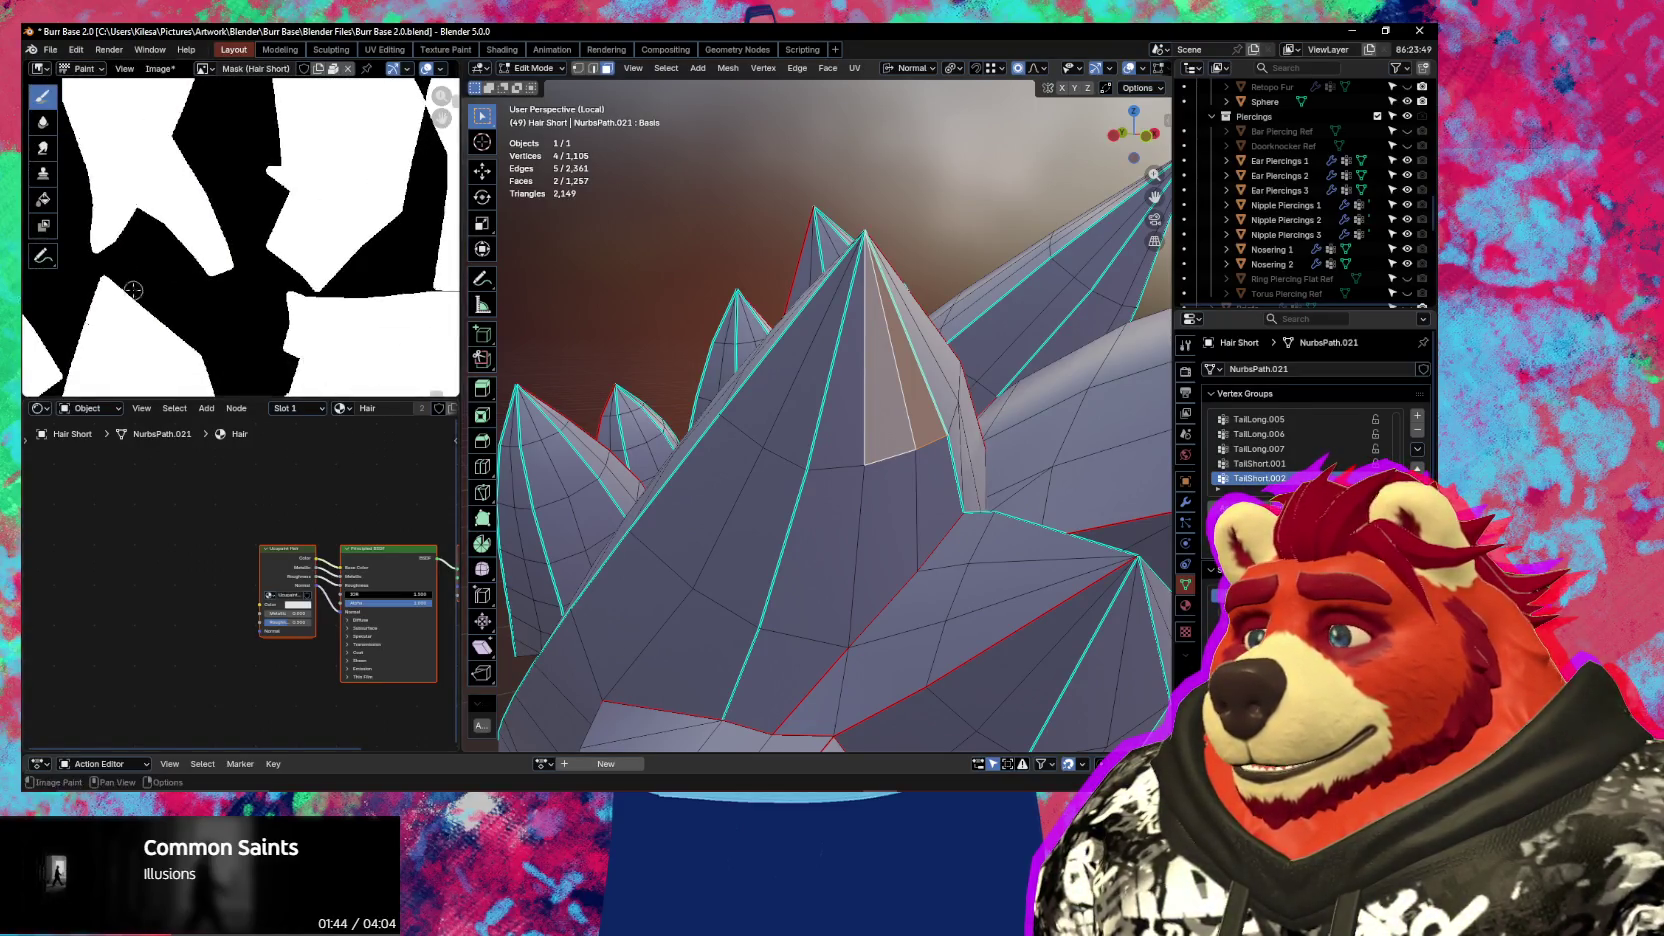
{"action": "scroll", "coordinate": [133, 290], "scroll_direction": "up", "scroll_amount": 2}
{"action": "scroll", "coordinate": [266, 325], "scroll_direction": "up", "scroll_amount": 1}
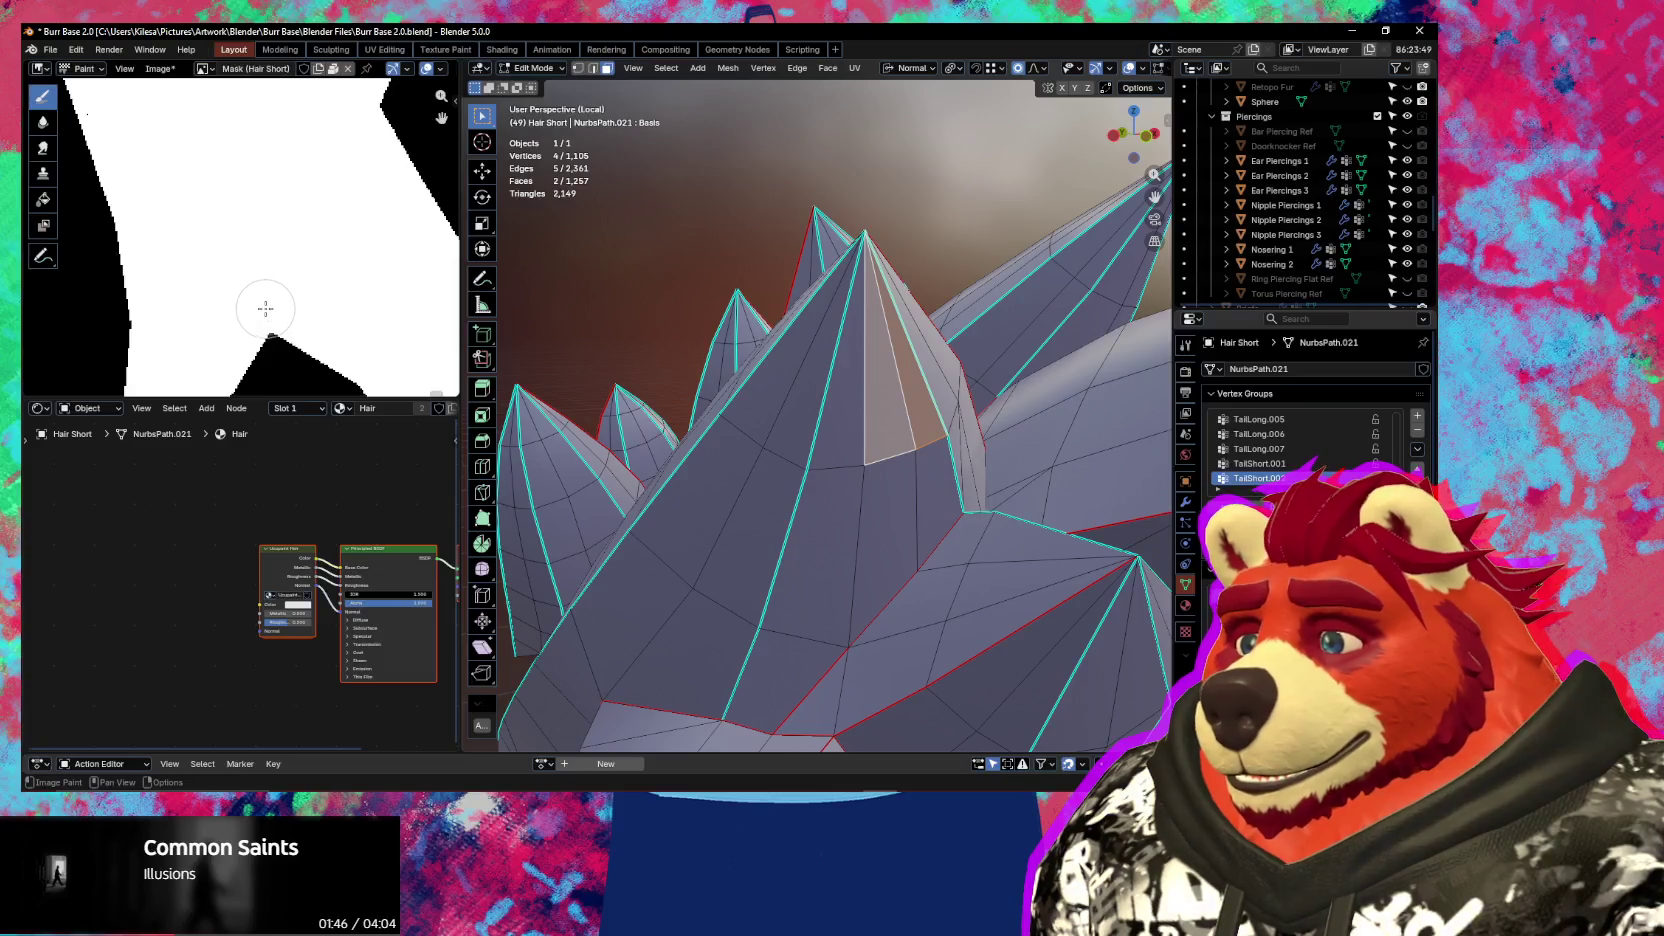
{"action": "scroll", "coordinate": [267, 309], "scroll_direction": "down", "scroll_amount": 2}
{"action": "mouse_move", "coordinate": [267, 309]}
{"action": "middle_mouse_down"}
{"action": "mouse_move", "coordinate": [269, 113]}
{"action": "mouse_move", "coordinate": [287, 243]}
{"action": "middle_mouse_up"}
{"action": "scroll", "coordinate": [287, 243], "scroll_direction": "up", "scroll_amount": 2}
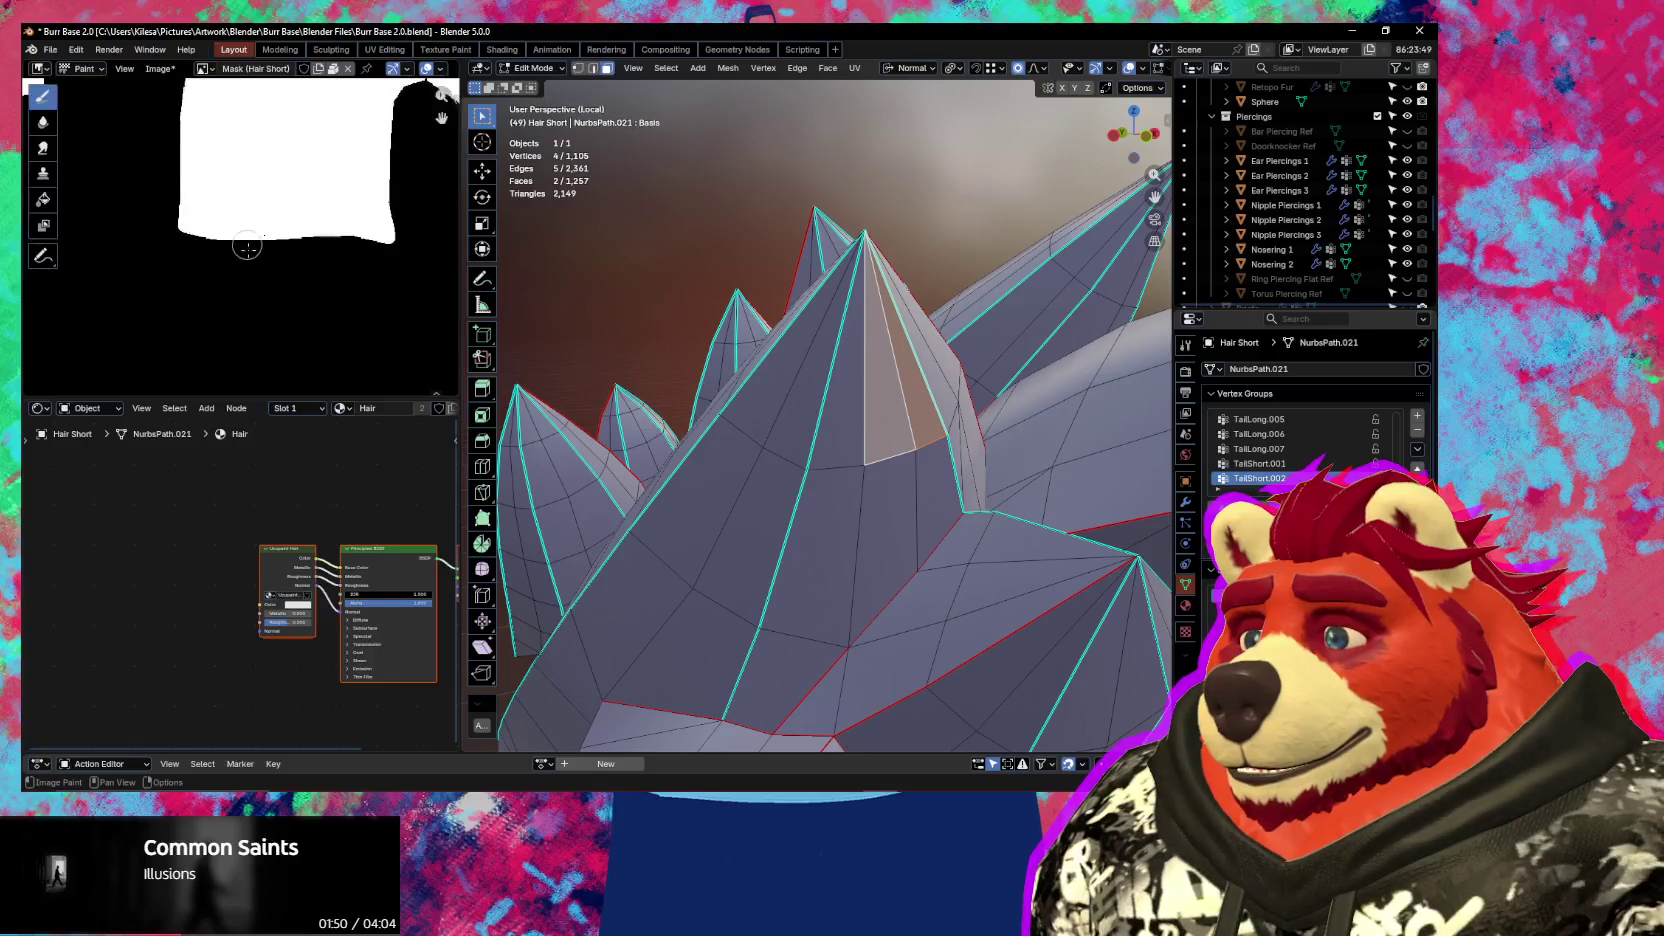
{"action": "scroll", "coordinate": [287, 243], "scroll_direction": "up", "scroll_amount": 1}
{"action": "scroll", "coordinate": [241, 186], "scroll_direction": "down", "scroll_amount": 1}
{"action": "scroll", "coordinate": [241, 186], "scroll_direction": "down", "scroll_amount": 2}
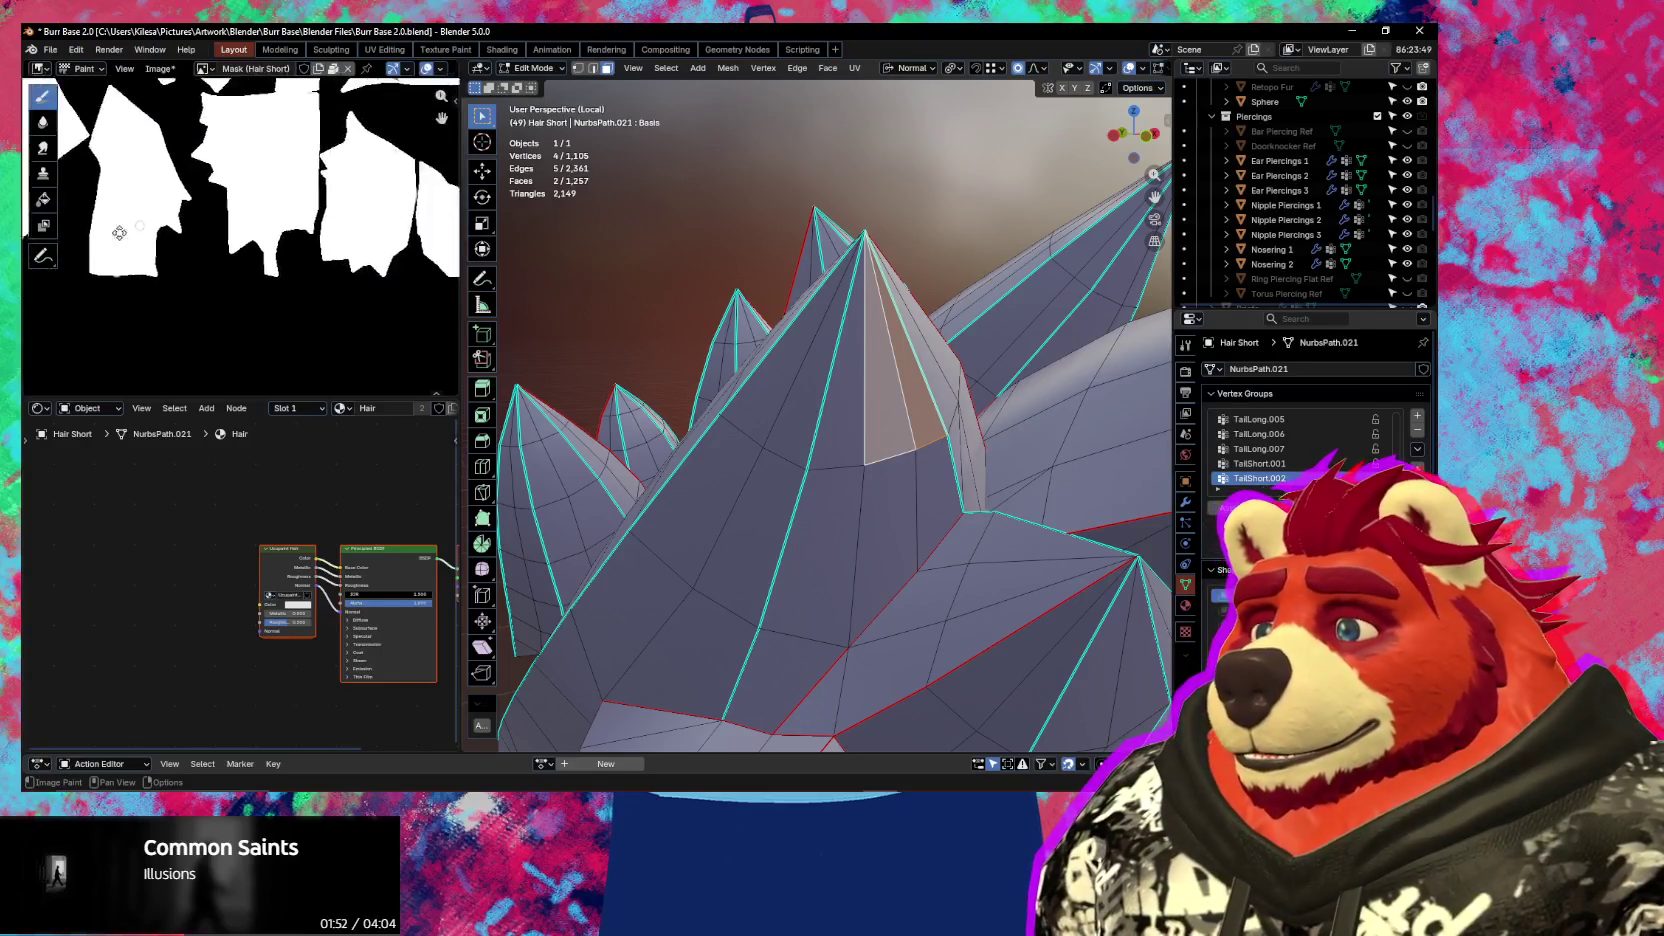
{"action": "scroll", "coordinate": [216, 260], "scroll_direction": "down", "scroll_amount": 2}
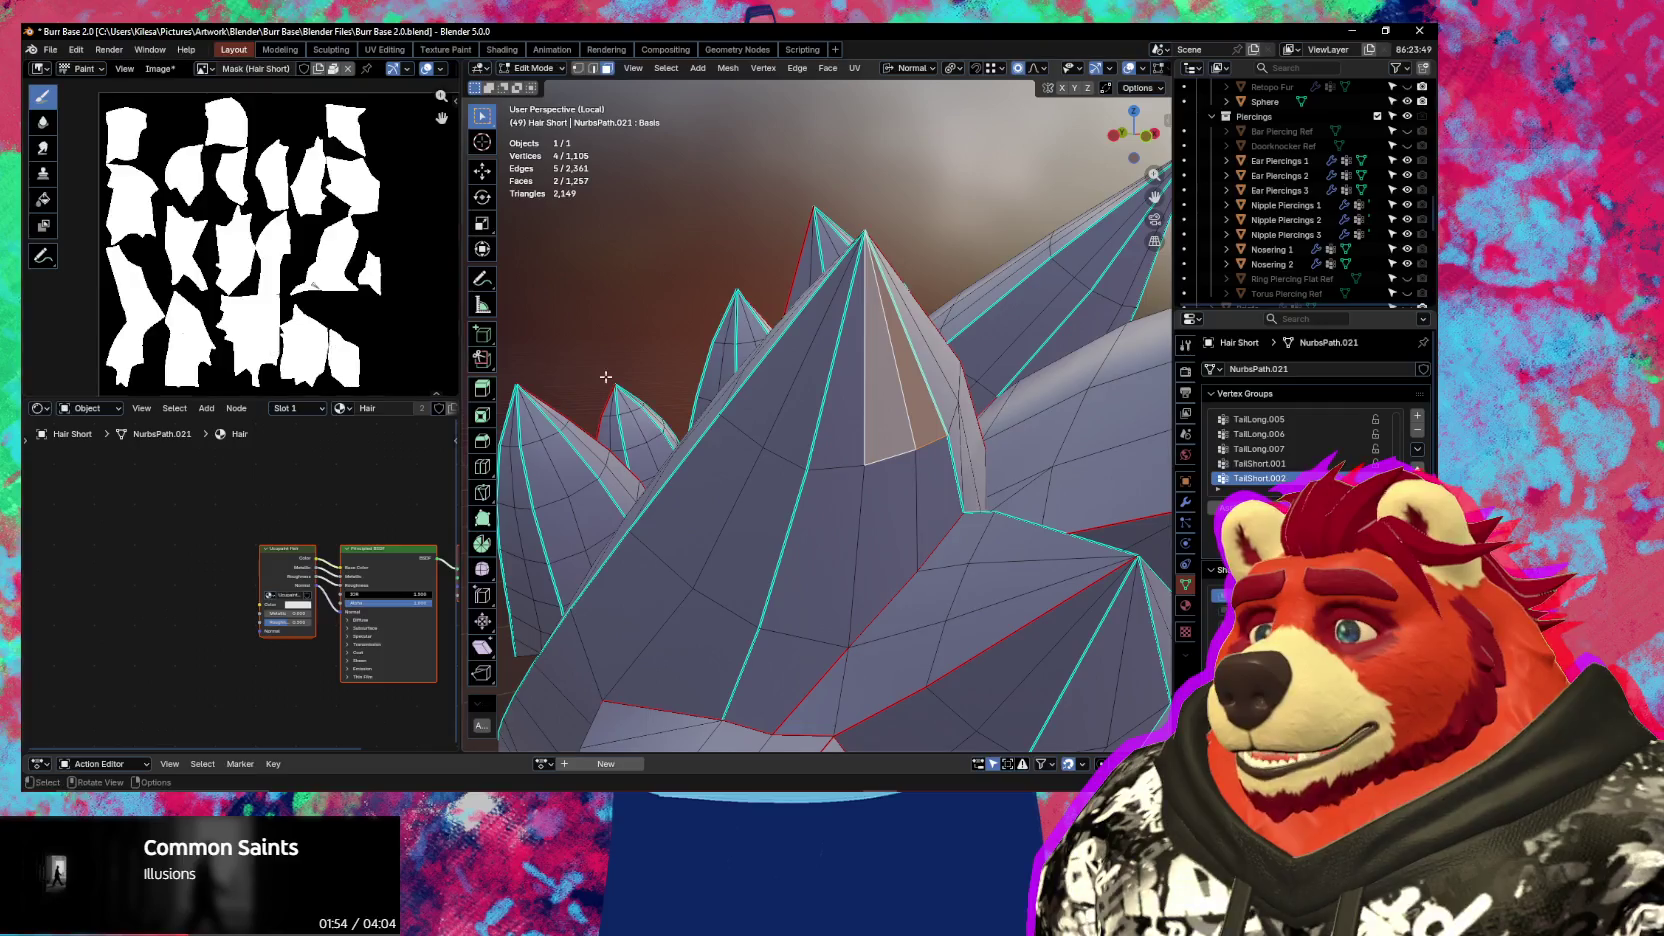
{"action": "key", "text": "KP_Divide"}
{"action": "middle_click_drag", "start_coordinate": [605, 376], "coordinate": [754, 484]}
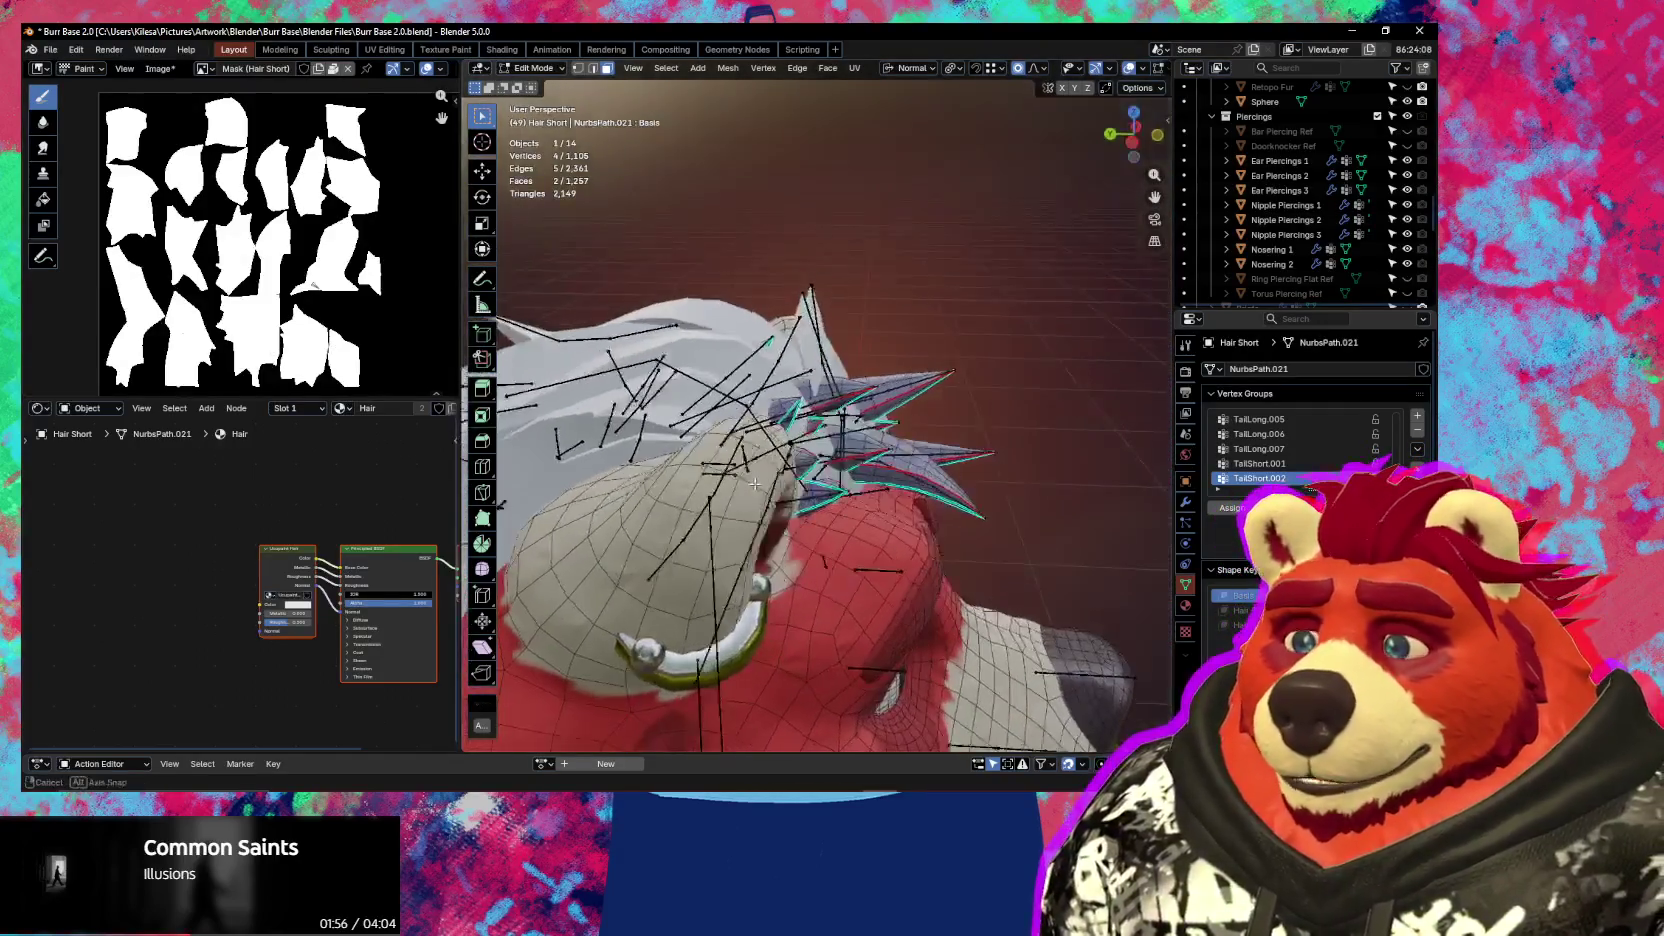
Switch to Object Mode and hide the Ucupaint mask layer so the long hair turns red
{"action": "key", "text": "Tab"}
{"action": "left_click", "coordinate": [708, 302]}
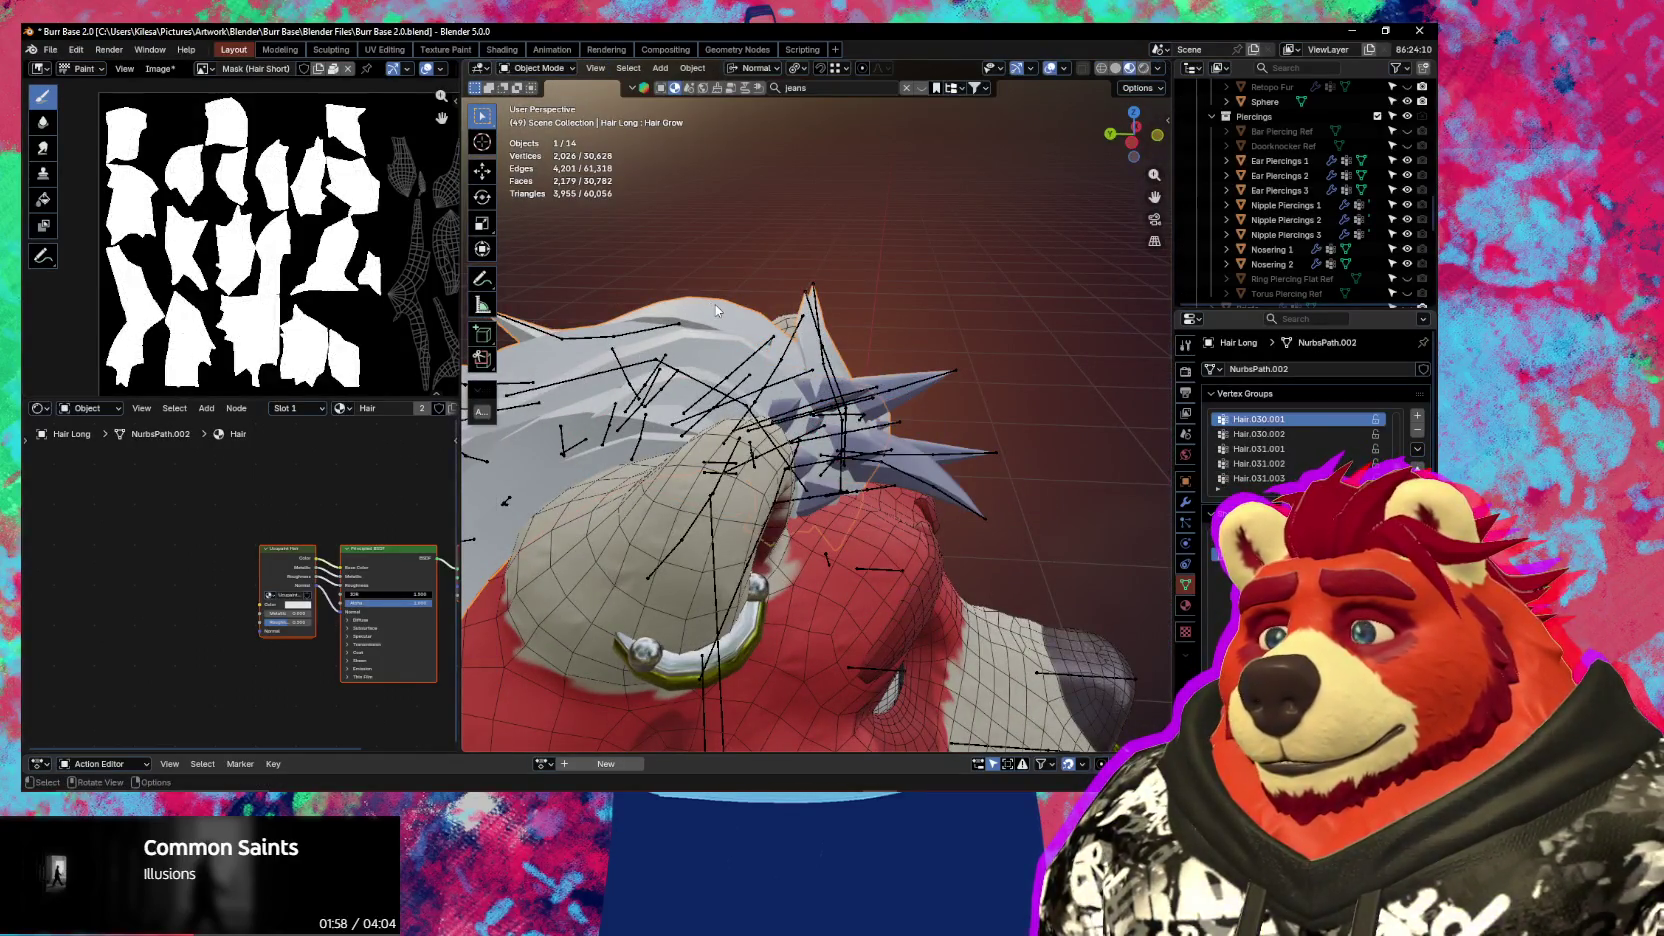
{"action": "key", "text": "n"}
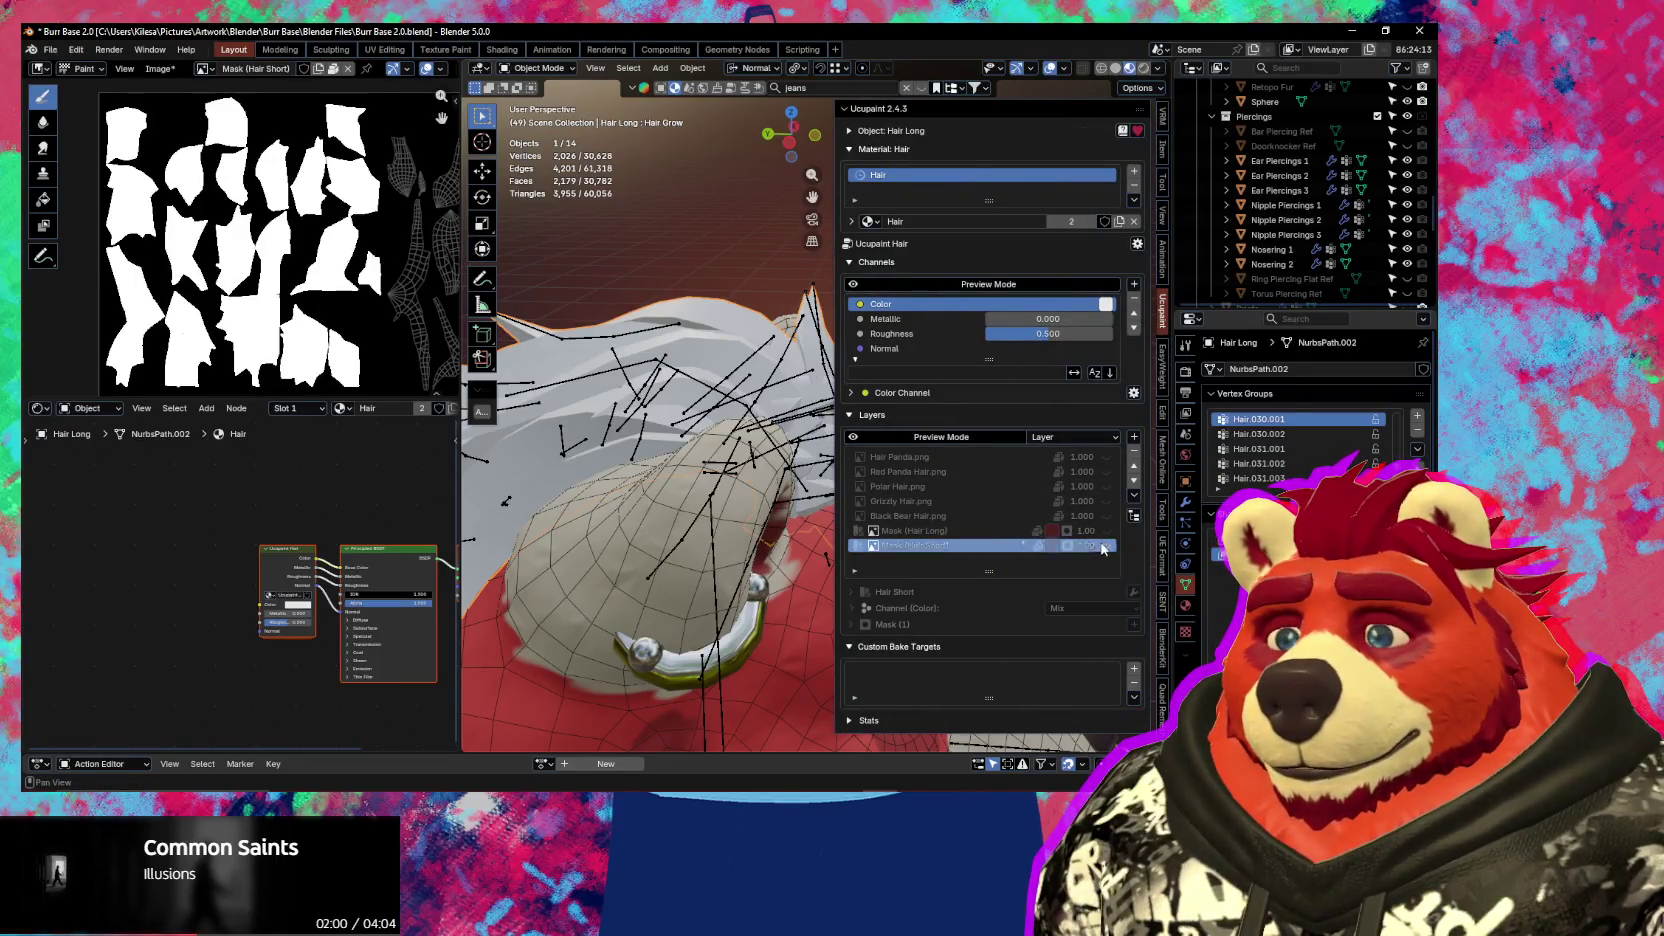
{"action": "left_click", "coordinate": [1106, 545]}
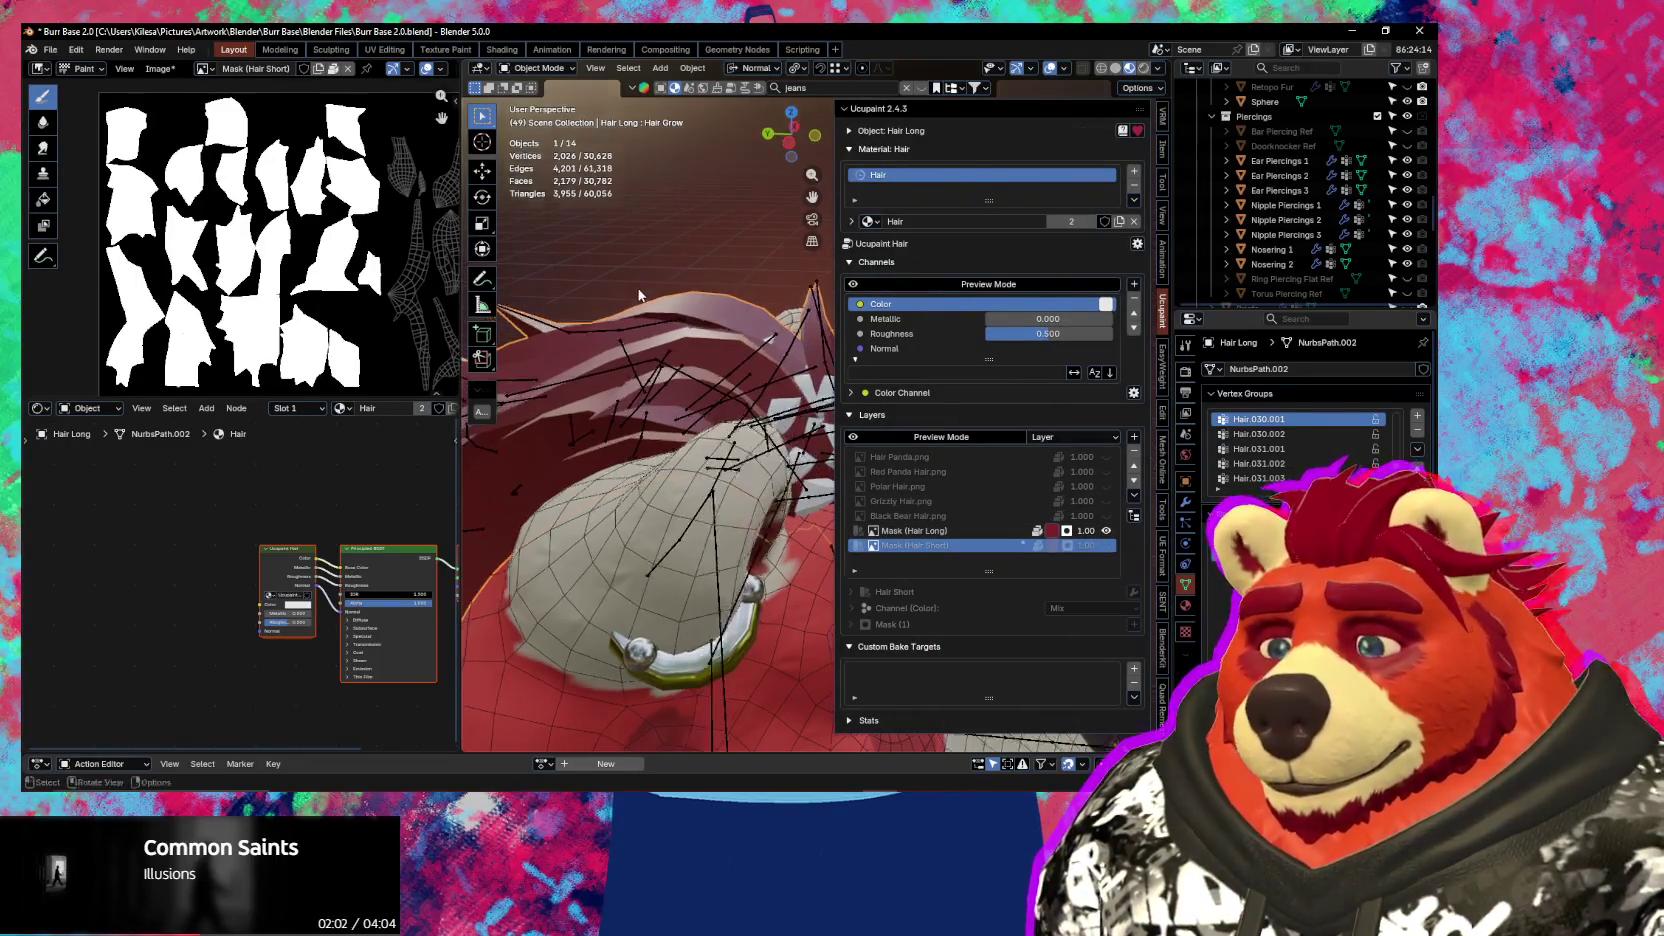
Isolate the long hair and orbit in close to inspect it
{"action": "key", "text": "KP_Divide"}
{"action": "key", "text": "n"}
{"action": "mouse_move", "coordinate": [810, 426]}
{"action": "middle_mouse_down"}
{"action": "mouse_move", "coordinate": [652, 318]}
{"action": "mouse_move", "coordinate": [668, 234]}
{"action": "mouse_move", "coordinate": [980, 437]}
{"action": "mouse_move", "coordinate": [715, 443]}
{"action": "middle_mouse_up"}
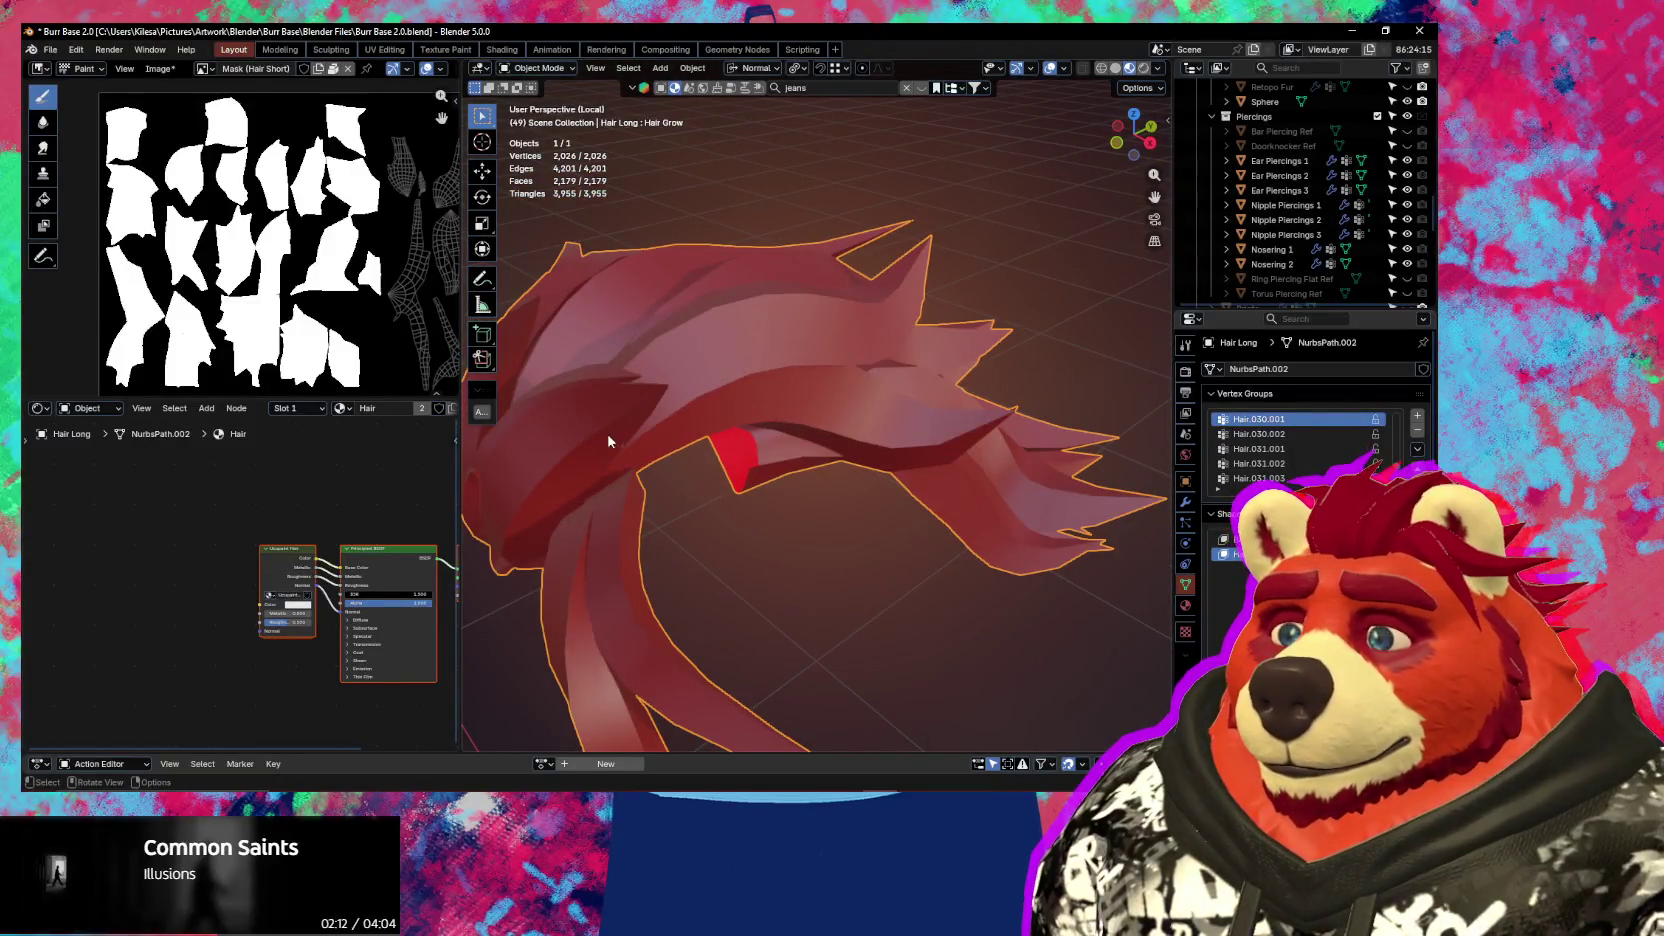
{"action": "middle_click_drag", "start_coordinate": [645, 476], "coordinate": [655, 474]}
{"action": "mouse_move", "coordinate": [938, 360]}
{"action": "middle_mouse_down"}
{"action": "mouse_move", "coordinate": [812, 406]}
{"action": "mouse_move", "coordinate": [712, 336]}
{"action": "mouse_move", "coordinate": [848, 417]}
{"action": "mouse_move", "coordinate": [893, 413]}
{"action": "mouse_move", "coordinate": [932, 372]}
{"action": "mouse_move", "coordinate": [859, 348]}
{"action": "middle_mouse_up"}
{"action": "scroll", "coordinate": [893, 406], "scroll_direction": "up", "scroll_amount": 3}
Bring back the full bear and orbit around it
{"action": "key", "text": "KP_Divide"}
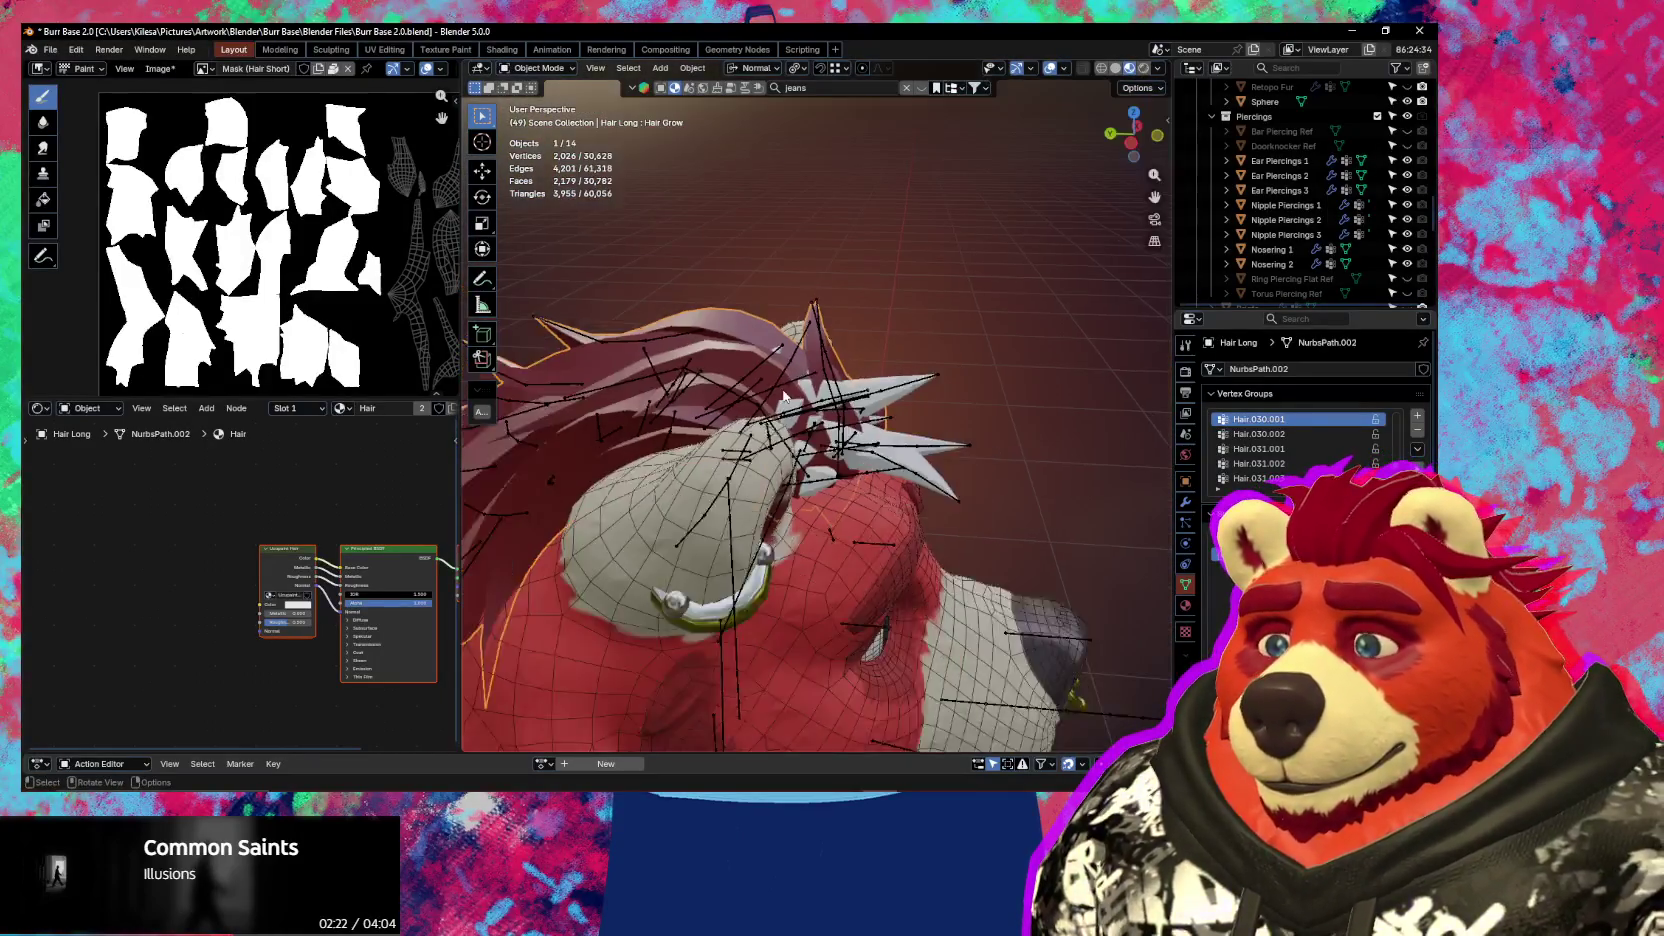
{"action": "middle_click_drag", "start_coordinate": [784, 396], "coordinate": [1072, 518]}
{"action": "key", "text": "n"}
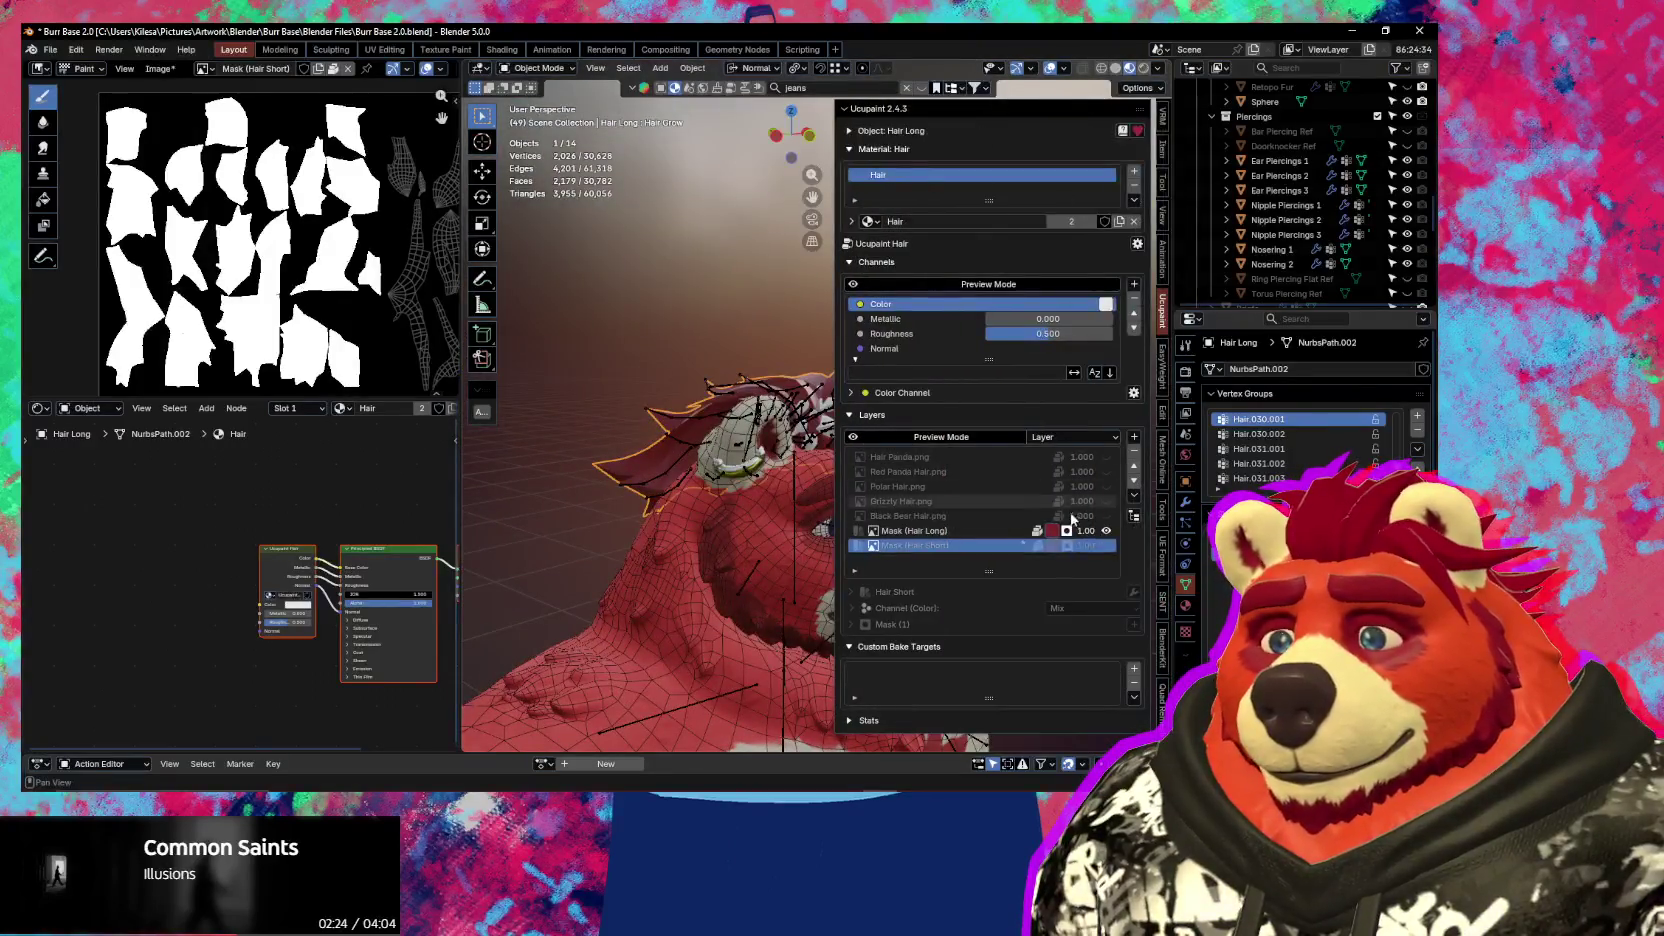
{"action": "key", "text": "n"}
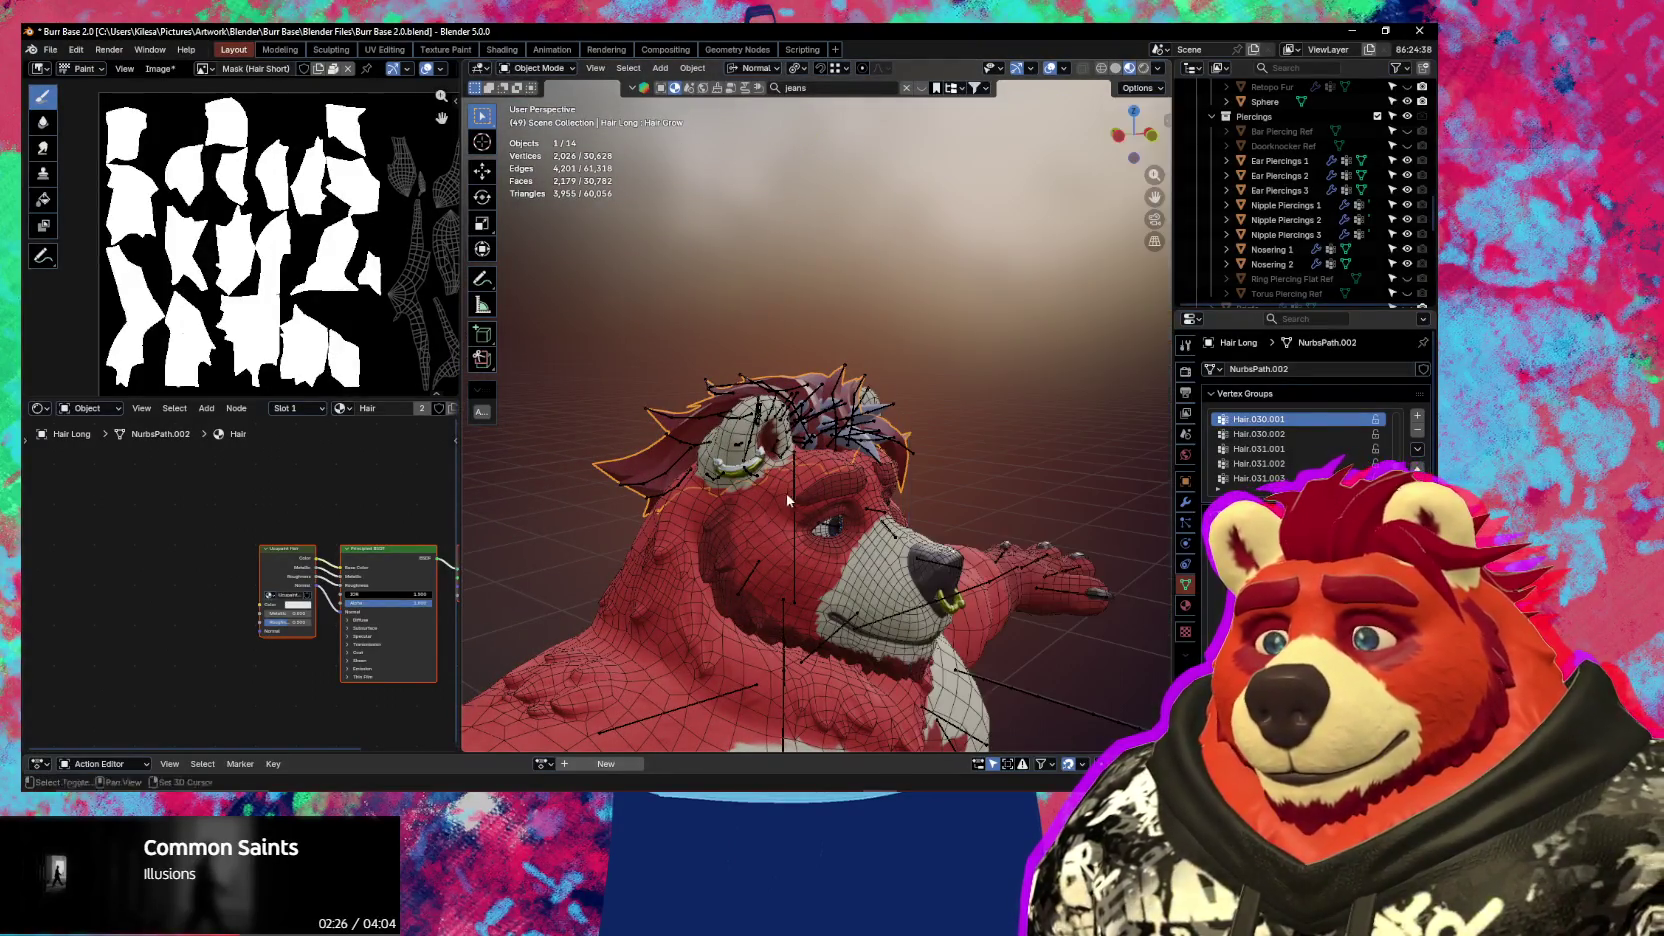
{"action": "middle_click_drag", "start_coordinate": [787, 500], "coordinate": [650, 498]}
Select Hair Long and add Hair Short to the selection
{"action": "left_click", "coordinate": [976, 385]}
{"action": "mouse_move", "coordinate": [976, 385]}
{"action": "middle_mouse_down"}
{"action": "mouse_move", "coordinate": [772, 428]}
{"action": "mouse_move", "coordinate": [699, 407]}
{"action": "mouse_move", "coordinate": [650, 420]}
{"action": "middle_mouse_up"}
{"action": "scroll", "coordinate": [197, 236], "scroll_direction": "down", "scroll_amount": 2}
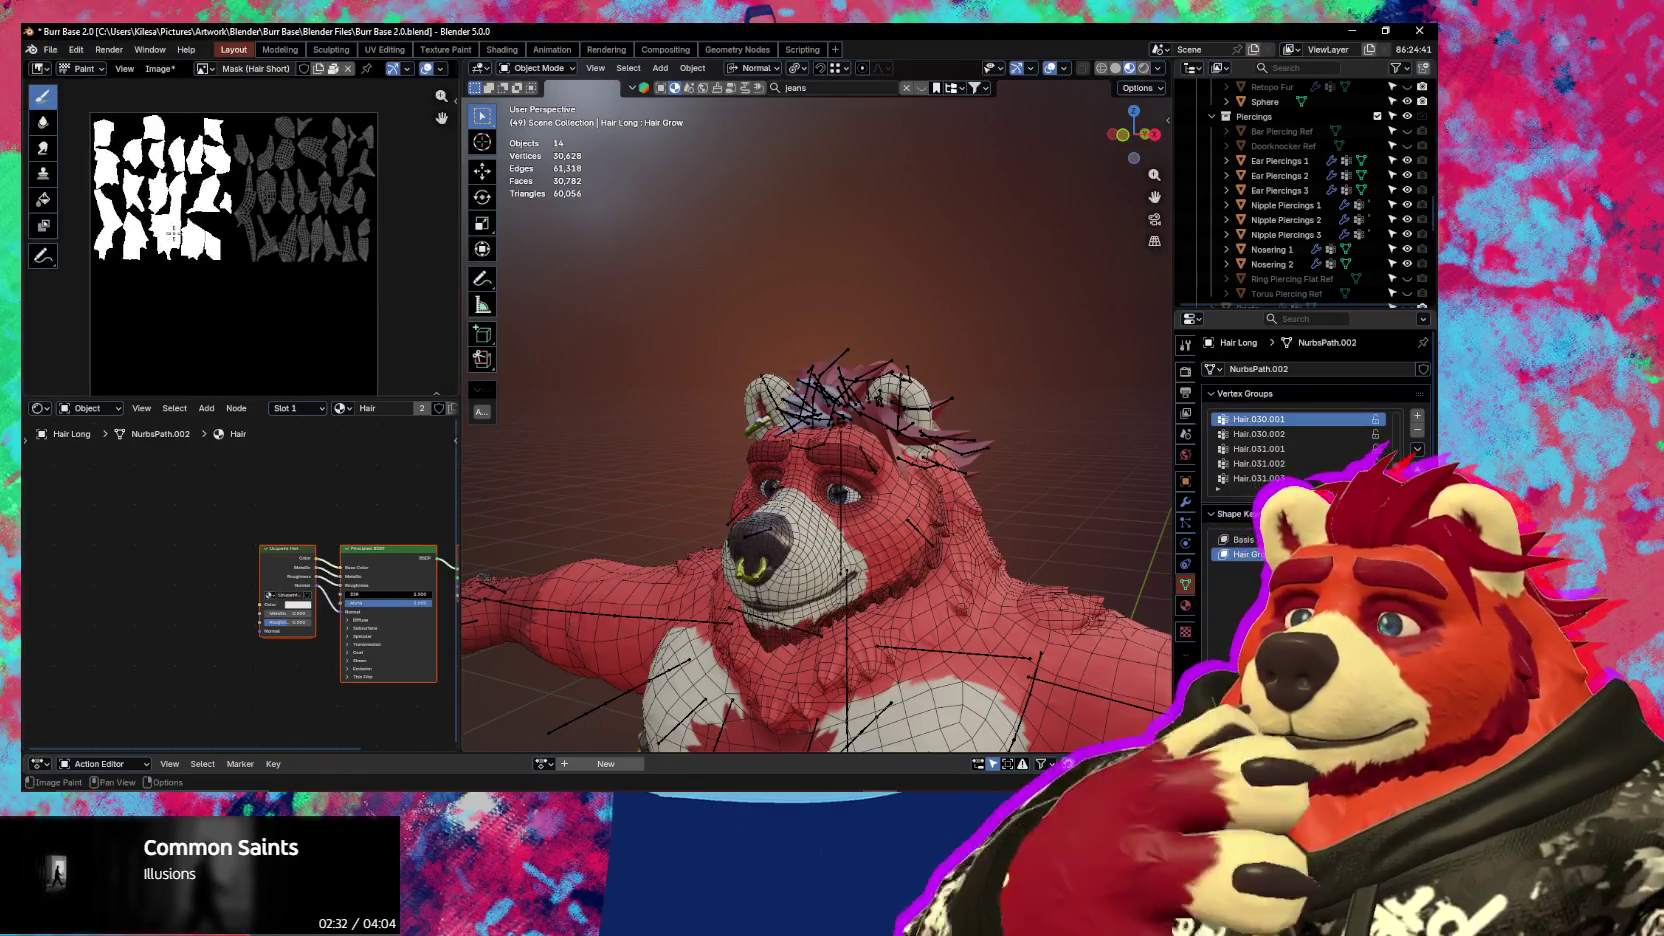
{"action": "mouse_move", "coordinate": [780, 480]}
{"action": "middle_mouse_down"}
{"action": "mouse_move", "coordinate": [965, 500]}
{"action": "mouse_move", "coordinate": [937, 507]}
{"action": "middle_mouse_up"}
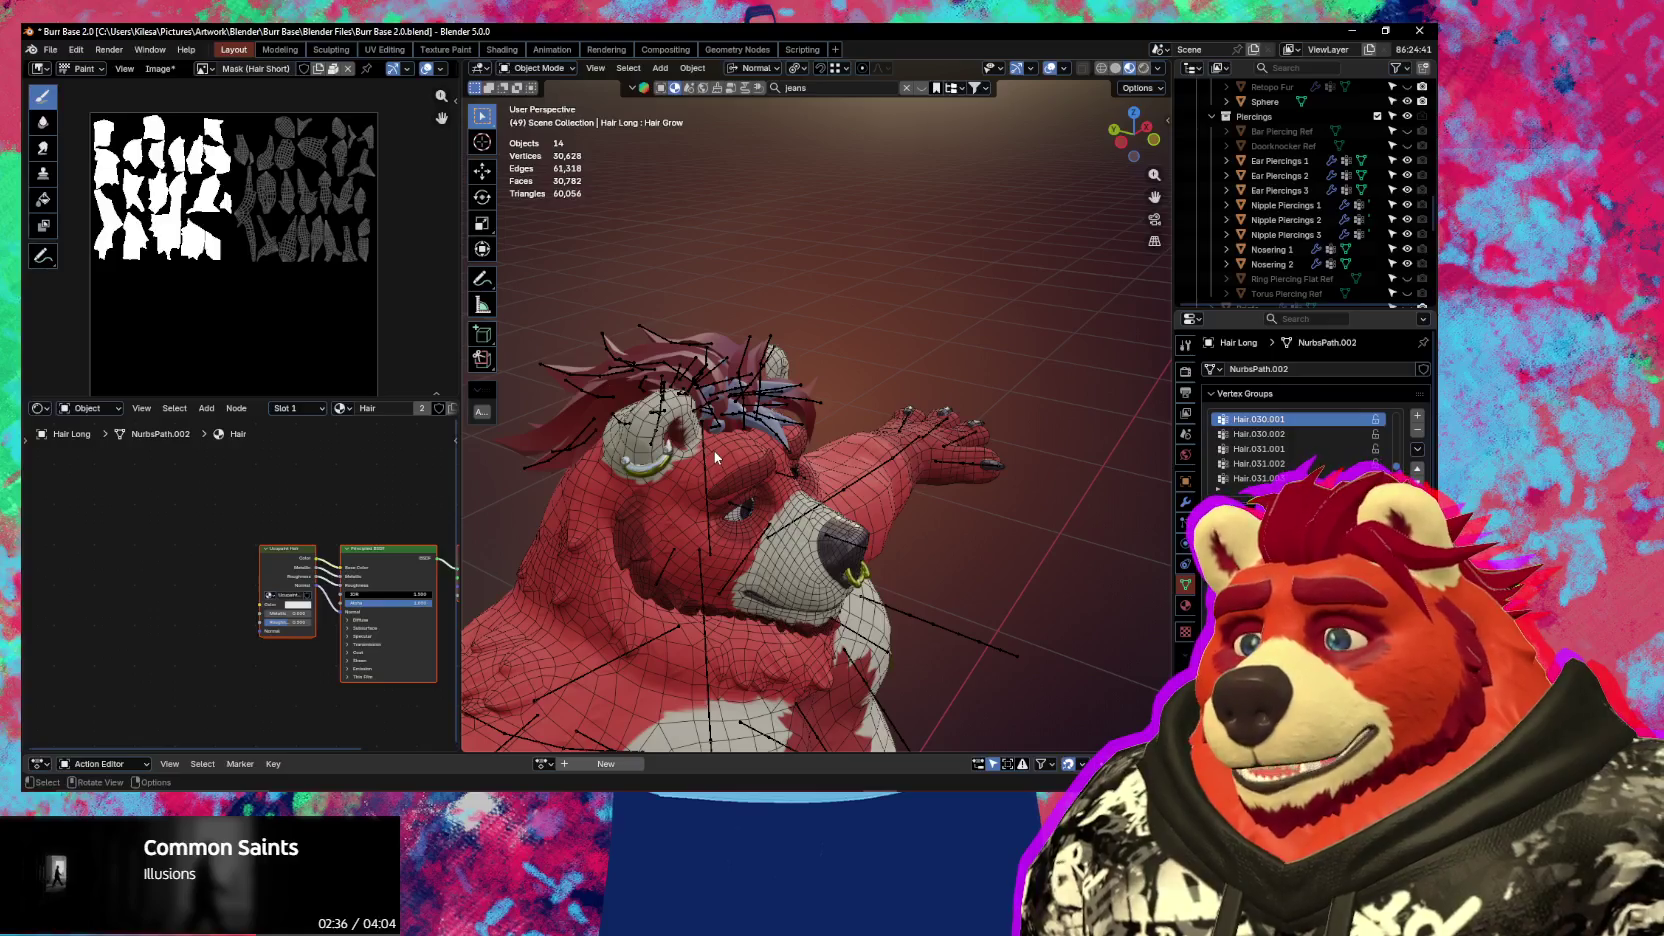
{"action": "scroll", "coordinate": [705, 445], "scroll_direction": "up", "scroll_amount": 1}
{"action": "scroll", "coordinate": [705, 445], "scroll_direction": "up", "scroll_amount": 1}
{"action": "scroll", "coordinate": [700, 446], "scroll_direction": "up", "scroll_amount": 1}
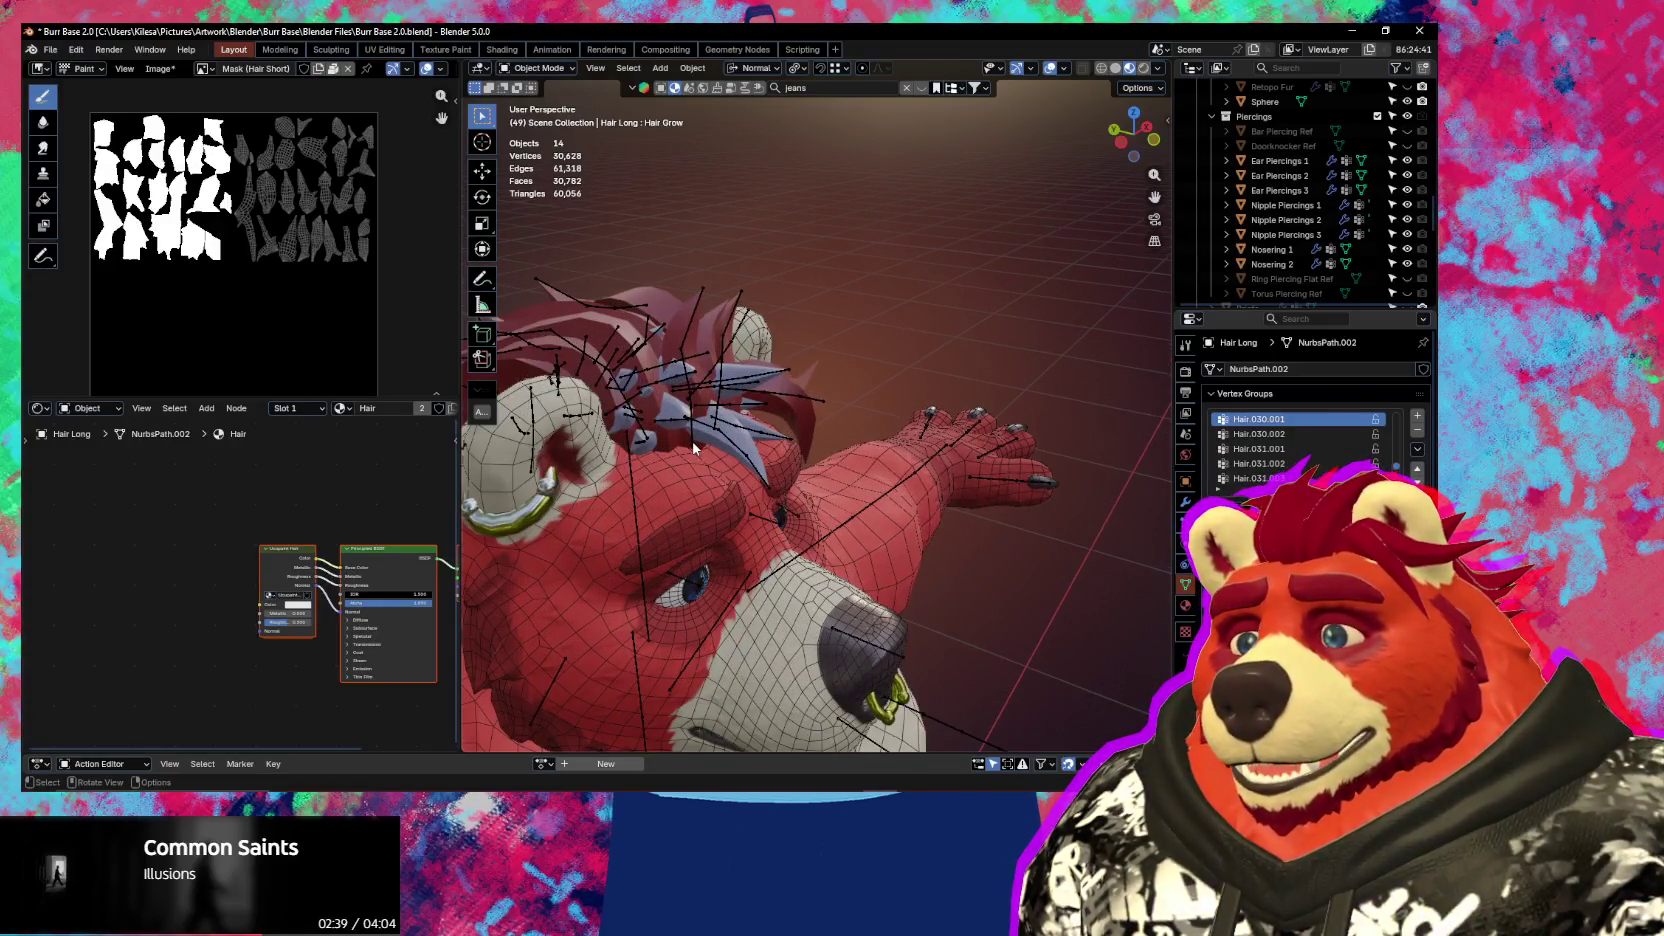
{"action": "left_click", "coordinate": [651, 295]}
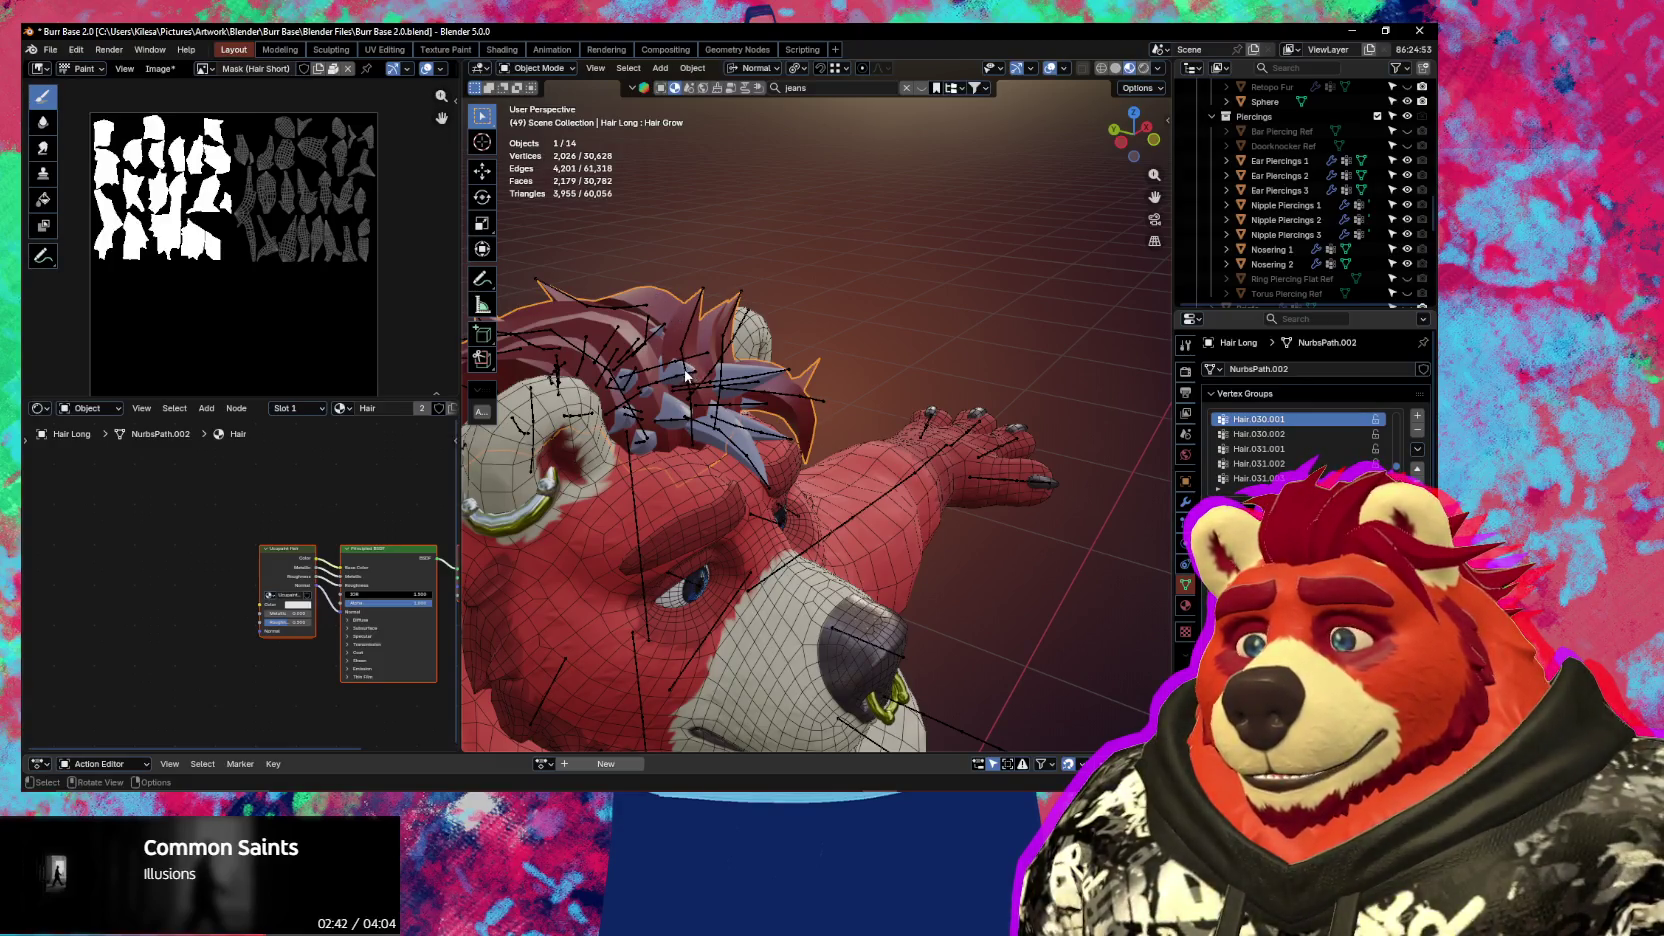
{"action": "left_click", "coordinate": [670, 400], "text": "shift"}
{"action": "middle_click_drag", "start_coordinate": [670, 400], "coordinate": [957, 496]}
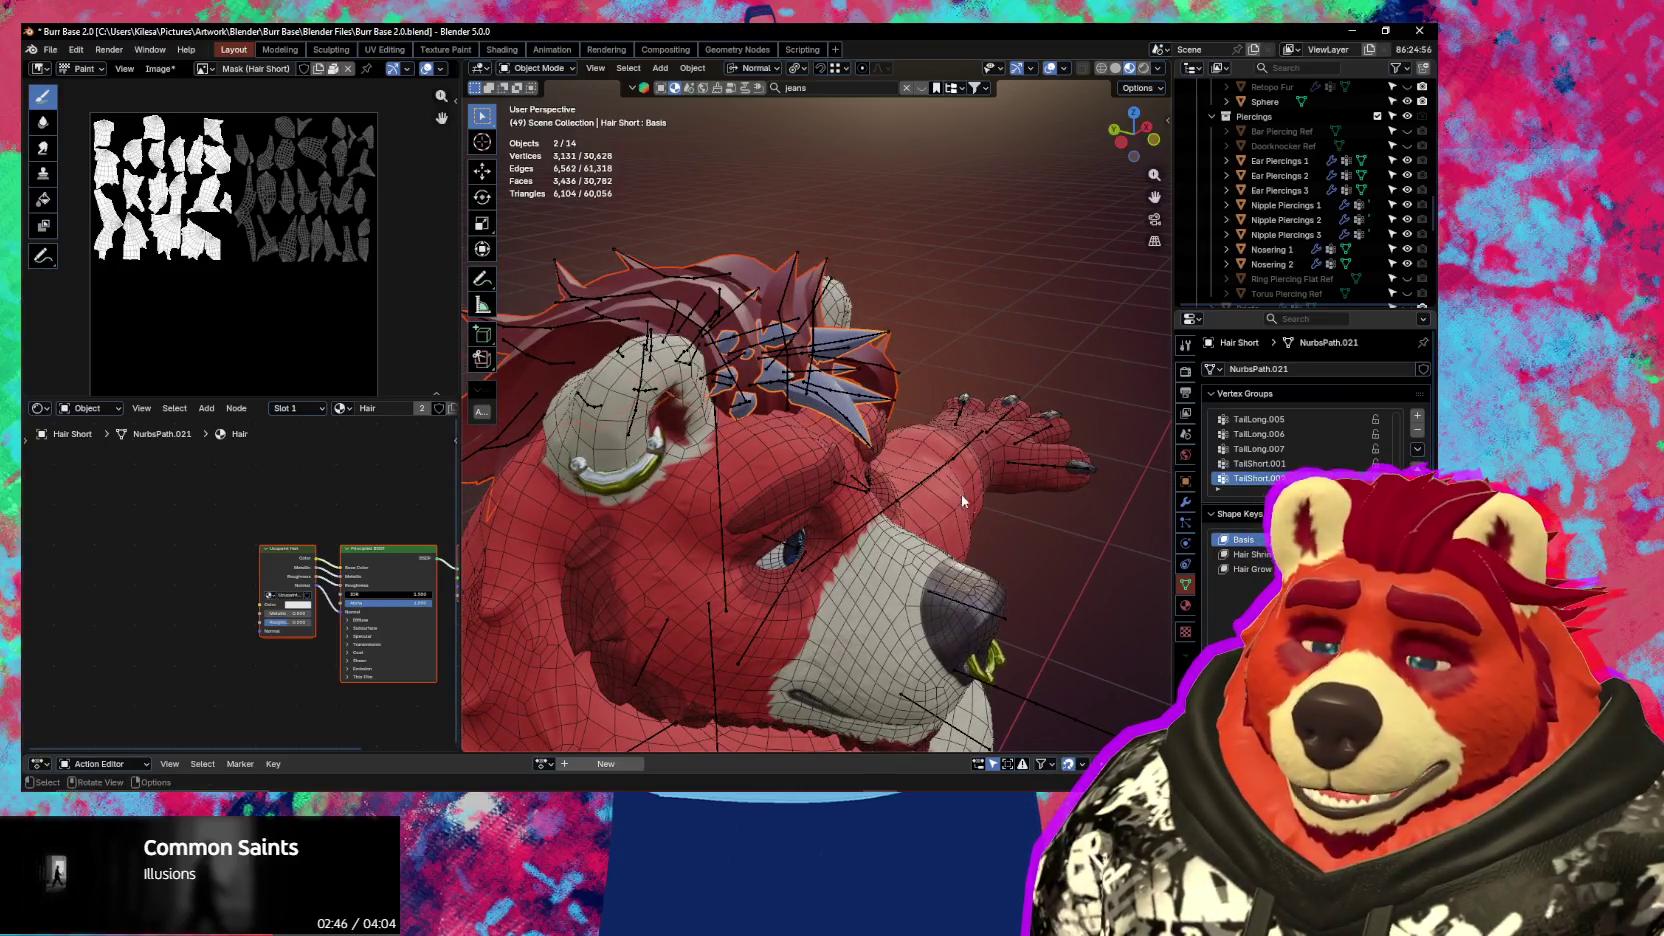
Check the texture properties, return to mesh data properties, and view the head from the front
{"action": "left_click", "coordinate": [1183, 630]}
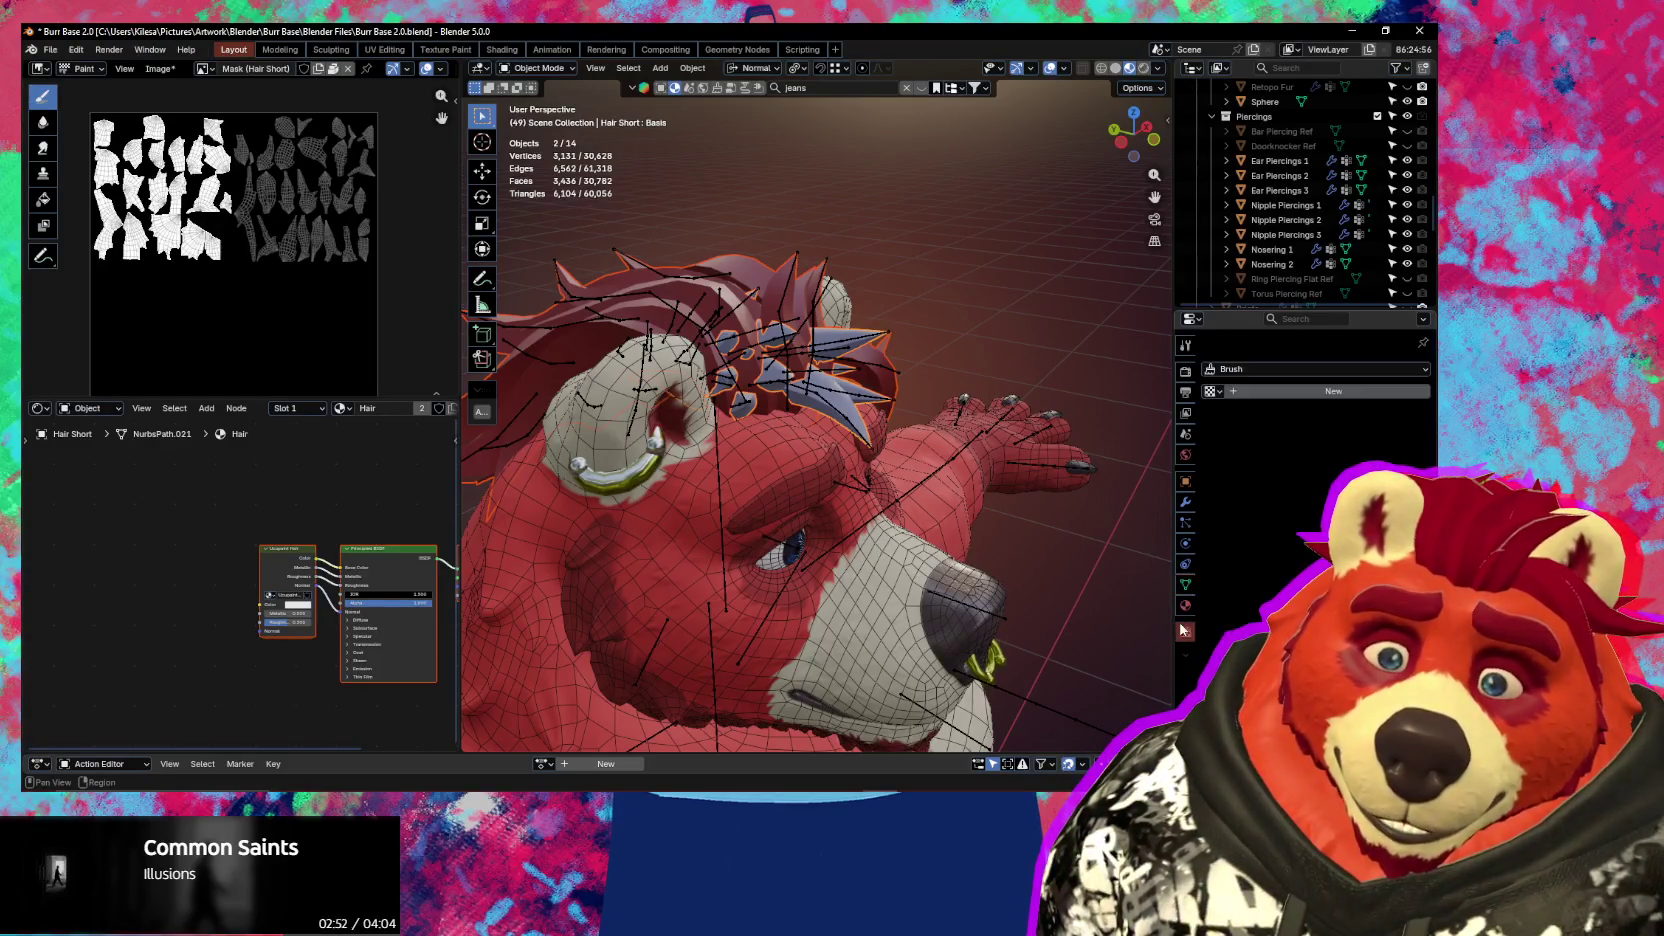
{"action": "left_click", "coordinate": [1186, 588]}
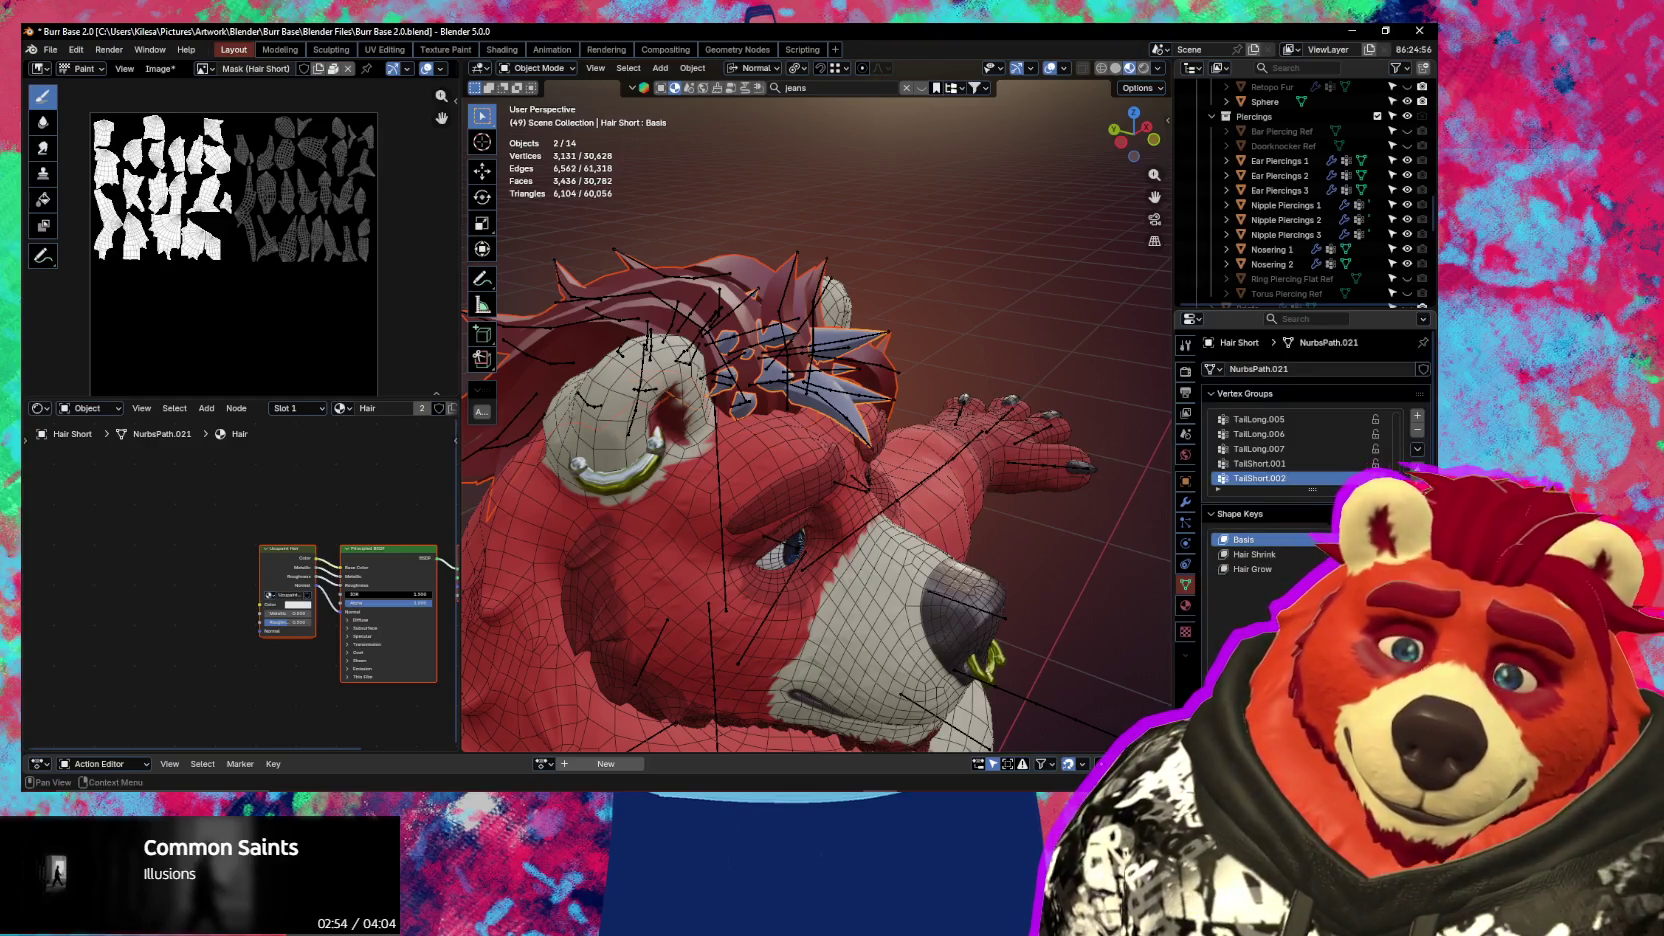
{"action": "scroll", "coordinate": [1300, 450], "scroll_direction": "down", "scroll_amount": 3}
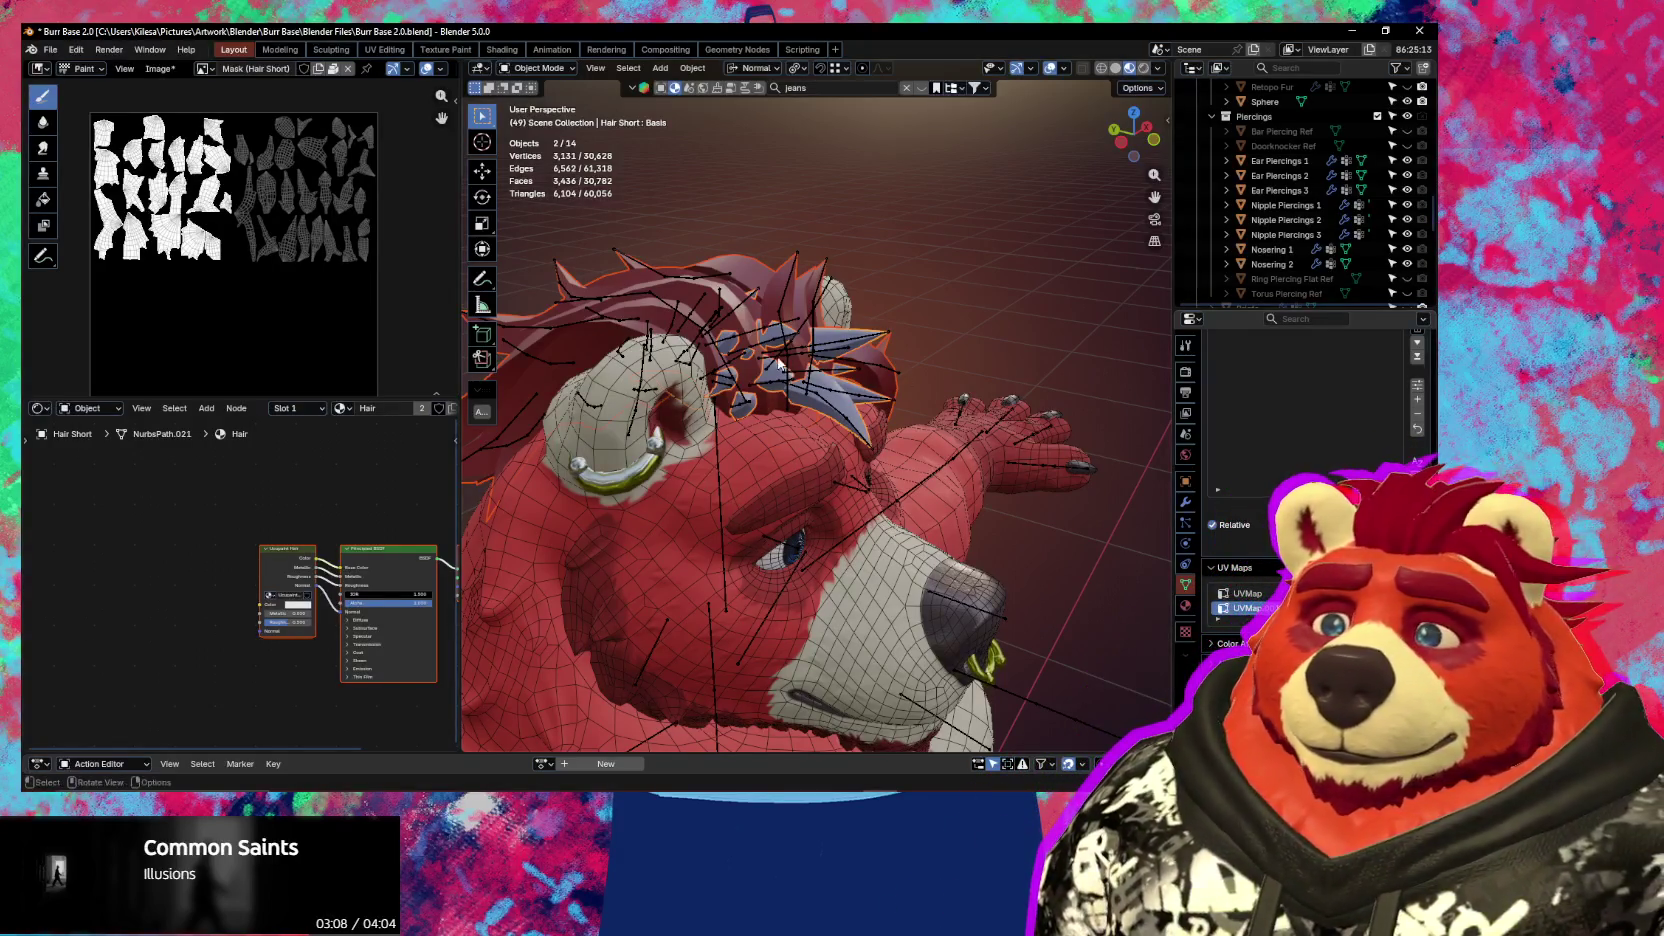
{"action": "middle_click_drag", "start_coordinate": [779, 366], "coordinate": [726, 333]}
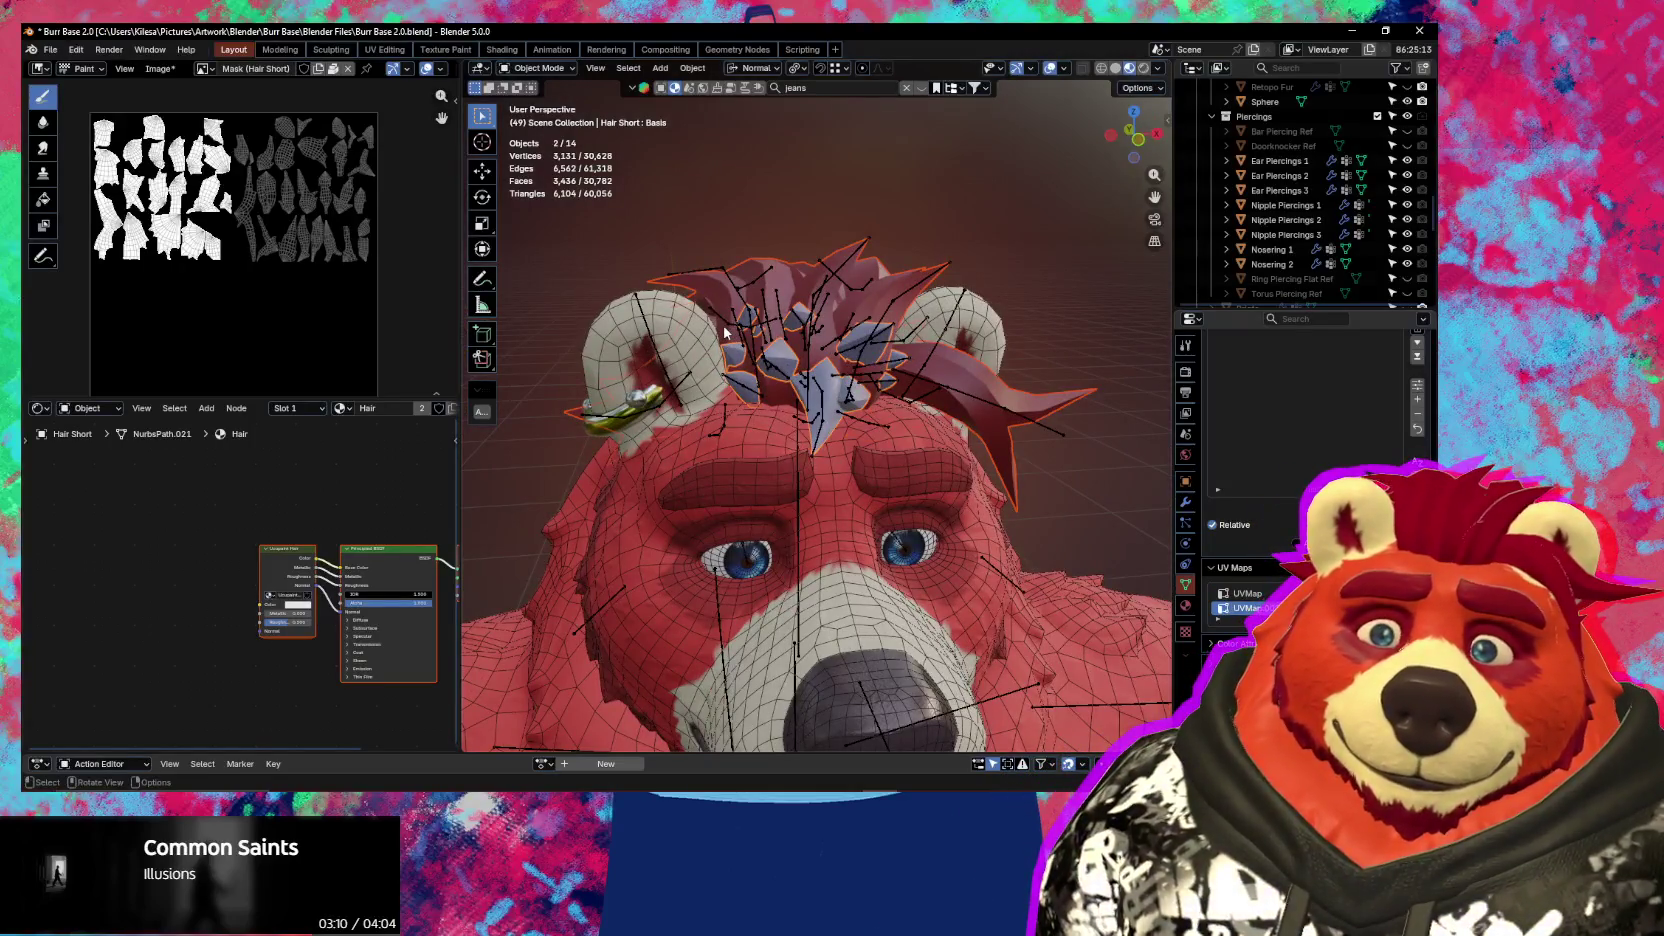
{"action": "middle_click_drag", "start_coordinate": [762, 333], "coordinate": [744, 263]}
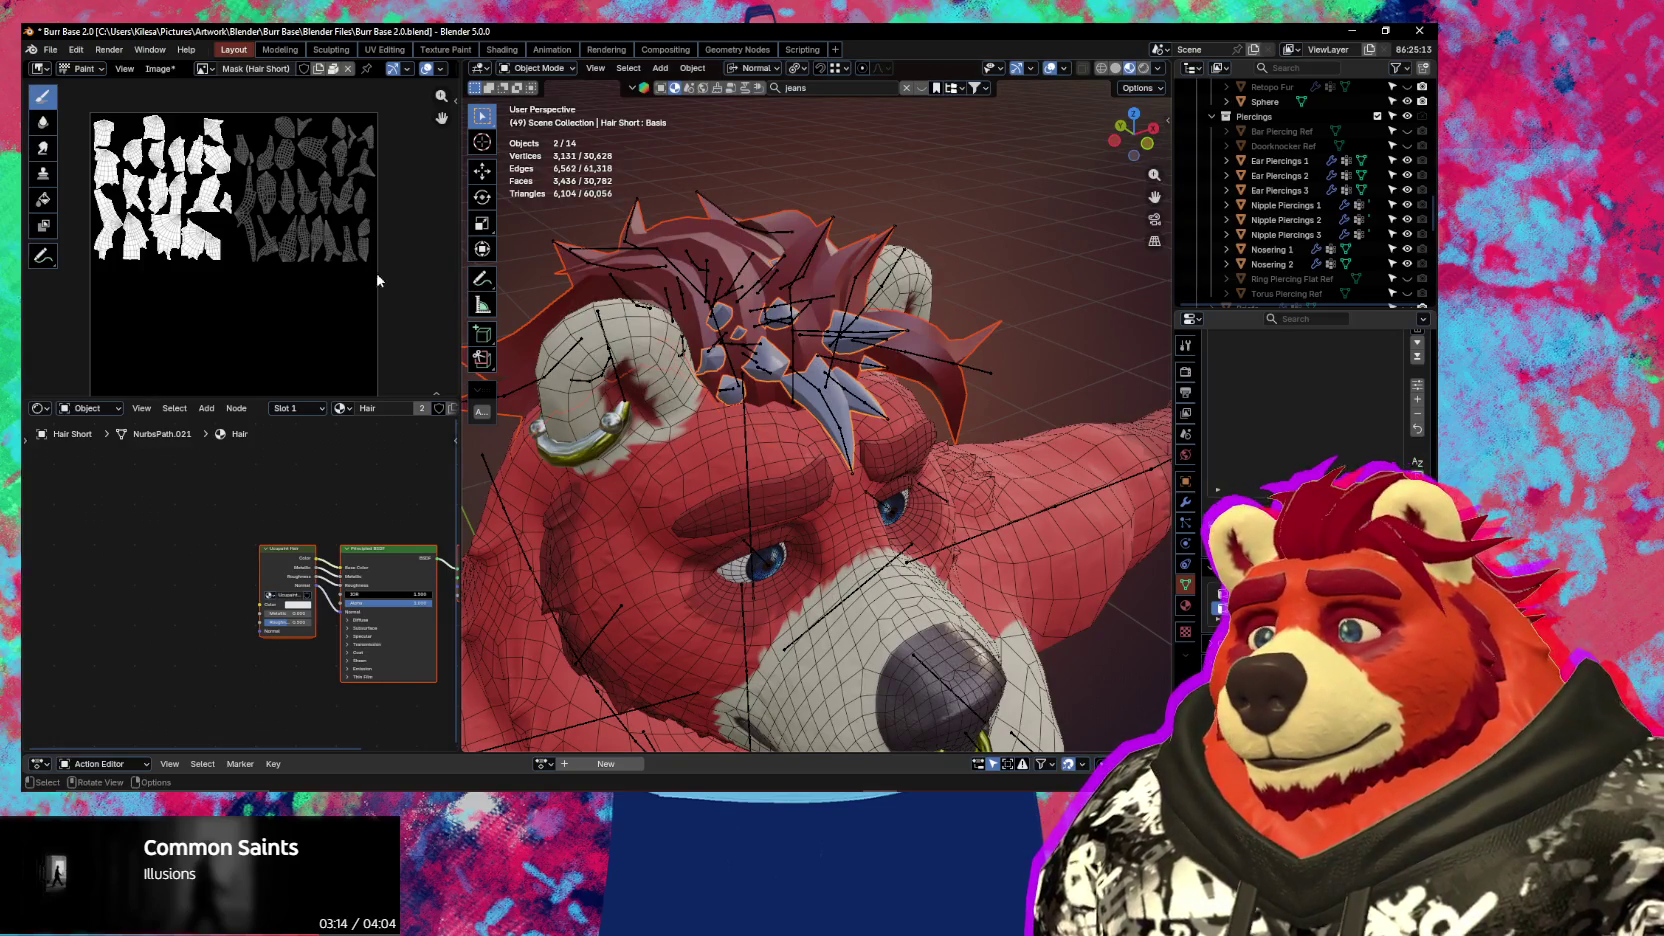
Add the Body mesh to the hair selection
{"action": "left_click", "coordinate": [672, 459], "text": "shift"}
{"action": "mouse_move", "coordinate": [672, 459]}
{"action": "middle_mouse_down"}
{"action": "mouse_move", "coordinate": [604, 465]}
{"action": "mouse_move", "coordinate": [813, 460]}
{"action": "middle_mouse_up"}
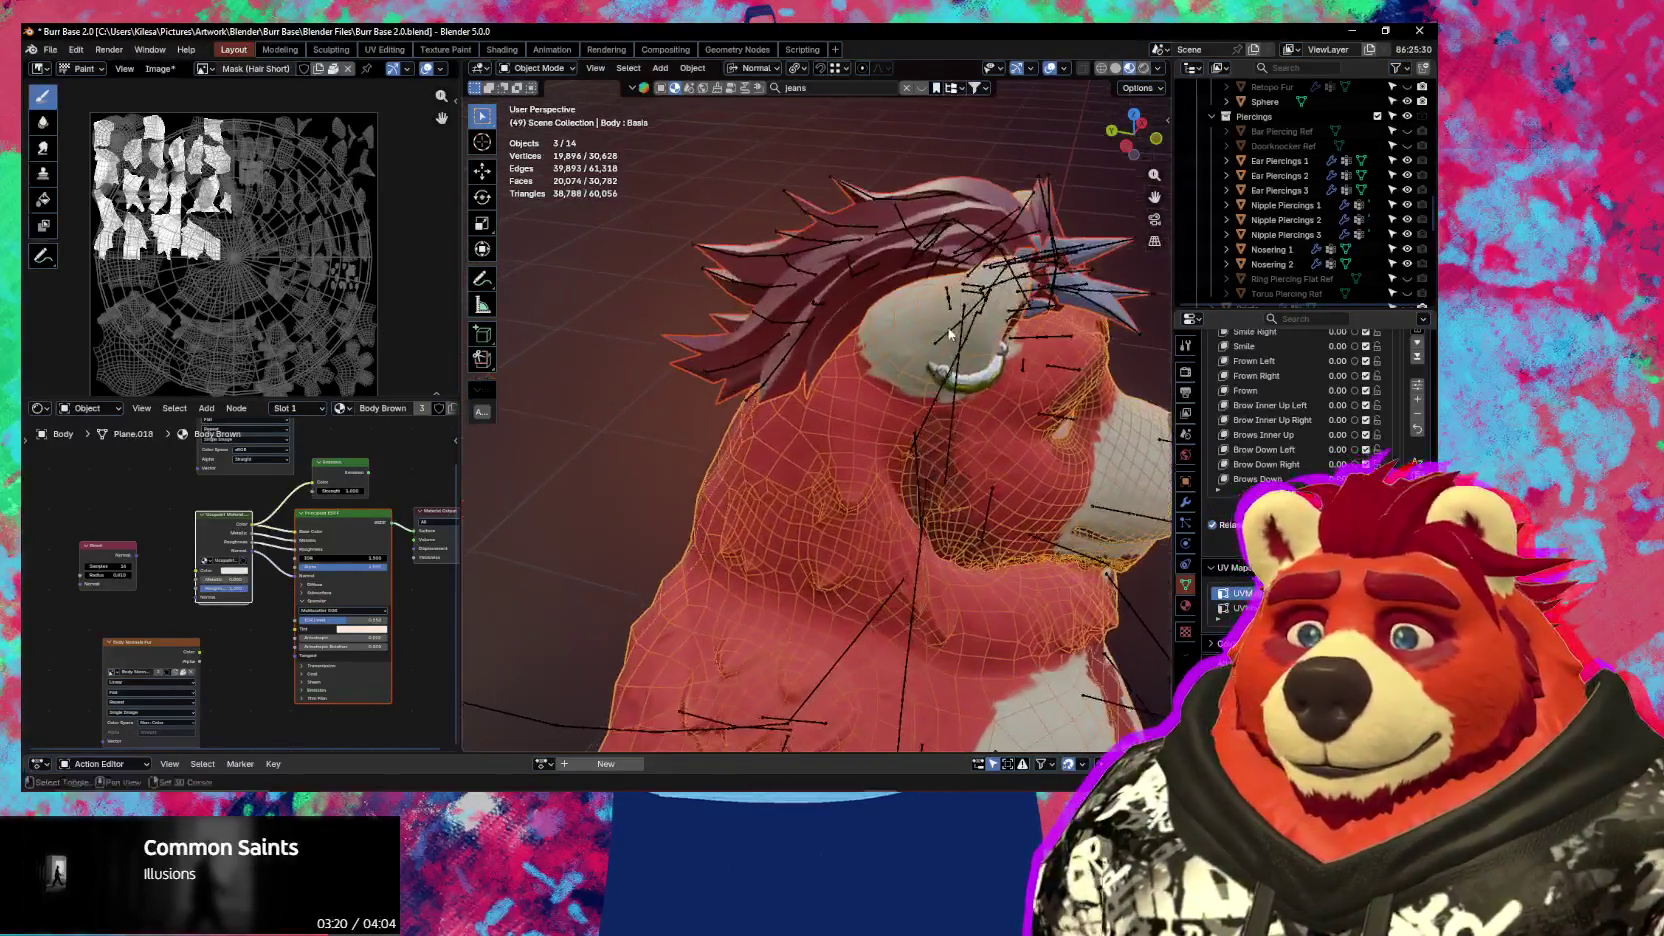
{"action": "scroll", "coordinate": [1290, 270], "scroll_direction": "up", "scroll_amount": 3}
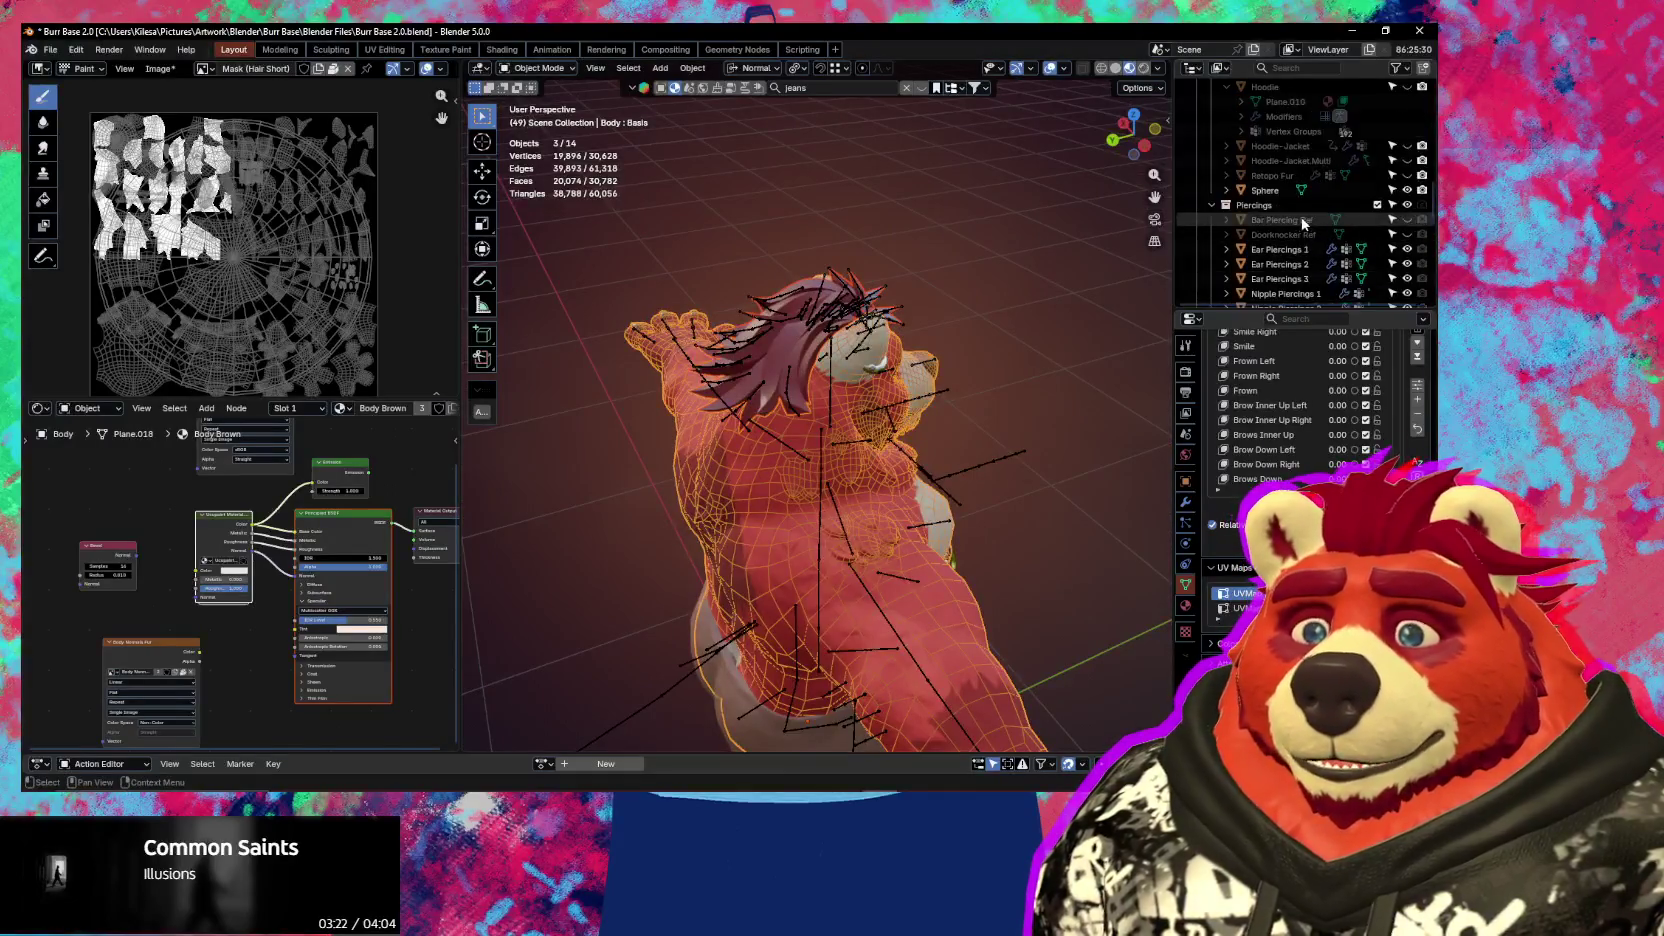
{"action": "scroll", "coordinate": [1310, 250], "scroll_direction": "up", "scroll_amount": 3}
{"action": "scroll", "coordinate": [1325, 235], "scroll_direction": "up", "scroll_amount": 3}
{"action": "scroll", "coordinate": [1335, 226], "scroll_direction": "up", "scroll_amount": 3}
{"action": "scroll", "coordinate": [1335, 226], "scroll_direction": "down", "scroll_amount": 3}
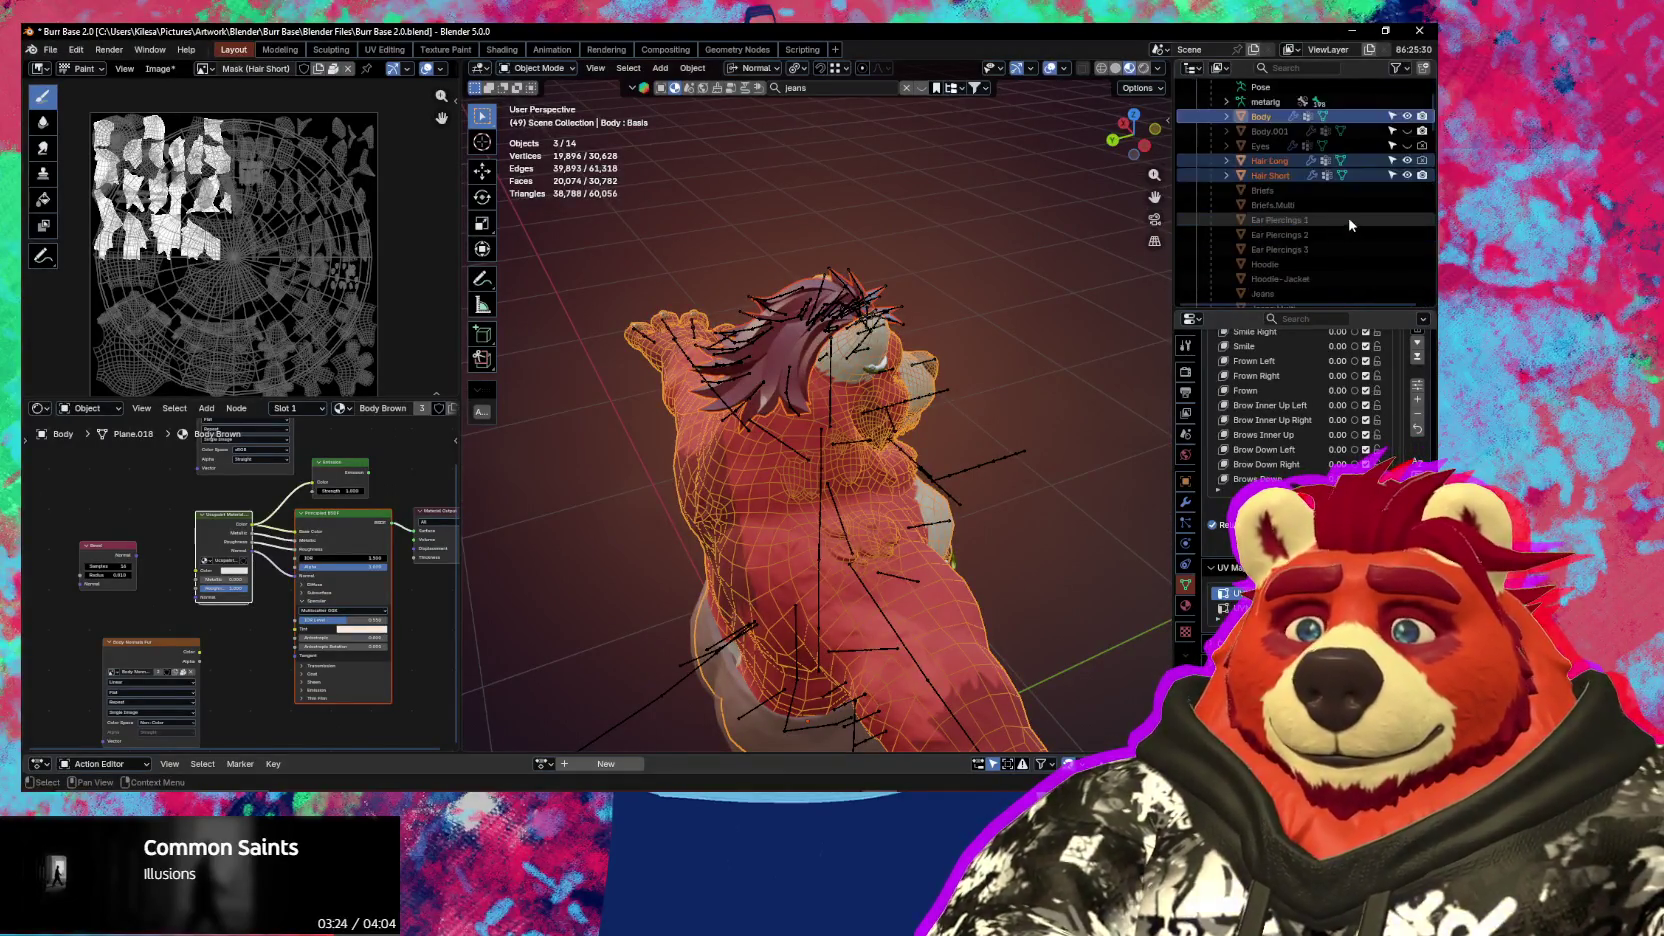
Unhide Body.001, add it as the active object, and enter Edit Mode on all selected meshes
{"action": "left_click", "coordinate": [1407, 131]}
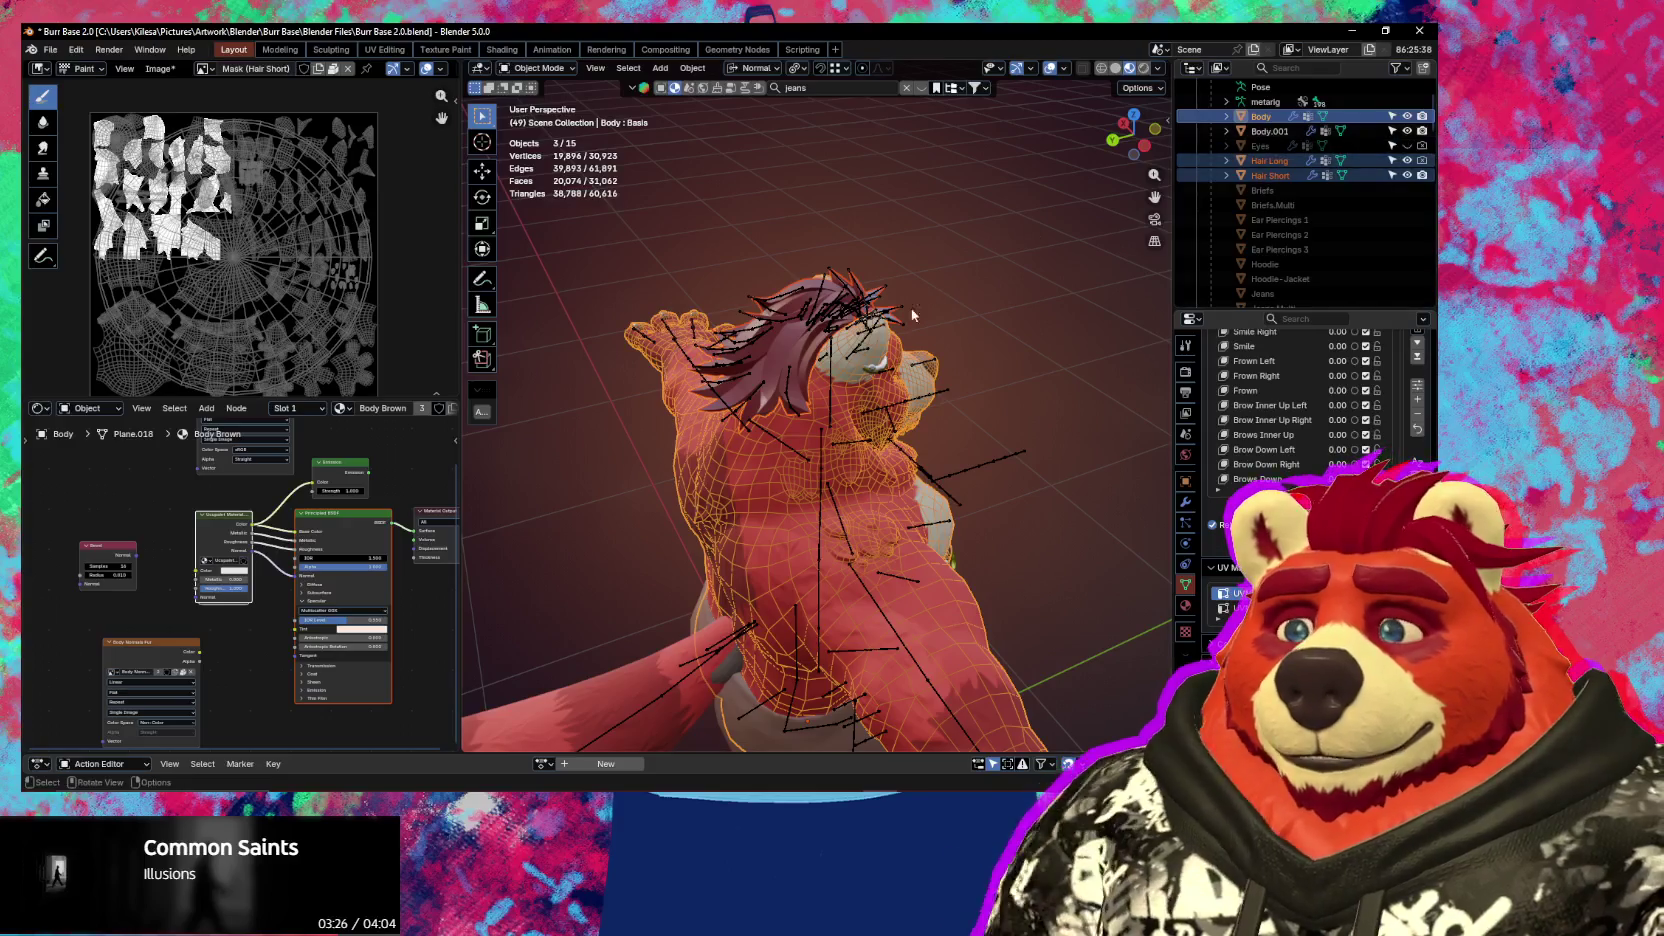
{"action": "left_click", "coordinate": [726, 670], "text": "shift"}
{"action": "scroll", "coordinate": [200, 320], "scroll_direction": "up", "scroll_amount": 4}
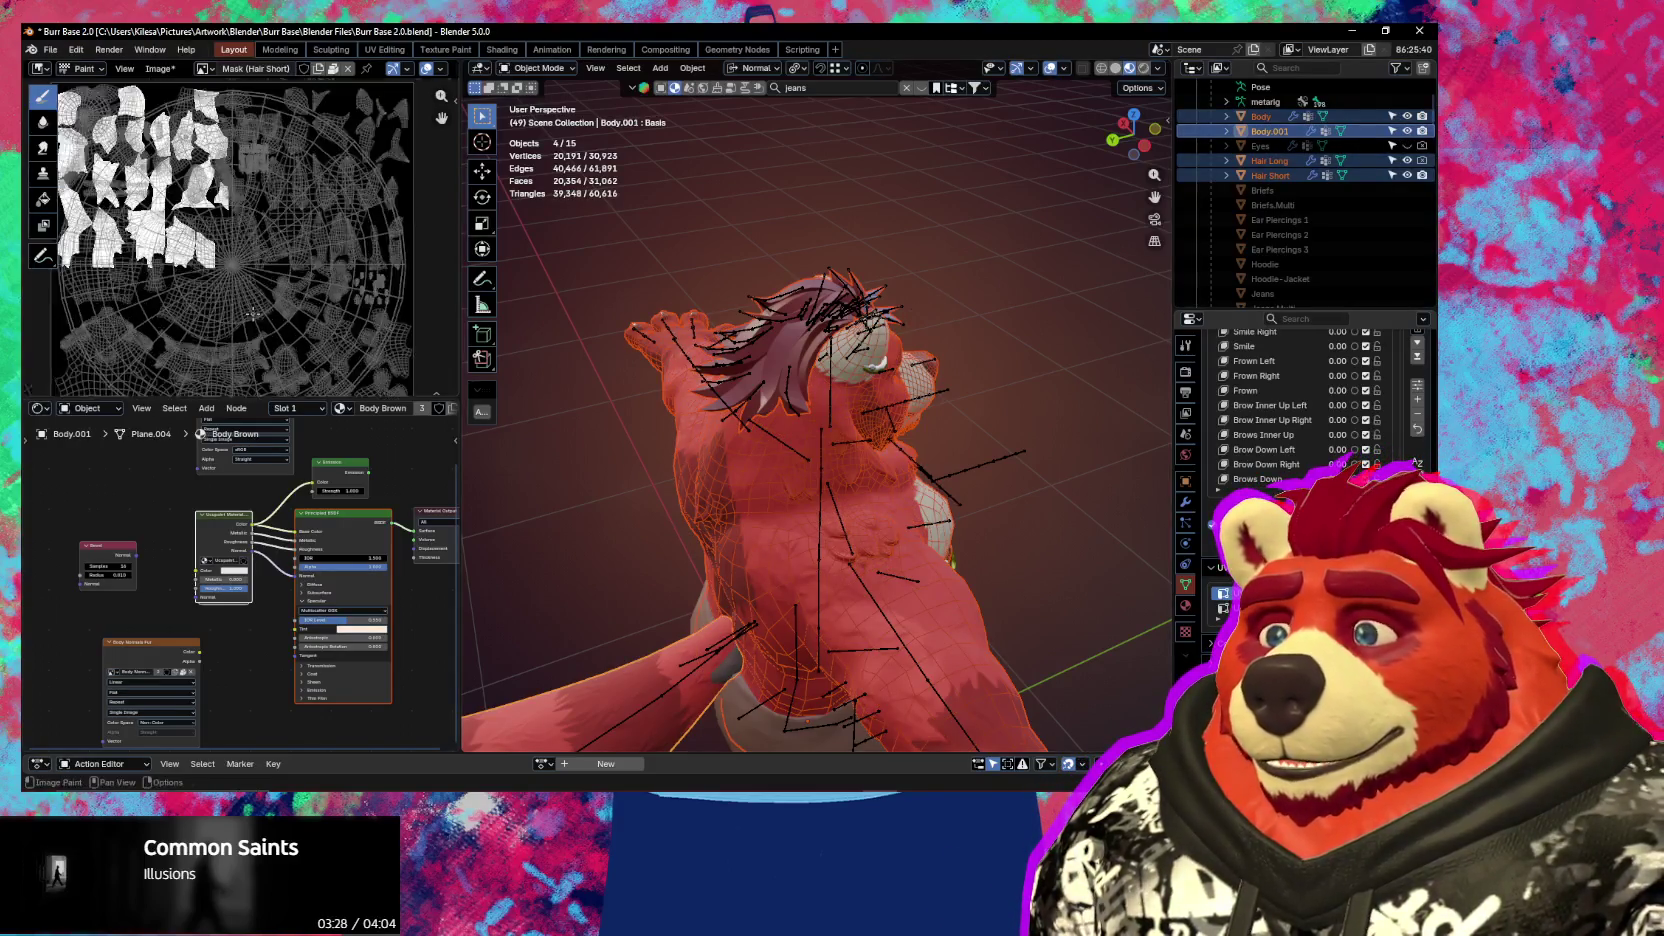
{"action": "mouse_move", "coordinate": [209, 330]}
{"action": "middle_mouse_down"}
{"action": "mouse_move", "coordinate": [127, 372]}
{"action": "mouse_move", "coordinate": [168, 385]}
{"action": "middle_mouse_up"}
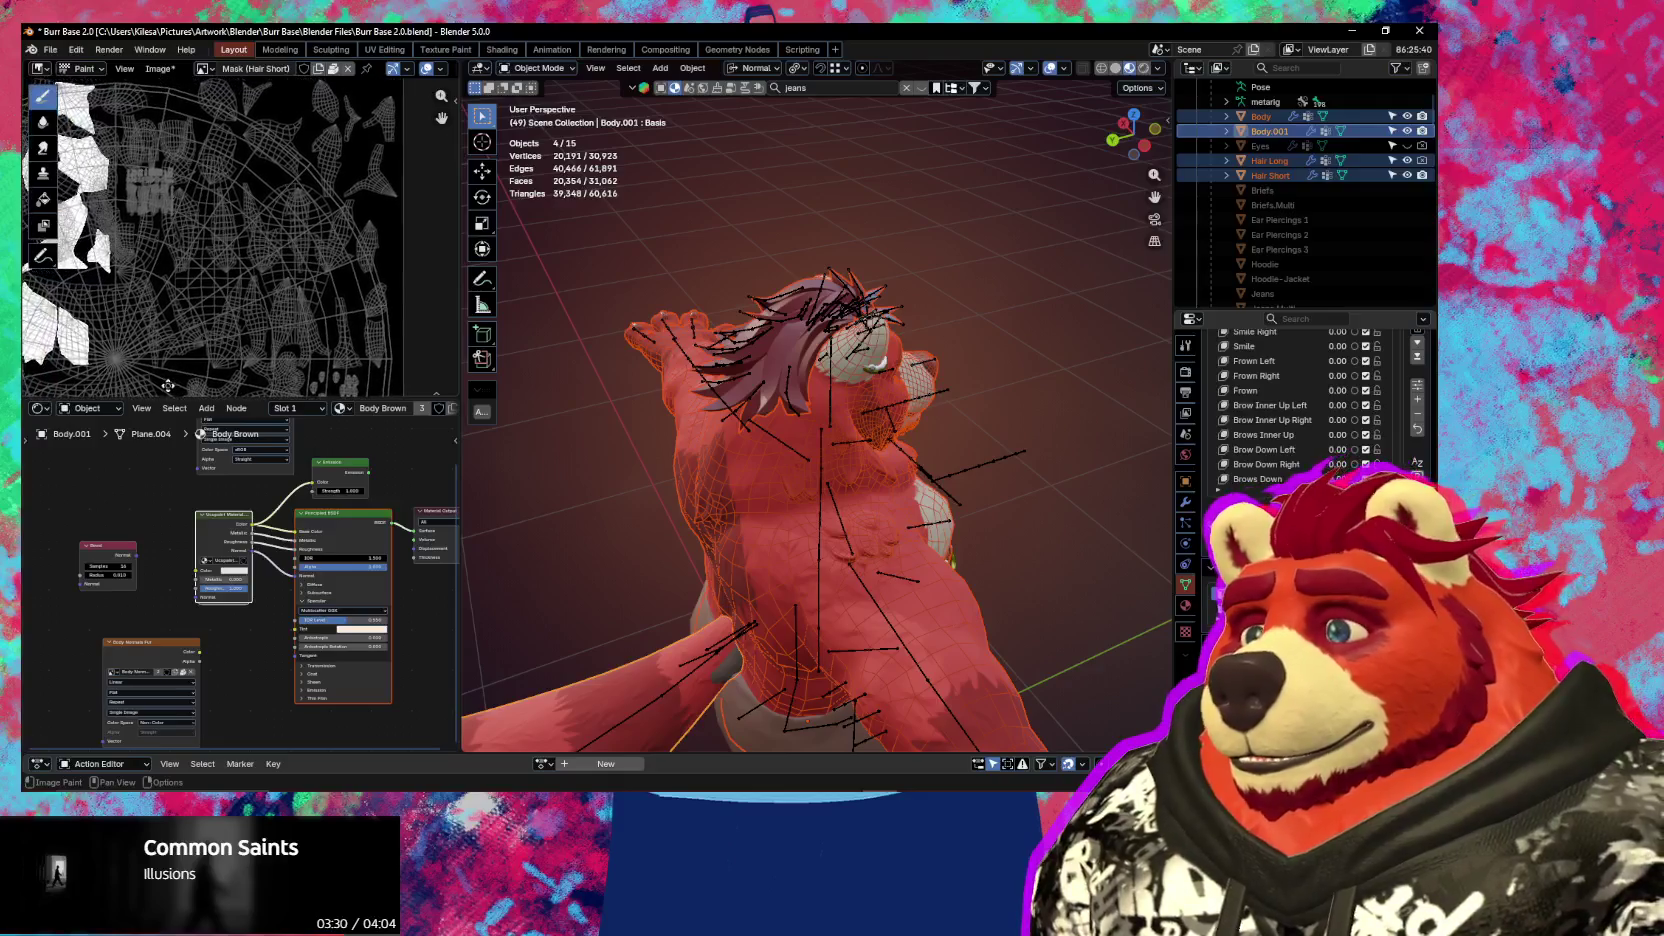
{"action": "scroll", "coordinate": [239, 141], "scroll_direction": "up", "scroll_amount": 2}
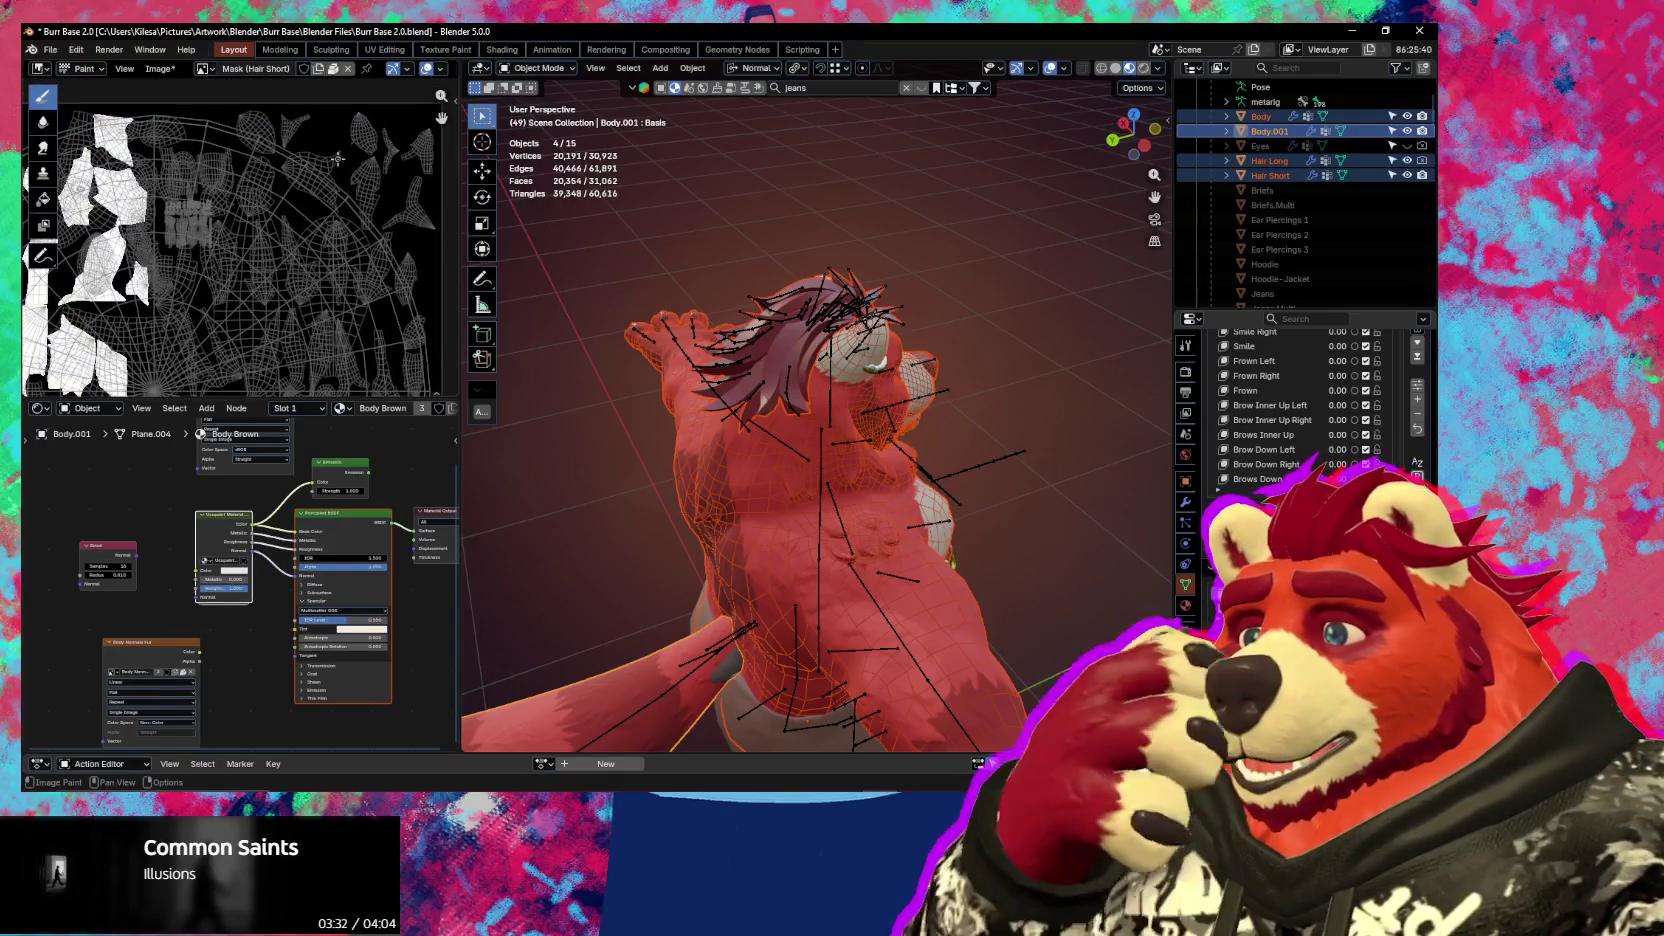
{"action": "mouse_move", "coordinate": [830, 430]}
{"action": "middle_mouse_down"}
{"action": "mouse_move", "coordinate": [892, 428]}
{"action": "mouse_move", "coordinate": [800, 380]}
{"action": "middle_mouse_up"}
{"action": "key", "text": "Tab"}
{"action": "scroll", "coordinate": [792, 373], "scroll_direction": "up", "scroll_amount": 3}
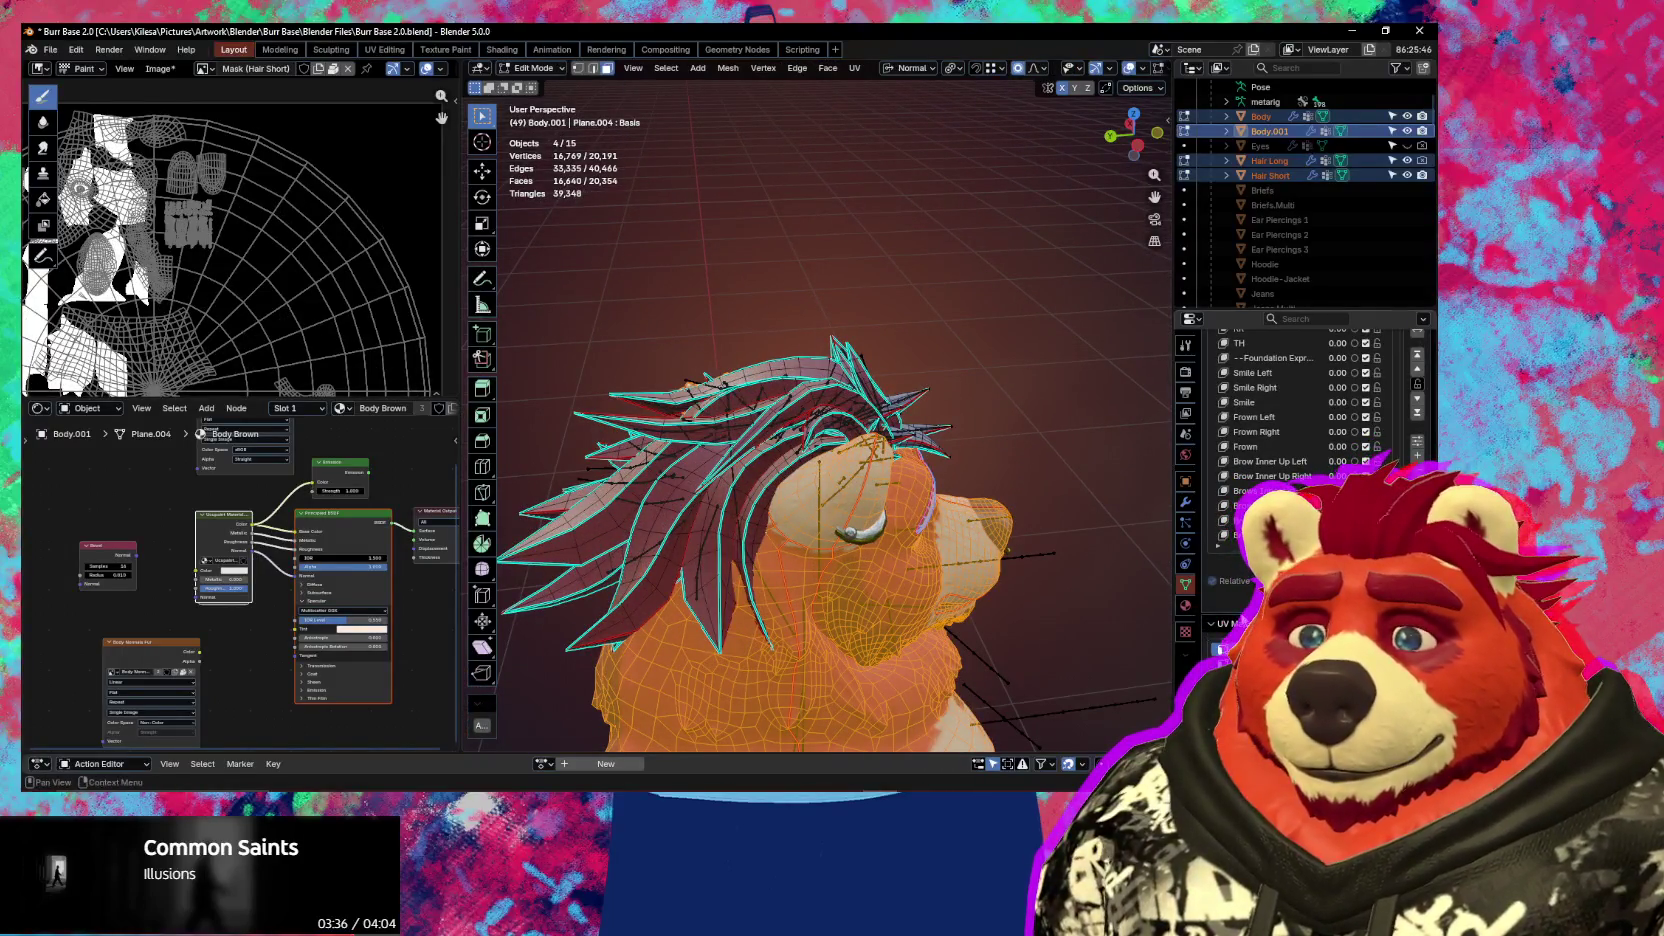
Select the linked long-hair geometry, start moving it, then cancel so it stays on the head
{"action": "scroll", "coordinate": [1290, 420], "scroll_direction": "up", "scroll_amount": 2}
{"action": "mouse_move", "coordinate": [797, 420]}
{"action": "middle_mouse_down"}
{"action": "mouse_move", "coordinate": [792, 369]}
{"action": "mouse_move", "coordinate": [952, 442]}
{"action": "mouse_move", "coordinate": [1006, 596]}
{"action": "mouse_move", "coordinate": [790, 520]}
{"action": "mouse_move", "coordinate": [749, 496]}
{"action": "mouse_move", "coordinate": [770, 470]}
{"action": "middle_mouse_up"}
{"action": "key", "text": "l"}
{"action": "key", "text": "l"}
{"action": "key", "text": "l"}
{"action": "key", "text": "l"}
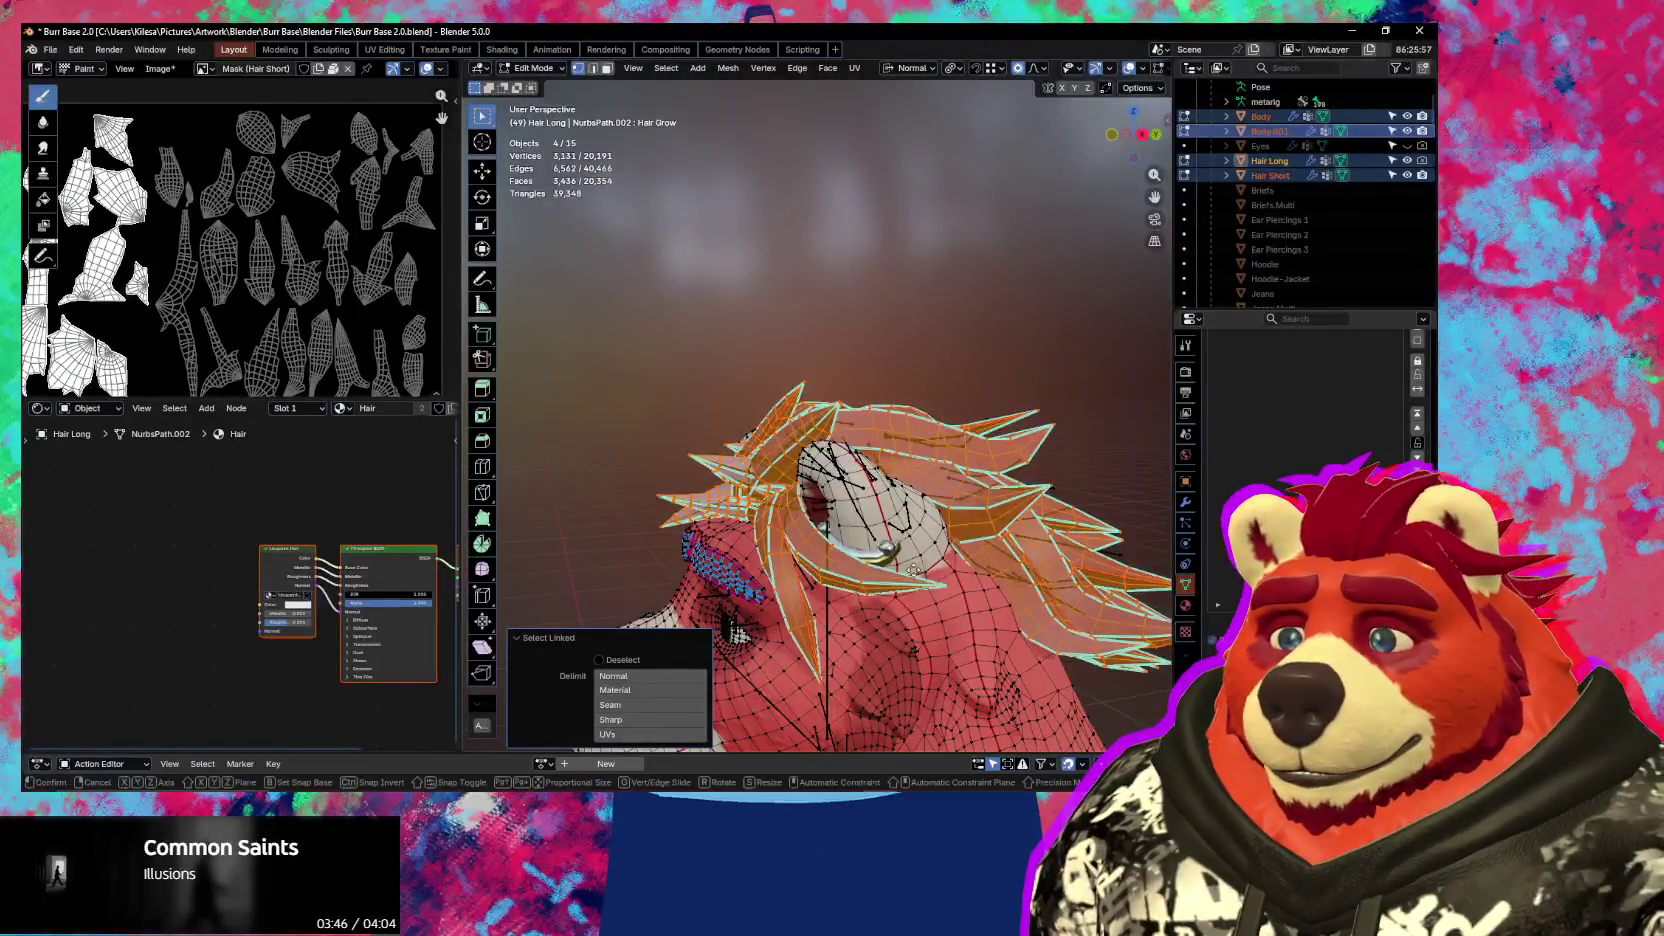
{"action": "key", "text": "g"}
{"action": "middle_click_drag", "start_coordinate": [888, 303], "coordinate": [885, 275]}
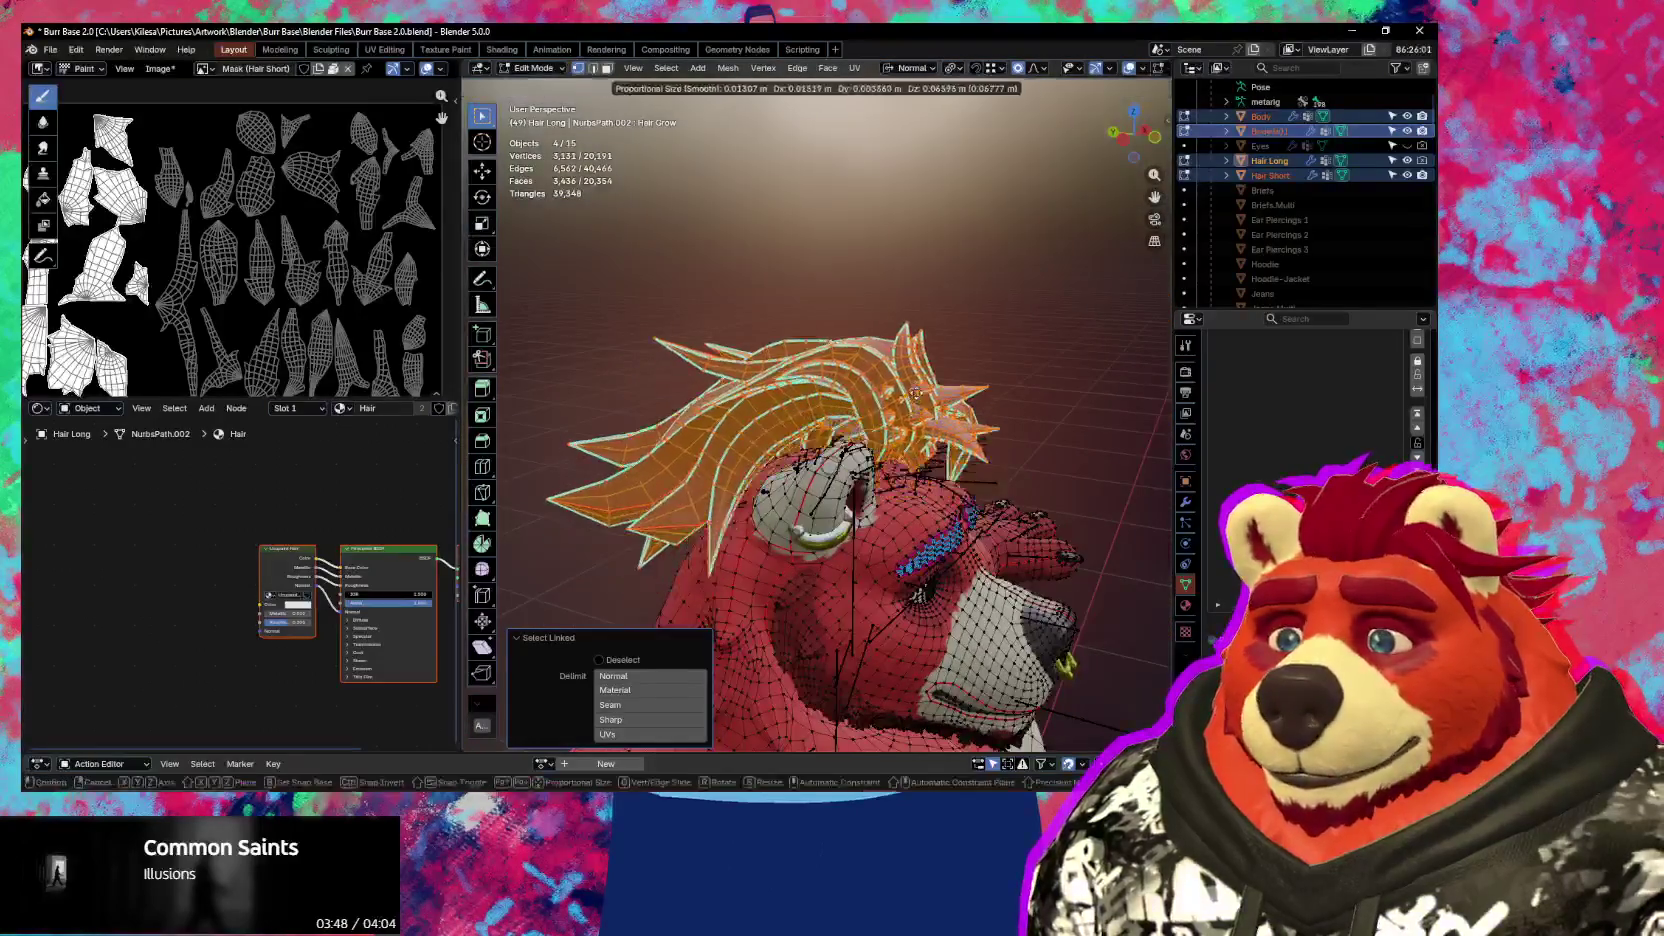
{"action": "right_click", "coordinate": [885, 275]}
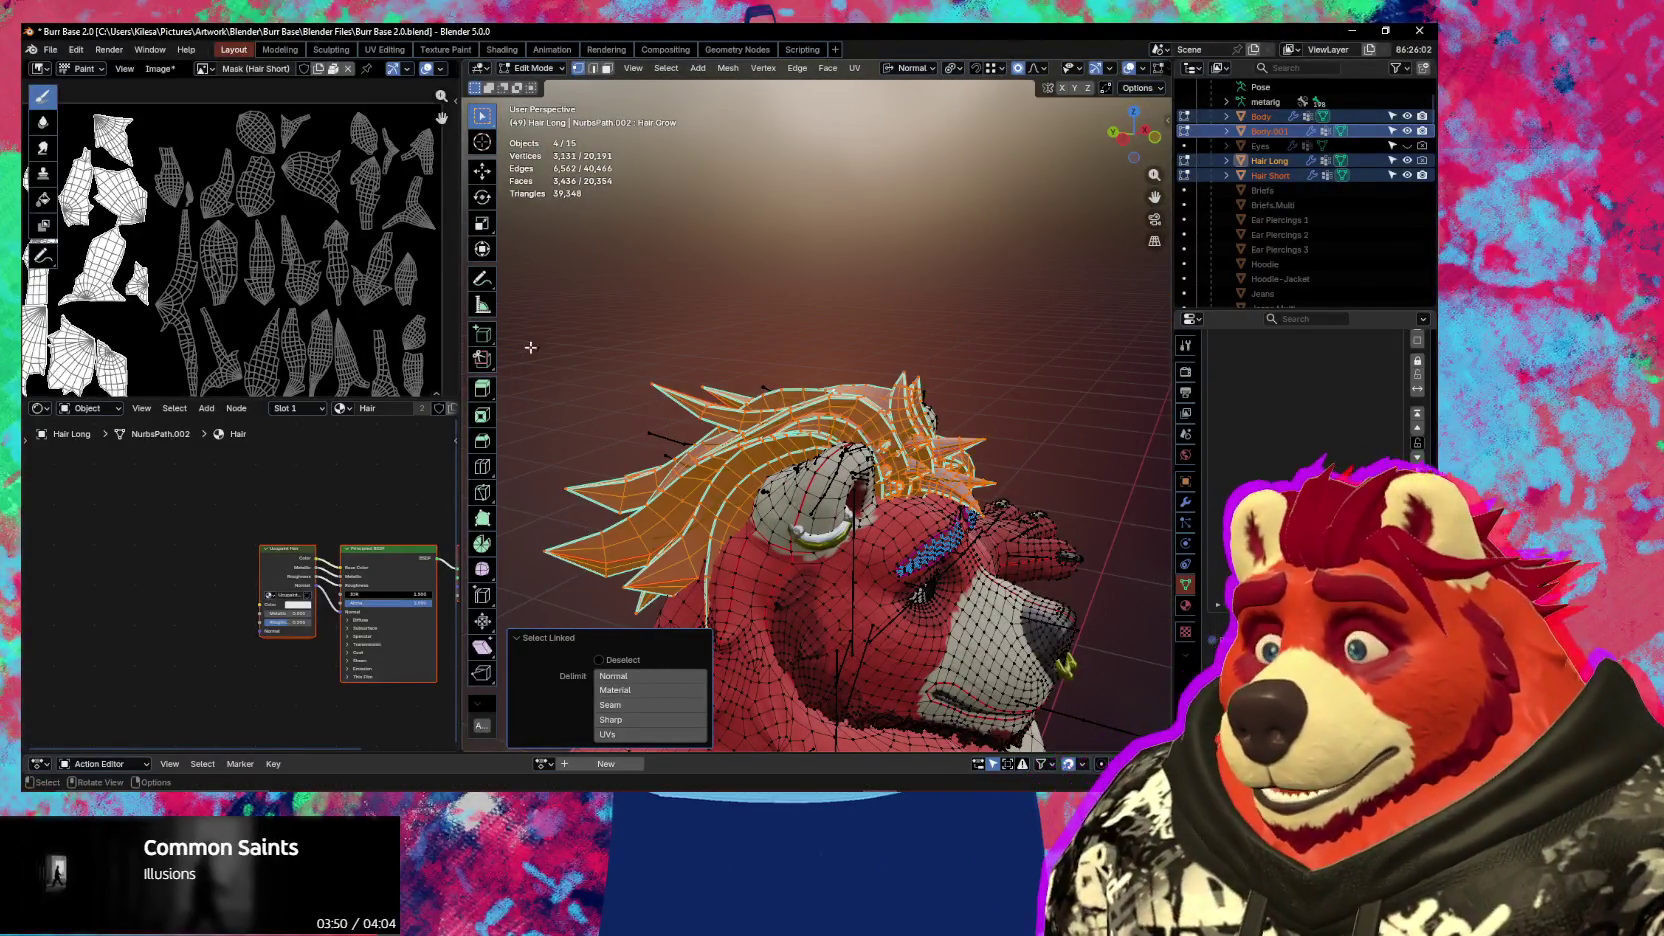
Bring up the editor-type list for the texture layout area
{"action": "scroll", "coordinate": [347, 291], "scroll_direction": "down", "scroll_amount": 2}
{"action": "scroll", "coordinate": [347, 291], "scroll_direction": "down", "scroll_amount": 2}
{"action": "left_click", "coordinate": [38, 68]}
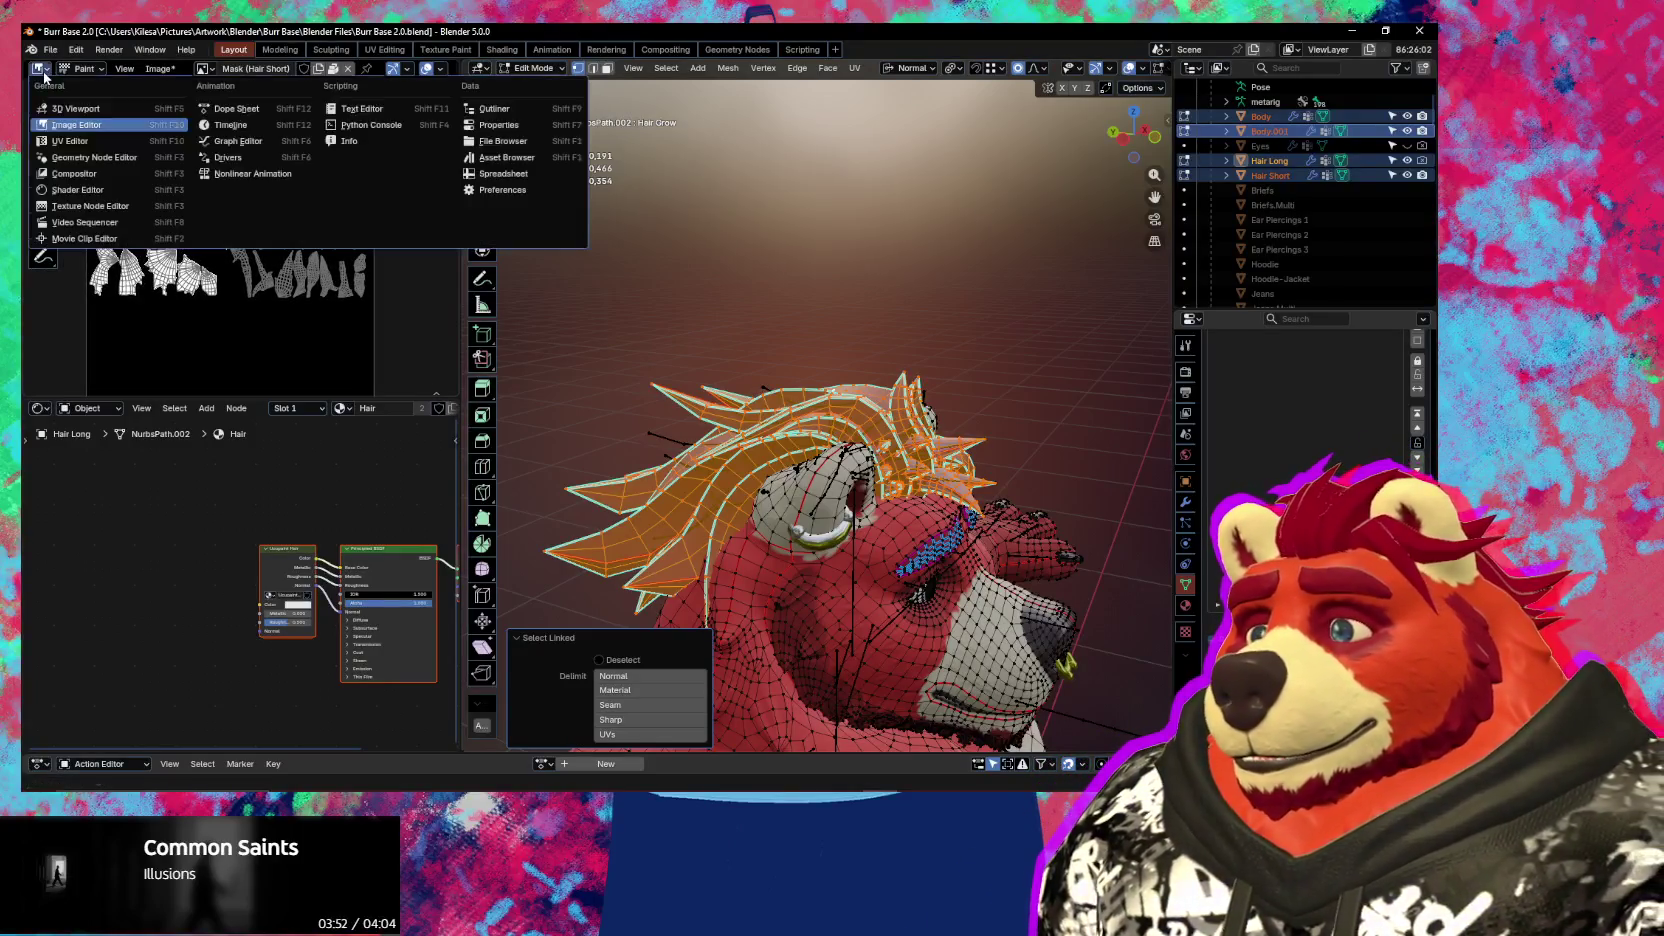
Switch the area to the UV Editor, shrink the hair UV islands, and move them up and right
{"action": "left_click", "coordinate": [45, 145]}
{"action": "scroll", "coordinate": [315, 328], "scroll_direction": "up", "scroll_amount": 2}
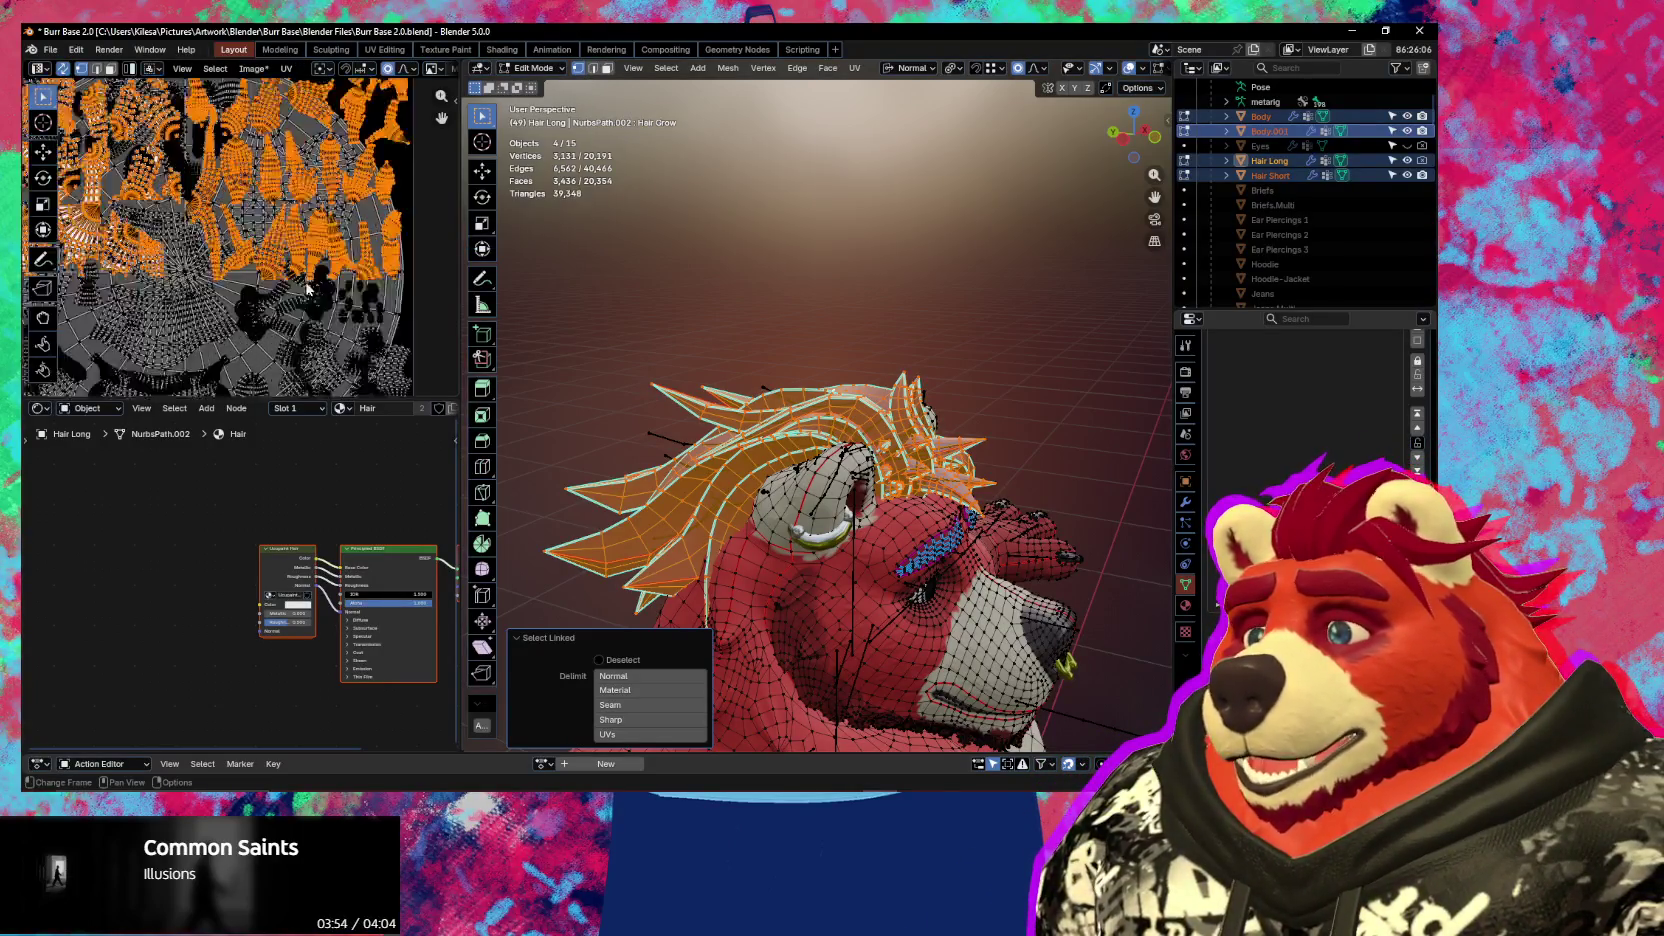
{"action": "scroll", "coordinate": [315, 328], "scroll_direction": "up", "scroll_amount": 2}
{"action": "key", "text": "s"}
{"action": "left_click", "coordinate": [216, 226]}
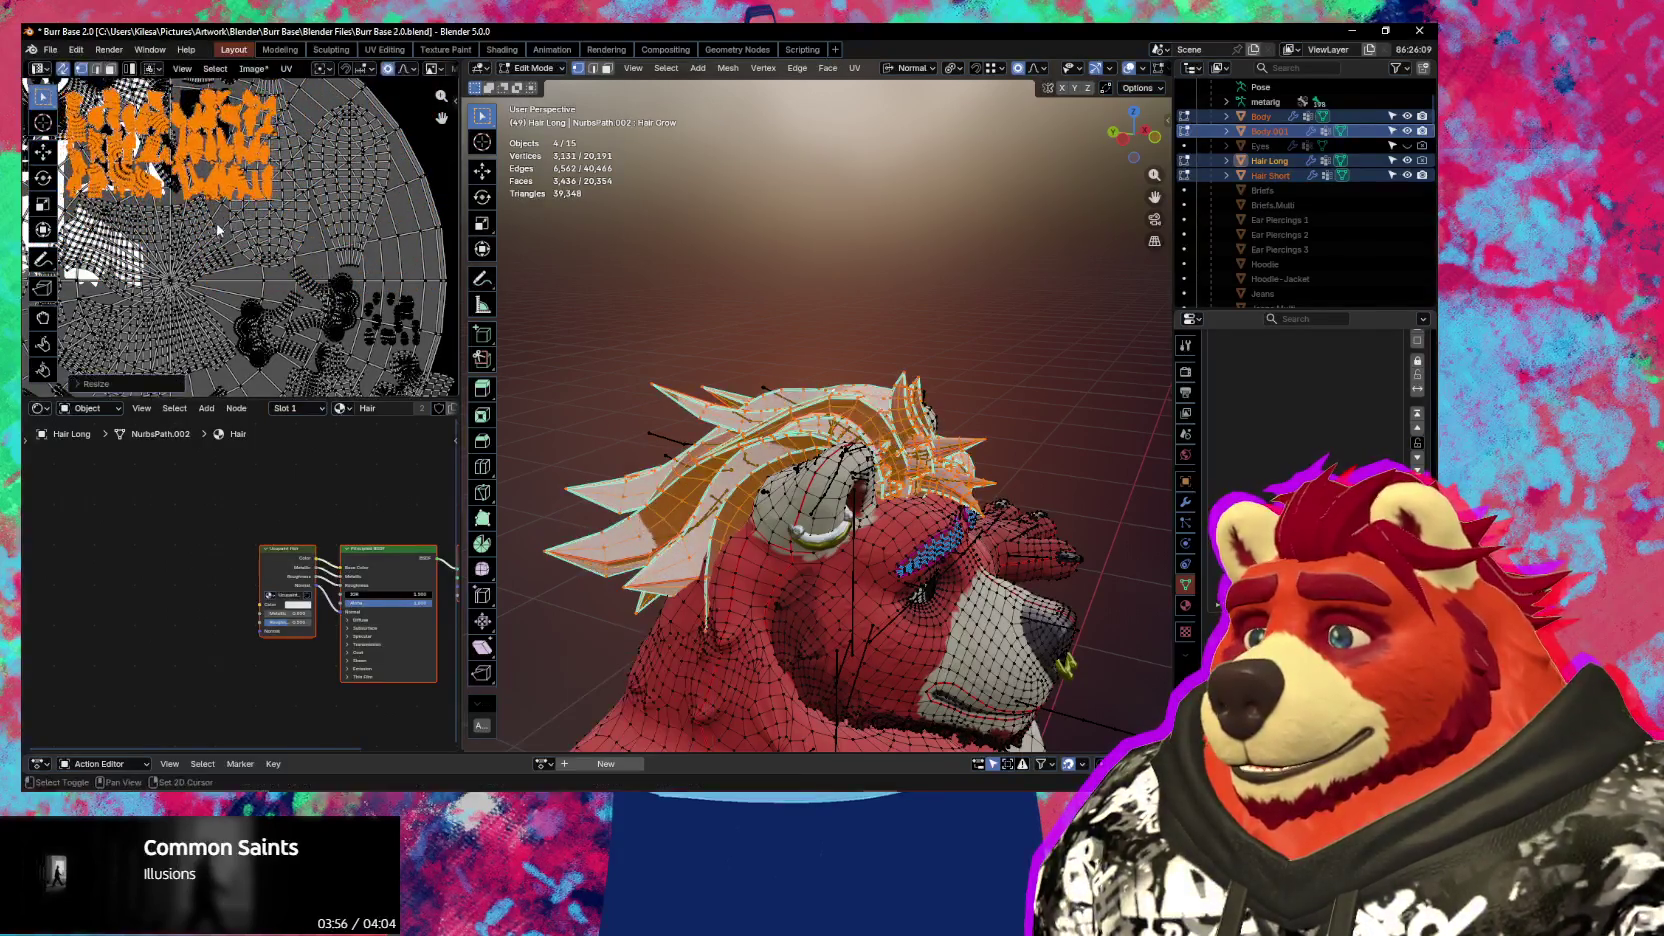
{"action": "middle_click_drag", "start_coordinate": [216, 226], "coordinate": [197, 376]}
{"action": "key", "text": "g"}
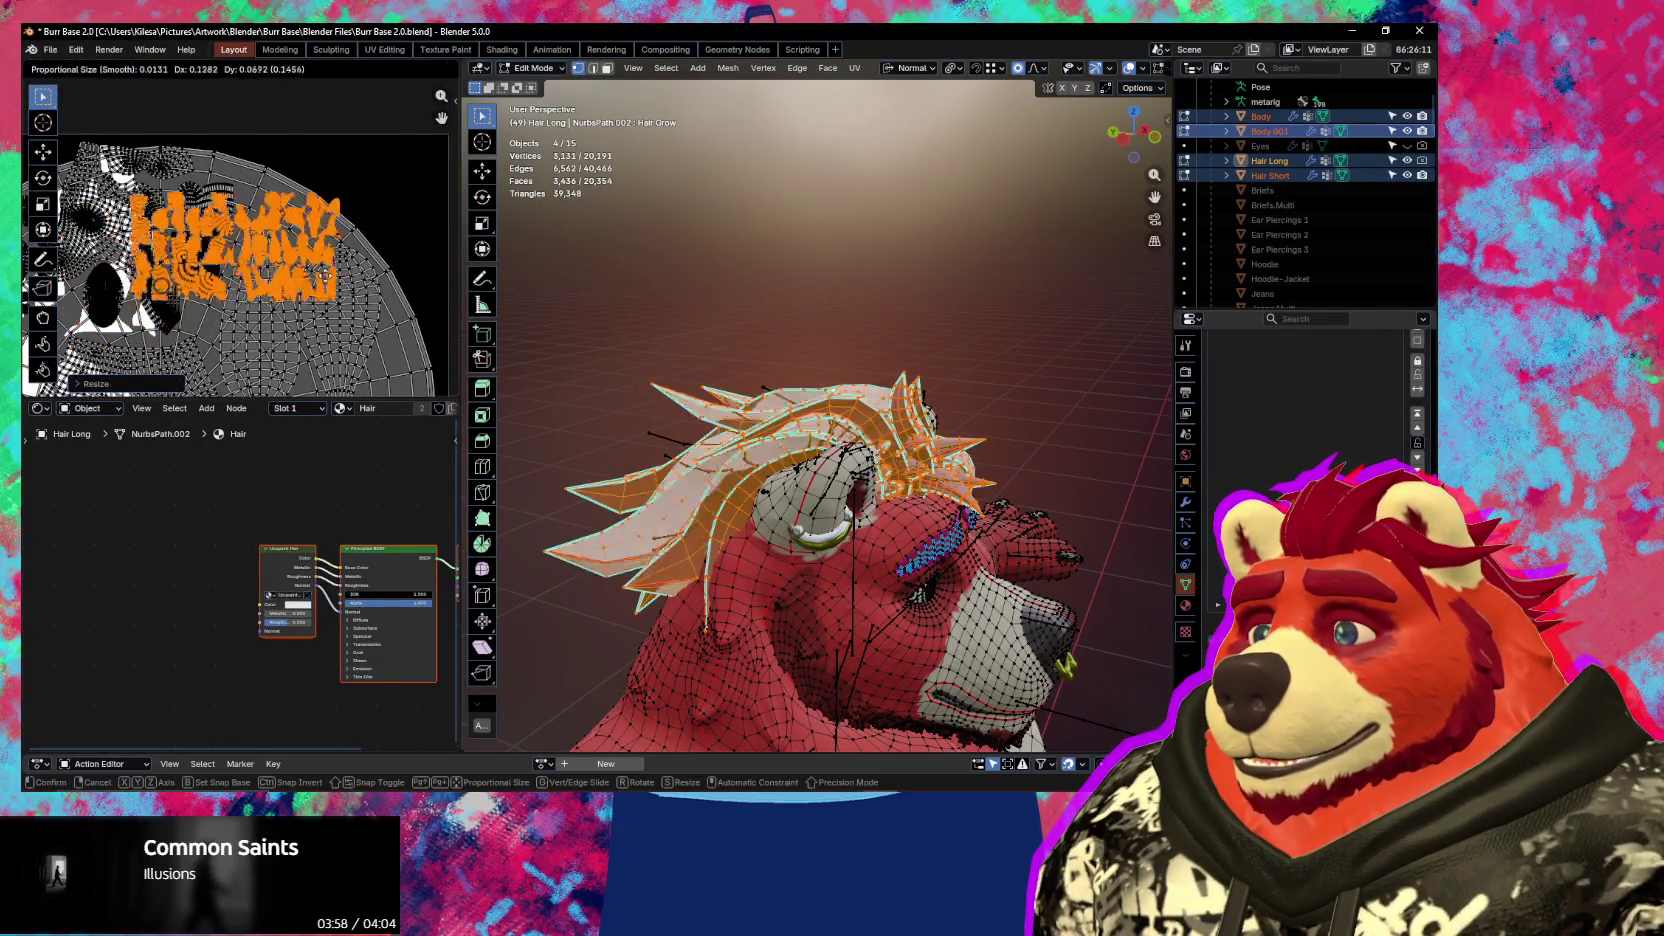
{"action": "left_click", "coordinate": [341, 236]}
Refine the hair UV islands with repeated scaling and moving into the upper layout
{"action": "key", "text": "s"}
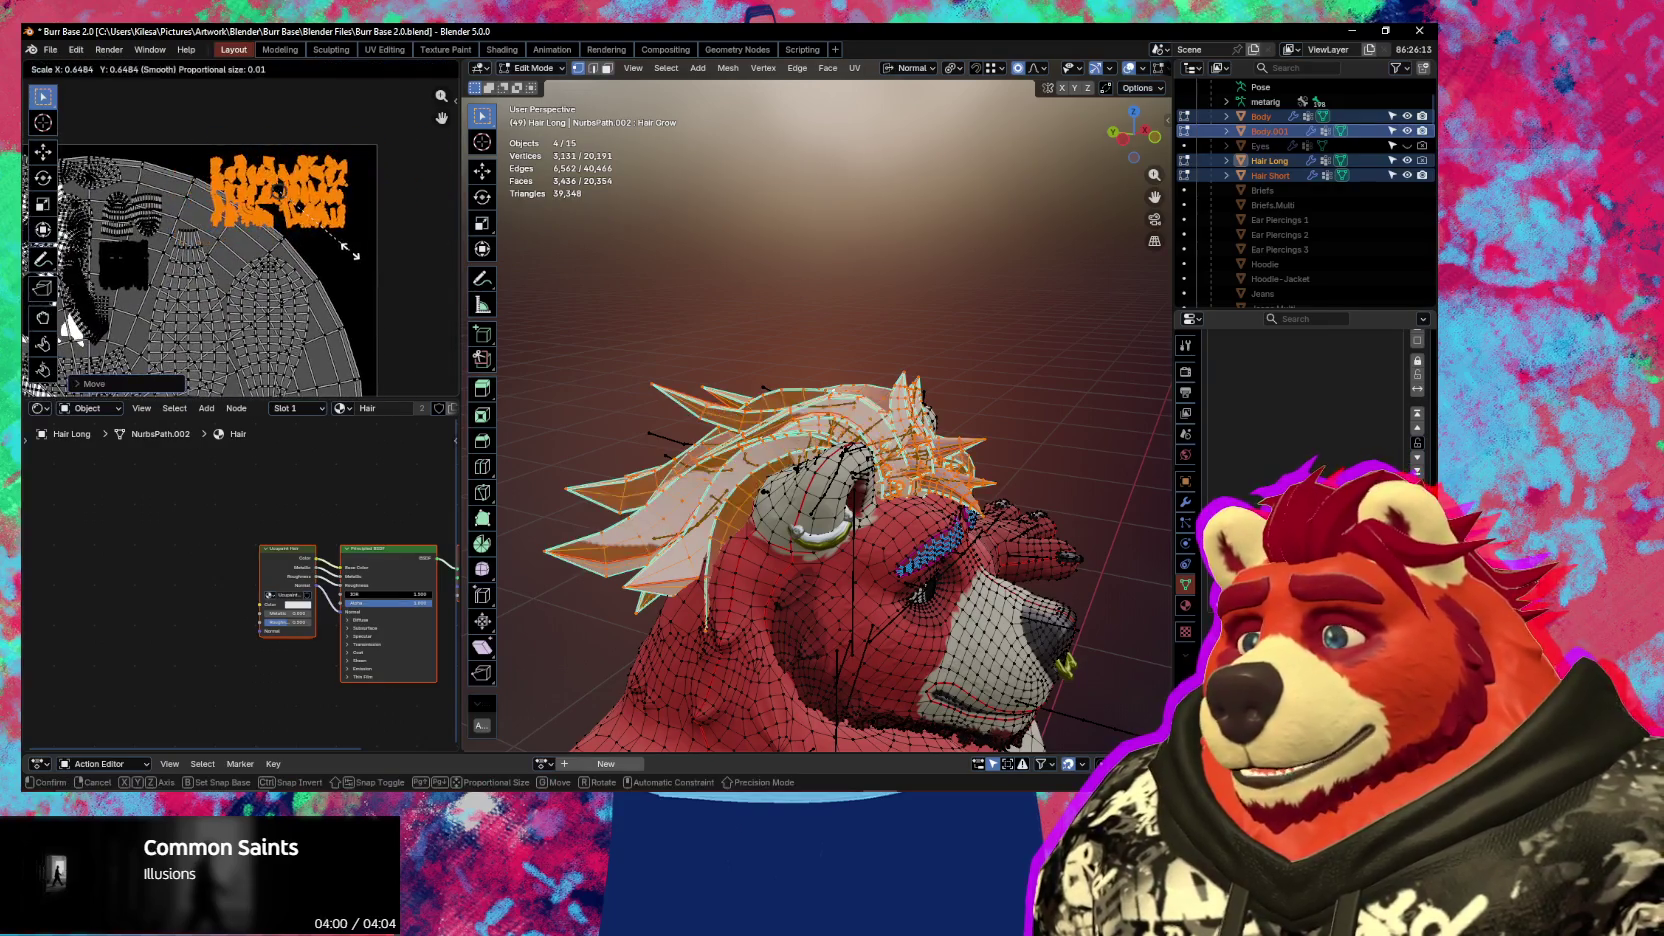
{"action": "left_click", "coordinate": [344, 257]}
{"action": "scroll", "coordinate": [344, 257], "scroll_direction": "up", "scroll_amount": 1}
{"action": "key", "text": "s"}
{"action": "left_click", "coordinate": [313, 293]}
{"action": "key", "text": "g"}
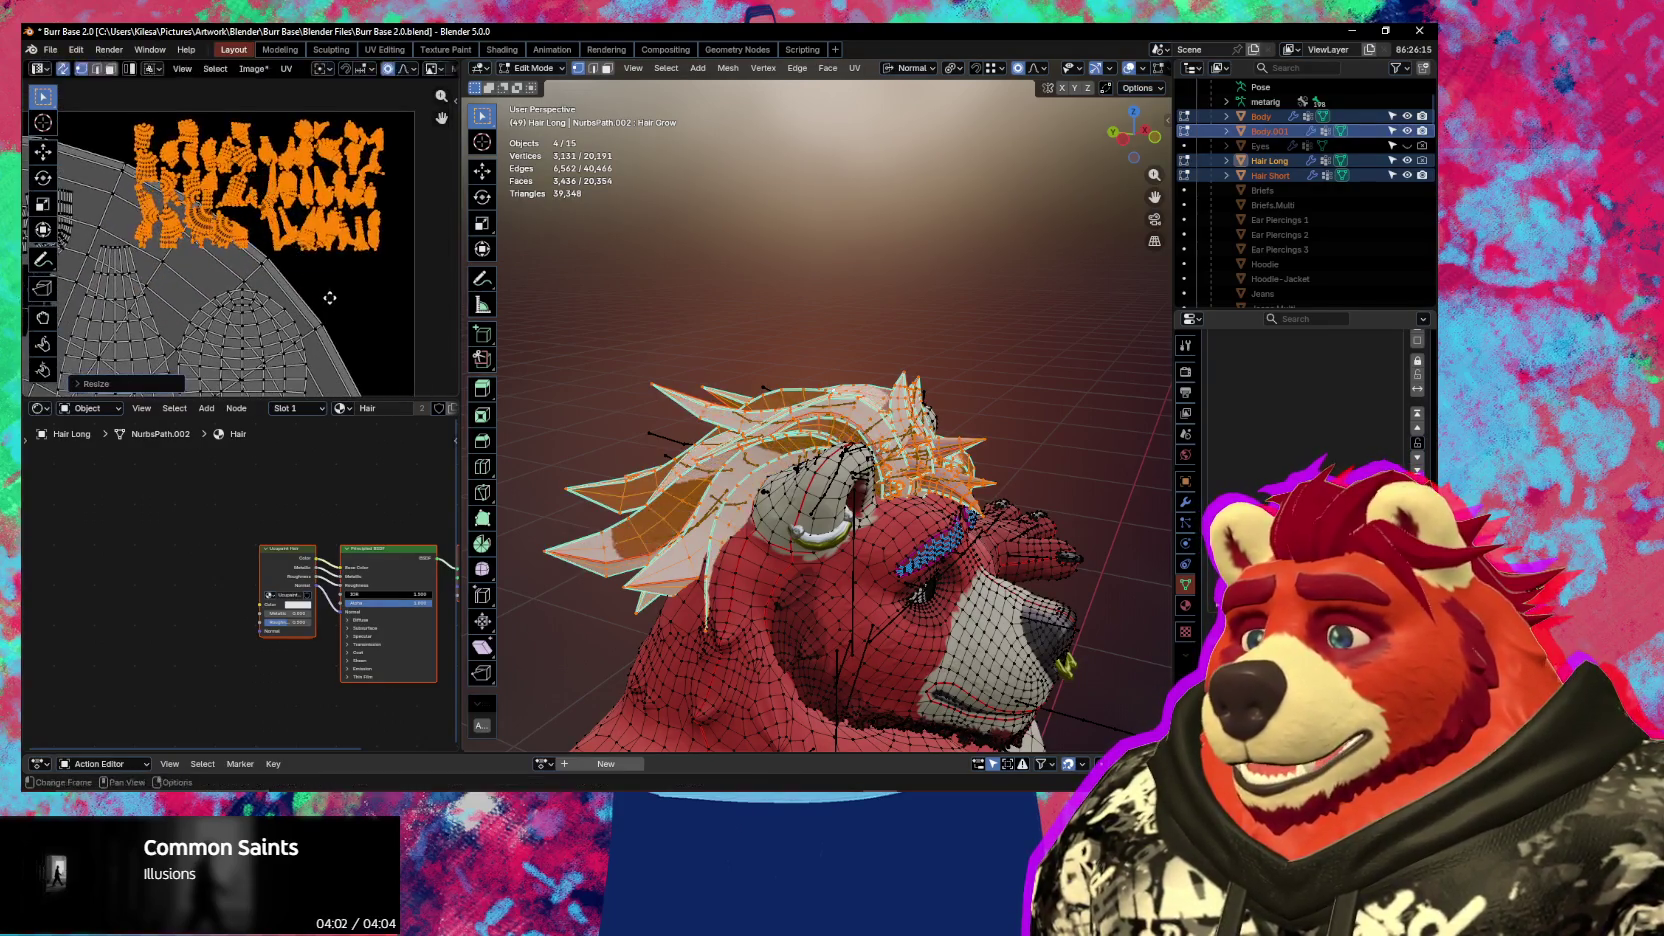
{"action": "left_click", "coordinate": [345, 297]}
{"action": "key", "text": "s"}
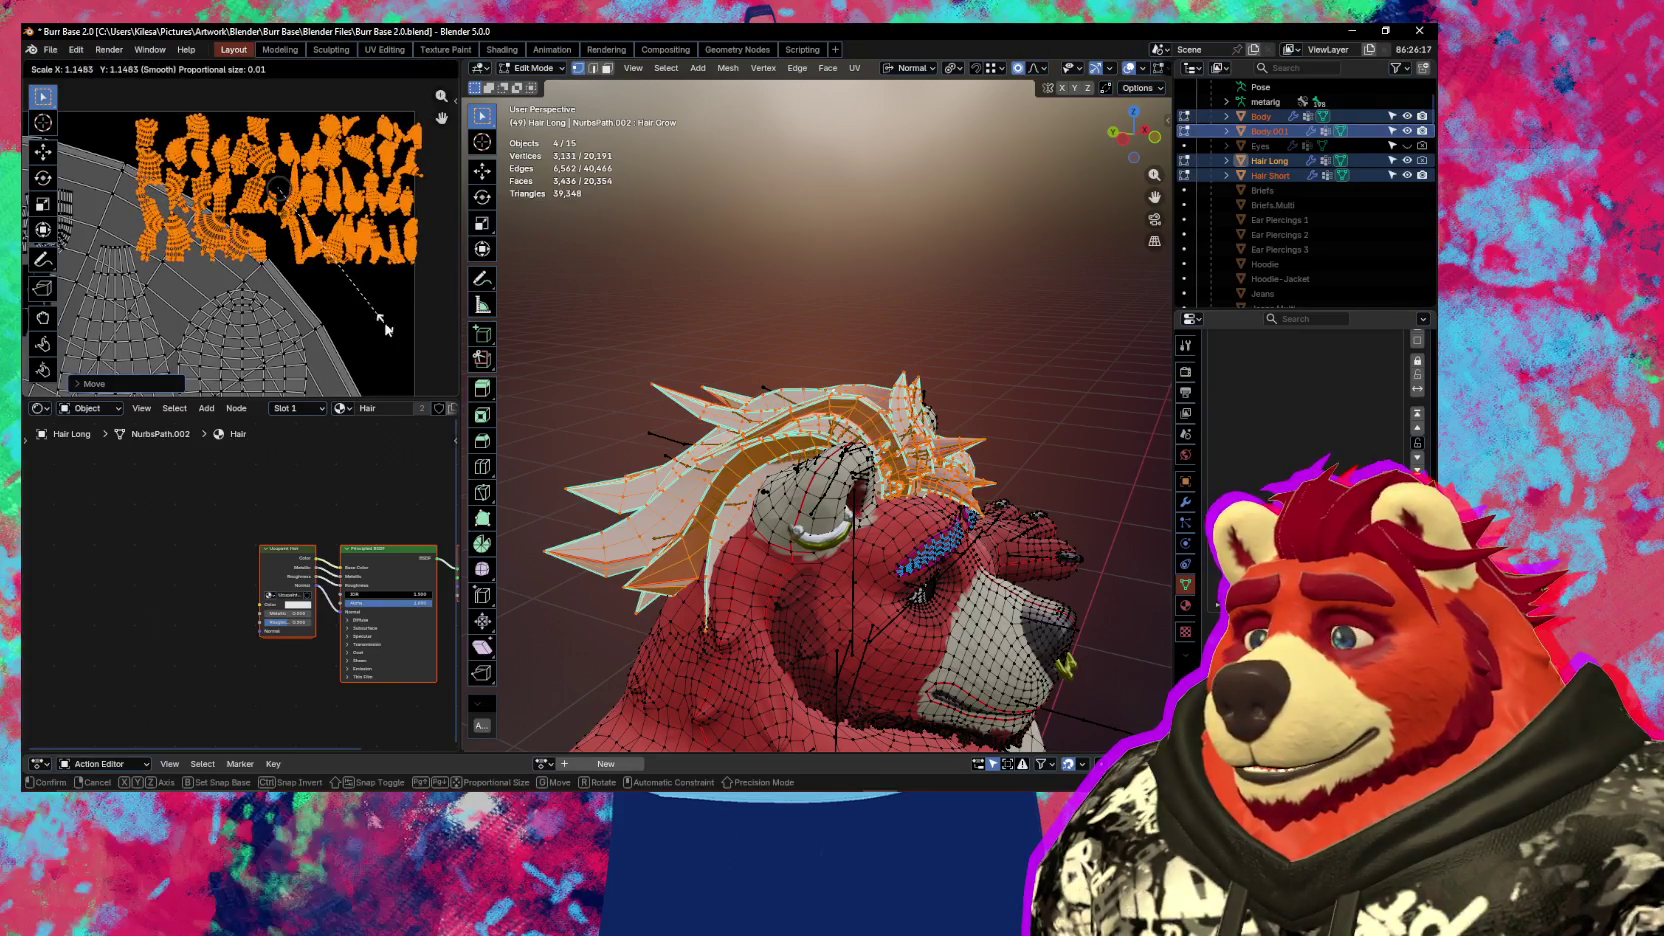
{"action": "left_click", "coordinate": [380, 320]}
{"action": "key", "text": "g"}
{"action": "scroll", "coordinate": [362, 319], "scroll_direction": "up", "scroll_amount": 5}
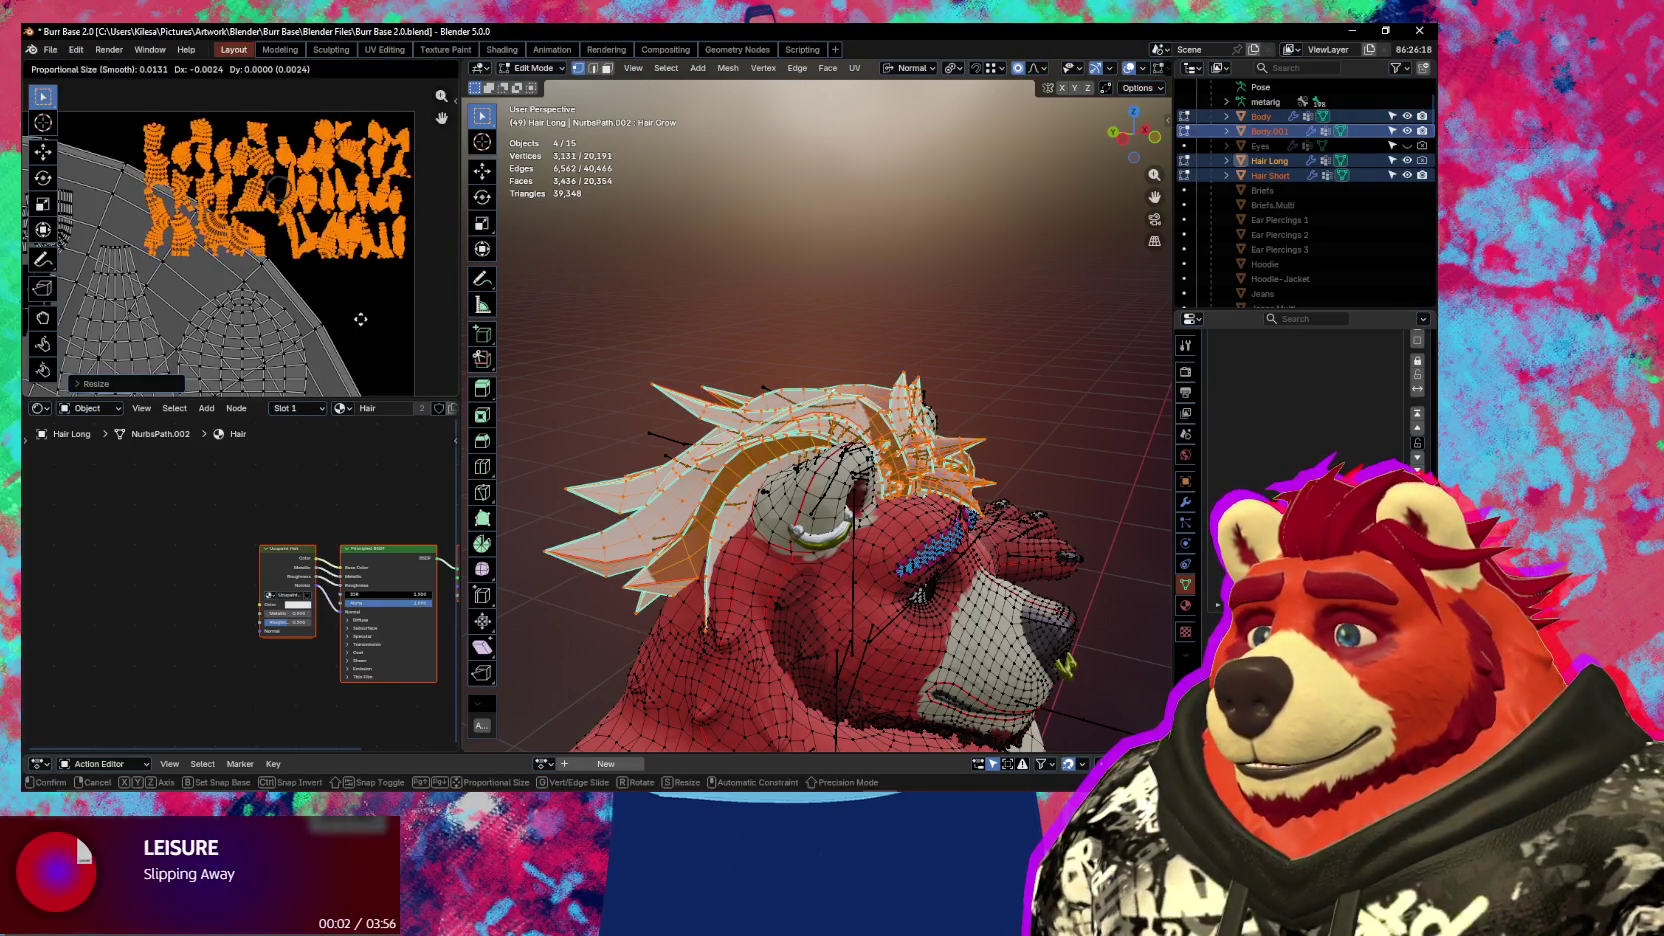
{"action": "left_click", "coordinate": [359, 319]}
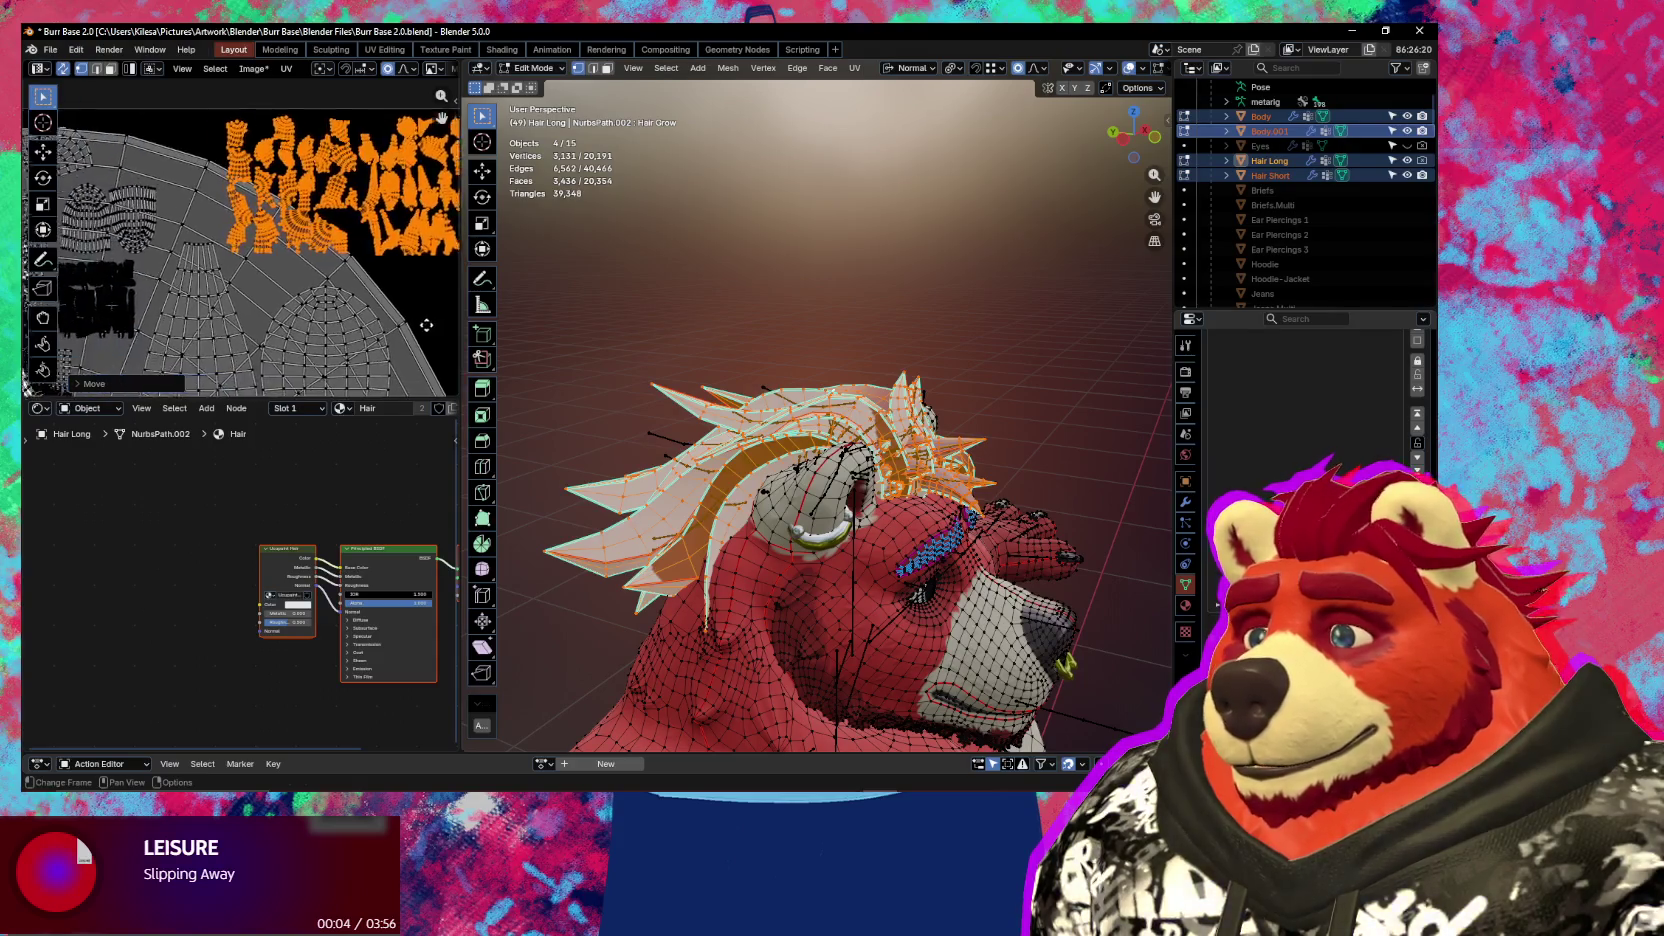
Recentre the UV view on the islands and show the Ucupaint layer settings
{"action": "middle_click_drag", "start_coordinate": [366, 324], "coordinate": [372, 335]}
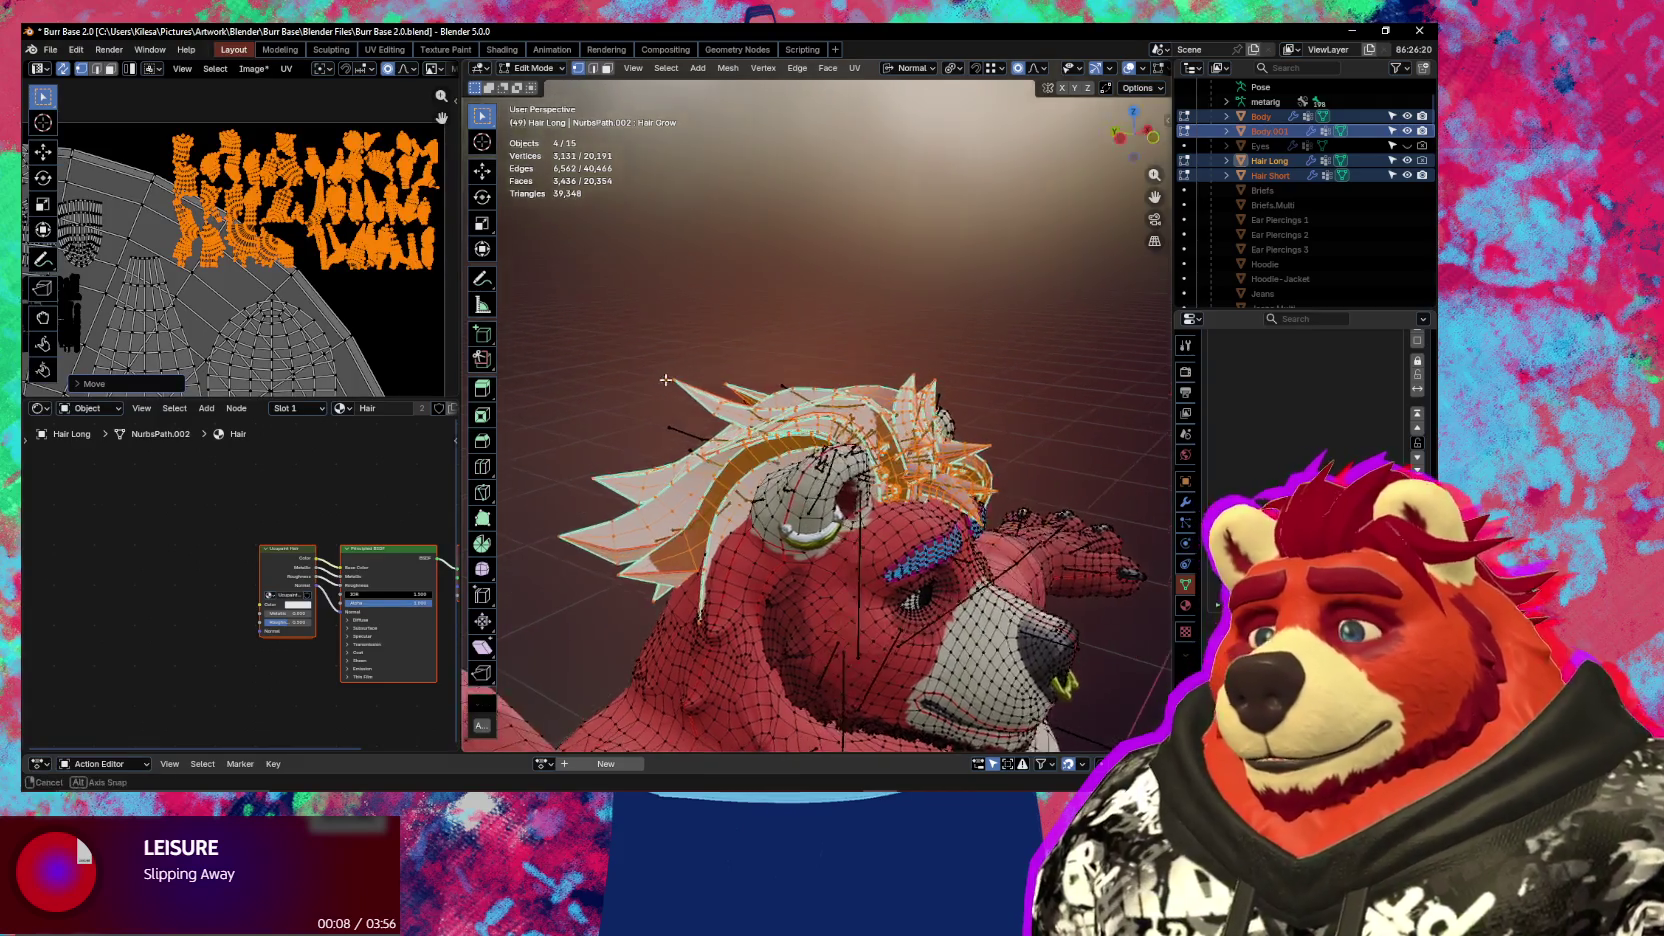
{"action": "middle_click_drag", "start_coordinate": [770, 410], "coordinate": [793, 410]}
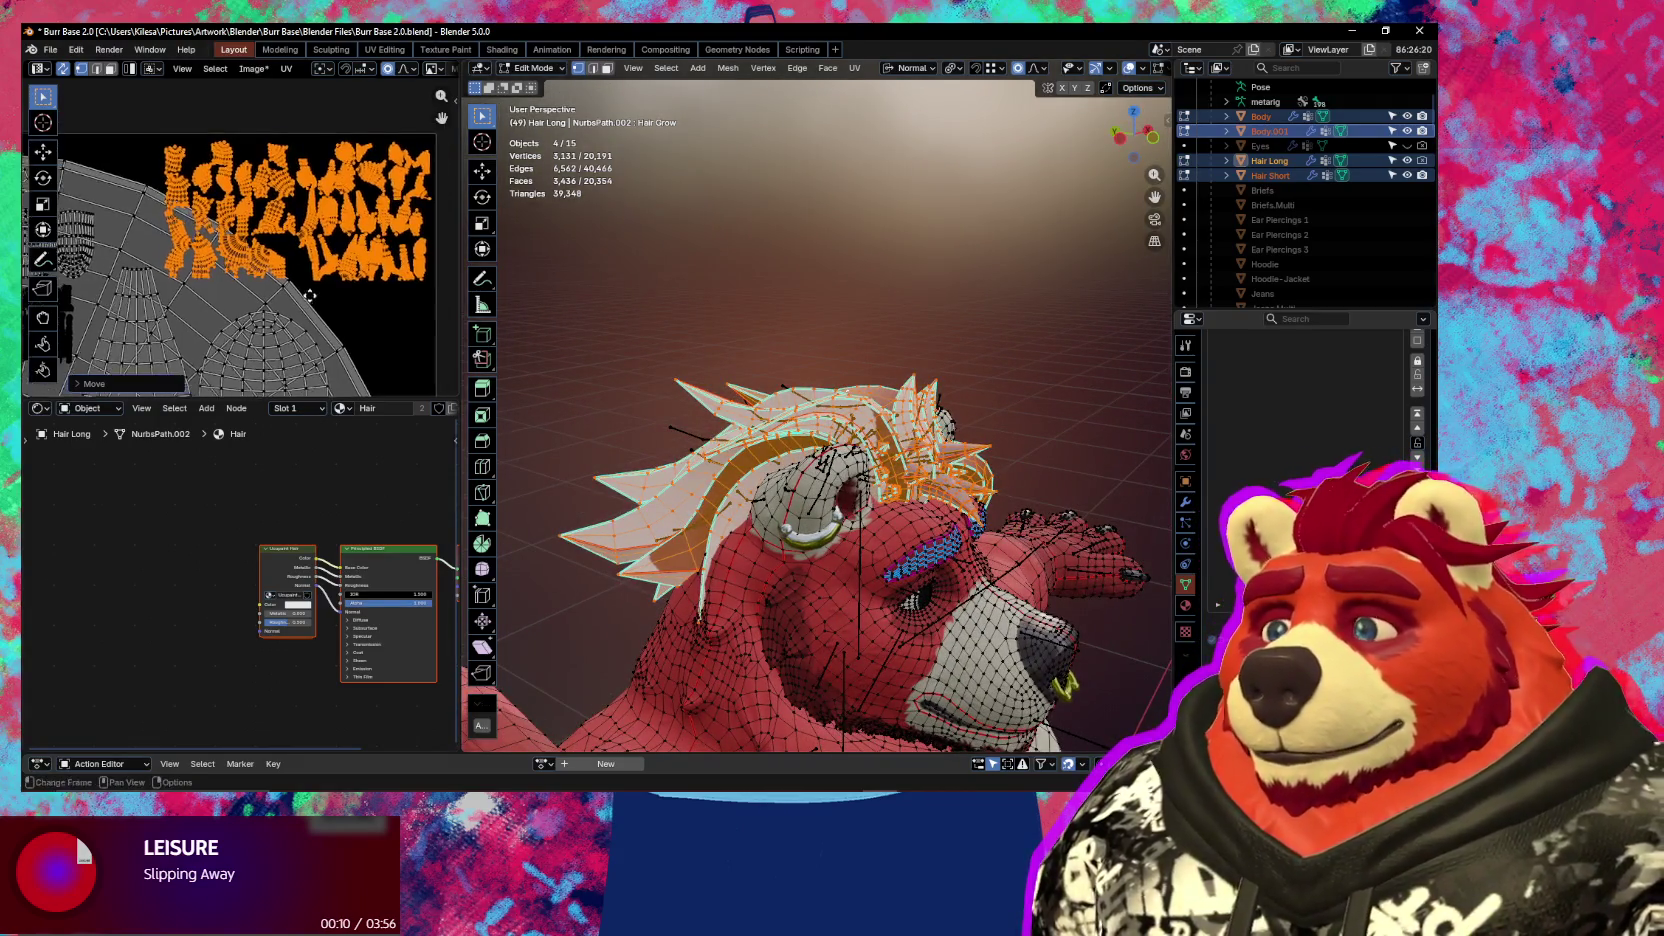
{"action": "scroll", "coordinate": [322, 291], "scroll_direction": "up", "scroll_amount": 4}
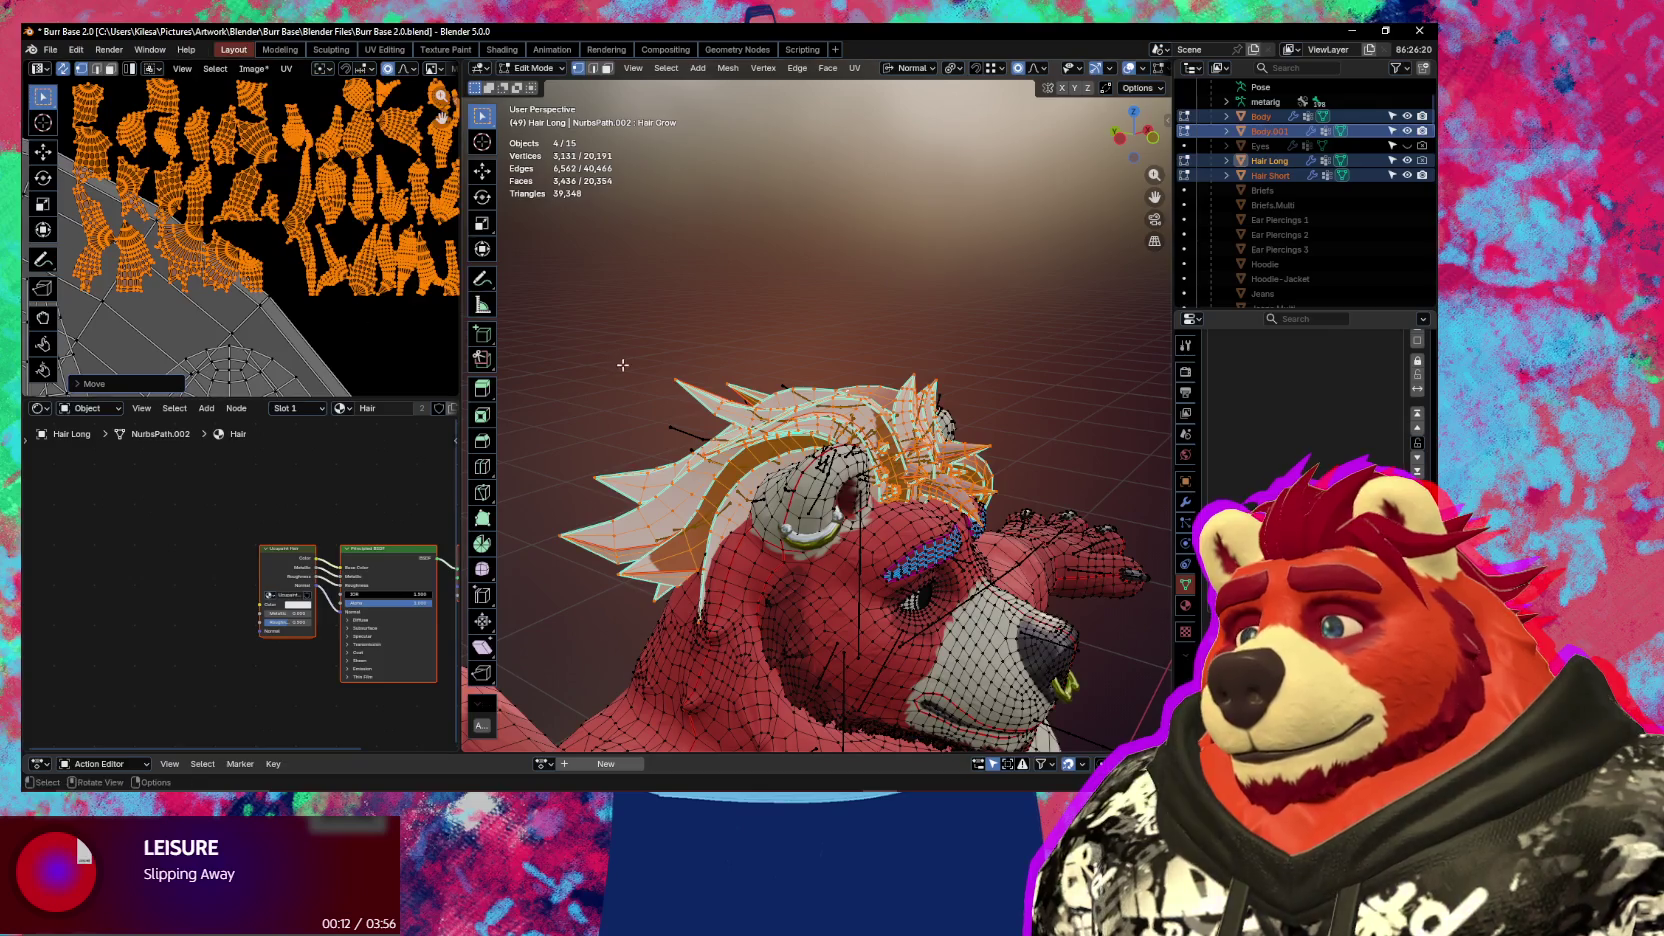
{"action": "mouse_move", "coordinate": [237, 297]}
{"action": "middle_mouse_down"}
{"action": "mouse_move", "coordinate": [254, 317]}
{"action": "mouse_move", "coordinate": [354, 312]}
{"action": "mouse_move", "coordinate": [304, 296]}
{"action": "middle_mouse_up"}
{"action": "scroll", "coordinate": [392, 339], "scroll_direction": "down", "scroll_amount": 2}
{"action": "key", "text": "n"}
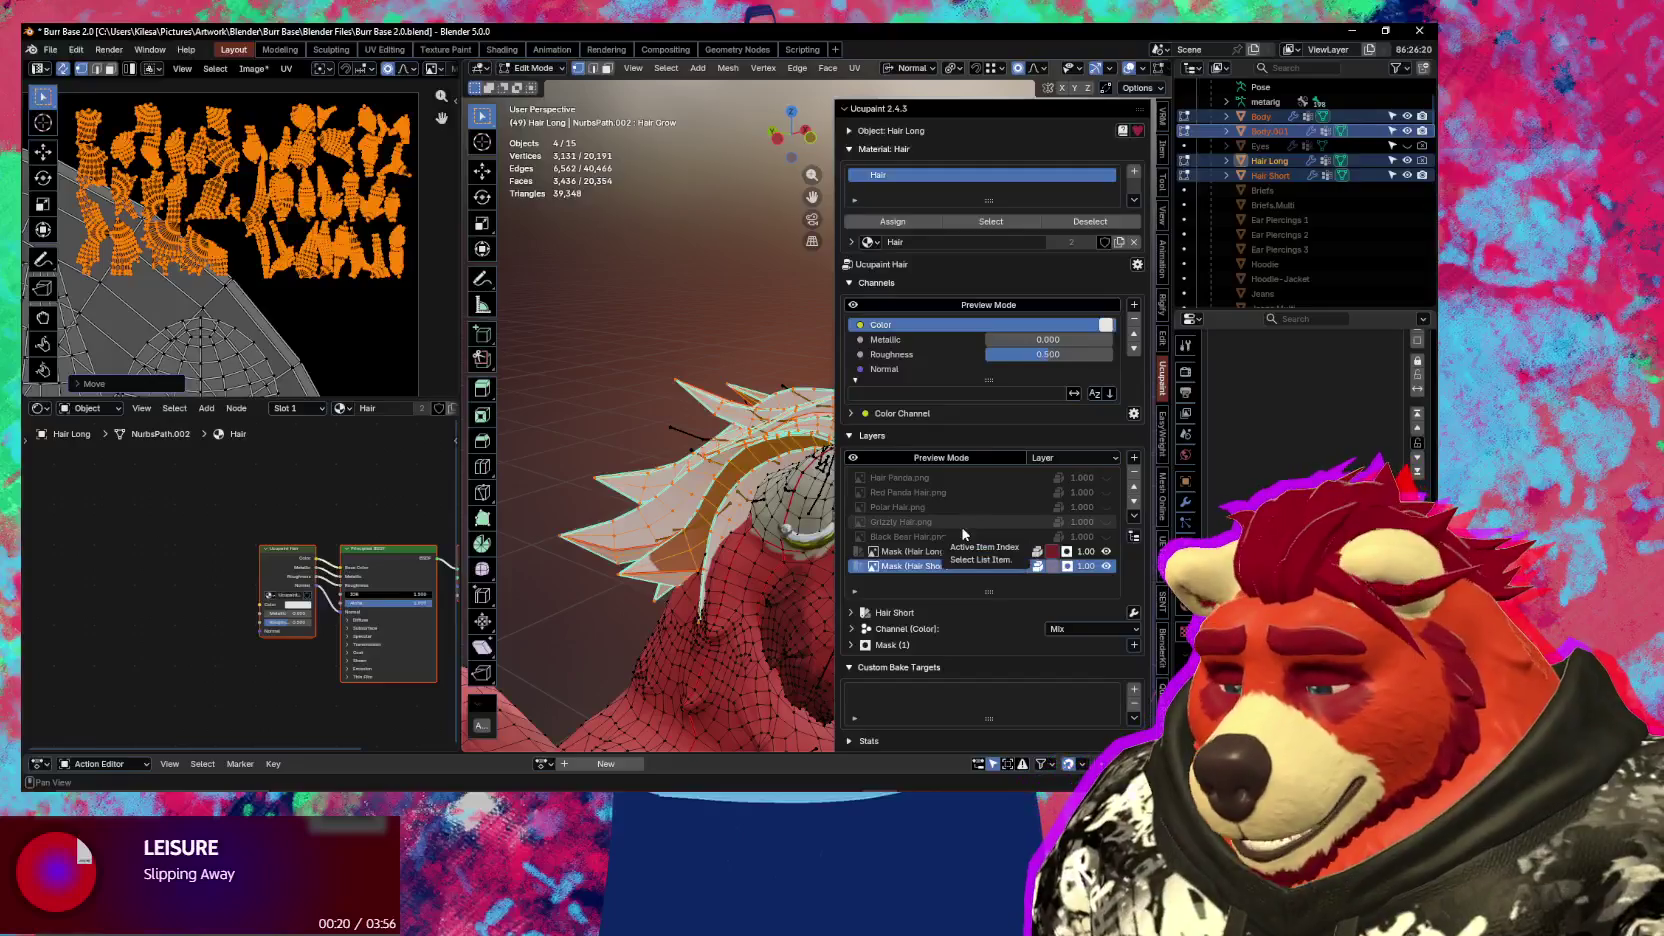
Assign the Body Brown material to the long hair and rename it Body
{"action": "middle_click_drag", "start_coordinate": [720, 560], "coordinate": [661, 572]}
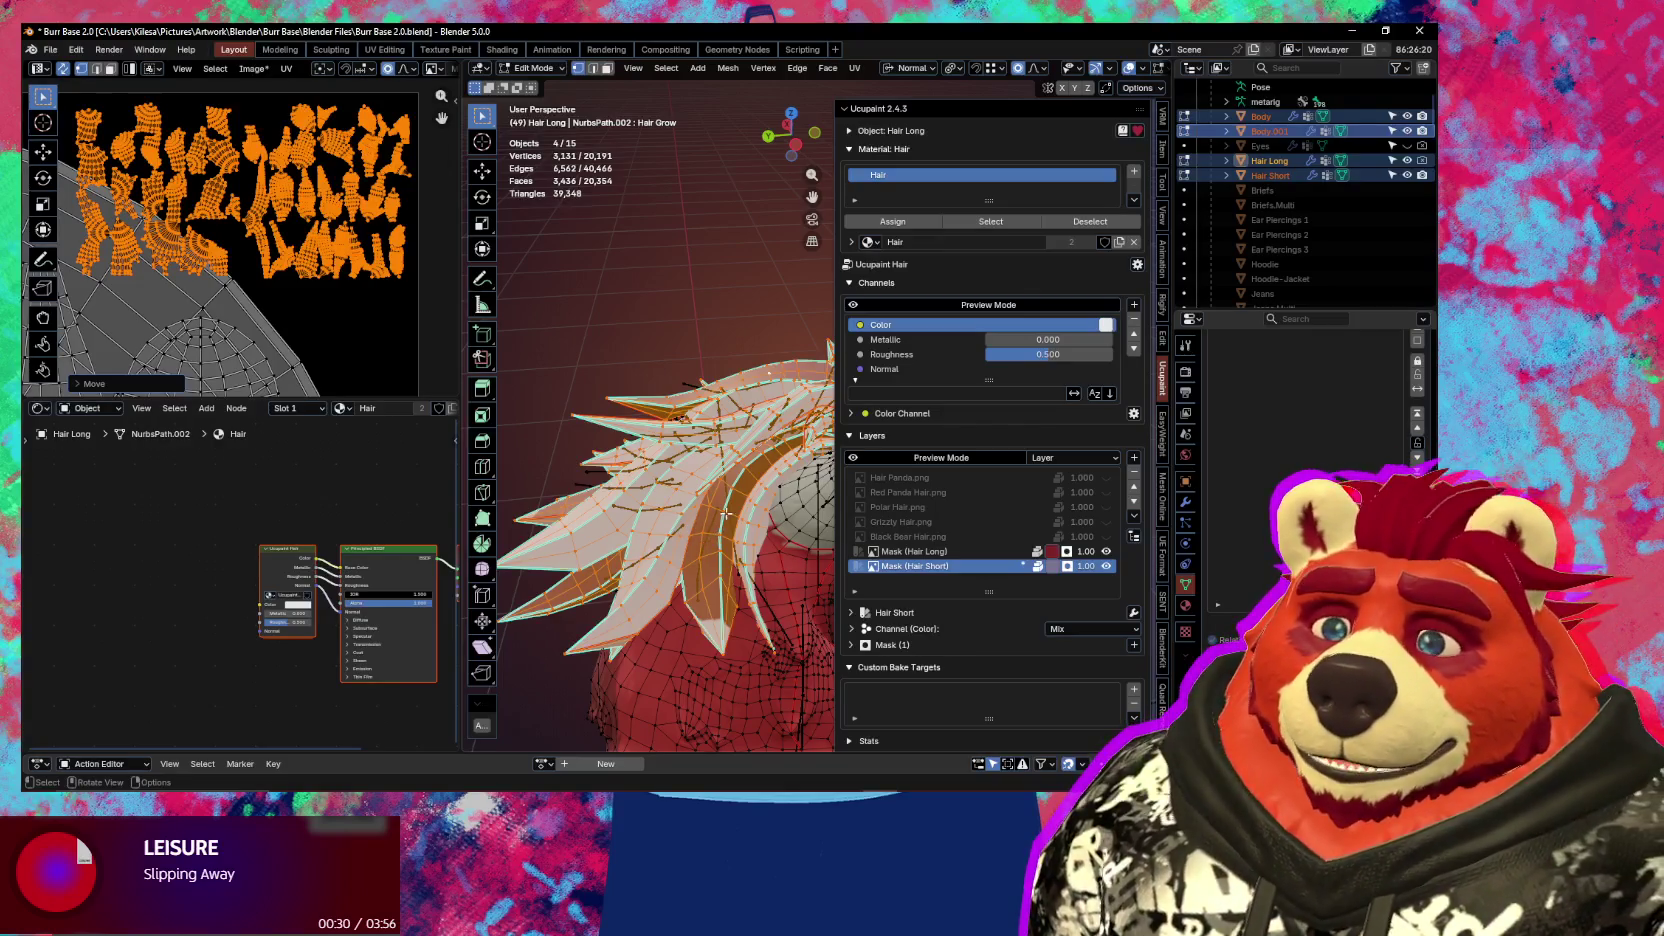
{"action": "middle_click_drag", "start_coordinate": [727, 512], "coordinate": [757, 486]}
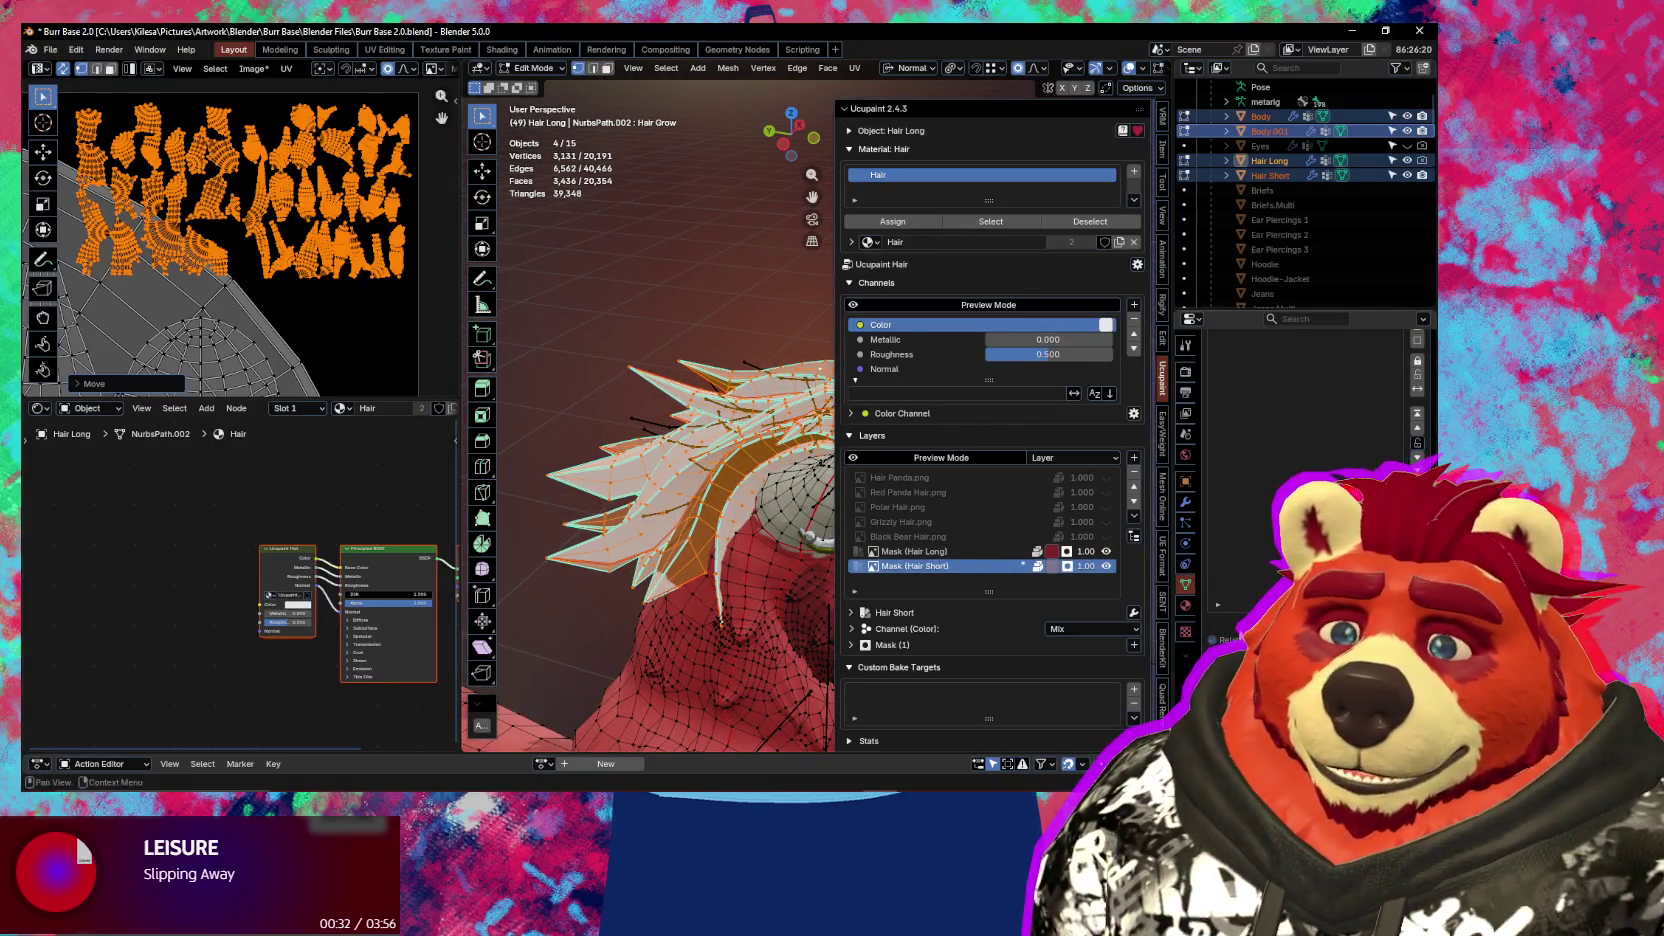
{"action": "left_click", "coordinate": [1185, 607]}
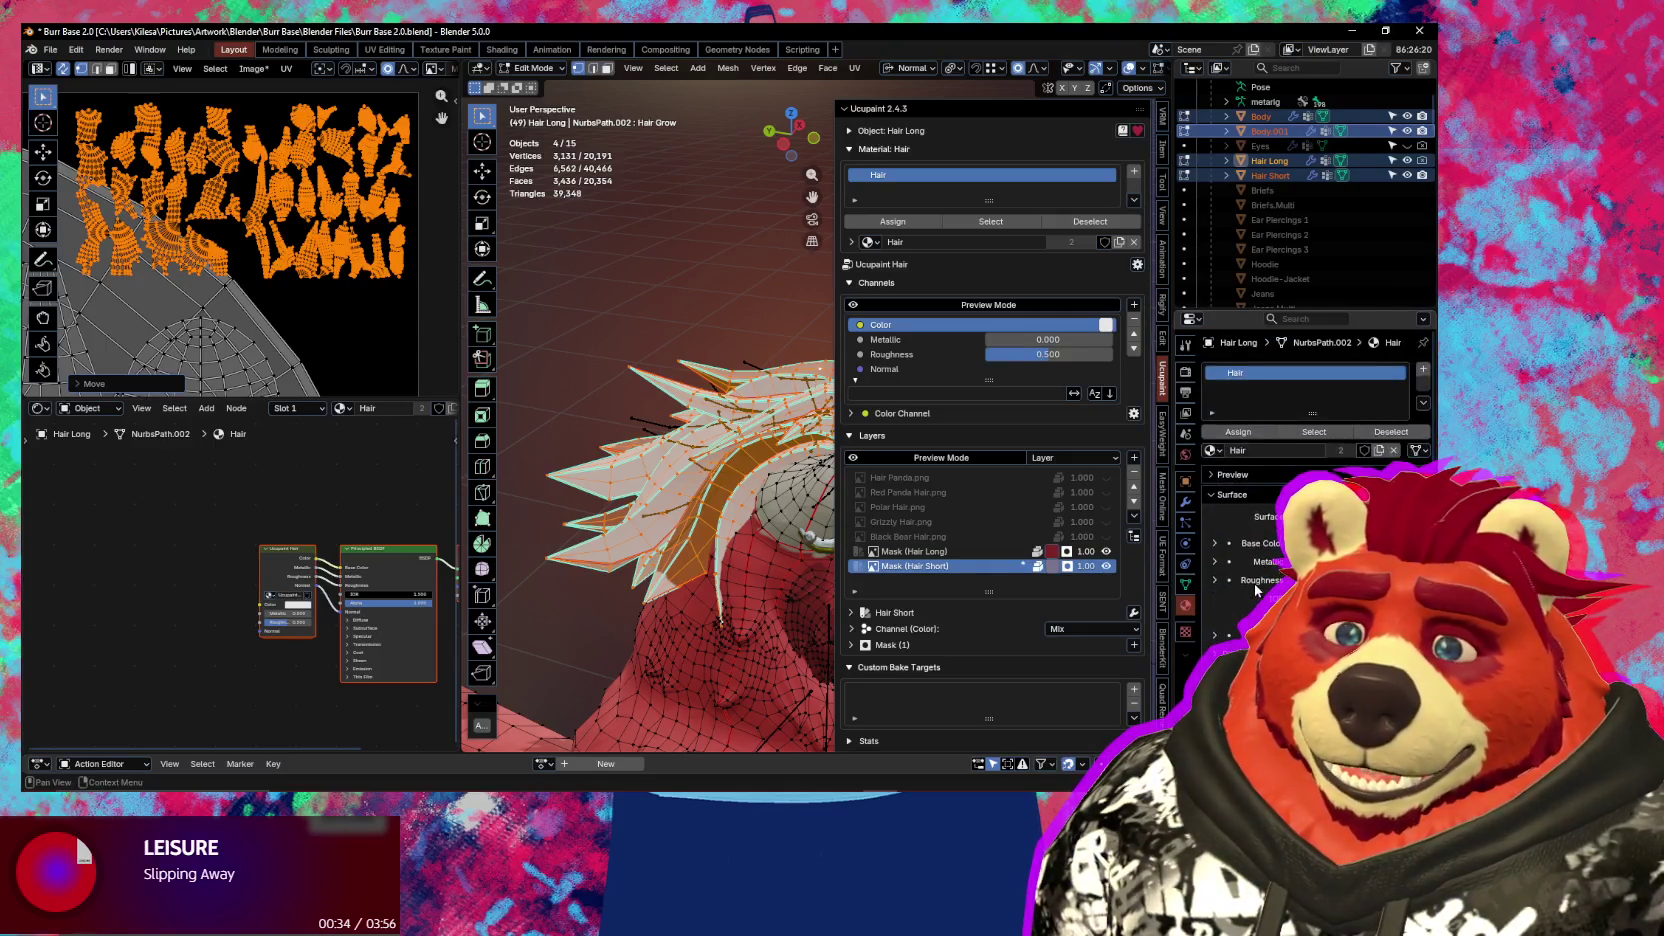
{"action": "left_click", "coordinate": [1214, 451]}
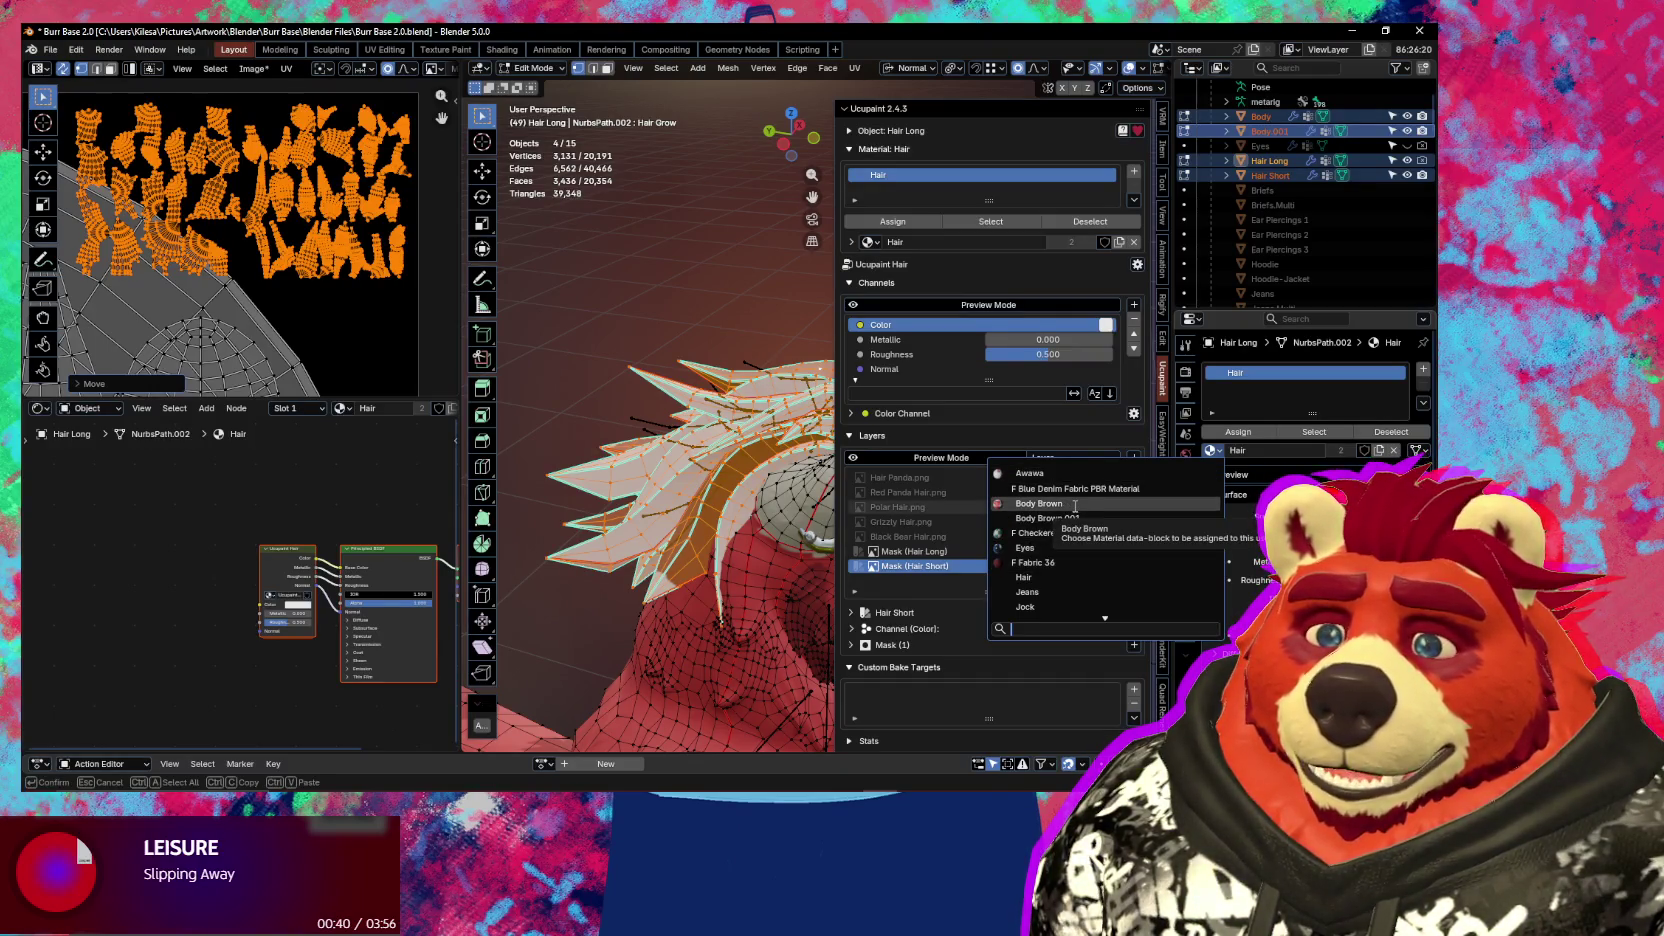
{"action": "scroll", "coordinate": [1075, 506], "scroll_direction": "down", "scroll_amount": 5}
{"action": "scroll", "coordinate": [1075, 508], "scroll_direction": "down", "scroll_amount": 7}
{"action": "scroll", "coordinate": [1075, 507], "scroll_direction": "up", "scroll_amount": 5}
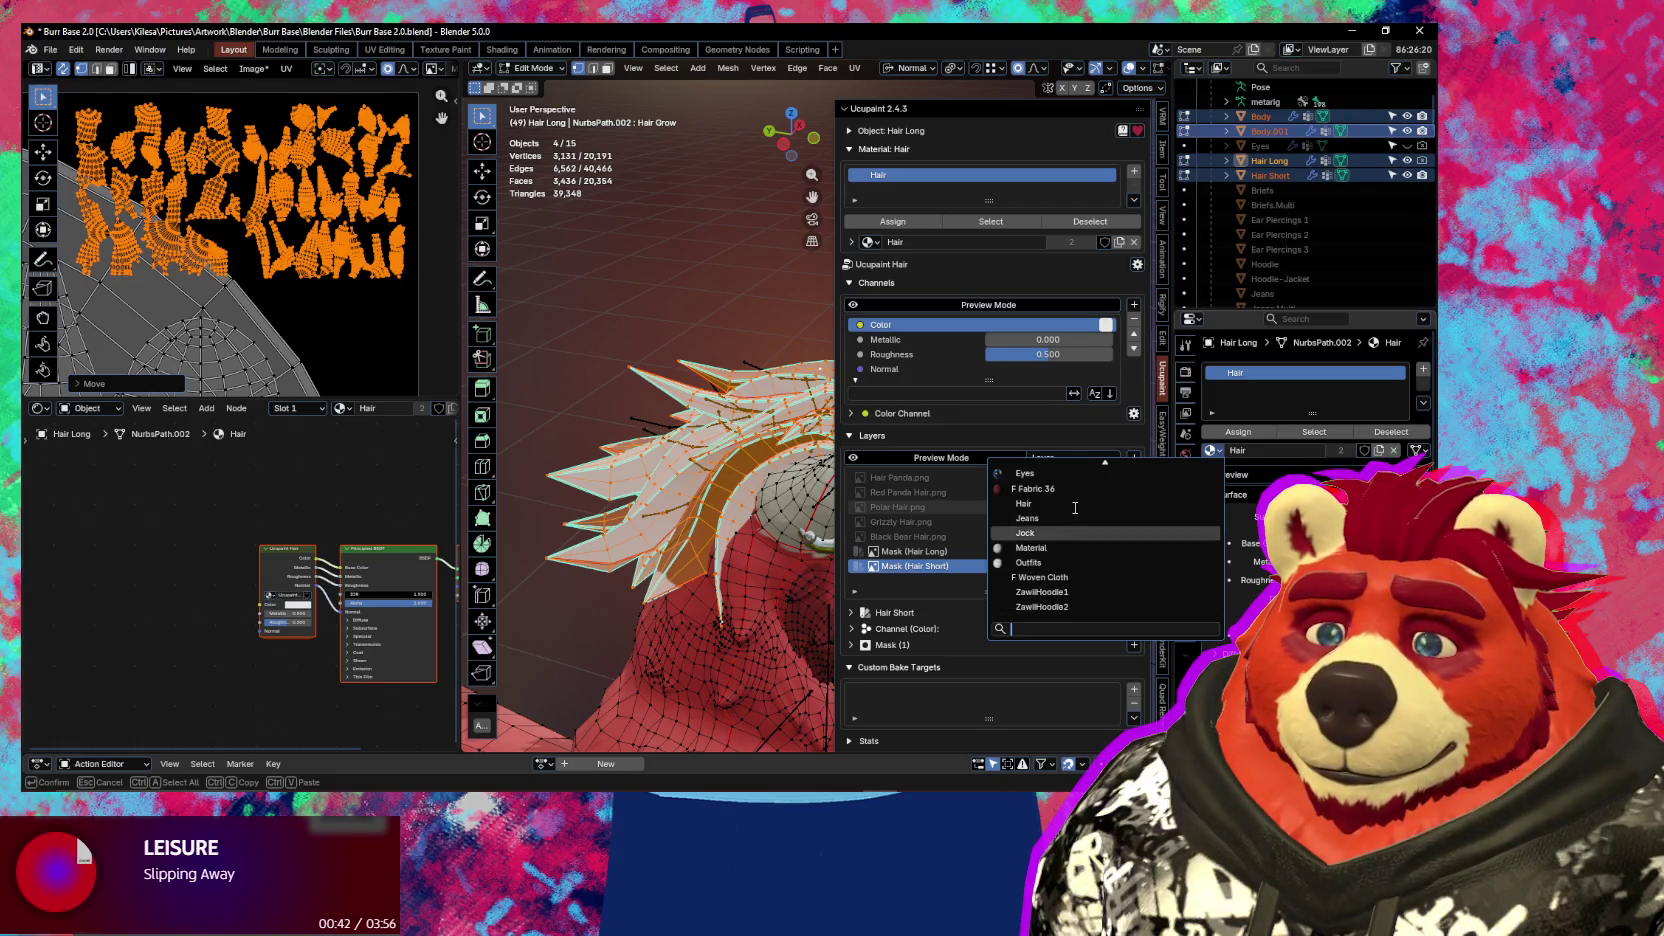
{"action": "scroll", "coordinate": [1075, 507], "scroll_direction": "up", "scroll_amount": 9}
{"action": "left_click", "coordinate": [1067, 503]}
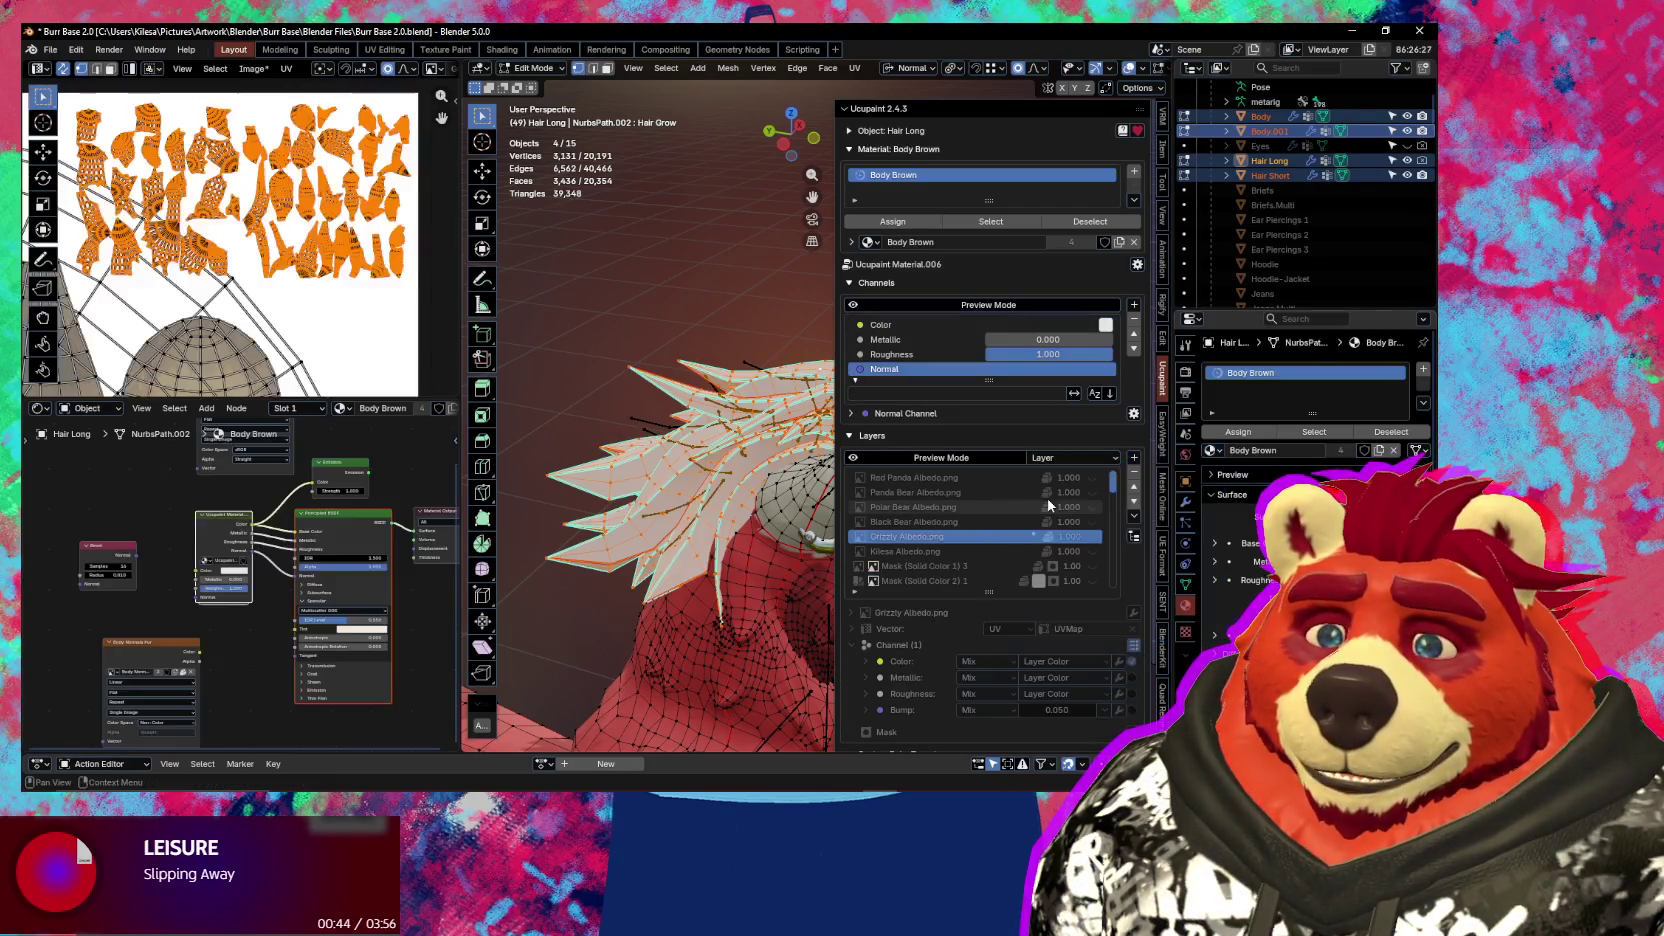
{"action": "double_click", "coordinate": [1281, 378]}
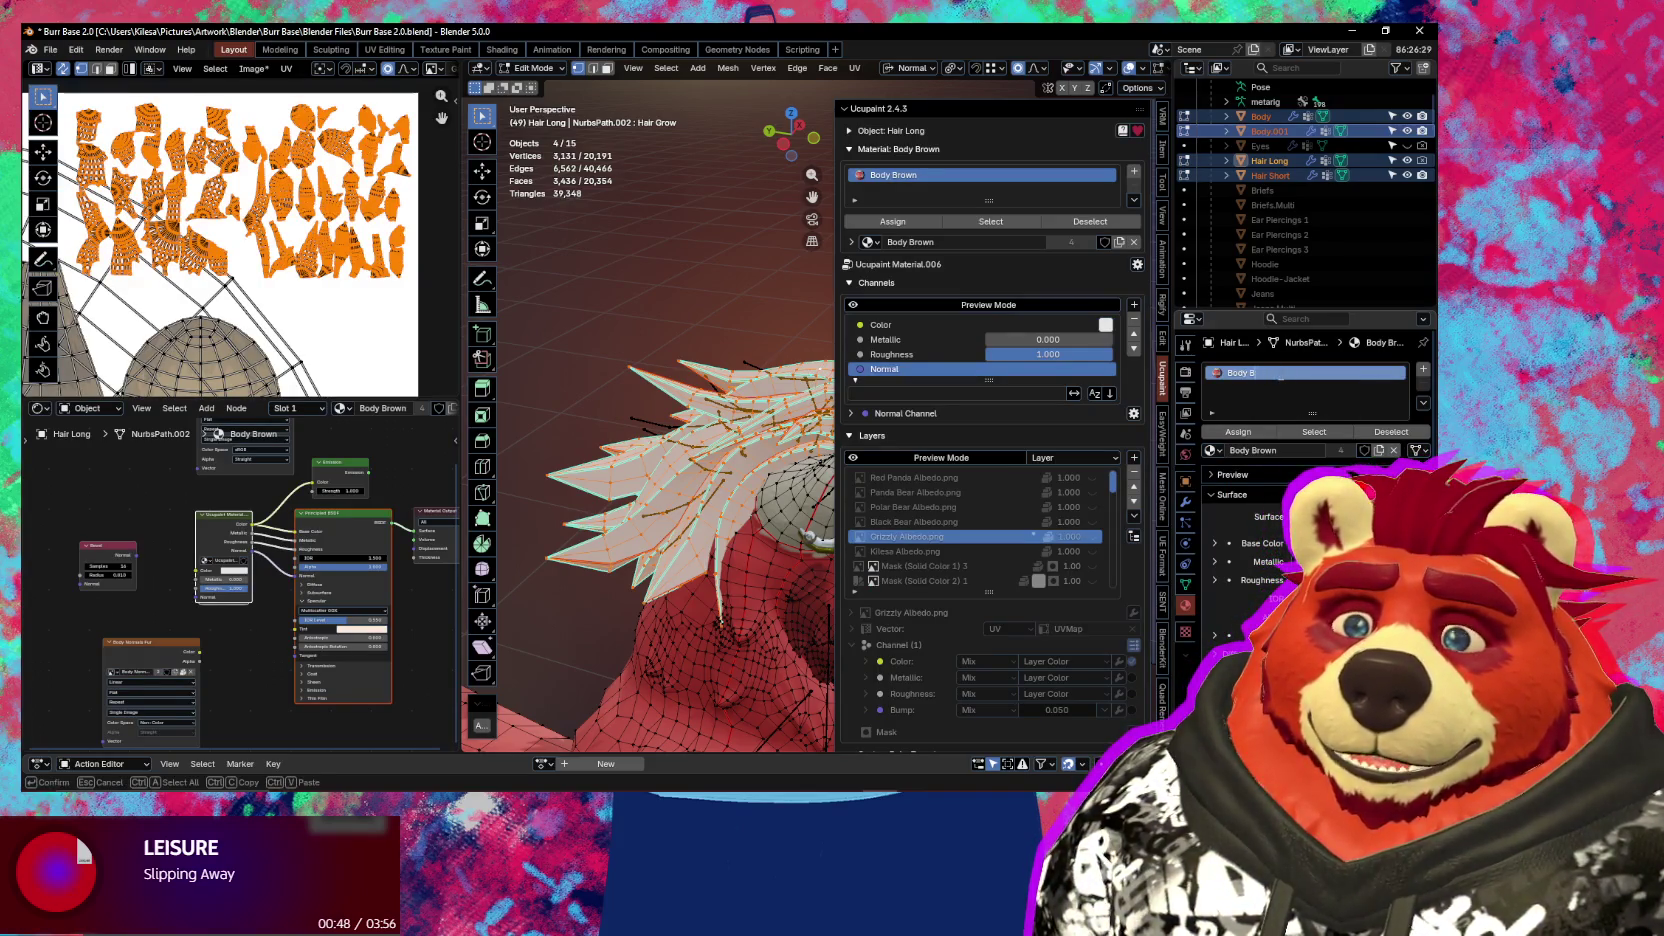
{"action": "key", "text": "Return"}
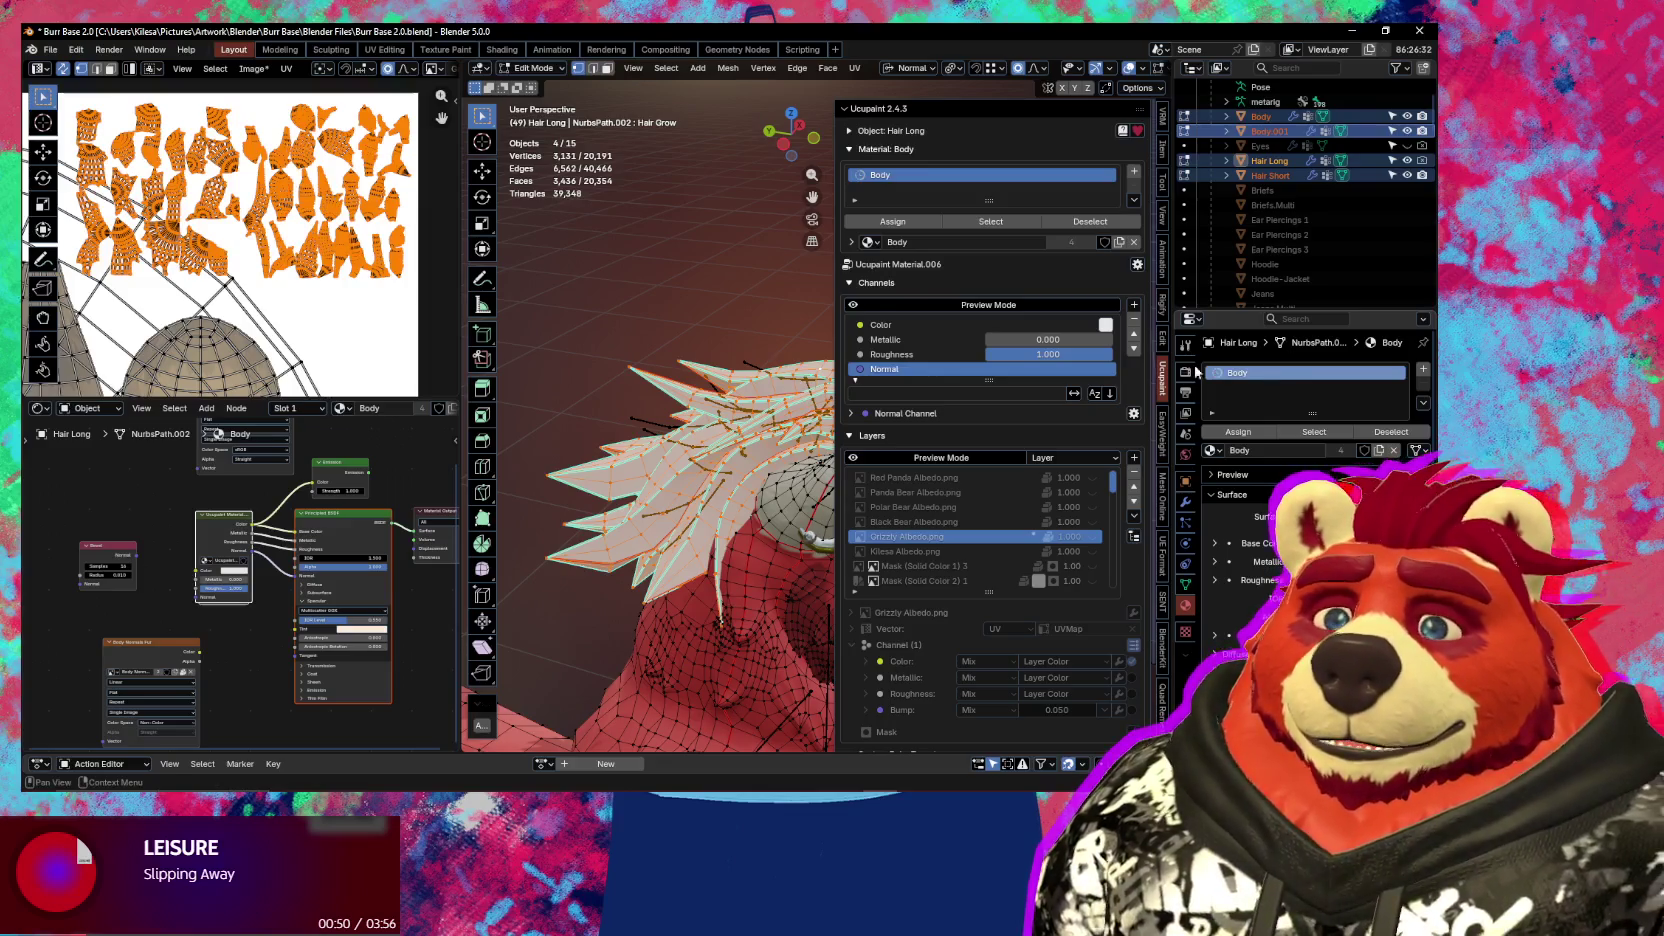
Select the Nose_Bump layer in Ucupaint's layer list and bring up the add-layer options
{"action": "mouse_move", "coordinate": [731, 420]}
{"action": "middle_mouse_down"}
{"action": "mouse_move", "coordinate": [688, 428]}
{"action": "mouse_move", "coordinate": [760, 470]}
{"action": "middle_mouse_up"}
{"action": "scroll", "coordinate": [920, 532], "scroll_direction": "down", "scroll_amount": 5}
{"action": "scroll", "coordinate": [922, 532], "scroll_direction": "down", "scroll_amount": 1}
{"action": "scroll", "coordinate": [935, 520], "scroll_direction": "down", "scroll_amount": 1}
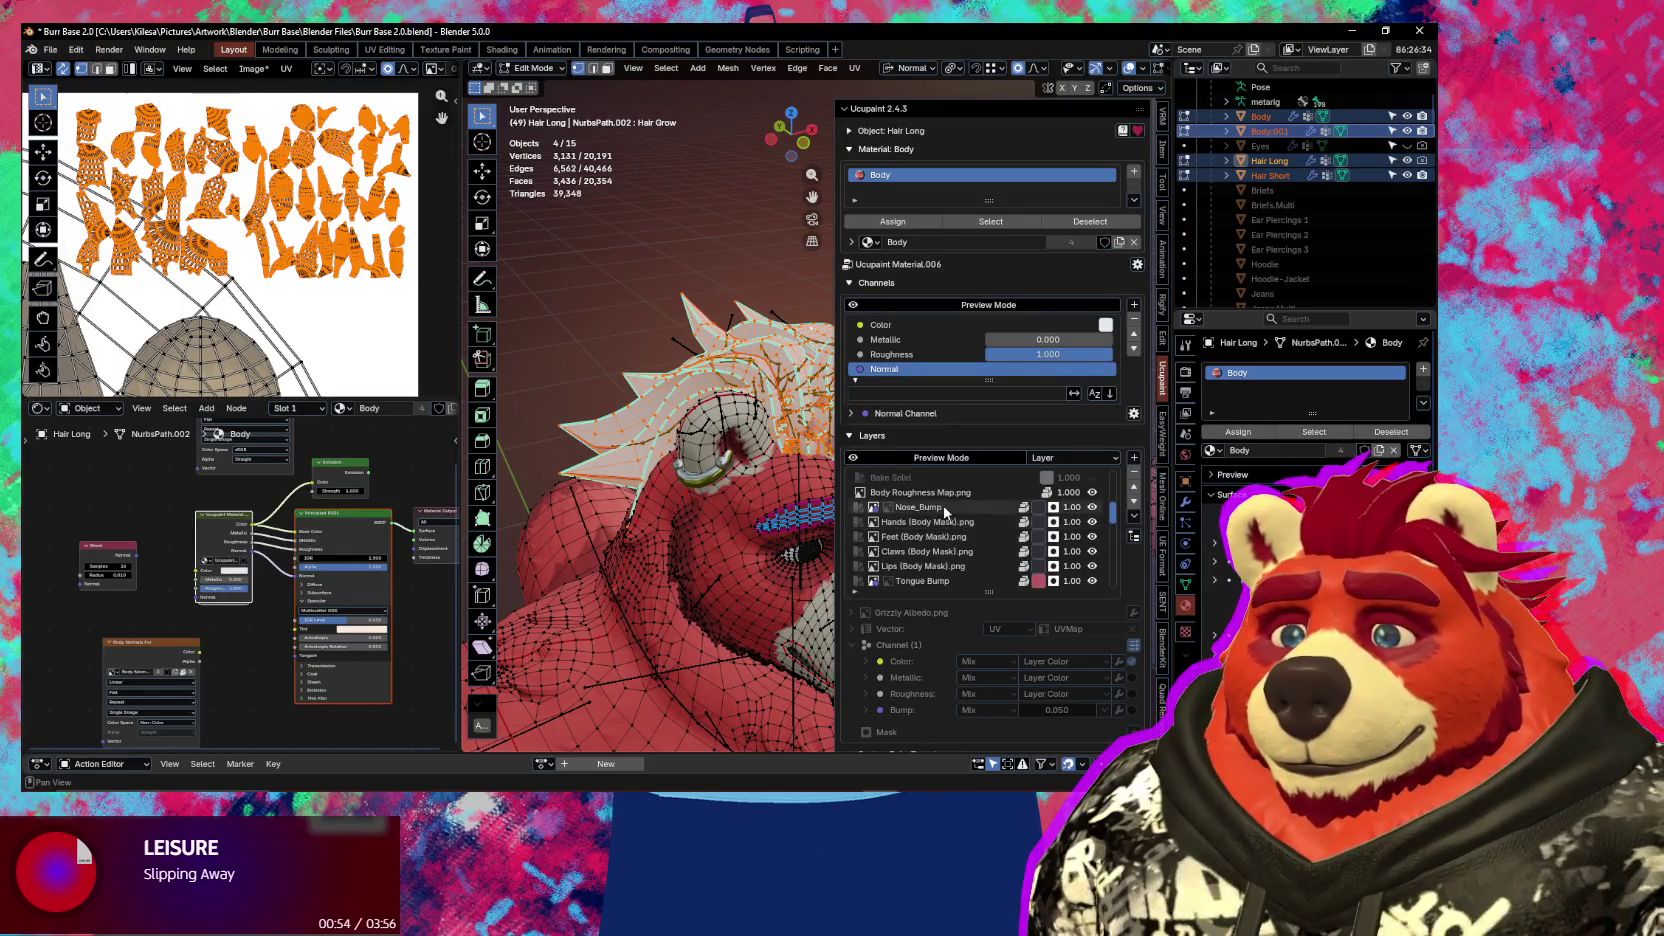
{"action": "left_click", "coordinate": [940, 508]}
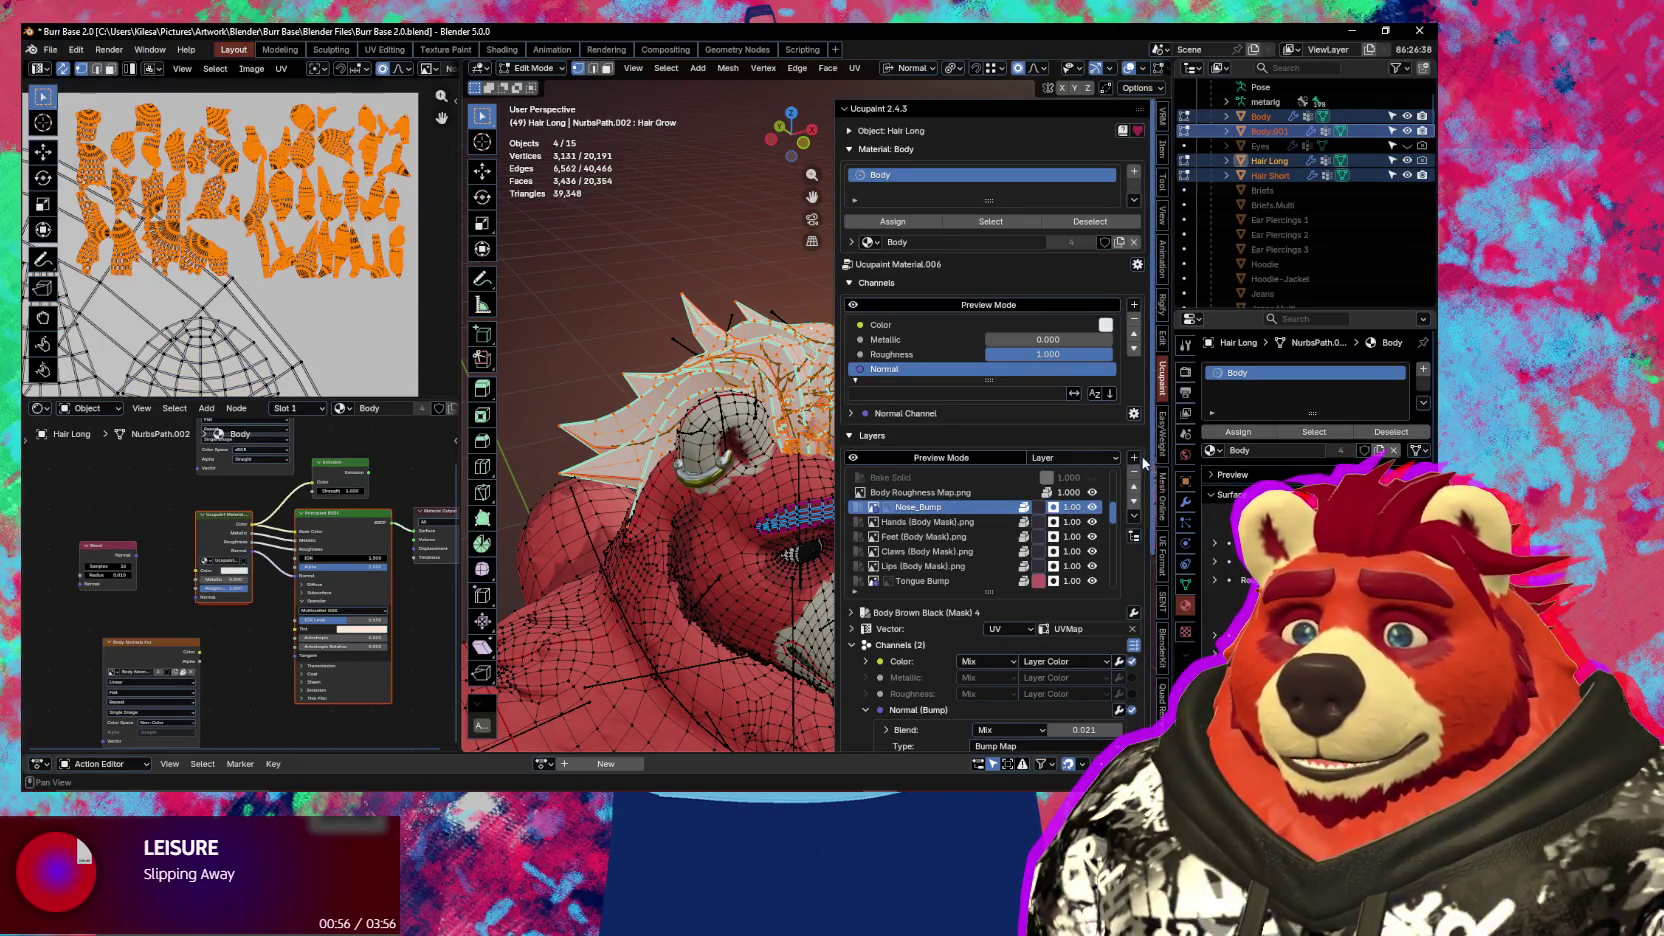
{"action": "left_click", "coordinate": [1134, 458]}
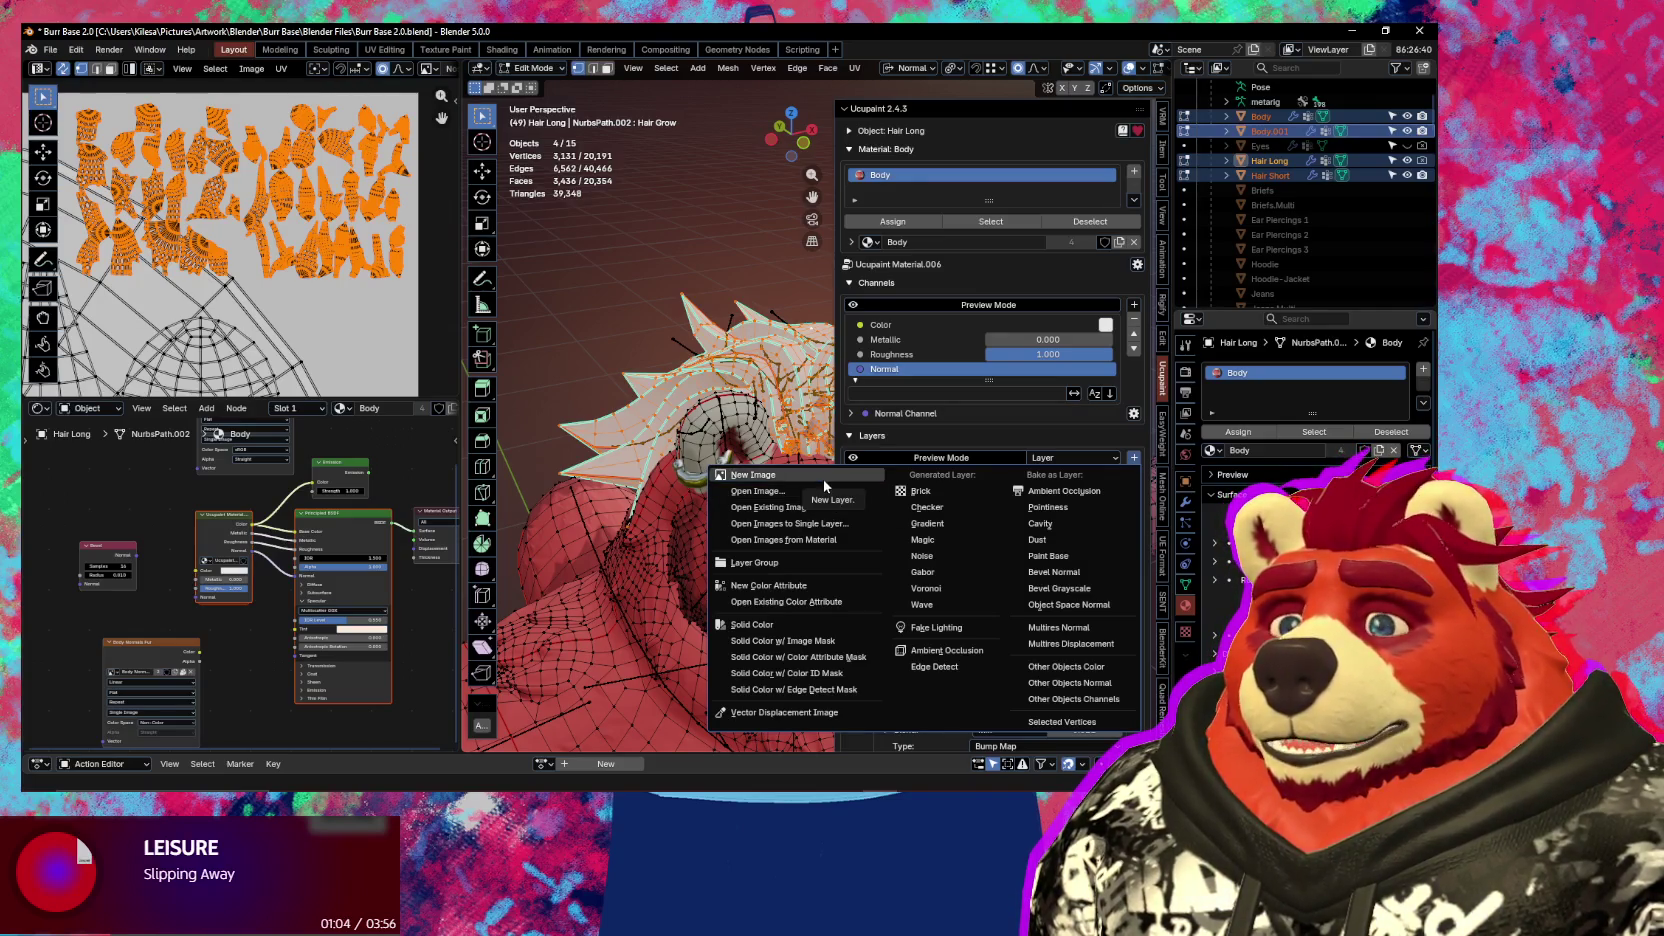
Create a Solid Color layer on the Color channel with a black 4096 image mask
{"action": "left_click", "coordinate": [816, 644]}
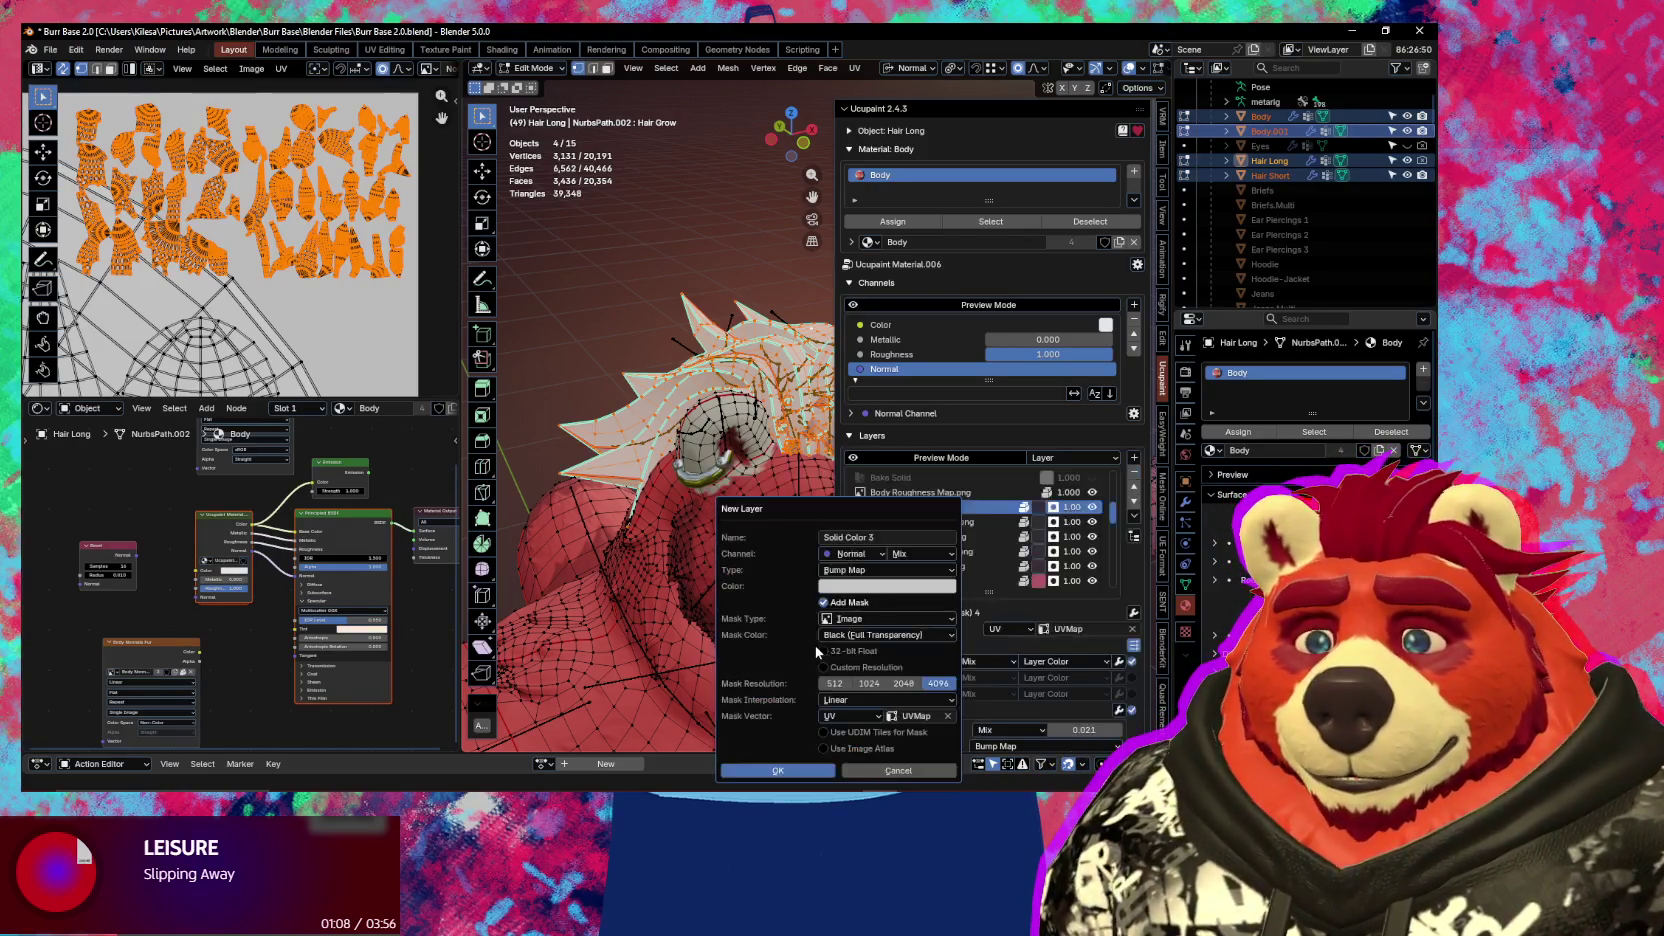
{"action": "left_click", "coordinate": [866, 555]}
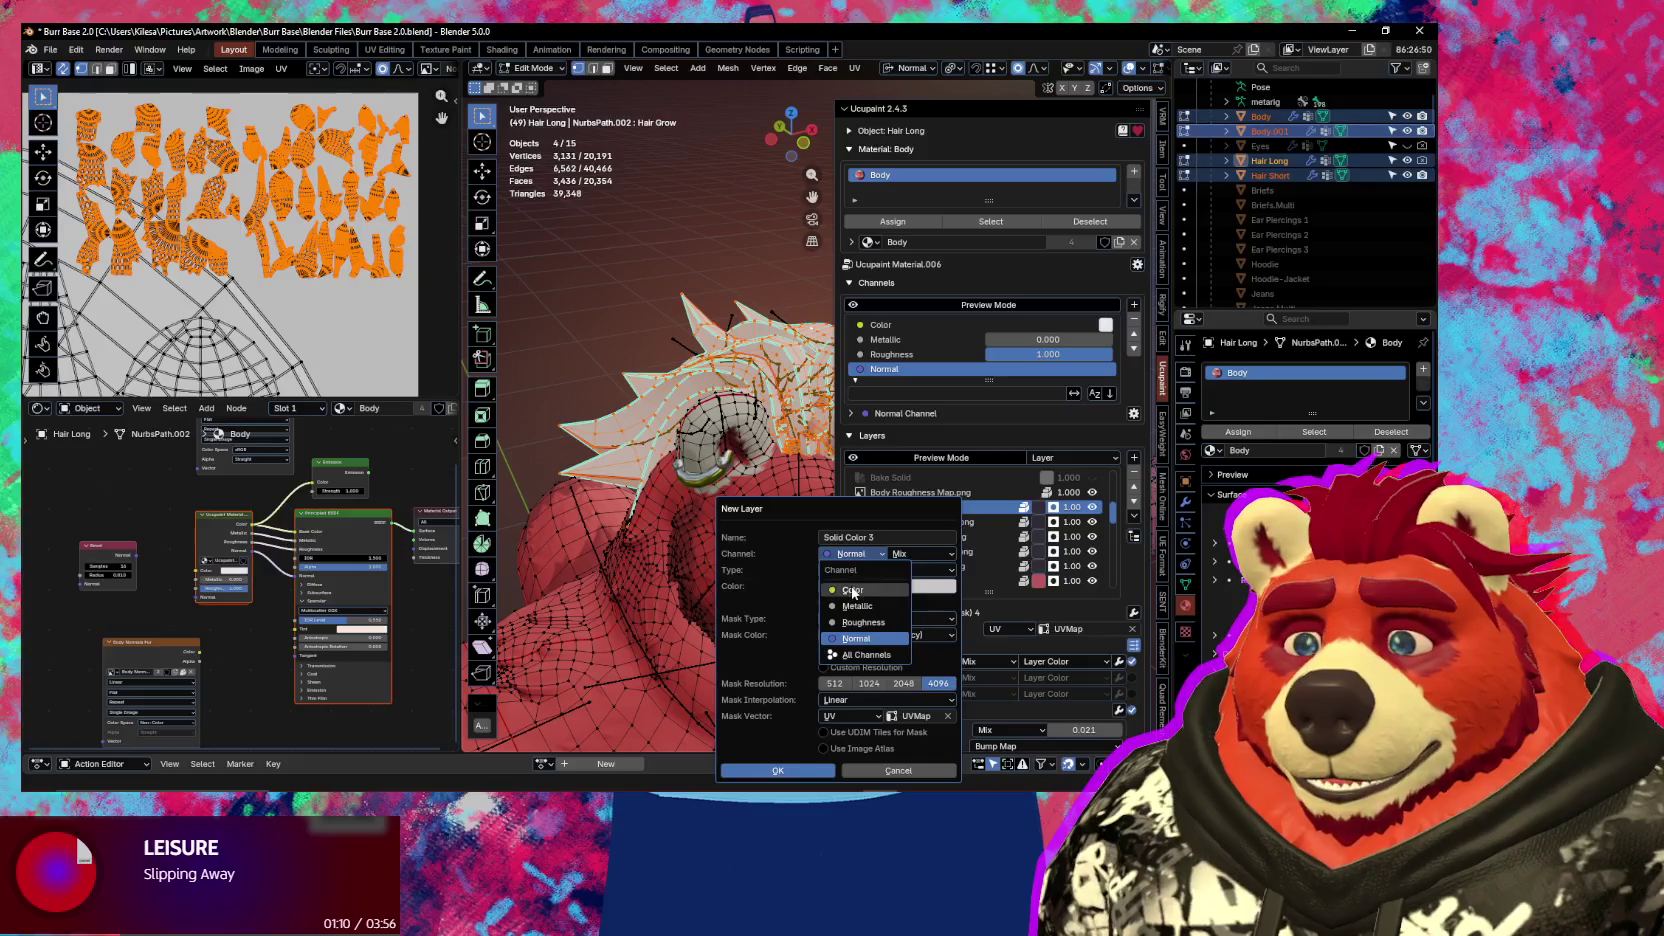
{"action": "left_click", "coordinate": [852, 590]}
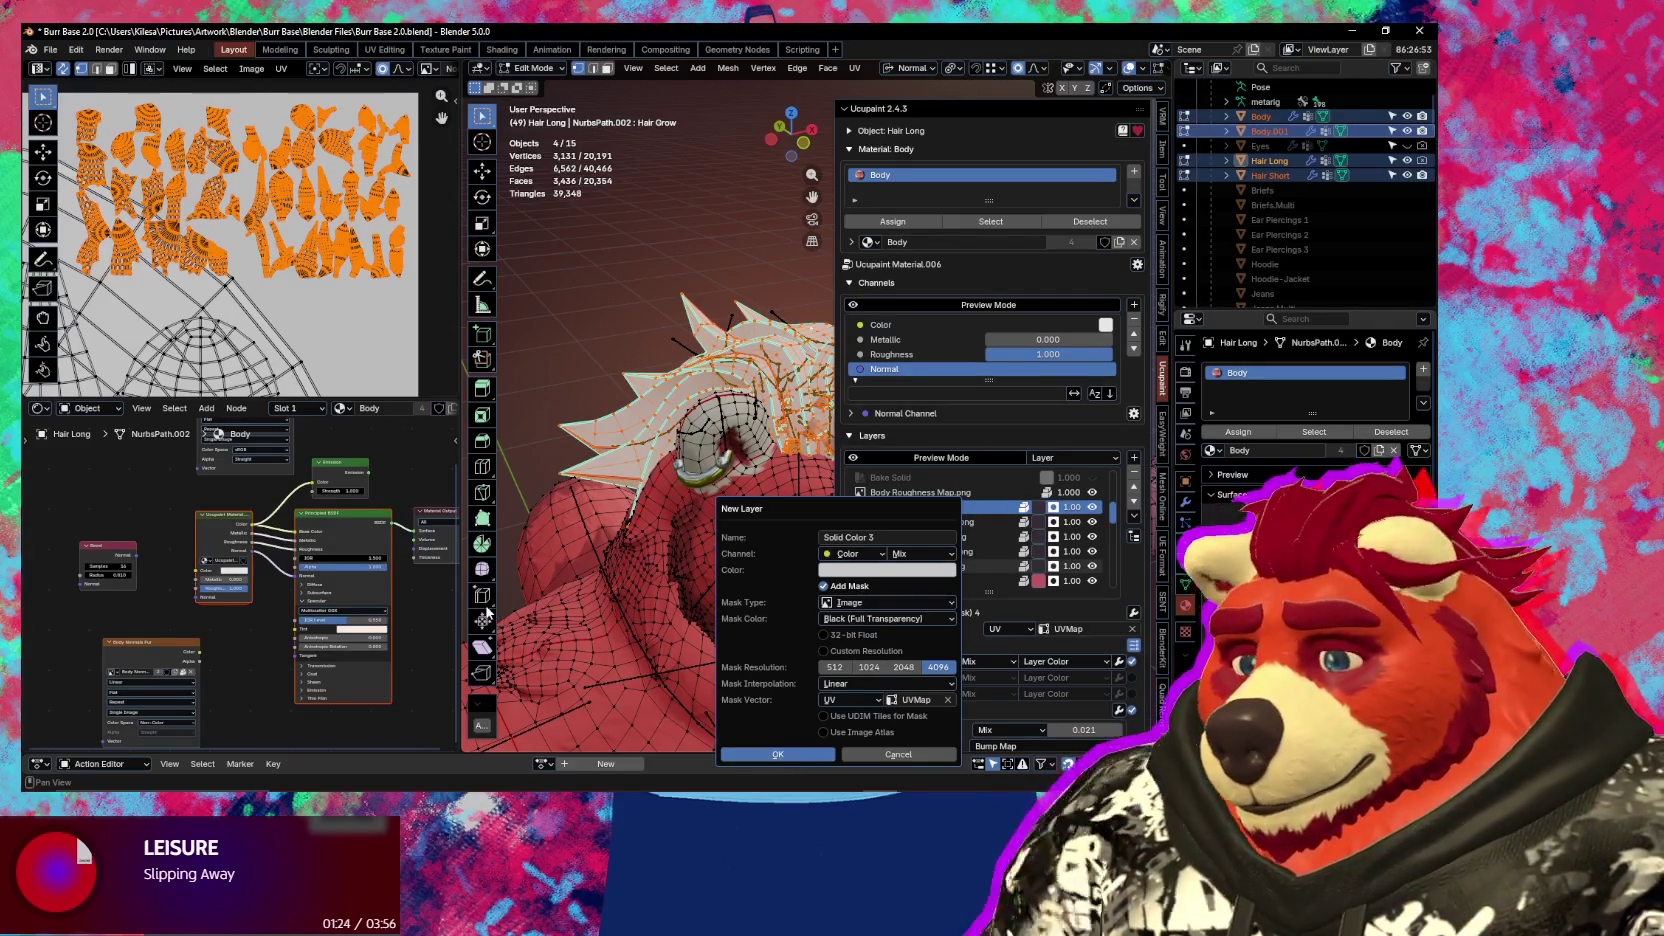
{"action": "left_click", "coordinate": [786, 754]}
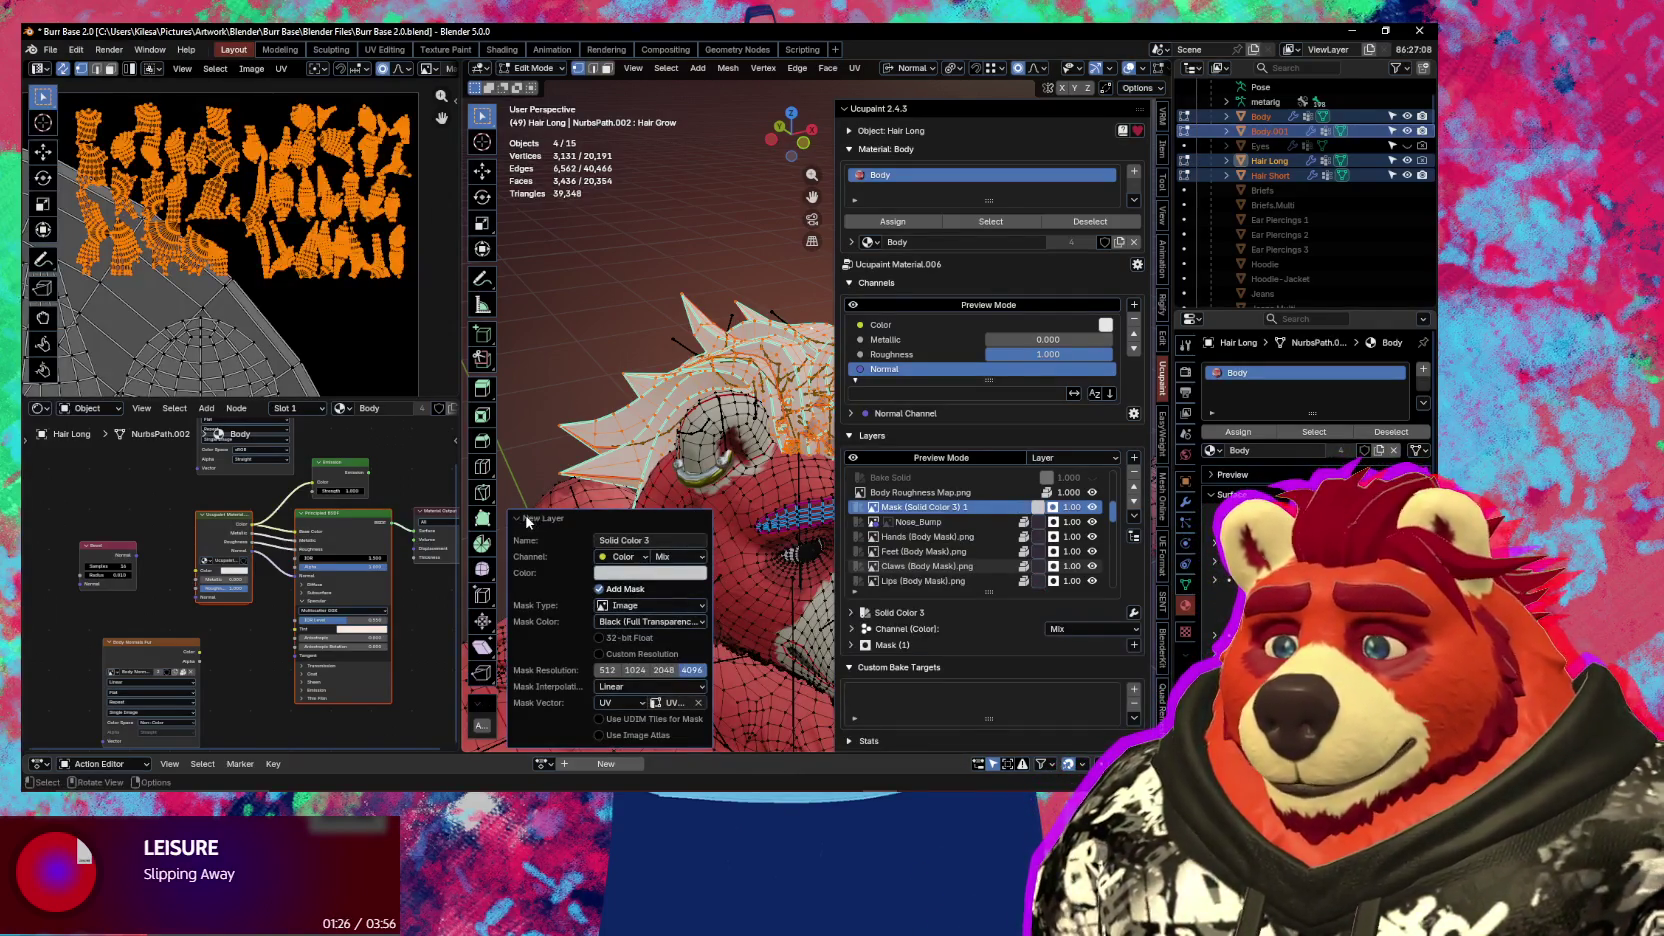
Edit the layer colour's hex value and rename the mask layer Hair (Body Mask)
{"action": "left_click", "coordinate": [1038, 507]}
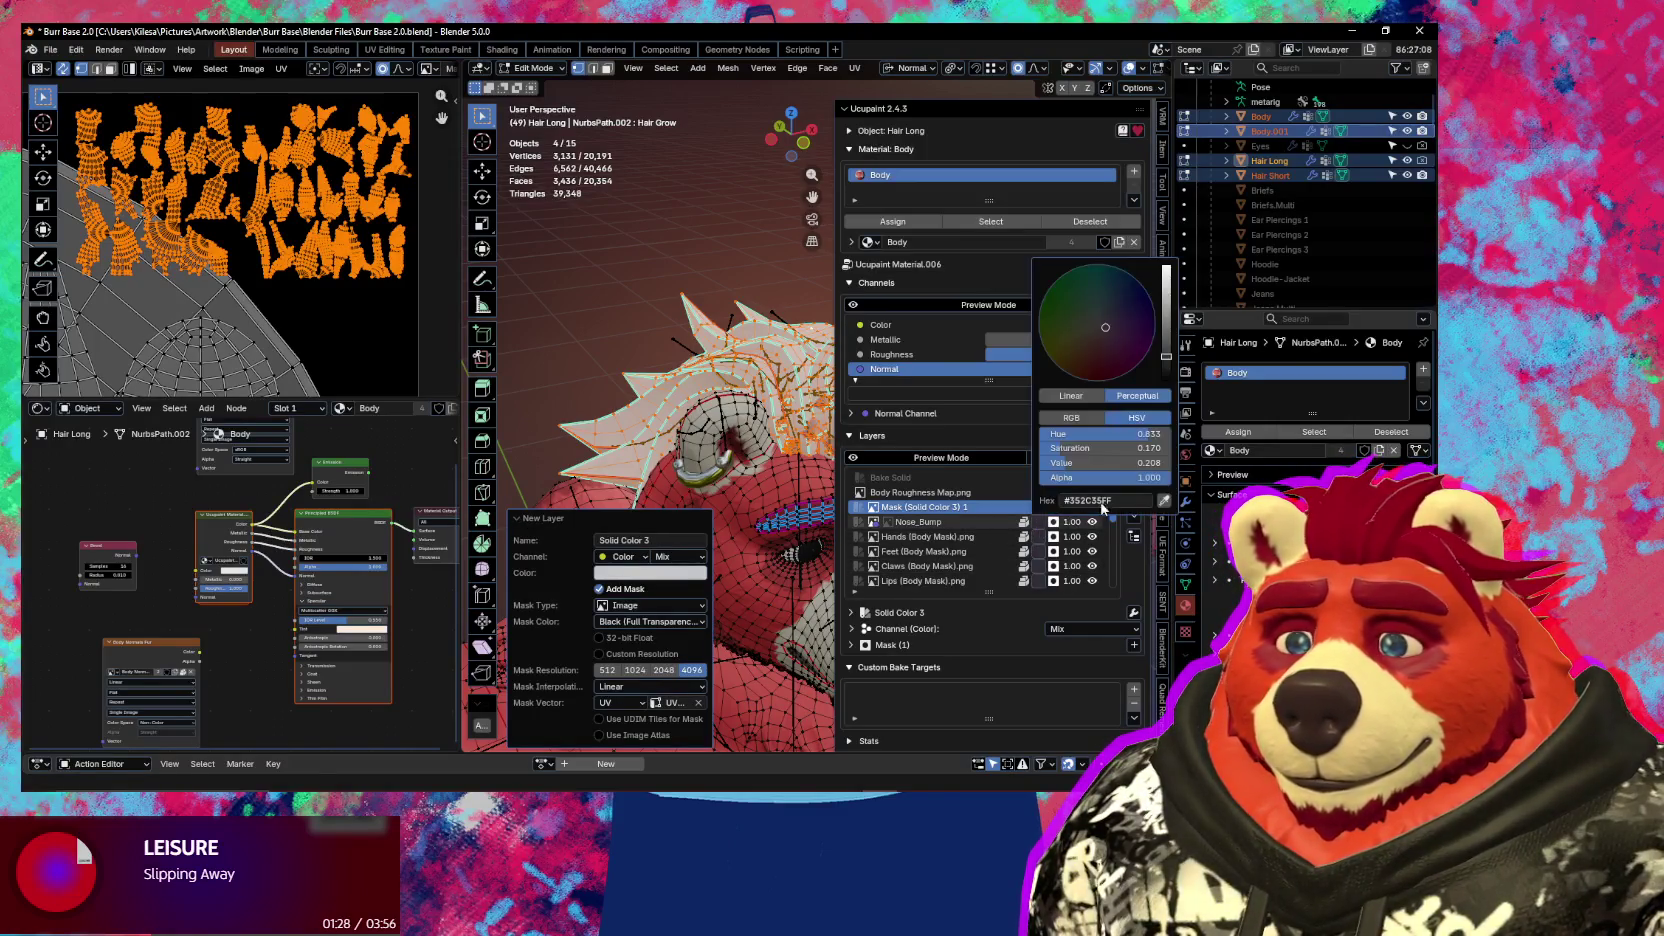
{"action": "left_click", "coordinate": [1104, 501]}
{"action": "key", "text": "Return"}
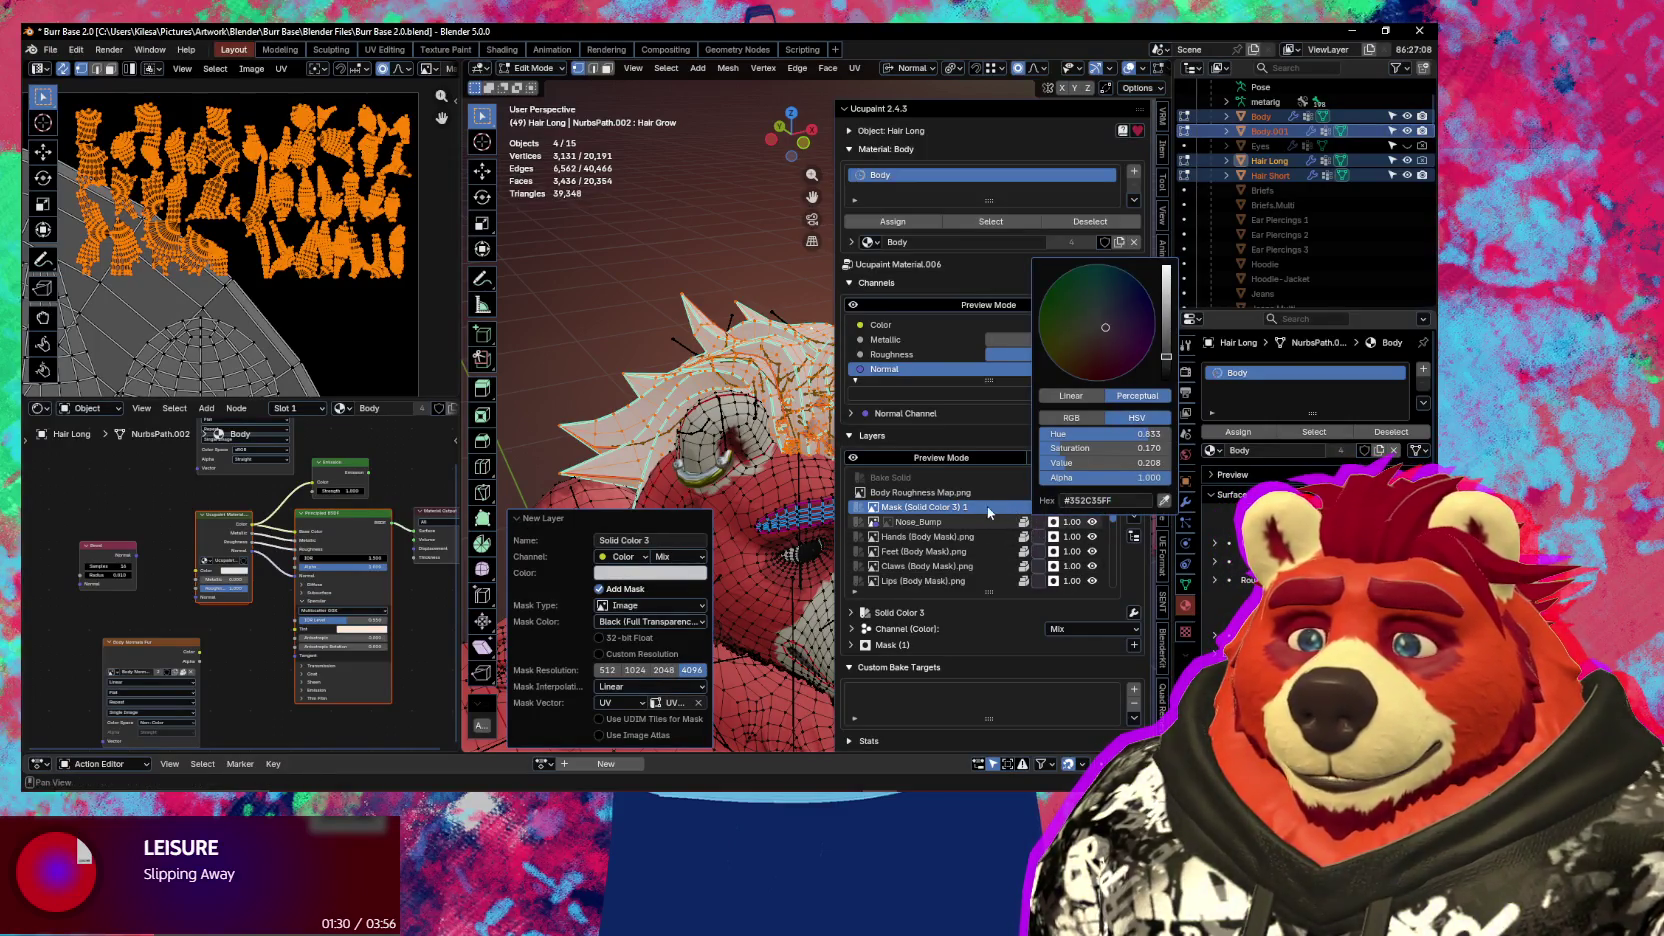
{"action": "double_click", "coordinate": [947, 508]}
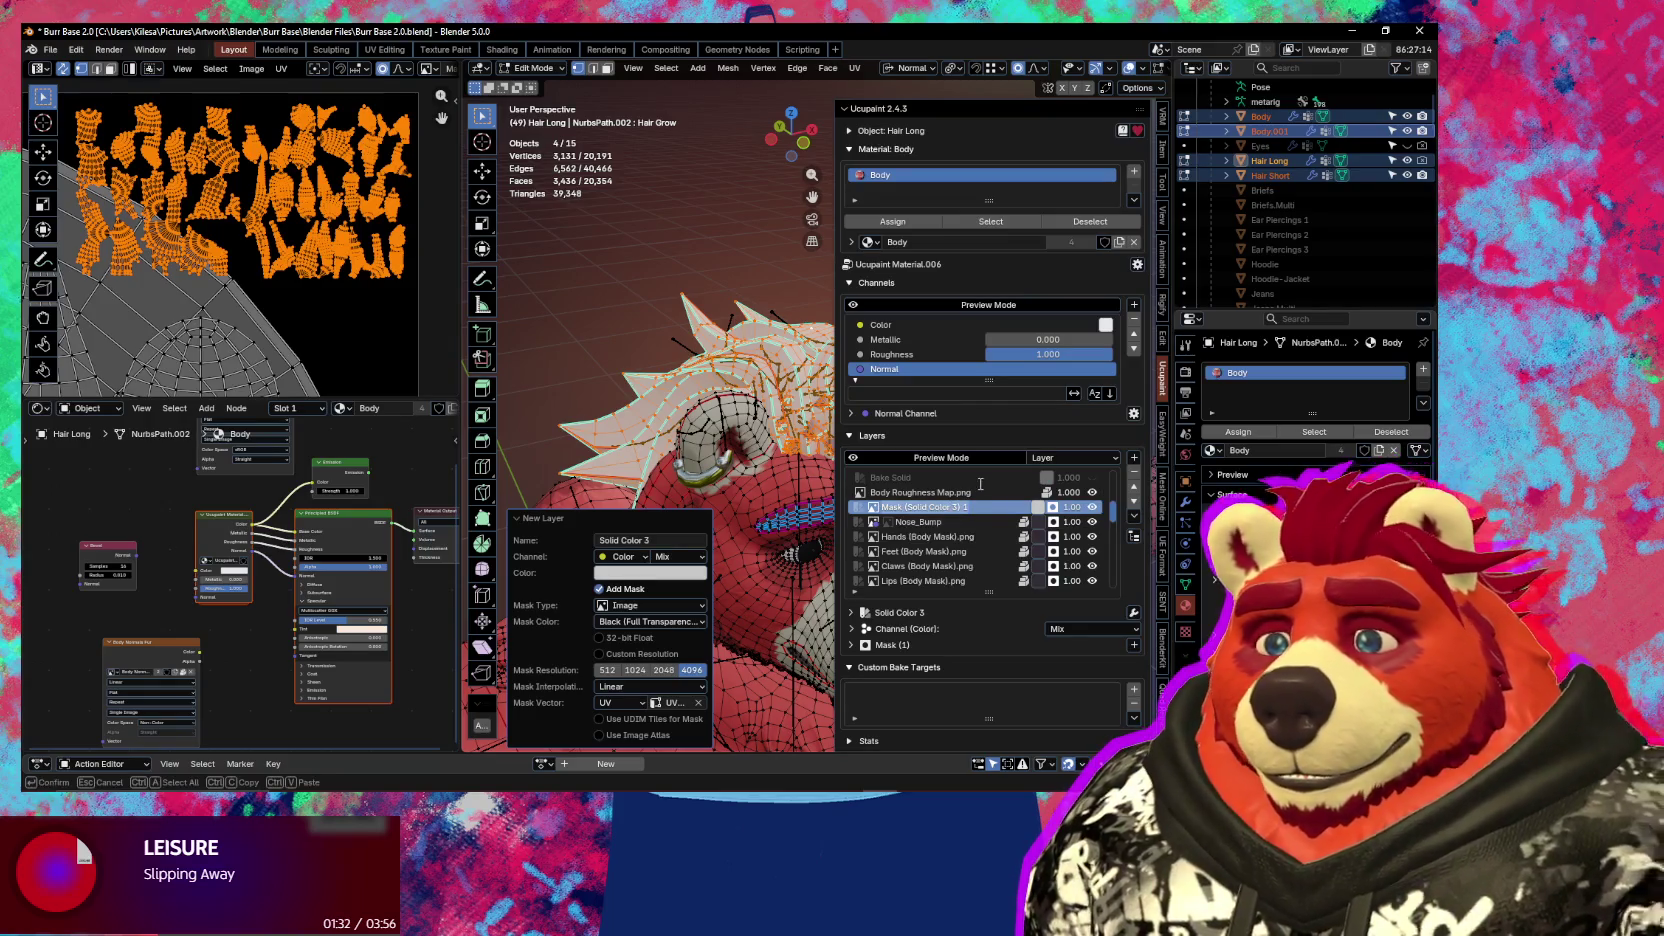
{"action": "type", "text": "Hair (Body Mask"}
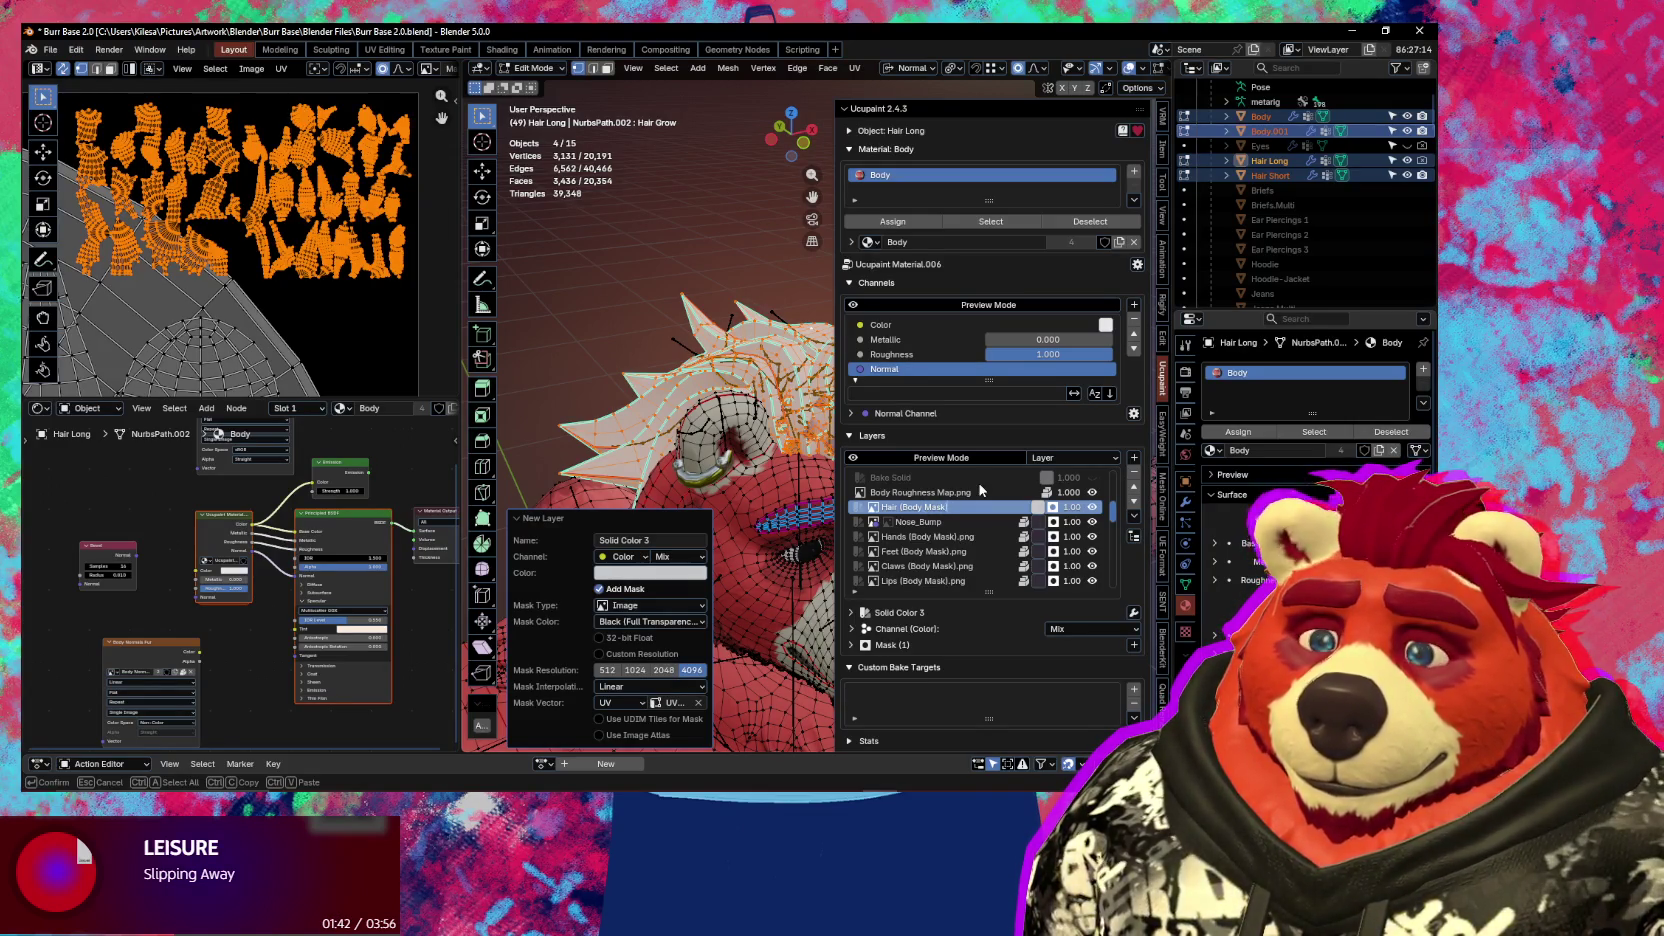
Paste a light grey hex value as the solid colour layer's colour
{"action": "middle_click_drag", "start_coordinate": [700, 430], "coordinate": [731, 413]}
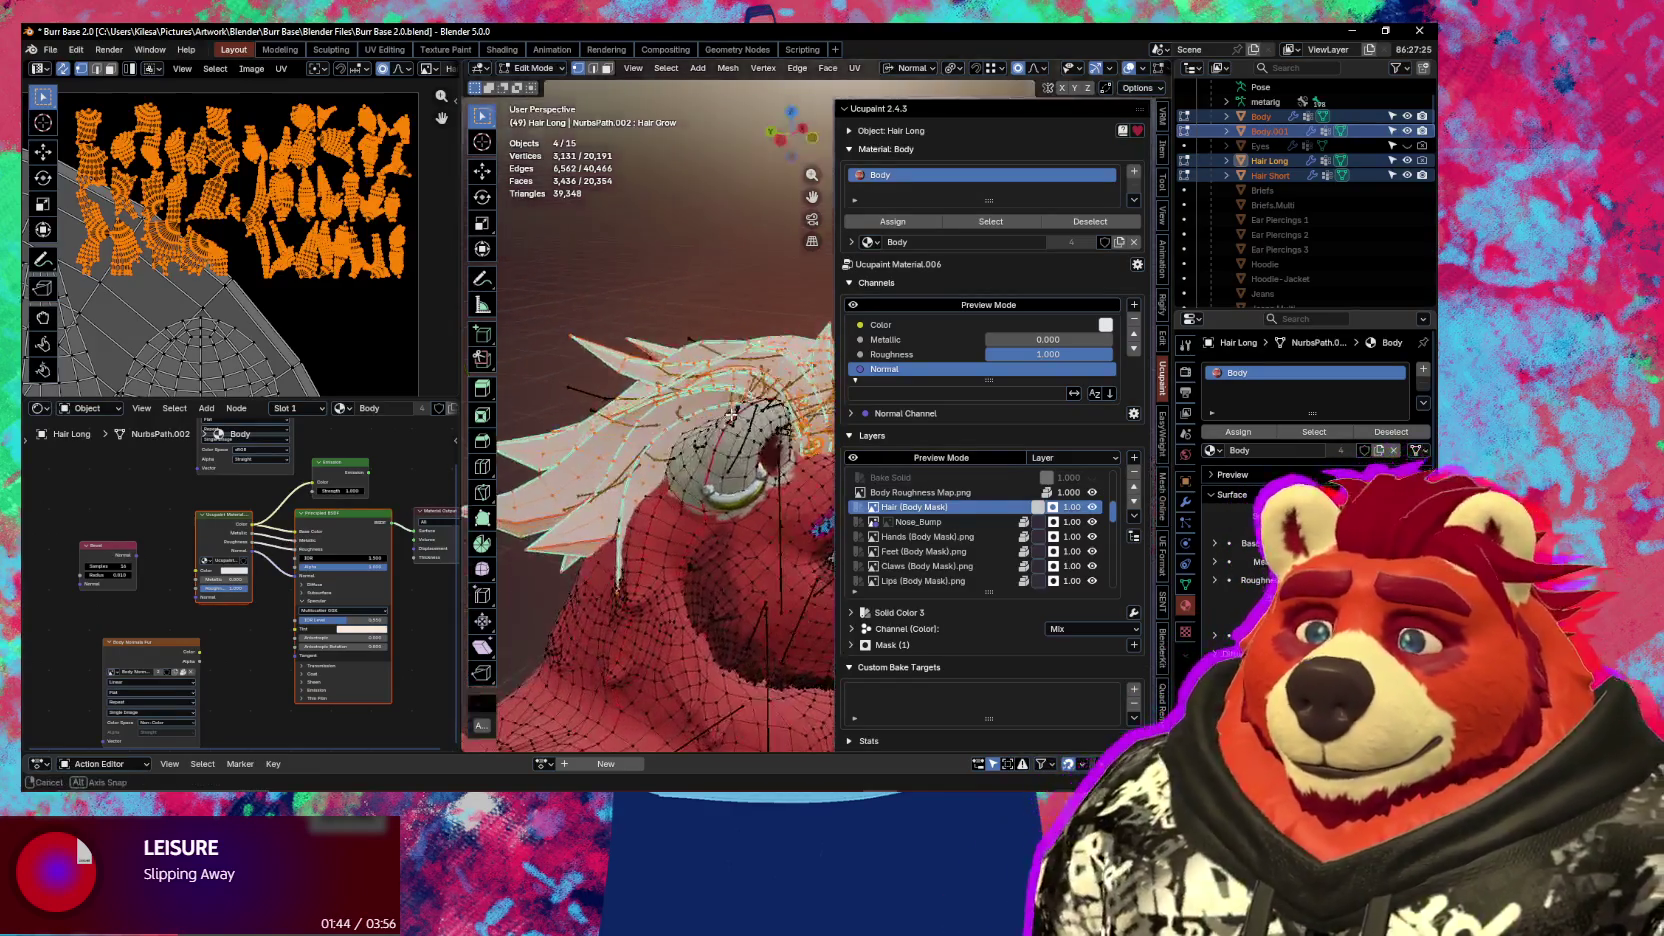
{"action": "mouse_move", "coordinate": [703, 474]}
{"action": "middle_mouse_down"}
{"action": "mouse_move", "coordinate": [598, 527]}
{"action": "mouse_move", "coordinate": [605, 480]}
{"action": "middle_mouse_up"}
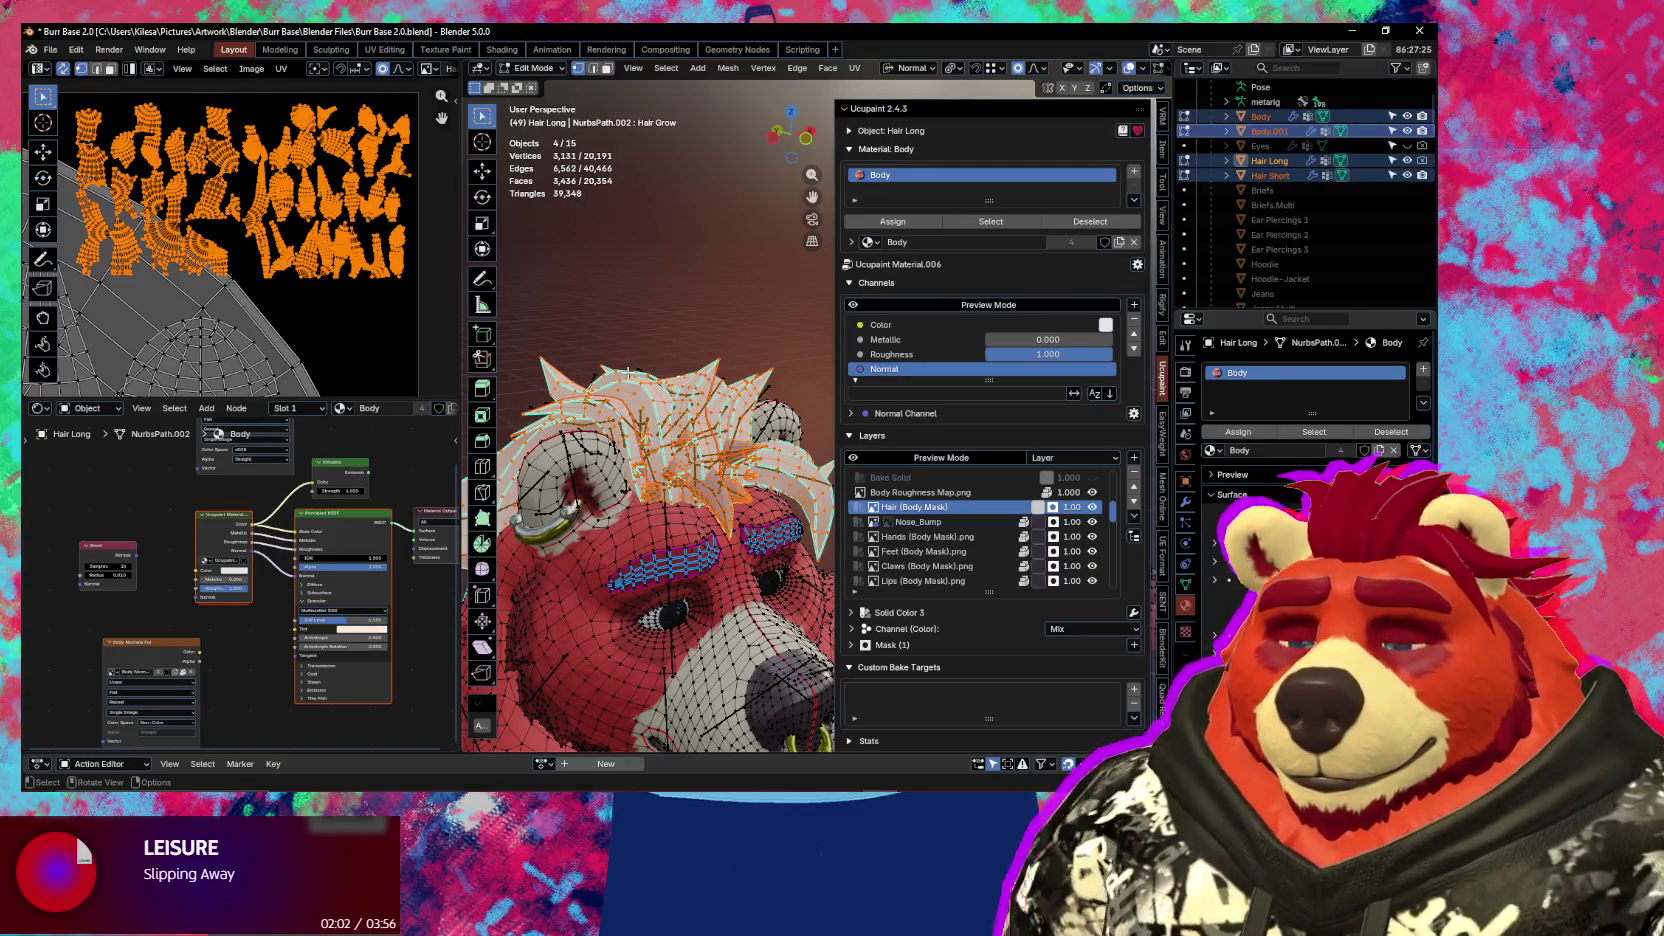
{"action": "scroll", "coordinate": [680, 370], "scroll_direction": "up", "scroll_amount": 1}
{"action": "scroll", "coordinate": [706, 392], "scroll_direction": "up", "scroll_amount": 1}
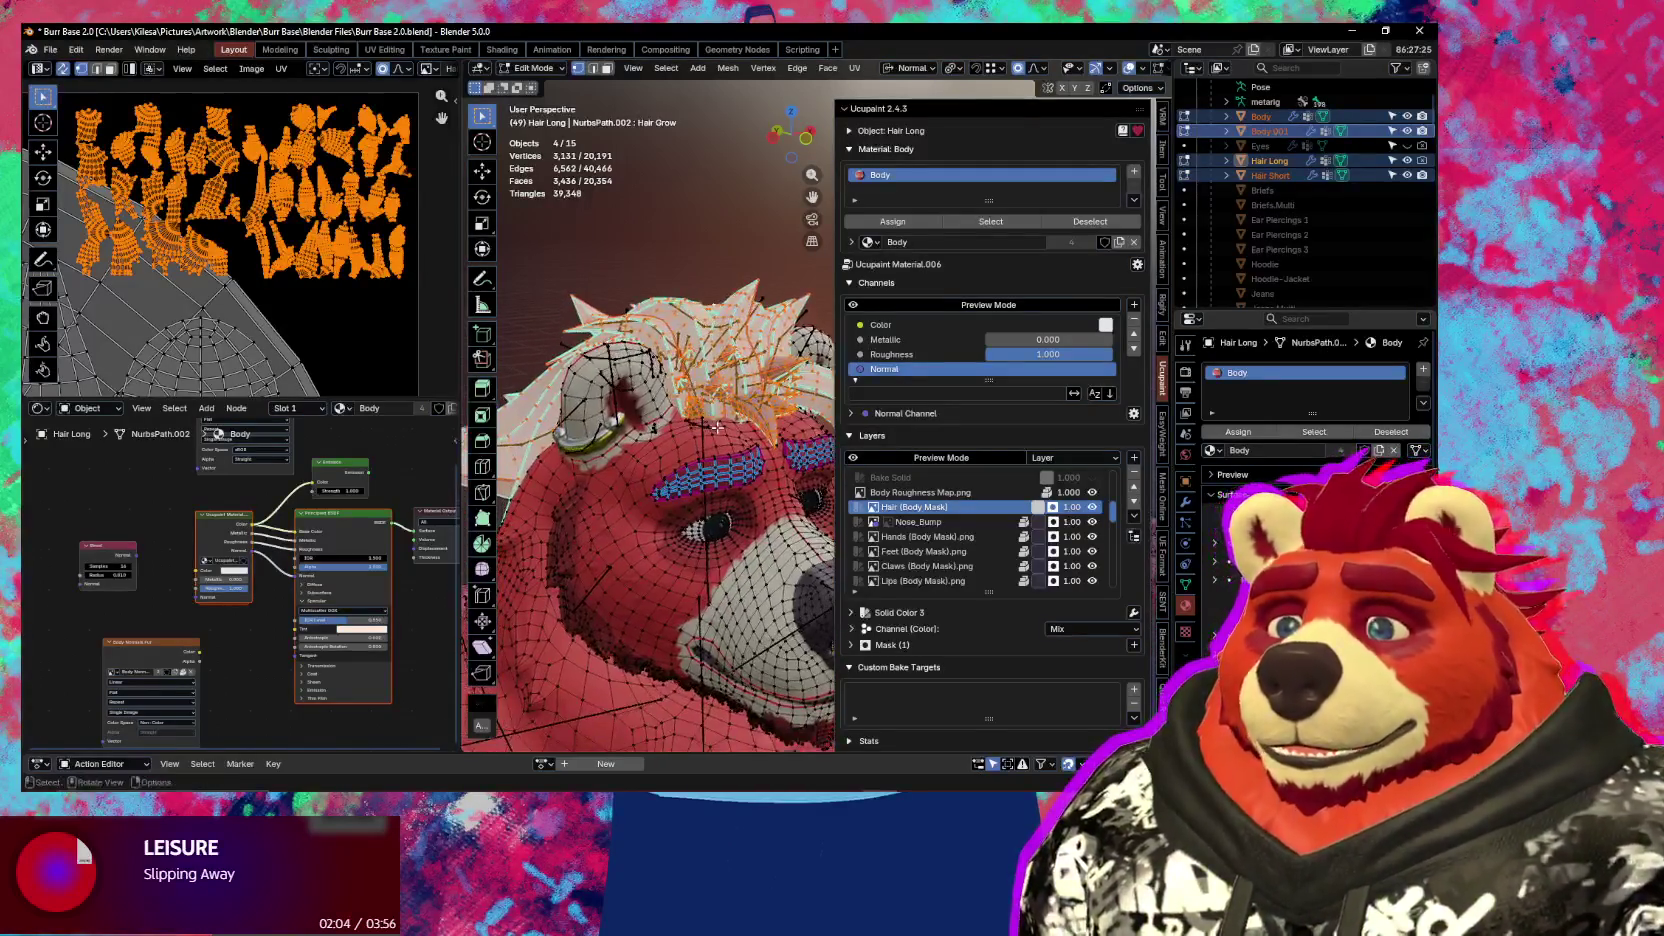
{"action": "scroll", "coordinate": [706, 392], "scroll_direction": "up", "scroll_amount": 1}
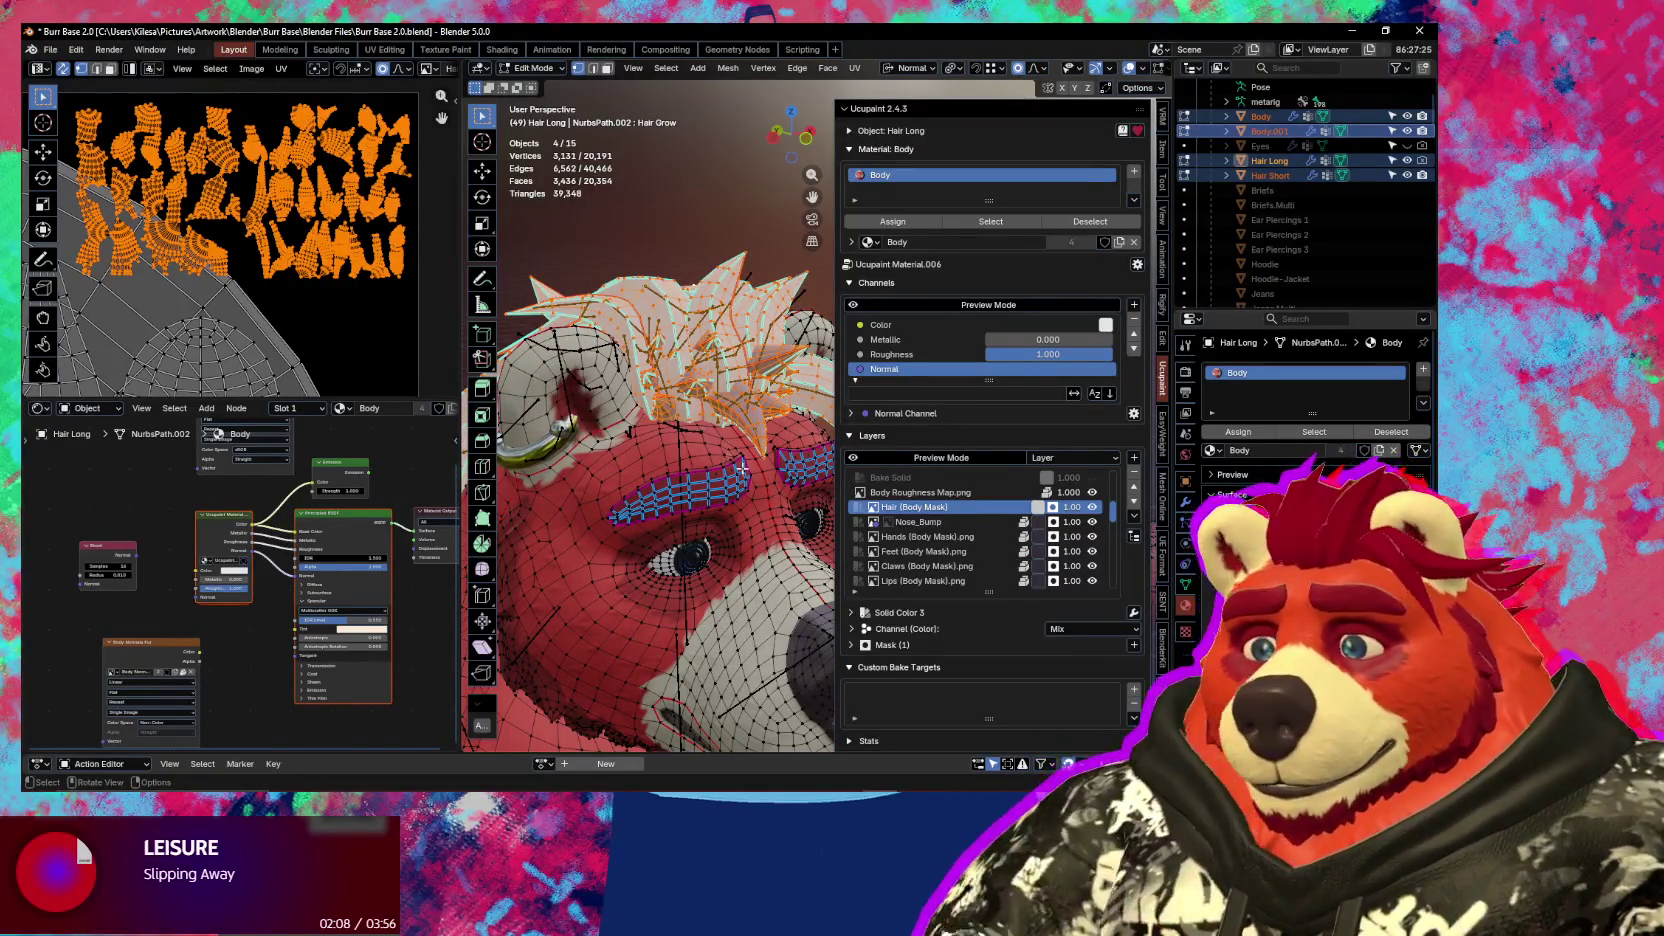
{"action": "left_click", "coordinate": [1036, 523]}
{"action": "left_click", "coordinate": [1093, 500]}
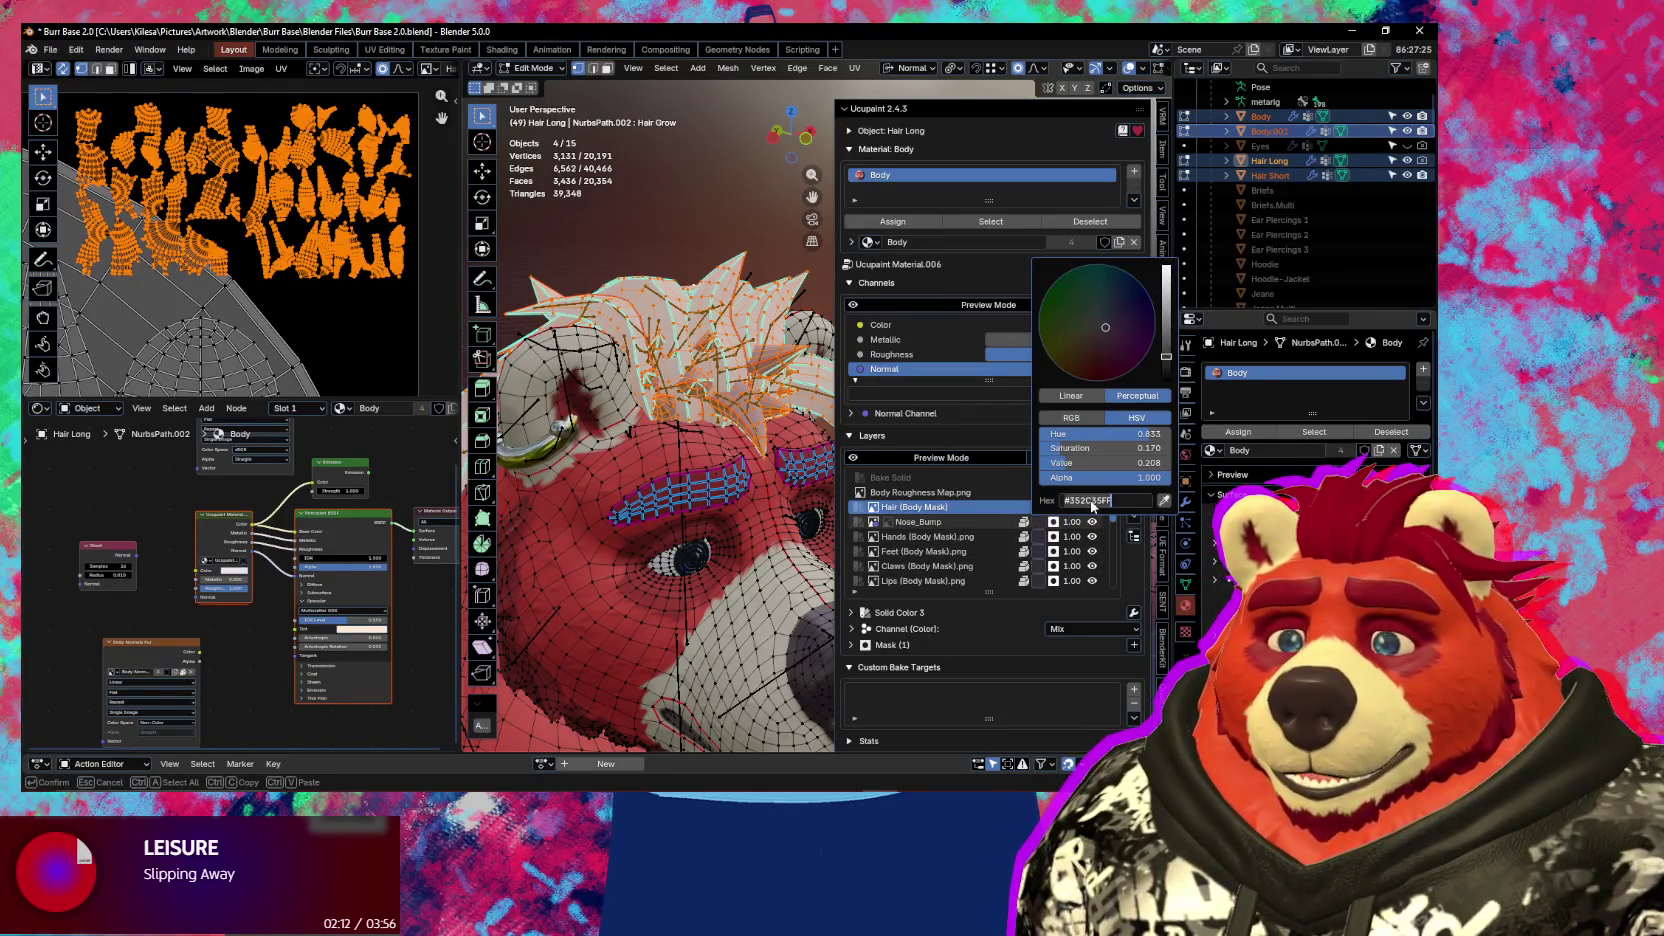
{"action": "key", "text": "ctrl+v"}
{"action": "key", "text": "Return"}
{"action": "left_click", "coordinate": [1038, 507]}
{"action": "left_click", "coordinate": [1106, 485]}
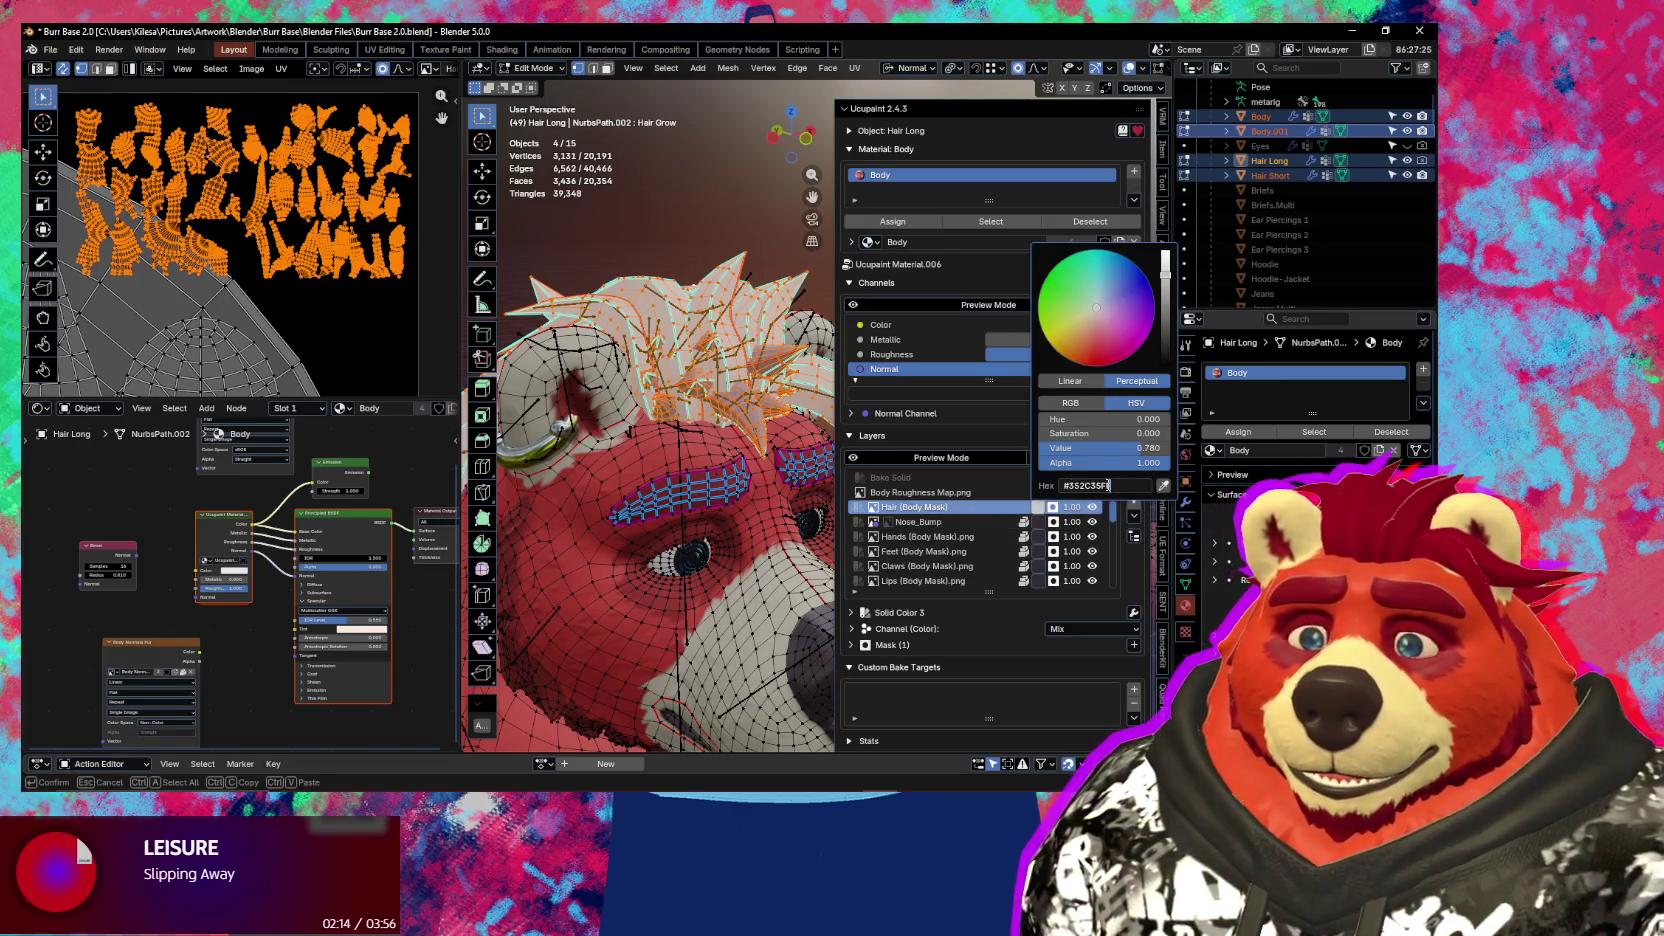
{"action": "key", "text": "Return"}
Switch the UV Editor to the Image Editor in Paint mode showing the mask
{"action": "mouse_move", "coordinate": [650, 470]}
{"action": "middle_mouse_down"}
{"action": "mouse_move", "coordinate": [703, 503]}
{"action": "mouse_move", "coordinate": [680, 500]}
{"action": "middle_mouse_up"}
{"action": "scroll", "coordinate": [250, 200], "scroll_direction": "up", "scroll_amount": 2}
{"action": "scroll", "coordinate": [250, 200], "scroll_direction": "up", "scroll_amount": 2}
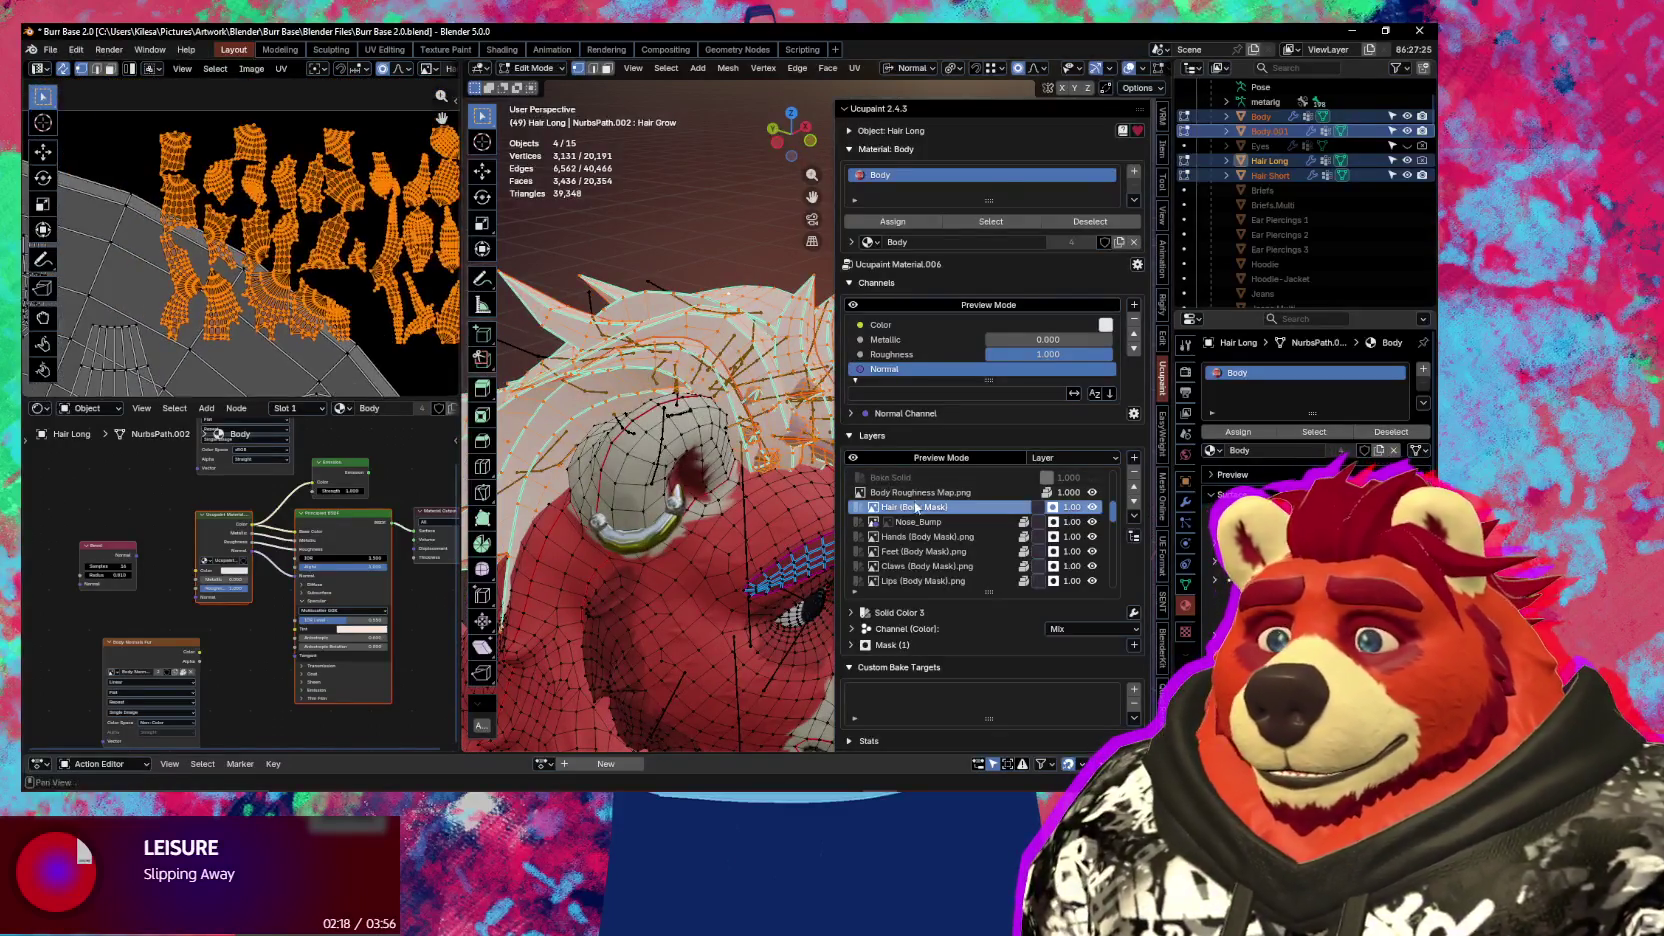
{"action": "scroll", "coordinate": [108, 68], "scroll_direction": "down", "scroll_amount": 2}
{"action": "scroll", "coordinate": [108, 68], "scroll_direction": "down", "scroll_amount": 2}
{"action": "scroll", "coordinate": [108, 68], "scroll_direction": "down", "scroll_amount": 2}
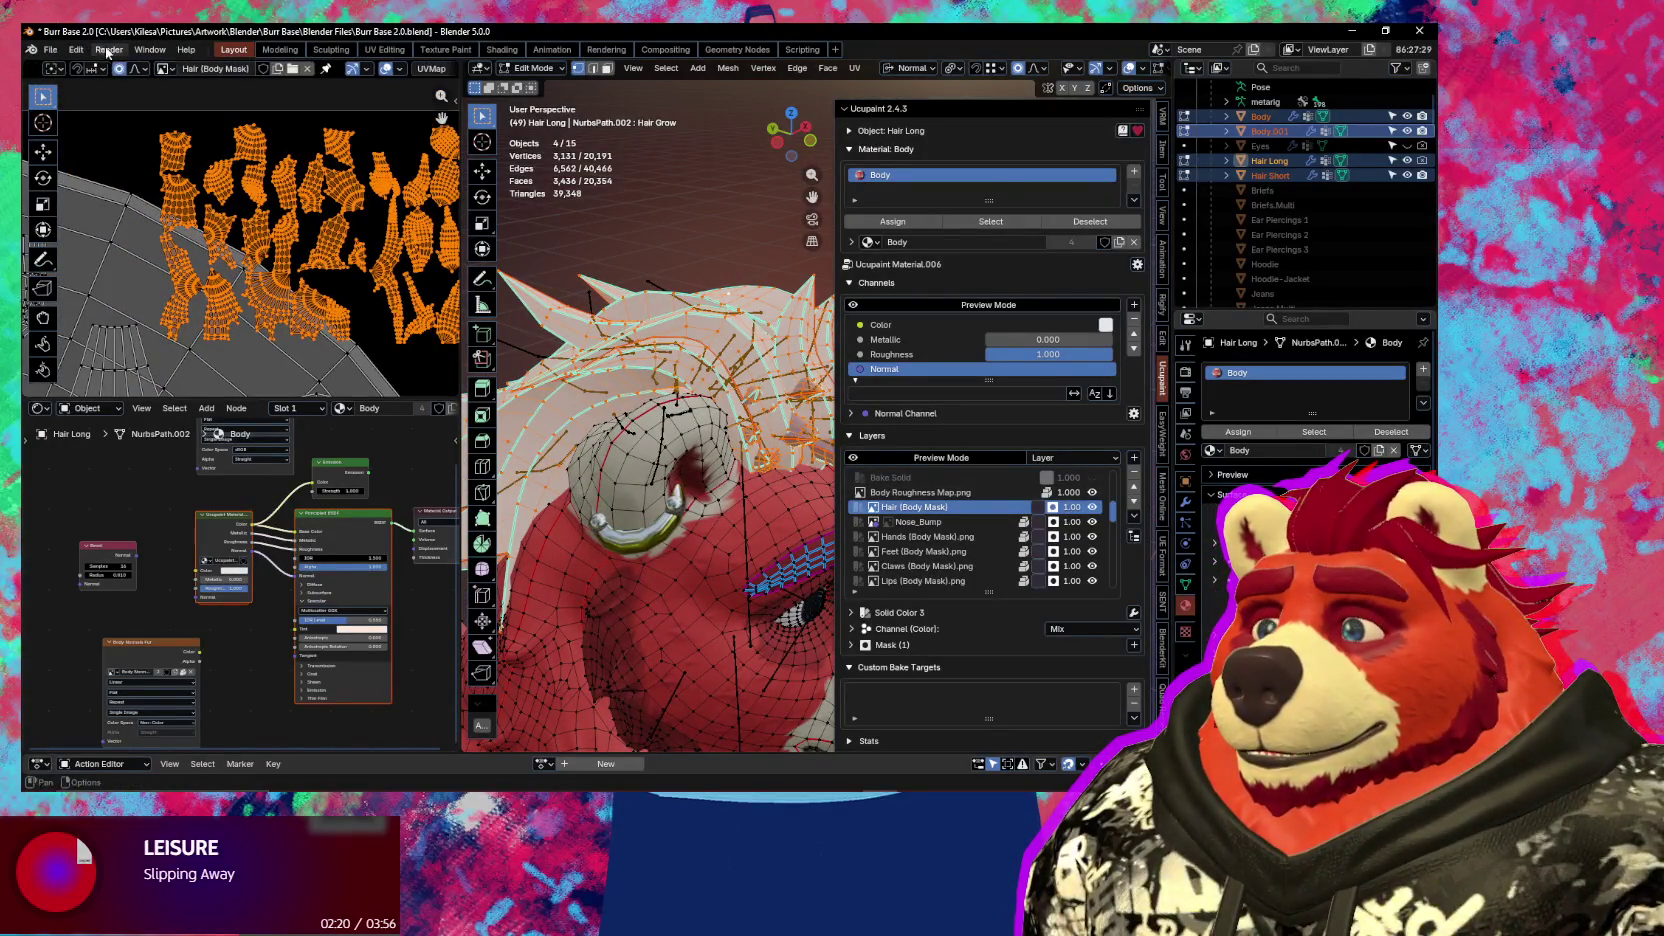
{"action": "scroll", "coordinate": [150, 77], "scroll_direction": "up", "scroll_amount": 2}
{"action": "scroll", "coordinate": [111, 79], "scroll_direction": "up", "scroll_amount": 3}
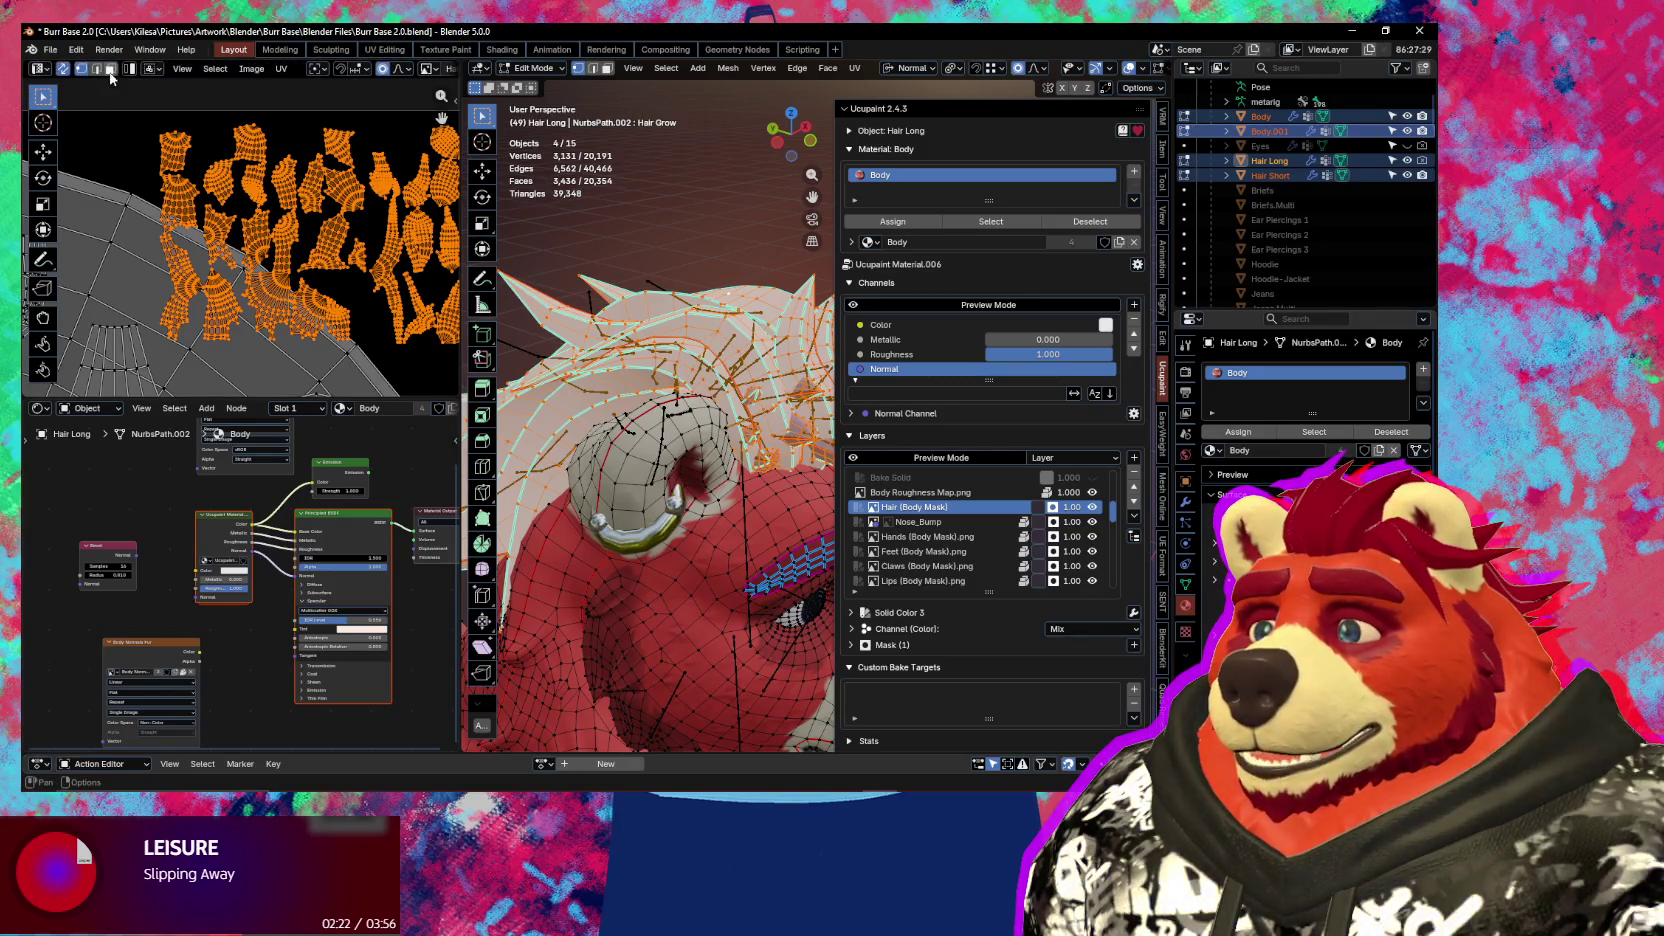
{"action": "left_click", "coordinate": [50, 70]}
{"action": "left_click", "coordinate": [75, 109]}
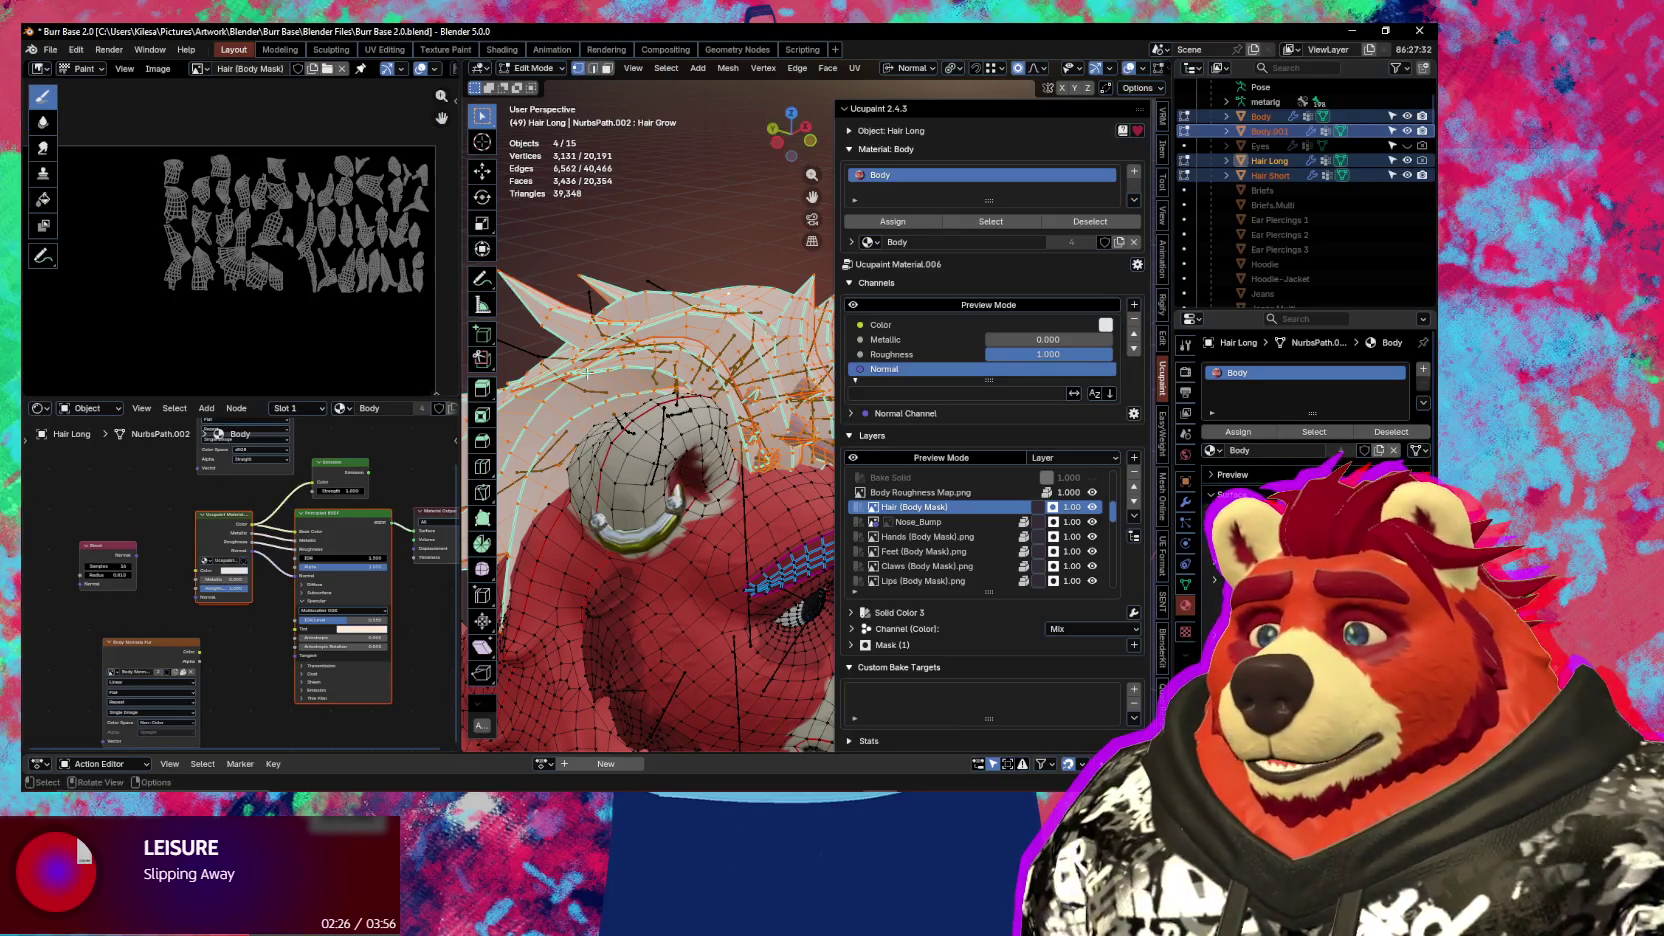
Enter Texture Paint with the Line stroke method and the Paint Hard brush
{"action": "key", "text": "ctrl+Tab"}
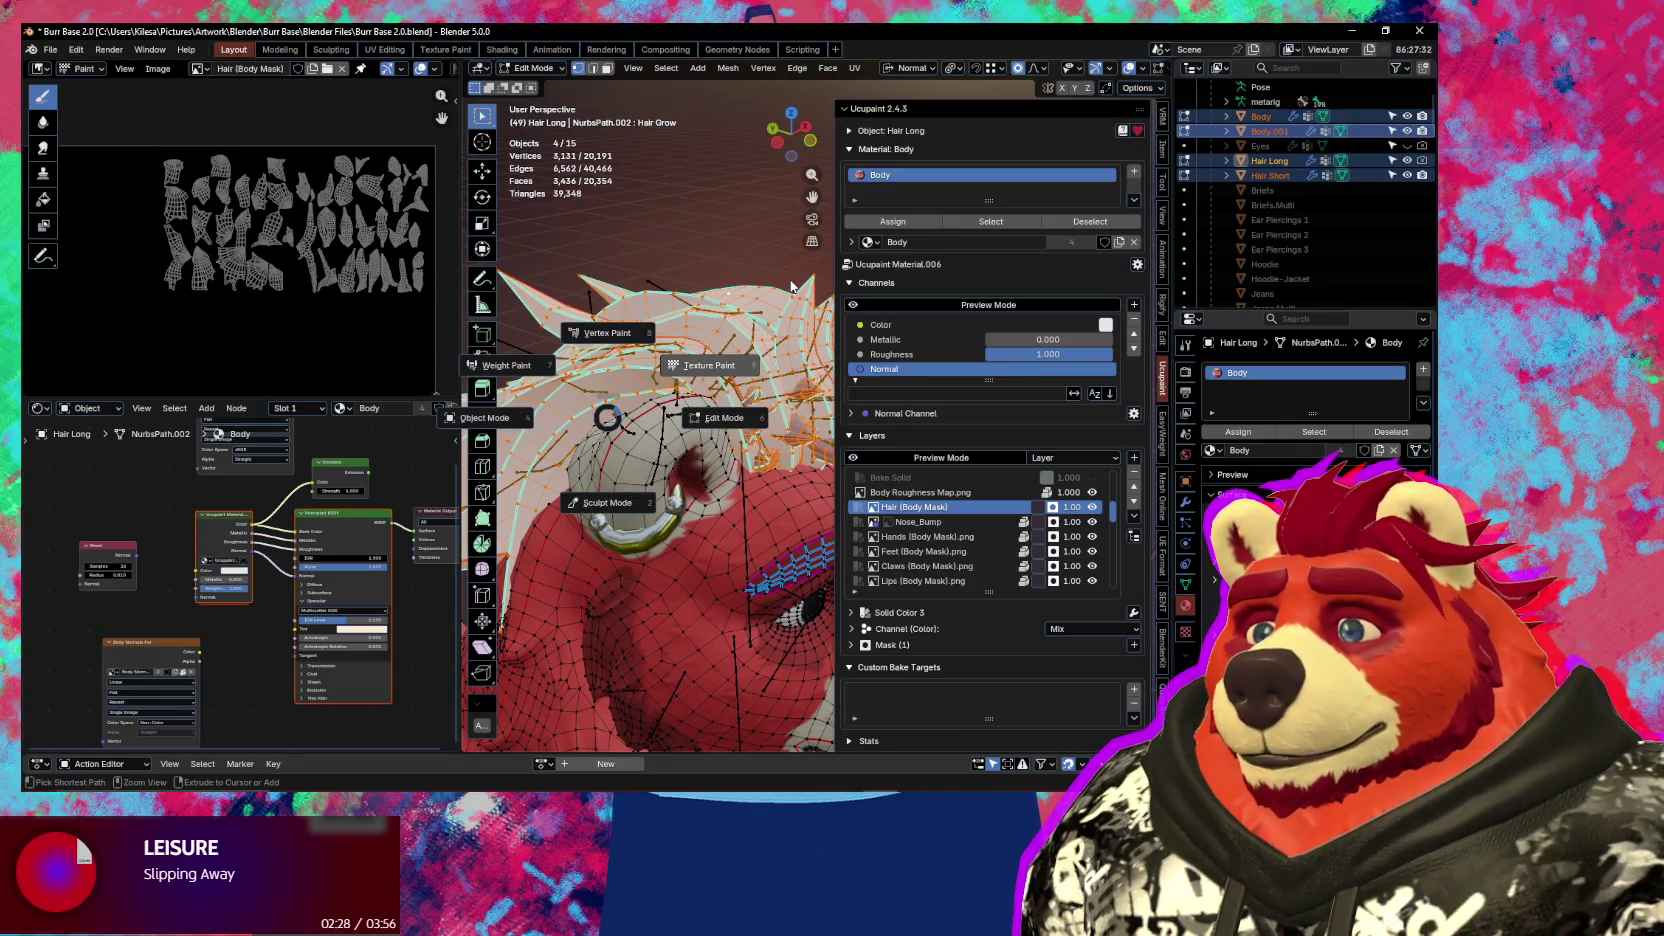
{"action": "left_click", "coordinate": [791, 287]}
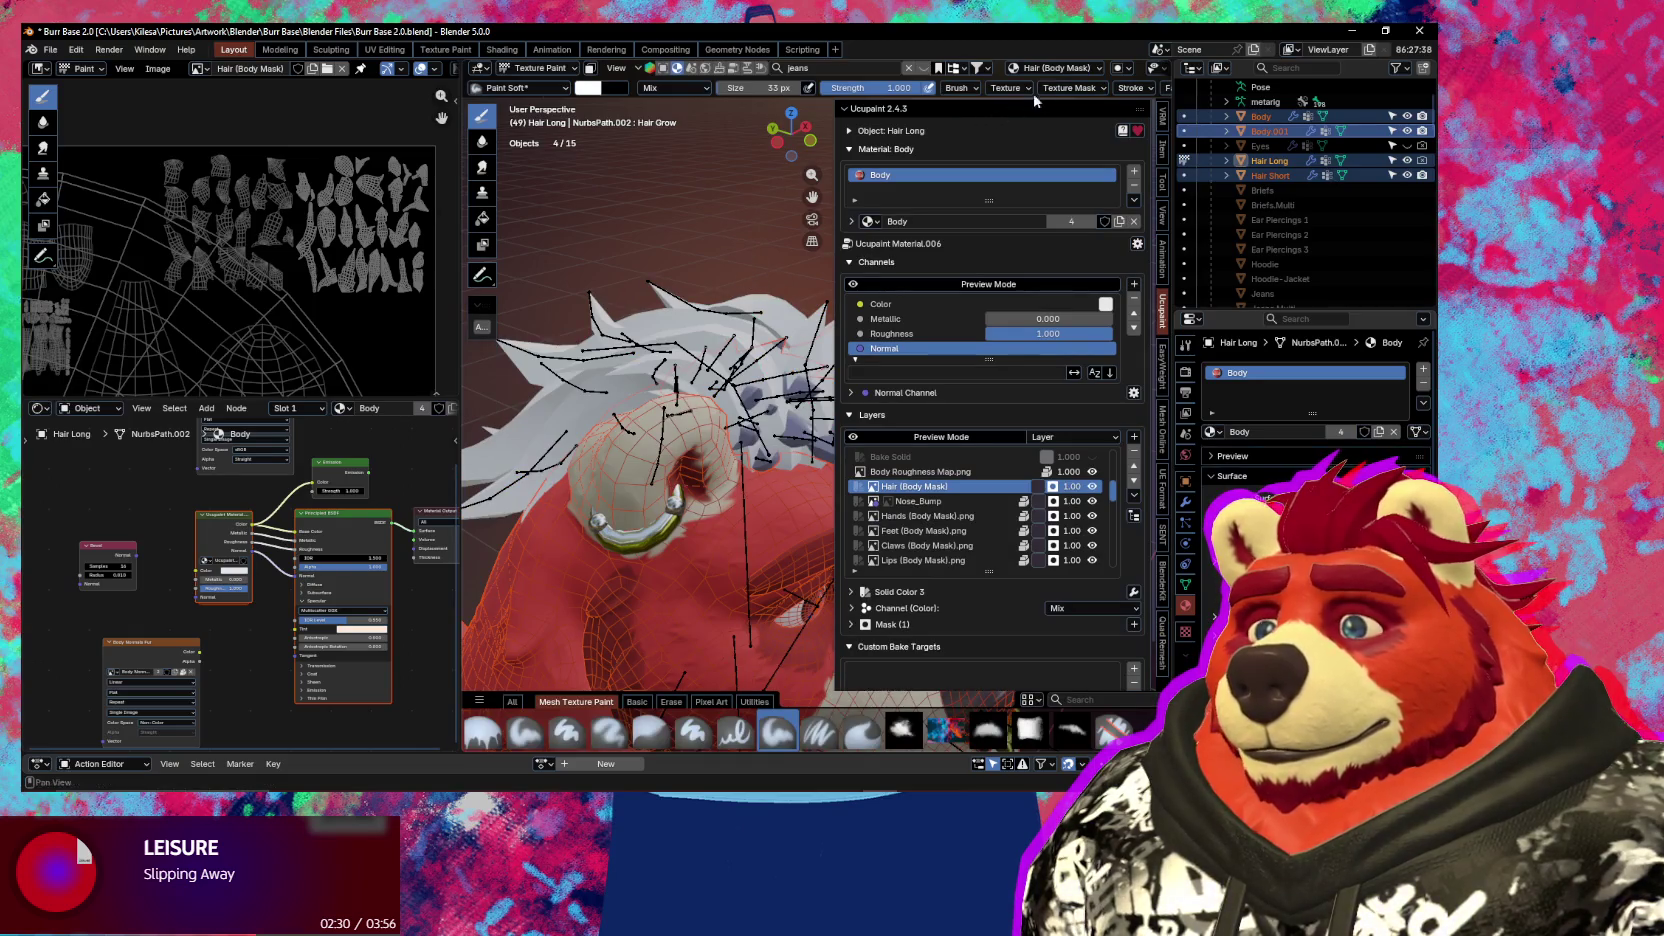
{"action": "left_click", "coordinate": [1133, 90]}
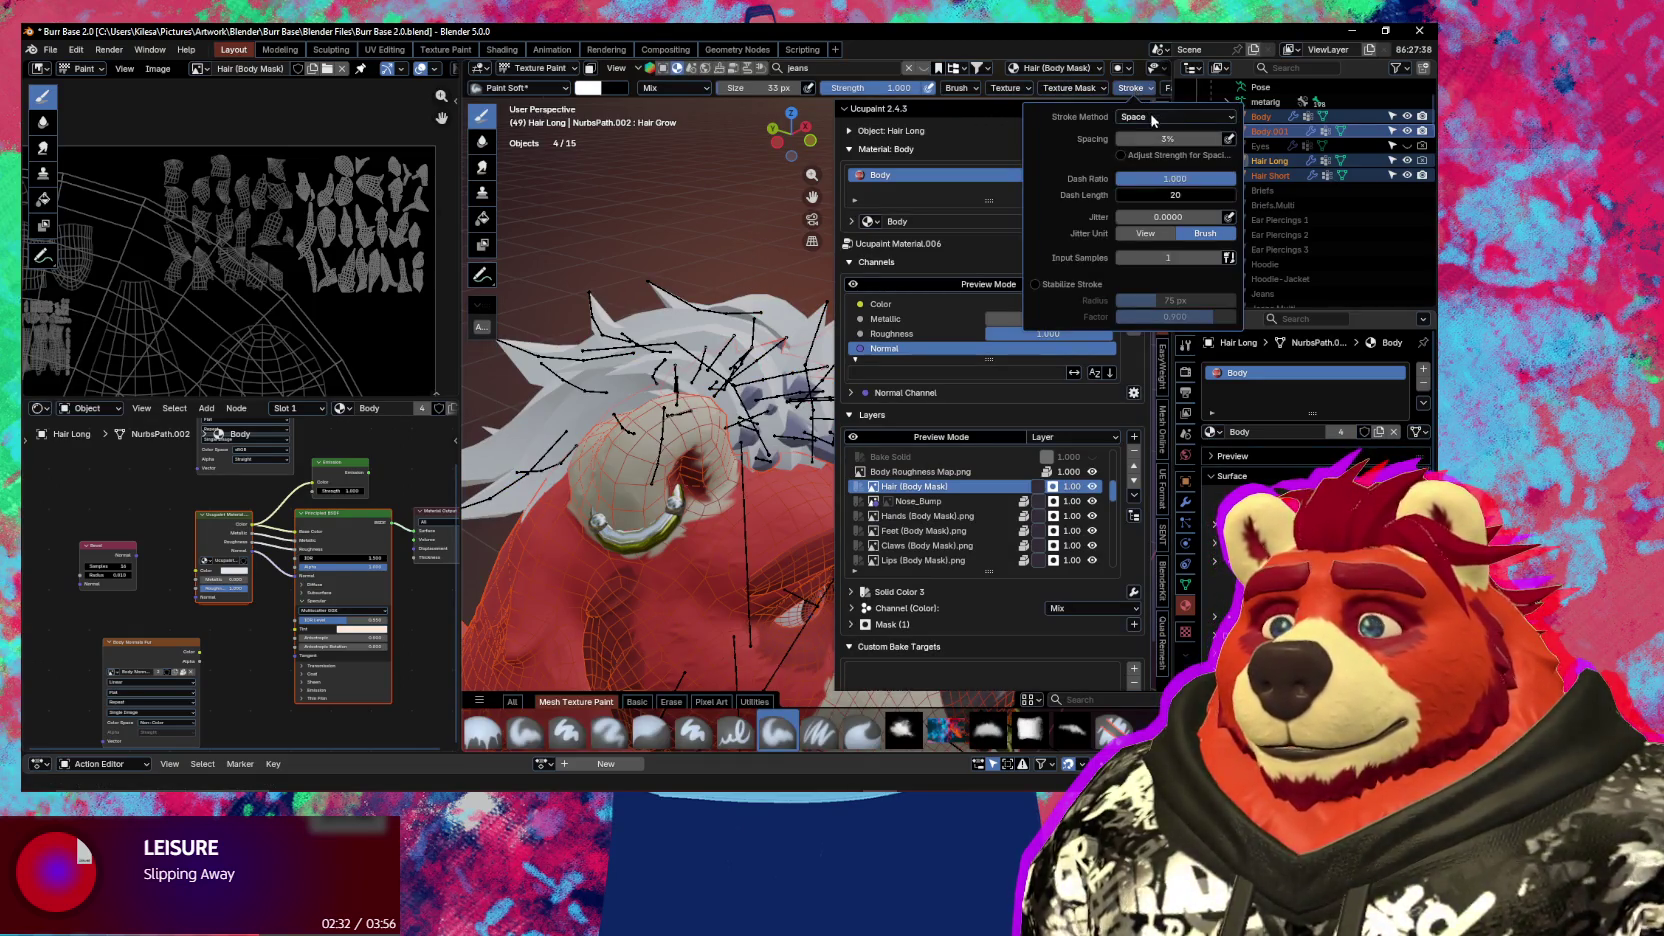
{"action": "left_click", "coordinate": [1153, 117]}
{"action": "left_click", "coordinate": [1150, 216]}
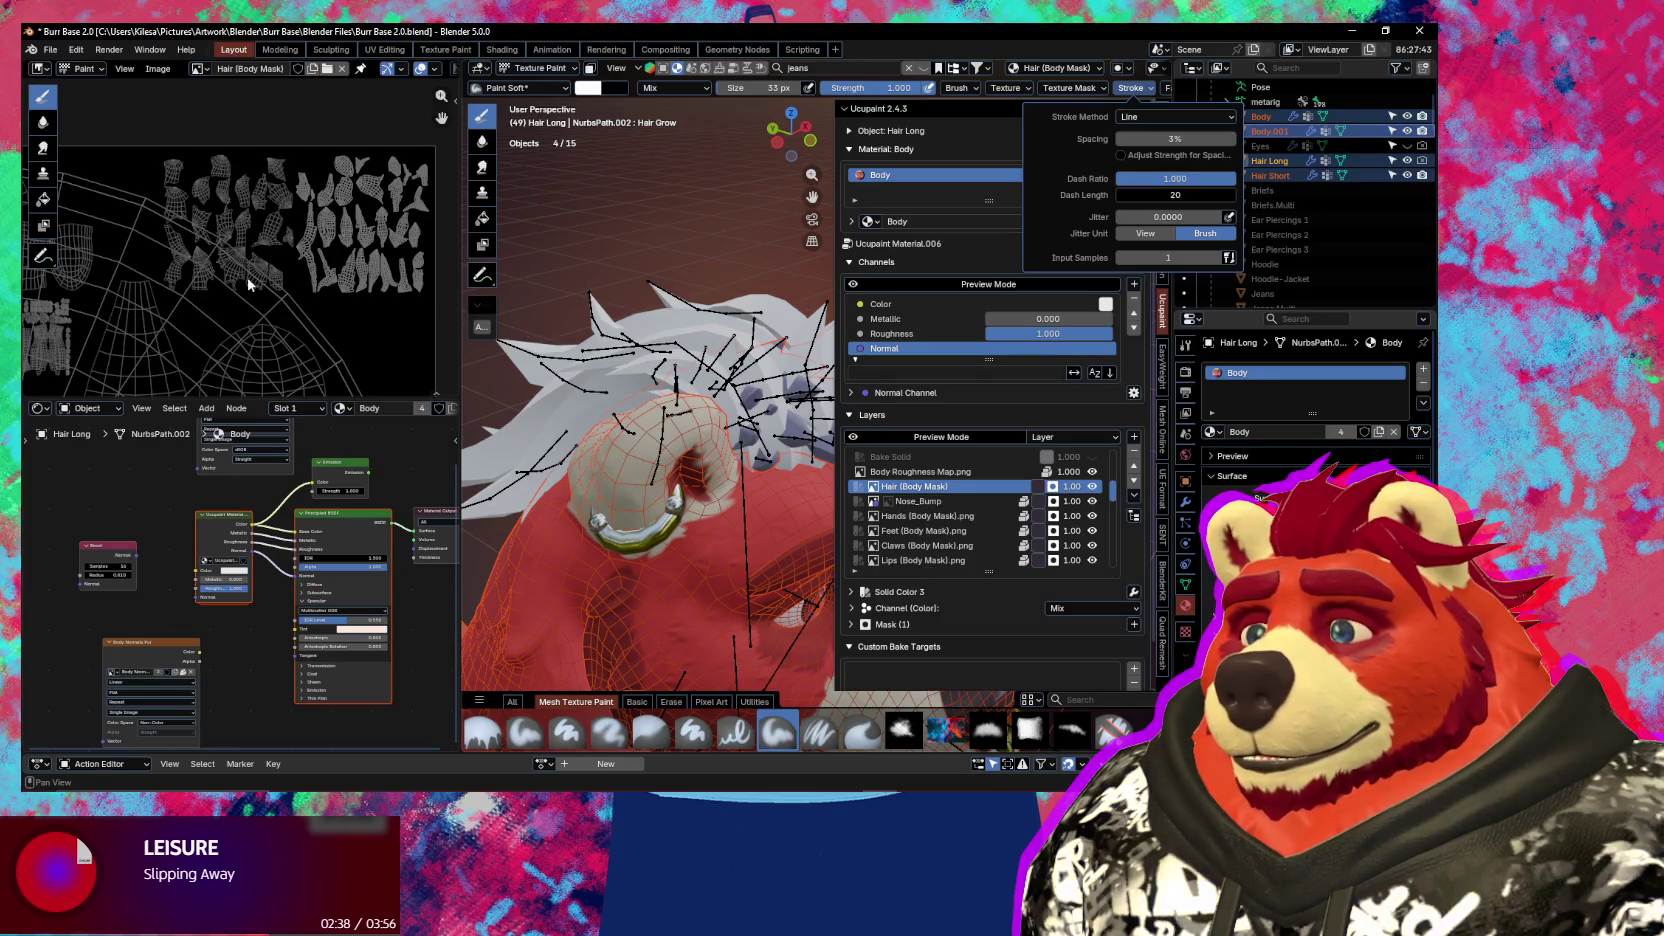
{"action": "left_click", "coordinate": [693, 732]}
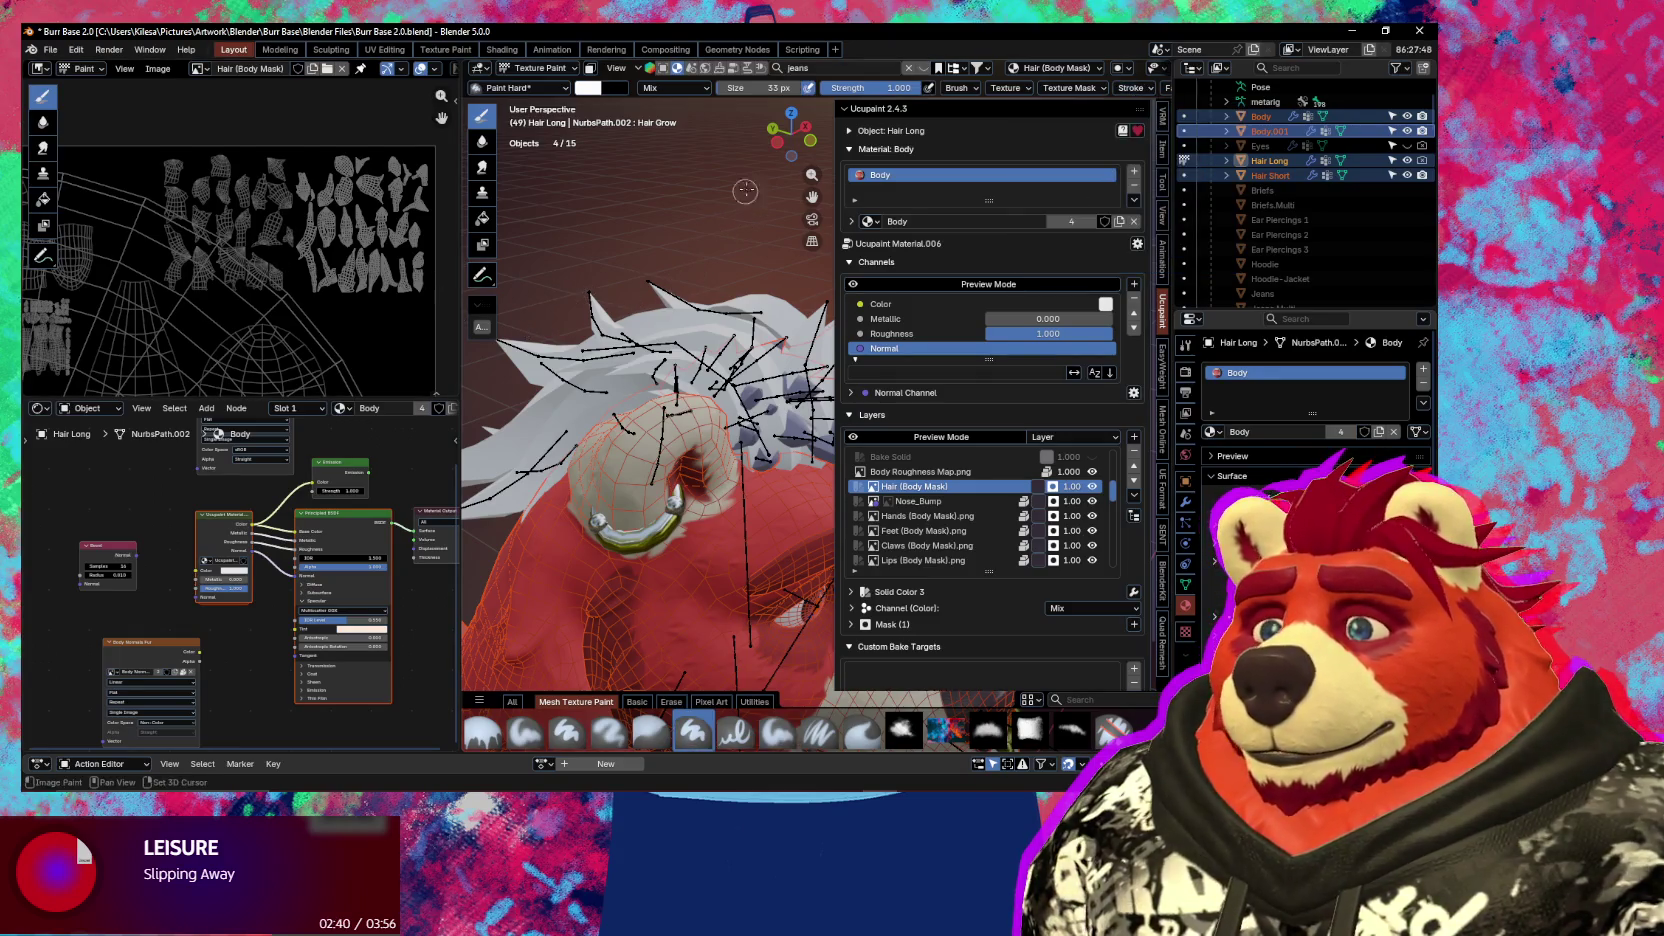
Paint white straight lines along the mask image's edges, keeping the Line stroke method
{"action": "left_click", "coordinate": [1070, 88]}
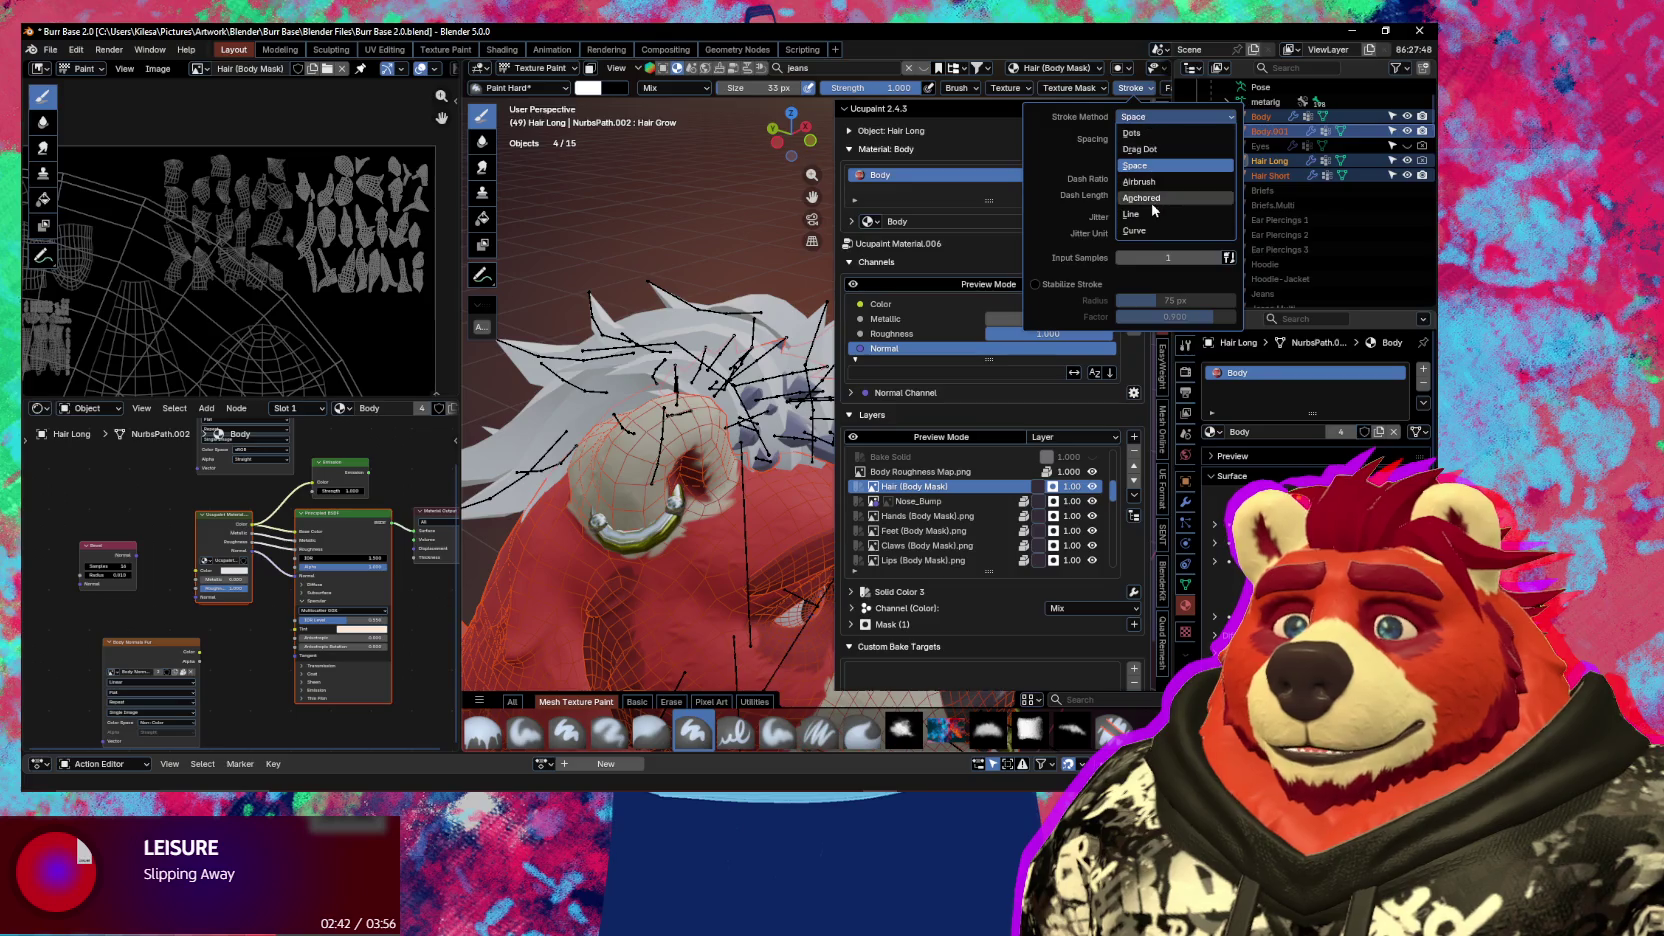
{"action": "scroll", "coordinate": [192, 285], "scroll_direction": "up", "scroll_amount": 1}
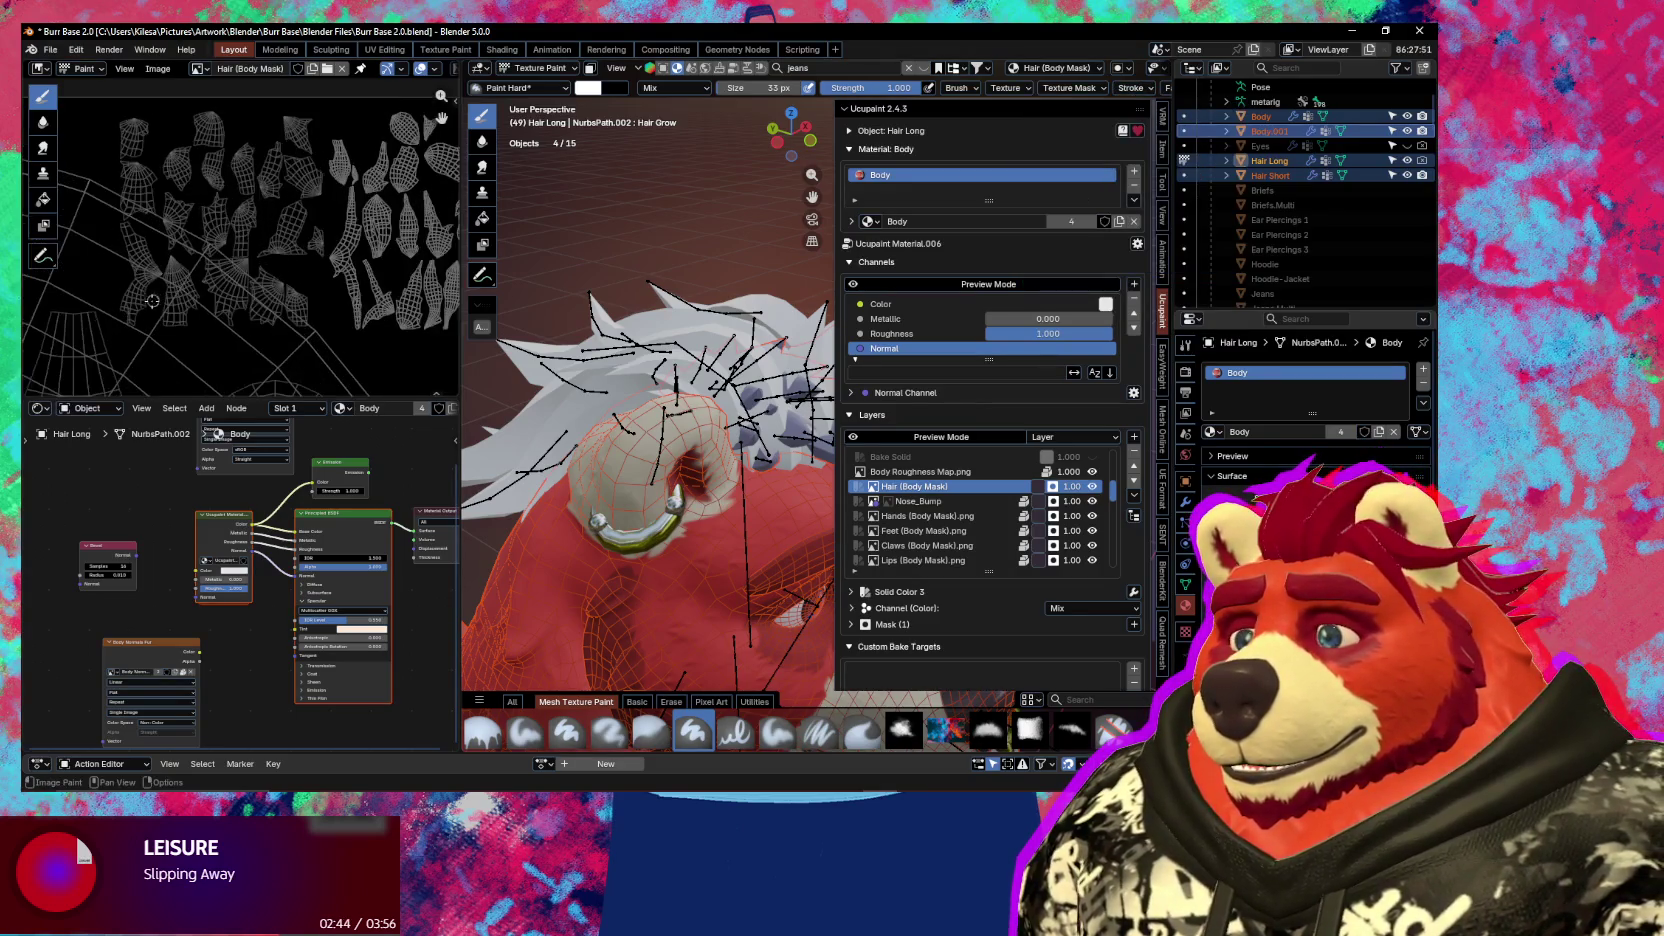
{"action": "scroll", "coordinate": [130, 316], "scroll_direction": "up", "scroll_amount": 1}
{"action": "scroll", "coordinate": [130, 293], "scroll_direction": "up", "scroll_amount": 1}
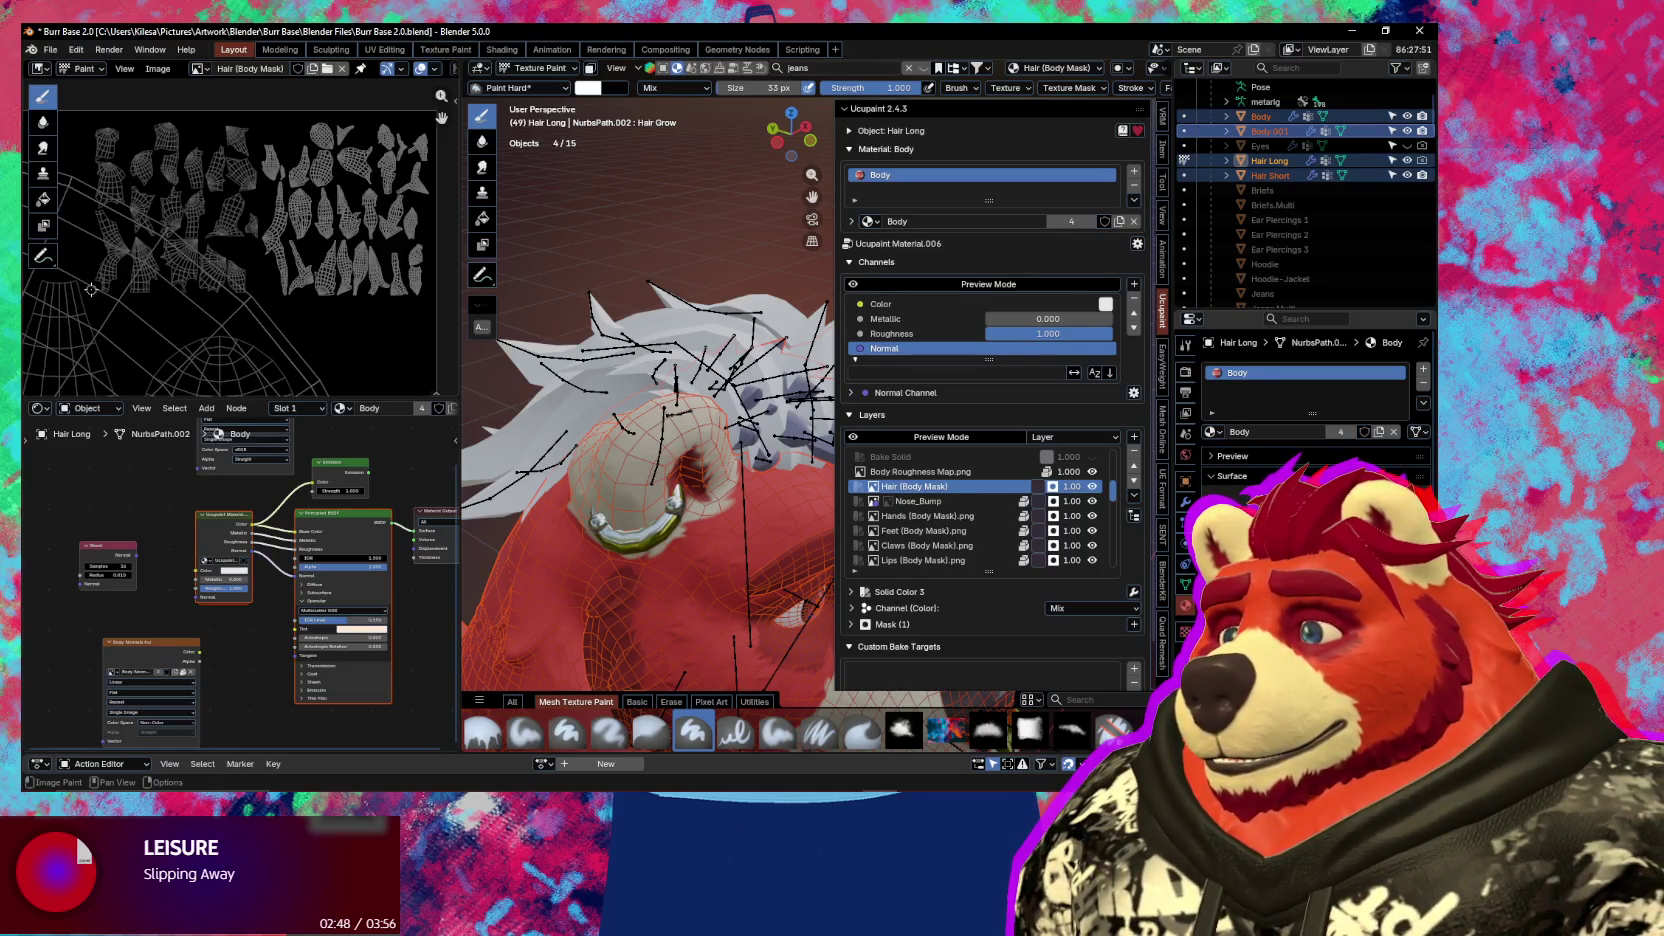
{"action": "left_click_drag", "start_coordinate": [351, 299], "coordinate": [445, 293]}
{"action": "middle_click_drag", "start_coordinate": [164, 258], "coordinate": [178, 264]}
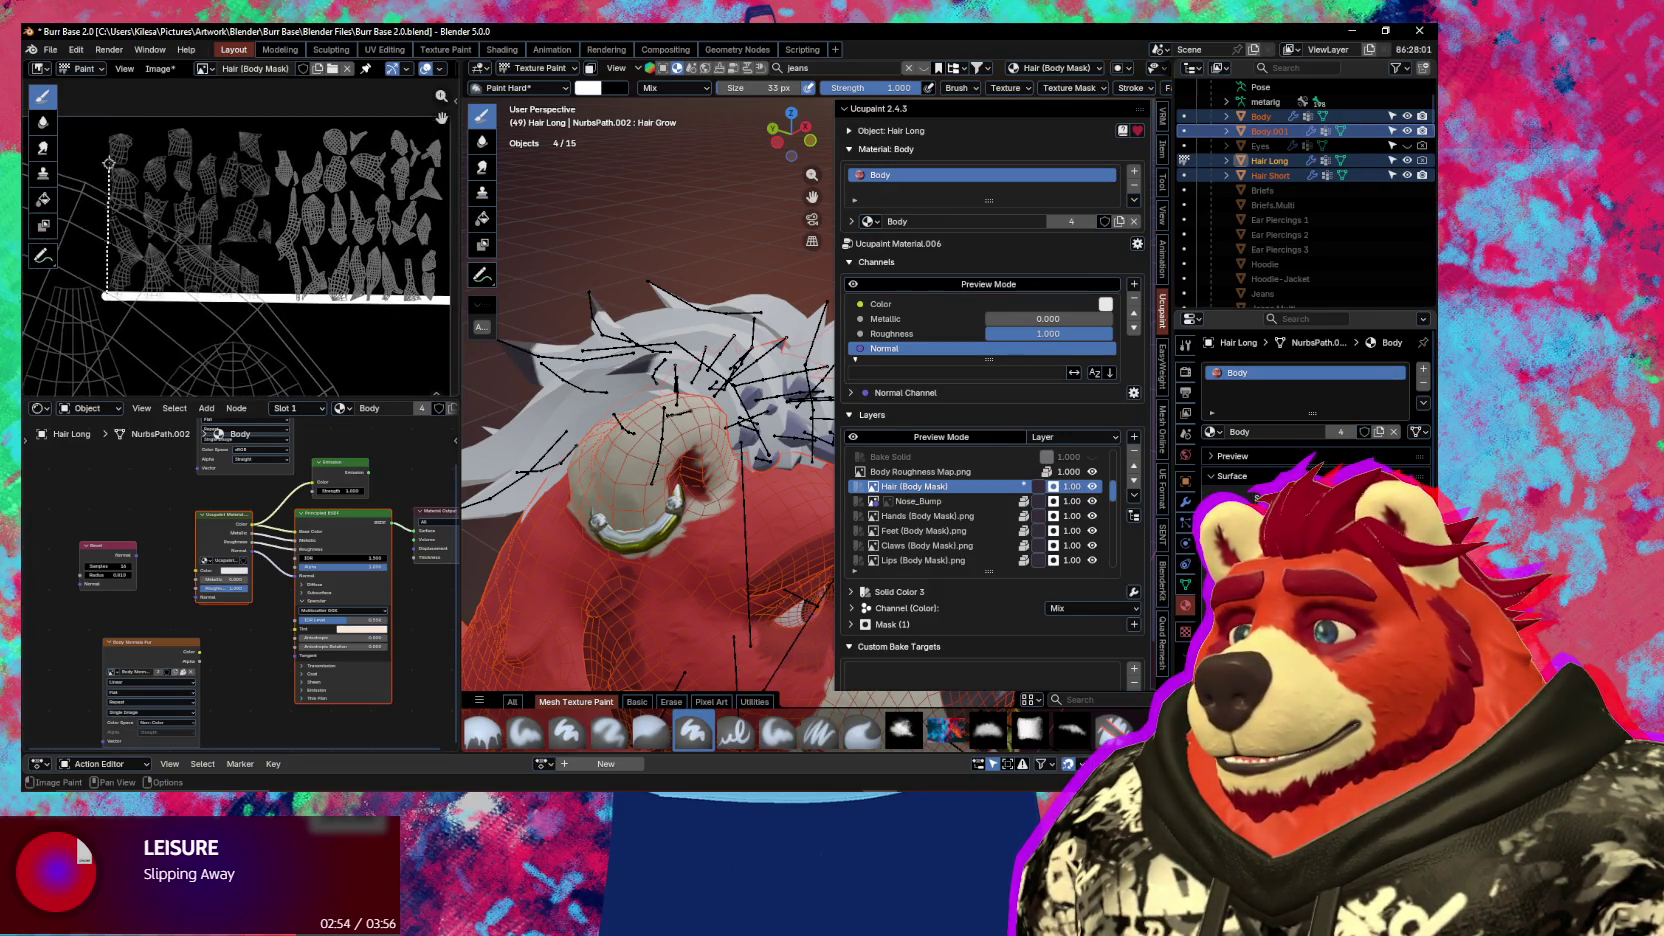
{"action": "left_click_drag", "start_coordinate": [107, 113], "coordinate": [101, 297]}
{"action": "middle_click_drag", "start_coordinate": [130, 318], "coordinate": [123, 312]}
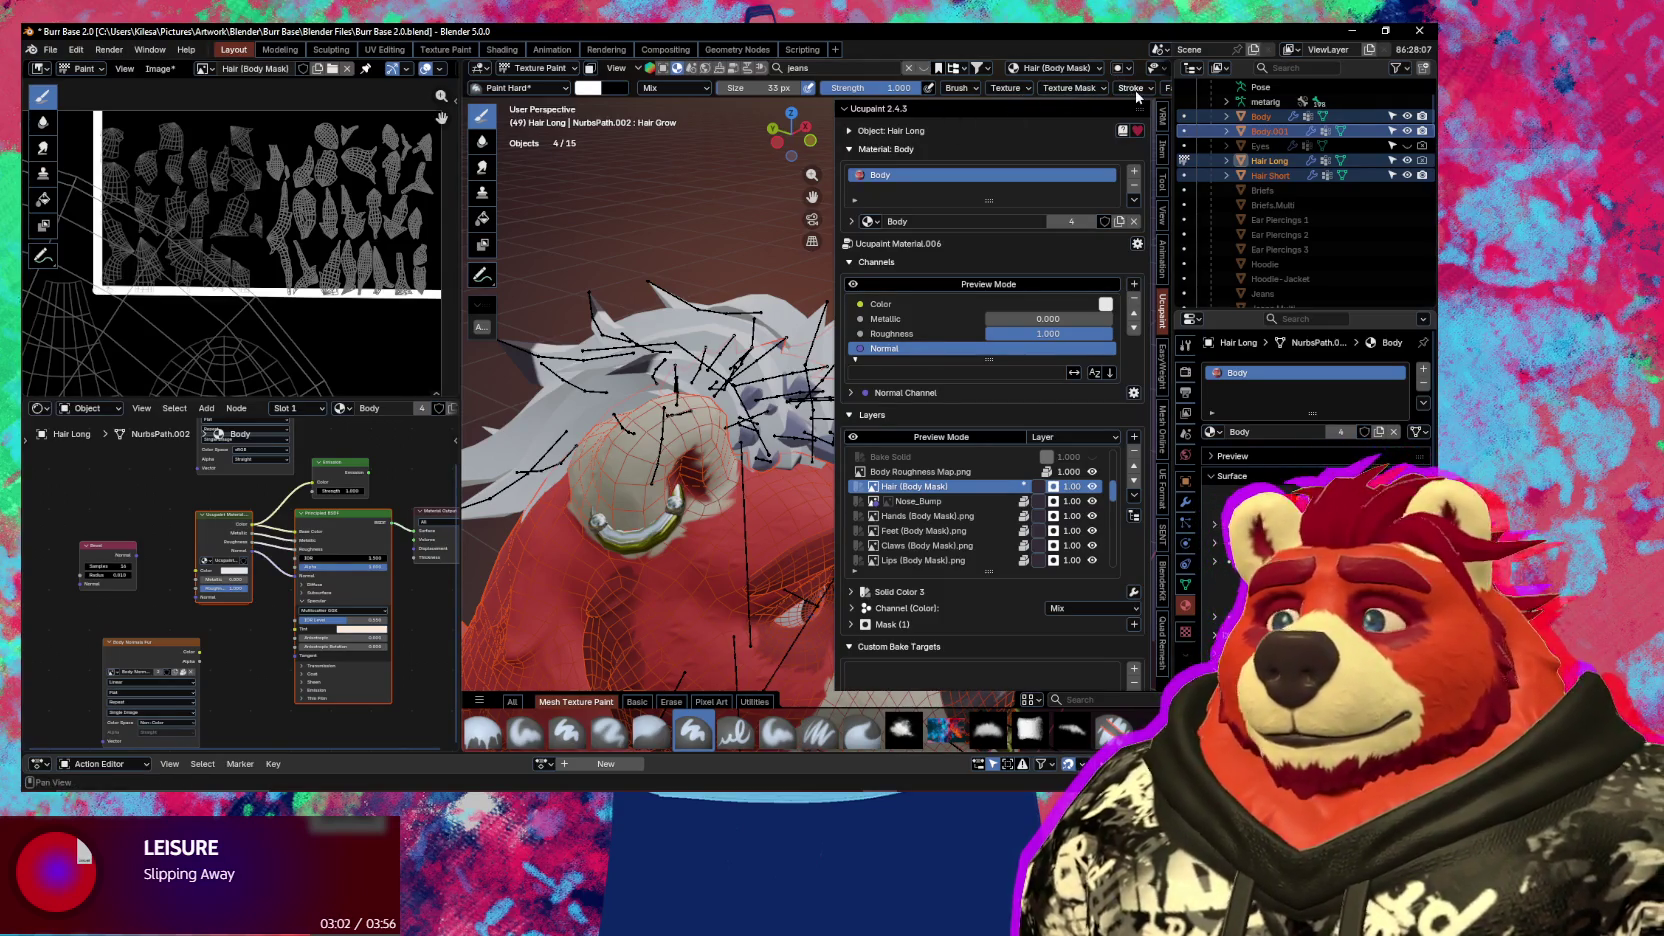
{"action": "left_click", "coordinate": [1136, 88]}
{"action": "left_click", "coordinate": [1150, 117]}
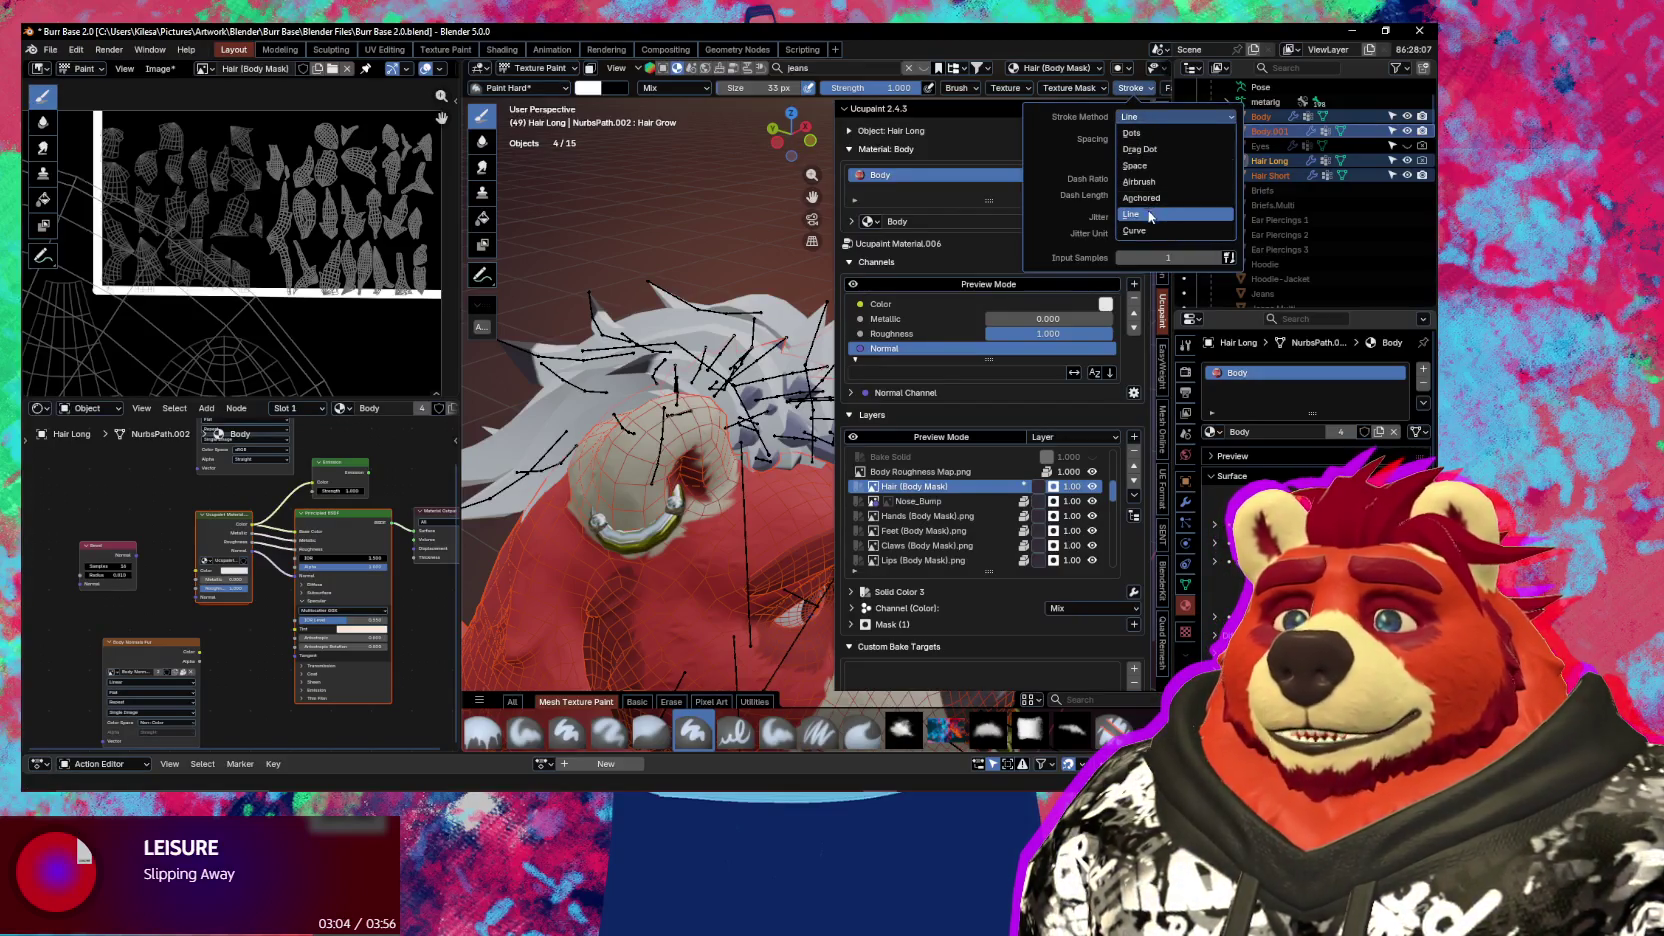
{"action": "left_click", "coordinate": [1135, 166]}
Paint broad white strokes across the mask with 246 px, then 123 px brush sizes
{"action": "key", "text": "f"}
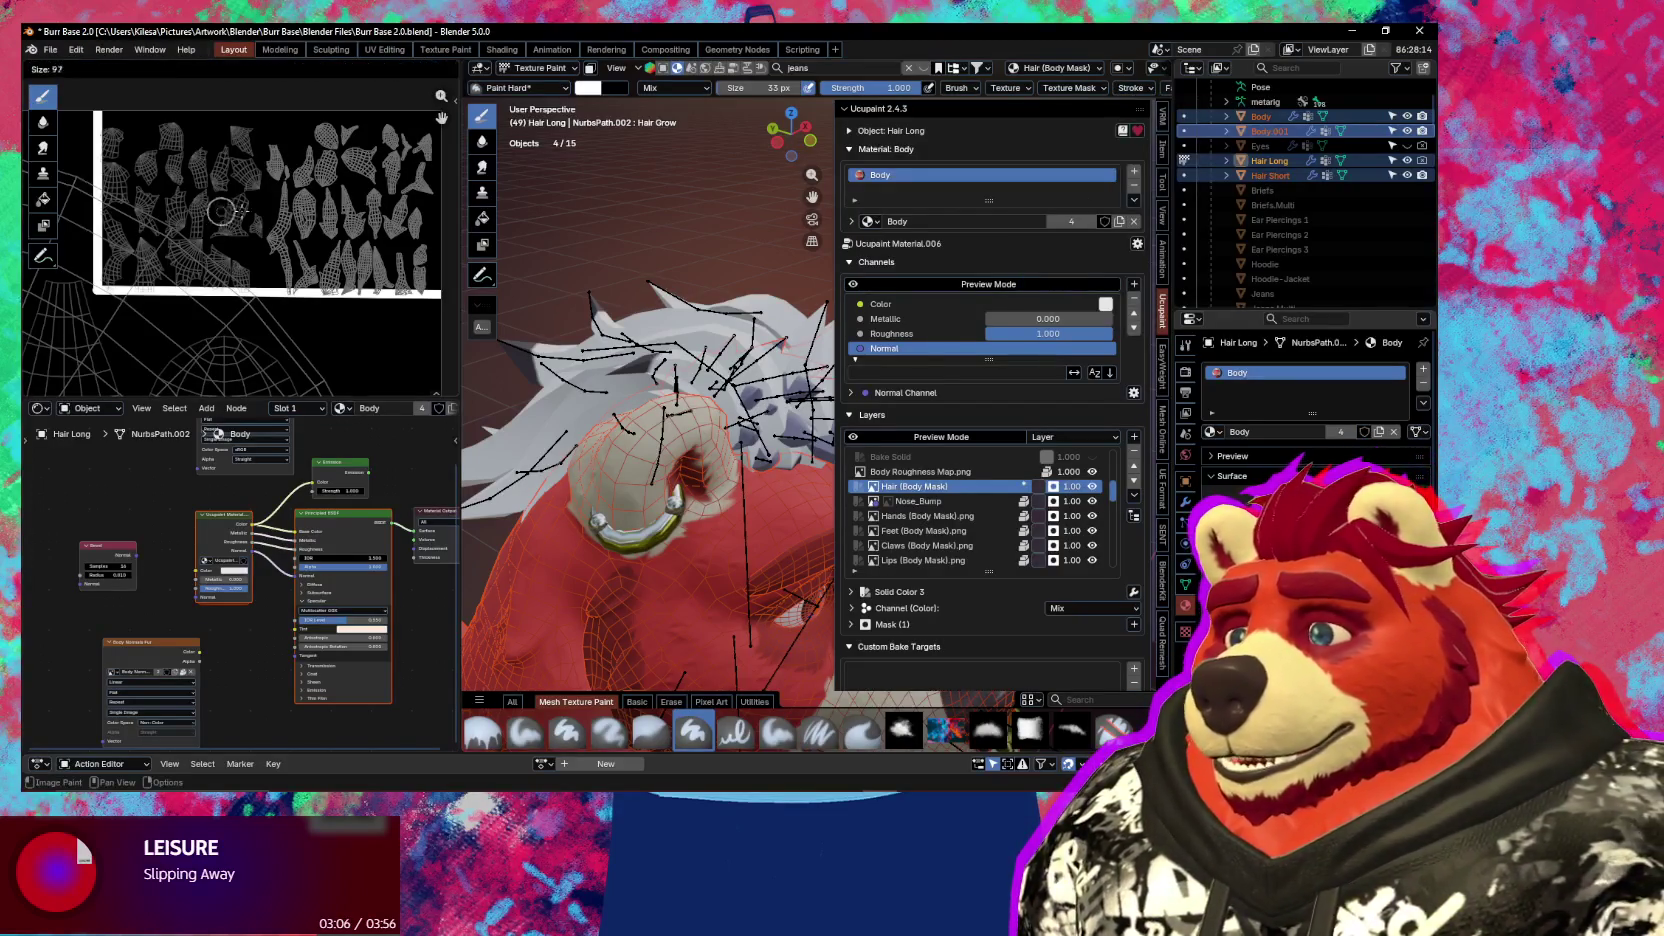
{"action": "left_click", "coordinate": [240, 211]}
{"action": "left_click_drag", "start_coordinate": [255, 195], "coordinate": [418, 255]}
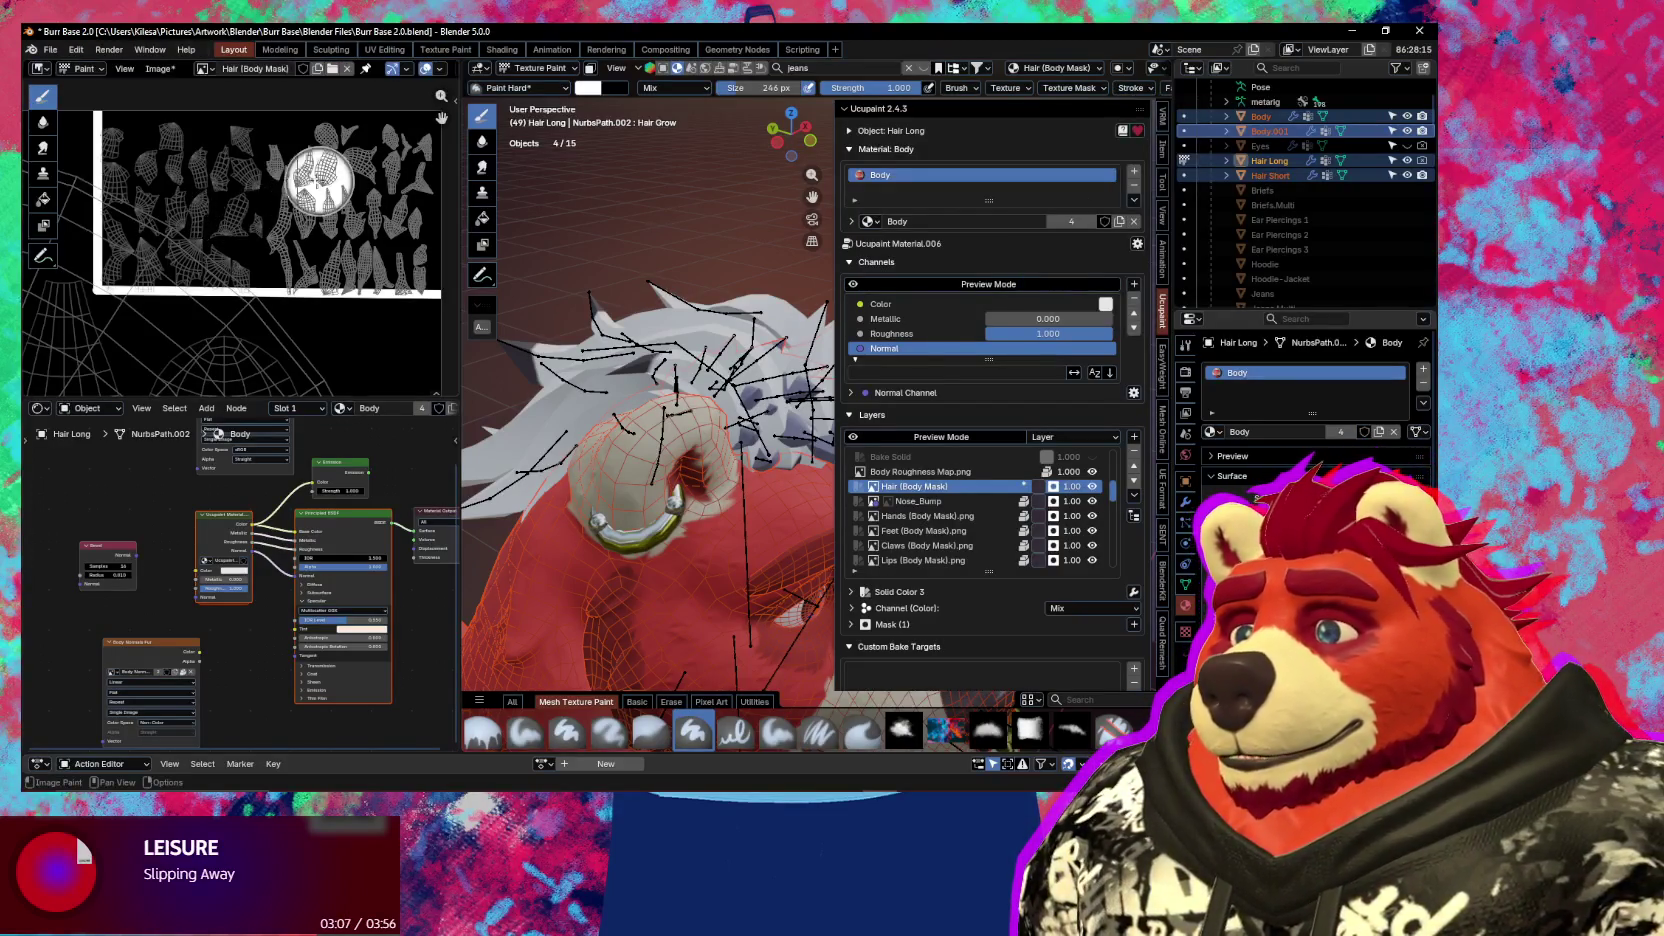
{"action": "key", "text": "f"}
{"action": "left_click", "coordinate": [430, 260]}
{"action": "mouse_move", "coordinate": [375, 266]}
{"action": "left_mouse_down"}
{"action": "mouse_move", "coordinate": [160, 115]}
{"action": "mouse_move", "coordinate": [118, 130]}
{"action": "mouse_move", "coordinate": [115, 260]}
{"action": "mouse_move", "coordinate": [355, 270]}
{"action": "mouse_move", "coordinate": [252, 152]}
{"action": "mouse_move", "coordinate": [140, 150]}
{"action": "mouse_move", "coordinate": [140, 235]}
{"action": "mouse_move", "coordinate": [213, 250]}
{"action": "mouse_move", "coordinate": [235, 200]}
{"action": "mouse_move", "coordinate": [175, 148]}
{"action": "mouse_move", "coordinate": [212, 200]}
{"action": "left_mouse_up"}
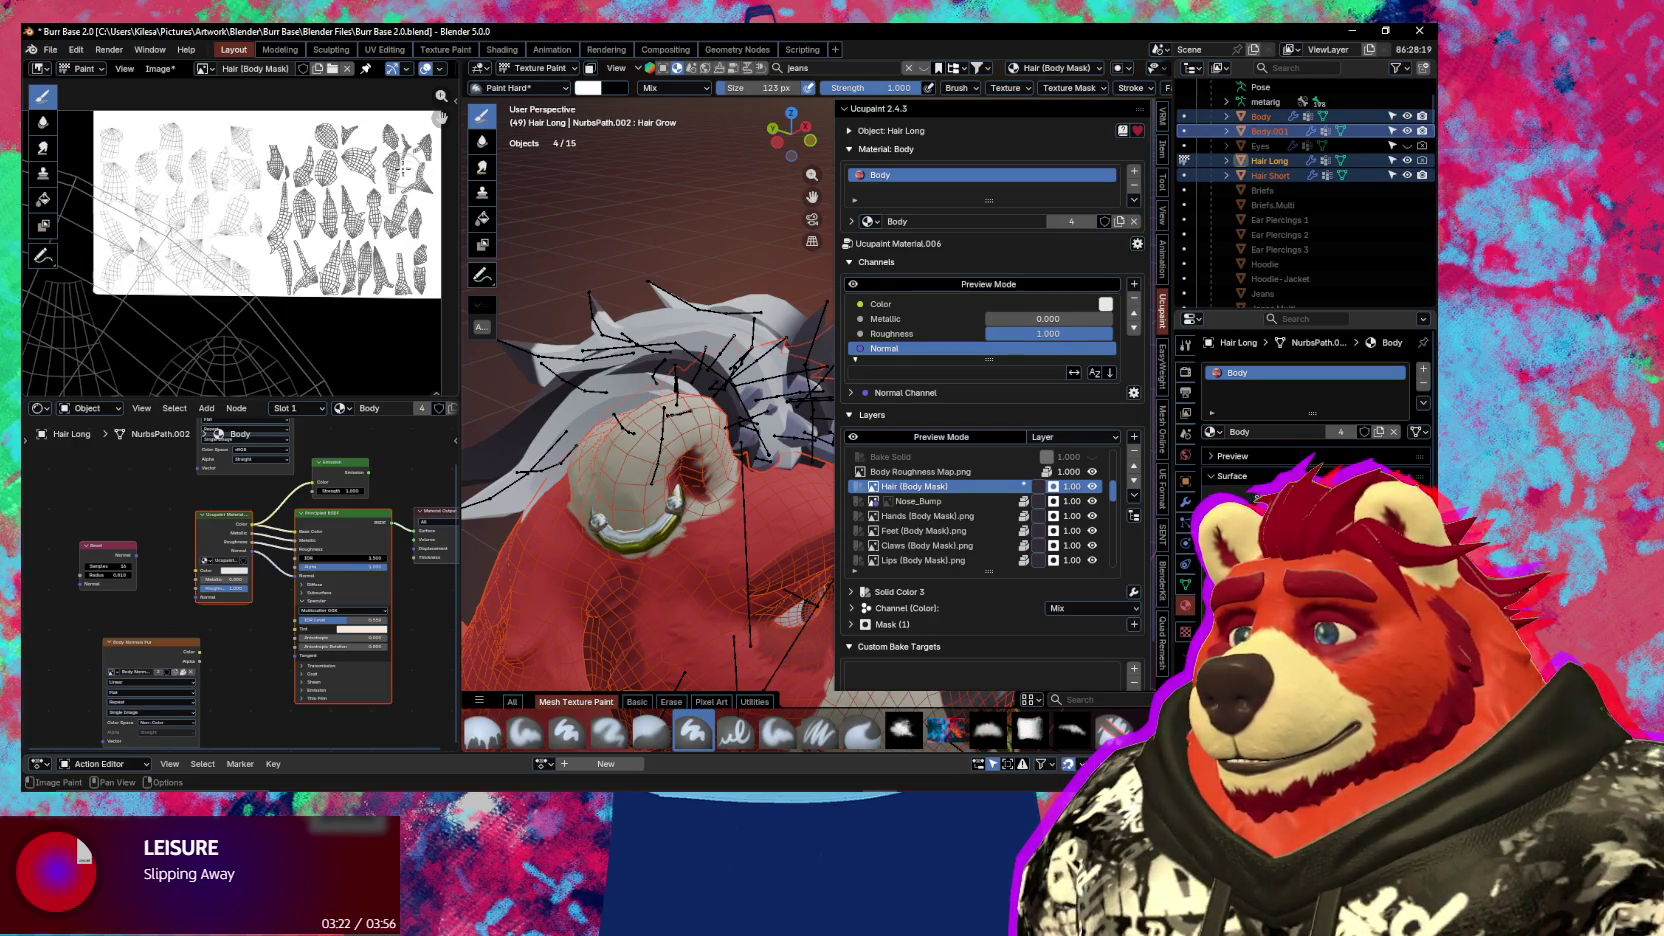
Inspect the hair UV islands in both views, then switch back to Object Mode
{"action": "scroll", "coordinate": [300, 230], "scroll_direction": "down", "scroll_amount": 2}
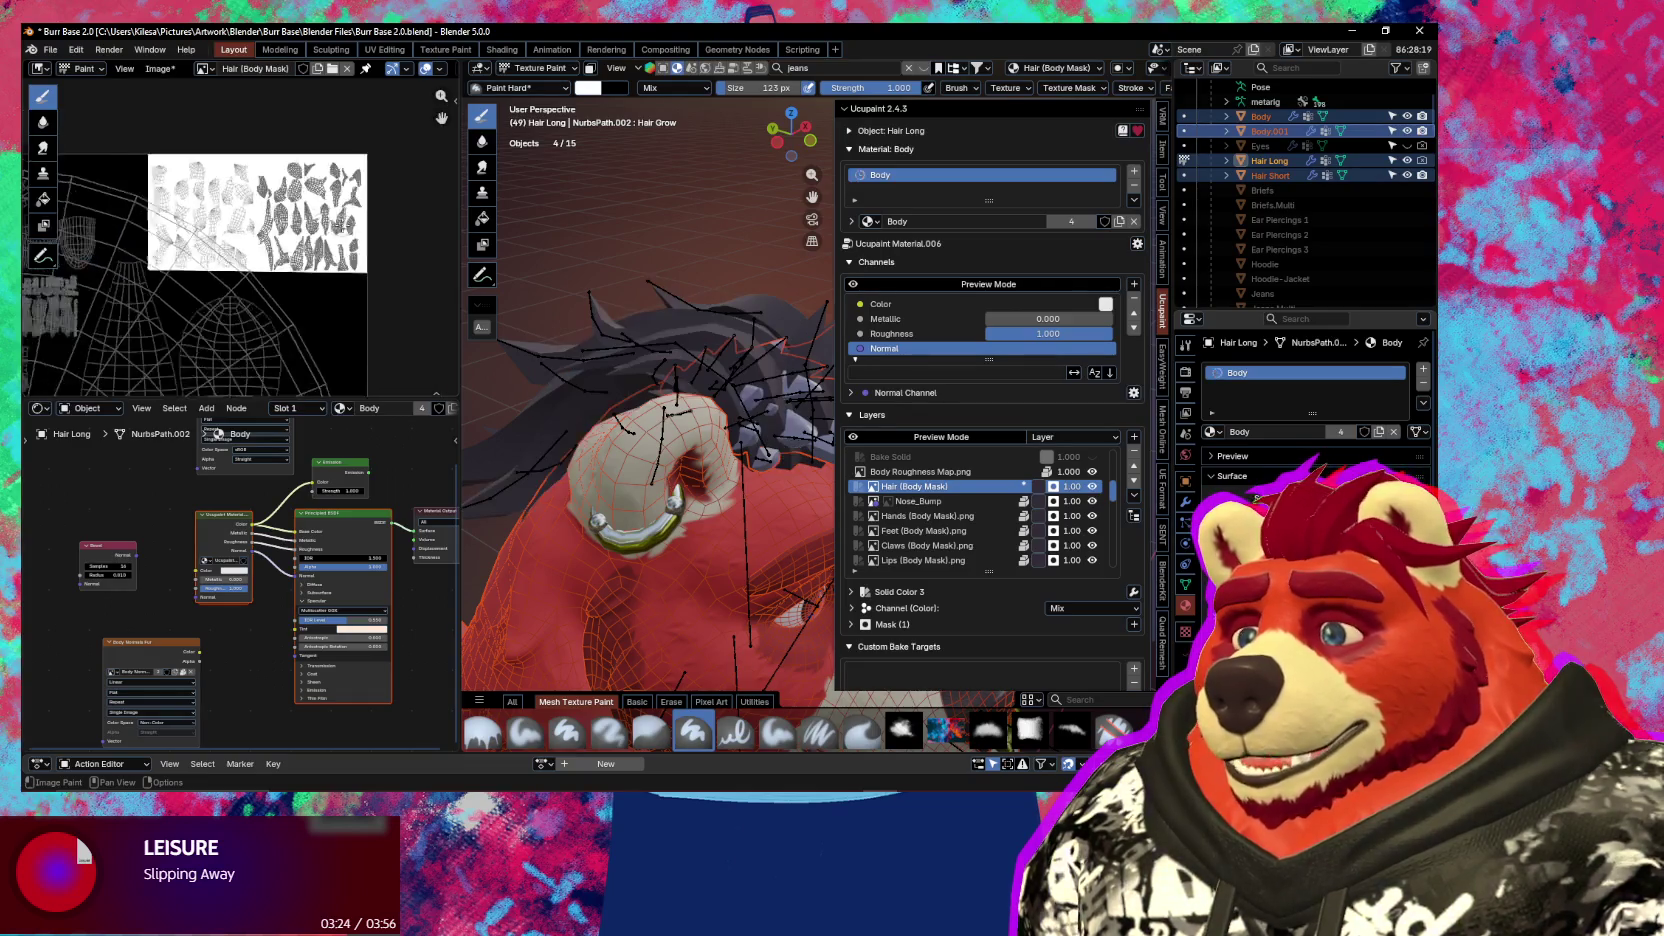
{"action": "scroll", "coordinate": [300, 230], "scroll_direction": "down", "scroll_amount": 2}
{"action": "mouse_move", "coordinate": [665, 390]}
{"action": "middle_mouse_down"}
{"action": "mouse_move", "coordinate": [722, 410]}
{"action": "mouse_move", "coordinate": [700, 400]}
{"action": "middle_mouse_up"}
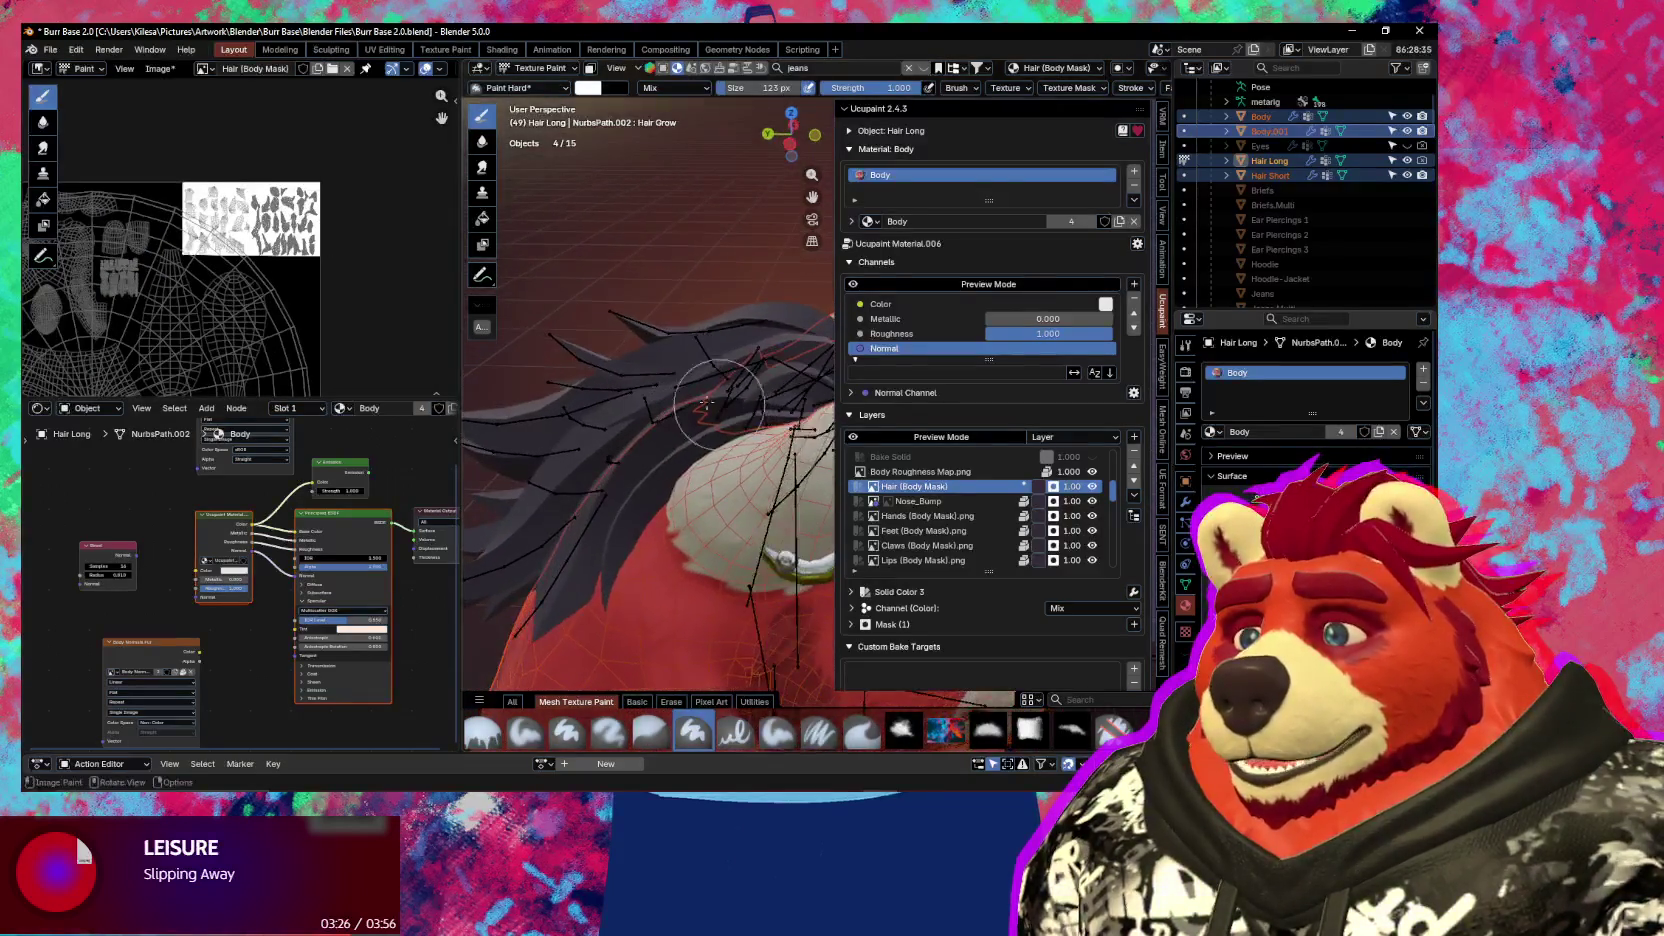
{"action": "scroll", "coordinate": [239, 273], "scroll_direction": "up", "scroll_amount": 2}
{"action": "scroll", "coordinate": [239, 273], "scroll_direction": "down", "scroll_amount": 1}
{"action": "scroll", "coordinate": [239, 273], "scroll_direction": "up", "scroll_amount": 3}
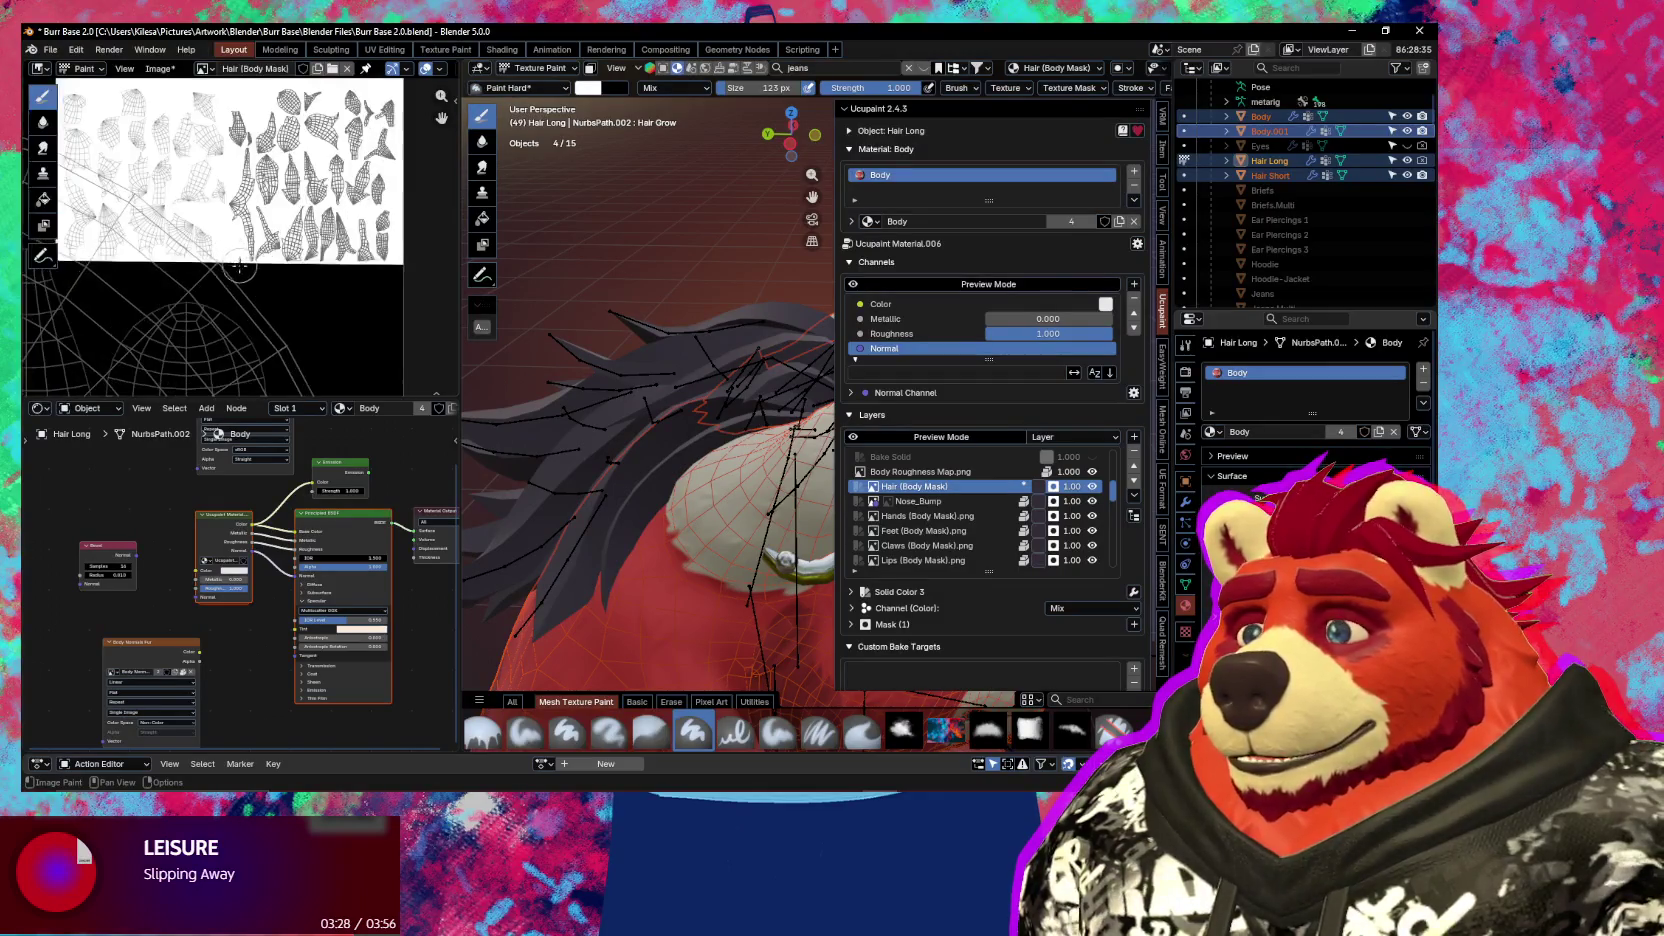
{"action": "middle_click_drag", "start_coordinate": [316, 289], "coordinate": [353, 326]}
{"action": "key", "text": "ctrl+Tab"}
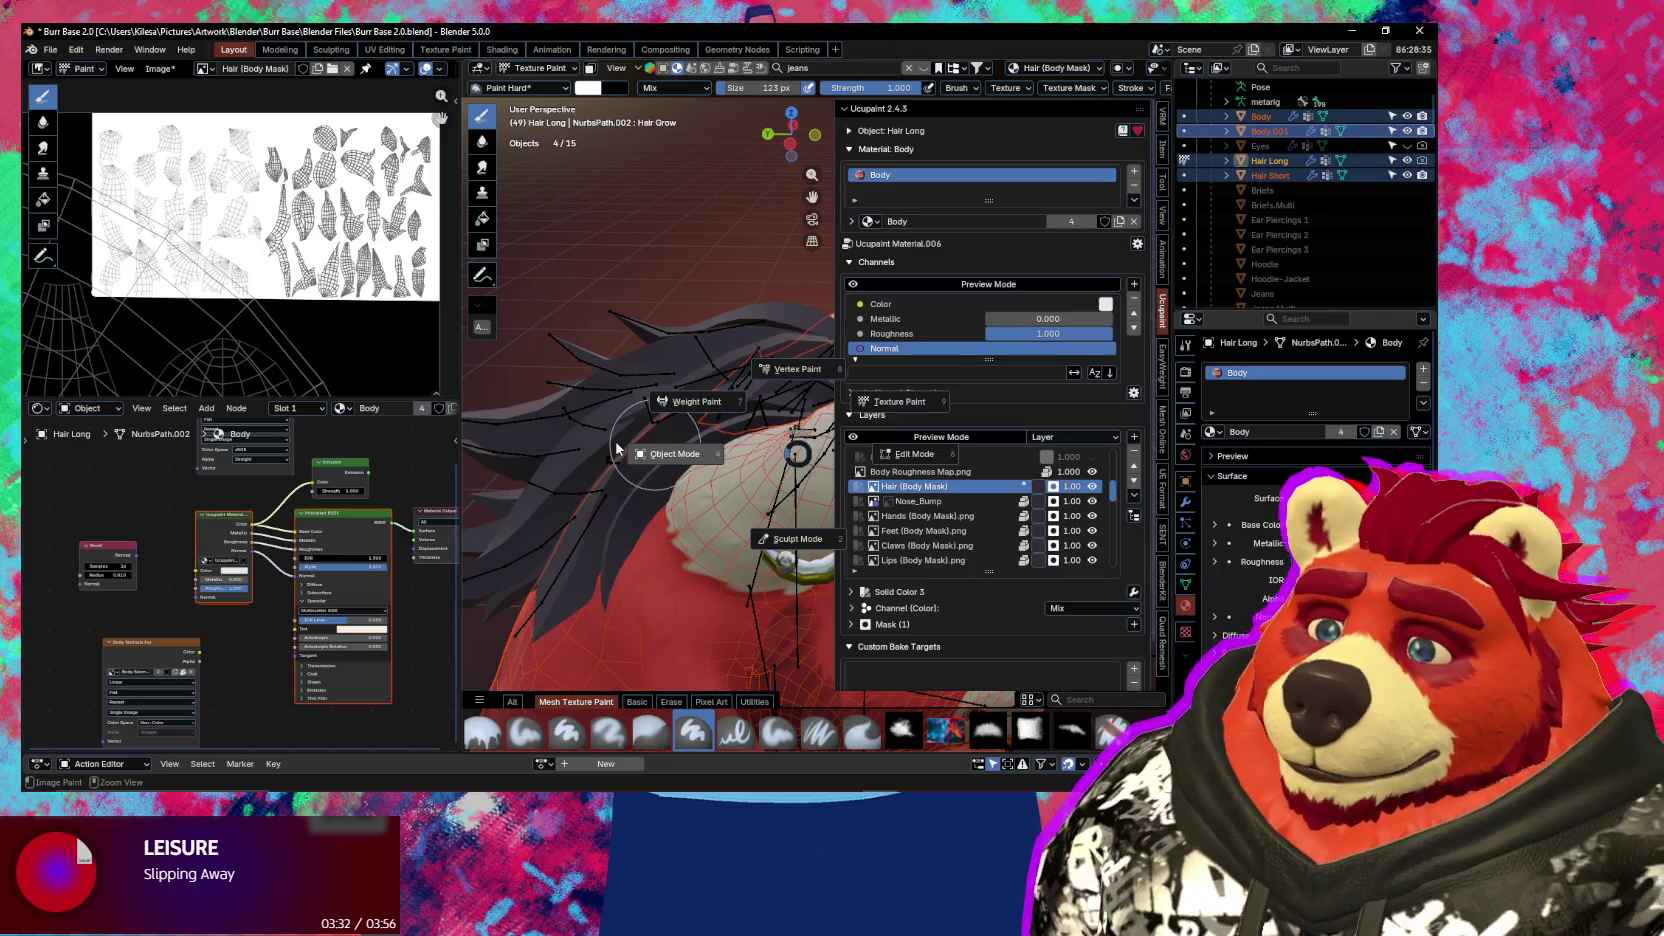
{"action": "left_click", "coordinate": [620, 450]}
Give the short hair the Body material and refresh its layer UVs
{"action": "middle_click_drag", "start_coordinate": [560, 360], "coordinate": [650, 430]}
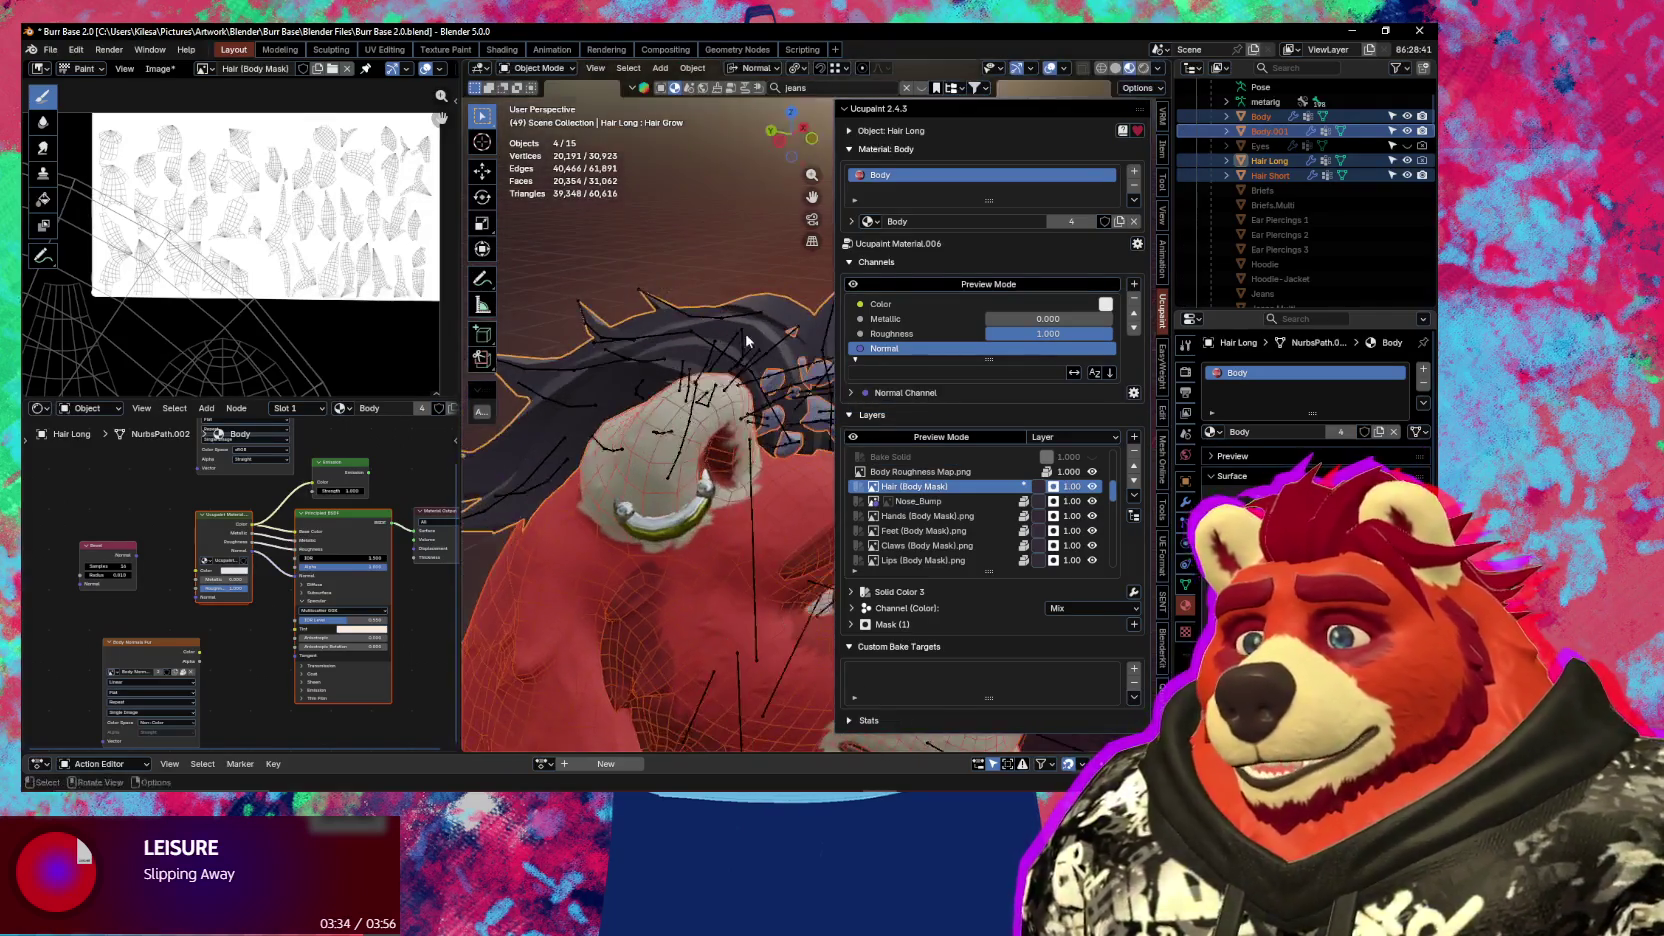
{"action": "scroll", "coordinate": [683, 465], "scroll_direction": "up", "scroll_amount": 3}
{"action": "left_click", "coordinate": [686, 452]}
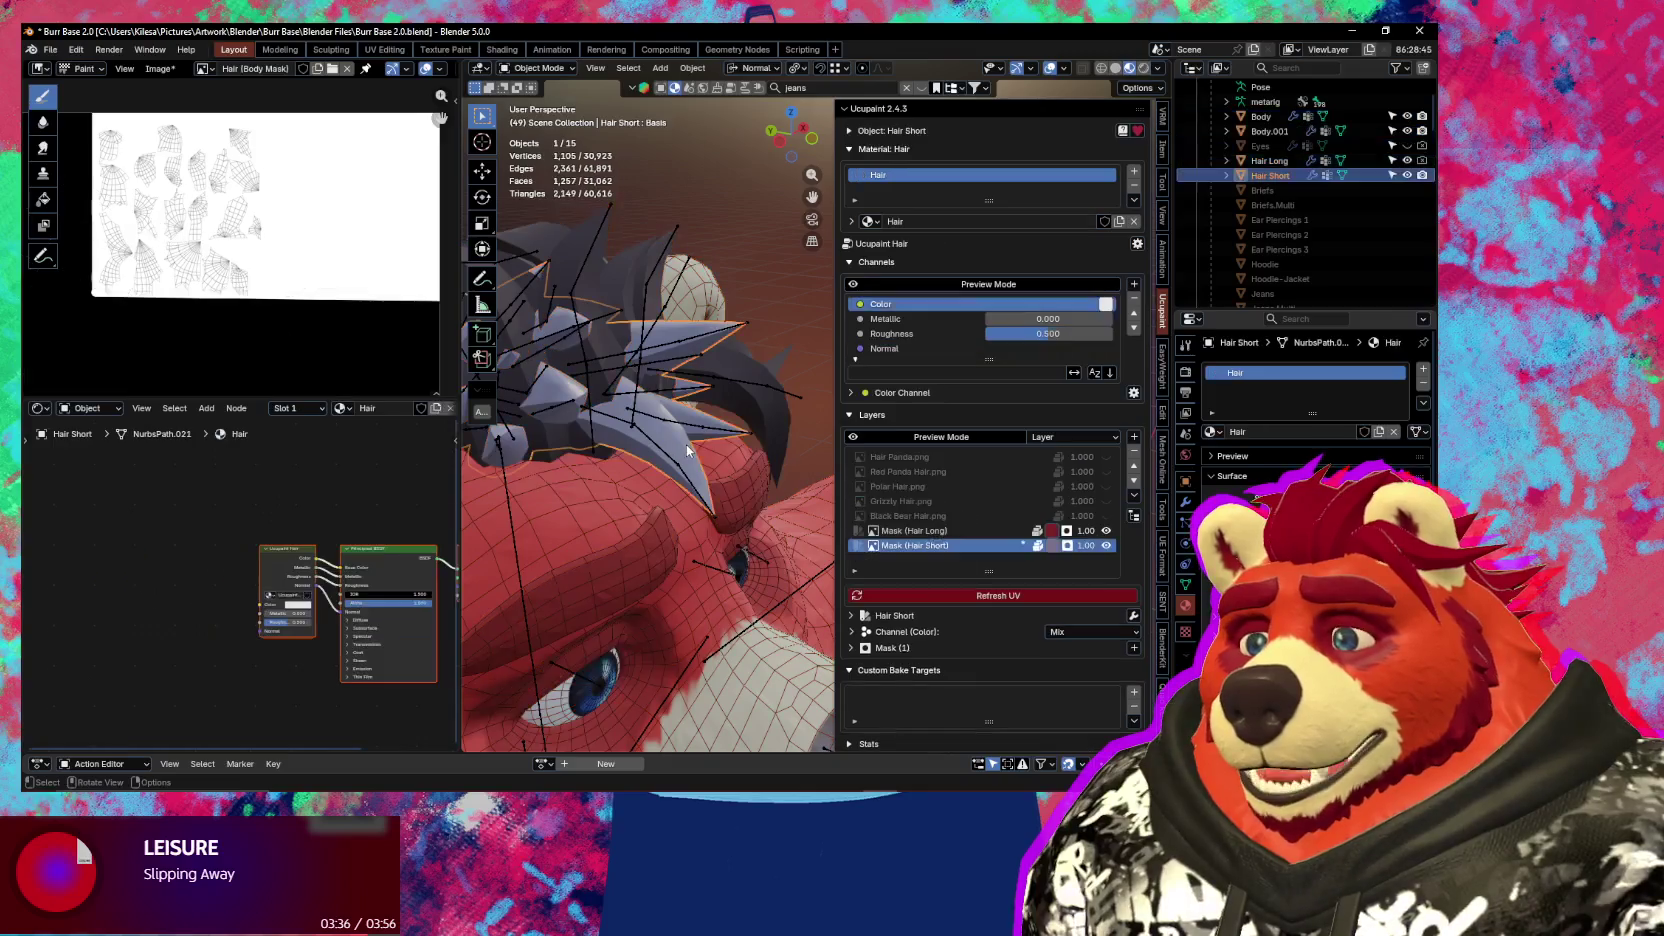
{"action": "left_click", "coordinate": [1073, 437]}
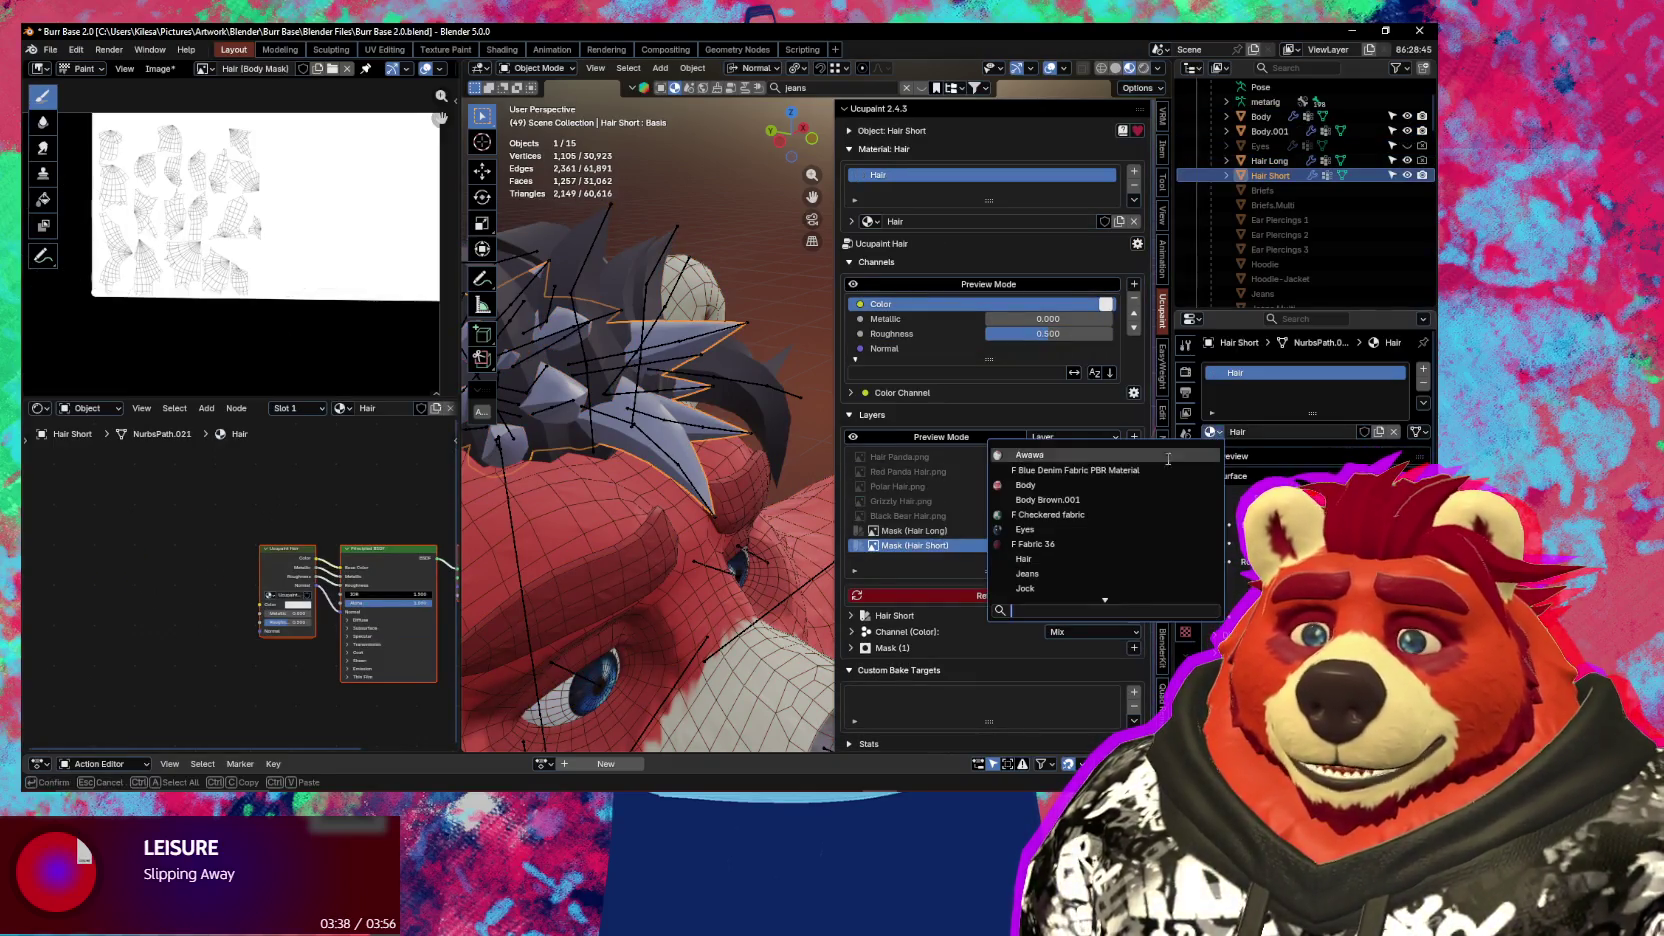
{"action": "left_click", "coordinate": [1073, 485]}
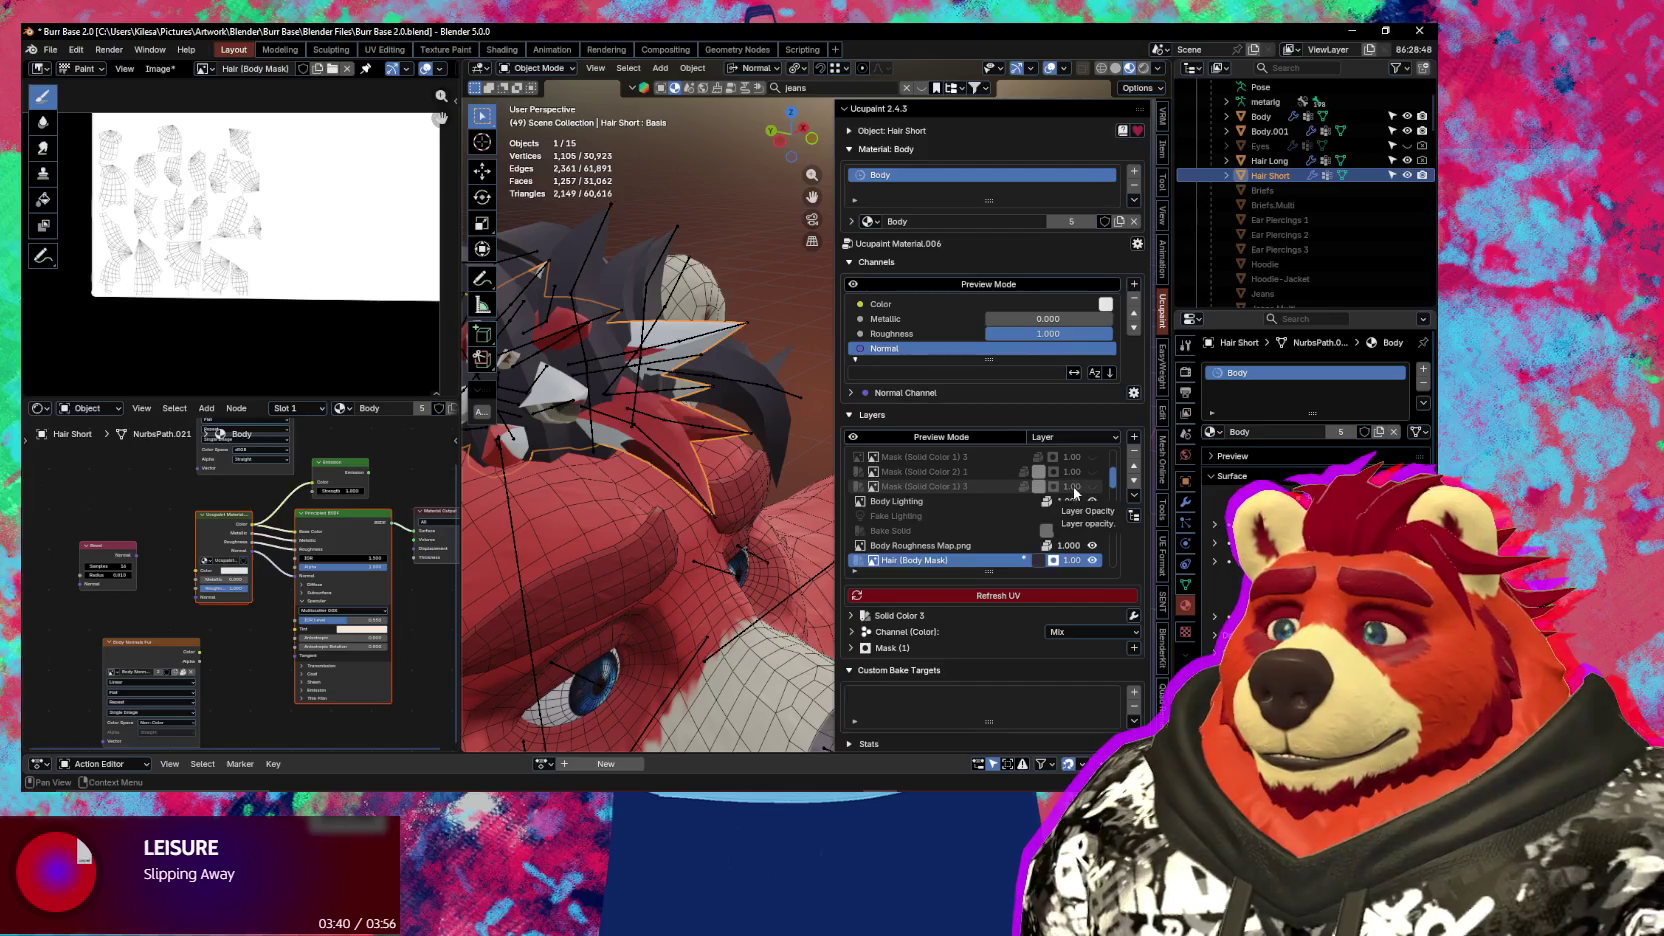
{"action": "left_click", "coordinate": [1014, 597]}
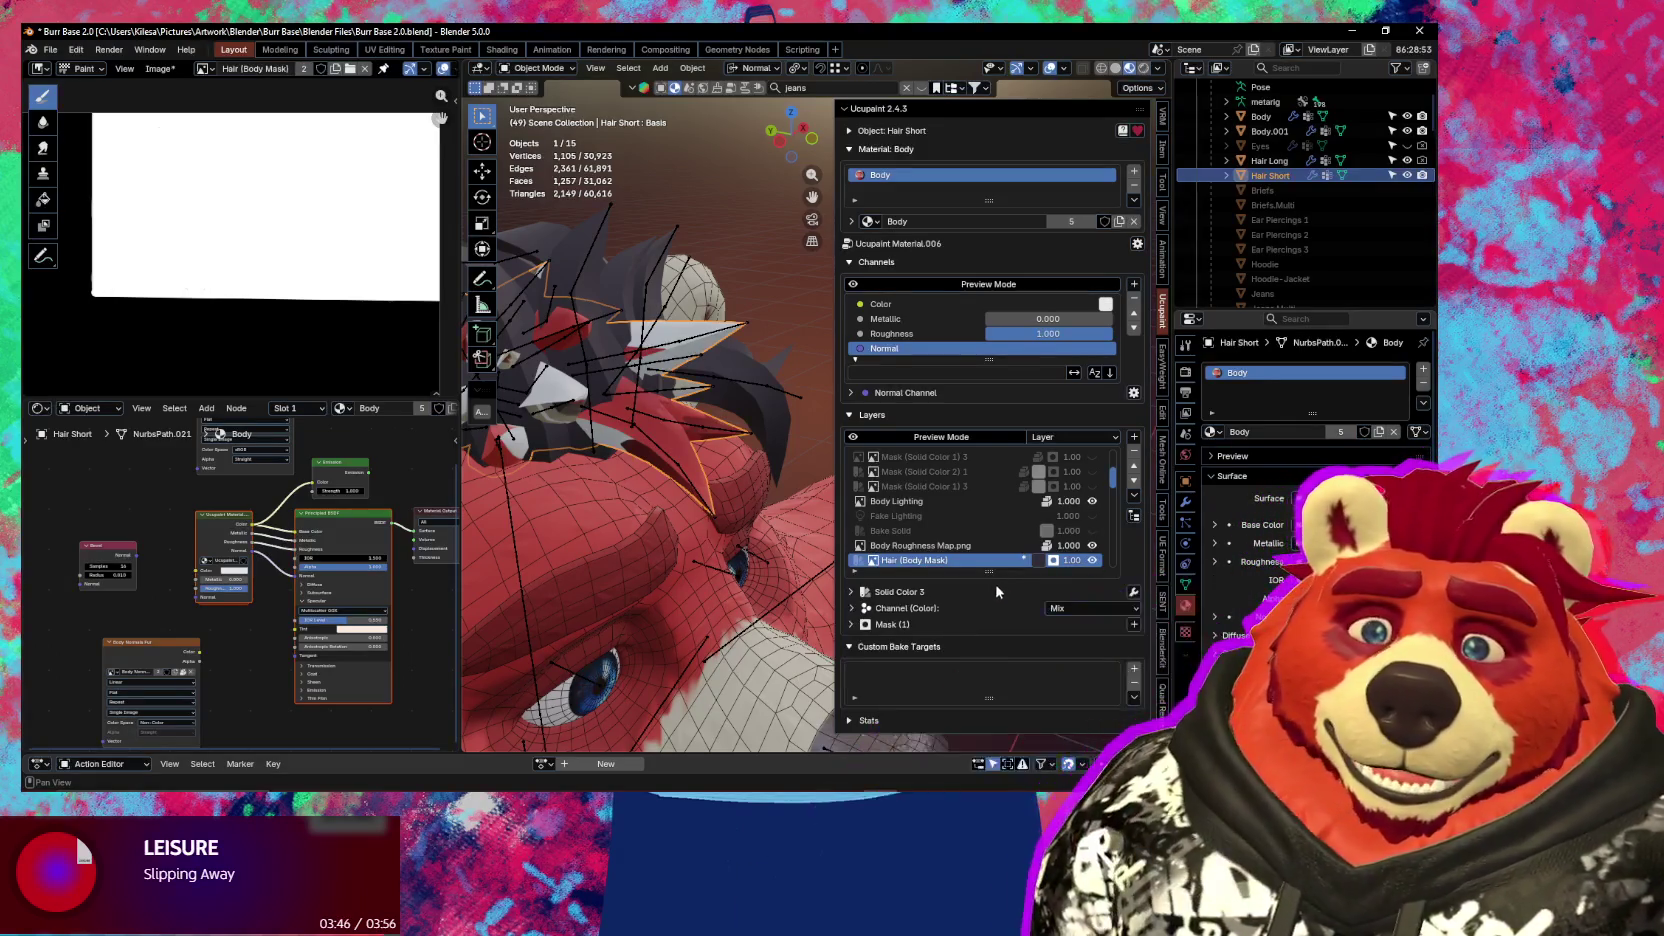
Expand the Solid Color 3 layer's mask and set Hair (Body Mask) to UVMap.001
{"action": "left_click", "coordinate": [851, 610]}
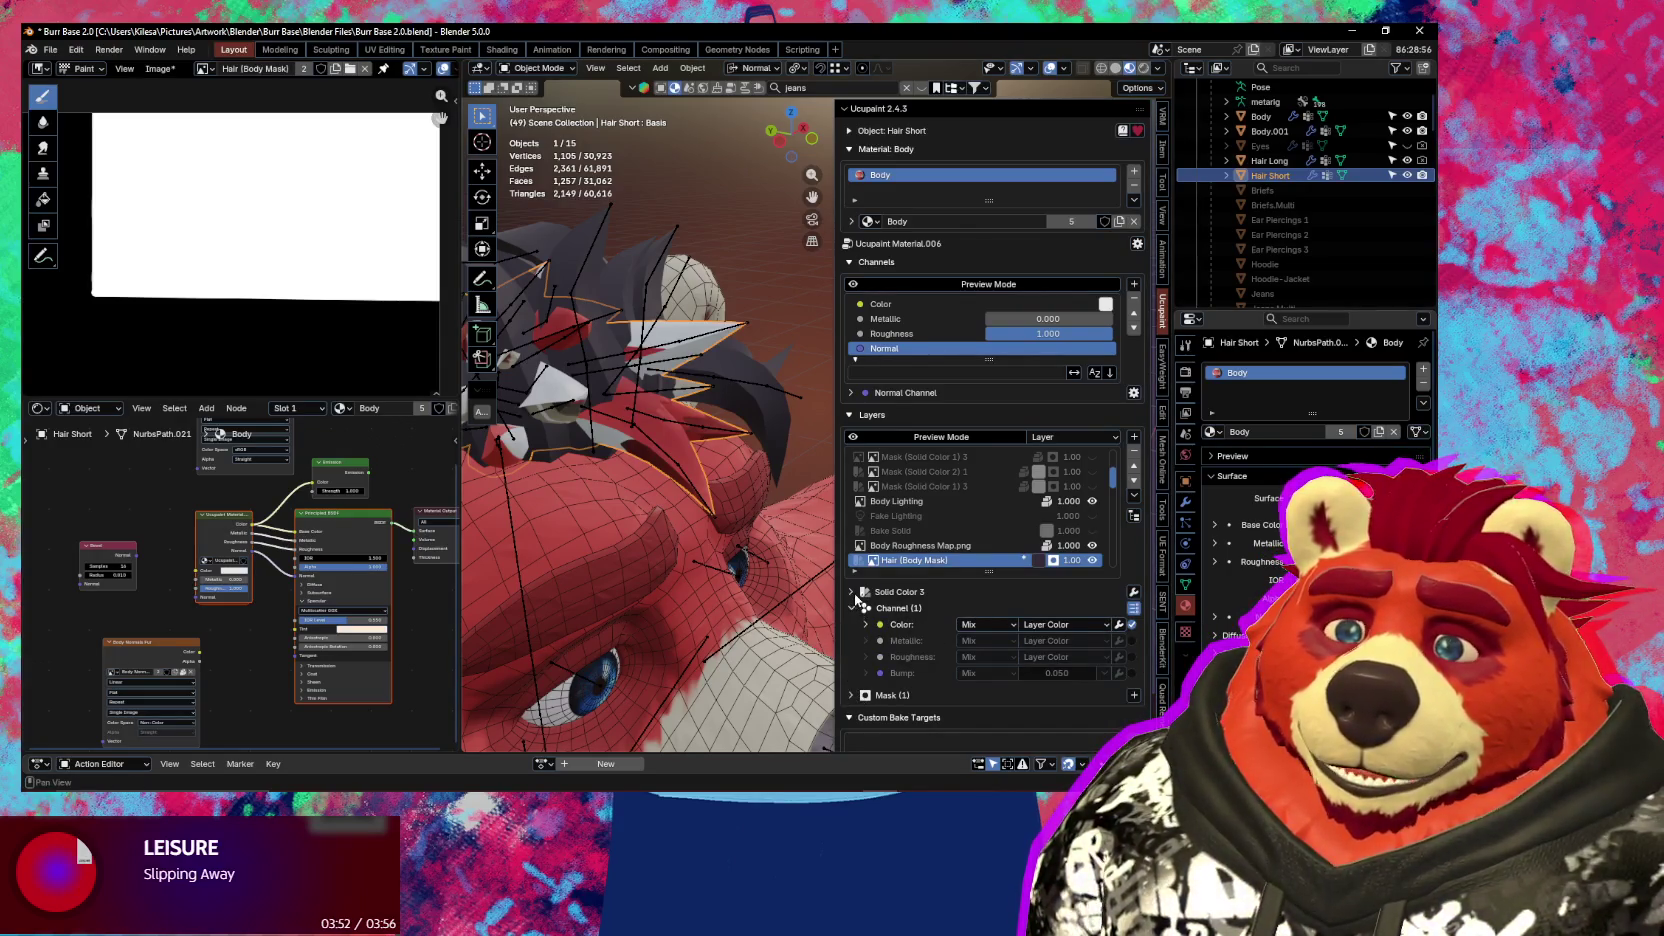
{"action": "left_click", "coordinate": [852, 592]}
{"action": "left_click", "coordinate": [870, 614]}
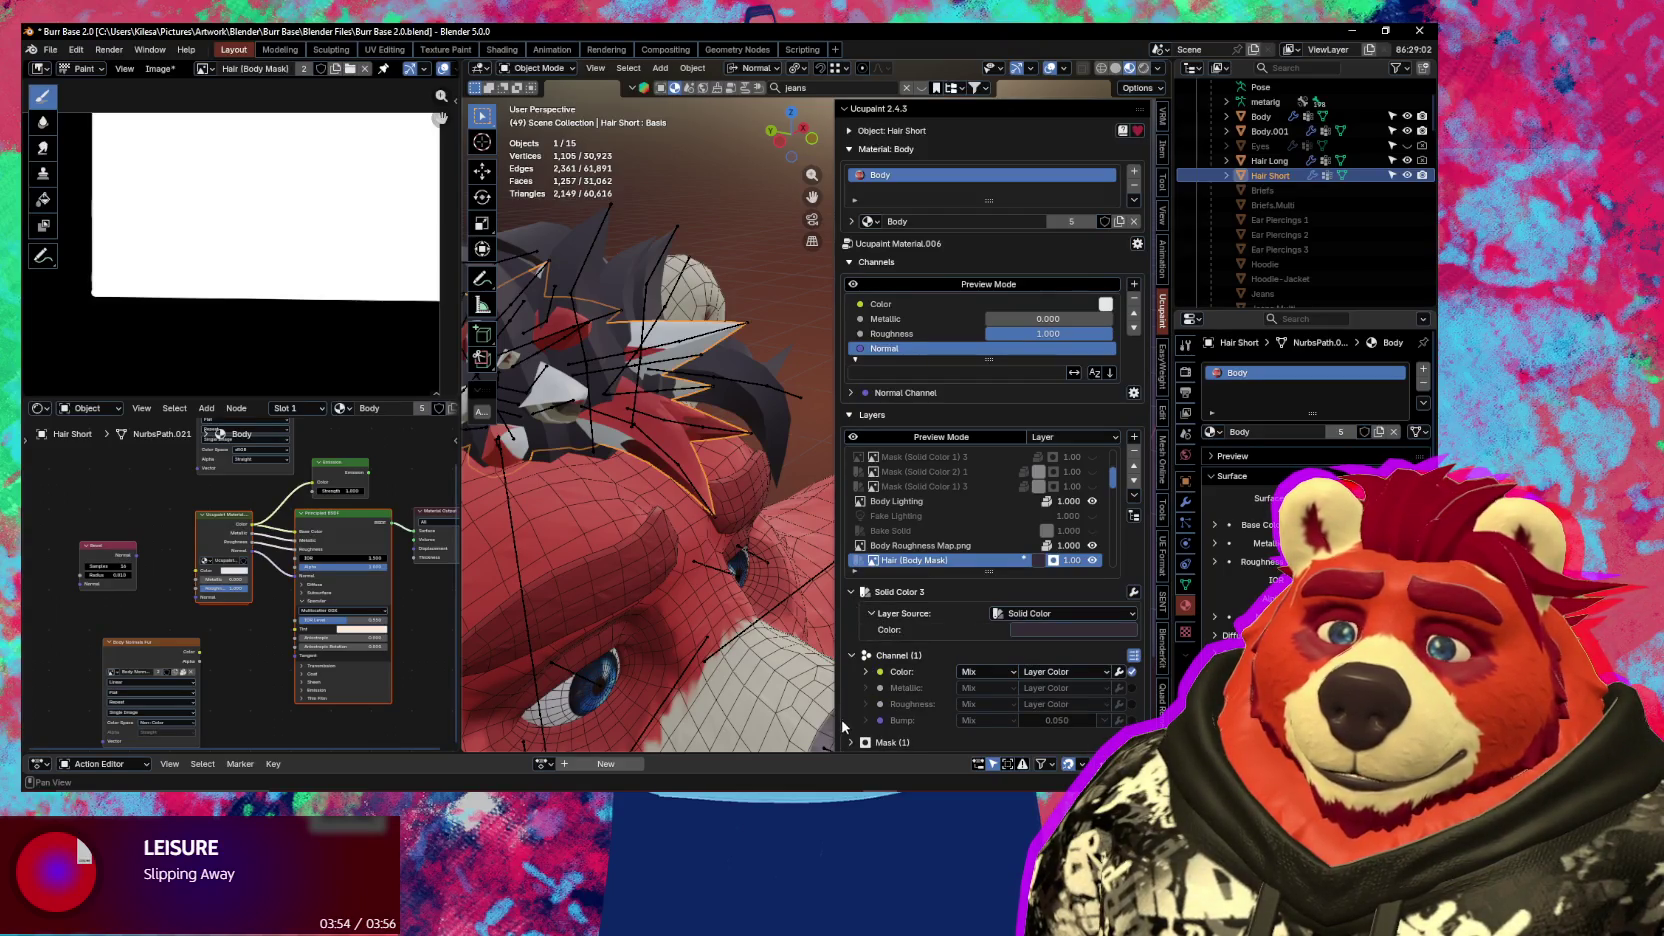
{"action": "left_click", "coordinate": [852, 743]}
{"action": "scroll", "coordinate": [858, 700], "scroll_direction": "down", "scroll_amount": 3}
{"action": "left_click", "coordinate": [865, 641]}
{"action": "scroll", "coordinate": [870, 645], "scroll_direction": "down", "scroll_amount": 1}
{"action": "left_click", "coordinate": [1060, 664]}
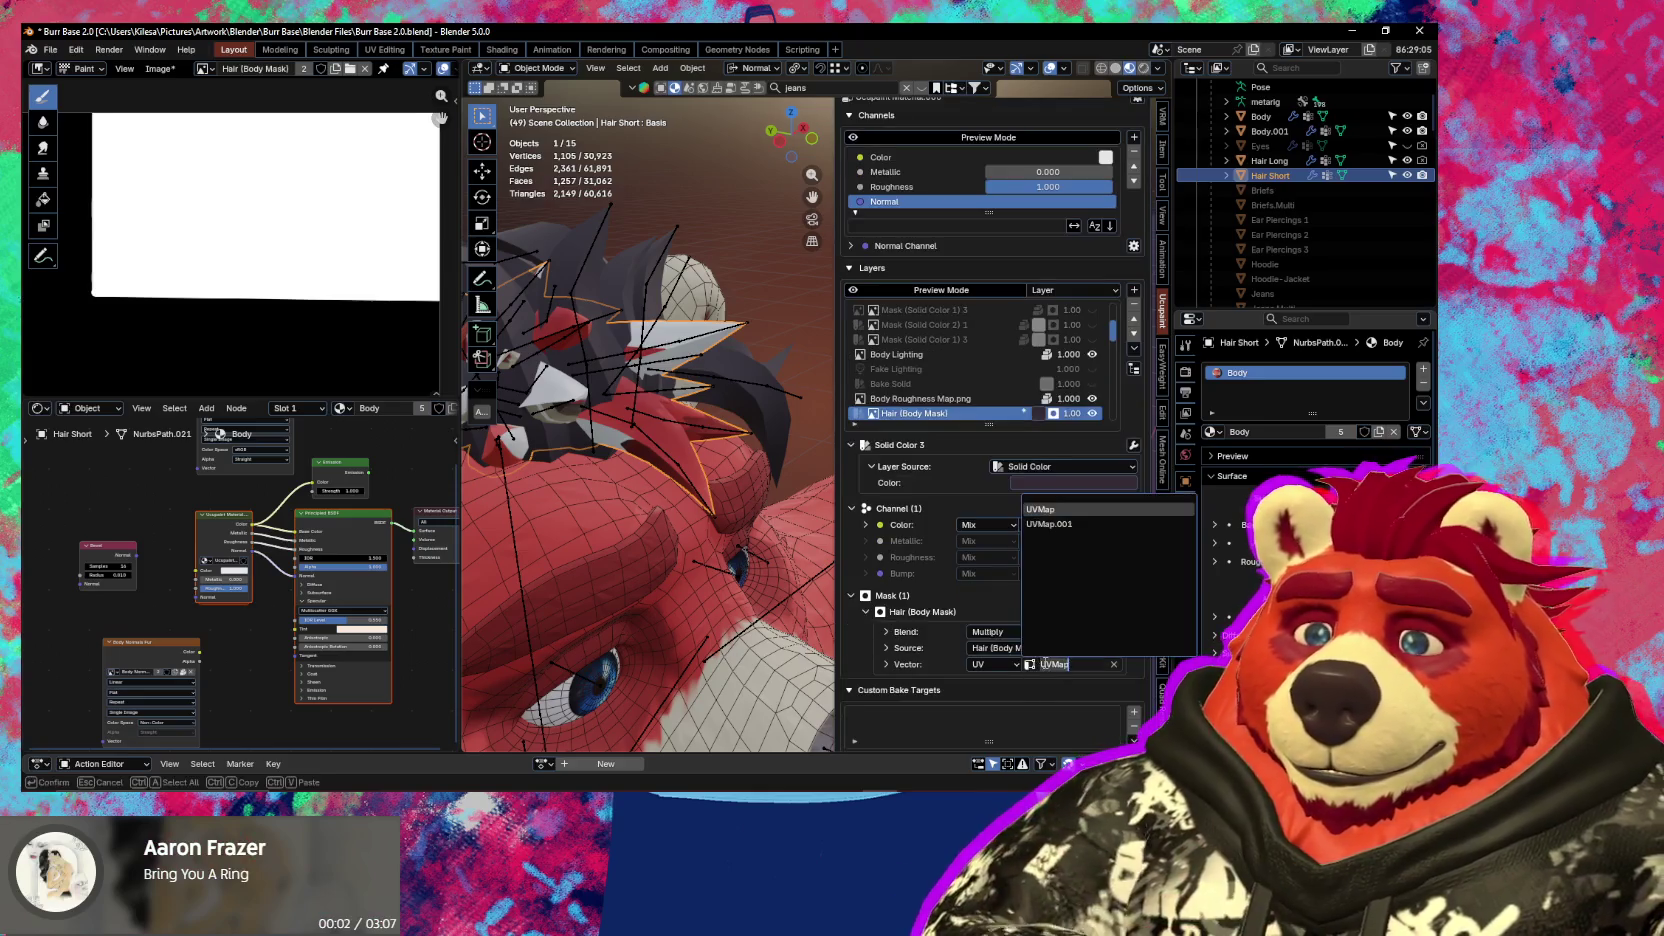
{"action": "left_click", "coordinate": [1086, 525]}
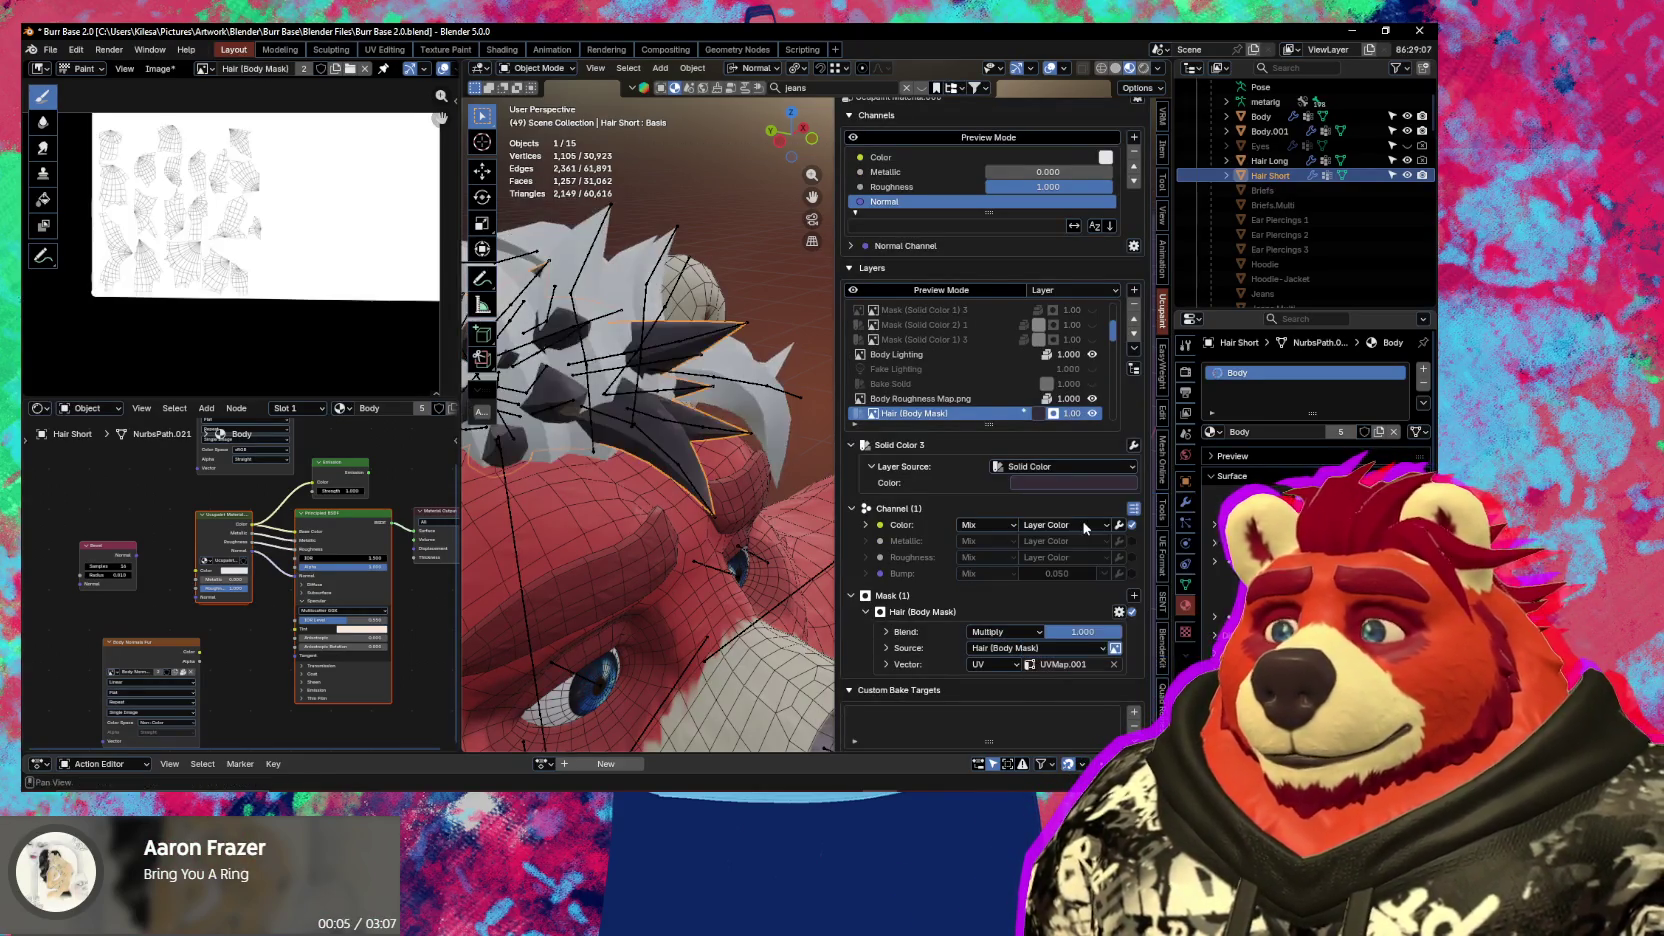
{"action": "mouse_move", "coordinate": [761, 485]}
{"action": "middle_mouse_down"}
{"action": "mouse_move", "coordinate": [666, 471]}
{"action": "mouse_move", "coordinate": [714, 479]}
{"action": "middle_mouse_up"}
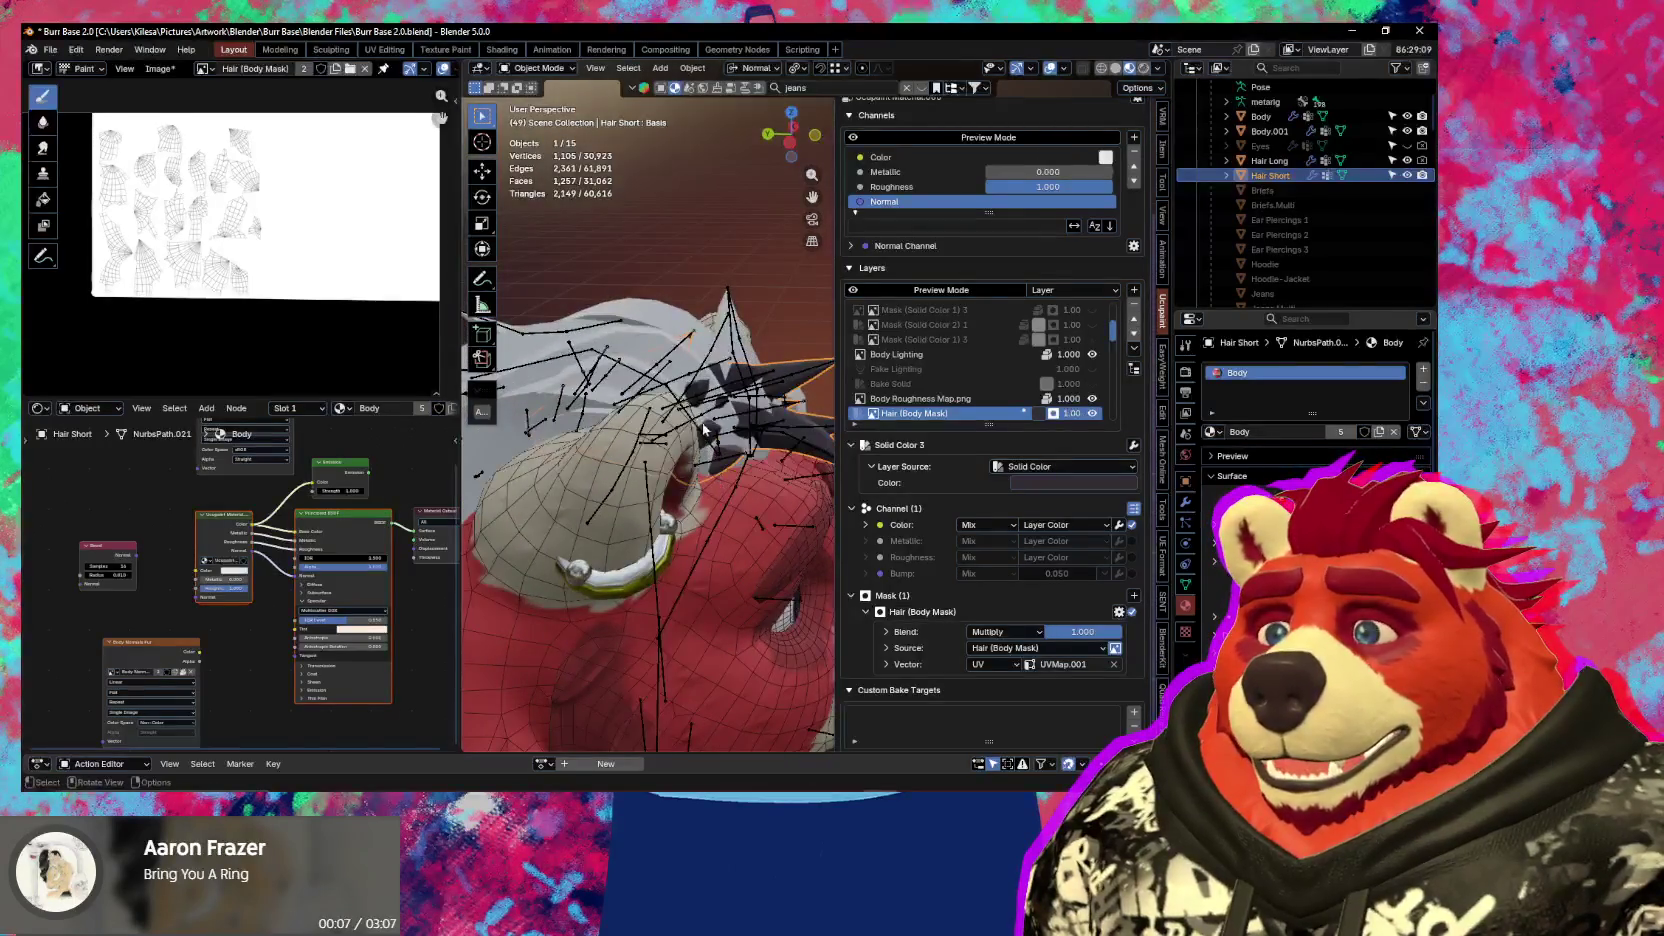
Select the long hair and check its UV maps in Object Data properties
{"action": "left_click", "coordinate": [631, 322]}
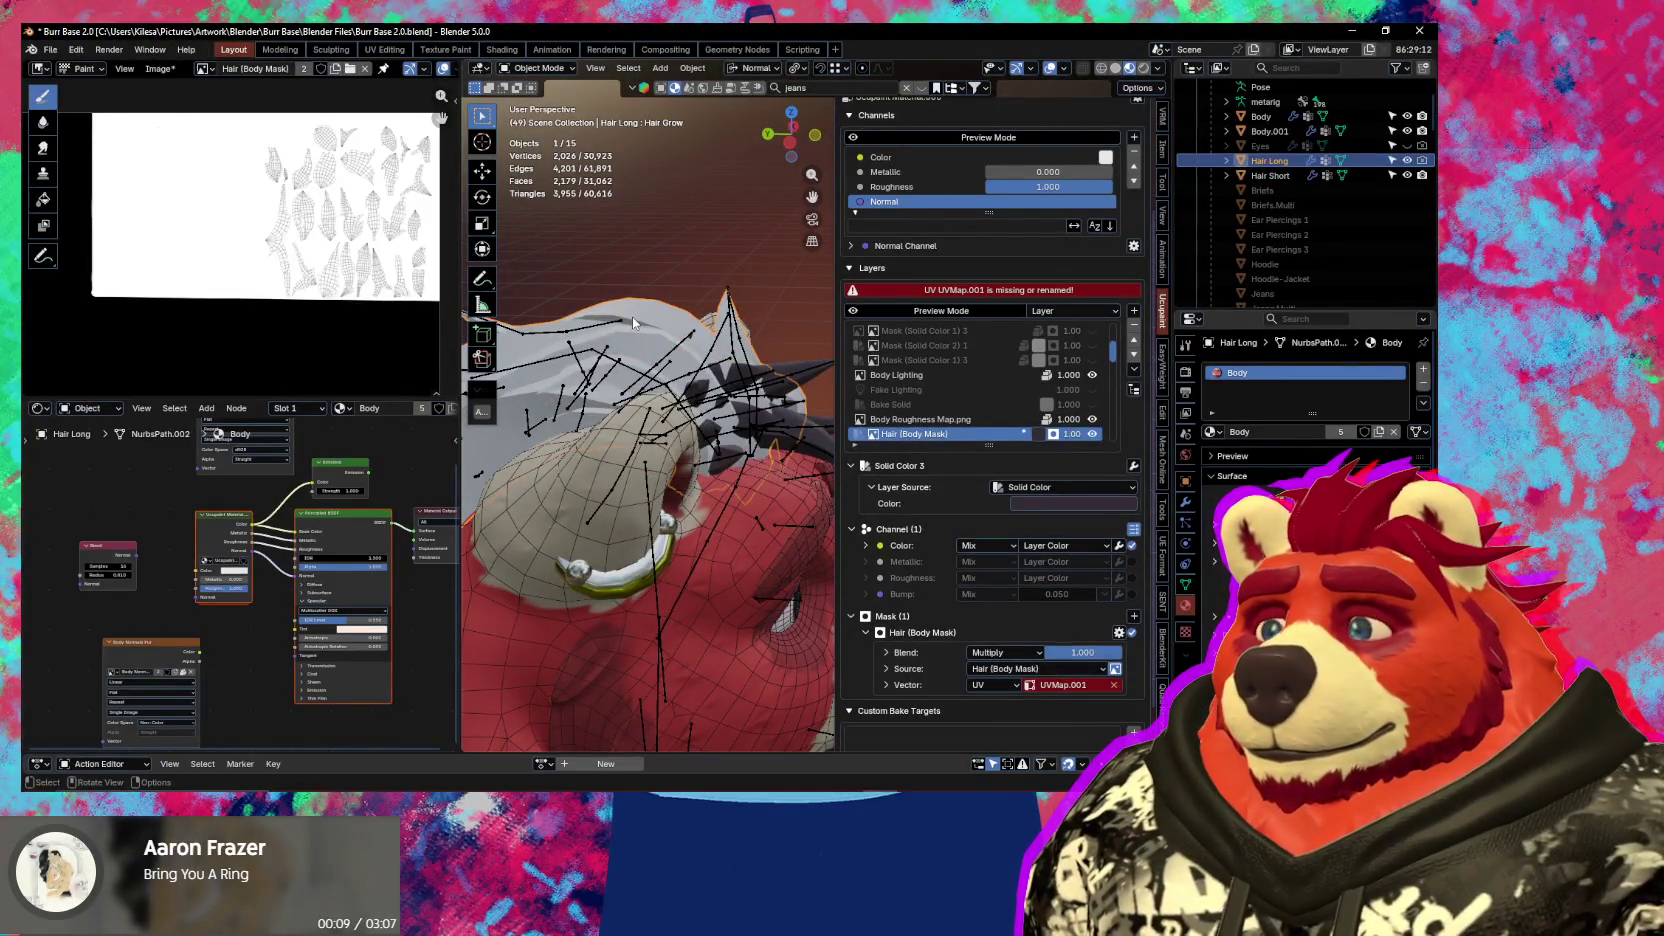
{"action": "scroll", "coordinate": [285, 280], "scroll_direction": "down", "scroll_amount": 3}
{"action": "middle_click_drag", "start_coordinate": [290, 275], "coordinate": [277, 283]}
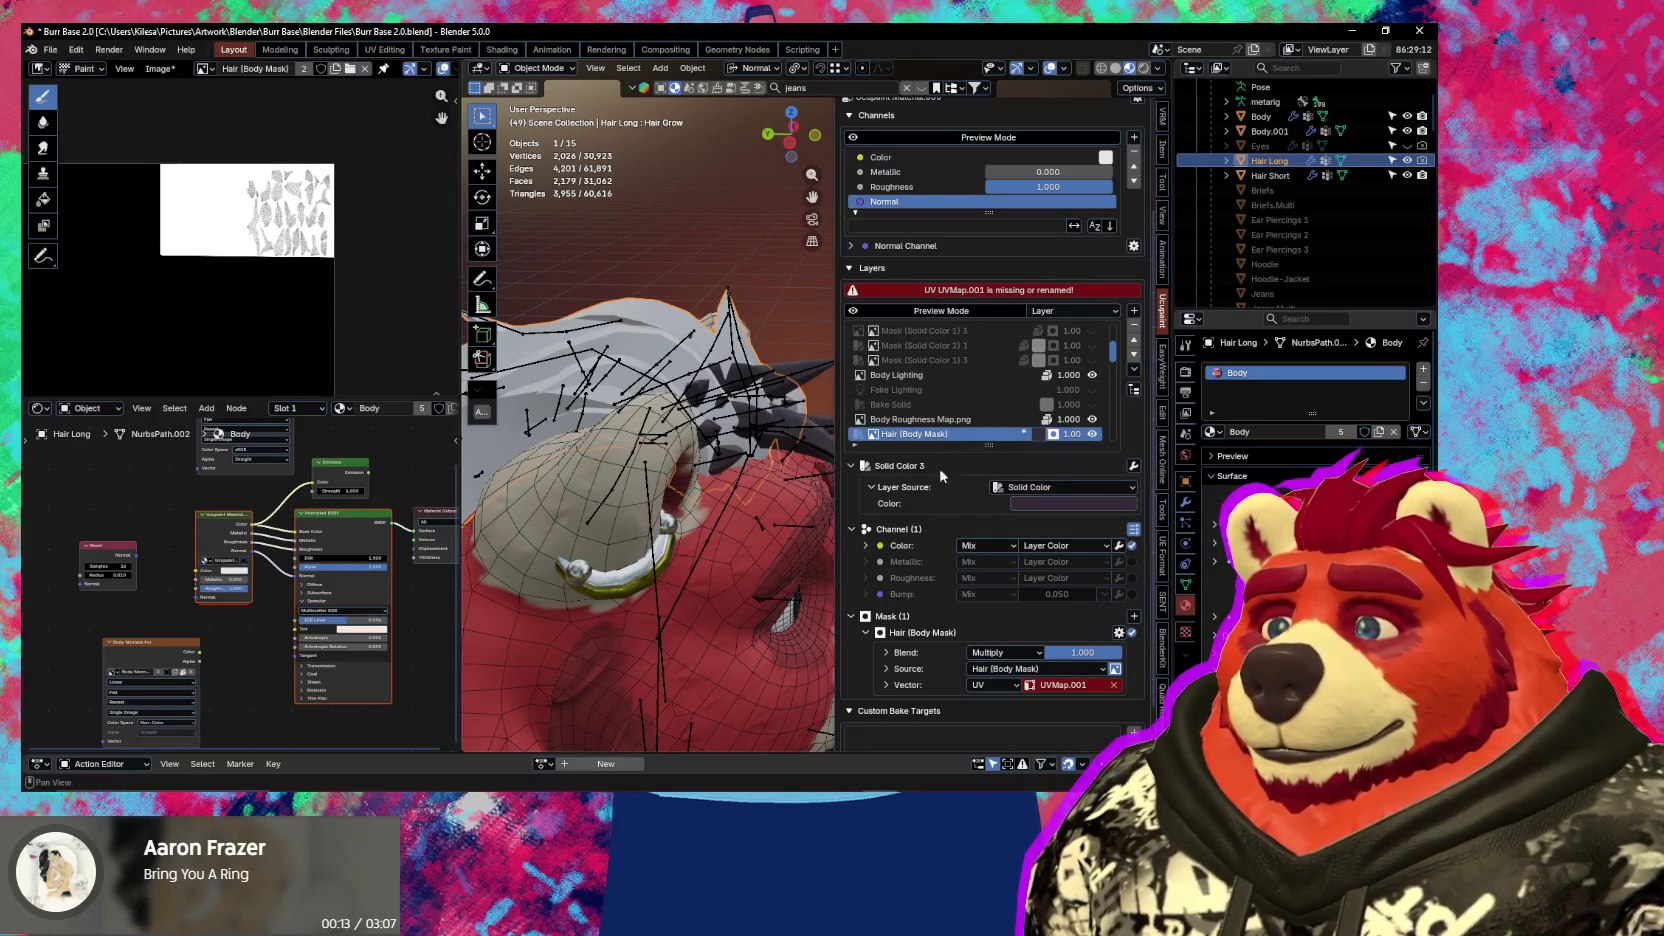
{"action": "left_click", "coordinate": [1186, 584]}
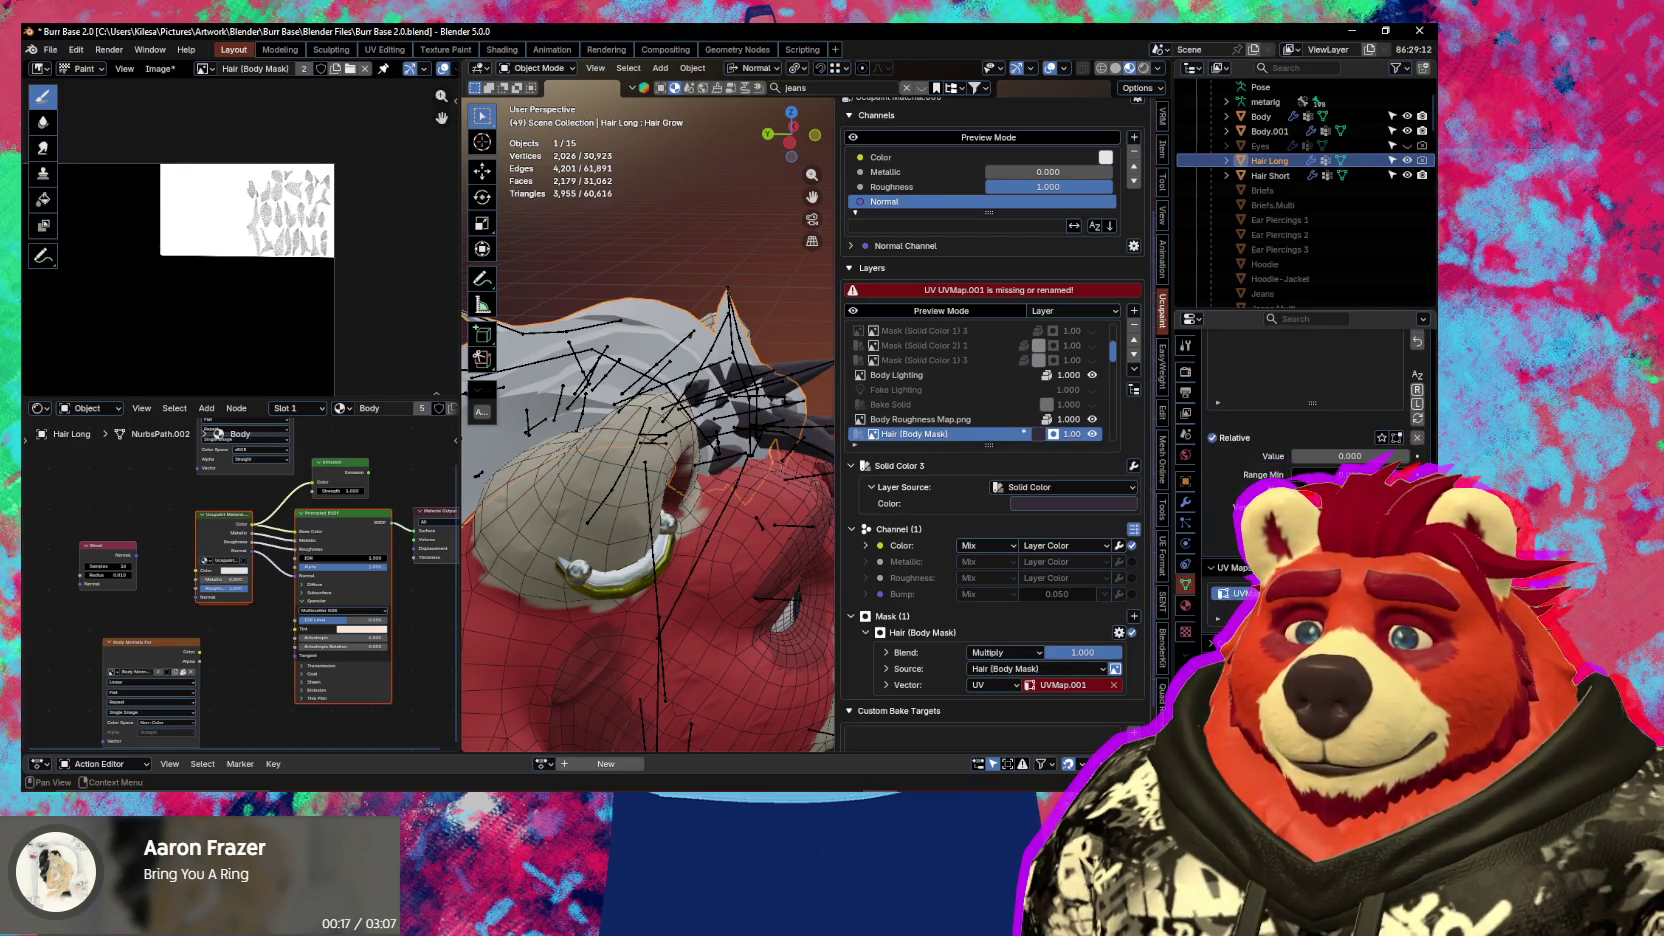
{"action": "mouse_move", "coordinate": [512, 383]}
{"action": "middle_mouse_down"}
{"action": "mouse_move", "coordinate": [739, 459]}
{"action": "mouse_move", "coordinate": [535, 422]}
{"action": "middle_mouse_up"}
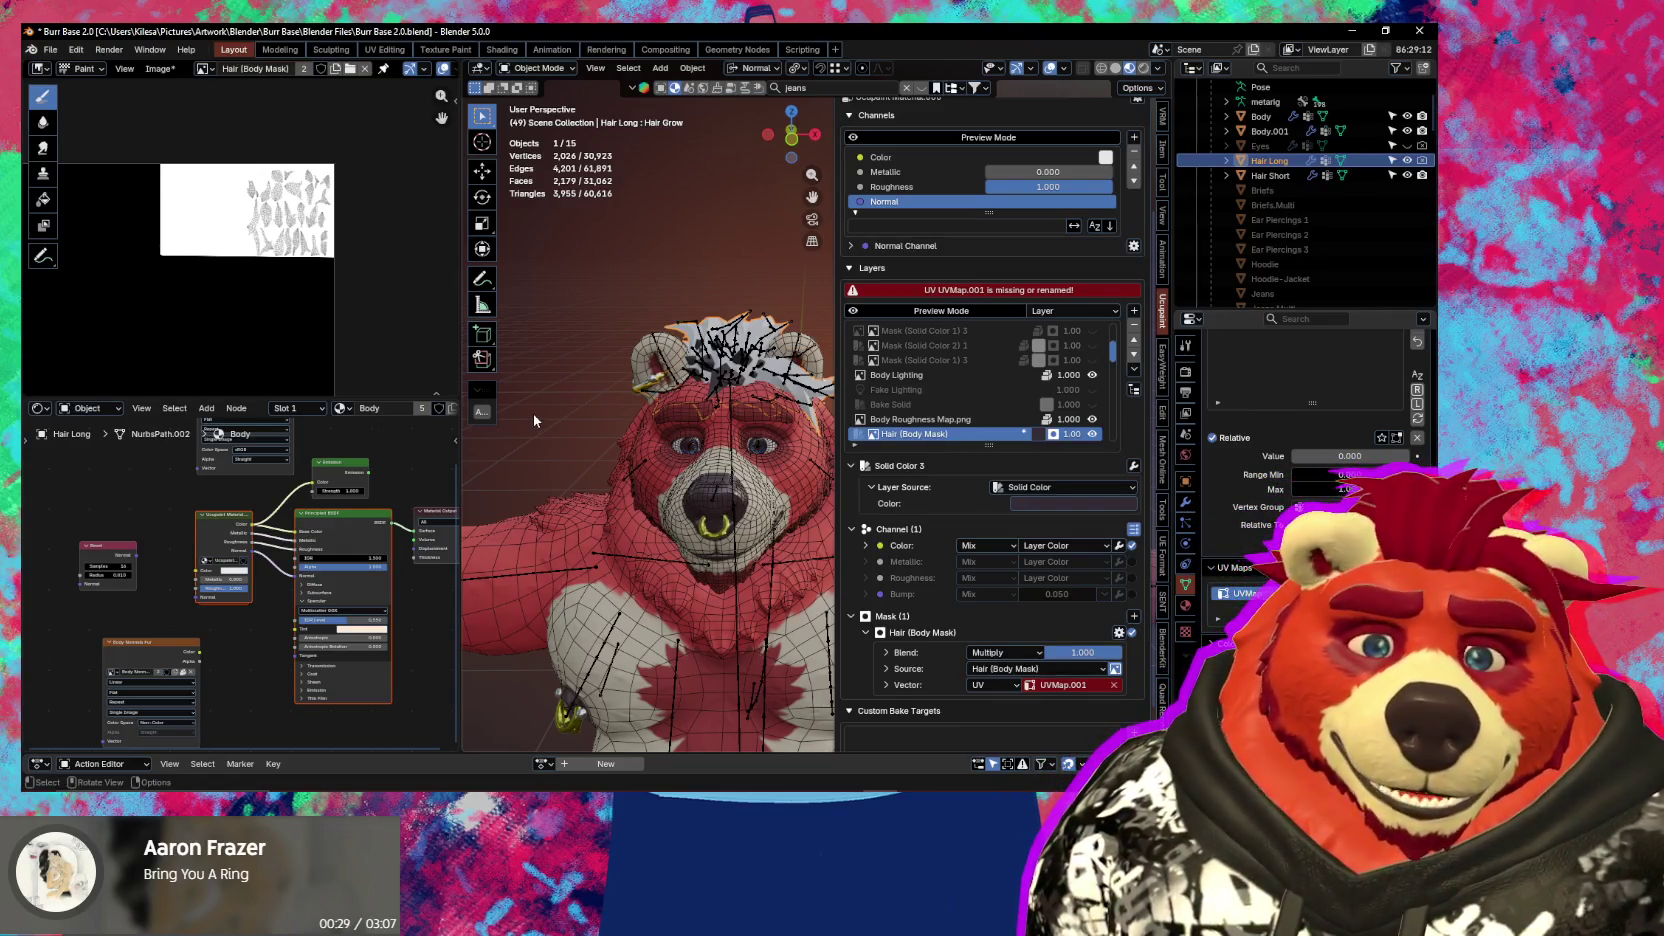
Select both hair objects and enter Edit Mode with vertex selection
{"action": "left_click", "coordinate": [705, 435]}
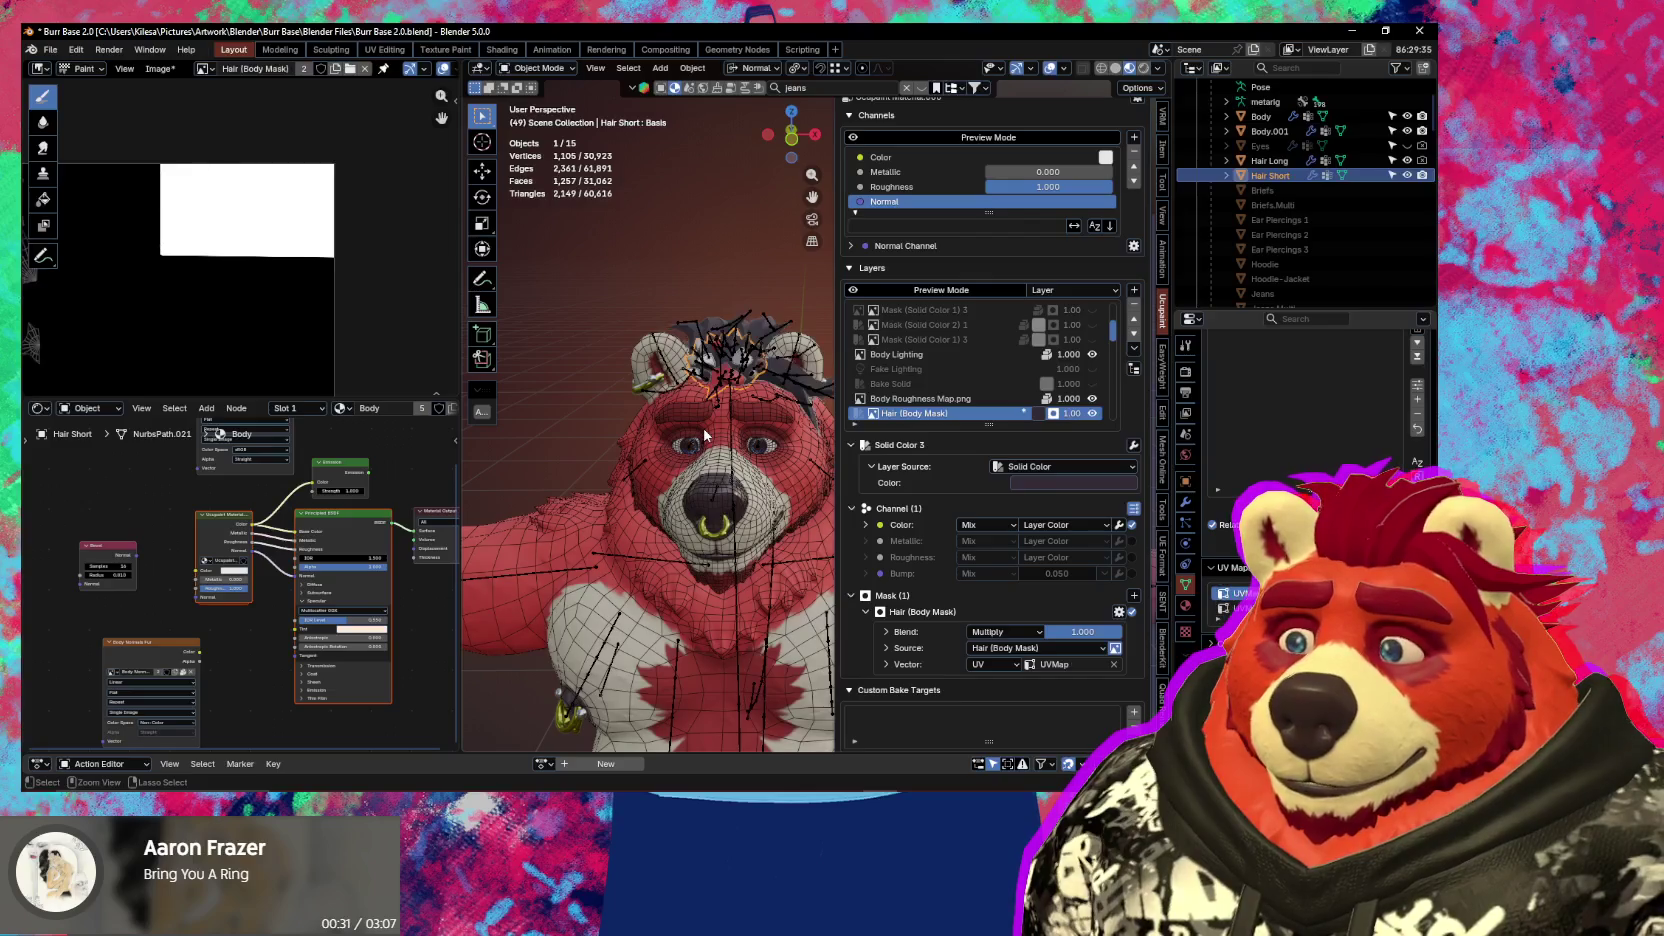
{"action": "middle_click_drag", "start_coordinate": [705, 435], "coordinate": [751, 450]}
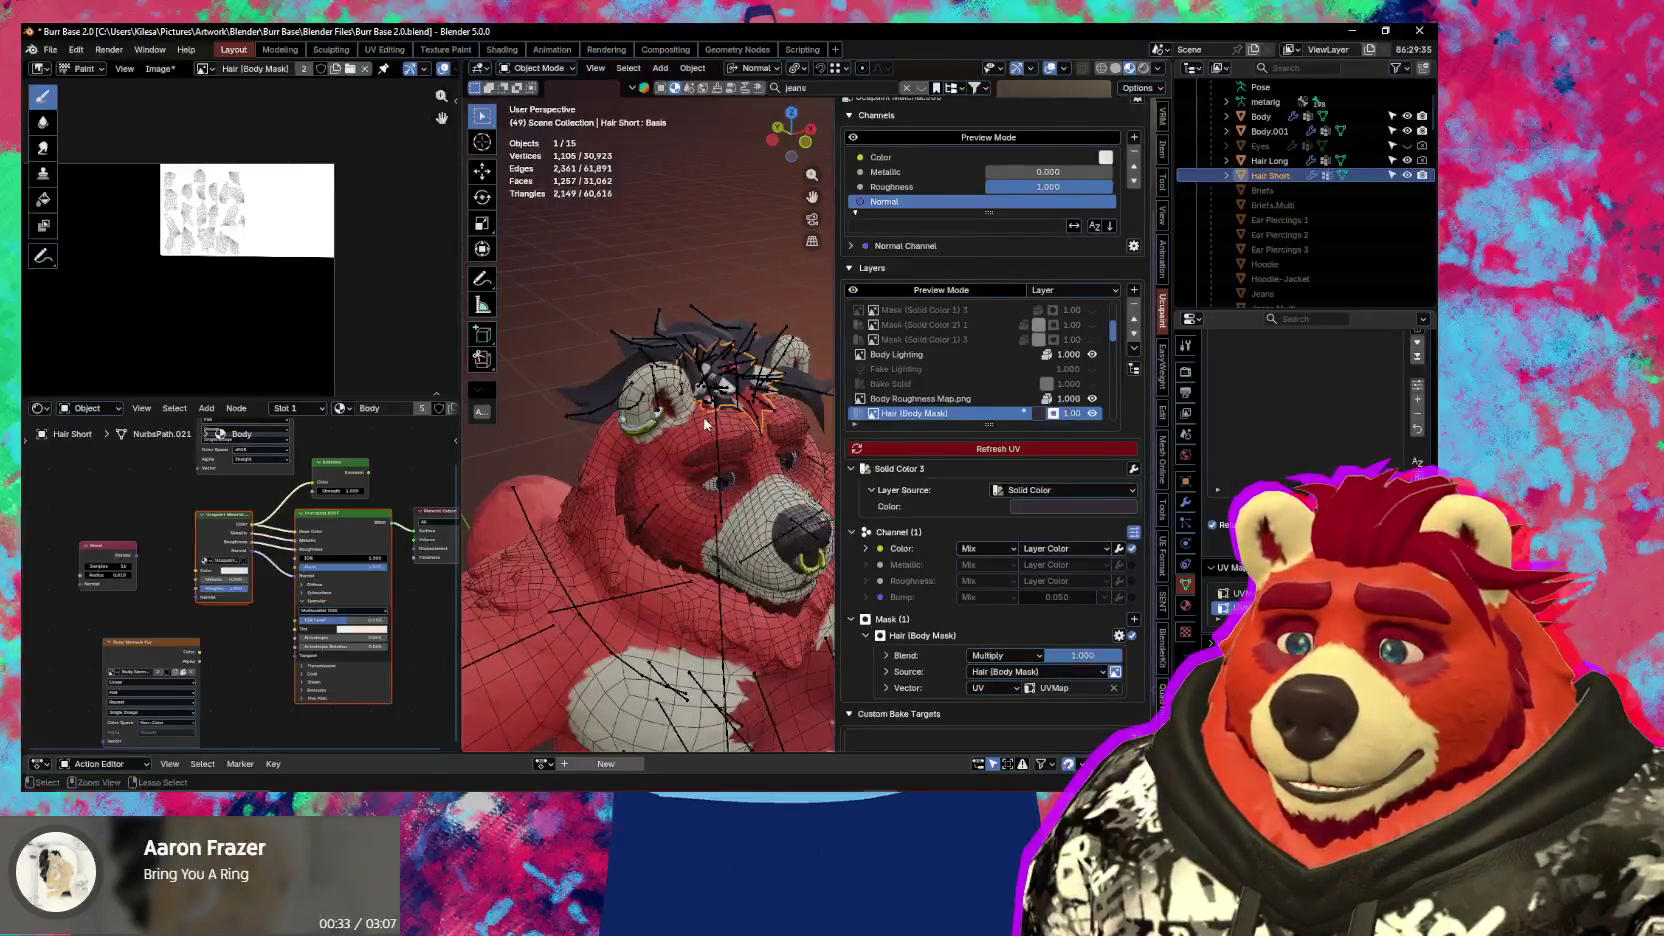
{"action": "left_click", "coordinate": [705, 424], "text": "shift"}
{"action": "key", "text": "Tab"}
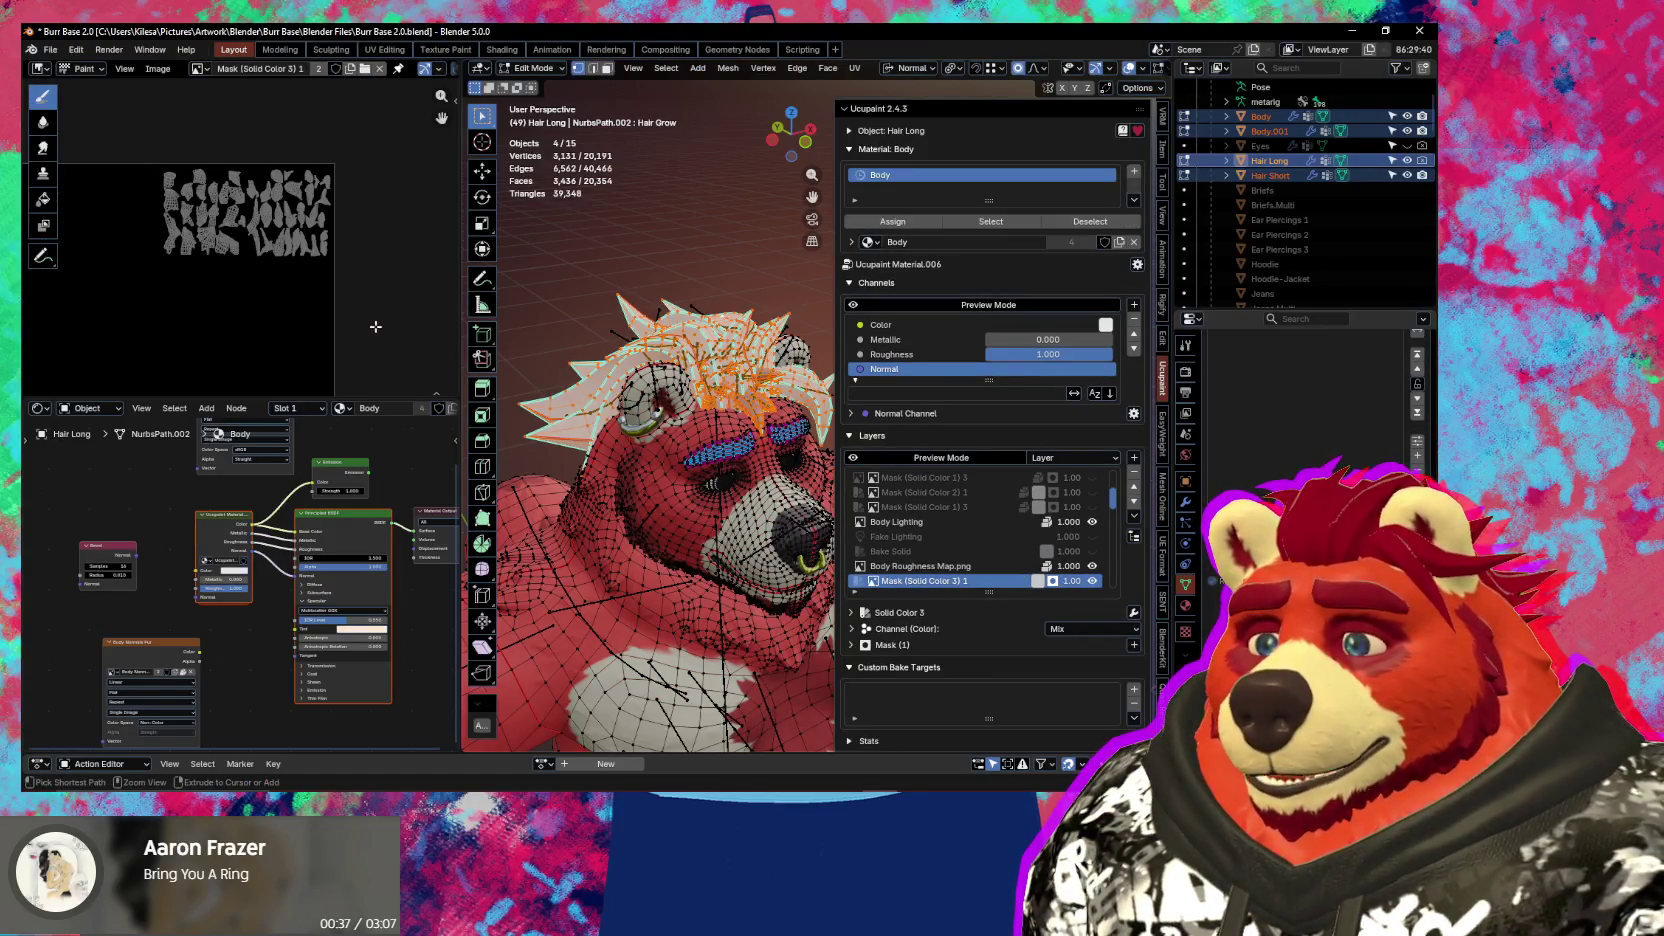
{"action": "key", "text": "ctrl+z"}
{"action": "key", "text": "ctrl+z"}
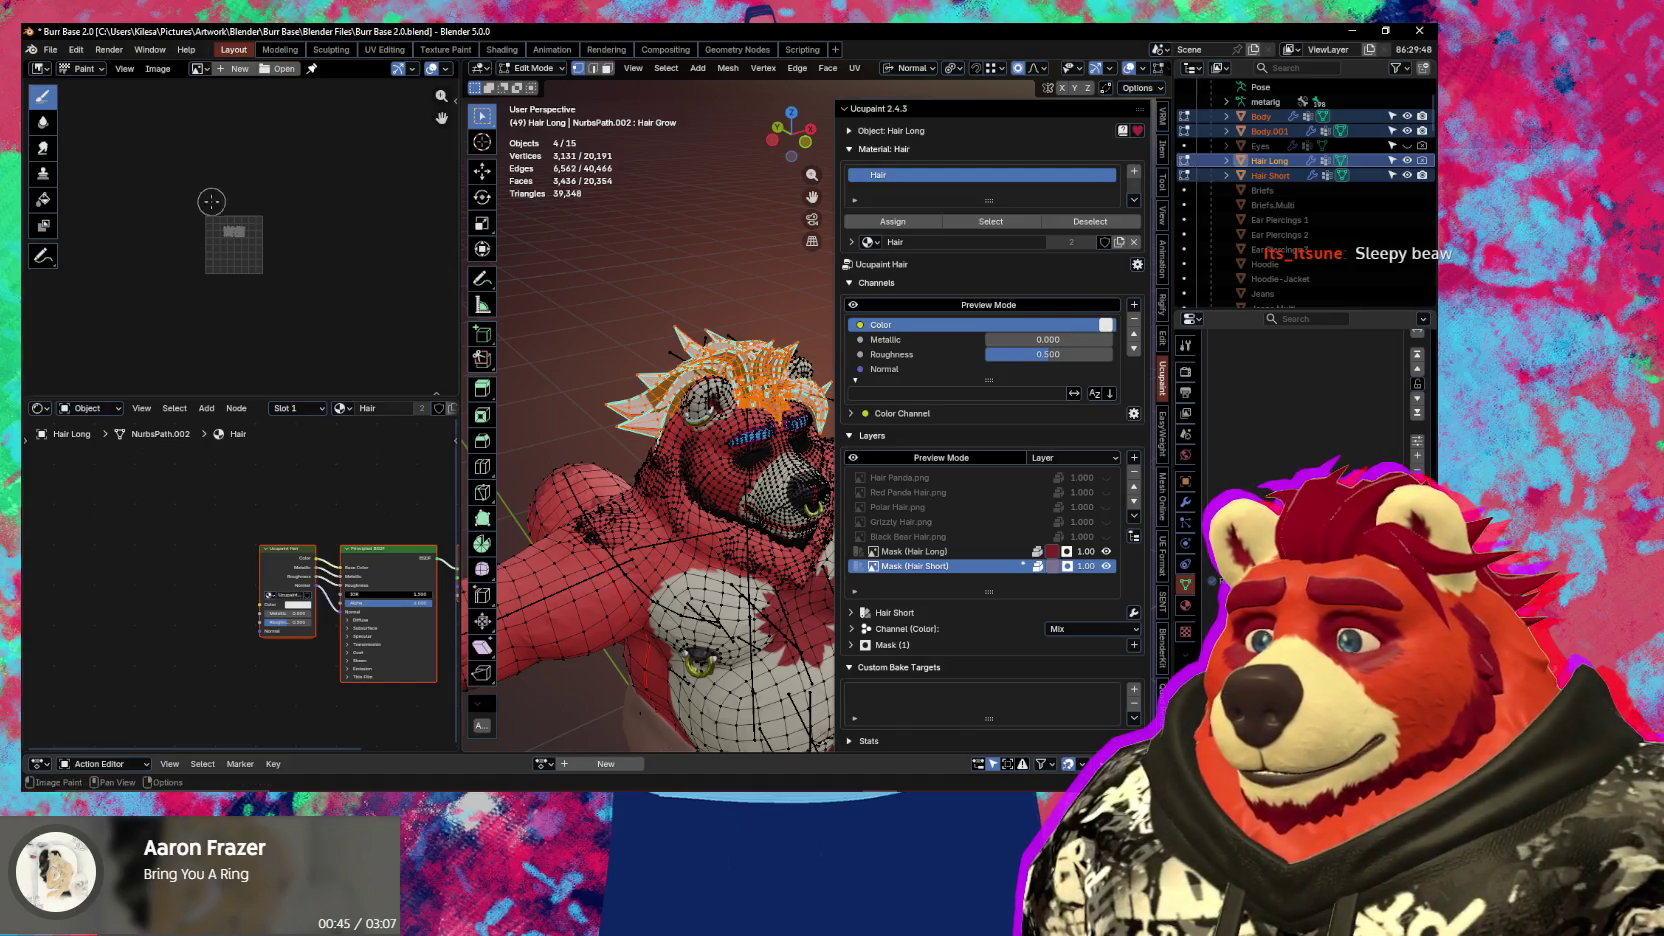
{"action": "key", "text": "1"}
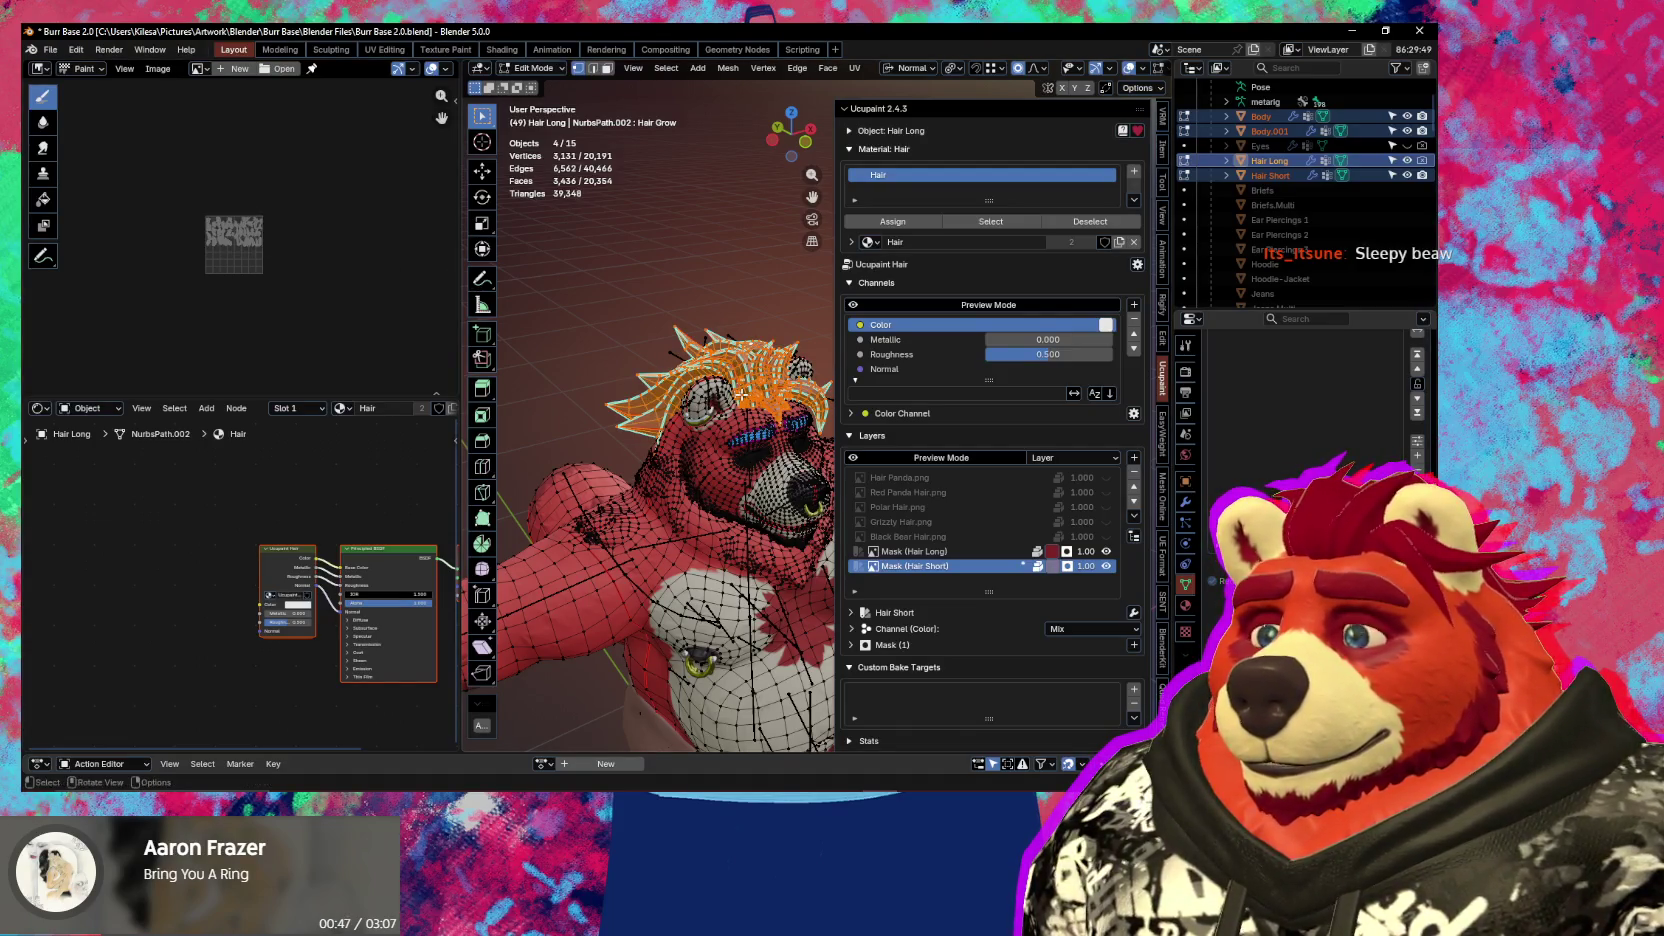
{"action": "scroll", "coordinate": [744, 413], "scroll_direction": "up", "scroll_amount": 3}
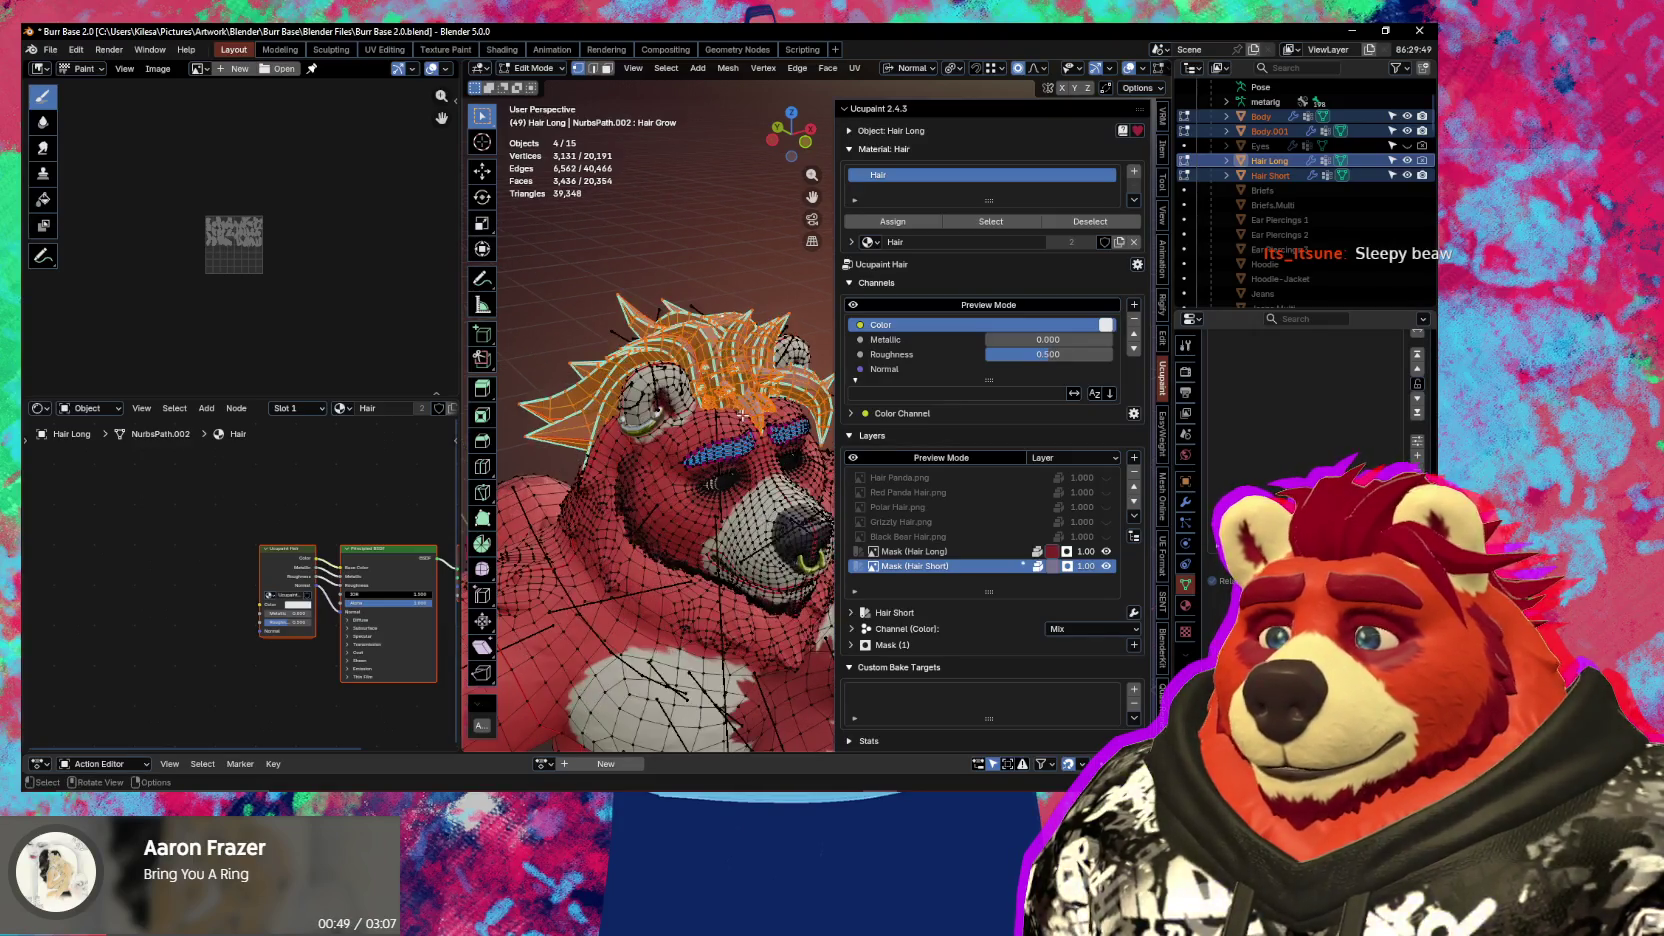
{"action": "middle_click_drag", "start_coordinate": [694, 428], "coordinate": [778, 432]}
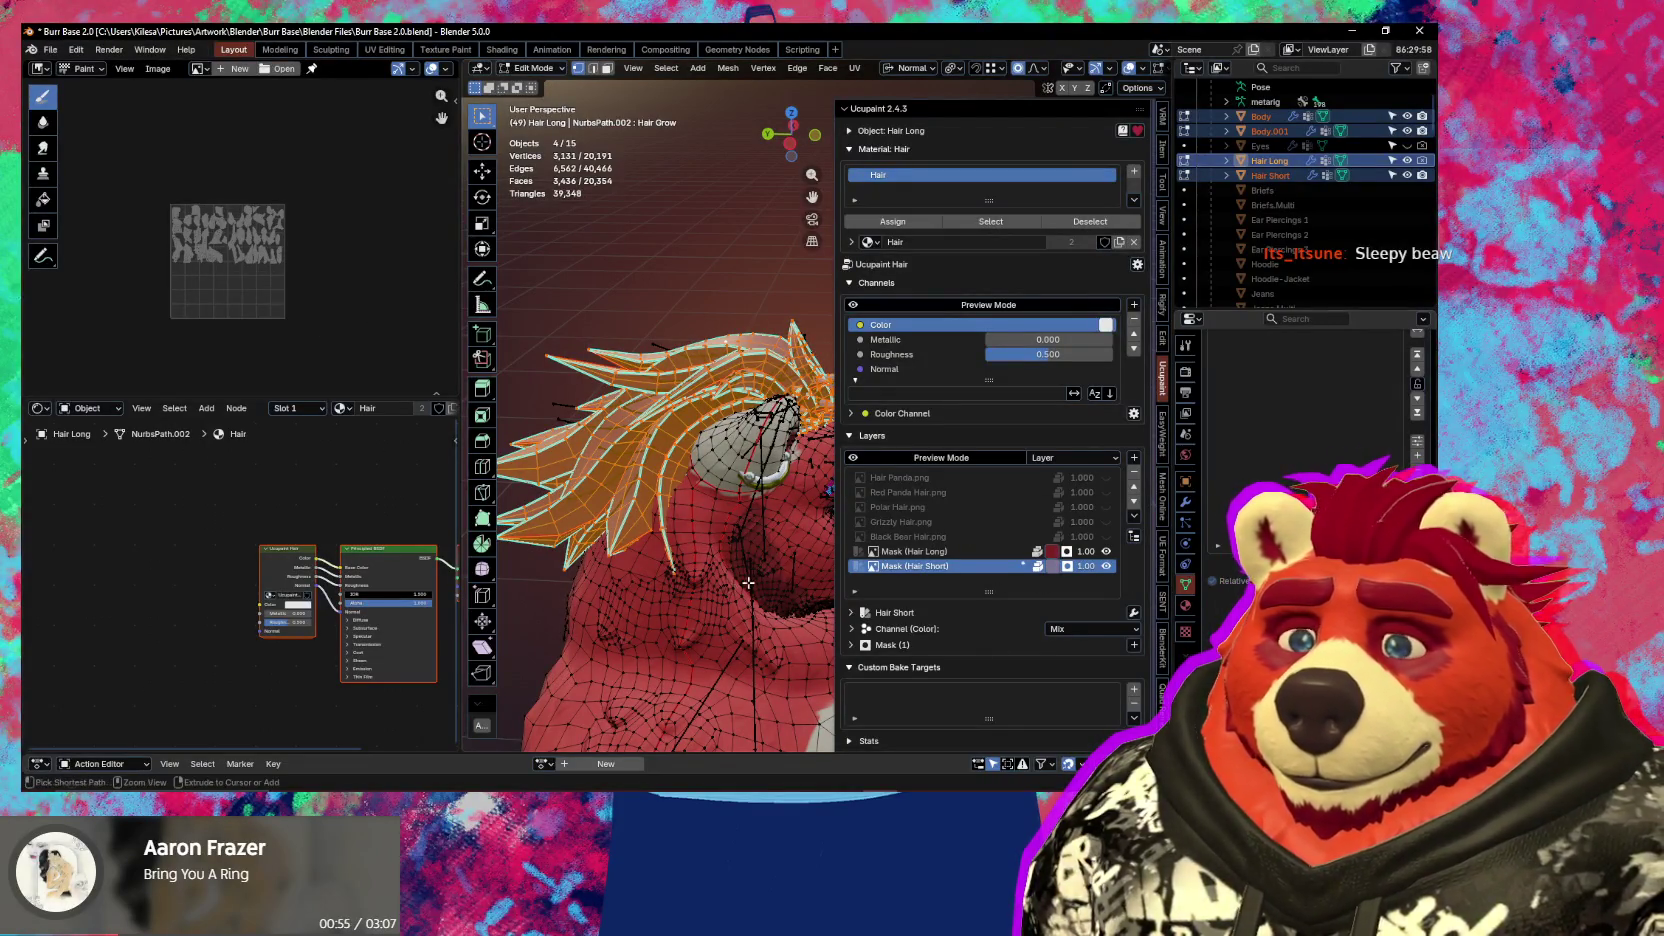
Return to Object Mode and select only the short hair
{"action": "key", "text": "ctrl+Tab"}
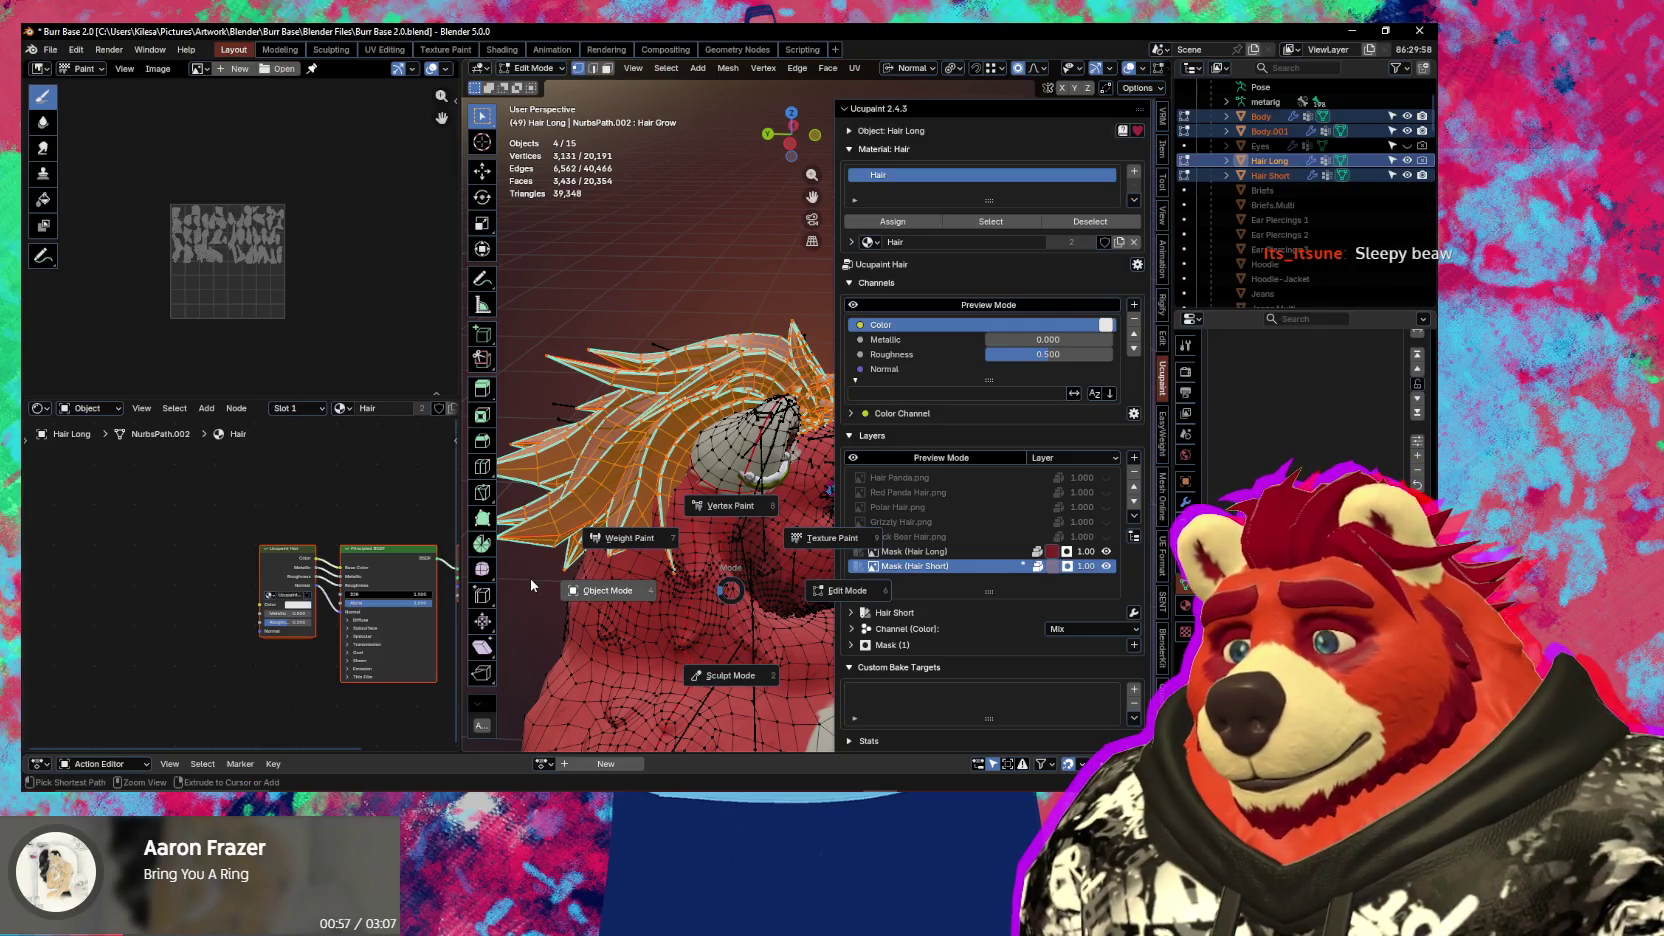
{"action": "left_click", "coordinate": [530, 577]}
{"action": "mouse_move", "coordinate": [683, 594]}
{"action": "middle_mouse_down"}
{"action": "mouse_move", "coordinate": [673, 556]}
{"action": "mouse_move", "coordinate": [573, 553]}
{"action": "mouse_move", "coordinate": [685, 420]}
{"action": "mouse_move", "coordinate": [759, 514]}
{"action": "mouse_move", "coordinate": [705, 382]}
{"action": "middle_mouse_up"}
{"action": "left_click", "coordinate": [646, 415]}
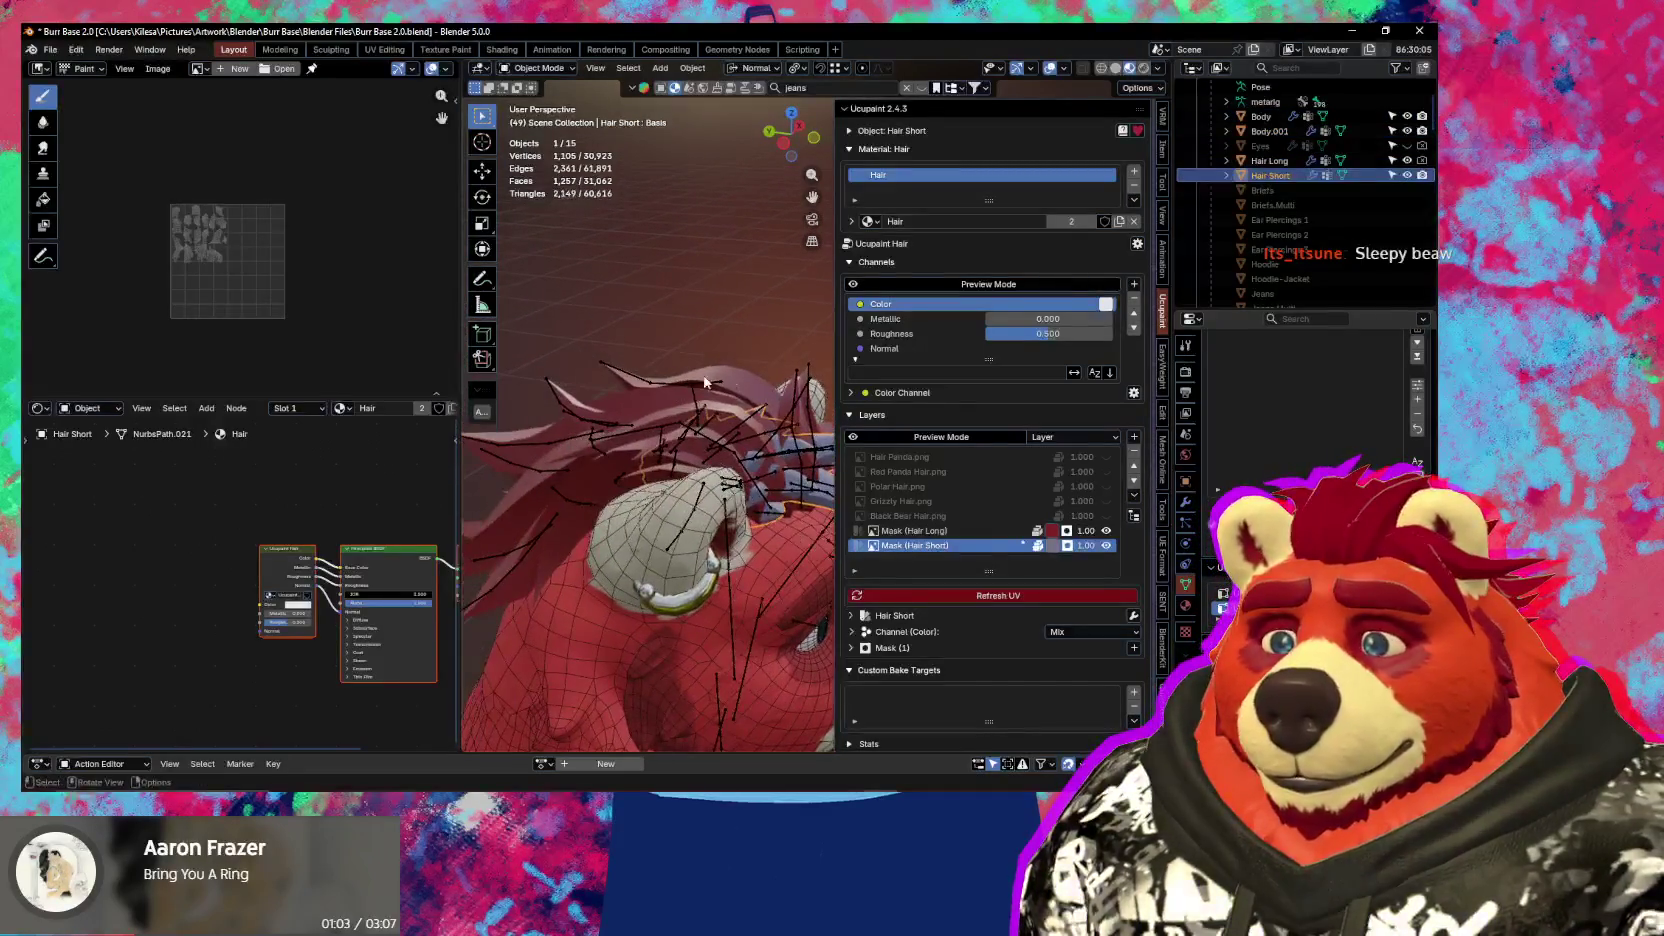
Enter Edit Mode on both hair meshes and turn the image panel into a UV Editor
{"action": "left_click", "coordinate": [743, 382], "text": "shift"}
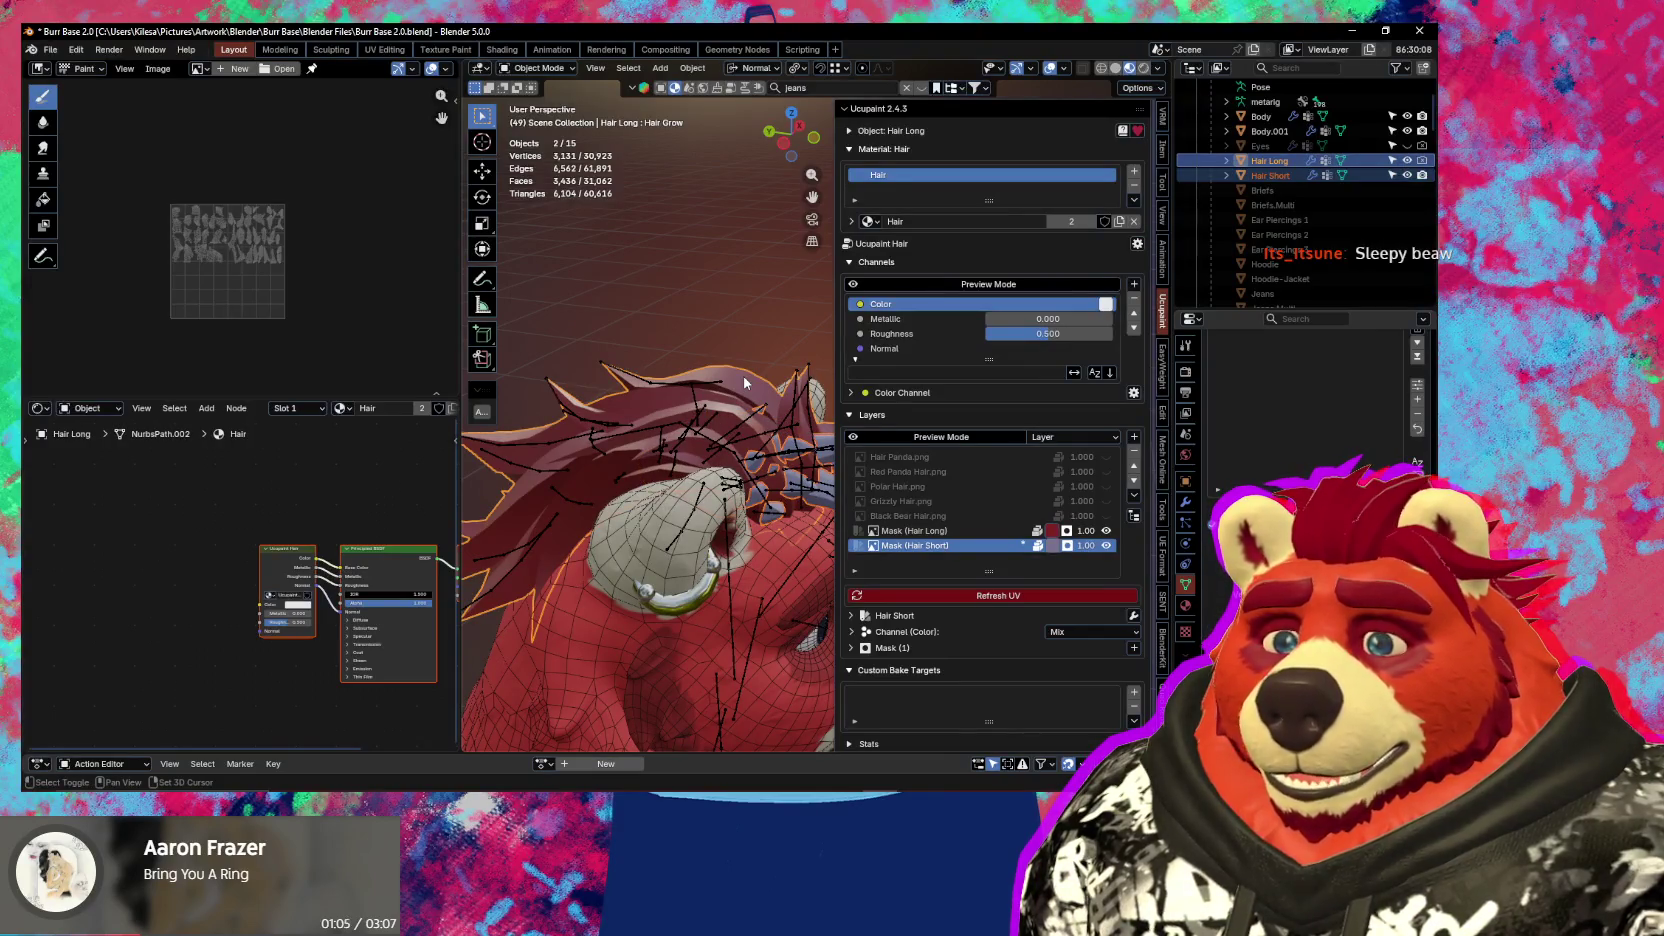
{"action": "key", "text": "Tab"}
{"action": "scroll", "coordinate": [323, 299], "scroll_direction": "up", "scroll_amount": 3}
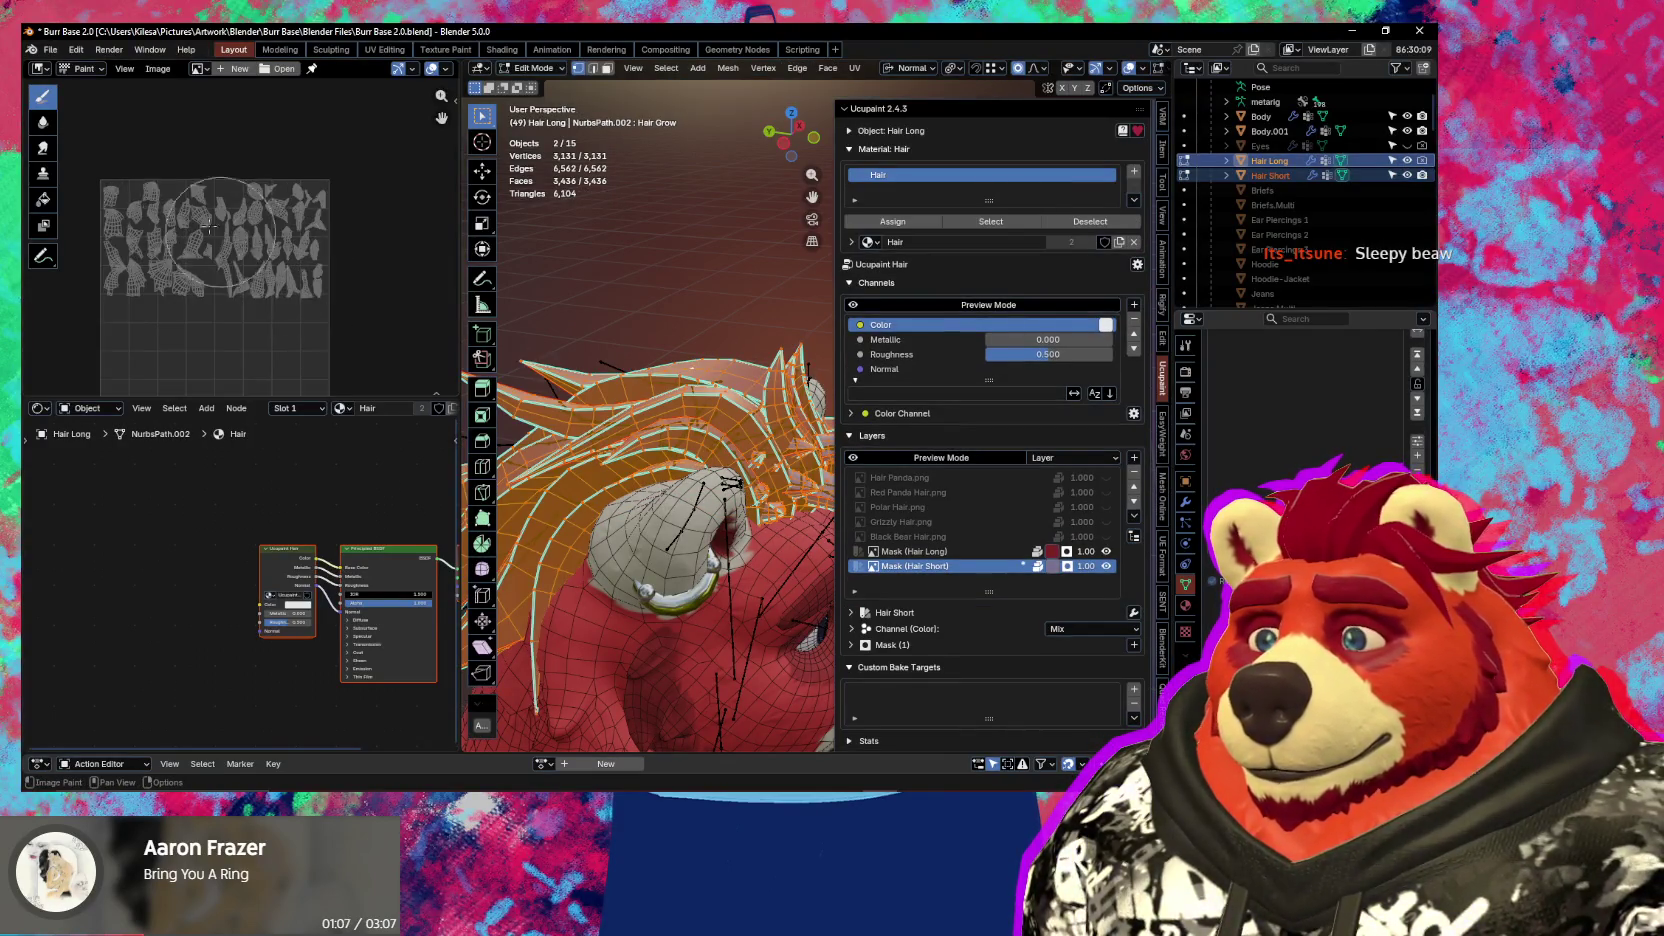
{"action": "left_click", "coordinate": [40, 68]}
{"action": "left_click", "coordinate": [112, 148]}
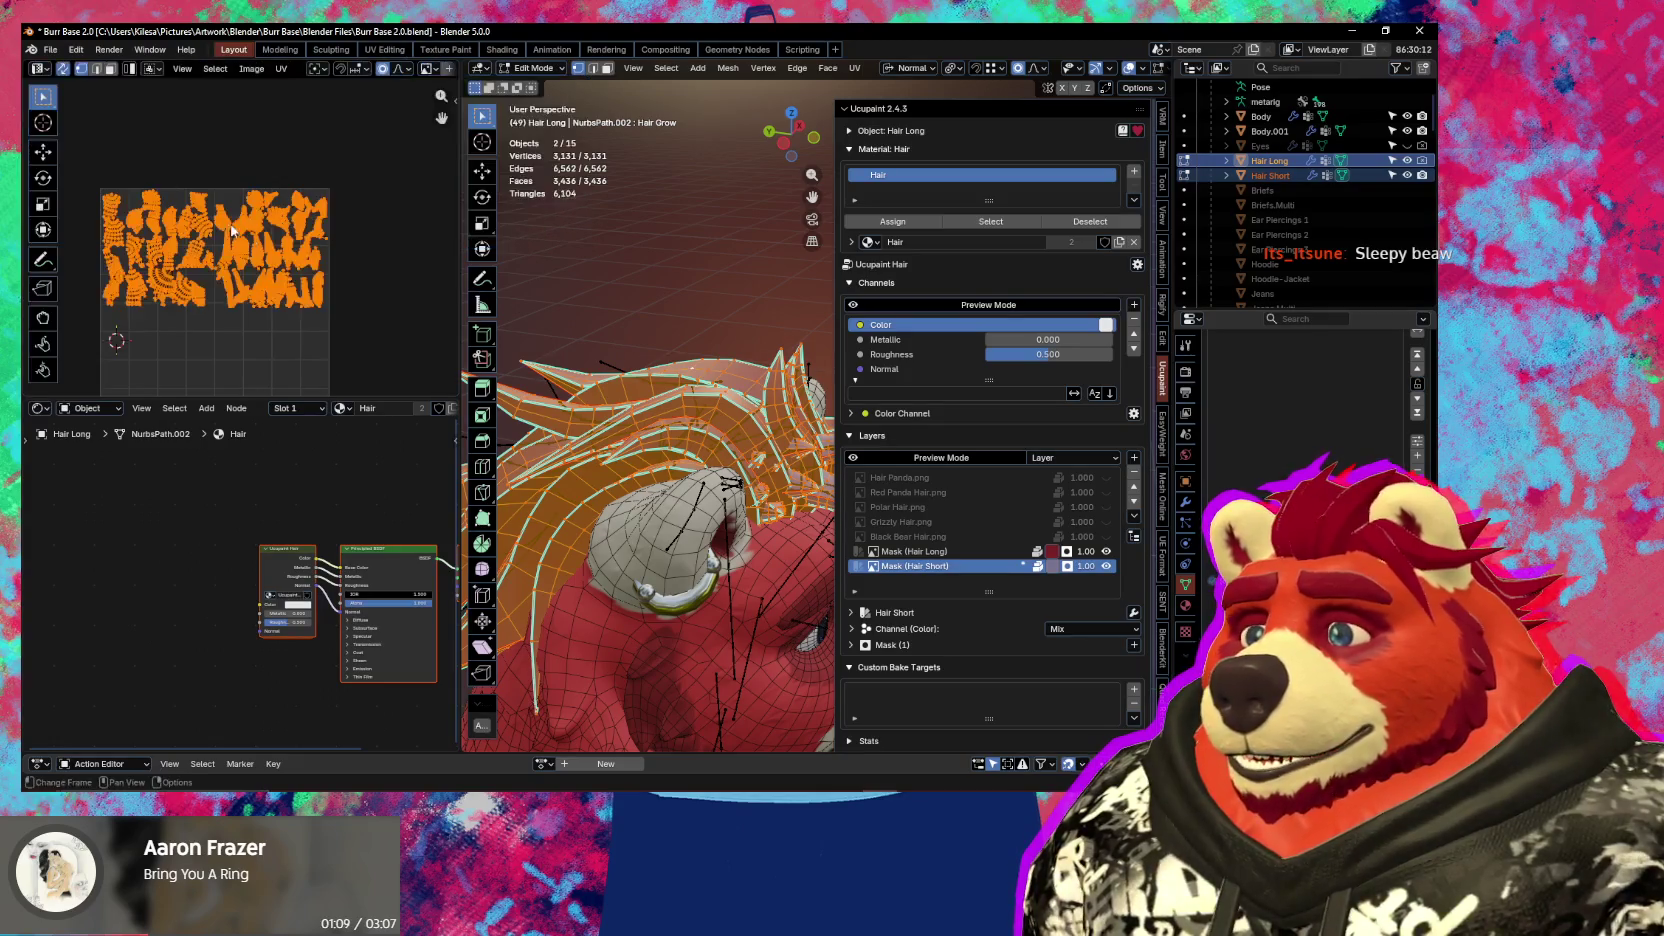
Scale the hair UV islands down
{"action": "scroll", "coordinate": [300, 250], "scroll_direction": "up", "scroll_amount": 3}
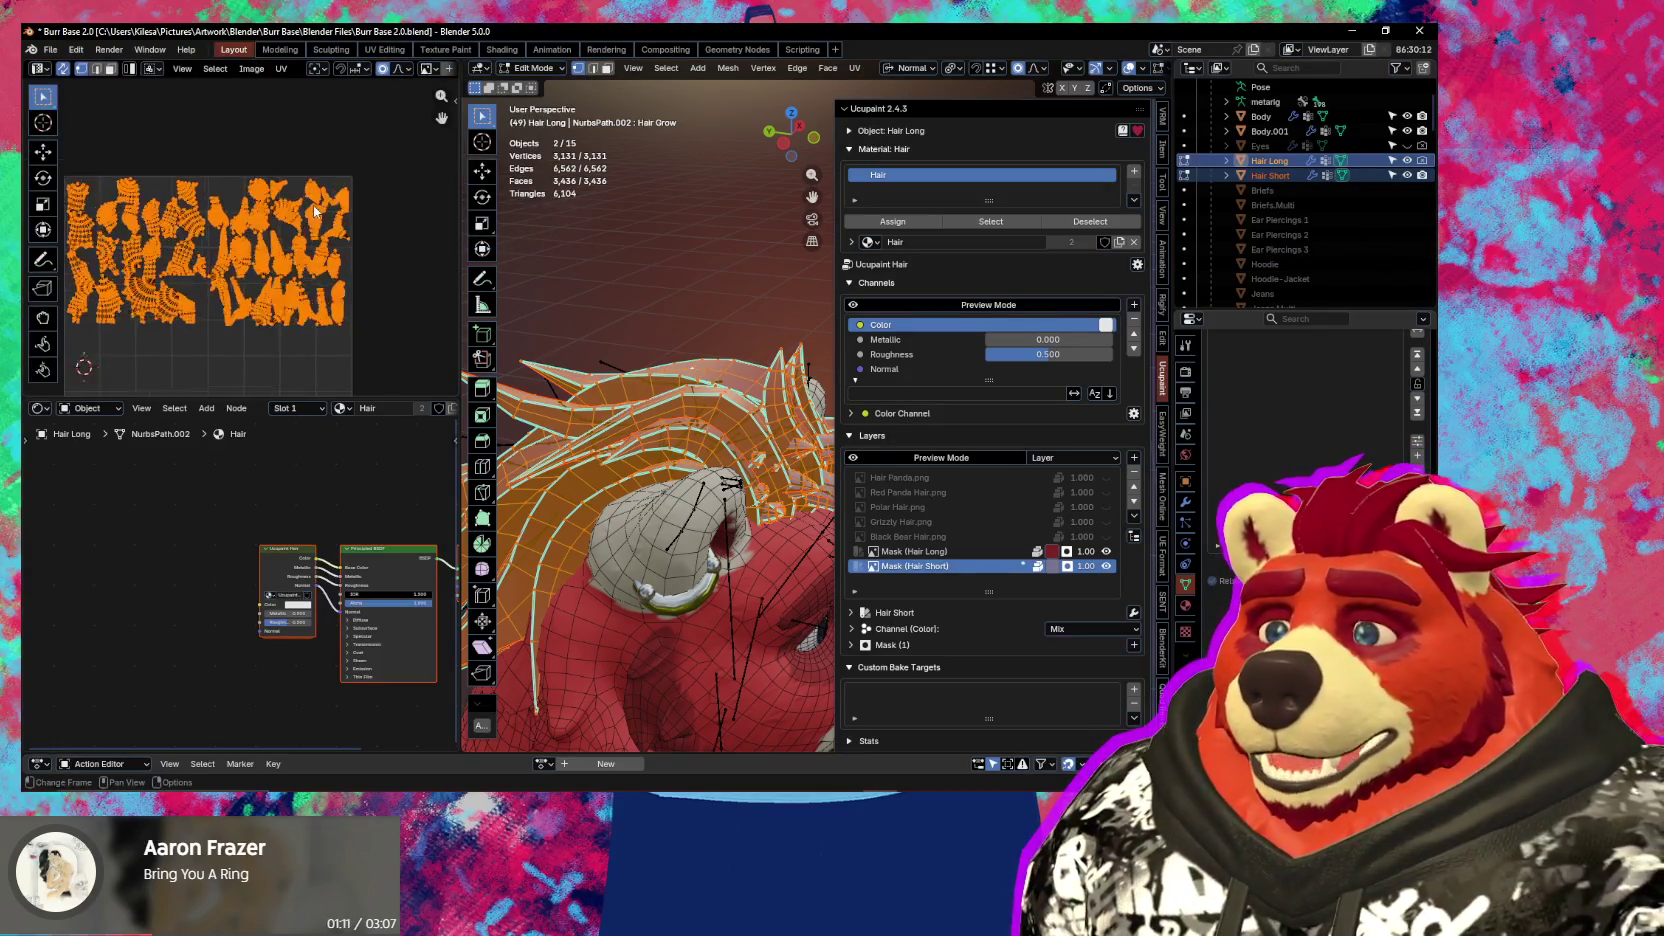
{"action": "scroll", "coordinate": [322, 231], "scroll_direction": "up", "scroll_amount": 2}
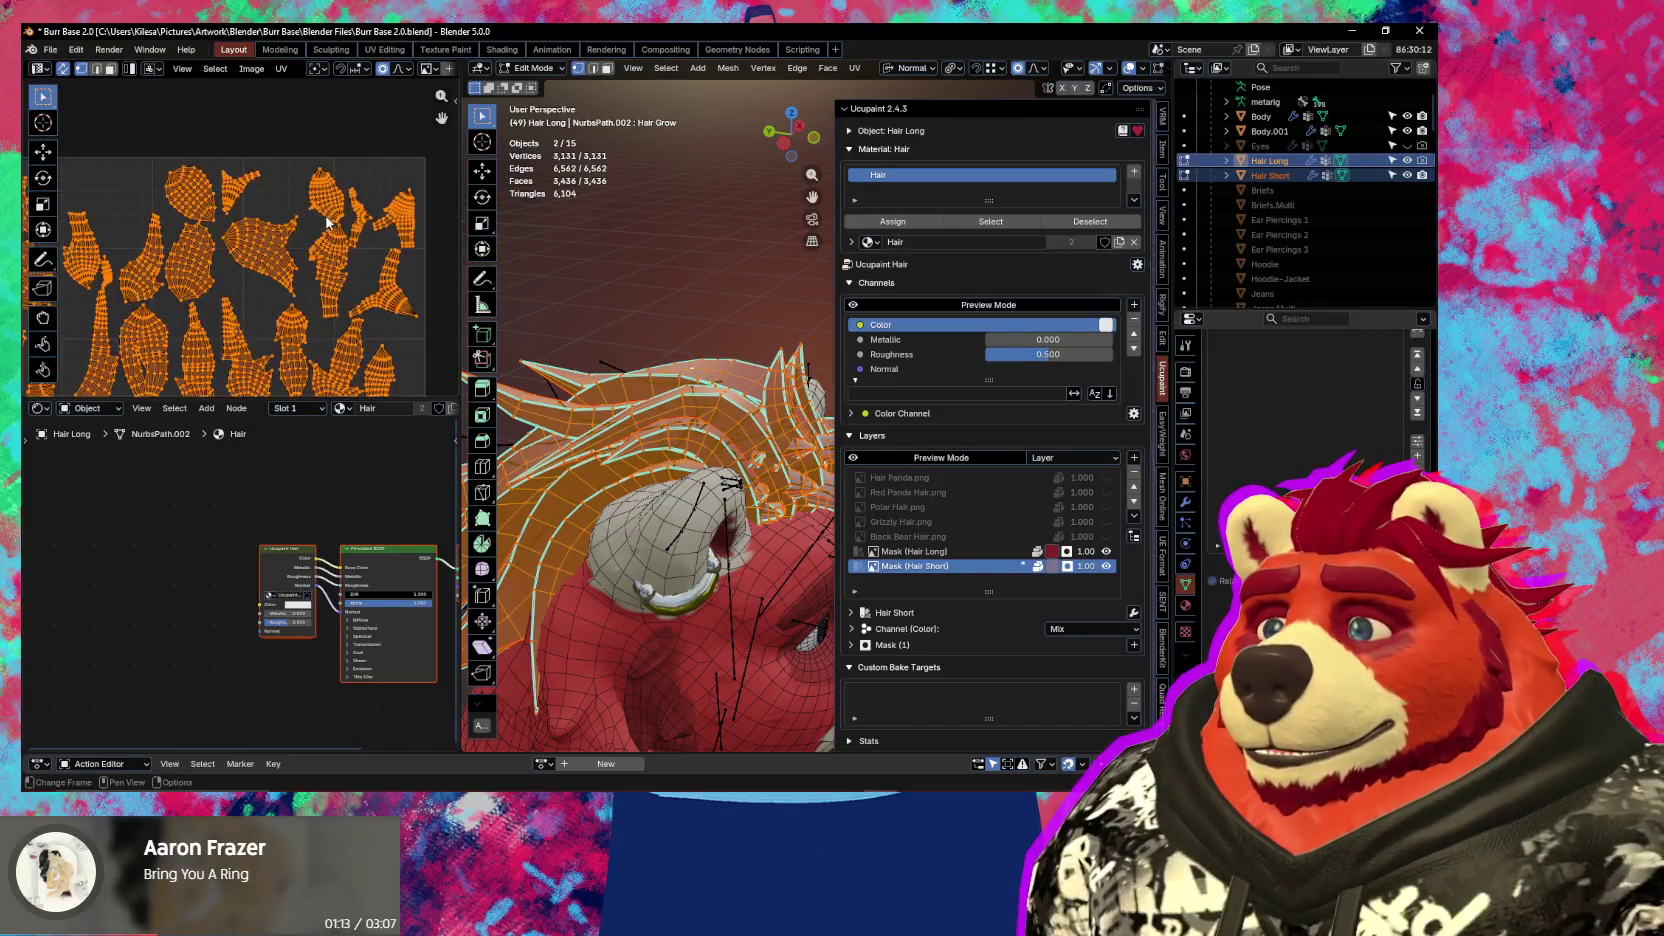
{"action": "scroll", "coordinate": [350, 240], "scroll_direction": "down", "scroll_amount": 3}
{"action": "scroll", "coordinate": [300, 260], "scroll_direction": "down", "scroll_amount": 2}
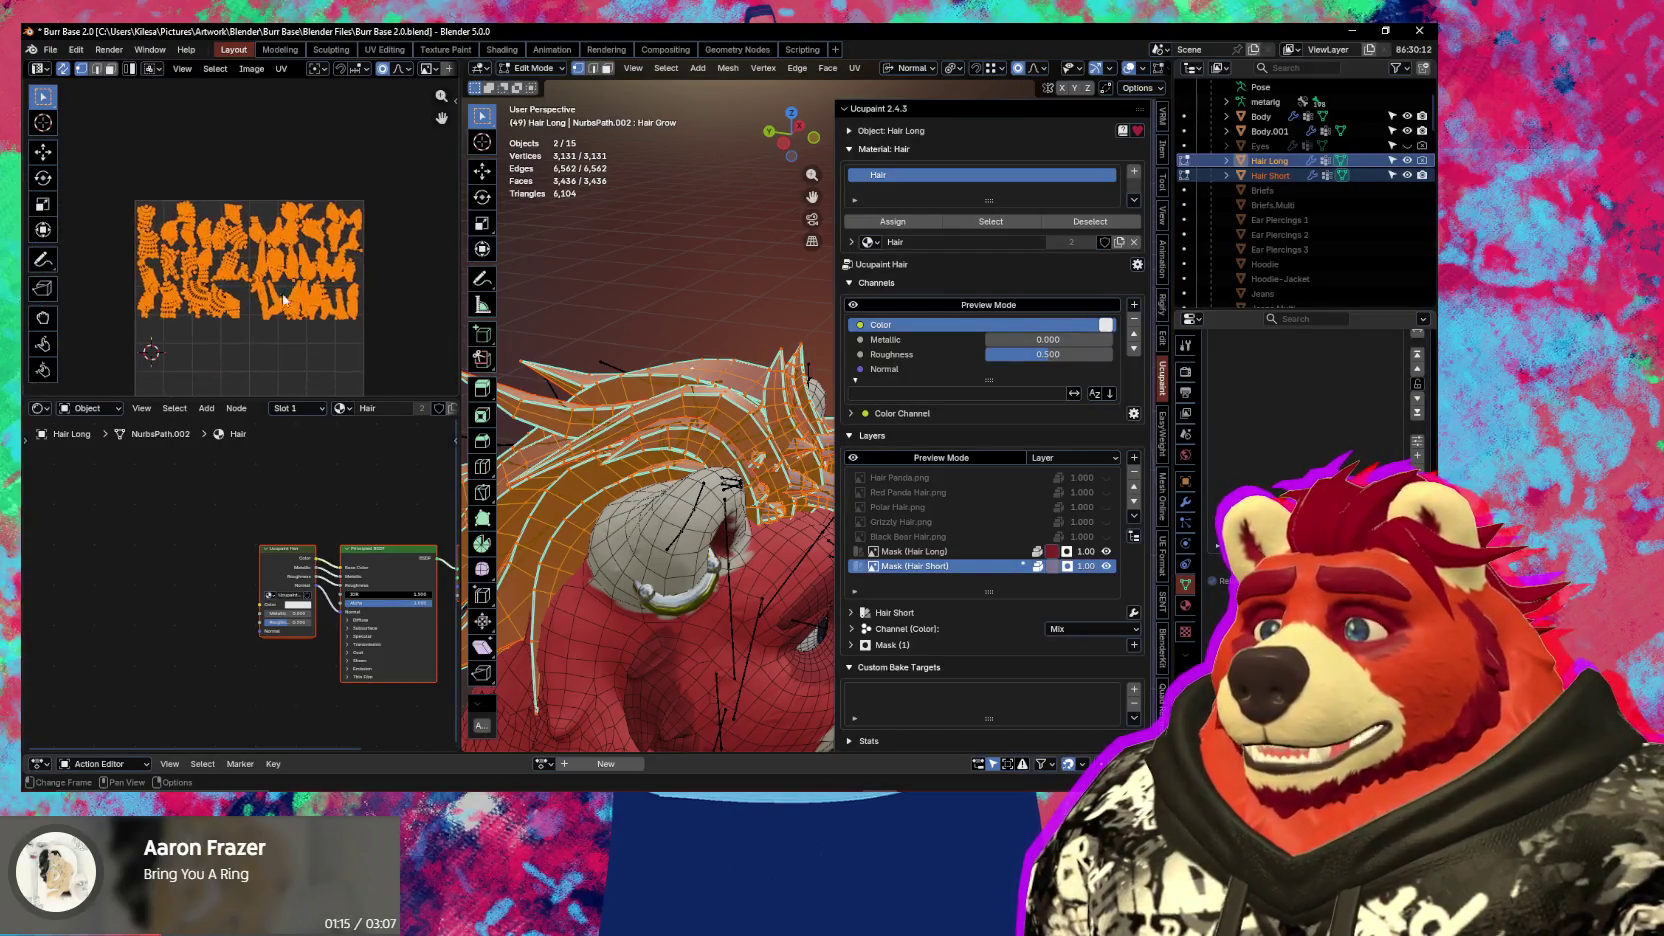
{"action": "key", "text": "s"}
{"action": "left_click", "coordinate": [261, 292]}
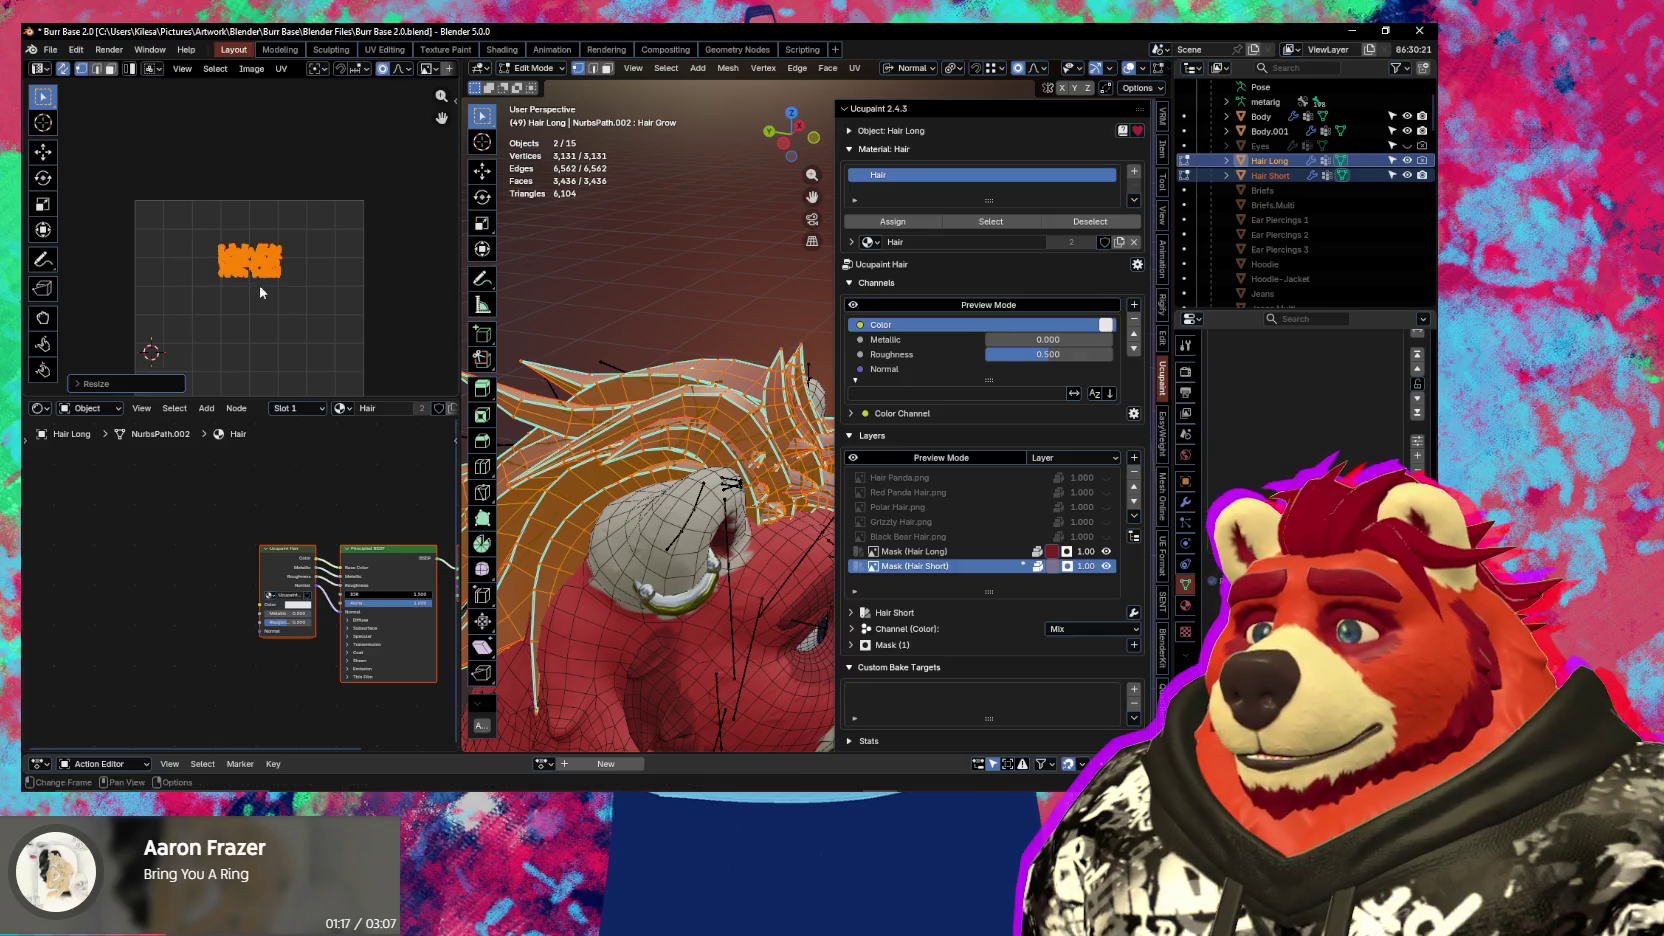
Move the shrunken hair UV islands into the upper-right corner of the UV square
{"action": "middle_click_drag", "start_coordinate": [638, 489], "coordinate": [560, 450]}
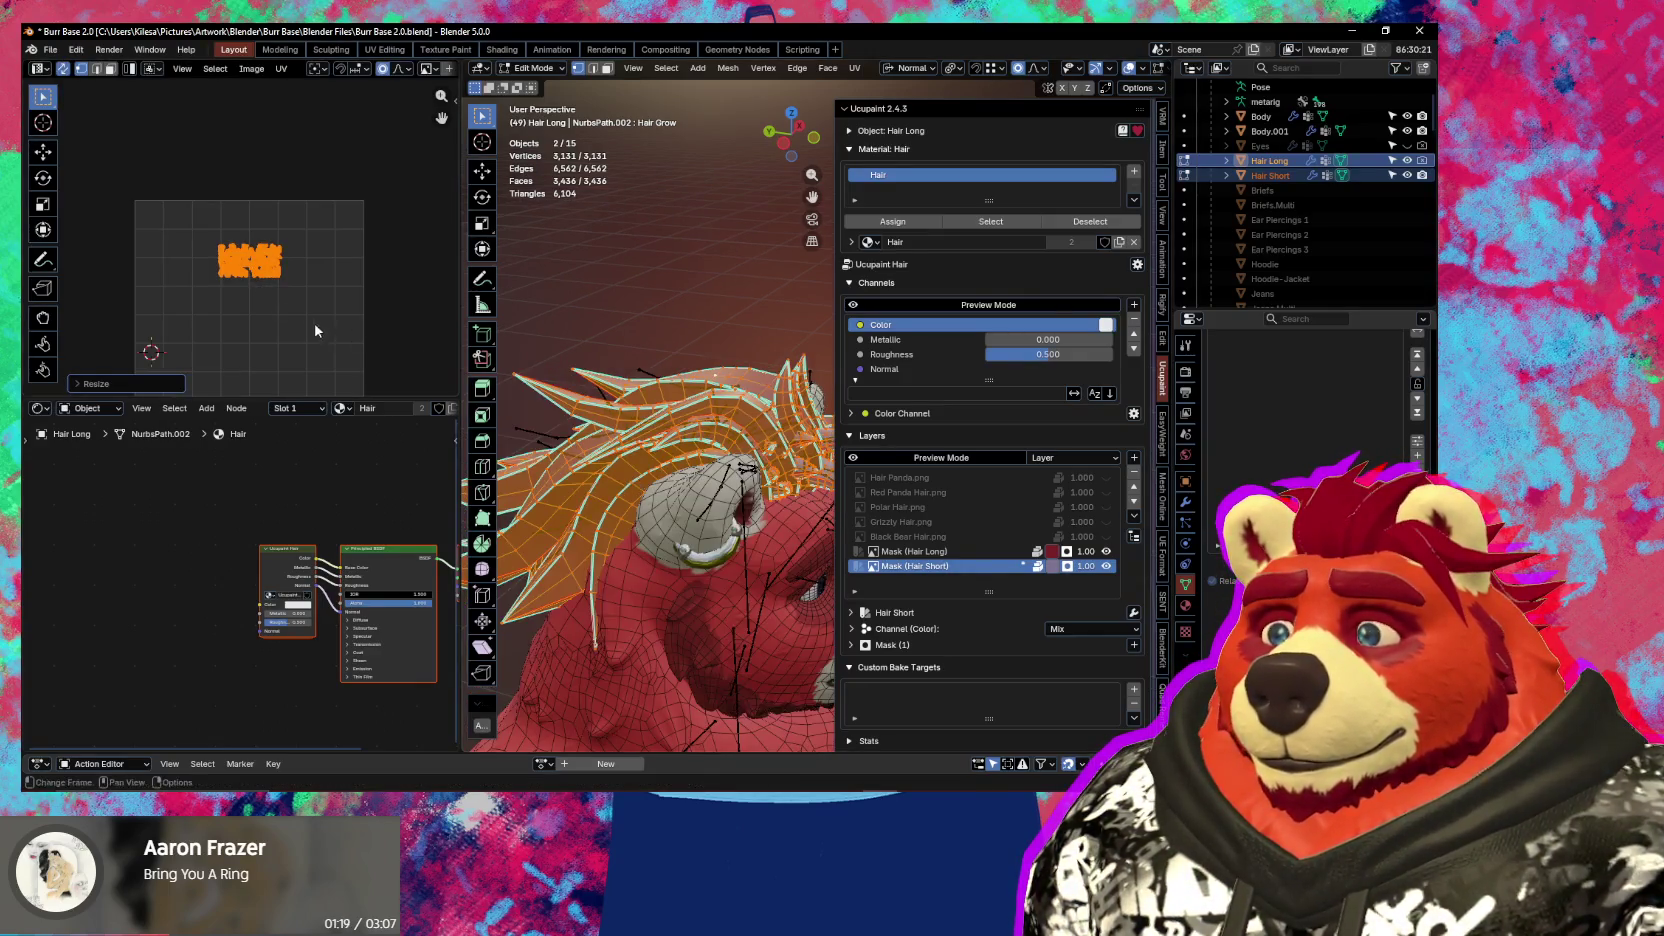
{"action": "key", "text": "g"}
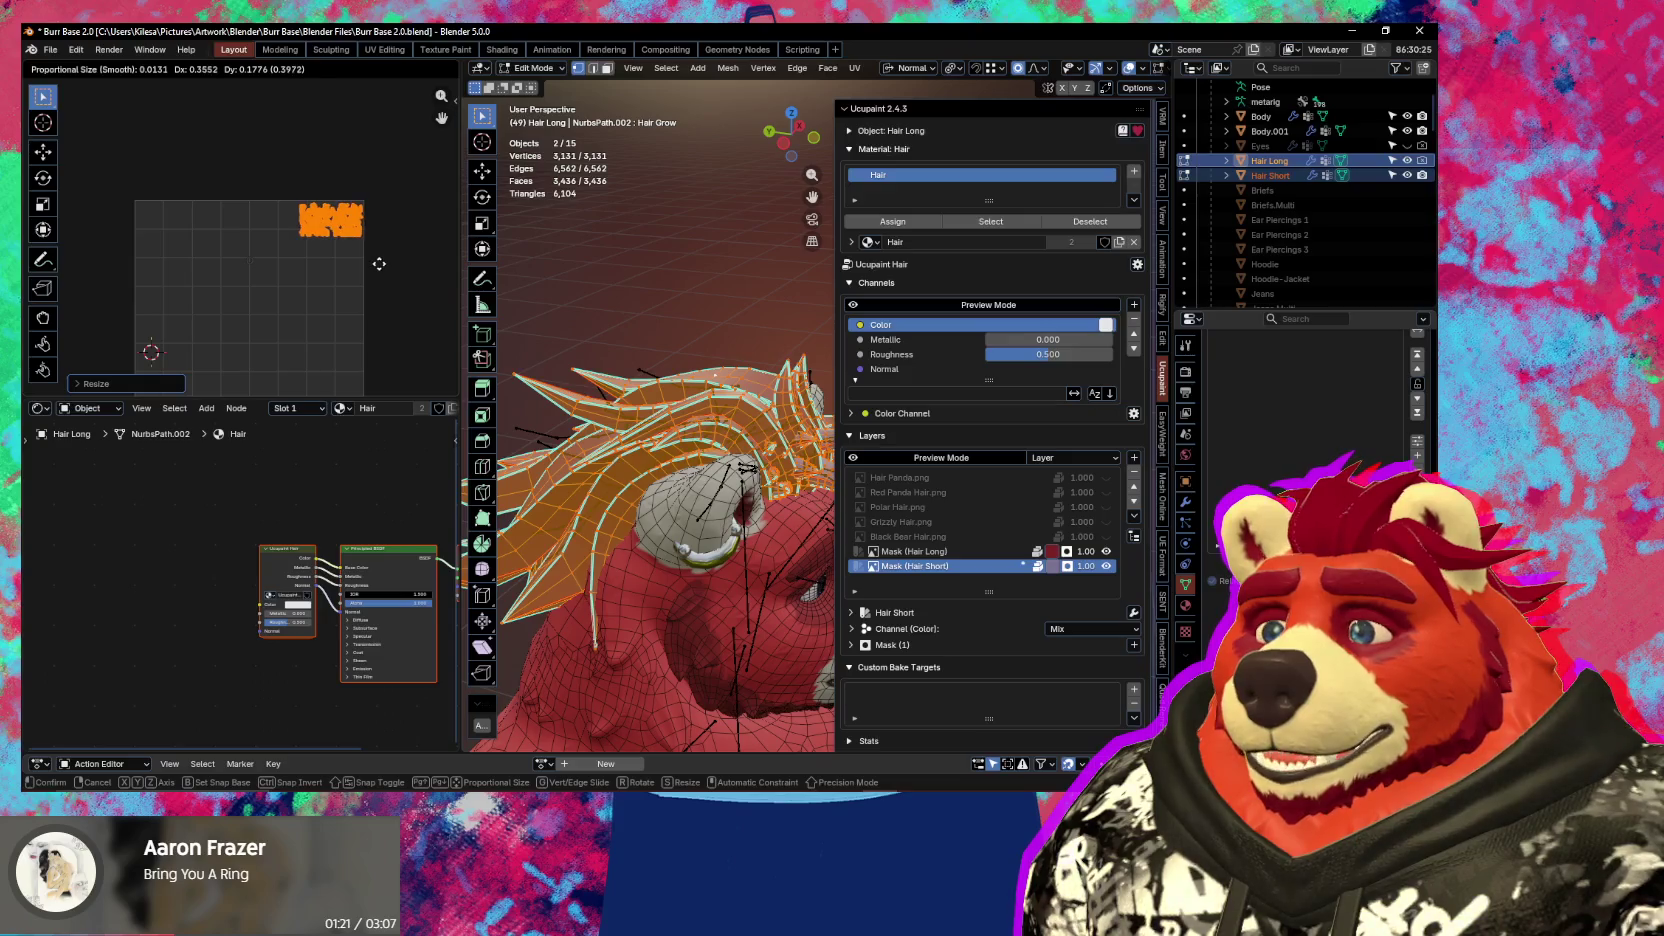
{"action": "left_click", "coordinate": [379, 263]}
{"action": "scroll", "coordinate": [340, 260], "scroll_direction": "up", "scroll_amount": 2}
{"action": "scroll", "coordinate": [300, 280], "scroll_direction": "up", "scroll_amount": 2}
{"action": "scroll", "coordinate": [260, 300], "scroll_direction": "up", "scroll_amount": 2}
{"action": "key", "text": "g"}
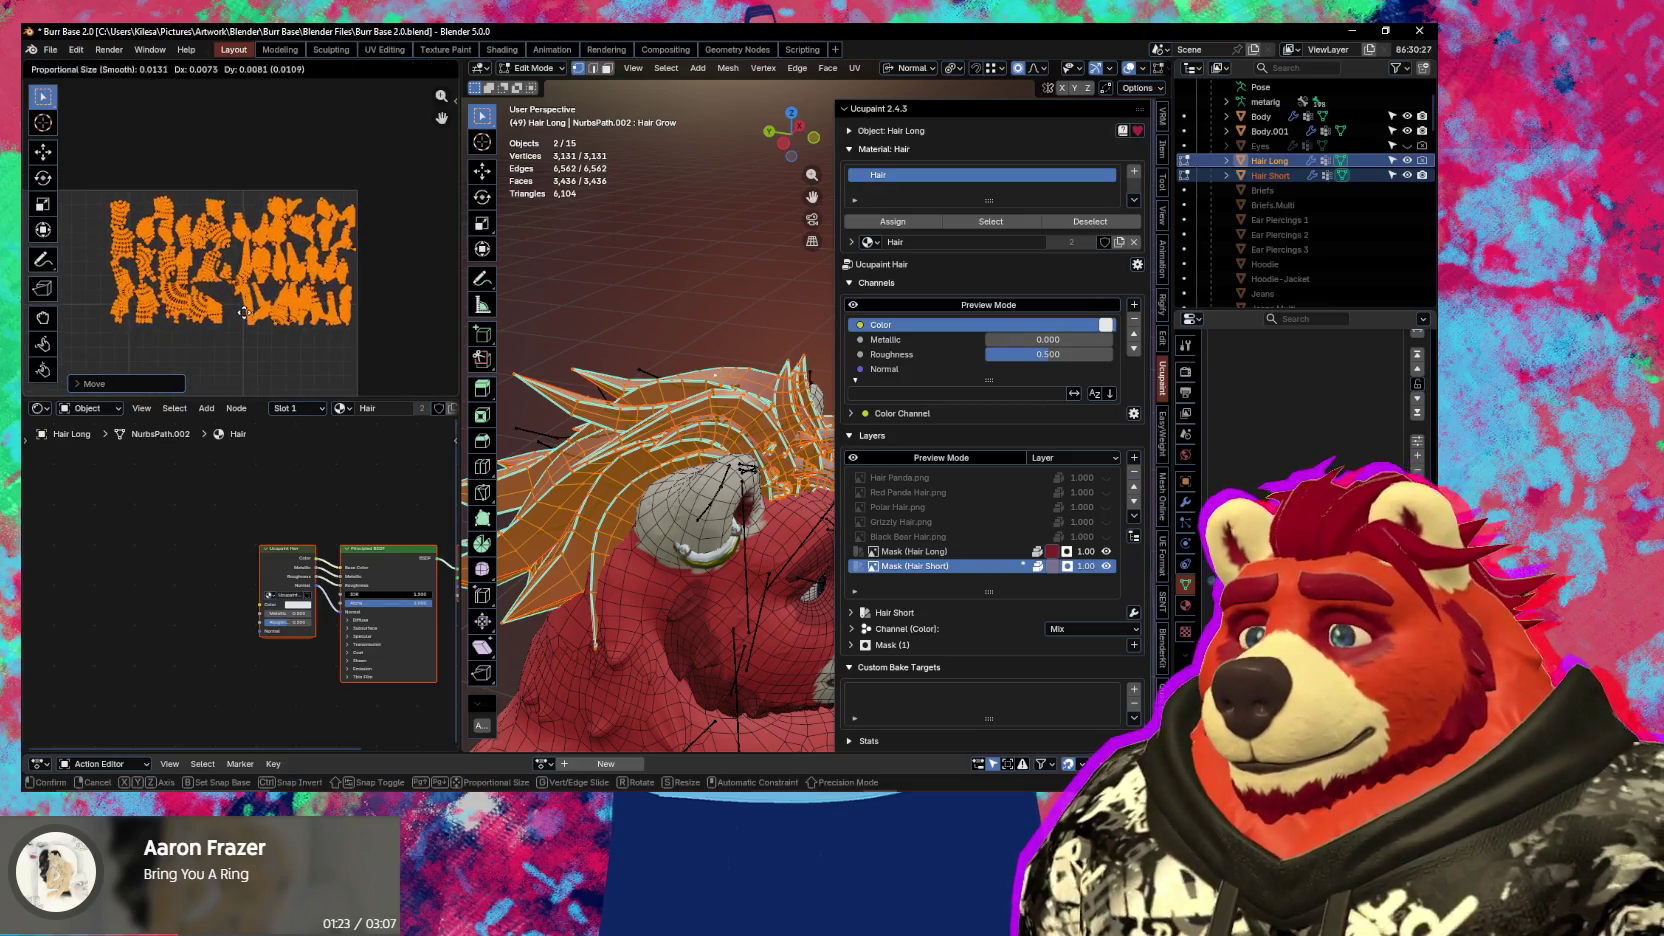
{"action": "left_click", "coordinate": [250, 305]}
Fine-tune the hair islands' position in the upper-right corner with further small moves
{"action": "scroll", "coordinate": [344, 285], "scroll_direction": "up", "scroll_amount": 3}
{"action": "scroll", "coordinate": [330, 275], "scroll_direction": "up", "scroll_amount": 2}
{"action": "scroll", "coordinate": [300, 260], "scroll_direction": "up", "scroll_amount": 2}
{"action": "key", "text": "g"}
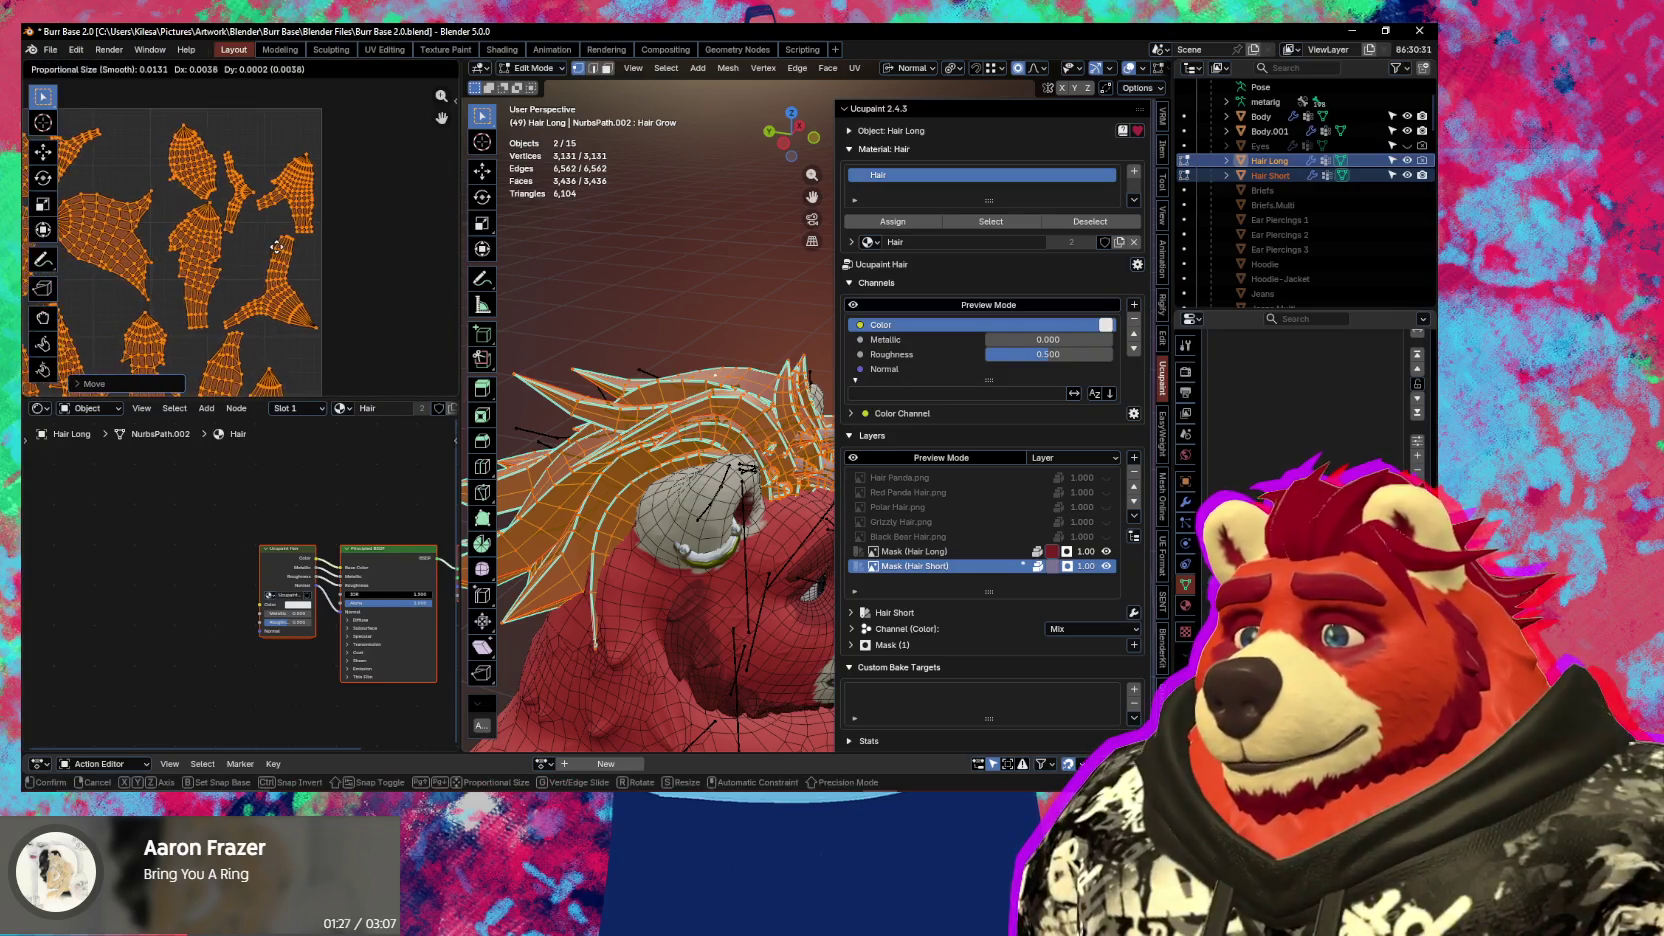
{"action": "left_click", "coordinate": [277, 247]}
{"action": "scroll", "coordinate": [240, 270], "scroll_direction": "down", "scroll_amount": 2}
{"action": "scroll", "coordinate": [210, 290], "scroll_direction": "up", "scroll_amount": 3}
{"action": "scroll", "coordinate": [201, 297], "scroll_direction": "up", "scroll_amount": 2}
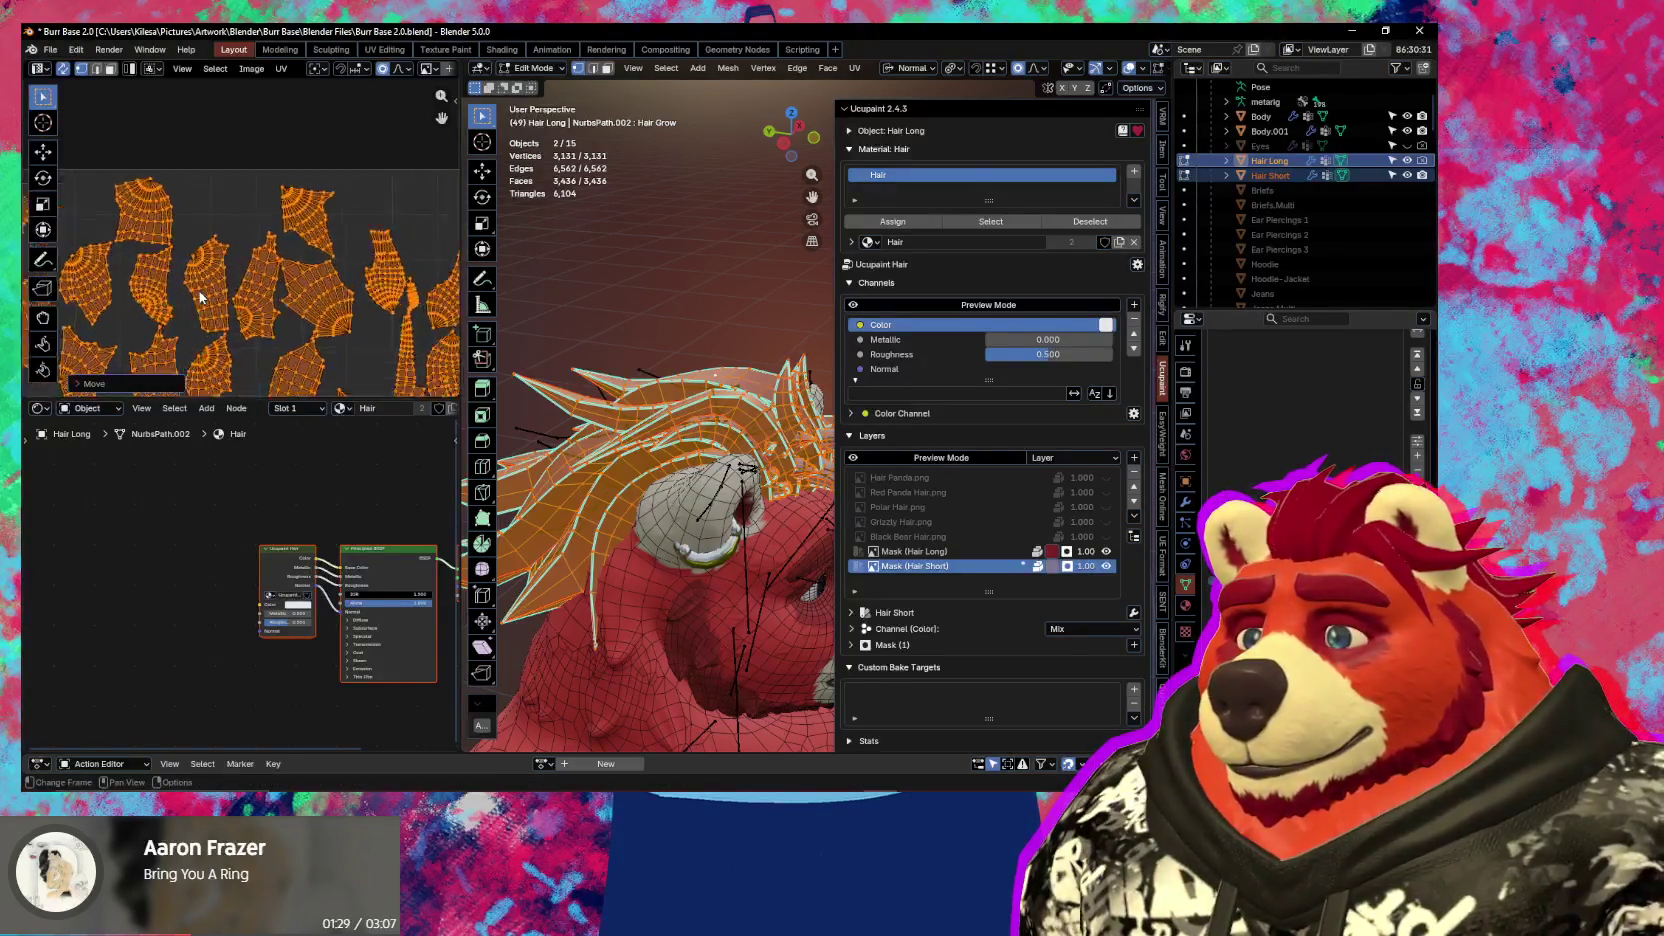
{"action": "scroll", "coordinate": [200, 297], "scroll_direction": "down", "scroll_amount": 2}
{"action": "key", "text": "g"}
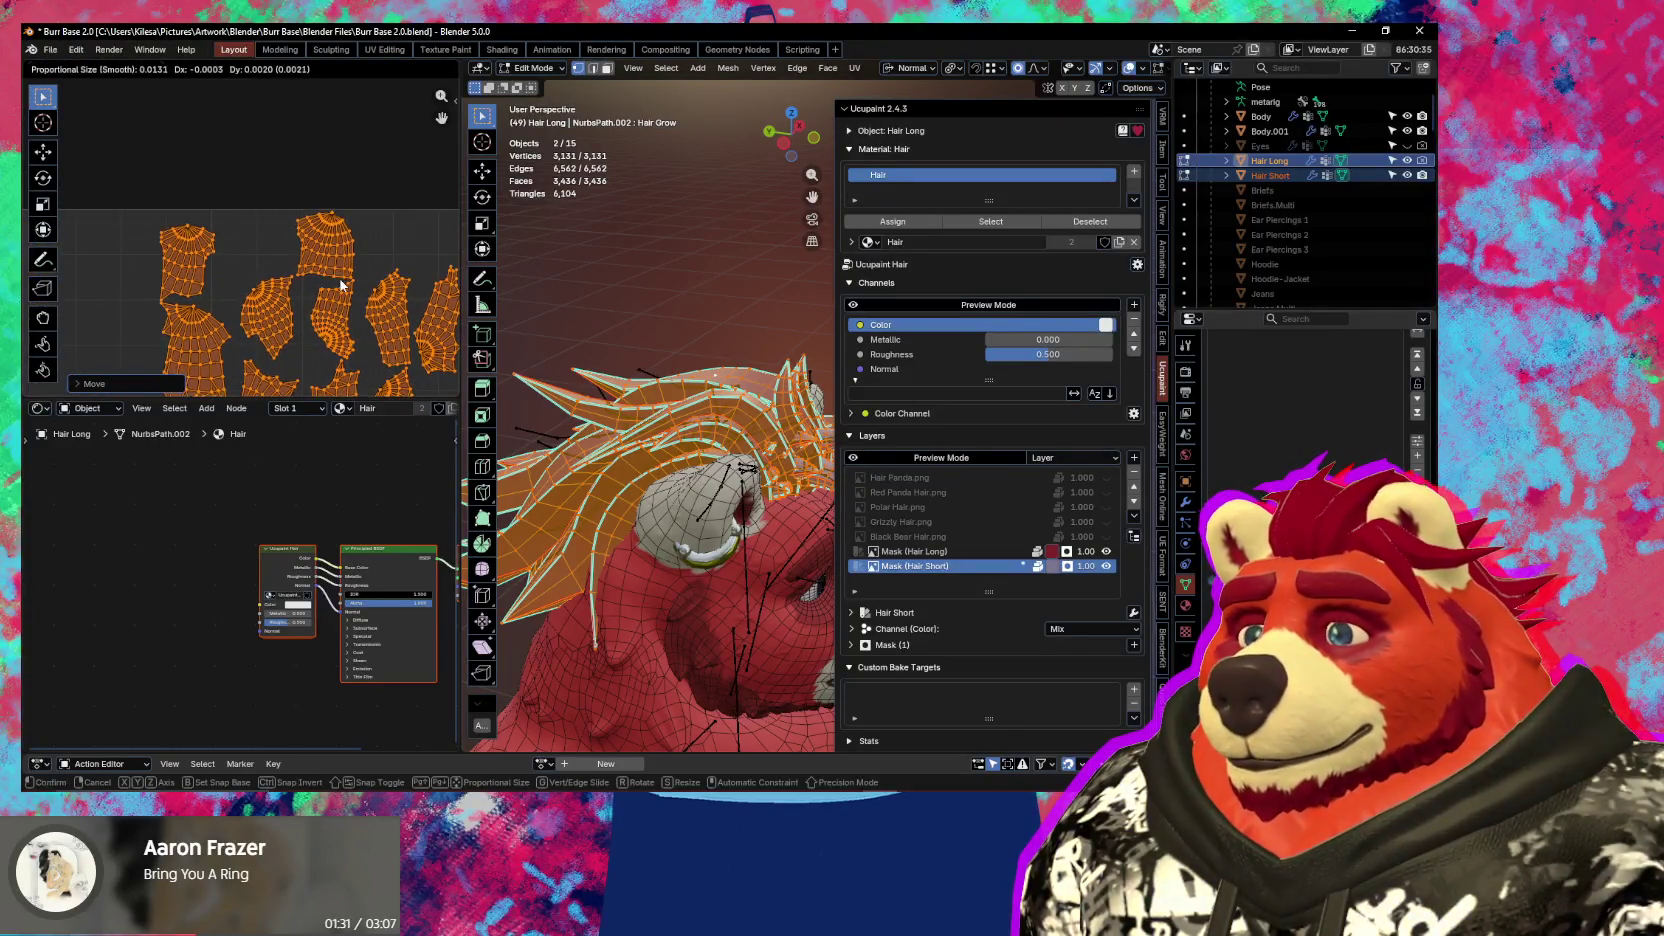
{"action": "left_click", "coordinate": [341, 285]}
{"action": "scroll", "coordinate": [341, 285], "scroll_direction": "down", "scroll_amount": 2}
{"action": "scroll", "coordinate": [341, 285], "scroll_direction": "up", "scroll_amount": 2}
Check the island placement across the UV layout, then return to Object Mode
{"action": "middle_click_drag", "start_coordinate": [345, 295], "coordinate": [343, 188]}
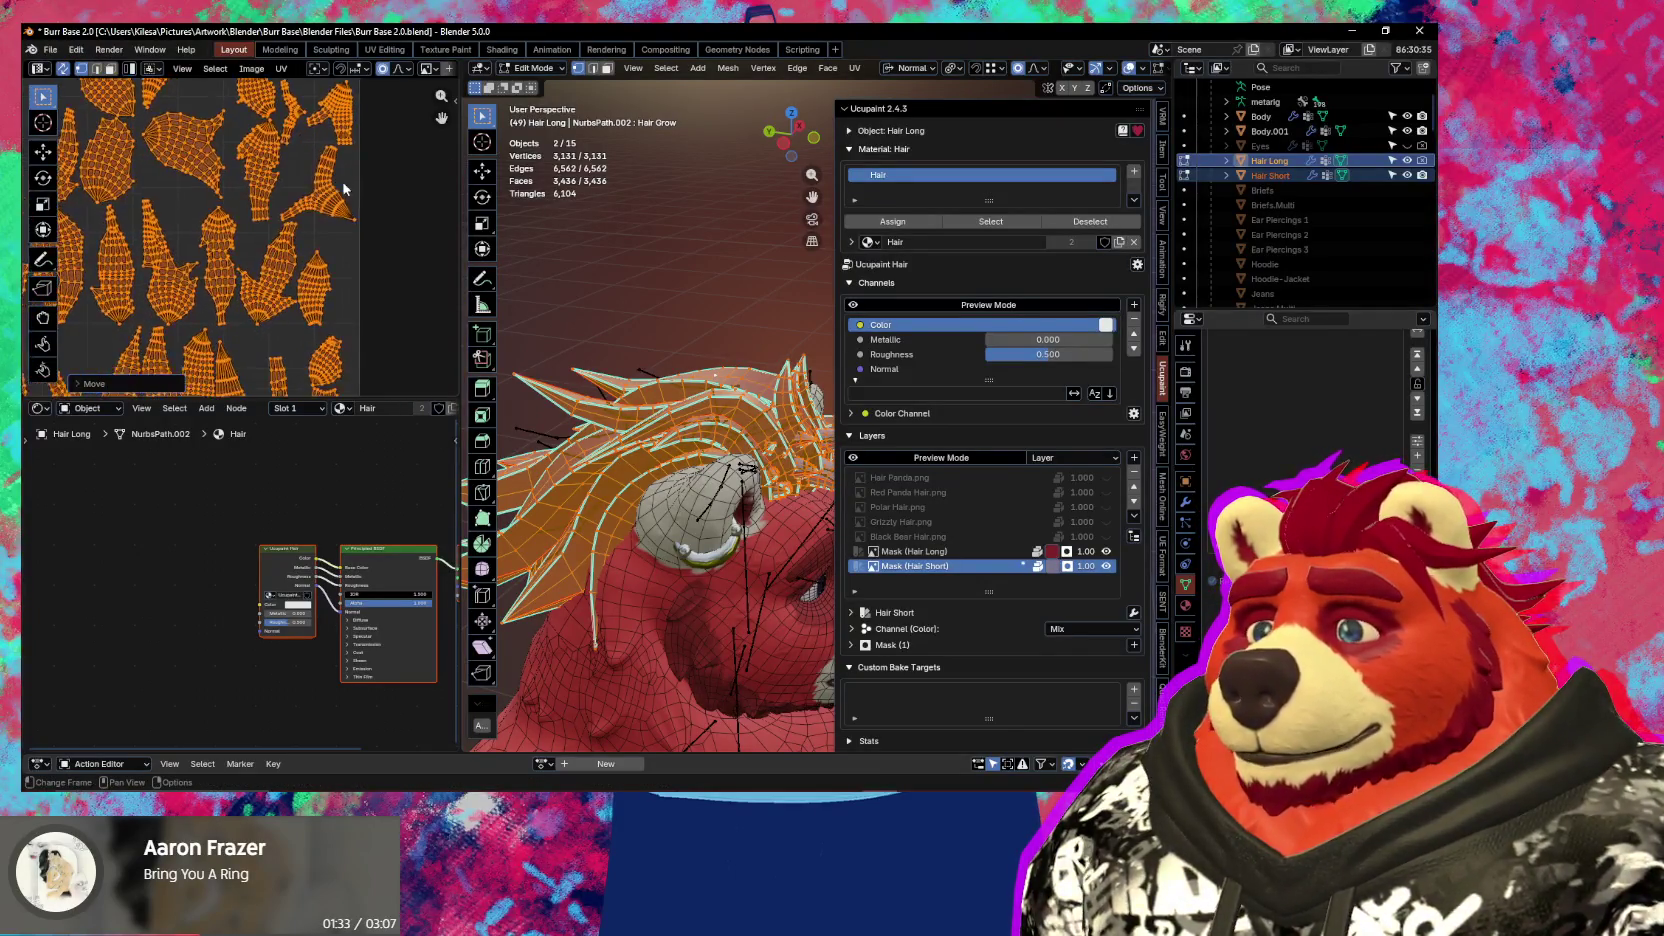
{"action": "scroll", "coordinate": [350, 230], "scroll_direction": "down", "scroll_amount": 2}
{"action": "scroll", "coordinate": [356, 272], "scroll_direction": "down", "scroll_amount": 1}
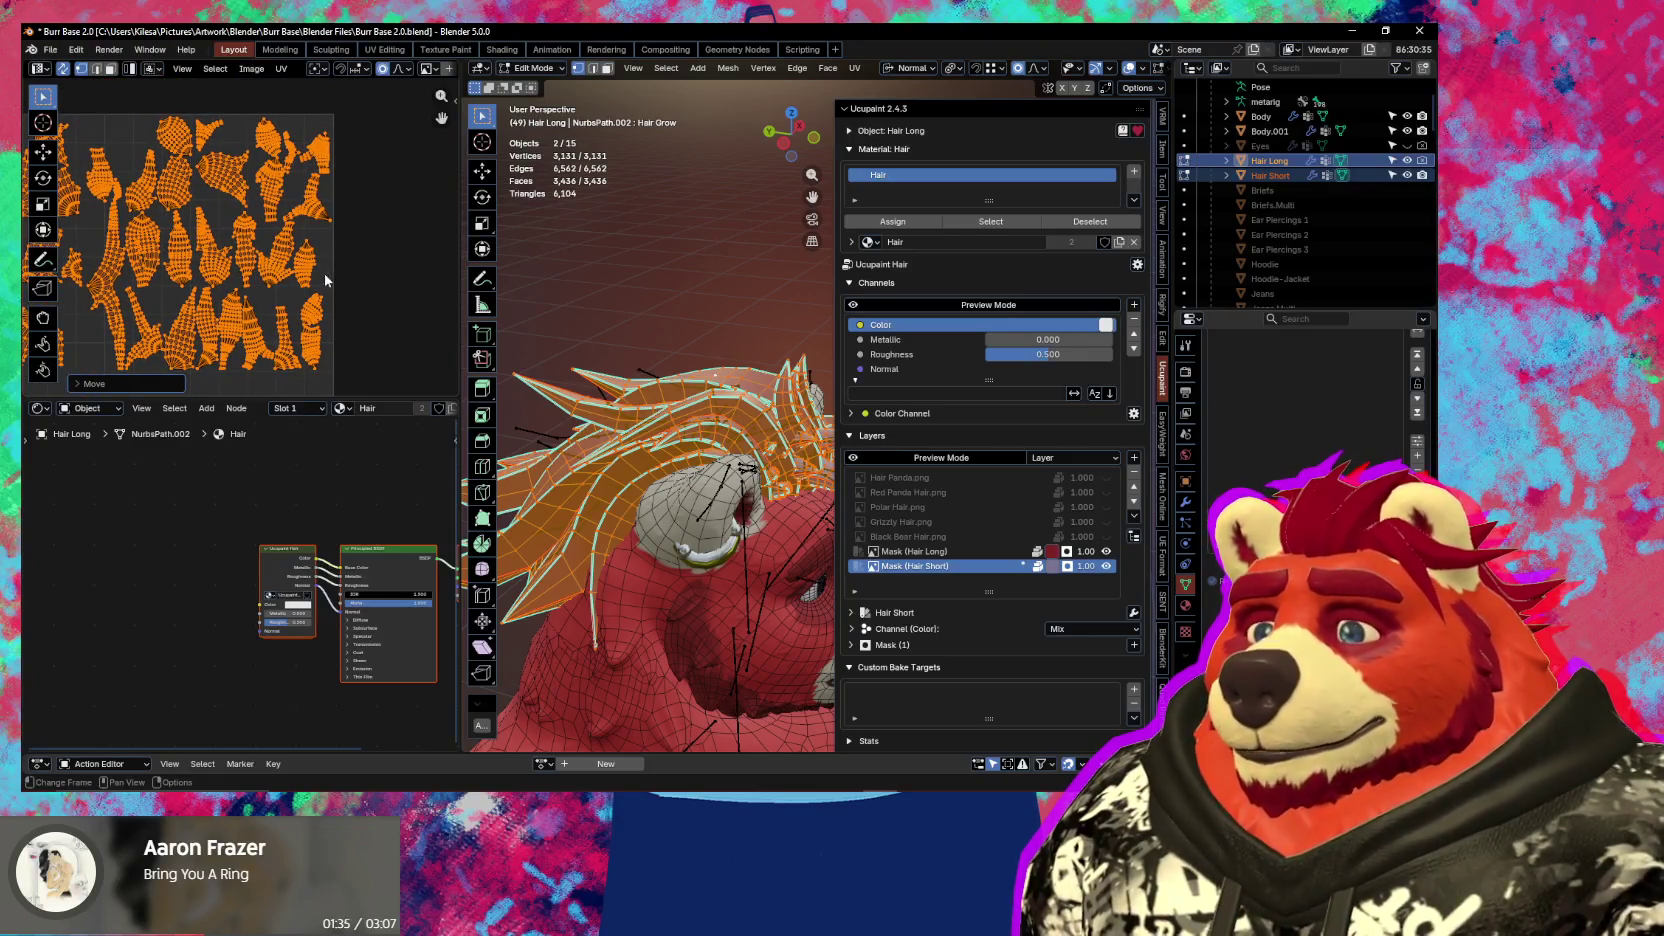
{"action": "scroll", "coordinate": [325, 281], "scroll_direction": "up", "scroll_amount": 2}
{"action": "scroll", "coordinate": [340, 287], "scroll_direction": "up", "scroll_amount": 1}
{"action": "scroll", "coordinate": [350, 291], "scroll_direction": "down", "scroll_amount": 1}
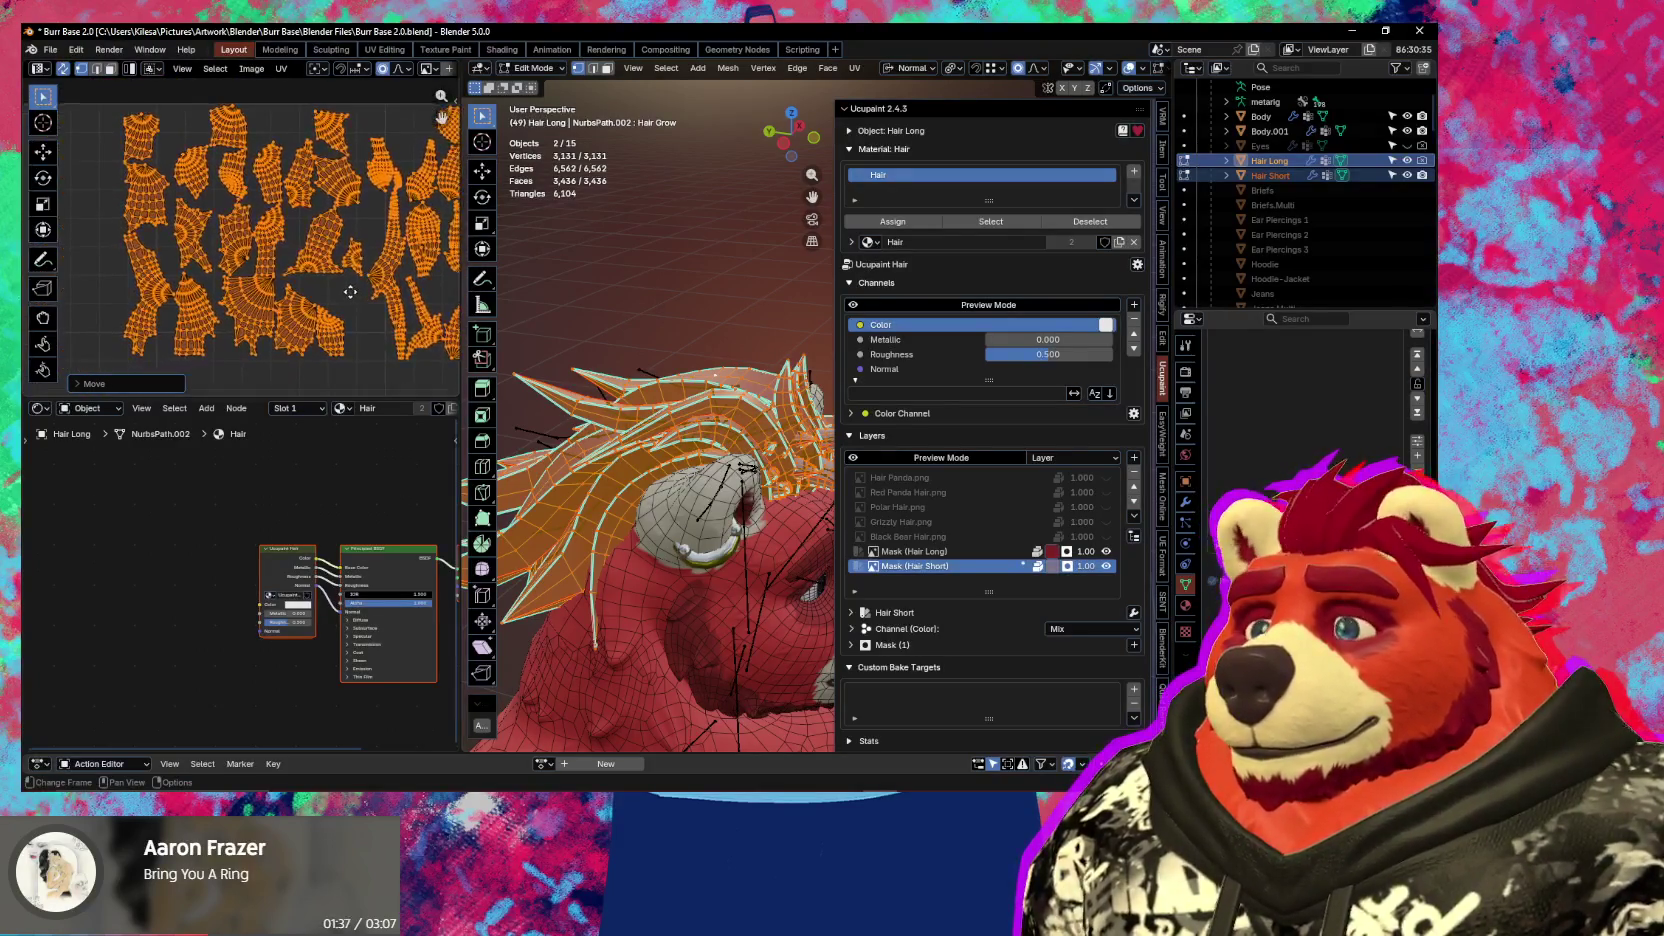
{"action": "middle_click_drag", "start_coordinate": [350, 291], "coordinate": [280, 308]}
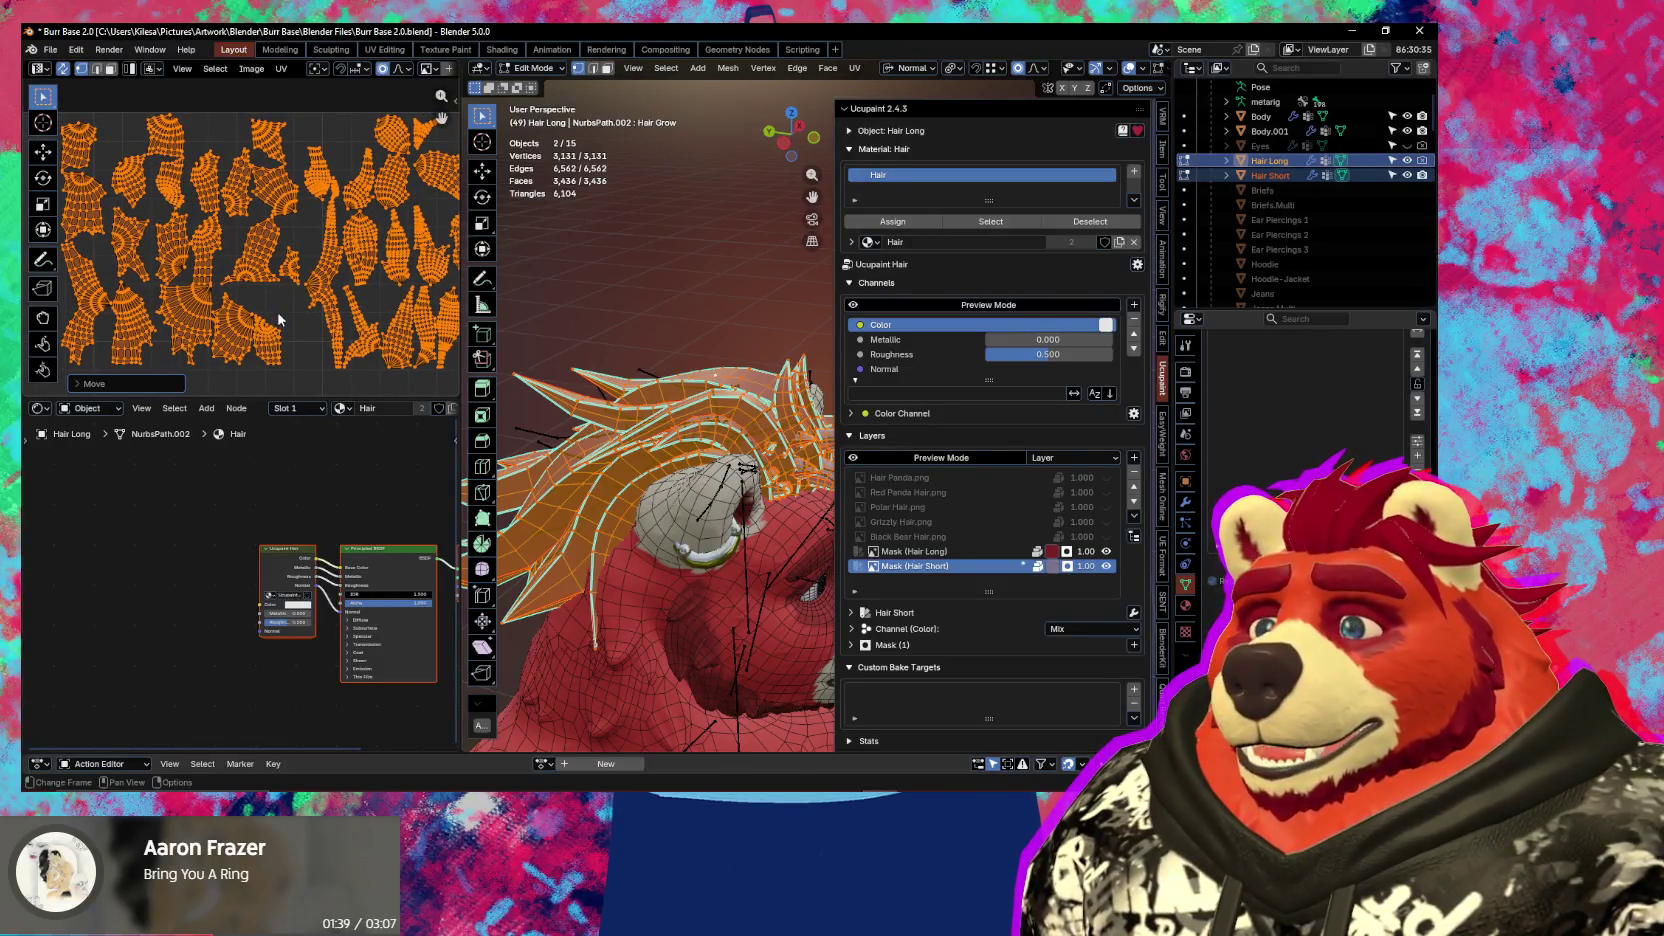
{"action": "scroll", "coordinate": [209, 349], "scroll_direction": "up", "scroll_amount": 2}
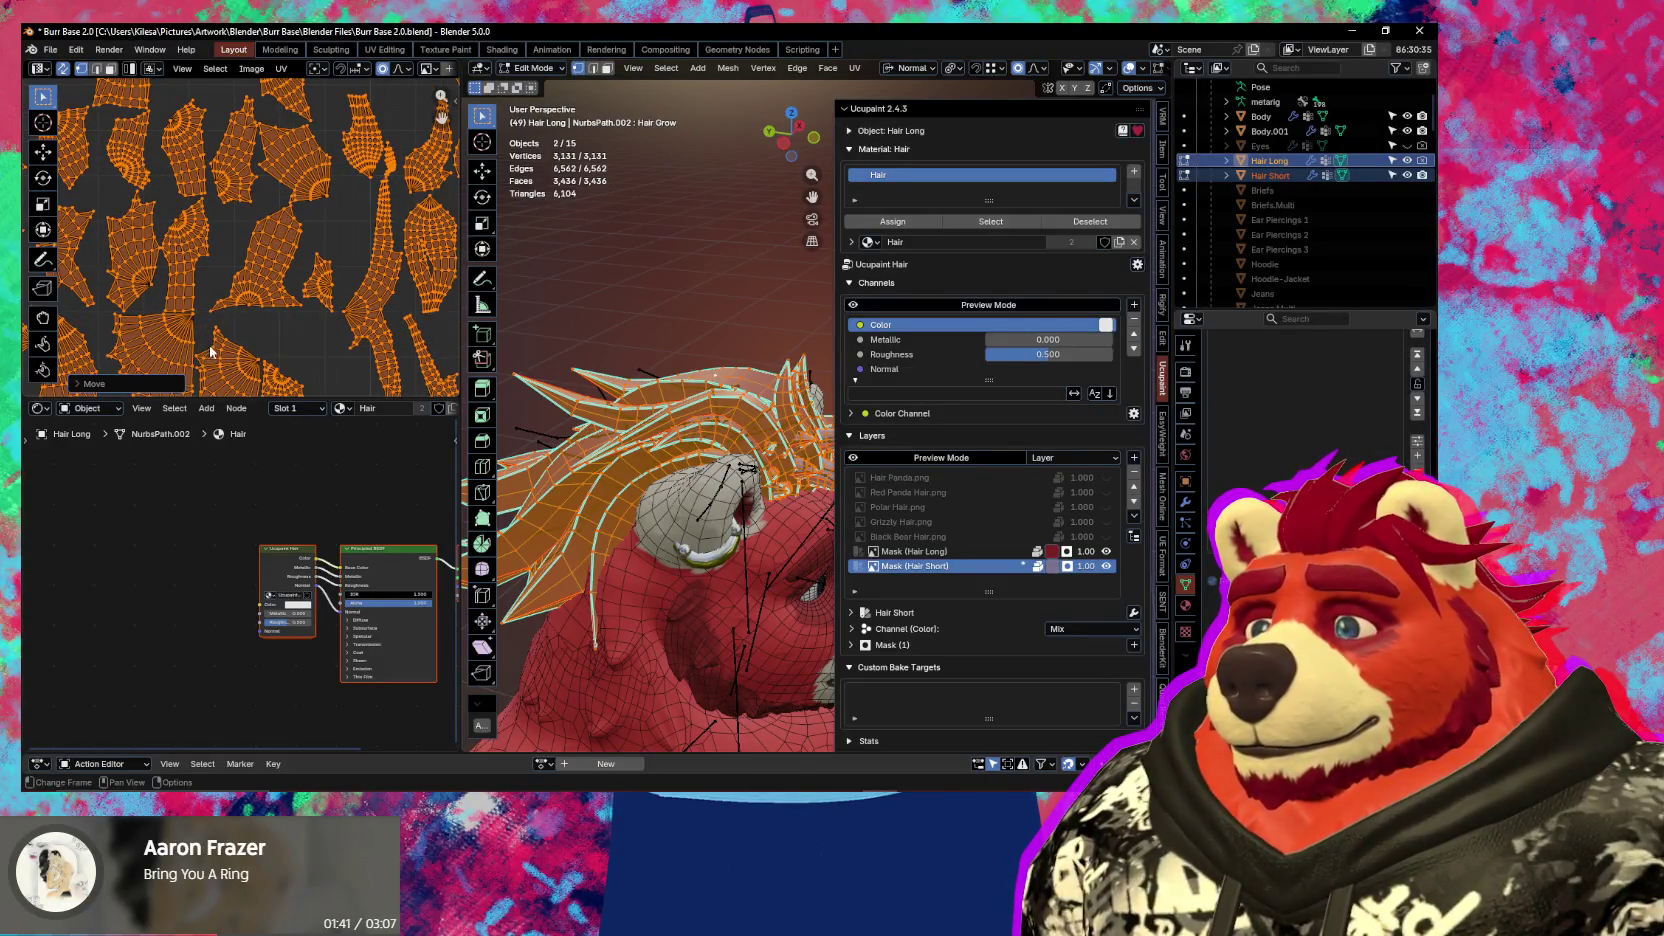
{"action": "middle_click_drag", "start_coordinate": [209, 344], "coordinate": [253, 334]}
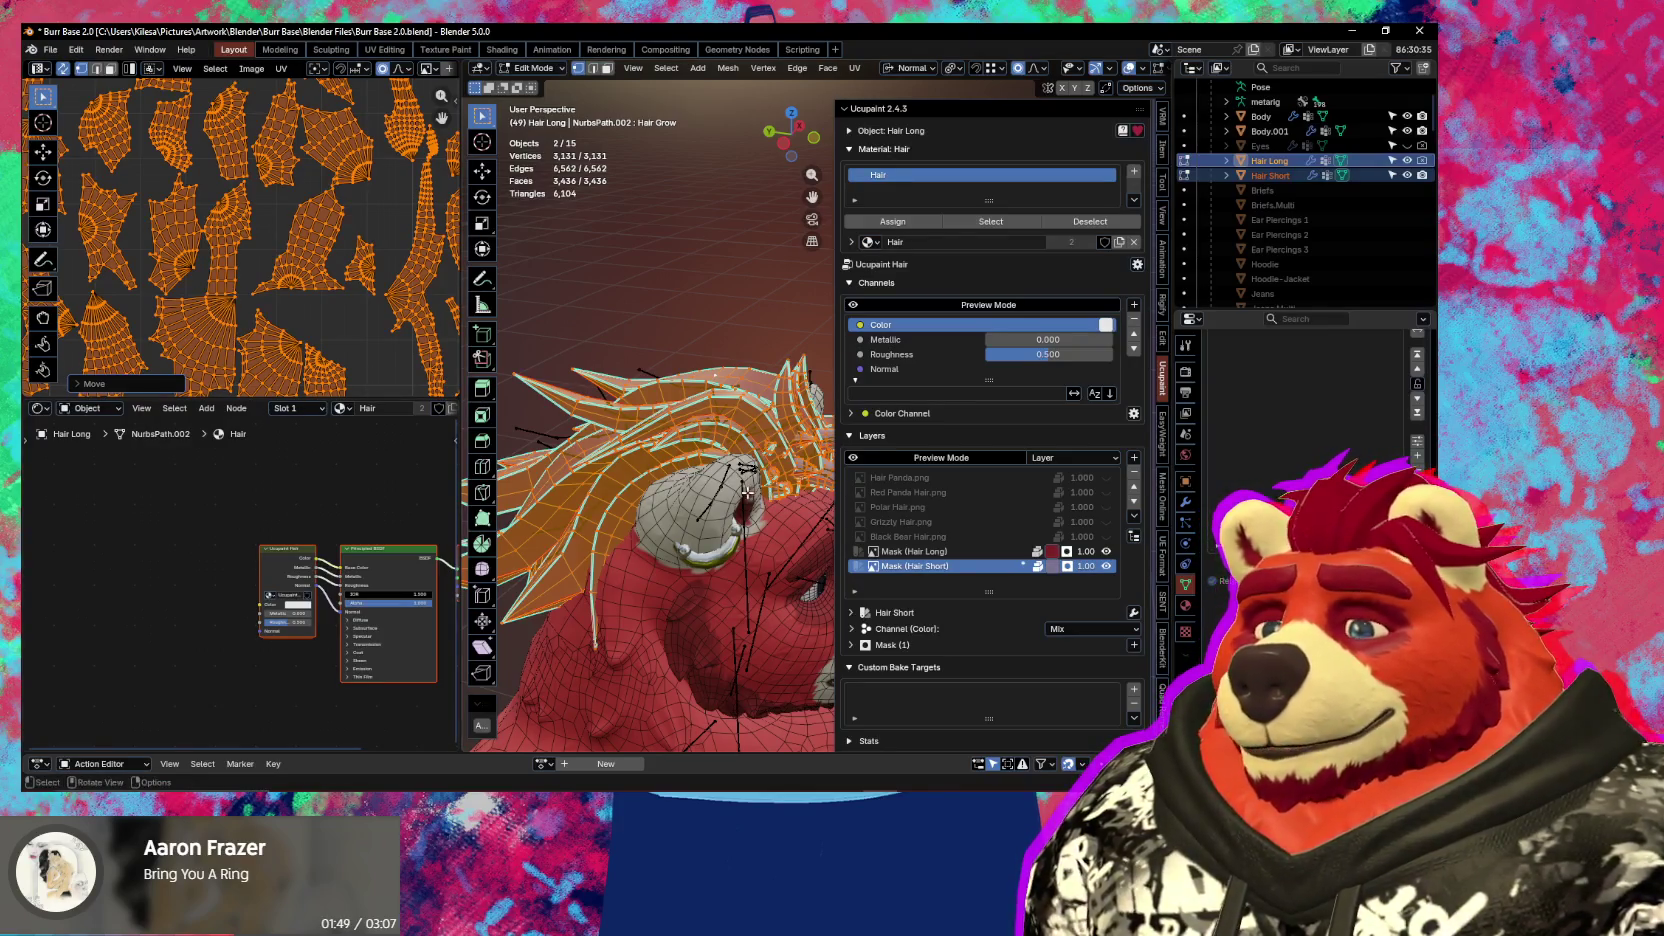
{"action": "middle_click_drag", "start_coordinate": [747, 492], "coordinate": [634, 503]}
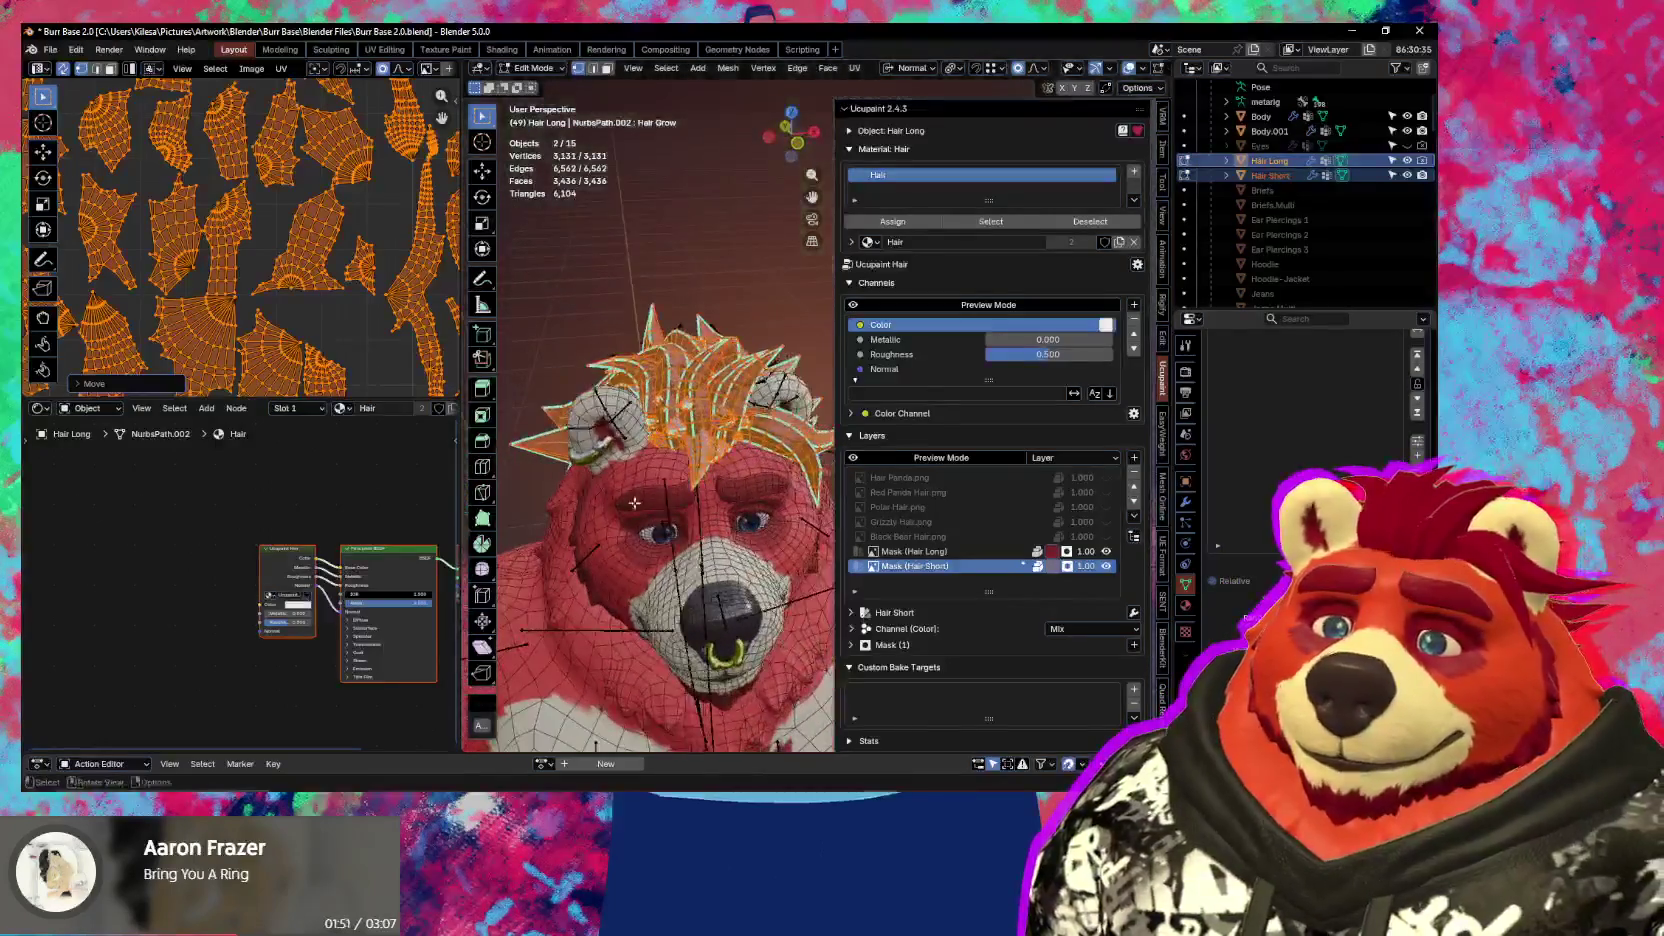
{"action": "key", "text": "Tab"}
{"action": "mouse_move", "coordinate": [514, 521]}
{"action": "middle_mouse_down"}
{"action": "mouse_move", "coordinate": [688, 533]}
{"action": "mouse_move", "coordinate": [668, 516]}
{"action": "middle_mouse_up"}
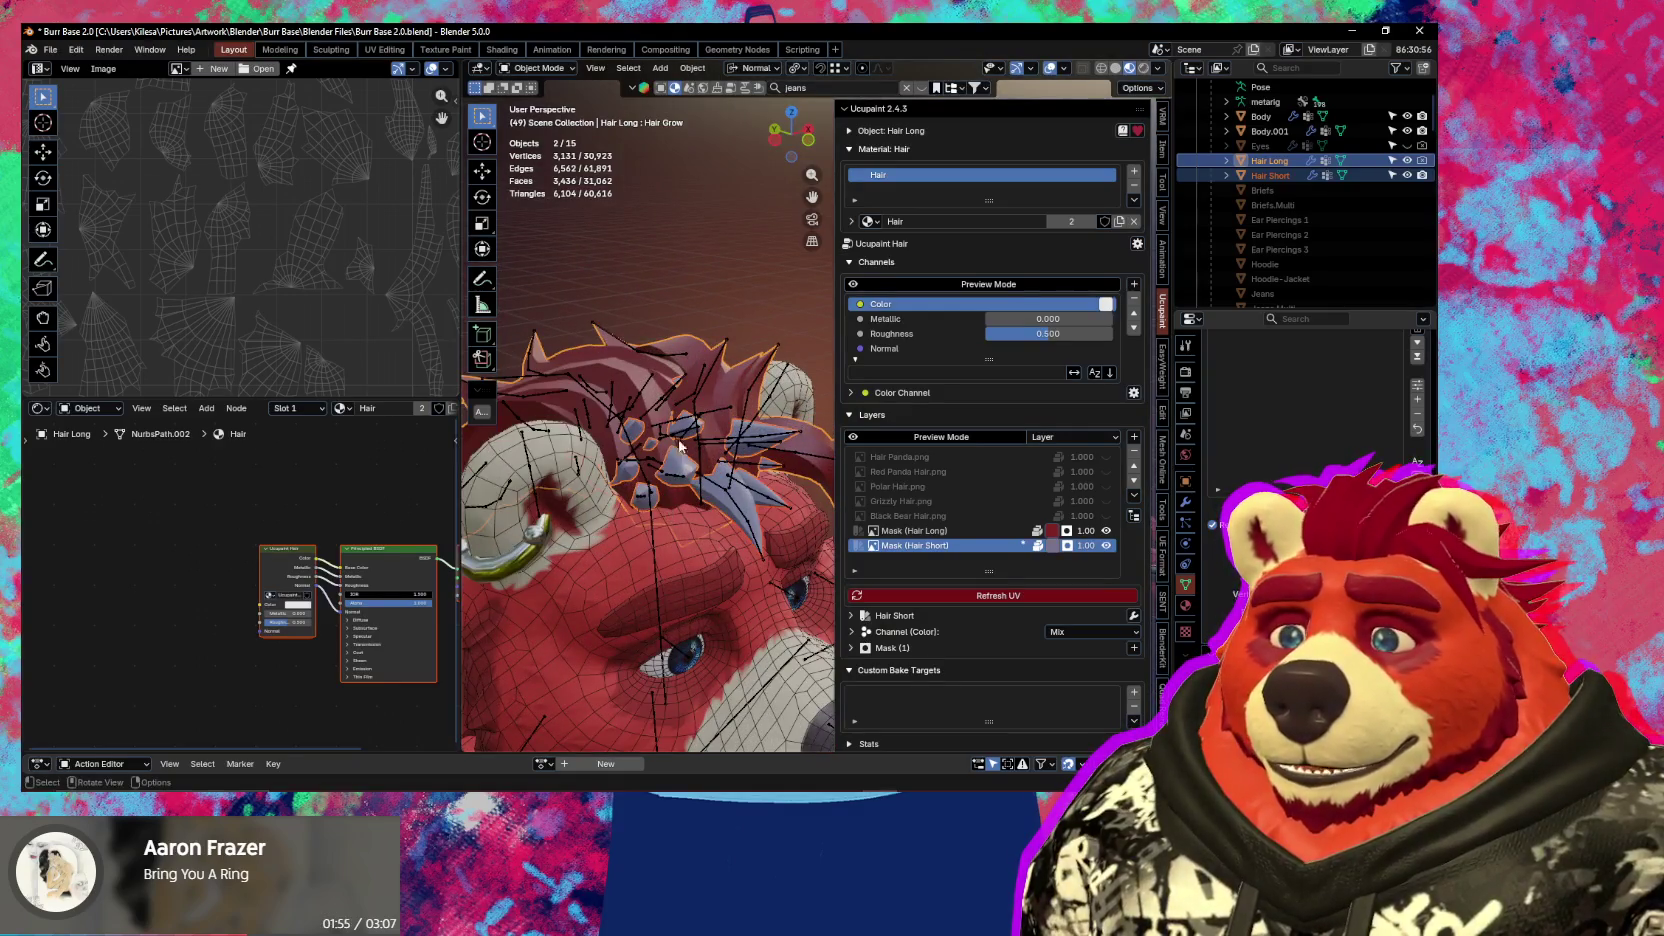
Add Body and Body.001 to the hair selection and enter Edit Mode on all of them together
{"action": "left_click", "coordinate": [797, 401], "text": "shift"}
{"action": "mouse_move", "coordinate": [797, 401]}
{"action": "middle_mouse_down"}
{"action": "mouse_move", "coordinate": [633, 623]}
{"action": "mouse_move", "coordinate": [571, 506]}
{"action": "middle_mouse_up"}
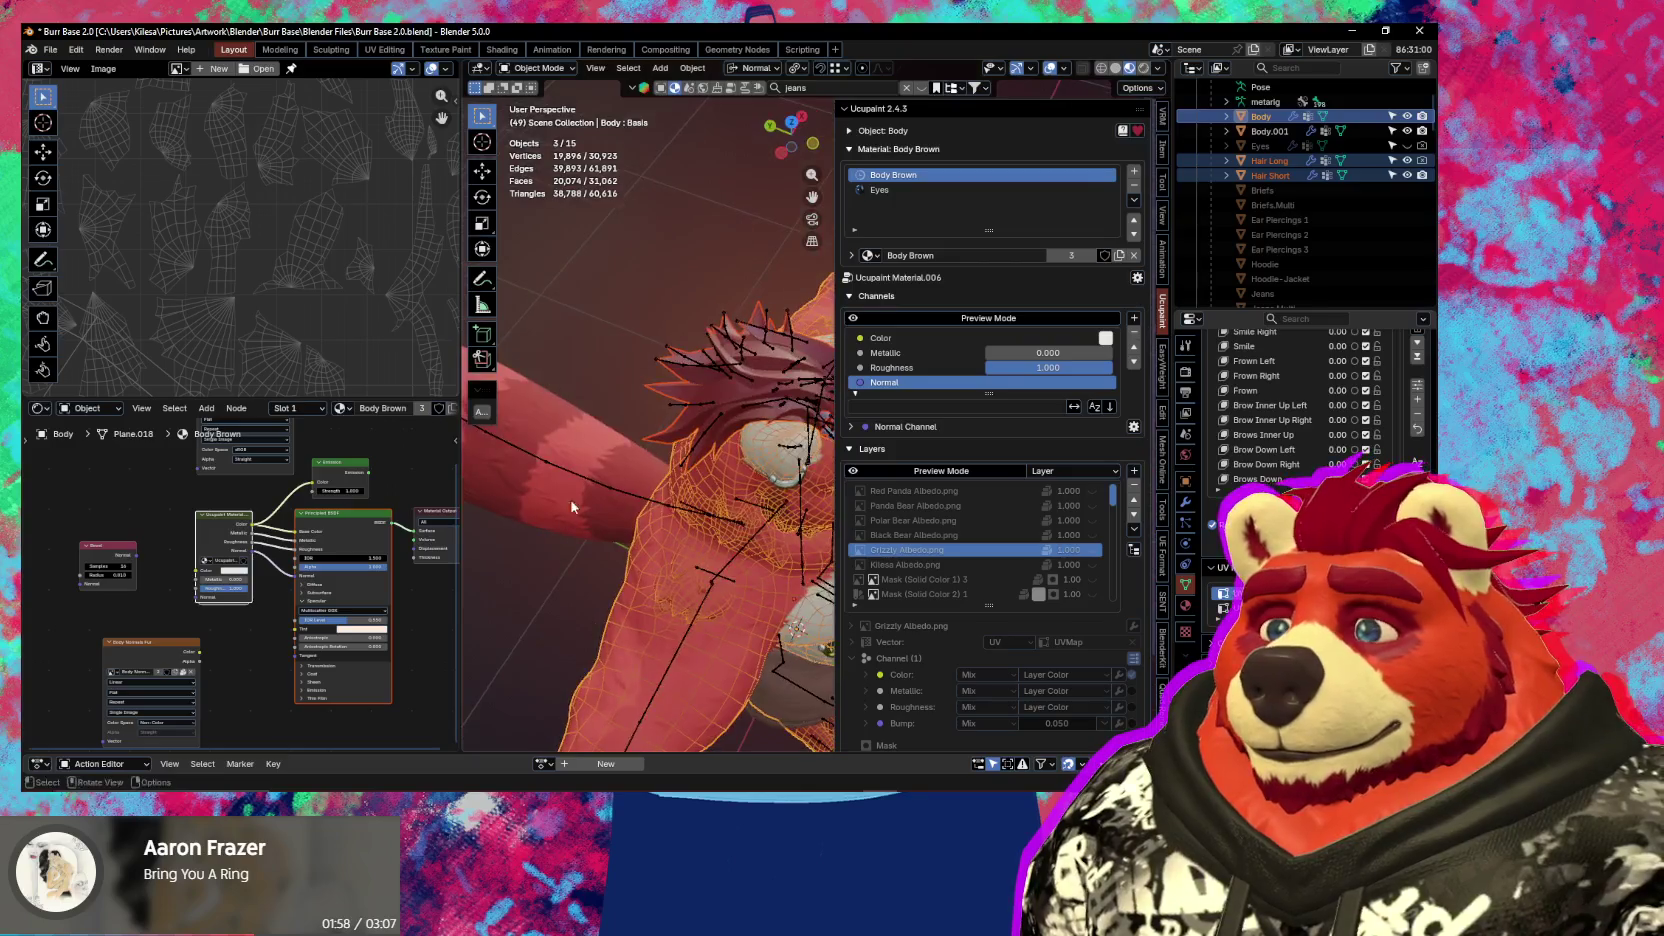
{"action": "left_click", "coordinate": [591, 446], "text": "shift"}
{"action": "middle_click_drag", "start_coordinate": [735, 476], "coordinate": [700, 460]}
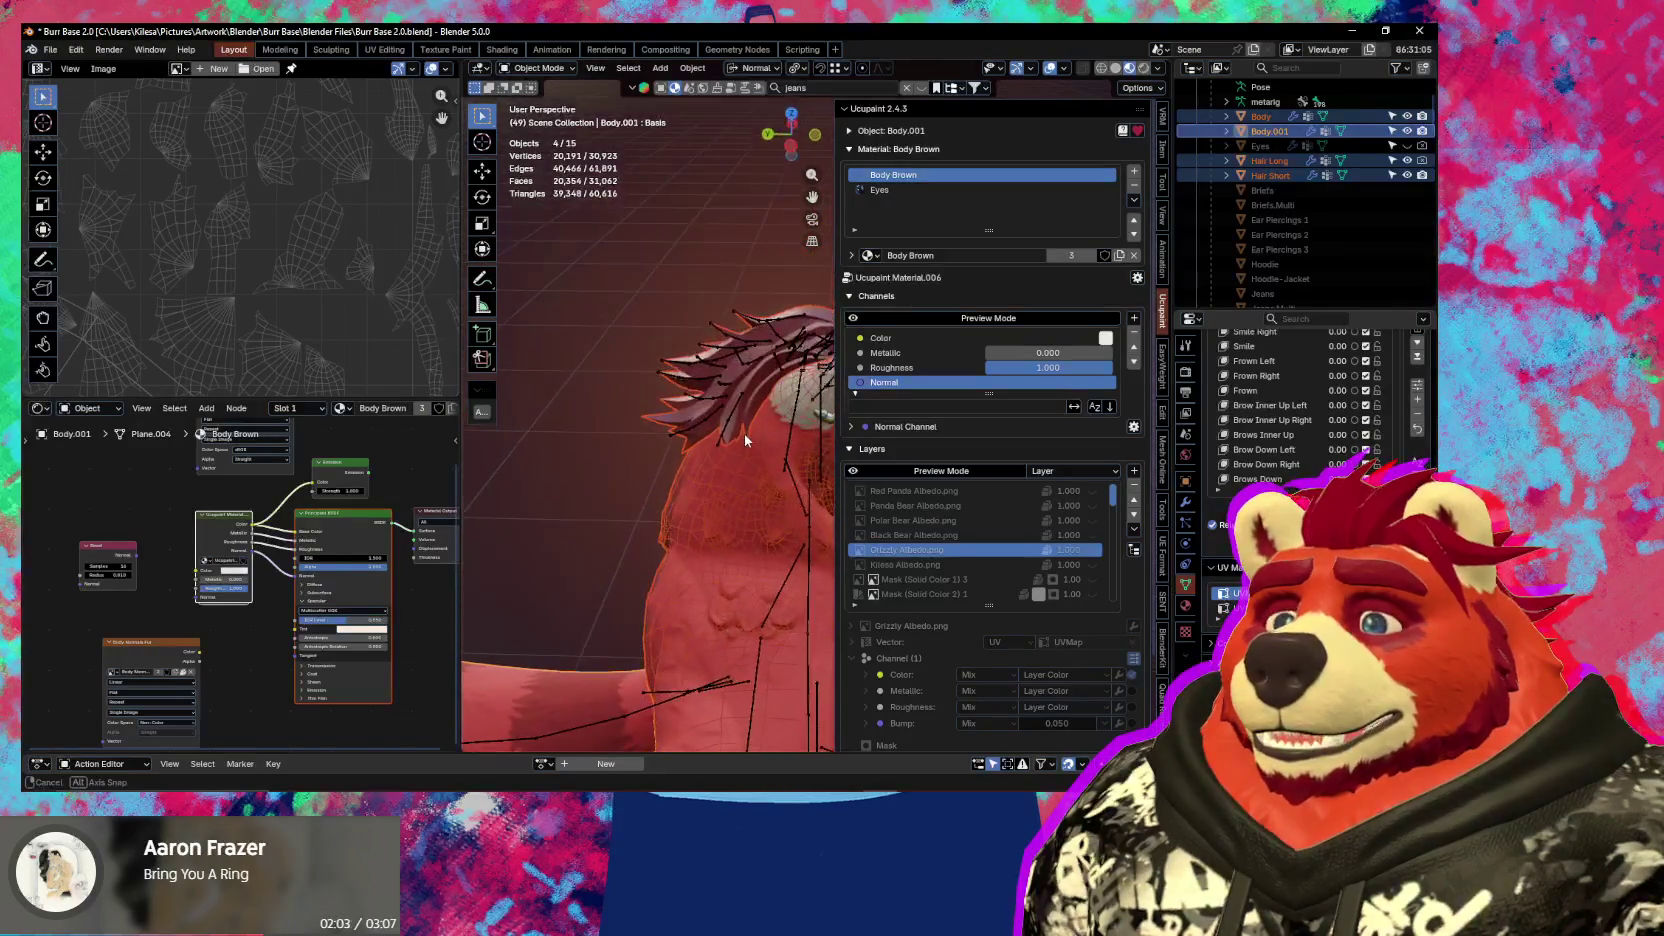
{"action": "scroll", "coordinate": [310, 327], "scroll_direction": "down", "scroll_amount": 4}
{"action": "scroll", "coordinate": [276, 330], "scroll_direction": "up", "scroll_amount": 2}
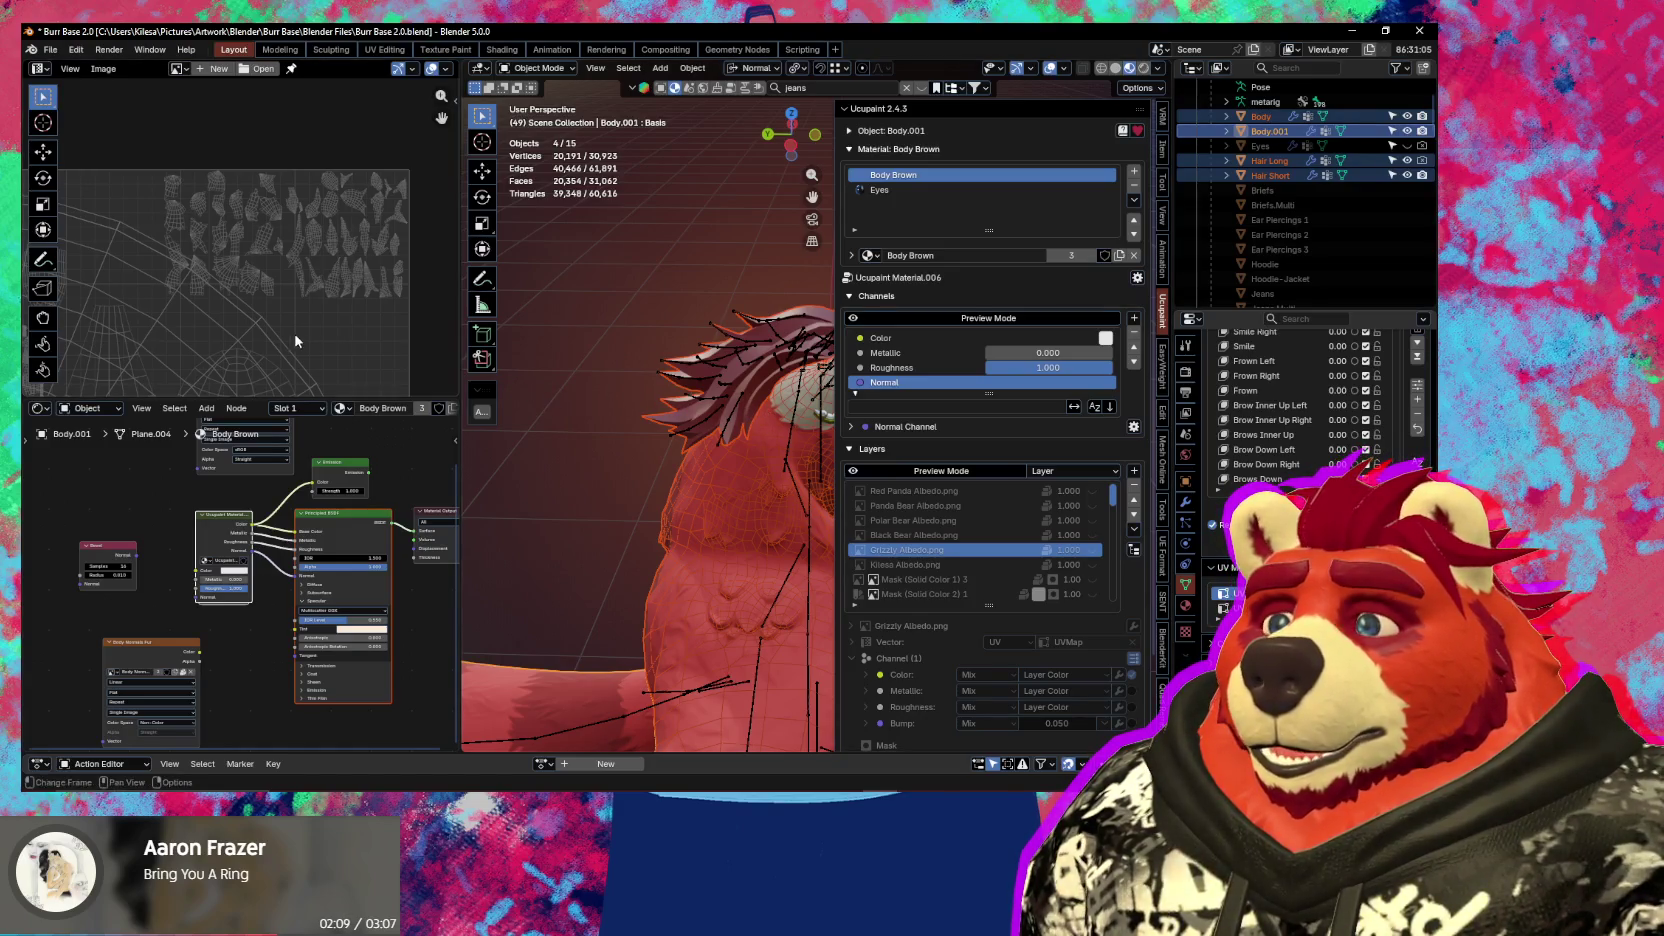
{"action": "middle_click_drag", "start_coordinate": [295, 341], "coordinate": [260, 327]}
{"action": "key", "text": "Tab"}
{"action": "mouse_move", "coordinate": [650, 450]}
{"action": "middle_mouse_down"}
{"action": "mouse_move", "coordinate": [700, 430]}
{"action": "mouse_move", "coordinate": [688, 468]}
{"action": "middle_mouse_up"}
{"action": "scroll", "coordinate": [260, 260], "scroll_direction": "up", "scroll_amount": 1}
{"action": "scroll", "coordinate": [687, 461], "scroll_direction": "down", "scroll_amount": 3}
Enlarge the hair UV islands slightly and move them into free space in the body's UV layout
{"action": "key", "text": "n"}
{"action": "key", "text": "g"}
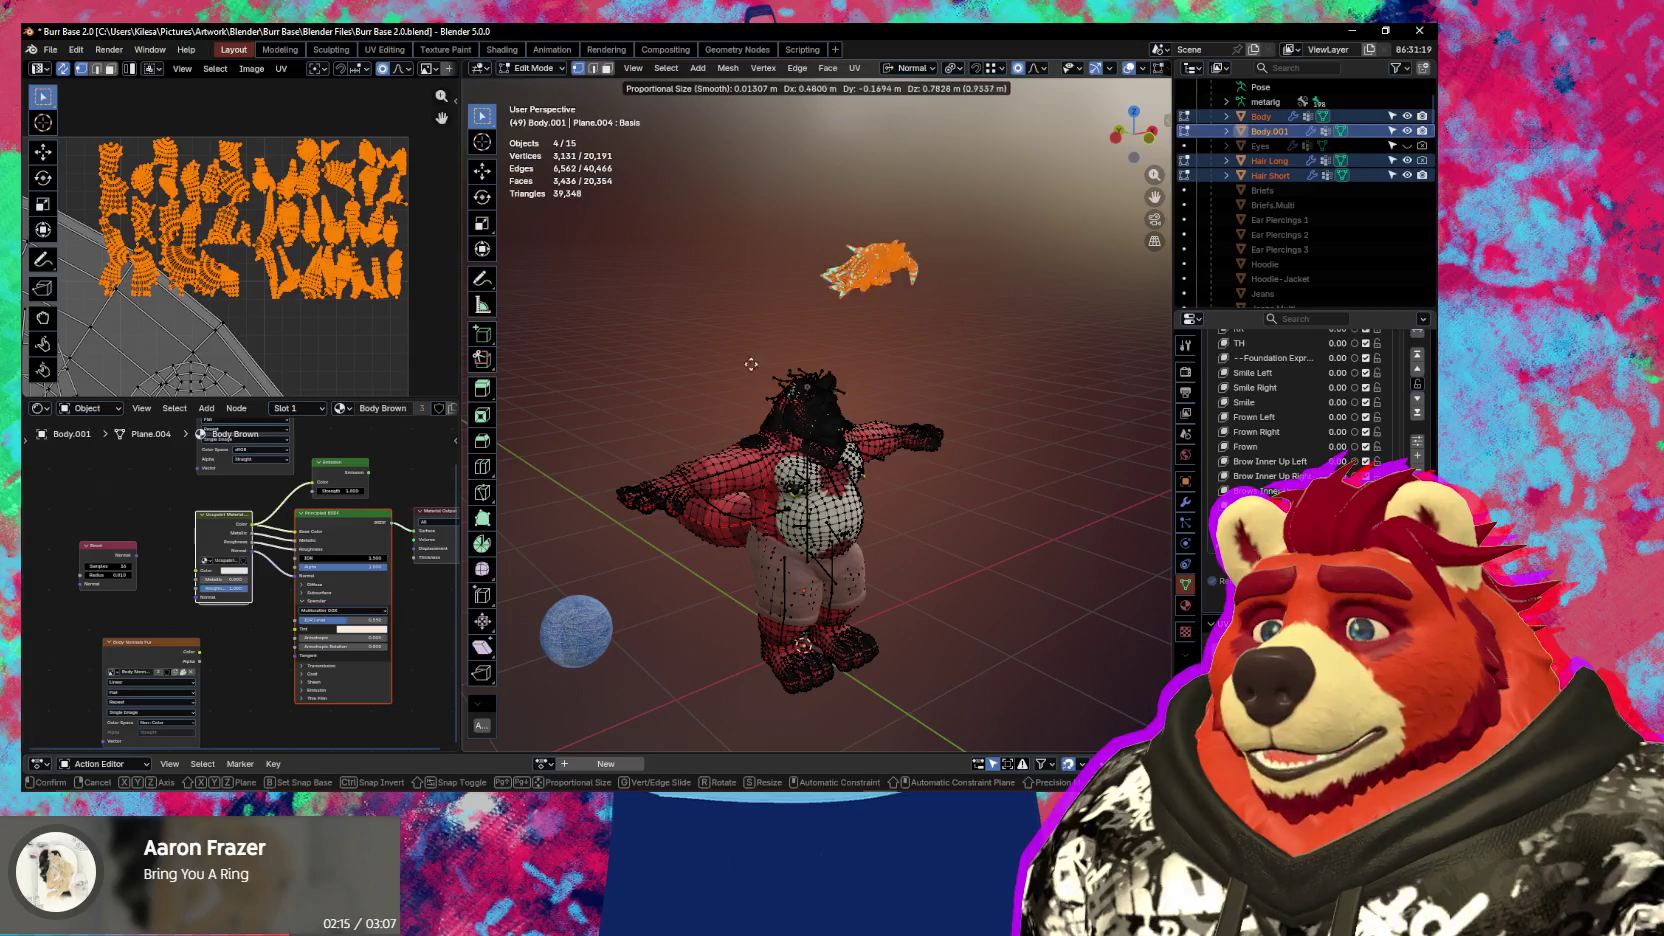
{"action": "key", "text": "Escape"}
{"action": "scroll", "coordinate": [805, 381], "scroll_direction": "up", "scroll_amount": 5}
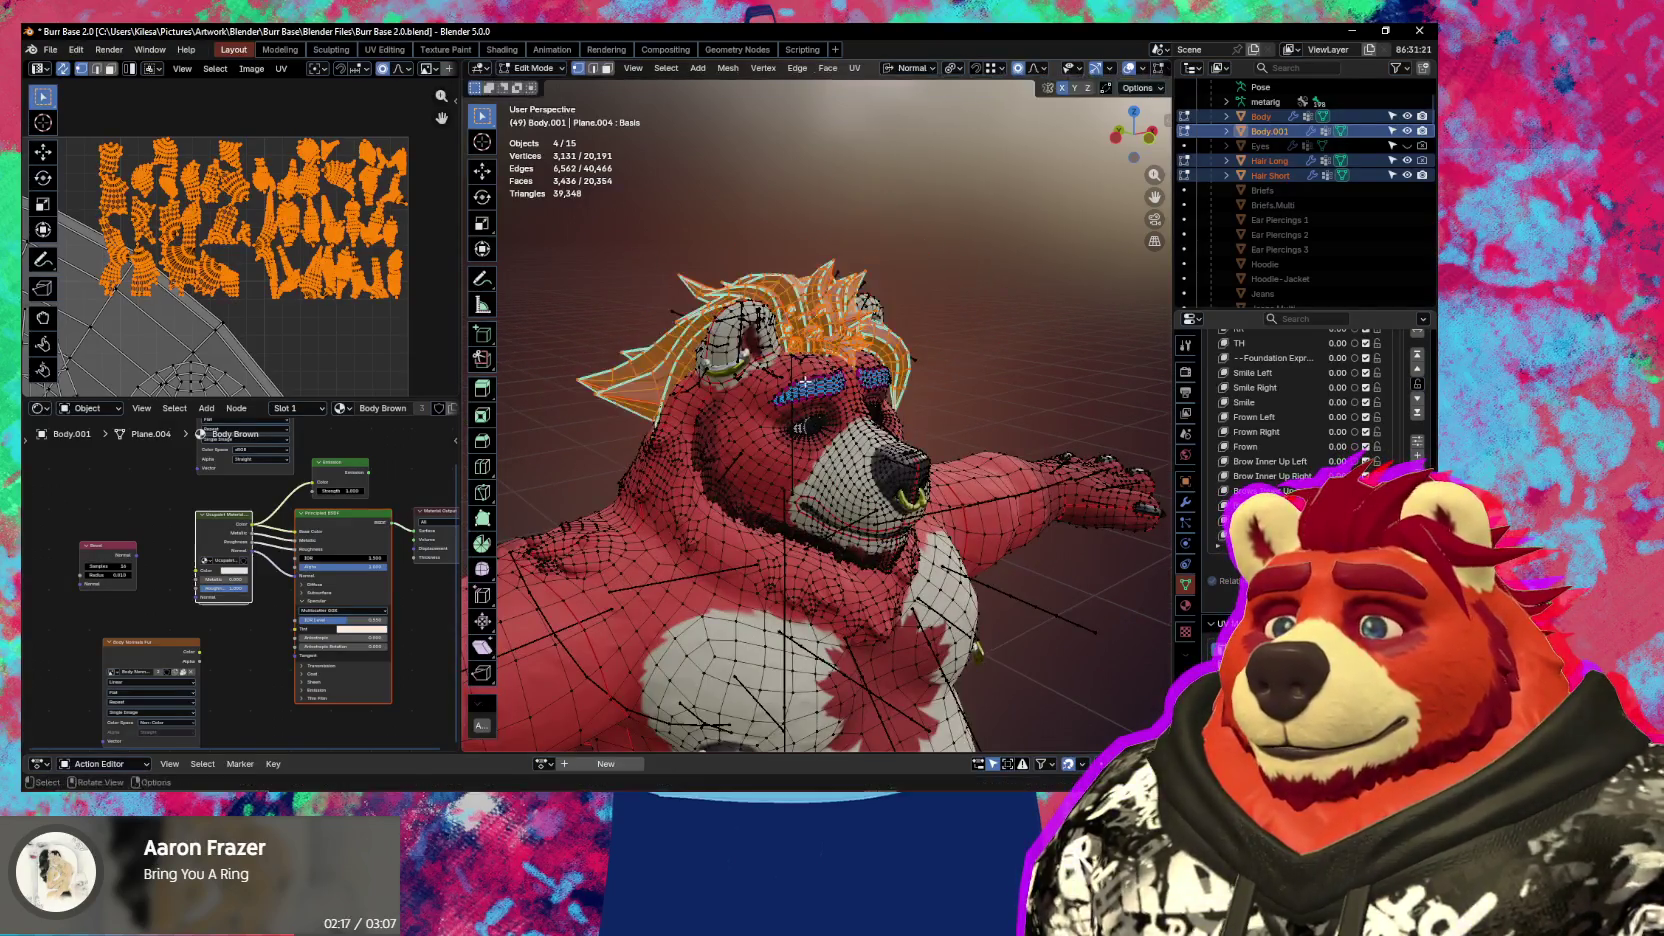
{"action": "middle_click_drag", "start_coordinate": [805, 381], "coordinate": [700, 400]}
{"action": "scroll", "coordinate": [280, 337], "scroll_direction": "up", "scroll_amount": 1}
{"action": "key", "text": "s"}
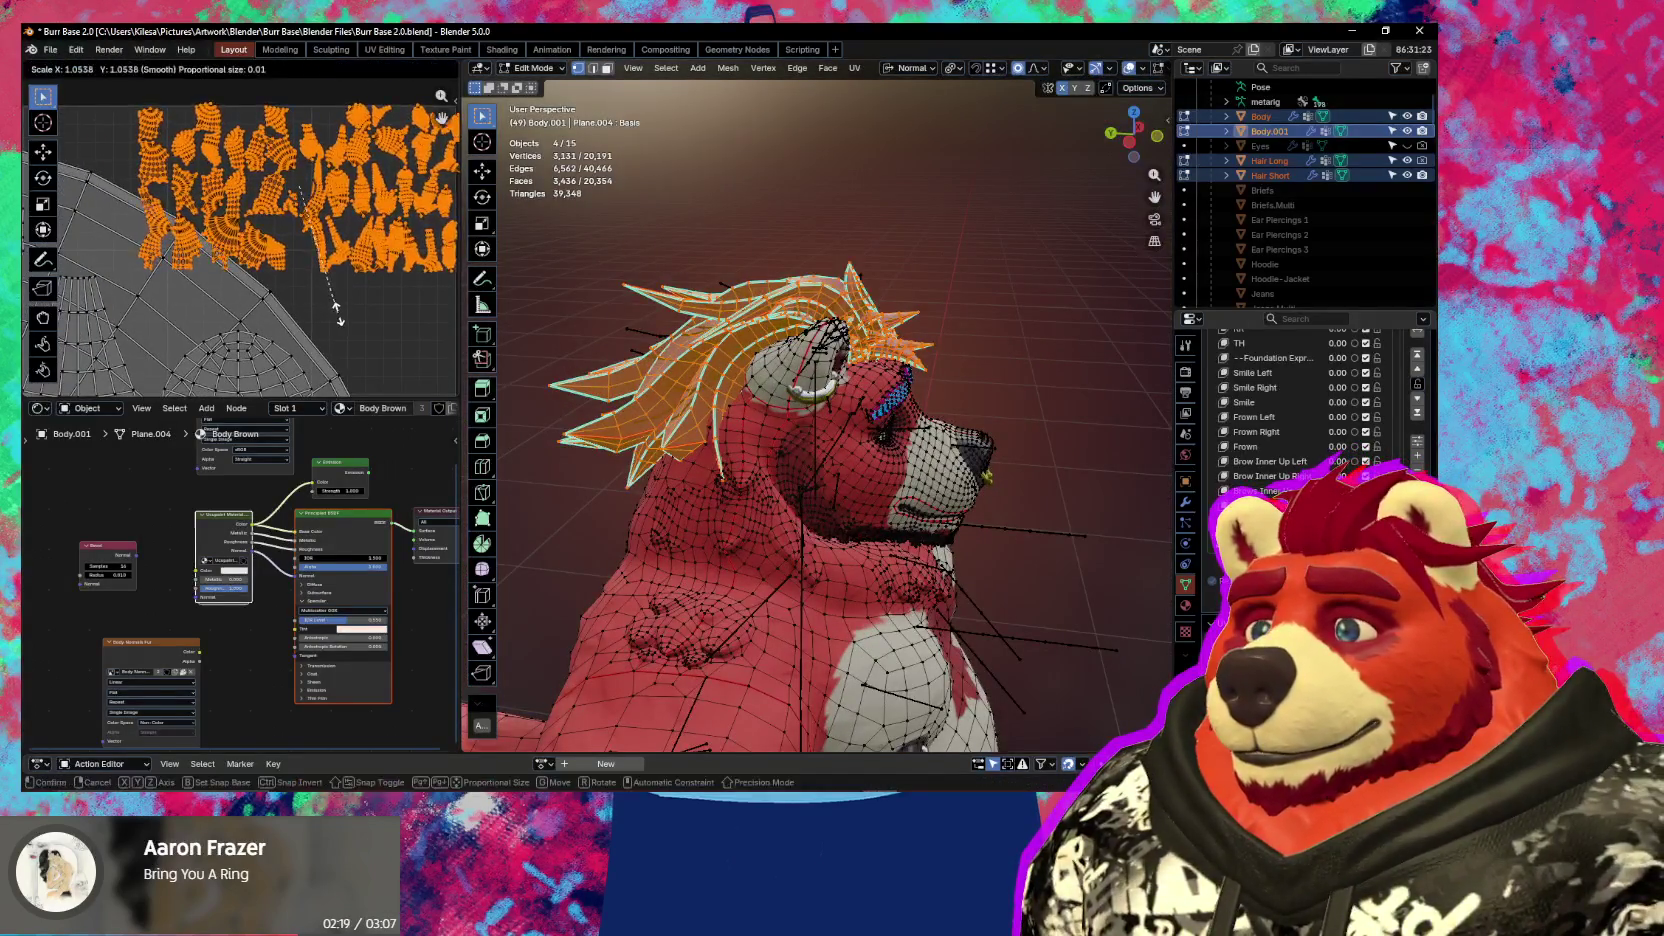
{"action": "left_click", "coordinate": [344, 318]}
{"action": "key", "text": "g"}
{"action": "left_click", "coordinate": [299, 325]}
{"action": "key", "text": "g"}
{"action": "left_click", "coordinate": [305, 309]}
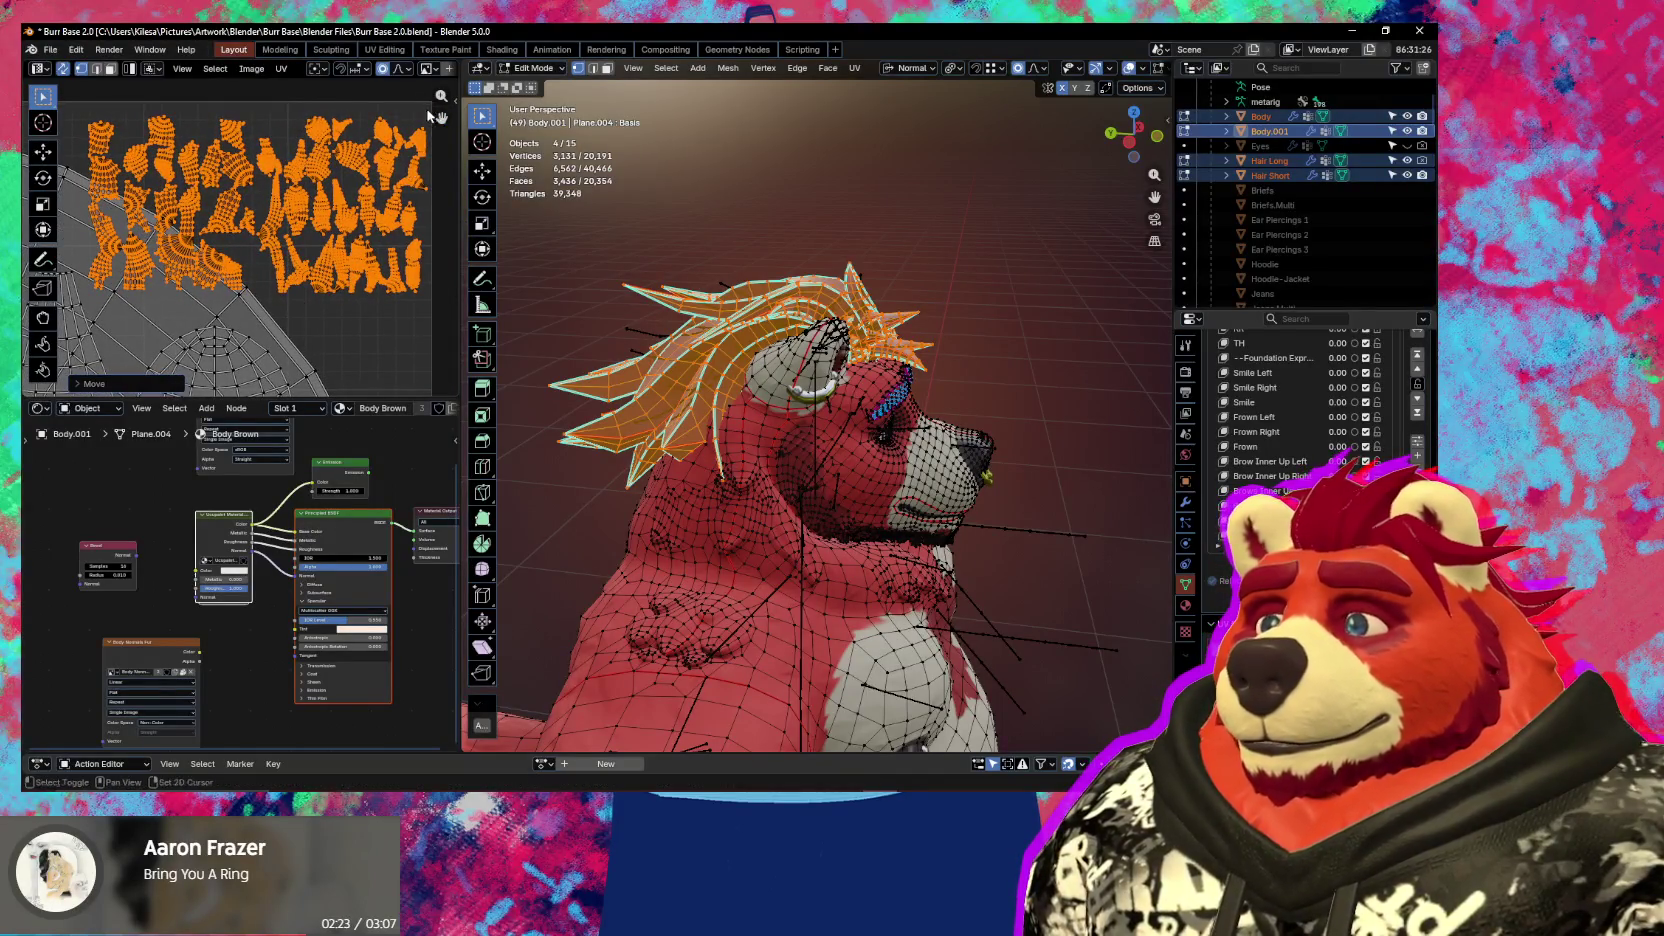
{"action": "key", "text": "ctrl+z"}
{"action": "key", "text": "ctrl+z"}
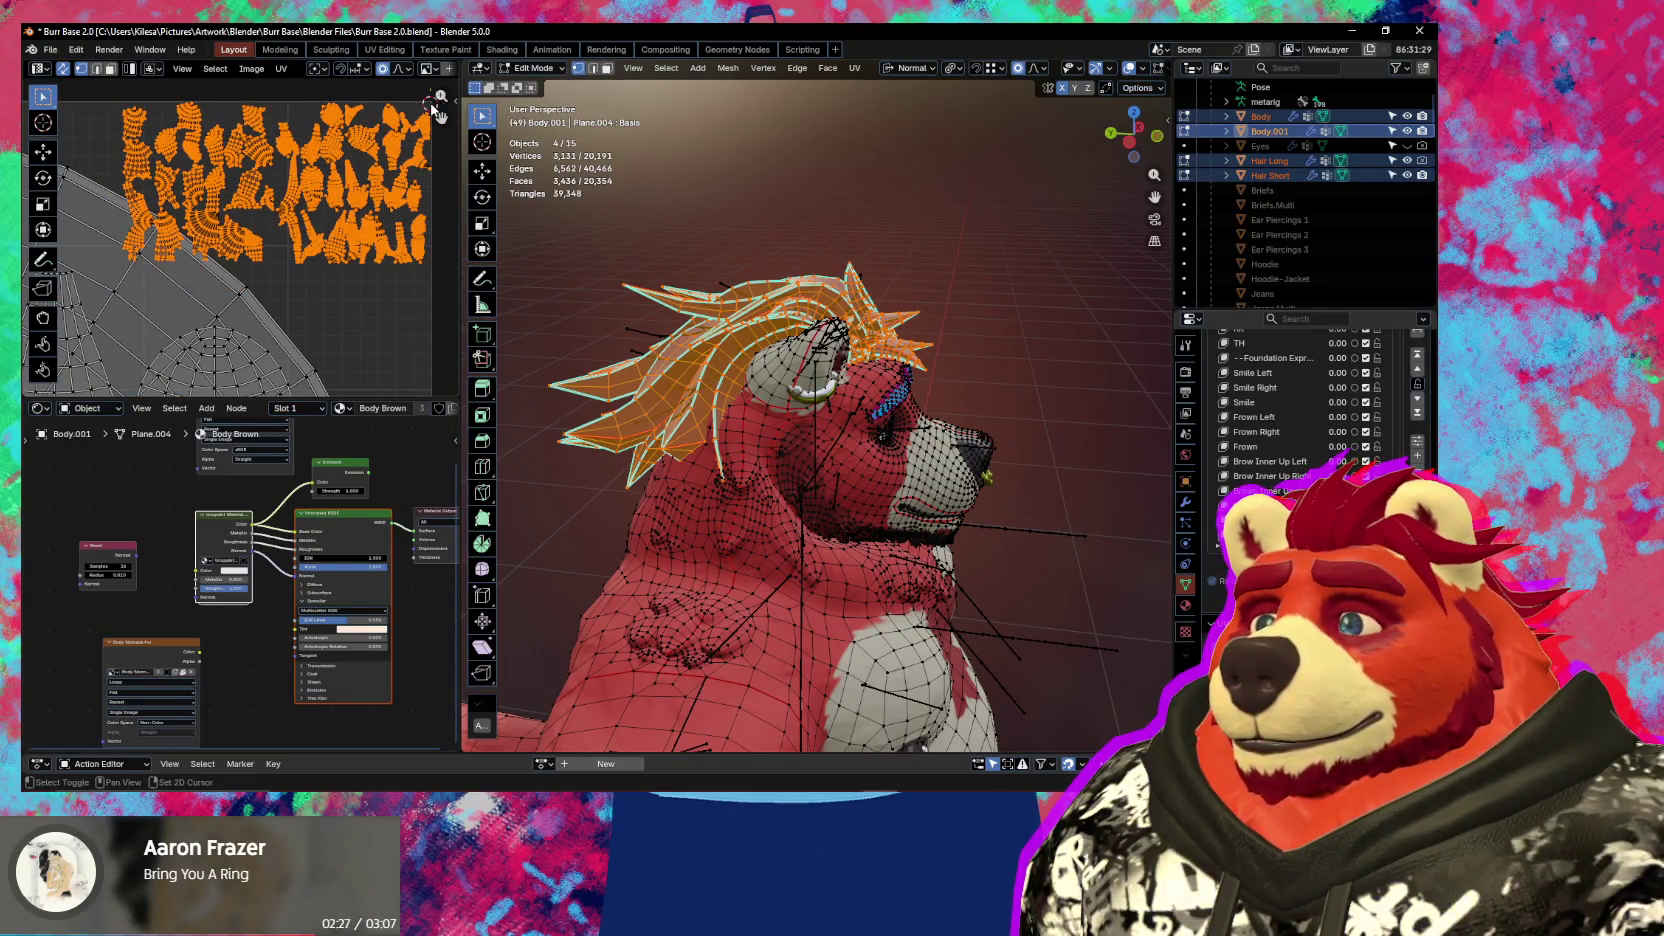
Set the pivot to Individual Origins and shrink each hair island about its own centre
{"action": "key", "text": "period"}
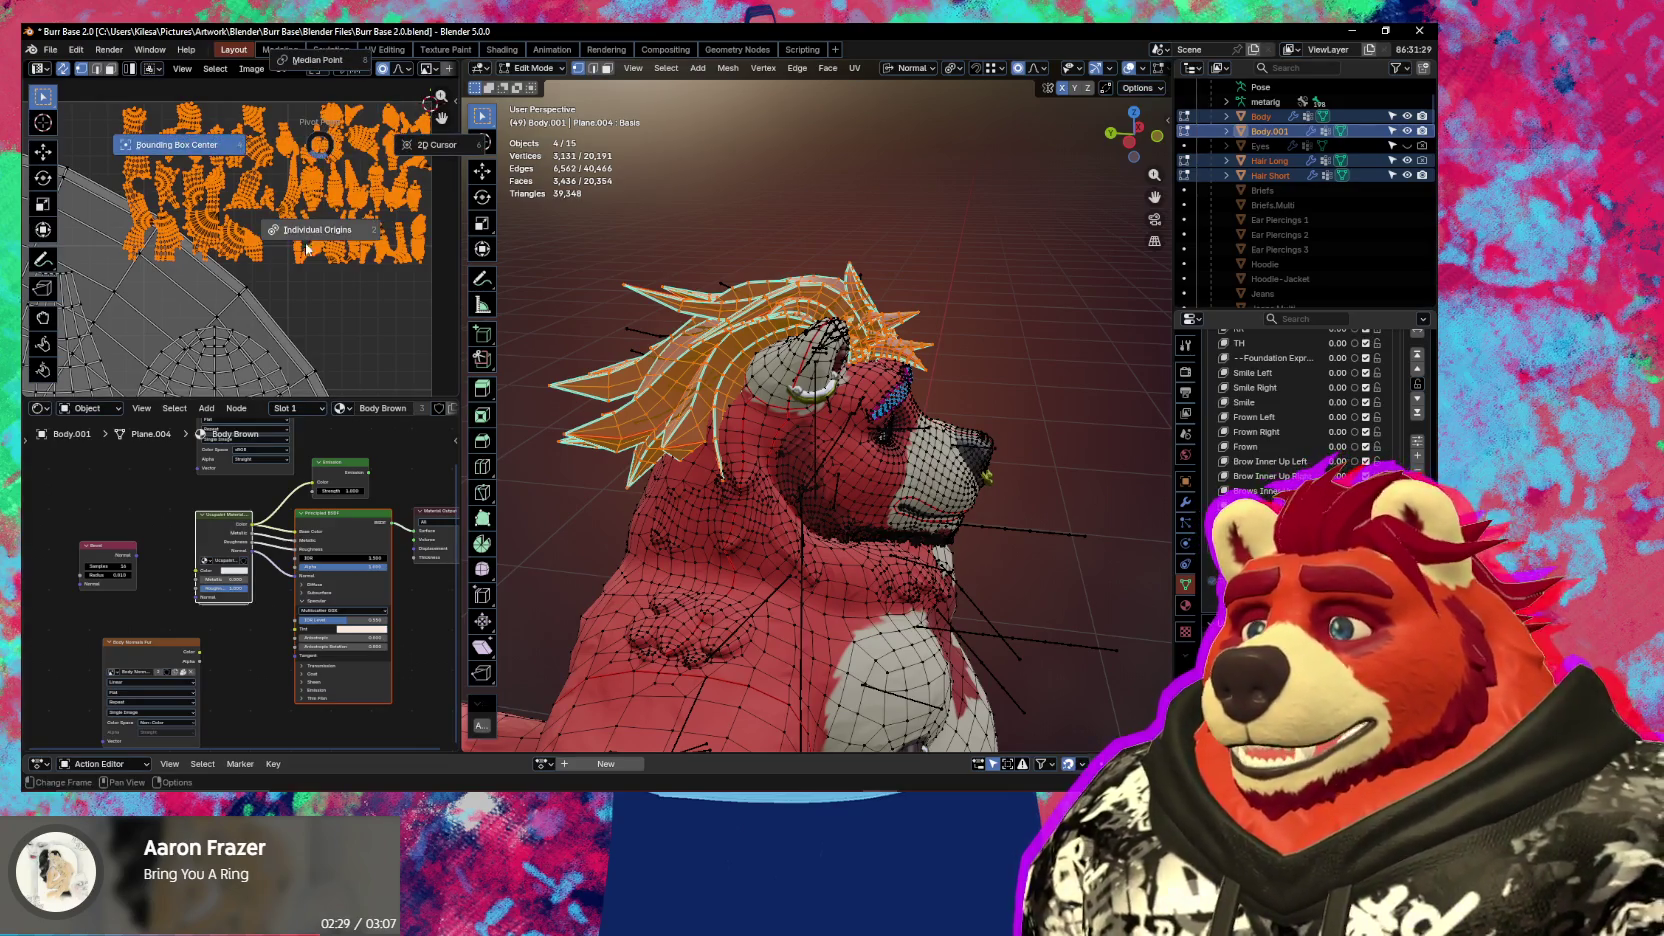
{"action": "left_click", "coordinate": [436, 128]}
{"action": "key", "text": "s"}
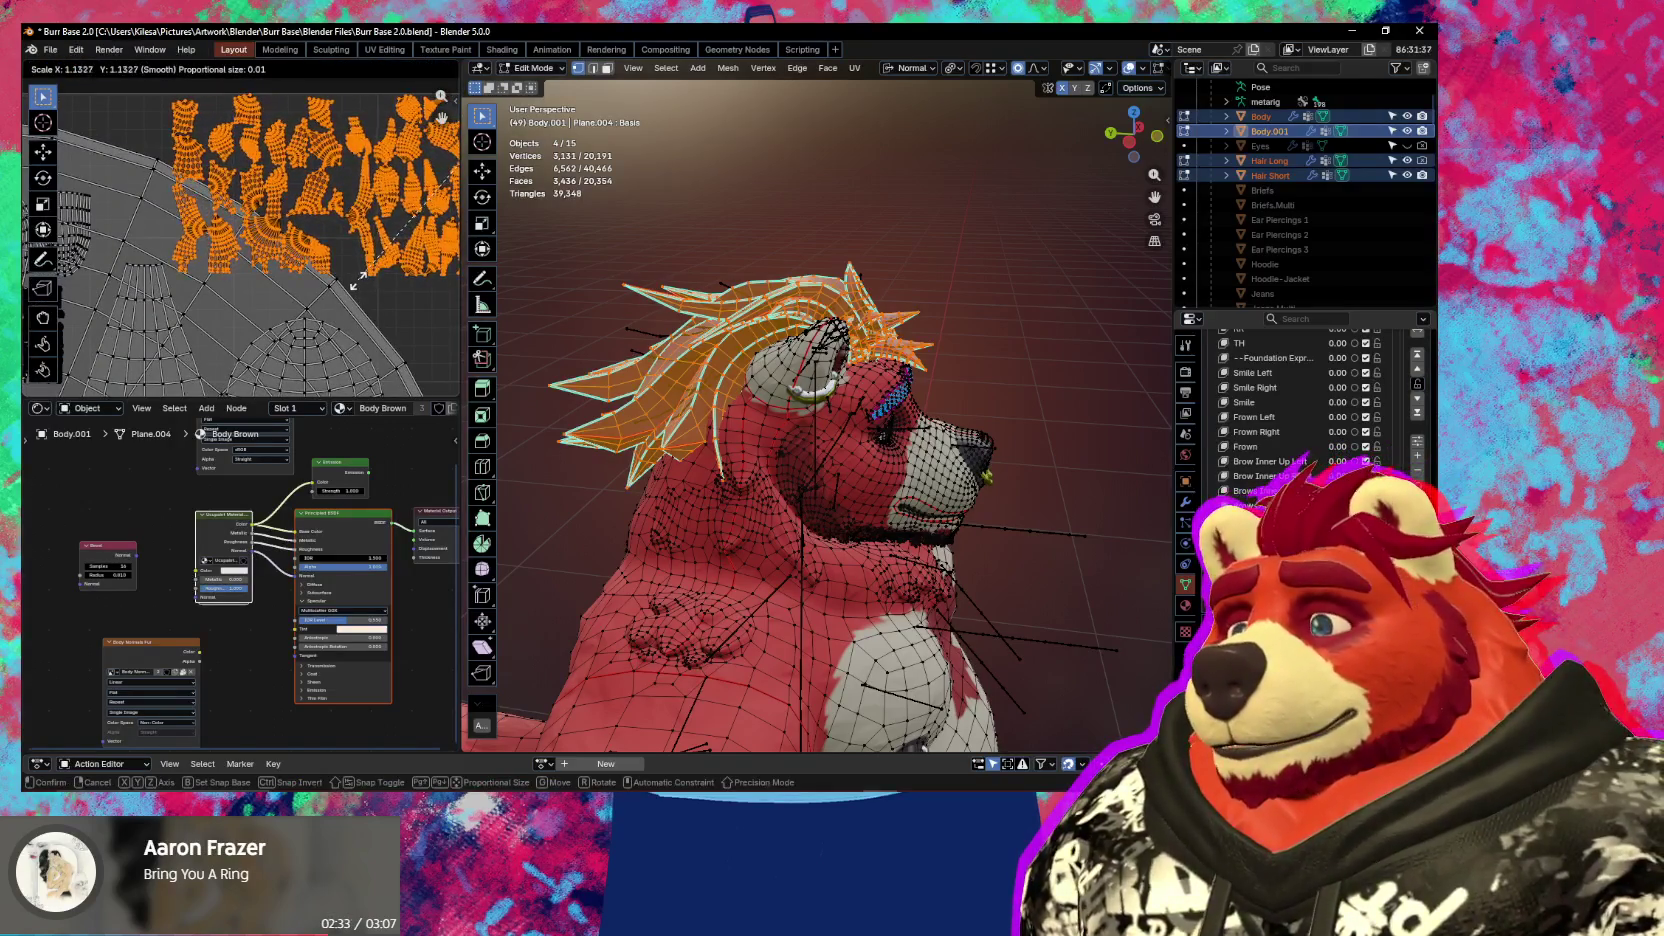
{"action": "left_click", "coordinate": [358, 289]}
{"action": "middle_click_drag", "start_coordinate": [314, 314], "coordinate": [375, 318]}
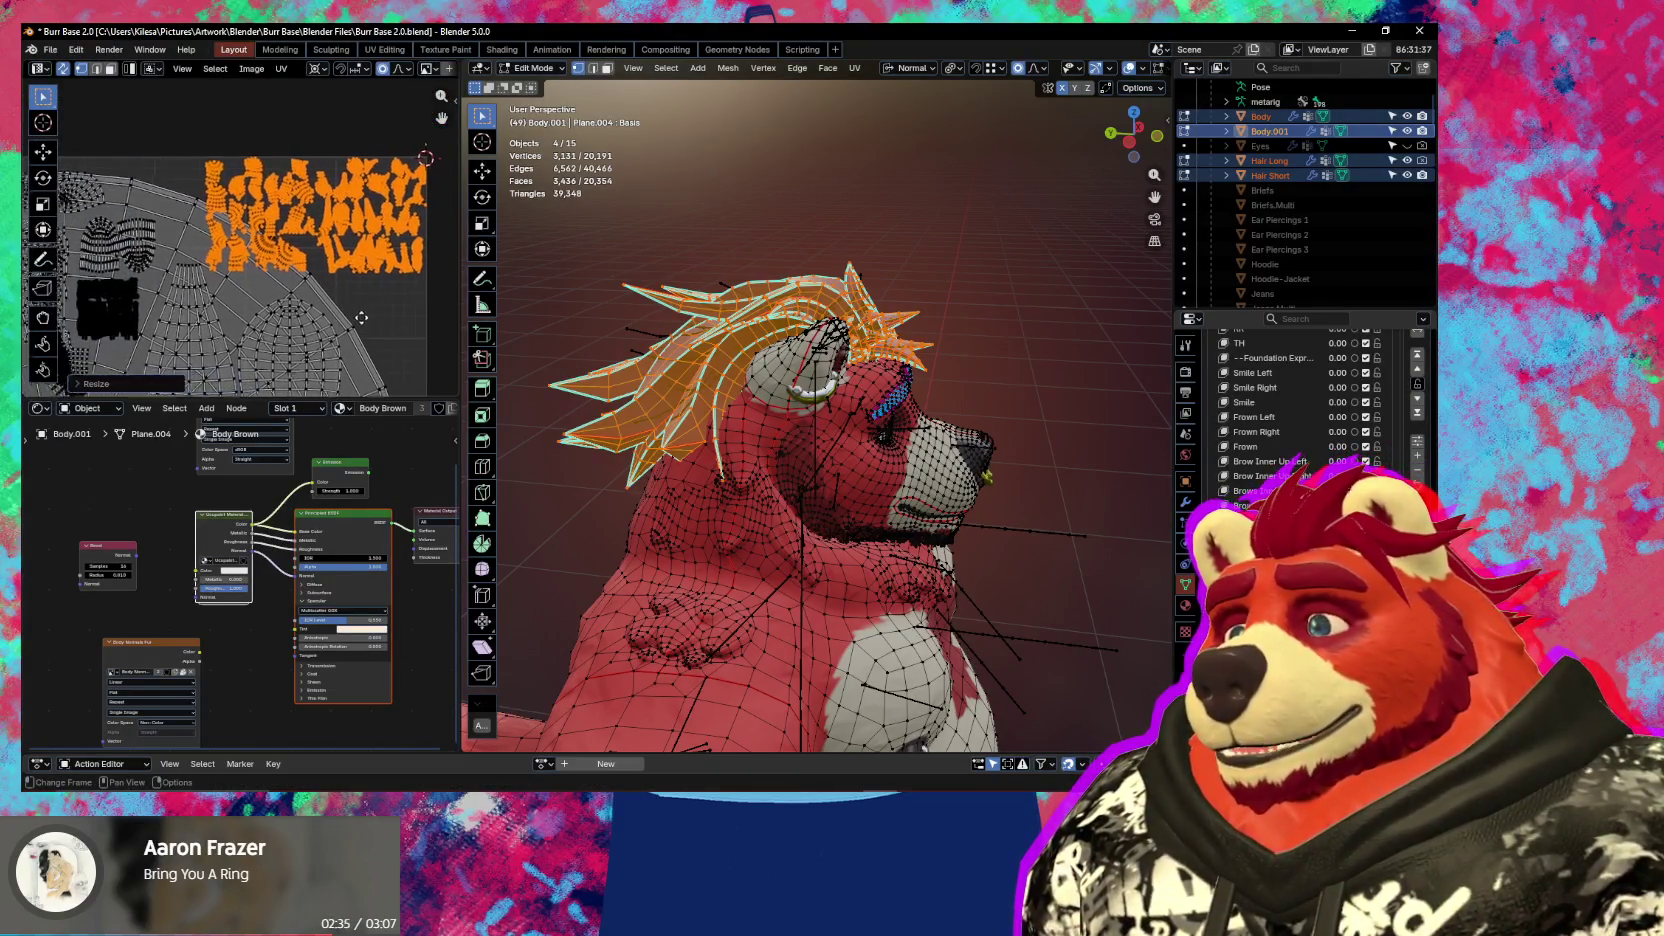
{"action": "key", "text": "s"}
{"action": "left_click", "coordinate": [375, 318]}
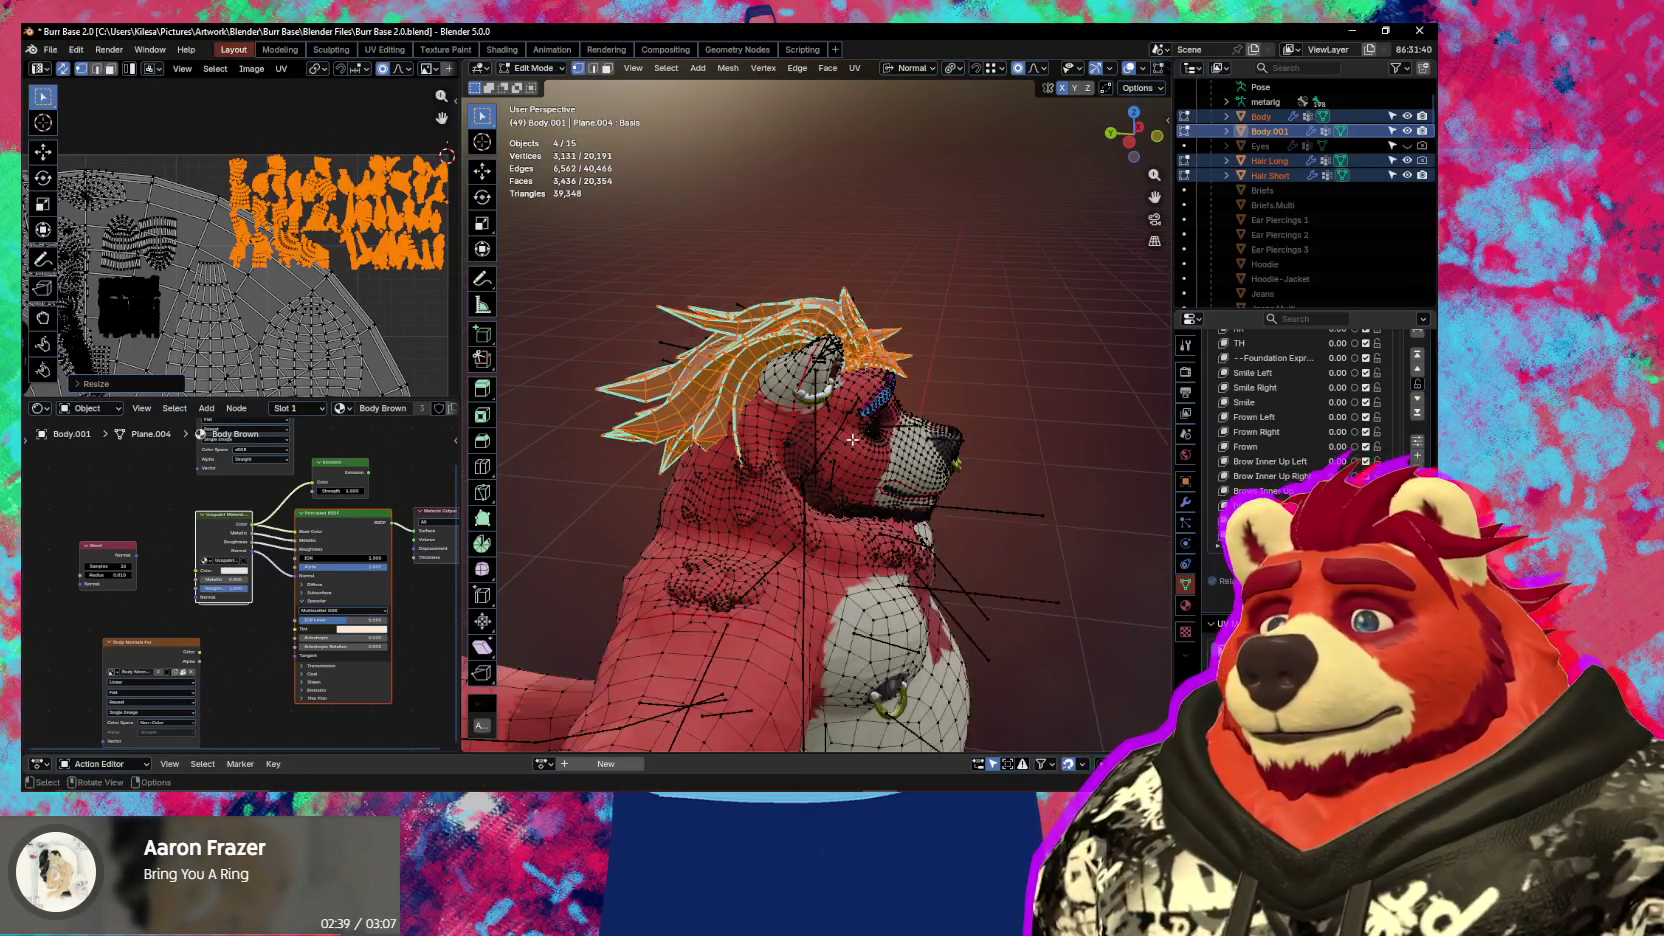
Return to Object Mode and select only the Hair Long object
{"action": "middle_click_drag", "start_coordinate": [760, 470], "coordinate": [933, 471]}
{"action": "key", "text": "ctrl+Tab"}
{"action": "left_click", "coordinate": [580, 451]}
{"action": "scroll", "coordinate": [939, 415], "scroll_direction": "up", "scroll_amount": 3}
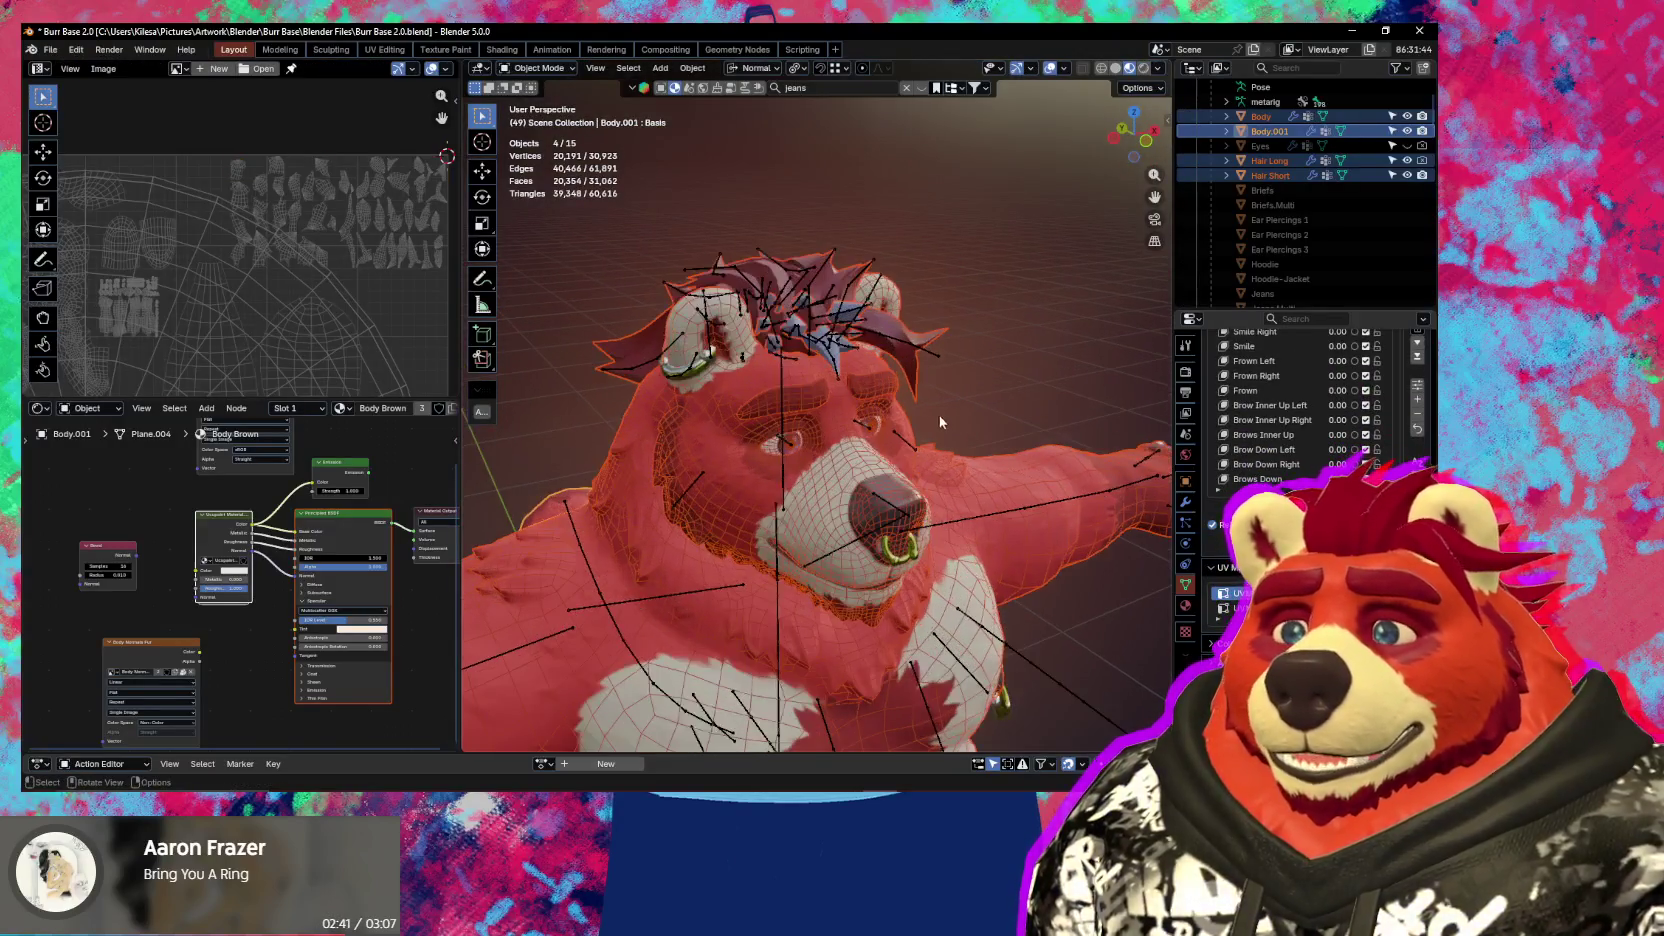
{"action": "left_click", "coordinate": [907, 376]}
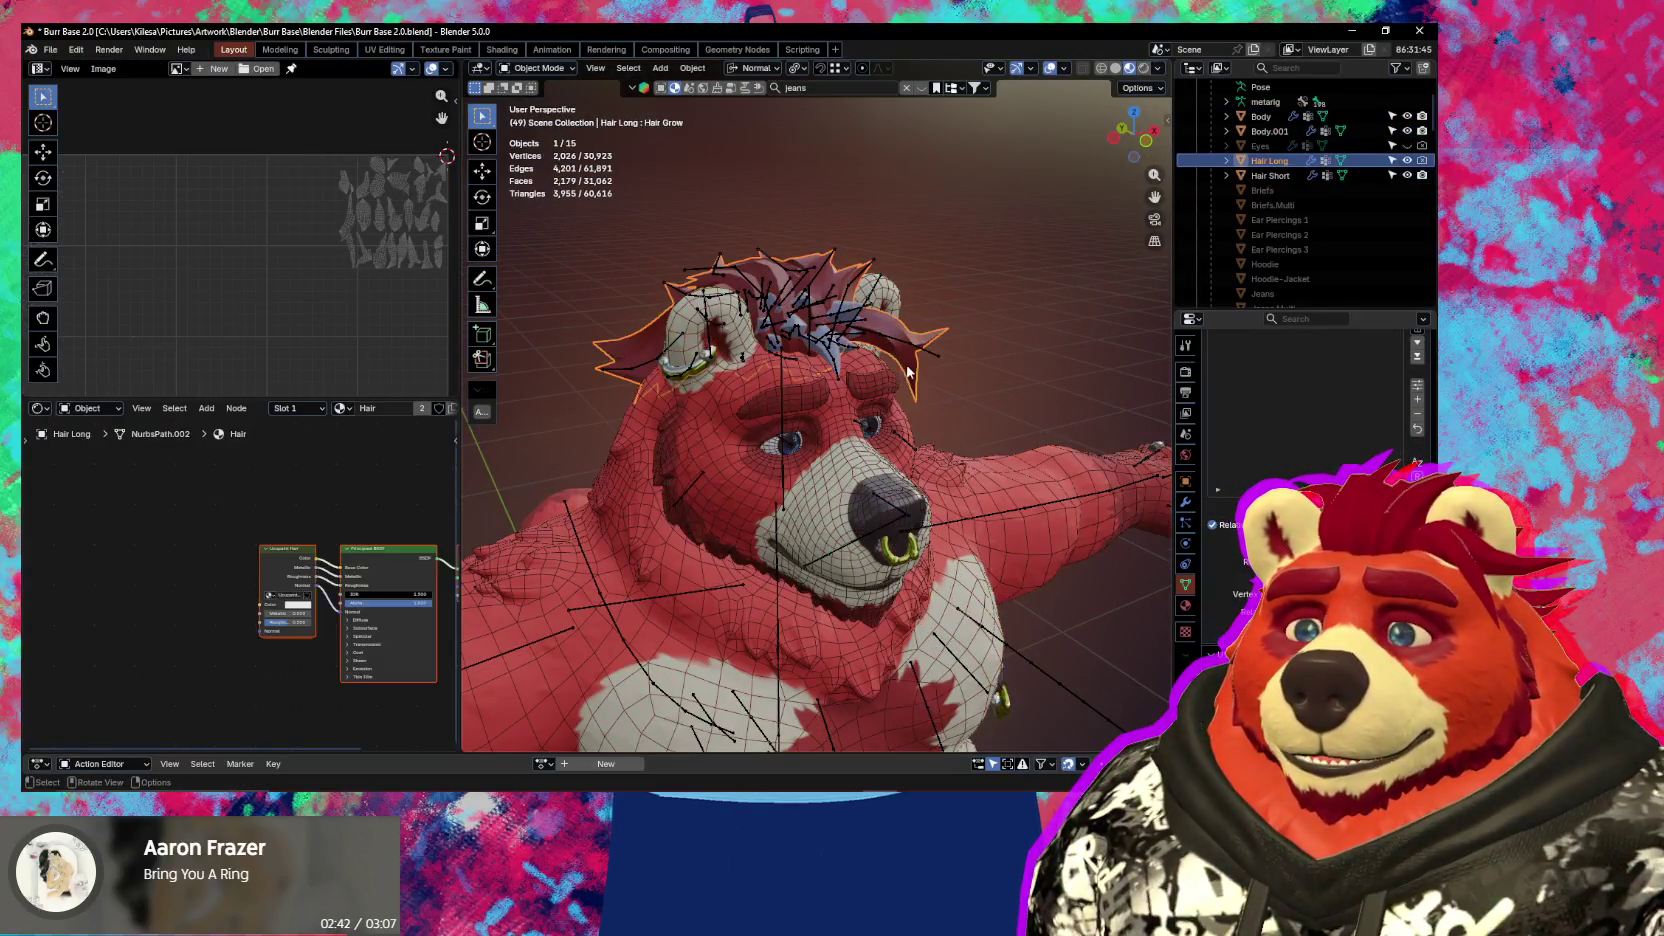
Assign the Body Brown material to both Hair Long and Hair Short
{"action": "left_click", "coordinate": [1186, 606]}
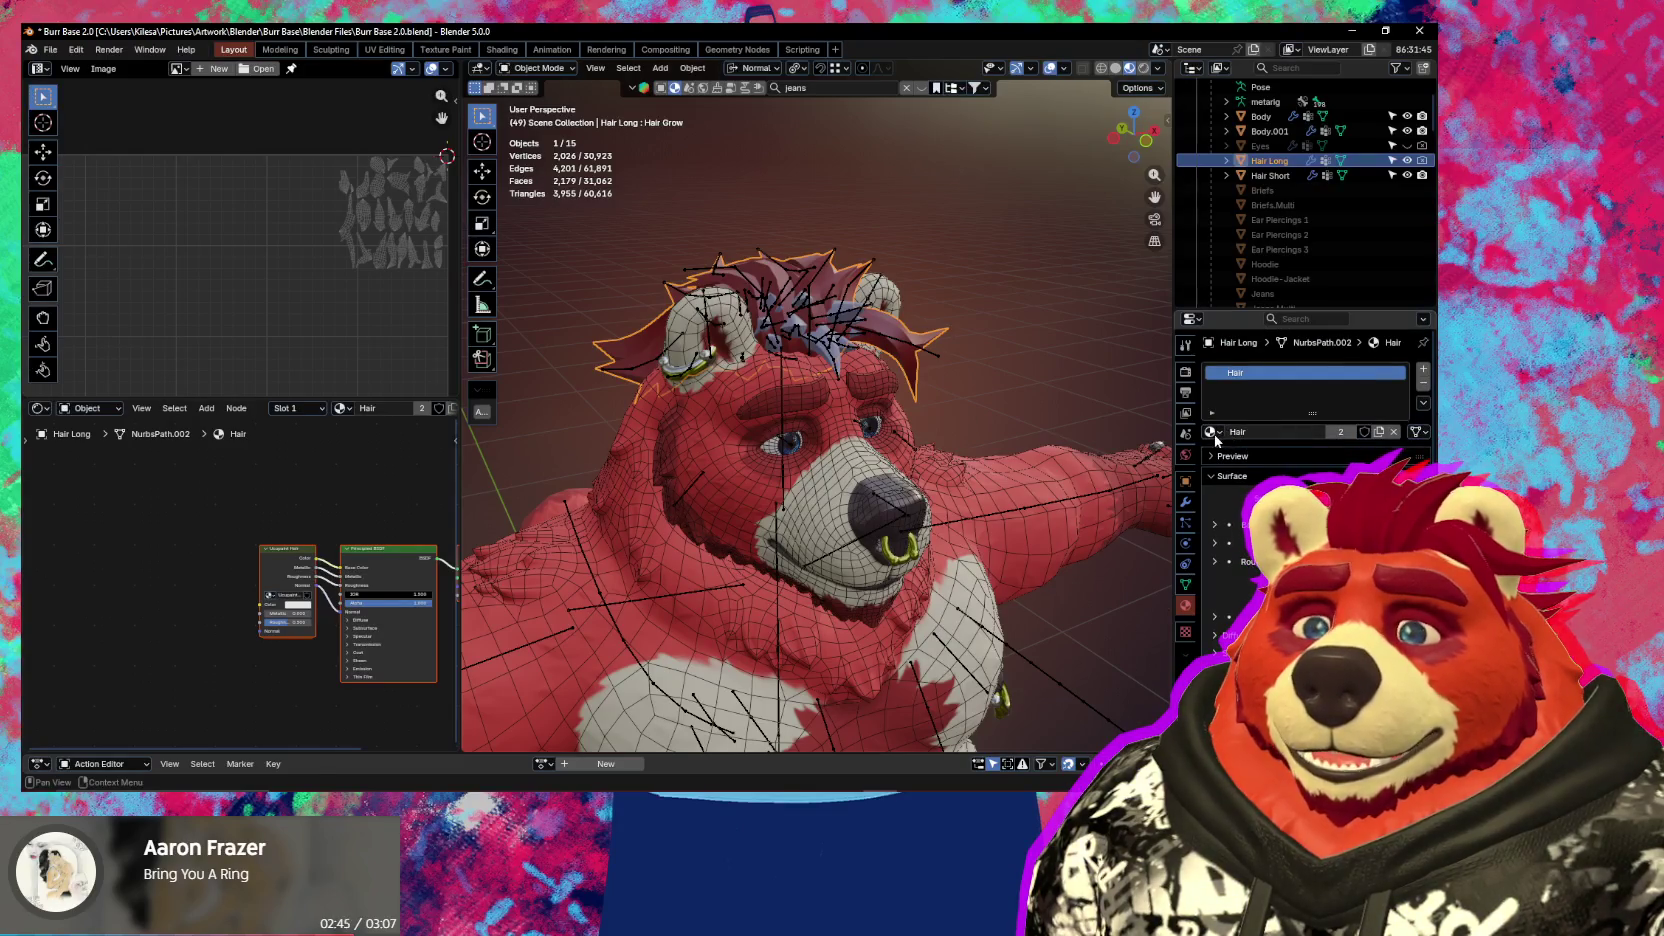
{"action": "left_click", "coordinate": [1213, 432]}
{"action": "left_click", "coordinate": [1091, 485]}
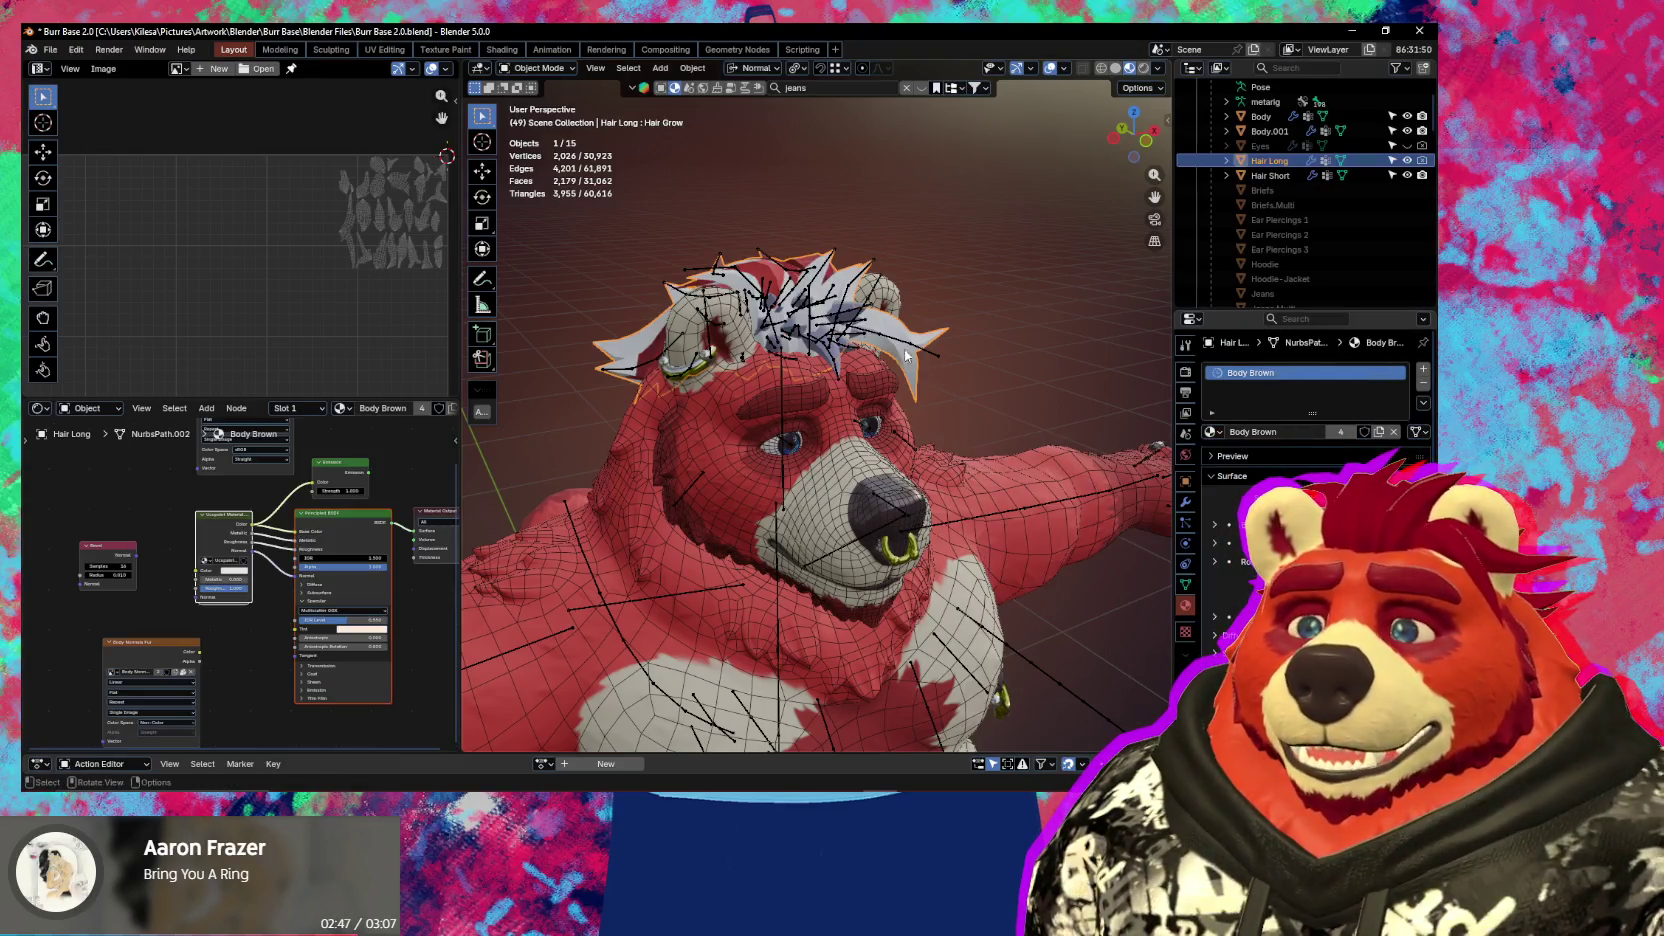
{"action": "scroll", "coordinate": [800, 268], "scroll_direction": "up", "scroll_amount": 3}
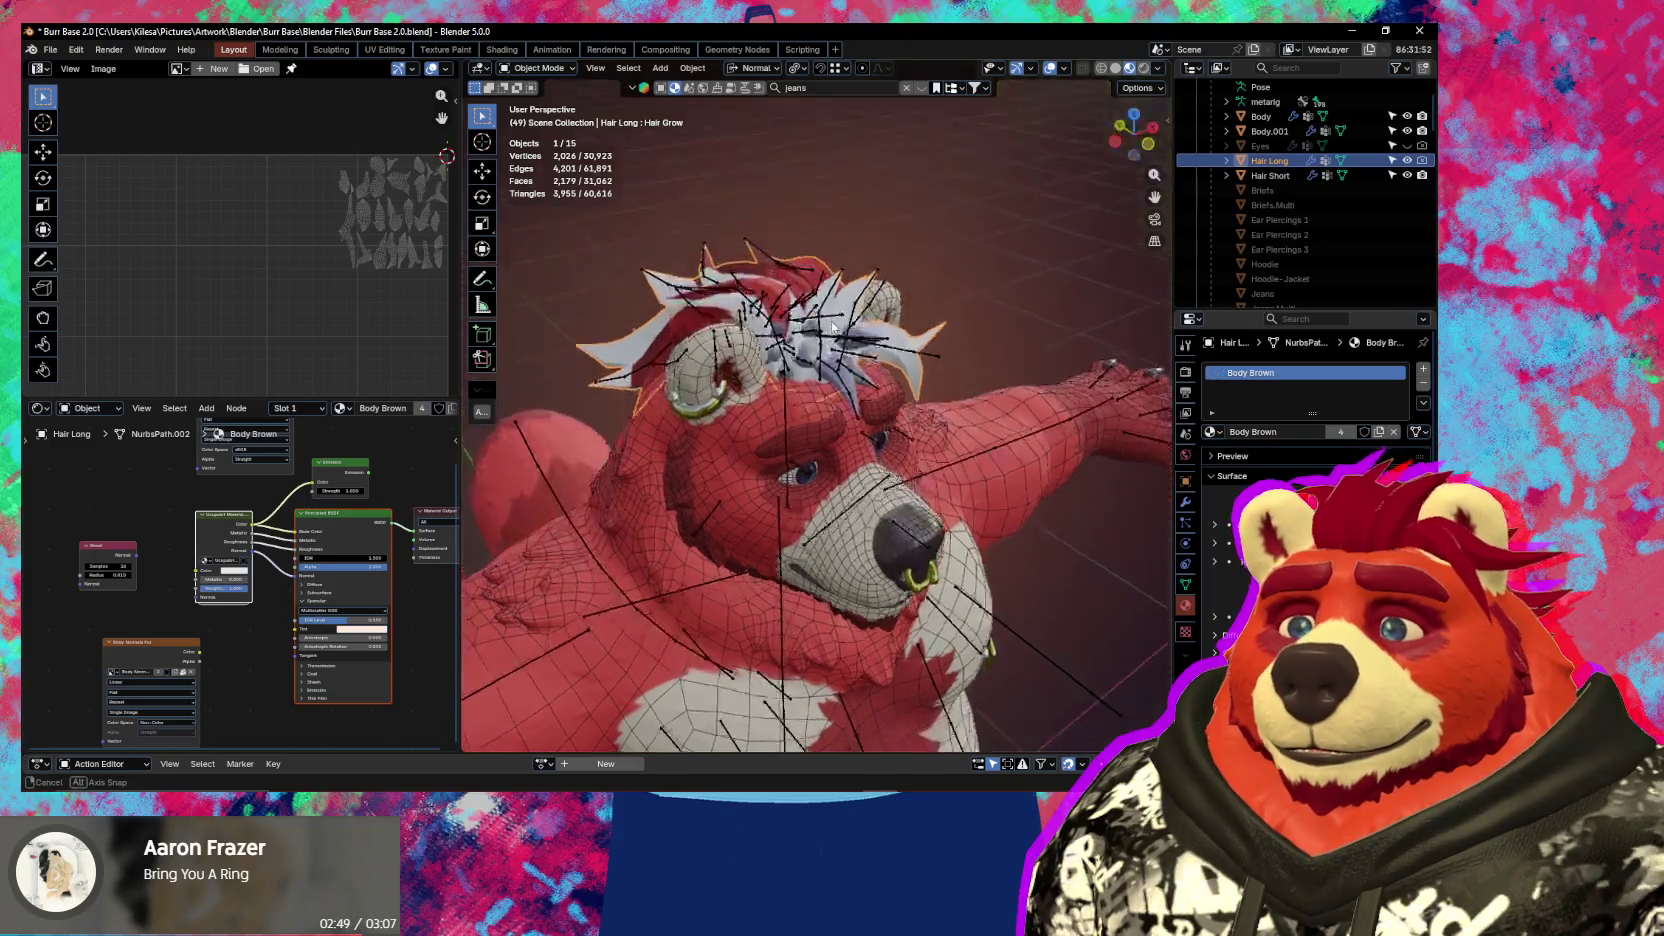
{"action": "middle_click_drag", "start_coordinate": [800, 268], "coordinate": [854, 406]}
{"action": "left_click", "coordinate": [856, 407]}
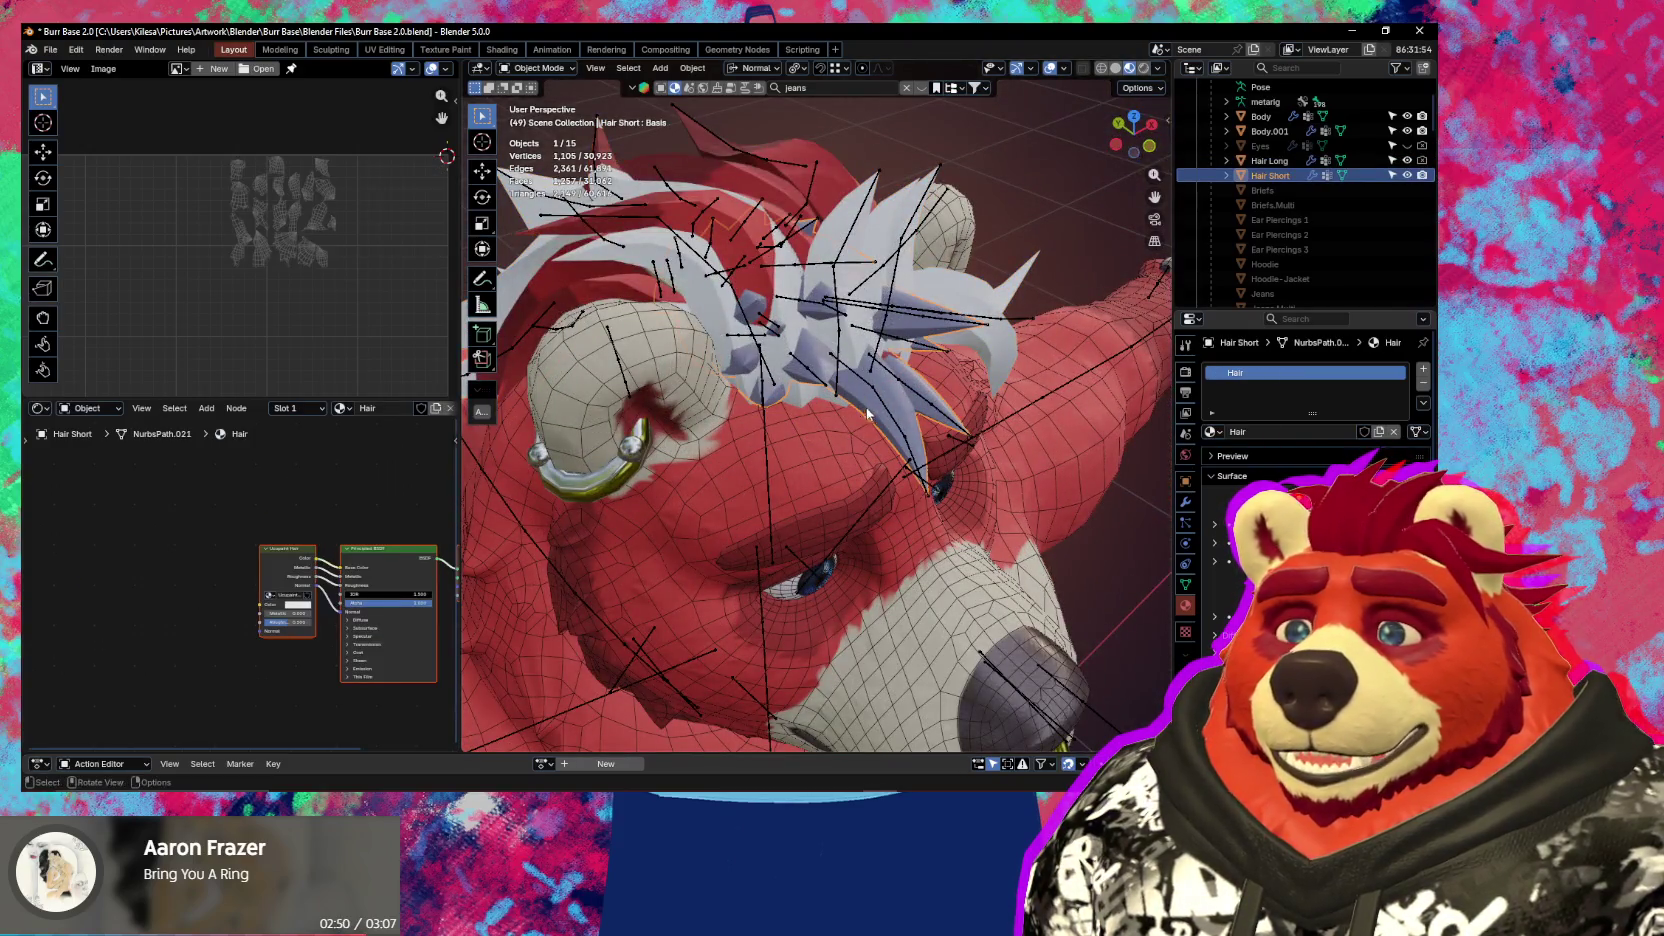
{"action": "left_click", "coordinate": [1211, 432]}
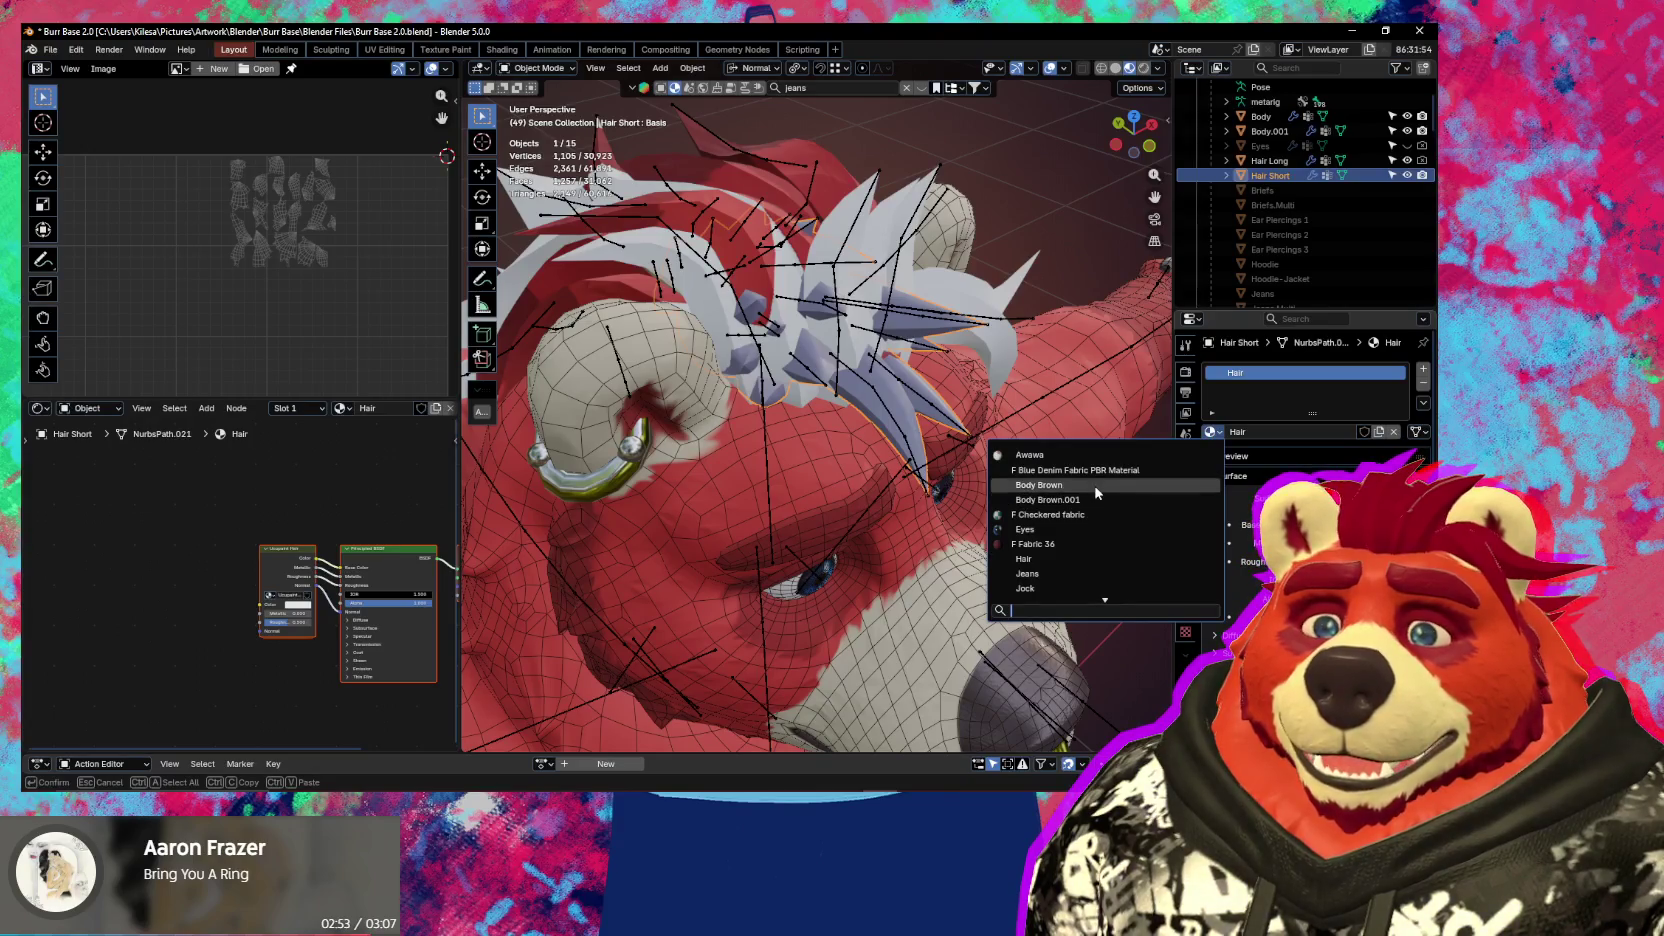
{"action": "left_click", "coordinate": [1040, 485]}
Select Hair Long together with Hair Short and show the Ucupaint layer panel
{"action": "left_click", "coordinate": [820, 212], "text": "shift"}
{"action": "mouse_move", "coordinate": [820, 212]}
{"action": "middle_mouse_down"}
{"action": "mouse_move", "coordinate": [1110, 390]}
{"action": "mouse_move", "coordinate": [750, 310]}
{"action": "mouse_move", "coordinate": [868, 352]}
{"action": "middle_mouse_up"}
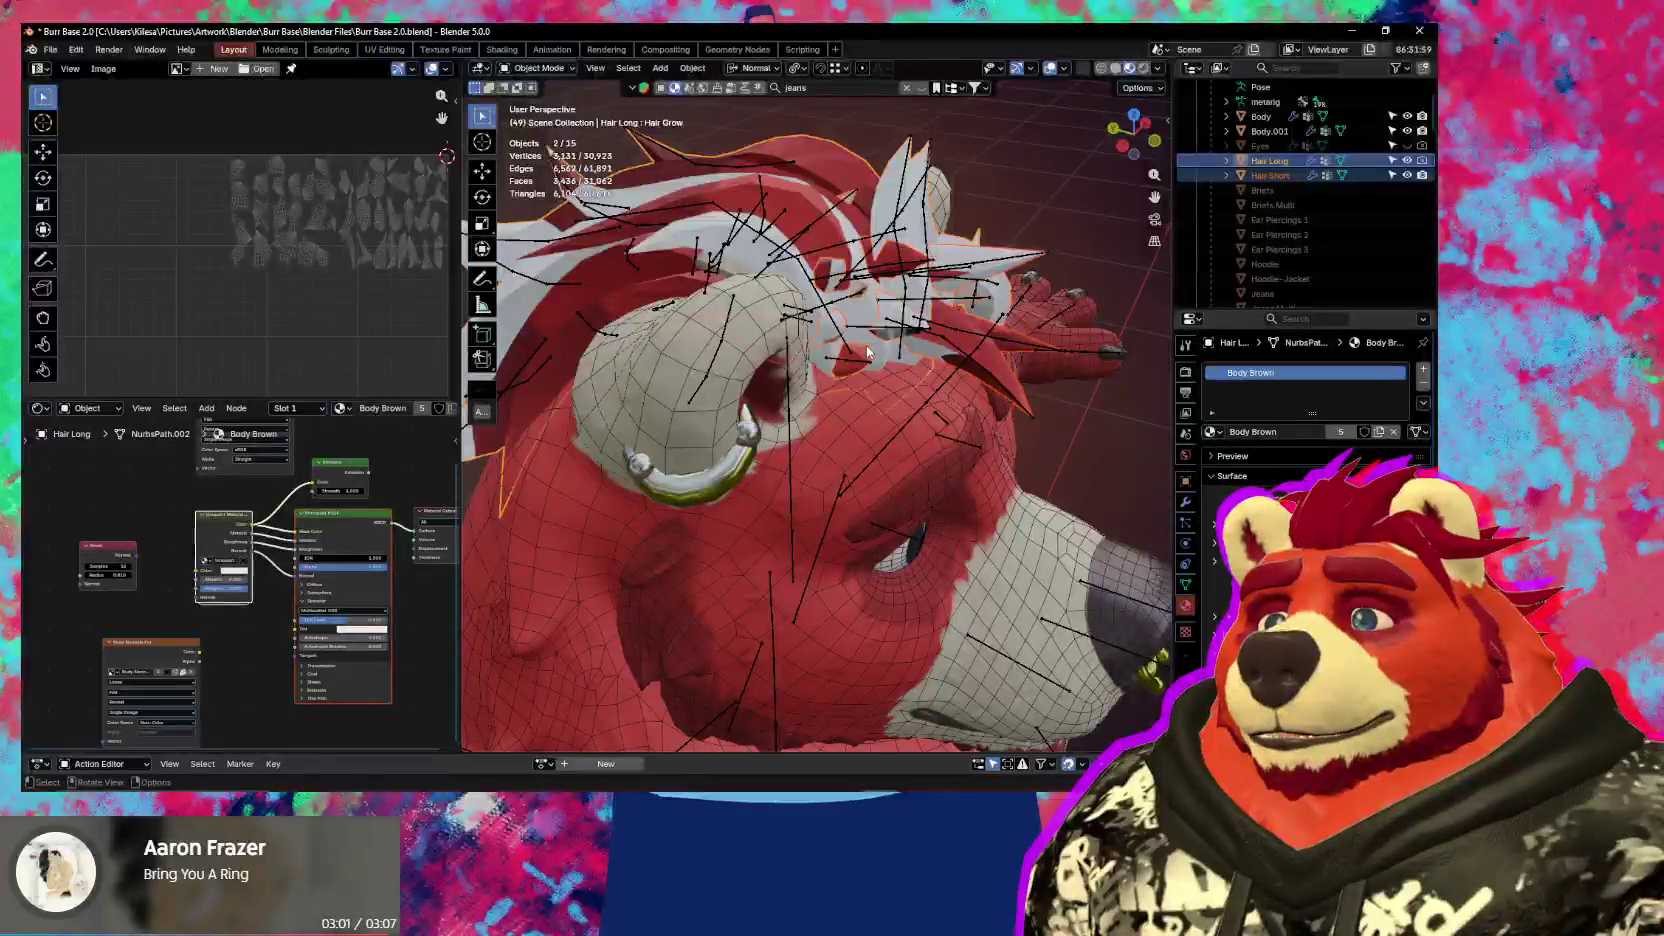
{"action": "middle_click_drag", "start_coordinate": [802, 398], "coordinate": [374, 314]}
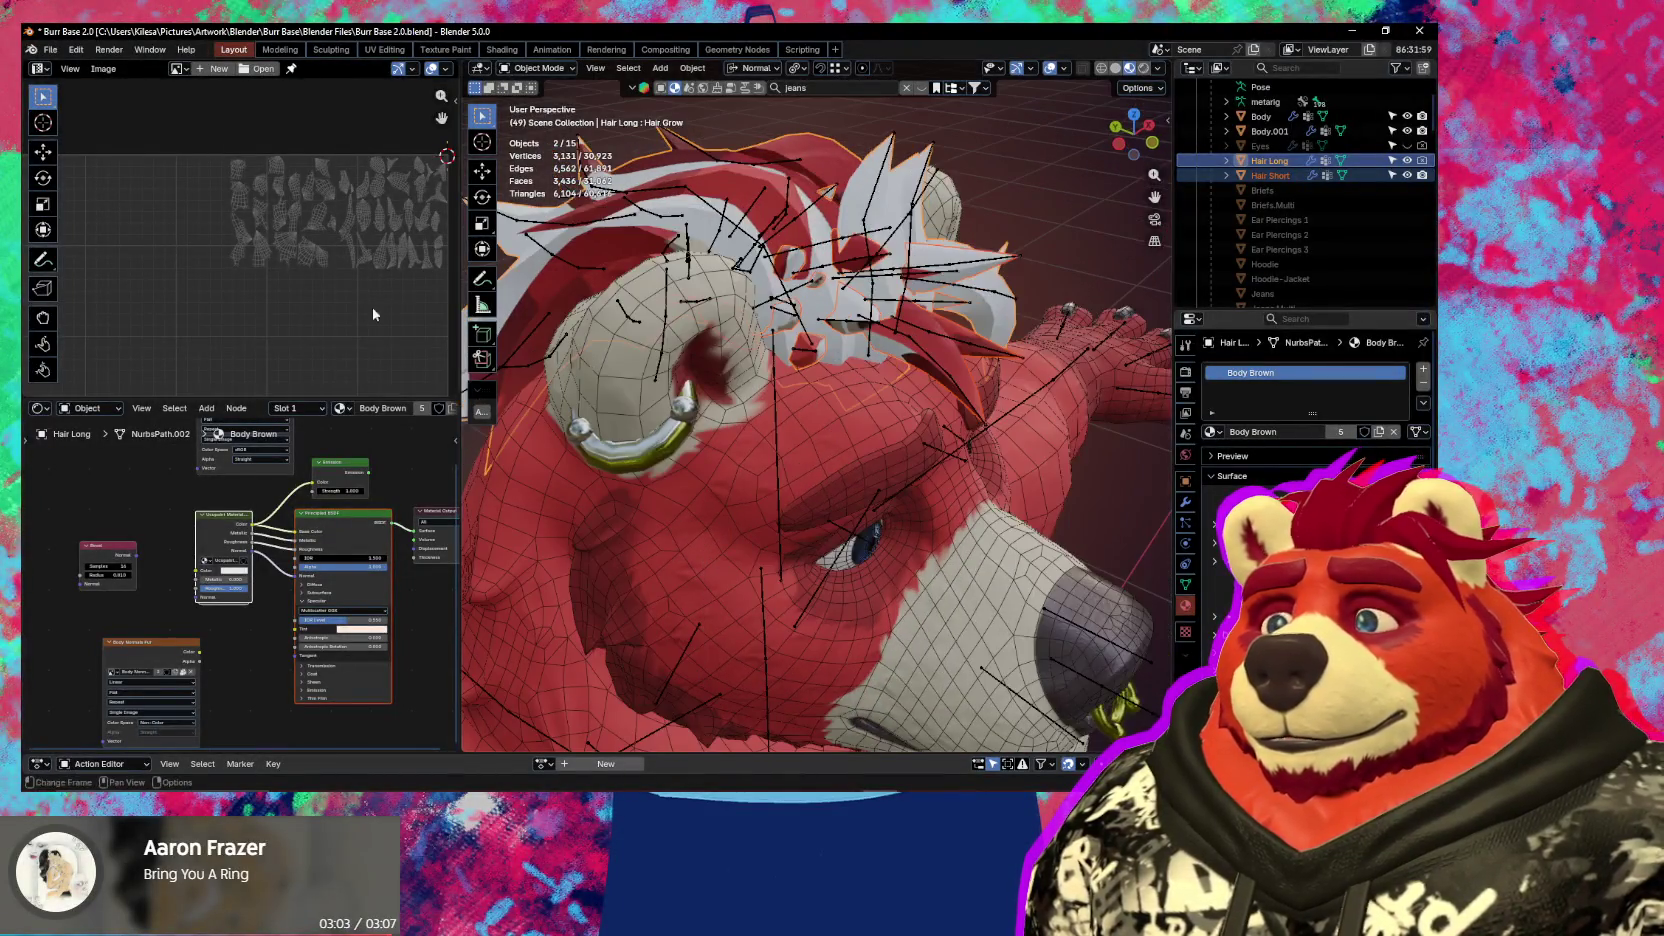
{"action": "key", "text": "n"}
{"action": "scroll", "coordinate": [890, 470], "scroll_direction": "down", "scroll_amount": 2}
{"action": "scroll", "coordinate": [930, 500], "scroll_direction": "down", "scroll_amount": 3}
Select the Nose_Bump layer and add a Solid Color w/ Image Mask layer in Ucupaint
{"action": "scroll", "coordinate": [960, 525], "scroll_direction": "down", "scroll_amount": 2}
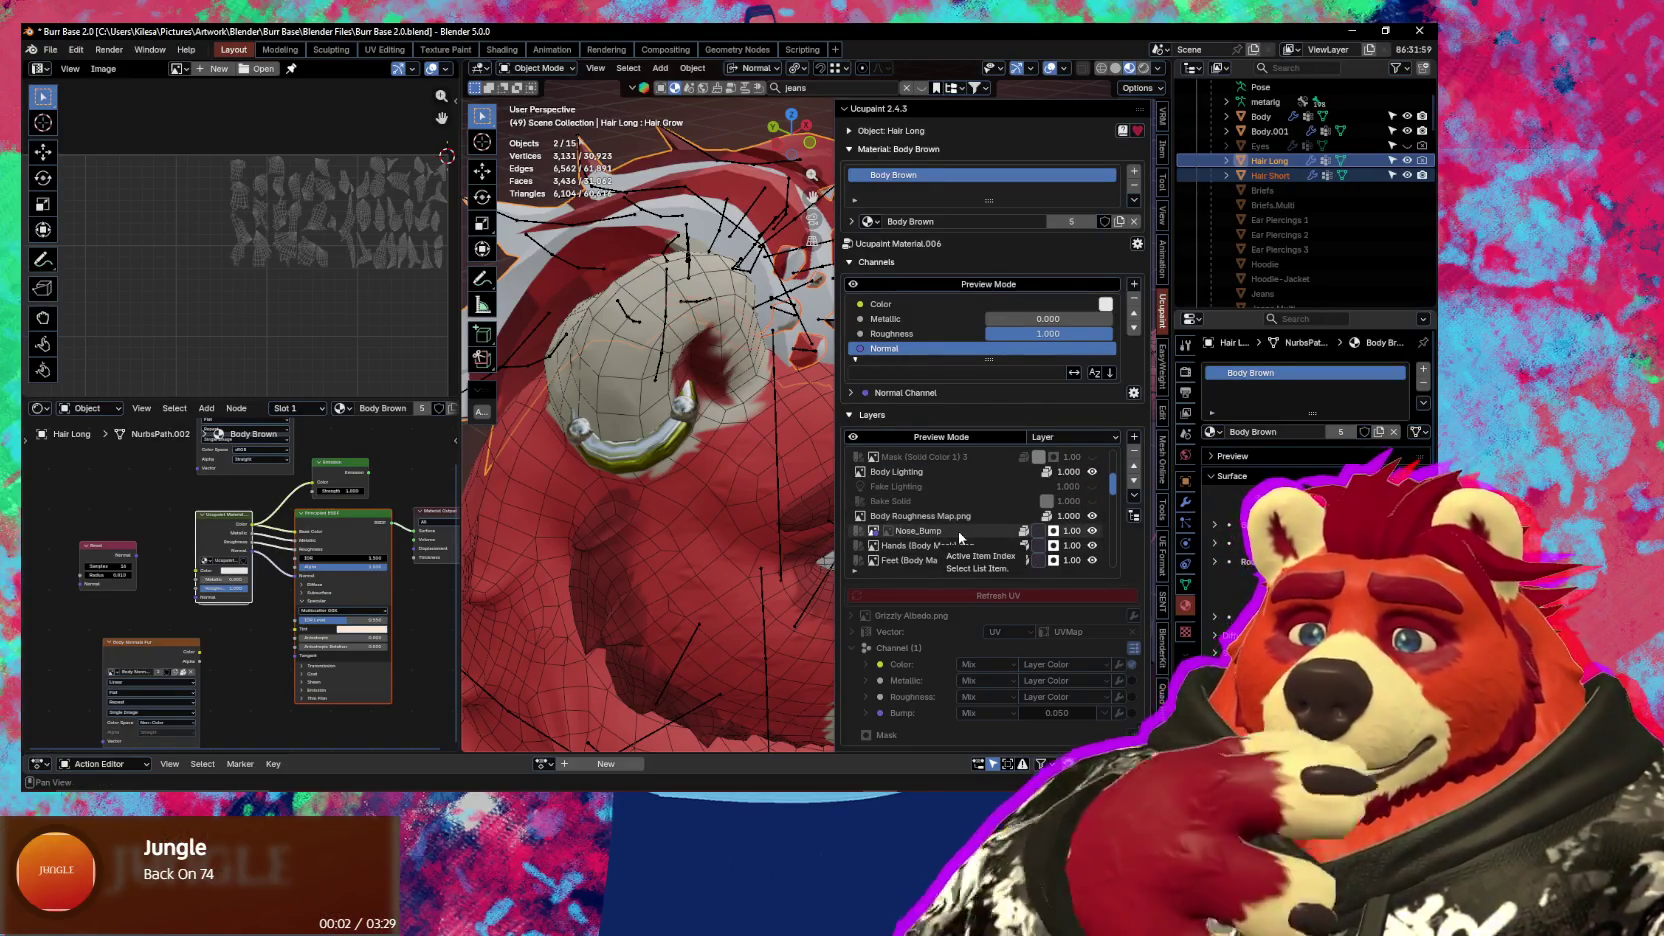
{"action": "left_click", "coordinate": [958, 531]}
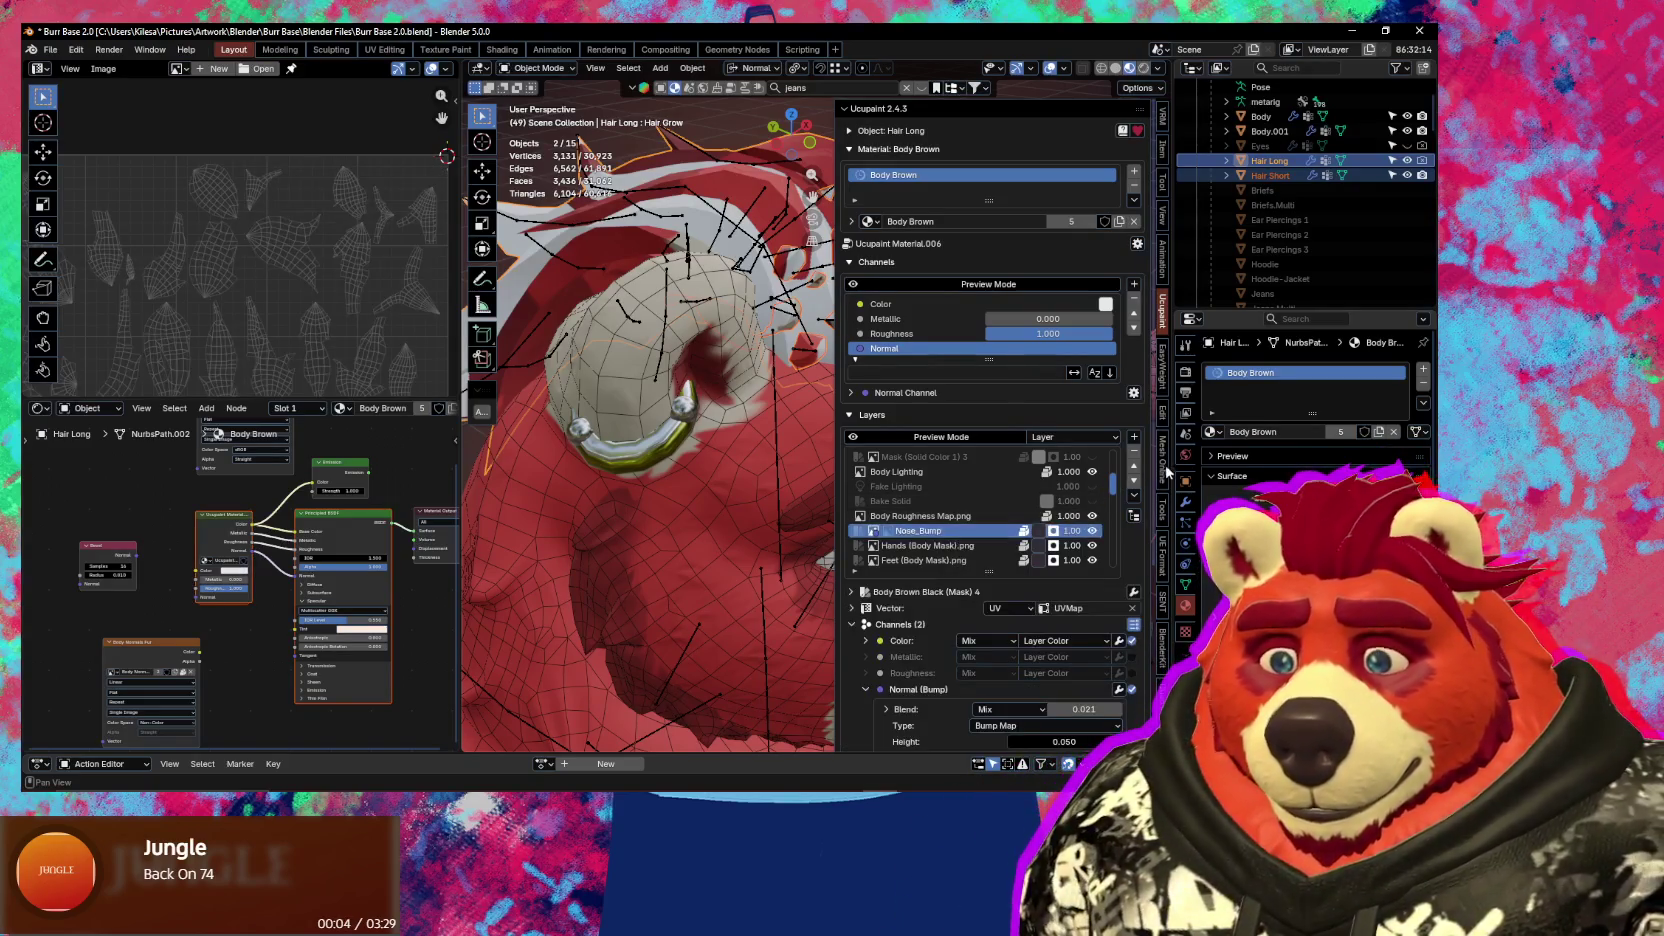
{"action": "left_click", "coordinate": [1134, 437]}
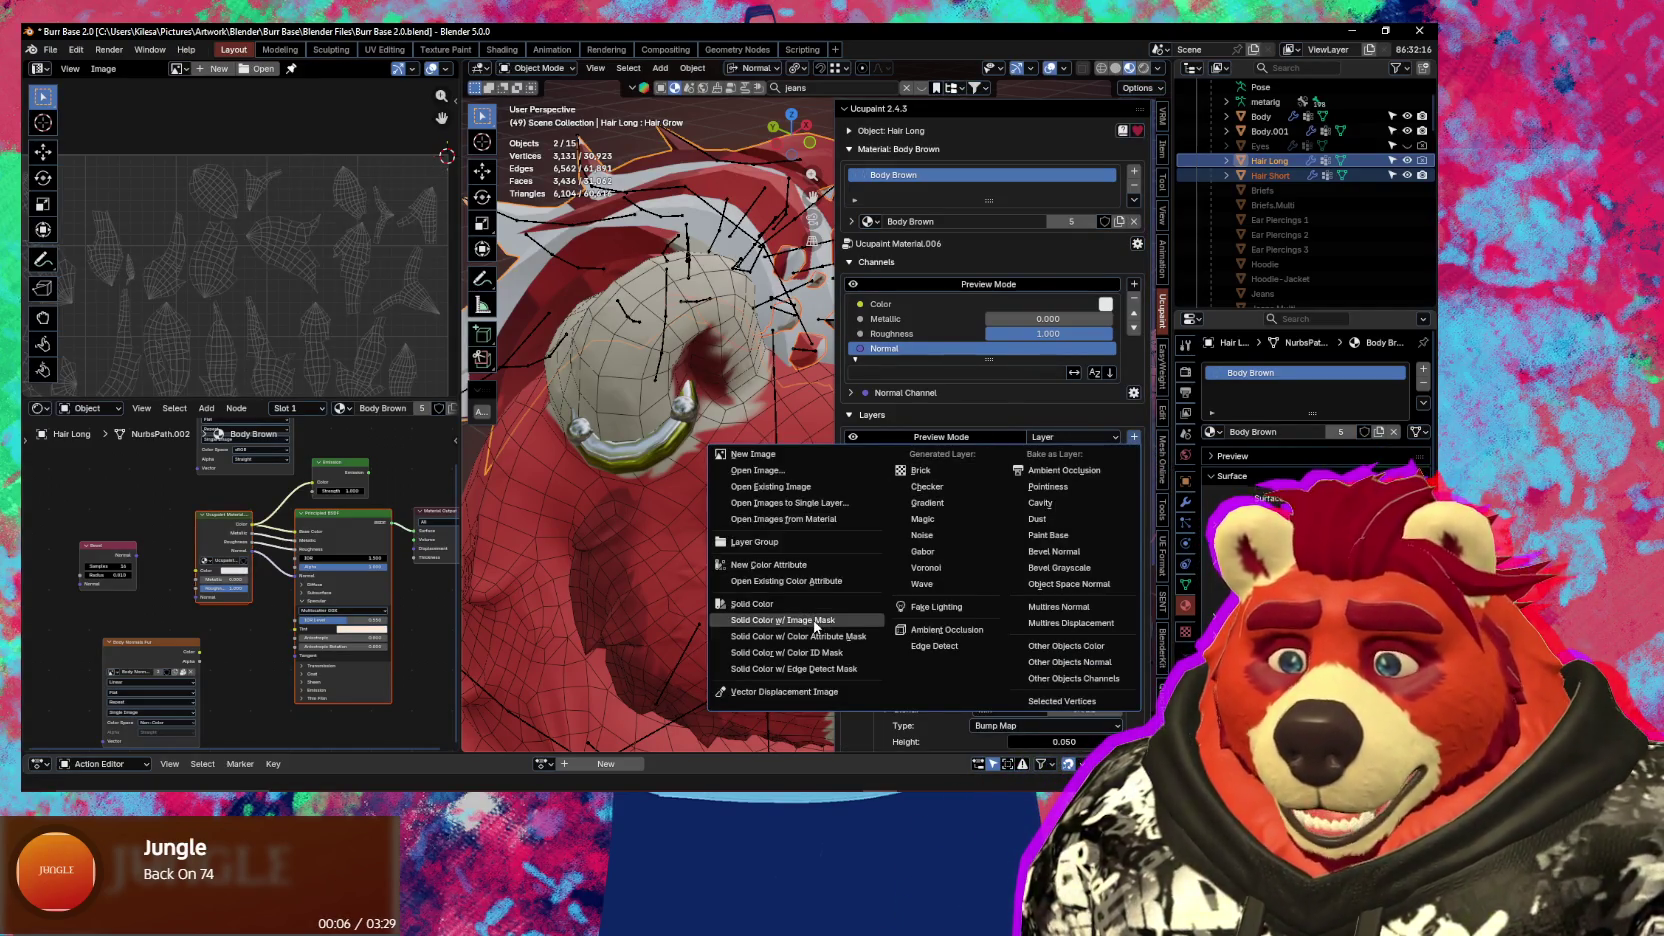
{"action": "left_click", "coordinate": [812, 620]}
Name the new layer Hair, confirm it, and switch over to the music player
{"action": "left_click", "coordinate": [895, 553]}
{"action": "type", "text": "Hair"}
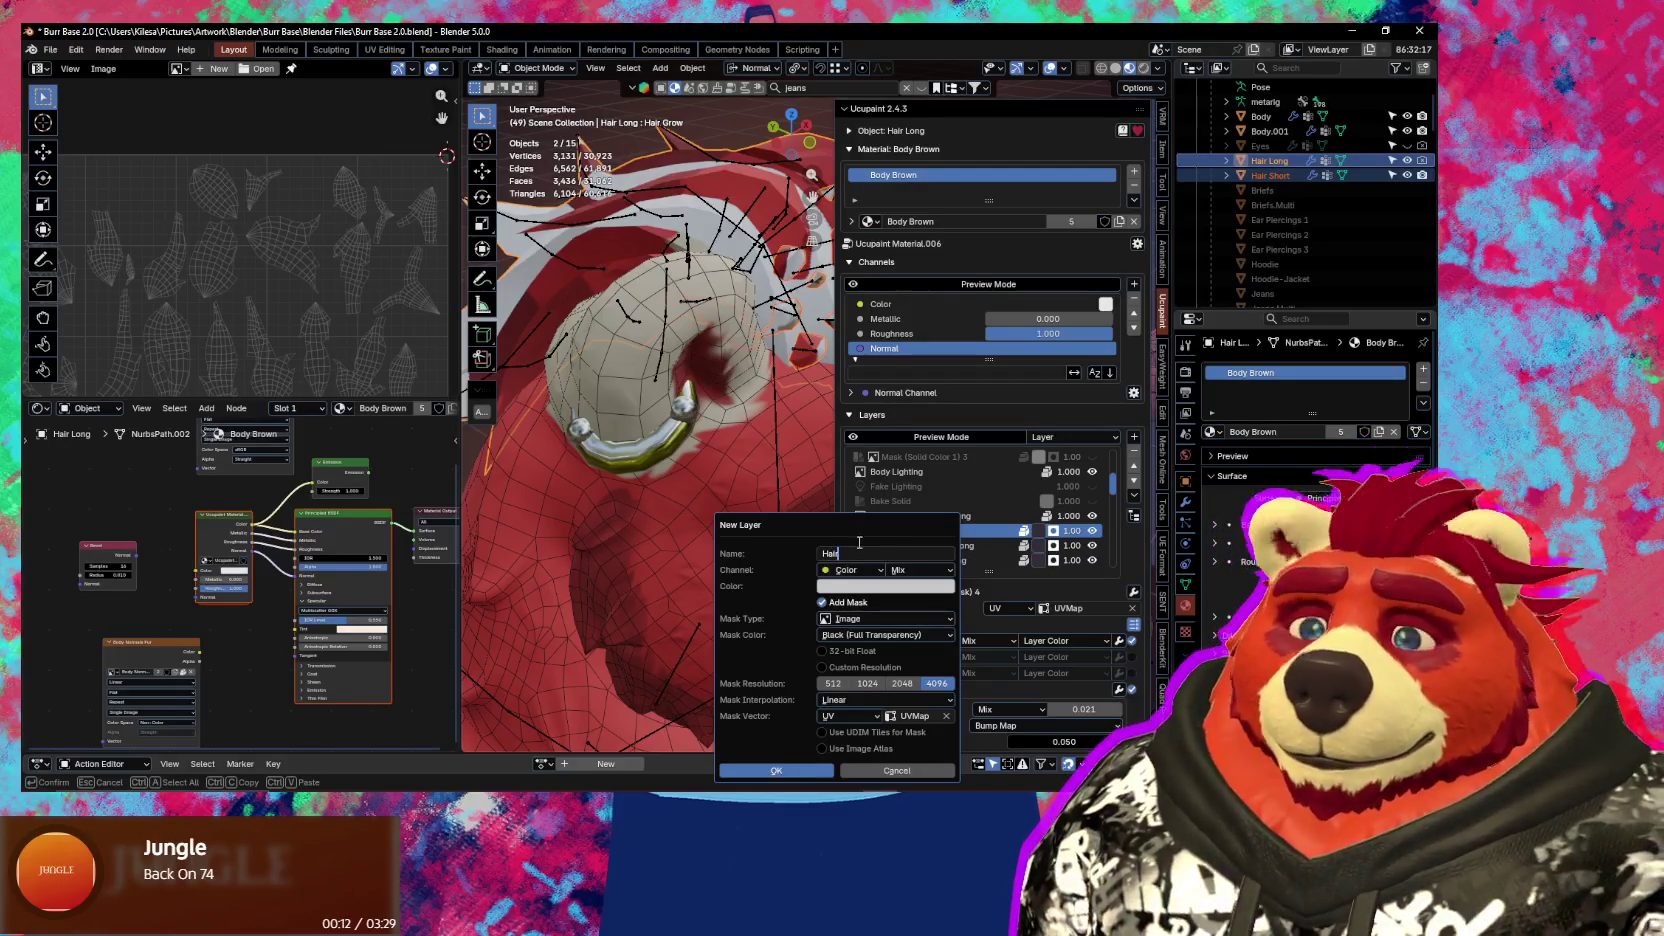
{"action": "left_click", "coordinate": [793, 773]}
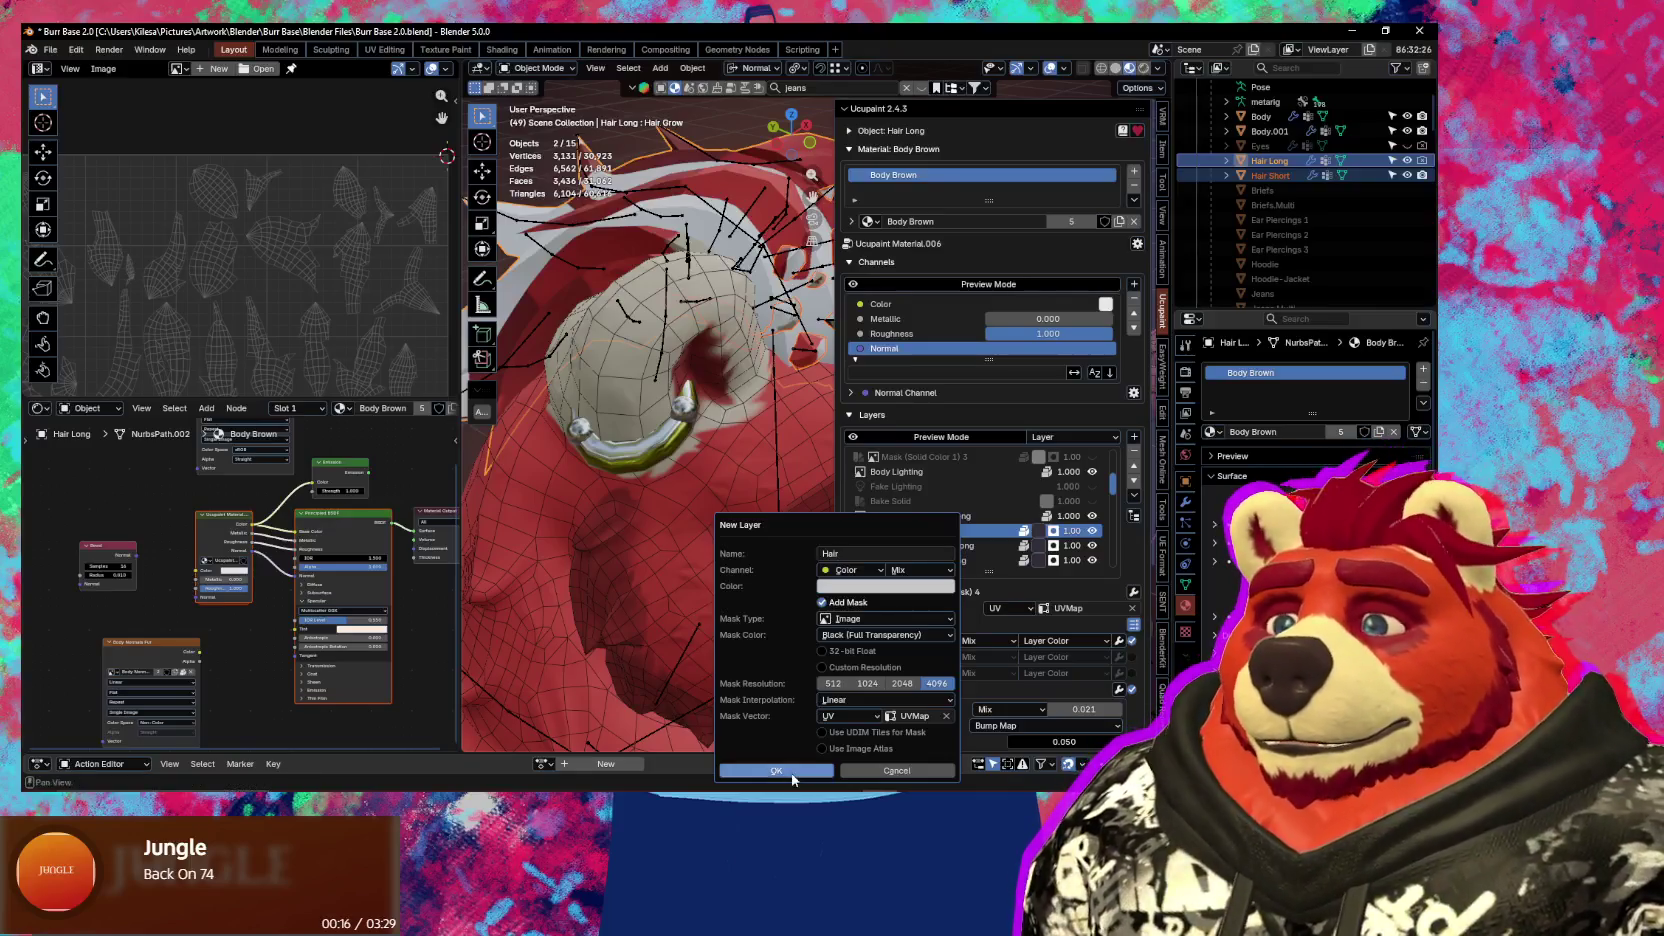
{"action": "left_click", "coordinate": [792, 772]}
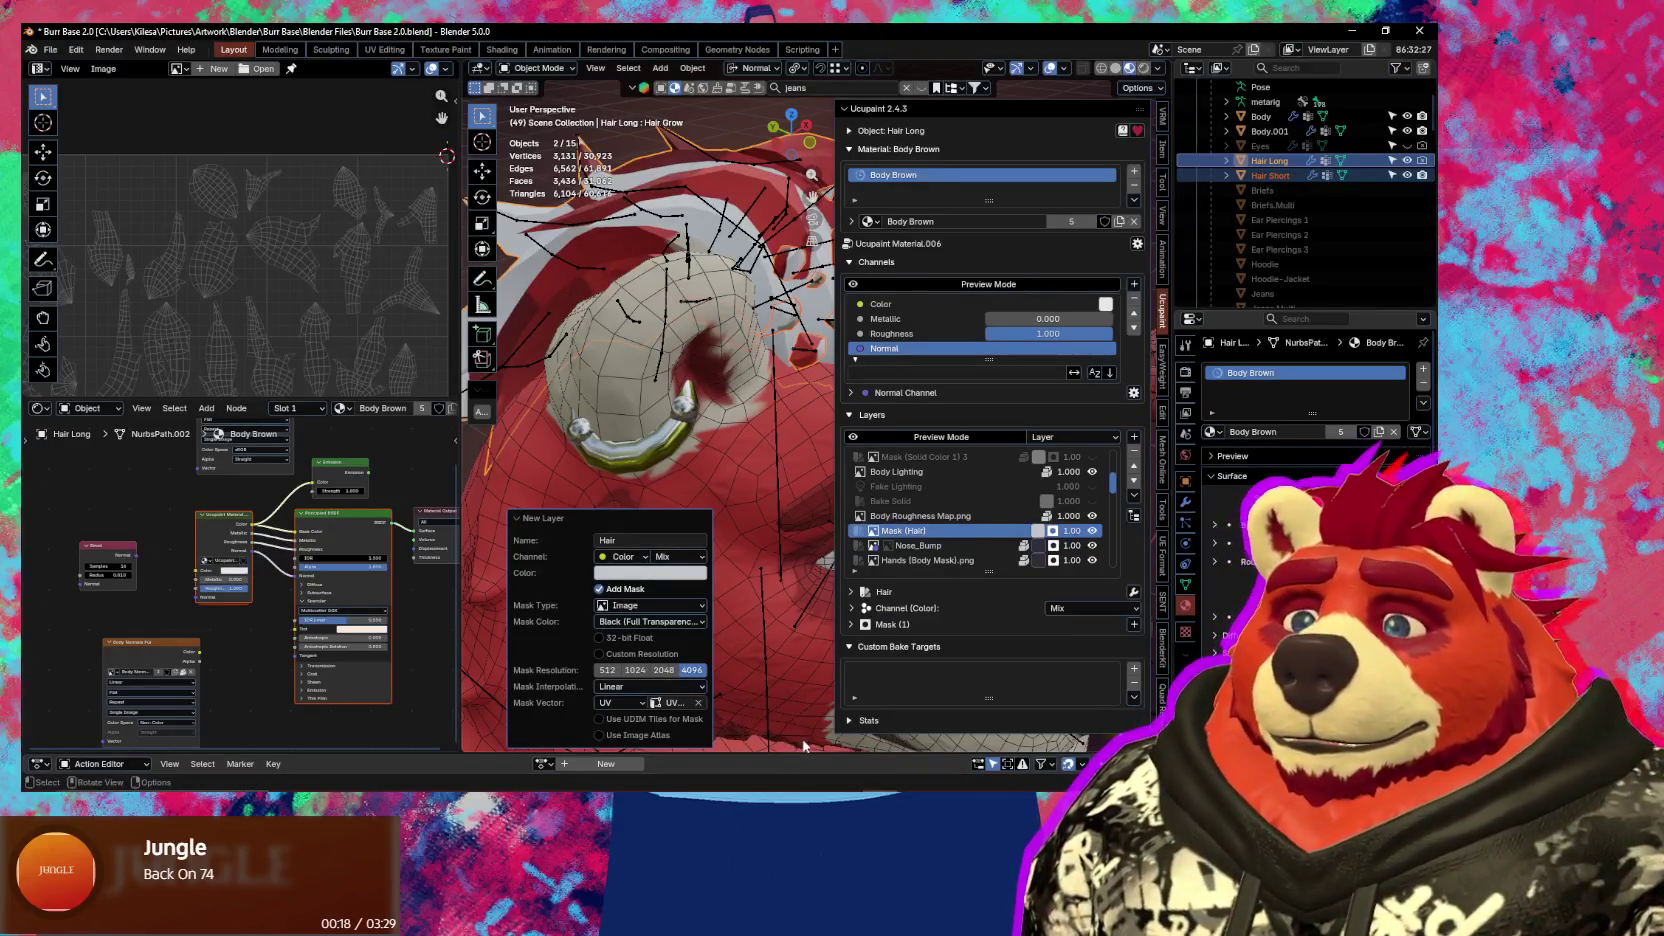
{"action": "key", "text": "alt+Tab"}
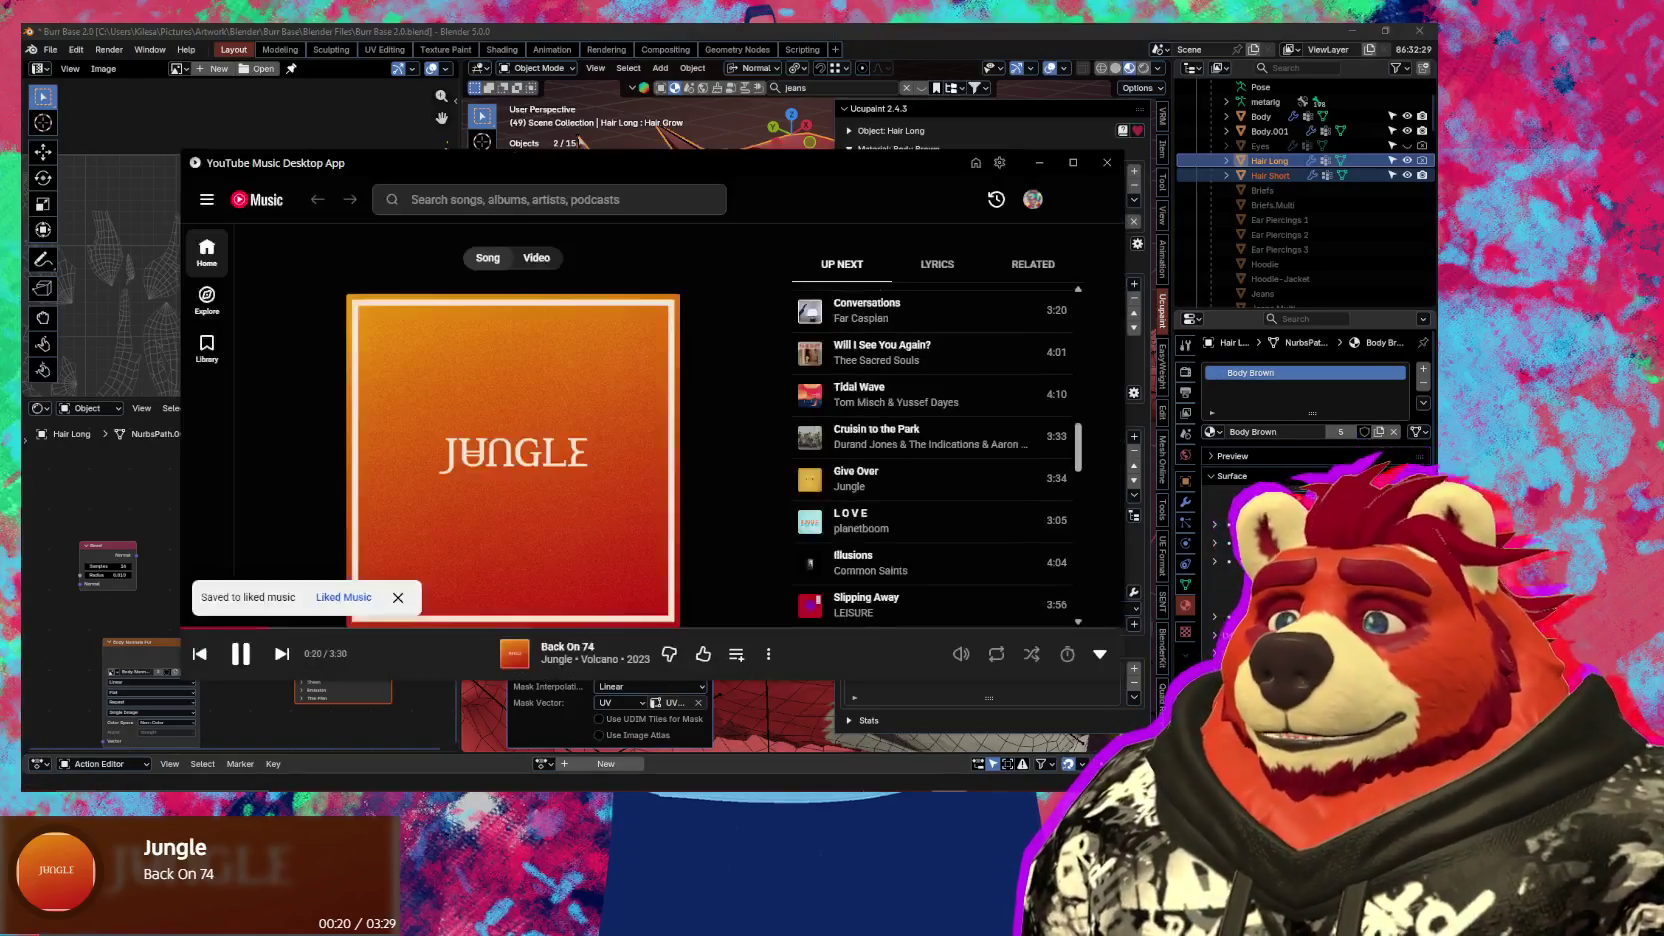
Go to the Home page and open the Liked Music playlist
{"action": "scroll", "coordinate": [903, 516], "scroll_direction": "down", "scroll_amount": 5}
{"action": "scroll", "coordinate": [950, 514], "scroll_direction": "up", "scroll_amount": 3}
{"action": "scroll", "coordinate": [950, 514], "scroll_direction": "up", "scroll_amount": 1}
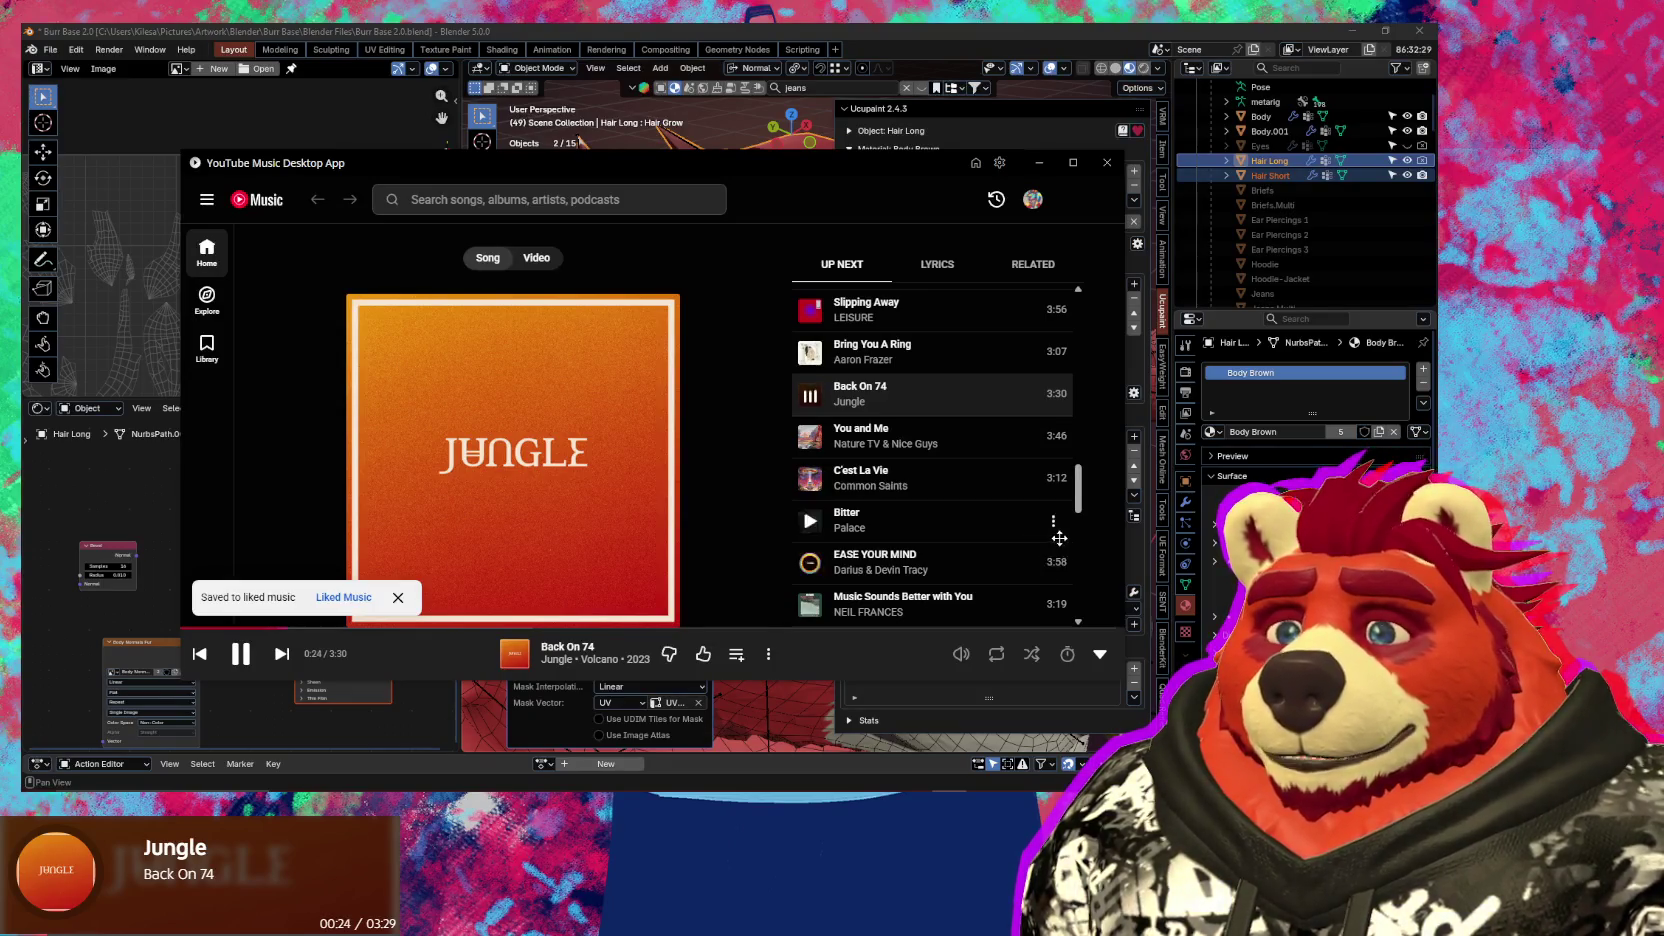
{"action": "scroll", "coordinate": [1040, 535], "scroll_direction": "down", "scroll_amount": 3}
{"action": "scroll", "coordinate": [1000, 530], "scroll_direction": "down", "scroll_amount": 2}
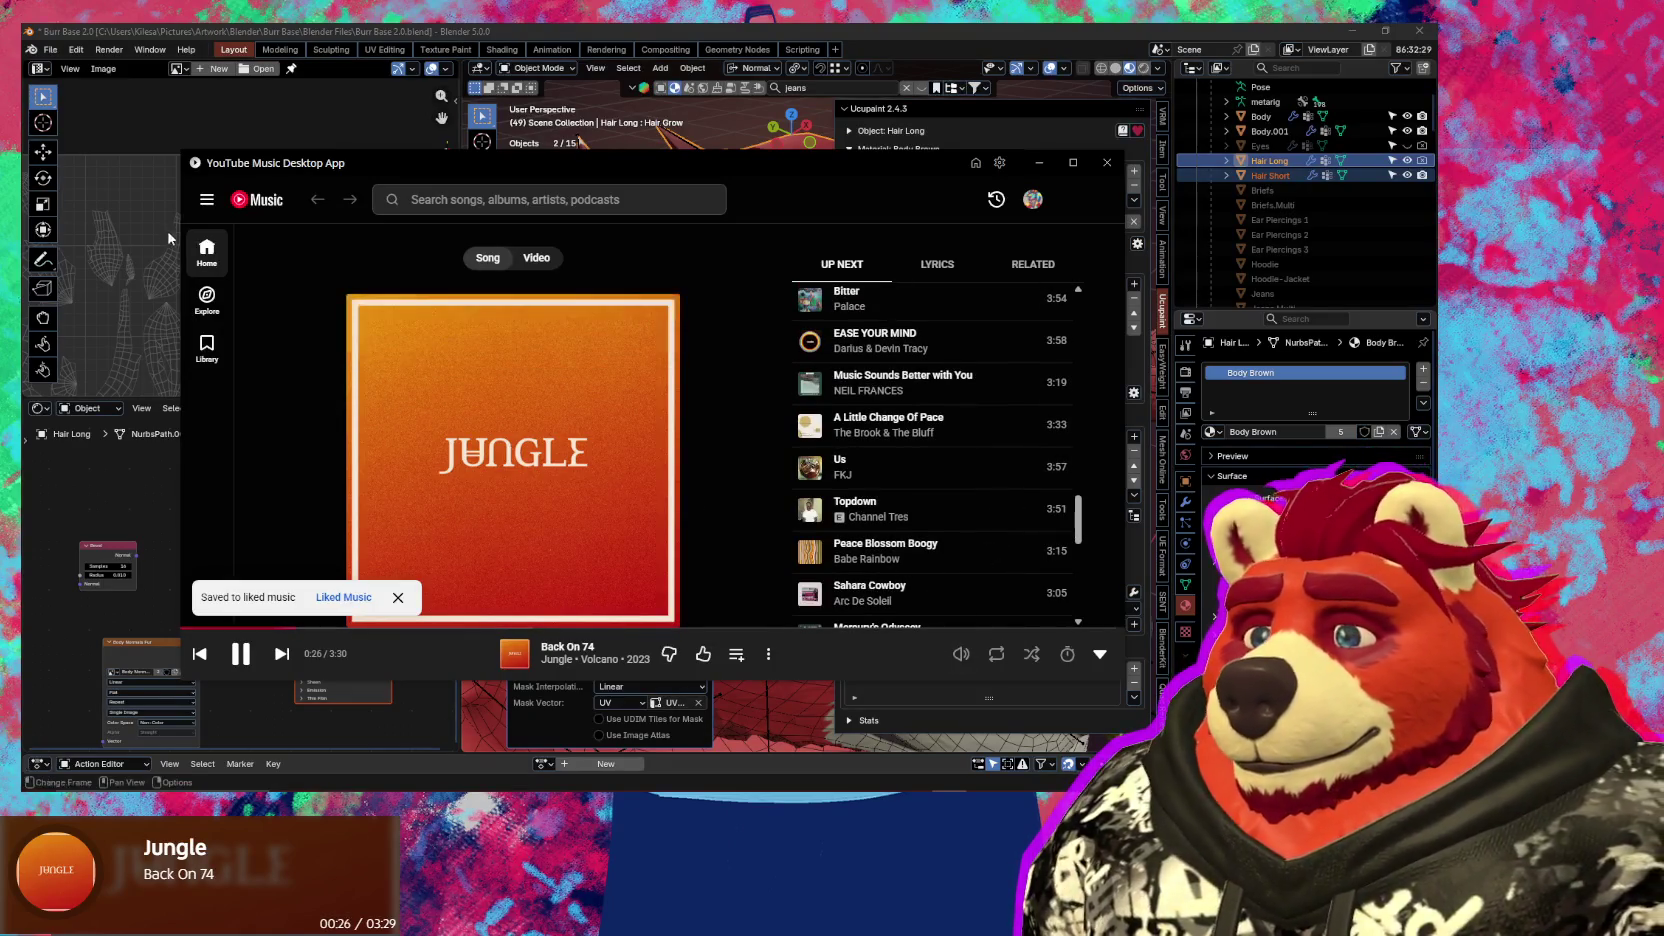
{"action": "left_click", "coordinate": [207, 251]}
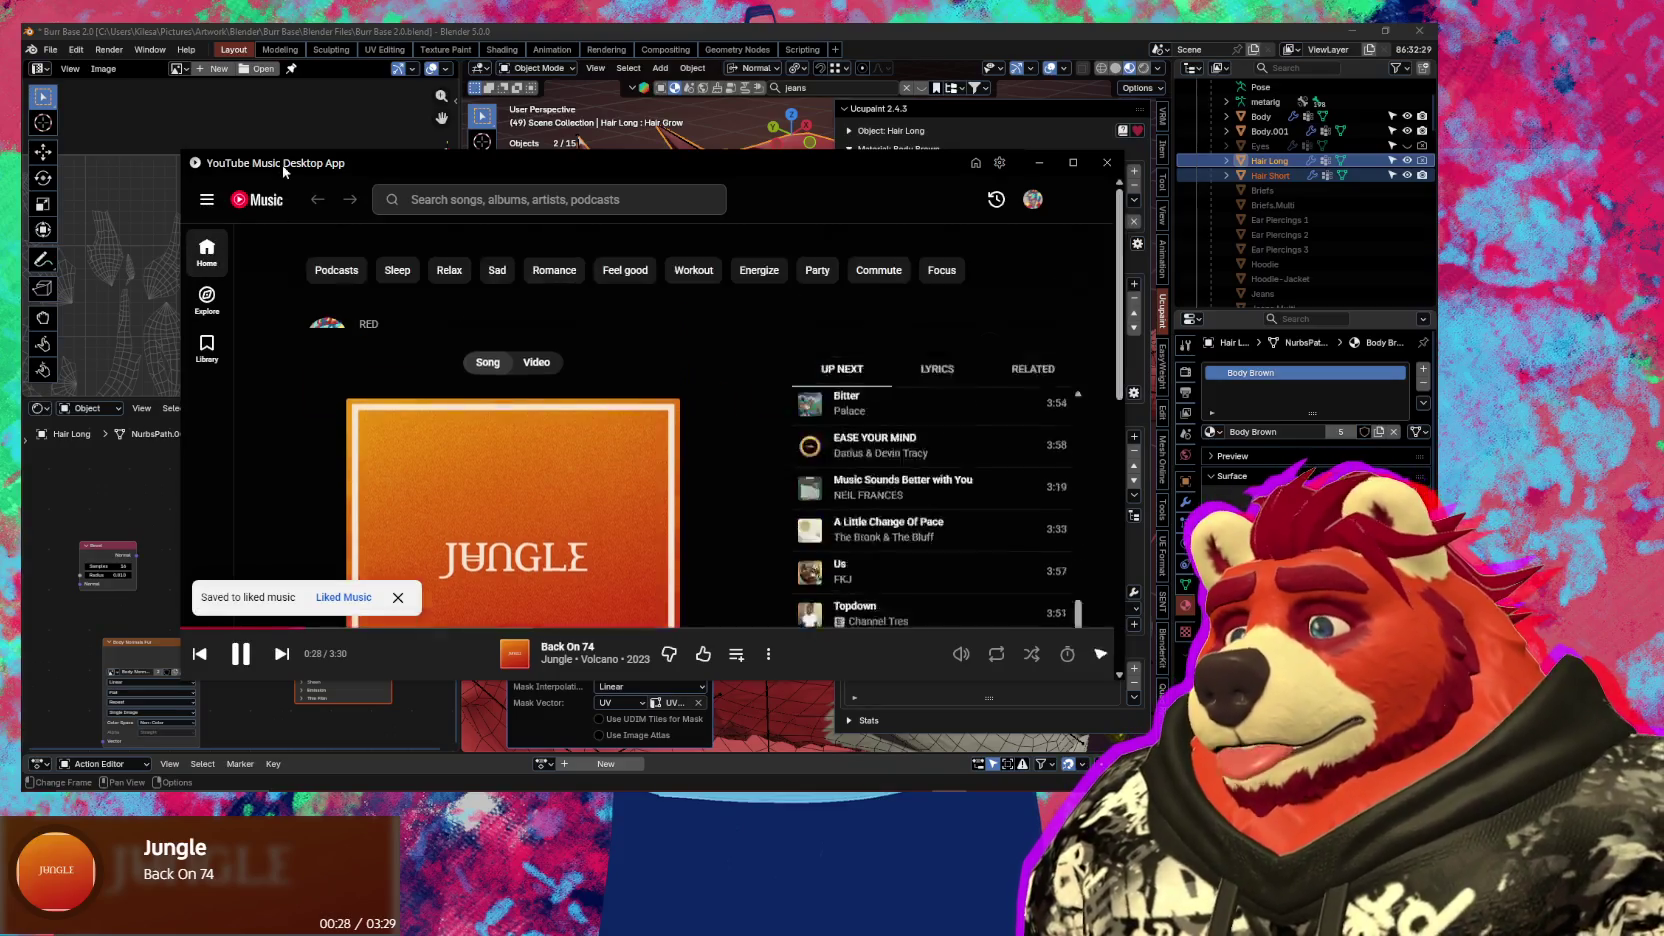
{"action": "scroll", "coordinate": [560, 453], "scroll_direction": "down", "scroll_amount": 1}
{"action": "scroll", "coordinate": [560, 453], "scroll_direction": "down", "scroll_amount": 2}
{"action": "mouse_move", "coordinate": [351, 325]}
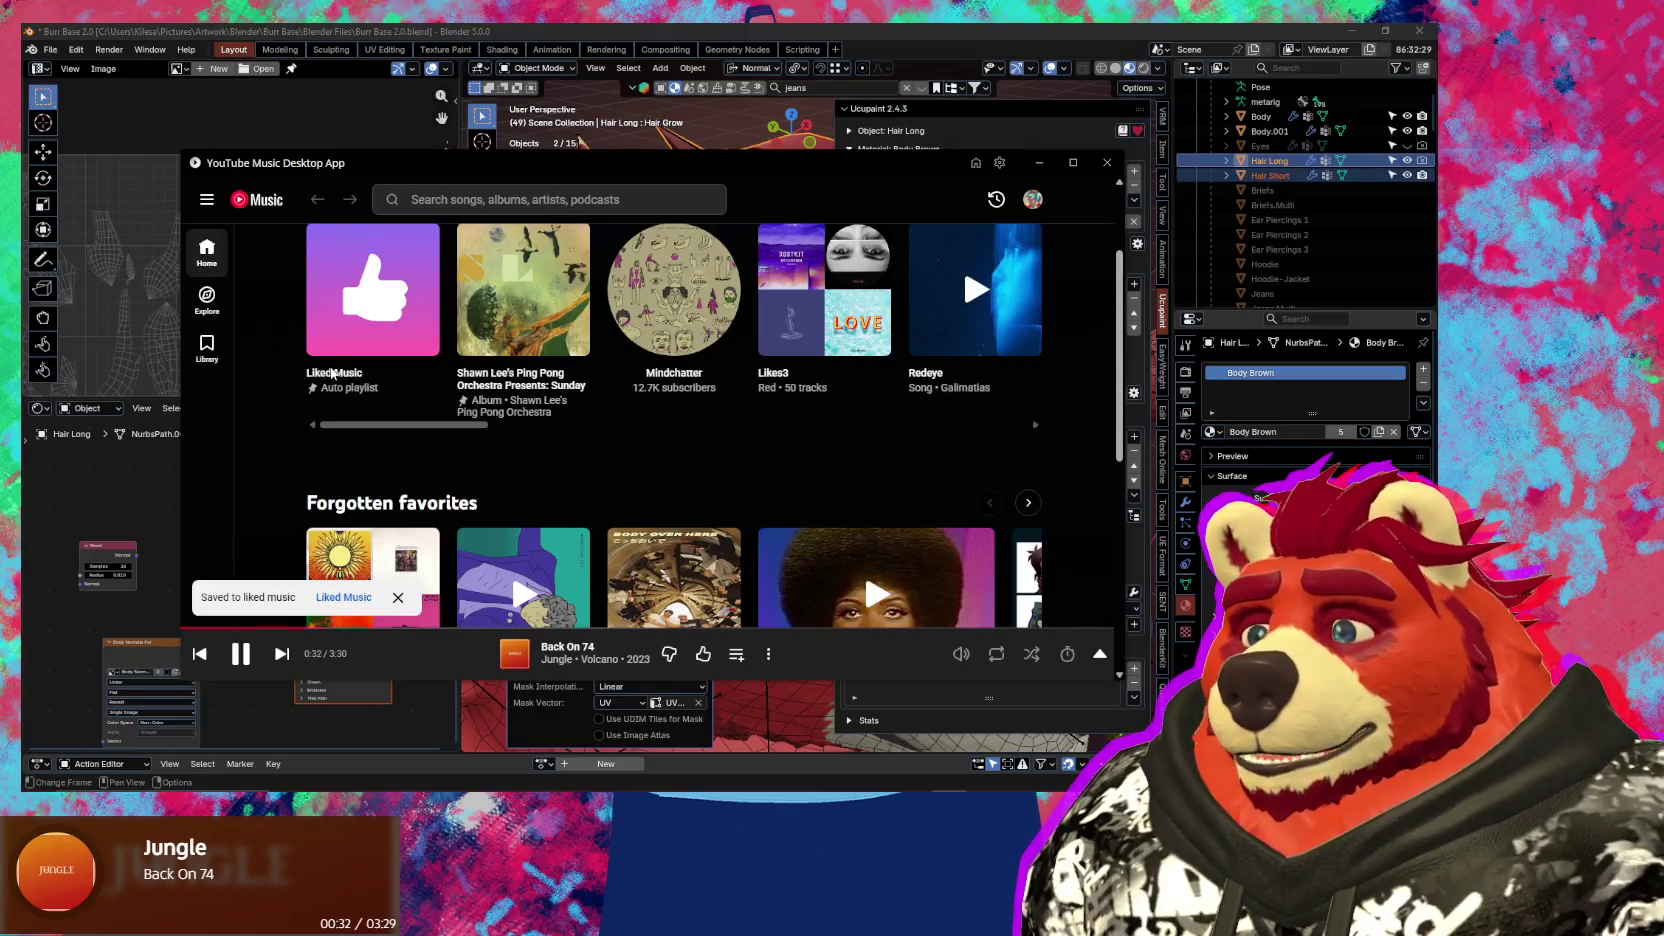
{"action": "left_click", "coordinate": [338, 378]}
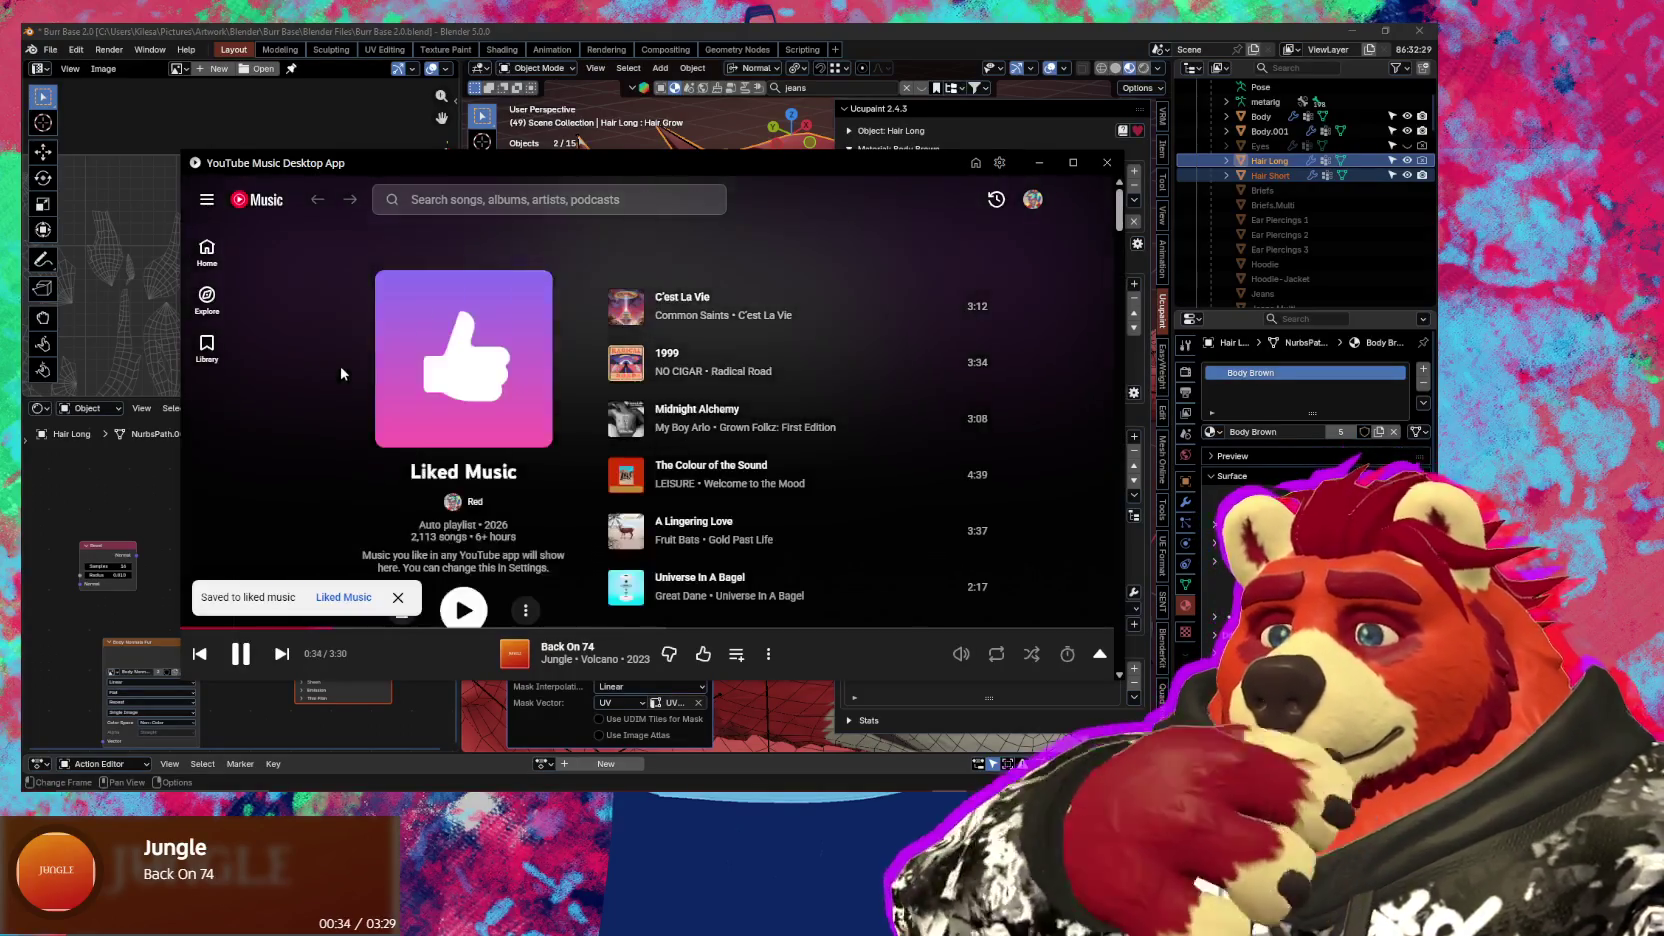
Shuffle-play Liked Music, skip to the next track, and minimize the player
{"action": "left_click", "coordinate": [530, 611]}
{"action": "left_click", "coordinate": [1110, 403]}
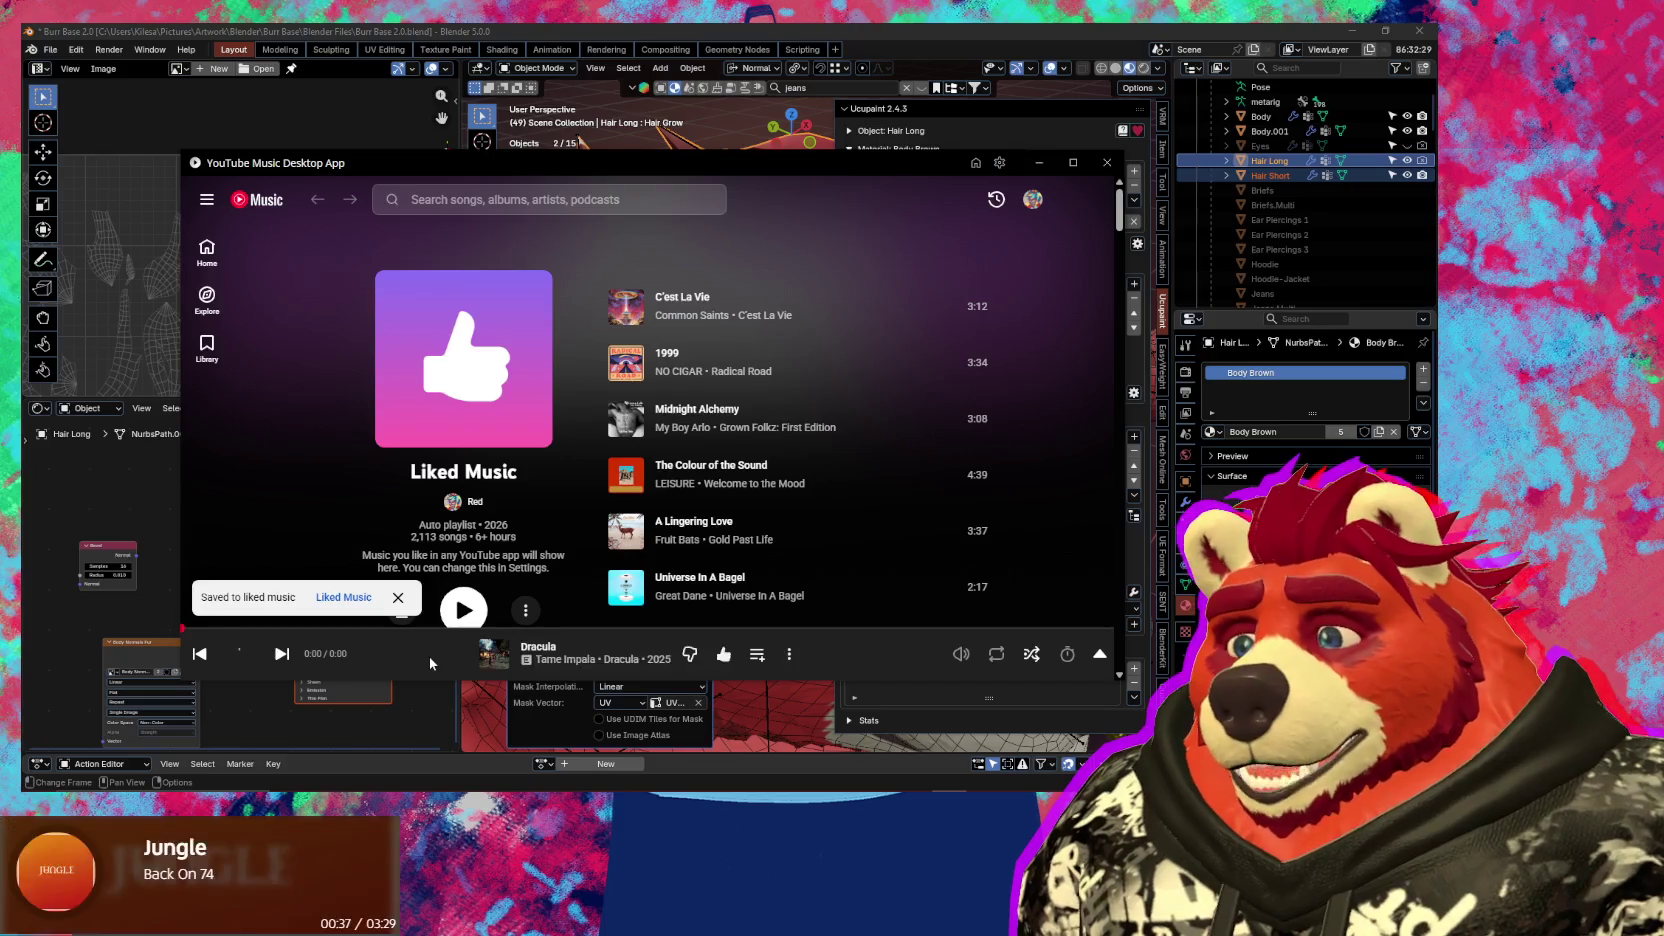
{"action": "left_click", "coordinate": [282, 654]}
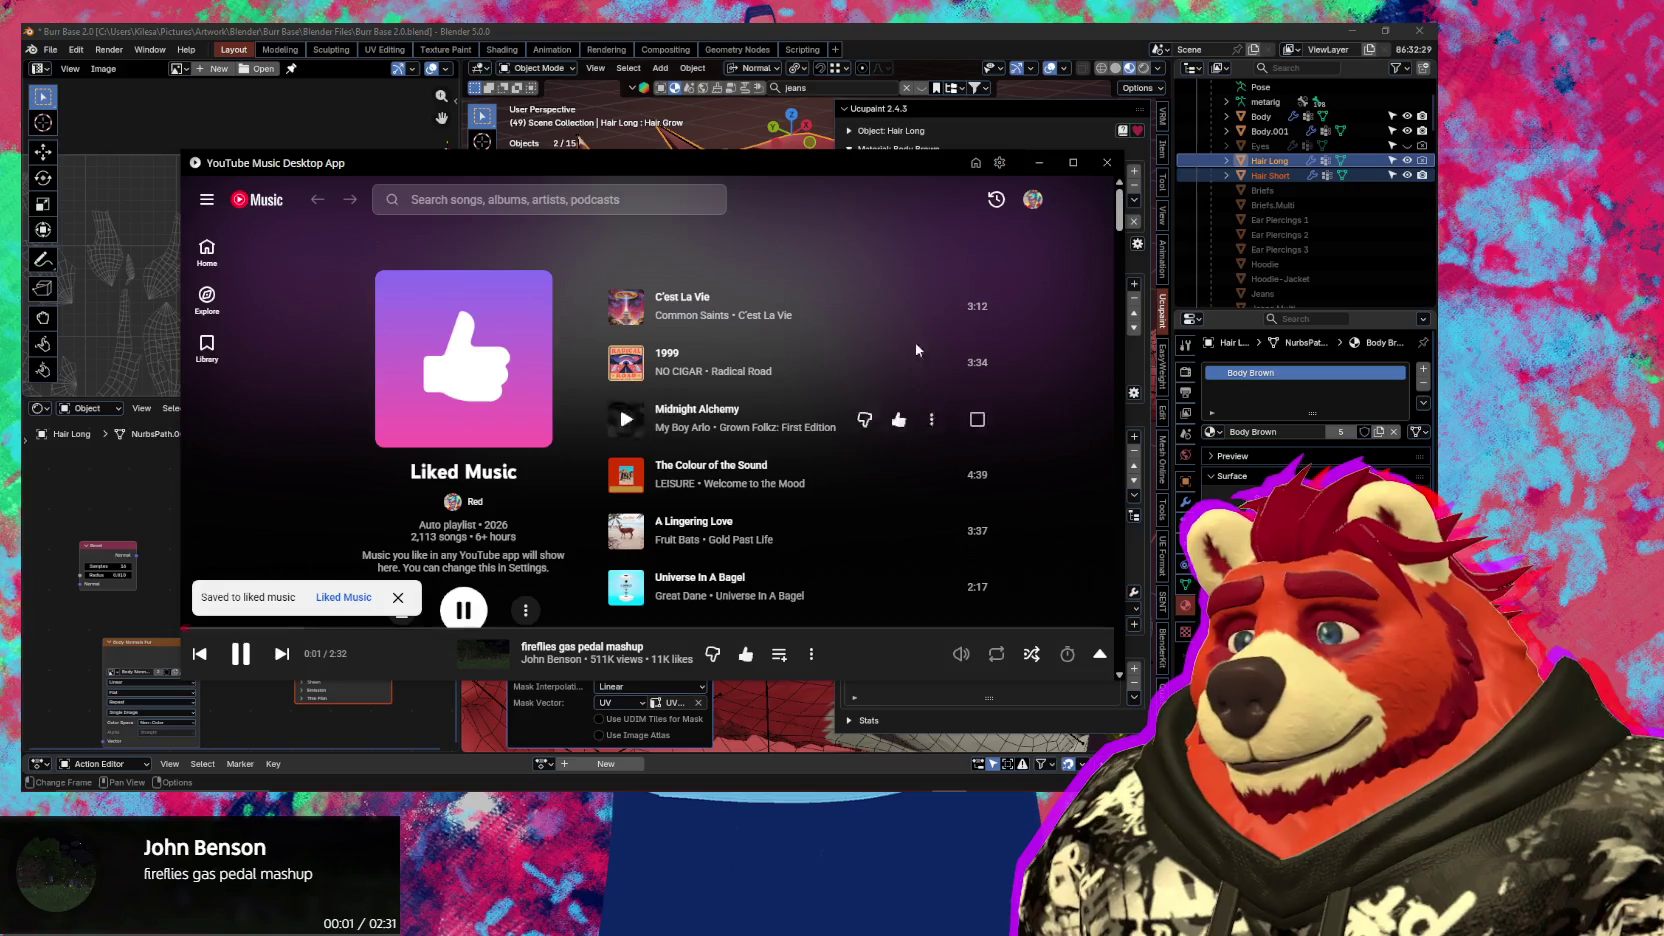
{"action": "left_click", "coordinate": [1041, 165]}
{"action": "middle_click_drag", "start_coordinate": [750, 417], "coordinate": [654, 434]}
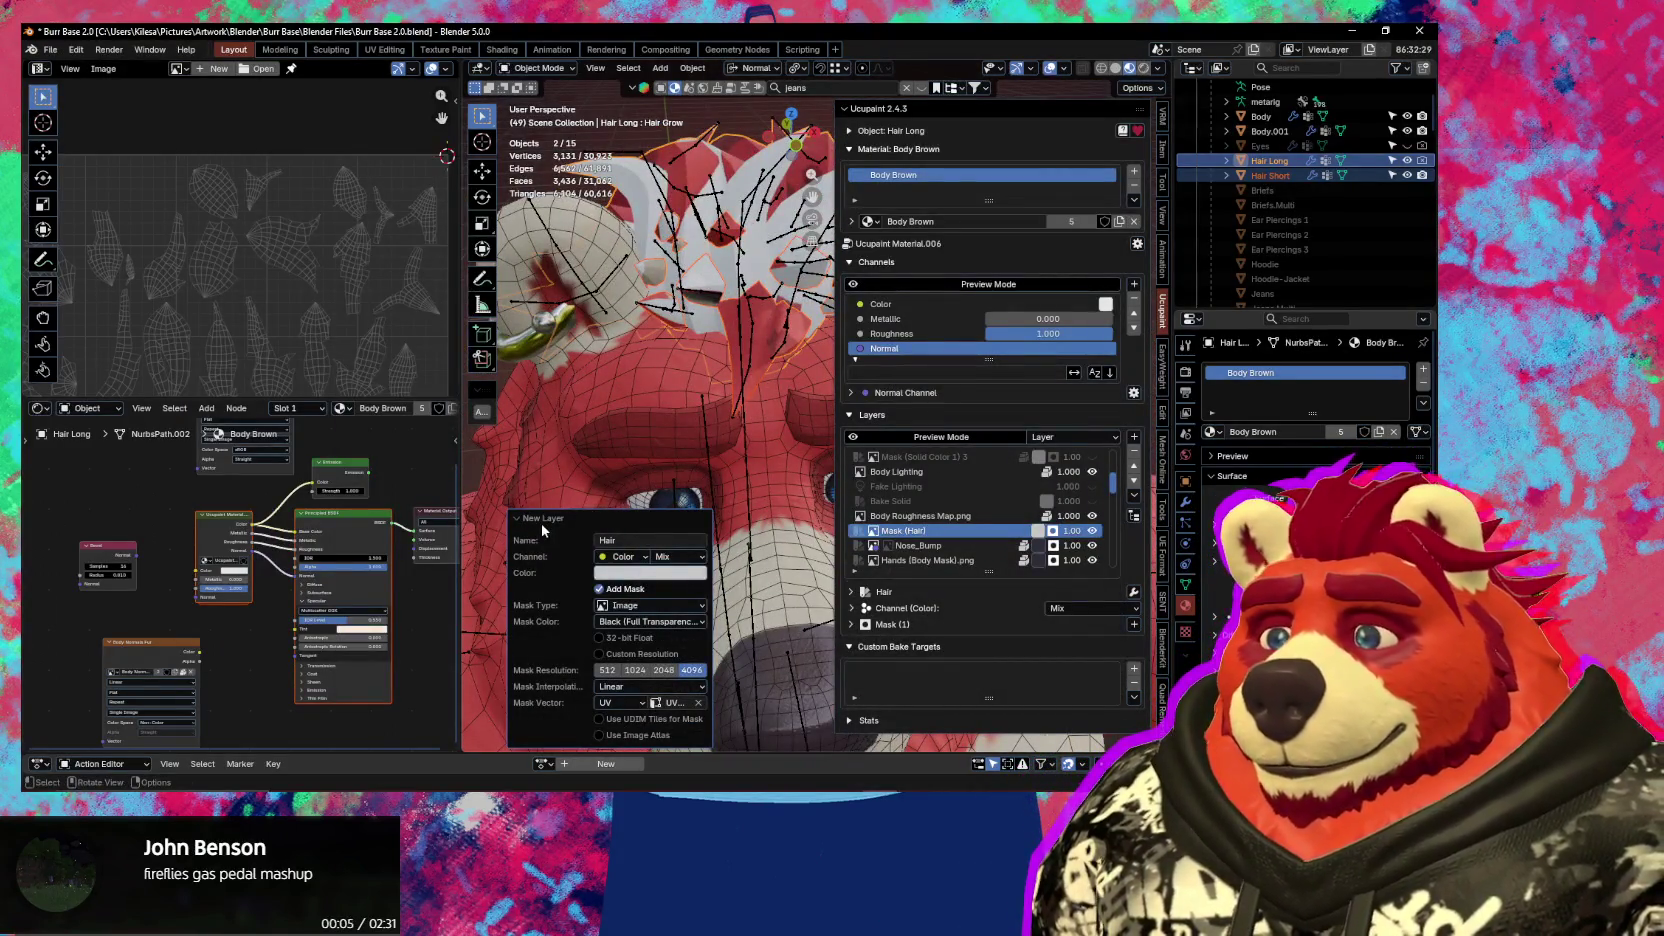
Set the Hair layer's Mask (Hair) to use UVMap.001
{"action": "scroll", "coordinate": [300, 285], "scroll_direction": "down", "scroll_amount": 2}
{"action": "scroll", "coordinate": [300, 285], "scroll_direction": "down", "scroll_amount": 2}
{"action": "scroll", "coordinate": [306, 287], "scroll_direction": "down", "scroll_amount": 1}
{"action": "middle_click_drag", "start_coordinate": [306, 287], "coordinate": [254, 280]}
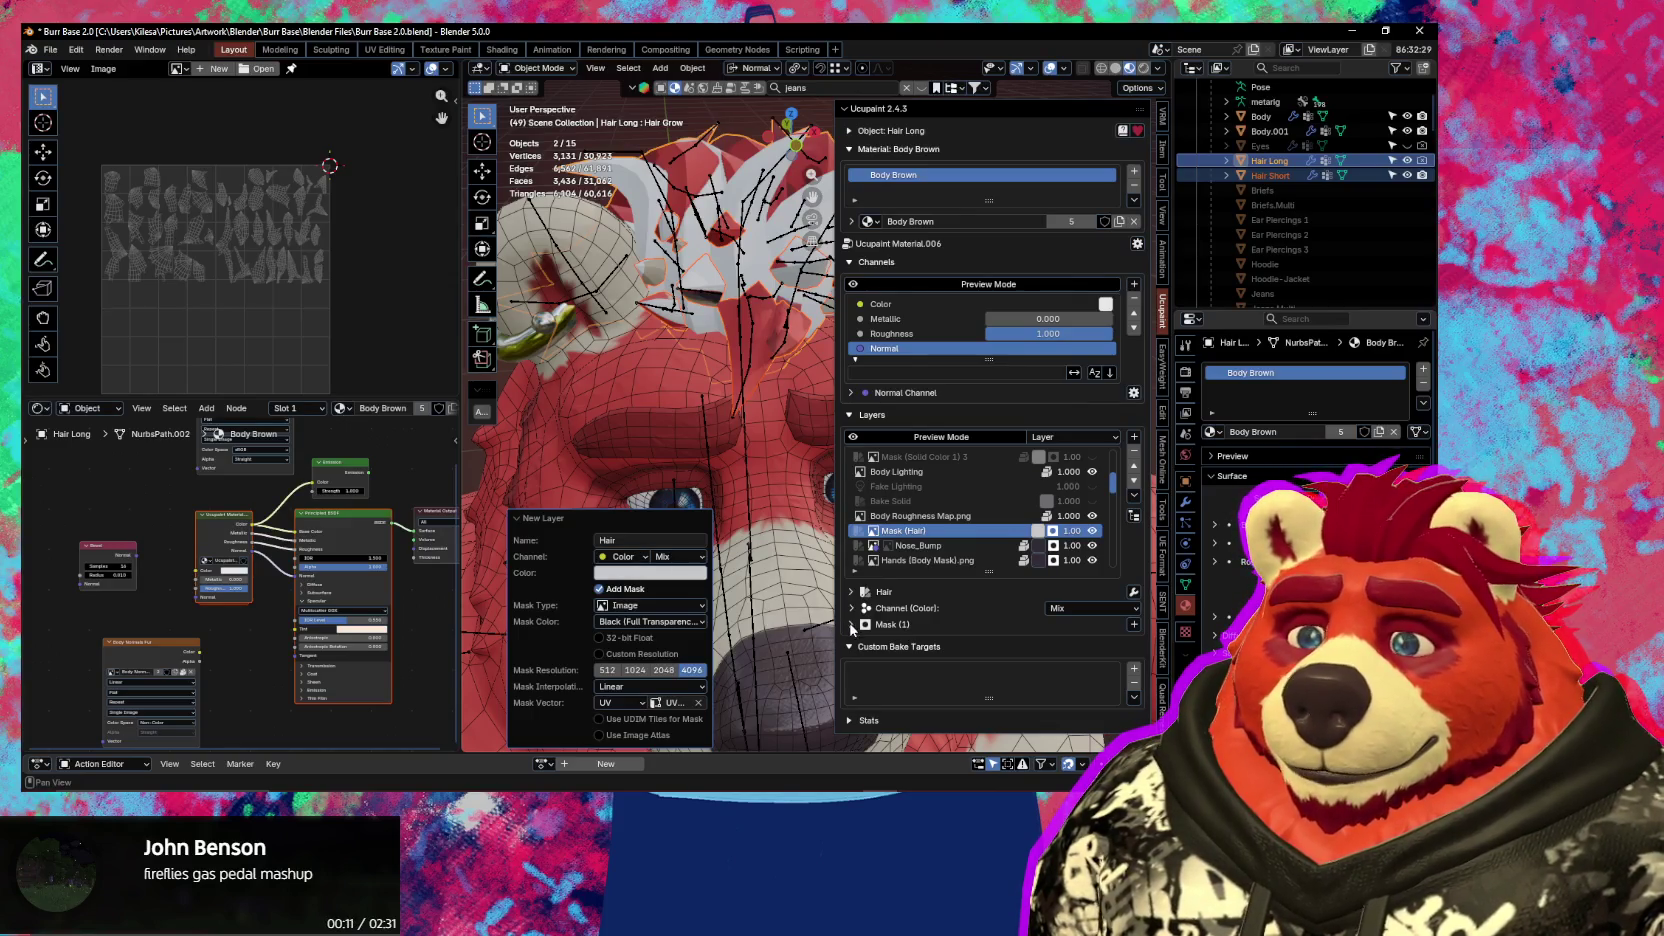
{"action": "left_click", "coordinate": [852, 625]}
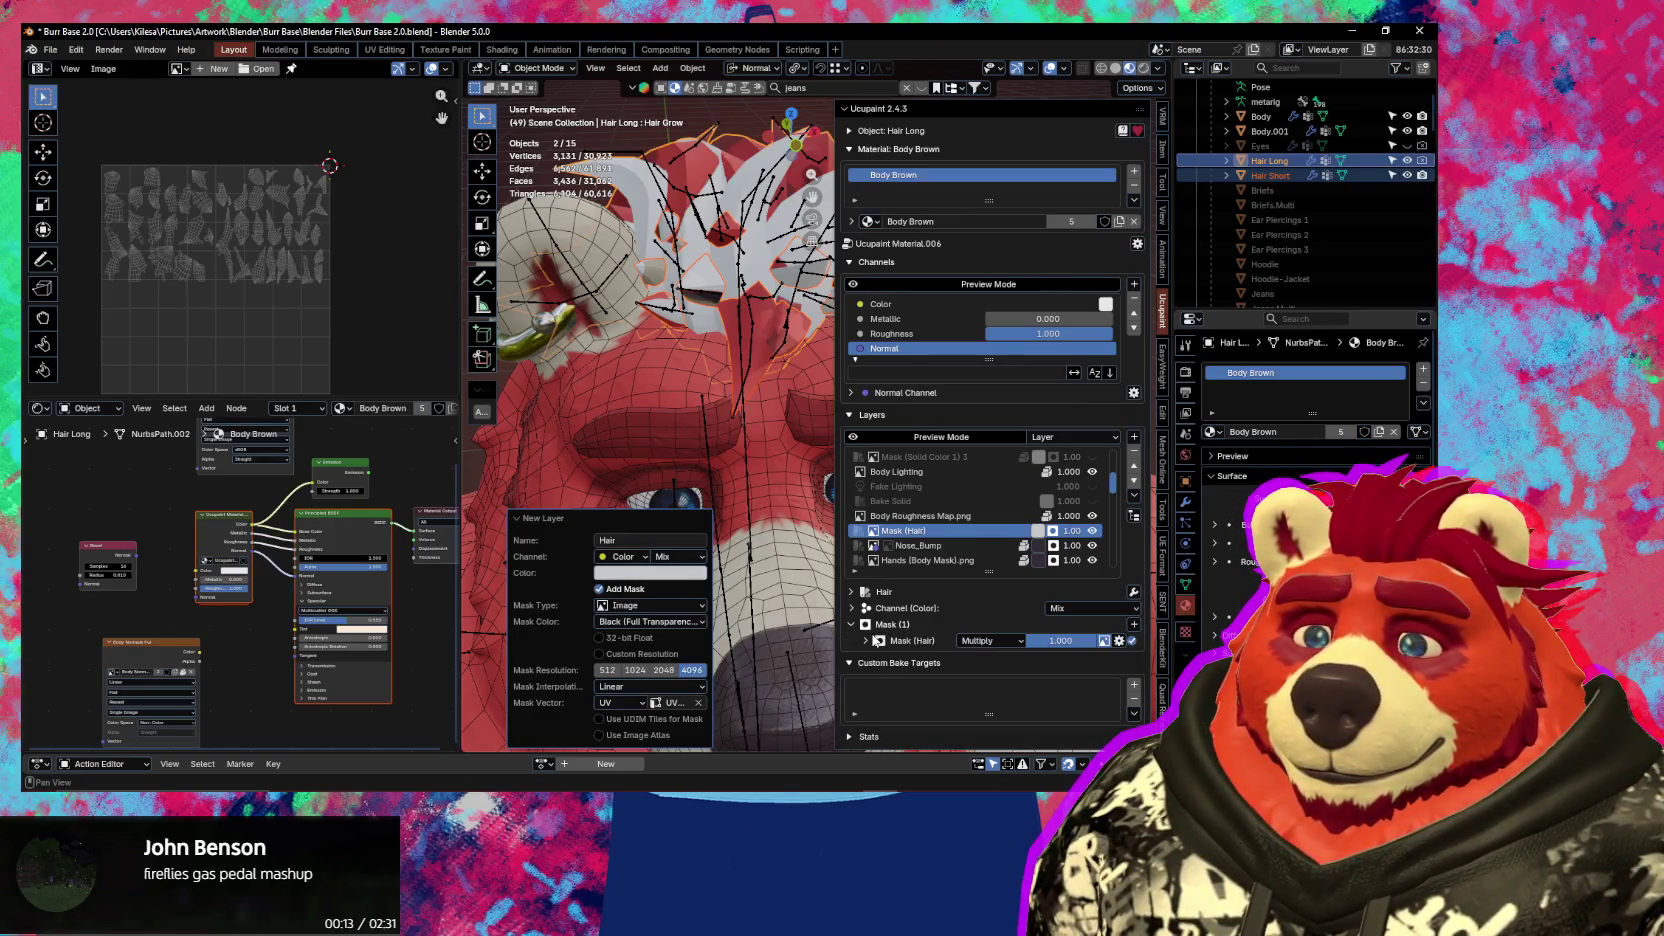
{"action": "left_click", "coordinate": [867, 641]}
{"action": "left_click", "coordinate": [1053, 694]}
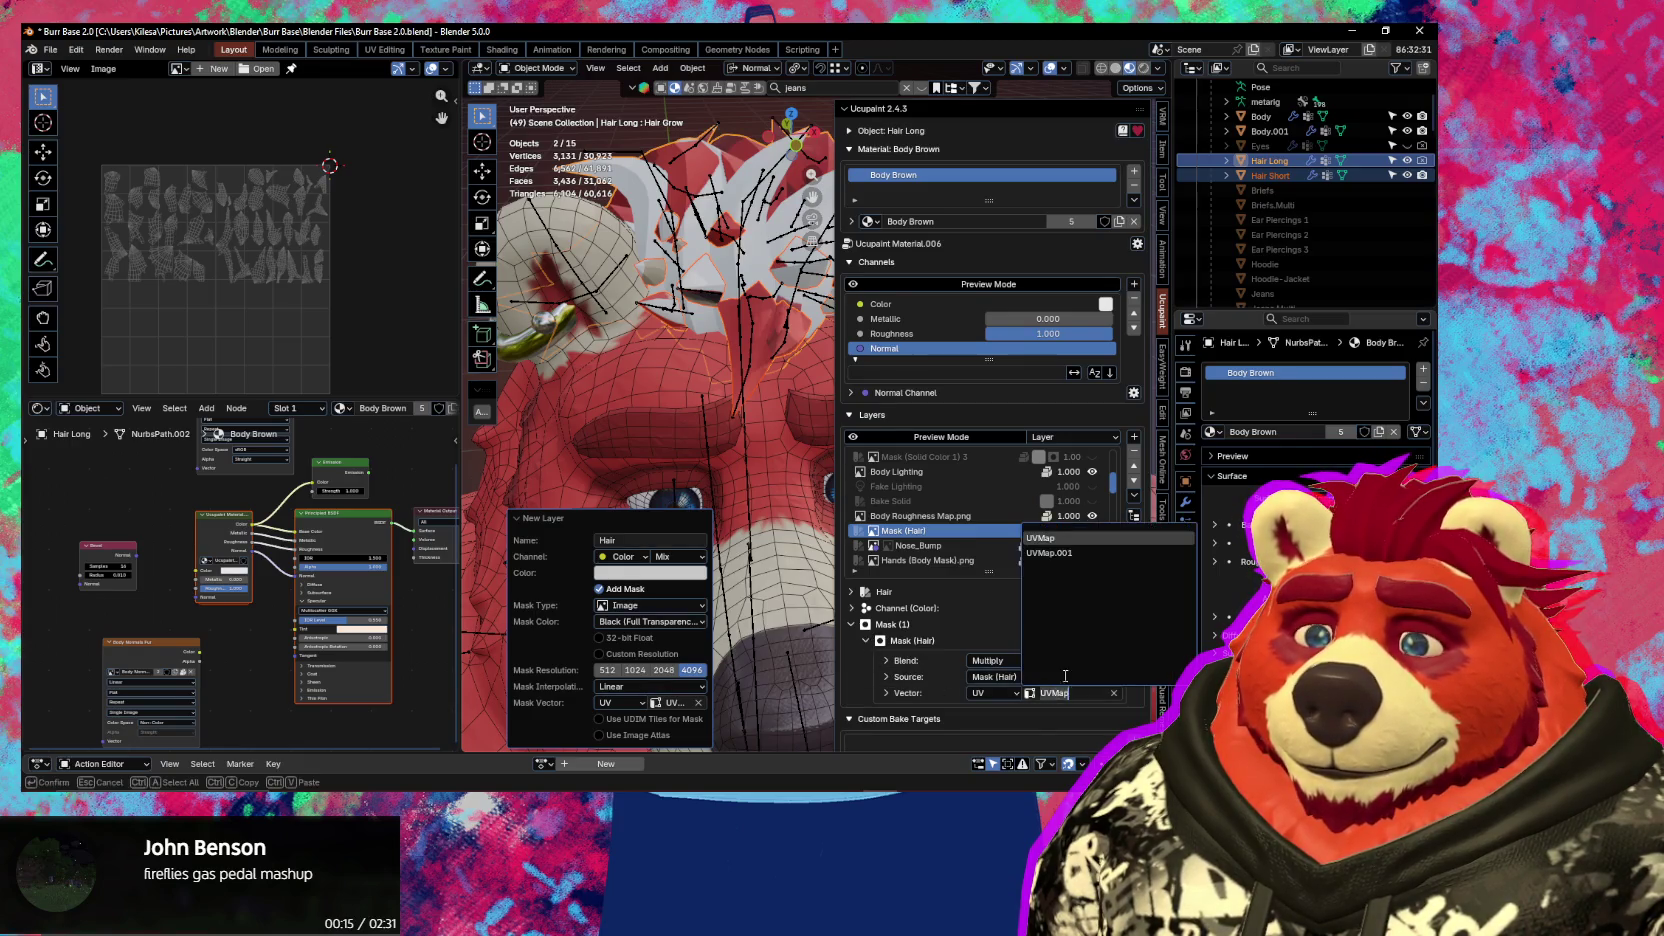
{"action": "left_click", "coordinate": [1057, 553]}
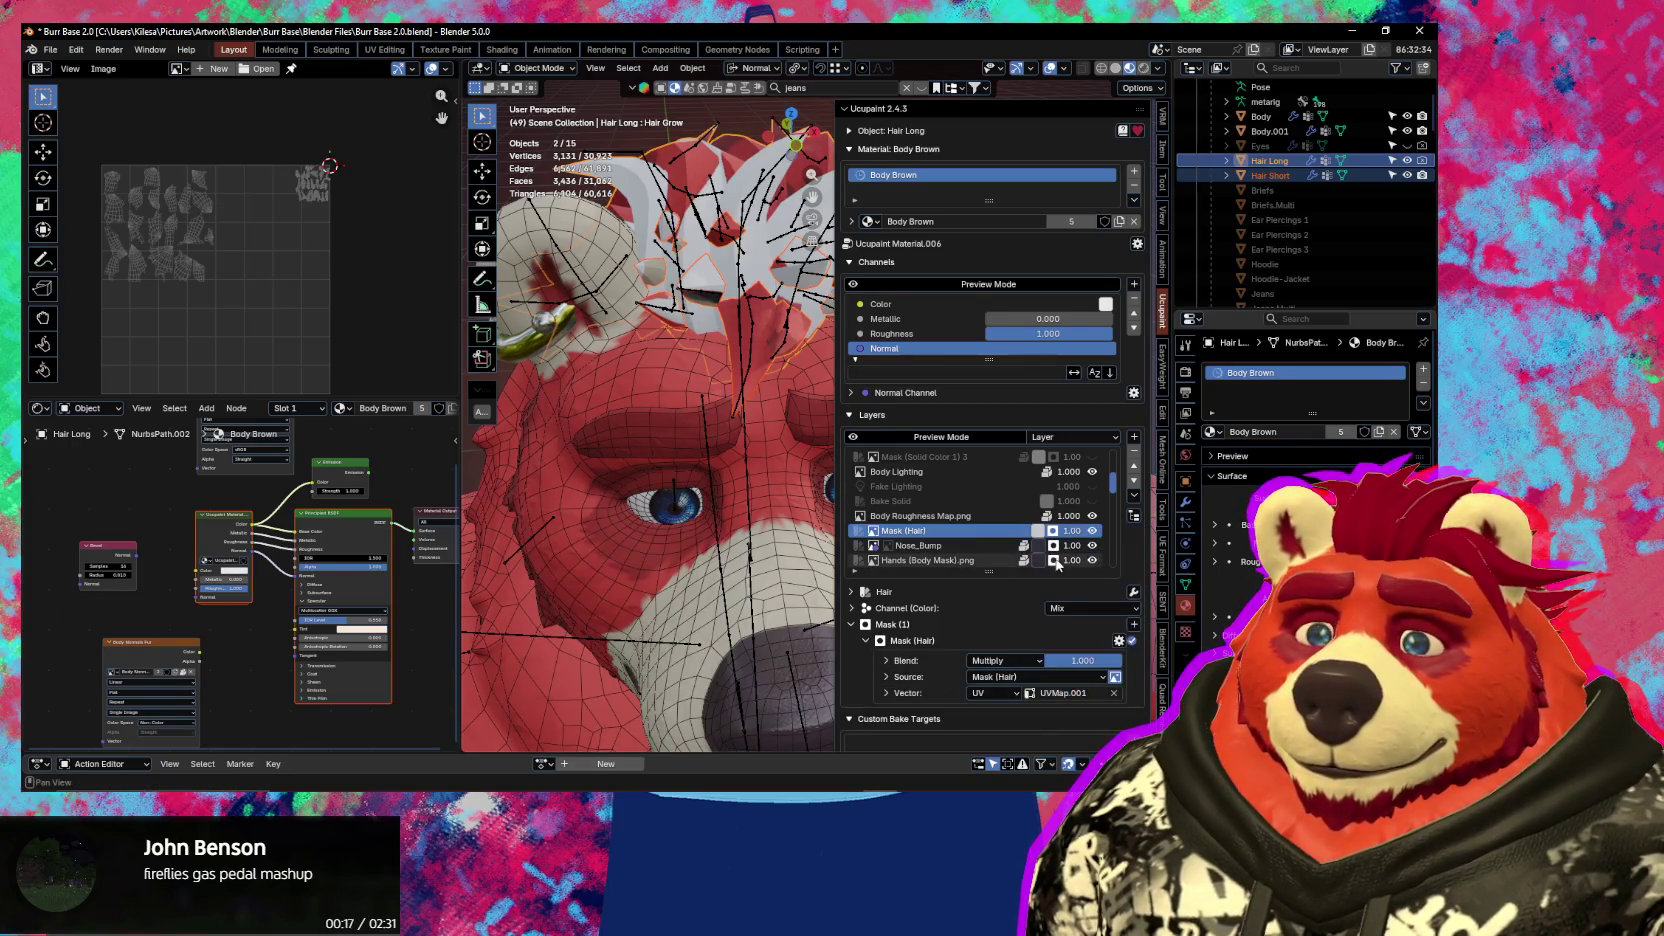
Make Hair Short active and set its hair UV map as active under UV Maps
{"action": "mouse_move", "coordinate": [720, 450]}
{"action": "middle_mouse_down"}
{"action": "mouse_move", "coordinate": [657, 537]}
{"action": "mouse_move", "coordinate": [700, 545]}
{"action": "middle_mouse_up"}
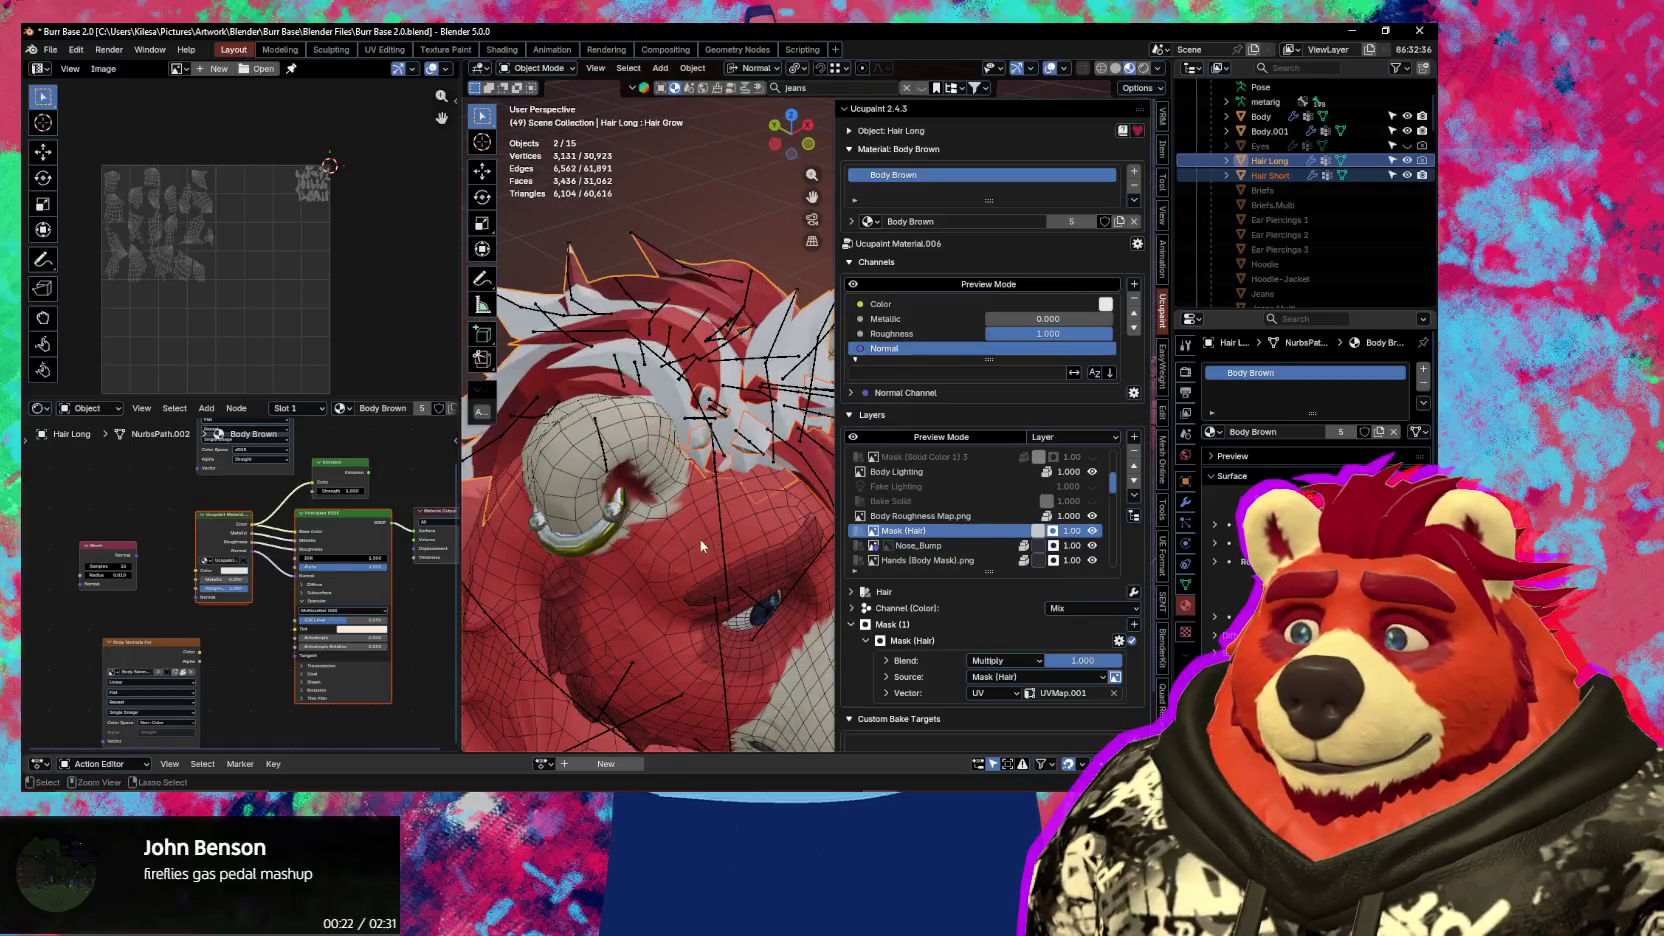
{"action": "left_click", "coordinate": [695, 286]}
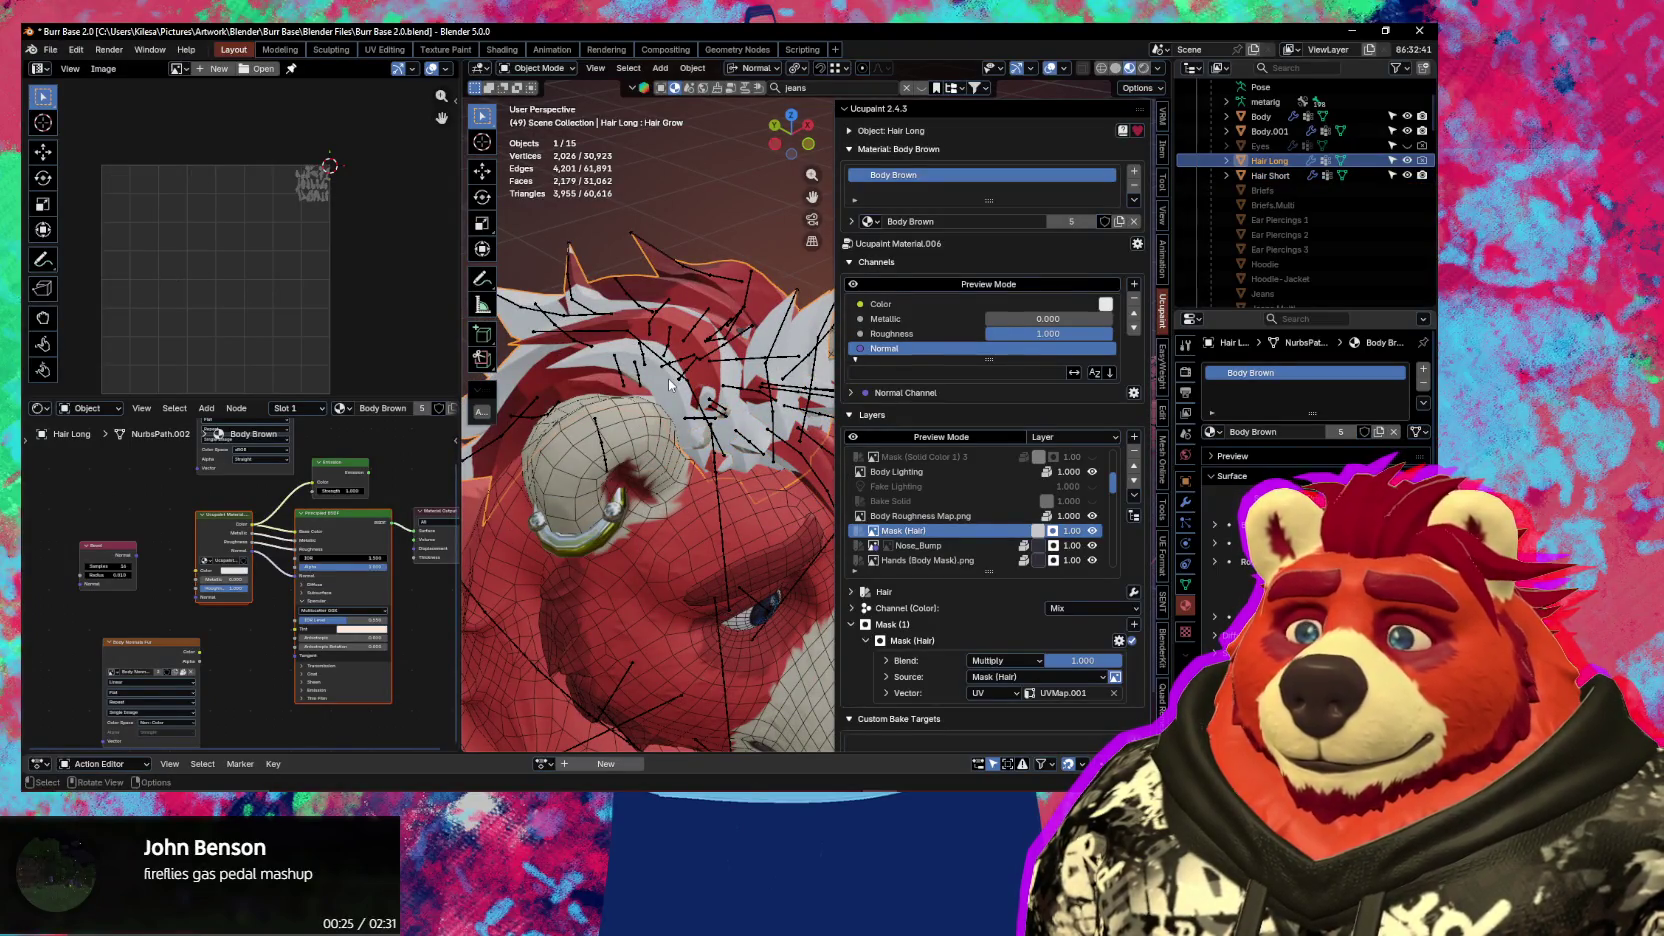
{"action": "left_click", "coordinate": [758, 403]}
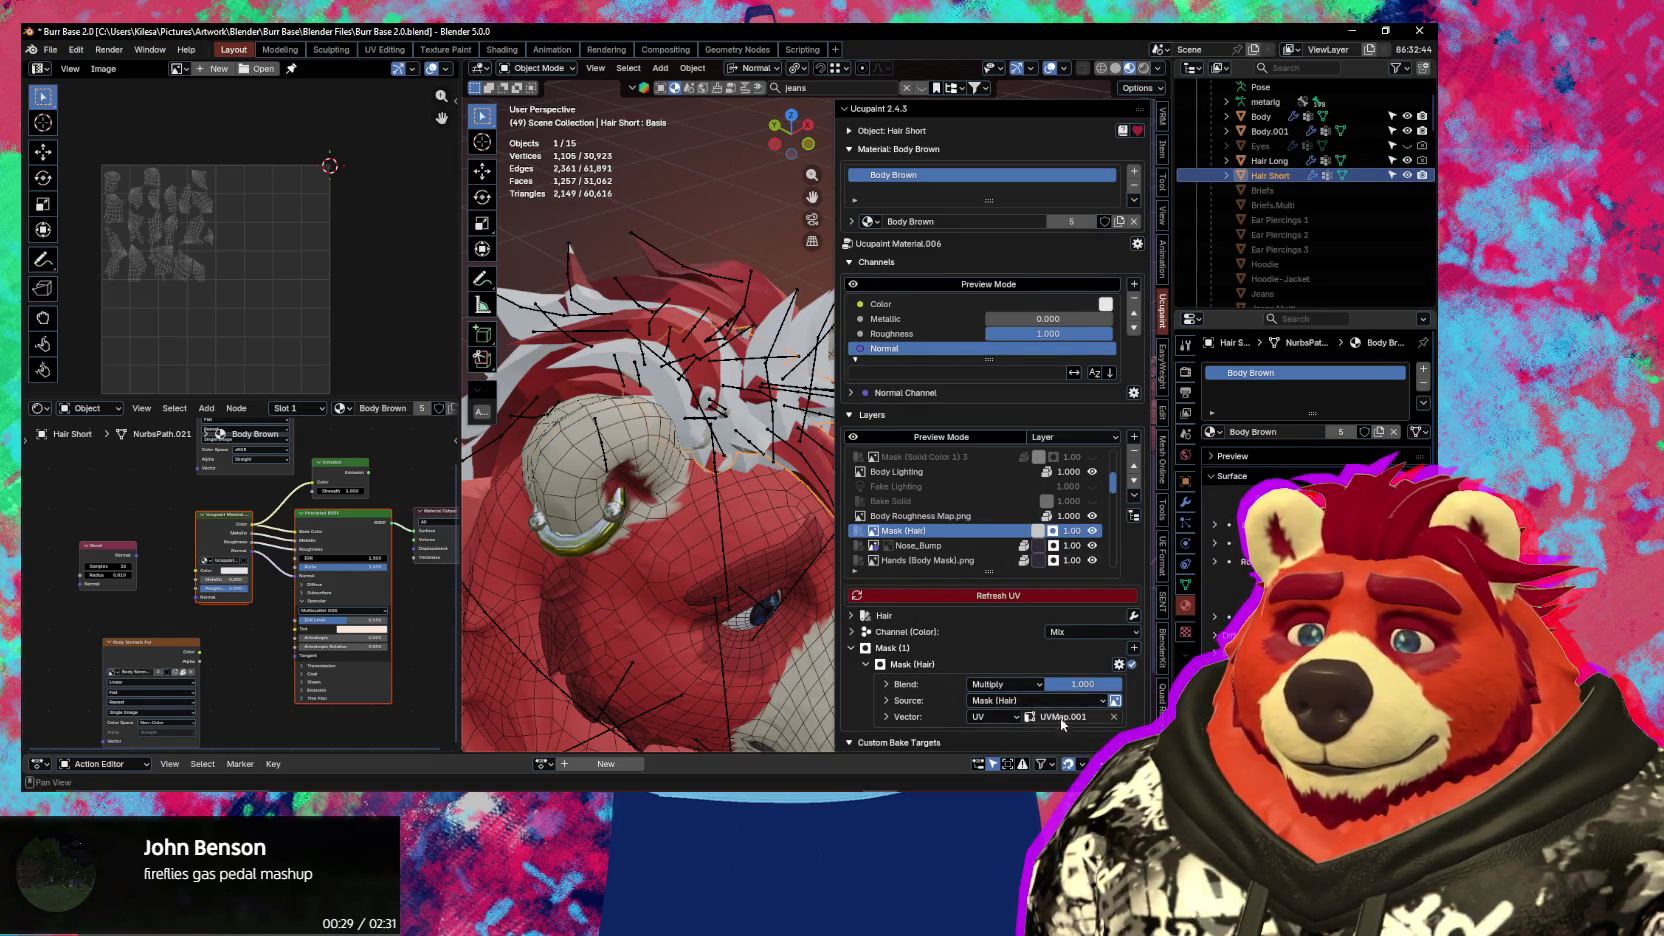
{"action": "left_click", "coordinate": [1185, 584]}
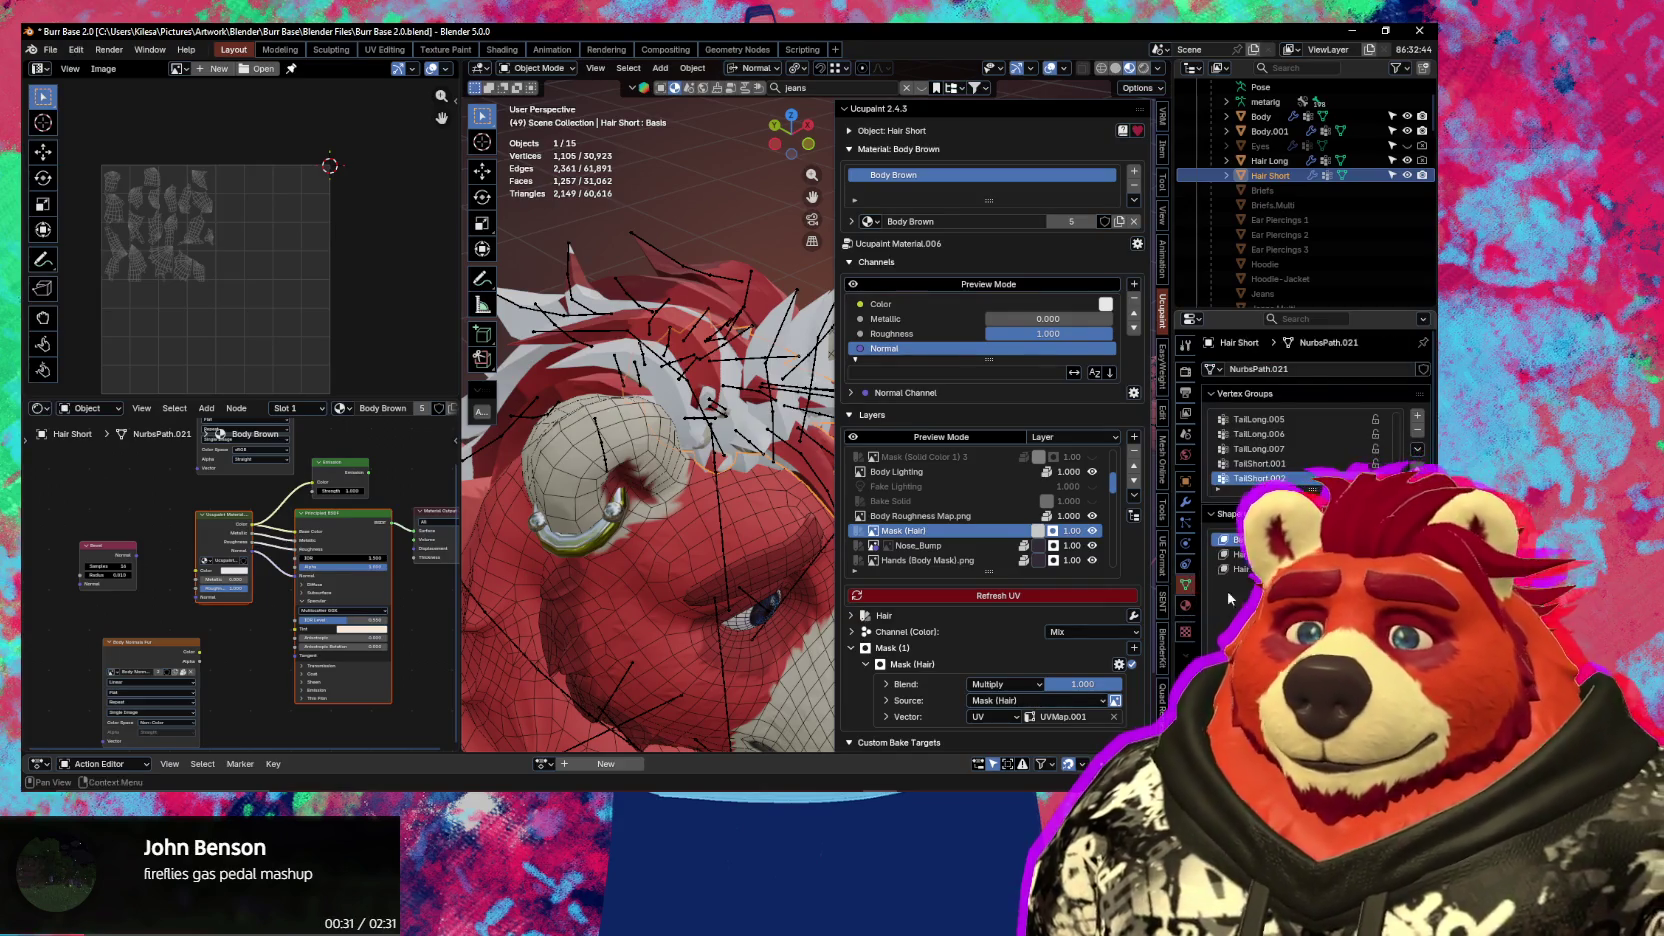
{"action": "scroll", "coordinate": [1310, 410], "scroll_direction": "down", "scroll_amount": 2}
{"action": "scroll", "coordinate": [1300, 450], "scroll_direction": "down", "scroll_amount": 3}
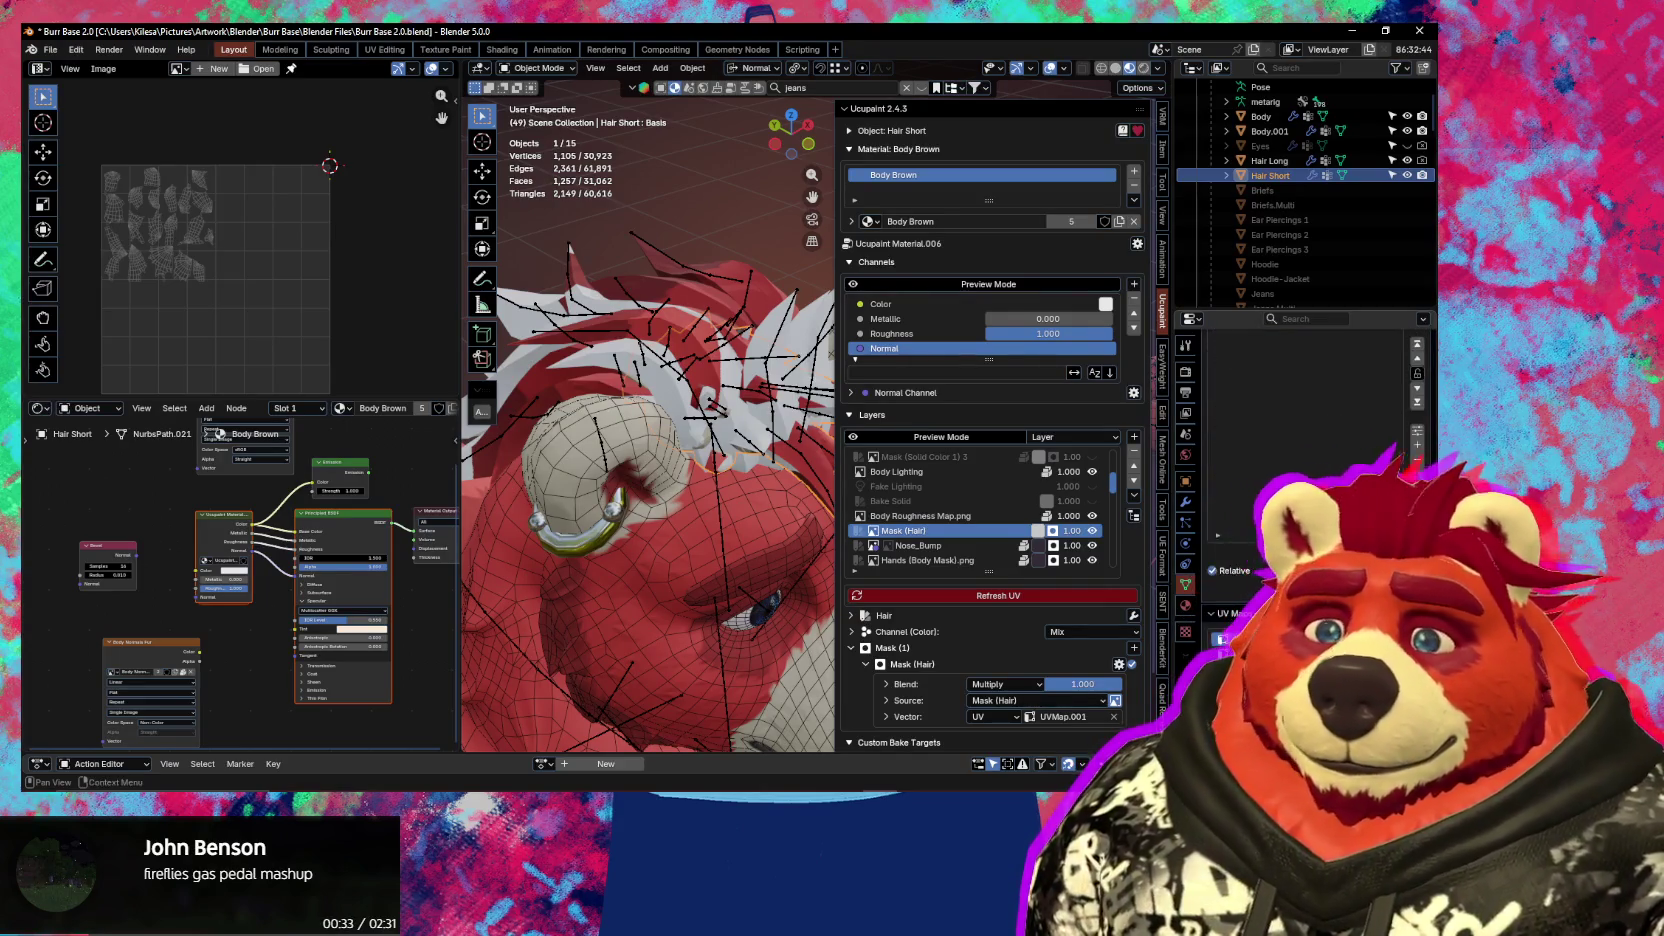
{"action": "left_click", "coordinate": [1240, 640]}
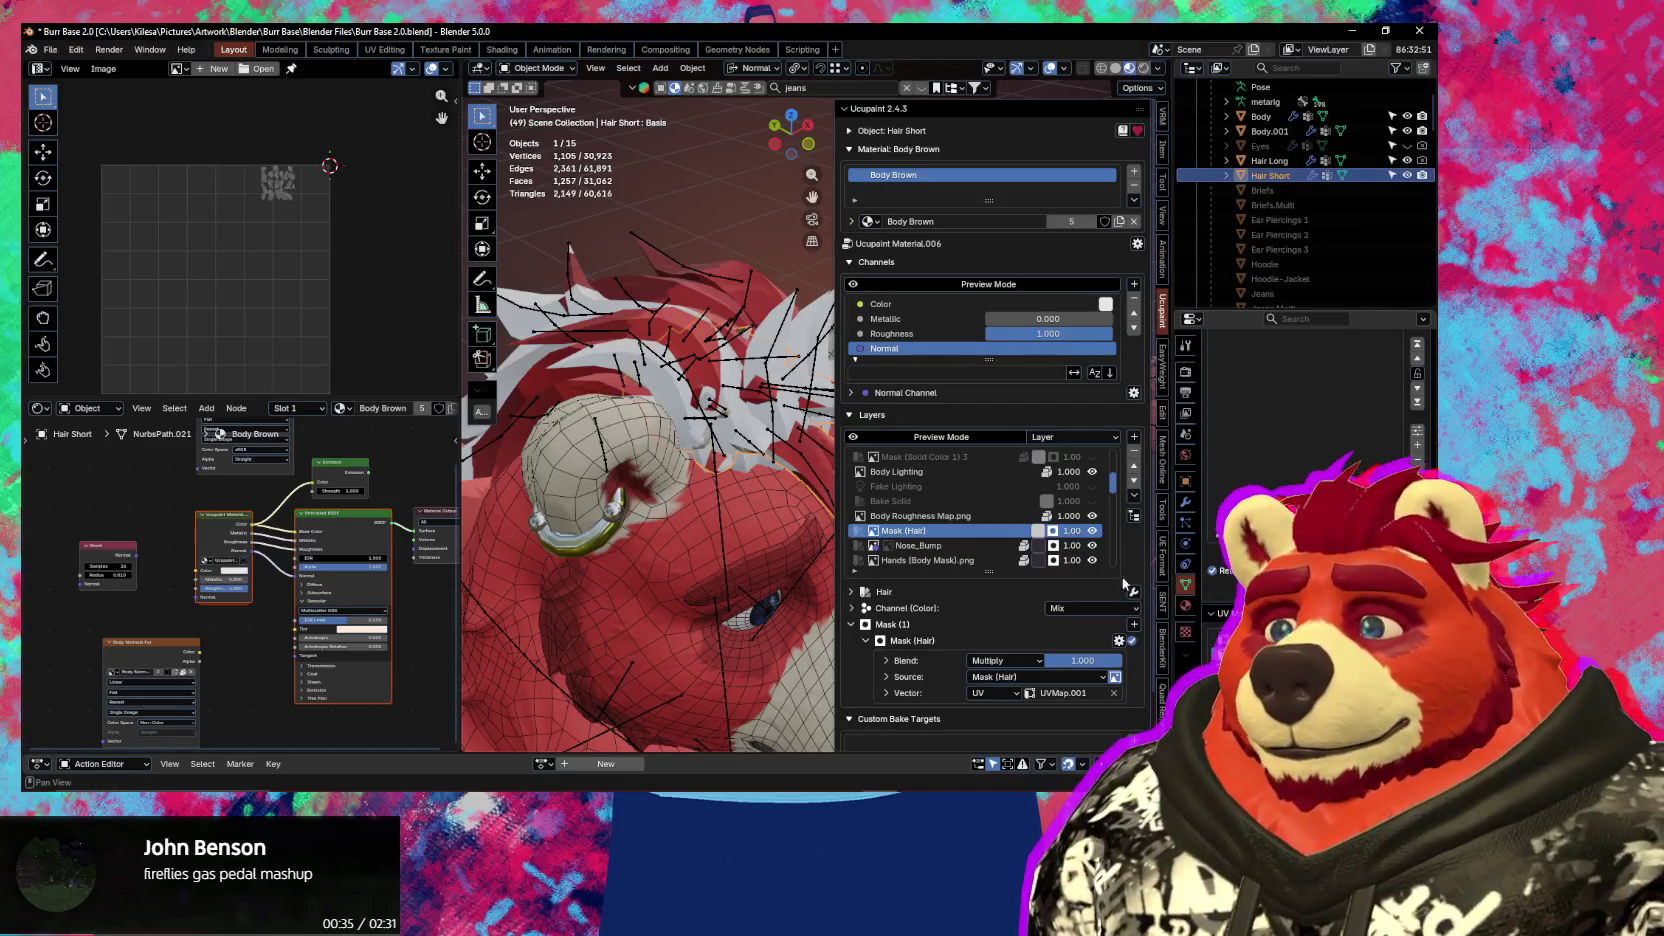
Add Hair Long to the selection alongside Hair Short
{"action": "middle_click_drag", "start_coordinate": [764, 454], "coordinate": [680, 302]}
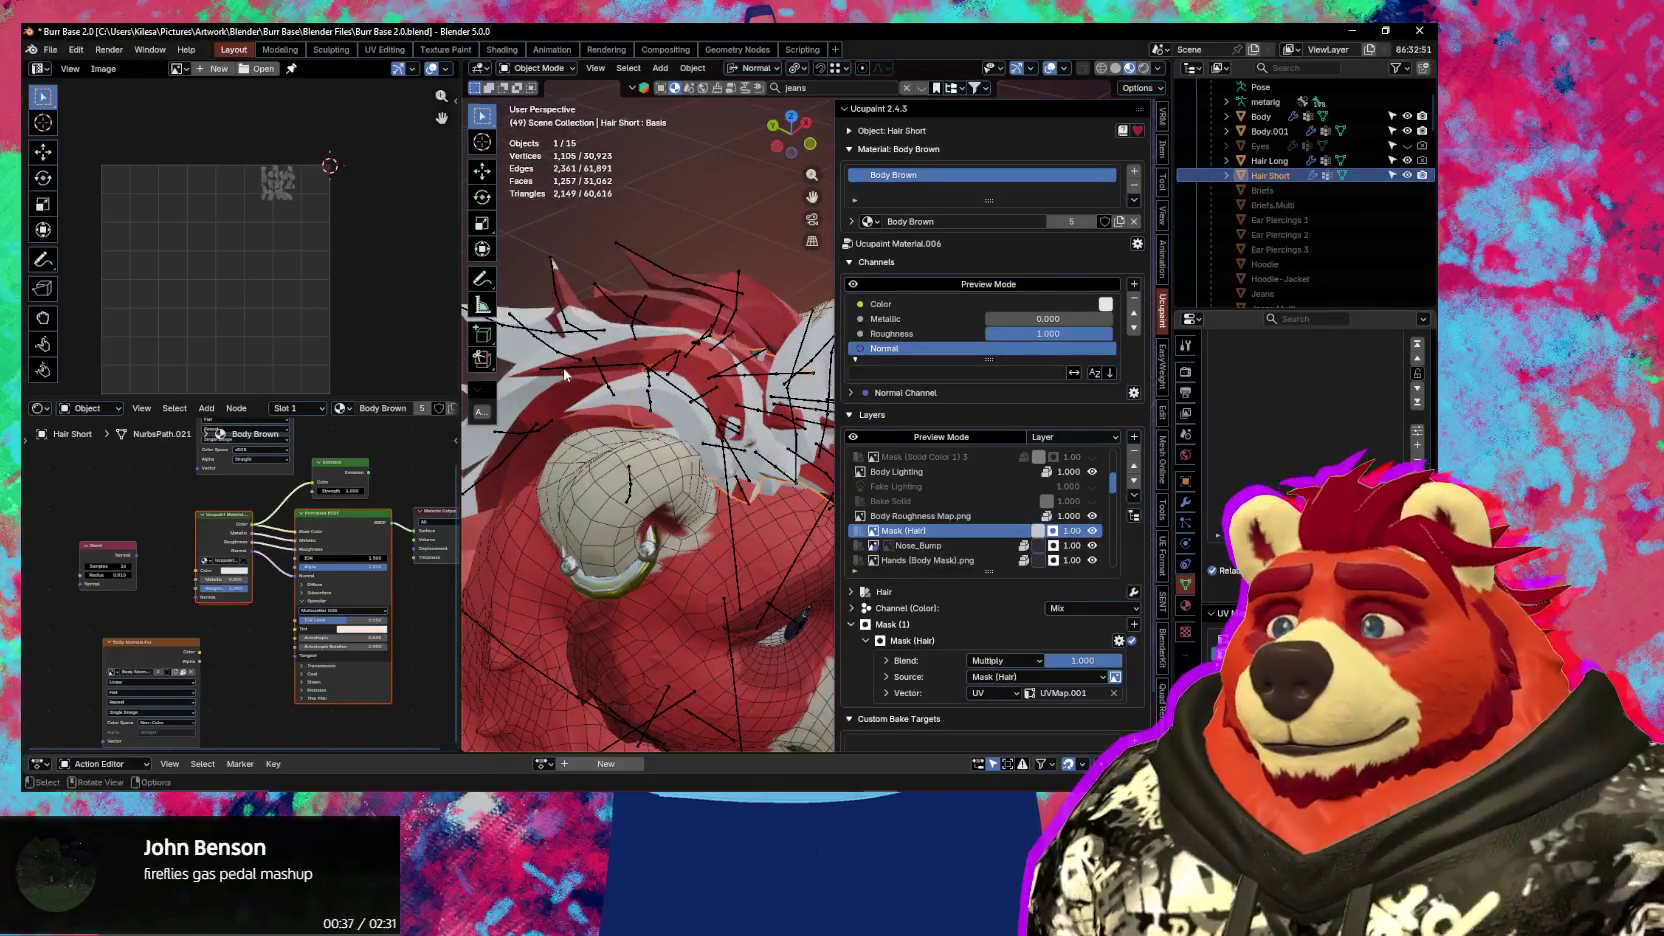
{"action": "left_click", "coordinate": [680, 302], "text": "shift"}
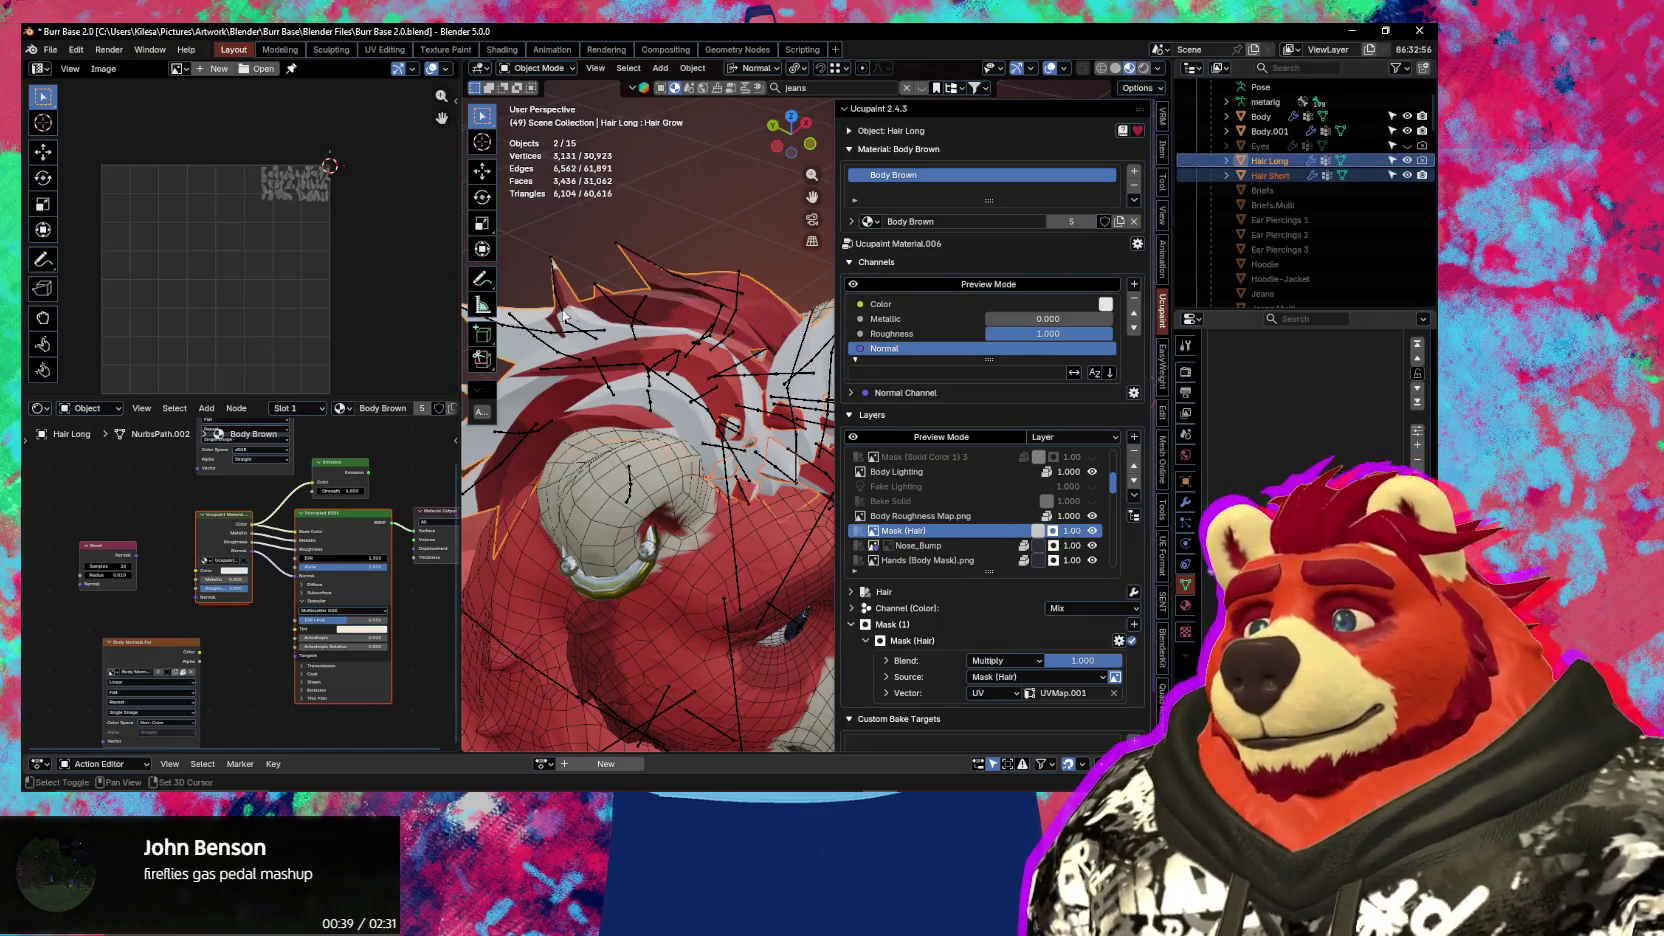
{"action": "middle_click_drag", "start_coordinate": [288, 353], "coordinate": [262, 293]}
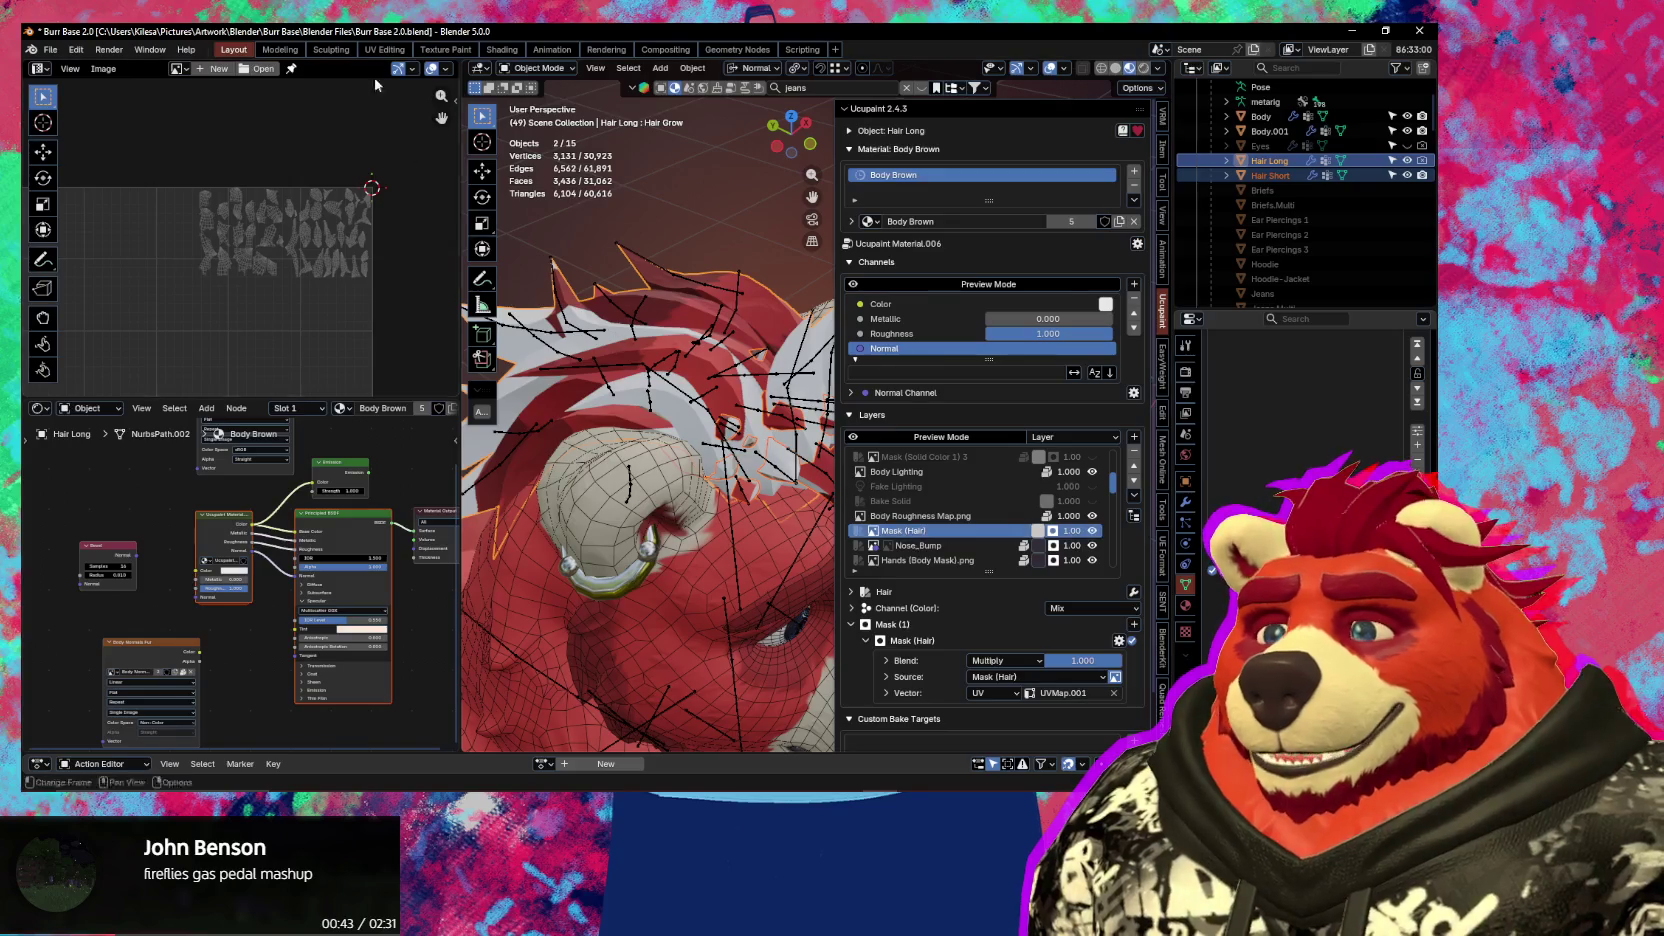
Show the Mask (Hair) image in an Image Editor set to Paint mode
{"action": "left_click", "coordinate": [900, 530]}
{"action": "scroll", "coordinate": [261, 253], "scroll_direction": "down", "scroll_amount": 3}
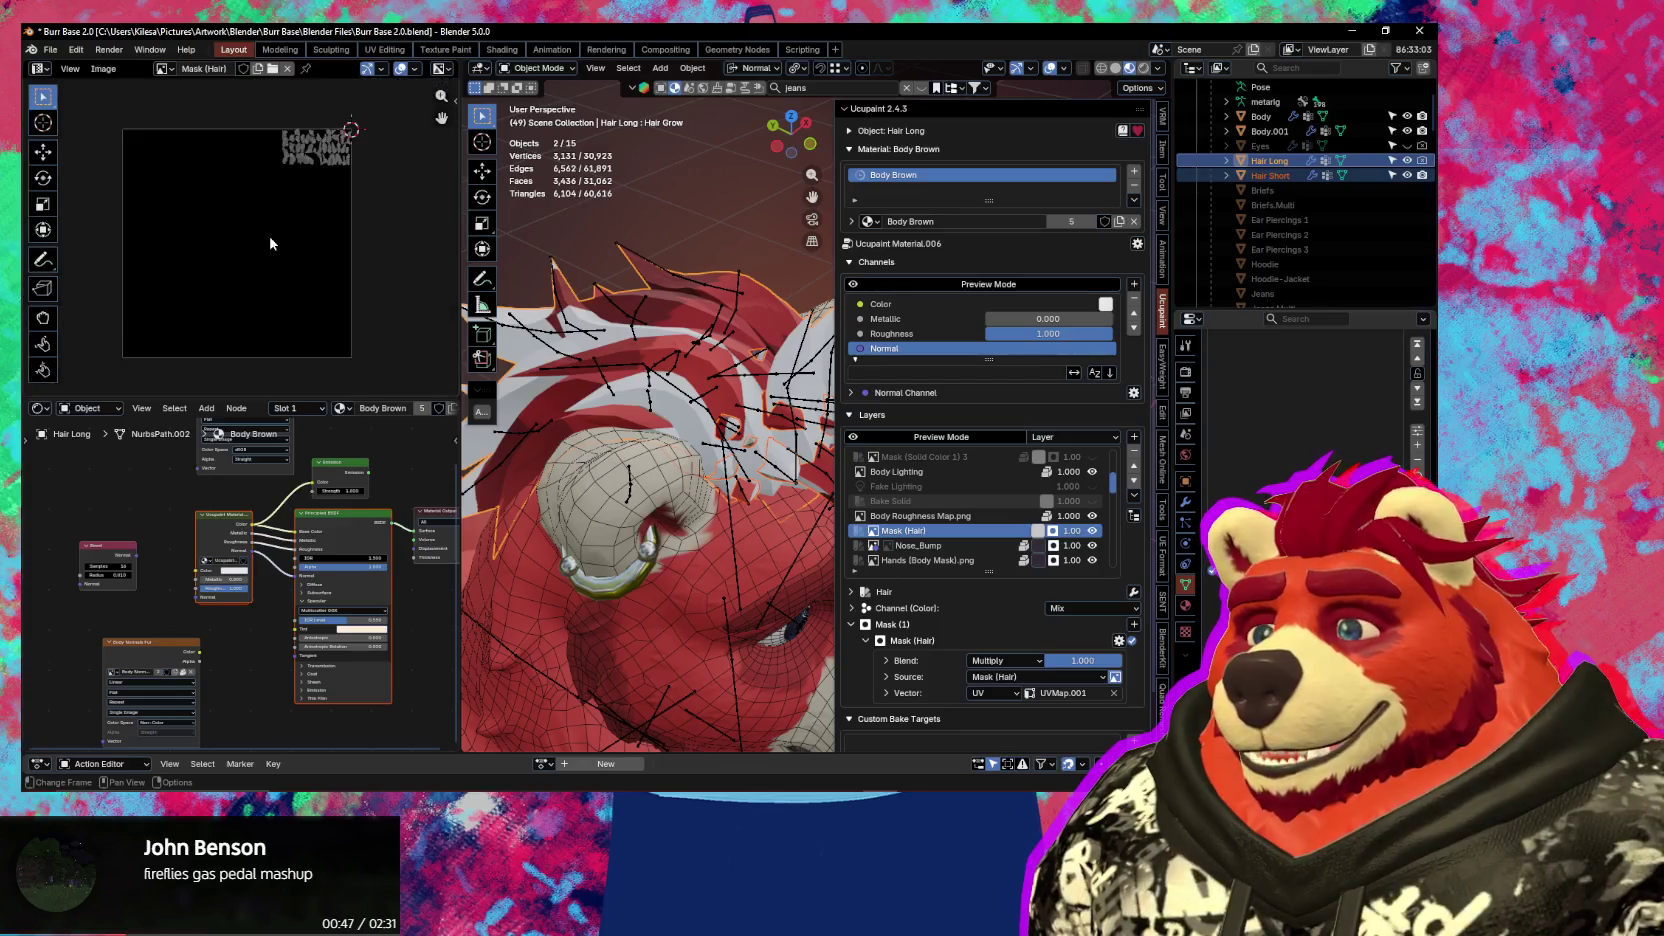
{"action": "scroll", "coordinate": [245, 341], "scroll_direction": "up", "scroll_amount": 2}
{"action": "scroll", "coordinate": [289, 303], "scroll_direction": "up", "scroll_amount": 2}
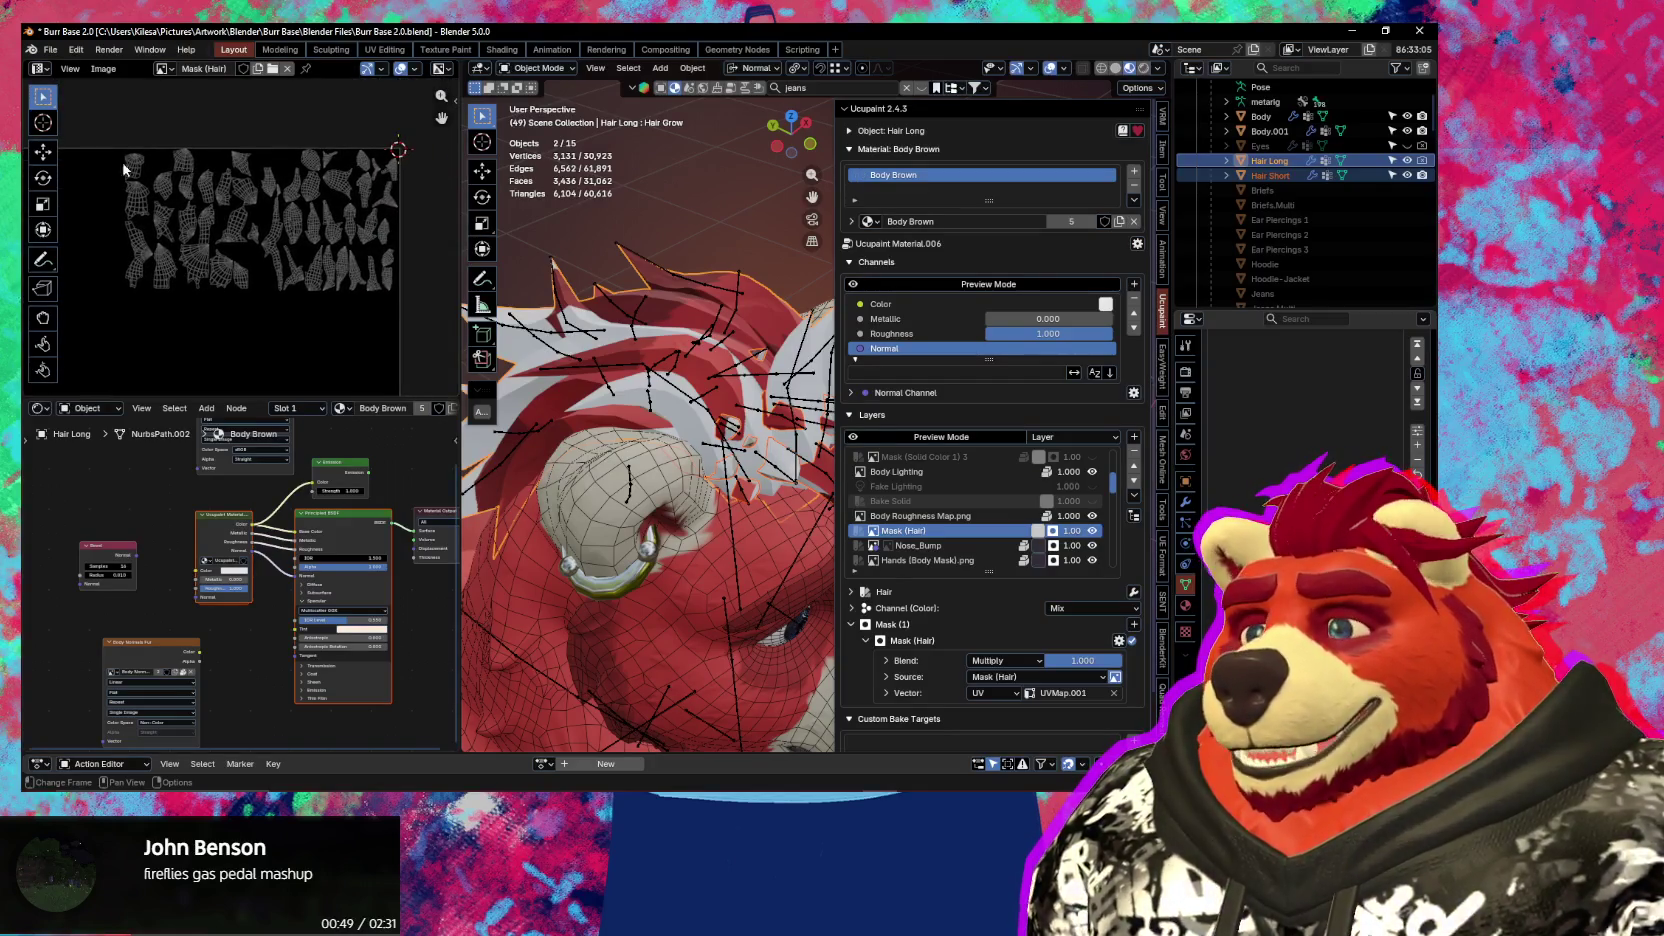
{"action": "left_click", "coordinate": [42, 70]}
{"action": "left_click", "coordinate": [77, 125]}
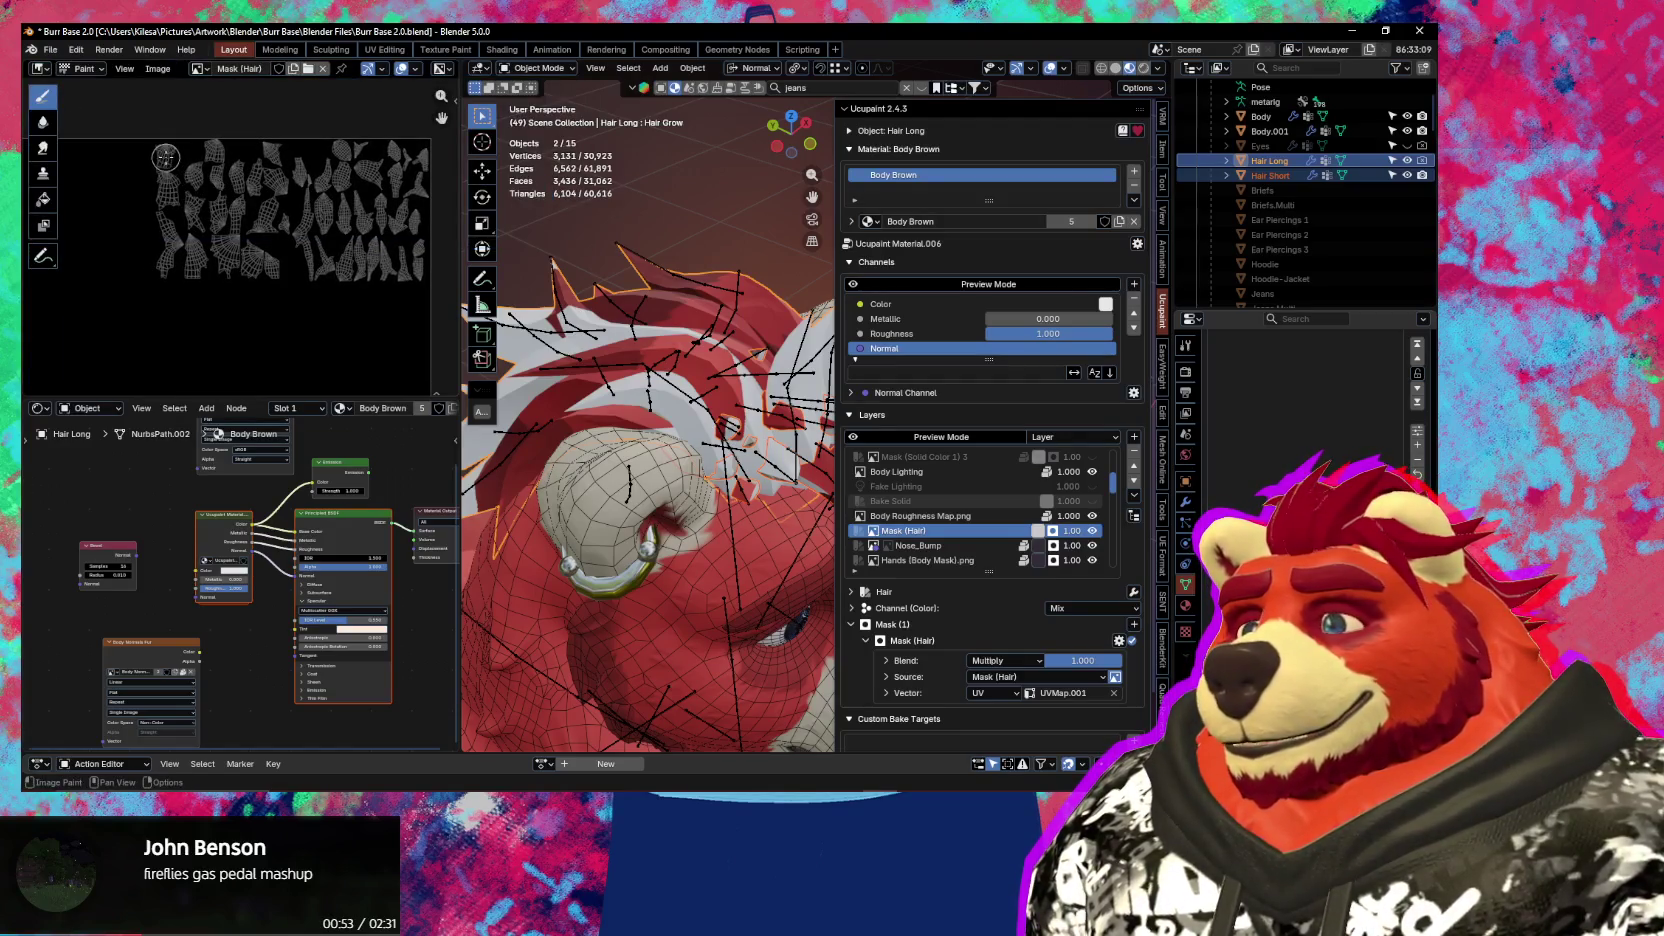
{"action": "mouse_move", "coordinate": [165, 138]}
{"action": "left_mouse_down"}
{"action": "mouse_move", "coordinate": [160, 225]}
{"action": "mouse_move", "coordinate": [173, 222]}
{"action": "left_mouse_up"}
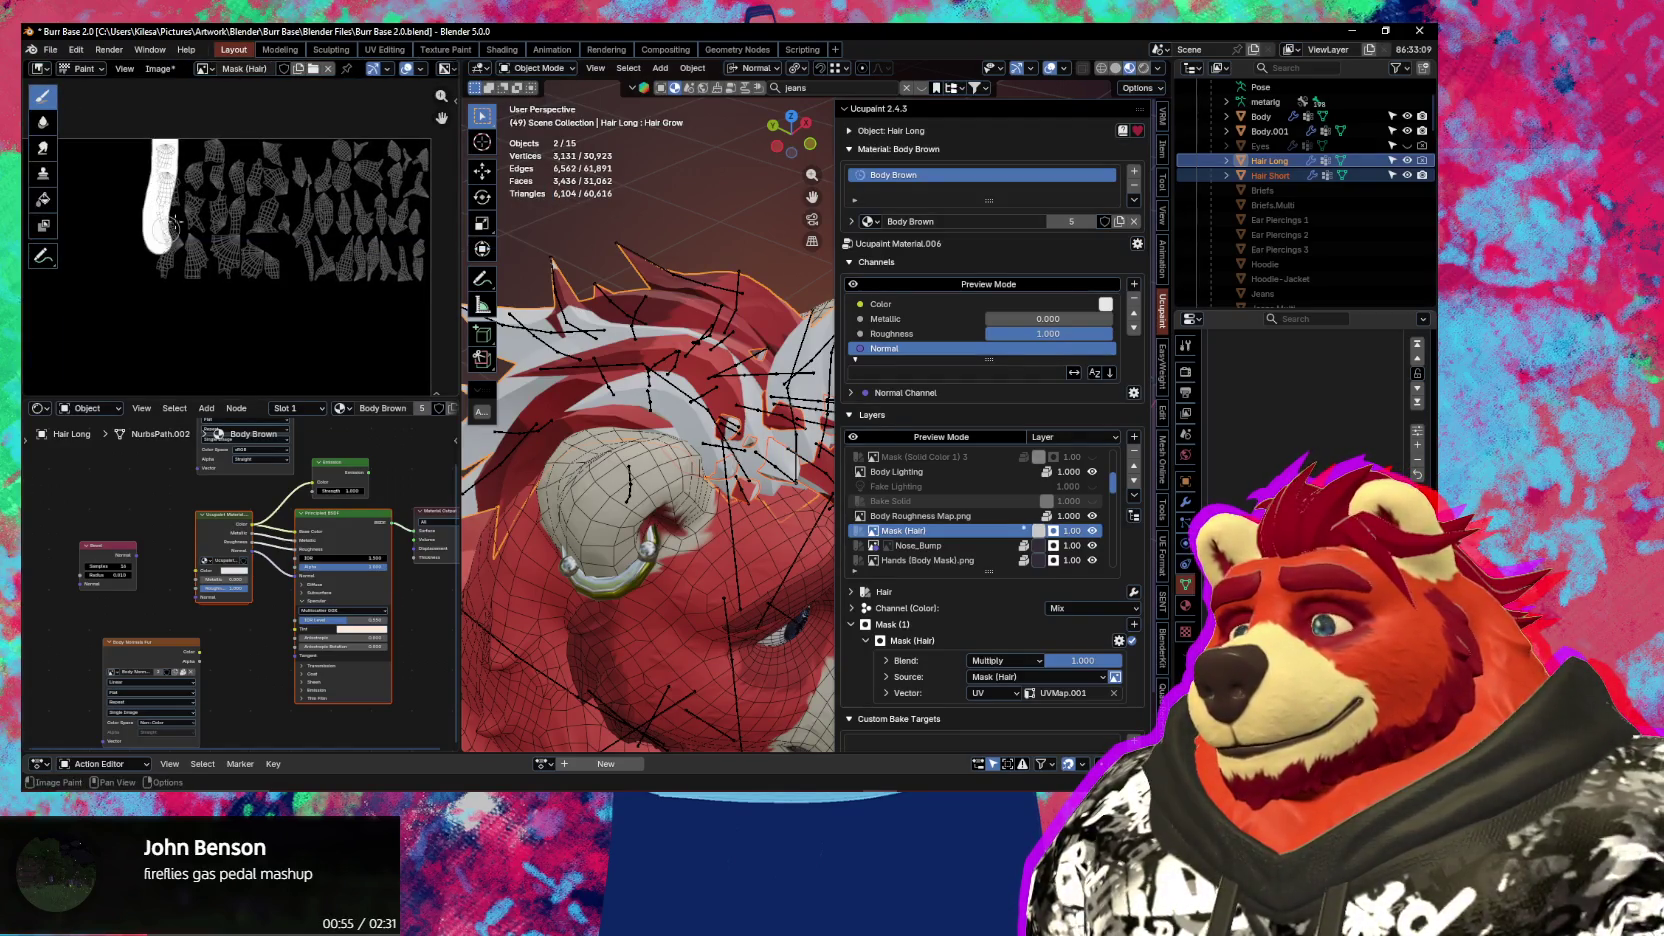
{"action": "key", "text": "ctrl+z"}
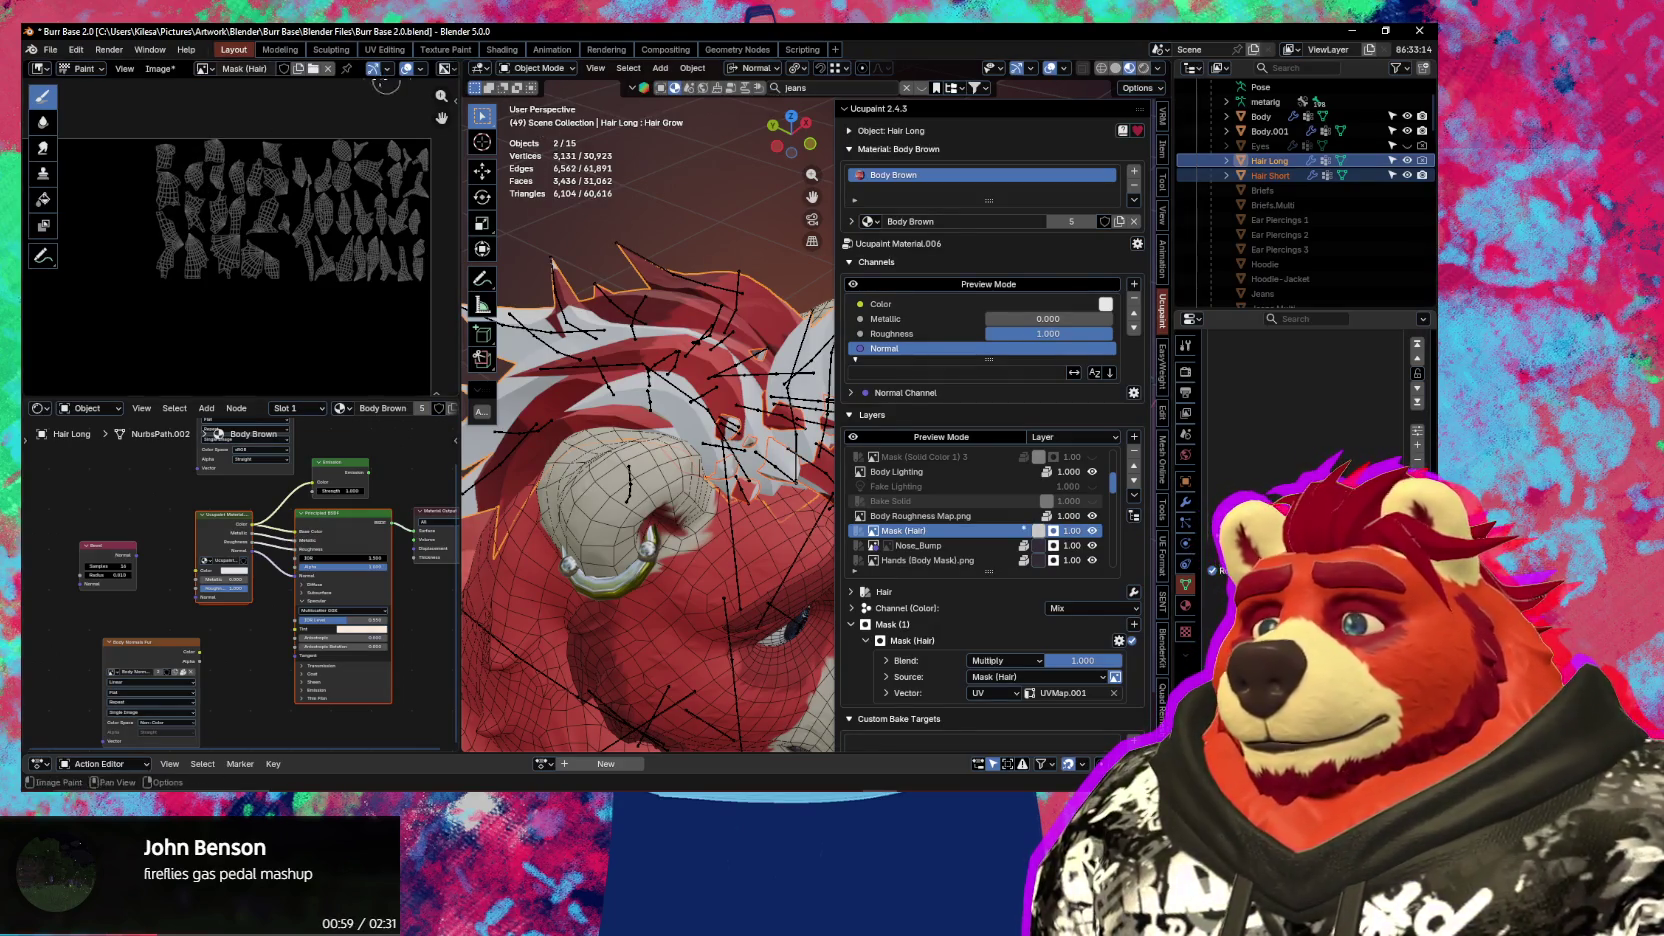
Switch the viewport to Texture Paint and set the stroke method to Line
{"action": "key", "text": "ctrl+Tab"}
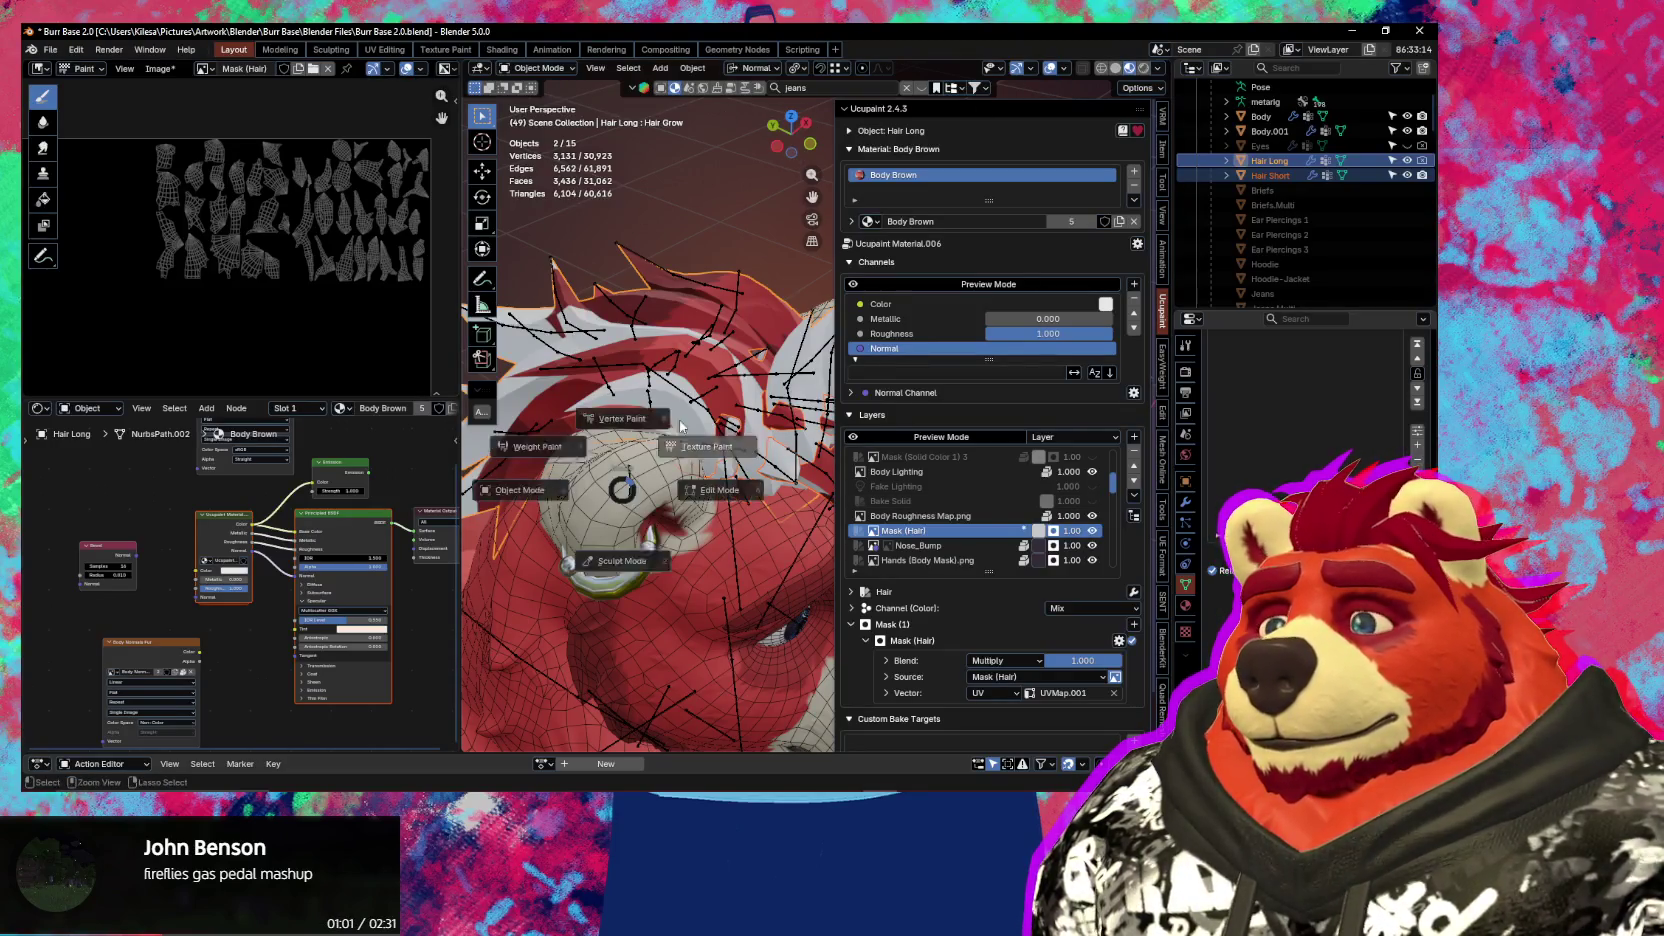
{"action": "left_click", "coordinate": [740, 340]}
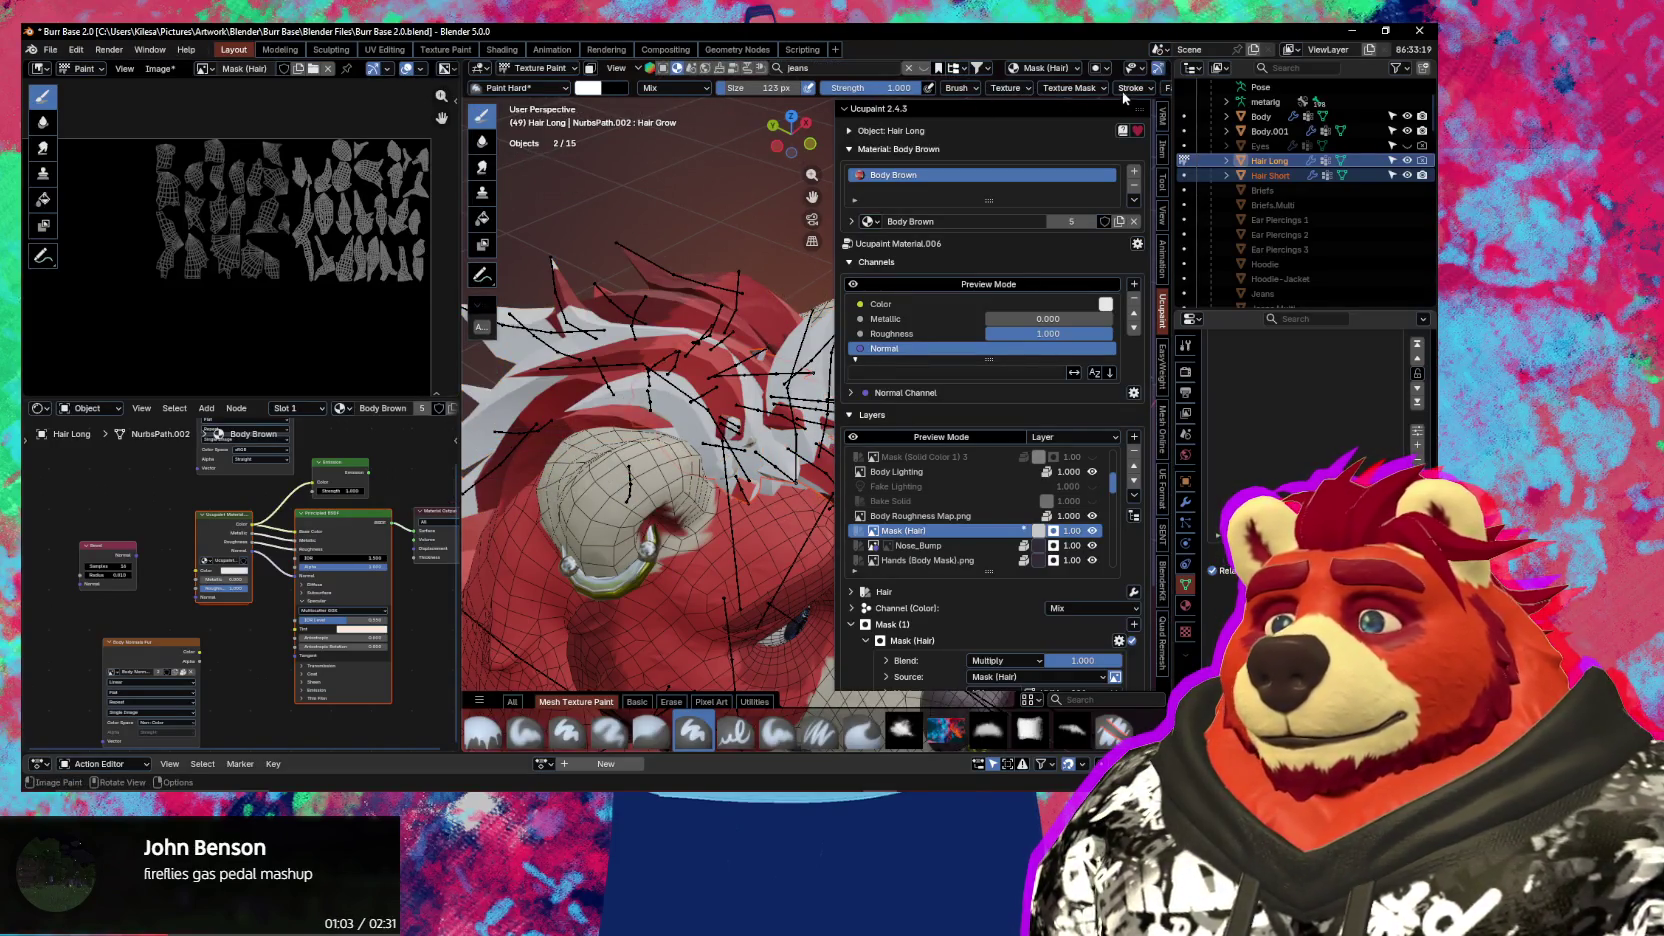
{"action": "scroll", "coordinate": [1010, 88], "scroll_direction": "down", "scroll_amount": 4}
{"action": "left_click", "coordinate": [918, 88]}
{"action": "left_click", "coordinate": [934, 117]}
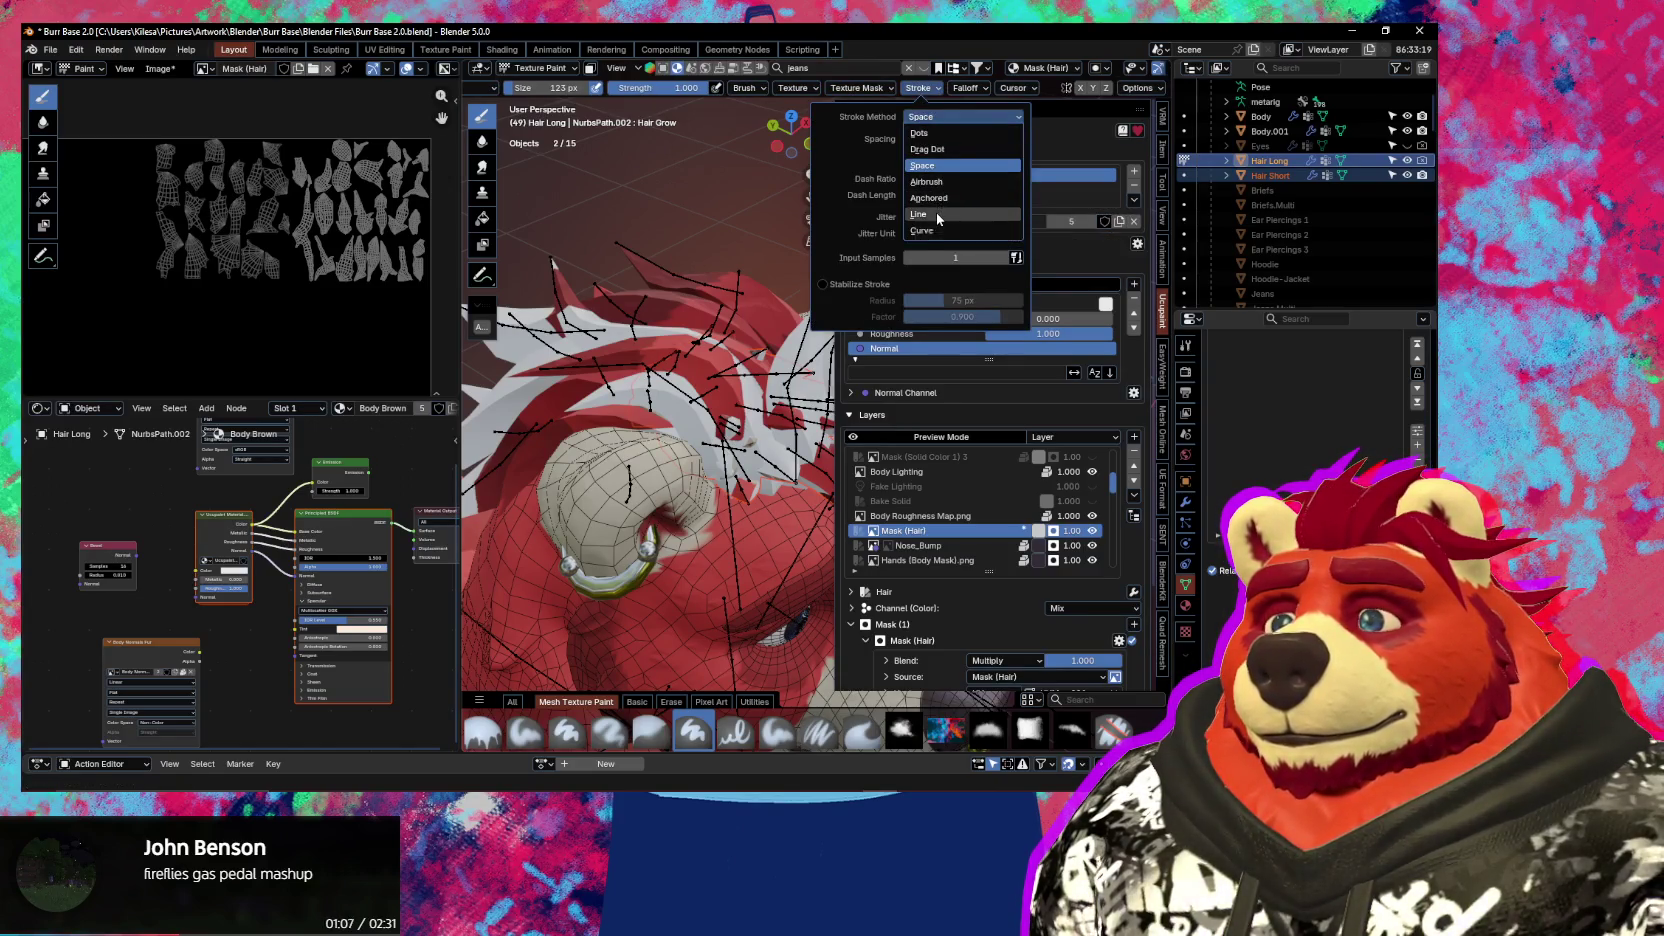
{"action": "left_click", "coordinate": [936, 213]}
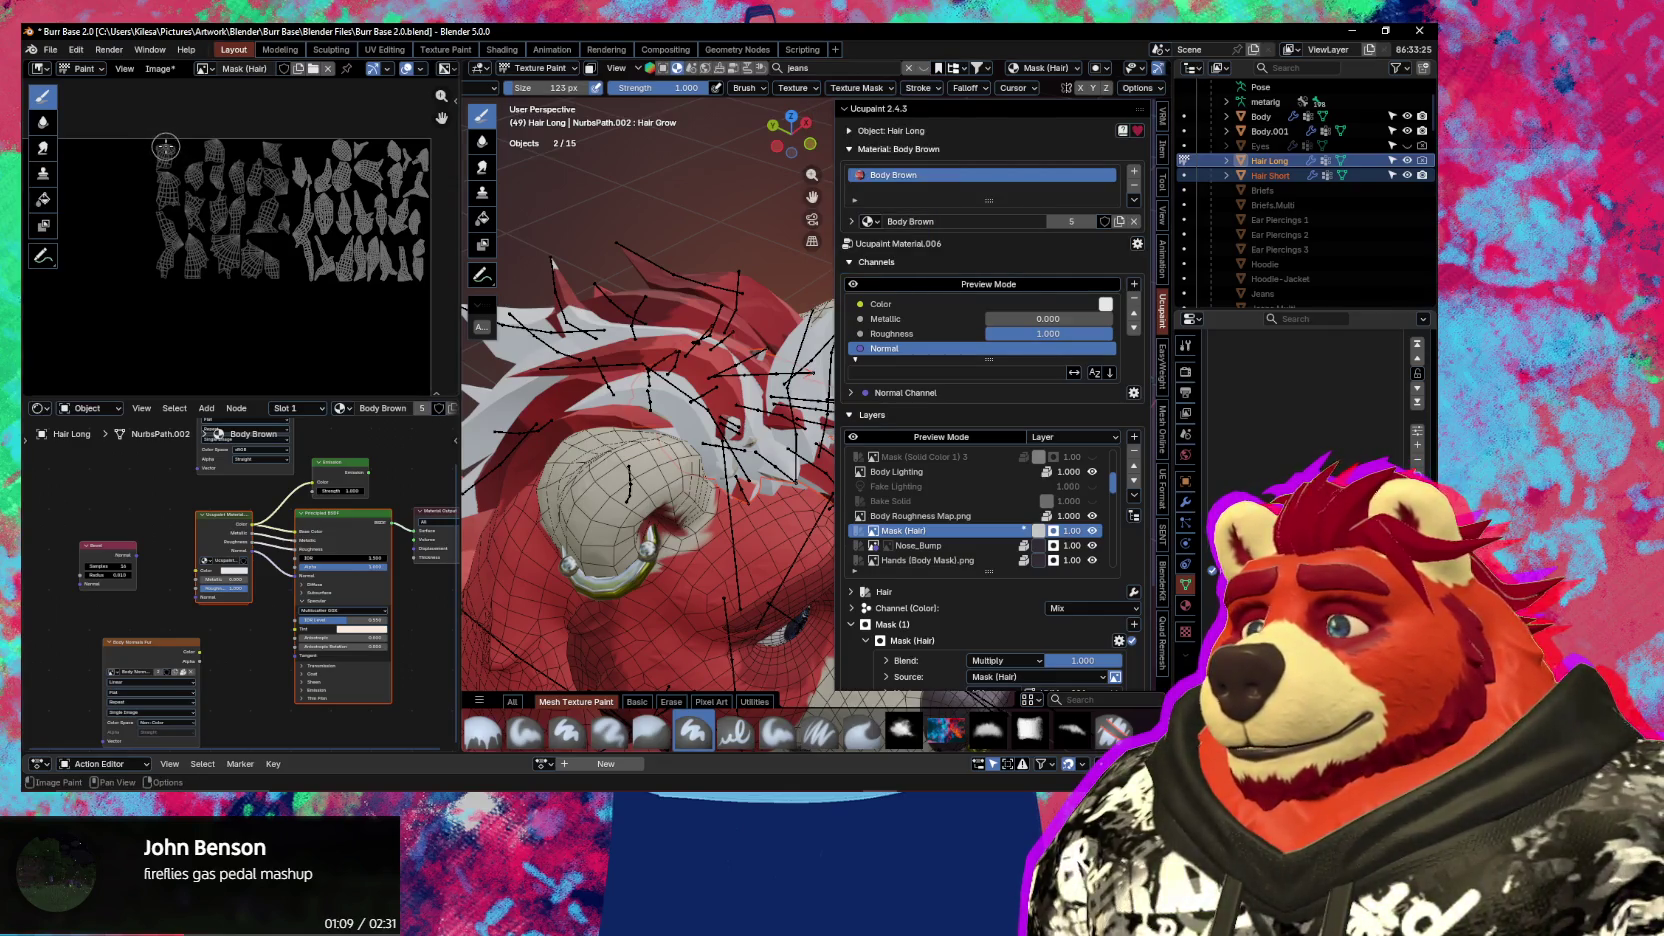
Paint straight white lines down the mask's left edge and along its bottom
{"action": "left_click_drag", "start_coordinate": [165, 113], "coordinate": [163, 273]}
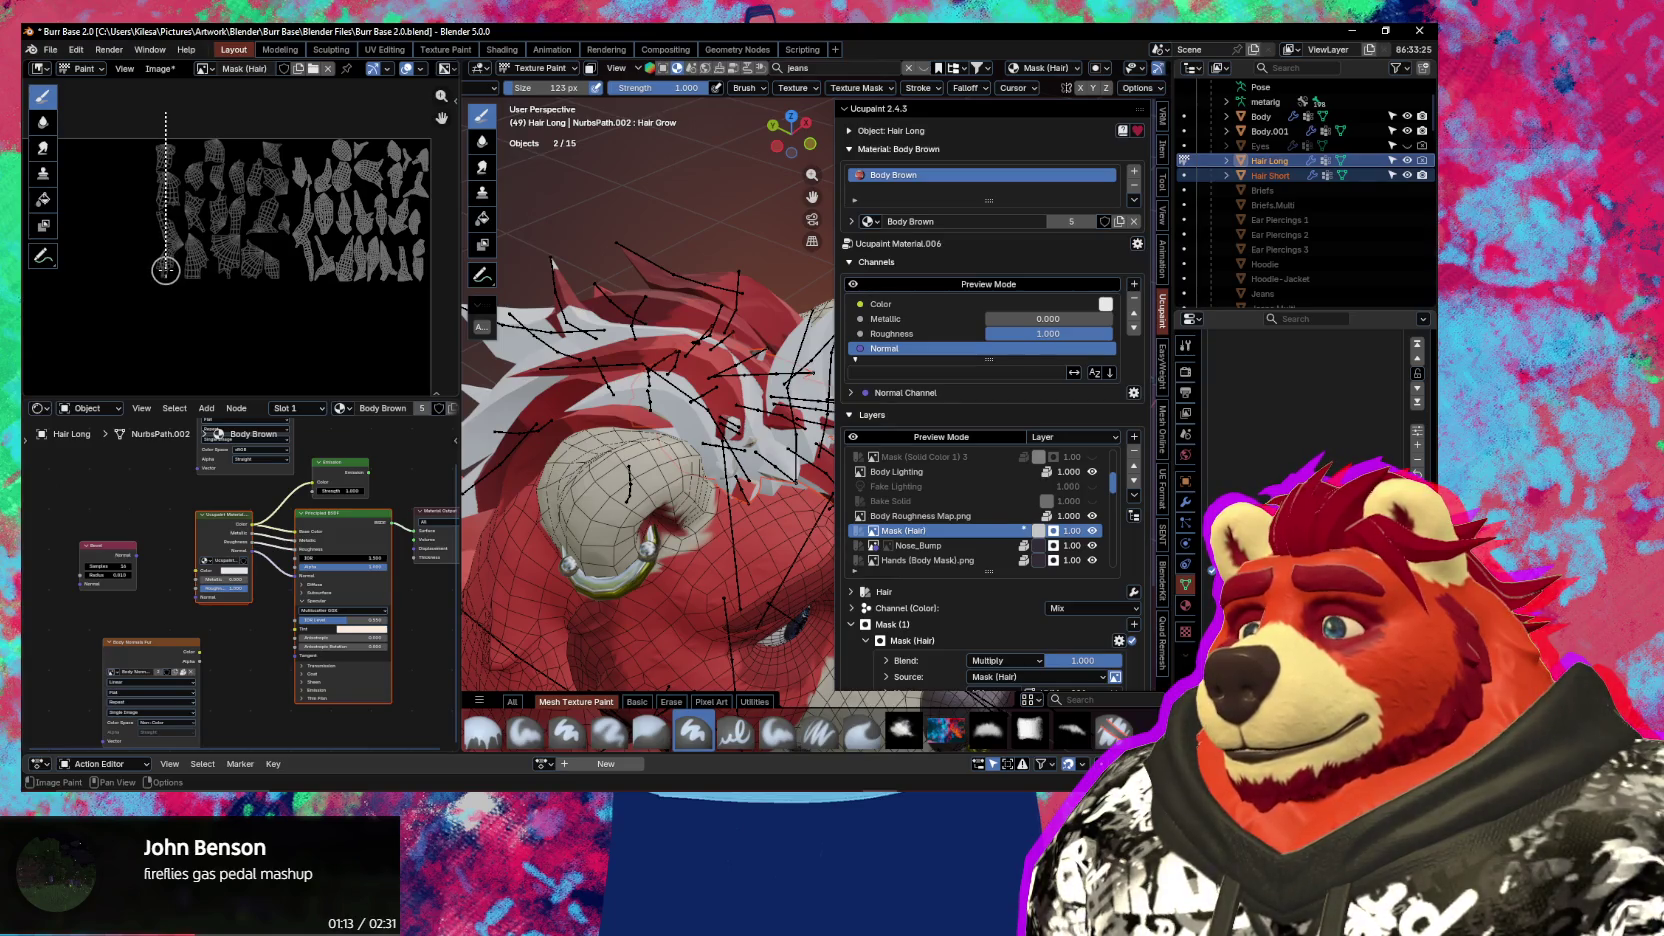
{"action": "left_click_drag", "start_coordinate": [164, 270], "coordinate": [430, 276]}
{"action": "middle_click_drag", "start_coordinate": [403, 257], "coordinate": [392, 244]}
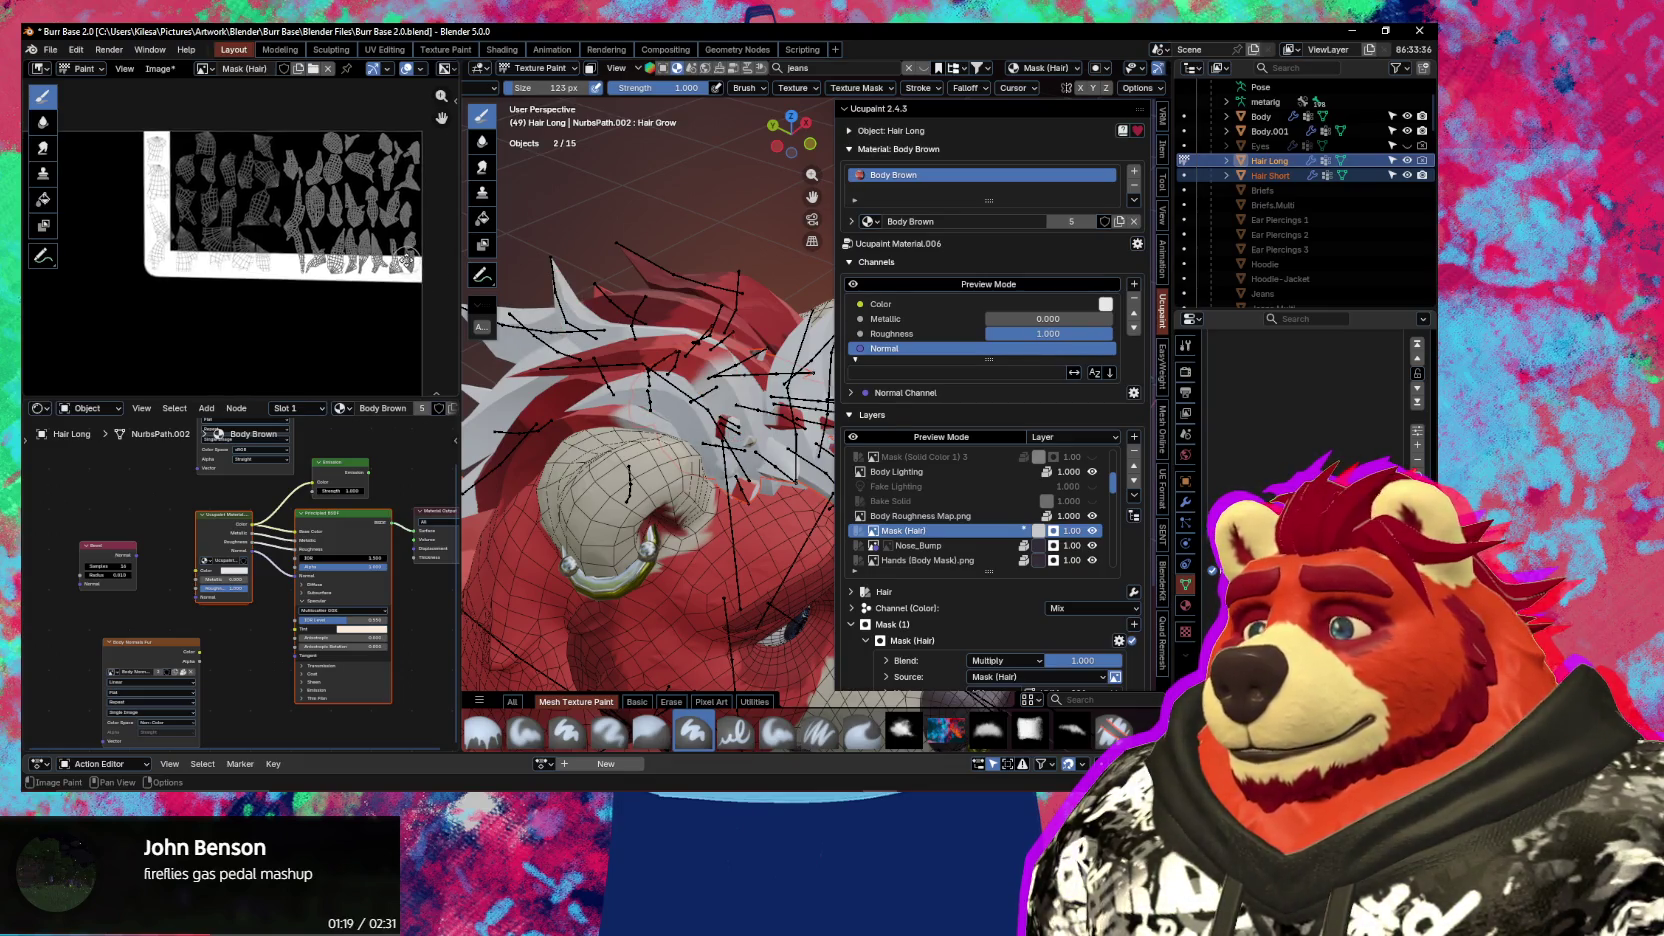
{"action": "key", "text": "ctrl+z"}
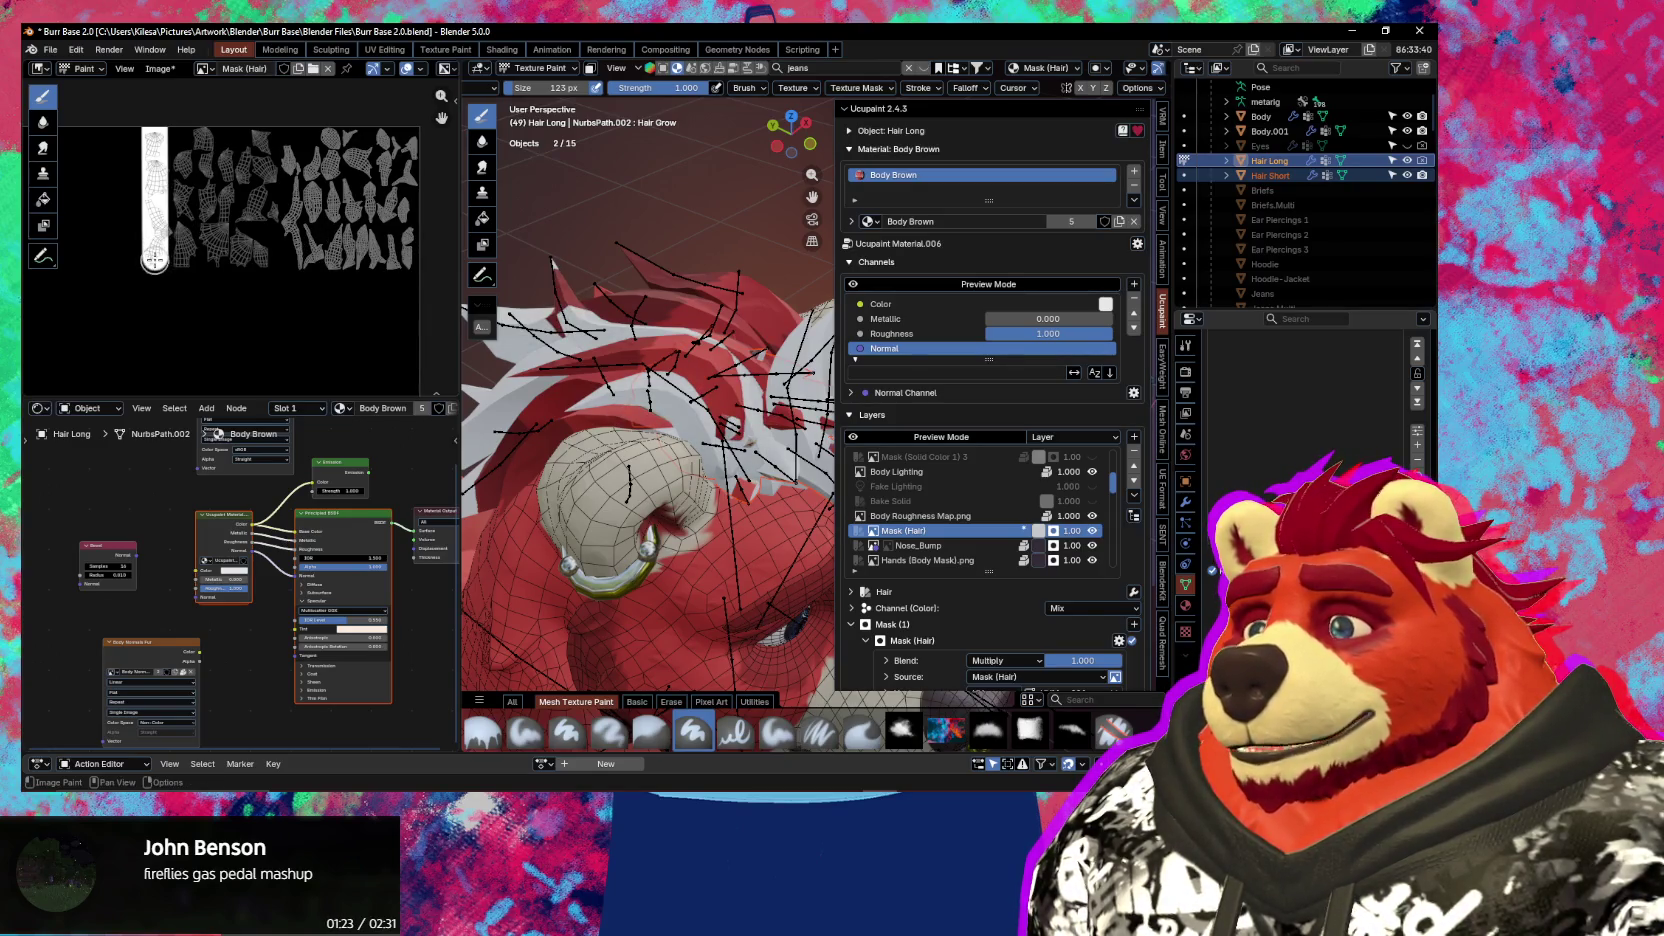
{"action": "left_click_drag", "start_coordinate": [258, 262], "coordinate": [419, 265]}
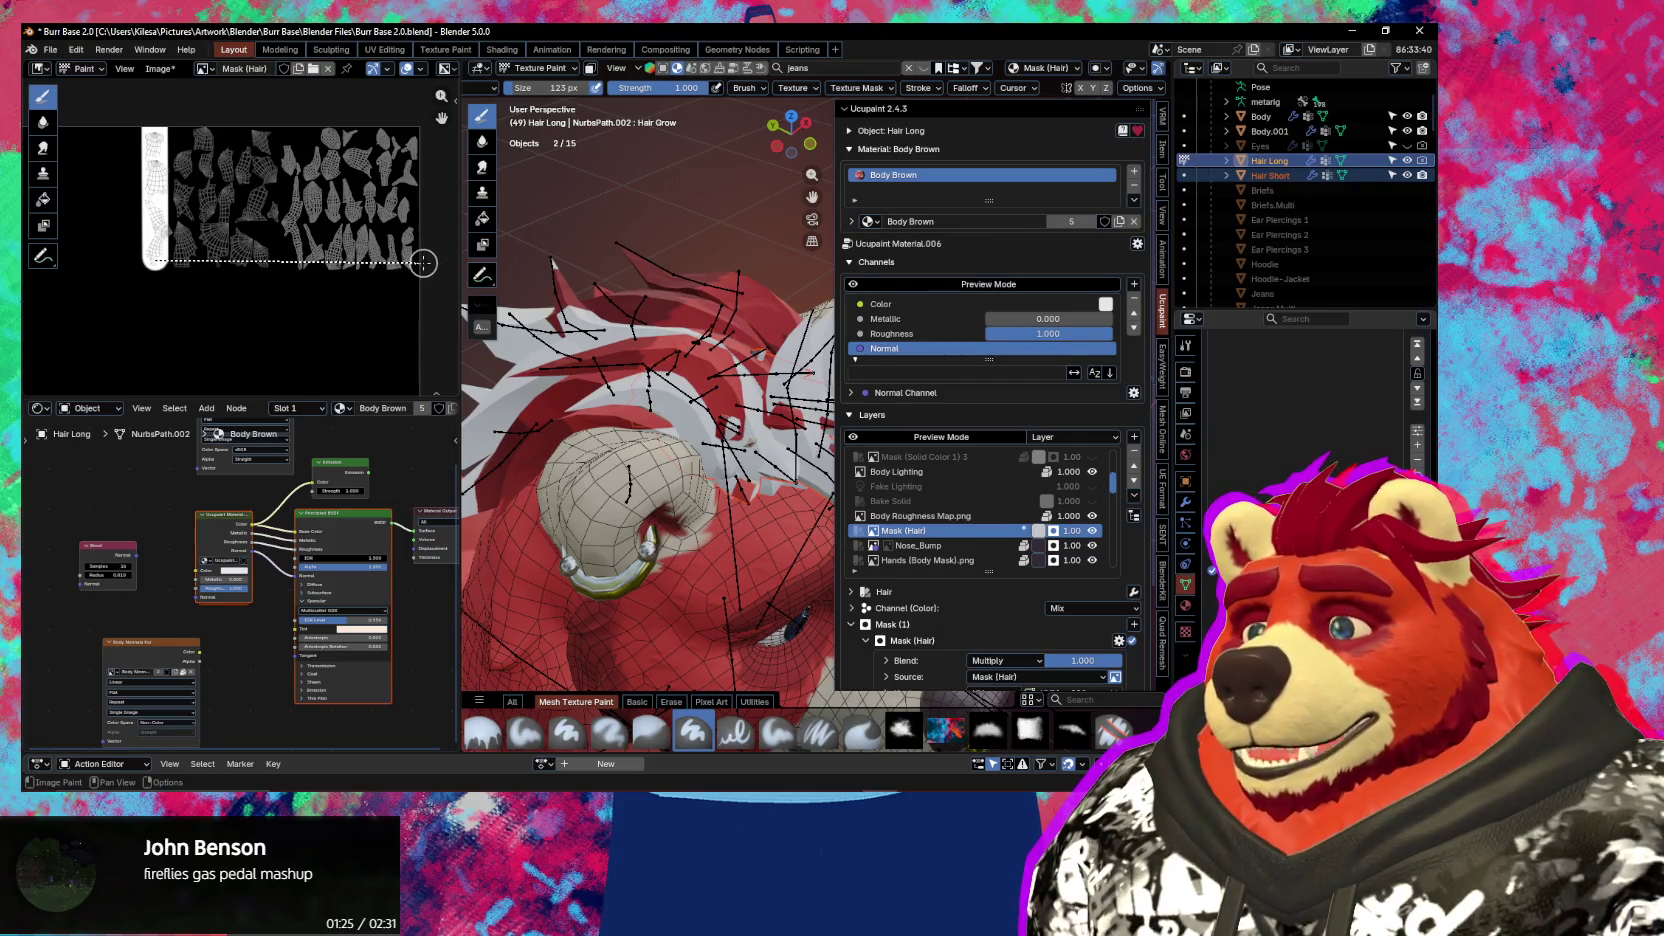
{"action": "left_click_drag", "start_coordinate": [426, 263], "coordinate": [426, 263]}
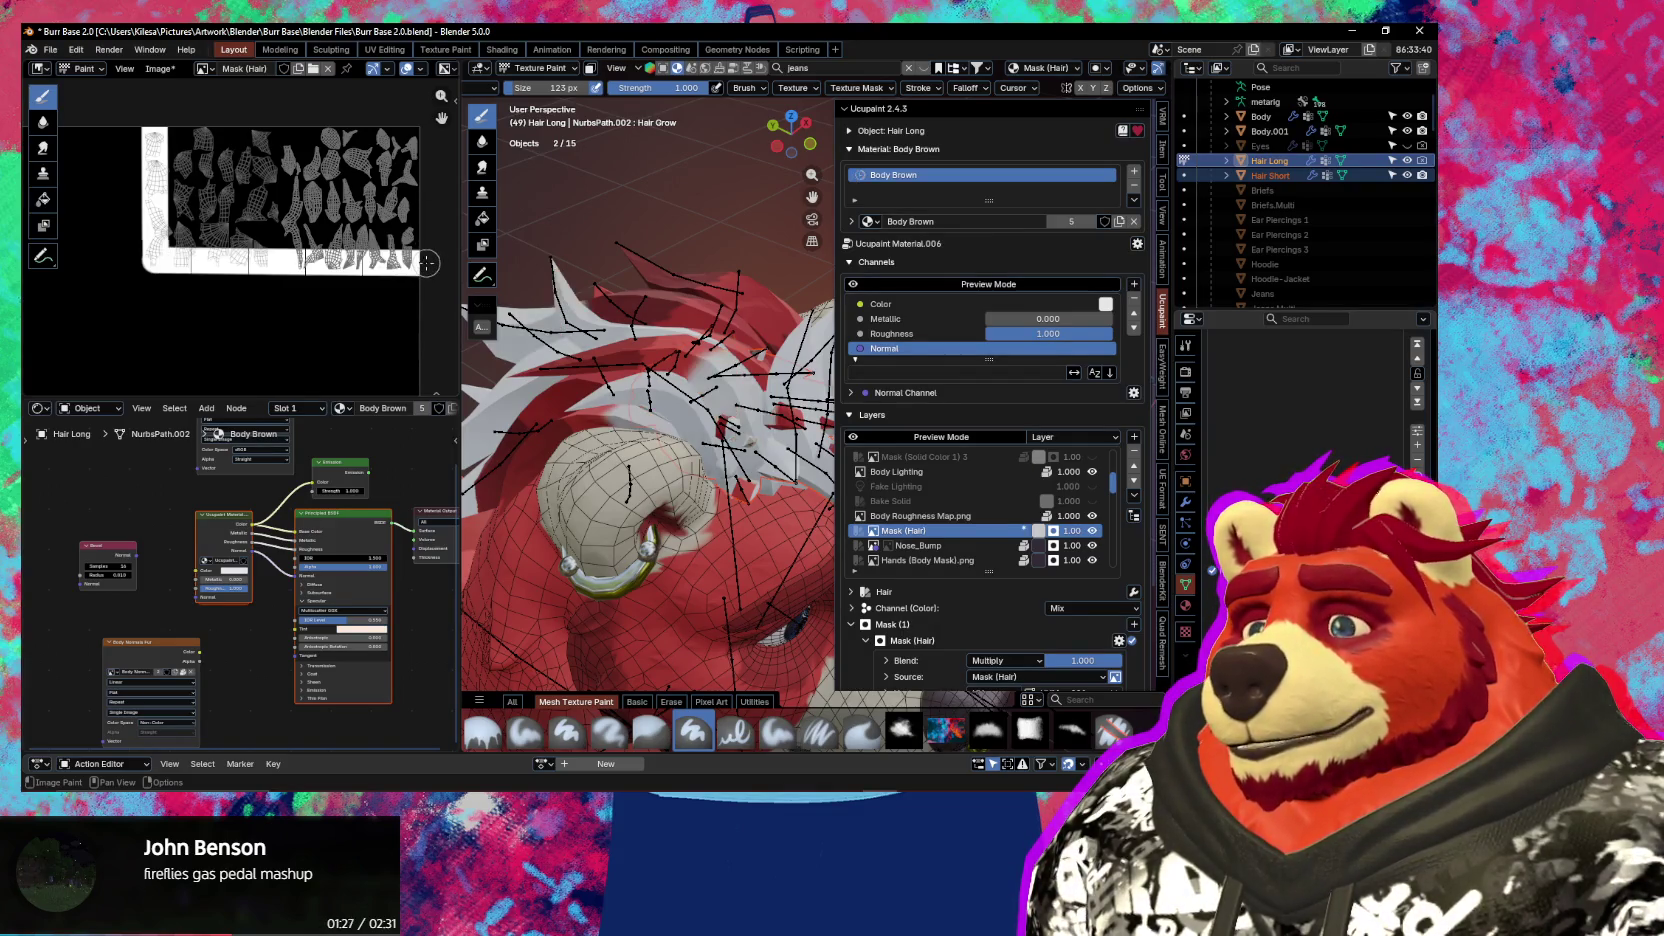
Paint white horizontal bands across the hair UV islands up to the top
{"action": "scroll", "coordinate": [338, 255], "scroll_direction": "up", "scroll_amount": 2}
{"action": "middle_click_drag", "start_coordinate": [333, 258], "coordinate": [300, 275]}
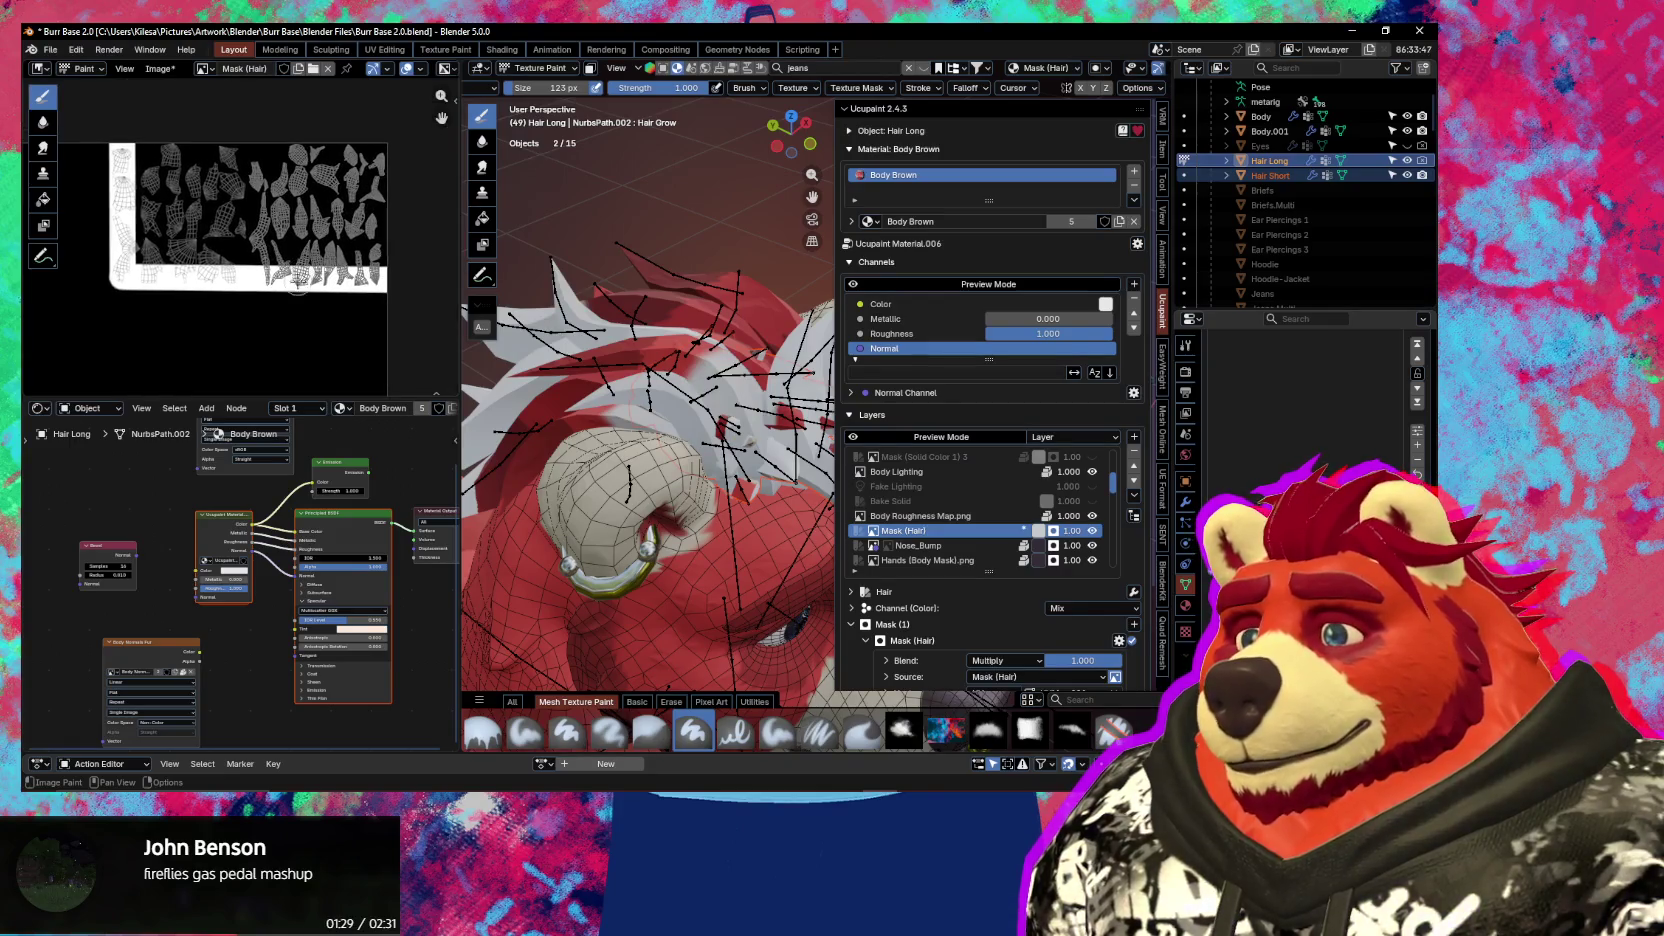
{"action": "left_click_drag", "start_coordinate": [137, 257], "coordinate": [405, 258]}
{"action": "left_click_drag", "start_coordinate": [398, 236], "coordinate": [122, 233]}
{"action": "left_click_drag", "start_coordinate": [373, 216], "coordinate": [123, 180]}
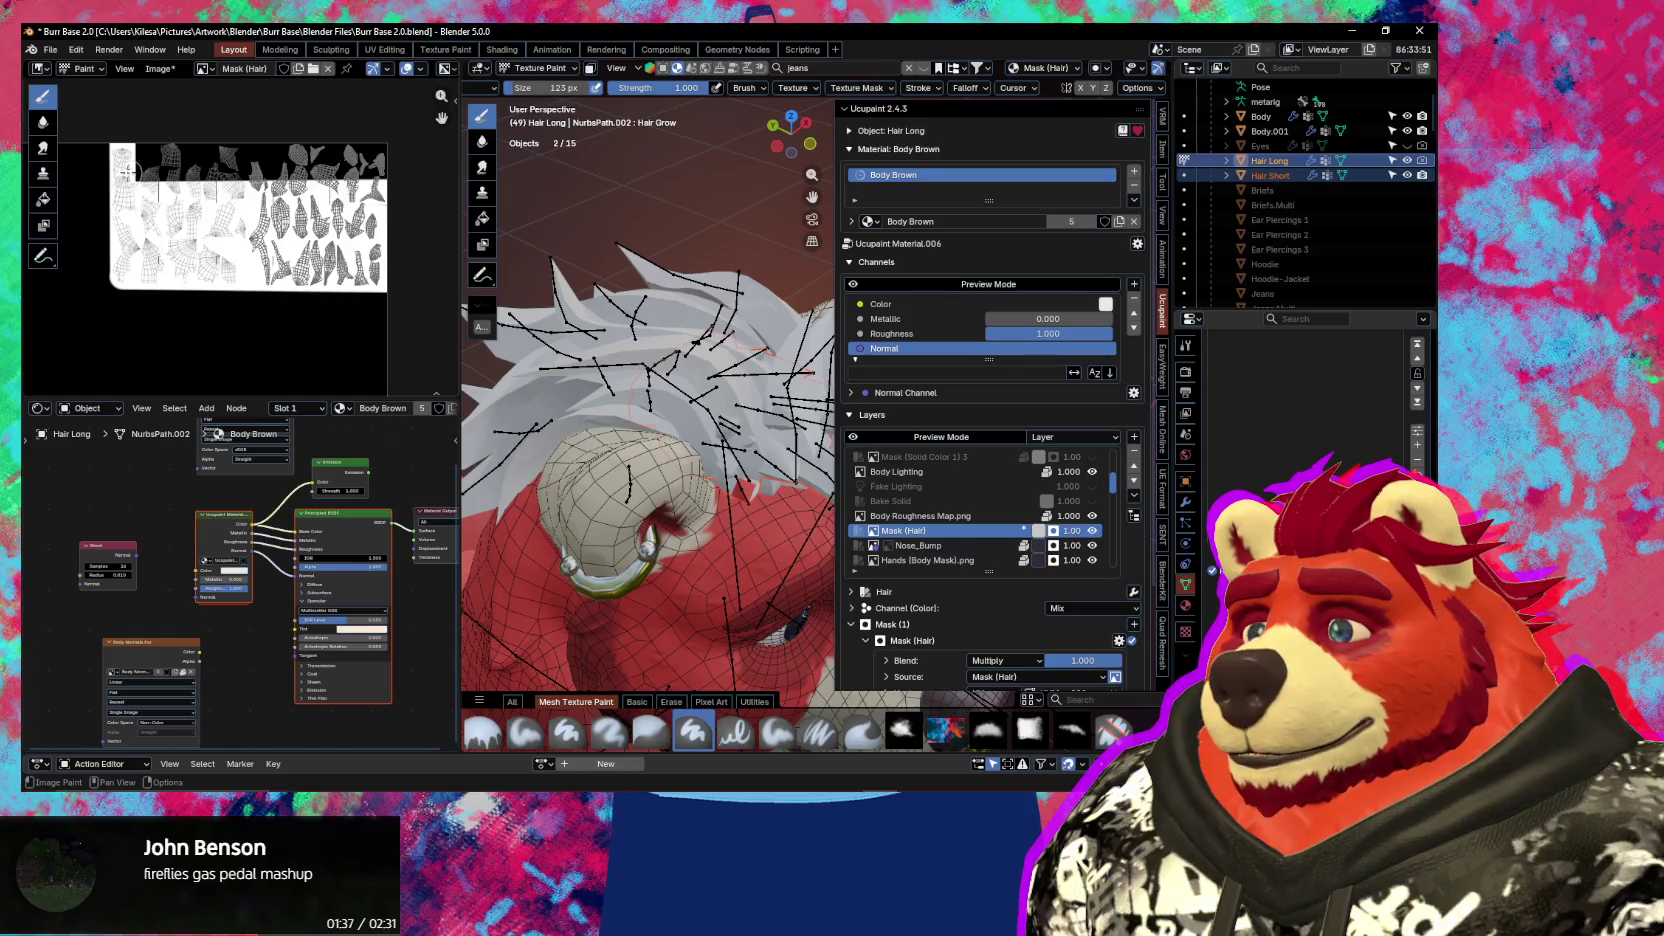
{"action": "mouse_move", "coordinate": [328, 184]}
{"action": "left_mouse_down"}
{"action": "mouse_move", "coordinate": [394, 175]}
{"action": "mouse_move", "coordinate": [372, 158]}
{"action": "mouse_move", "coordinate": [141, 147]}
{"action": "left_mouse_up"}
{"action": "scroll", "coordinate": [231, 232], "scroll_direction": "up", "scroll_amount": 1}
{"action": "scroll", "coordinate": [231, 232], "scroll_direction": "up", "scroll_amount": 1}
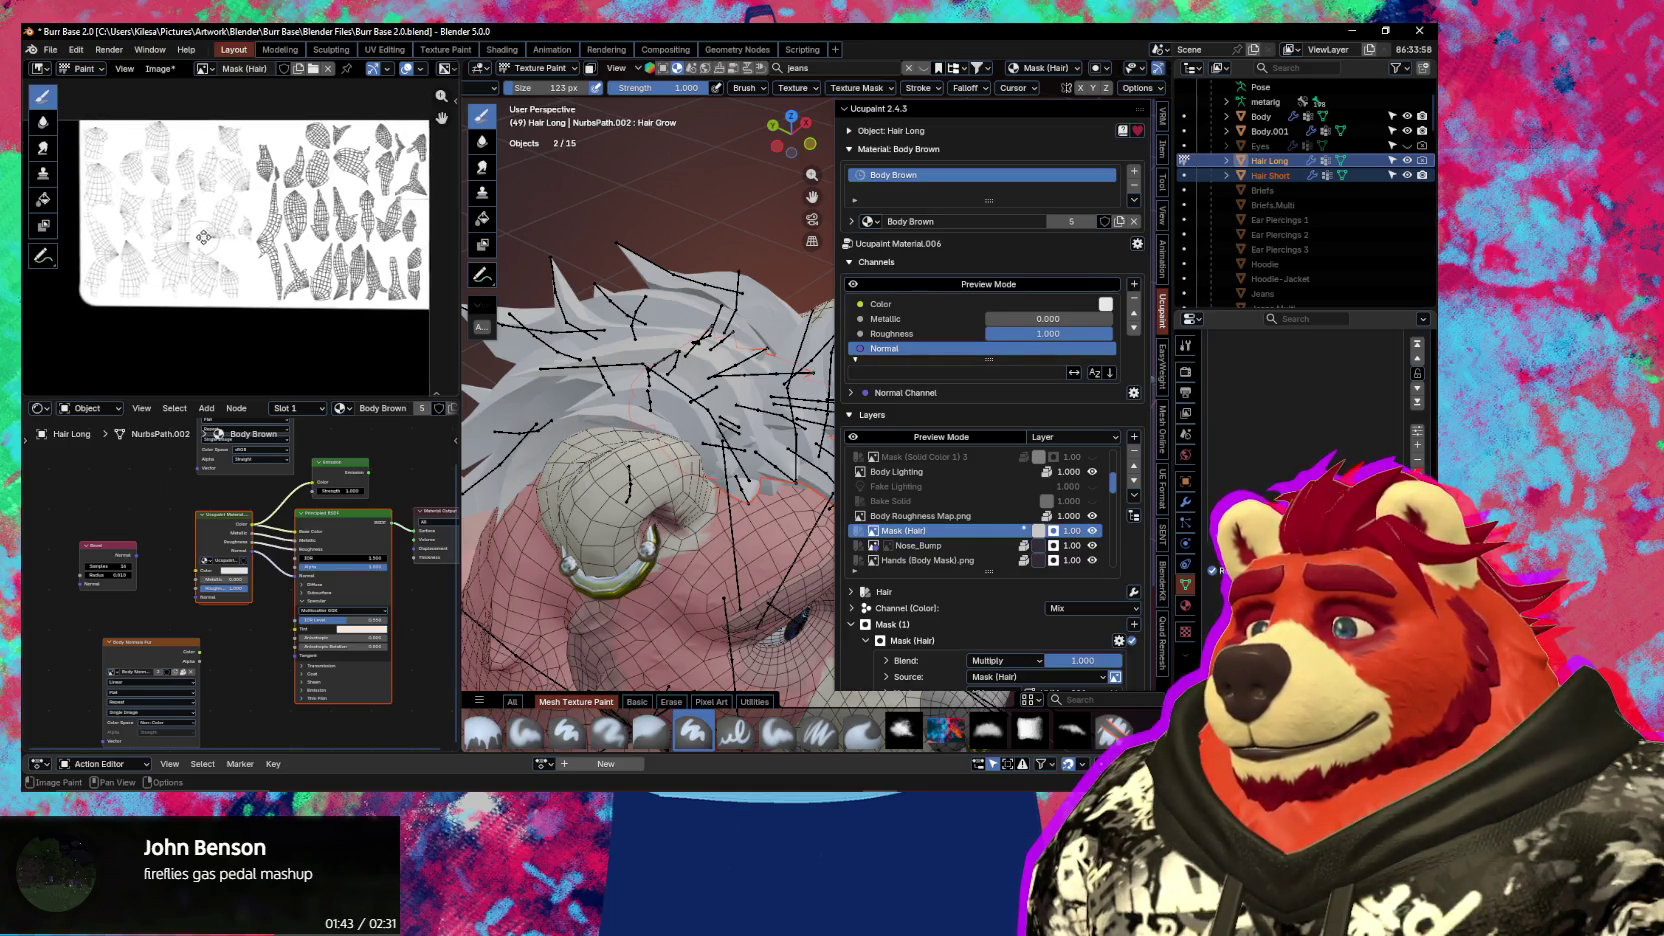
{"action": "scroll", "coordinate": [231, 232], "scroll_direction": "up", "scroll_amount": 2}
{"action": "key", "text": "n"}
{"action": "mouse_move", "coordinate": [700, 440]}
{"action": "middle_mouse_down"}
{"action": "mouse_move", "coordinate": [734, 476]}
{"action": "mouse_move", "coordinate": [598, 408]}
{"action": "mouse_move", "coordinate": [710, 462]}
{"action": "mouse_move", "coordinate": [720, 520]}
{"action": "mouse_move", "coordinate": [720, 395]}
{"action": "middle_mouse_up"}
{"action": "key", "text": "shift+alt+z"}
{"action": "key", "text": "n"}
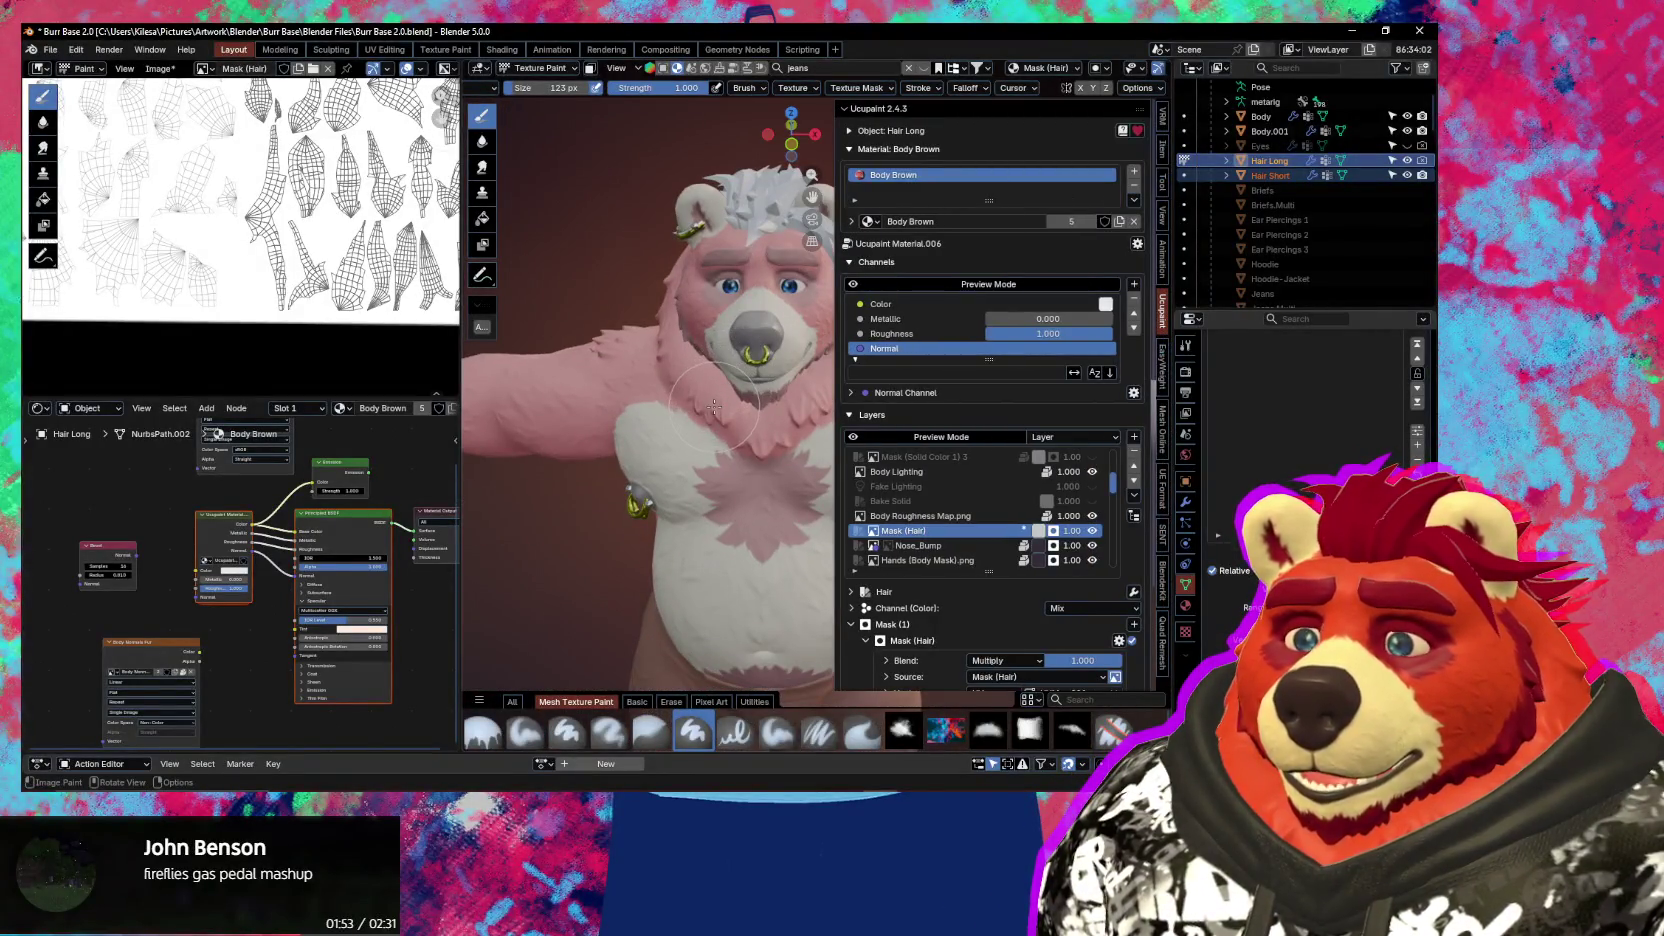
{"action": "scroll", "coordinate": [983, 519], "scroll_direction": "down", "scroll_amount": 2}
{"action": "left_click", "coordinate": [1093, 502]}
{"action": "left_click", "coordinate": [1093, 502]}
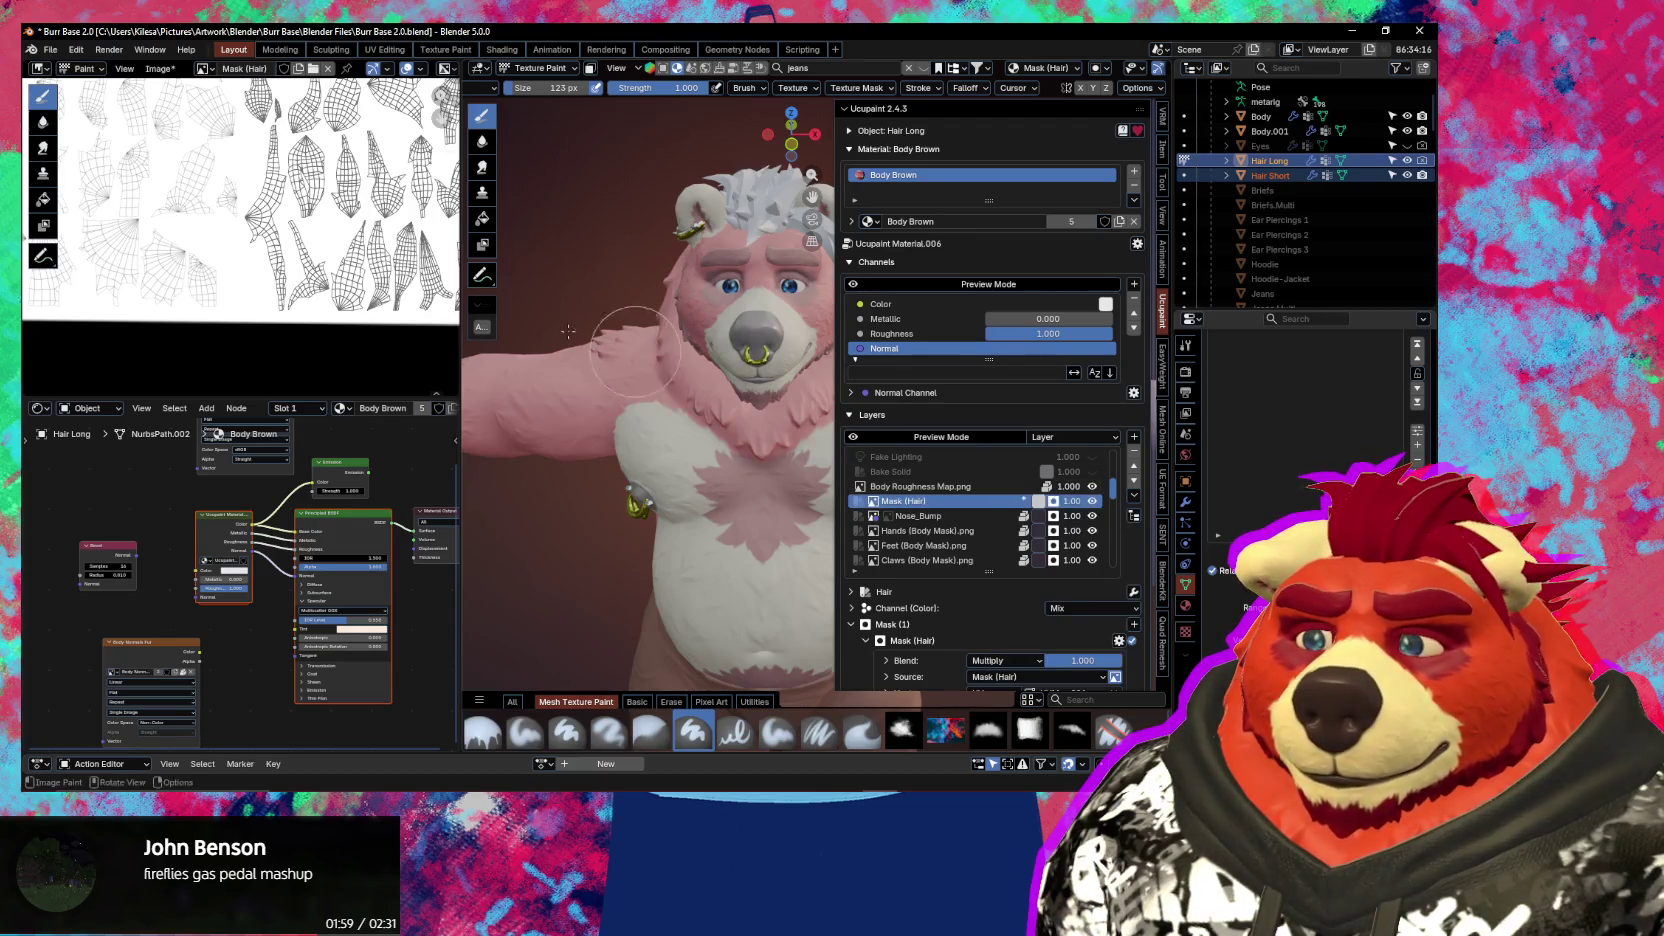
{"action": "scroll", "coordinate": [277, 271], "scroll_direction": "down", "scroll_amount": 3}
{"action": "scroll", "coordinate": [277, 271], "scroll_direction": "down", "scroll_amount": 1}
{"action": "scroll", "coordinate": [277, 271], "scroll_direction": "down", "scroll_amount": 1}
{"action": "middle_click_drag", "start_coordinate": [277, 271], "coordinate": [292, 235]}
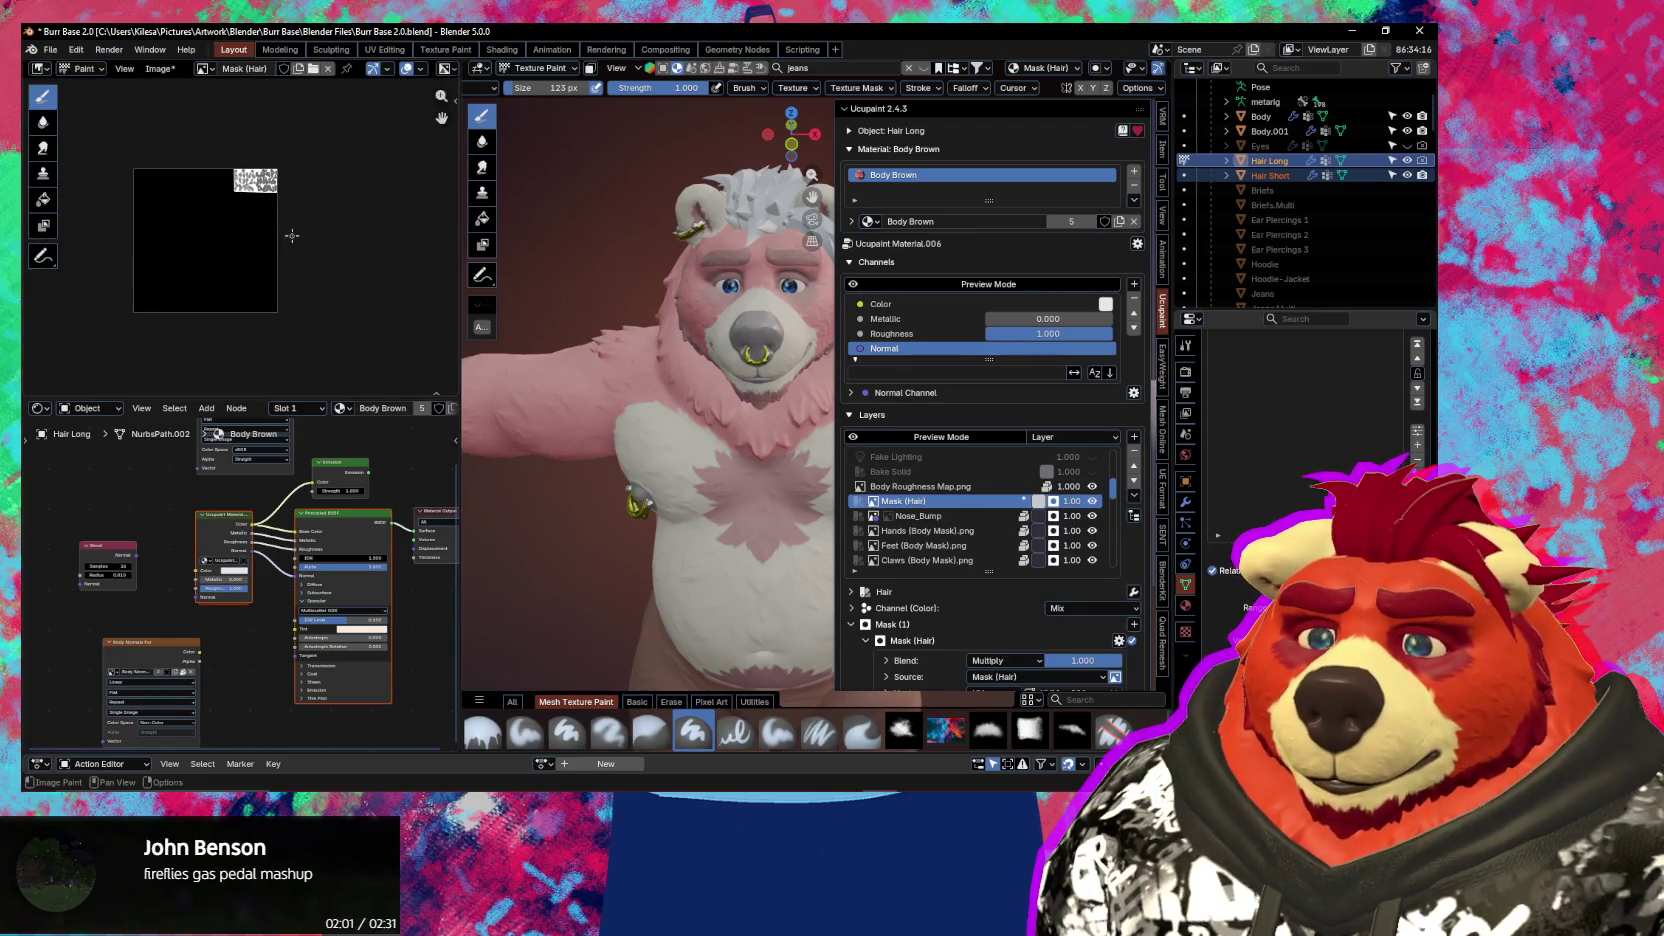
{"action": "scroll", "coordinate": [897, 588], "scroll_direction": "down", "scroll_amount": 3}
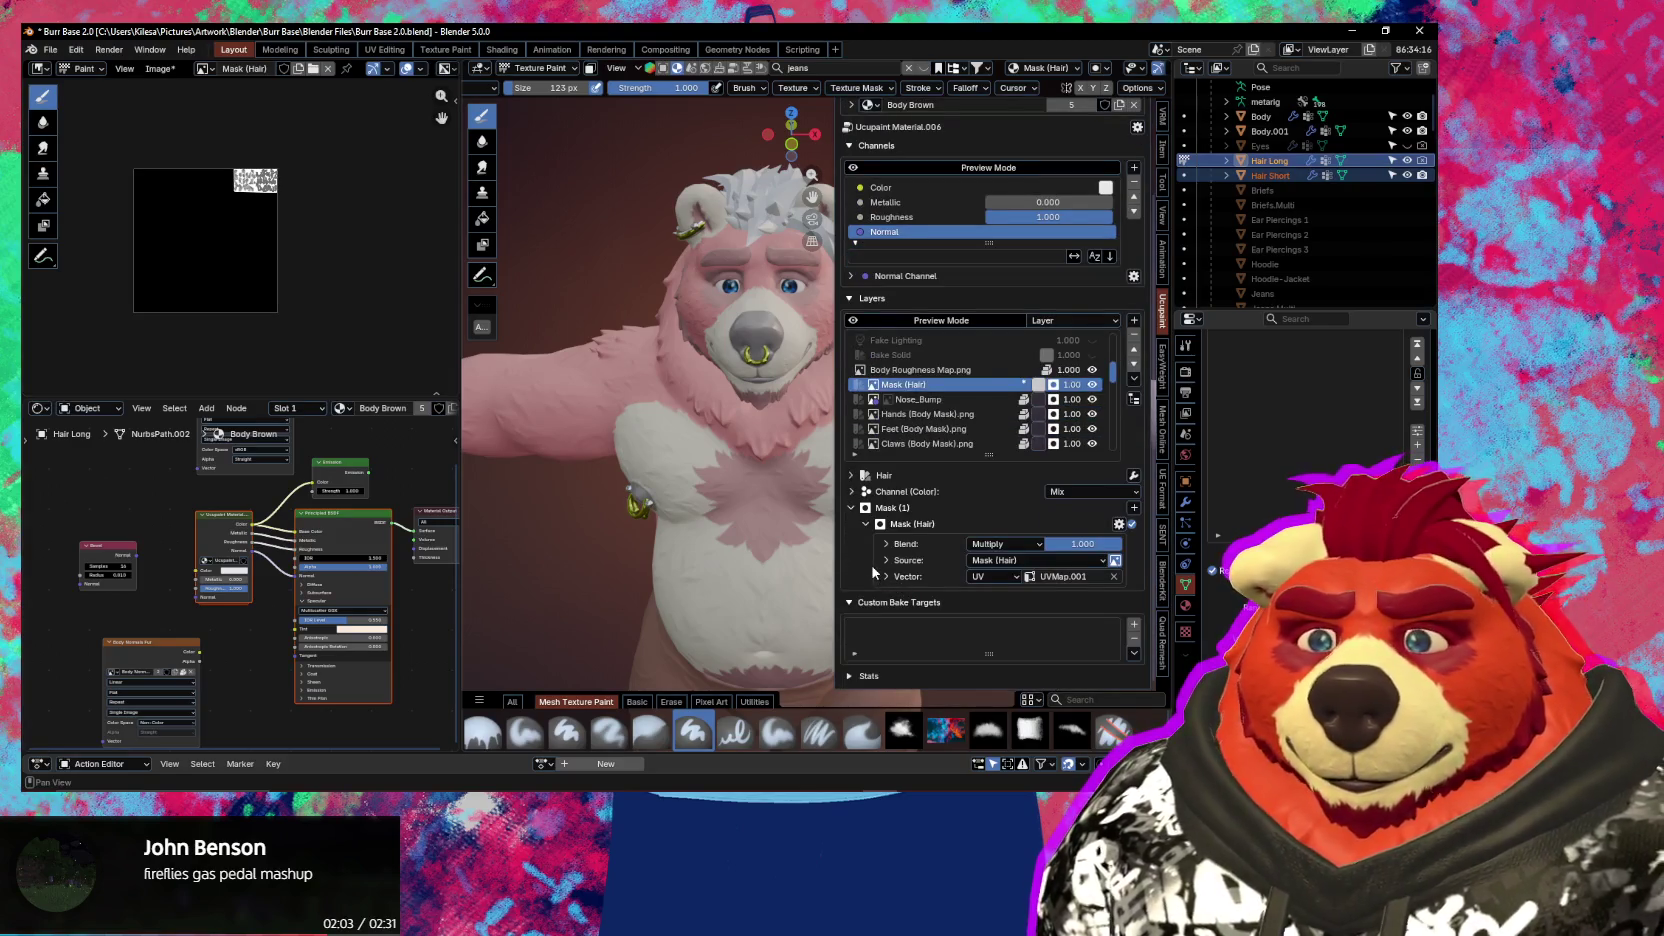
{"action": "middle_click_drag", "start_coordinate": [720, 450], "coordinate": [747, 445]}
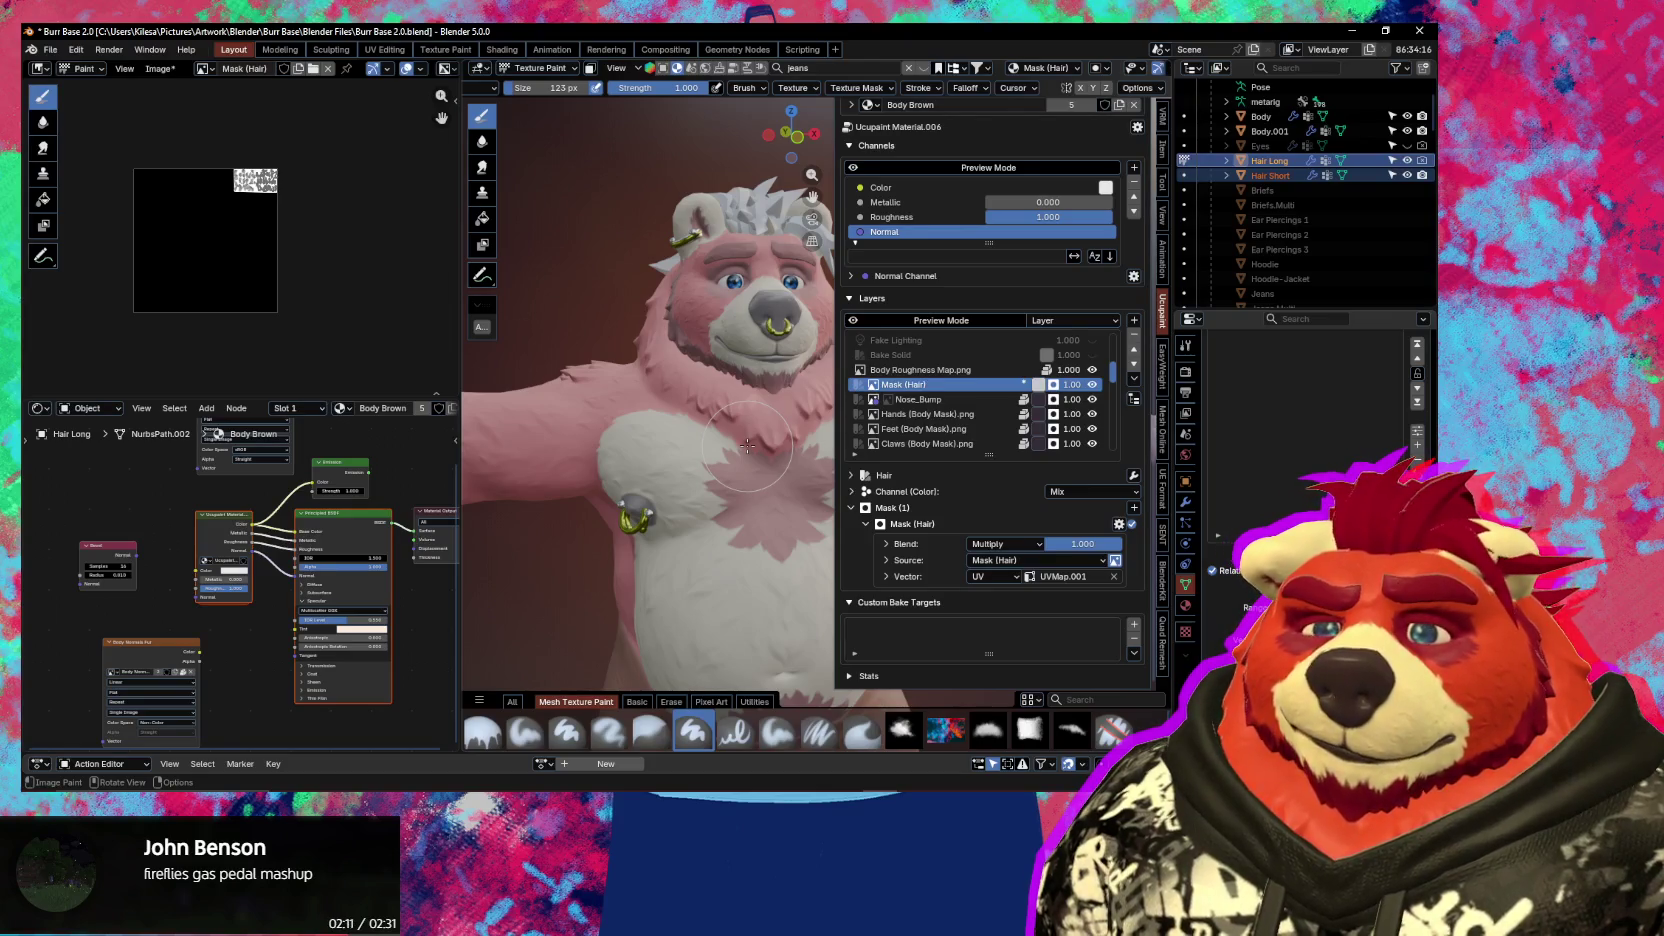
{"action": "middle_click_drag", "start_coordinate": [749, 446], "coordinate": [777, 477]}
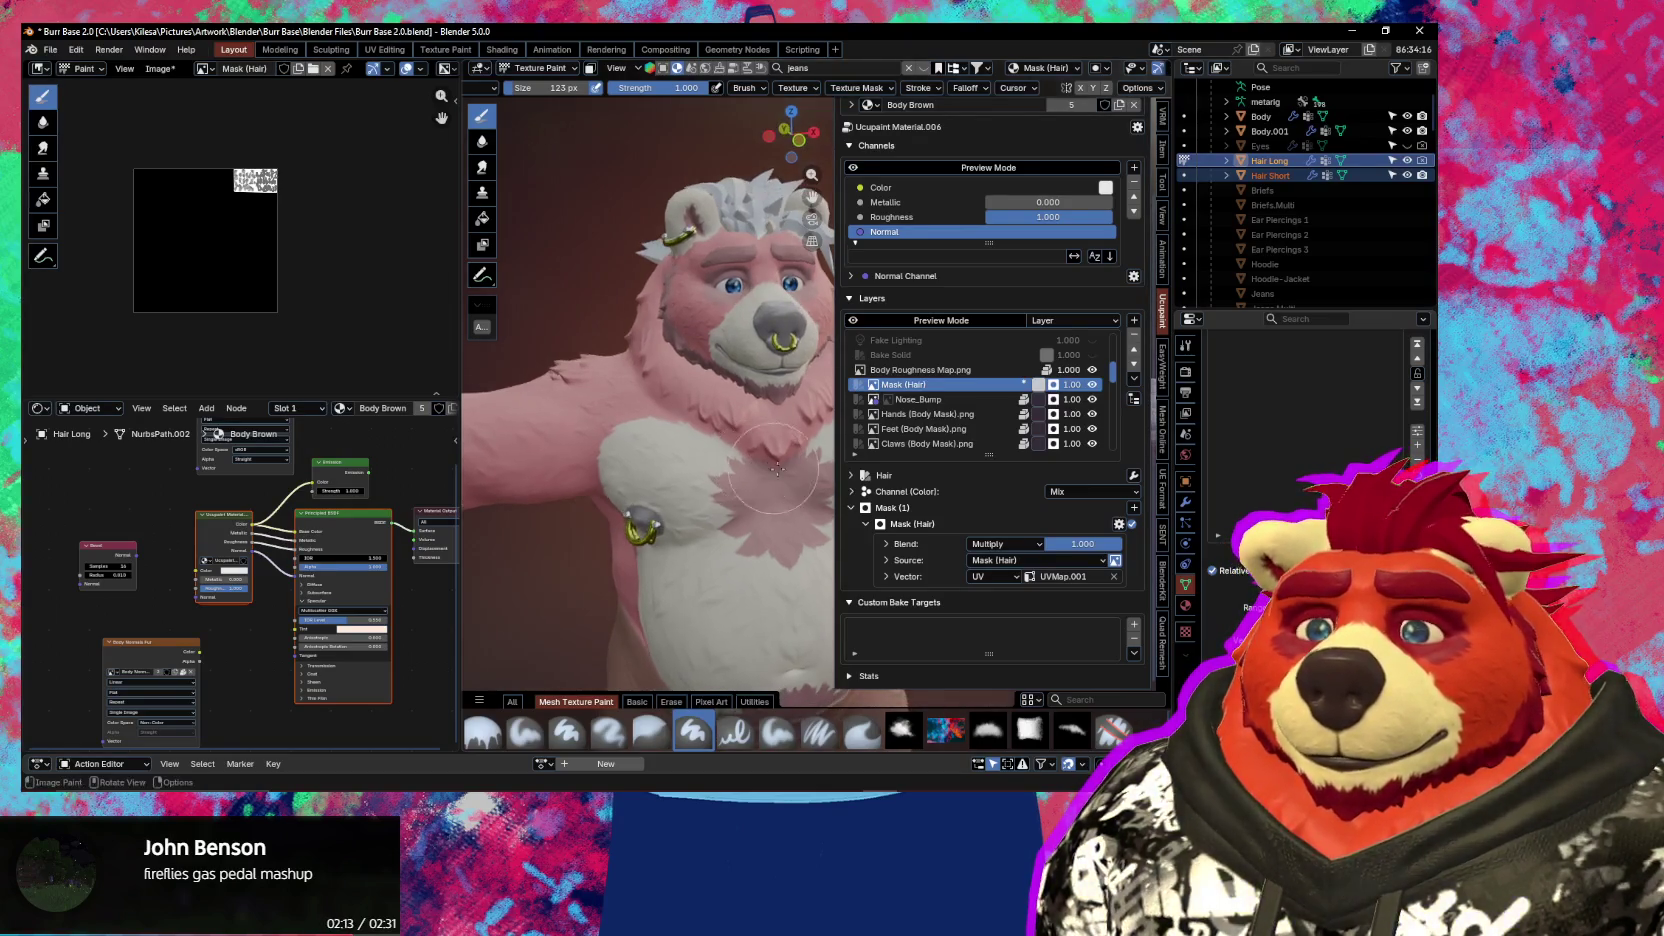
{"action": "key", "text": "ctrl+Tab"}
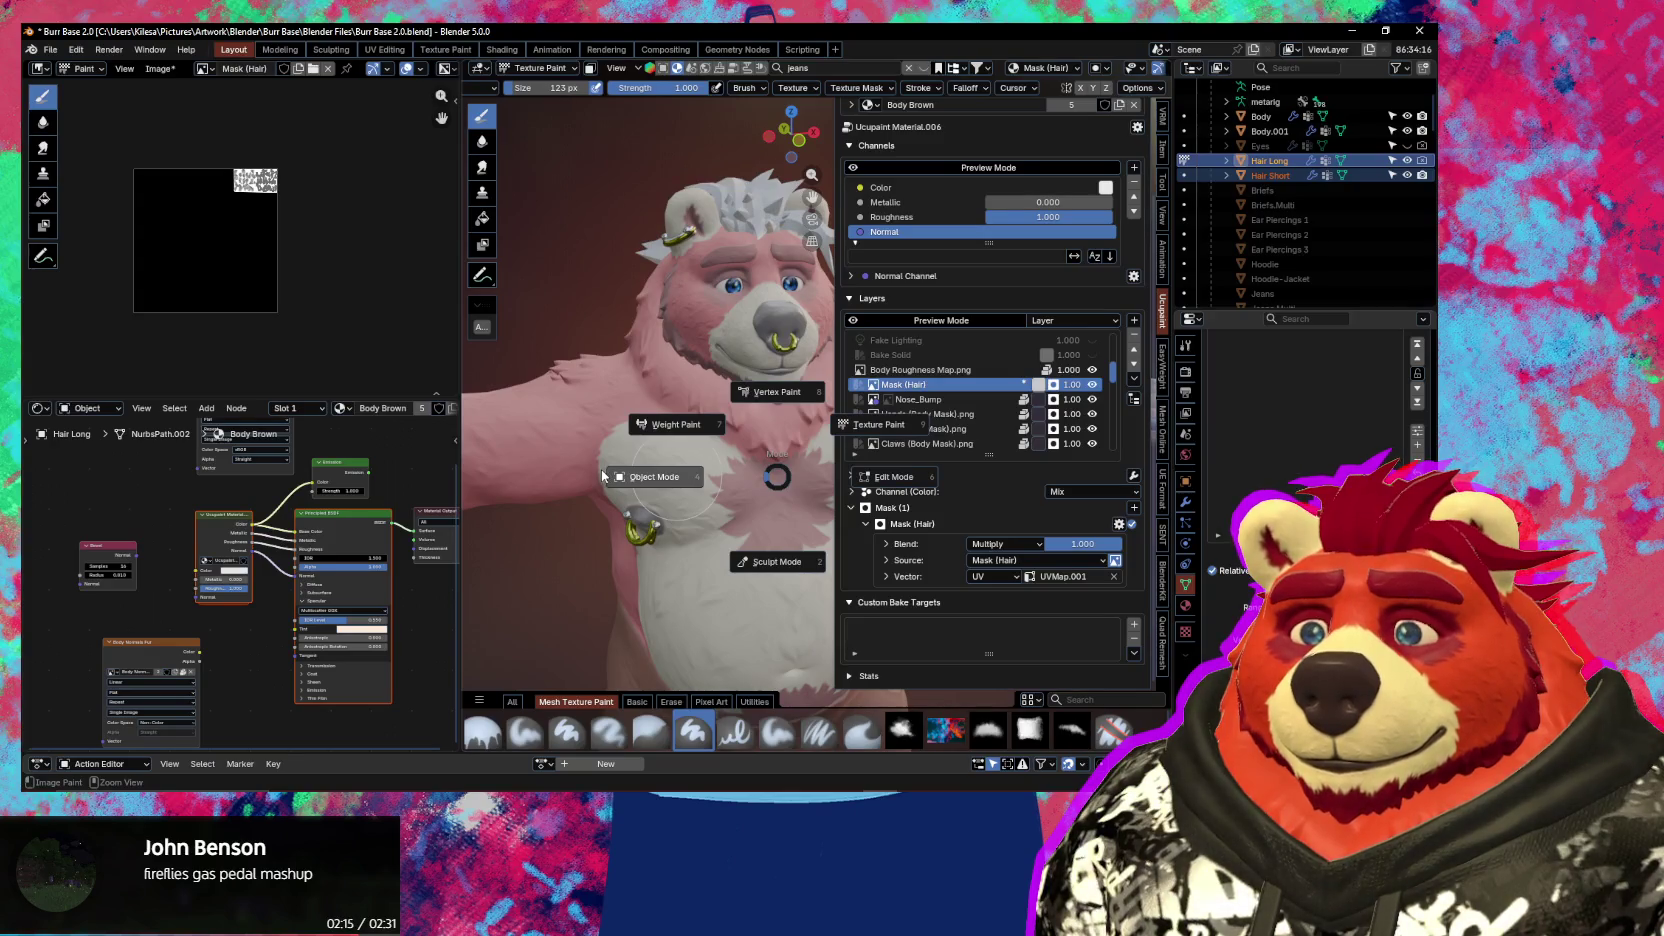
Return to Object mode, select Body and switch it to its other UV map
{"action": "left_click", "coordinate": [603, 476]}
{"action": "left_click", "coordinate": [664, 441]}
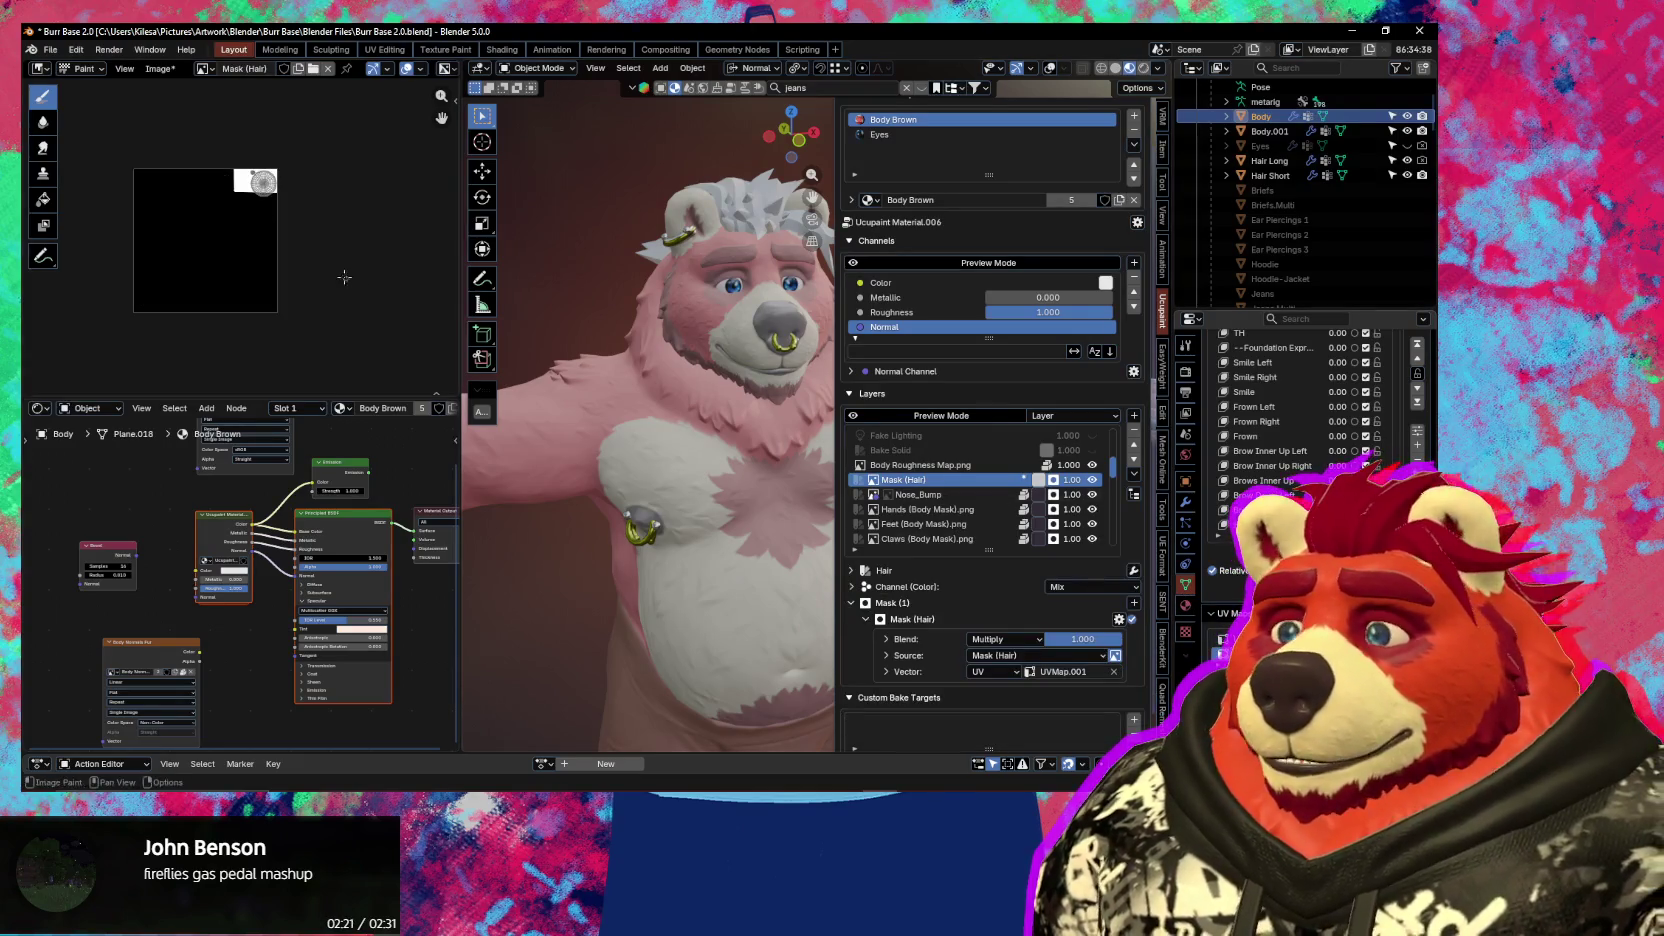
{"action": "scroll", "coordinate": [289, 291], "scroll_direction": "up", "scroll_amount": 2}
{"action": "scroll", "coordinate": [289, 291], "scroll_direction": "up", "scroll_amount": 2}
{"action": "scroll", "coordinate": [289, 291], "scroll_direction": "up", "scroll_amount": 5}
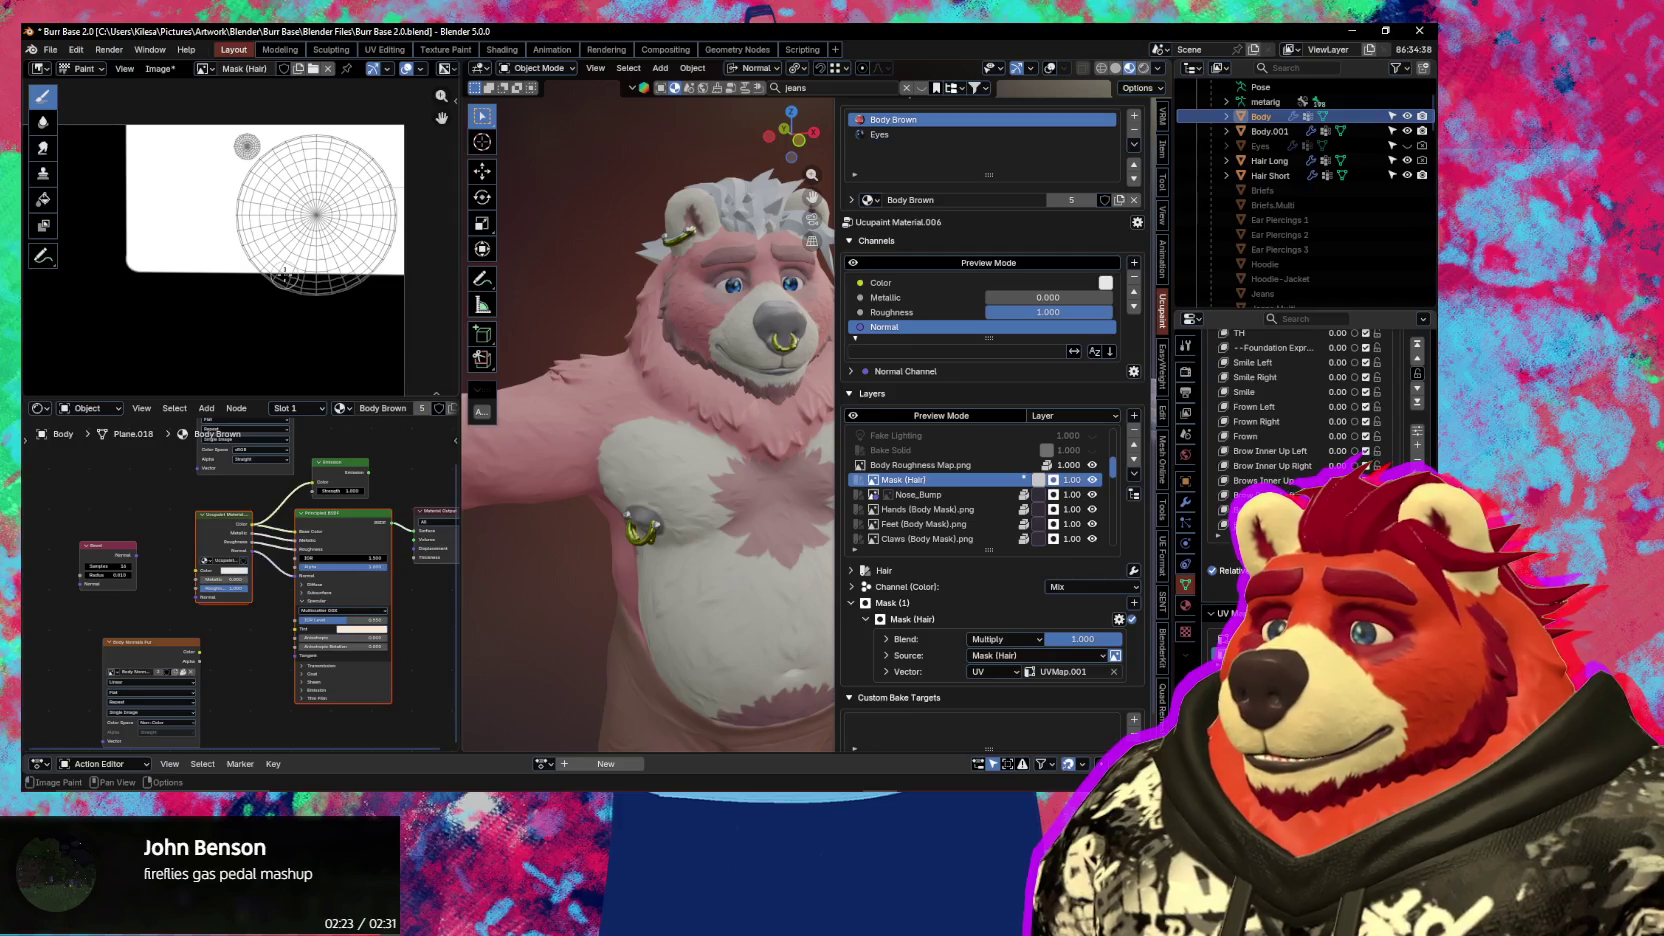
{"action": "scroll", "coordinate": [284, 275], "scroll_direction": "down", "scroll_amount": 2}
{"action": "scroll", "coordinate": [284, 275], "scroll_direction": "down", "scroll_amount": 6}
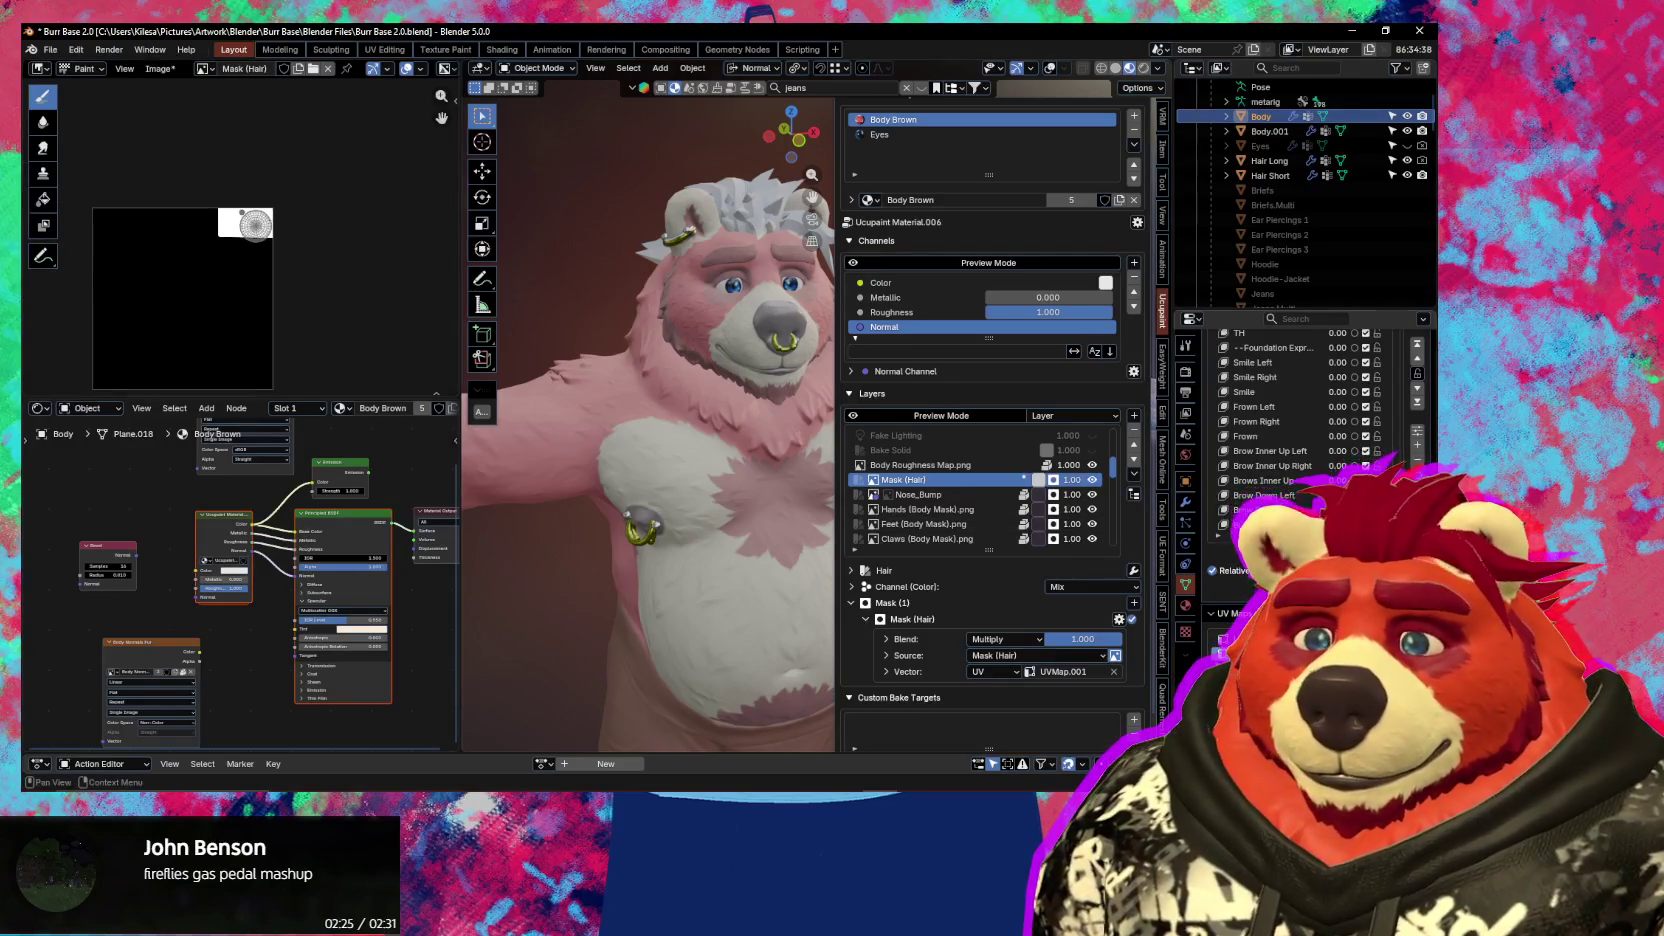
{"action": "left_click", "coordinate": [1222, 638]}
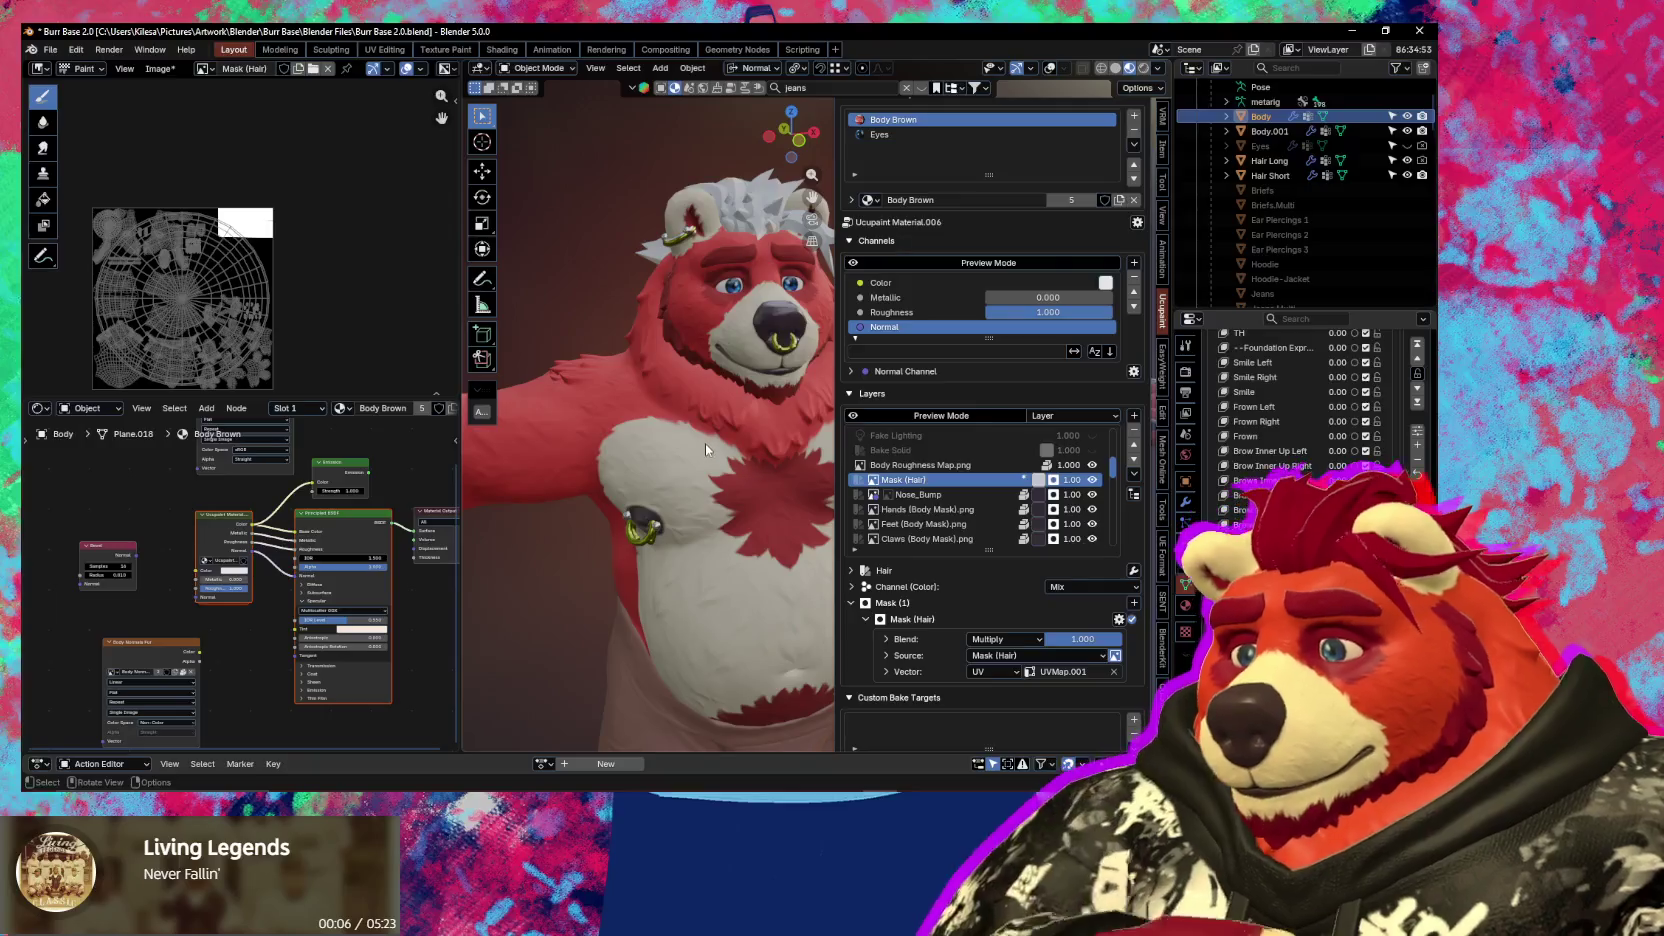
Select the Hair Short object, then bring YouTube Music forward
{"action": "left_click", "coordinate": [750, 196]}
{"action": "scroll", "coordinate": [700, 300], "scroll_direction": "up", "scroll_amount": 3}
{"action": "scroll", "coordinate": [660, 380], "scroll_direction": "up", "scroll_amount": 2}
{"action": "scroll", "coordinate": [654, 392], "scroll_direction": "up", "scroll_amount": 2}
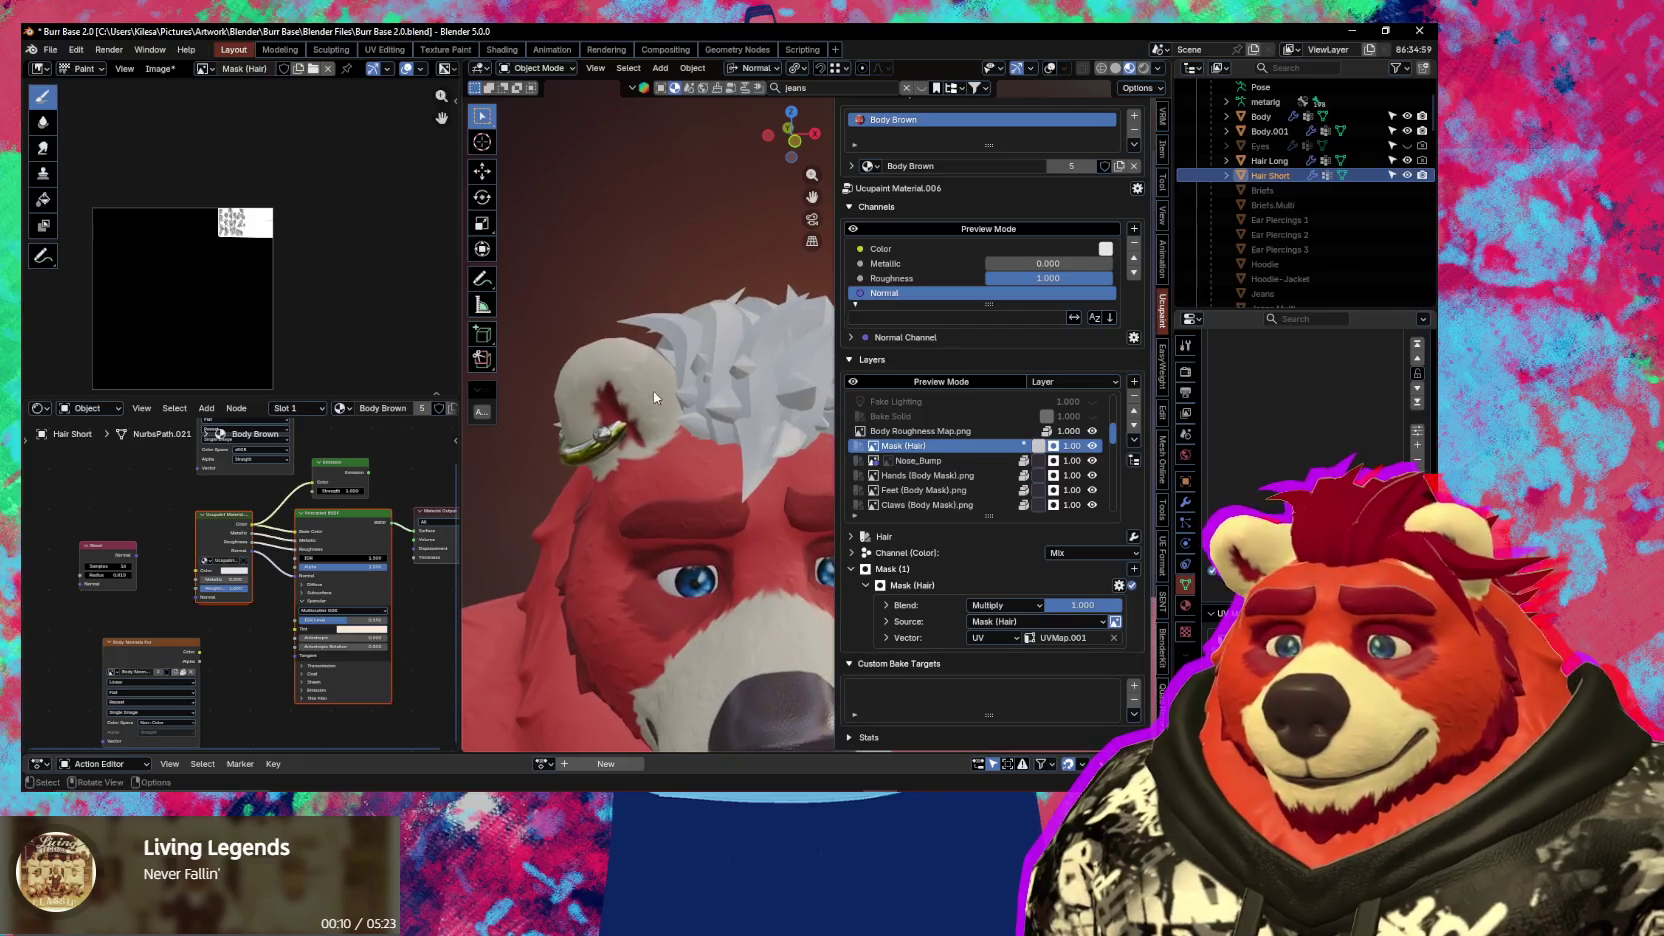
{"action": "key", "text": "alt+Tab"}
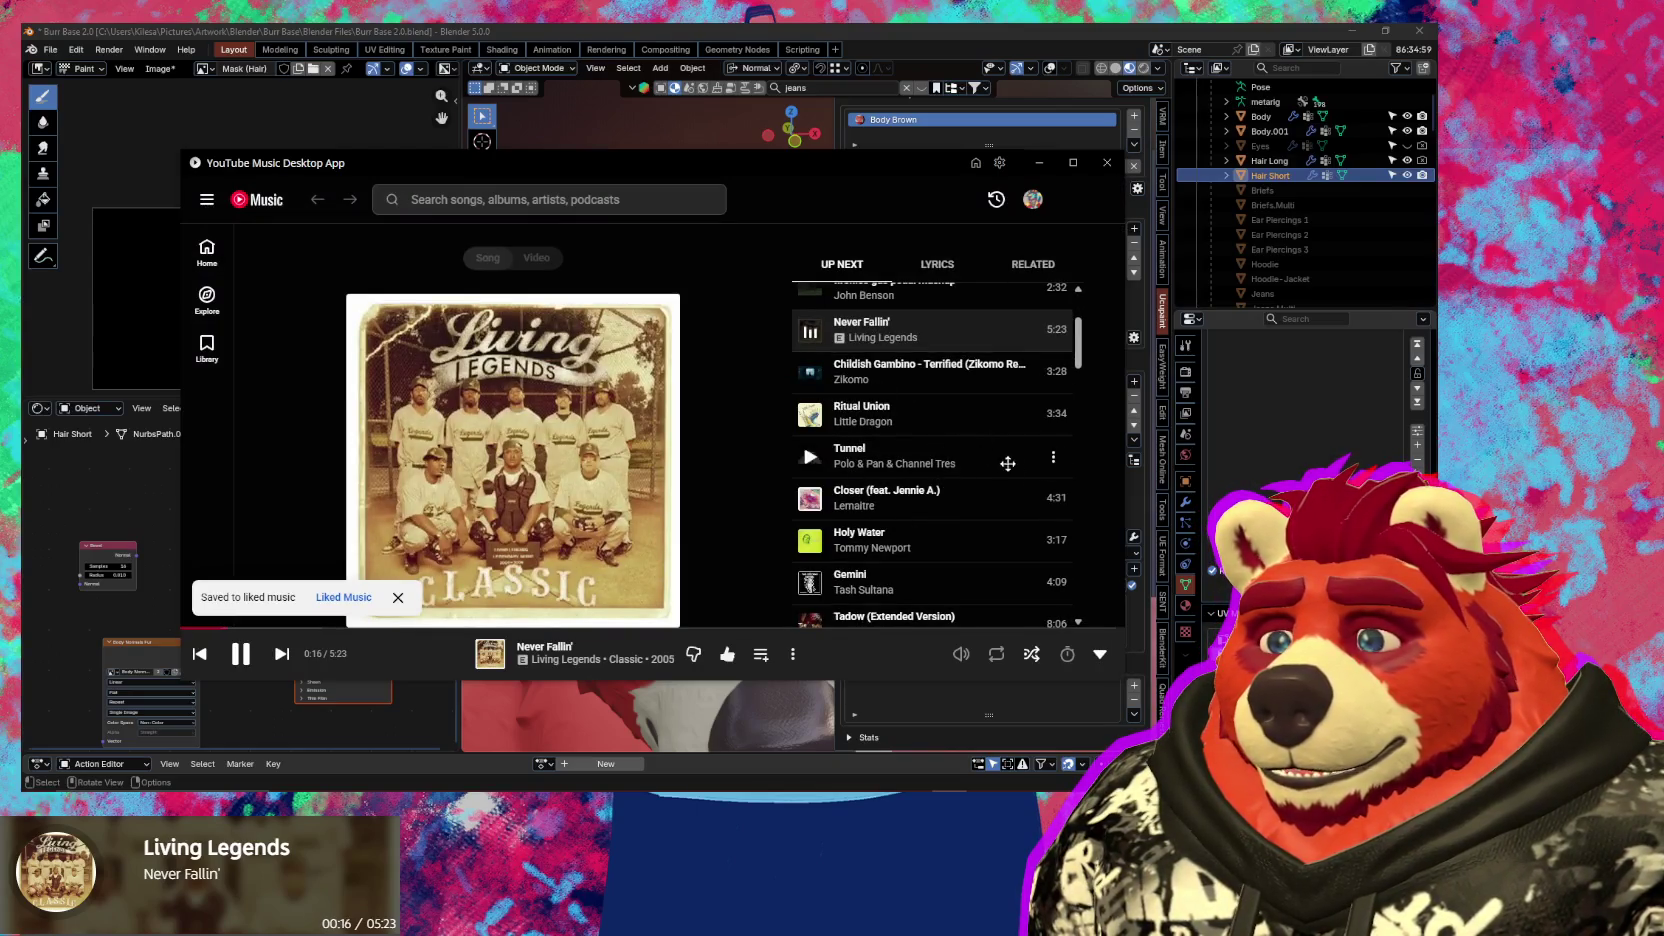
Skip to Tash Sultana's Gemini in the queue, then orbit around the bear's head
{"action": "scroll", "coordinate": [950, 530], "scroll_direction": "down", "scroll_amount": 2}
{"action": "scroll", "coordinate": [960, 550], "scroll_direction": "down", "scroll_amount": 2}
{"action": "scroll", "coordinate": [961, 557], "scroll_direction": "down", "scroll_amount": 2}
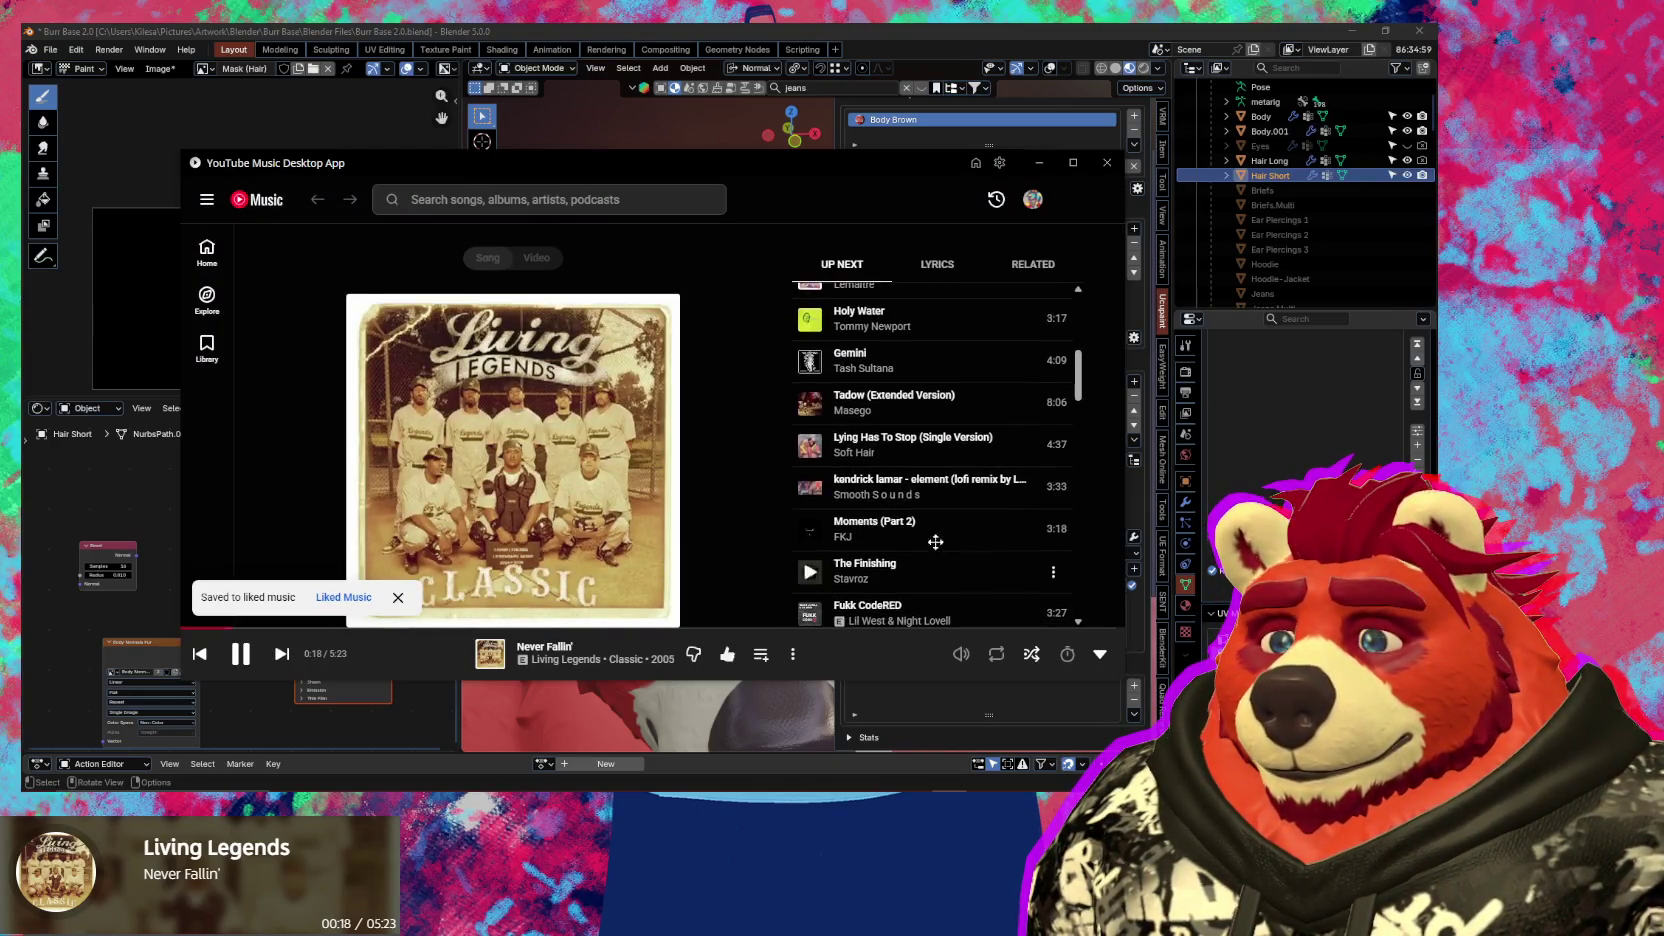
{"action": "key", "text": "XF86AudioNext"}
{"action": "middle_click_drag", "start_coordinate": [755, 692], "coordinate": [728, 473]}
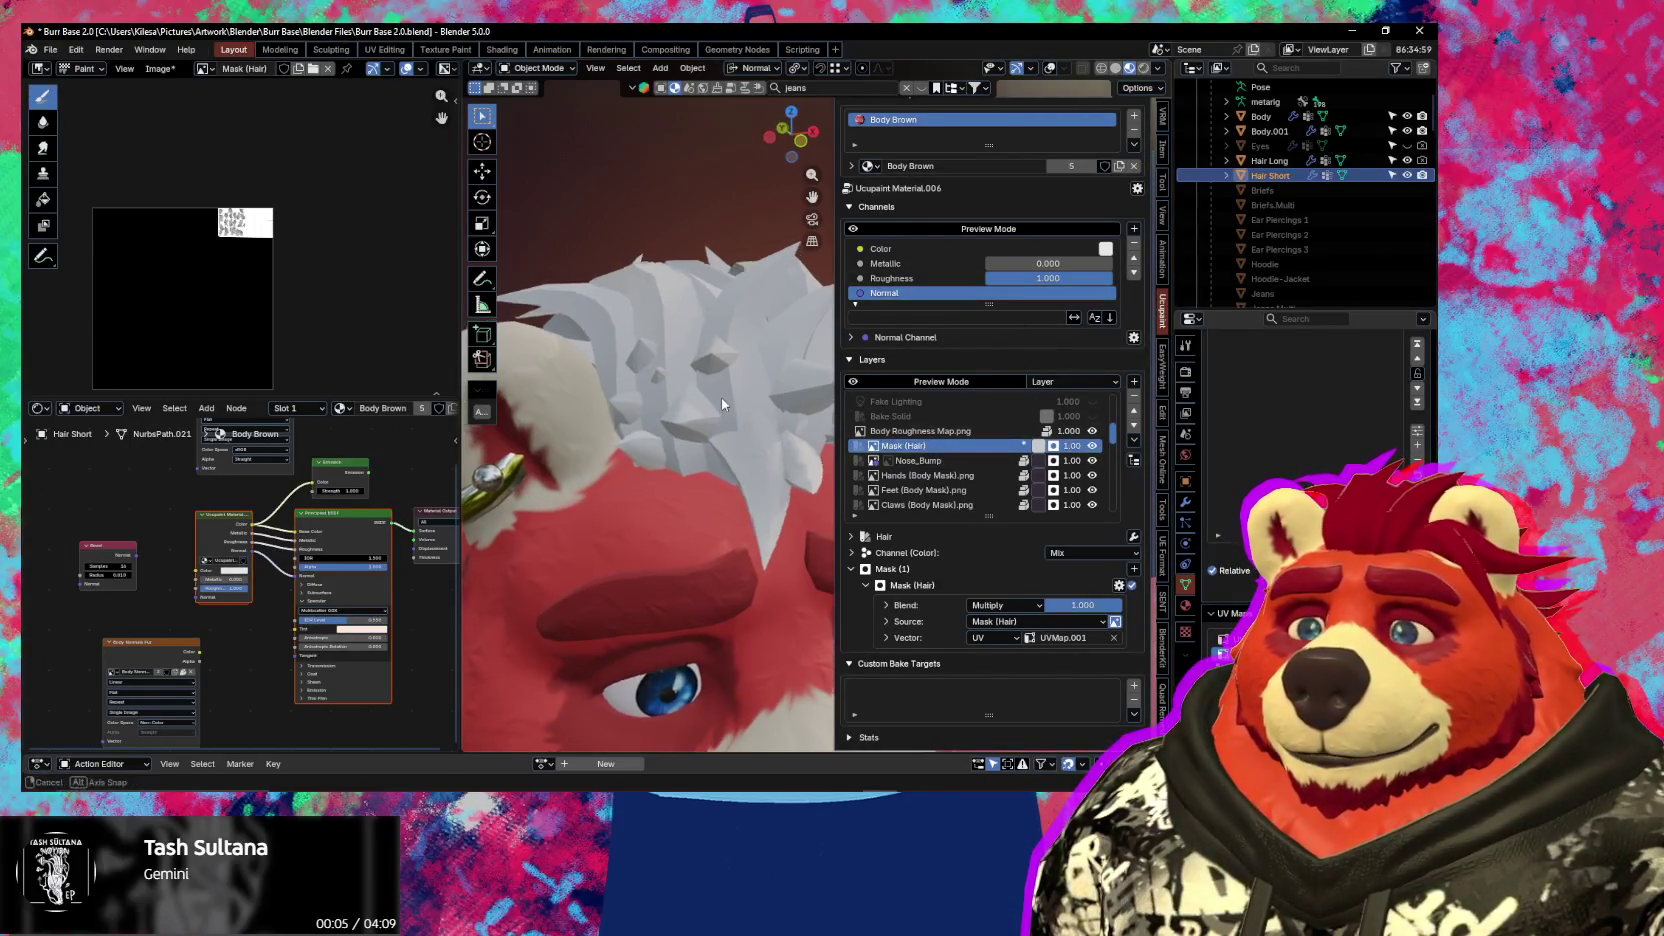
Set the Ucupaint Hair layer colour to hex #352C35, turning the spiky hair dark gray
{"action": "middle_click_drag", "start_coordinate": [720, 396], "coordinate": [755, 408]}
{"action": "left_click", "coordinate": [1040, 446]}
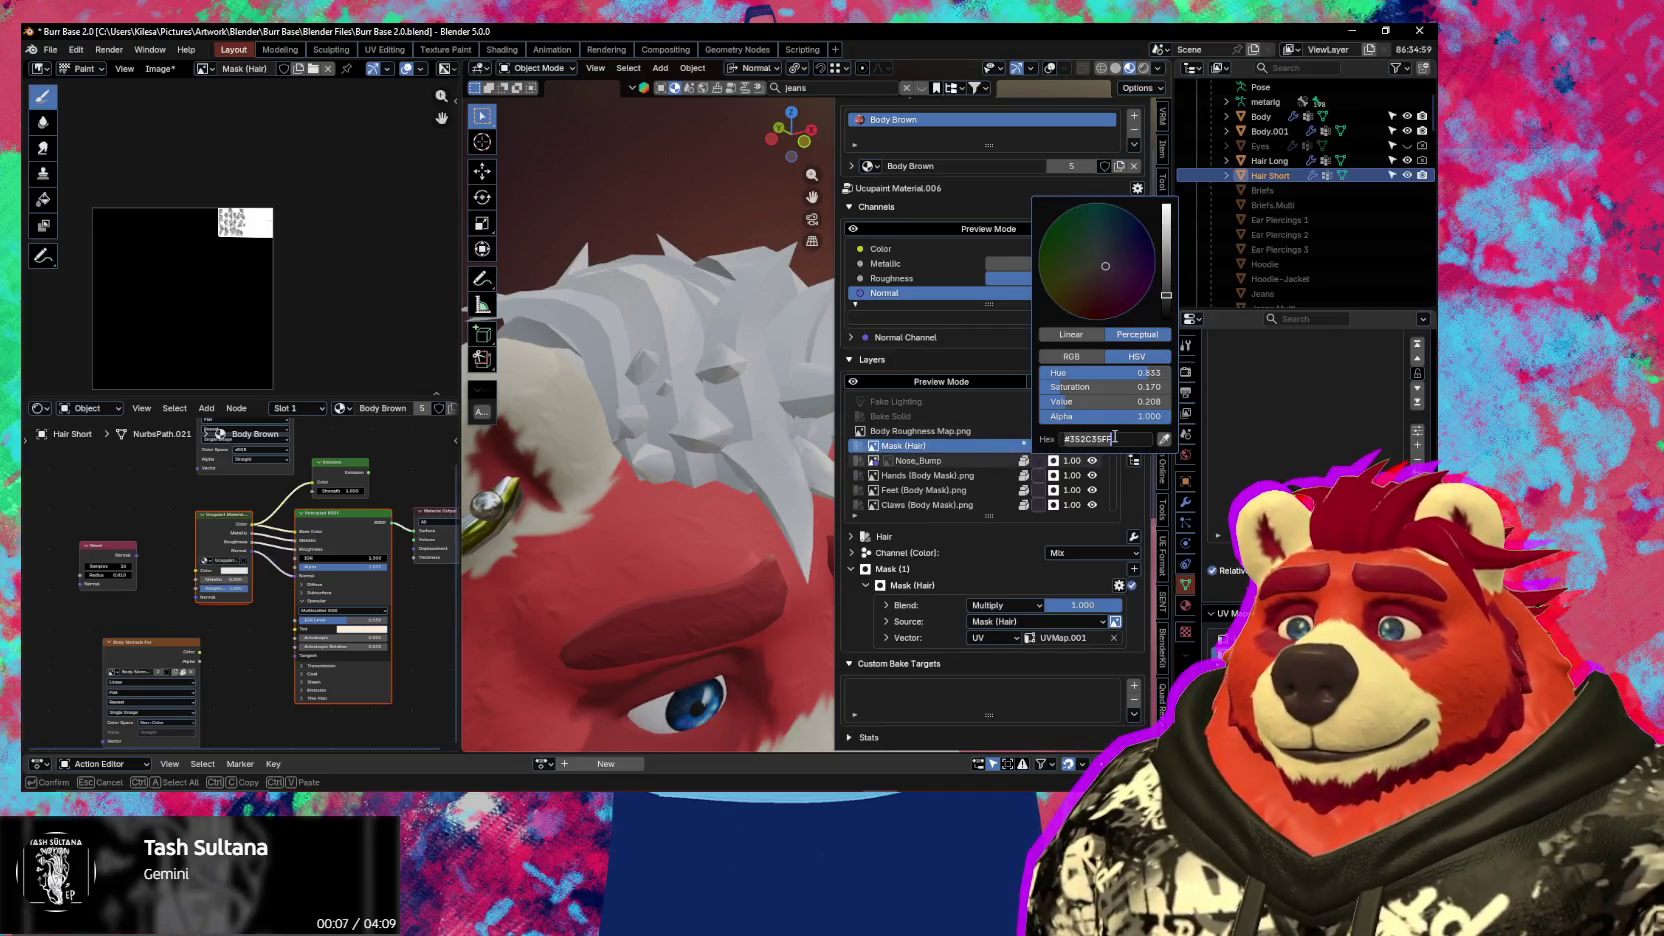
{"action": "left_click", "coordinate": [1040, 446]}
{"action": "left_click", "coordinate": [1121, 425]}
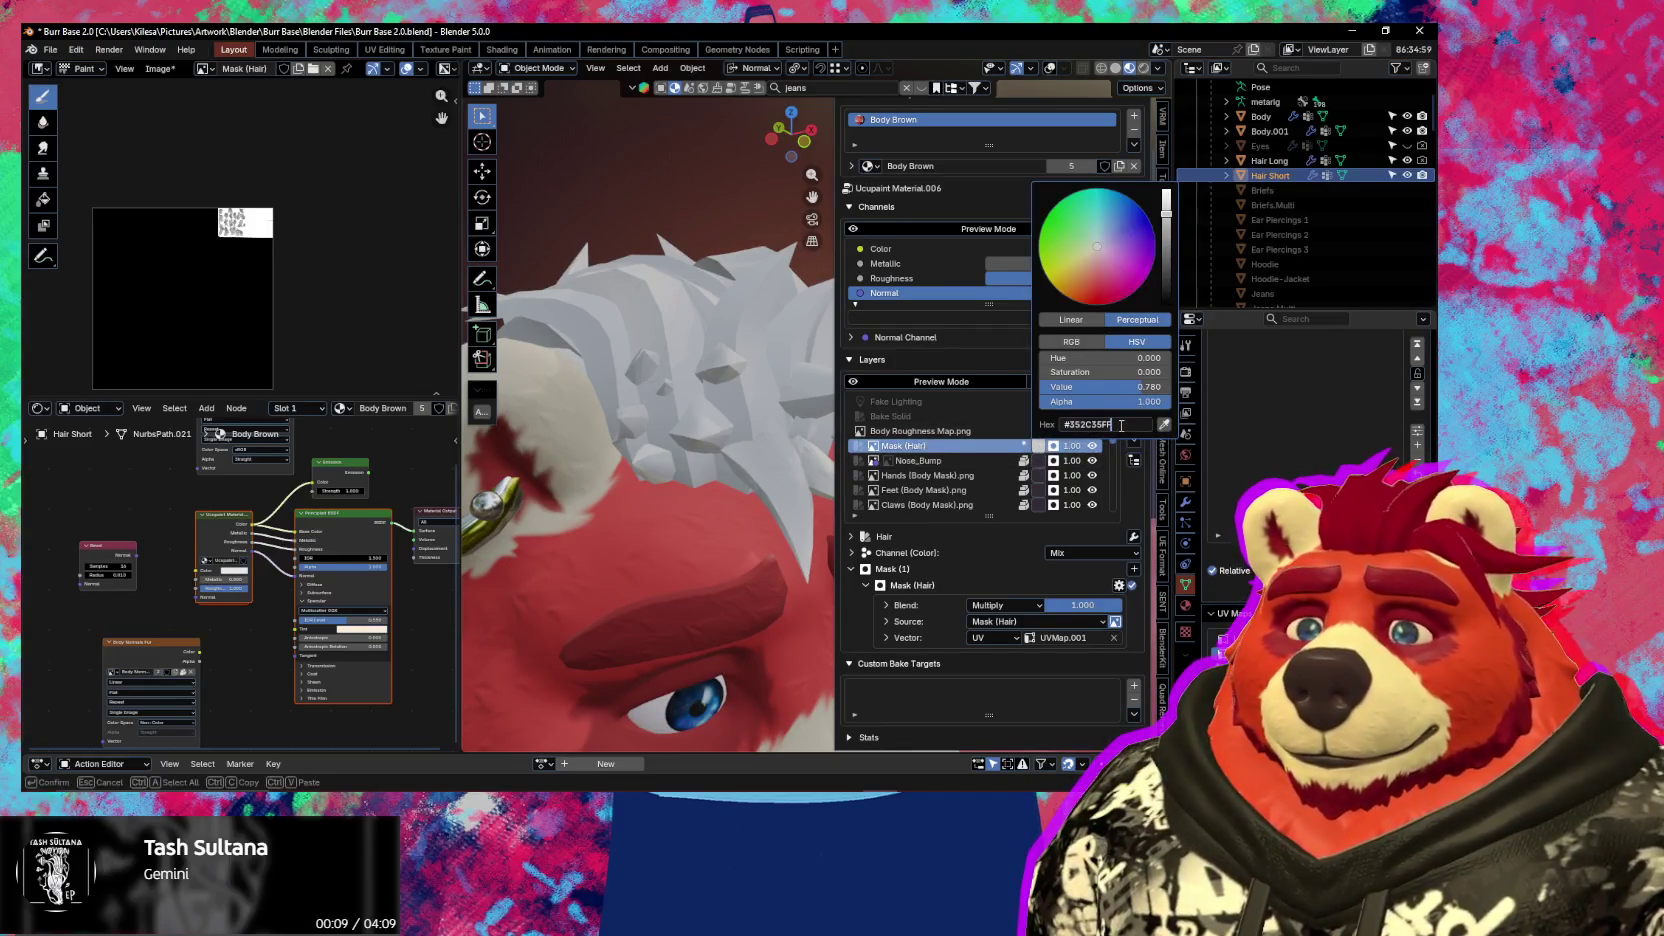
{"action": "key", "text": "Return"}
{"action": "mouse_move", "coordinate": [740, 420]}
{"action": "middle_mouse_down"}
{"action": "mouse_move", "coordinate": [772, 412]}
{"action": "mouse_move", "coordinate": [747, 407]}
{"action": "mouse_move", "coordinate": [868, 458]}
{"action": "middle_mouse_up"}
{"action": "key", "text": "n"}
Rename the Hair Short UV map to match the hair layer, then select Hair Long
{"action": "key", "text": "n"}
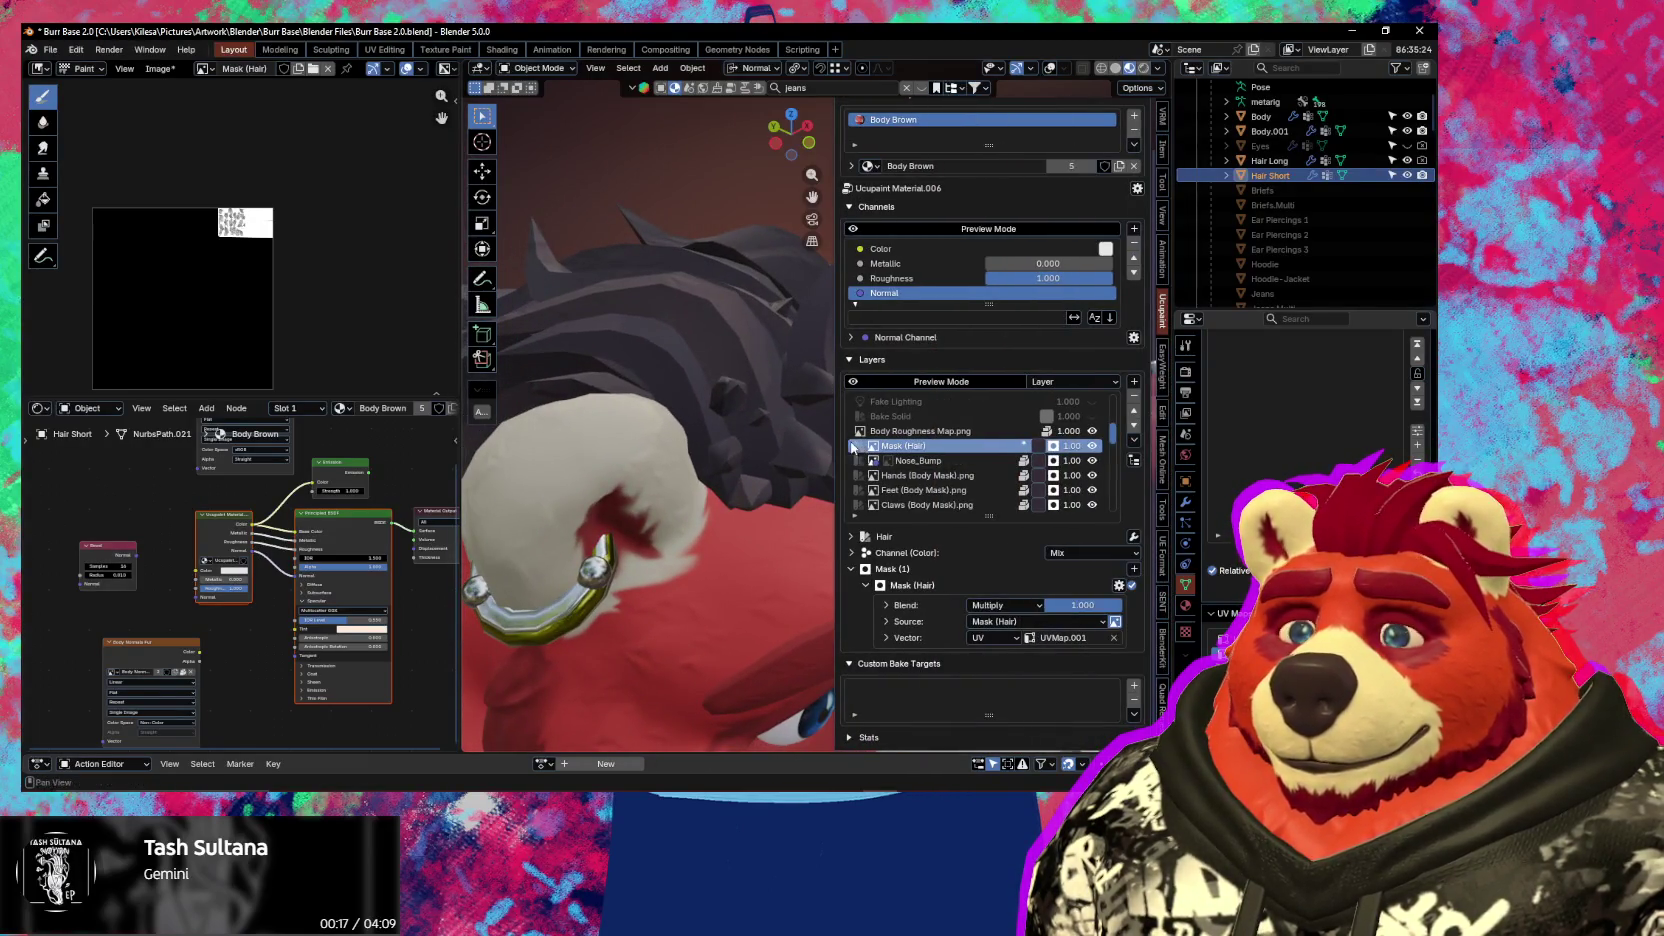
{"action": "key", "text": "n"}
{"action": "mouse_move", "coordinate": [811, 453]}
{"action": "middle_mouse_down"}
{"action": "mouse_move", "coordinate": [837, 473]}
{"action": "mouse_move", "coordinate": [1066, 483]}
{"action": "mouse_move", "coordinate": [1073, 531]}
{"action": "mouse_move", "coordinate": [1100, 555]}
{"action": "middle_mouse_up"}
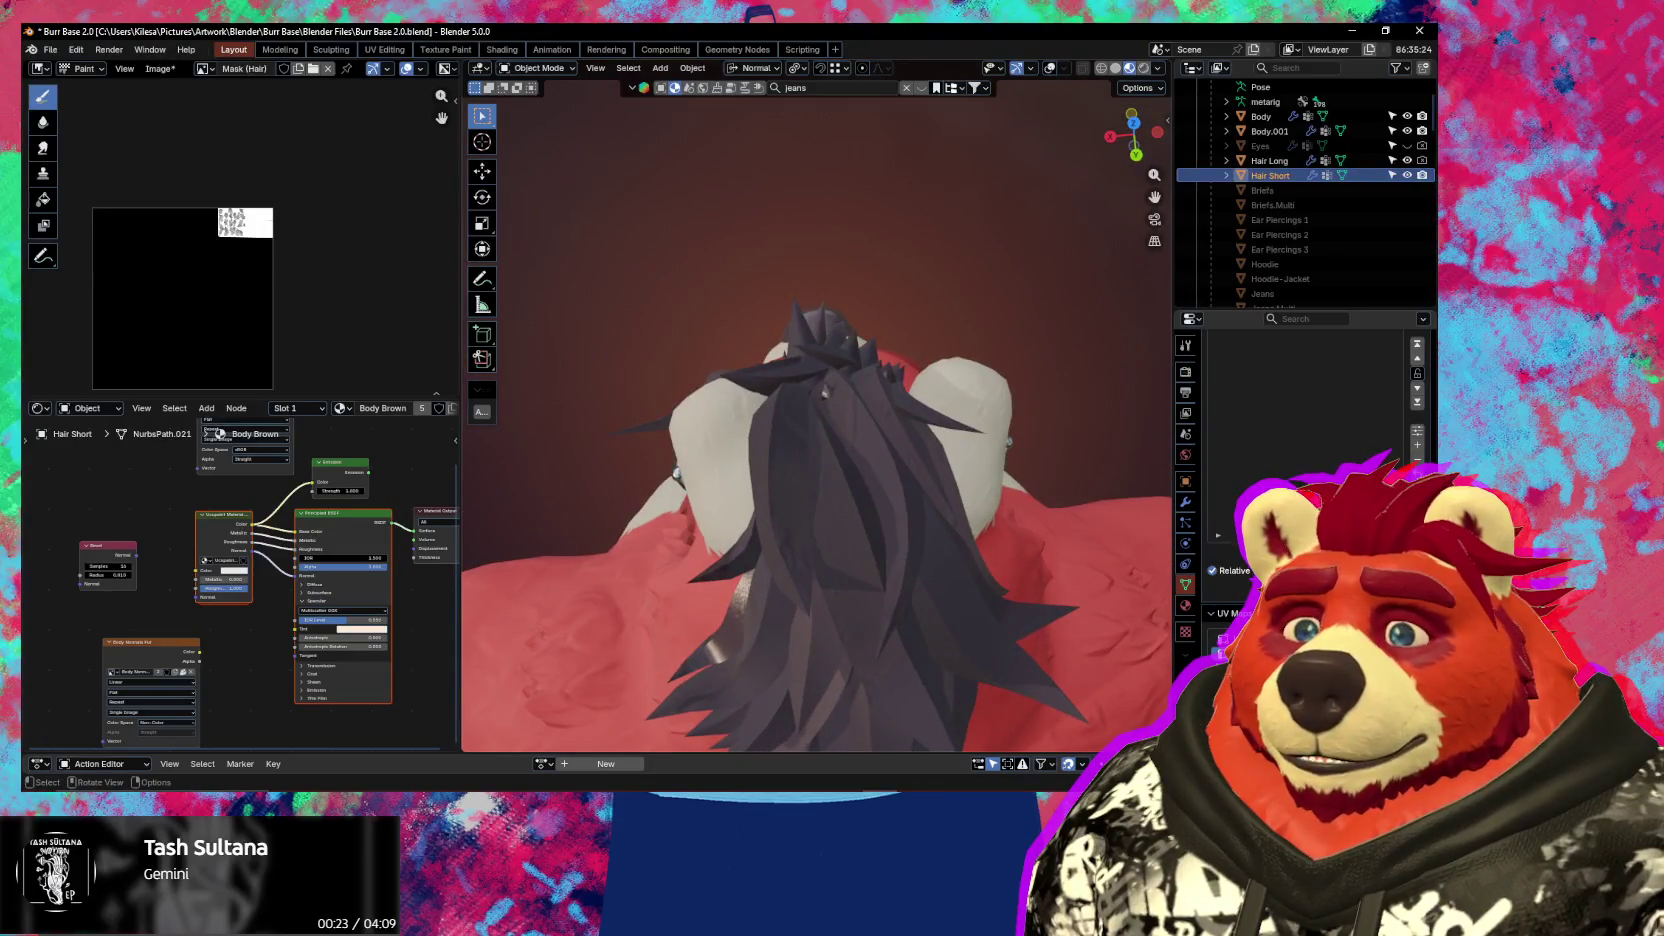
{"action": "double_click", "coordinate": [1222, 638]}
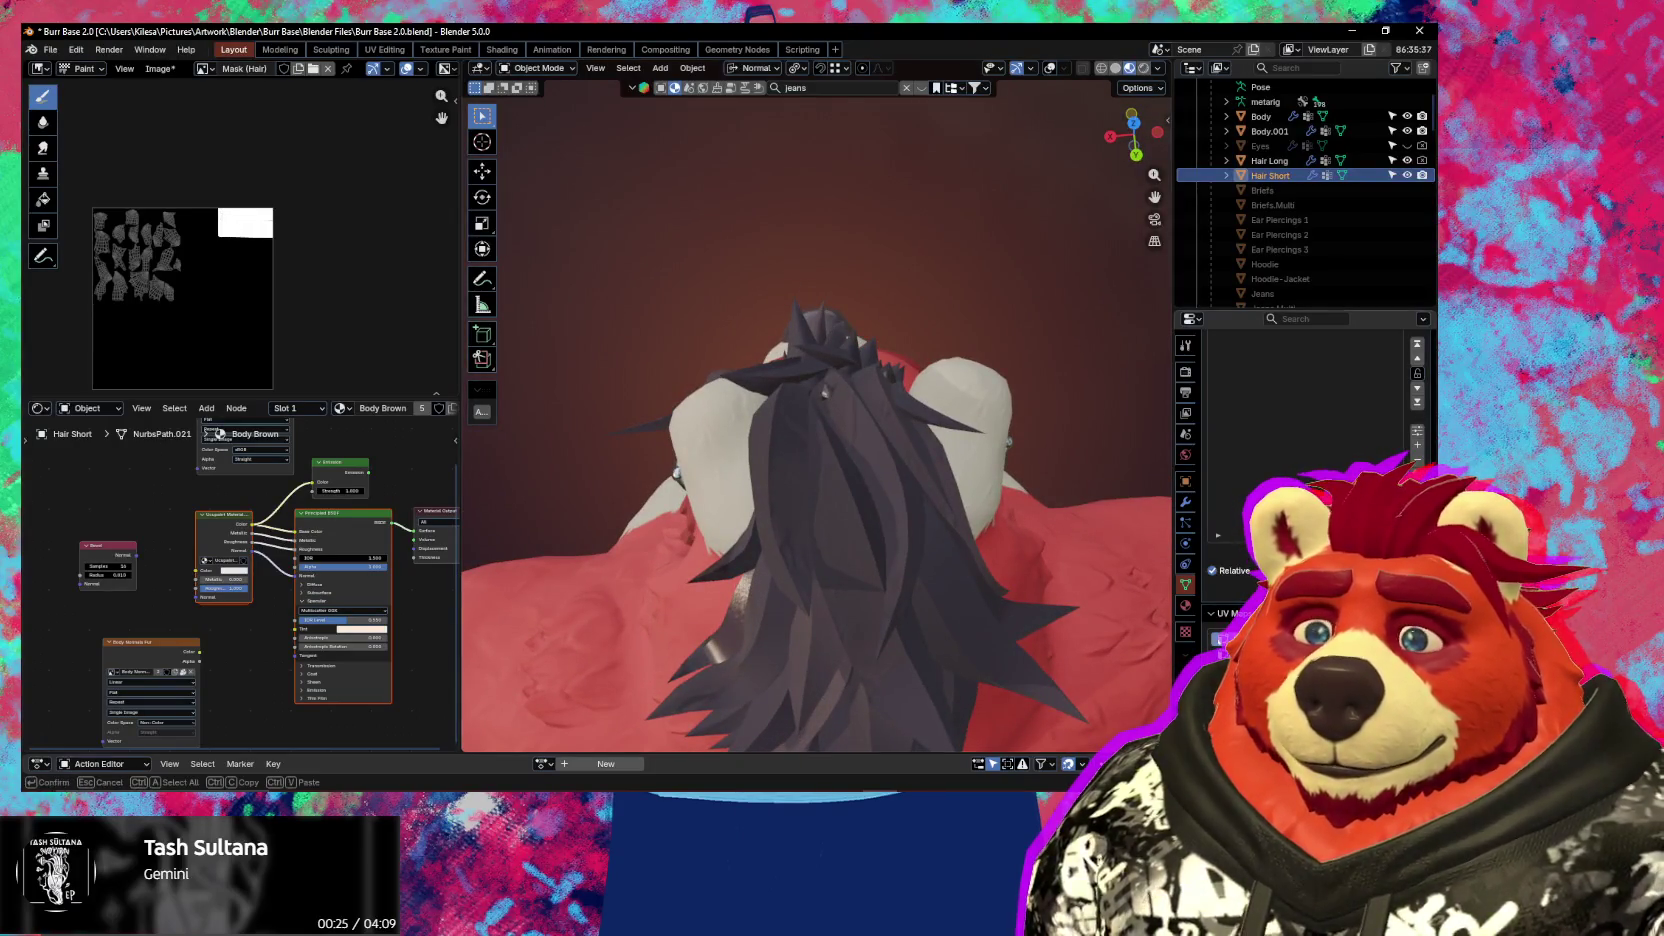
{"action": "key", "text": "Escape"}
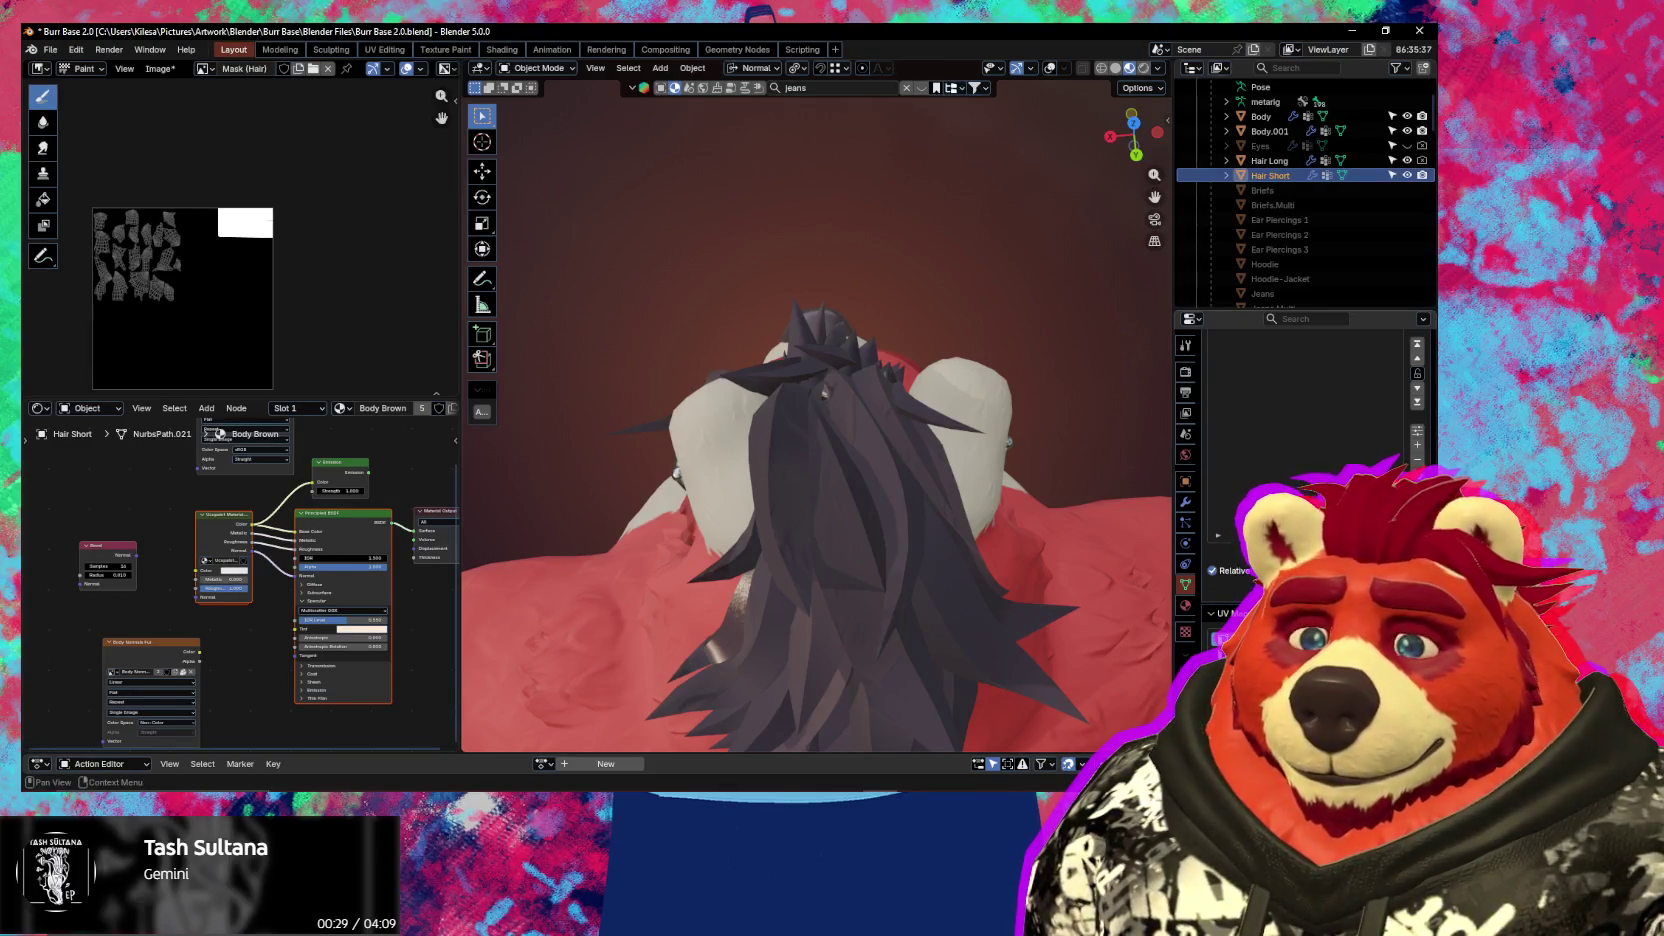
{"action": "double_click", "coordinate": [1222, 638]}
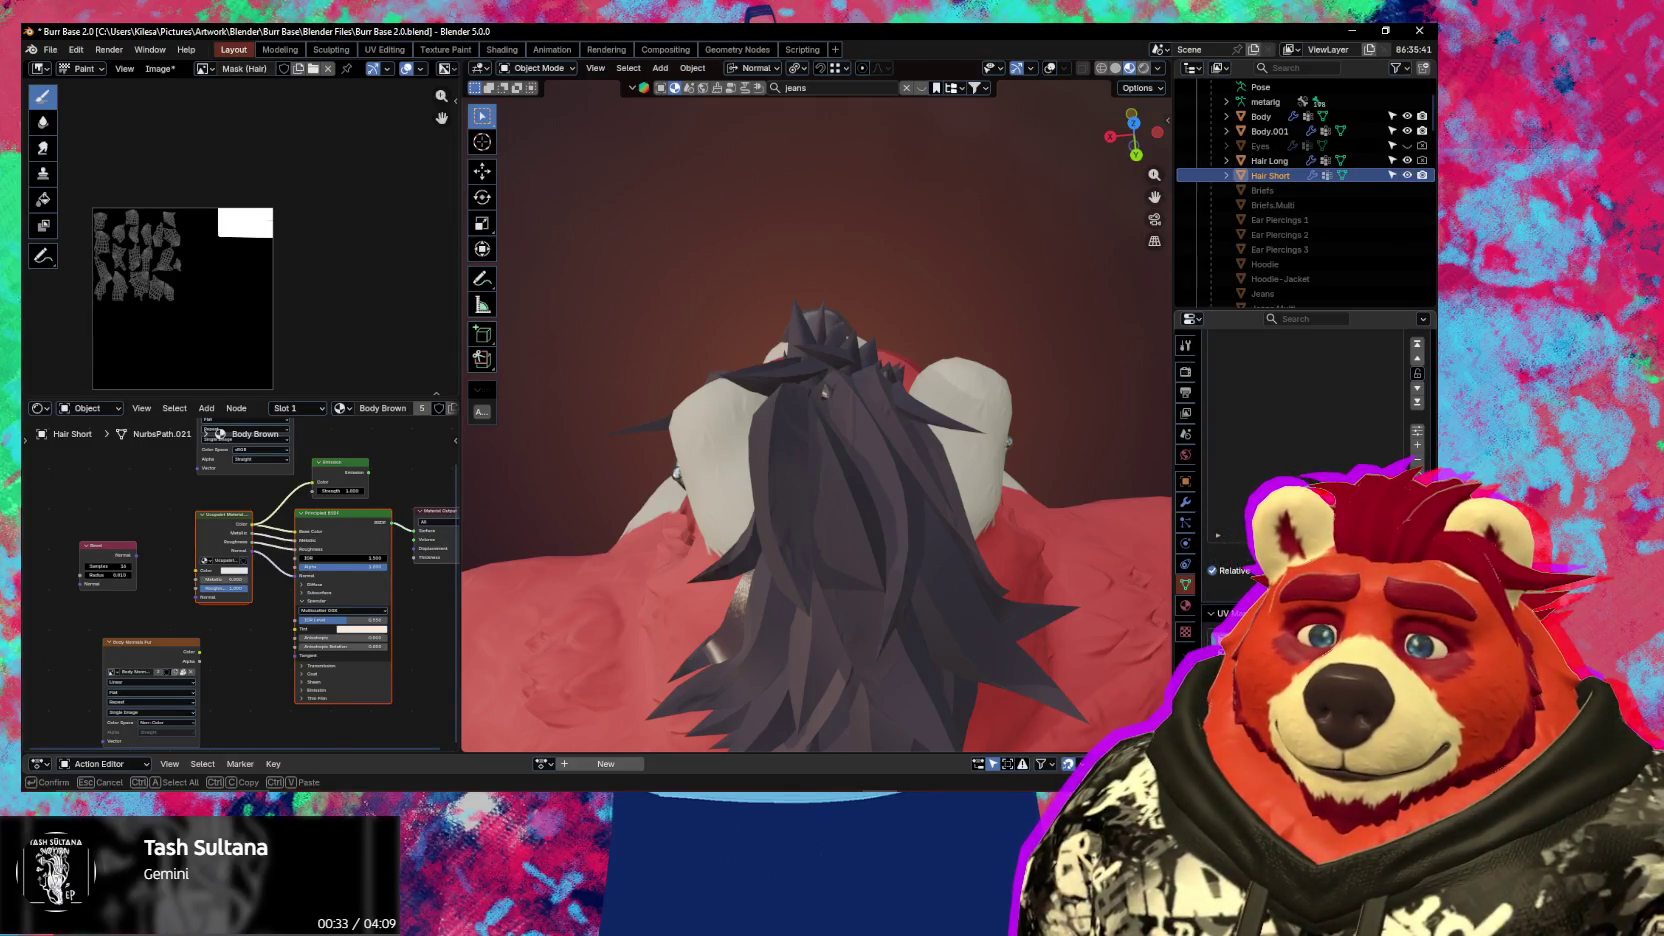
{"action": "key", "text": "Return"}
{"action": "mouse_move", "coordinate": [760, 420]}
{"action": "middle_mouse_down"}
{"action": "mouse_move", "coordinate": [712, 395]}
{"action": "mouse_move", "coordinate": [786, 407]}
{"action": "middle_mouse_up"}
{"action": "left_click", "coordinate": [718, 318]}
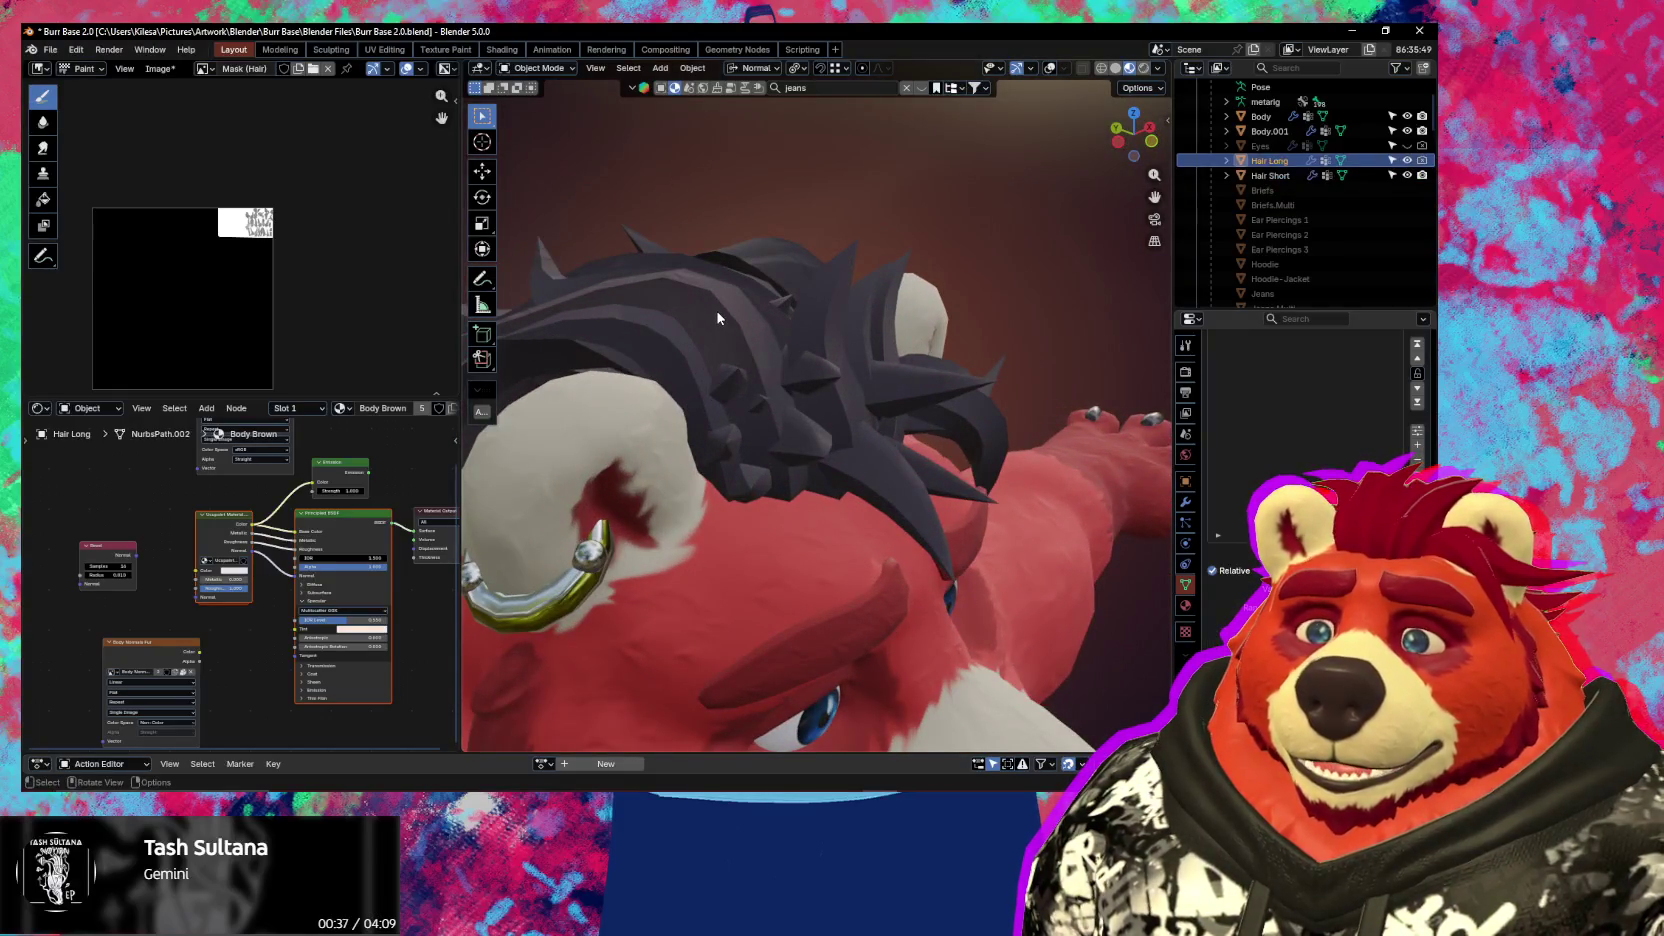
Give the Hair Long UV map the matching name and zoom in on the dark spikes
{"action": "key", "text": "ctrl+f"}
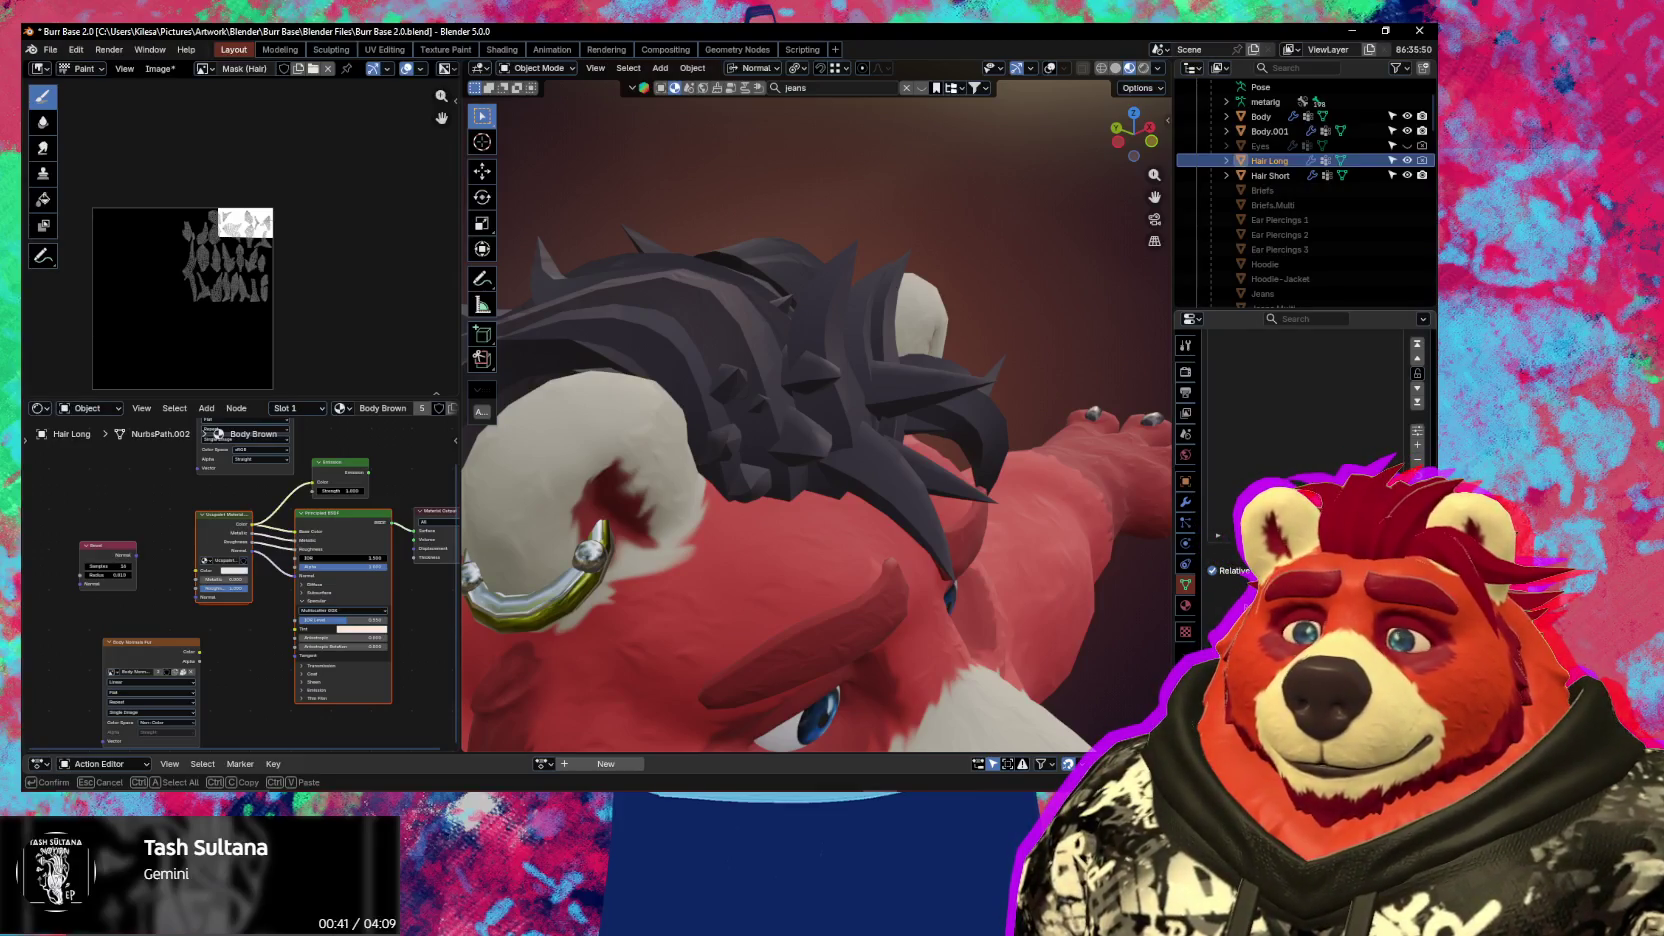
{"action": "key", "text": "Return"}
{"action": "mouse_move", "coordinate": [760, 440]}
{"action": "middle_mouse_down"}
{"action": "mouse_move", "coordinate": [805, 458]}
{"action": "mouse_move", "coordinate": [936, 403]}
{"action": "middle_mouse_up"}
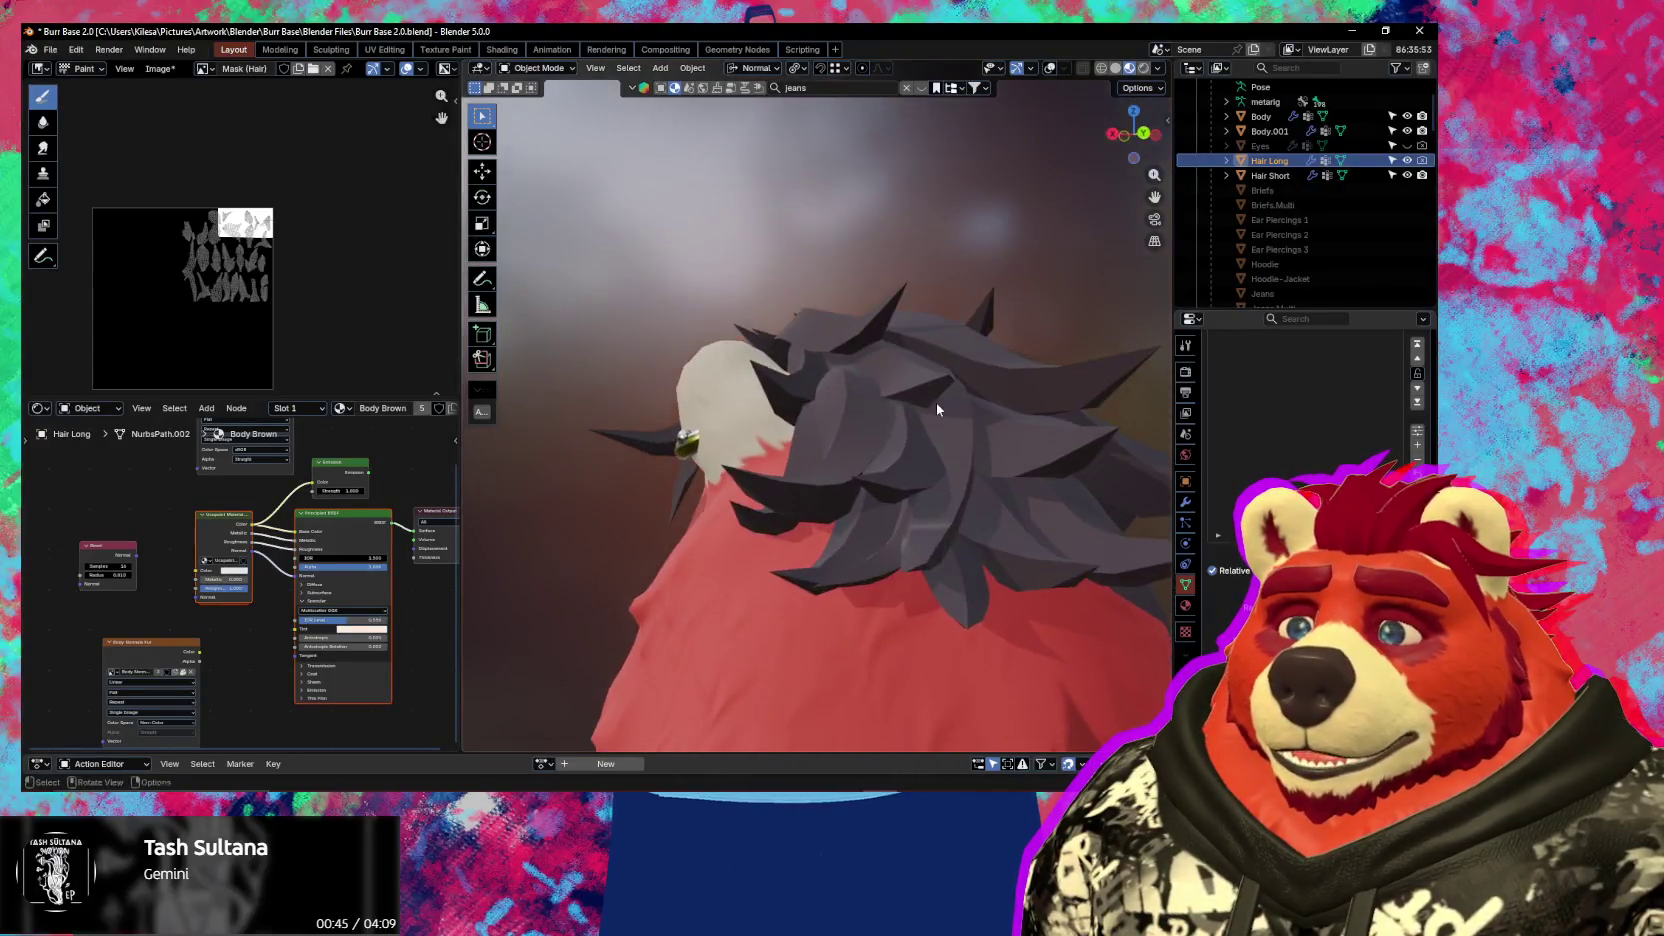
{"action": "middle_click_drag", "start_coordinate": [936, 405], "coordinate": [1030, 456]}
{"action": "scroll", "coordinate": [1079, 538], "scroll_direction": "up", "scroll_amount": 5}
{"action": "mouse_move", "coordinate": [1057, 567]}
{"action": "middle_mouse_down", "text": "shift"}
{"action": "mouse_move", "coordinate": [586, 391]}
{"action": "mouse_move", "coordinate": [769, 501]}
{"action": "mouse_move", "coordinate": [805, 494]}
{"action": "middle_mouse_up", "text": "shift"}
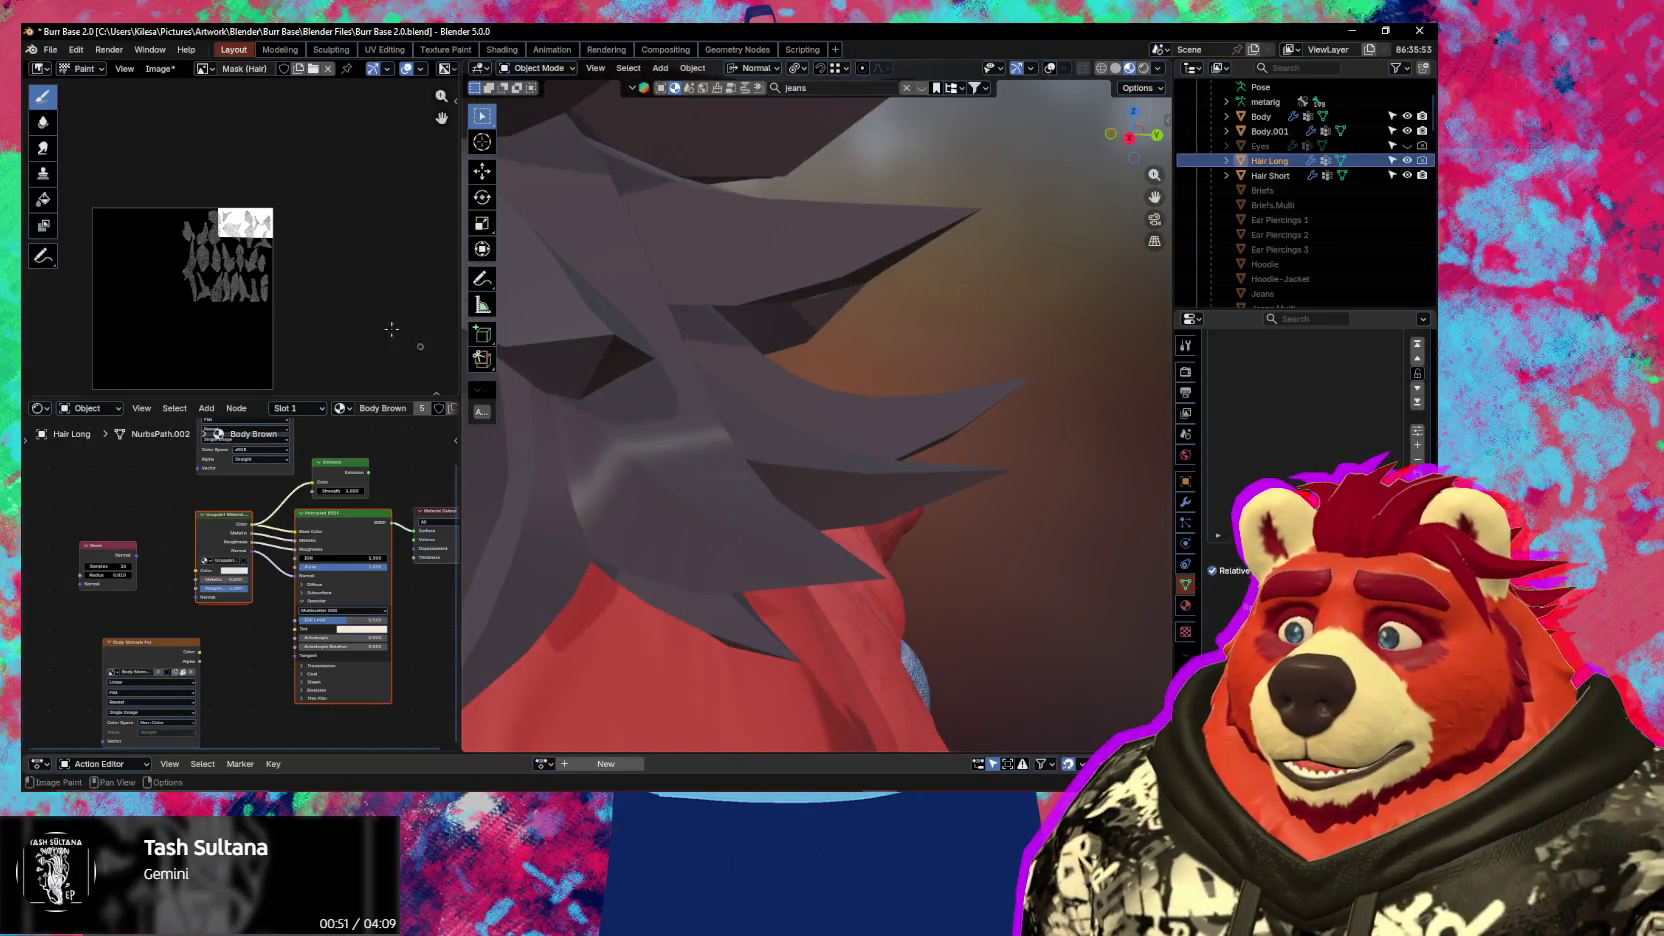
{"action": "scroll", "coordinate": [281, 248], "scroll_direction": "up", "scroll_amount": 4}
{"action": "scroll", "coordinate": [281, 248], "scroll_direction": "up", "scroll_amount": 5}
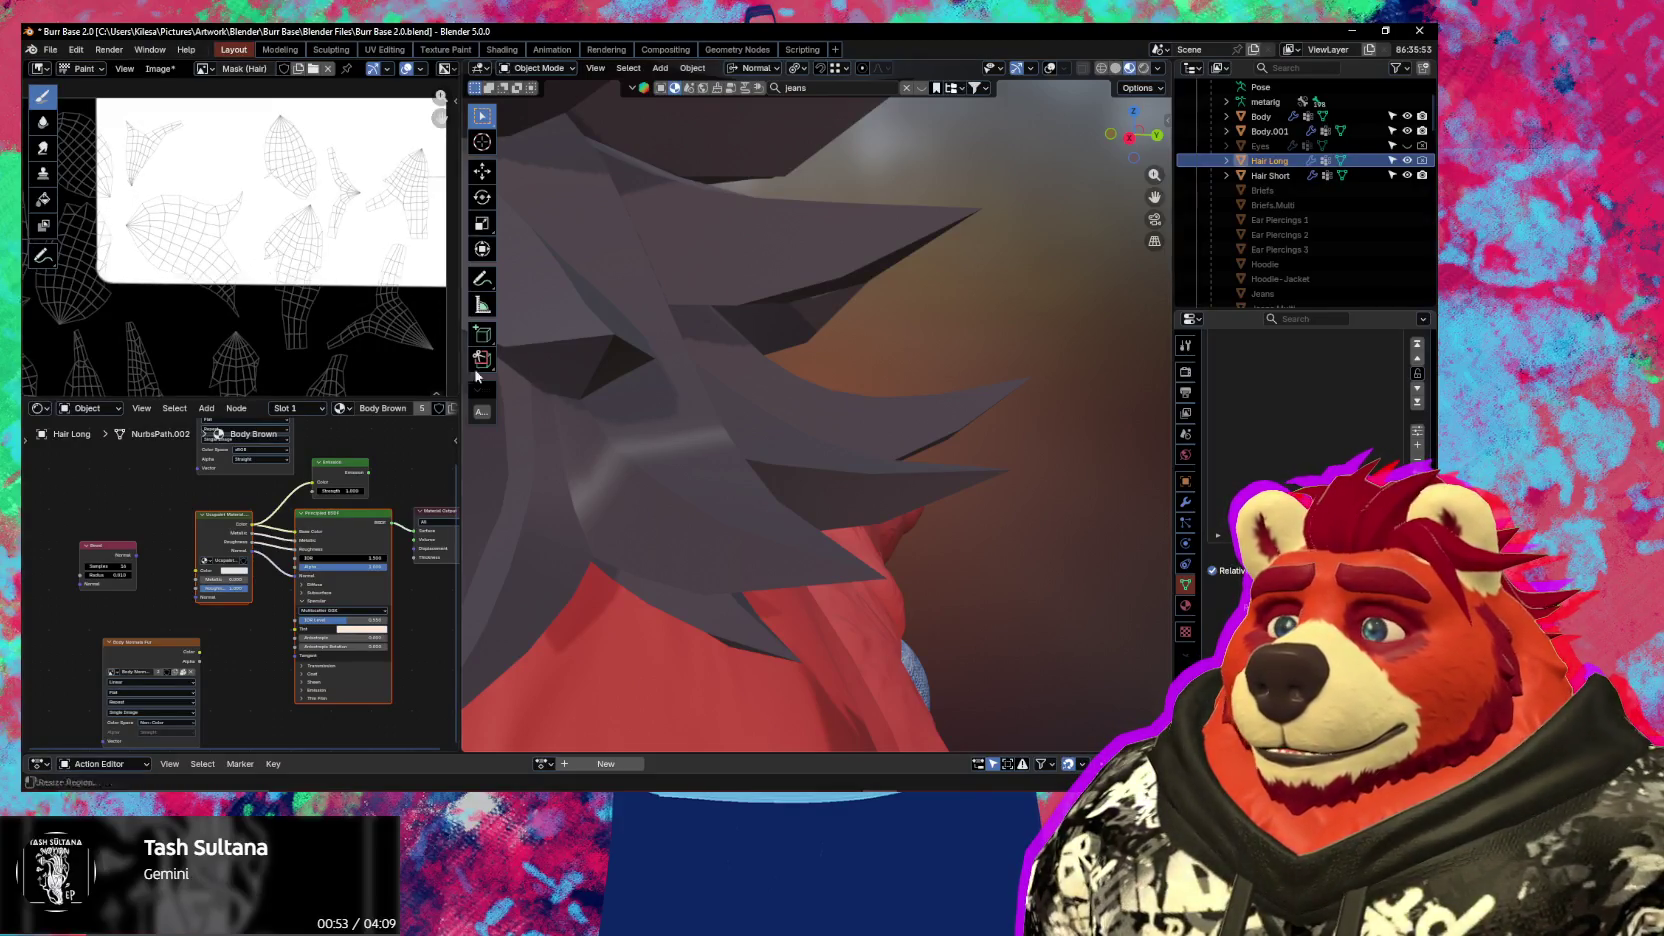
{"action": "scroll", "coordinate": [320, 320], "scroll_direction": "down", "scroll_amount": 4}
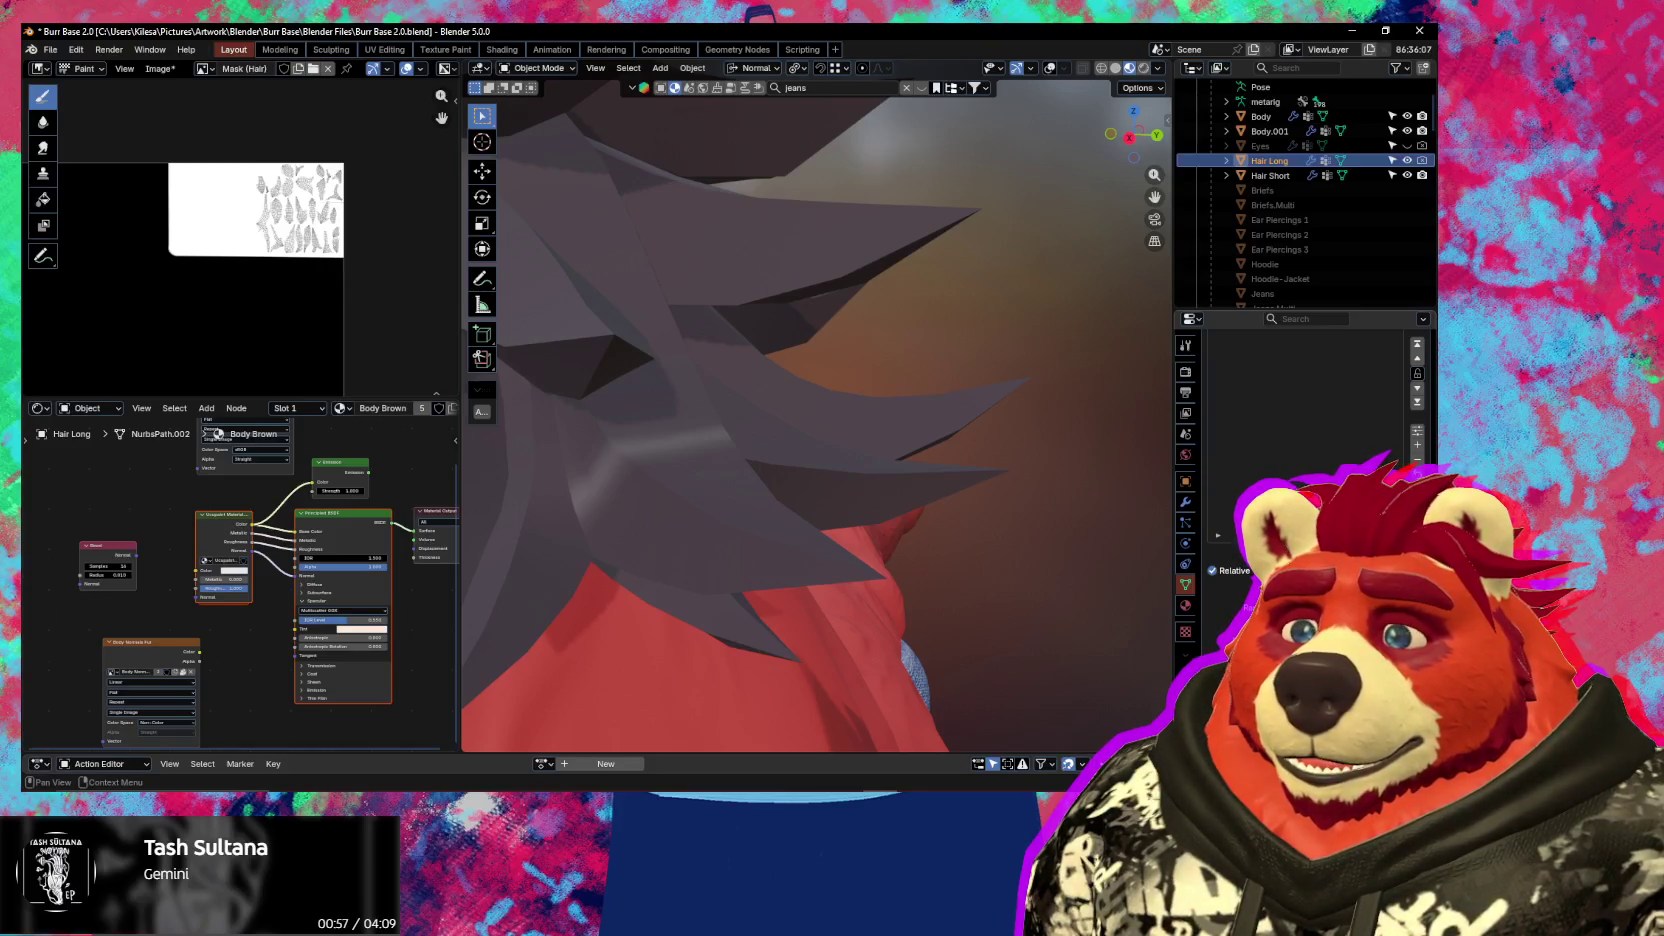
{"action": "scroll", "coordinate": [1300, 480], "scroll_direction": "down", "scroll_amount": 3}
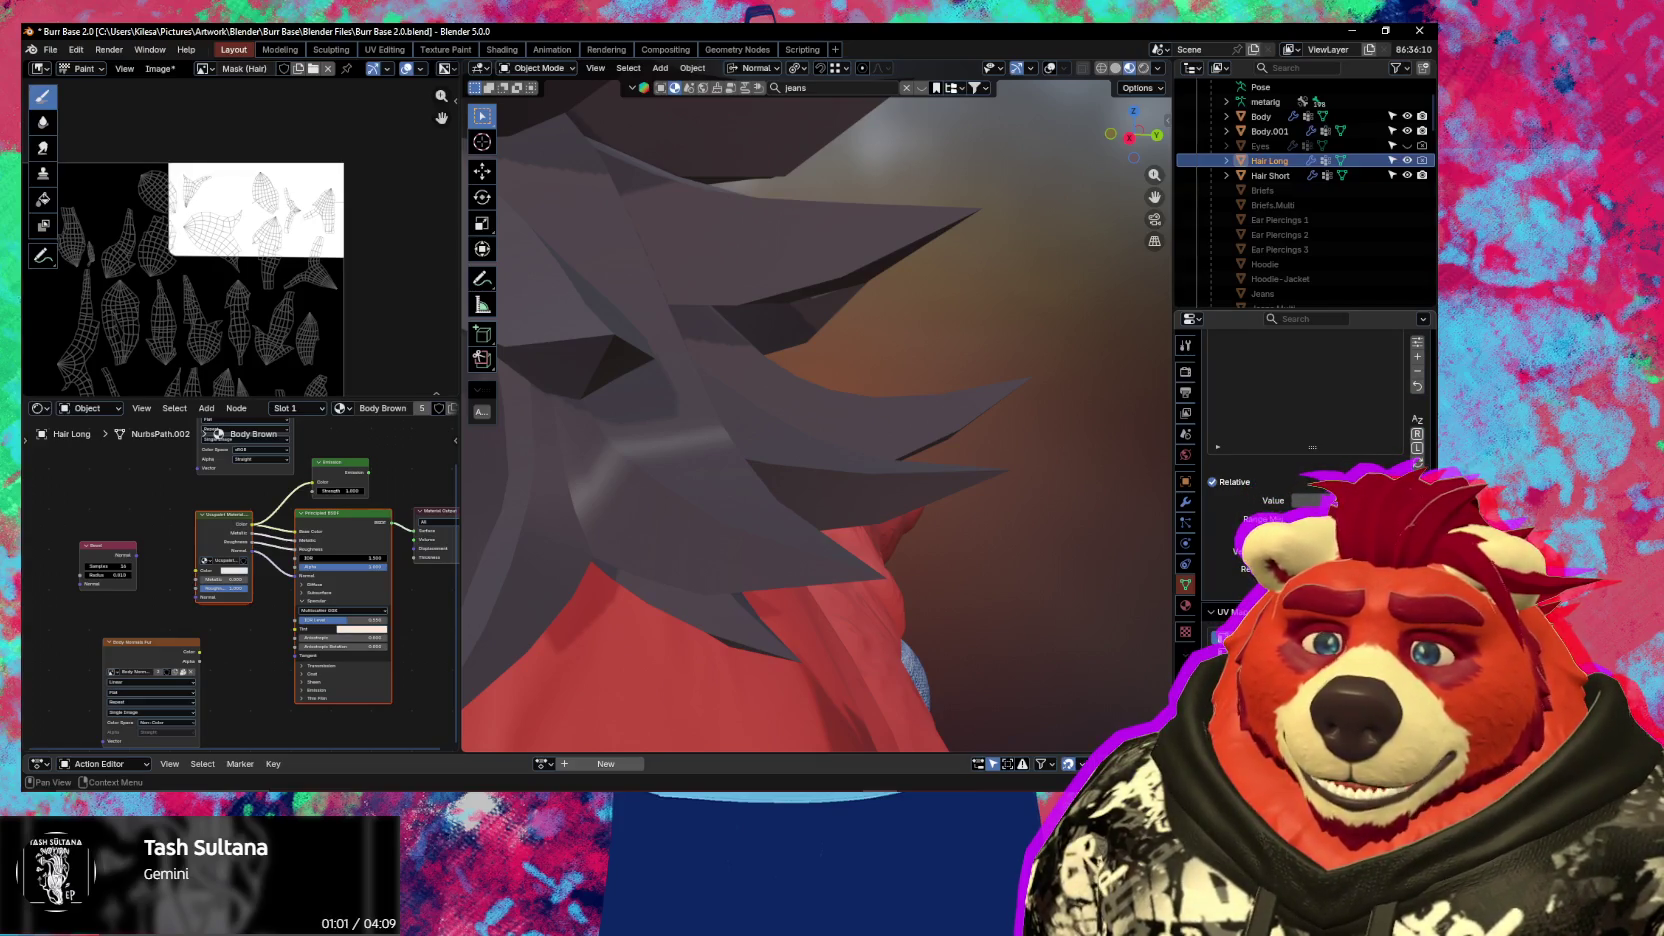
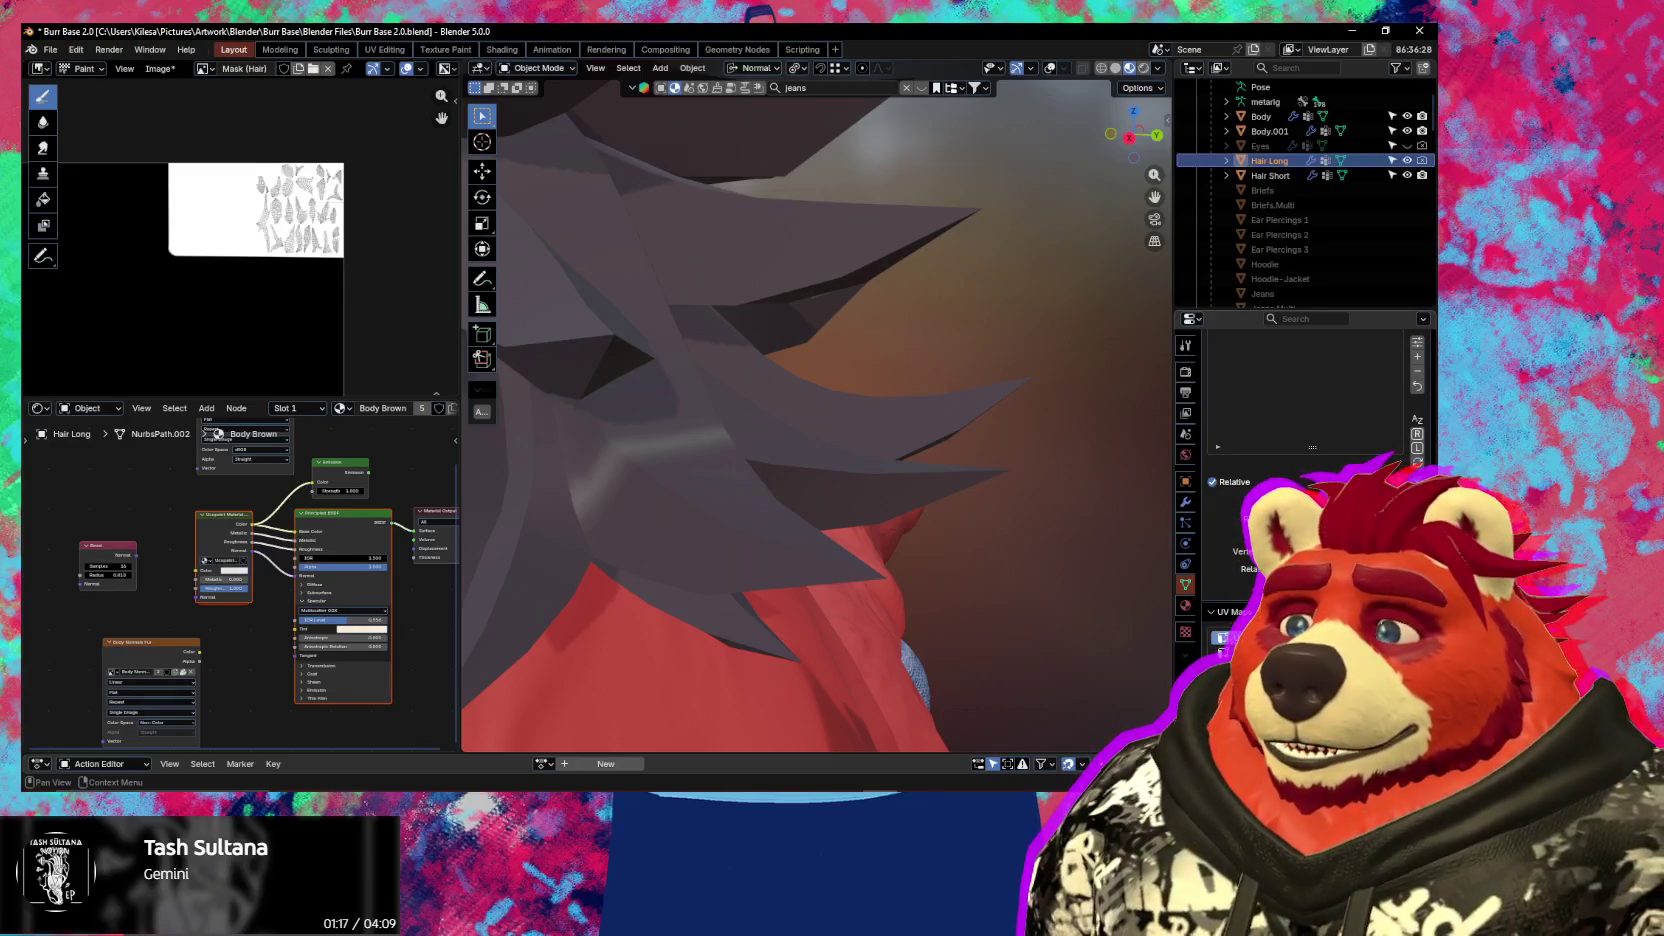
Show the Ucupaint sidebar panel and orbit around the Hair Long mesh
{"action": "scroll", "coordinate": [861, 532], "scroll_direction": "down", "scroll_amount": 5}
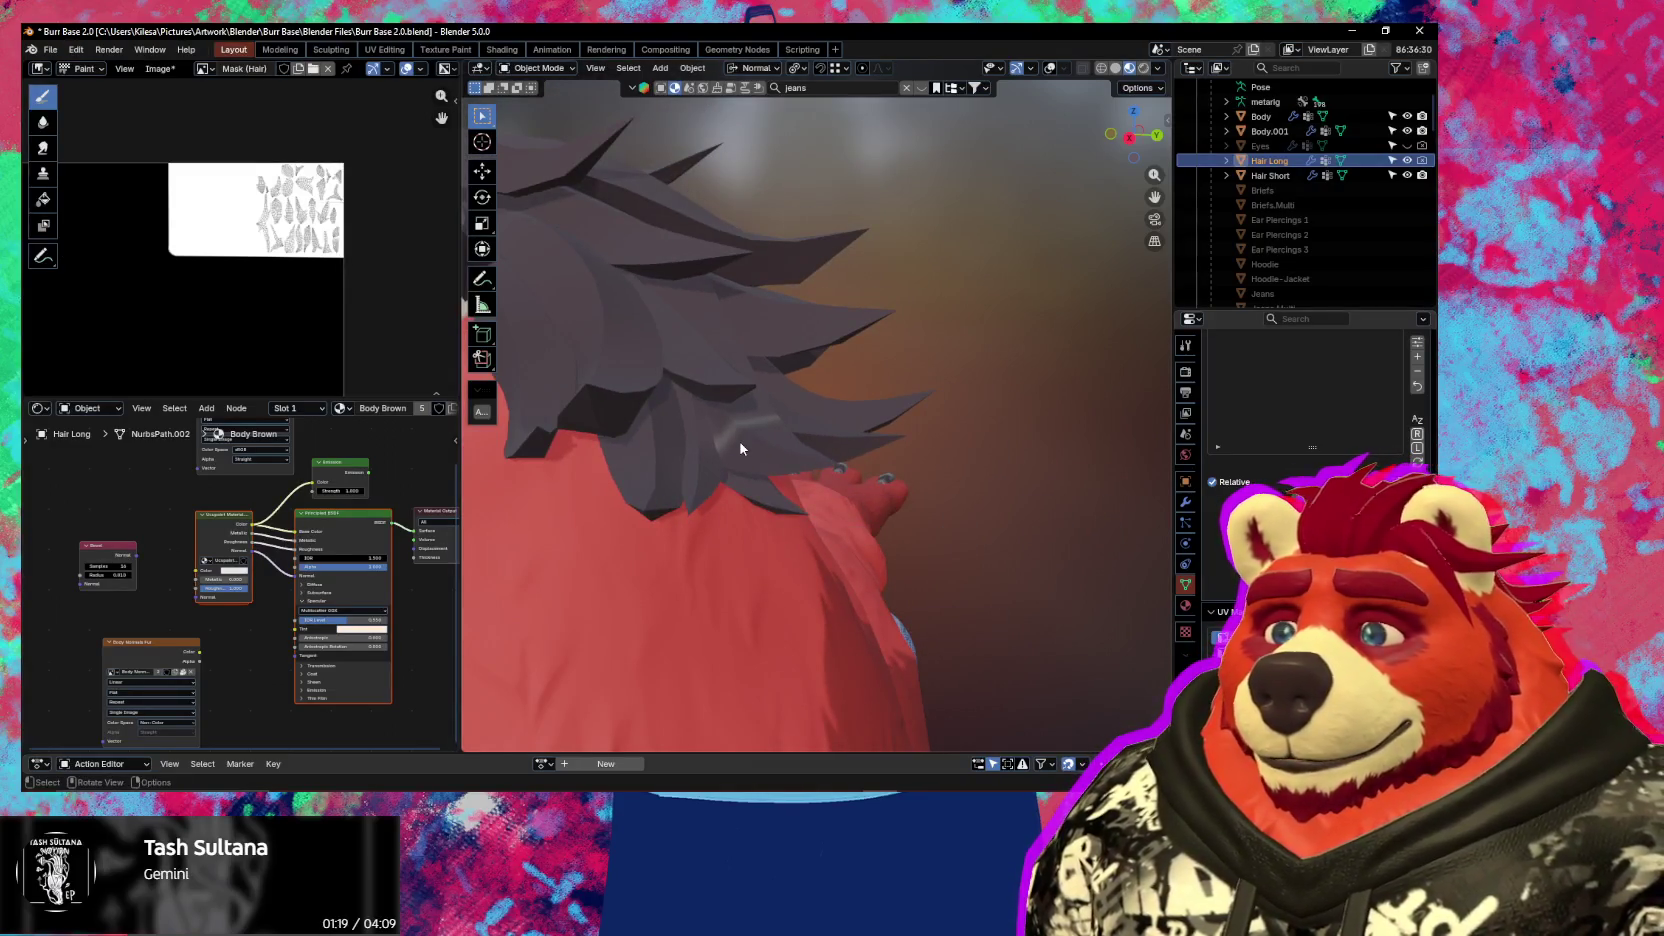
{"action": "scroll", "coordinate": [740, 448], "scroll_direction": "up", "scroll_amount": 3}
{"action": "key", "text": "n"}
{"action": "scroll", "coordinate": [993, 466], "scroll_direction": "up", "scroll_amount": 2}
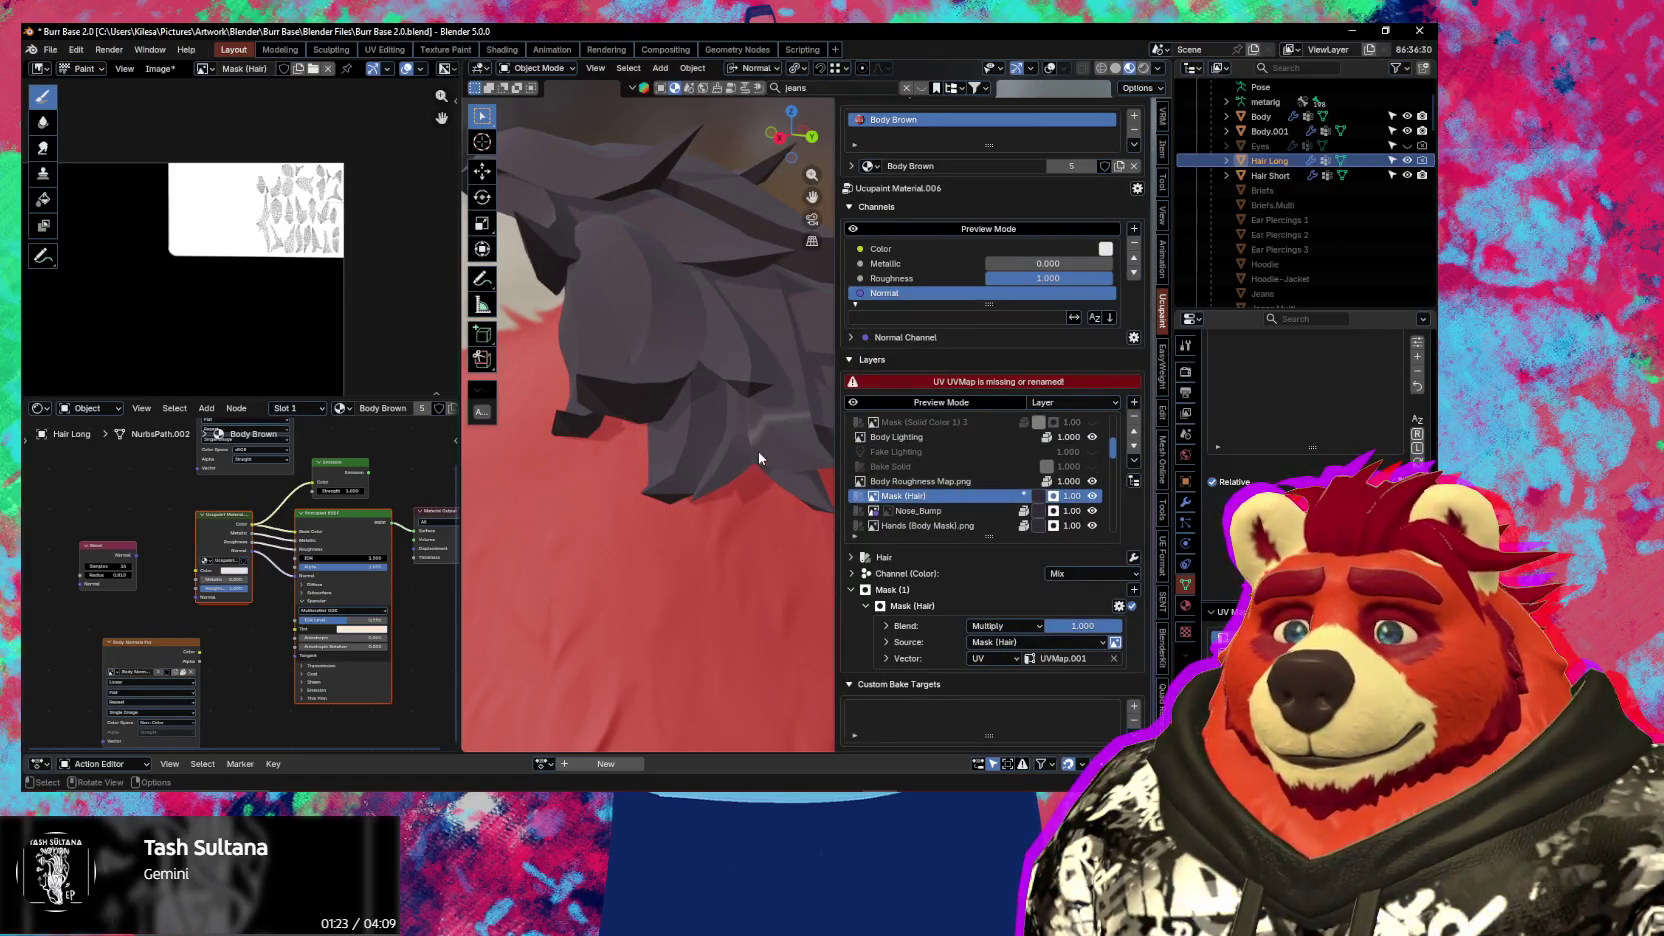
{"action": "middle_click_drag", "start_coordinate": [608, 506], "coordinate": [632, 506]}
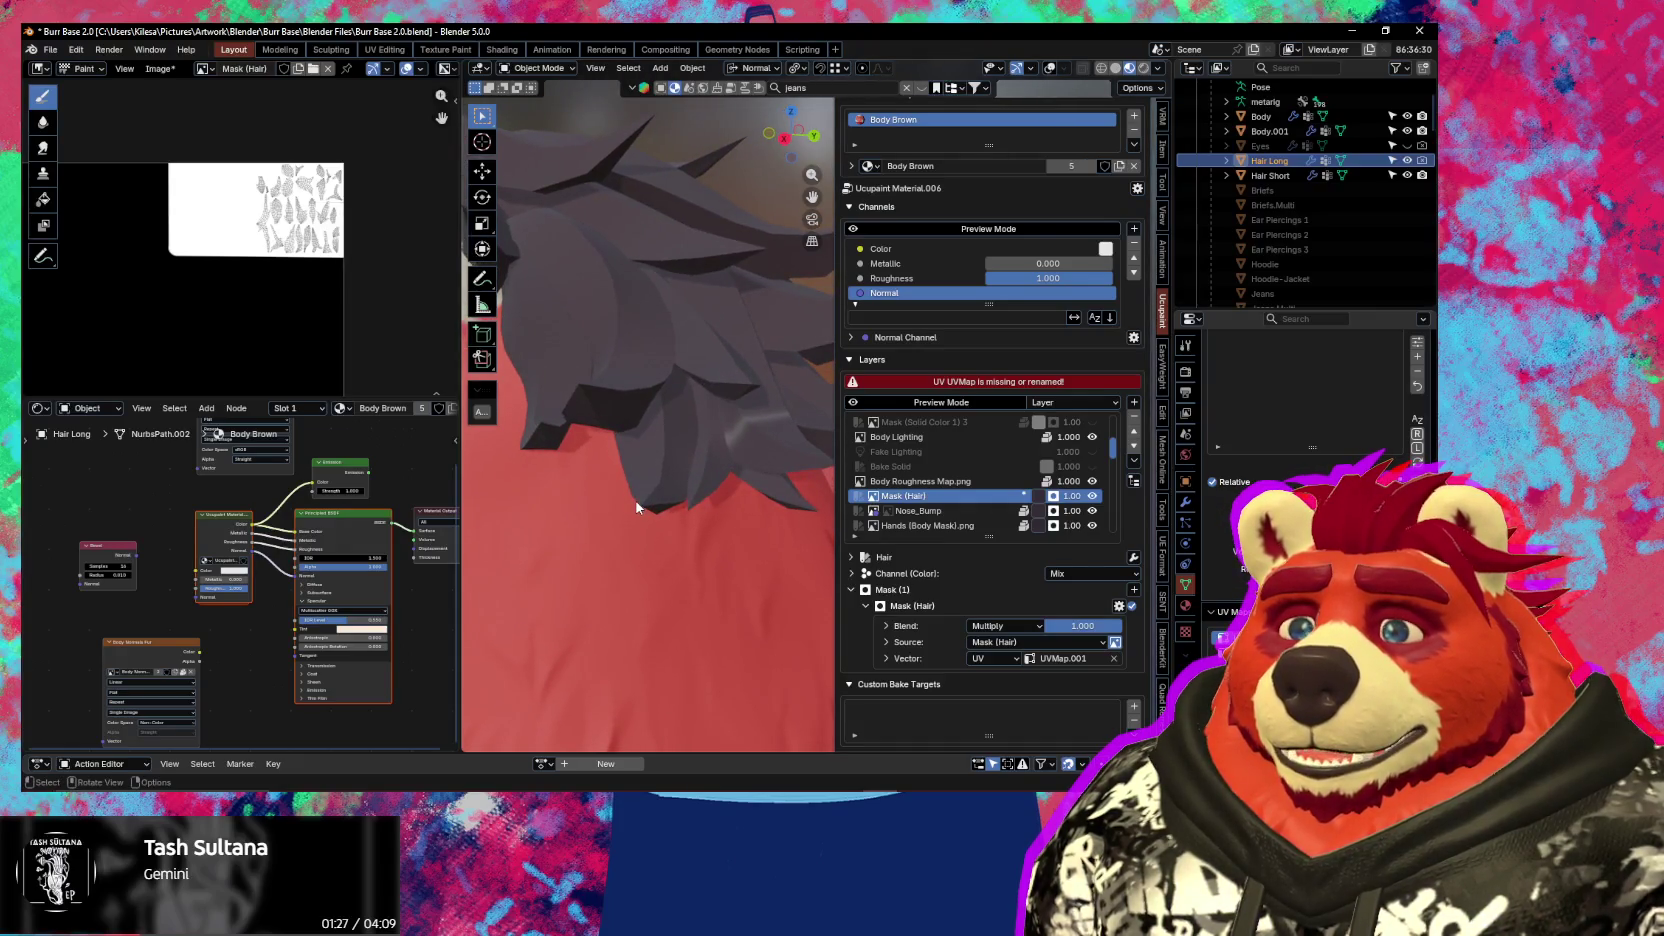
{"action": "middle_click_drag", "start_coordinate": [637, 494], "coordinate": [603, 485]}
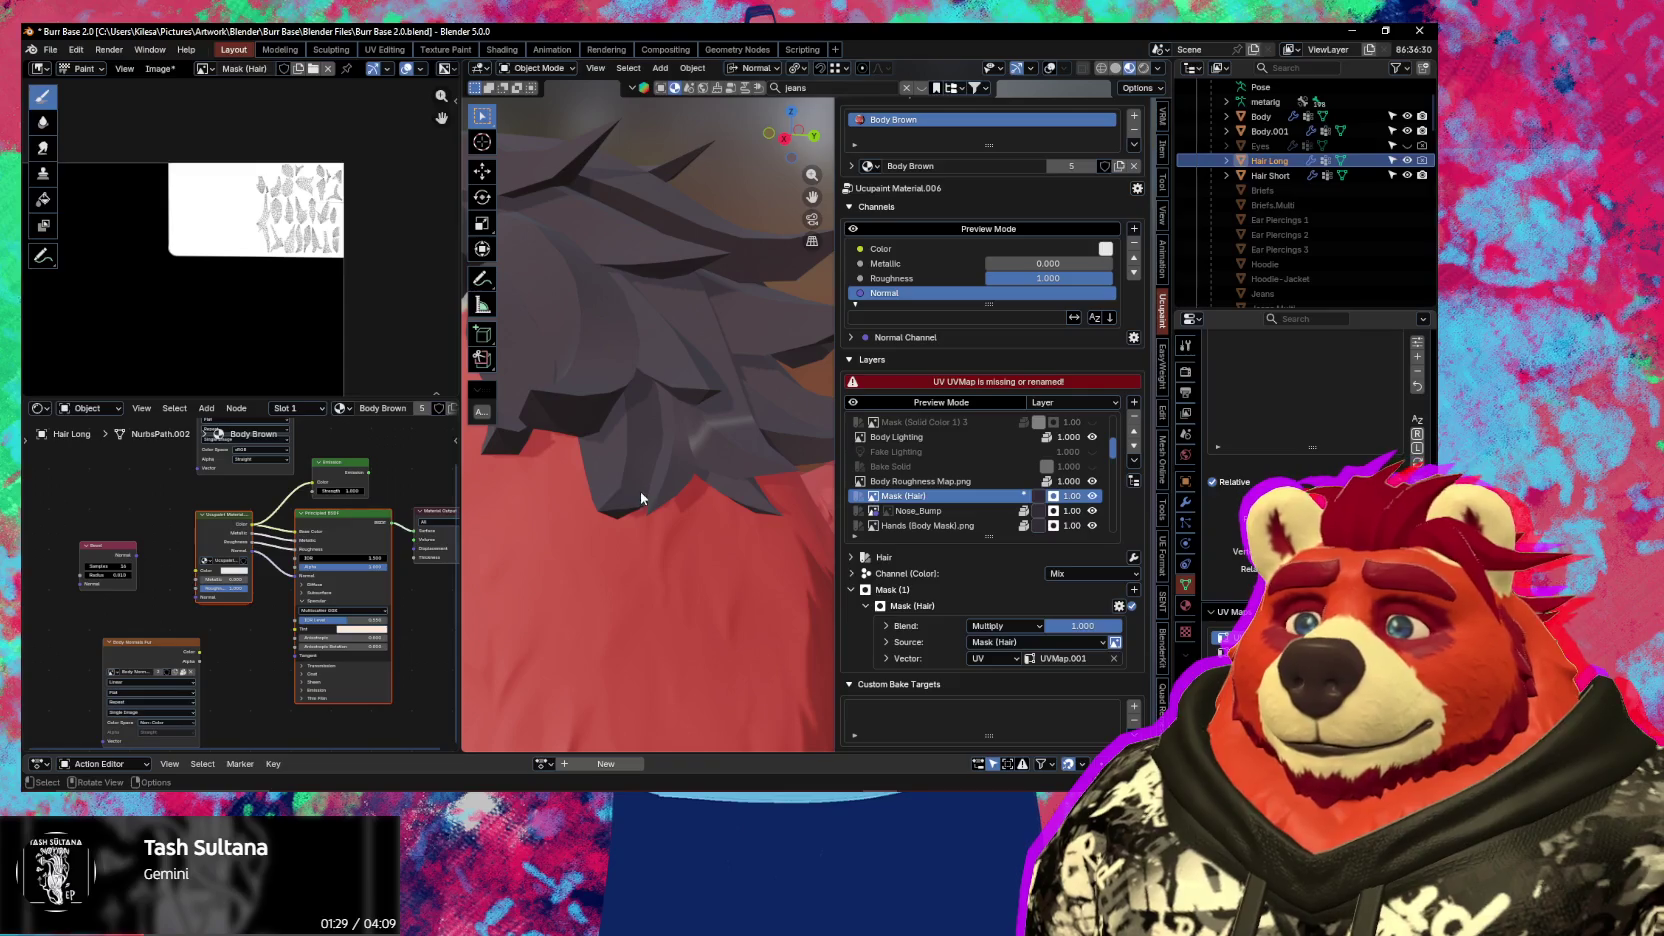
Switch Hair Long into Edit Mode and turn on wireframe and statistics overlays
{"action": "key", "text": "ctrl+Tab"}
{"action": "left_click", "coordinate": [744, 410]}
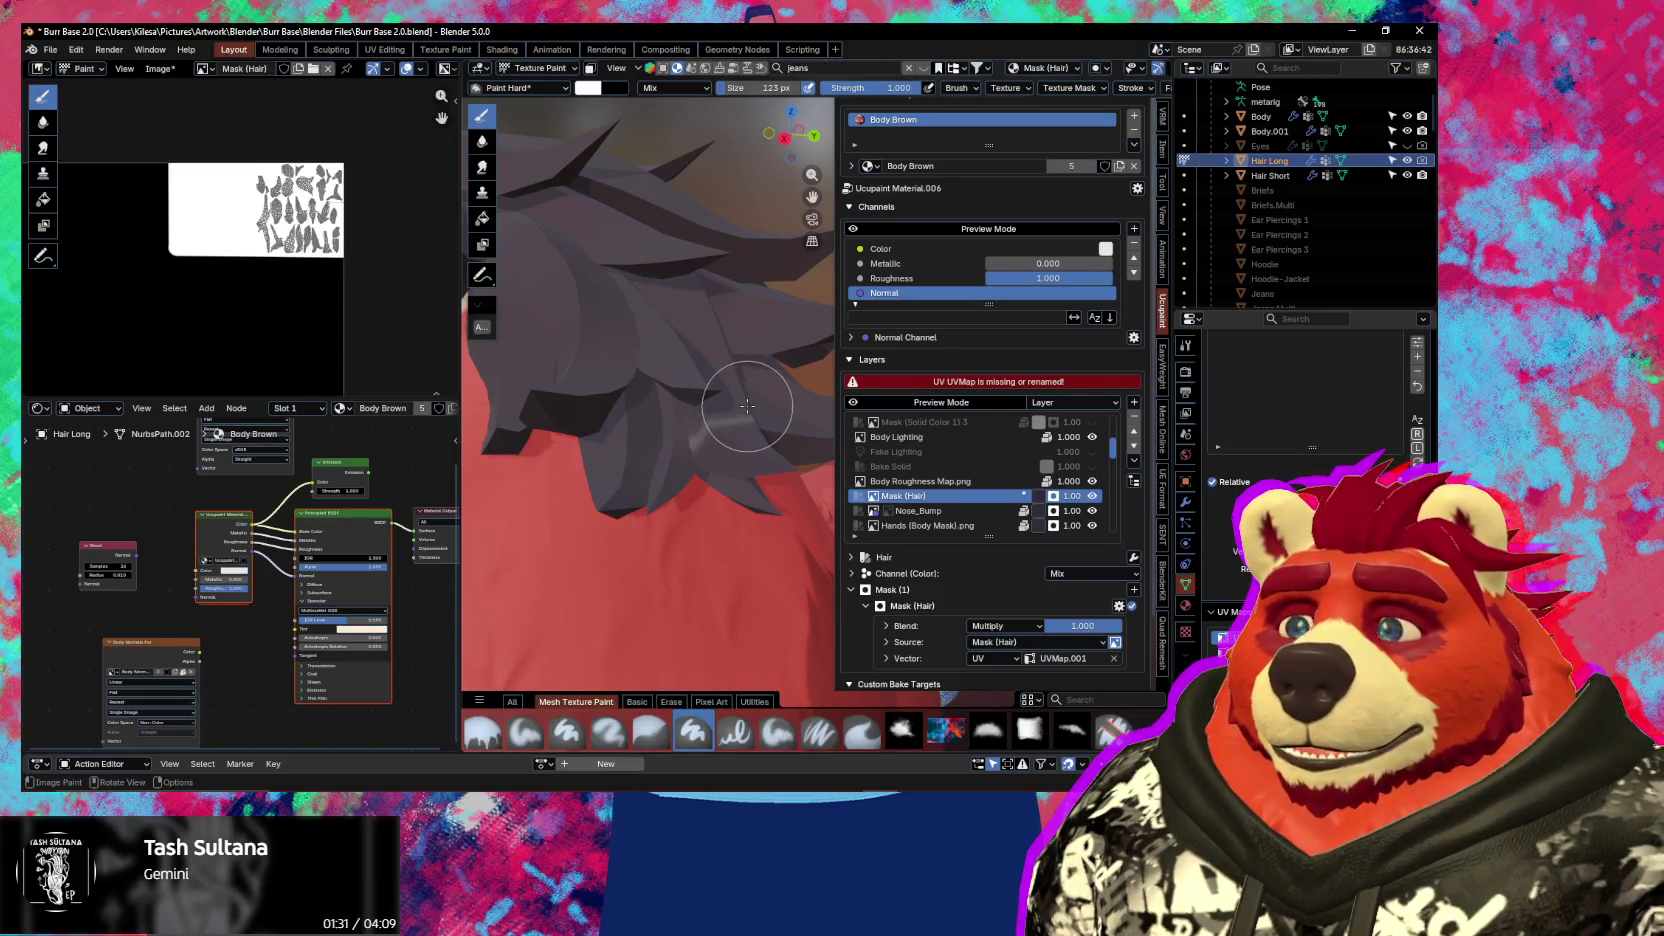
{"action": "middle_click_drag", "start_coordinate": [744, 410], "coordinate": [748, 431]}
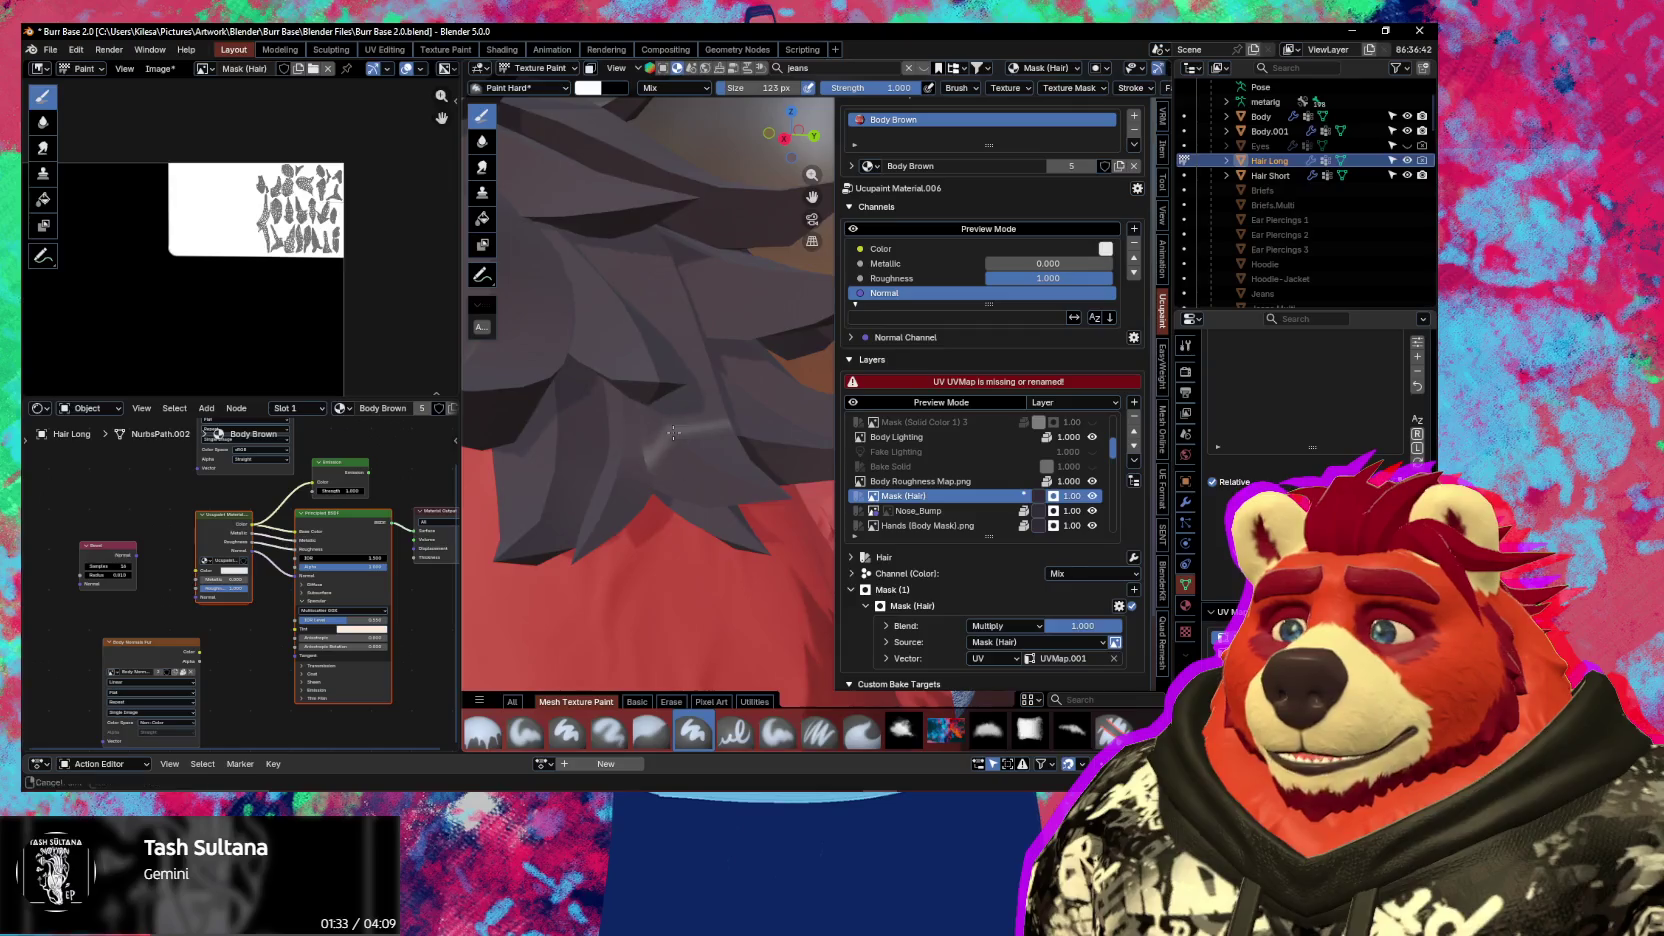
{"action": "key", "text": "Tab"}
{"action": "middle_click_drag", "start_coordinate": [770, 591], "coordinate": [608, 396]}
{"action": "key", "text": "shift+alt+z"}
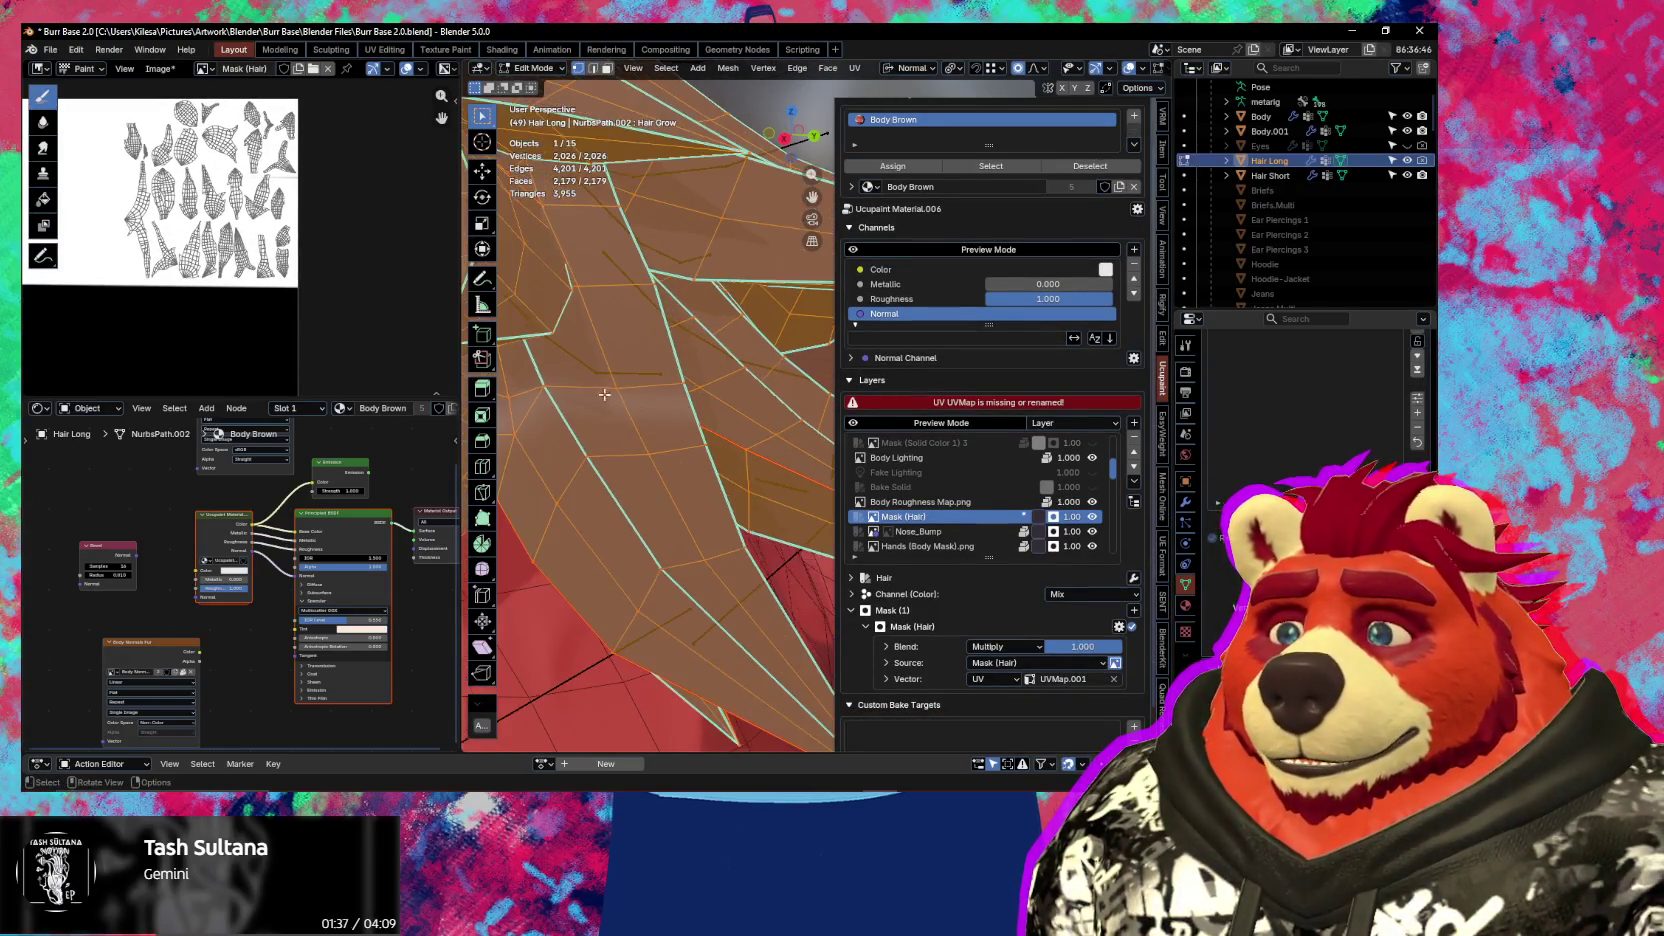
Deselect everything, then pick several faces along a hair strand using clicks and circle-select
{"action": "key", "text": "alt+a"}
{"action": "left_click", "coordinate": [580, 425]}
{"action": "left_click", "coordinate": [660, 420], "text": "shift"}
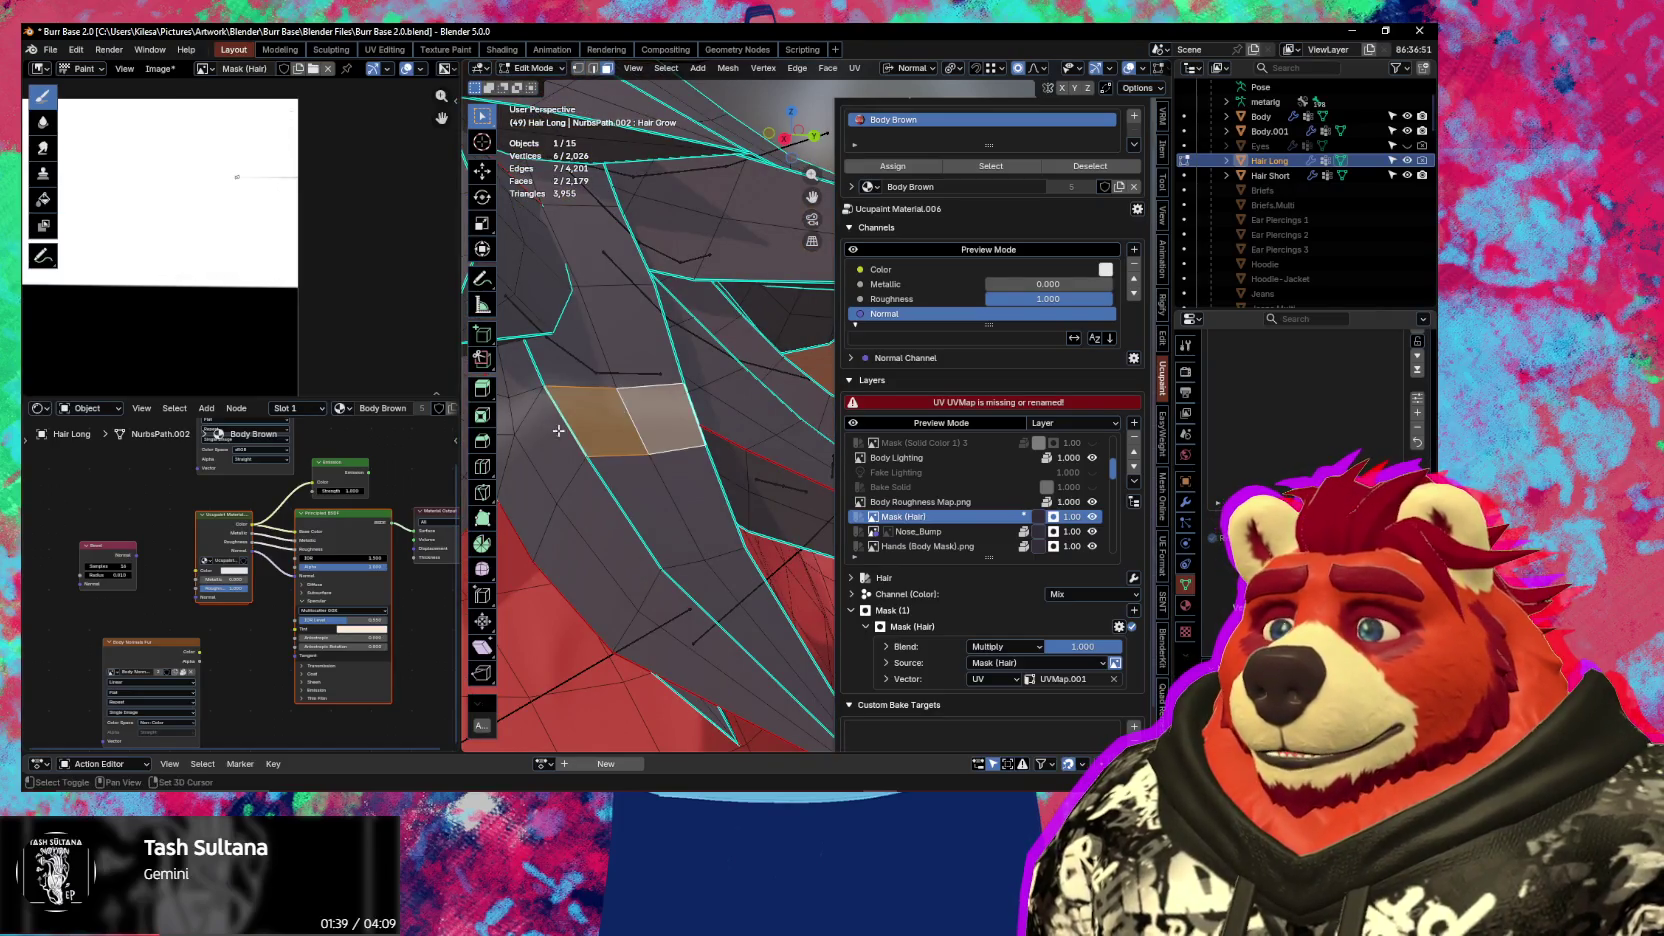
{"action": "middle_click_drag", "start_coordinate": [573, 425], "coordinate": [625, 412]}
{"action": "key", "text": "c"}
{"action": "left_click_drag", "start_coordinate": [760, 410], "coordinate": [630, 415]}
{"action": "key", "text": "Escape"}
Zoom and pan the image editor to locate the selected faces on the UV image
{"action": "scroll", "coordinate": [321, 297], "scroll_direction": "up", "scroll_amount": 4}
{"action": "scroll", "coordinate": [321, 297], "scroll_direction": "down", "scroll_amount": 3}
{"action": "scroll", "coordinate": [300, 260], "scroll_direction": "down", "scroll_amount": 2}
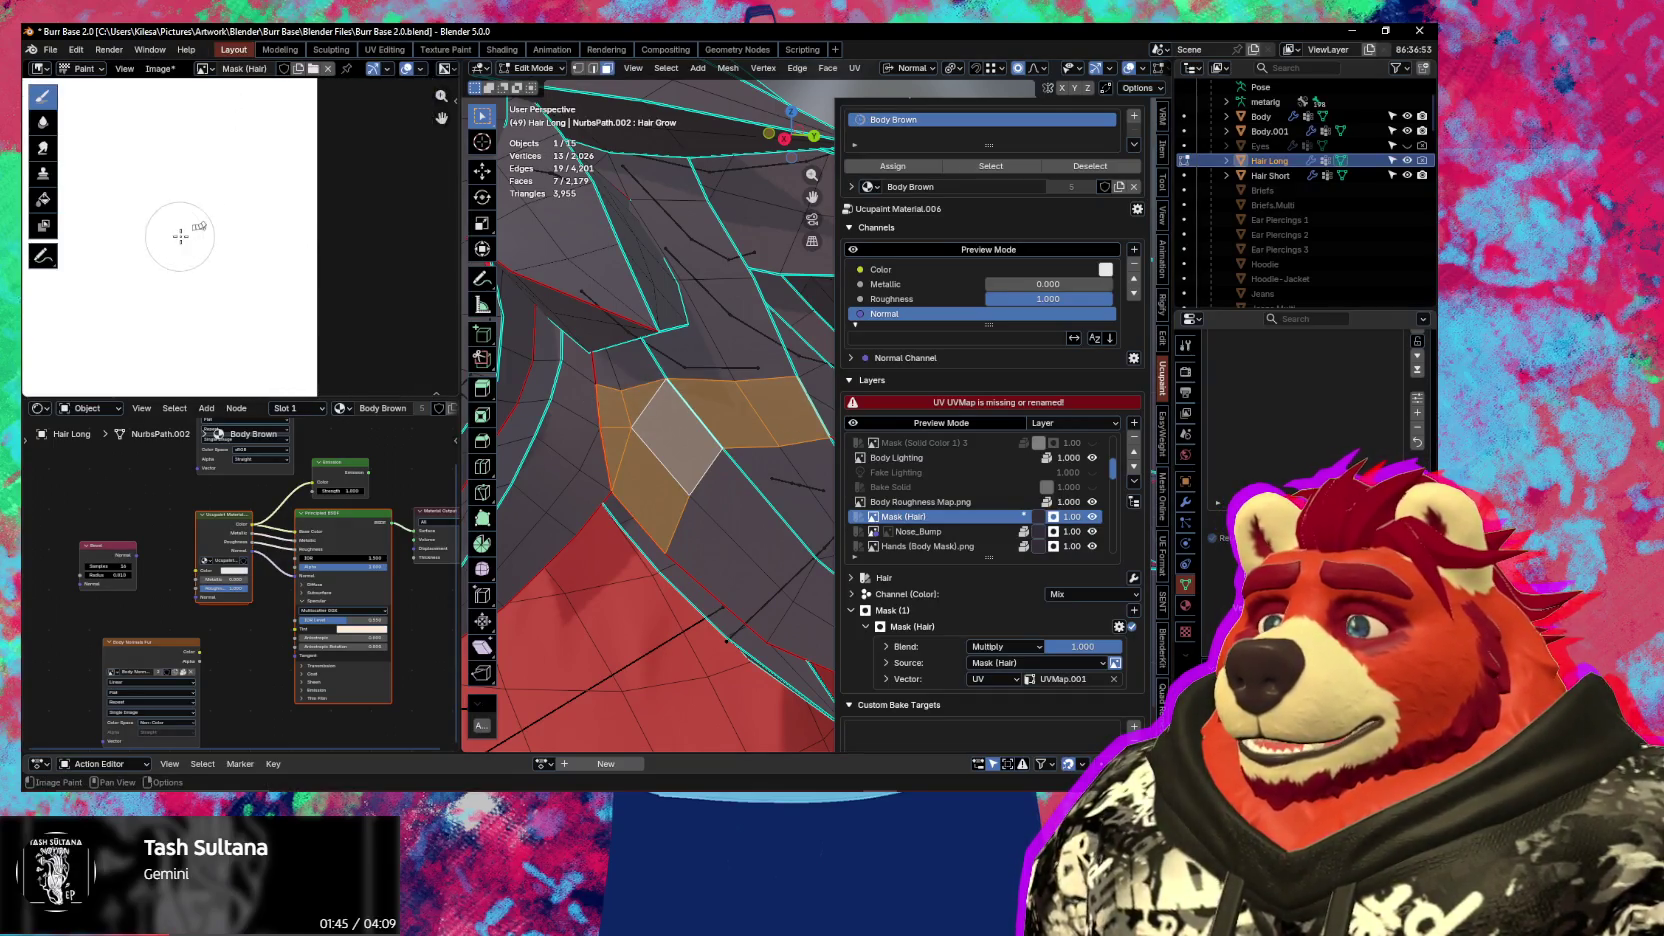
{"action": "scroll", "coordinate": [327, 245], "scroll_direction": "down", "scroll_amount": 2}
{"action": "middle_click_drag", "start_coordinate": [300, 255], "coordinate": [236, 269]}
{"action": "scroll", "coordinate": [236, 269], "scroll_direction": "up", "scroll_amount": 1}
{"action": "scroll", "coordinate": [230, 268], "scroll_direction": "down", "scroll_amount": 2}
{"action": "scroll", "coordinate": [232, 270], "scroll_direction": "up", "scroll_amount": 3}
{"action": "scroll", "coordinate": [234, 278], "scroll_direction": "up", "scroll_amount": 2}
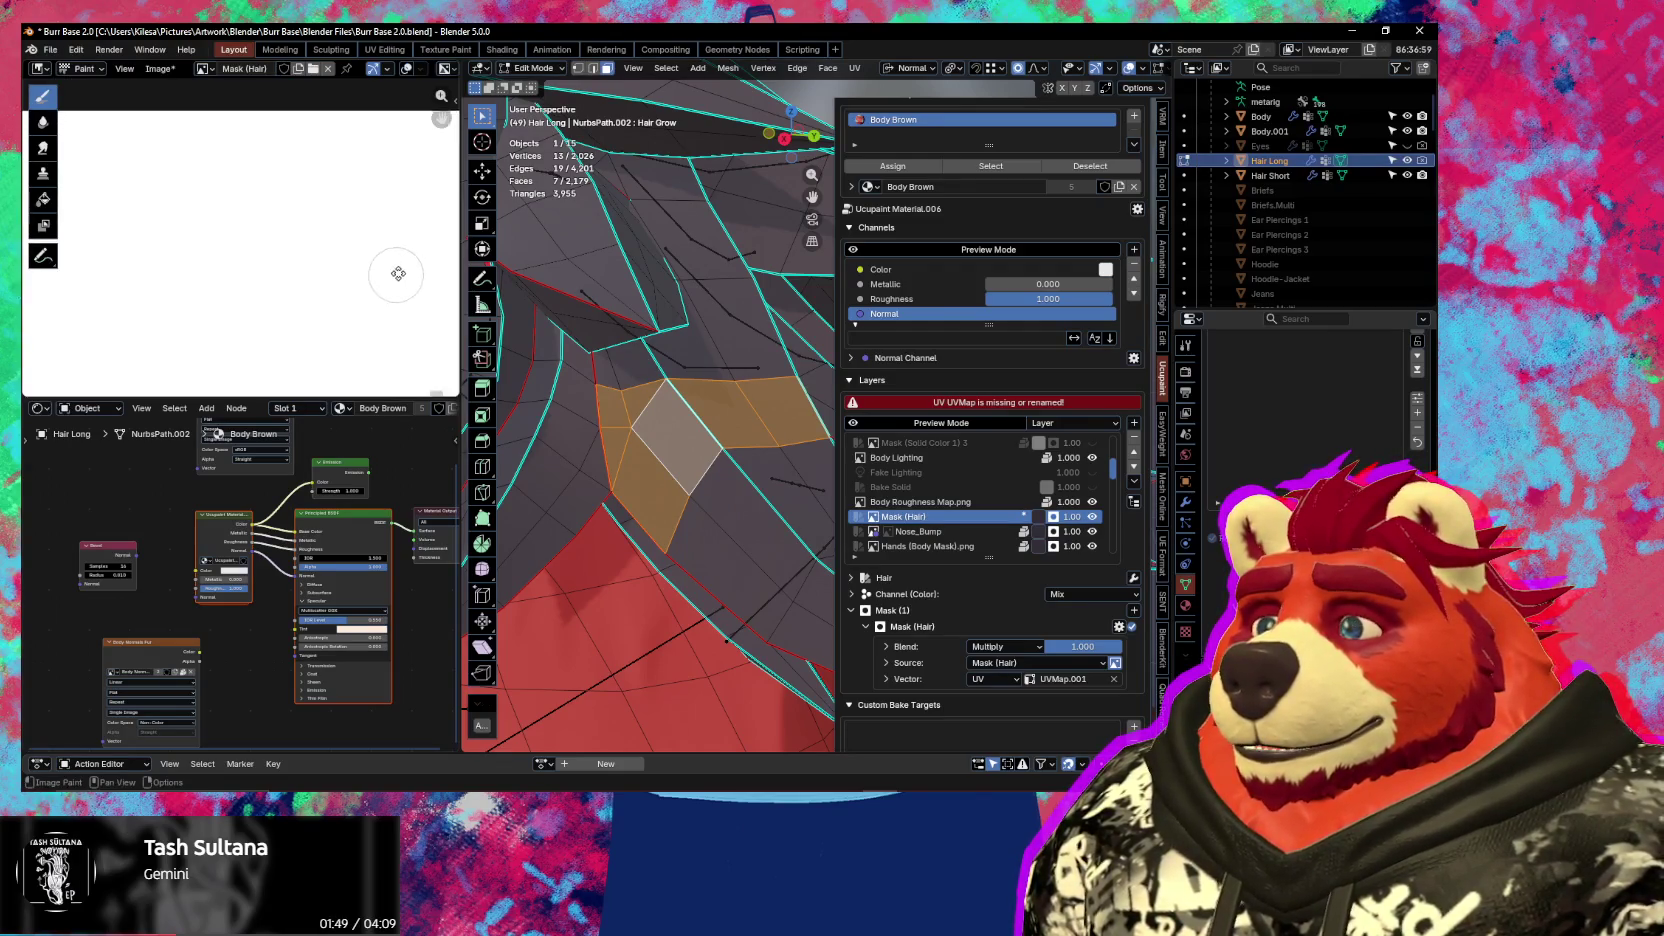
{"action": "scroll", "coordinate": [264, 286], "scroll_direction": "down", "scroll_amount": 1}
{"action": "scroll", "coordinate": [233, 253], "scroll_direction": "down", "scroll_amount": 1}
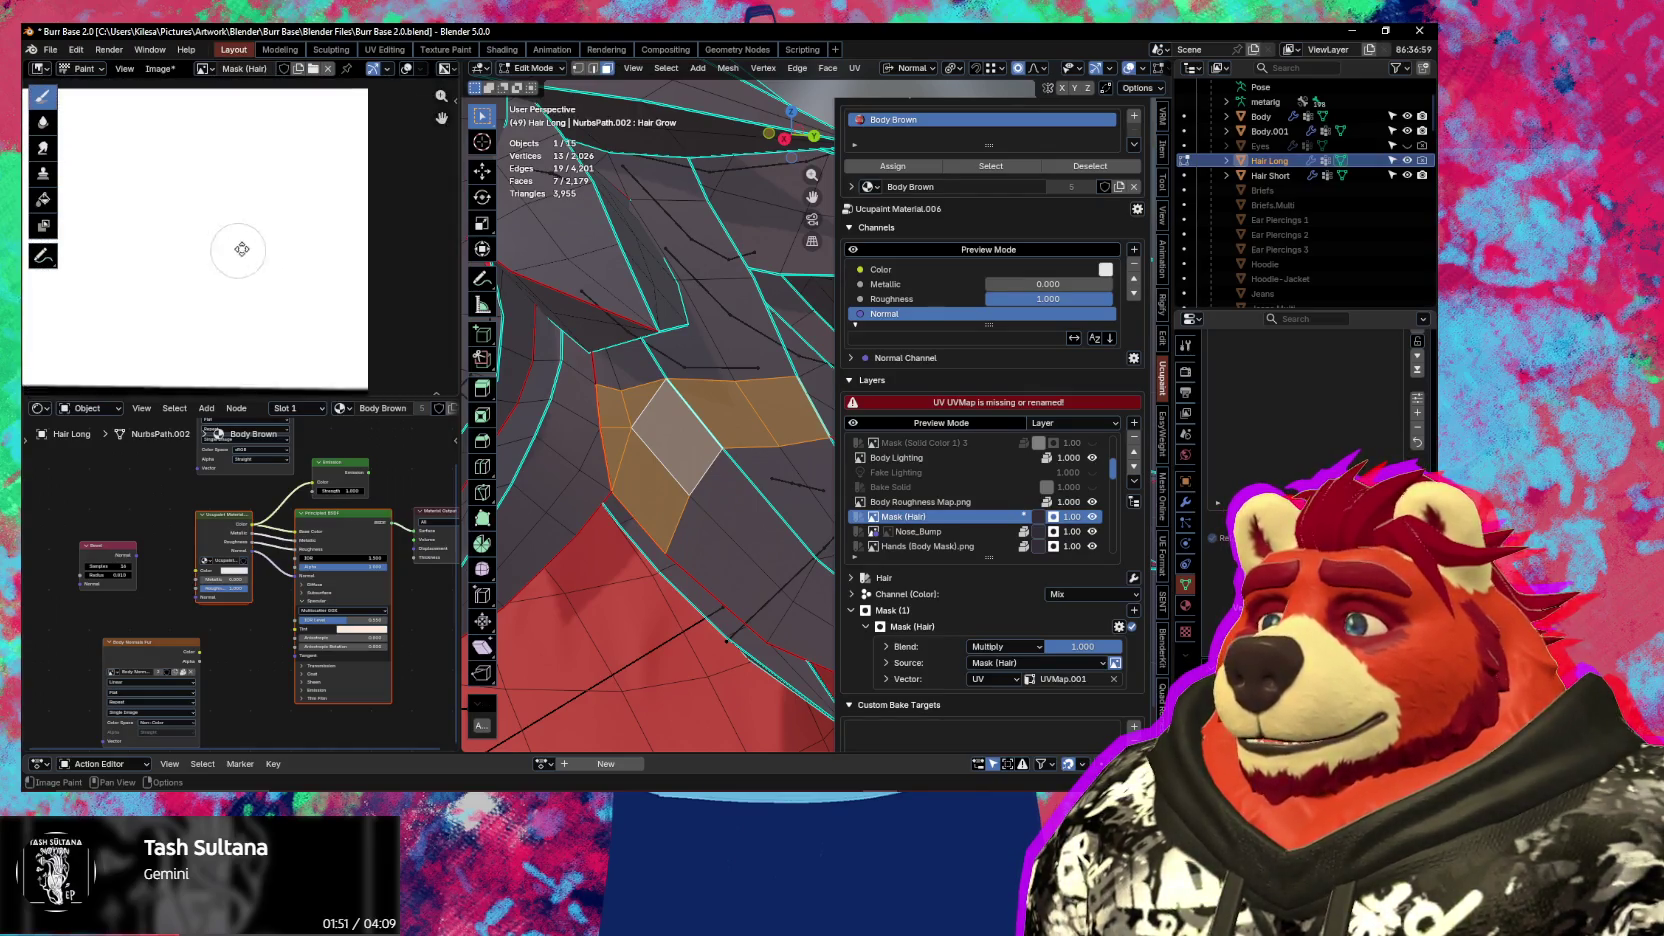
{"action": "scroll", "coordinate": [233, 253], "scroll_direction": "up", "scroll_amount": 1}
{"action": "scroll", "coordinate": [316, 230], "scroll_direction": "down", "scroll_amount": 1}
{"action": "scroll", "coordinate": [405, 262], "scroll_direction": "up", "scroll_amount": 1}
{"action": "scroll", "coordinate": [712, 390], "scroll_direction": "down", "scroll_amount": 2}
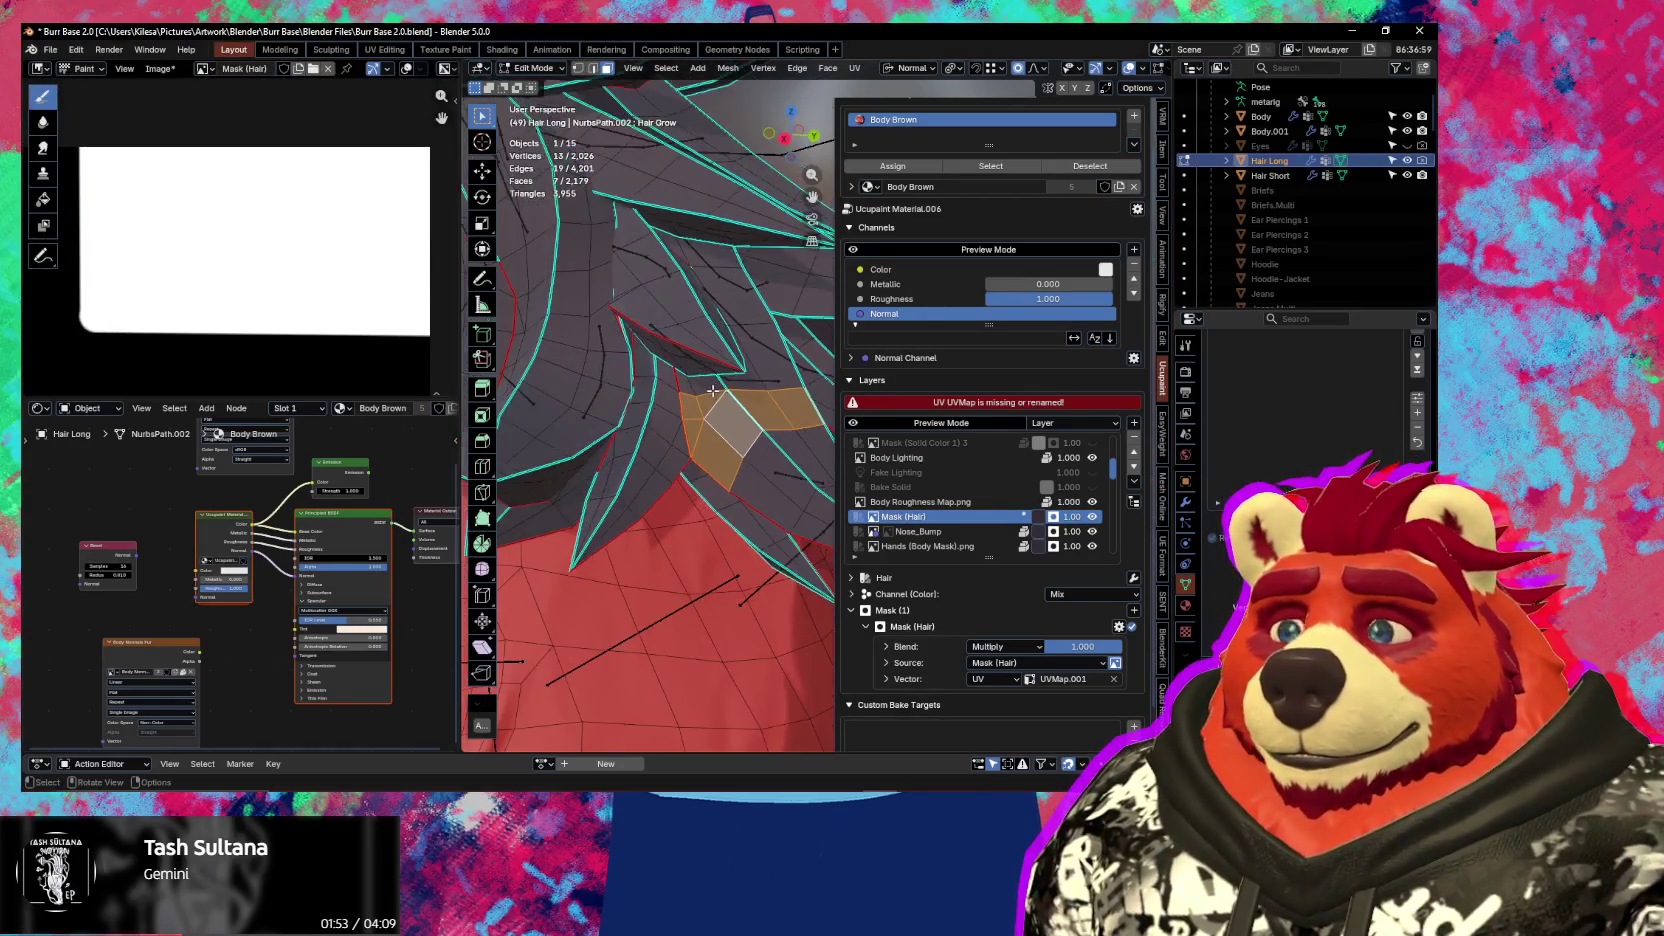
Toggle the hair in and out of local view, then return to Object Mode
{"action": "key", "text": "KP_Divide"}
{"action": "key", "text": "n"}
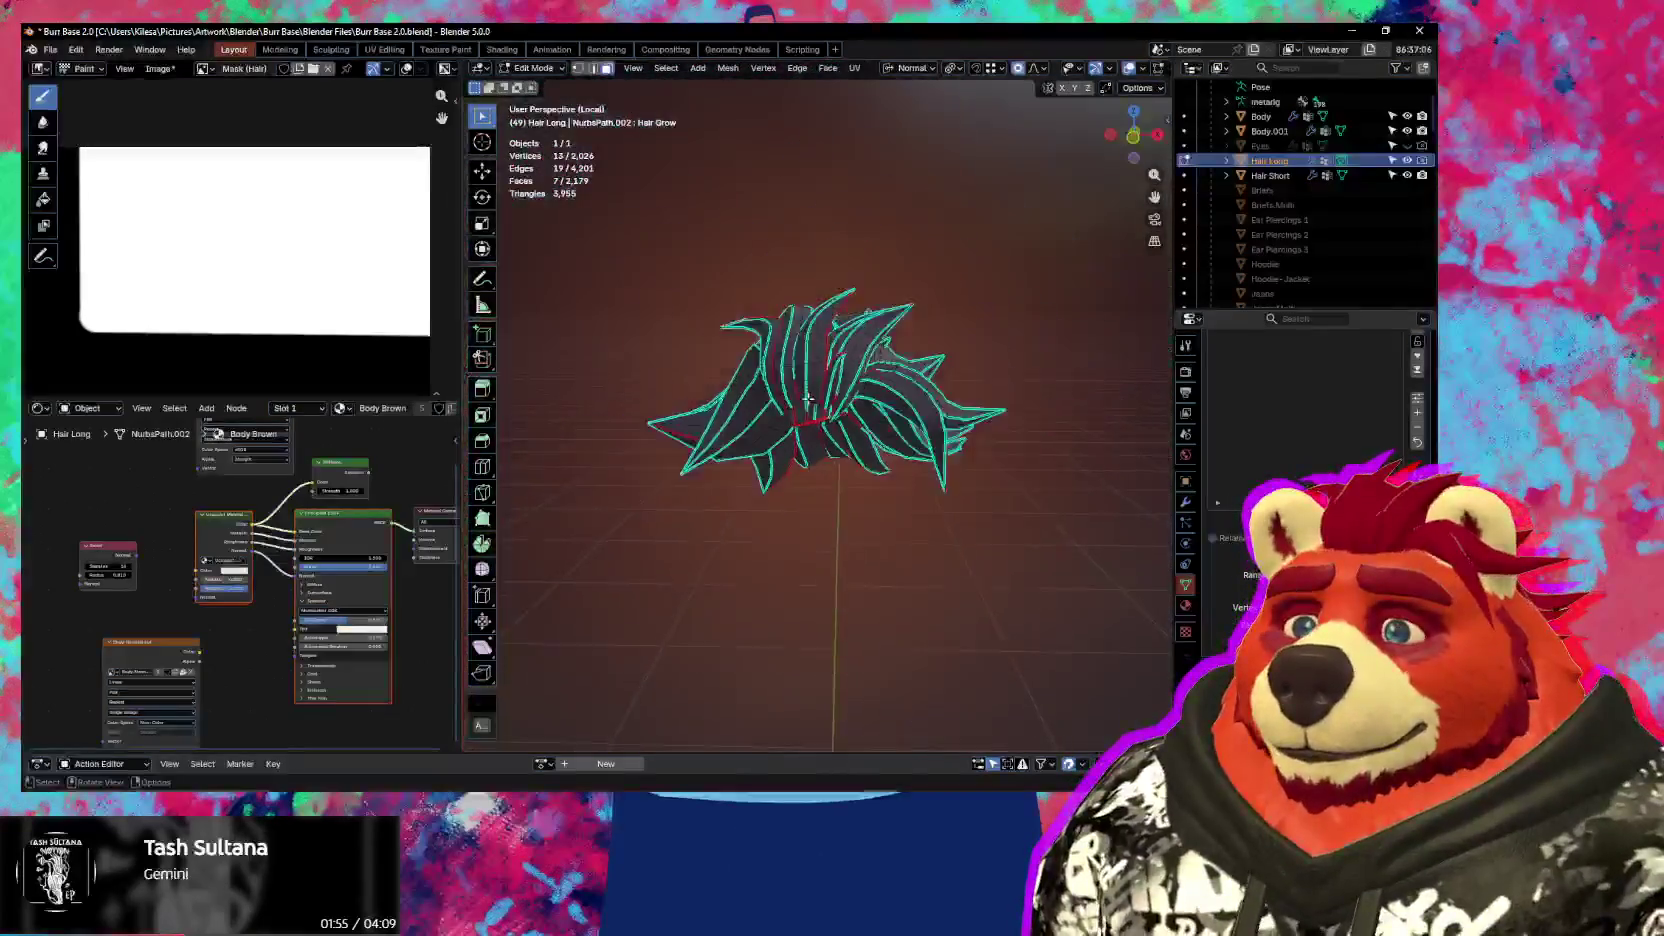
{"action": "key", "text": "KP_Divide"}
{"action": "middle_click_drag", "start_coordinate": [809, 399], "coordinate": [944, 454]}
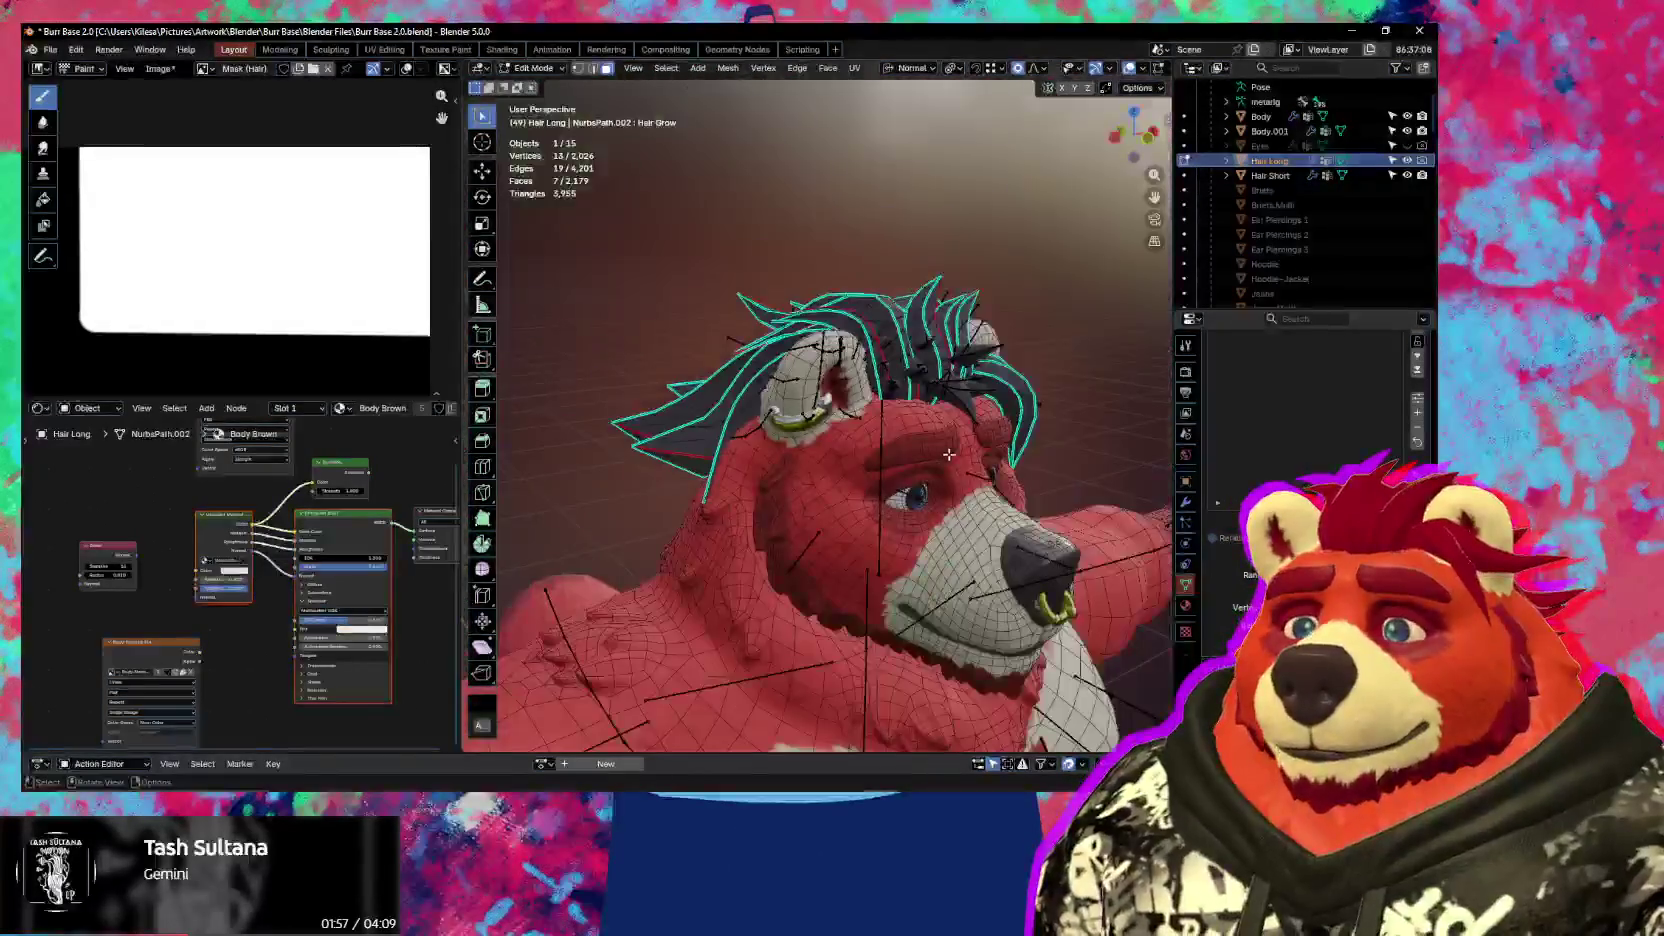
{"action": "key", "text": "Tab"}
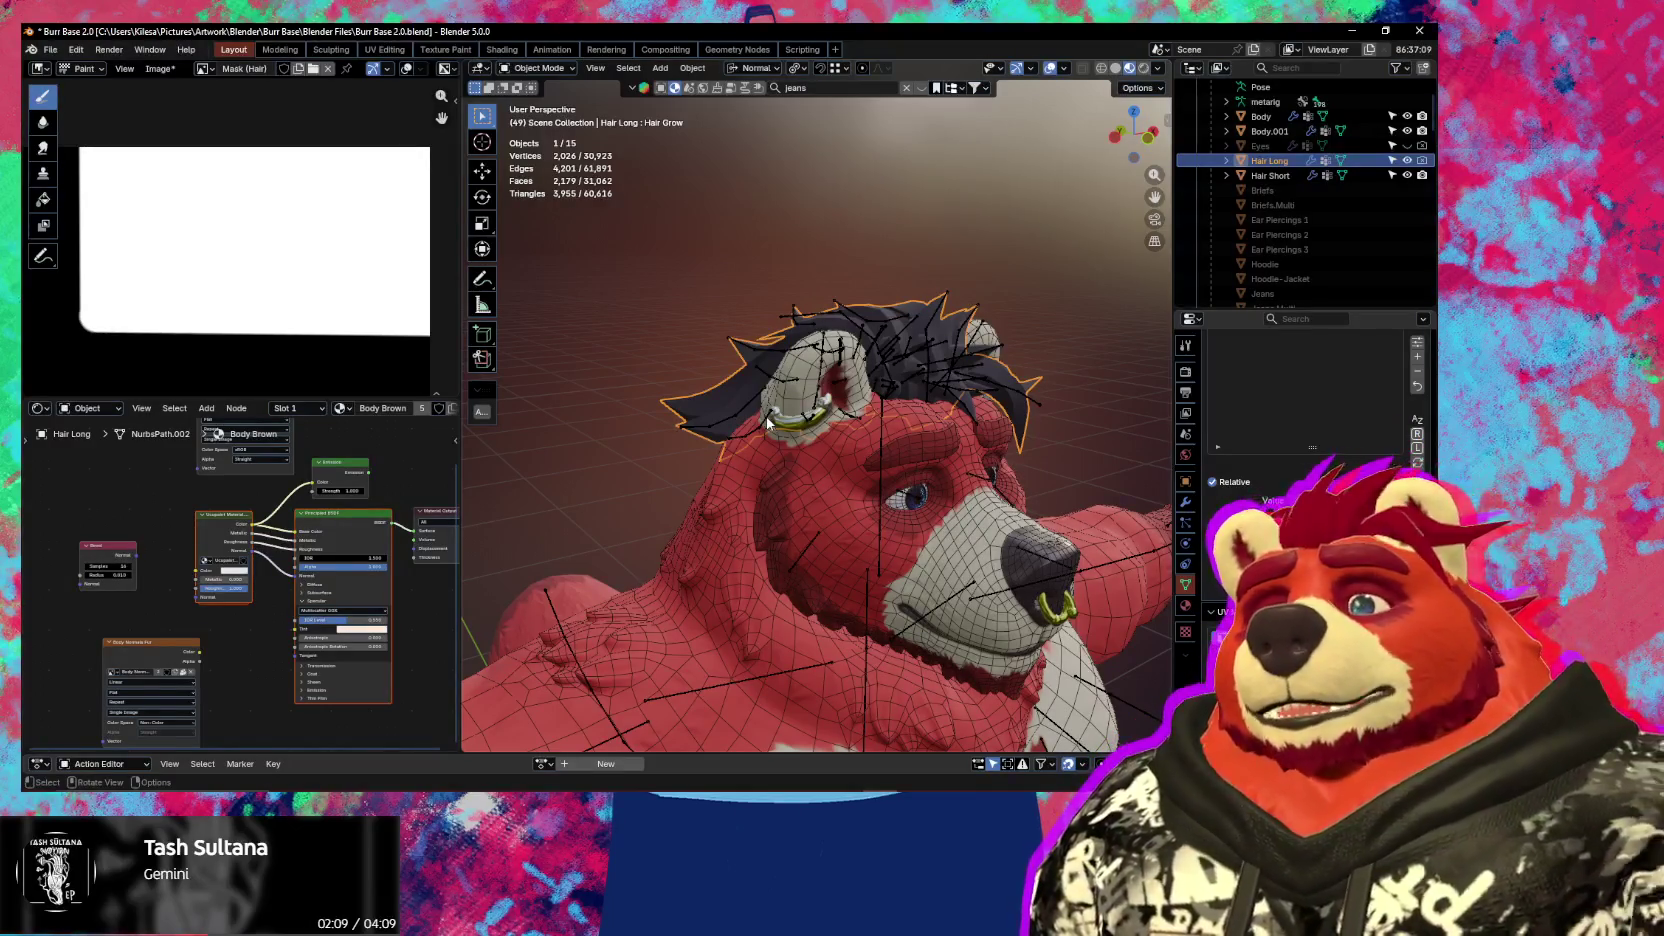
Check and rename the UV maps on Hair Long and Hair Short
{"action": "mouse_move", "coordinate": [767, 423]}
{"action": "middle_mouse_down"}
{"action": "mouse_move", "coordinate": [921, 468]}
{"action": "mouse_move", "coordinate": [885, 514]}
{"action": "middle_mouse_up"}
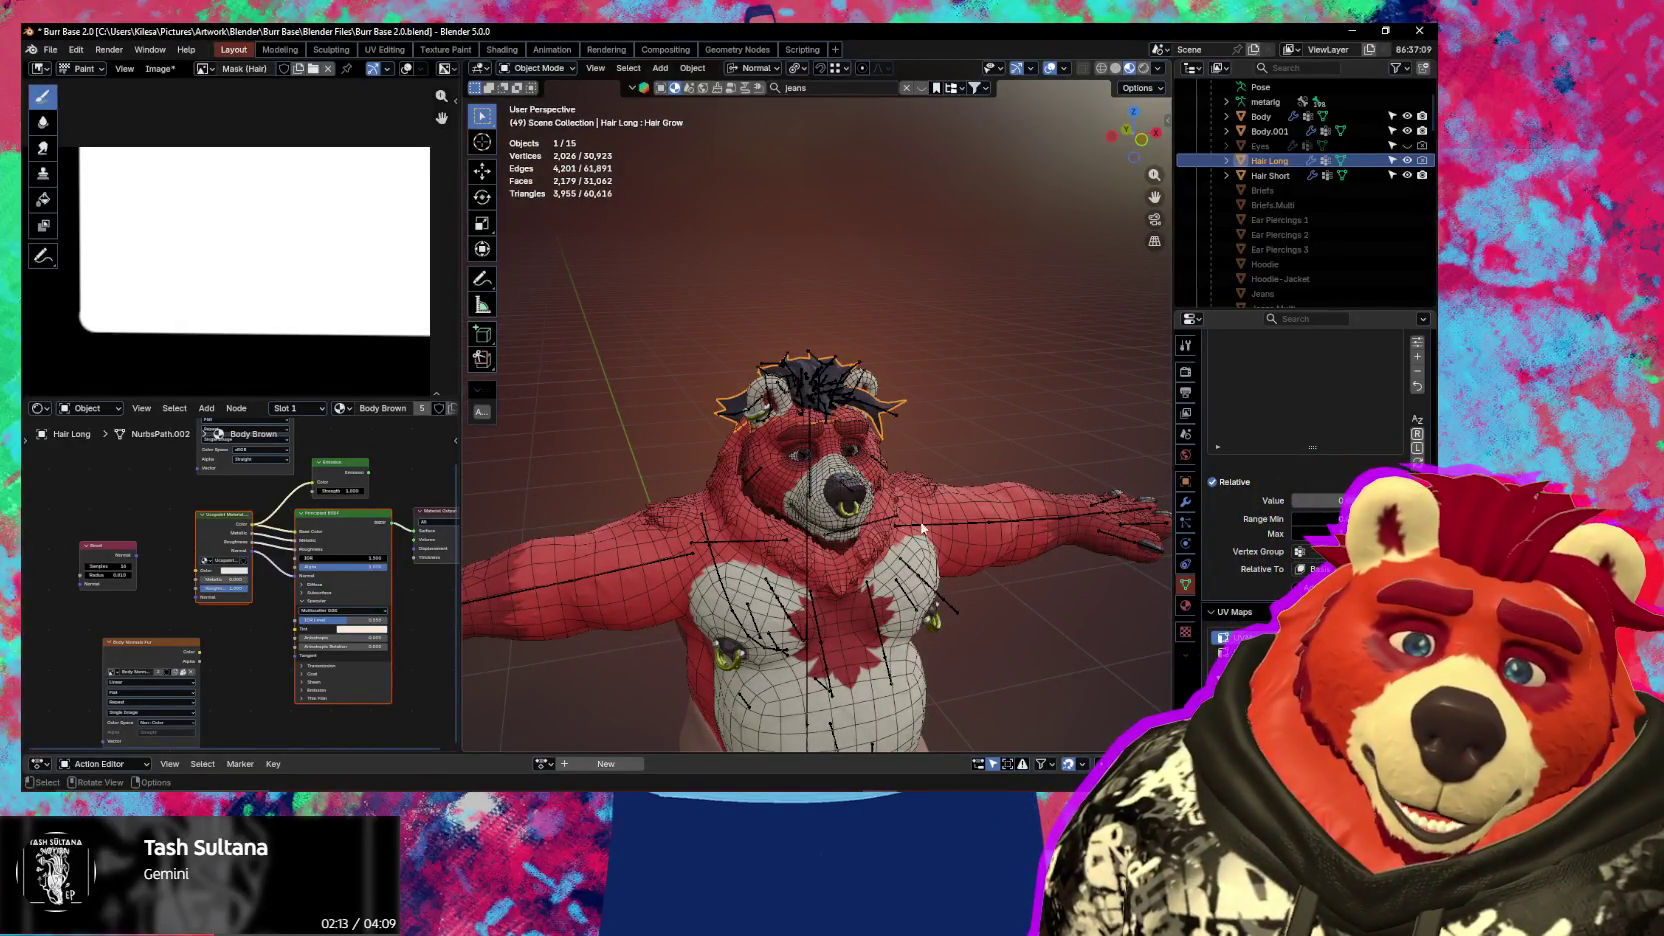
{"action": "double_click", "coordinate": [1235, 636]}
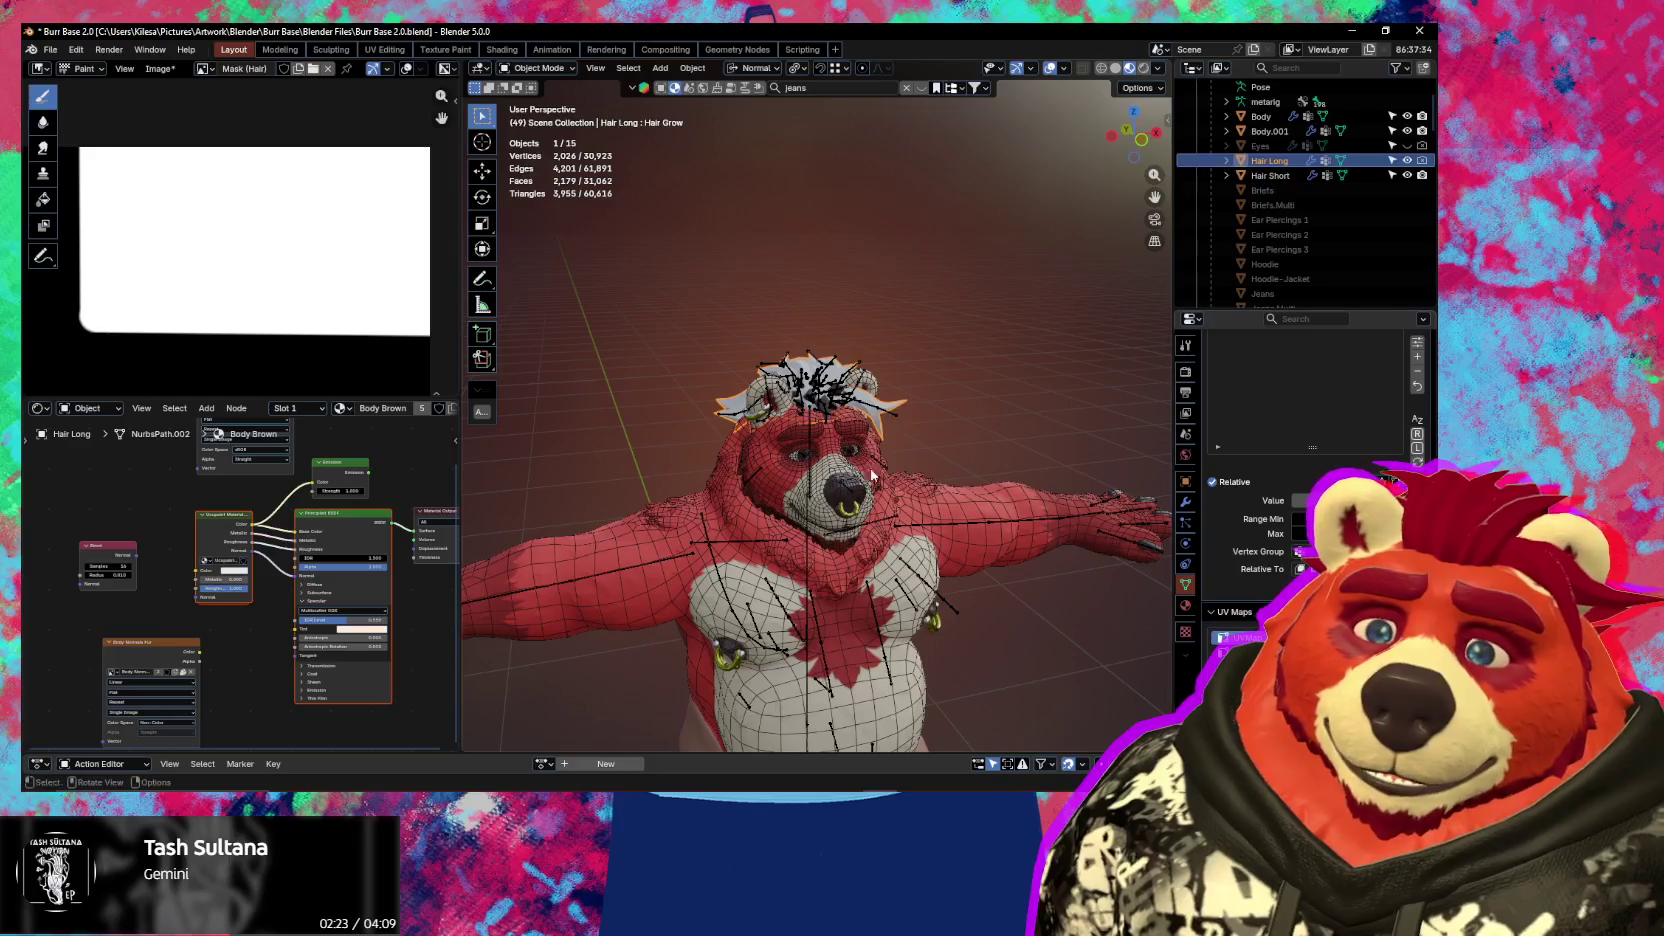
{"action": "scroll", "coordinate": [824, 430], "scroll_direction": "up", "scroll_amount": 5}
{"action": "middle_click_drag", "start_coordinate": [824, 430], "coordinate": [824, 507]}
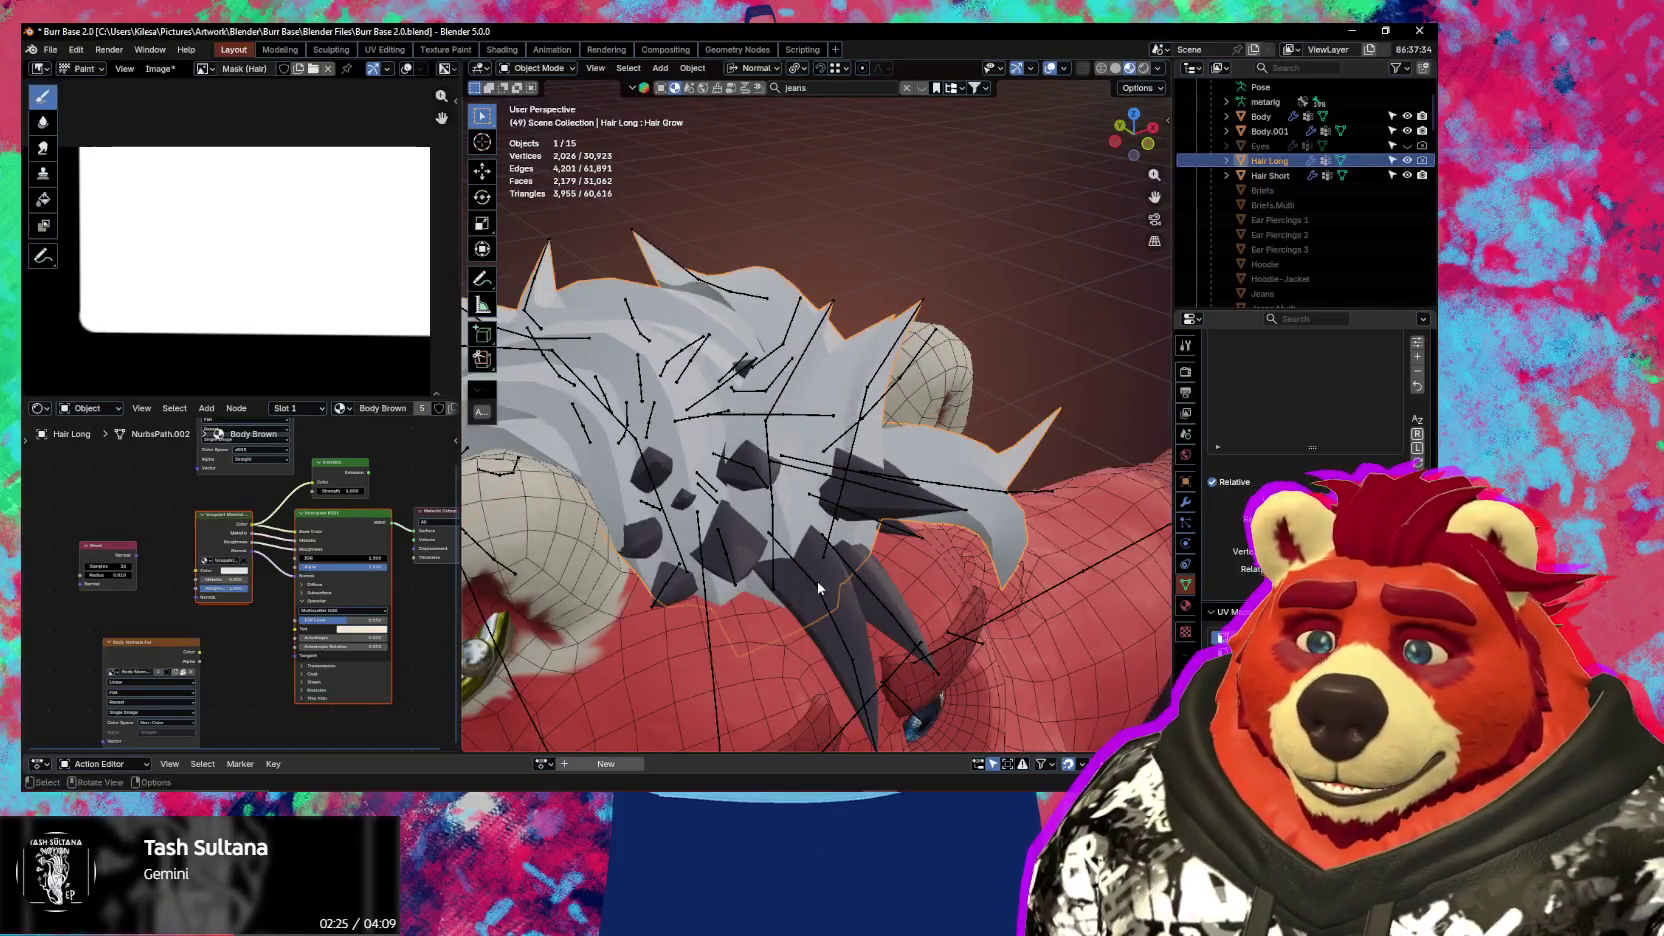
{"action": "left_click", "coordinate": [1270, 175]}
{"action": "double_click", "coordinate": [1240, 561]}
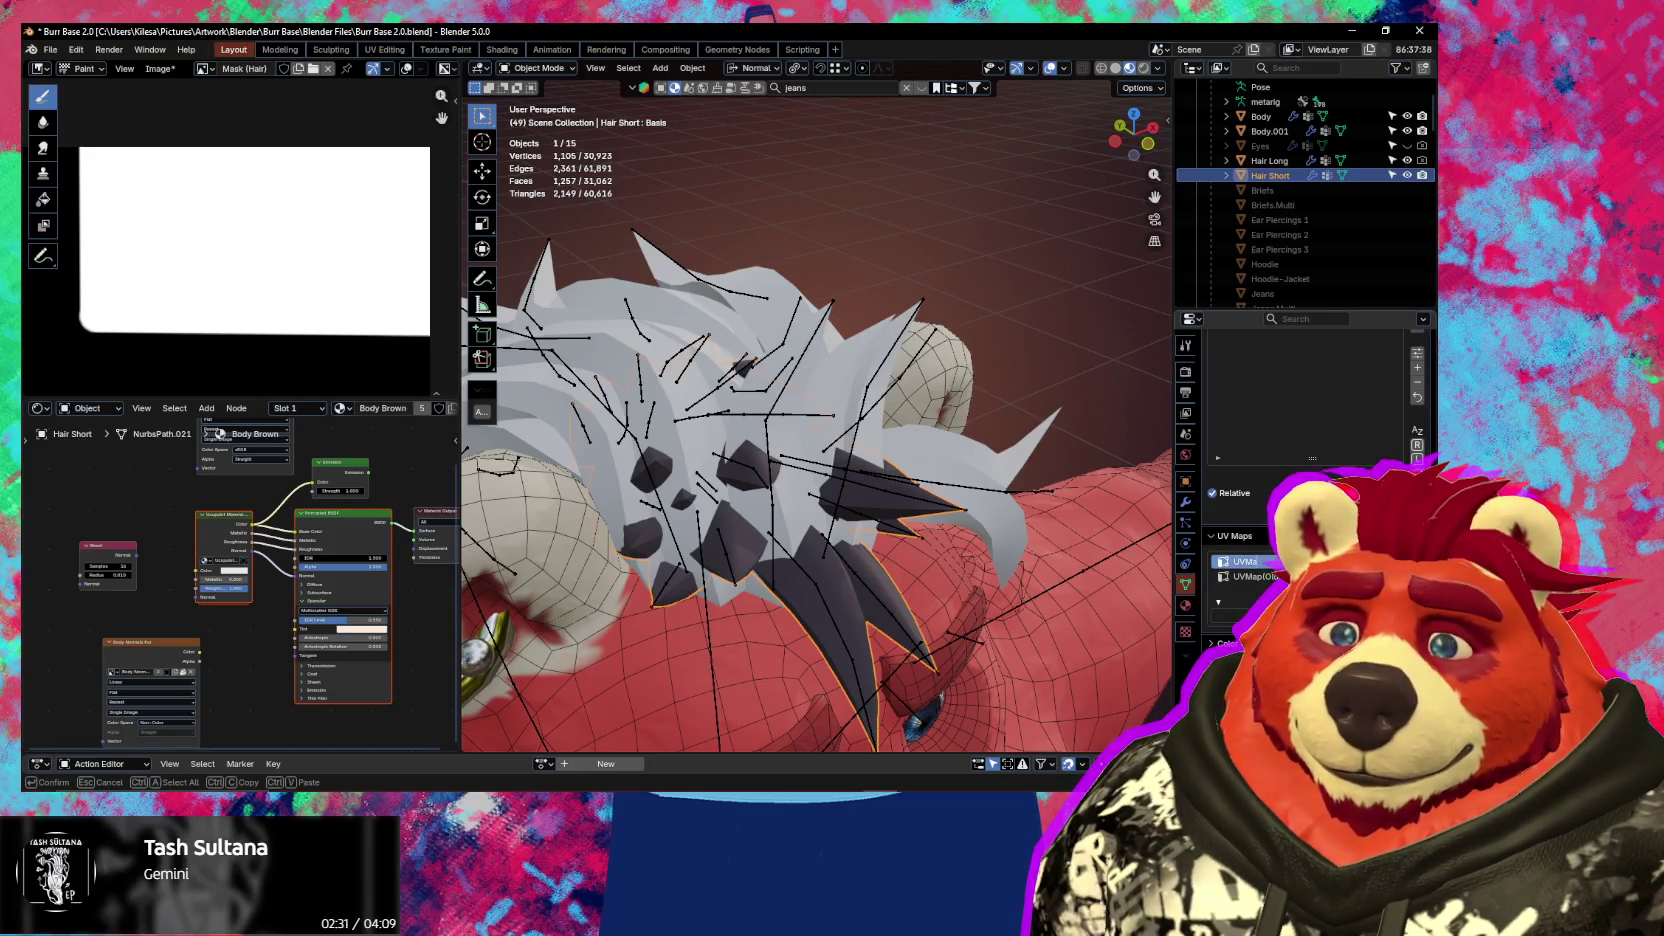
{"action": "key", "text": "Return"}
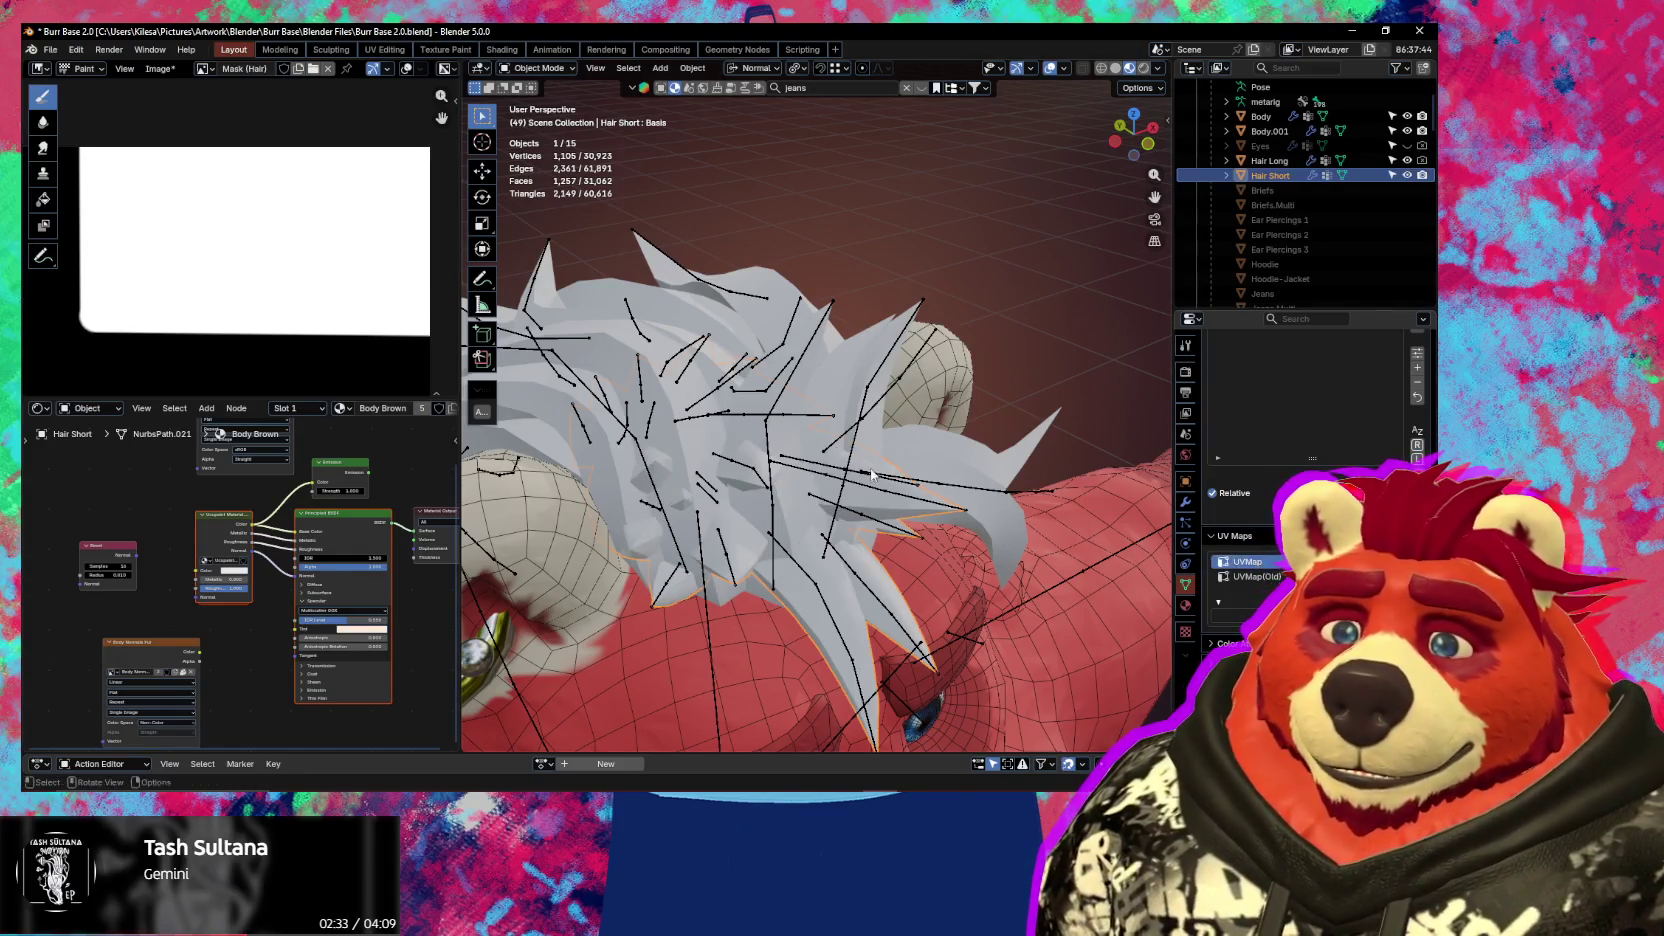
{"action": "middle_click_drag", "start_coordinate": [871, 474], "coordinate": [958, 494]}
Delete the Body's duplicate UV map and reselect Hair Long
{"action": "left_click", "coordinate": [1086, 508]}
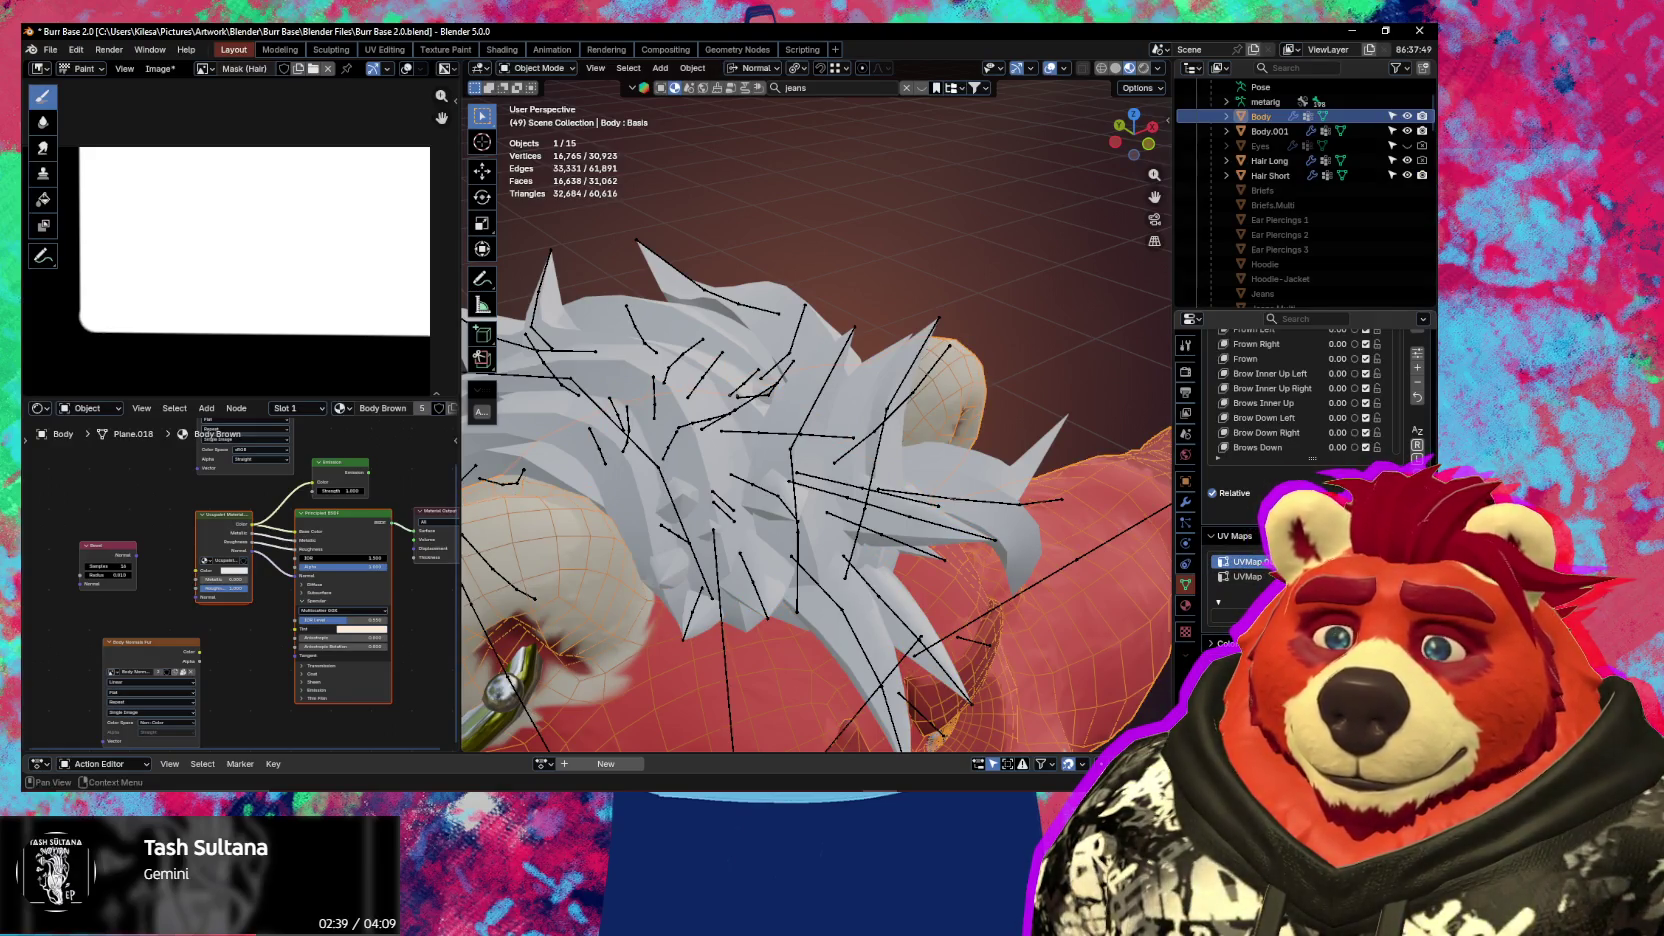
{"action": "left_click", "coordinate": [1417, 576]}
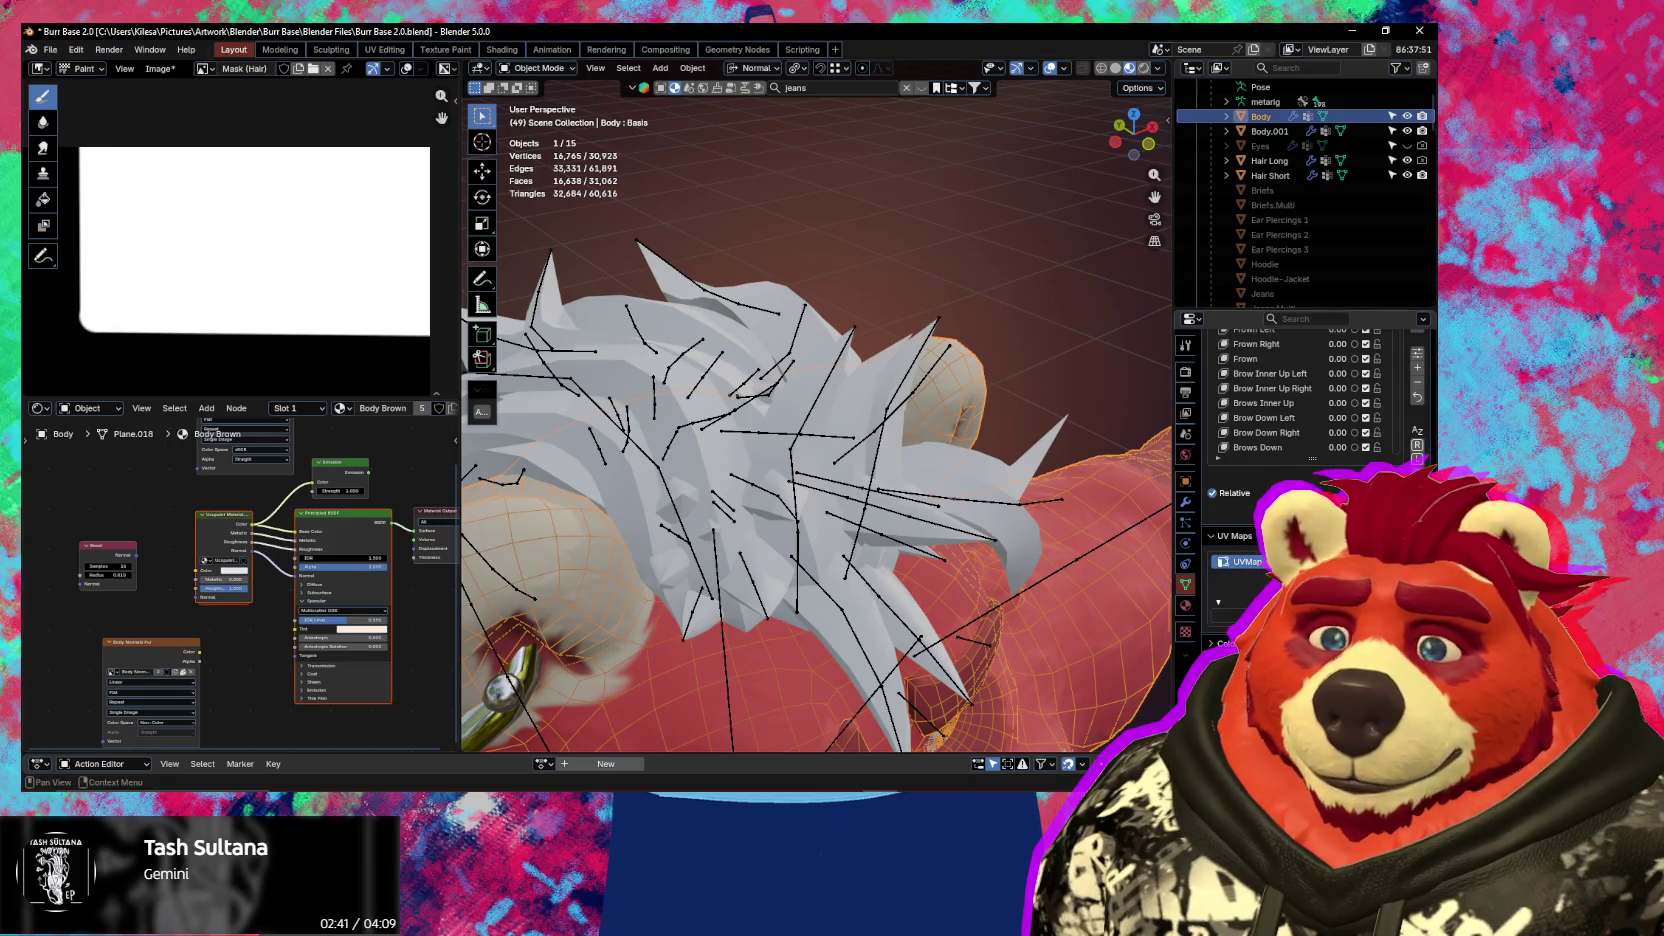
{"action": "left_click", "coordinate": [779, 287]}
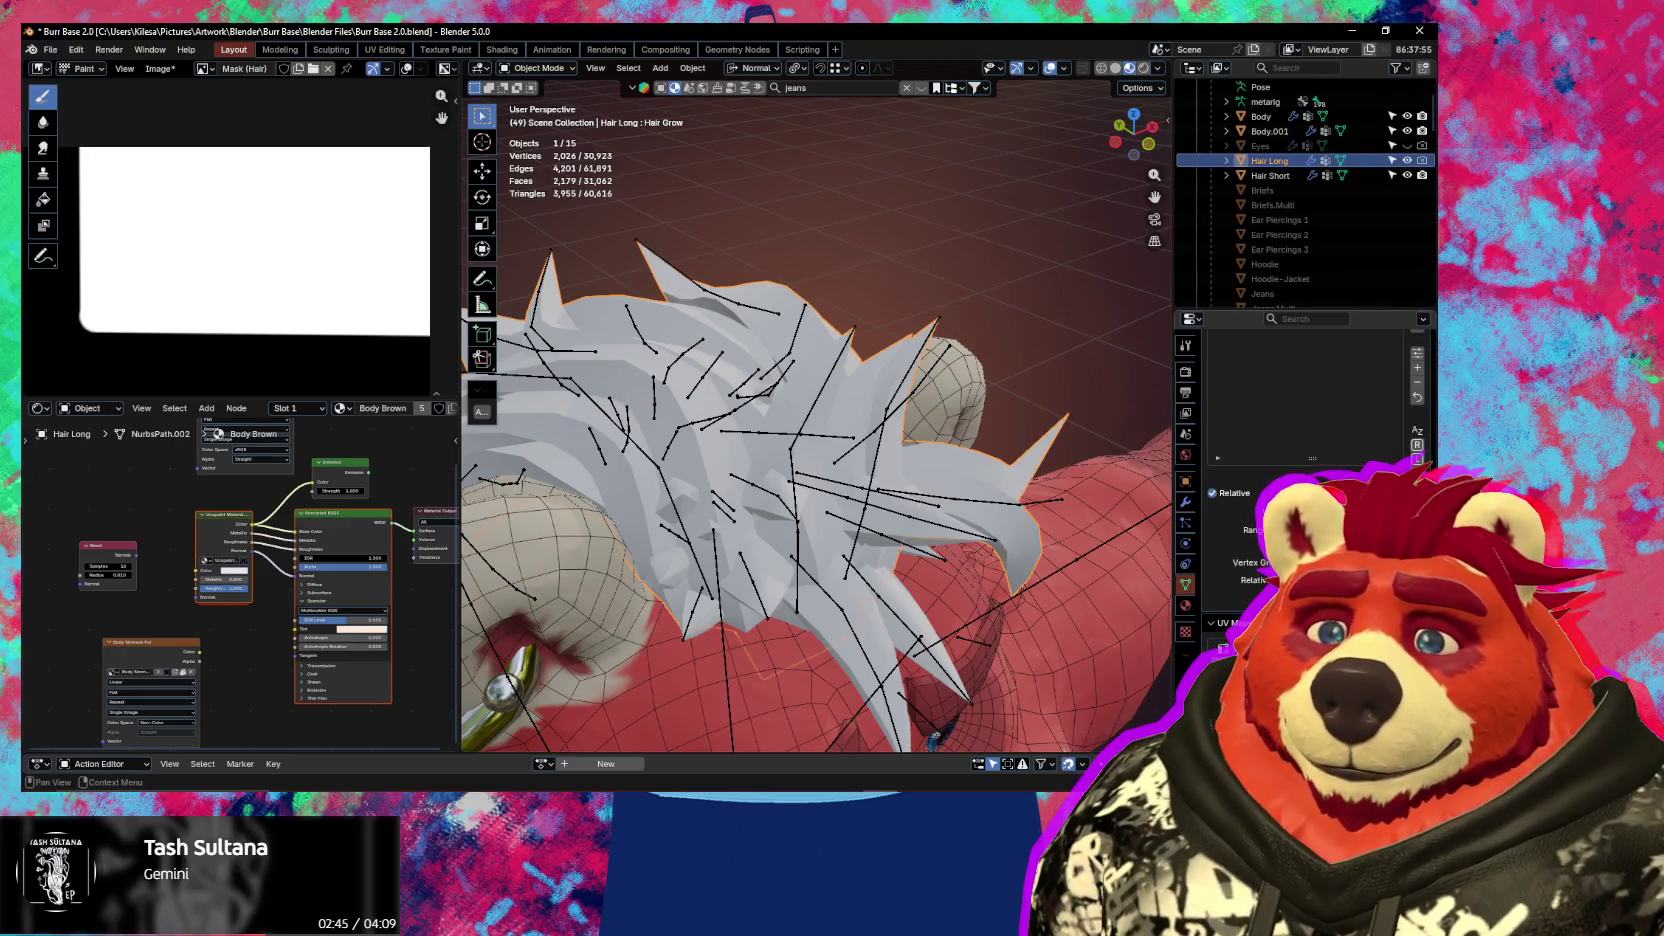
{"action": "middle_click_drag", "start_coordinate": [950, 404], "coordinate": [939, 389]}
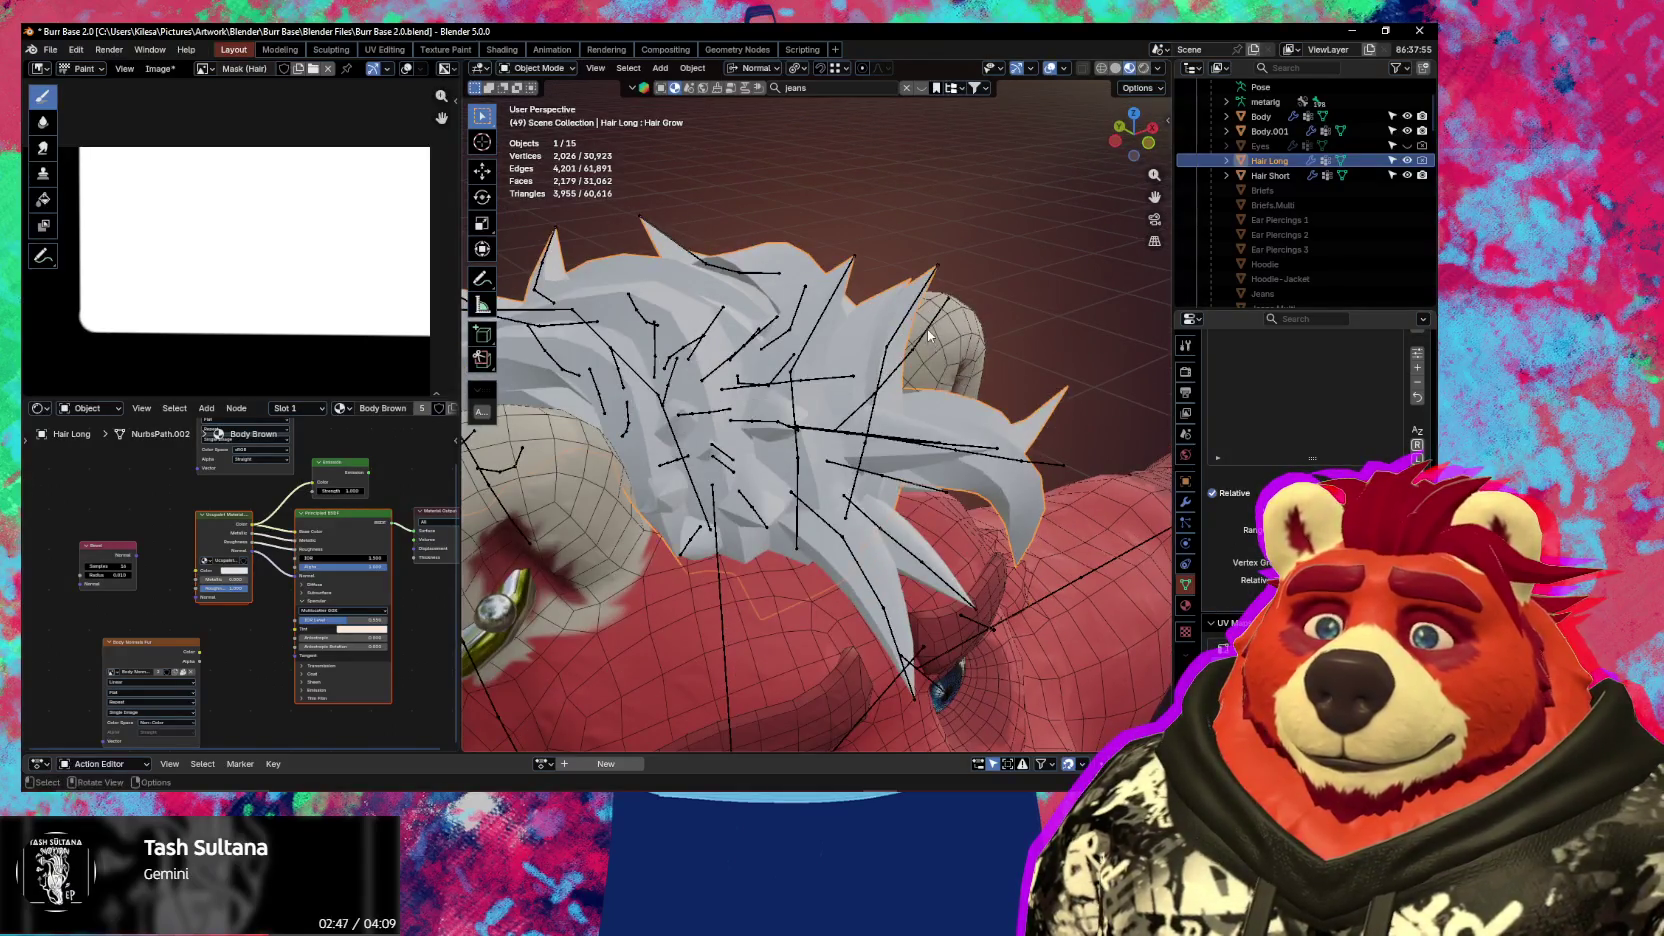
Set the Ucupaint Mask (Hair) layer's vector to UVMap
{"action": "key", "text": "n"}
{"action": "left_click", "coordinate": [1065, 658]}
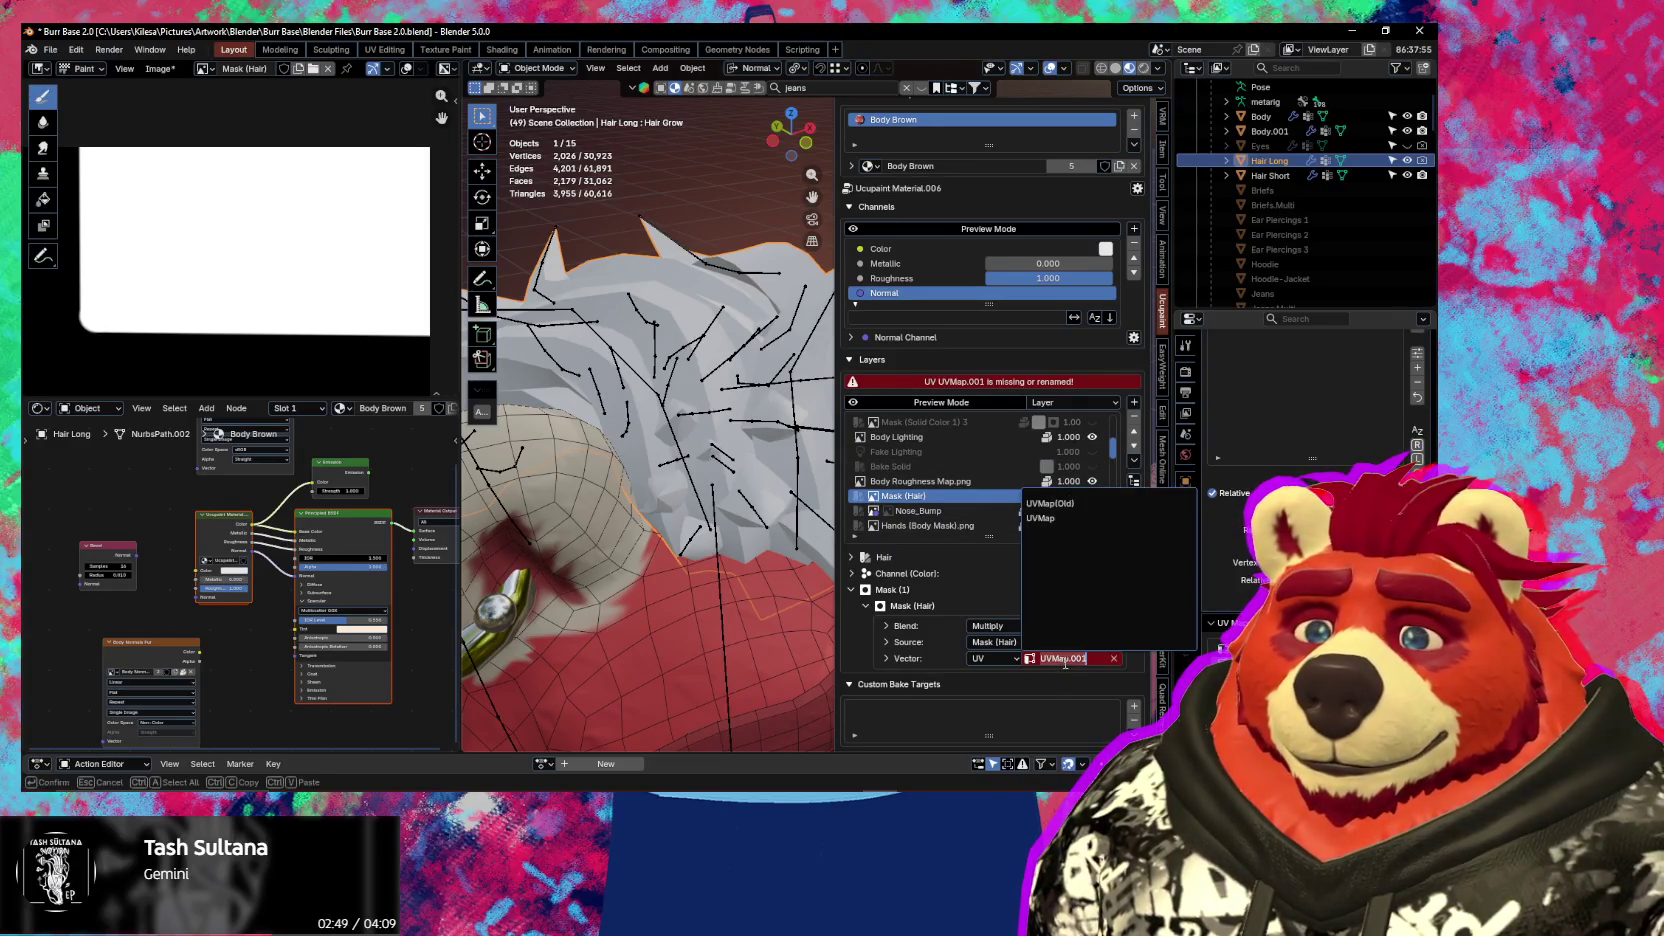
{"action": "left_click", "coordinate": [1065, 516]}
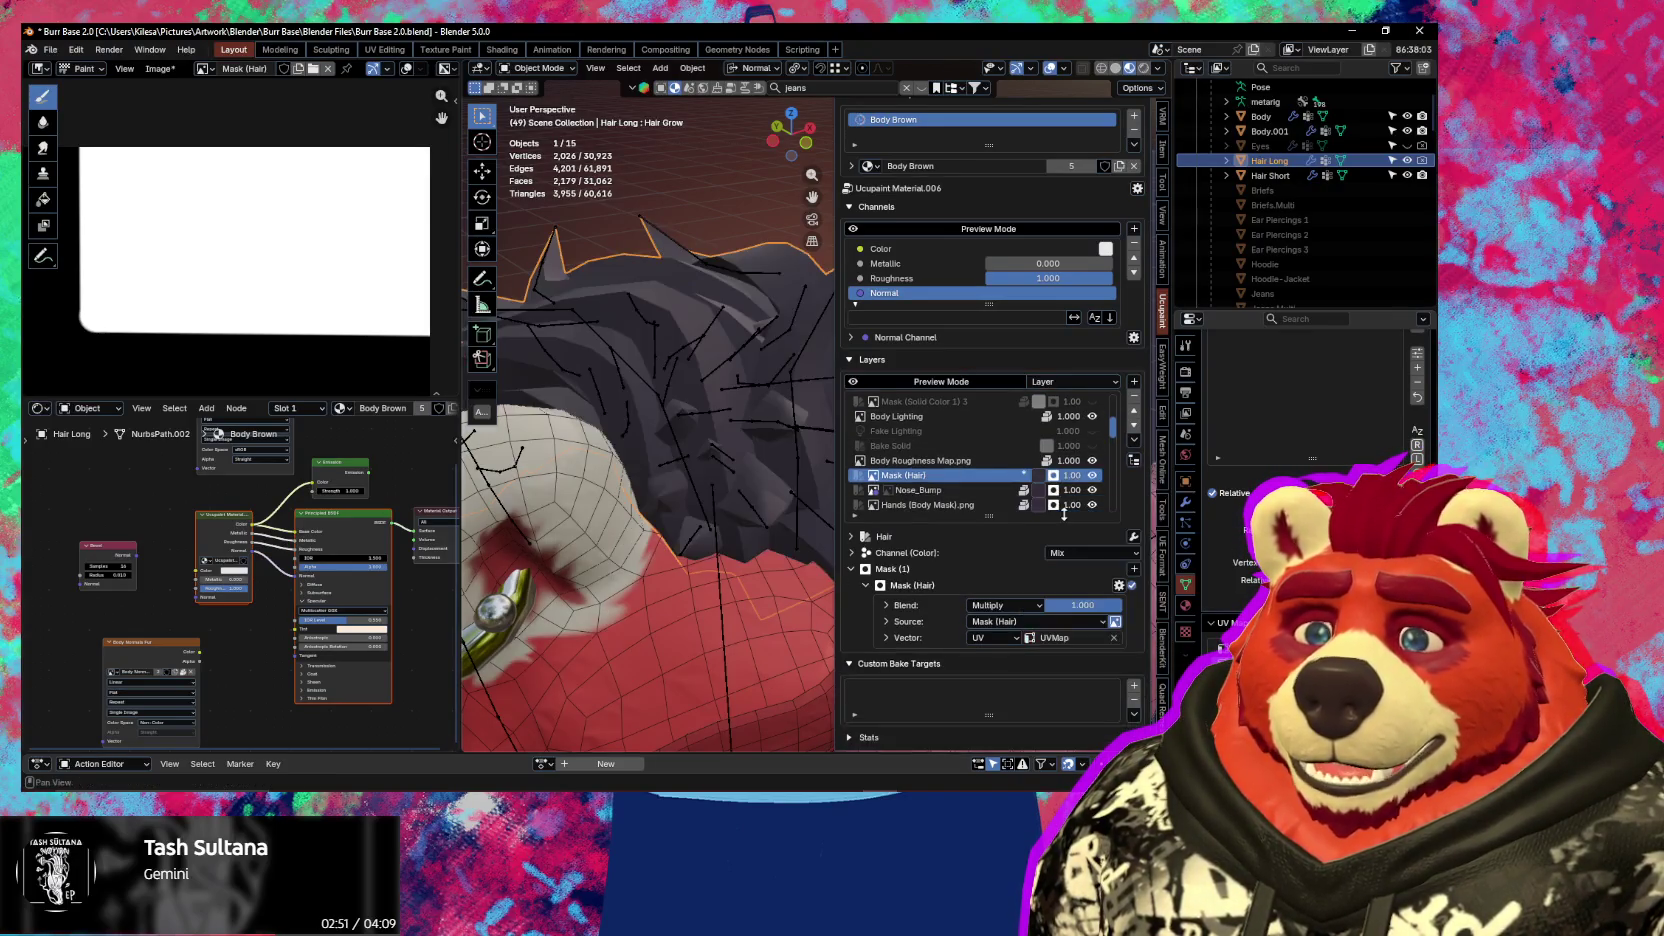
{"action": "scroll", "coordinate": [699, 450], "scroll_direction": "down", "scroll_amount": 8}
Hide the Ucupaint panel and overlays, then orbit around the bear from back, top and below
{"action": "key", "text": "n"}
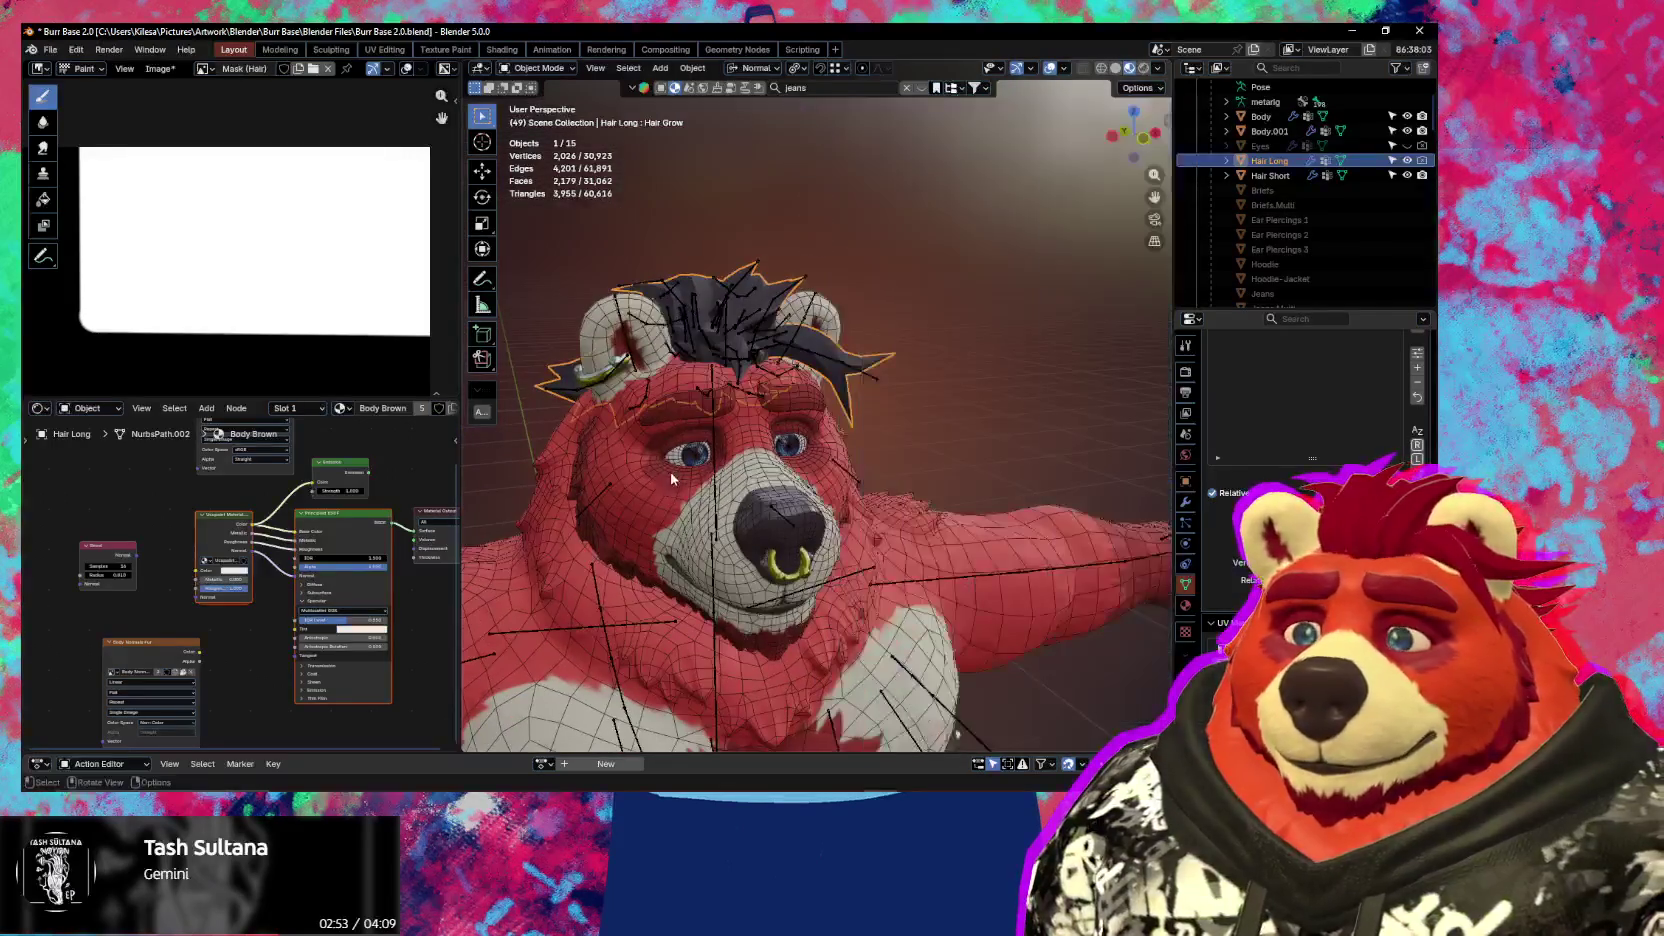
{"action": "key", "text": "shift+alt+z"}
{"action": "mouse_move", "coordinate": [699, 450]}
{"action": "middle_mouse_down"}
{"action": "mouse_move", "coordinate": [1011, 430]}
{"action": "mouse_move", "coordinate": [862, 400]}
{"action": "middle_mouse_up"}
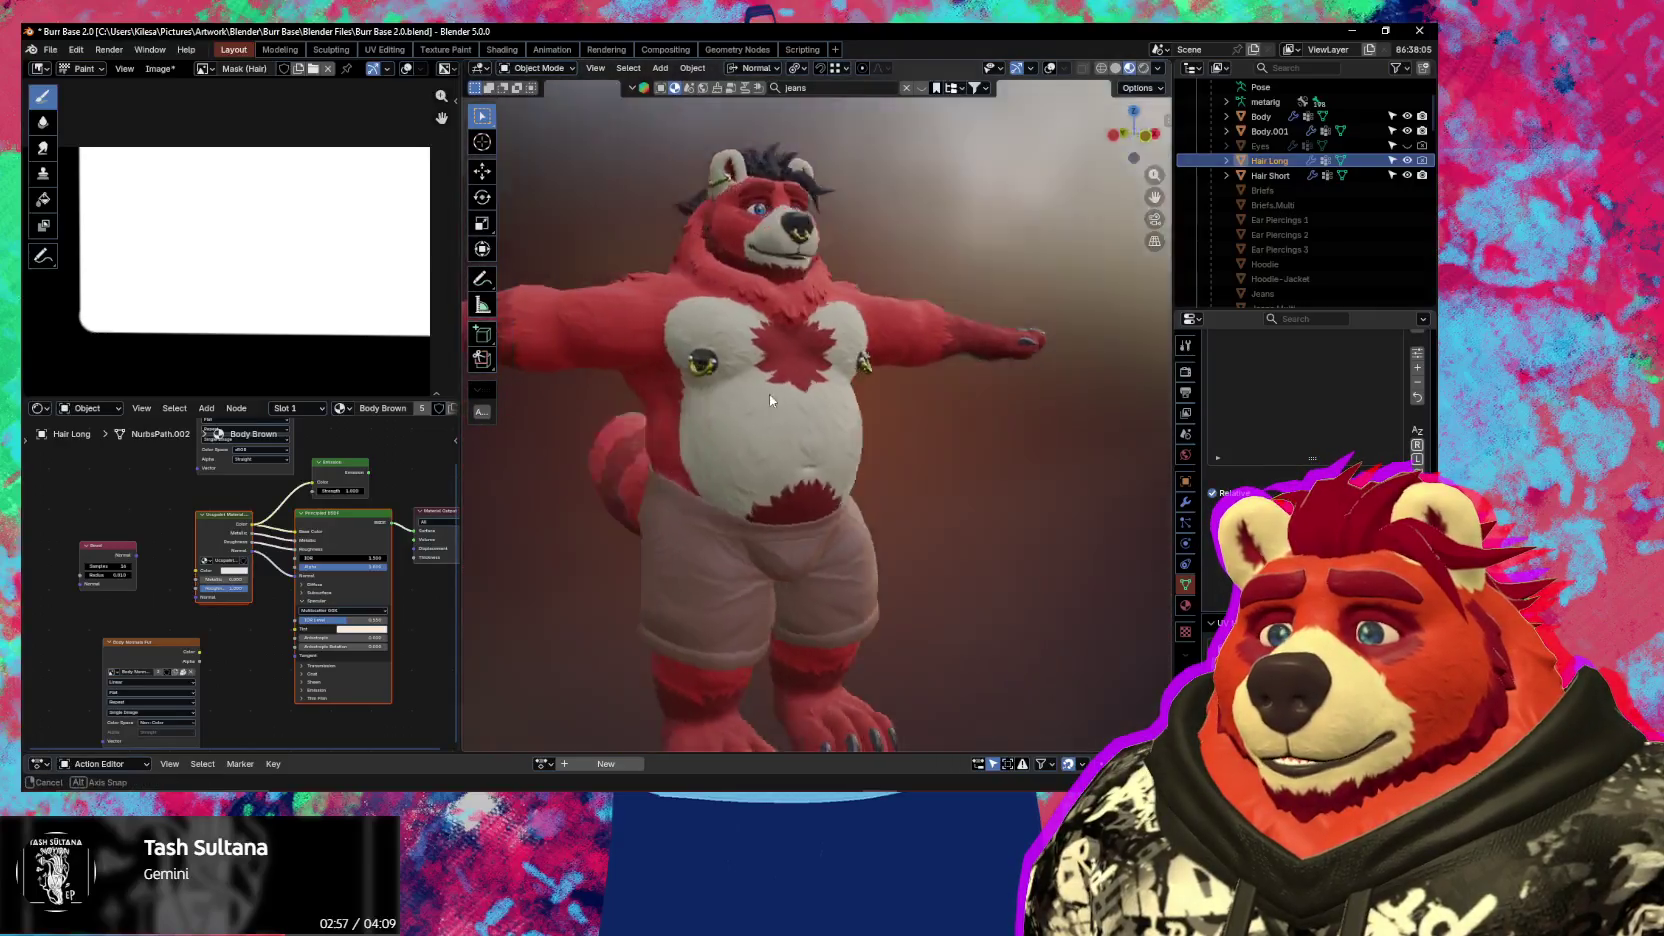
{"action": "mouse_move", "coordinate": [862, 400]}
{"action": "middle_mouse_down"}
{"action": "mouse_move", "coordinate": [837, 537]}
{"action": "mouse_move", "coordinate": [588, 507]}
{"action": "mouse_move", "coordinate": [522, 475]}
{"action": "middle_mouse_up"}
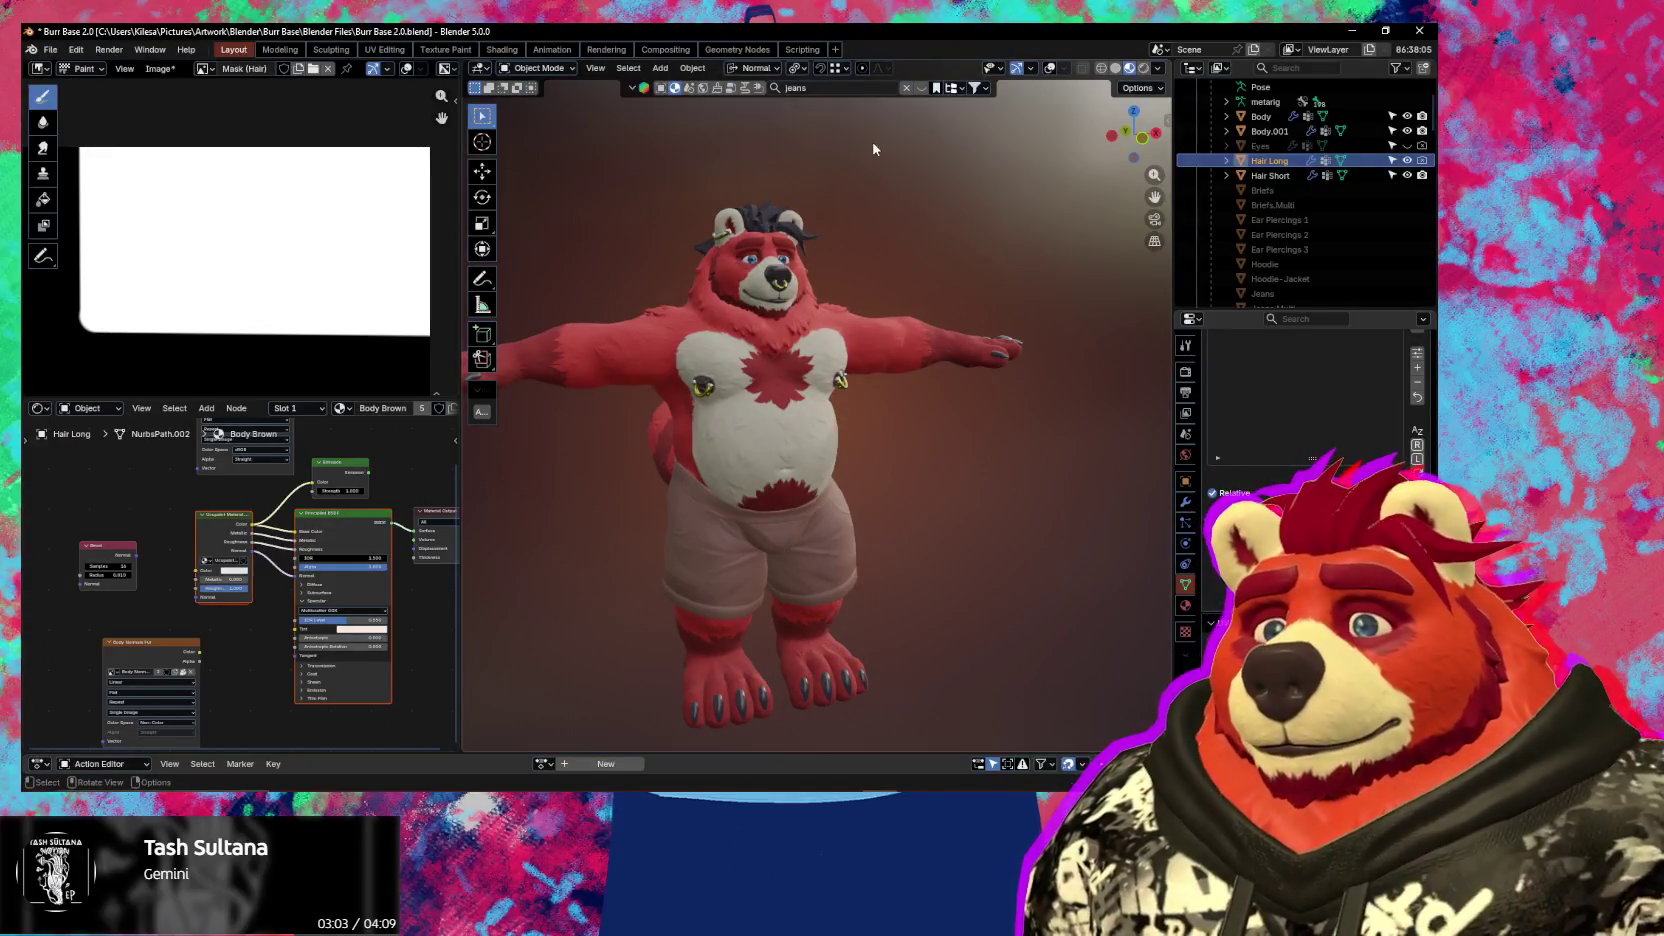
{"action": "mouse_move", "coordinate": [666, 243]}
{"action": "middle_mouse_down"}
{"action": "mouse_move", "coordinate": [901, 365]}
{"action": "mouse_move", "coordinate": [790, 378]}
{"action": "mouse_move", "coordinate": [800, 350]}
{"action": "middle_mouse_up"}
{"action": "scroll", "coordinate": [816, 400], "scroll_direction": "up", "scroll_amount": 3}
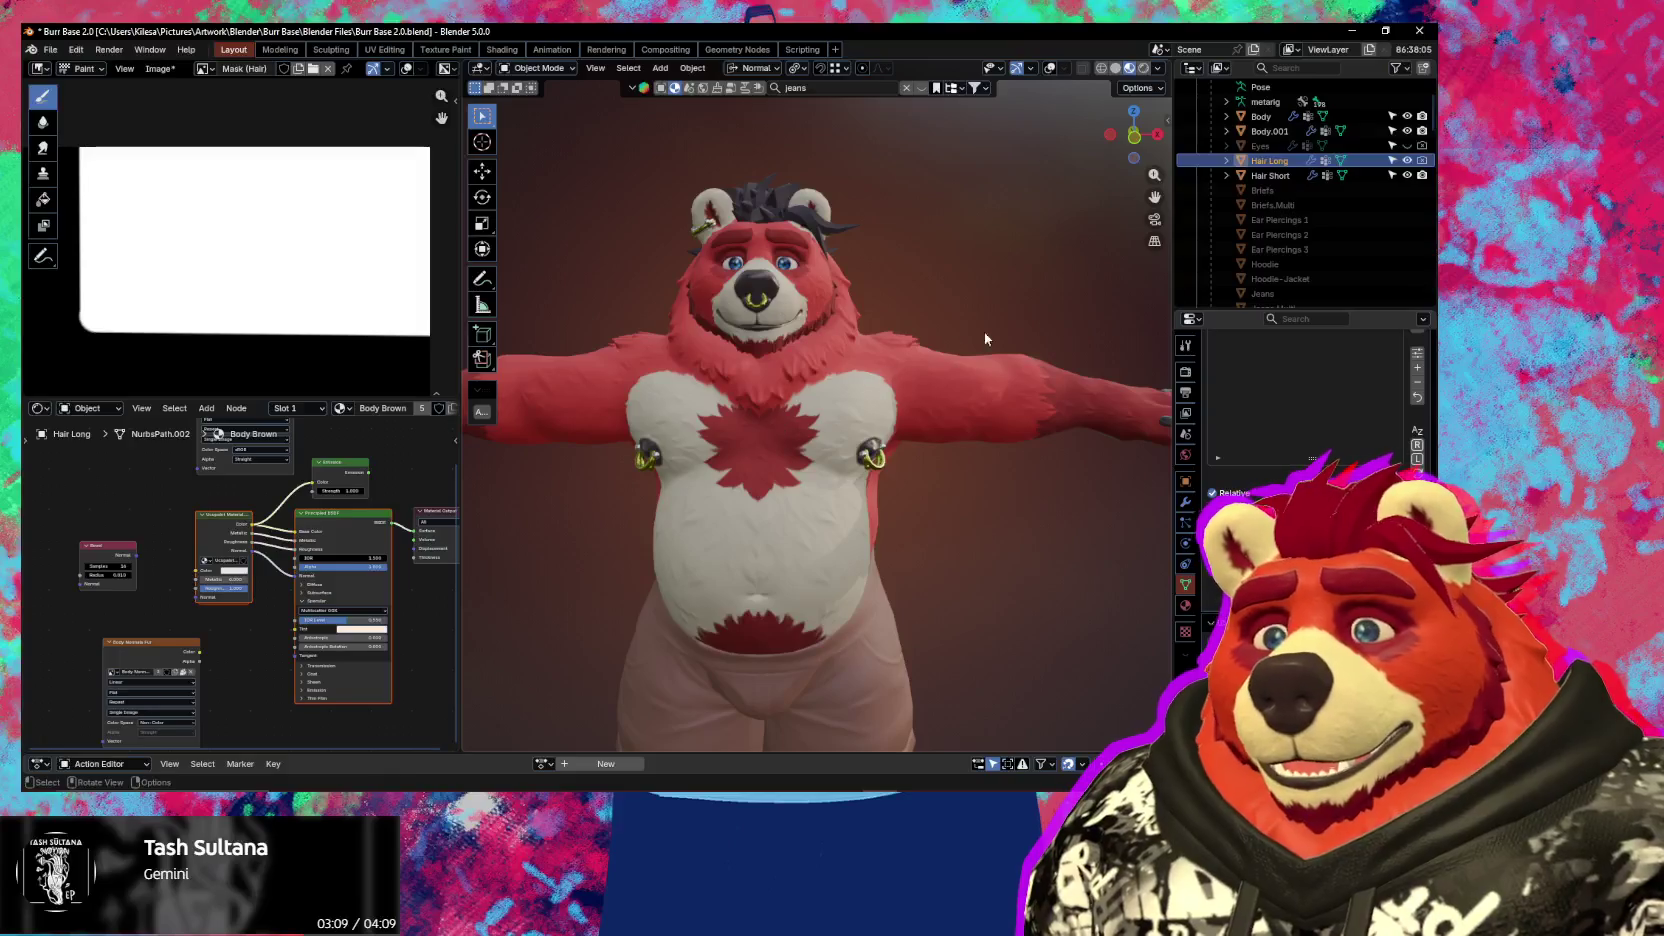
{"action": "scroll", "coordinate": [1343, 237], "scroll_direction": "down", "scroll_amount": 3}
{"action": "scroll", "coordinate": [1343, 237], "scroll_direction": "down", "scroll_amount": 2}
{"action": "mouse_move", "coordinate": [880, 280]}
{"action": "middle_mouse_down"}
{"action": "mouse_move", "coordinate": [937, 294]}
{"action": "mouse_move", "coordinate": [902, 292]}
{"action": "middle_mouse_up"}
{"action": "scroll", "coordinate": [1316, 269], "scroll_direction": "up", "scroll_amount": 3}
{"action": "scroll", "coordinate": [1316, 269], "scroll_direction": "up", "scroll_amount": 2}
Zoom out and turn the wireframe and statistics overlays back on
{"action": "key", "text": "ctrl+Tab"}
{"action": "scroll", "coordinate": [1243, 292], "scroll_direction": "down", "scroll_amount": 3}
{"action": "scroll", "coordinate": [1270, 280], "scroll_direction": "down", "scroll_amount": 3}
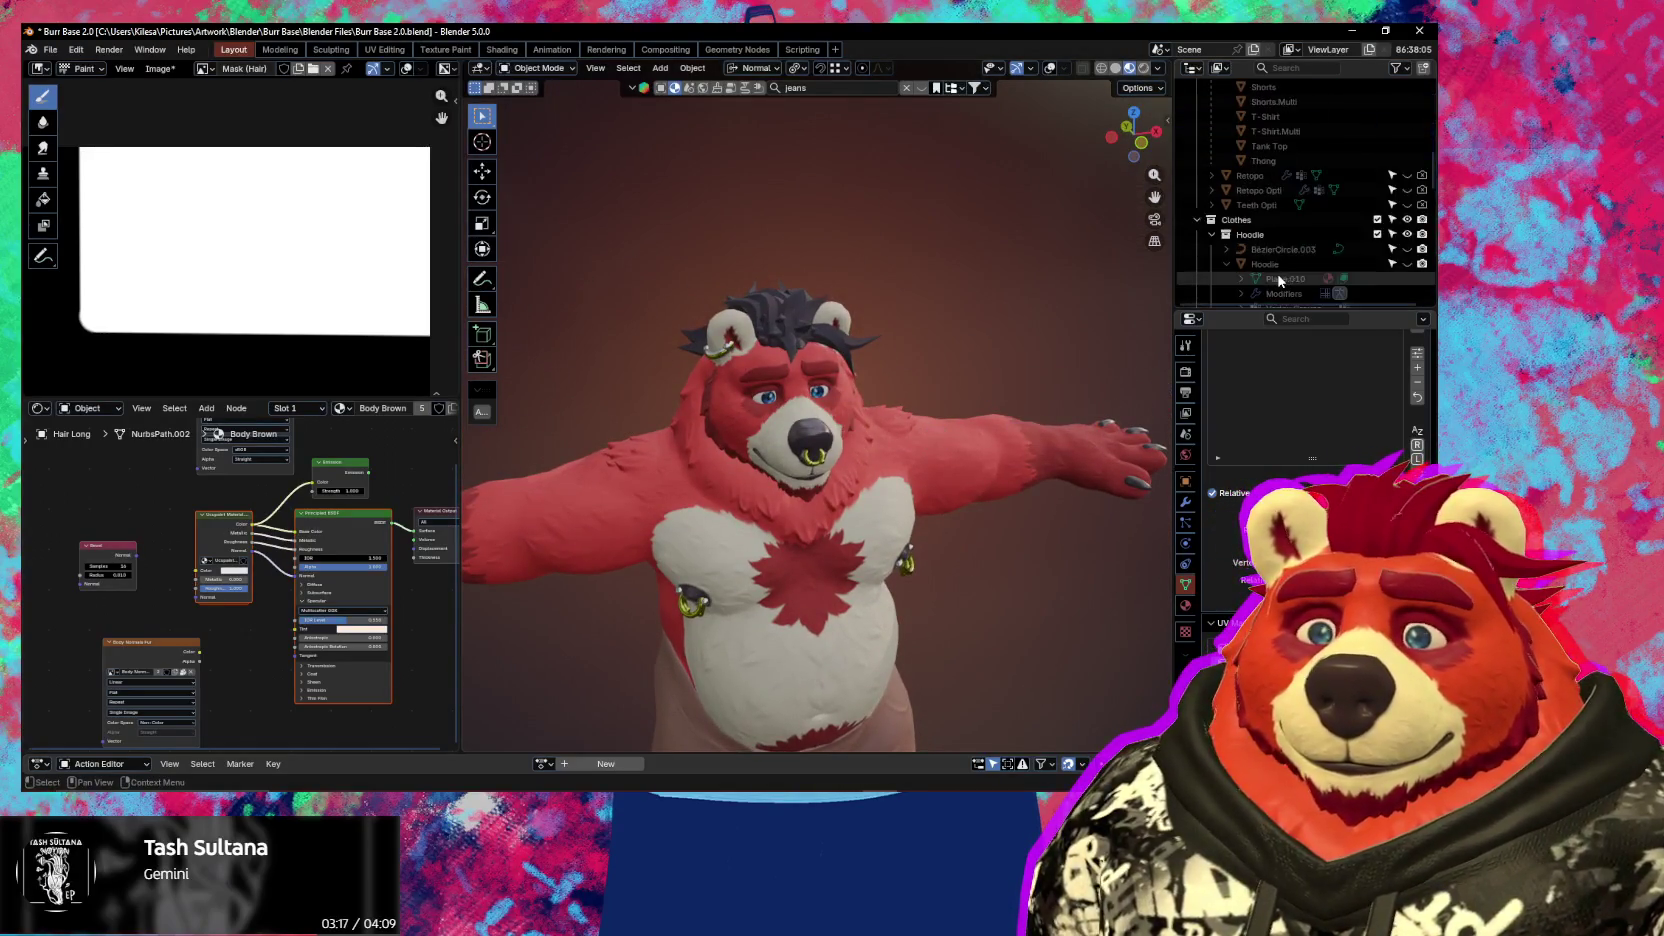
{"action": "scroll", "coordinate": [1277, 273], "scroll_direction": "down", "scroll_amount": 5}
{"action": "key", "text": "shift+alt+z"}
{"action": "middle_click_drag", "start_coordinate": [868, 367], "coordinate": [826, 400]}
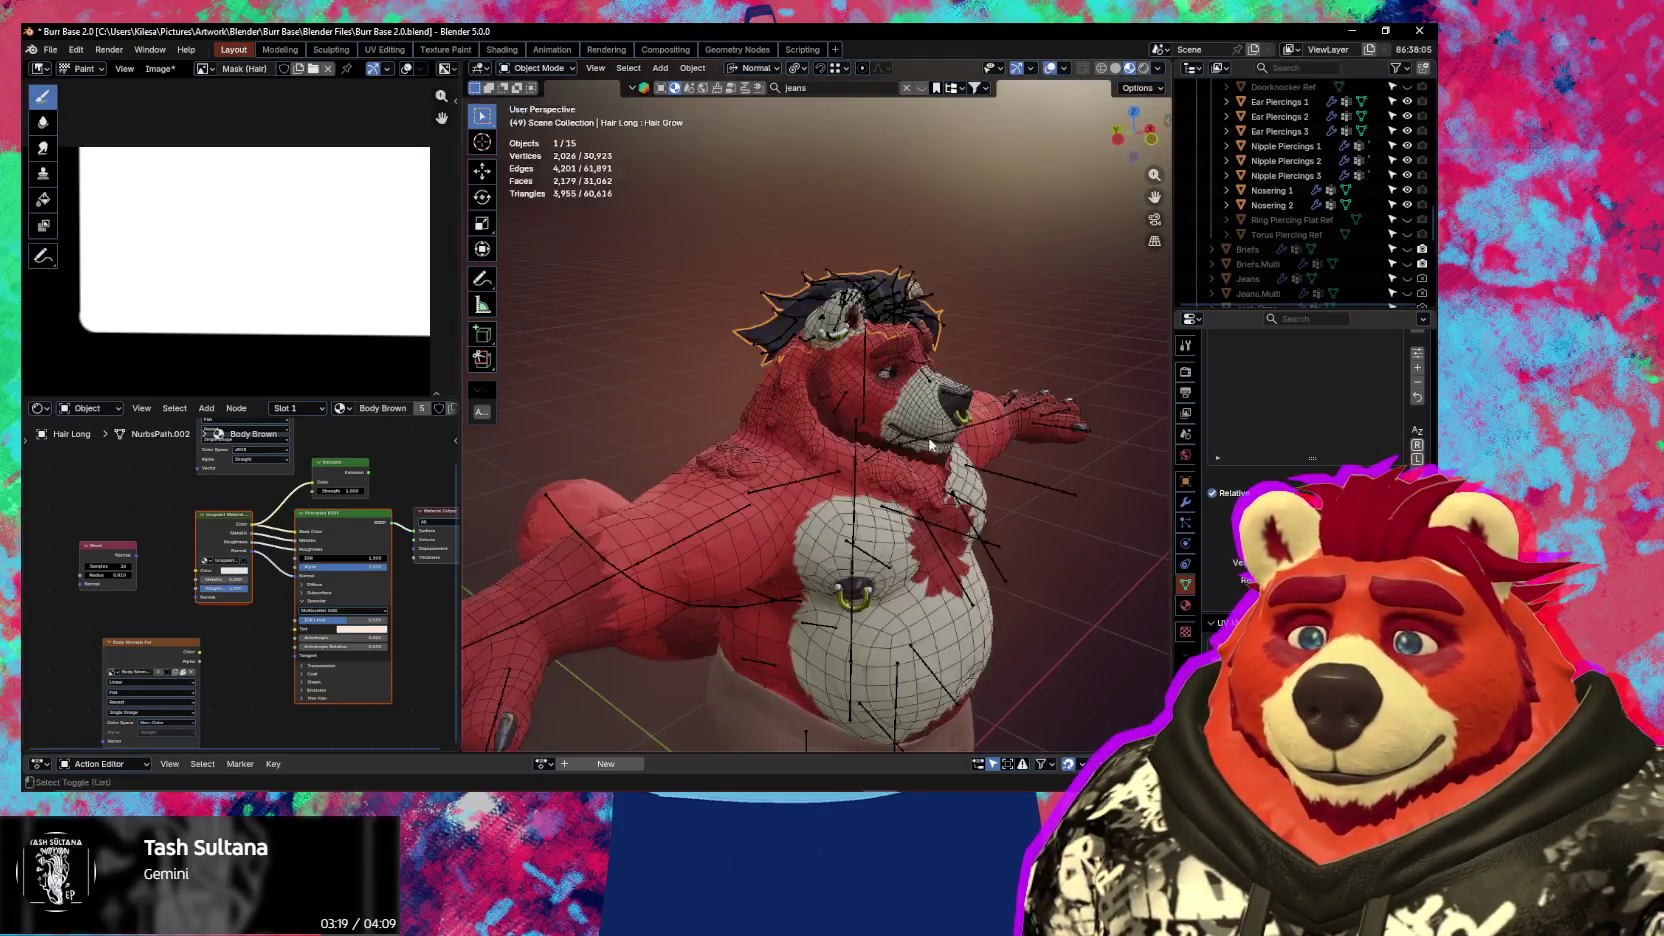
Select the bear's metarig armature and enter bone Edit Mode
{"action": "left_click", "coordinate": [780, 418]}
{"action": "scroll", "coordinate": [780, 418], "scroll_direction": "up", "scroll_amount": 4}
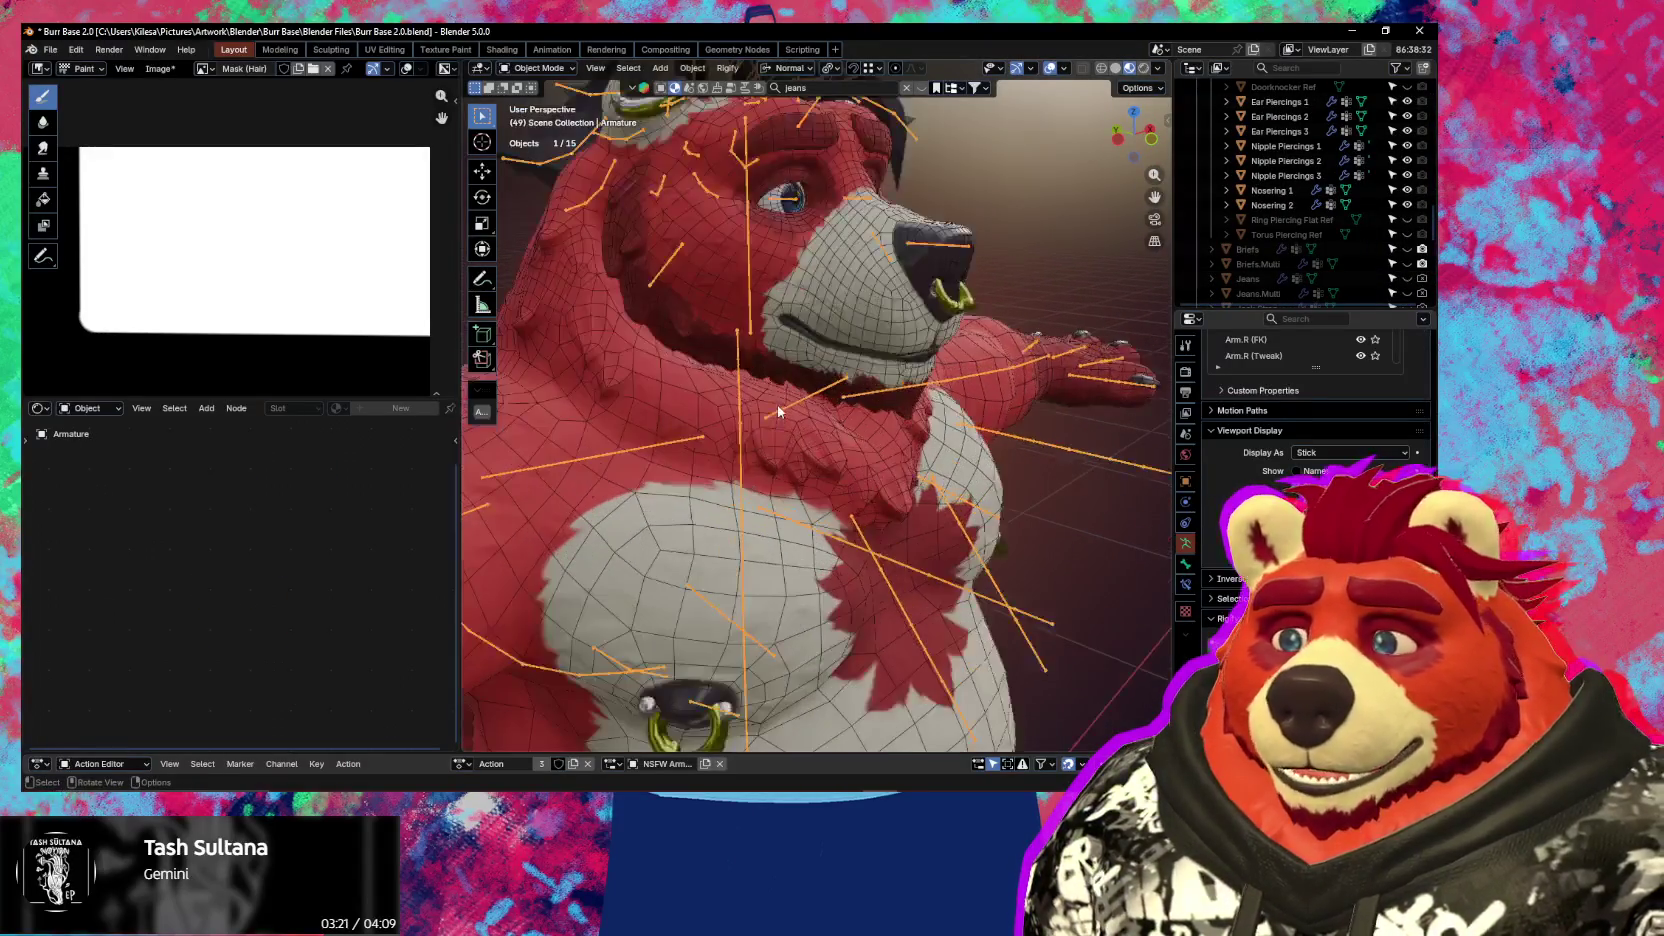
{"action": "key", "text": "Tab"}
{"action": "mouse_move", "coordinate": [780, 418]}
{"action": "middle_mouse_down"}
{"action": "mouse_move", "coordinate": [935, 445]}
{"action": "mouse_move", "coordinate": [975, 483]}
{"action": "mouse_move", "coordinate": [893, 479]}
{"action": "middle_mouse_up"}
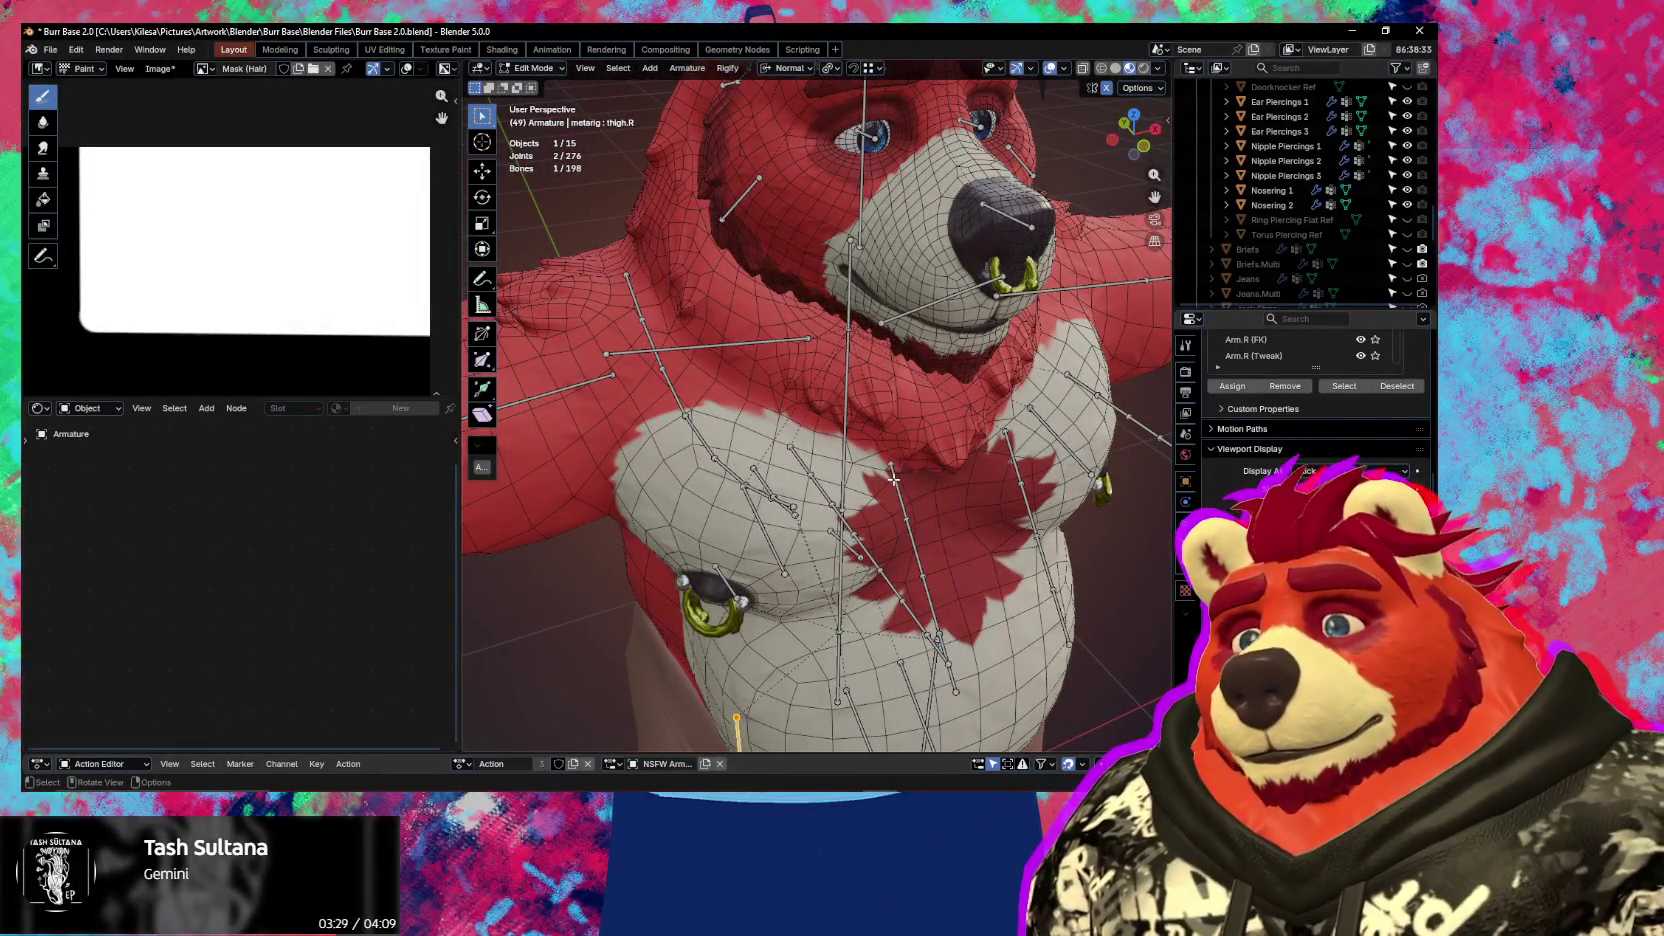
{"action": "mouse_move", "coordinate": [893, 479]}
{"action": "middle_mouse_down"}
{"action": "mouse_move", "coordinate": [827, 277]}
{"action": "mouse_move", "coordinate": [657, 320]}
{"action": "mouse_move", "coordinate": [685, 343]}
{"action": "middle_mouse_up"}
Extrude a new bone from the Neck along Y and shrink it to about 0.39
{"action": "left_click", "coordinate": [657, 320]}
{"action": "key", "text": "e"}
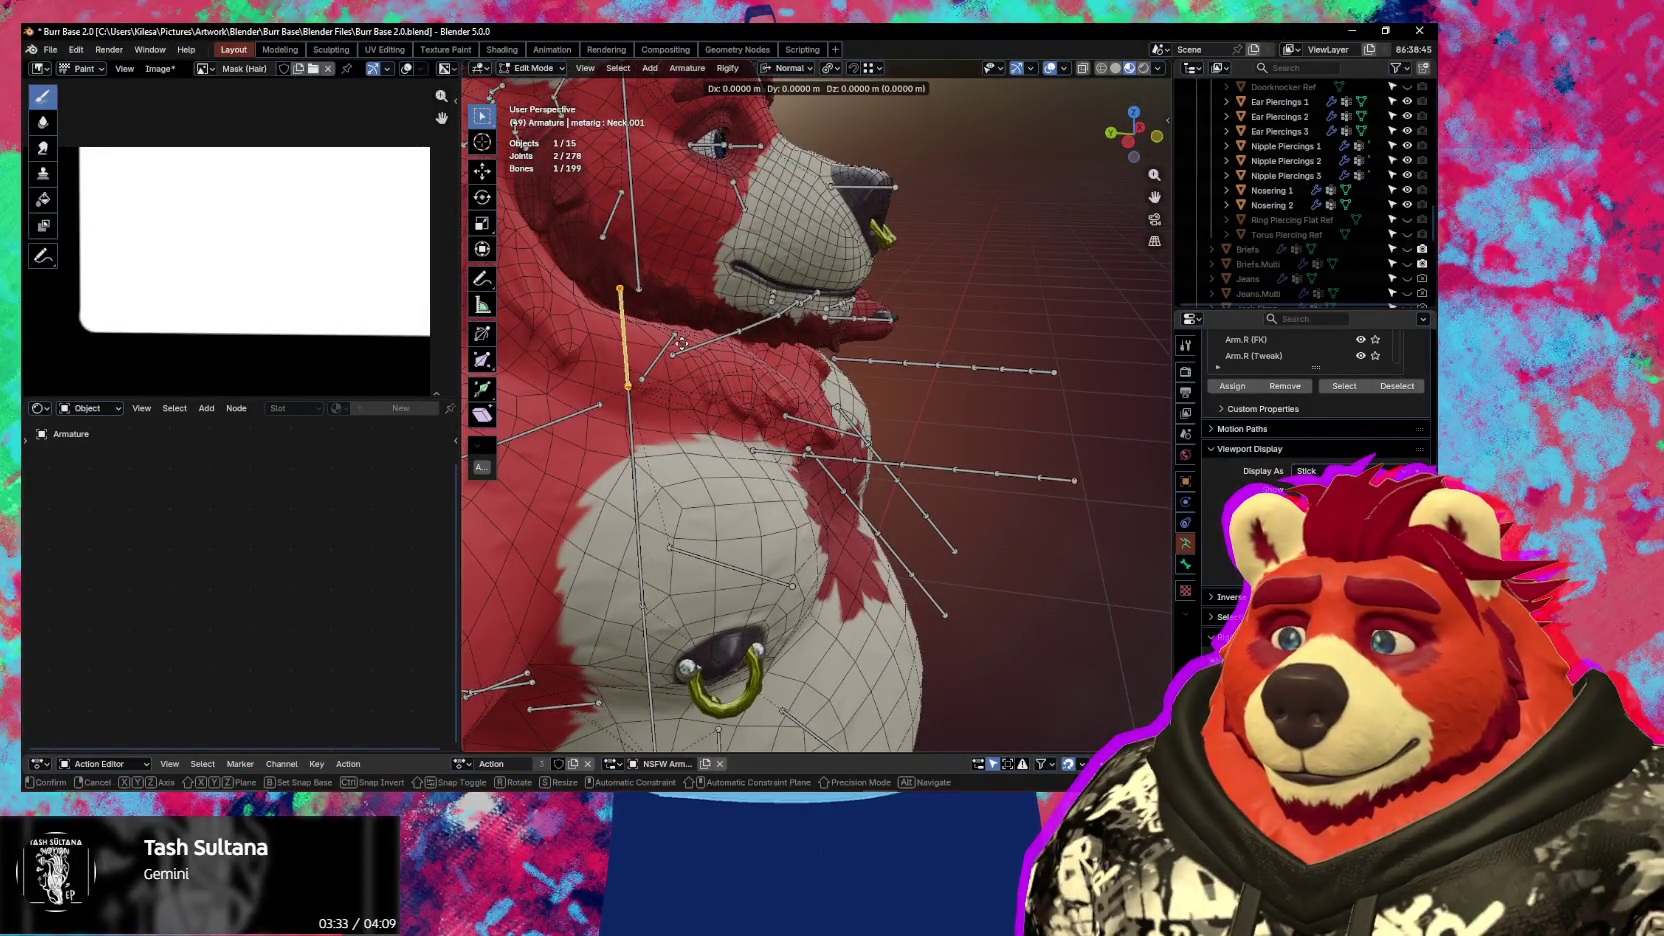
{"action": "key", "text": "y"}
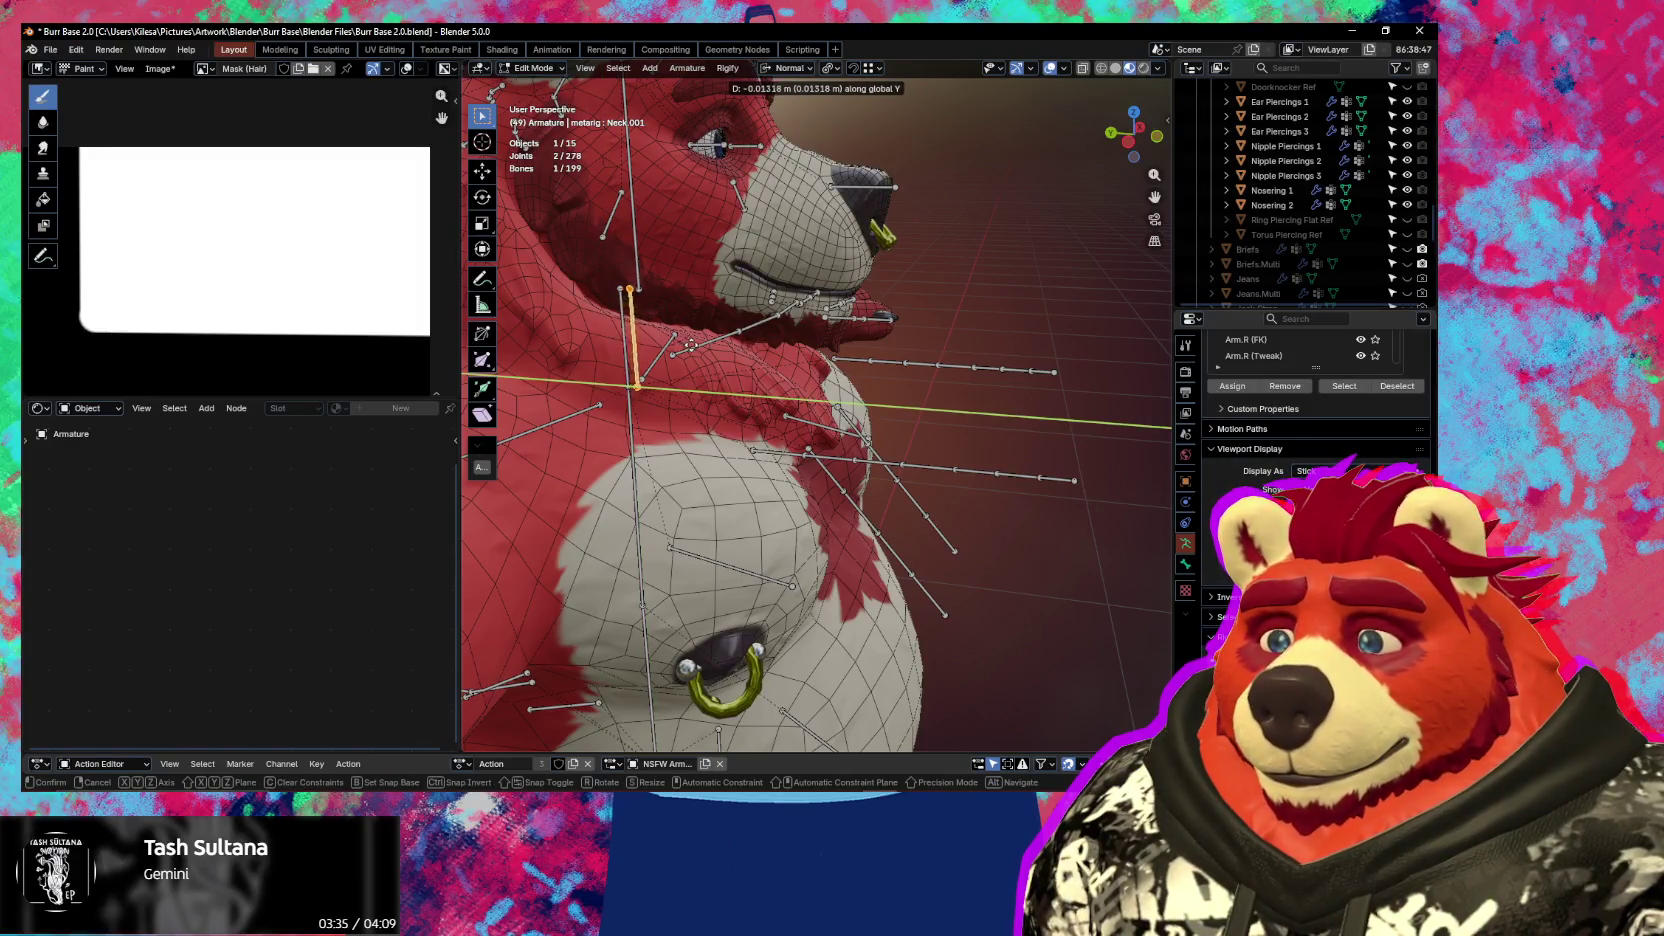
{"action": "left_click", "coordinate": [706, 345]}
{"action": "key", "text": "s"}
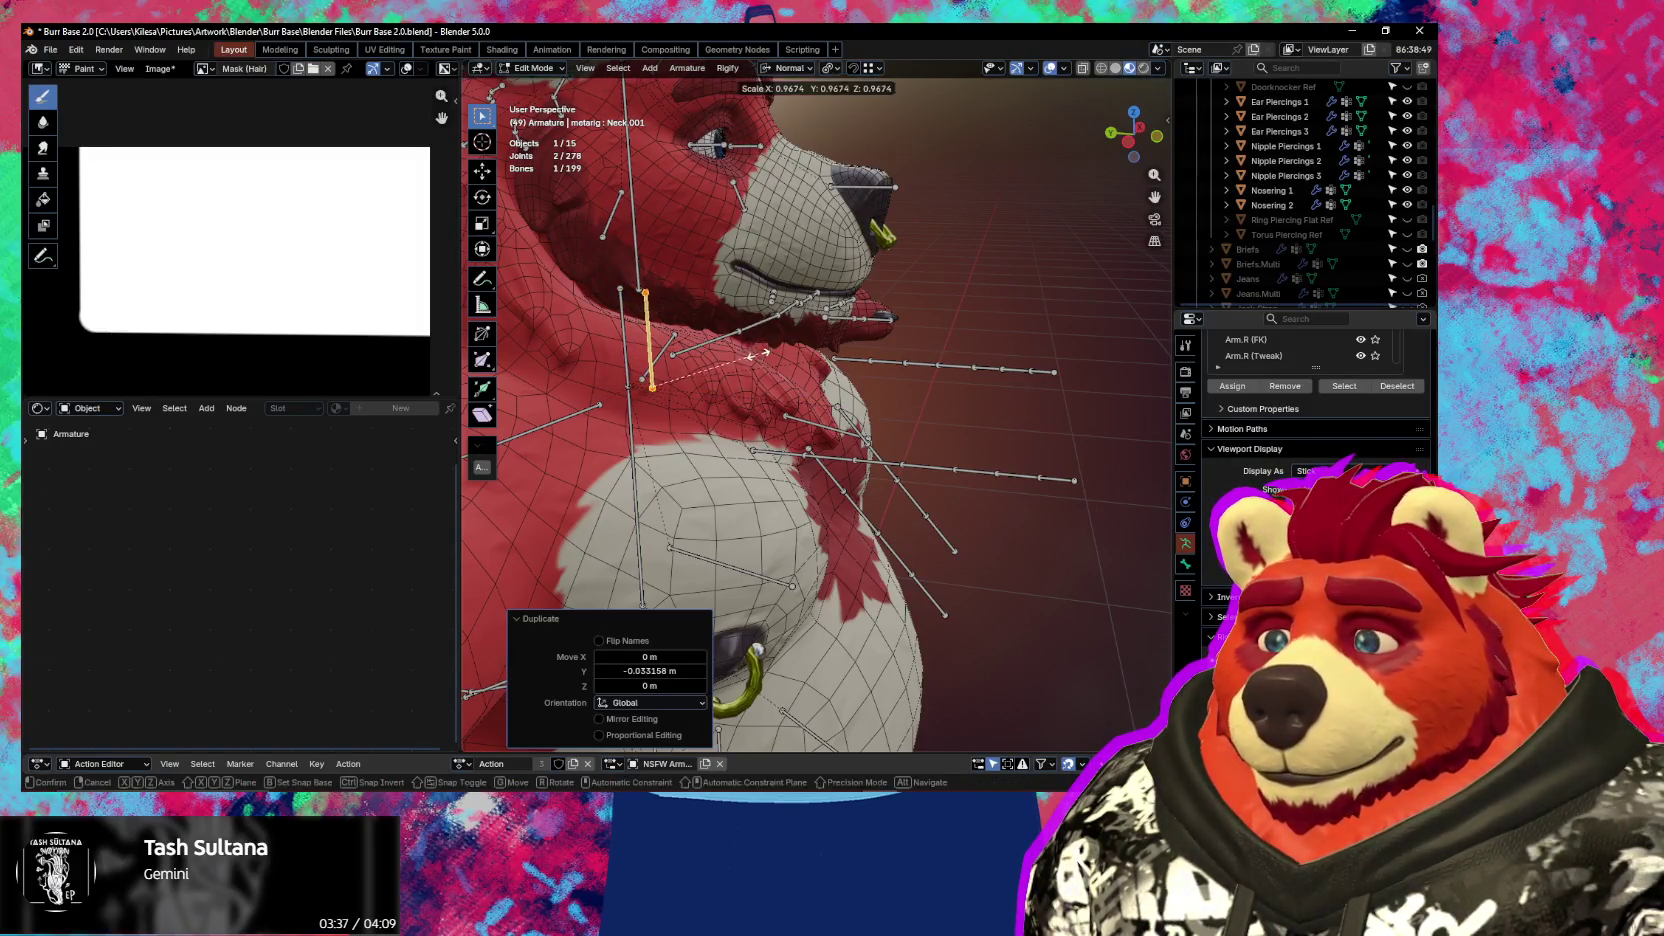
{"action": "left_click", "coordinate": [697, 378]}
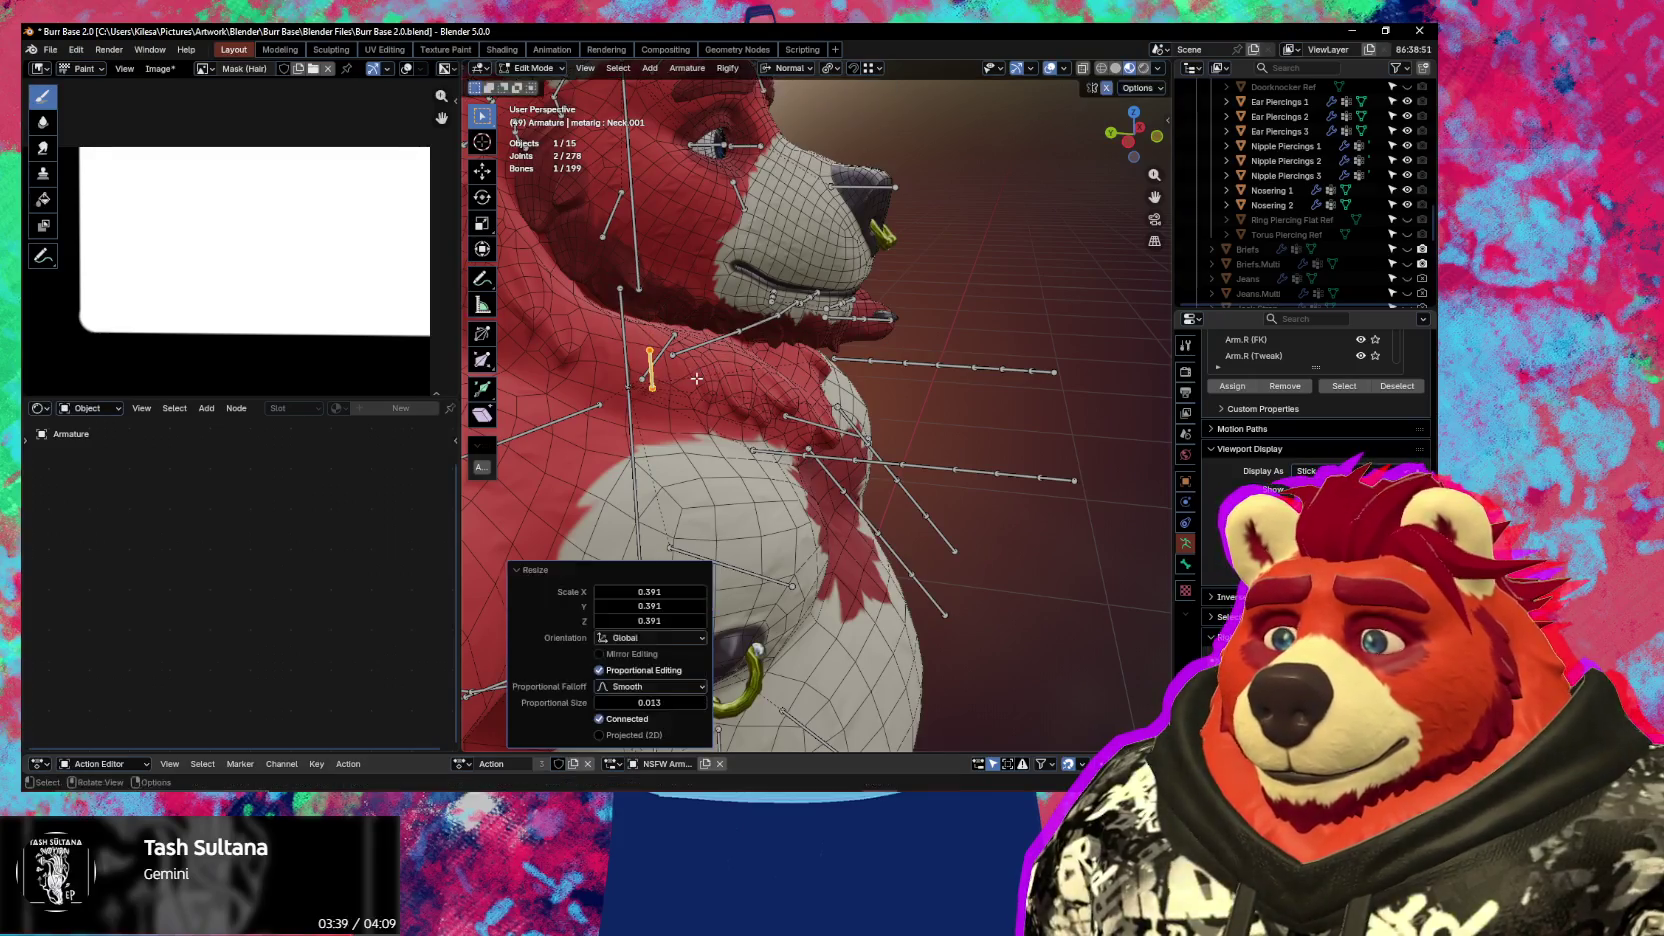
{"action": "middle_click_drag", "start_coordinate": [697, 378], "coordinate": [798, 399]}
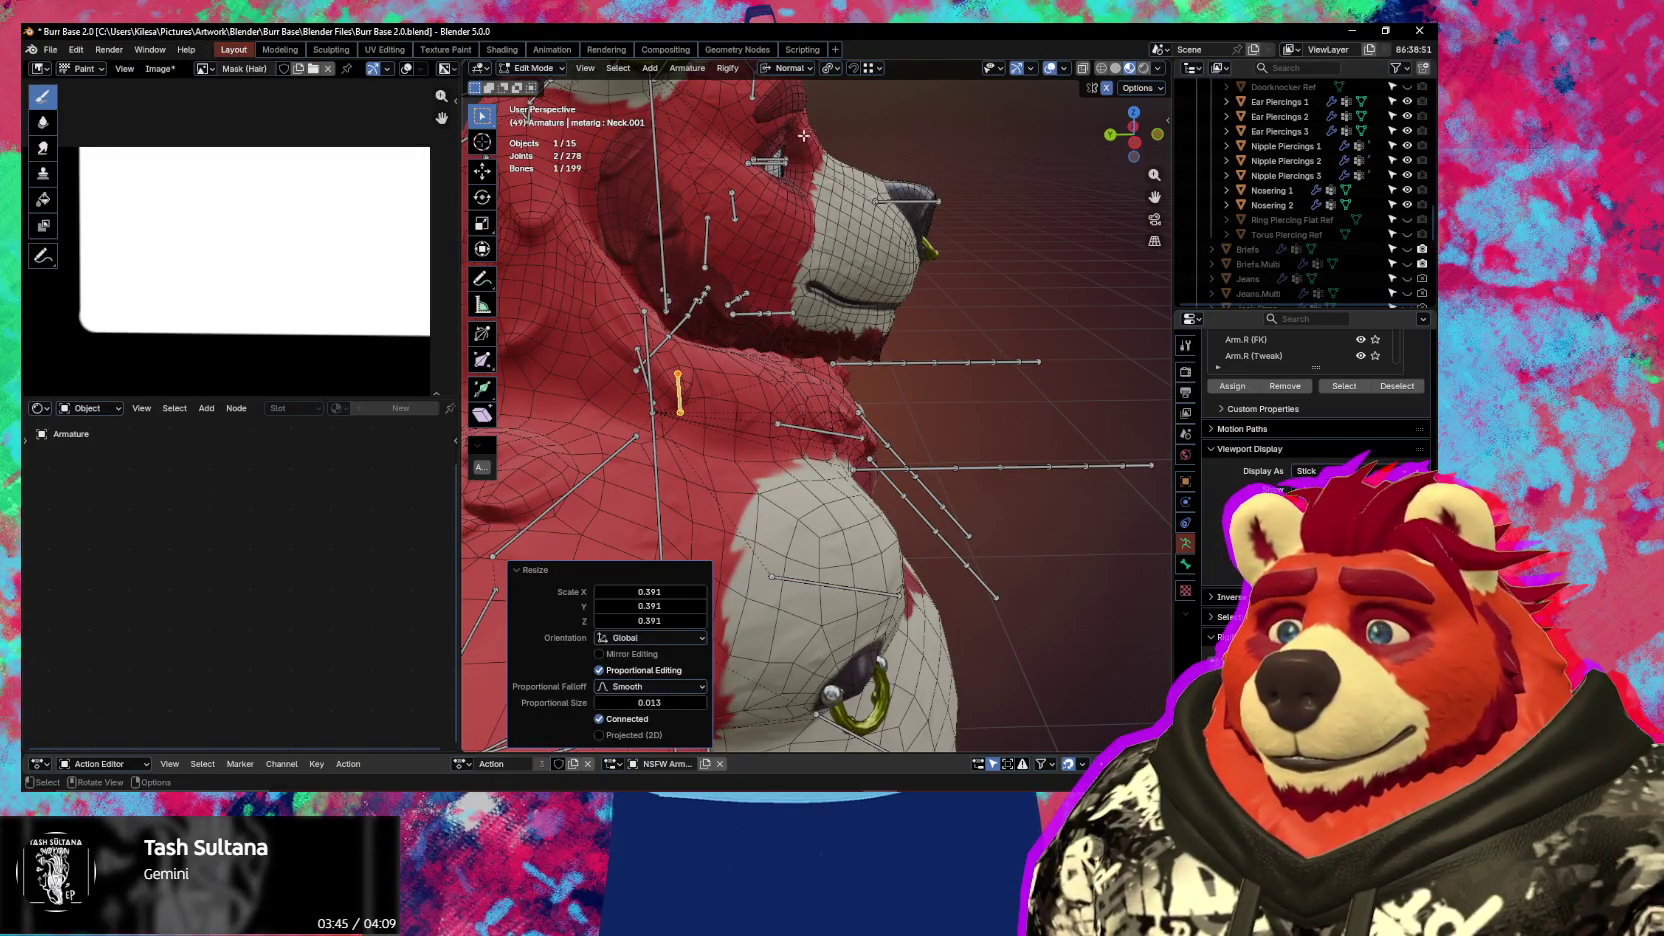
Rename the new bone DrawstringParent
{"action": "key", "text": "F2"}
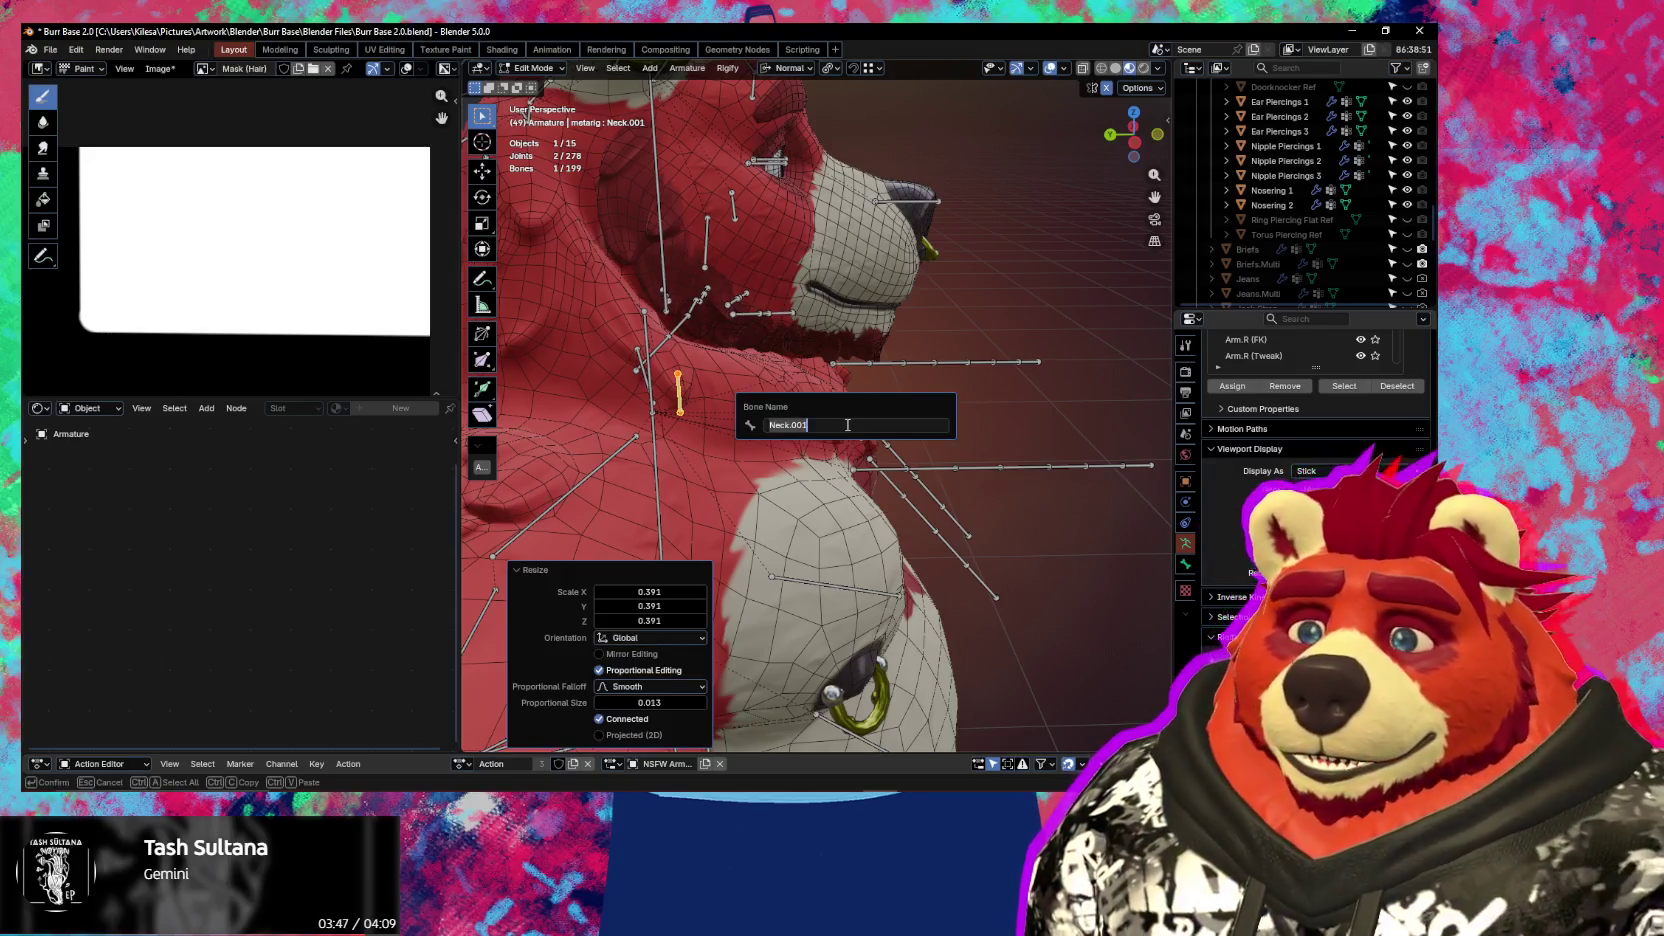
{"action": "type", "text": "DrawstringF"}
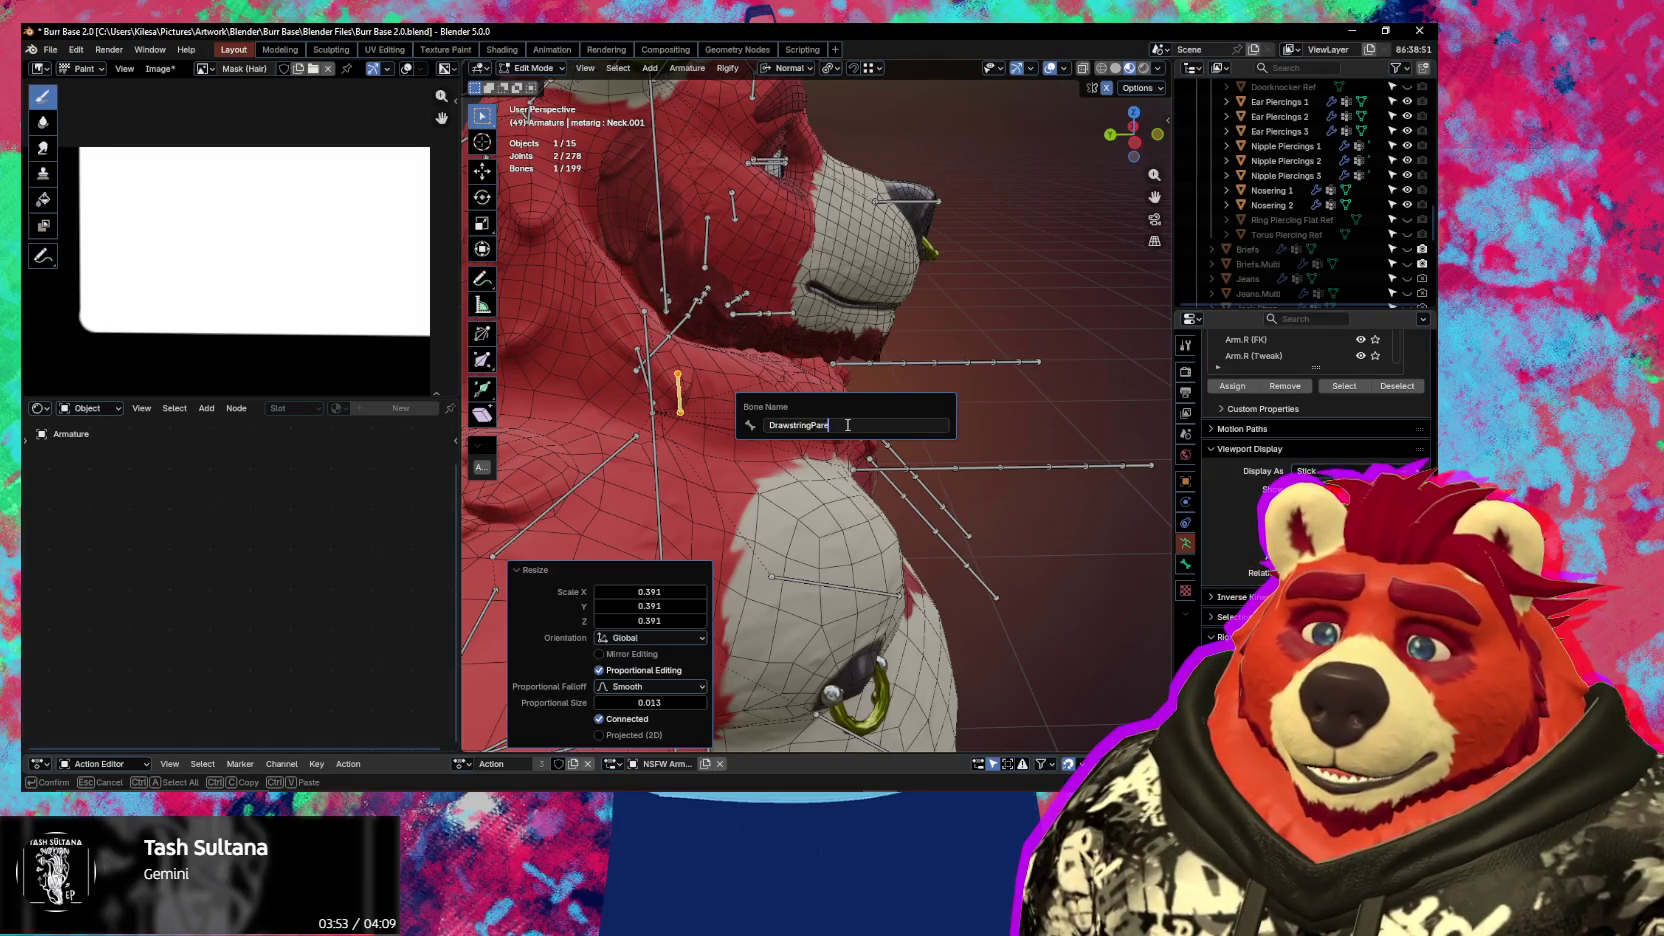
{"action": "type", "text": "nt"}
{"action": "key", "text": "Return"}
Parent the drawstring bones to DrawstringParent with Keep Offset
{"action": "middle_click_drag", "start_coordinate": [847, 425], "coordinate": [879, 478]}
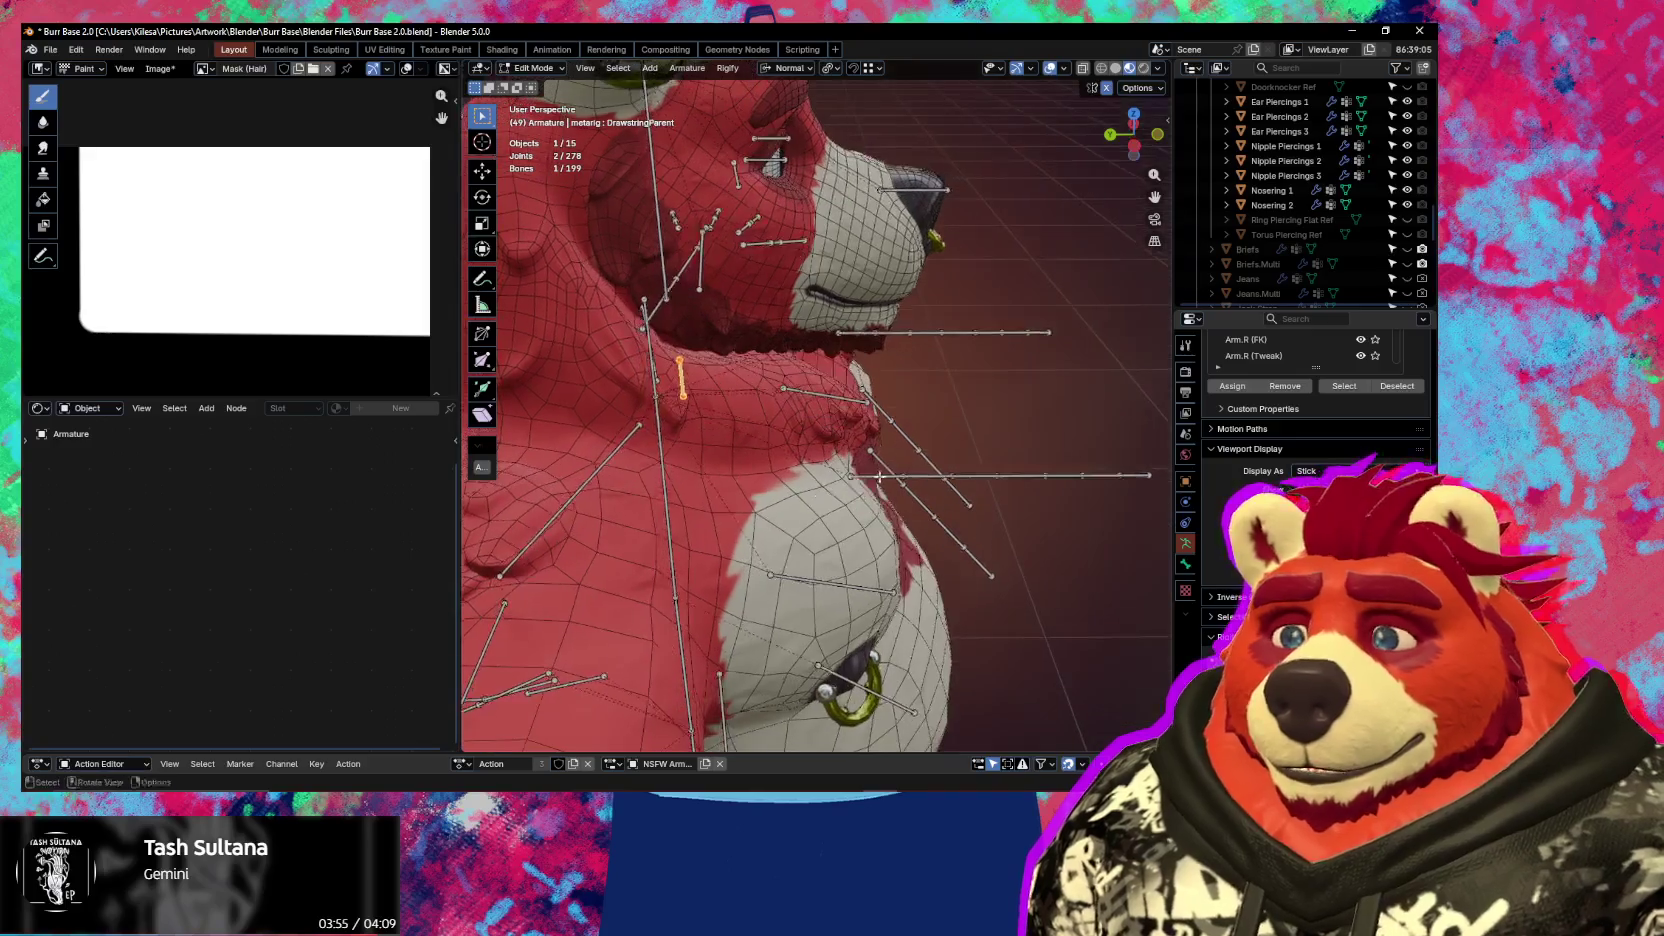
{"action": "left_click", "coordinate": [877, 475]}
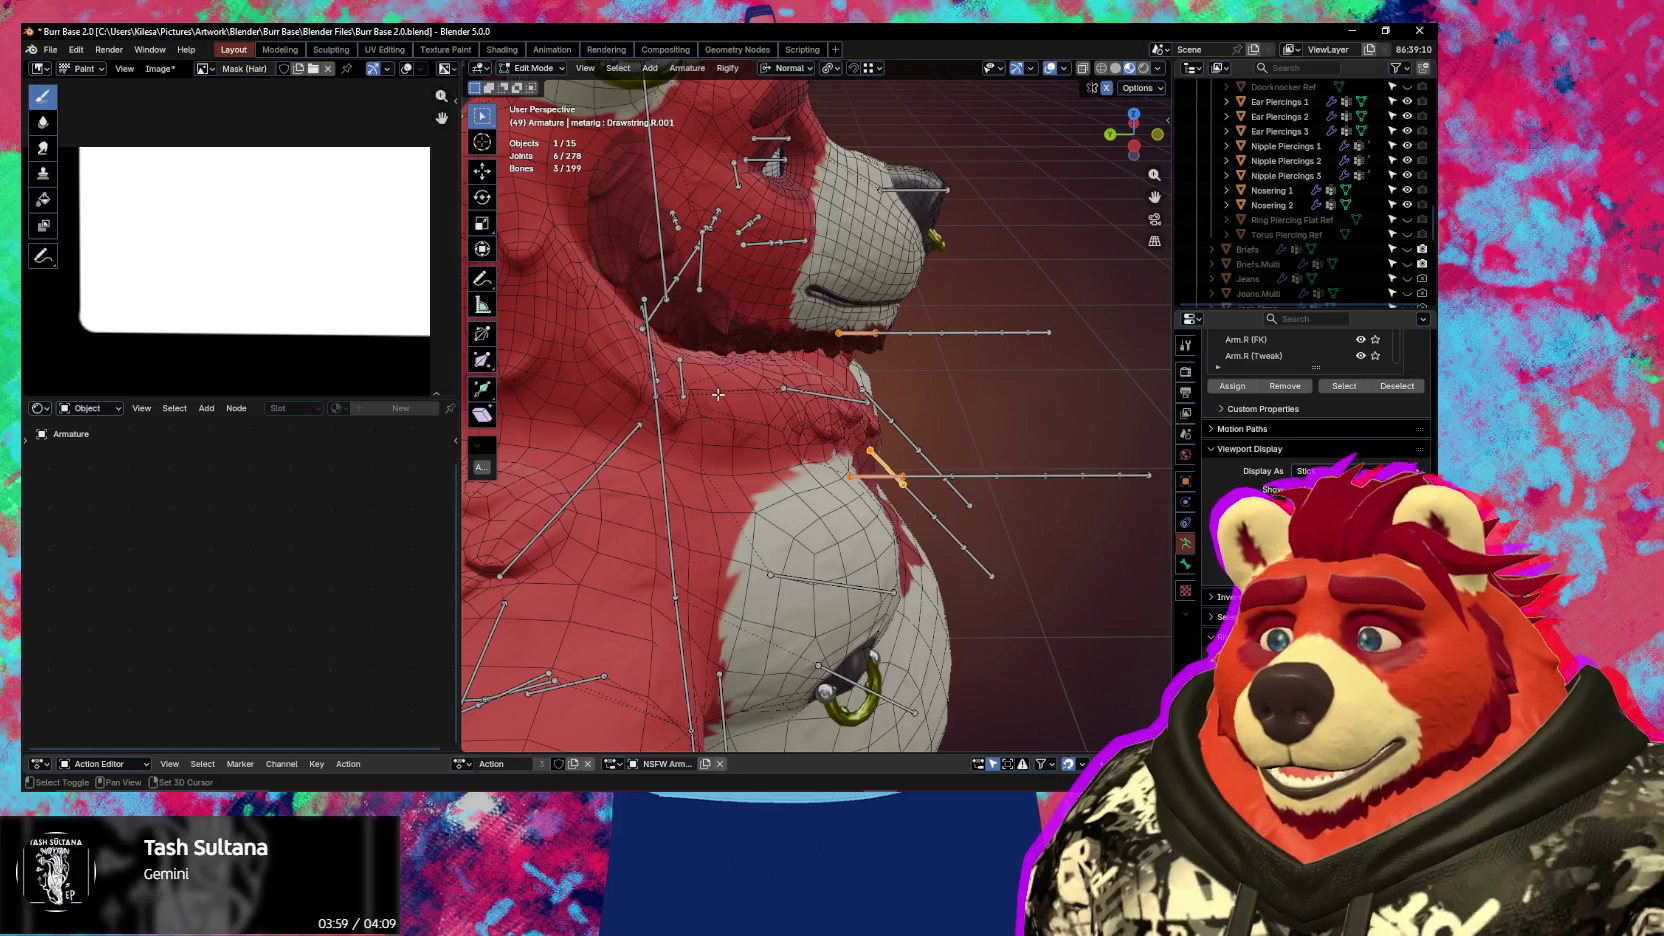
{"action": "key", "text": "ctrl+p"}
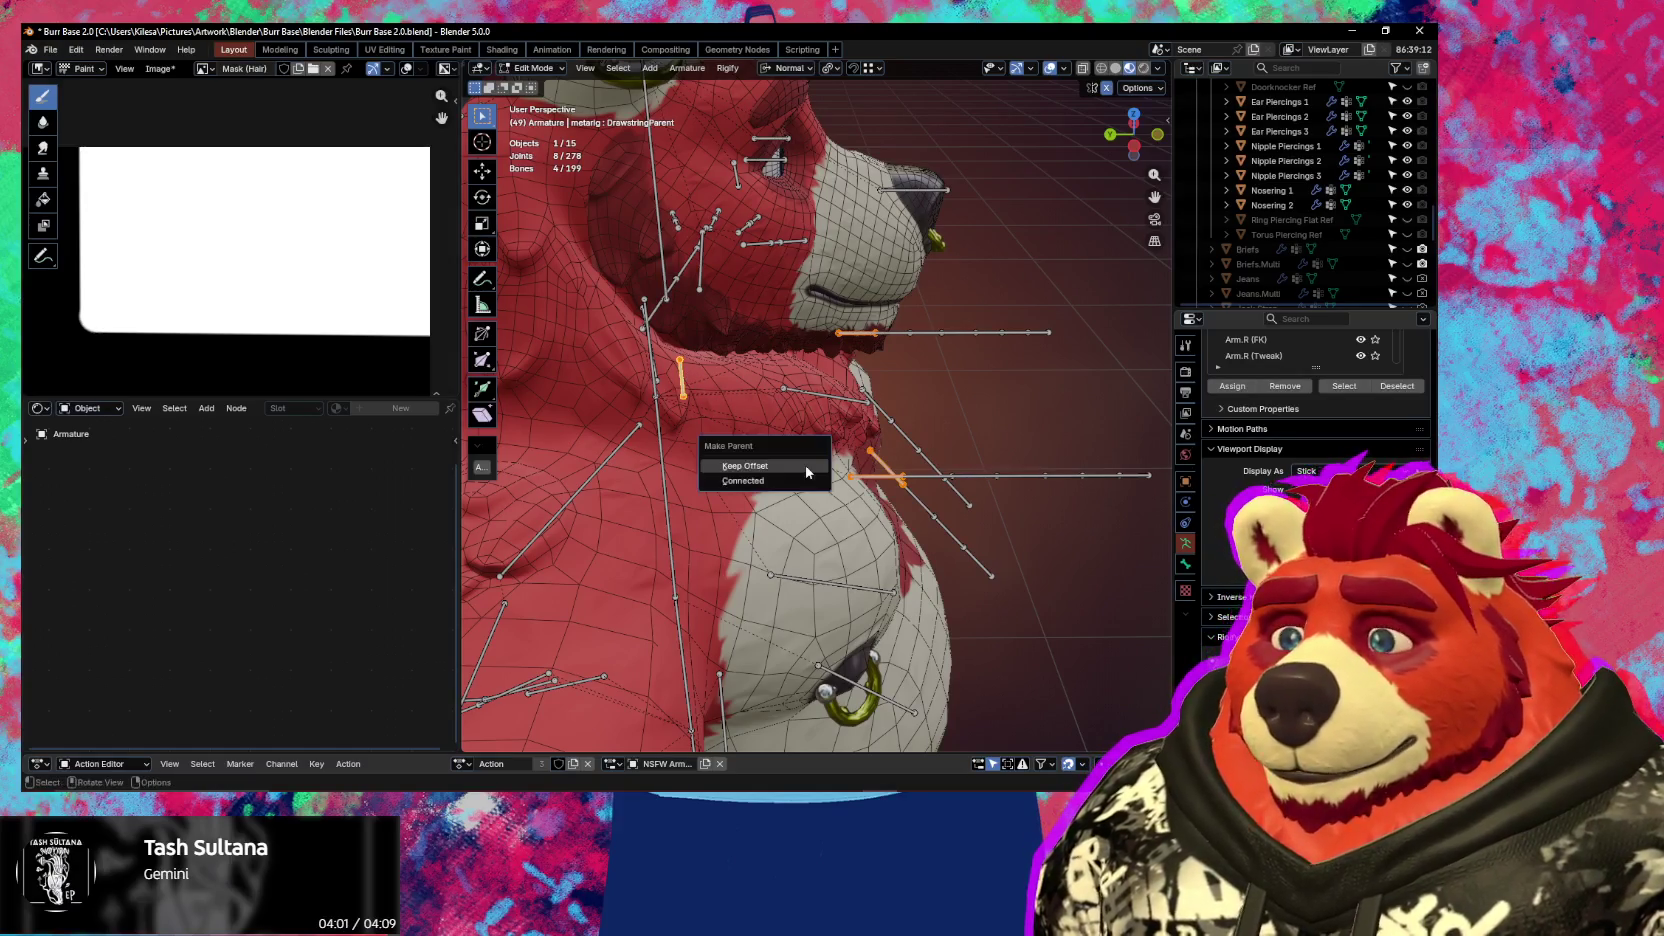
{"action": "left_click", "coordinate": [807, 466]}
{"action": "mouse_move", "coordinate": [807, 470]}
{"action": "middle_mouse_down"}
{"action": "mouse_move", "coordinate": [816, 440]}
{"action": "mouse_move", "coordinate": [635, 462]}
{"action": "mouse_move", "coordinate": [985, 357]}
{"action": "mouse_move", "coordinate": [926, 333]}
{"action": "mouse_move", "coordinate": [959, 295]}
{"action": "mouse_move", "coordinate": [946, 349]}
{"action": "mouse_move", "coordinate": [736, 331]}
{"action": "mouse_move", "coordinate": [867, 408]}
{"action": "middle_mouse_up"}
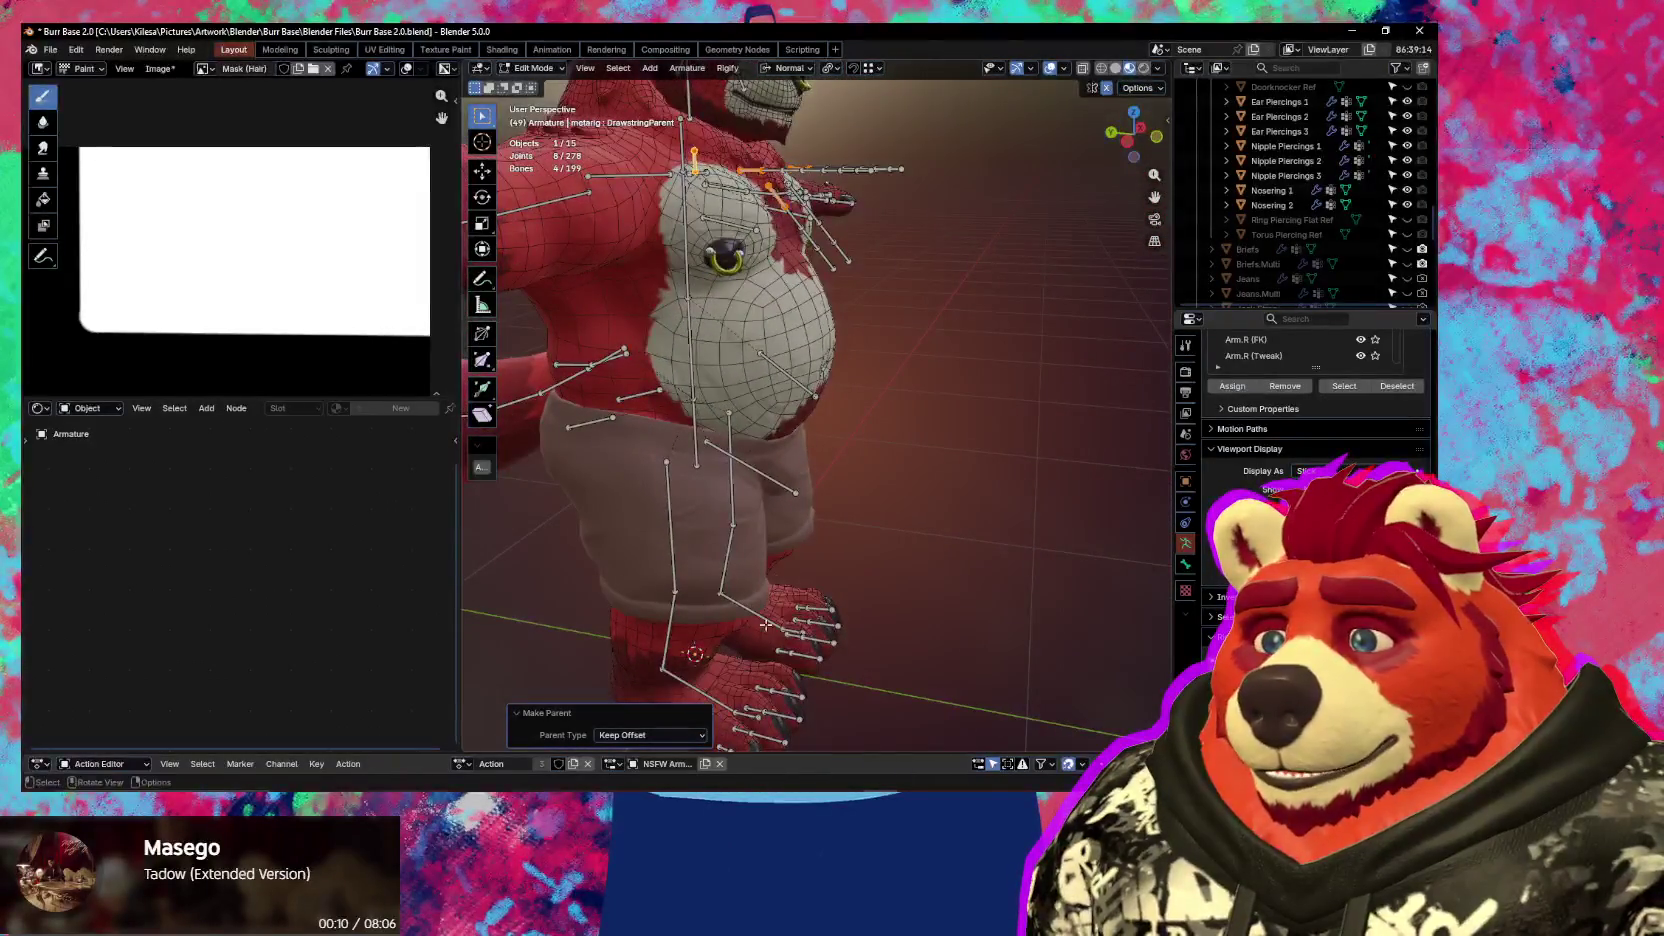
{"action": "middle_click", "coordinate": [757, 707], "text": "alt"}
Select the right toe bone from a low side view of the foot
{"action": "scroll", "coordinate": [838, 447], "scroll_direction": "up", "scroll_amount": 2}
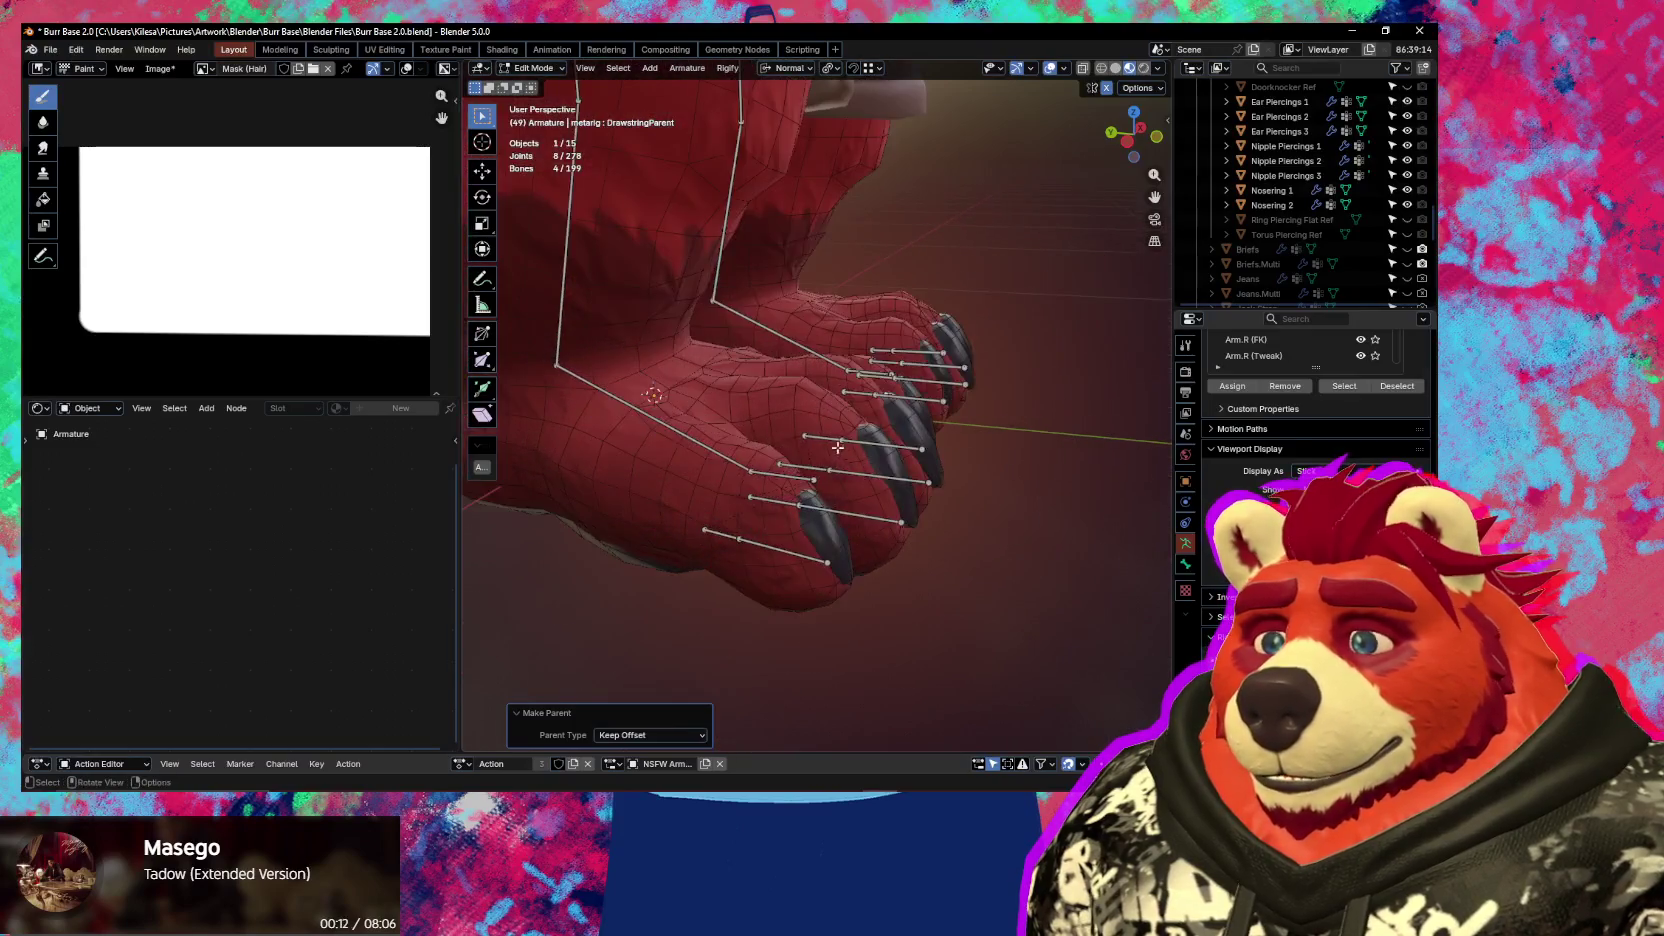
{"action": "left_click", "coordinate": [796, 477]}
{"action": "left_click", "coordinate": [696, 438]}
{"action": "mouse_move", "coordinate": [696, 438]}
{"action": "middle_mouse_down"}
{"action": "mouse_move", "coordinate": [843, 499]}
{"action": "mouse_move", "coordinate": [784, 475]}
{"action": "middle_mouse_up"}
{"action": "scroll", "coordinate": [743, 495], "scroll_direction": "up", "scroll_amount": 2}
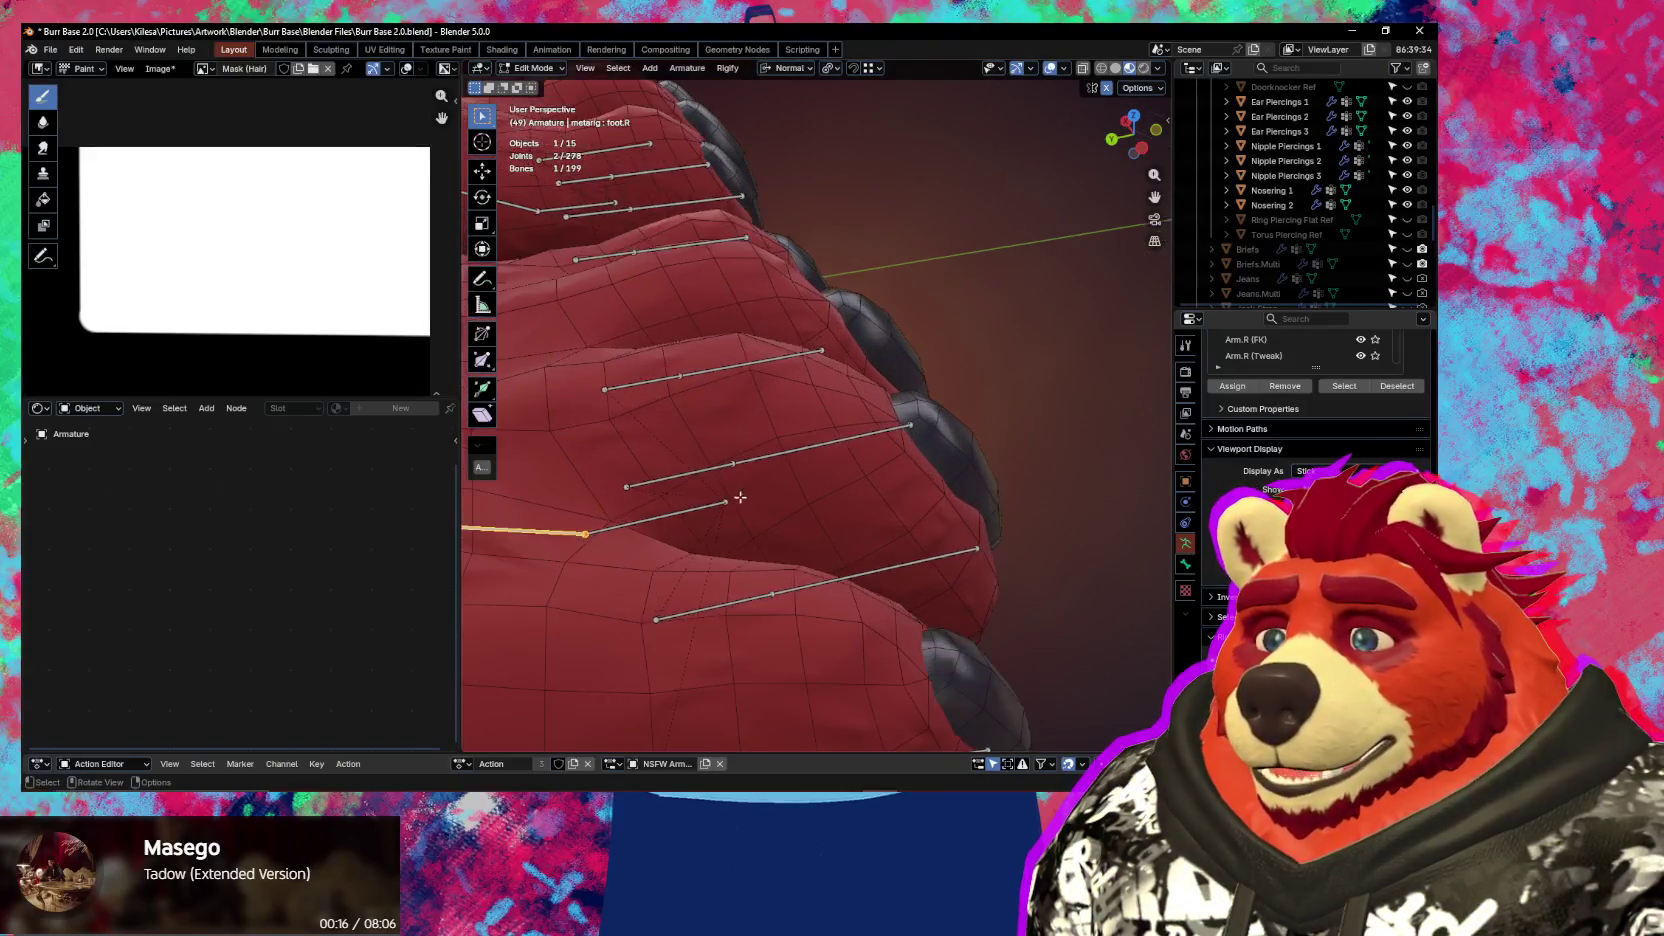
{"action": "left_click", "coordinate": [710, 511]}
{"action": "middle_click_drag", "start_coordinate": [710, 511], "coordinate": [792, 541]}
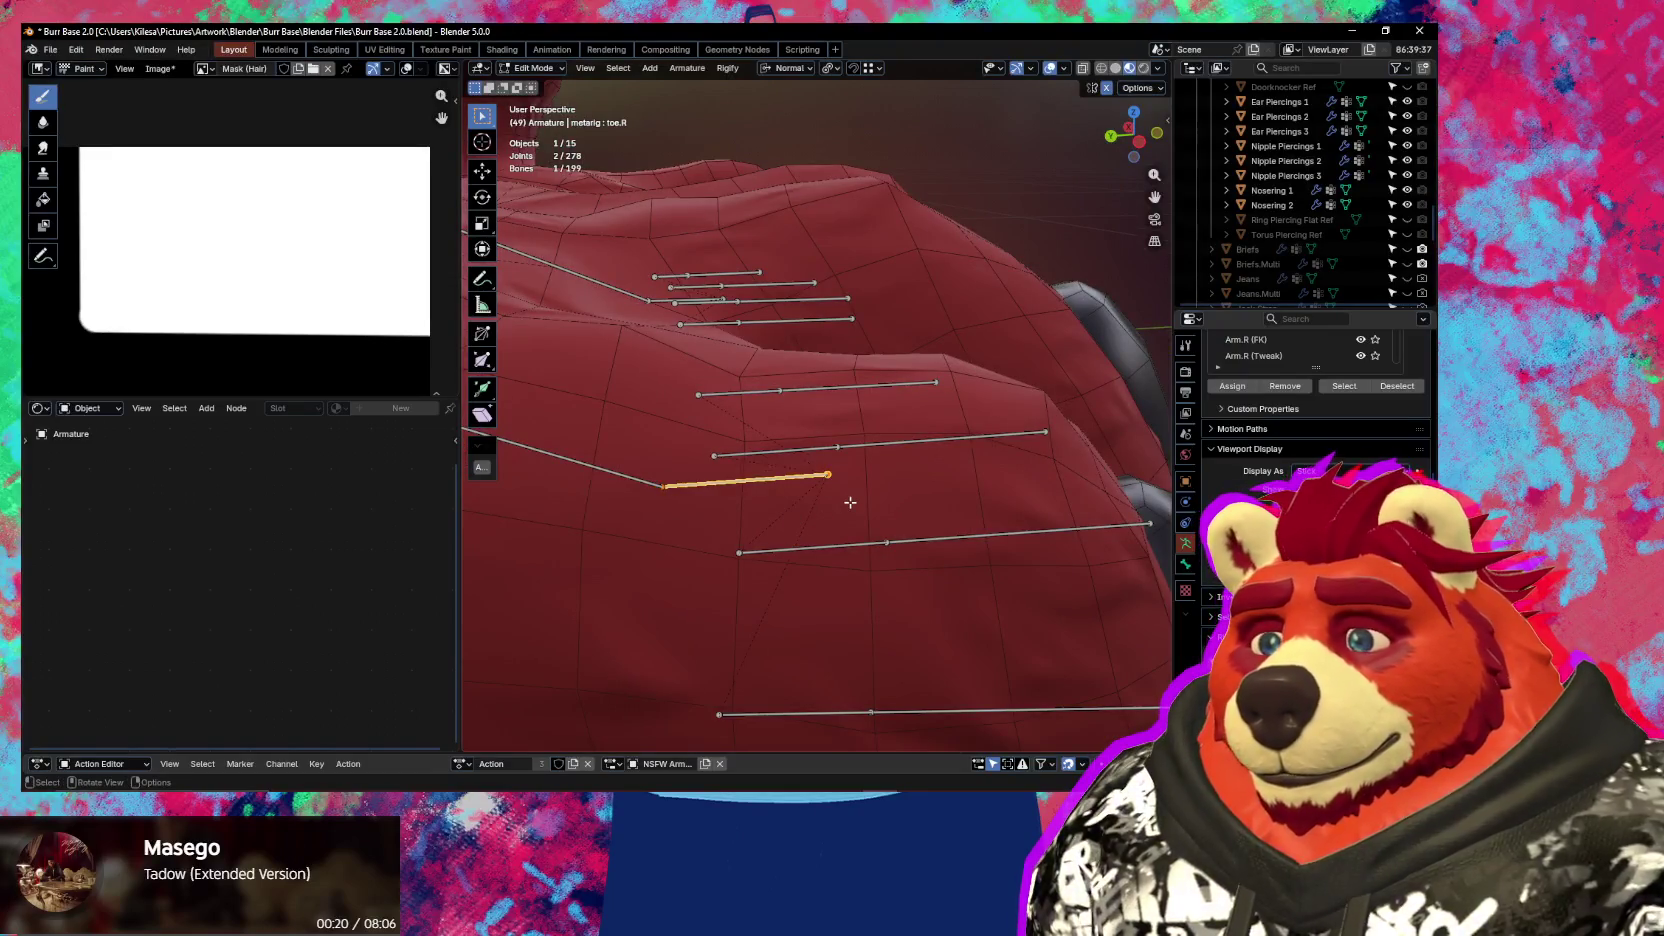
Extrude a small new bone from the toe tip along Y, undoing an accidental separation
{"action": "key", "text": "e"}
{"action": "key", "text": "y"}
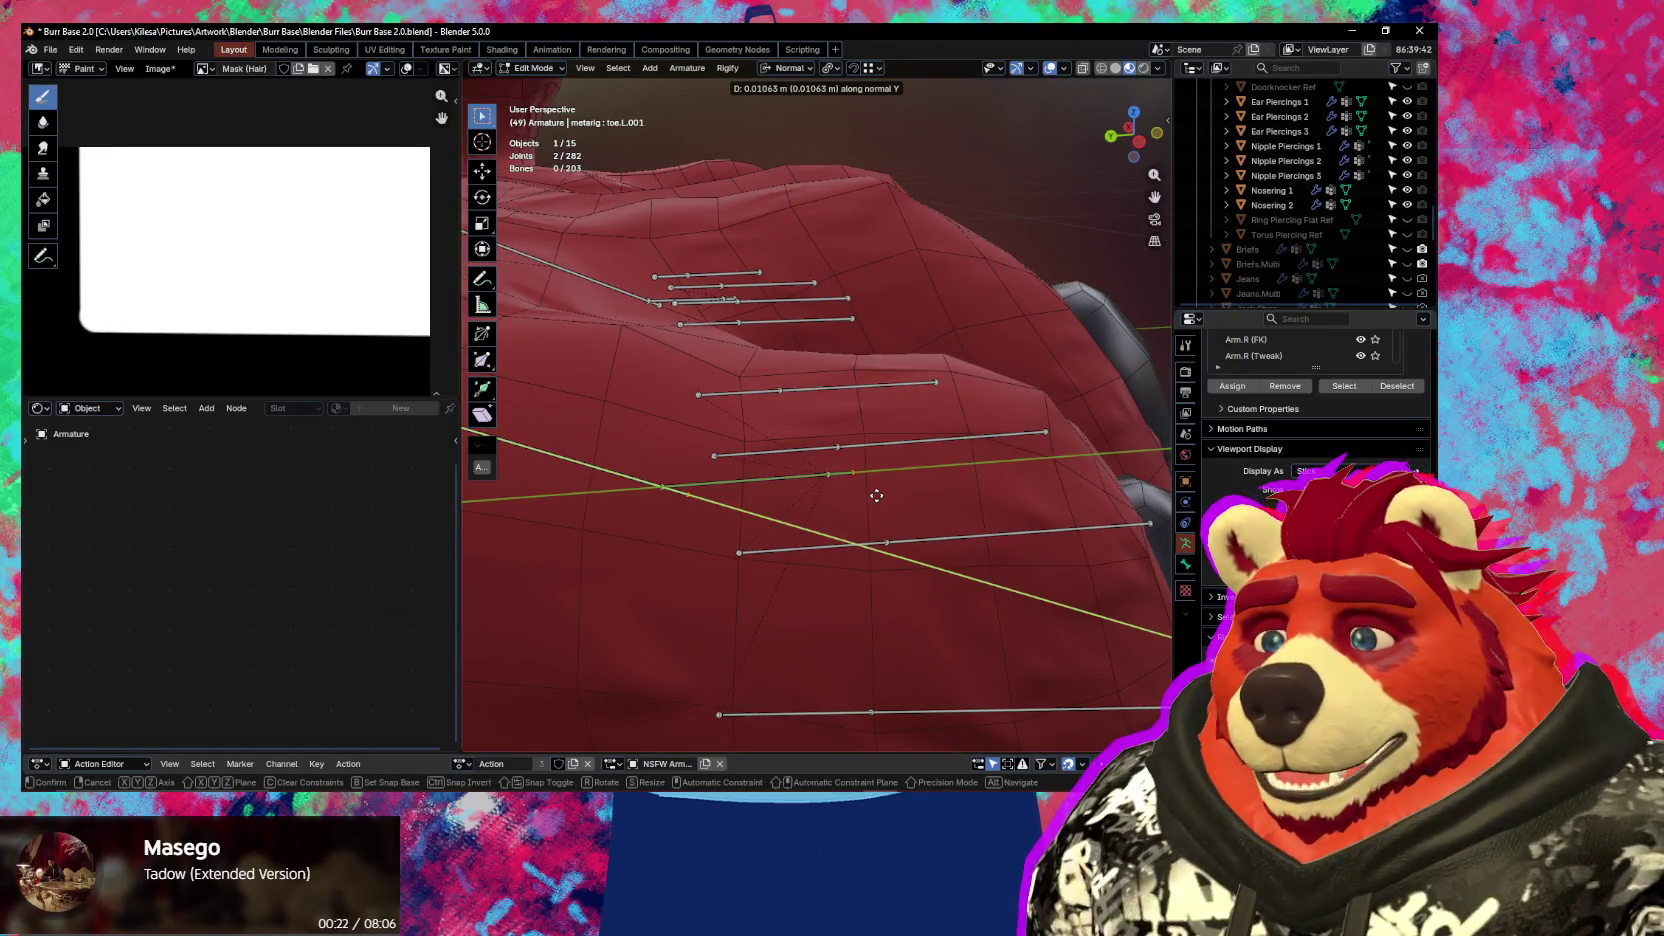
{"action": "key", "text": "Escape"}
{"action": "key", "text": "ctrl+z"}
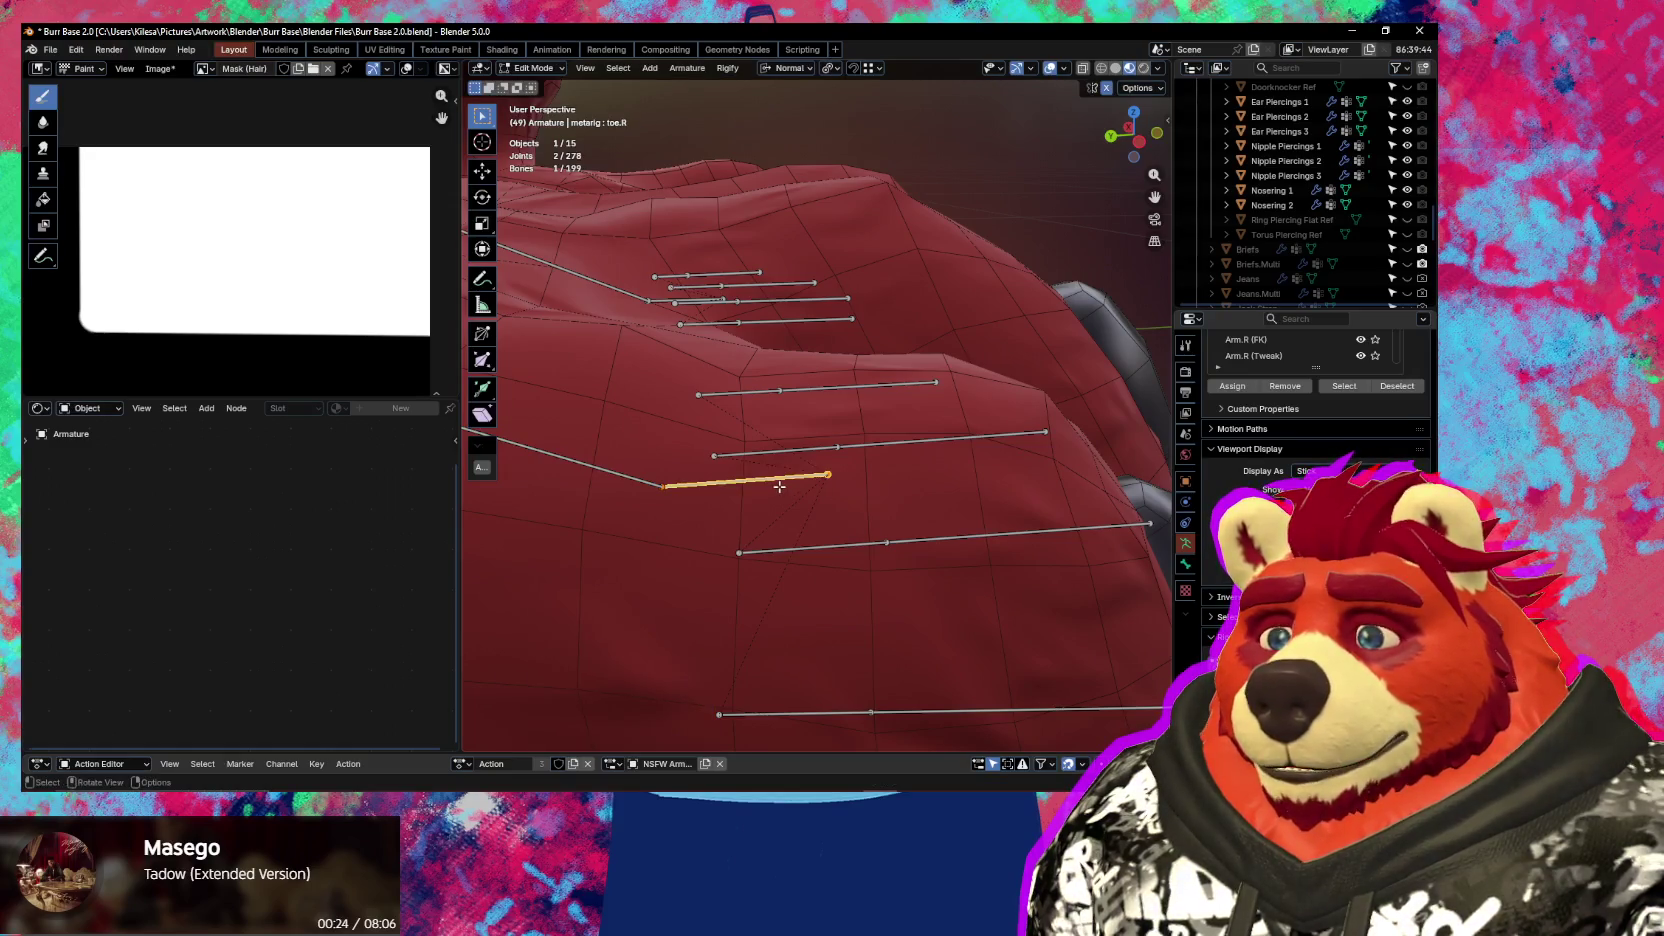
{"action": "key", "text": "z"}
{"action": "key", "text": "Escape"}
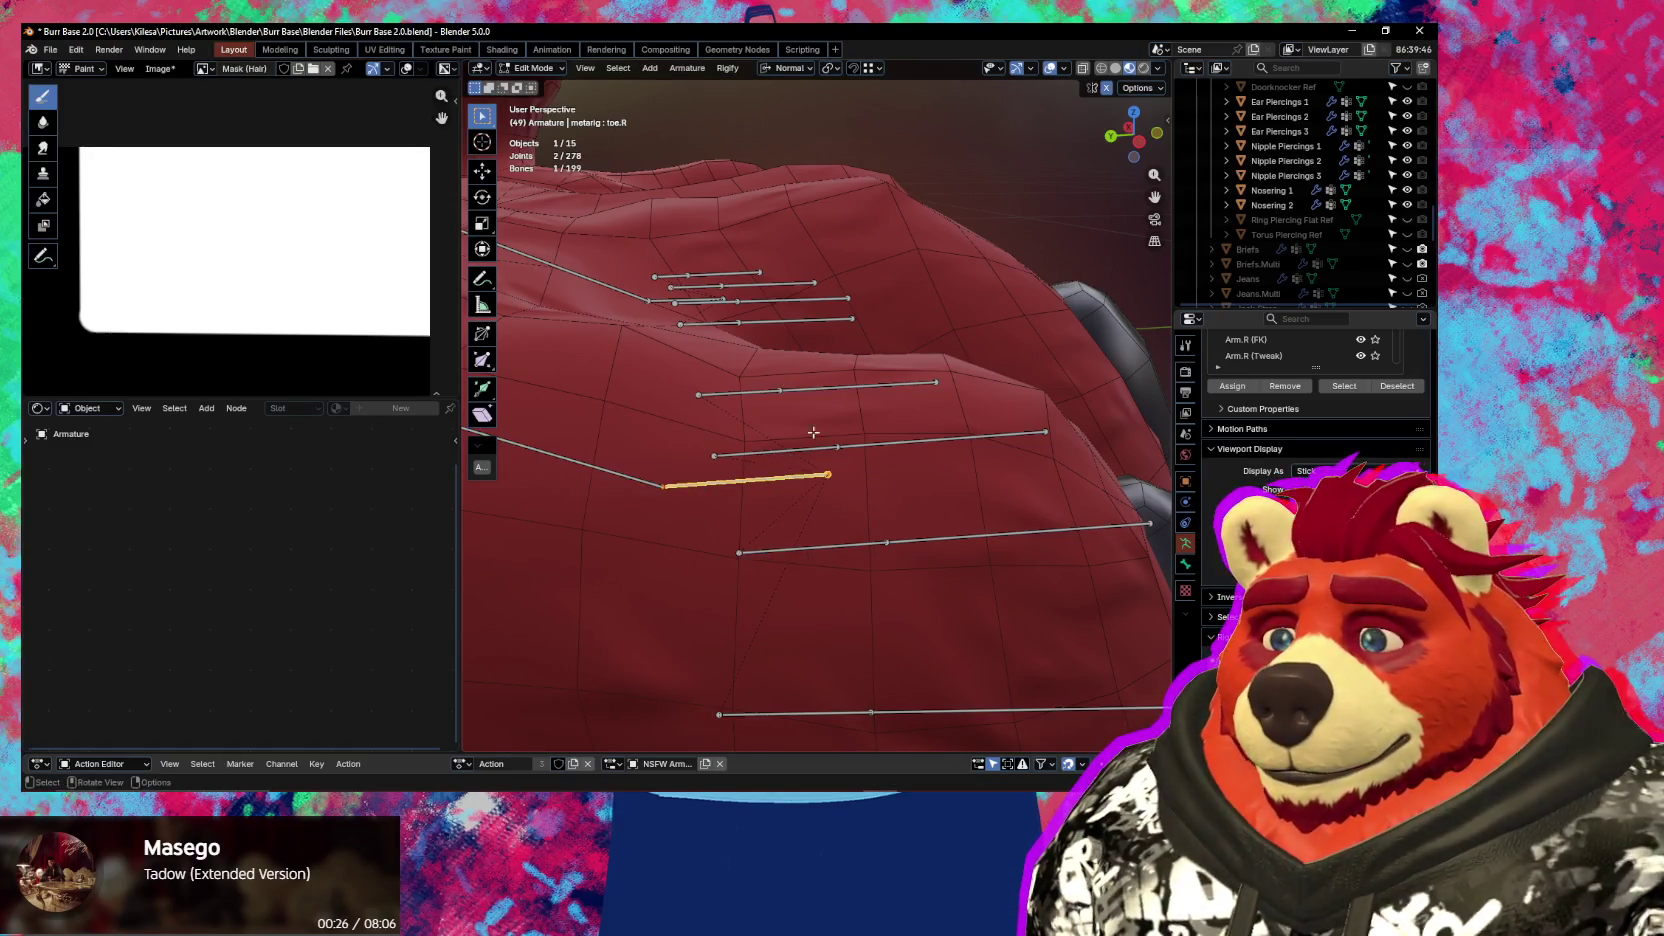
{"action": "key", "text": "e"}
{"action": "key", "text": "y"}
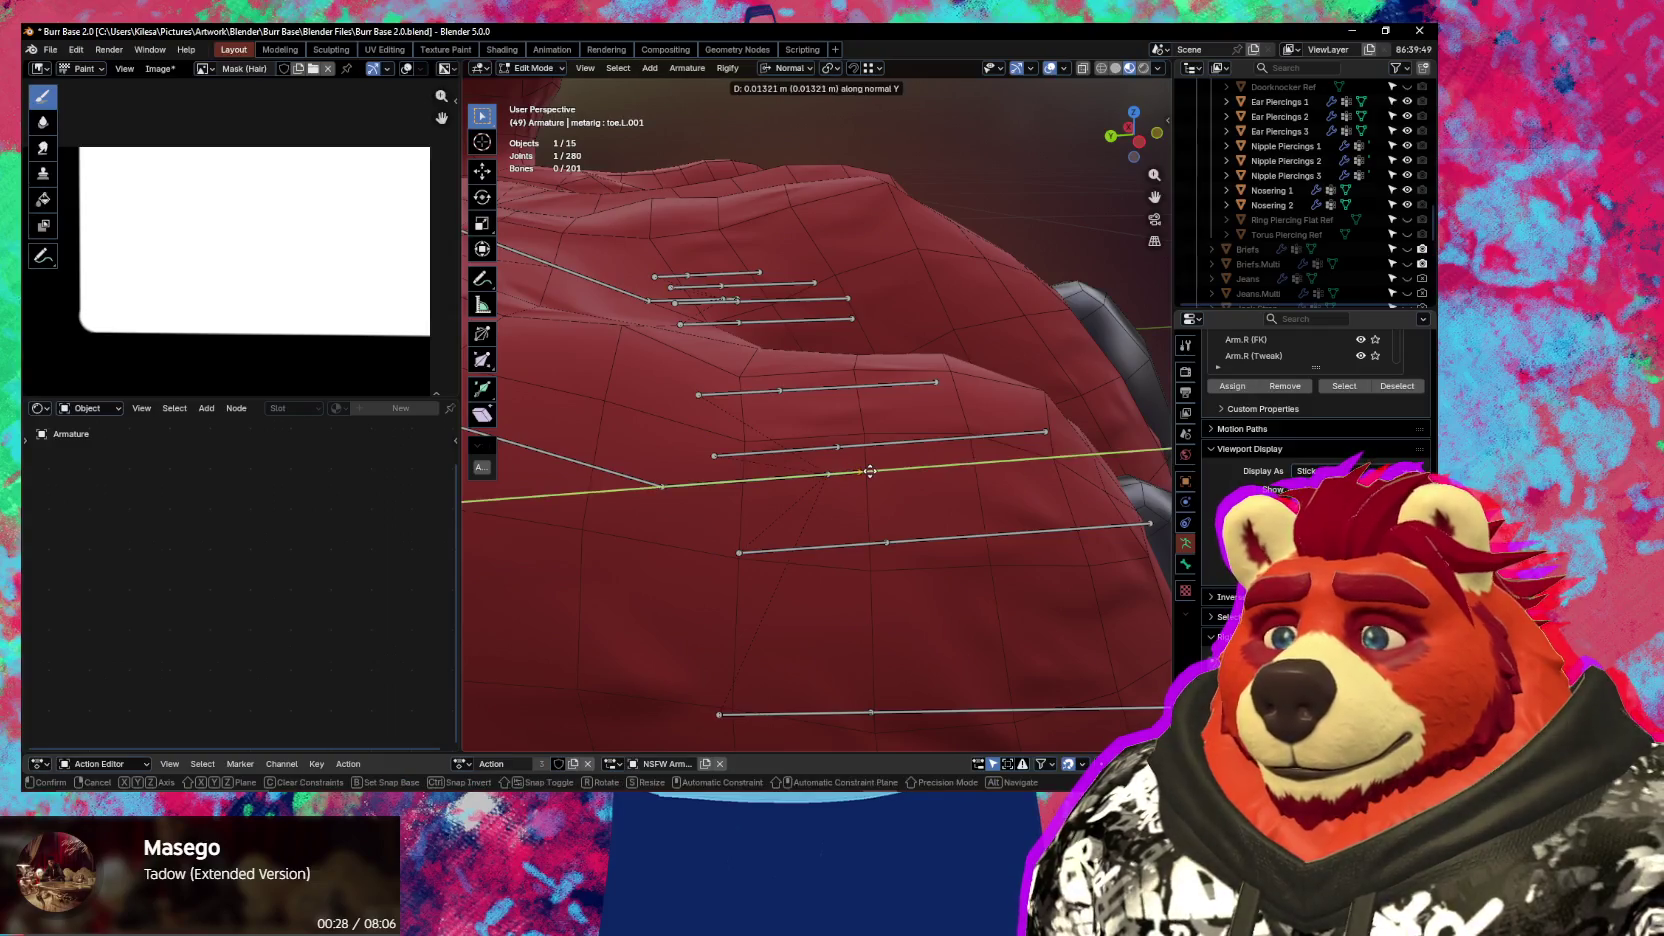
{"action": "left_click", "coordinate": [872, 471]}
{"action": "left_click", "coordinate": [848, 471]}
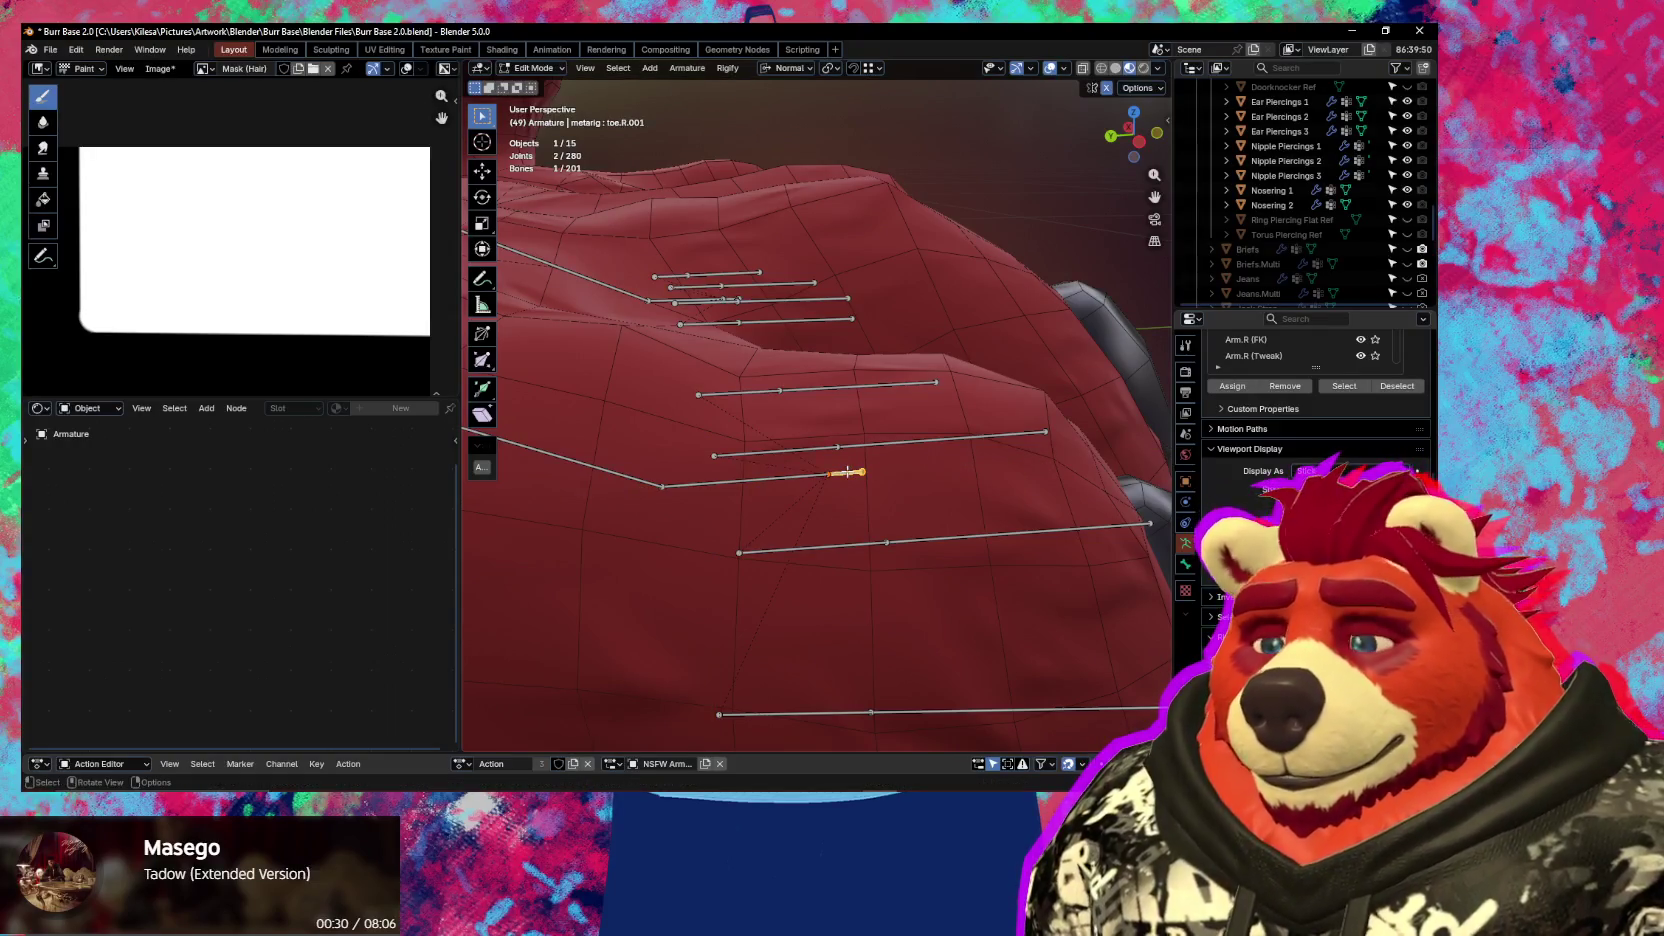
{"action": "key", "text": "p"}
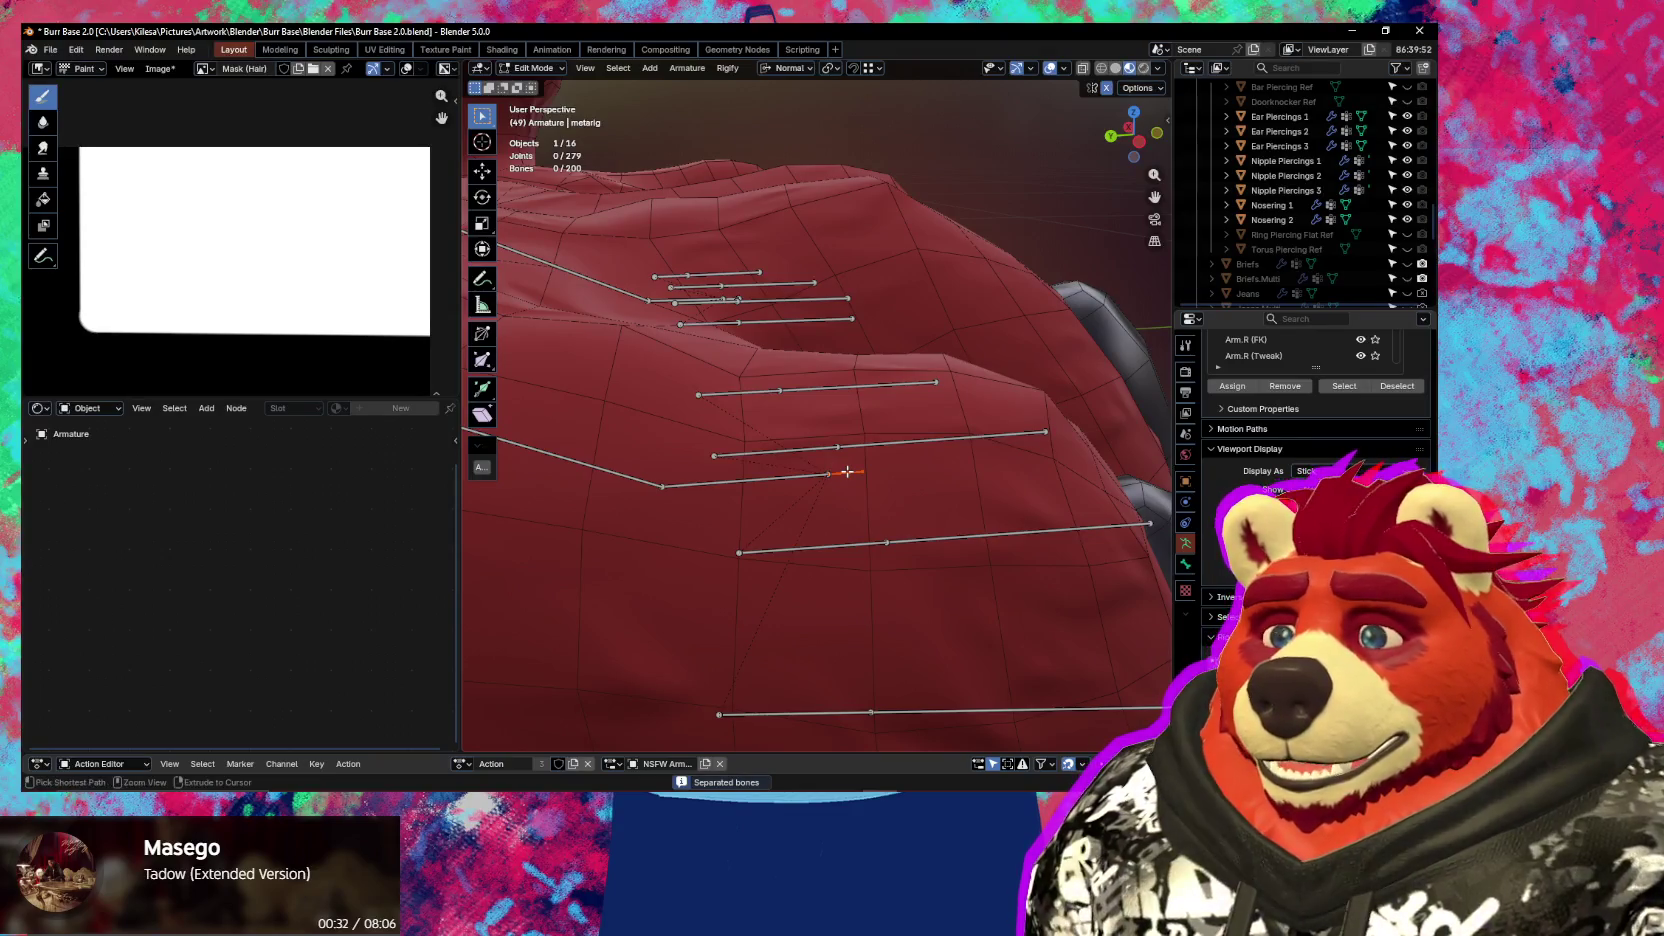
{"action": "key", "text": "ctrl+z"}
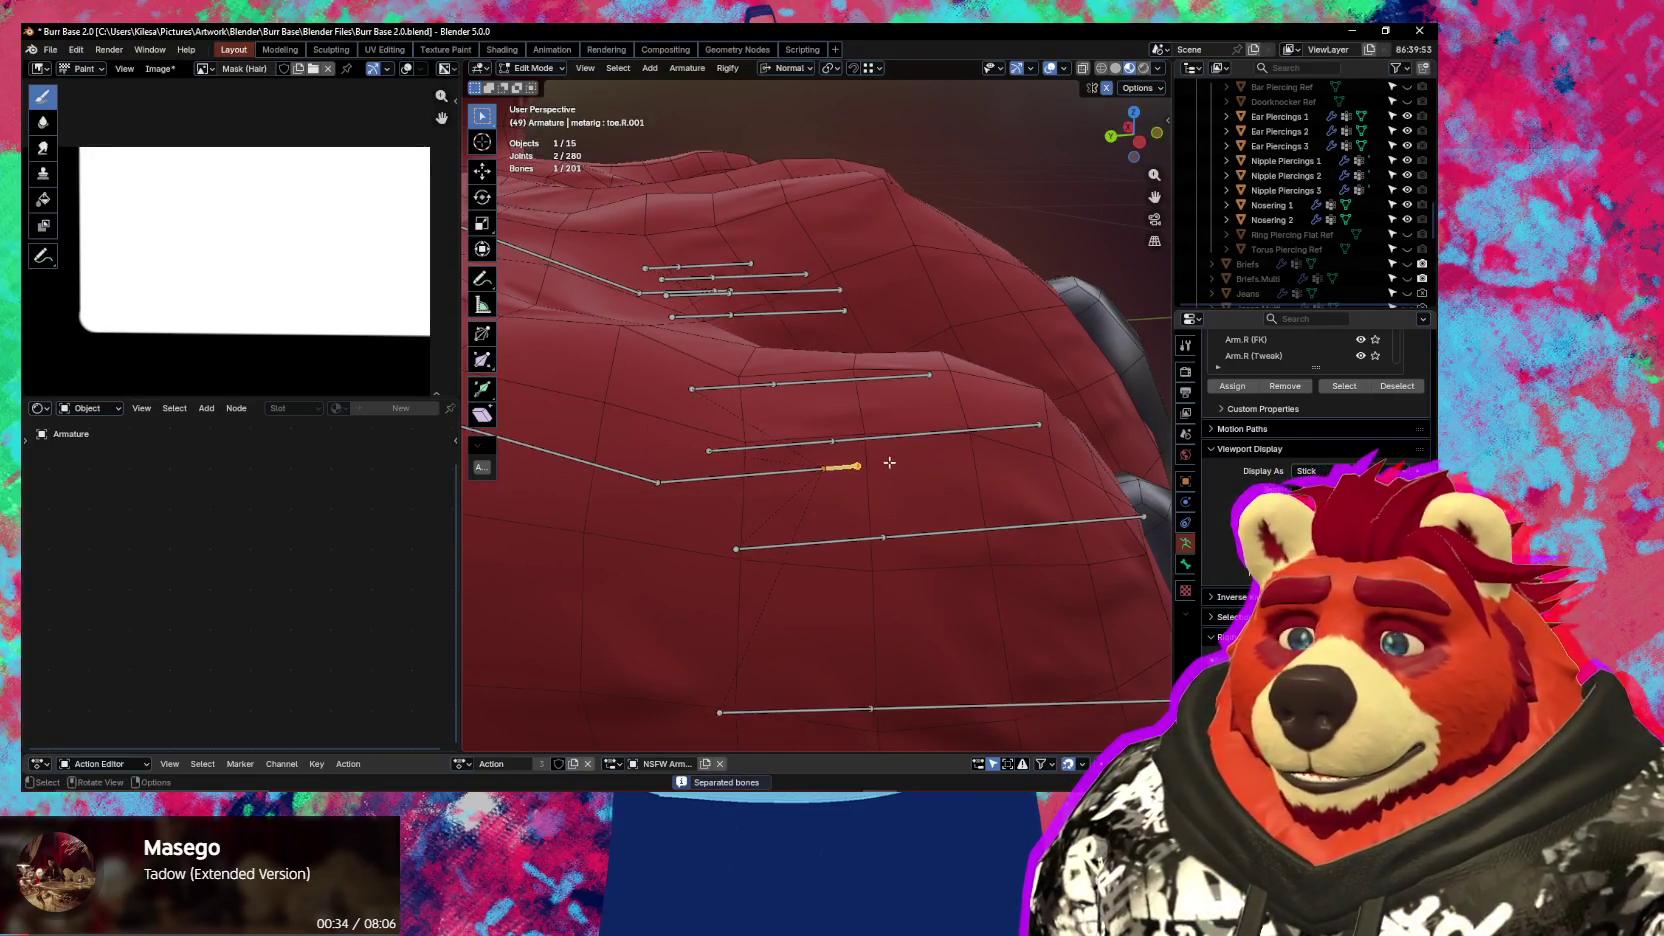
Disconnect the new bone from its parent and nudge it along Z and Y
{"action": "key", "text": "alt+p"}
{"action": "left_click", "coordinate": [864, 477]}
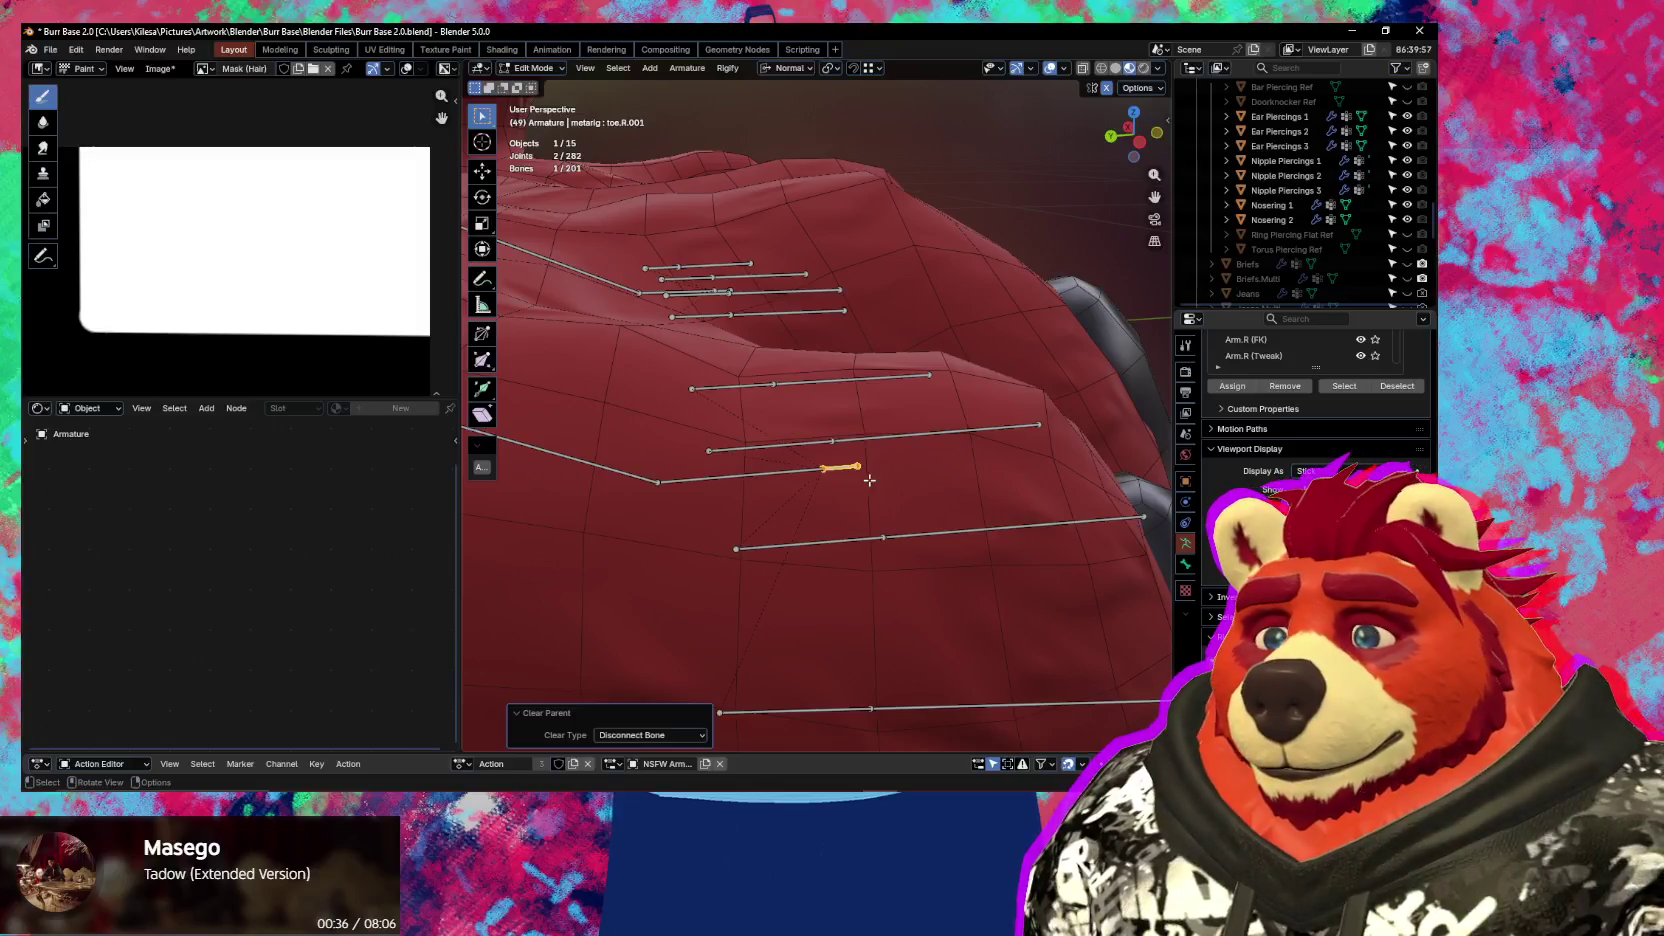
{"action": "key", "text": "g"}
{"action": "key", "text": "z"}
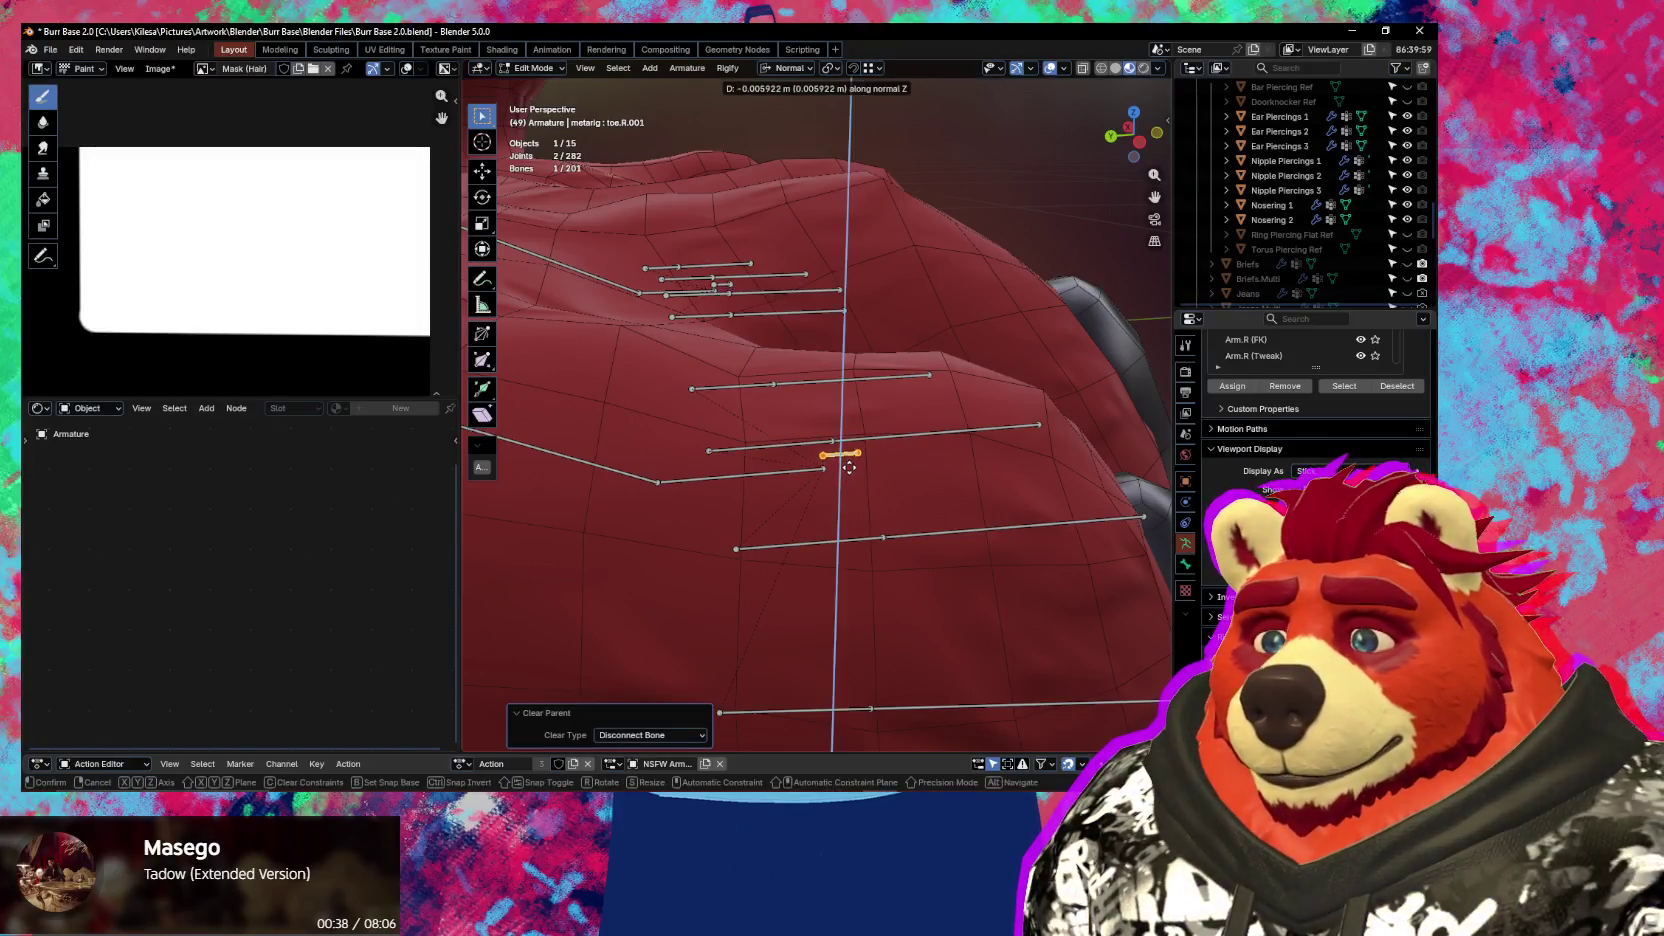
{"action": "left_click", "coordinate": [848, 467]}
{"action": "middle_click_drag", "start_coordinate": [836, 460], "coordinate": [878, 460]}
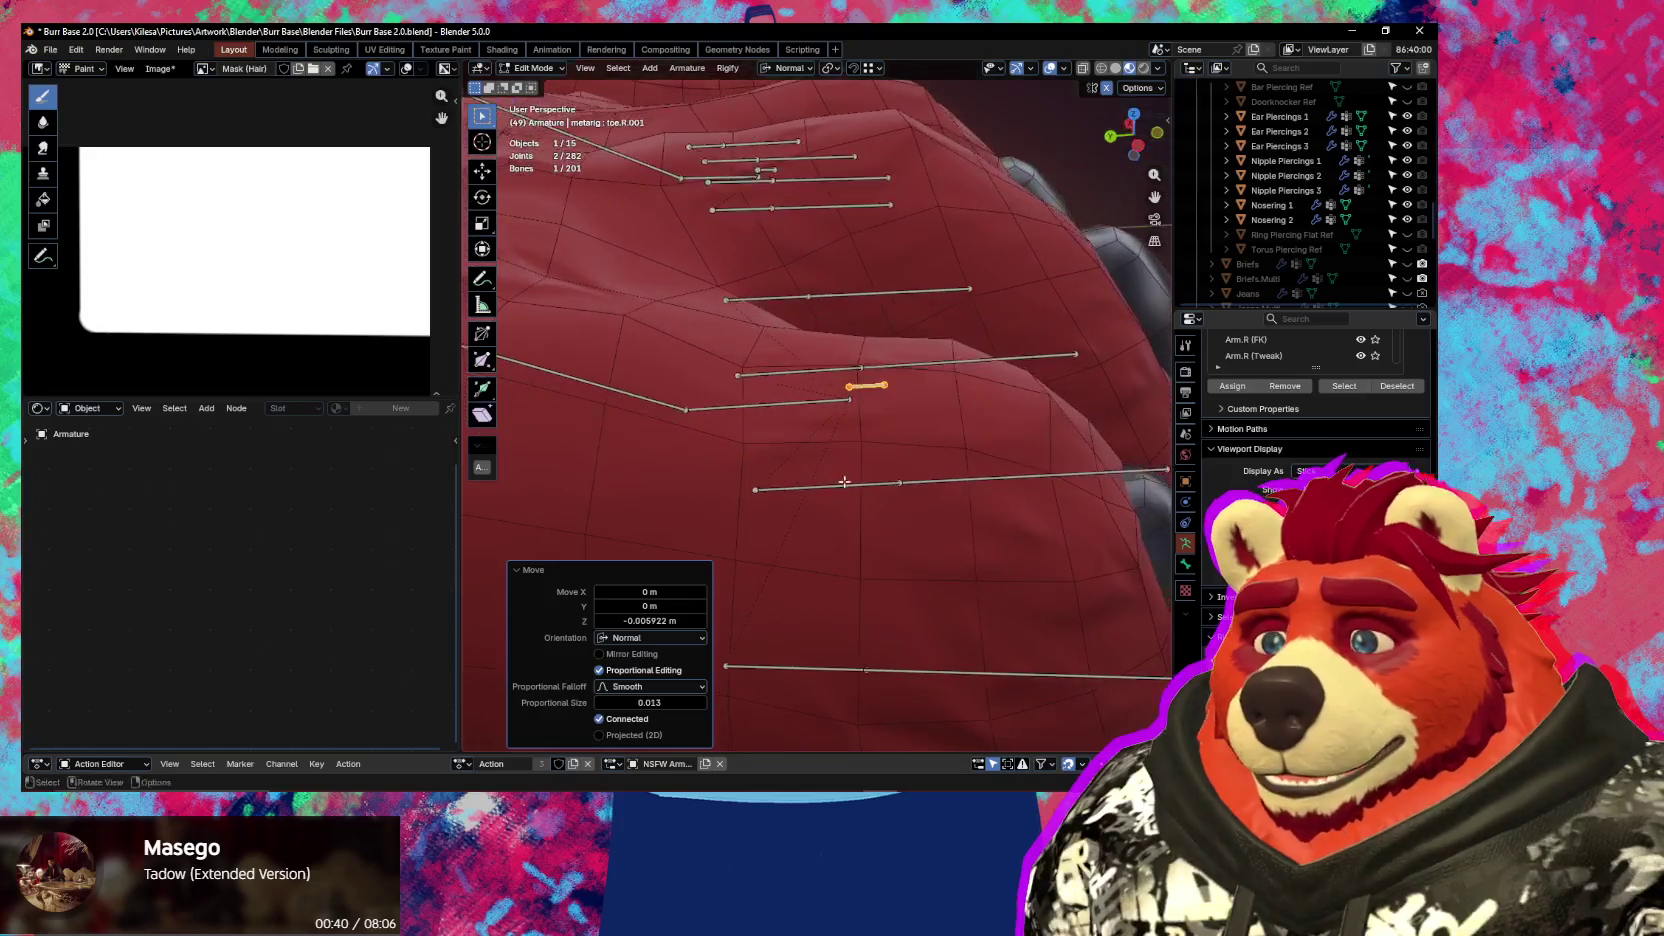
{"action": "key", "text": "g"}
{"action": "key", "text": "y"}
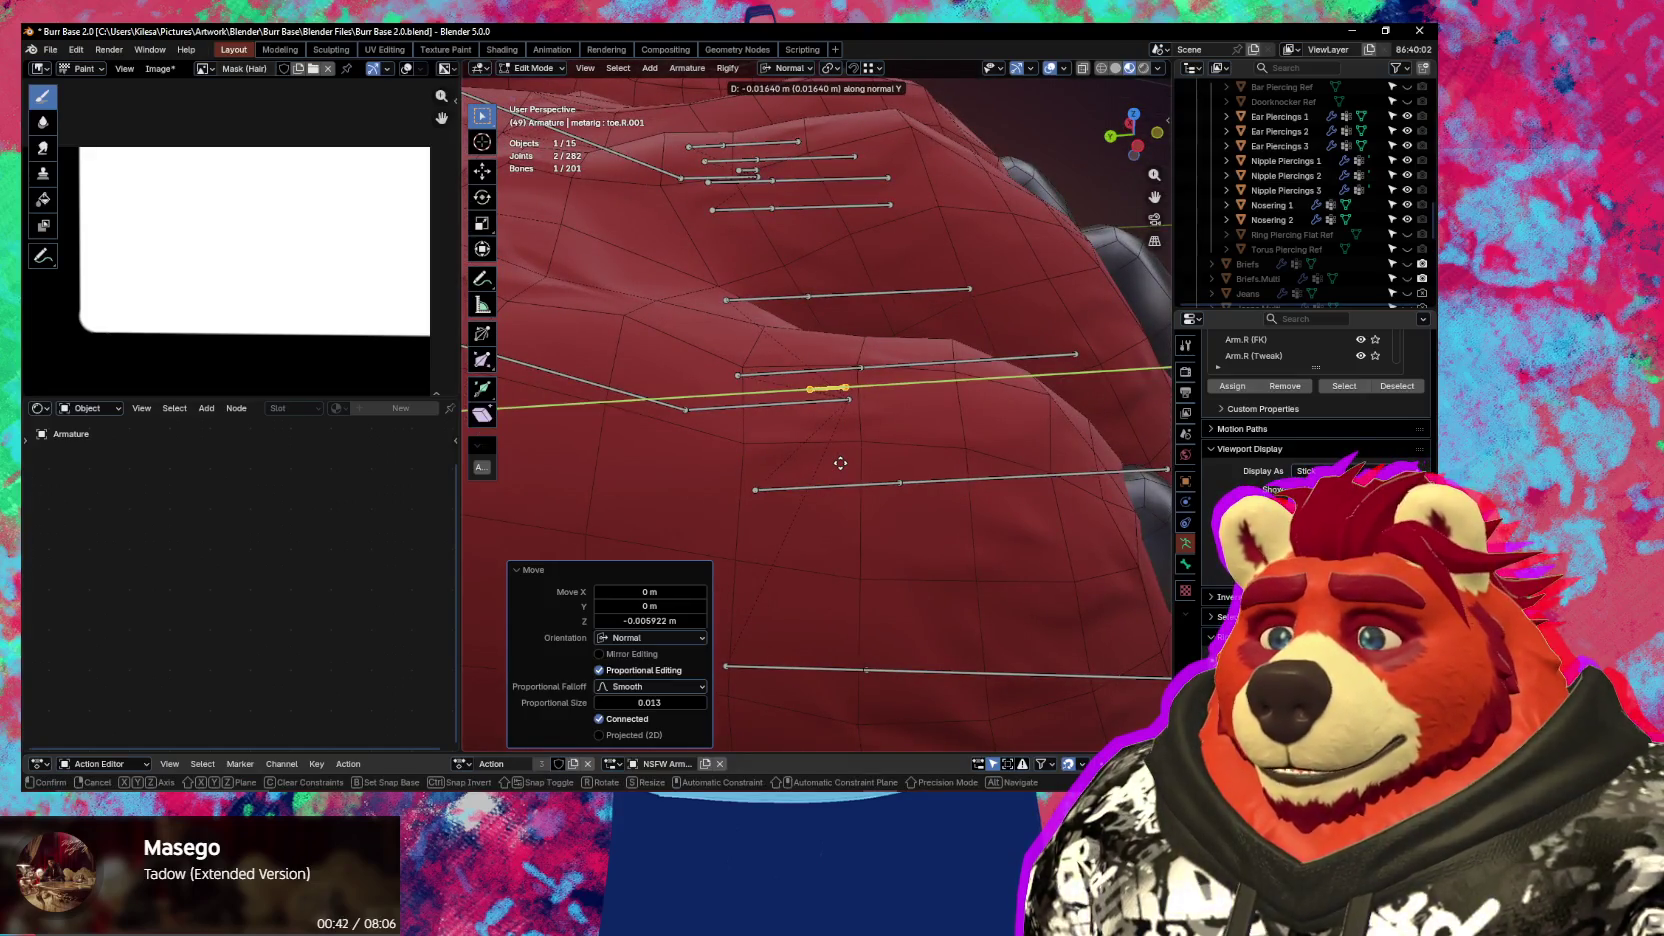
{"action": "left_click", "coordinate": [846, 463]}
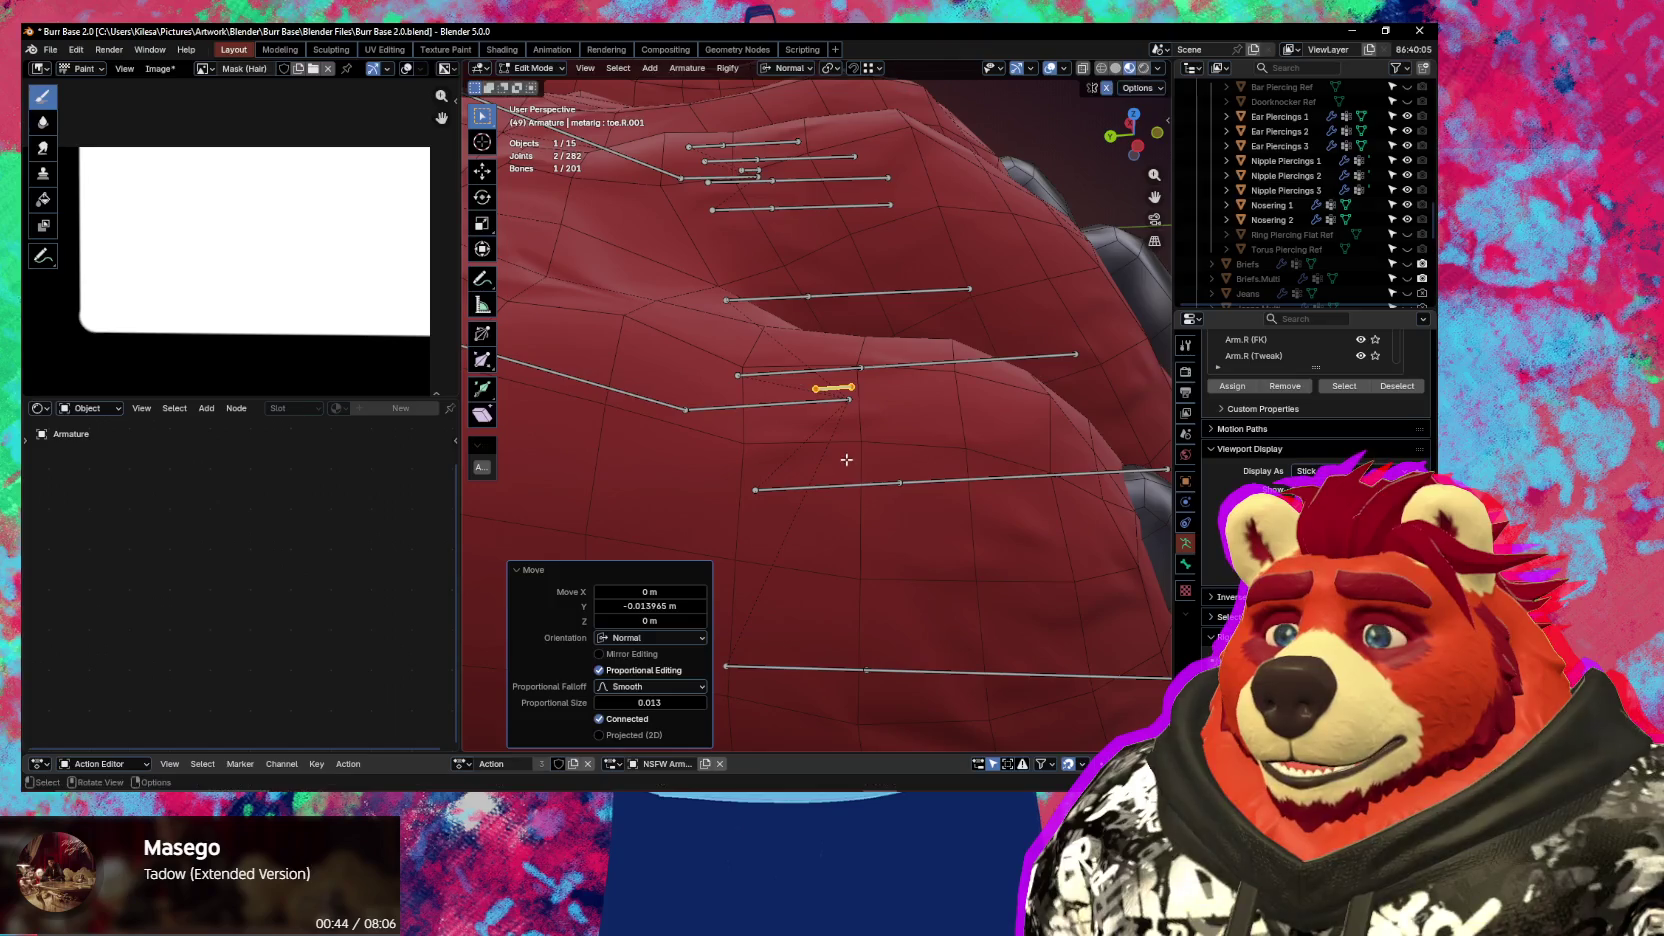
Rename the small toe bone toe.Parent.R
{"action": "left_click", "coordinate": [786, 376]}
{"action": "left_click", "coordinate": [768, 297]}
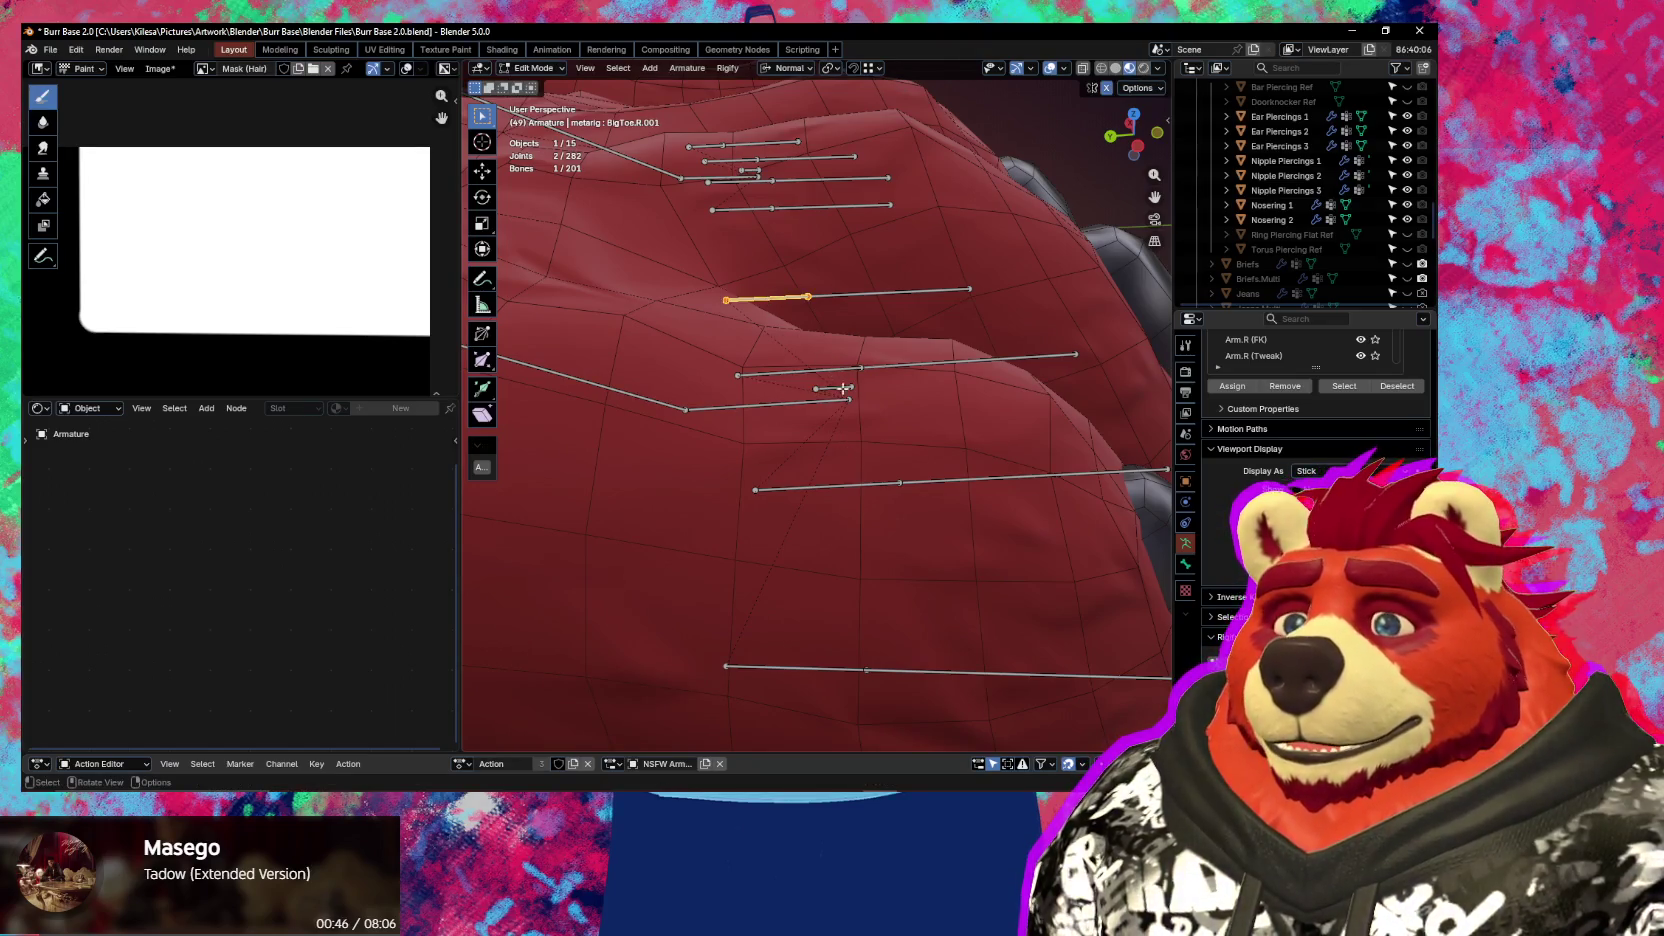
{"action": "left_click", "coordinate": [841, 391]}
{"action": "key", "text": "F2"}
{"action": "type", "text": "toe.Parent"}
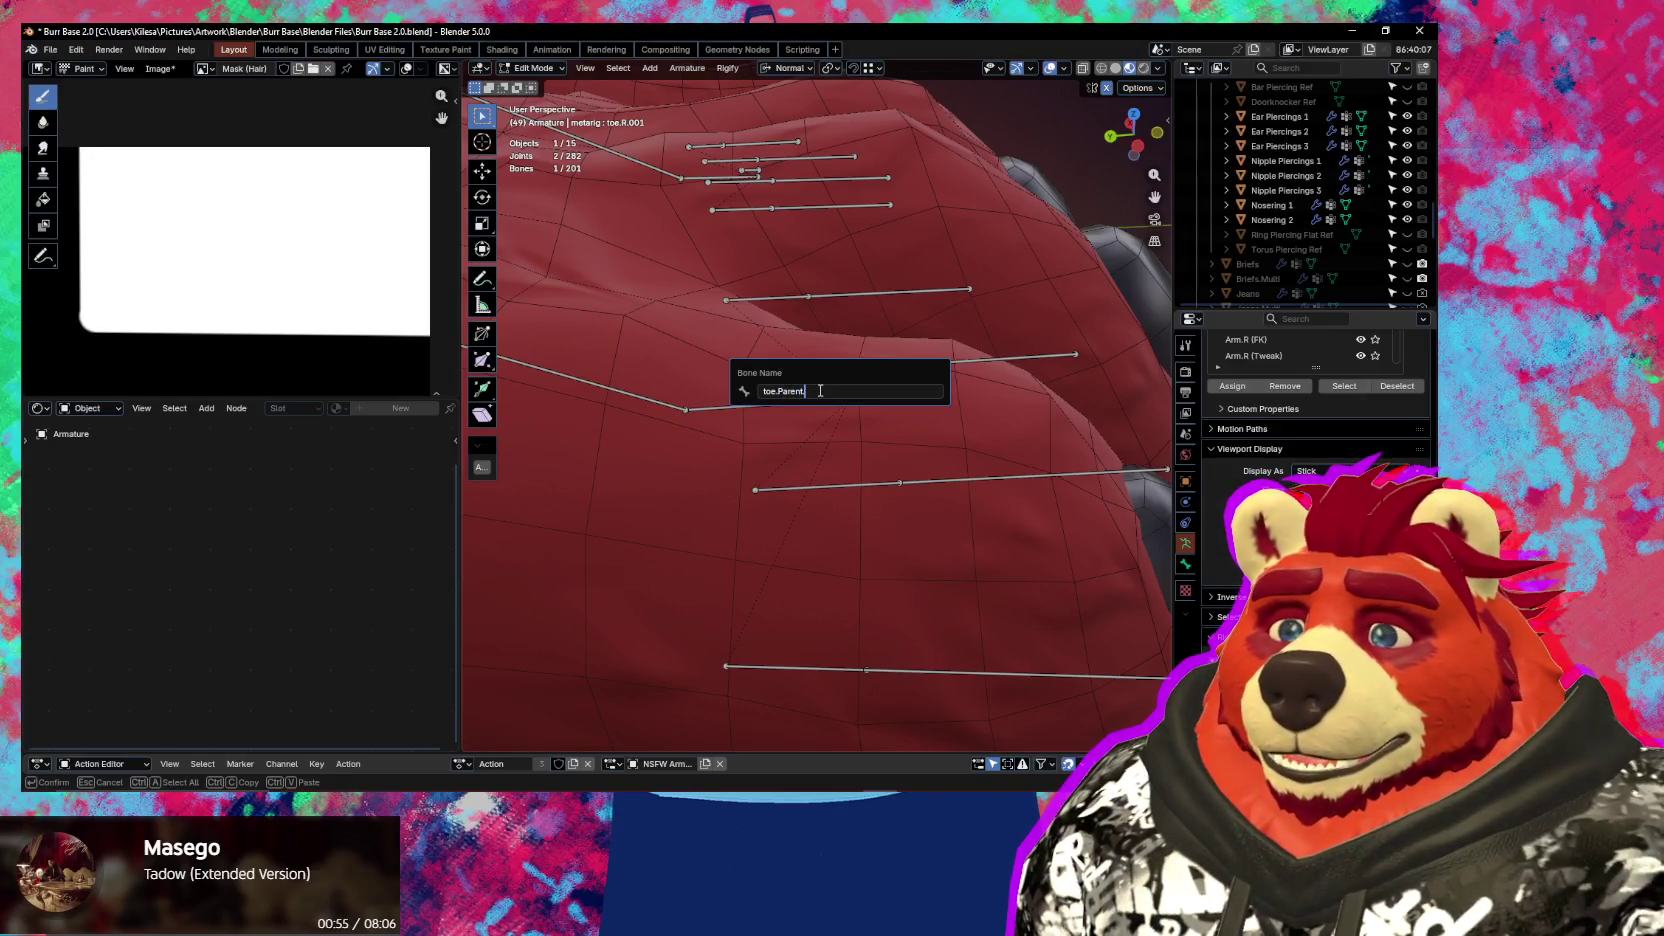
{"action": "type", "text": ".R"}
{"action": "key", "text": "Return"}
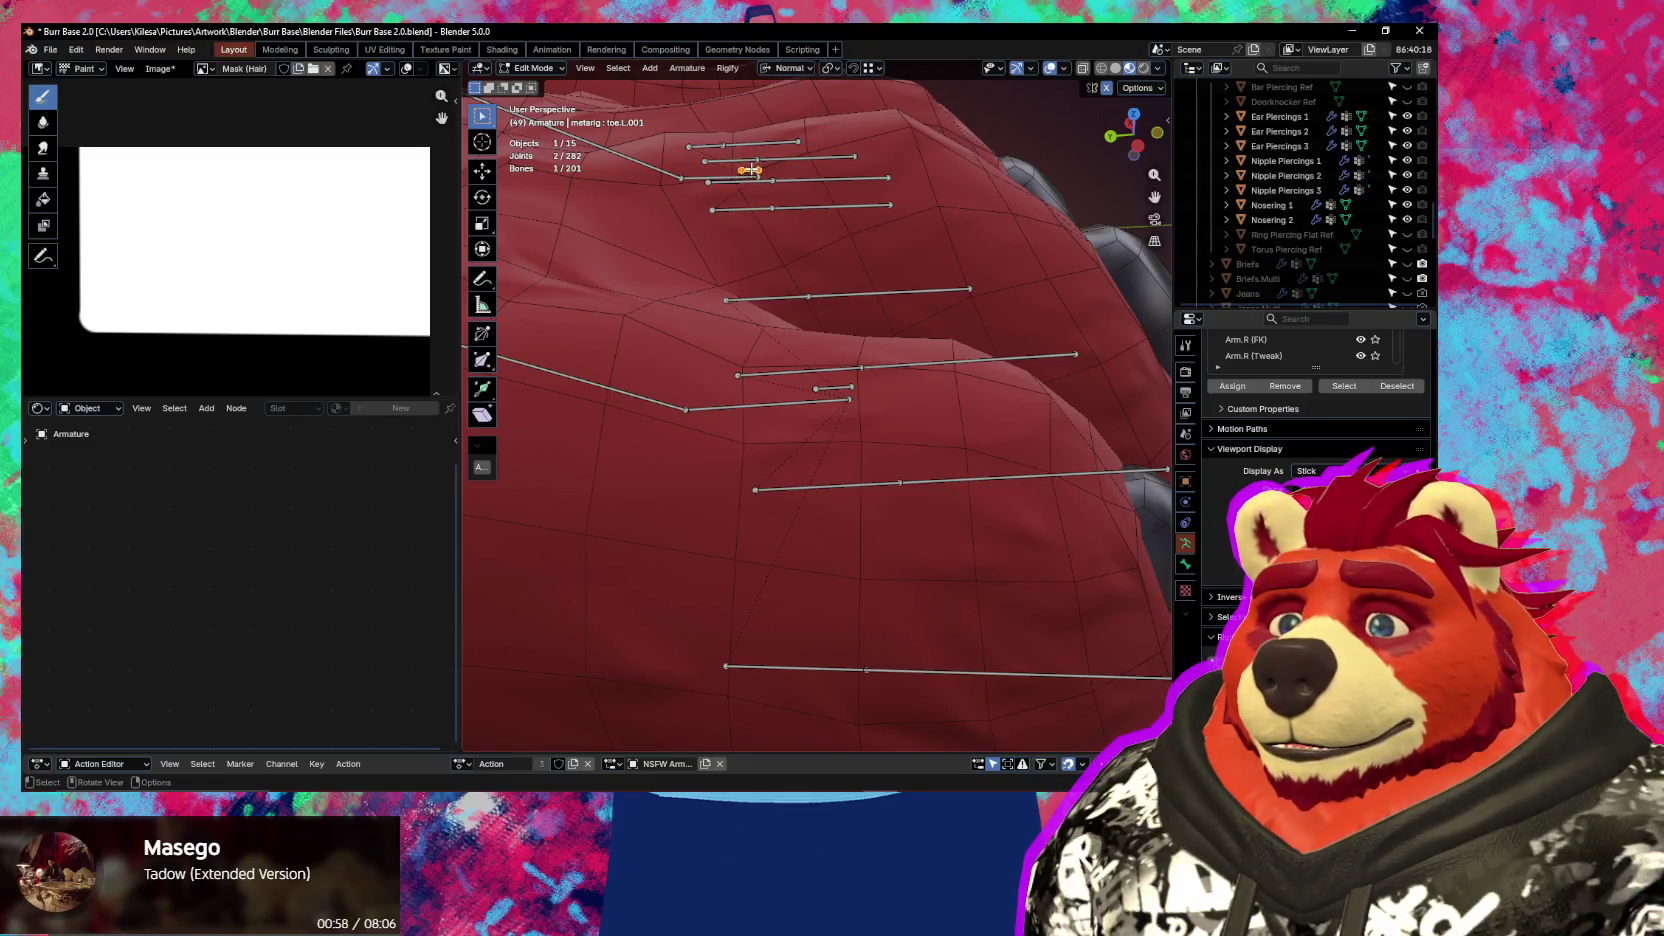
Rename the left toe parent bone to toe.Parent.L
{"action": "key", "text": "F2"}
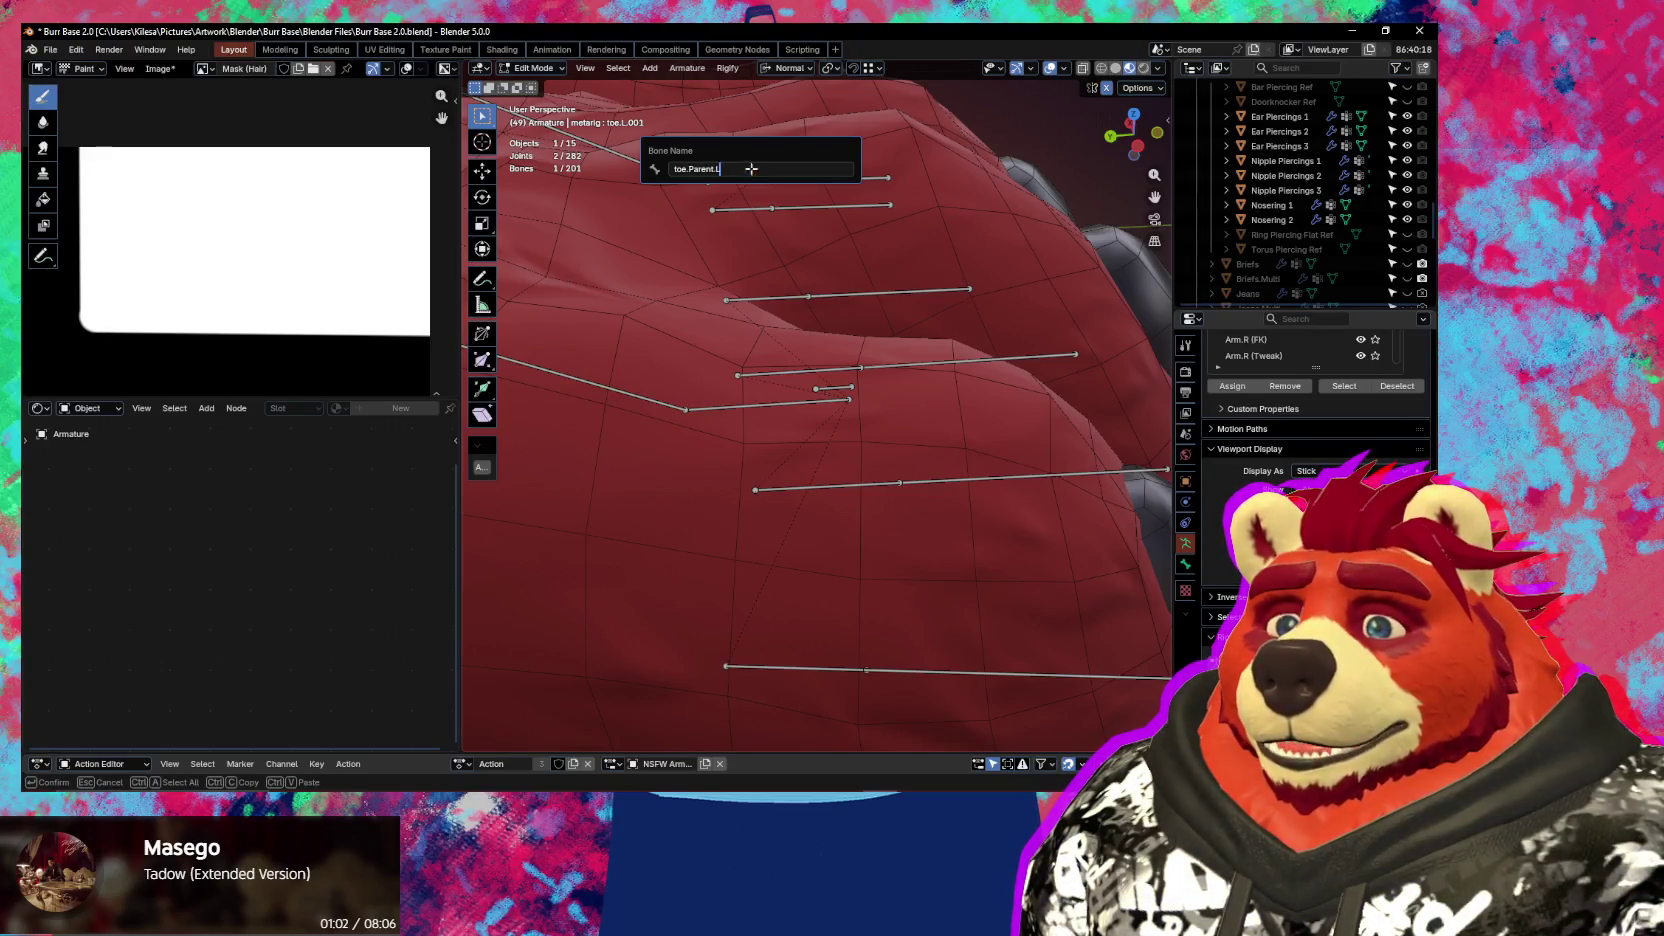
{"action": "key", "text": "Return"}
{"action": "scroll", "coordinate": [863, 543], "scroll_direction": "down", "scroll_amount": 1}
Parent the four right toe bones to toe.Parent.R with Keep Offset
{"action": "left_click", "coordinate": [822, 572]}
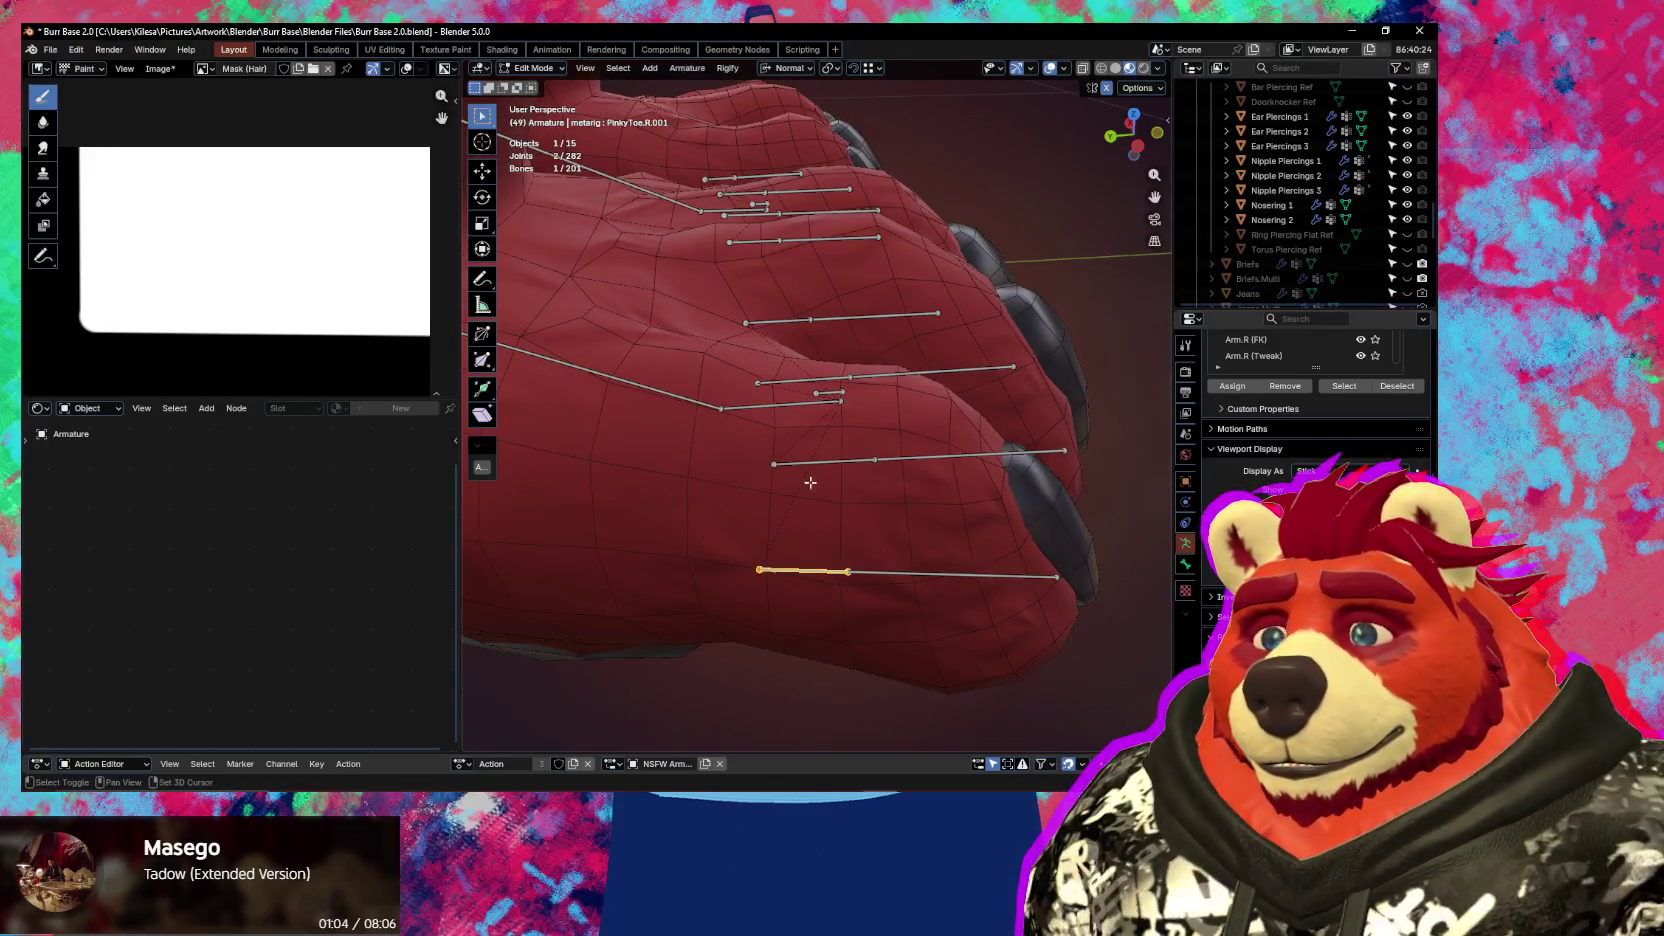
{"action": "left_click", "coordinate": [819, 465], "text": "shift"}
{"action": "left_click", "coordinate": [799, 376], "text": "shift"}
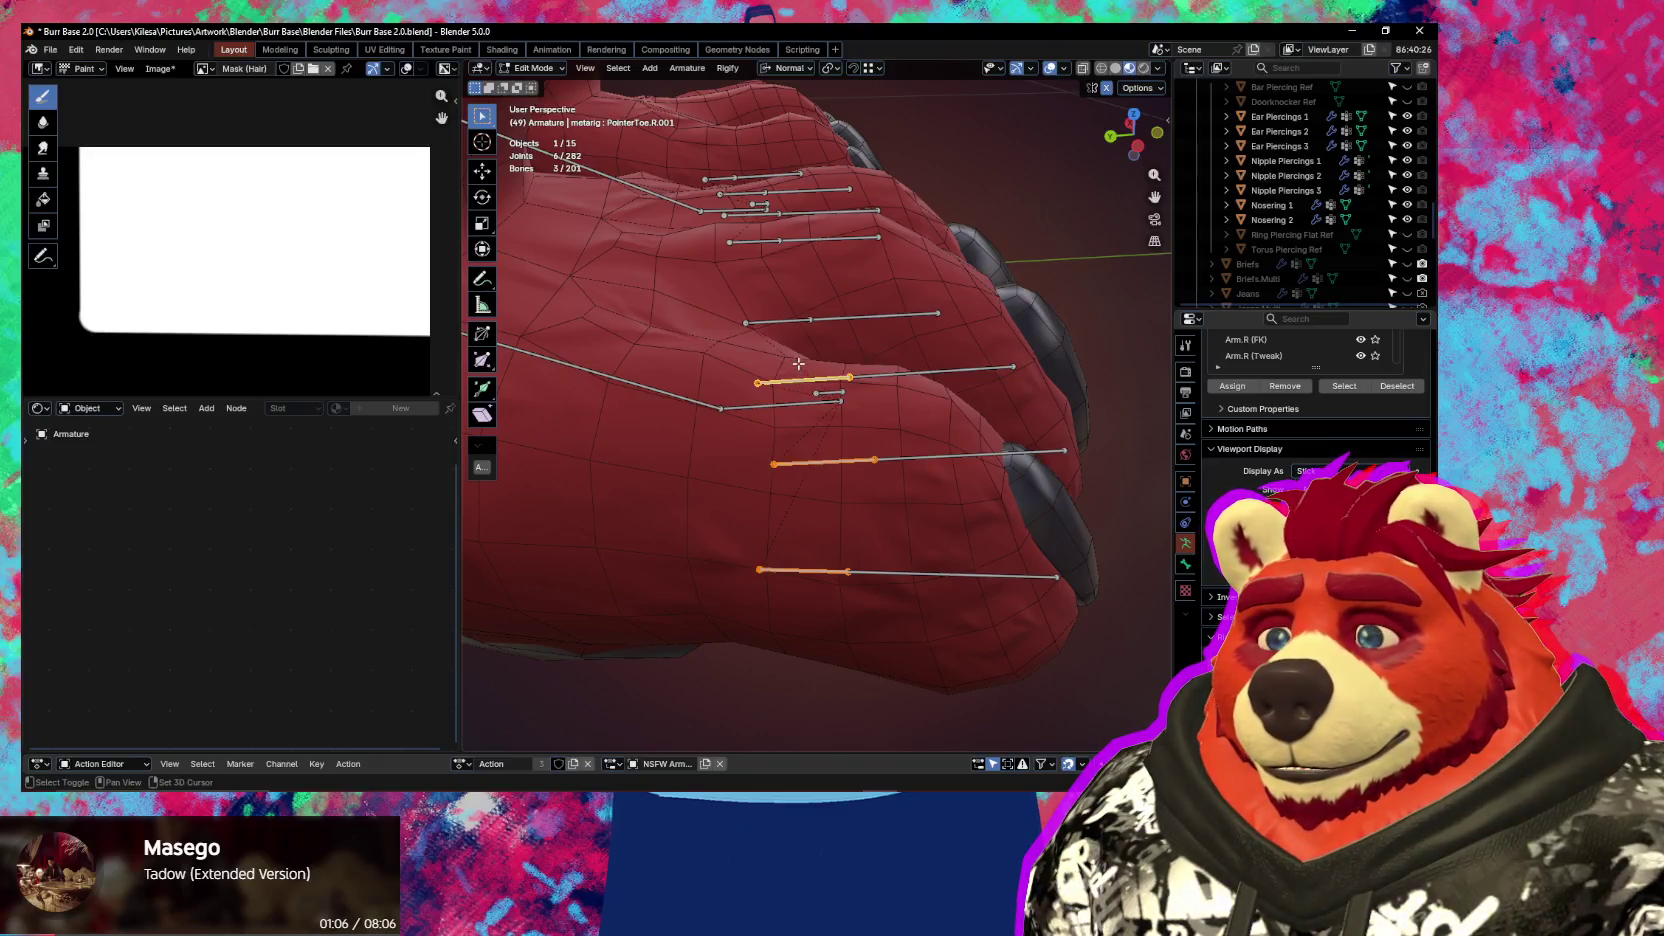
{"action": "left_click", "coordinate": [769, 317], "text": "shift"}
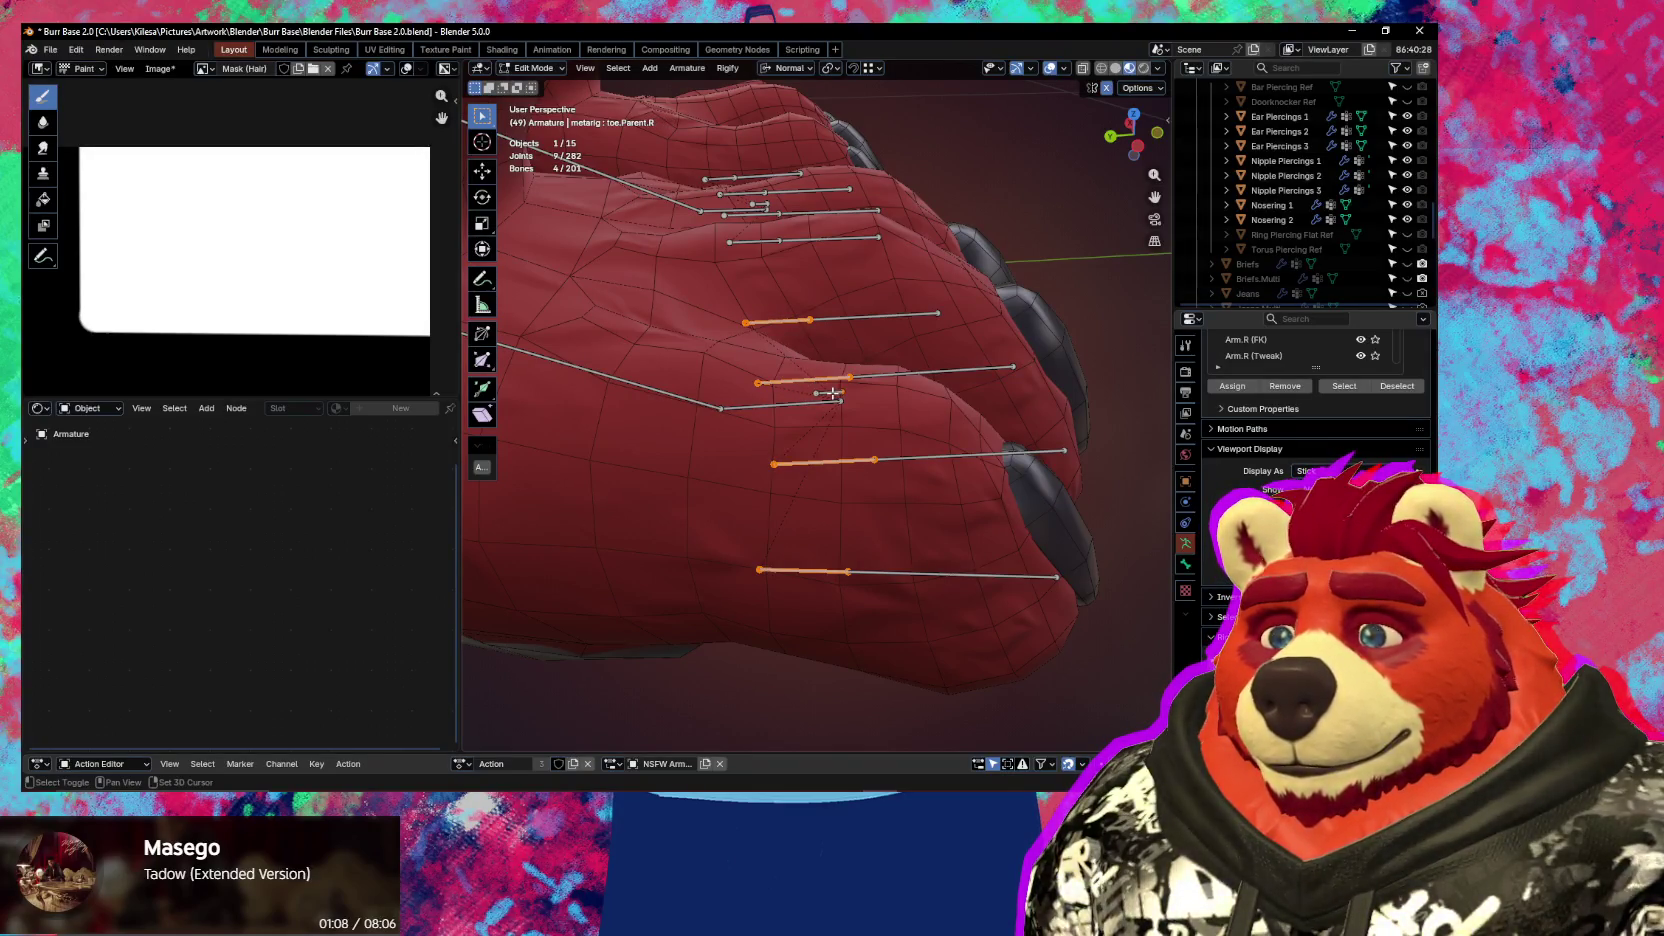
{"action": "key", "text": "ctrl+p"}
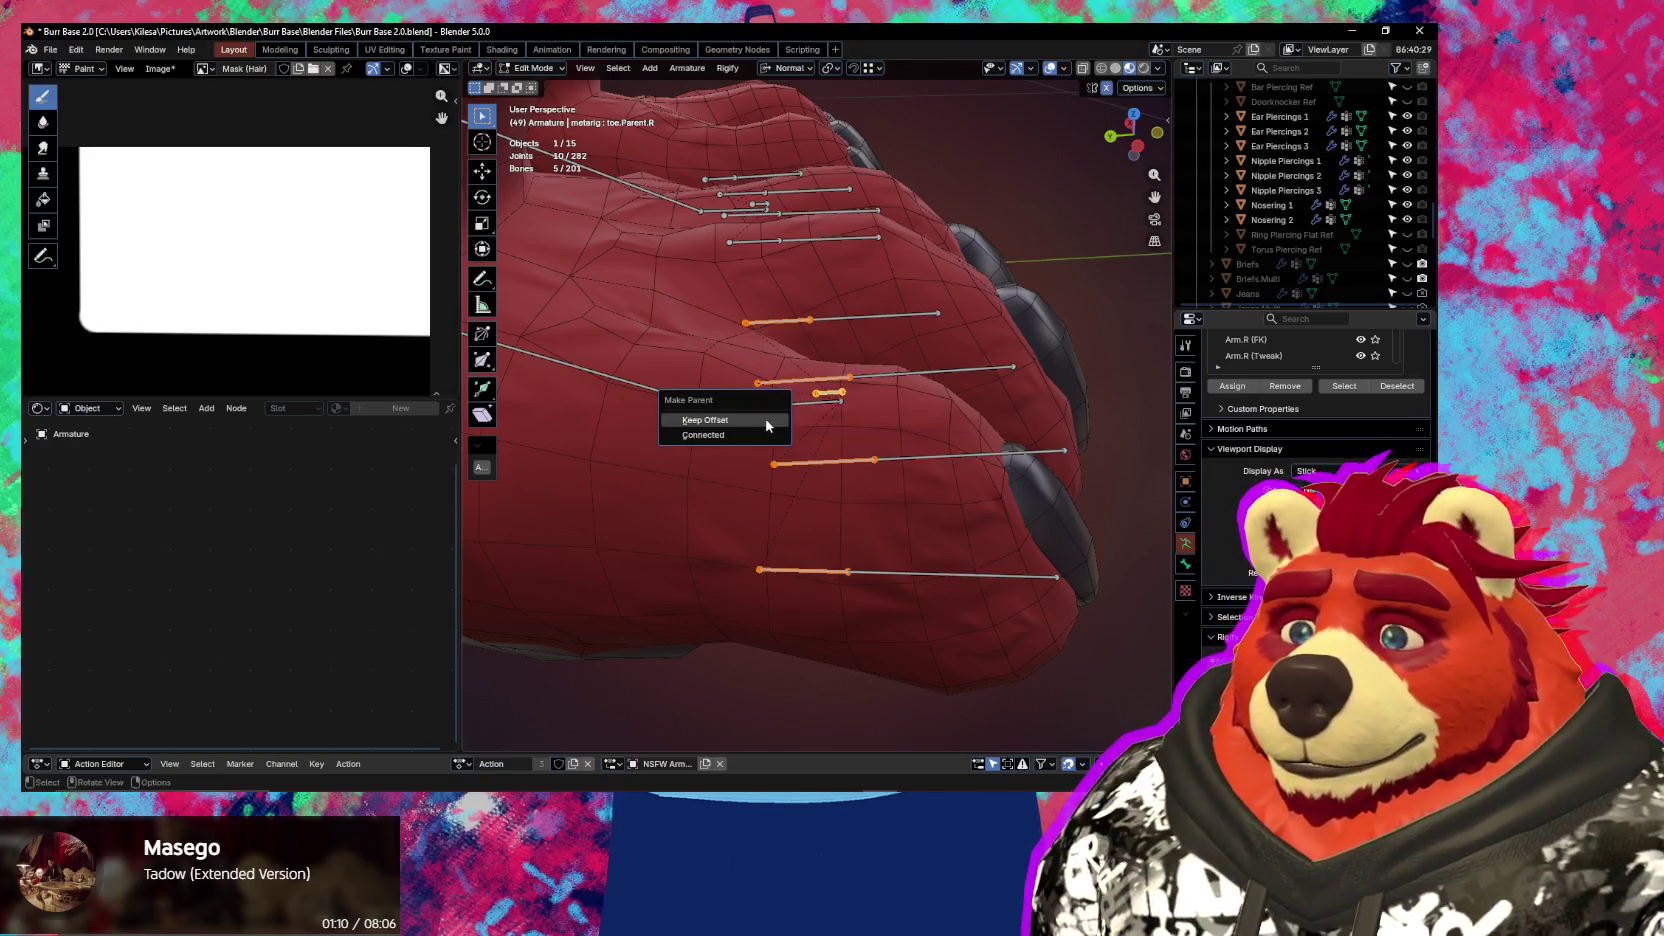
{"action": "left_click", "coordinate": [768, 438]}
{"action": "middle_click_drag", "start_coordinate": [768, 438], "coordinate": [764, 359]}
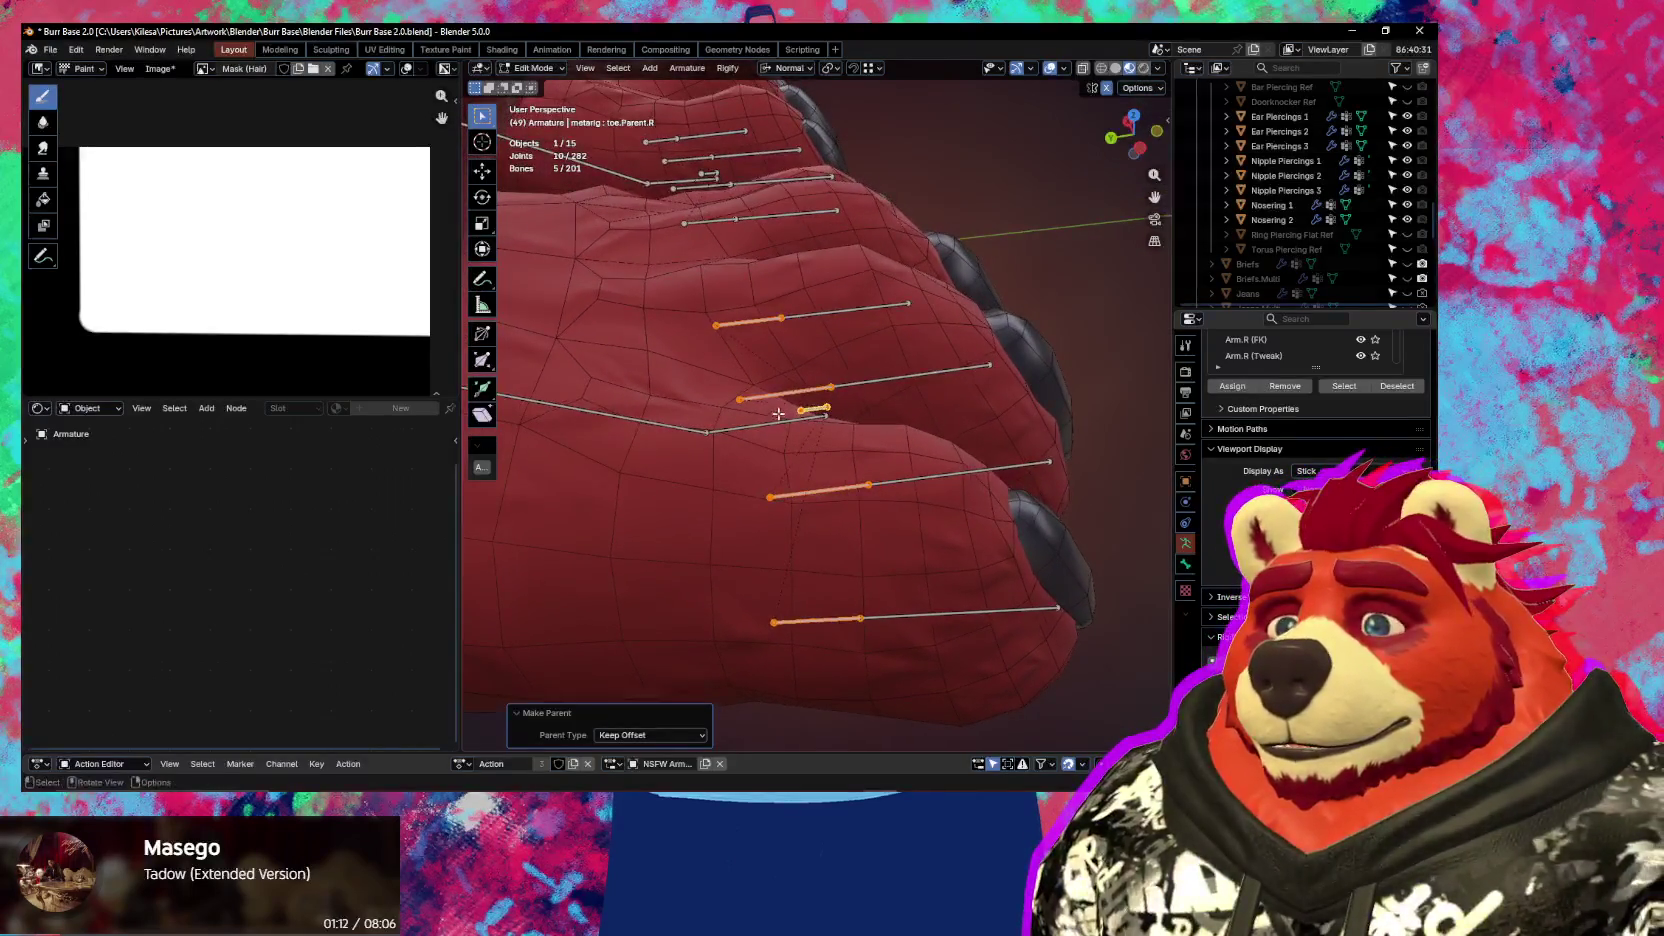
In Pose Mode, move the toe parent bone along Z to test the toes follow
{"action": "key", "text": "ctrl+Tab"}
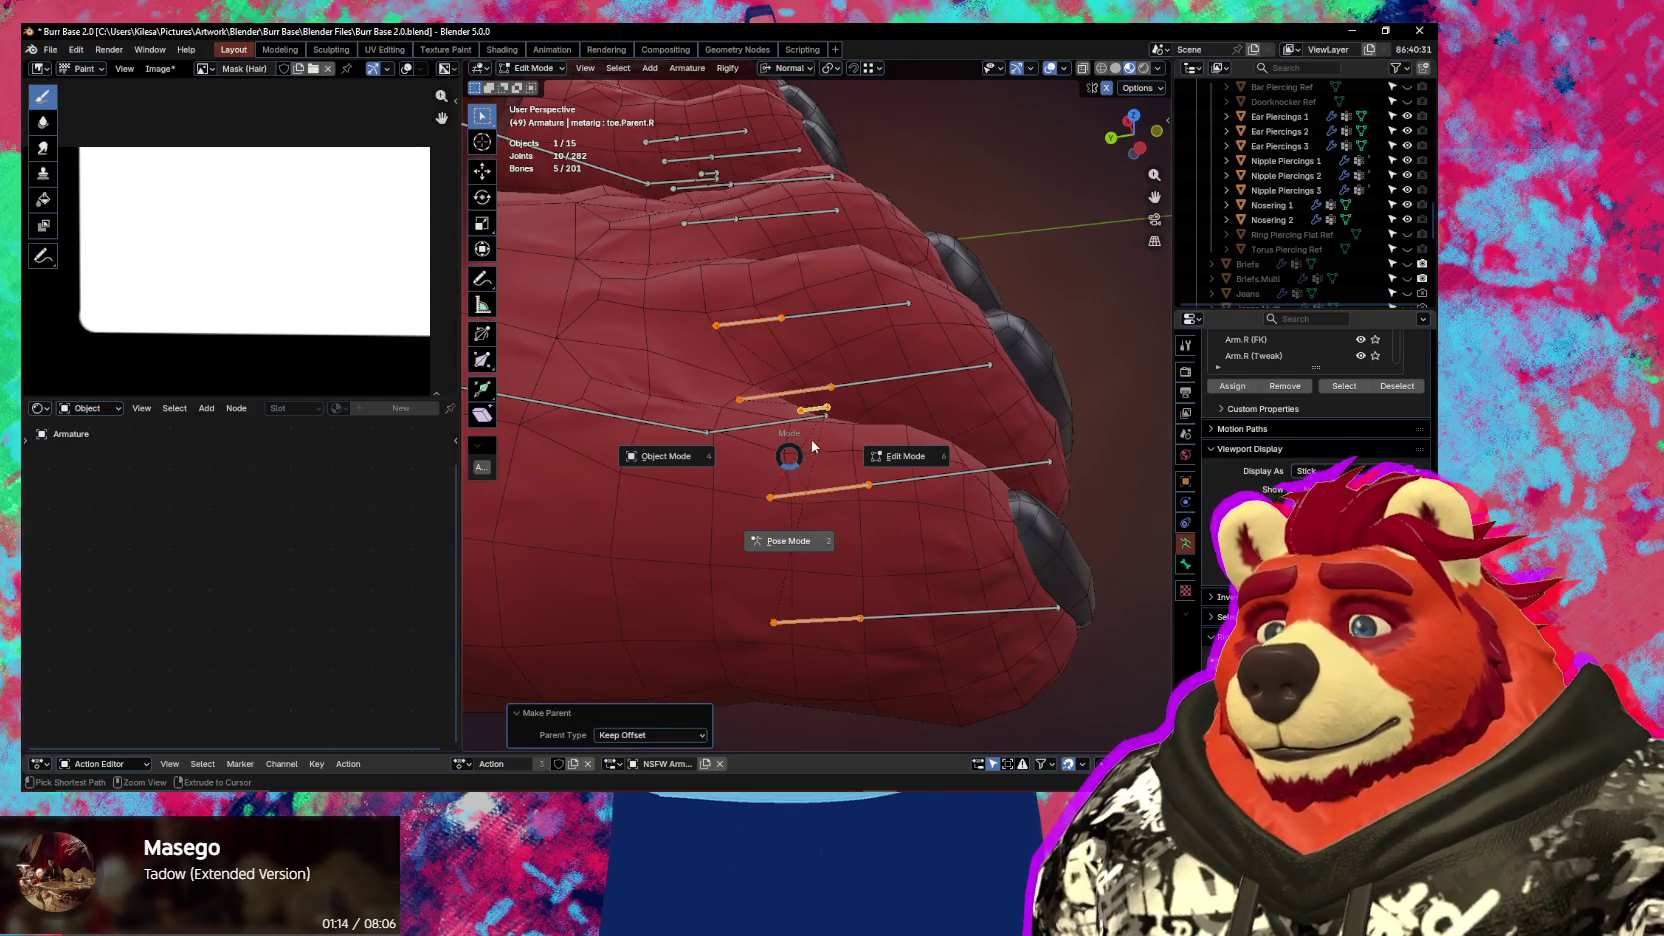
{"action": "key", "text": "2"}
{"action": "left_click", "coordinate": [816, 412]}
{"action": "mouse_move", "coordinate": [816, 412]}
{"action": "middle_mouse_down"}
{"action": "mouse_move", "coordinate": [813, 375]}
{"action": "mouse_move", "coordinate": [735, 400]}
{"action": "middle_mouse_up"}
{"action": "key", "text": "g"}
{"action": "key", "text": "z"}
{"action": "key", "text": "z"}
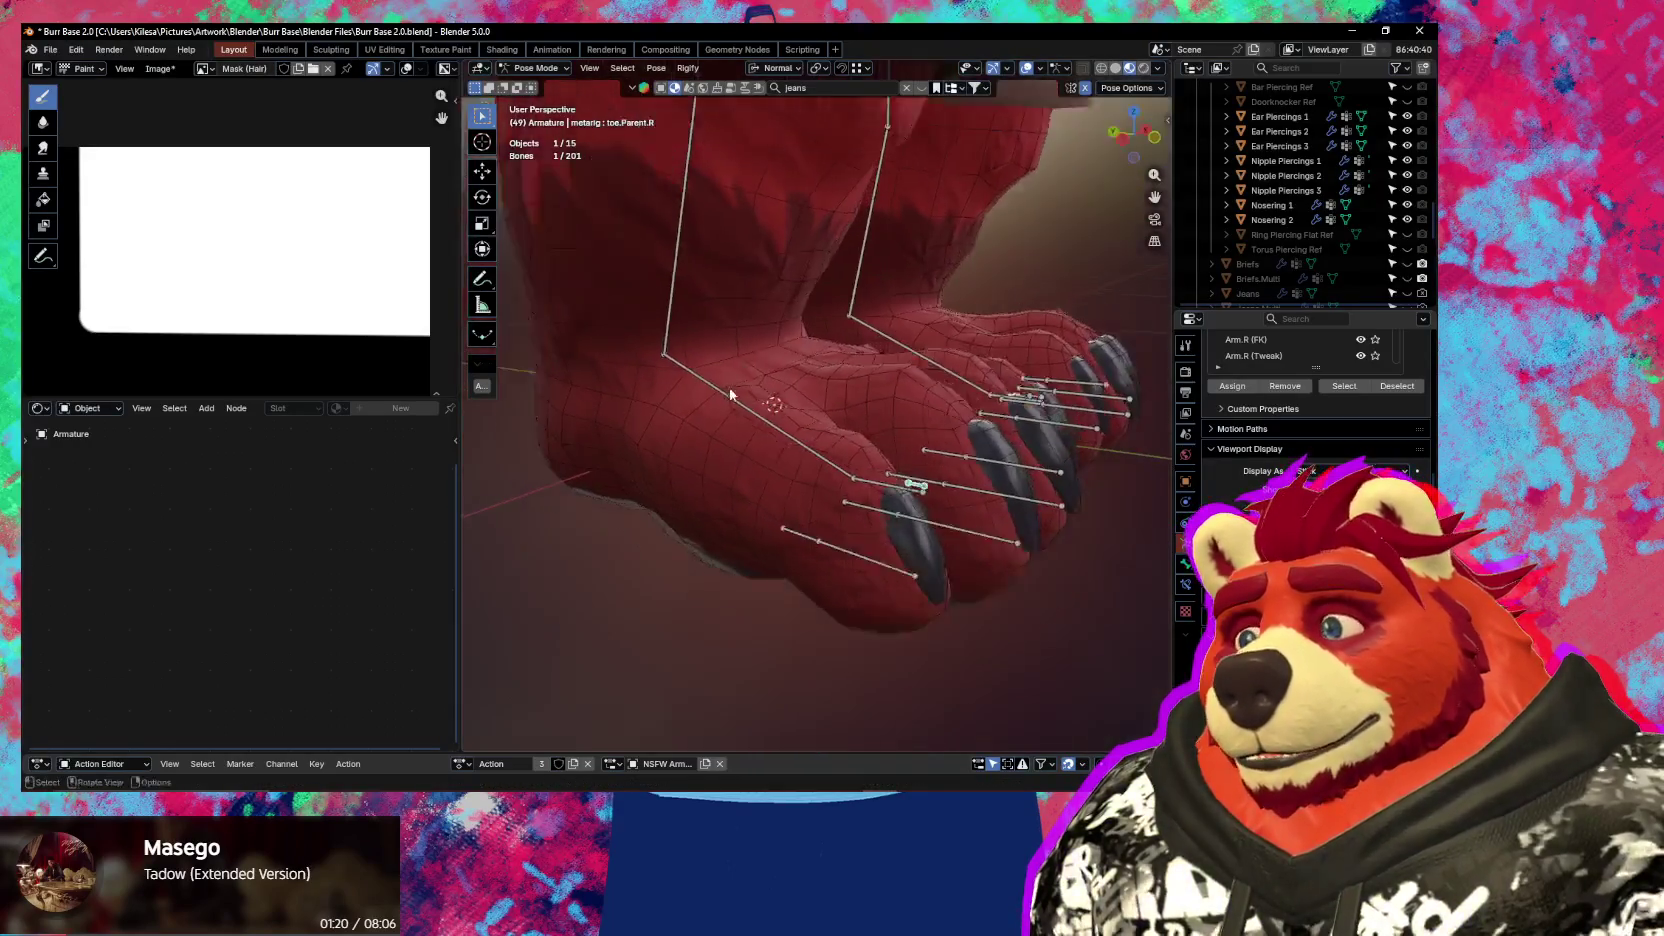
{"action": "scroll", "coordinate": [733, 546], "scroll_direction": "down", "scroll_amount": 5}
Return the armature to Object Mode and orbit to a front view of torso and head
{"action": "key", "text": "ctrl+Tab"}
{"action": "middle_click_drag", "start_coordinate": [623, 529], "coordinate": [842, 578]}
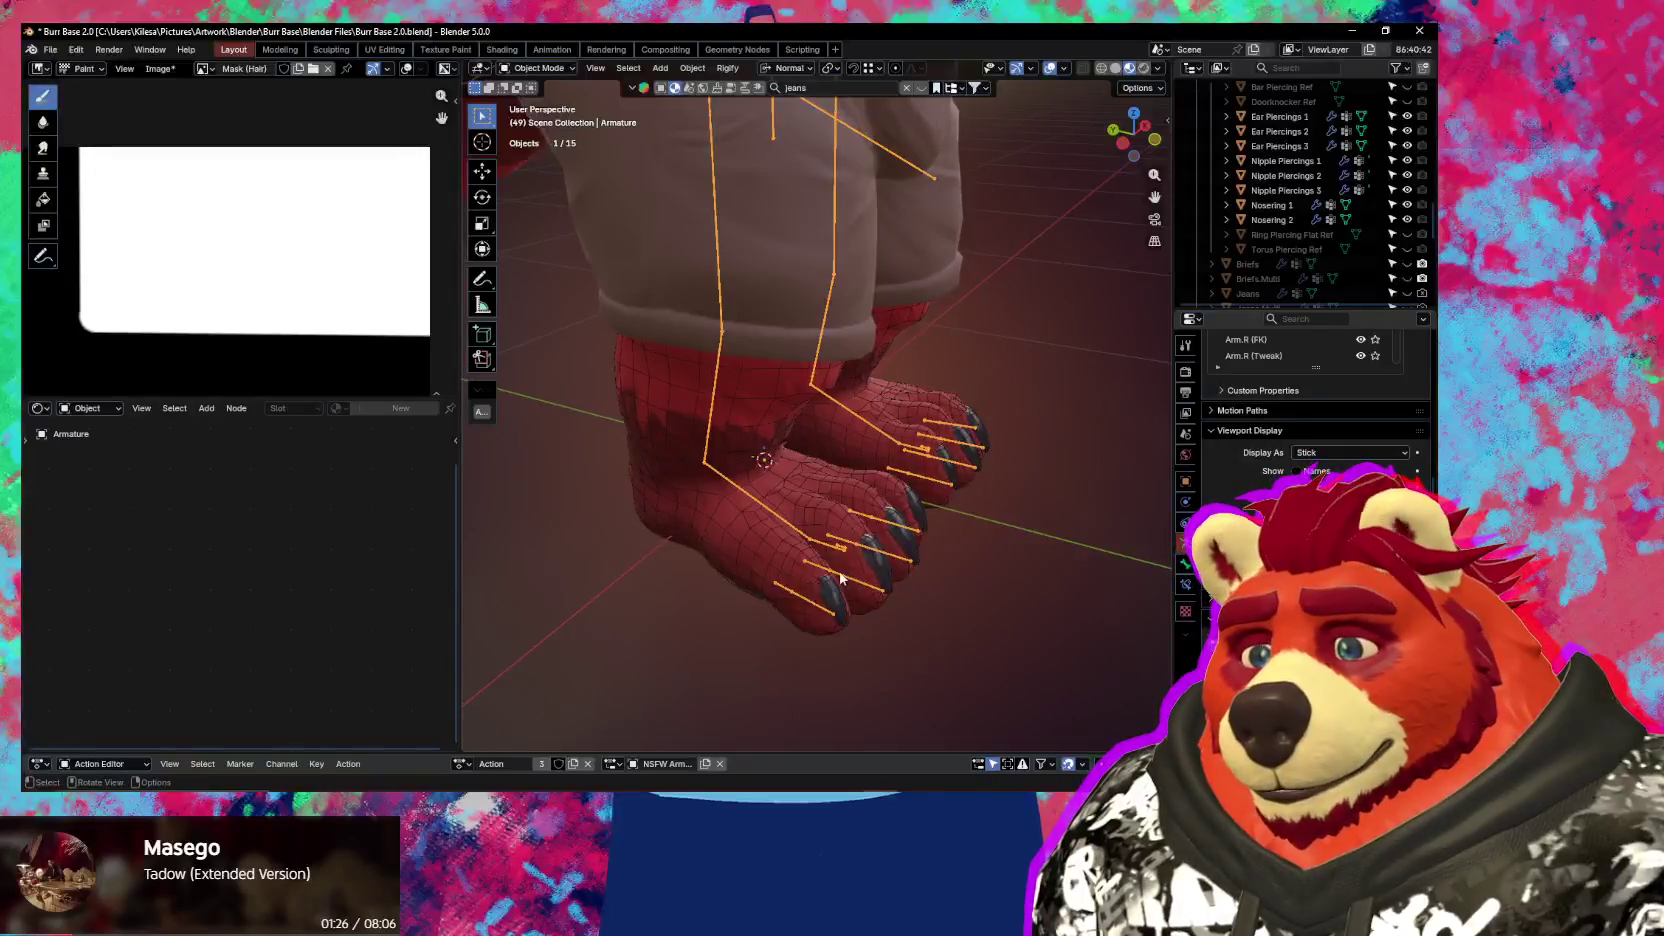
{"action": "scroll", "coordinate": [842, 578], "scroll_direction": "up", "scroll_amount": 2}
{"action": "mouse_move", "coordinate": [765, 531]}
{"action": "middle_mouse_down"}
{"action": "mouse_move", "coordinate": [762, 507]}
{"action": "mouse_move", "coordinate": [750, 646]}
{"action": "mouse_move", "coordinate": [820, 514]}
{"action": "middle_mouse_up"}
{"action": "scroll", "coordinate": [801, 448], "scroll_direction": "down", "scroll_amount": 3}
{"action": "scroll", "coordinate": [743, 469], "scroll_direction": "down", "scroll_amount": 2}
{"action": "scroll", "coordinate": [805, 451], "scroll_direction": "up", "scroll_amount": 2}
{"action": "middle_click_drag", "start_coordinate": [806, 451], "coordinate": [691, 393]}
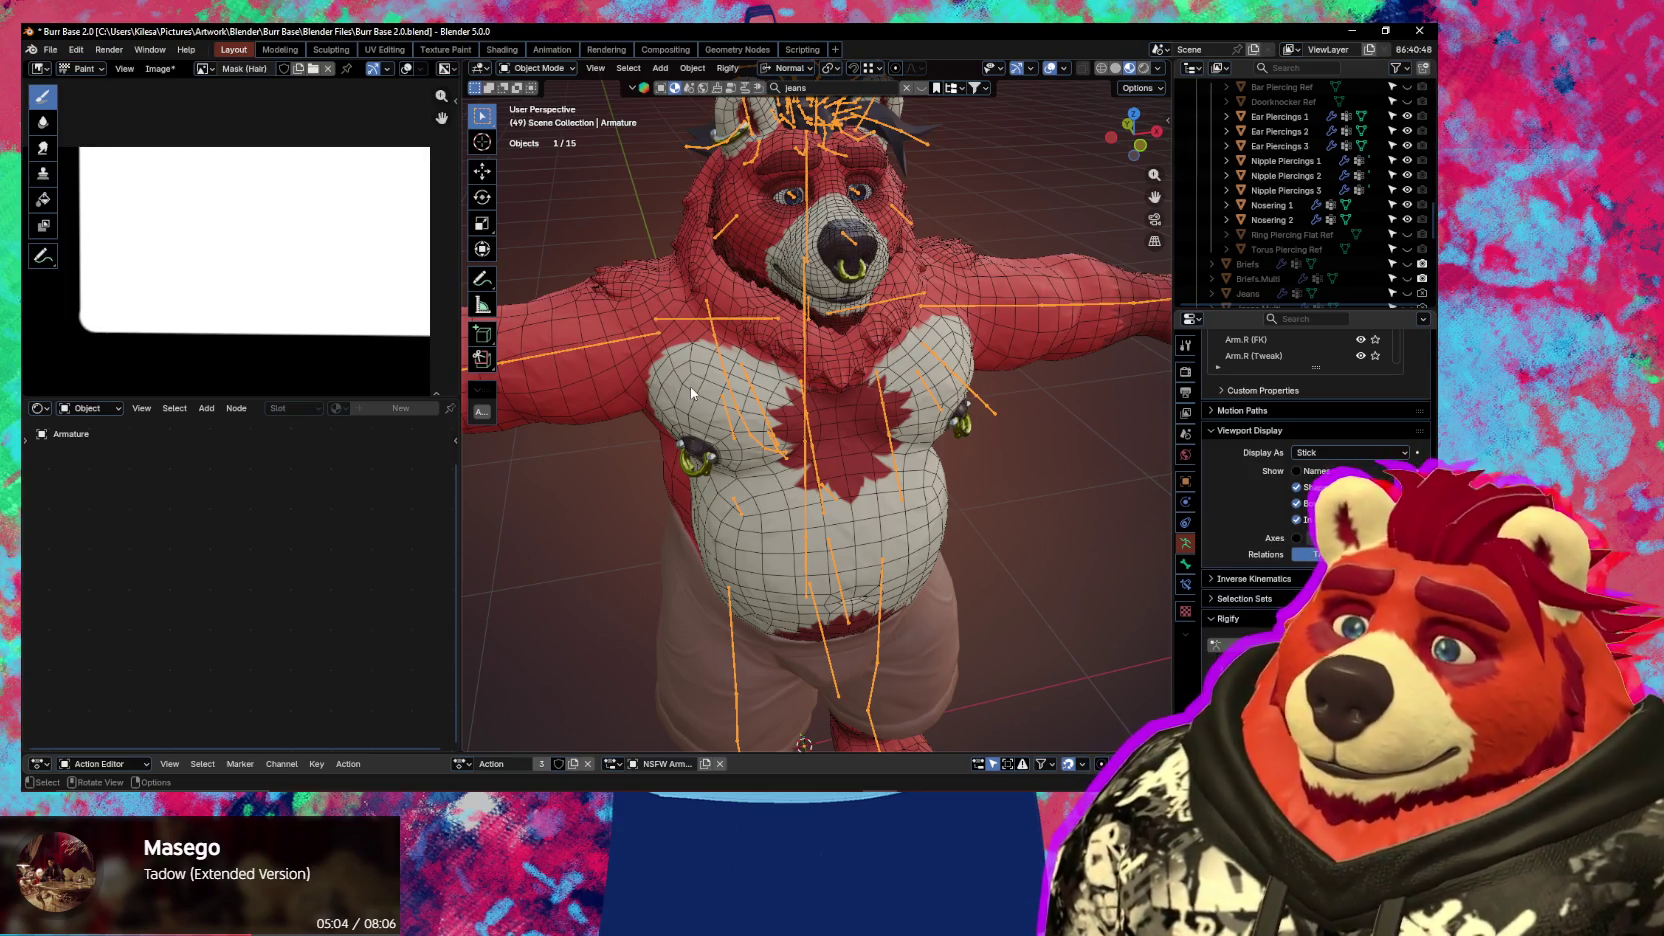
{"action": "mouse_move", "coordinate": [690, 386]}
{"action": "middle_mouse_down"}
{"action": "mouse_move", "coordinate": [897, 102]}
{"action": "mouse_move", "coordinate": [826, 396]}
{"action": "mouse_move", "coordinate": [862, 377]}
{"action": "mouse_move", "coordinate": [783, 463]}
{"action": "mouse_move", "coordinate": [781, 432]}
{"action": "mouse_move", "coordinate": [832, 451]}
{"action": "mouse_move", "coordinate": [850, 400]}
{"action": "middle_mouse_up"}
Hide overlays, test-rotate the right thigh on X in Pose Mode, then cancel to rest
{"action": "key", "text": "shift+alt+z"}
{"action": "key", "text": "shift+alt+z"}
{"action": "scroll", "coordinate": [878, 358], "scroll_direction": "up", "scroll_amount": 3}
{"action": "key", "text": "ctrl+Tab"}
{"action": "left_click", "coordinate": [787, 455]}
{"action": "key", "text": "r"}
{"action": "key", "text": "x"}
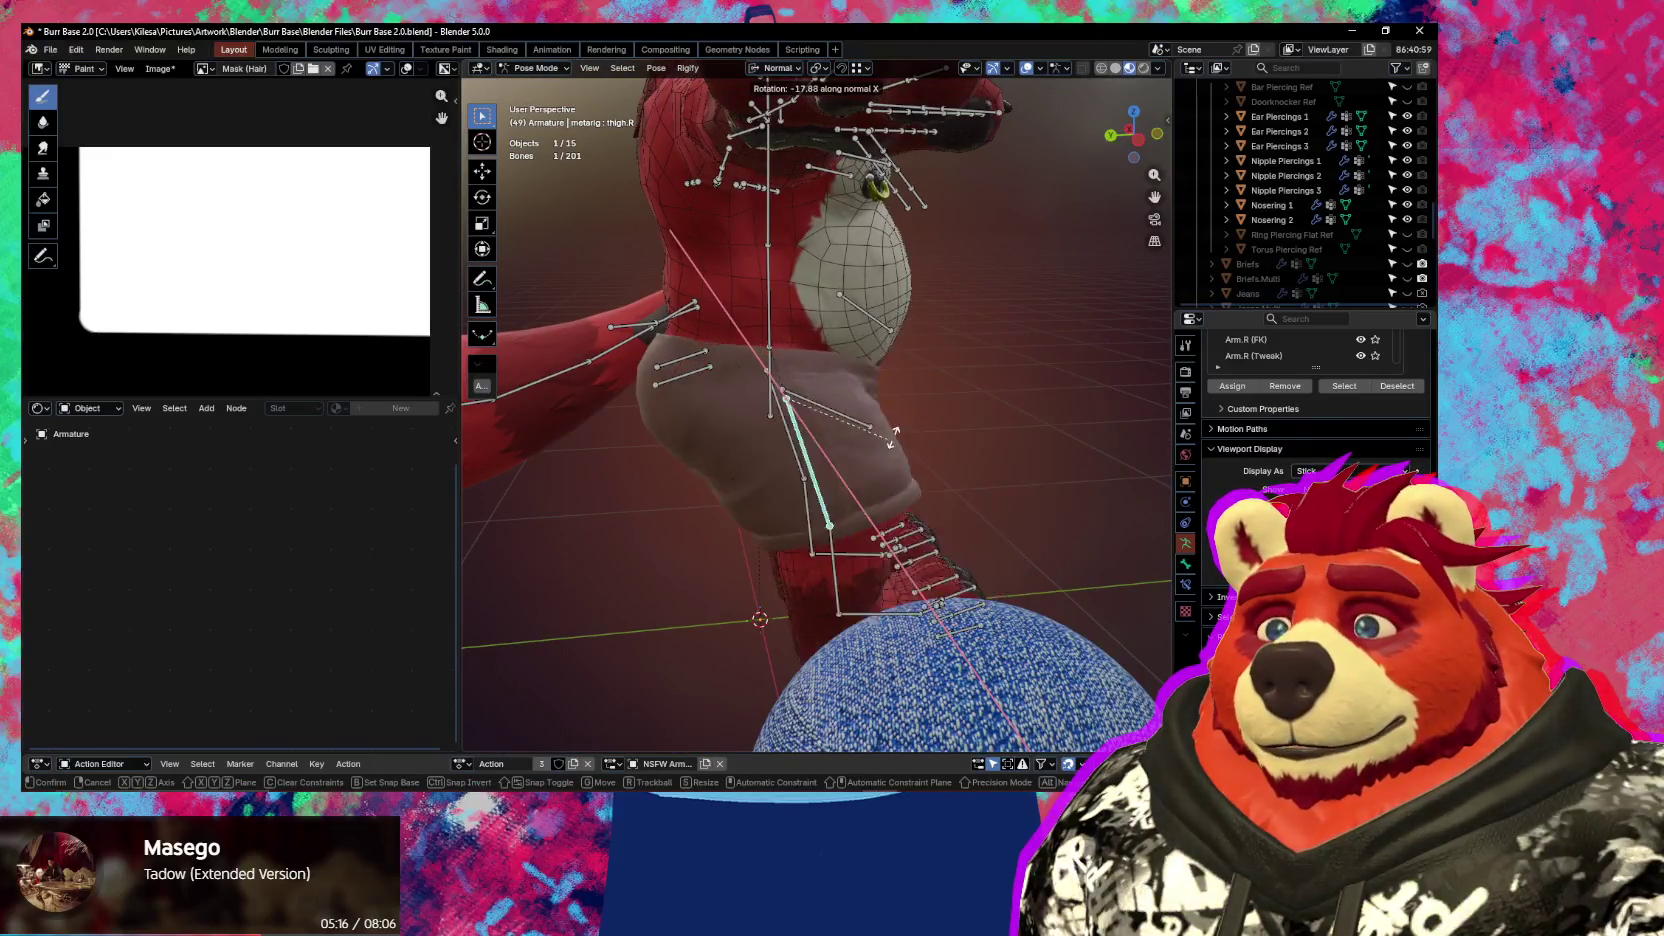
{"action": "key", "text": "Escape"}
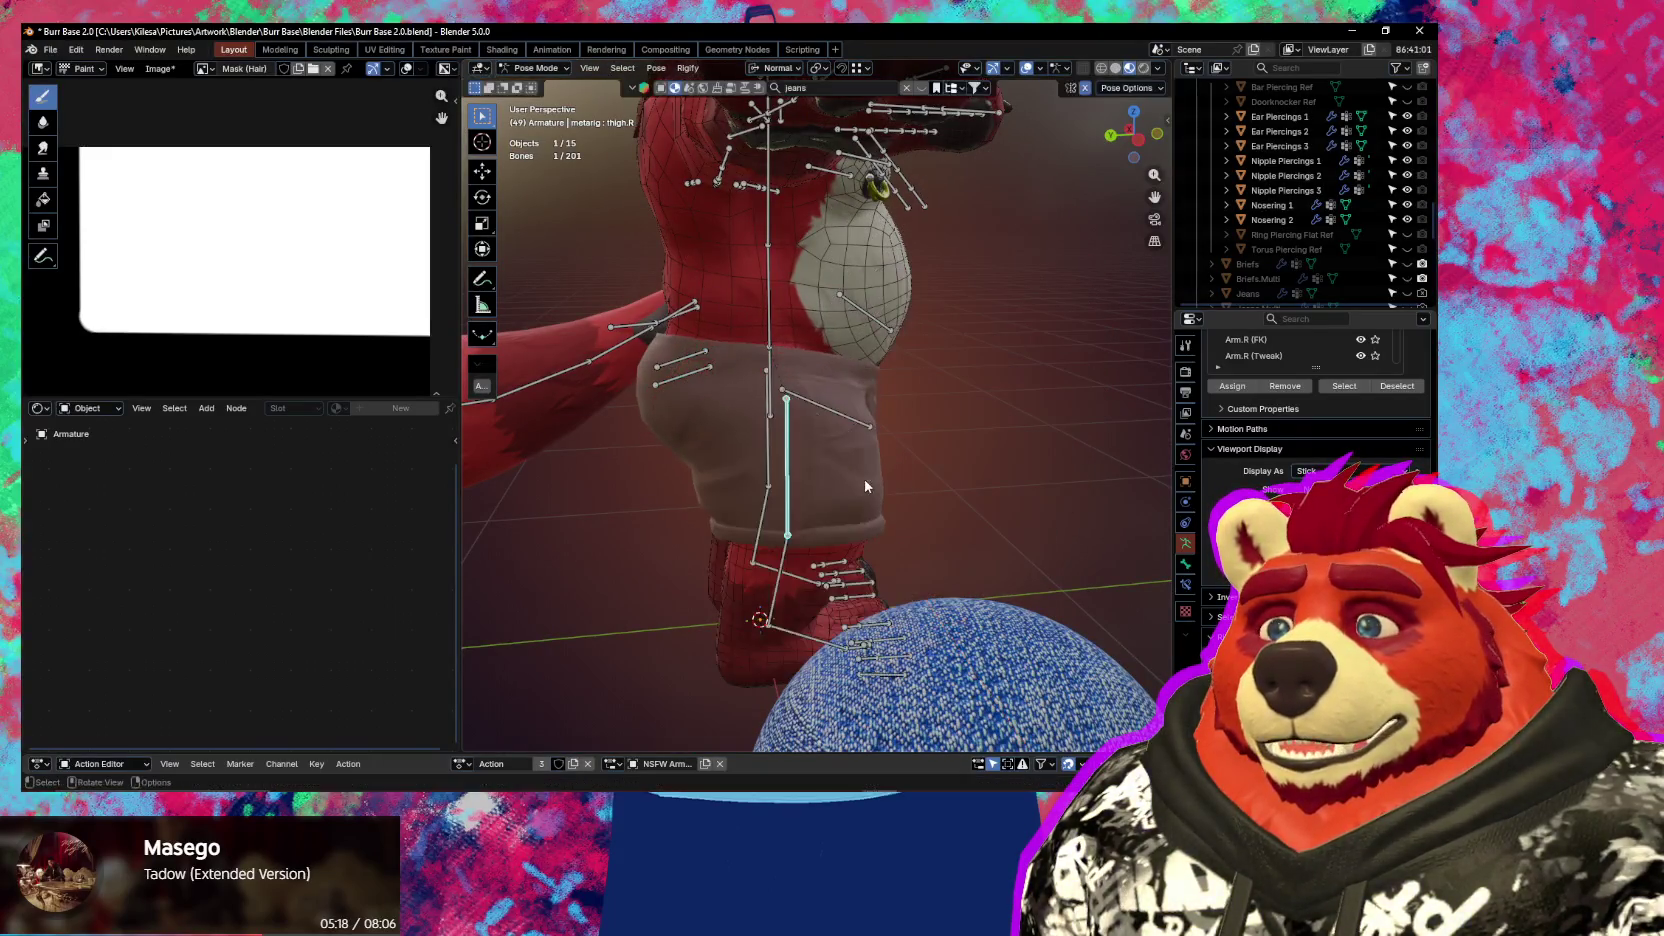
{"action": "key", "text": "ctrl+Tab"}
Select and frame the Shorts, then transfer weights from Body with Robust Weight Transfer
{"action": "left_click", "coordinate": [826, 340]}
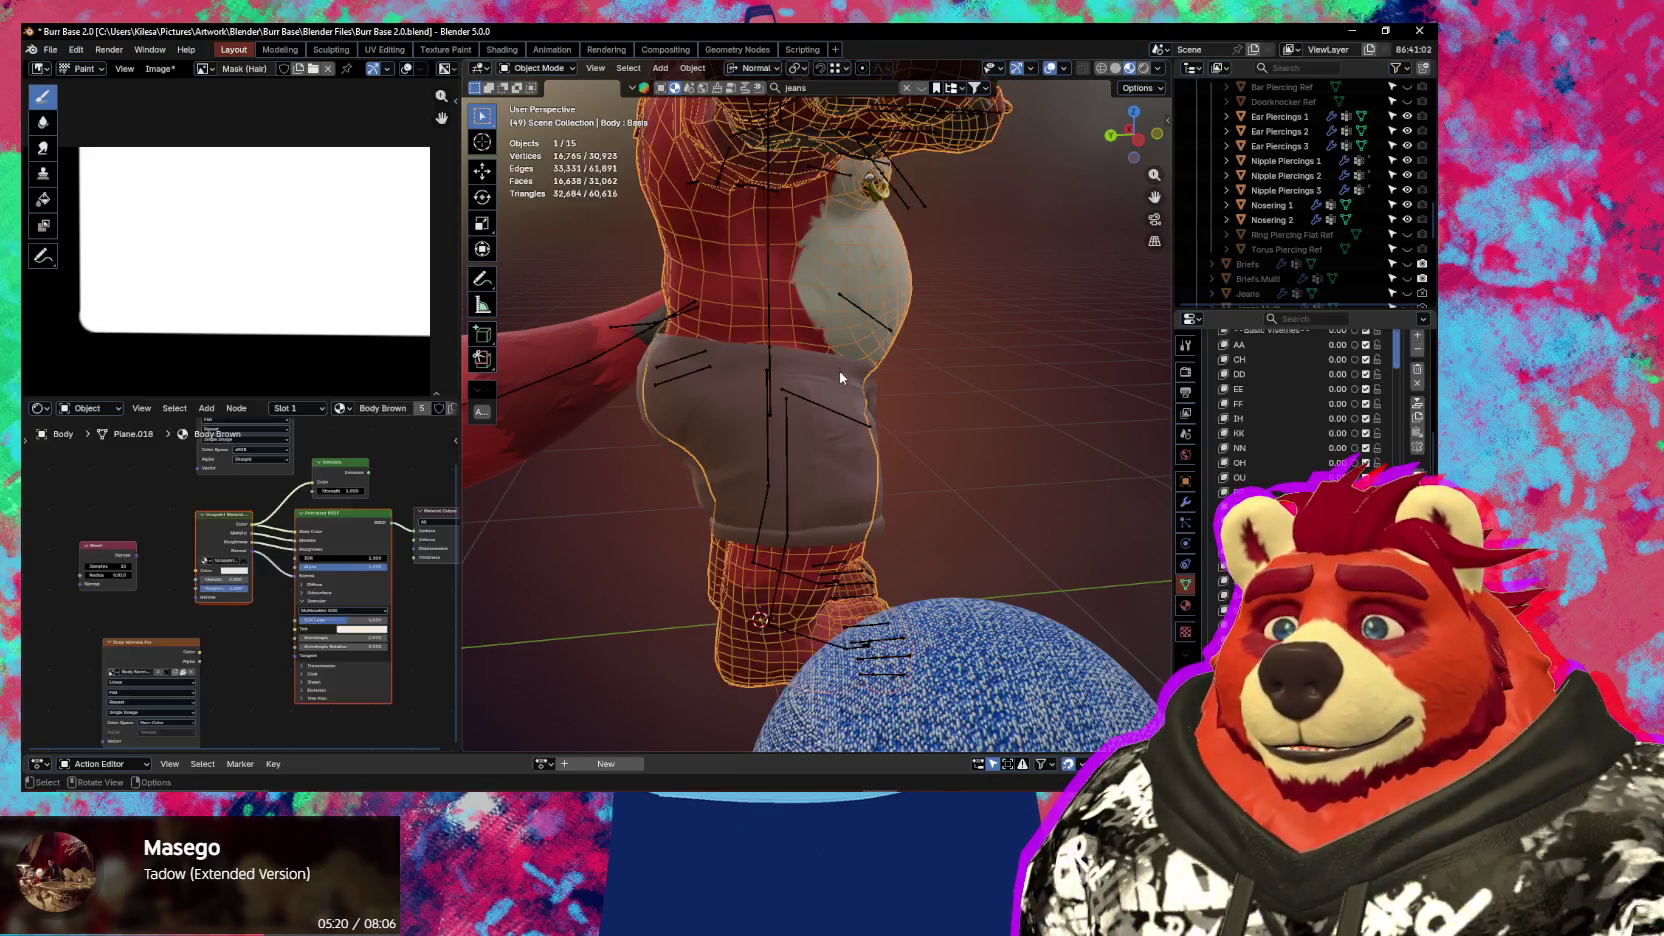
{"action": "key", "text": "KP_Decimal"}
{"action": "key", "text": "n"}
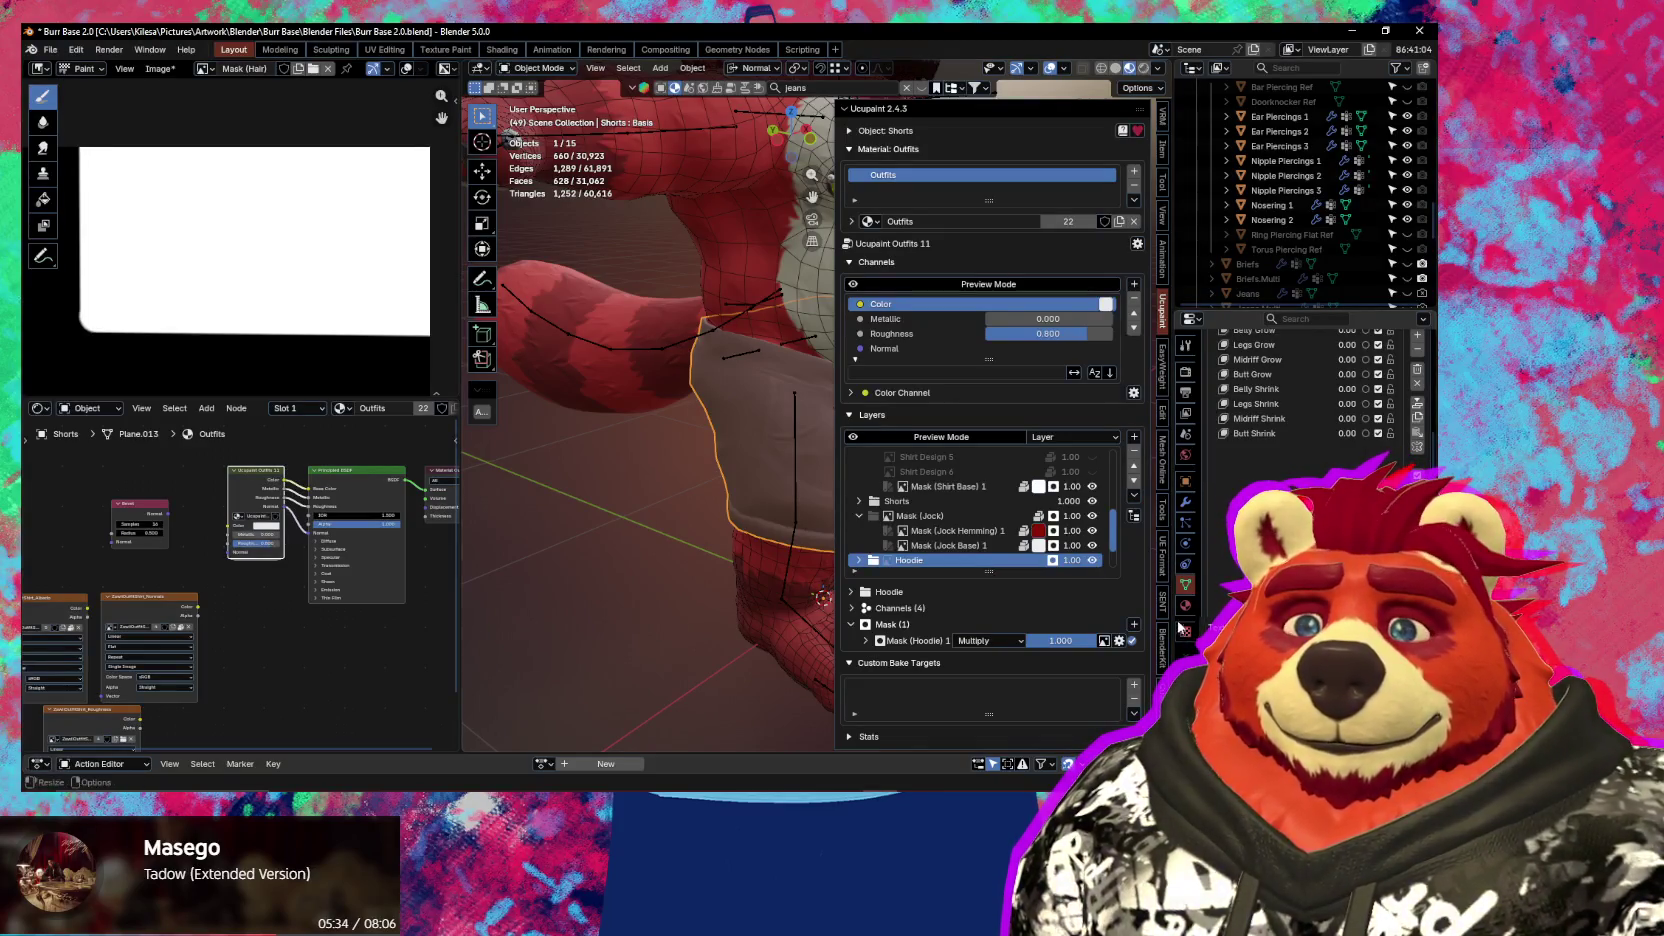
{"action": "left_click", "coordinate": [1162, 512]}
{"action": "left_click", "coordinate": [1162, 556]}
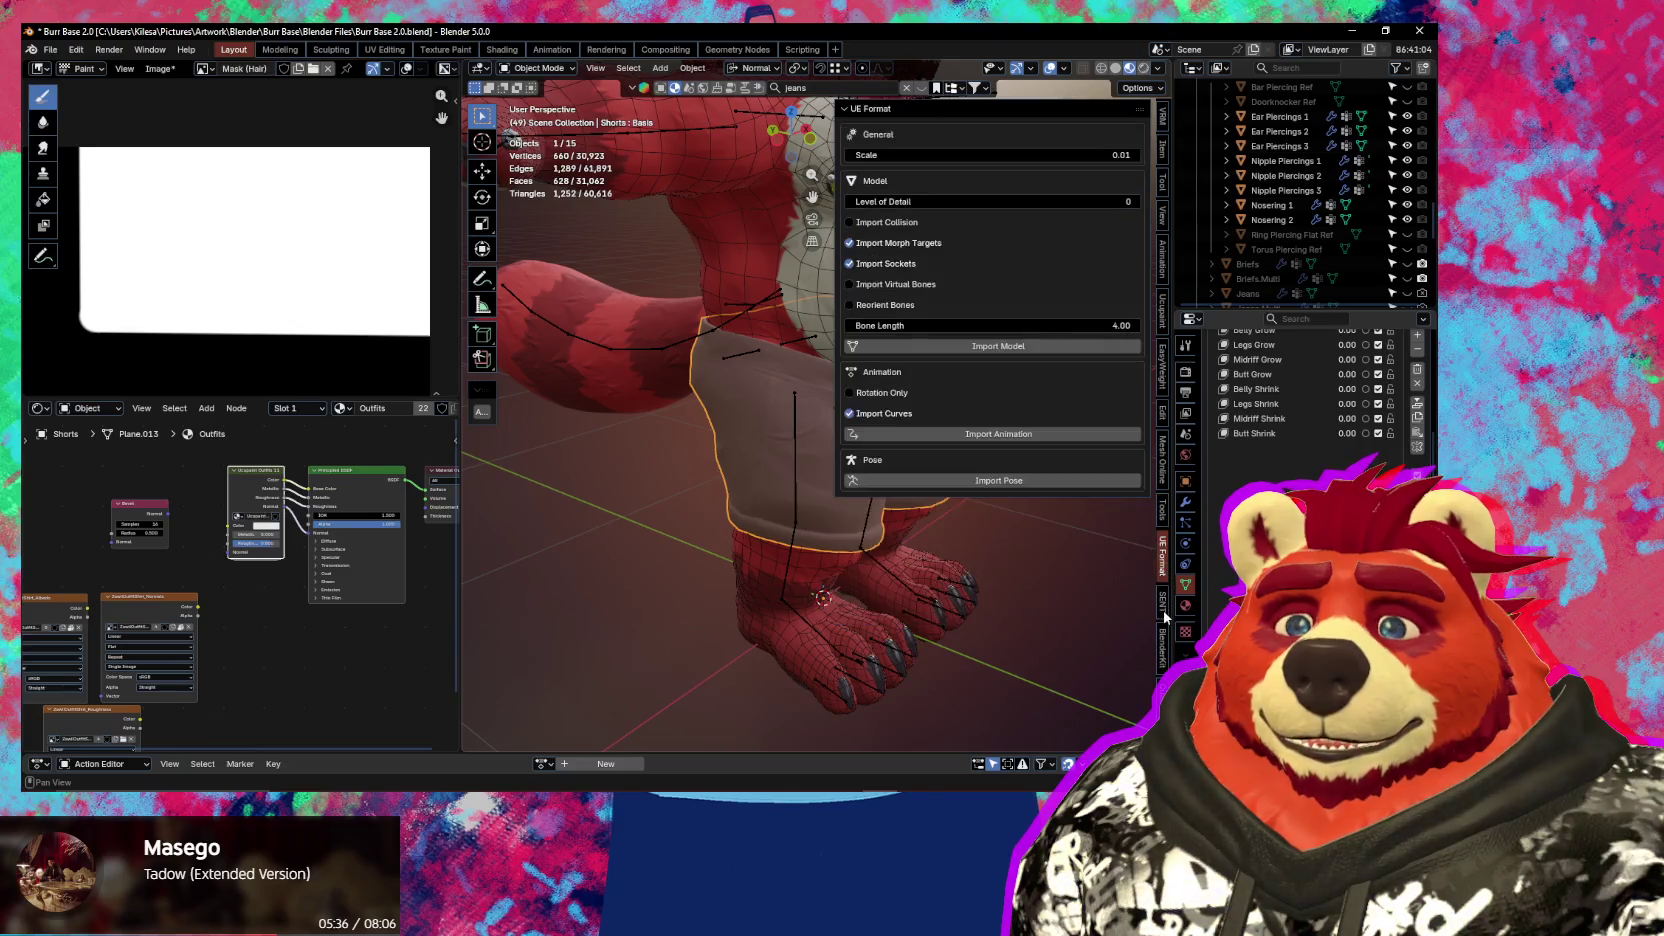
{"action": "left_click", "coordinate": [1162, 601]}
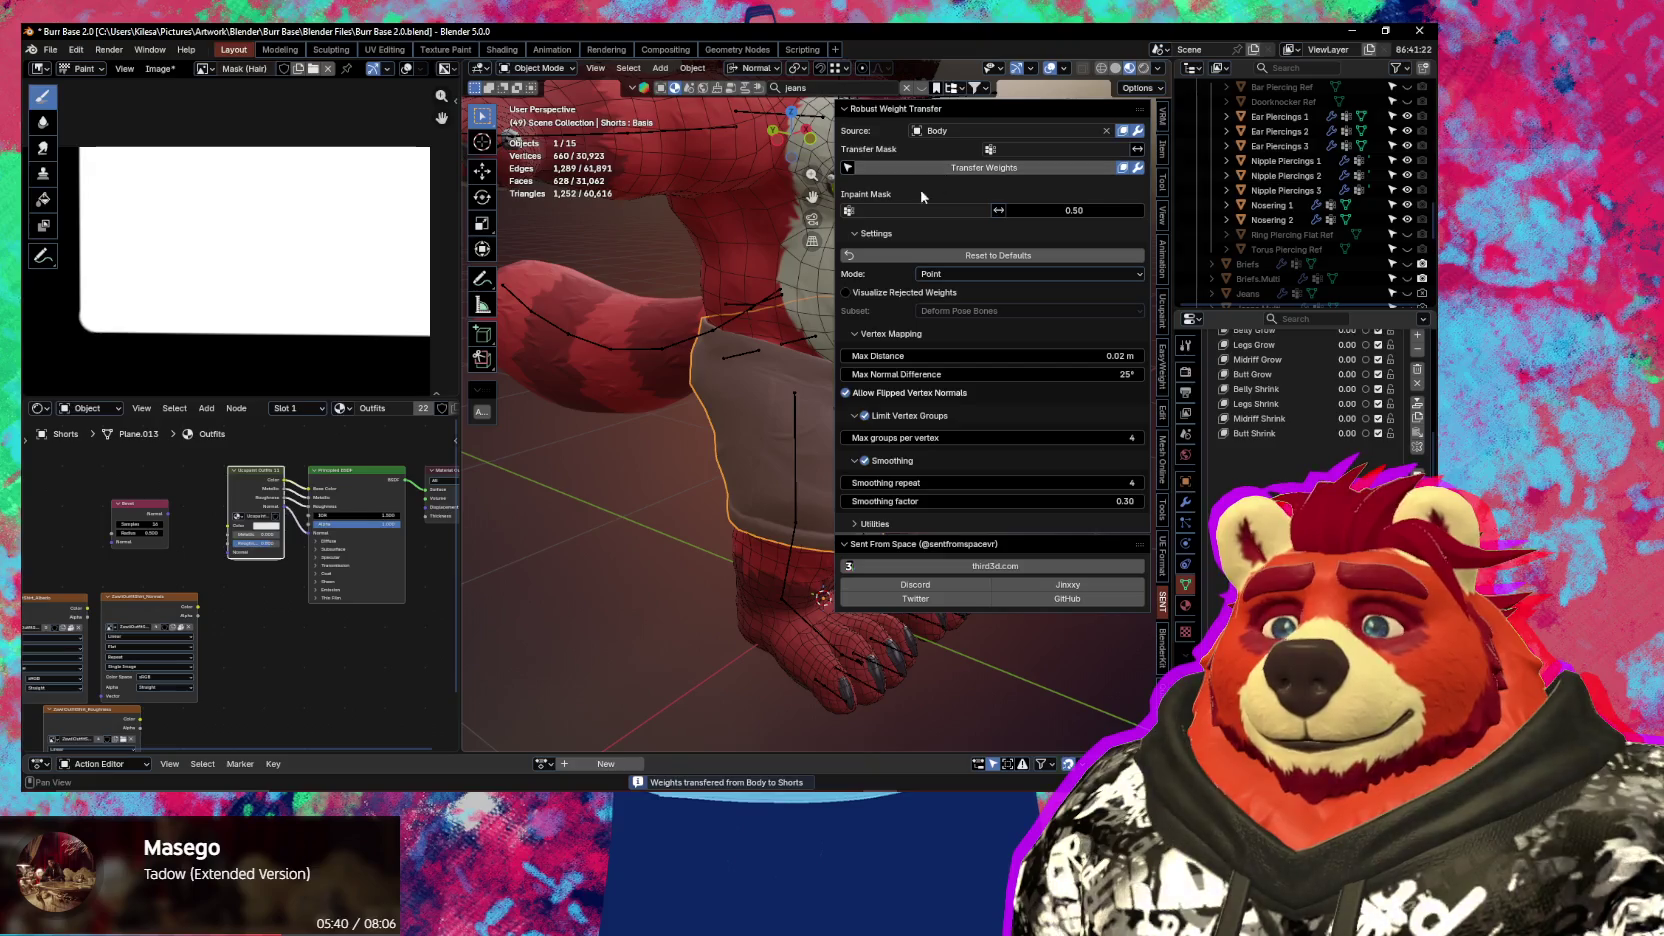
Rotate thigh.R on X in Pose Mode to check the Shorts deform, then cancel
{"action": "left_click", "coordinate": [792, 420]}
{"action": "key", "text": "ctrl+Tab"}
{"action": "left_click", "coordinate": [792, 420]}
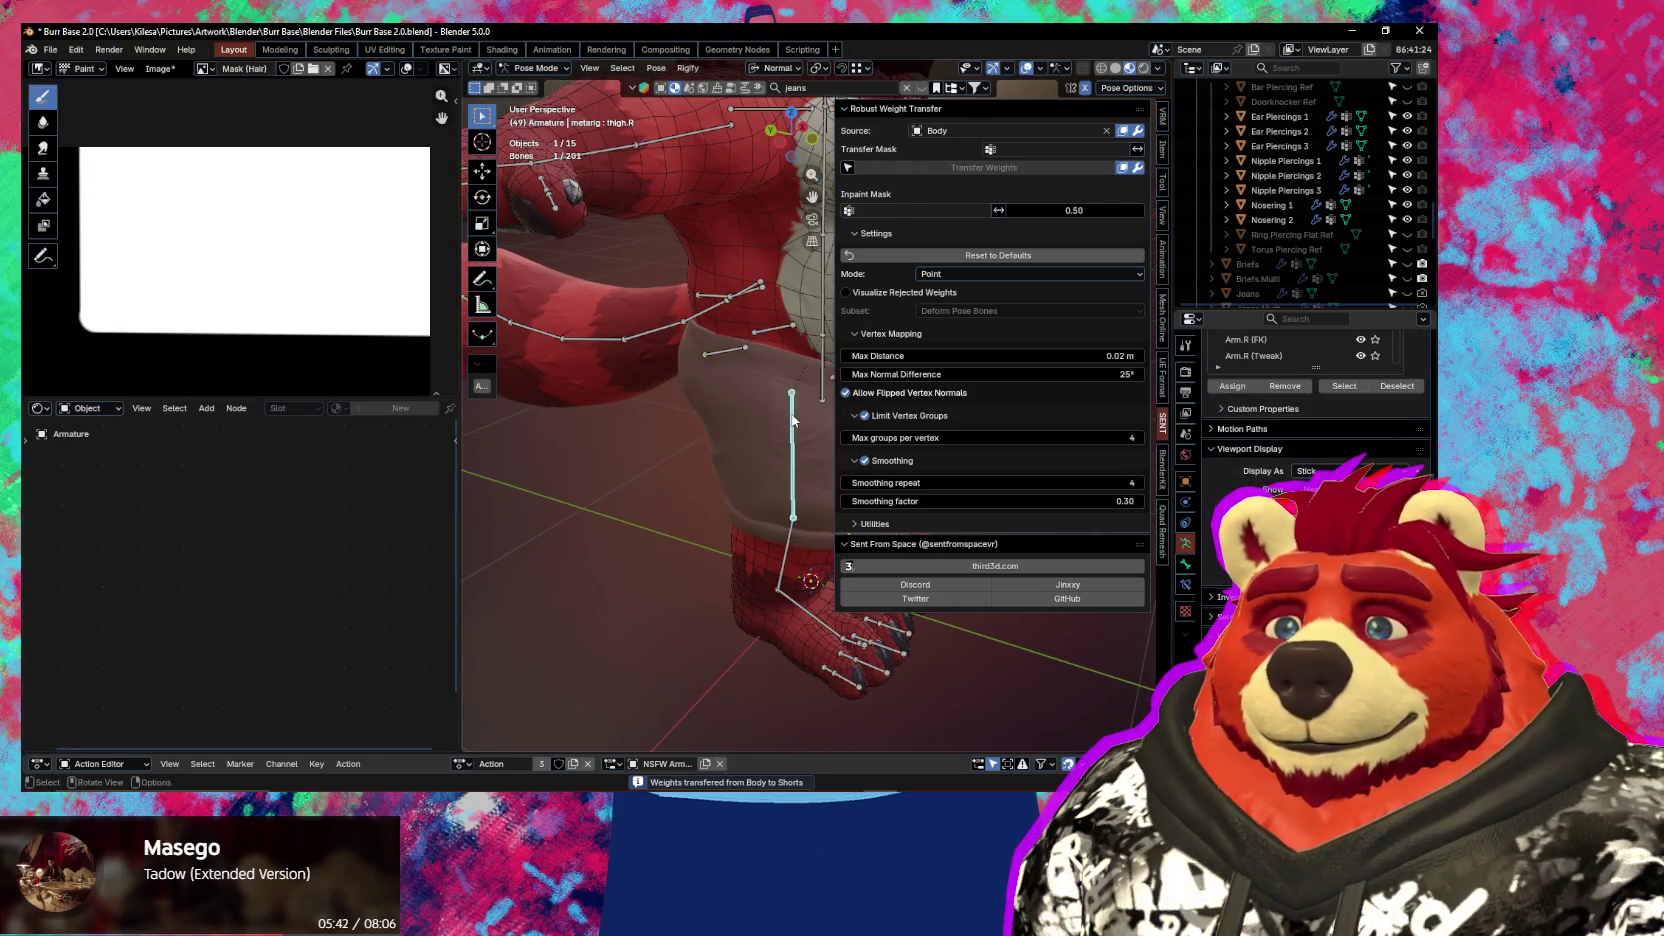
{"action": "key", "text": "n"}
{"action": "key", "text": "r"}
{"action": "key", "text": "x"}
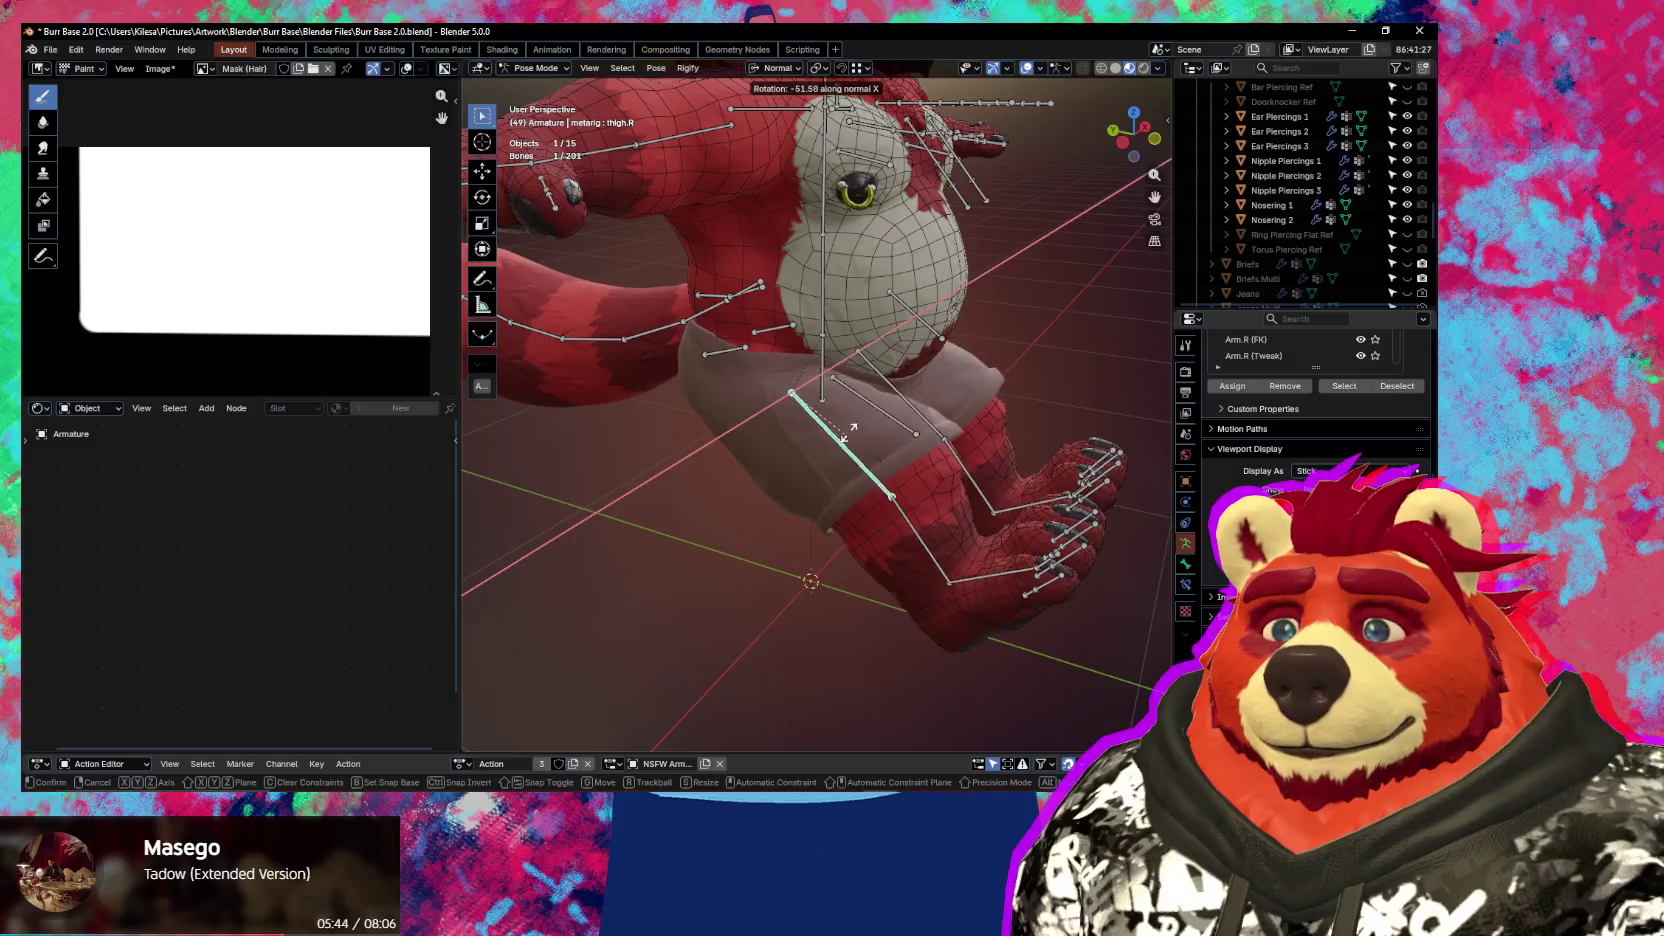
{"action": "middle_click_drag", "start_coordinate": [857, 430], "coordinate": [984, 343], "text": "alt"}
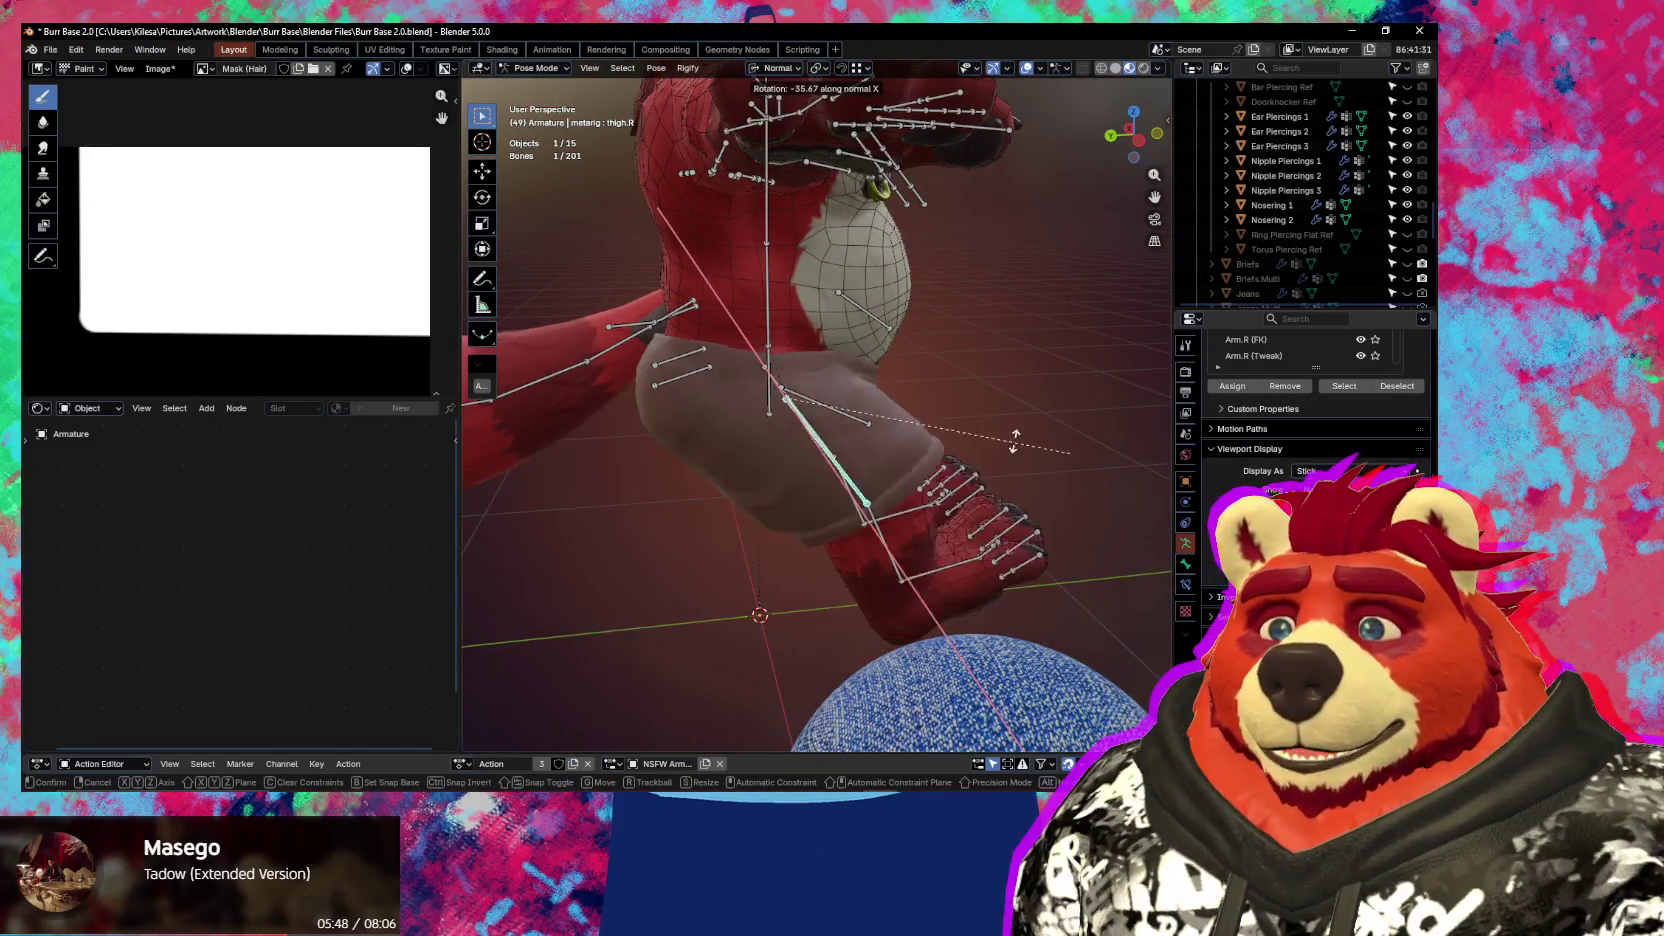
{"action": "middle_click_drag", "start_coordinate": [805, 563], "coordinate": [880, 643], "text": "alt"}
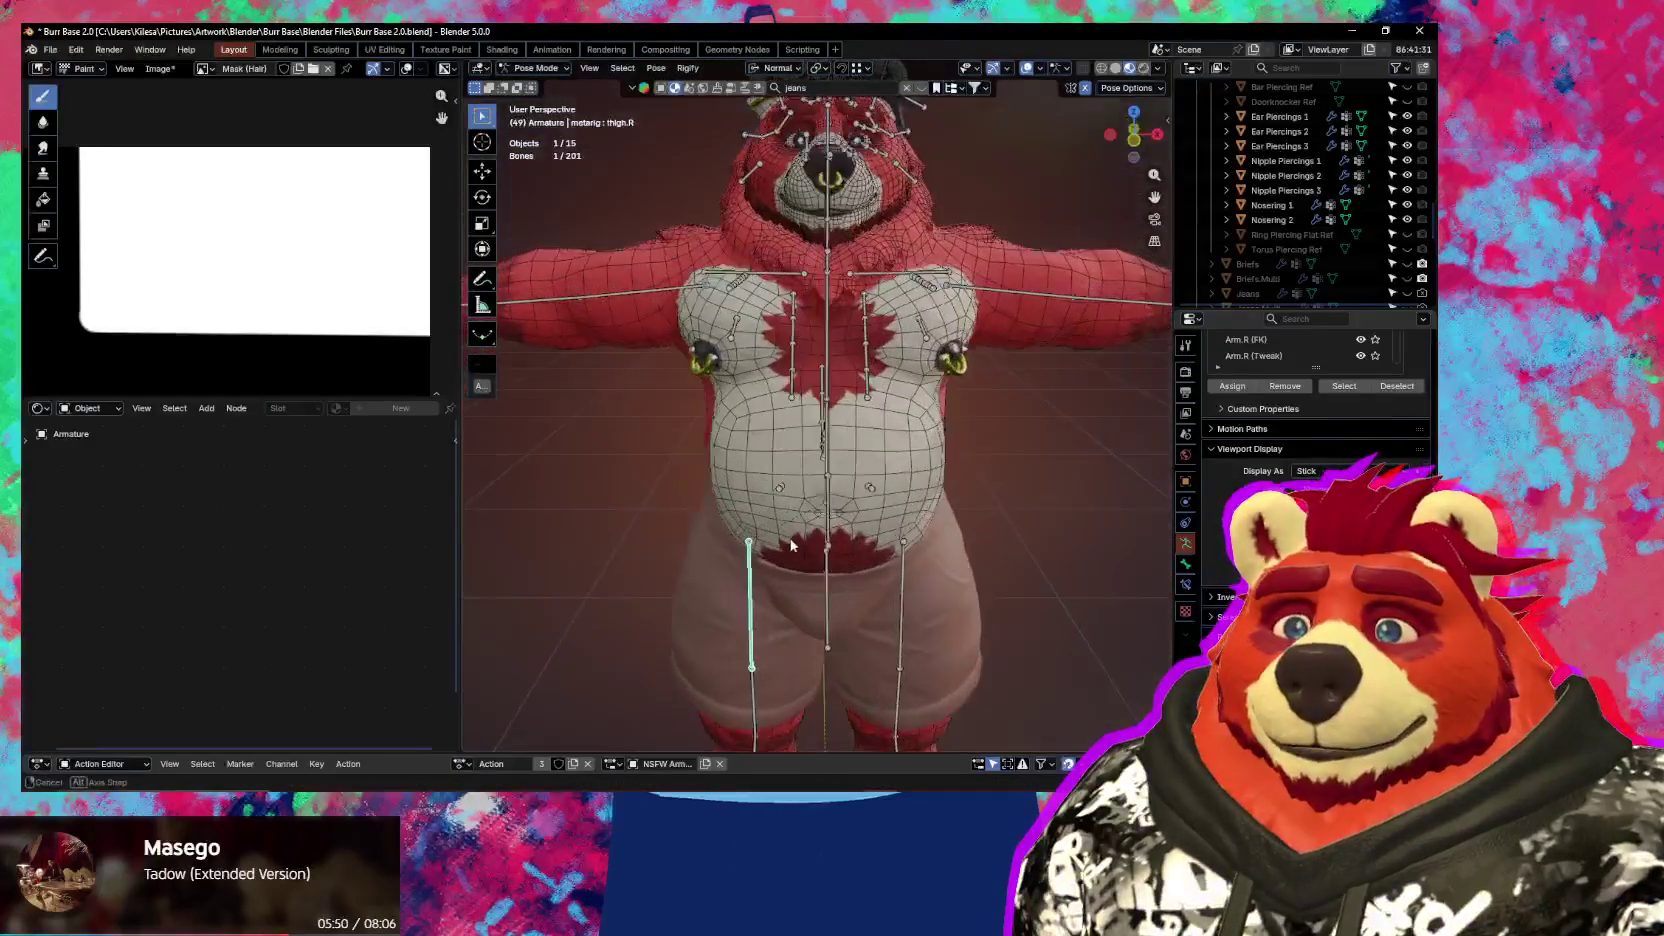
{"action": "mouse_move", "coordinate": [880, 643]}
{"action": "middle_mouse_down", "text": "alt"}
{"action": "mouse_move", "coordinate": [700, 700]}
{"action": "mouse_move", "coordinate": [868, 551]}
{"action": "mouse_move", "coordinate": [615, 575]}
{"action": "mouse_move", "coordinate": [858, 476]}
{"action": "mouse_move", "coordinate": [852, 389]}
{"action": "mouse_move", "coordinate": [632, 442]}
{"action": "mouse_move", "coordinate": [1029, 453]}
{"action": "mouse_move", "coordinate": [836, 425]}
{"action": "mouse_move", "coordinate": [894, 497]}
{"action": "middle_mouse_up", "text": "alt"}
{"action": "key", "text": "Escape"}
{"action": "key", "text": "ctrl+Tab"}
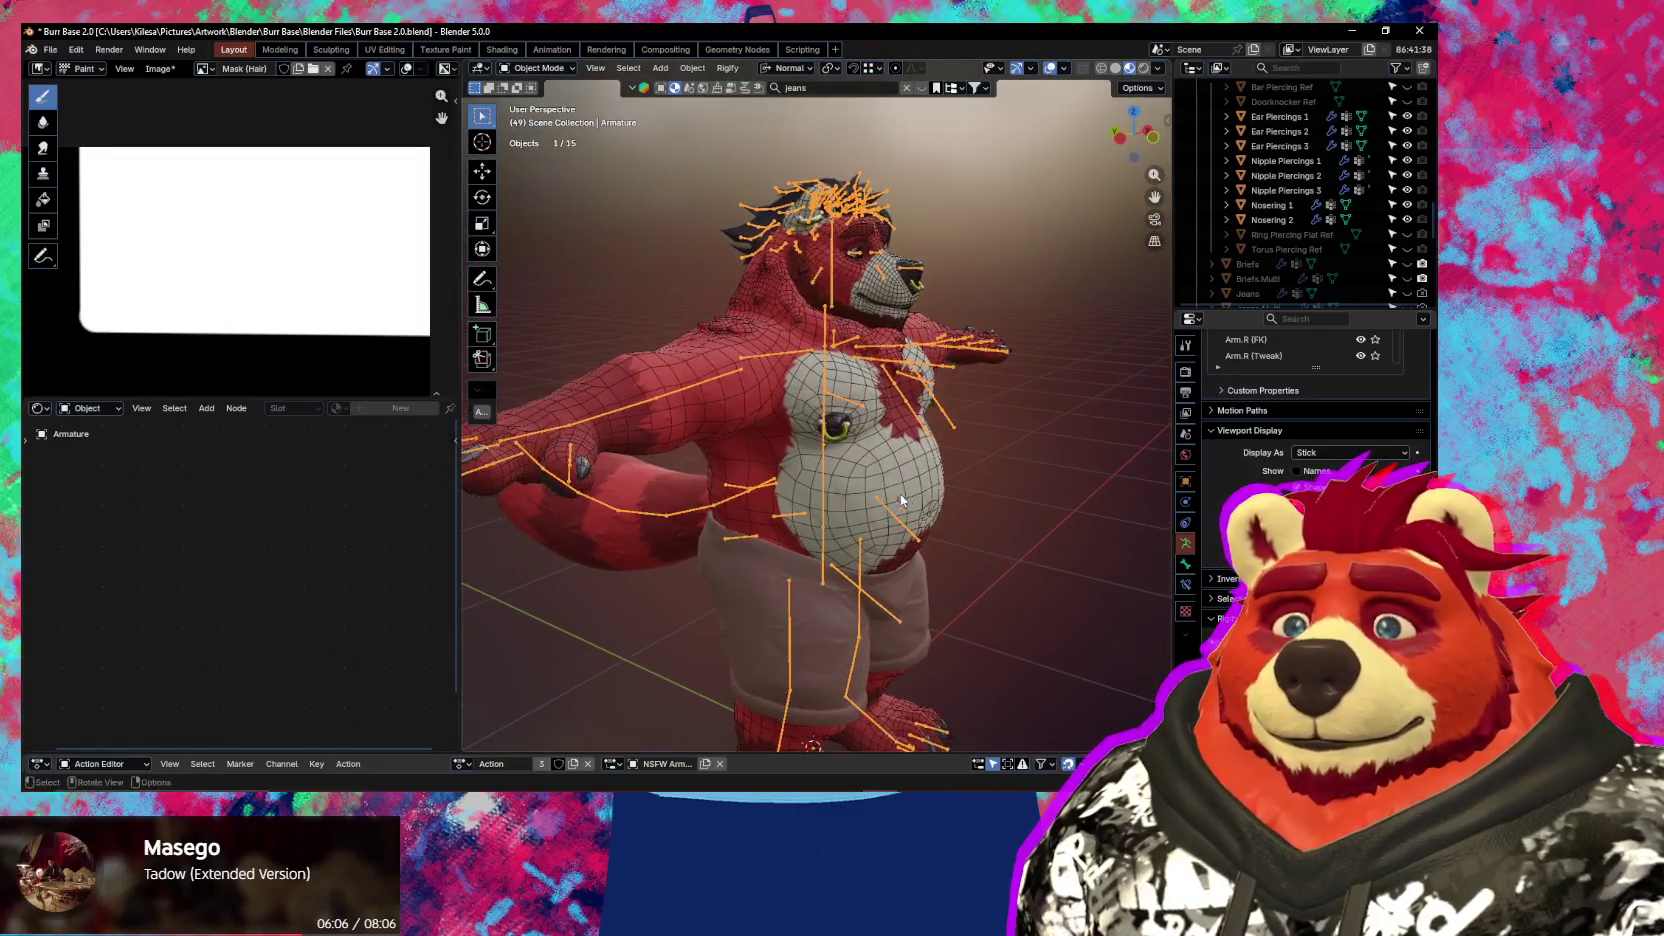
Hide the Shorts and unhide the Tank Top in the Outliner, then select the Tank Top
{"action": "scroll", "coordinate": [1331, 245], "scroll_direction": "down", "scroll_amount": 2}
{"action": "scroll", "coordinate": [1331, 245], "scroll_direction": "down", "scroll_amount": 3}
{"action": "scroll", "coordinate": [1331, 245], "scroll_direction": "down", "scroll_amount": 3}
{"action": "scroll", "coordinate": [1331, 245], "scroll_direction": "down", "scroll_amount": 2}
{"action": "scroll", "coordinate": [1331, 245], "scroll_direction": "down", "scroll_amount": 3}
{"action": "scroll", "coordinate": [1331, 248], "scroll_direction": "down", "scroll_amount": 2}
{"action": "scroll", "coordinate": [1331, 254], "scroll_direction": "down", "scroll_amount": 3}
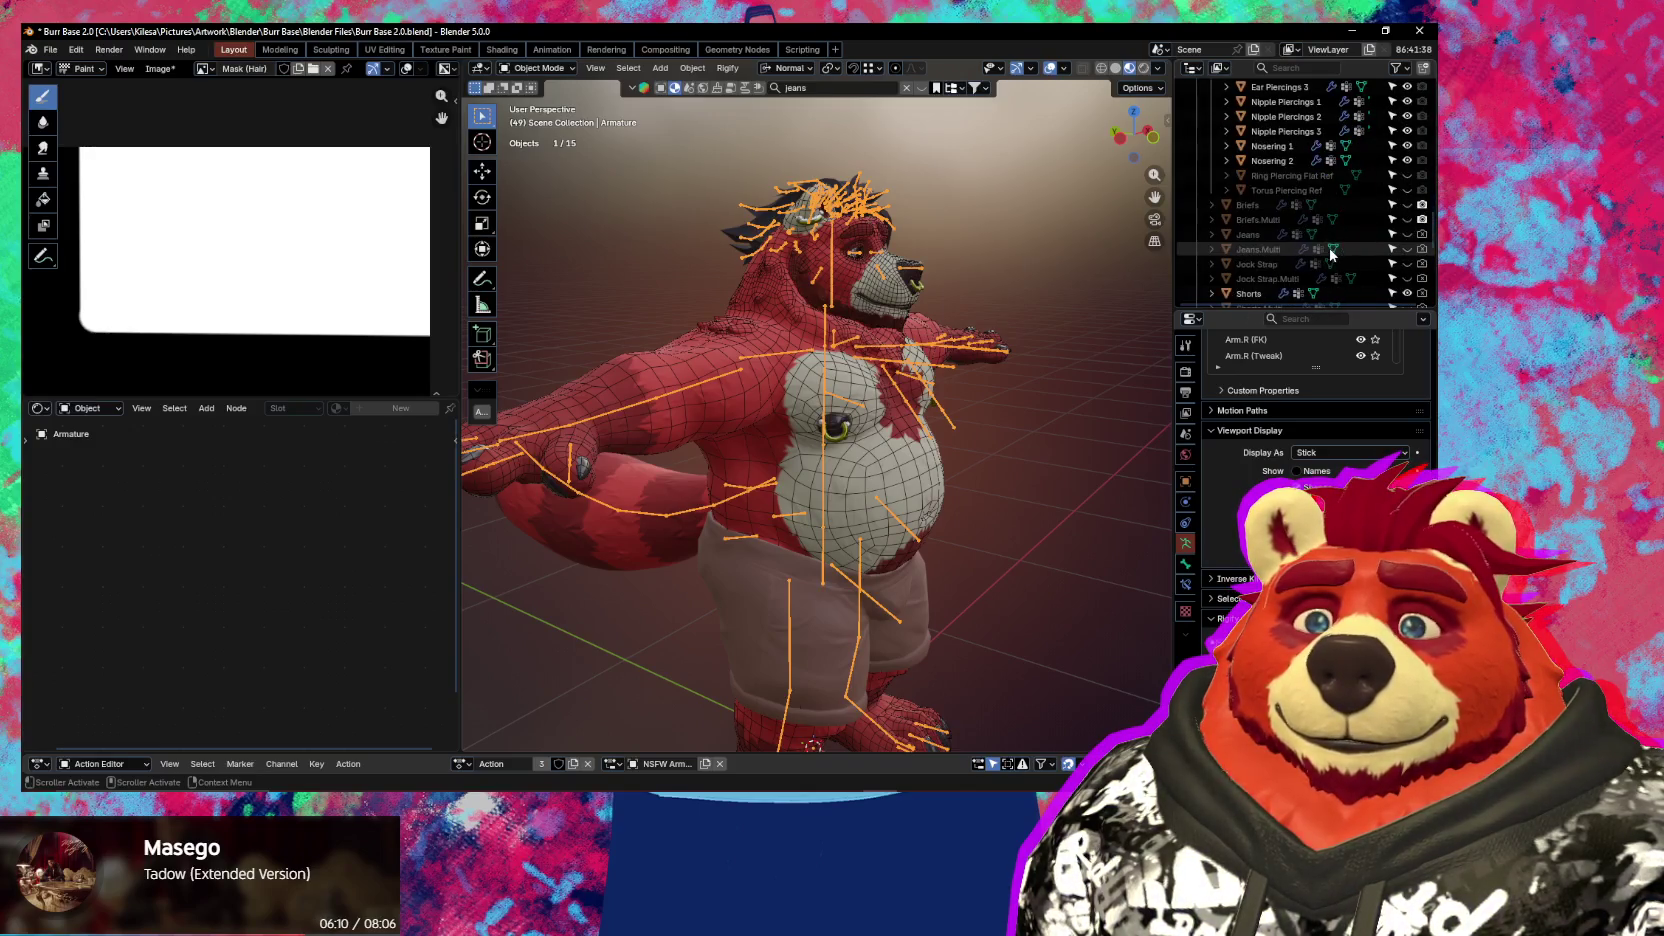
{"action": "scroll", "coordinate": [1331, 254], "scroll_direction": "down", "scroll_amount": 2}
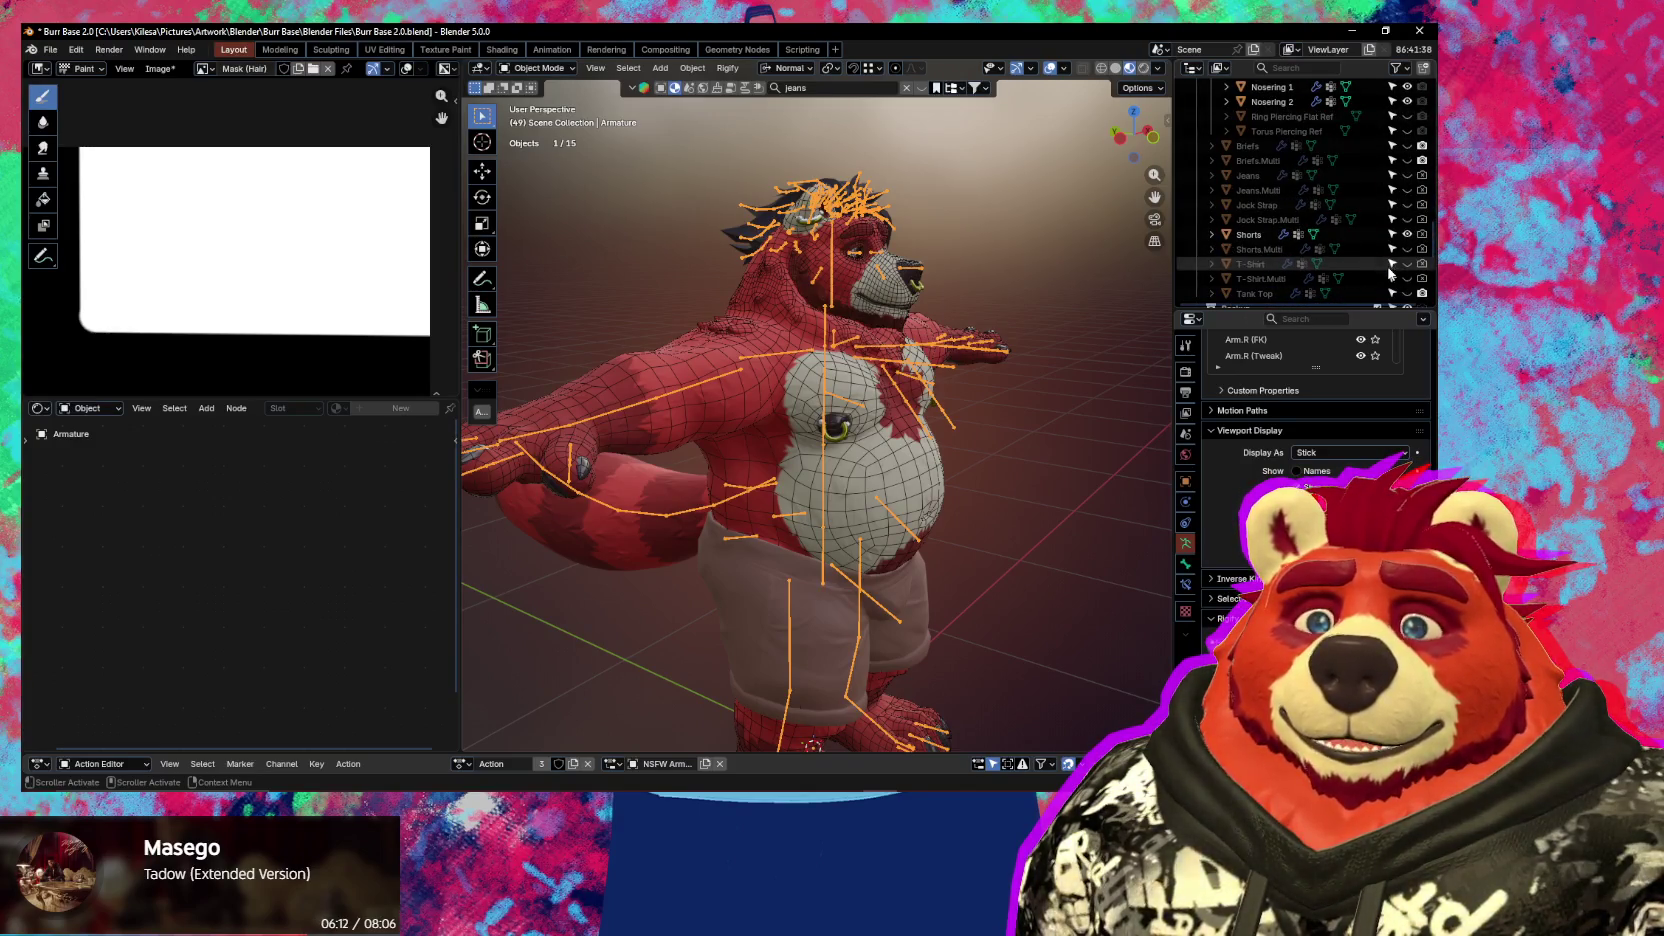
{"action": "left_click", "coordinate": [1407, 234]}
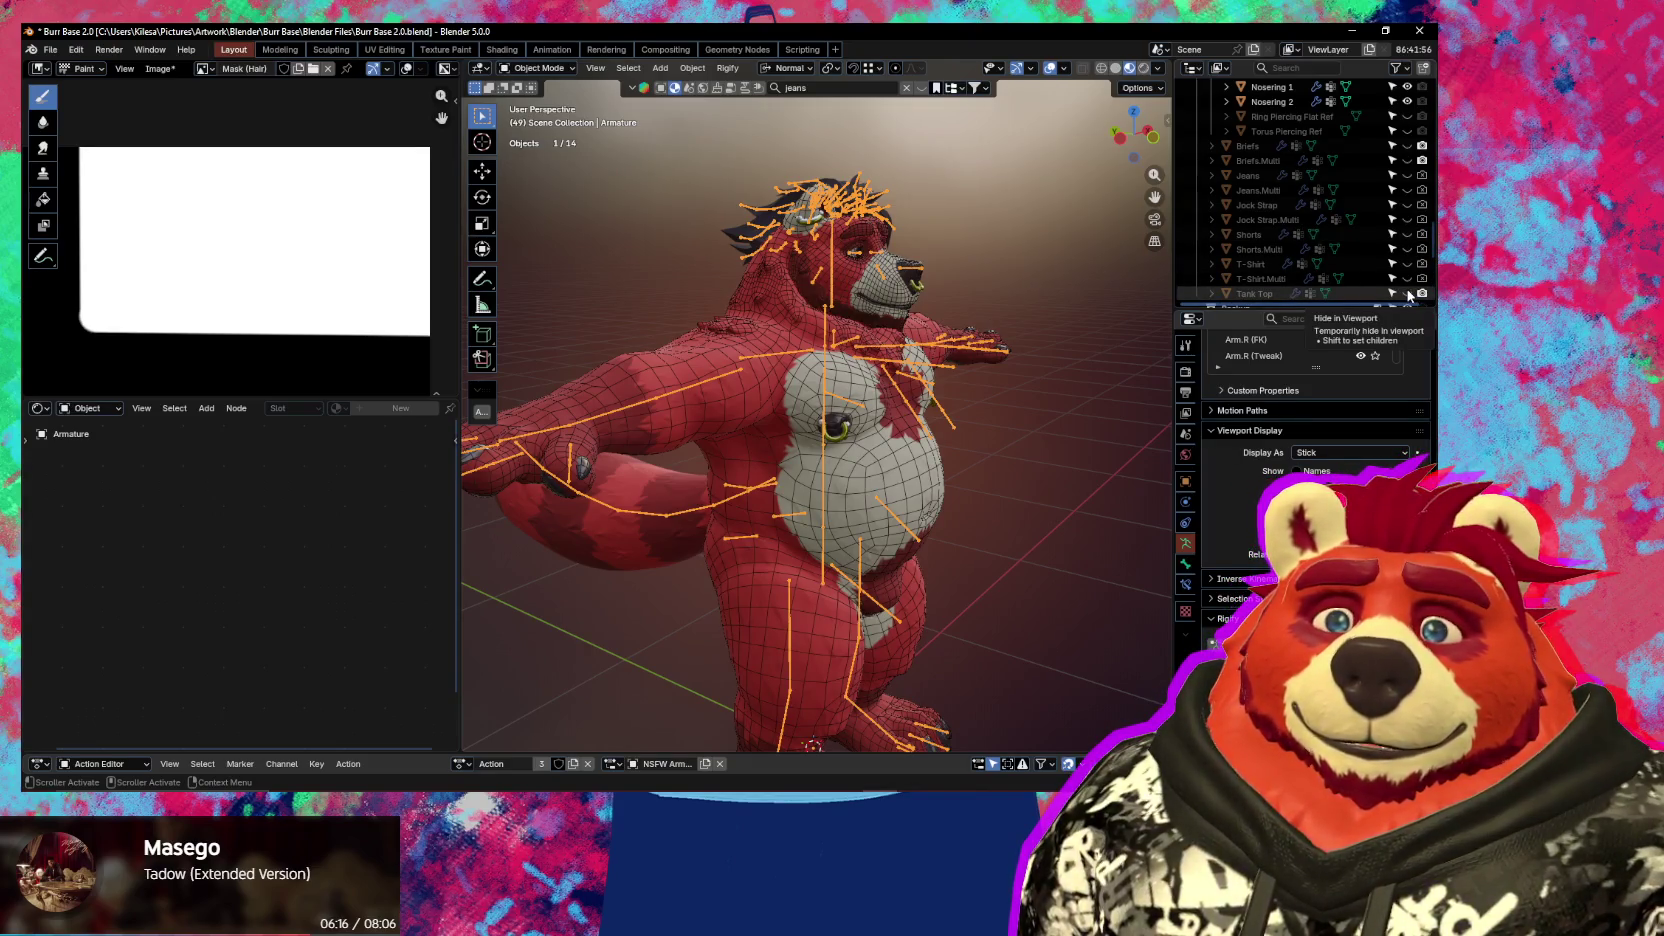
{"action": "left_click", "coordinate": [1407, 293]}
{"action": "middle_click_drag", "start_coordinate": [720, 420], "coordinate": [935, 431]}
{"action": "scroll", "coordinate": [852, 378], "scroll_direction": "up", "scroll_amount": 3}
{"action": "left_click", "coordinate": [870, 378]}
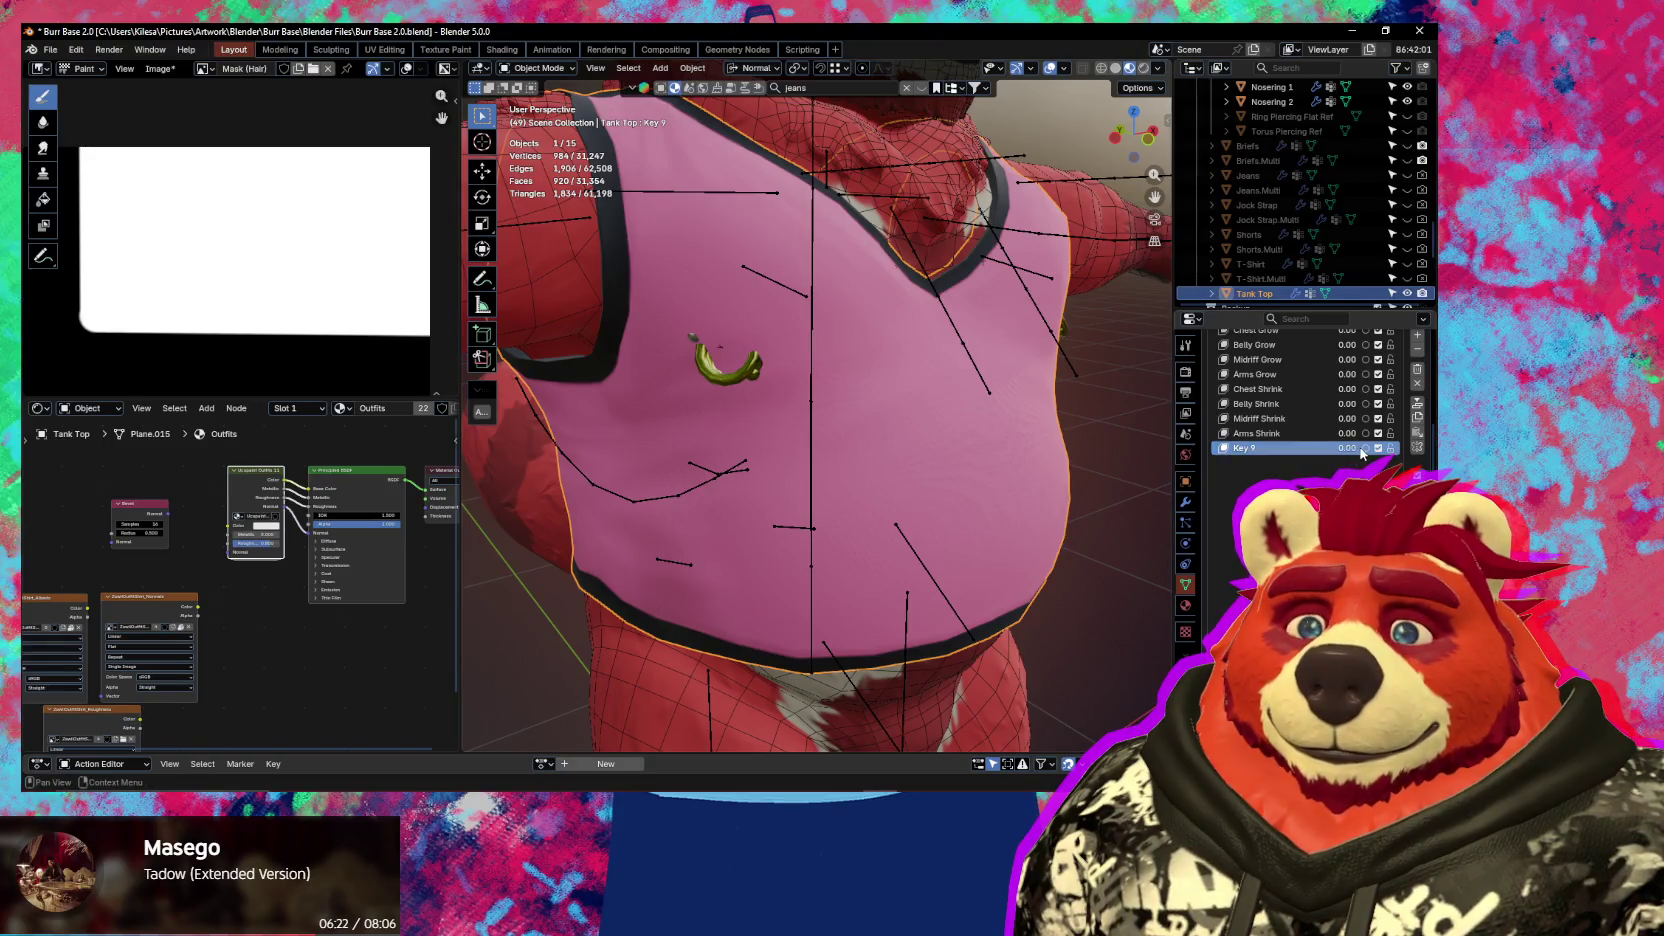
Show the sidebar's Ucupaint panel listing the Outfits material layers
{"action": "scroll", "coordinate": [786, 413], "scroll_direction": "down", "scroll_amount": 4}
{"action": "key", "text": "n"}
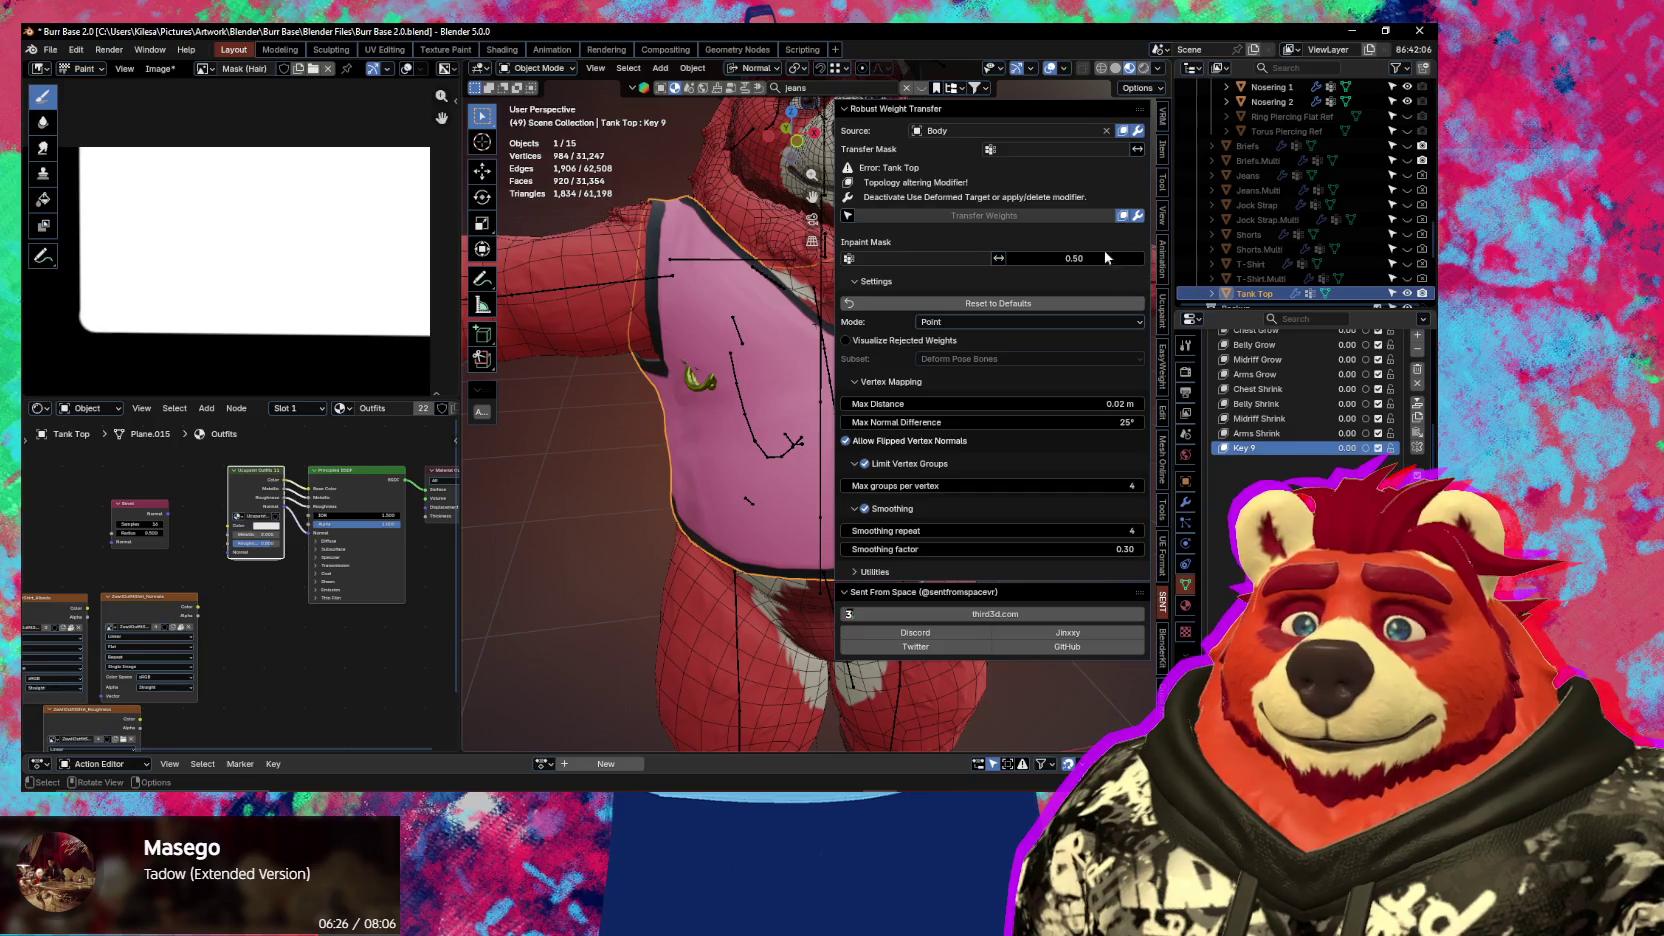
{"action": "middle_click_drag", "start_coordinate": [788, 385], "coordinate": [690, 382]}
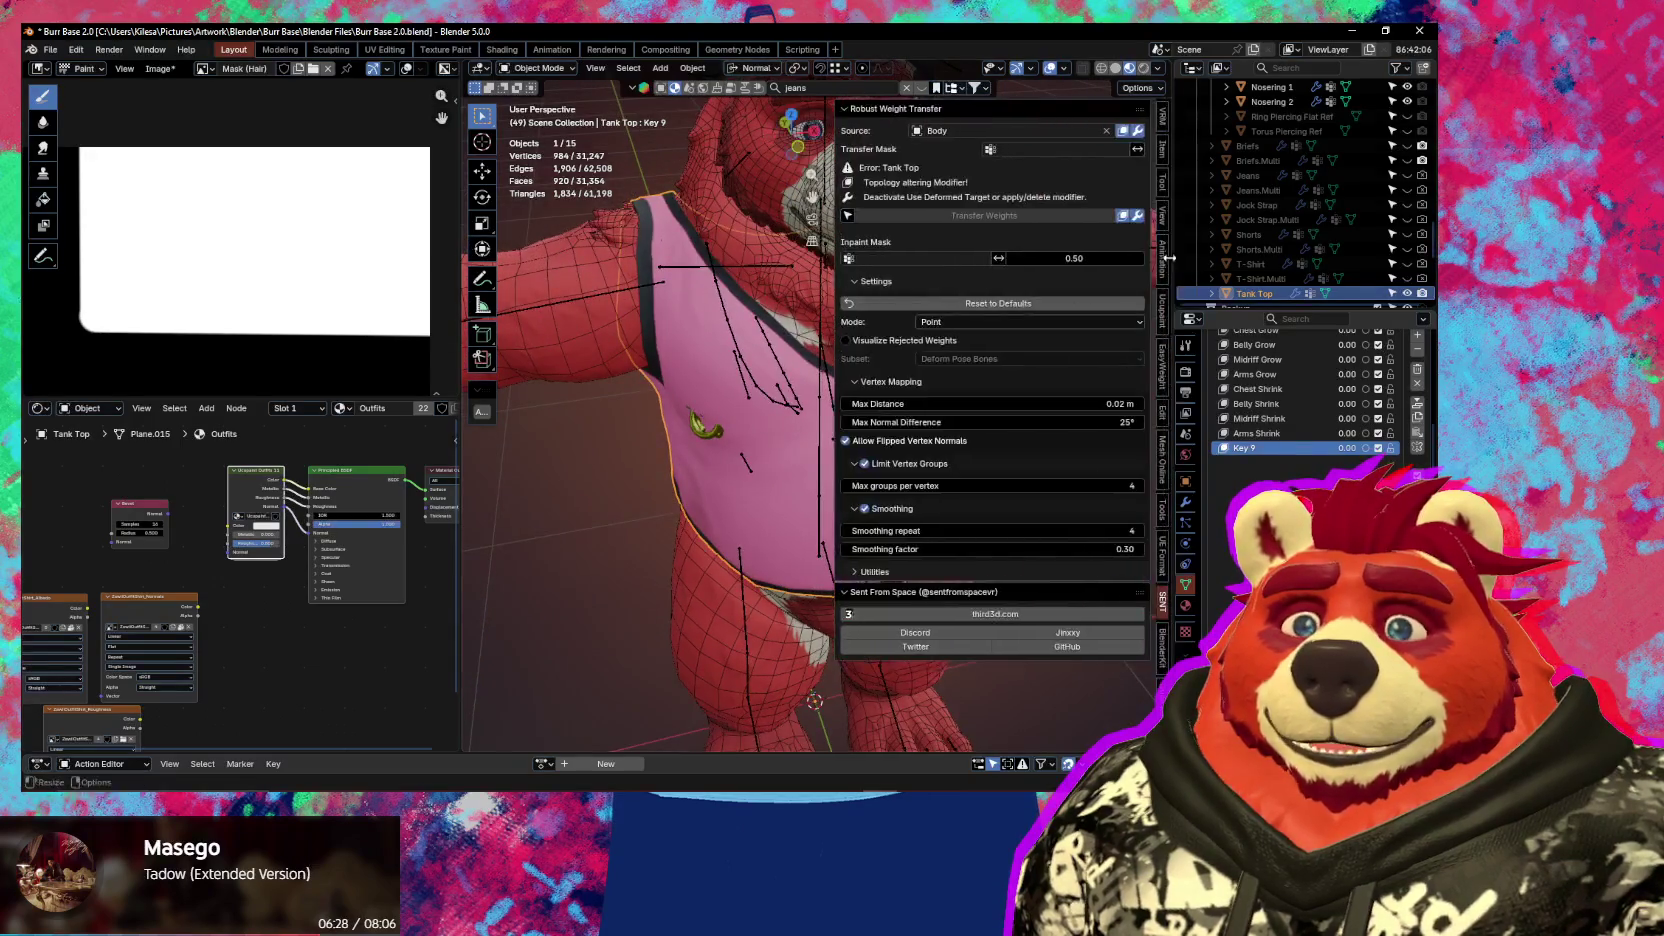
{"action": "left_click", "coordinate": [1162, 305]}
{"action": "scroll", "coordinate": [1095, 500], "scroll_direction": "down", "scroll_amount": 3}
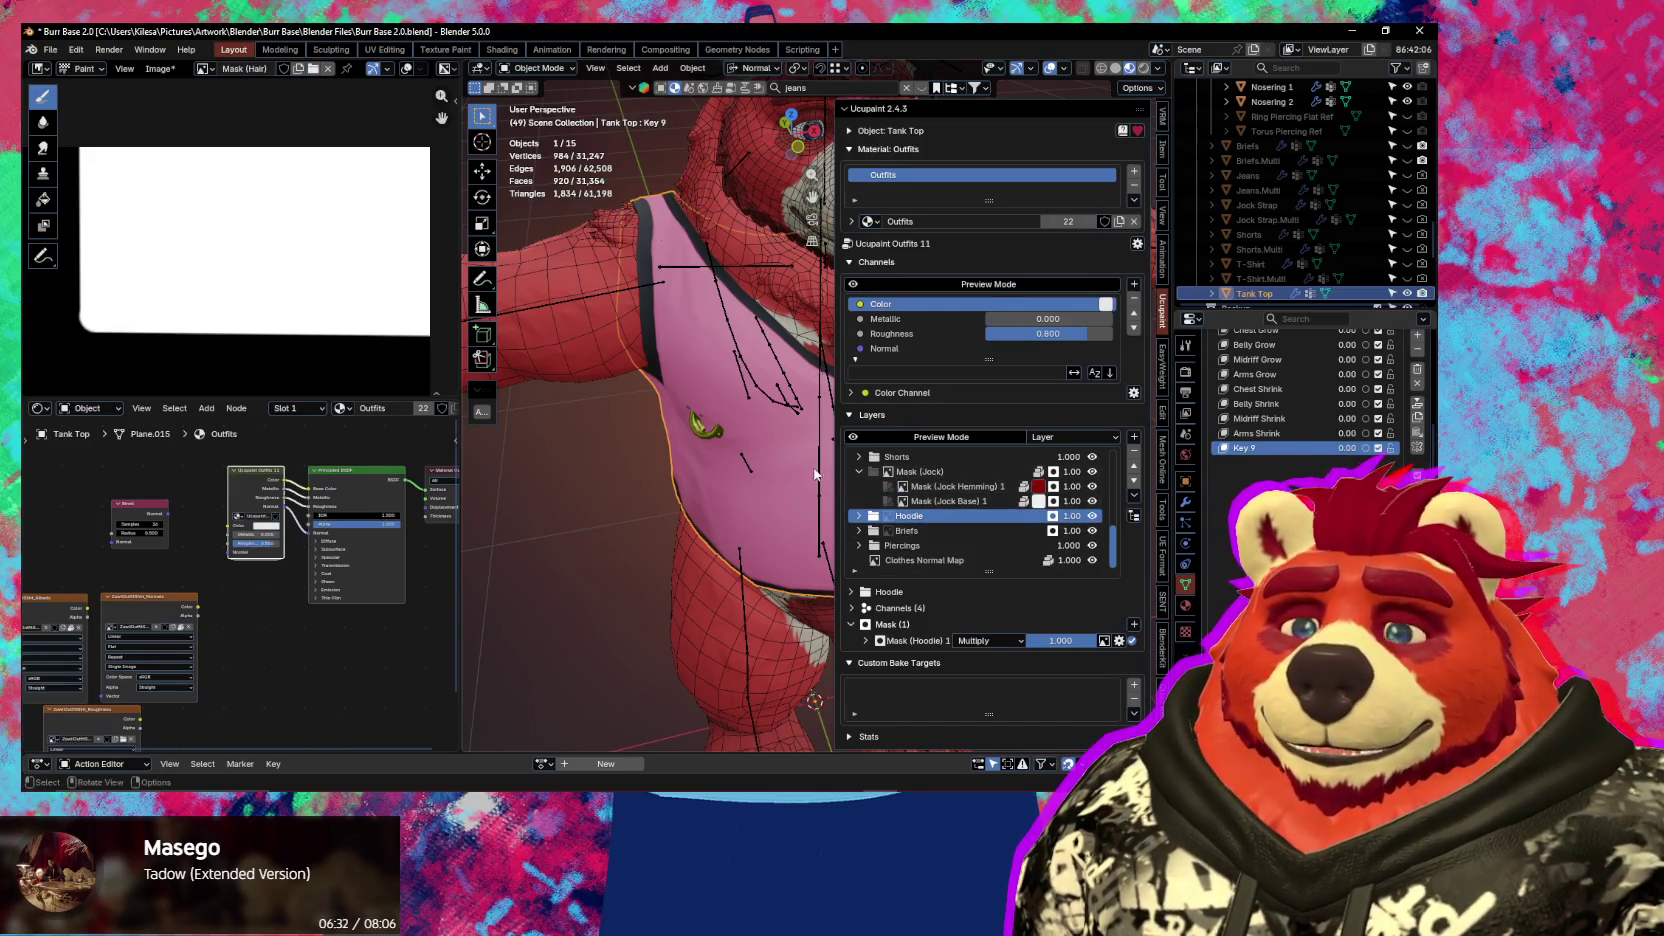
{"action": "left_click", "coordinate": [1137, 244]}
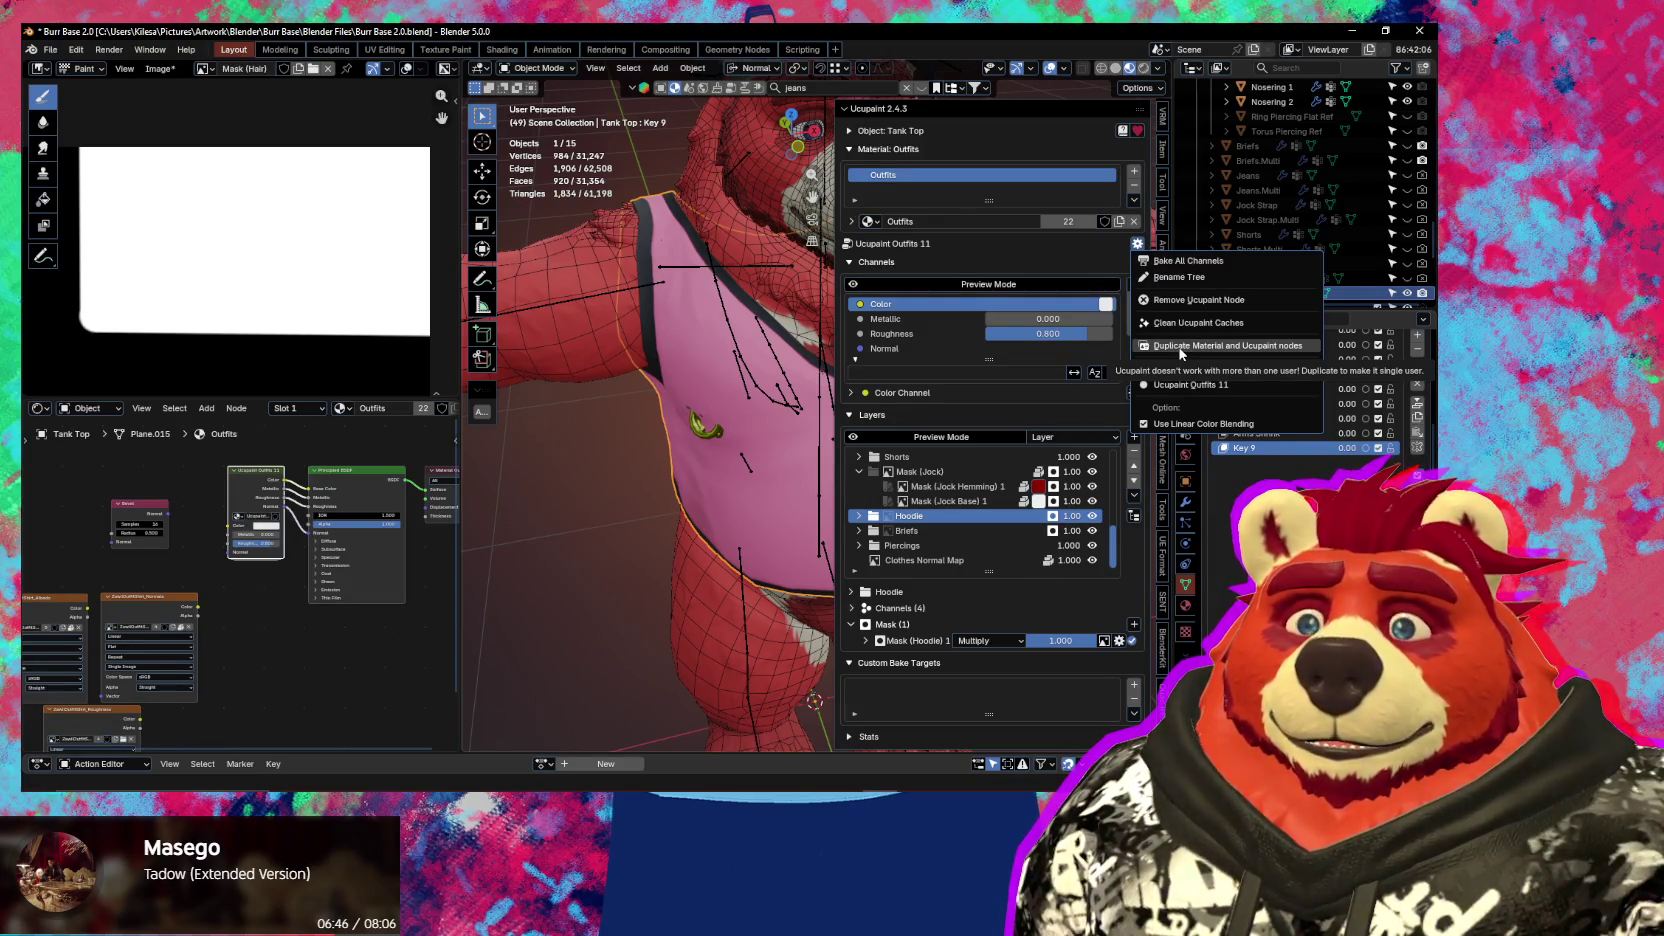
{"action": "left_click", "coordinate": [1174, 346]}
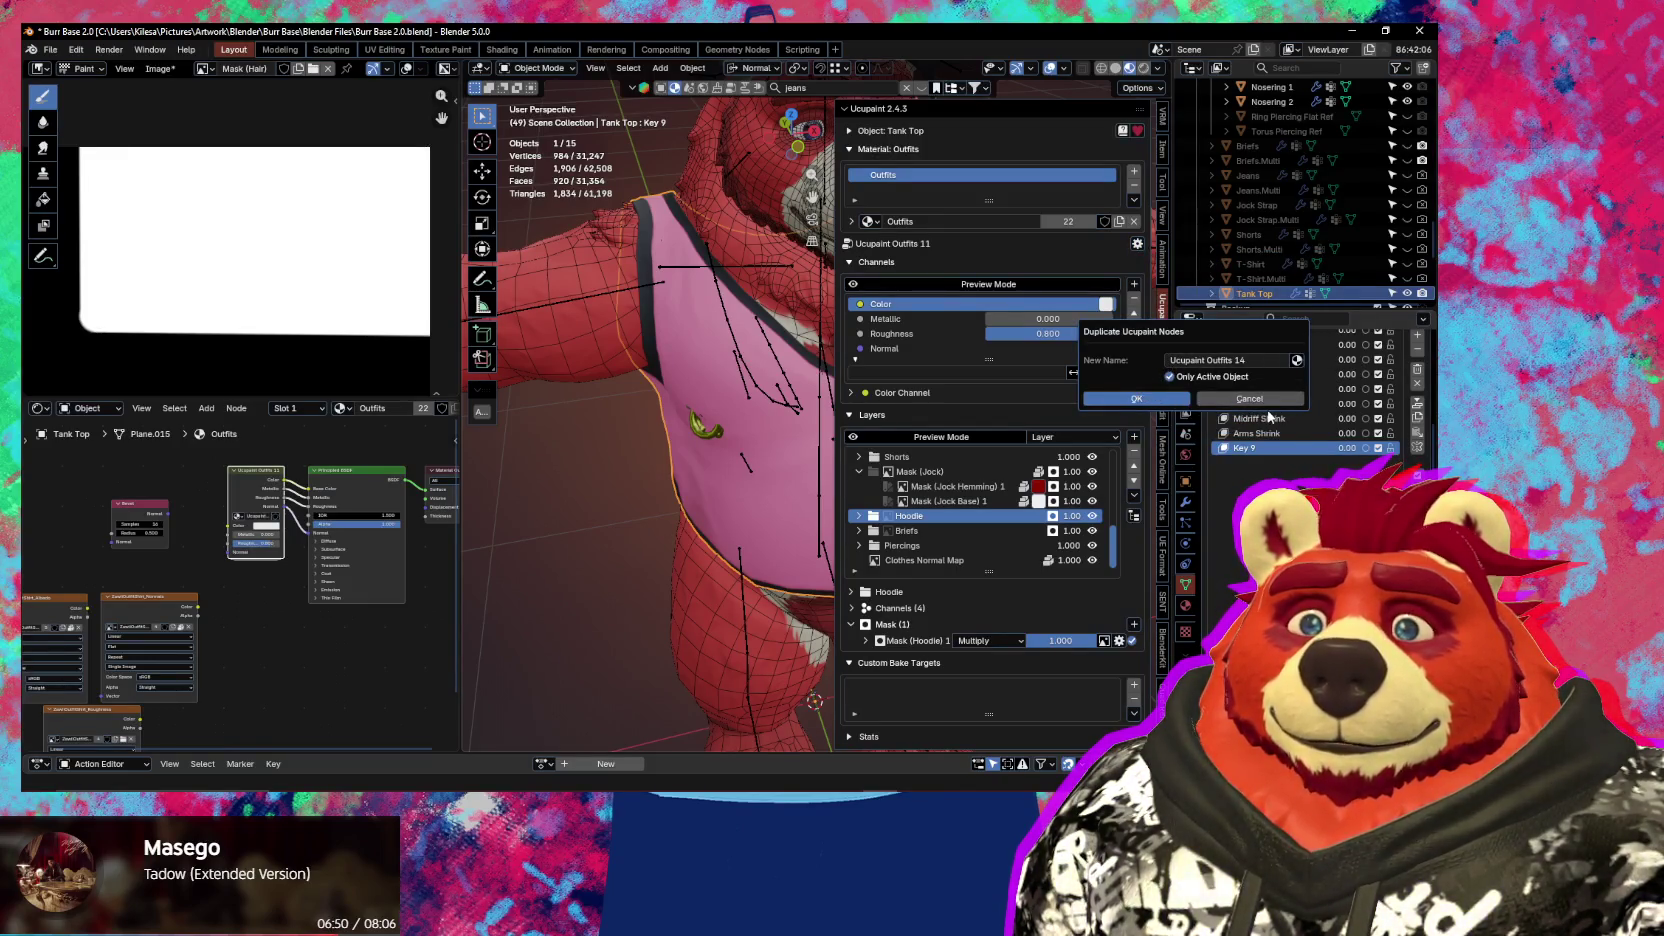
{"action": "left_click", "coordinate": [1261, 404]}
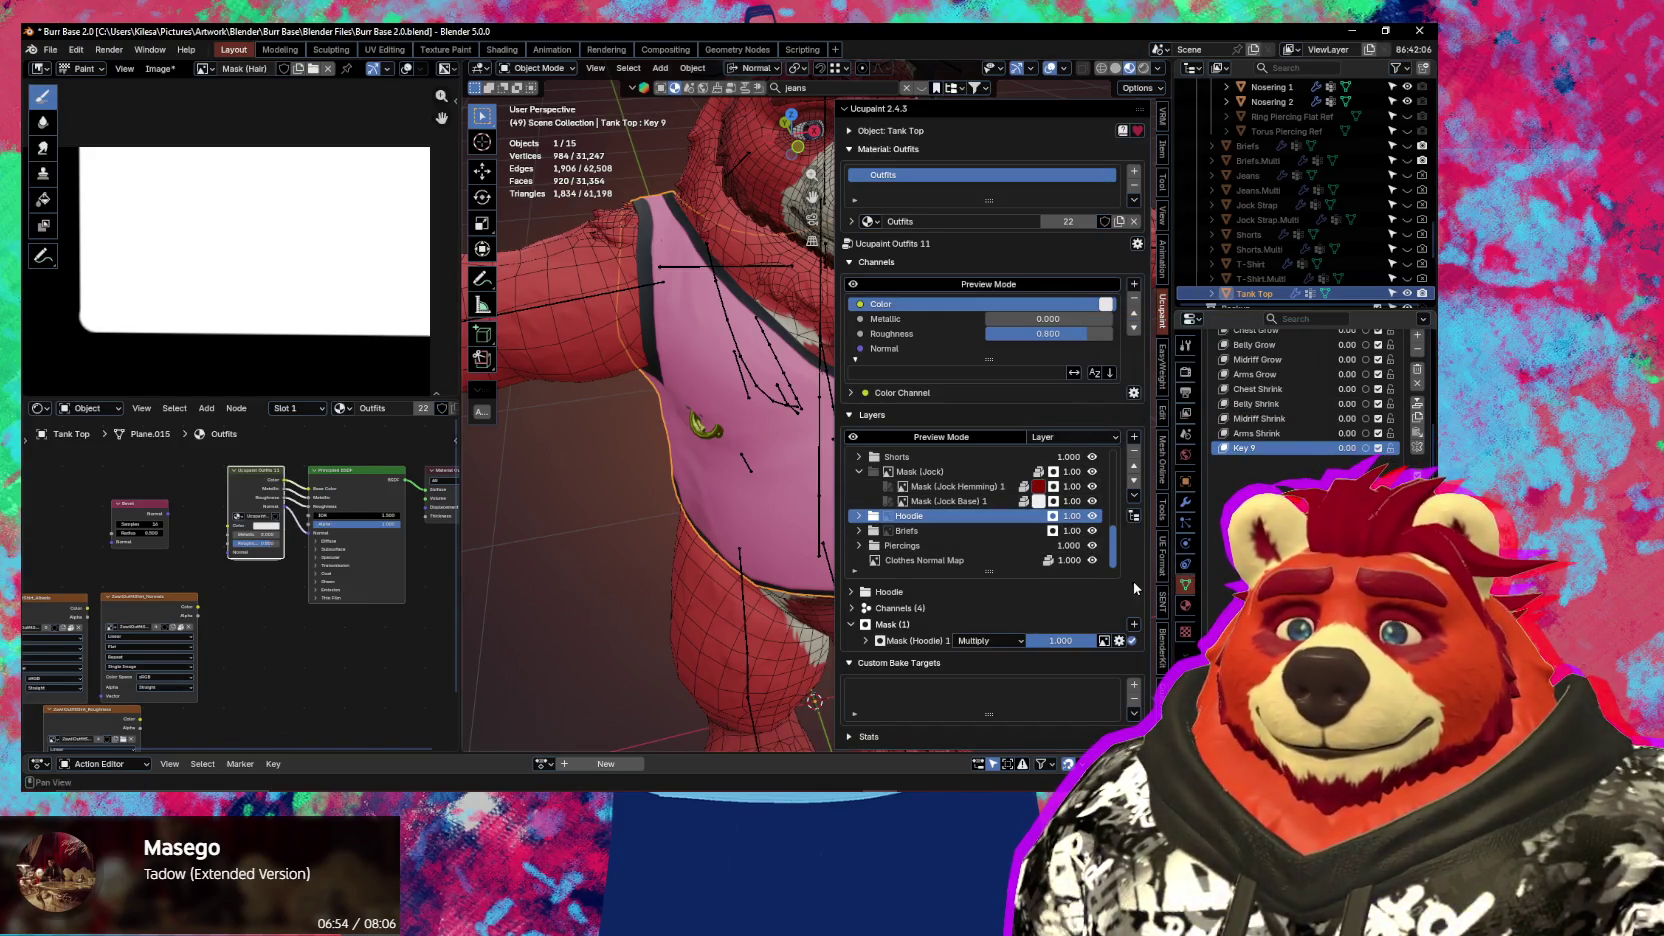
{"action": "scroll", "coordinate": [993, 516], "scroll_direction": "down", "scroll_amount": 4}
{"action": "scroll", "coordinate": [993, 516], "scroll_direction": "up", "scroll_amount": 1}
{"action": "scroll", "coordinate": [993, 516], "scroll_direction": "up", "scroll_amount": 3}
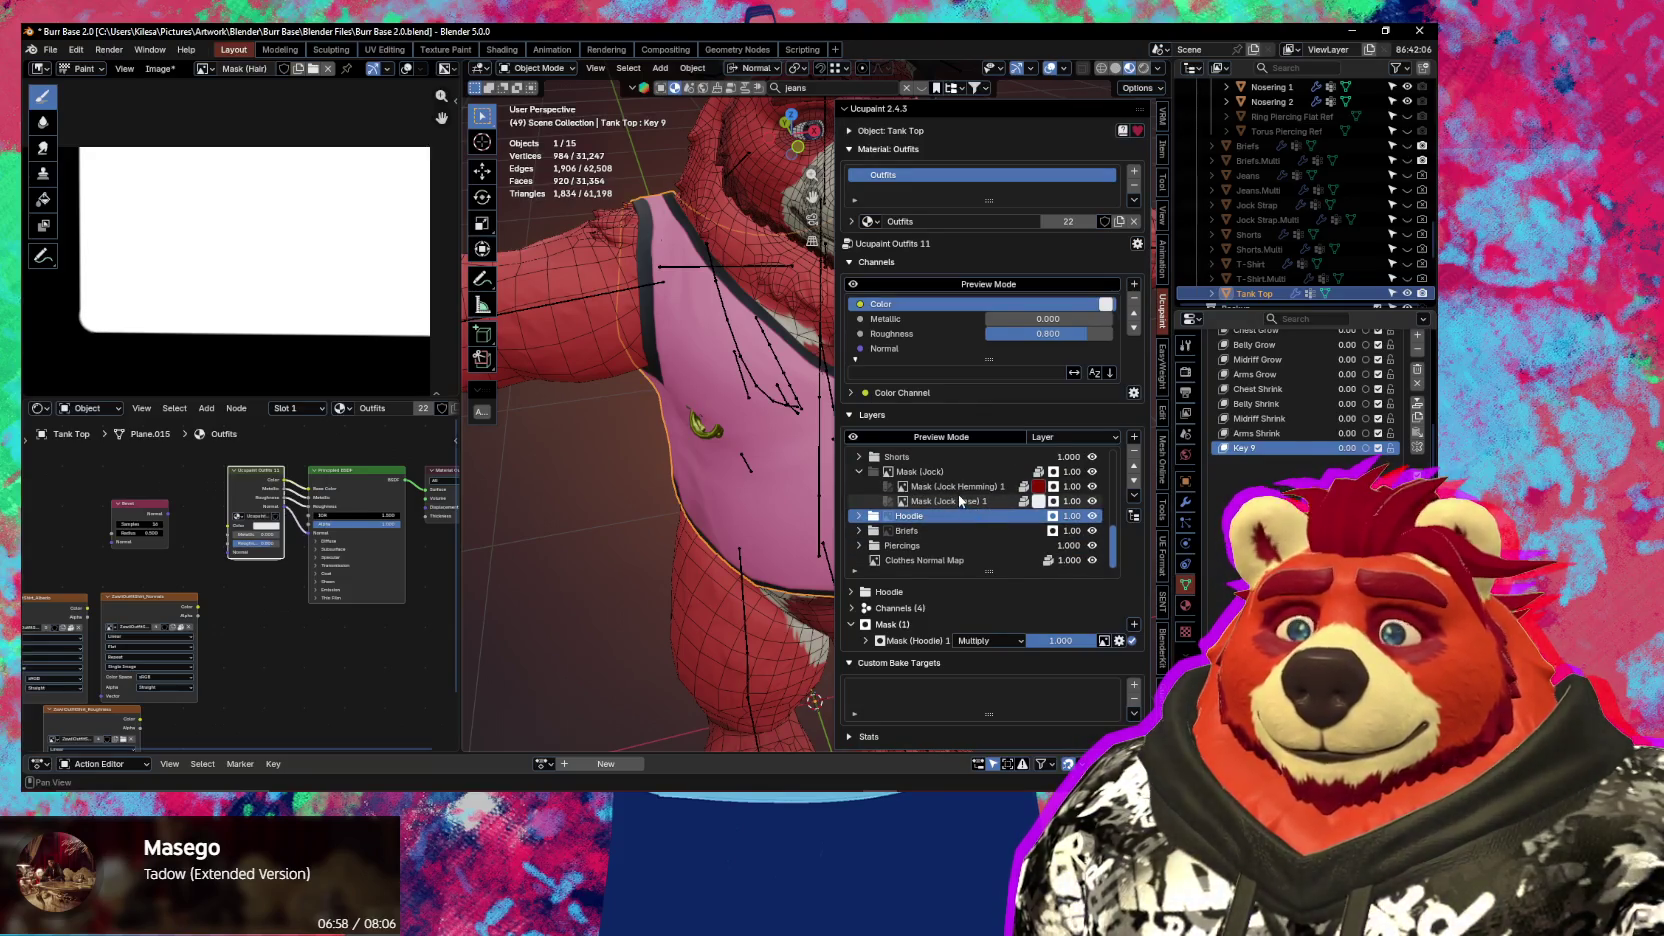
Show the Tank Top's material settings, try assigning plain Material, then undo back to Outfits
{"action": "left_click", "coordinate": [1186, 603]}
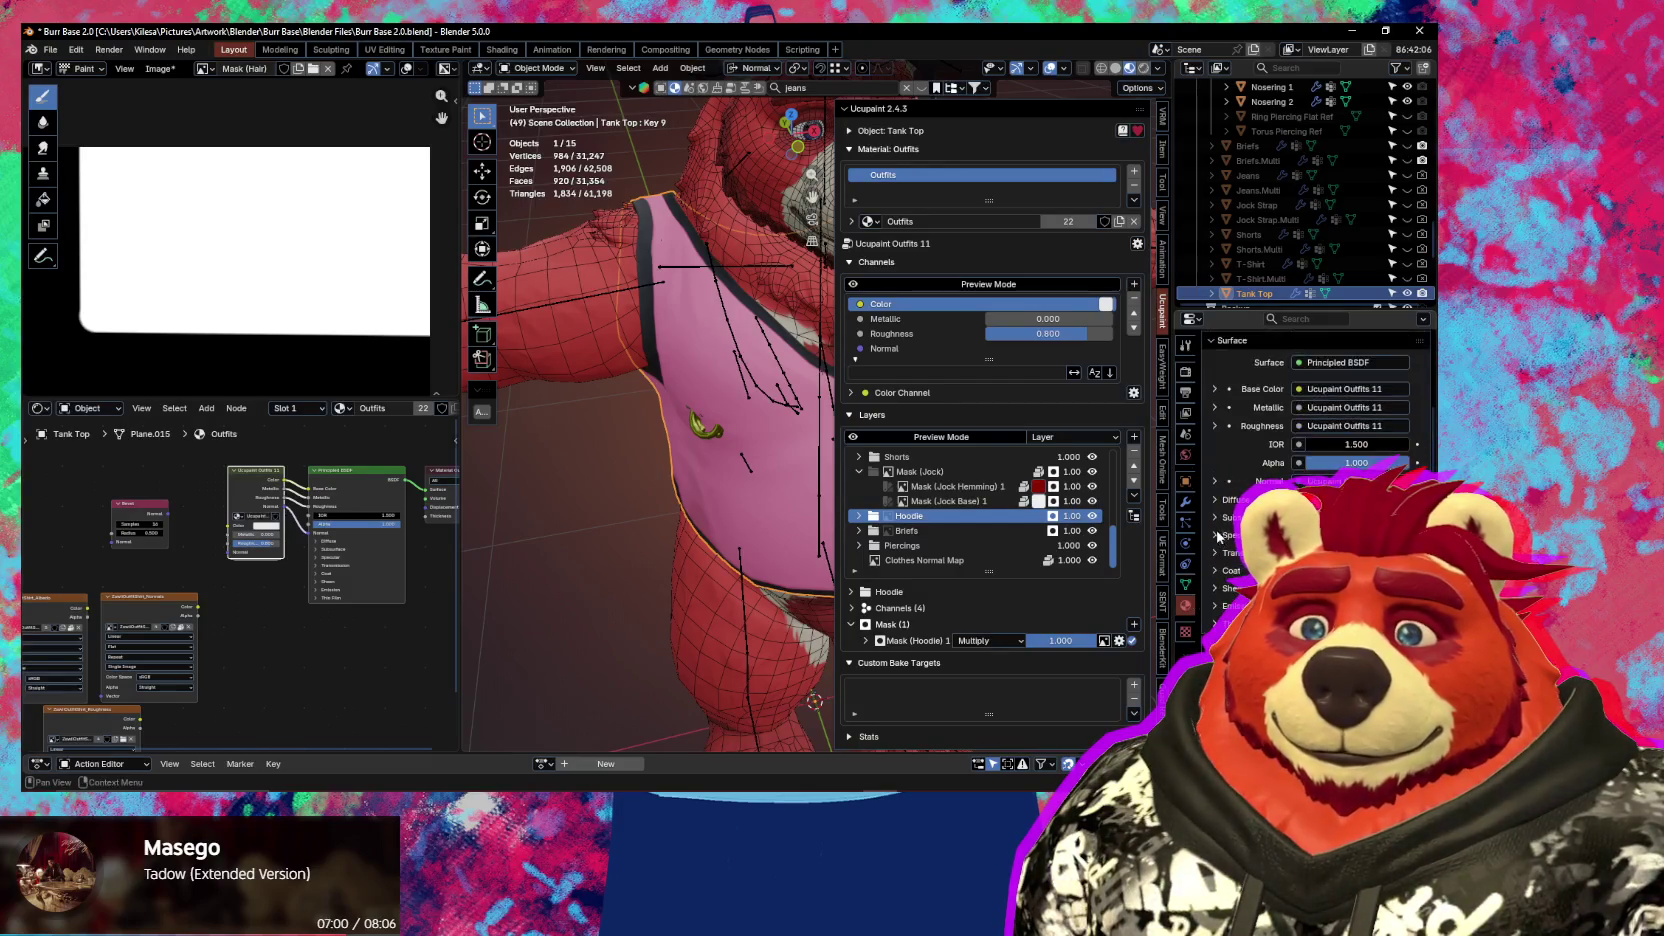
{"action": "left_click", "coordinate": [1211, 432]}
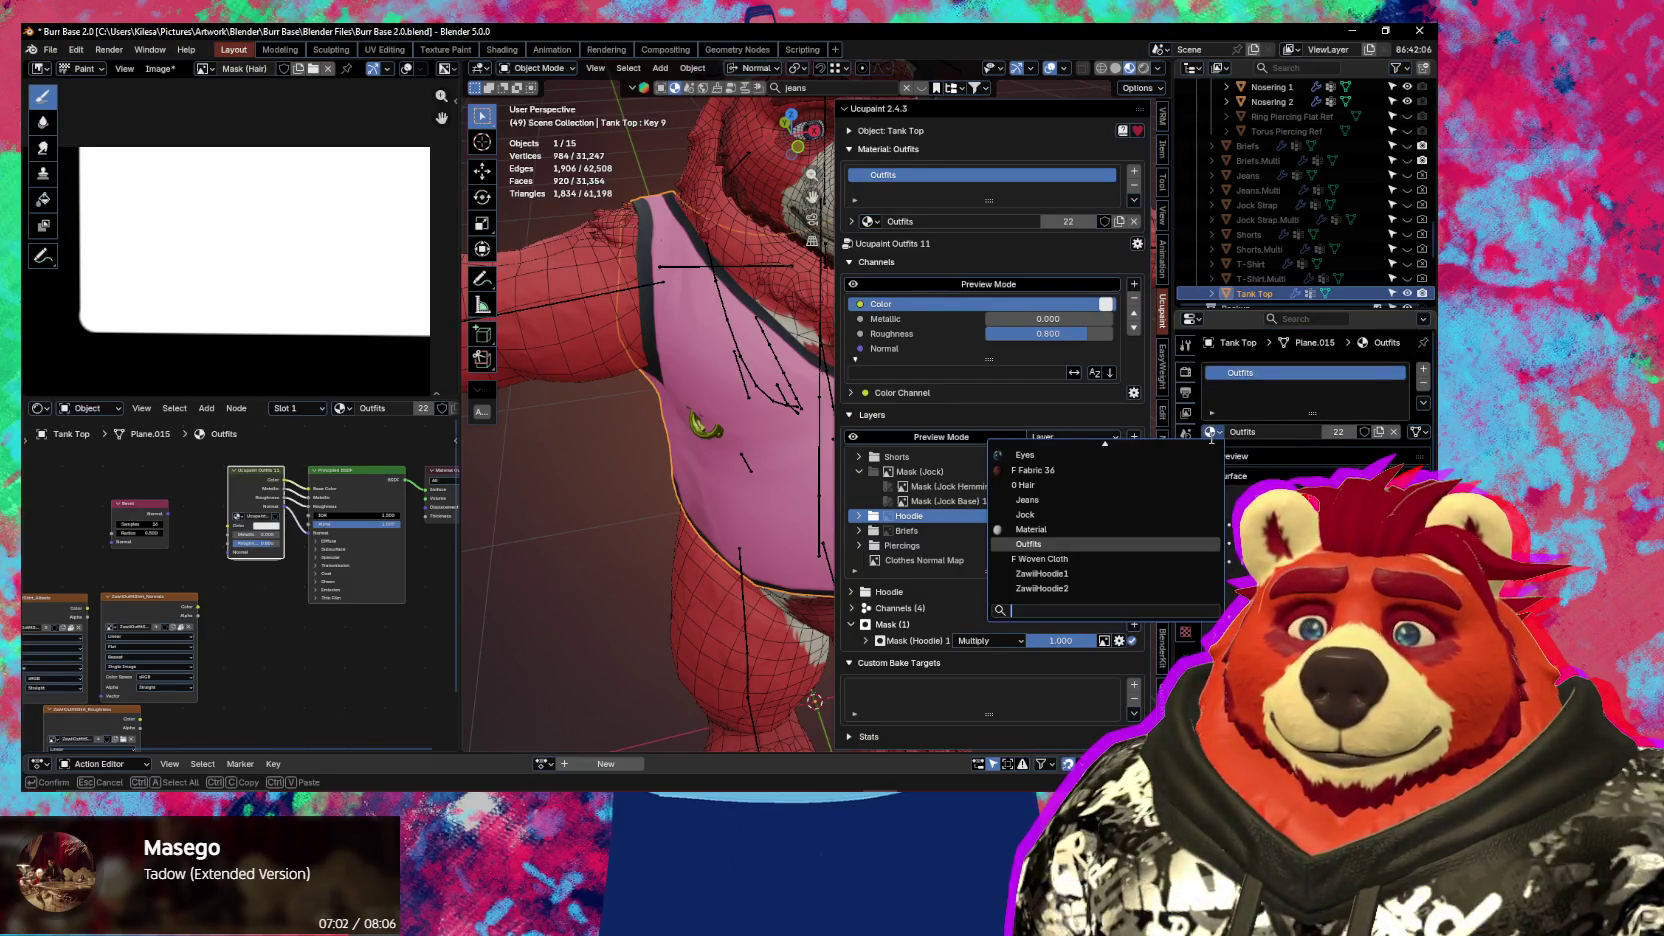
{"action": "left_click", "coordinate": [1100, 540]}
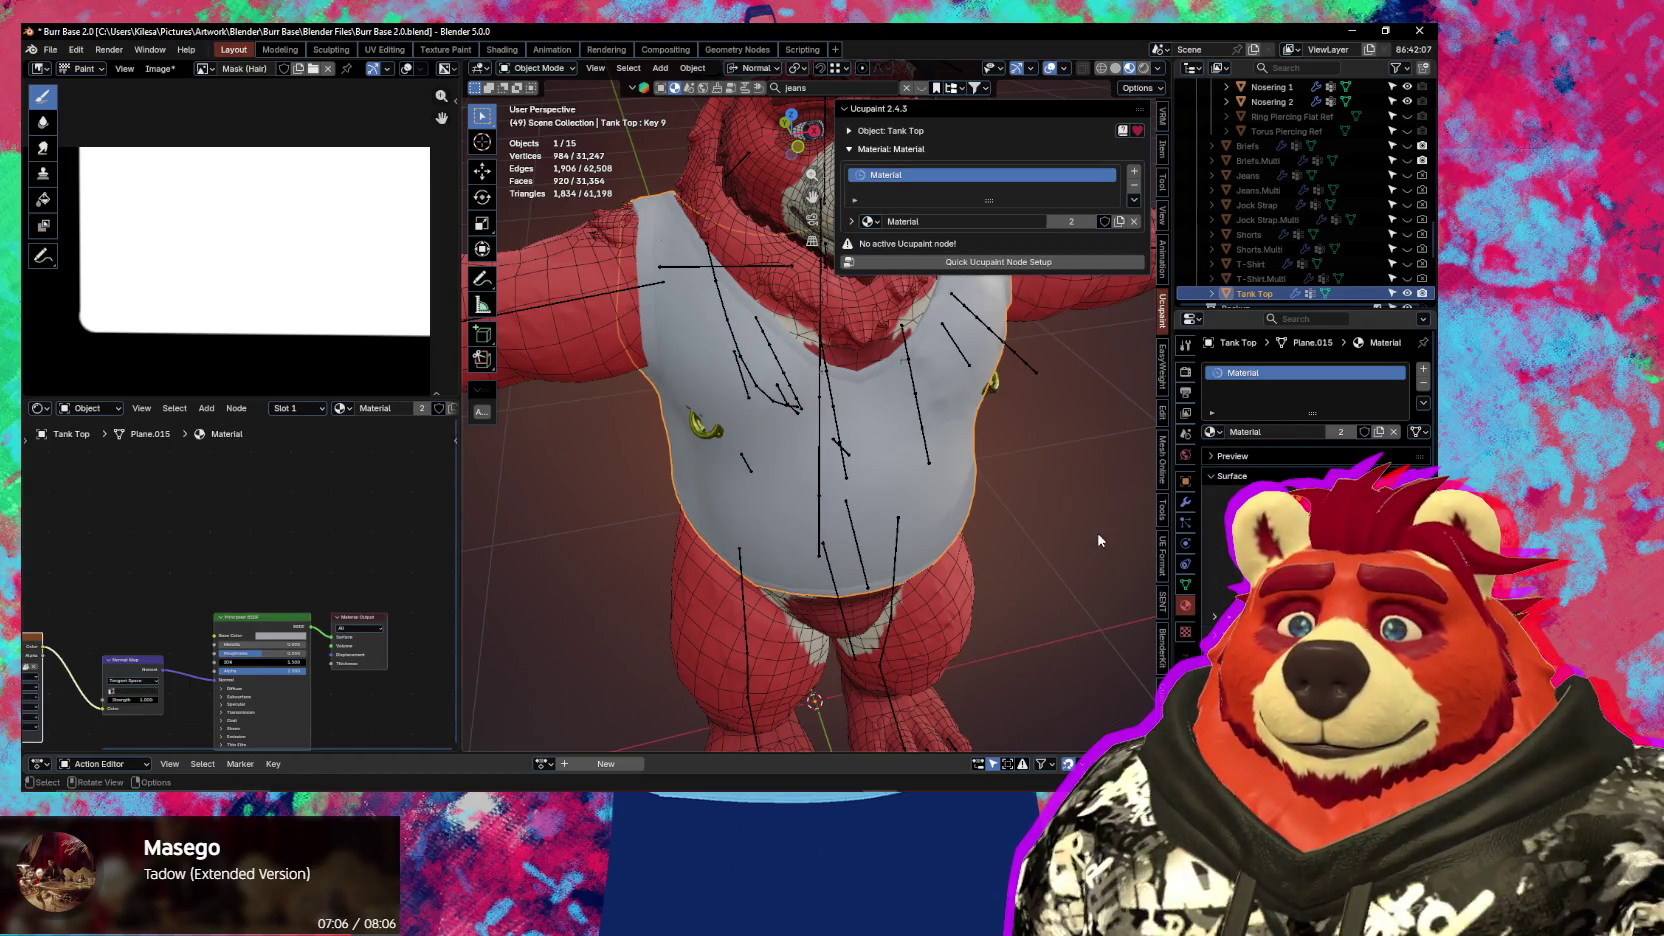
{"action": "key", "text": "ctrl+z"}
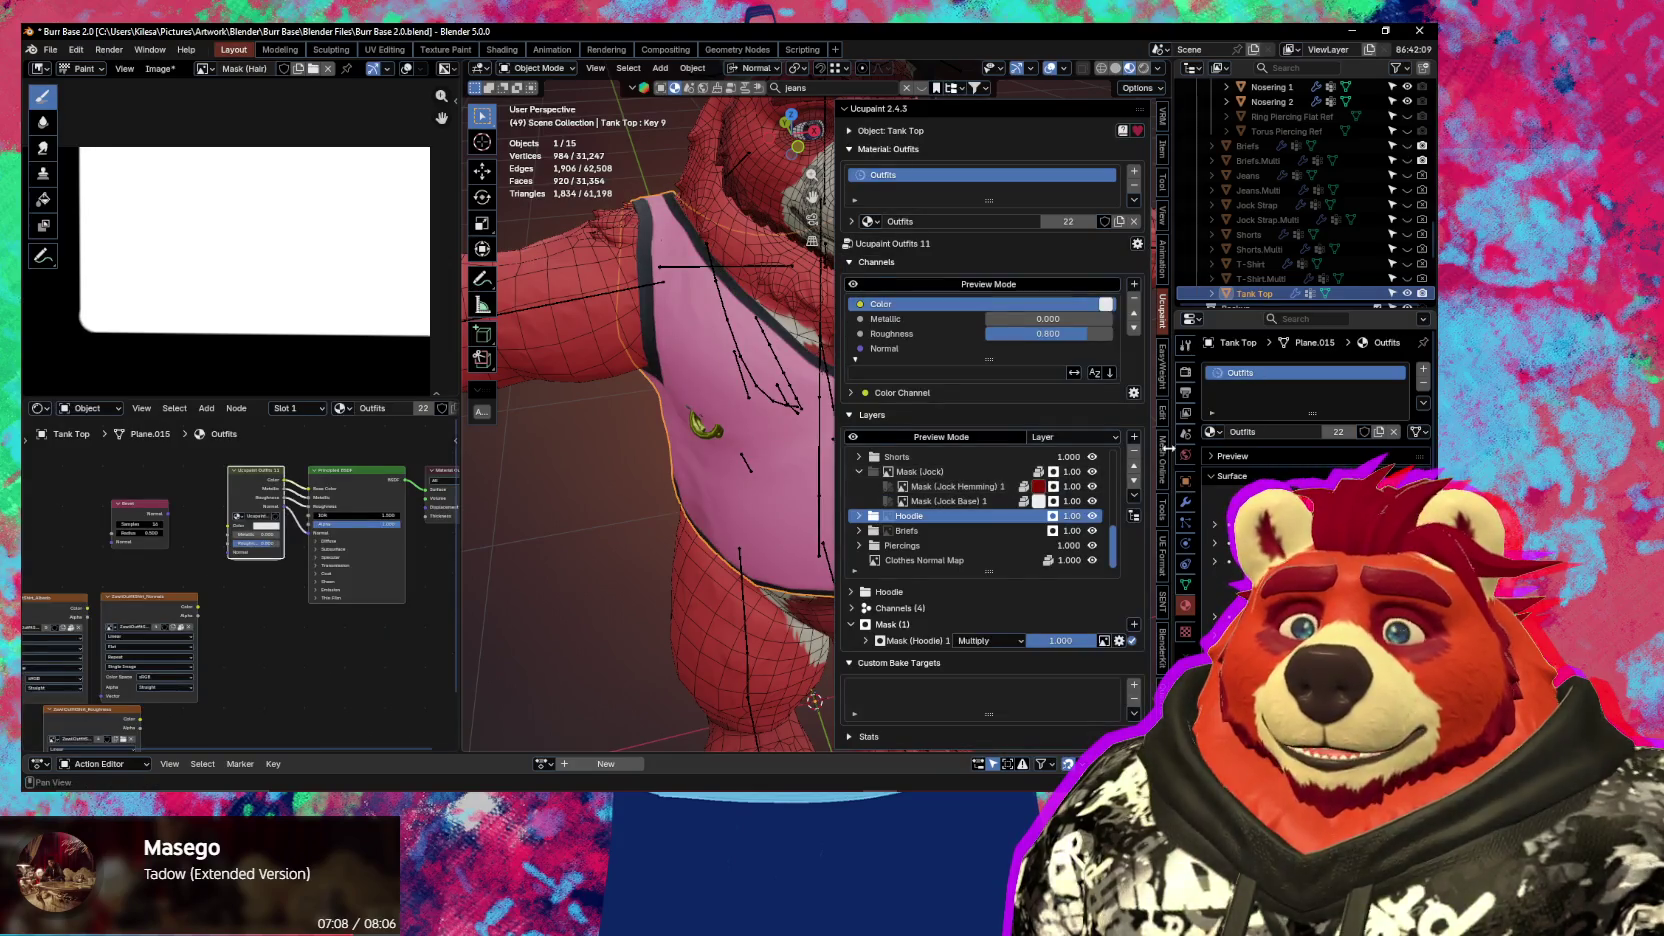
Browse the material list without changing it, then expand and collapse the Hoodie layer folder
{"action": "left_click", "coordinate": [1212, 432]}
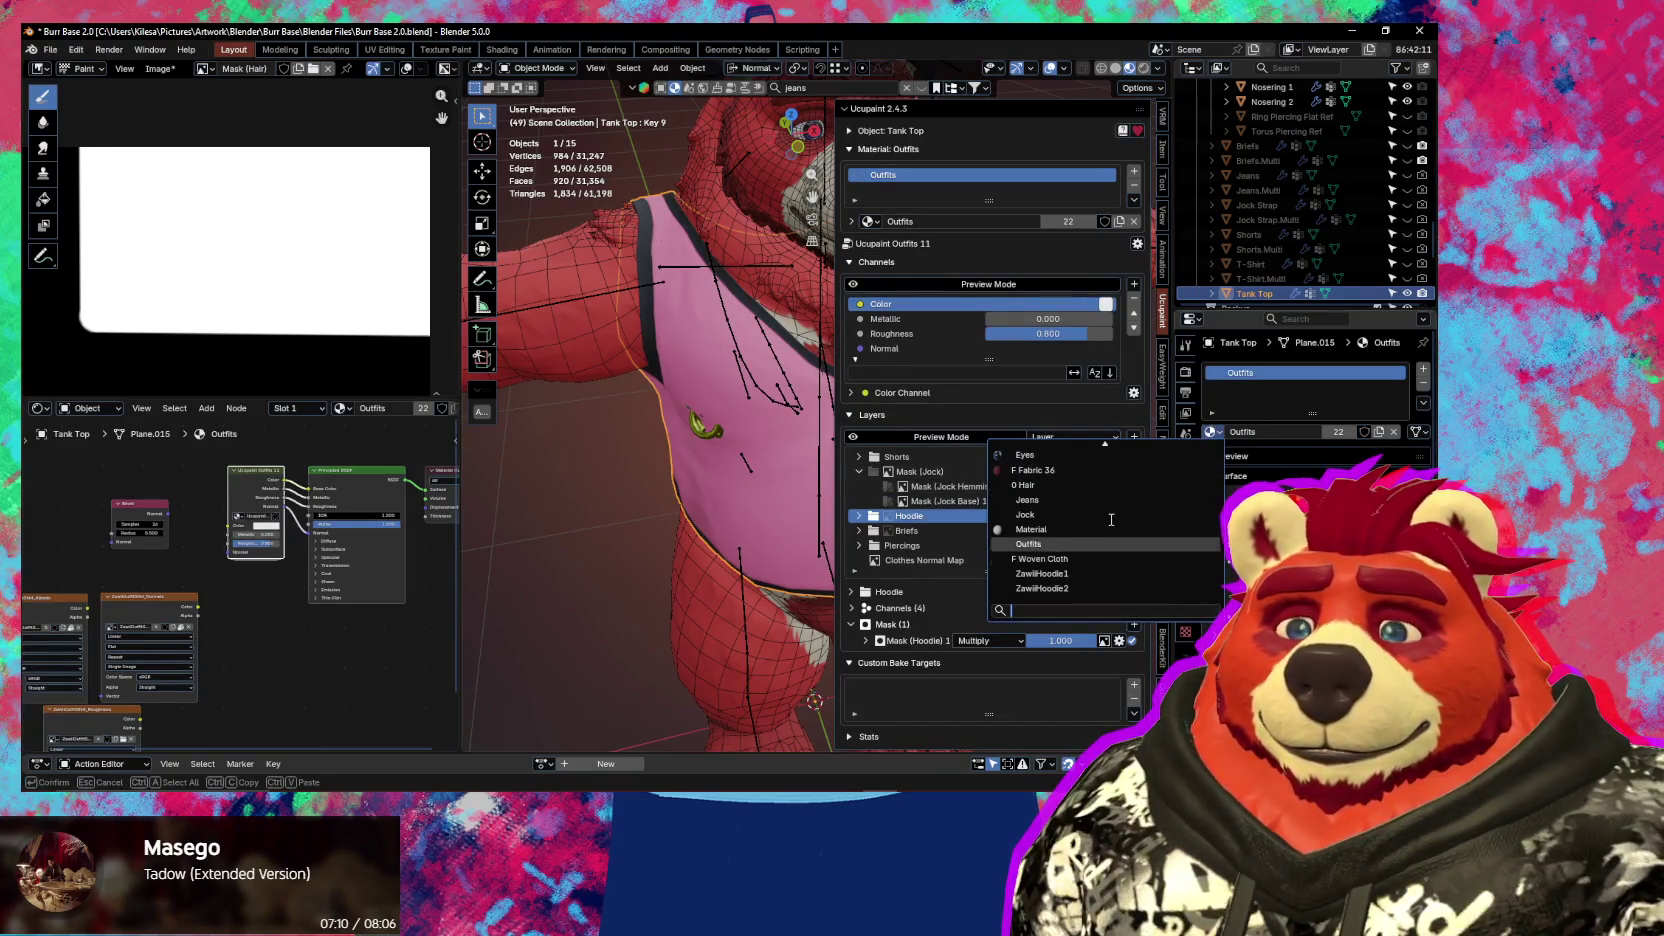
{"action": "key", "text": "Down"}
{"action": "key", "text": "Down"}
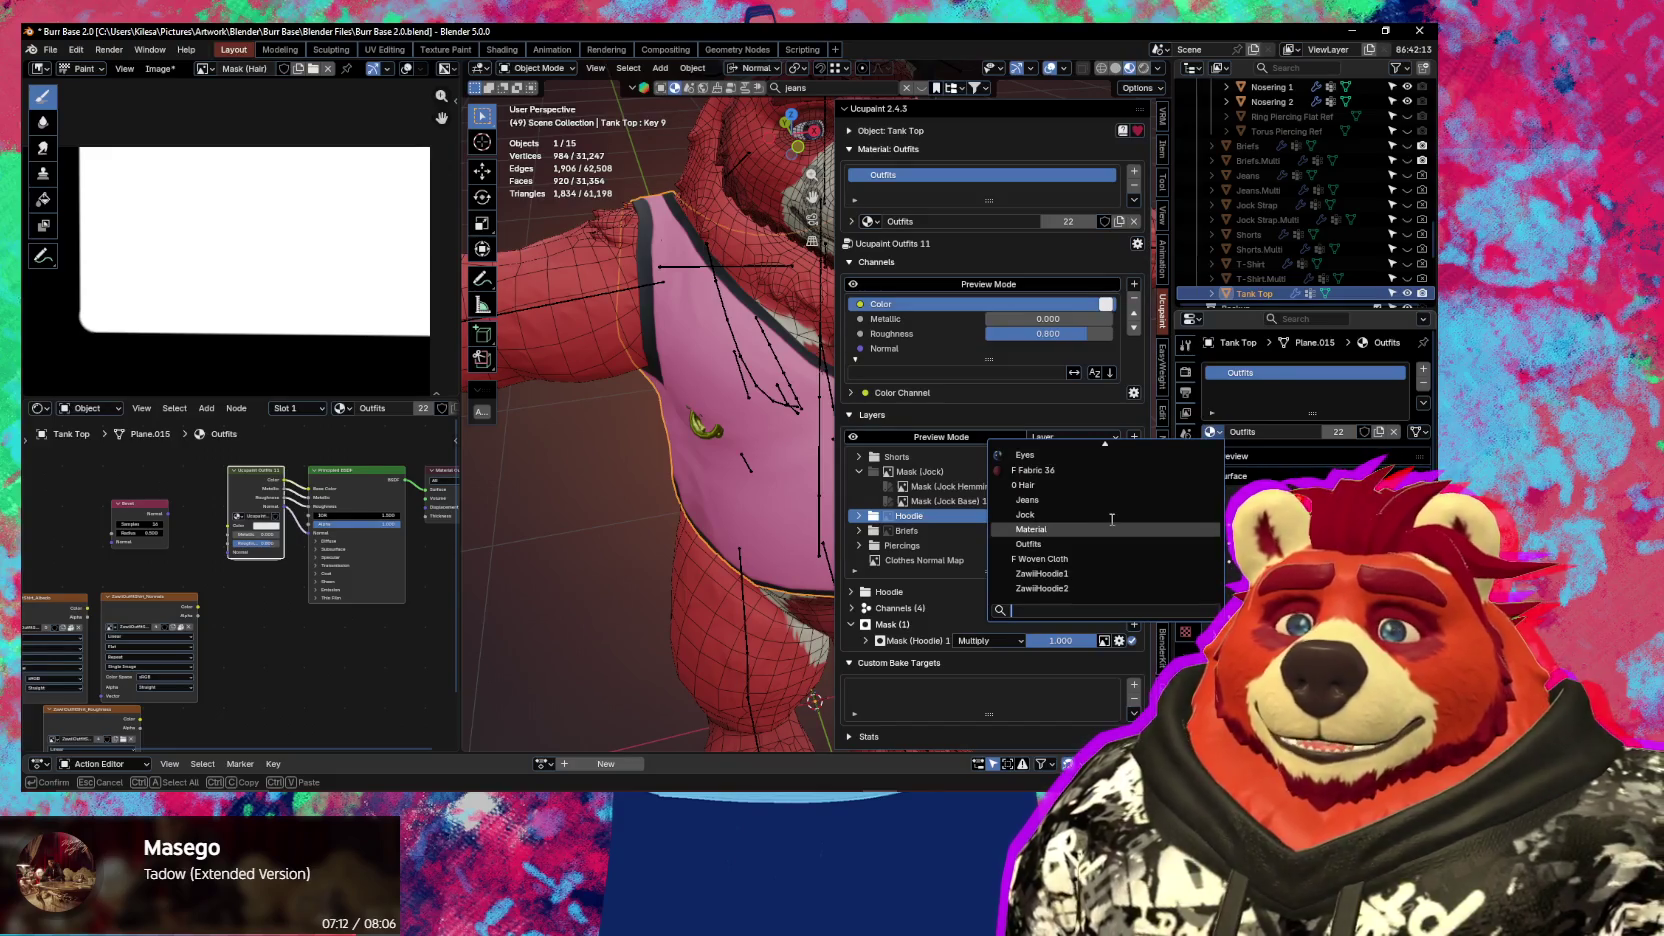
{"action": "key", "text": "Down"}
{"action": "key", "text": "Down"}
{"action": "key", "text": "Down"}
{"action": "key", "text": "Down"}
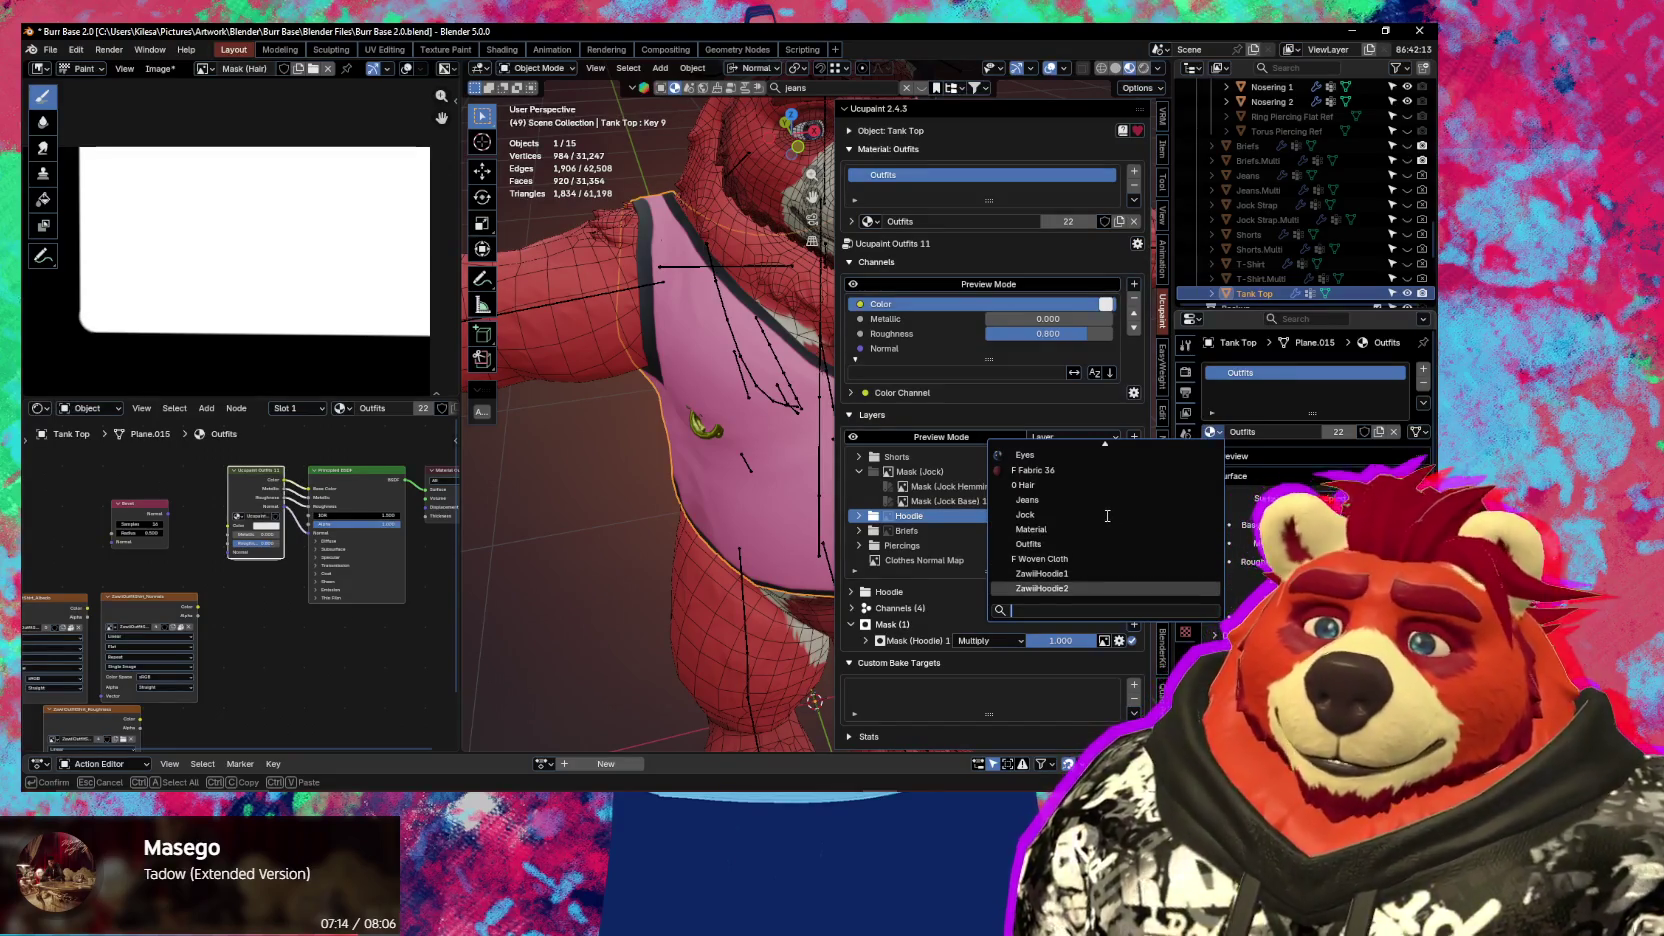
{"action": "key", "text": "Return"}
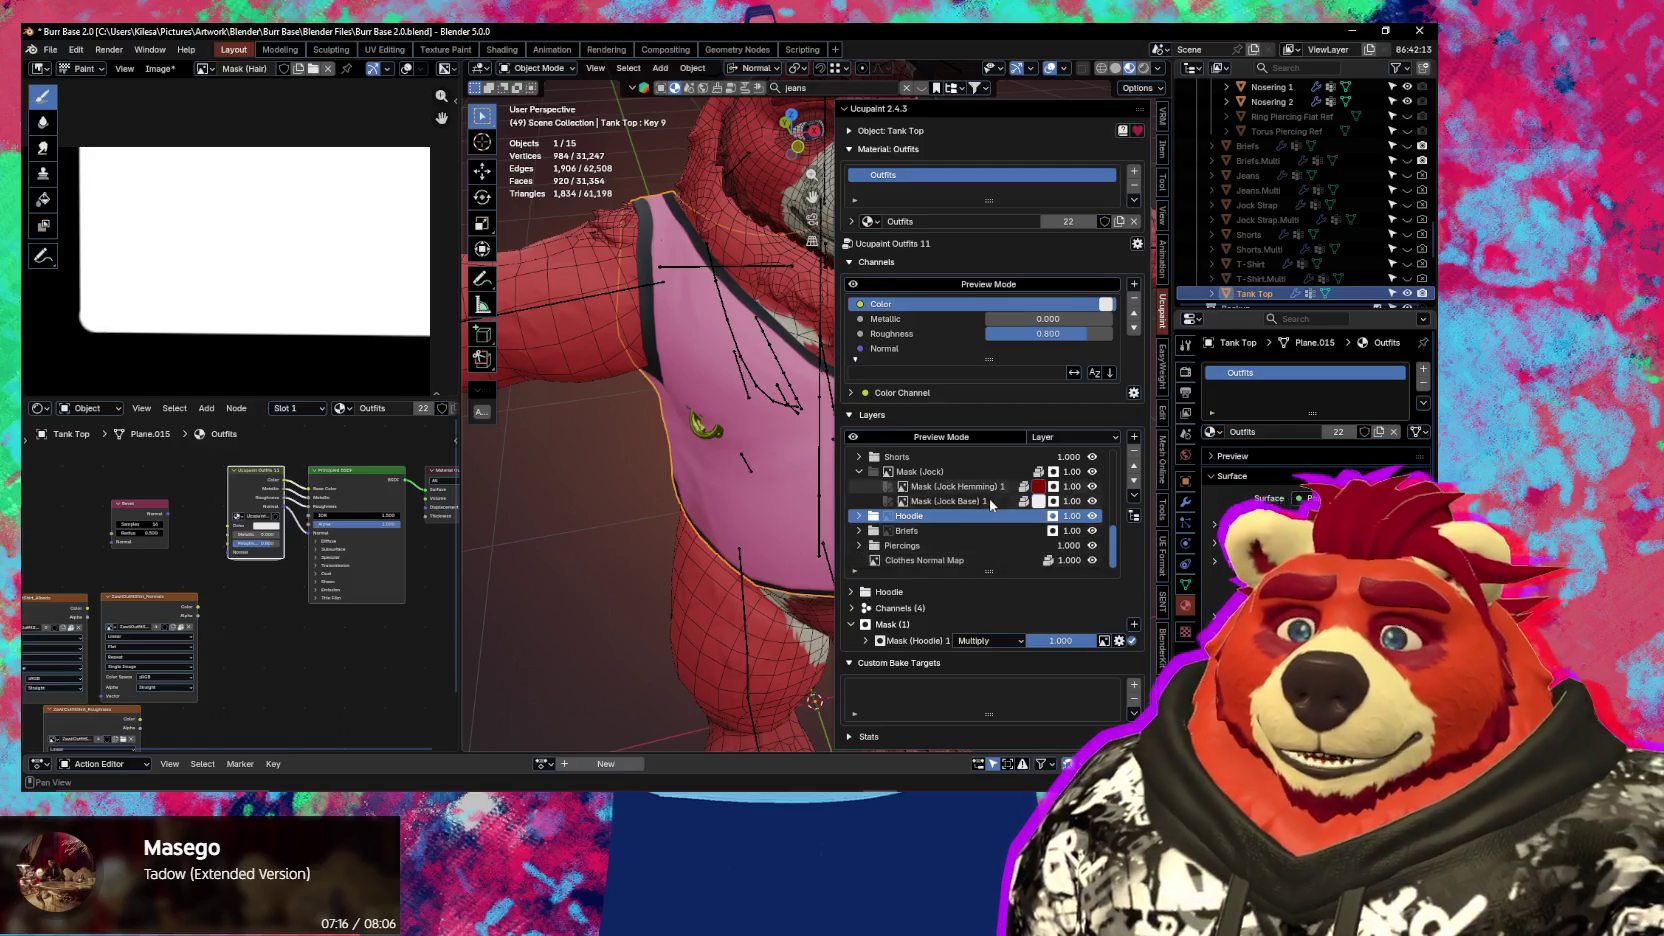
{"action": "left_click", "coordinate": [858, 516]}
{"action": "left_click", "coordinate": [858, 516]}
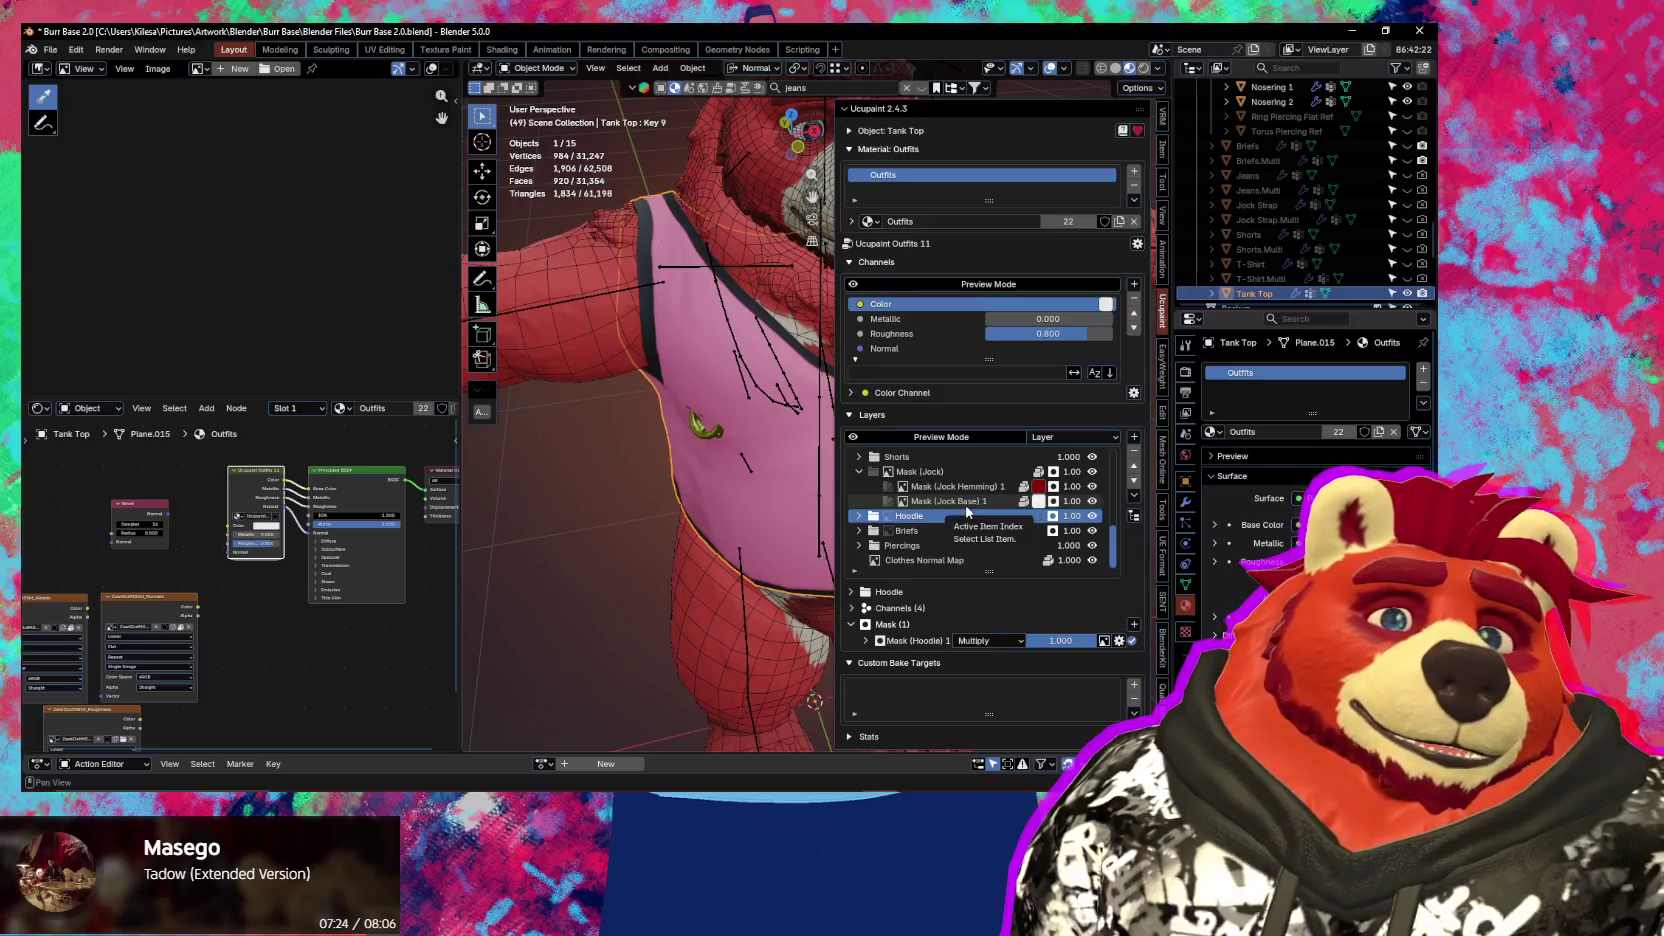
{"action": "left_click", "coordinate": [1333, 433]}
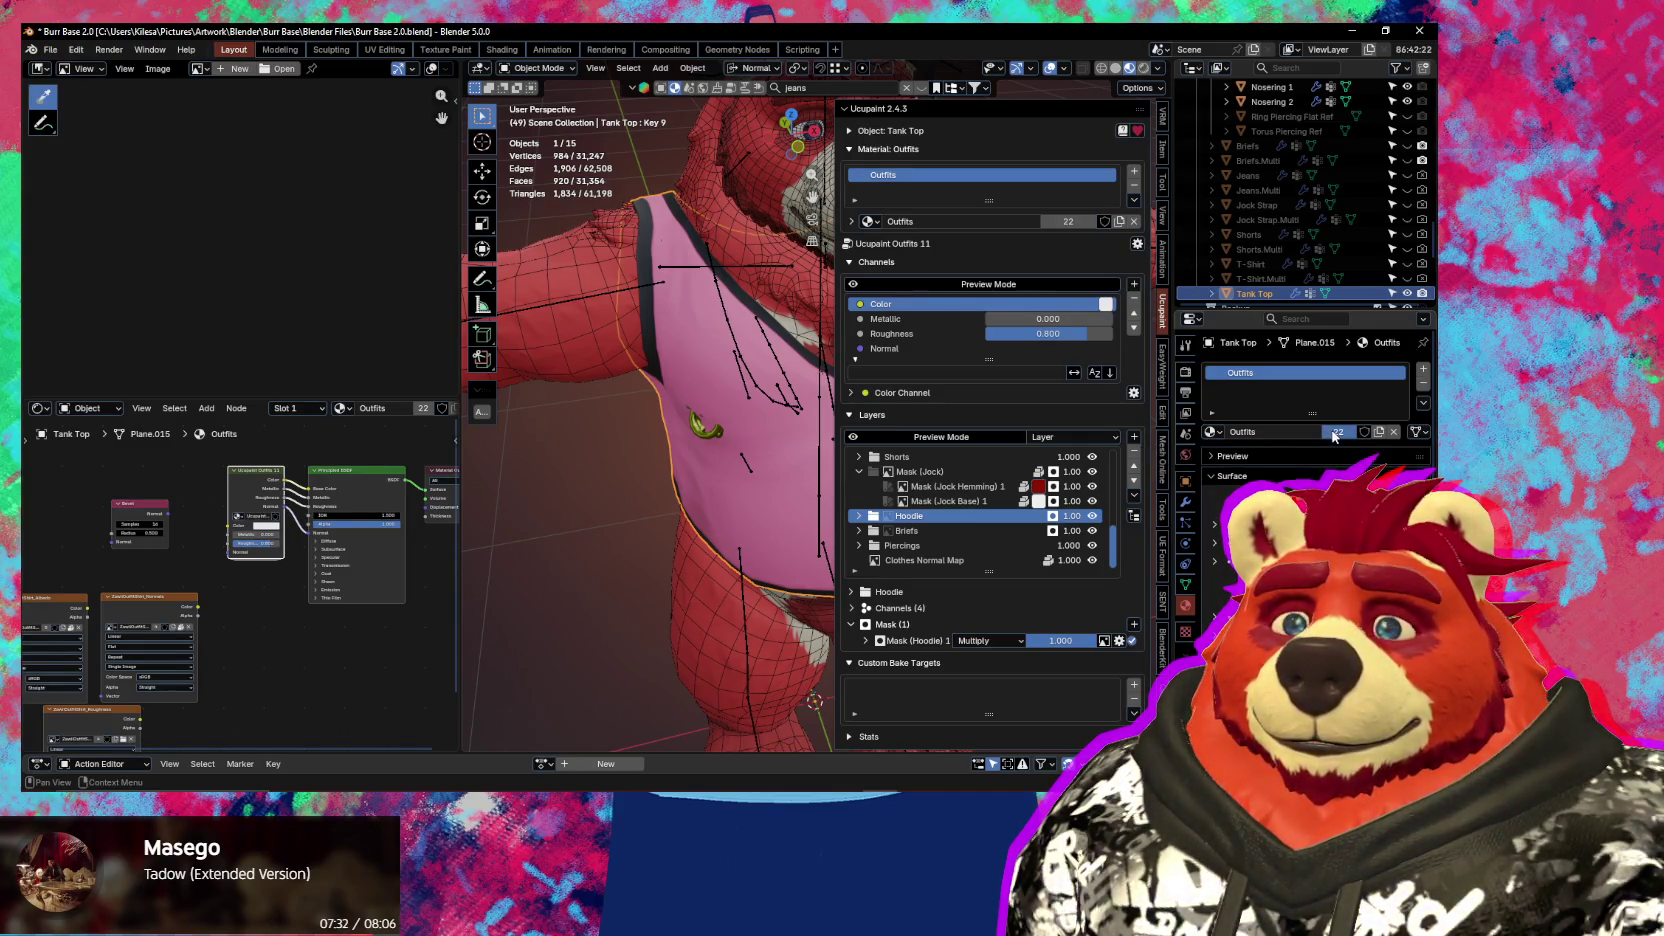
{"action": "left_click", "coordinate": [987, 438]}
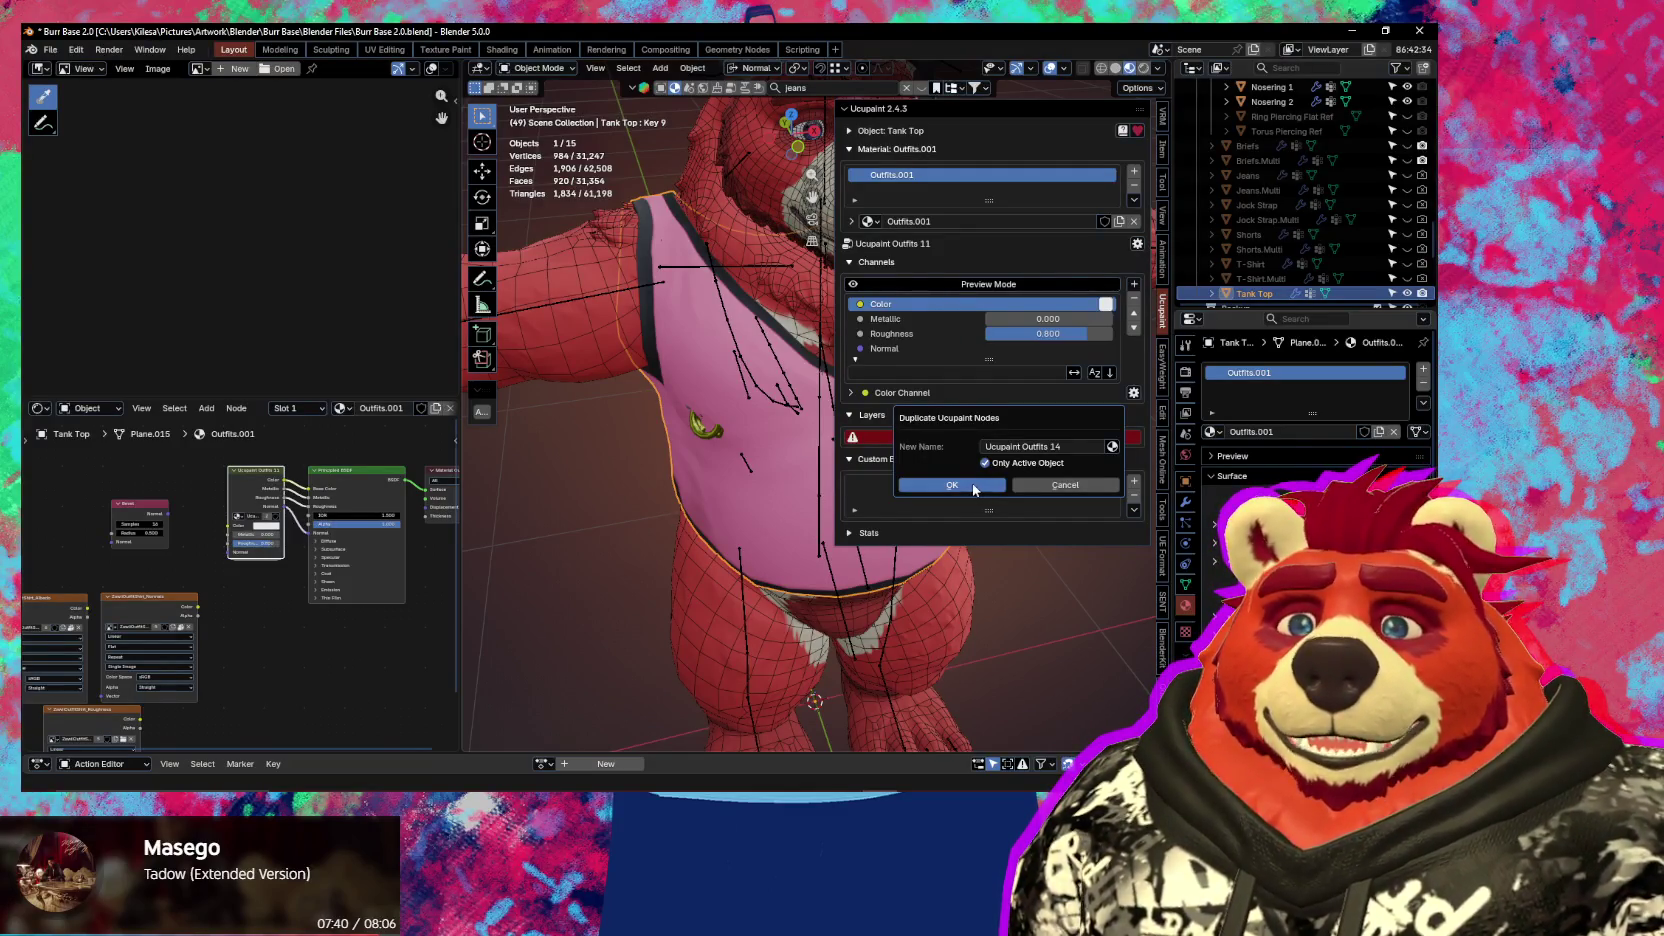
{"action": "left_click", "coordinate": [973, 485]}
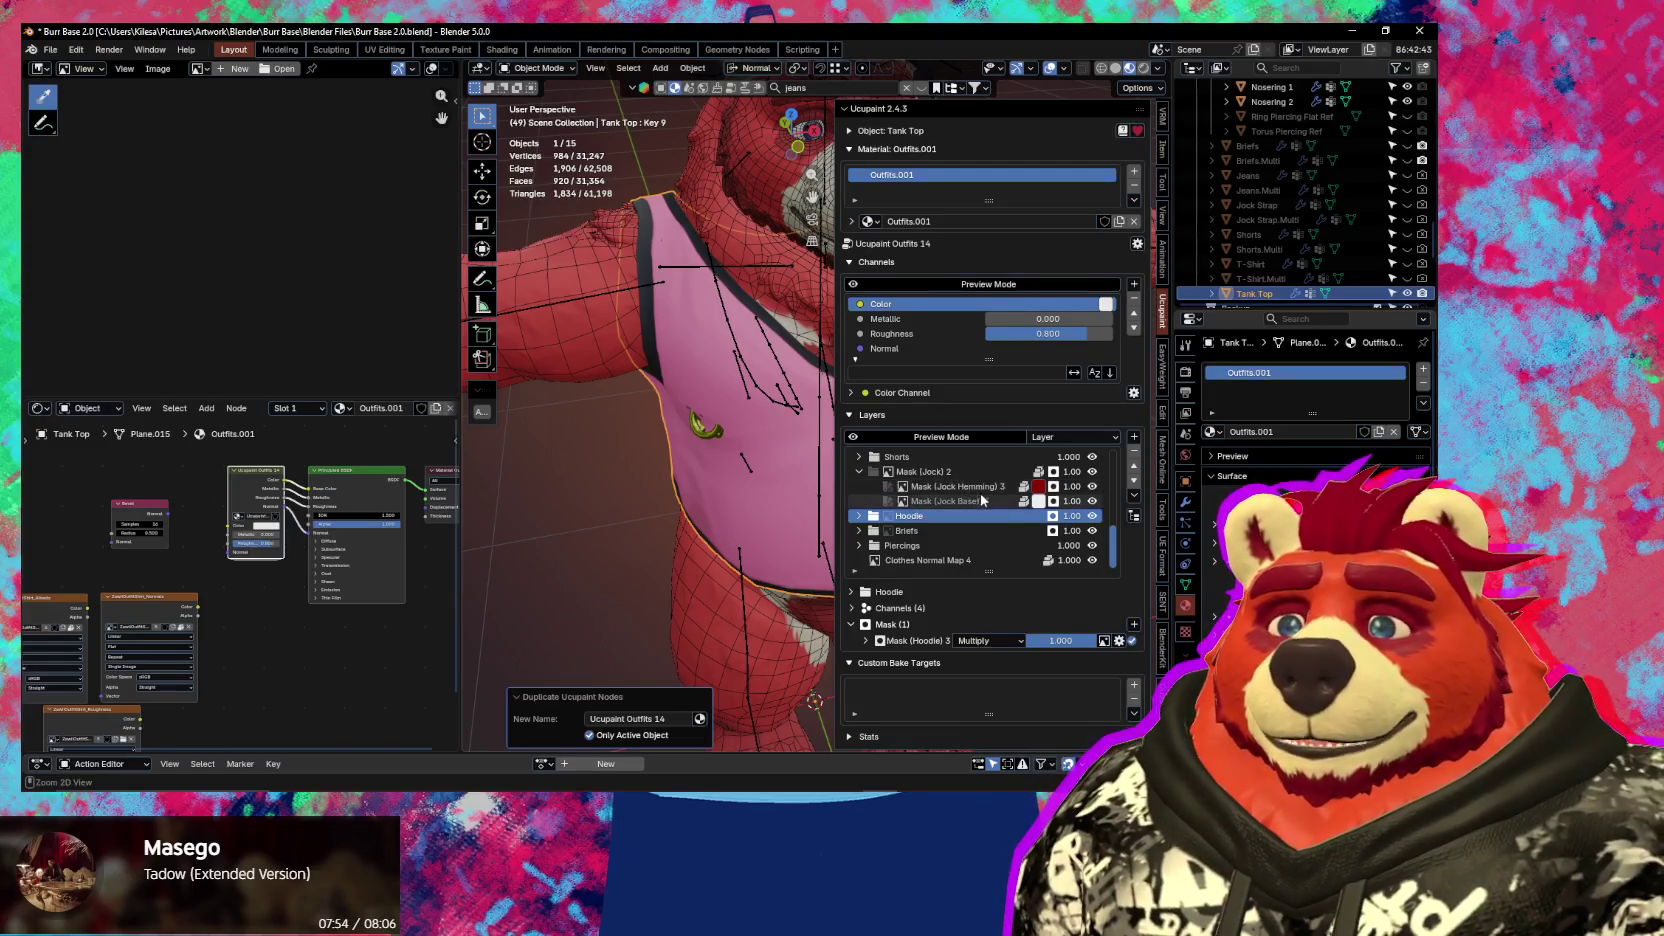
{"action": "key", "text": "ctrl+z"}
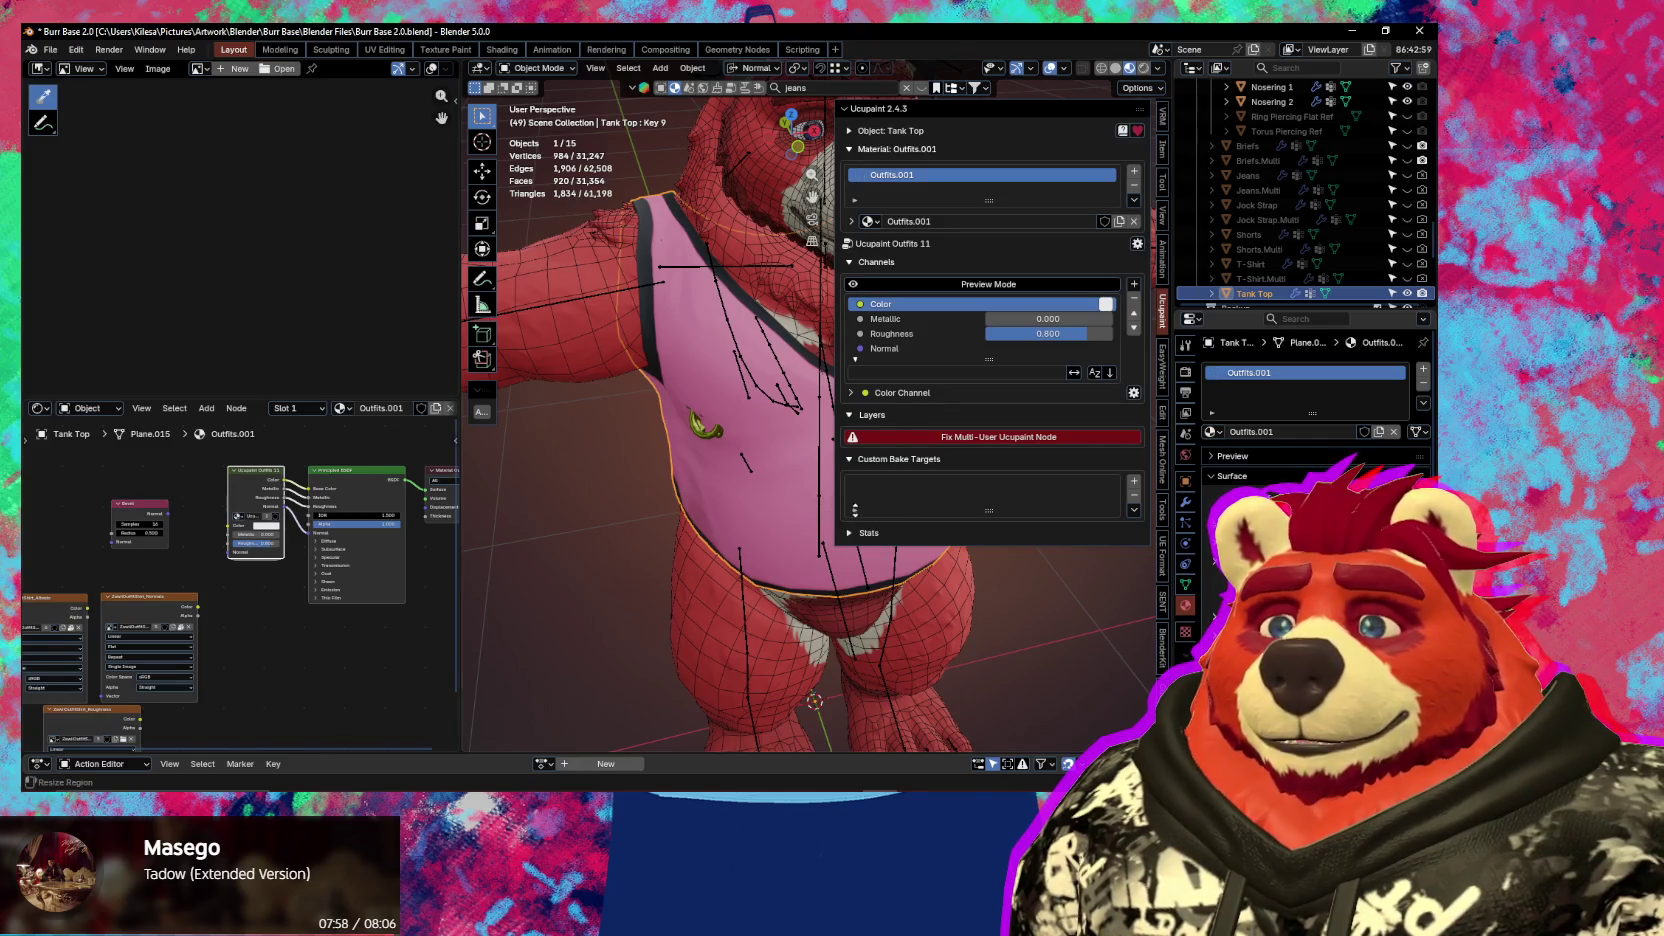
{"action": "middle_click_drag", "start_coordinate": [1031, 596], "coordinate": [1017, 603]}
{"action": "key", "text": "ctrl+z"}
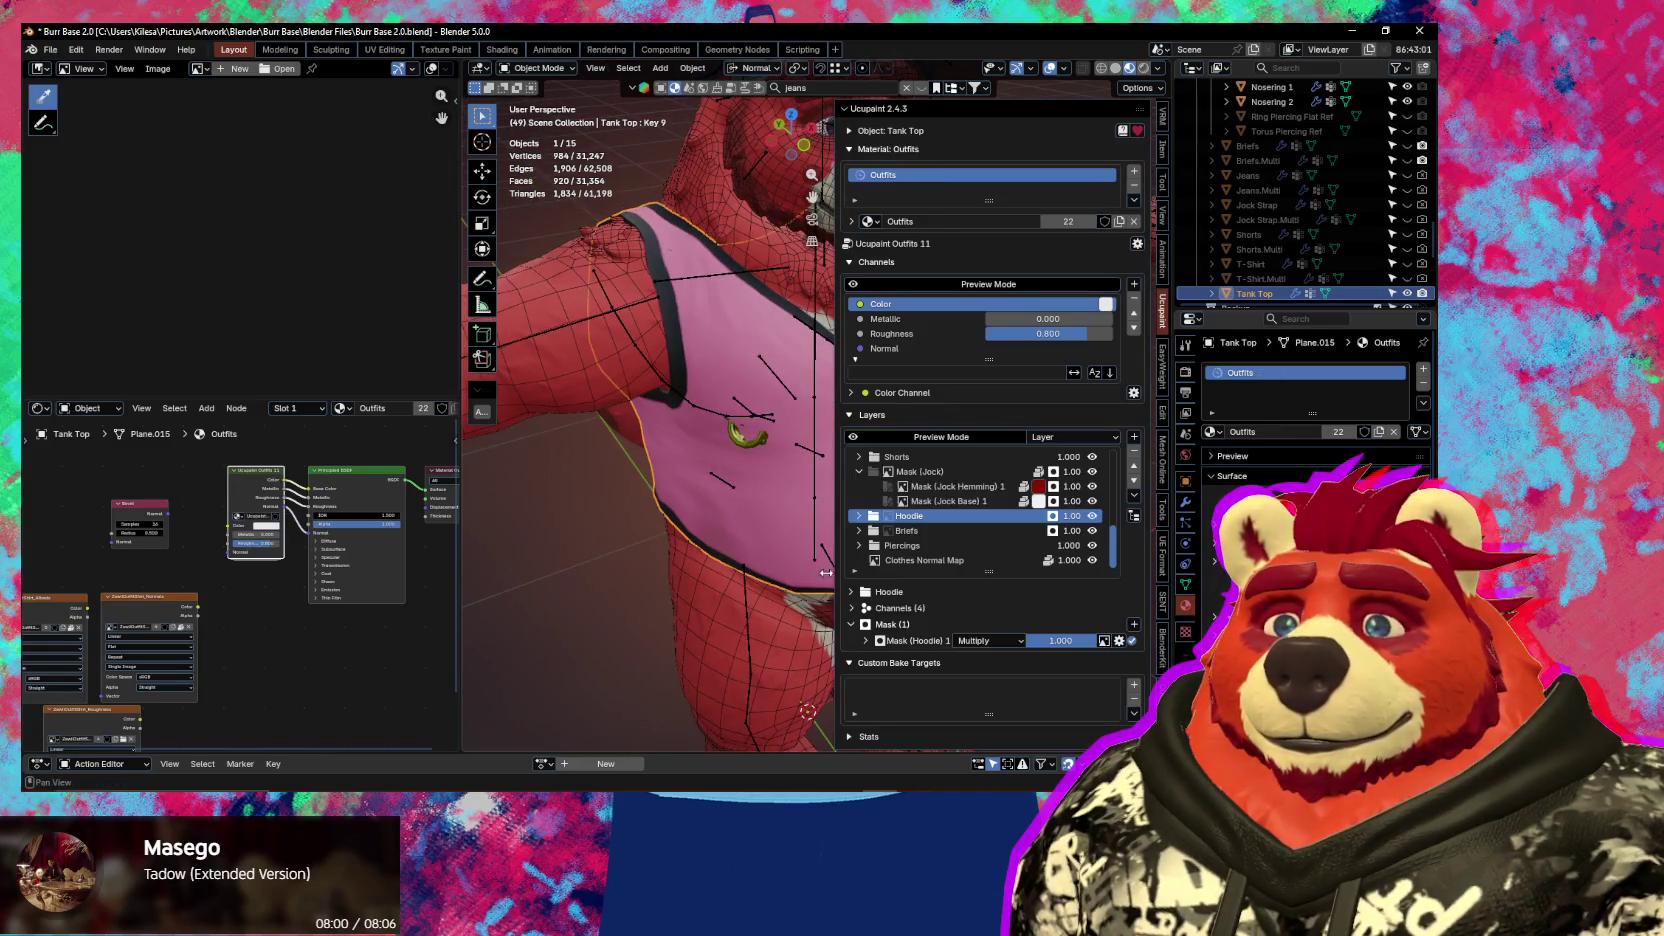
{"action": "middle_click_drag", "start_coordinate": [725, 580], "coordinate": [725, 517]}
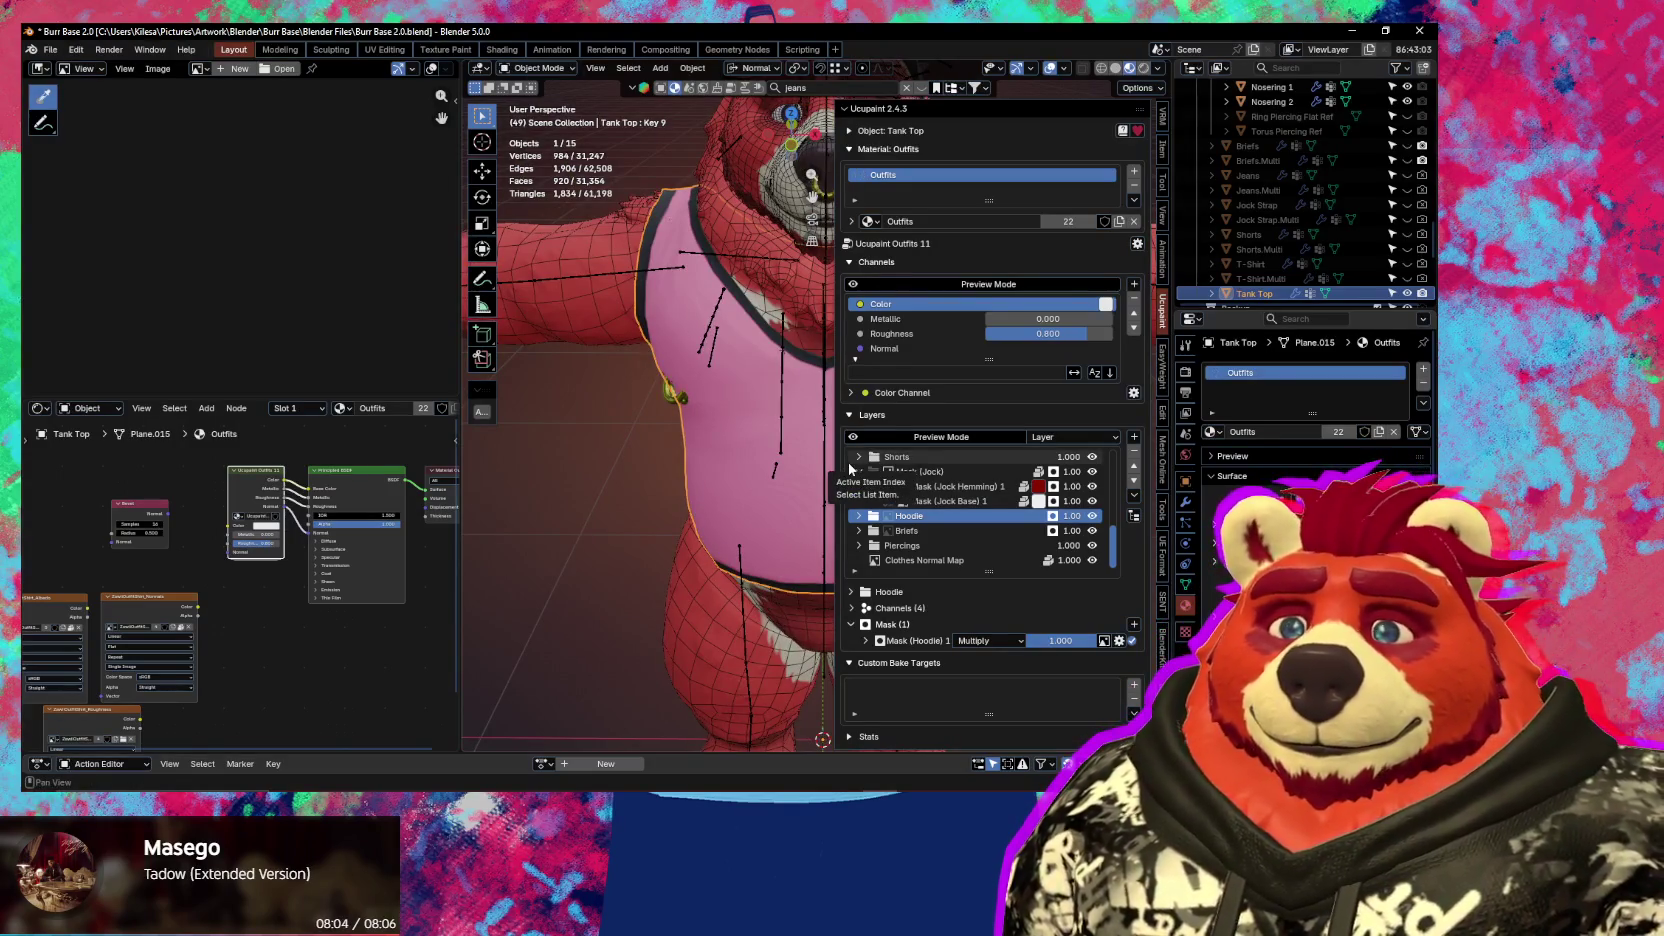
{"action": "scroll", "coordinate": [945, 510], "scroll_direction": "up", "scroll_amount": 2}
{"action": "scroll", "coordinate": [945, 510], "scroll_direction": "up", "scroll_amount": 2}
{"action": "scroll", "coordinate": [945, 510], "scroll_direction": "up", "scroll_amount": 2}
{"action": "scroll", "coordinate": [950, 517], "scroll_direction": "up", "scroll_amount": 2}
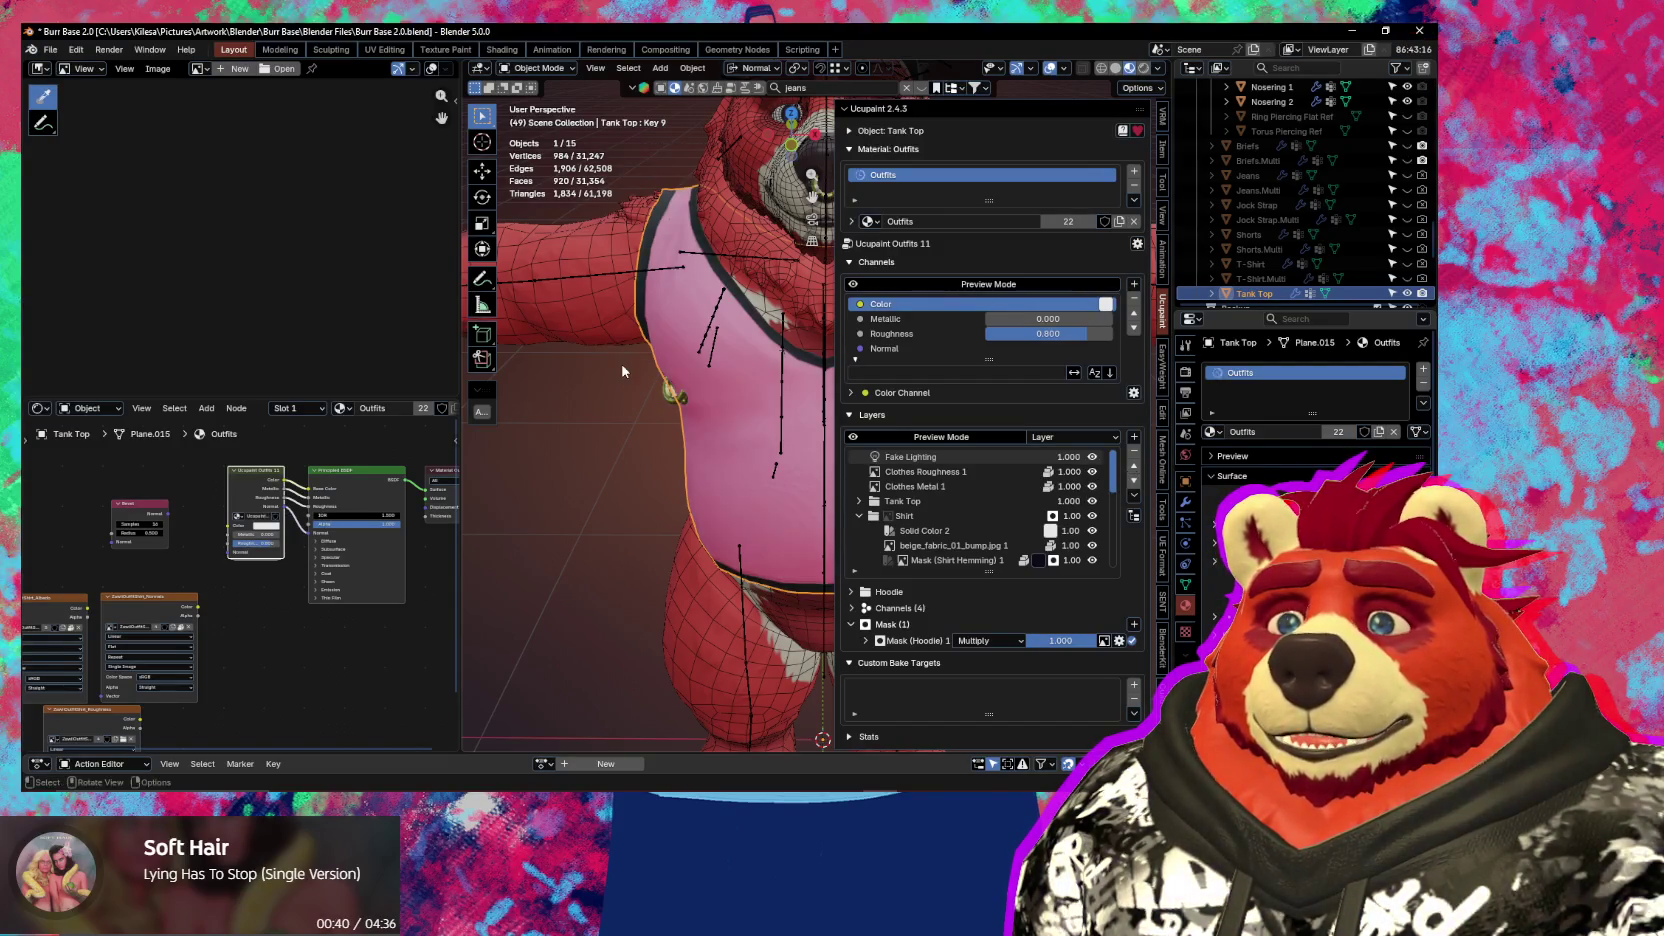
{"action": "middle_click_drag", "start_coordinate": [718, 346], "coordinate": [767, 344]}
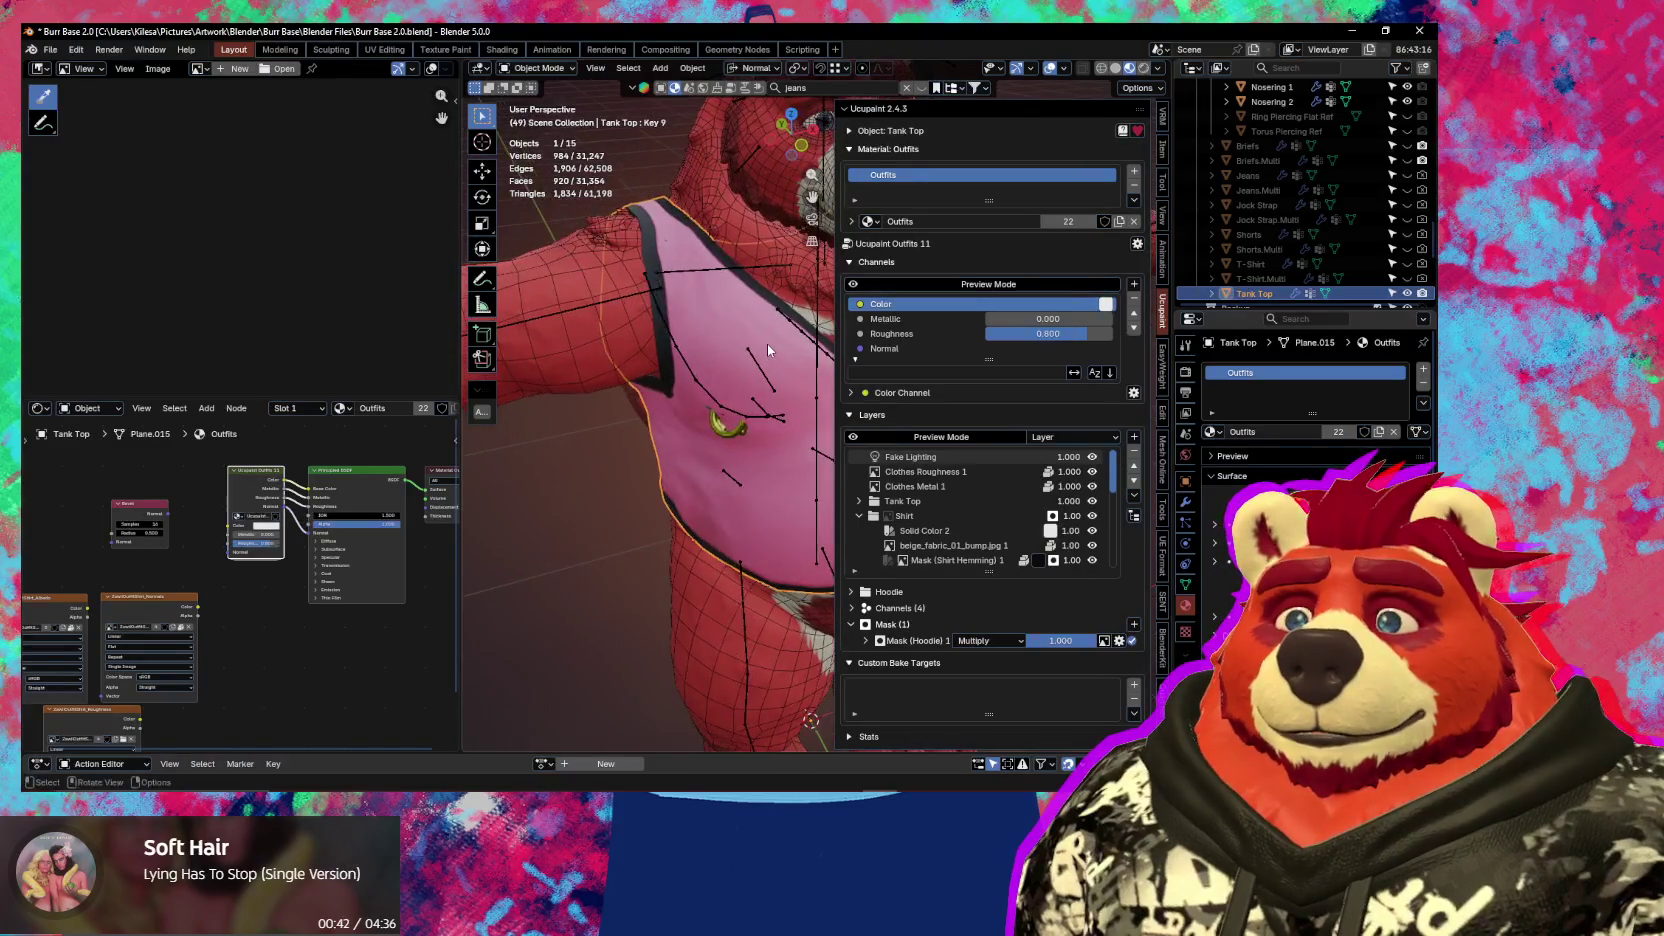
Start Duplicate Material and Ucupaint nodes but cancel it, then show the material list specials menu
{"action": "left_click", "coordinate": [1138, 245]}
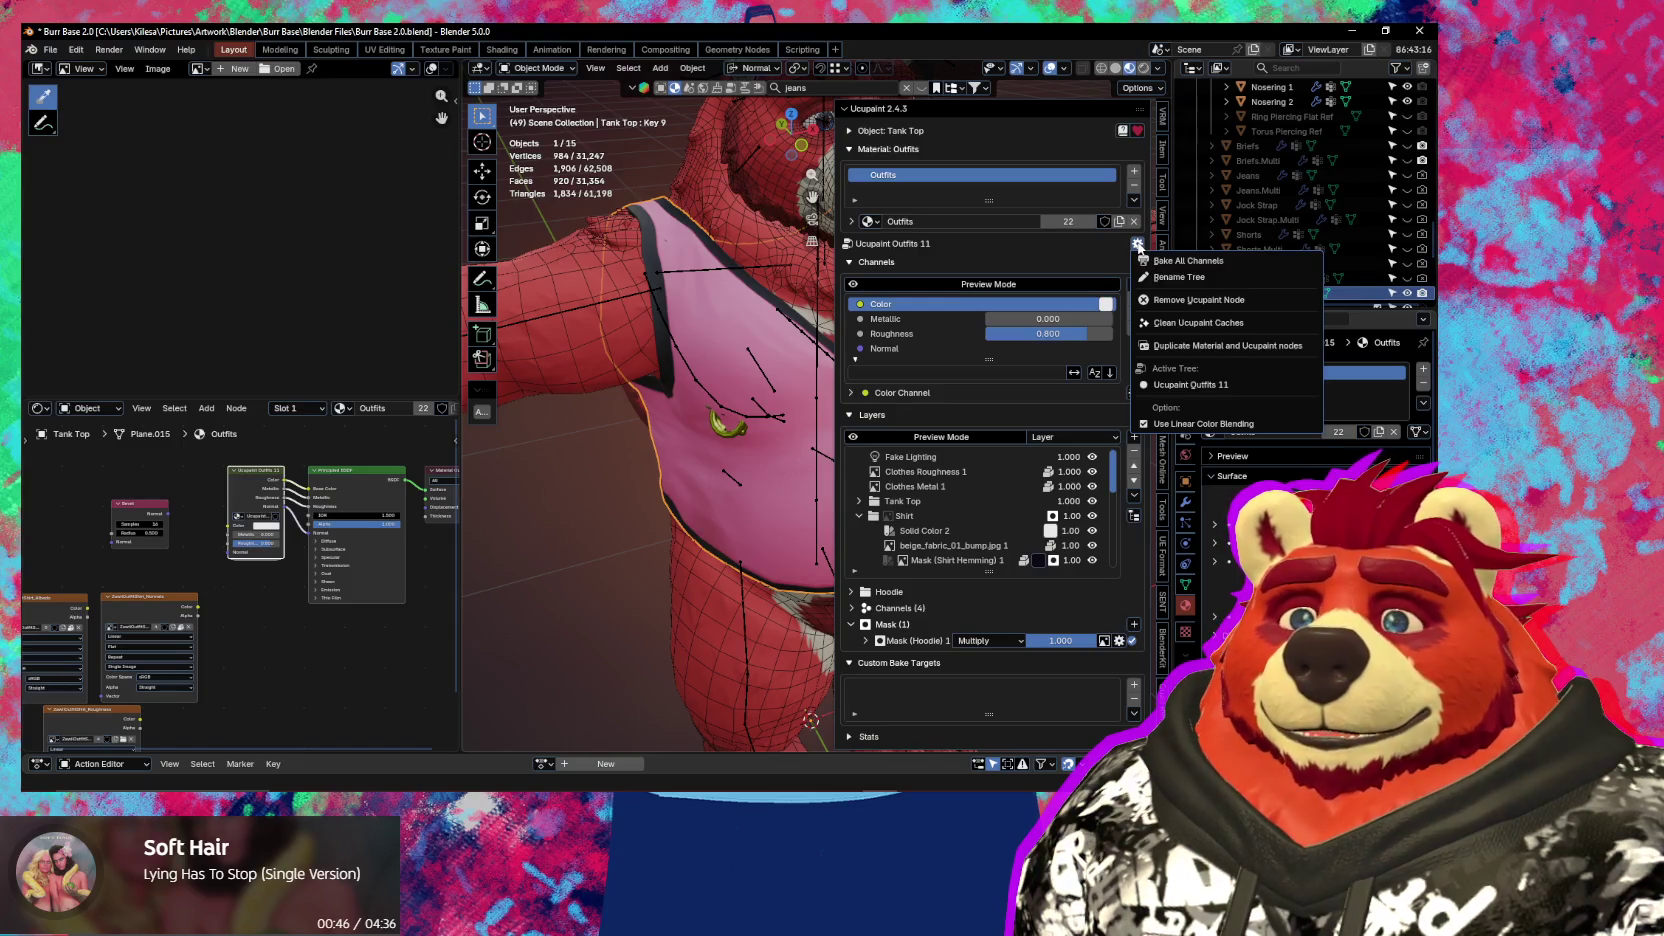
{"action": "left_click", "coordinate": [1204, 346]}
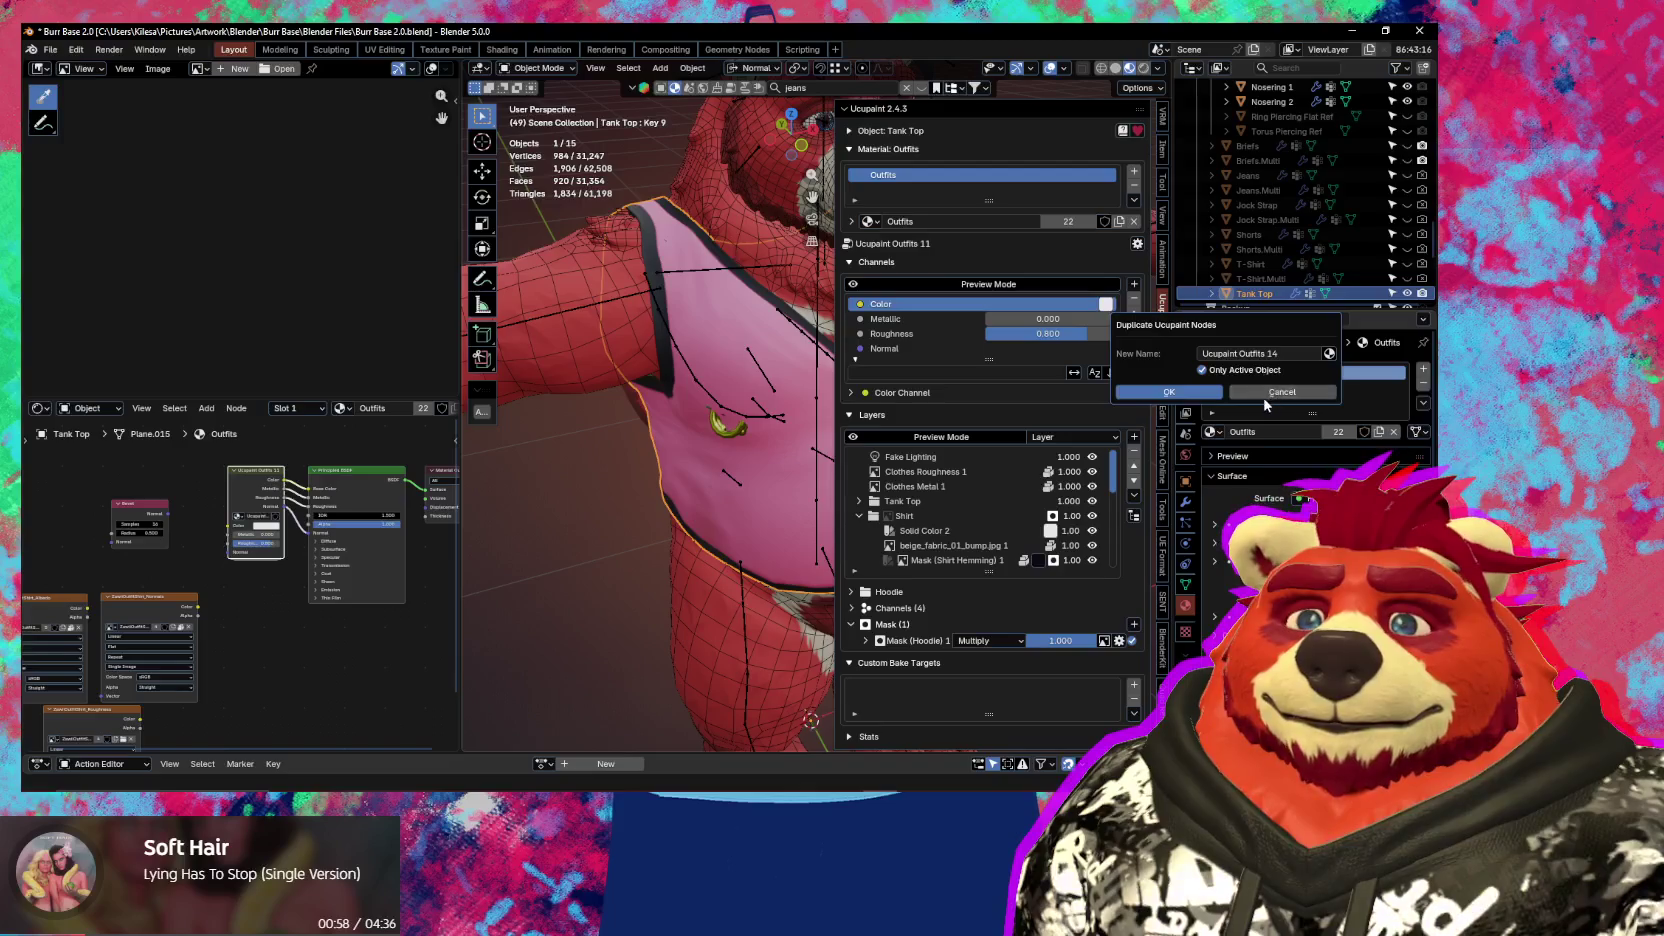
{"action": "left_click", "coordinate": [1263, 393]}
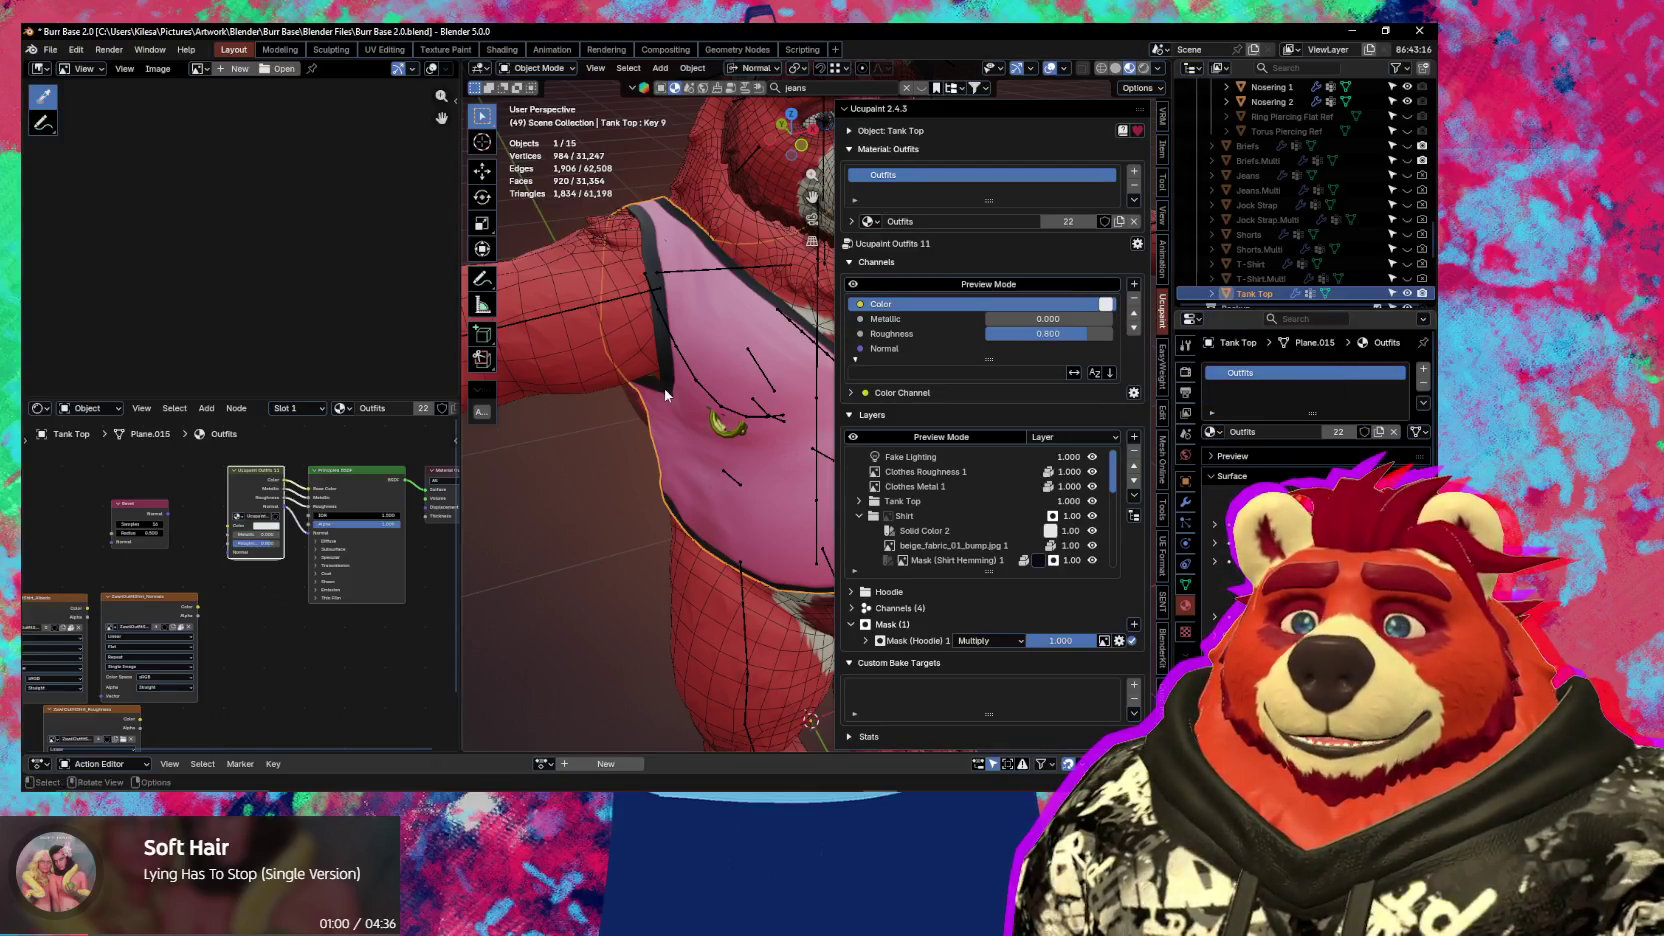
{"action": "middle_click_drag", "start_coordinate": [667, 395], "coordinate": [679, 512], "text": "shift"}
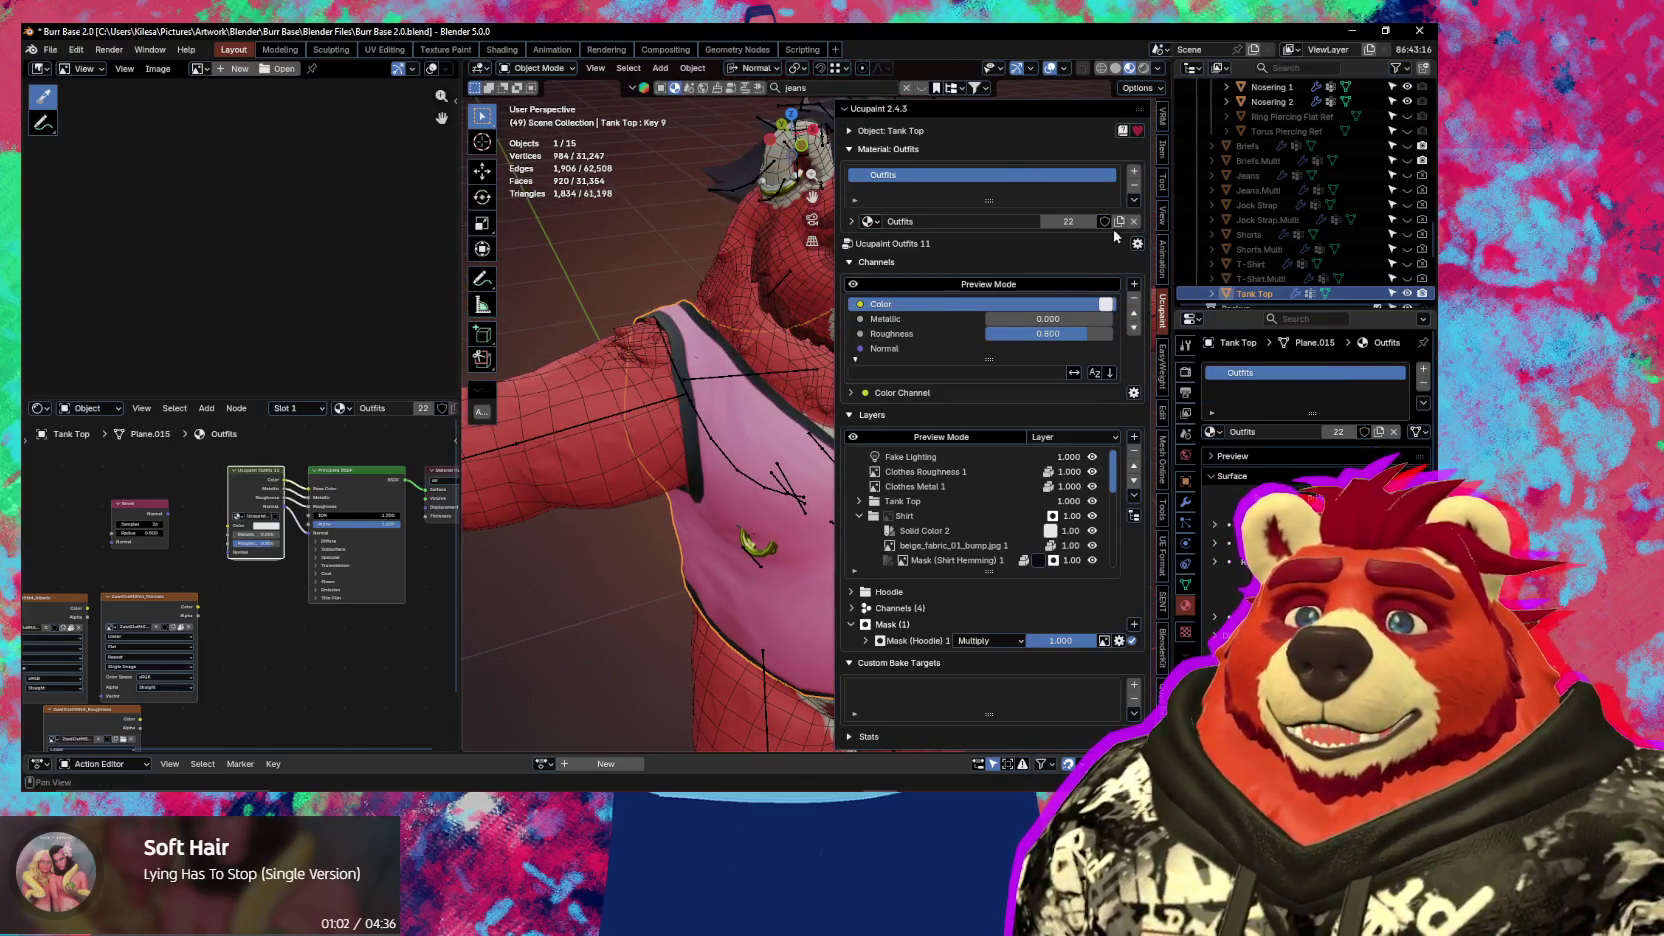
{"action": "left_click", "coordinate": [1134, 200]}
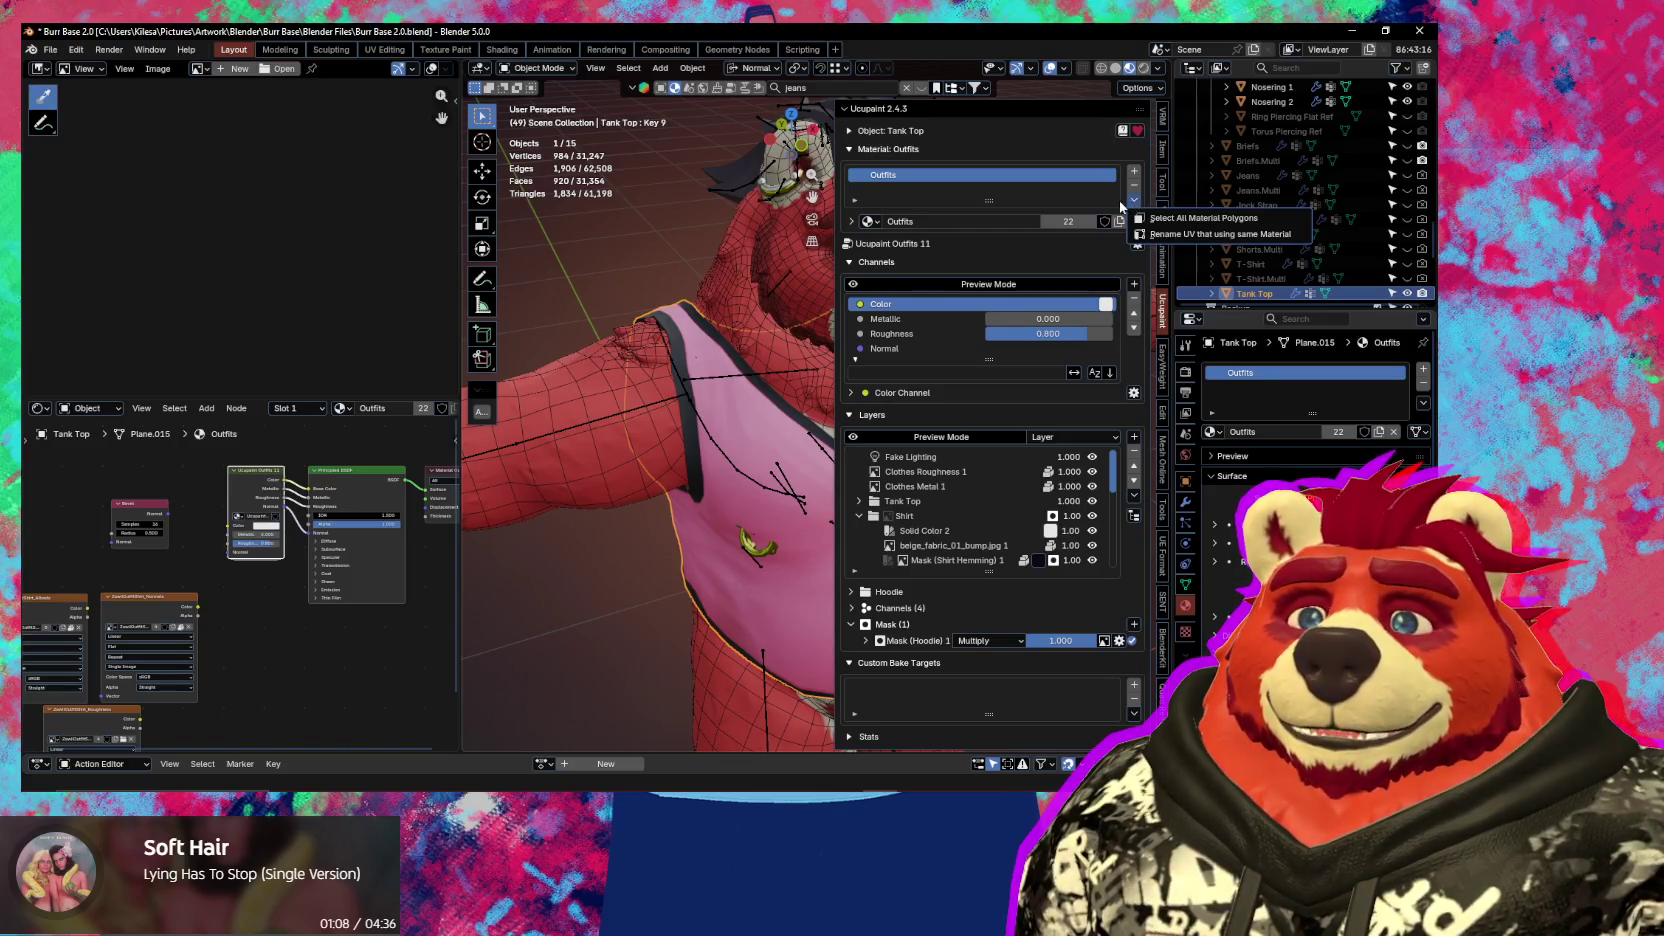
Collapse the Shirt layer group while looking through the Ucupaint layer list
{"action": "middle_click_drag", "start_coordinate": [640, 380], "coordinate": [707, 467]}
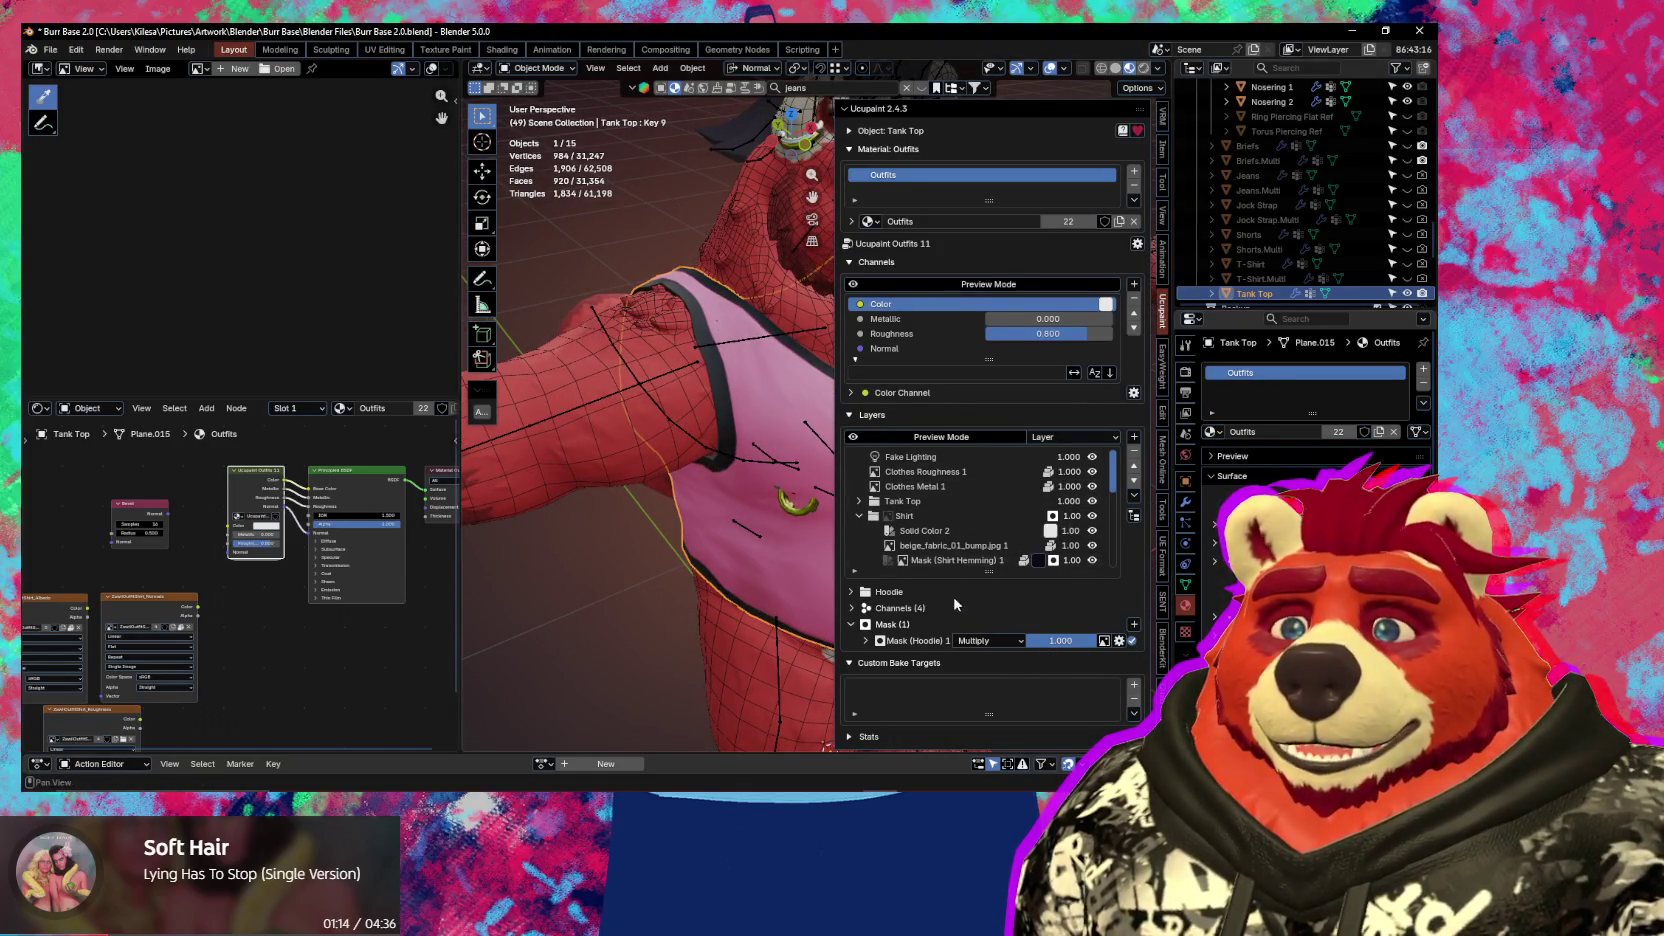
{"action": "scroll", "coordinate": [965, 515], "scroll_direction": "down", "scroll_amount": 6}
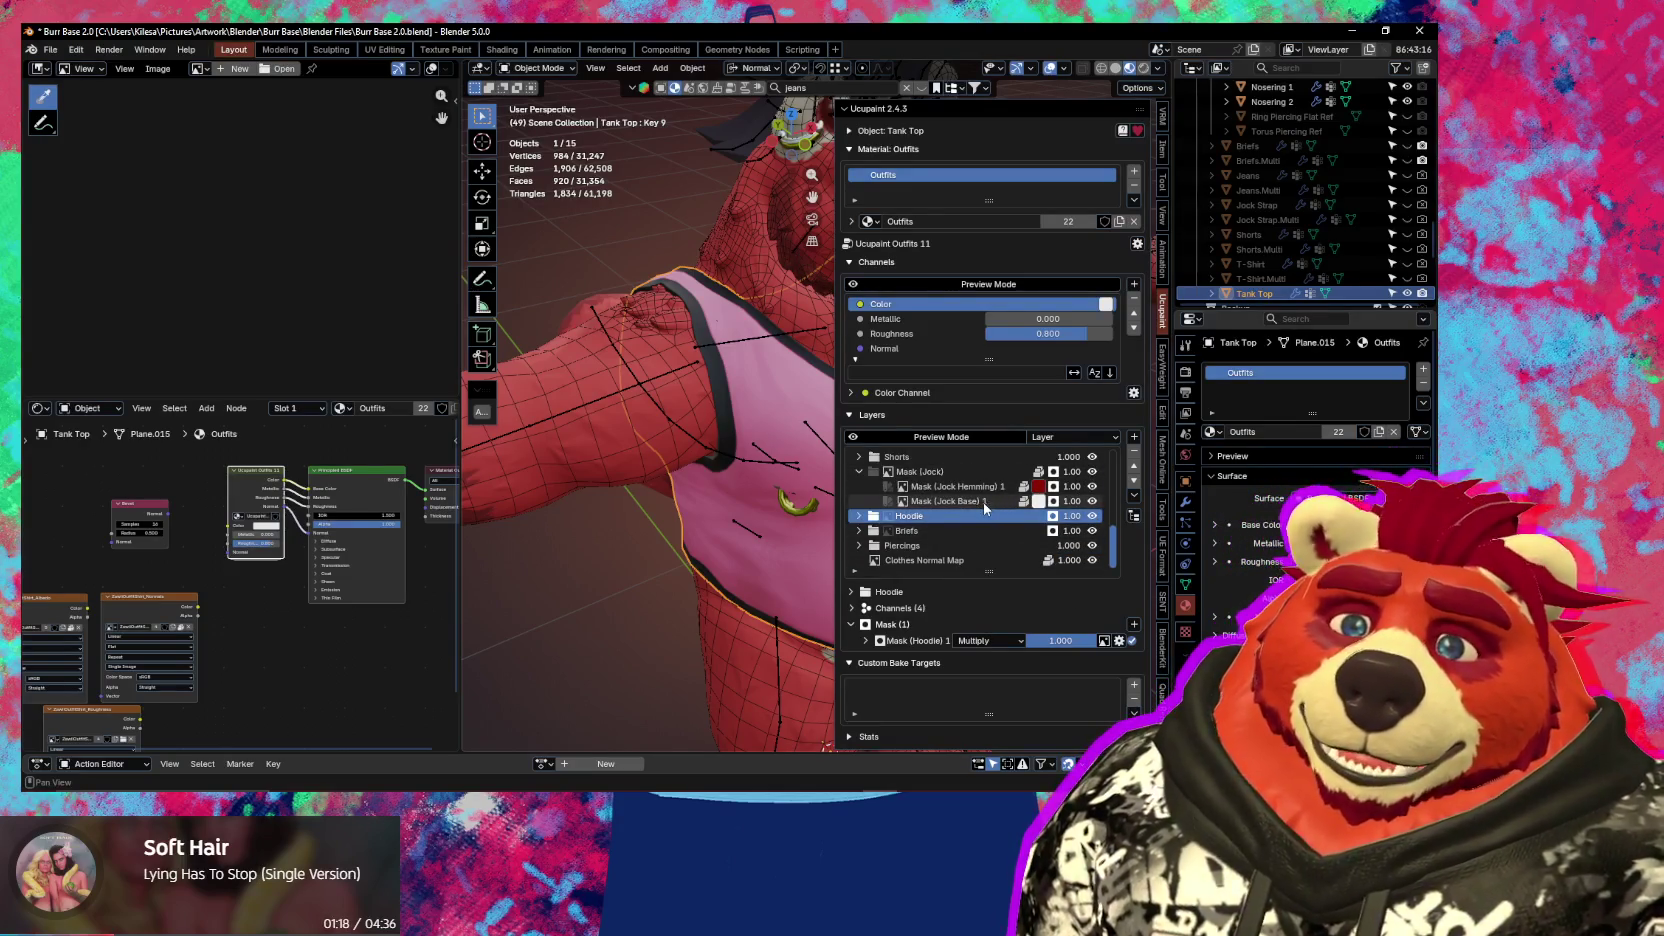
{"action": "scroll", "coordinate": [965, 518], "scroll_direction": "up", "scroll_amount": 2}
{"action": "scroll", "coordinate": [950, 532], "scroll_direction": "up", "scroll_amount": 2}
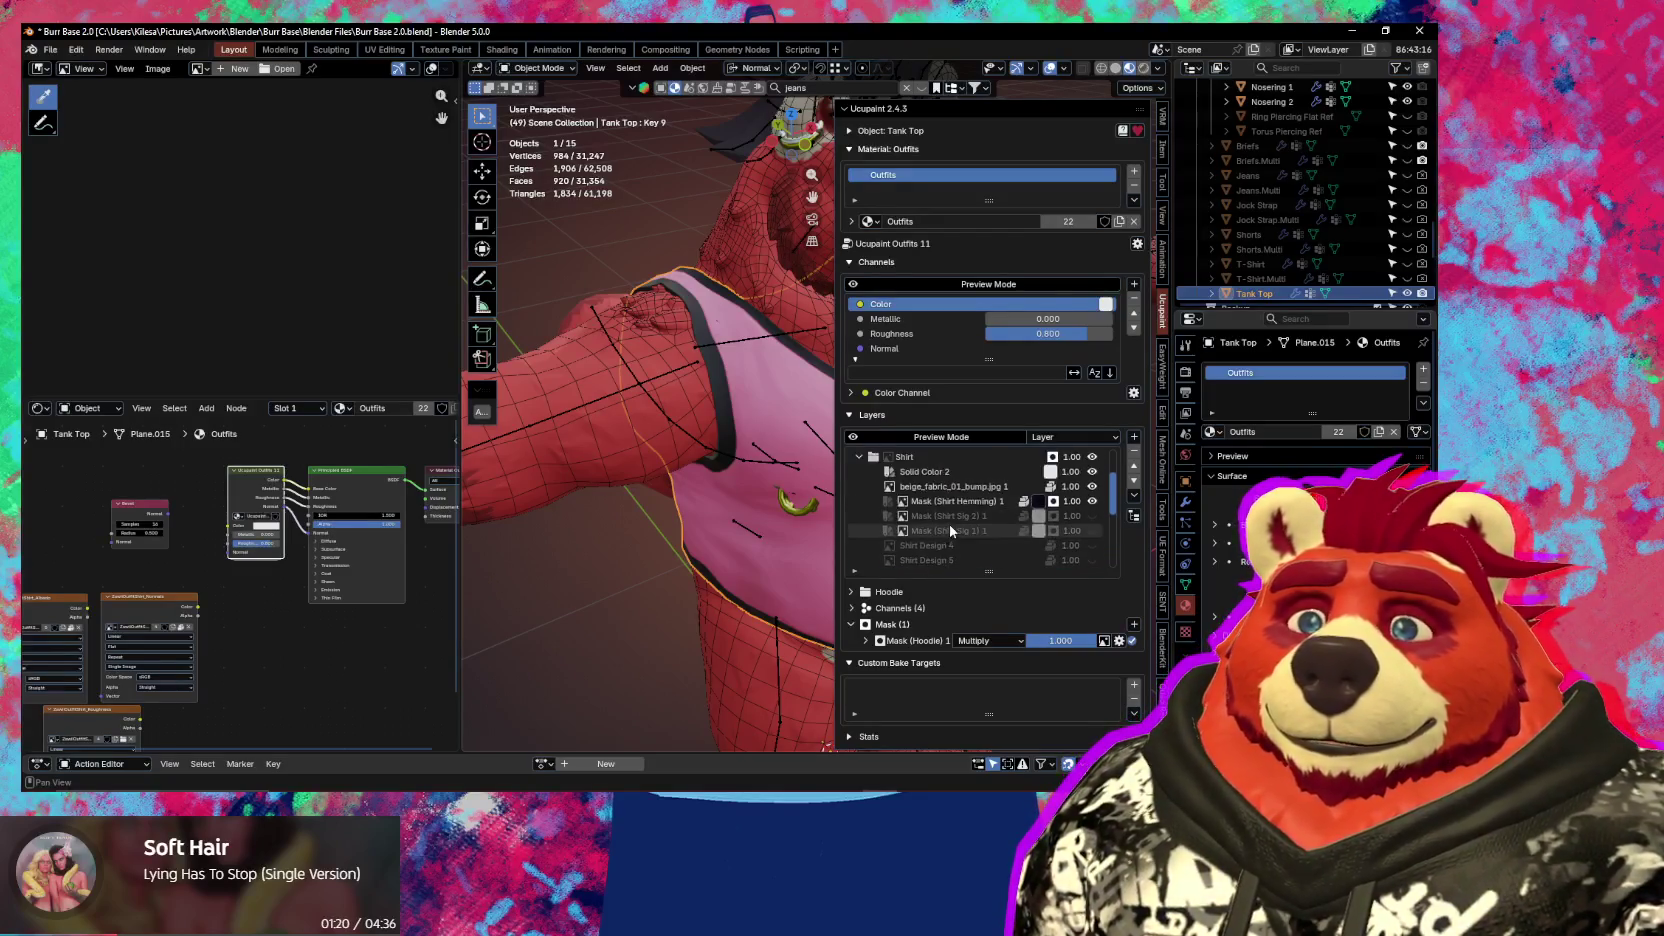
{"action": "scroll", "coordinate": [950, 526], "scroll_direction": "up", "scroll_amount": 1}
{"action": "scroll", "coordinate": [930, 532], "scroll_direction": "up", "scroll_amount": 3}
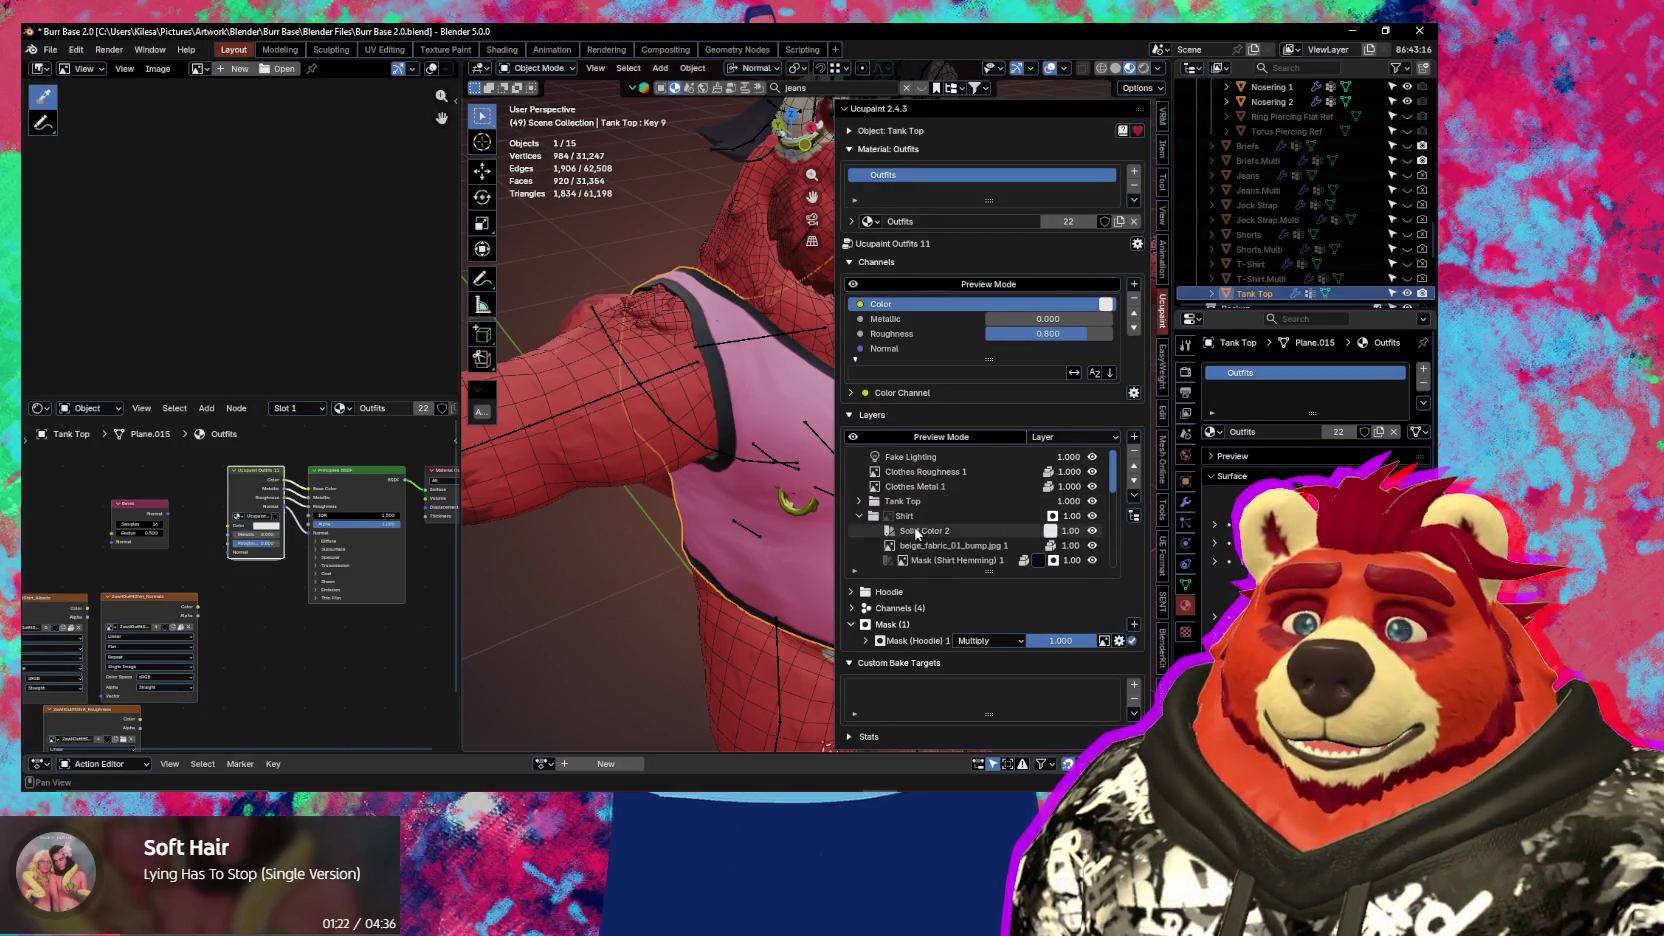
{"action": "left_click", "coordinate": [858, 516]}
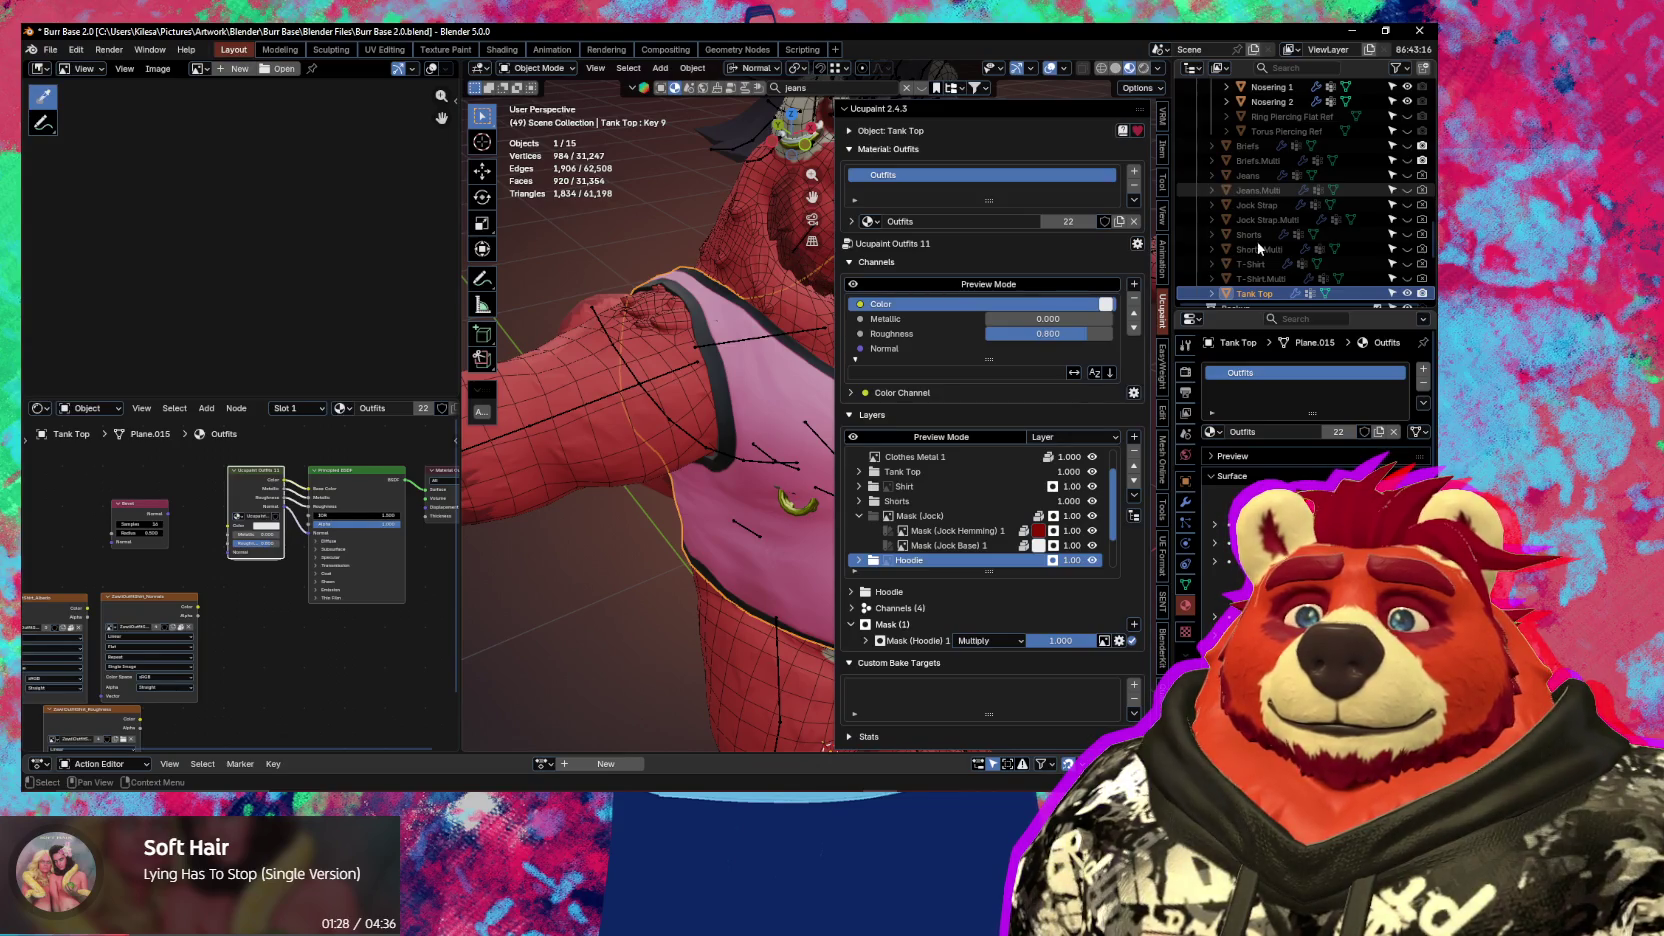
{"action": "scroll", "coordinate": [1300, 200], "scroll_direction": "down", "scroll_amount": 2}
{"action": "scroll", "coordinate": [975, 512], "scroll_direction": "down", "scroll_amount": 3}
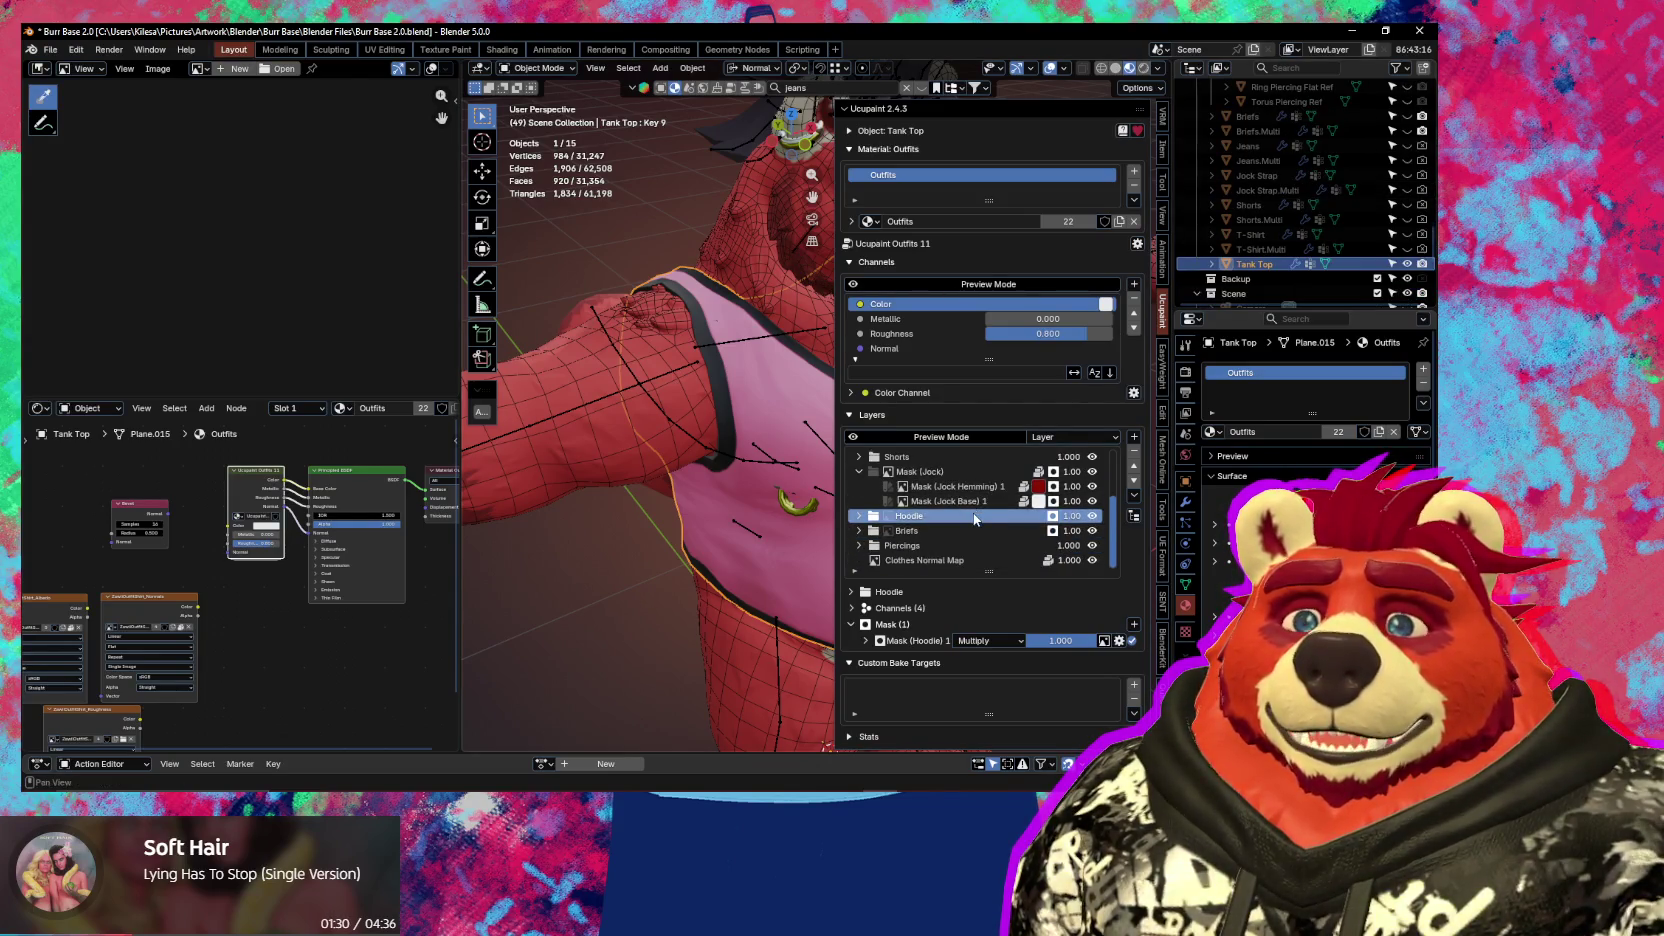
{"action": "scroll", "coordinate": [975, 518], "scroll_direction": "up", "scroll_amount": 3}
{"action": "scroll", "coordinate": [971, 516], "scroll_direction": "up", "scroll_amount": 2}
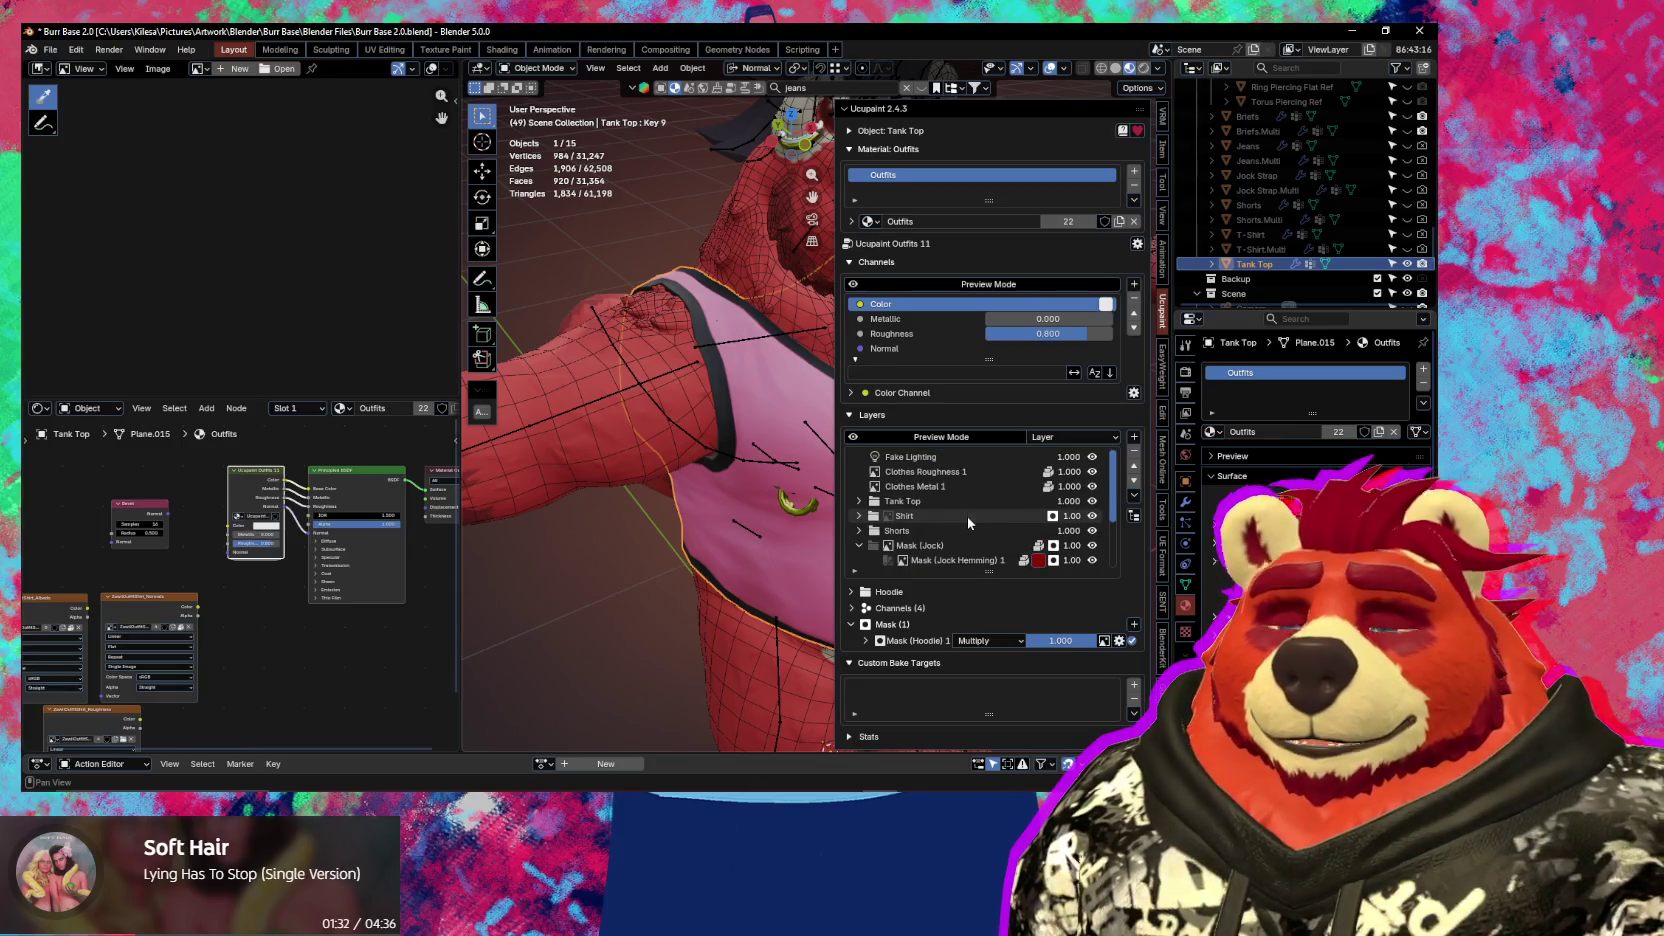
{"action": "scroll", "coordinate": [967, 516], "scroll_direction": "down", "scroll_amount": 5}
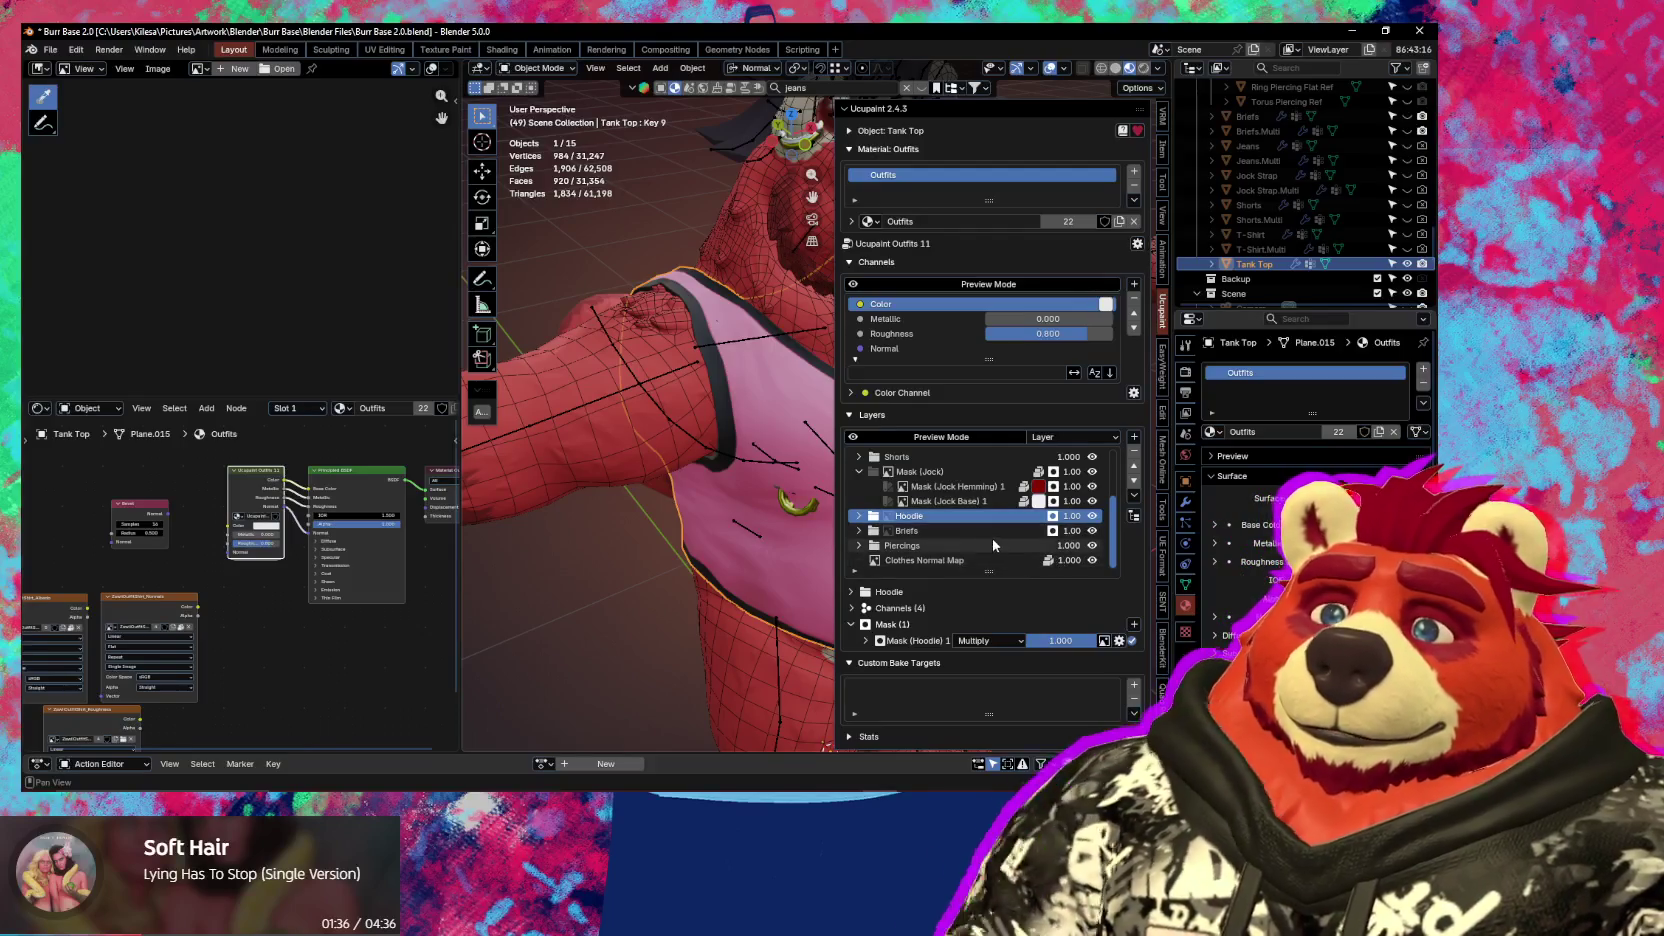
{"action": "scroll", "coordinate": [975, 525], "scroll_direction": "up", "scroll_amount": 2}
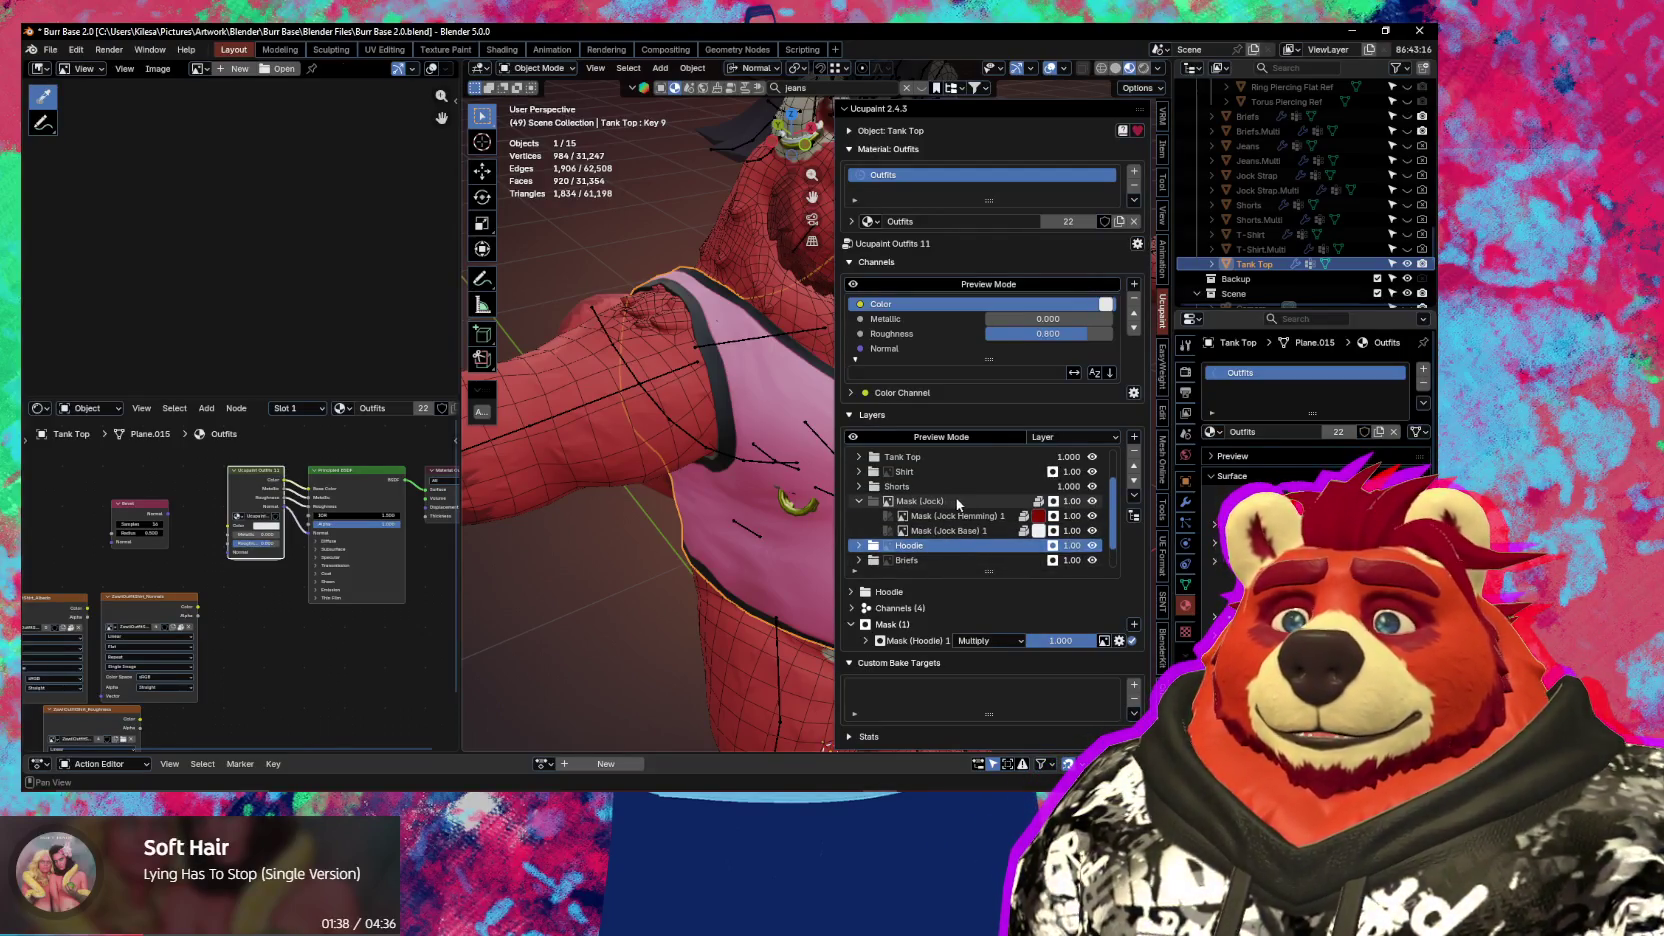
Remove Mask (Jock) together with all its child layers, then zoom in on the tank top
{"action": "left_click", "coordinate": [953, 501]}
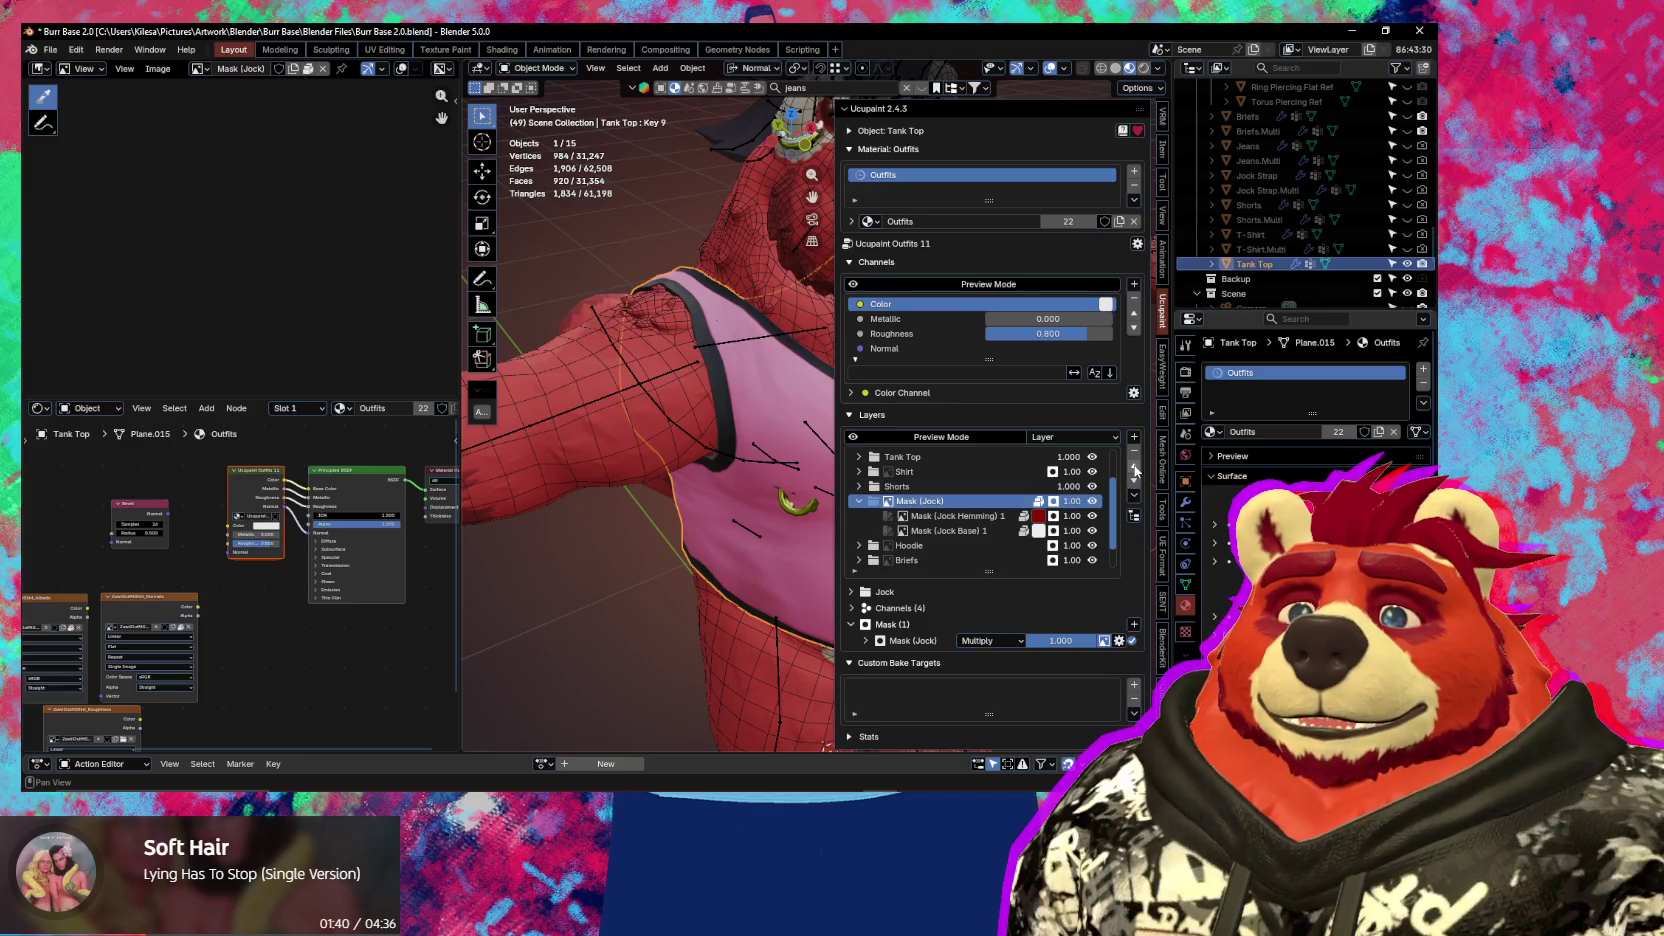
{"action": "left_click", "coordinate": [1136, 453]}
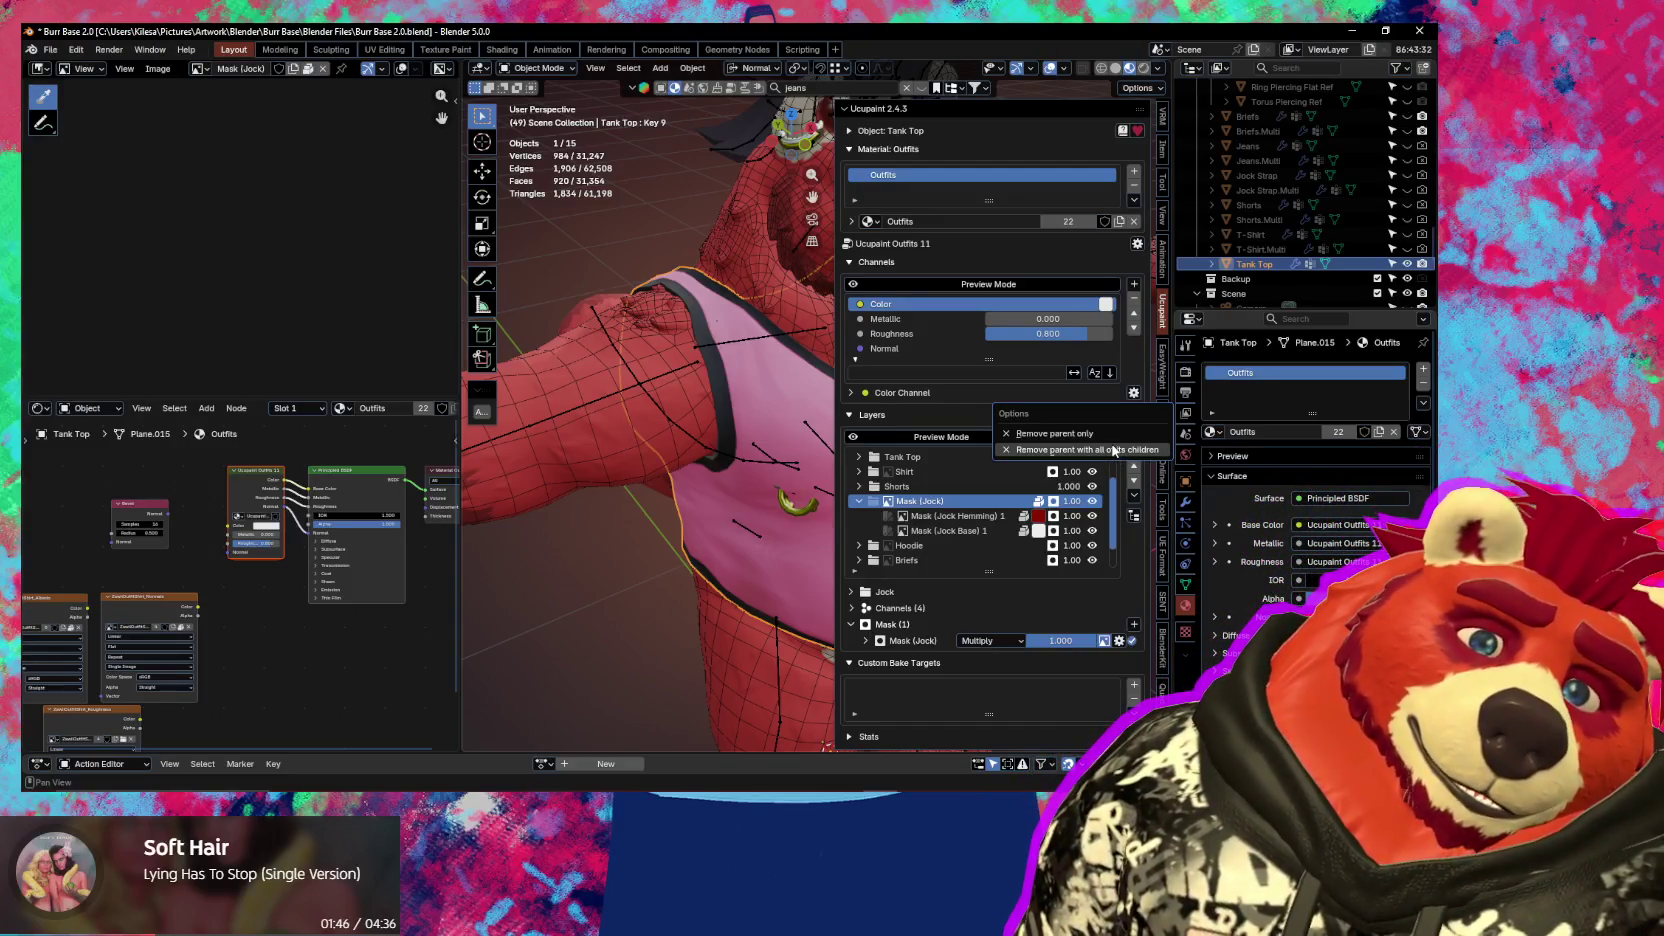
{"action": "left_click", "coordinate": [1113, 450]}
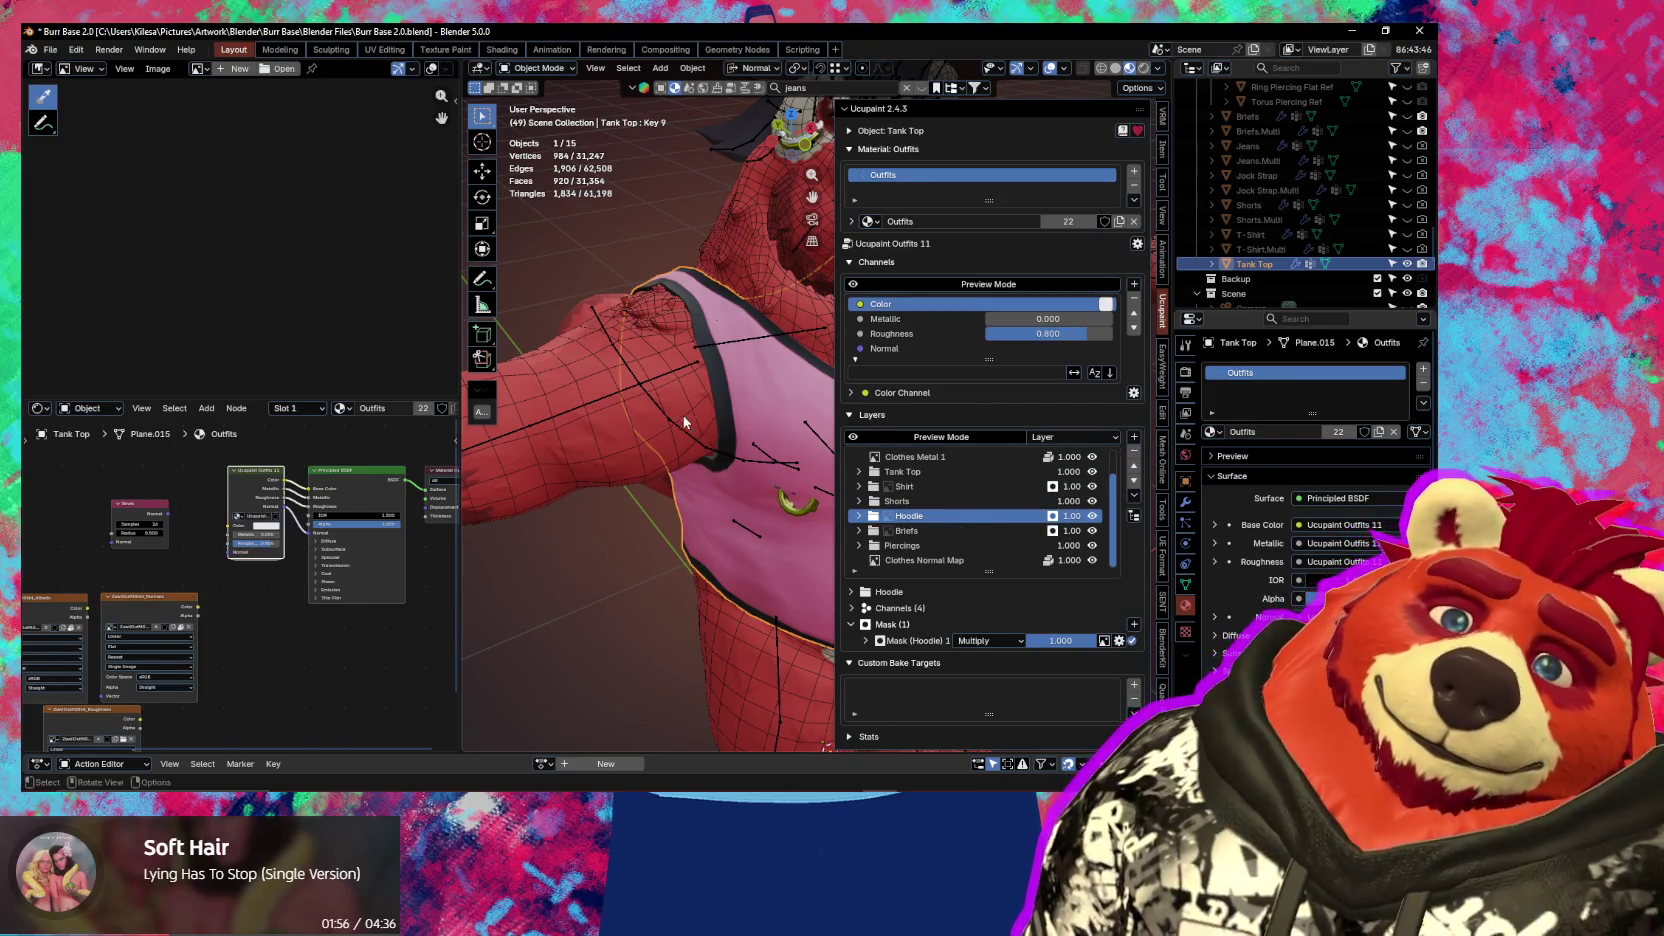
{"action": "scroll", "coordinate": [694, 410], "scroll_direction": "up", "scroll_amount": 2}
{"action": "scroll", "coordinate": [696, 400], "scroll_direction": "up", "scroll_amount": 2}
{"action": "scroll", "coordinate": [705, 404], "scroll_direction": "up", "scroll_amount": 2}
{"action": "mouse_move", "coordinate": [707, 406]}
{"action": "middle_mouse_down"}
{"action": "mouse_move", "coordinate": [702, 316]}
{"action": "mouse_move", "coordinate": [780, 513]}
{"action": "middle_mouse_up"}
Hide the sidebar, put the Tank Top in Sculpt Mode with Solid shading, and show Modifier properties
{"action": "key", "text": "n"}
{"action": "key", "text": "ctrl+Tab"}
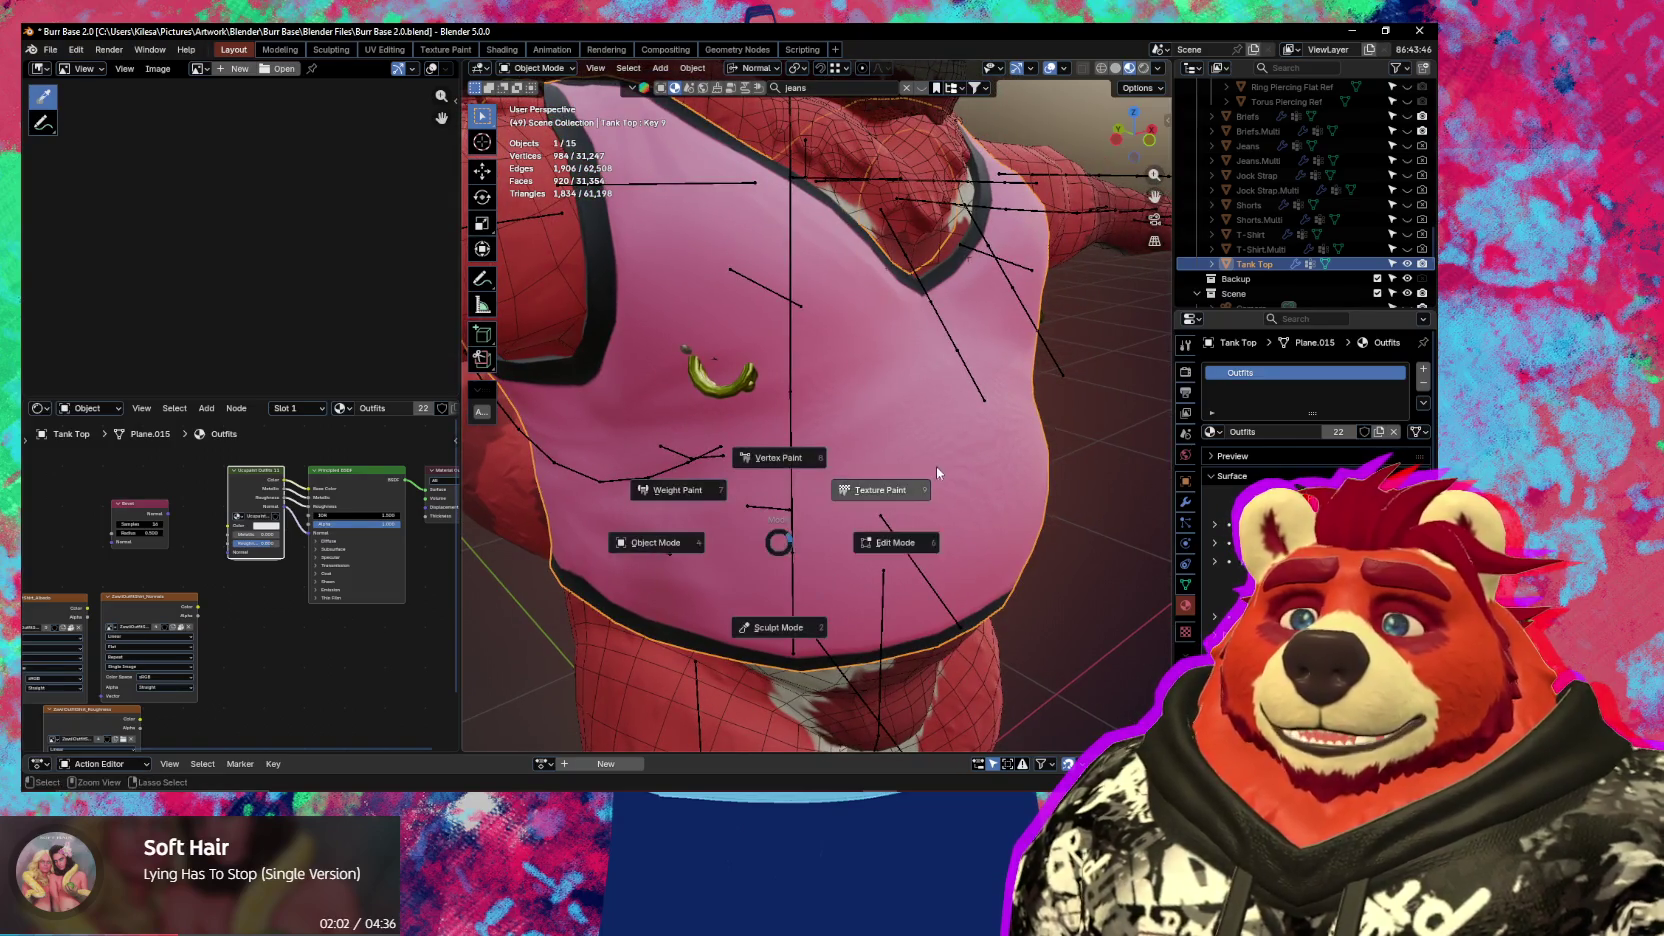
{"action": "left_click", "coordinate": [812, 628]}
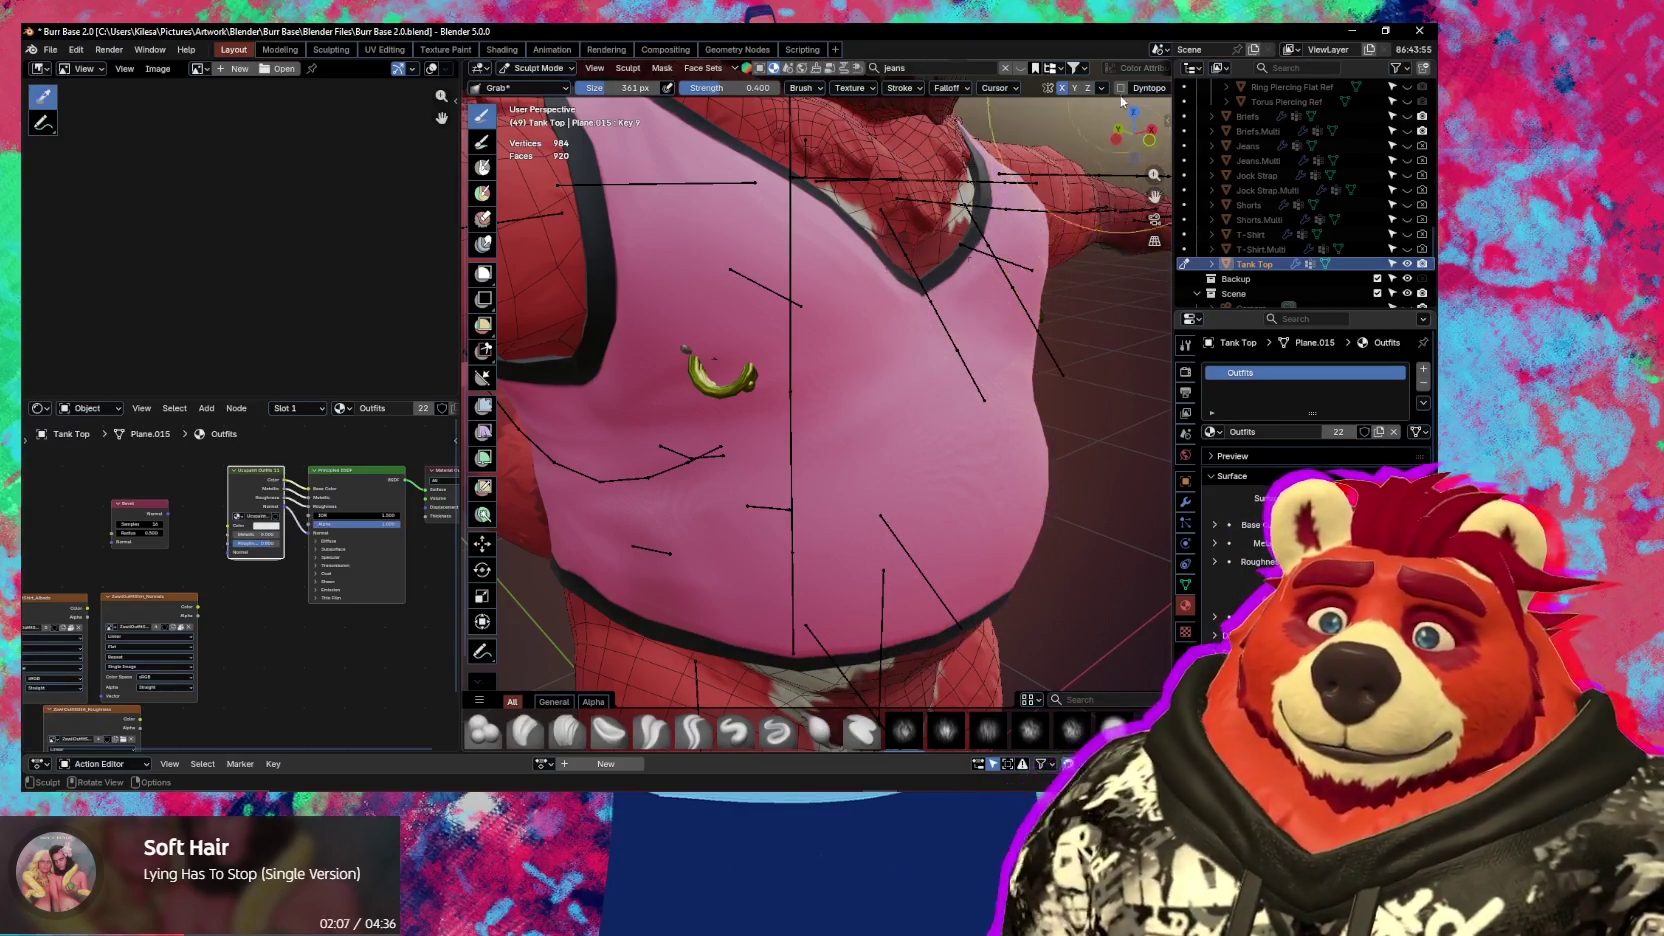
{"action": "middle_click_drag", "start_coordinate": [967, 345], "coordinate": [989, 321]}
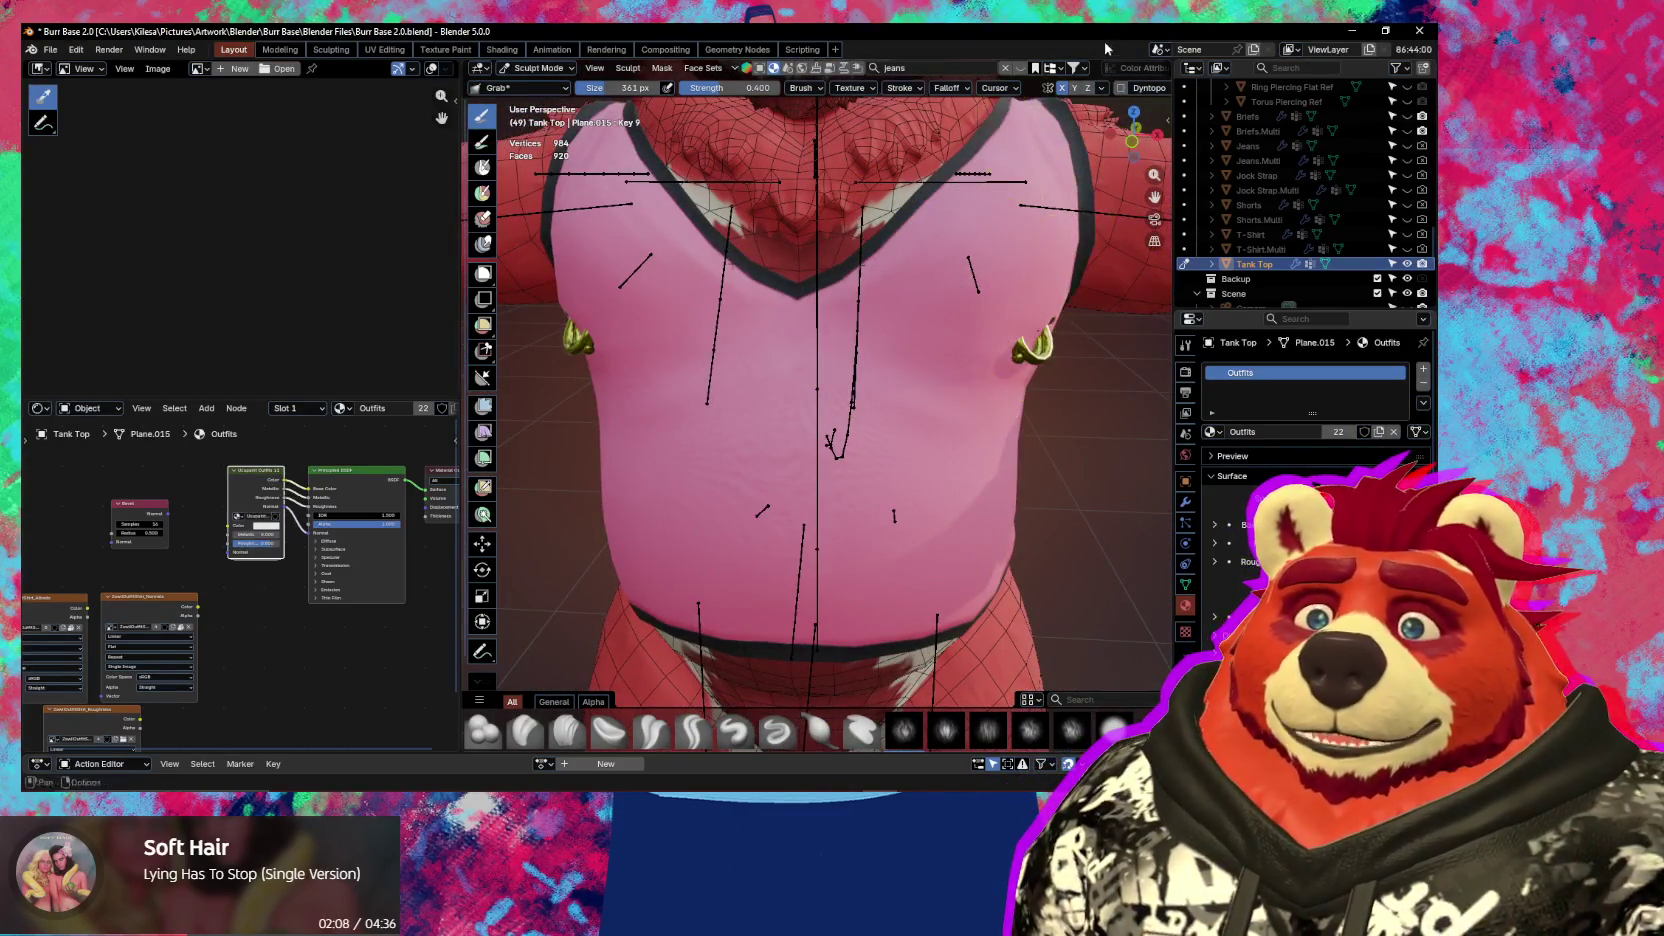
{"action": "scroll", "coordinate": [1128, 89], "scroll_direction": "down", "scroll_amount": 3}
{"action": "scroll", "coordinate": [1101, 70], "scroll_direction": "down", "scroll_amount": 5}
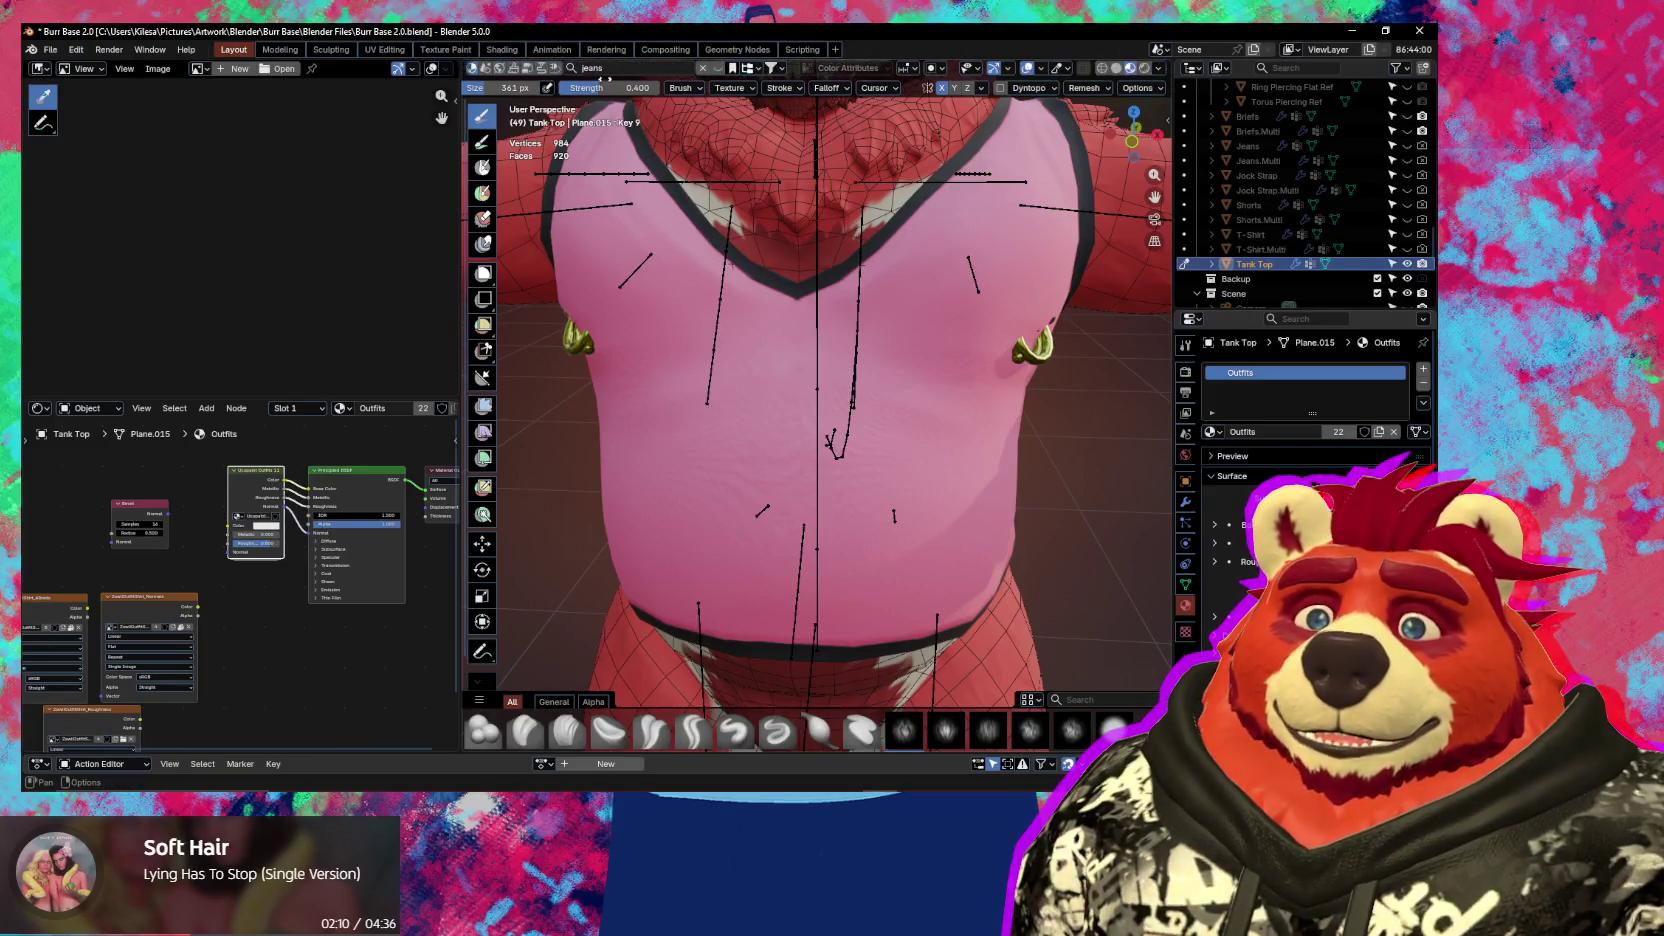
{"action": "left_click", "coordinate": [1114, 70]}
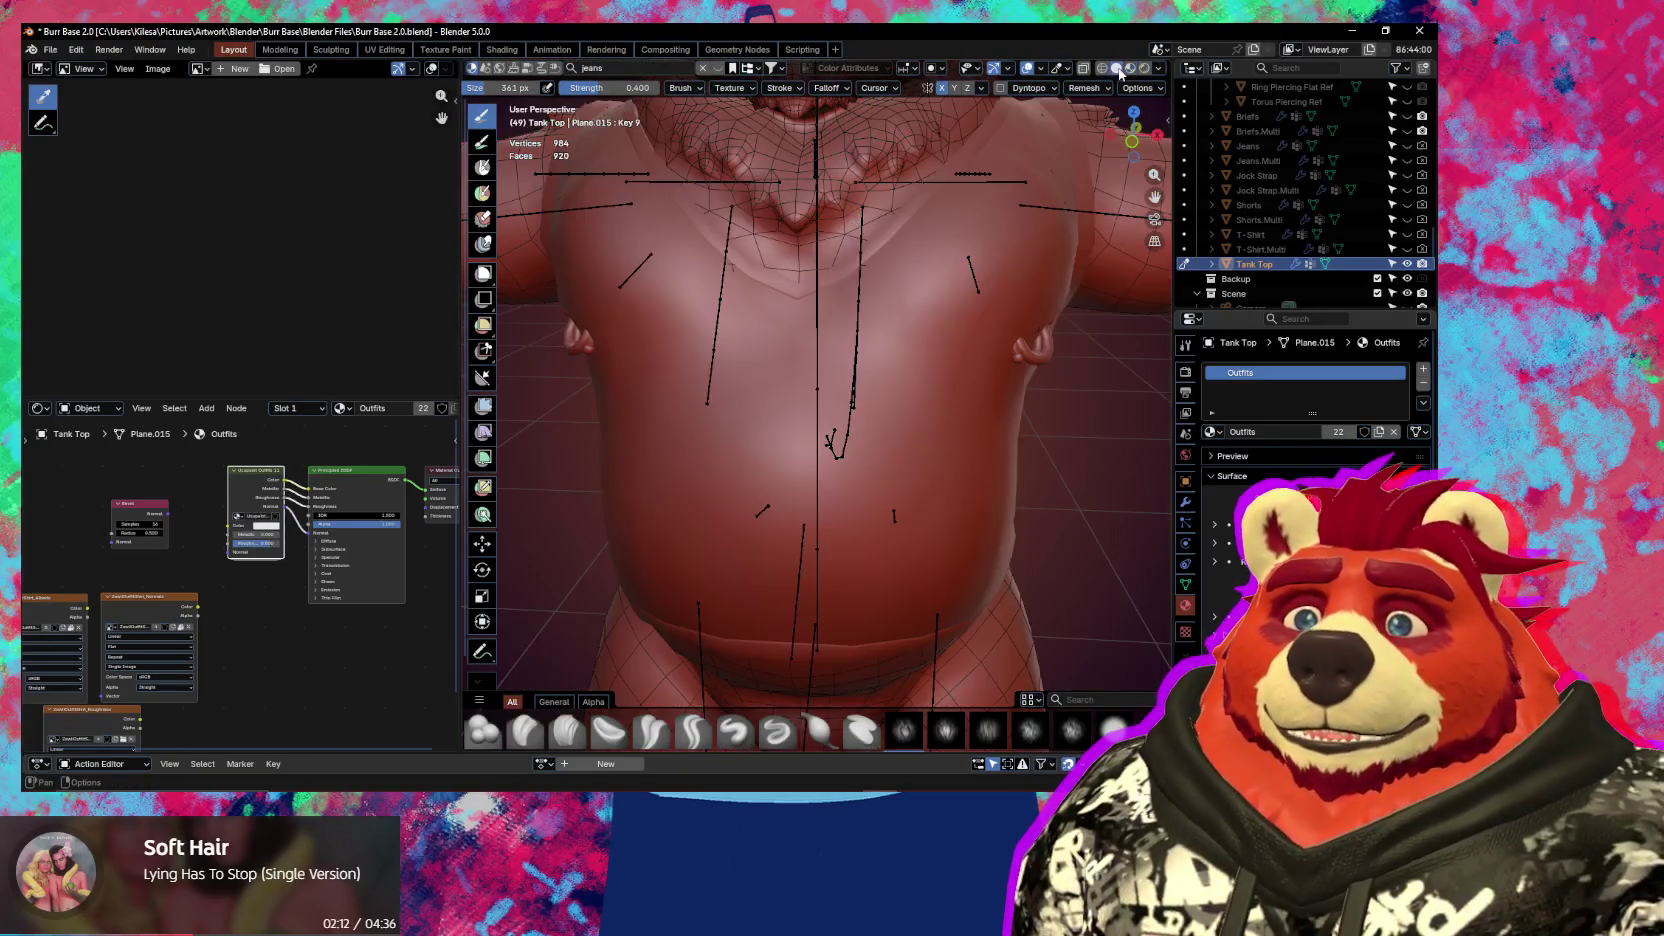
{"action": "left_click", "coordinate": [1186, 503]}
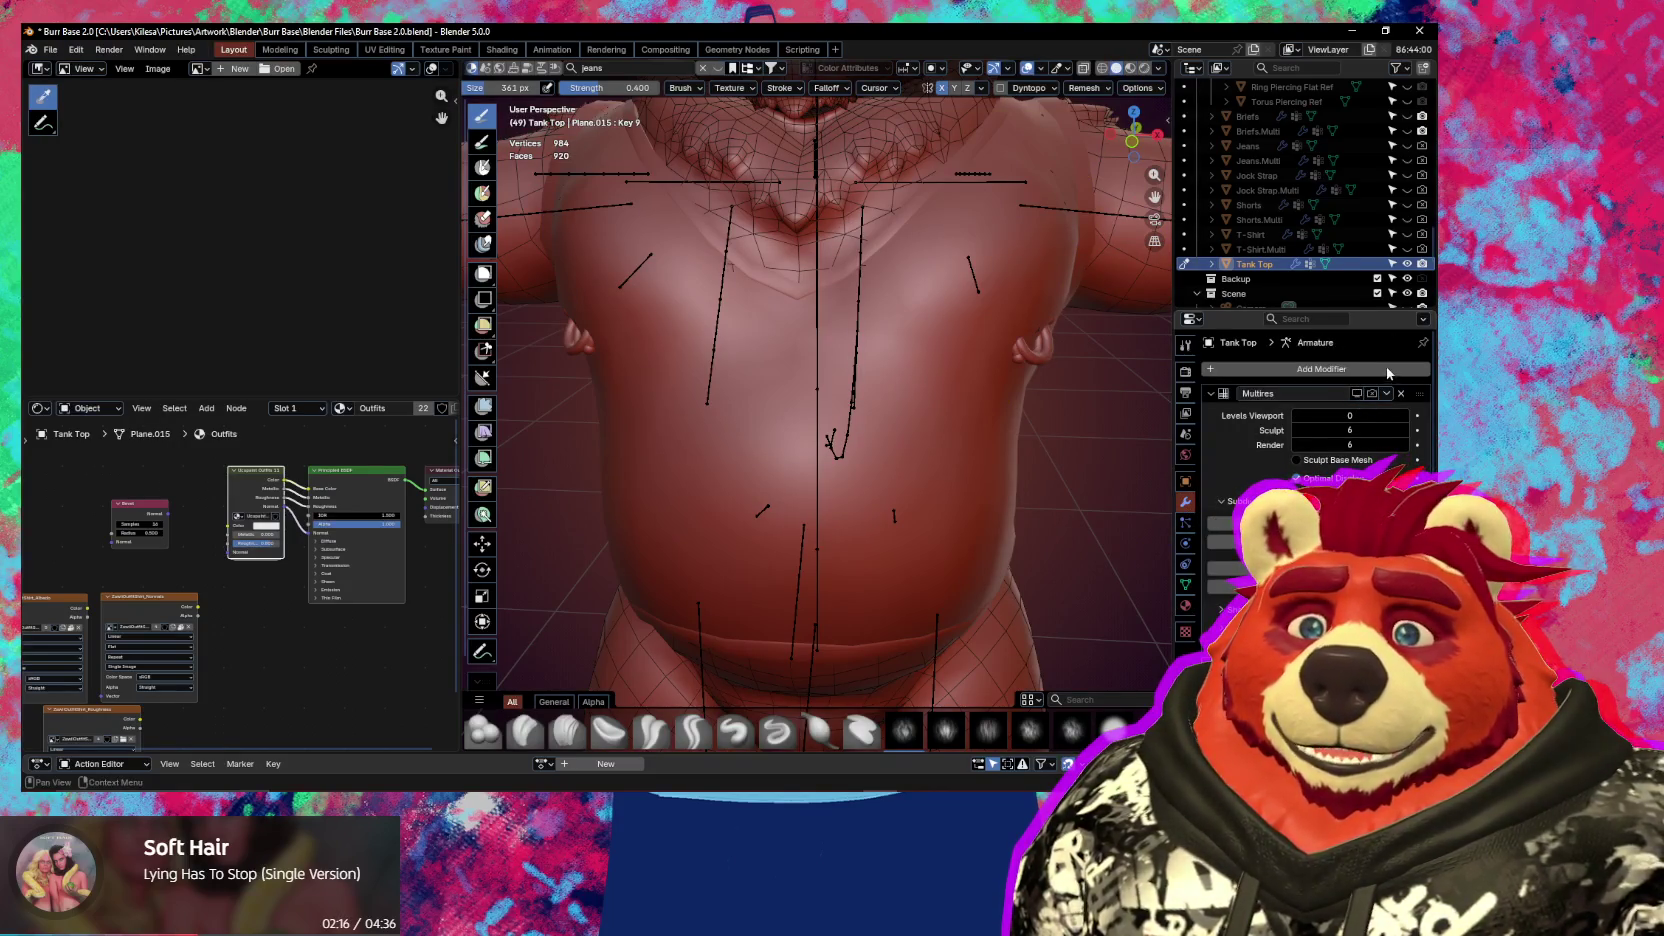
Set the sculpt brush strength to 1.000 and its radius to 250 px
{"action": "mouse_move", "coordinate": [926, 317]}
{"action": "middle_mouse_down"}
{"action": "mouse_move", "coordinate": [958, 282]}
{"action": "mouse_move", "coordinate": [761, 405]}
{"action": "mouse_move", "coordinate": [986, 400]}
{"action": "middle_mouse_up"}
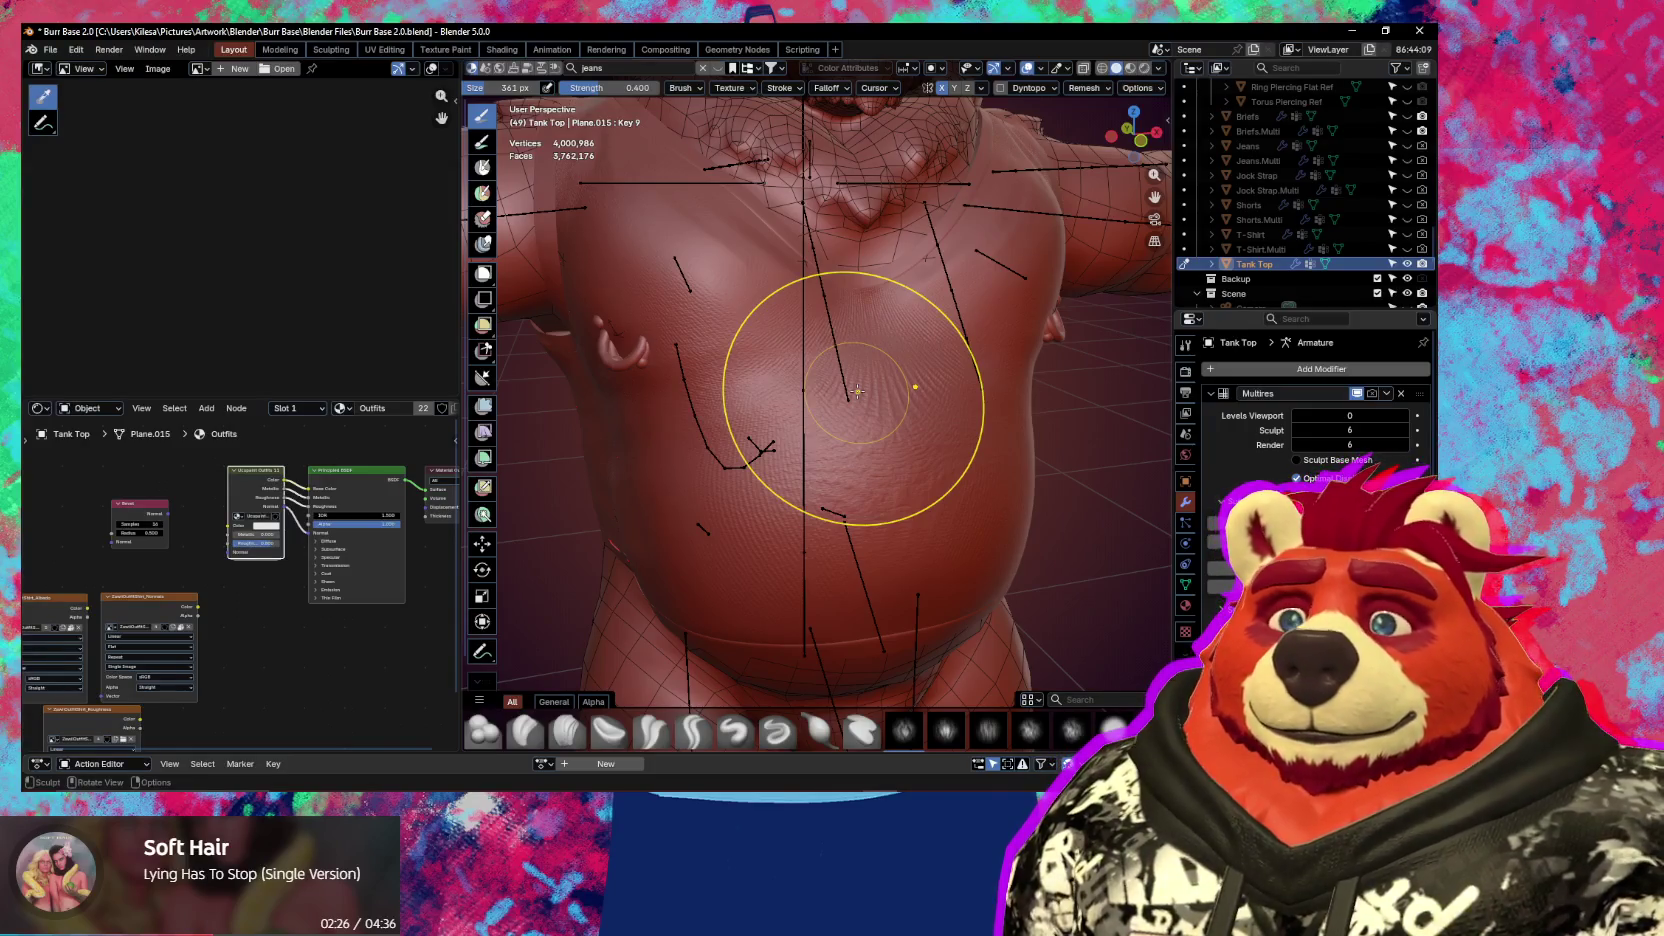
{"action": "left_click_drag", "start_coordinate": [857, 390], "coordinate": [905, 428], "text": "shift"}
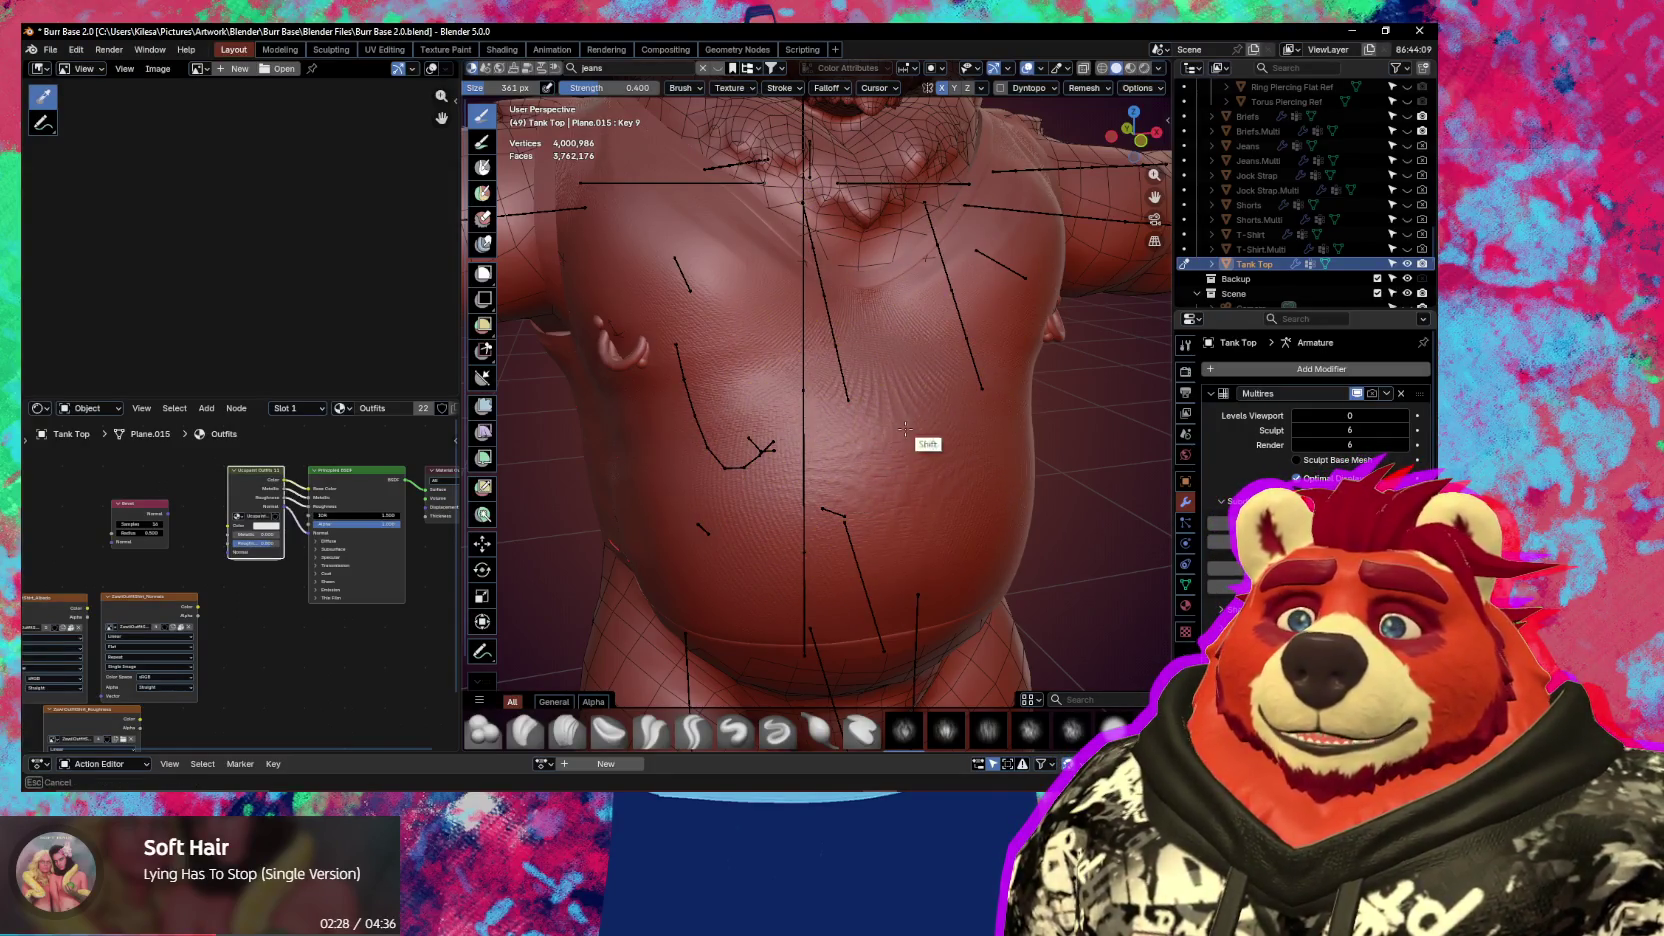
{"action": "left_click", "coordinate": [879, 444]}
{"action": "key", "text": "shift+f"}
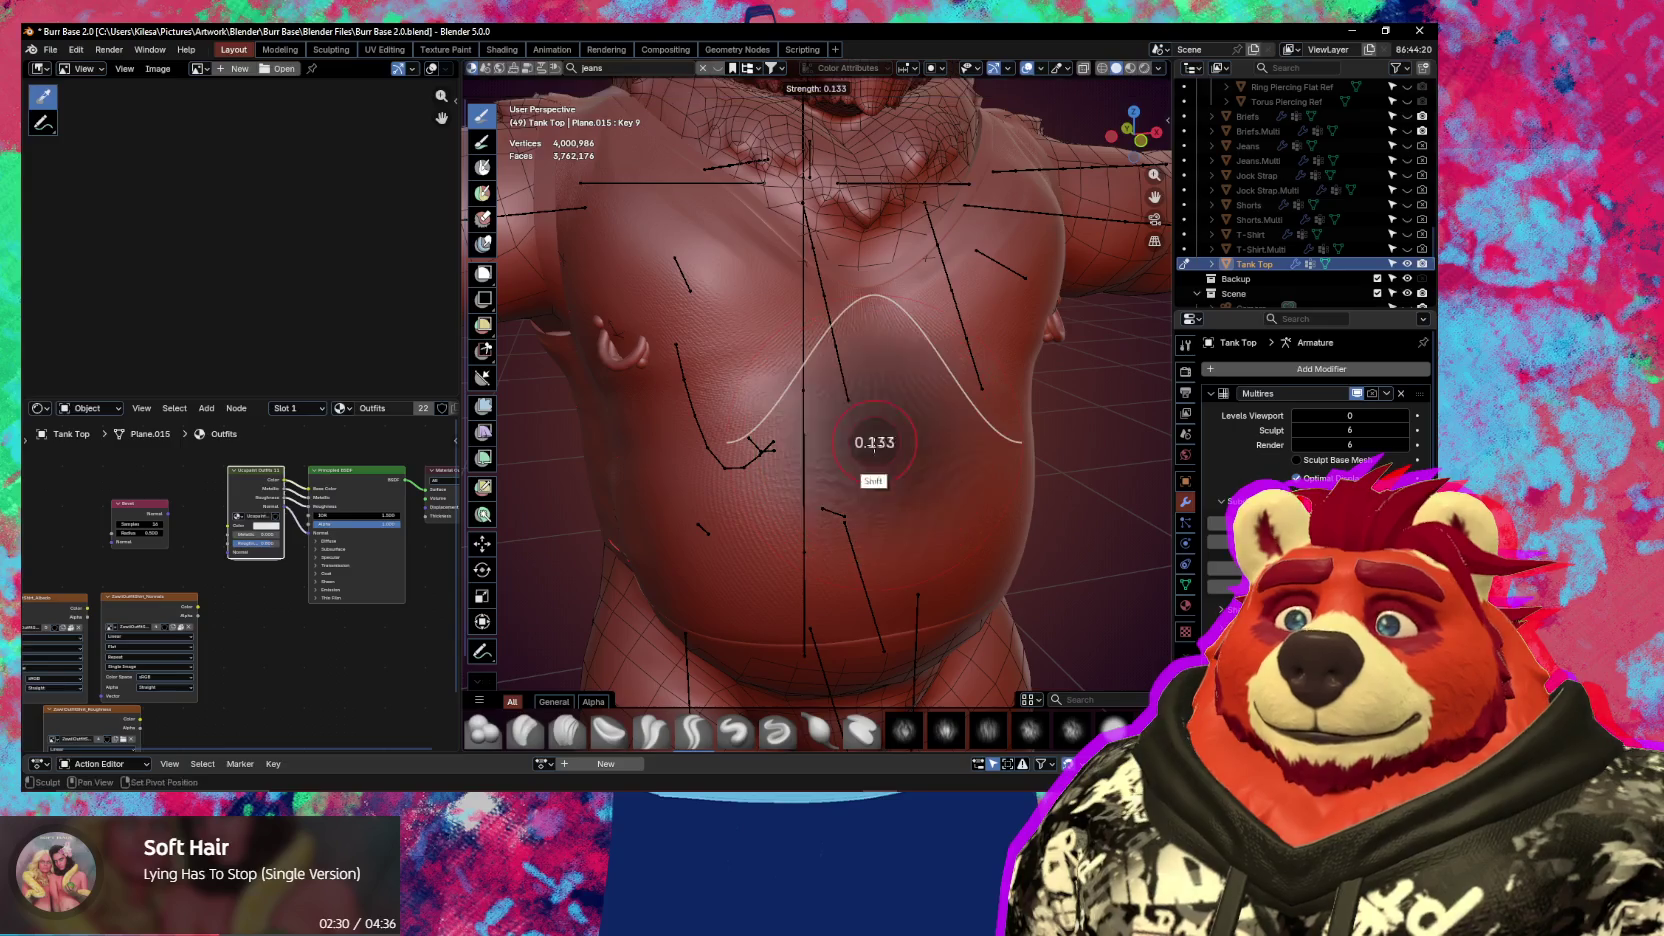
{"action": "left_click", "coordinate": [890, 440]}
{"action": "key", "text": "Escape"}
{"action": "mouse_move", "coordinate": [896, 449]}
{"action": "middle_mouse_down"}
{"action": "mouse_move", "coordinate": [742, 402]}
{"action": "mouse_move", "coordinate": [902, 354]}
{"action": "mouse_move", "coordinate": [883, 387]}
{"action": "mouse_move", "coordinate": [949, 430]}
{"action": "mouse_move", "coordinate": [861, 427]}
{"action": "mouse_move", "coordinate": [840, 482]}
{"action": "mouse_move", "coordinate": [888, 397]}
{"action": "mouse_move", "coordinate": [1128, 553]}
{"action": "middle_mouse_up"}
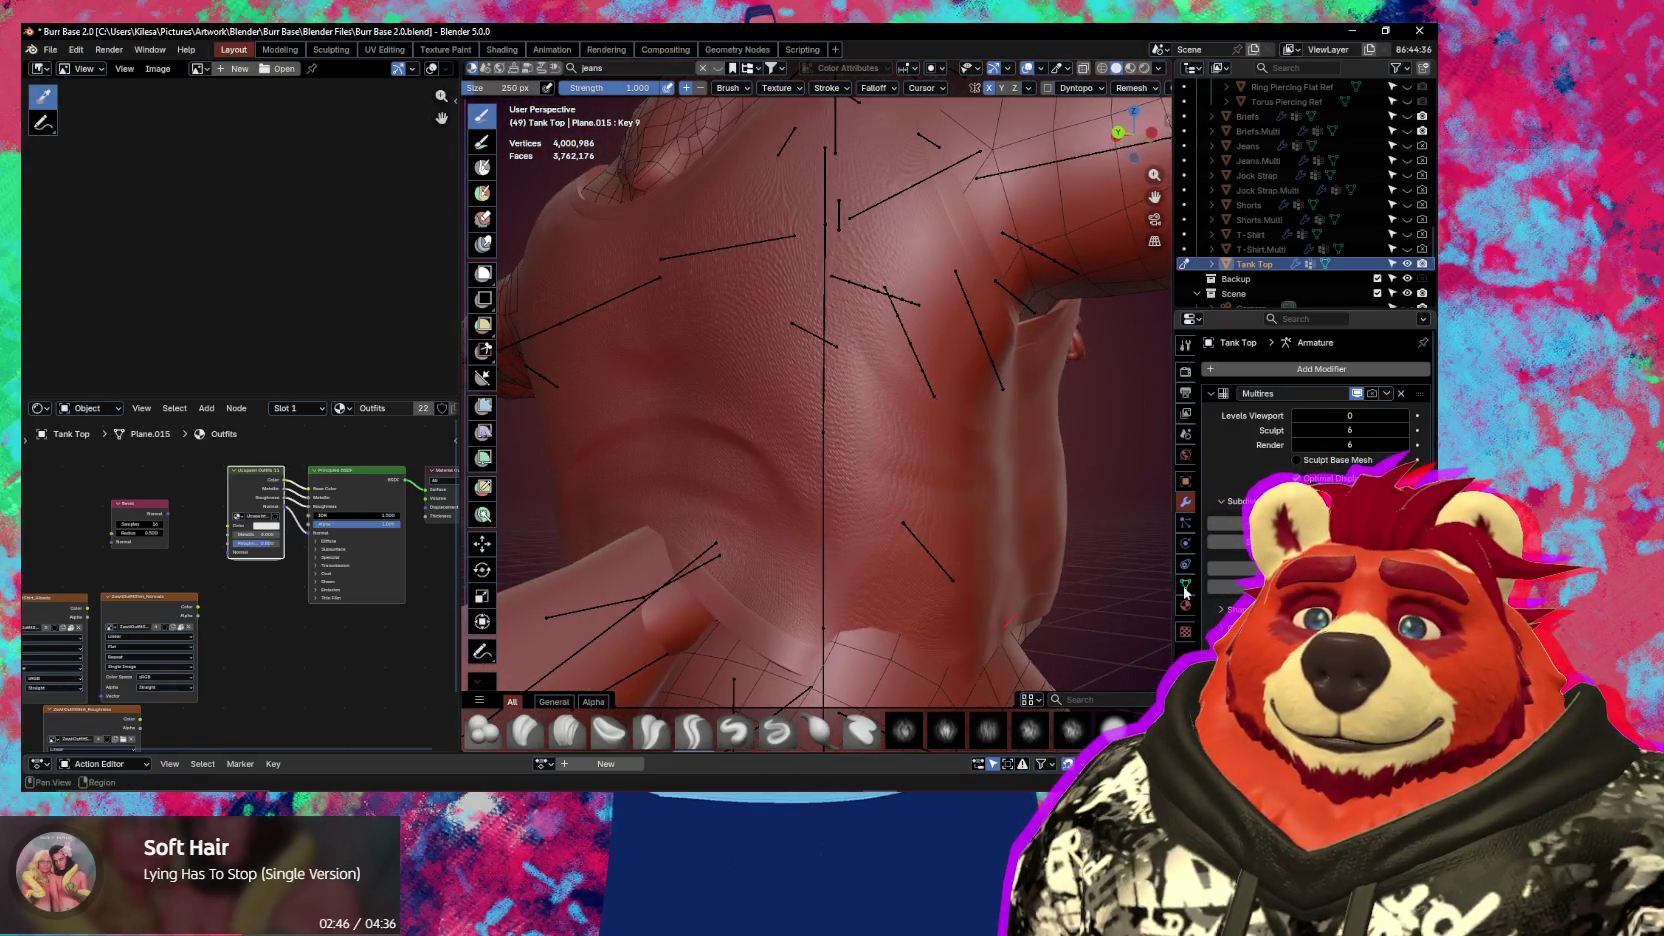
Make Basis the active shape key in the Object Data properties
{"action": "left_click", "coordinate": [1185, 583]}
{"action": "left_click", "coordinate": [1243, 539]}
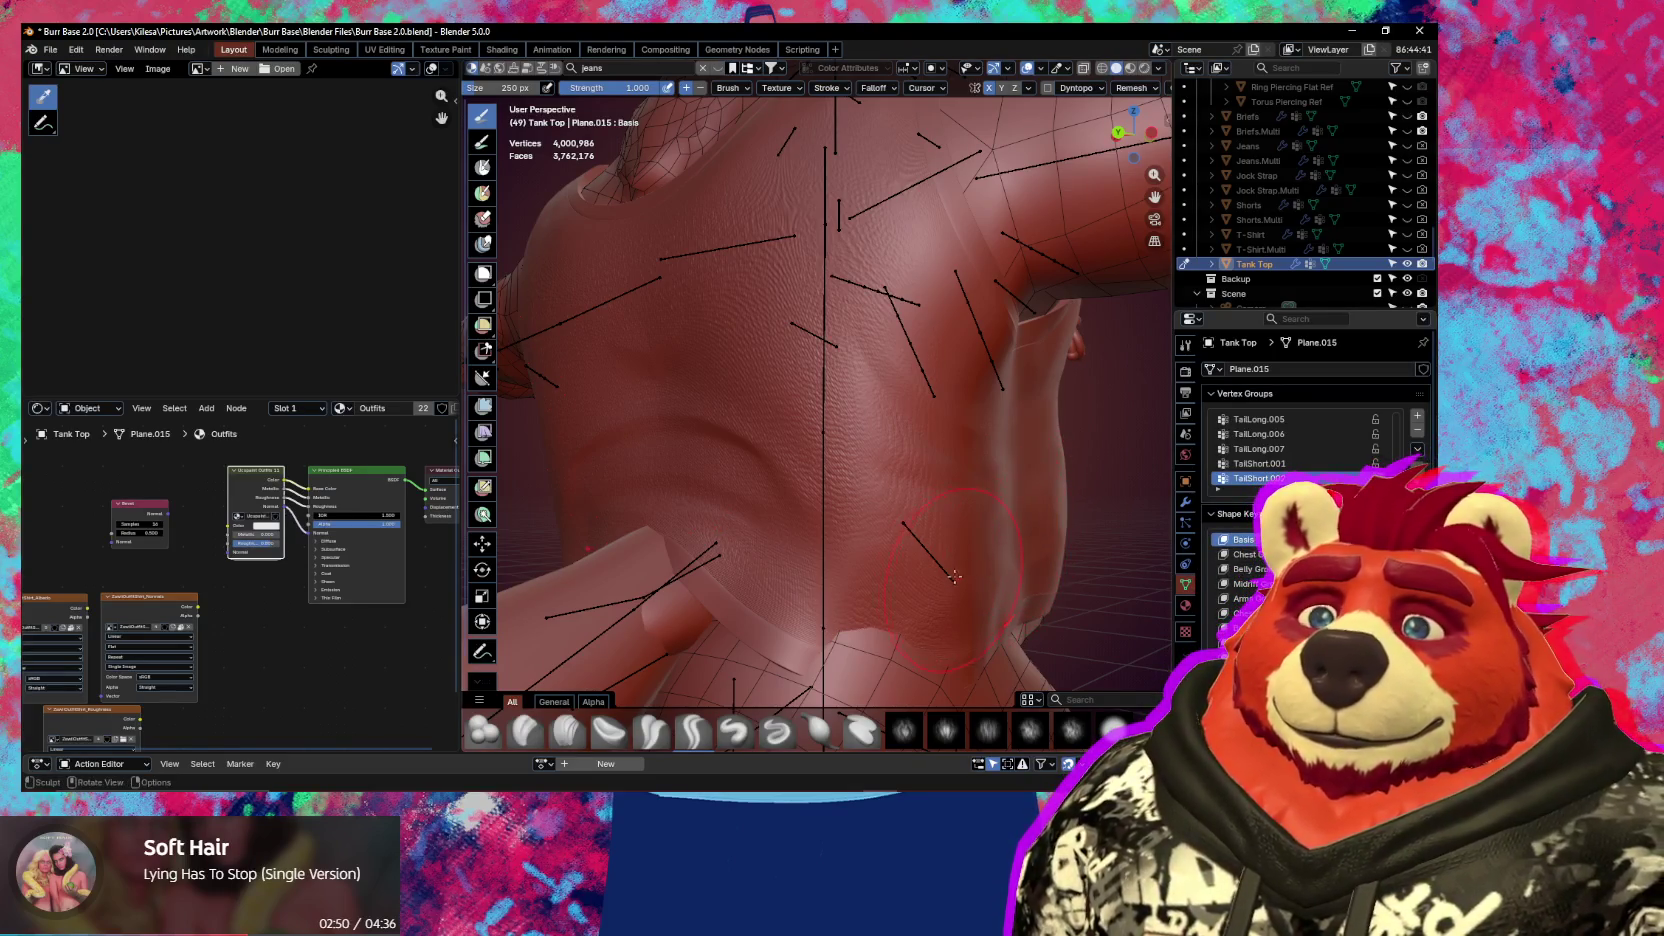
{"action": "mouse_move", "coordinate": [1042, 522]}
{"action": "middle_mouse_down"}
{"action": "mouse_move", "coordinate": [984, 574]}
{"action": "mouse_move", "coordinate": [1130, 538]}
{"action": "mouse_move", "coordinate": [953, 516]}
{"action": "mouse_move", "coordinate": [801, 423]}
{"action": "mouse_move", "coordinate": [860, 498]}
{"action": "mouse_move", "coordinate": [740, 464]}
{"action": "middle_mouse_up"}
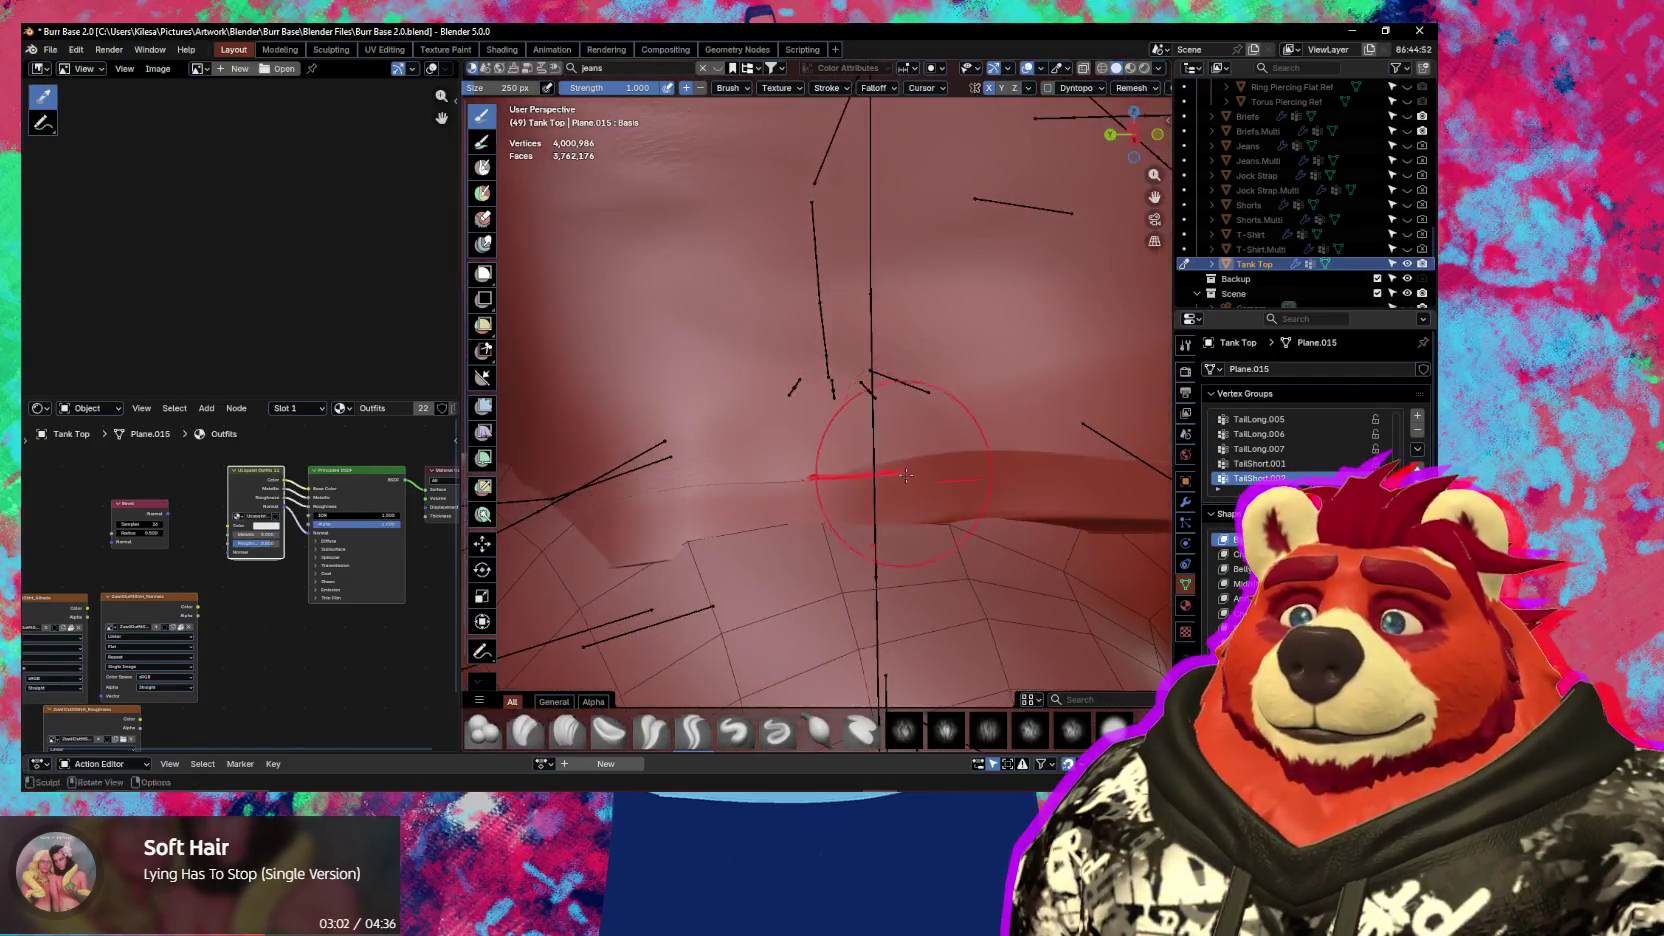
Orbit around the hem fold and shrink the brush radius to 184 px
{"action": "middle_click_drag", "start_coordinate": [1001, 481], "coordinate": [1001, 481]}
{"action": "middle_click_drag", "start_coordinate": [877, 469], "coordinate": [1064, 544]}
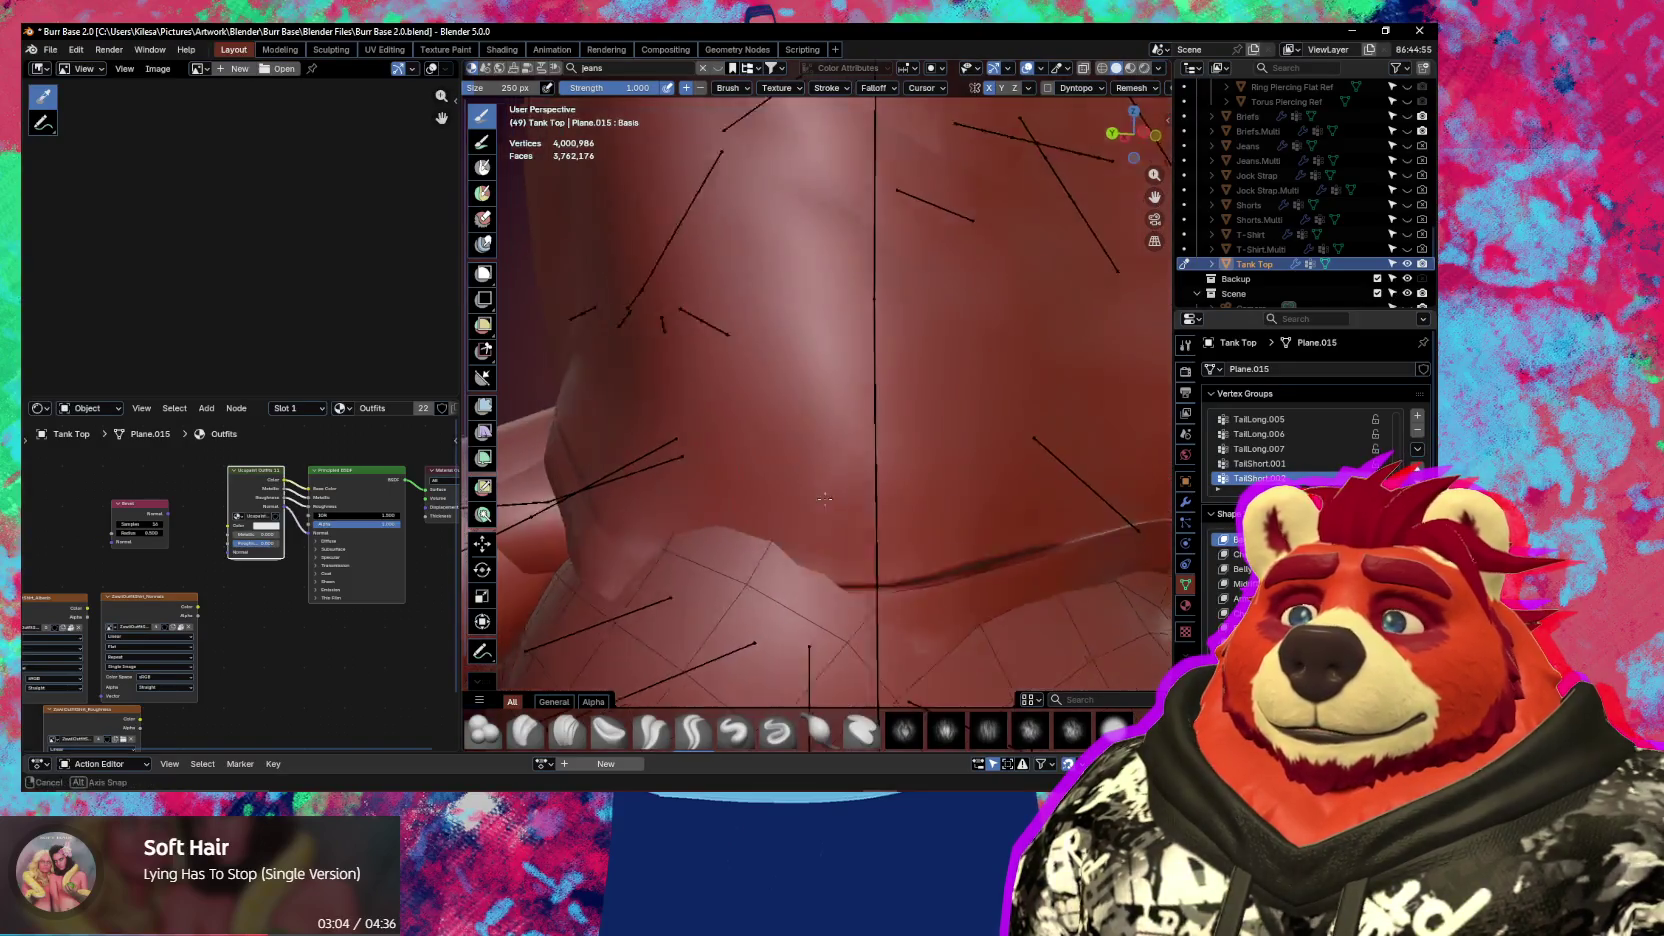
{"action": "middle_click_drag", "start_coordinate": [907, 582], "coordinate": [817, 547]}
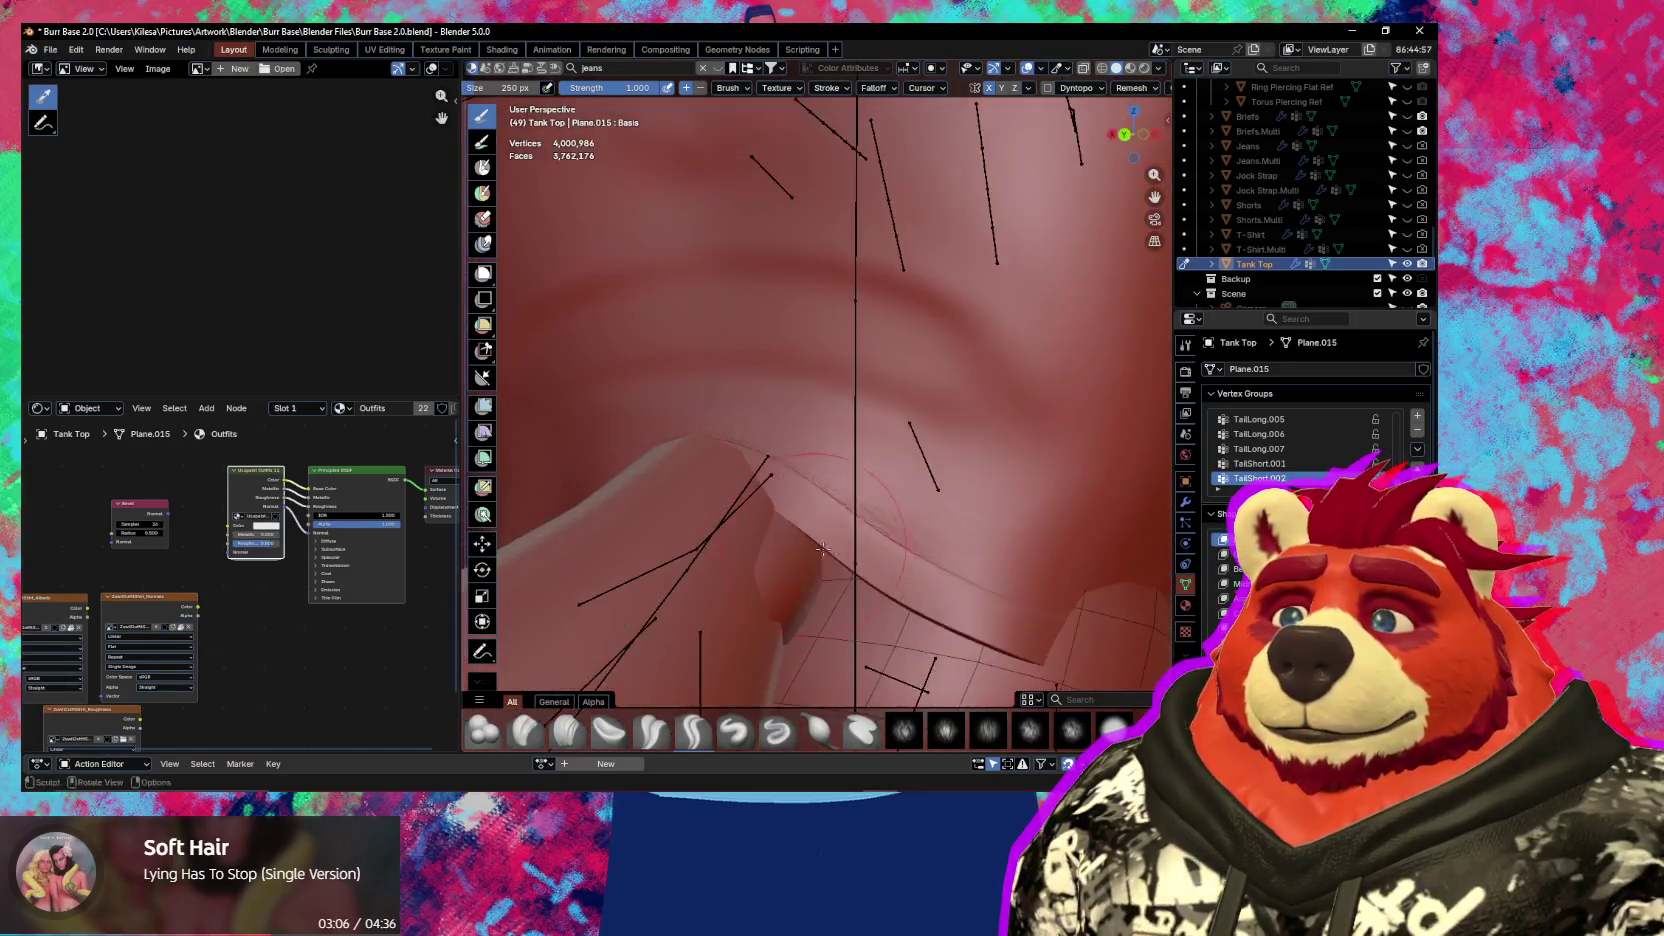
{"action": "middle_click_drag", "start_coordinate": [978, 580], "coordinate": [855, 462]}
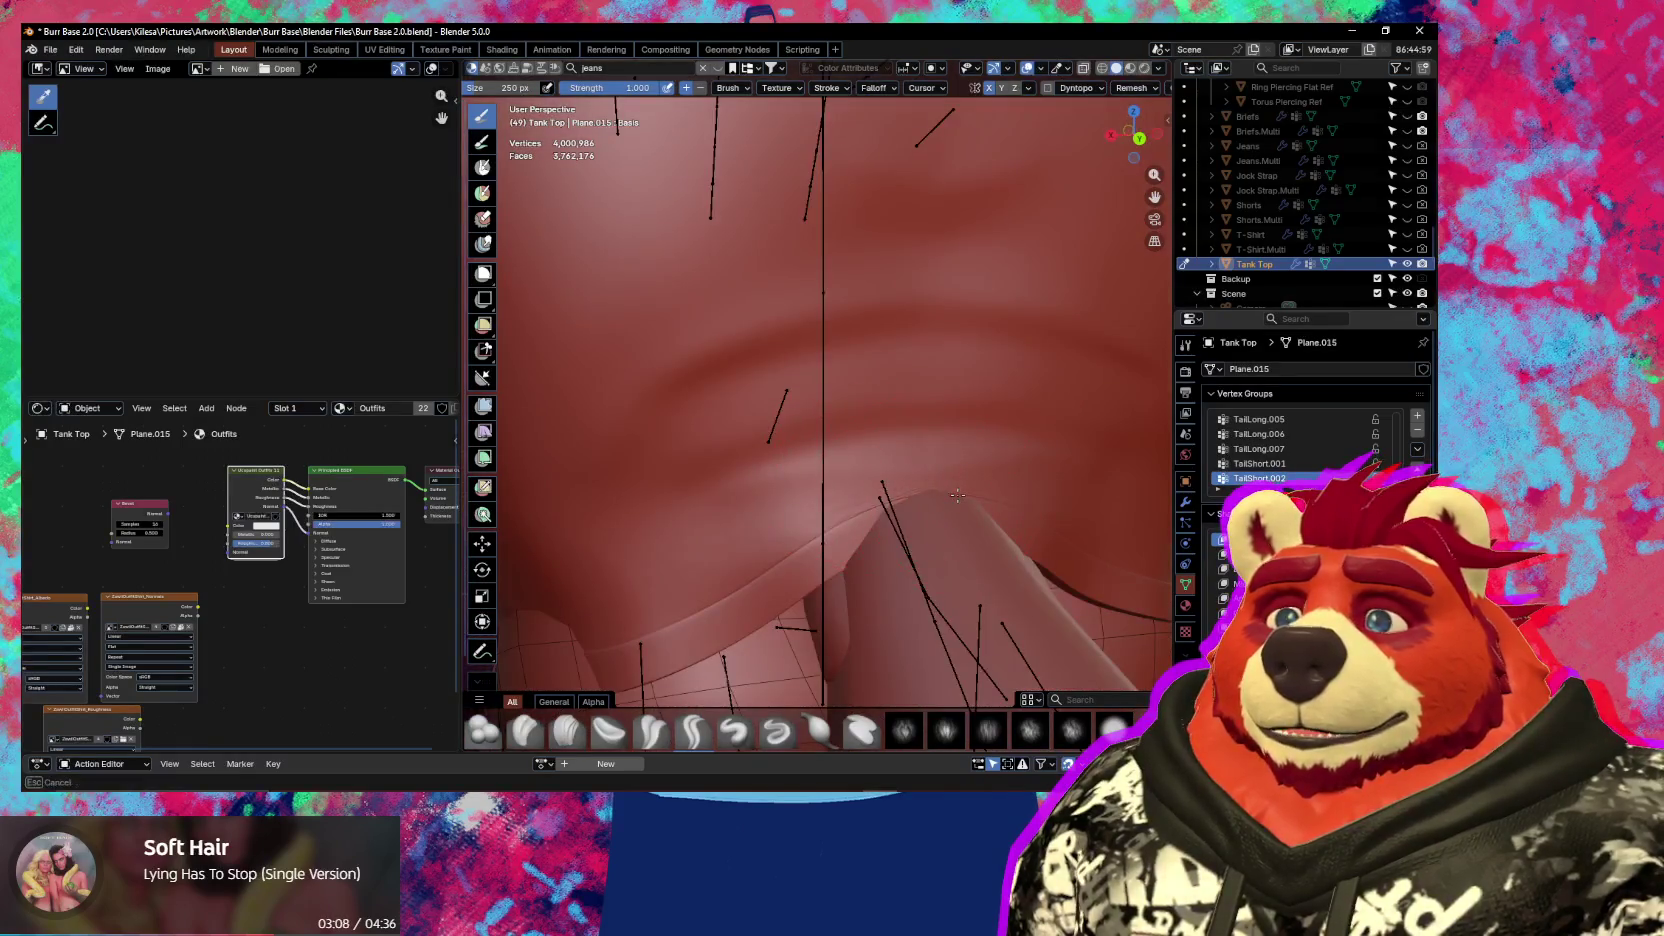
{"action": "mouse_move", "coordinate": [957, 494]}
{"action": "middle_mouse_down"}
{"action": "mouse_move", "coordinate": [913, 445]}
{"action": "mouse_move", "coordinate": [704, 388]}
{"action": "mouse_move", "coordinate": [760, 475]}
{"action": "mouse_move", "coordinate": [700, 500]}
{"action": "middle_mouse_up"}
{"action": "scroll", "coordinate": [913, 445], "scroll_direction": "down", "scroll_amount": 5}
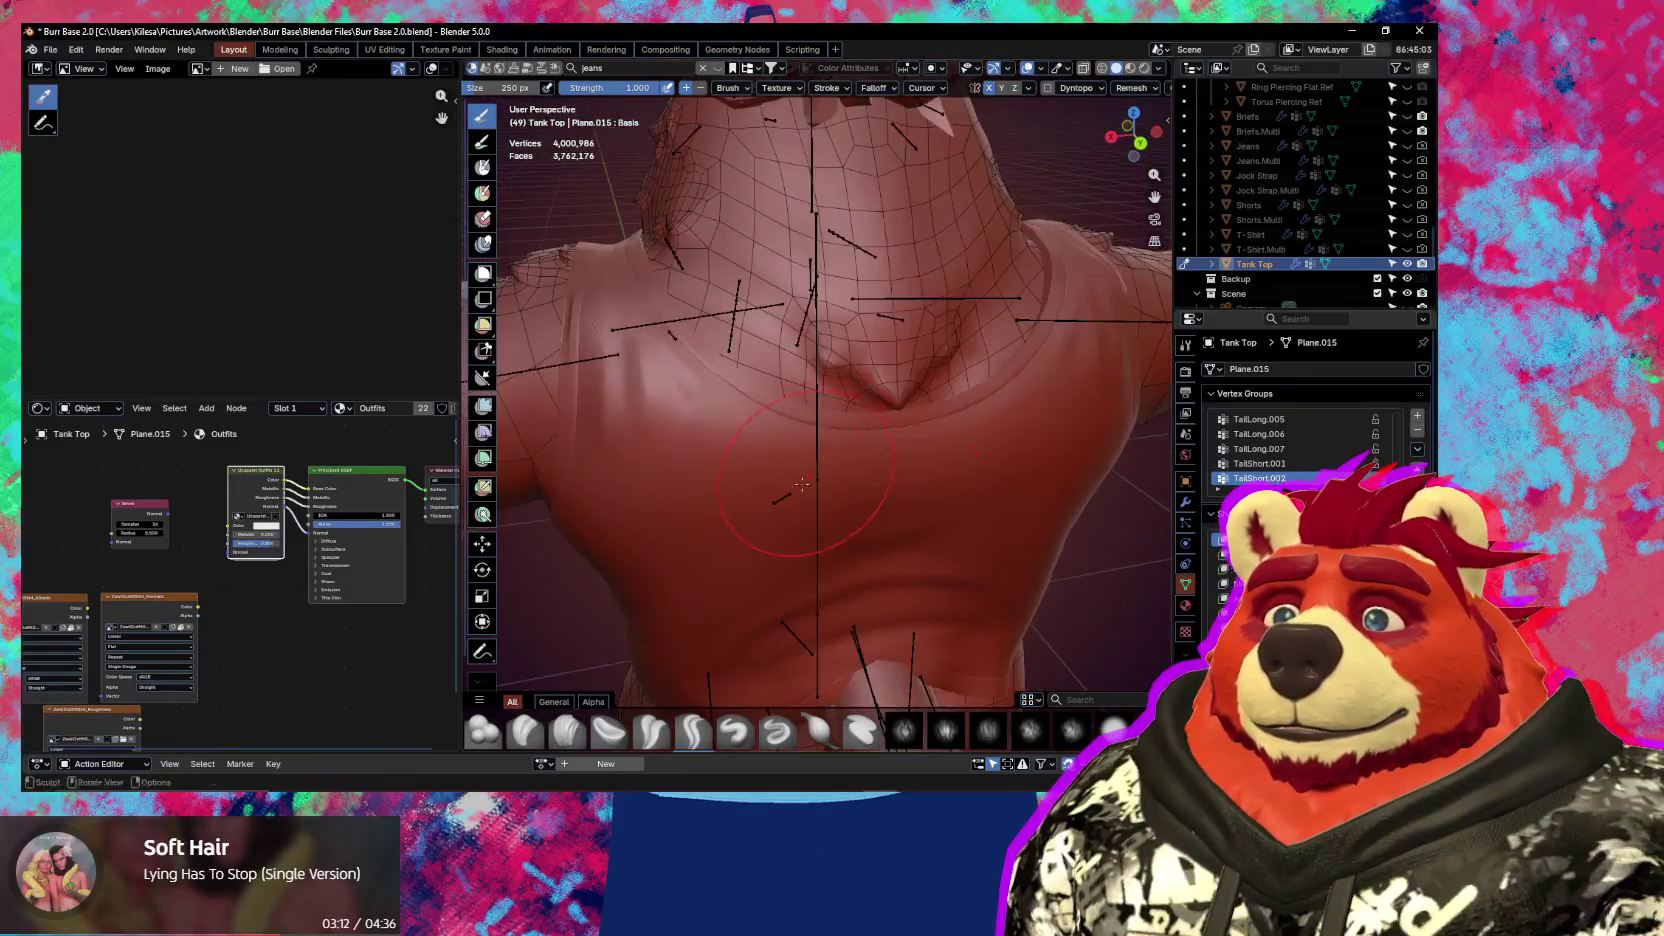
{"action": "key", "text": "f"}
{"action": "left_click", "coordinate": [663, 502]}
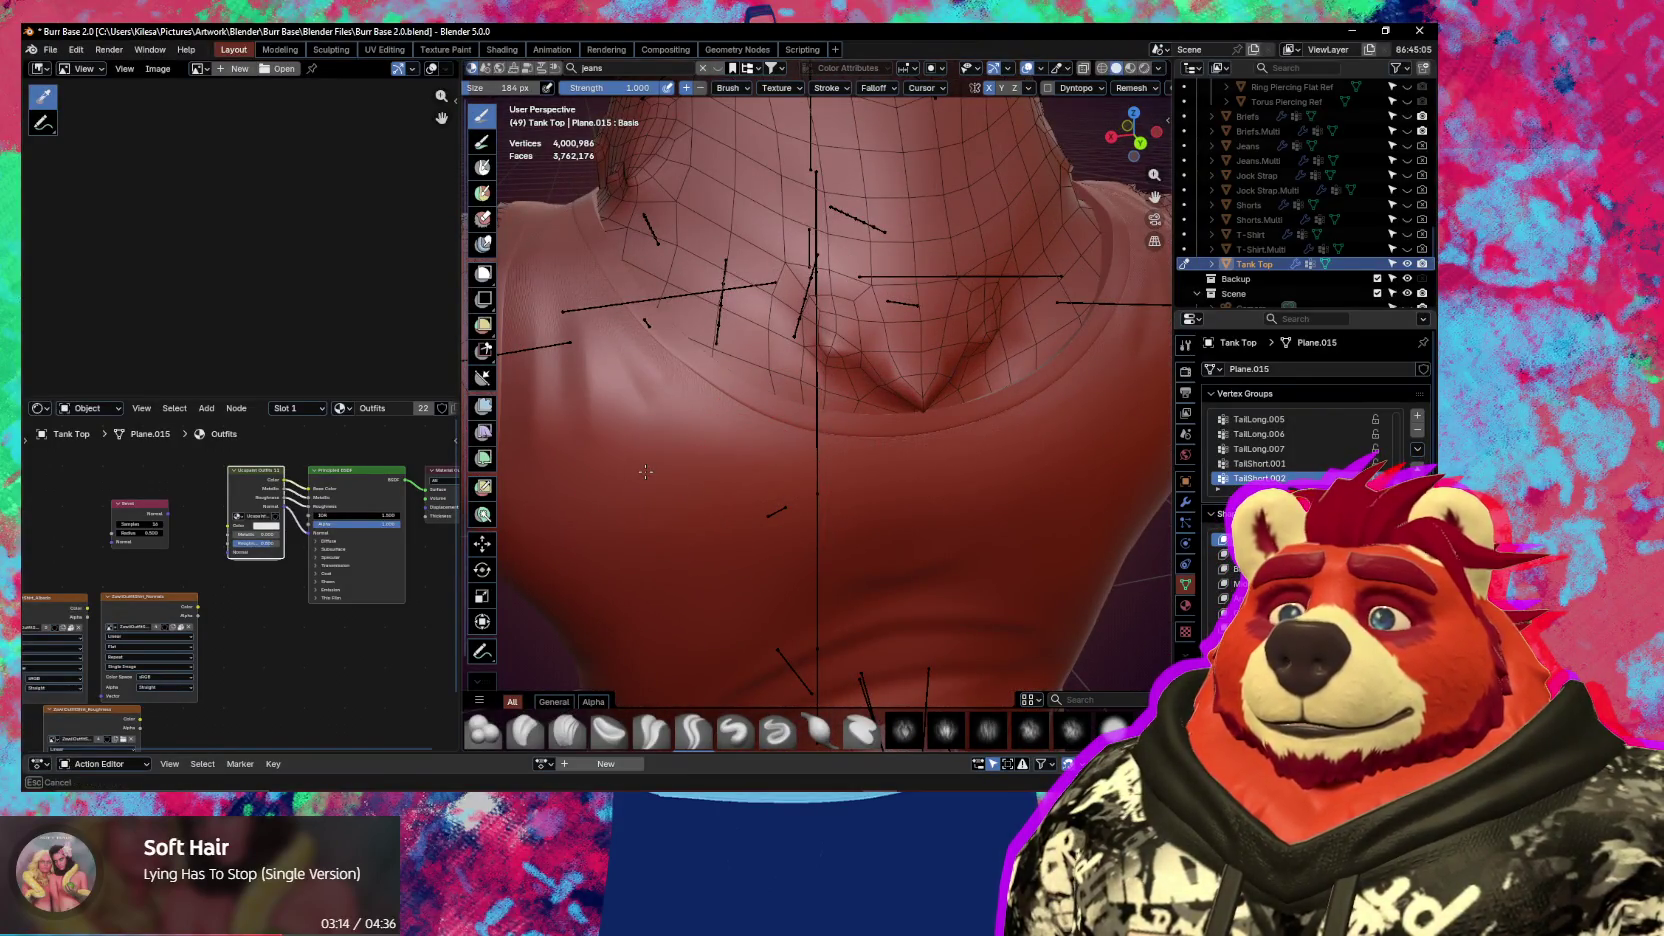
Orbit around the torso and neckline band, then resize the sculpt brush with F
{"action": "mouse_move", "coordinate": [645, 472]}
{"action": "middle_mouse_down"}
{"action": "mouse_move", "coordinate": [969, 449]}
{"action": "mouse_move", "coordinate": [769, 483]}
{"action": "mouse_move", "coordinate": [845, 373]}
{"action": "middle_mouse_up"}
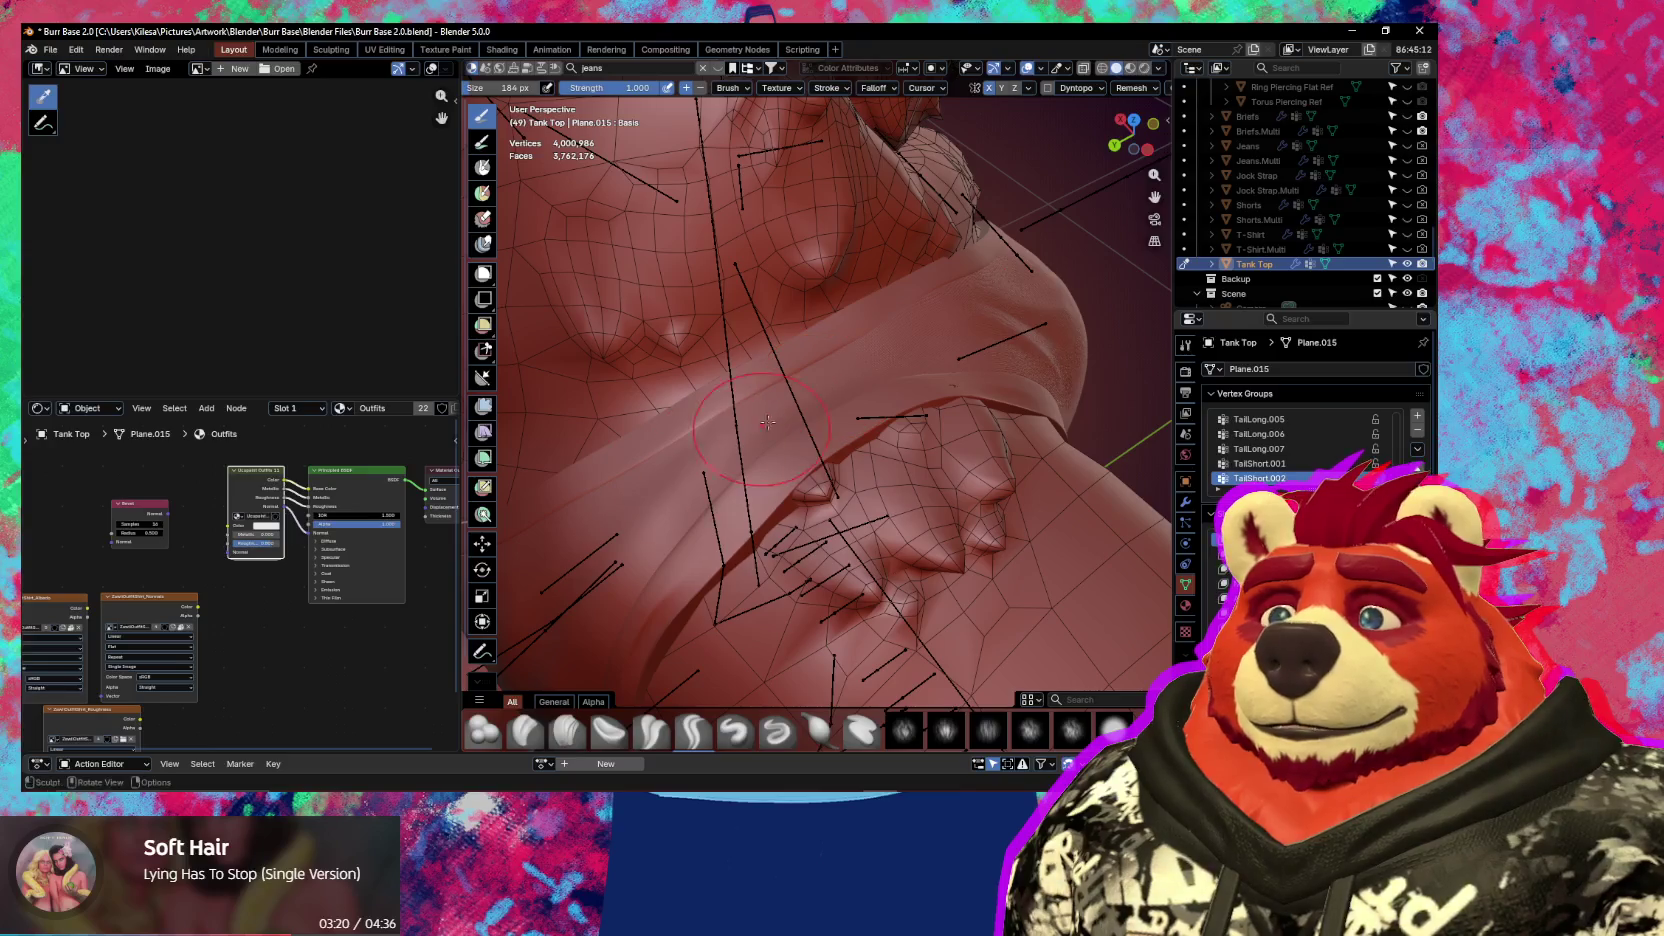
{"action": "middle_click_drag", "start_coordinate": [761, 426], "coordinate": [755, 442]}
{"action": "middle_click_drag", "start_coordinate": [1005, 451], "coordinate": [847, 551]}
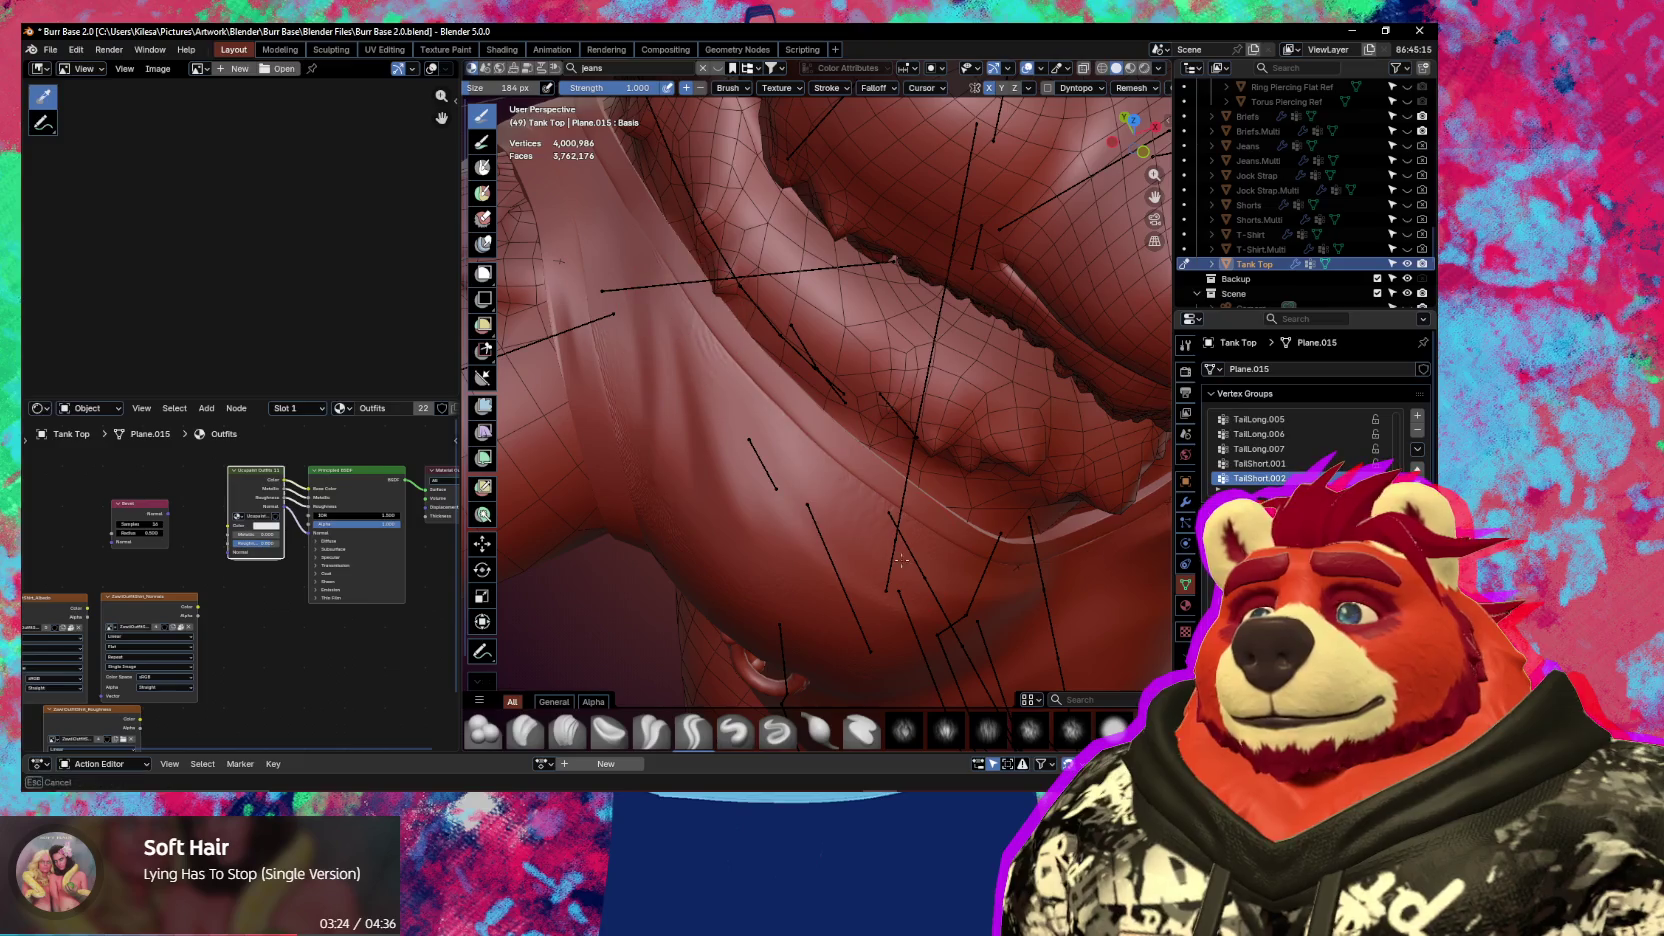
{"action": "middle_click_drag", "start_coordinate": [948, 600], "coordinate": [815, 480]}
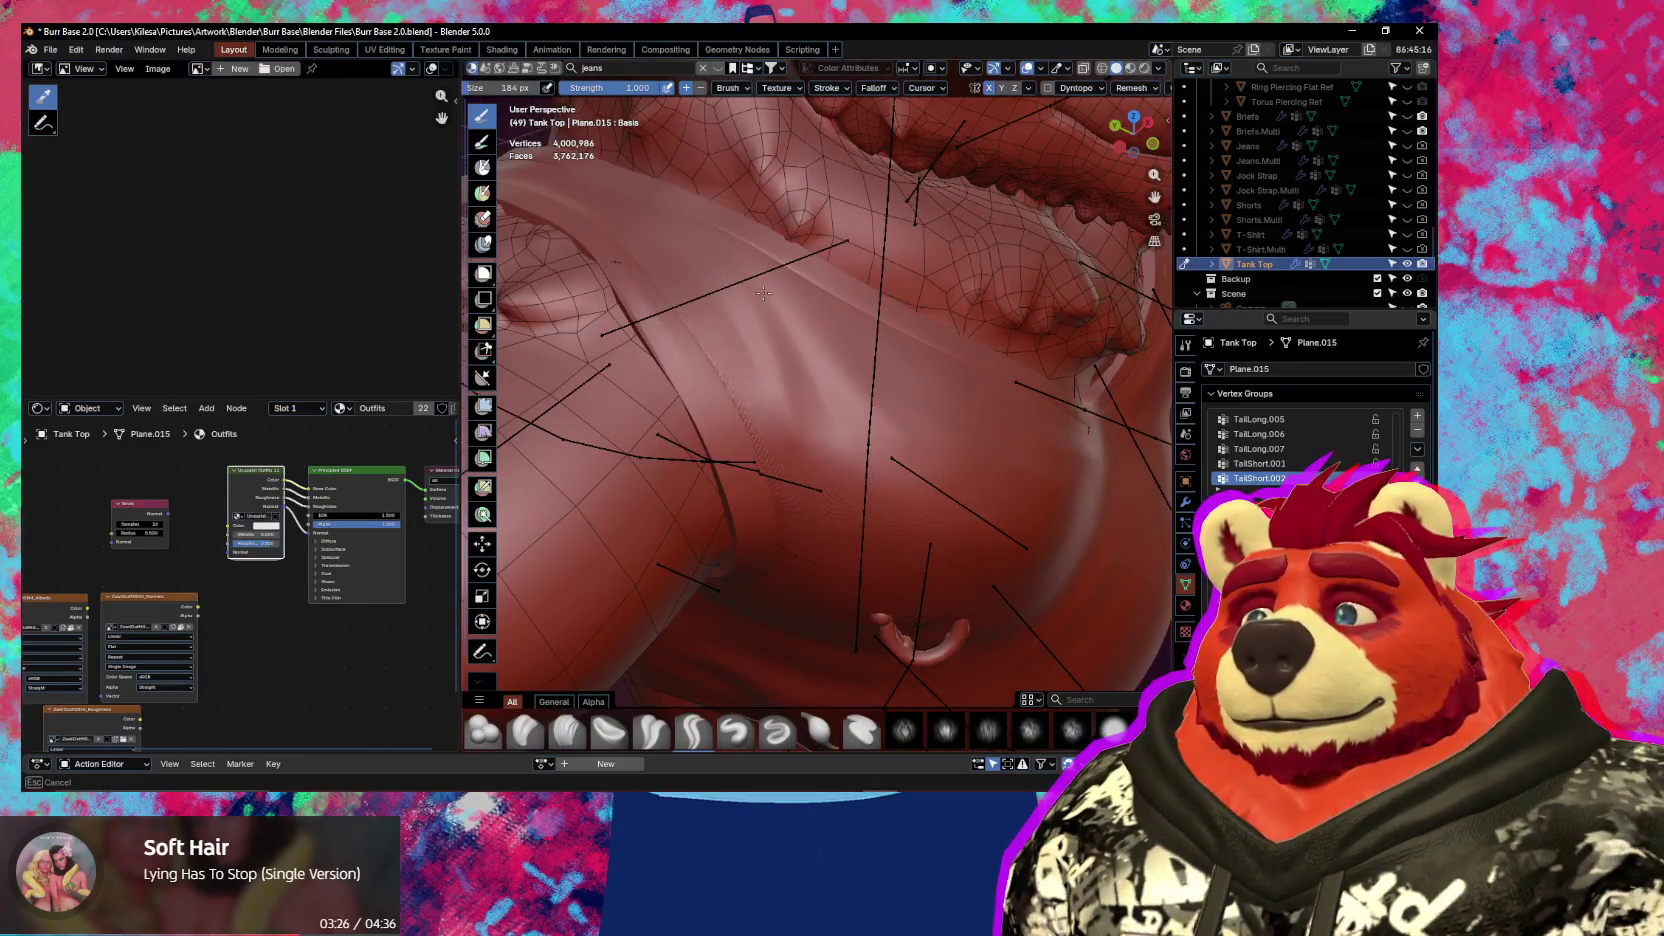
{"action": "mouse_move", "coordinate": [823, 503]}
{"action": "middle_mouse_down"}
{"action": "mouse_move", "coordinate": [917, 458]}
{"action": "mouse_move", "coordinate": [907, 440]}
{"action": "middle_mouse_up"}
{"action": "key", "text": "f"}
Orbit from the collar down to the waistband and shrink the brush to 101 px
{"action": "middle_click_drag", "start_coordinate": [881, 370], "coordinate": [878, 441]}
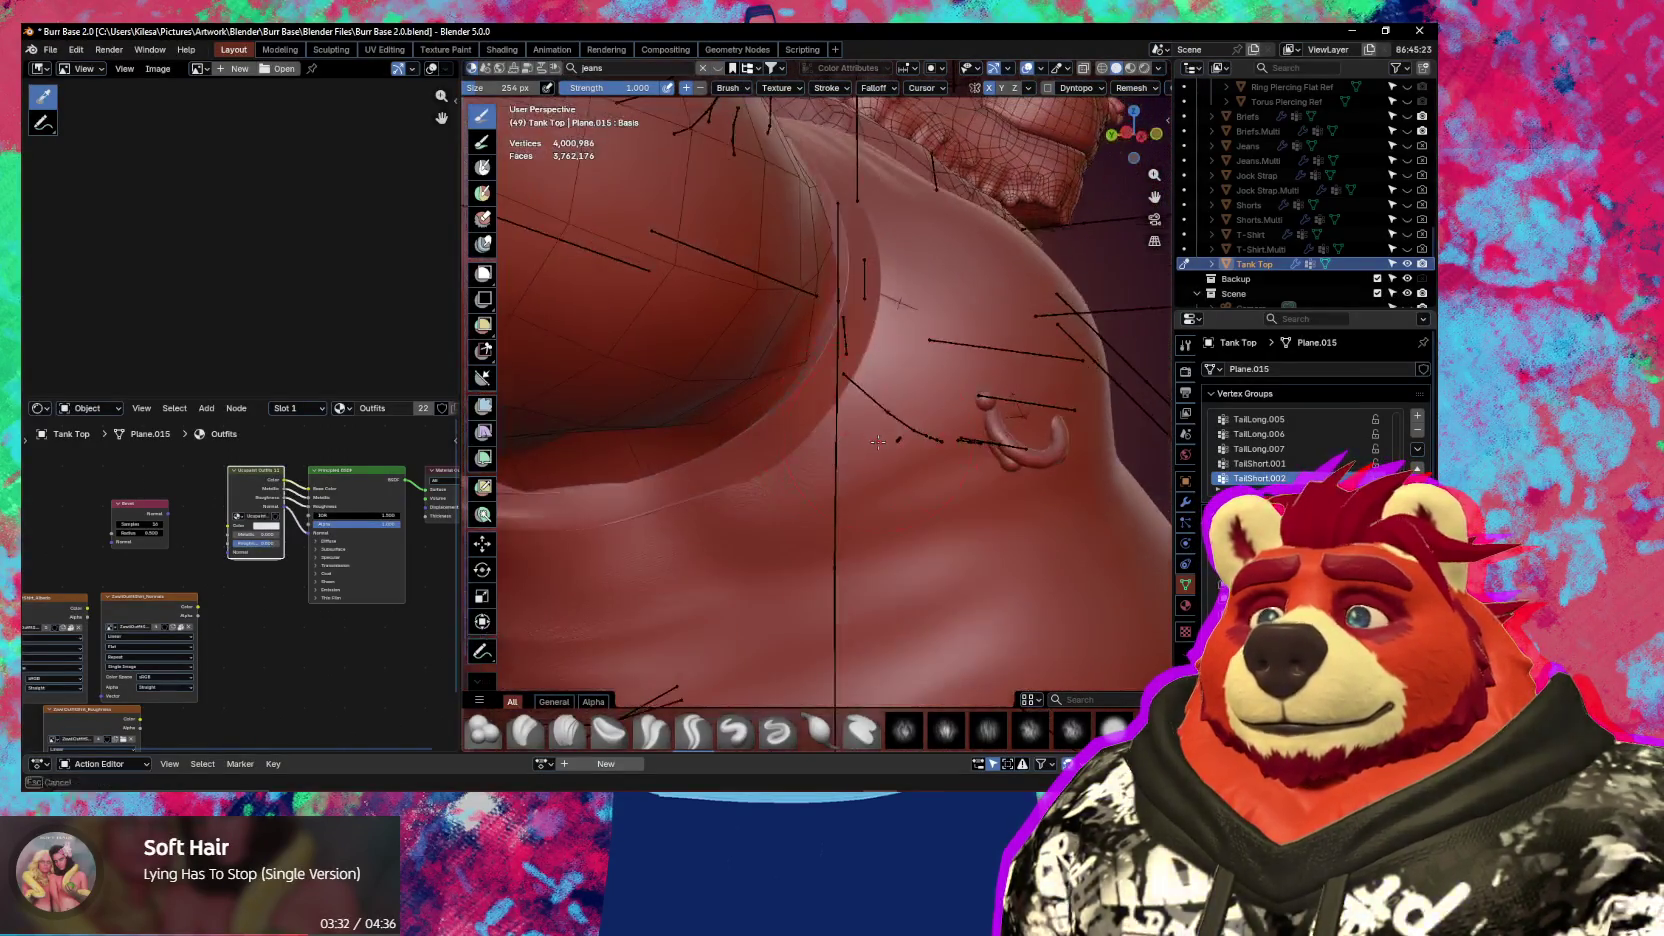
{"action": "middle_click_drag", "start_coordinate": [786, 539], "coordinate": [925, 421]}
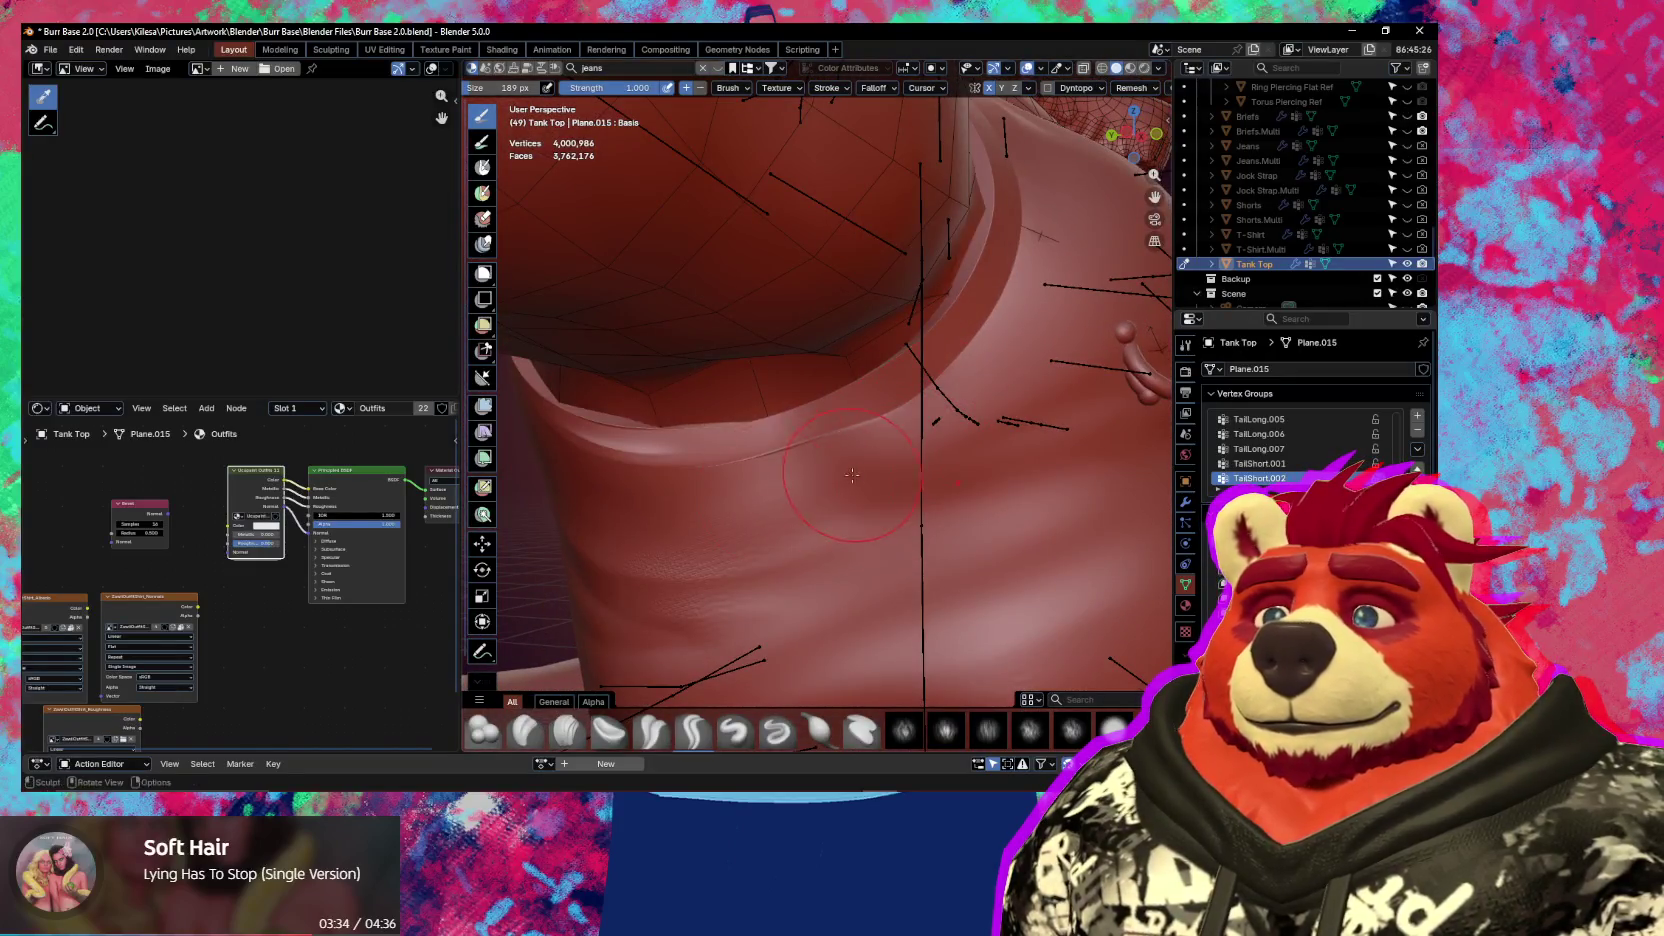
{"action": "middle_click_drag", "start_coordinate": [851, 476], "coordinate": [949, 441]}
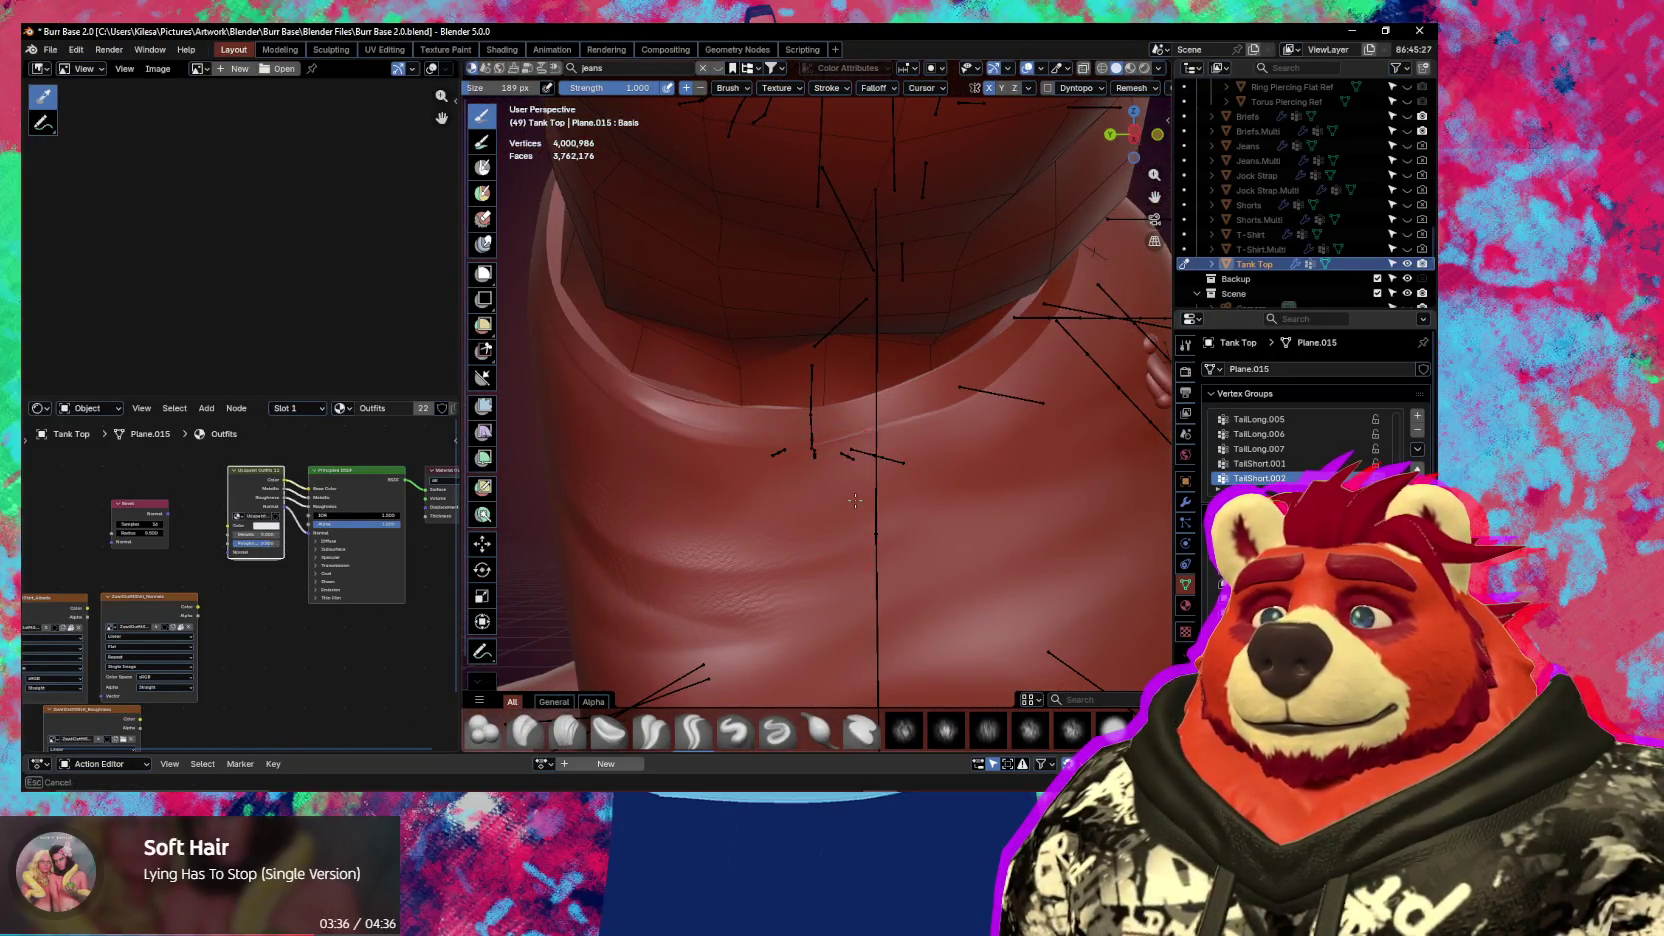
{"action": "middle_click_drag", "start_coordinate": [855, 500], "coordinate": [747, 561]}
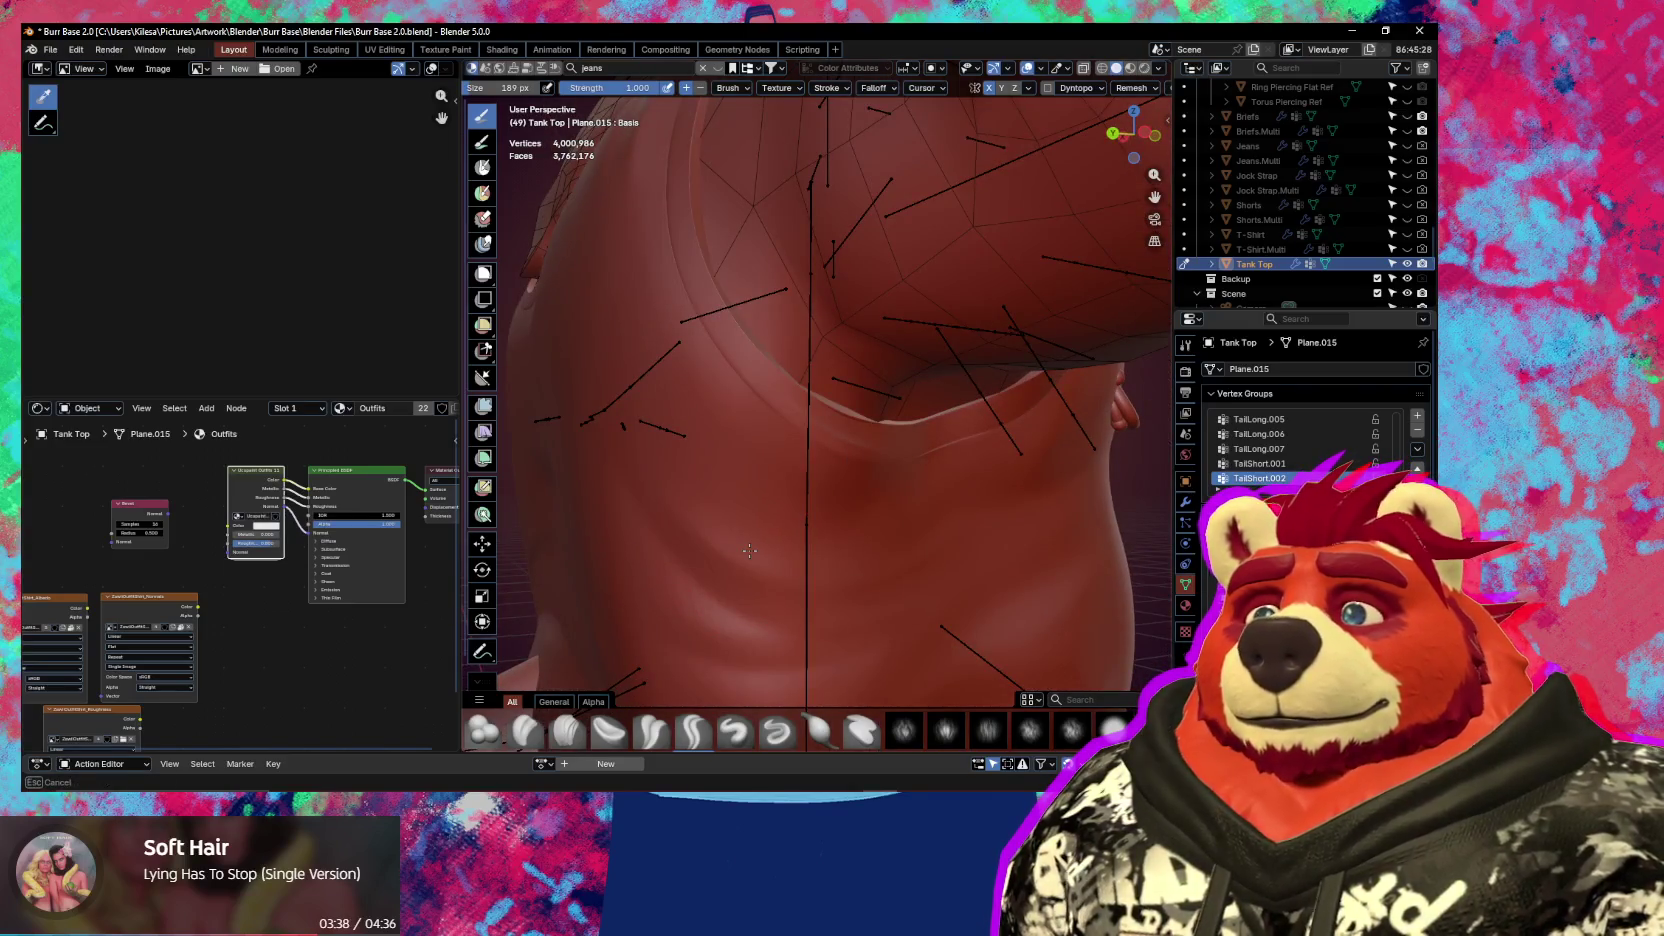
{"action": "mouse_move", "coordinate": [739, 444]}
{"action": "middle_mouse_down"}
{"action": "mouse_move", "coordinate": [813, 430]}
{"action": "mouse_move", "coordinate": [725, 537]}
{"action": "middle_mouse_up"}
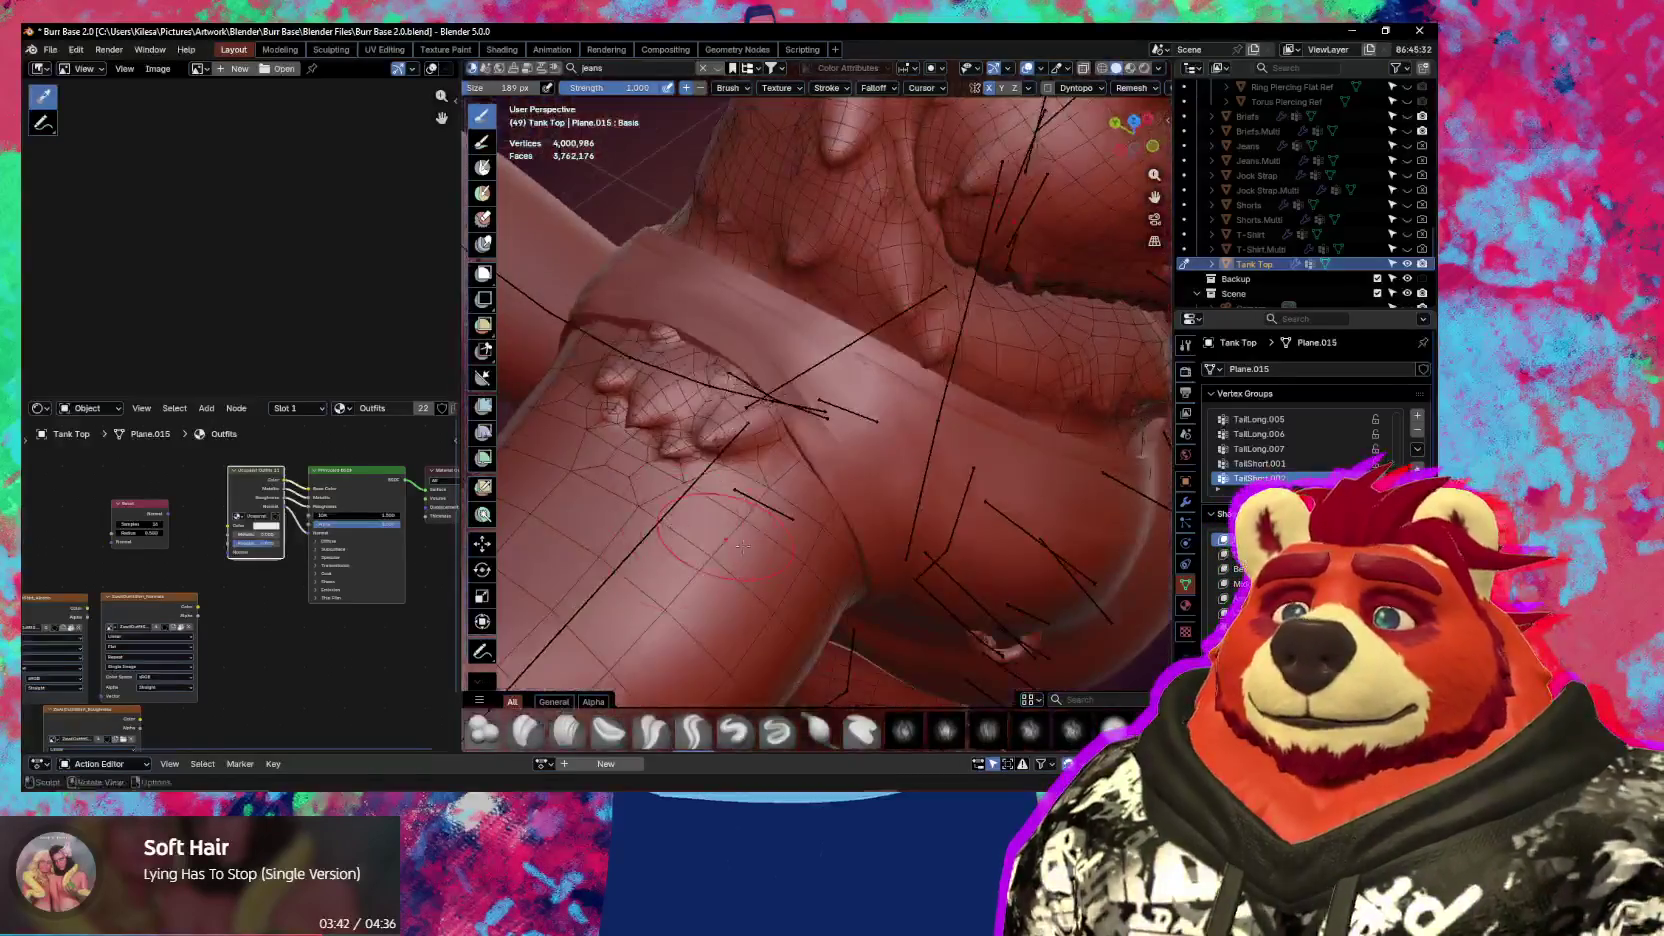
{"action": "middle_click_drag", "start_coordinate": [845, 522], "coordinate": [847, 479]}
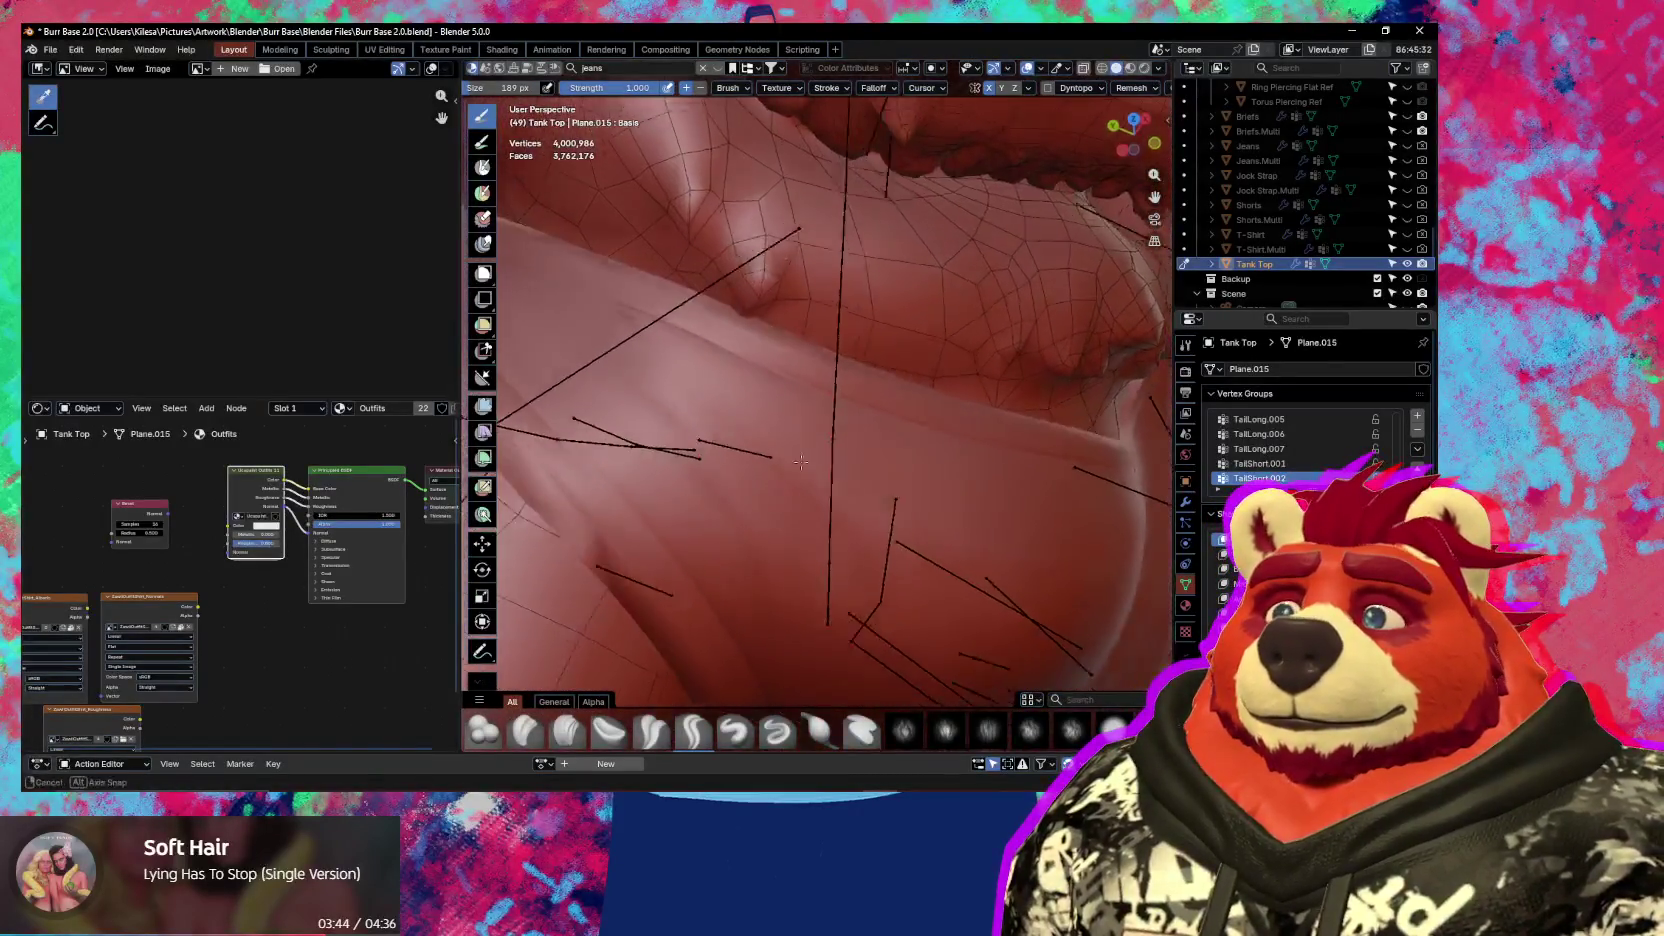
{"action": "mouse_move", "coordinate": [847, 479]}
{"action": "middle_mouse_down"}
{"action": "mouse_move", "coordinate": [903, 494]}
{"action": "mouse_move", "coordinate": [973, 455]}
{"action": "middle_mouse_up"}
{"action": "mouse_move", "coordinate": [852, 458]}
{"action": "middle_mouse_down"}
{"action": "mouse_move", "coordinate": [957, 463]}
{"action": "mouse_move", "coordinate": [1014, 425]}
{"action": "middle_mouse_up"}
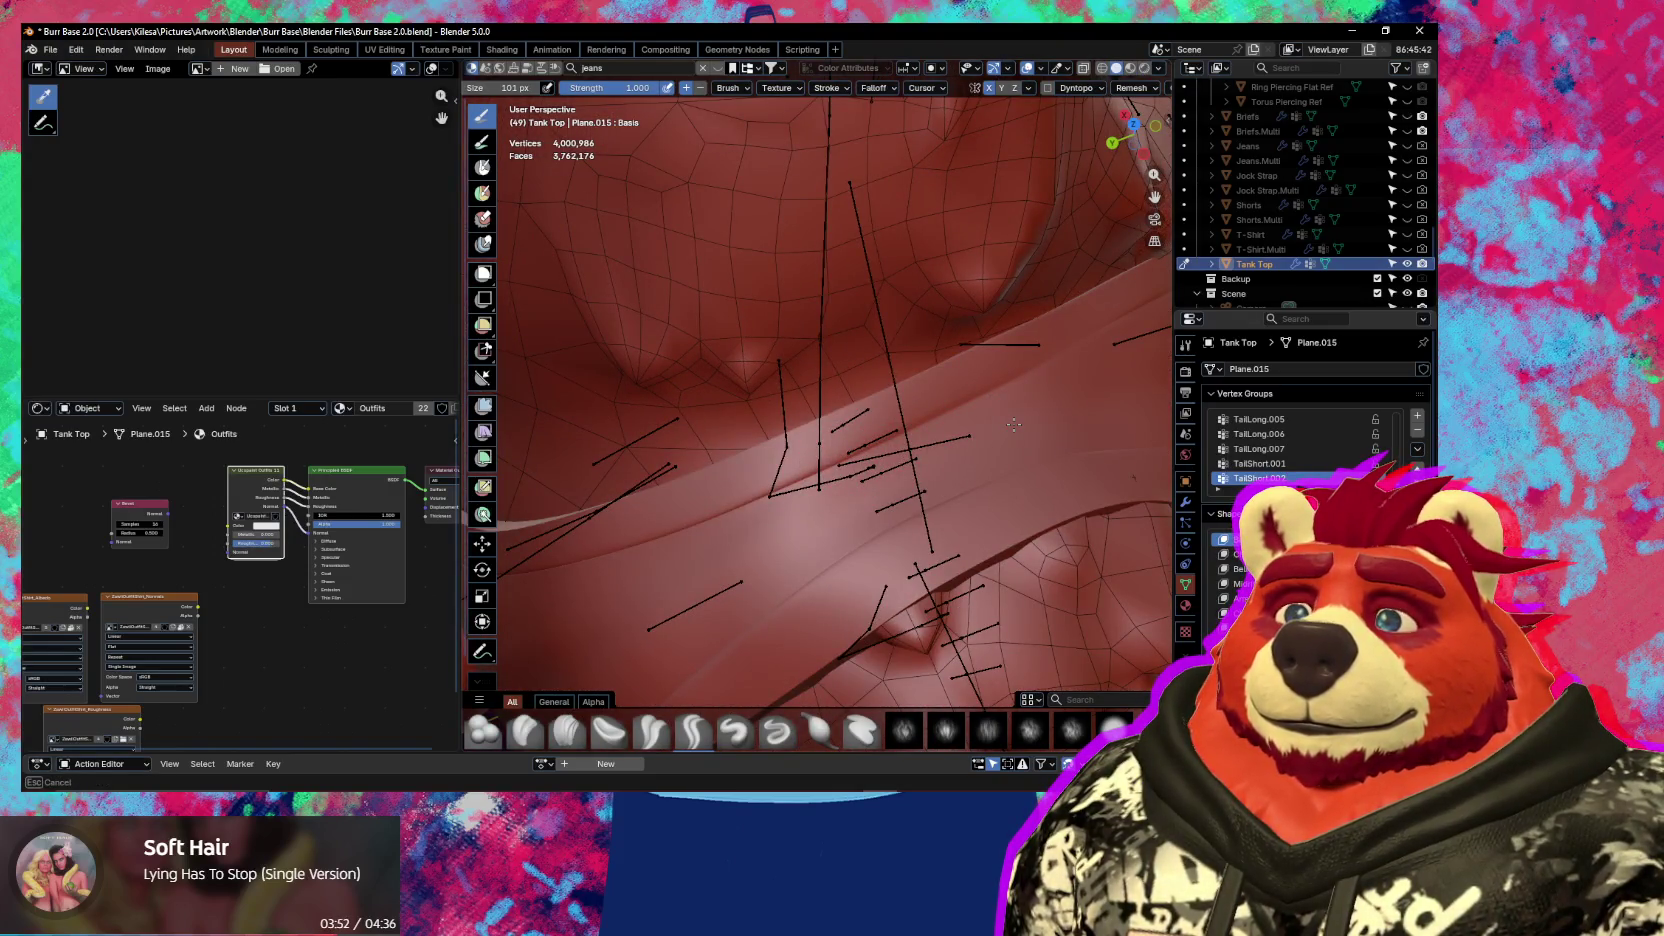
Orbit around the waistband and belly to review the tank top from front and side
{"action": "middle_click_drag", "start_coordinate": [918, 433], "coordinate": [1010, 307]}
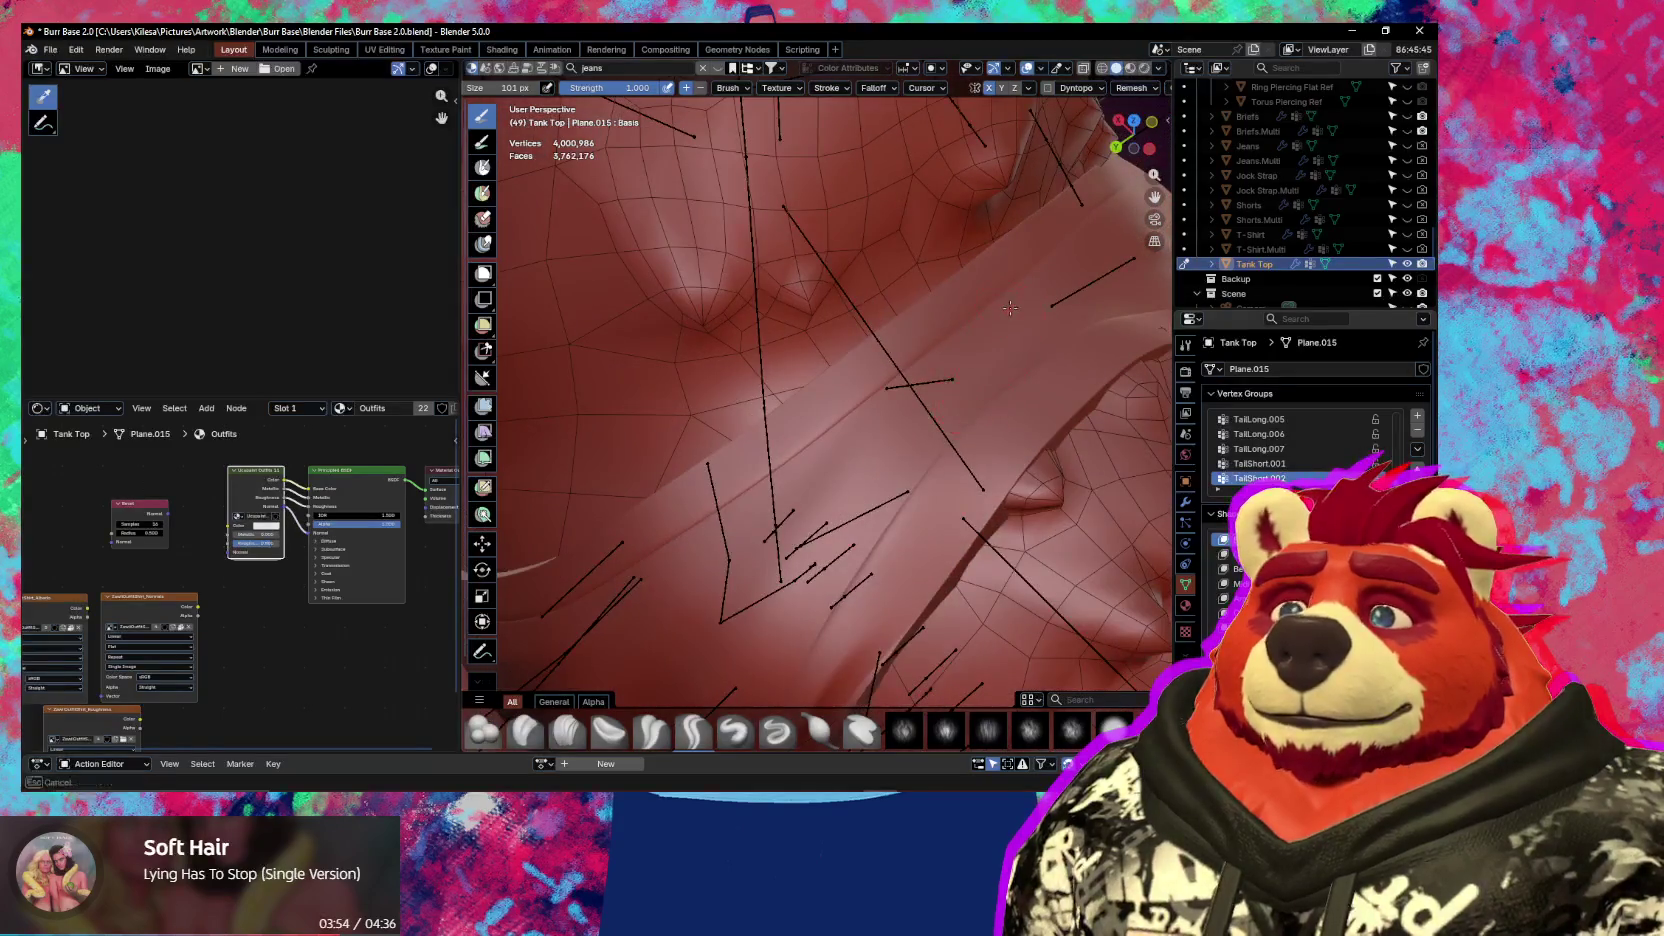
{"action": "mouse_move", "coordinate": [892, 426]}
{"action": "middle_mouse_down"}
{"action": "mouse_move", "coordinate": [557, 472]}
{"action": "mouse_move", "coordinate": [795, 472]}
{"action": "mouse_move", "coordinate": [736, 484]}
{"action": "mouse_move", "coordinate": [824, 535]}
{"action": "mouse_move", "coordinate": [979, 434]}
{"action": "middle_mouse_up"}
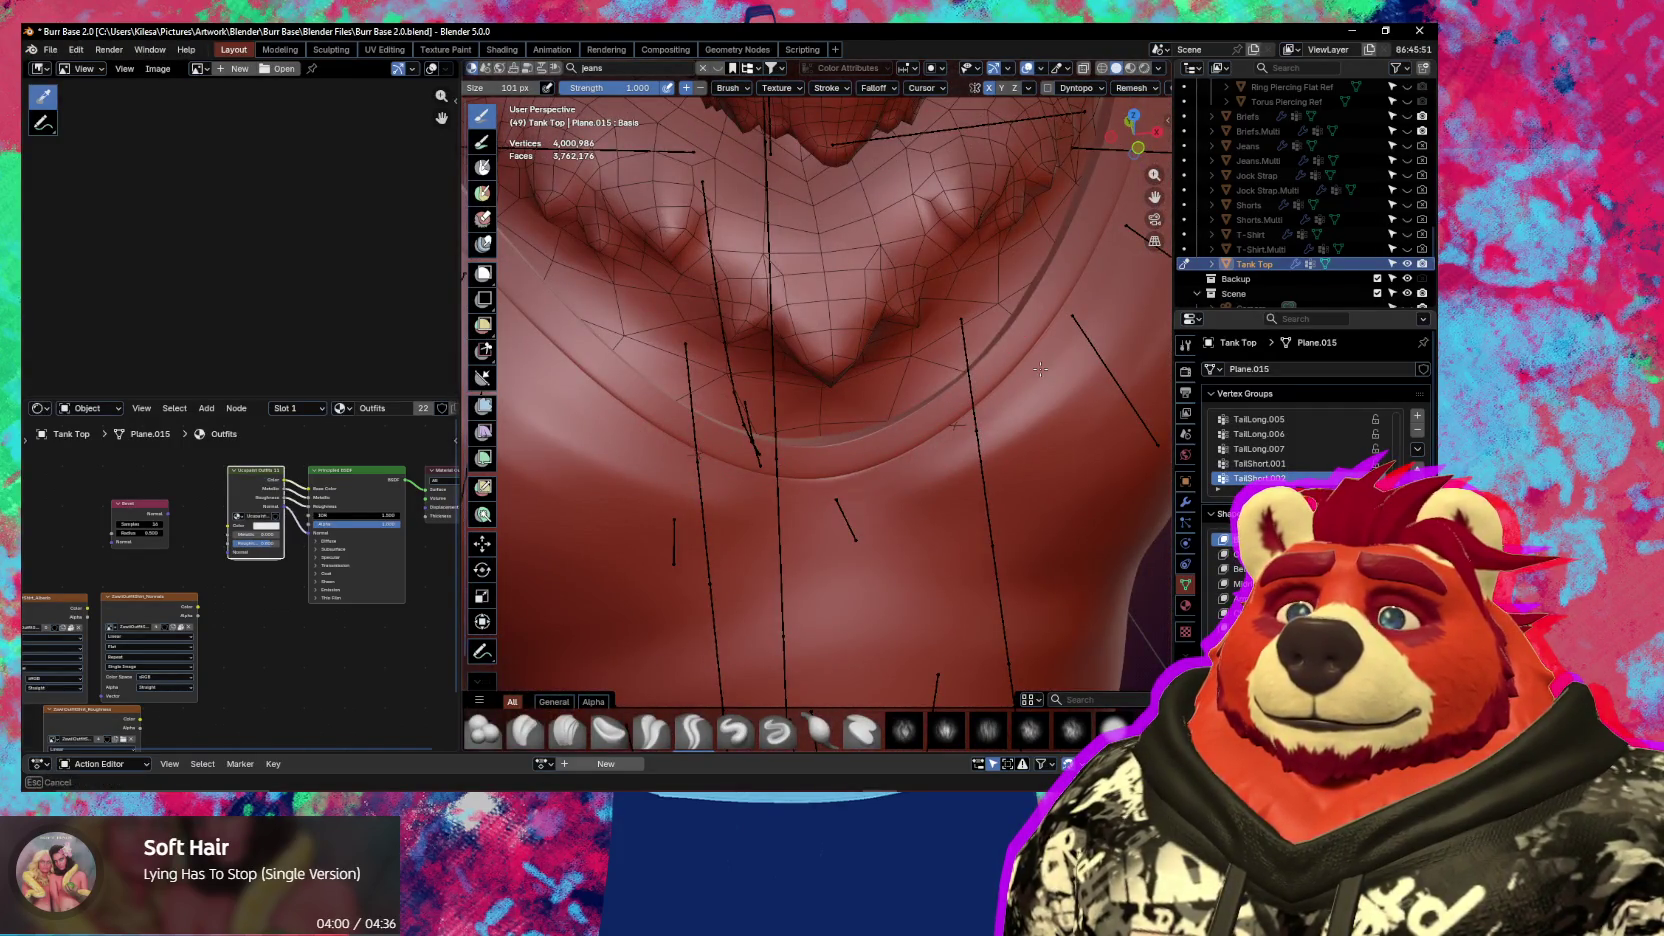
{"action": "middle_click_drag", "start_coordinate": [731, 533], "coordinate": [660, 443]}
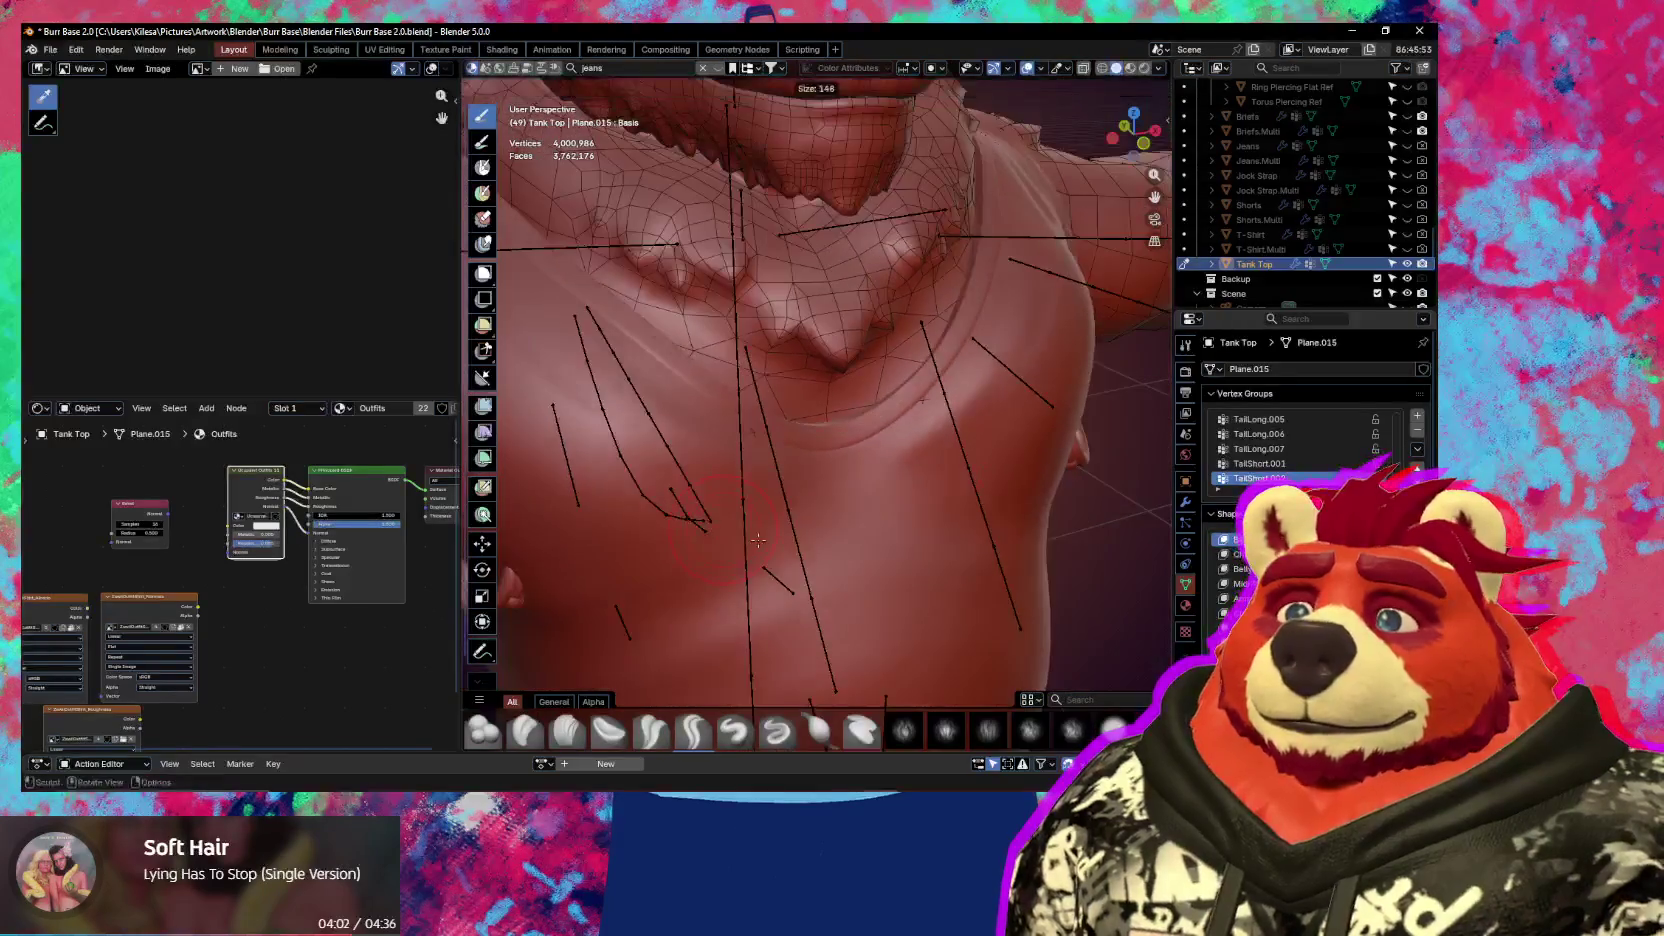
{"action": "mouse_move", "coordinate": [759, 522]}
{"action": "middle_mouse_down"}
{"action": "mouse_move", "coordinate": [817, 456]}
{"action": "mouse_move", "coordinate": [763, 540]}
{"action": "mouse_move", "coordinate": [763, 577]}
{"action": "mouse_move", "coordinate": [863, 554]}
{"action": "middle_mouse_up"}
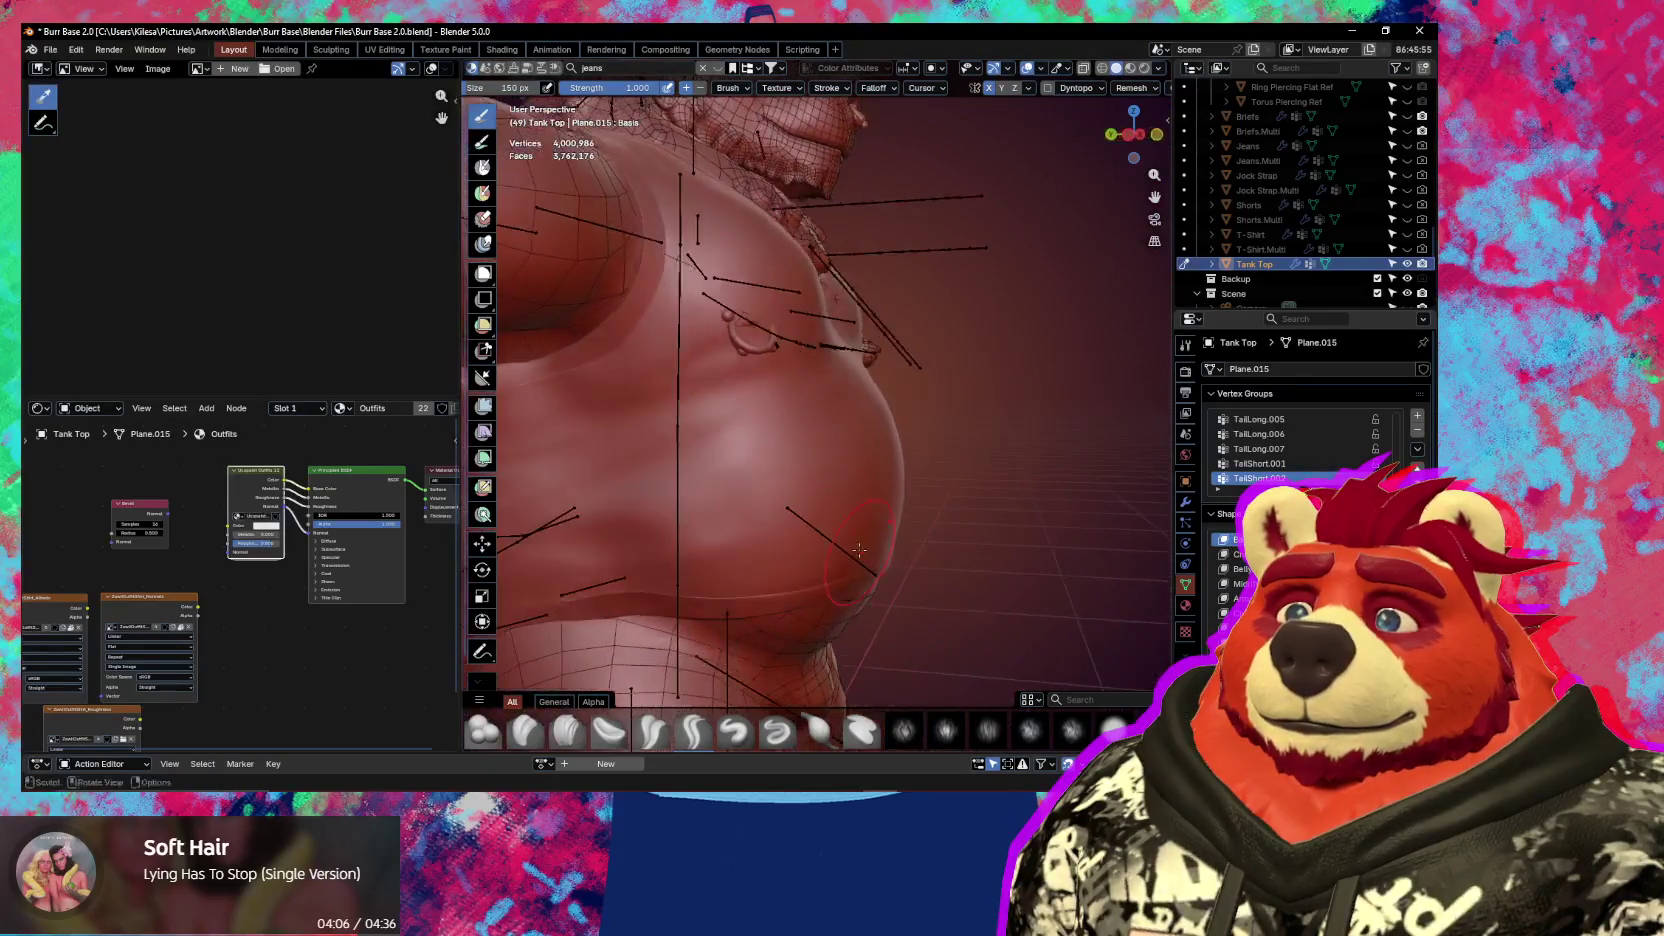
{"action": "mouse_move", "coordinate": [746, 467]}
{"action": "middle_mouse_down"}
{"action": "mouse_move", "coordinate": [798, 520]}
{"action": "mouse_move", "coordinate": [747, 569]}
{"action": "mouse_move", "coordinate": [840, 472]}
{"action": "middle_mouse_up"}
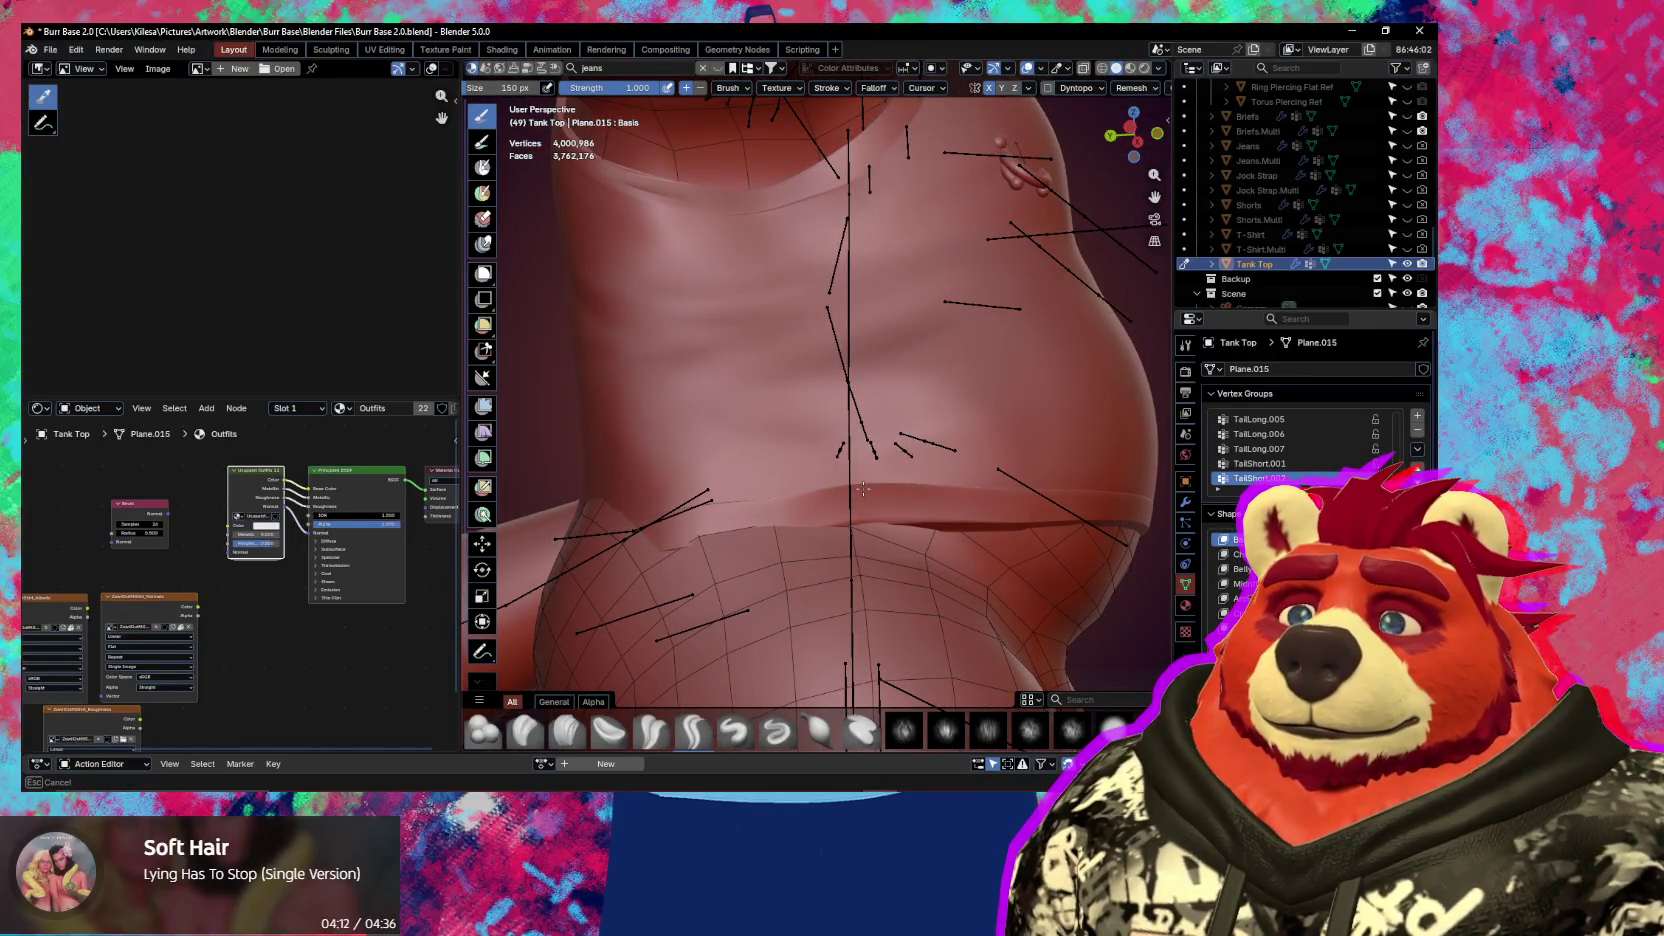
{"action": "mouse_move", "coordinate": [825, 436]}
{"action": "middle_mouse_down"}
{"action": "mouse_move", "coordinate": [810, 440]}
{"action": "mouse_move", "coordinate": [836, 464]}
{"action": "mouse_move", "coordinate": [847, 401]}
{"action": "mouse_move", "coordinate": [840, 465]}
{"action": "mouse_move", "coordinate": [893, 493]}
{"action": "middle_mouse_up"}
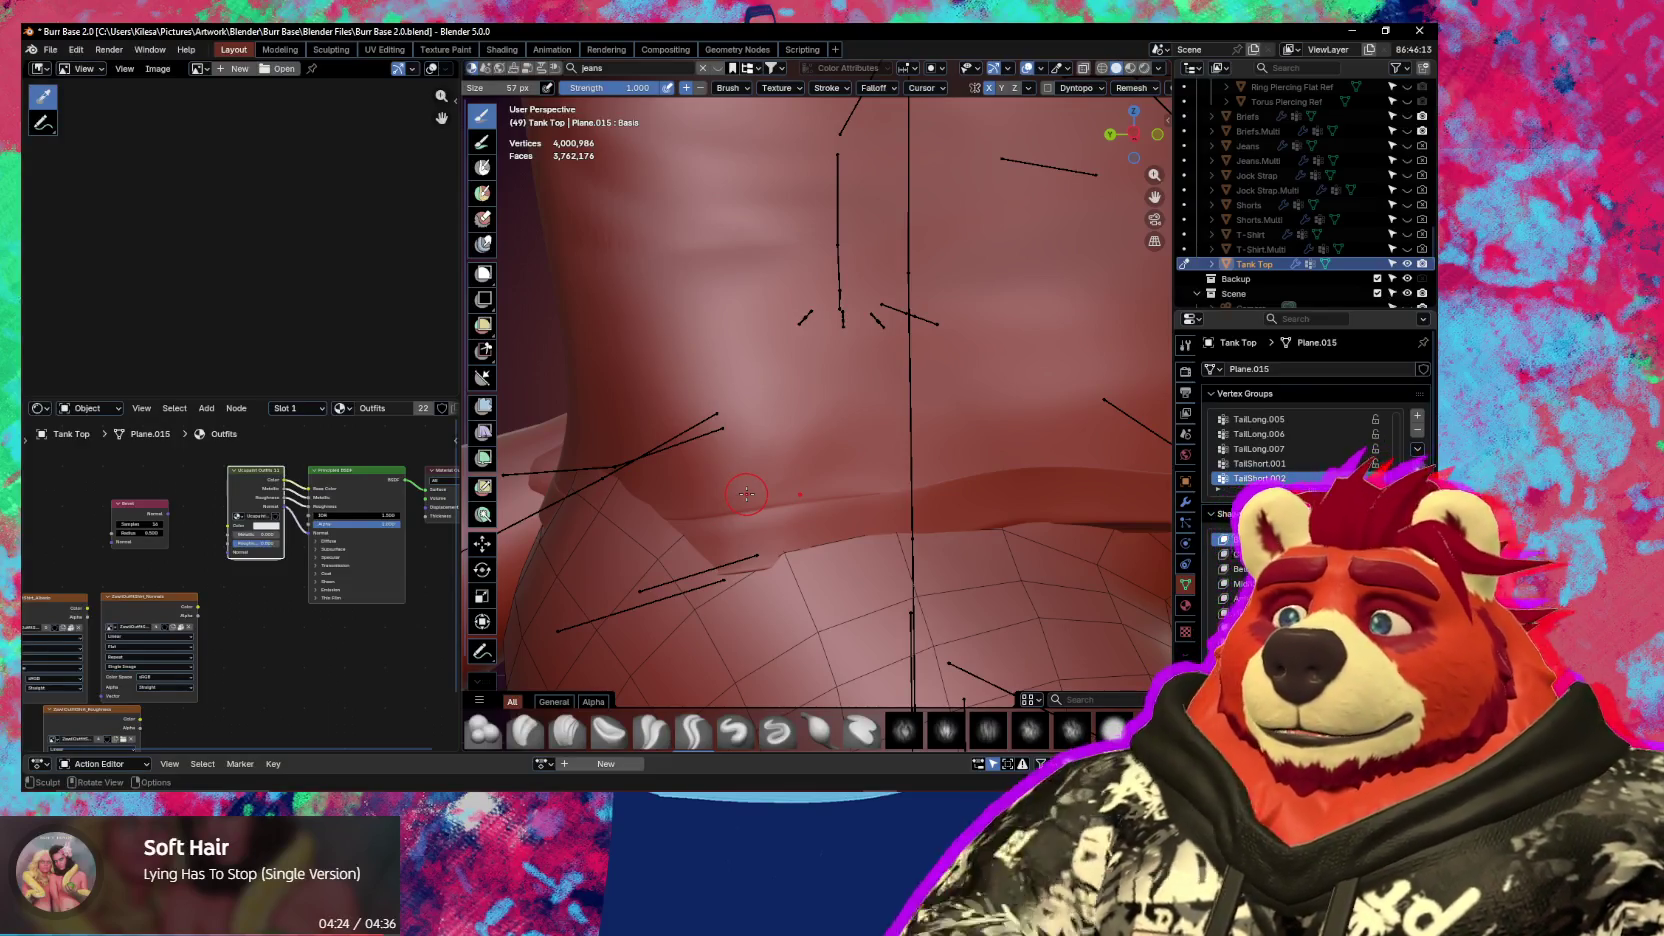
Isolate the Tank Top in Local View with Numpad / and zoom in on the hem
{"action": "key", "text": "KP_Divide"}
{"action": "scroll", "coordinate": [724, 546], "scroll_direction": "down", "scroll_amount": 5}
{"action": "mouse_move", "coordinate": [724, 546]}
{"action": "middle_mouse_down"}
{"action": "mouse_move", "coordinate": [760, 600]}
{"action": "mouse_move", "coordinate": [842, 444]}
{"action": "middle_mouse_up"}
{"action": "scroll", "coordinate": [760, 600], "scroll_direction": "up", "scroll_amount": 3}
{"action": "scroll", "coordinate": [842, 444], "scroll_direction": "up", "scroll_amount": 2}
{"action": "scroll", "coordinate": [838, 480], "scroll_direction": "up", "scroll_amount": 2}
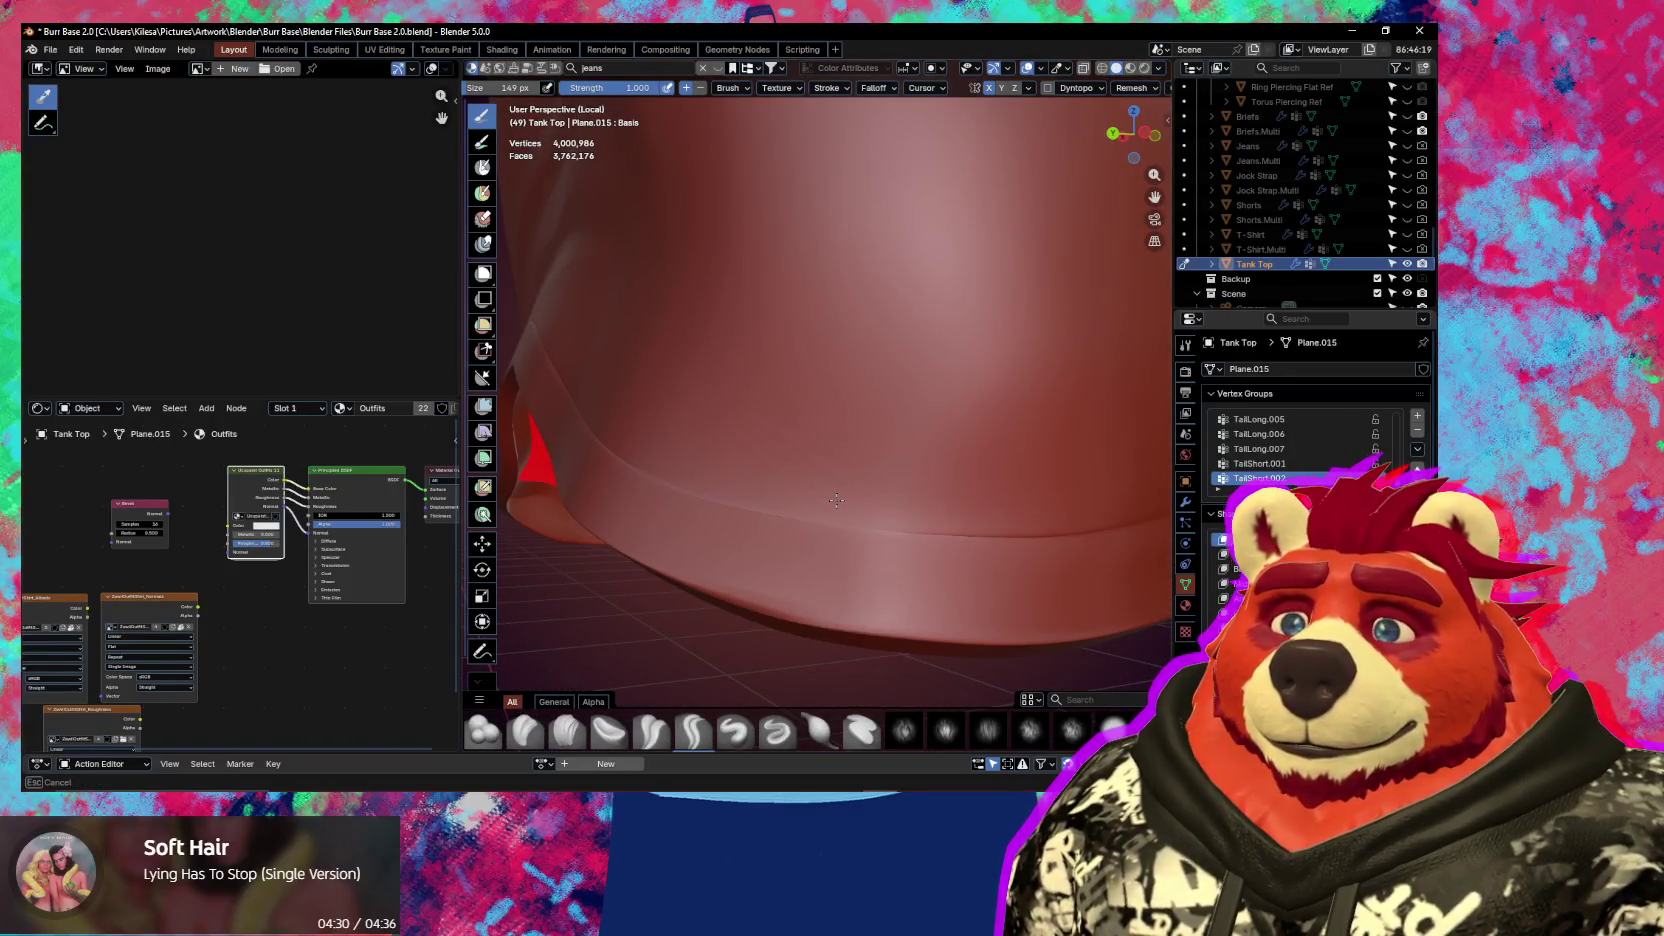
Orbit around the hem and into the armhole opening to inspect the inside
{"action": "middle_click_drag", "start_coordinate": [733, 435], "coordinate": [836, 548]}
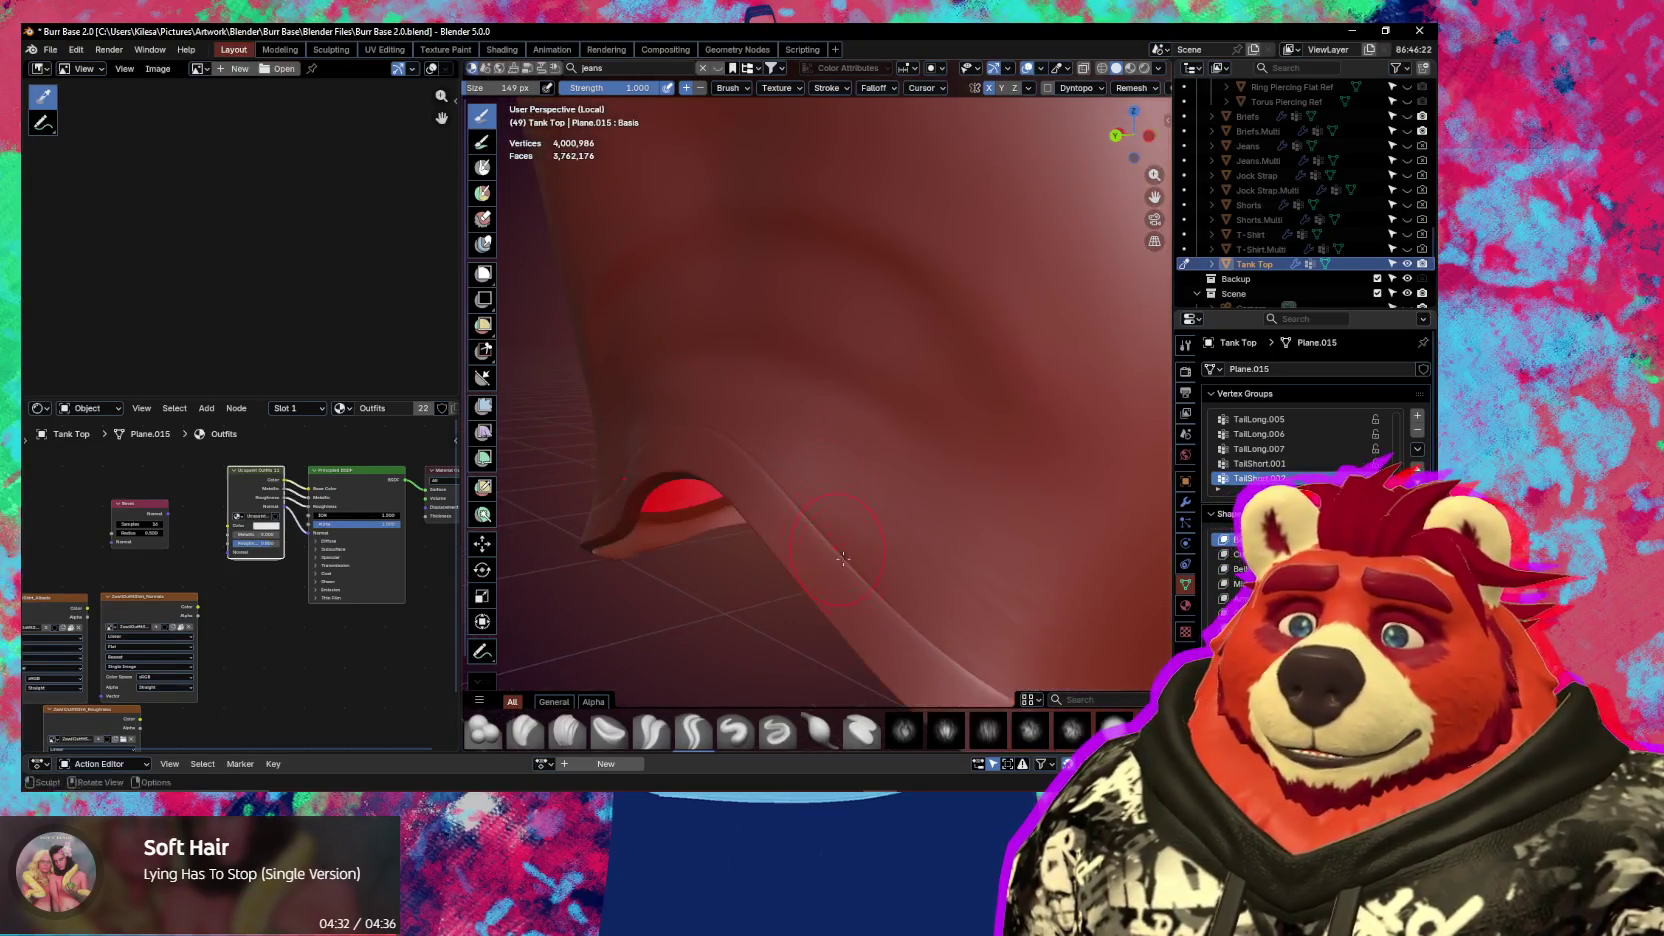
{"action": "middle_click_drag", "start_coordinate": [937, 569], "coordinate": [1040, 500]}
{"action": "mouse_move", "coordinate": [900, 406]}
{"action": "middle_mouse_down"}
{"action": "mouse_move", "coordinate": [934, 404]}
{"action": "mouse_move", "coordinate": [896, 457]}
{"action": "mouse_move", "coordinate": [803, 428]}
{"action": "mouse_move", "coordinate": [748, 510]}
{"action": "mouse_move", "coordinate": [820, 366]}
{"action": "middle_mouse_up"}
{"action": "middle_click_drag", "start_coordinate": [760, 421], "coordinate": [859, 392]}
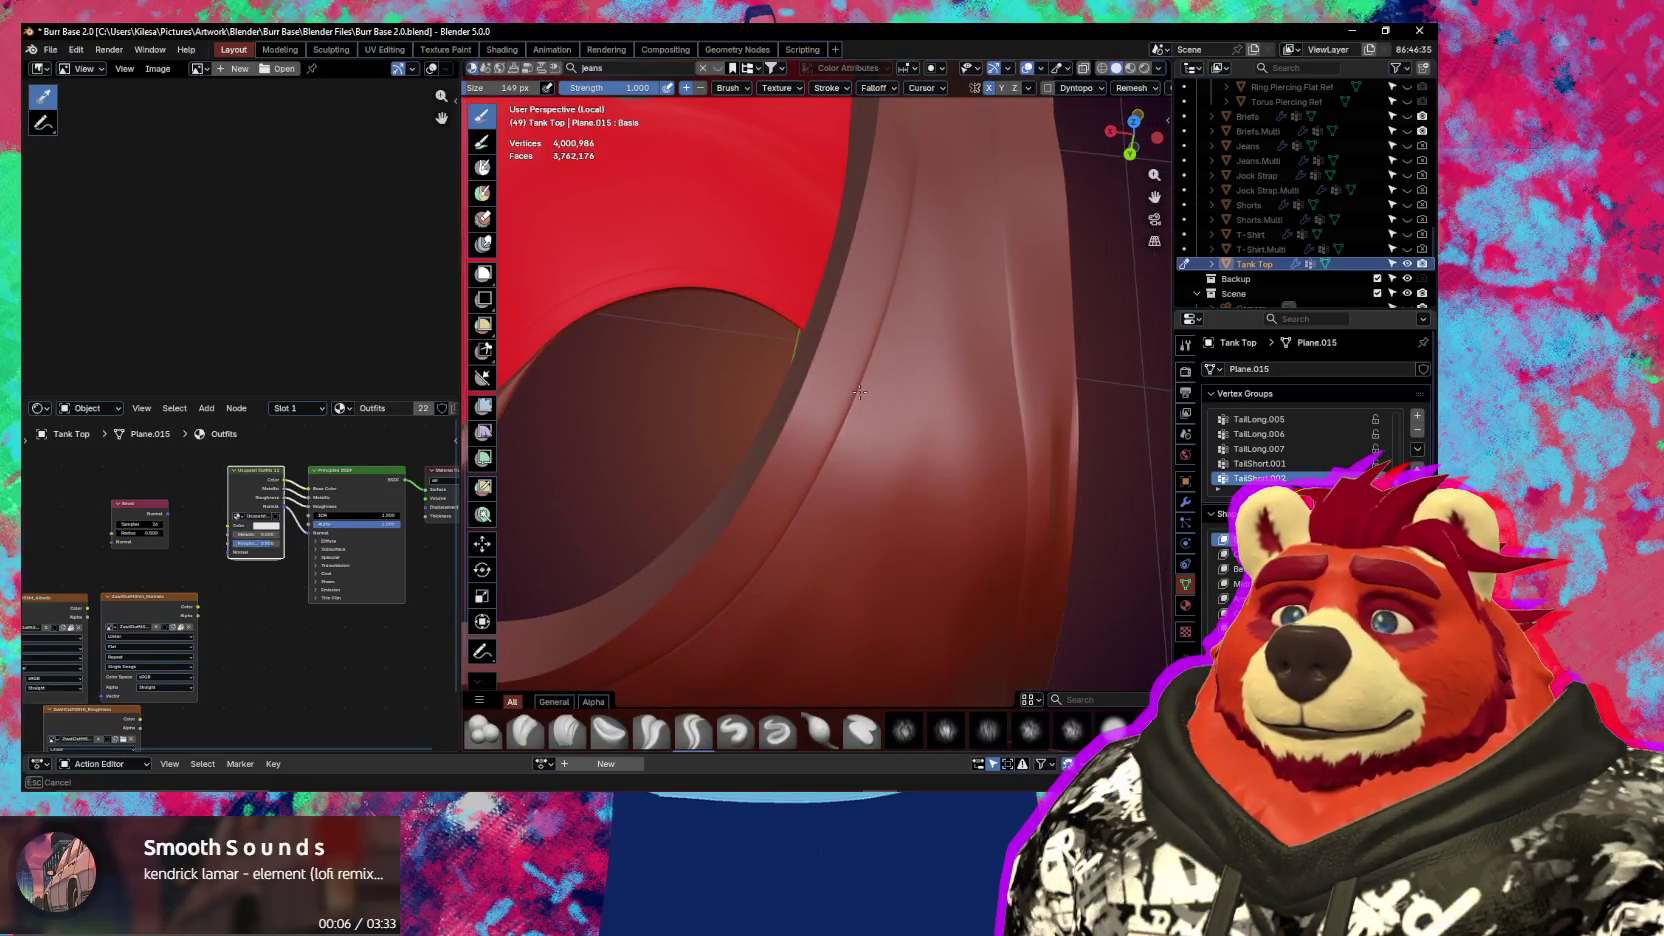
{"action": "mouse_move", "coordinate": [816, 455]}
{"action": "middle_mouse_down"}
{"action": "mouse_move", "coordinate": [630, 410]}
{"action": "mouse_move", "coordinate": [753, 447]}
{"action": "mouse_move", "coordinate": [732, 565]}
{"action": "mouse_move", "coordinate": [773, 483]}
{"action": "mouse_move", "coordinate": [774, 417]}
{"action": "mouse_move", "coordinate": [790, 470]}
{"action": "middle_mouse_up"}
Switch to another sculpt brush at half strength and resize it to 54 px, then 75 px
{"action": "key", "text": "v"}
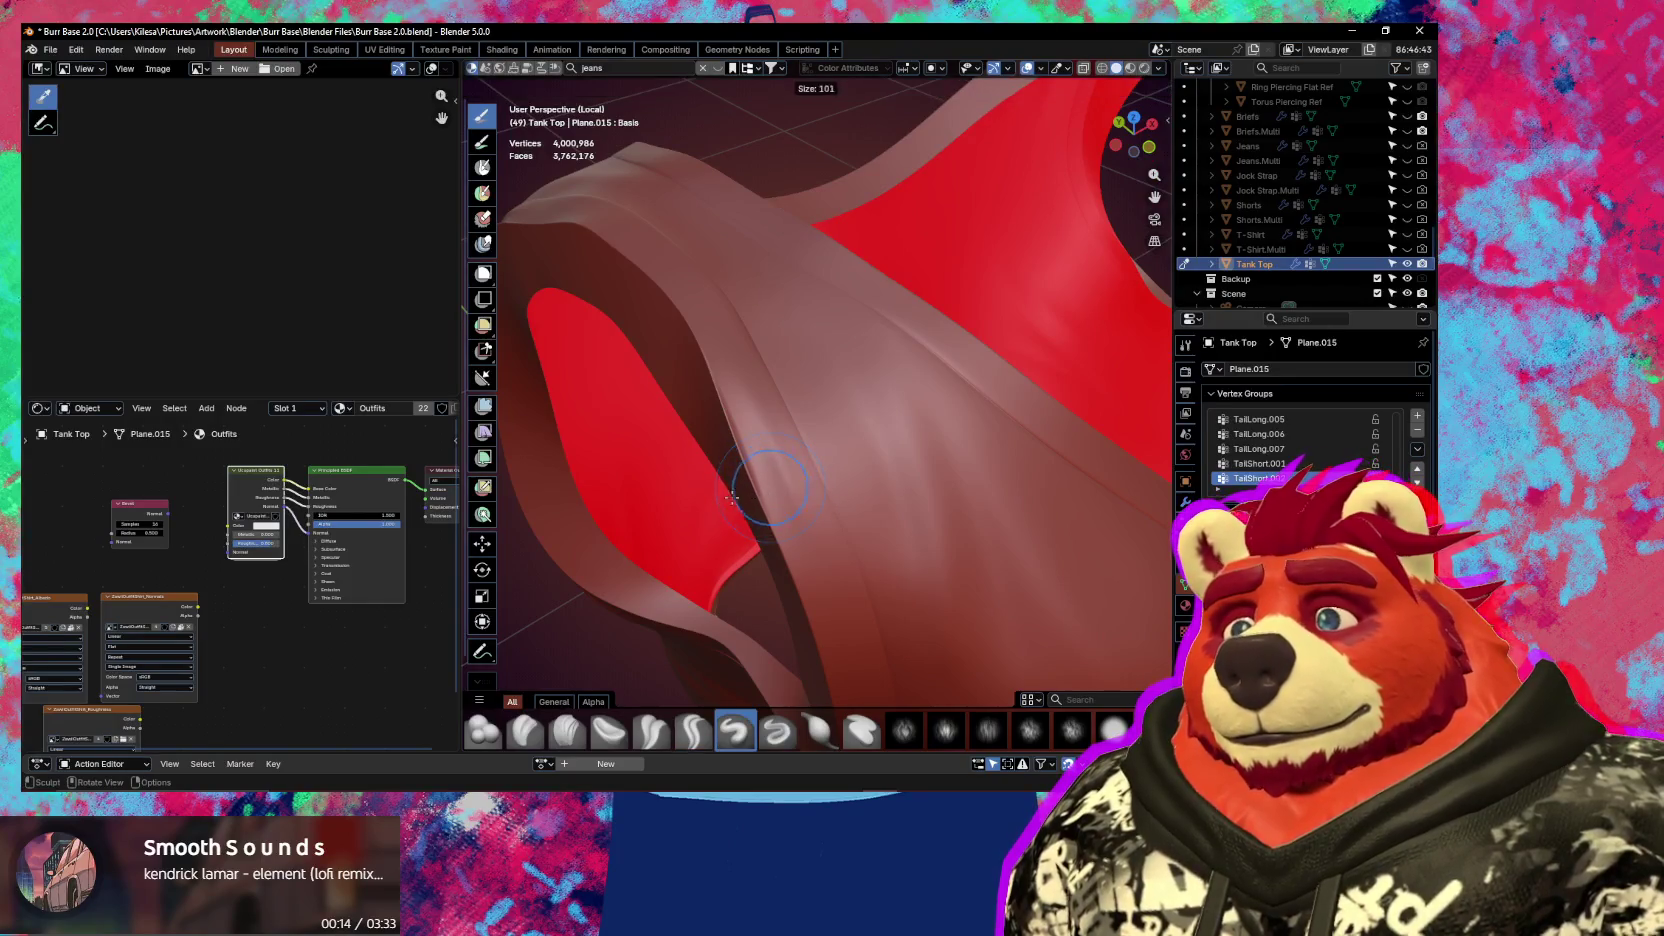
{"action": "key", "text": "f"}
{"action": "left_click", "coordinate": [736, 386]}
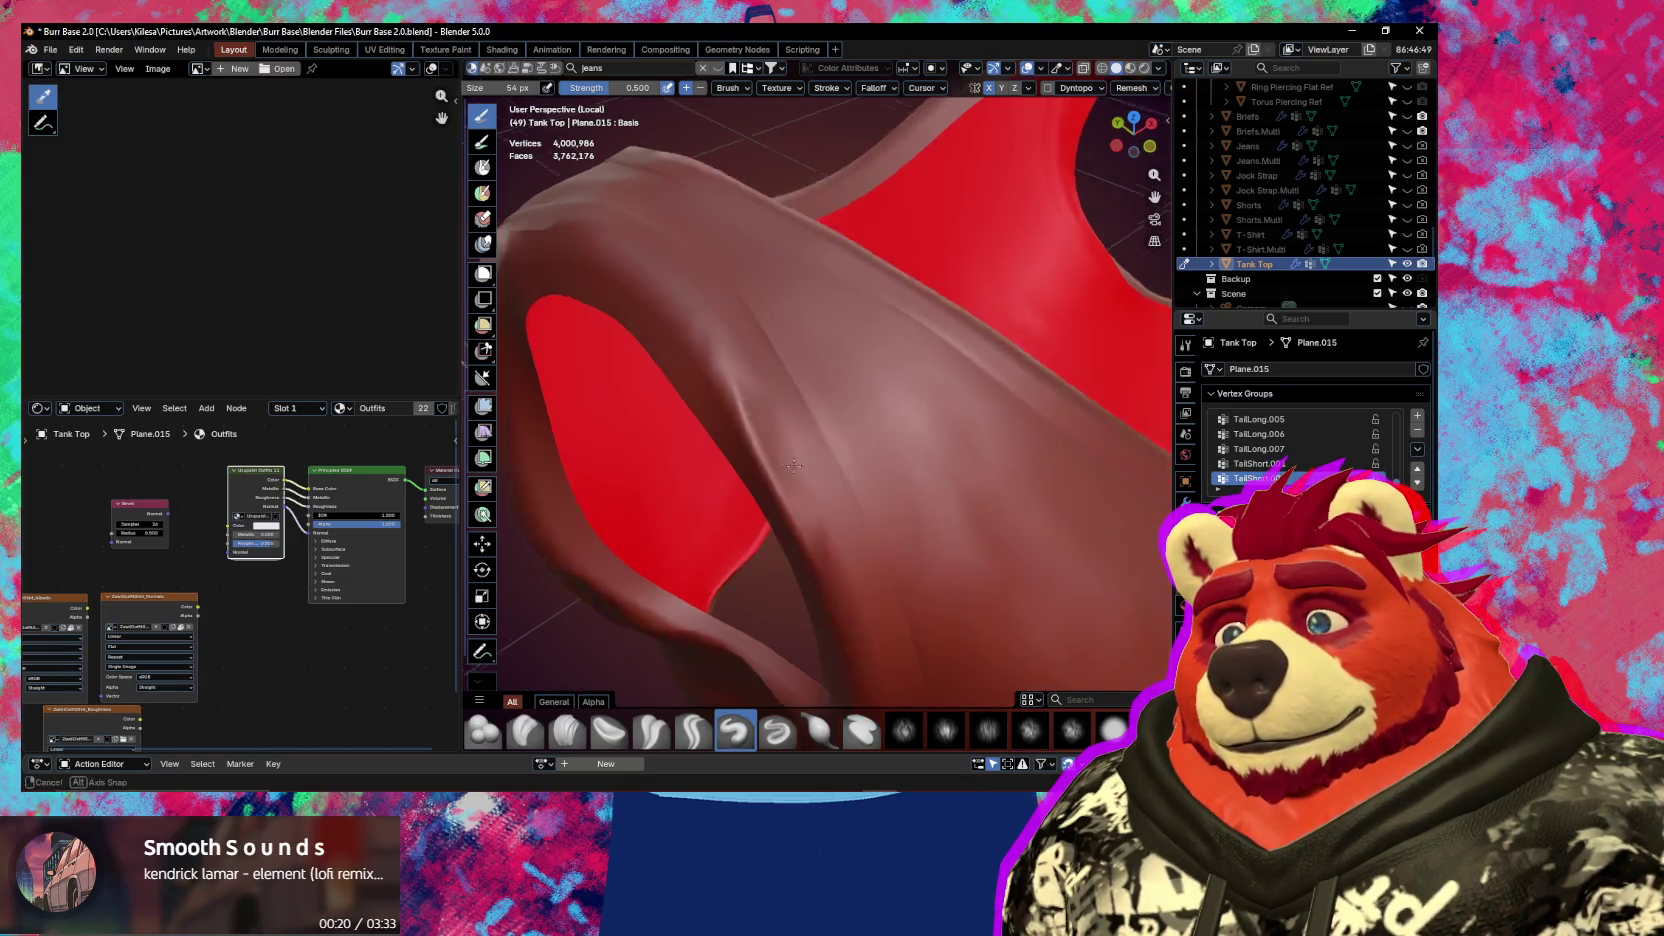
{"action": "middle_click_drag", "start_coordinate": [747, 386], "coordinate": [806, 323]}
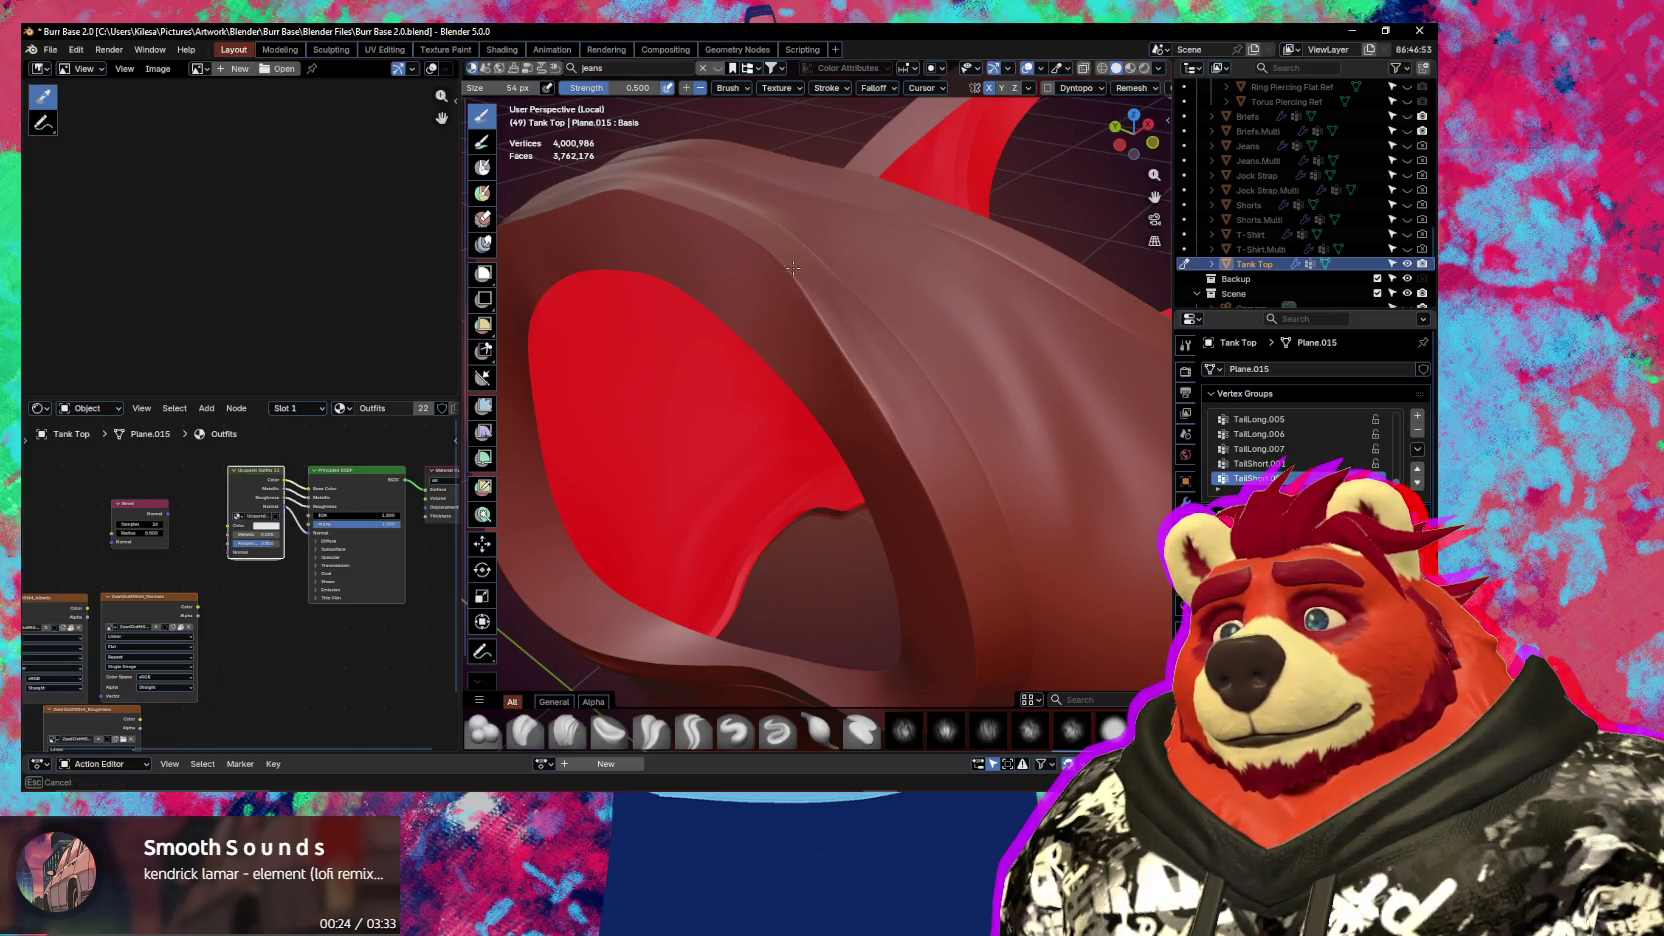
{"action": "mouse_move", "coordinate": [899, 420]}
{"action": "middle_mouse_down"}
{"action": "mouse_move", "coordinate": [824, 469]}
{"action": "mouse_move", "coordinate": [821, 501]}
{"action": "mouse_move", "coordinate": [737, 433]}
{"action": "mouse_move", "coordinate": [836, 465]}
{"action": "mouse_move", "coordinate": [839, 434]}
{"action": "mouse_move", "coordinate": [933, 424]}
{"action": "middle_mouse_up"}
{"action": "scroll", "coordinate": [905, 430], "scroll_direction": "up", "scroll_amount": 2}
{"action": "key", "text": "f"}
{"action": "left_click", "coordinate": [943, 503]}
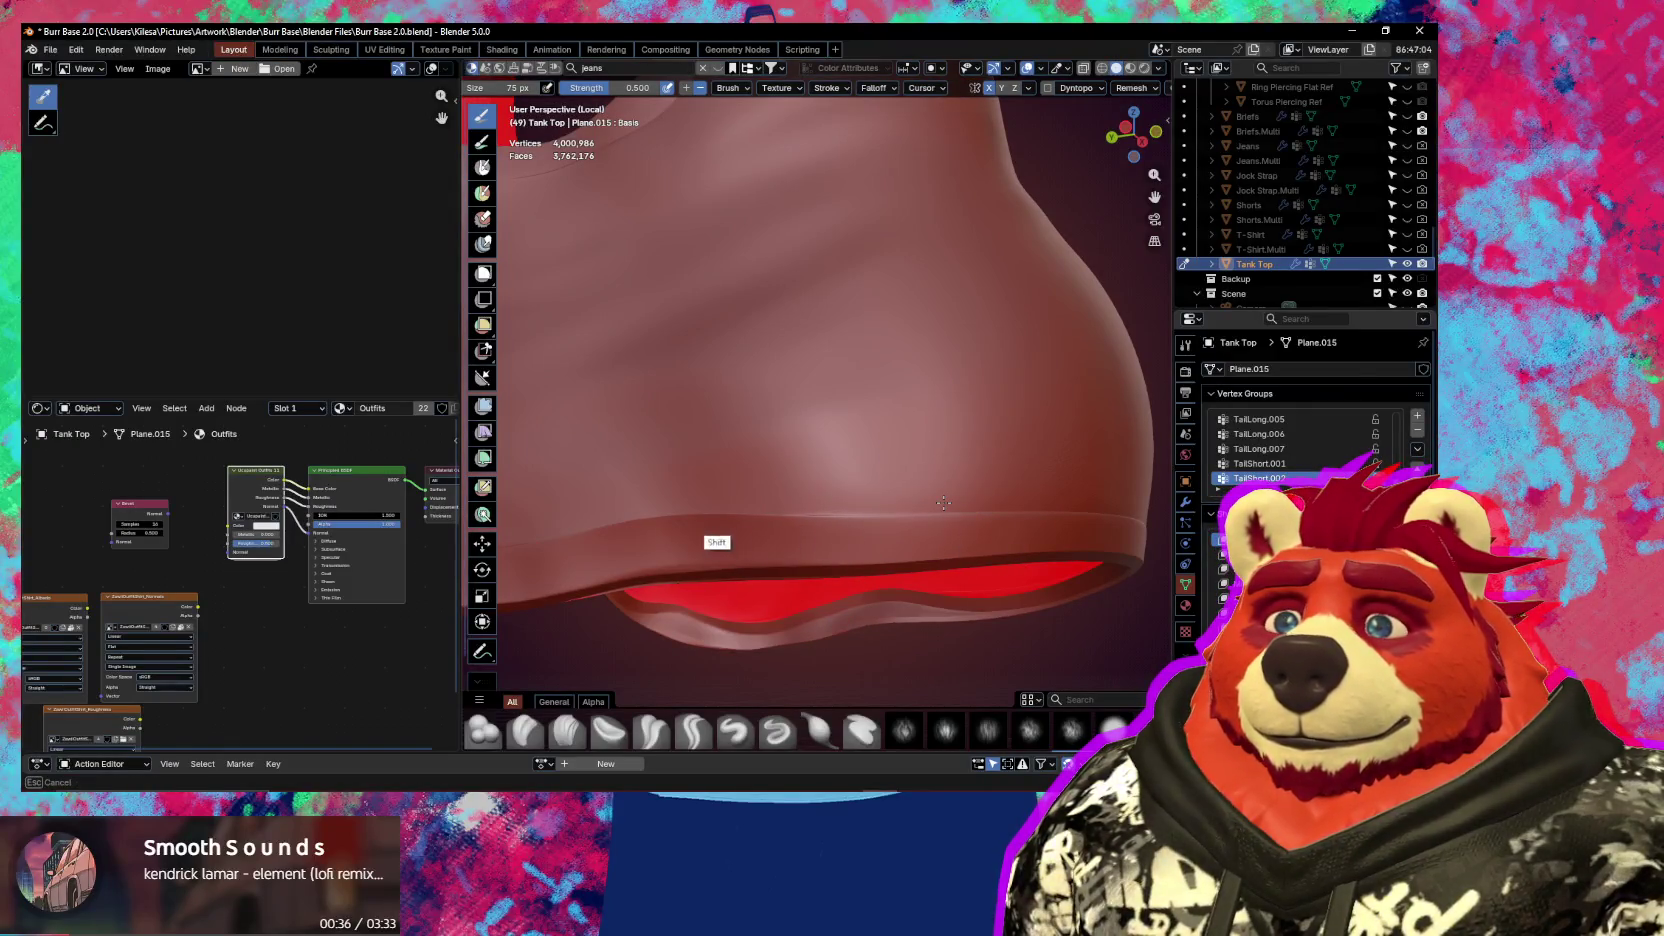
Orbit and pan along the hem to a front view of the tank top
{"action": "mouse_move", "coordinate": [773, 509]}
{"action": "middle_mouse_down"}
{"action": "mouse_move", "coordinate": [825, 519]}
{"action": "mouse_move", "coordinate": [697, 587]}
{"action": "middle_mouse_up"}
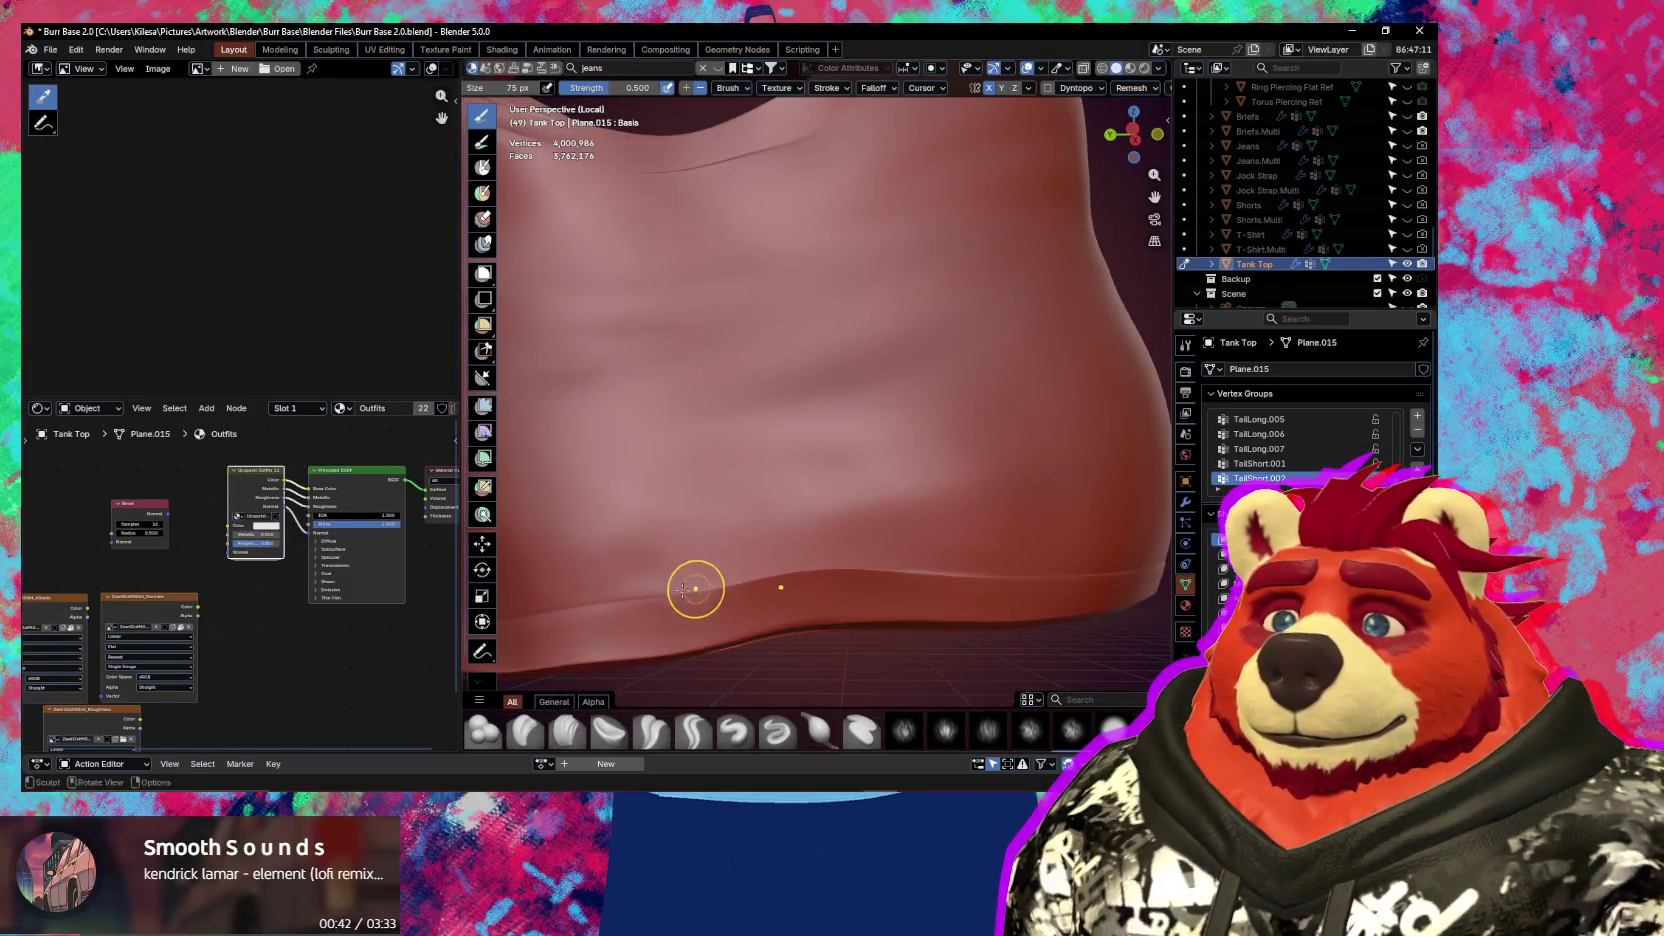
{"action": "middle_click_drag", "start_coordinate": [728, 585], "coordinate": [753, 581], "text": "shift"}
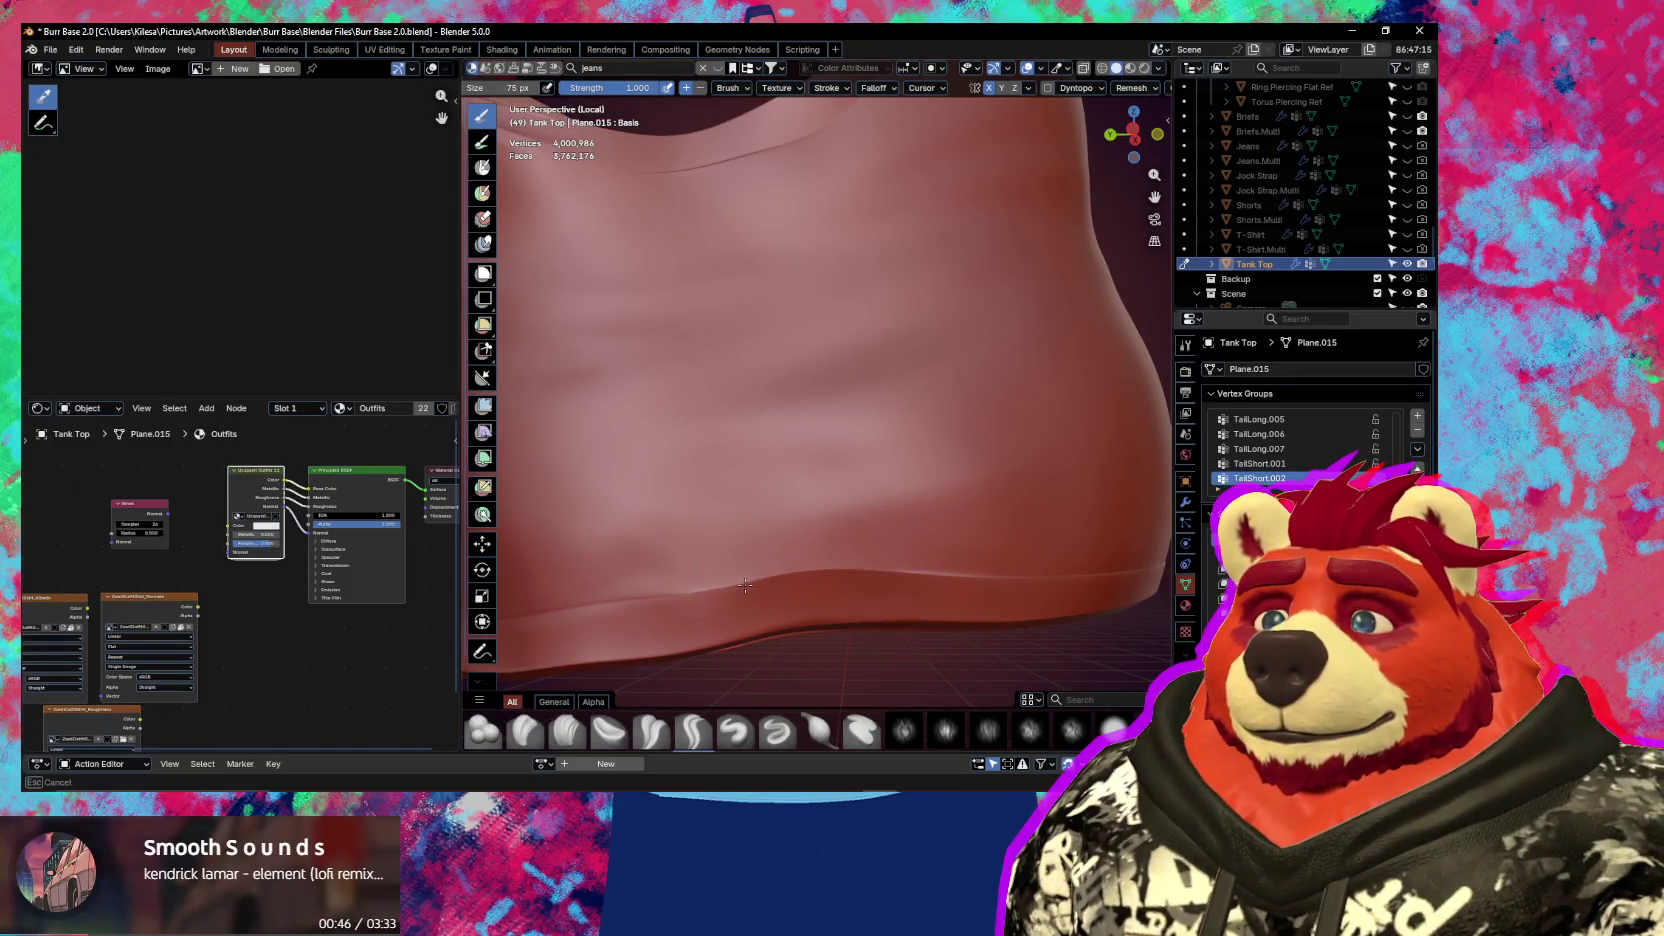
{"action": "scroll", "coordinate": [973, 548], "scroll_direction": "down", "scroll_amount": 3}
{"action": "mouse_move", "coordinate": [973, 548]}
{"action": "middle_mouse_down"}
{"action": "mouse_move", "coordinate": [810, 537]}
{"action": "mouse_move", "coordinate": [800, 555]}
{"action": "mouse_move", "coordinate": [1024, 442]}
{"action": "middle_mouse_up"}
{"action": "scroll", "coordinate": [800, 555], "scroll_direction": "up", "scroll_amount": 3}
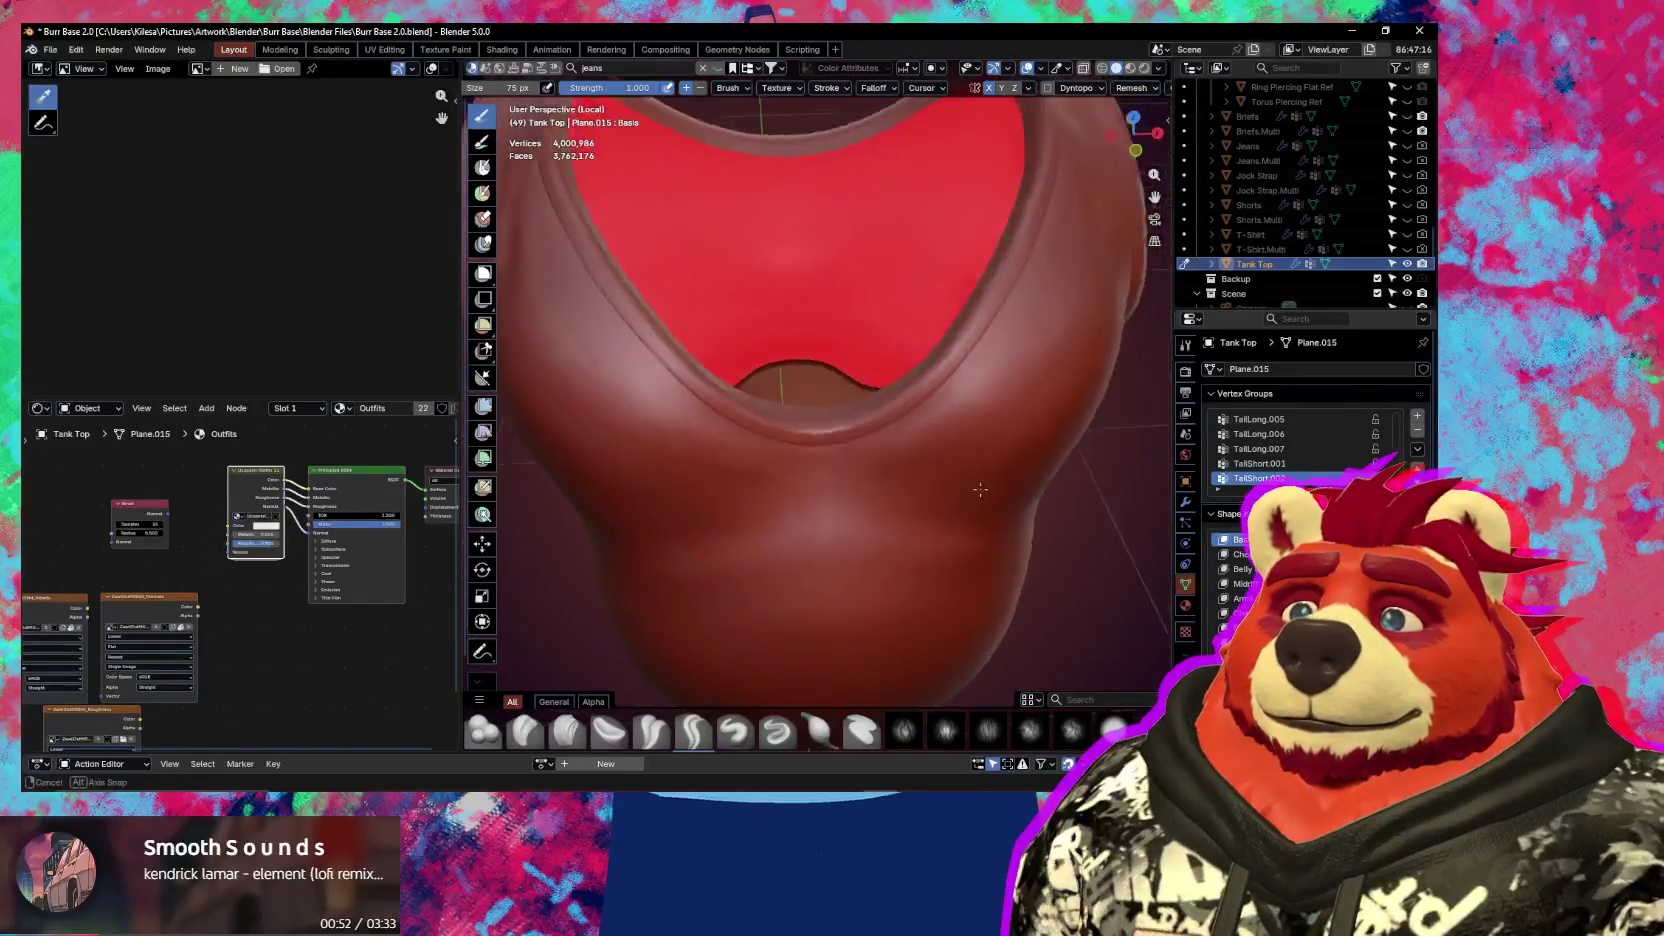
Show the Ucupaint sidebar and switch the tank top to Texture Paint mode
{"action": "key", "text": "n"}
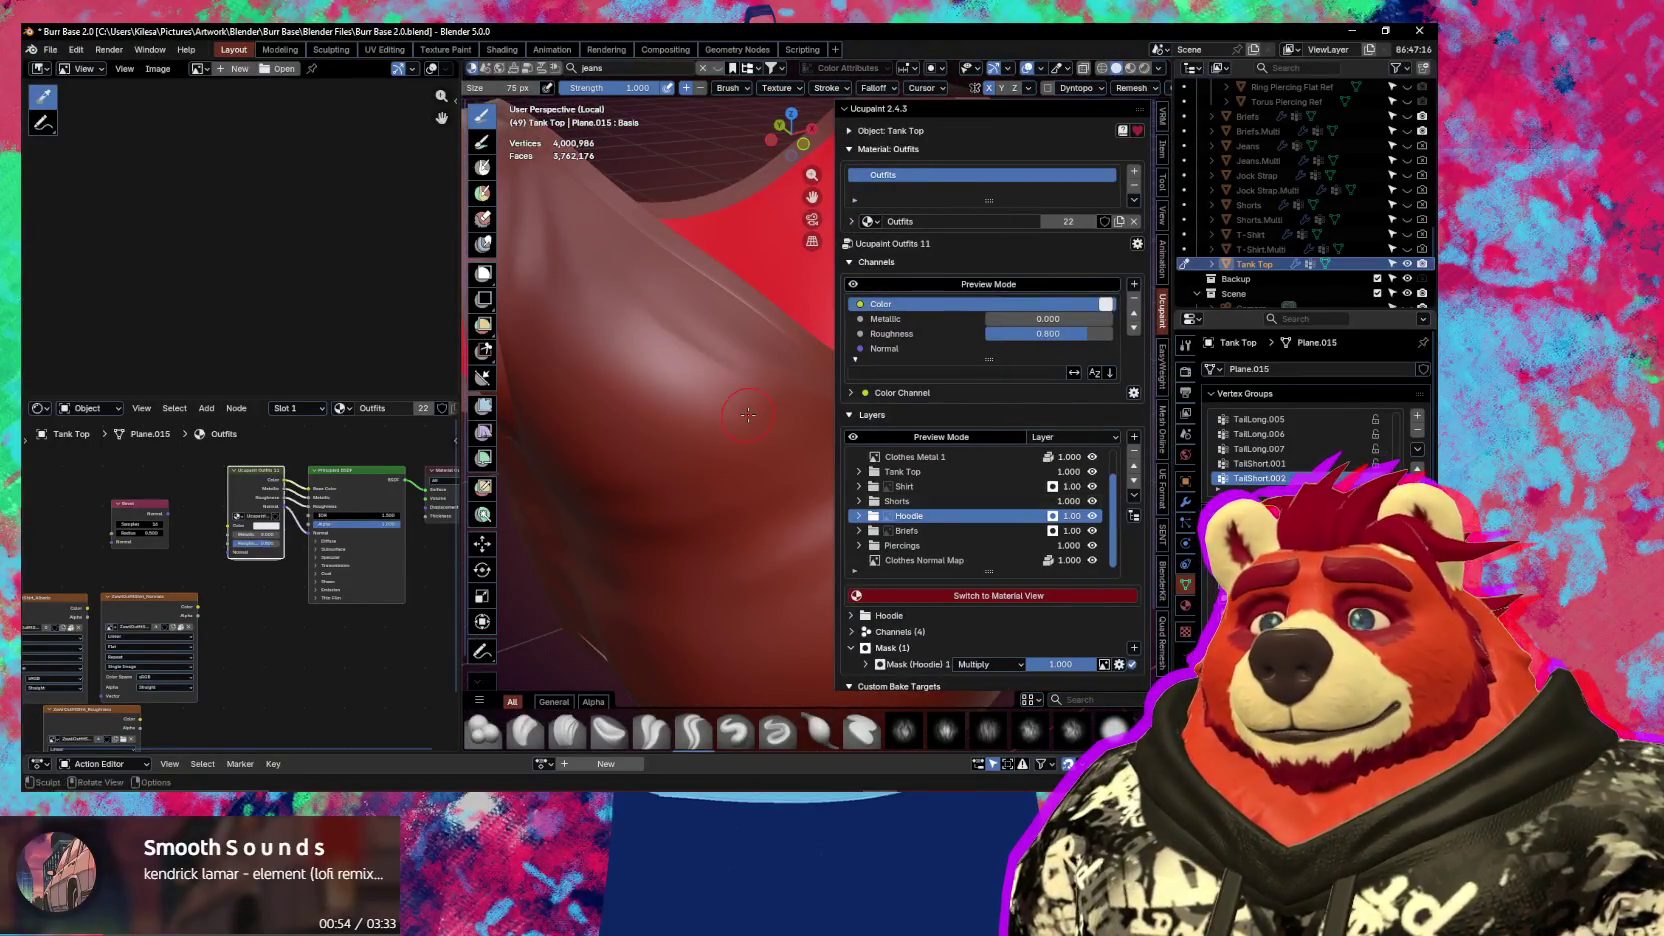
{"action": "key", "text": "ctrl+Tab"}
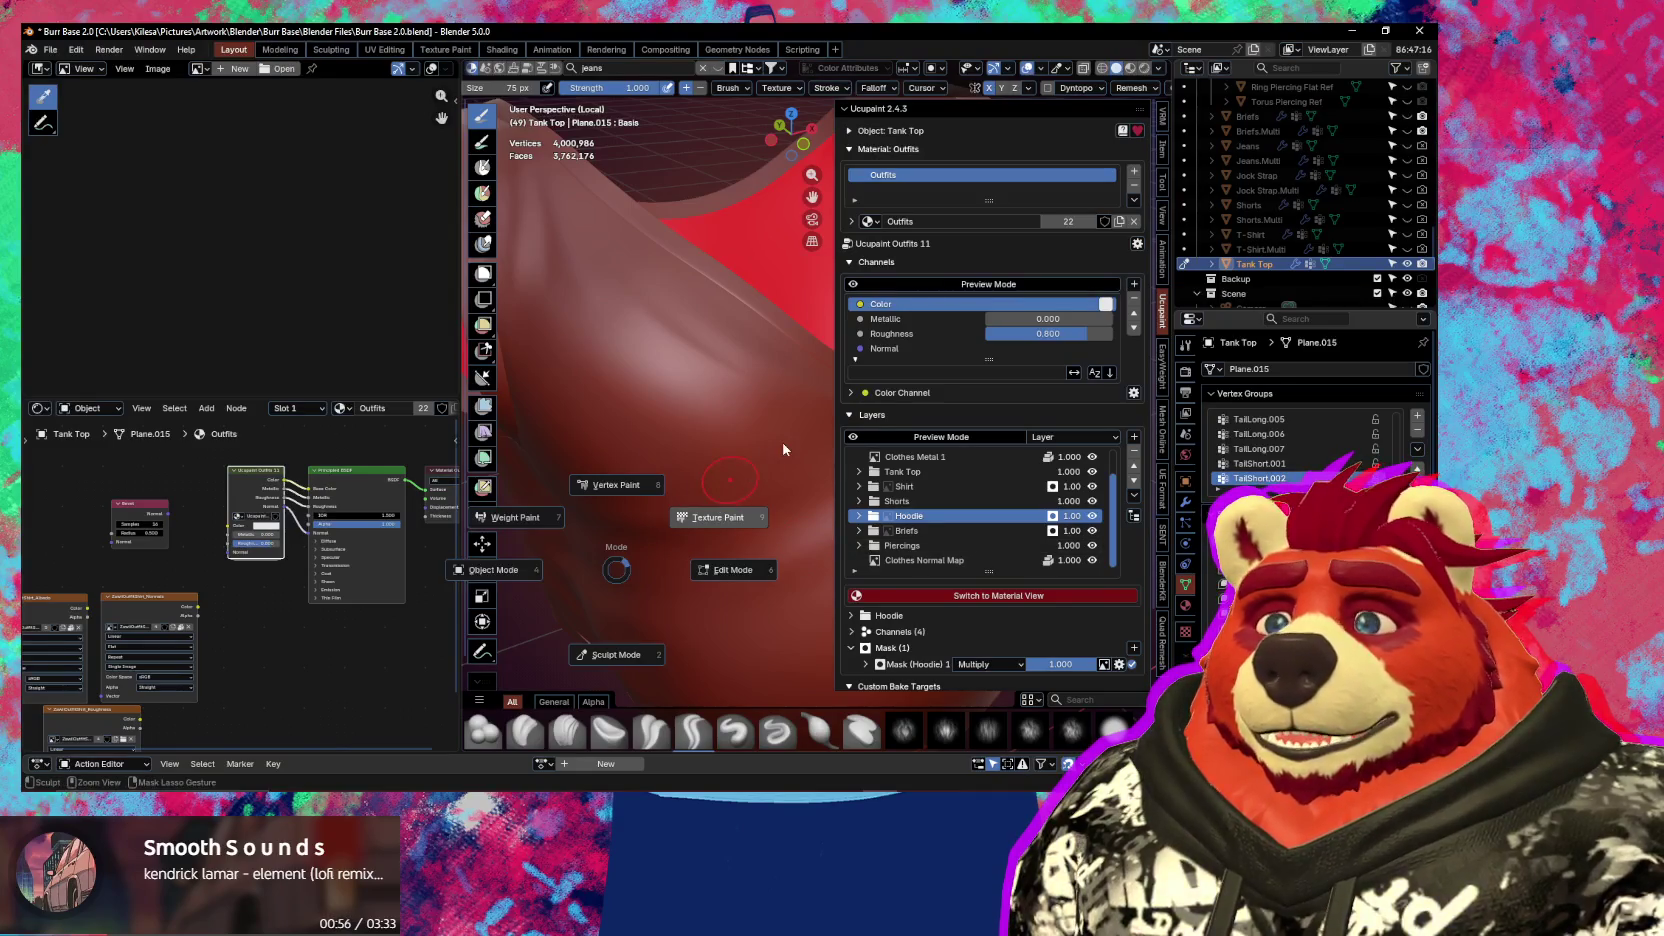
{"action": "left_click", "coordinate": [1020, 592]}
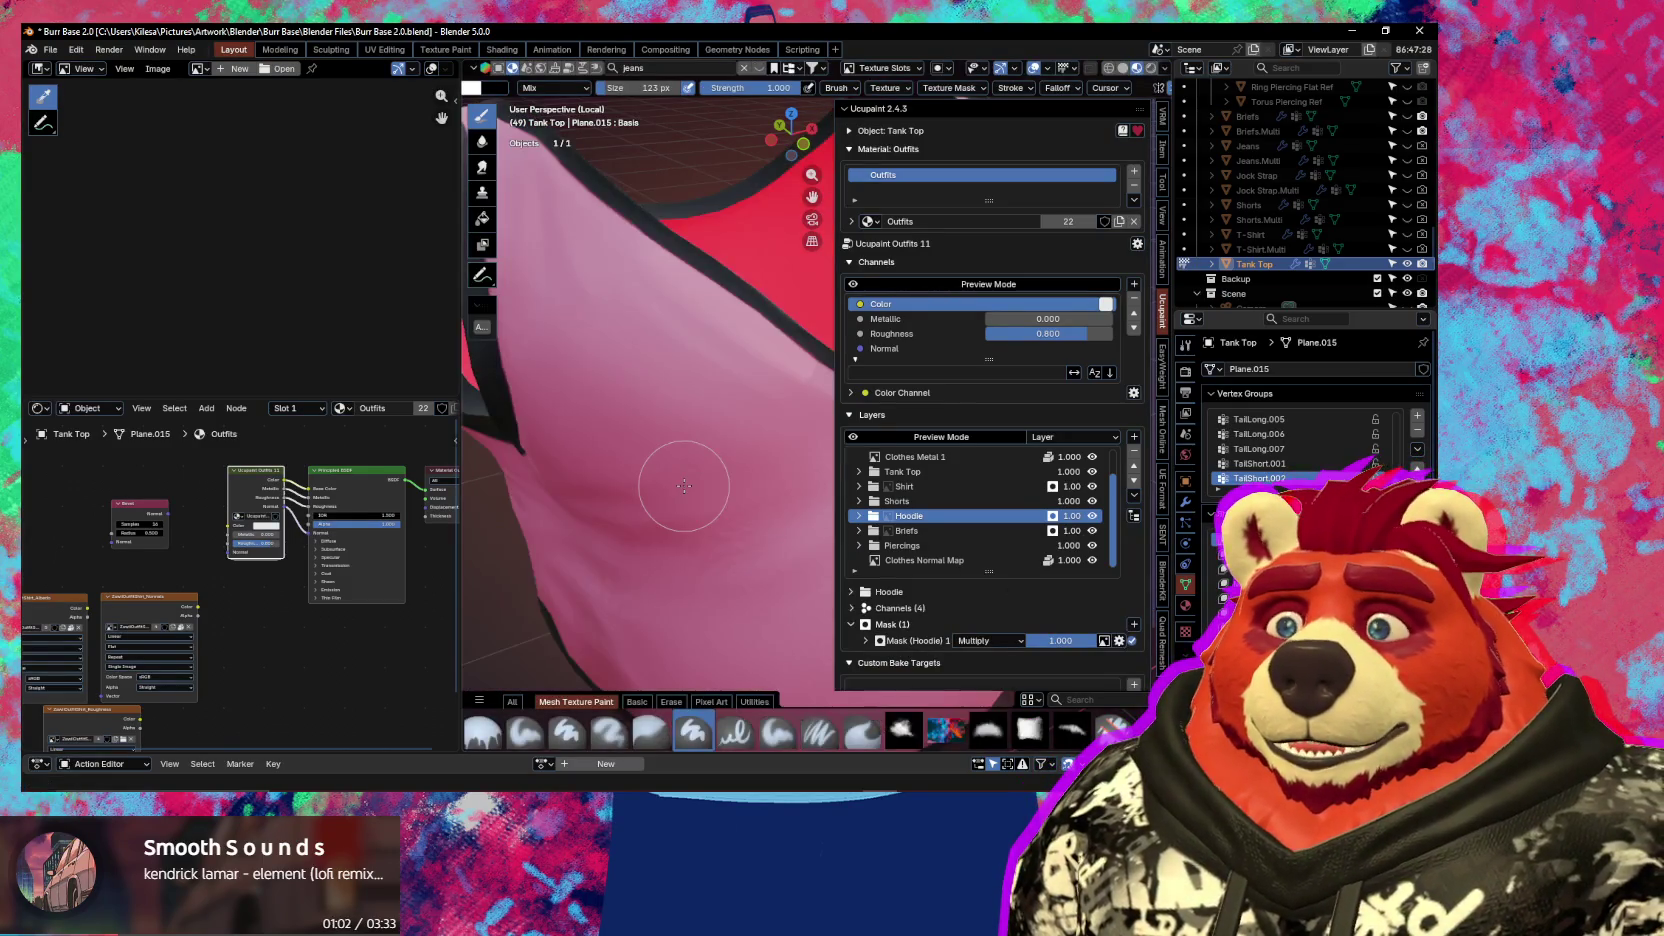
Select the Clothes Normal Map layer and show the render settings panel
{"action": "middle_click_drag", "start_coordinate": [684, 486], "coordinate": [687, 498]}
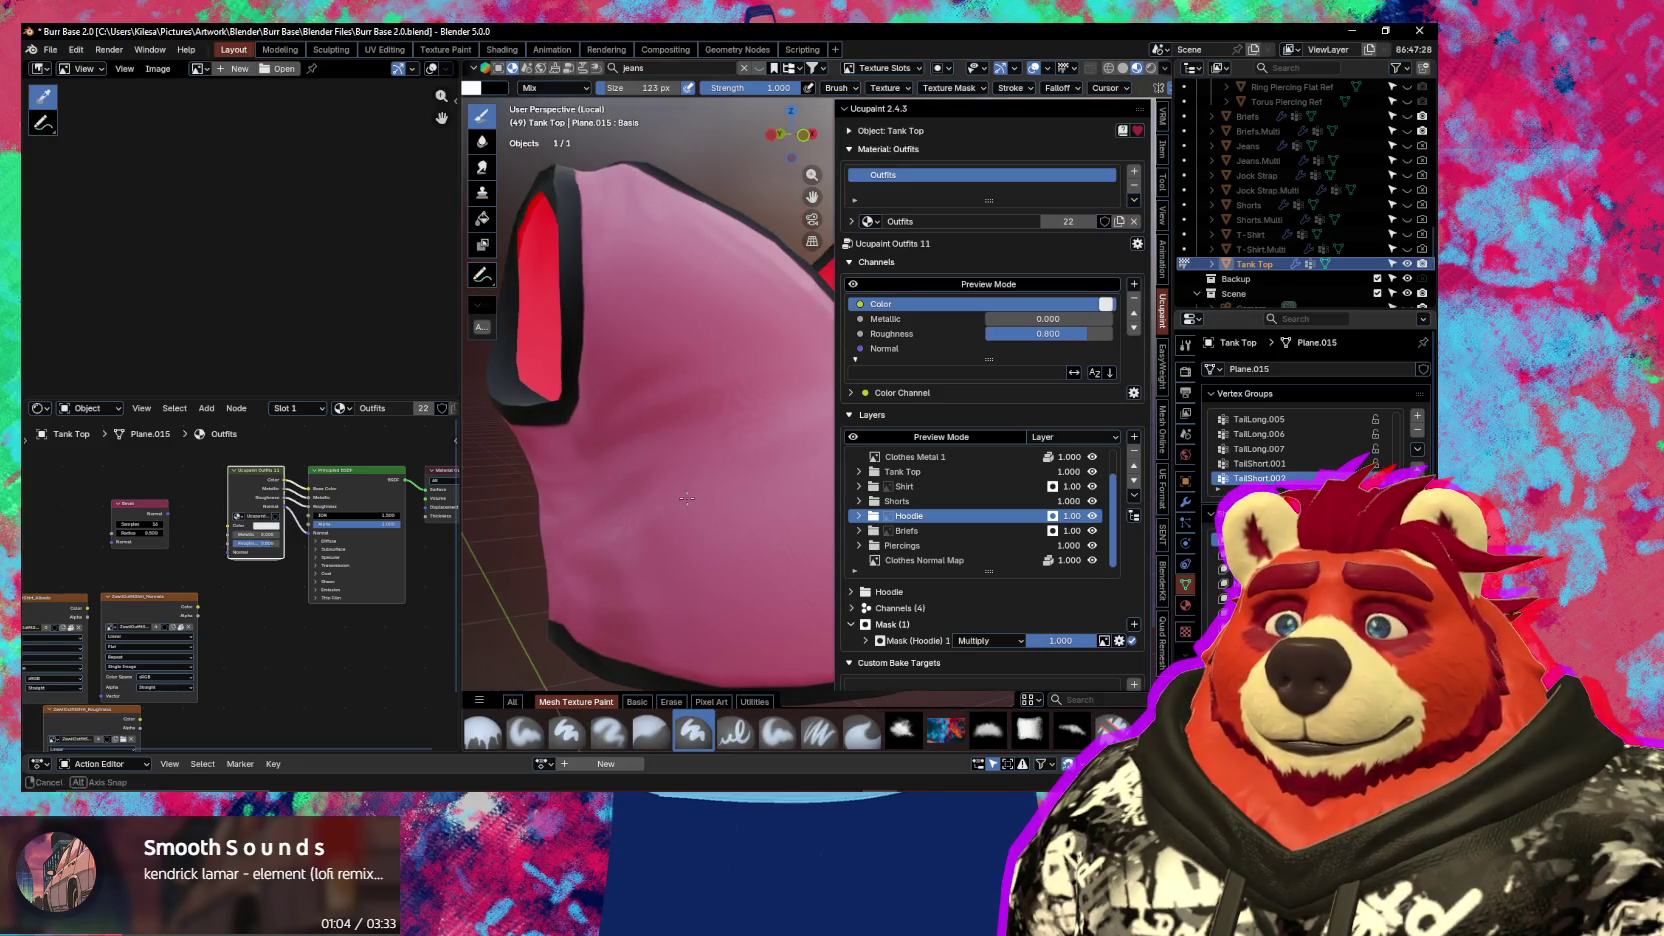
{"action": "left_click", "coordinate": [1001, 560]}
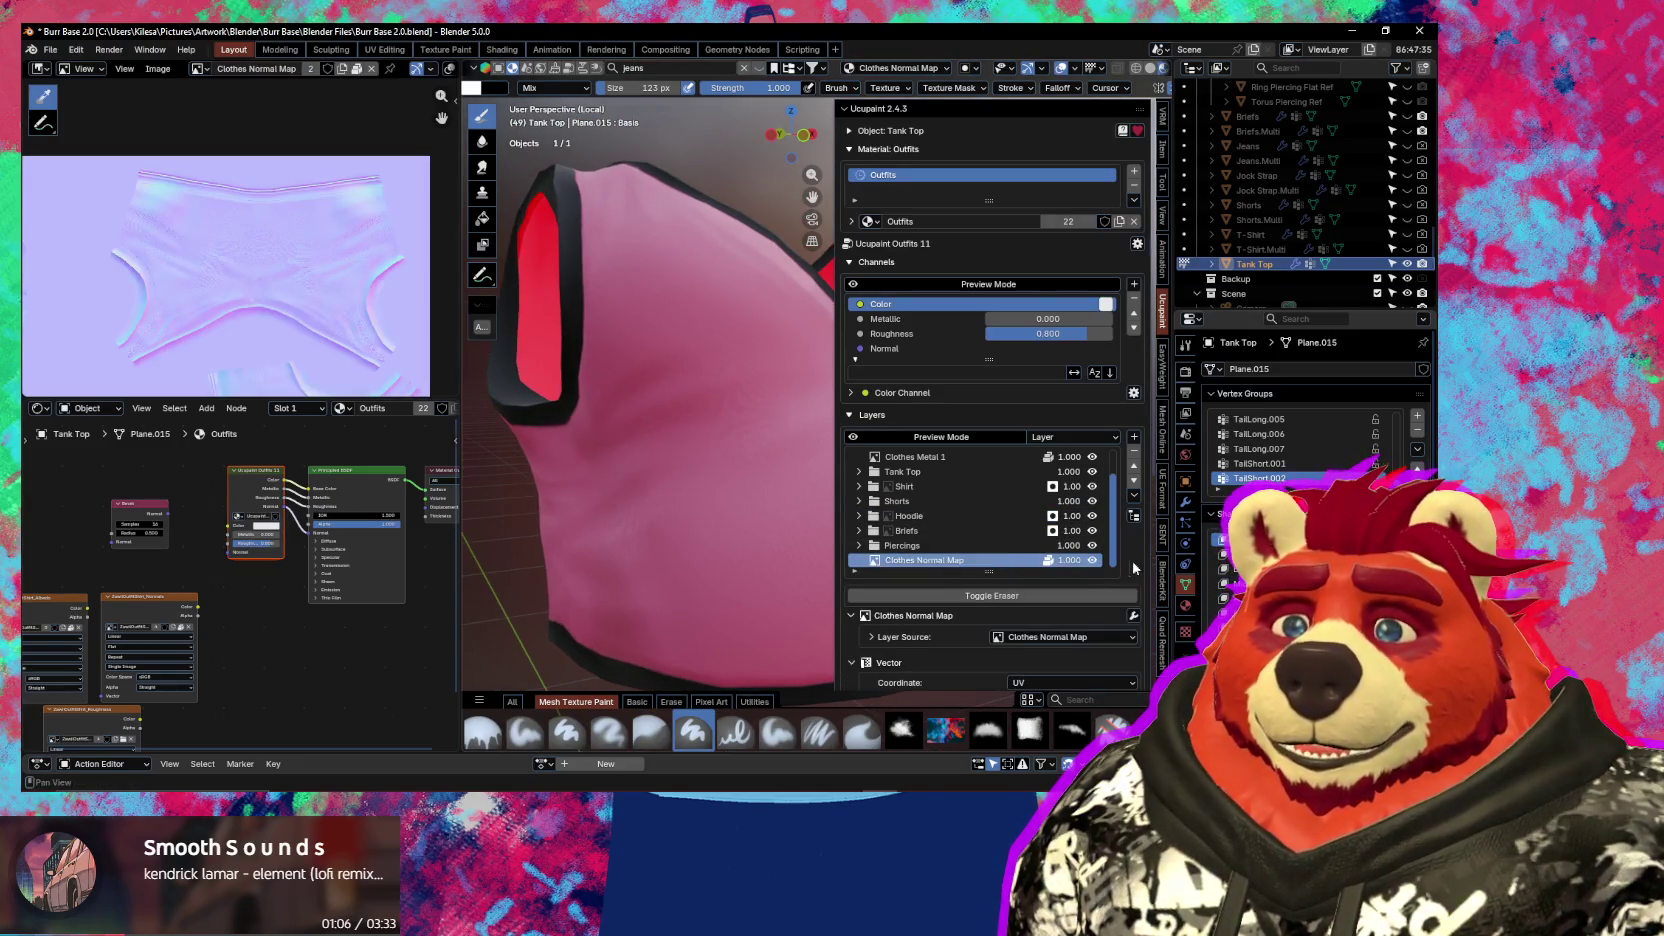
{"action": "left_click", "coordinate": [1186, 372]}
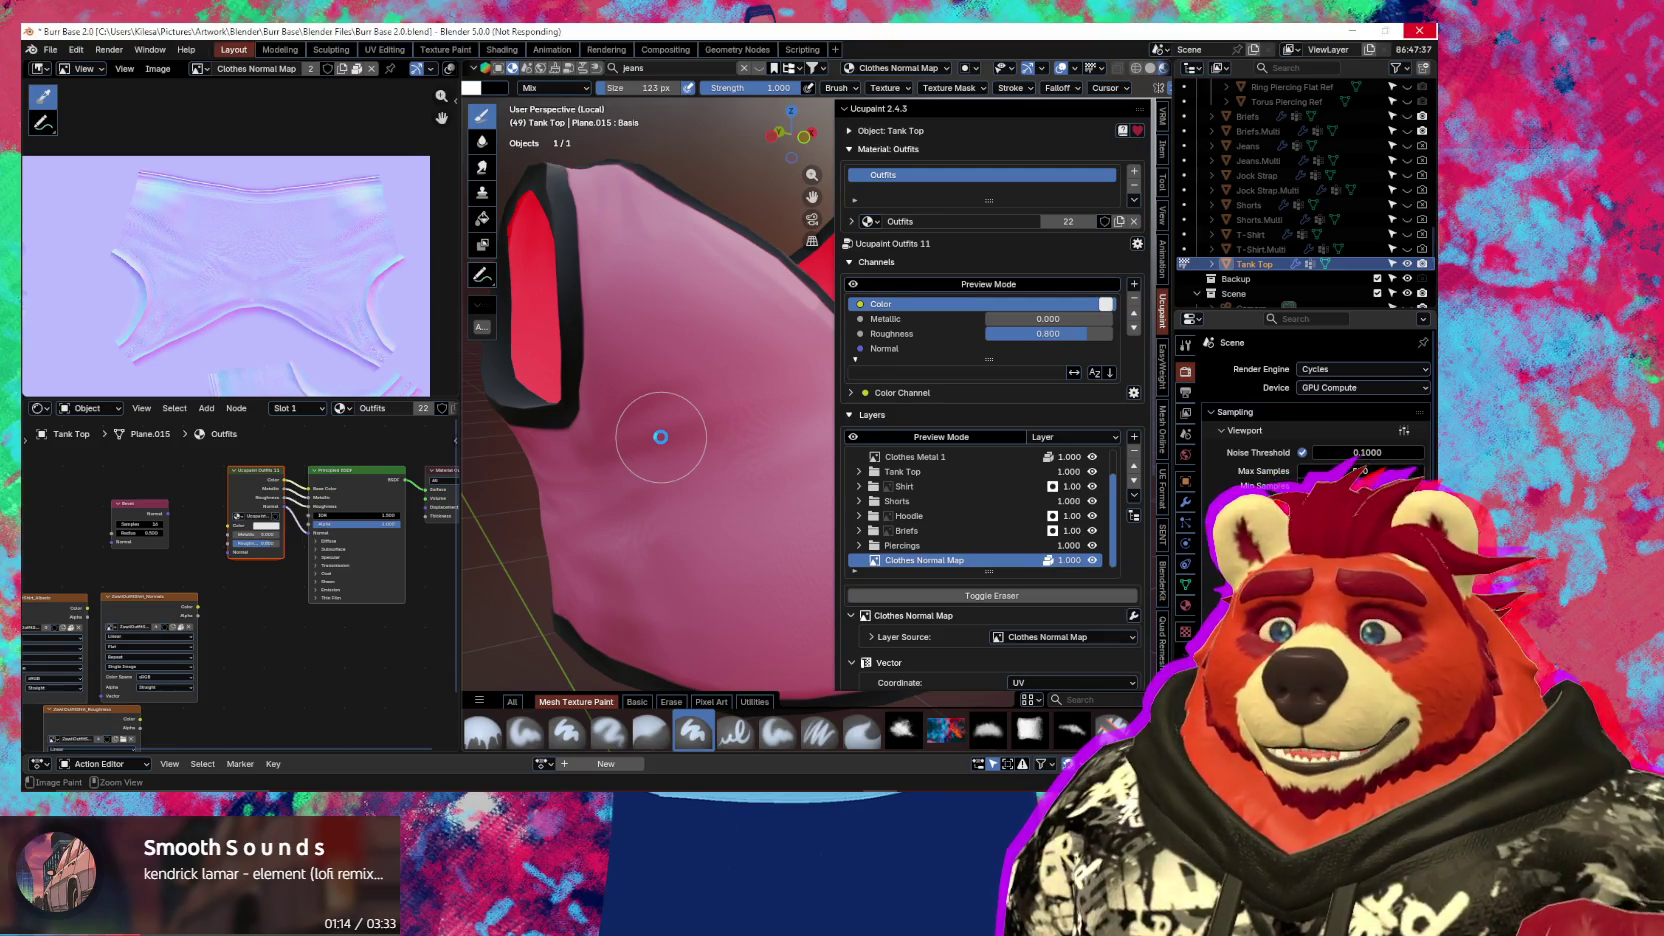
{"action": "scroll", "coordinate": [1315, 450], "scroll_direction": "down", "scroll_amount": 5}
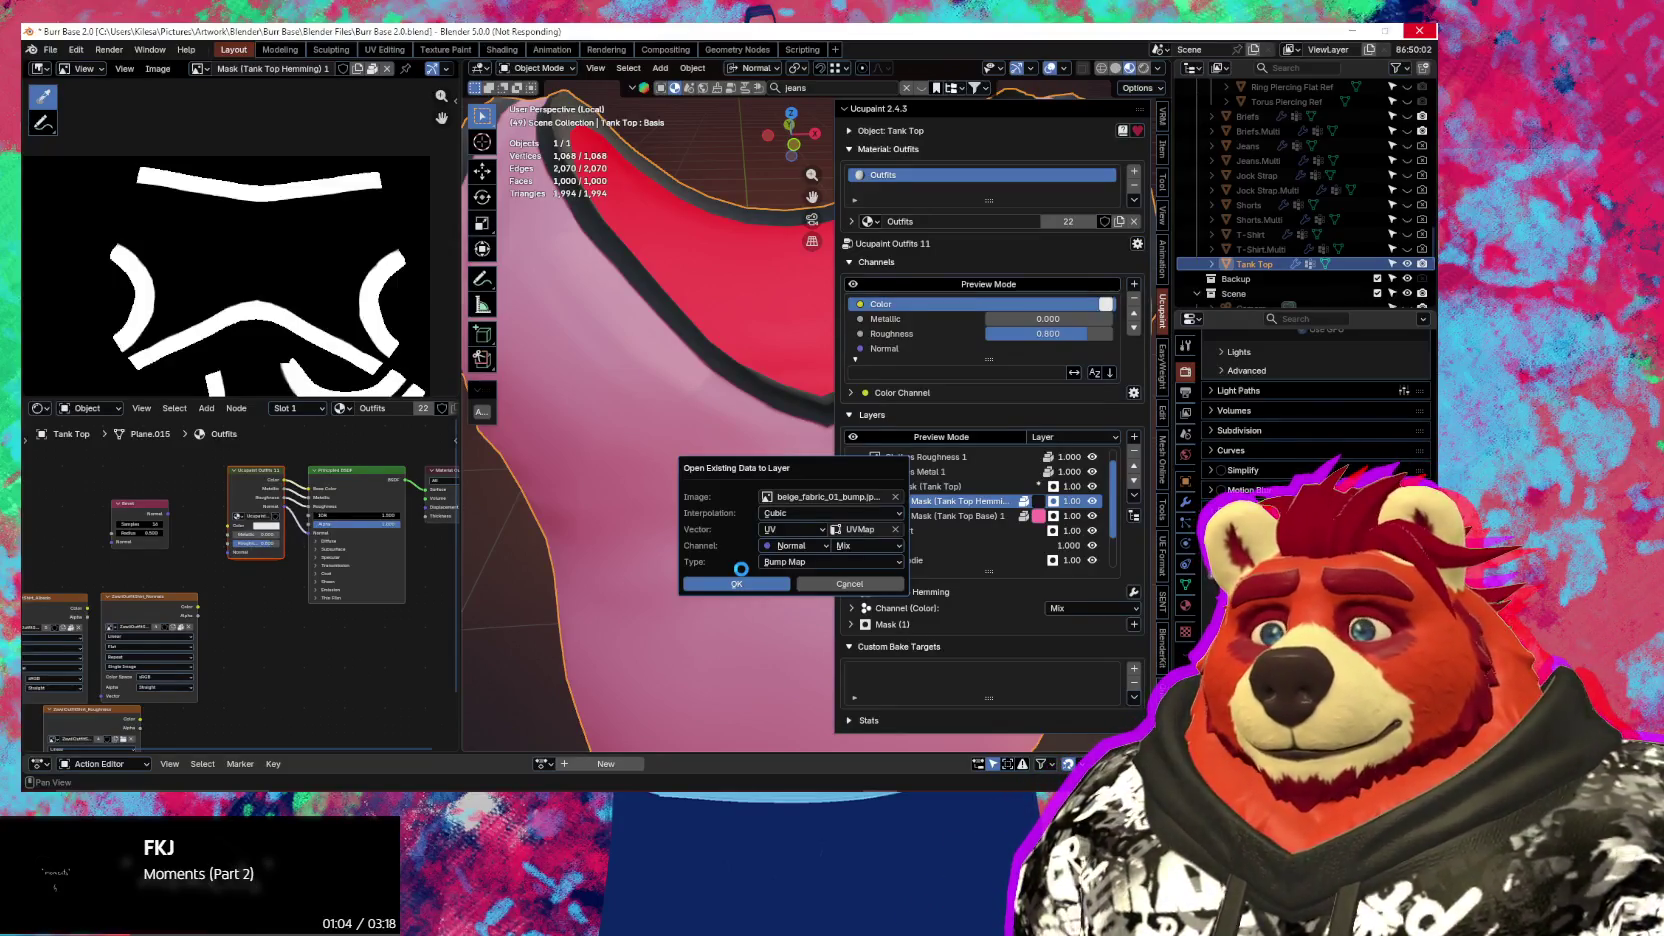
Add the beige fabric bump image as a layer and set its UV scale to 12
{"action": "mouse_move", "coordinate": [741, 569]}
{"action": "middle_mouse_down"}
{"action": "mouse_move", "coordinate": [751, 510]}
{"action": "mouse_move", "coordinate": [668, 539]}
{"action": "middle_mouse_up"}
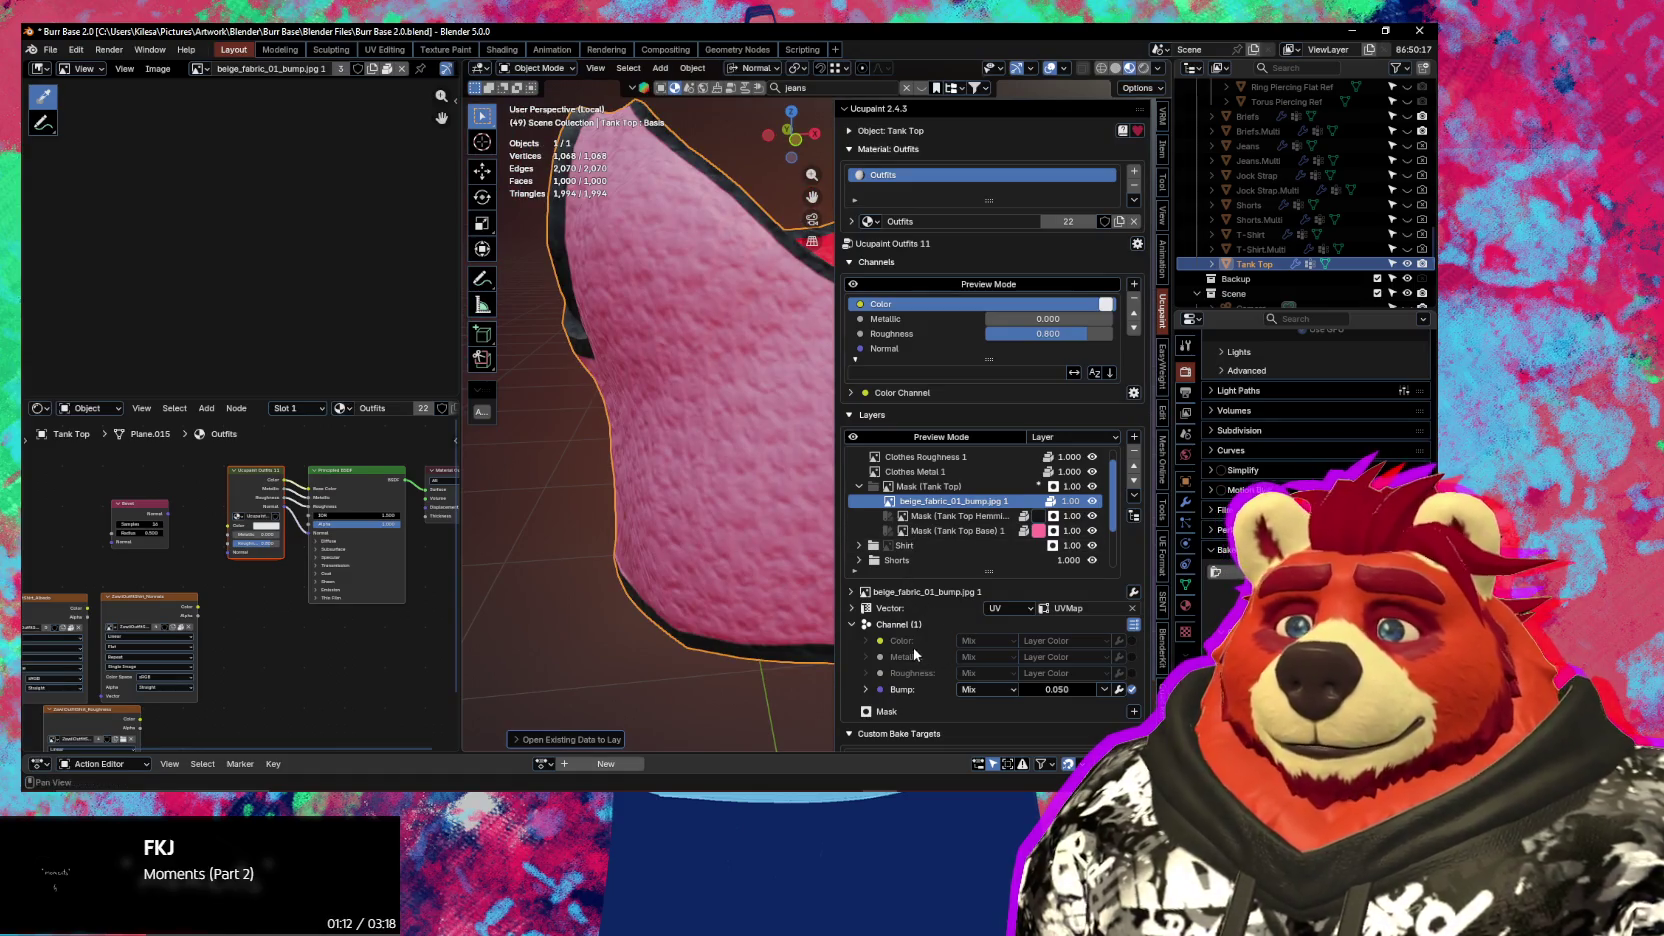
{"action": "left_click", "coordinate": [862, 610]}
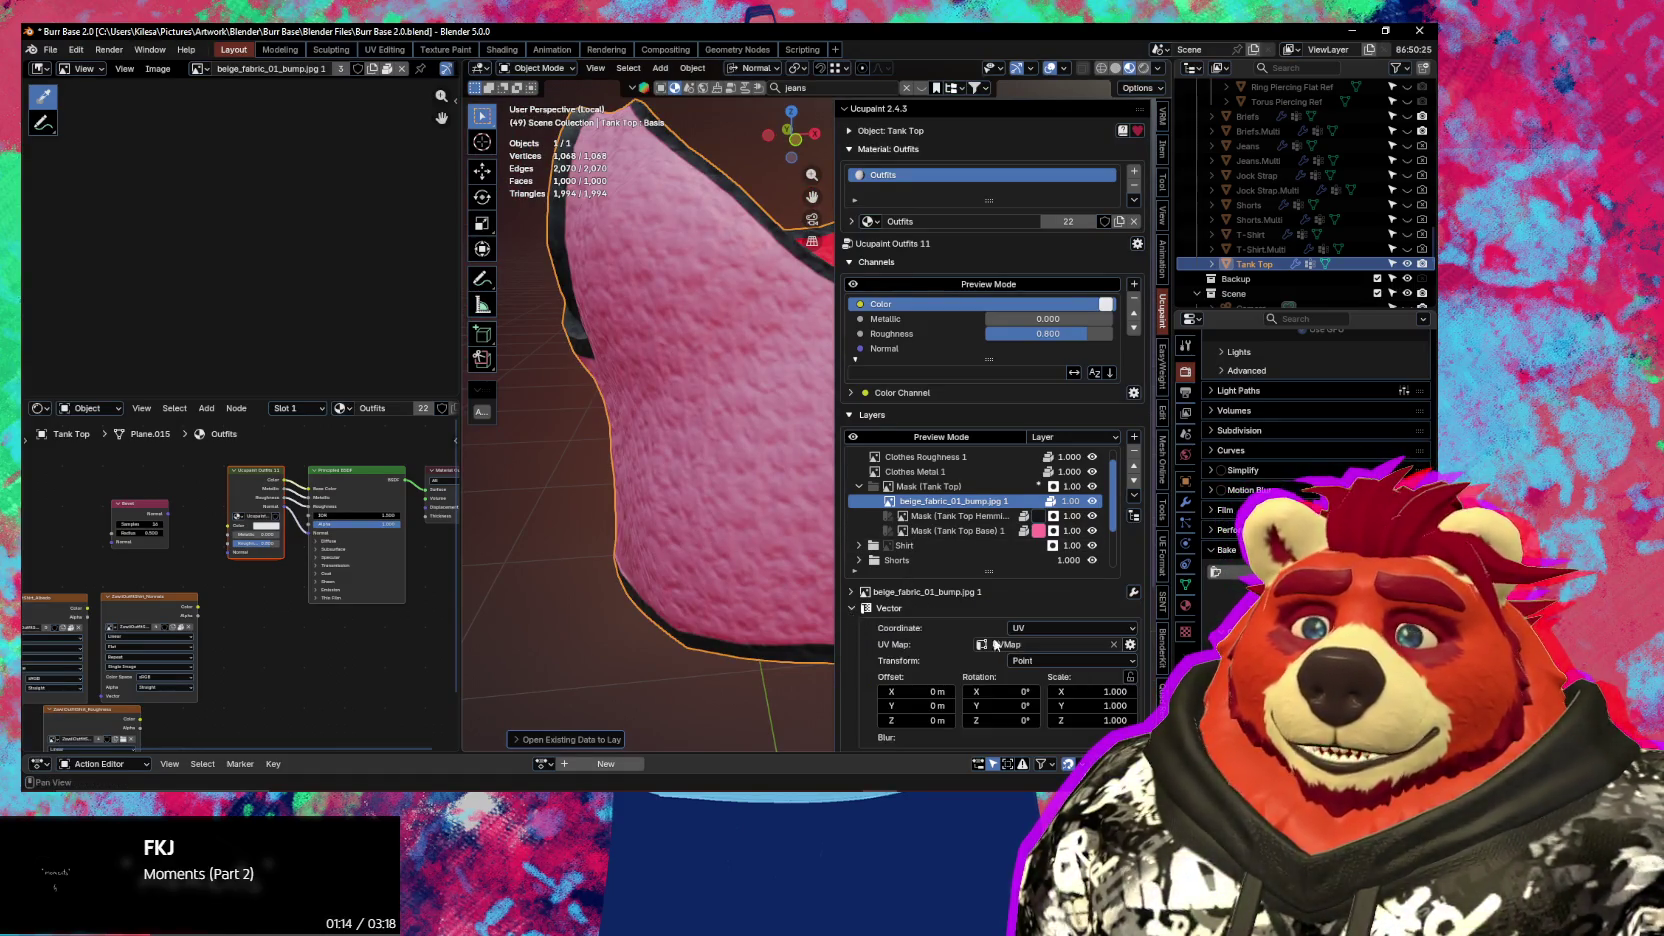
{"action": "scroll", "coordinate": [1056, 675], "scroll_direction": "down", "scroll_amount": 2}
{"action": "left_click_drag", "start_coordinate": [1110, 645], "coordinate": [1190, 632]}
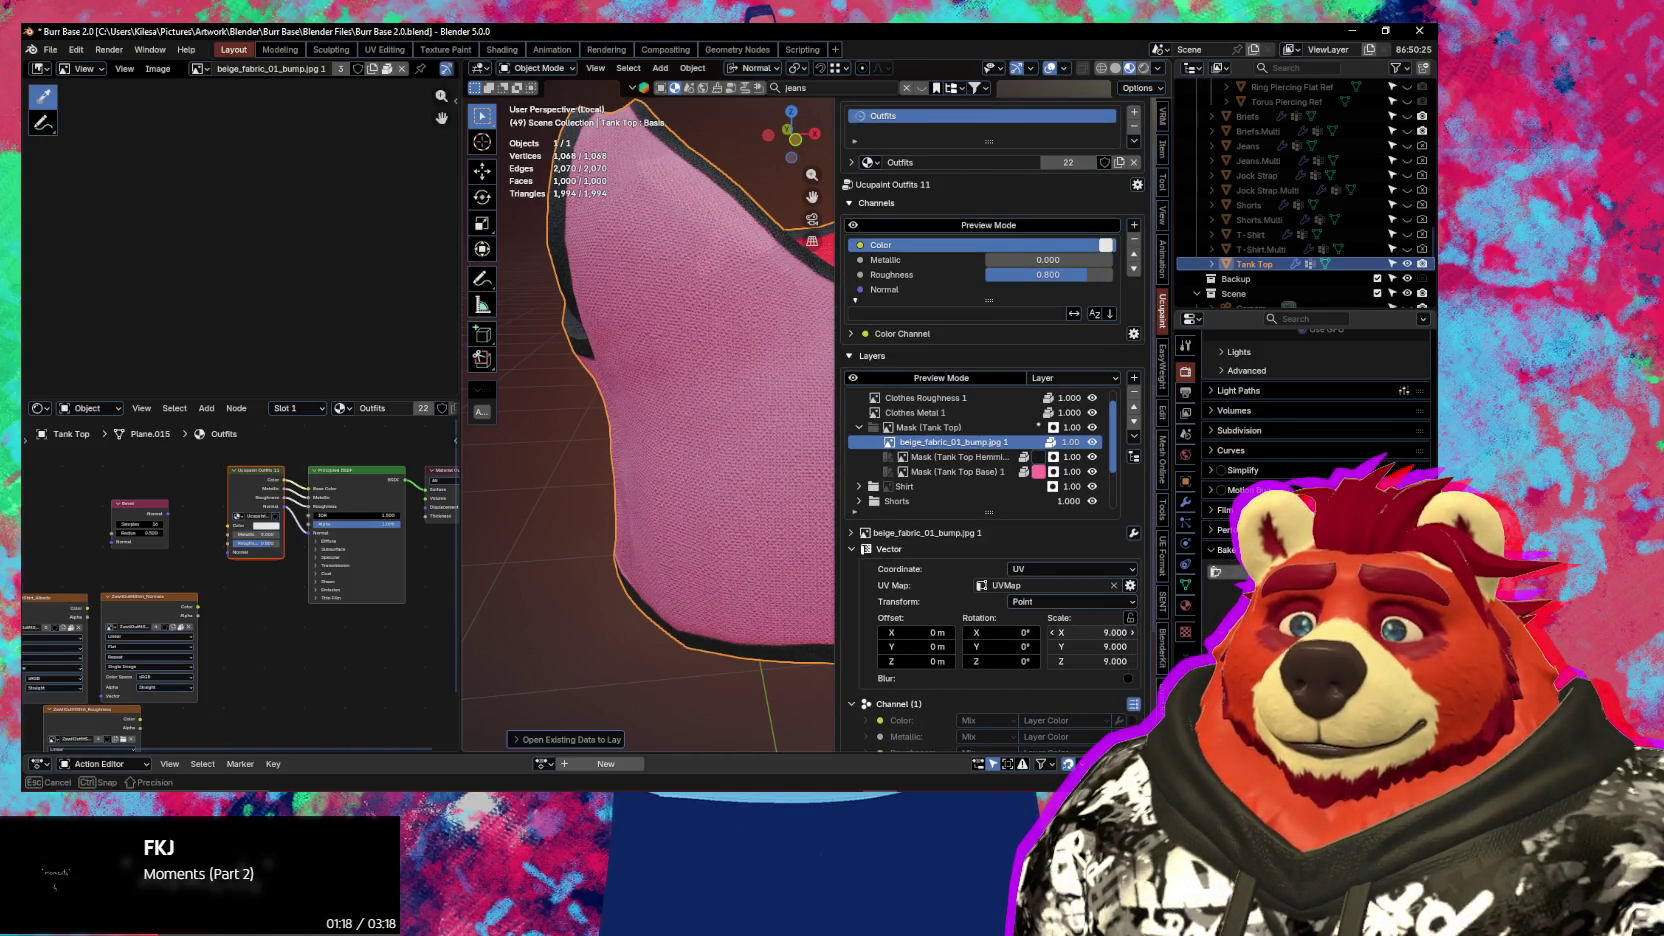
{"action": "scroll", "coordinate": [728, 556], "scroll_direction": "up", "scroll_amount": 2}
{"action": "scroll", "coordinate": [720, 562], "scroll_direction": "up", "scroll_amount": 2}
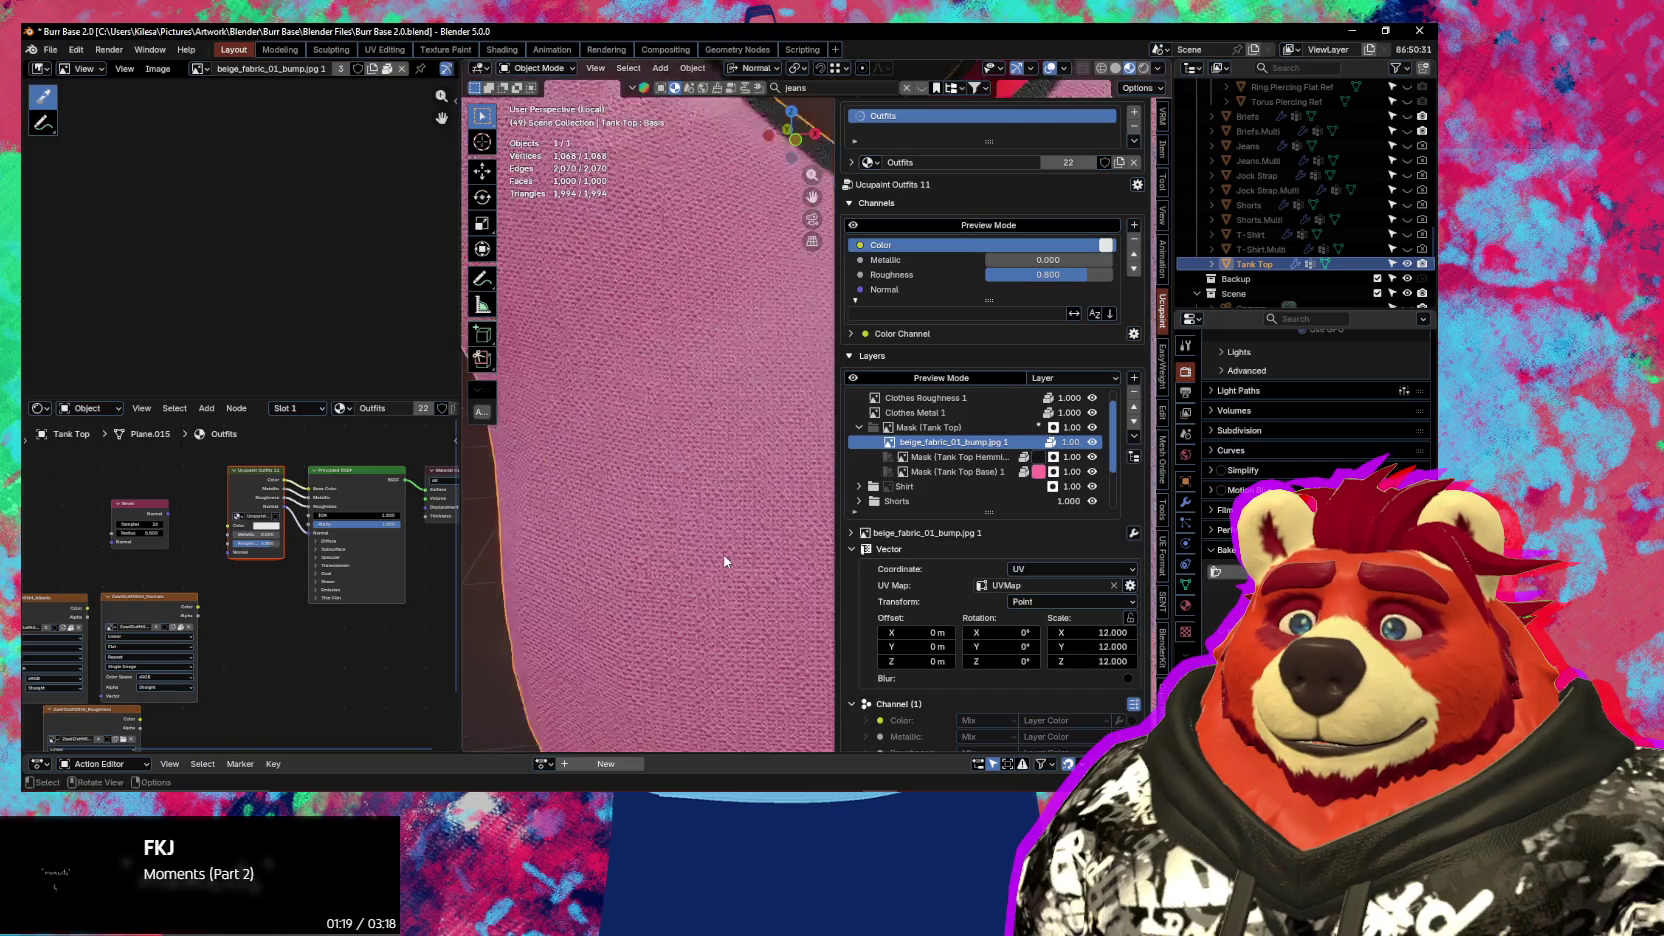
{"action": "scroll", "coordinate": [712, 569], "scroll_direction": "up", "scroll_amount": 2}
{"action": "scroll", "coordinate": [712, 569], "scroll_direction": "down", "scroll_amount": 3}
{"action": "scroll", "coordinate": [740, 585], "scroll_direction": "up", "scroll_amount": 2}
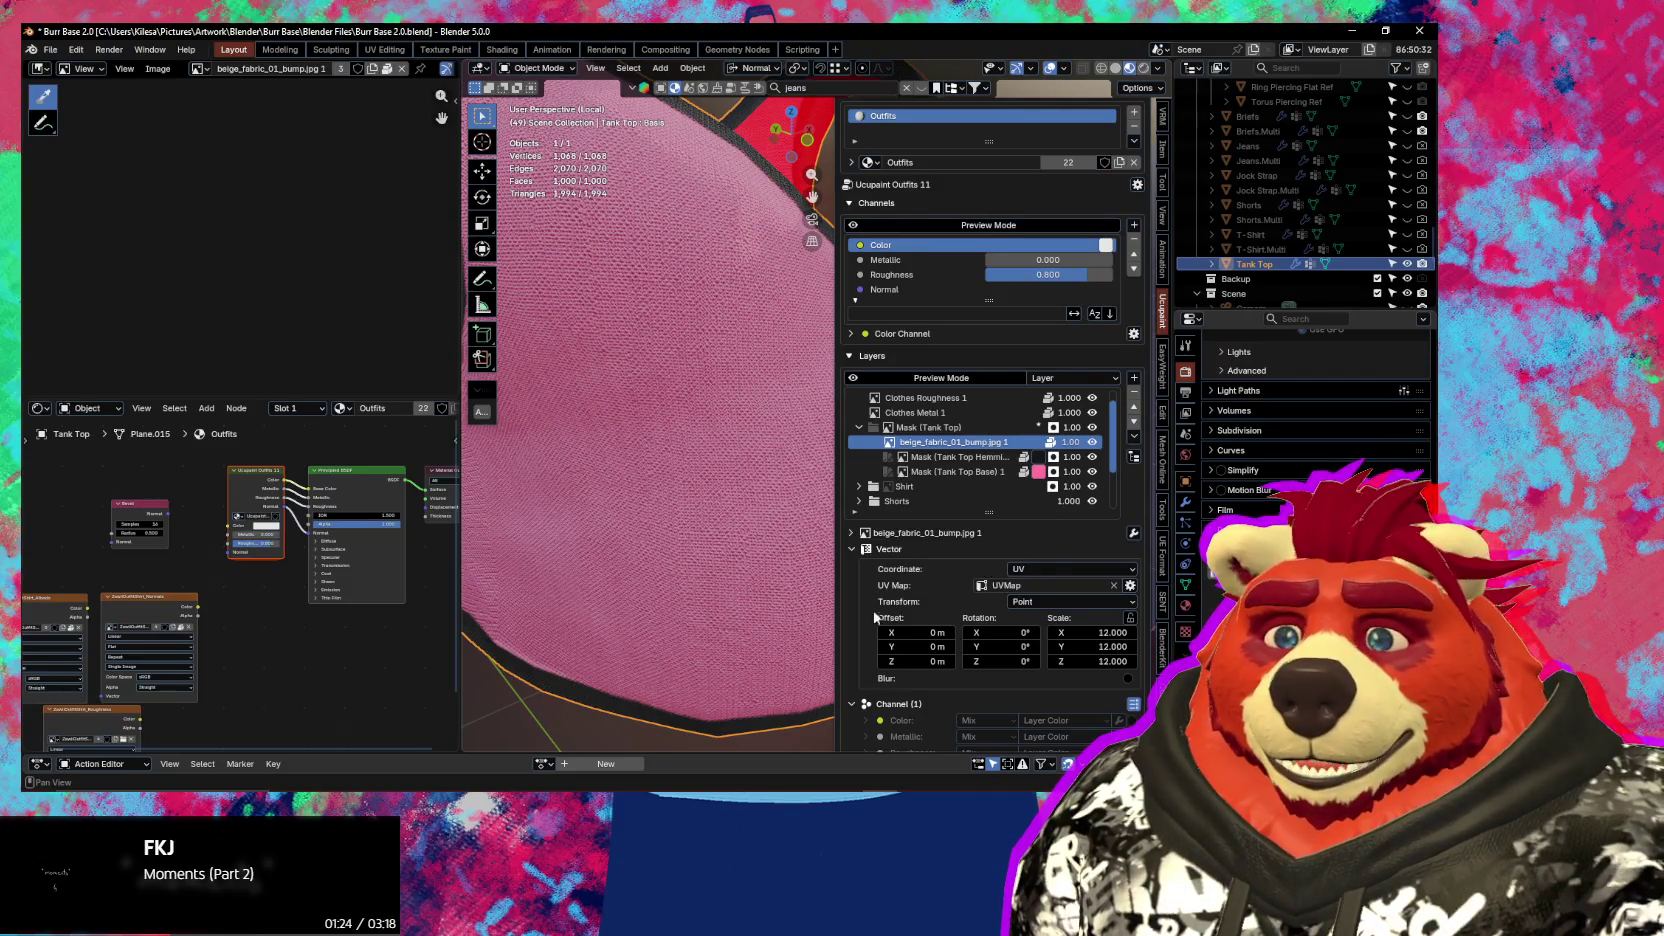
Expand the bump layer's source settings and show the Layer Source choices
{"action": "left_click", "coordinate": [851, 533]}
{"action": "scroll", "coordinate": [855, 538], "scroll_direction": "down", "scroll_amount": 3}
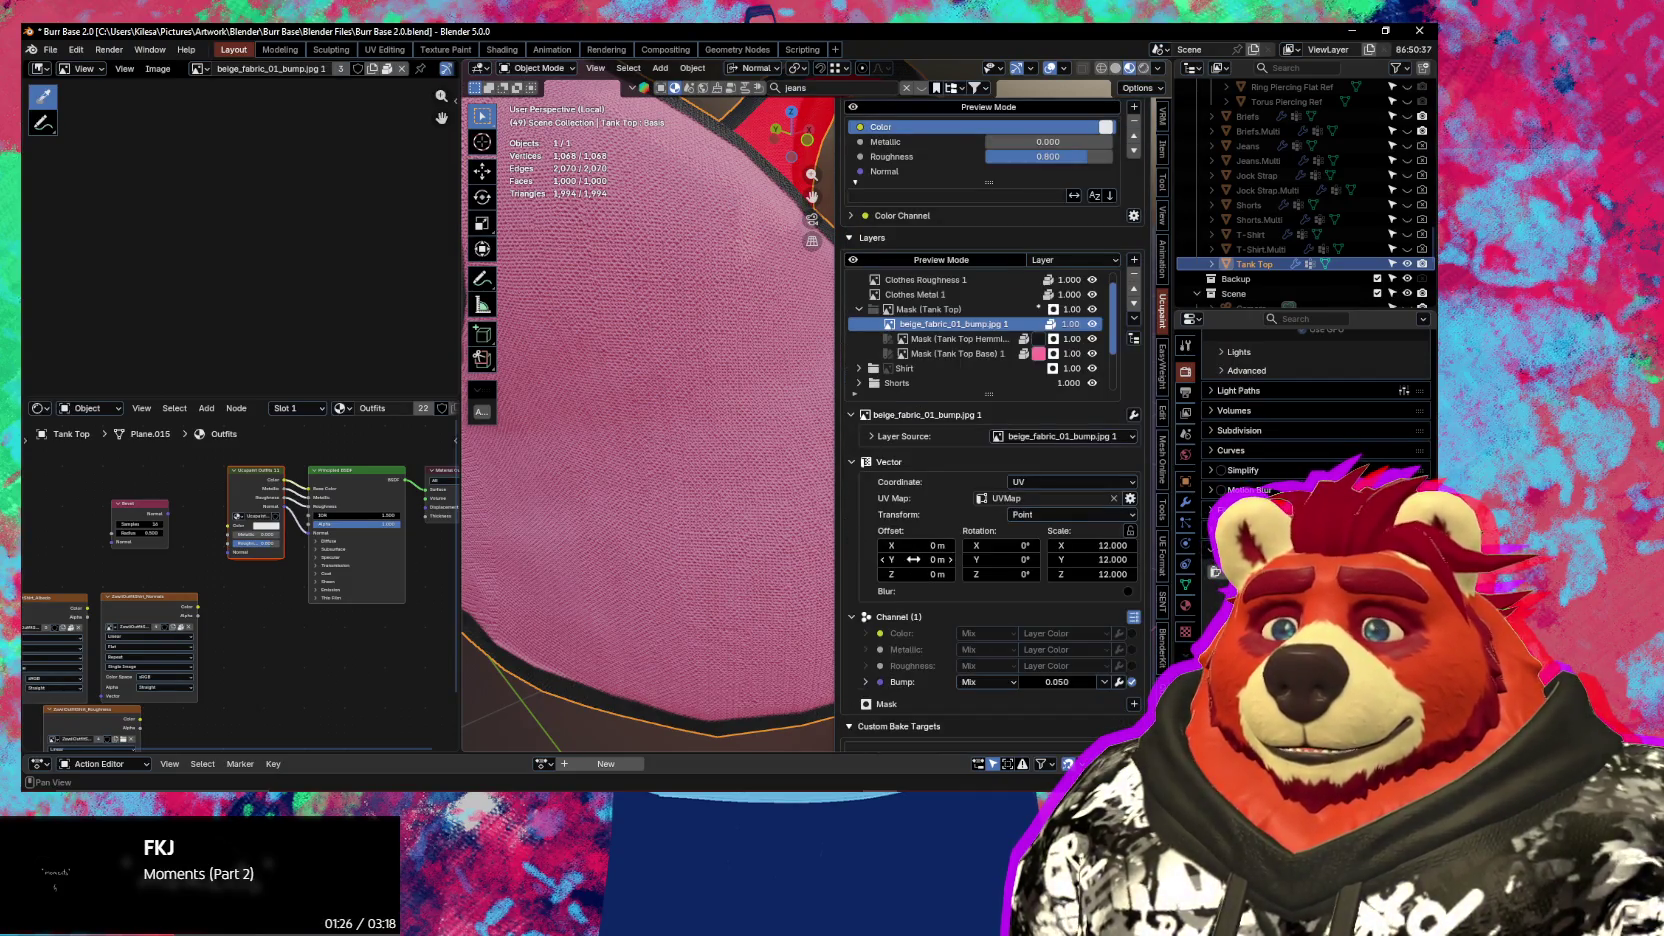
{"action": "left_click", "coordinate": [1070, 437]}
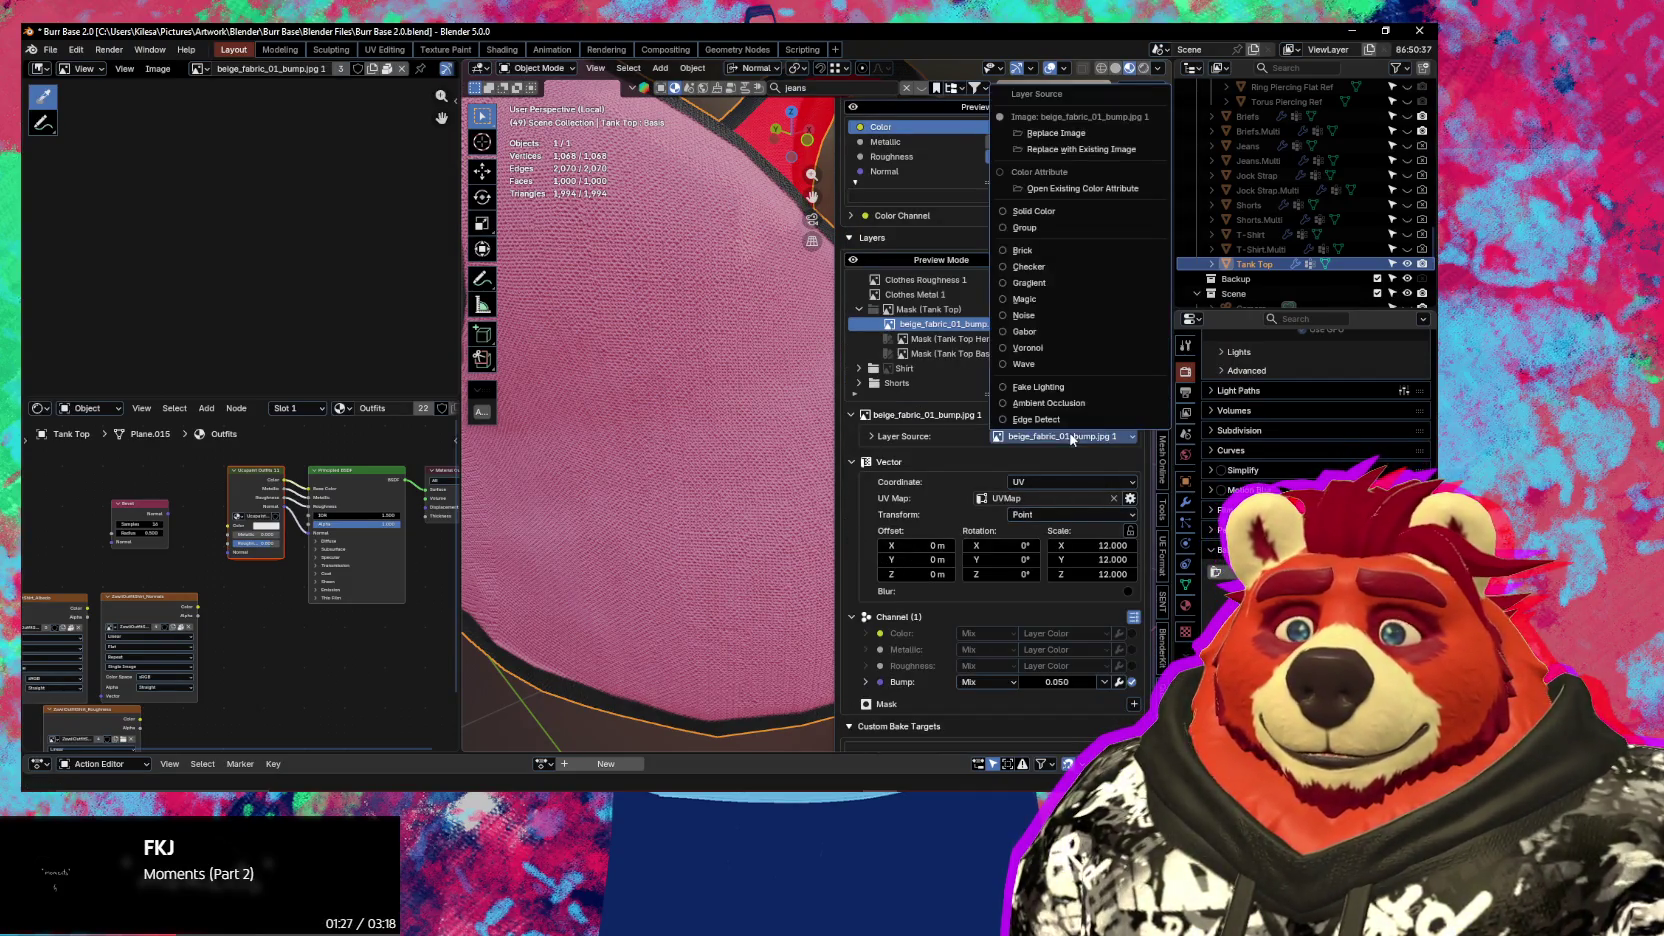
Replace the layer's image with an existing one, searching 'abr' and picking fibers.jpg
{"action": "left_click", "coordinate": [1076, 150]}
{"action": "left_click", "coordinate": [1115, 161]}
{"action": "type", "text": "abr"}
{"action": "scroll", "coordinate": [1100, 296], "scroll_direction": "down", "scroll_amount": 2}
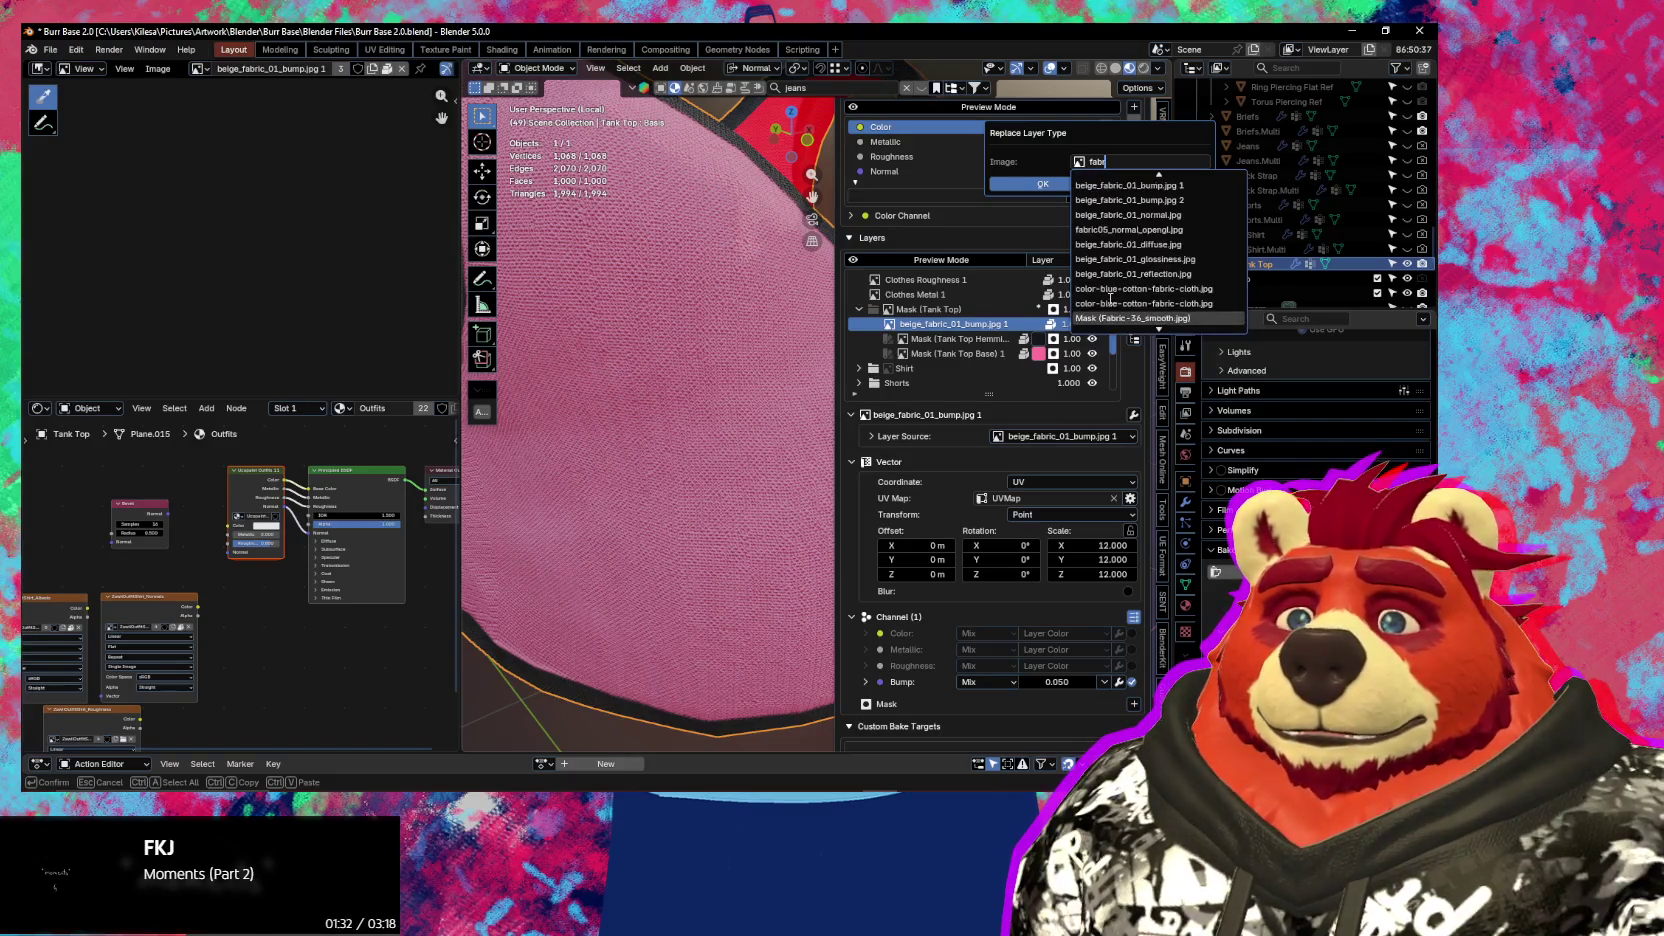
{"action": "scroll", "coordinate": [1130, 288], "scroll_direction": "down", "scroll_amount": 2}
{"action": "scroll", "coordinate": [1130, 288], "scroll_direction": "down", "scroll_amount": 2}
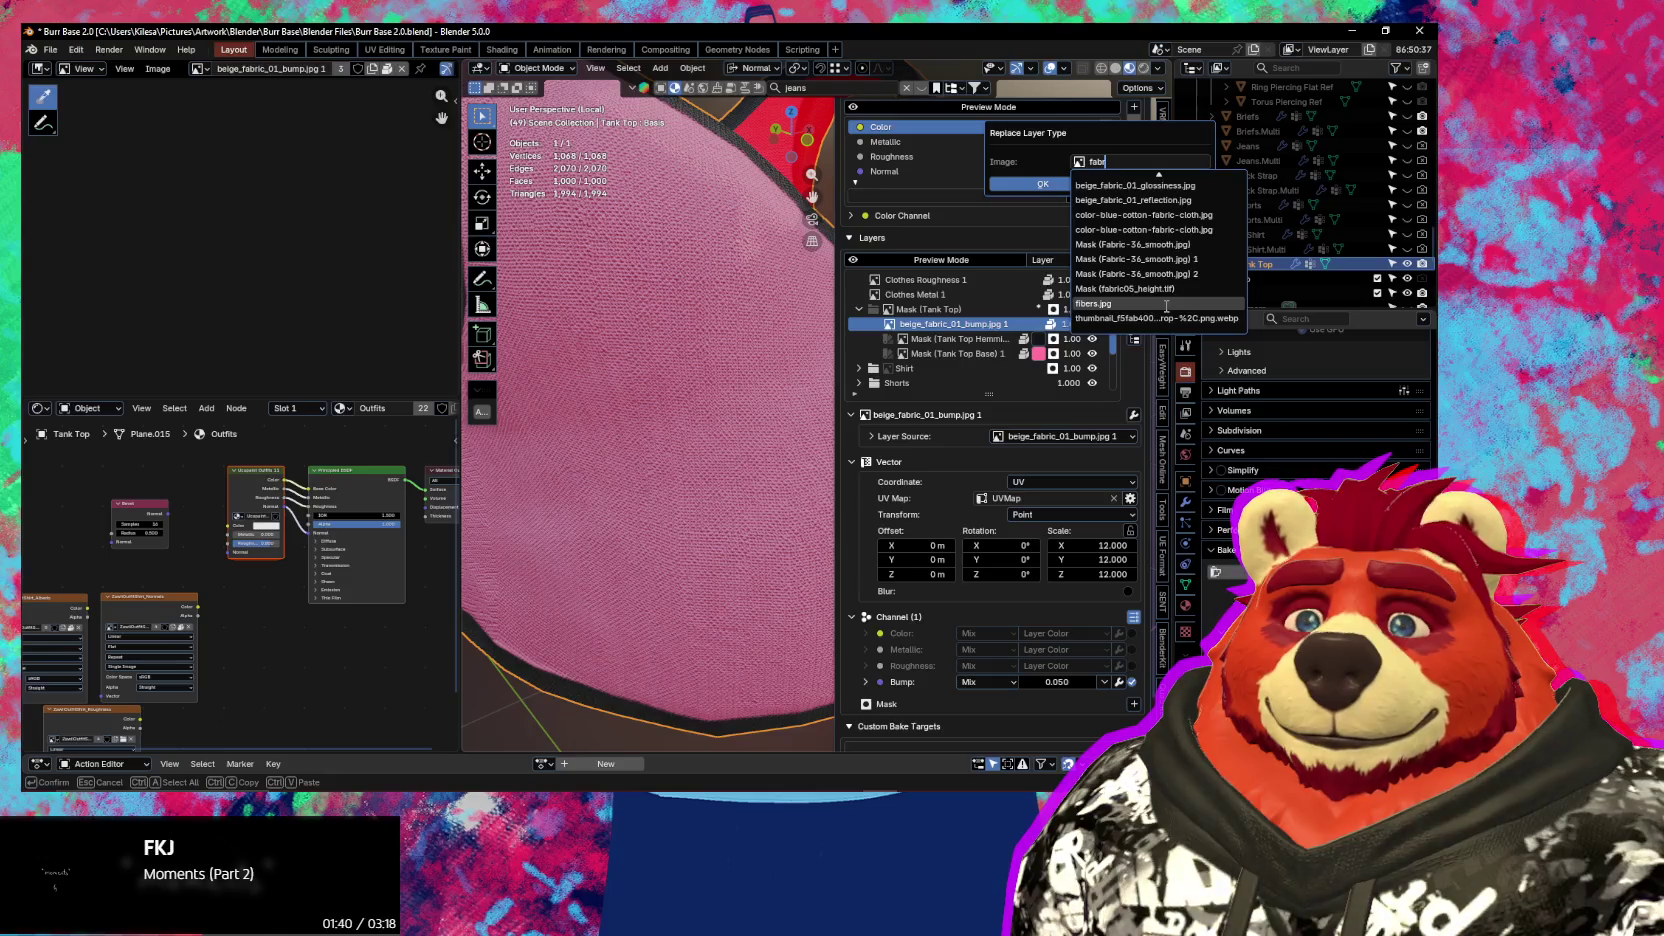
{"action": "left_click", "coordinate": [1166, 304]}
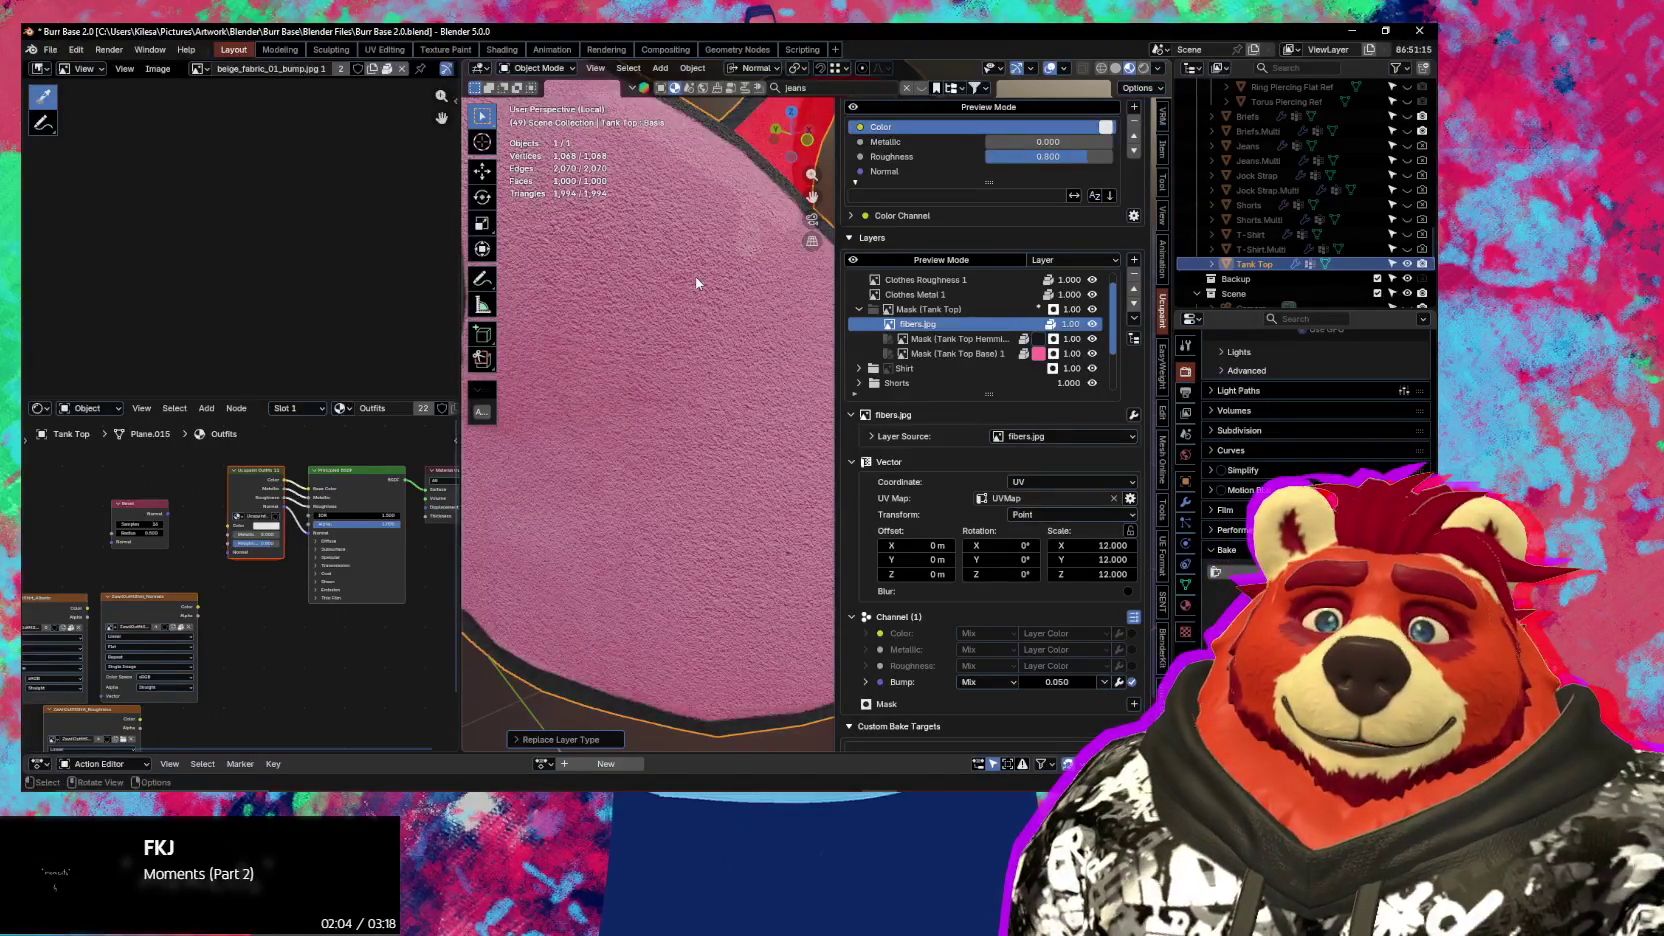
Orbit and zoom the viewport to inspect the fibers texture on the tank top
{"action": "mouse_move", "coordinate": [697, 284]}
{"action": "middle_mouse_down"}
{"action": "mouse_move", "coordinate": [748, 355]}
{"action": "mouse_move", "coordinate": [721, 372]}
{"action": "mouse_move", "coordinate": [712, 352]}
{"action": "mouse_move", "coordinate": [722, 368]}
{"action": "middle_mouse_up"}
{"action": "scroll", "coordinate": [265, 260], "scroll_direction": "up", "scroll_amount": 2}
{"action": "scroll", "coordinate": [280, 255], "scroll_direction": "up", "scroll_amount": 2}
{"action": "scroll", "coordinate": [285, 251], "scroll_direction": "up", "scroll_amount": 2}
{"action": "scroll", "coordinate": [285, 251], "scroll_direction": "up", "scroll_amount": 2}
{"action": "scroll", "coordinate": [285, 251], "scroll_direction": "down", "scroll_amount": 1}
{"action": "scroll", "coordinate": [315, 192], "scroll_direction": "down", "scroll_amount": 1}
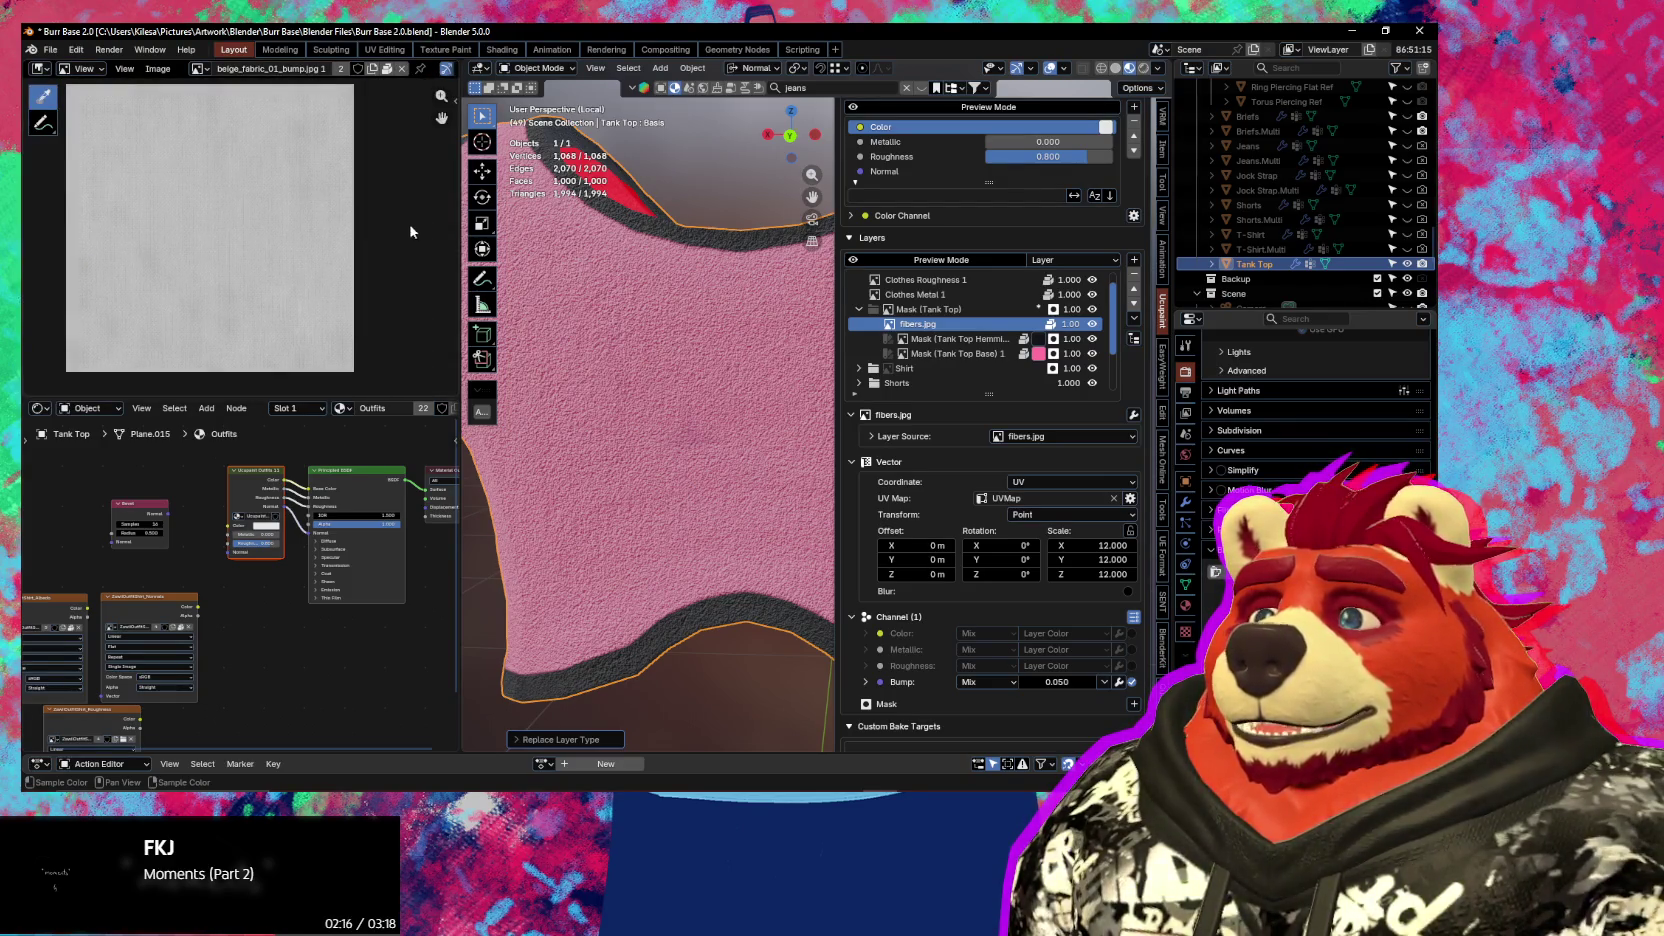
{"action": "scroll", "coordinate": [679, 319], "scroll_direction": "down", "scroll_amount": 5}
{"action": "scroll", "coordinate": [980, 300], "scroll_direction": "down", "scroll_amount": 1}
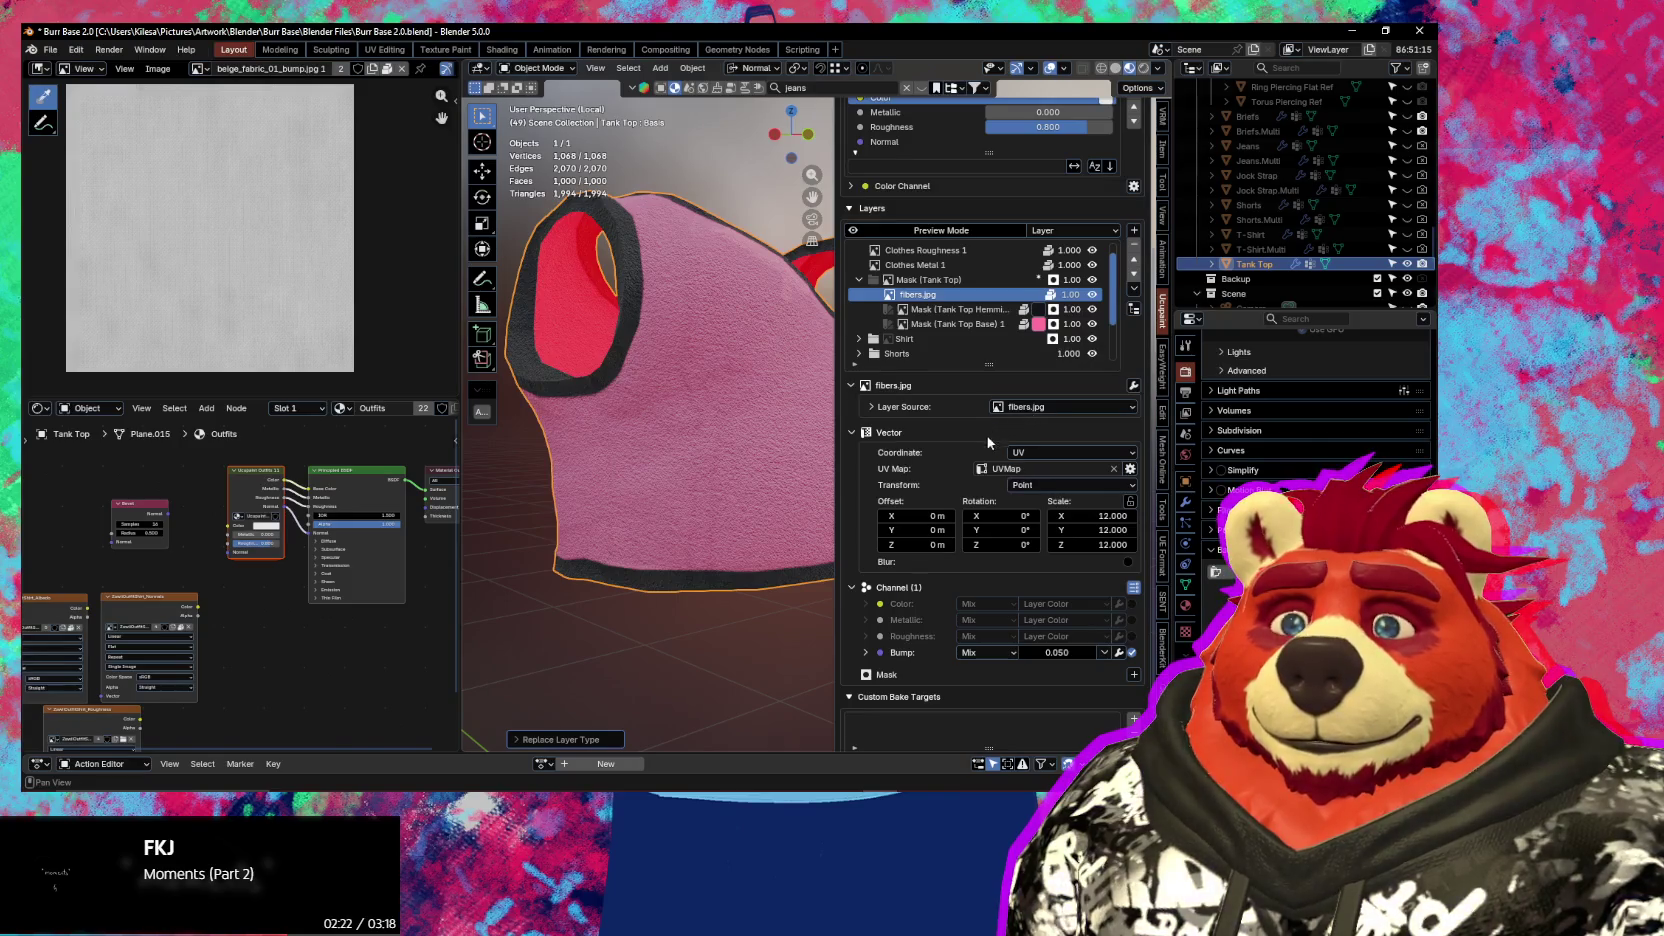
Replace the bump layer's image via a 'fabr' search with fabric05_height.tif
{"action": "left_click", "coordinate": [1036, 408]}
{"action": "left_click", "coordinate": [1048, 485]}
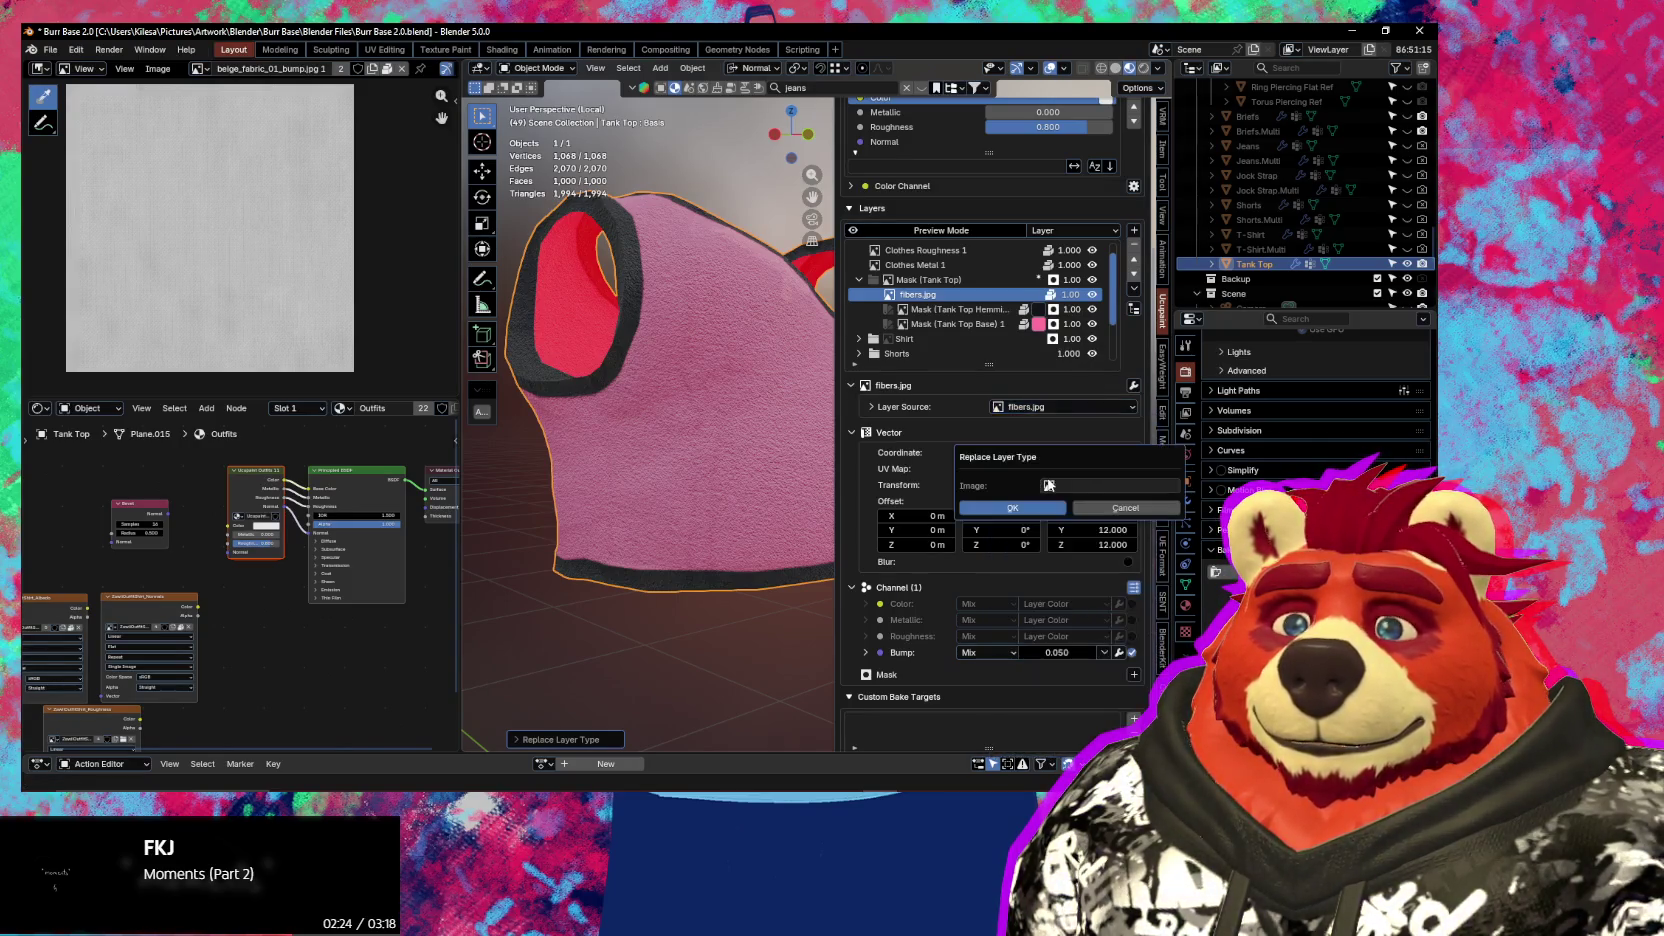
{"action": "left_click", "coordinate": [1056, 486]}
{"action": "type", "text": "fa"}
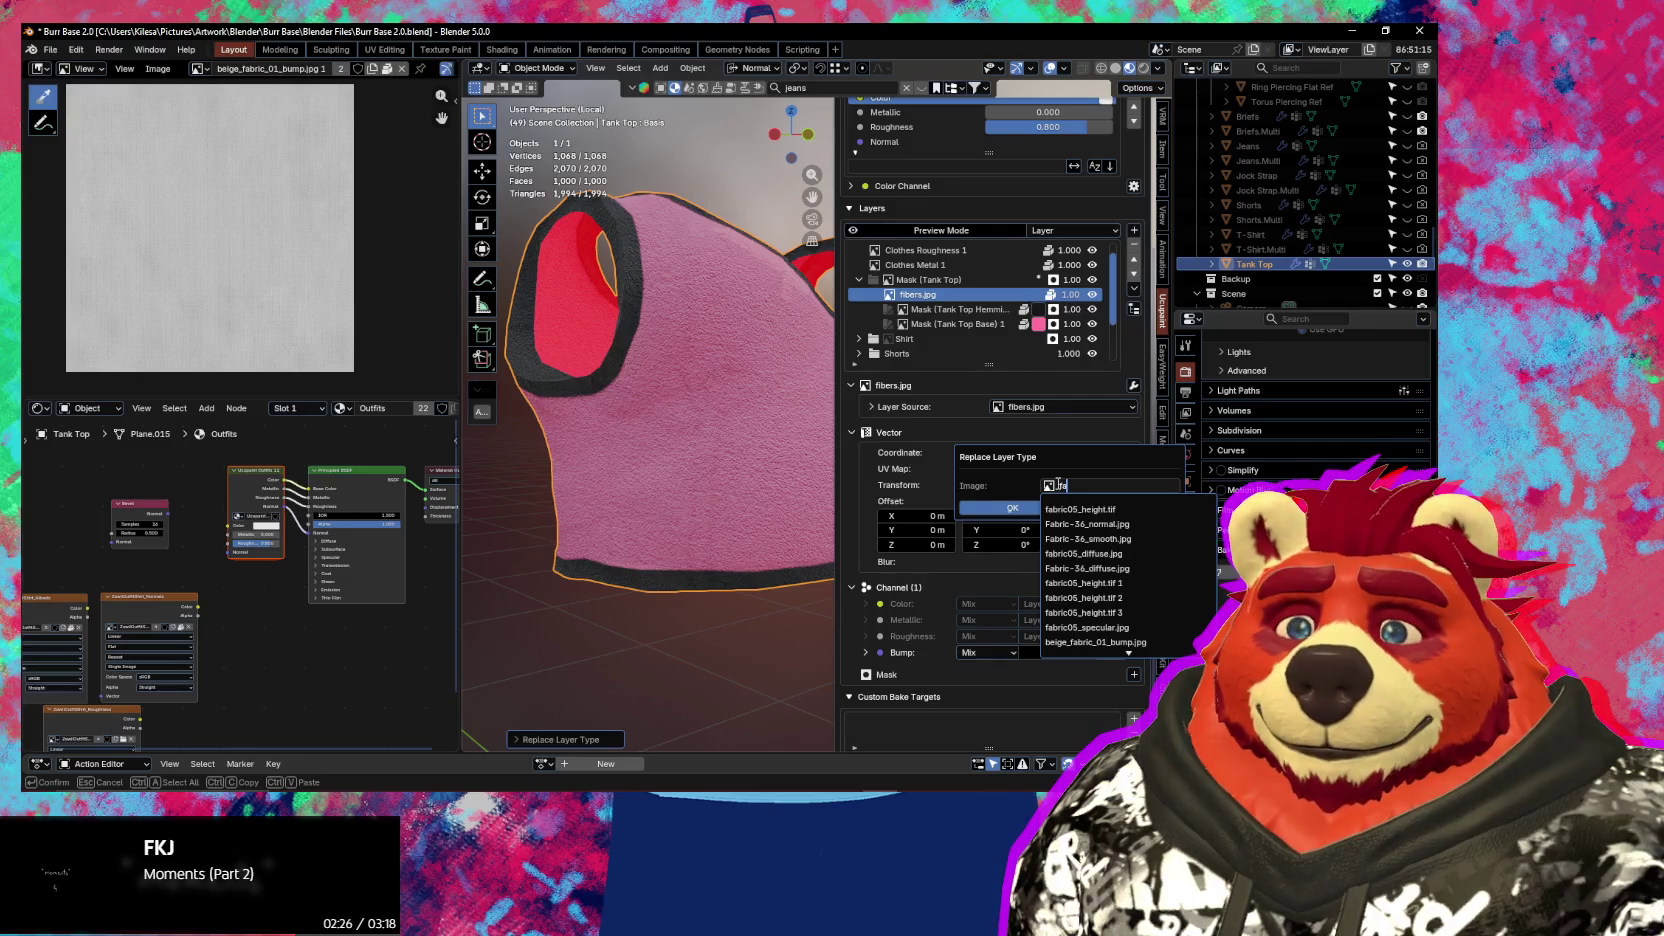
{"action": "type", "text": "br"}
{"action": "left_click", "coordinate": [1126, 508]}
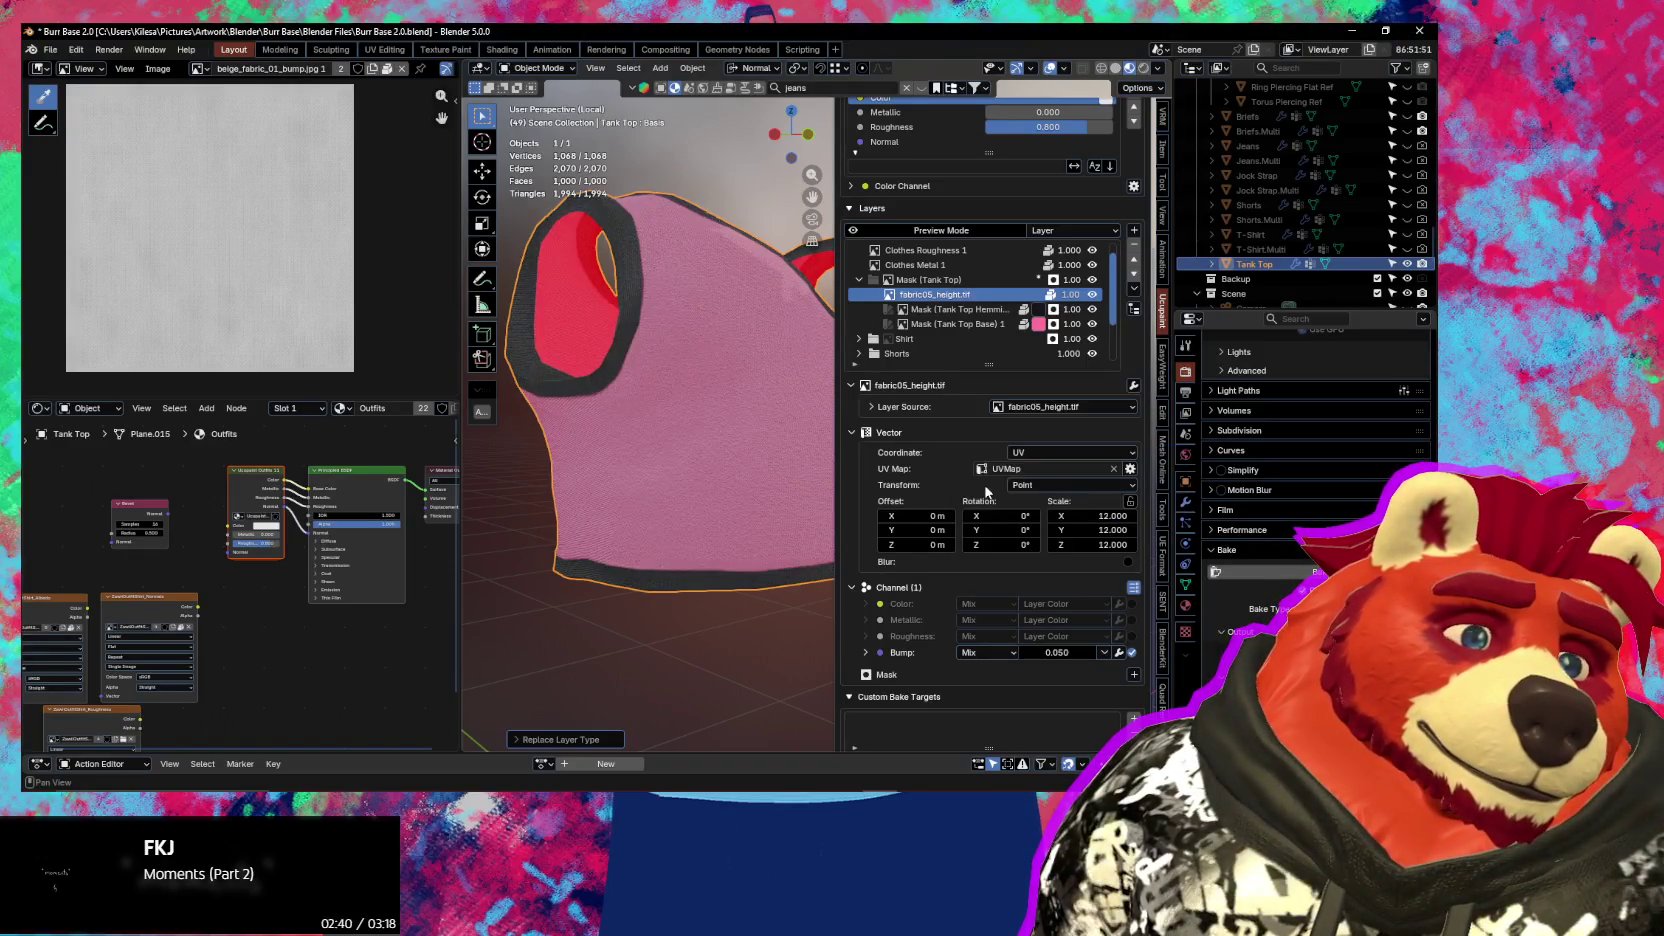
Zoom and orbit to inspect the new weave, then expand the bump channel's settings
{"action": "scroll", "coordinate": [764, 428], "scroll_direction": "up", "scroll_amount": 5}
{"action": "scroll", "coordinate": [760, 450], "scroll_direction": "up", "scroll_amount": 1}
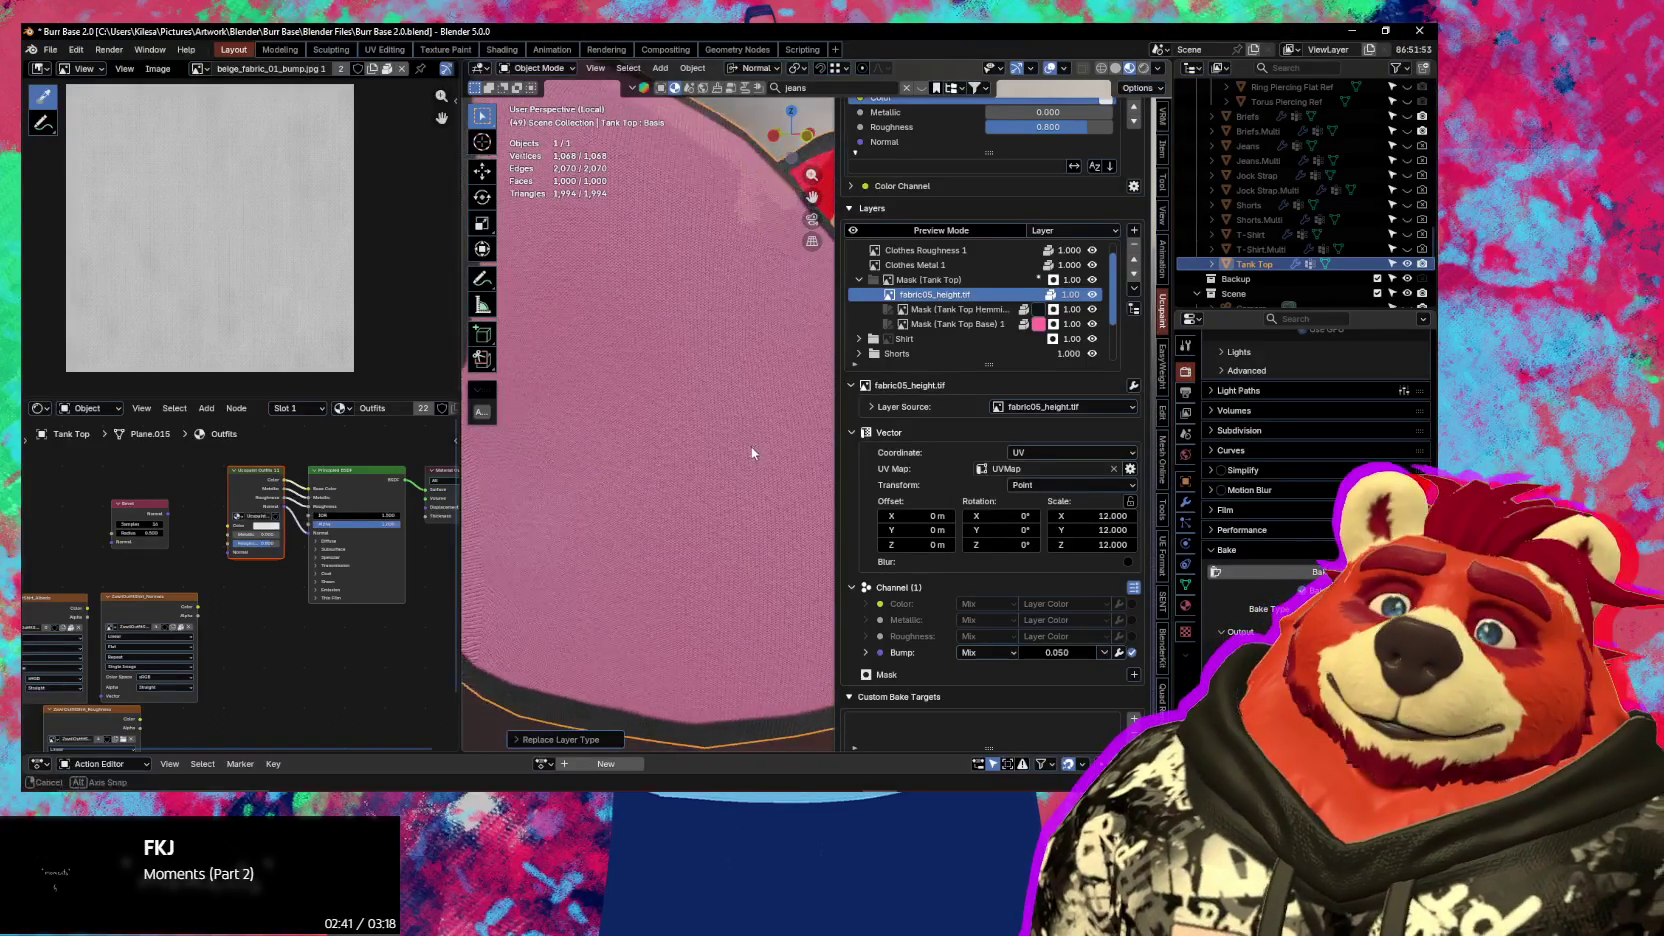
{"action": "scroll", "coordinate": [760, 455], "scroll_direction": "up", "scroll_amount": 2}
{"action": "scroll", "coordinate": [758, 458], "scroll_direction": "up", "scroll_amount": 1}
{"action": "scroll", "coordinate": [750, 450], "scroll_direction": "down", "scroll_amount": 2}
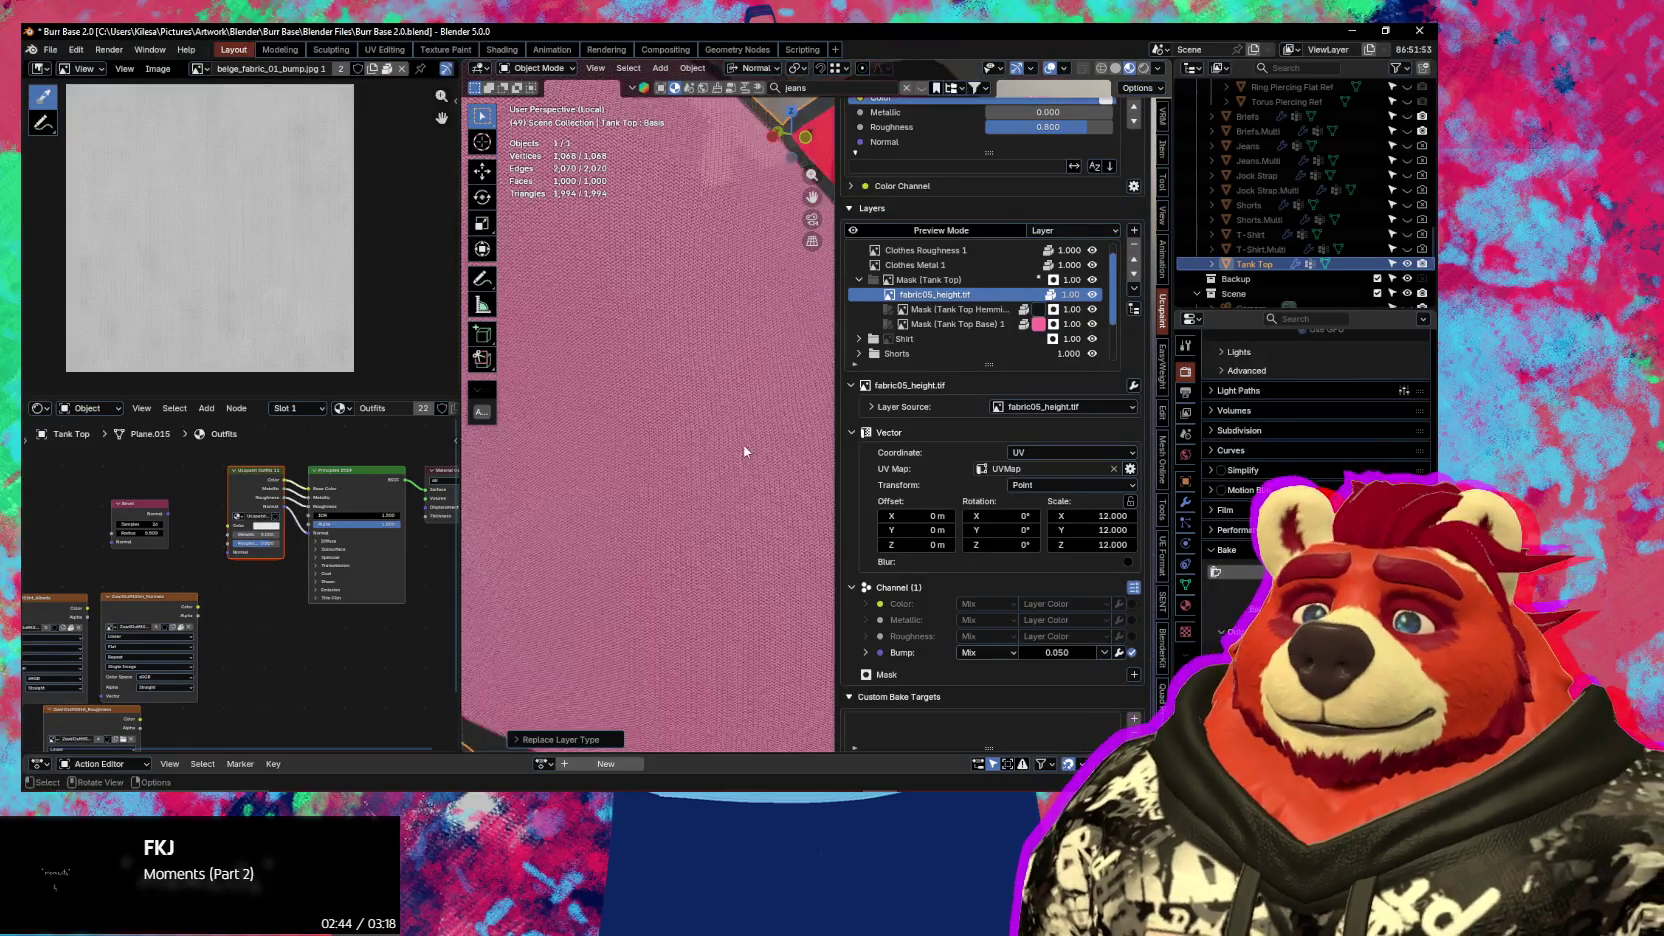
{"action": "scroll", "coordinate": [690, 440], "scroll_direction": "down", "scroll_amount": 2}
{"action": "scroll", "coordinate": [720, 470], "scroll_direction": "down", "scroll_amount": 1}
{"action": "scroll", "coordinate": [730, 500], "scroll_direction": "down", "scroll_amount": 2}
{"action": "mouse_move", "coordinate": [722, 508]}
{"action": "middle_mouse_down"}
{"action": "mouse_move", "coordinate": [654, 448]}
{"action": "mouse_move", "coordinate": [699, 503]}
{"action": "middle_mouse_up"}
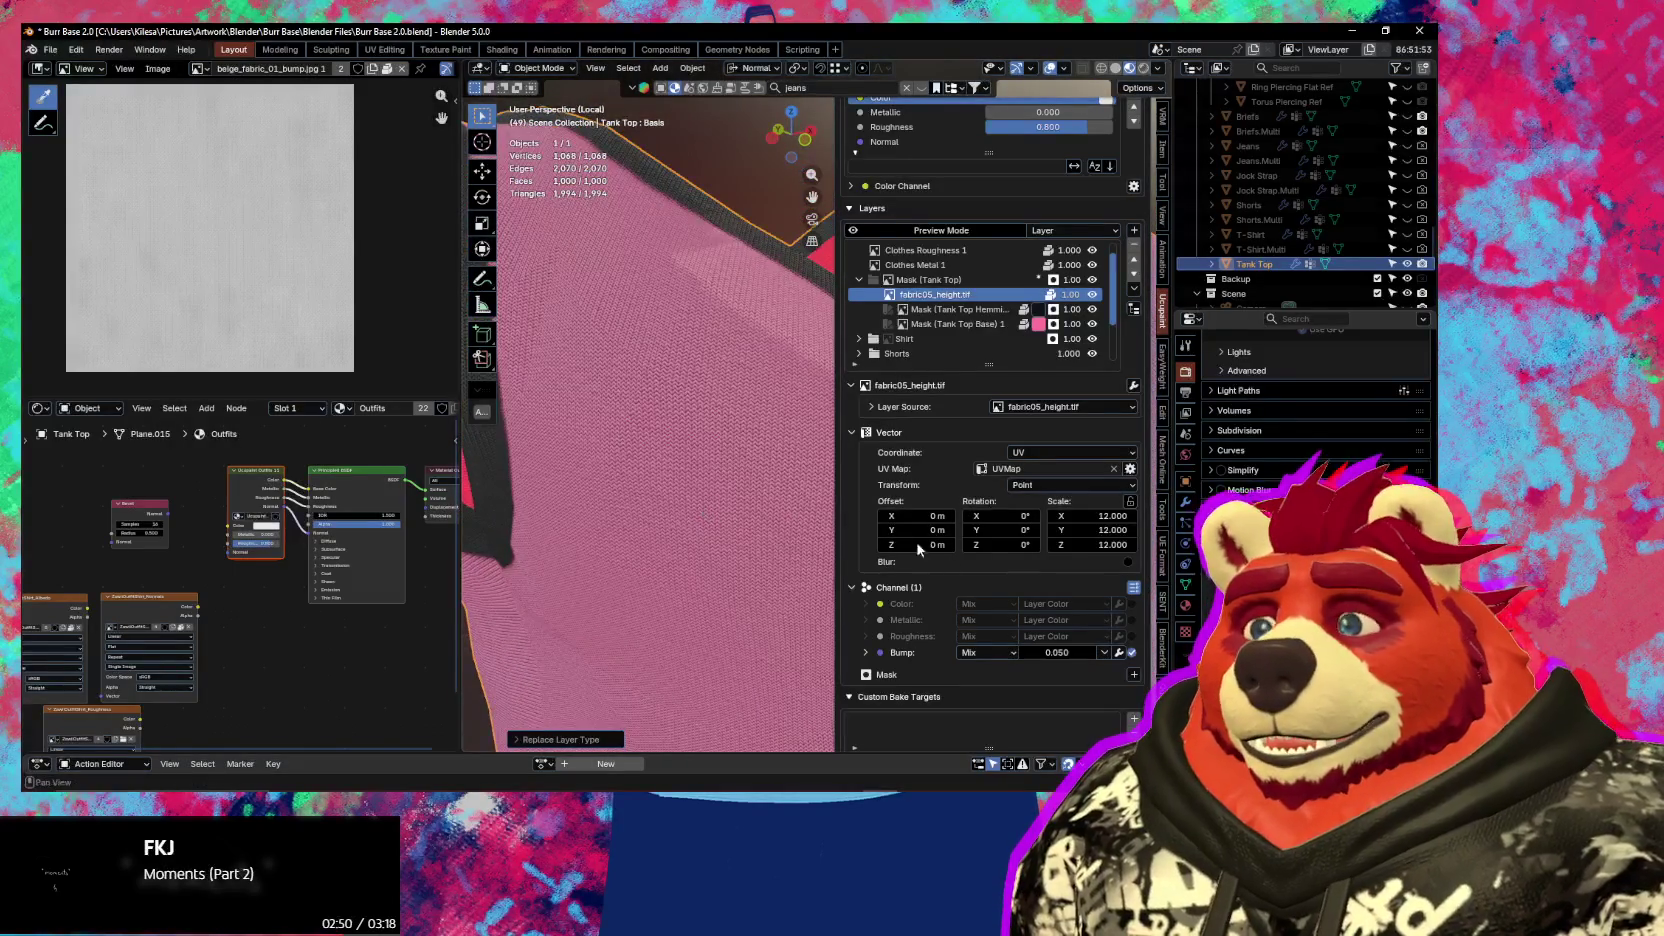
{"action": "left_click", "coordinate": [866, 652]}
Set the bump blend strength to 0.010 and change its blend type from Mix to Add
{"action": "left_click", "coordinate": [1095, 675]}
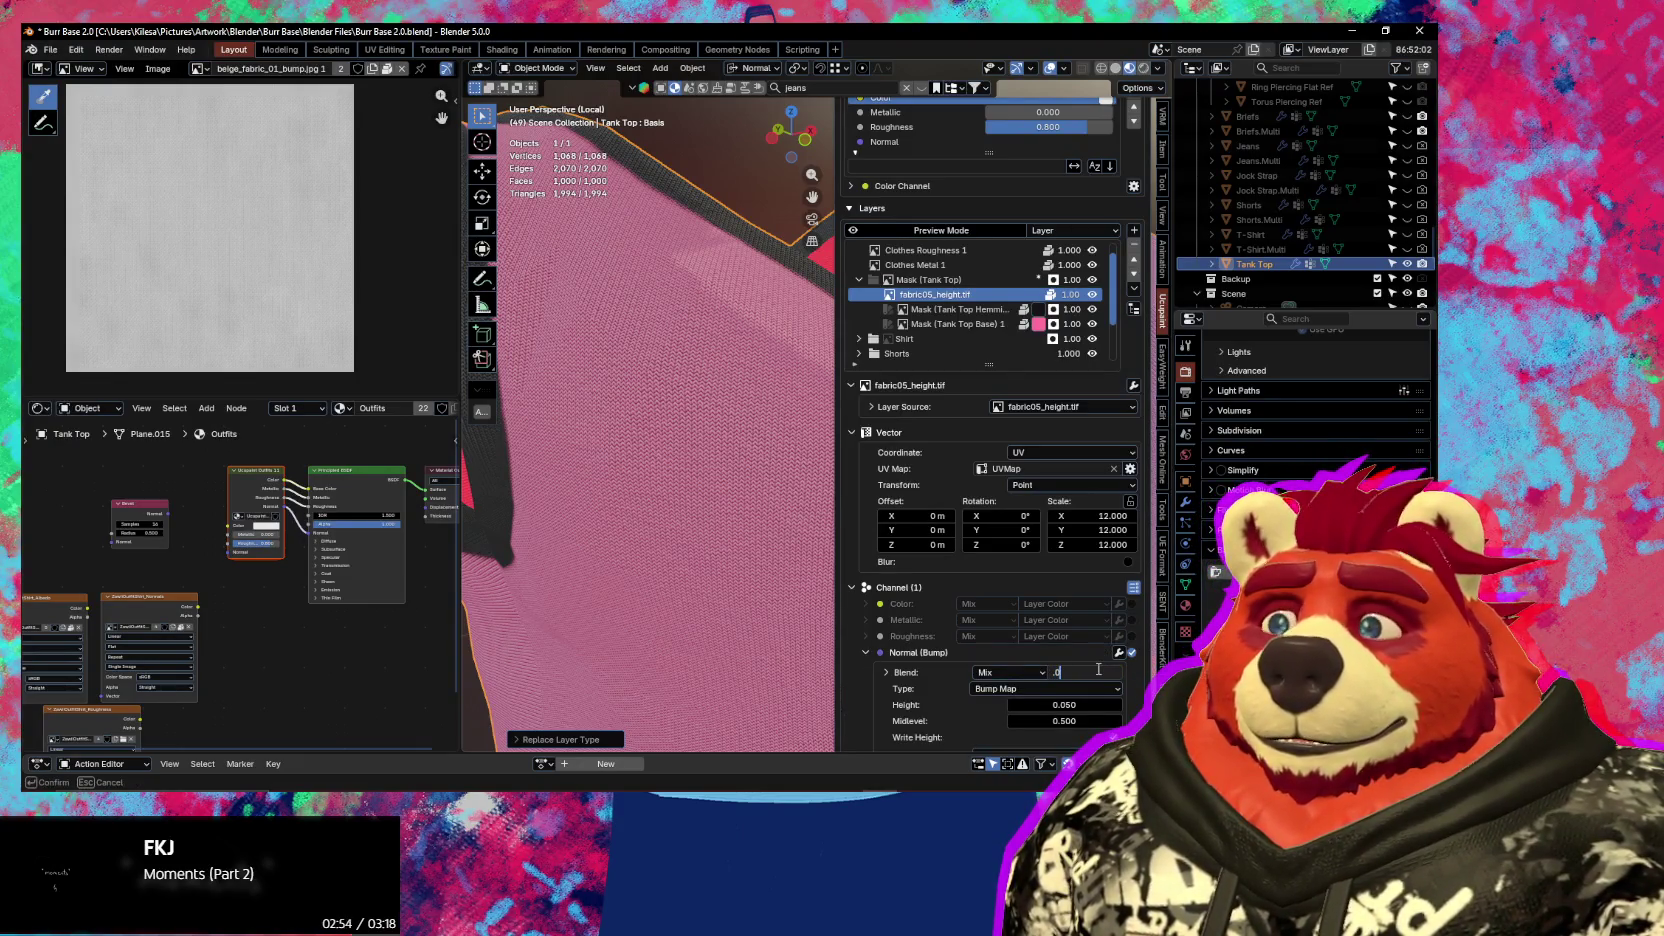
{"action": "type", "text": ".01"}
{"action": "key", "text": "Return"}
{"action": "middle_click_drag", "start_coordinate": [698, 385], "coordinate": [714, 478]}
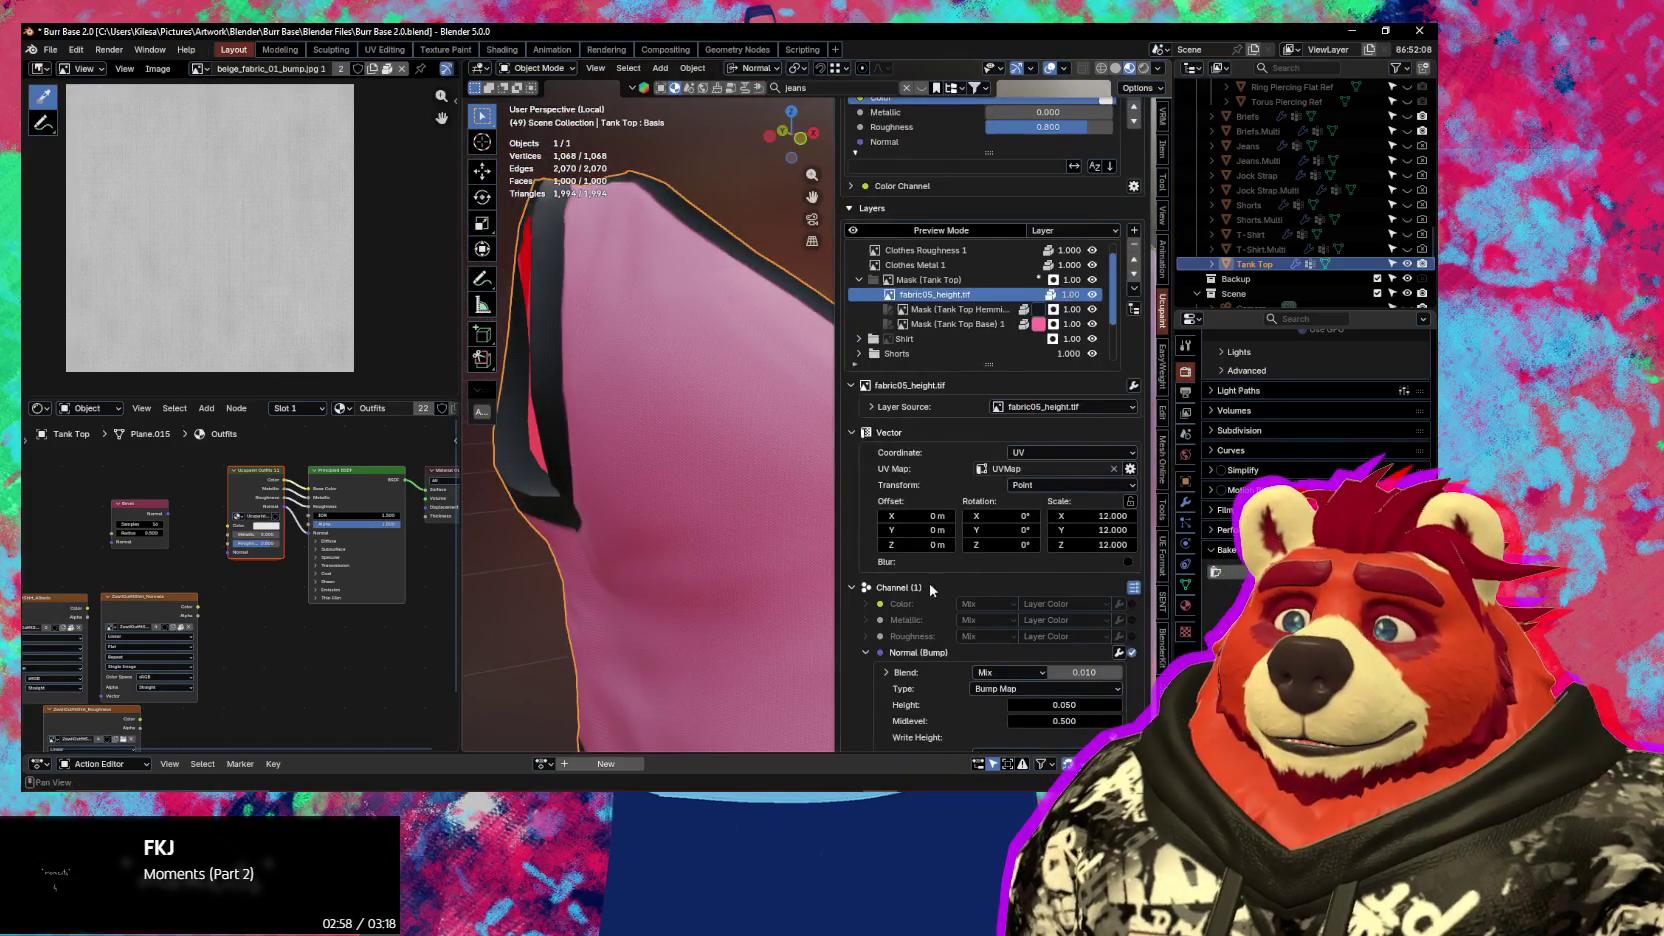
{"action": "left_click", "coordinate": [986, 676]}
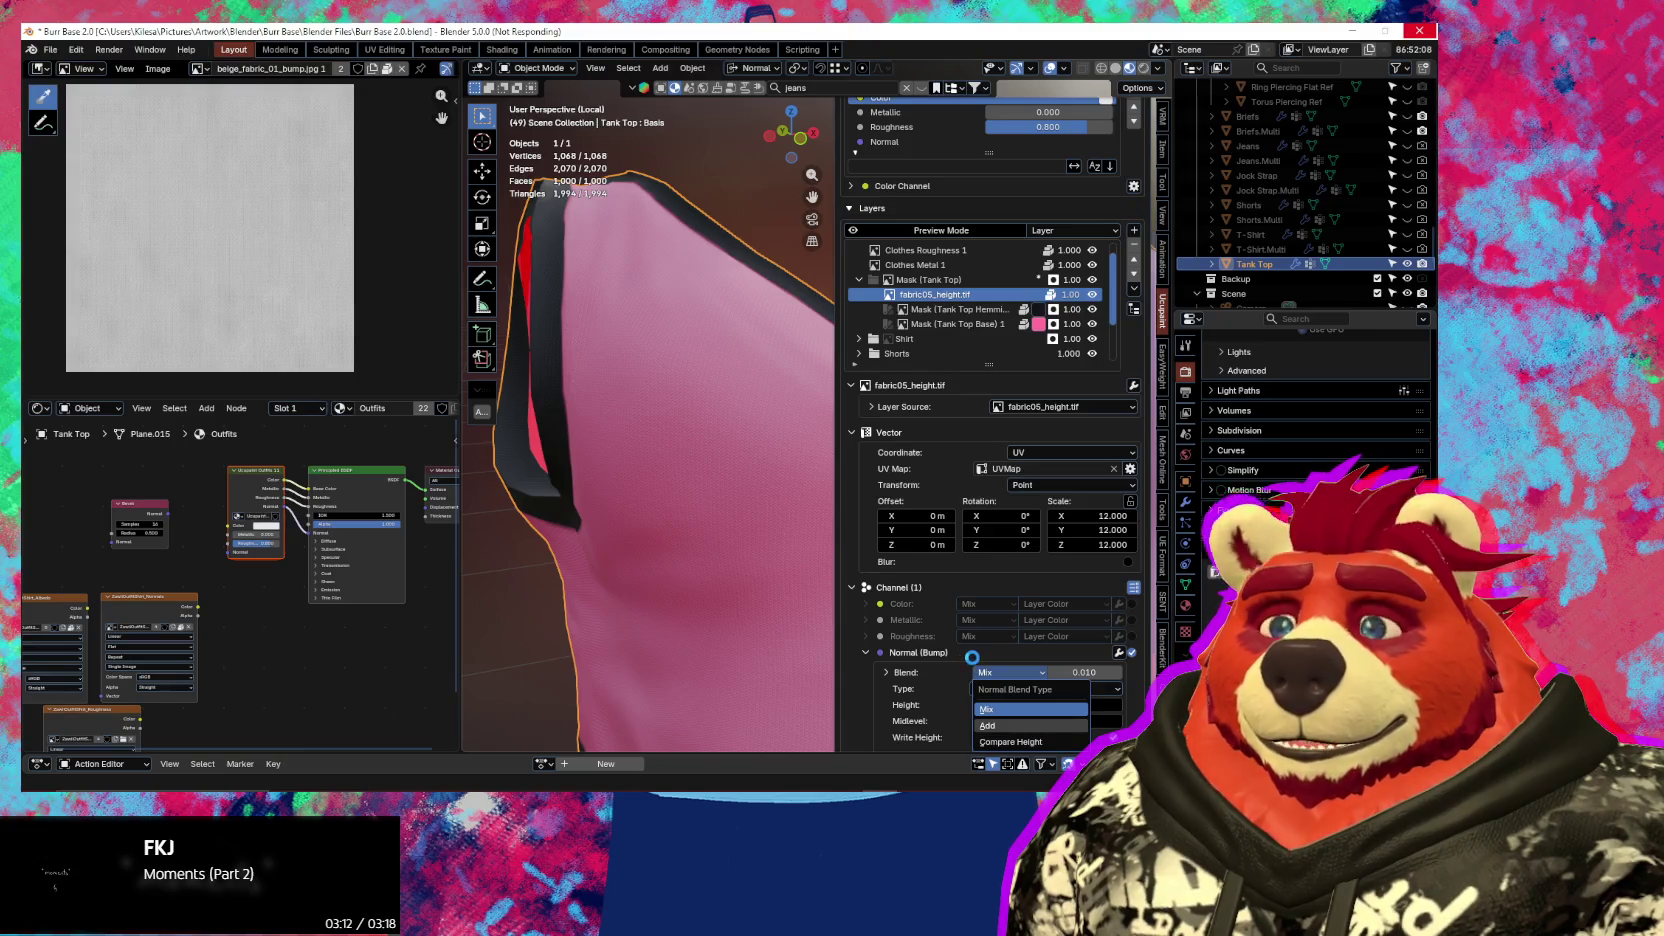
{"action": "middle_click_drag", "start_coordinate": [735, 620], "coordinate": [833, 507], "text": "shift"}
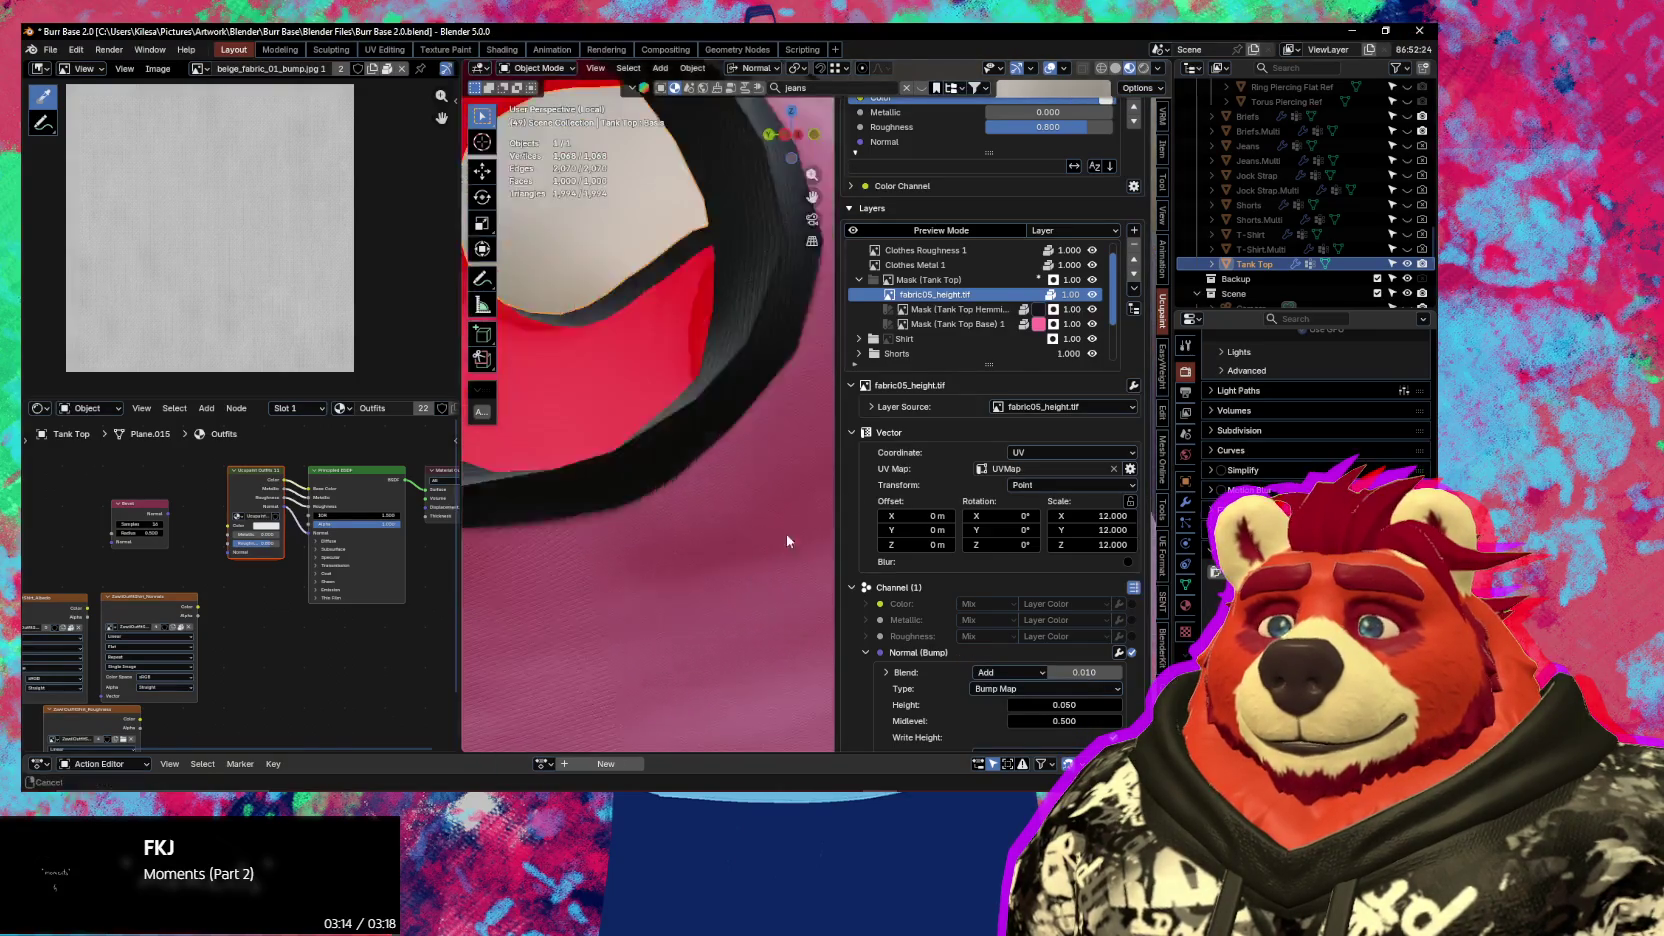
Collapse the side panel and orbit around the neck opening and hem to check the fabric bump
{"action": "left_click_drag", "start_coordinate": [833, 507], "coordinate": [1100, 510]}
{"action": "mouse_move", "coordinate": [656, 549]}
{"action": "middle_mouse_down"}
{"action": "mouse_move", "coordinate": [857, 556]}
{"action": "mouse_move", "coordinate": [724, 576]}
{"action": "mouse_move", "coordinate": [769, 550]}
{"action": "mouse_move", "coordinate": [866, 577]}
{"action": "mouse_move", "coordinate": [837, 520]}
{"action": "mouse_move", "coordinate": [758, 557]}
{"action": "middle_mouse_up"}
{"action": "scroll", "coordinate": [713, 576], "scroll_direction": "down", "scroll_amount": 2}
{"action": "scroll", "coordinate": [802, 569], "scroll_direction": "up", "scroll_amount": 2}
{"action": "scroll", "coordinate": [760, 560], "scroll_direction": "up", "scroll_amount": 2}
{"action": "scroll", "coordinate": [905, 581], "scroll_direction": "down", "scroll_amount": 3}
{"action": "mouse_move", "coordinate": [905, 581]}
{"action": "middle_mouse_down"}
{"action": "mouse_move", "coordinate": [829, 581]}
{"action": "mouse_move", "coordinate": [885, 566]}
{"action": "mouse_move", "coordinate": [846, 554]}
{"action": "middle_mouse_up"}
{"action": "scroll", "coordinate": [880, 583], "scroll_direction": "up", "scroll_amount": 2}
{"action": "scroll", "coordinate": [881, 585], "scroll_direction": "up", "scroll_amount": 2}
{"action": "scroll", "coordinate": [846, 554], "scroll_direction": "down", "scroll_amount": 2}
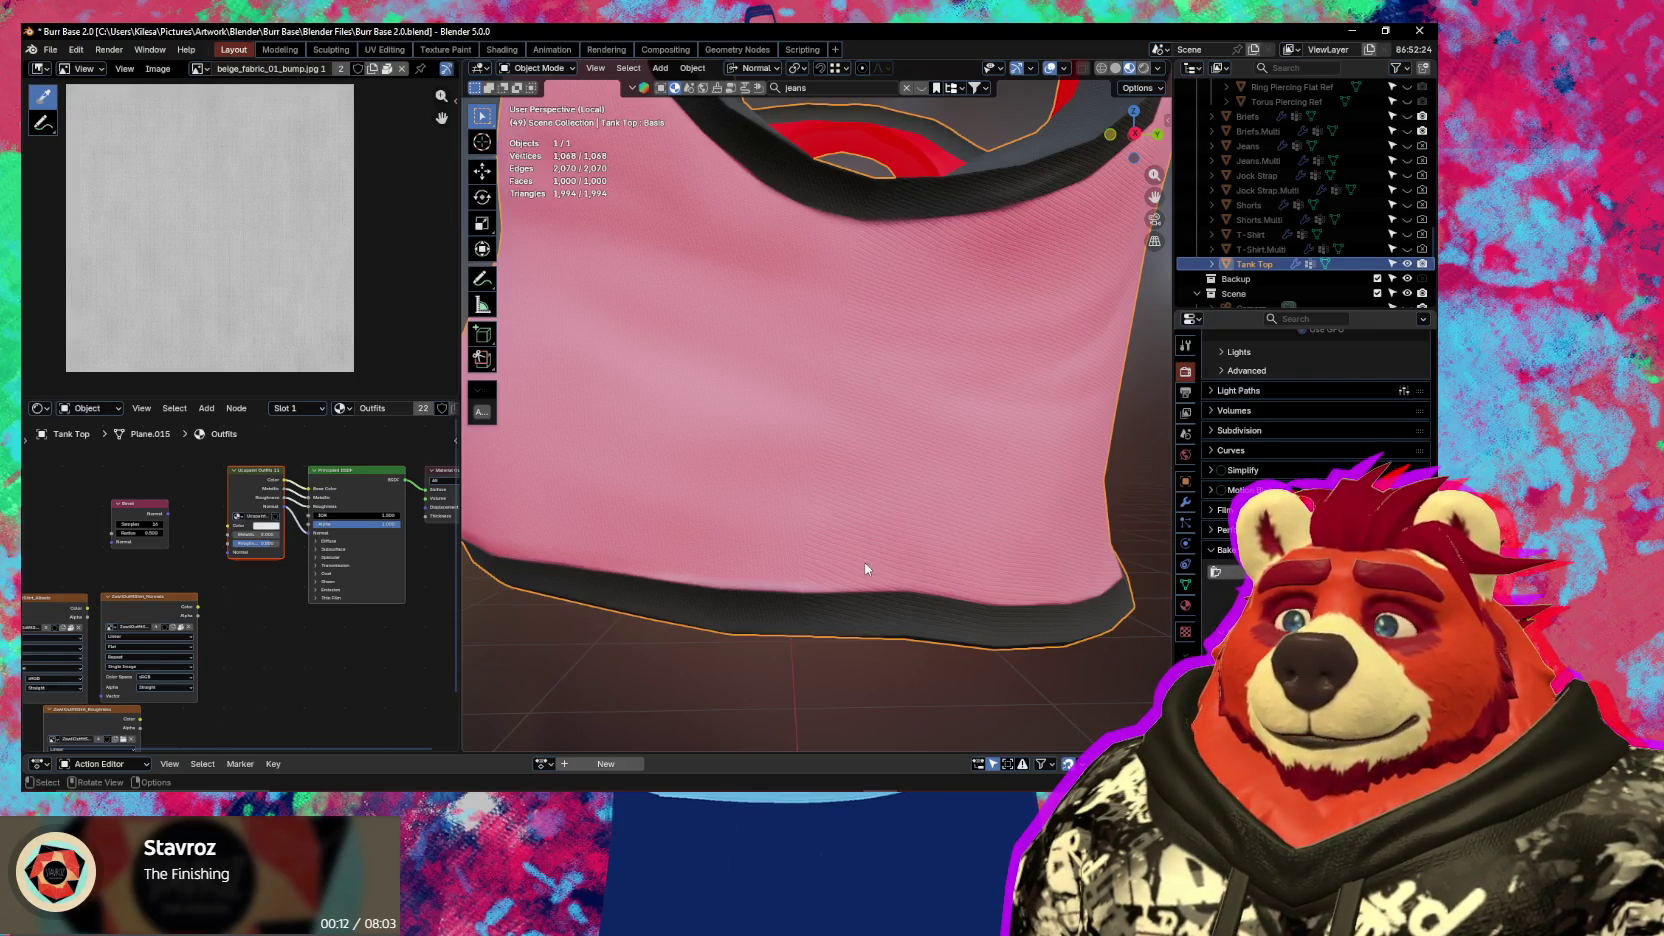
{"action": "middle_click_drag", "start_coordinate": [865, 563], "coordinate": [992, 590]}
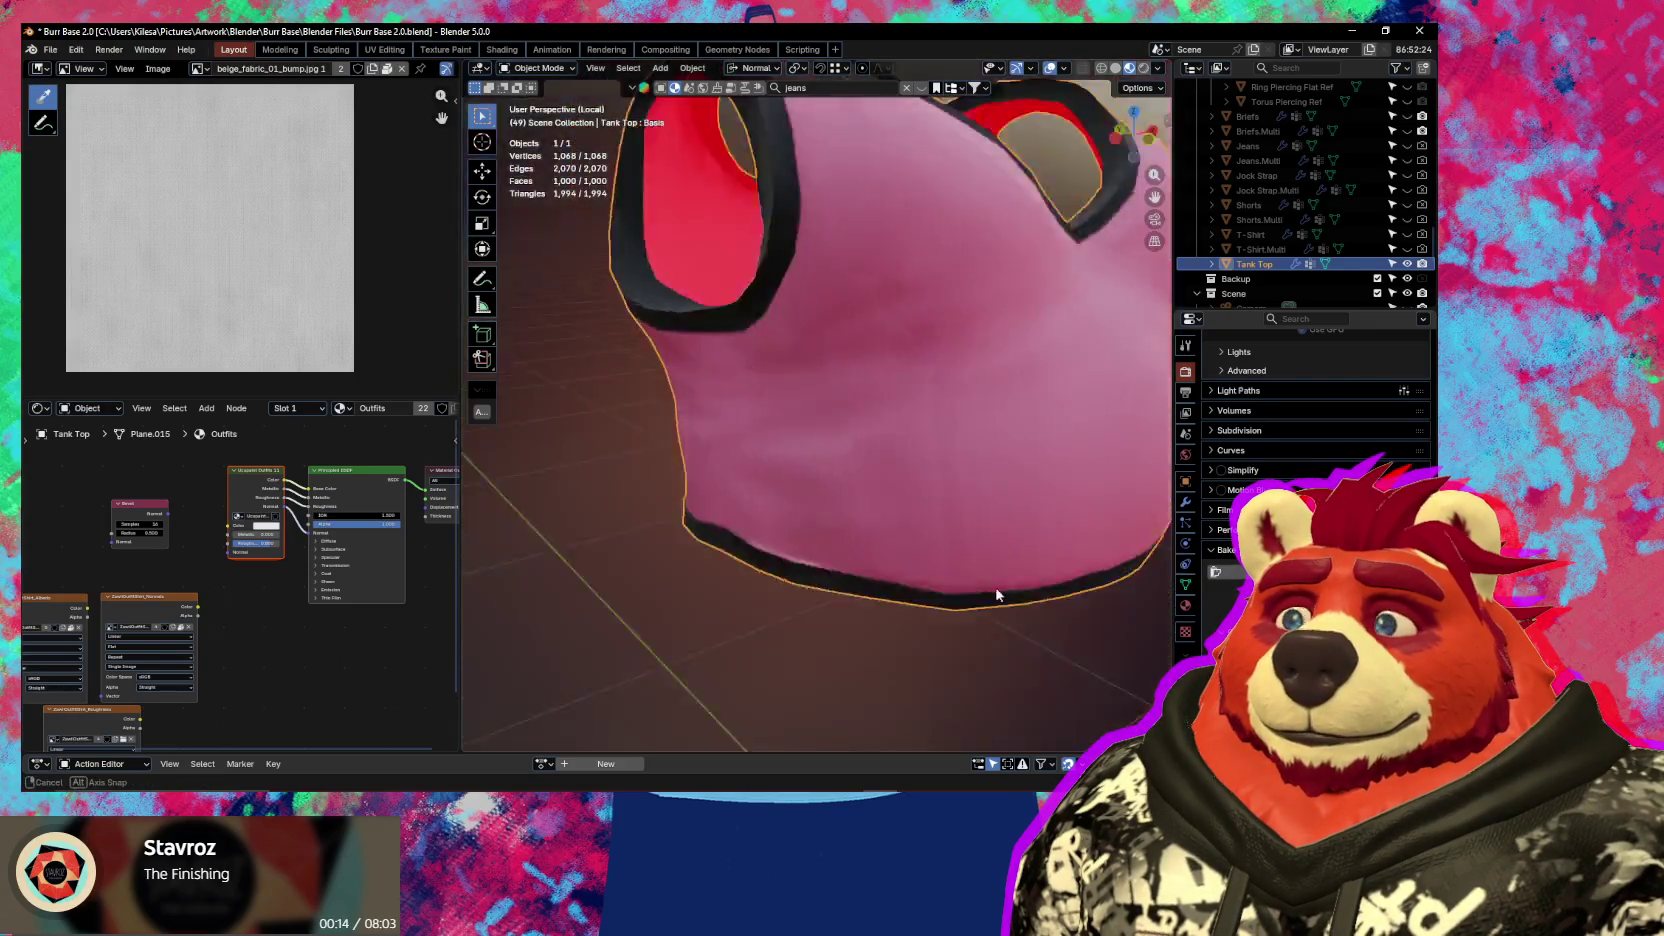
Enter Edit Mode on the tank top and place a first loop cut
{"action": "key", "text": "Tab"}
{"action": "scroll", "coordinate": [861, 511], "scroll_direction": "up", "scroll_amount": 2}
{"action": "scroll", "coordinate": [861, 511], "scroll_direction": "up", "scroll_amount": 2}
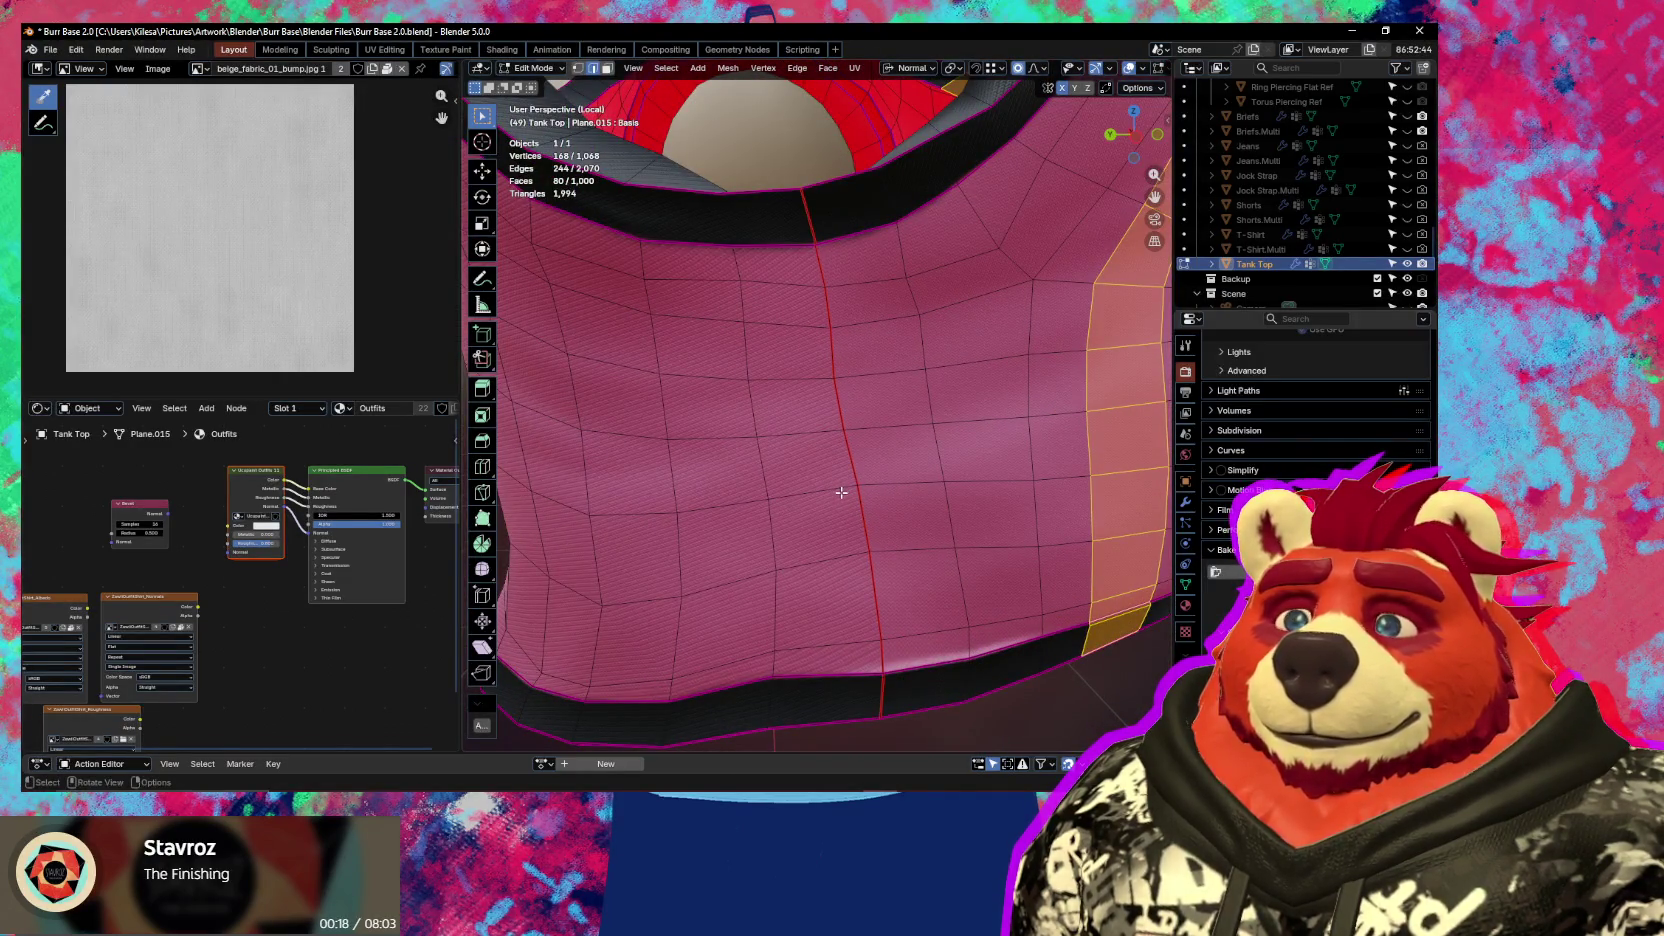
{"action": "key", "text": "ctrl+r"}
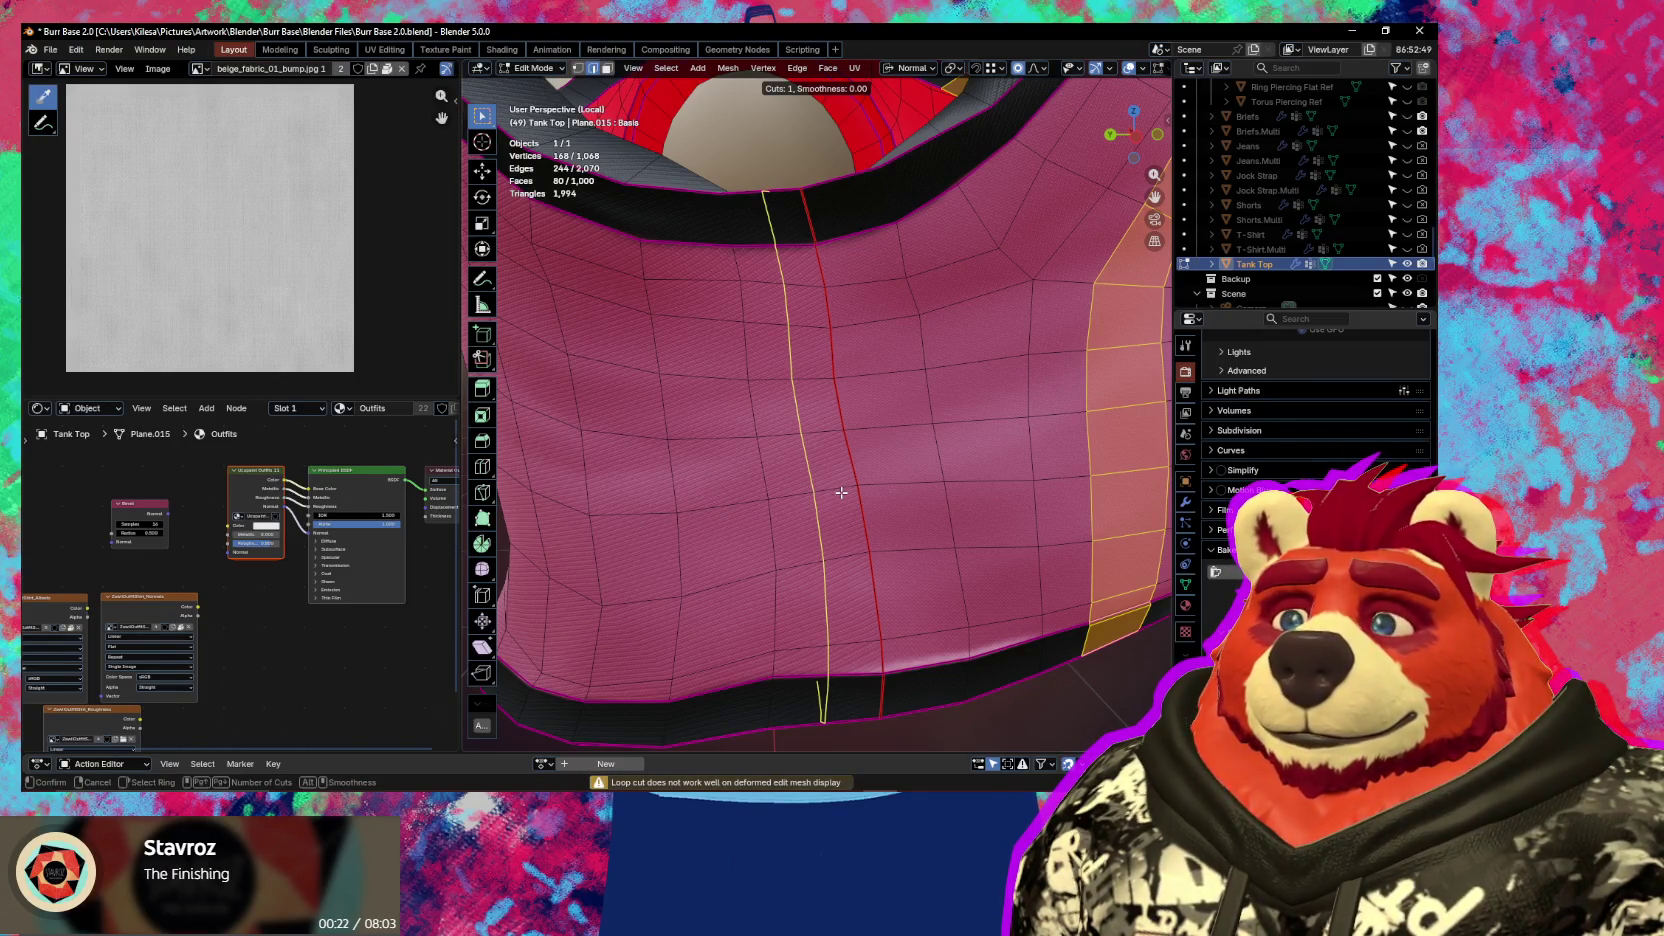
{"action": "left_click", "coordinate": [841, 492]}
{"action": "middle_click_drag", "start_coordinate": [841, 492], "coordinate": [800, 520]}
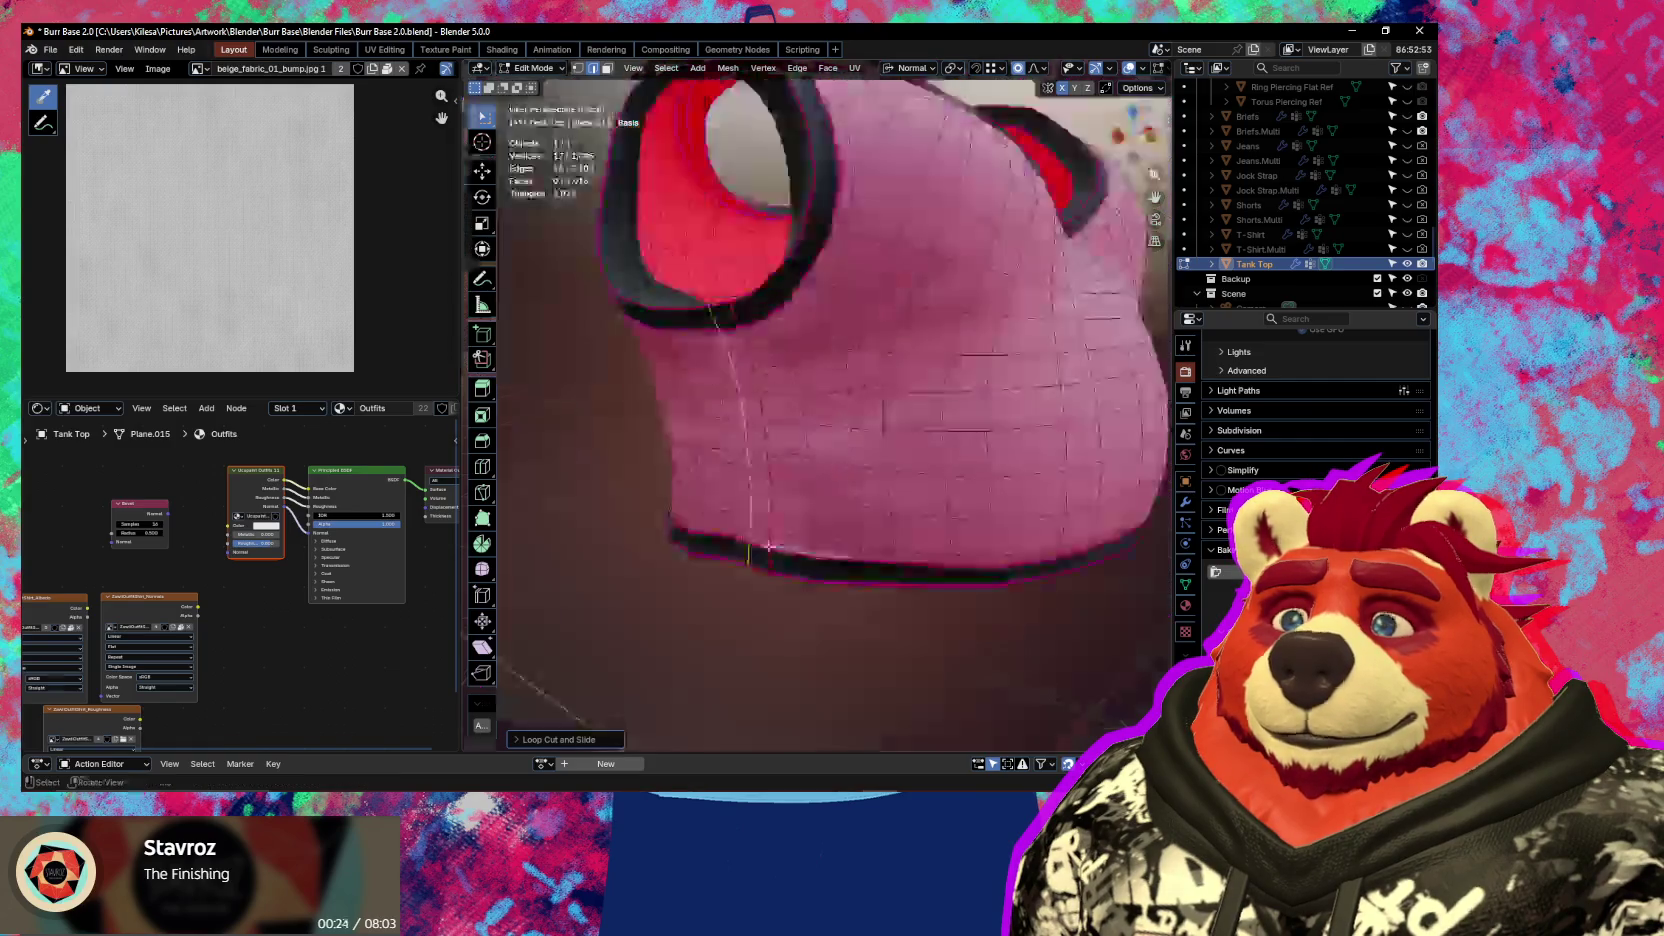
{"action": "scroll", "coordinate": [800, 520], "scroll_direction": "down", "scroll_amount": 3}
Add a vertical loop cut down the front and slide it into position
{"action": "key", "text": "ctrl+r"}
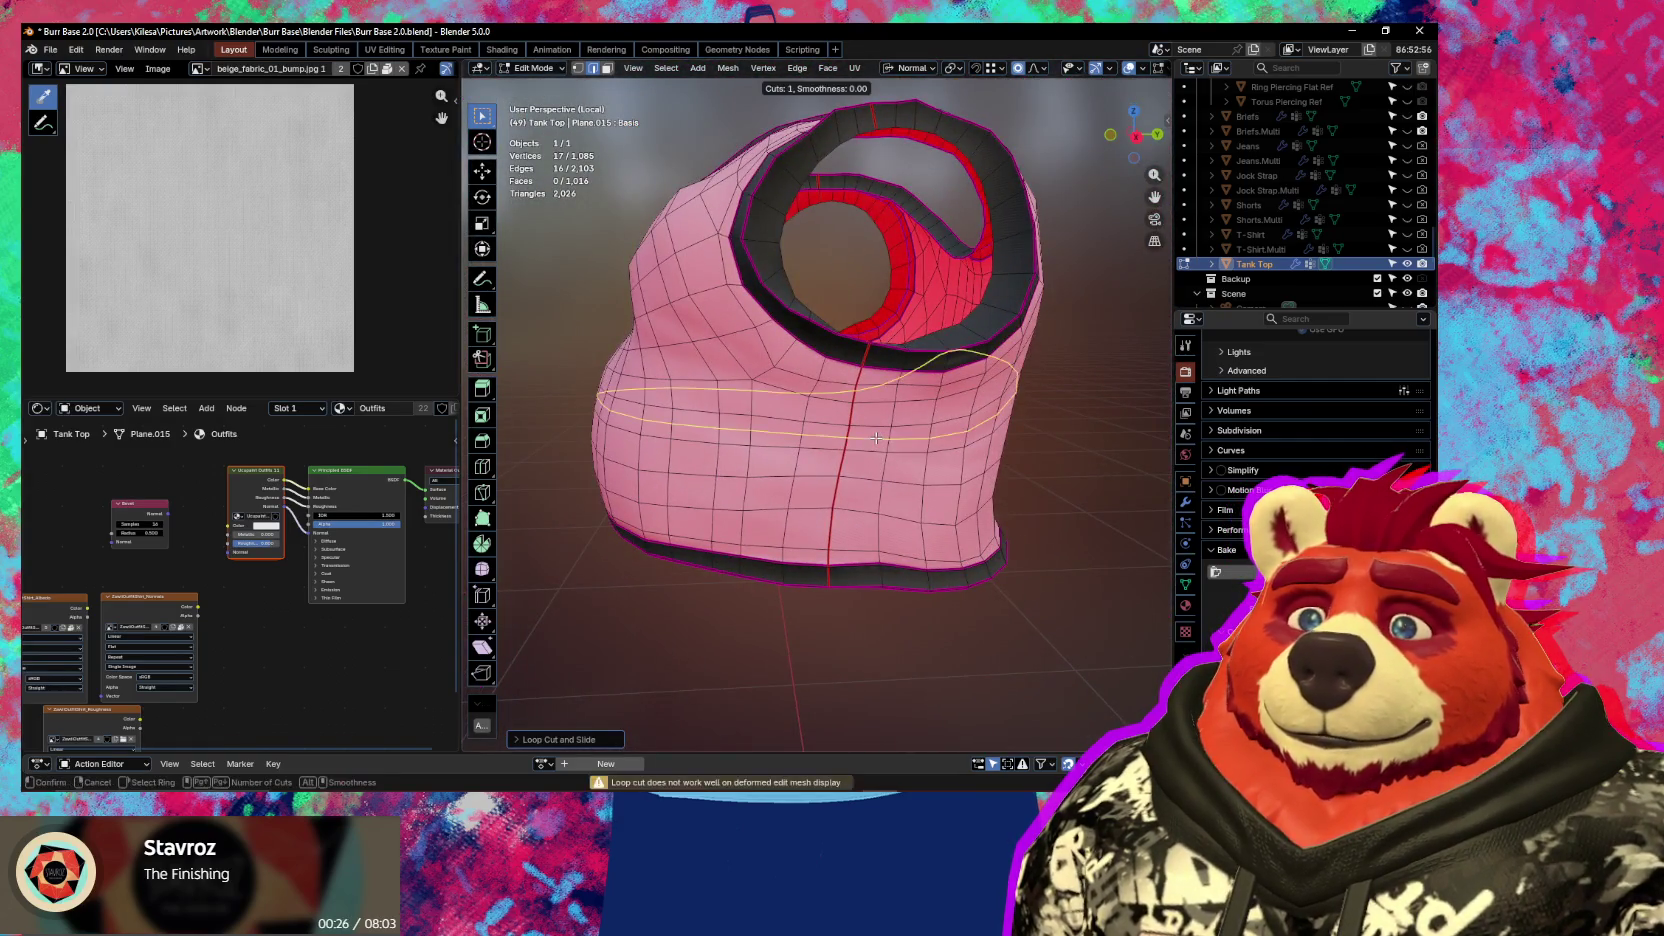
{"action": "left_click", "coordinate": [863, 467]}
{"action": "middle_click_drag", "start_coordinate": [863, 467], "coordinate": [868, 538]}
{"action": "scroll", "coordinate": [868, 538], "scroll_direction": "up", "scroll_amount": 5}
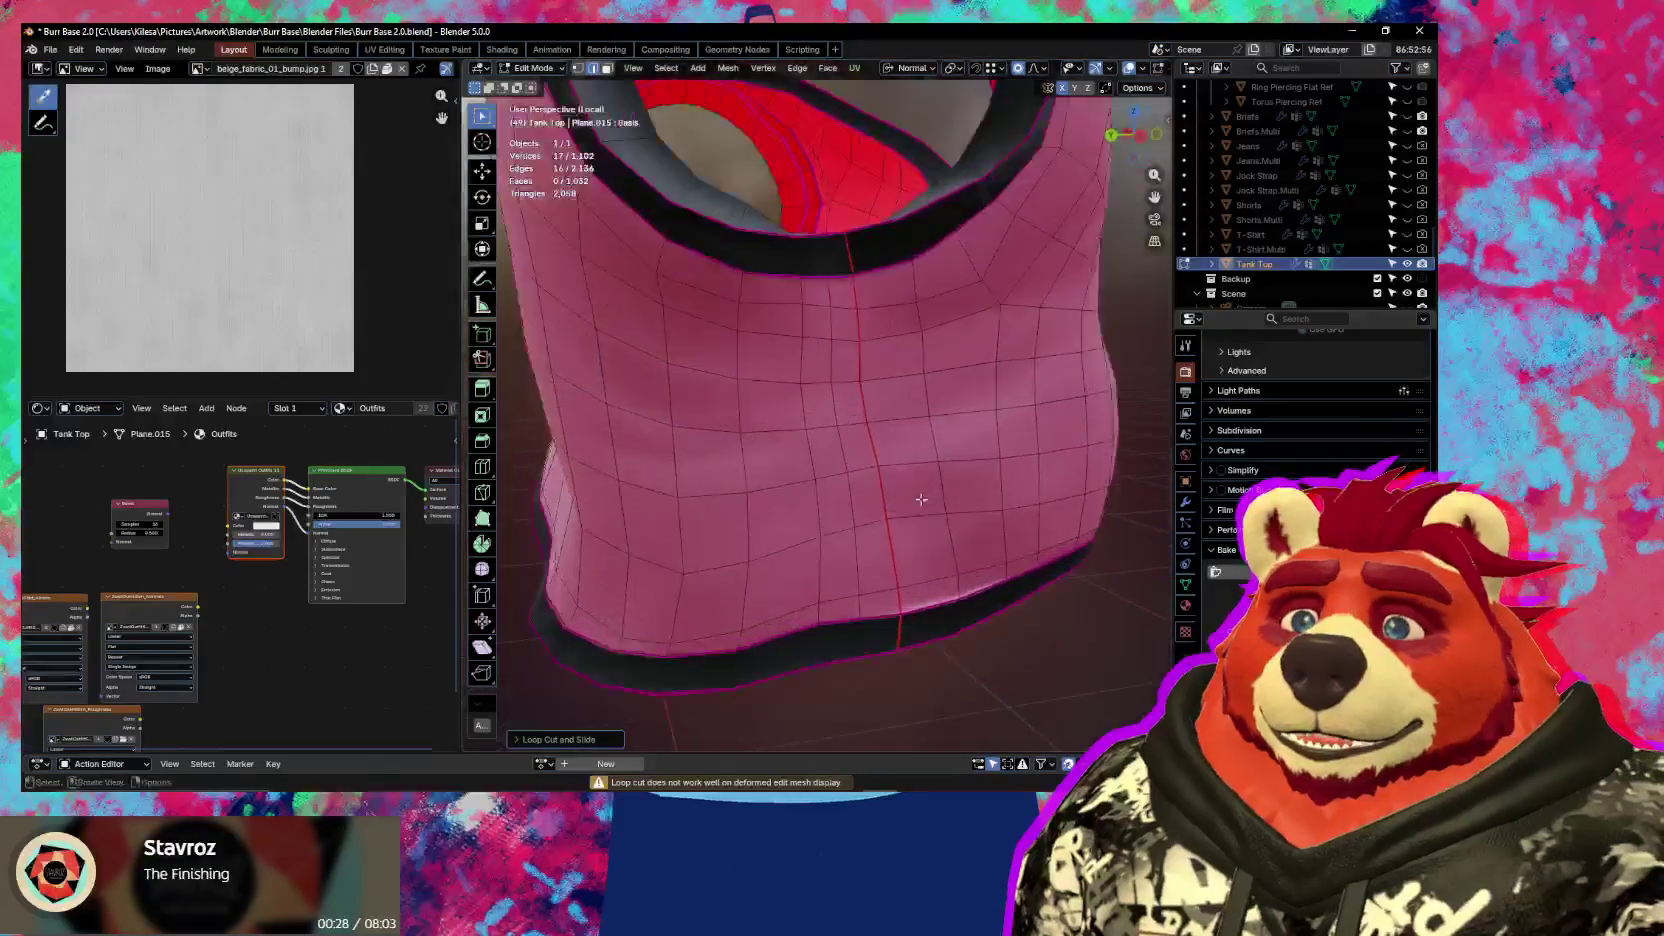
{"action": "scroll", "coordinate": [846, 445], "scroll_direction": "up", "scroll_amount": 2}
{"action": "key", "text": "g"}
{"action": "key", "text": "g"}
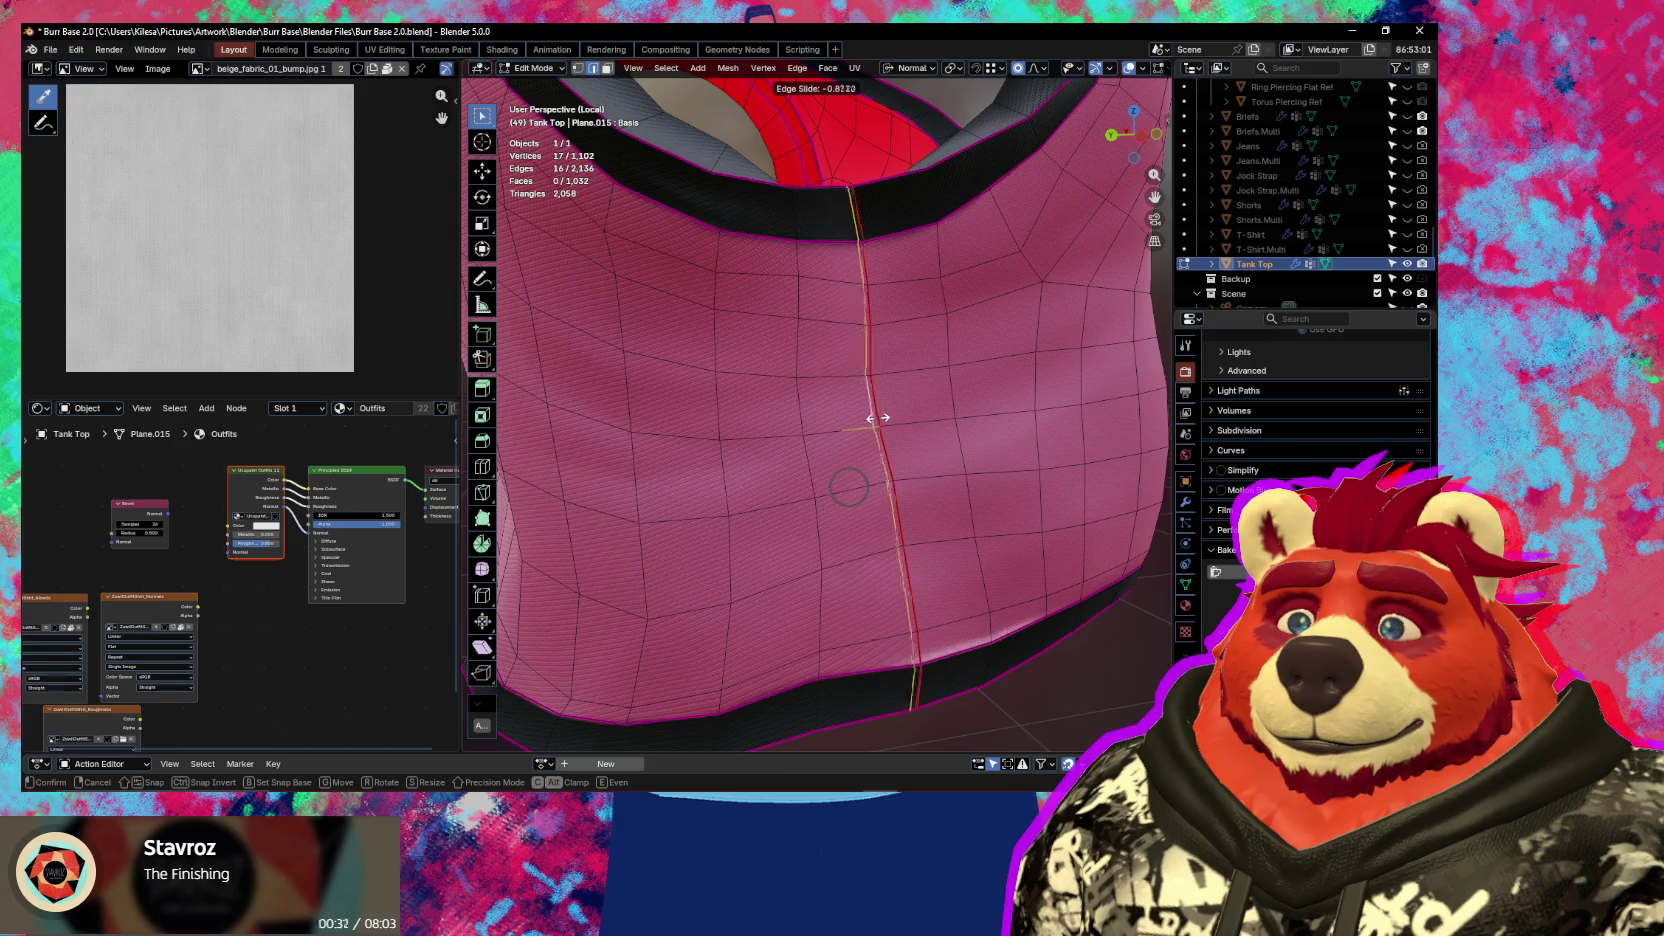
{"action": "left_click", "coordinate": [876, 417]}
Move the front loop along the X axis with proportional falloff
{"action": "scroll", "coordinate": [1017, 557], "scroll_direction": "up", "scroll_amount": 4}
{"action": "key", "text": "g"}
{"action": "key", "text": "x"}
{"action": "scroll", "coordinate": [1019, 558], "scroll_direction": "up", "scroll_amount": 3}
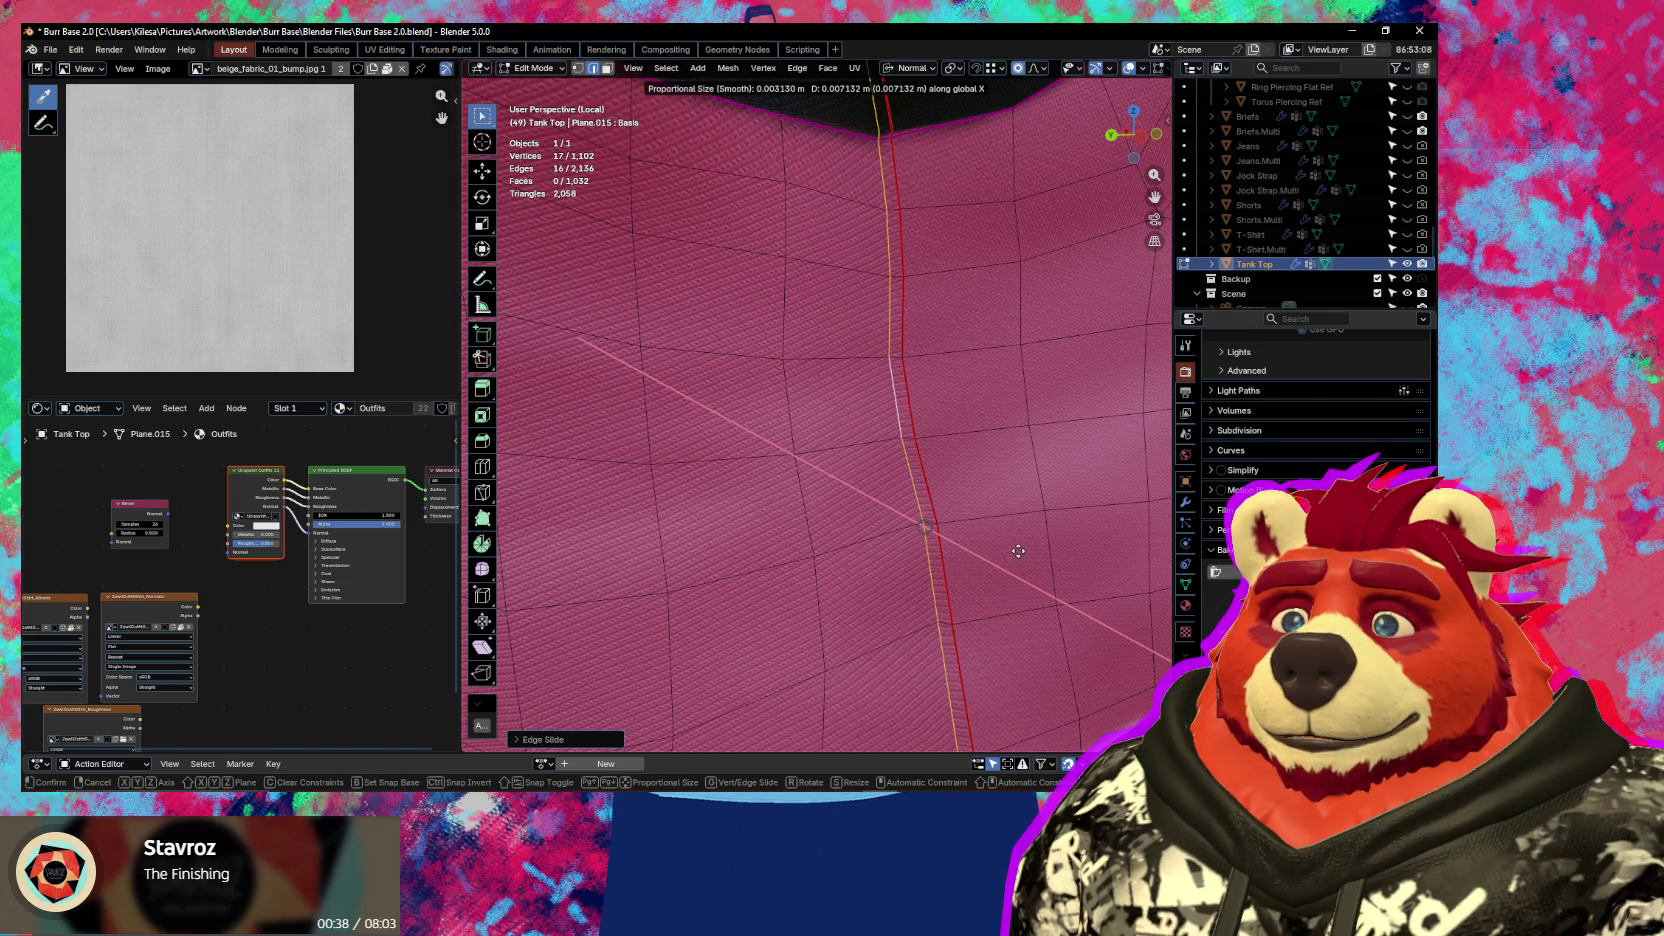
{"action": "left_click", "coordinate": [1018, 550]}
Hide the overlays to review the whole tank top, then revert the trial loop cuts
{"action": "key", "text": "shift+alt+z"}
{"action": "scroll", "coordinate": [1015, 550], "scroll_direction": "down", "scroll_amount": 3}
{"action": "mouse_move", "coordinate": [1013, 549]}
{"action": "middle_mouse_down"}
{"action": "mouse_move", "coordinate": [992, 549]}
{"action": "mouse_move", "coordinate": [1012, 566]}
{"action": "mouse_move", "coordinate": [880, 550]}
{"action": "middle_mouse_up"}
{"action": "key", "text": "shift+alt+z"}
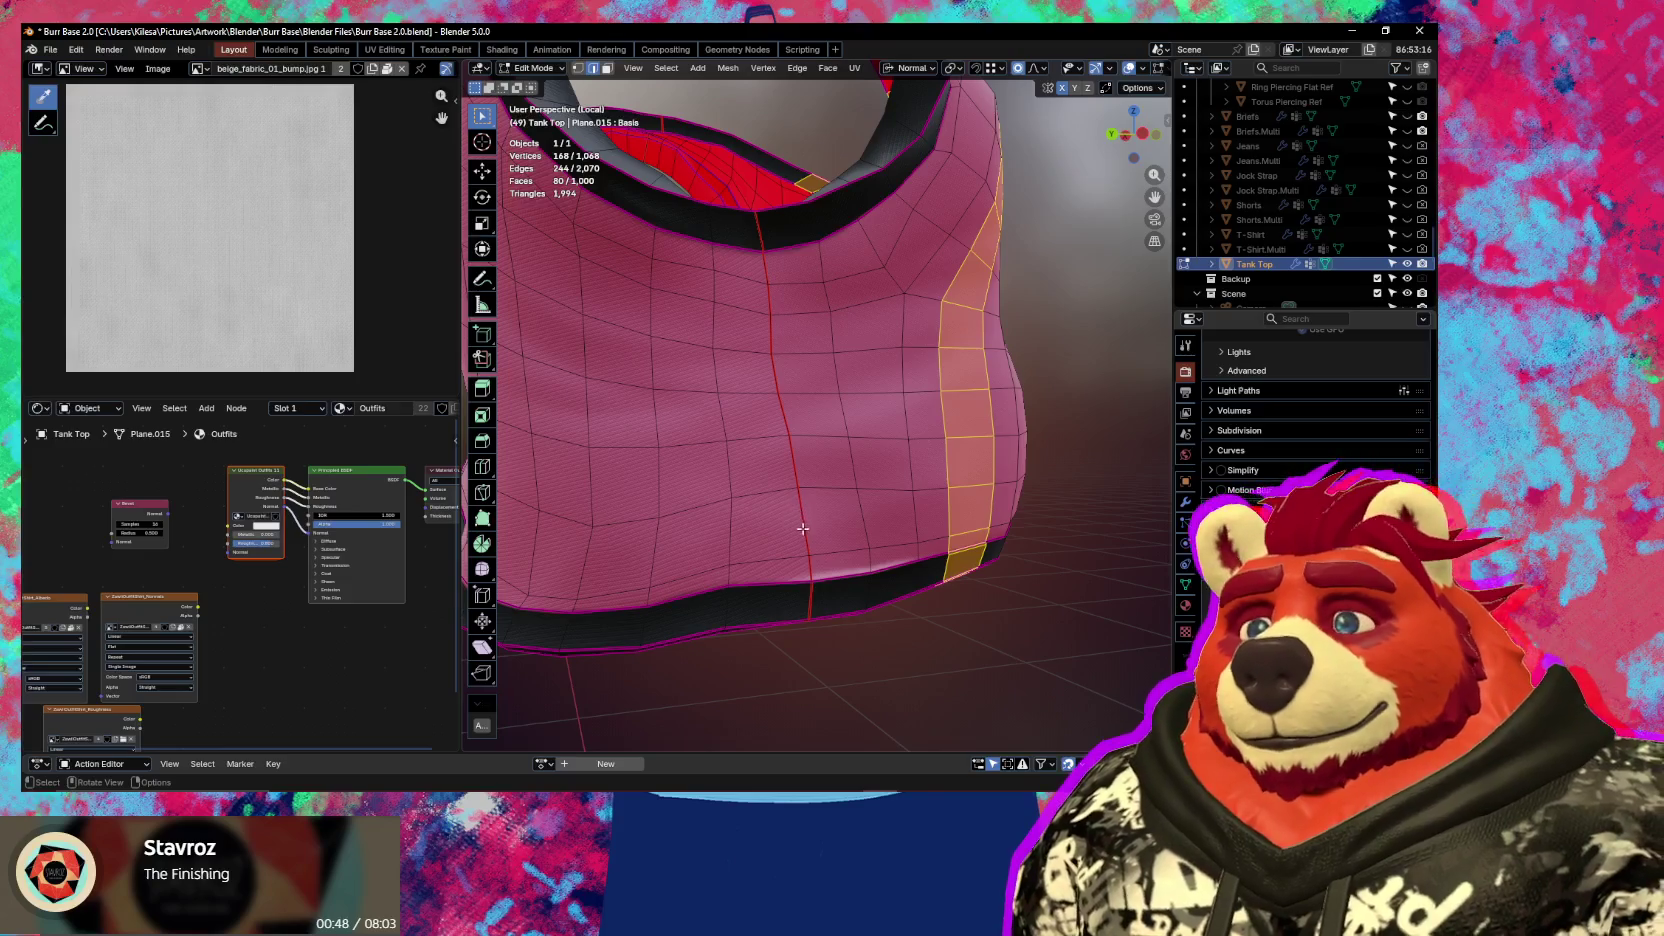
{"action": "key", "text": "ctrl+Tab"}
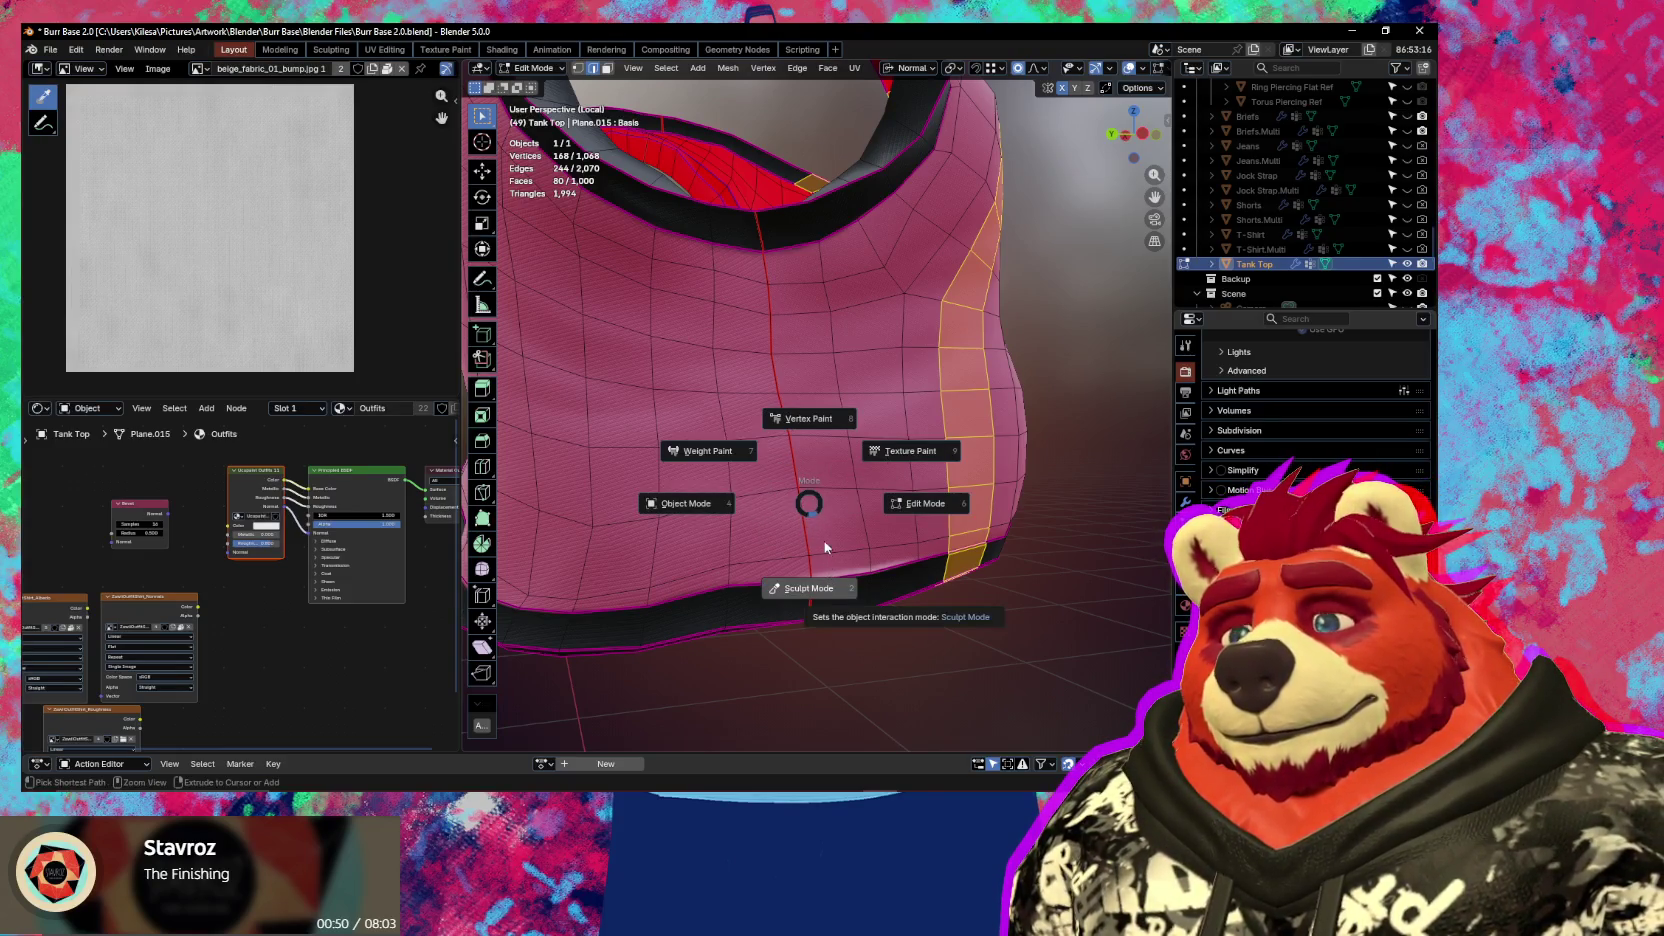
Switch the tank top to Texture Paint mode and show the Ucupaint sidebar
{"action": "key", "text": "Escape"}
{"action": "key", "text": "ctrl+Tab"}
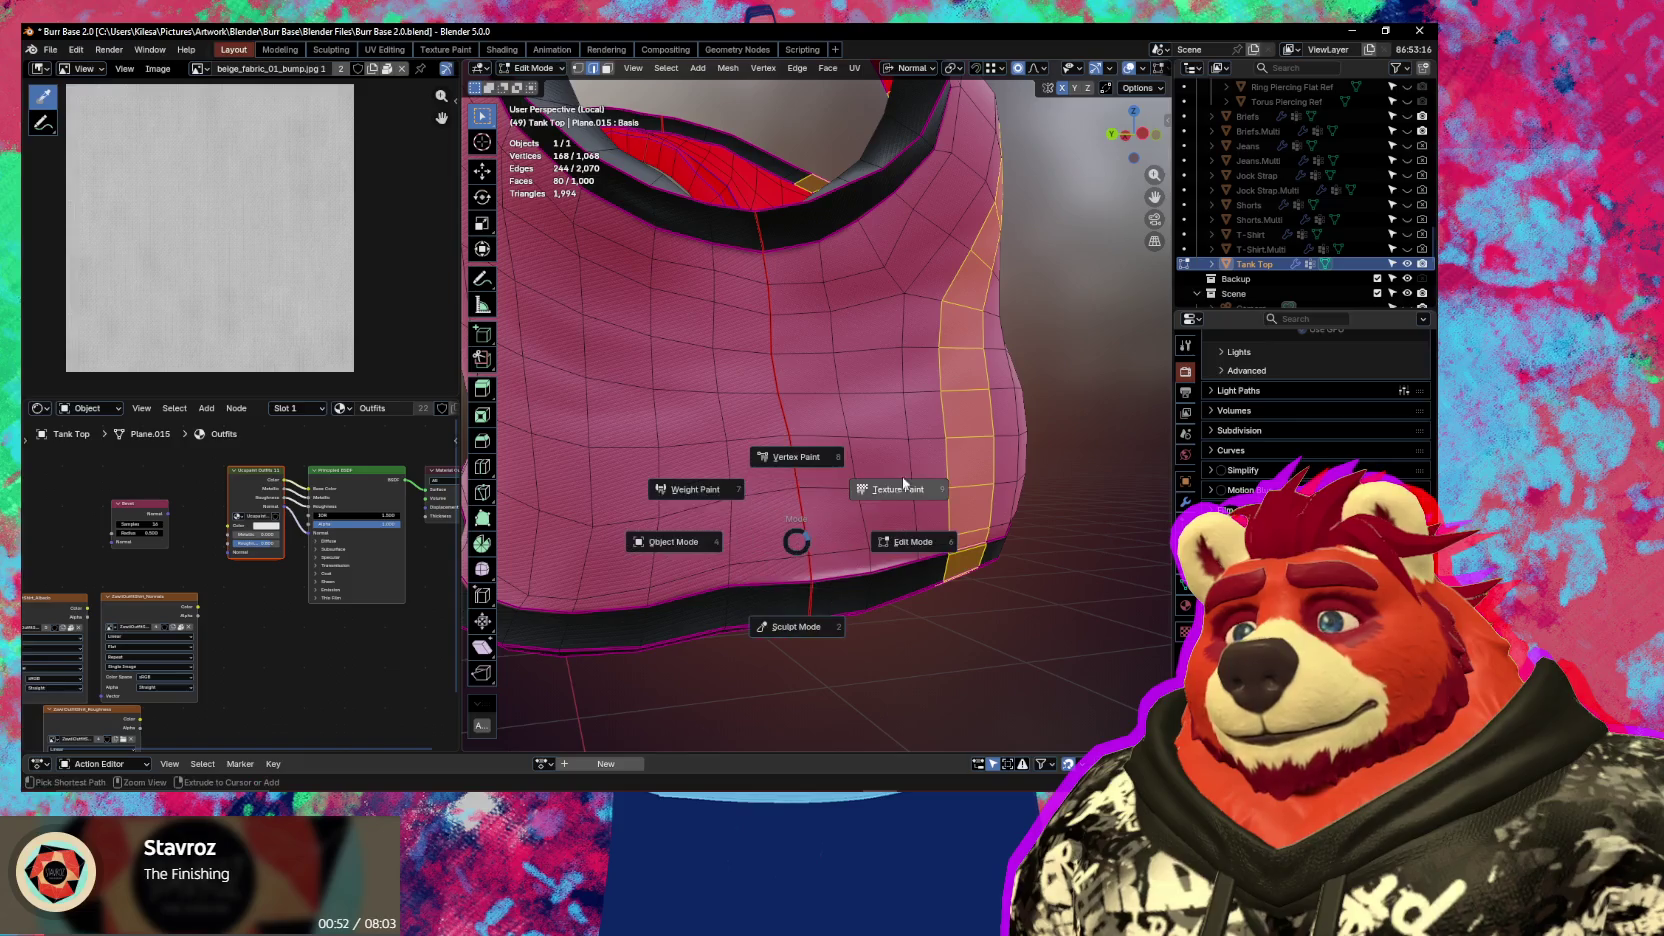
{"action": "left_click", "coordinate": [905, 480]}
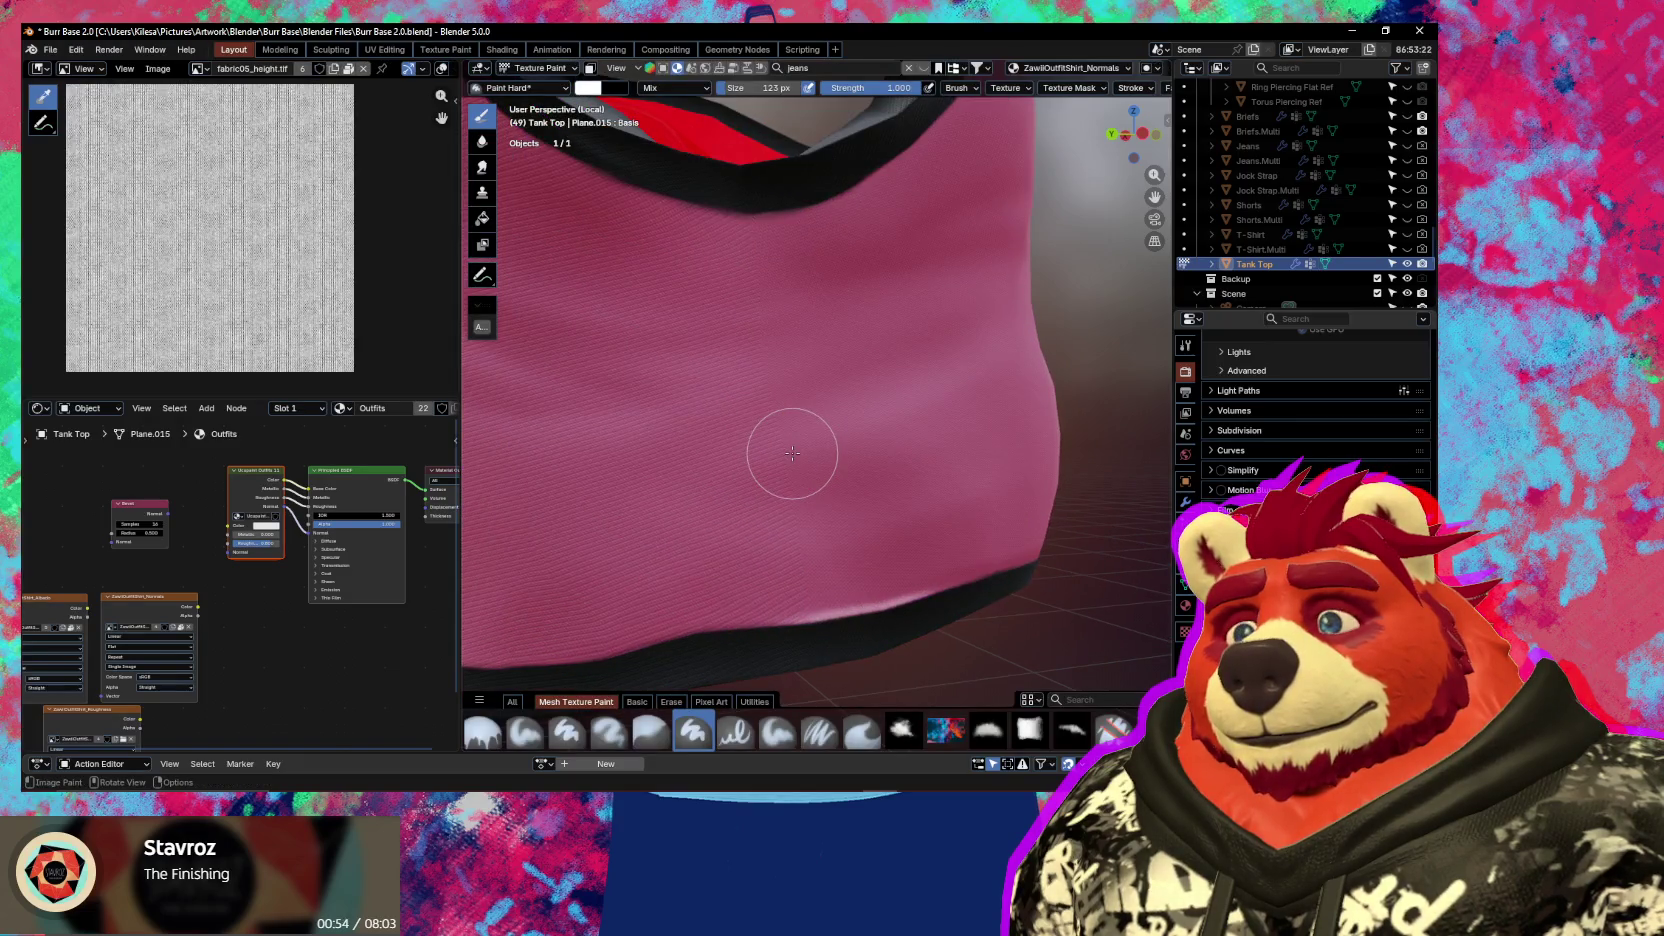
{"action": "key", "text": "n"}
Test a straight-line stroke on the pink fabric, then make the Blur brush active
{"action": "middle_click_drag", "start_coordinate": [733, 450], "coordinate": [616, 361]}
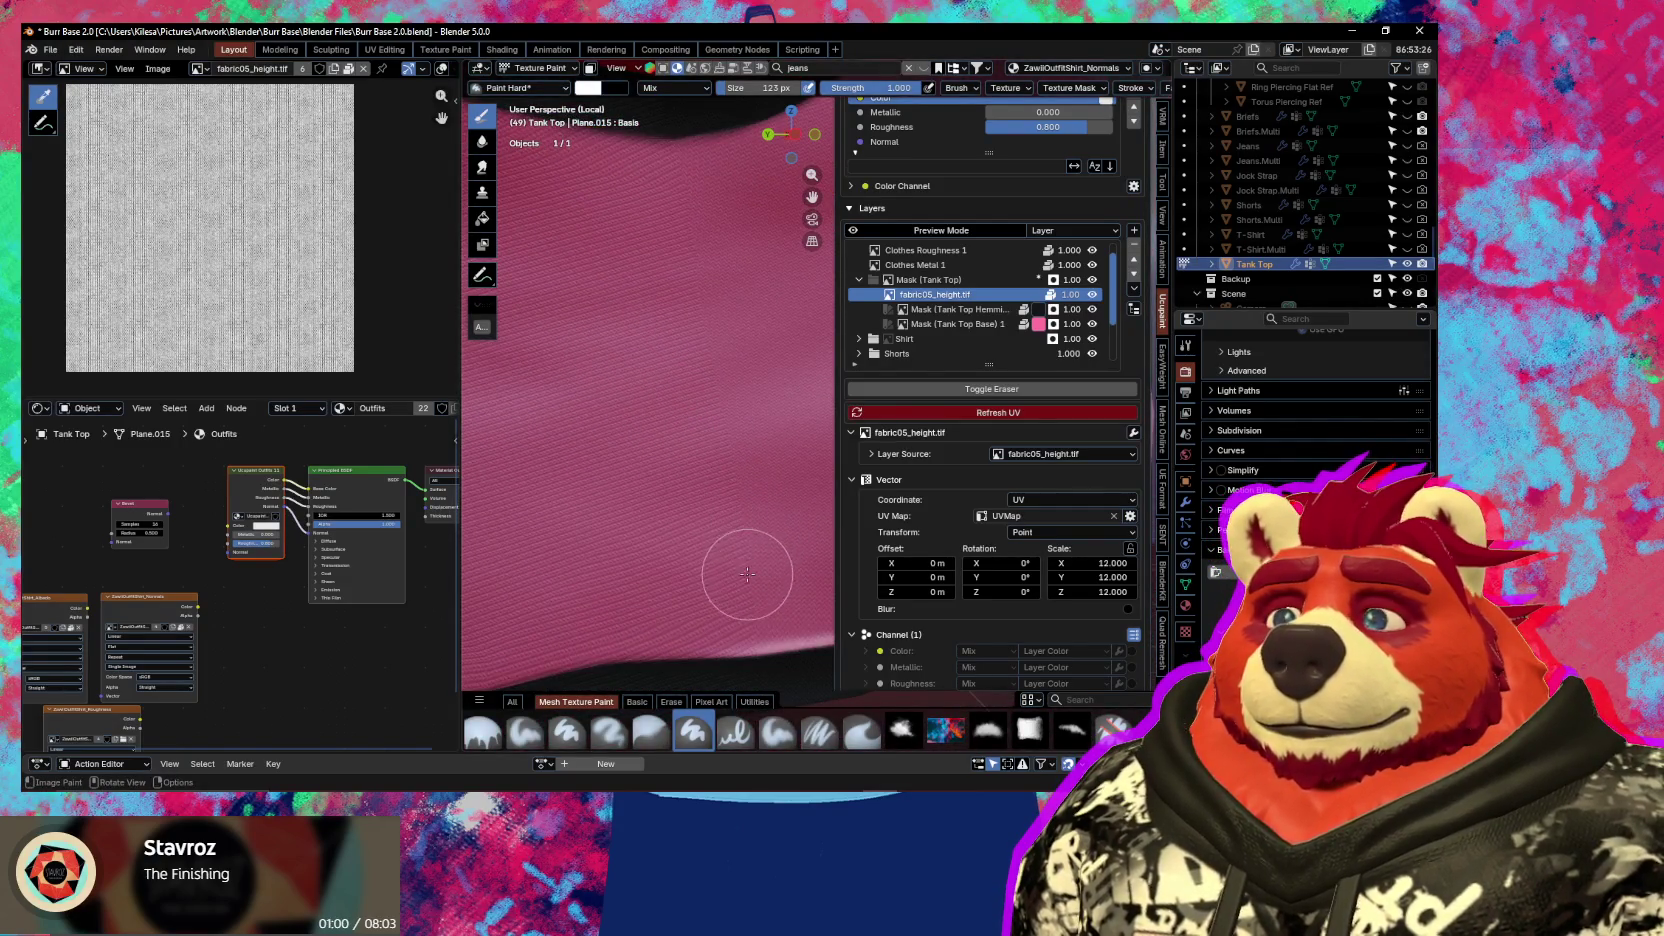
{"action": "left_click_drag", "start_coordinate": [750, 628], "coordinate": [741, 397], "text": "shift"}
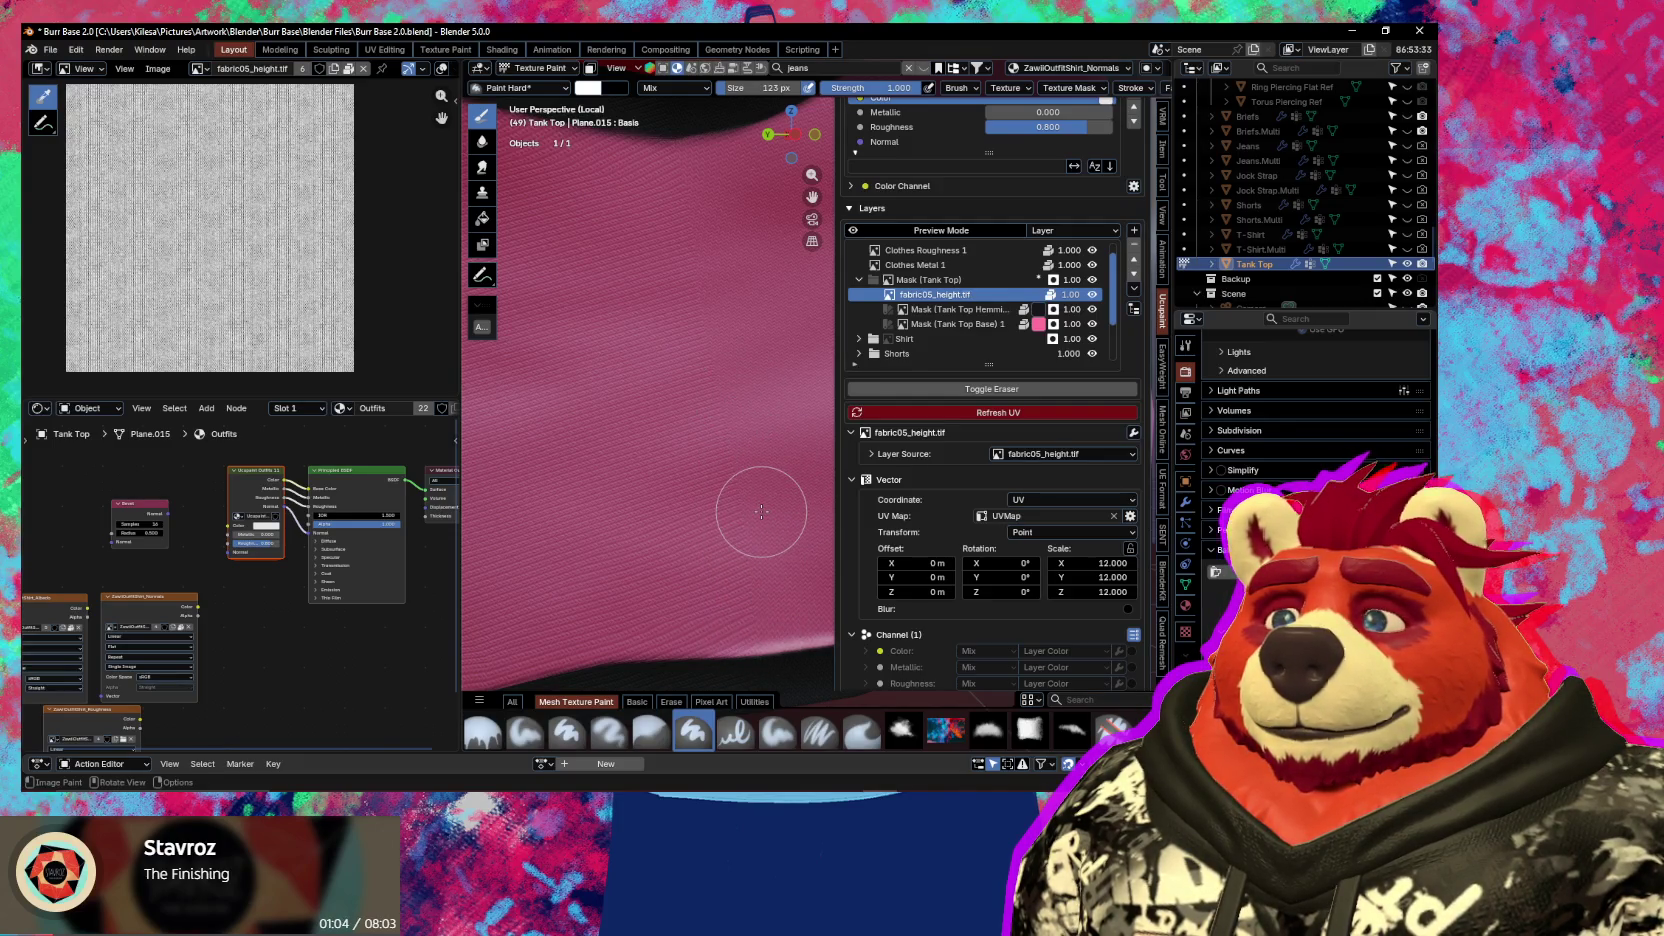
{"action": "key", "text": "2"}
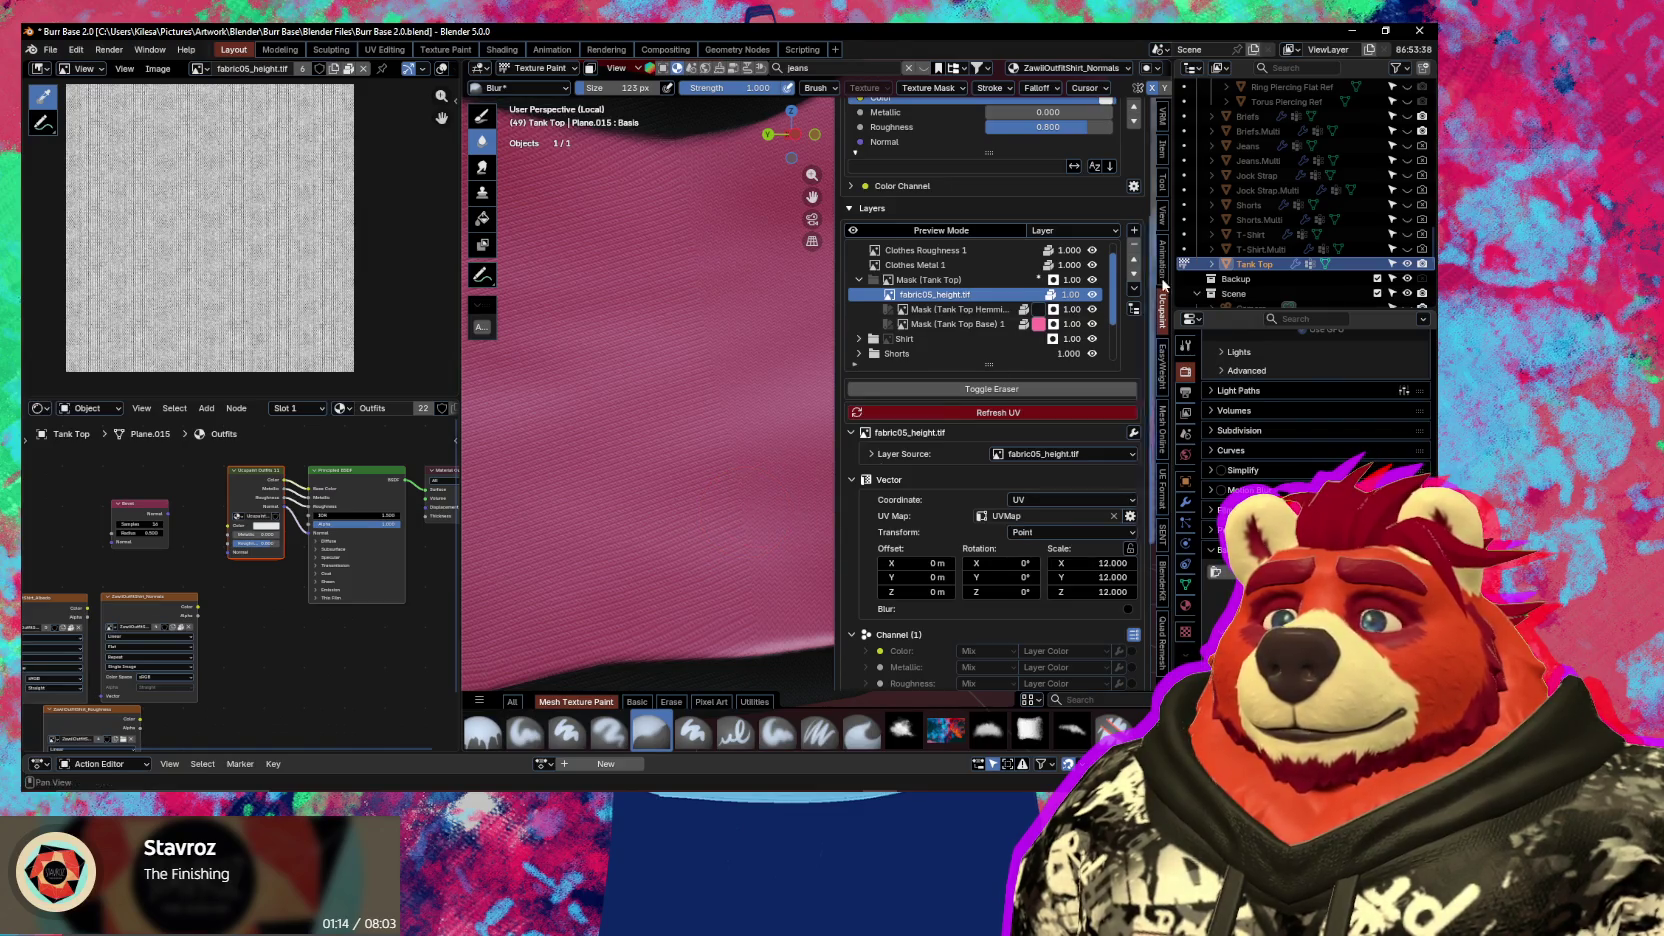
{"action": "left_click", "coordinate": [1134, 230]}
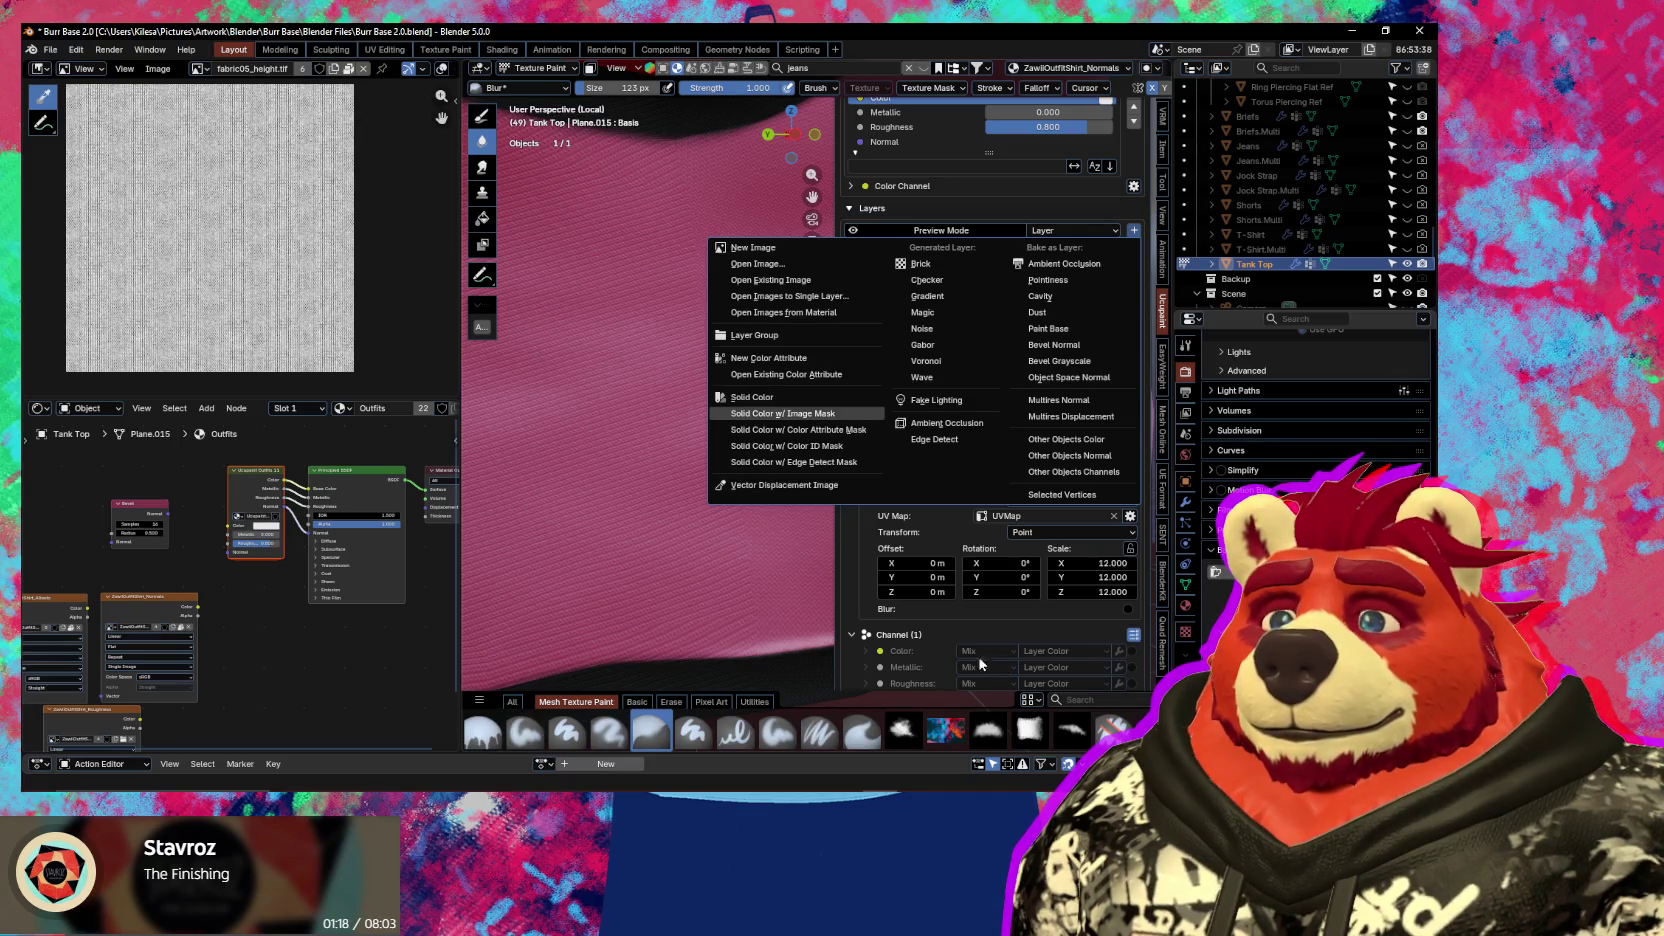
Create a mid-grey Solid Color layer with image mask on the Normal channel
{"action": "key", "text": "Return"}
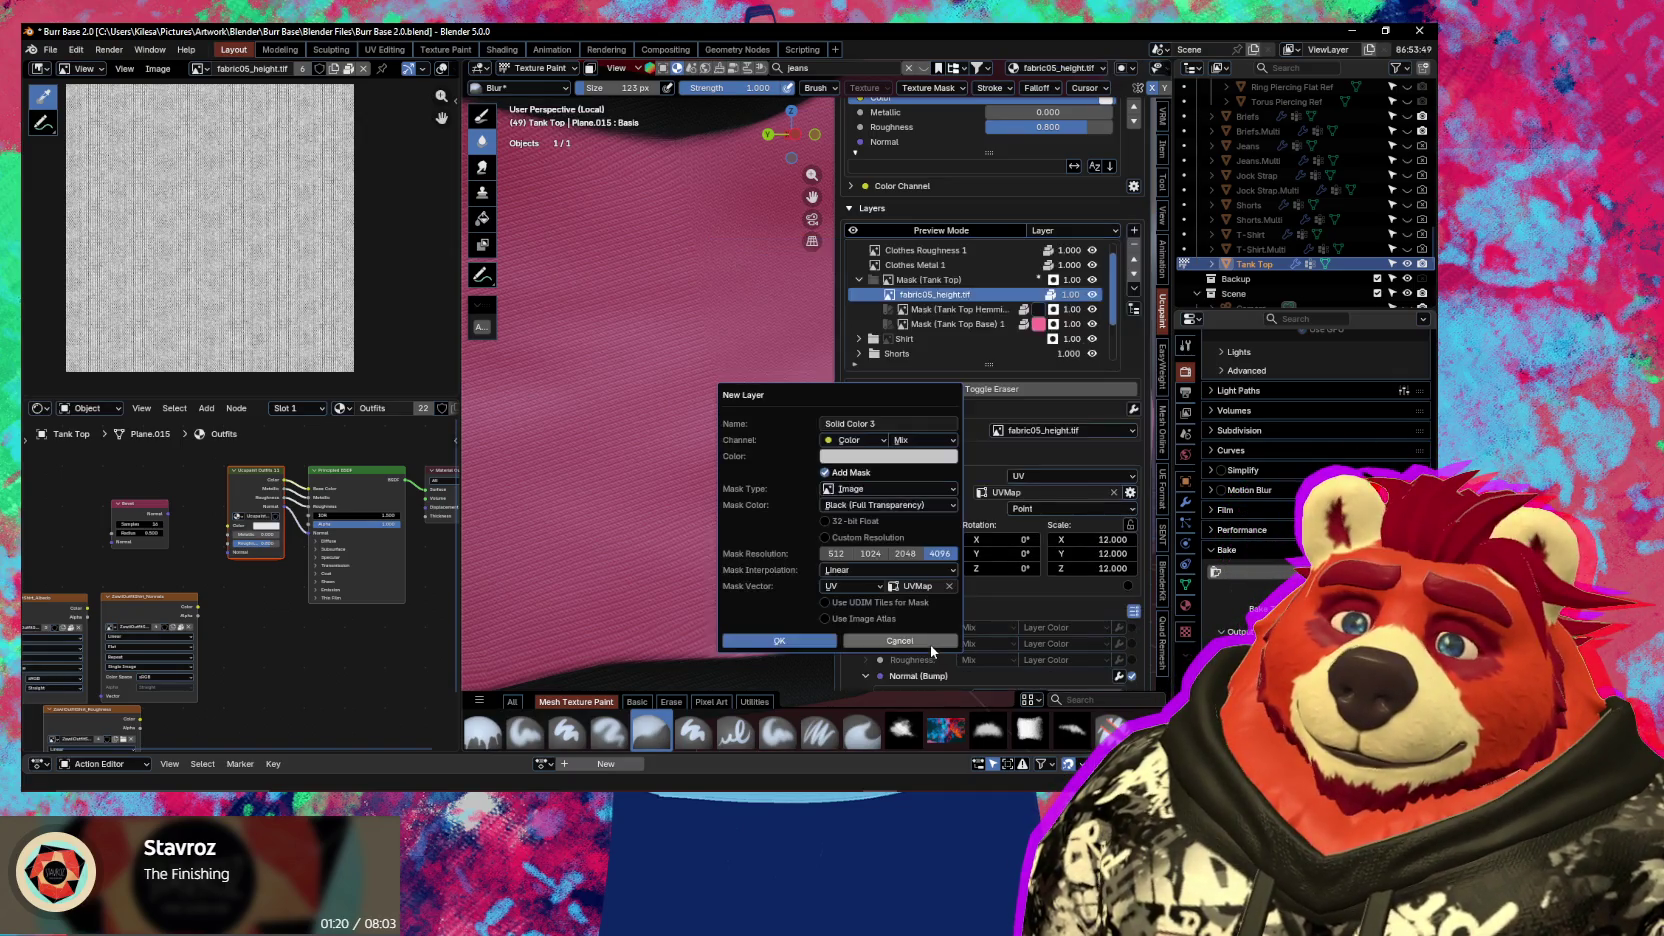
{"action": "left_click", "coordinate": [866, 456]}
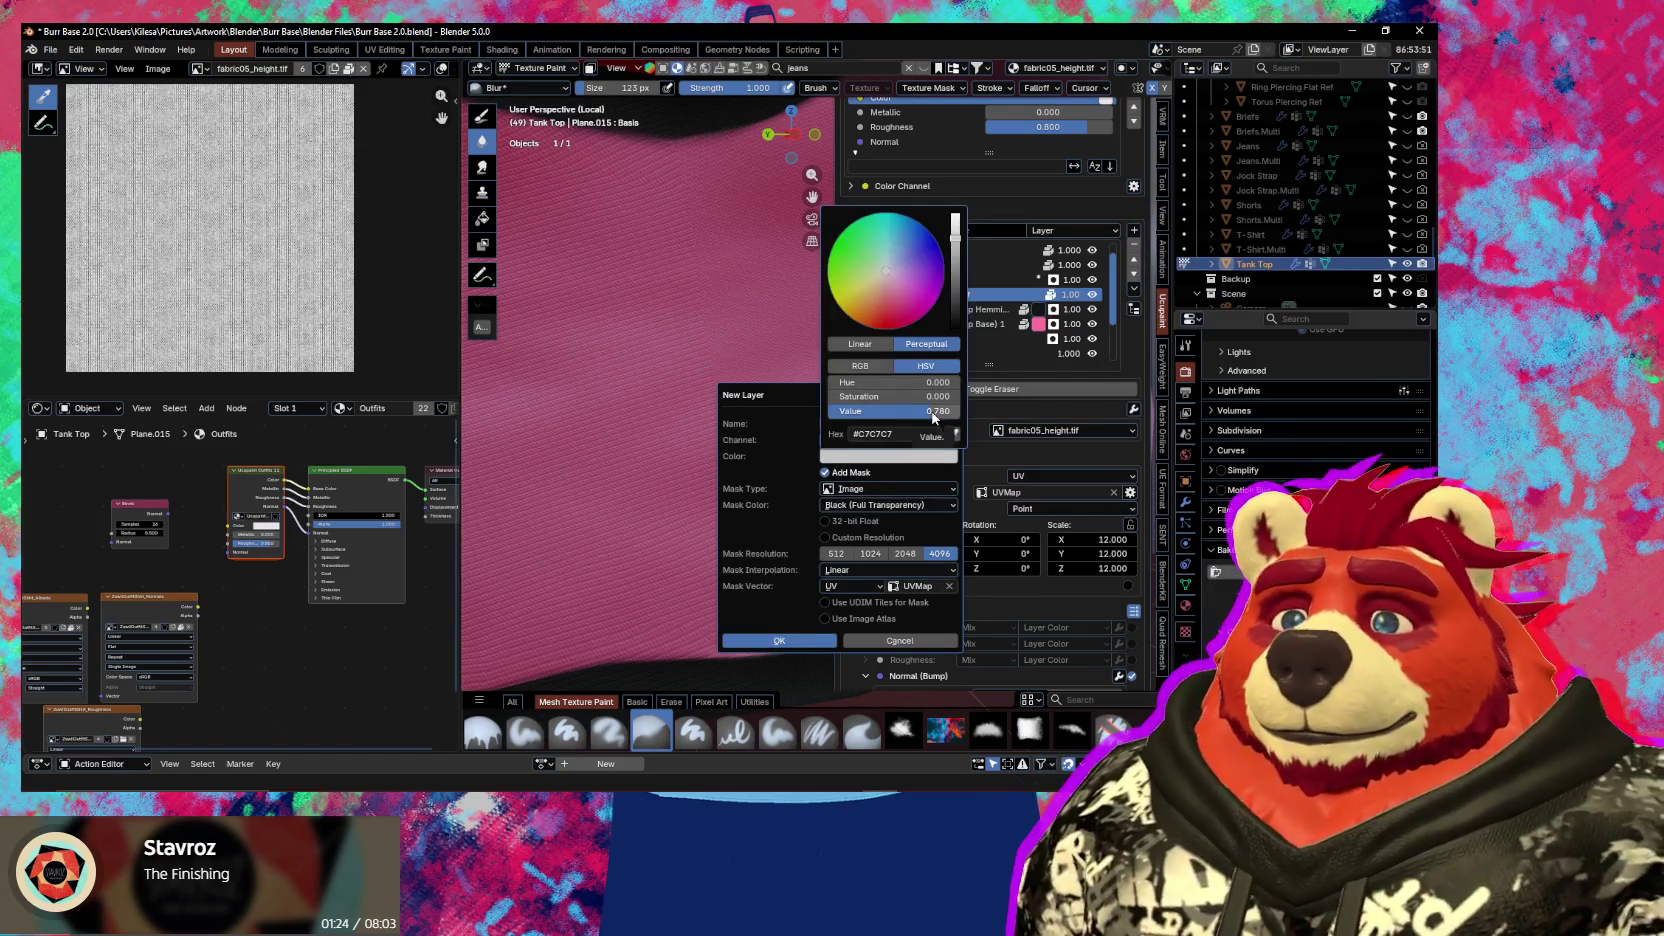
{"action": "left_click_drag", "start_coordinate": [933, 413], "coordinate": [917, 411]}
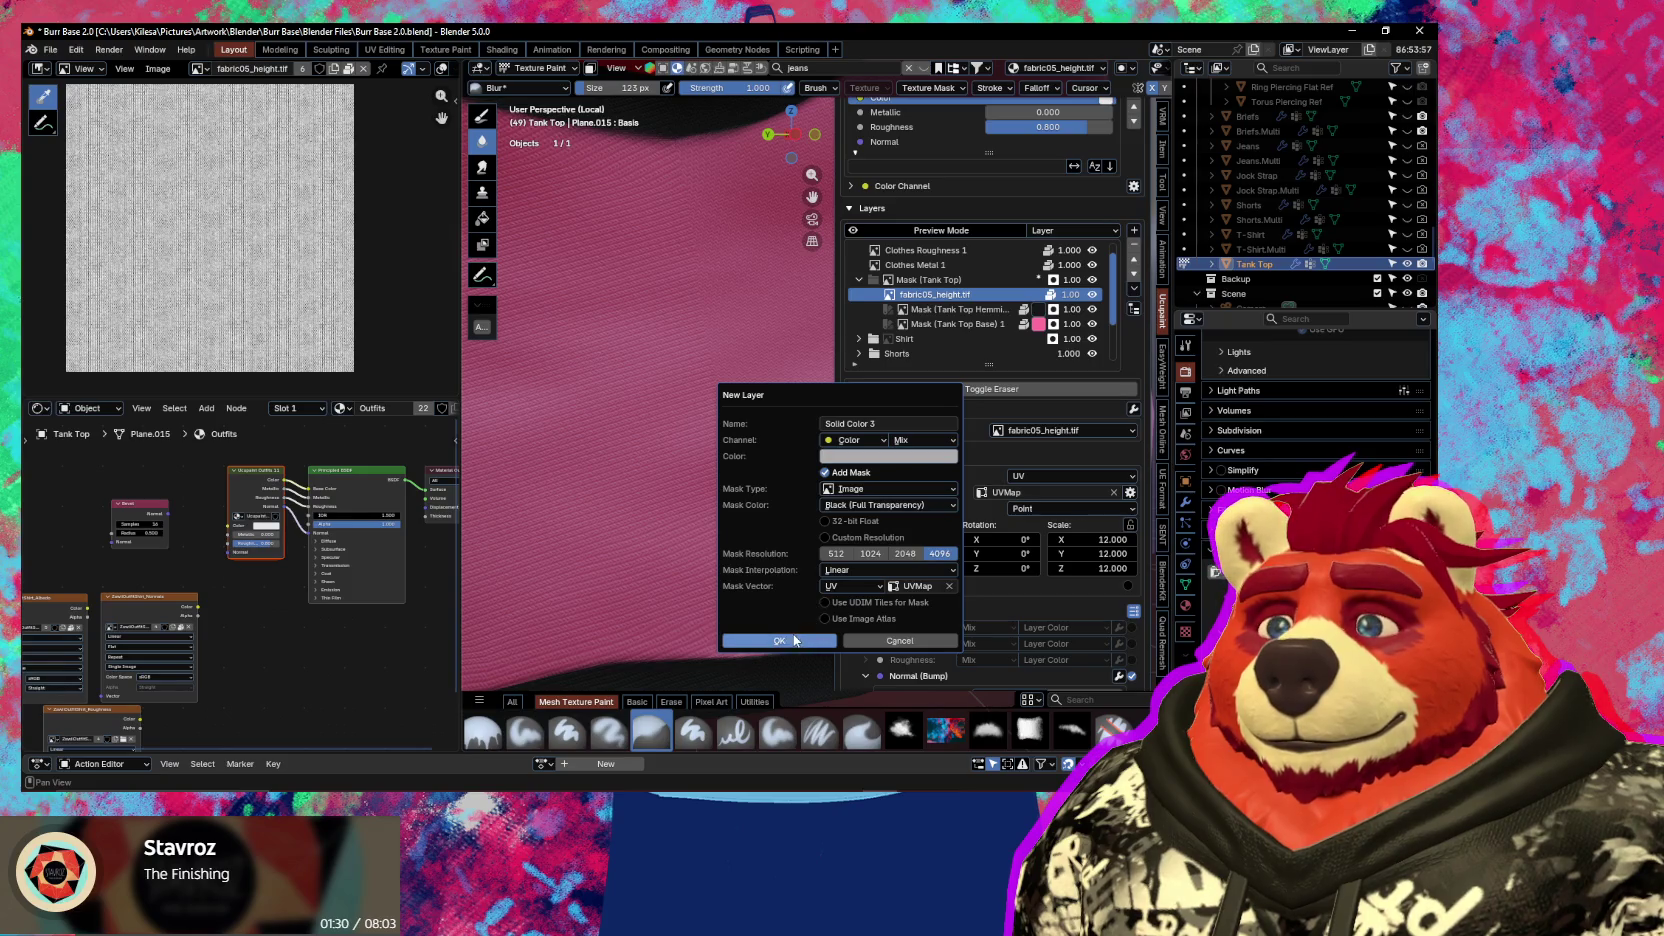
{"action": "left_click", "coordinate": [855, 440]}
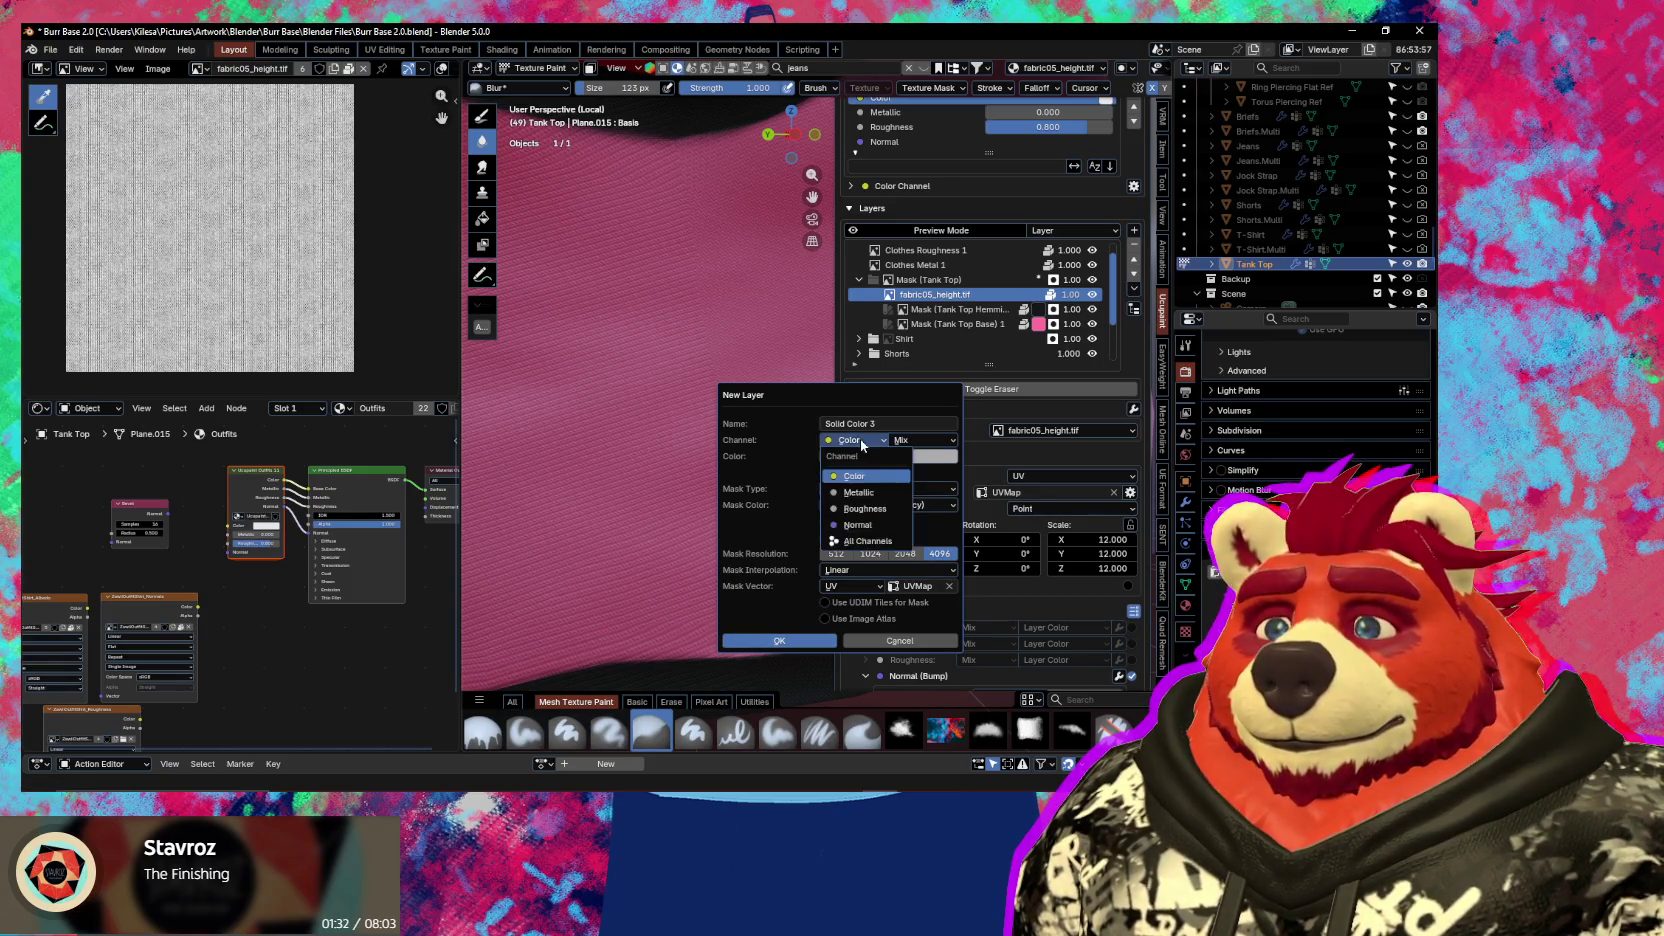
{"action": "left_click", "coordinate": [850, 535]}
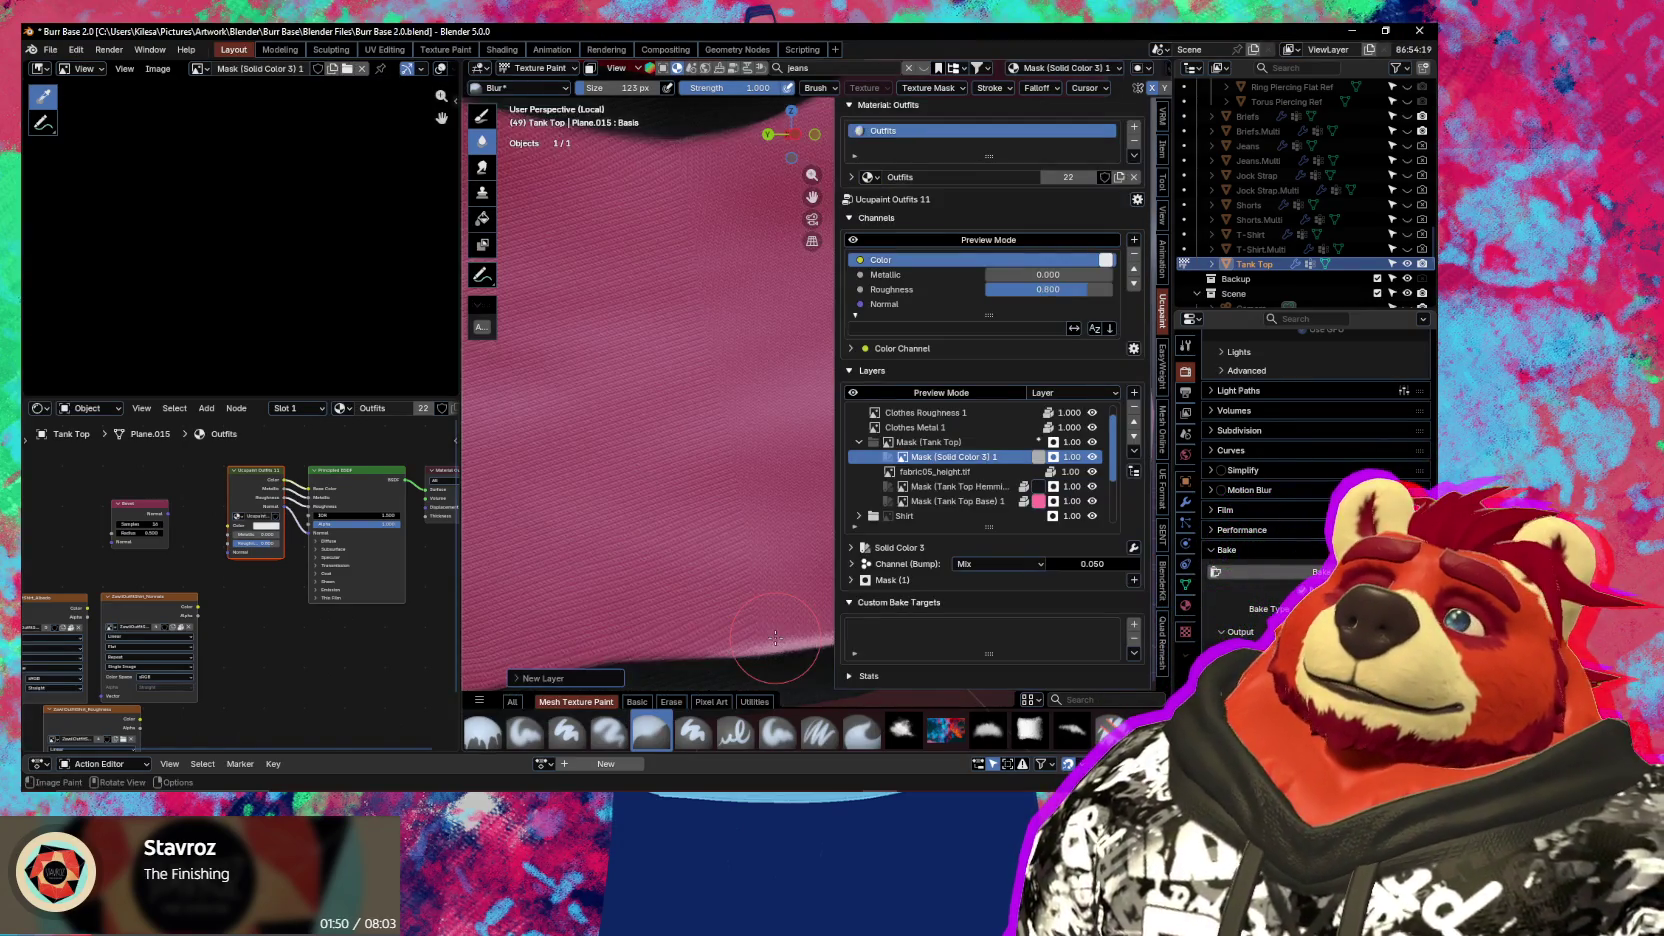
{"action": "left_click", "coordinate": [940, 471]}
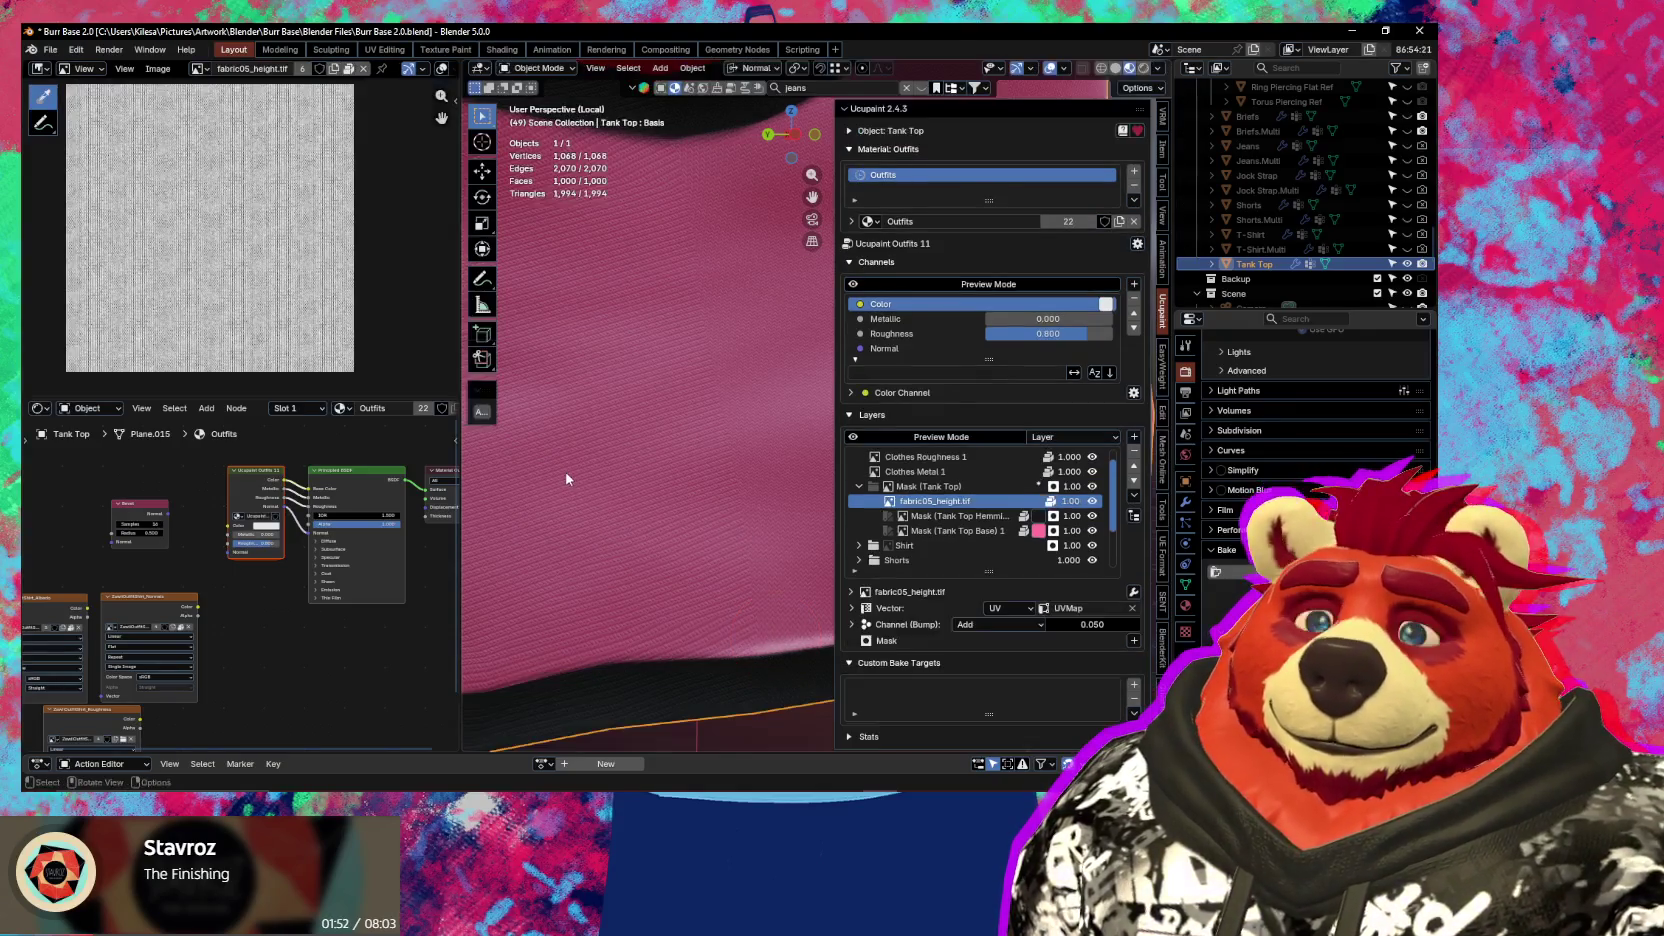
Add a new Outfits Layer image layer in the Mask (Tank Top) folder and return to Texture Paint
{"action": "left_click", "coordinate": [1134, 437]}
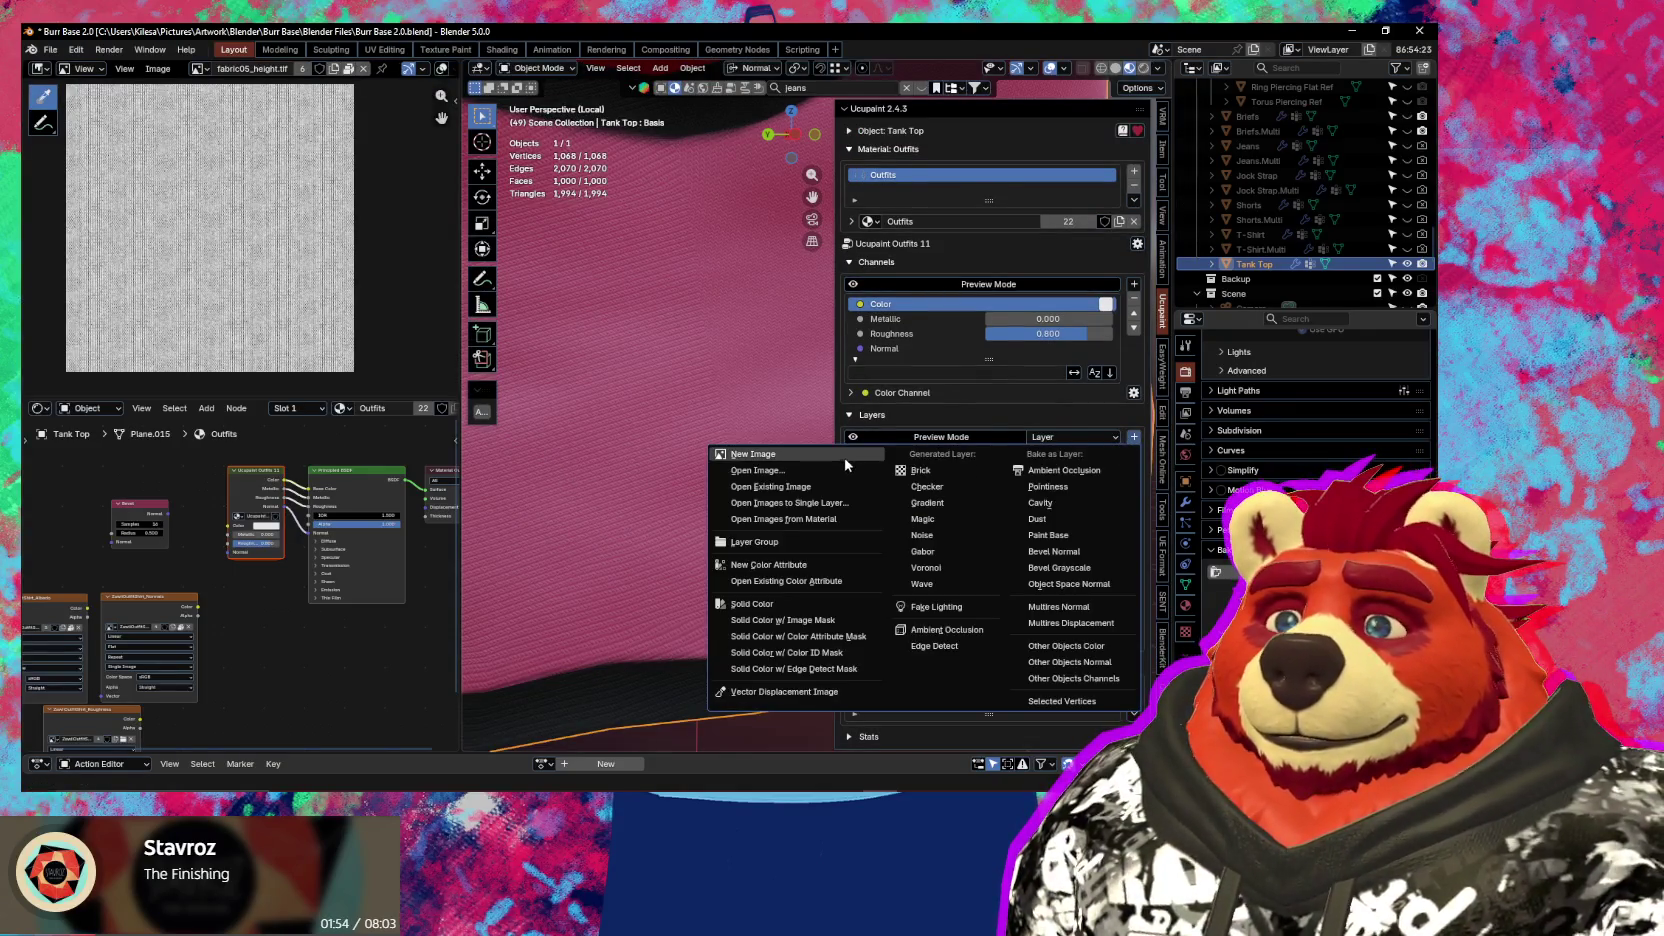
{"action": "left_click", "coordinate": [850, 464]}
{"action": "left_click", "coordinate": [808, 637]}
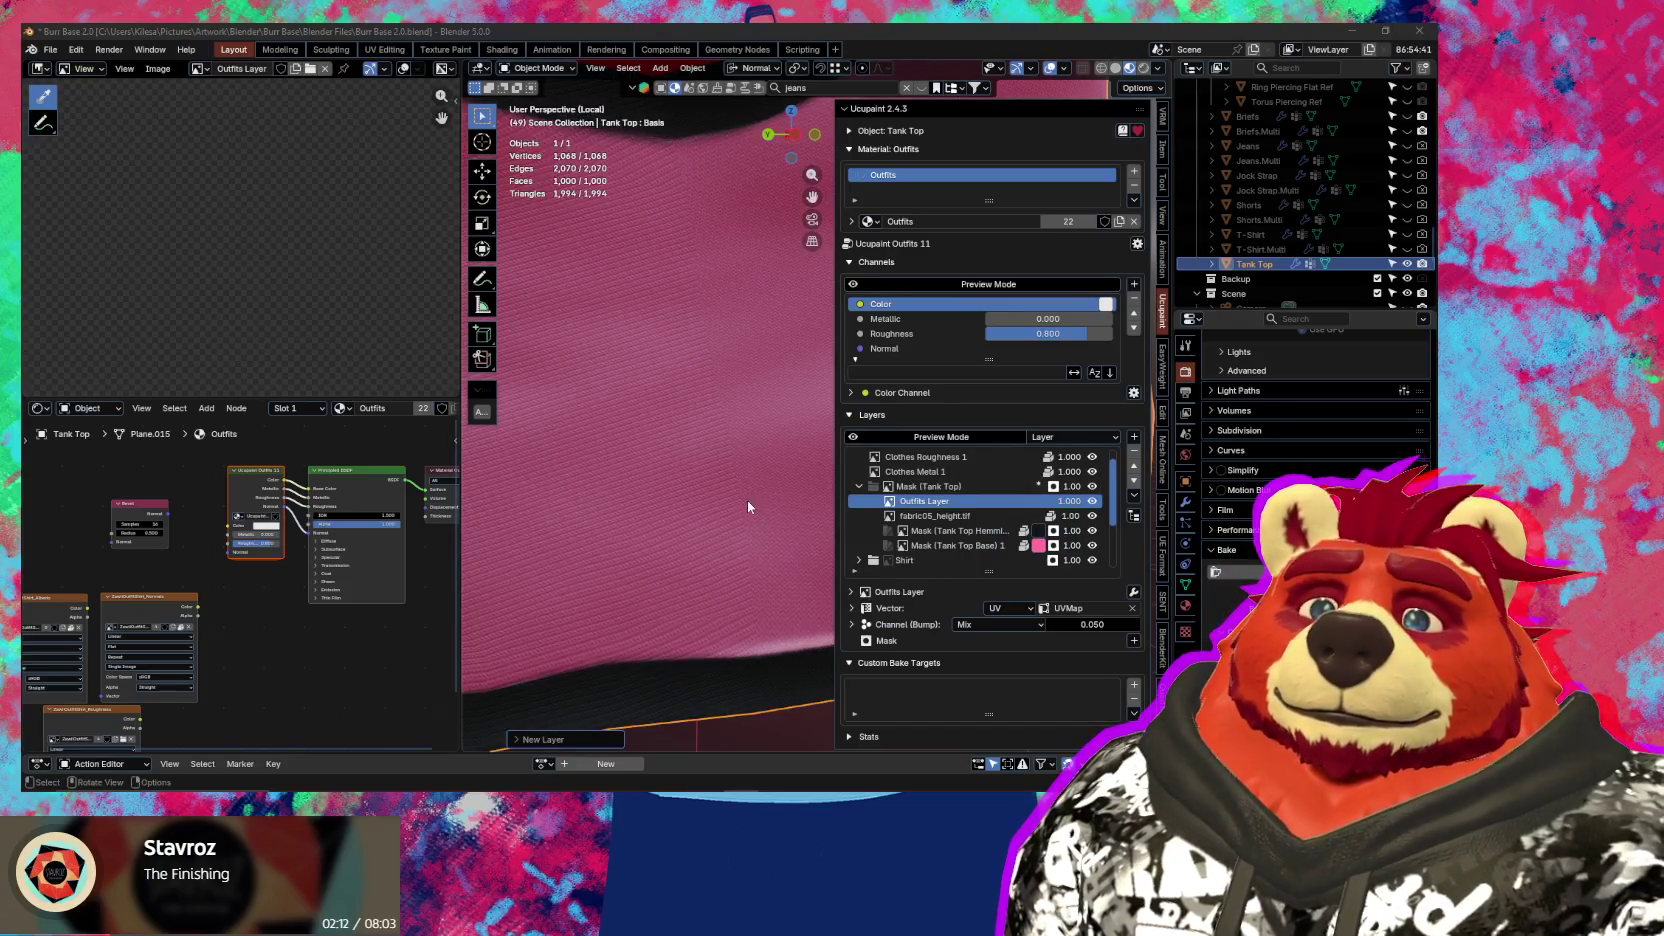
{"action": "key", "text": "ctrl+Tab"}
{"action": "left_click", "coordinate": [705, 494]}
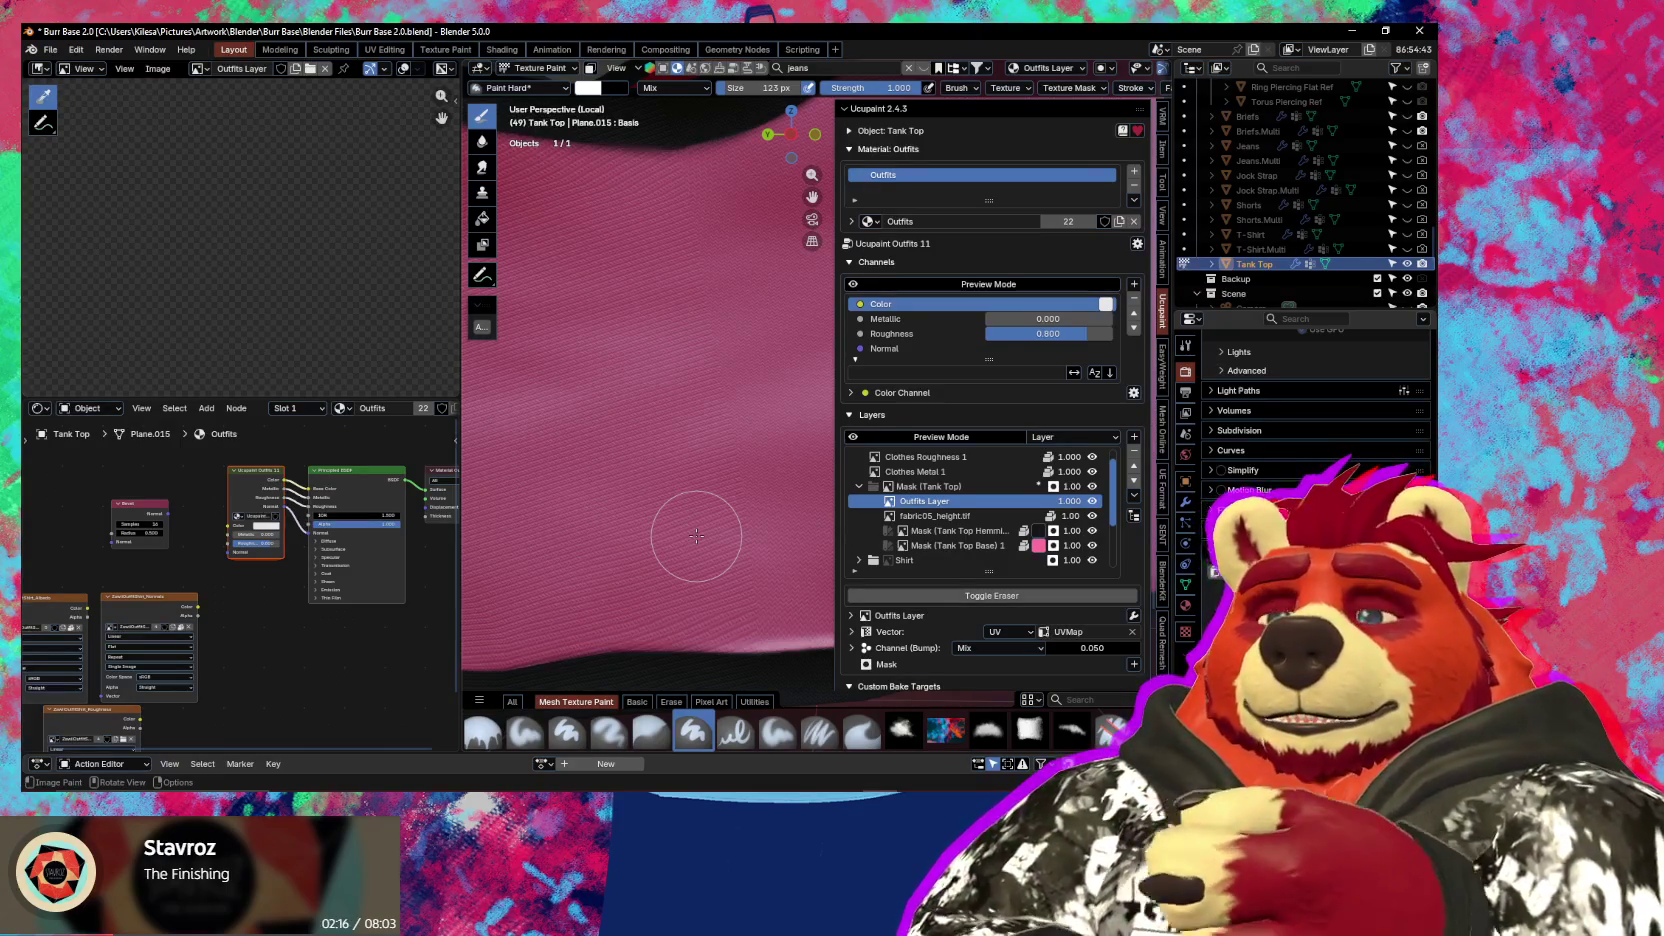
Set the brush colour to mid grey (Value 0.665) and hide the sidebar
{"action": "middle_click_drag", "start_coordinate": [661, 453], "coordinate": [674, 468]}
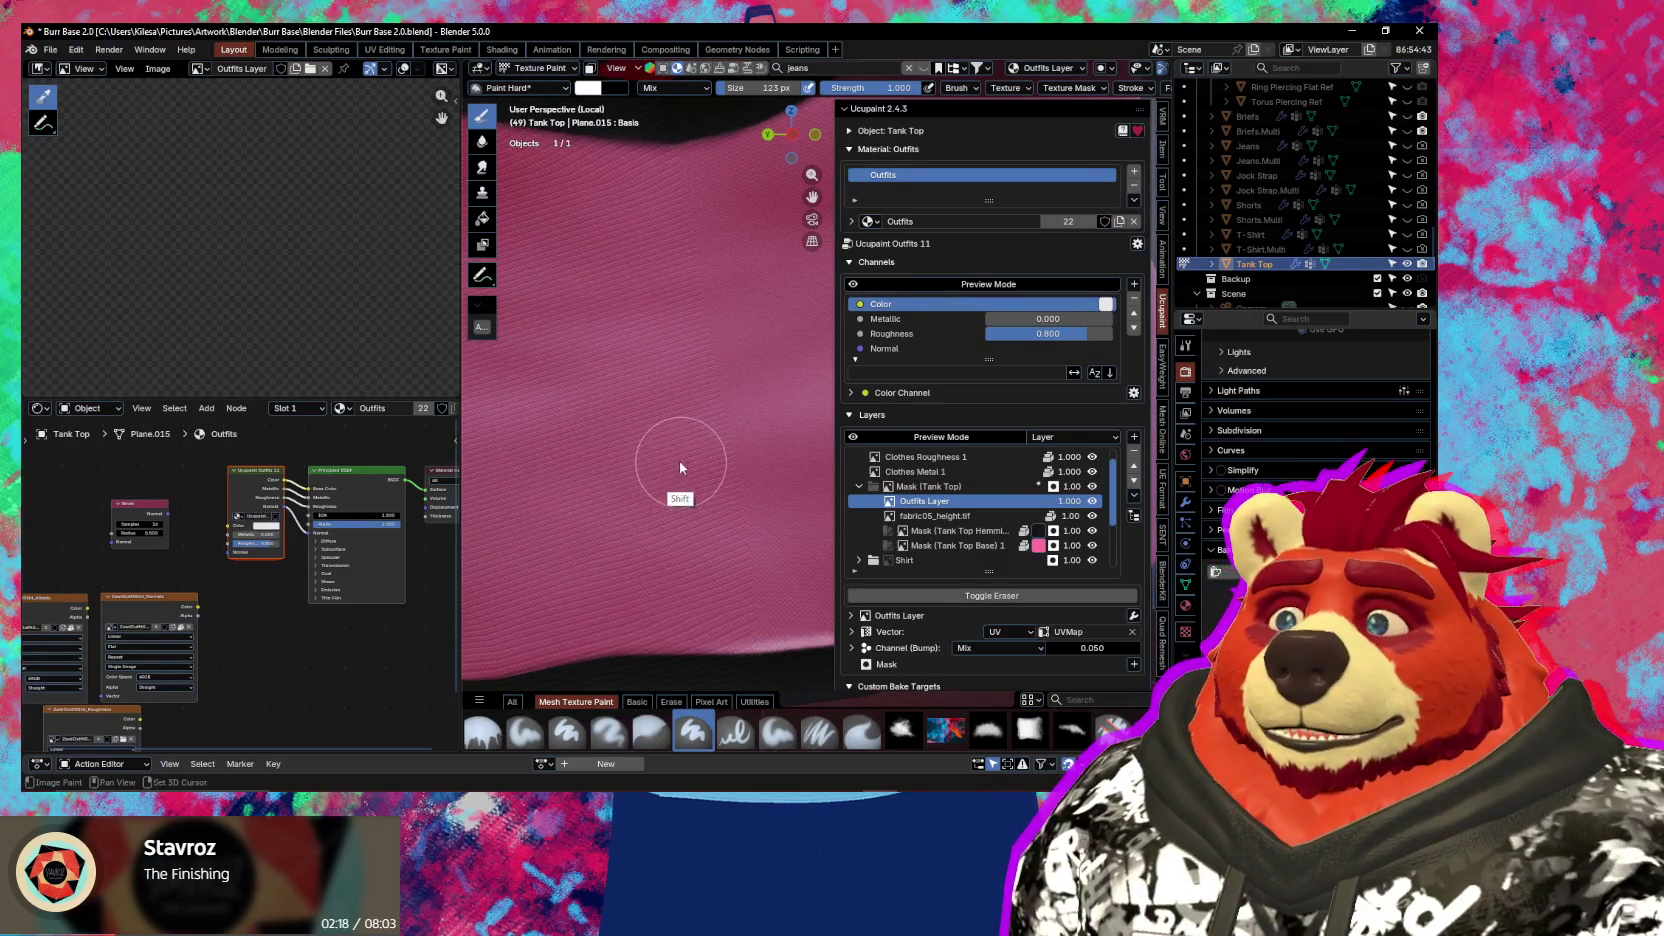
{"action": "key", "text": "shift+s"}
{"action": "key", "text": "shift+s"}
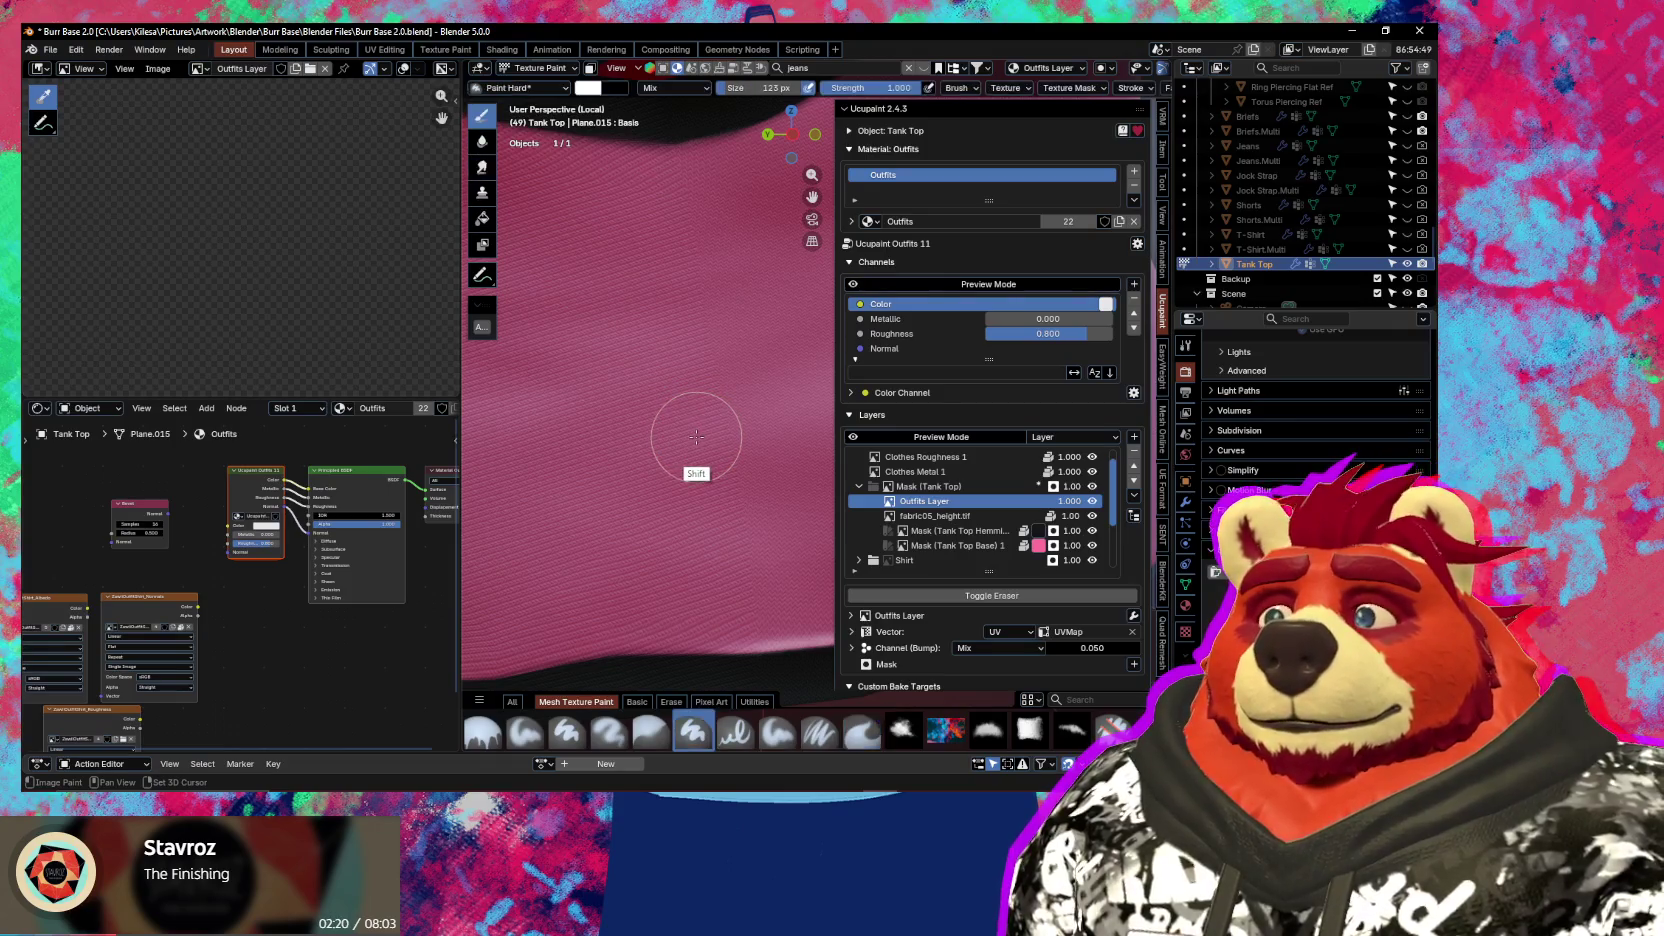
{"action": "left_click", "coordinate": [597, 89]}
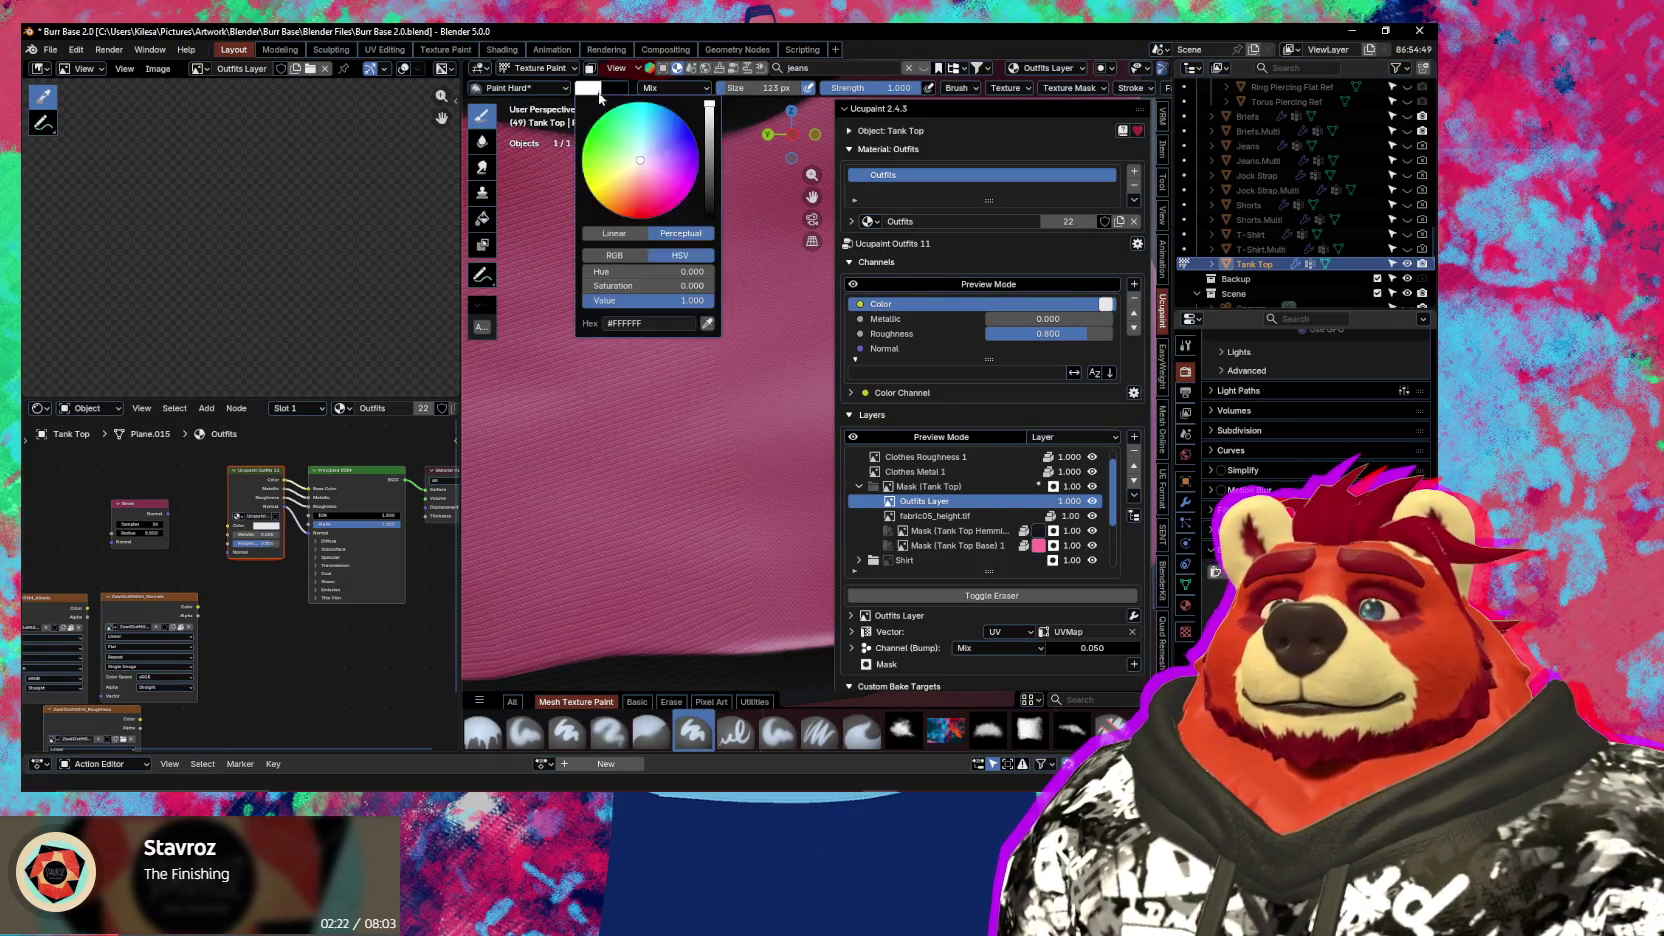
{"action": "left_click_drag", "start_coordinate": [711, 150], "coordinate": [731, 112]}
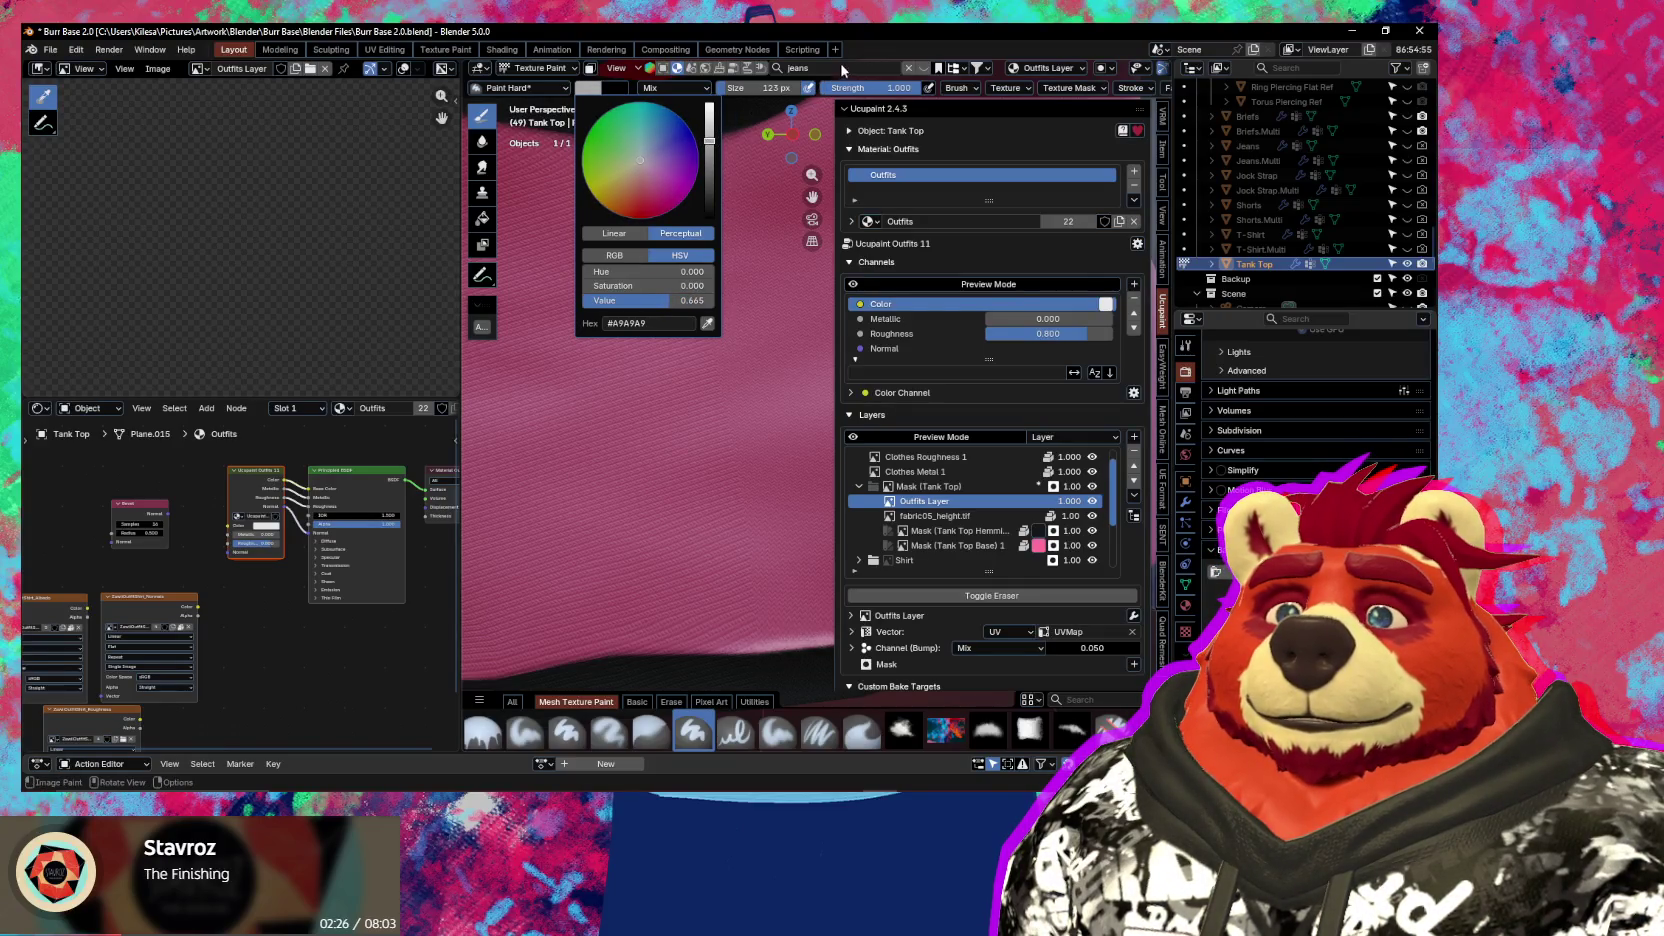
{"action": "key", "text": "n"}
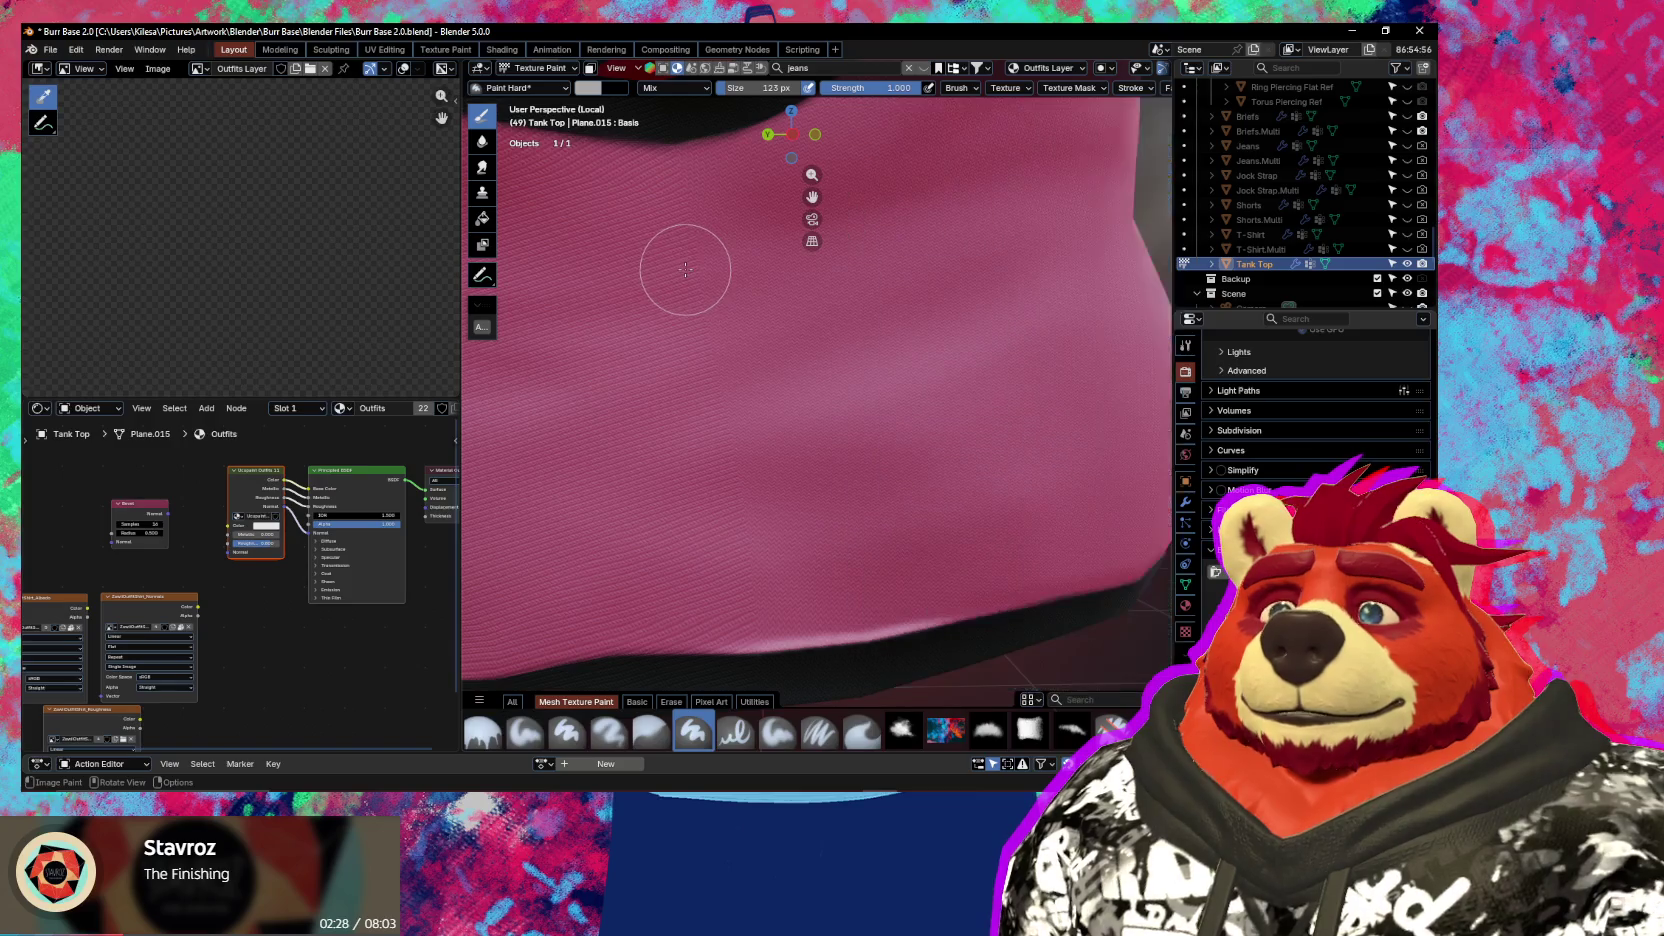
{"action": "middle_click_drag", "start_coordinate": [686, 269], "coordinate": [705, 307], "text": "ctrl"}
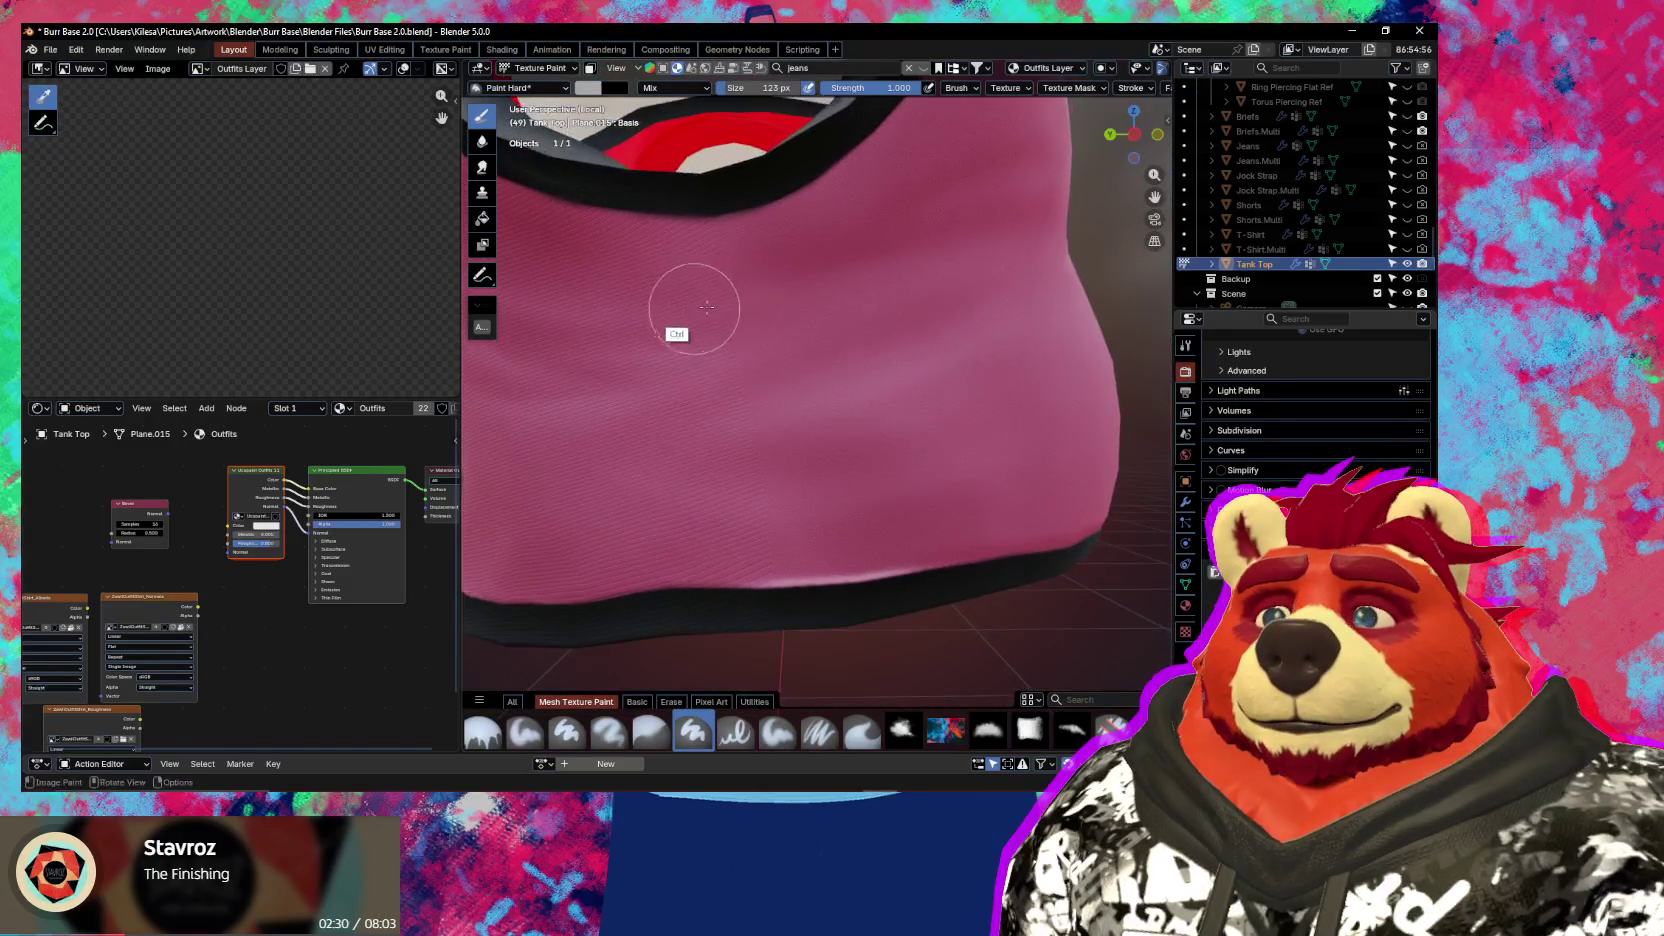
With a 19 px brush, paint a stitch line down from the neckline
{"action": "key", "text": "f"}
{"action": "left_click", "coordinate": [691, 258]}
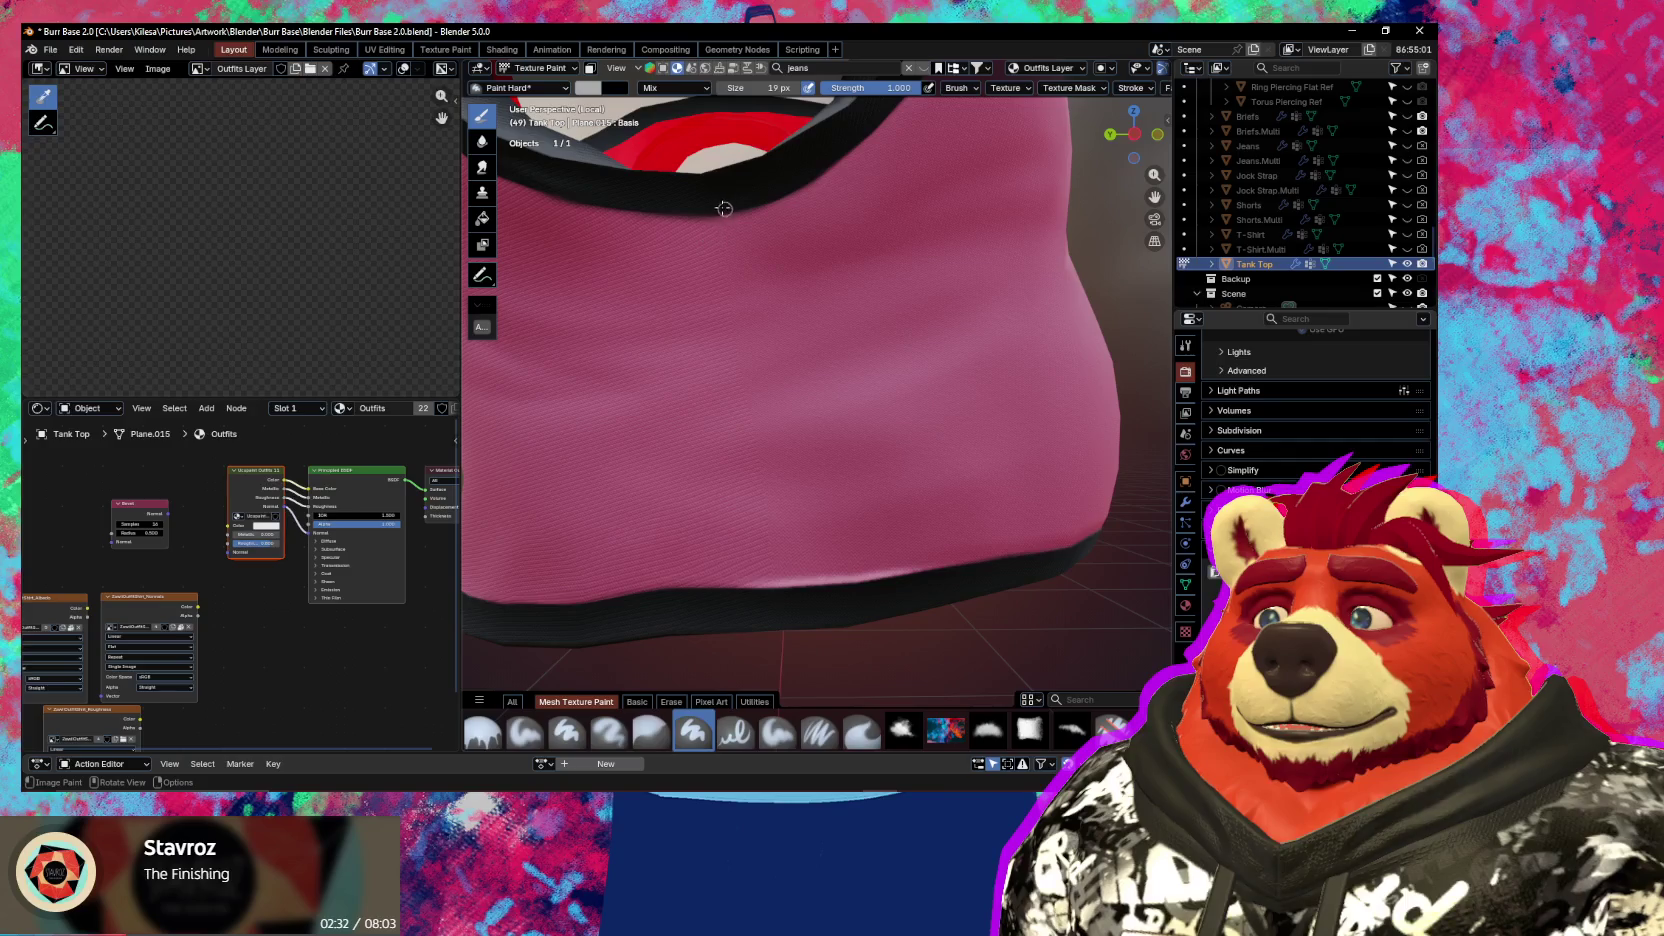
{"action": "left_click_drag", "start_coordinate": [712, 297], "coordinate": [768, 598]}
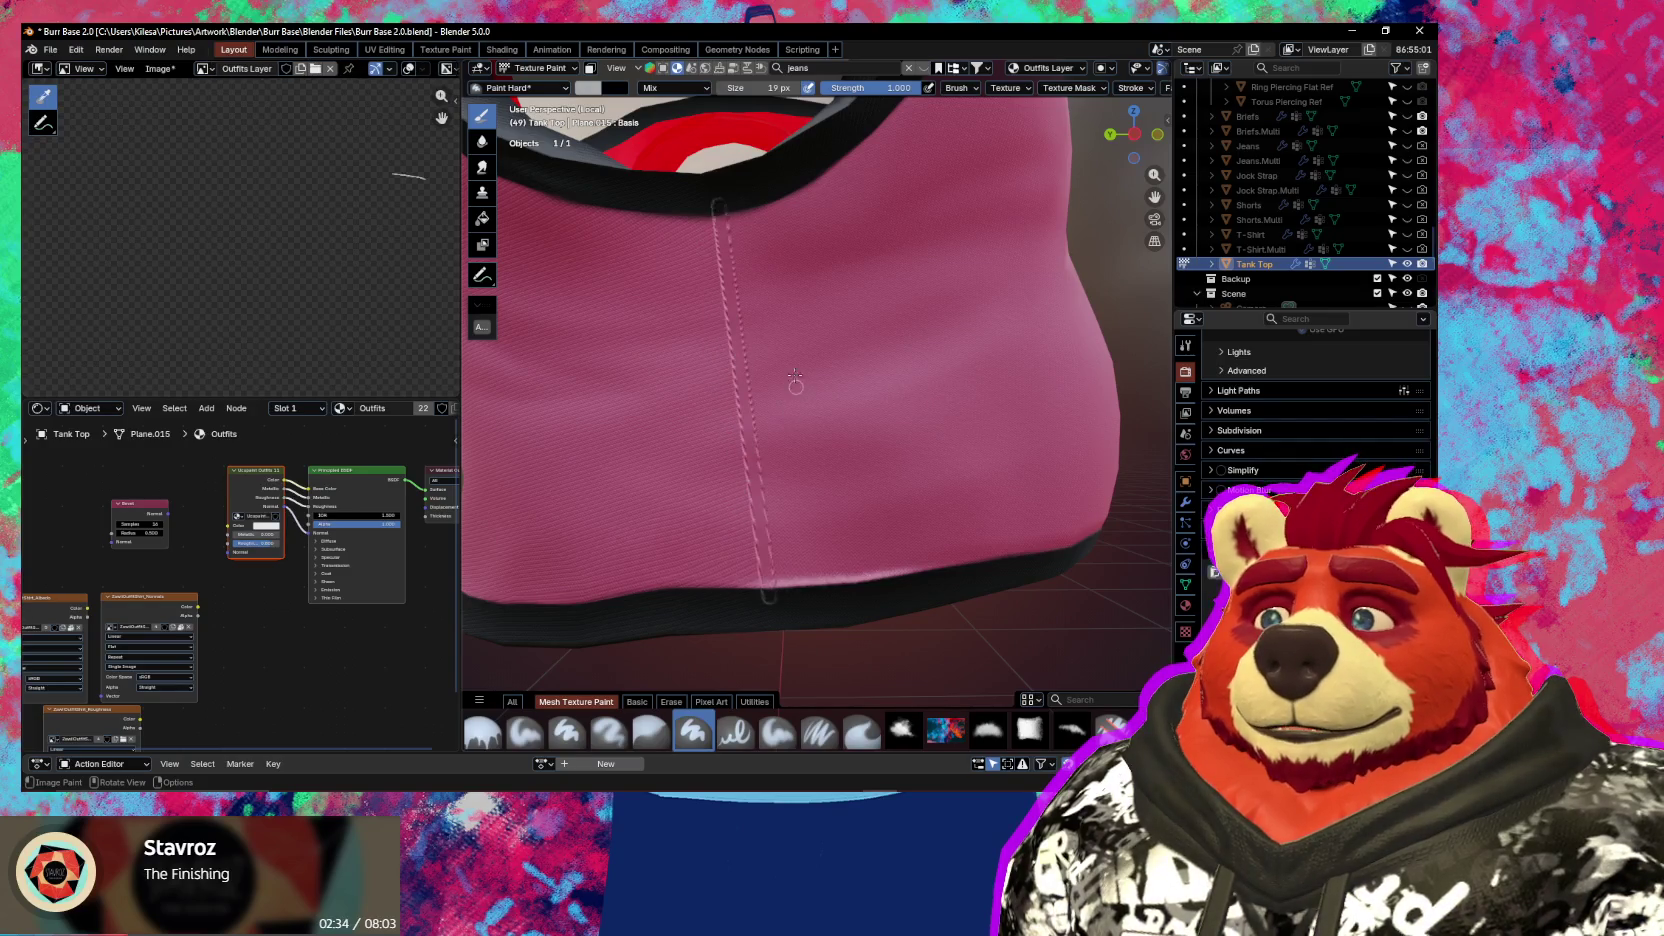
{"action": "key", "text": "ctrl+z"}
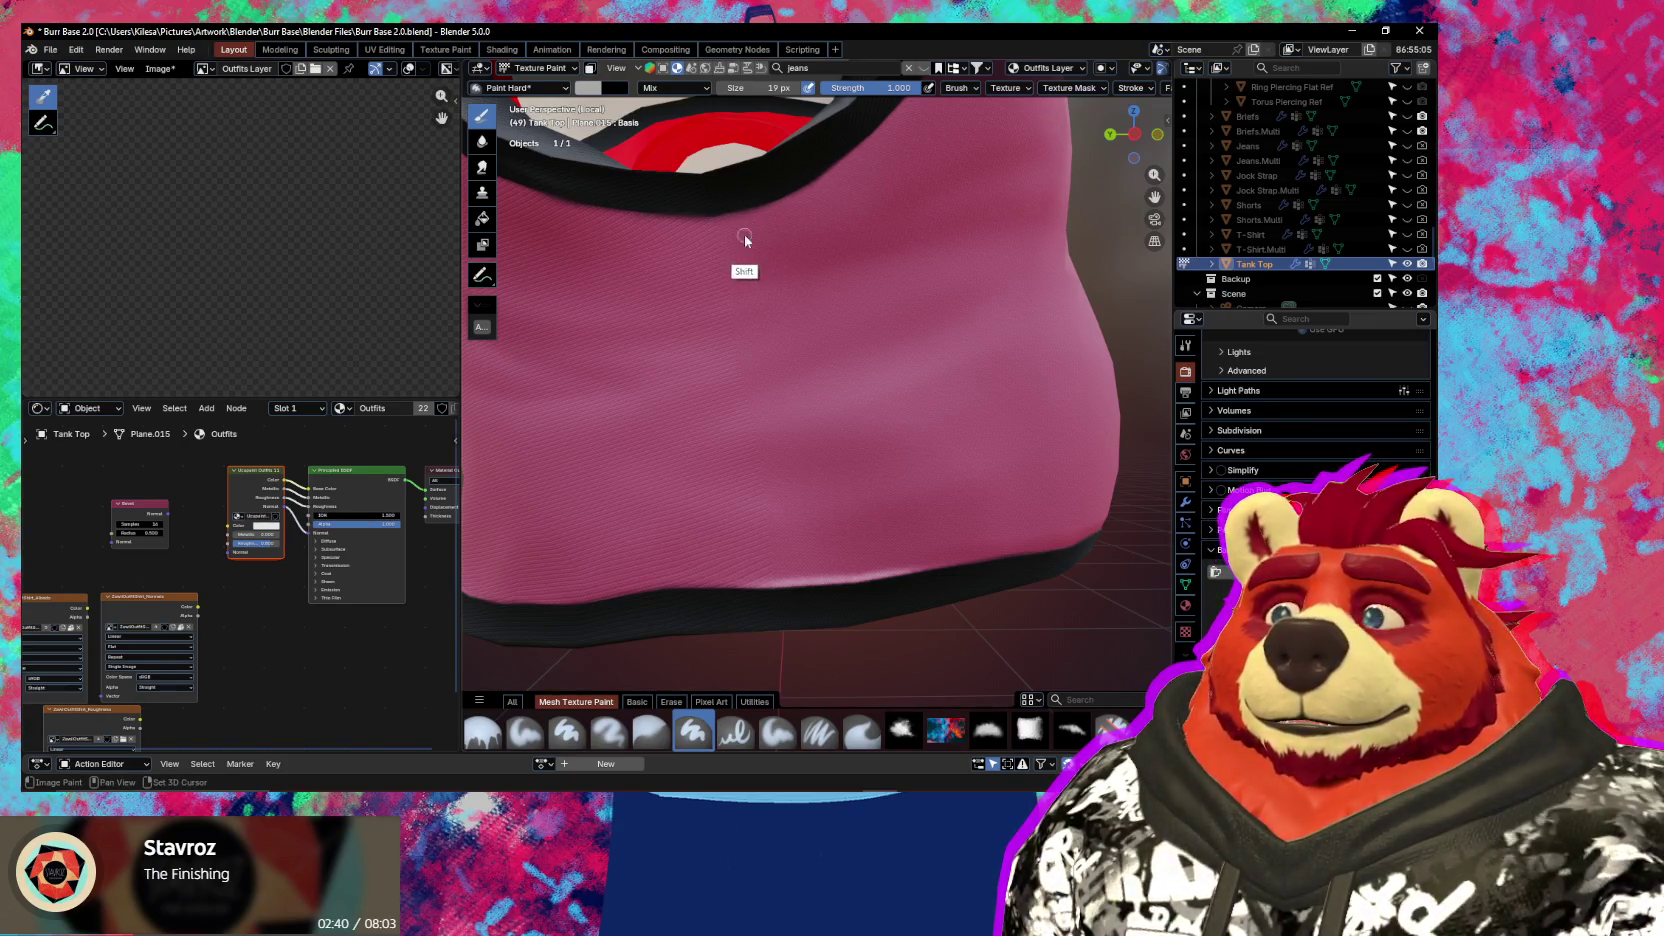
{"action": "left_click_drag", "start_coordinate": [715, 226], "coordinate": [735, 395]}
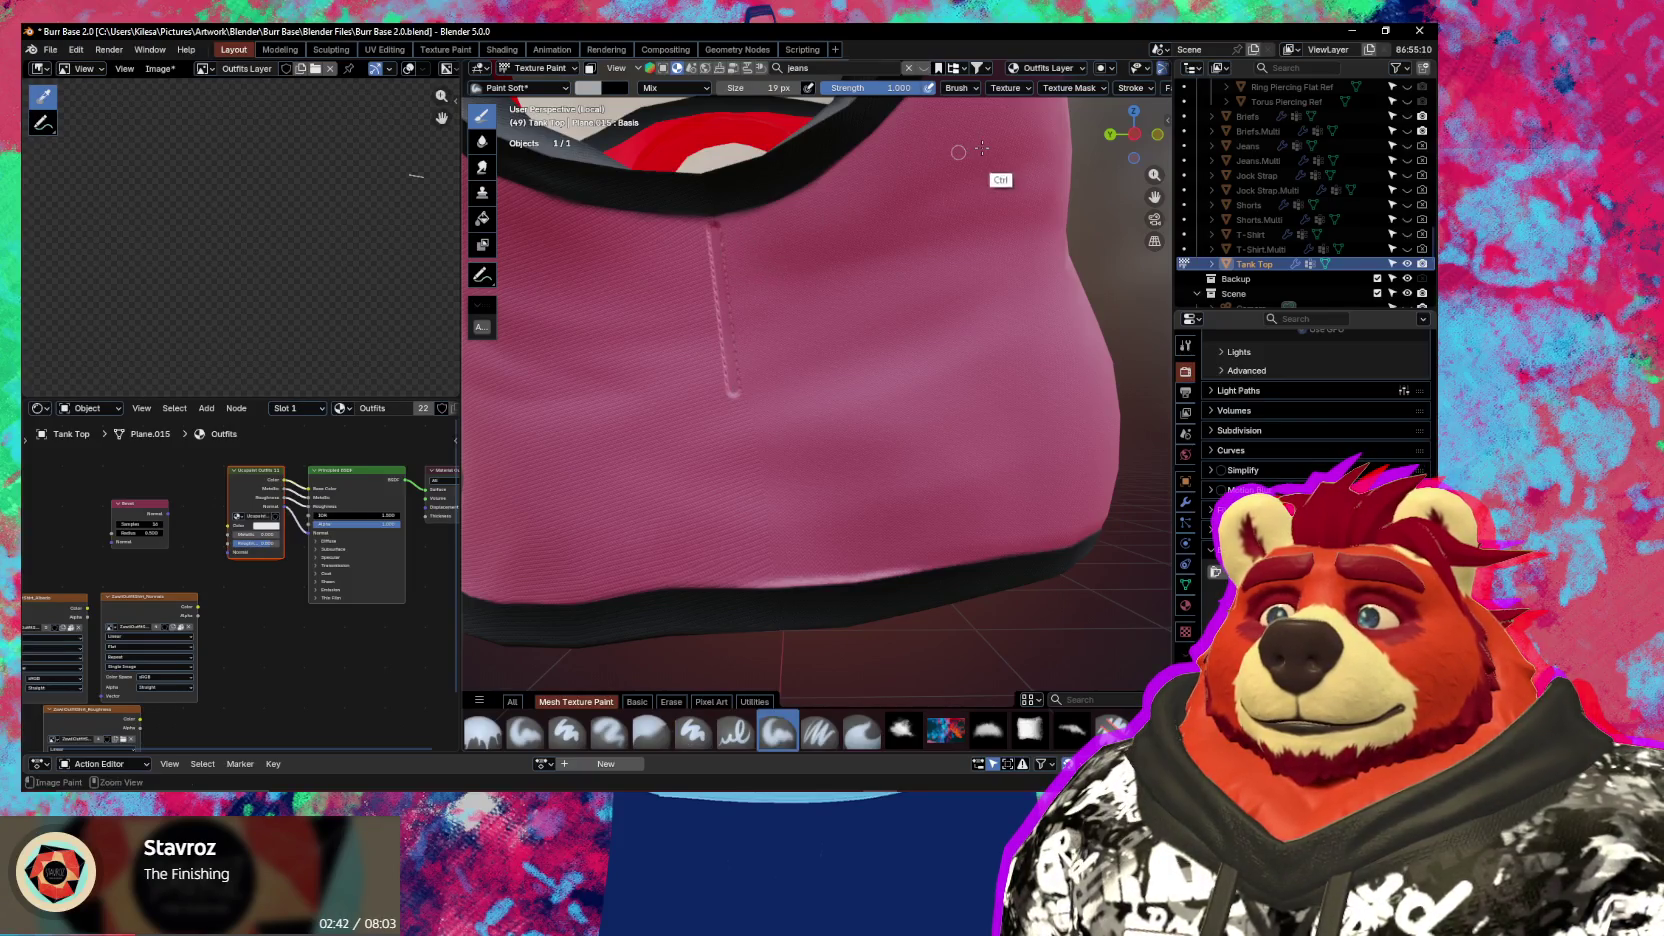
Undo the stroke and set the brush Stroke Method to Space
{"action": "key", "text": "ctrl+z"}
{"action": "left_click", "coordinate": [1133, 88]}
{"action": "left_click", "coordinate": [1172, 117]}
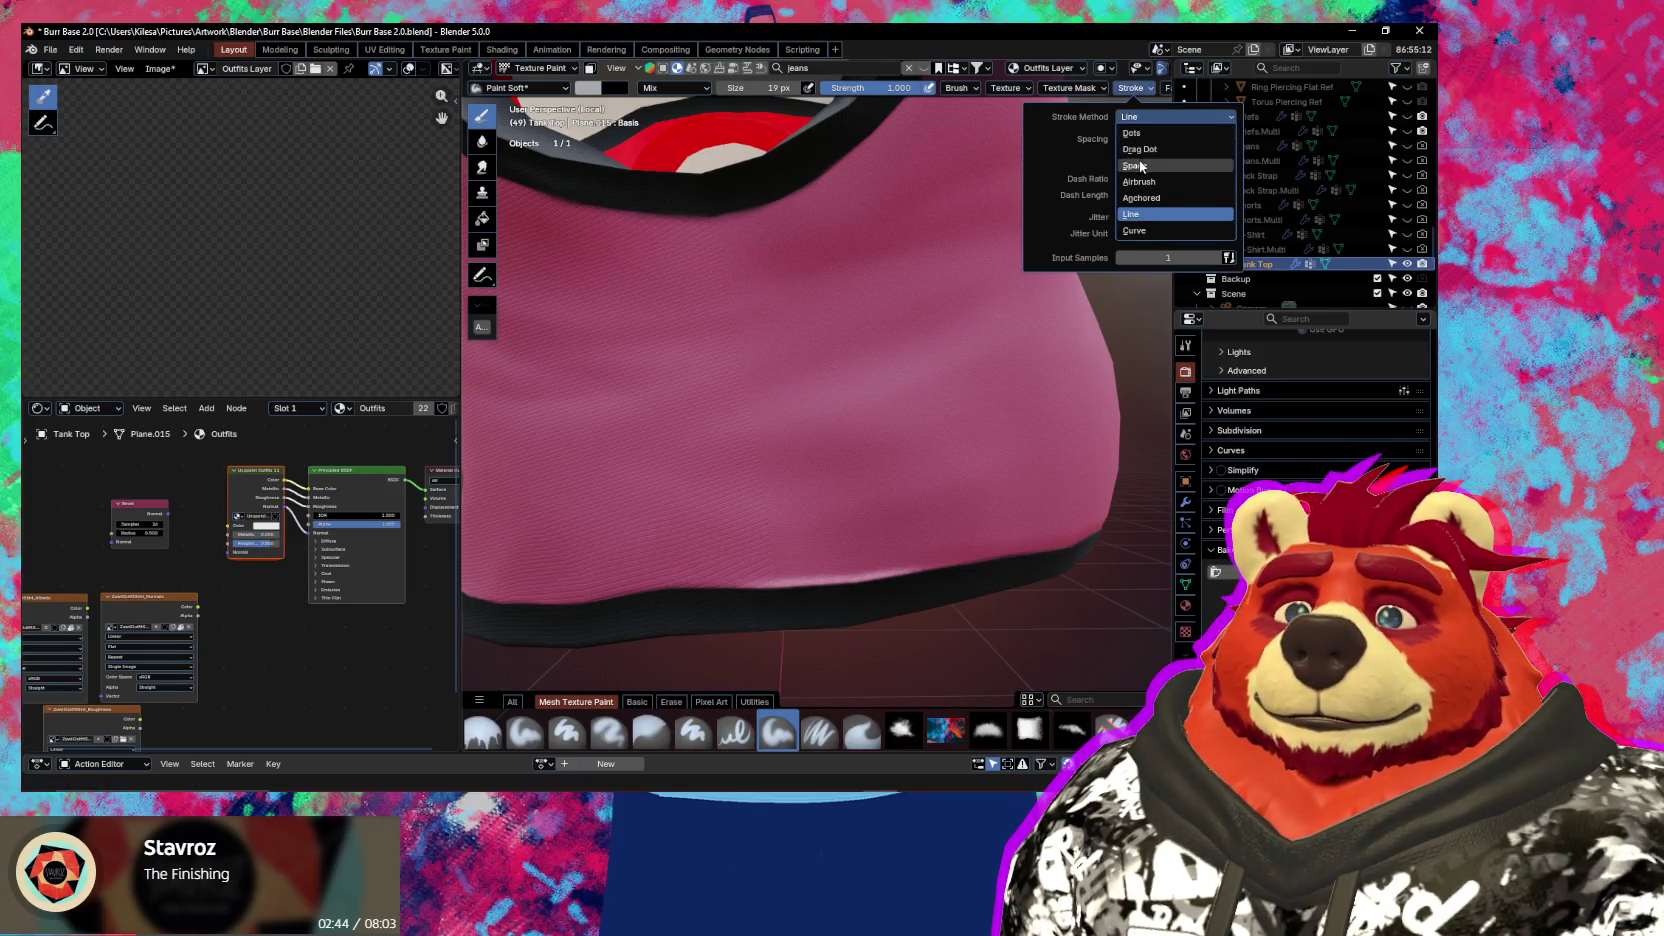
{"action": "left_click", "coordinate": [1140, 166]}
Paint the seam down the front toward the hem and reopen the Ucupaint sidebar
{"action": "left_click_drag", "start_coordinate": [715, 212], "coordinate": [745, 415]}
{"action": "key", "text": "ctrl+z"}
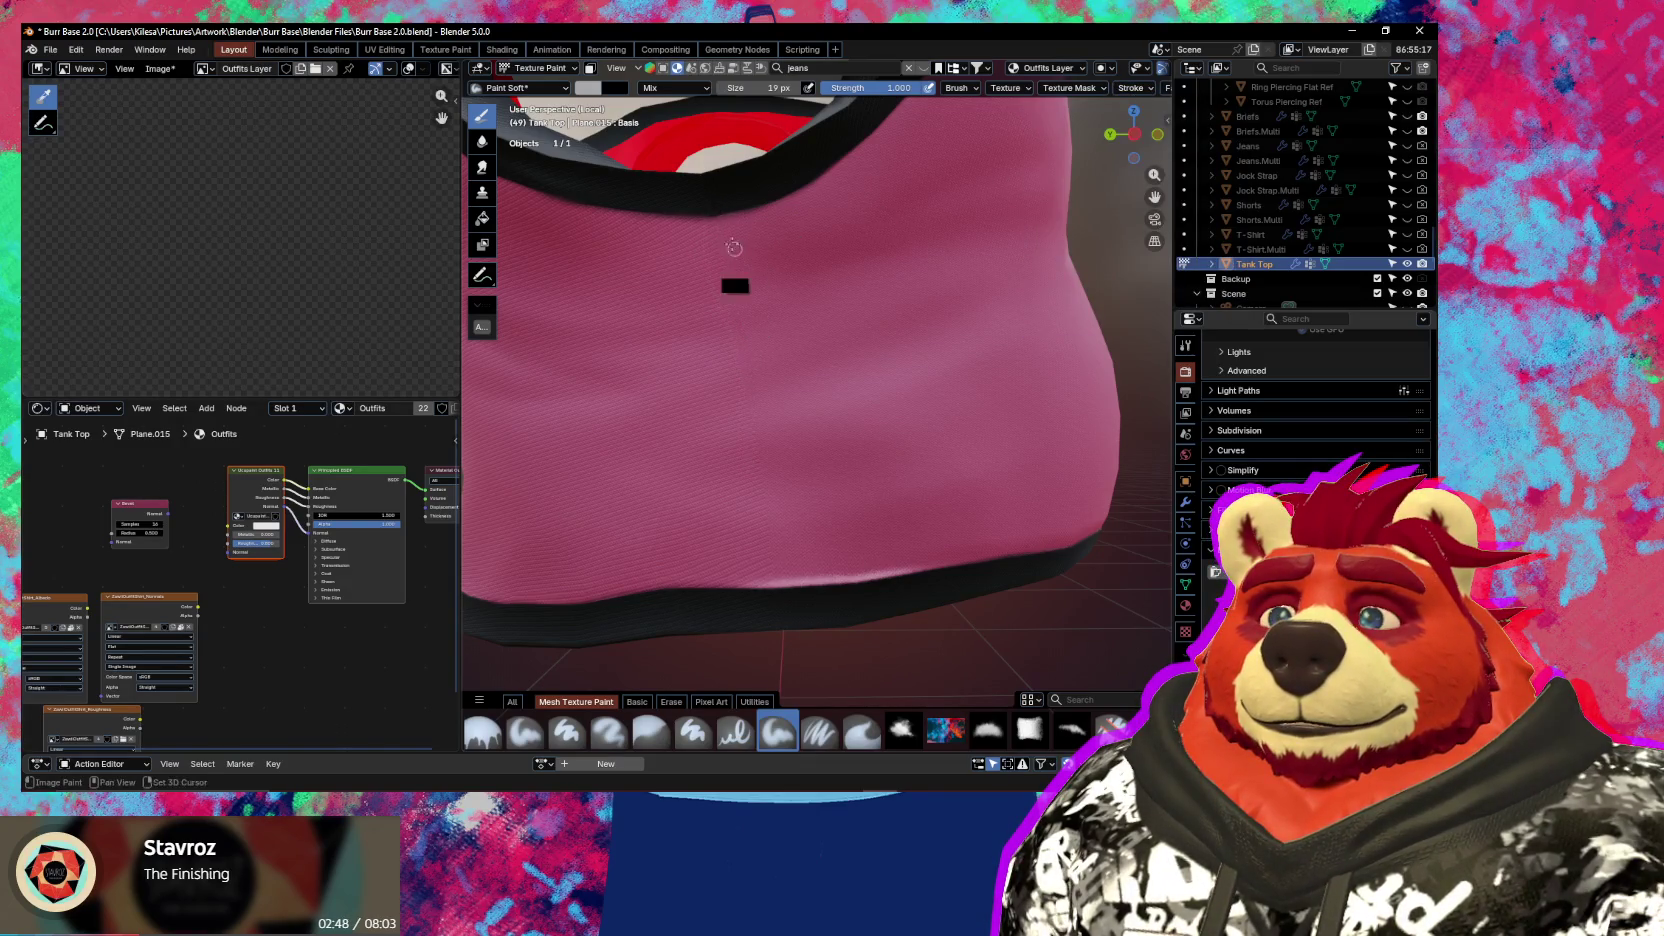
{"action": "left_click_drag", "start_coordinate": [750, 392], "coordinate": [785, 514]}
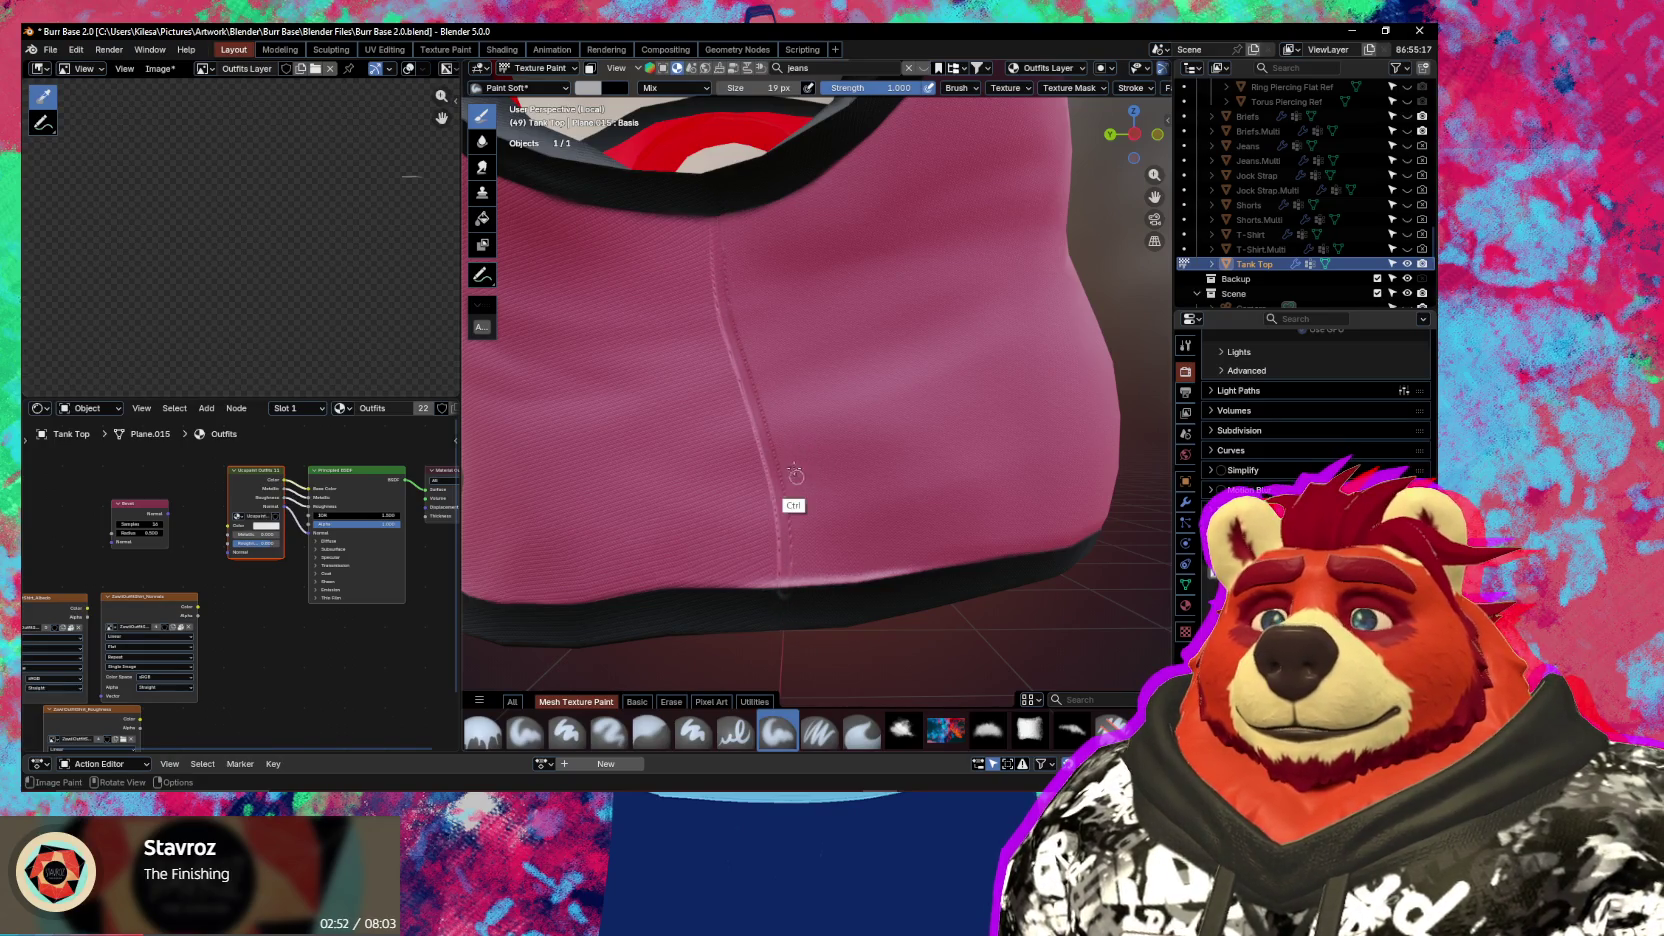
{"action": "scroll", "coordinate": [800, 470], "scroll_direction": "up", "scroll_amount": 2}
{"action": "middle_click_drag", "start_coordinate": [809, 409], "coordinate": [806, 405]}
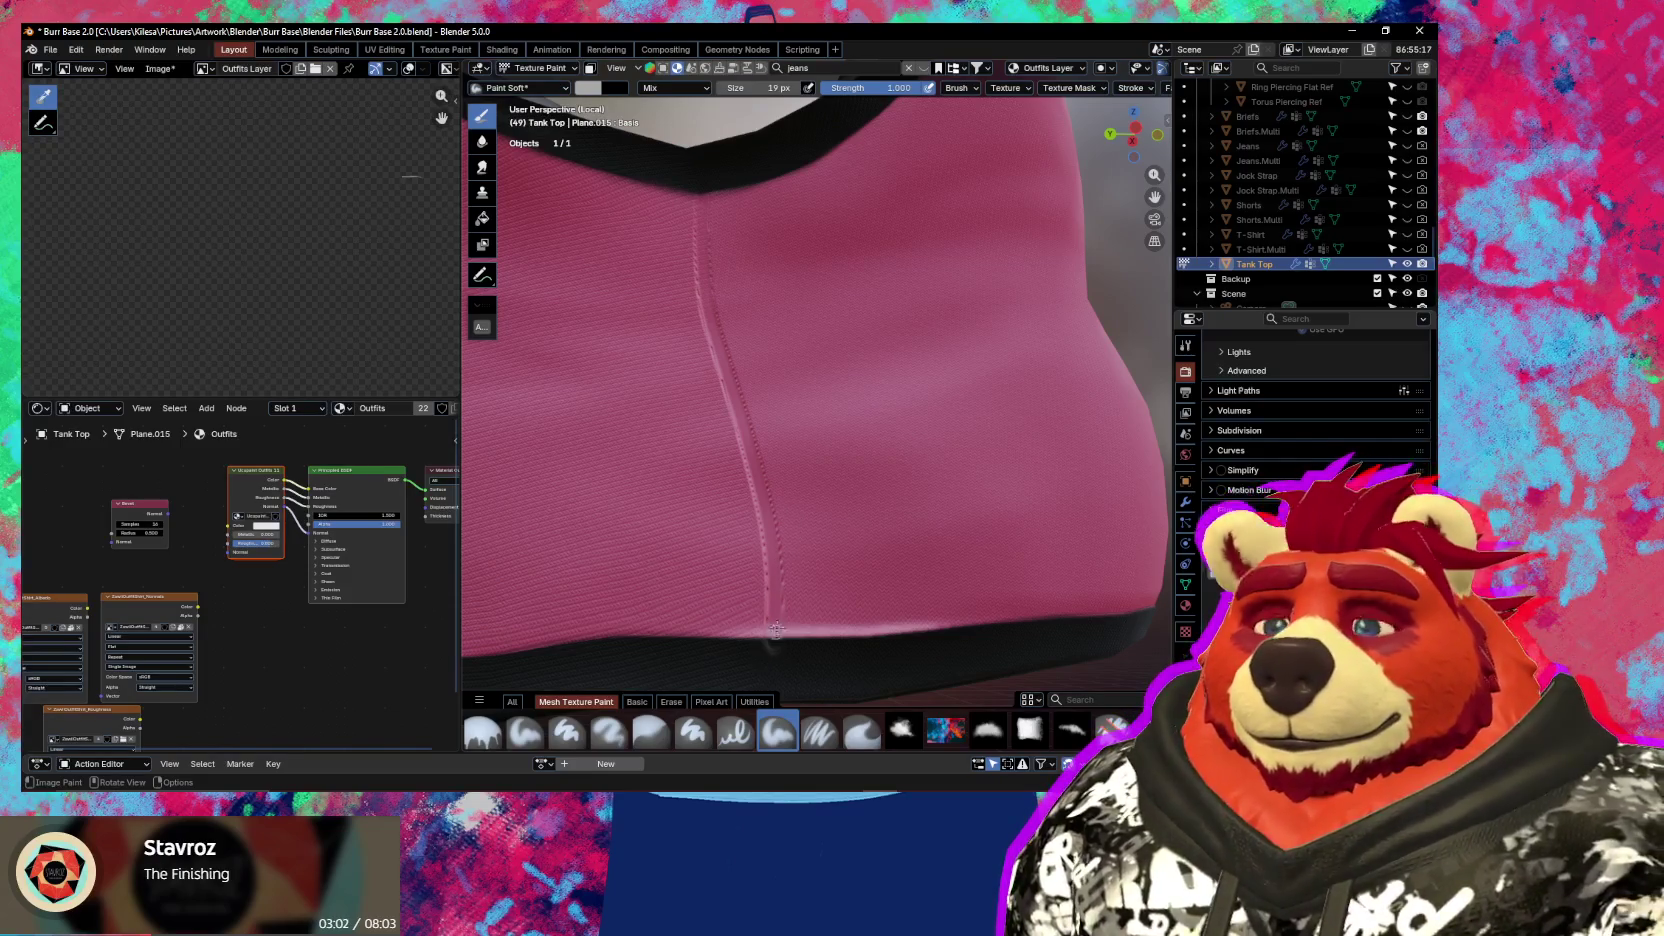
{"action": "key", "text": "n"}
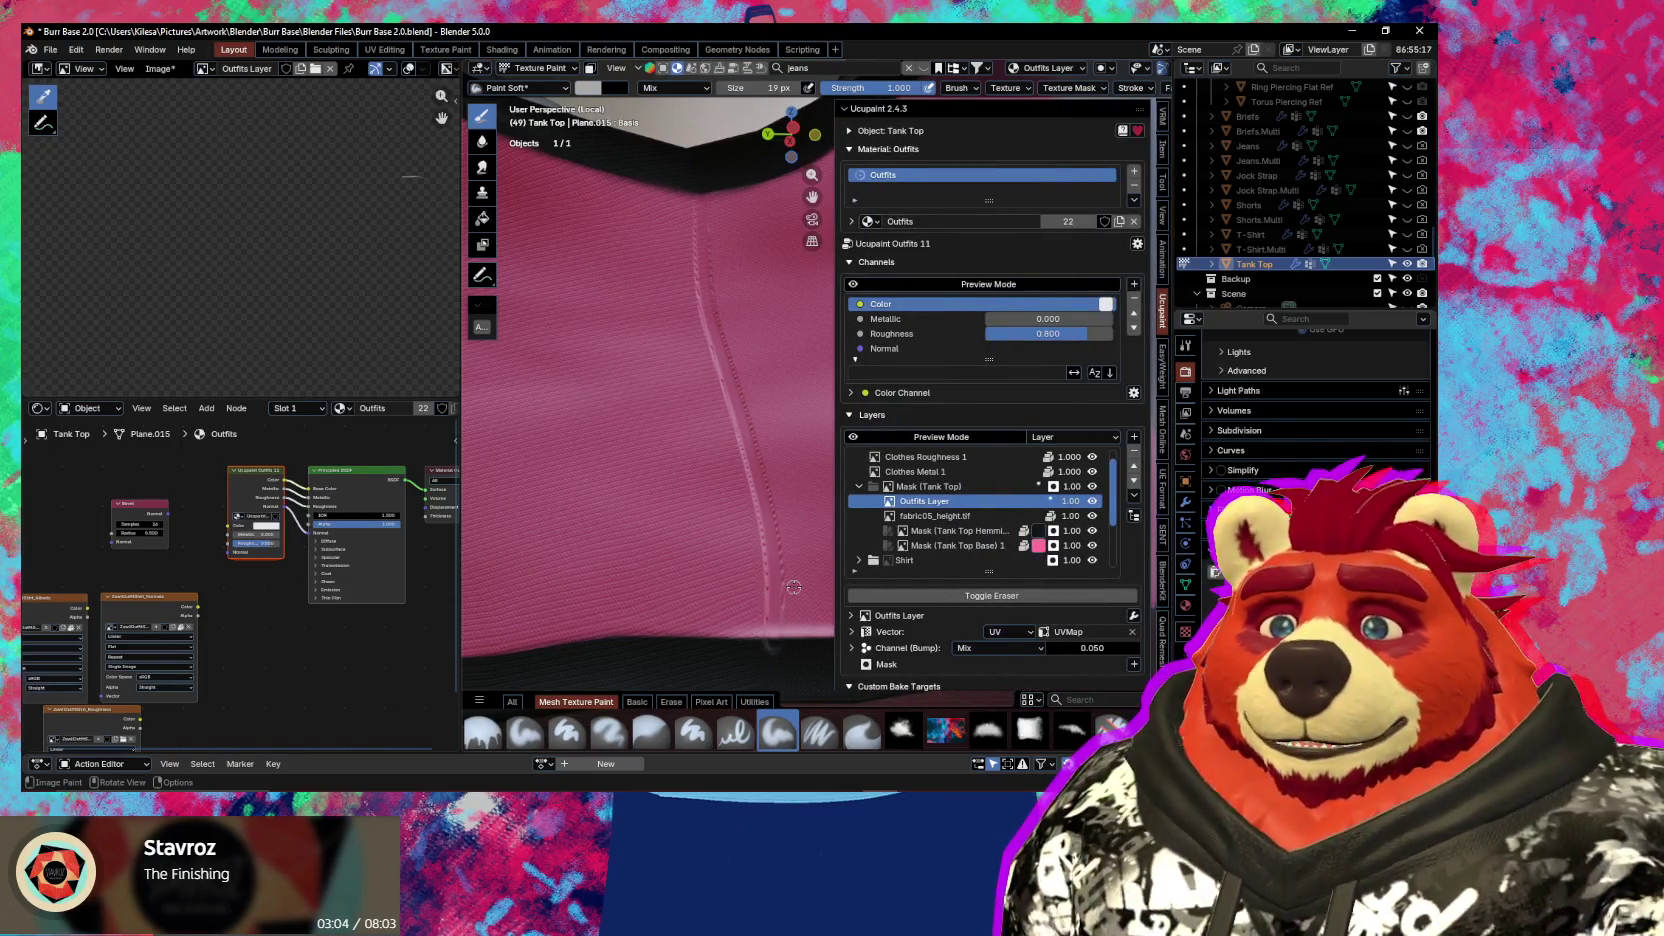
{"action": "scroll", "coordinate": [696, 394], "scroll_direction": "down", "scroll_amount": 3}
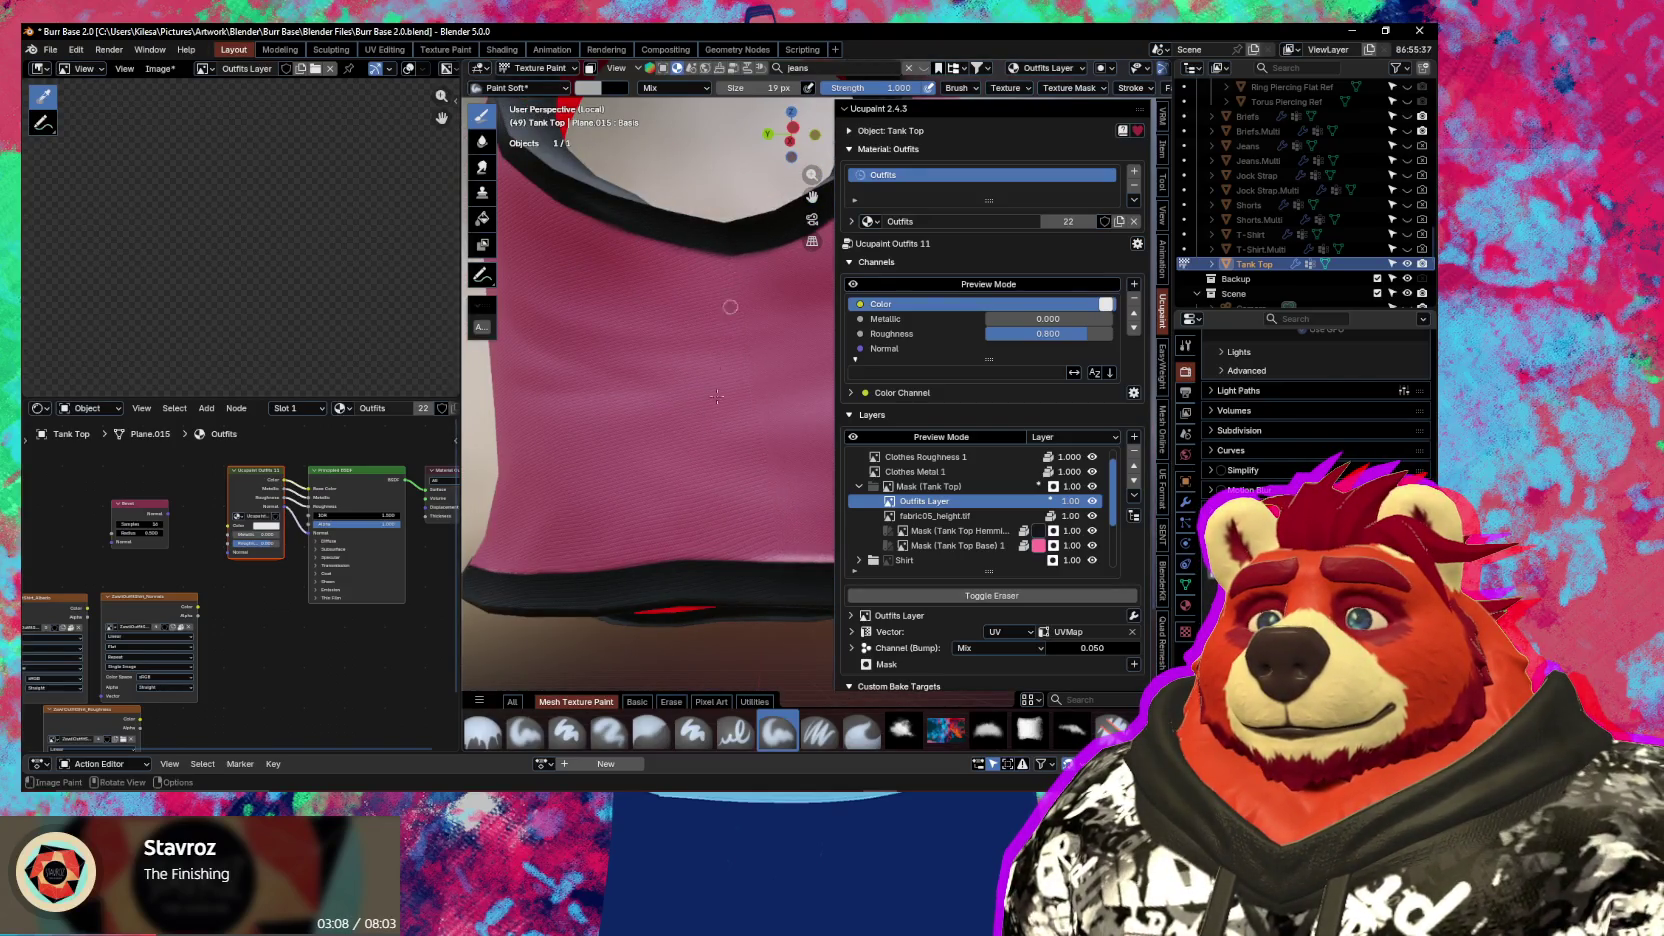
With the Fill tool, fill the layer with light grey at Value 0.745
{"action": "key", "text": "shift+f"}
{"action": "left_click", "coordinate": [587, 92]}
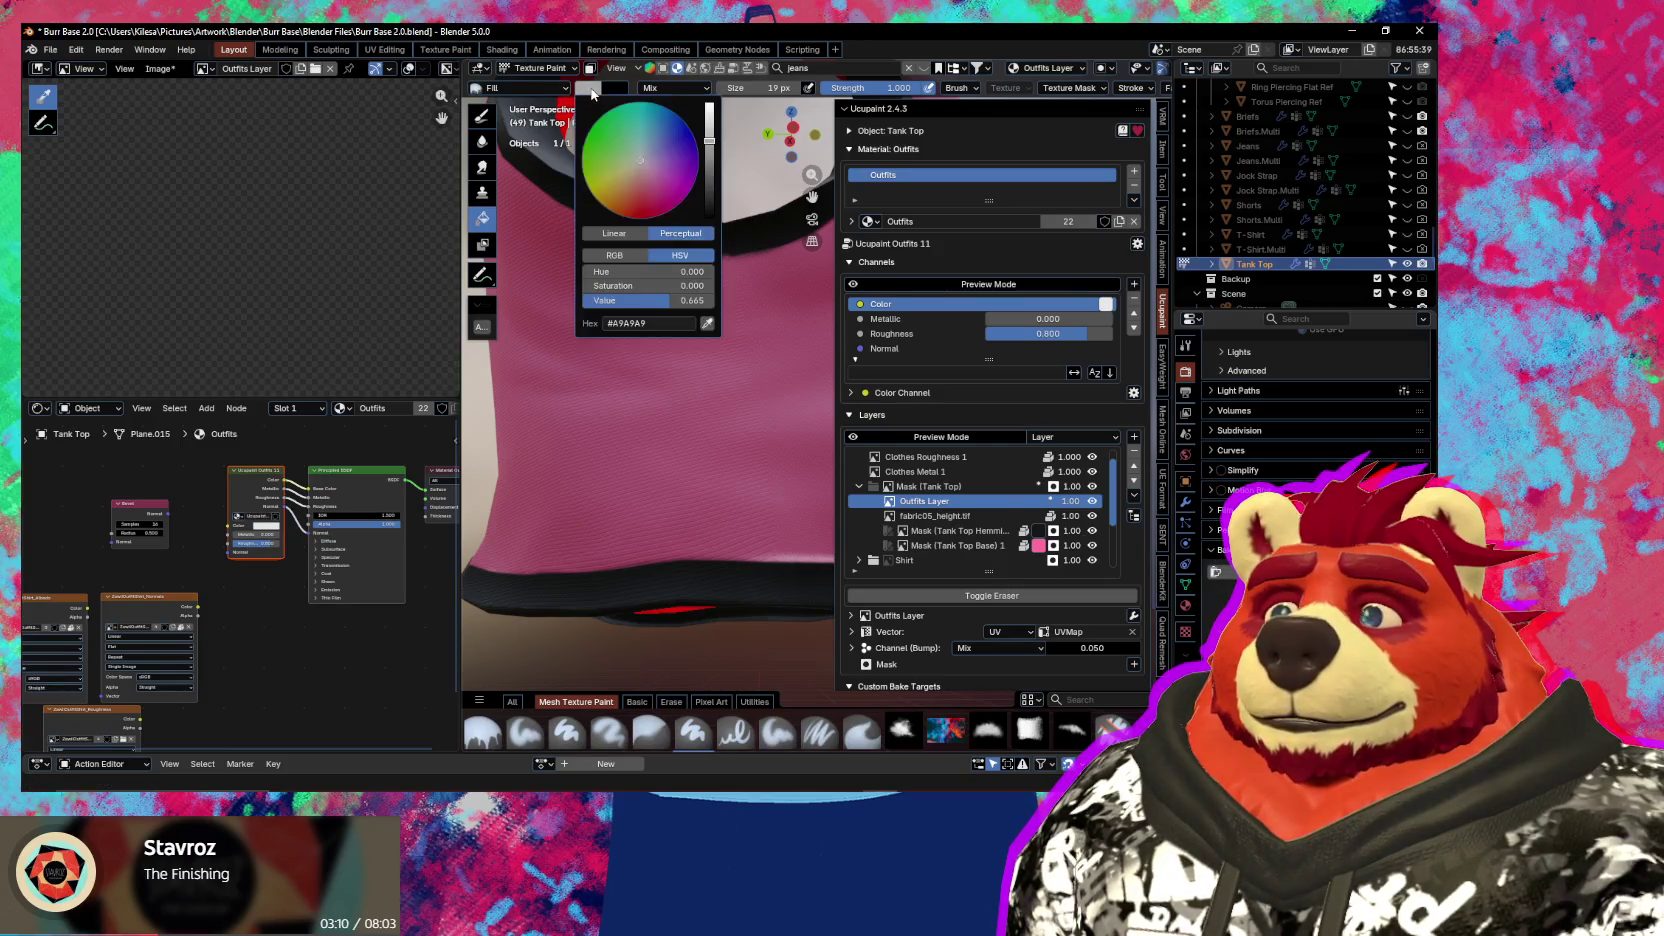
{"action": "left_click", "coordinate": [683, 299]}
{"action": "key", "text": "BackSpace"}
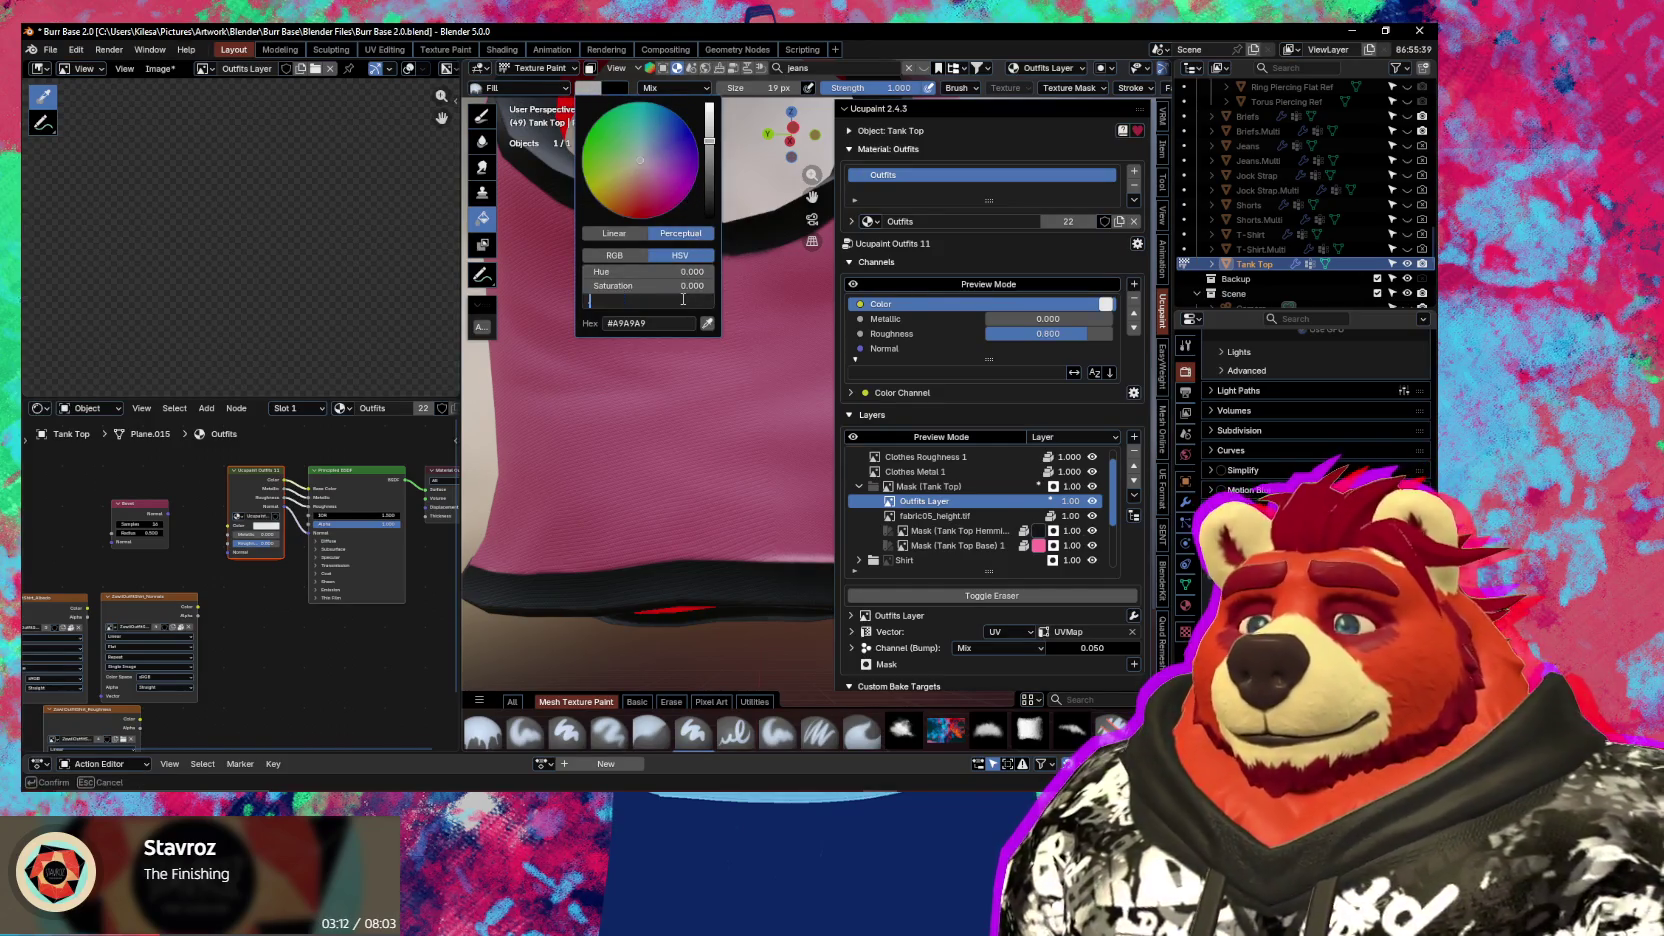
{"action": "type", "text": ".745"}
{"action": "key", "text": "Return"}
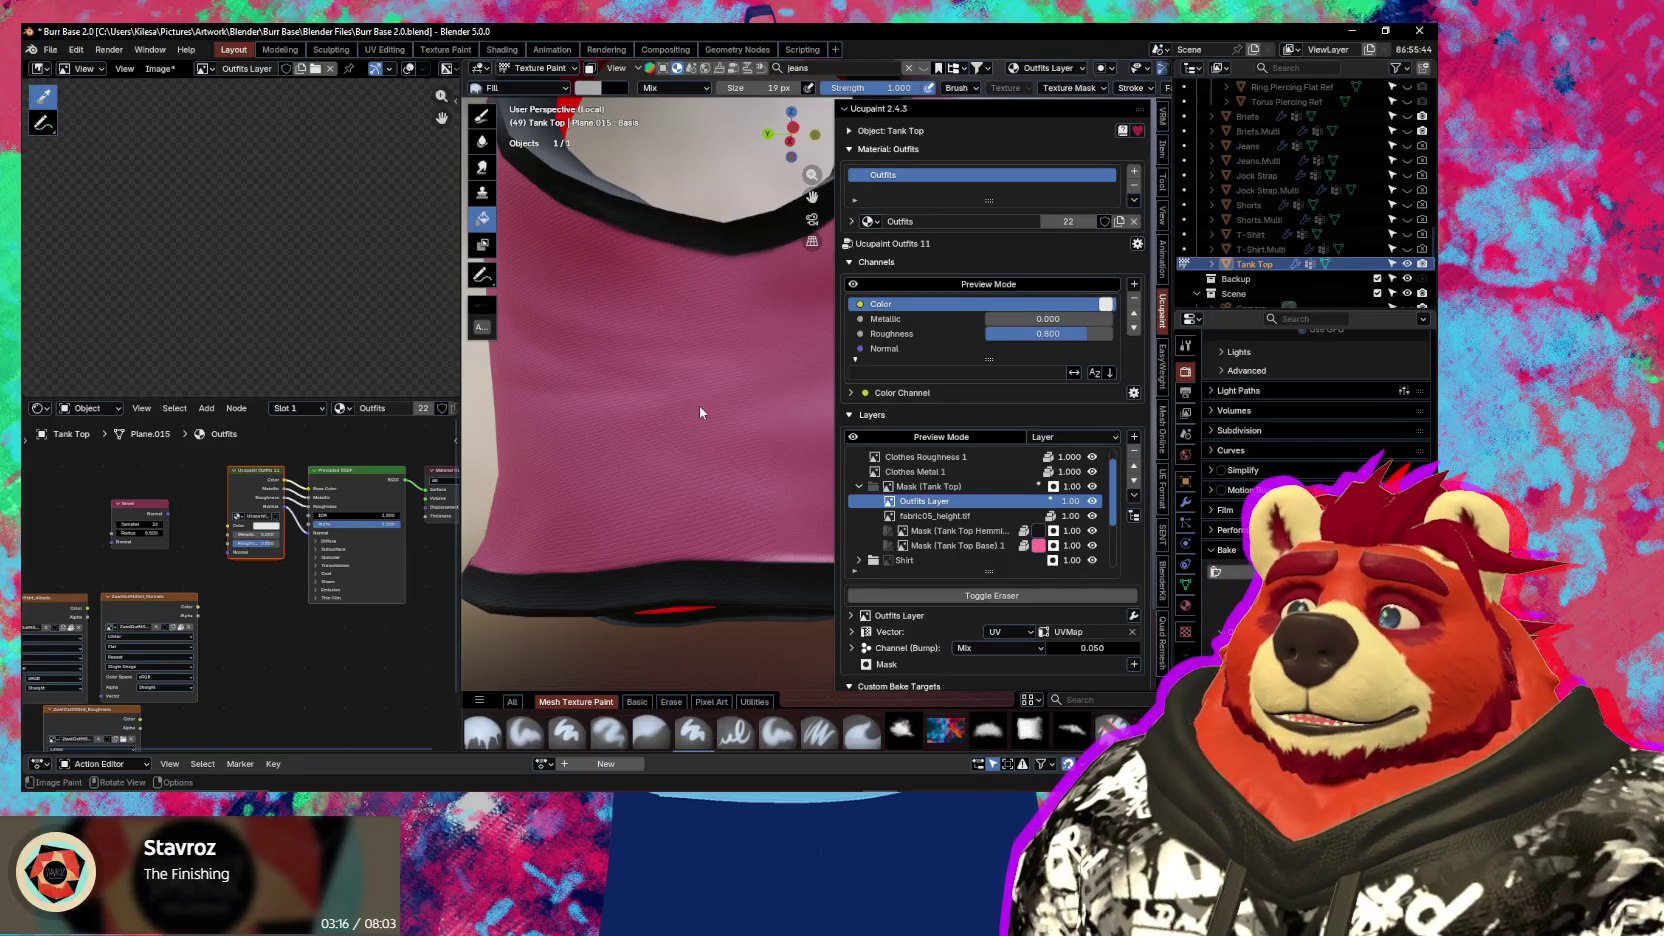
{"action": "left_click", "coordinate": [734, 526]}
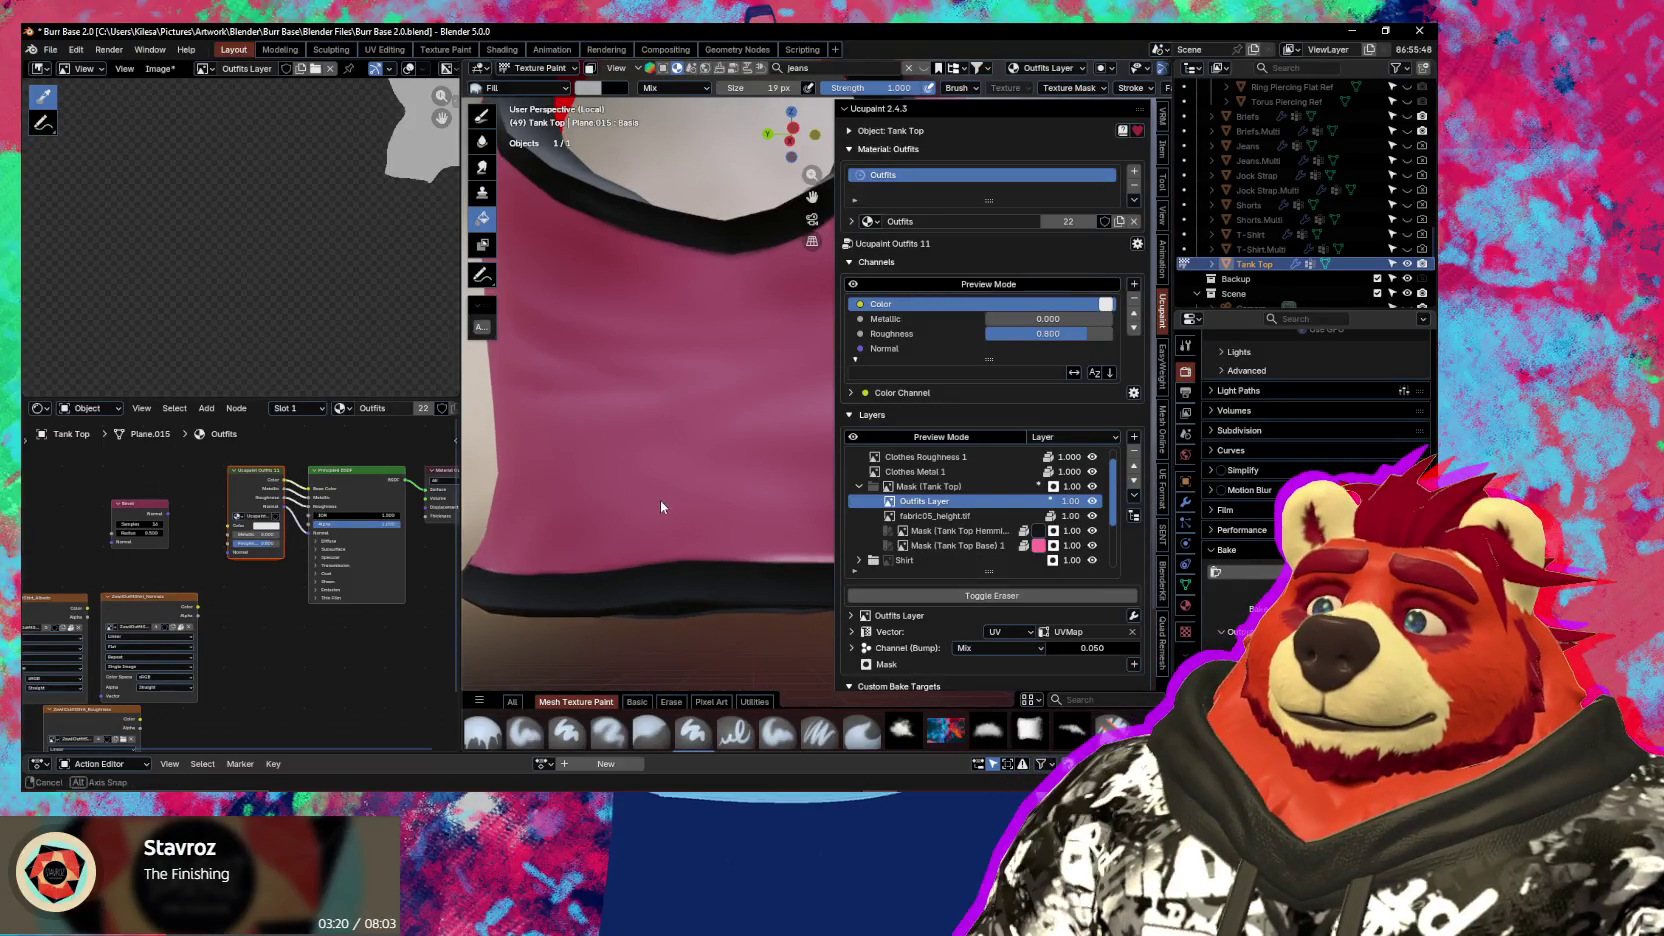
Bring up the bump blend type choices for the layer
{"action": "scroll", "coordinate": [700, 580], "scroll_direction": "up", "scroll_amount": 2}
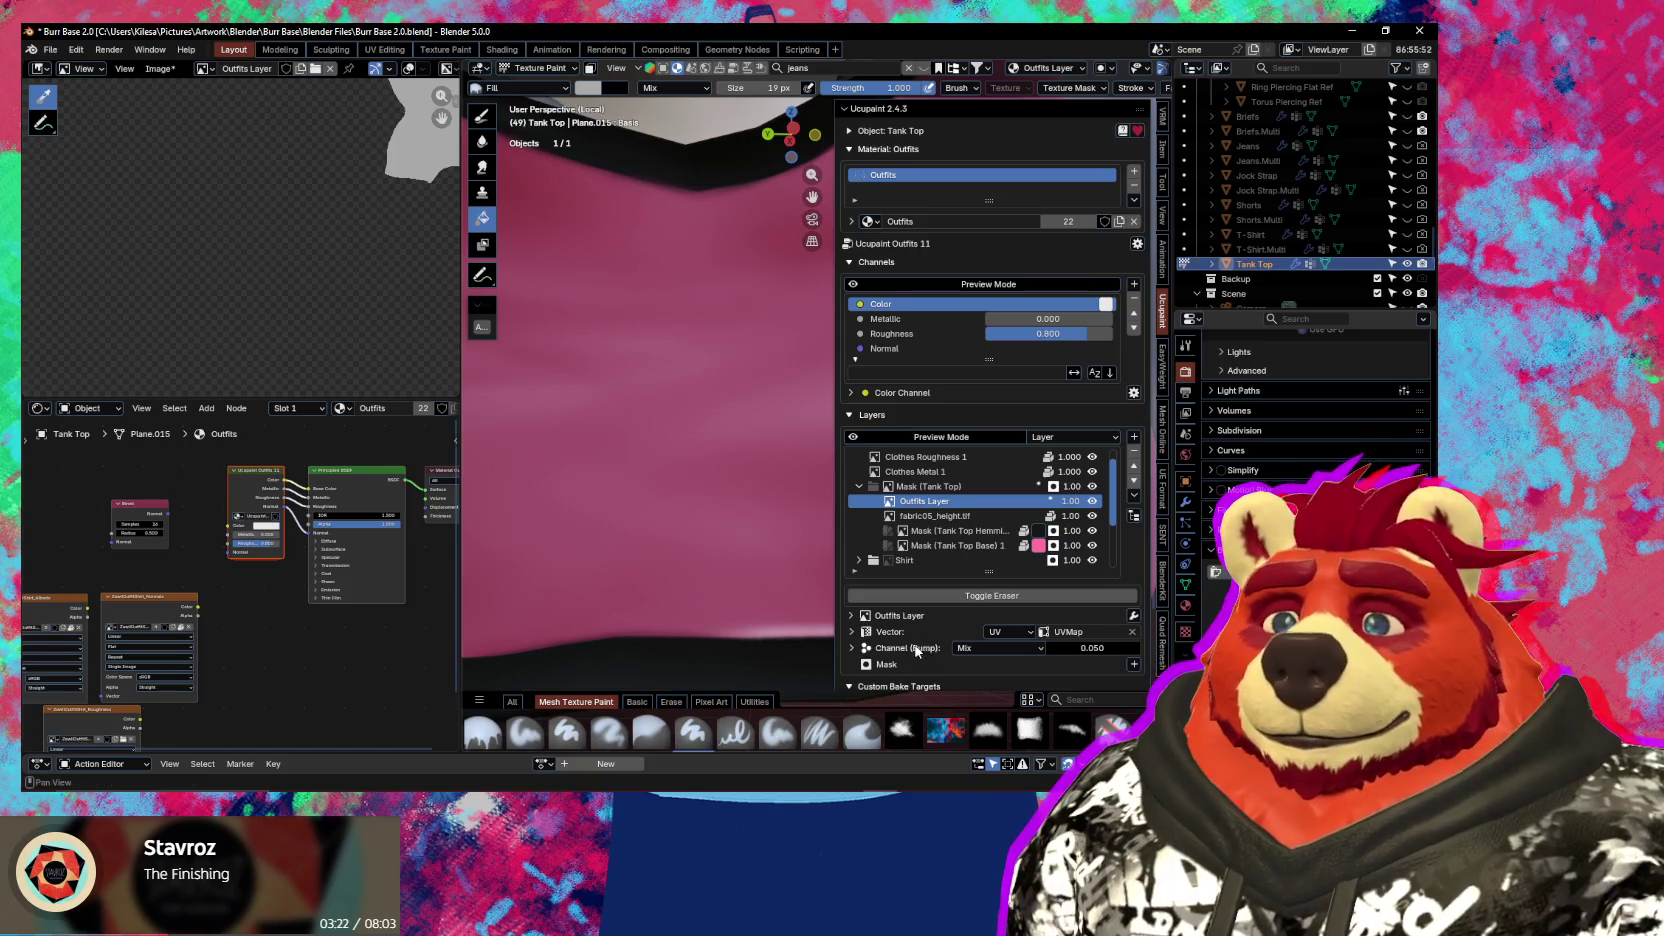
{"action": "scroll", "coordinate": [863, 631], "scroll_direction": "down", "scroll_amount": 2}
{"action": "left_click", "coordinate": [981, 591]}
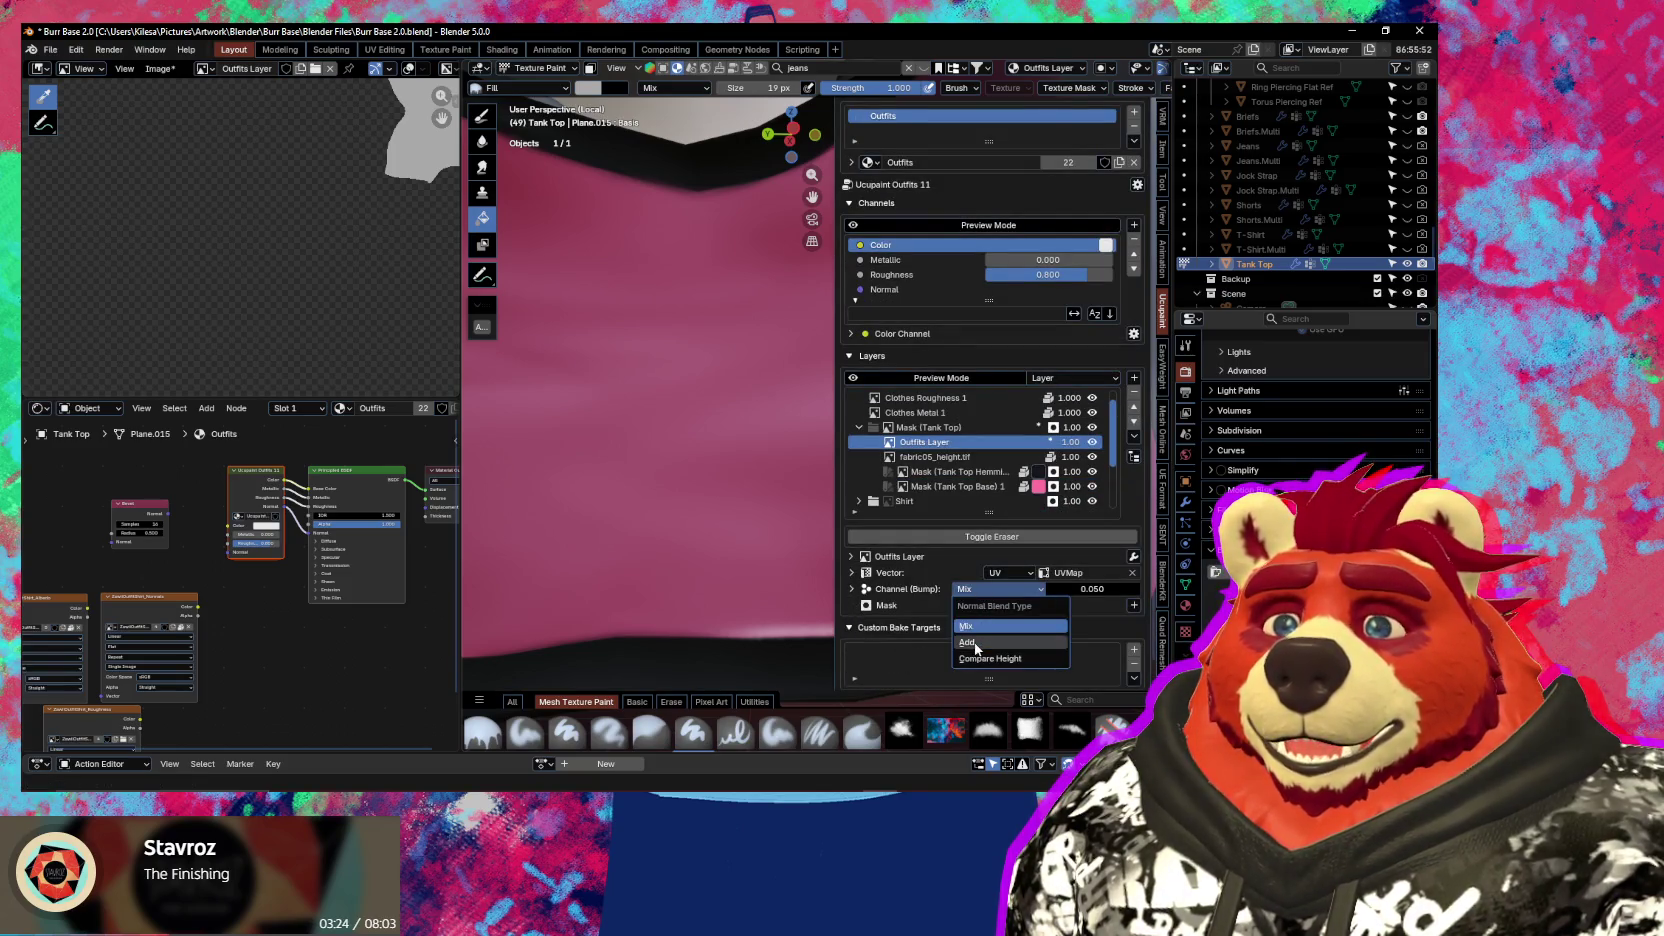
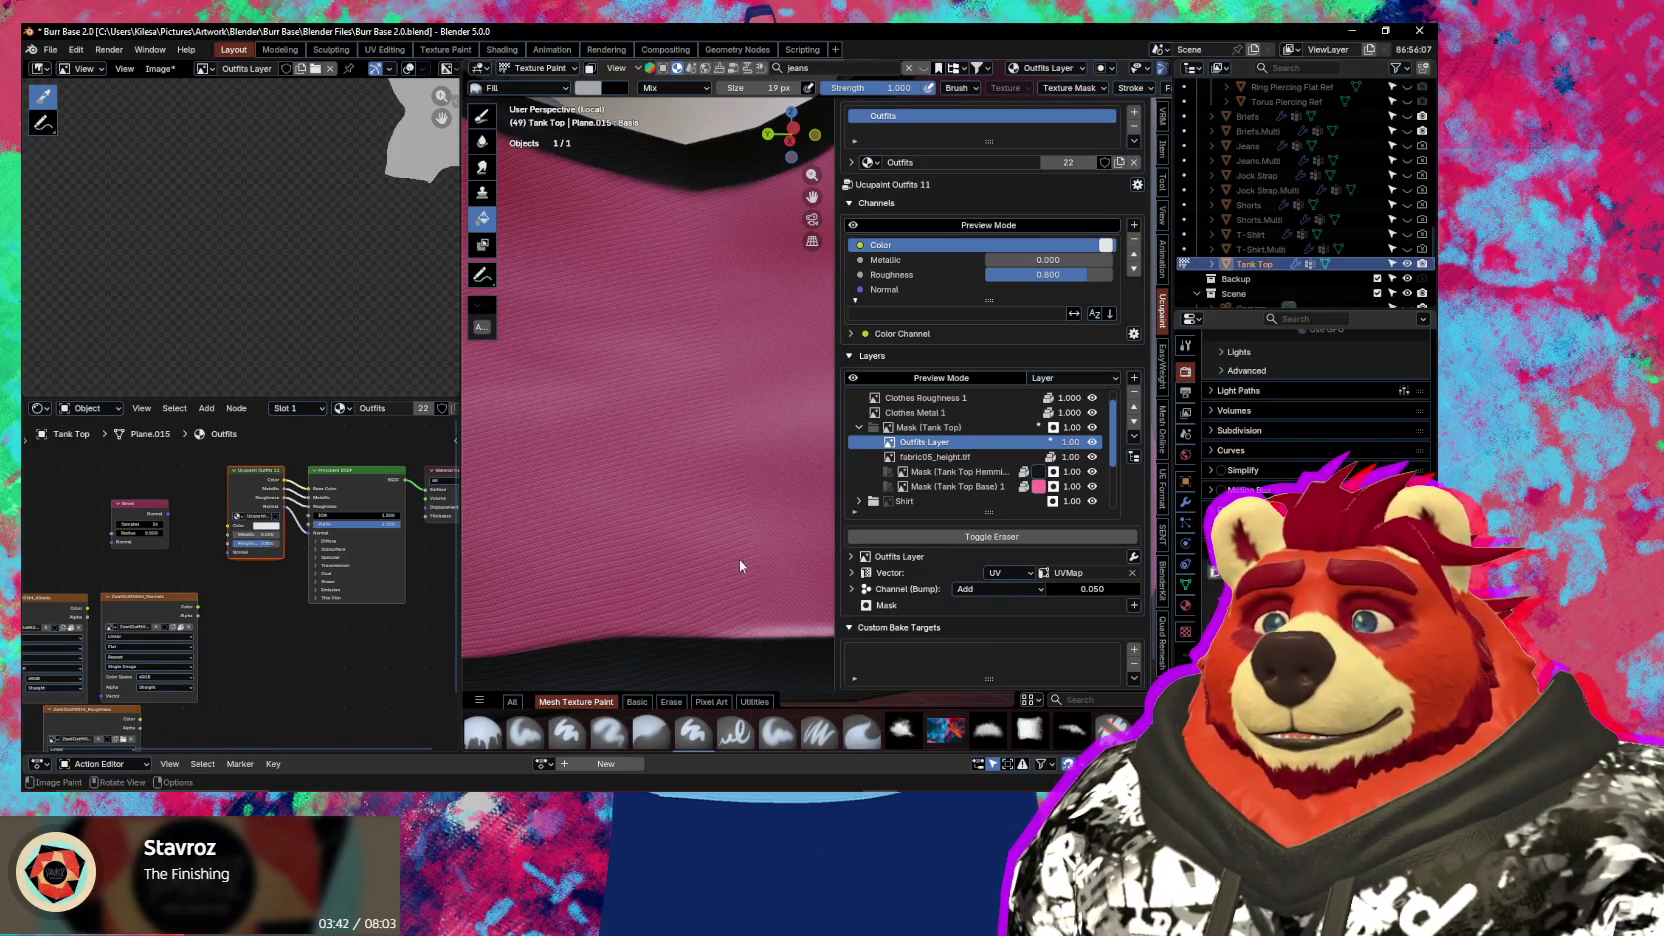
Switch from the fill brush to Paint Soft, pan down slightly, and hide the Ucupaint sidebar
{"action": "middle_click_drag", "start_coordinate": [751, 575], "coordinate": [595, 640]}
{"action": "key", "text": "ctrl+Tab"}
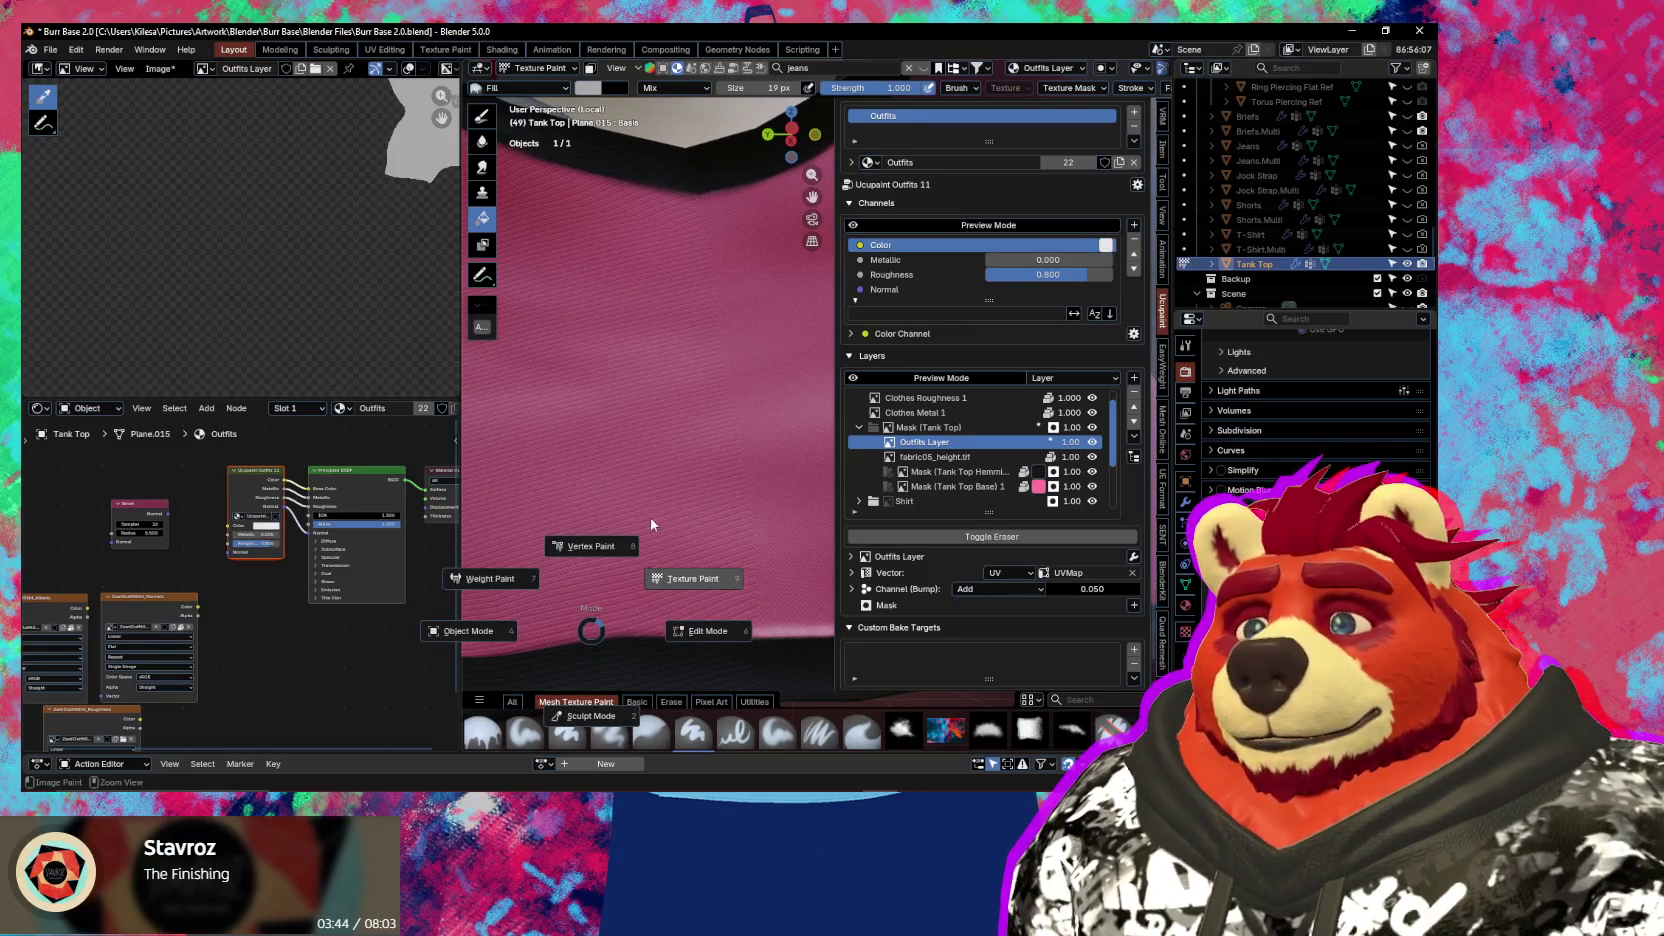
{"action": "right_click", "coordinate": [679, 556]}
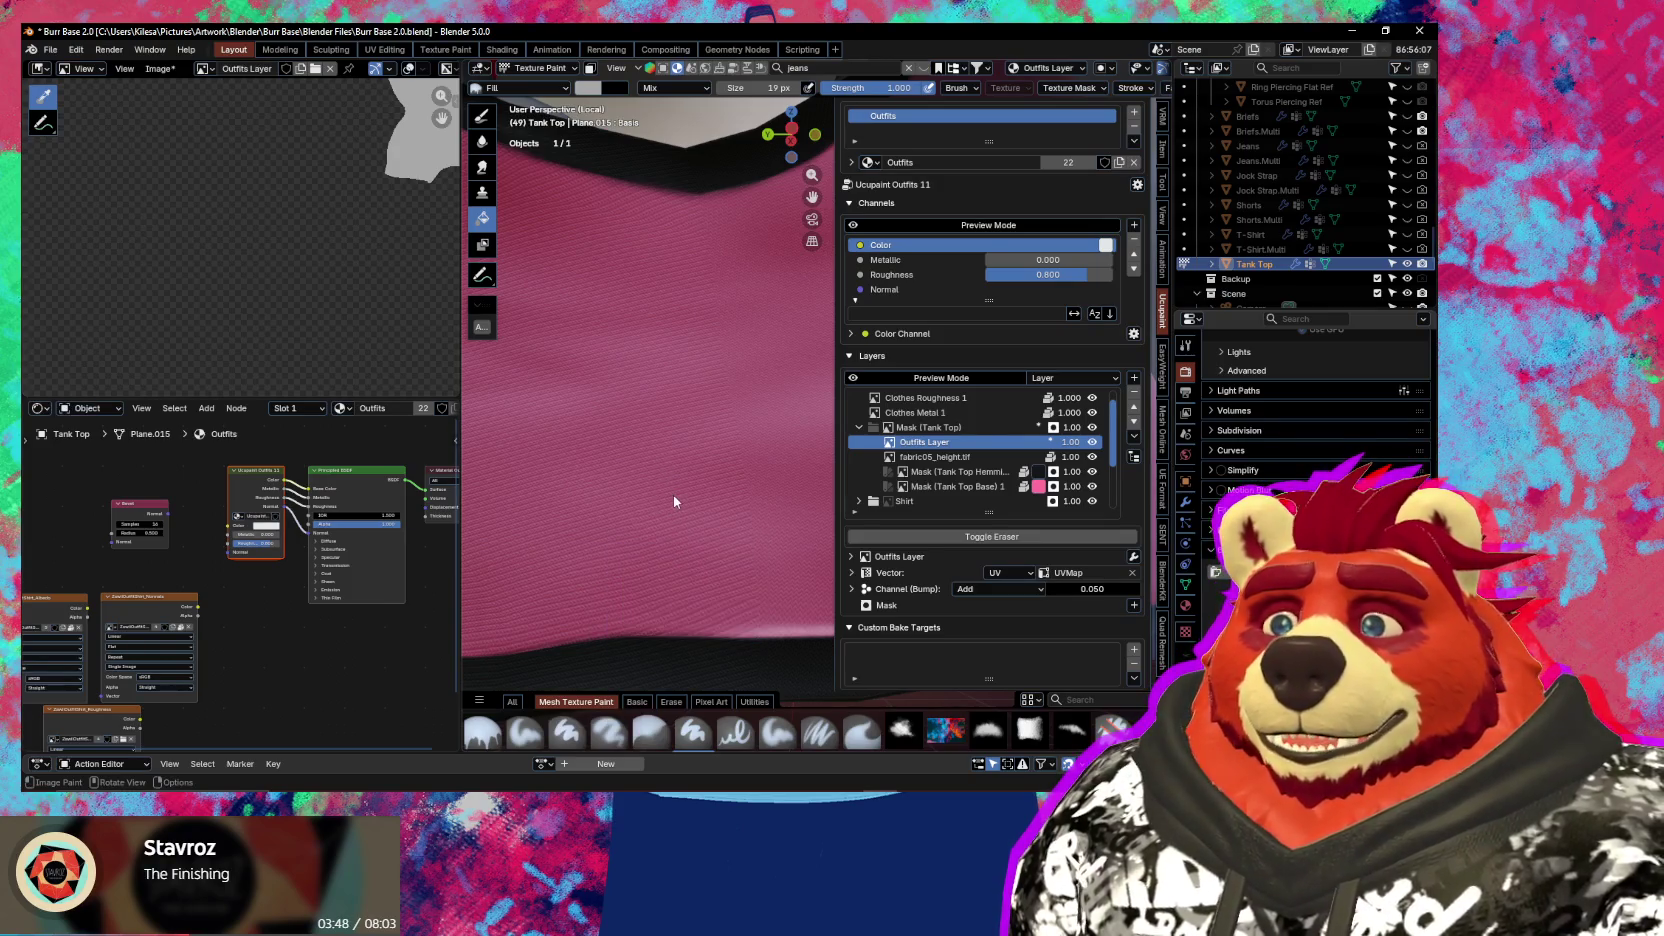
{"action": "left_click", "coordinate": [777, 732]}
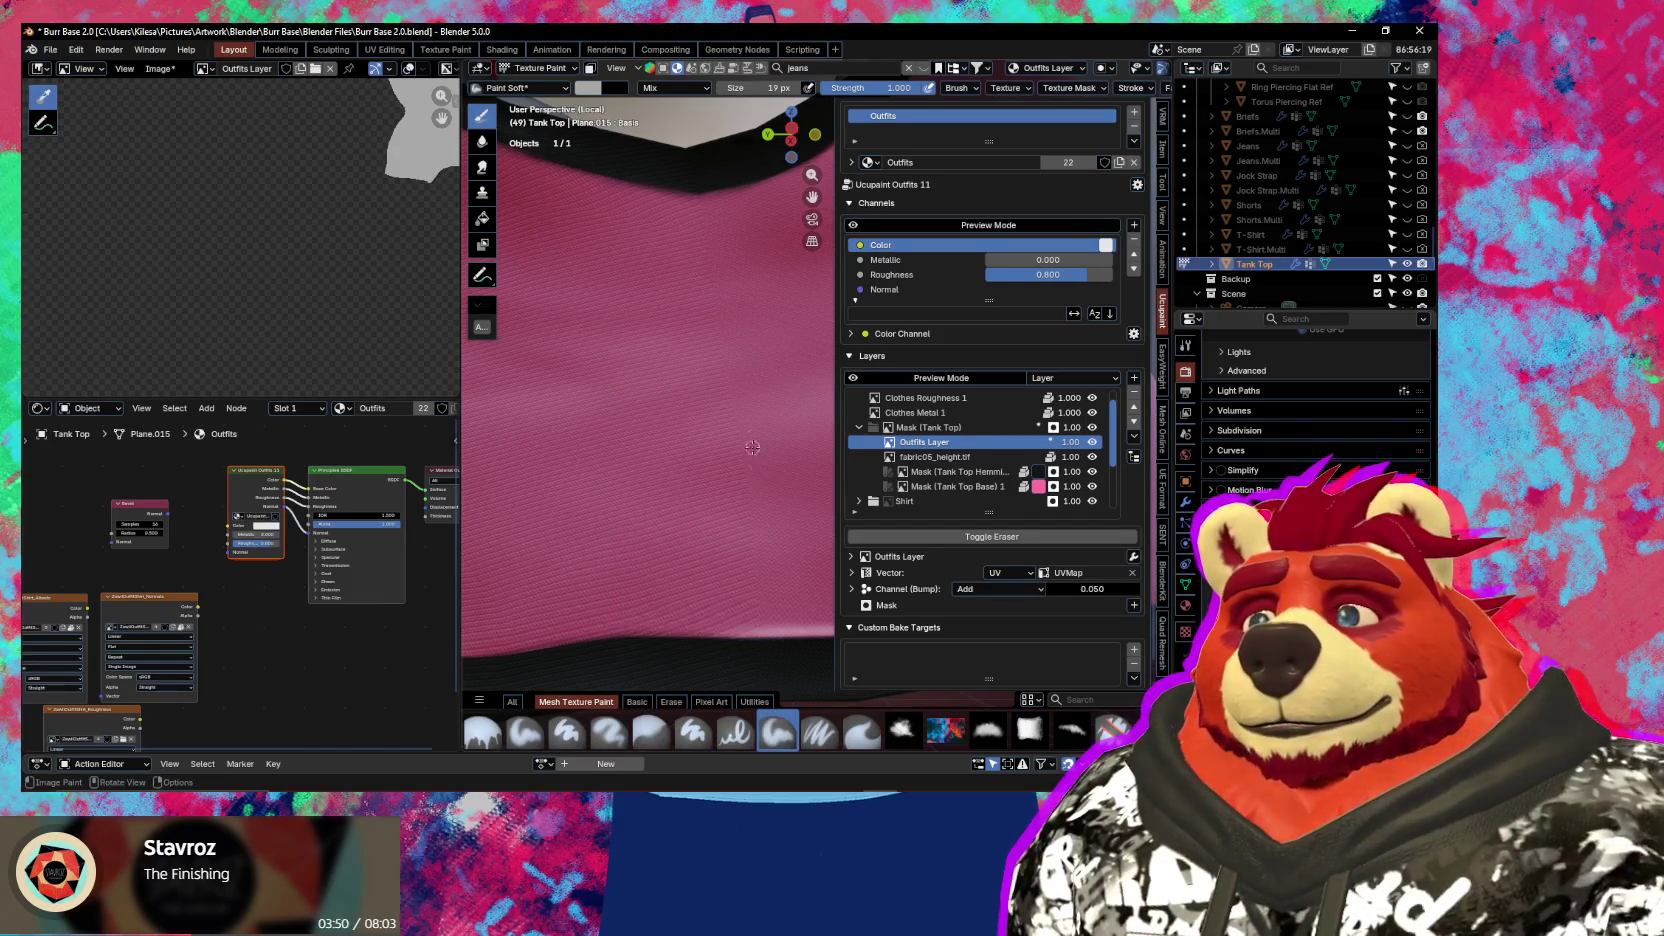
{"action": "middle_click_drag", "start_coordinate": [760, 449], "coordinate": [742, 483], "text": "shift"}
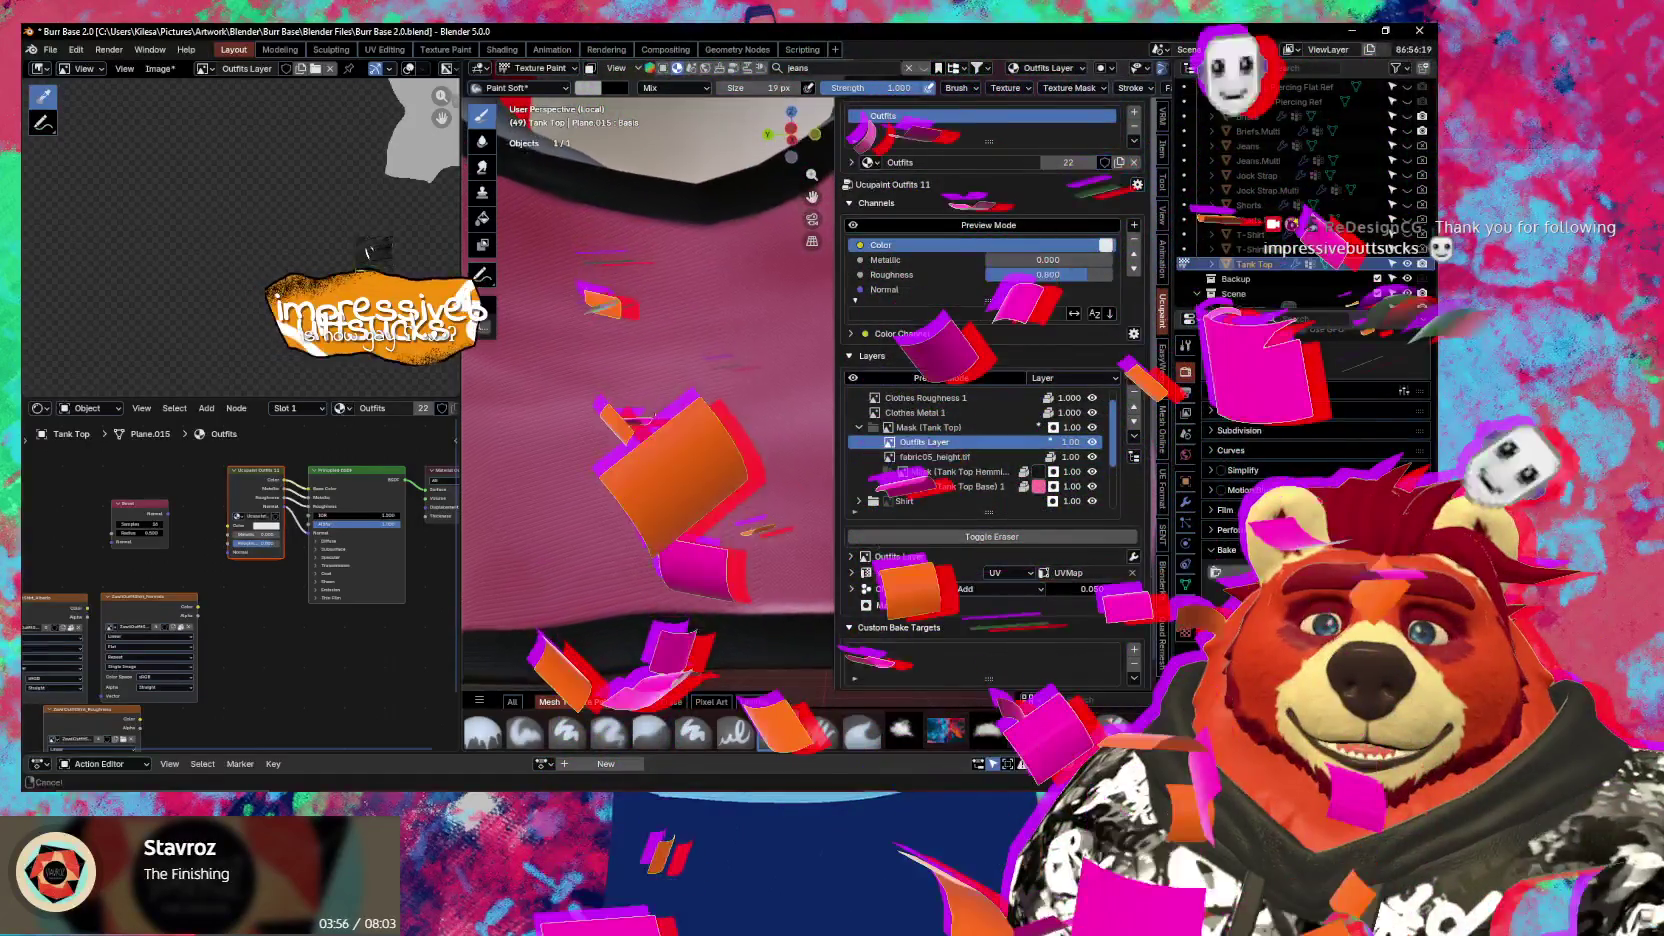
{"action": "key", "text": "n"}
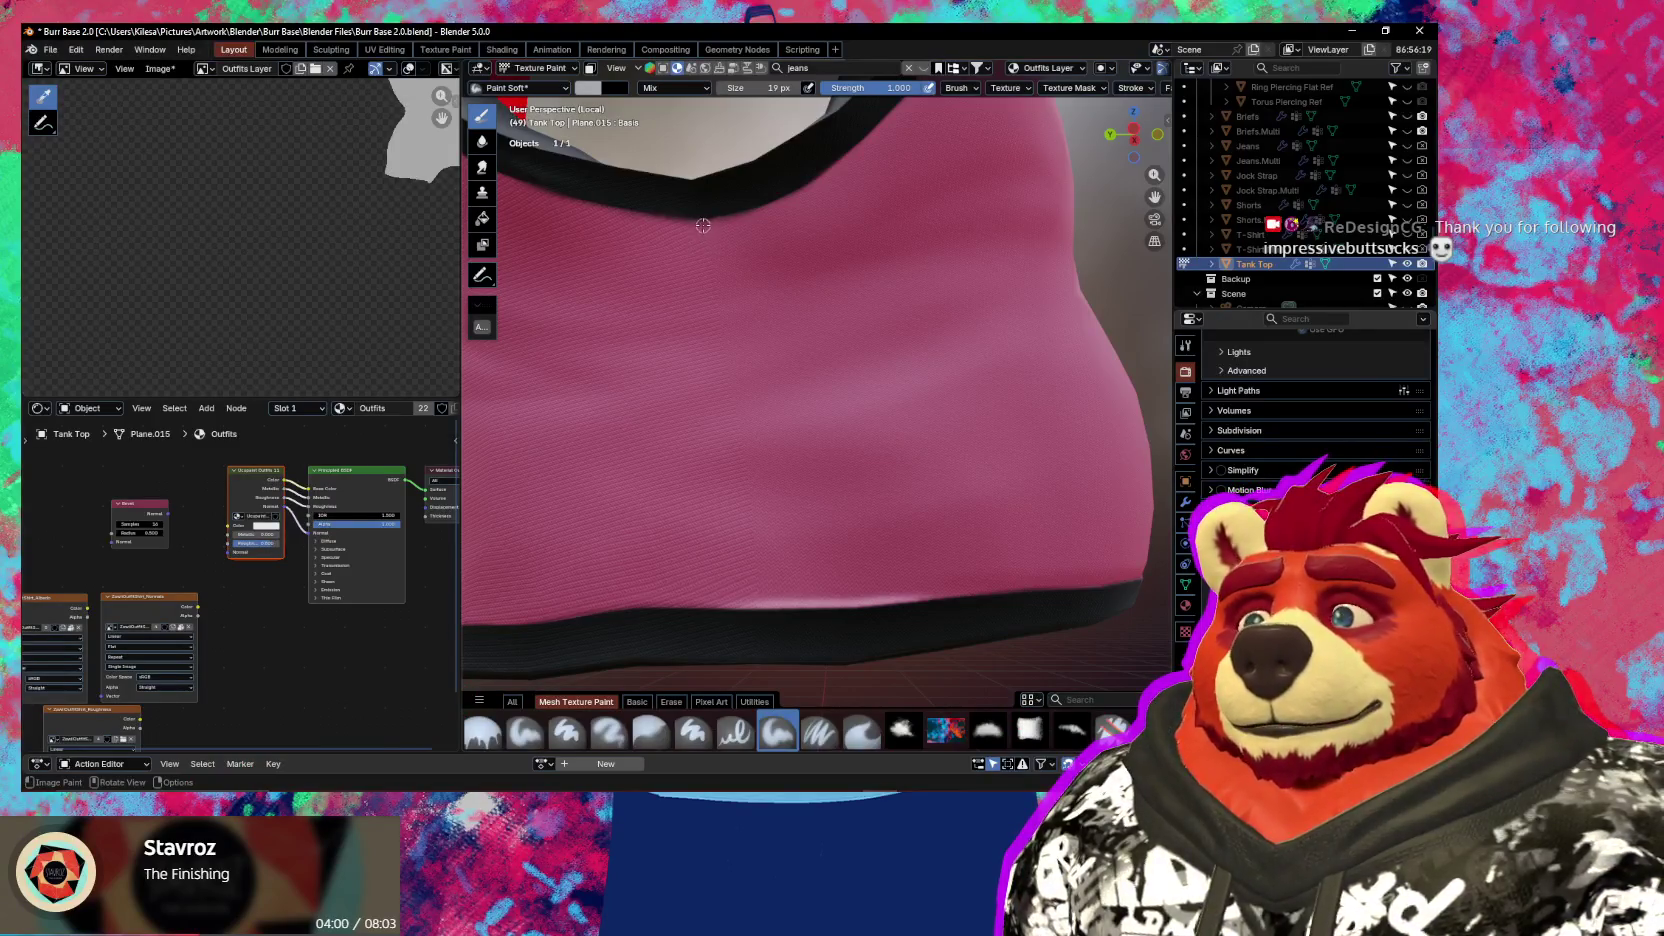
Swap the paint colours and brighten the paint colour to a light grey (Value about 0.63)
{"action": "key", "text": "shift"}
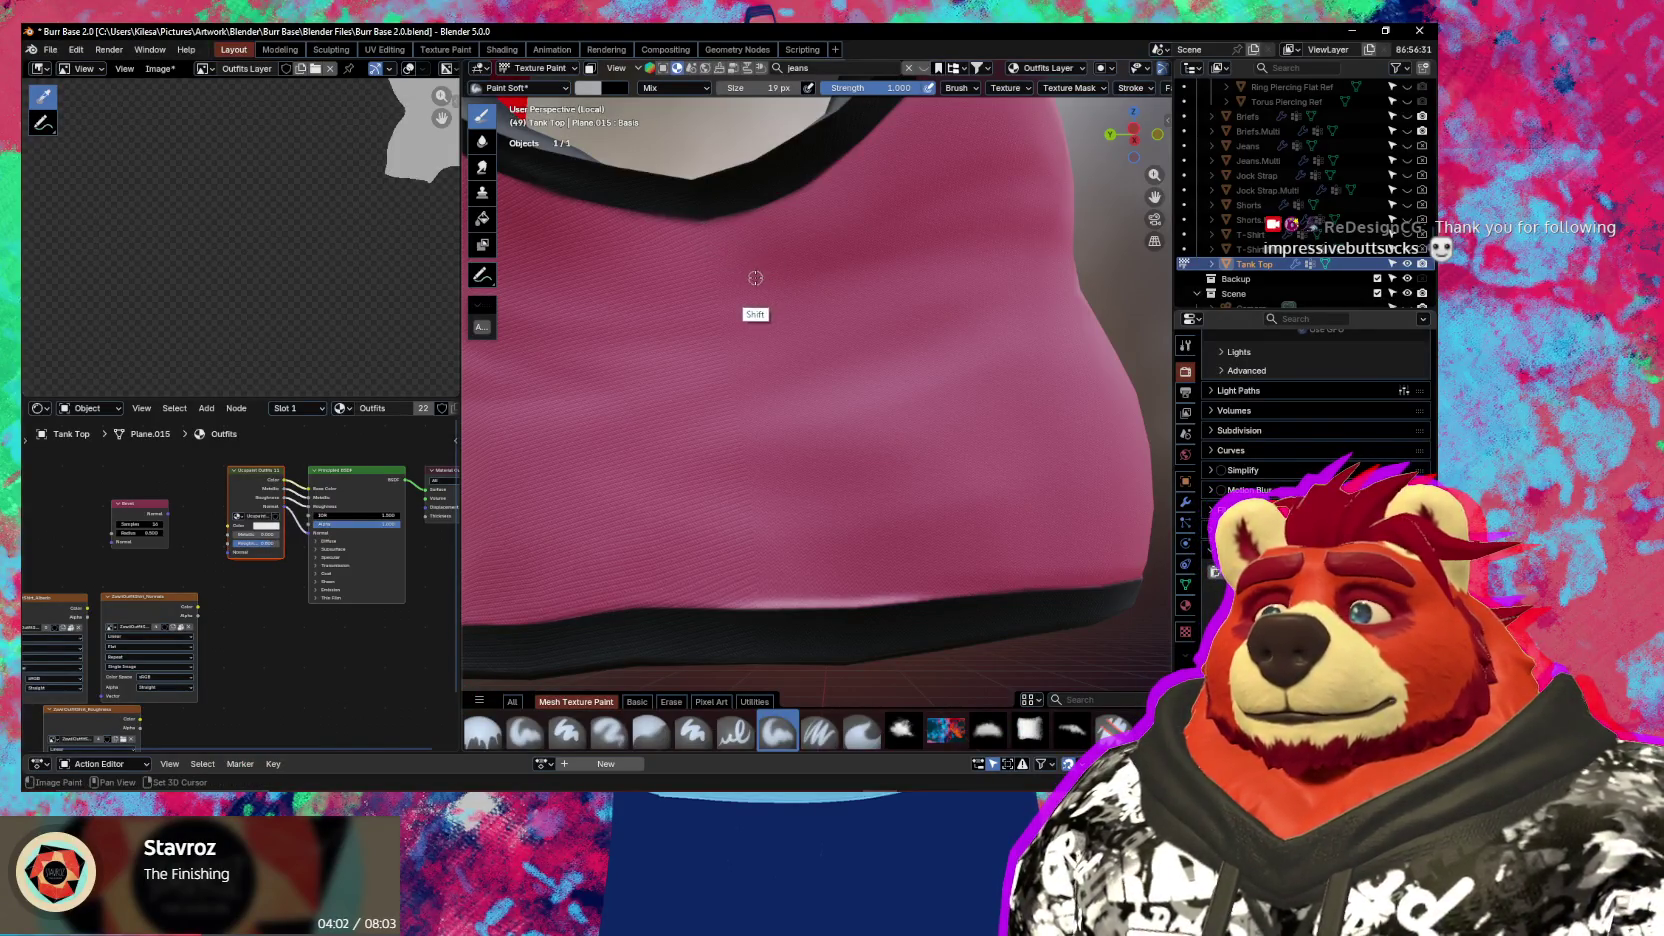
{"action": "key", "text": "x"}
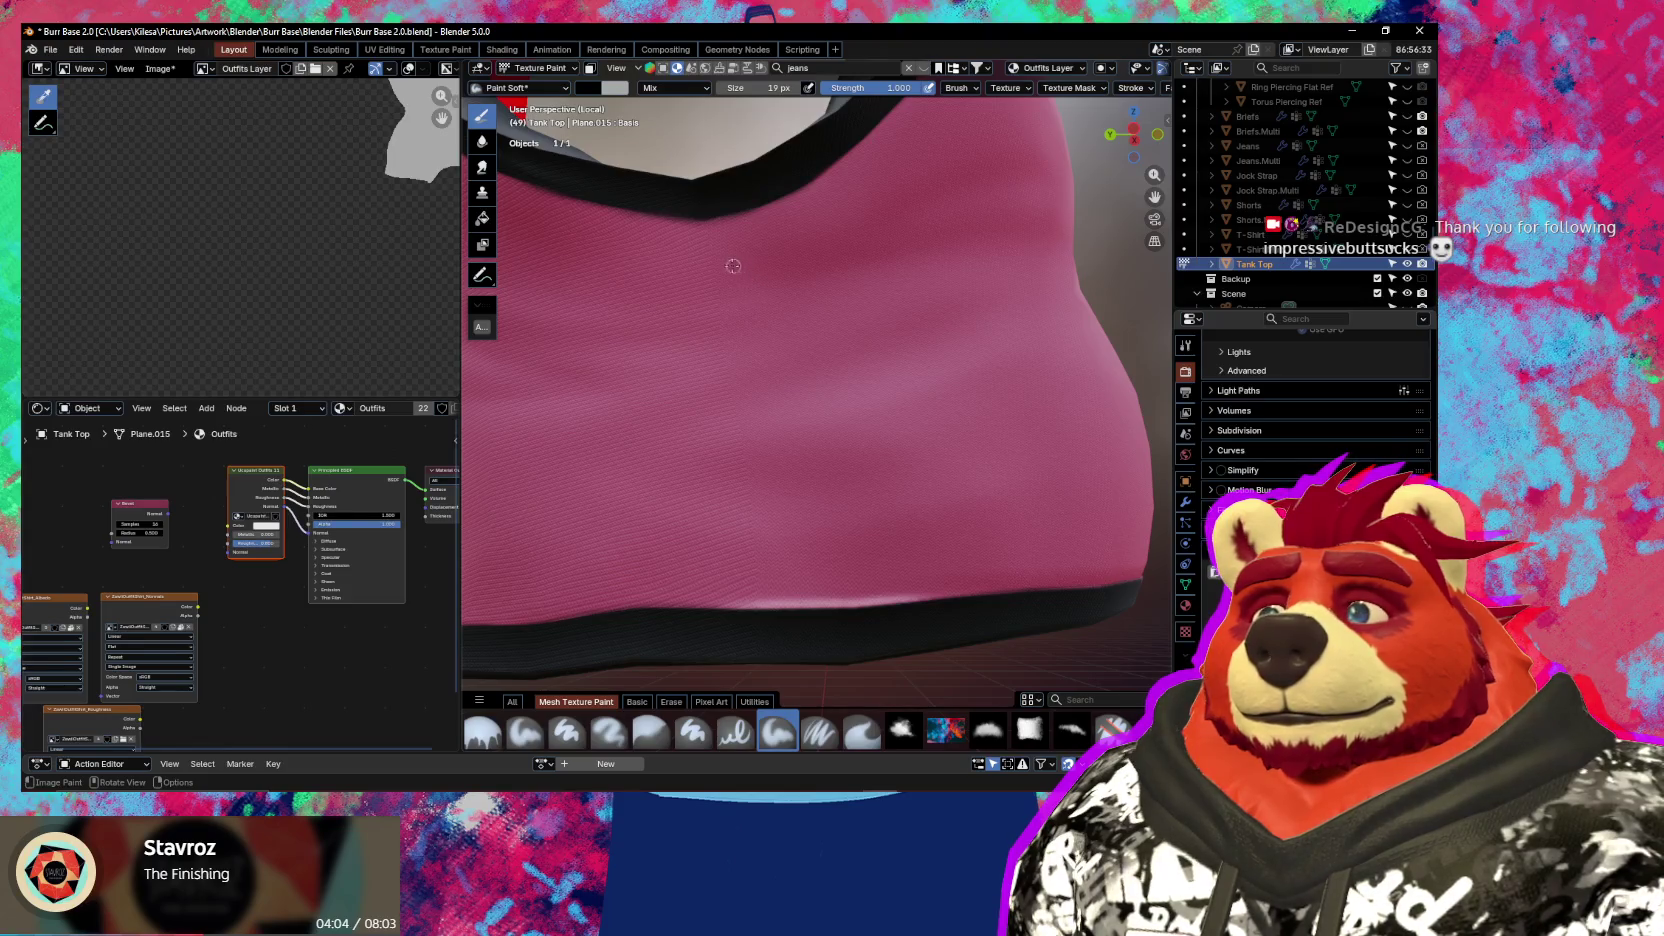
{"action": "left_click", "coordinate": [591, 90]}
{"action": "left_click_drag", "start_coordinate": [709, 213], "coordinate": [710, 178]}
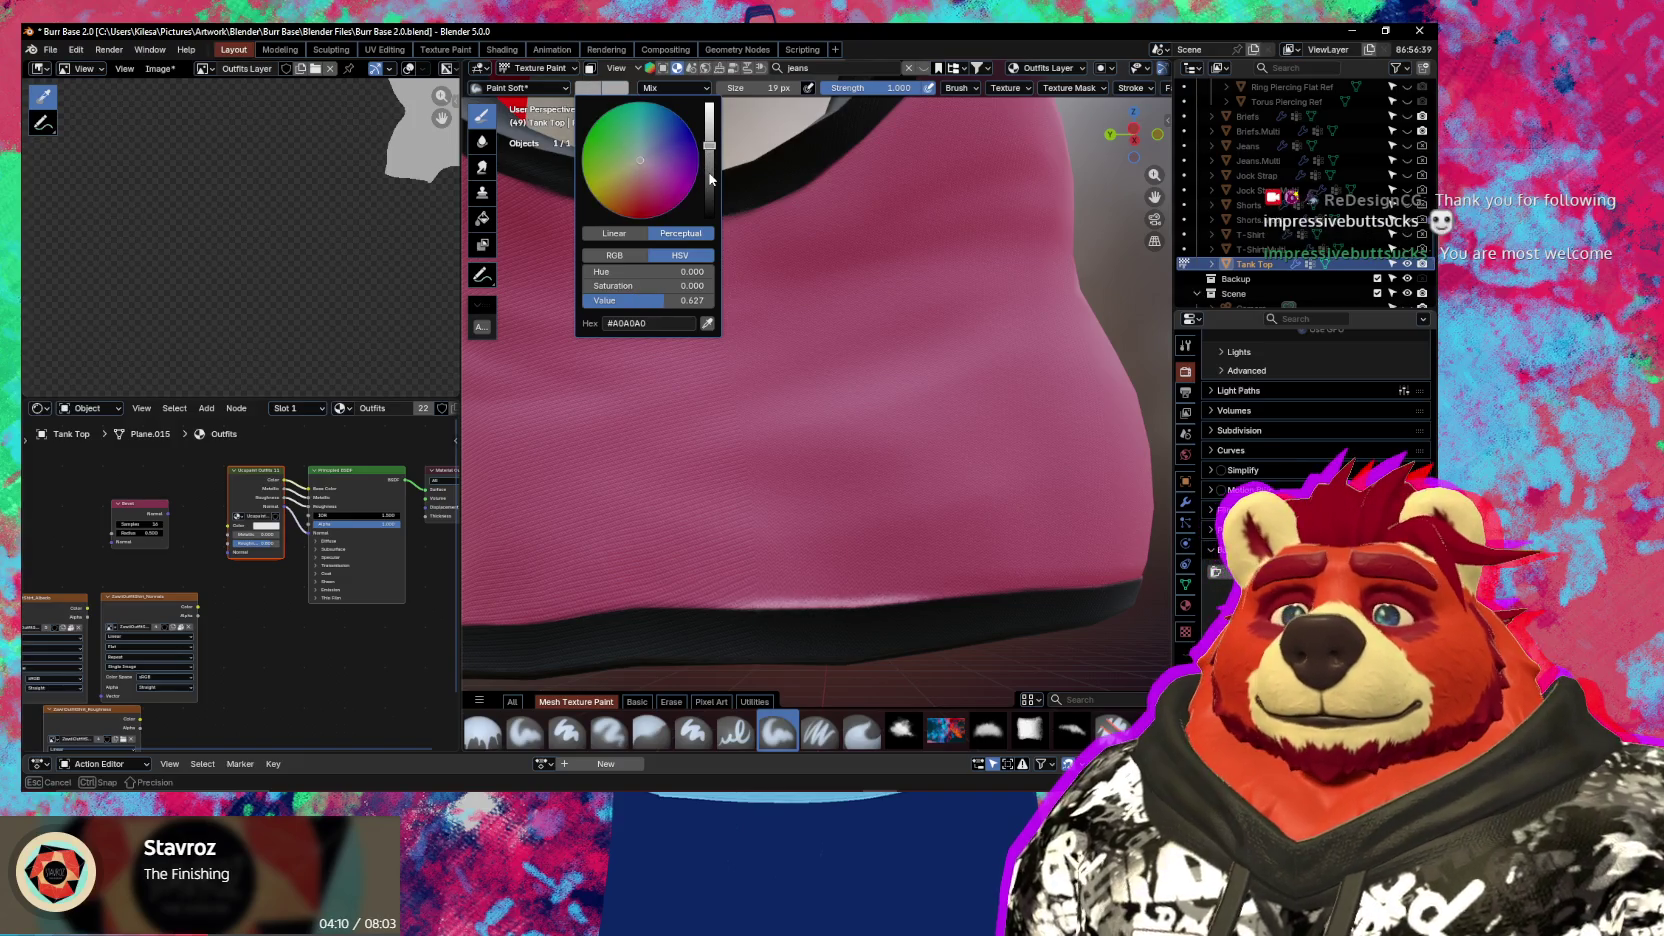
{"action": "left_click_drag", "start_coordinate": [711, 179], "coordinate": [727, 141]}
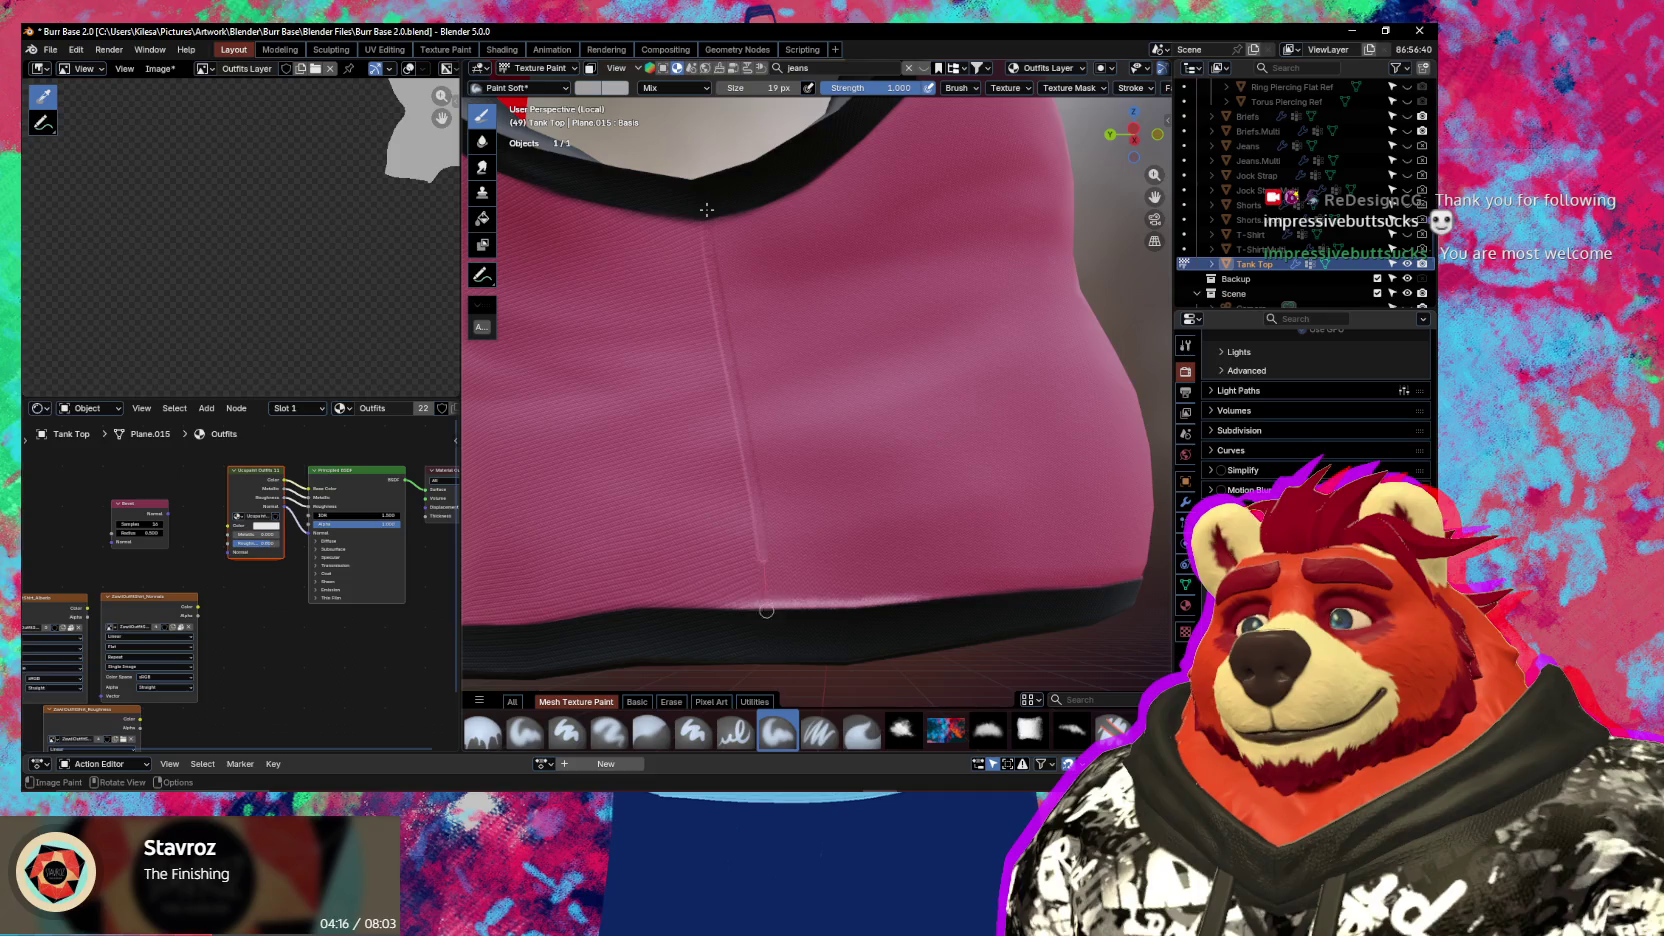
Reframe the tank top front, shrink the brush to 10 px, and restore the Ucupaint sidebar
{"action": "mouse_move", "coordinate": [819, 353]}
{"action": "middle_mouse_down", "text": "ctrl"}
{"action": "mouse_move", "coordinate": [762, 576]}
{"action": "mouse_move", "coordinate": [789, 411]}
{"action": "mouse_move", "coordinate": [722, 330]}
{"action": "middle_mouse_up", "text": "ctrl"}
{"action": "key", "text": "f"}
{"action": "left_click", "coordinate": [720, 296]}
{"action": "middle_click_drag", "start_coordinate": [688, 210], "coordinate": [698, 204]}
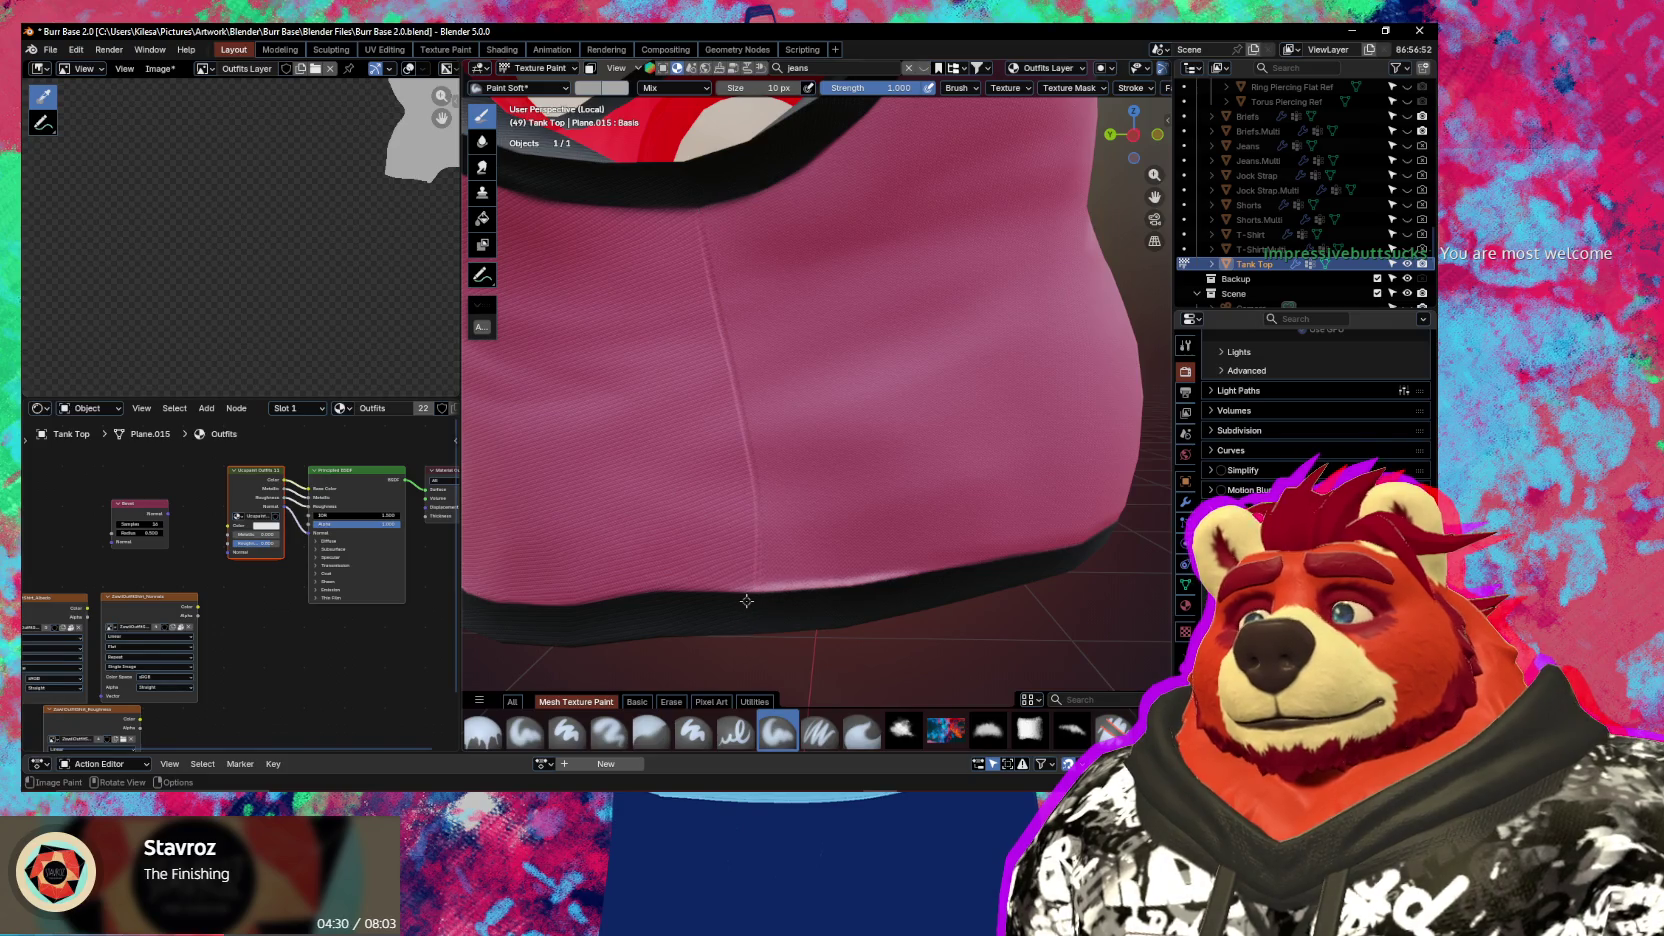
{"action": "key", "text": "n"}
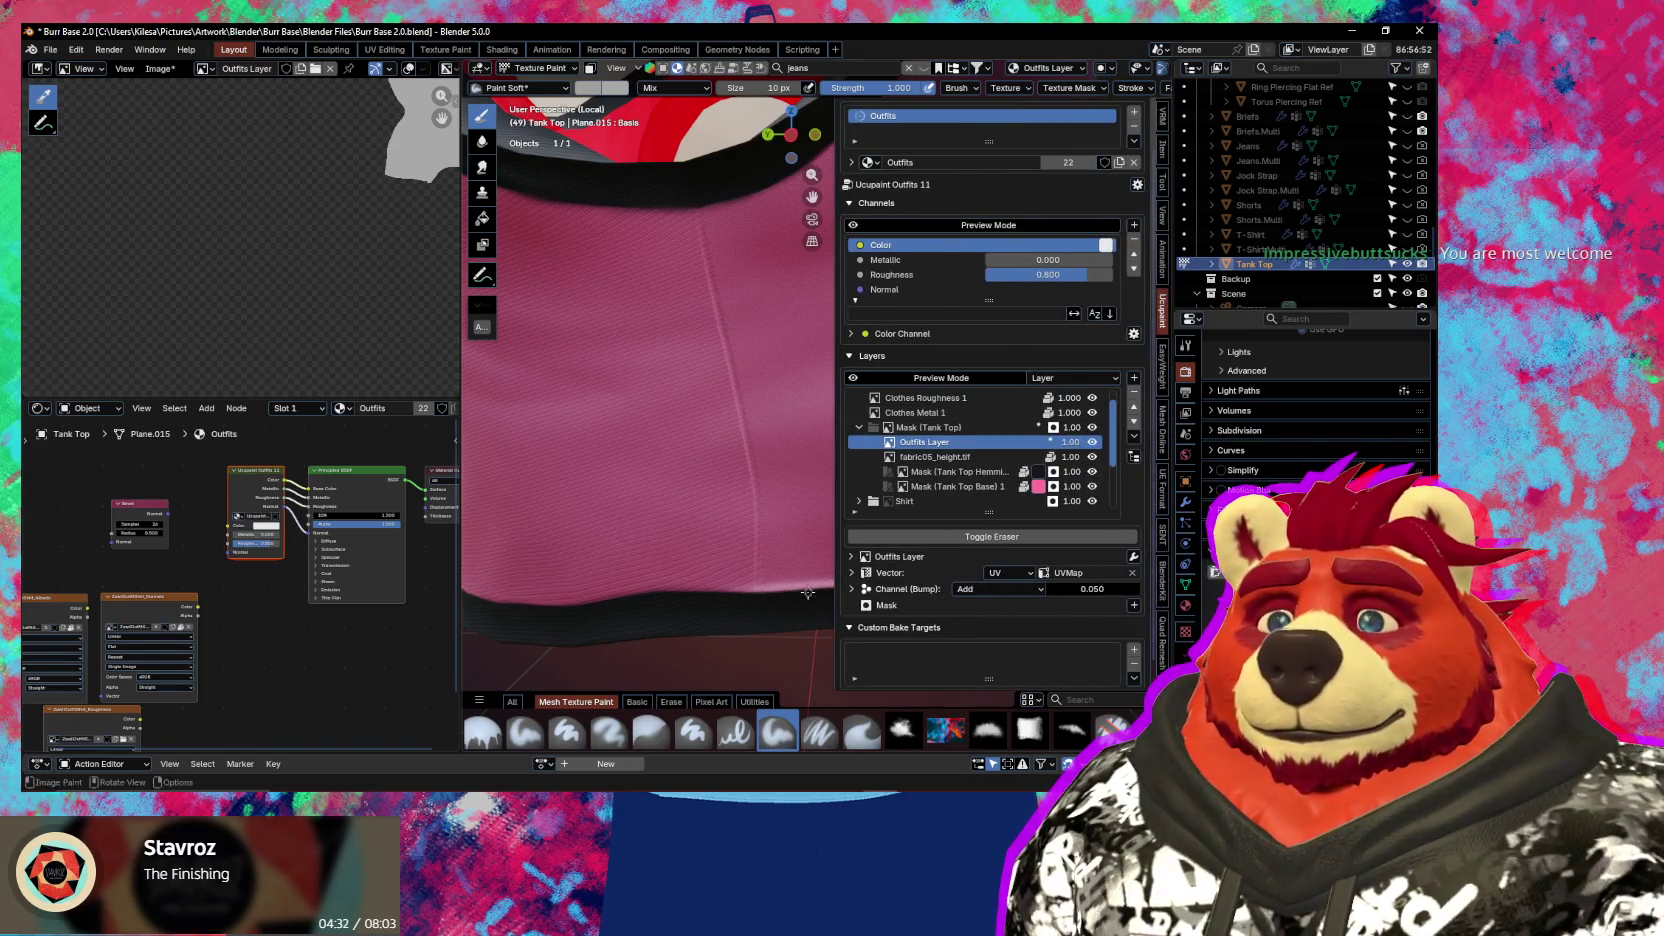
Expand the Outfits Layer channels, toggle Normal (Bump) off and on, and uncheck Transition Bump
{"action": "left_click", "coordinate": [853, 589]}
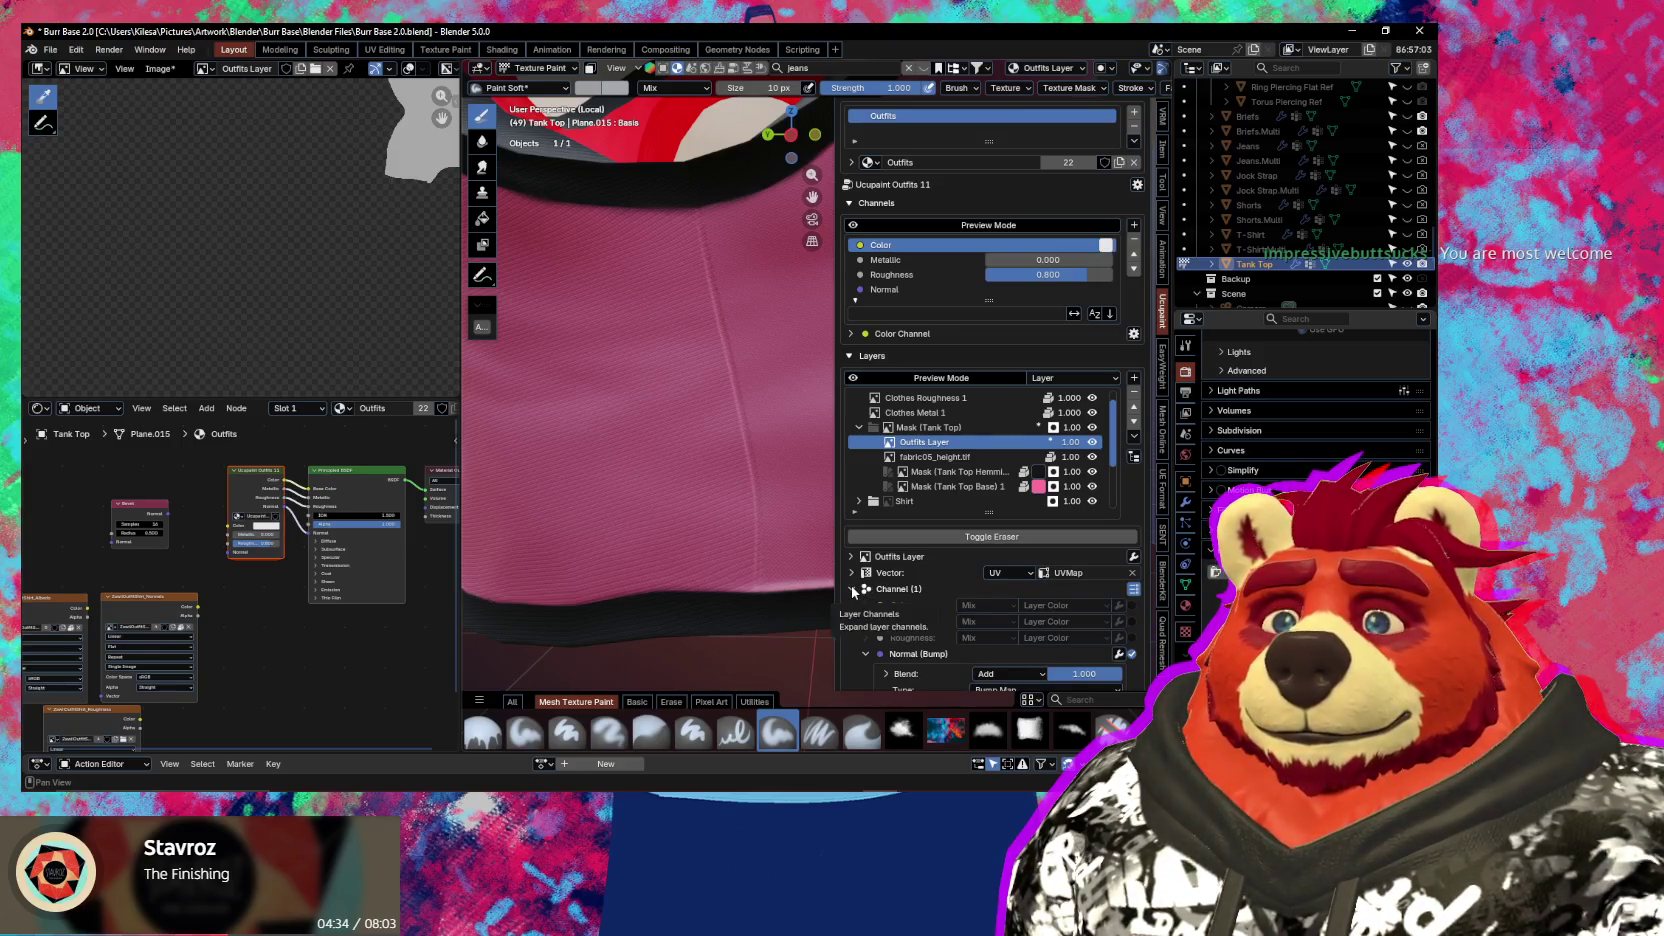
{"action": "left_click", "coordinate": [1119, 655]}
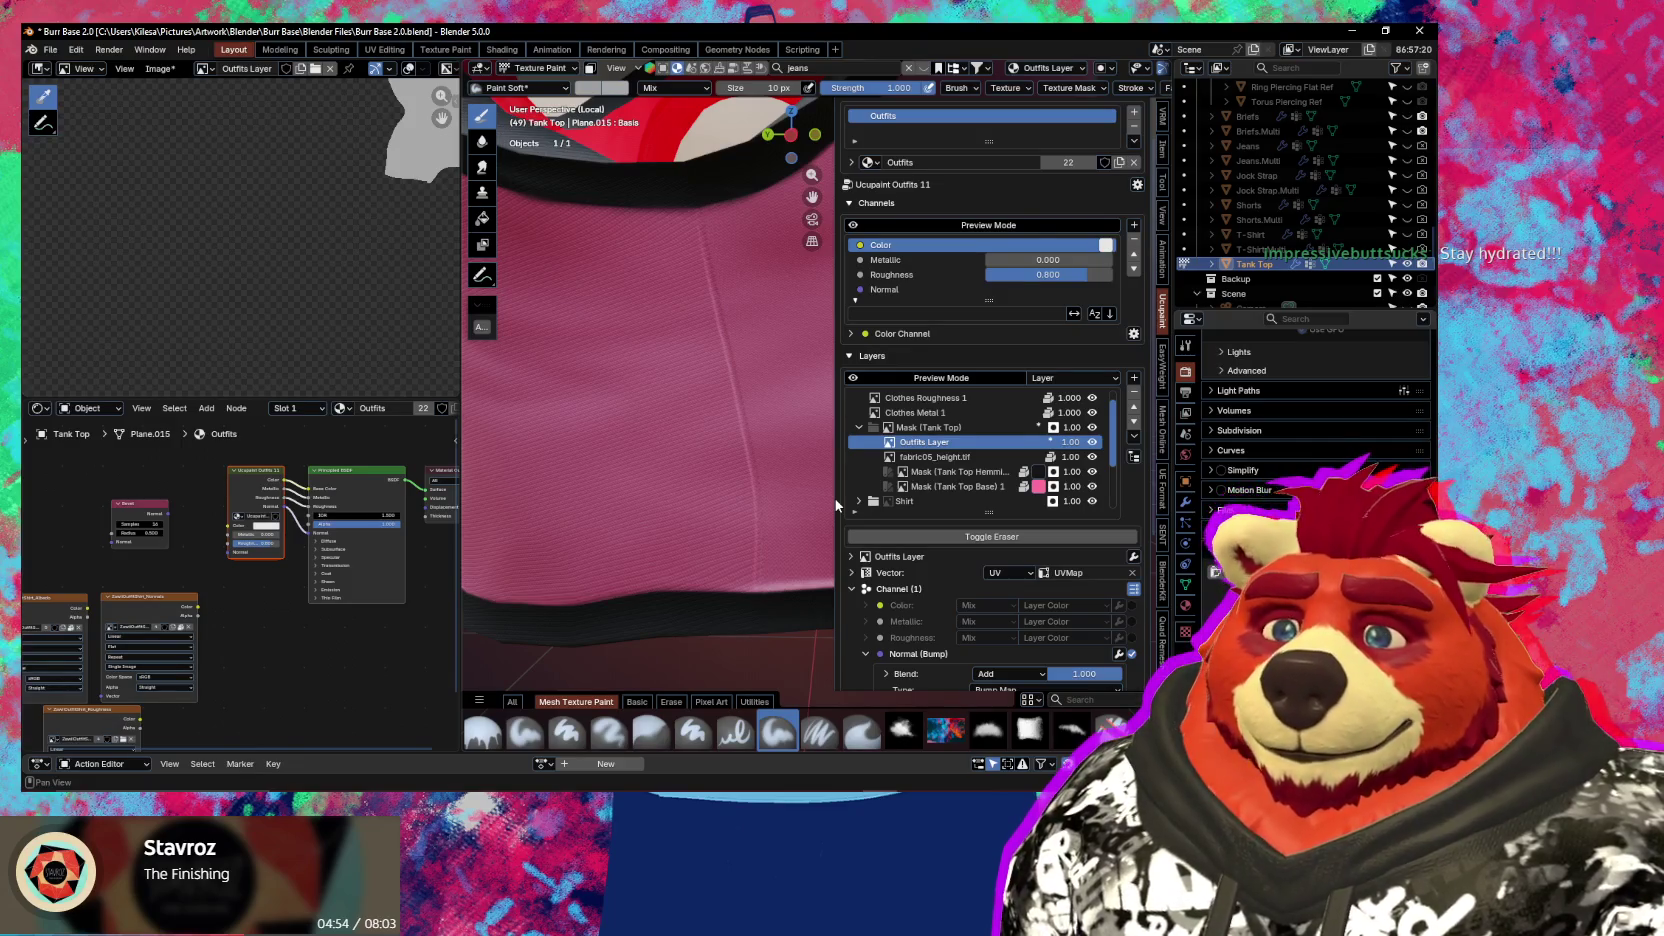
{"action": "scroll", "coordinate": [747, 514], "scroll_direction": "up", "scroll_amount": 4}
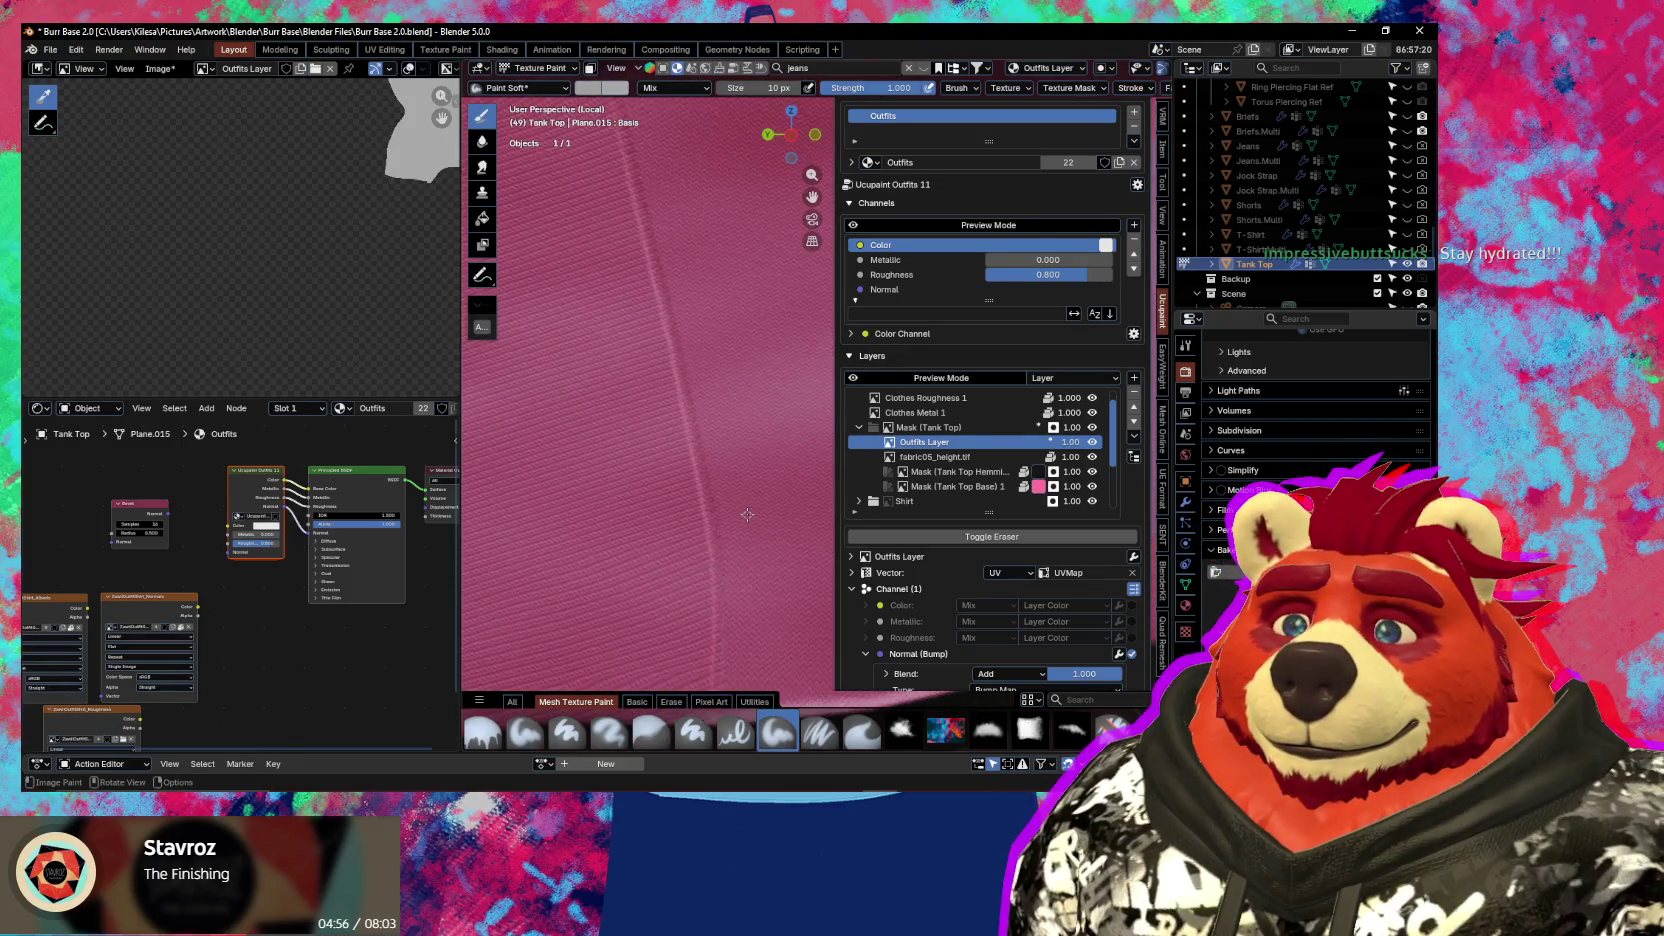
{"action": "scroll", "coordinate": [744, 514], "scroll_direction": "down", "scroll_amount": 2}
{"action": "scroll", "coordinate": [944, 616], "scroll_direction": "down", "scroll_amount": 2}
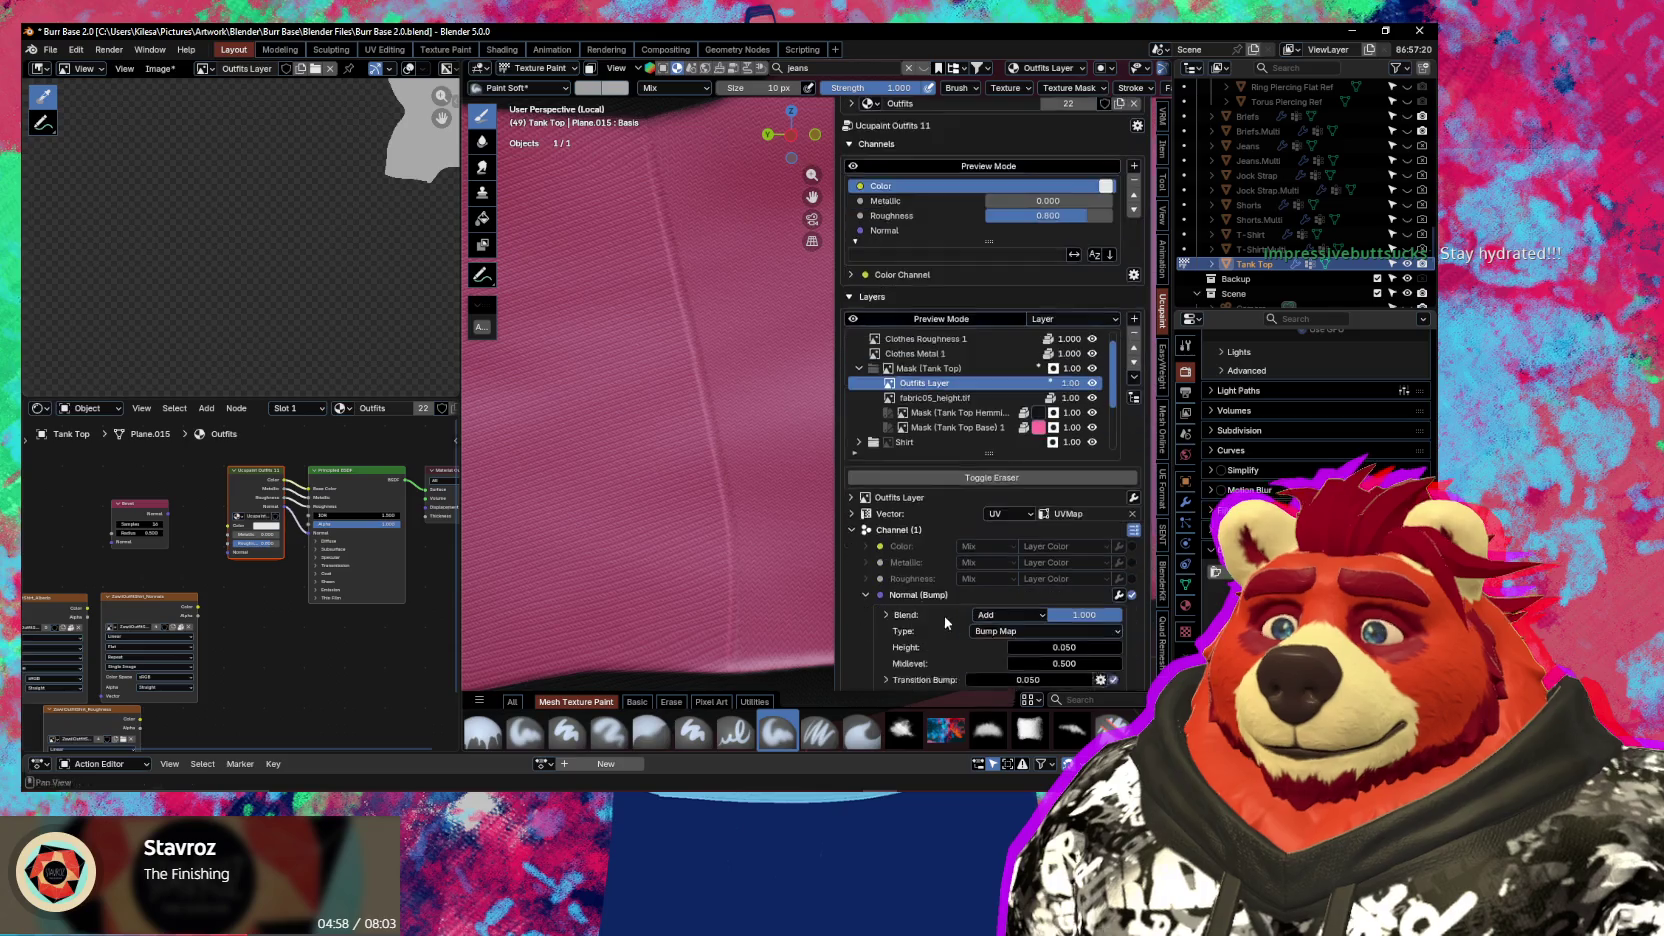
{"action": "left_click", "coordinate": [1132, 595]}
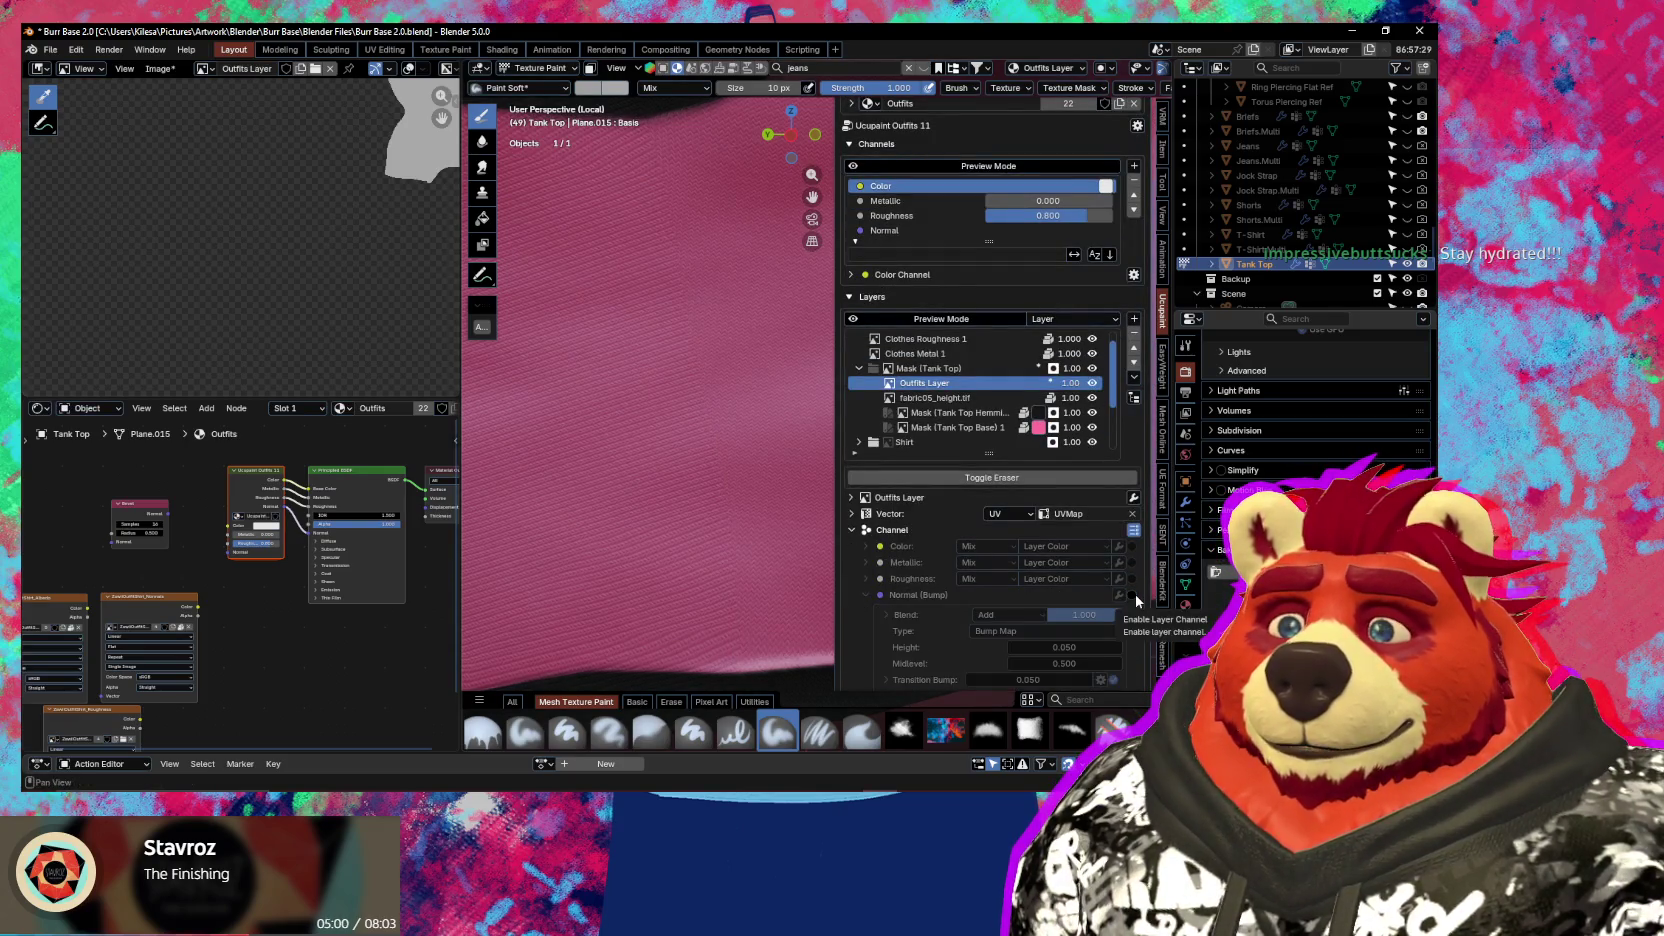
{"action": "left_click", "coordinate": [1132, 595]}
{"action": "scroll", "coordinate": [1134, 612], "scroll_direction": "down", "scroll_amount": 3}
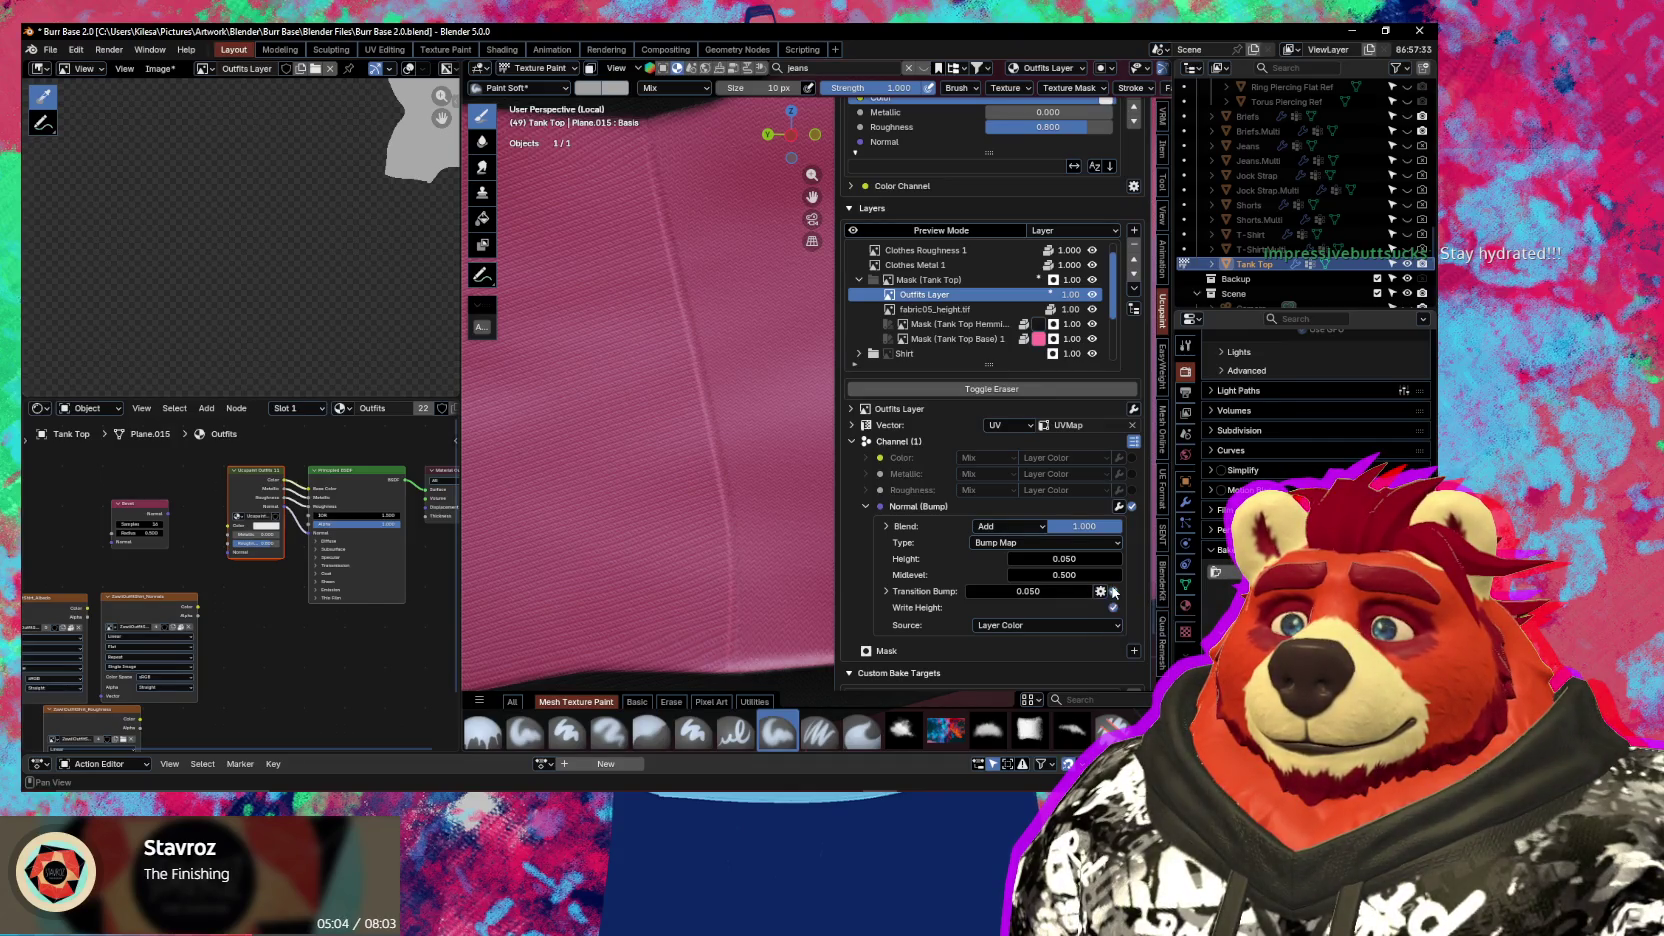
{"action": "left_click", "coordinate": [1113, 591]}
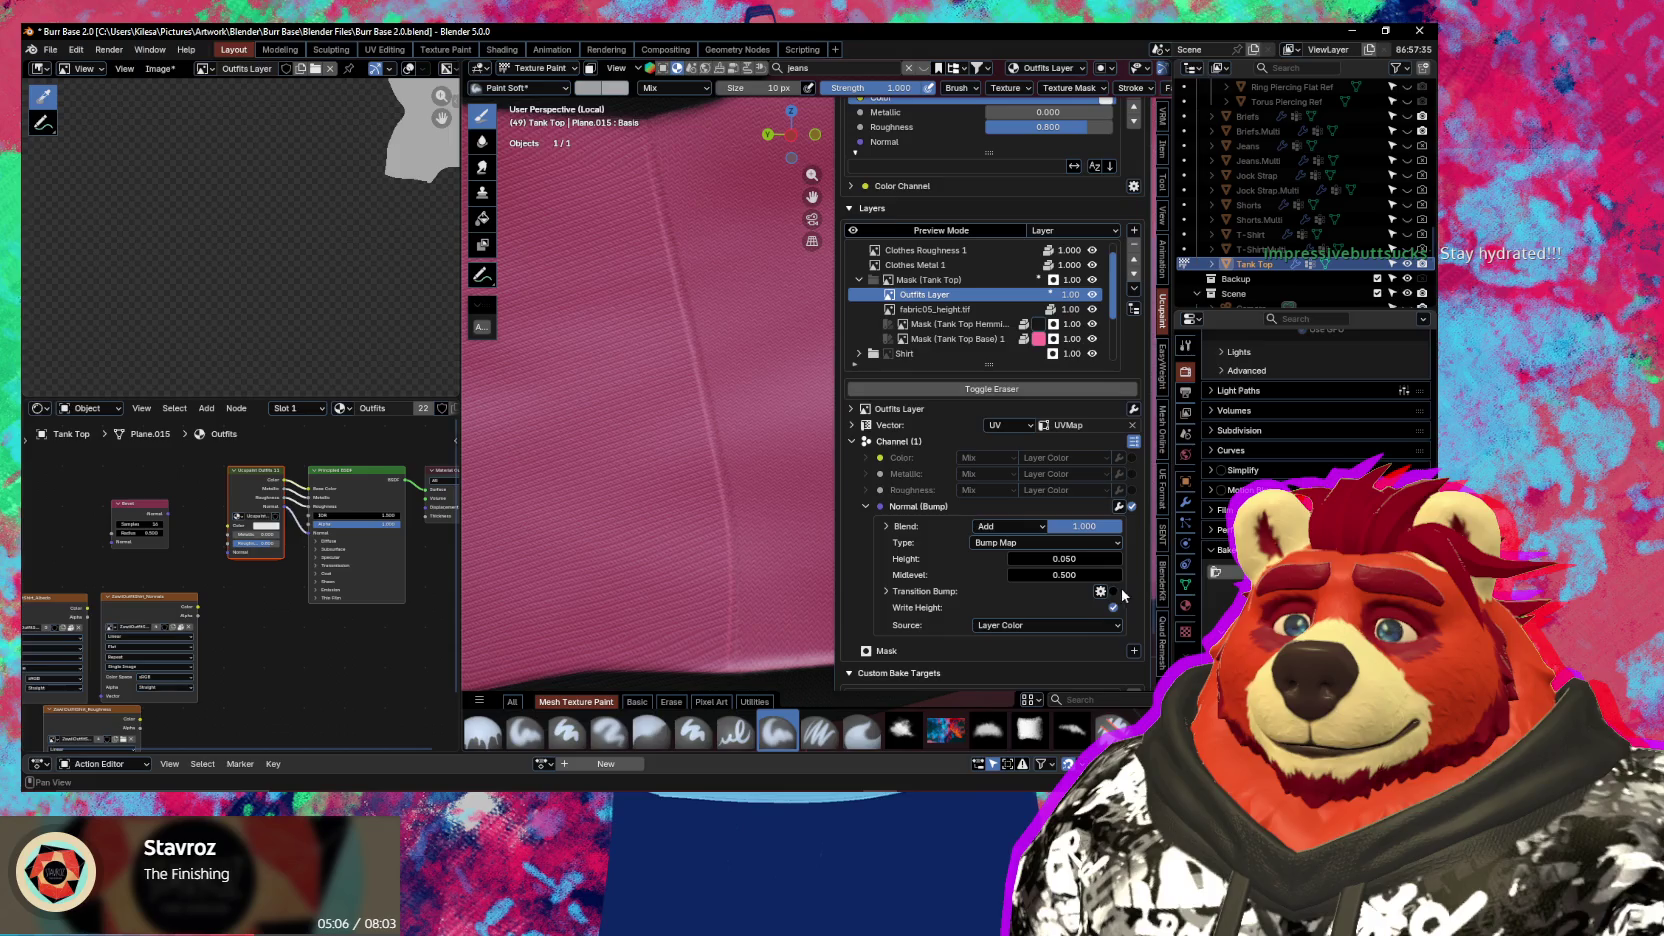
{"action": "middle_click_drag", "start_coordinate": [670, 470], "coordinate": [698, 500]}
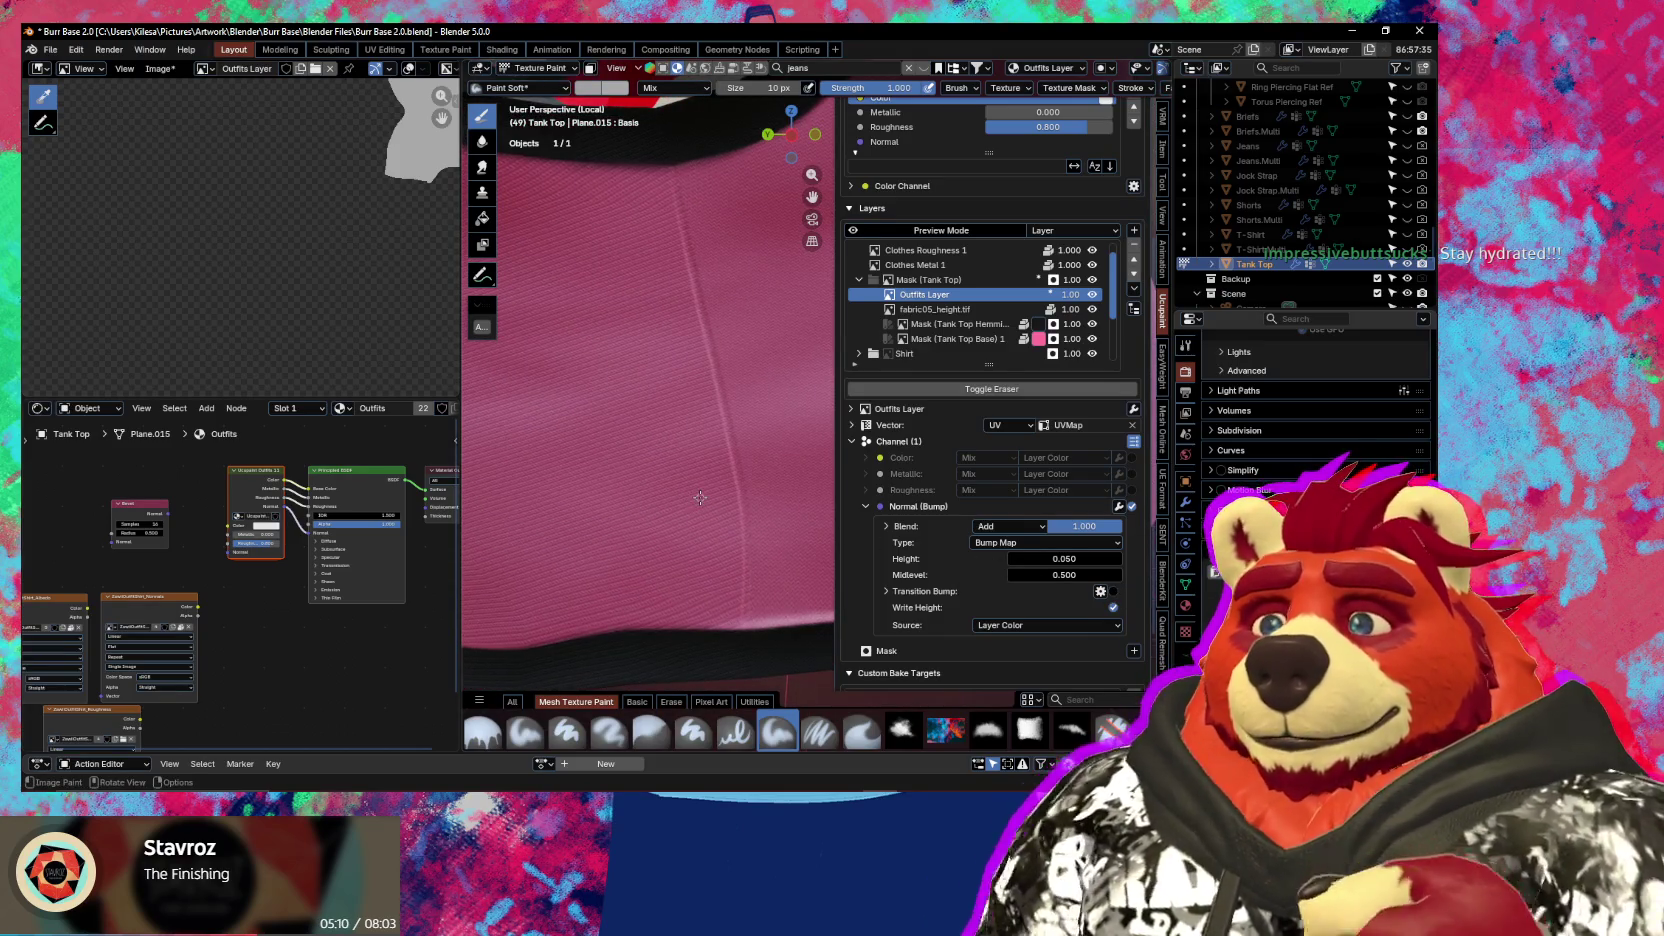
Widen the brush to 52 px and stroke down the centre-front seam three times
{"action": "key", "text": "f"}
{"action": "left_click", "coordinate": [685, 235]}
{"action": "mouse_move", "coordinate": [690, 265]}
{"action": "left_mouse_down", "text": "shift"}
{"action": "mouse_move", "coordinate": [737, 509]}
{"action": "mouse_move", "coordinate": [722, 668]}
{"action": "left_mouse_up", "text": "shift"}
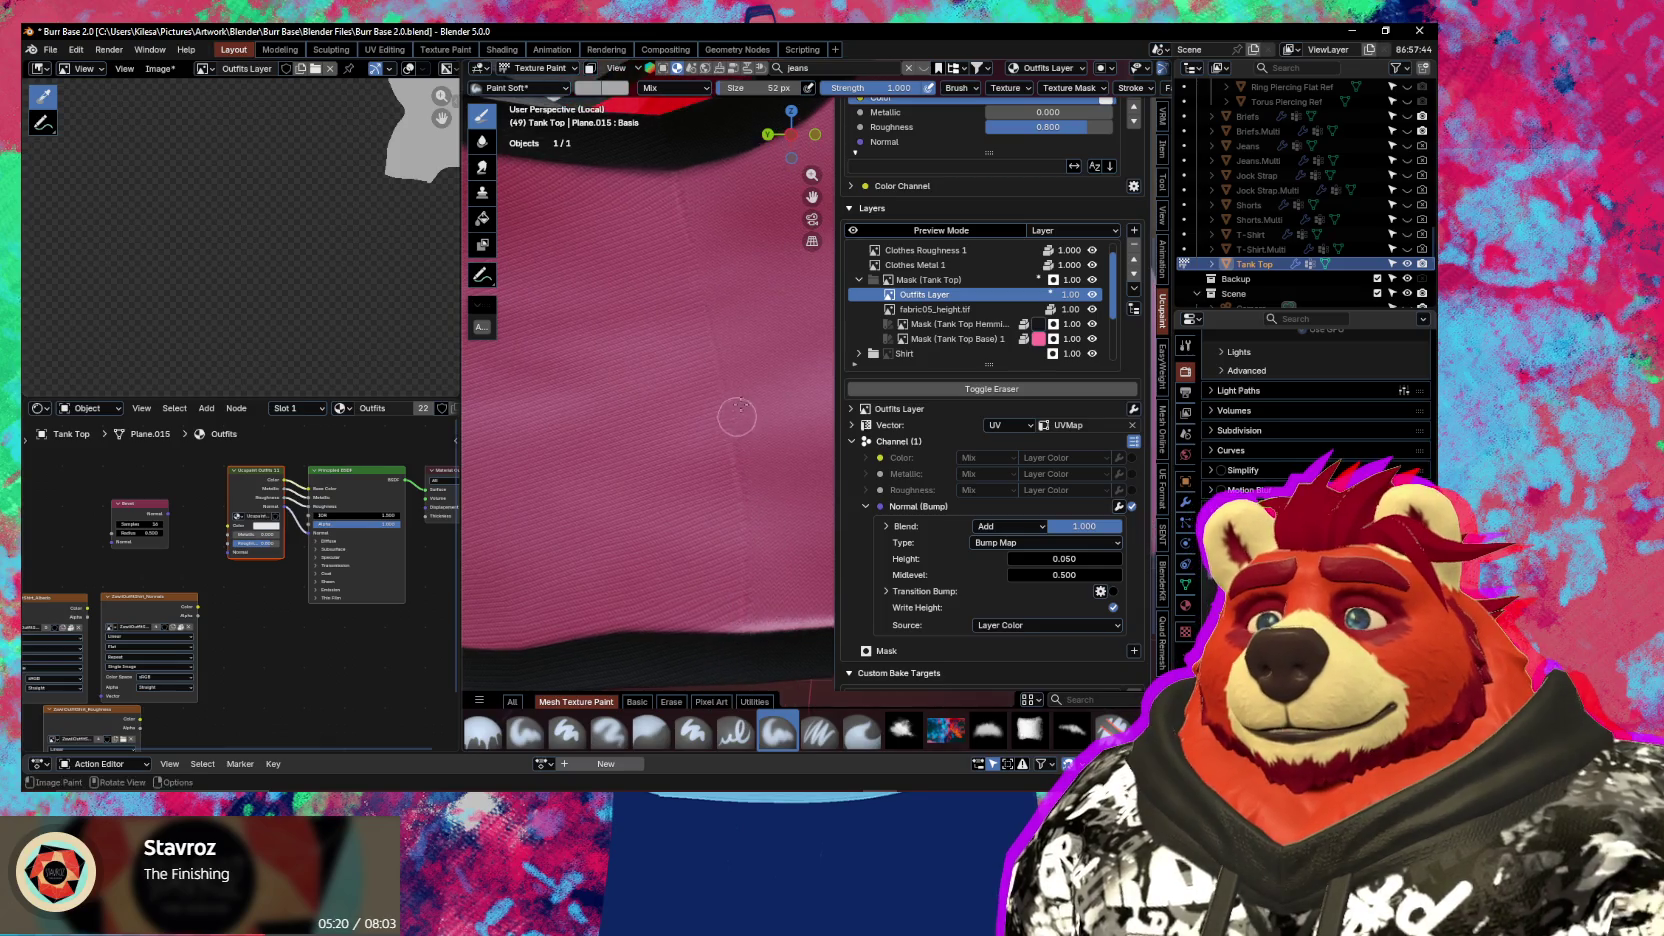
{"action": "mouse_move", "coordinate": [673, 164]}
{"action": "left_mouse_down", "text": "shift"}
{"action": "mouse_move", "coordinate": [740, 500]}
{"action": "mouse_move", "coordinate": [730, 620]}
{"action": "mouse_move", "coordinate": [730, 540]}
{"action": "left_mouse_up", "text": "shift"}
{"action": "left_click_drag", "start_coordinate": [675, 210], "coordinate": [678, 230], "text": "shift"}
Hide the sidebar and soften the seam with the Blur brush, then return to Paint Soft
{"action": "mouse_move", "coordinate": [745, 310]}
{"action": "middle_mouse_down"}
{"action": "mouse_move", "coordinate": [676, 445]}
{"action": "mouse_move", "coordinate": [761, 509]}
{"action": "mouse_move", "coordinate": [761, 438]}
{"action": "middle_mouse_up"}
{"action": "key", "text": "n"}
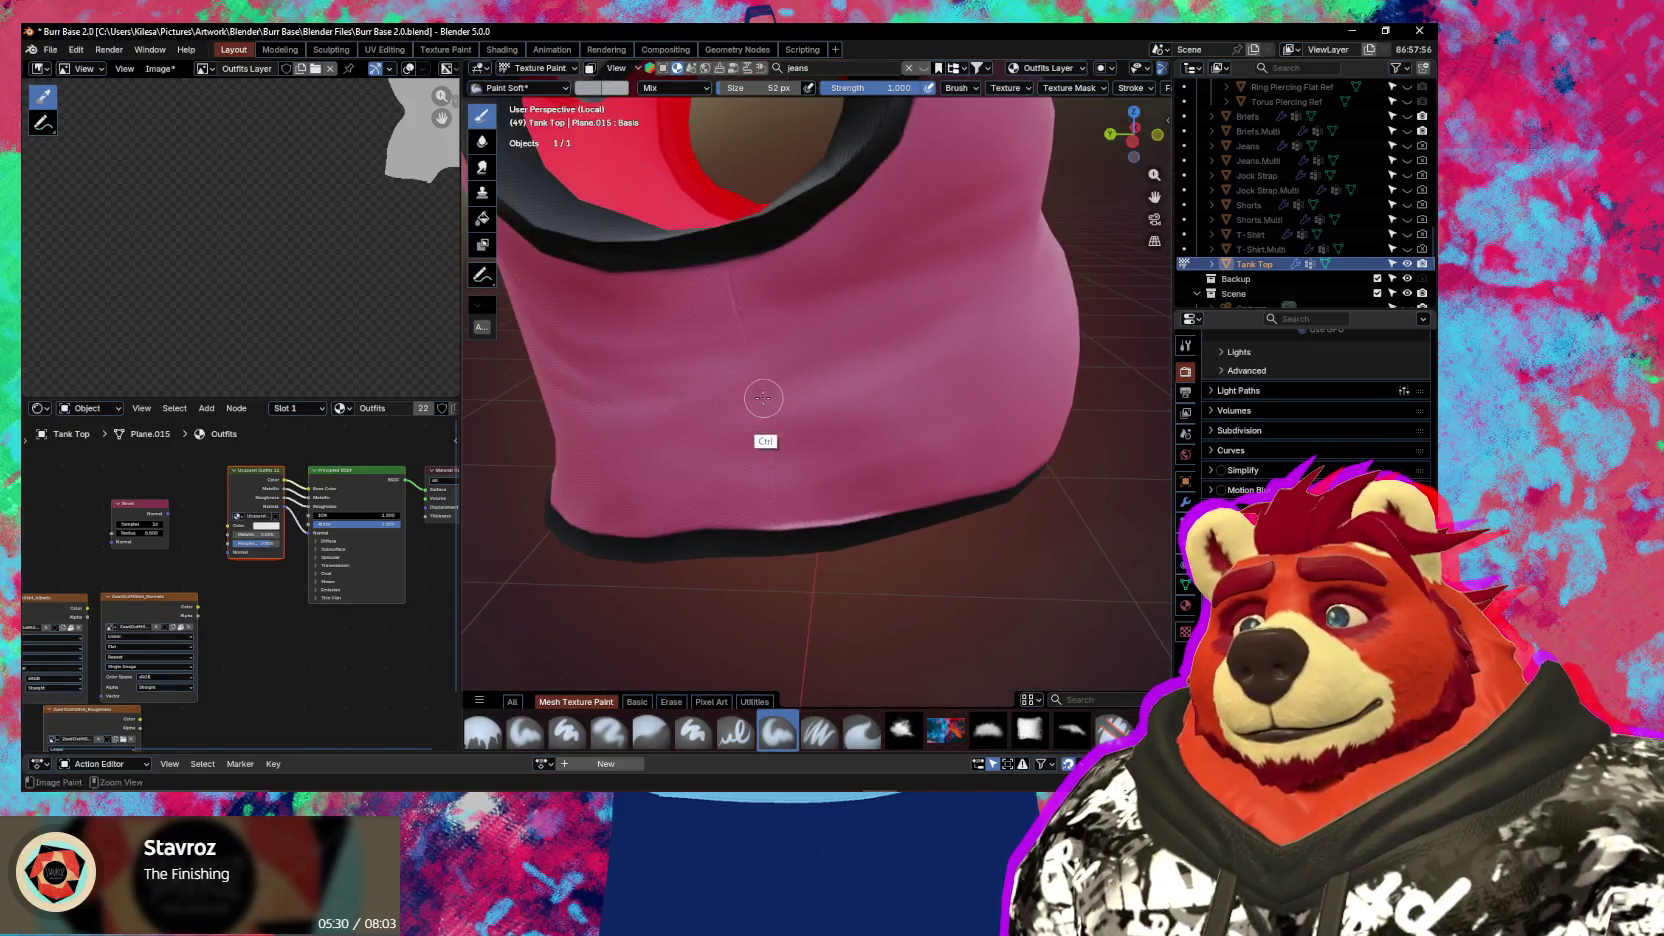
{"action": "mouse_move", "coordinate": [743, 342]}
{"action": "middle_mouse_down"}
{"action": "mouse_move", "coordinate": [765, 302]}
{"action": "mouse_move", "coordinate": [754, 329]}
{"action": "middle_mouse_up"}
{"action": "key", "text": "b"}
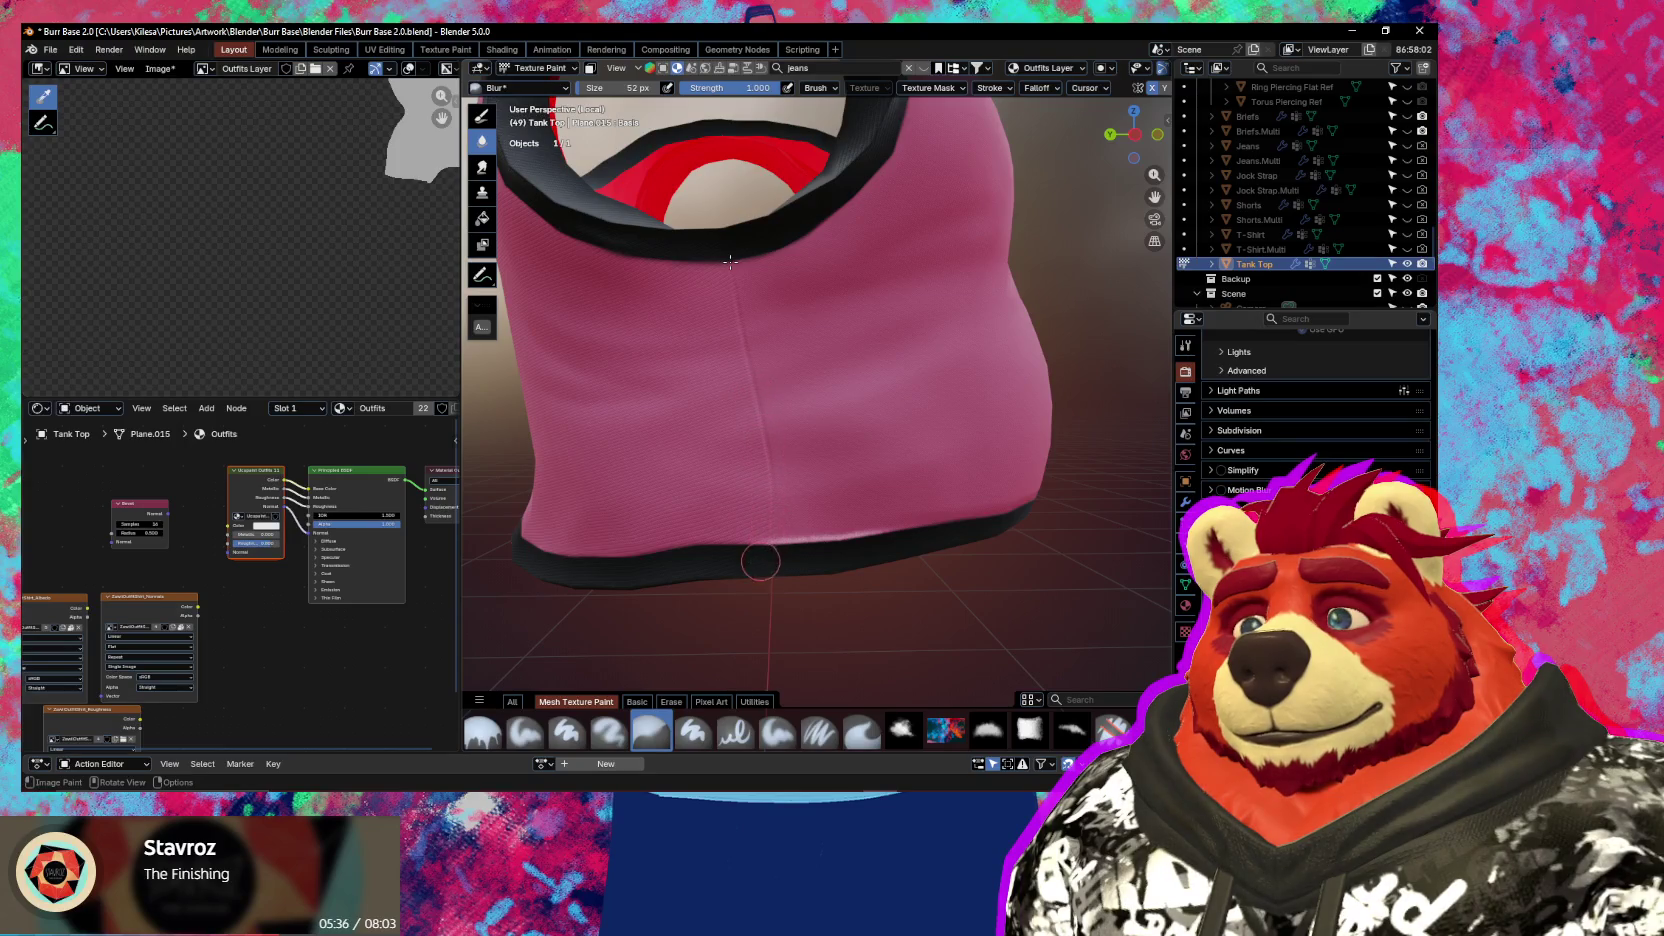
{"action": "mouse_move", "coordinate": [730, 261]}
{"action": "middle_mouse_down"}
{"action": "mouse_move", "coordinate": [700, 413]}
{"action": "mouse_move", "coordinate": [699, 258]}
{"action": "middle_mouse_up"}
{"action": "scroll", "coordinate": [699, 258], "scroll_direction": "up", "scroll_amount": 4}
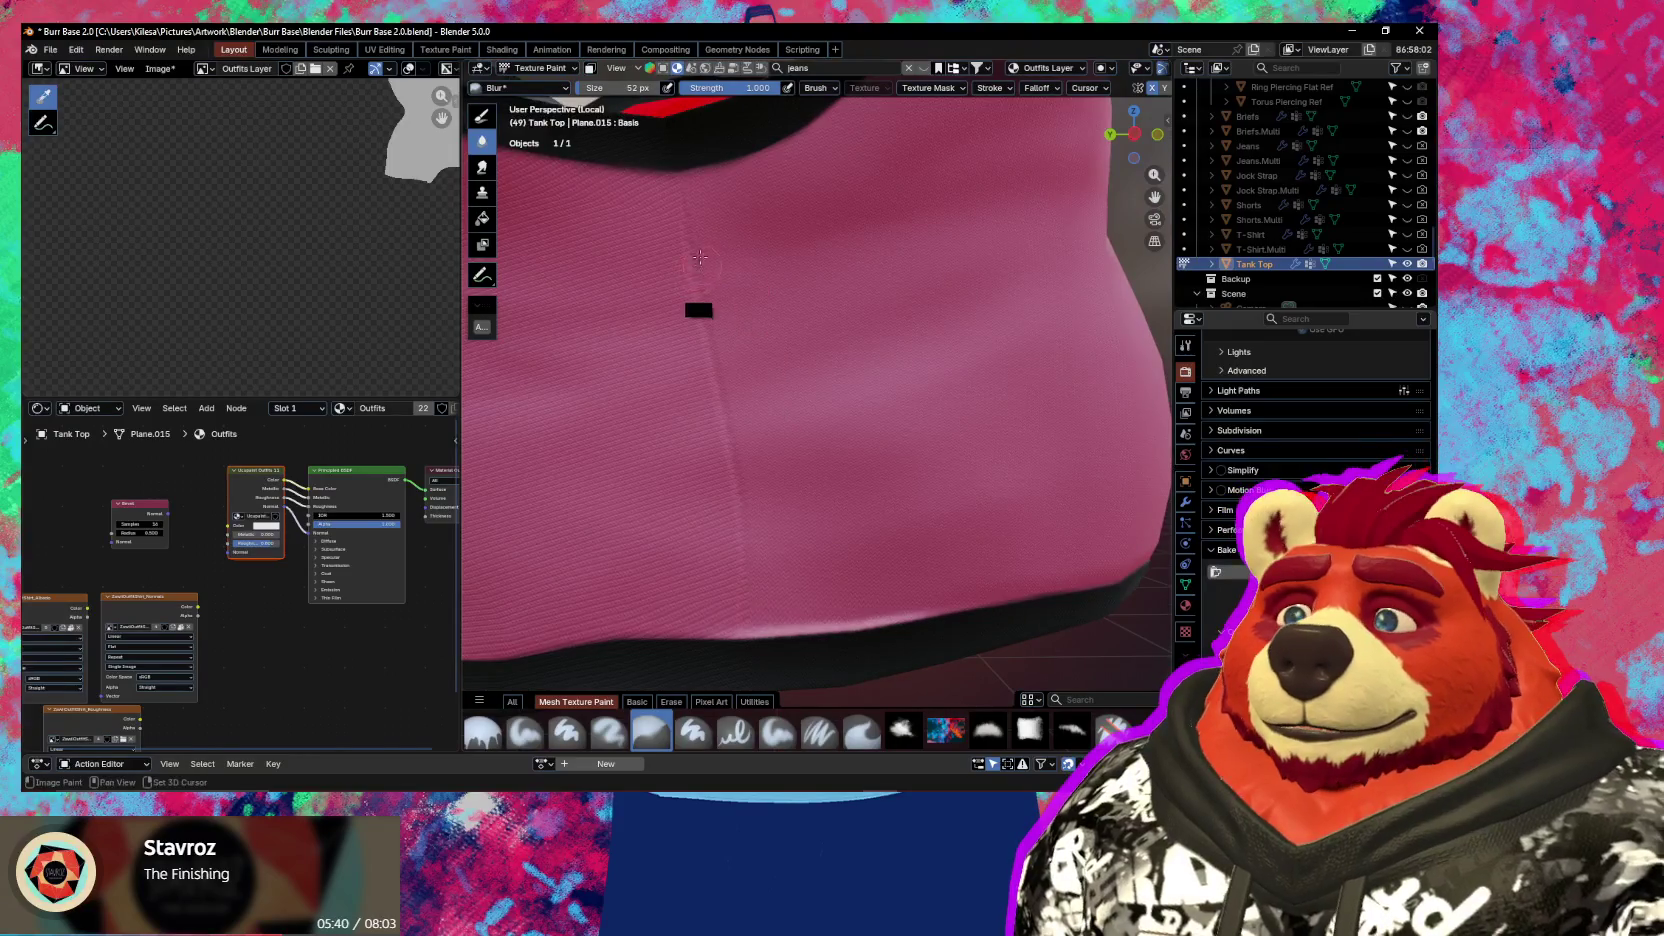
{"action": "mouse_move", "coordinate": [687, 230]}
{"action": "middle_mouse_down"}
{"action": "mouse_move", "coordinate": [694, 271]}
{"action": "mouse_move", "coordinate": [718, 178]}
{"action": "middle_mouse_up"}
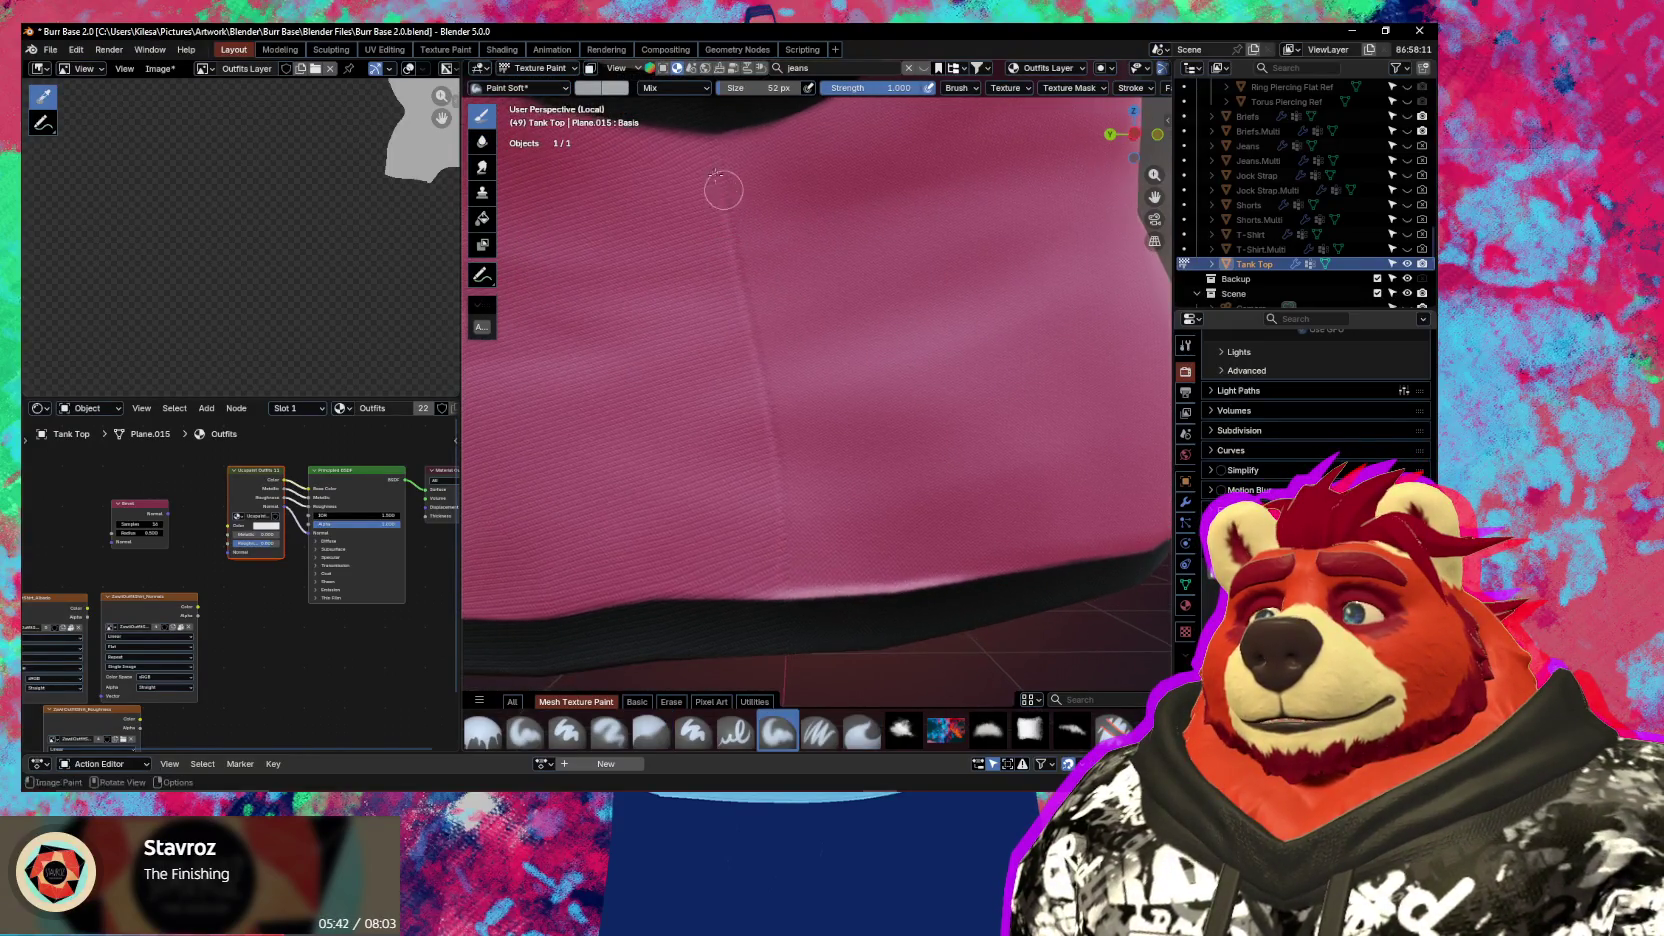
Shrink the brush to 28 px and lighten the grey paint colour slightly
{"action": "key", "text": "f"}
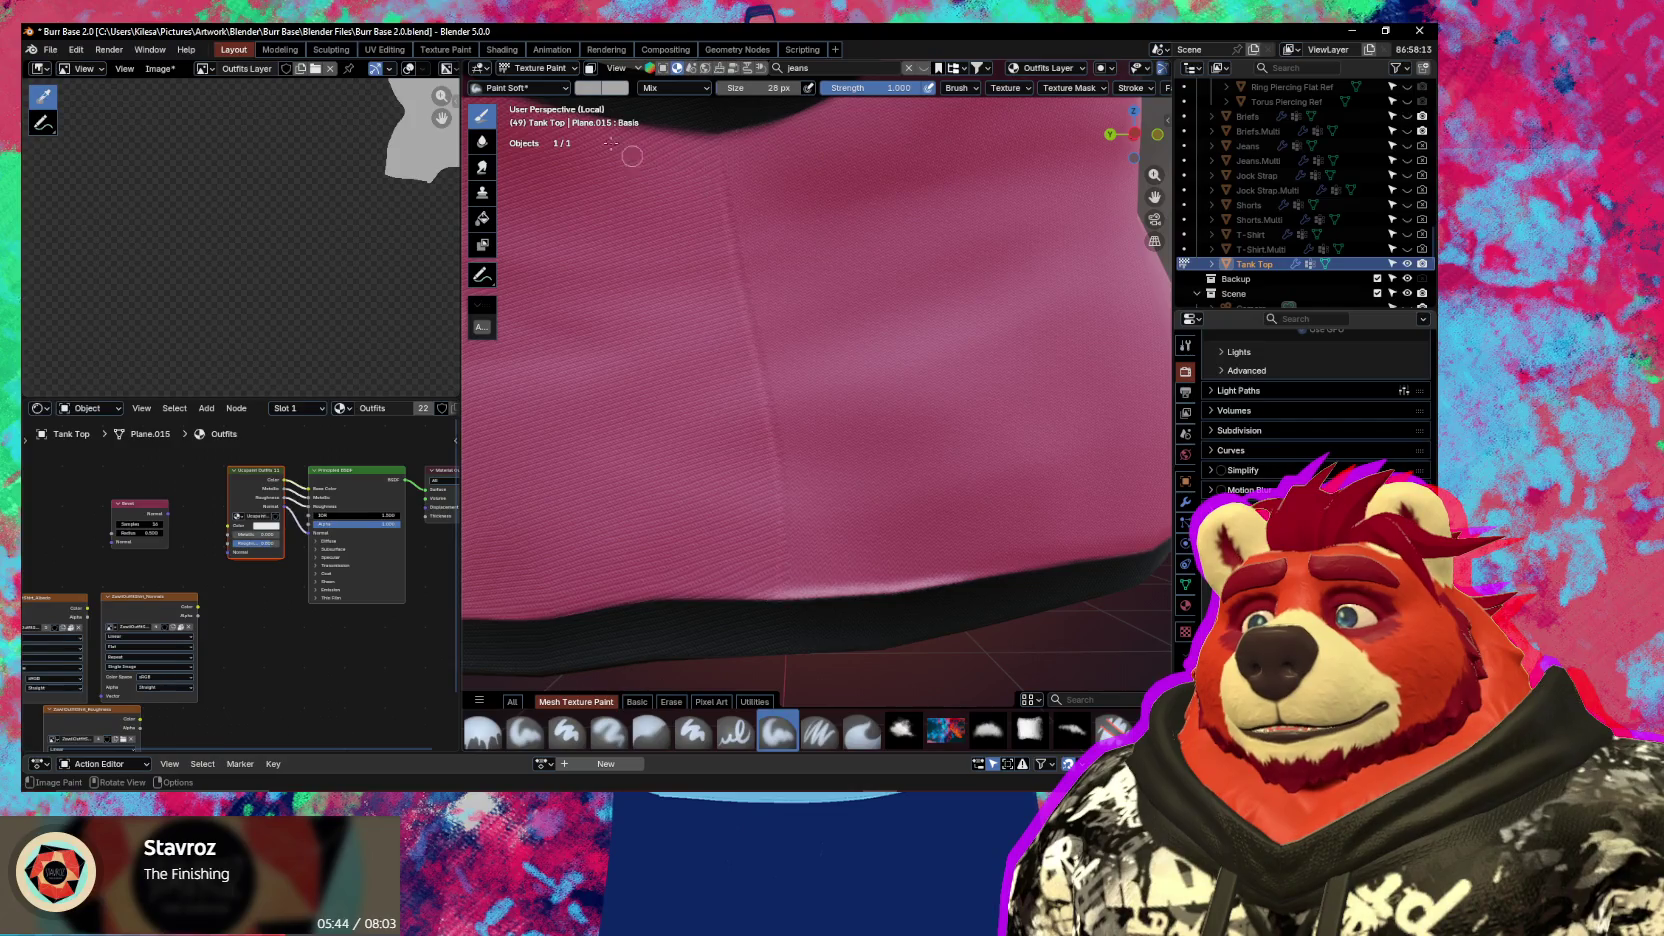
{"action": "left_click", "coordinate": [598, 89]}
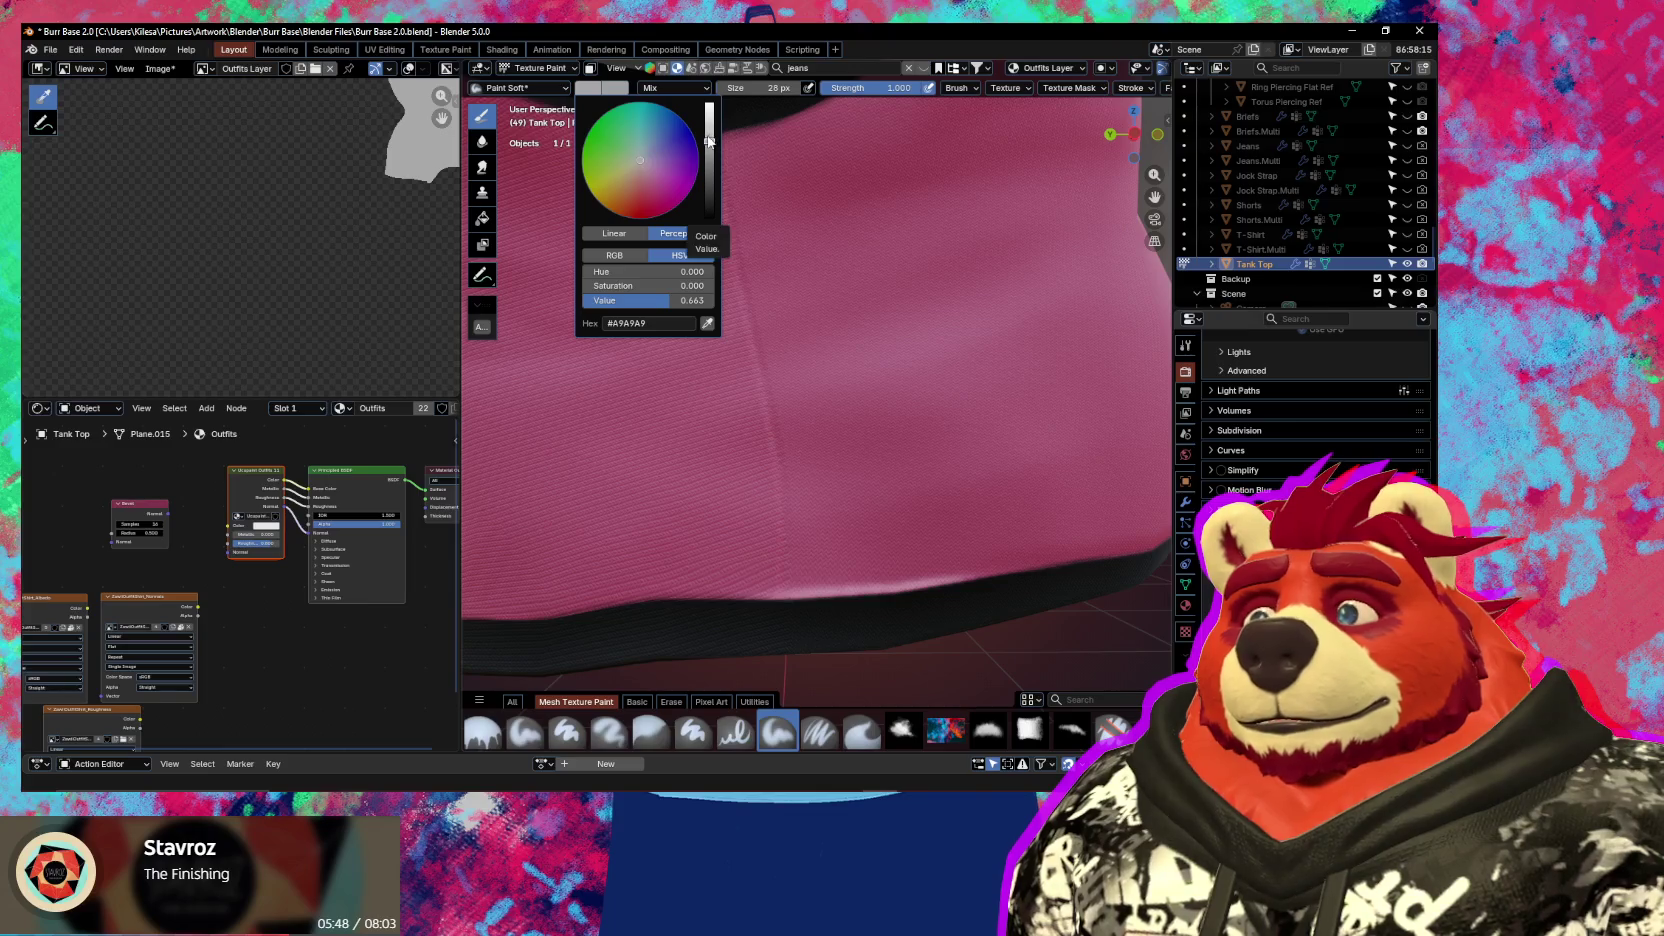
{"action": "left_click_drag", "start_coordinate": [709, 141], "coordinate": [710, 135]}
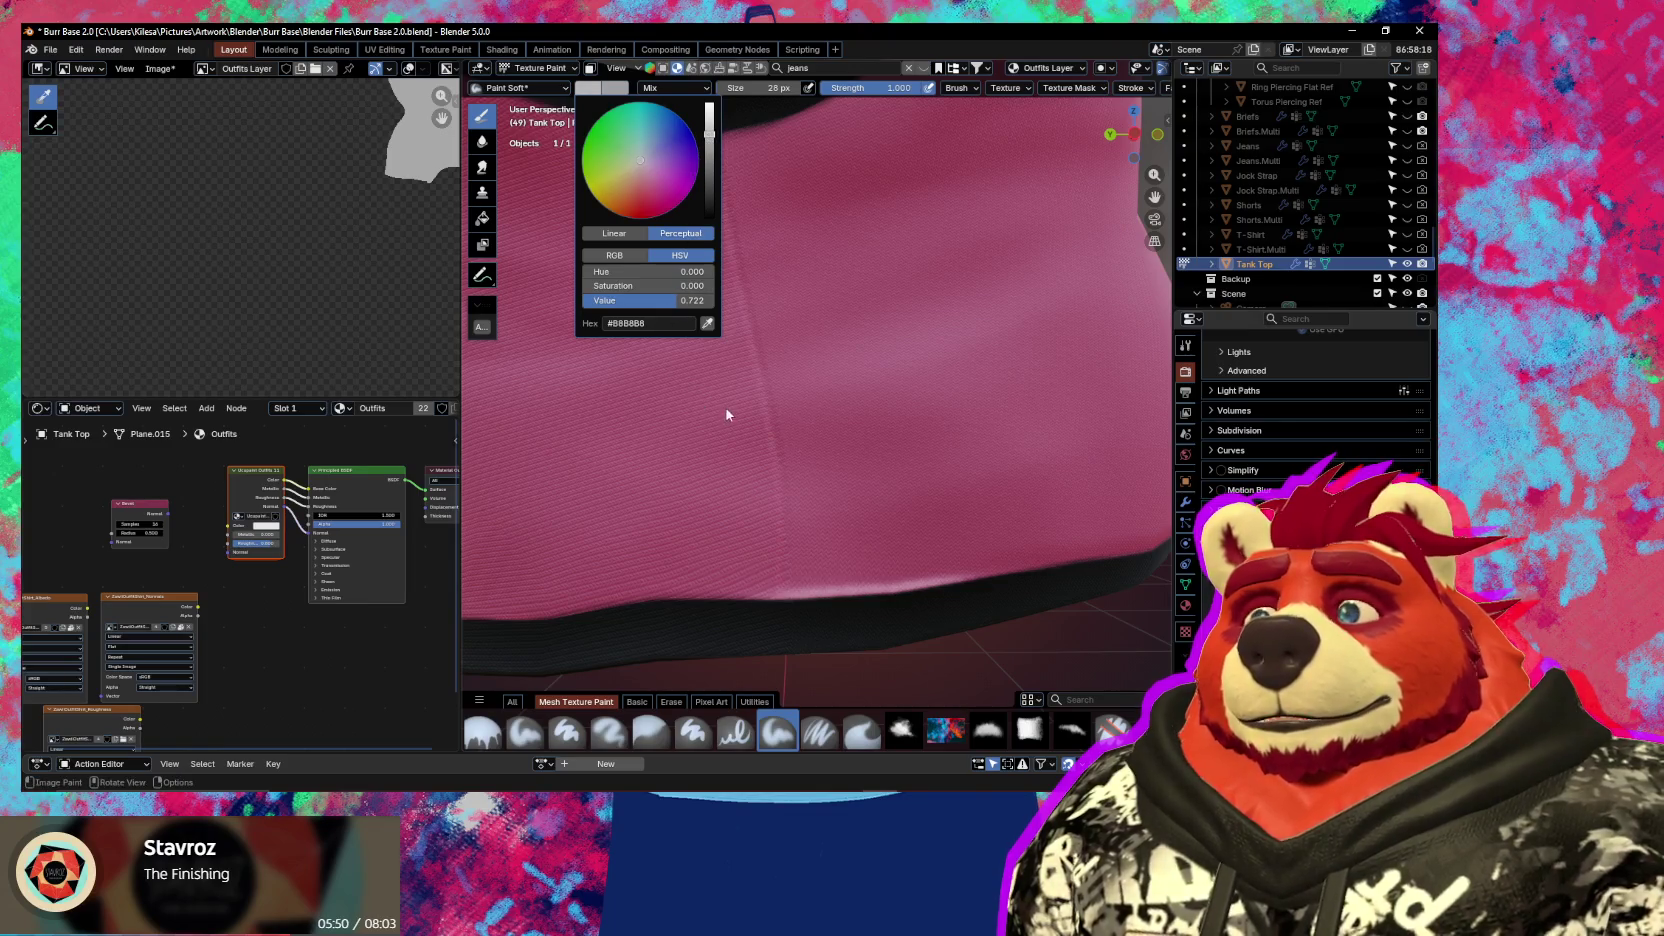
{"action": "left_click", "coordinate": [592, 88]}
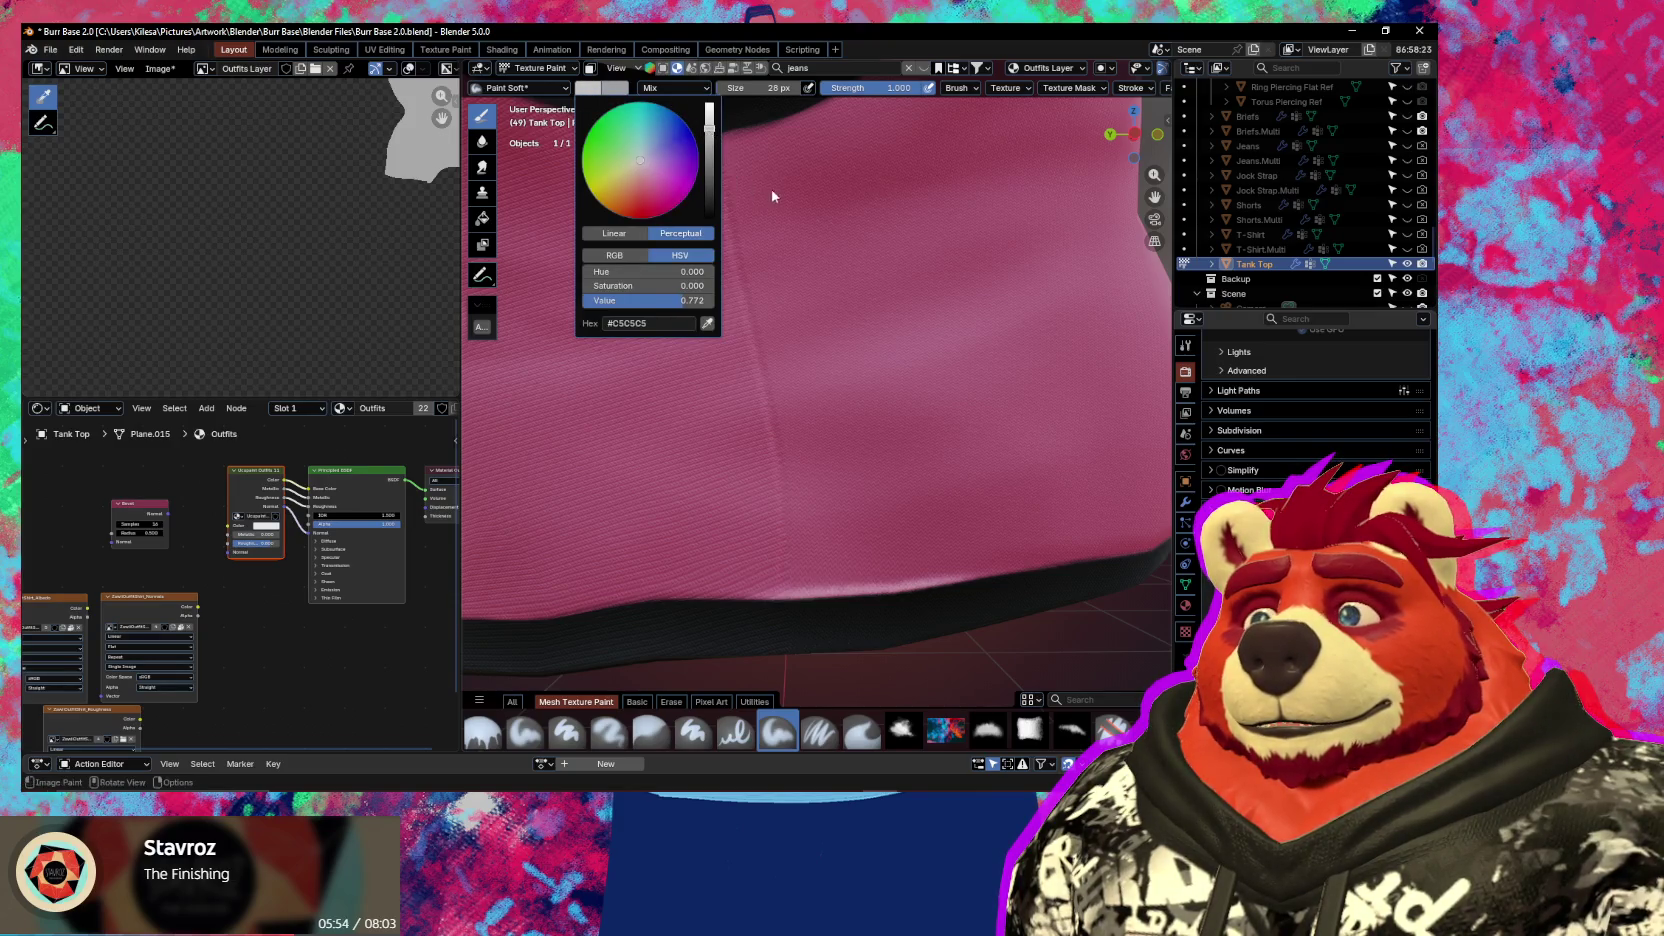
Set the brush to 17 px and paint thin test seam strokes down the tank top, undoing each
{"action": "key", "text": "f"}
{"action": "left_click", "coordinate": [695, 160]}
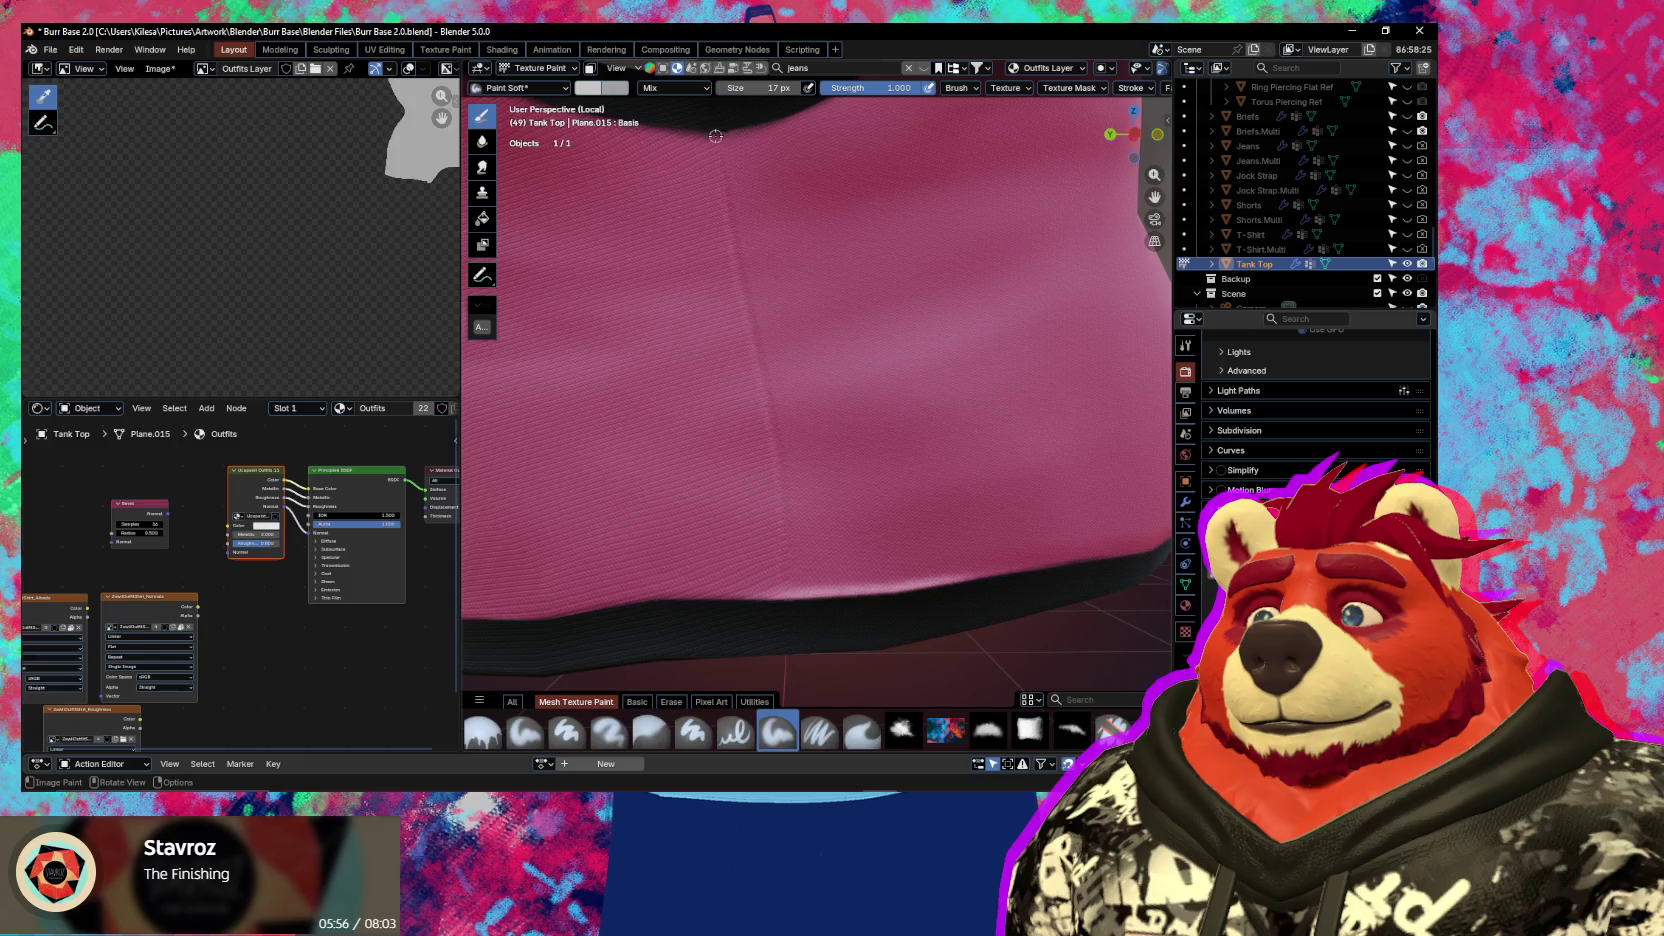
{"action": "left_click_drag", "start_coordinate": [718, 217], "coordinate": [722, 257]}
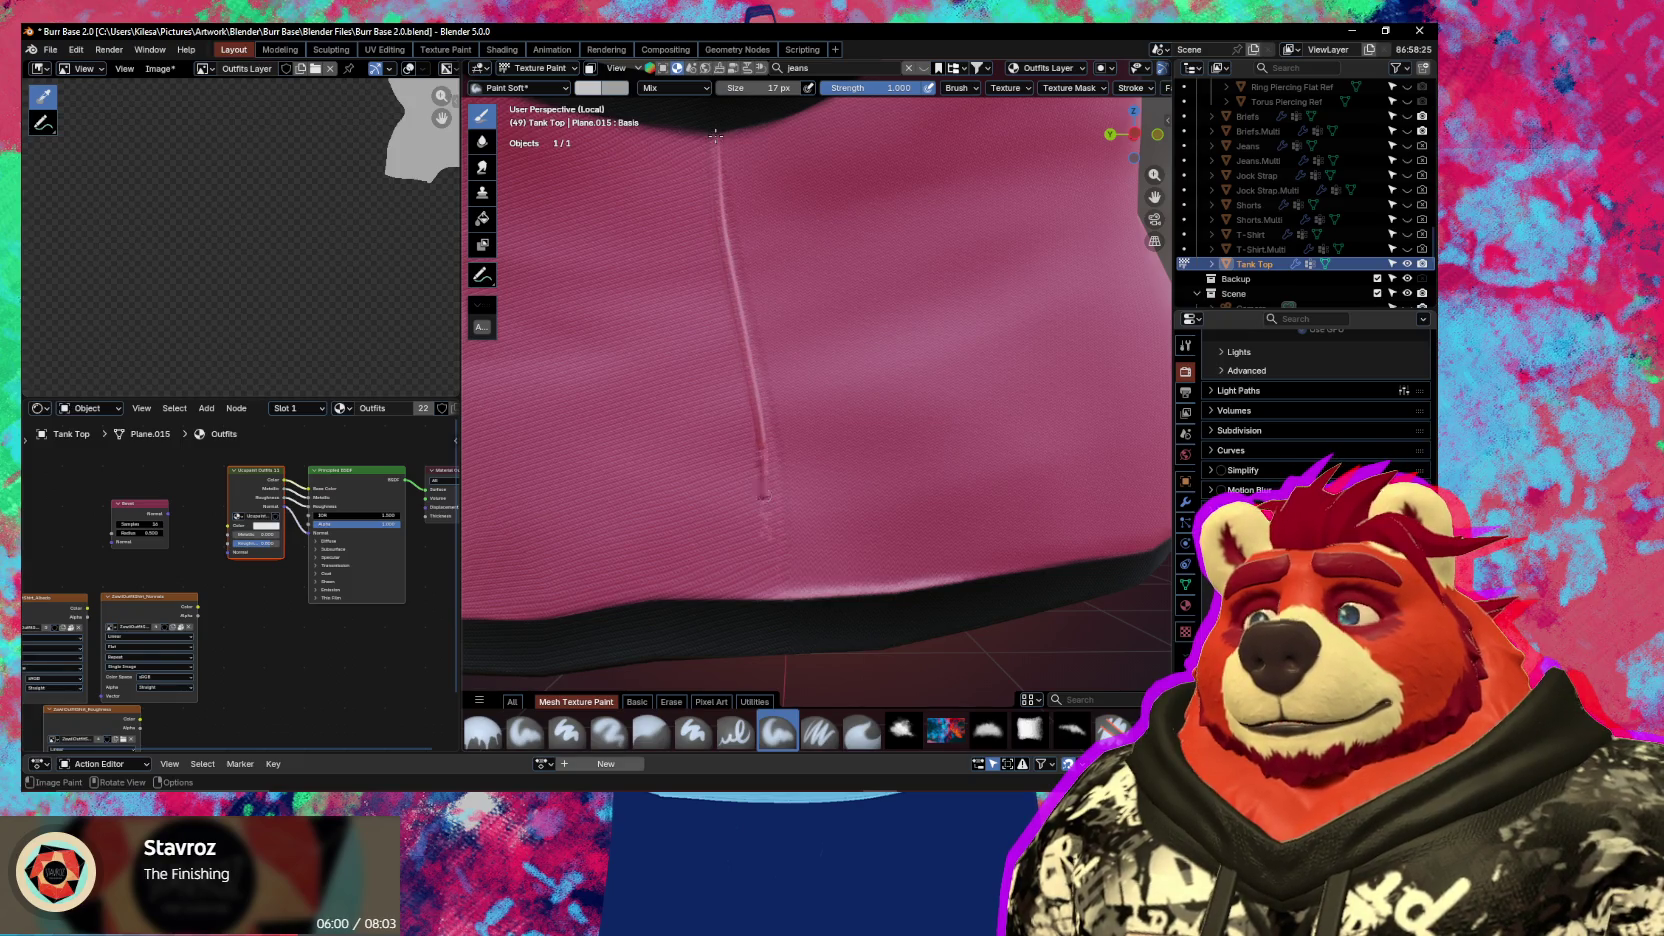
{"action": "key", "text": "ctrl+z"}
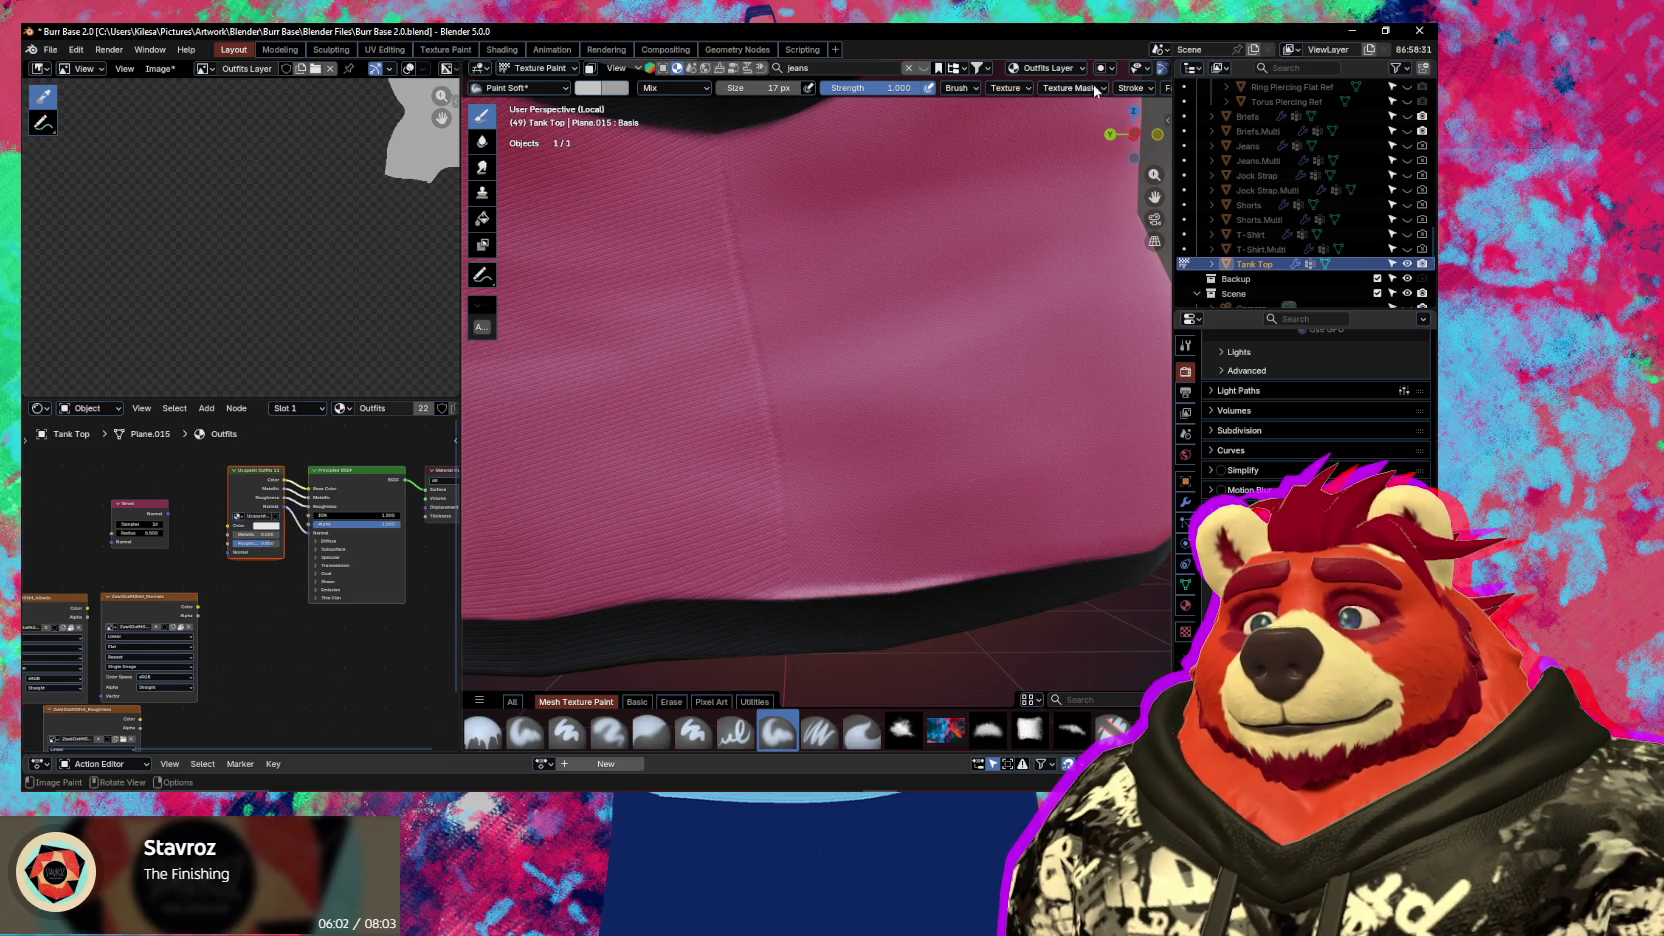
{"action": "left_click", "coordinate": [1164, 88]}
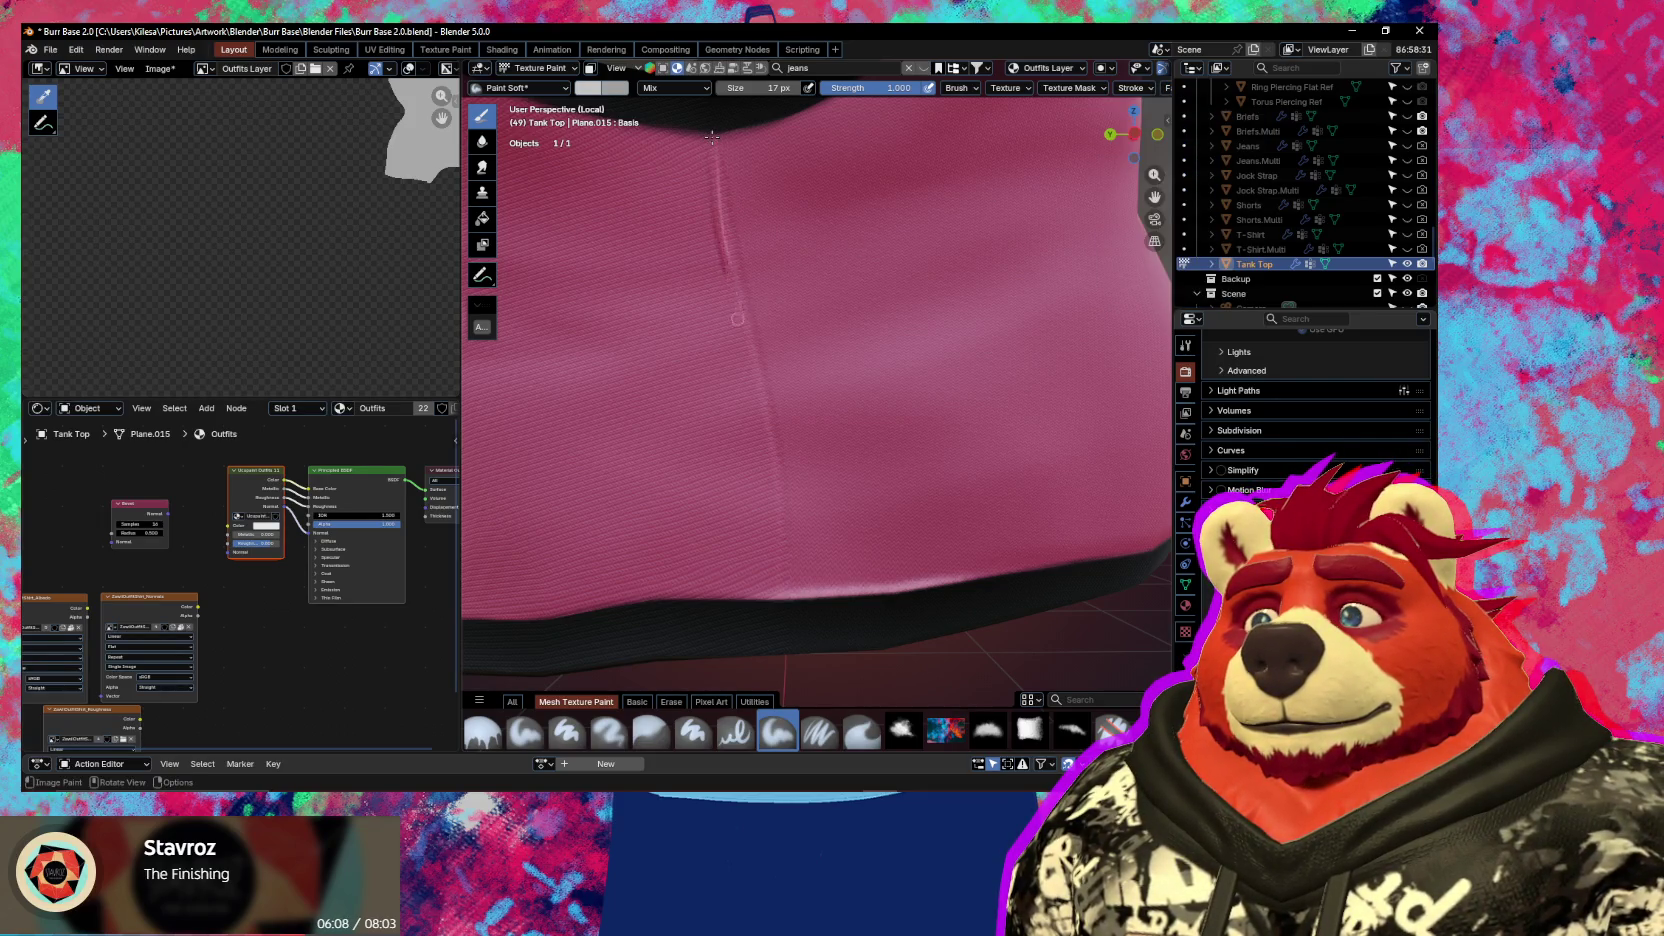
{"action": "left_click_drag", "start_coordinate": [769, 491], "coordinate": [770, 552]}
{"action": "key", "text": "ctrl+z"}
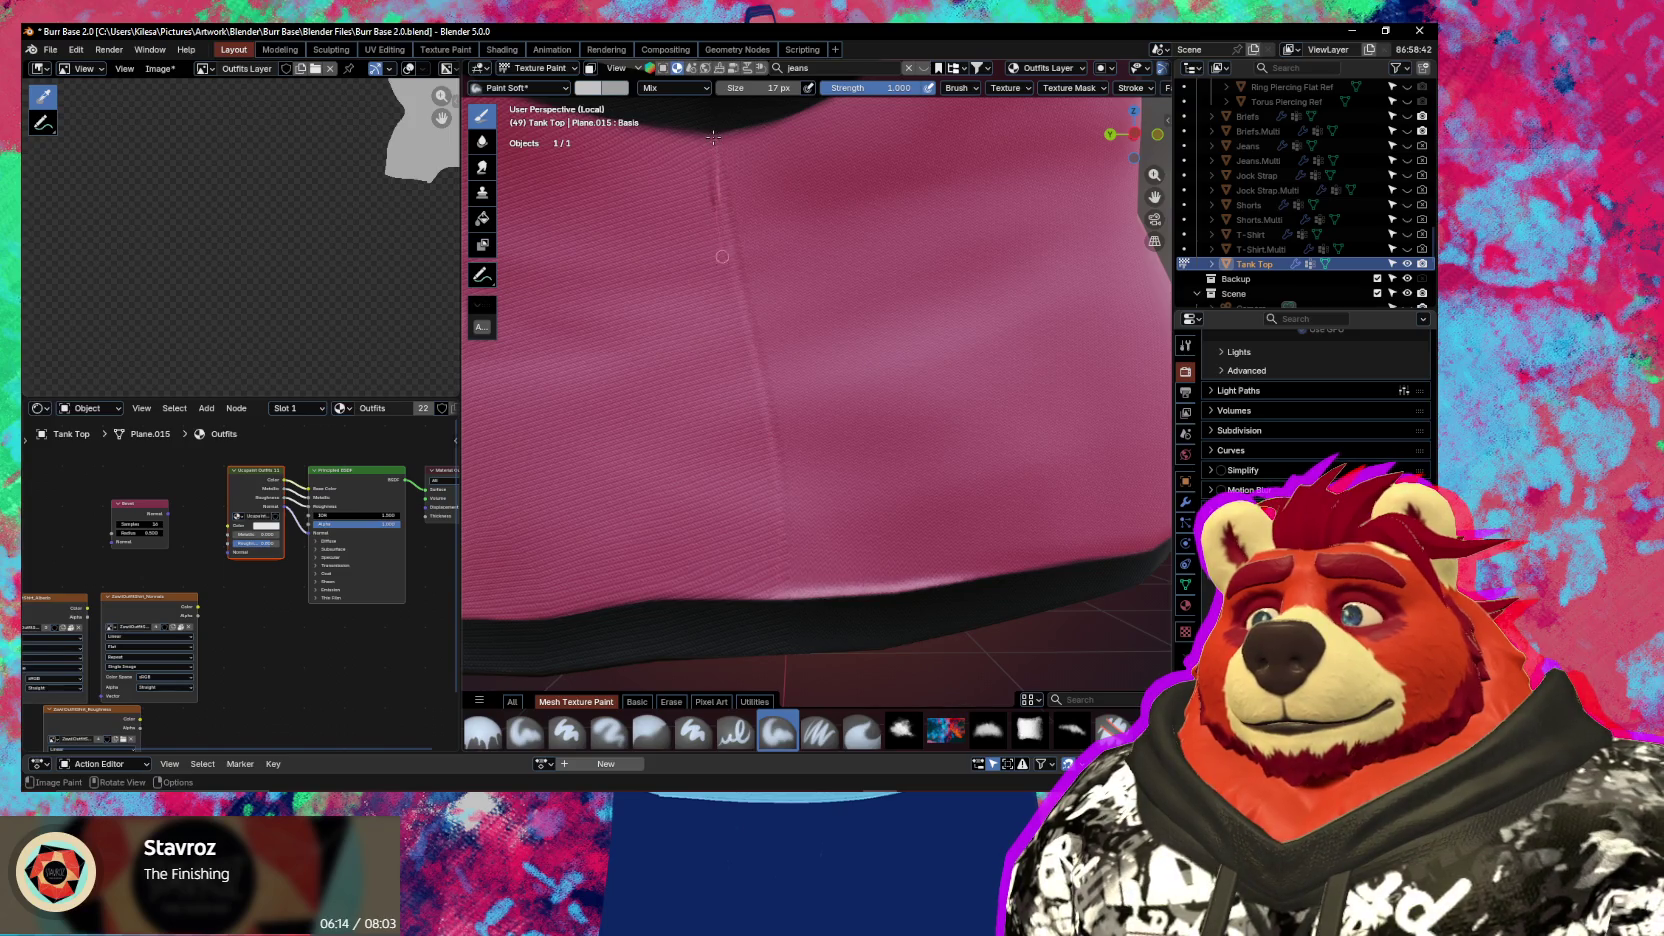
{"action": "key", "text": "ctrl+z"}
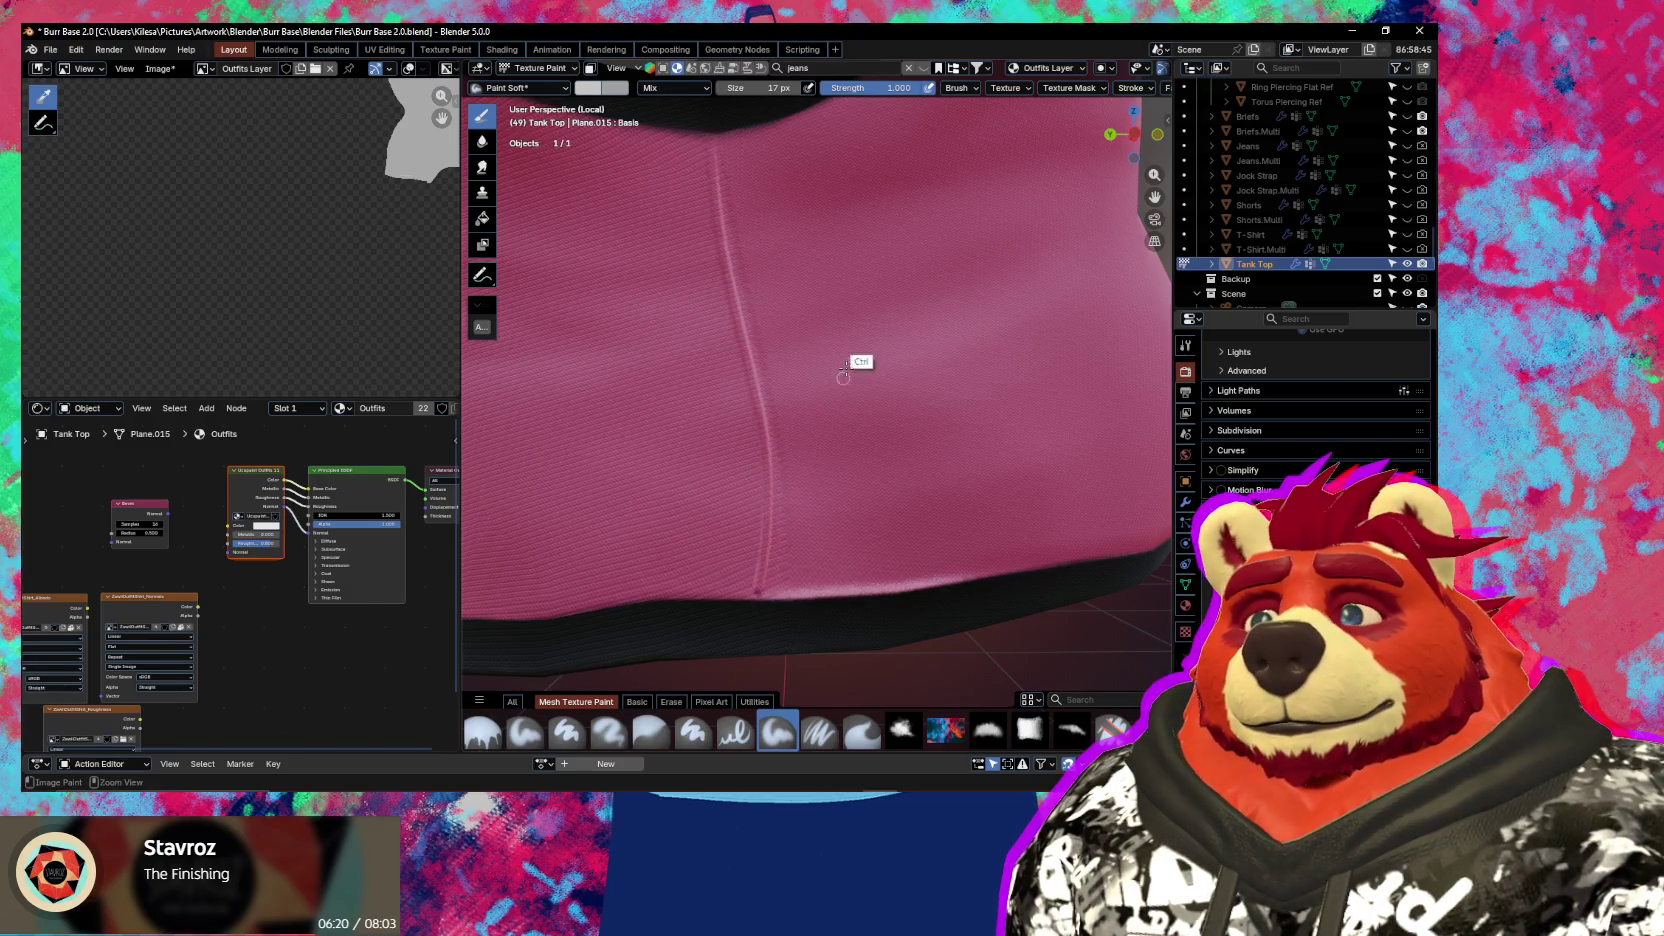
{"action": "key", "text": "ctrl+z"}
{"action": "scroll", "coordinate": [1131, 88], "scroll_direction": "down", "scroll_amount": 2}
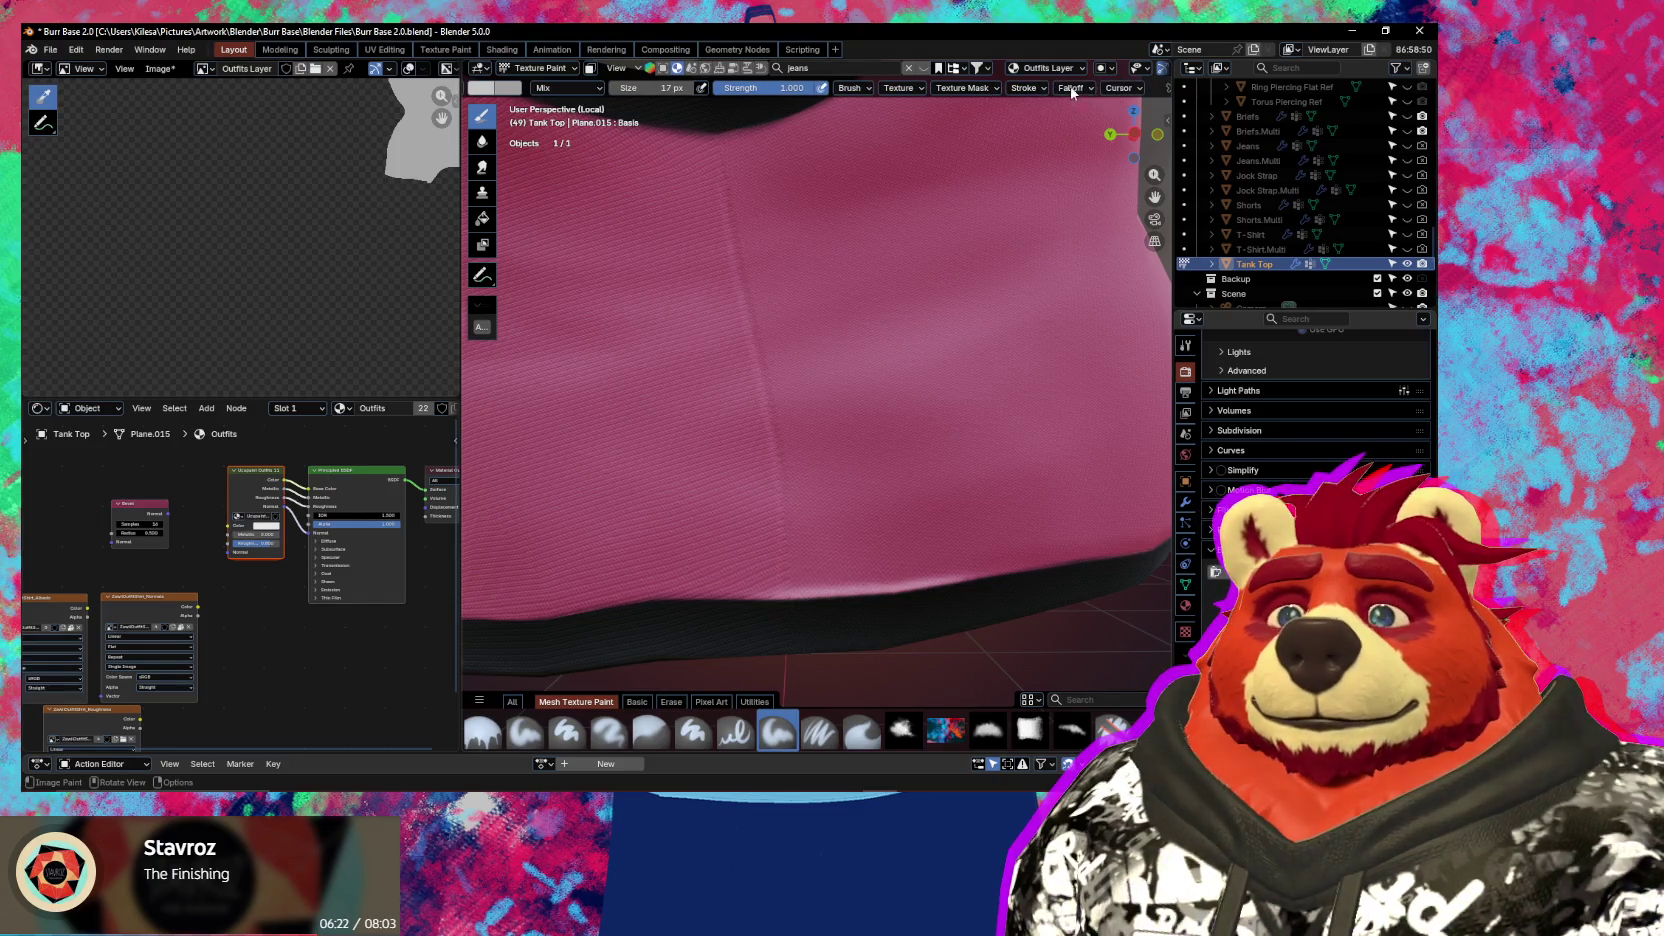
Enlarge the Paint Soft brush to 70 px
{"action": "left_click", "coordinate": [1071, 88]}
{"action": "key", "text": "f"}
{"action": "left_click", "coordinate": [694, 345]}
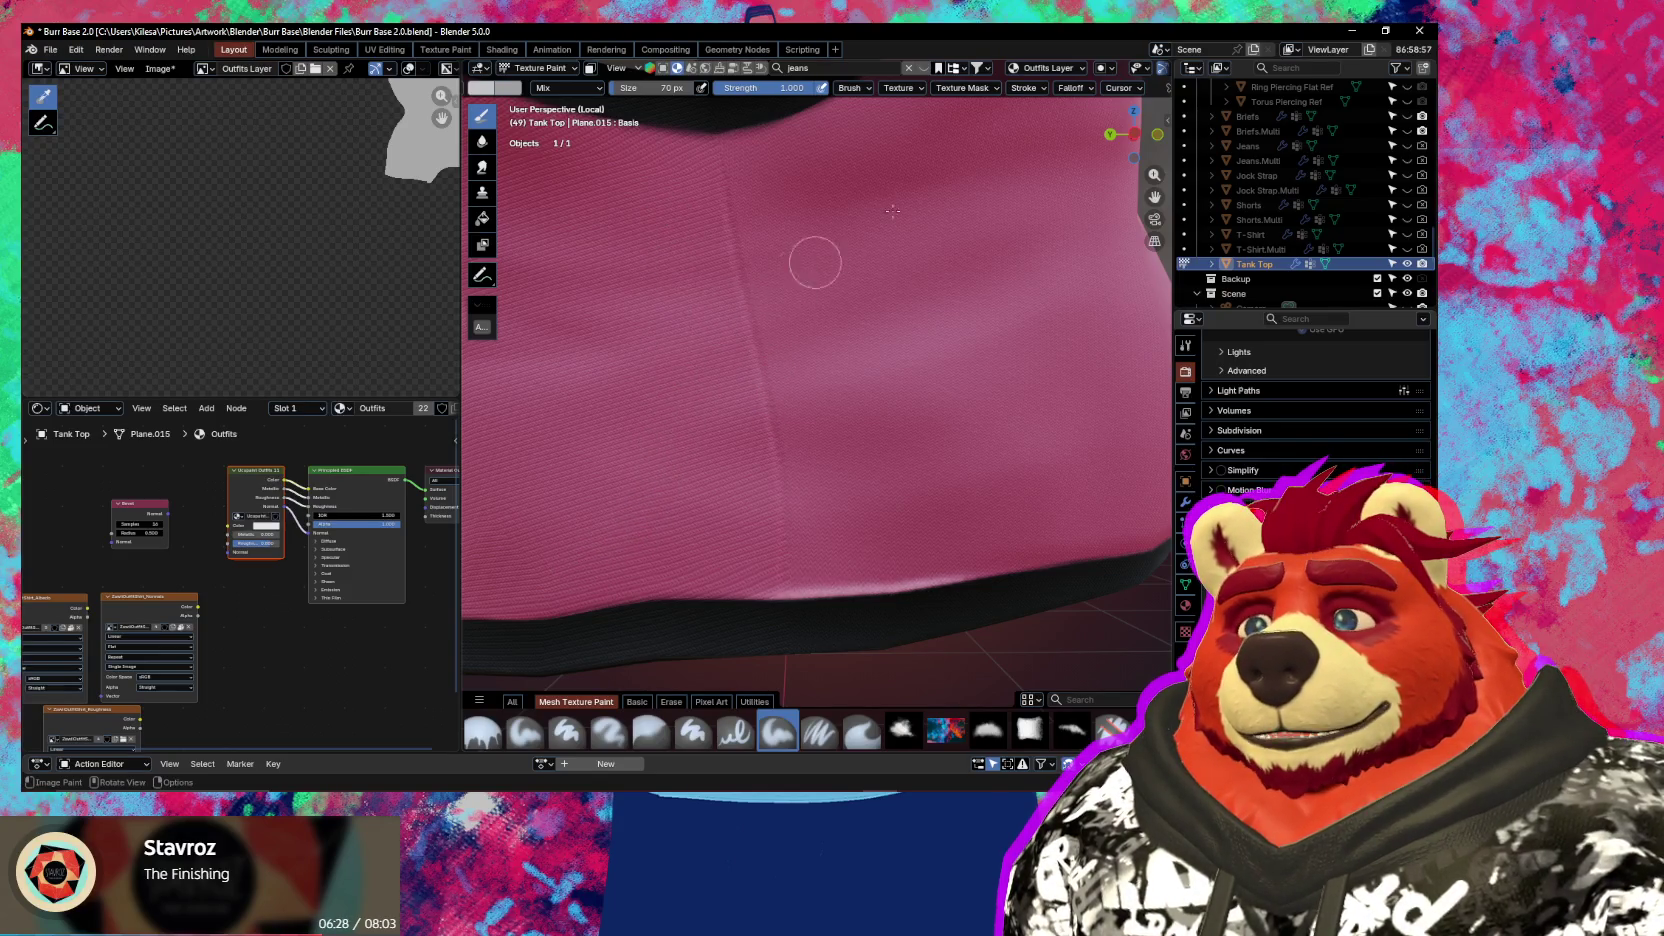
Try a harder falloff preset with a test stroke on the tank top, then undo it
{"action": "left_click", "coordinate": [1070, 88]}
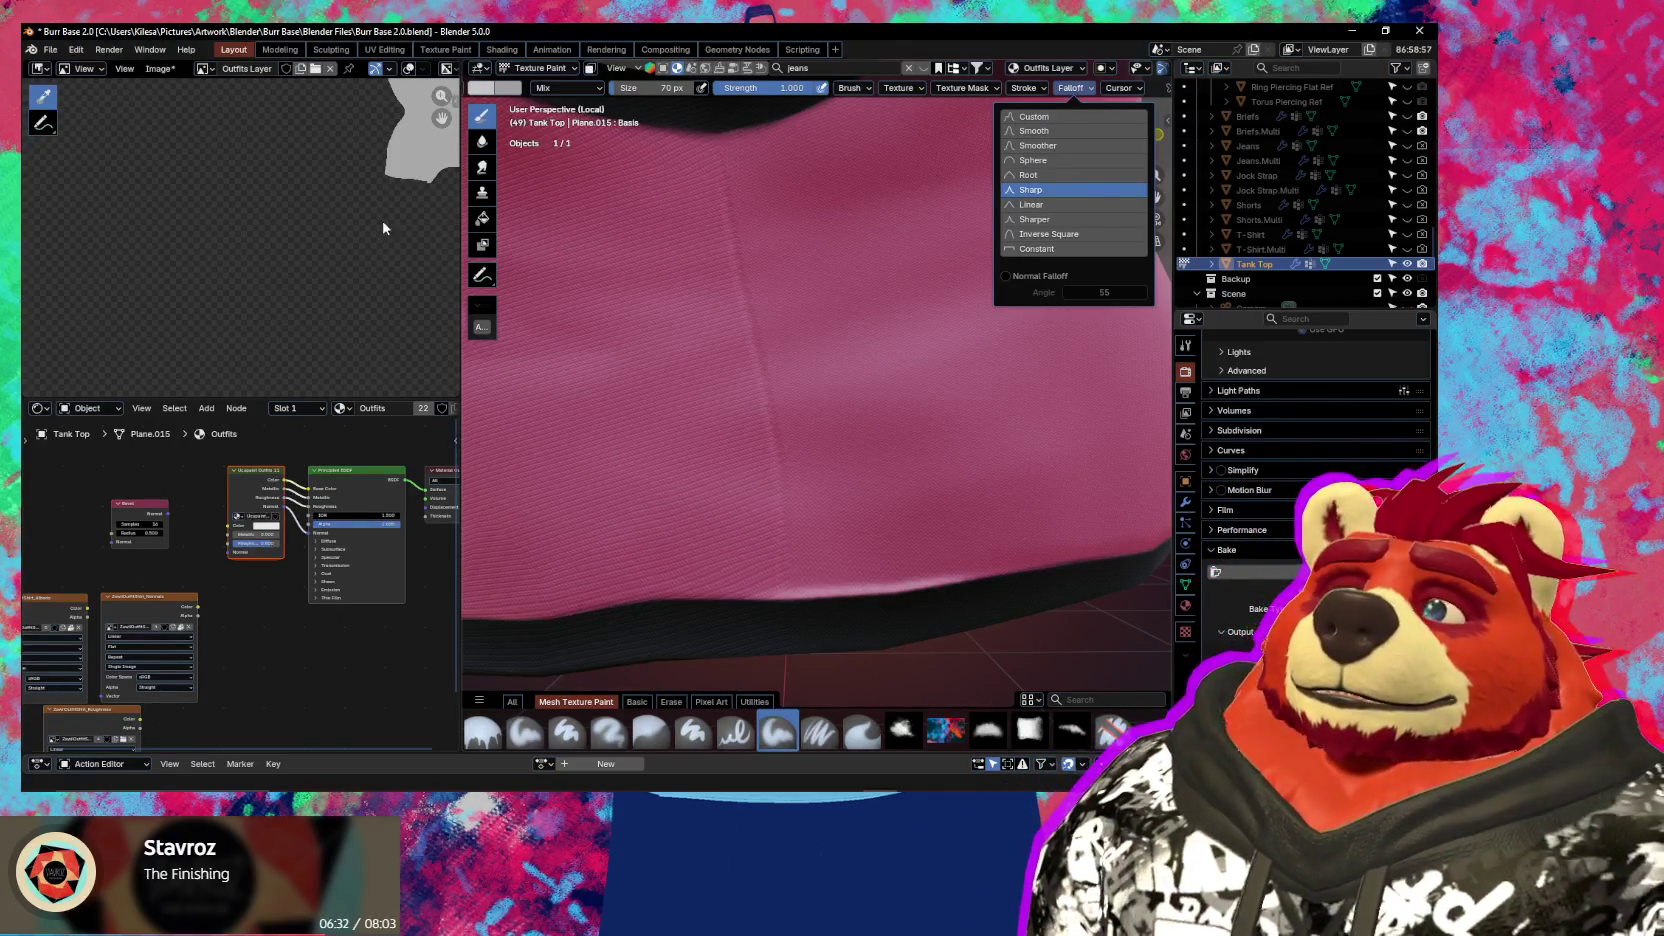
{"action": "middle_click_drag", "start_coordinate": [356, 229], "coordinate": [253, 330]}
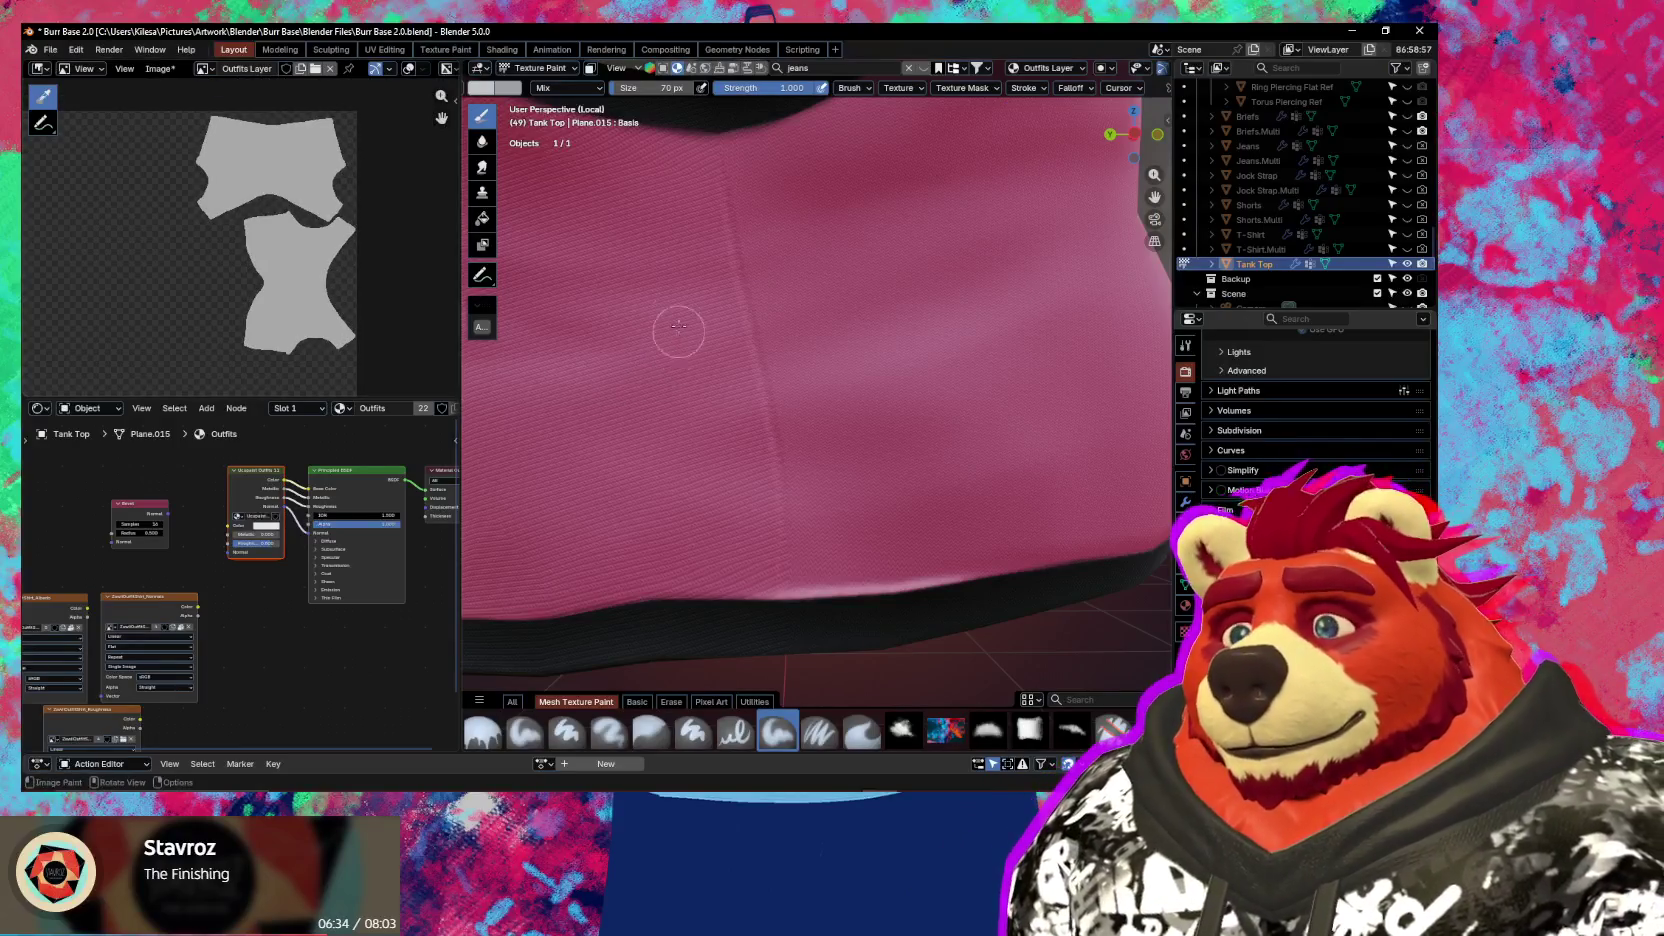
{"action": "mouse_move", "coordinate": [660, 410]}
{"action": "left_mouse_down"}
{"action": "mouse_move", "coordinate": [640, 570]}
{"action": "mouse_move", "coordinate": [660, 520]}
{"action": "left_mouse_up"}
{"action": "mouse_move", "coordinate": [283, 237]}
{"action": "middle_mouse_down"}
{"action": "mouse_move", "coordinate": [263, 257]}
{"action": "mouse_move", "coordinate": [263, 200]}
{"action": "middle_mouse_up"}
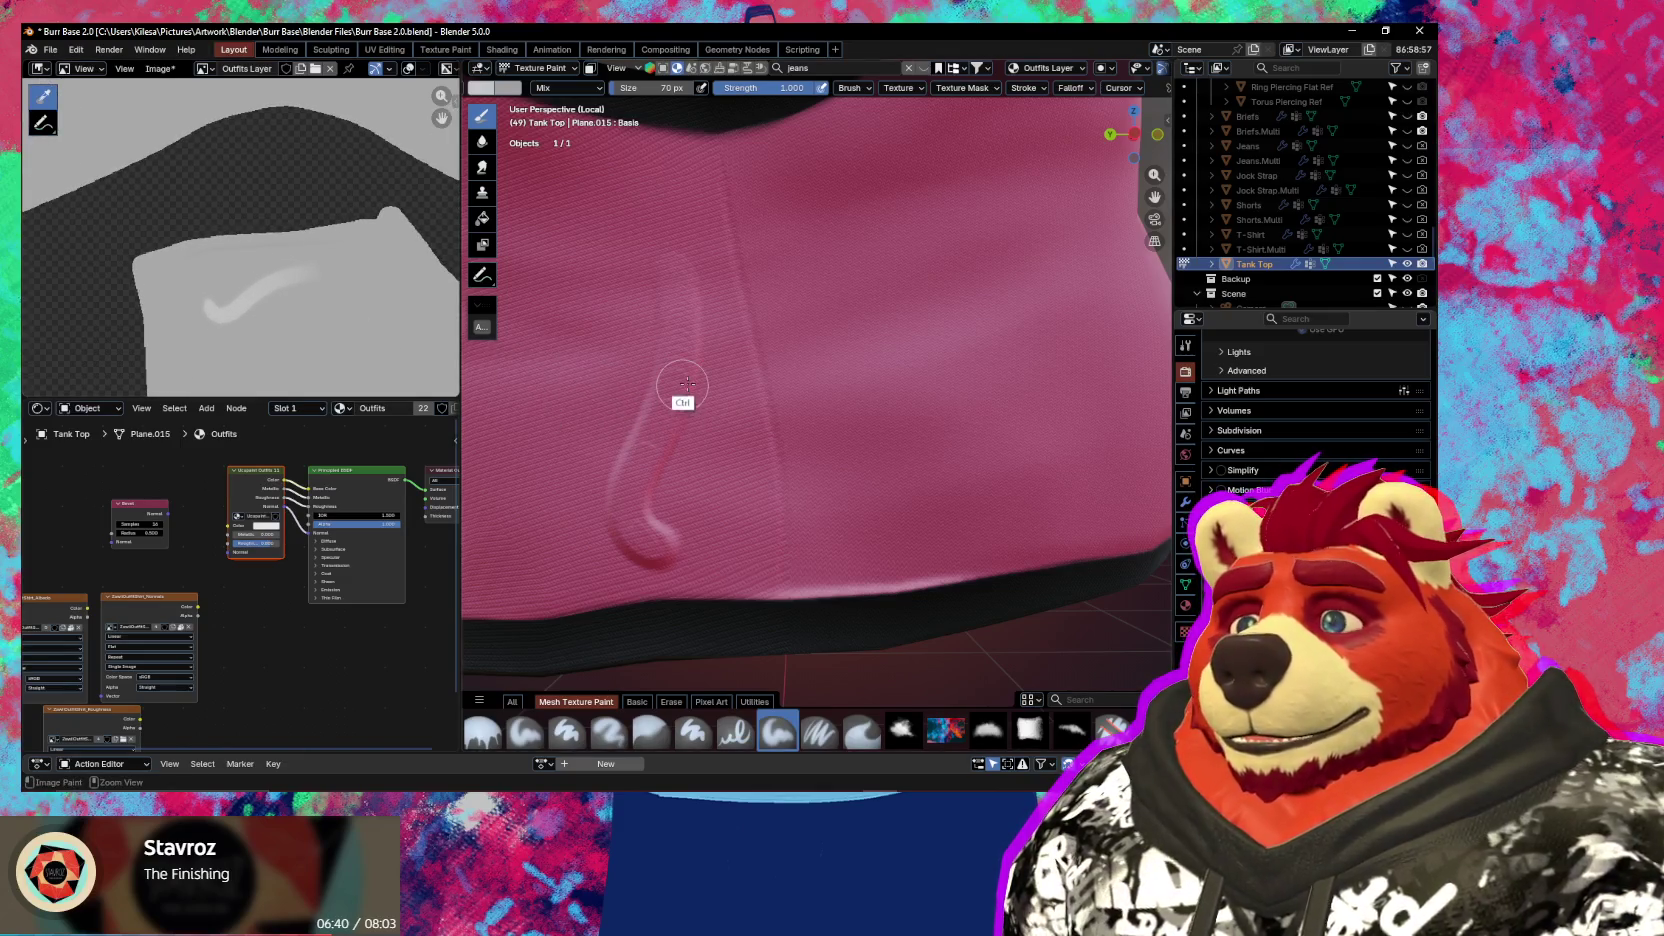
{"action": "key", "text": "ctrl+z"}
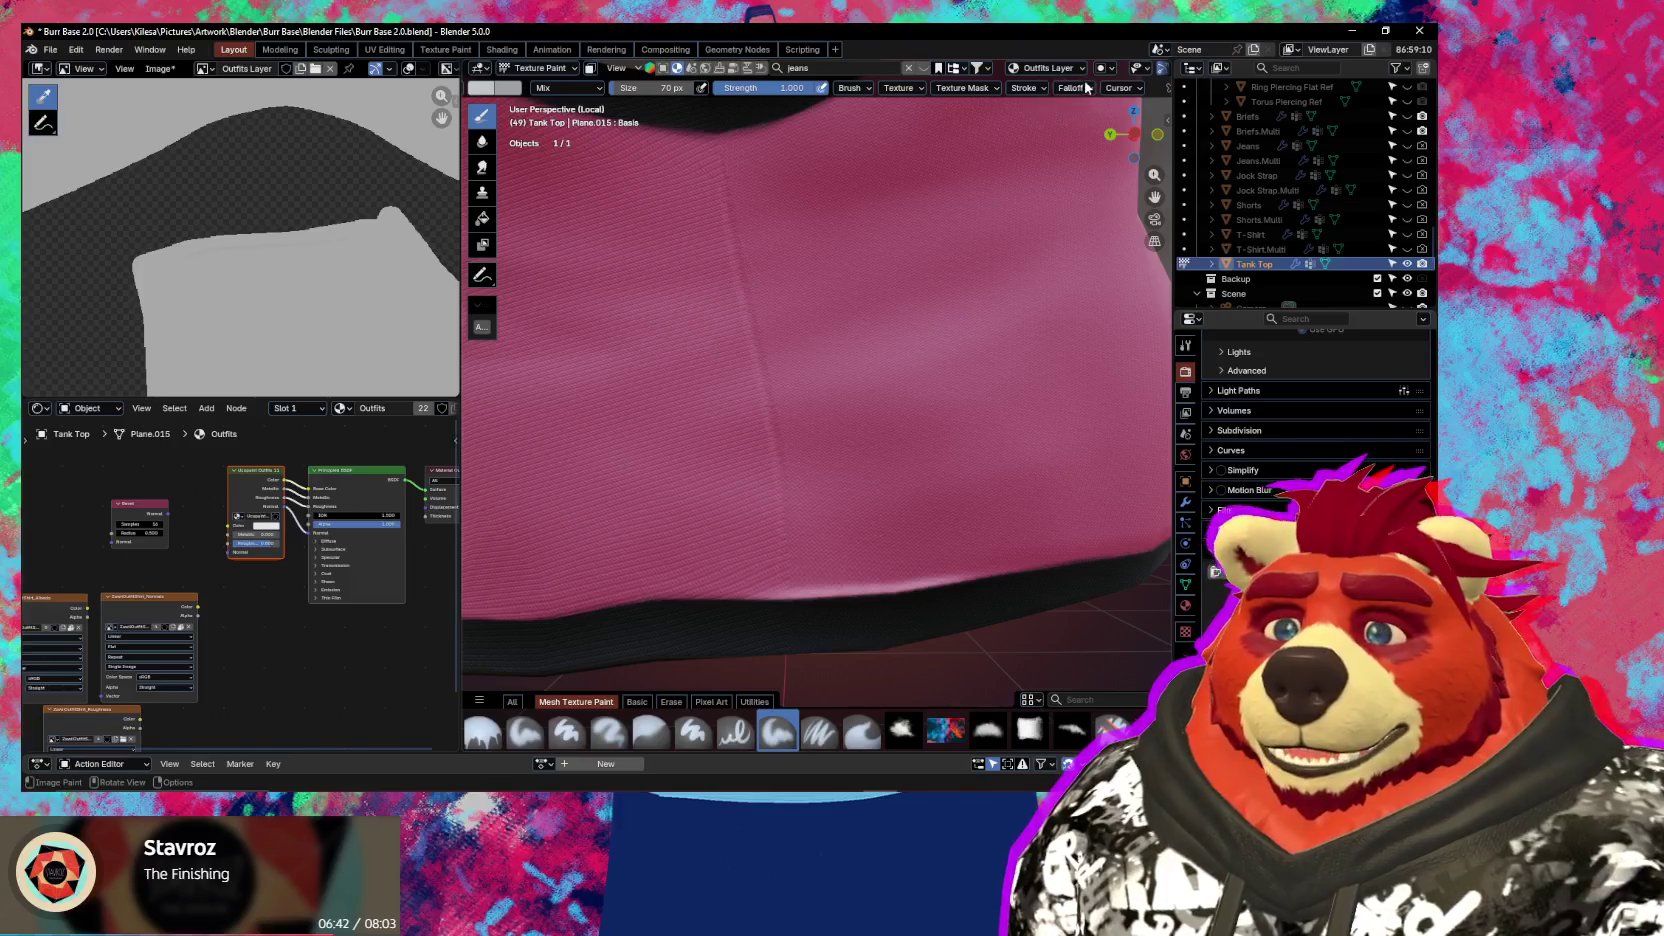
Test Linear falloff with a curved stroke, undo it, and switch the falloff to Custom
{"action": "left_click", "coordinate": [1071, 88]}
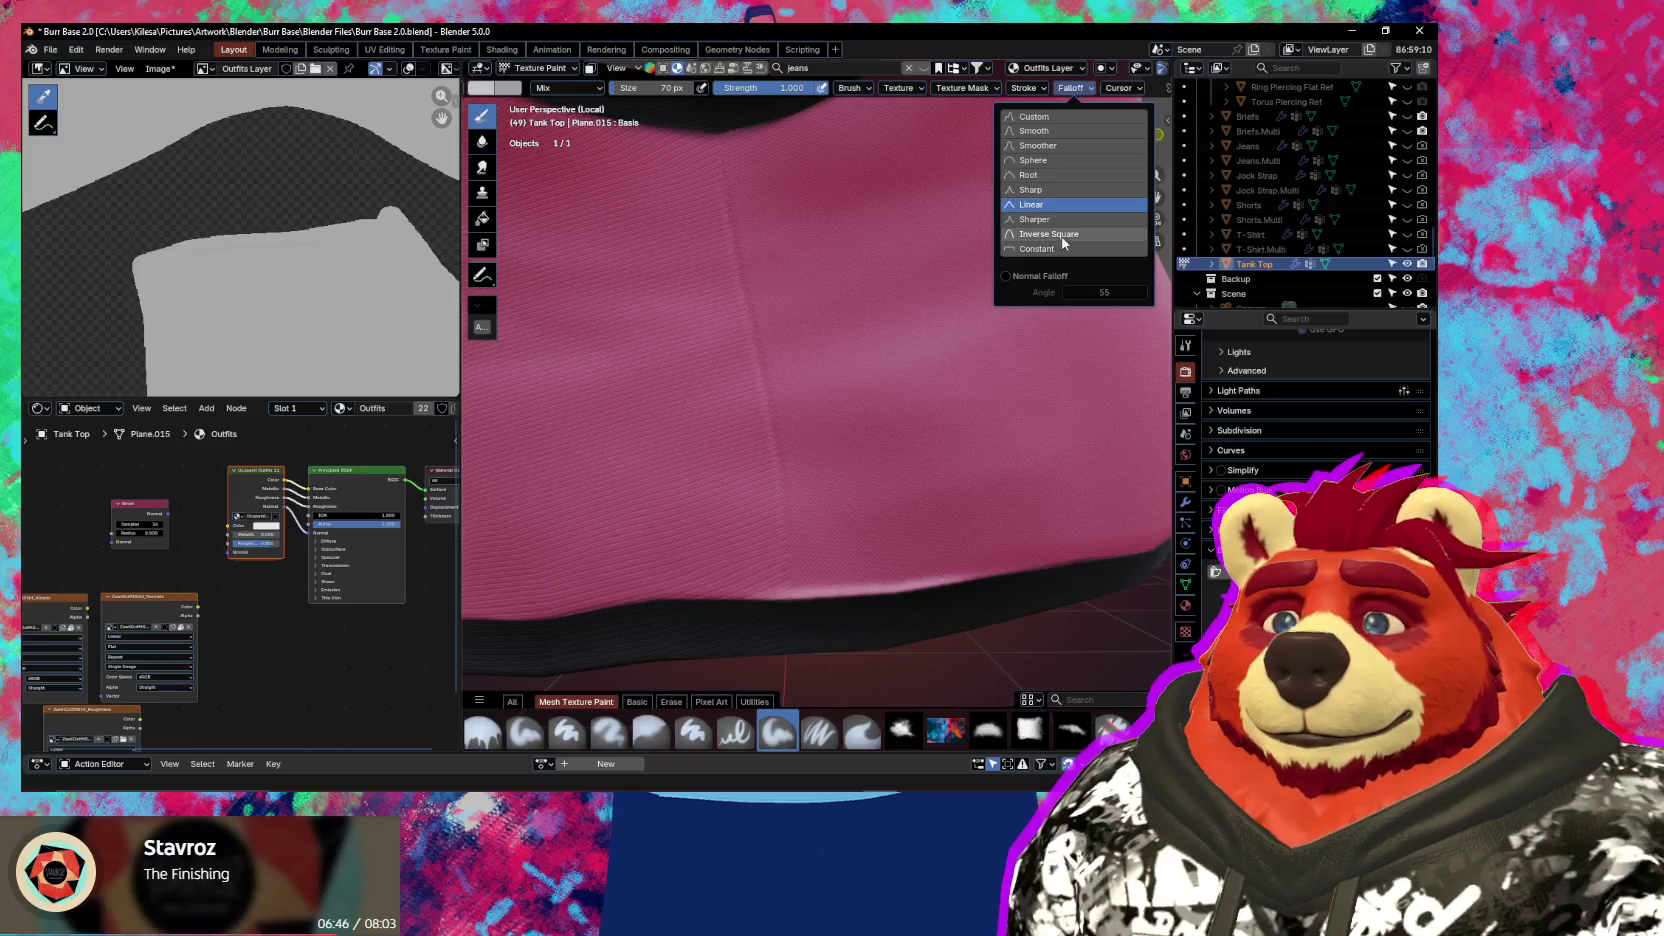
{"action": "mouse_move", "coordinate": [706, 242]}
{"action": "left_mouse_down"}
{"action": "mouse_move", "coordinate": [680, 297]}
{"action": "mouse_move", "coordinate": [668, 538]}
{"action": "mouse_move", "coordinate": [700, 495]}
{"action": "mouse_move", "coordinate": [733, 338]}
{"action": "left_mouse_up"}
{"action": "key", "text": "ctrl+z"}
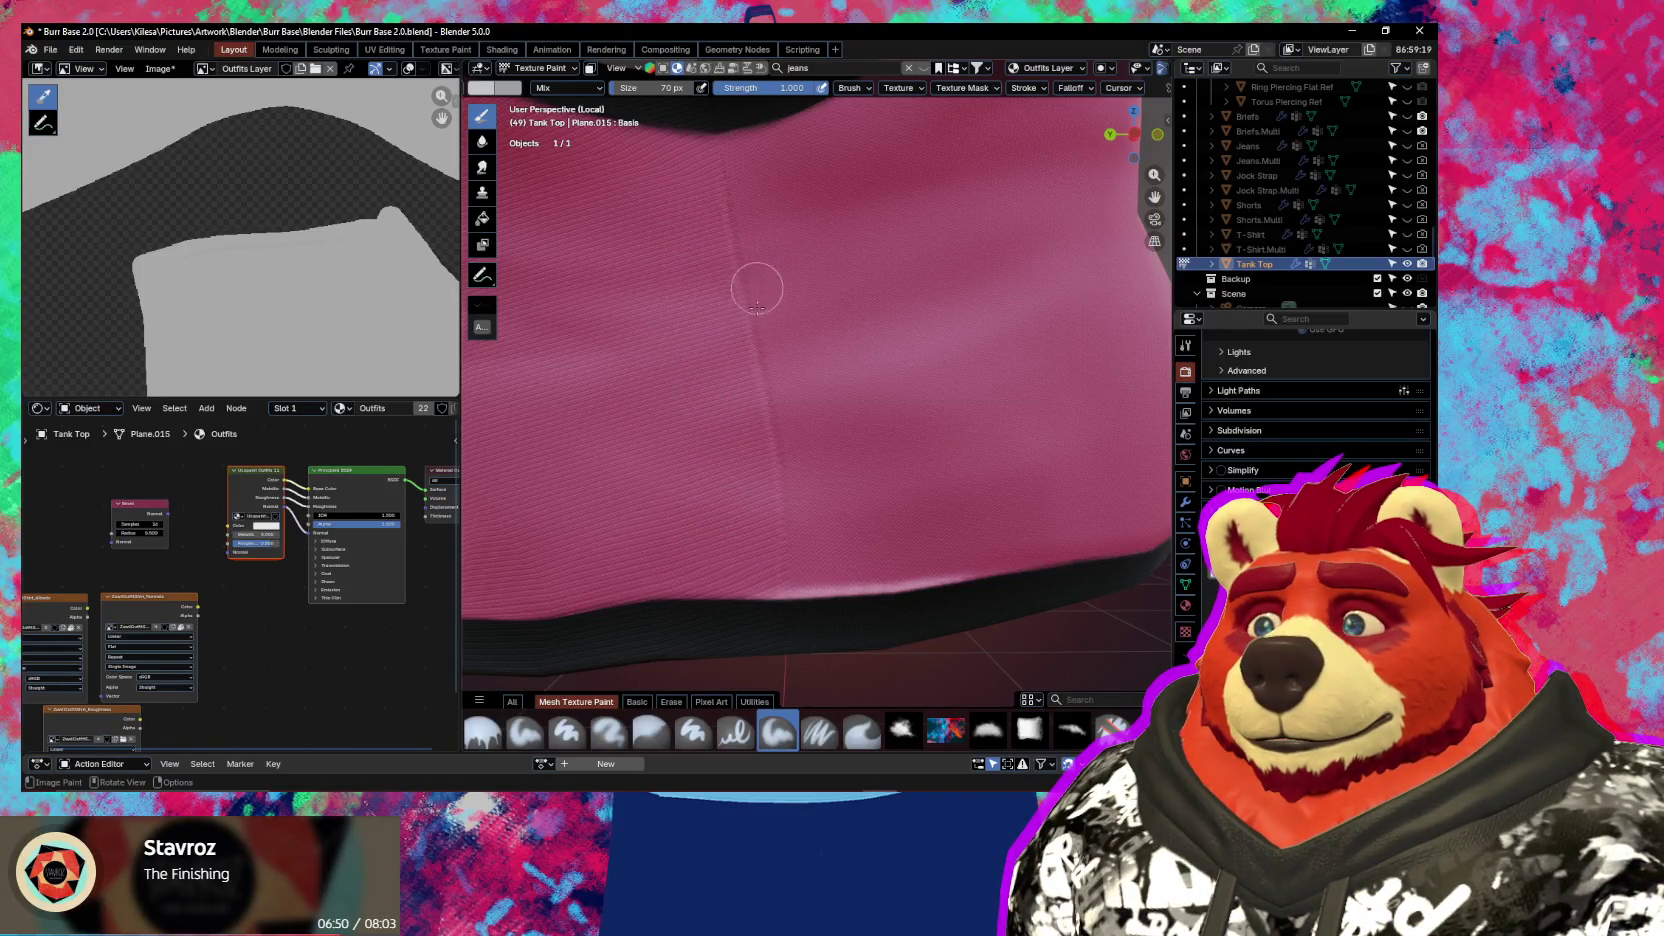
{"action": "left_click", "coordinate": [1085, 88]}
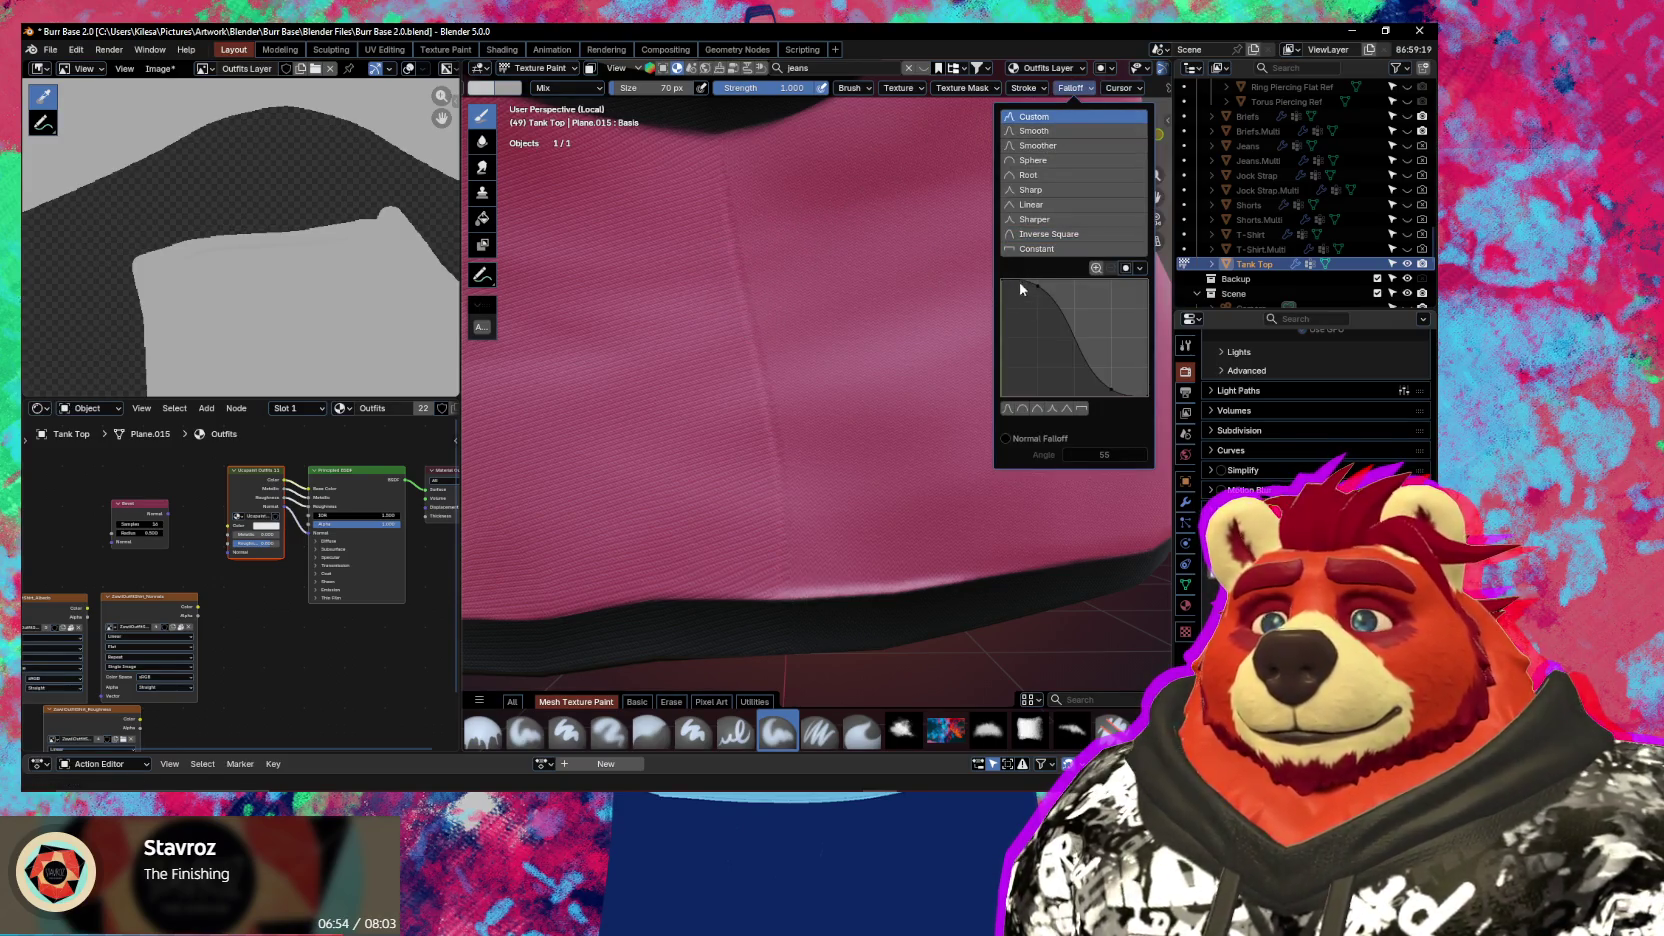
Reset the custom falloff curve to a straight line, add a point, and make segments straight
{"action": "left_click_drag", "start_coordinate": [1007, 287], "coordinate": [1040, 300]}
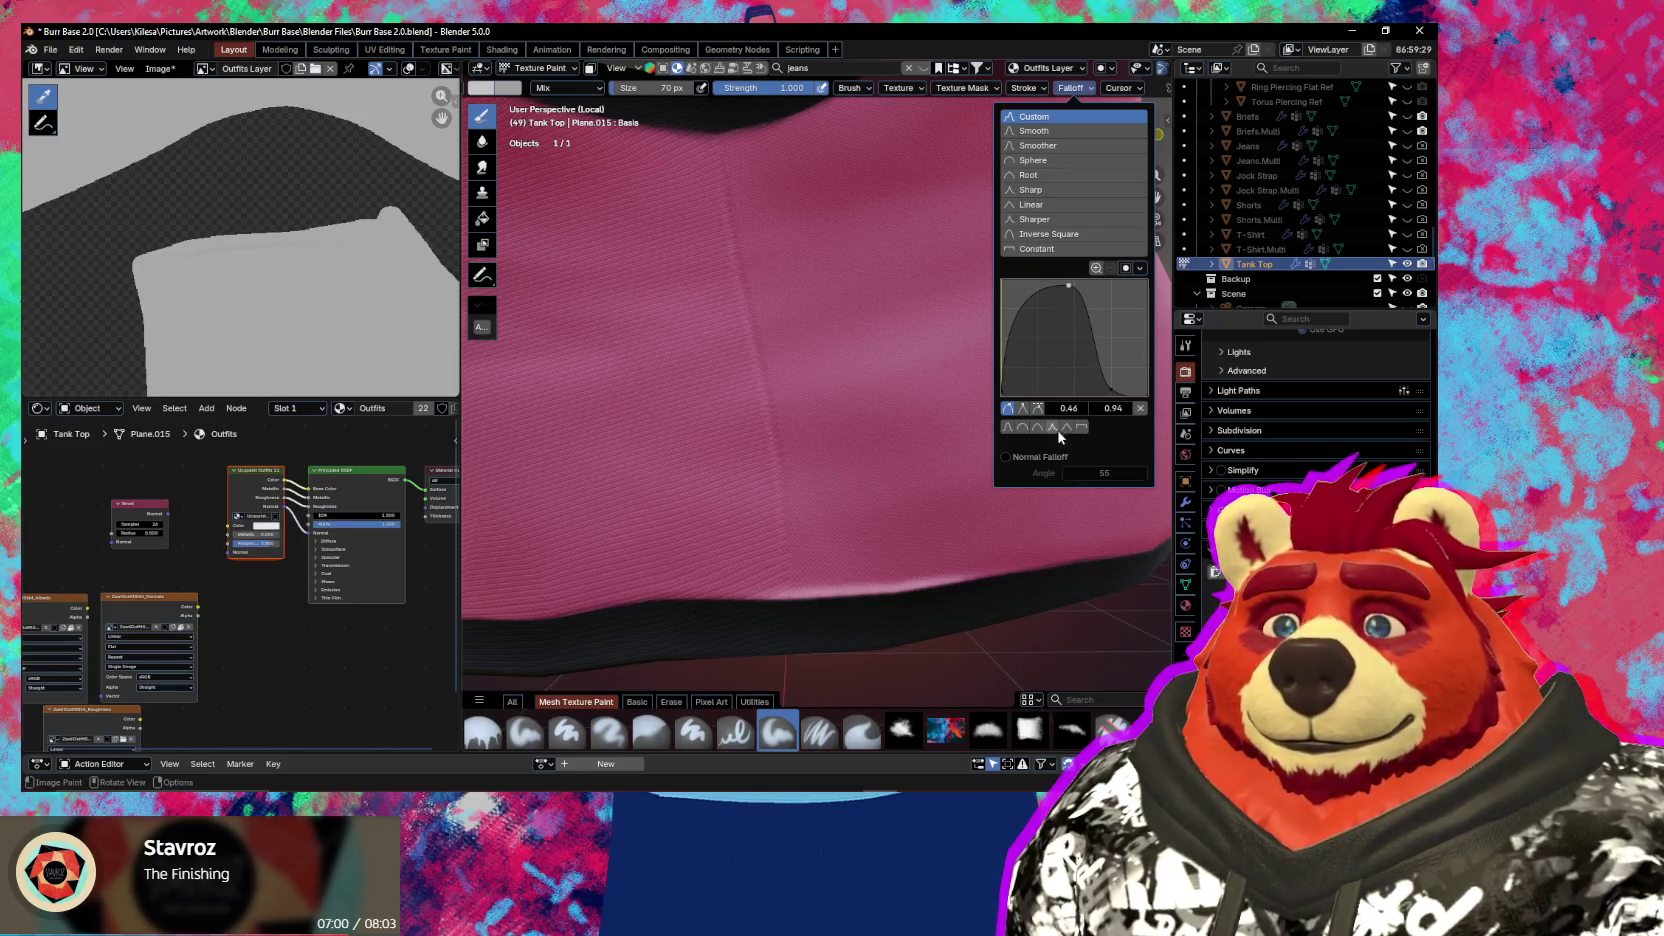
{"action": "left_click", "coordinate": [1057, 430]}
{"action": "left_click", "coordinate": [1067, 409]}
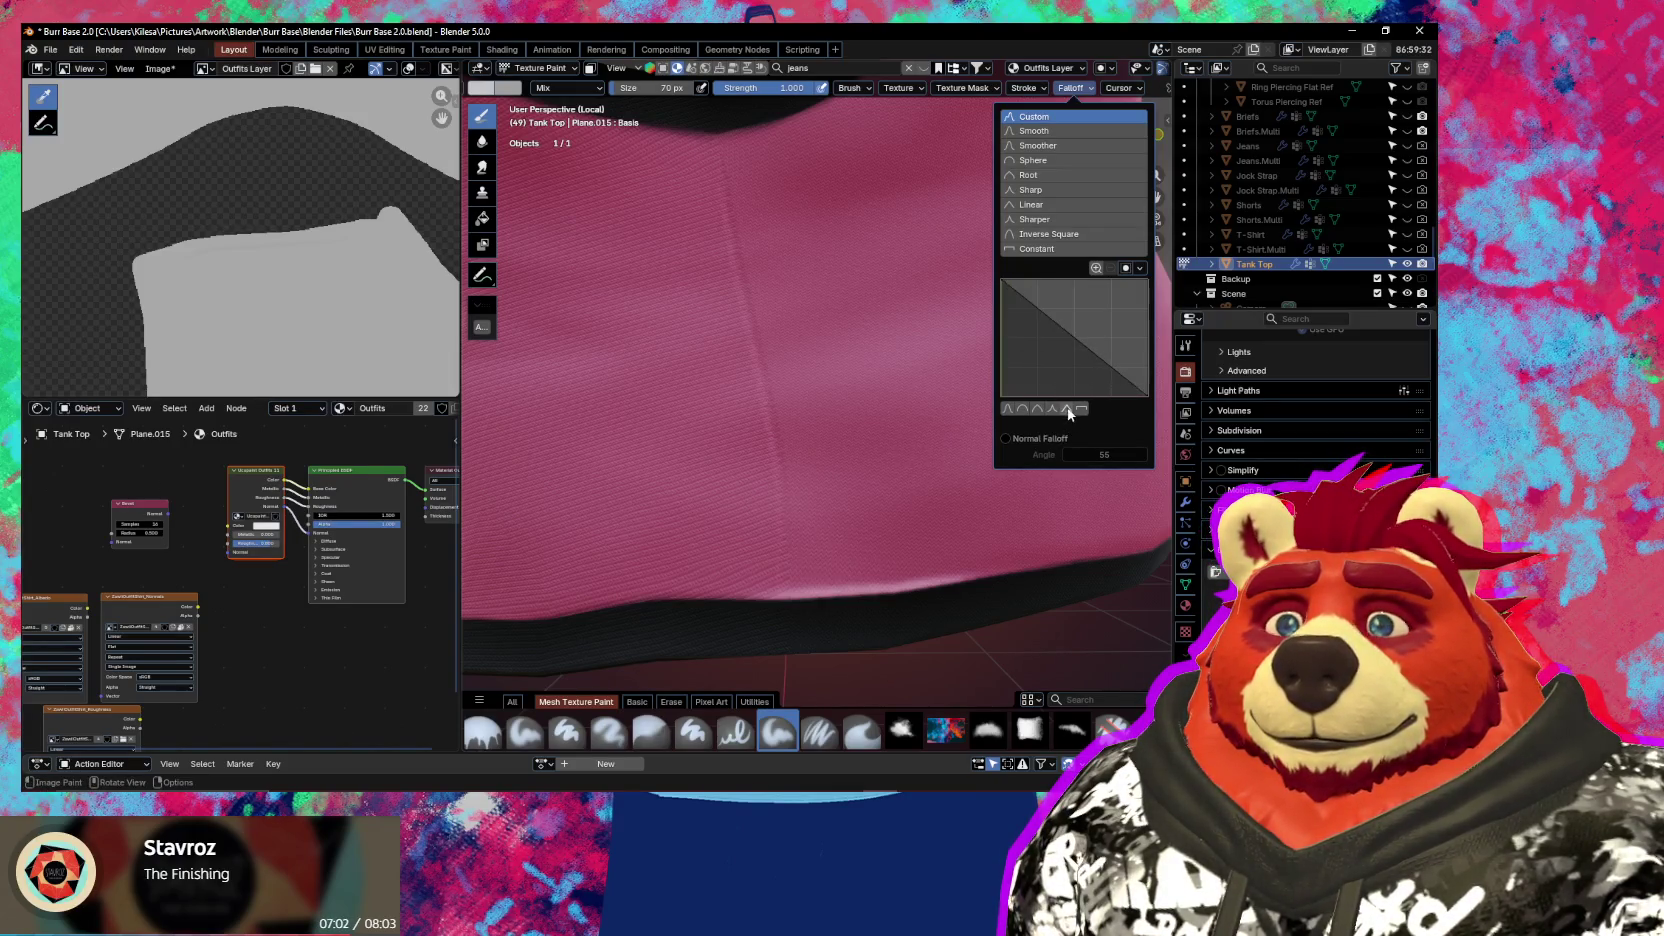
{"action": "mouse_move", "coordinate": [1080, 350]}
{"action": "left_mouse_down"}
{"action": "mouse_move", "coordinate": [1073, 337]}
{"action": "mouse_move", "coordinate": [1005, 410]}
{"action": "left_mouse_up"}
{"action": "left_click", "coordinate": [1023, 409]}
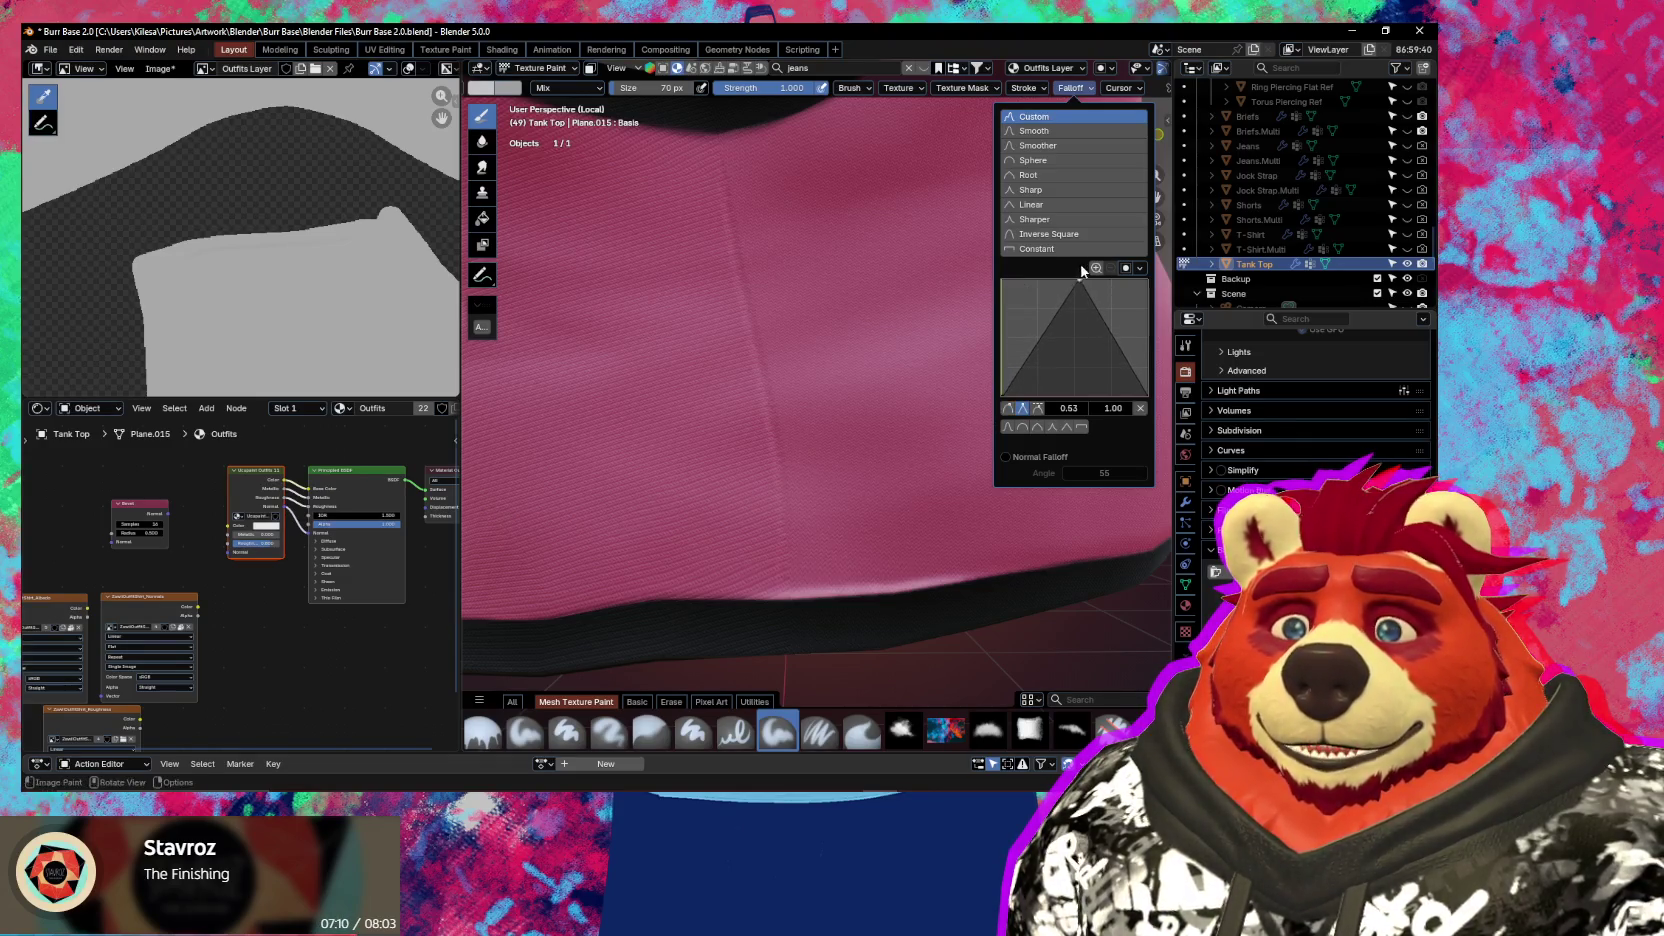
Paint curved and looping test strokes on the tank top with the new curve, undoing each
{"action": "mouse_move", "coordinate": [694, 268]}
{"action": "left_mouse_down"}
{"action": "mouse_move", "coordinate": [691, 475]}
{"action": "mouse_move", "coordinate": [600, 590]}
{"action": "left_mouse_up"}
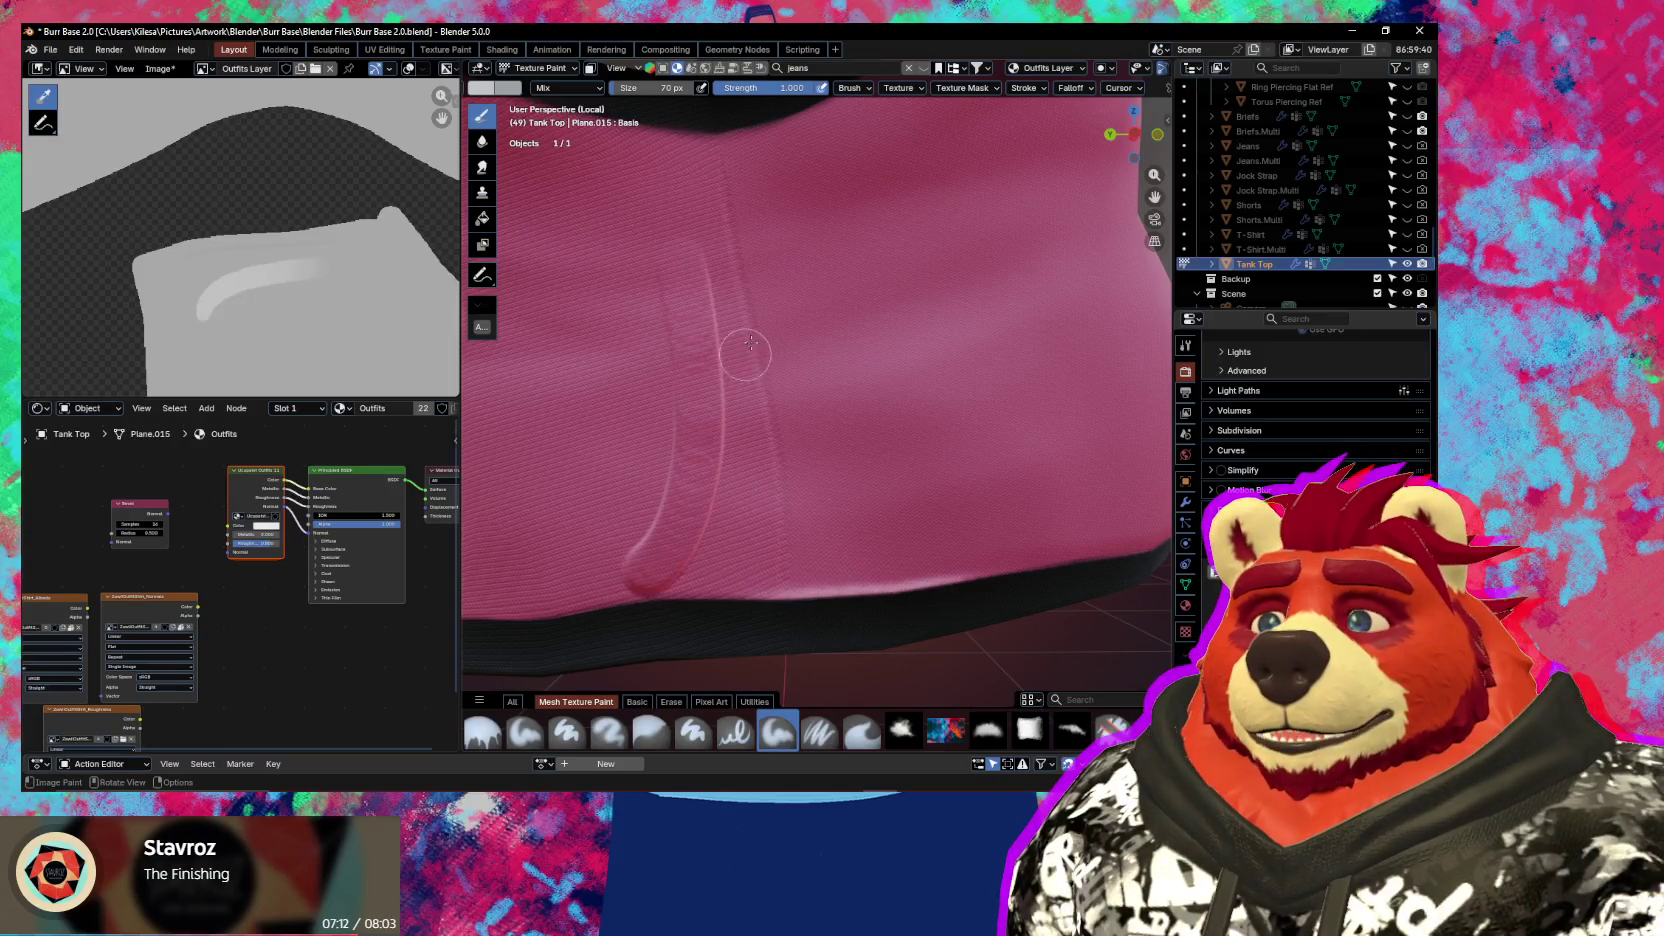
{"action": "key", "text": "ctrl+z"}
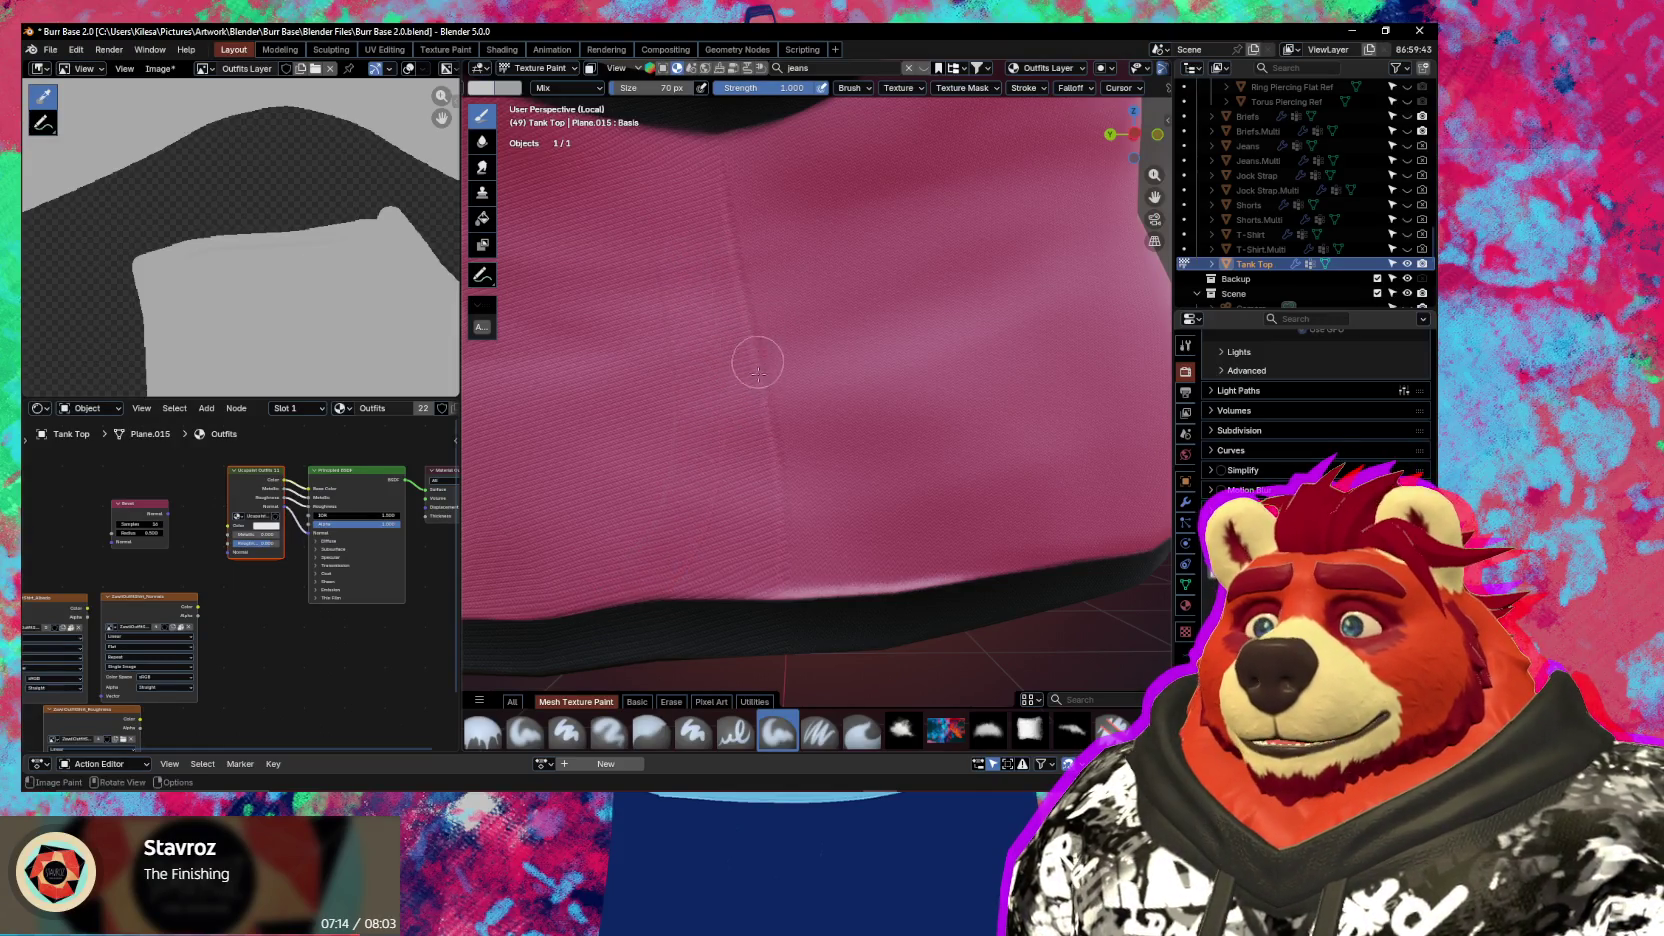
{"action": "mouse_move", "coordinate": [613, 476]}
{"action": "left_mouse_down"}
{"action": "mouse_move", "coordinate": [676, 371]}
{"action": "mouse_move", "coordinate": [627, 481]}
{"action": "left_mouse_up"}
{"action": "left_click_drag", "start_coordinate": [637, 285], "coordinate": [615, 300]}
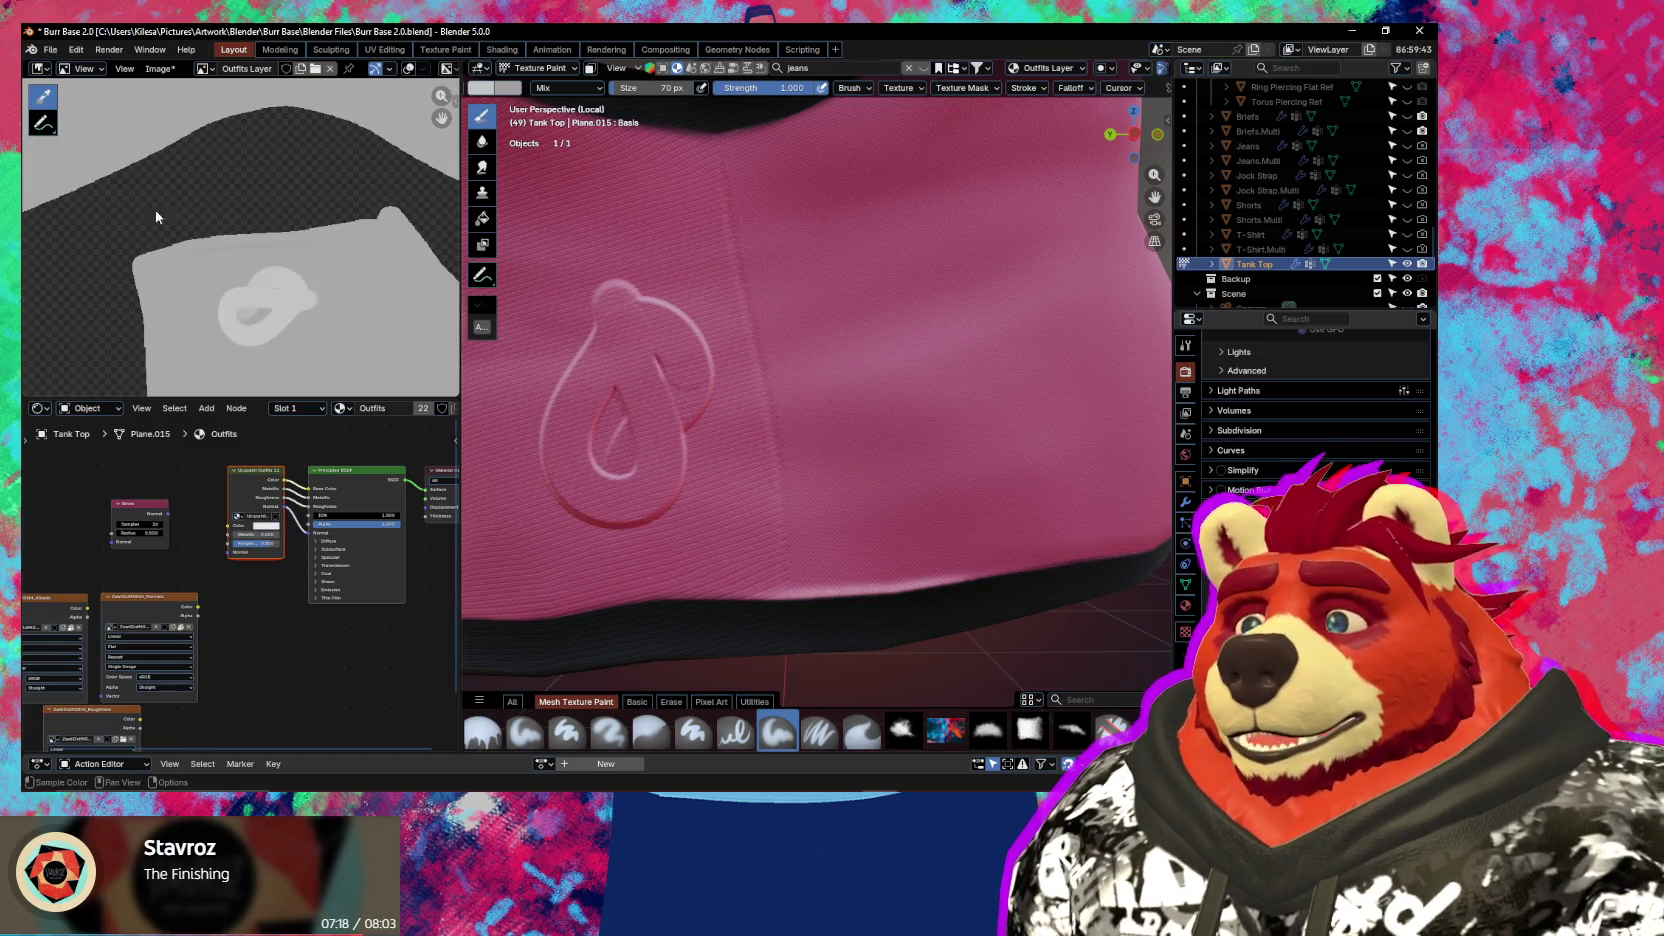
{"action": "scroll", "coordinate": [159, 205], "scroll_direction": "up", "scroll_amount": 2}
{"action": "scroll", "coordinate": [244, 242], "scroll_direction": "up", "scroll_amount": 2}
{"action": "scroll", "coordinate": [224, 273], "scroll_direction": "up", "scroll_amount": 1}
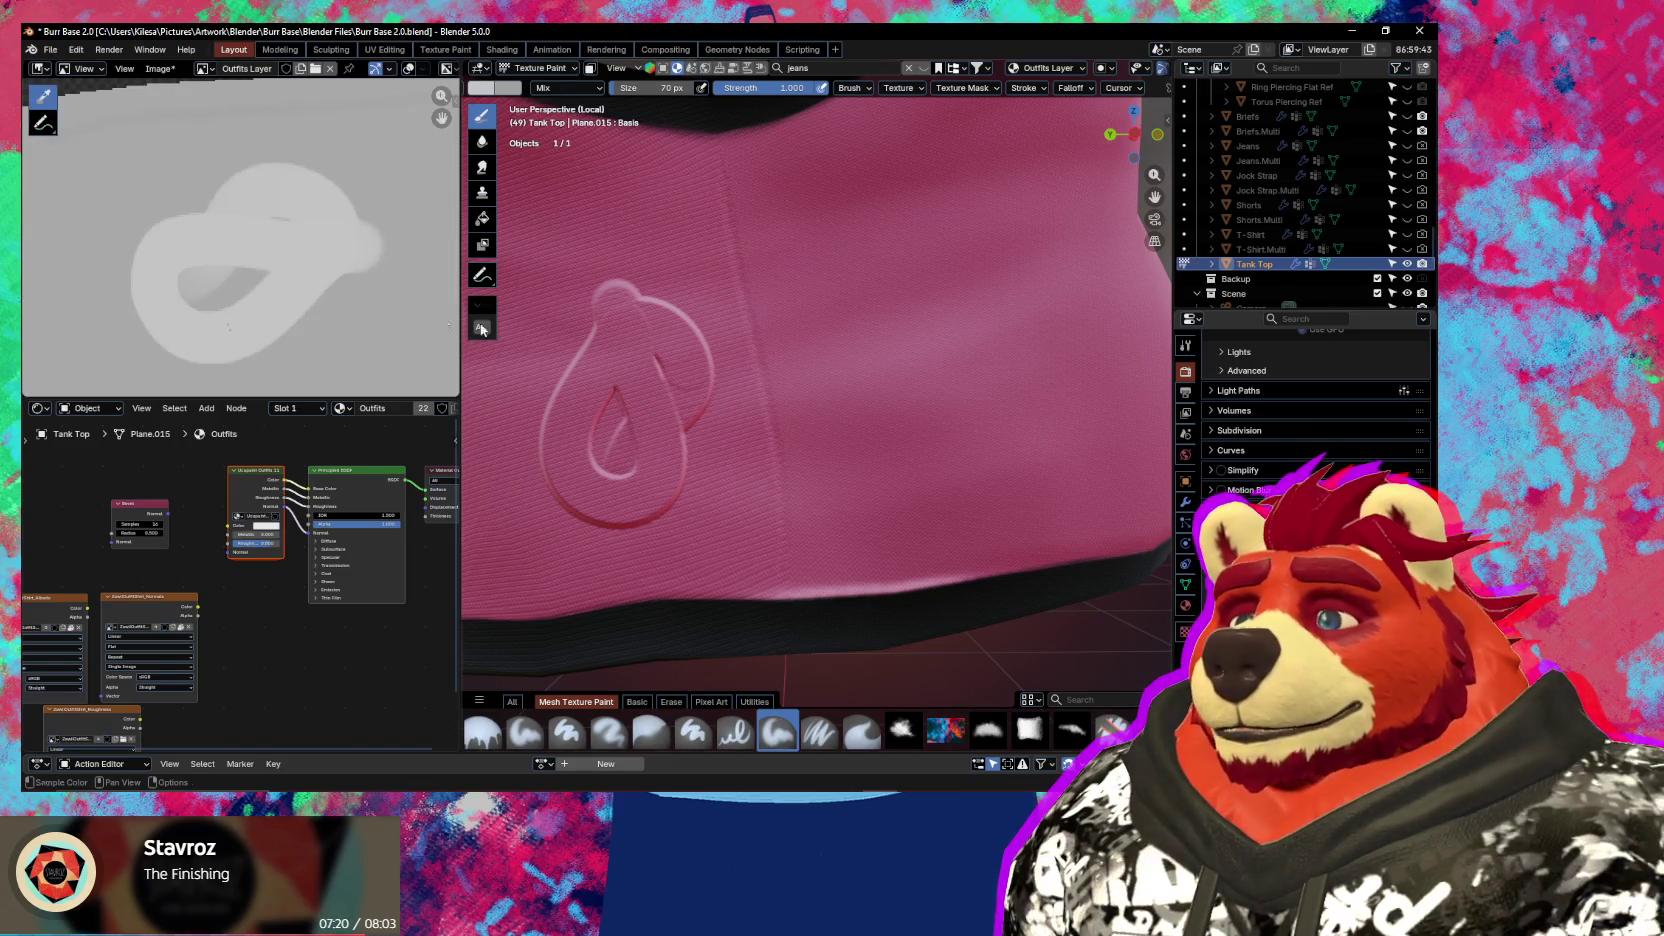
{"action": "key", "text": "ctrl+z"}
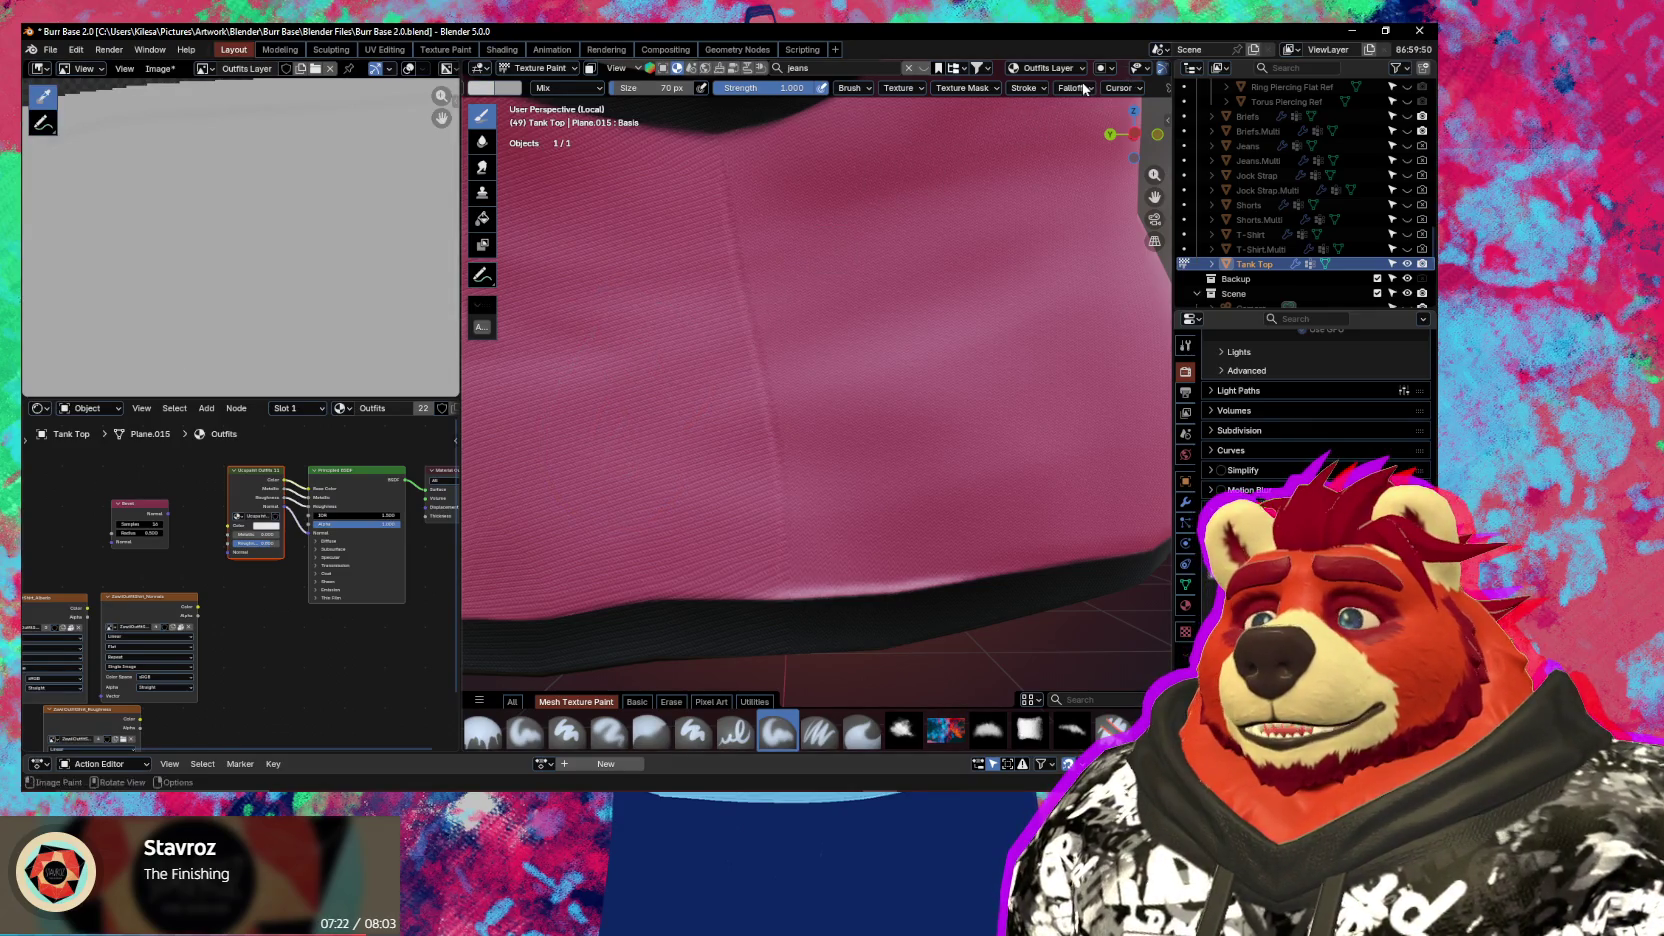
{"action": "left_click", "coordinate": [1085, 88]}
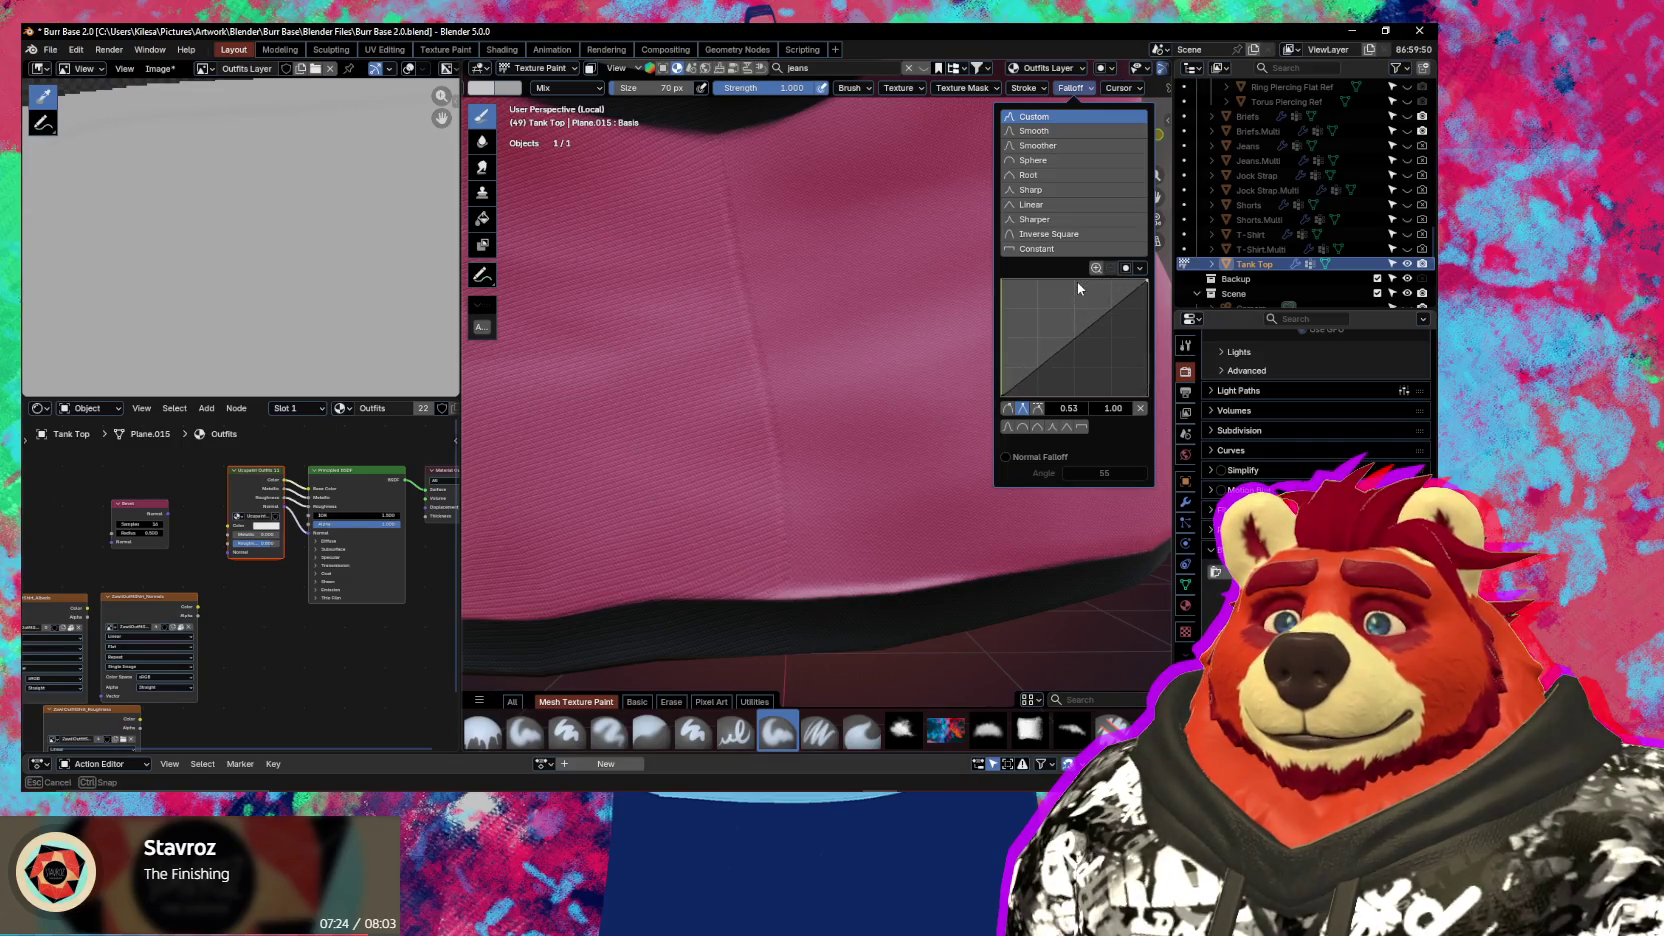
{"action": "left_click_drag", "start_coordinate": [662, 270], "coordinate": [559, 568]}
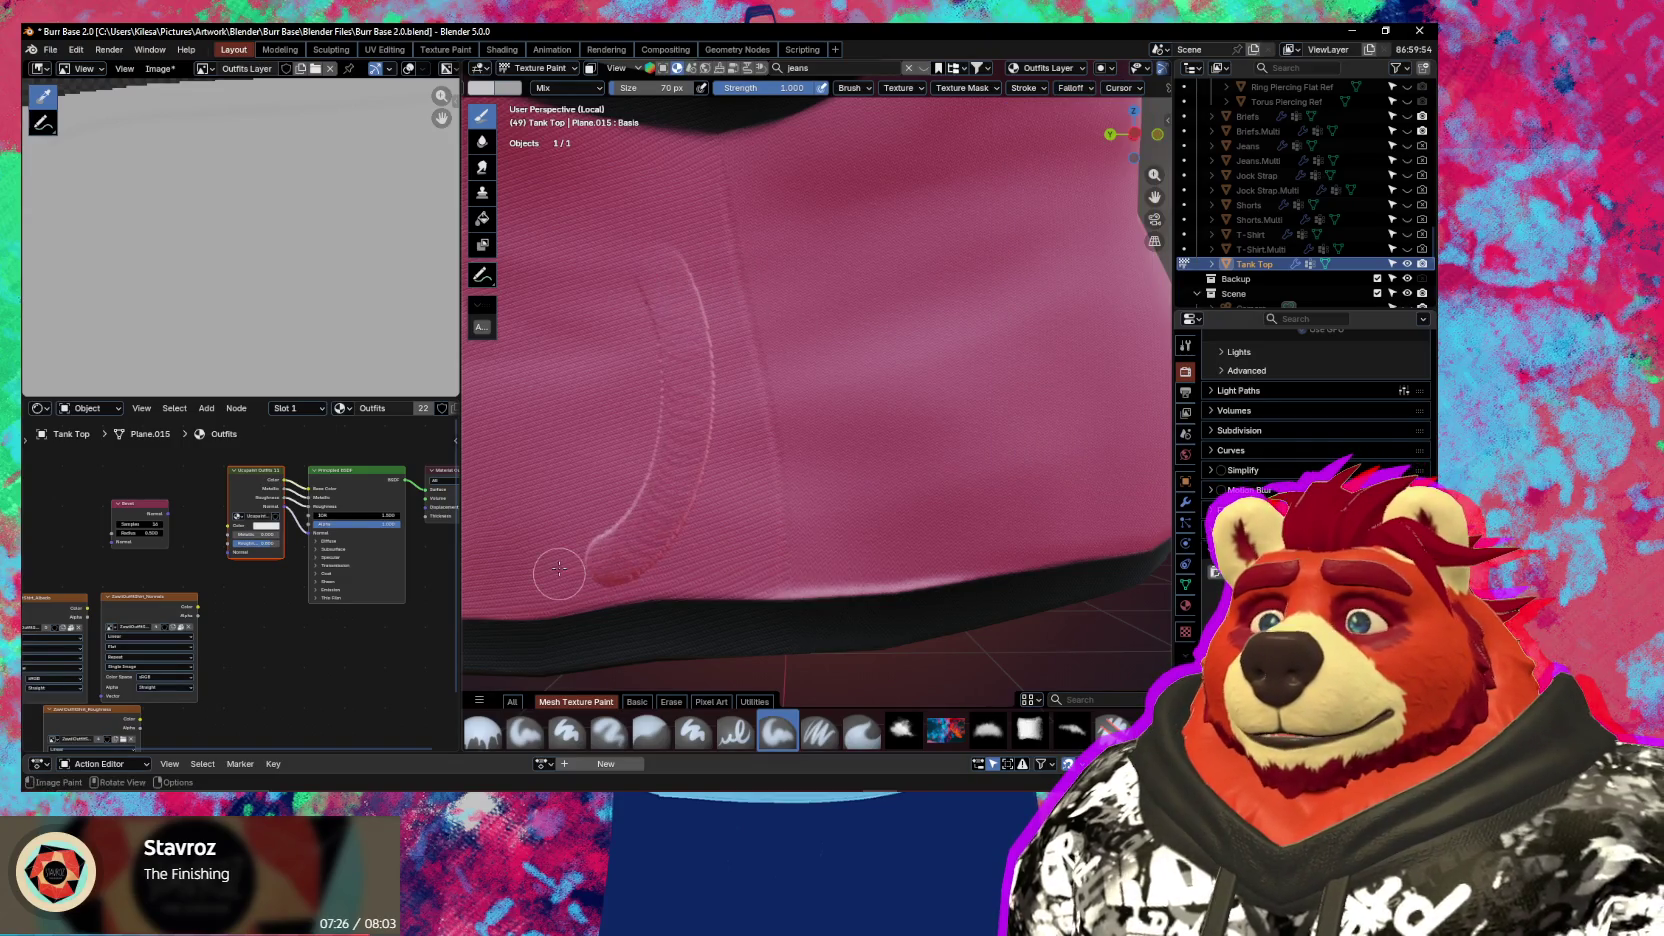
{"action": "key", "text": "ctrl+z"}
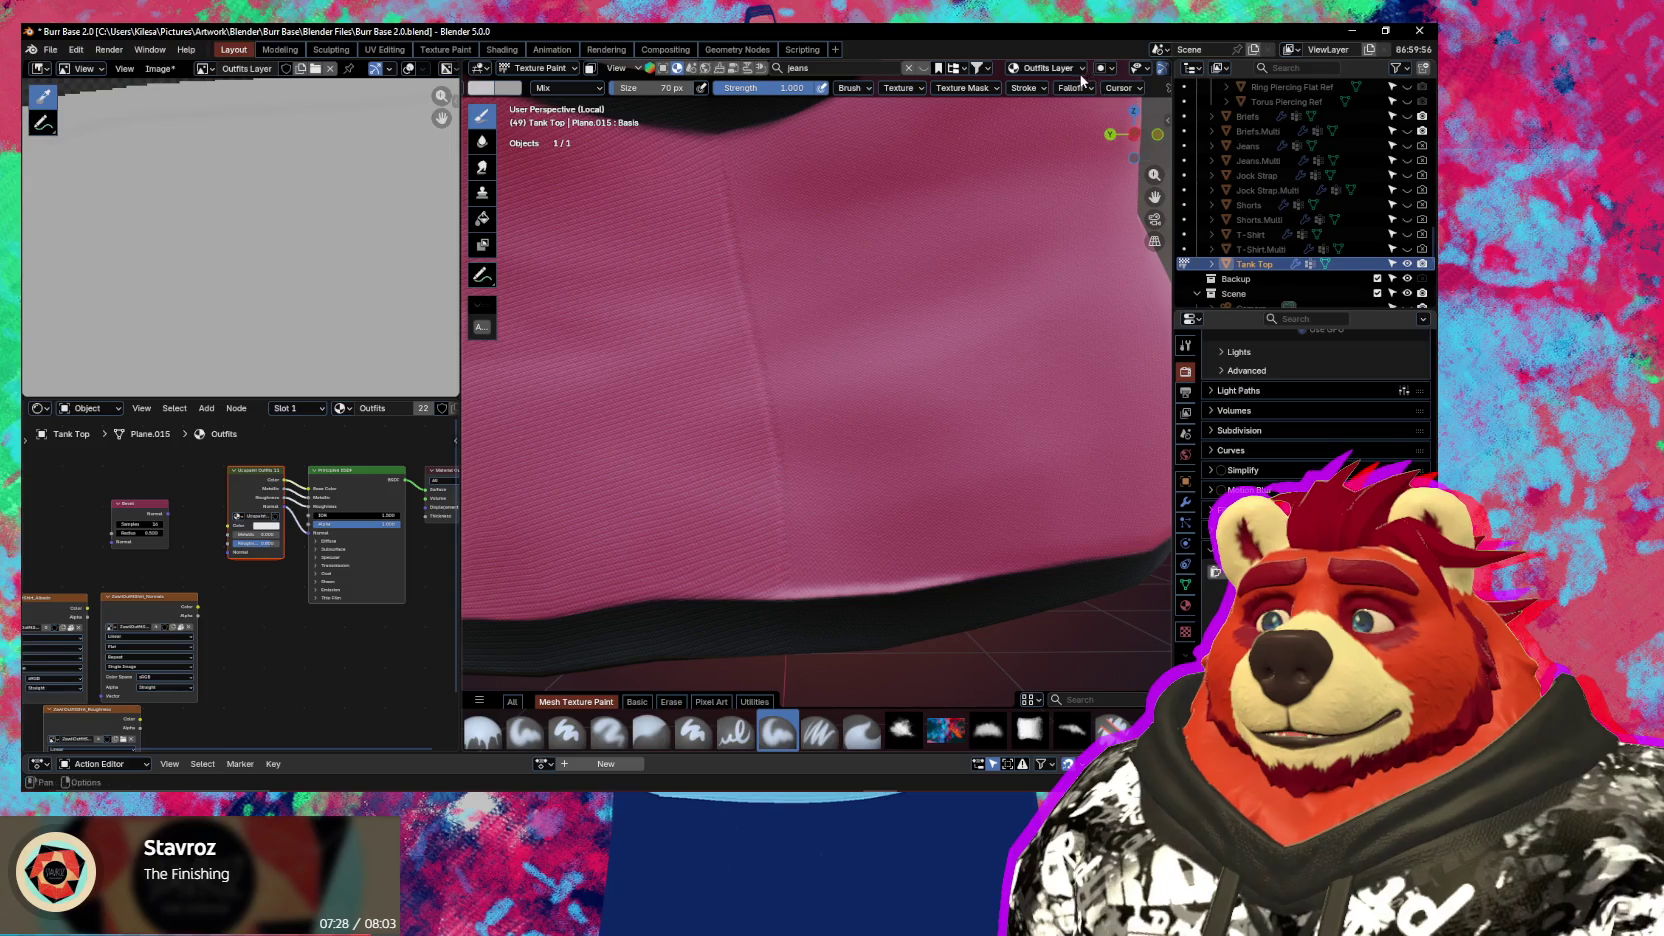
Lower the end of the falloff curve and test three strokes on the tank top, undoing each
{"action": "left_click", "coordinate": [1080, 88]}
{"action": "left_click_drag", "start_coordinate": [1146, 285], "coordinate": [1140, 316]}
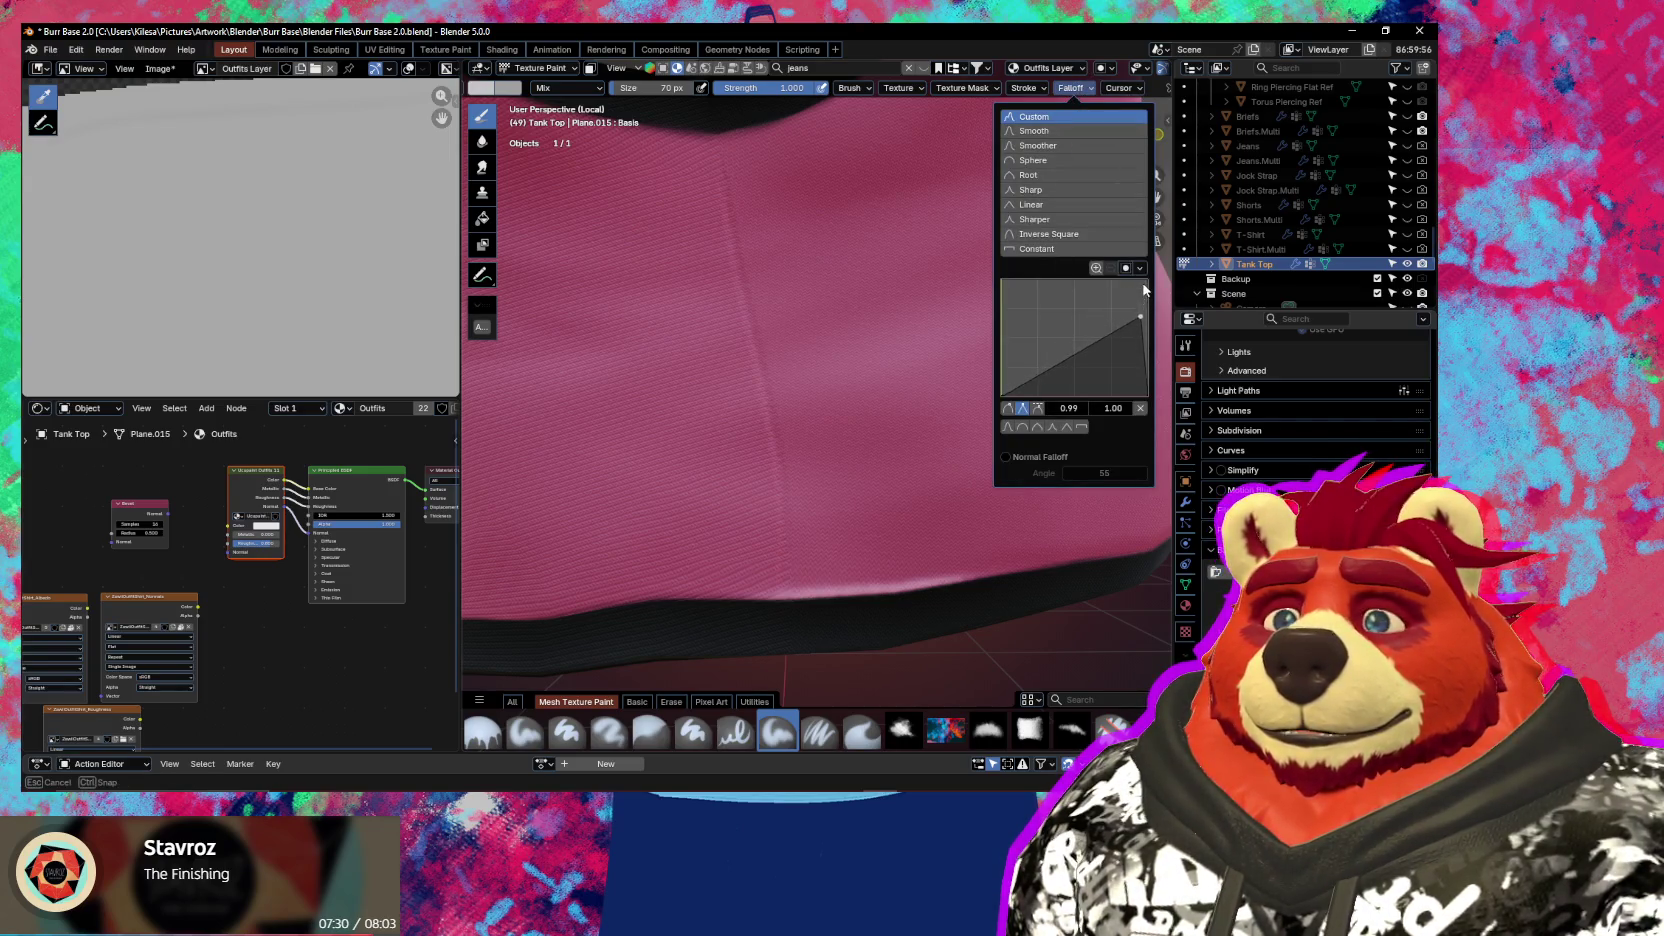
{"action": "left_click_drag", "start_coordinate": [716, 292], "coordinate": [630, 505]}
{"action": "key", "text": "ctrl+z"}
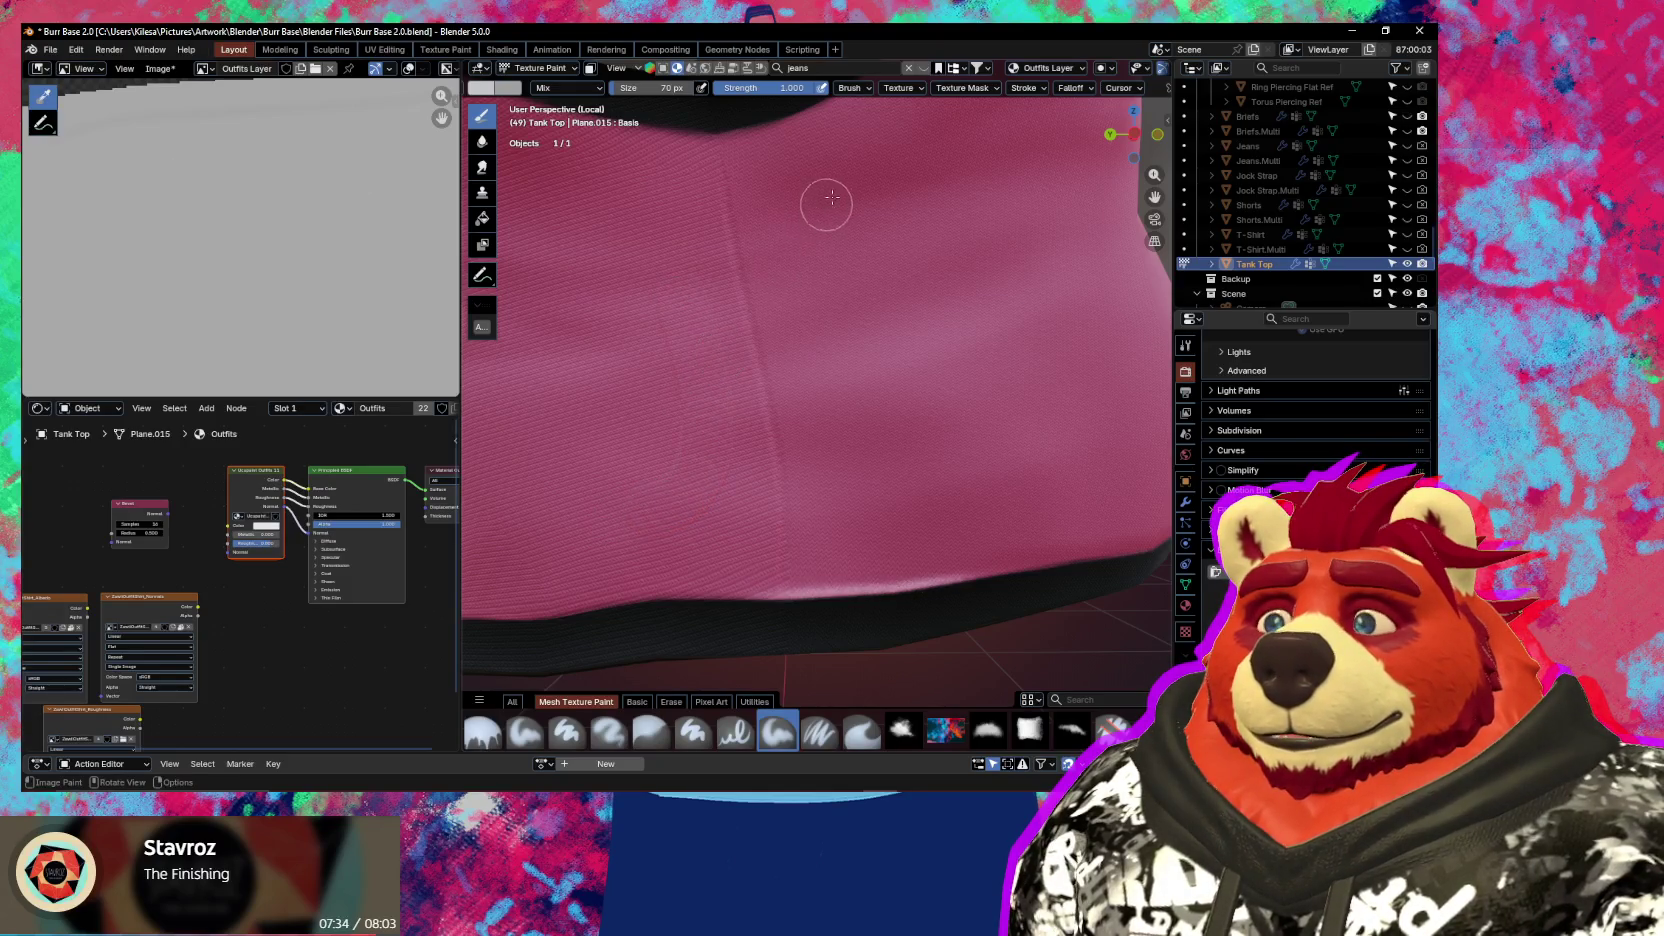
{"action": "left_click_drag", "start_coordinate": [706, 271], "coordinate": [590, 468]}
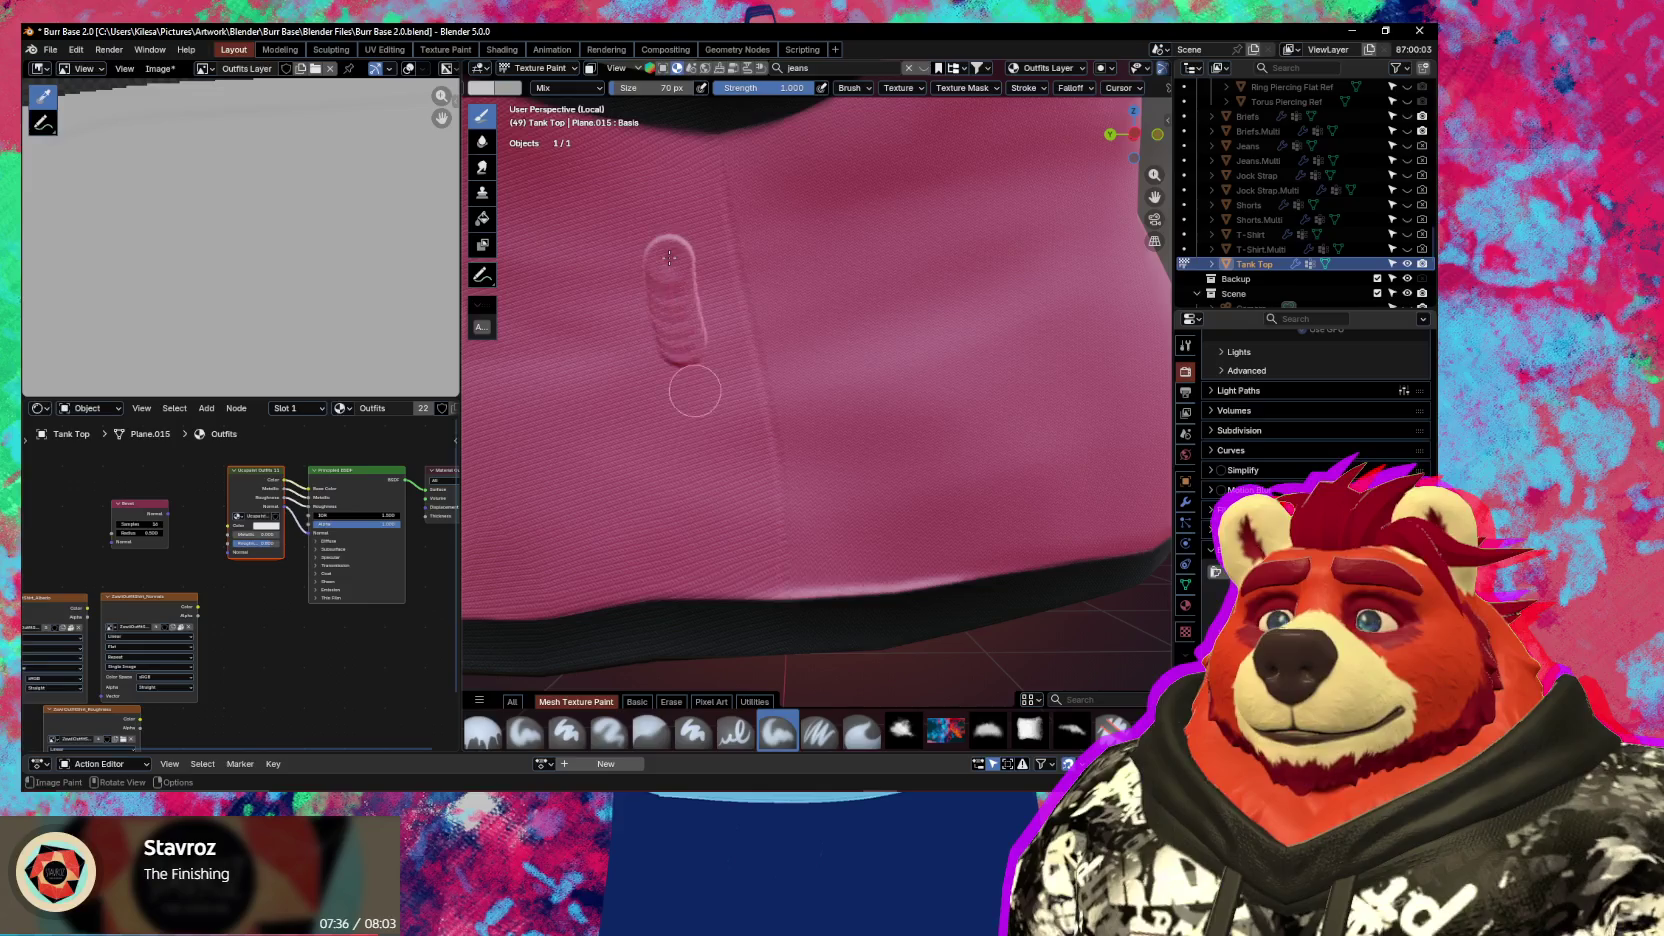
{"action": "key", "text": "ctrl+z"}
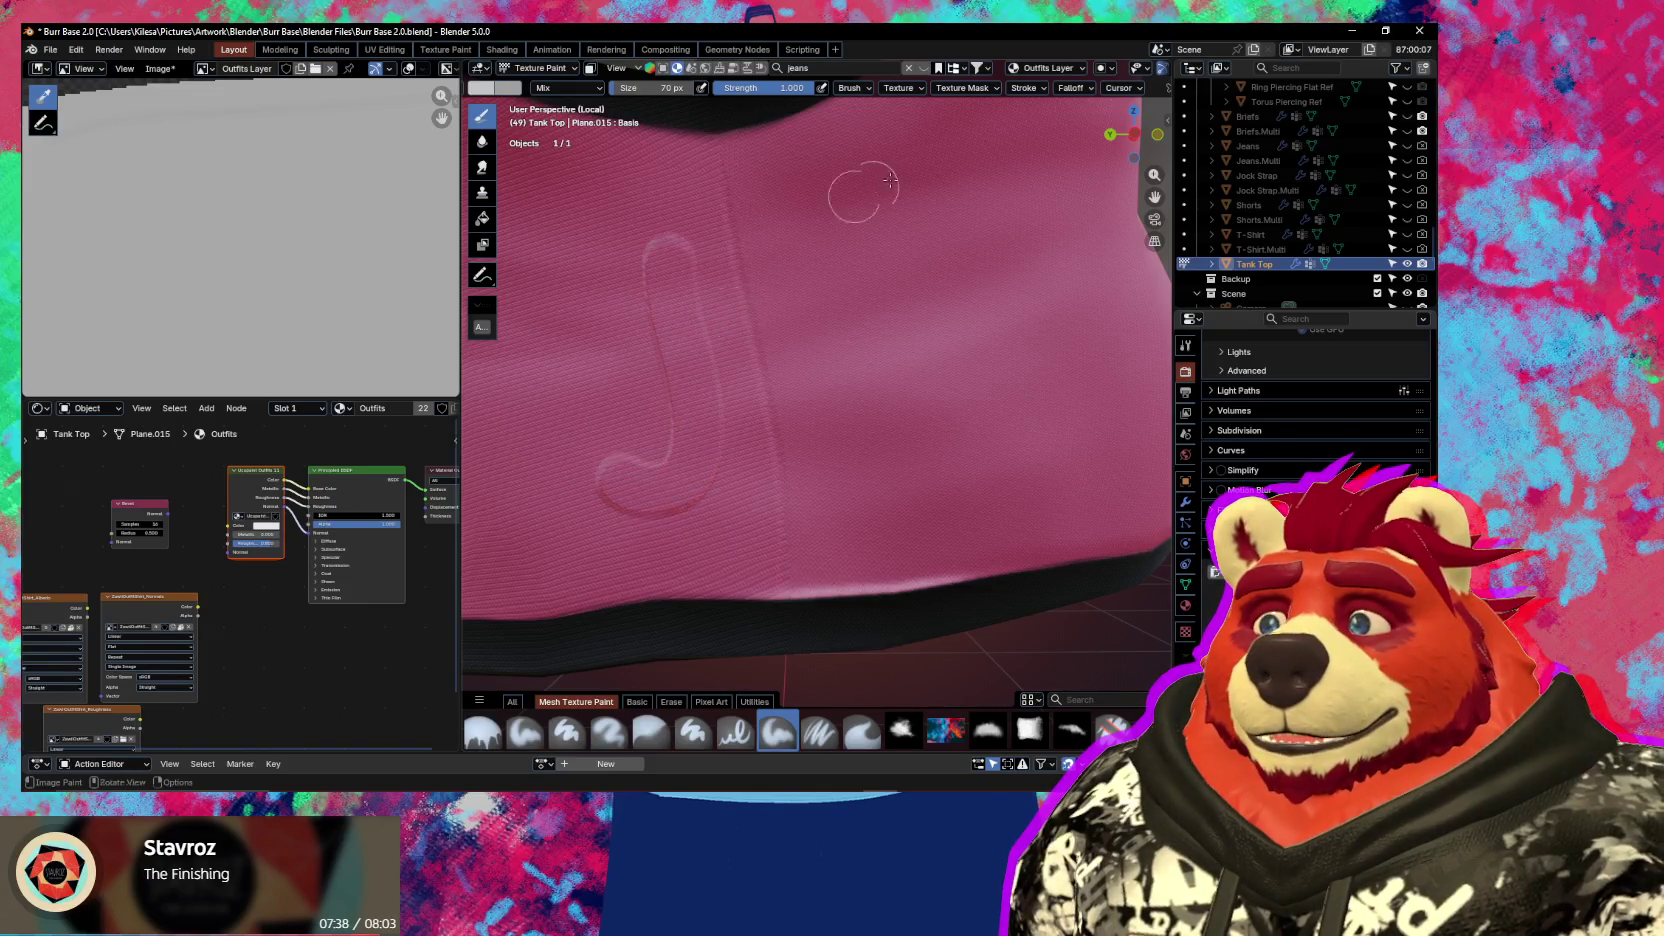
{"action": "mouse_move", "coordinate": [705, 385]}
{"action": "left_mouse_down"}
{"action": "mouse_move", "coordinate": [684, 310]}
{"action": "mouse_move", "coordinate": [720, 365]}
{"action": "left_mouse_up"}
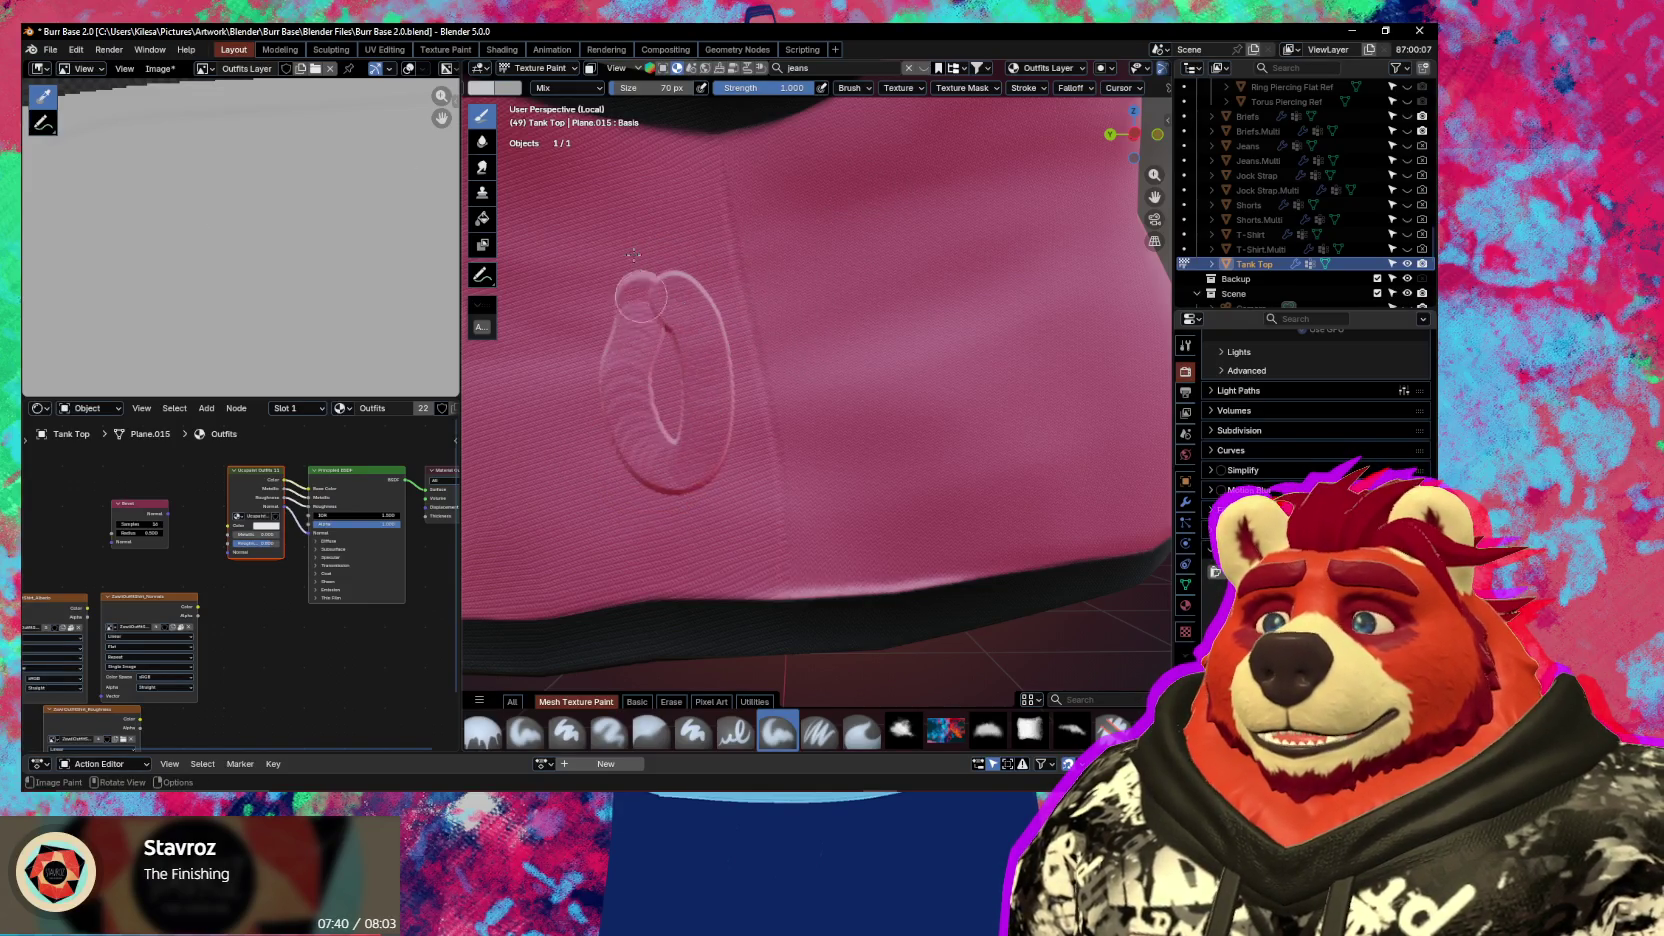
{"action": "key", "text": "ctrl+z"}
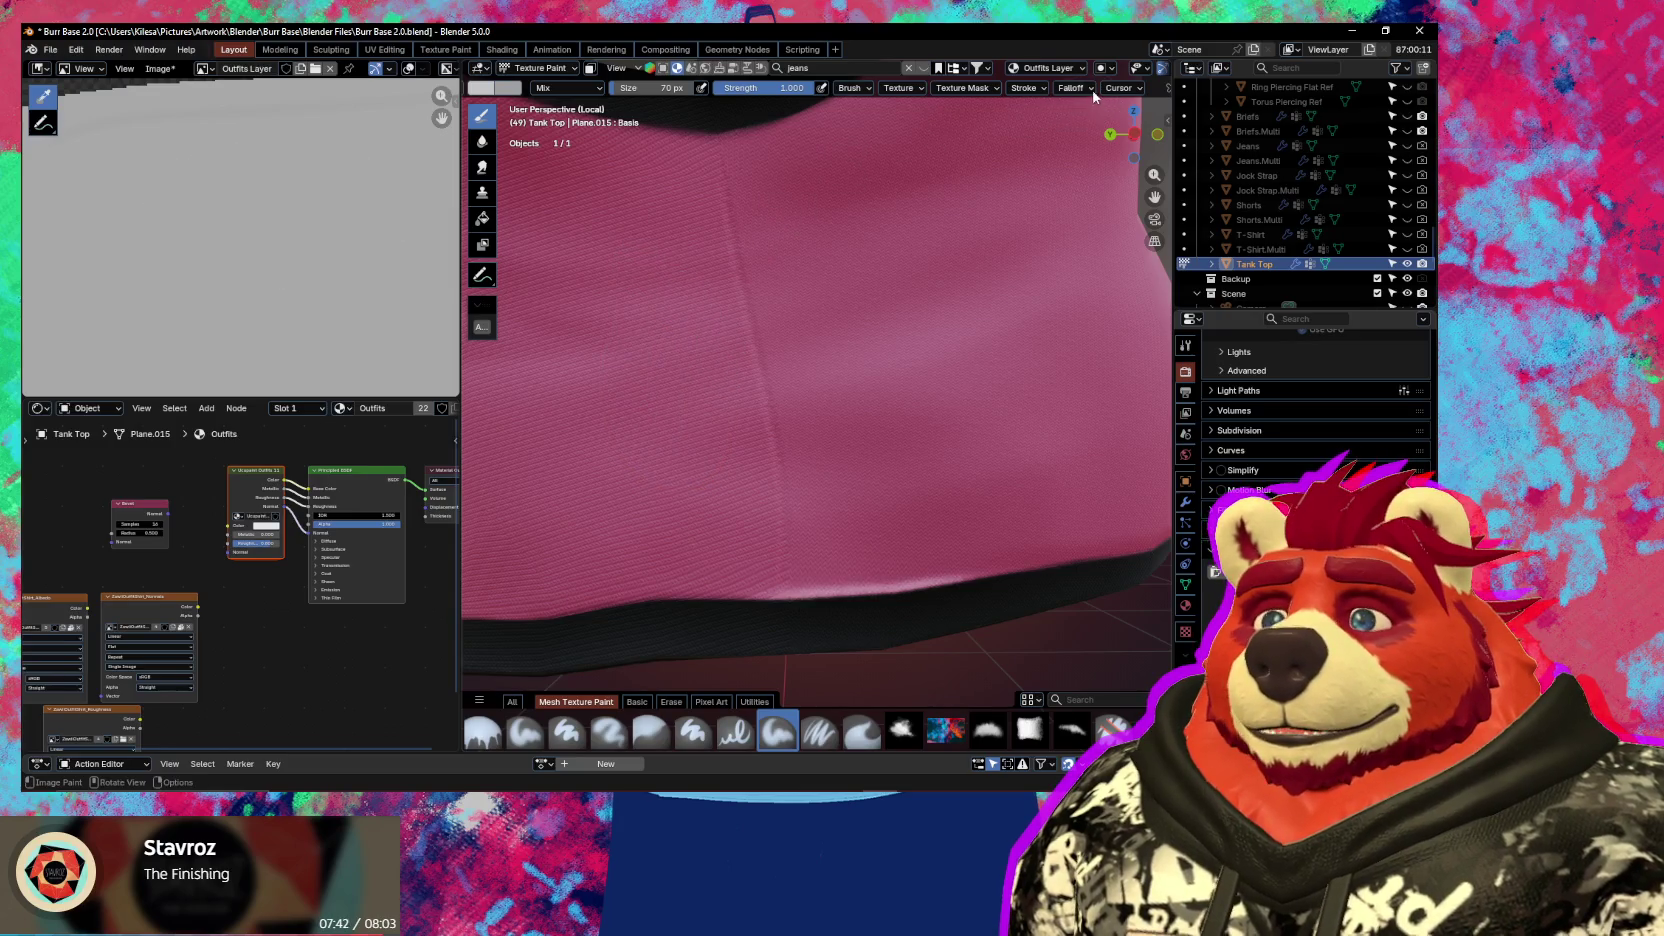
Lower the curve's top-left point, reshape it further, and test two J strokes, undoing both
{"action": "left_click", "coordinate": [1073, 87]}
{"action": "left_click_drag", "start_coordinate": [1006, 283], "coordinate": [1023, 306]}
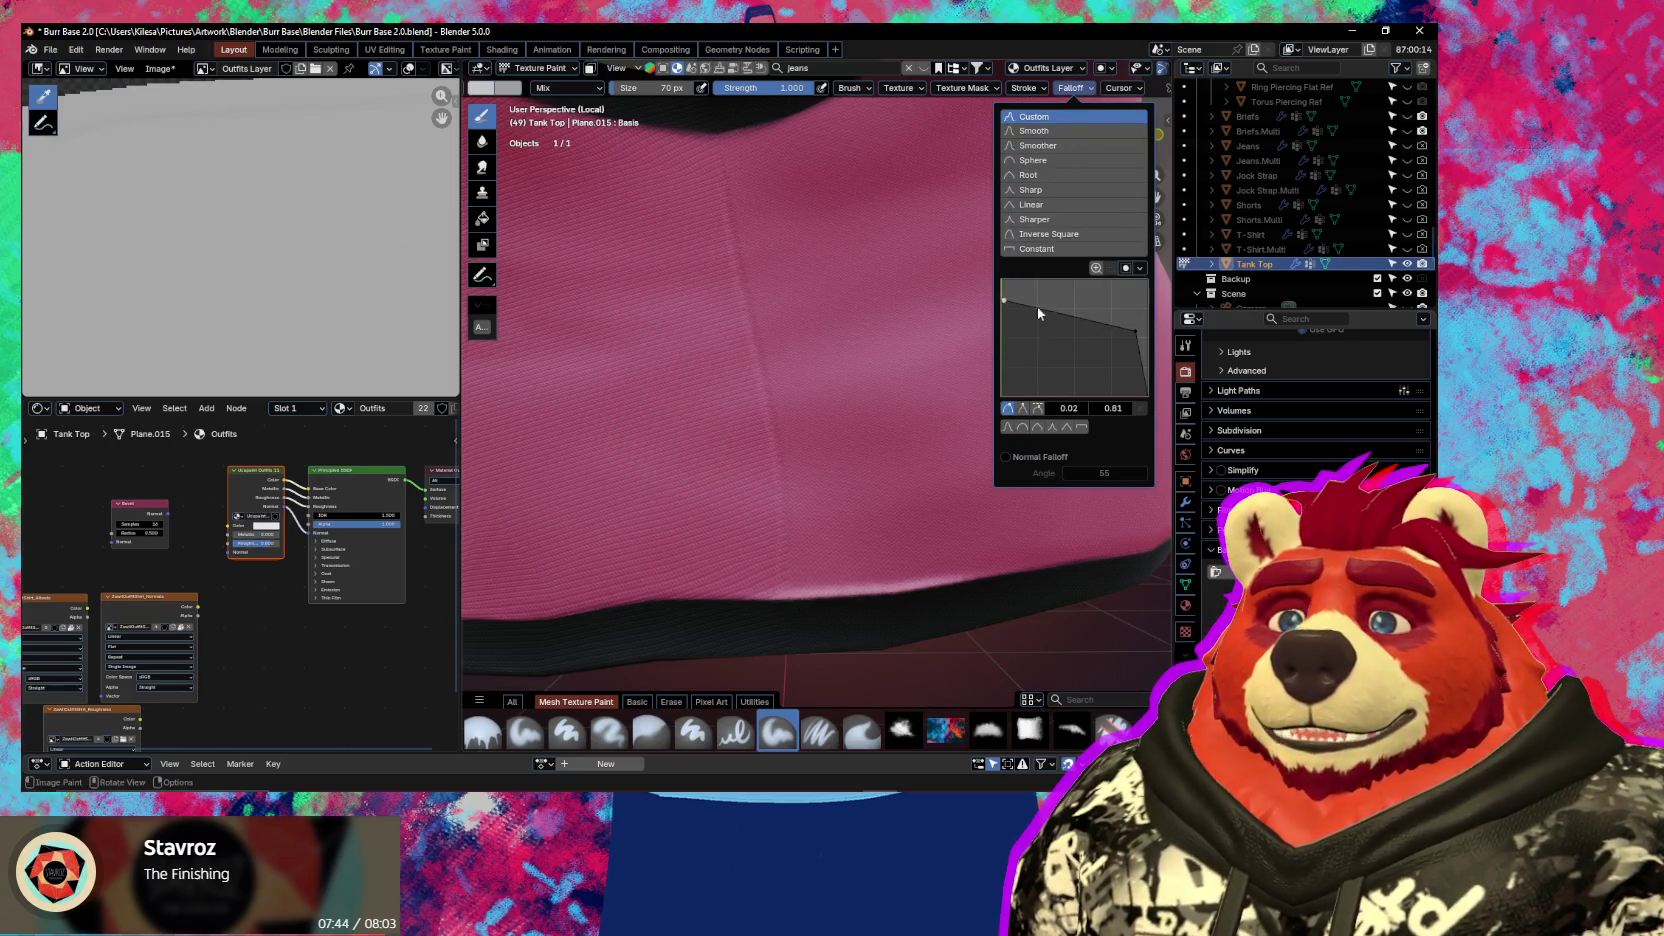
{"action": "left_click_drag", "start_coordinate": [1125, 327], "coordinate": [1130, 375]}
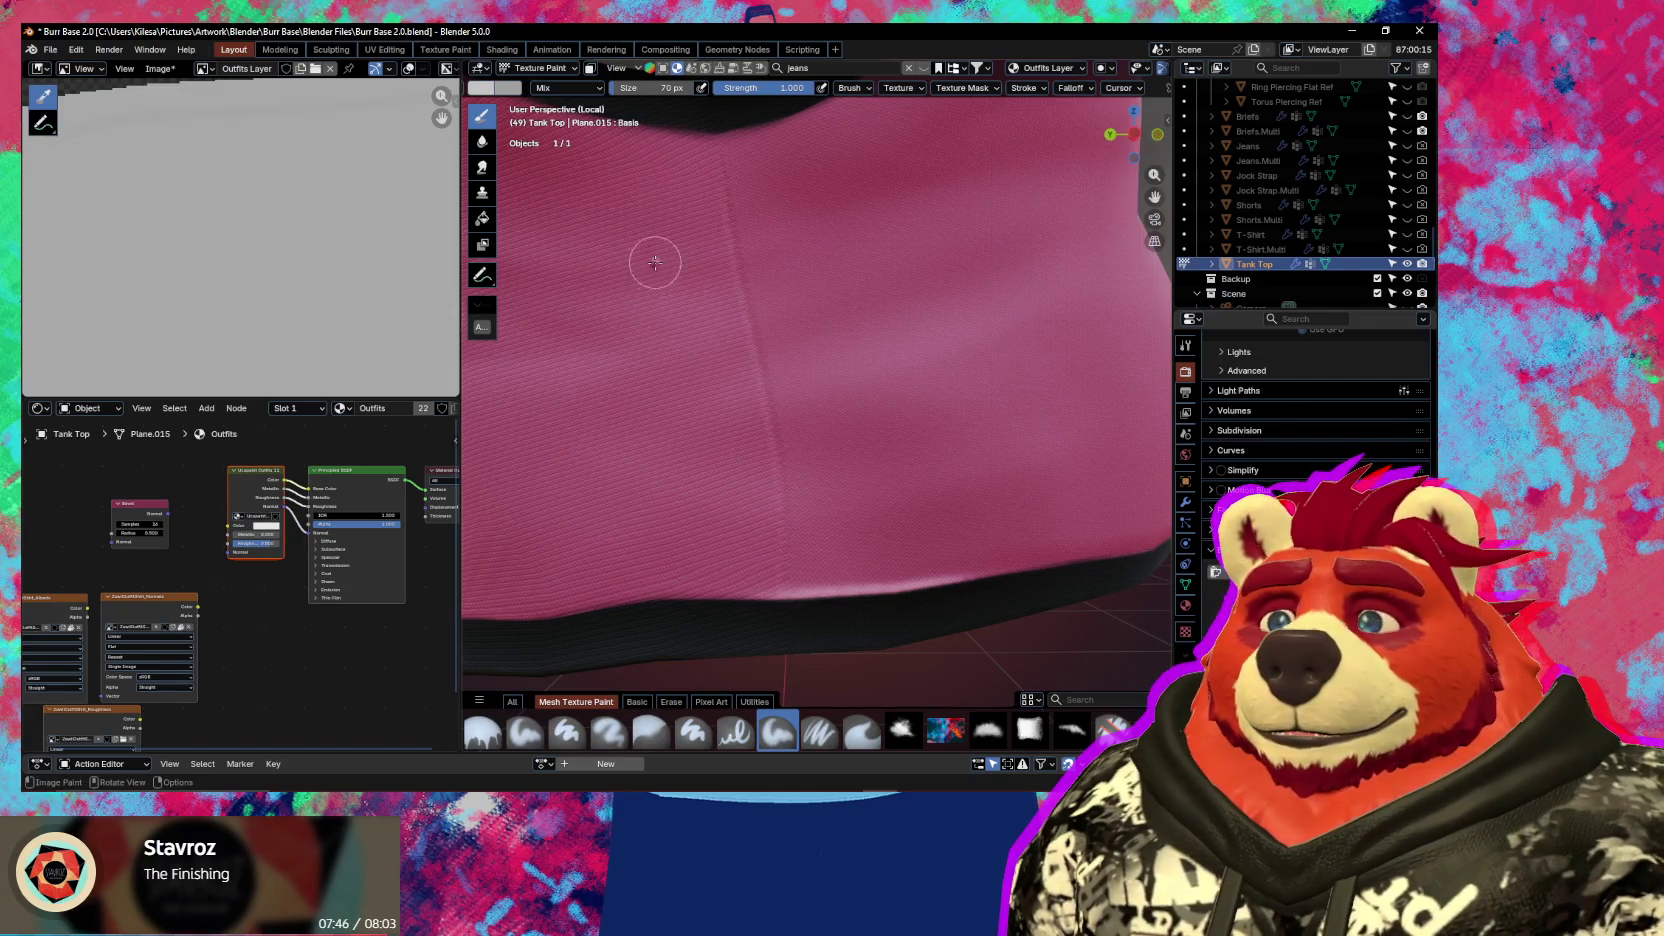
{"action": "left_click_drag", "start_coordinate": [655, 262], "coordinate": [565, 500]}
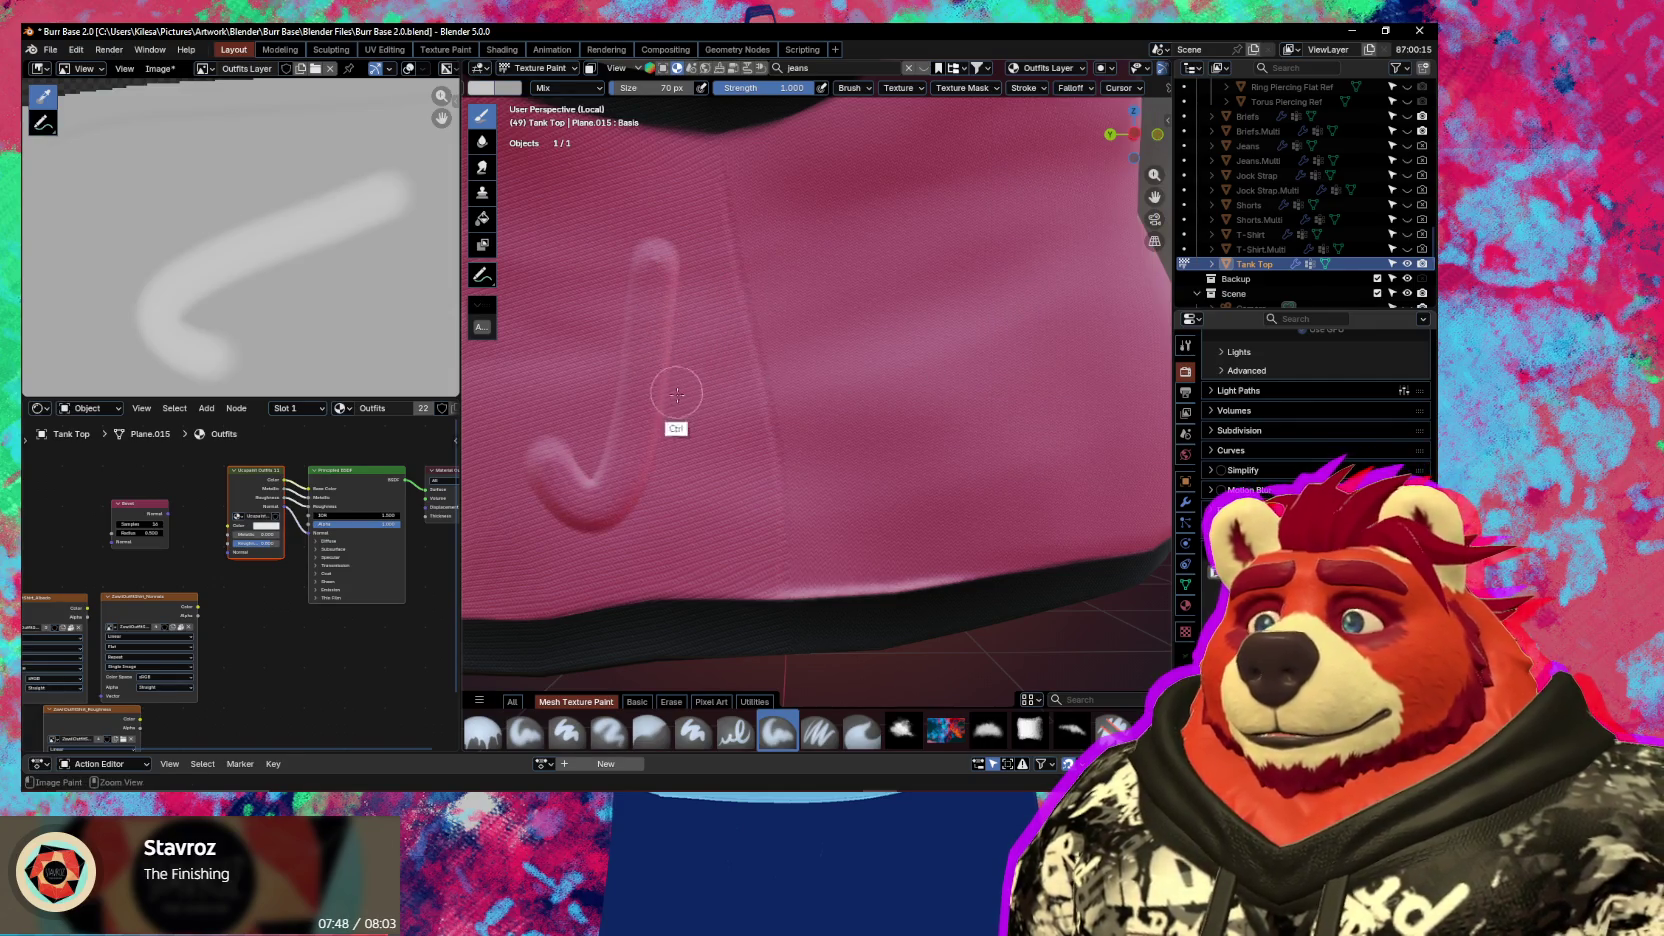
{"action": "key", "text": "ctrl+z"}
{"action": "mouse_move", "coordinate": [640, 200]}
{"action": "left_mouse_down"}
{"action": "mouse_move", "coordinate": [650, 465]}
{"action": "mouse_move", "coordinate": [628, 530]}
{"action": "left_mouse_up"}
{"action": "key", "text": "ctrl+z"}
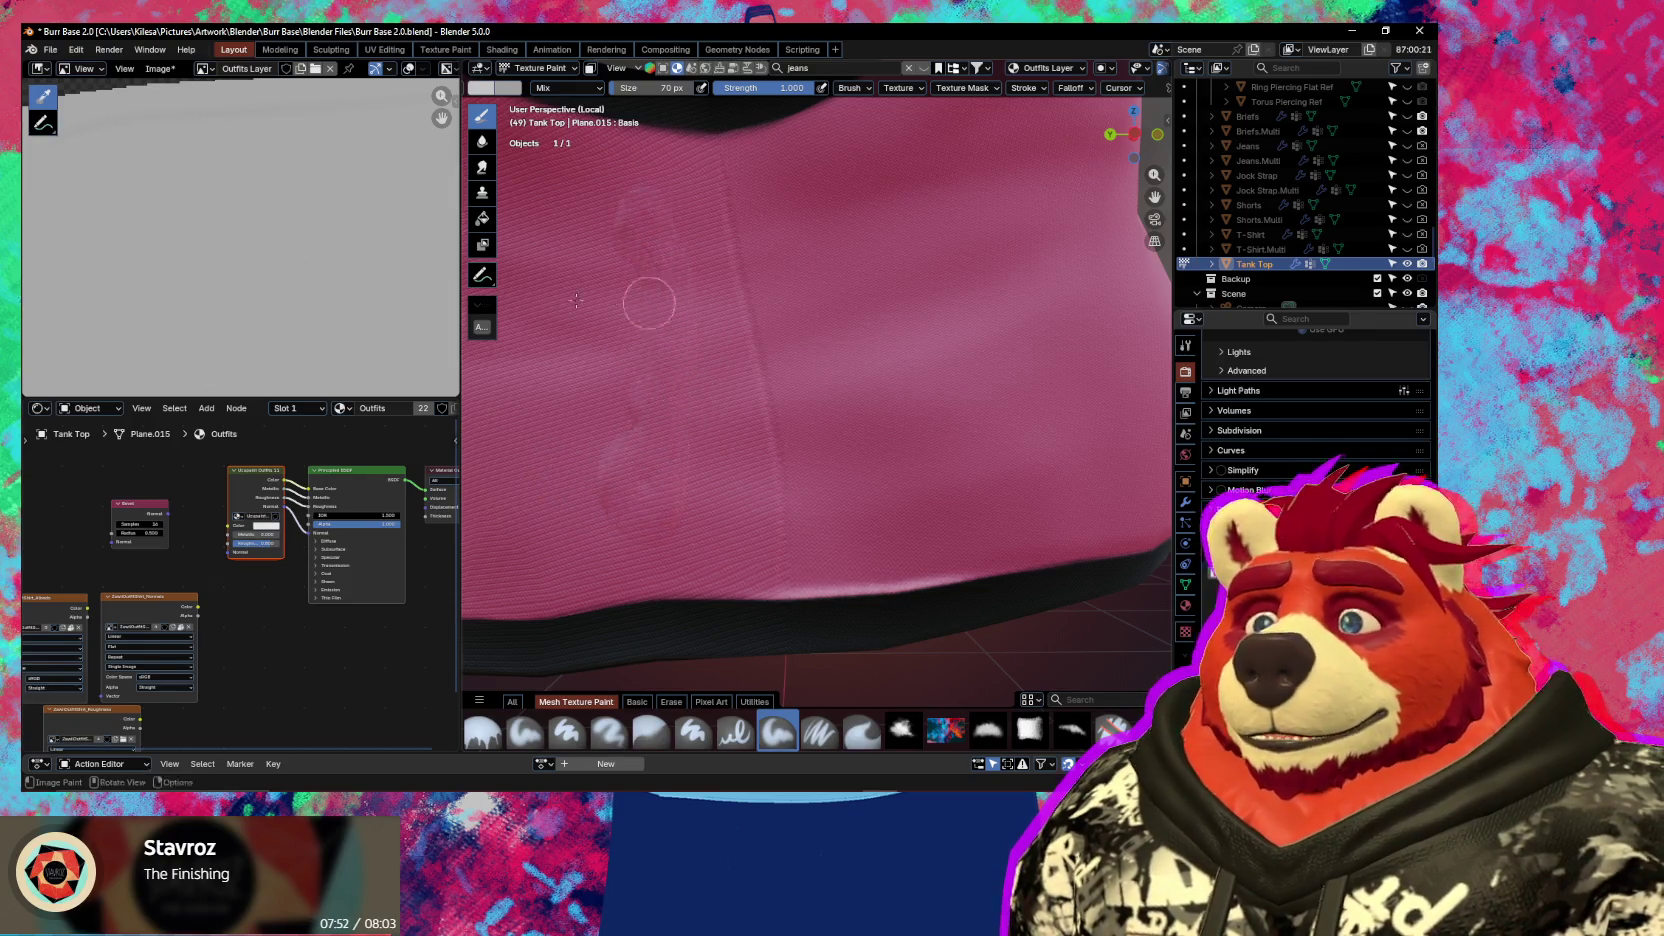
Set curve points at 0.00, 1.00 and a sharp 0.17, 0.09 corner, then test and undo a stroke
{"action": "left_click", "coordinate": [1072, 88]}
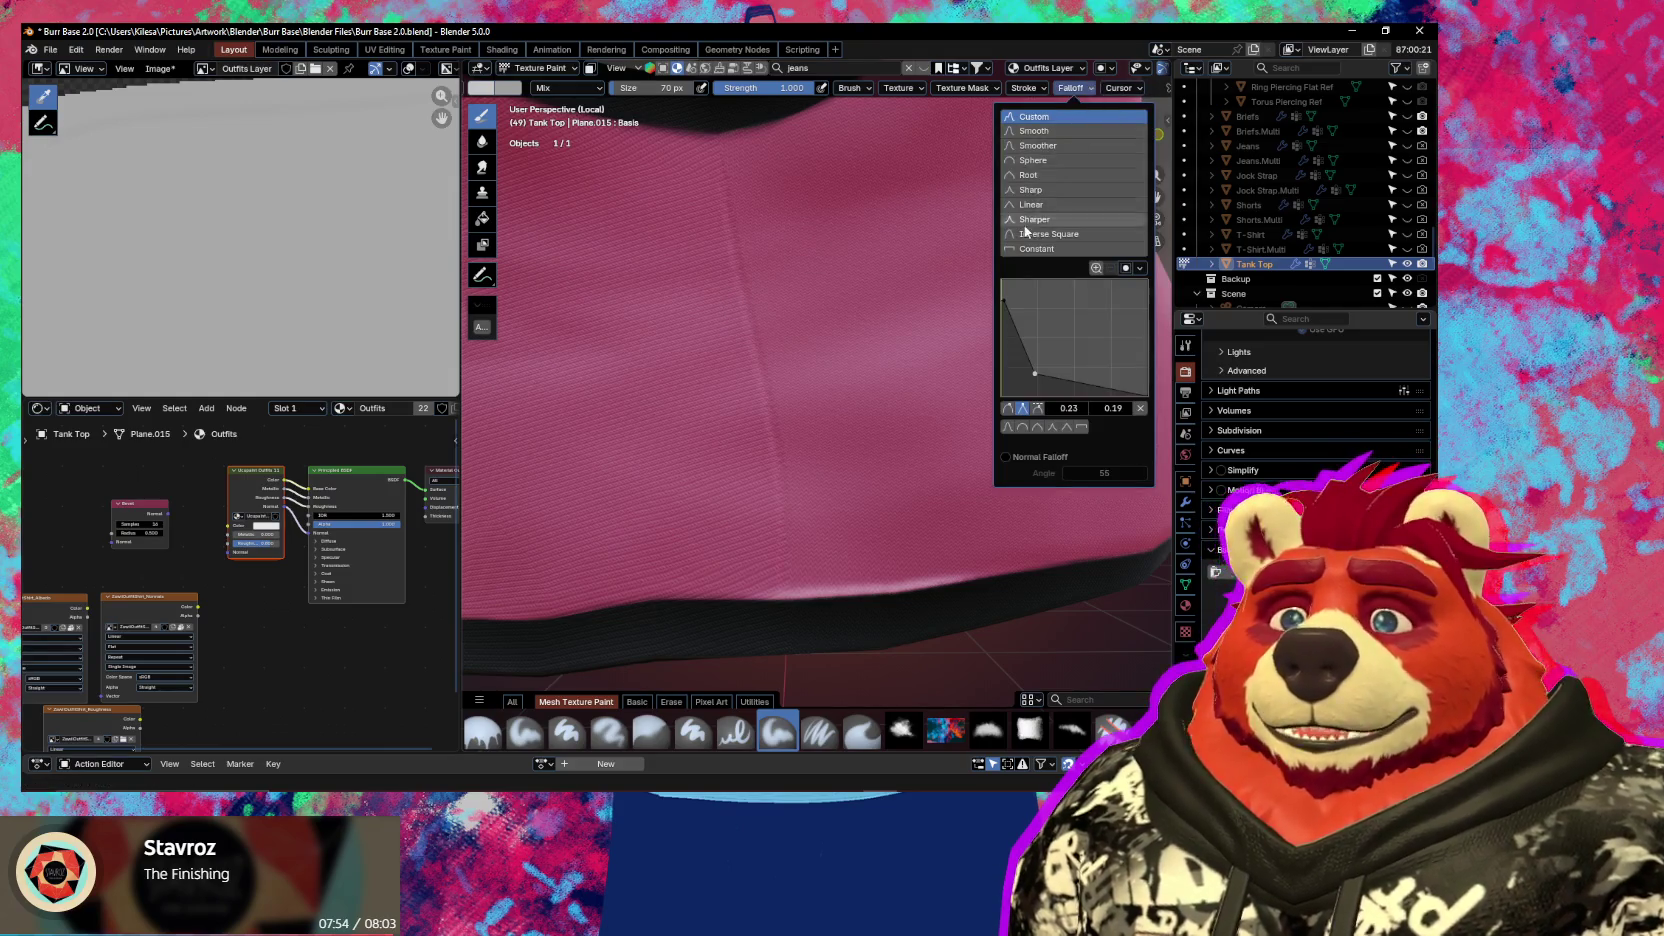
{"action": "left_click_drag", "start_coordinate": [1006, 303], "coordinate": [1004, 285]}
{"action": "left_click_drag", "start_coordinate": [1033, 378], "coordinate": [1026, 385]}
{"action": "left_click", "coordinate": [1022, 408]}
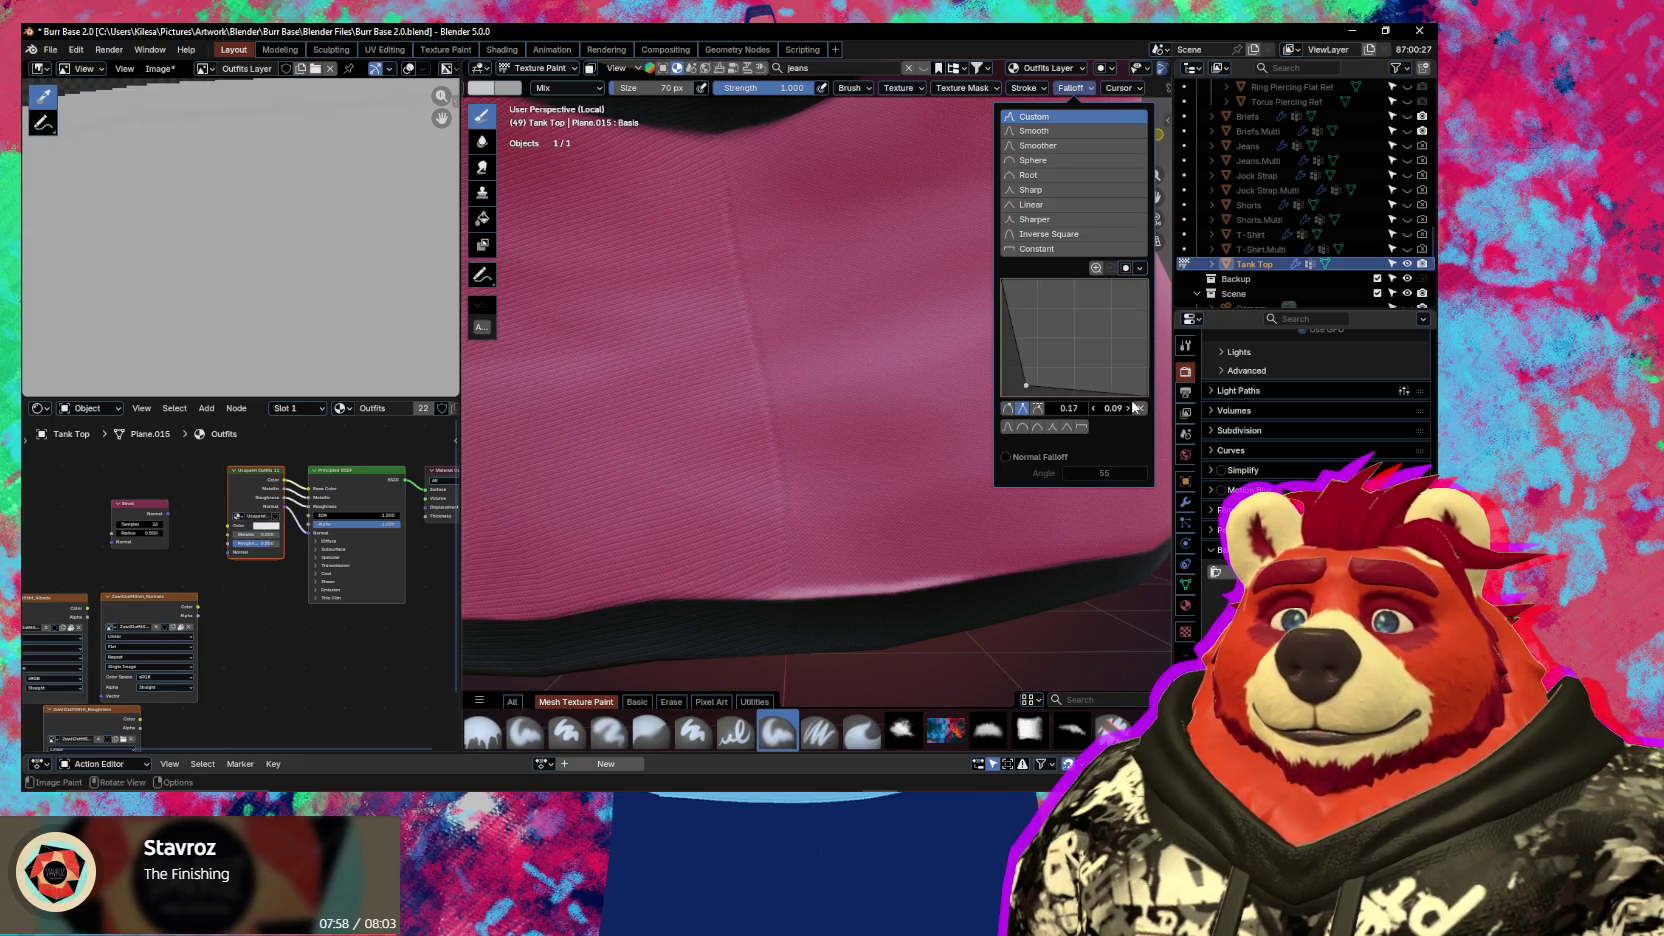
{"action": "left_click_drag", "start_coordinate": [1147, 396], "coordinate": [1147, 397]}
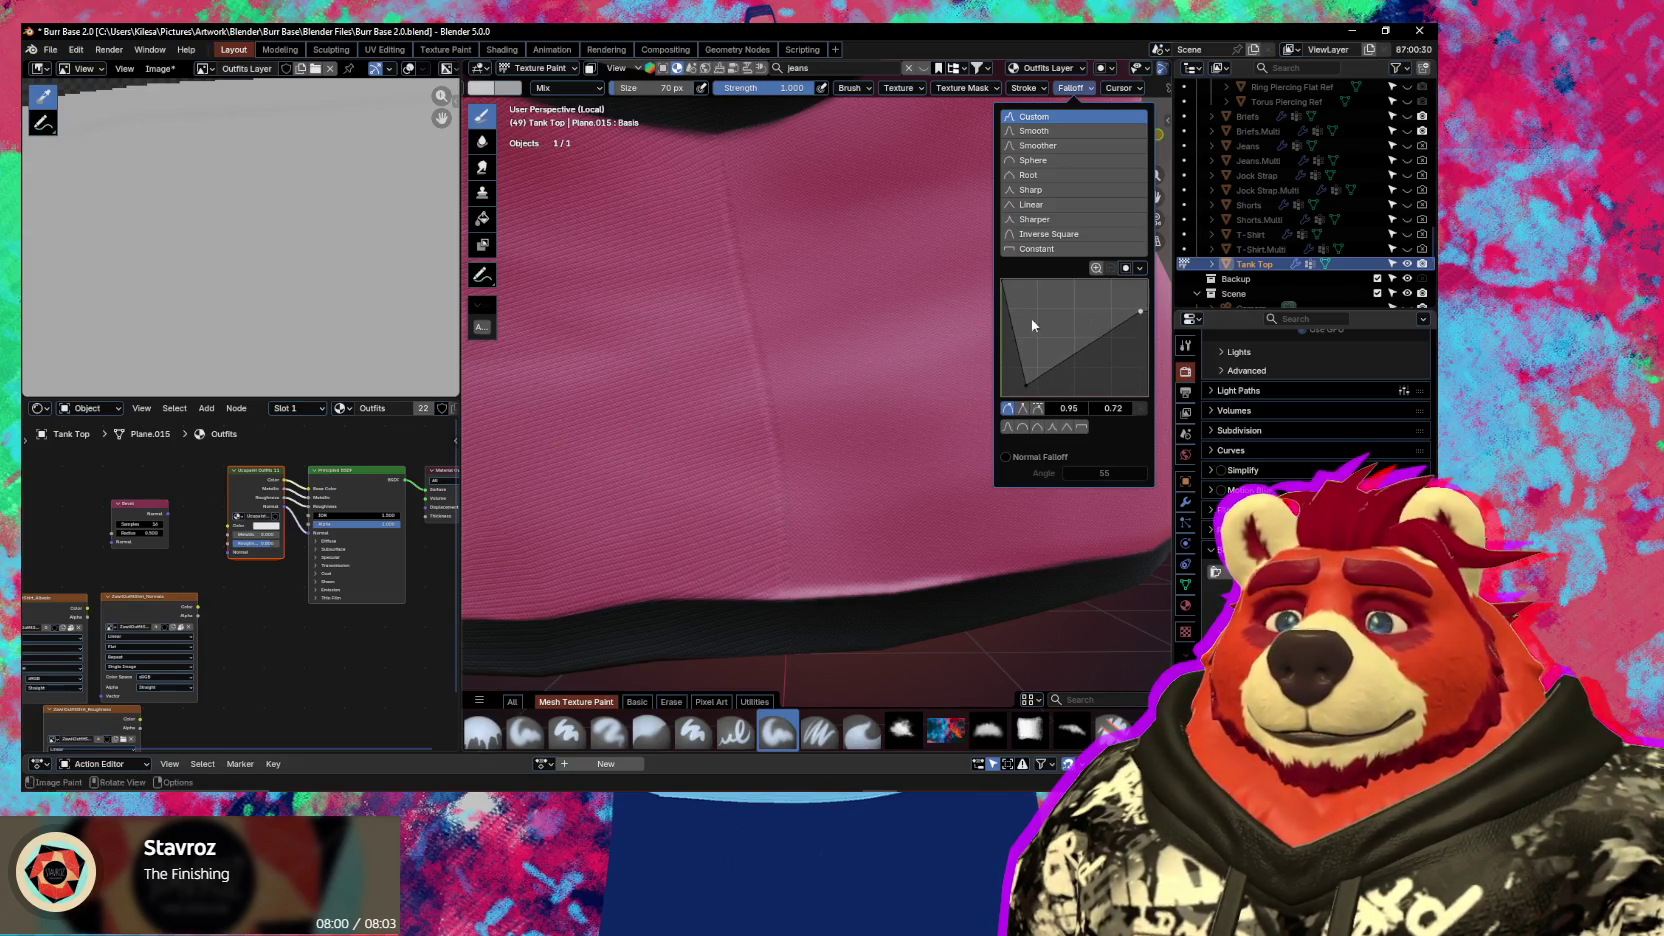
{"action": "left_click_drag", "start_coordinate": [678, 185], "coordinate": [678, 201]}
{"action": "left_click_drag", "start_coordinate": [688, 468], "coordinate": [645, 512]}
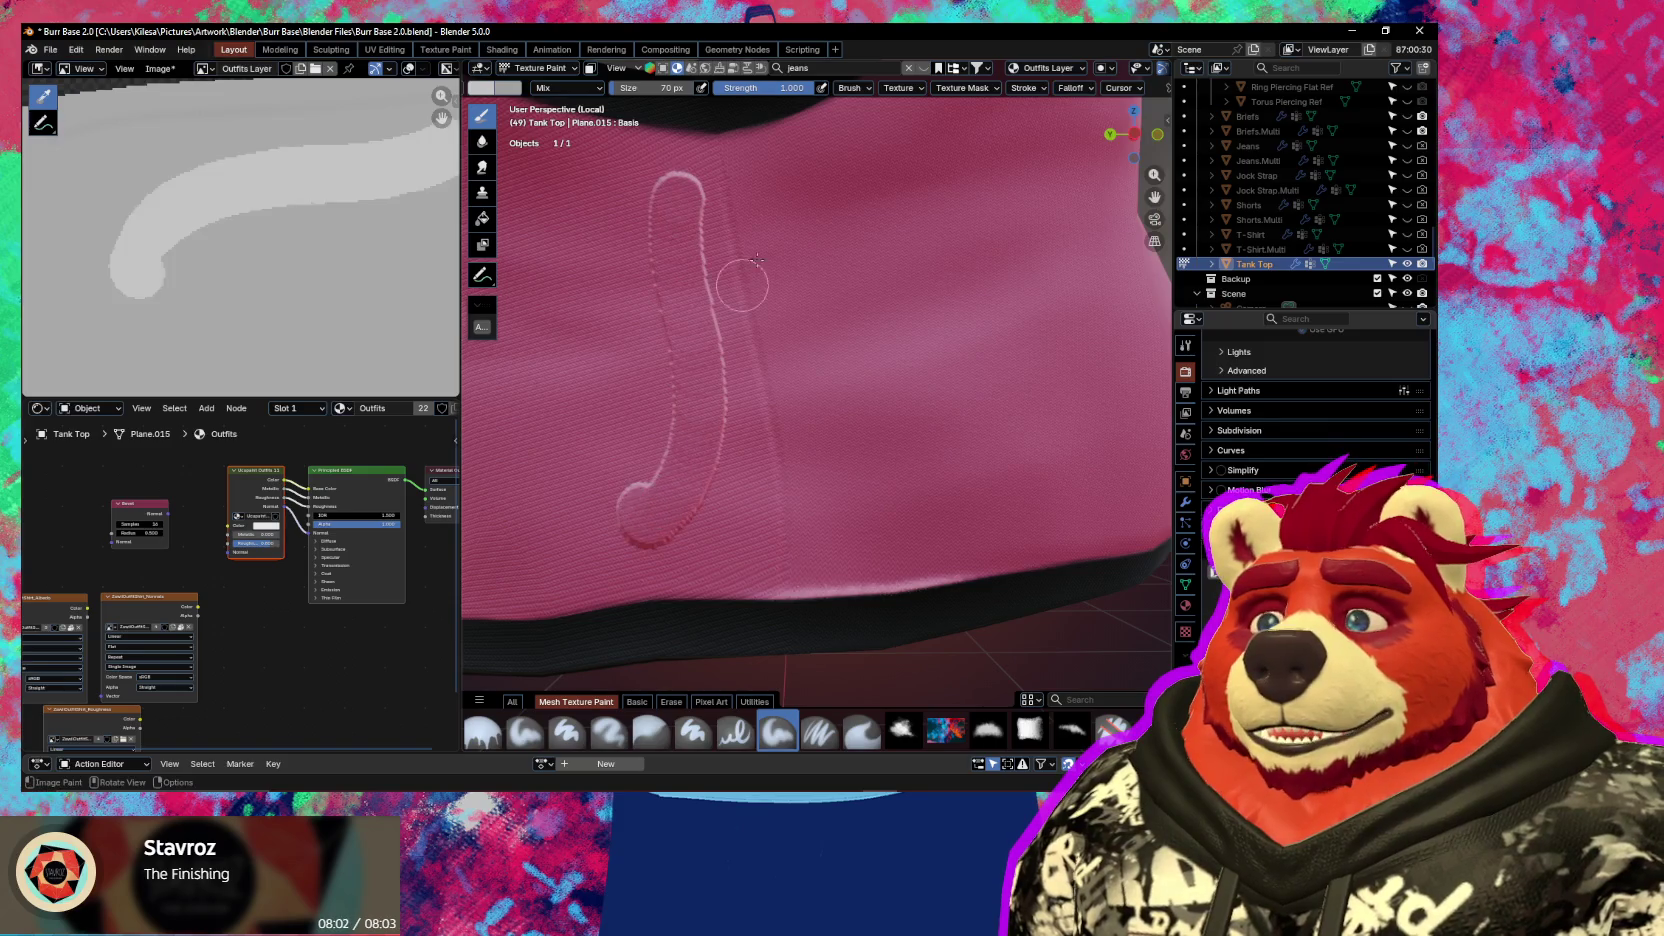
{"action": "key", "text": "ctrl+z"}
Show the Ucupaint sidebar, skip to DOPE LEMON's 'Miami Baby' in YouTube Music, and return to Blender
{"action": "key", "text": "n"}
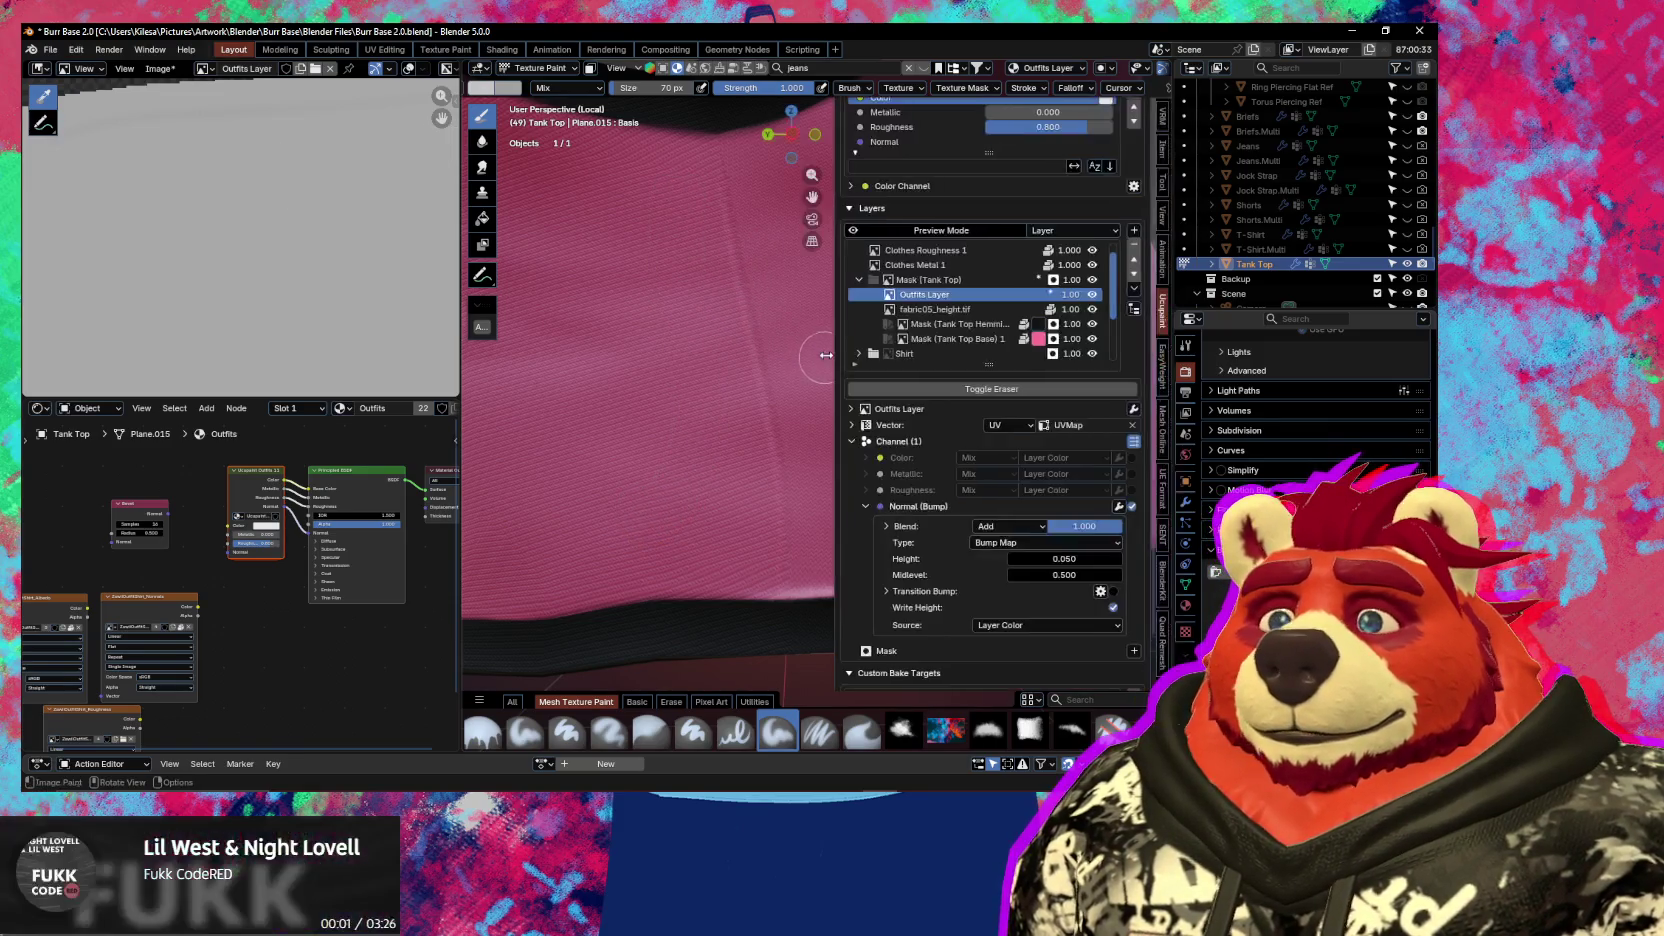
{"action": "key", "text": "alt+Tab"}
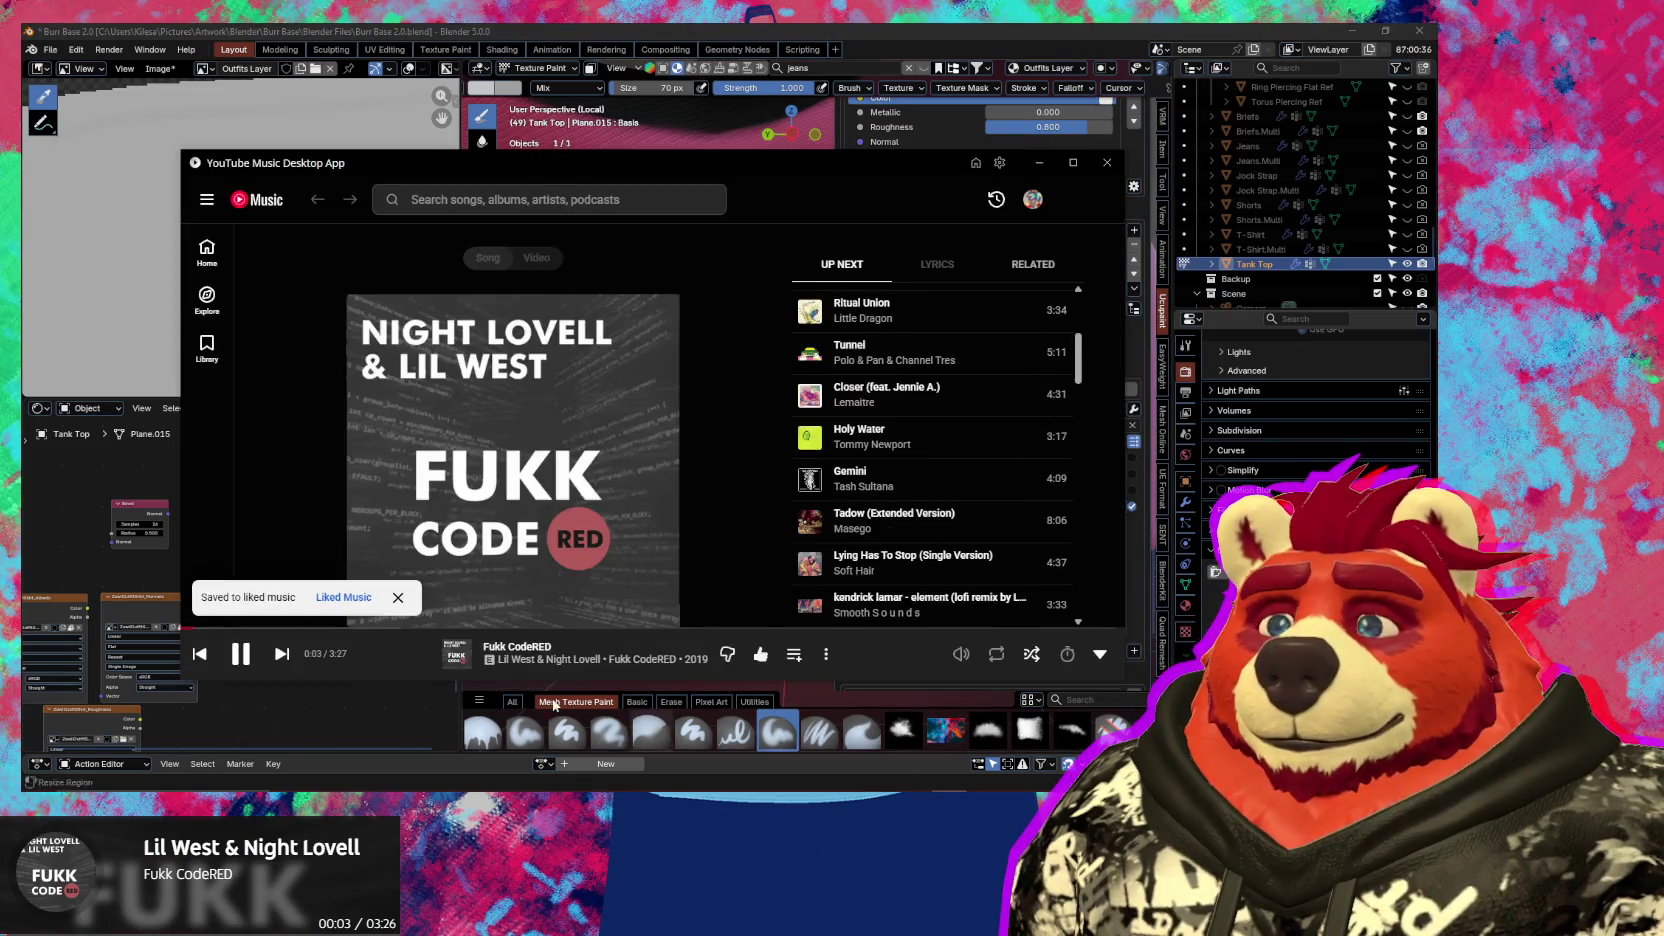
{"action": "left_click", "coordinate": [283, 655]}
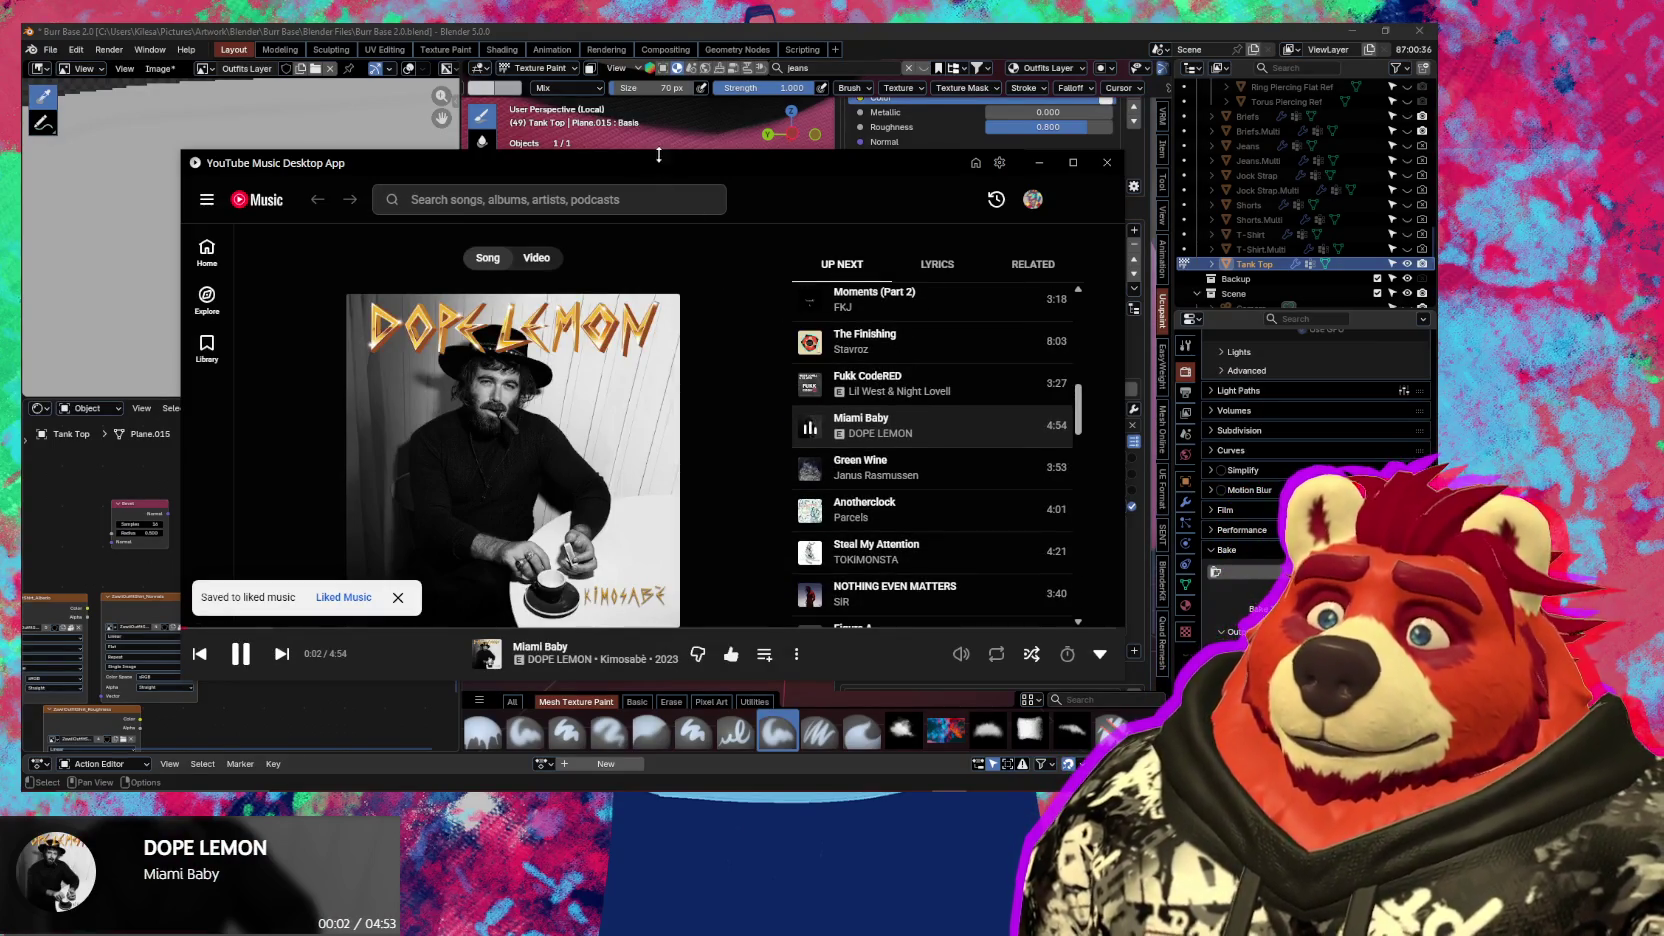
{"action": "key", "text": "alt+Tab"}
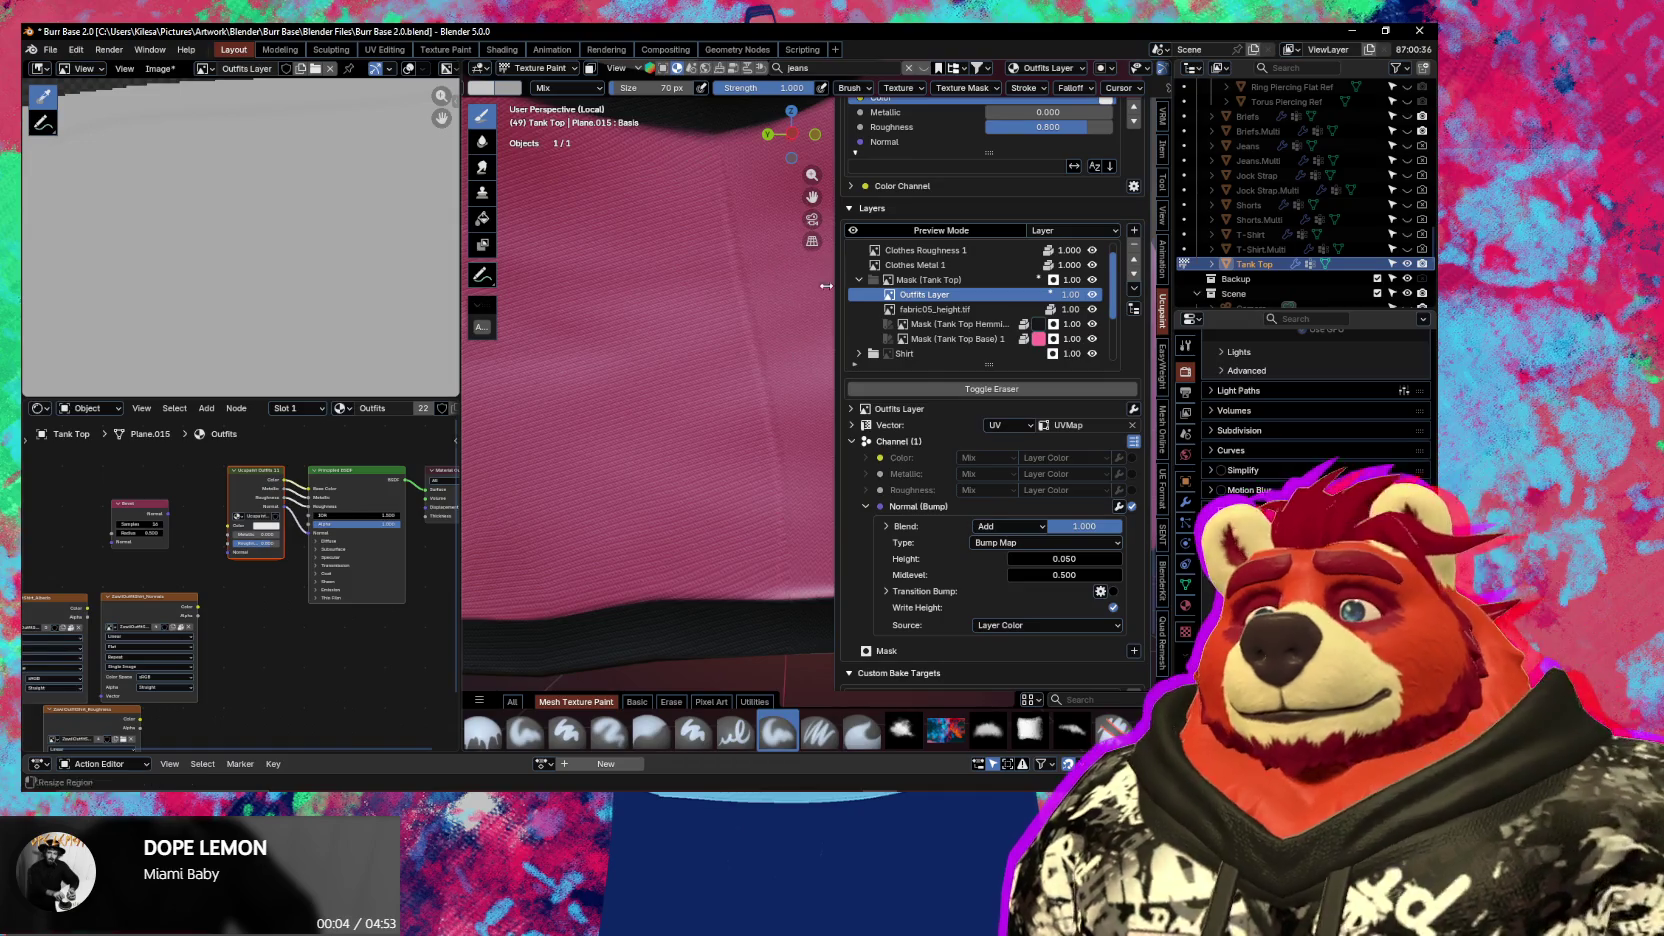
Delete the middle falloff point, move the bottom-left point up, reshape from the right endpoint, test and undo
{"action": "left_click", "coordinate": [1071, 88]}
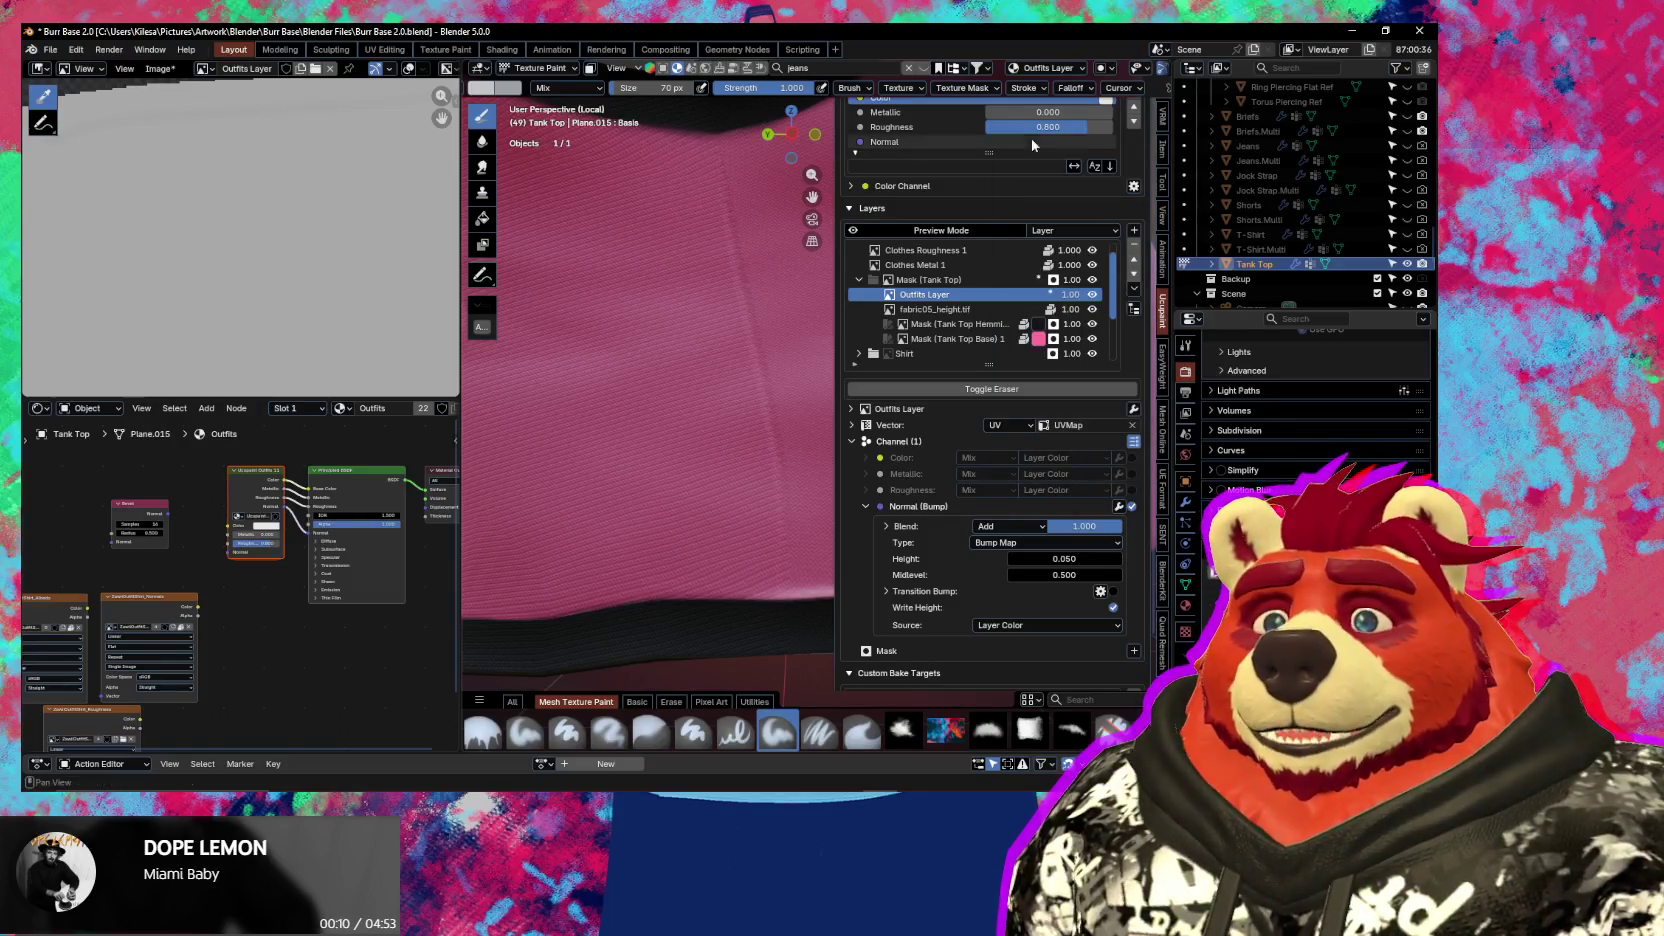
{"action": "left_click", "coordinate": [1077, 91]}
{"action": "left_click_drag", "start_coordinate": [1028, 381], "coordinate": [1027, 384]}
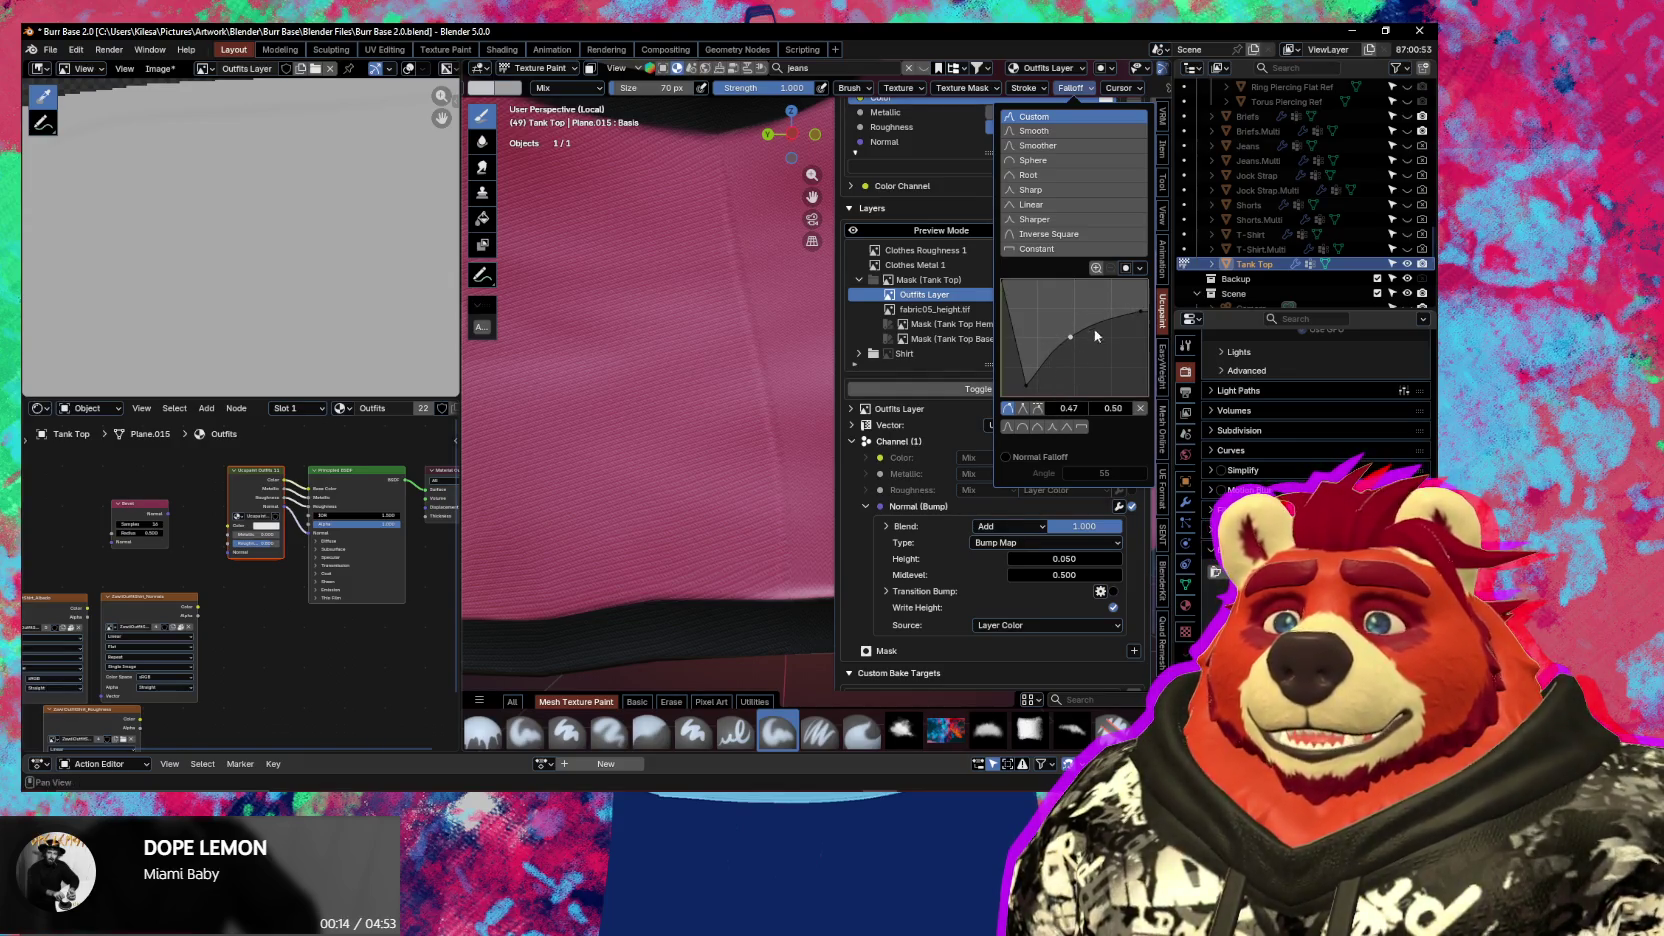
{"action": "left_click", "coordinate": [1140, 409]}
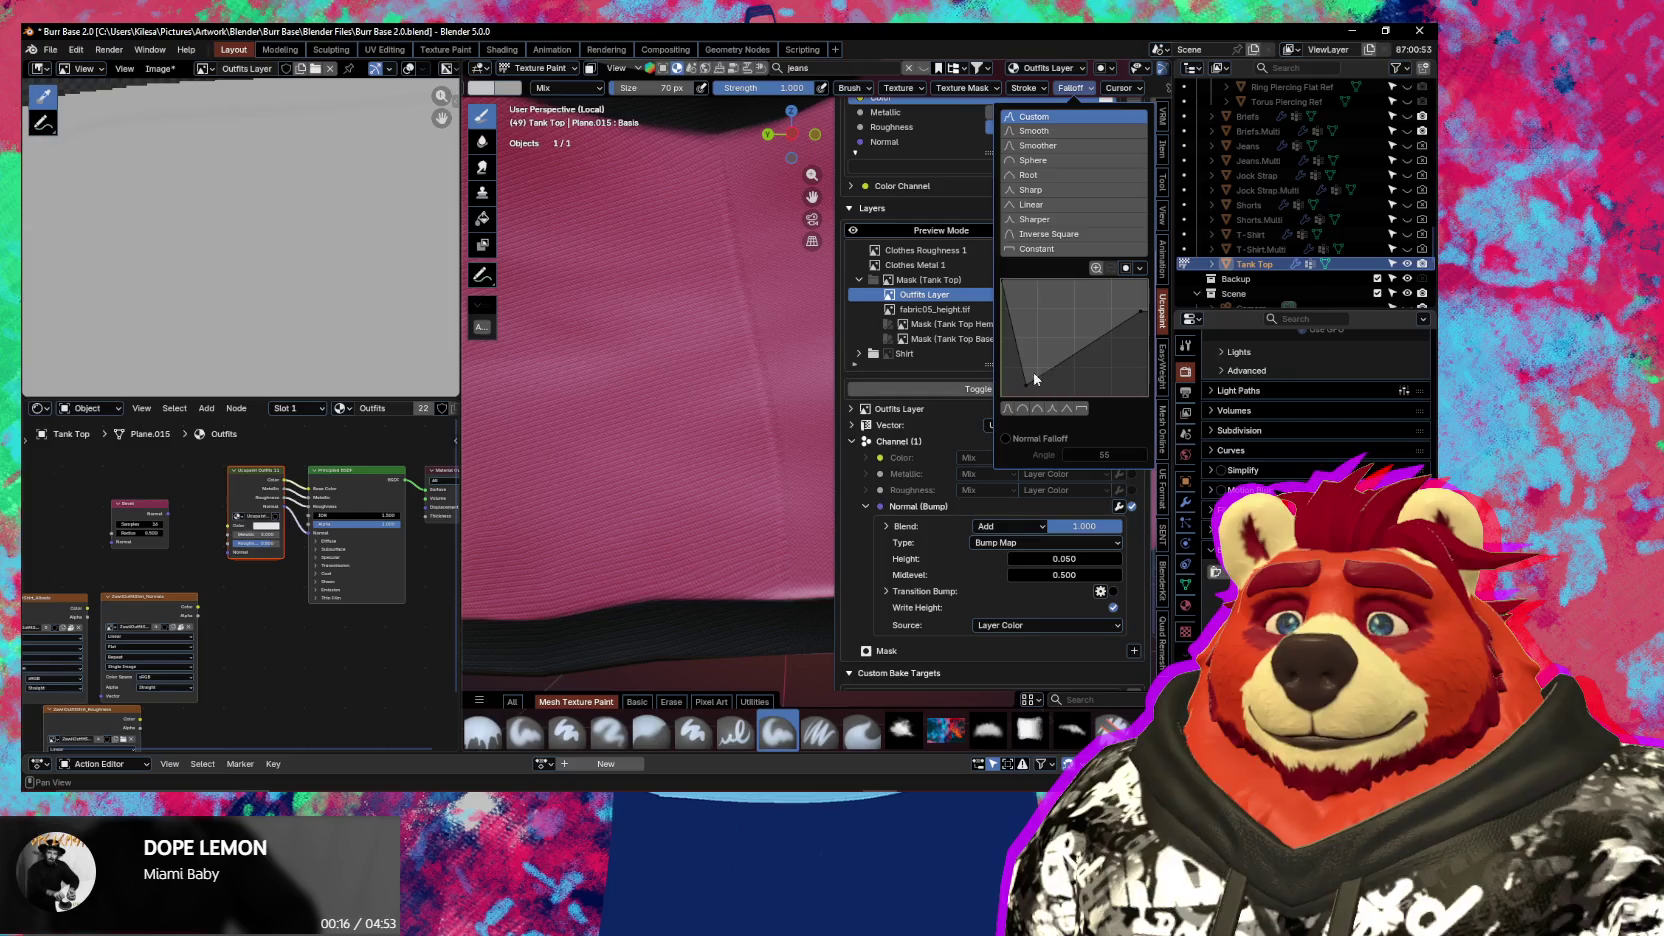
{"action": "left_click_drag", "start_coordinate": [1027, 390], "coordinate": [1027, 391]}
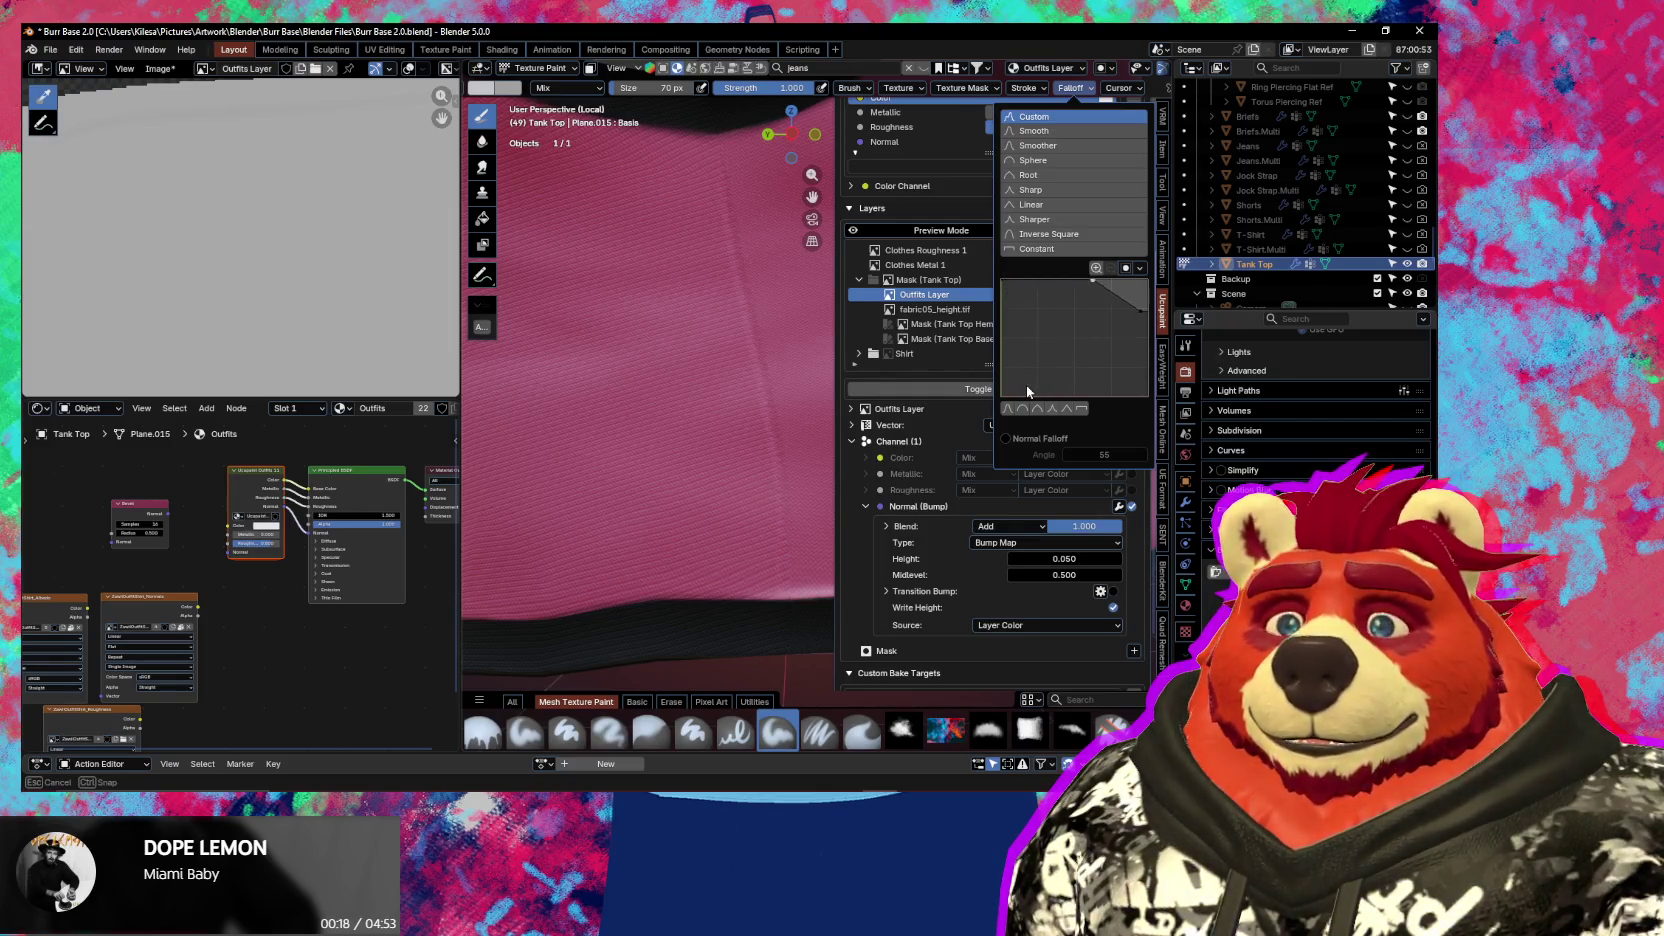
{"action": "left_click", "coordinate": [1141, 318]}
{"action": "left_click_drag", "start_coordinate": [1141, 318], "coordinate": [1141, 395]}
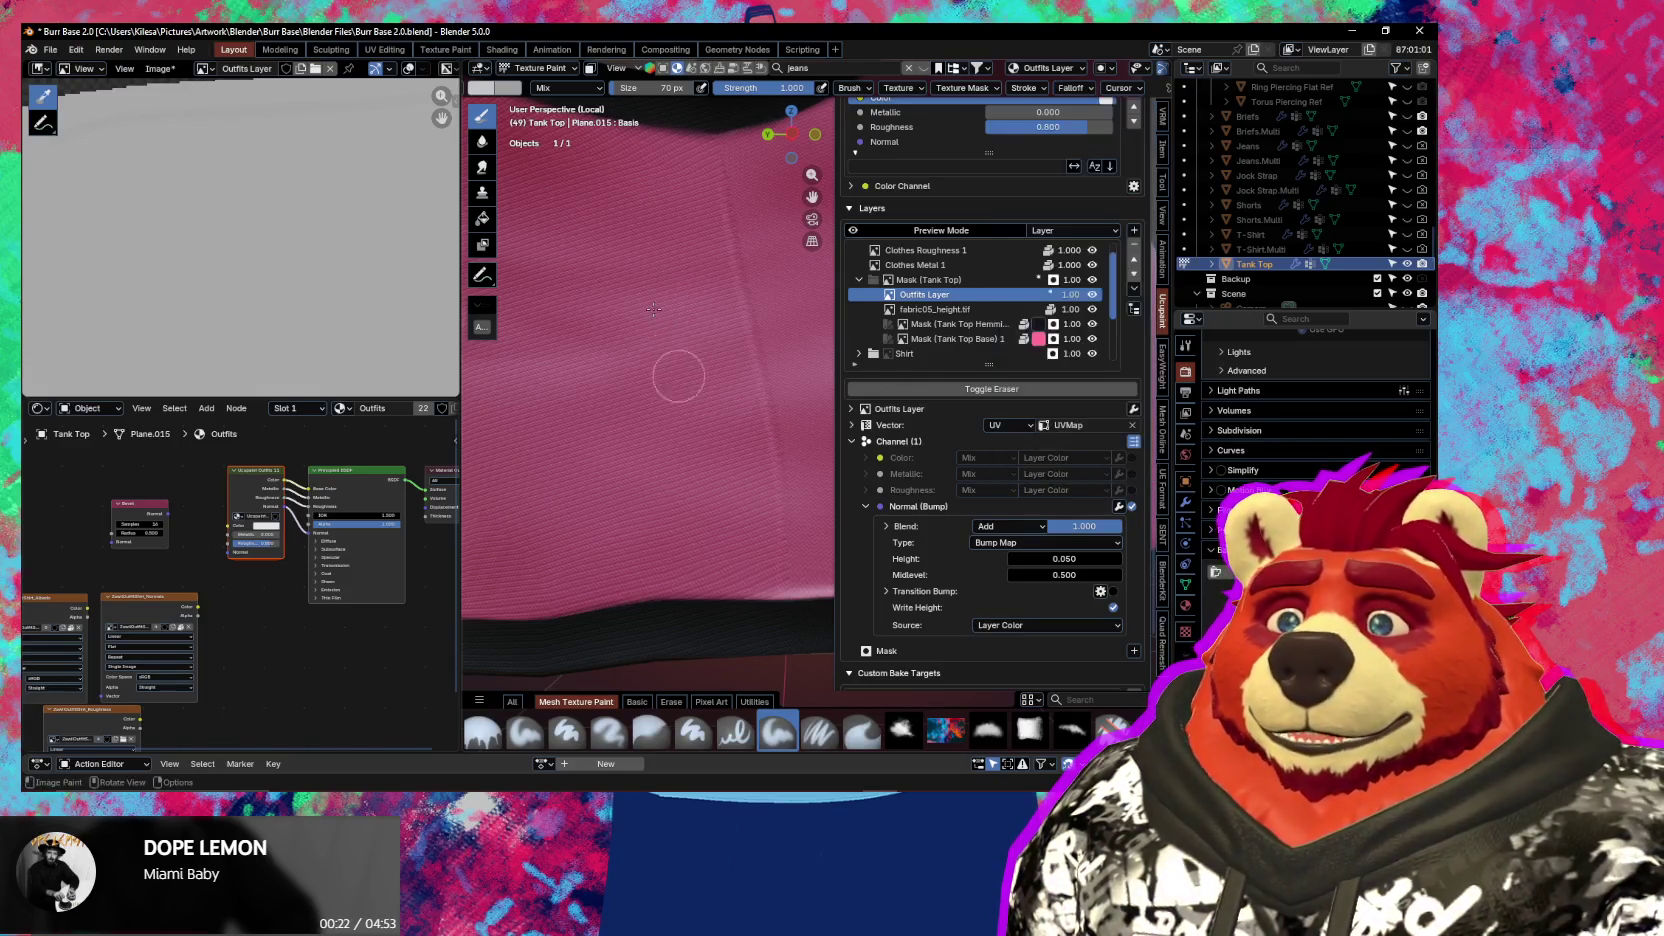
{"action": "left_click_drag", "start_coordinate": [703, 285], "coordinate": [640, 560]}
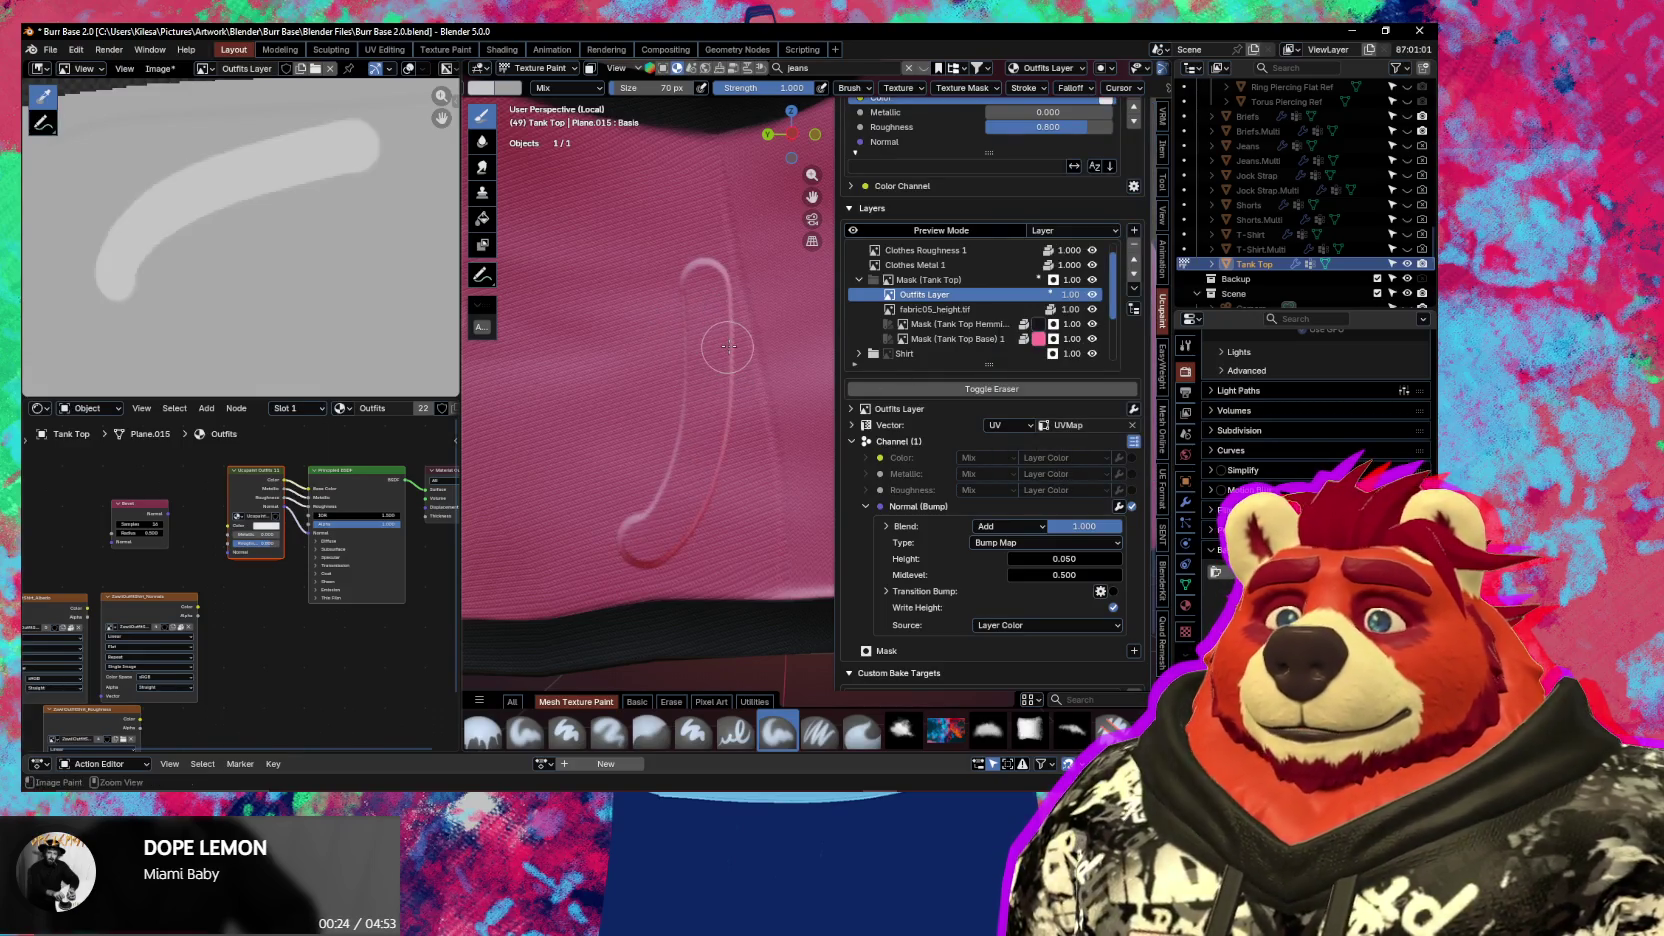
{"action": "key", "text": "ctrl+z"}
Straighten the falloff curve into a steeper diagonal and test a curved stroke, undoing it
{"action": "left_click", "coordinate": [1072, 88]}
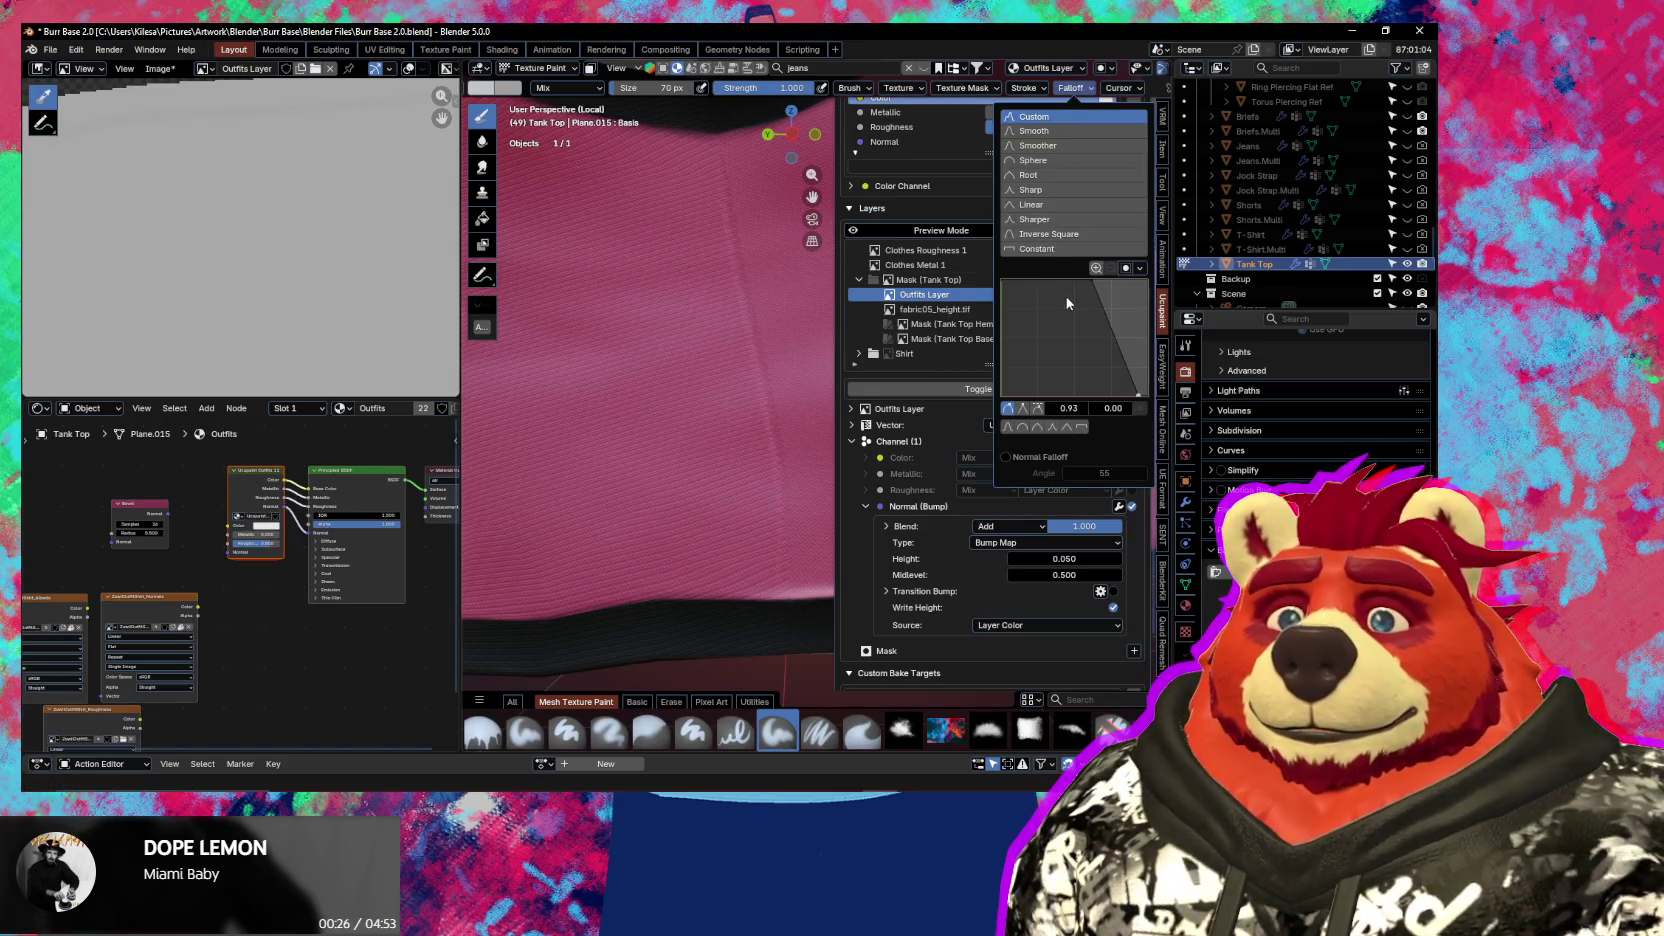
{"action": "left_click_drag", "start_coordinate": [1088, 282], "coordinate": [1027, 323]}
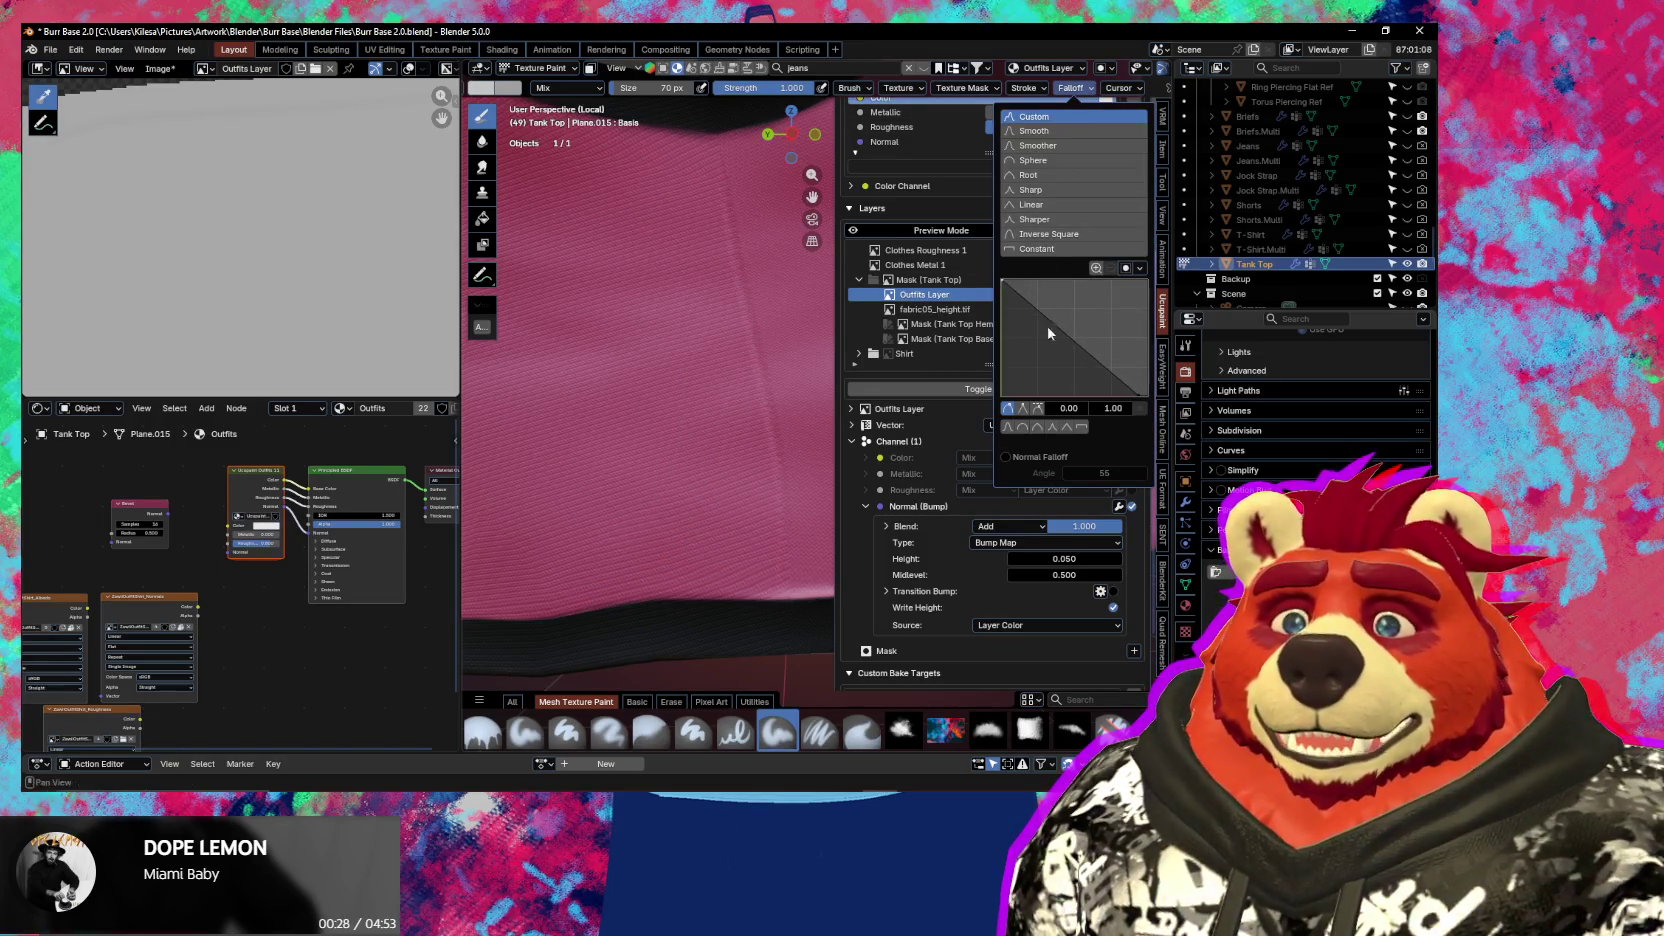
{"action": "left_click_drag", "start_coordinate": [1136, 396], "coordinate": [1072, 395]}
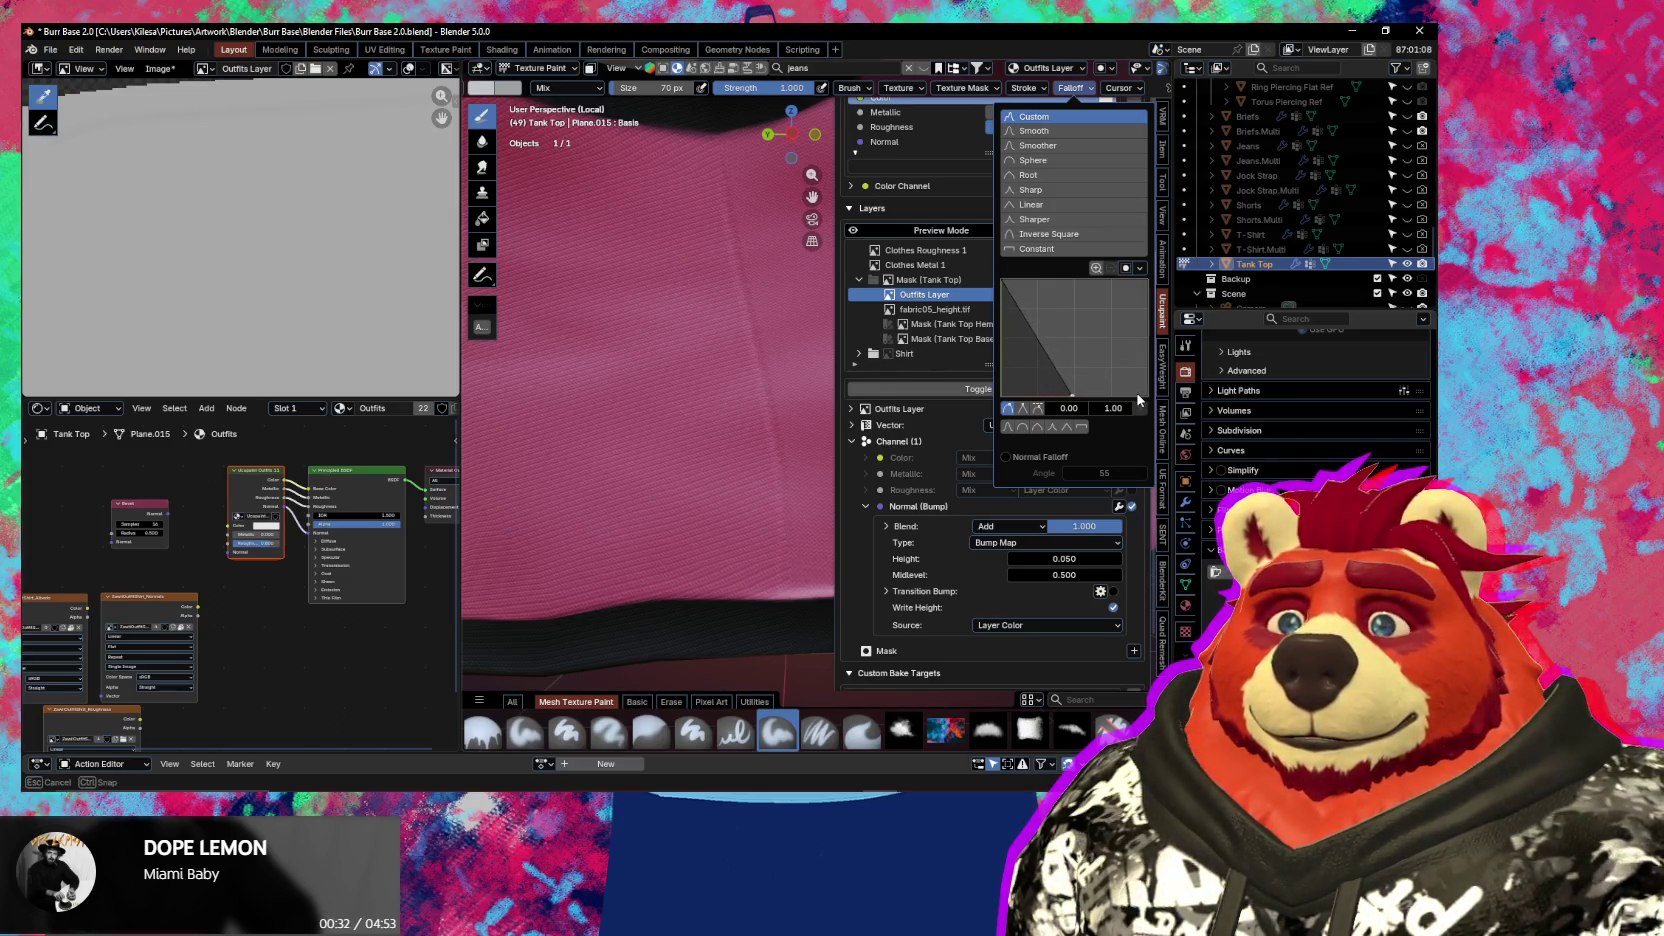
{"action": "left_click_drag", "start_coordinate": [668, 265], "coordinate": [626, 528]}
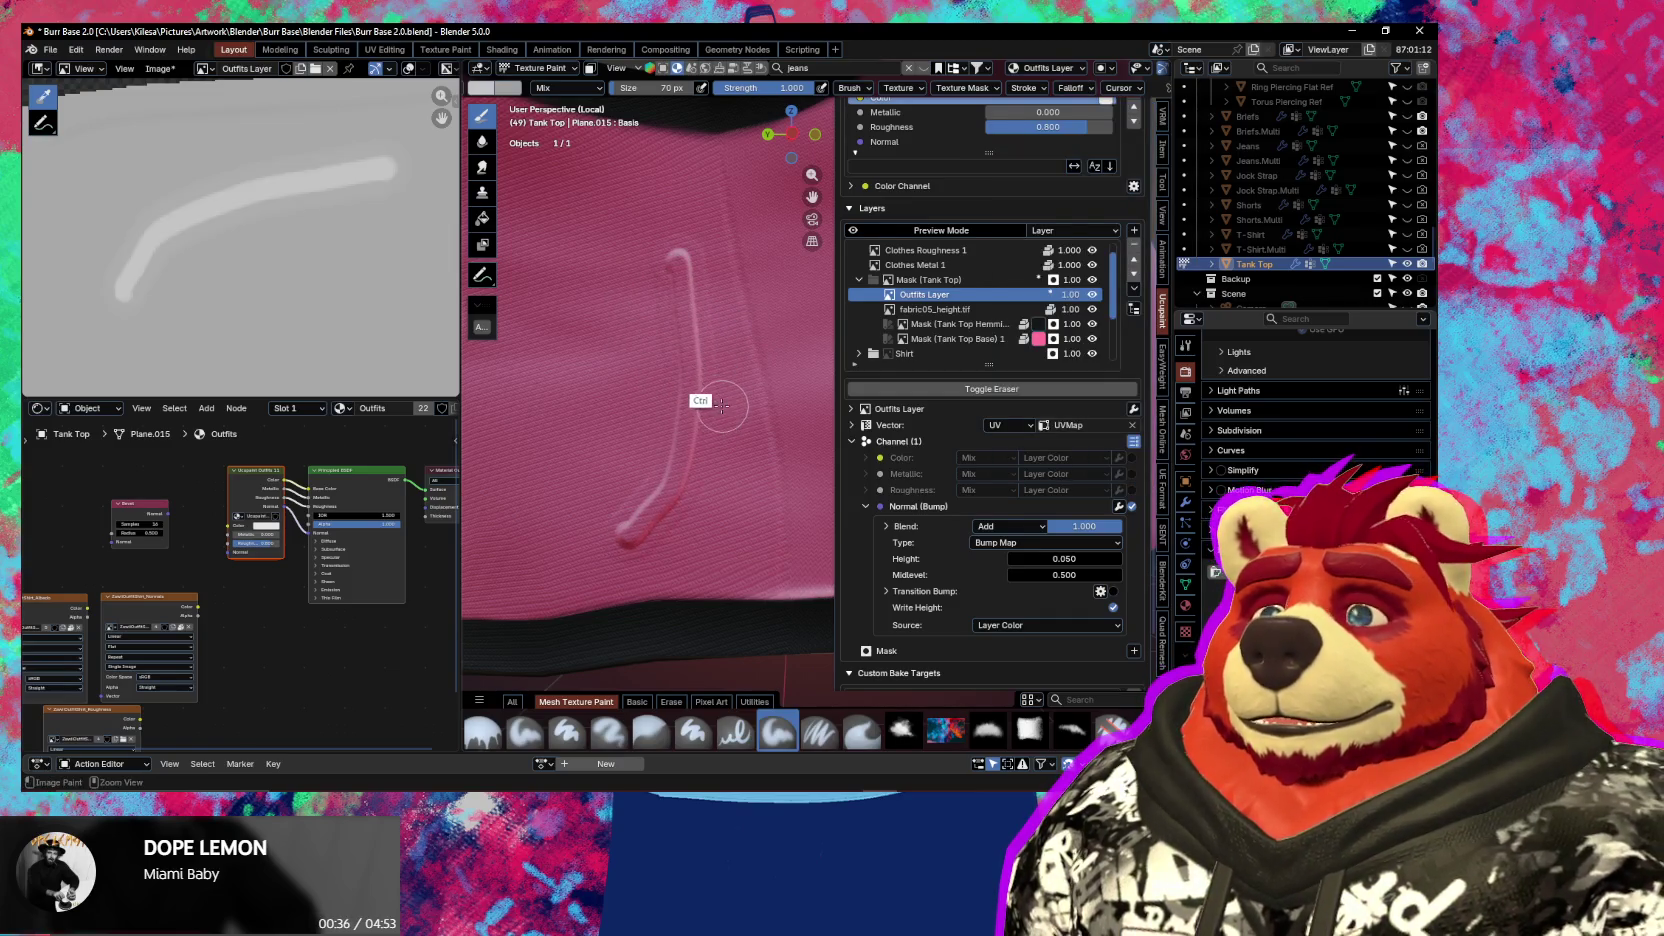
{"action": "key", "text": "ctrl+z"}
Move a falloff point to 0.97, 0.00 with smooth handles and paint the curved bump seam
{"action": "left_click", "coordinate": [1071, 88]}
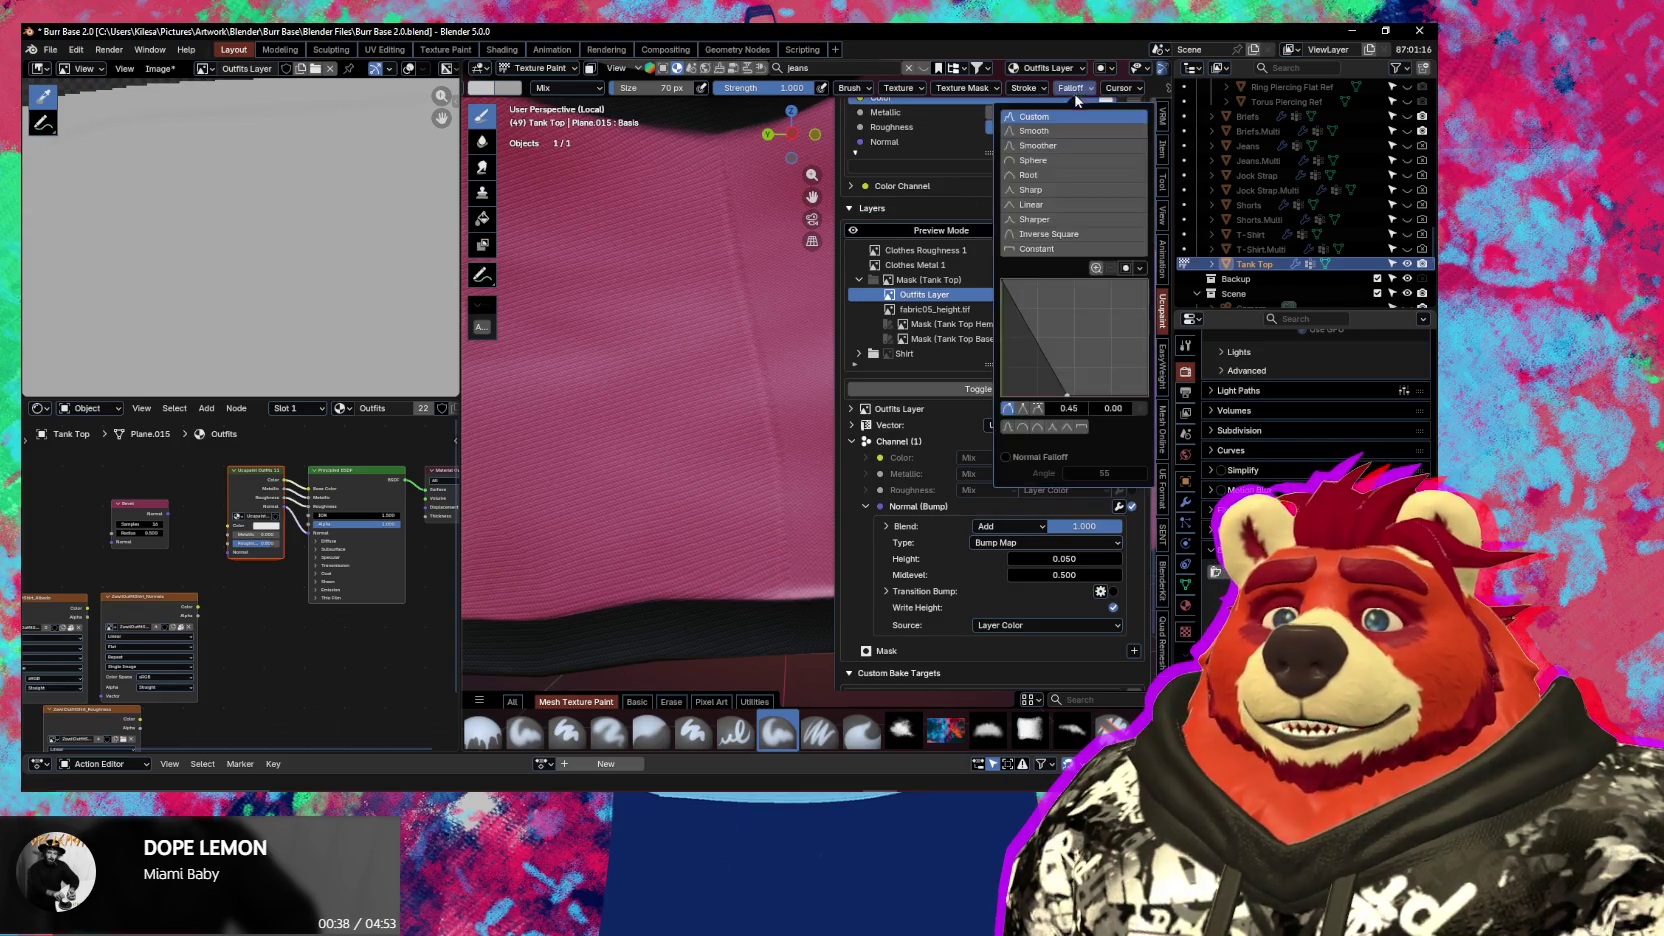
{"action": "left_click_drag", "start_coordinate": [1067, 400], "coordinate": [1141, 374]}
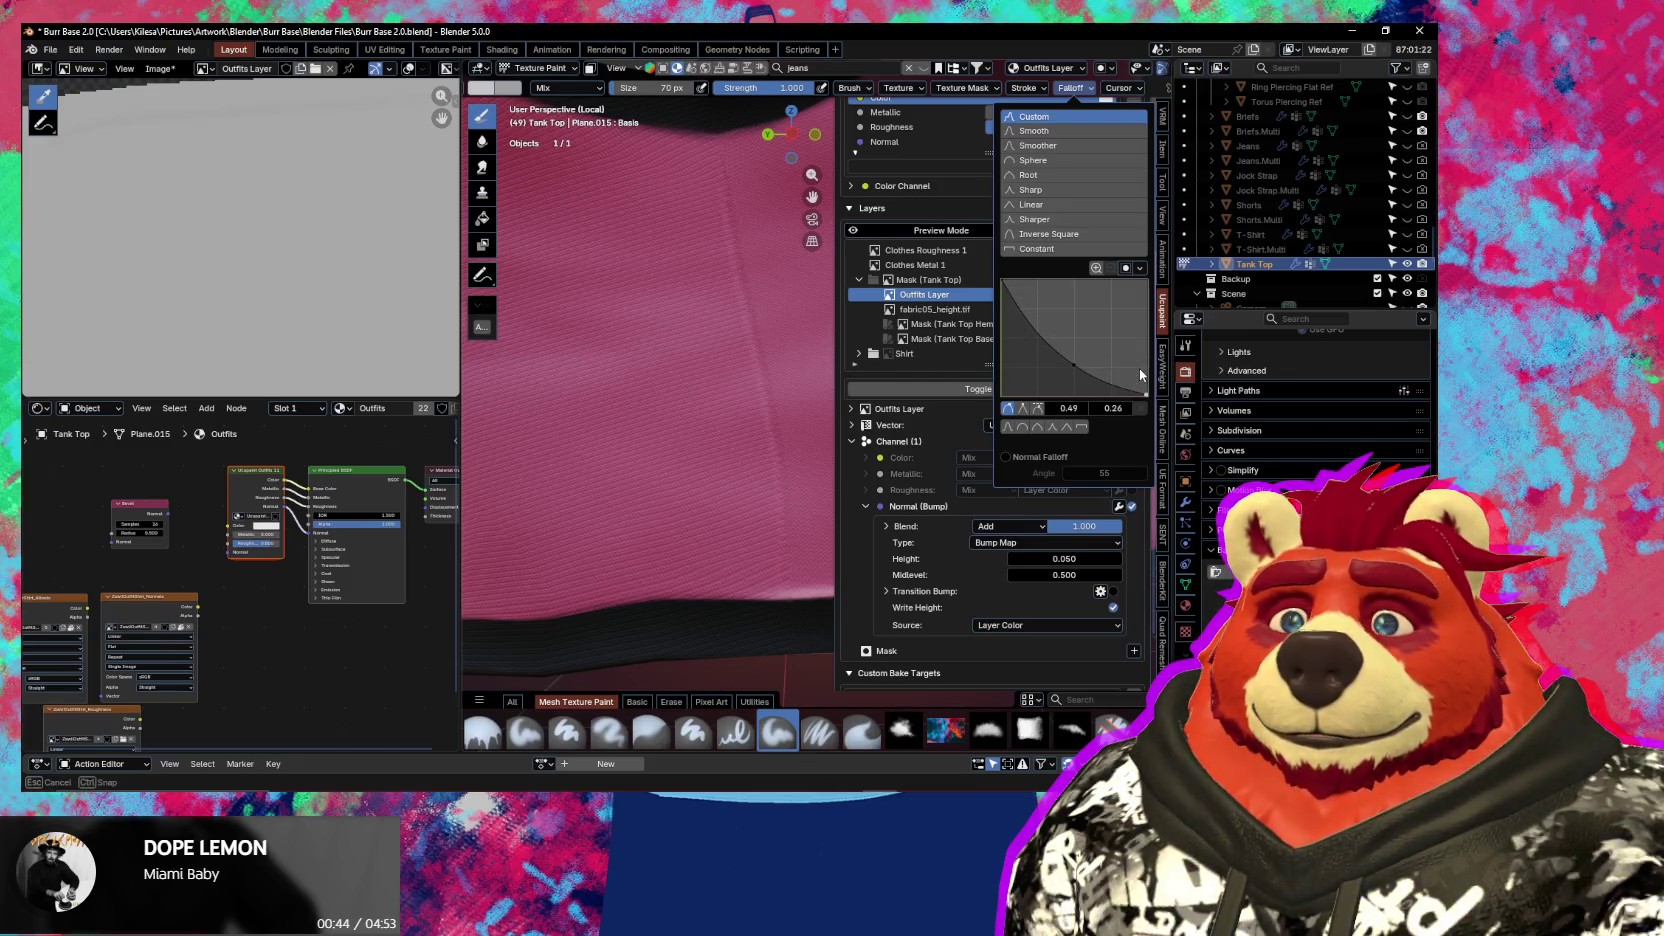
{"action": "left_click_drag", "start_coordinate": [1141, 374], "coordinate": [1072, 376]}
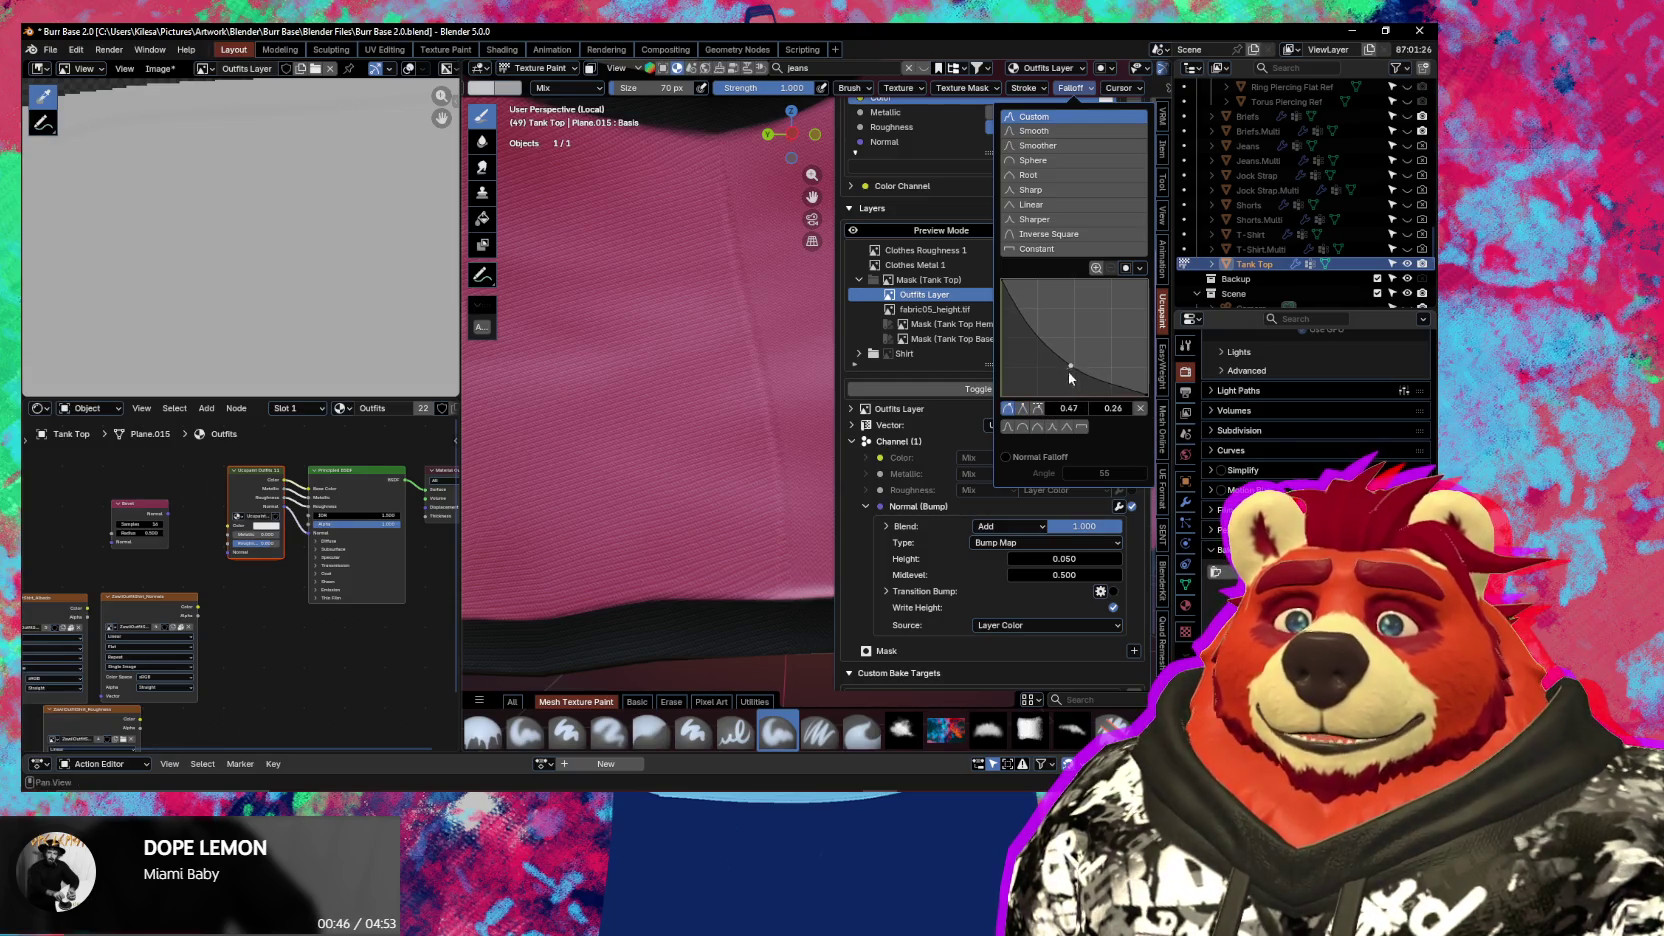
{"action": "left_click", "coordinate": [1022, 409]}
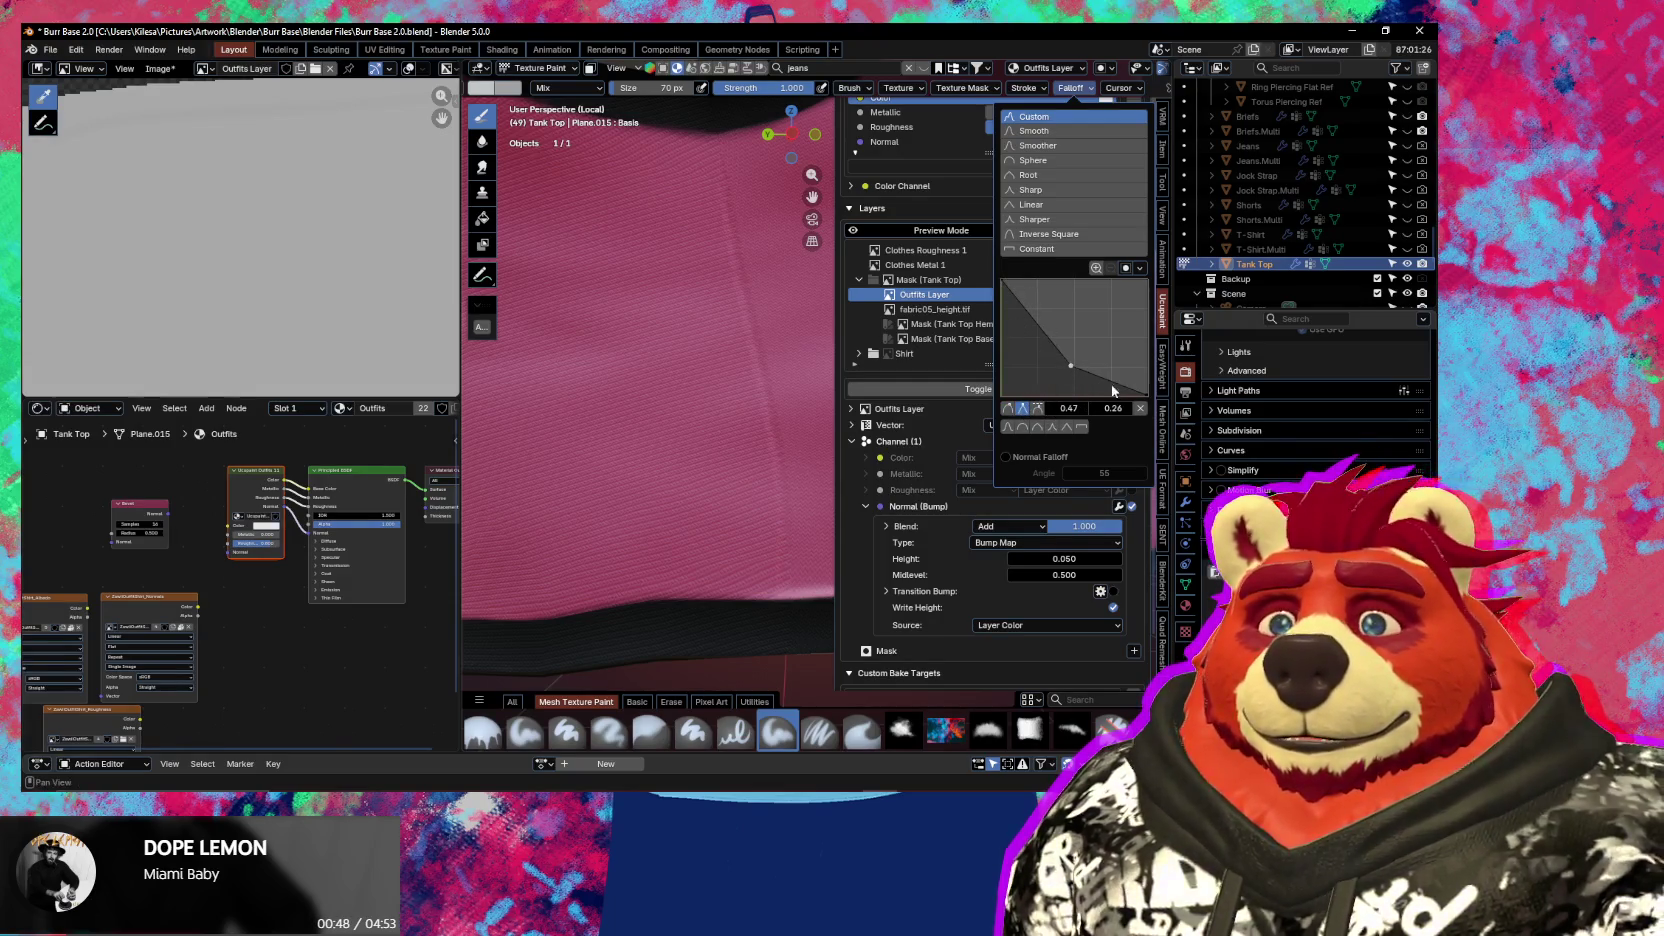
{"action": "left_click_drag", "start_coordinate": [1148, 400], "coordinate": [1068, 372]}
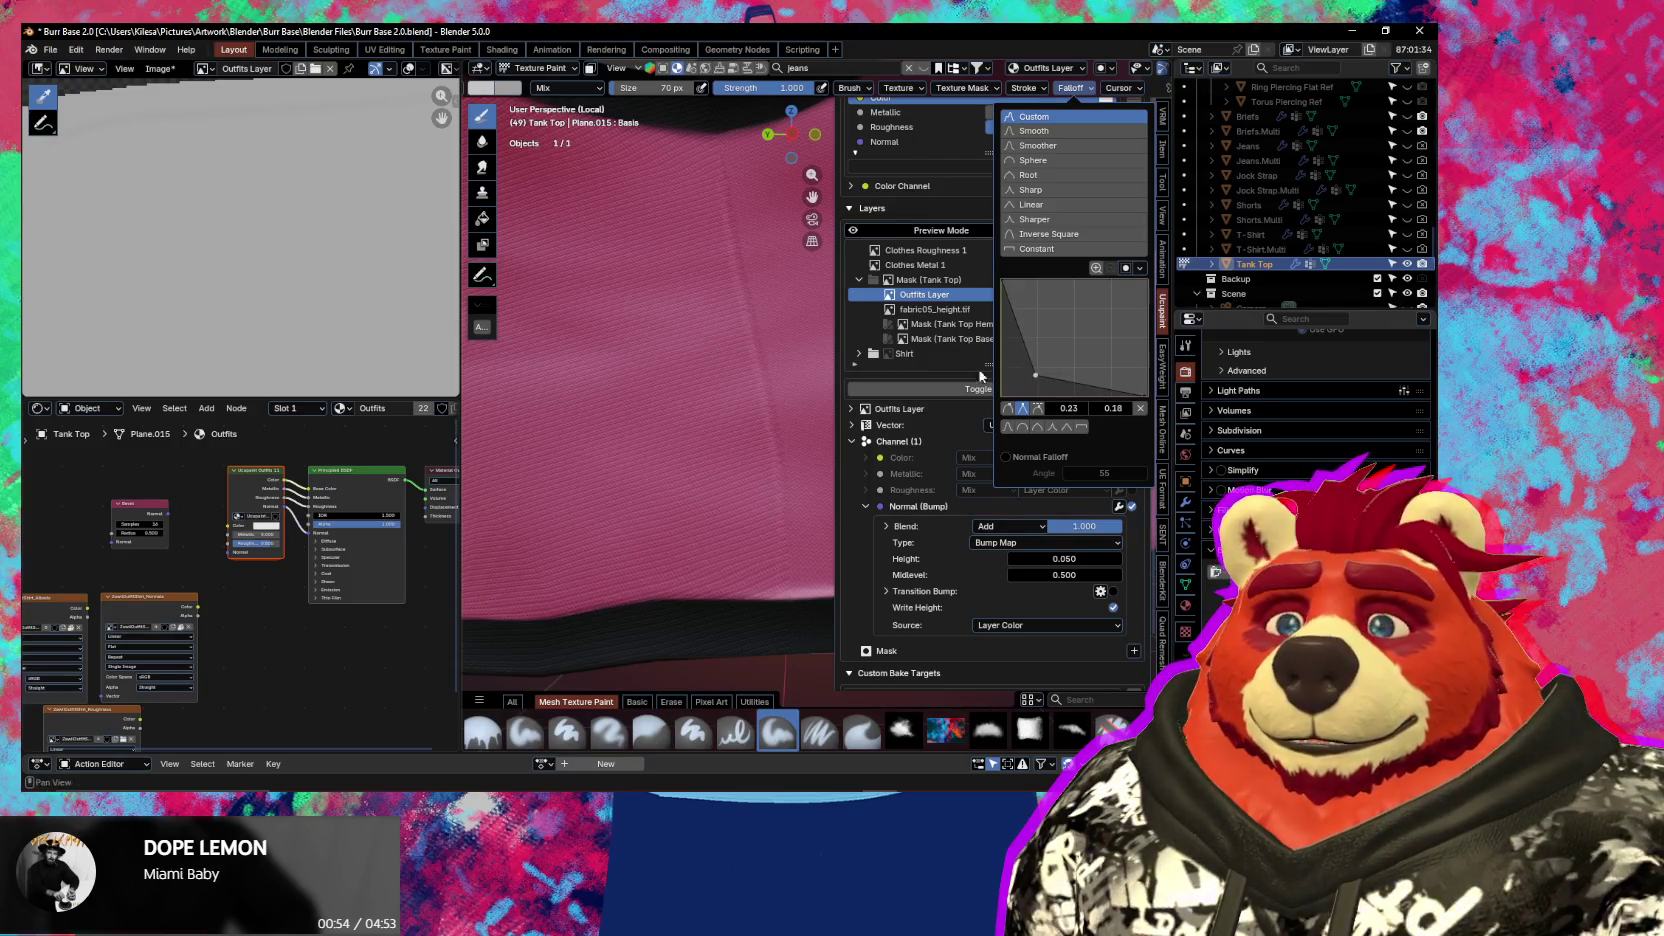
{"action": "left_click", "coordinate": [1009, 409]}
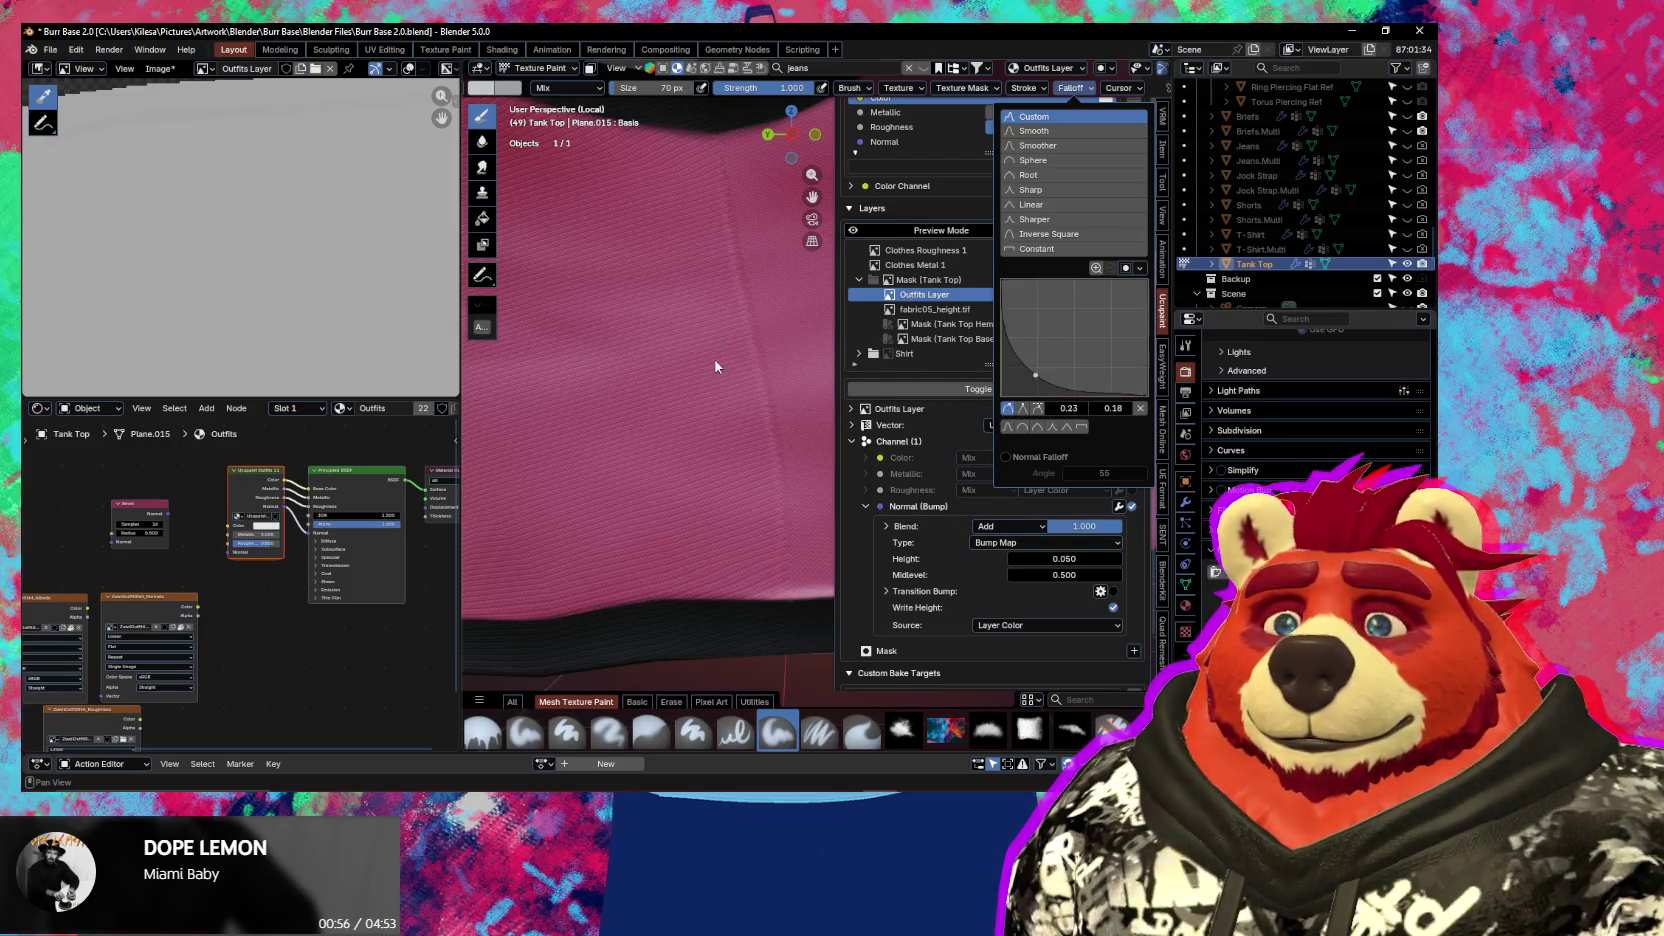
{"action": "left_click_drag", "start_coordinate": [712, 298], "coordinate": [628, 535]}
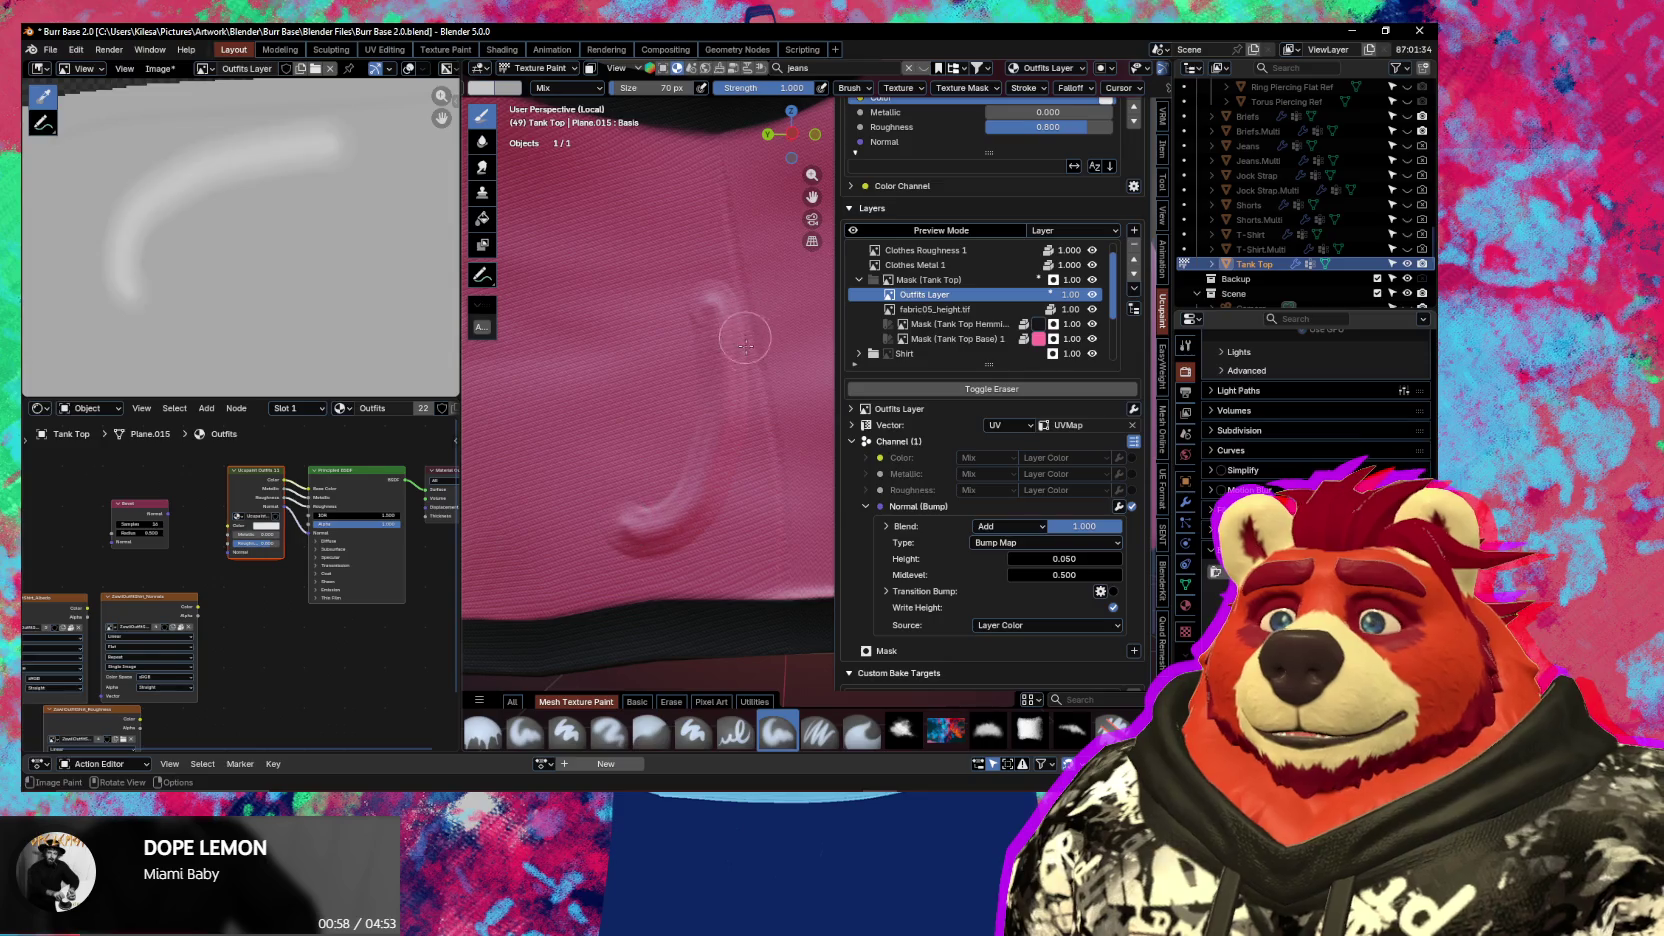
Reshape the falloff curve again and change a curve point's handle type
{"action": "left_click", "coordinate": [1068, 90]}
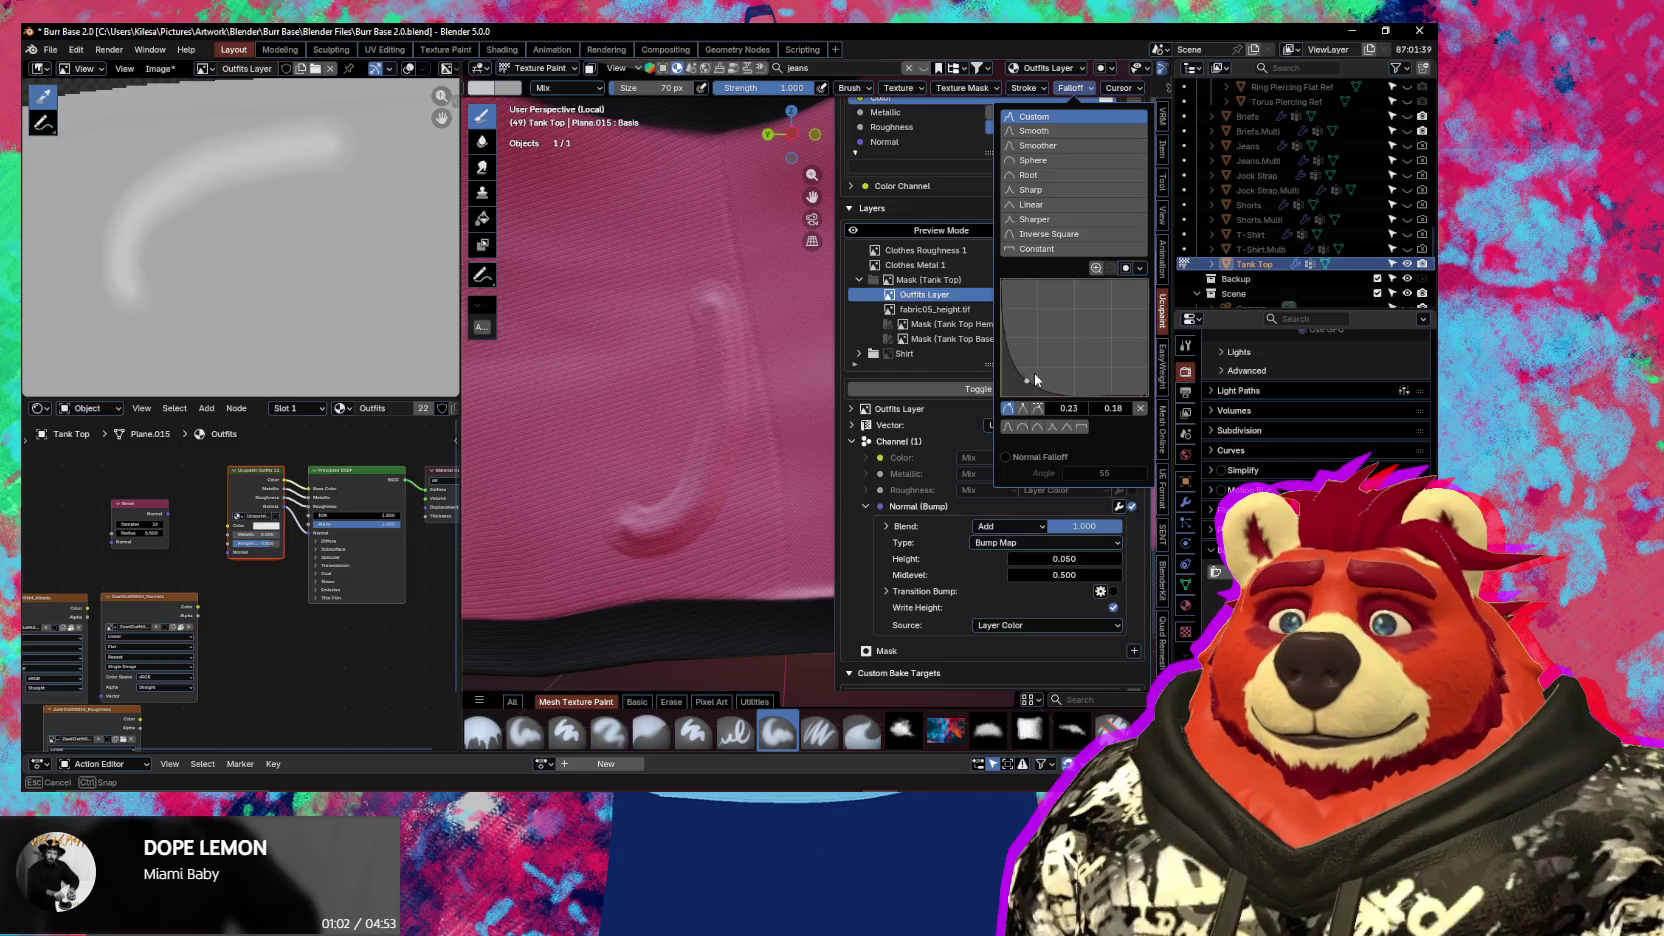
{"action": "mouse_move", "coordinate": [1034, 379]}
{"action": "left_mouse_down"}
{"action": "mouse_move", "coordinate": [1043, 369]}
{"action": "mouse_move", "coordinate": [1006, 376]}
{"action": "left_mouse_up"}
{"action": "left_click", "coordinate": [1038, 408]}
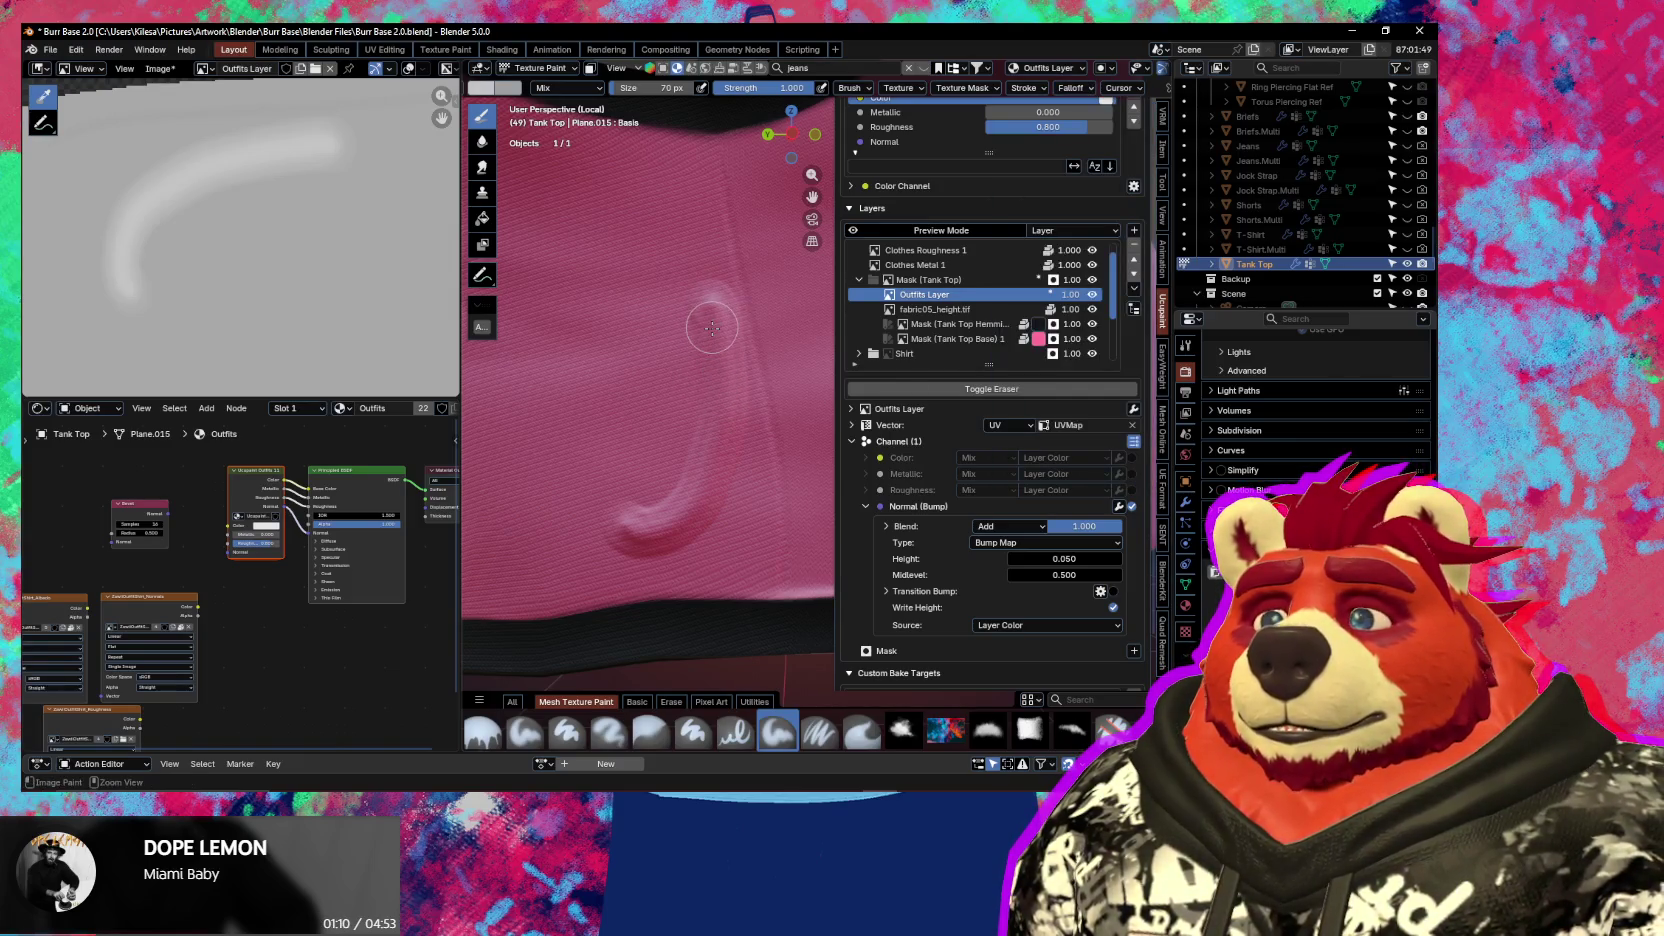
Paint a curved bump stroke down the tank top, undo it, then redo it
{"action": "key", "text": "ctrl+z"}
{"action": "left_click_drag", "start_coordinate": [692, 274], "coordinate": [748, 474]}
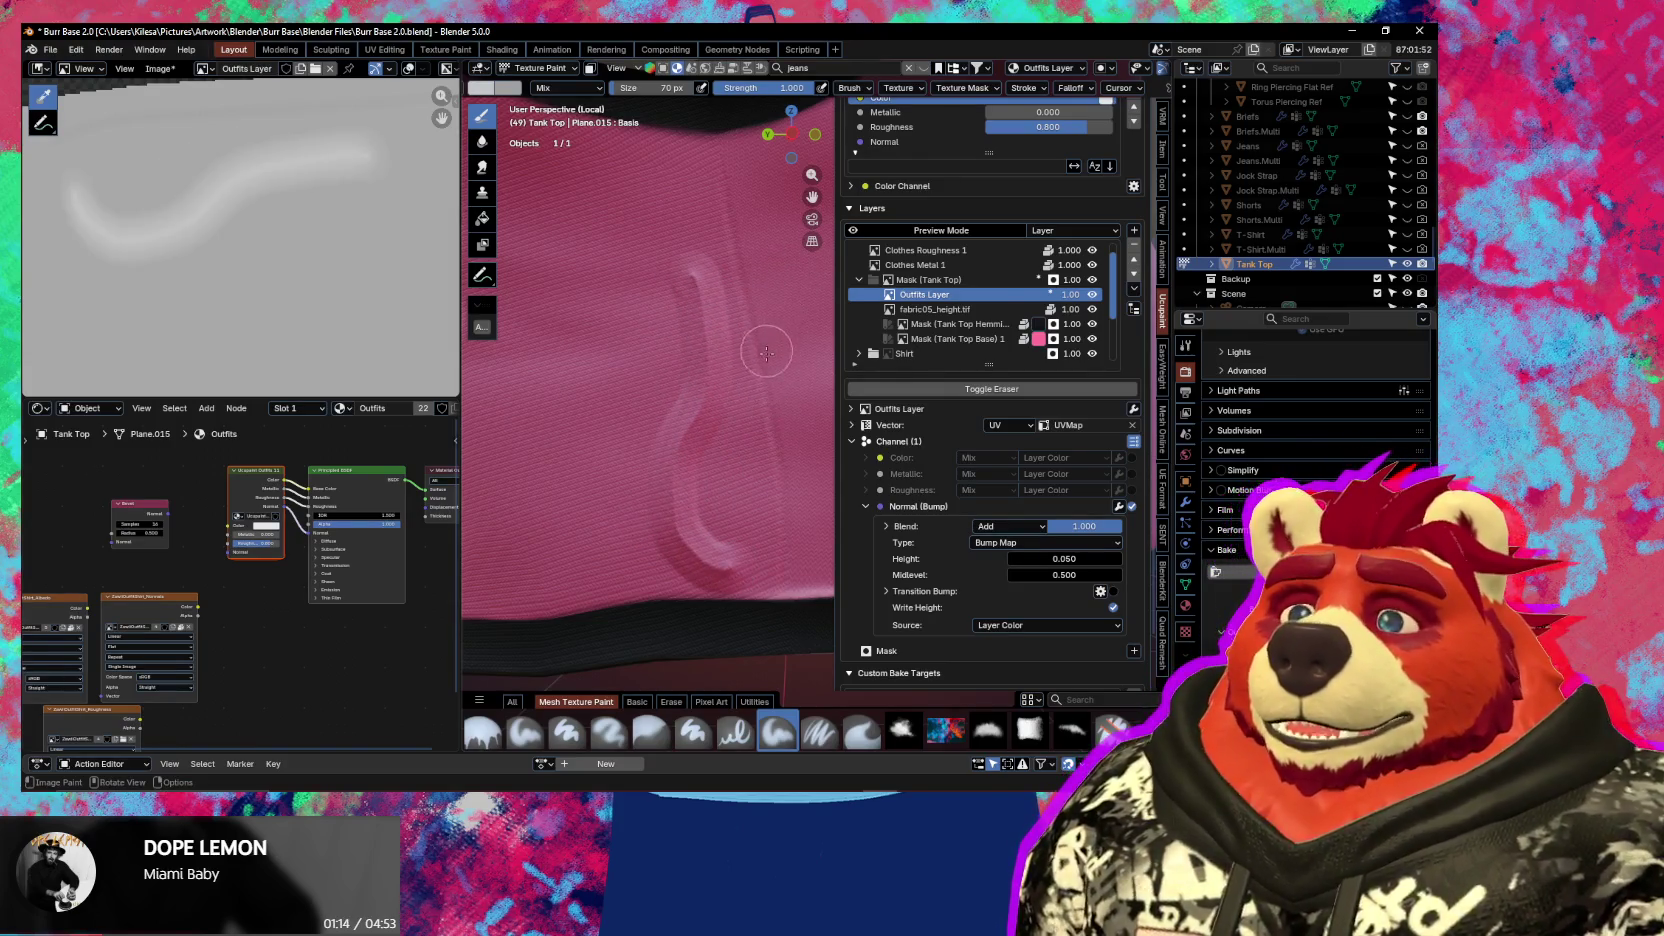
{"action": "key", "text": "ctrl+z"}
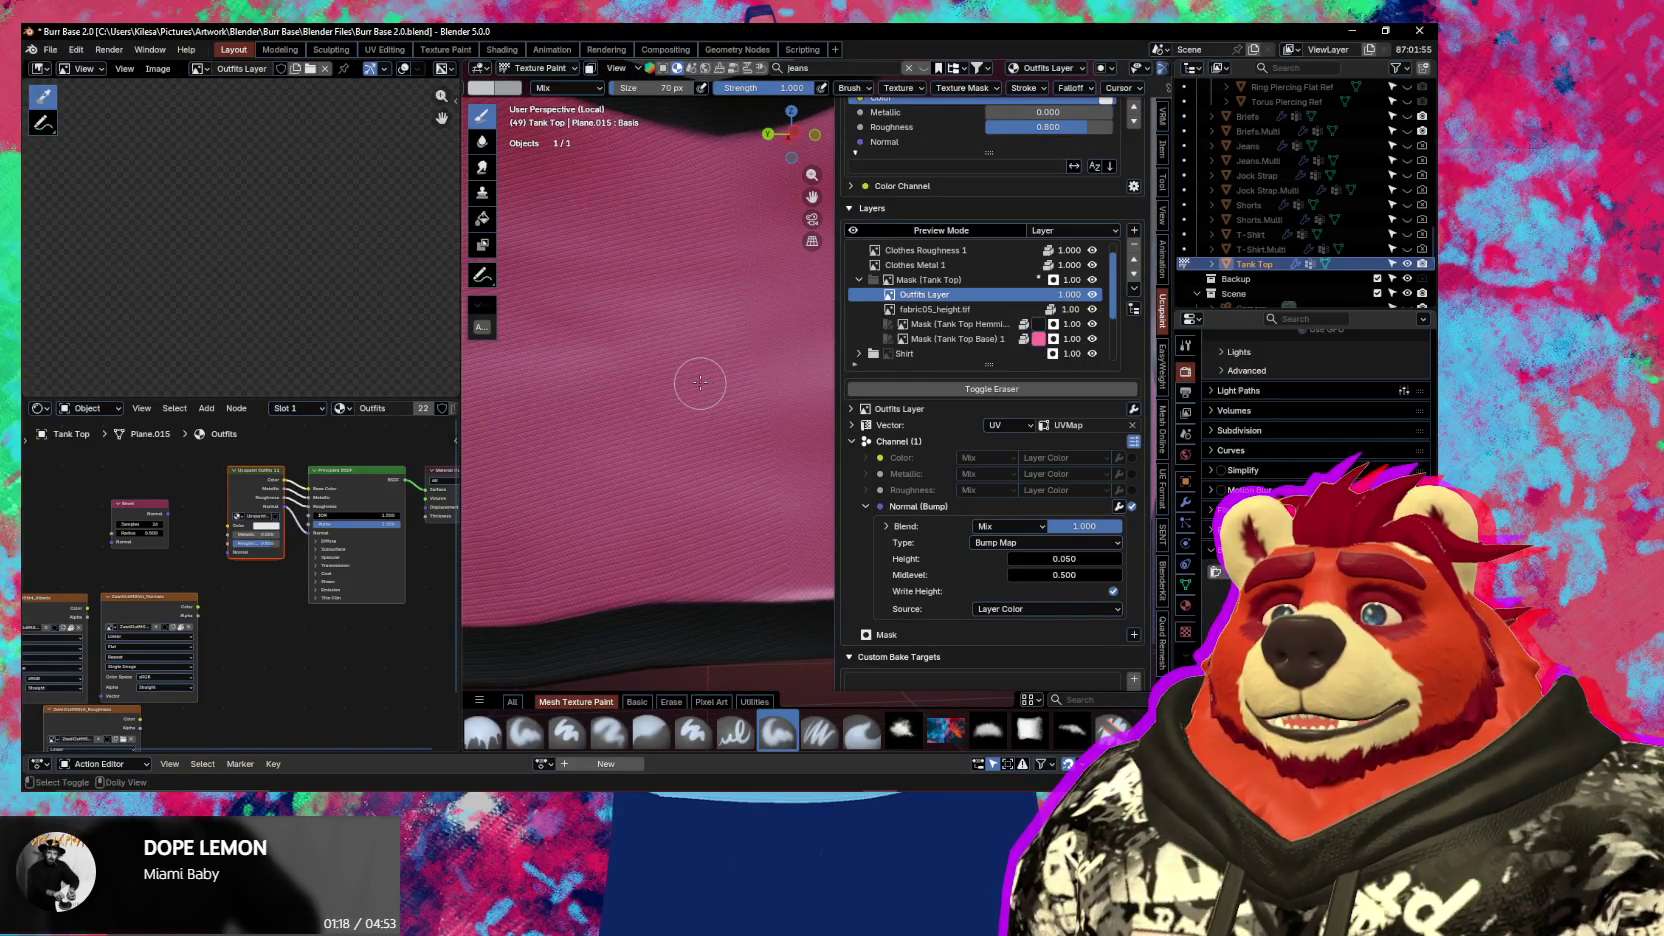
{"action": "key", "text": "ctrl+shift+z"}
Set the brush size to 97 px and undo then redo the painted bump stroke
{"action": "key", "text": "f"}
{"action": "left_click", "coordinate": [720, 300]}
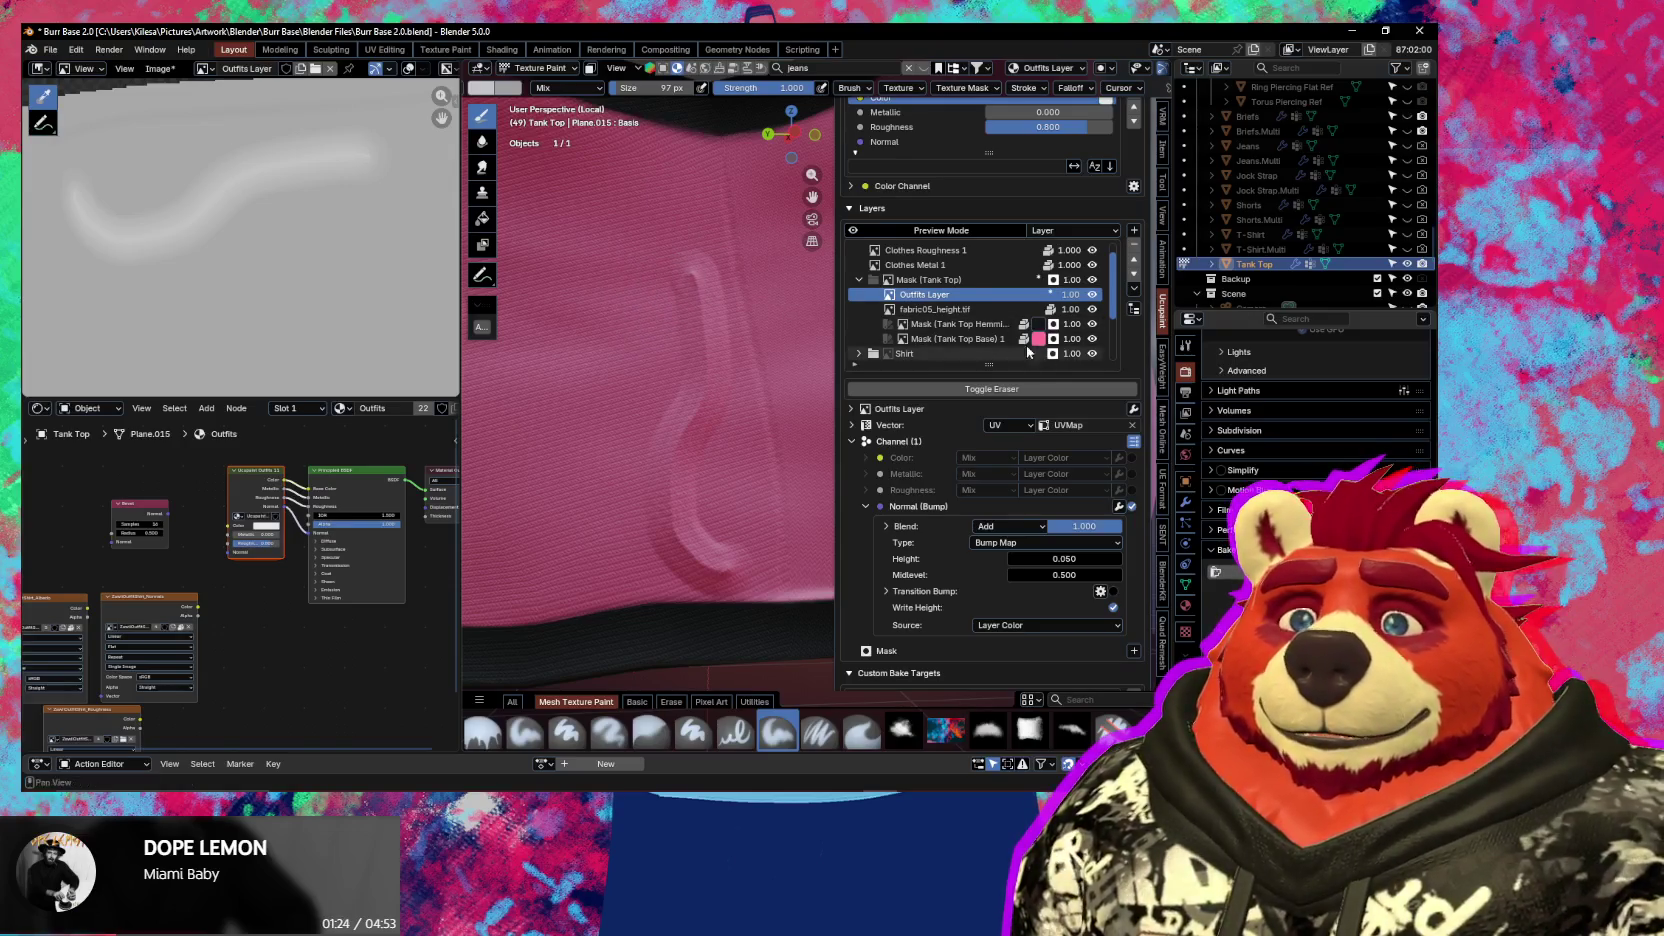
{"action": "key", "text": "ctrl"}
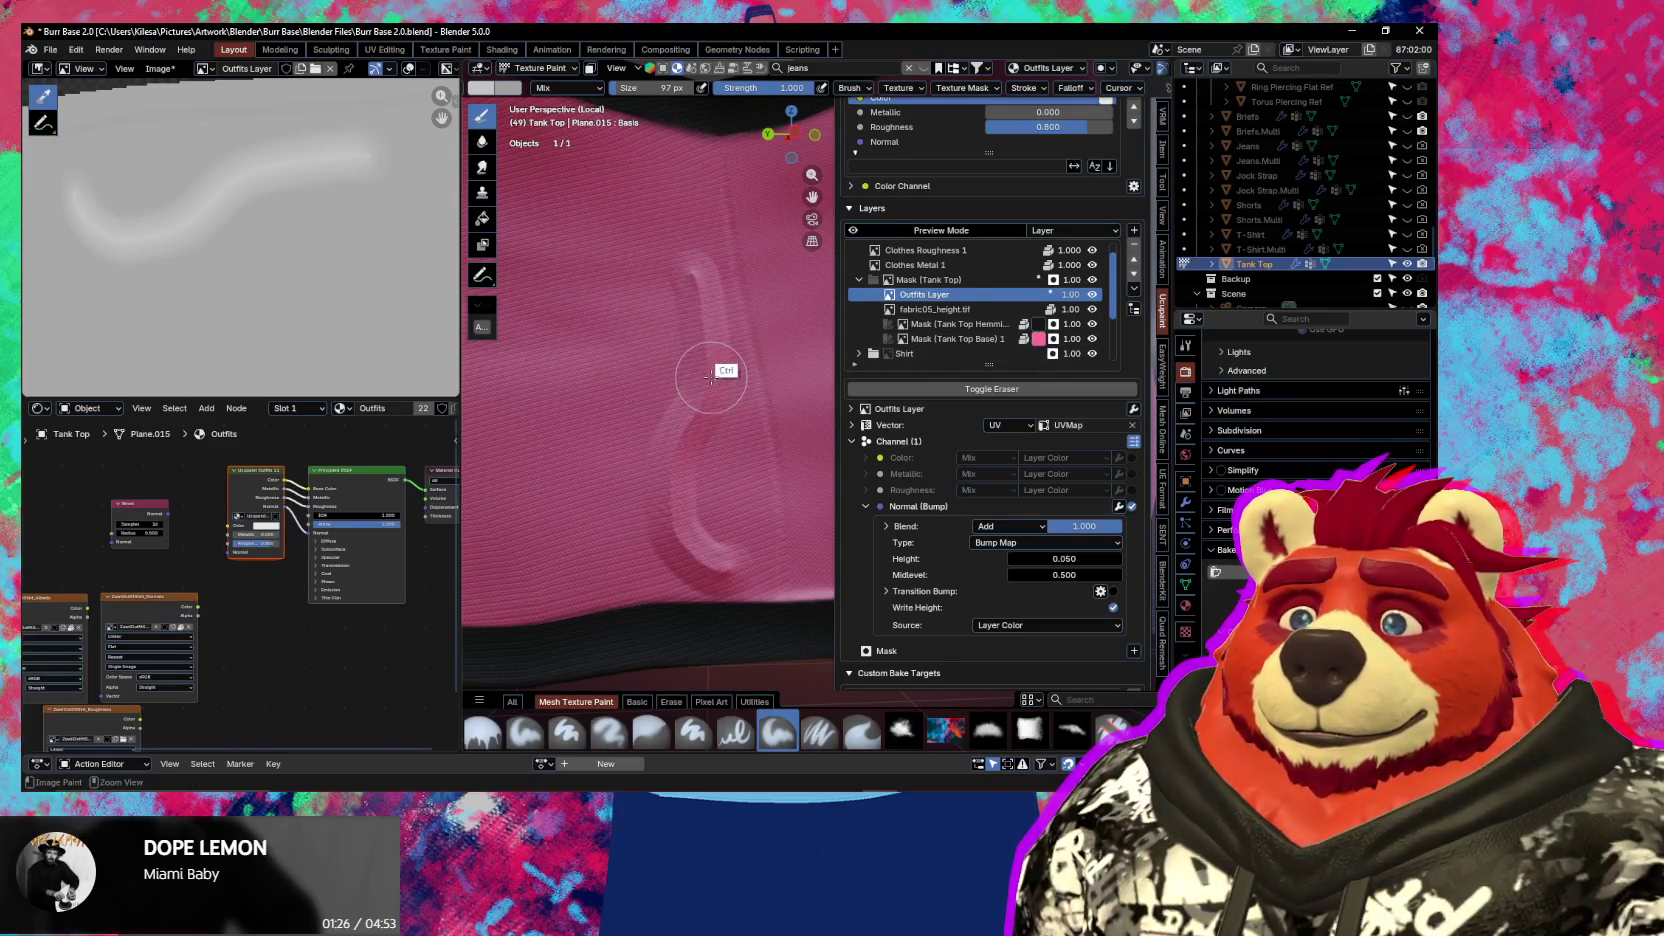
{"action": "key", "text": "ctrl+z"}
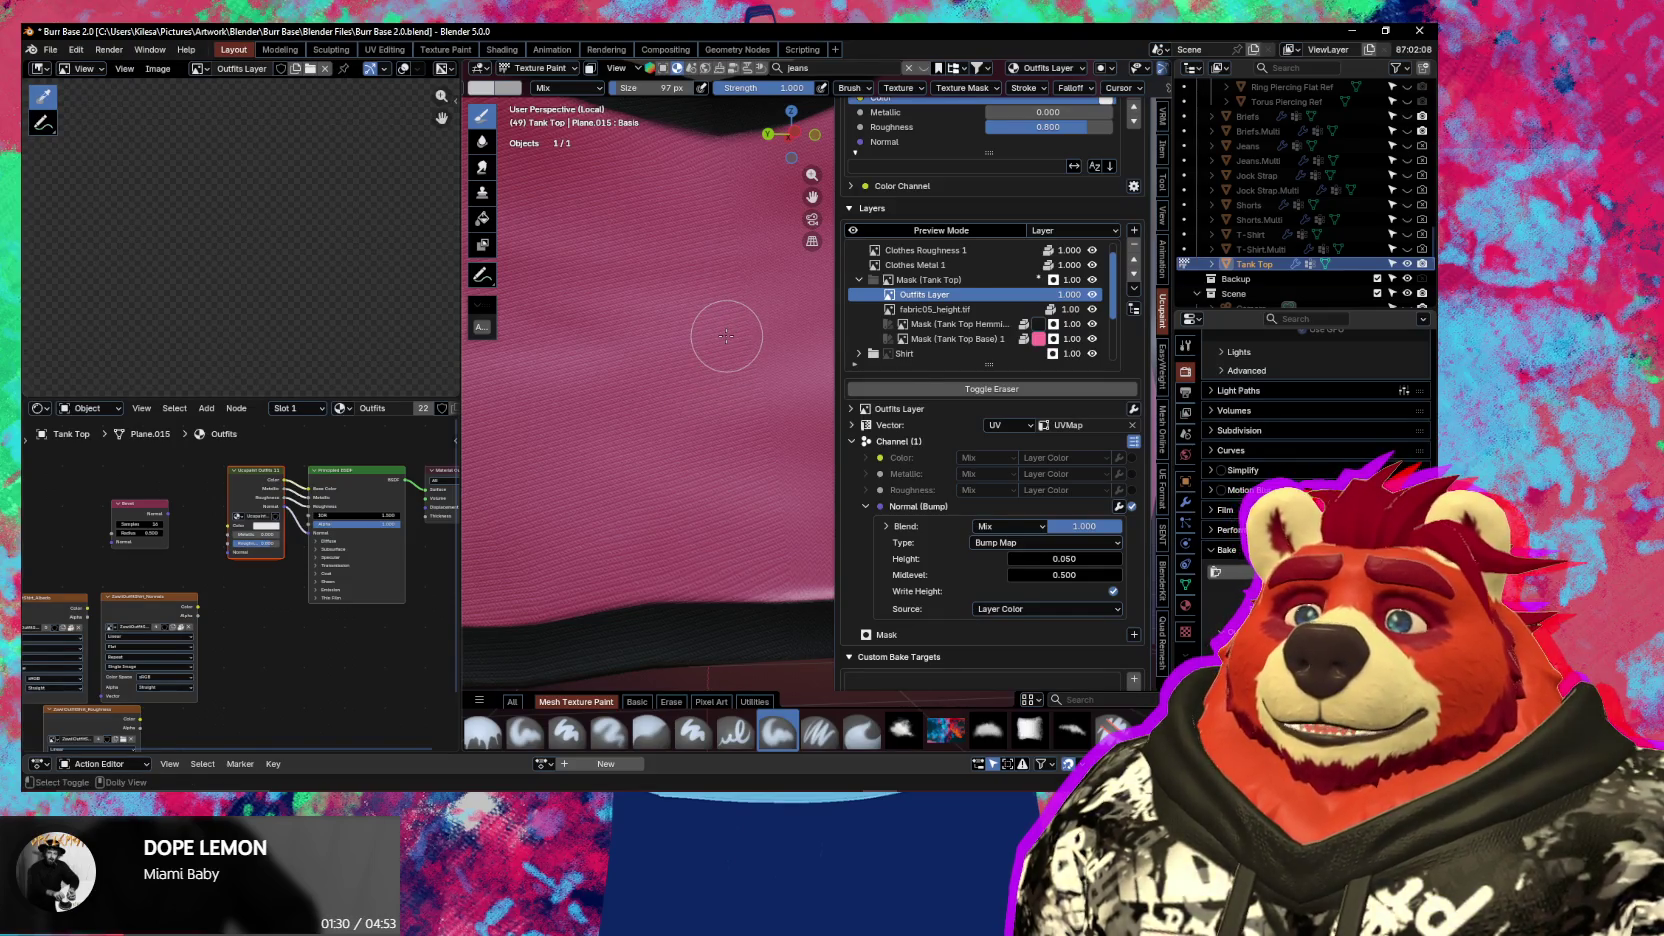
{"action": "key", "text": "ctrl+shift+z"}
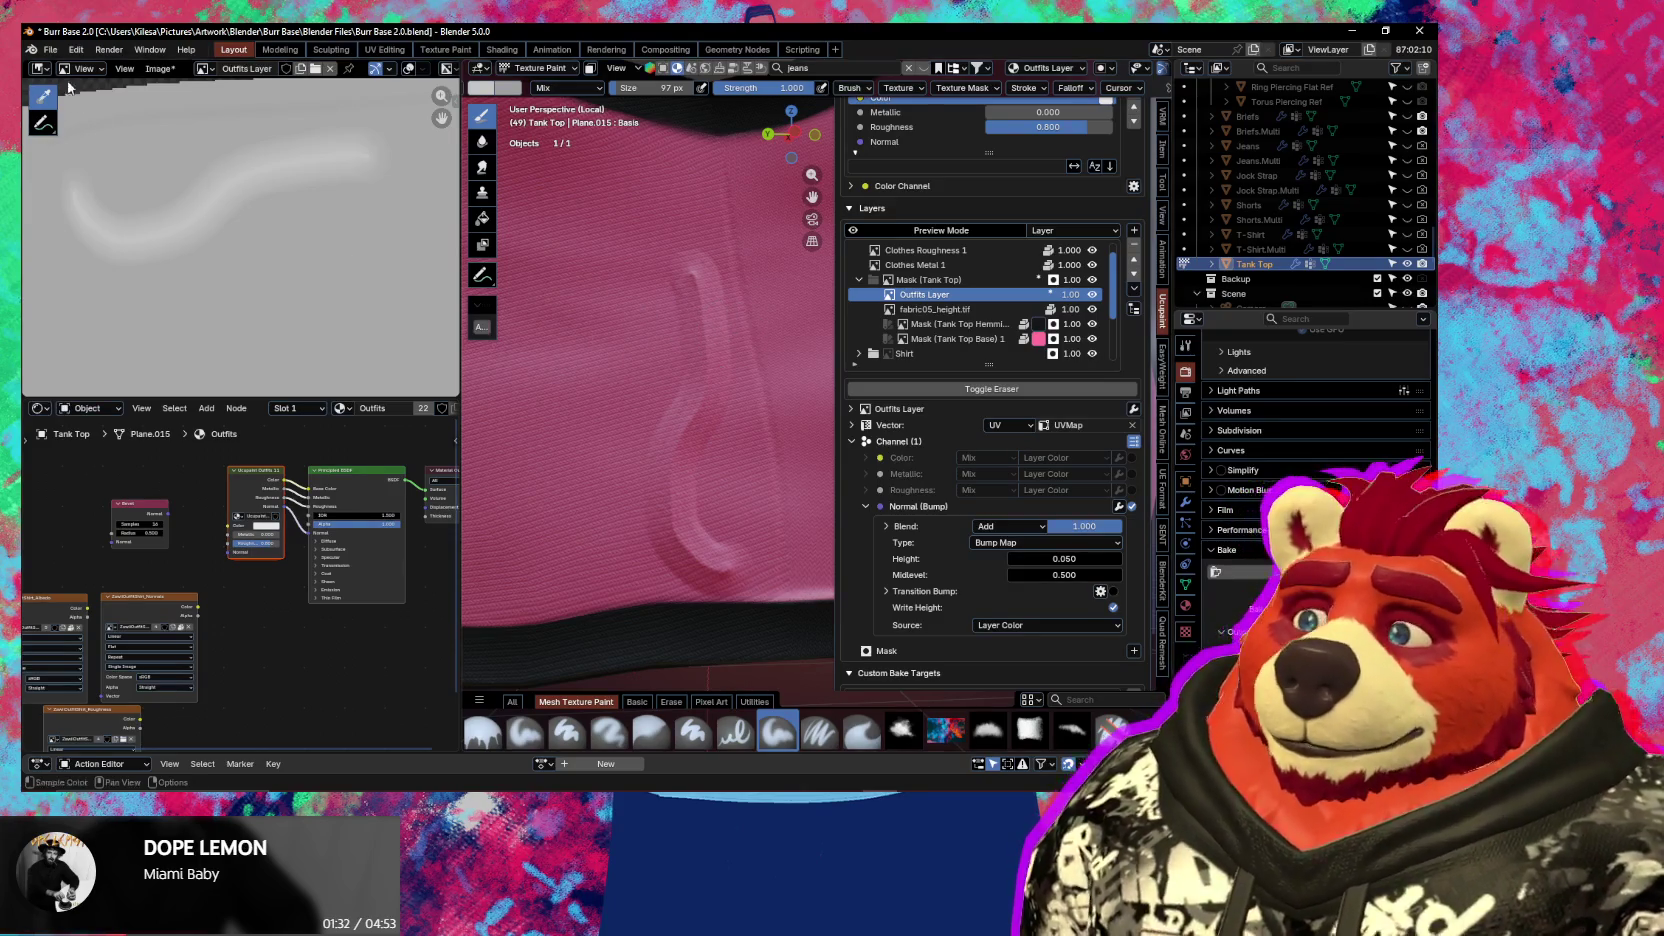
Restore the Image Paint step from Edit > Undo History, then try a curl at the seam's top
{"action": "left_click", "coordinate": [72, 52]}
{"action": "mouse_move", "coordinate": [114, 96]}
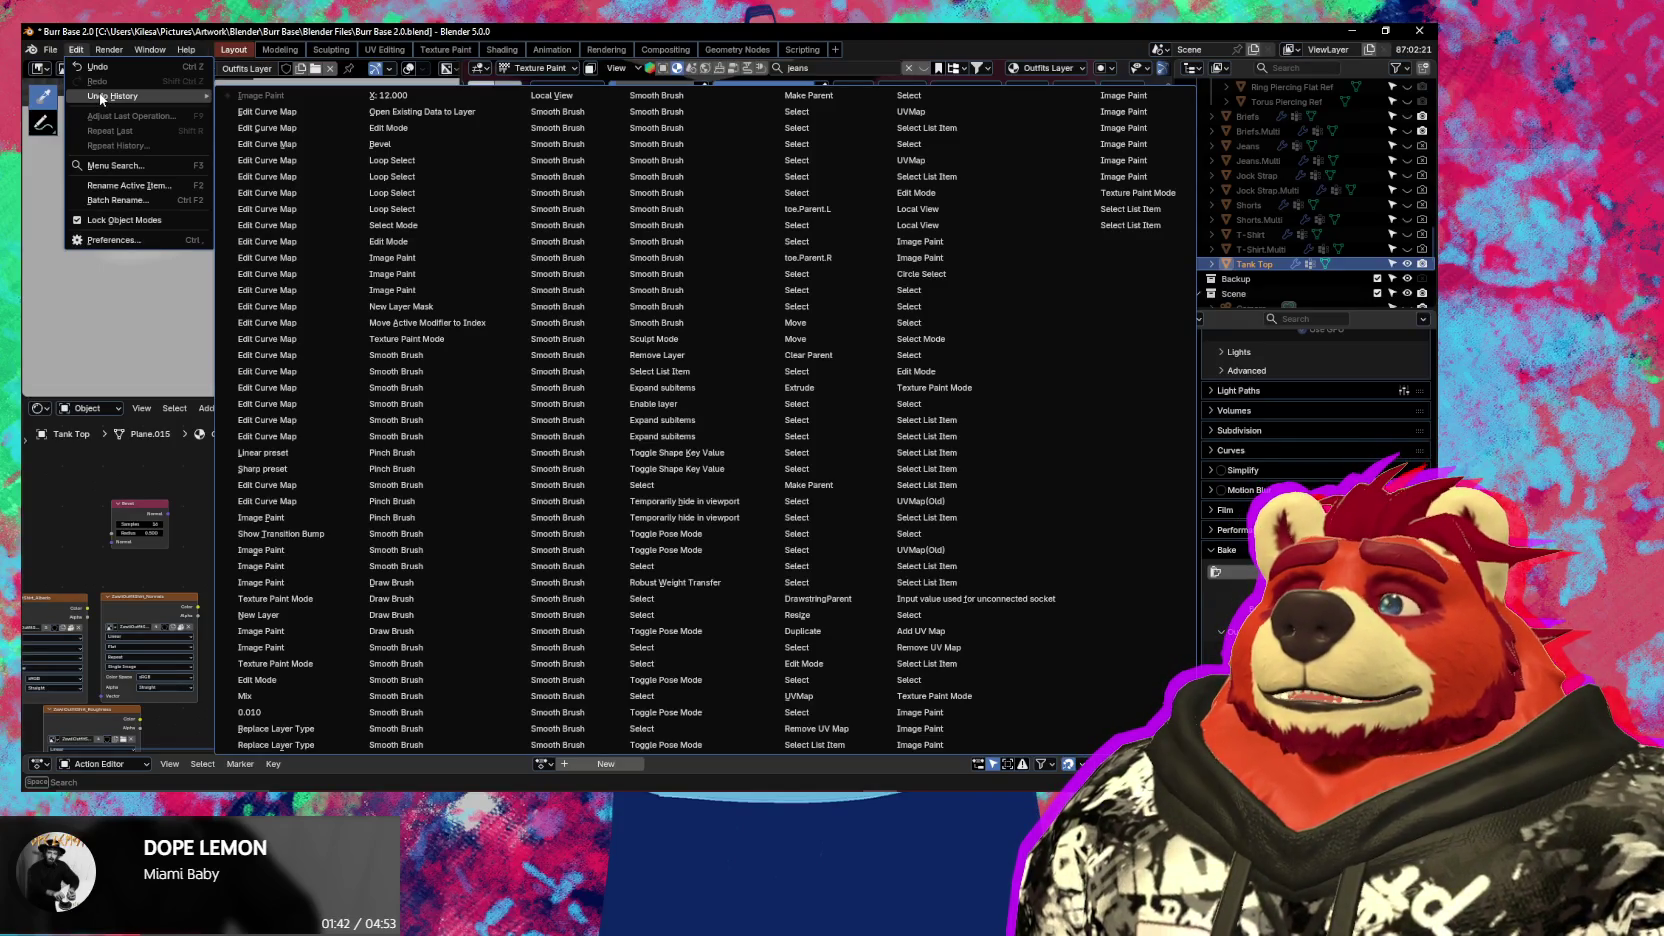
{"action": "left_click", "coordinate": [231, 122]}
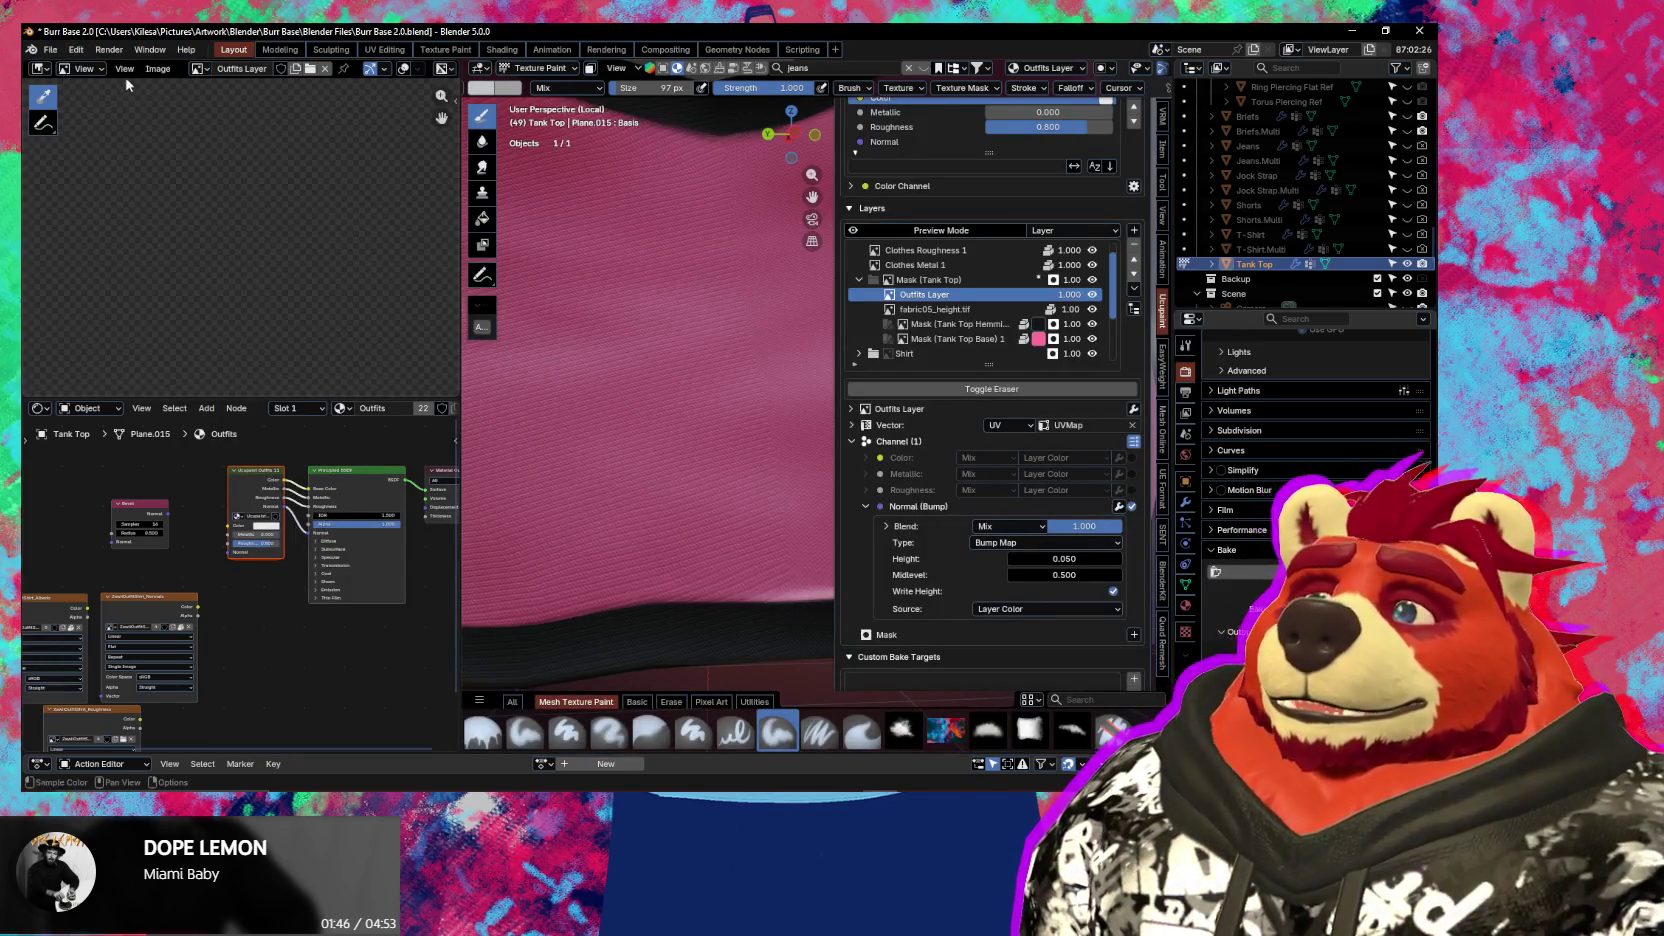
{"action": "left_click", "coordinate": [50, 49]}
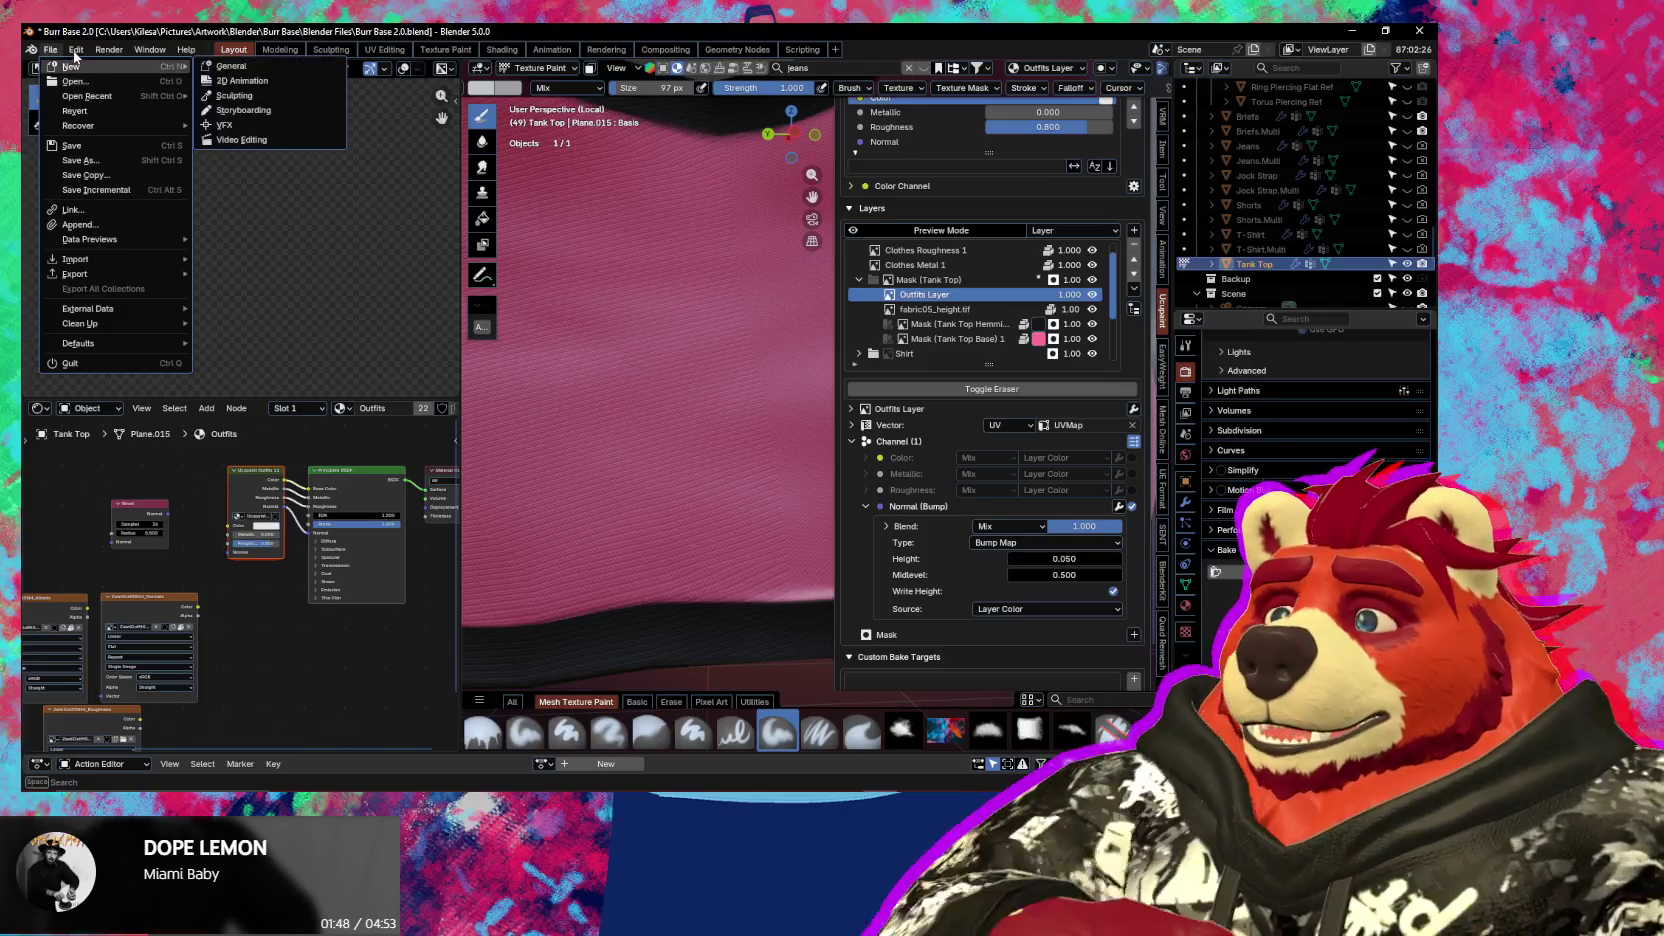
{"action": "left_click", "coordinate": [76, 49]}
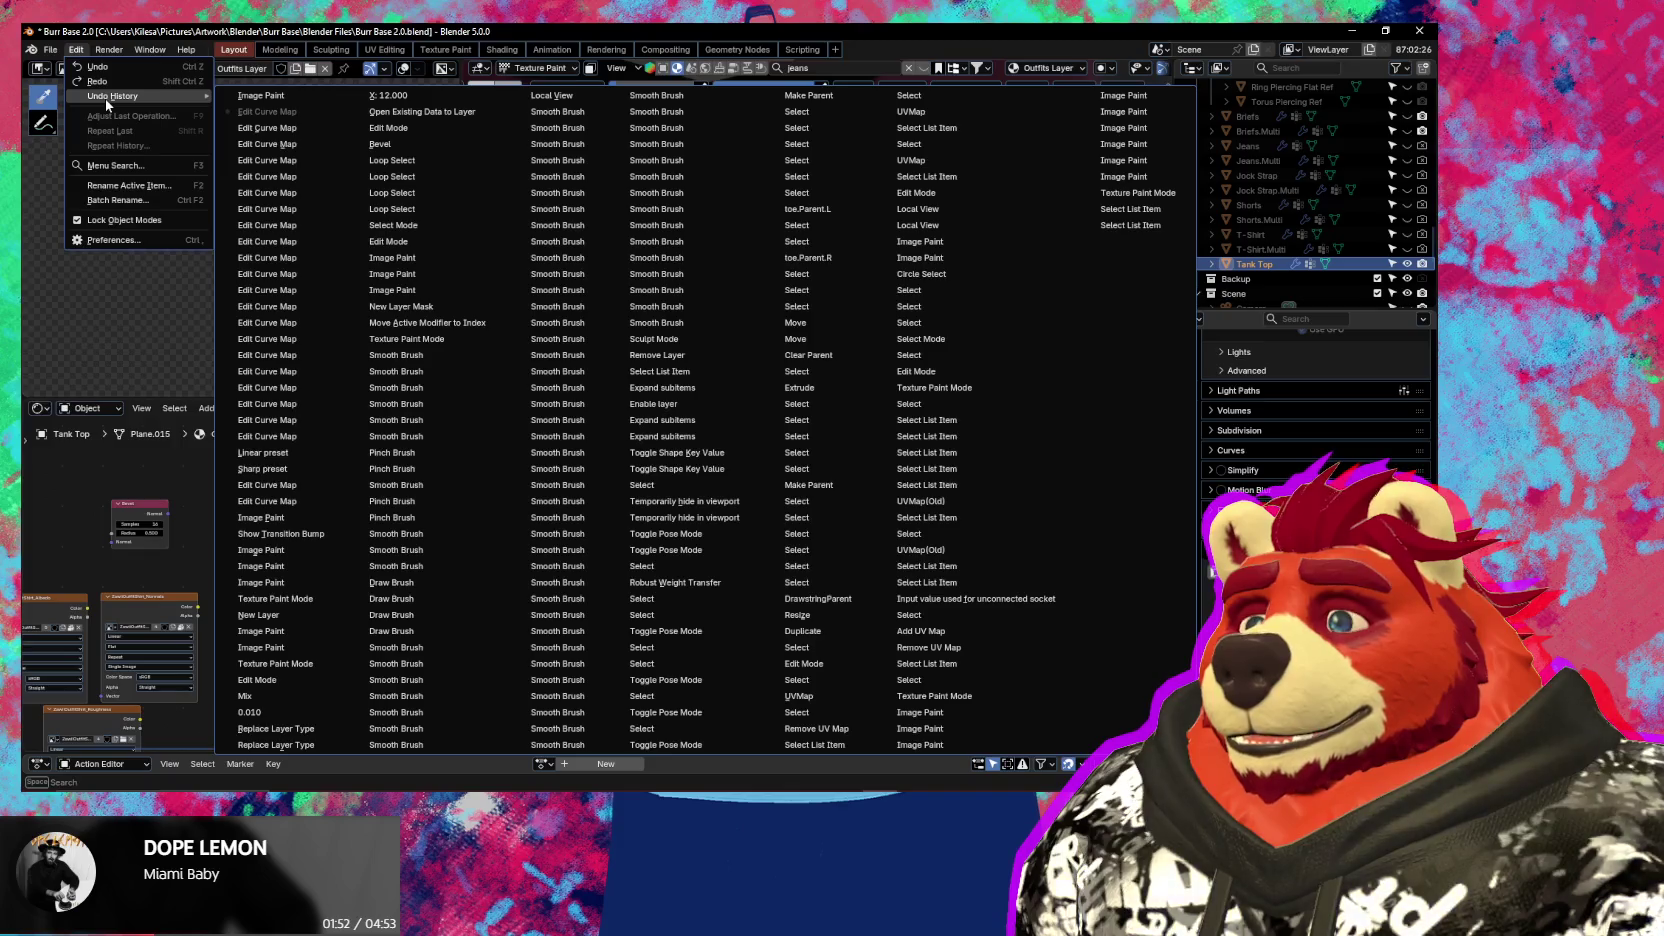
{"action": "left_click", "coordinate": [251, 99]}
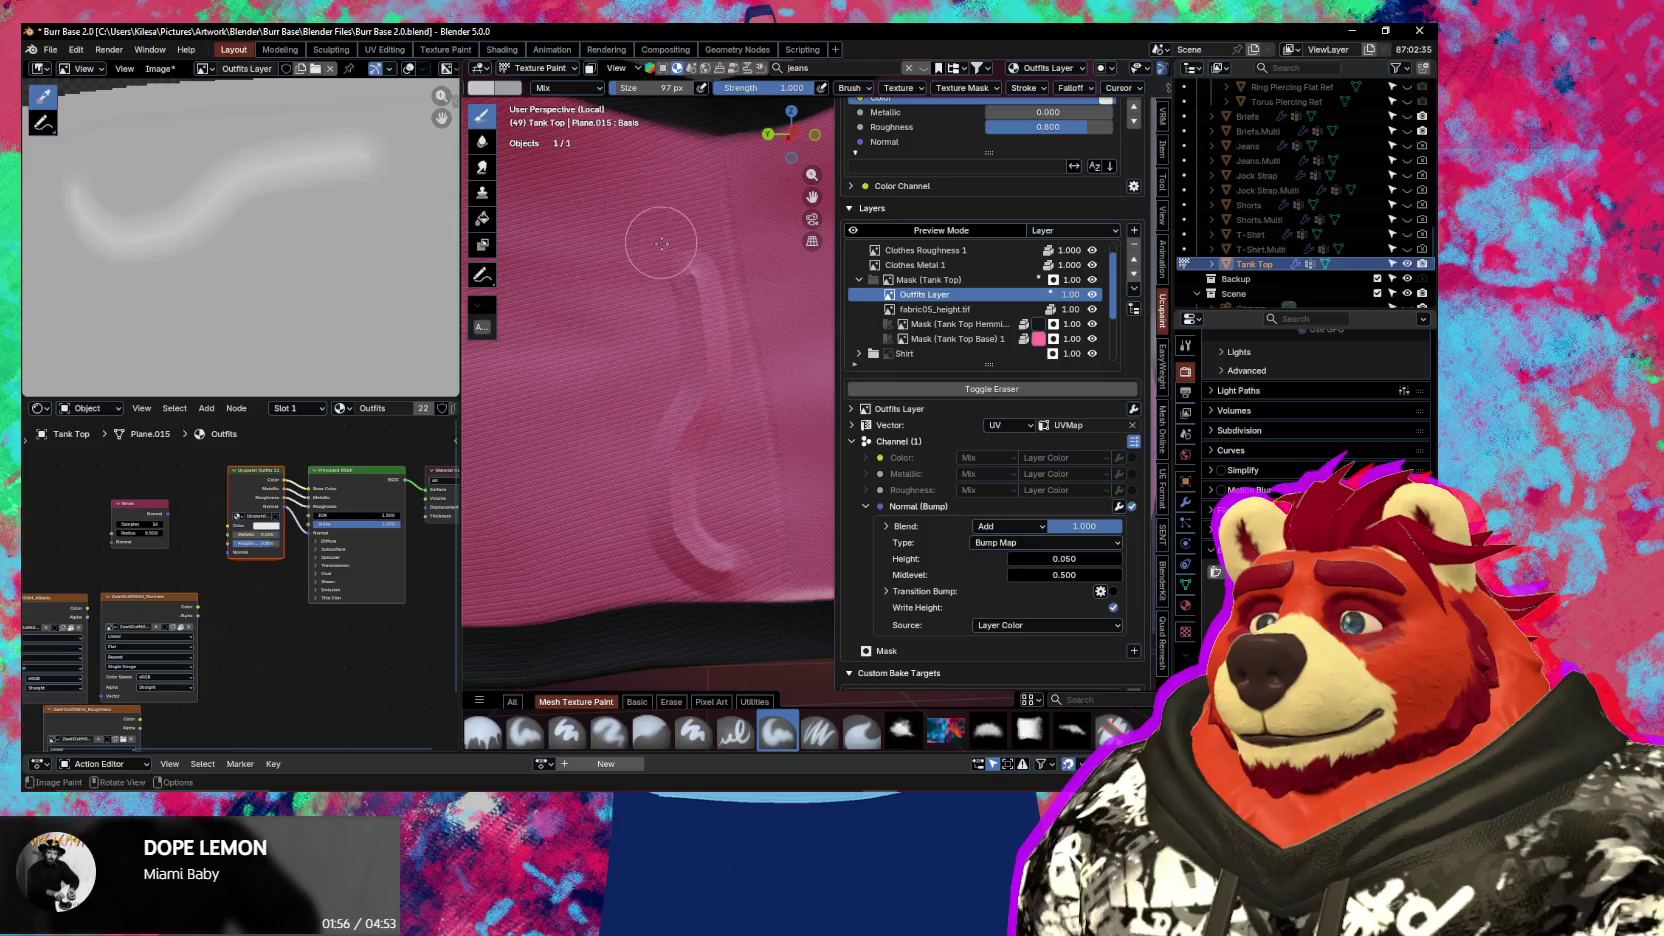
{"action": "mouse_move", "coordinate": [661, 243]}
{"action": "left_mouse_down"}
{"action": "mouse_move", "coordinate": [700, 300]}
{"action": "mouse_move", "coordinate": [690, 288]}
{"action": "mouse_move", "coordinate": [690, 322]}
{"action": "left_mouse_up"}
Remove the curled and trial bump strokes with Ctrl+Z while checking the brush Stroke settings
{"action": "key", "text": "ctrl+z"}
{"action": "key", "text": "ctrl+z"}
{"action": "key", "text": "ctrl+z"}
{"action": "mouse_move", "coordinate": [636, 290]}
{"action": "left_mouse_down"}
{"action": "mouse_move", "coordinate": [677, 255]}
{"action": "mouse_move", "coordinate": [680, 357]}
{"action": "left_mouse_up"}
{"action": "key", "text": "ctrl+z"}
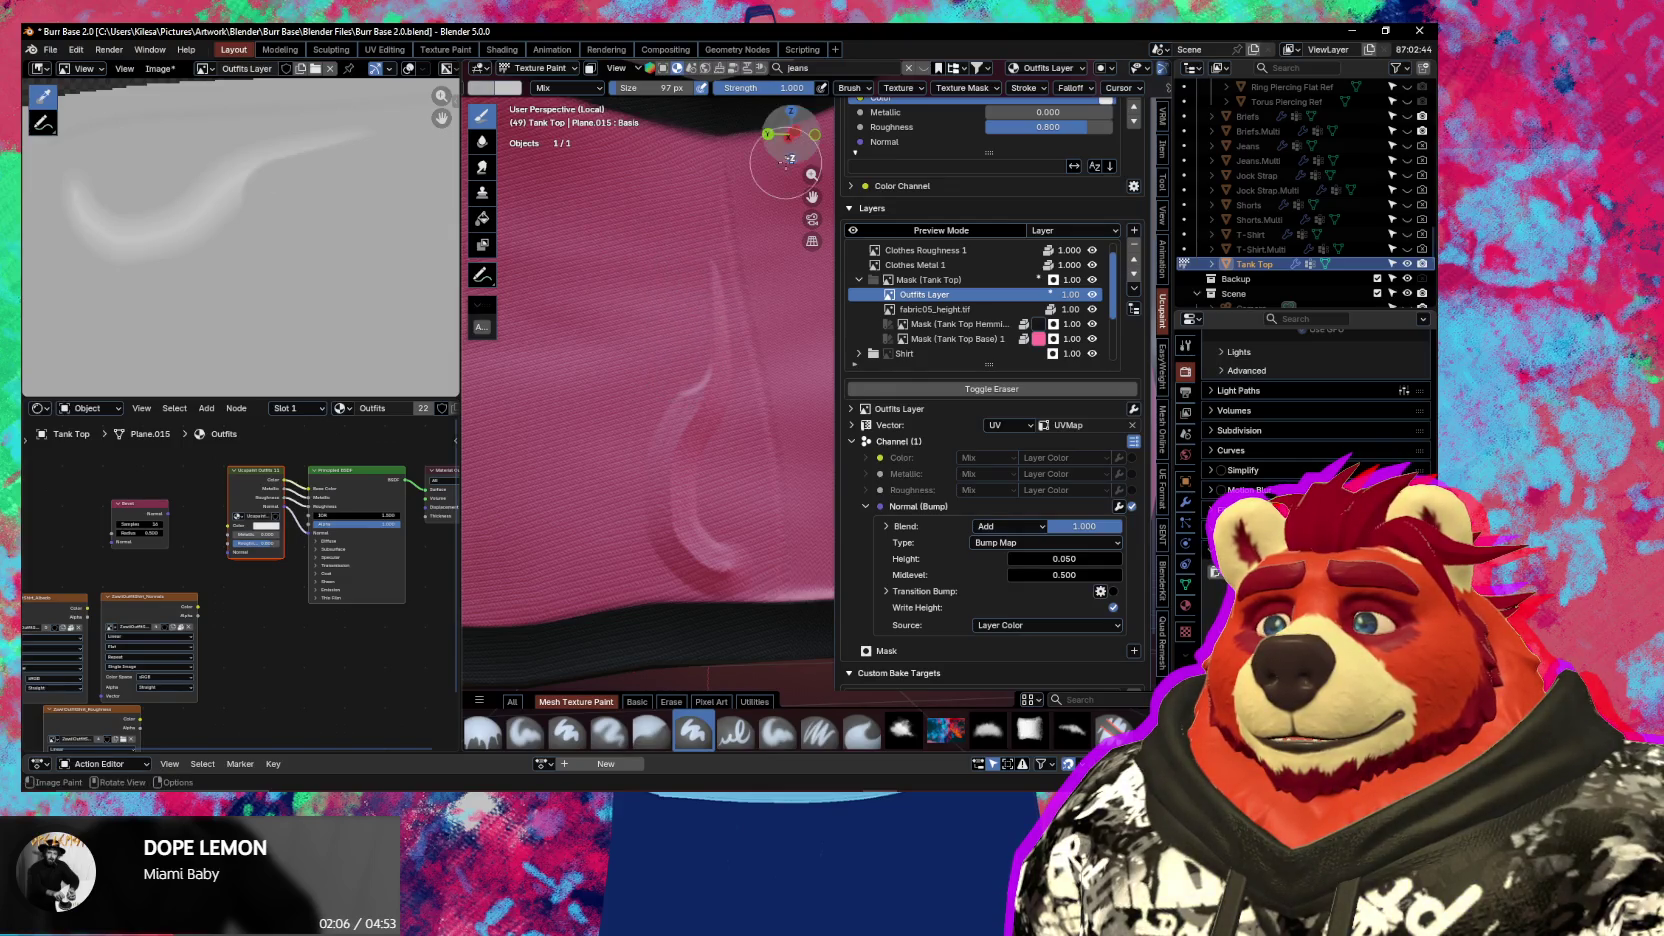
{"action": "left_click", "coordinate": [989, 94]}
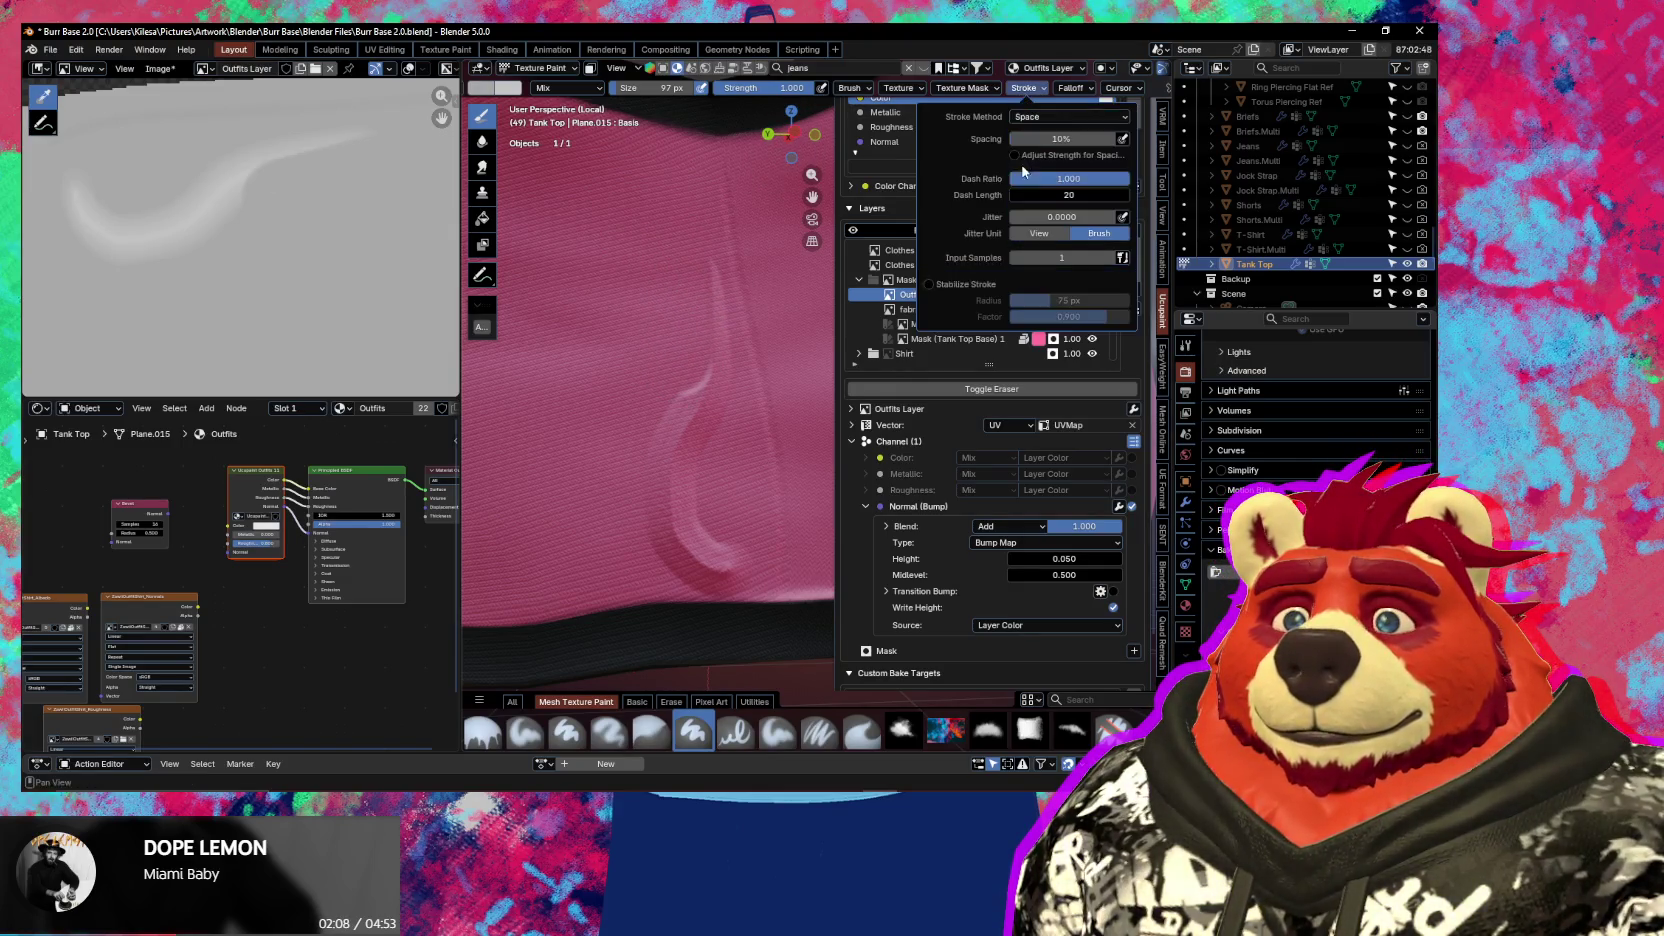
{"action": "left_click_drag", "start_coordinate": [665, 316], "coordinate": [718, 489]}
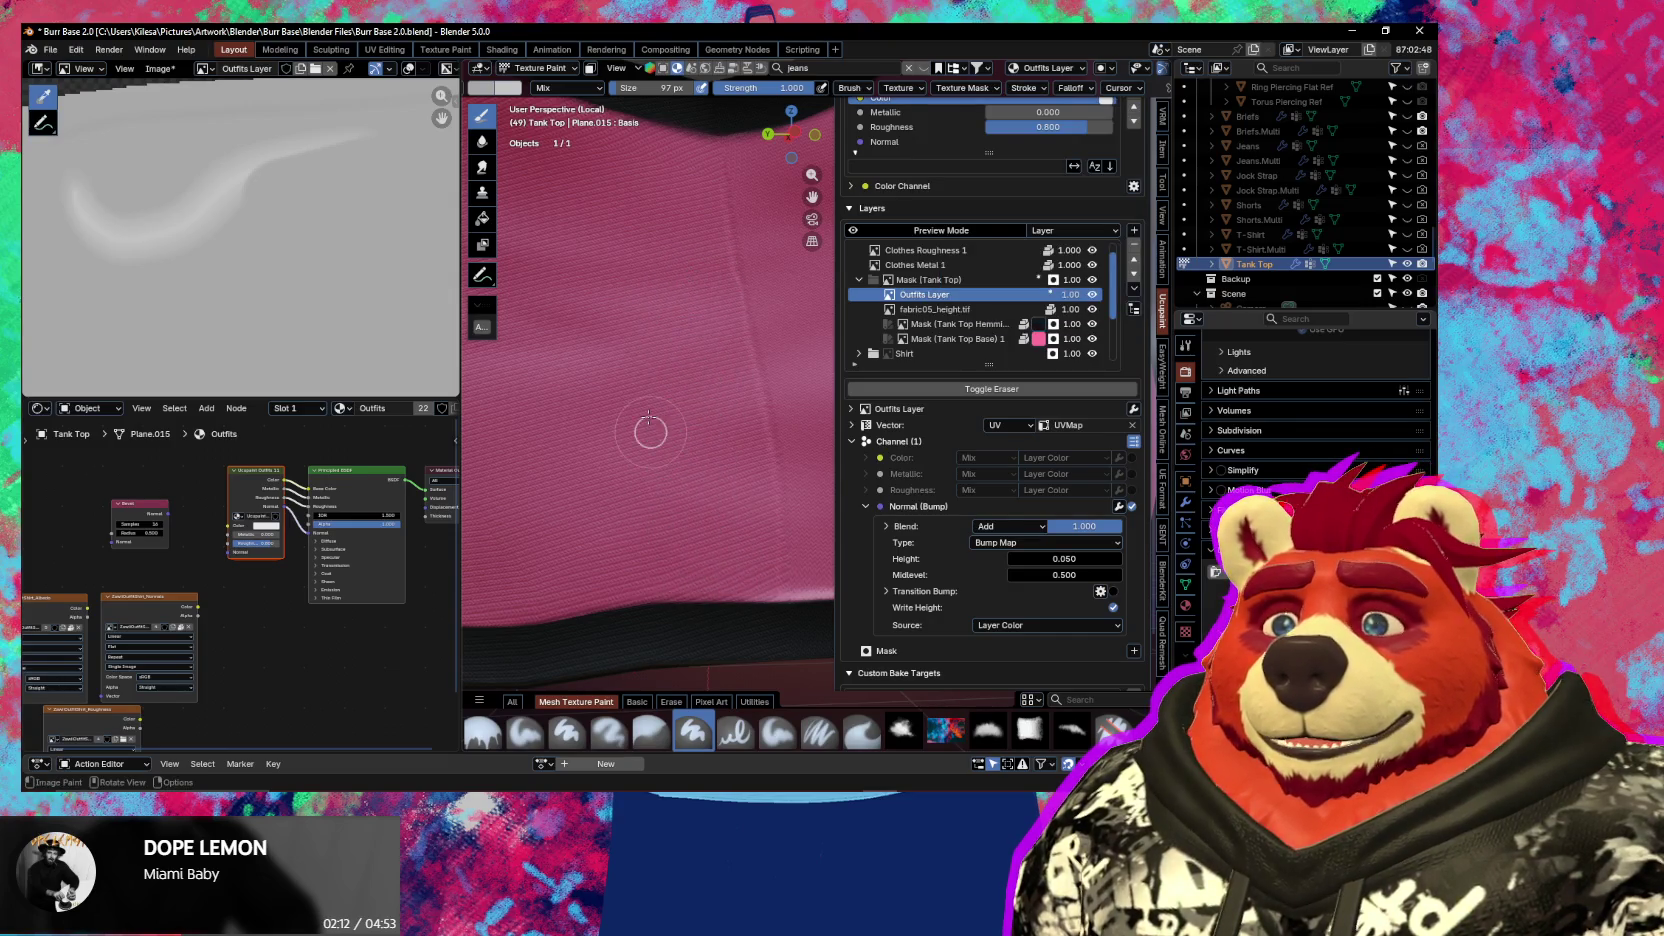
{"action": "key", "text": "ctrl+z"}
{"action": "key", "text": "ctrl+z"}
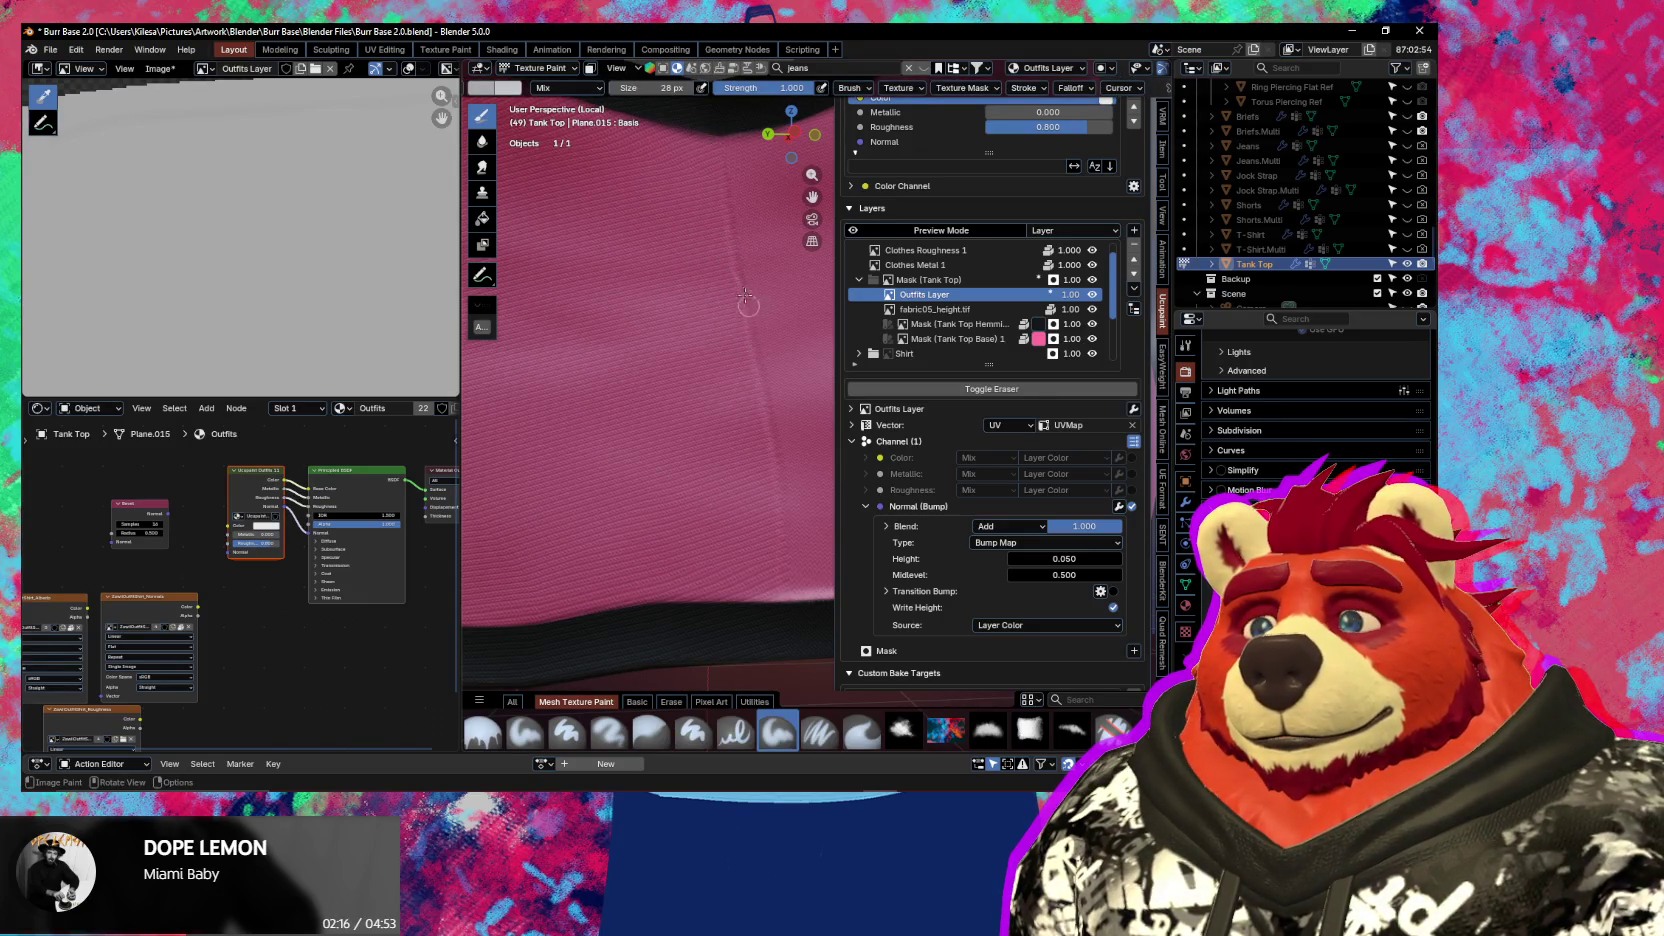
Swap the brush colours and test a raised seam line, then undo it
{"action": "key", "text": "x"}
{"action": "left_click_drag", "start_coordinate": [703, 171], "coordinate": [740, 428]}
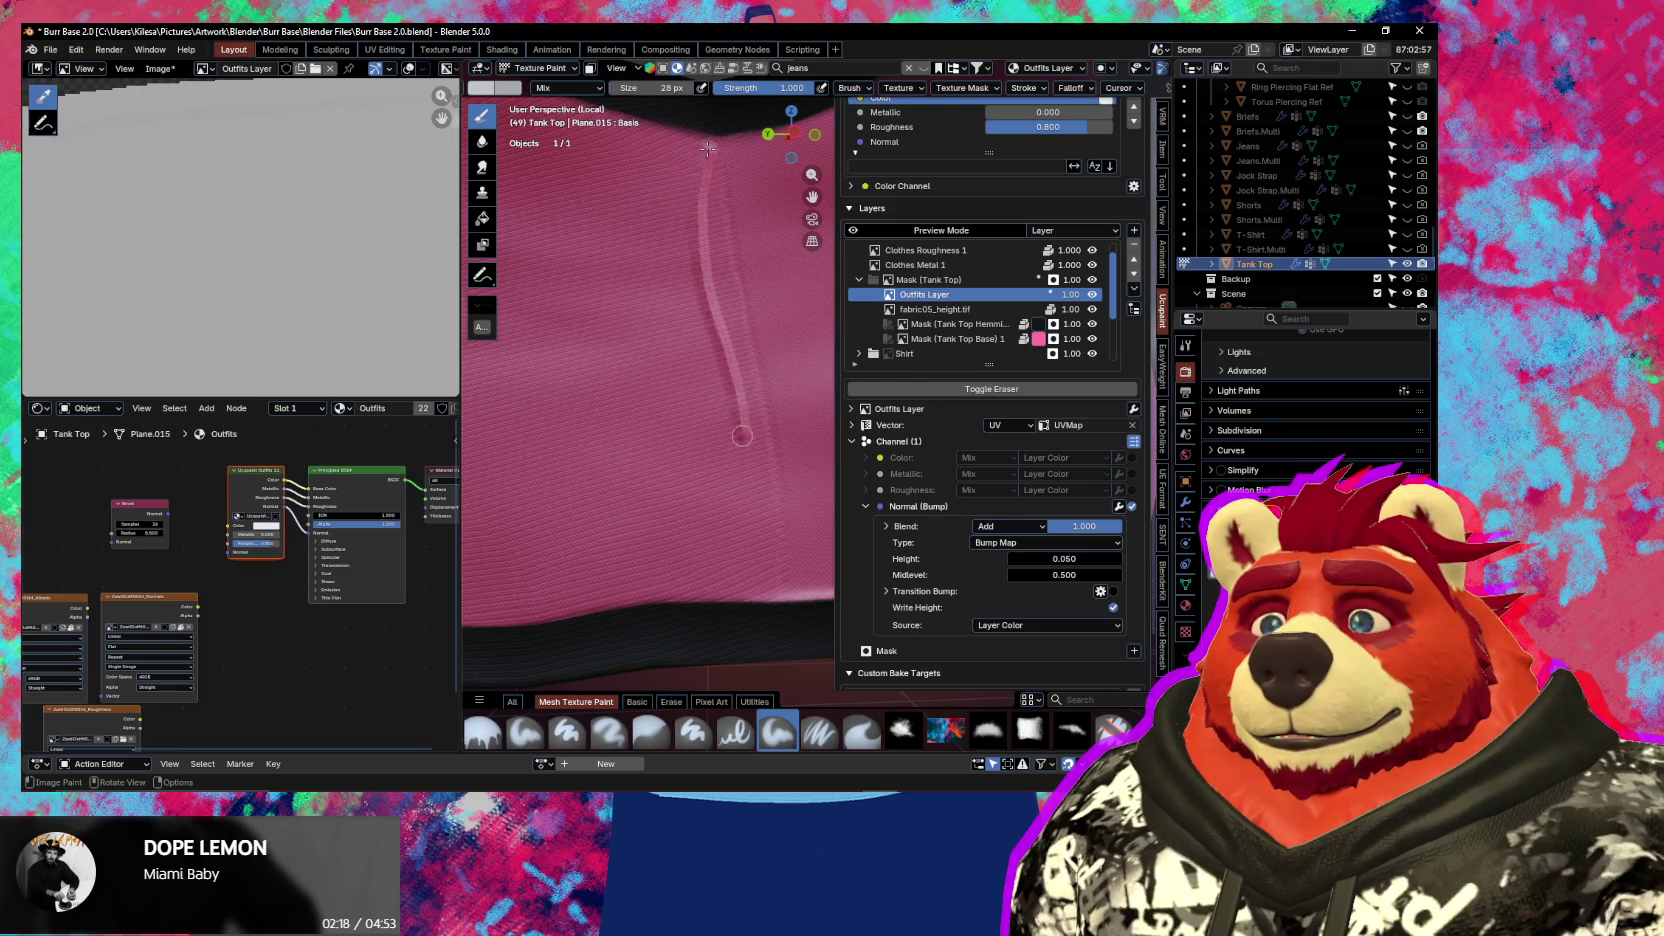
{"action": "key", "text": "ctrl+z"}
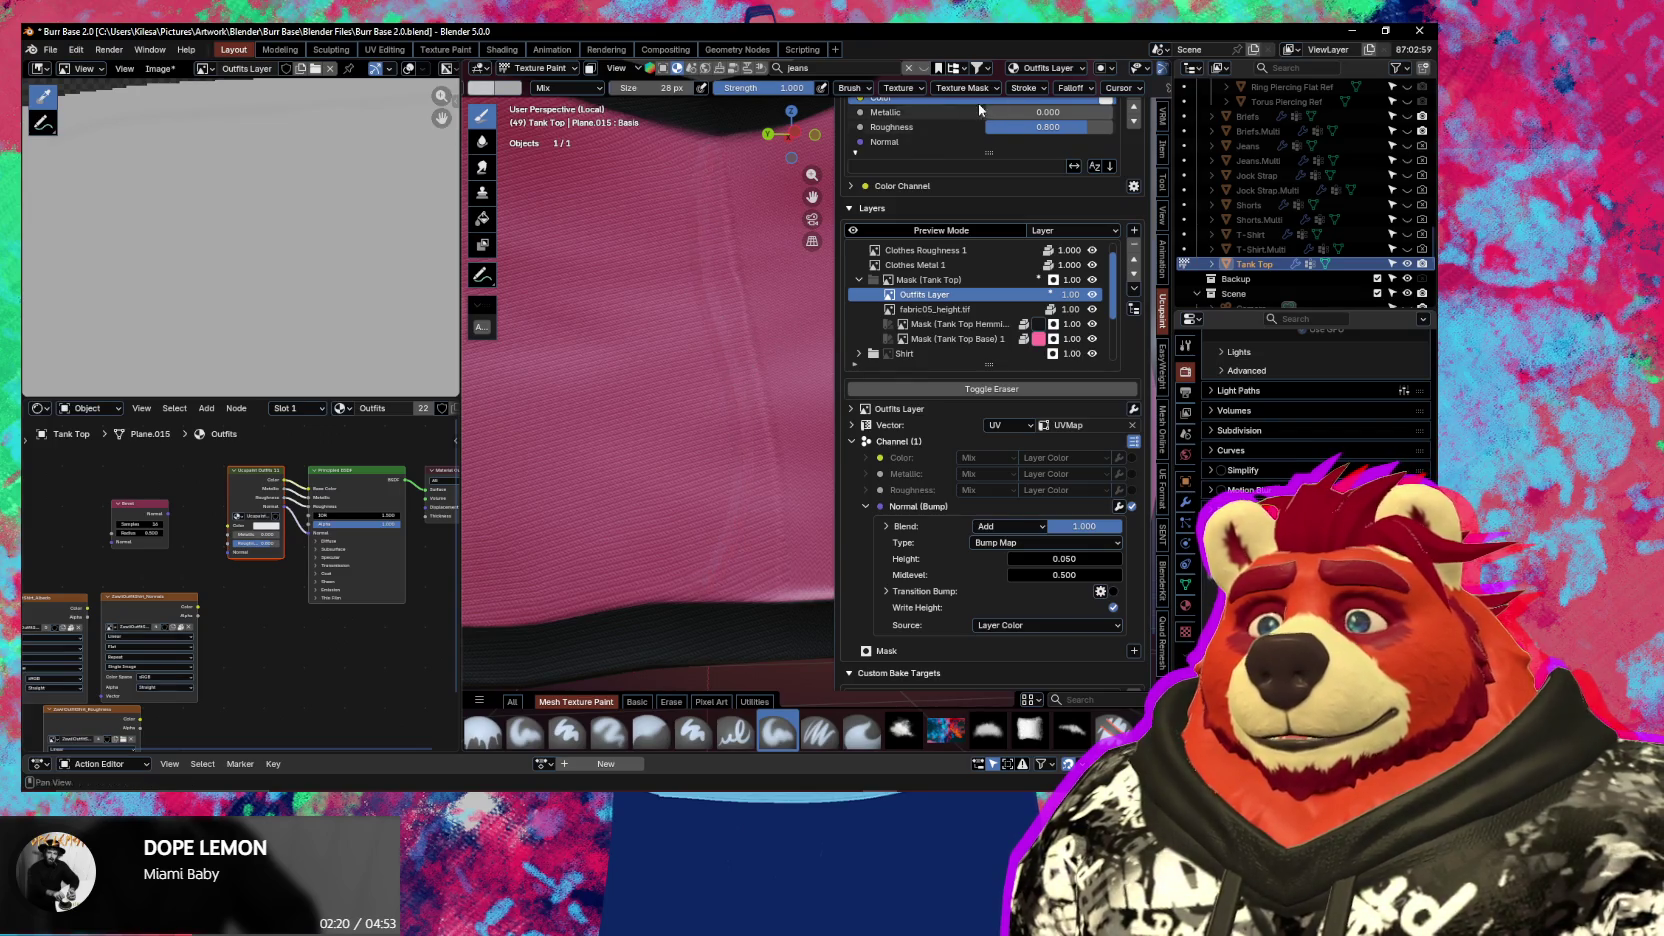
Move the brush falloff curve point to 0.32 and test a white seam stroke, then undo it
{"action": "left_click", "coordinate": [1072, 88]}
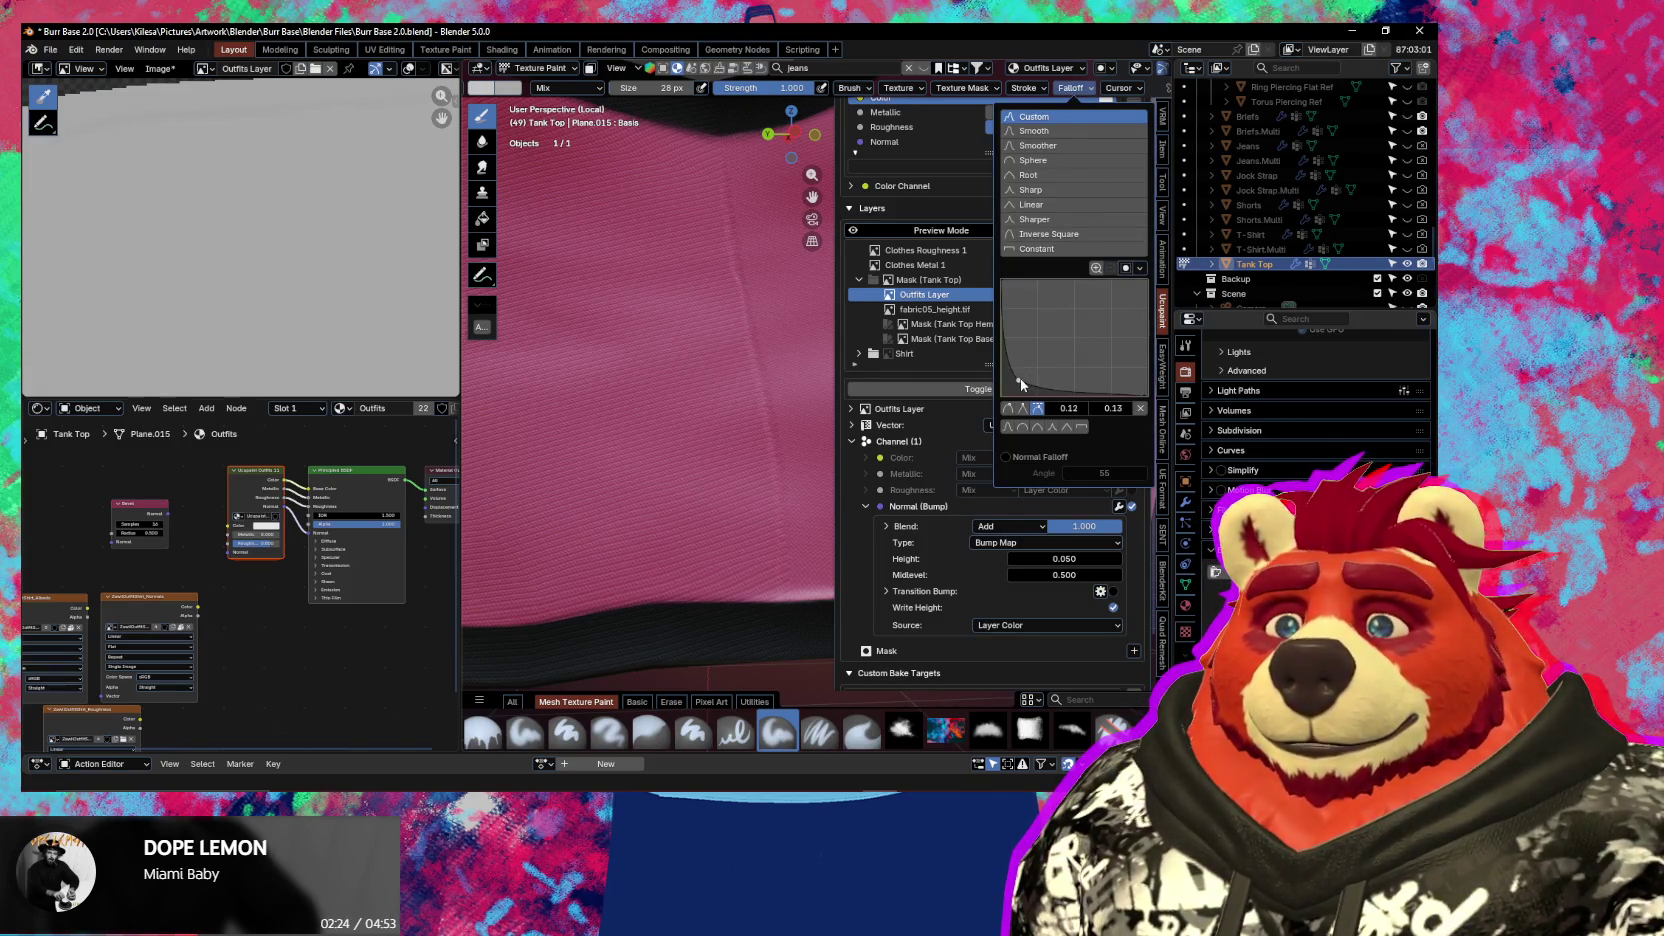
{"action": "left_click_drag", "start_coordinate": [1048, 381], "coordinate": [1037, 387]}
{"action": "left_click_drag", "start_coordinate": [700, 198], "coordinate": [582, 592]}
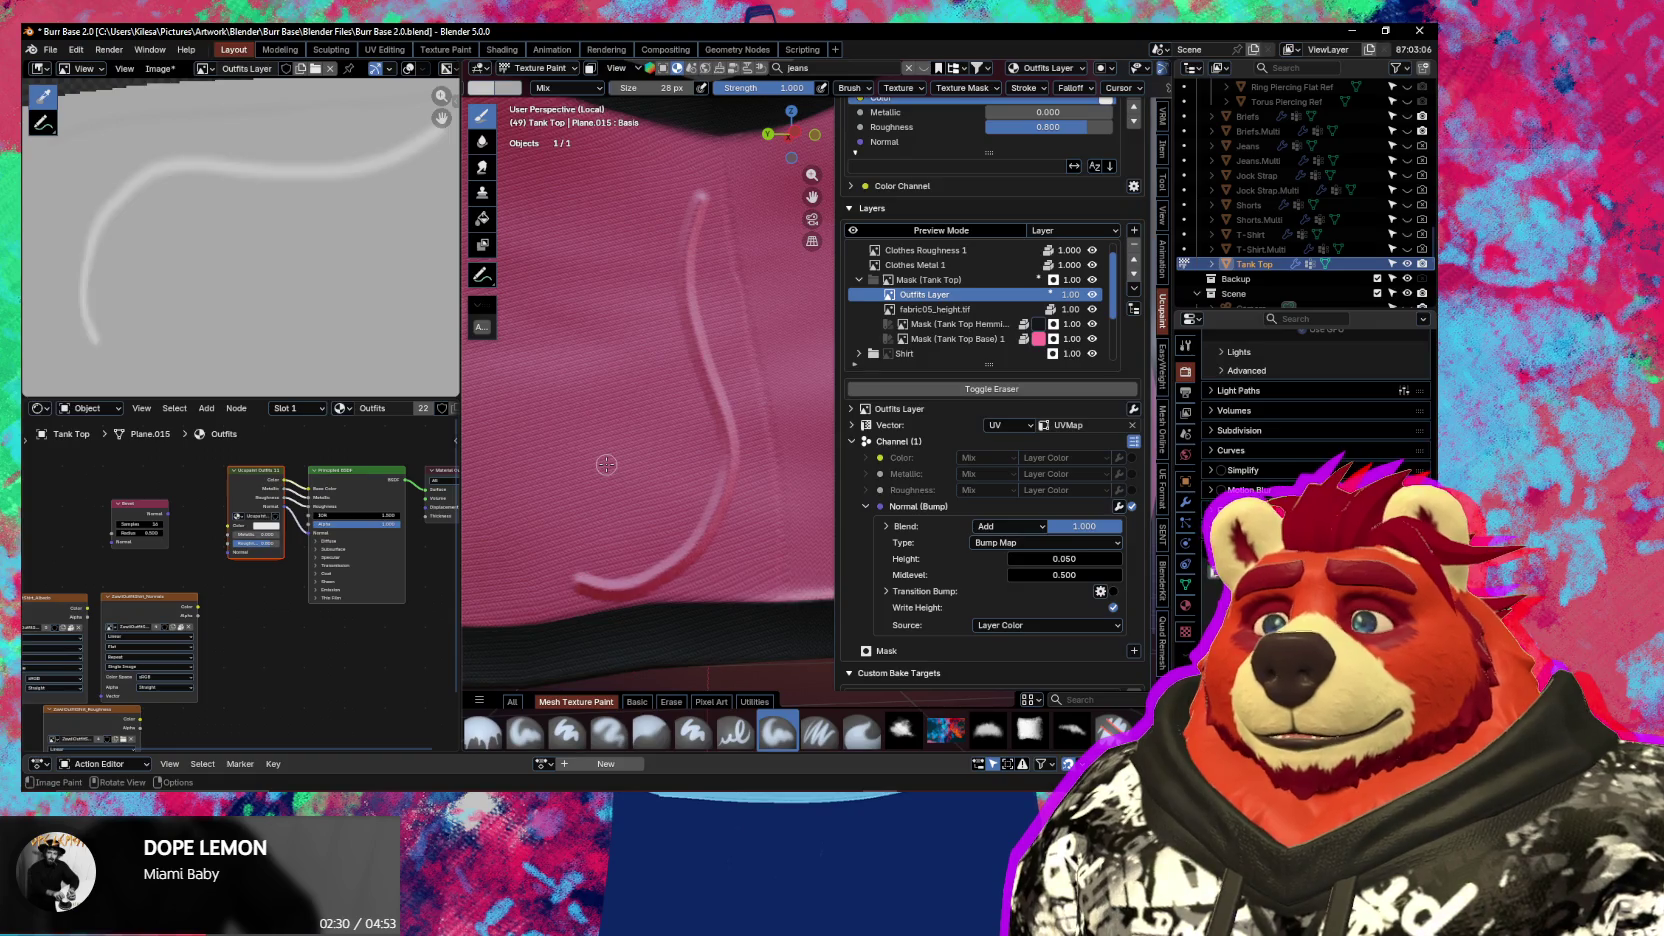
{"action": "key", "text": "ctrl+z"}
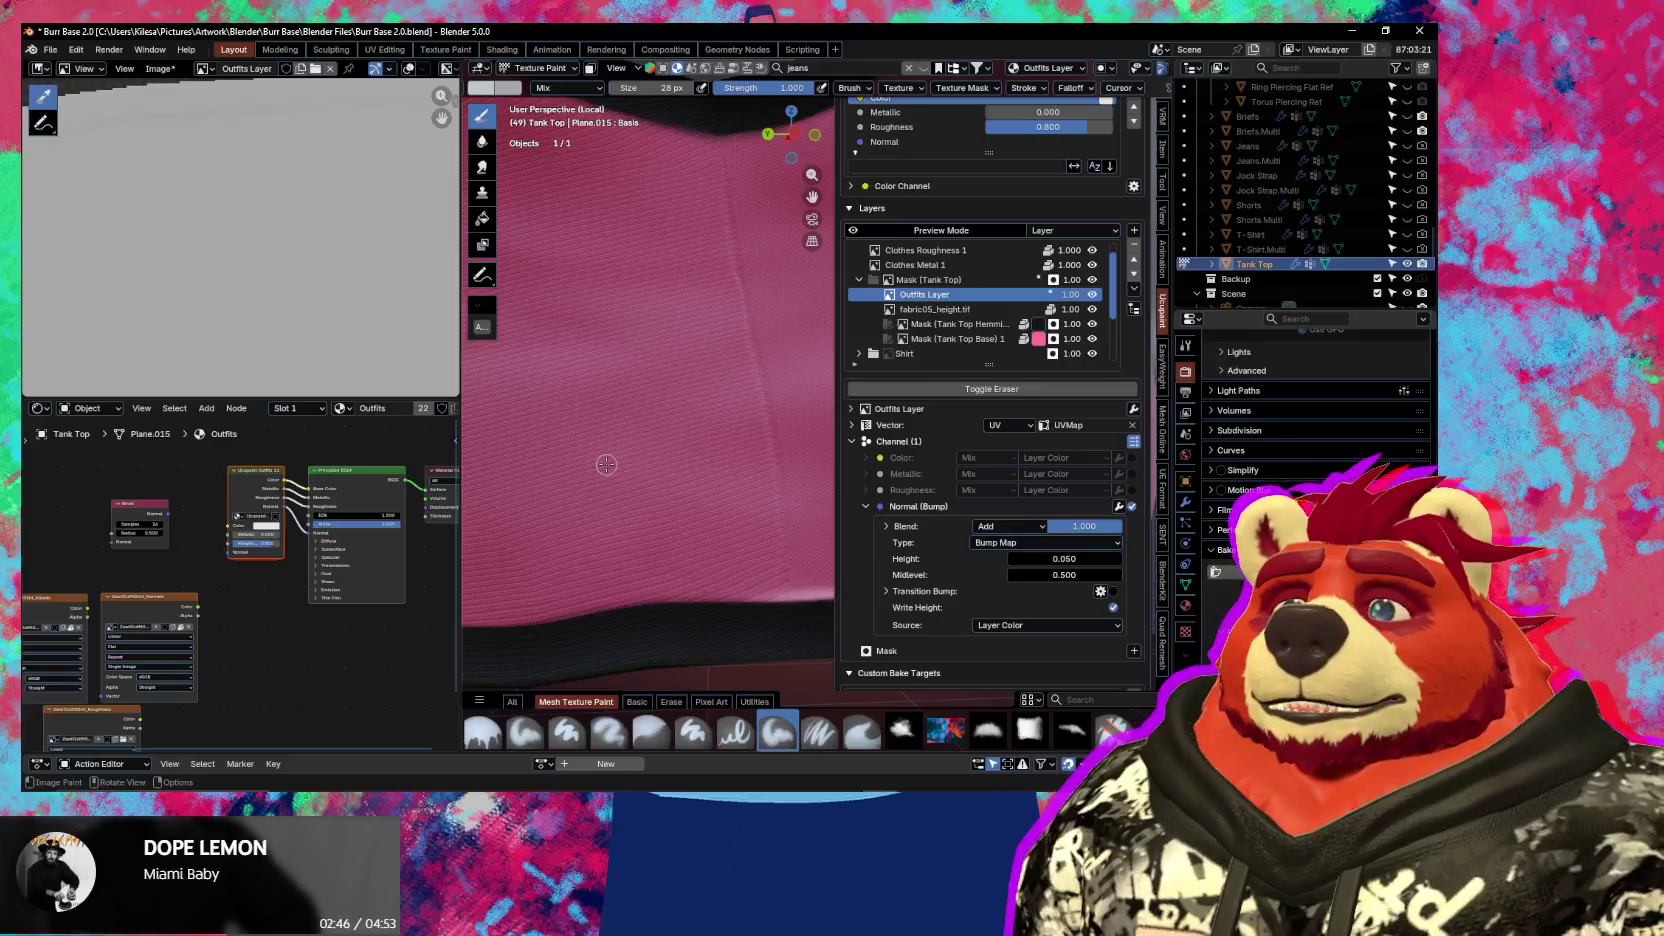
Orbit toward the hem, recheck the falloff curve, and undo a trial curved seam stroke
{"action": "middle_click_drag", "start_coordinate": [629, 341], "coordinate": [622, 416]}
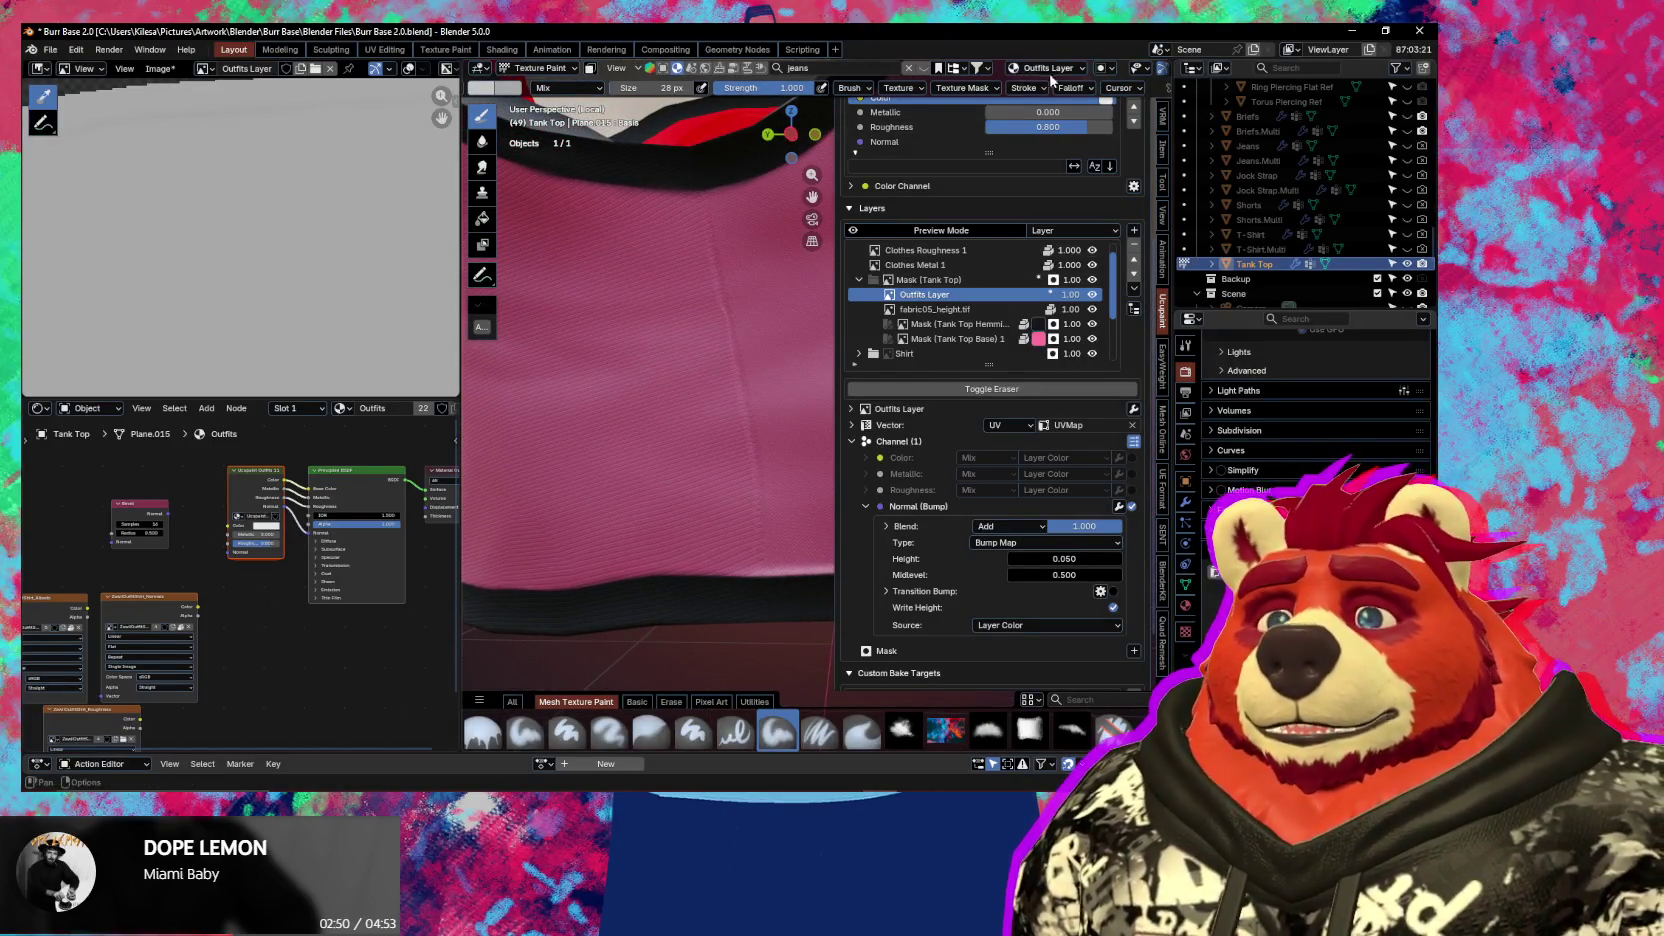
{"action": "left_click", "coordinate": [1070, 88]}
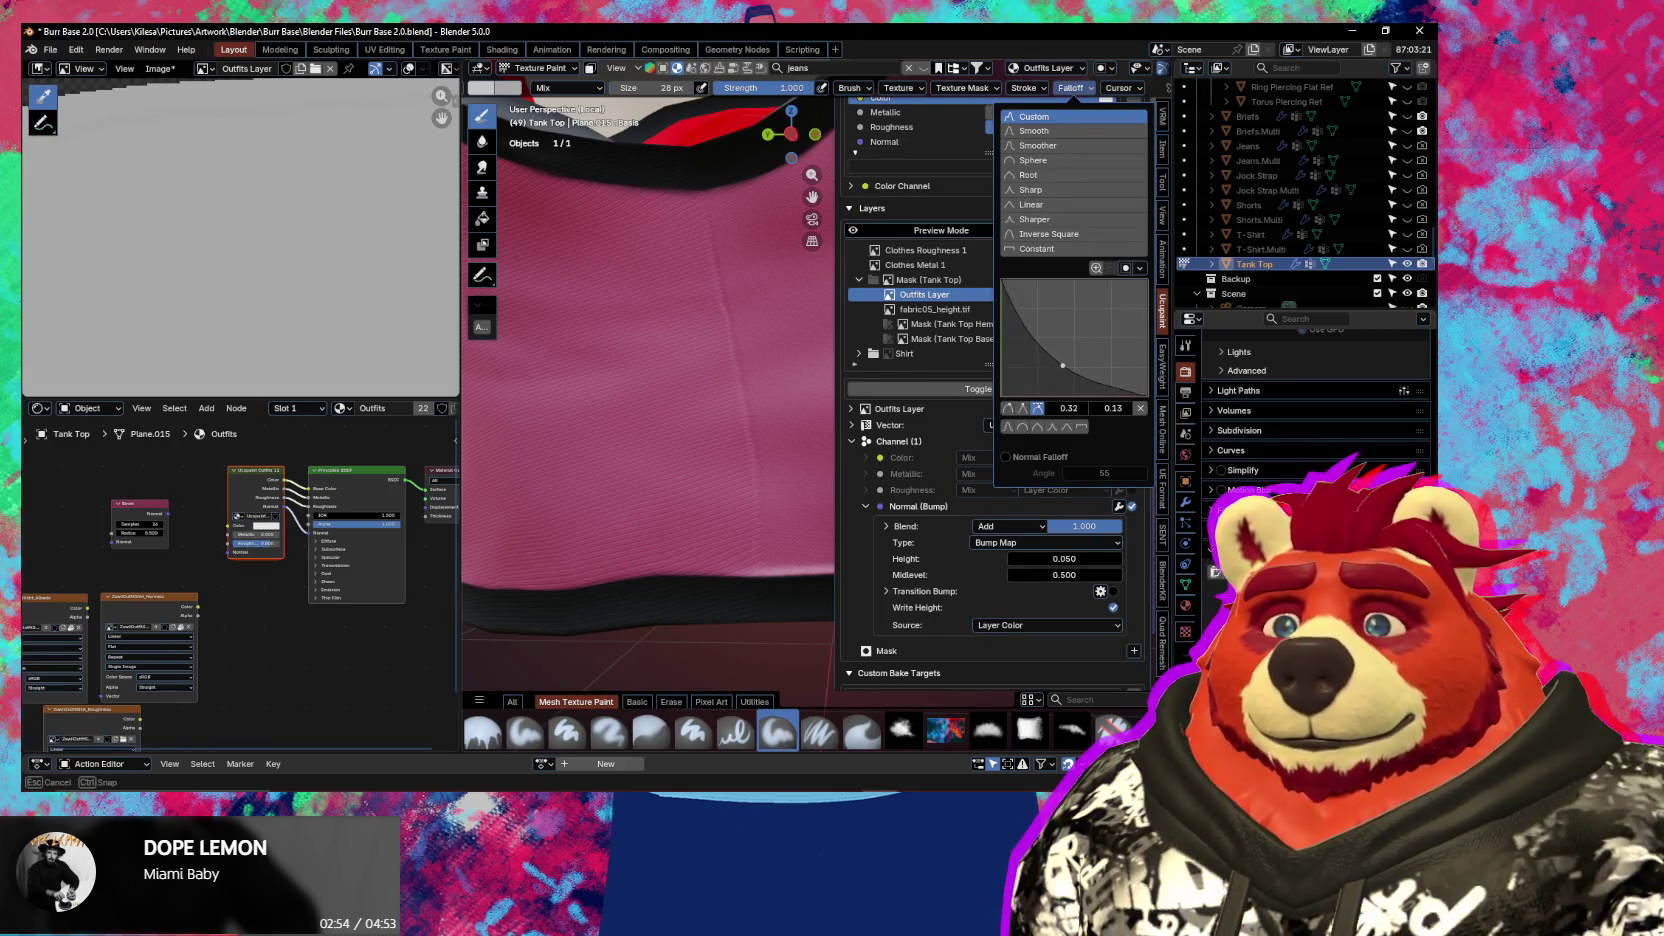
{"action": "left_click_drag", "start_coordinate": [688, 232], "coordinate": [701, 461]}
{"action": "key", "text": "ctrl+z"}
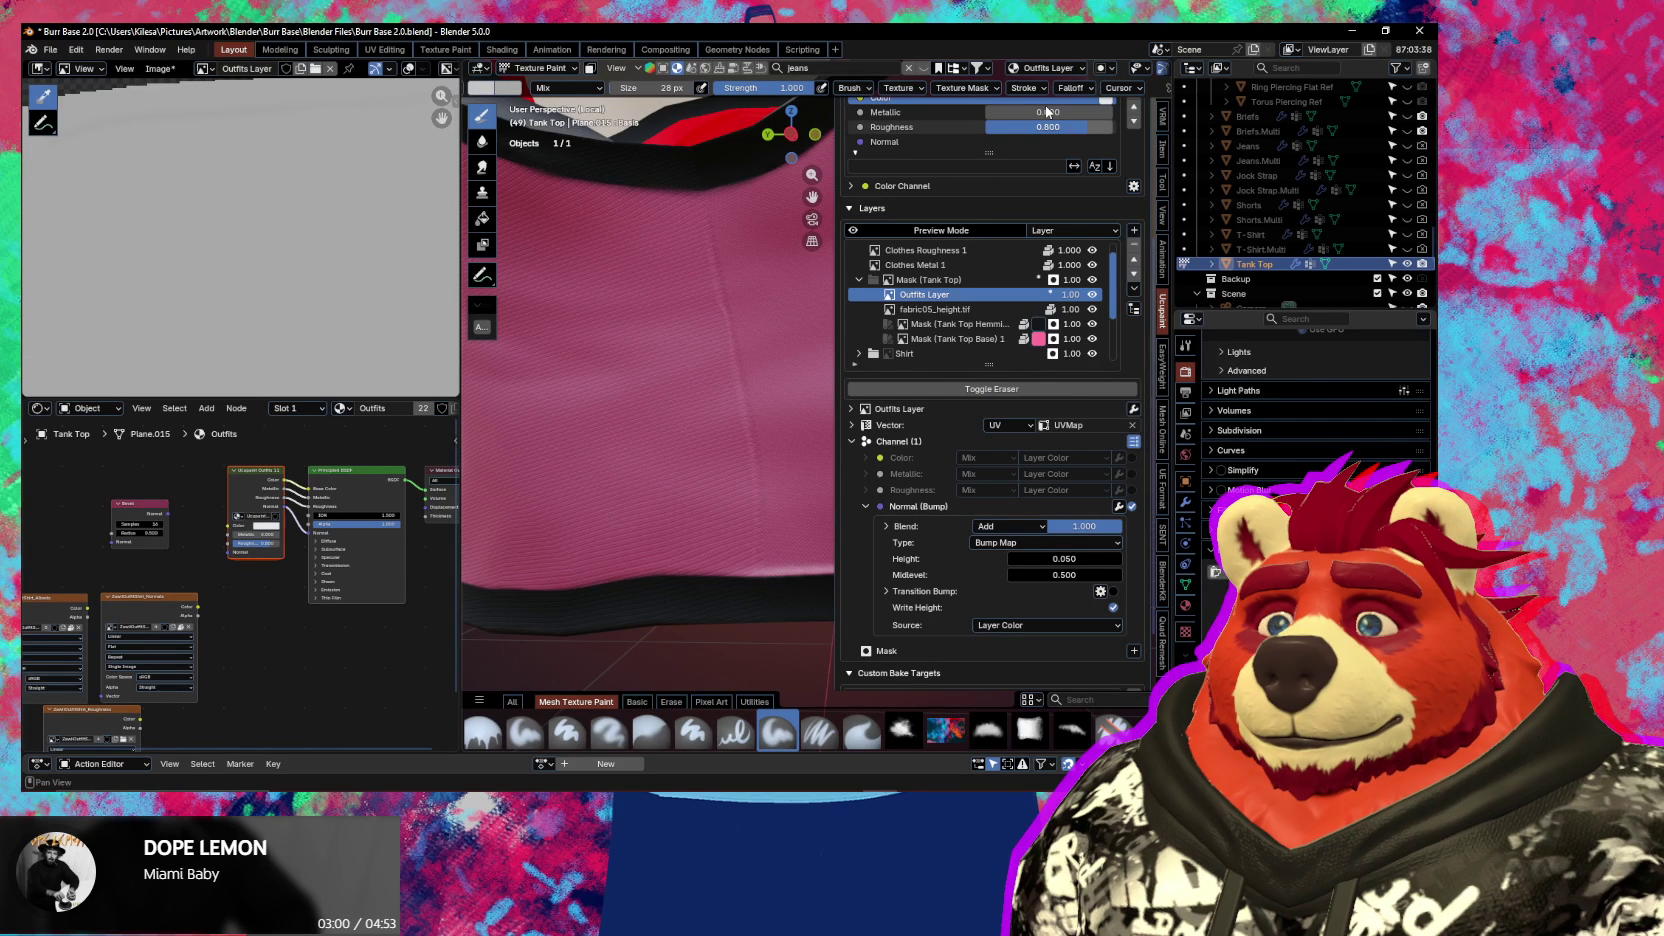